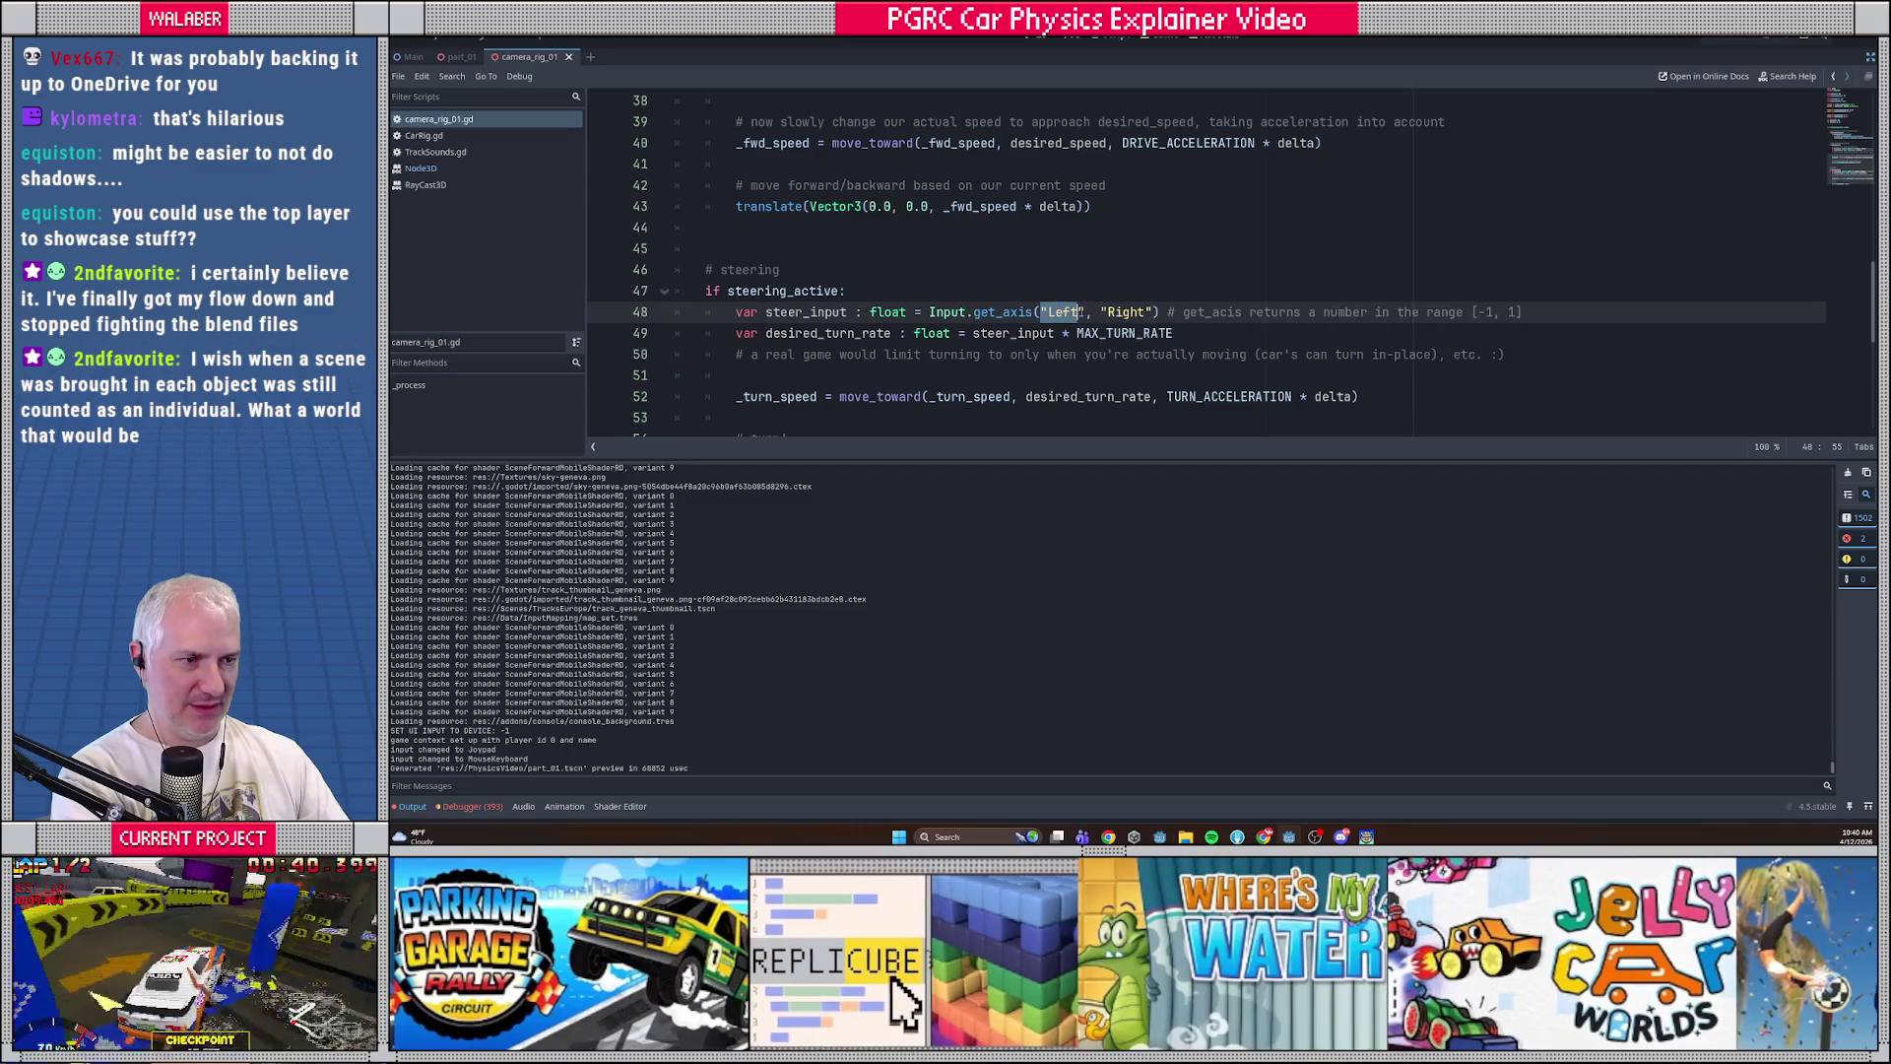
Change the steering call on line 48 to get_axis("Right", "Left") and save
{"action": "key", "text": "Delete"}
{"action": "key", "text": "Delete"}
{"action": "key", "text": "Delete"}
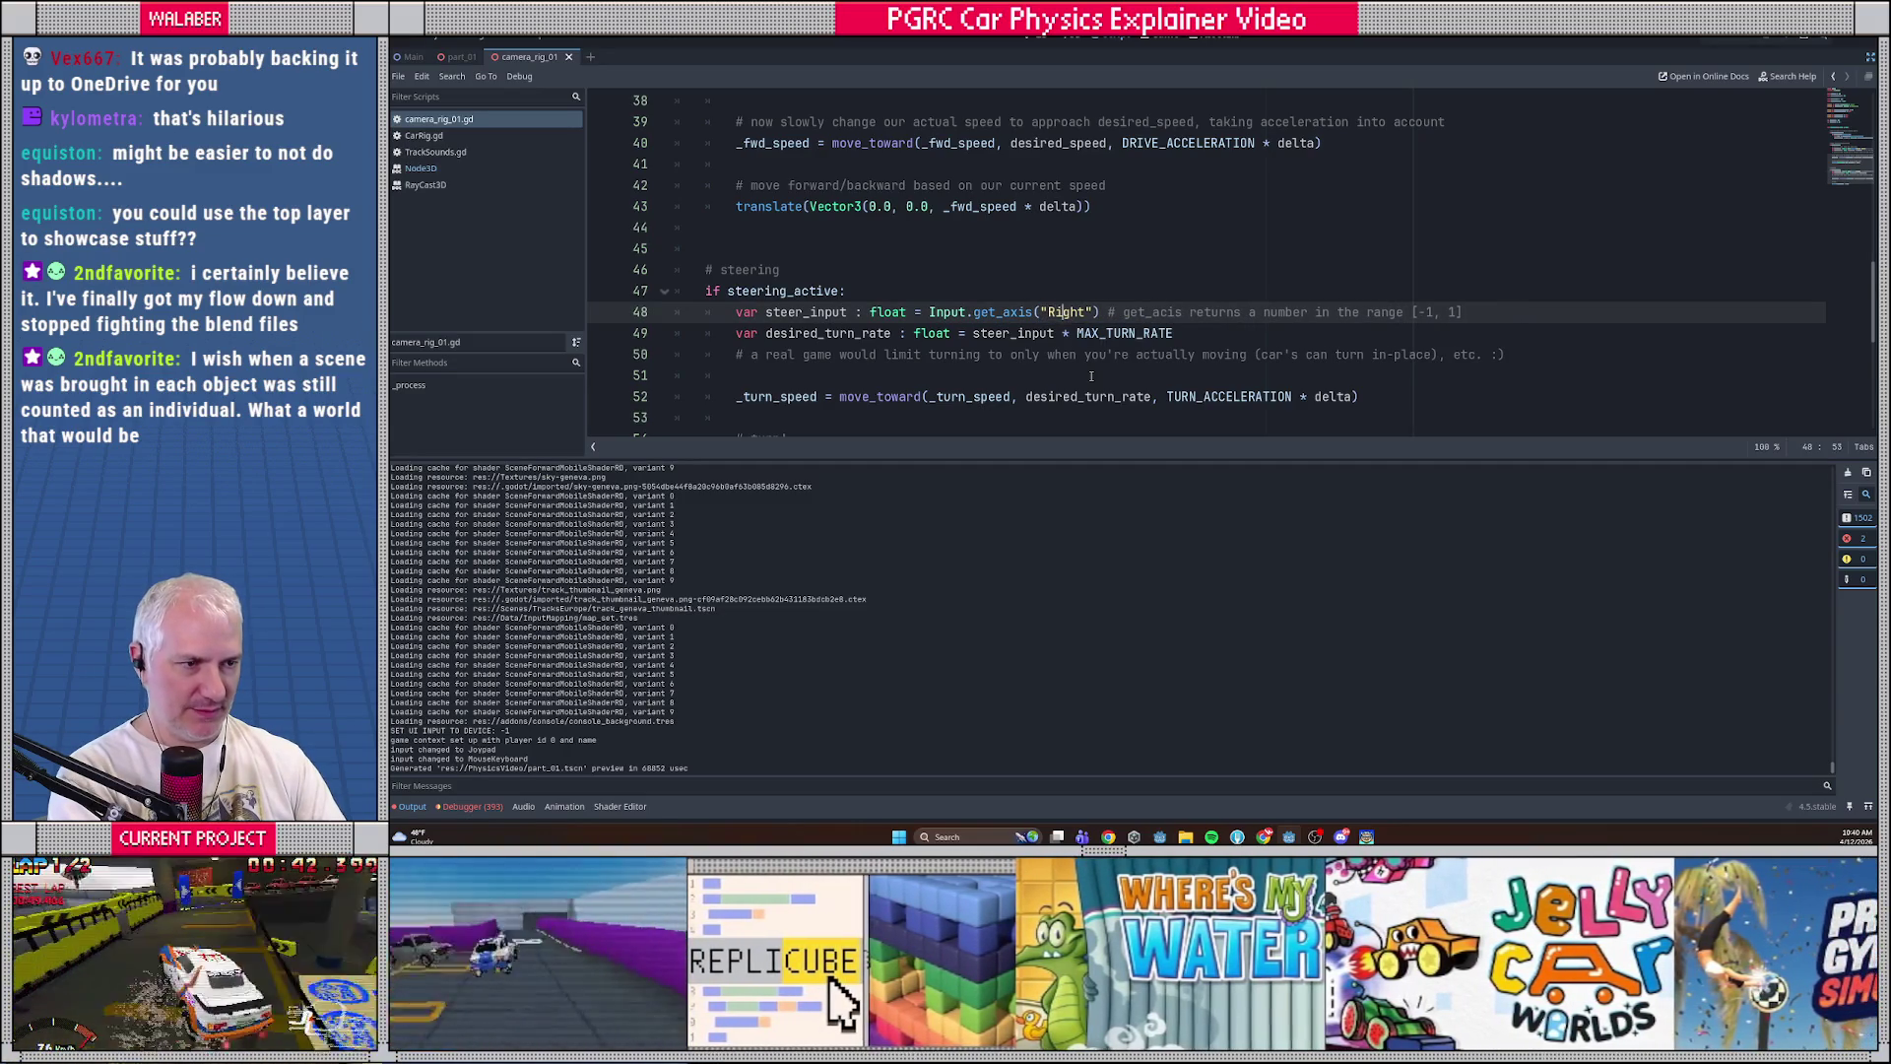
{"action": "type", "text": "\", \"Left\""}
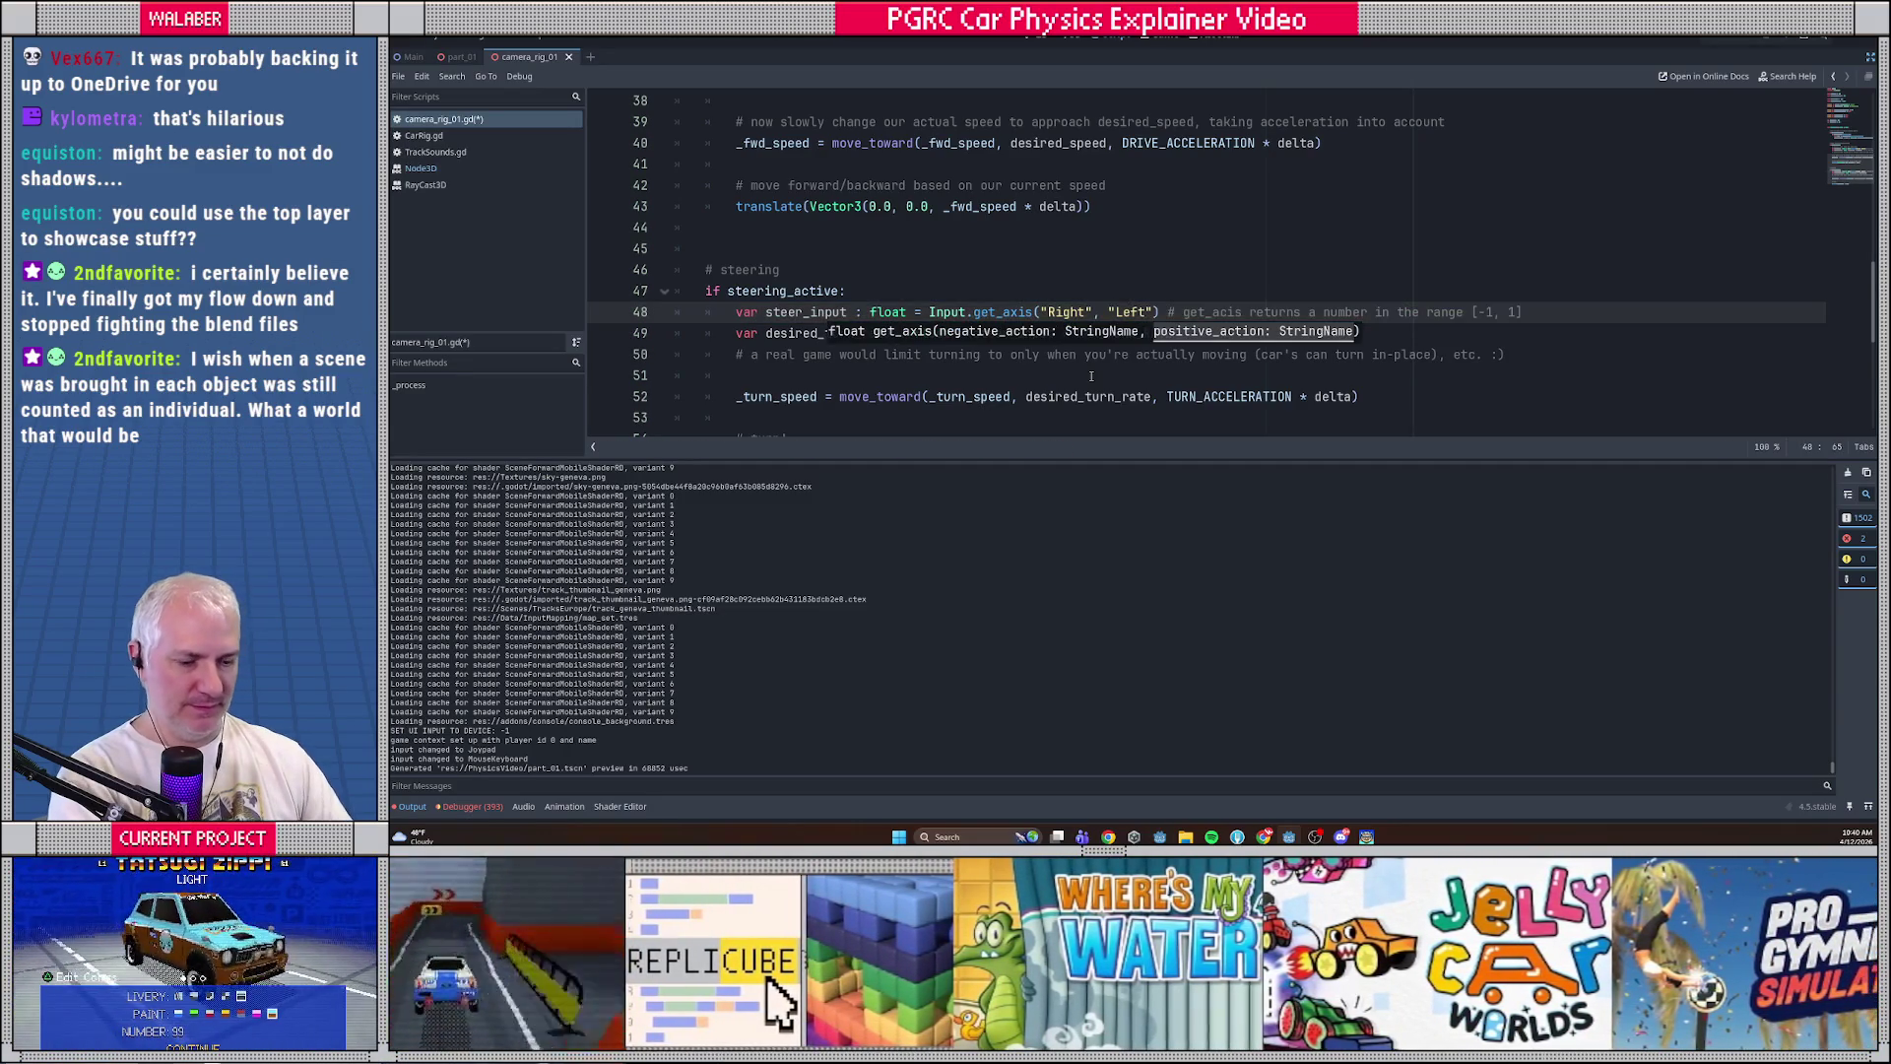
{"action": "key", "text": "ctrl+s"}
{"action": "left_click", "coordinate": [854, 286]}
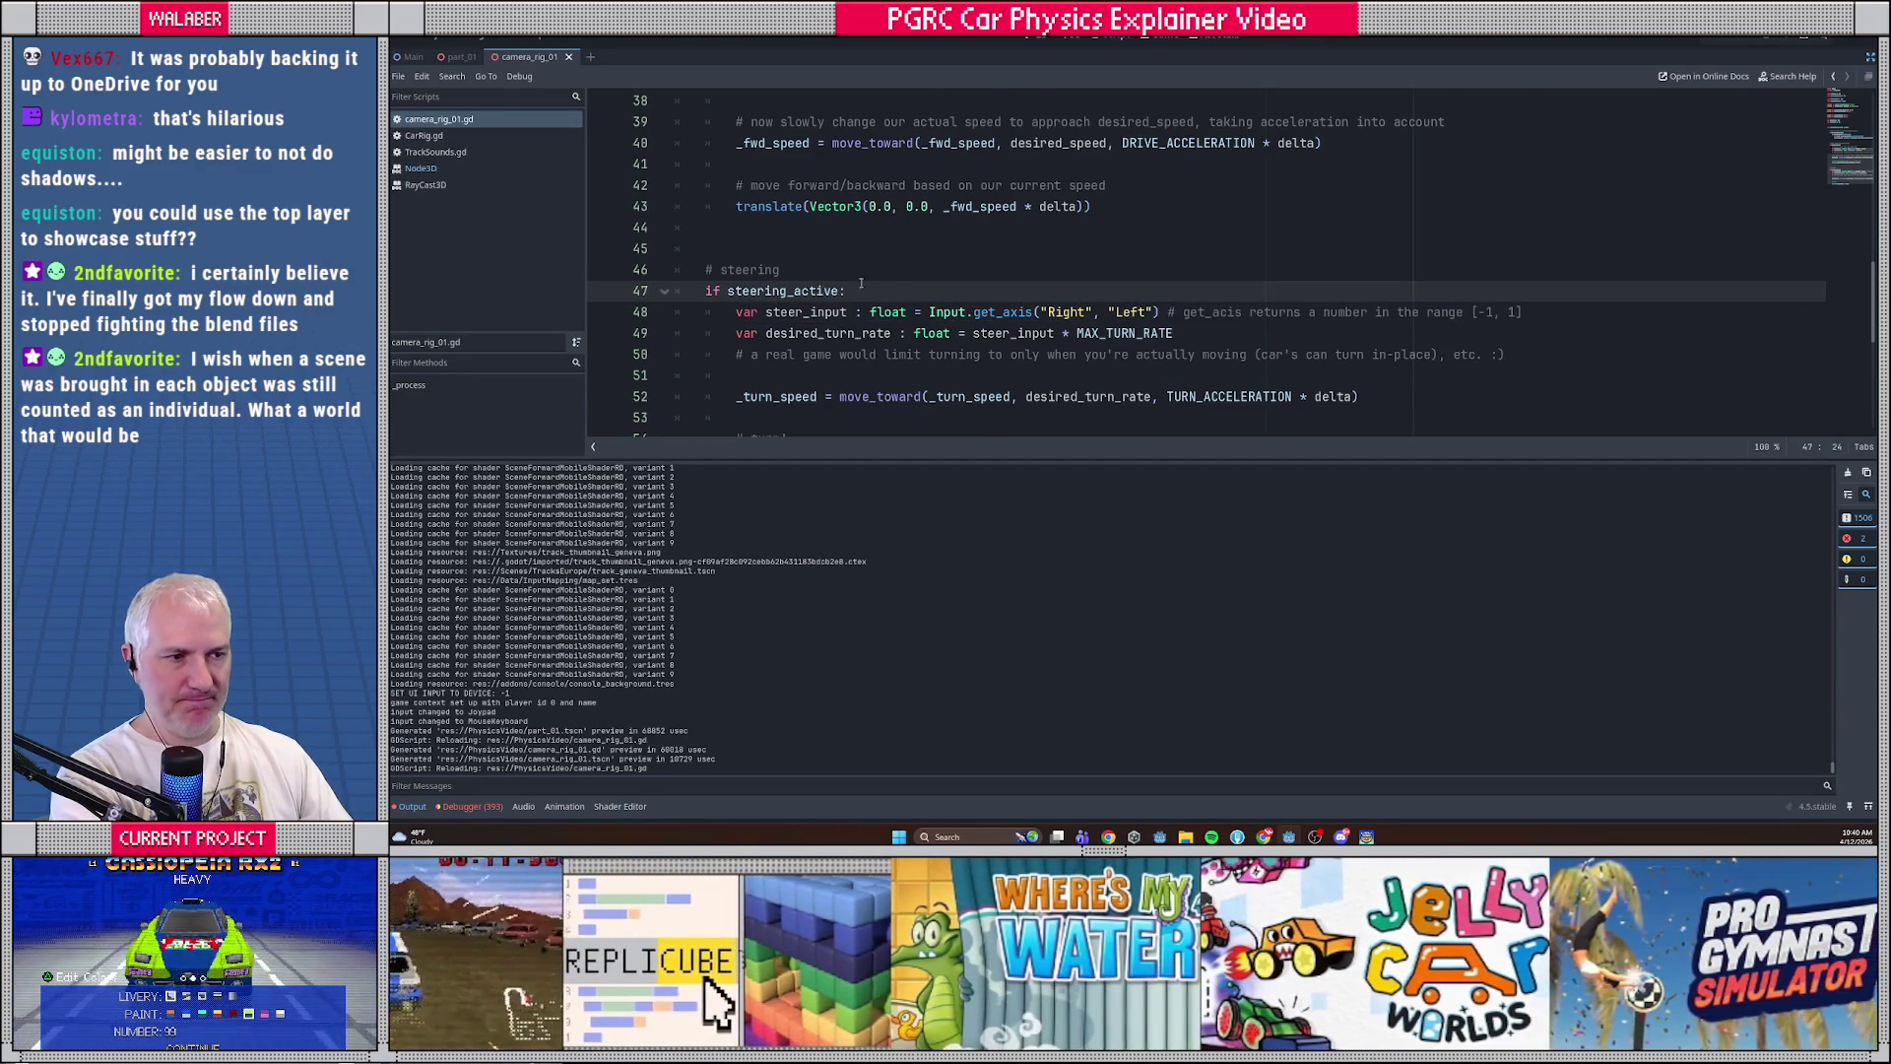
Reorder the speed call on line 35 to get_axis("Accel", "Brake") and leave distraction-free mode
{"action": "scroll", "coordinate": [860, 283], "scroll_direction": "up", "scroll_amount": 3}
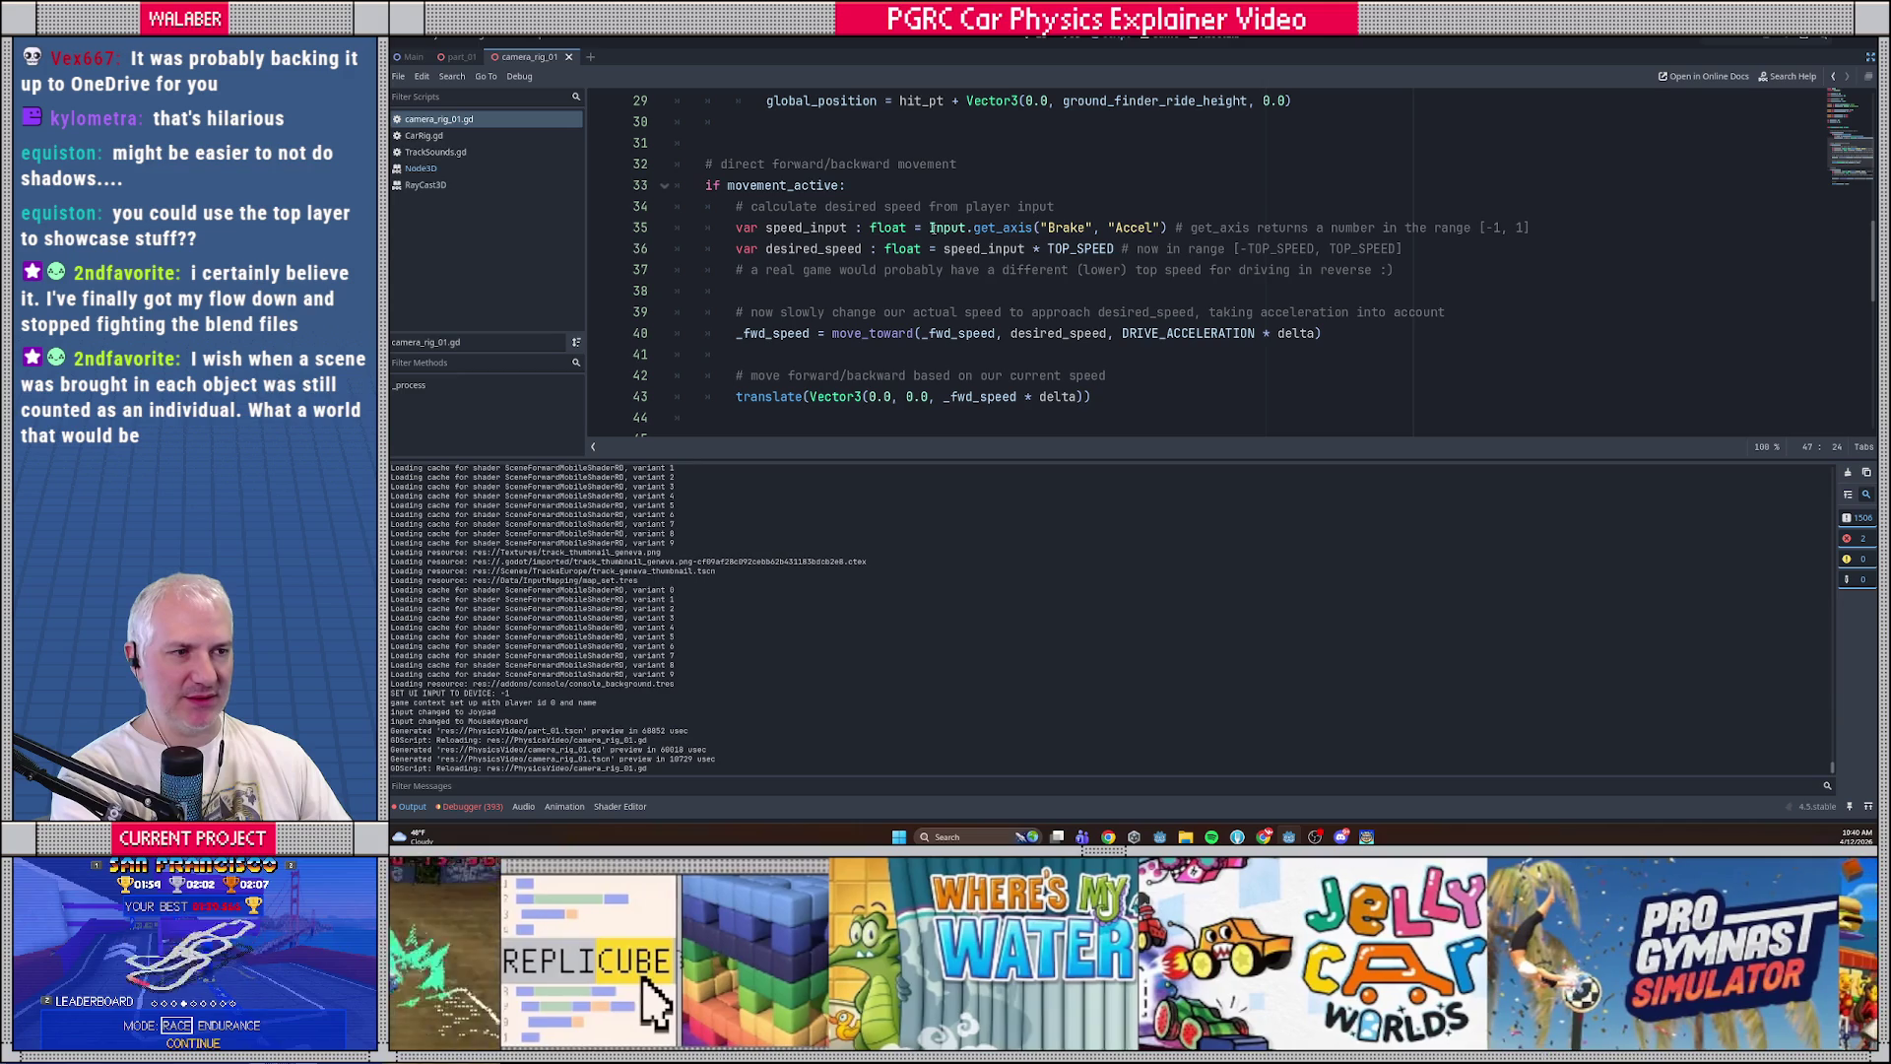
{"action": "left_click_drag", "start_coordinate": [1041, 228], "coordinate": [1094, 227]}
{"action": "key", "text": "Delete"}
{"action": "key", "text": "Delete"}
{"action": "key", "text": "Delete"}
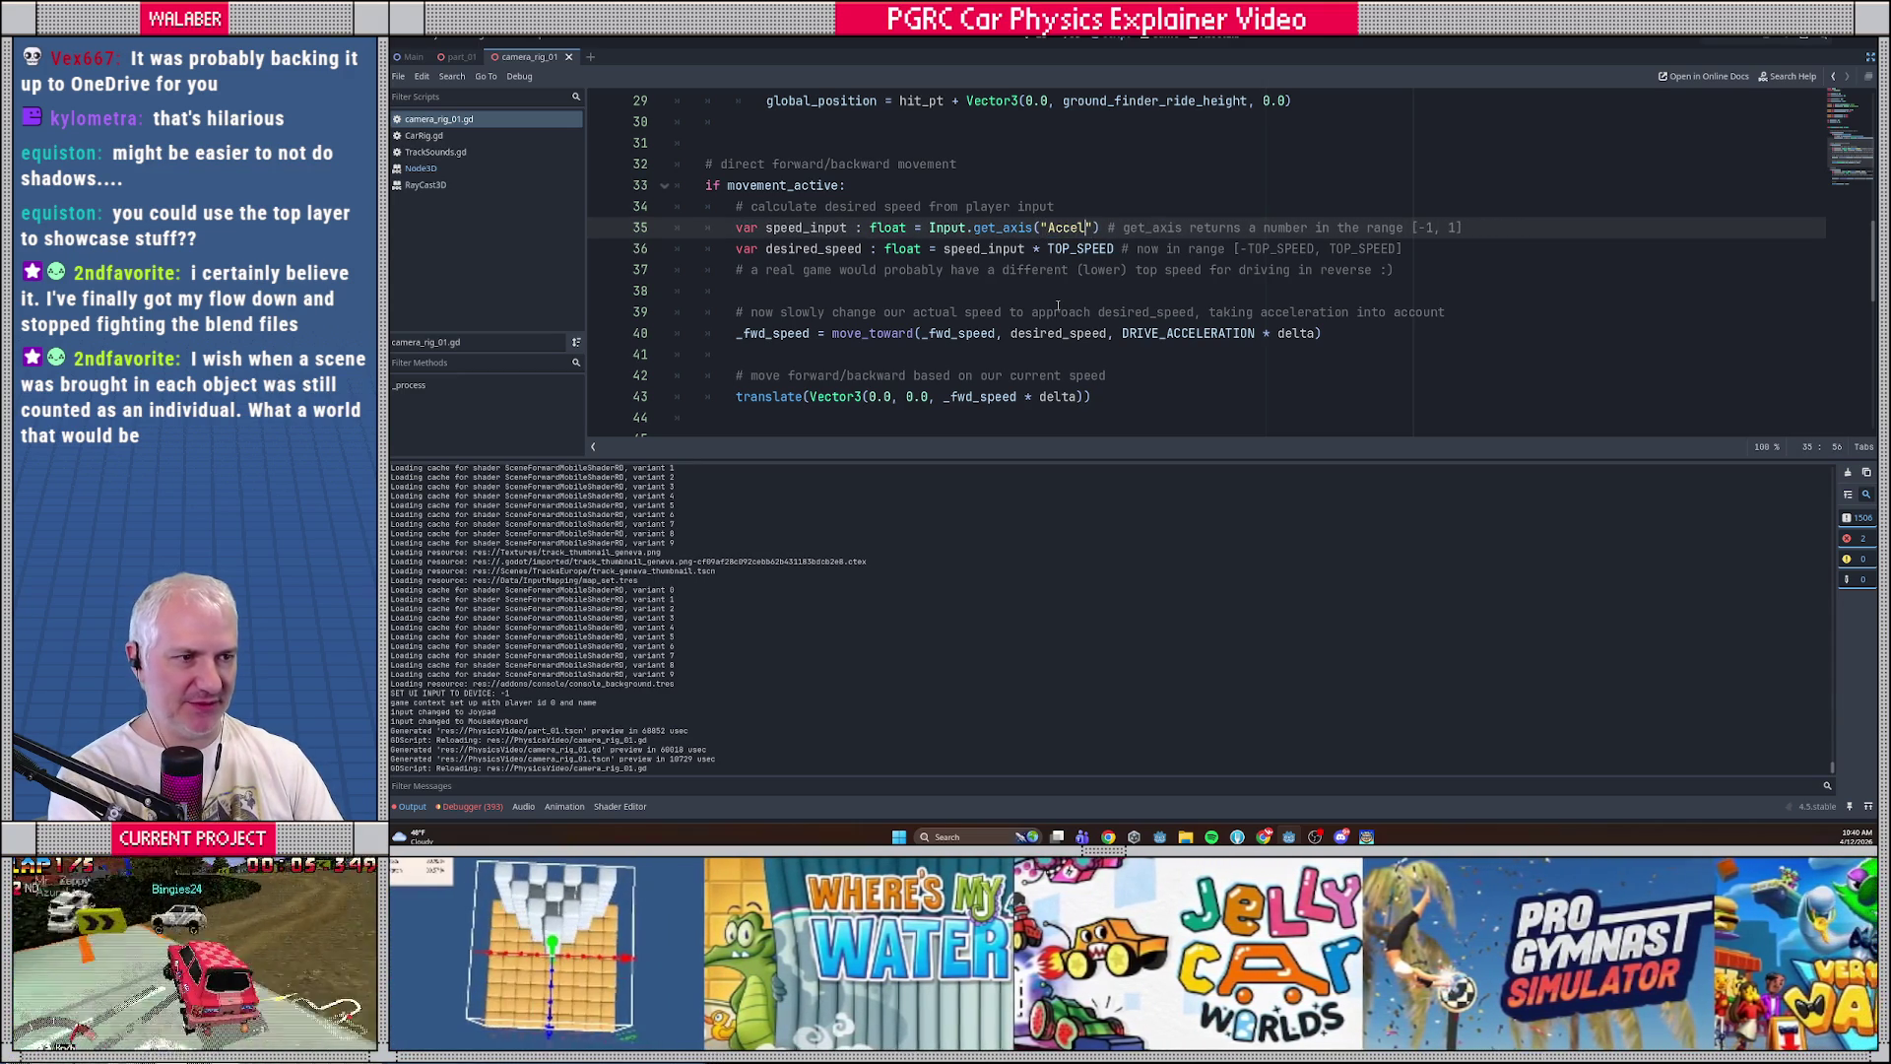
{"action": "type", "text": "\", \"Brake"}
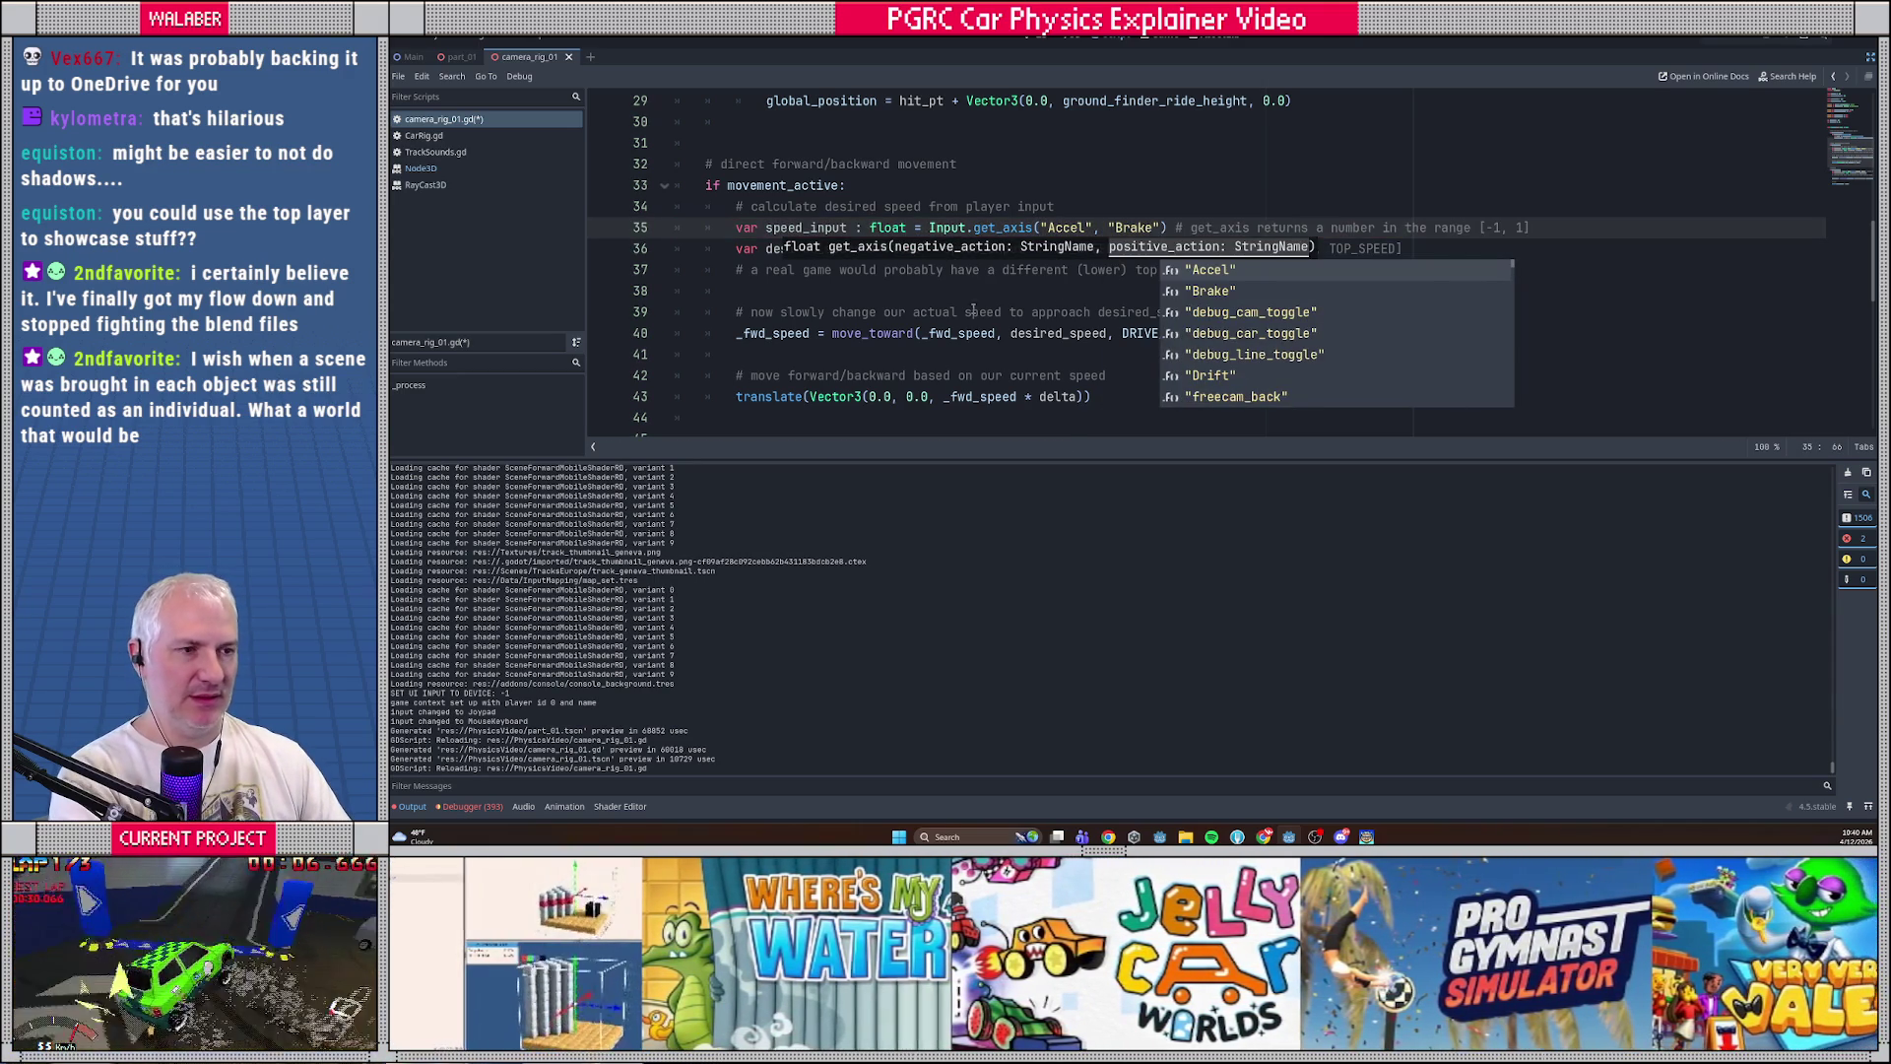
{"action": "left_click", "coordinate": [915, 295]}
{"action": "left_click", "coordinate": [1871, 59]}
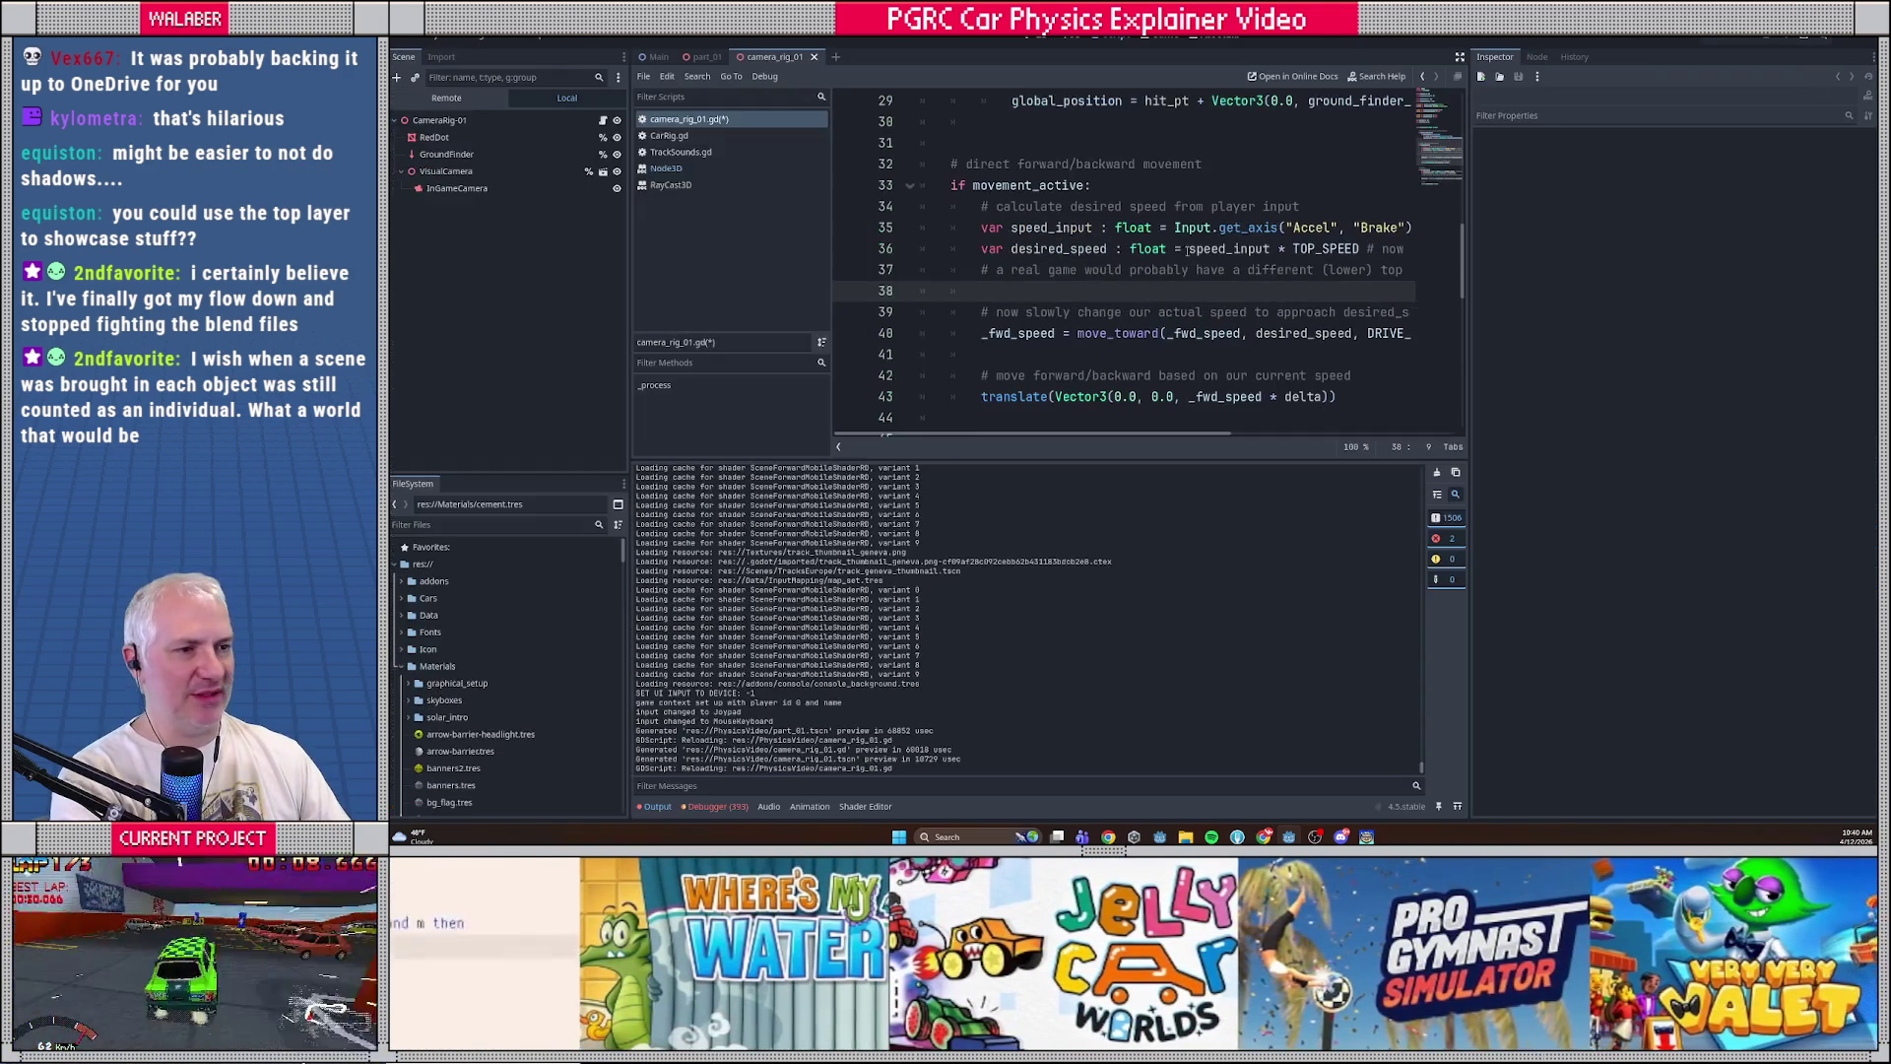
Revert line 35 to get_axis("Brake", "Accel") and save the script
{"action": "left_click", "coordinate": [1074, 39]}
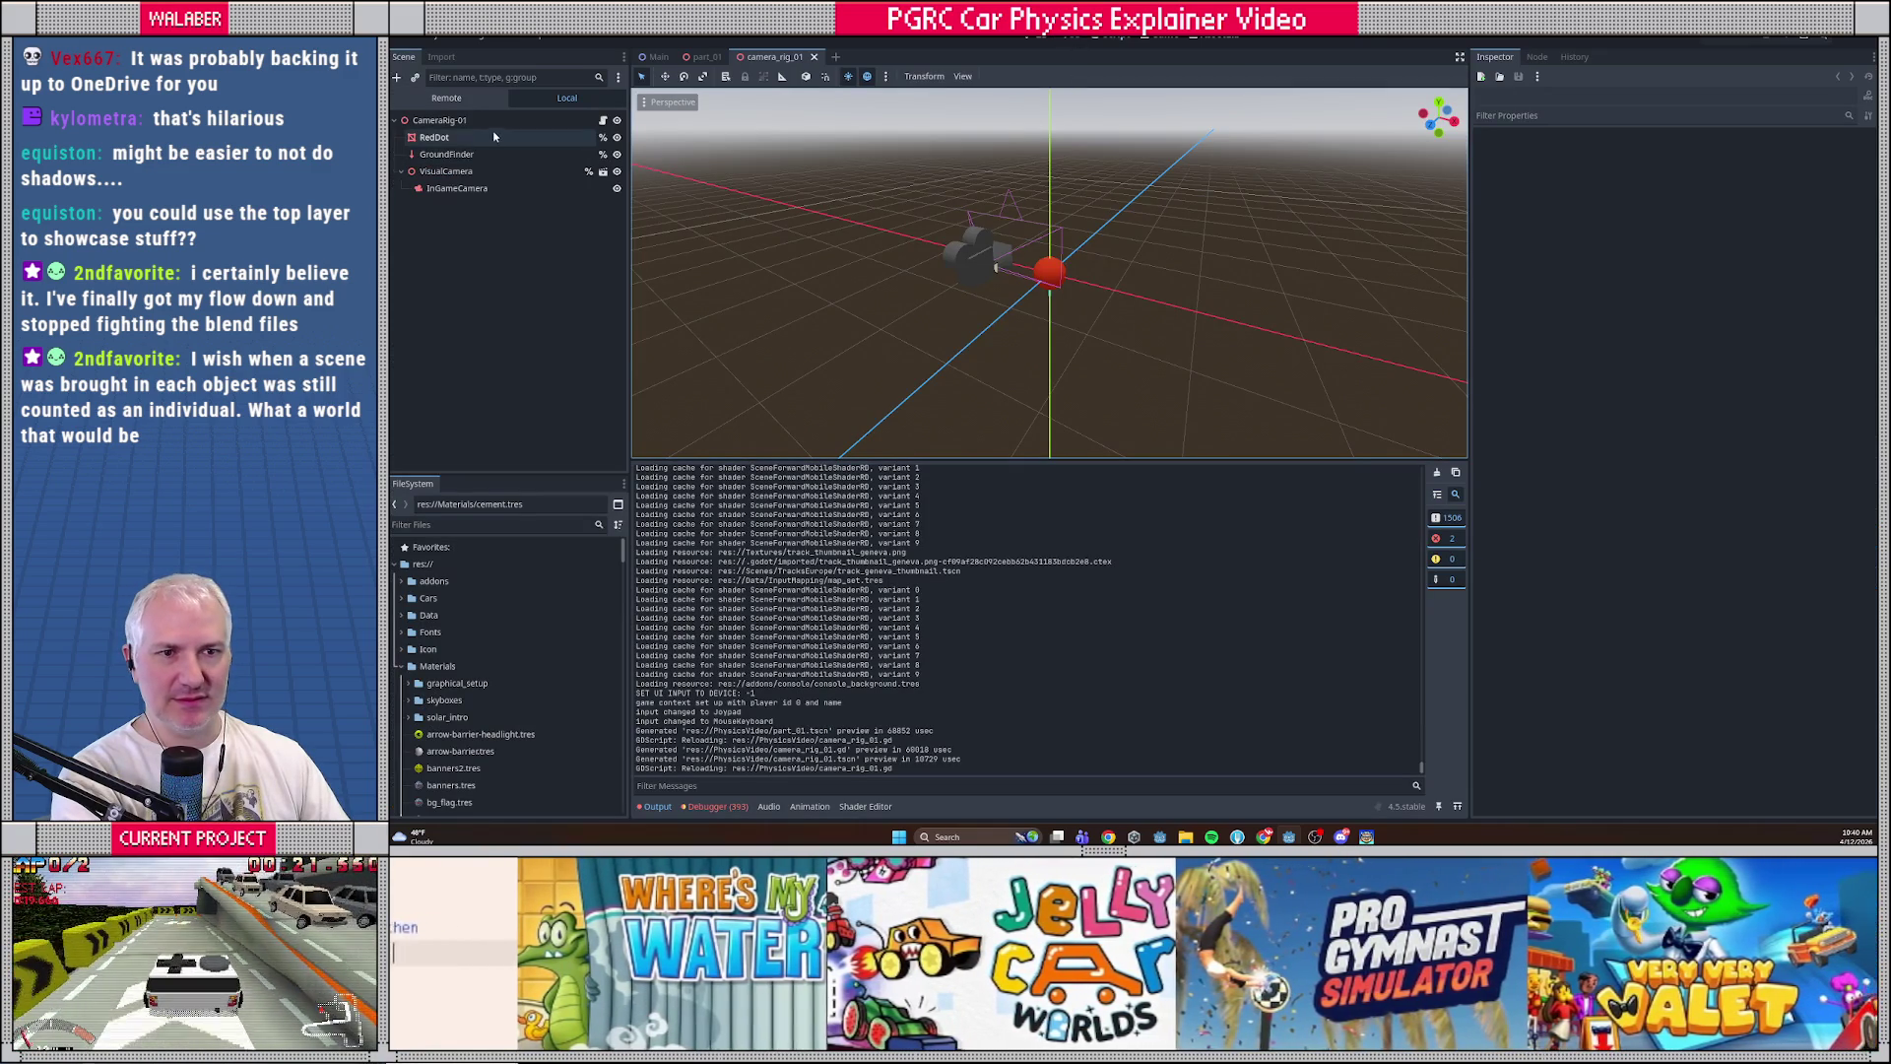
{"action": "left_click", "coordinate": [492, 120]}
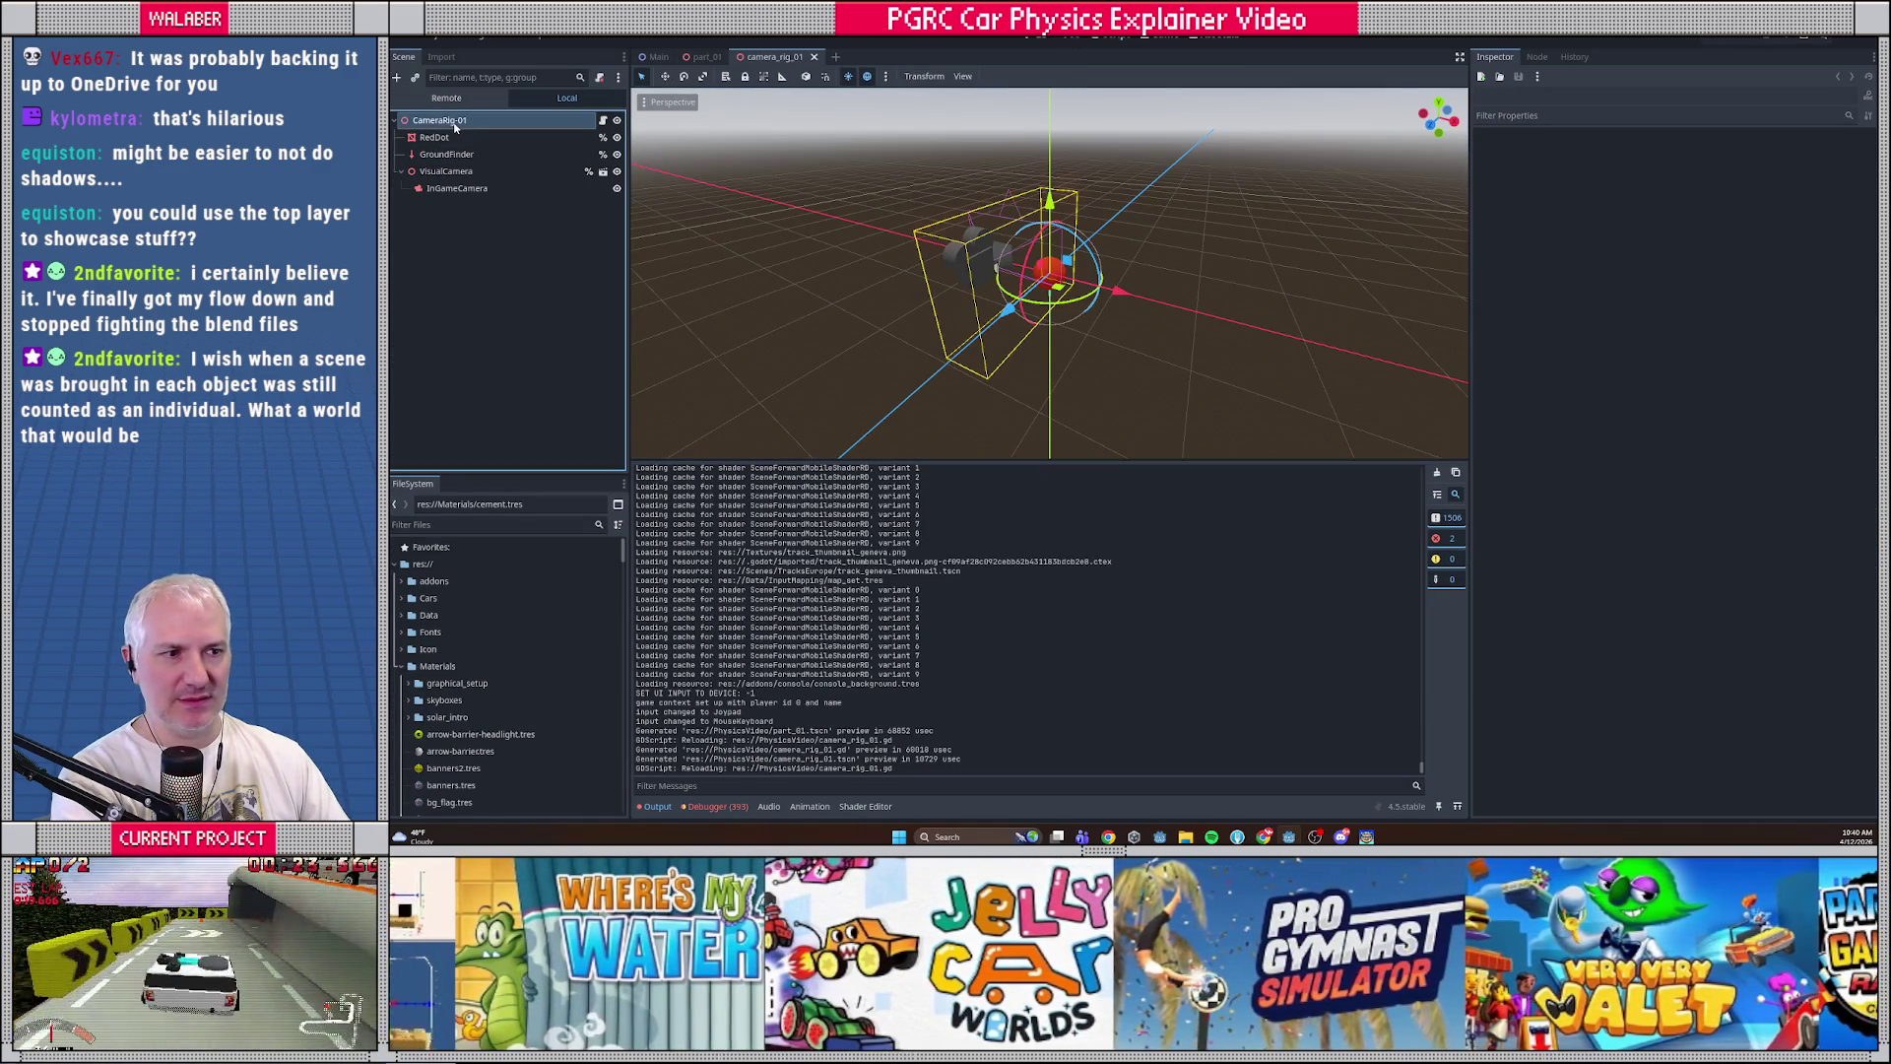
{"action": "left_click_drag", "start_coordinate": [727, 267], "coordinate": [945, 284]}
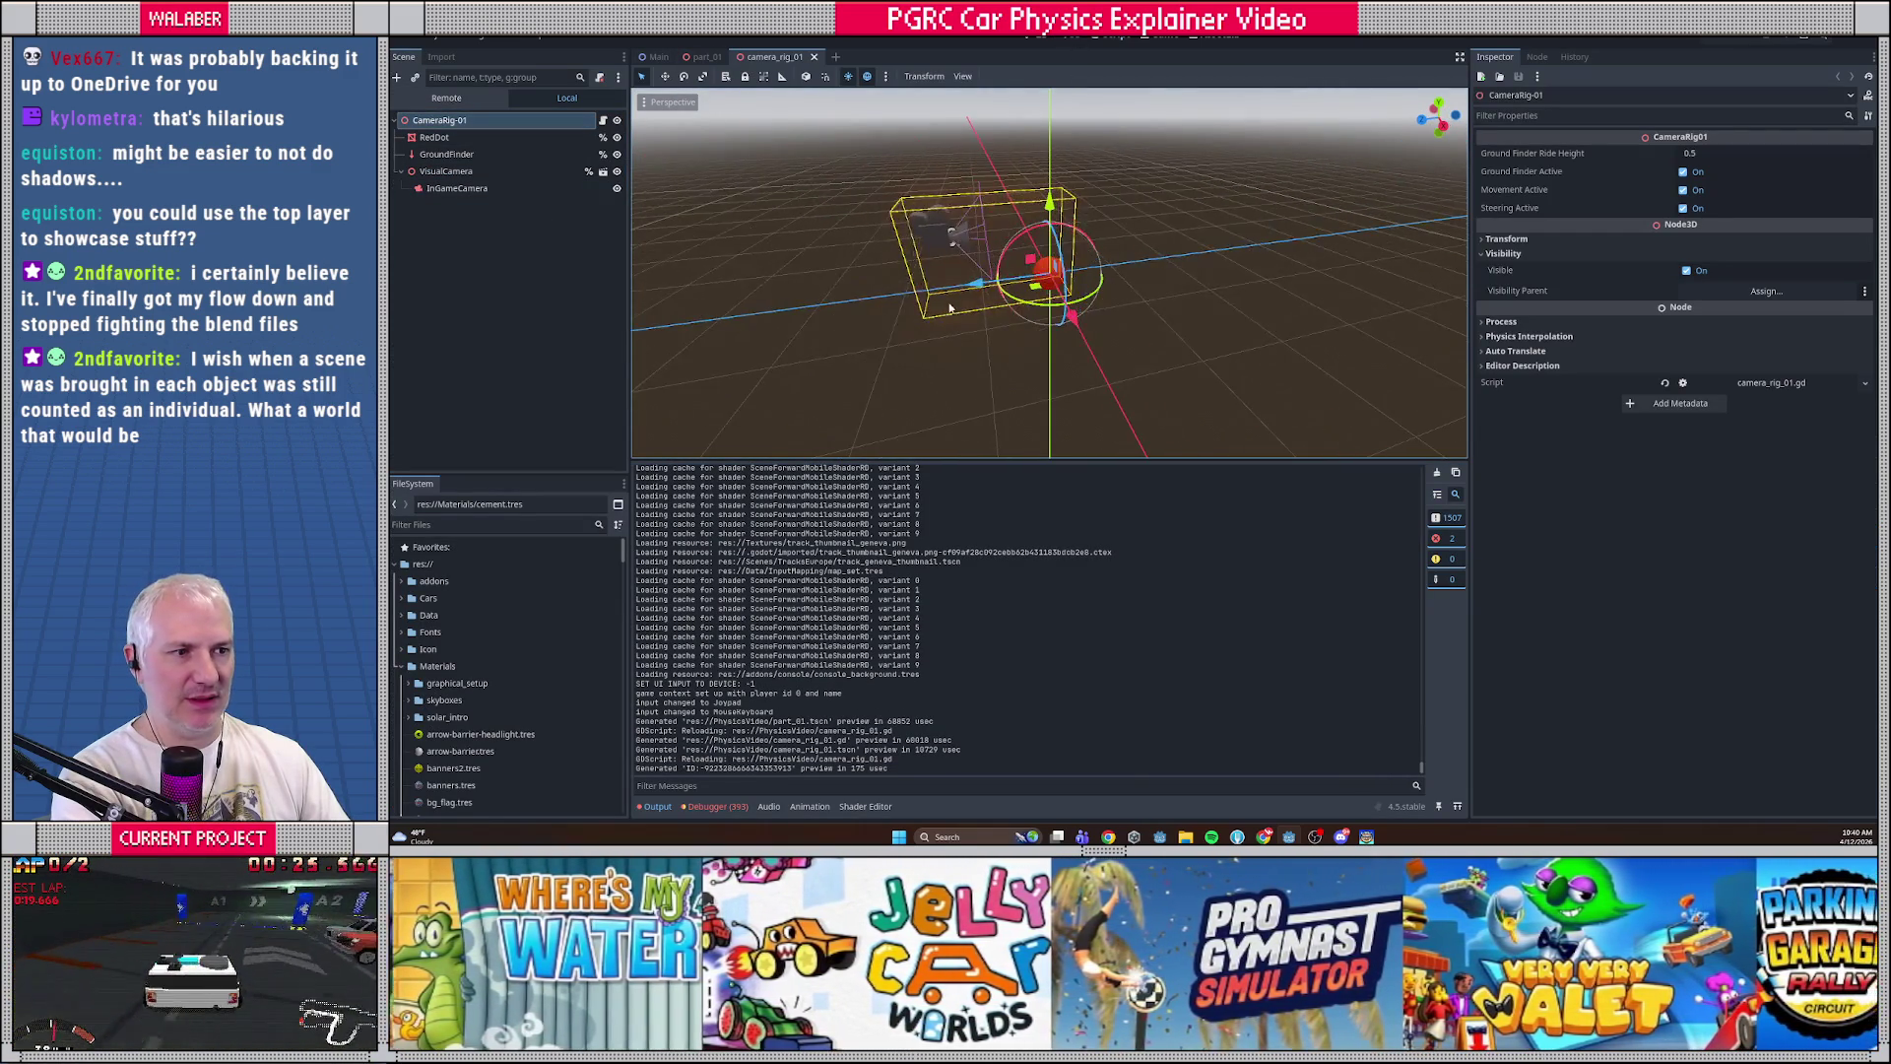
{"action": "scroll", "coordinate": [958, 284], "scroll_direction": "up", "scroll_amount": 2}
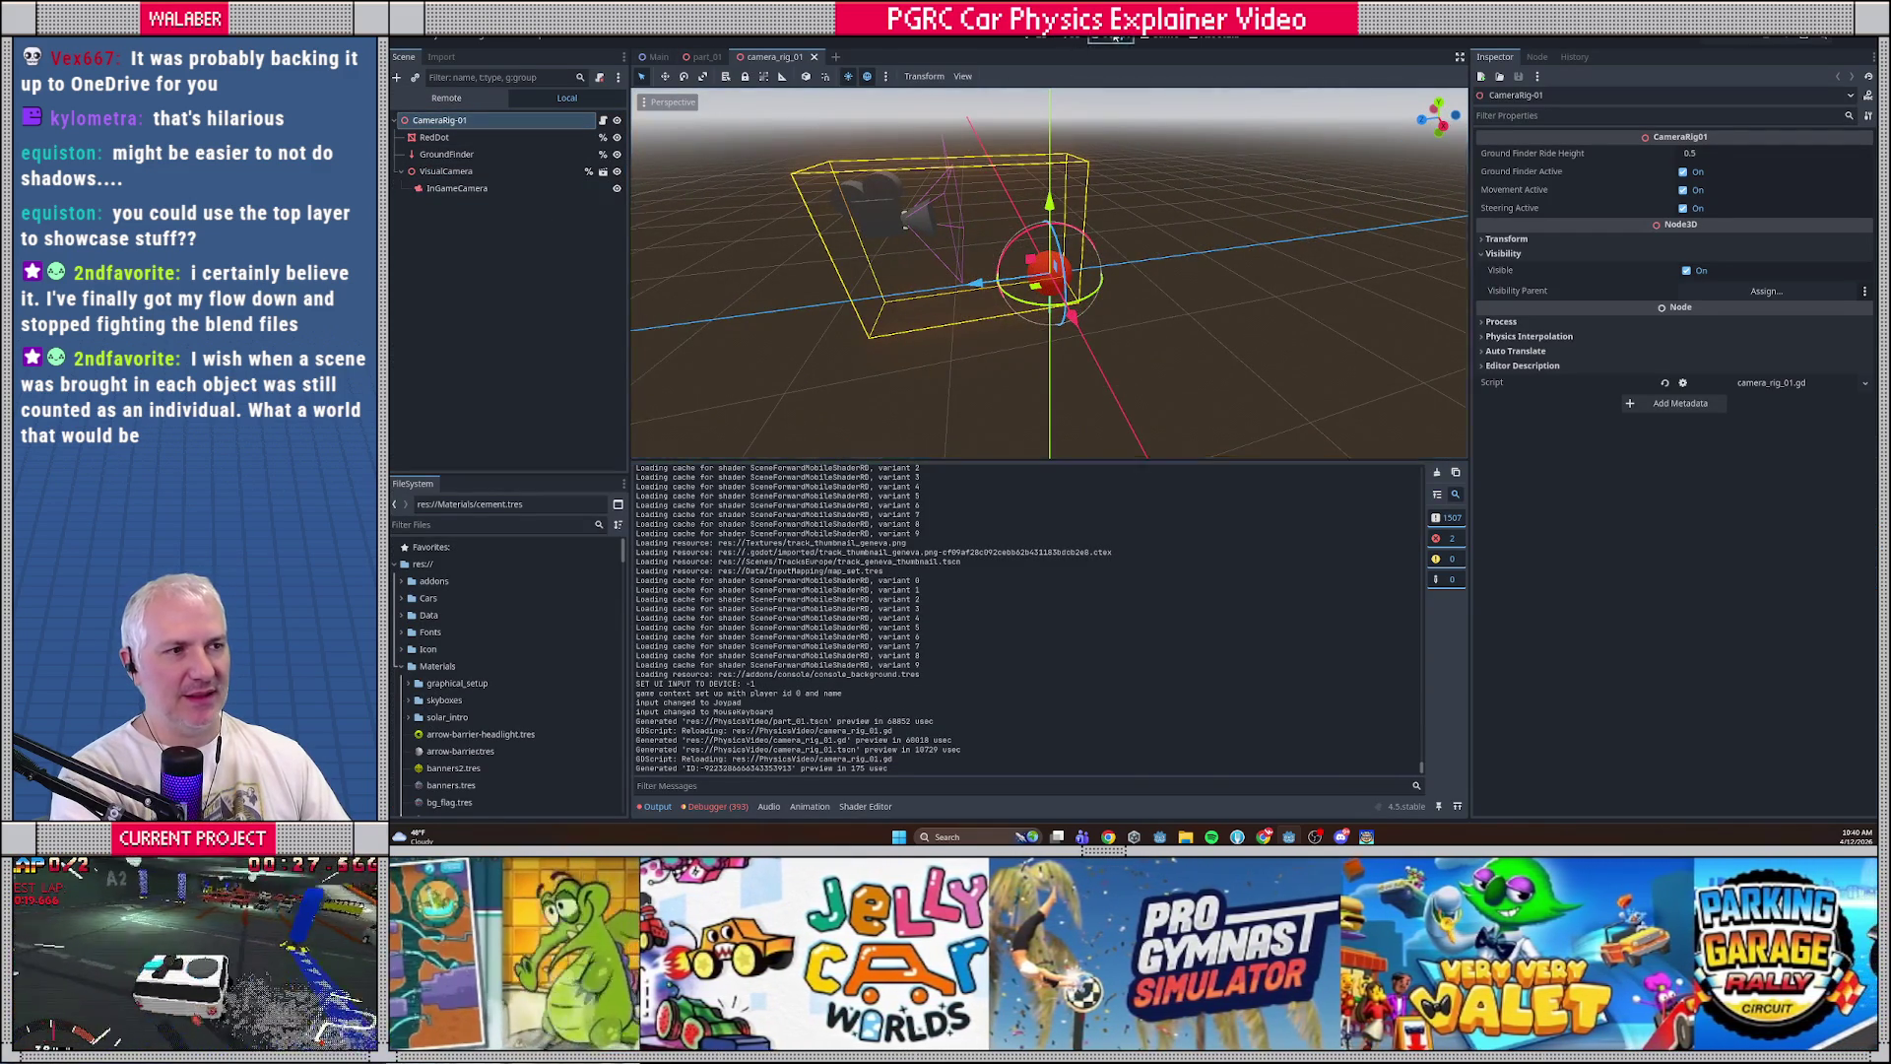
{"action": "left_click", "coordinate": [1120, 38]}
{"action": "left_click", "coordinate": [1285, 228]}
{"action": "key", "text": "BackSpace"}
{"action": "key", "text": "BackSpace"}
{"action": "type", "text": "\"Brake\""}
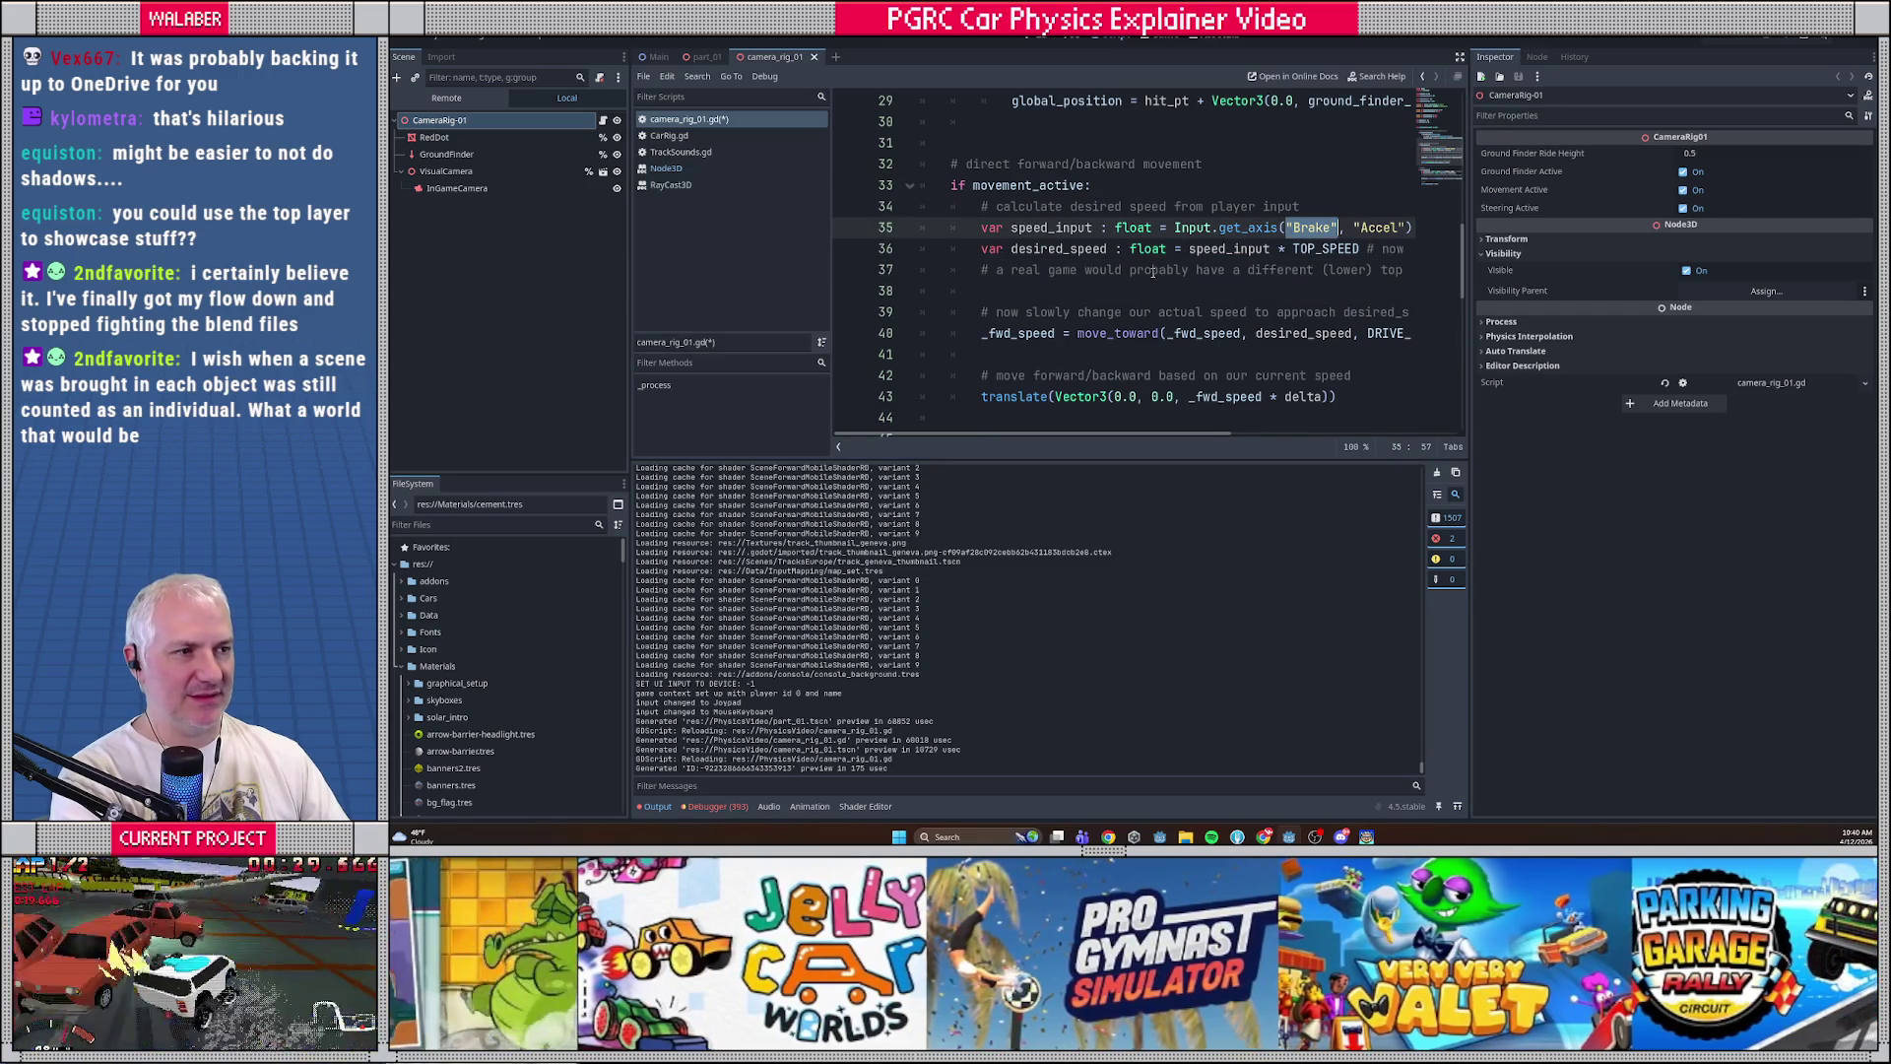
{"action": "key", "text": "ctrl+s"}
Move the VisualCamera back along Z to -1.689 in the rig's 3D view
{"action": "left_click", "coordinate": [1072, 38]}
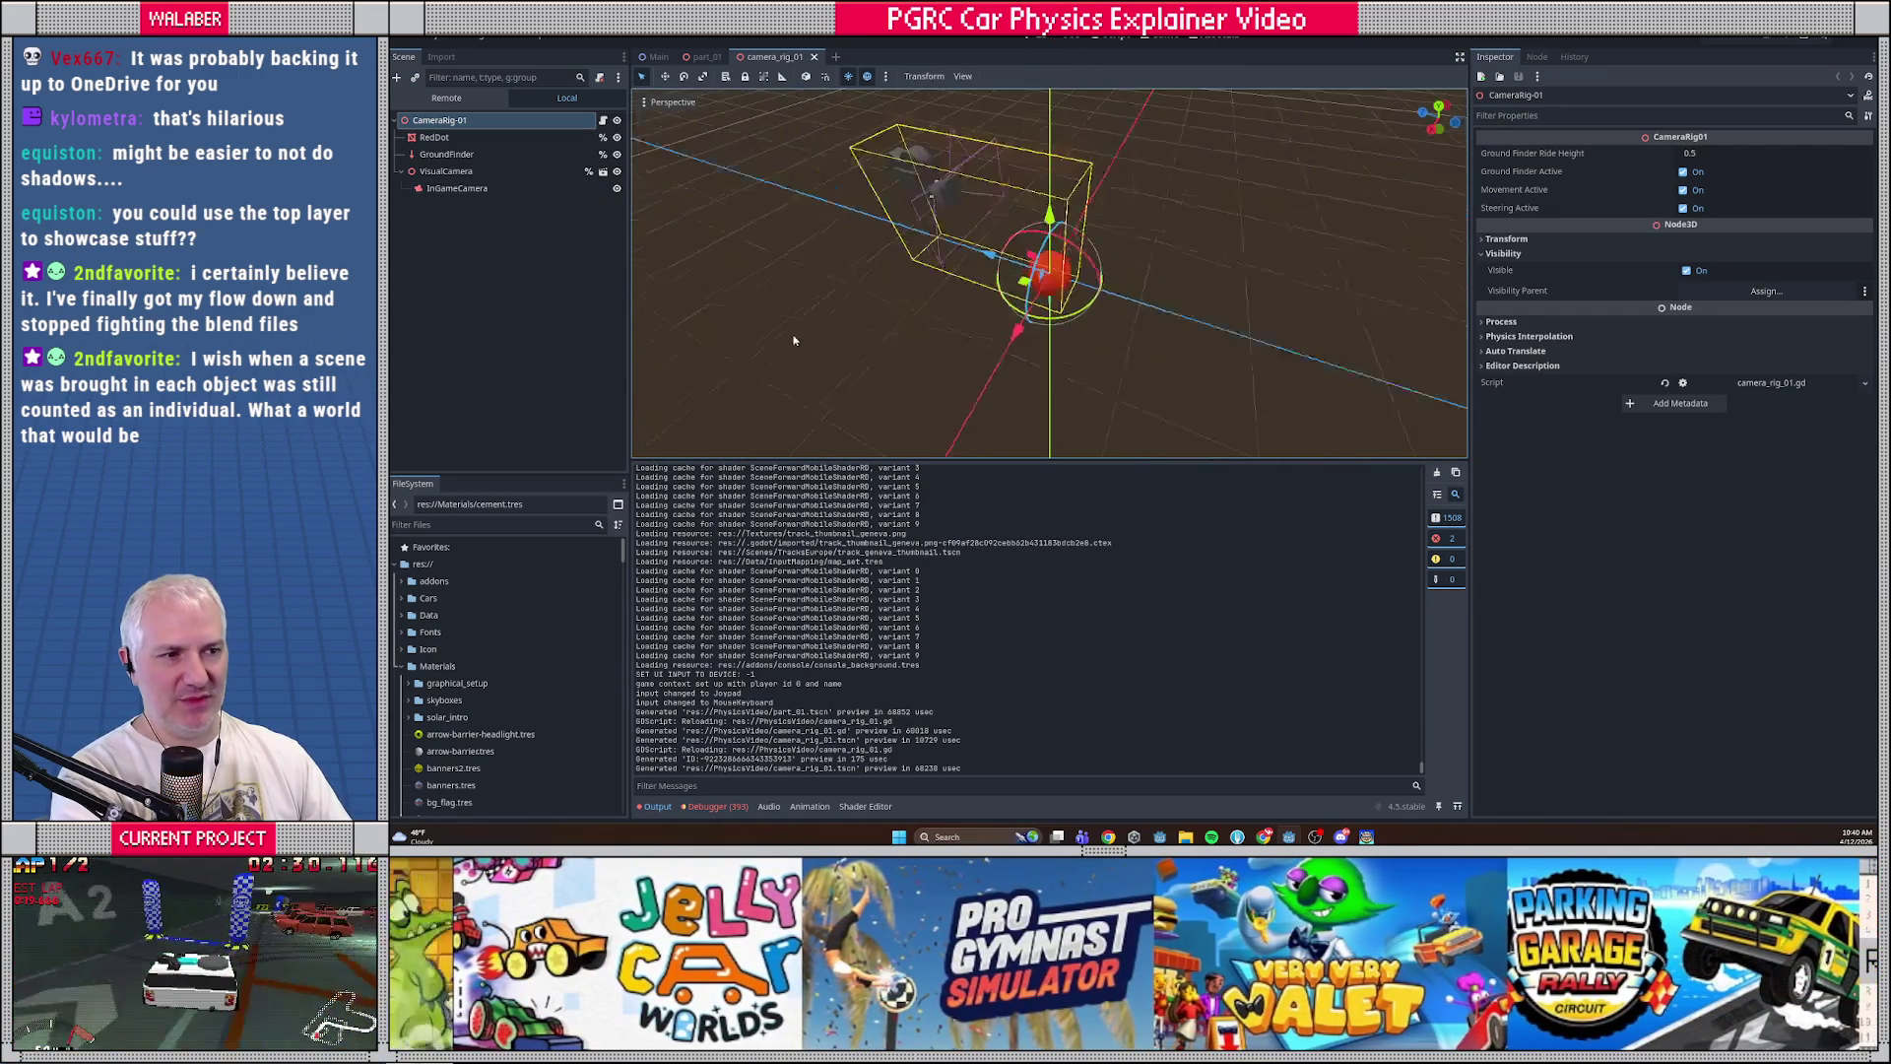
{"action": "scroll", "coordinate": [1349, 156], "scroll_direction": "up", "scroll_amount": 3}
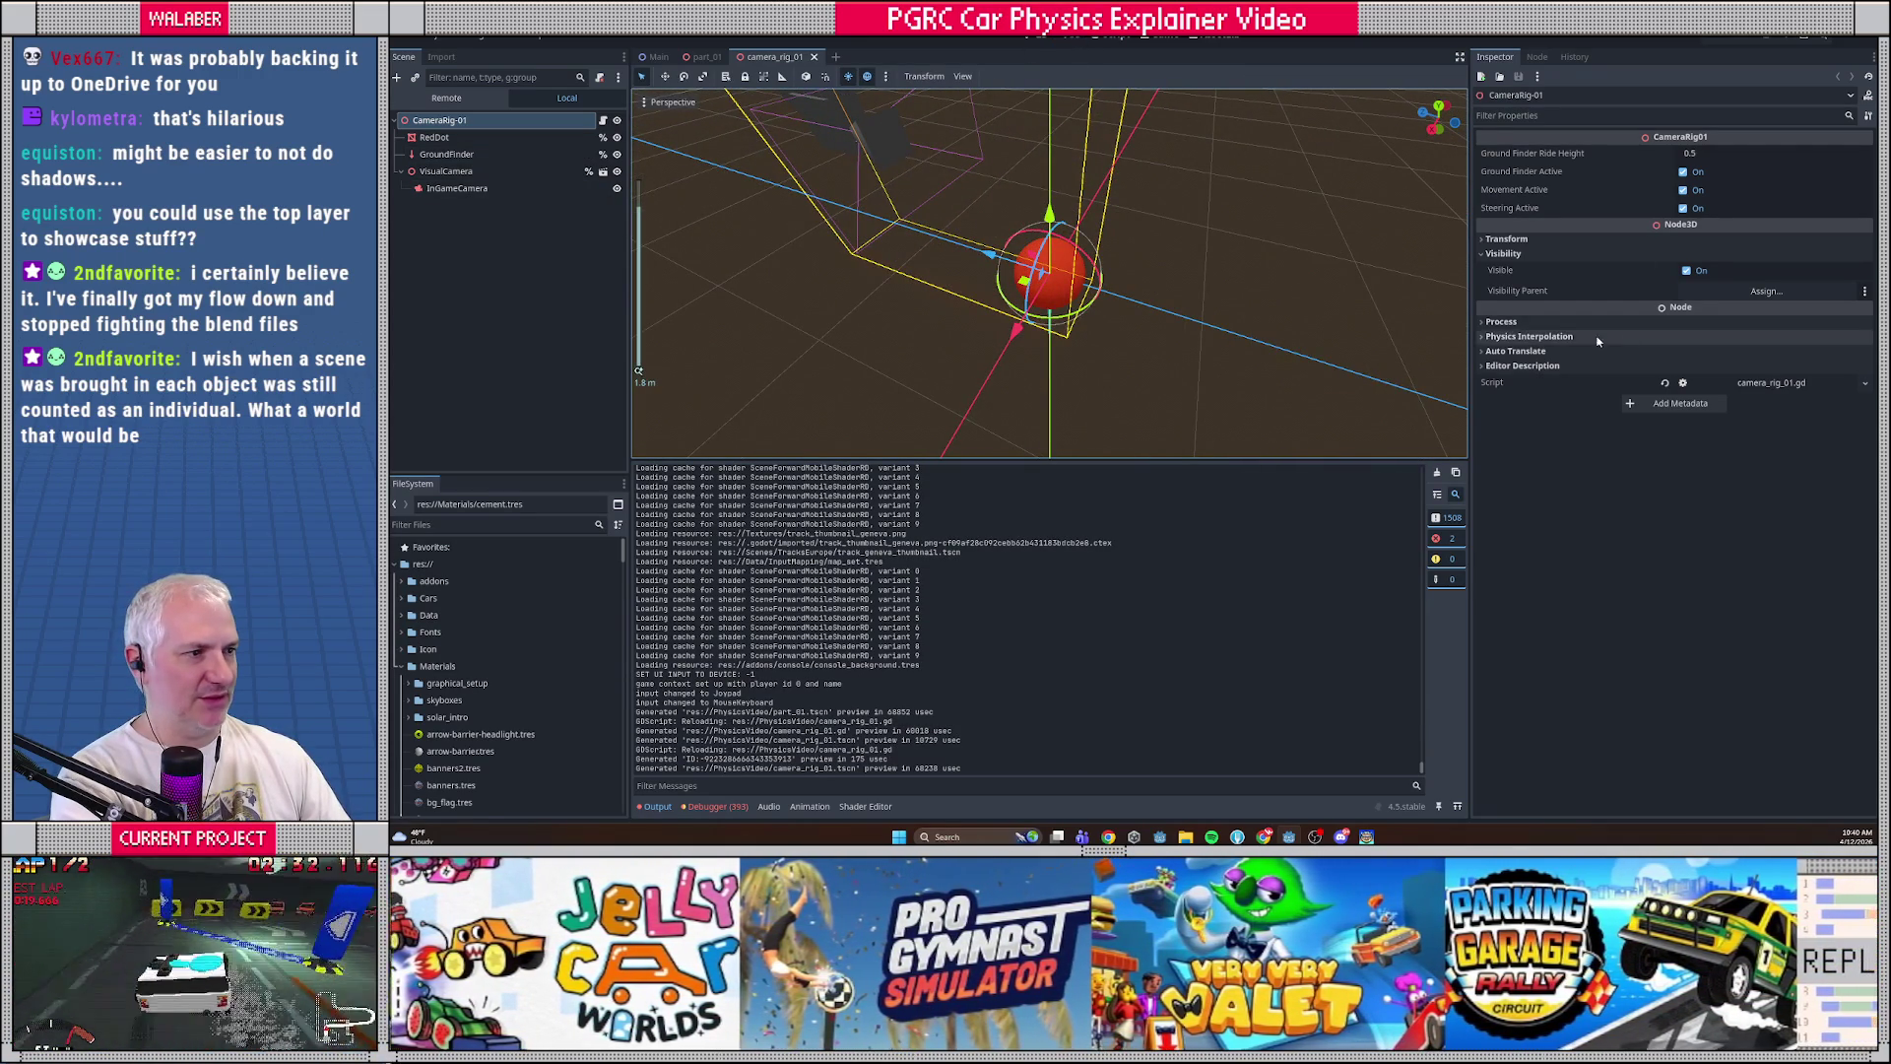
{"action": "left_click", "coordinate": [1506, 239]}
{"action": "mouse_move", "coordinate": [1281, 316]}
{"action": "left_mouse_down"}
{"action": "mouse_move", "coordinate": [1305, 216]}
{"action": "mouse_move", "coordinate": [1208, 280]}
{"action": "left_mouse_up"}
{"action": "scroll", "coordinate": [1207, 280], "scroll_direction": "down", "scroll_amount": 3}
{"action": "left_click", "coordinate": [512, 171]}
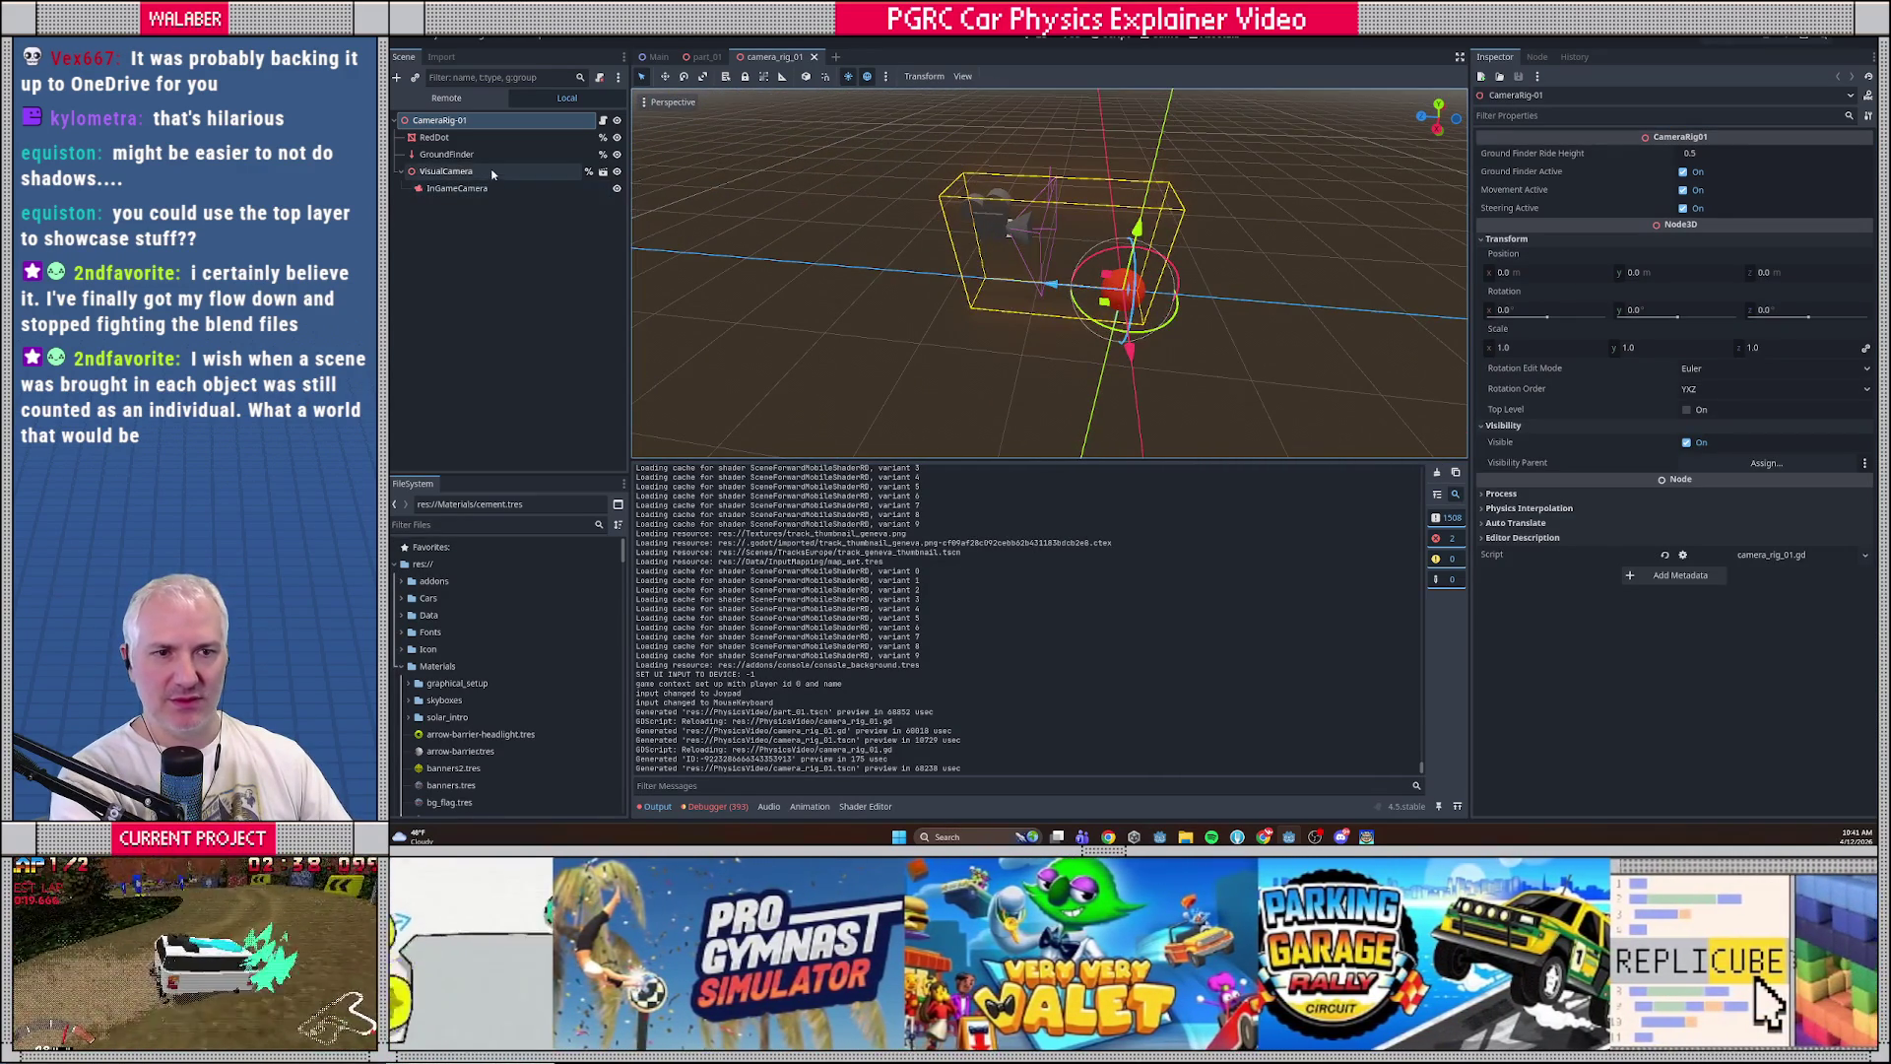
{"action": "mouse_move", "coordinate": [942, 226]}
{"action": "left_mouse_down"}
{"action": "mouse_move", "coordinate": [1172, 258]}
{"action": "mouse_move", "coordinate": [1281, 248]}
{"action": "mouse_move", "coordinate": [1214, 210]}
{"action": "mouse_move", "coordinate": [1367, 158]}
{"action": "left_mouse_up"}
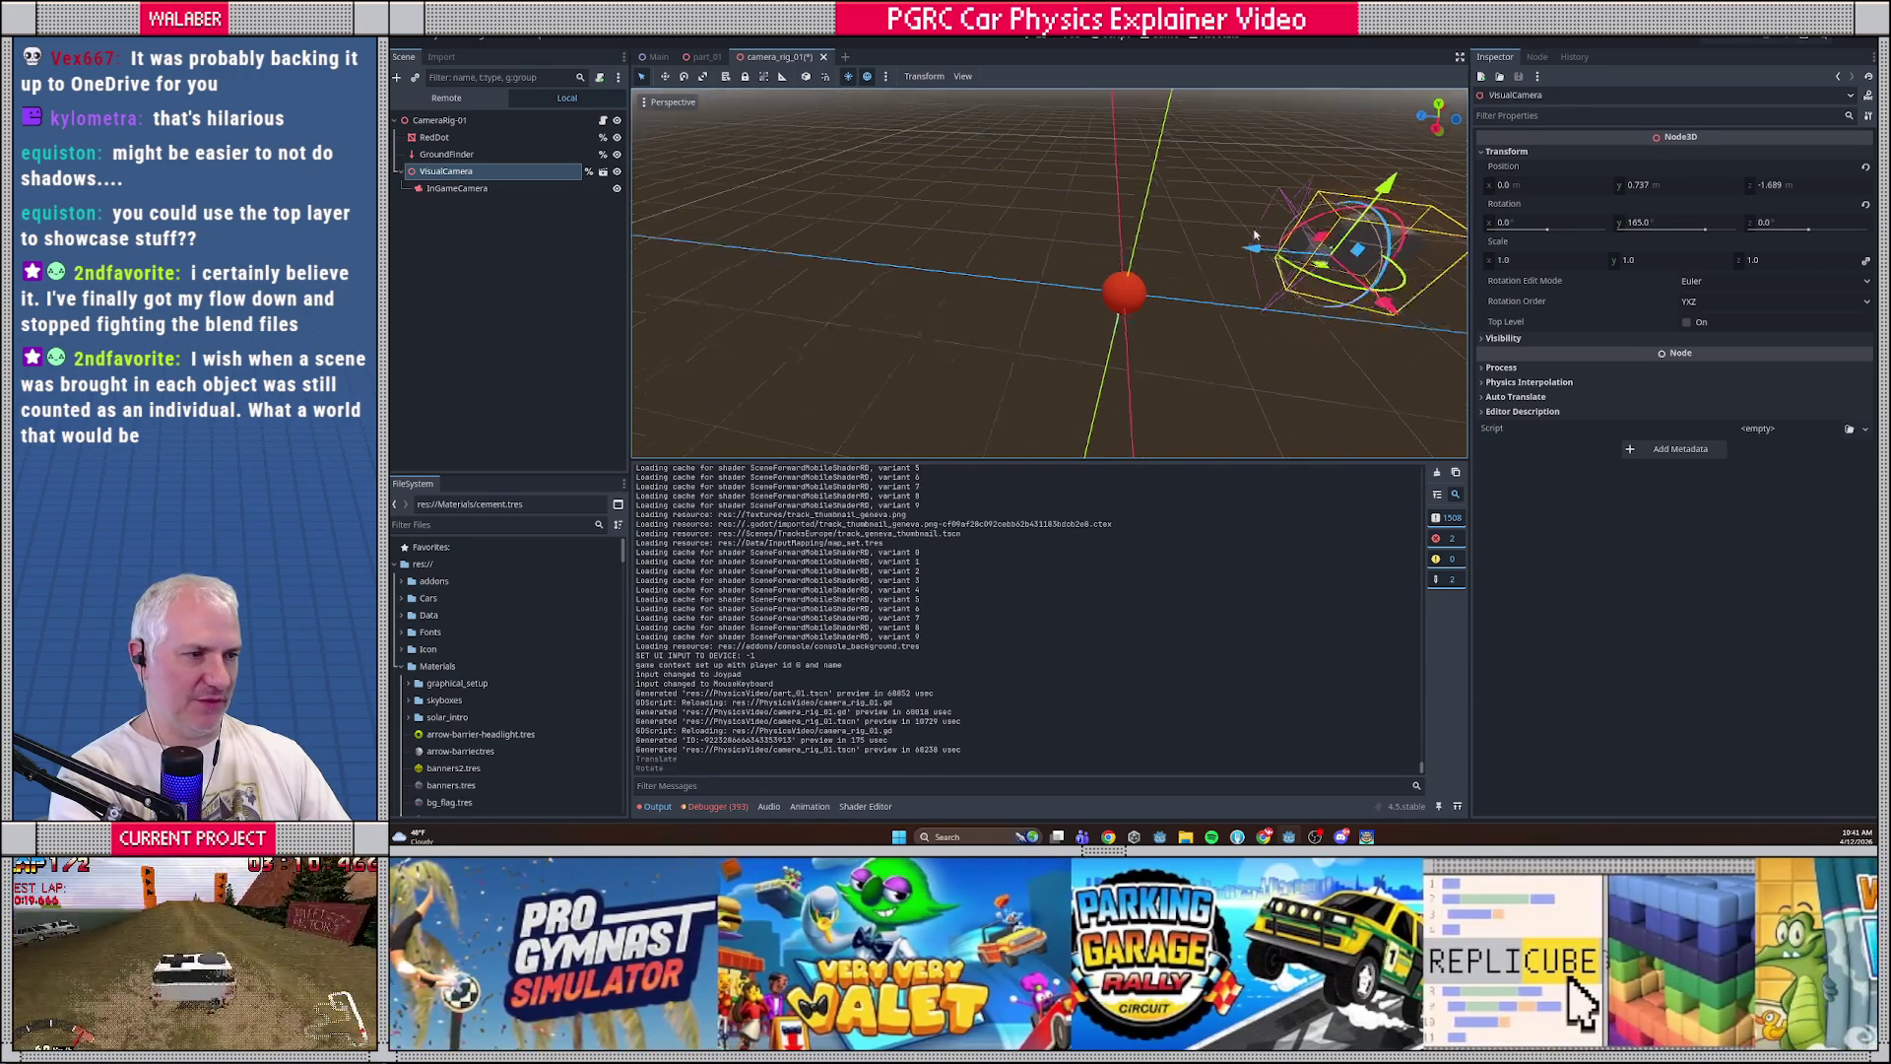
{"action": "key", "text": "f"}
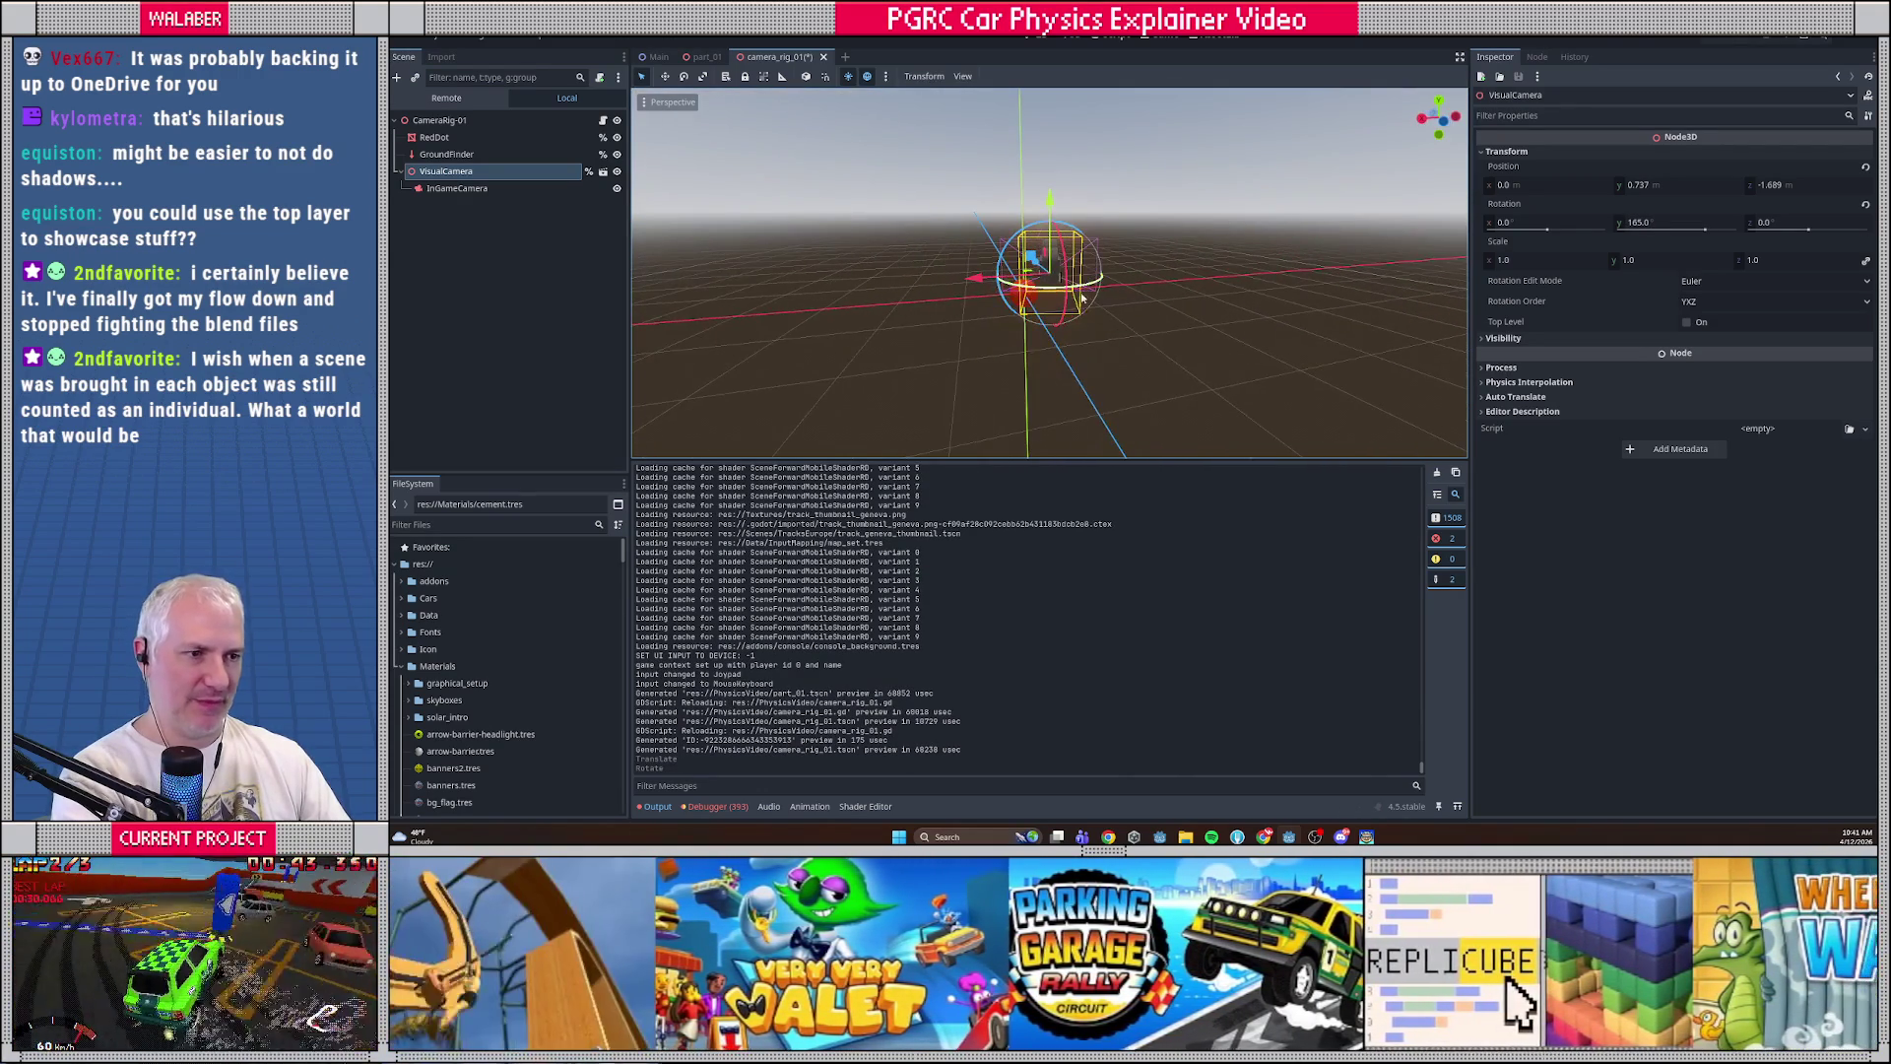
Set VisualCamera's Y rotation to 180 and save the camera rig scene
{"action": "left_click", "coordinate": [1693, 221]}
{"action": "type", "text": "180"}
{"action": "key", "text": "Return"}
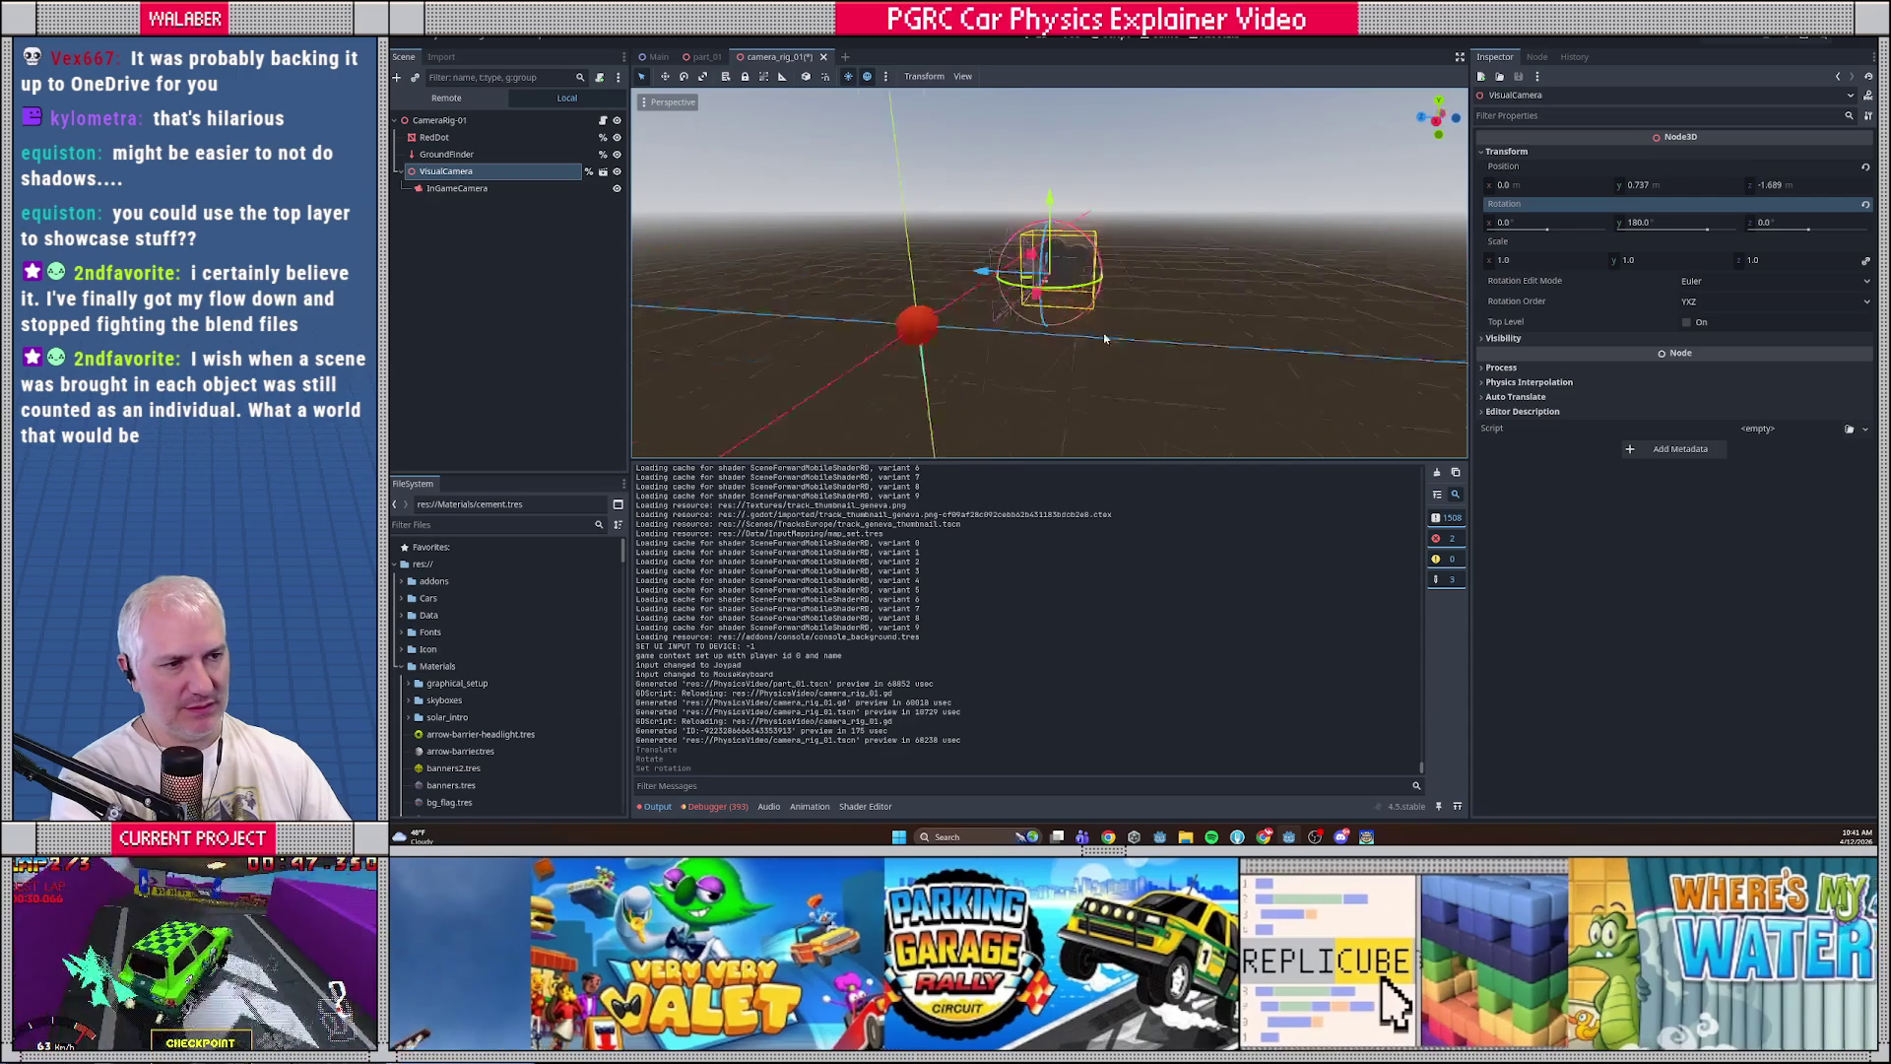
{"action": "key", "text": "ctrl+s"}
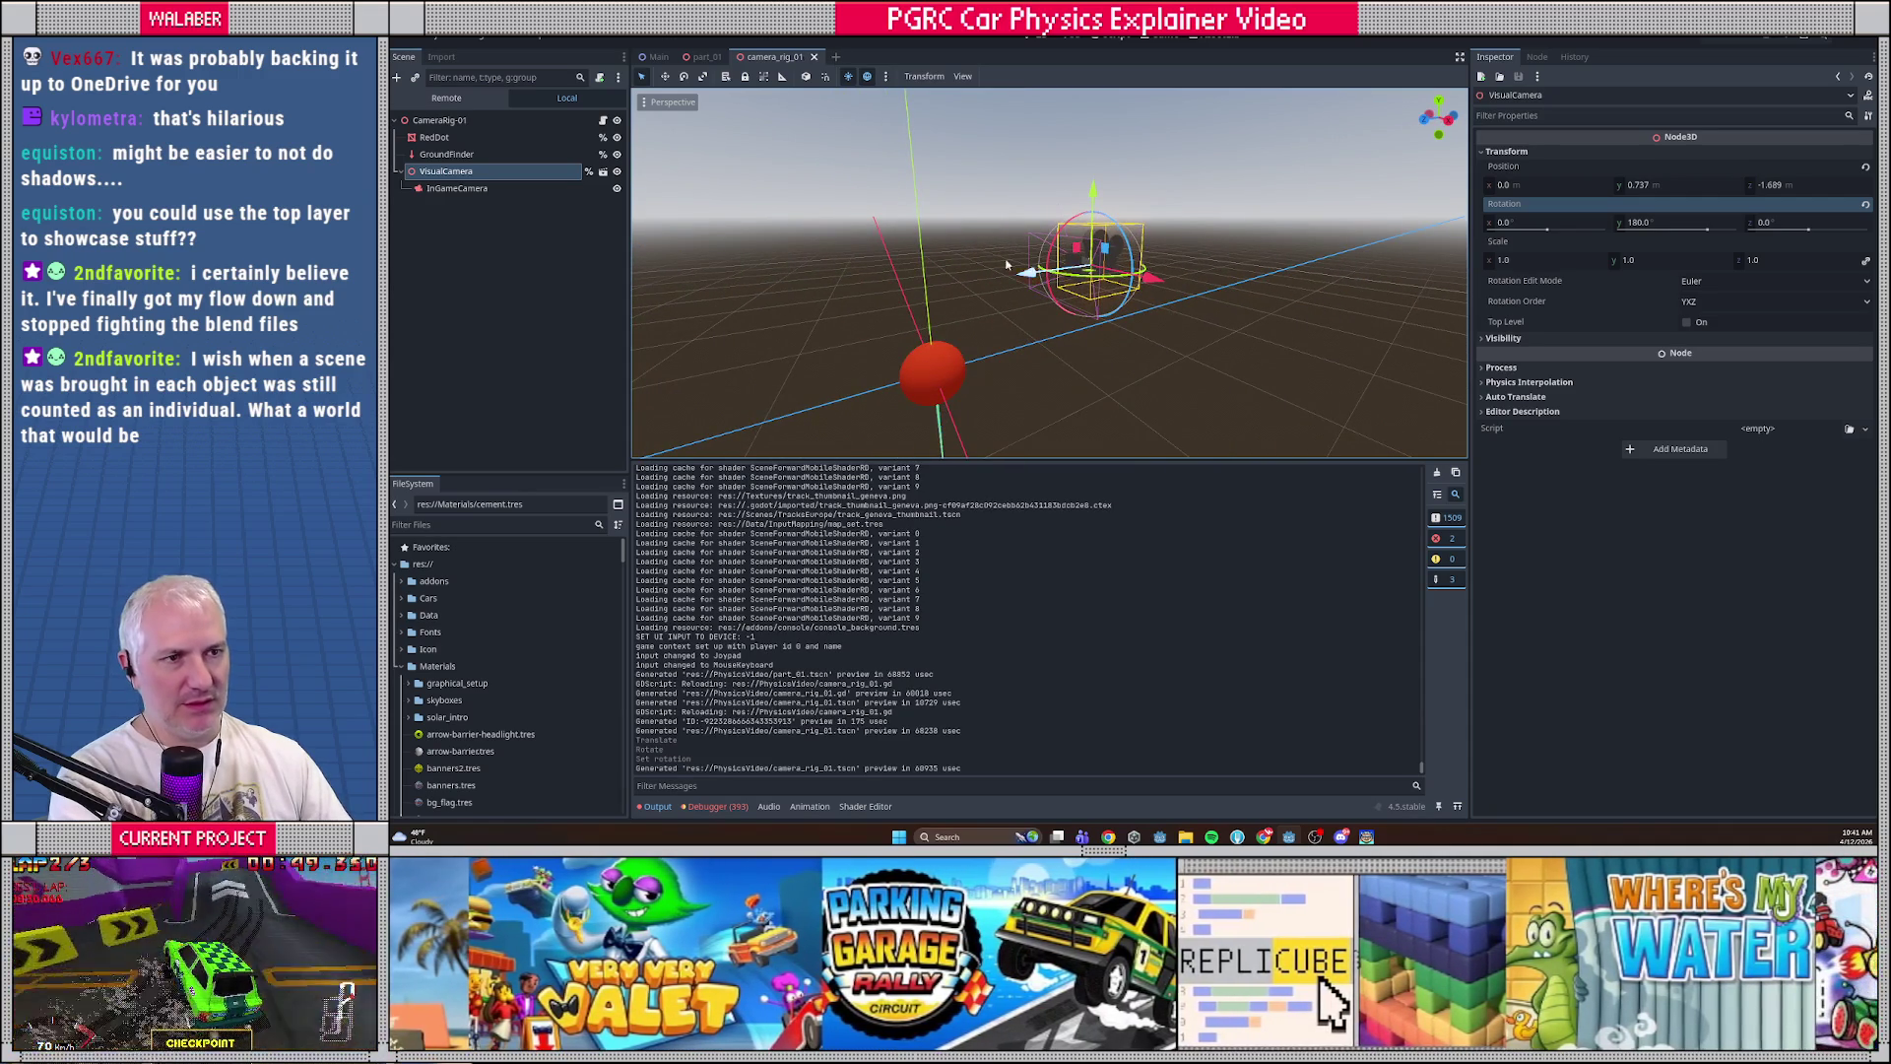
{"action": "left_click", "coordinate": [714, 60]}
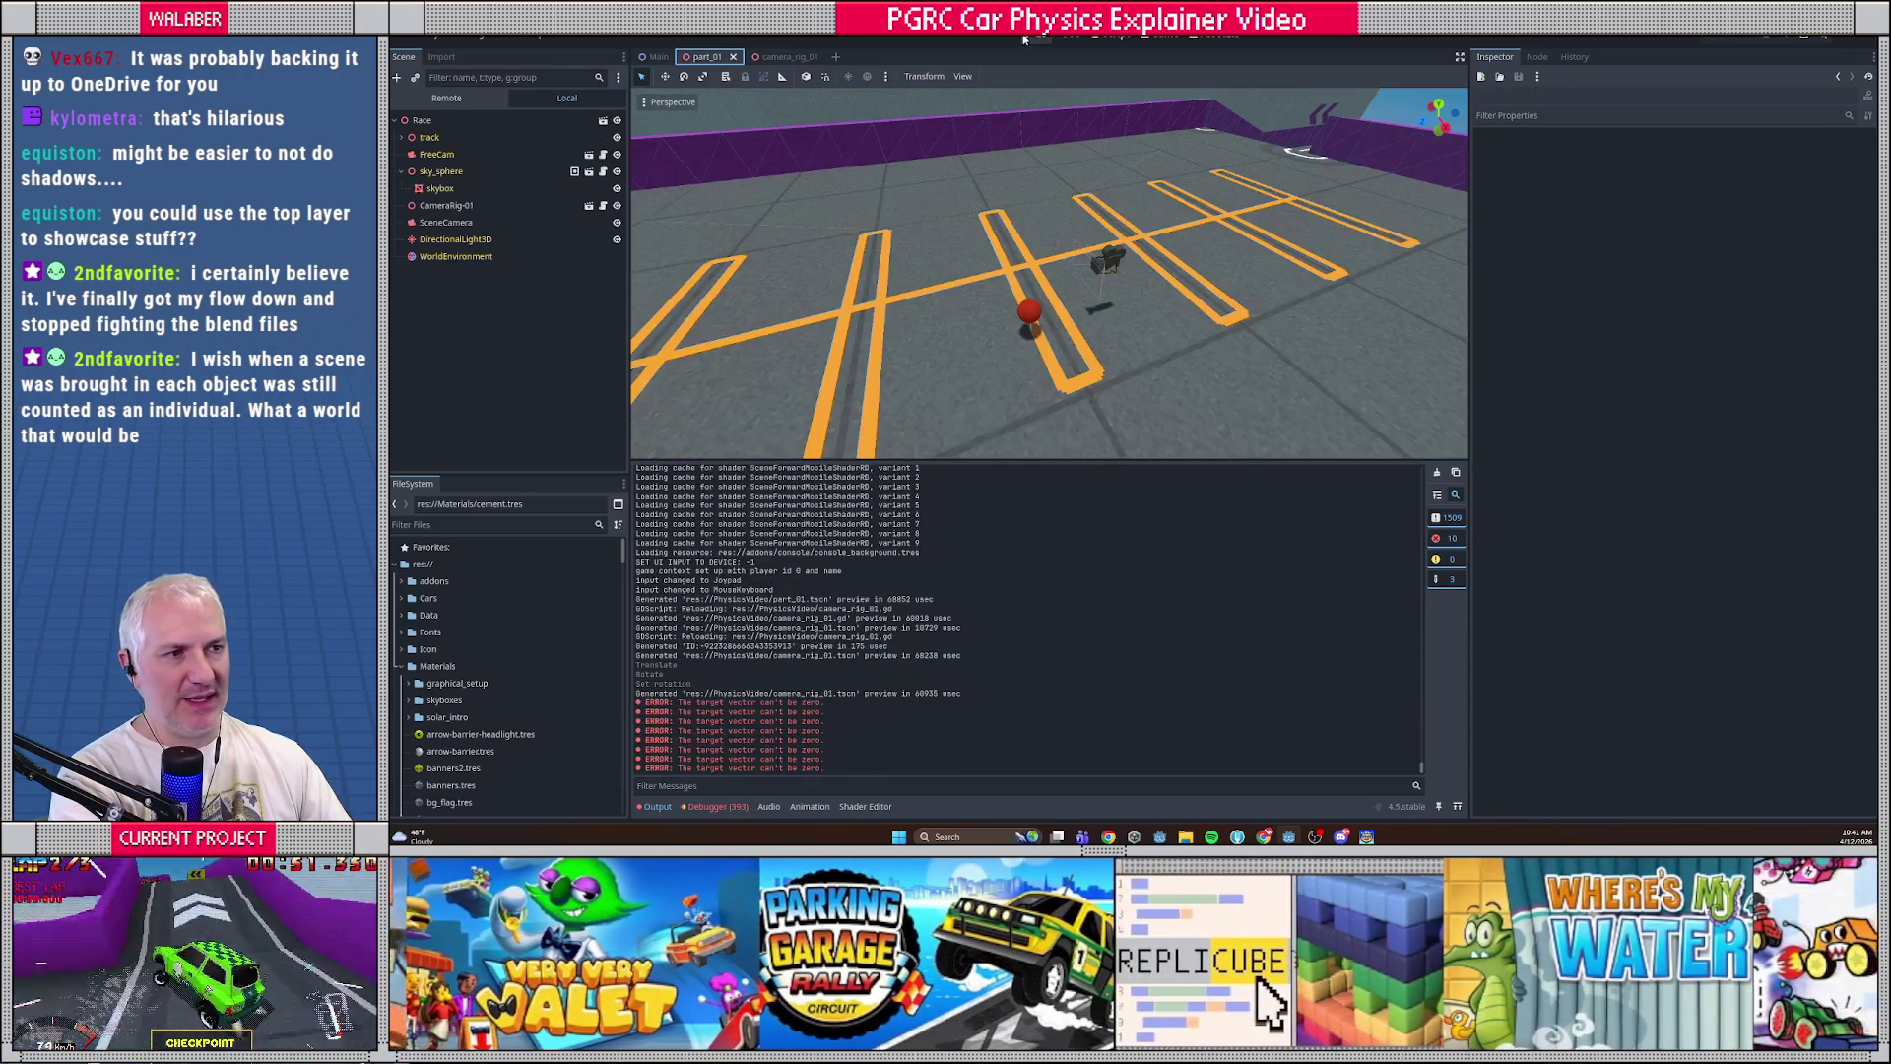
Move CameraRig-01 along Z across the parking lot to 29.275, 21.646, -42.155
{"action": "left_click", "coordinate": [446, 222]}
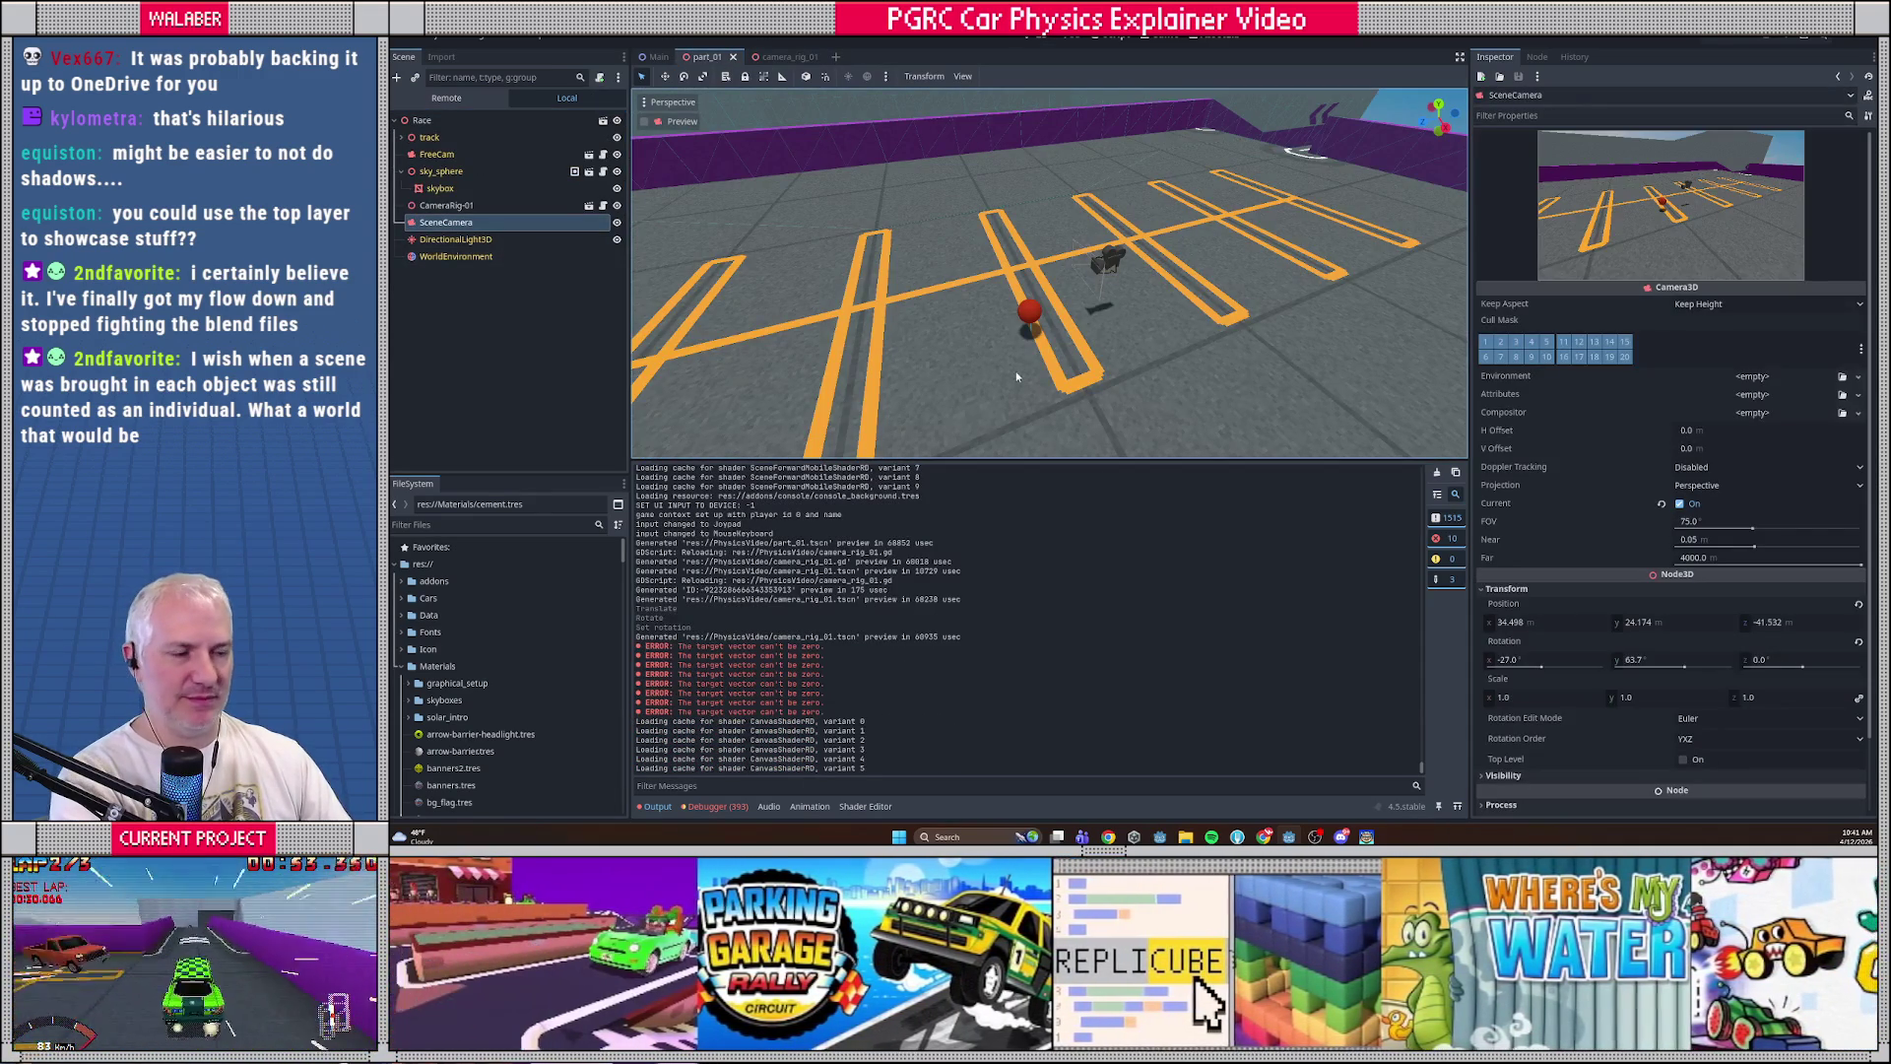
{"action": "scroll", "coordinate": [1016, 369], "scroll_direction": "up", "scroll_amount": 3}
{"action": "mouse_move", "coordinate": [1028, 381]}
{"action": "left_mouse_down"}
{"action": "mouse_move", "coordinate": [1059, 191]}
{"action": "mouse_move", "coordinate": [843, 169]}
{"action": "mouse_move", "coordinate": [843, 148]}
{"action": "left_mouse_up"}
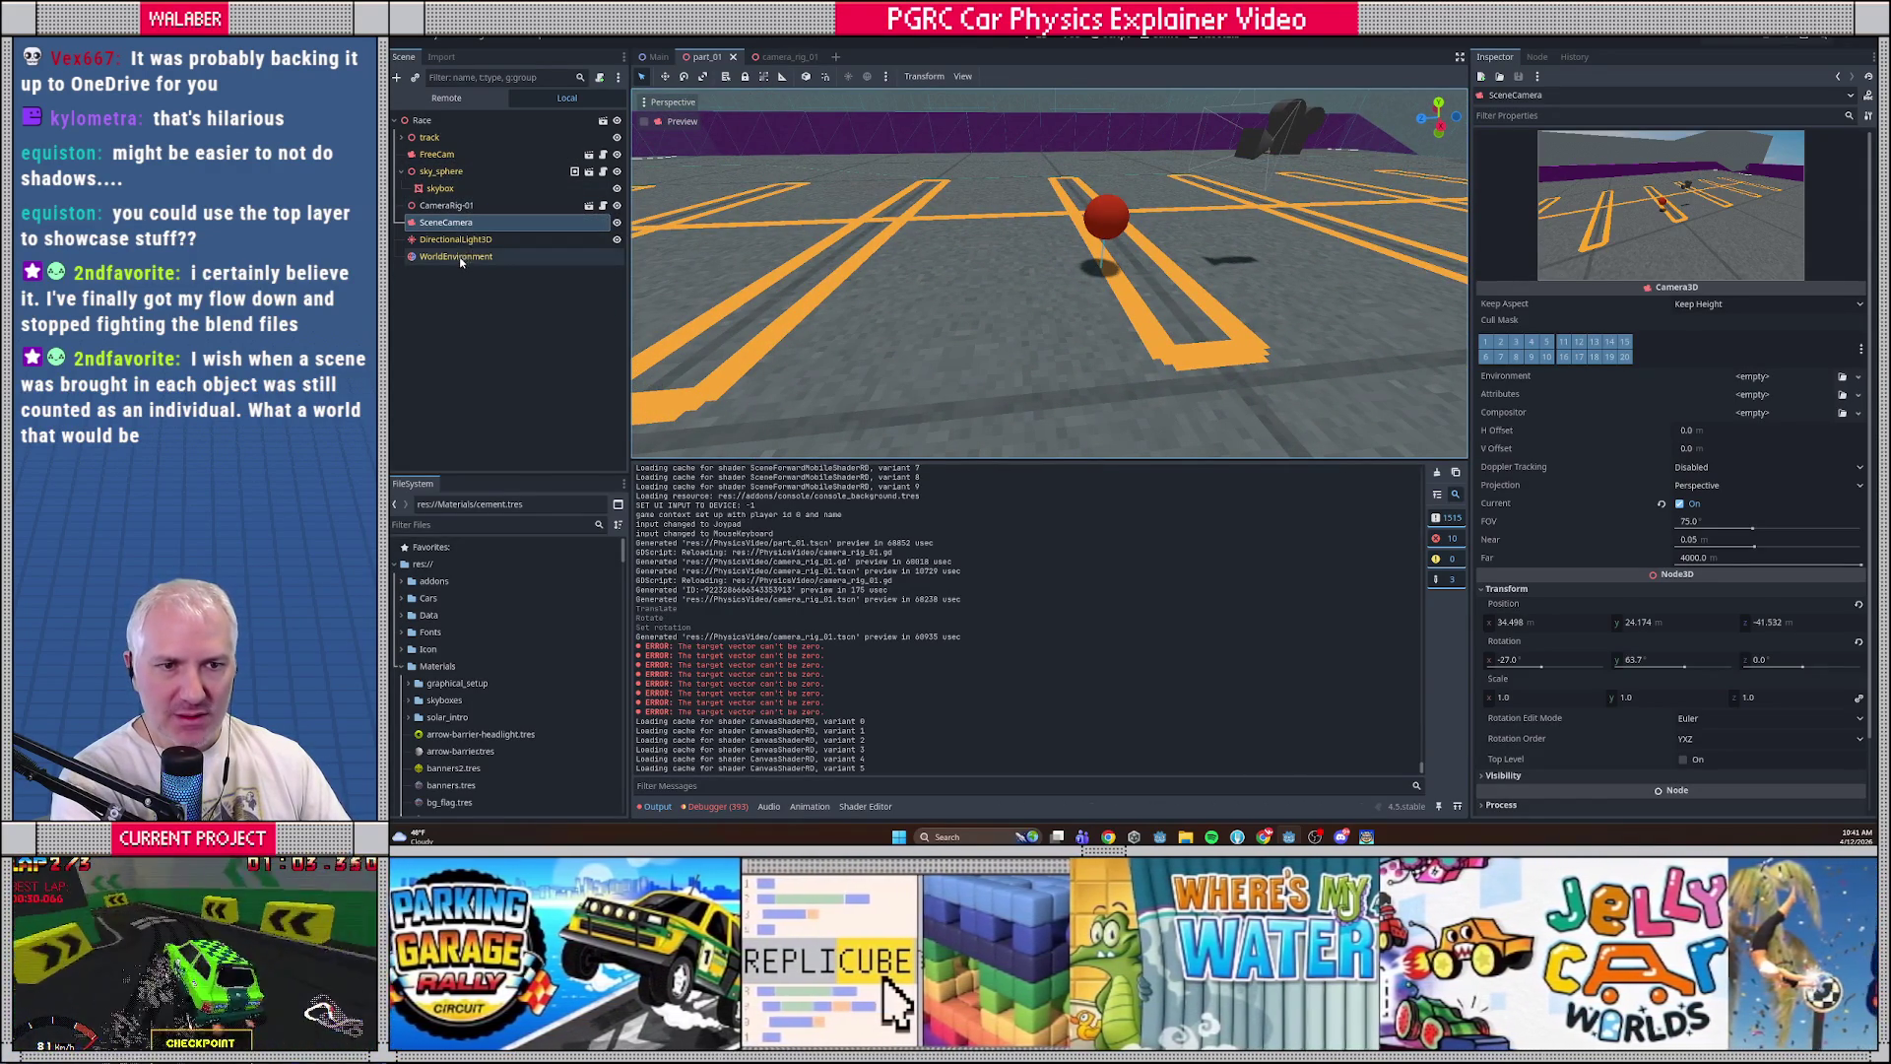
{"action": "left_click", "coordinate": [448, 205]}
{"action": "left_click_drag", "start_coordinate": [1093, 225], "coordinate": [920, 236]}
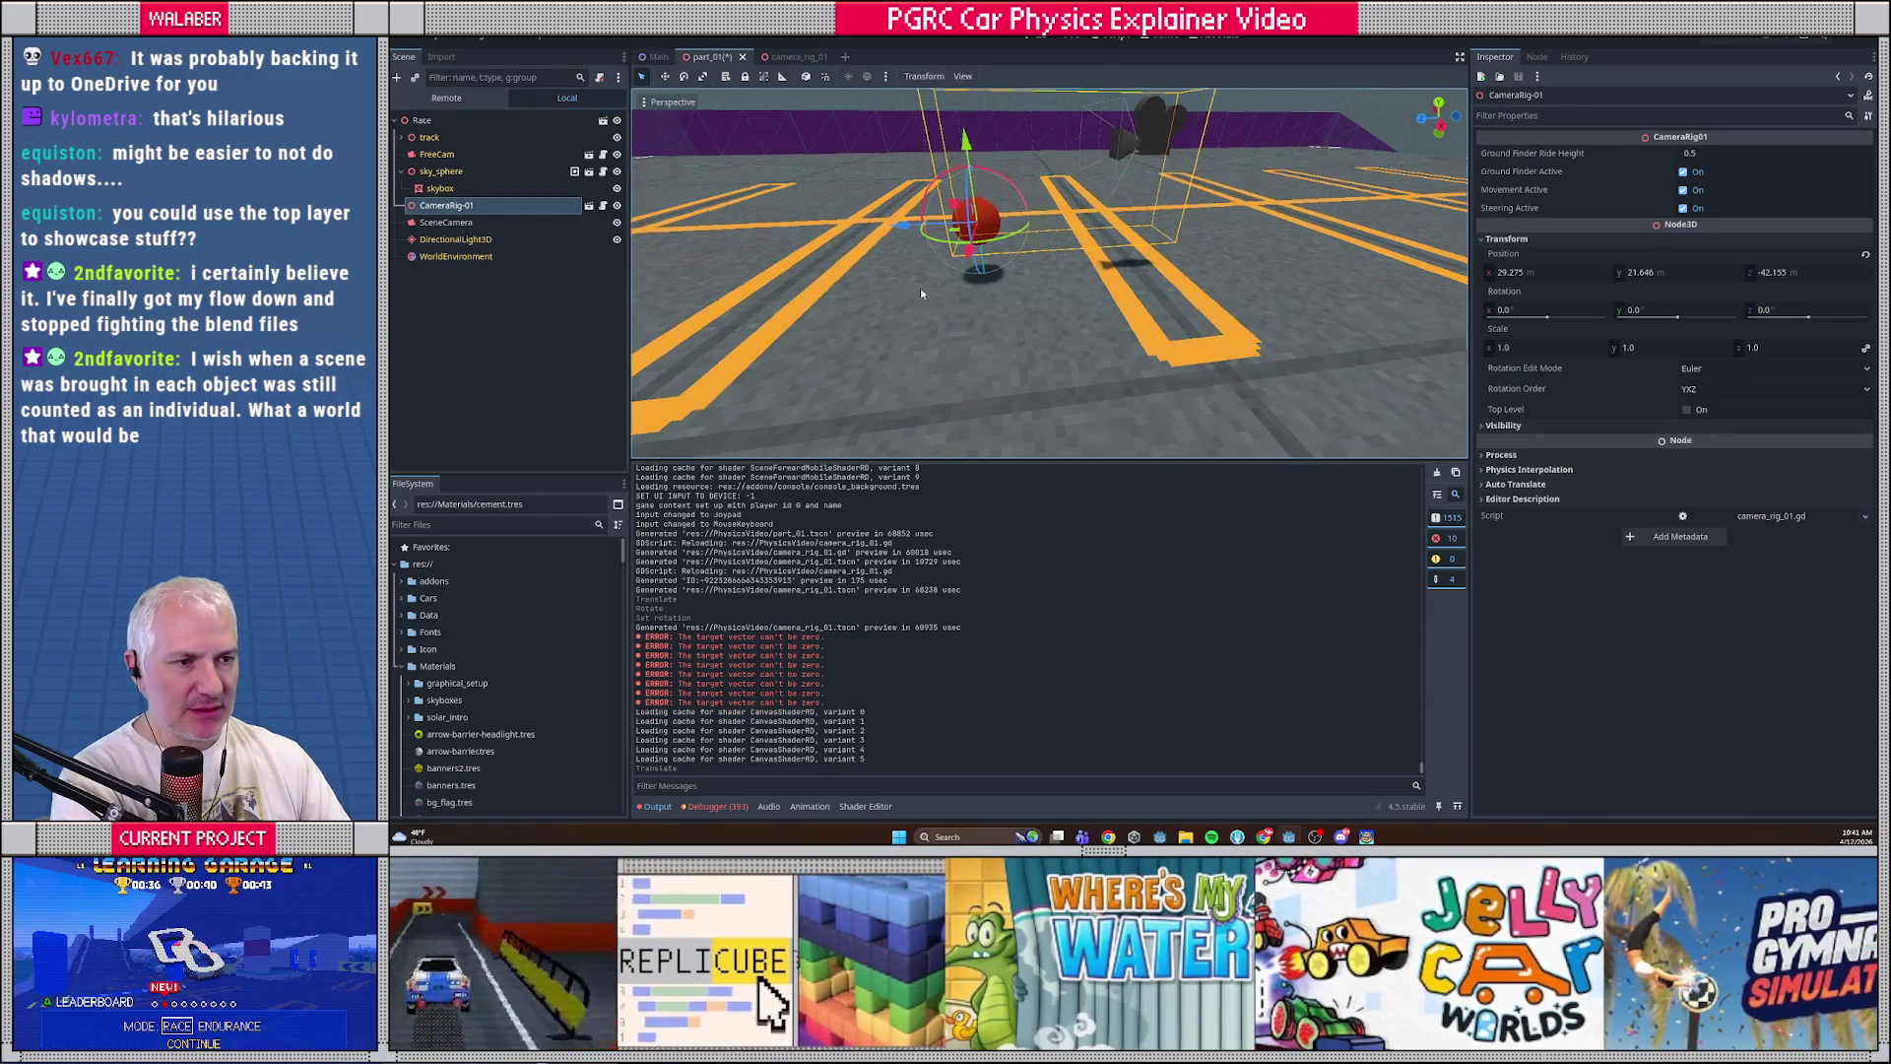
Orbit around the moved rig, then reopen the camera_rig_01 scene
{"action": "mouse_move", "coordinate": [971, 300]}
{"action": "left_mouse_down"}
{"action": "mouse_move", "coordinate": [912, 321]}
{"action": "mouse_move", "coordinate": [1143, 303]}
{"action": "left_mouse_up"}
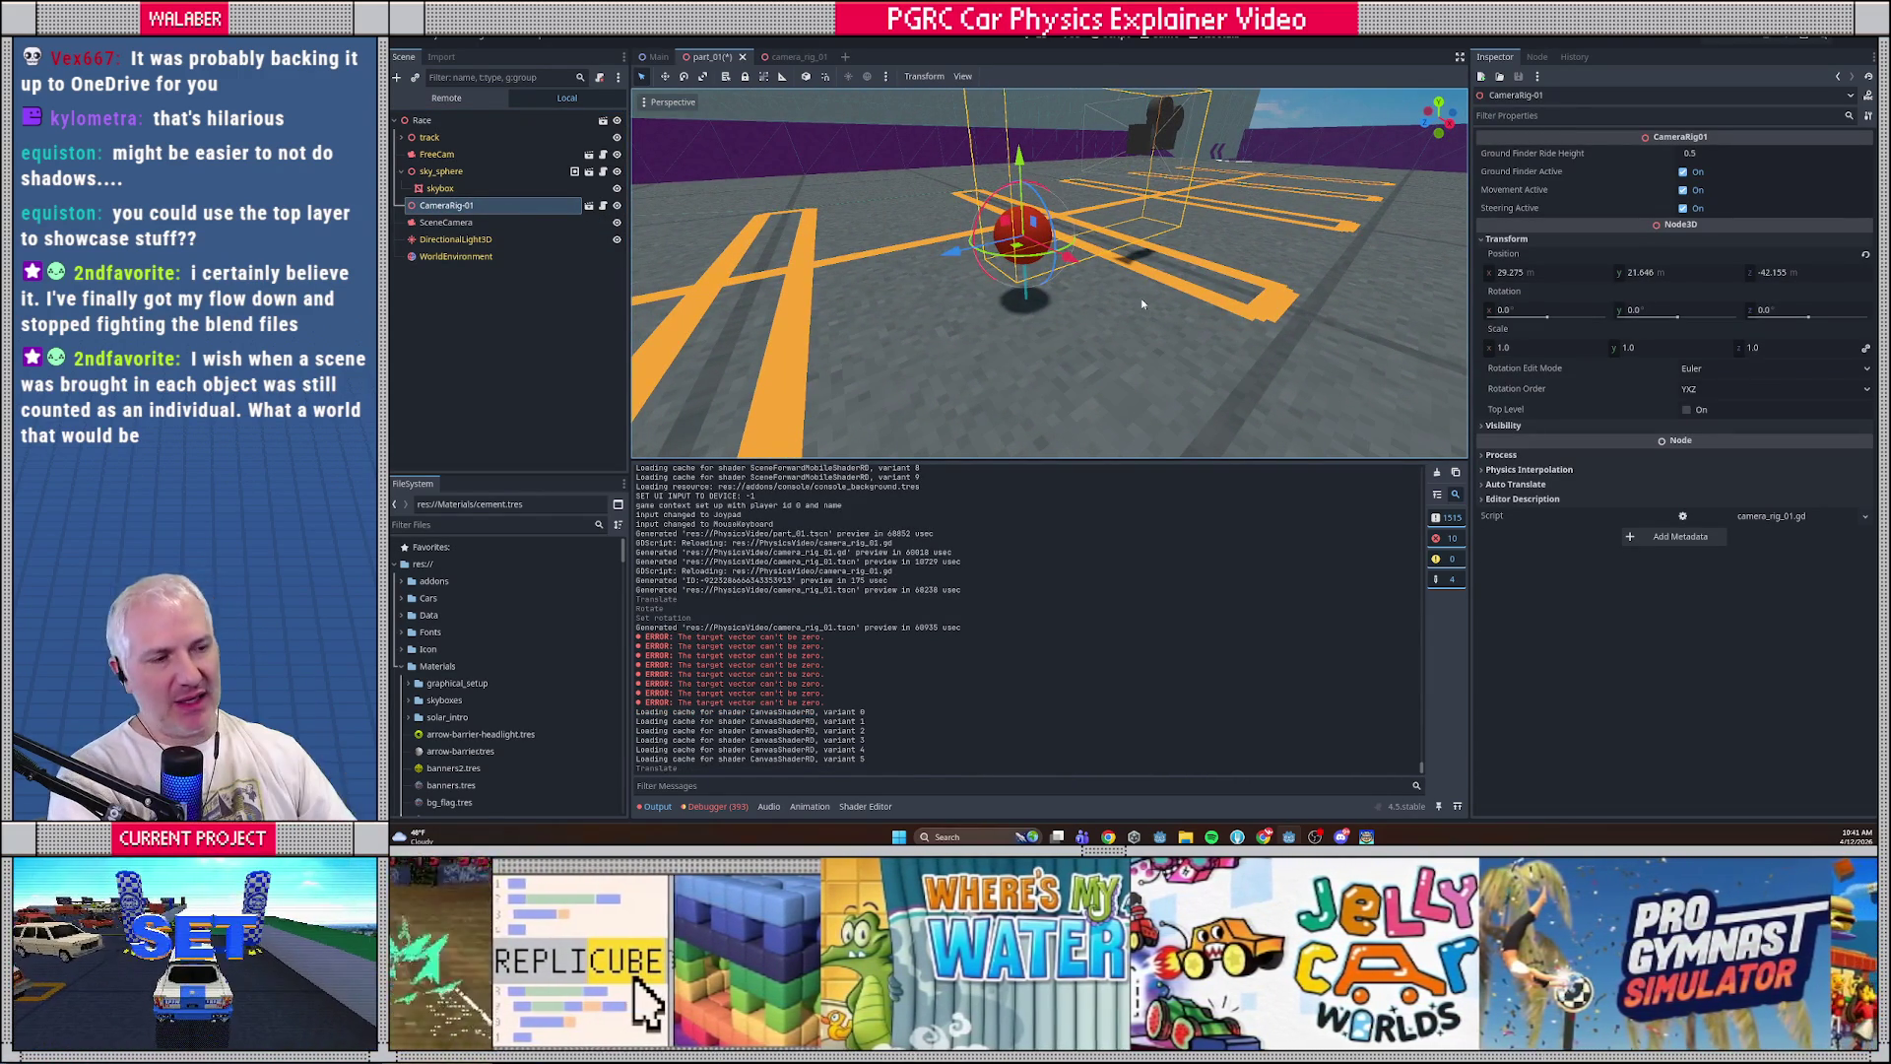
{"action": "scroll", "coordinate": [1141, 298], "scroll_direction": "up", "scroll_amount": 2}
{"action": "scroll", "coordinate": [1140, 297], "scroll_direction": "down", "scroll_amount": 3}
{"action": "left_click_drag", "start_coordinate": [1093, 363], "coordinate": [945, 306]}
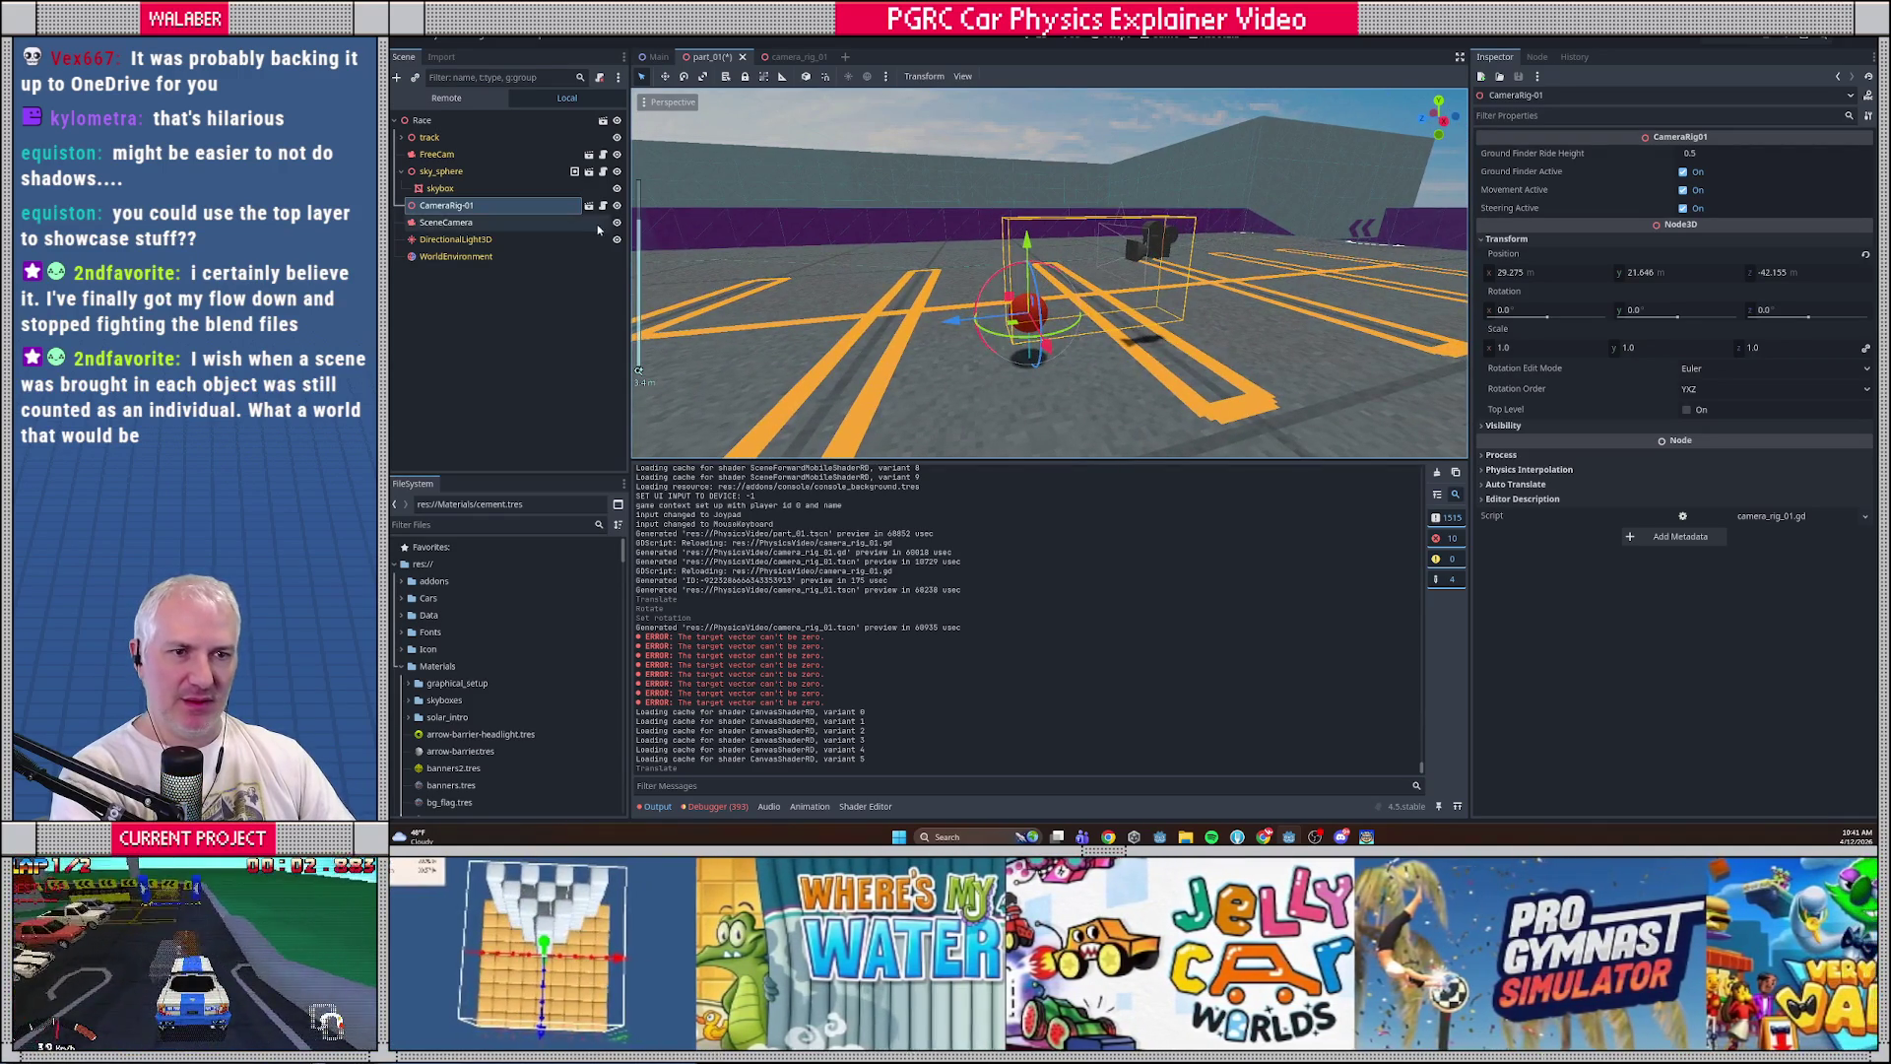
{"action": "left_click", "coordinate": [588, 207]}
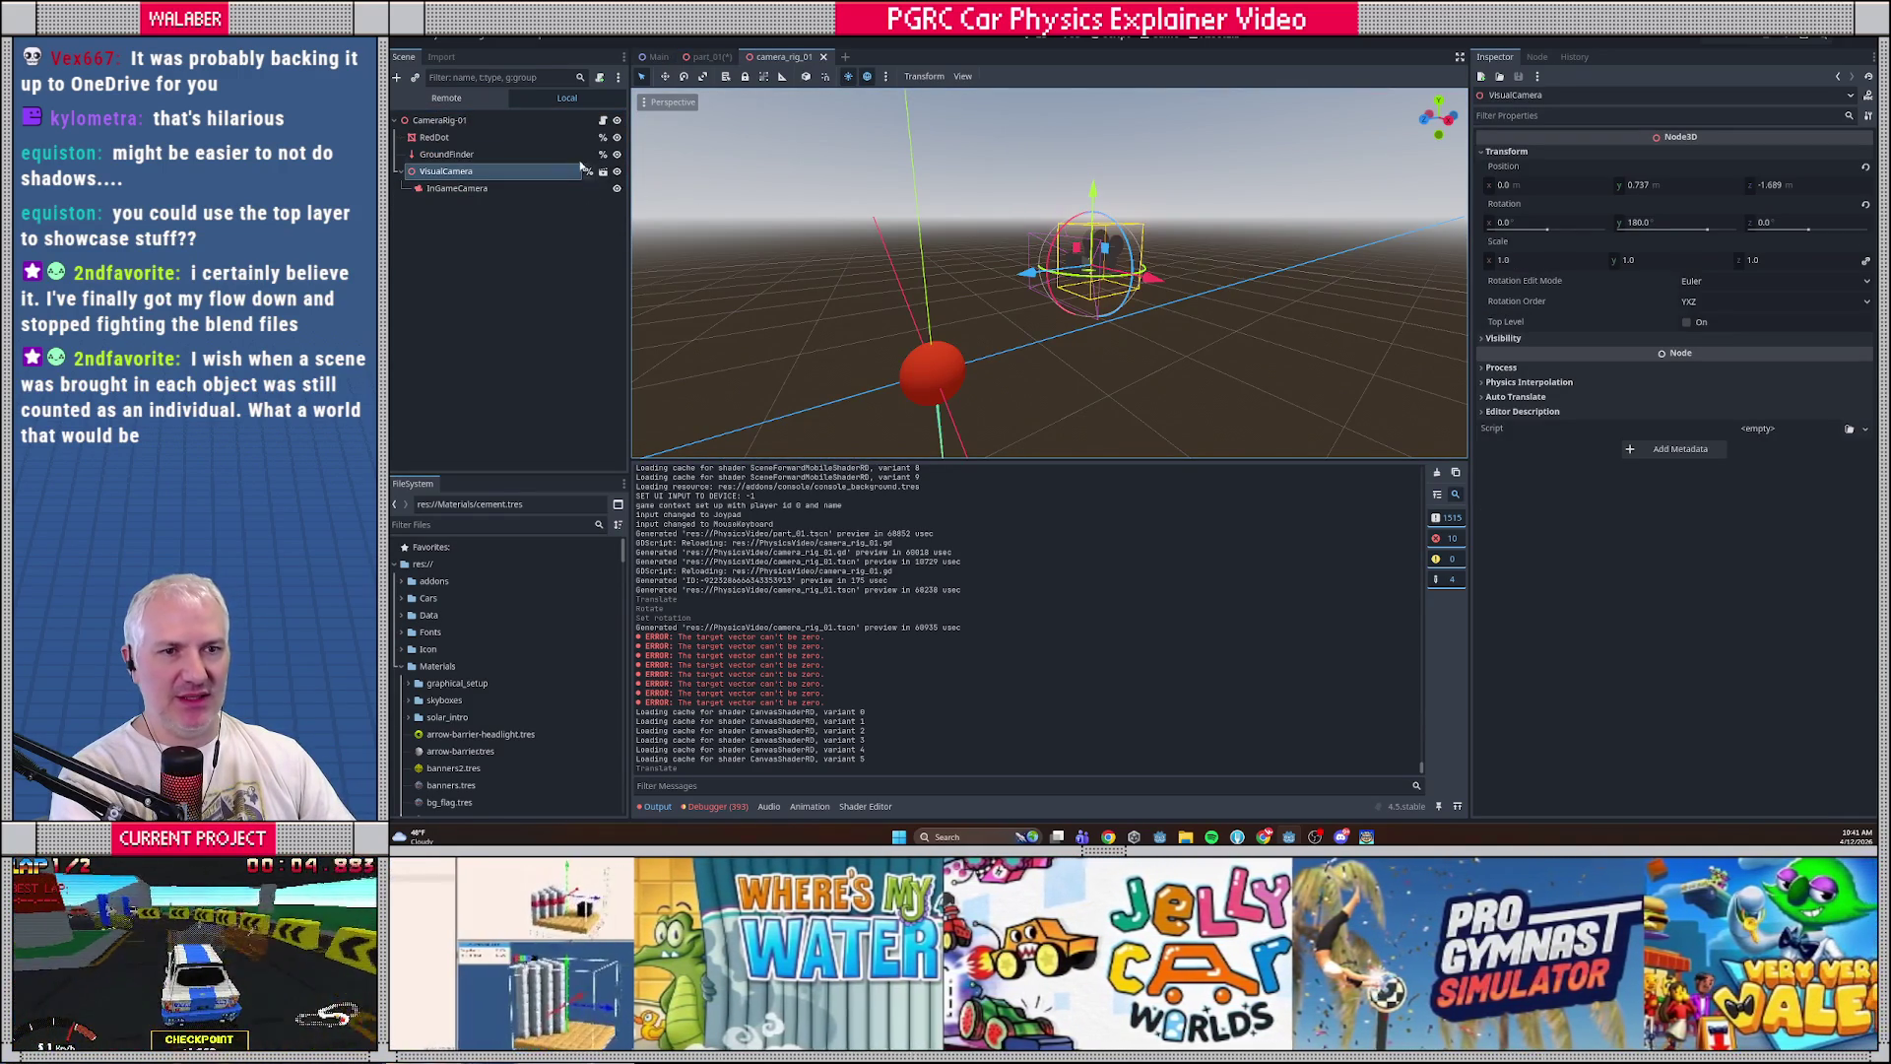
{"action": "left_click", "coordinate": [604, 121]}
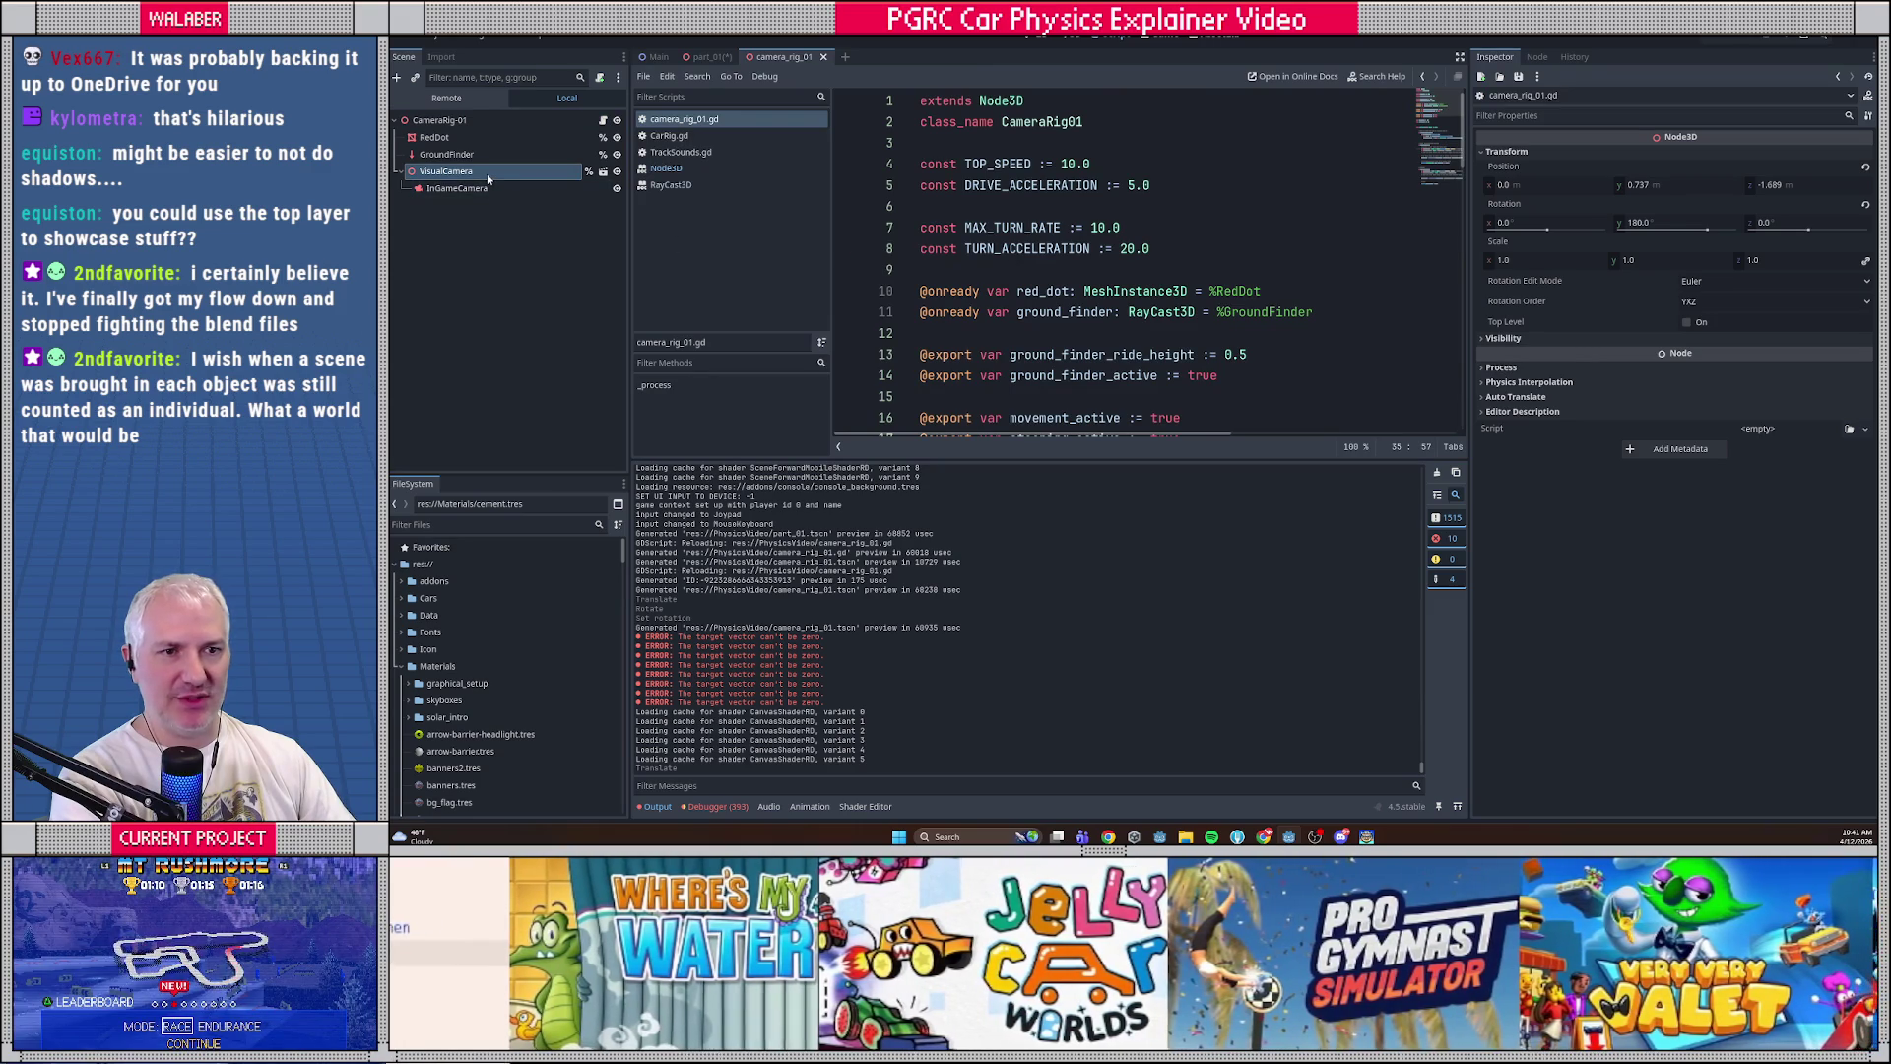
{"action": "scroll", "coordinate": [946, 292], "scroll_direction": "down", "scroll_amount": 1}
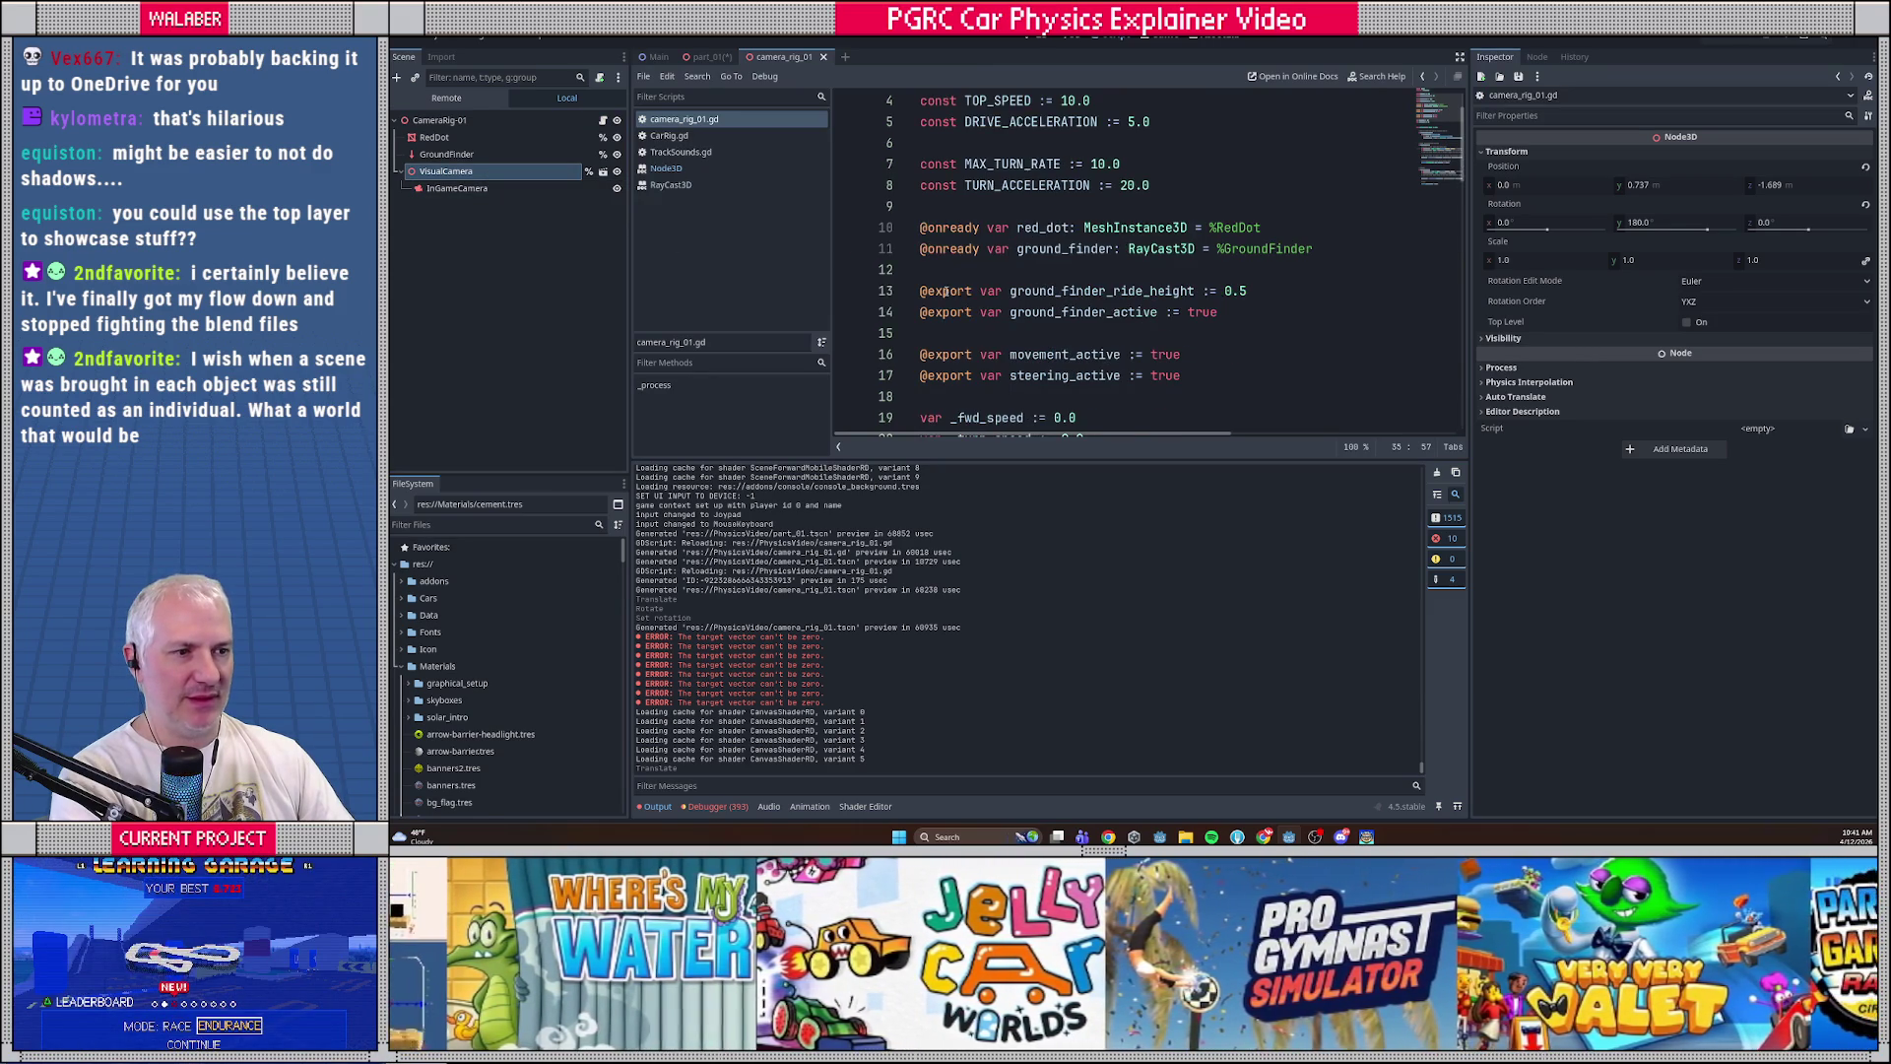
{"action": "left_click_drag", "start_coordinate": [502, 172], "coordinate": [1198, 274]}
{"action": "left_click", "coordinate": [1314, 265]}
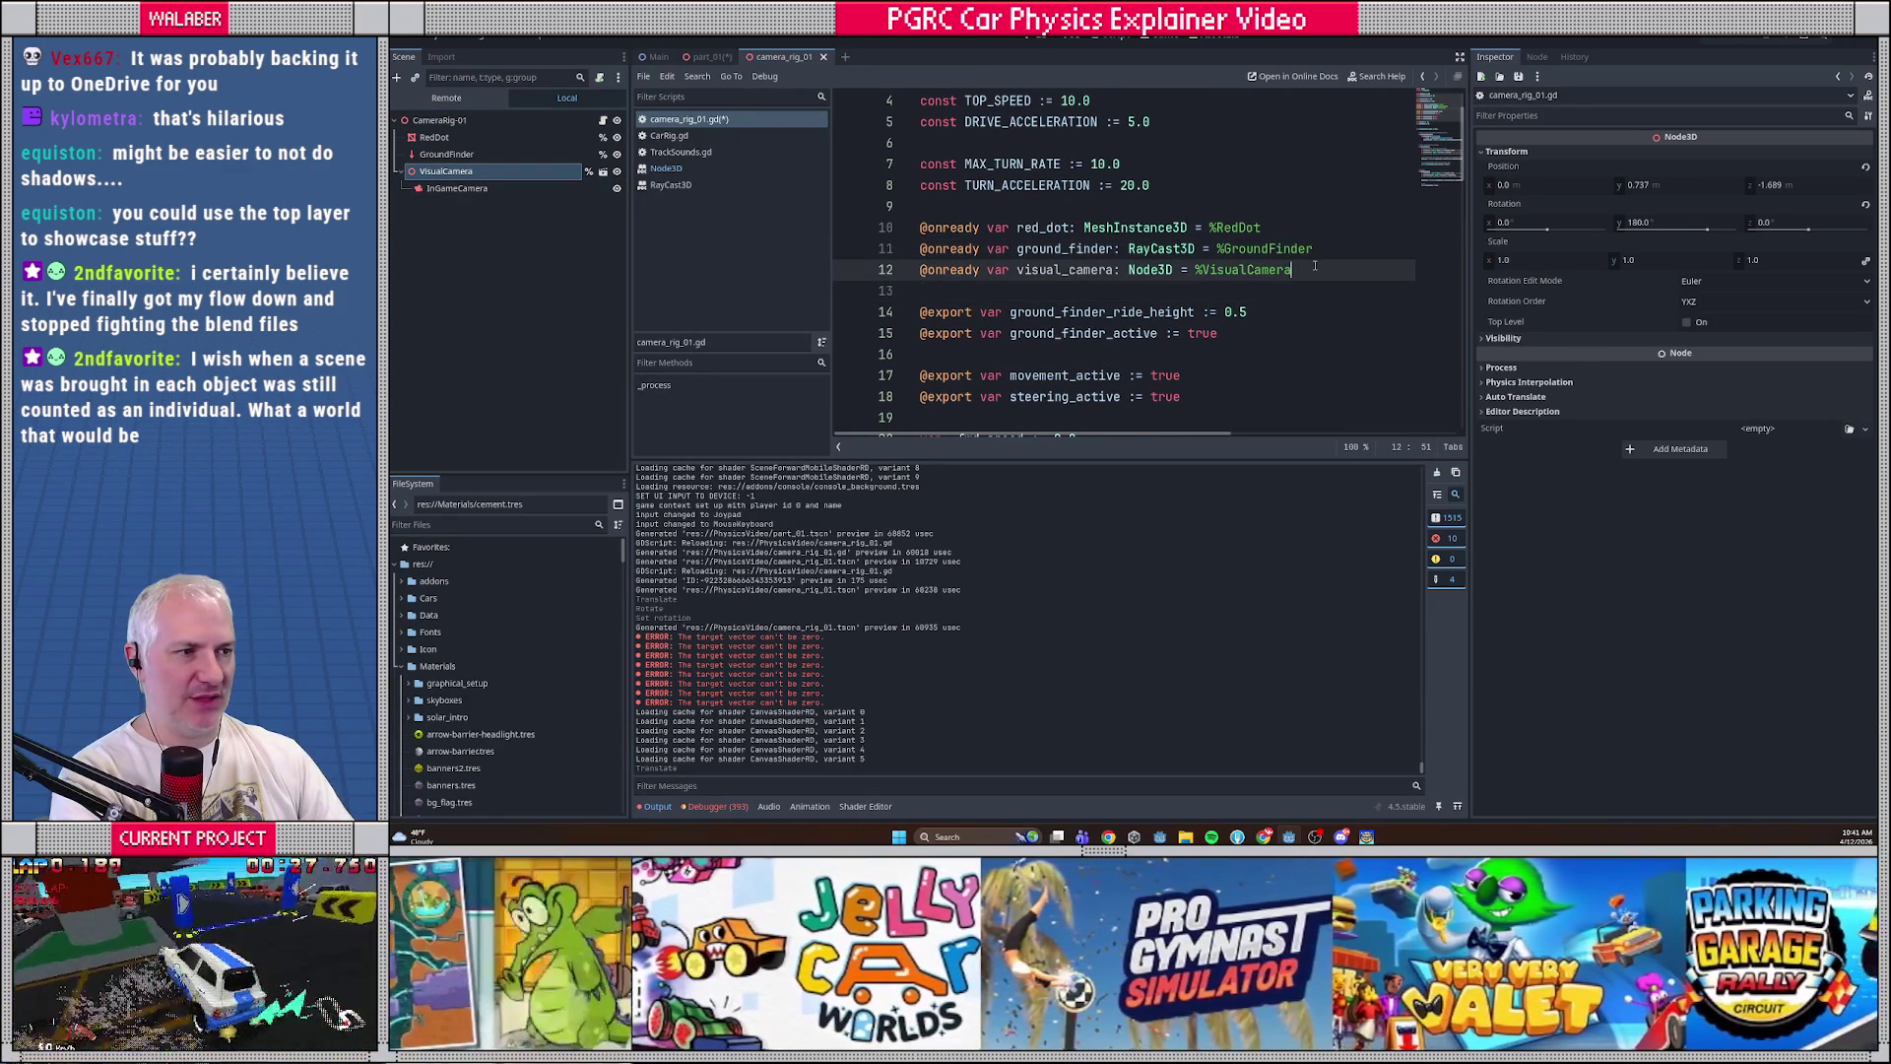
{"action": "key", "text": "Return"}
{"action": "key", "text": "ctrl+s"}
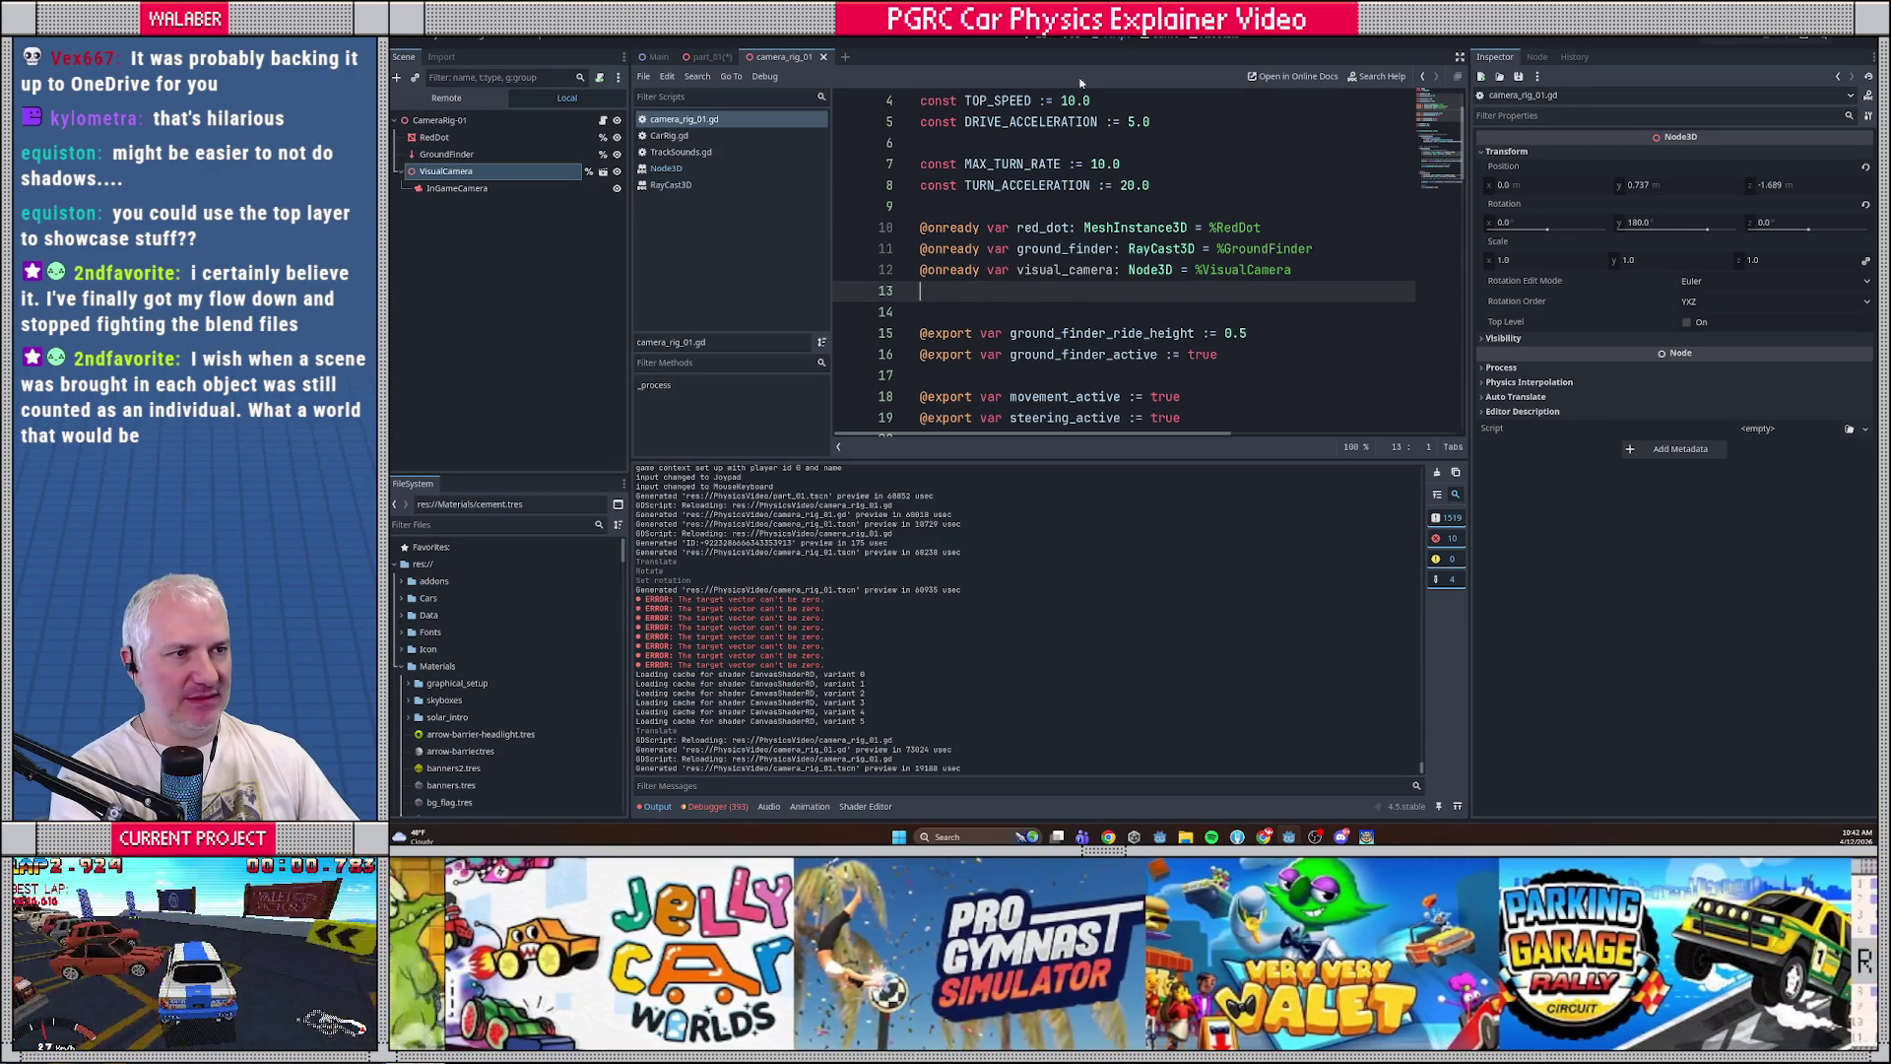
{"action": "left_click", "coordinate": [1064, 40]}
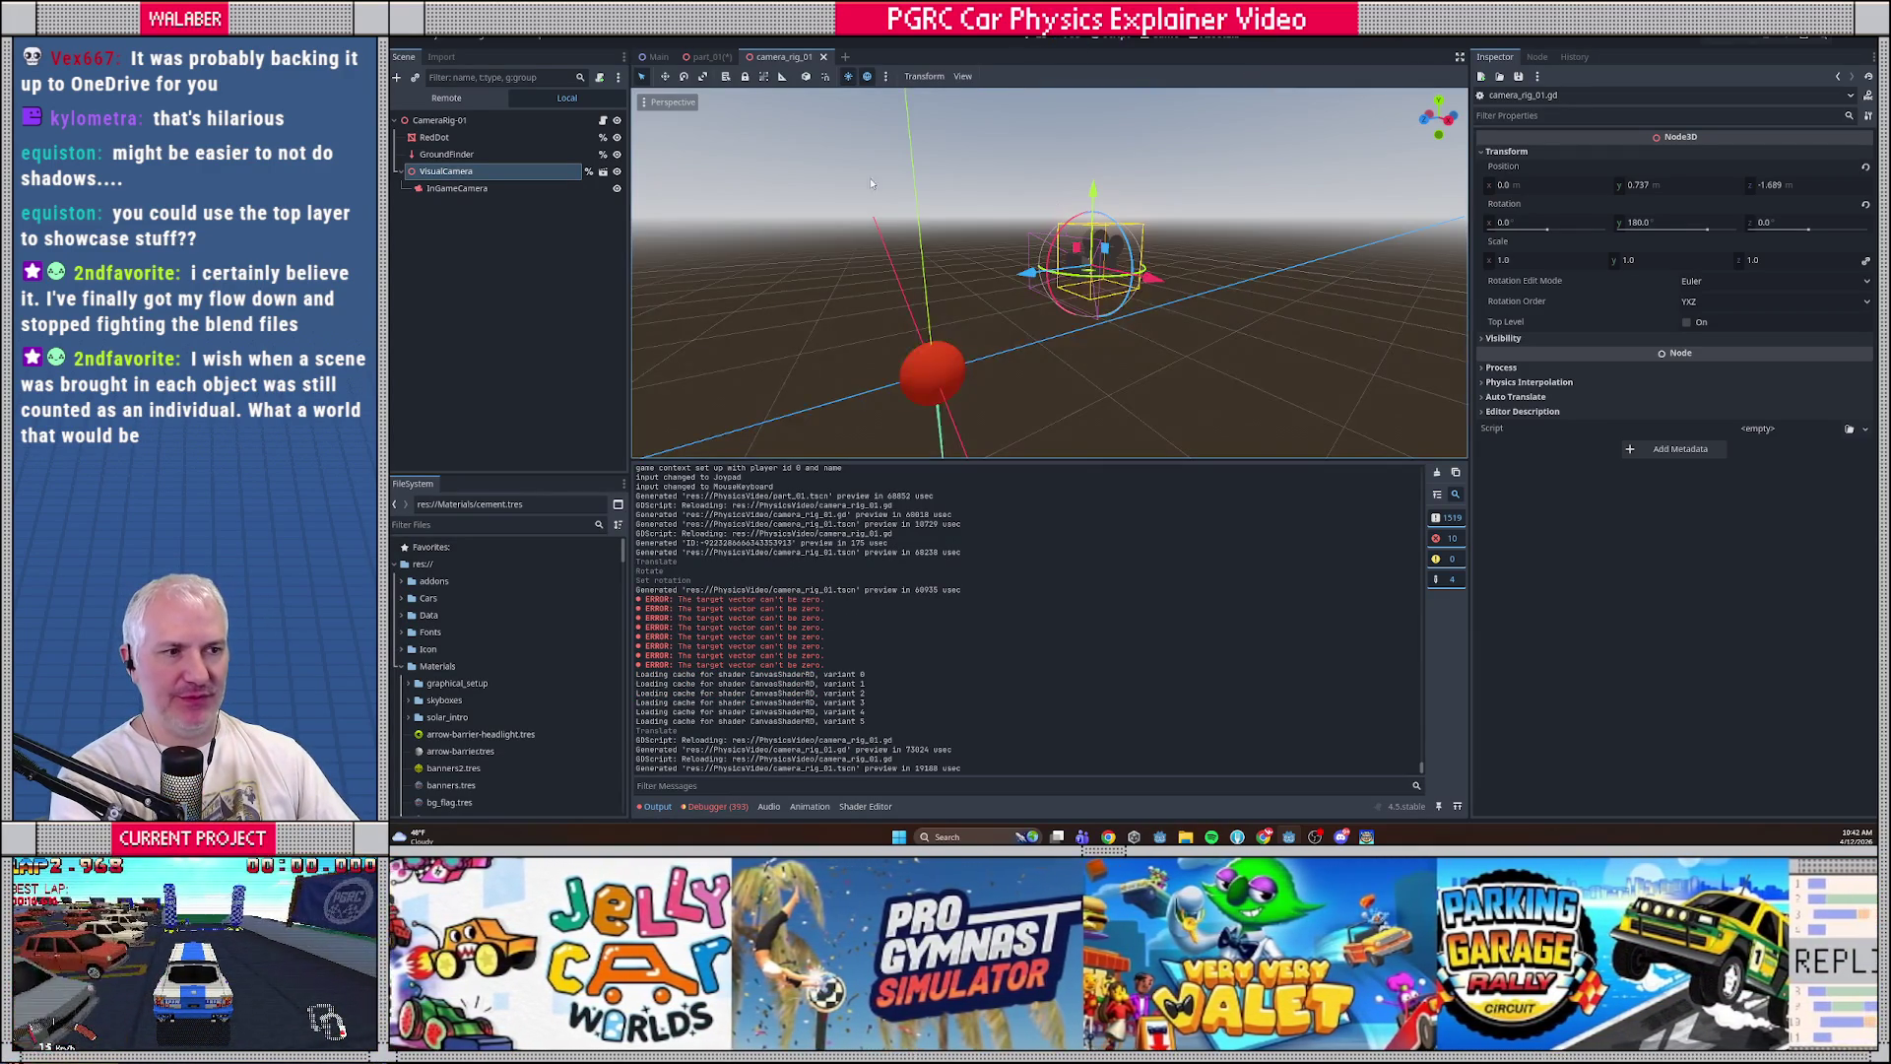
Add a plain Node child under Race in part_01 and name it Part-01-Controller
{"action": "left_click", "coordinate": [707, 56]}
{"action": "left_click", "coordinate": [481, 291]}
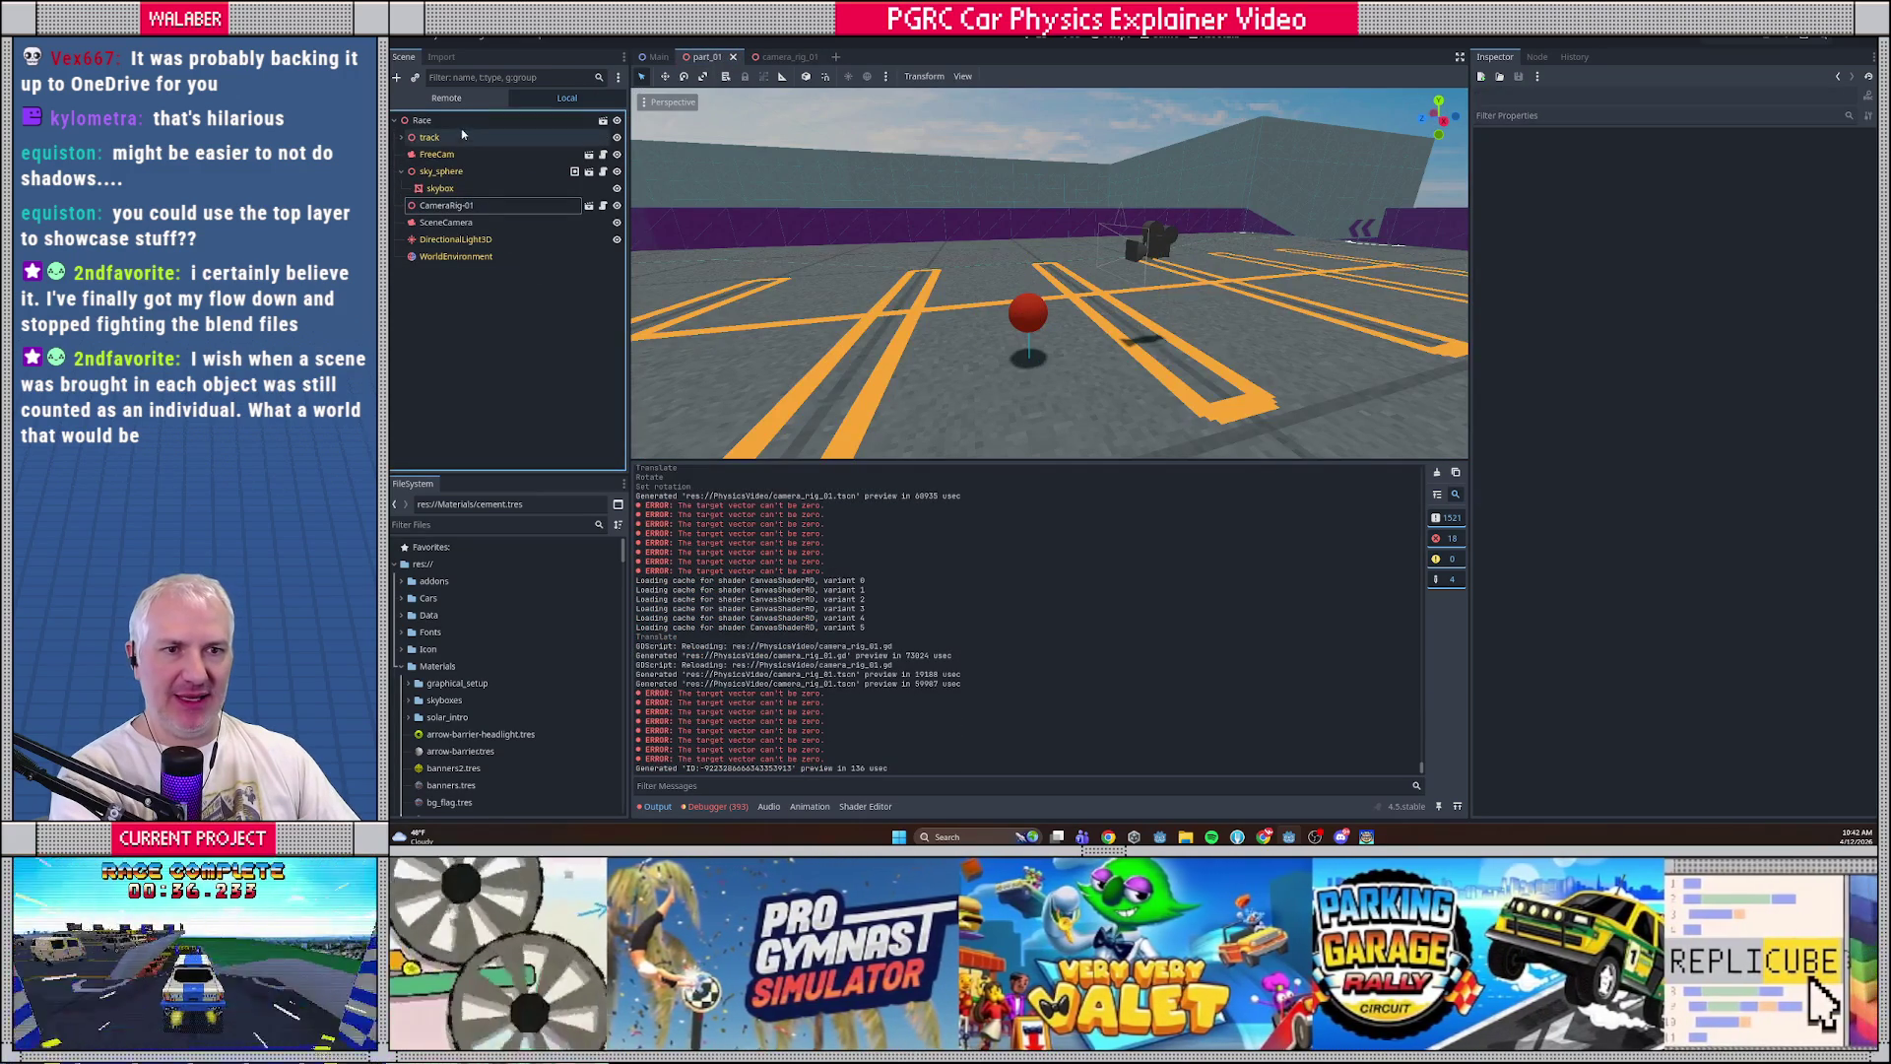
{"action": "right_click", "coordinate": [459, 120]}
{"action": "left_click", "coordinate": [498, 133]}
{"action": "type", "text": "node"}
{"action": "key", "text": "Return"}
{"action": "key", "text": "F2"}
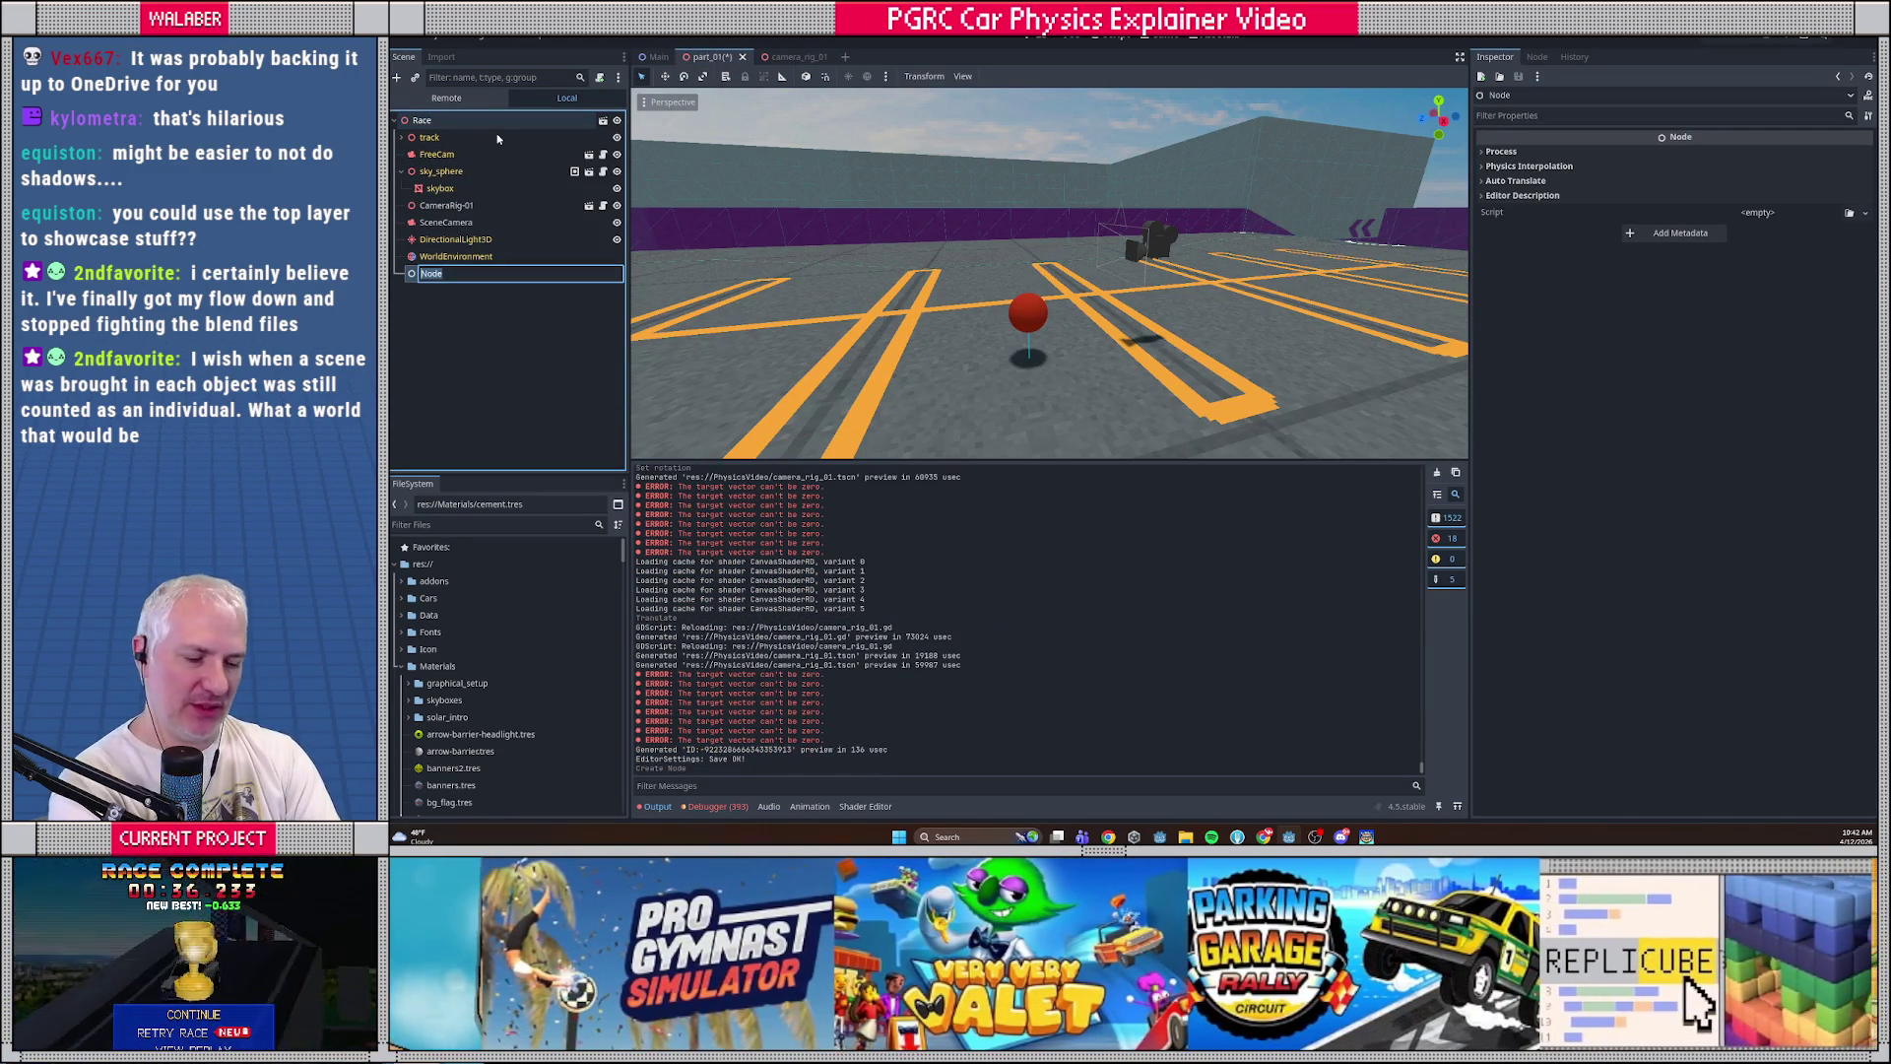
{"action": "type", "text": "Part"}
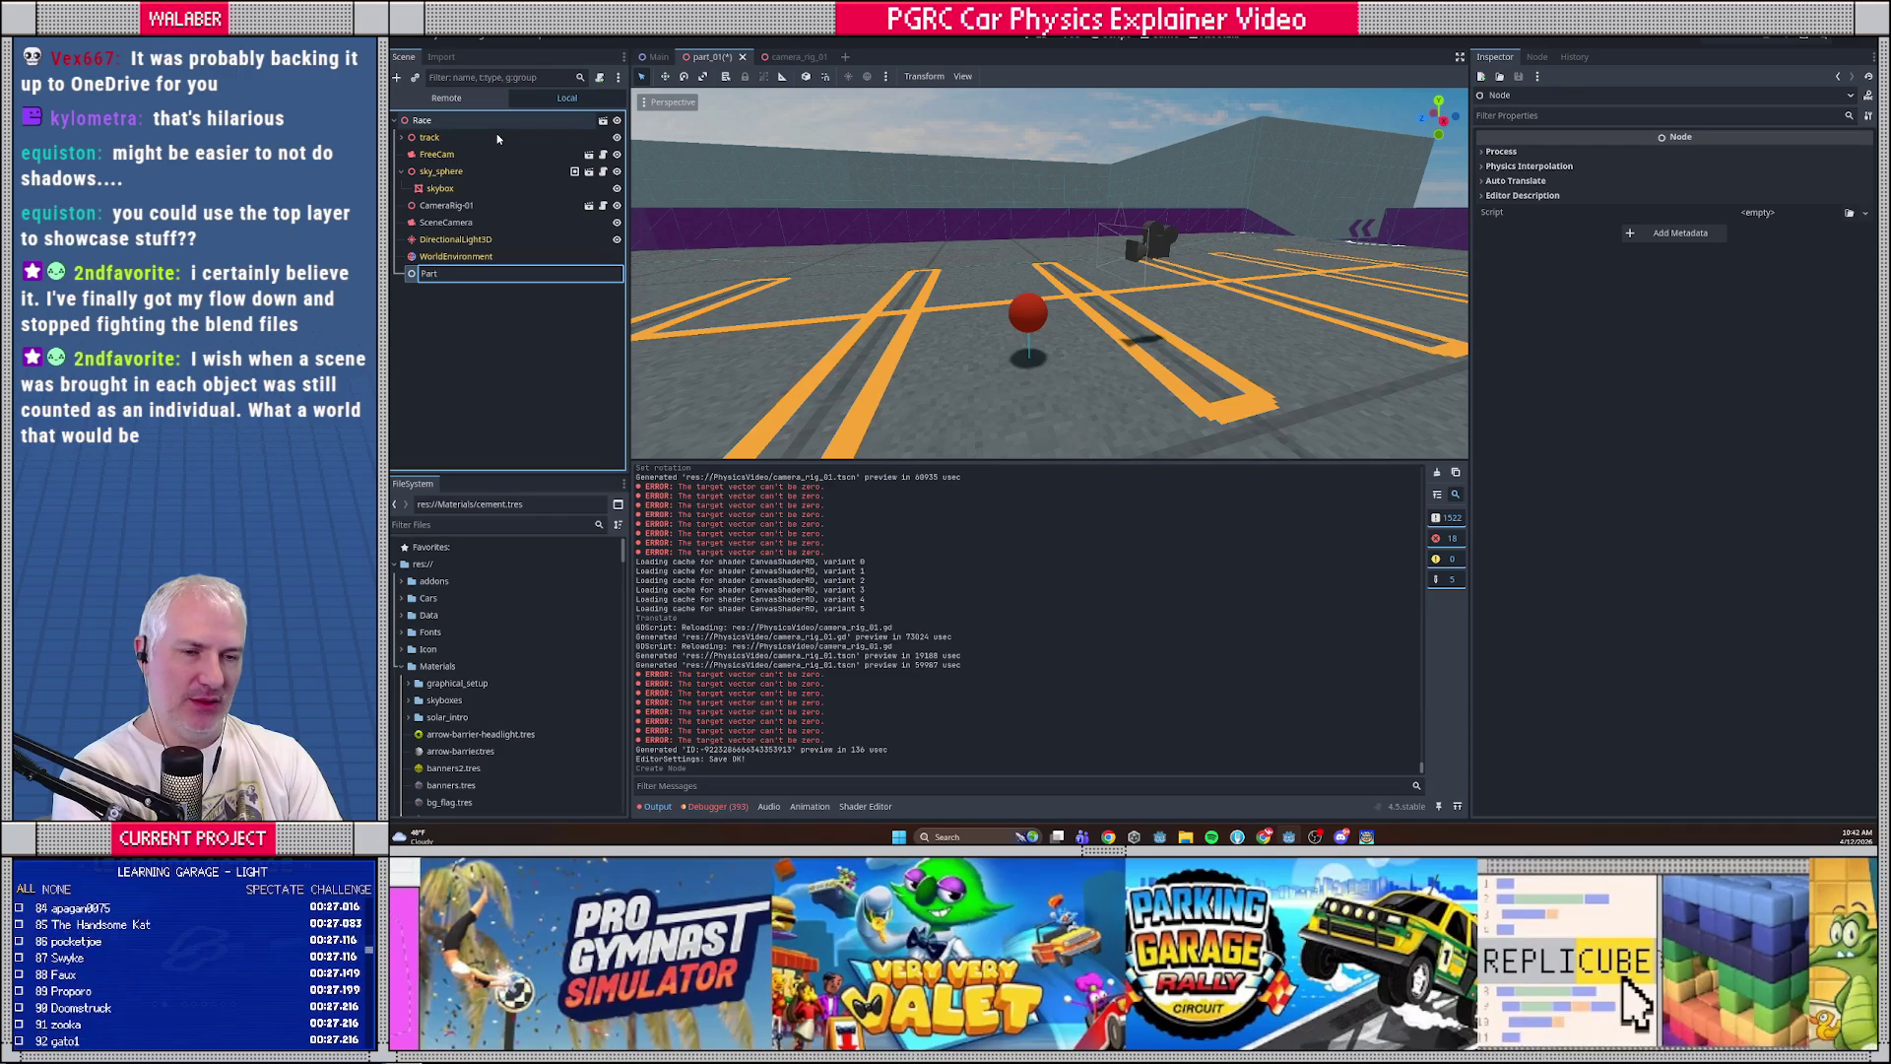
{"action": "type", "text": "-01-Control"}
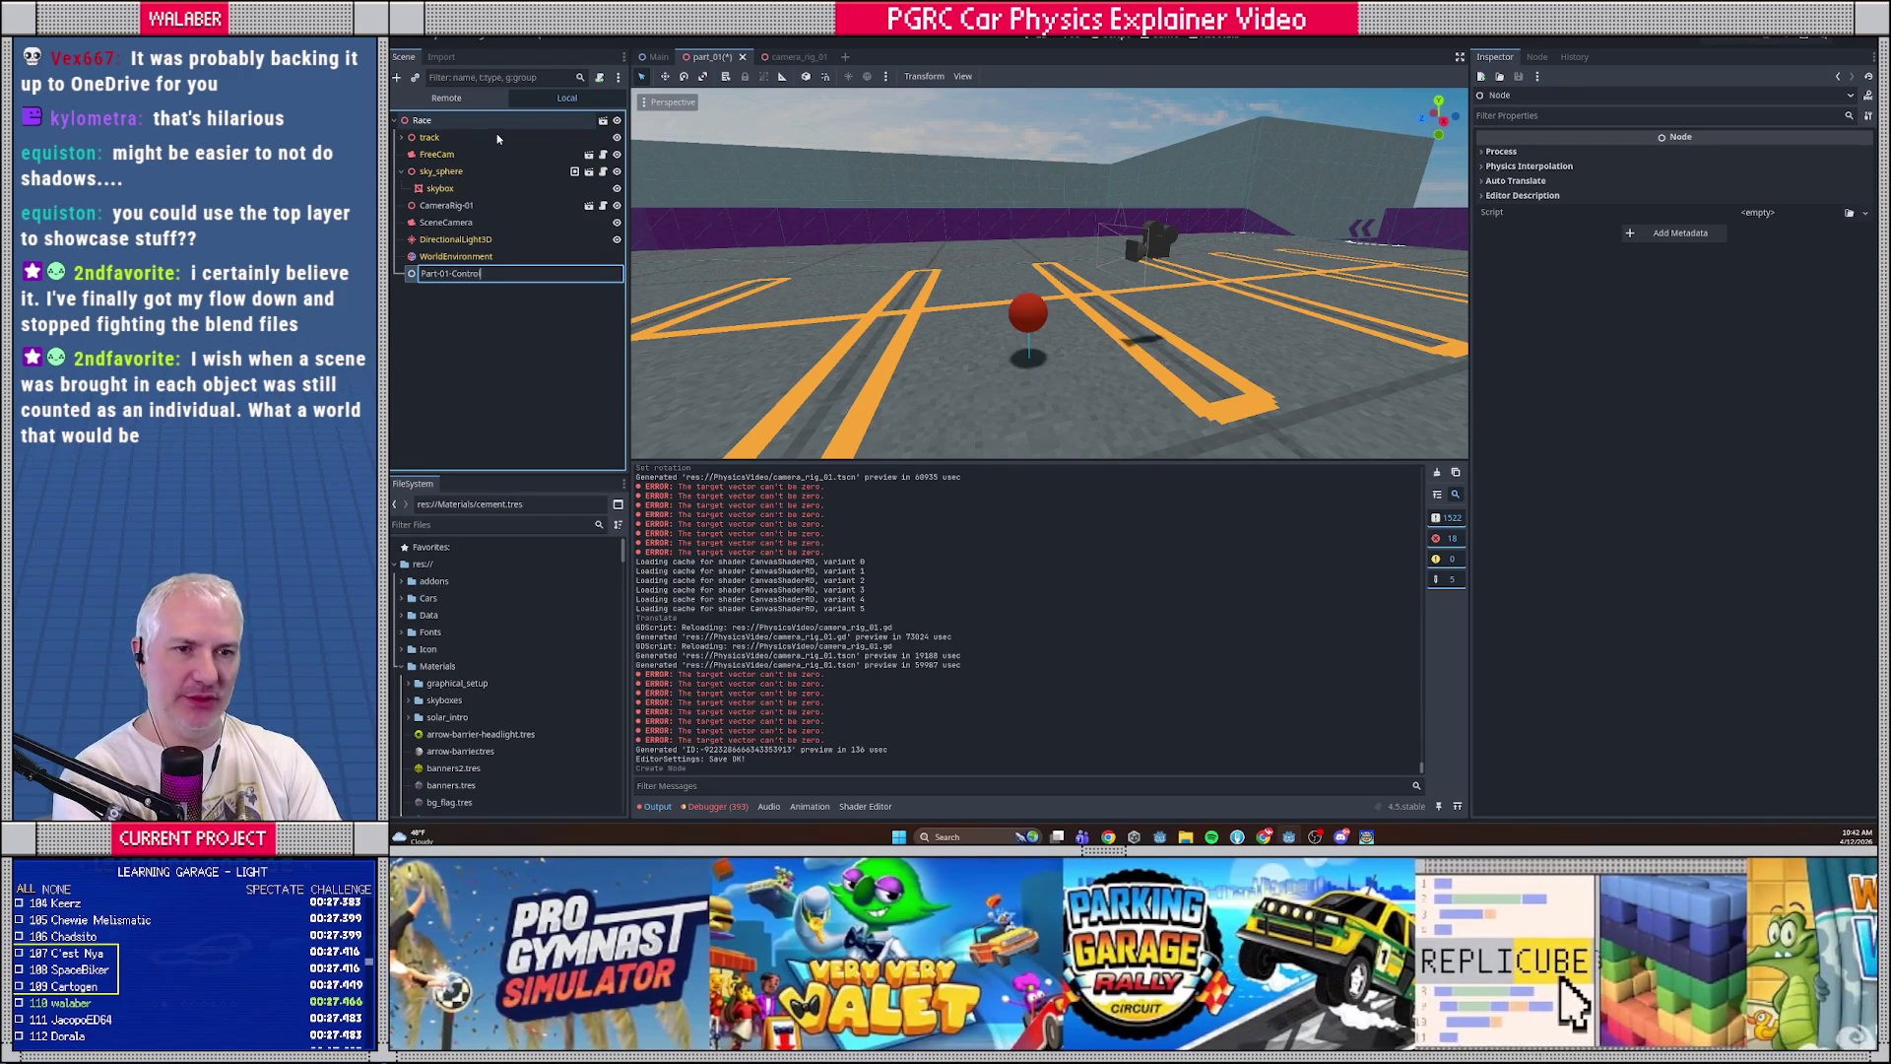
{"action": "type", "text": "ler"}
{"action": "key", "text": "Return"}
Attach a new part_01_controller.gd script to Part-01-Controller
{"action": "right_click", "coordinate": [513, 276]}
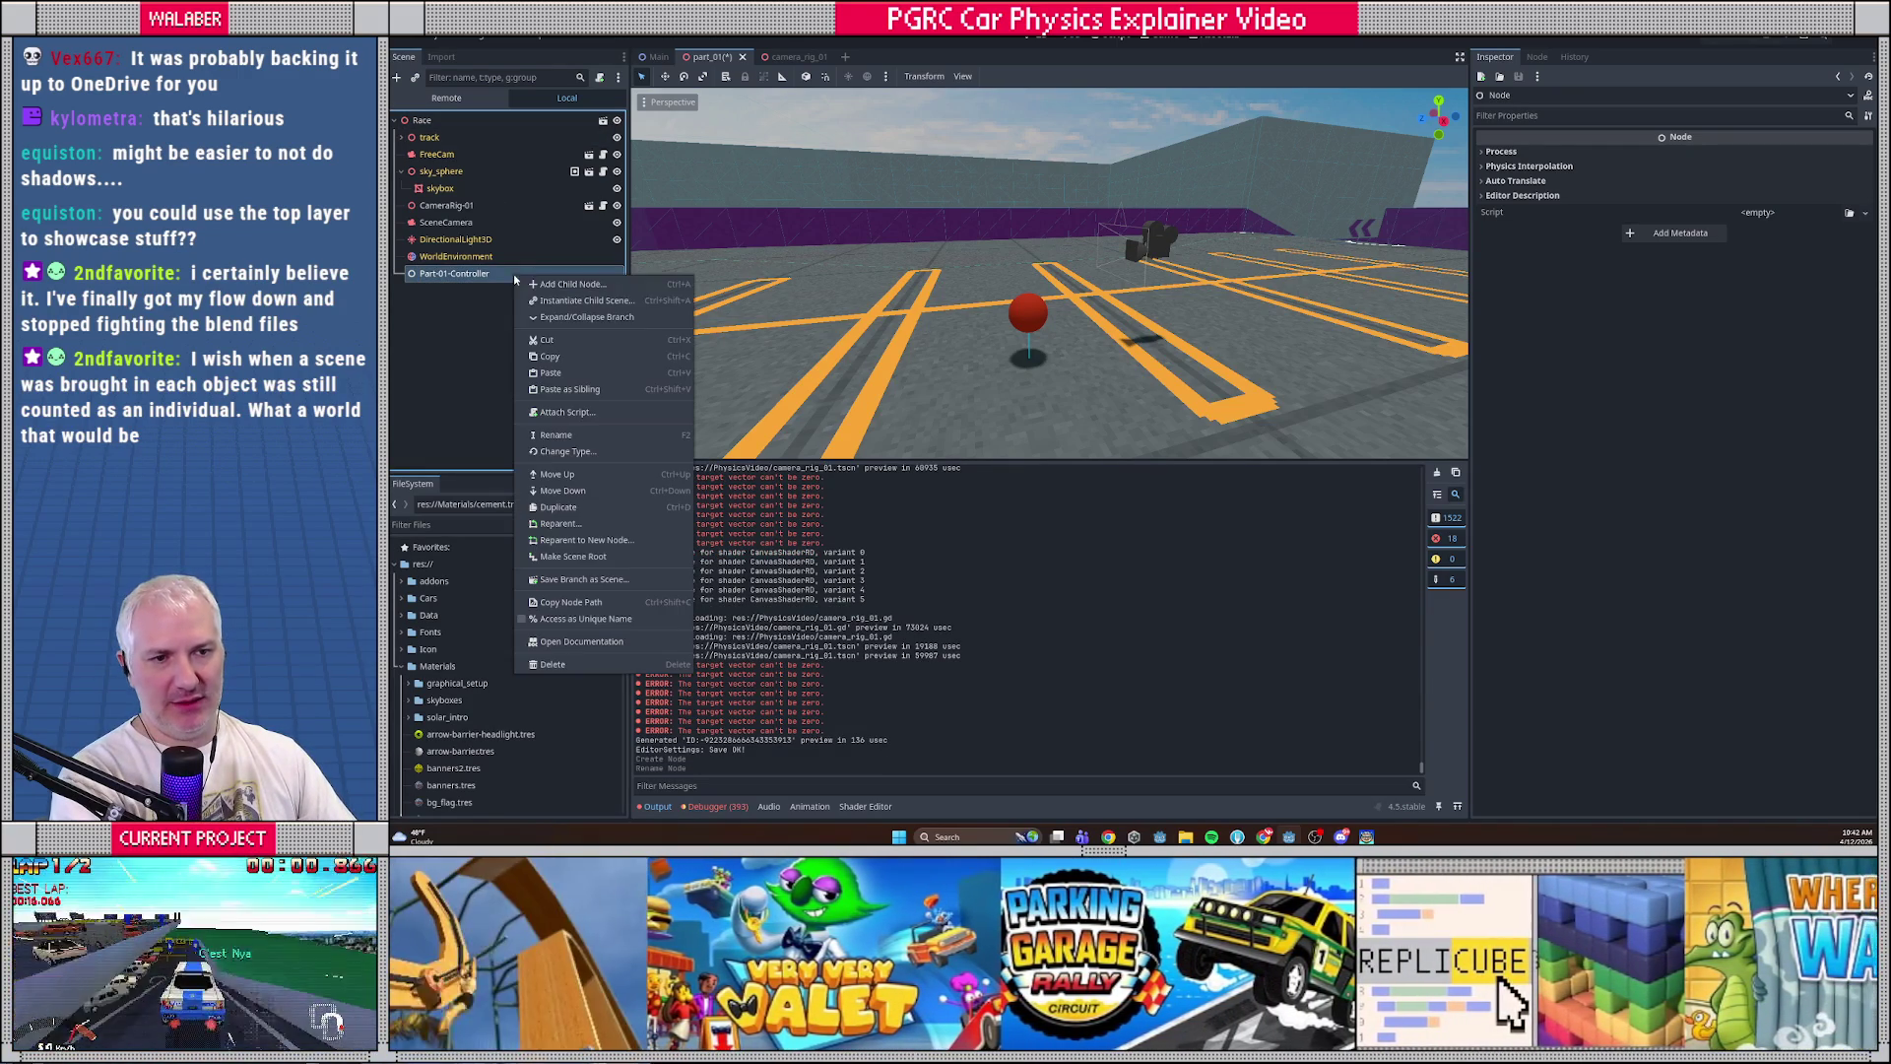
{"action": "left_click", "coordinate": [569, 414]}
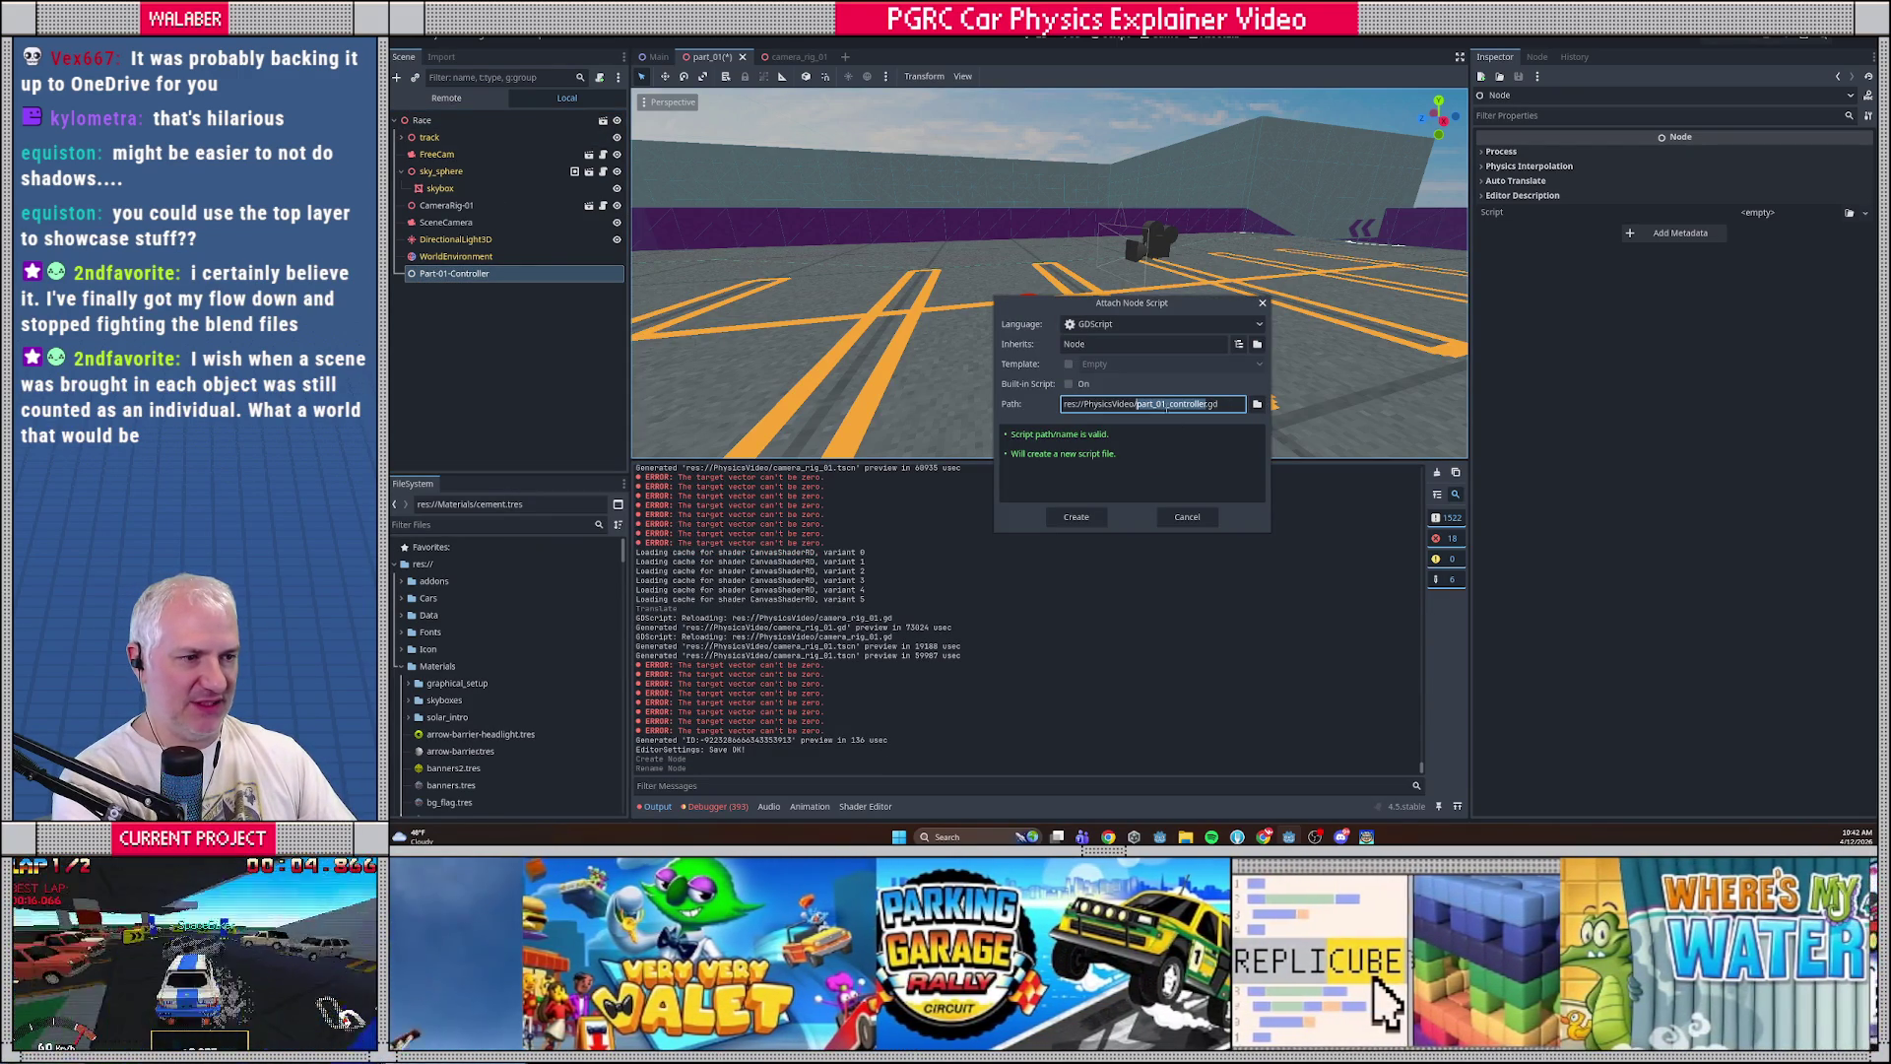
{"action": "left_click", "coordinate": [1062, 517]}
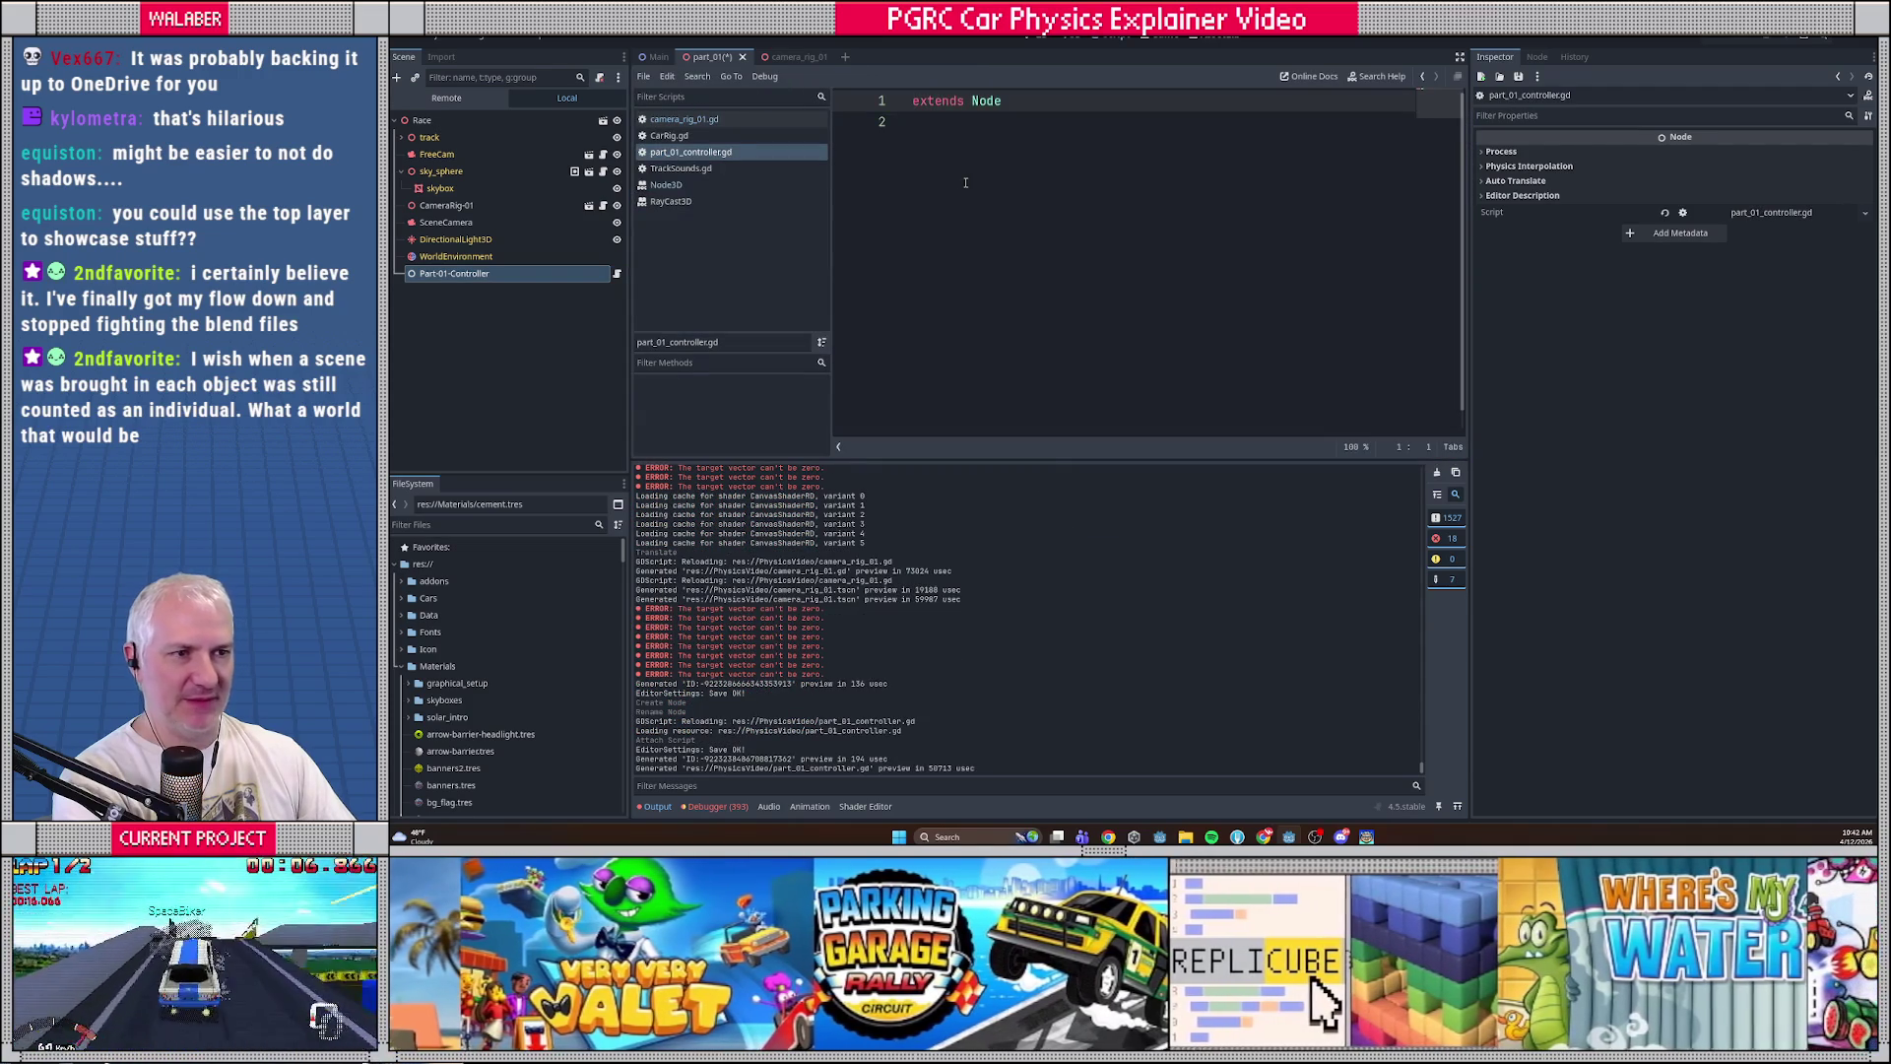
Declare class_name Part01Controller and give CameraRig-01 and SceneCamera unique-name access
{"action": "type", "text": "class_name Part01"}
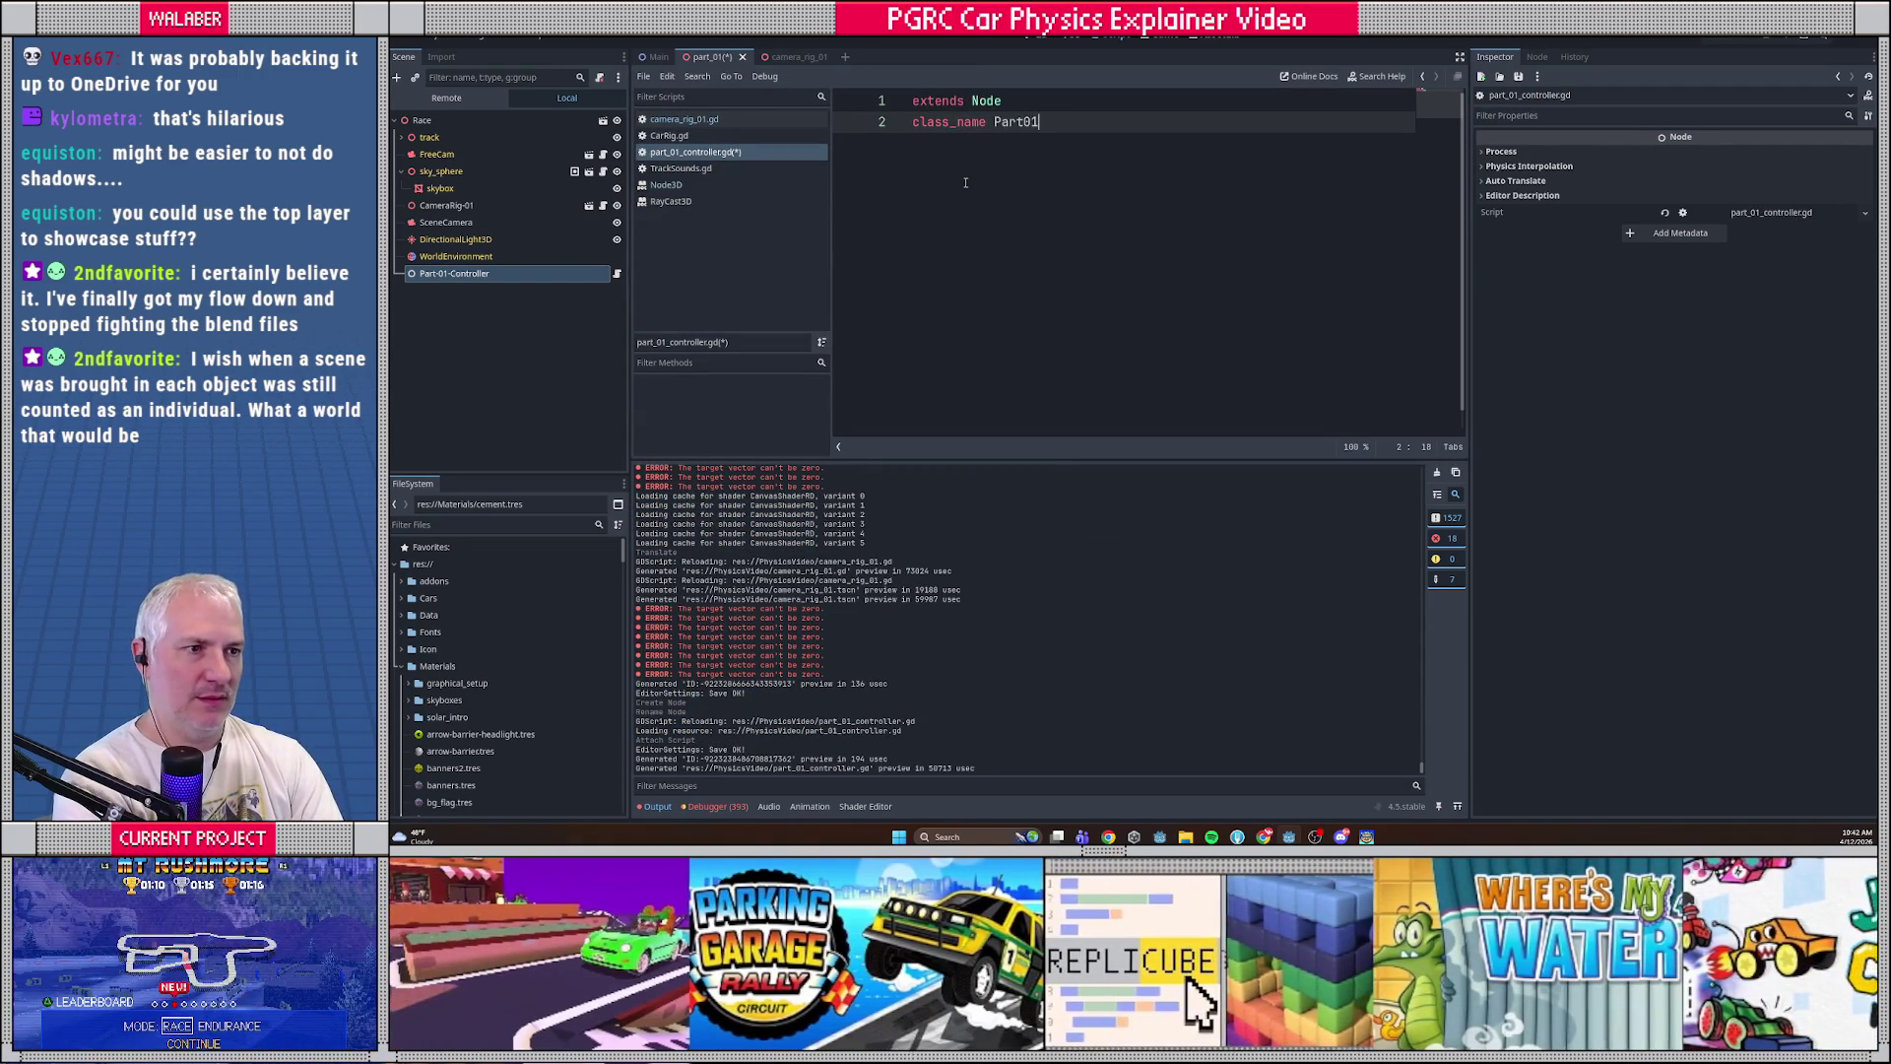
{"action": "type", "text": "er"}
{"action": "key", "text": "Return"}
{"action": "key", "text": "Return"}
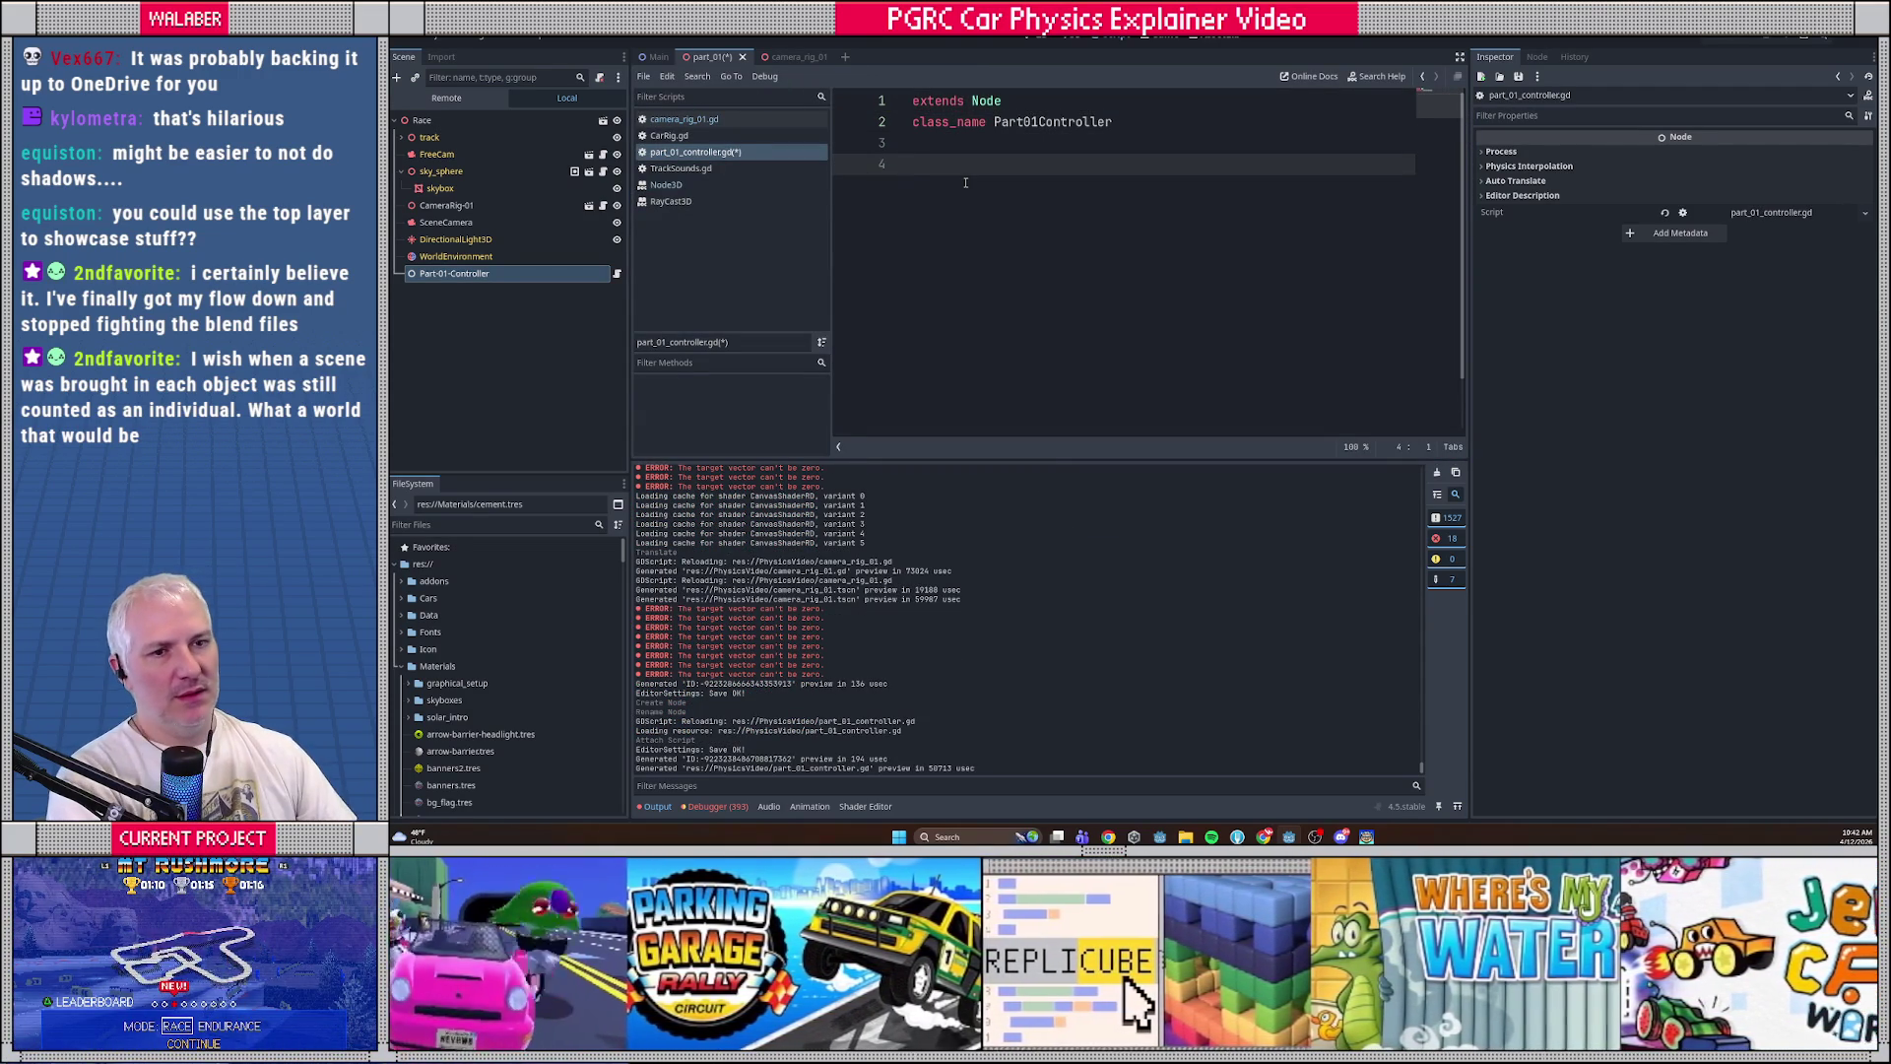
{"action": "right_click", "coordinate": [465, 209]}
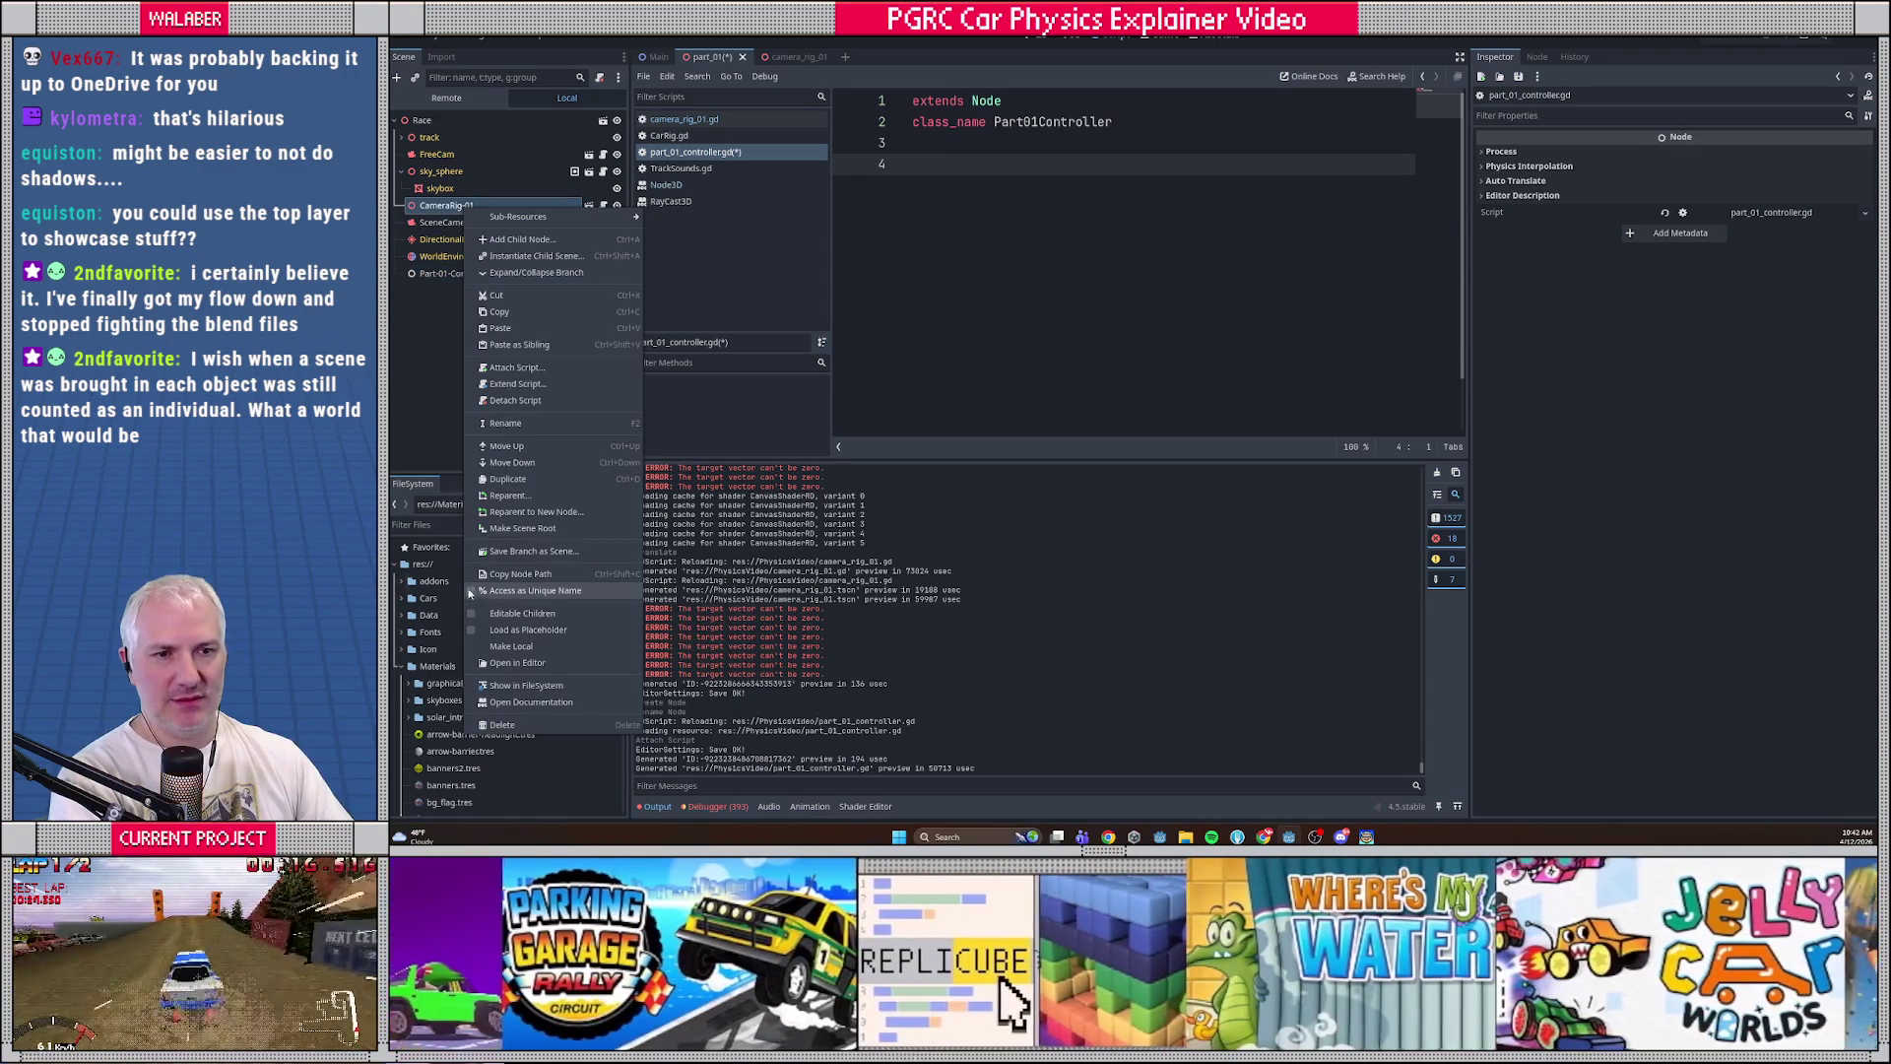
{"action": "left_click", "coordinate": [469, 590]}
{"action": "right_click", "coordinate": [447, 224]}
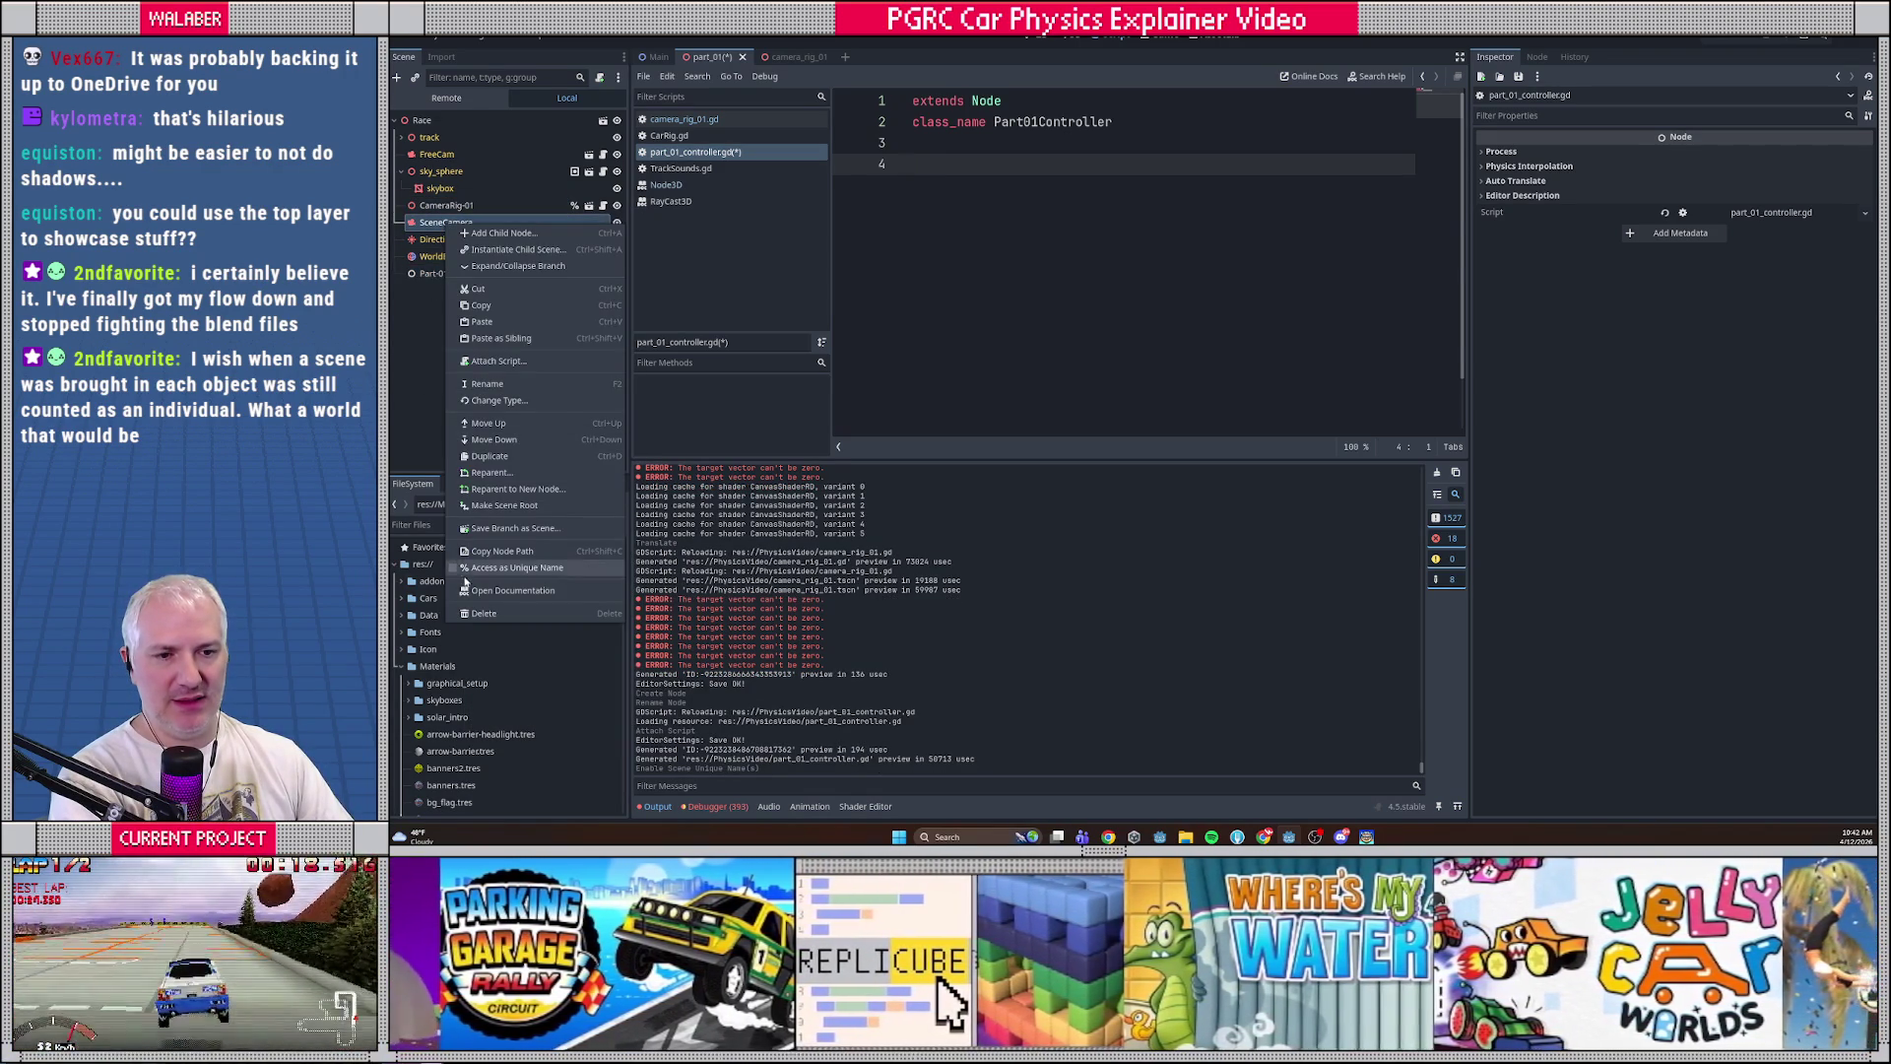
{"action": "left_click", "coordinate": [482, 567]}
{"action": "left_click", "coordinate": [473, 219]}
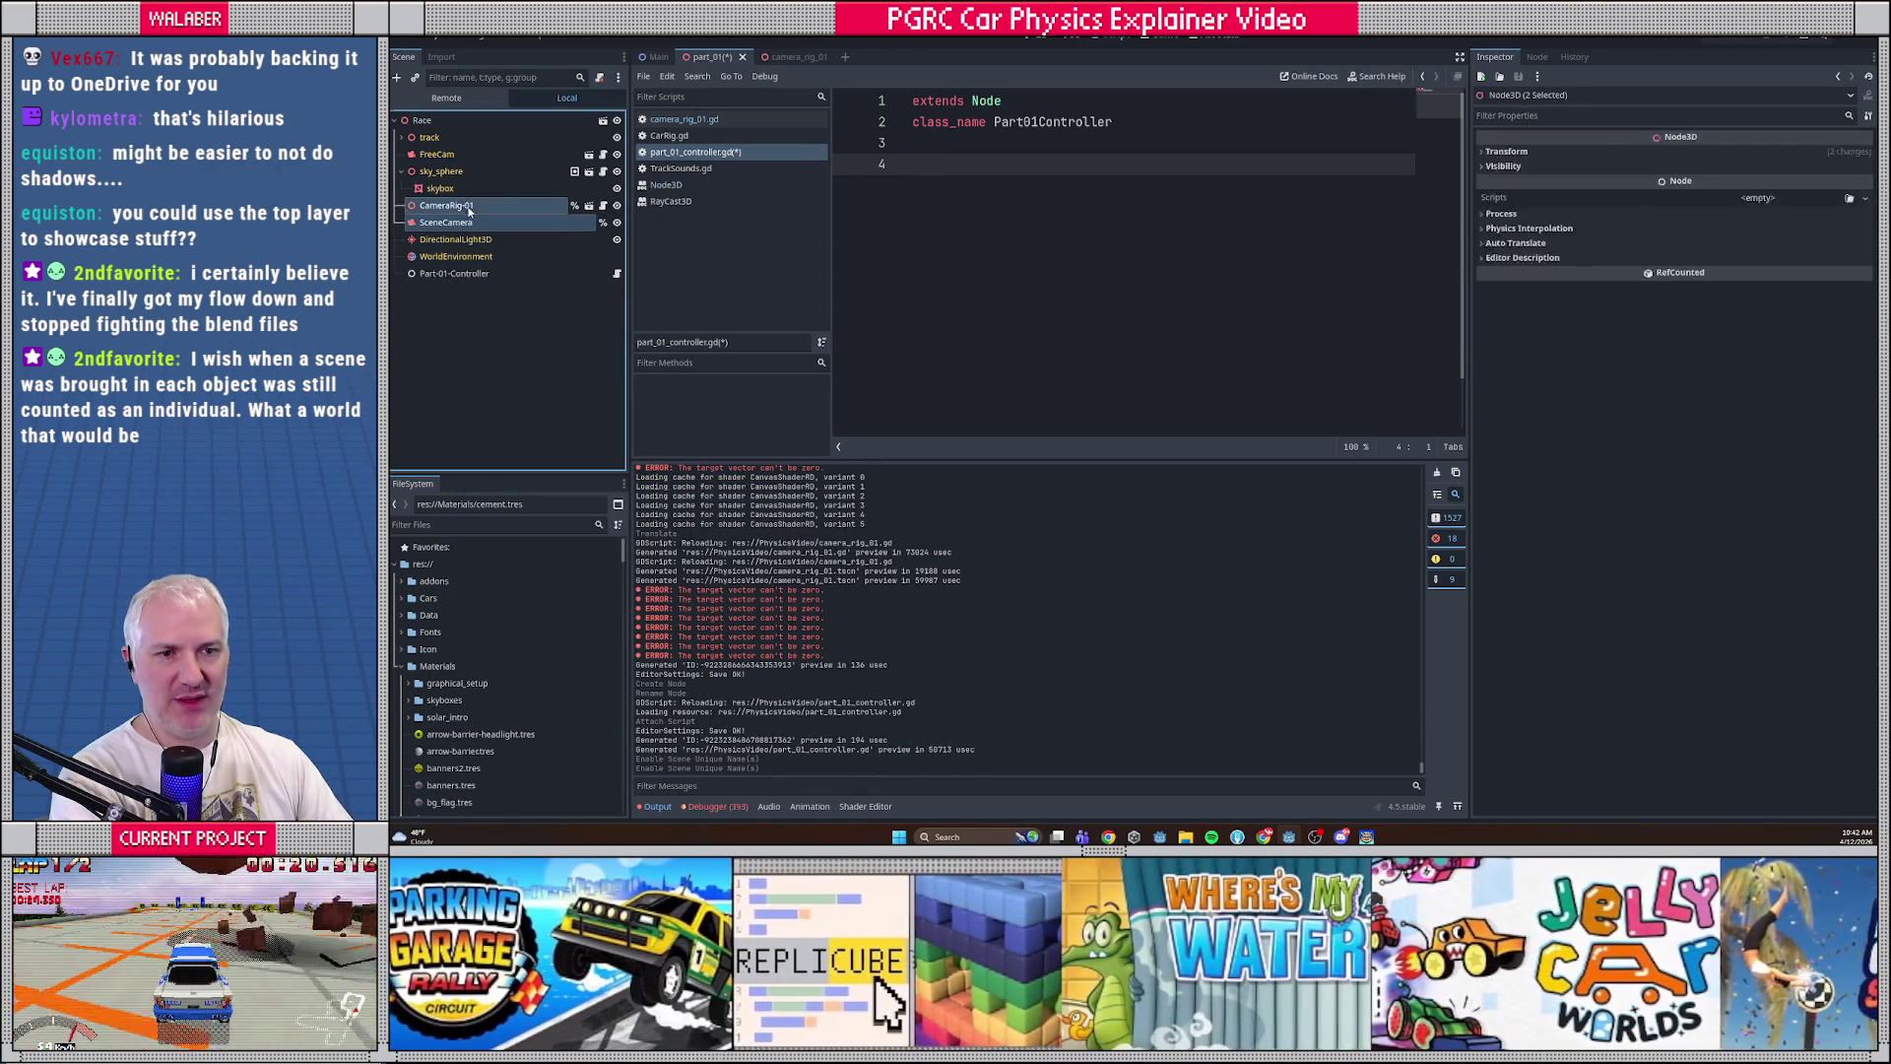
{"action": "left_click", "coordinate": [479, 207], "text": "shift"}
{"action": "left_click_drag", "start_coordinate": [516, 208], "coordinate": [975, 168]}
Write _ready calling camera_rig_01.visual_camera.hide(), save, and run the game with F5
{"action": "key", "text": "Return"}
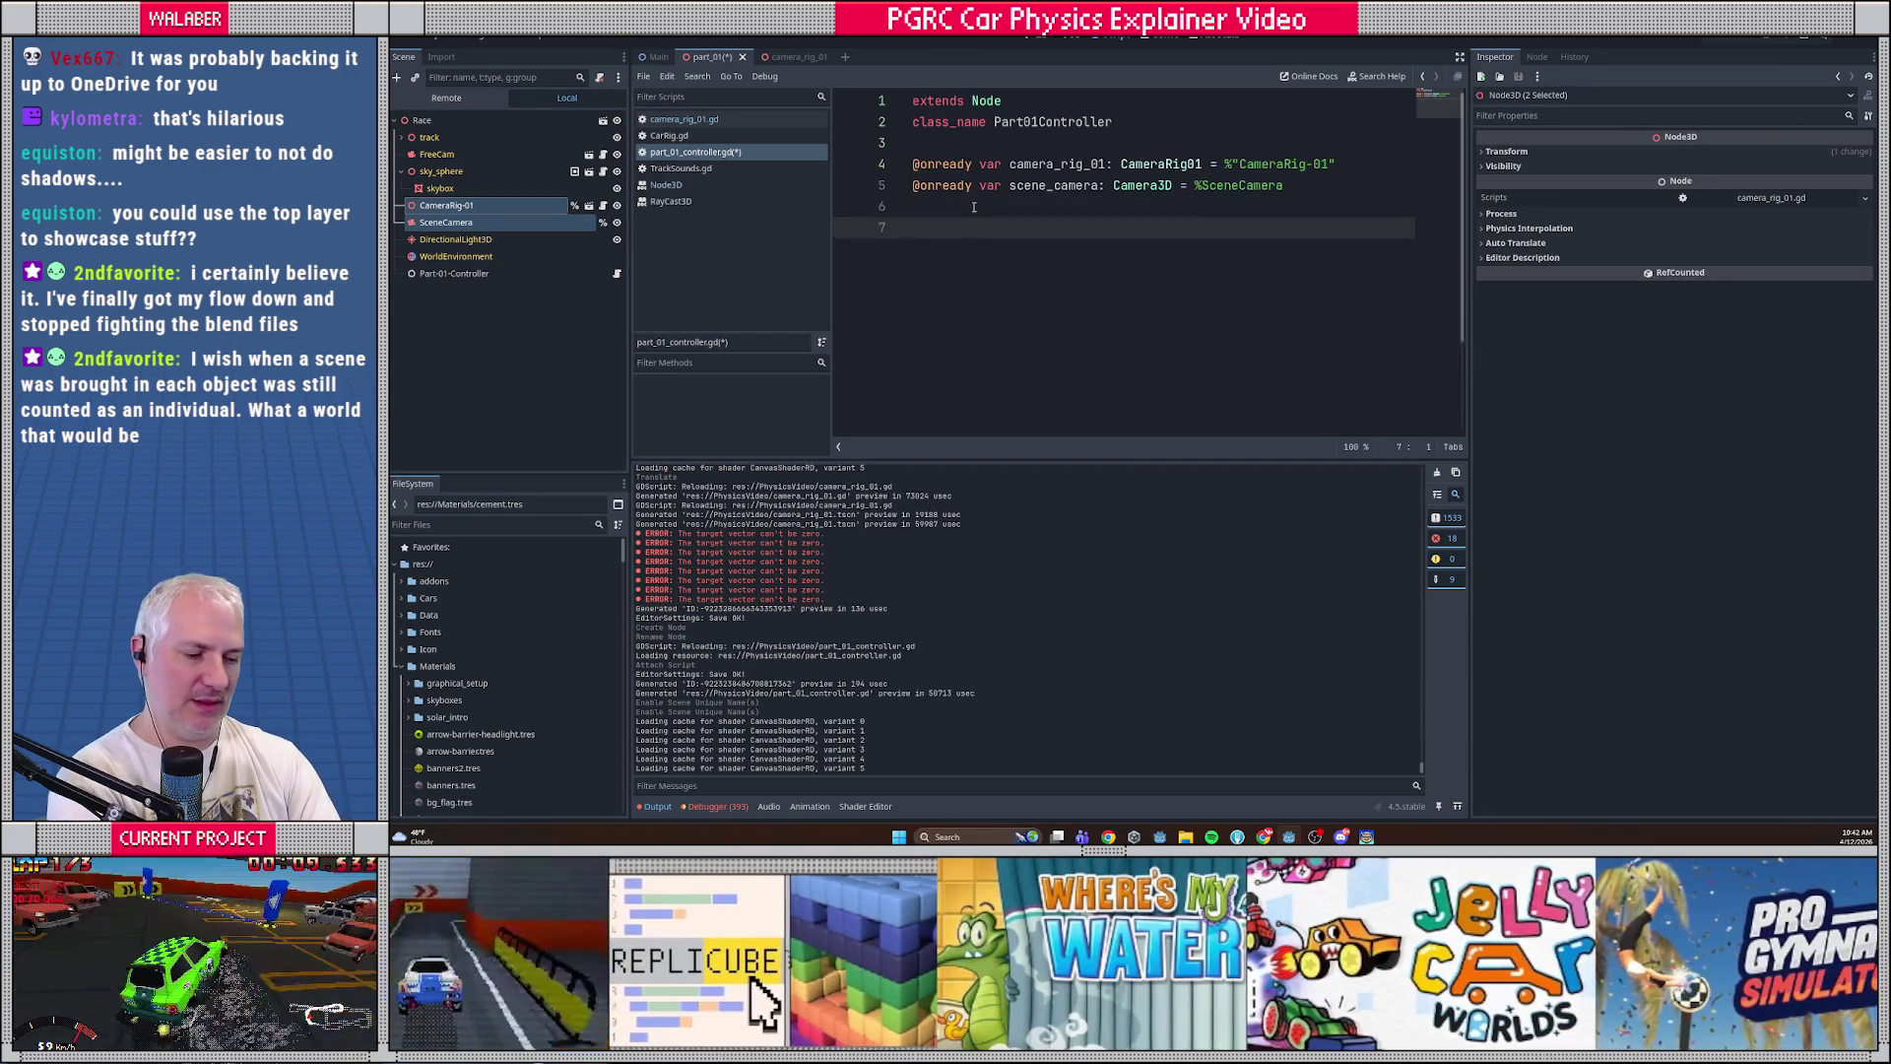
{"action": "key", "text": "Return"}
{"action": "type", "text": "func _ready() -> void:"}
{"action": "key", "text": "Return"}
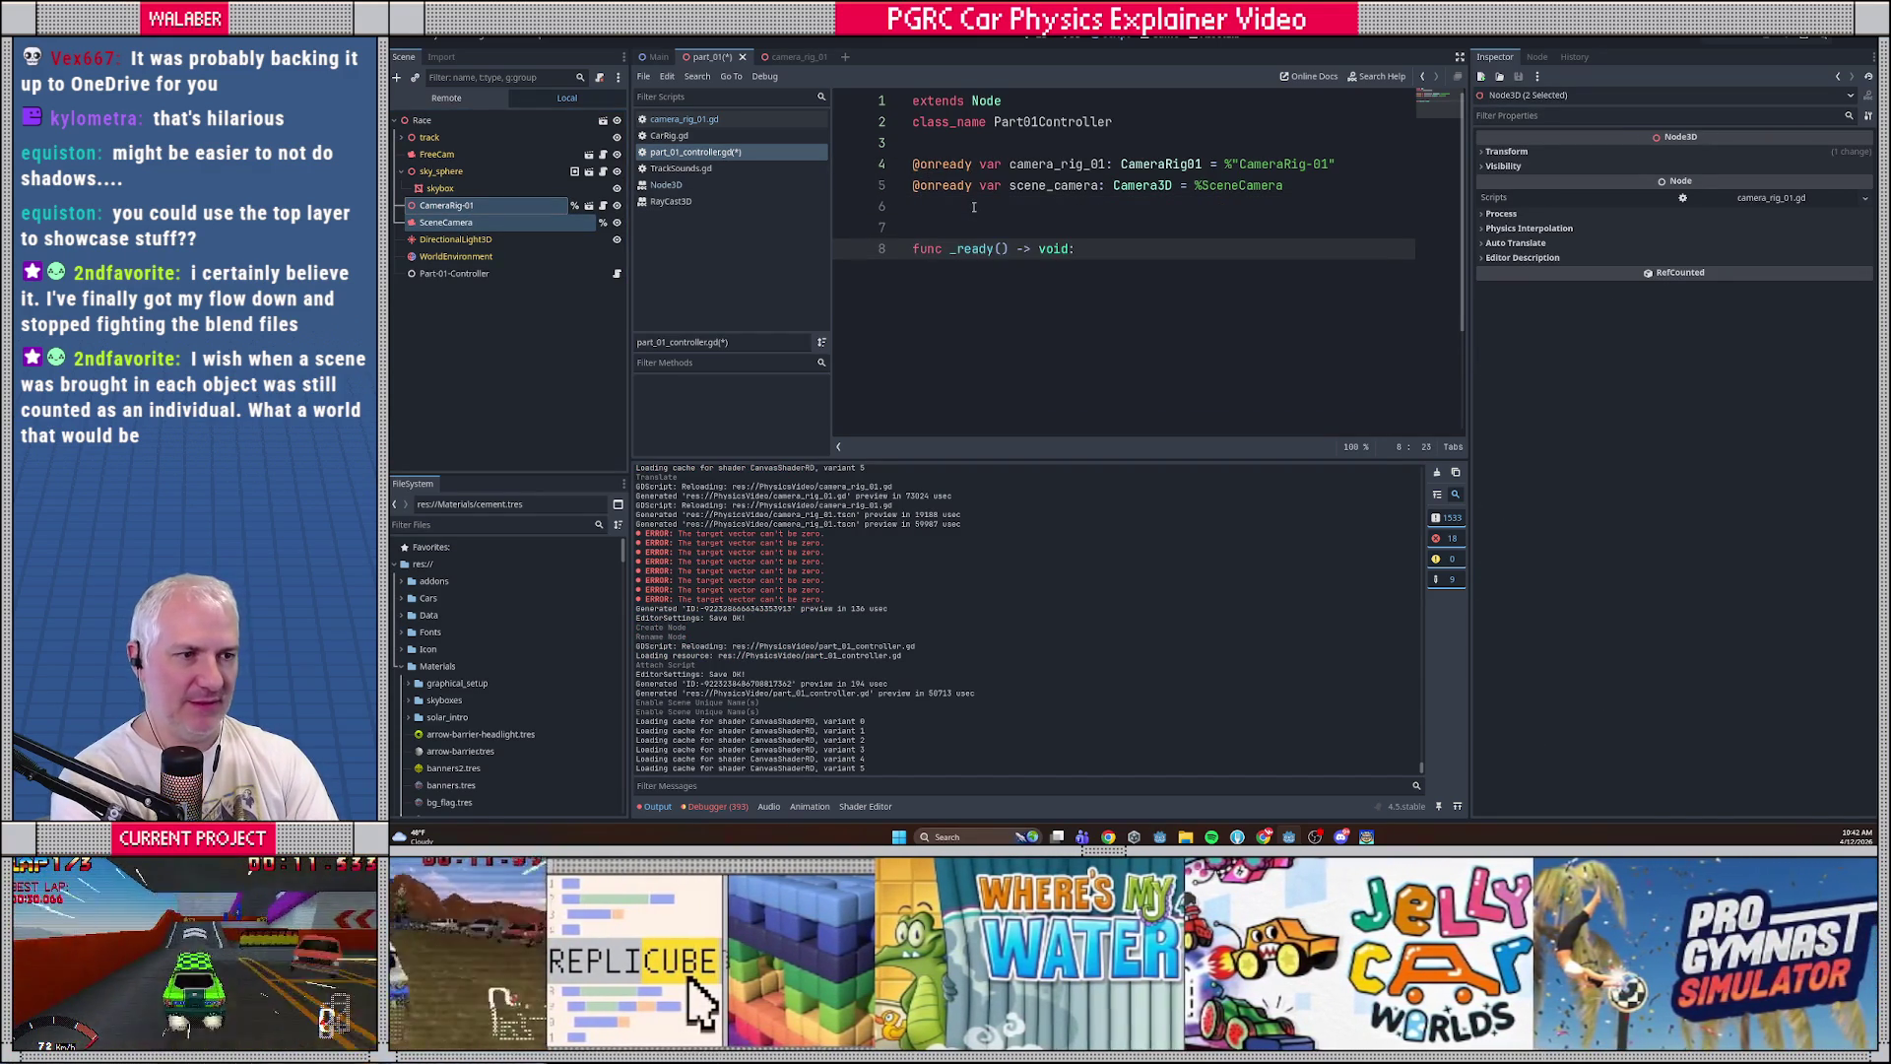
{"action": "key", "text": "Return"}
{"action": "key", "text": "BackSpace"}
{"action": "key", "text": "BackSpace"}
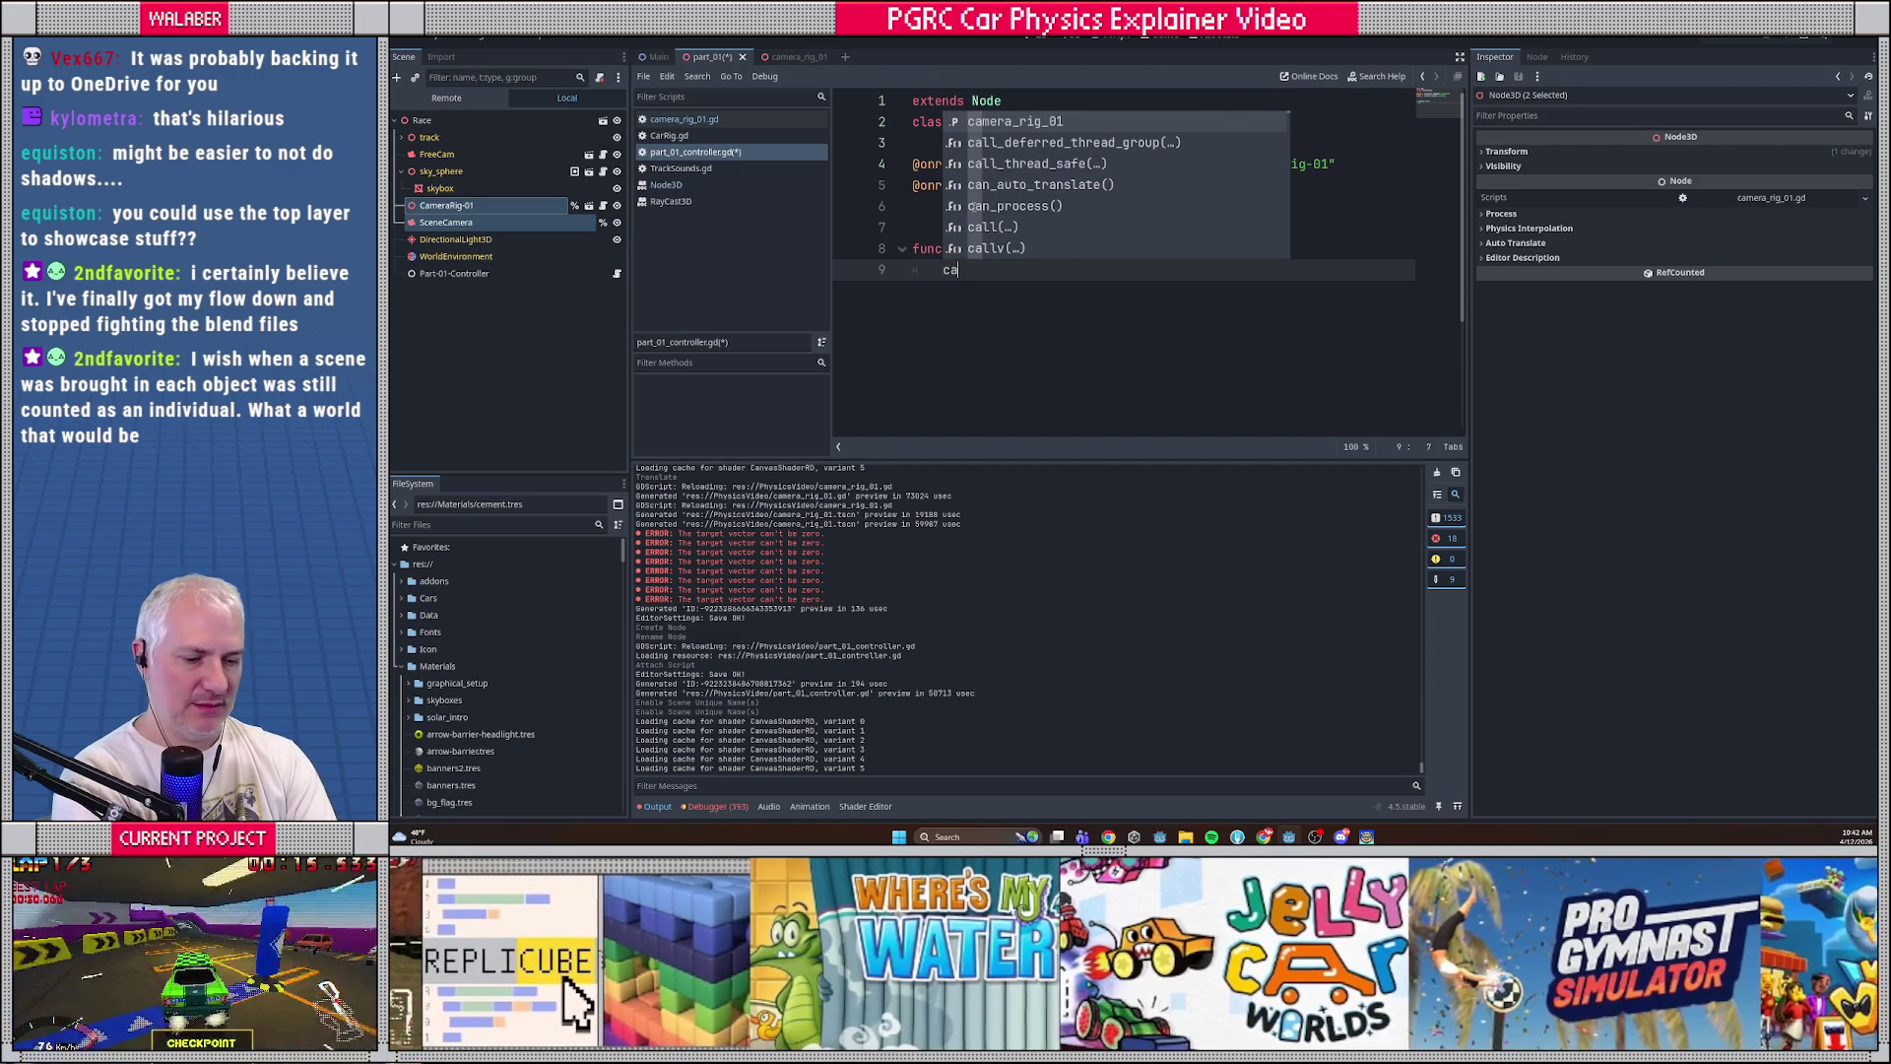
{"action": "type", "text": "mera_rig_01"}
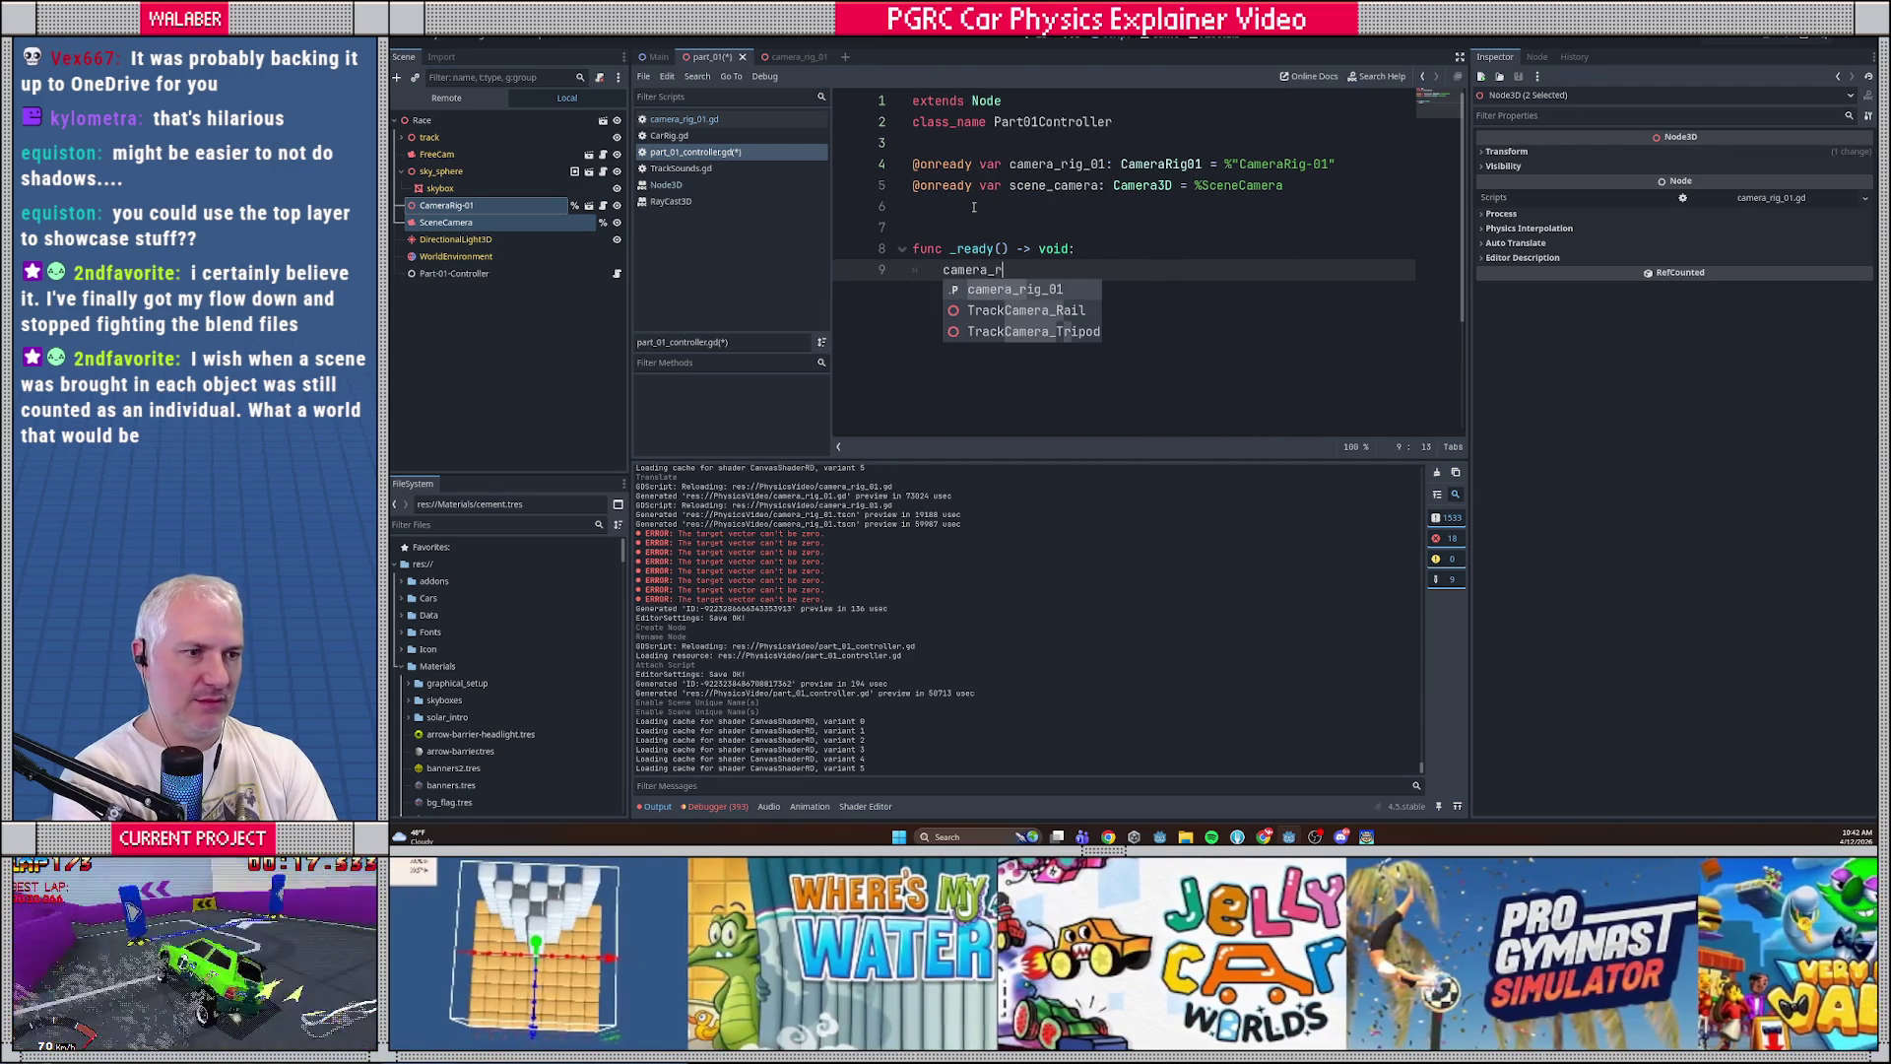
{"action": "type", "text": ".vi"}
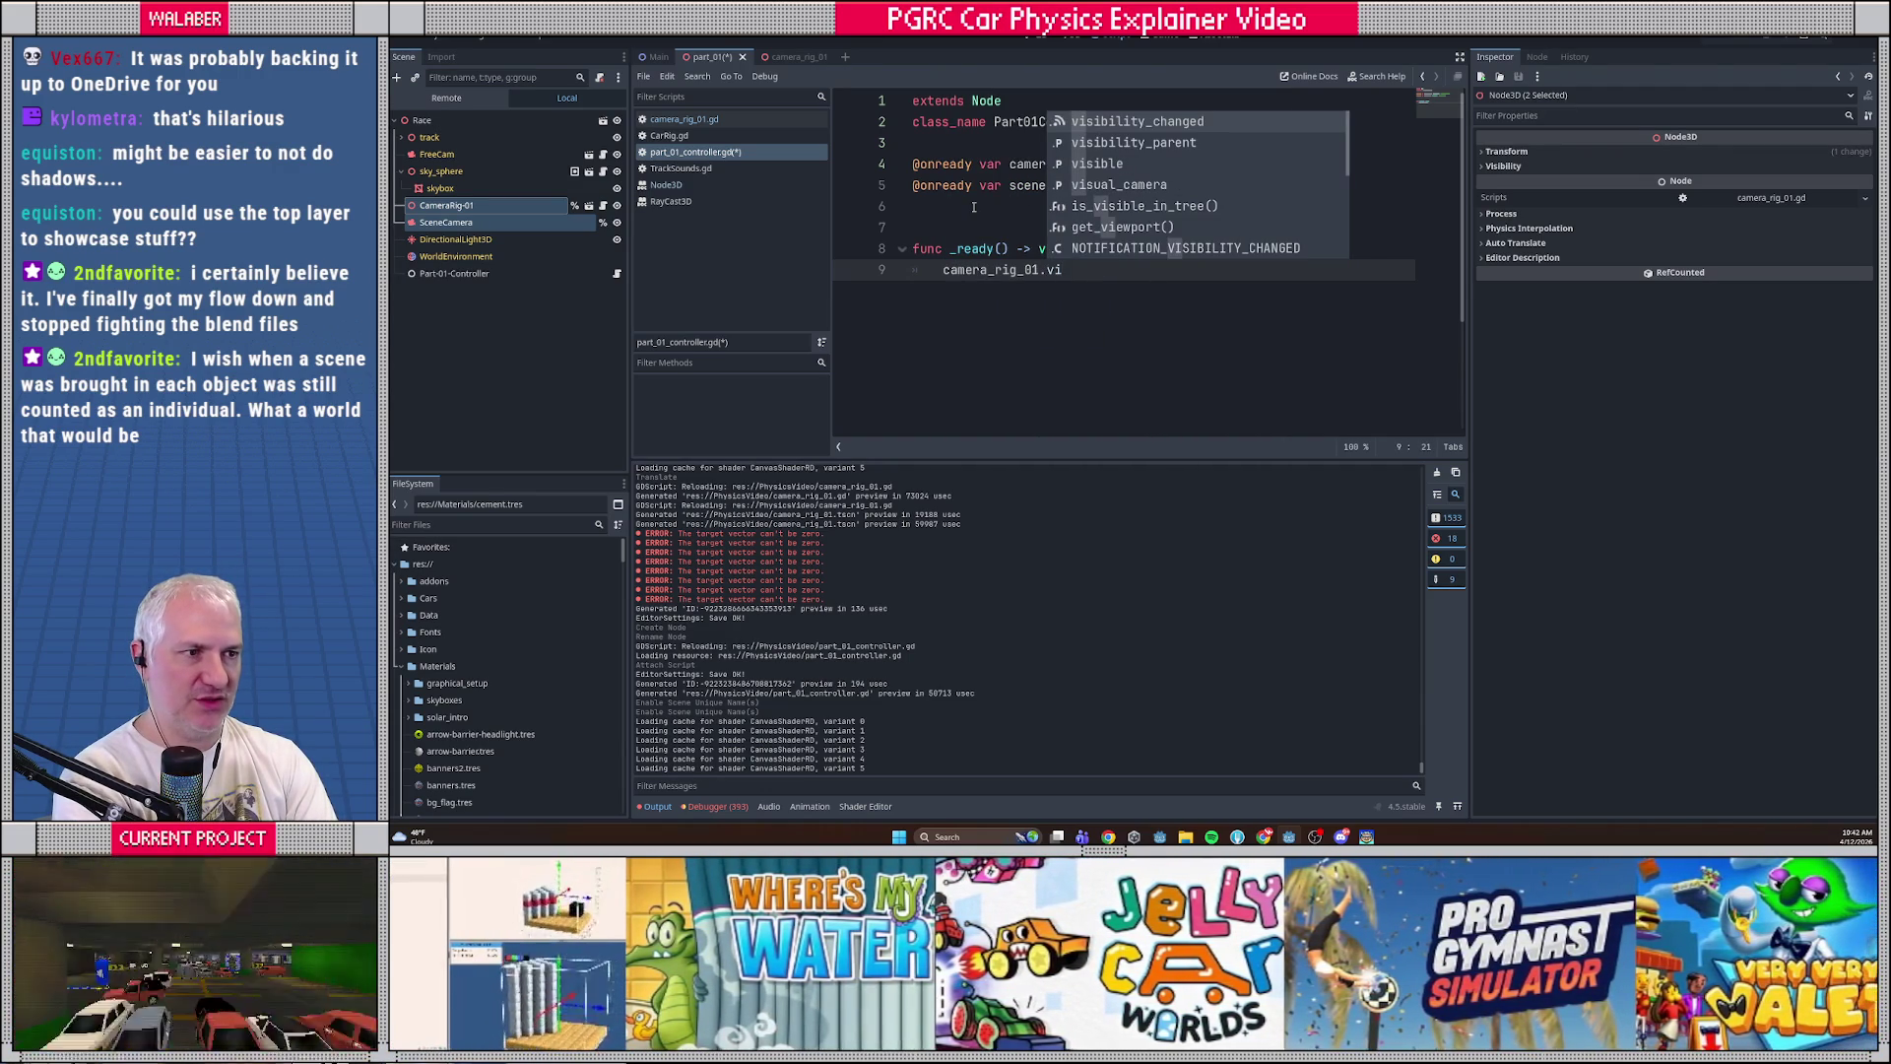
{"action": "type", "text": "sual_camera.hide("}
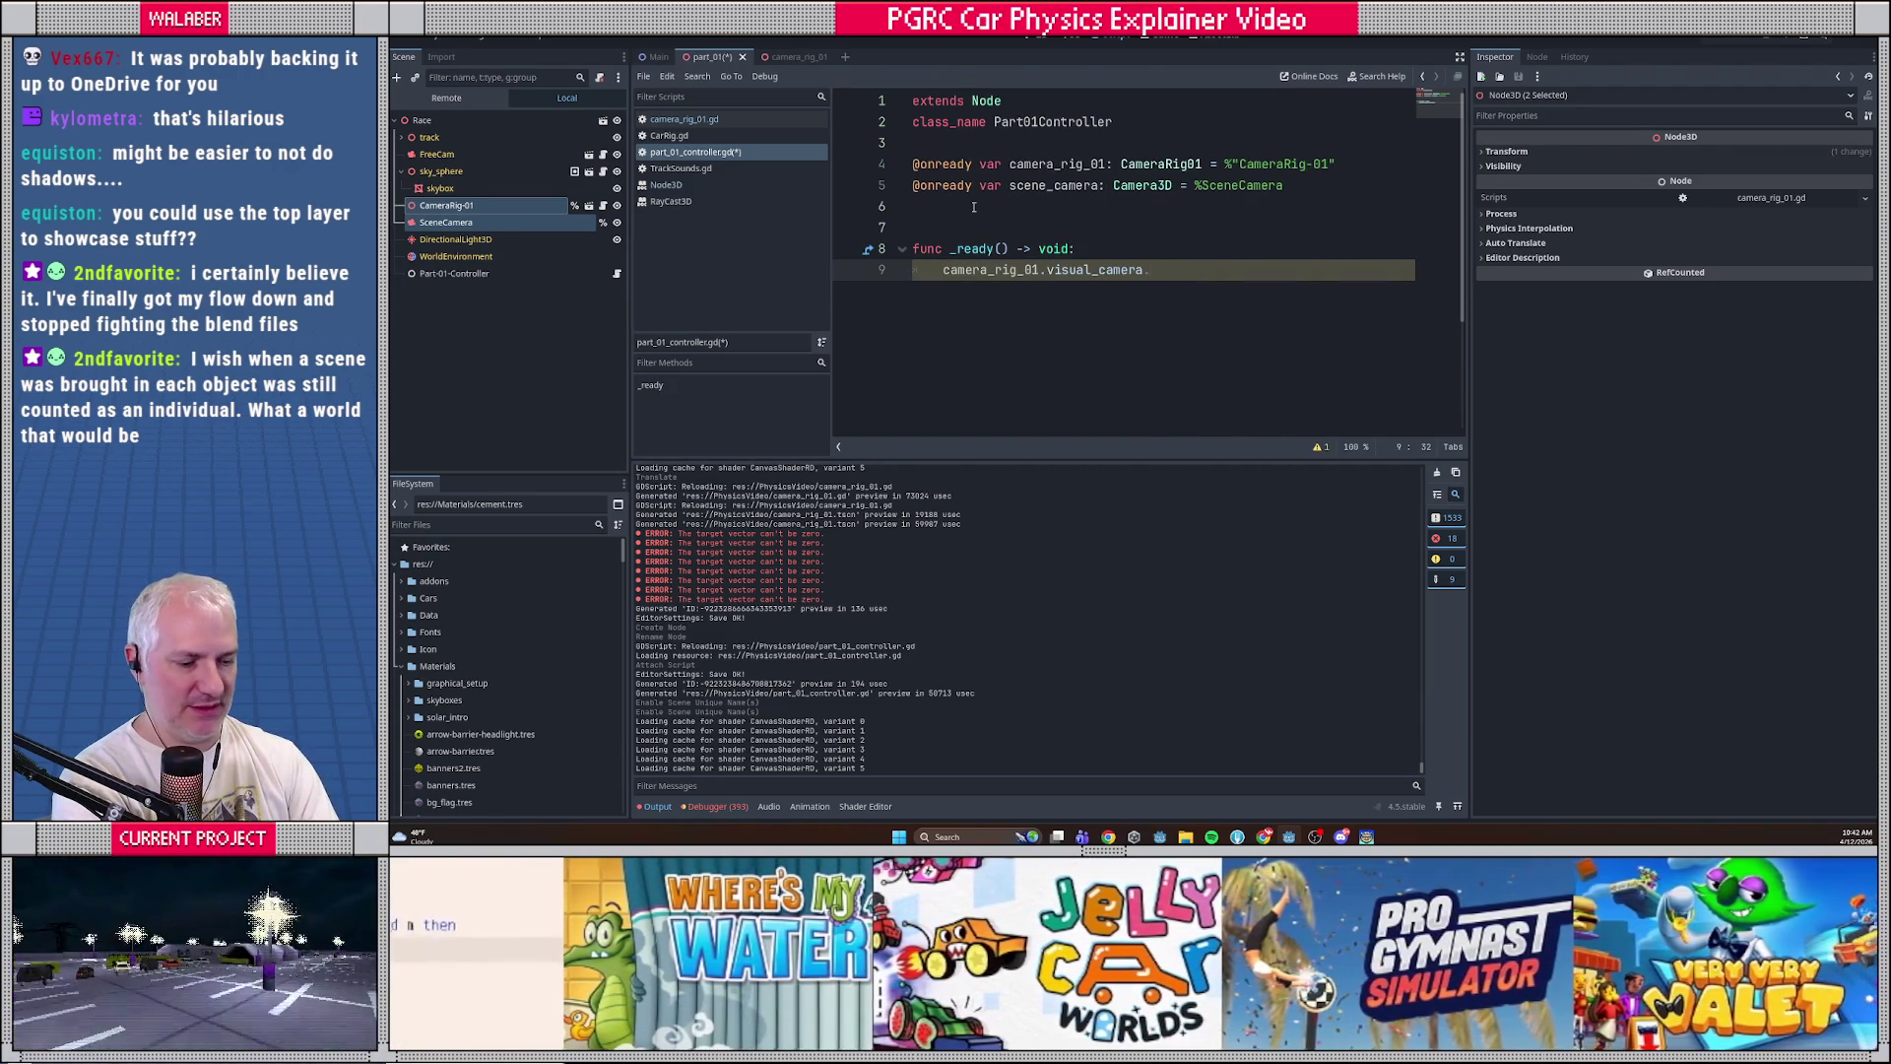
{"action": "type", "text": ")"}
{"action": "key", "text": "Return"}
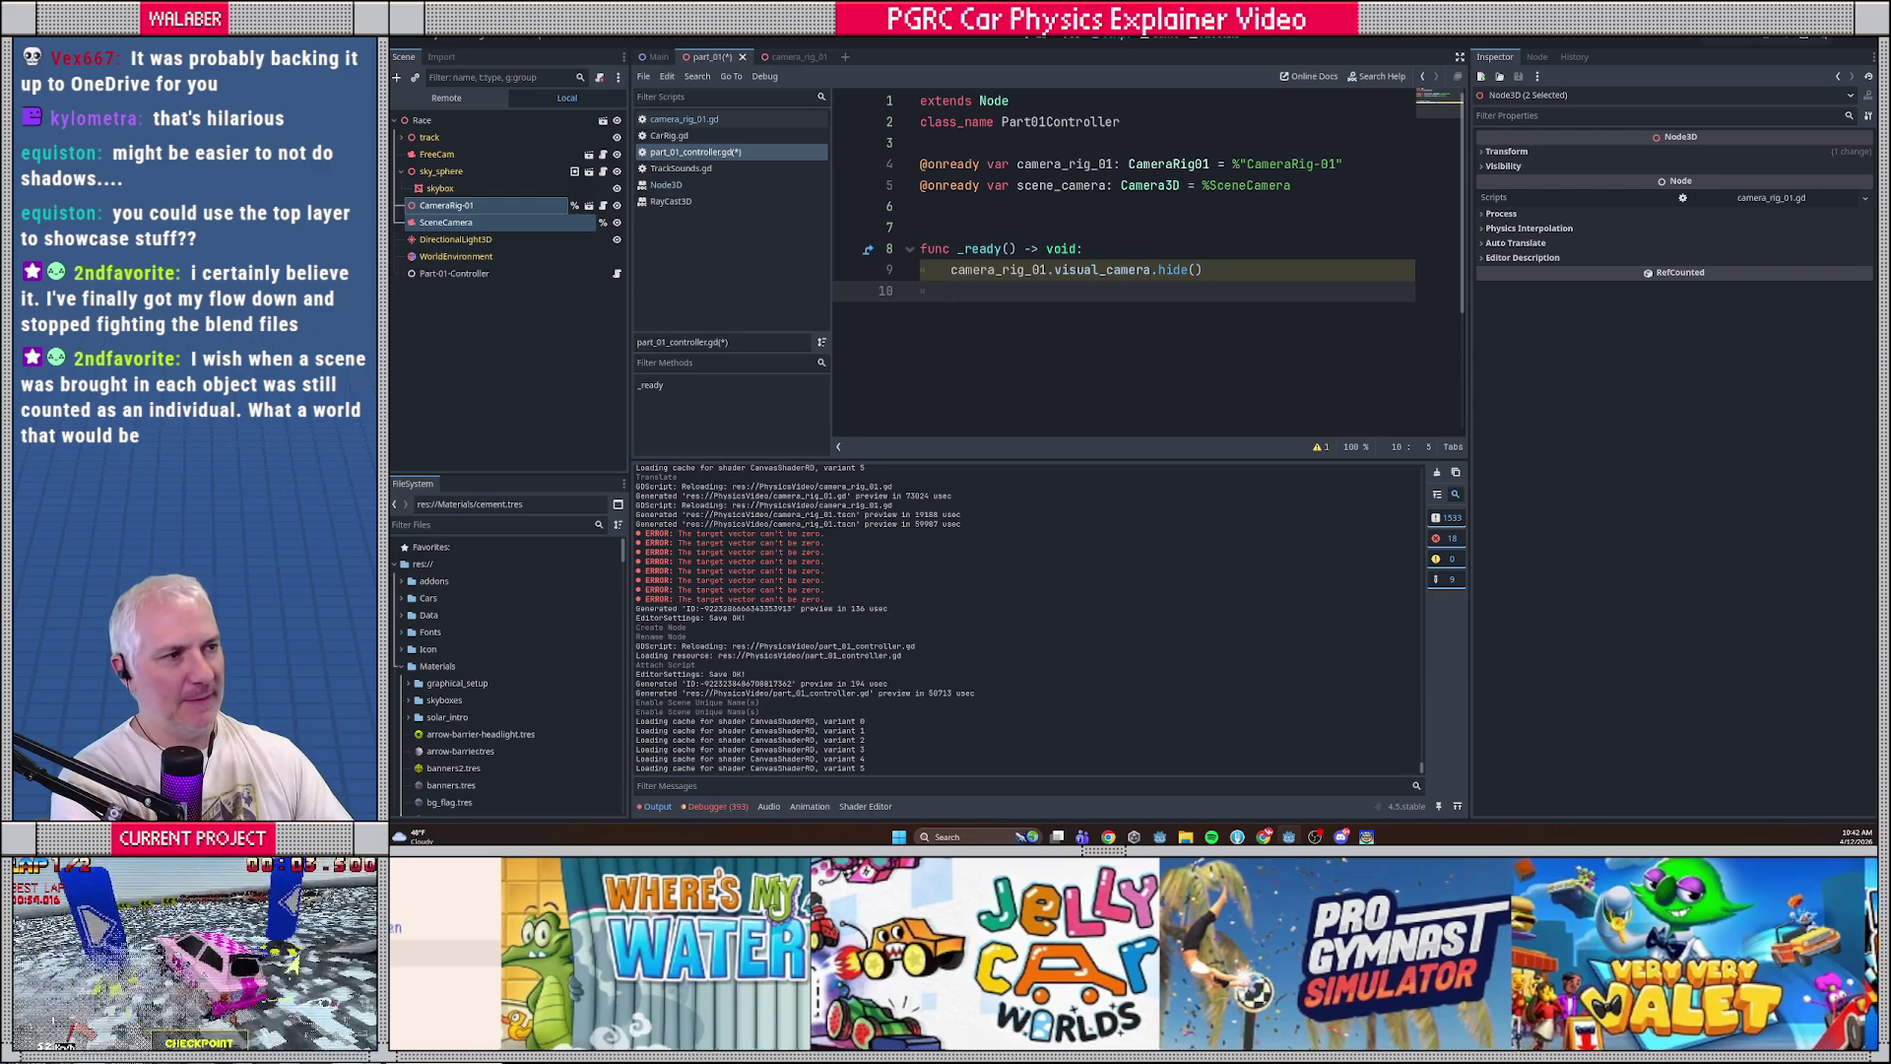
{"action": "left_click", "coordinate": [1044, 248]}
{"action": "key", "text": "ctrl+s"}
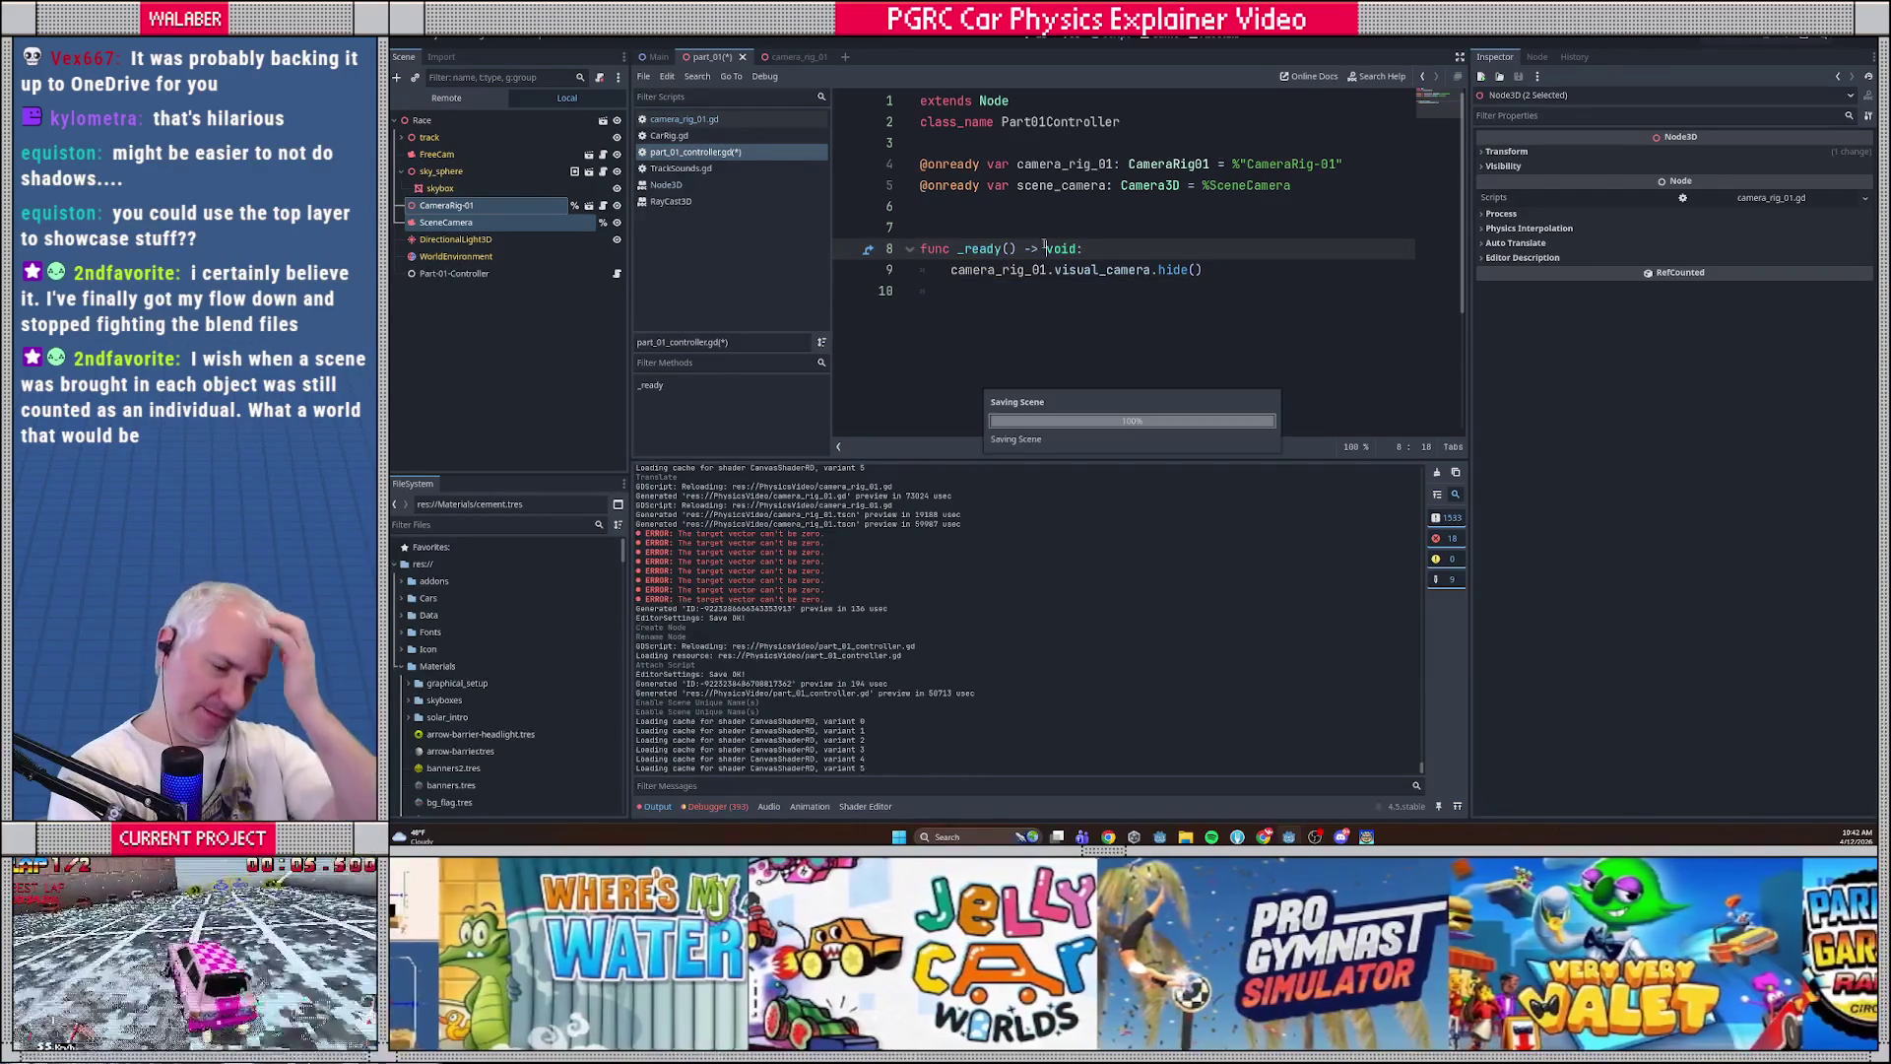
{"action": "key", "text": "F5"}
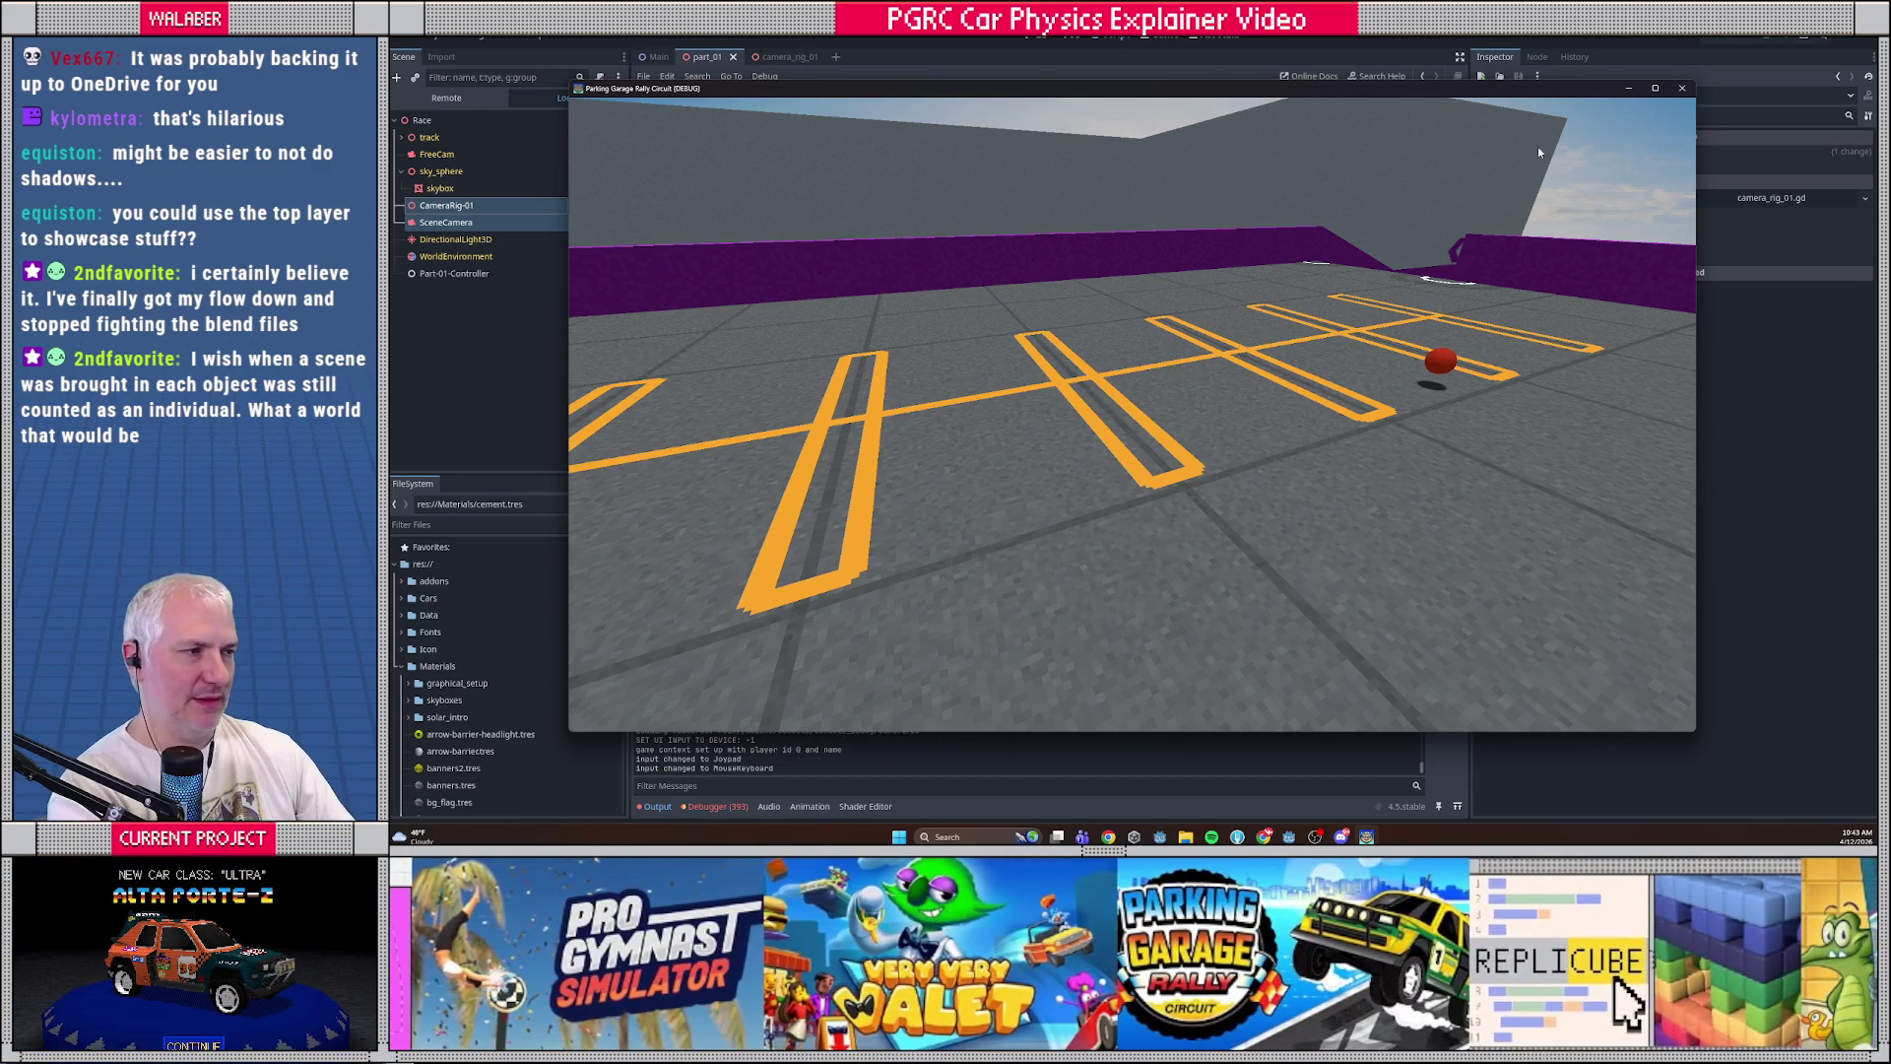
{"action": "key", "text": "Escape"}
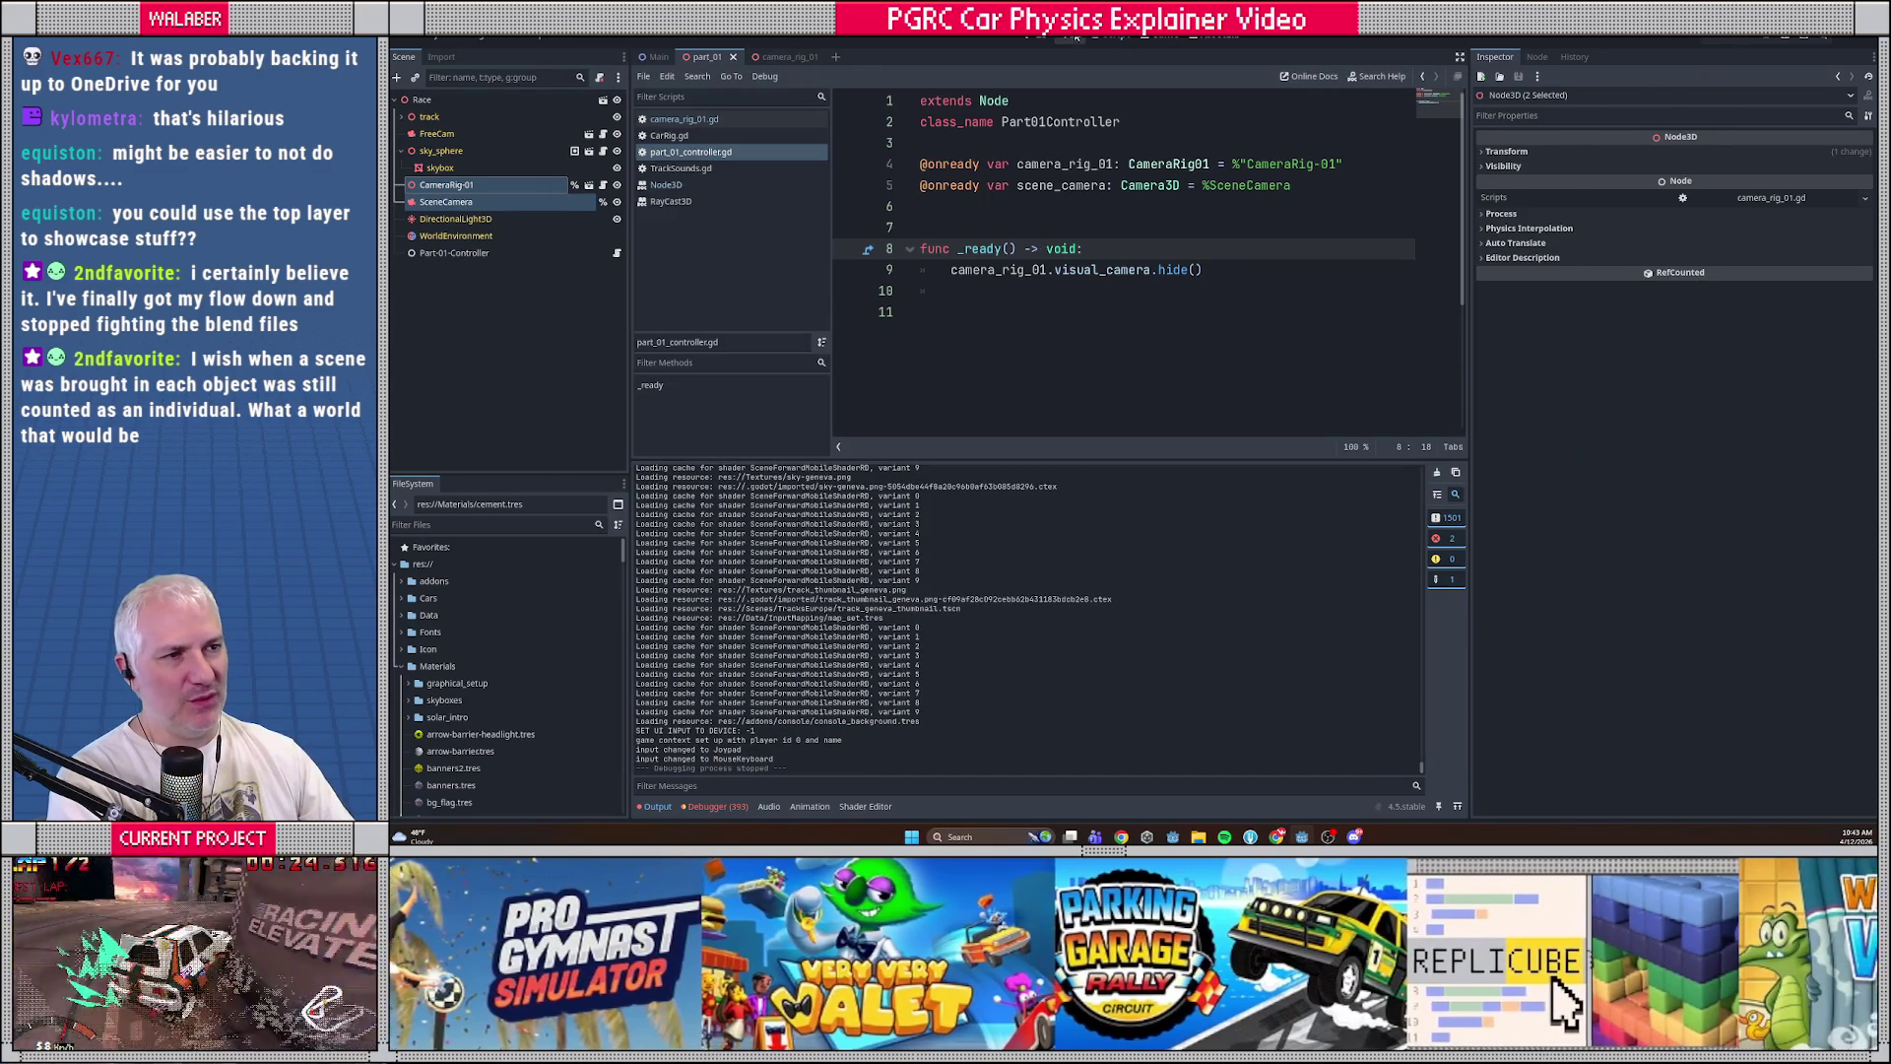
Add a MeshInstance3D child named AxisZ under RedDot in camera_rig_01
{"action": "left_click", "coordinate": [1075, 36]}
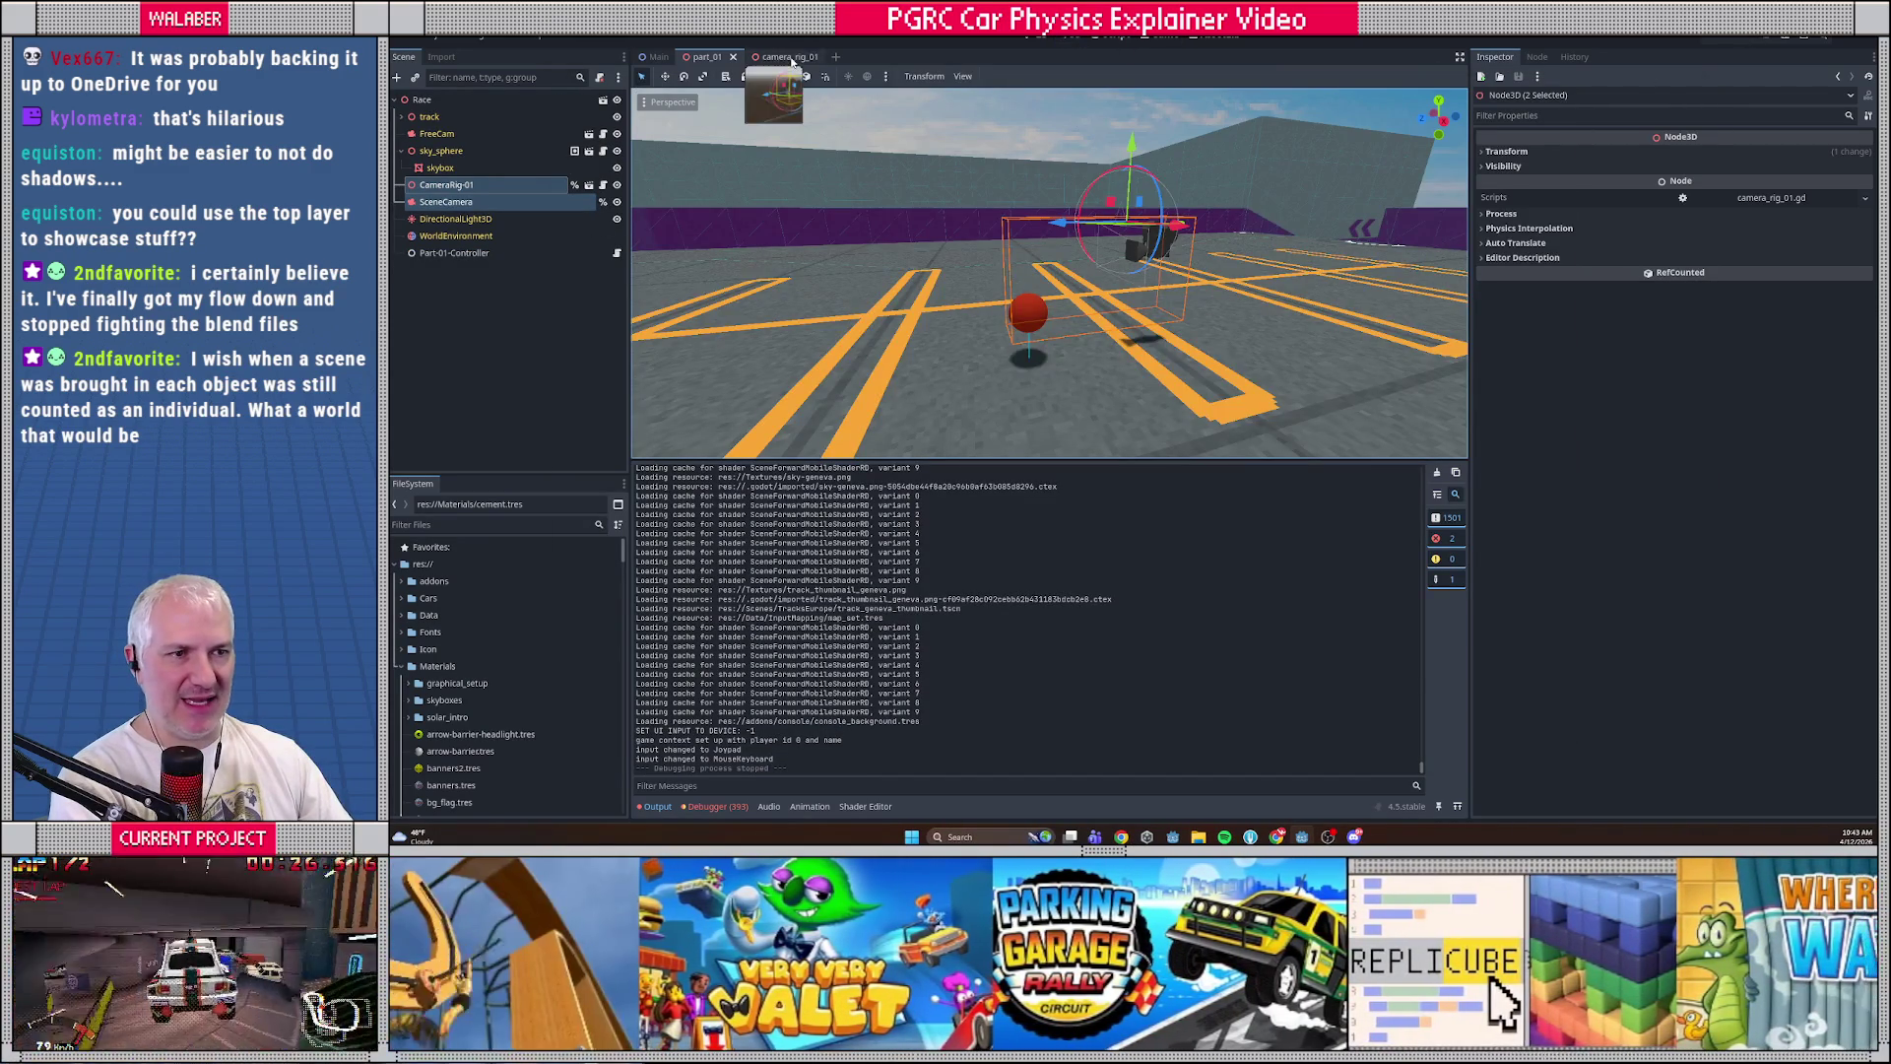
{"action": "left_click", "coordinate": [785, 56]}
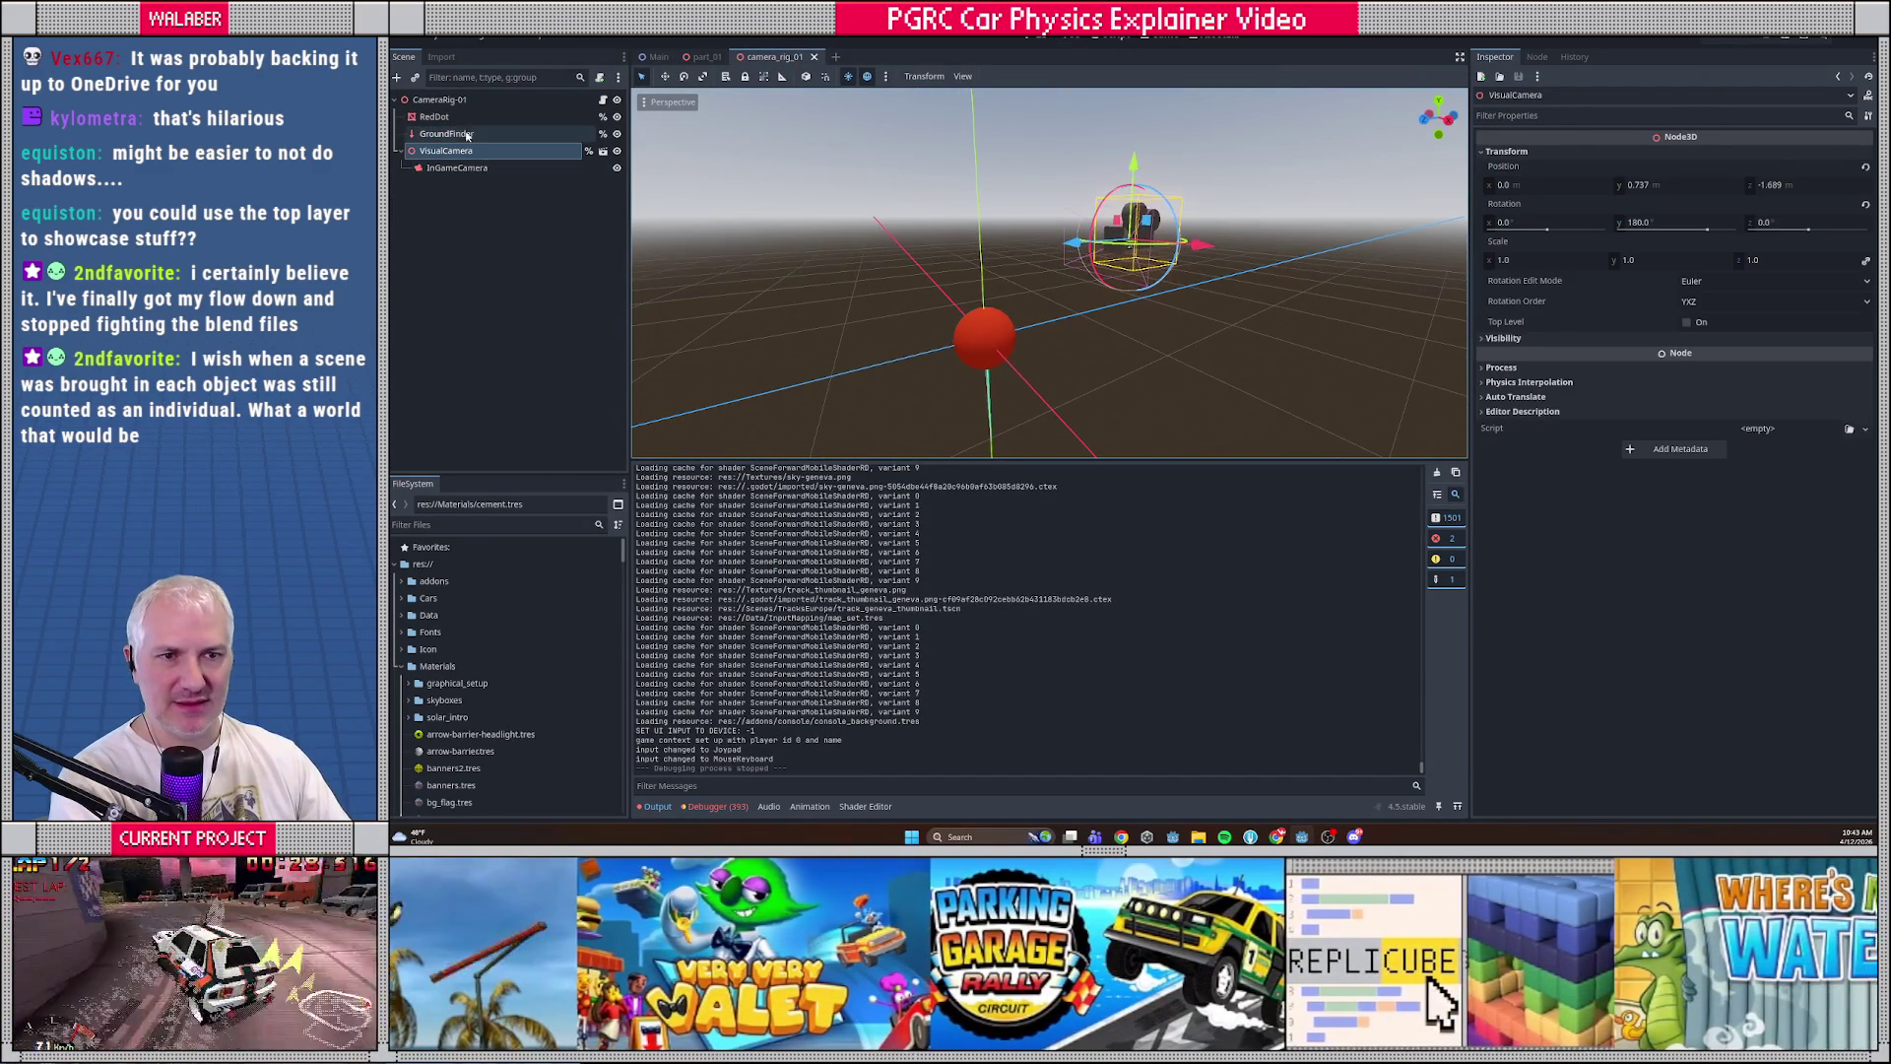
{"action": "left_click", "coordinate": [459, 118]}
{"action": "right_click", "coordinate": [454, 119]}
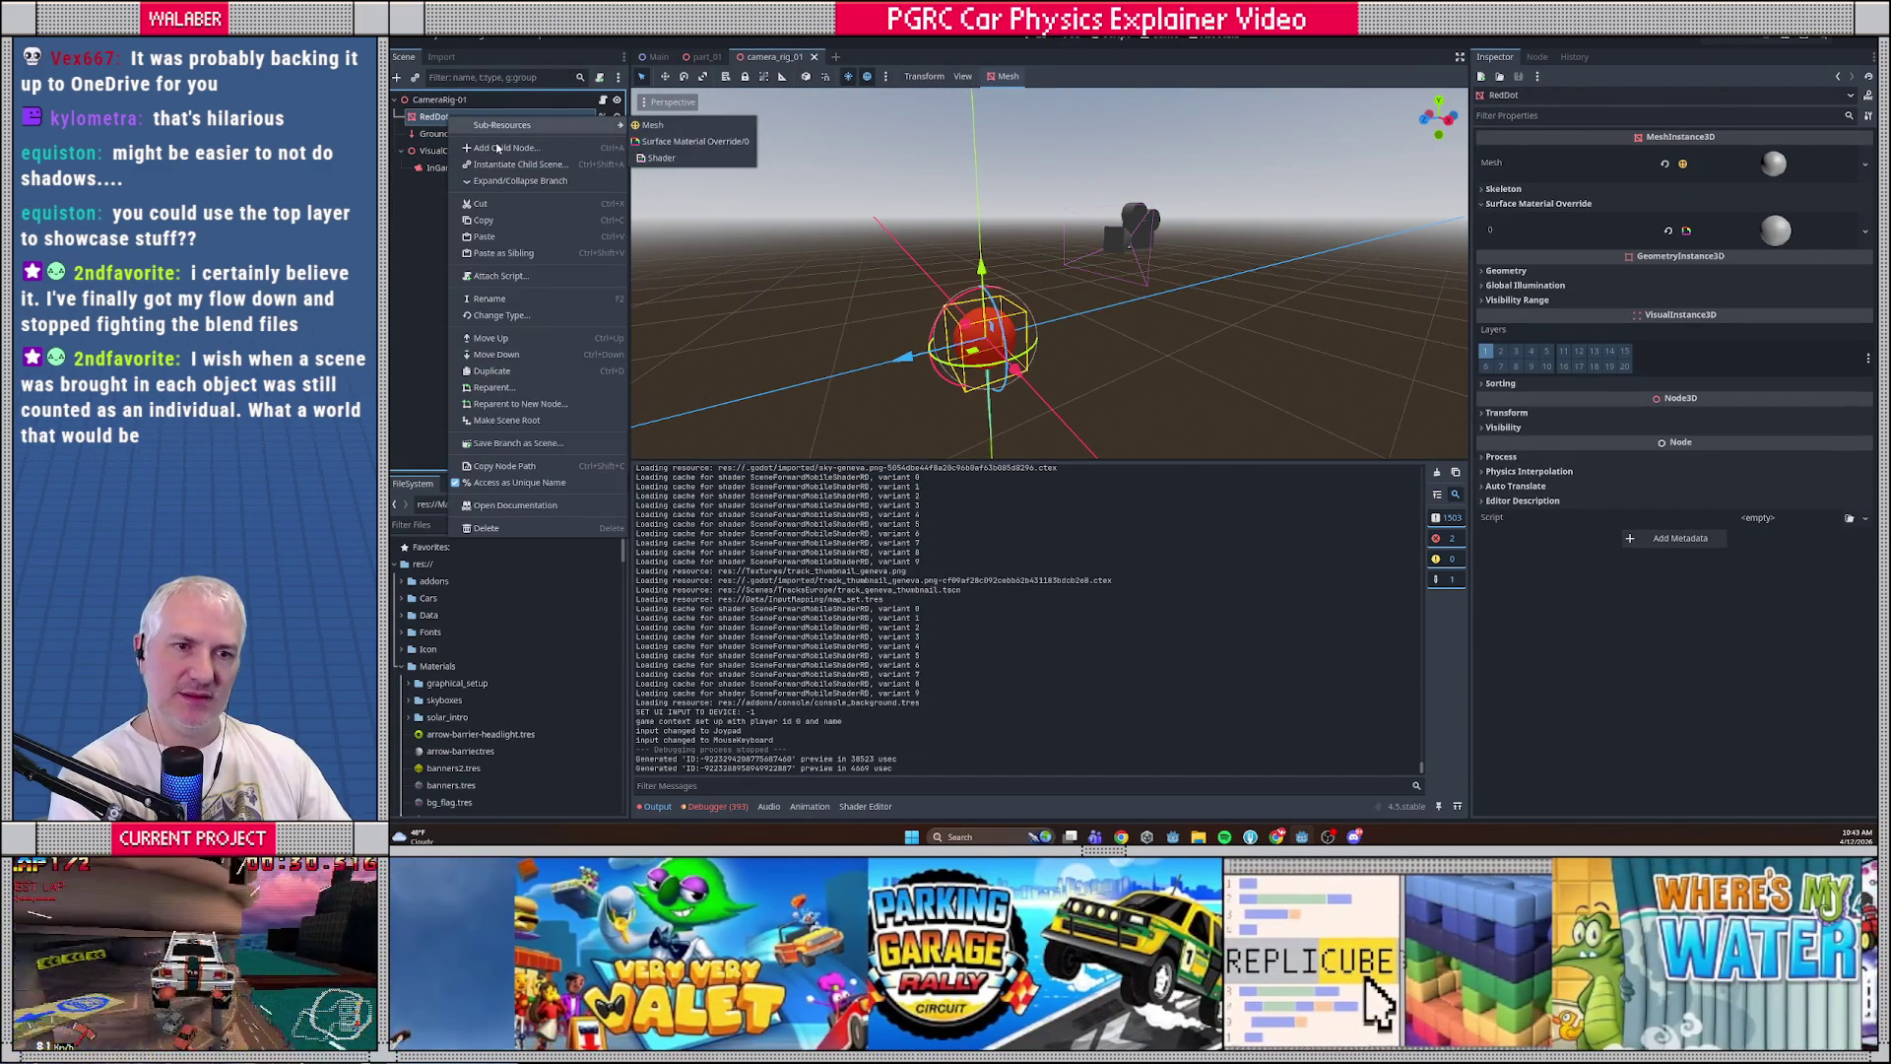
{"action": "left_click", "coordinate": [497, 147]}
{"action": "type", "text": "meshin"}
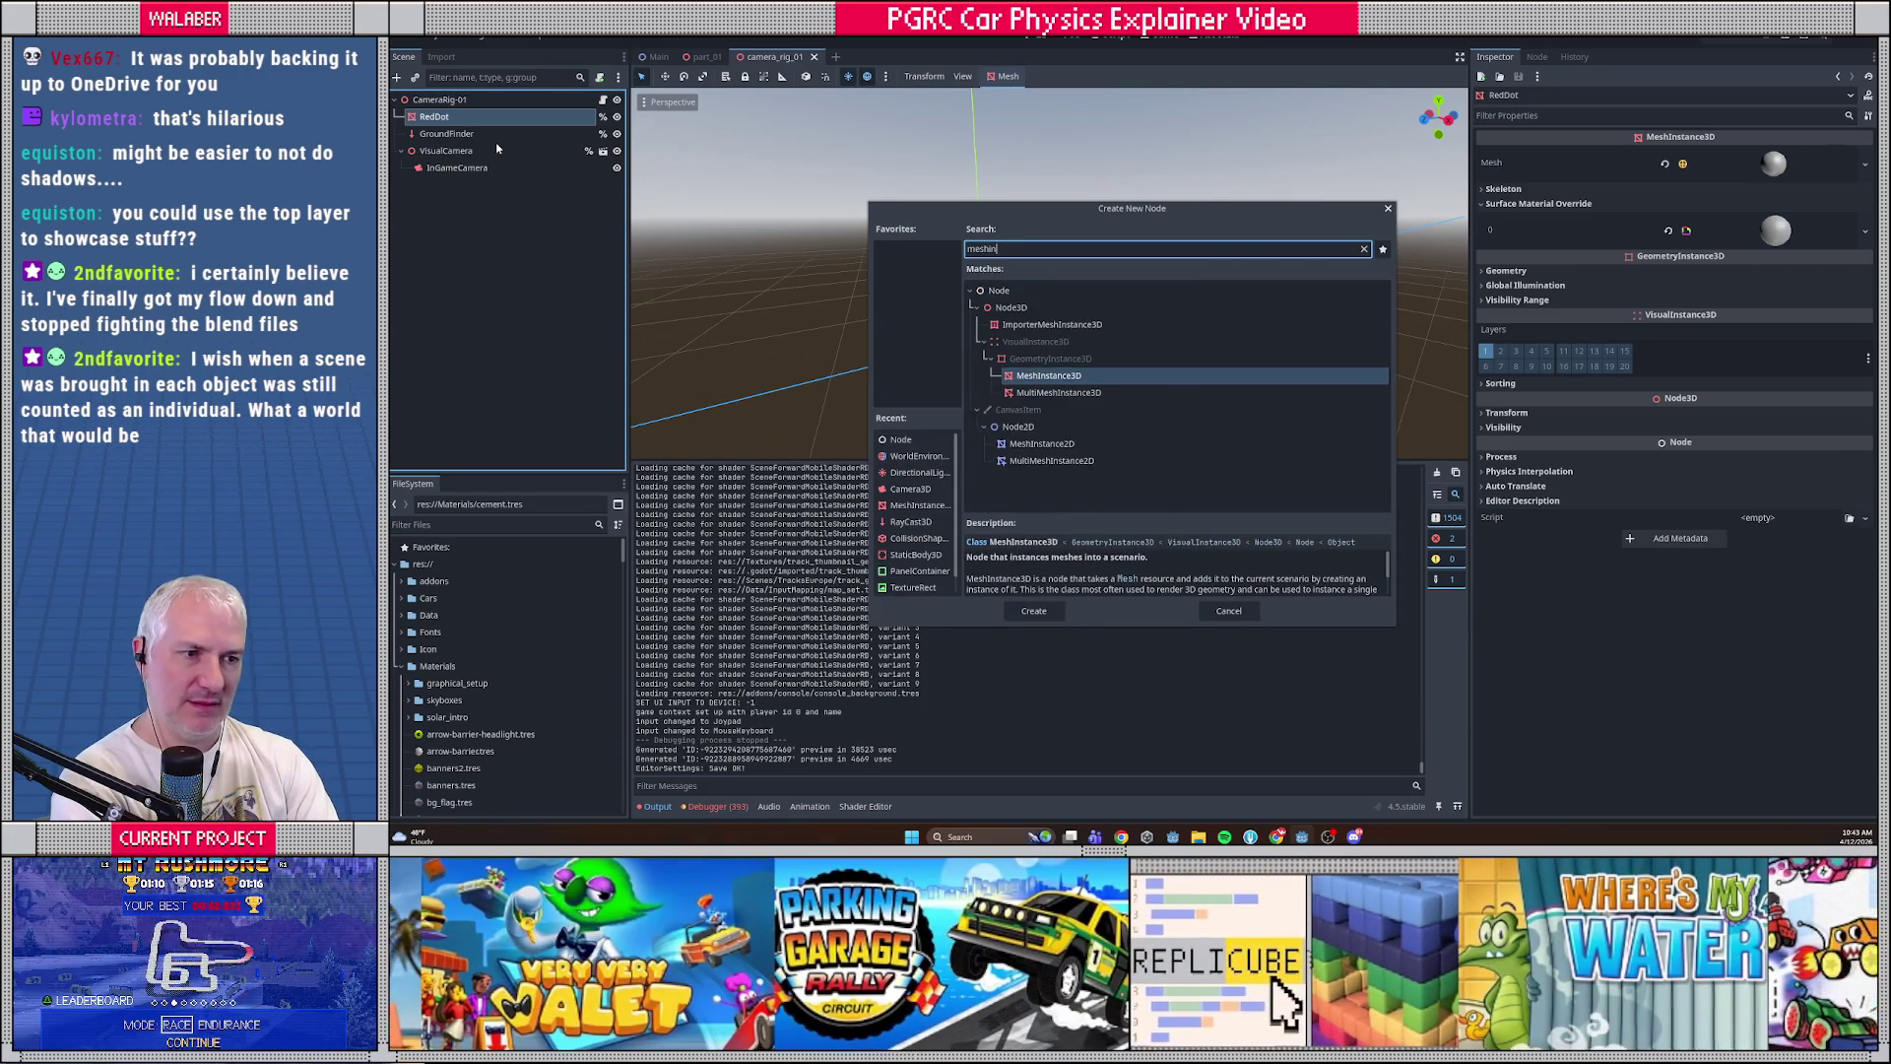
{"action": "key", "text": "Return"}
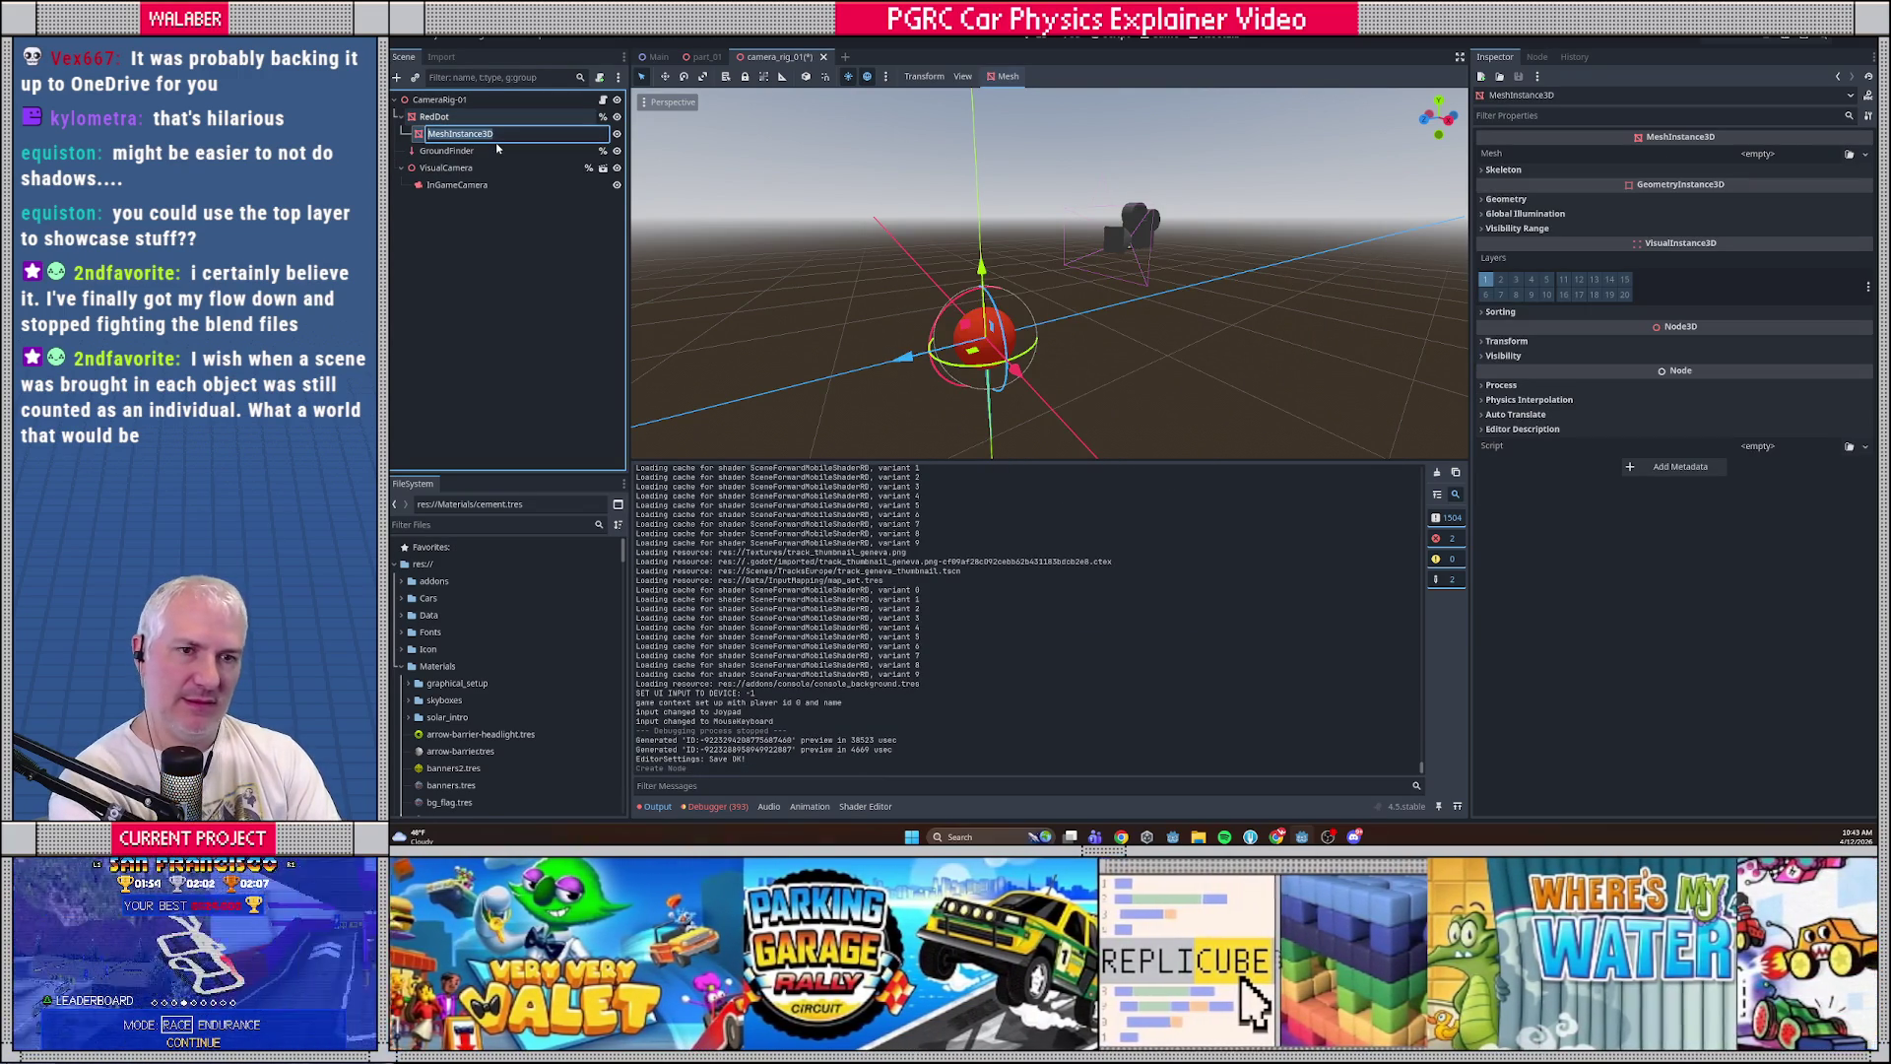
{"action": "type", "text": "Axis"}
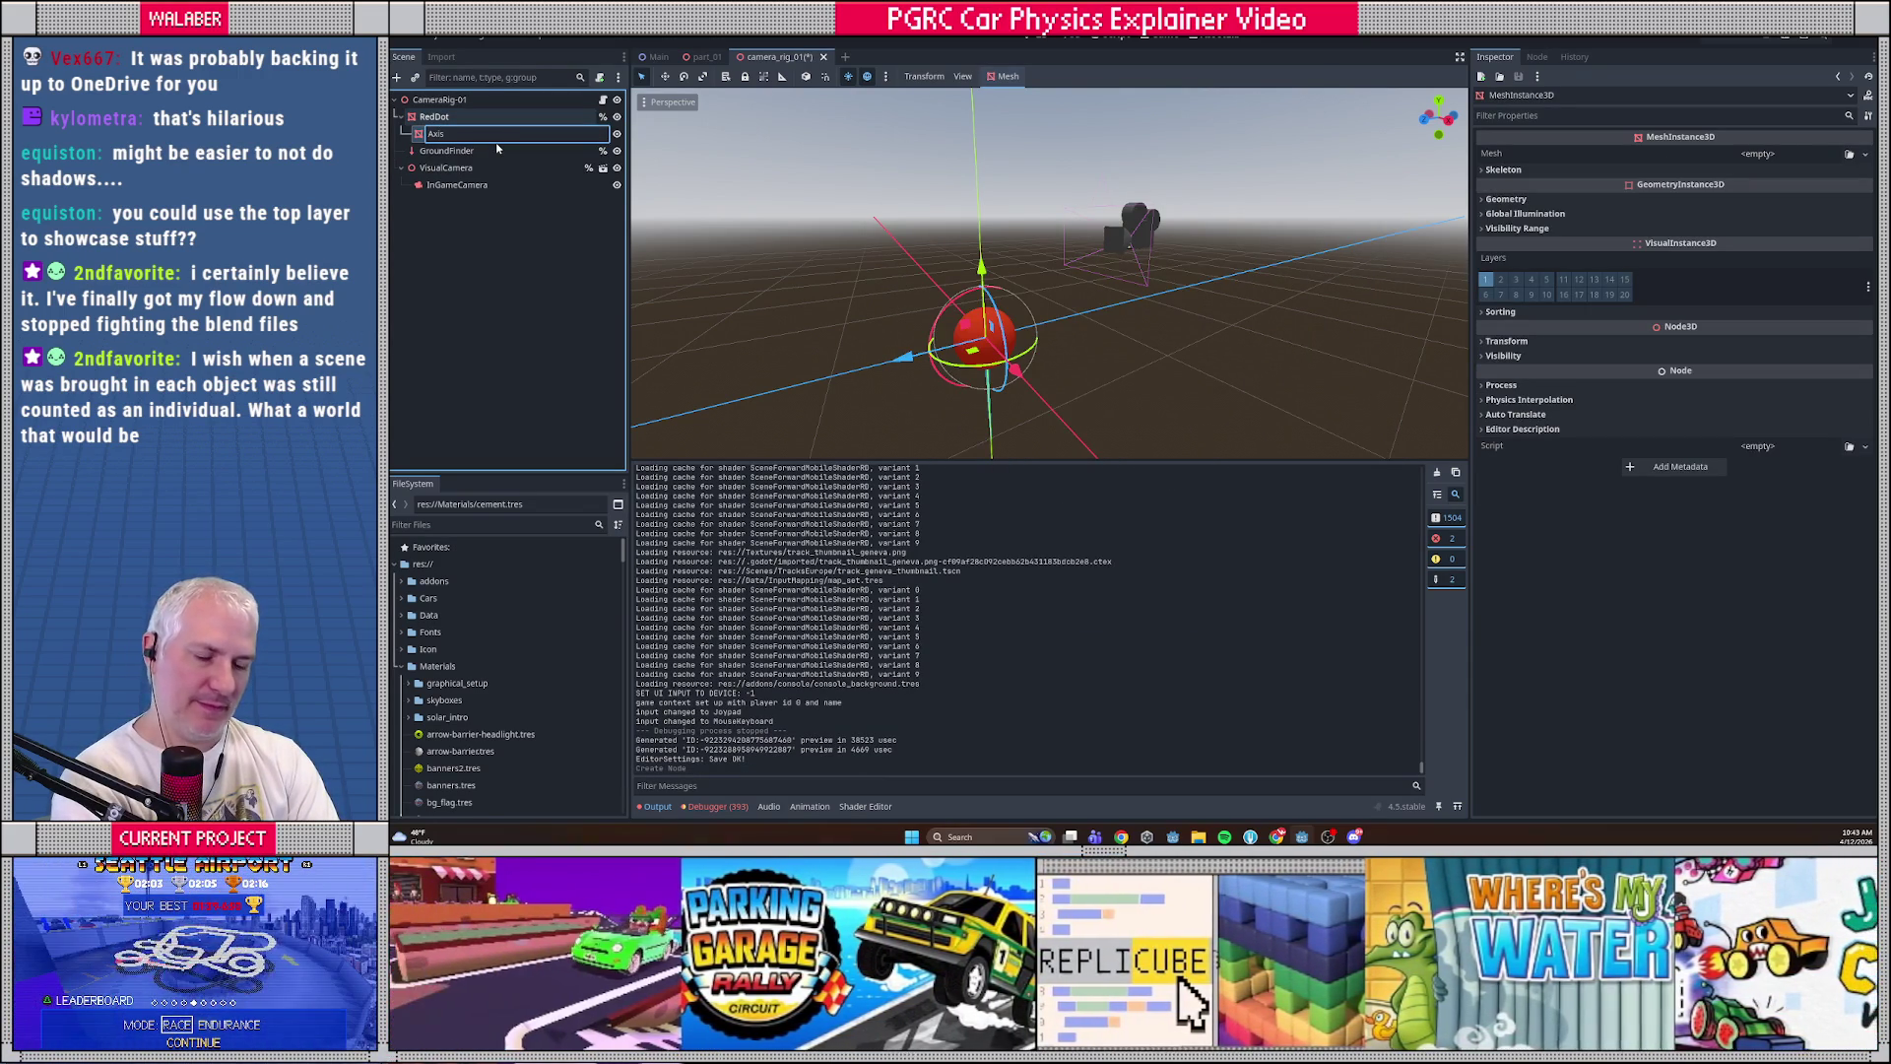
{"action": "type", "text": "Z"}
{"action": "key", "text": "Return"}
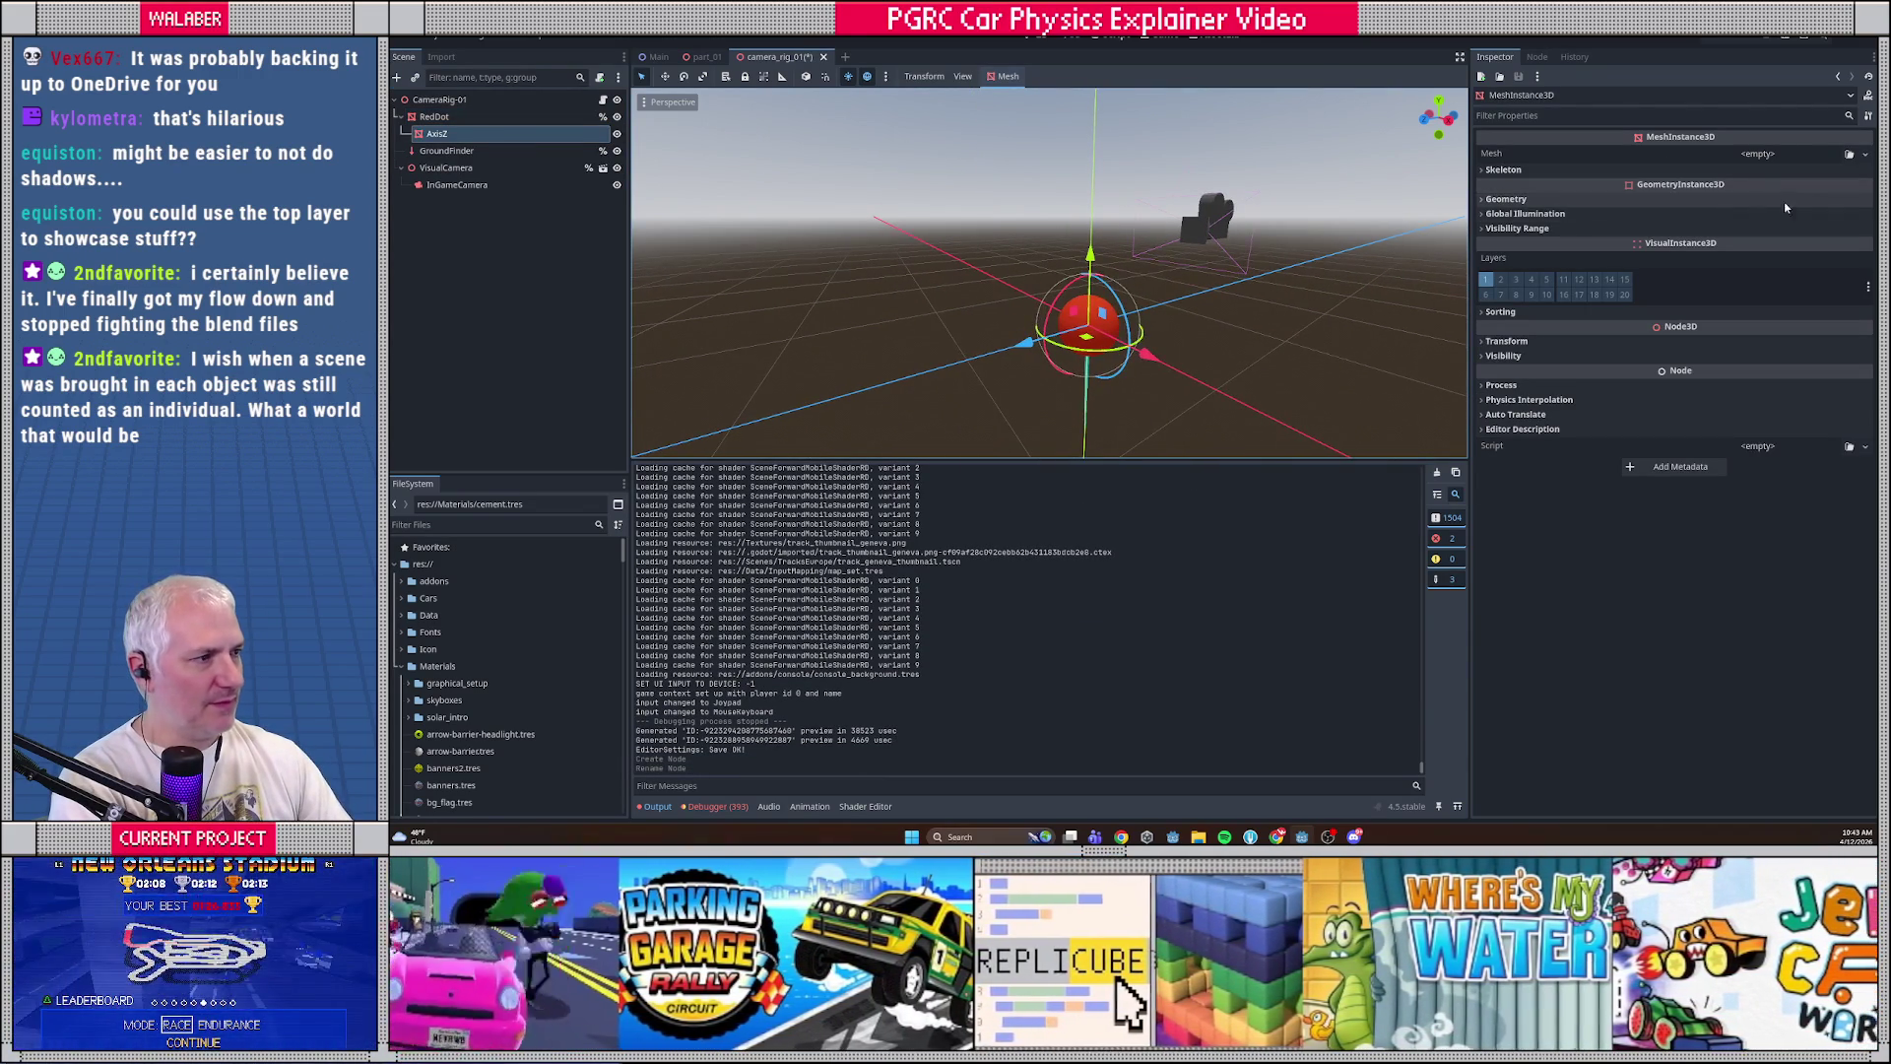
{"action": "left_click", "coordinate": [1792, 155]}
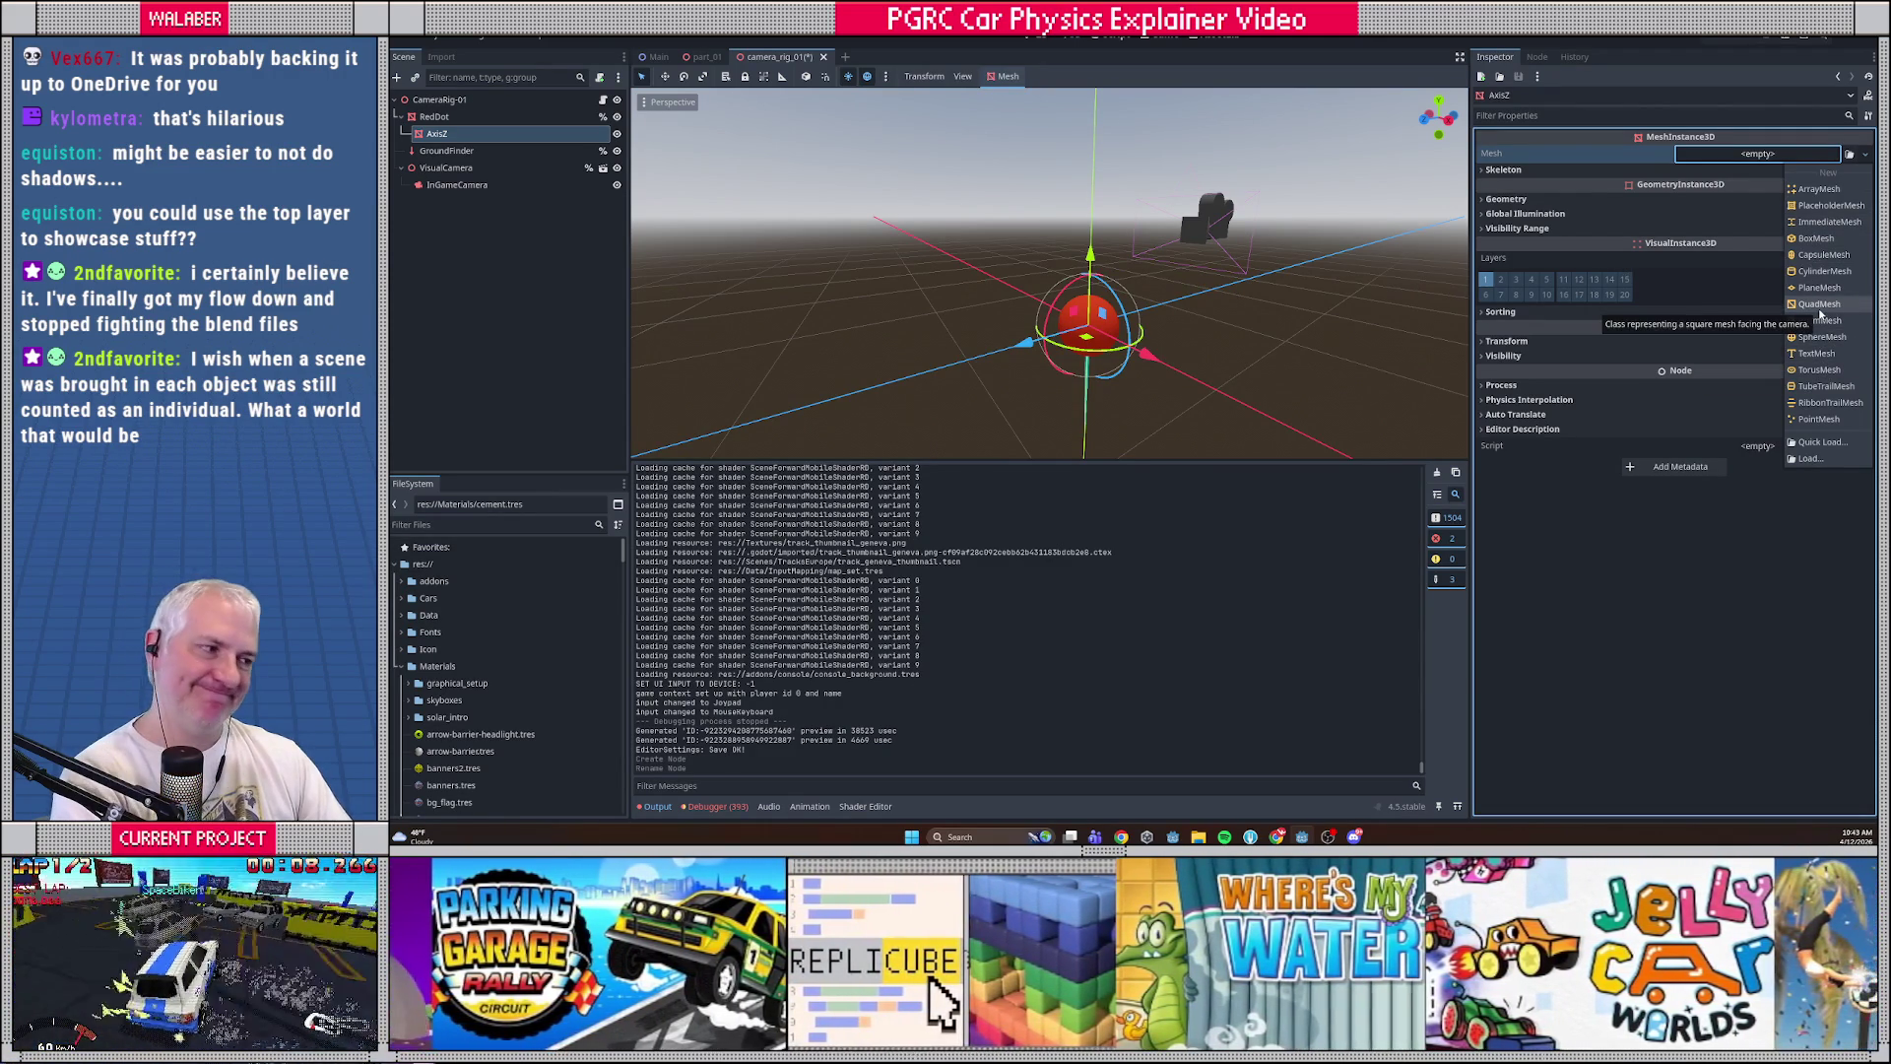
{"action": "left_click", "coordinate": [728, 192]}
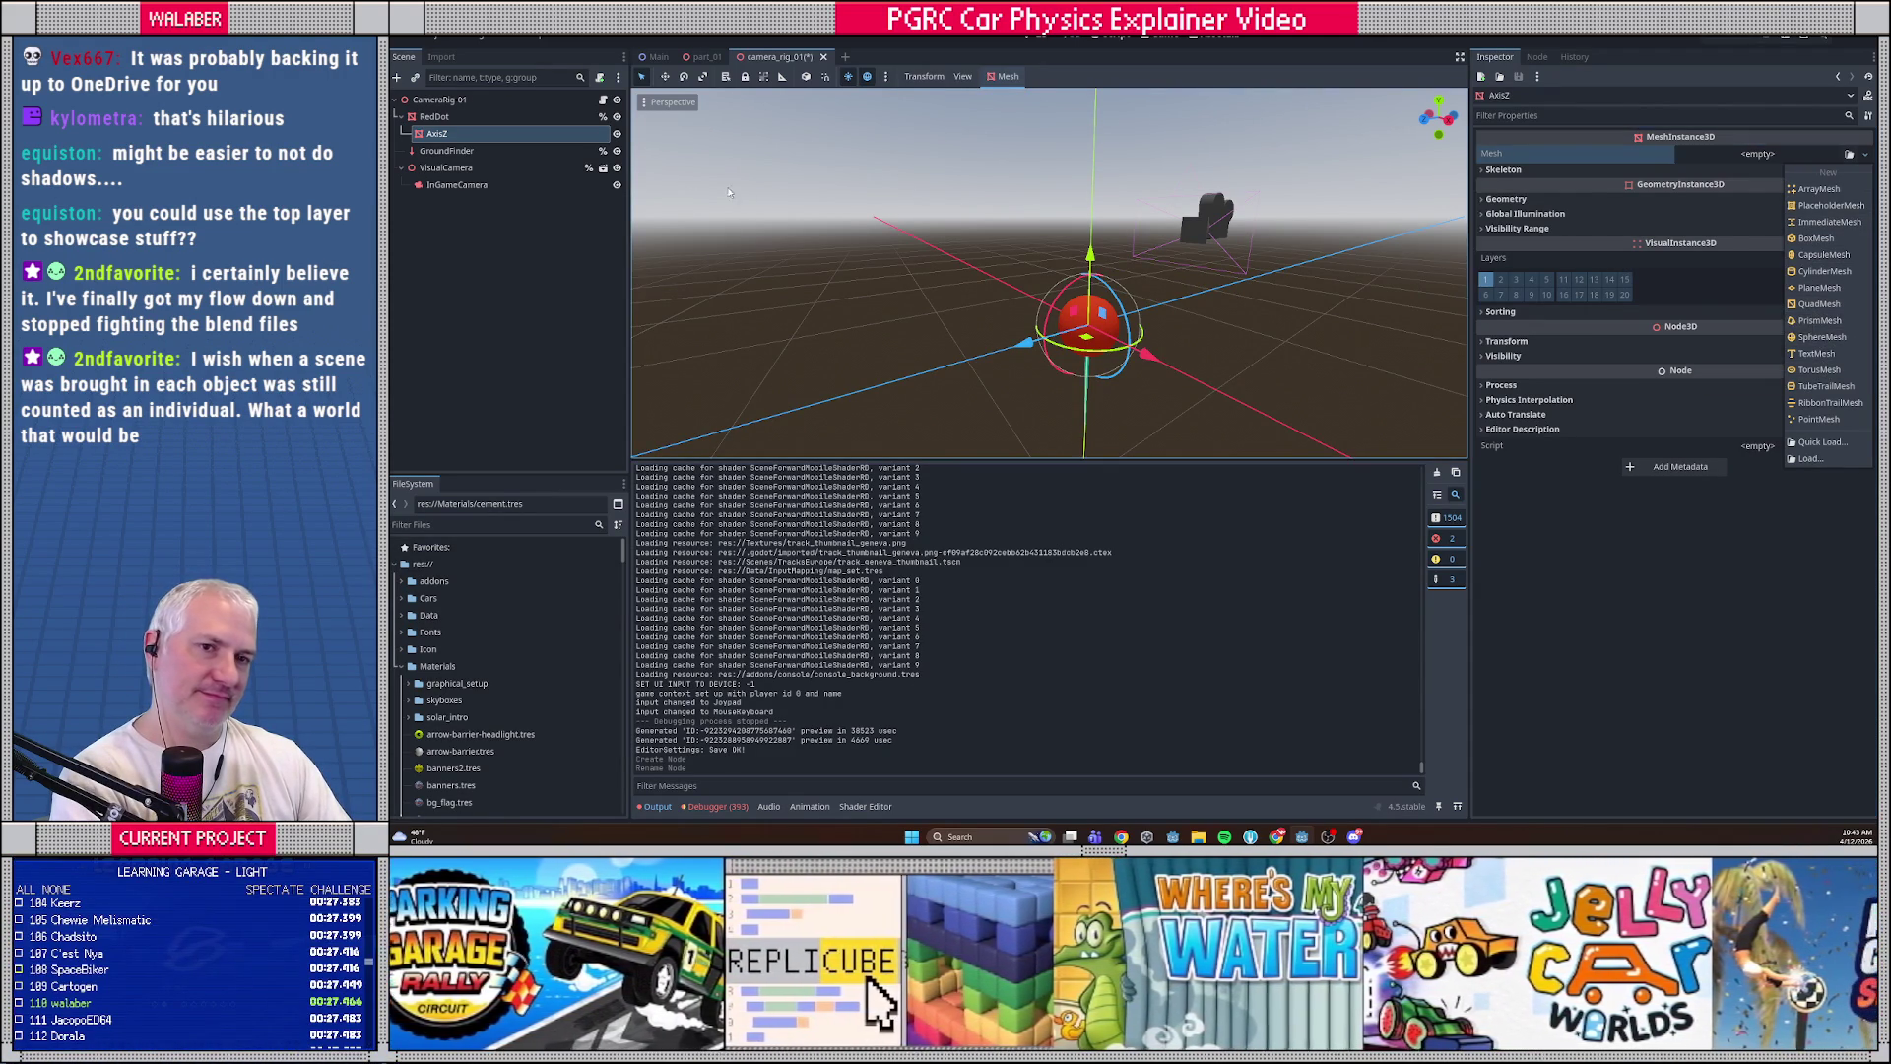
Delete the AxisZ node, confirm the deletion, and save the scene
{"action": "left_click", "coordinate": [518, 237]}
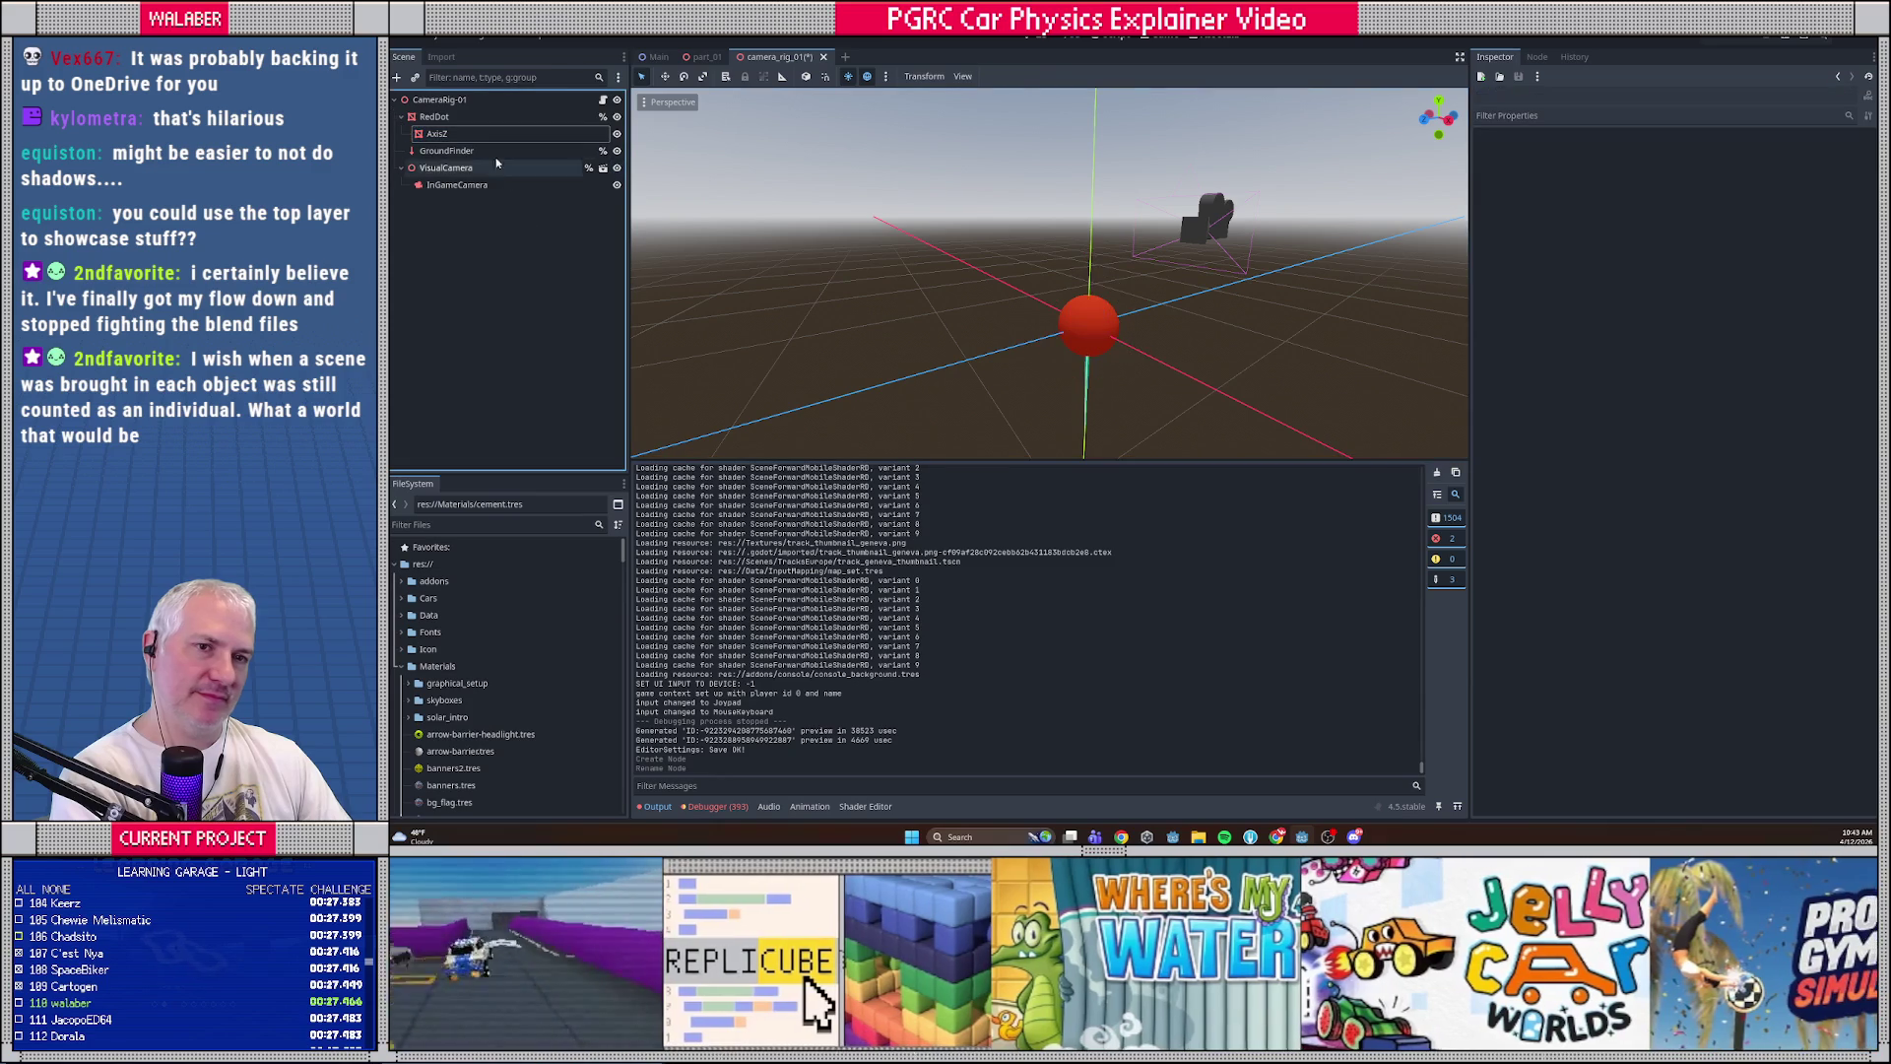
{"action": "key", "text": "Delete"}
{"action": "key", "text": "Return"}
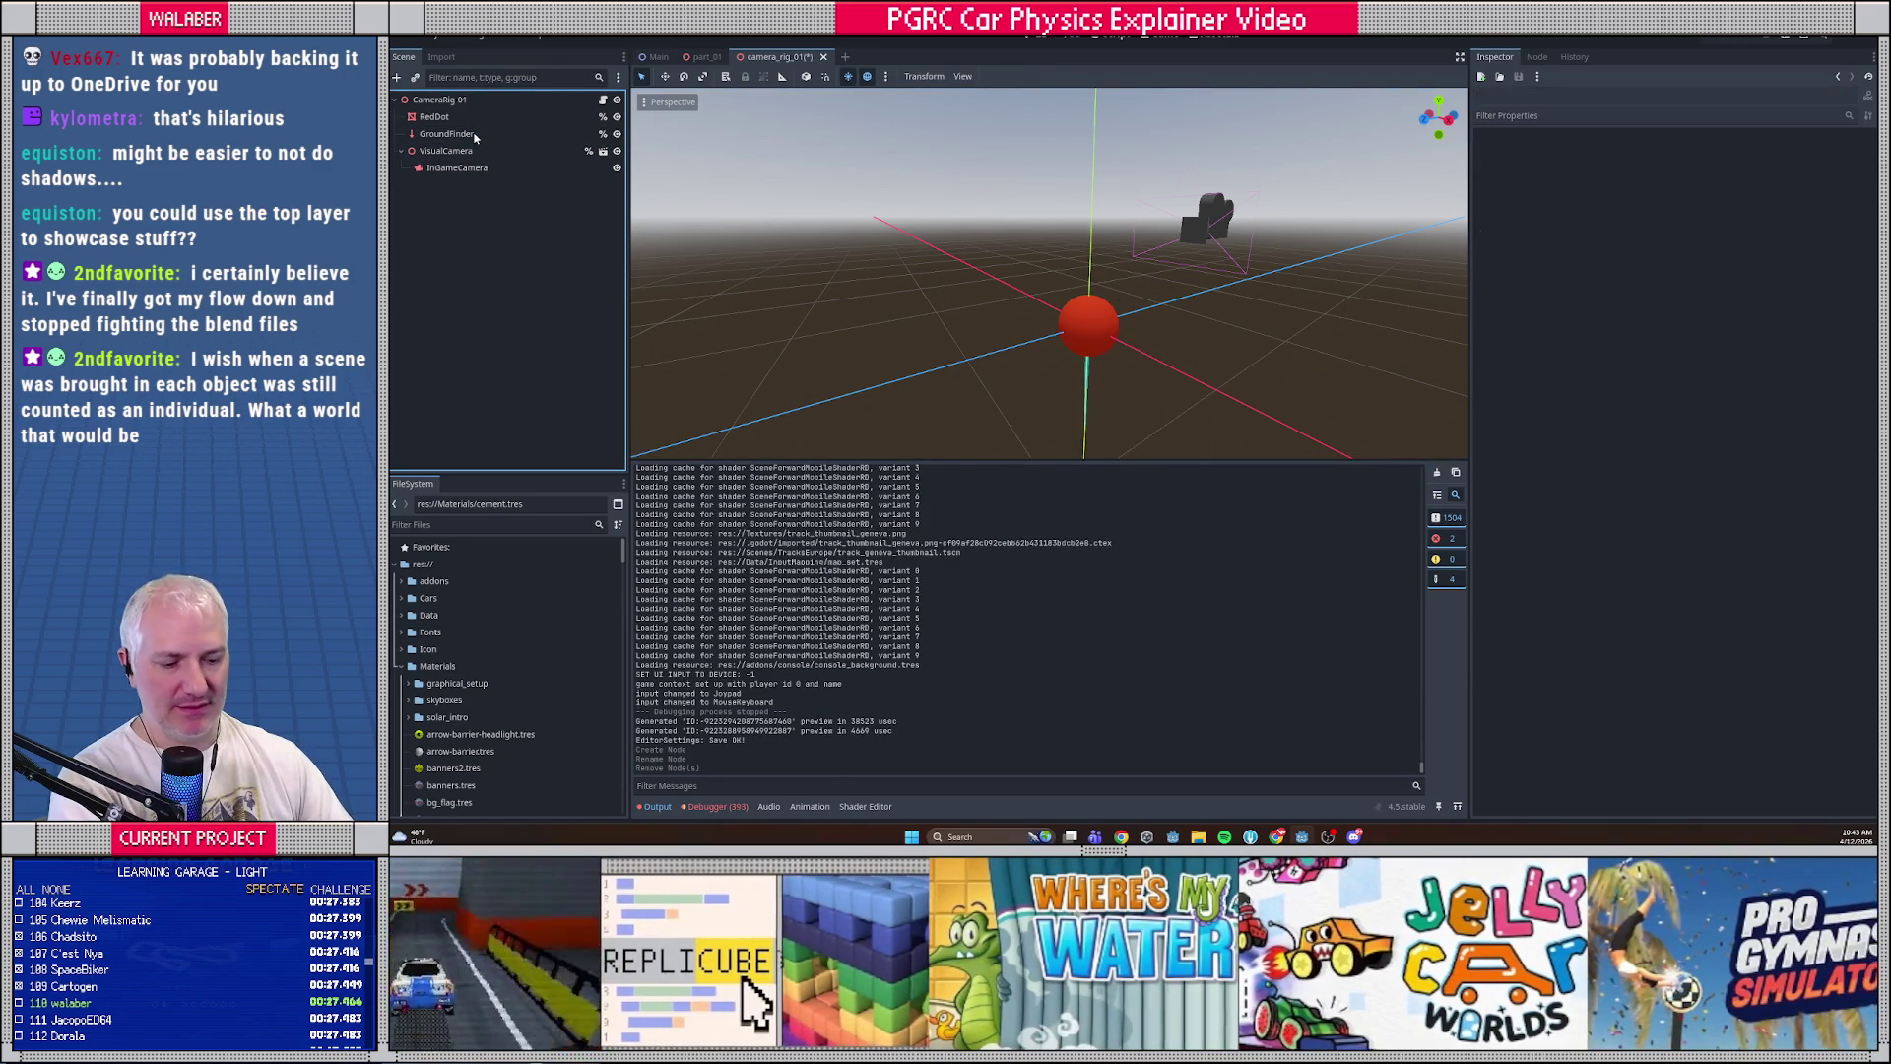
{"action": "key", "text": "ctrl+s"}
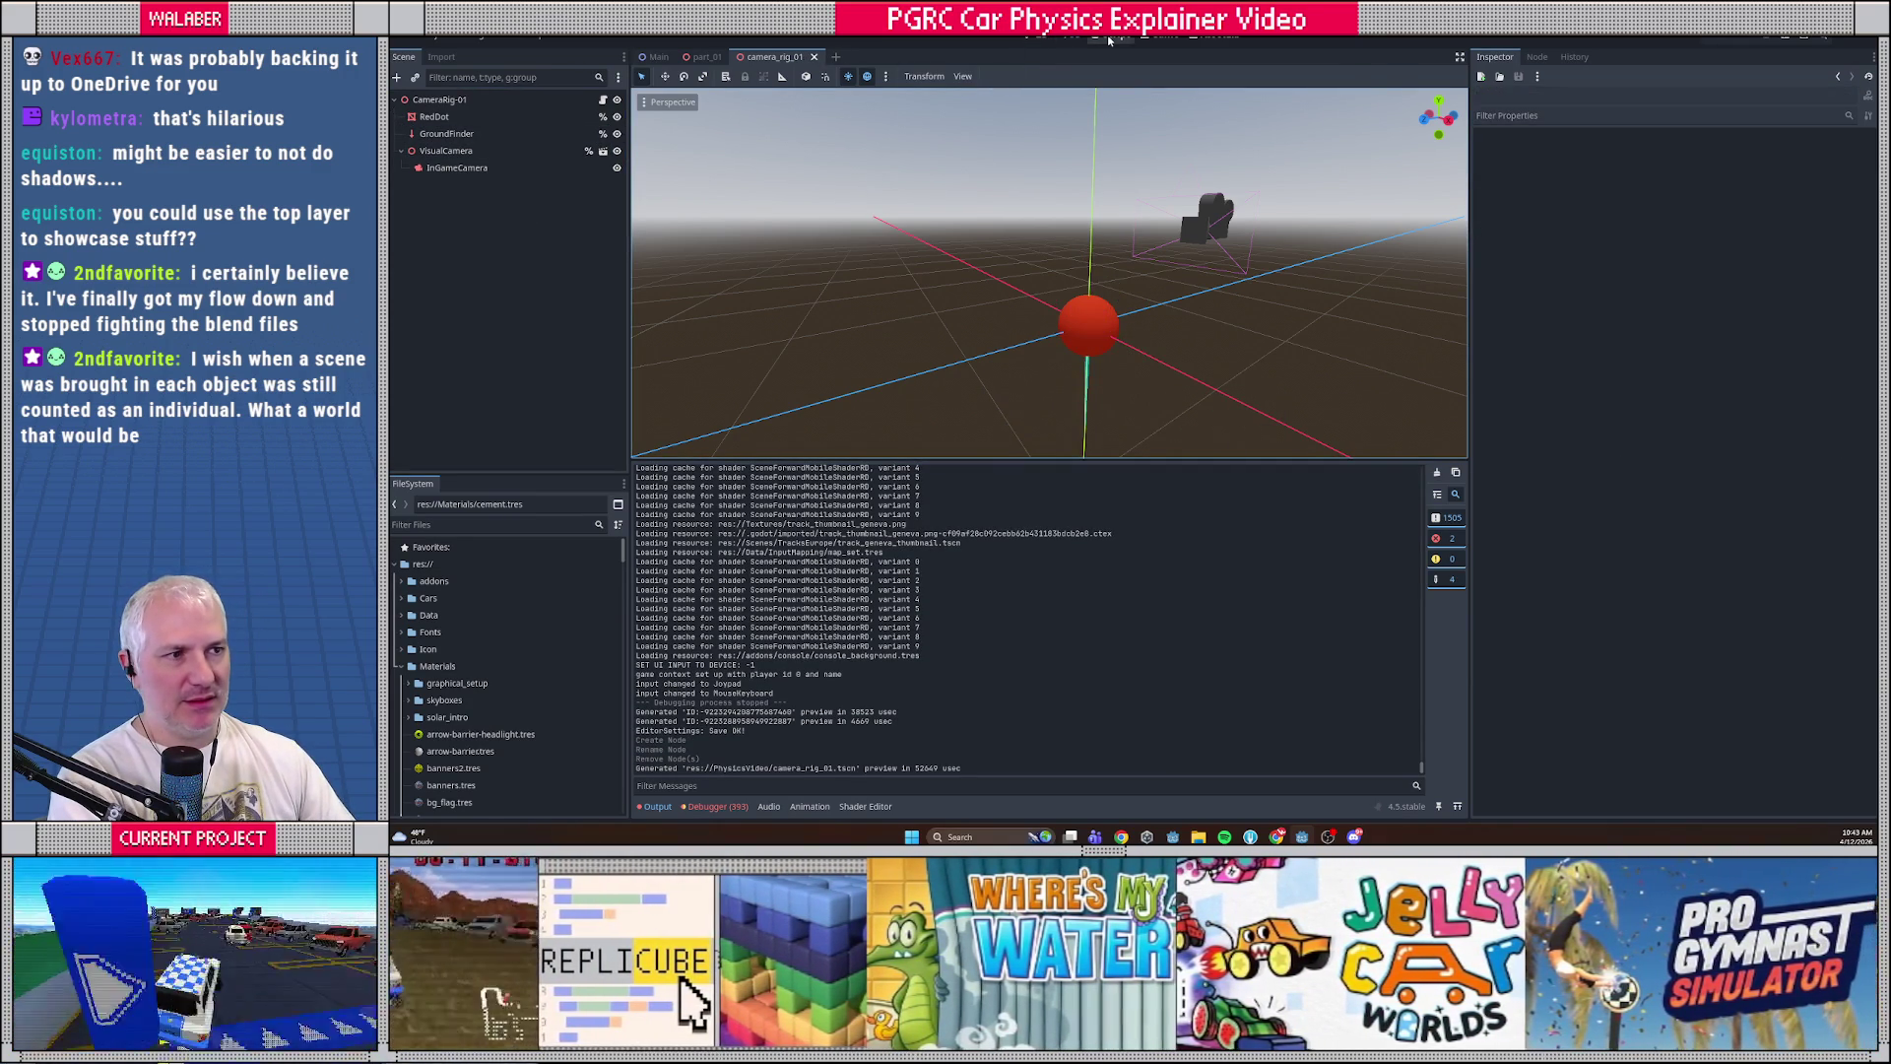
View the controller script full-window, then return to the rig's 3D view
{"action": "left_click", "coordinate": [1120, 40]}
{"action": "left_click", "coordinate": [1459, 57]}
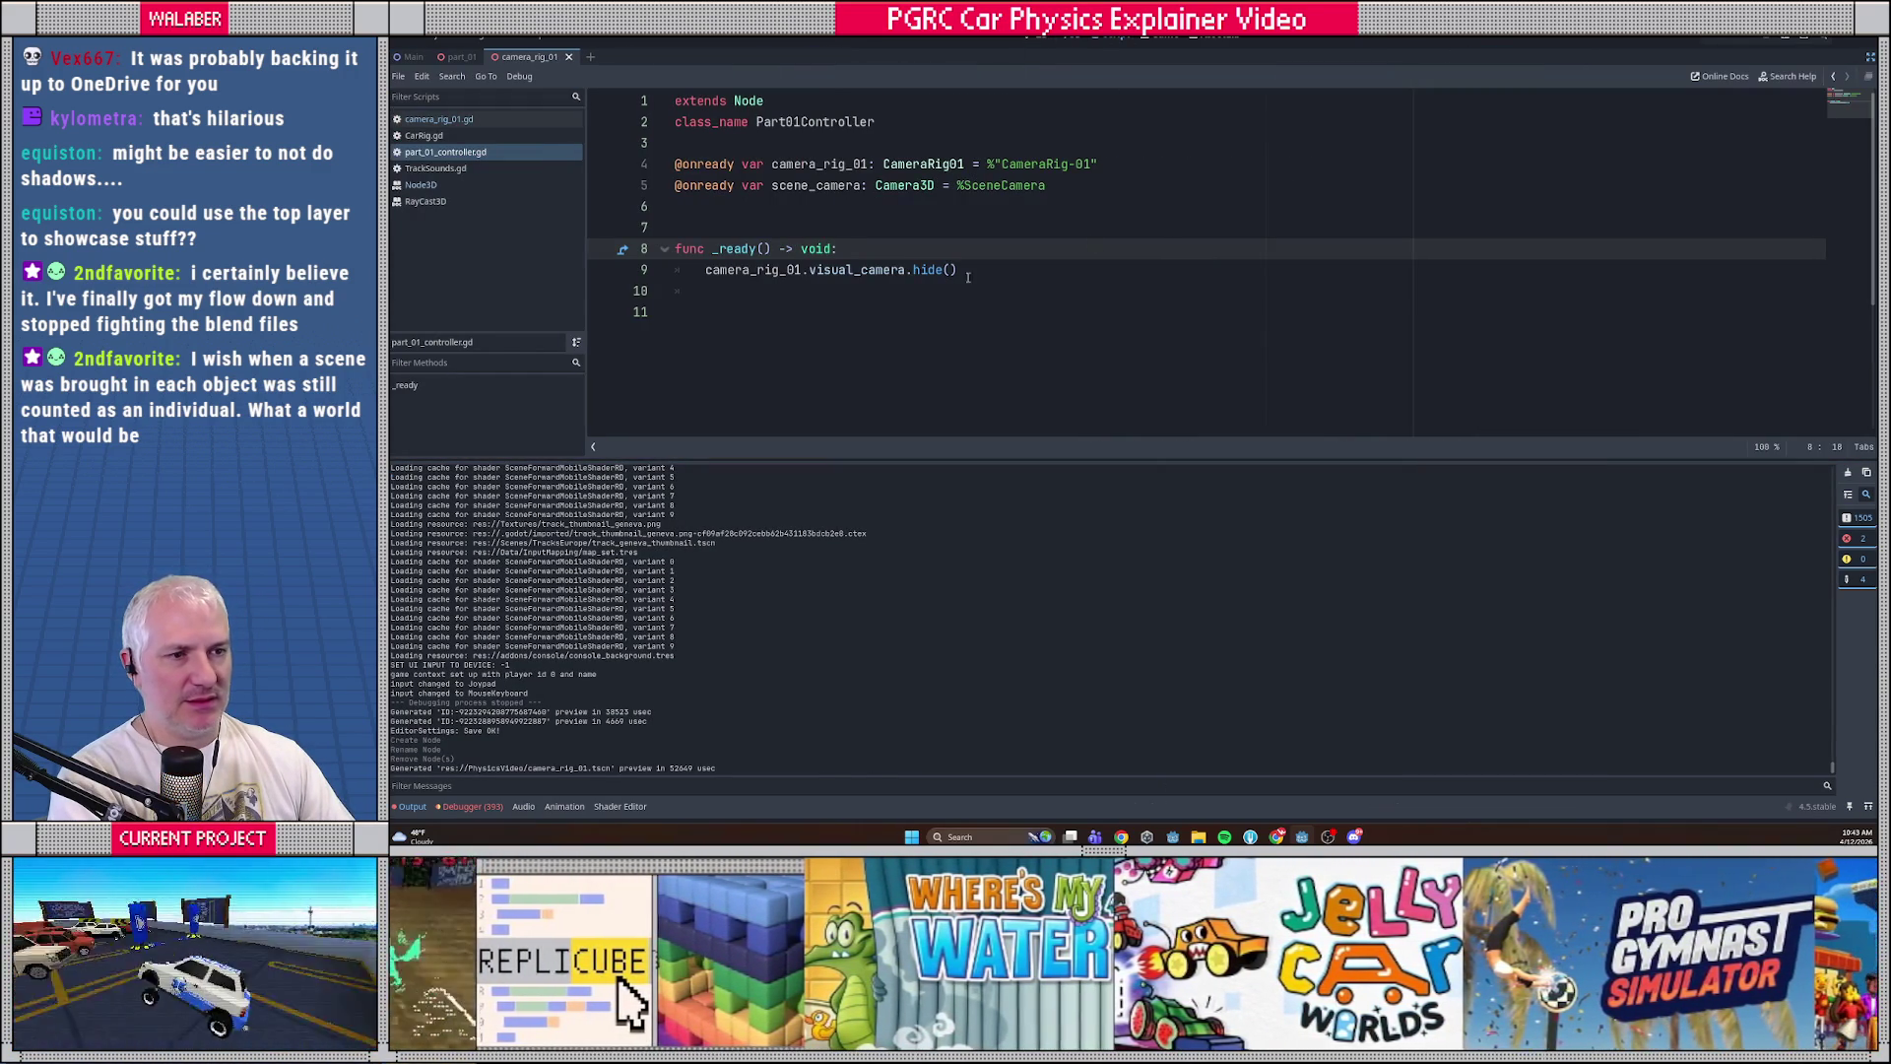
{"action": "left_click", "coordinate": [884, 285]}
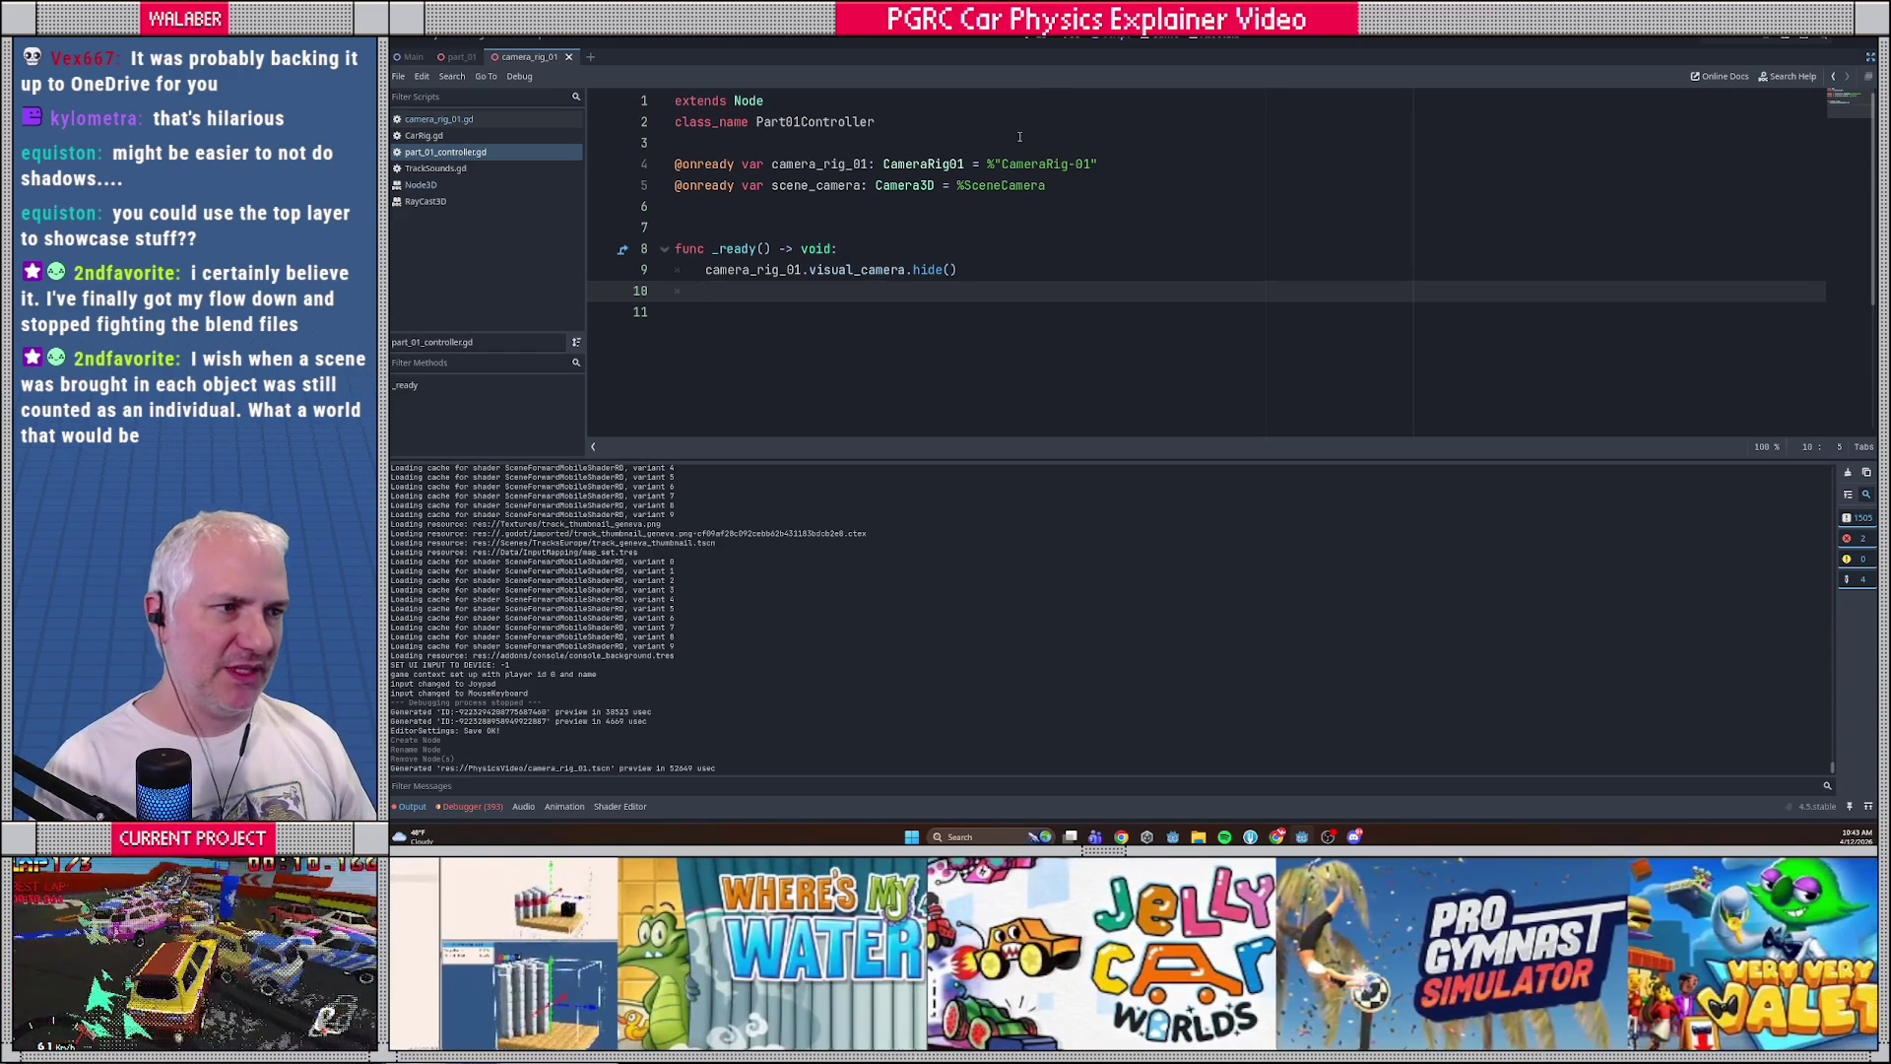
{"action": "left_click", "coordinate": [1083, 38]}
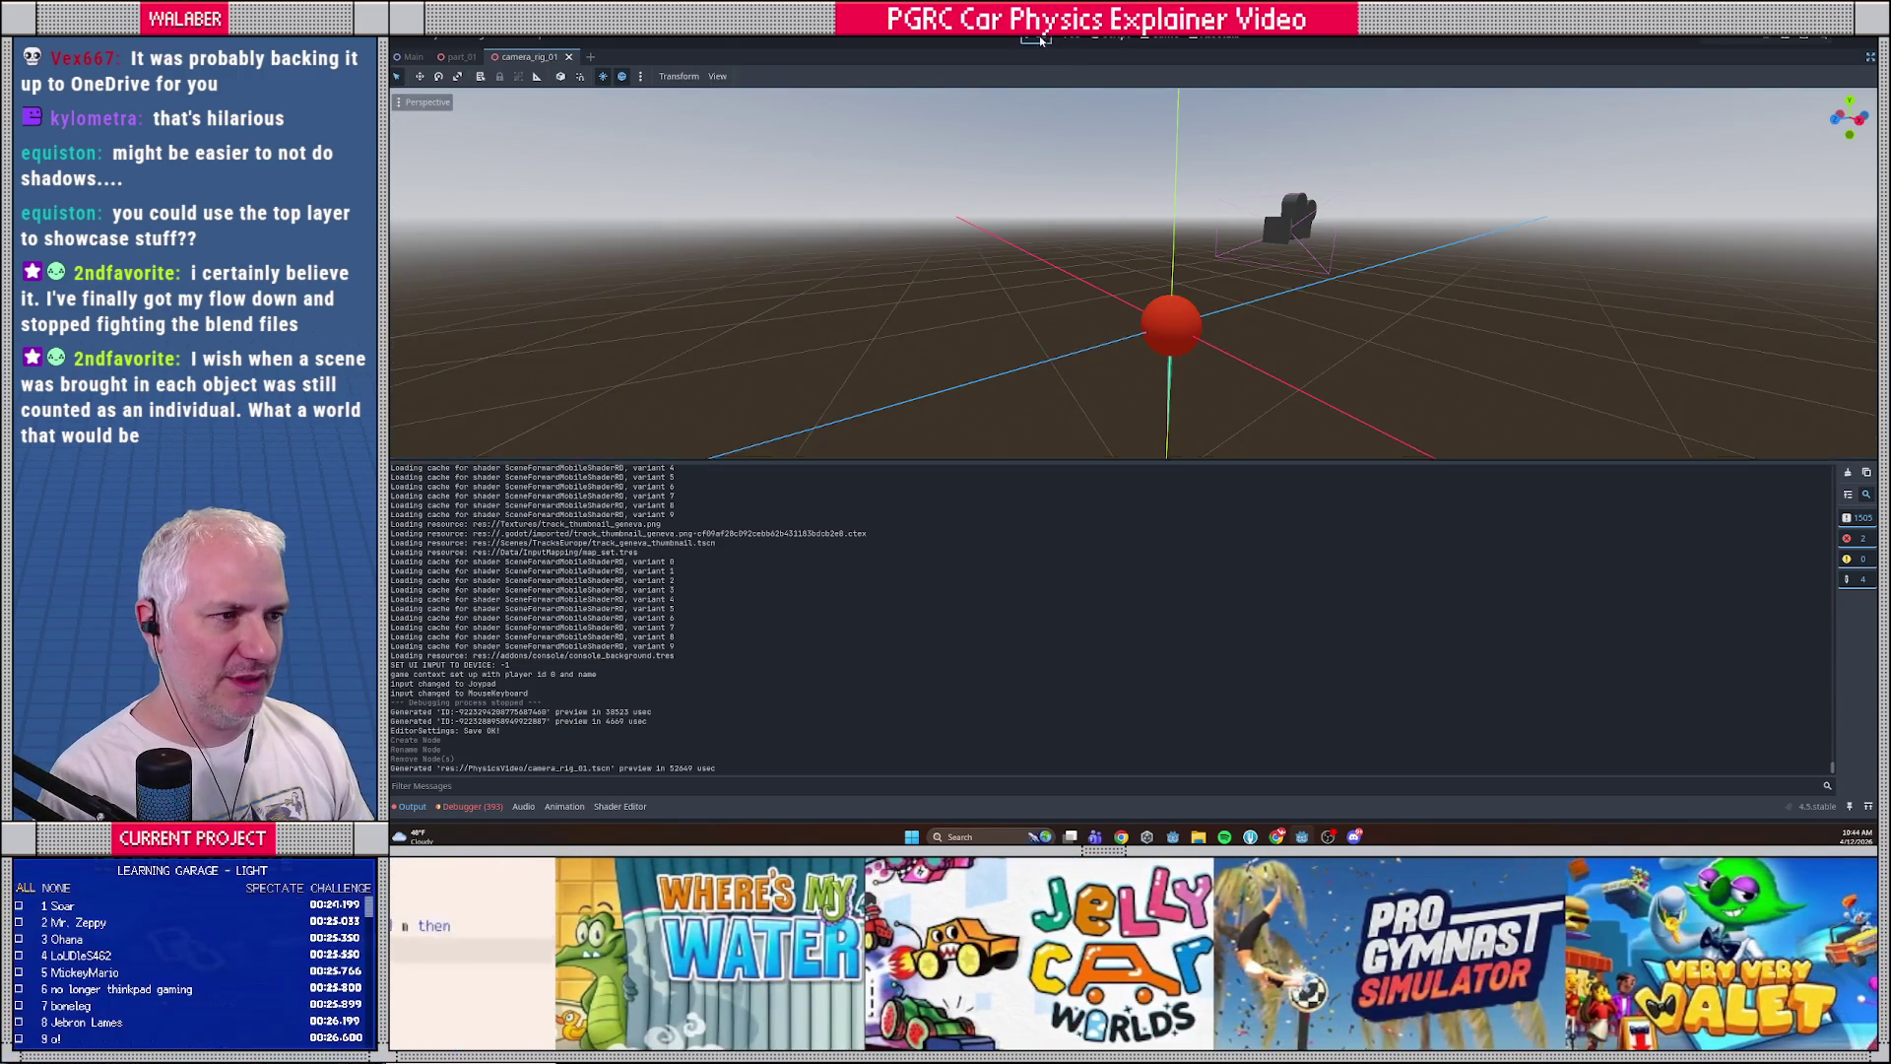
{"action": "left_click", "coordinate": [1038, 36]}
{"action": "left_click", "coordinate": [1073, 40]}
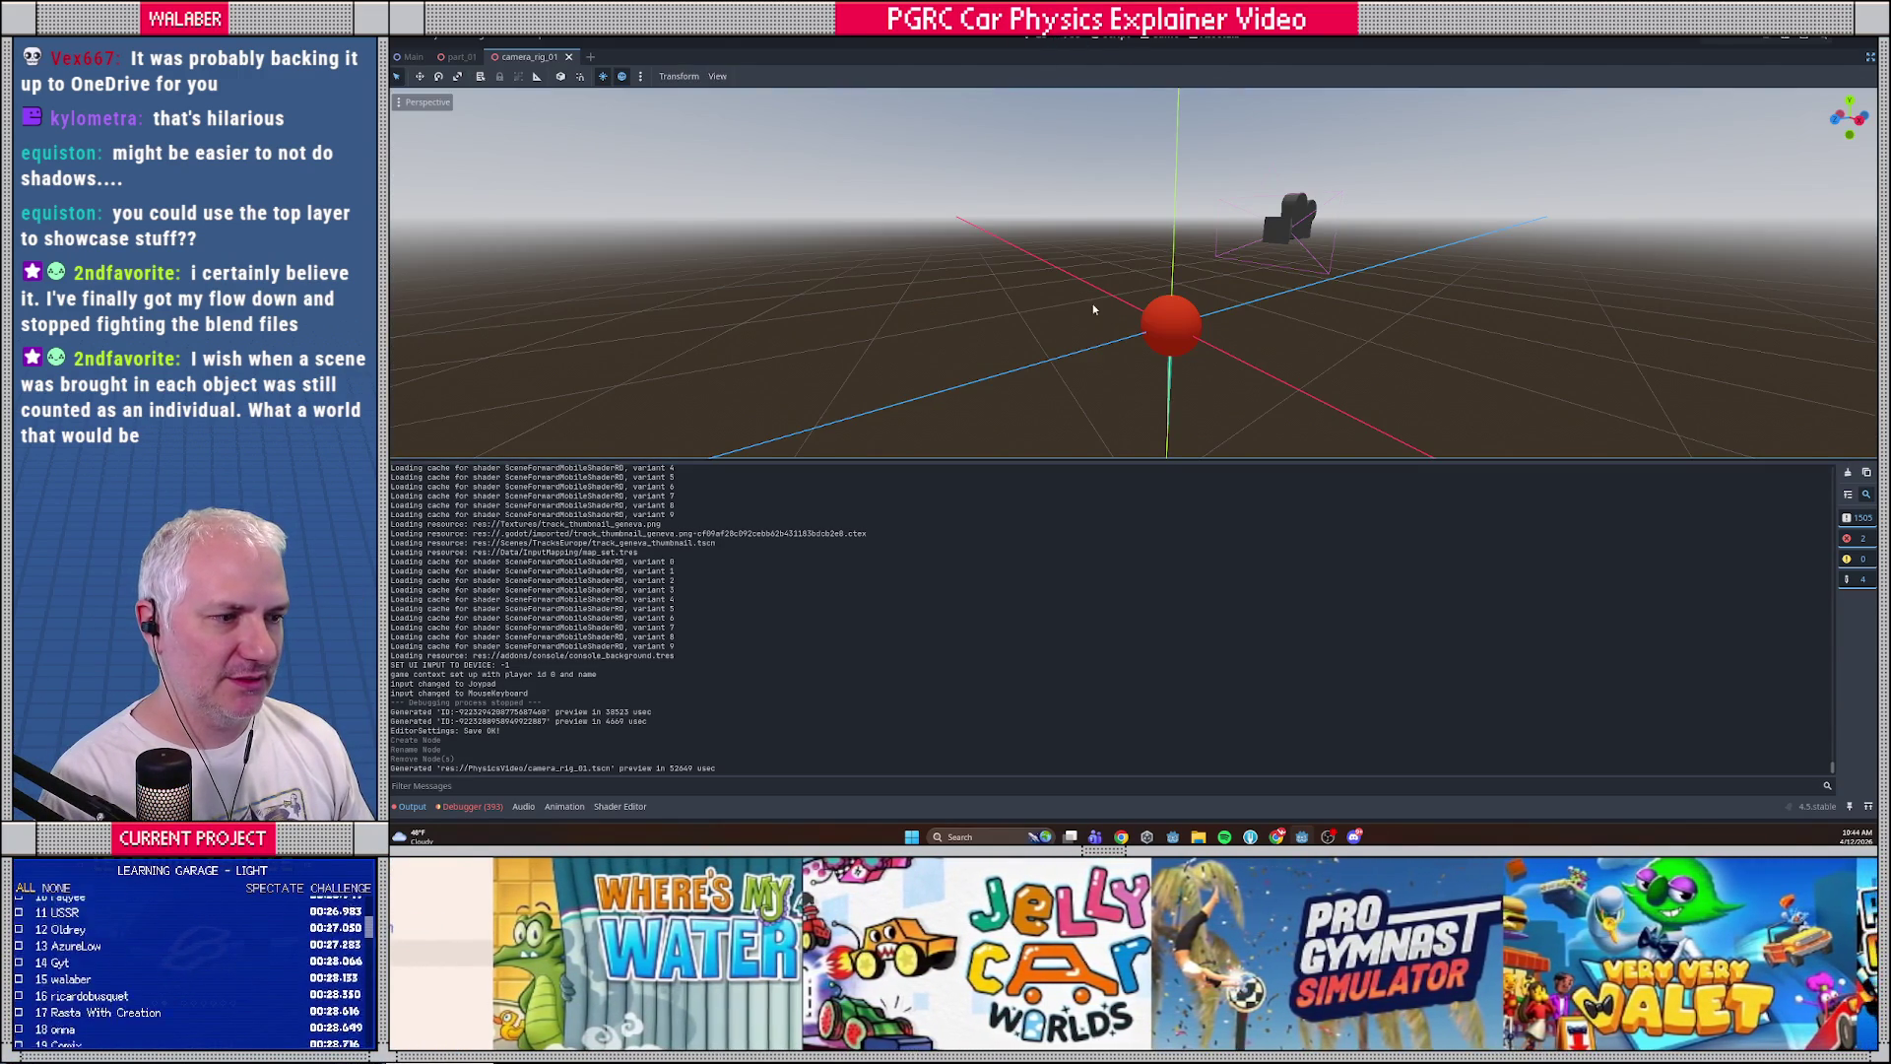
Switch to part_01, enlarge its 3D view, restore the docks, and open Part-01-Controller's script
{"action": "left_click", "coordinate": [463, 56]}
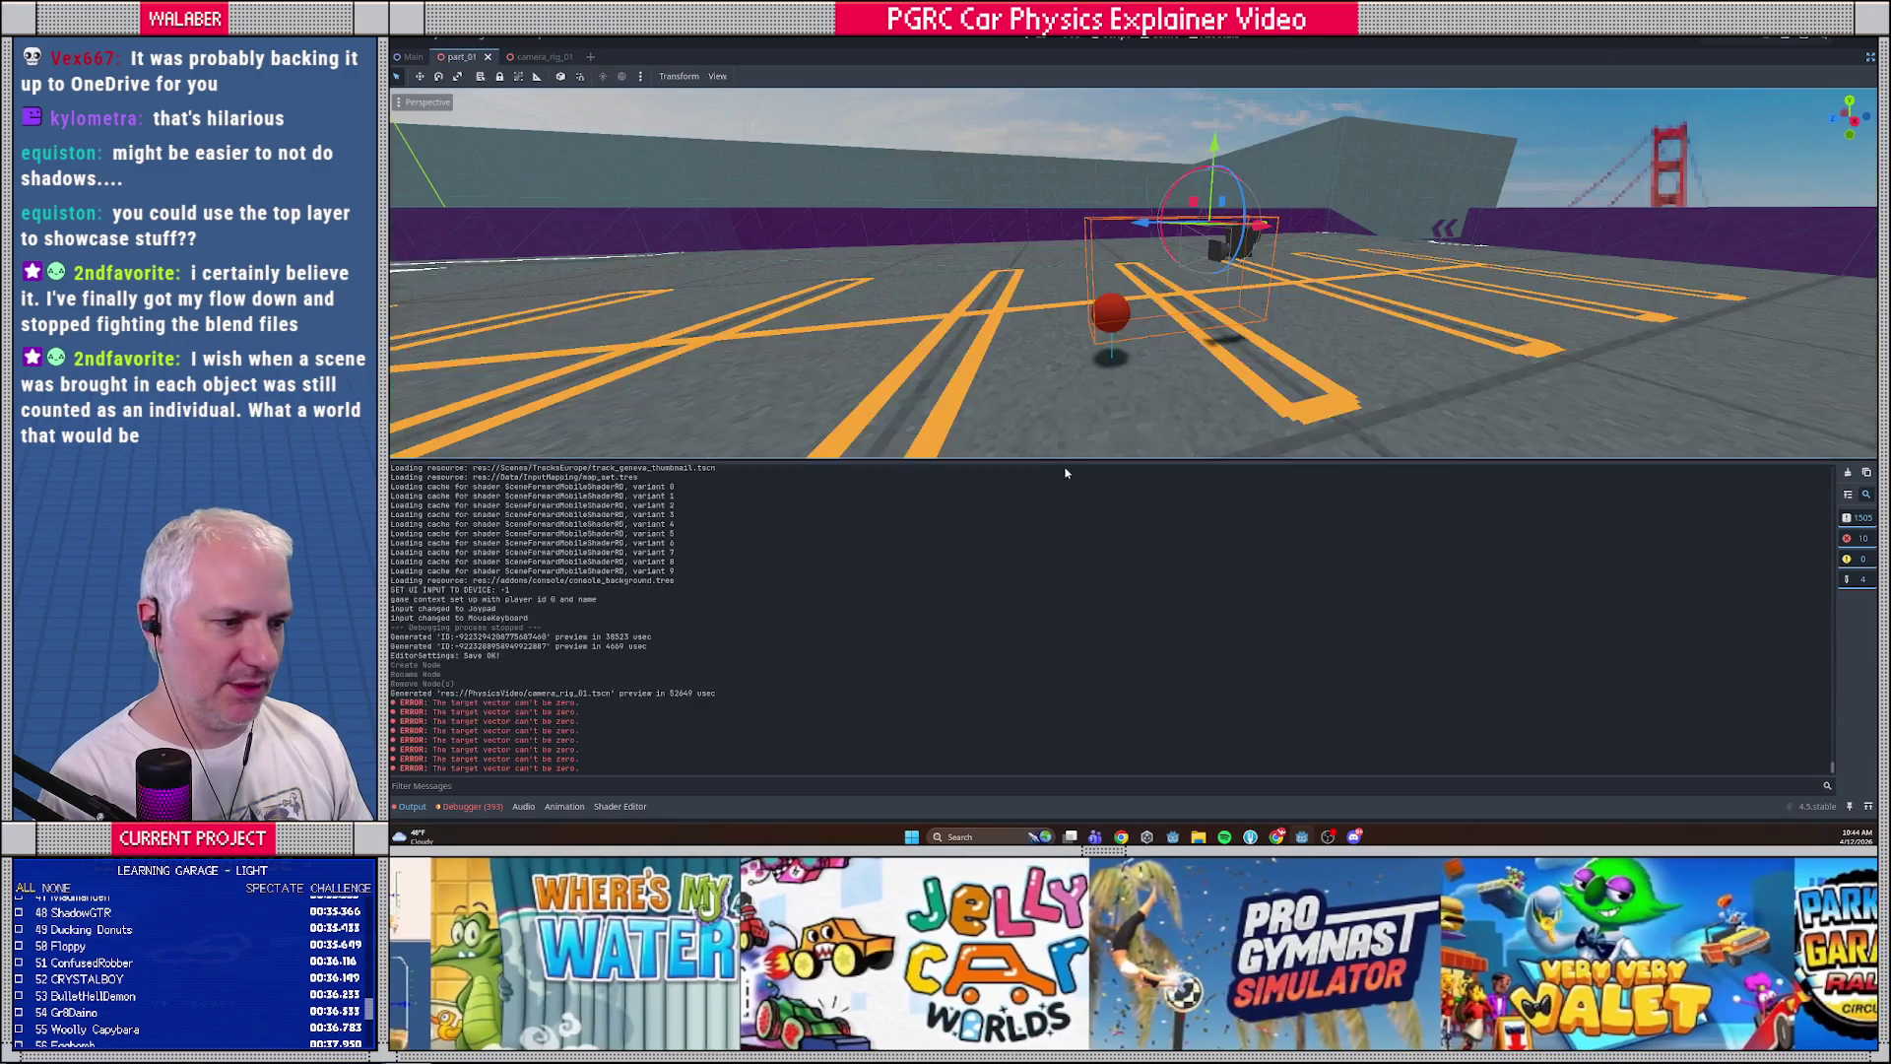
{"action": "left_click_drag", "start_coordinate": [1125, 467], "coordinate": [1133, 606]}
{"action": "scroll", "coordinate": [1147, 396], "scroll_direction": "up", "scroll_amount": 3}
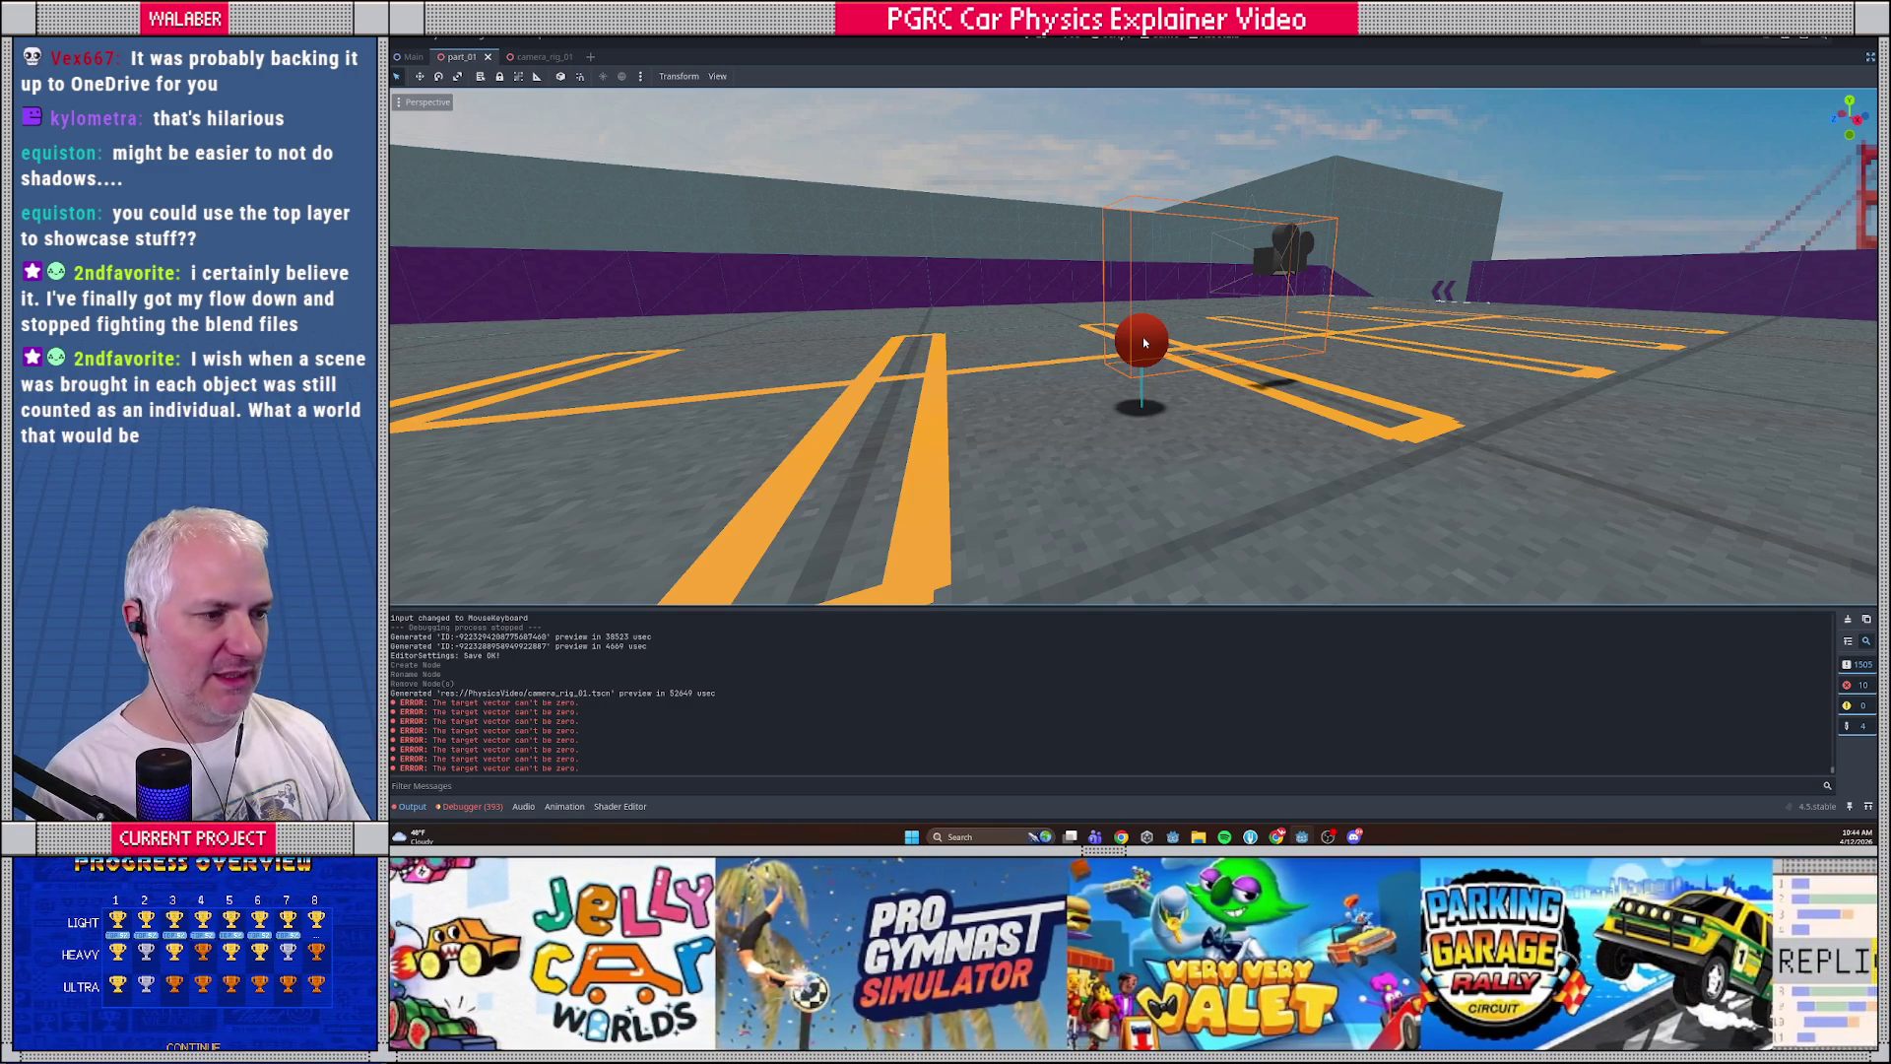
{"action": "key", "text": "ctrl+shift+F11"}
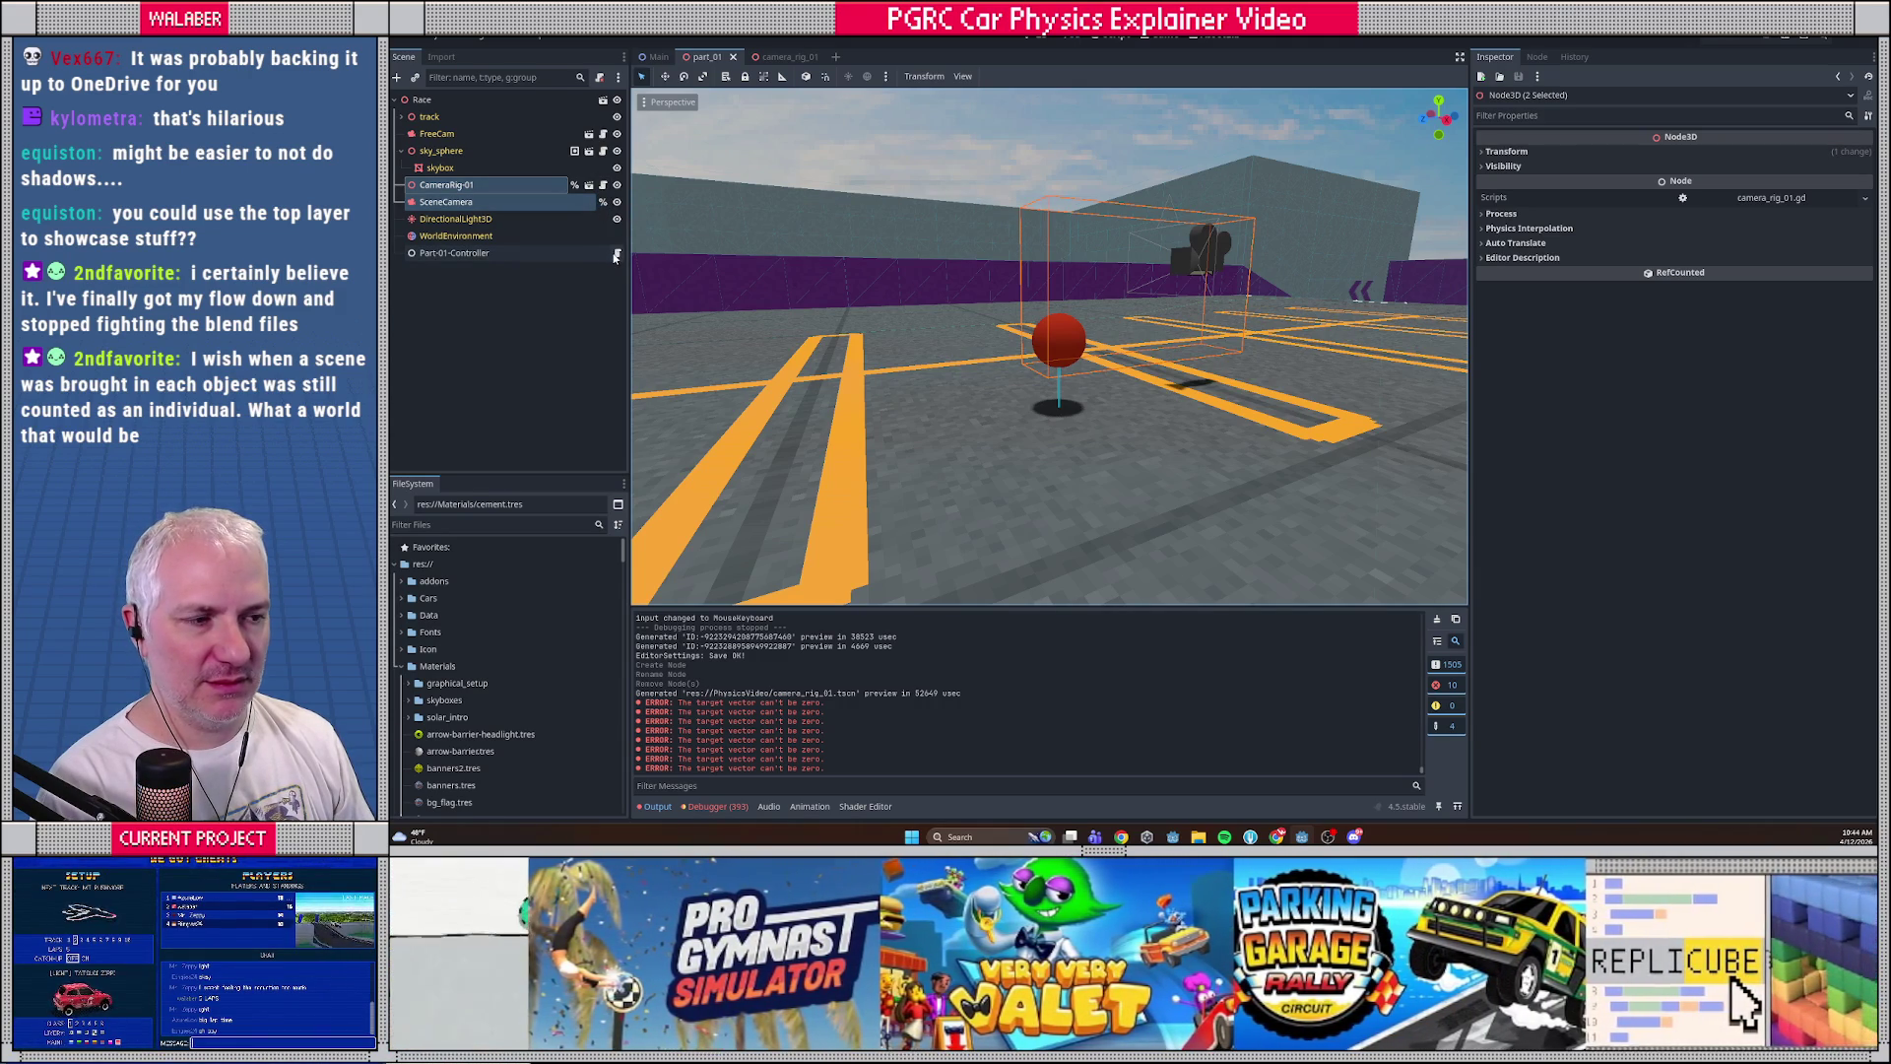
{"action": "left_click", "coordinate": [616, 256]}
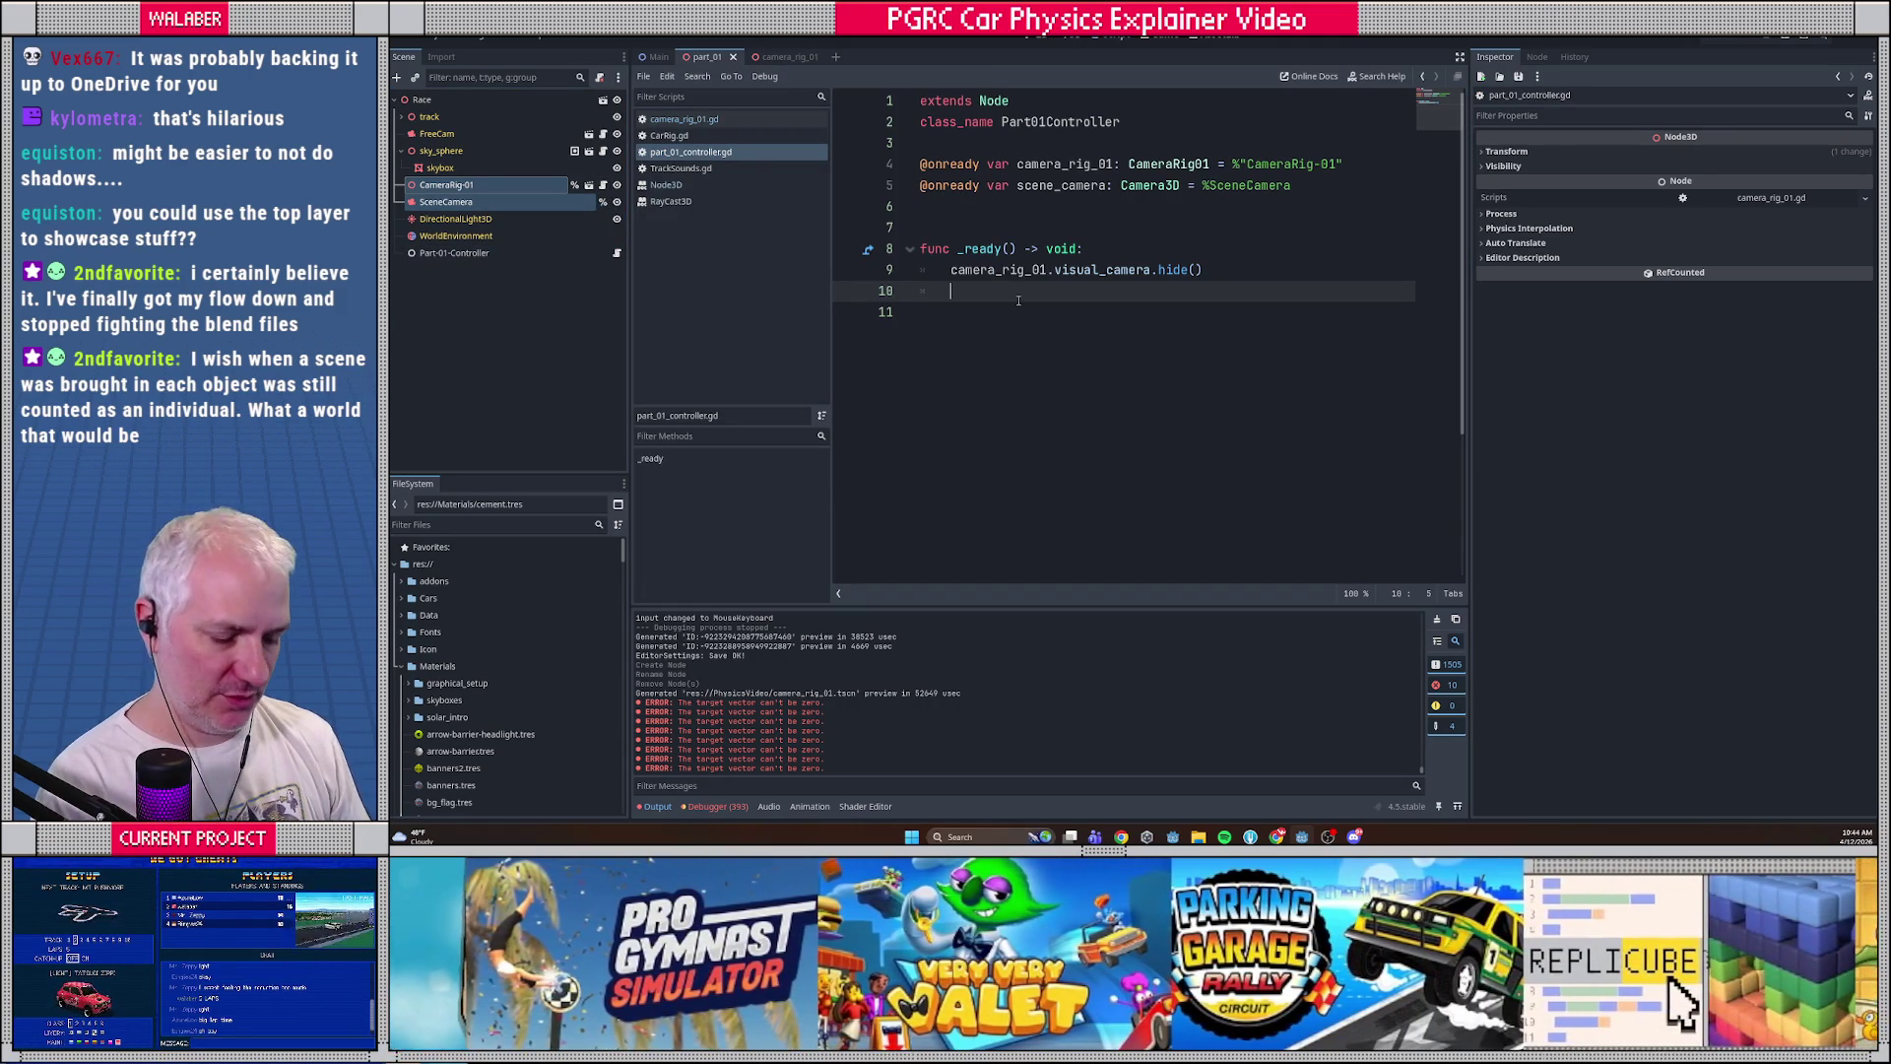
In _ready, set camera_rig_01.ground_finder_active and movement_active to false
{"action": "type", "text": "camera_rig_01"}
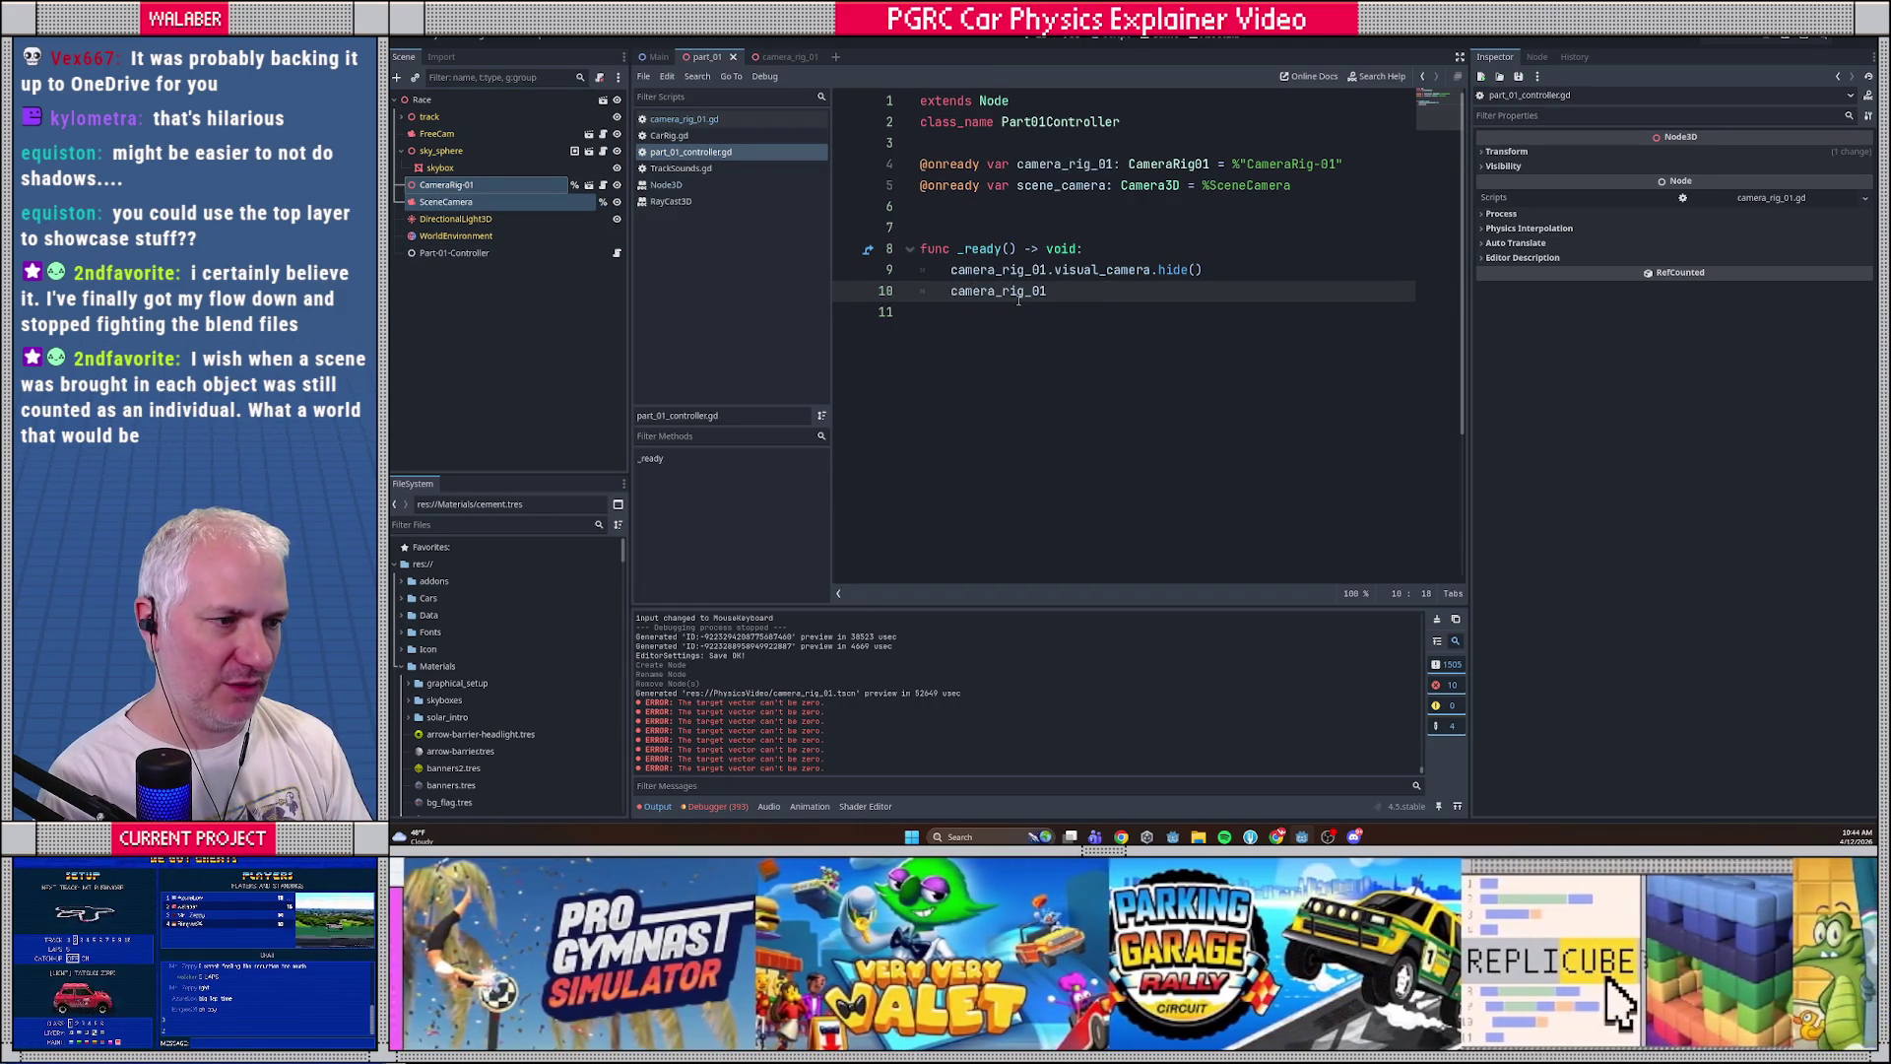
{"action": "type", "text": ".ena"}
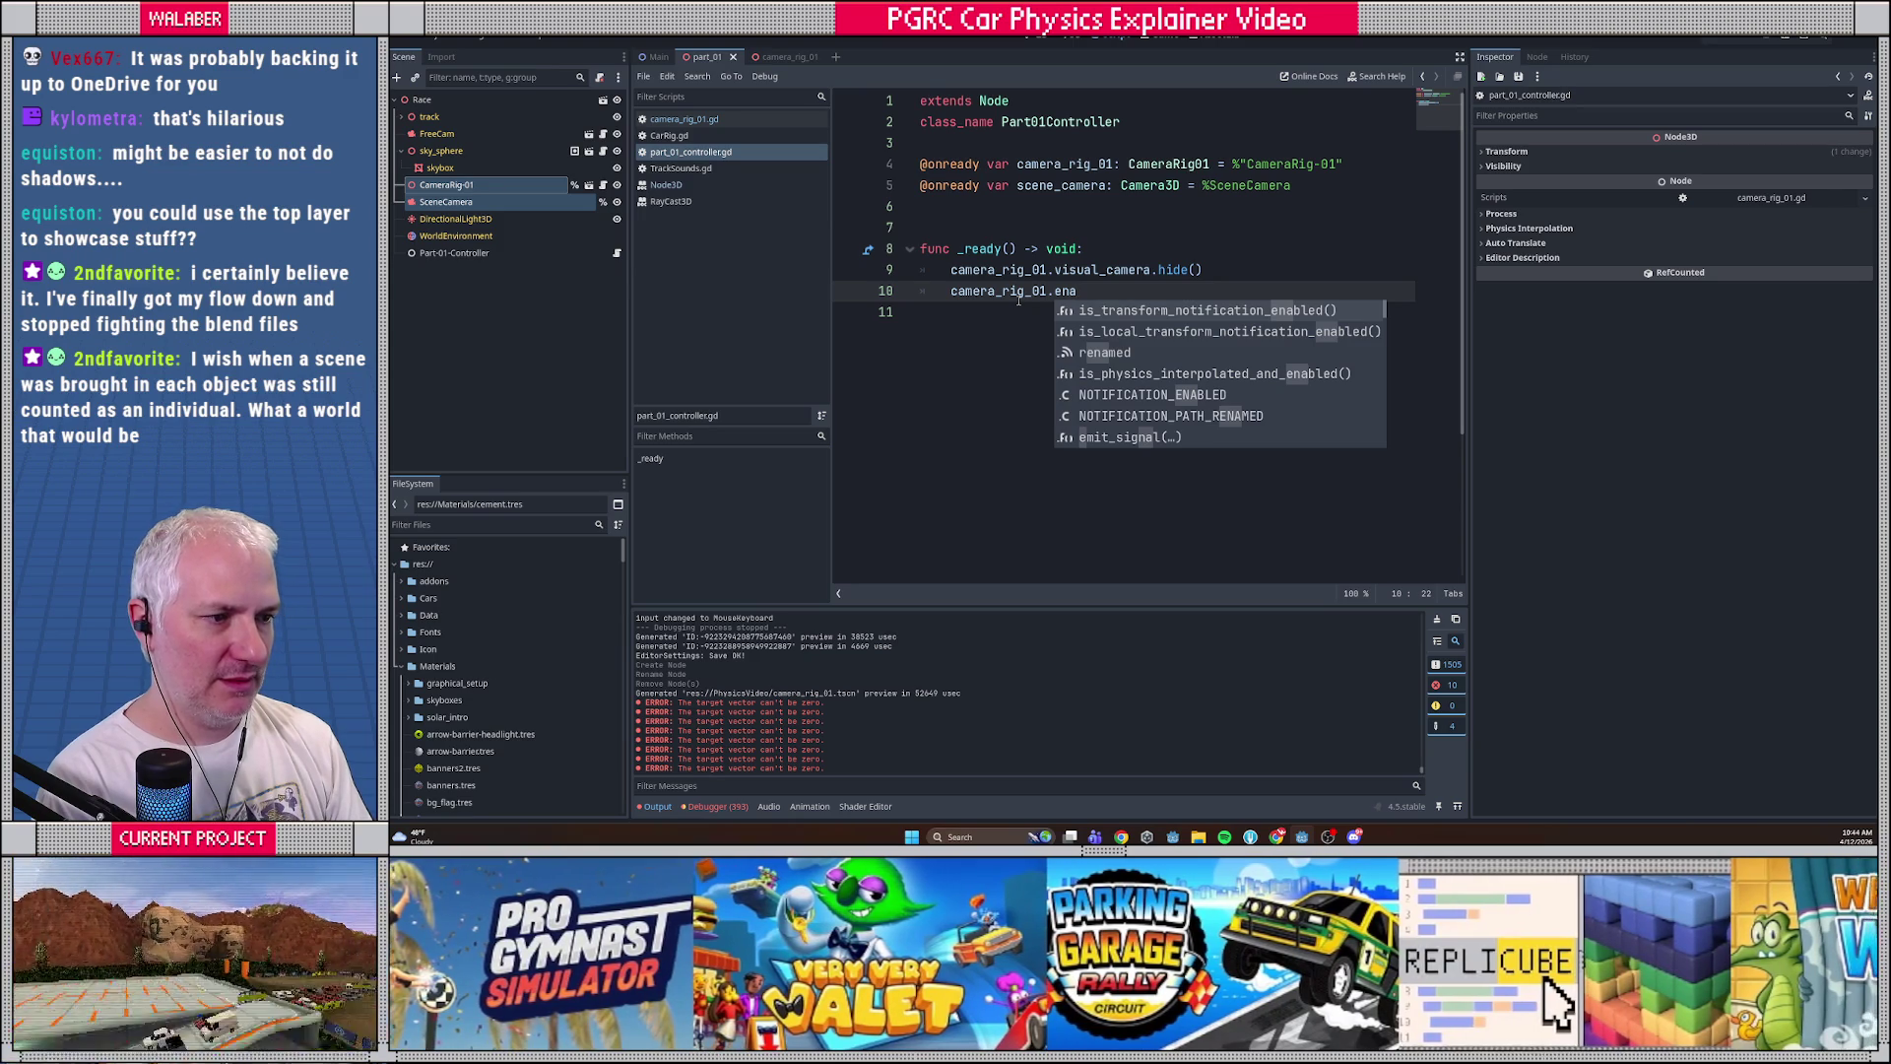
{"action": "key", "text": "BackSpace"}
{"action": "key", "text": "BackSpace"}
{"action": "key", "text": "BackSpace"}
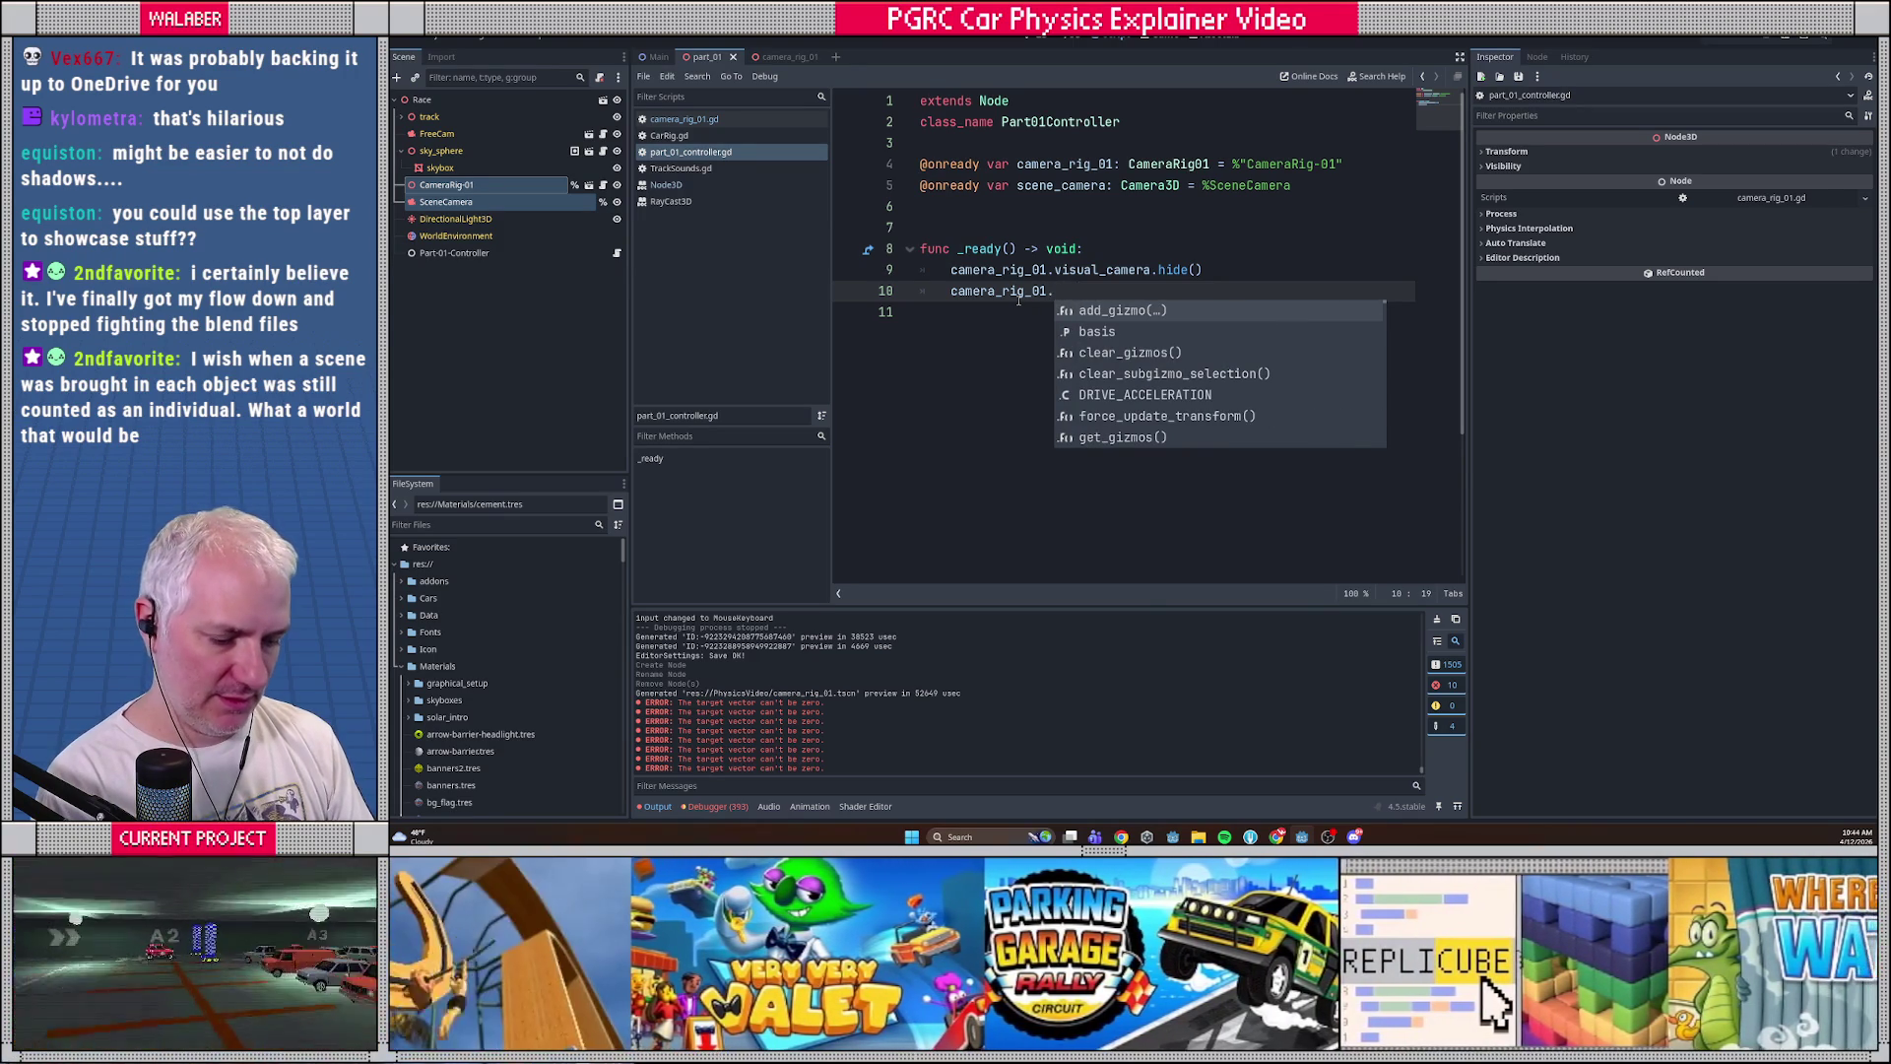
{"action": "type", "text": "ground_finder_active "}
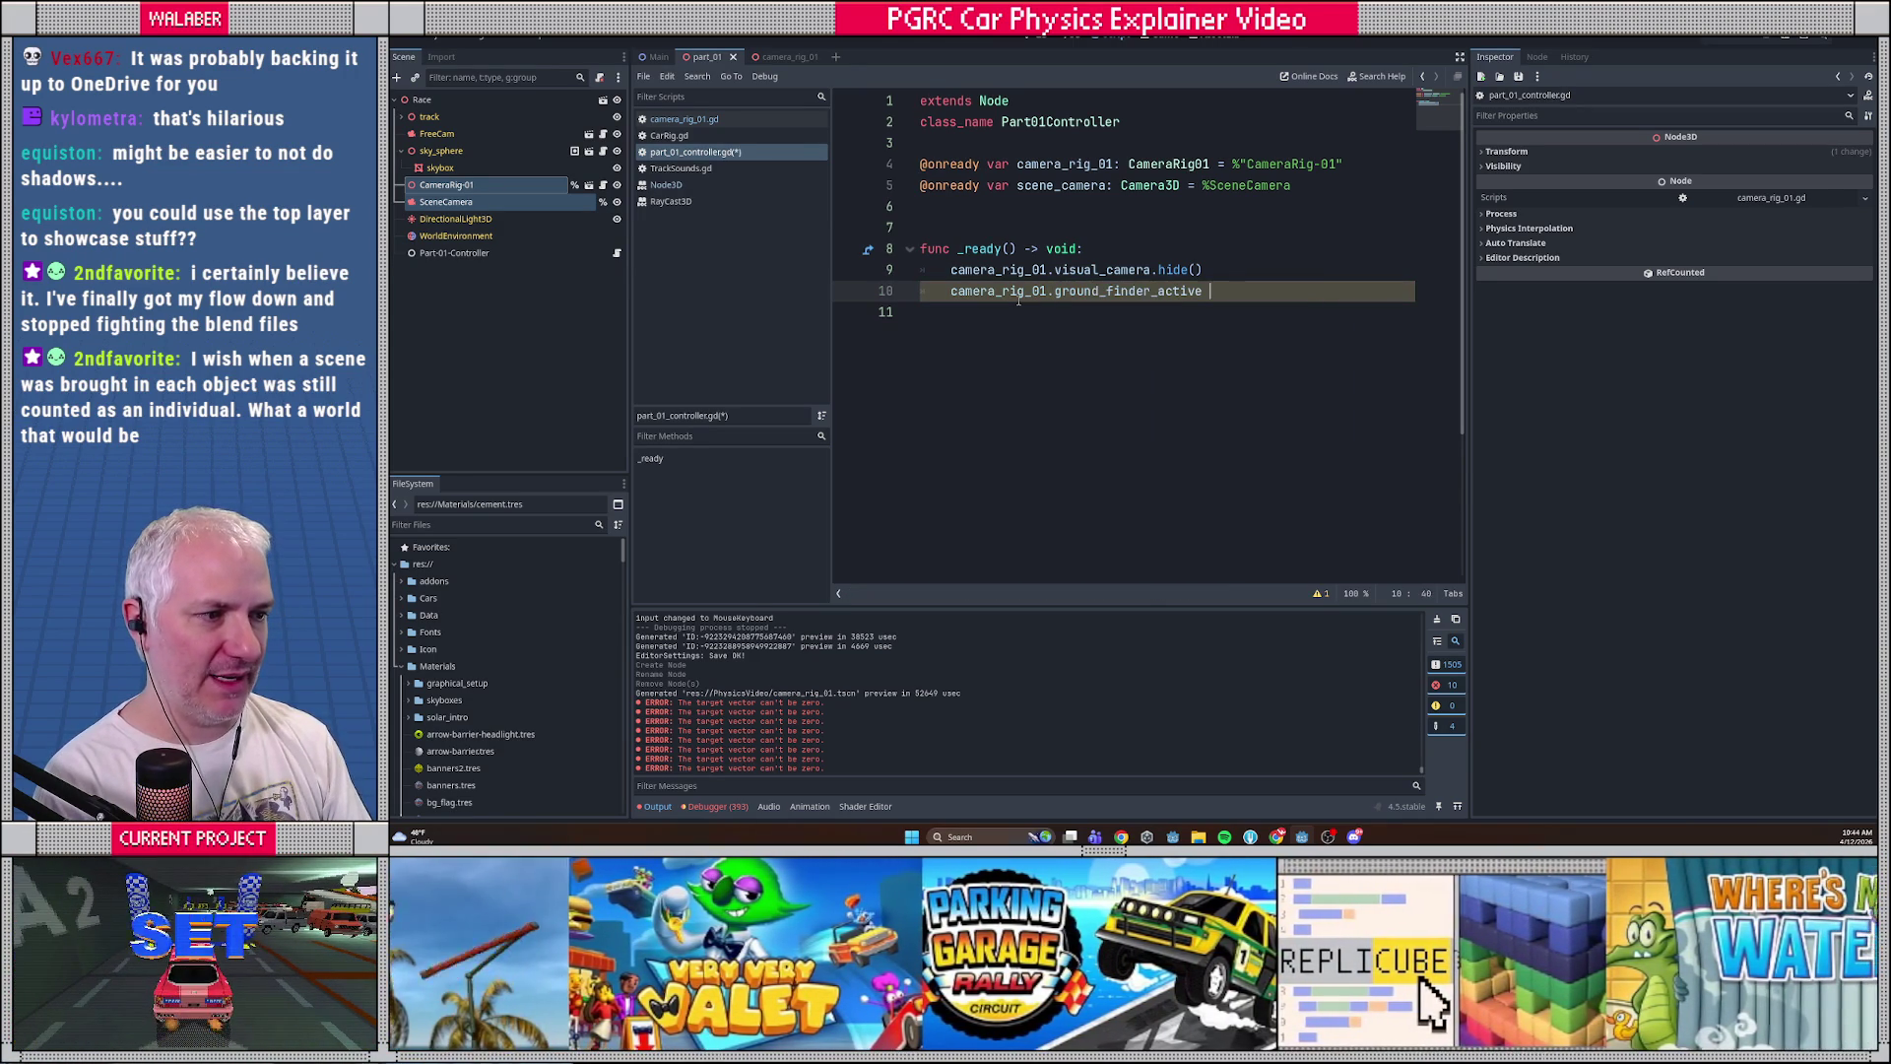
{"action": "type", "text": "= false"}
{"action": "key", "text": "Return"}
{"action": "type", "text": "camera_rig_01."}
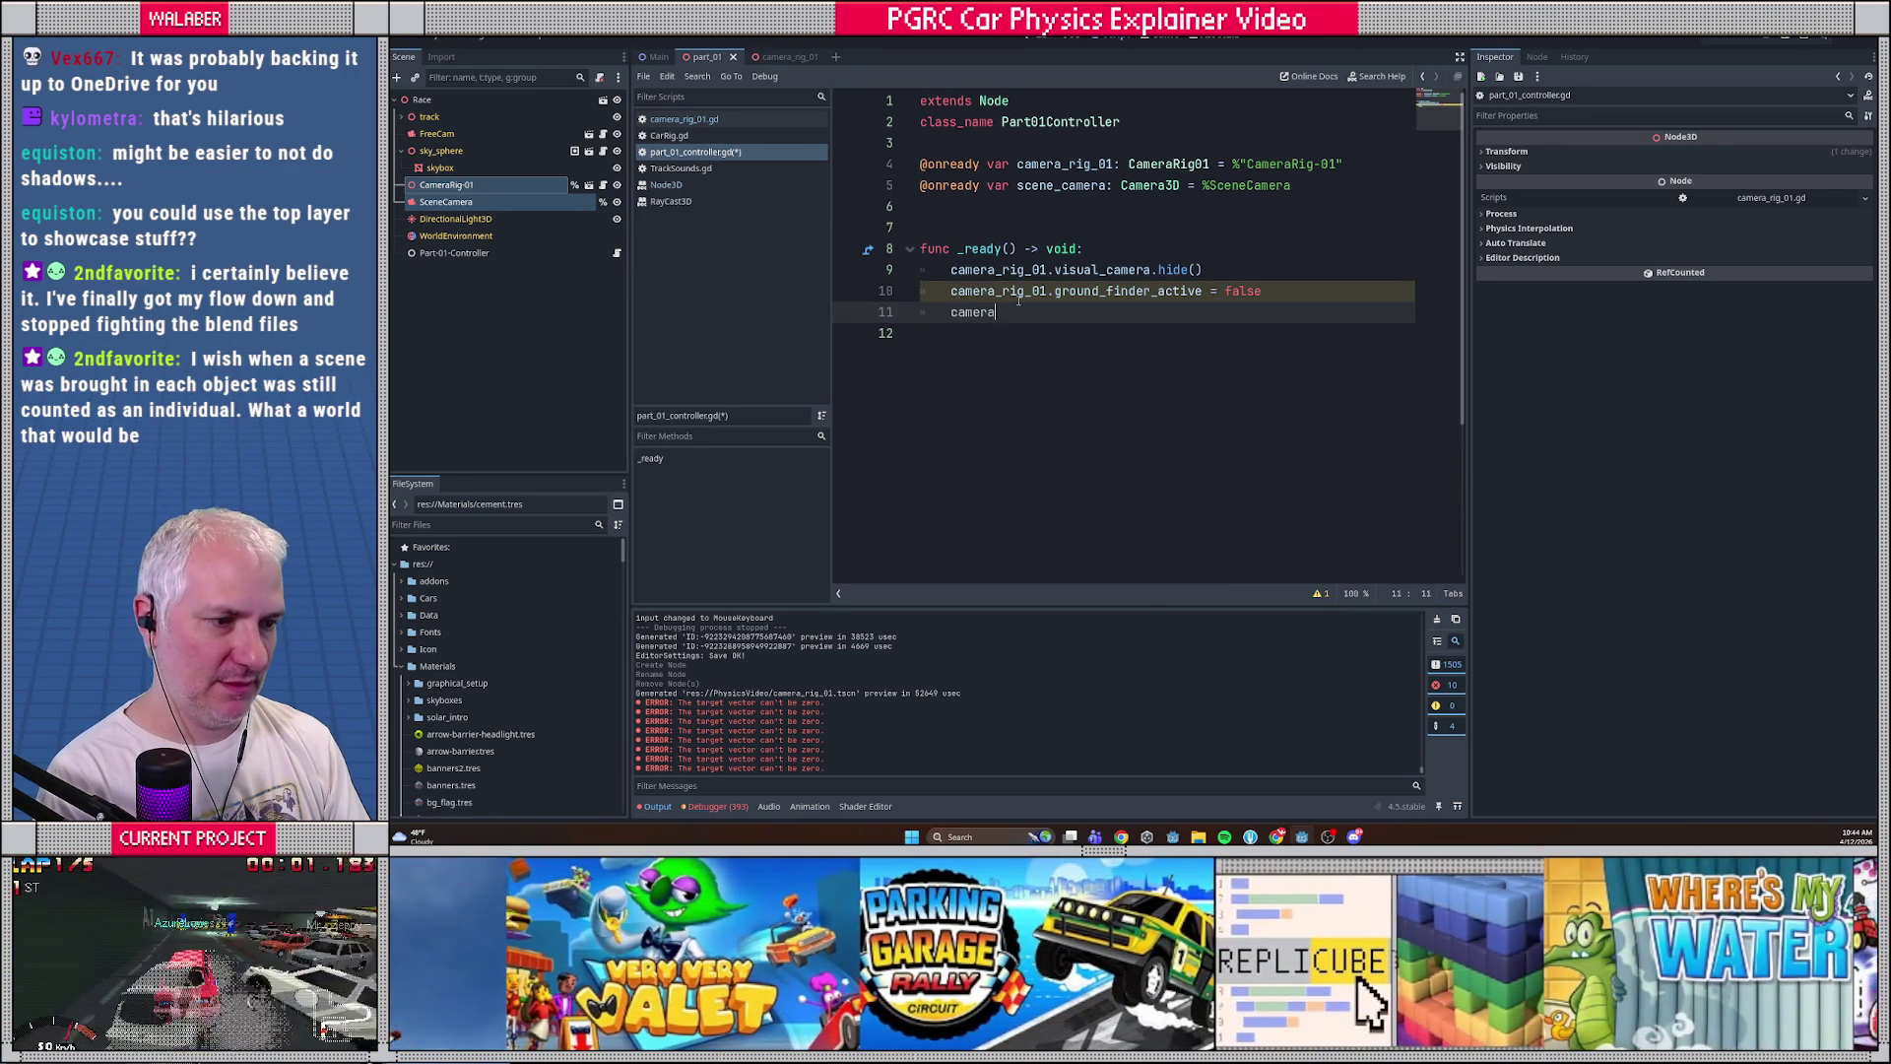
{"action": "type", "text": "movement_active = fa"}
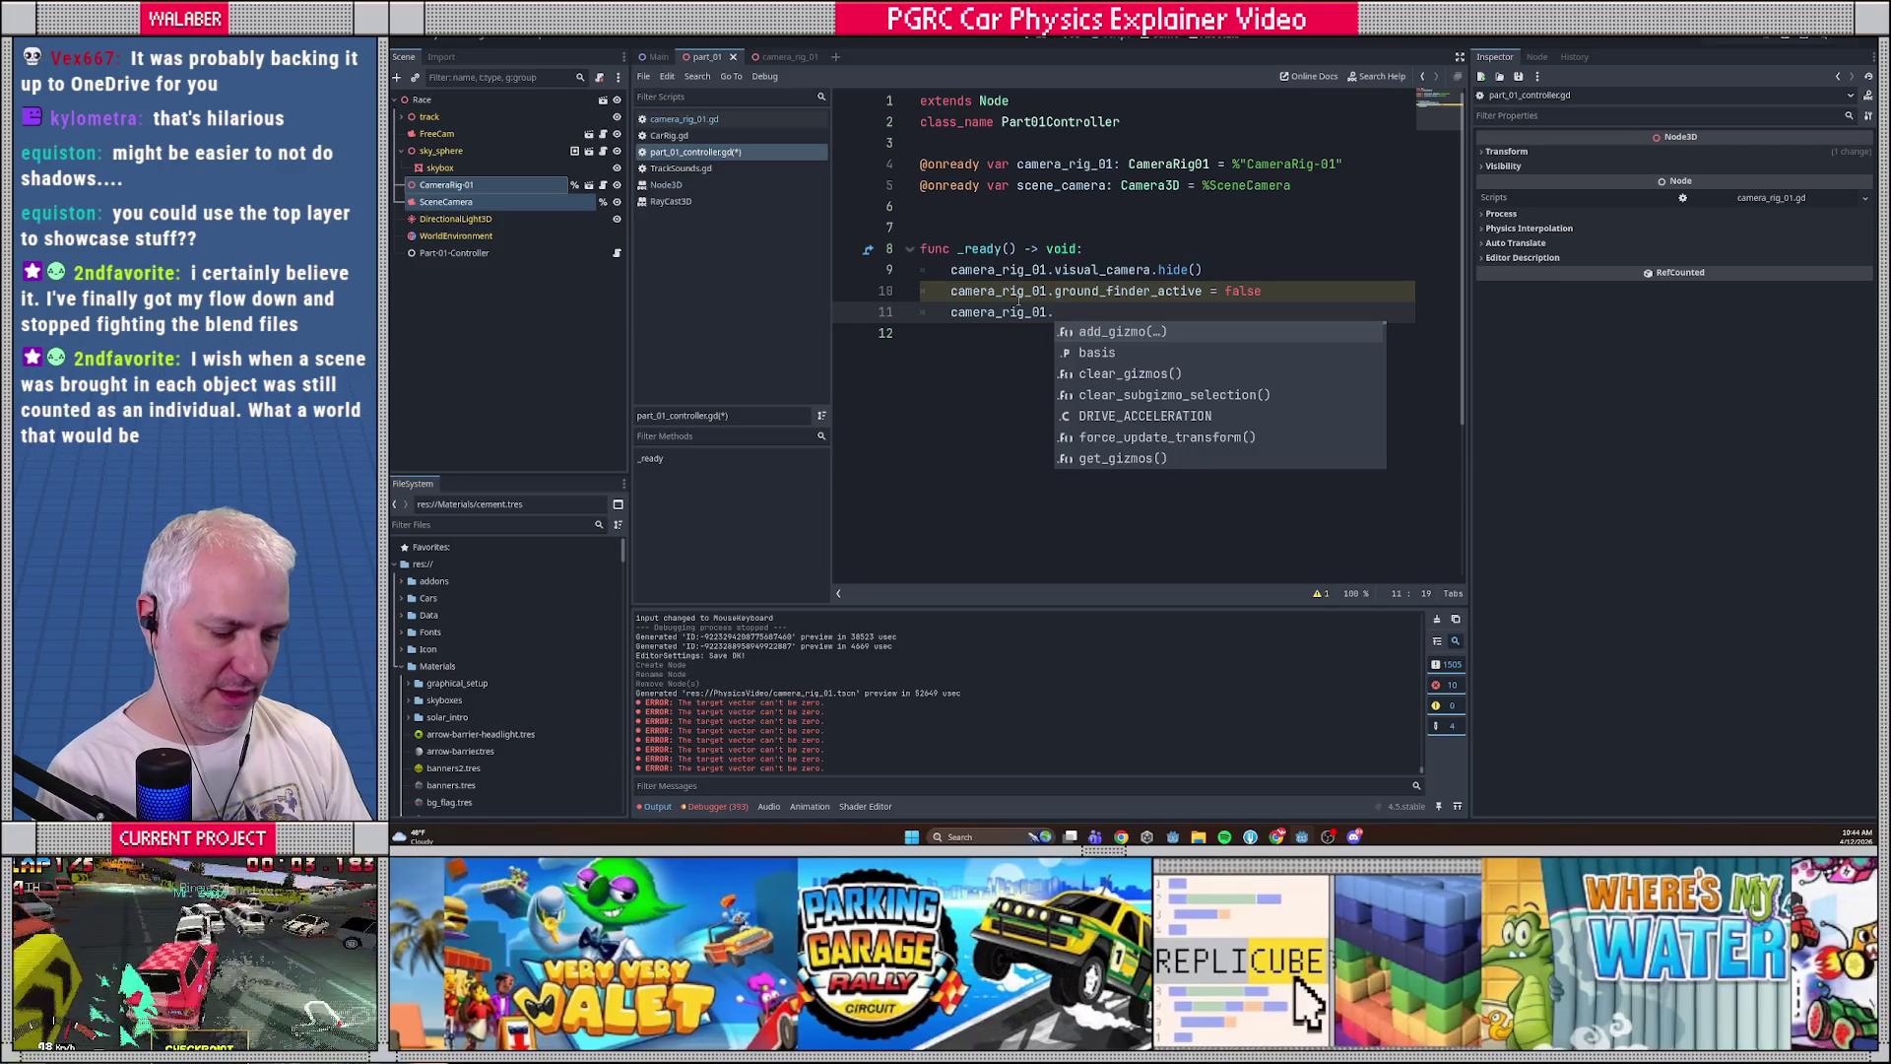
{"action": "type", "text": "lse"}
{"action": "key", "text": "Return"}
Add camera_rig_01.steering_active = false and a blank line above func _ready
{"action": "type", "text": "camera_"}
{"action": "key", "text": "Return"}
{"action": "type", "text": "."}
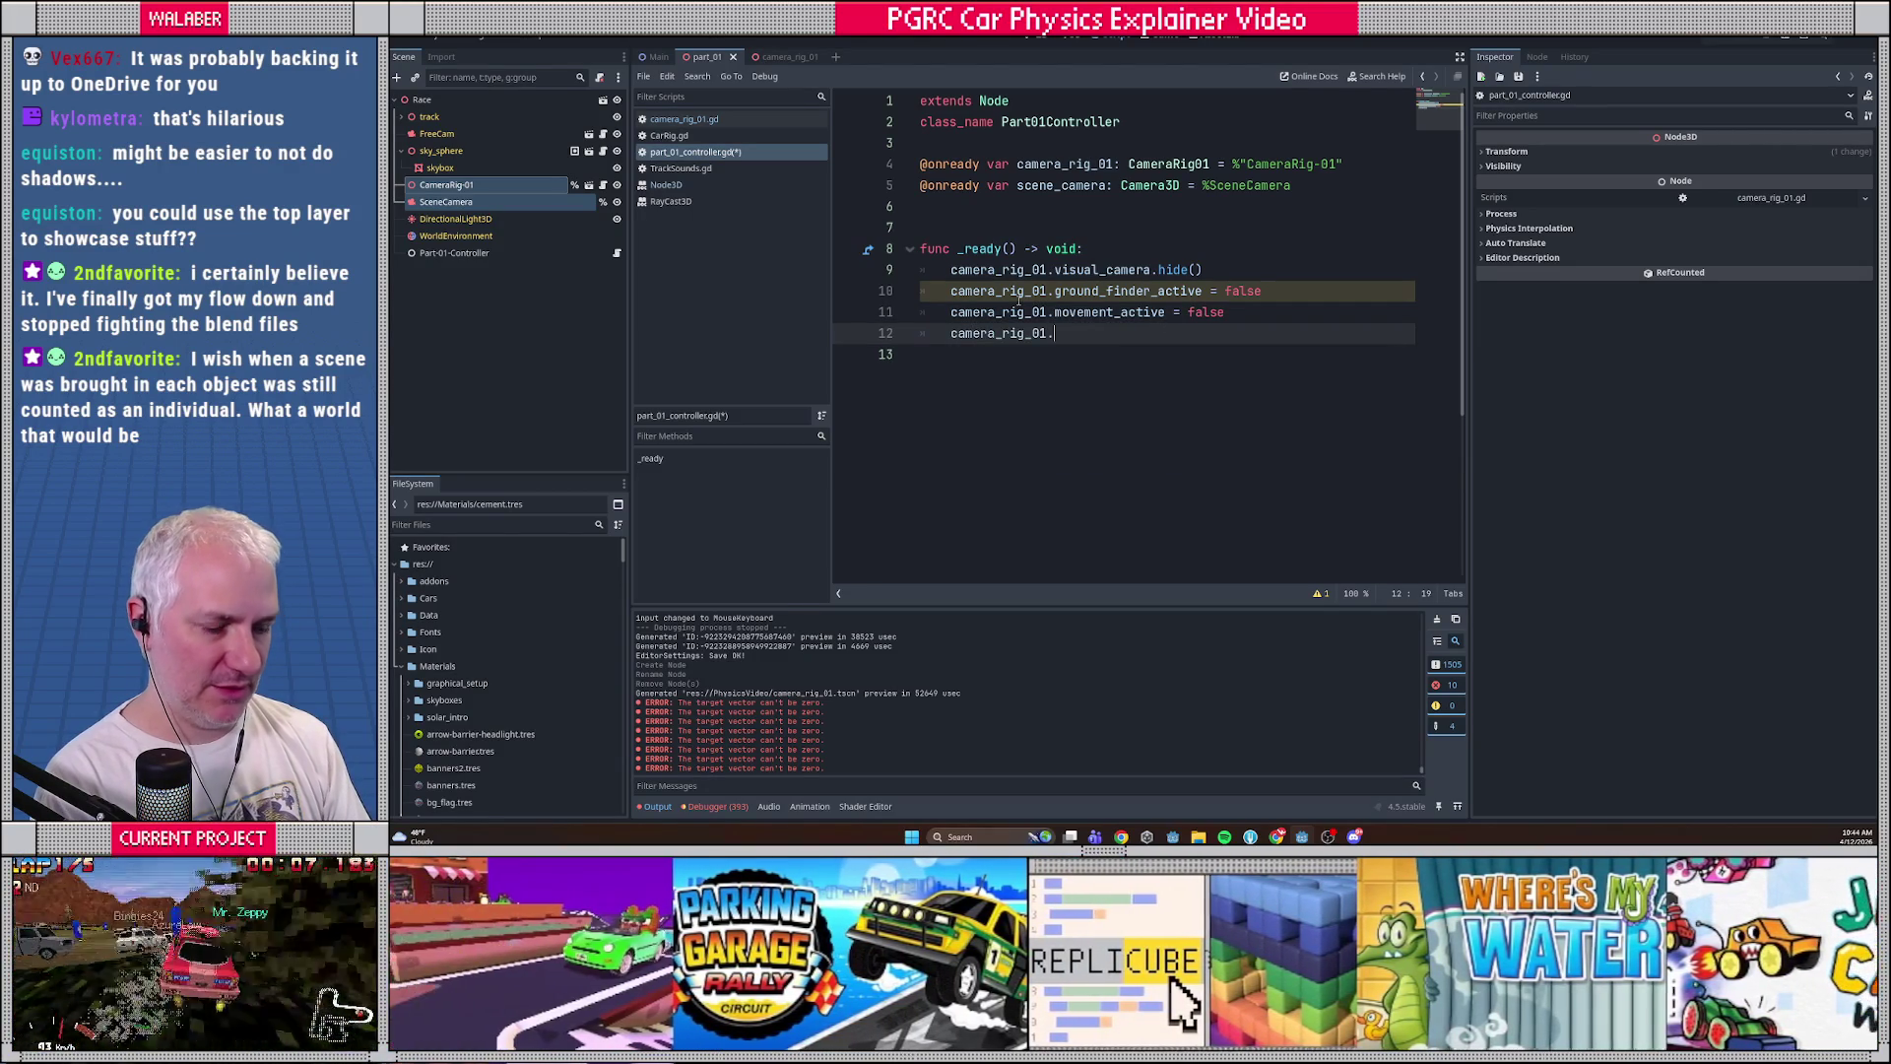
{"action": "type", "text": "steering_active = fal"}
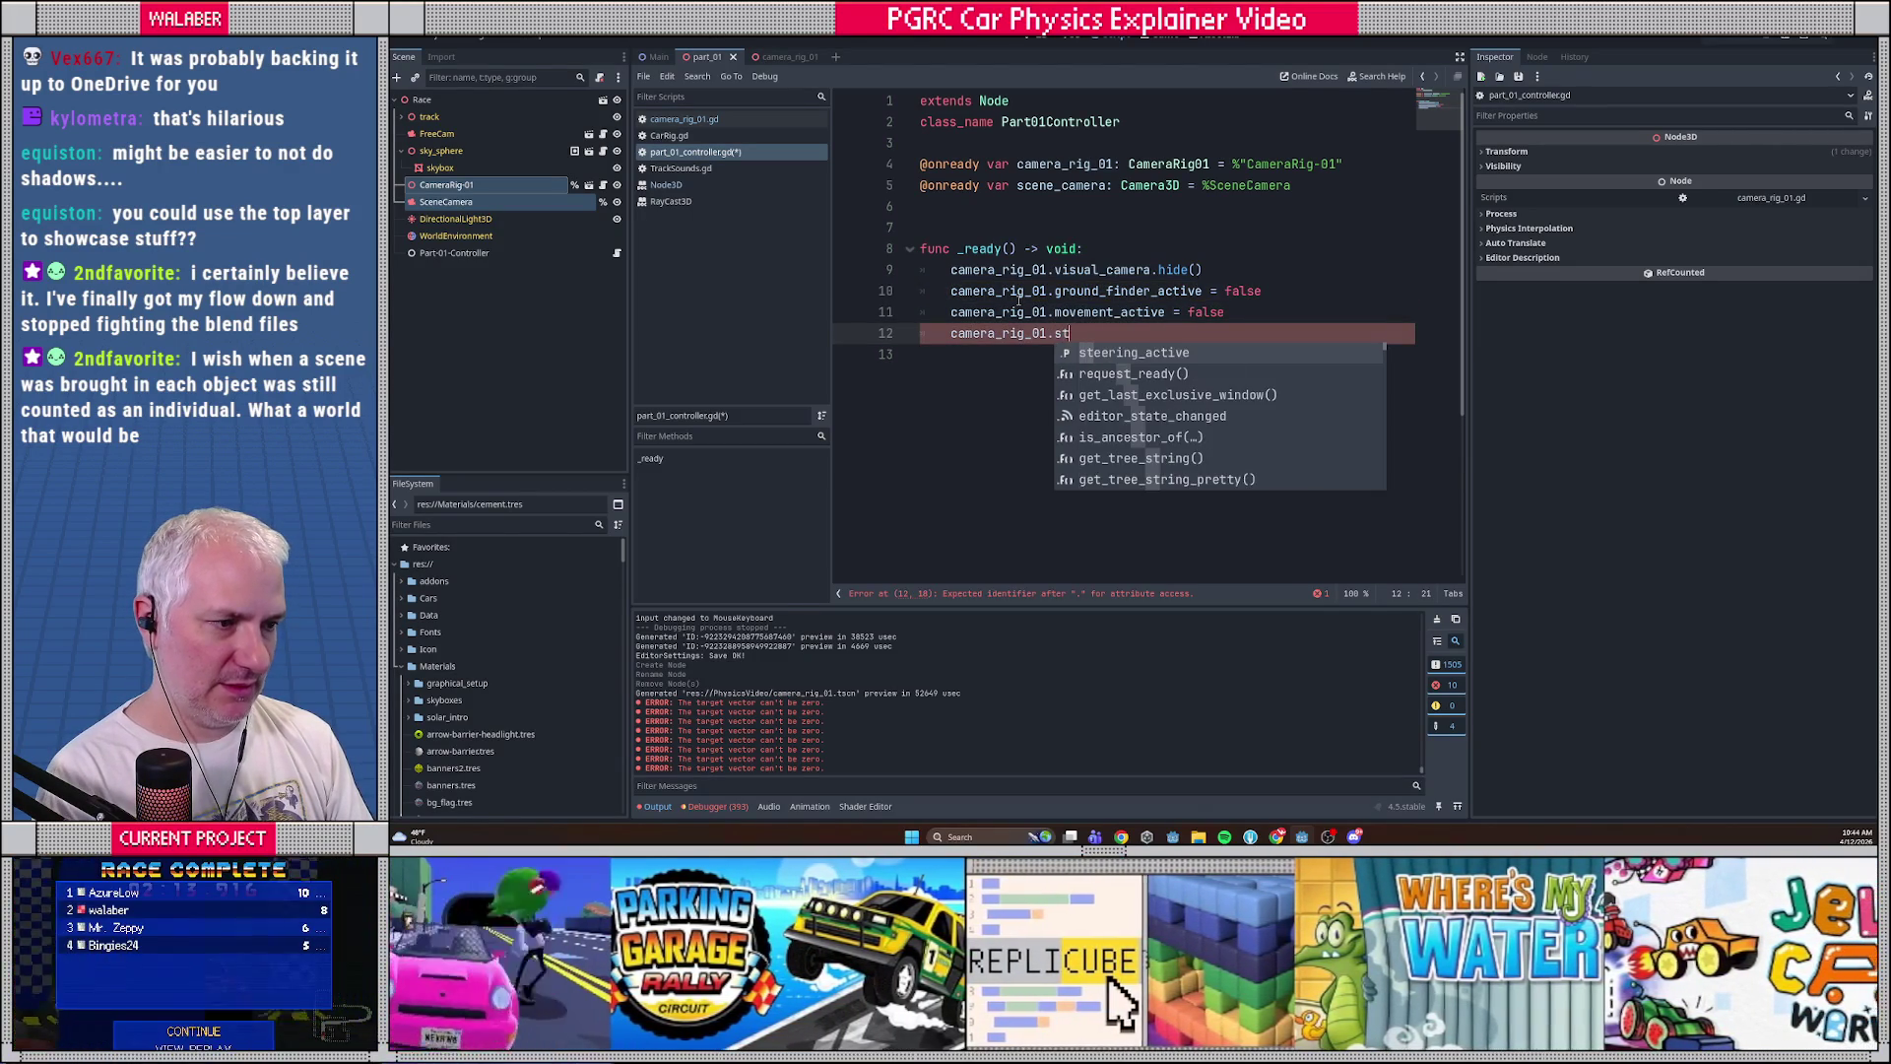
{"action": "type", "text": "se"}
{"action": "key", "text": "Return"}
{"action": "key", "text": "Return"}
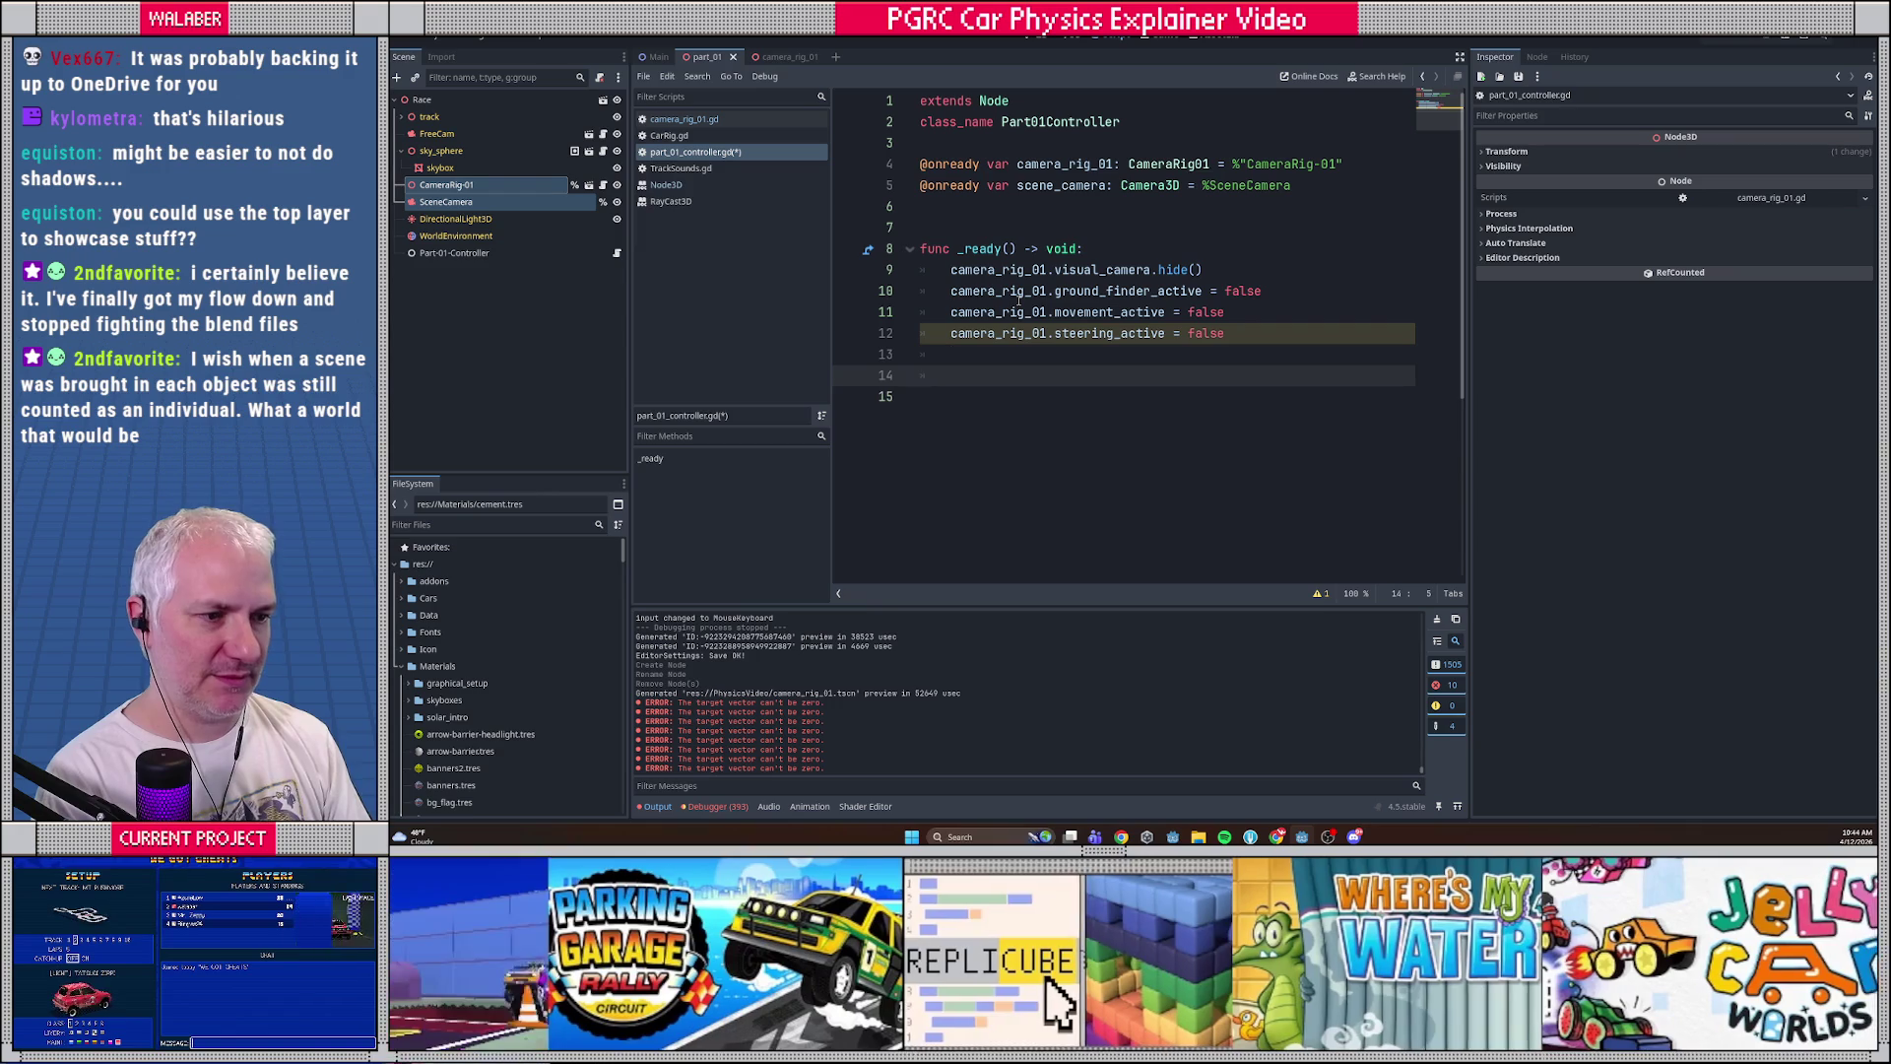
{"action": "left_click", "coordinate": [991, 206]}
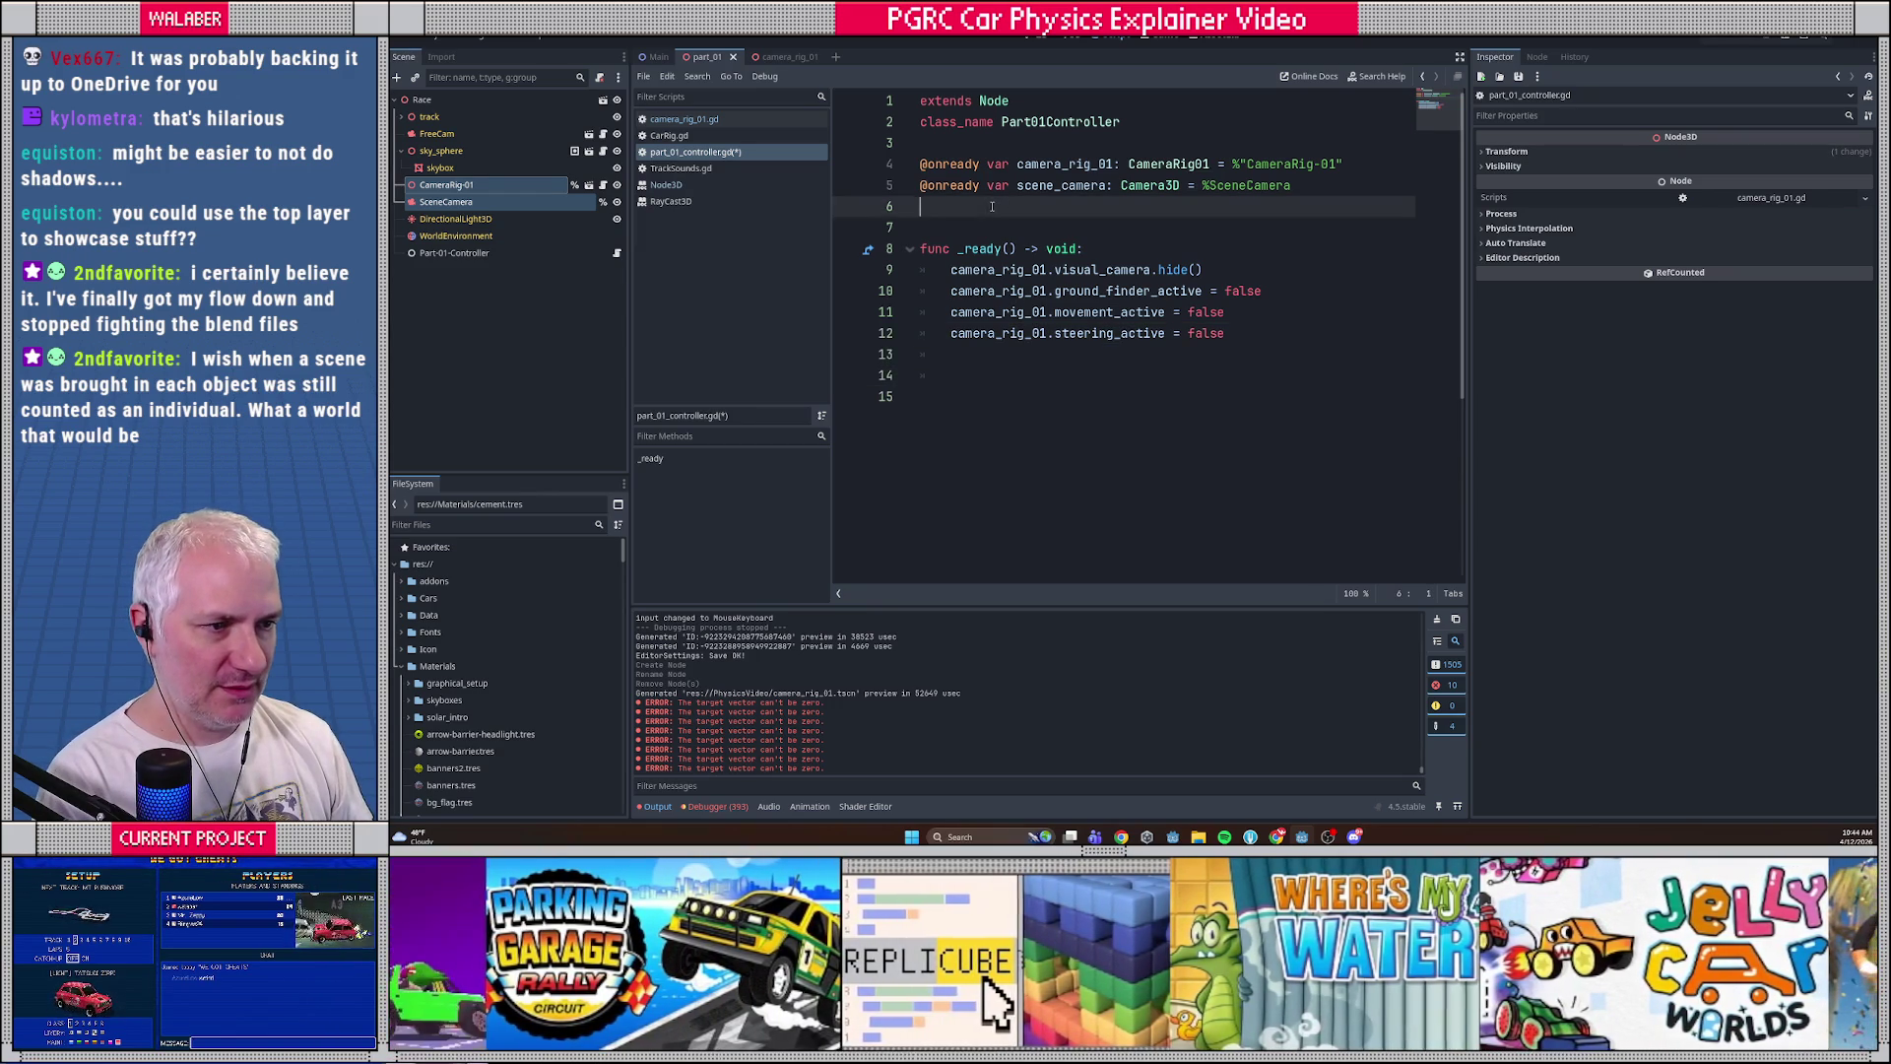
{"action": "key", "text": "Return"}
{"action": "left_click", "coordinate": [1460, 58]}
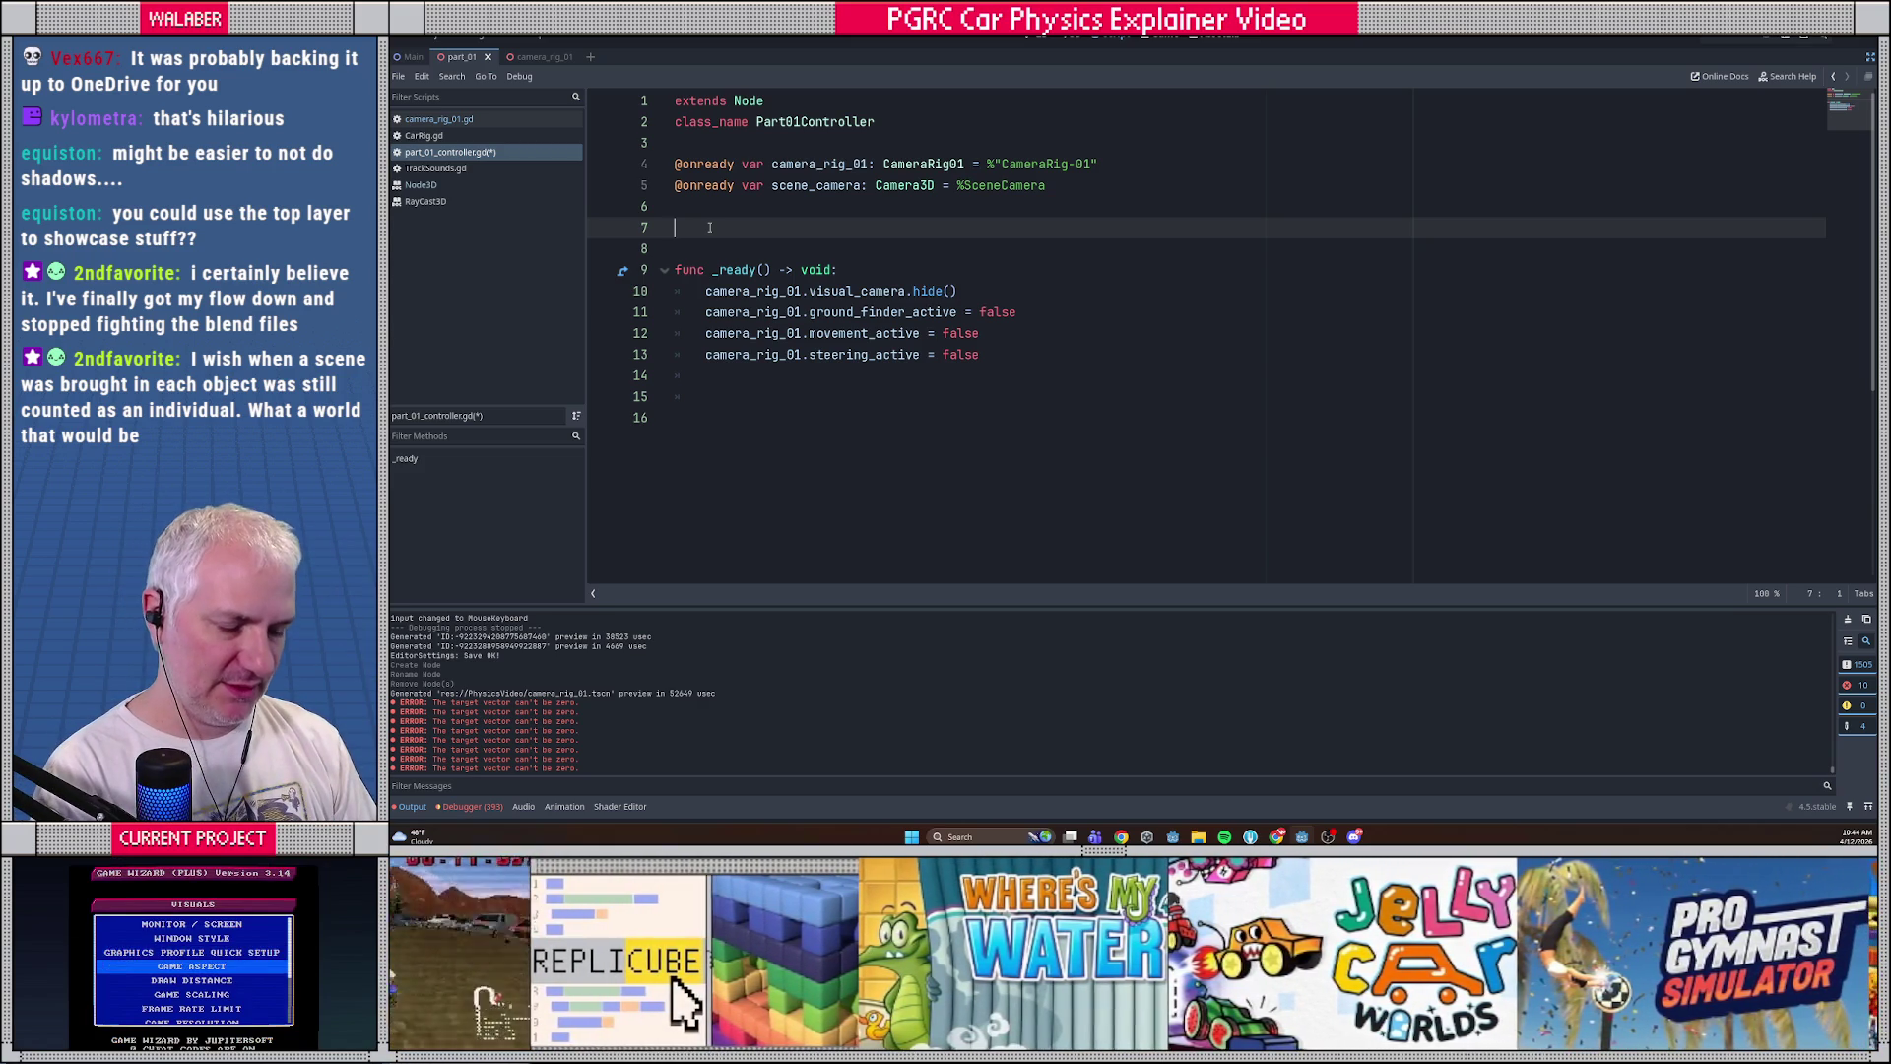
Start an enum State block on line 7 with None as its first value
{"action": "type", "text": "enum "}
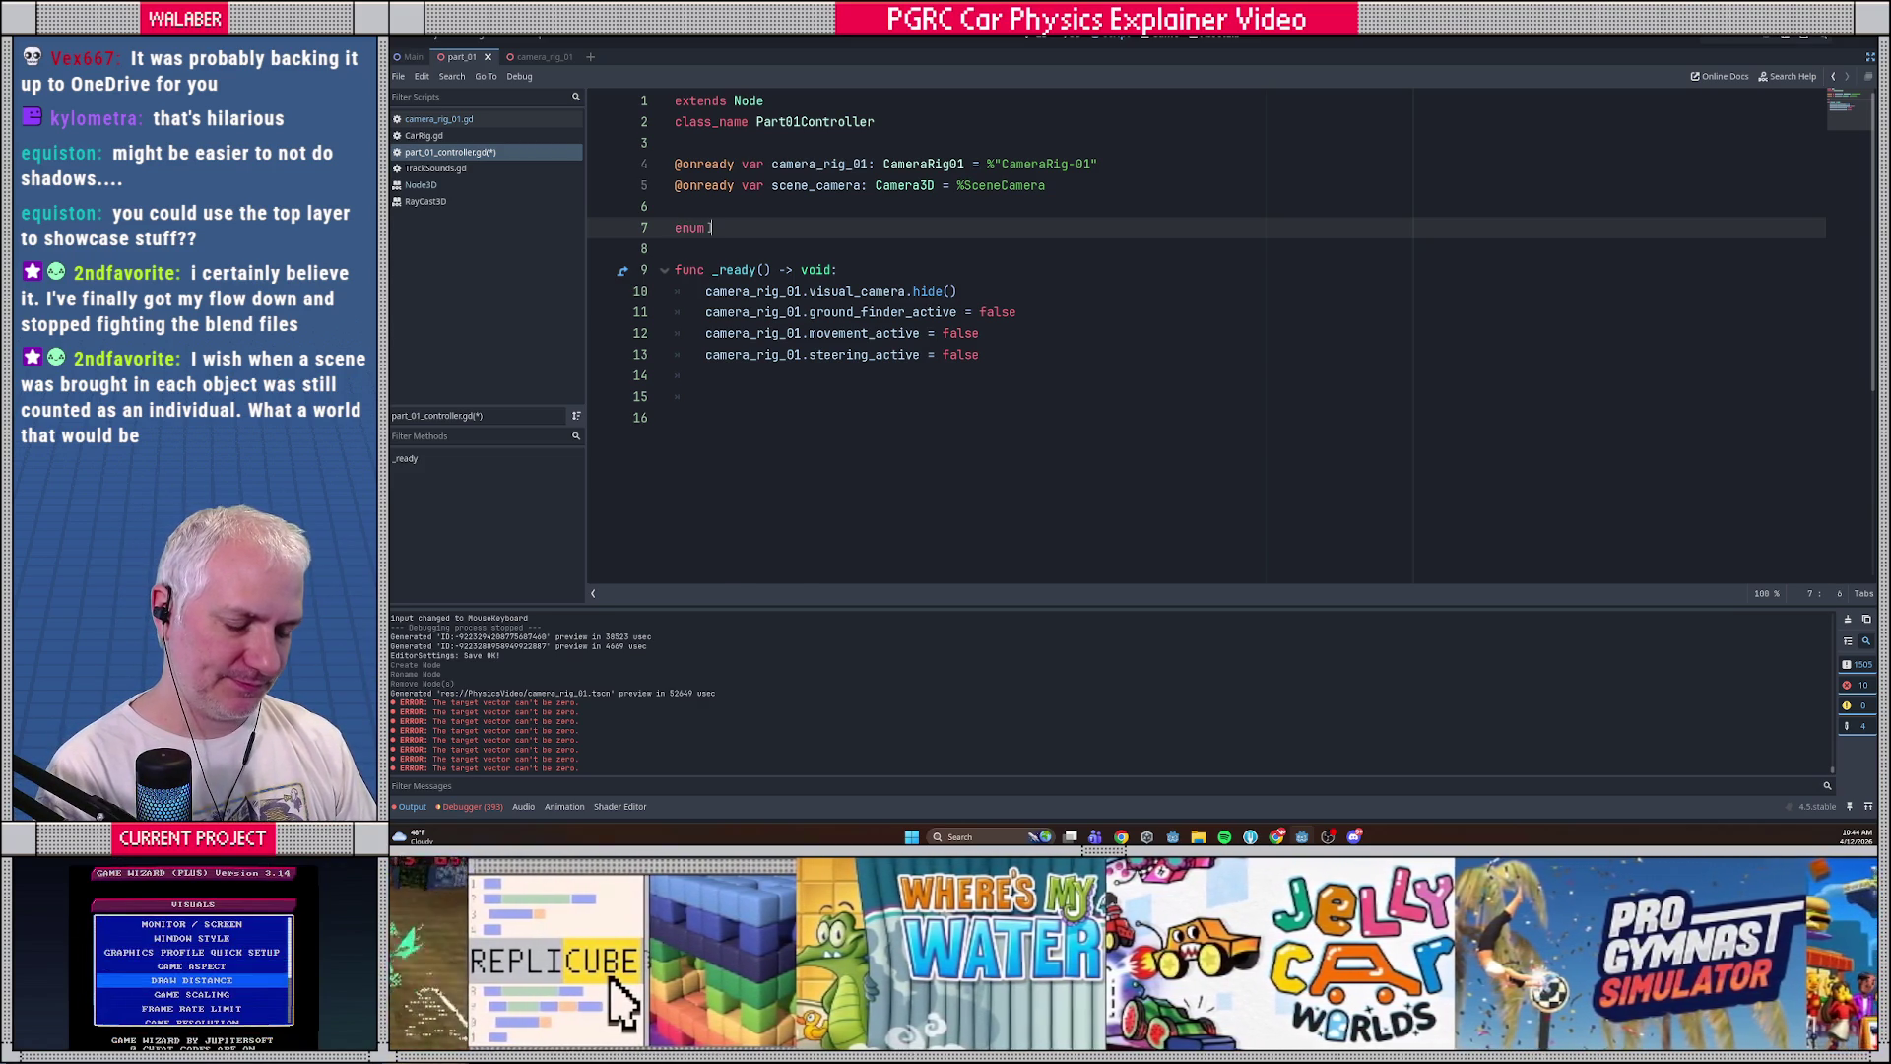
{"action": "type", "text": "State"}
{"action": "key", "text": "Return"}
{"action": "type", "text": "{"}
{"action": "key", "text": "Return"}
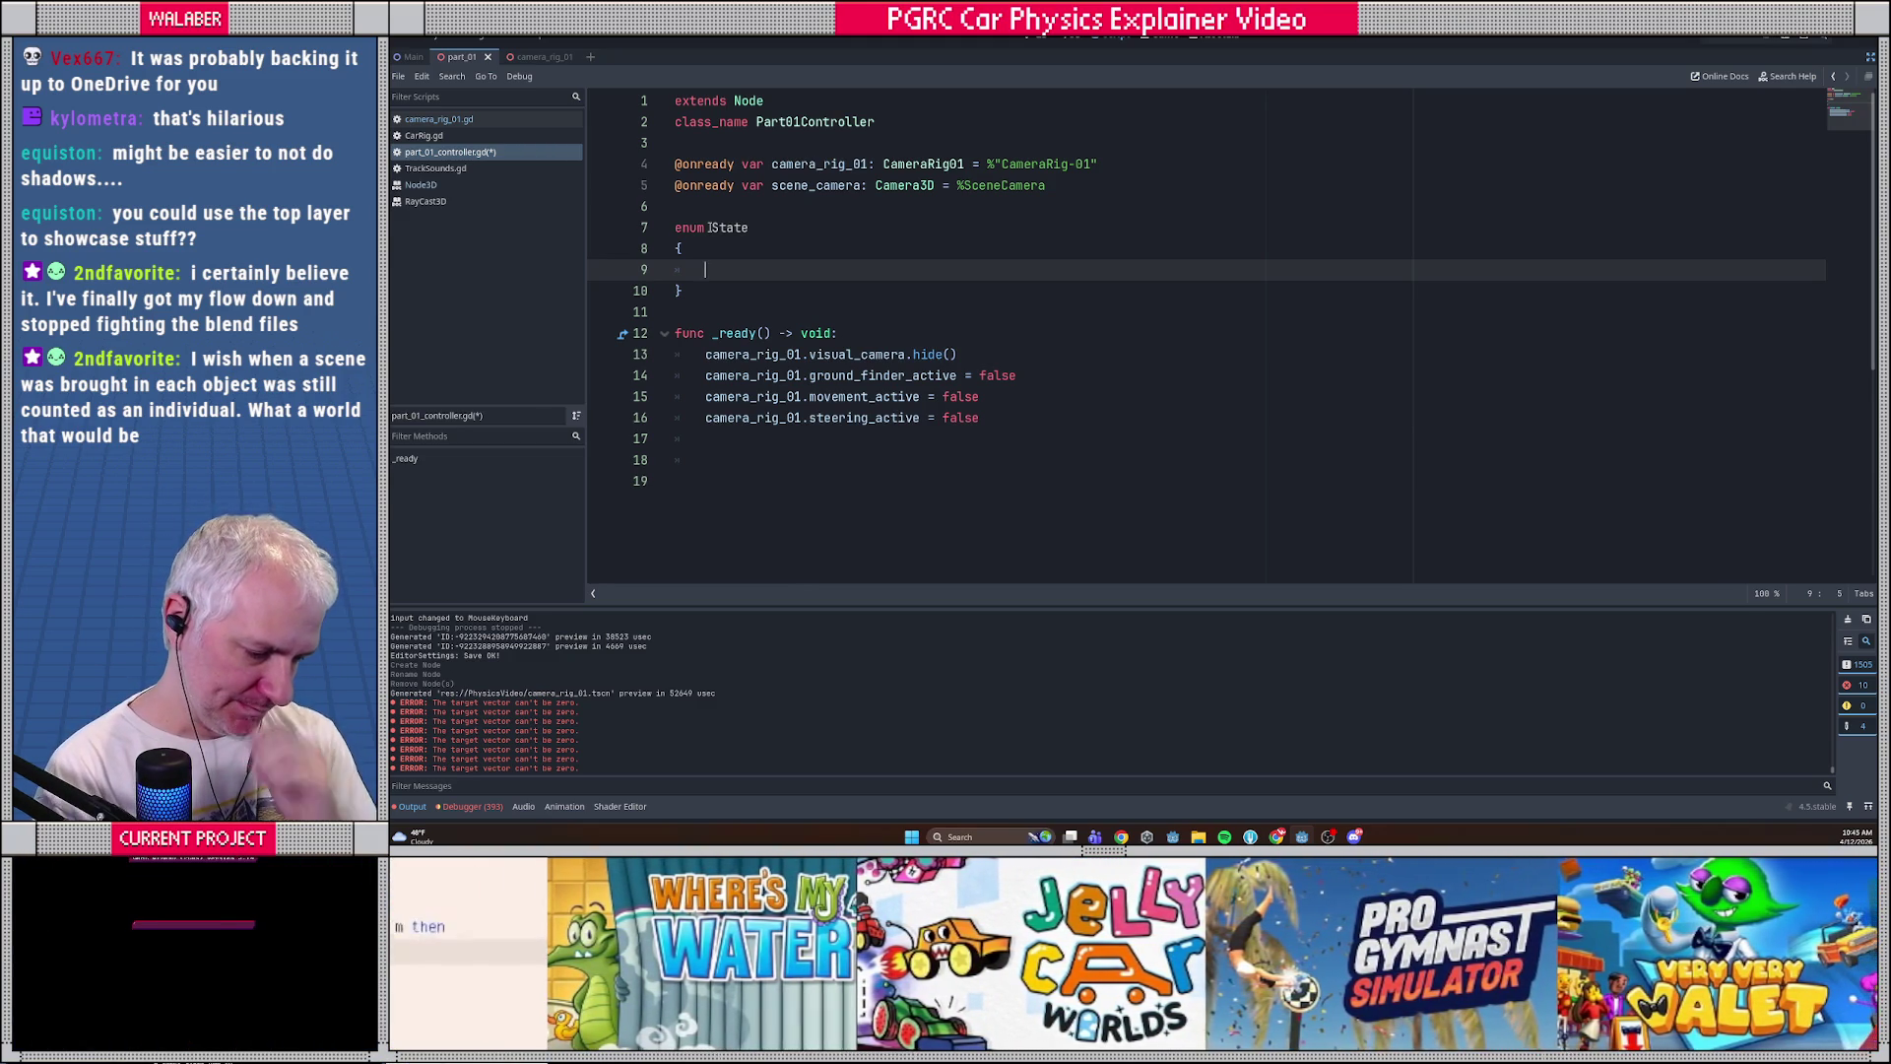
{"action": "type", "text": "None,"}
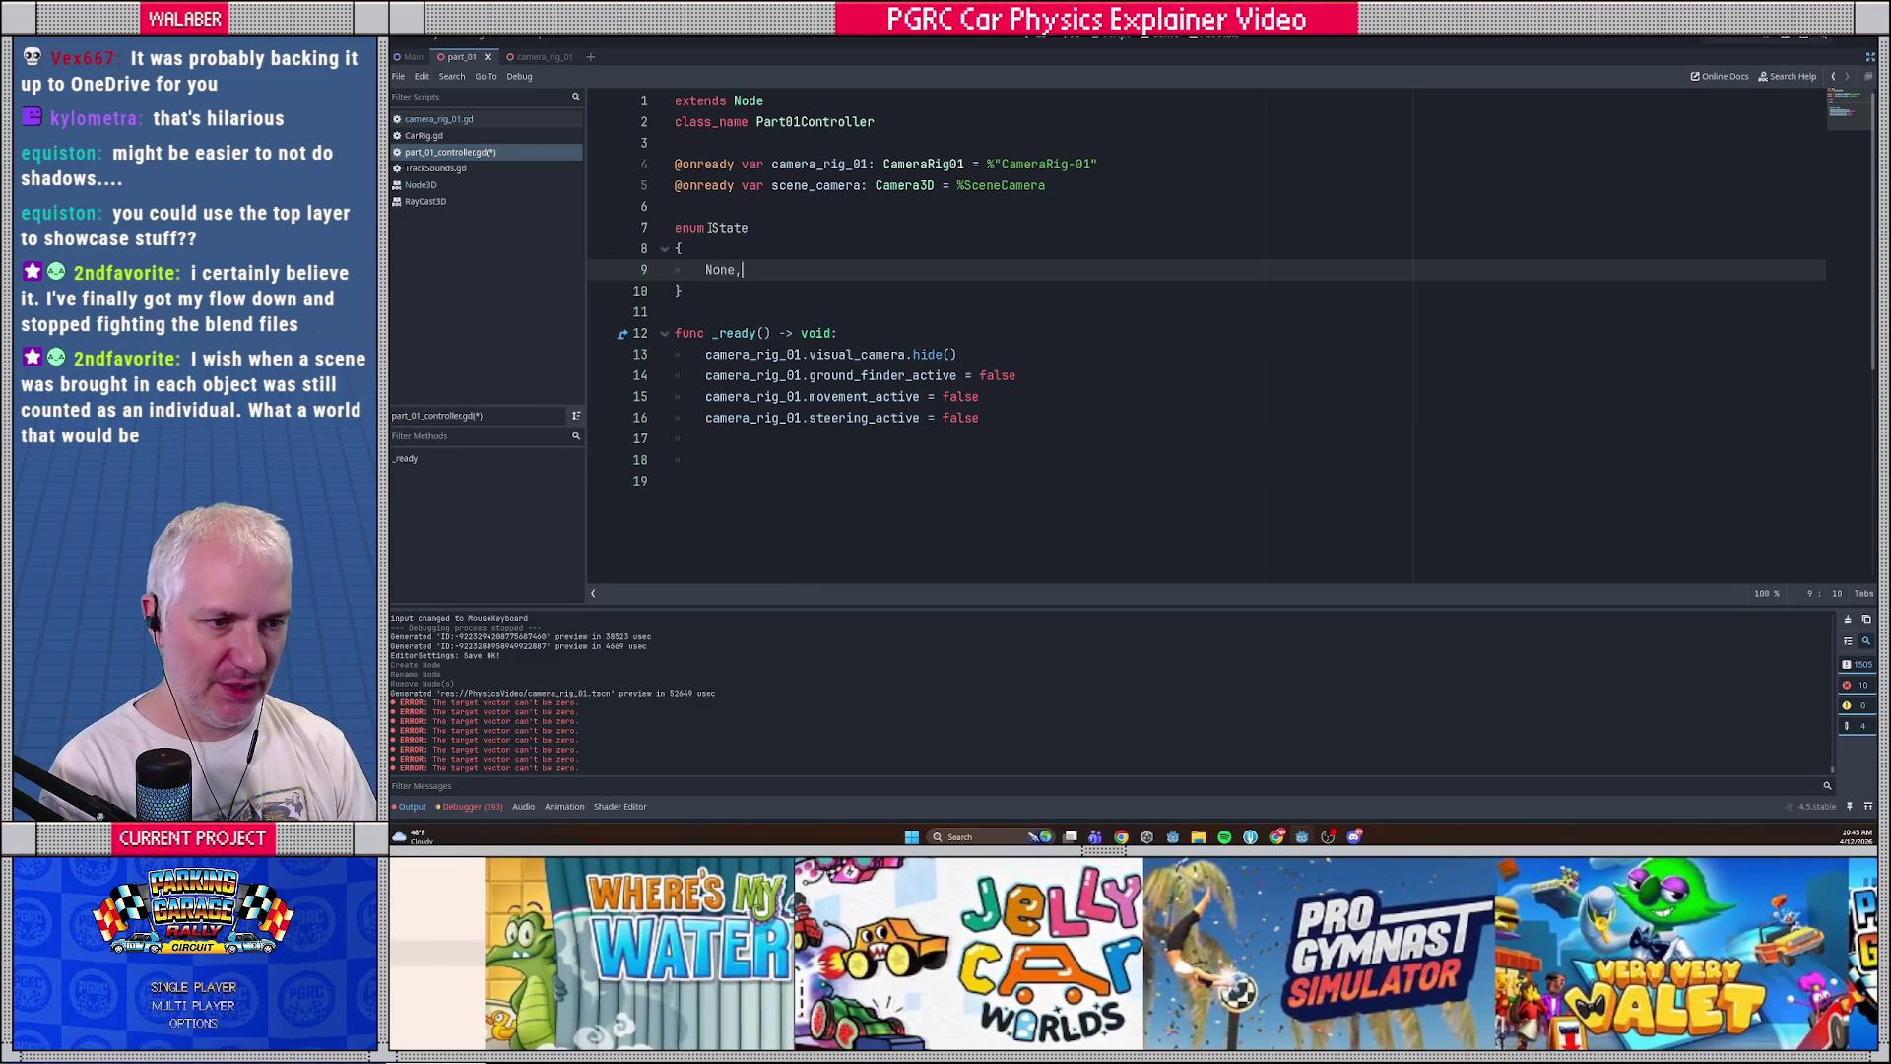
{"action": "key", "text": "Return"}
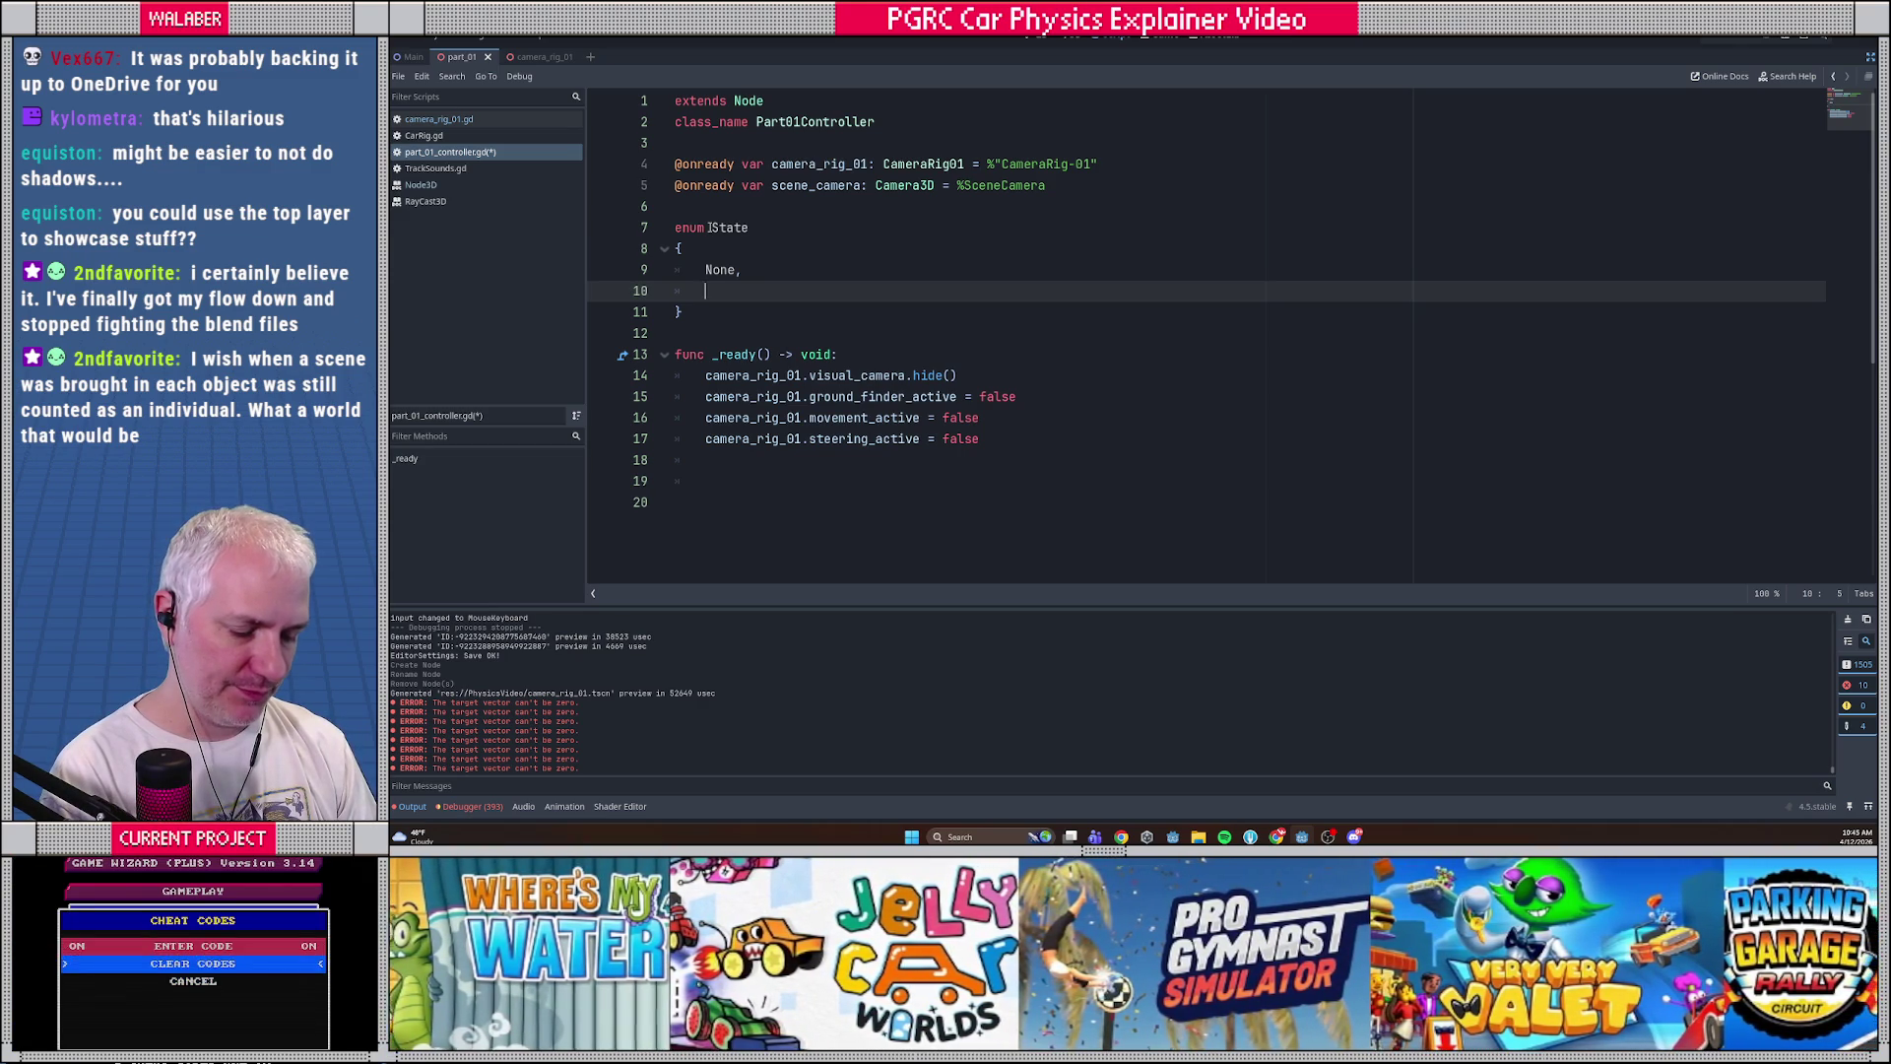
Add ShowRaycast and RaycastActive as the remaining State enum values
{"action": "type", "text": "Rayca"}
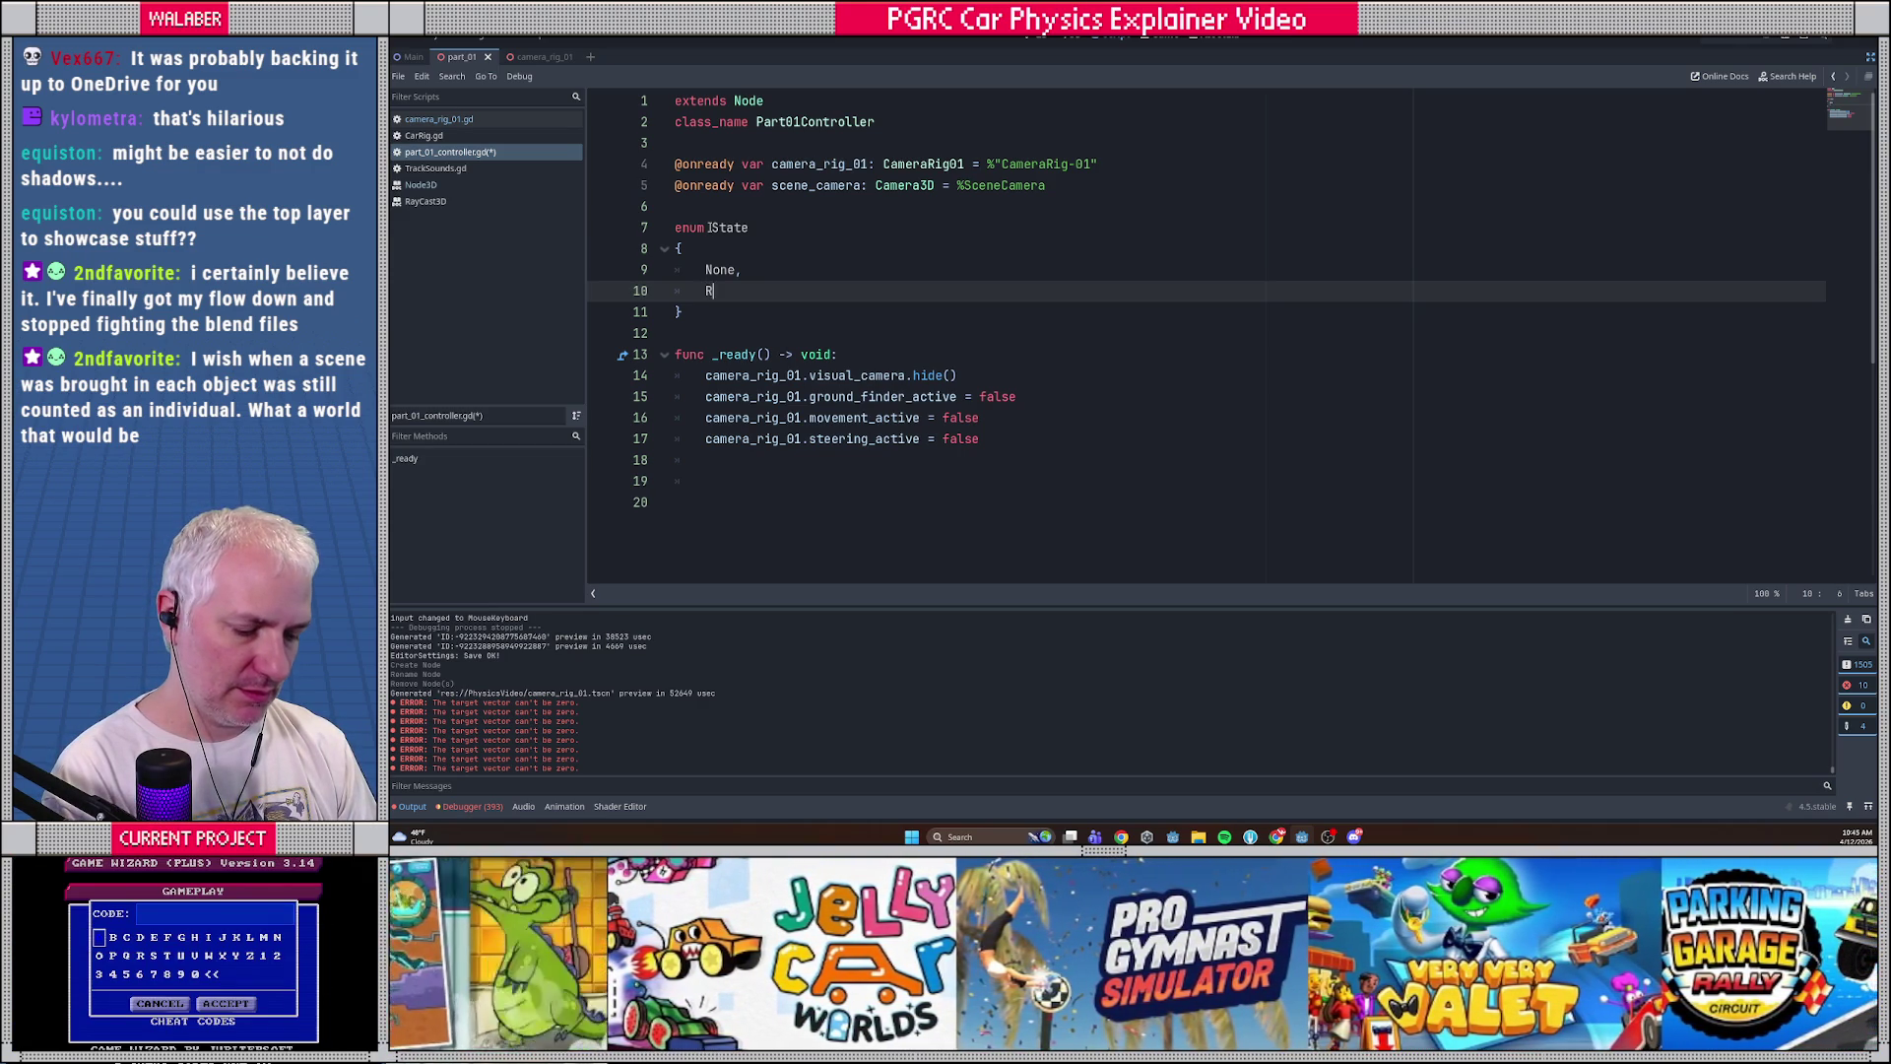
{"action": "type", "text": "st"}
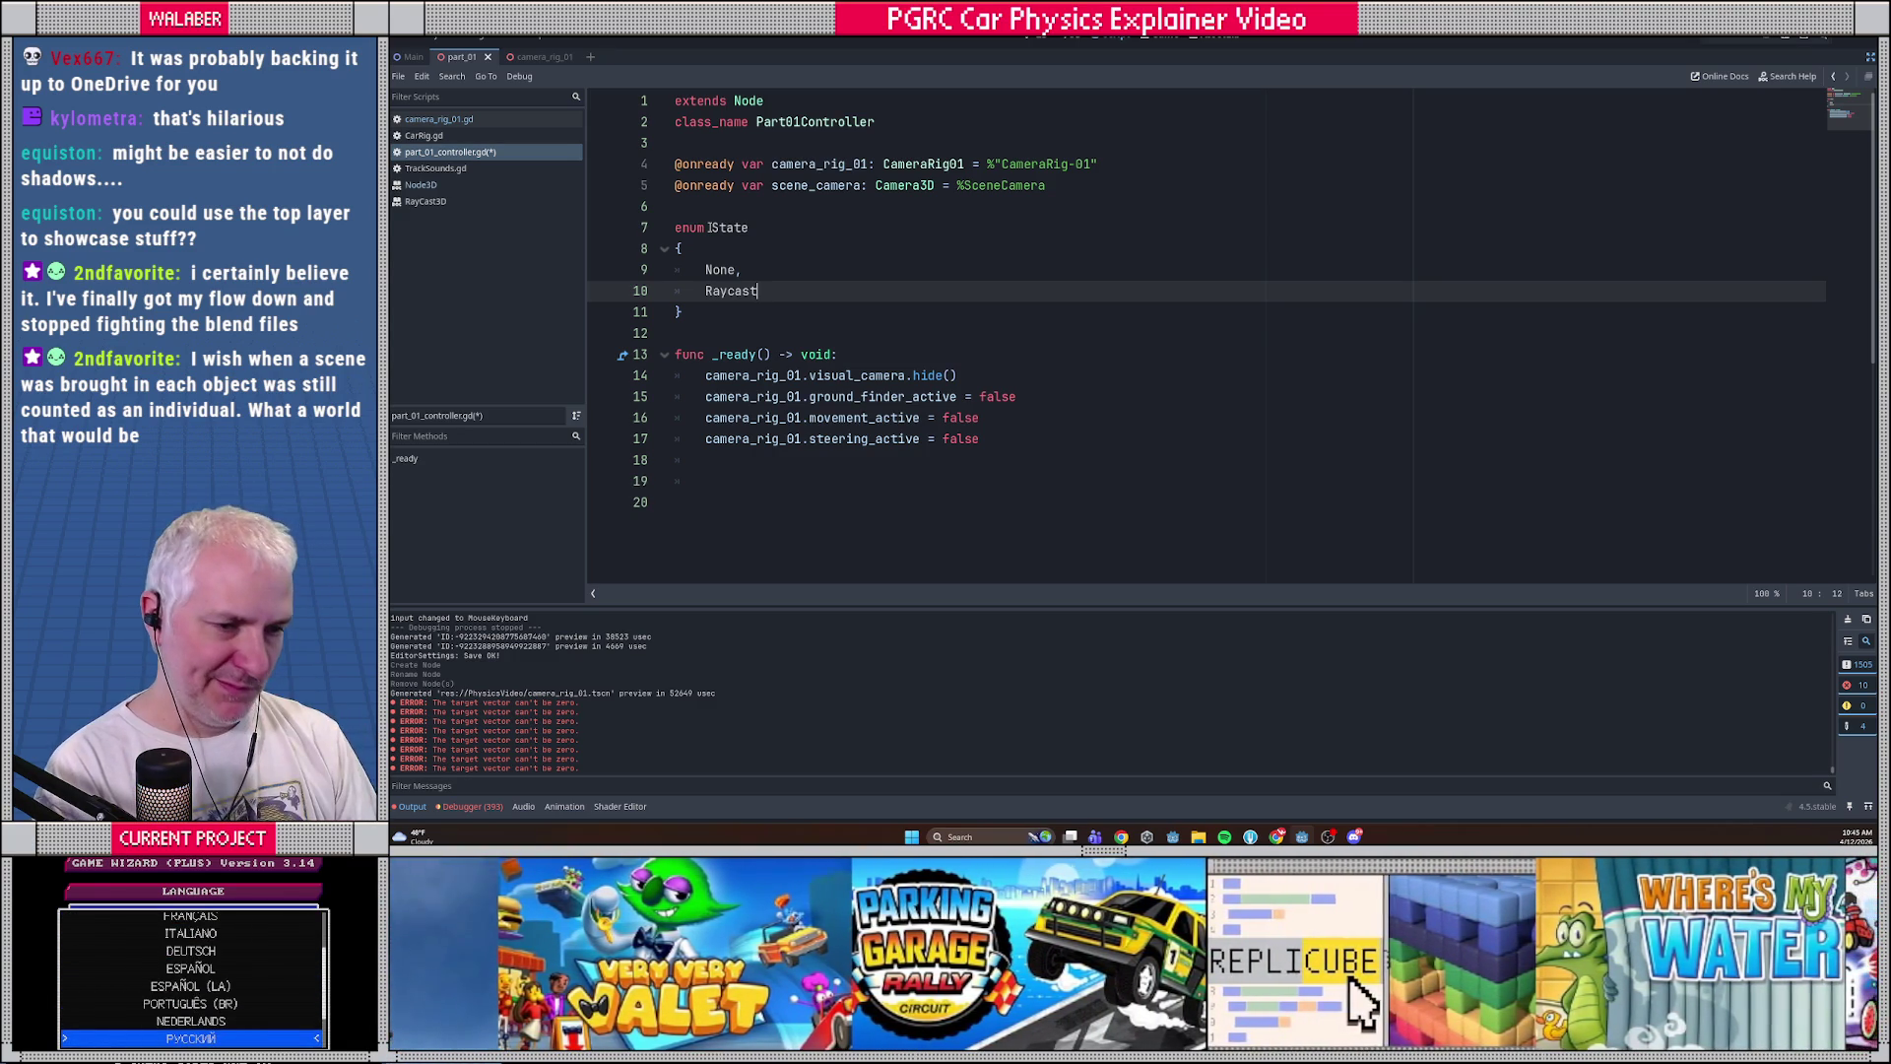
{"action": "key", "text": "BackSpace"}
{"action": "key", "text": "BackSpace"}
{"action": "key", "text": "BackSpace"}
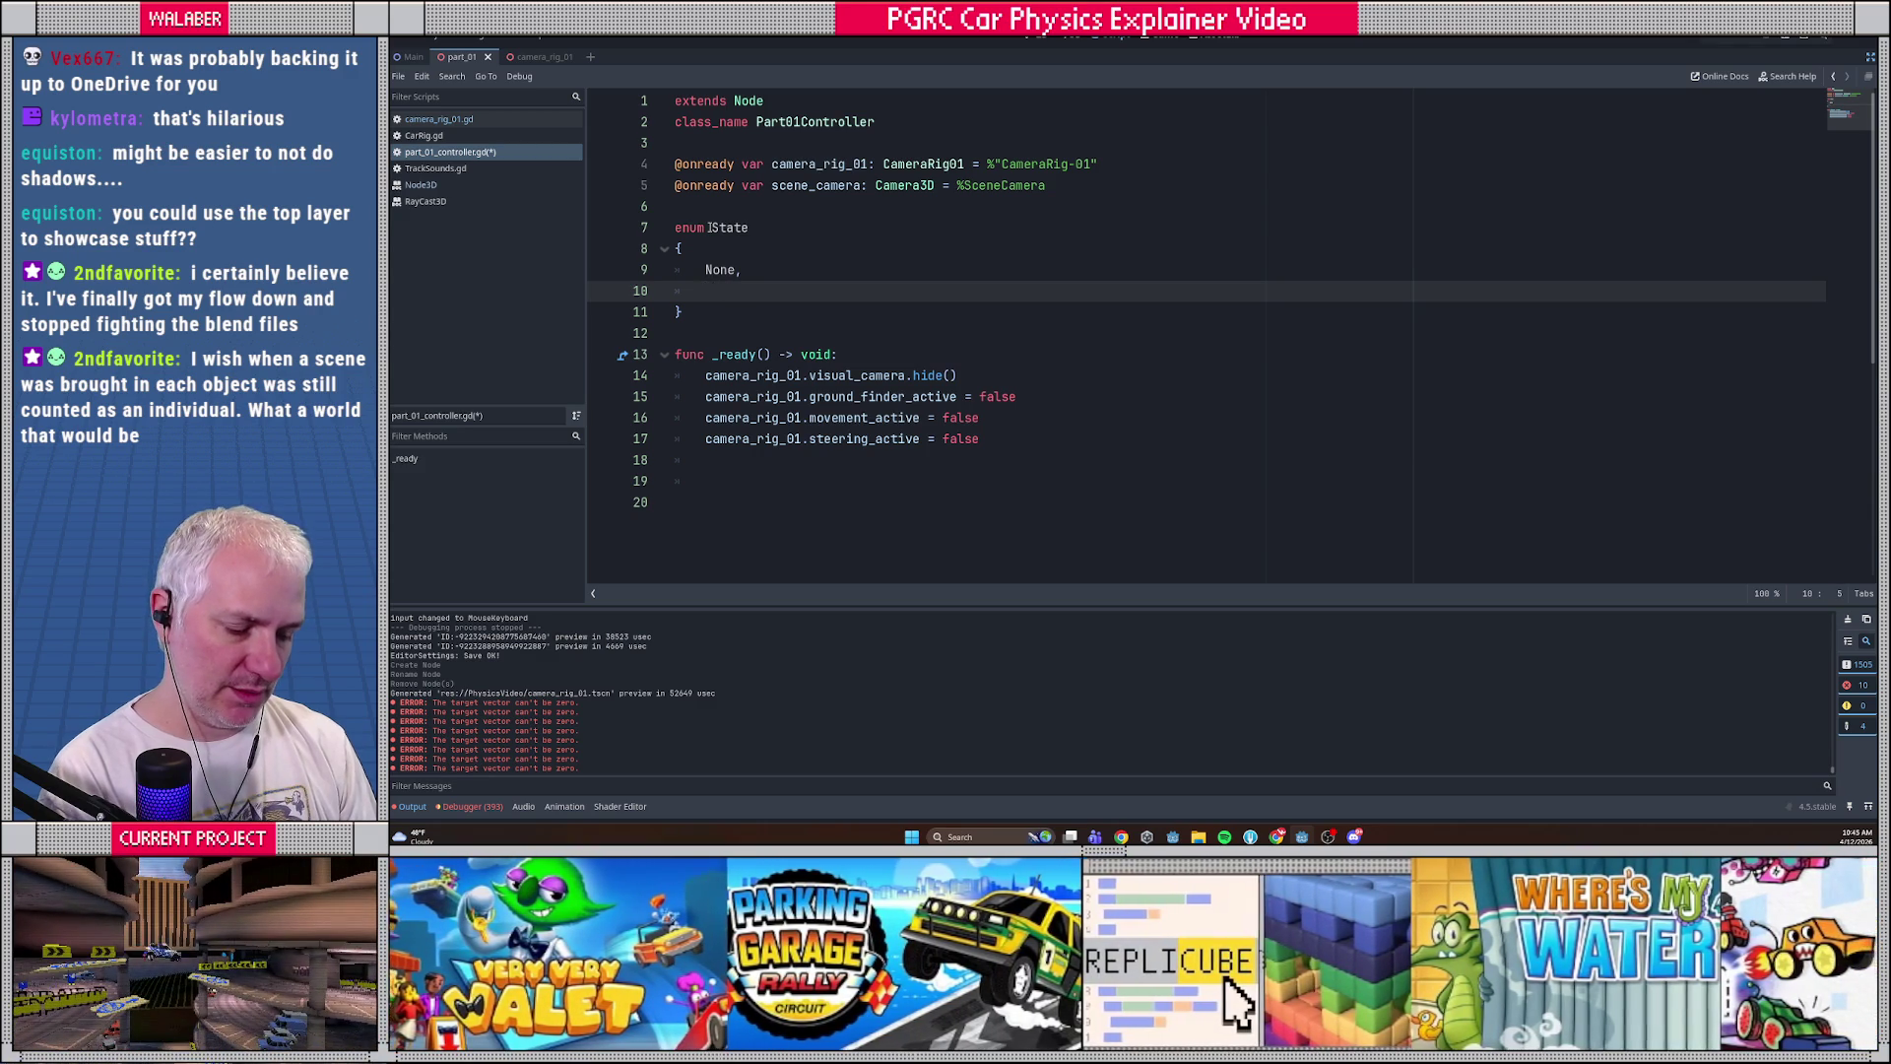
{"action": "type", "text": "ShowRaycast"}
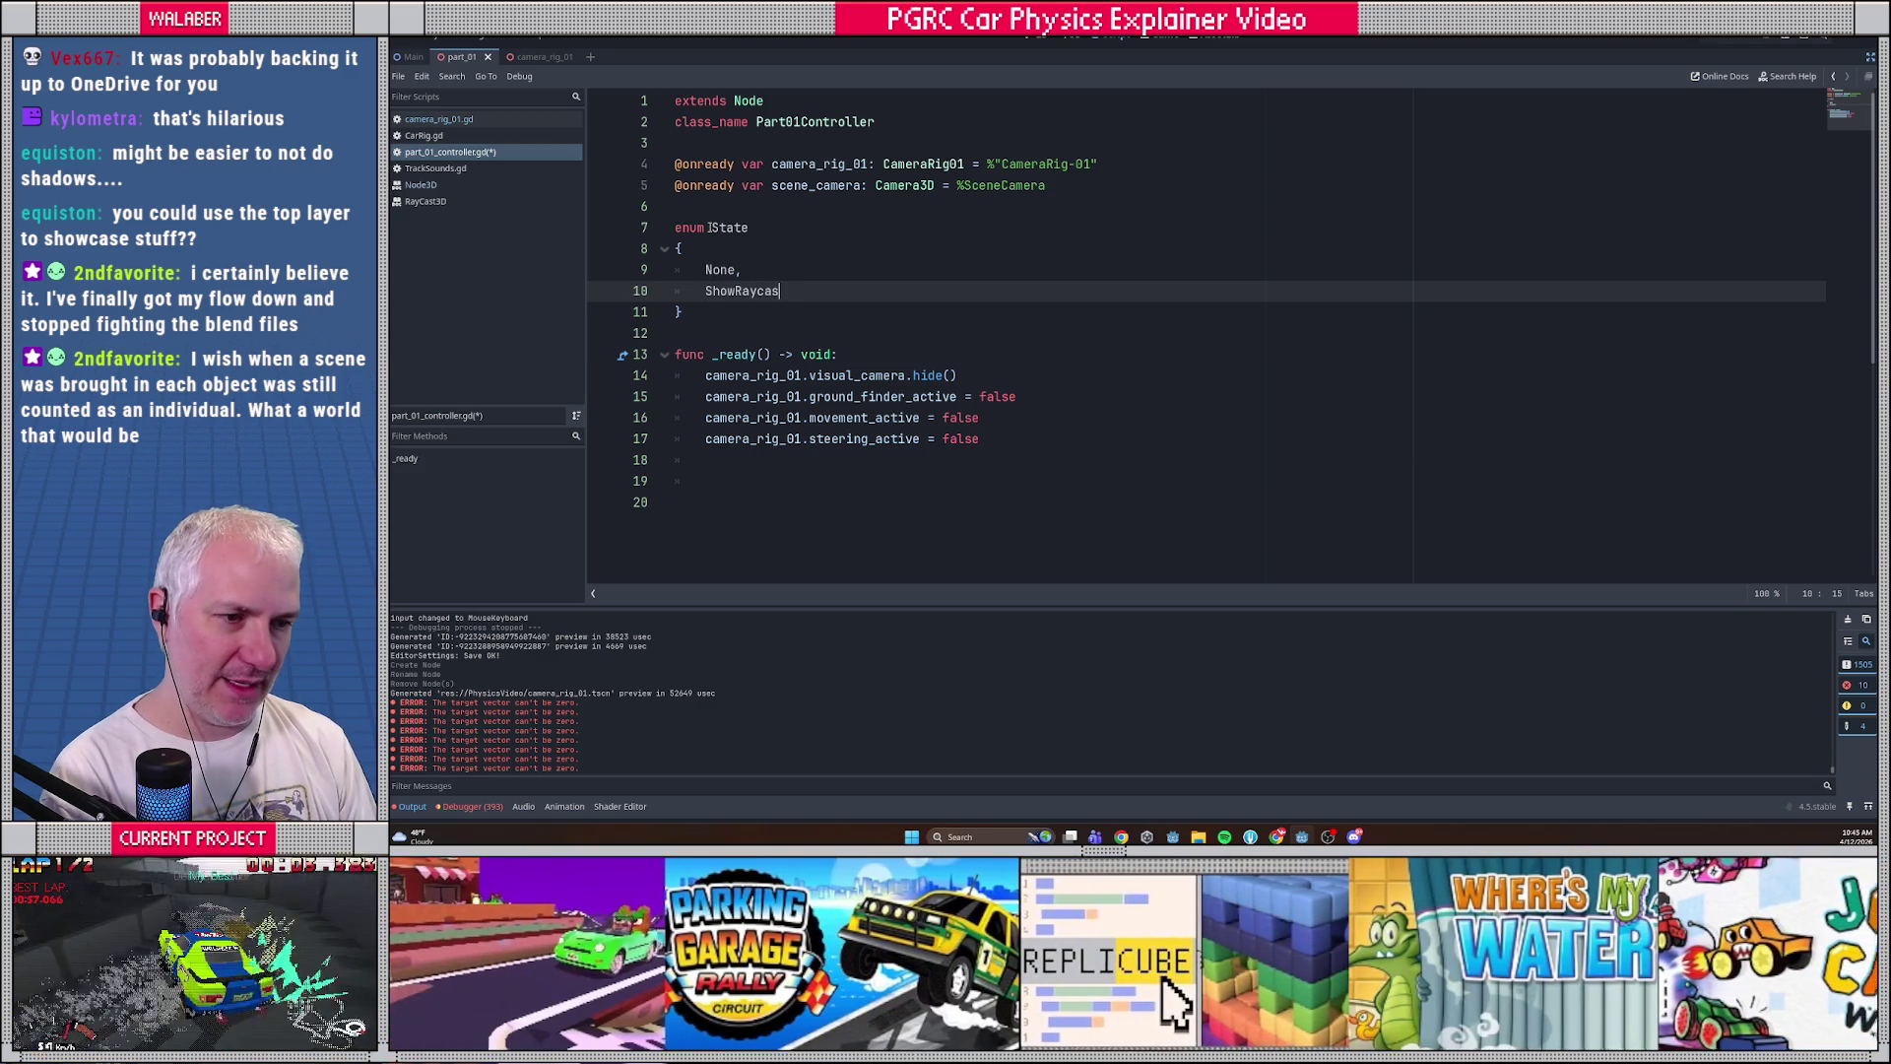
{"action": "type", "text": ","}
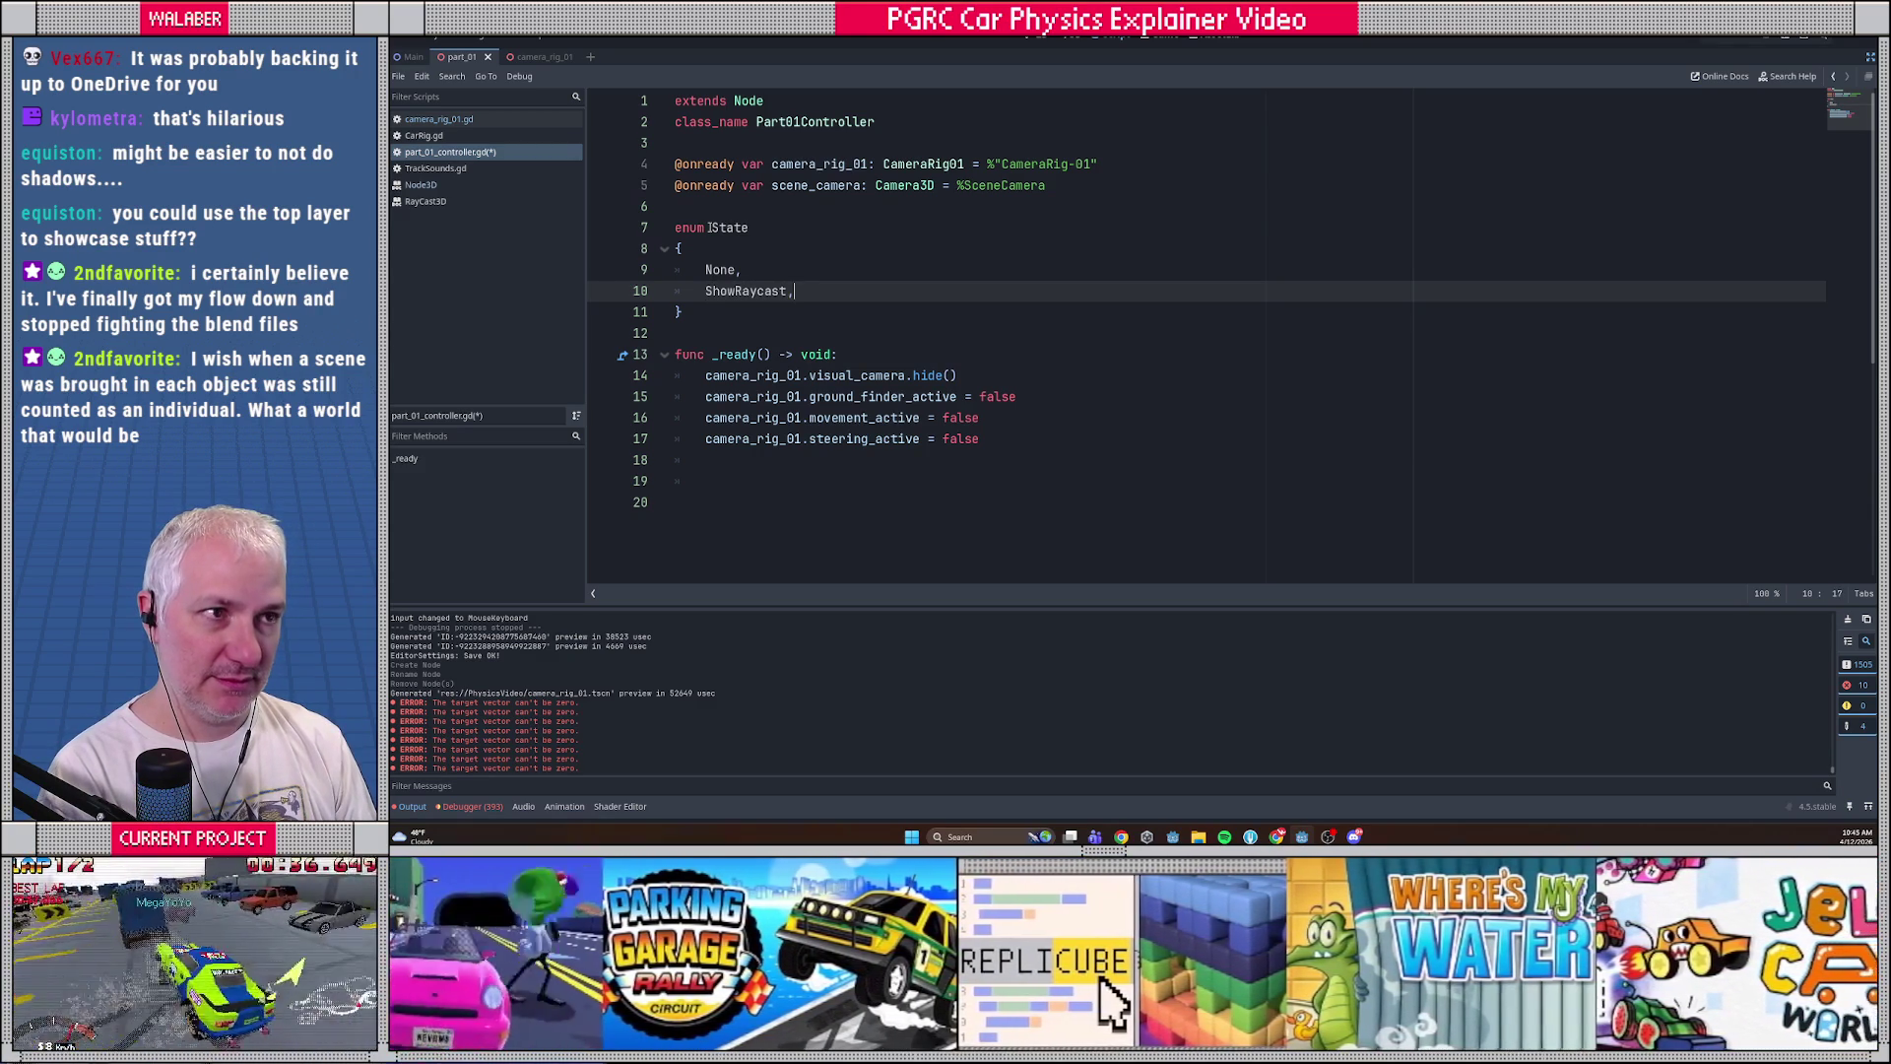
{"action": "key", "text": "Return"}
{"action": "type", "text": "Raycast"}
{"action": "key", "text": "BackSpace"}
{"action": "key", "text": "BackSpace"}
{"action": "key", "text": "BackSpace"}
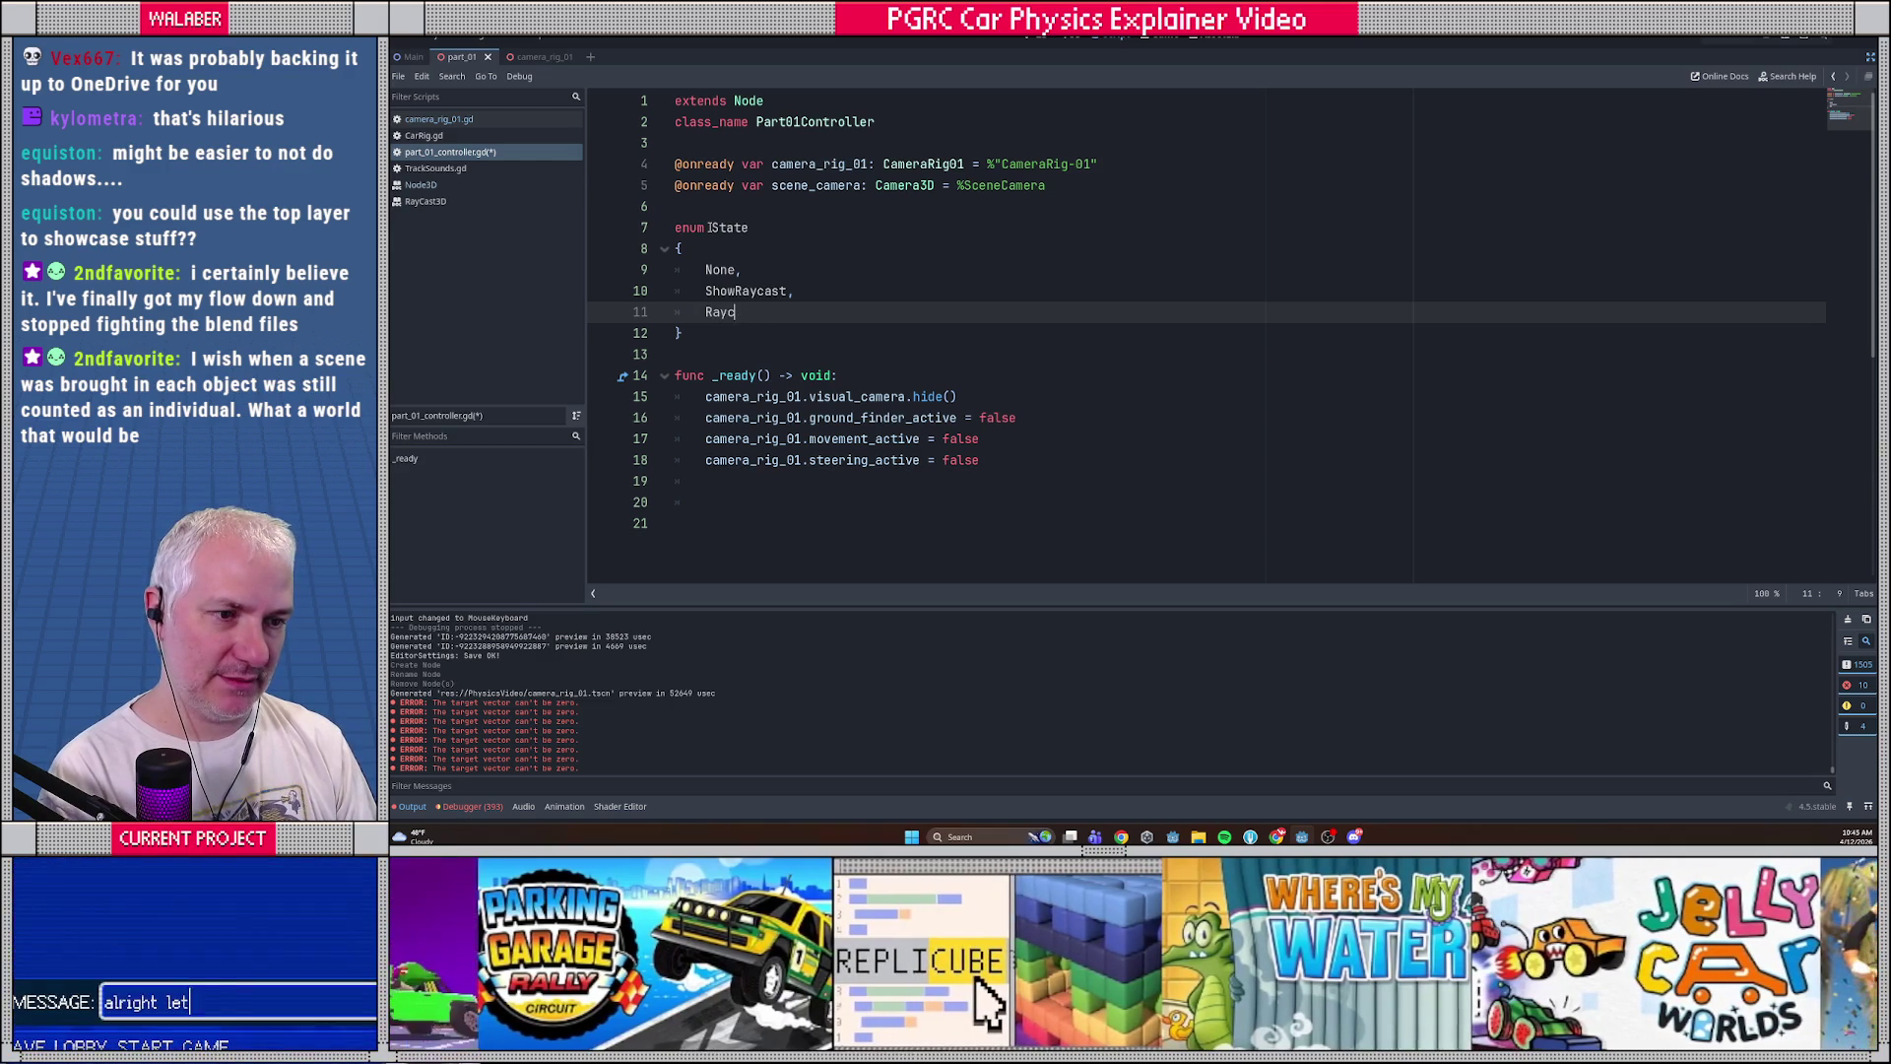
{"action": "type", "text": "astActive"}
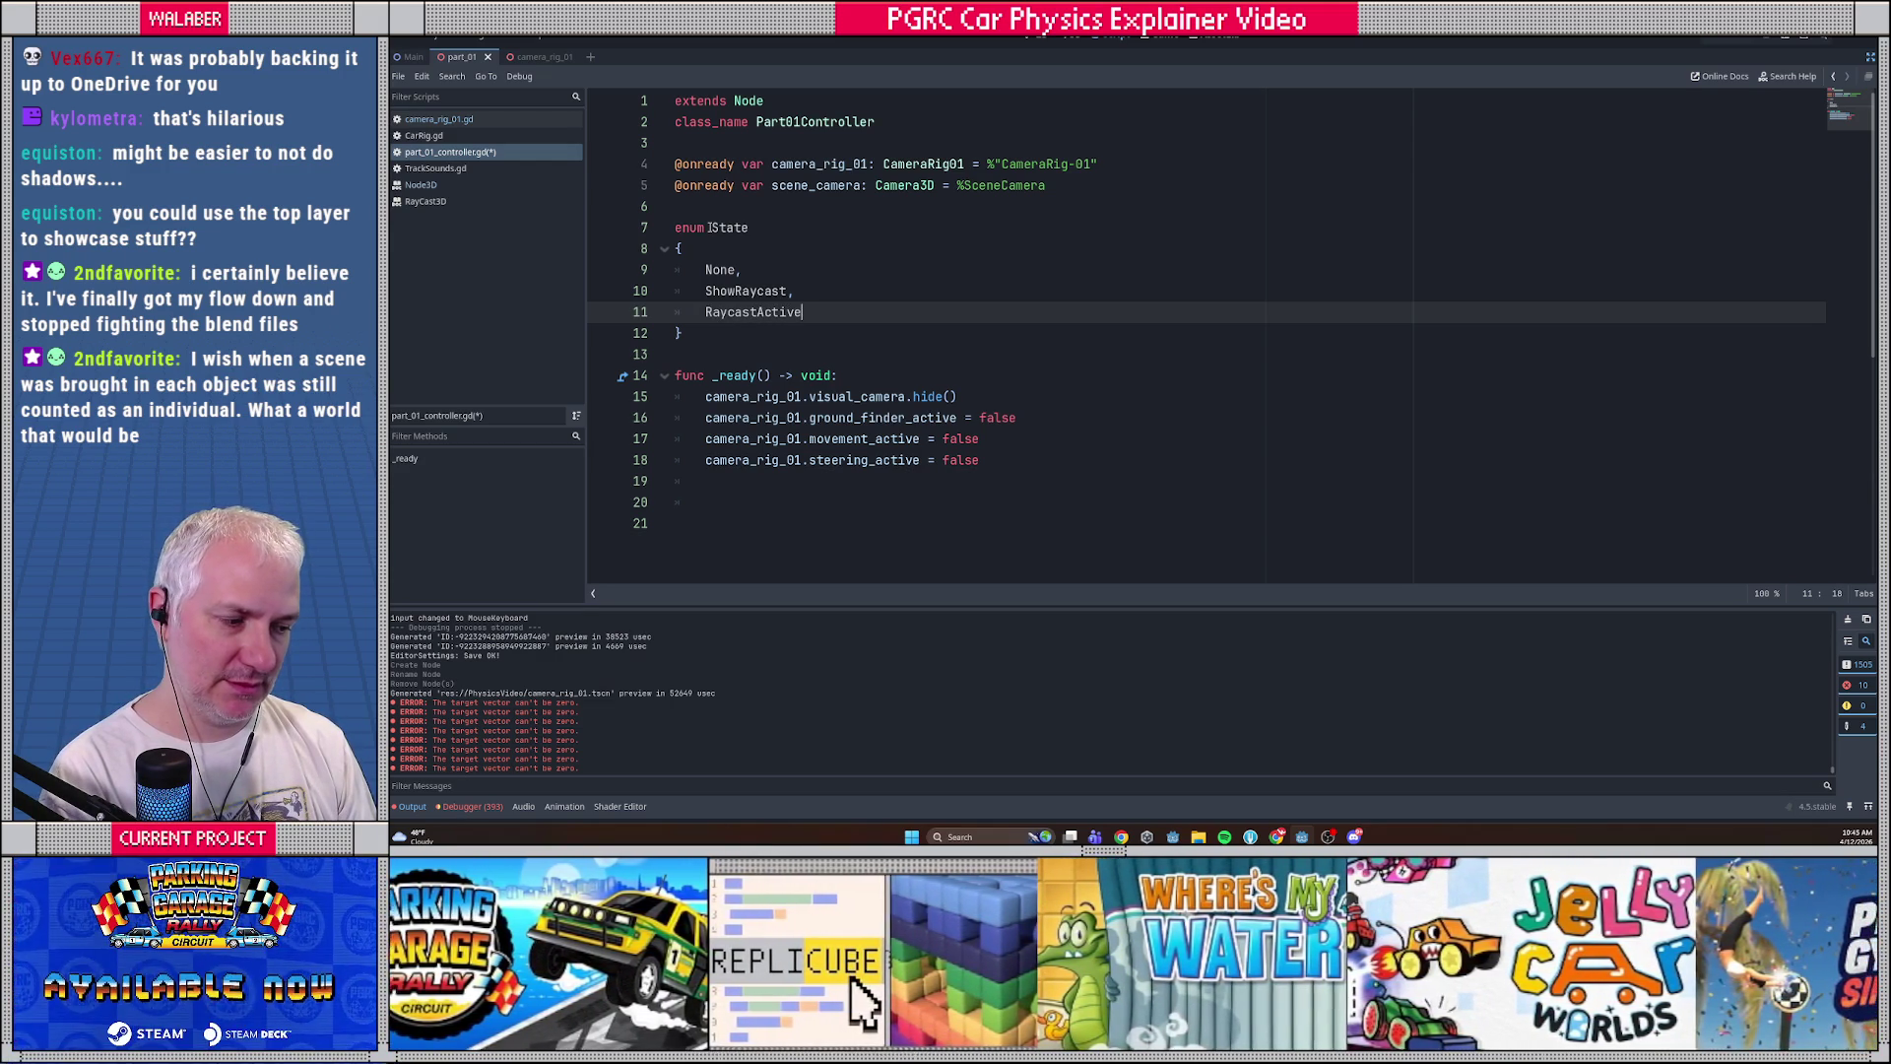
{"action": "key", "text": "alt+Tab"}
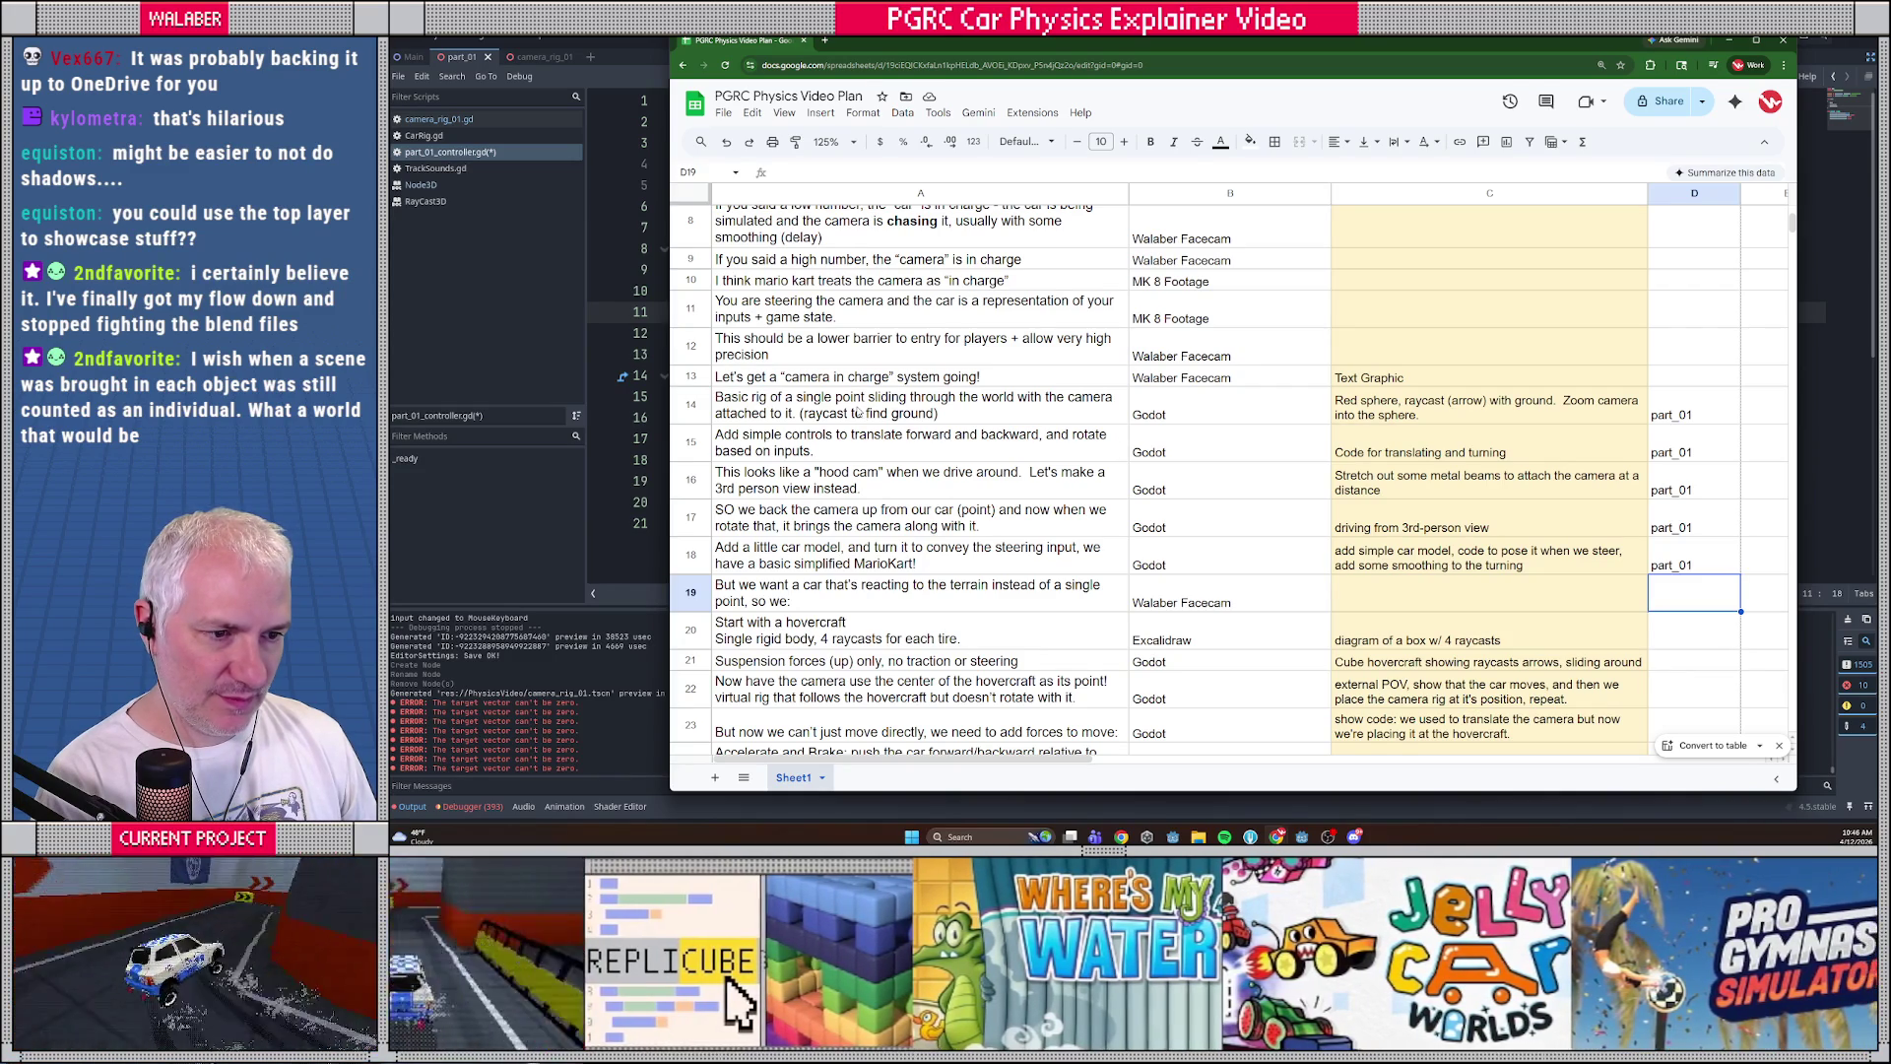
Read plan cell A14 about the single-point camera rig, then return to the Godot script
{"action": "left_click", "coordinate": [860, 413]}
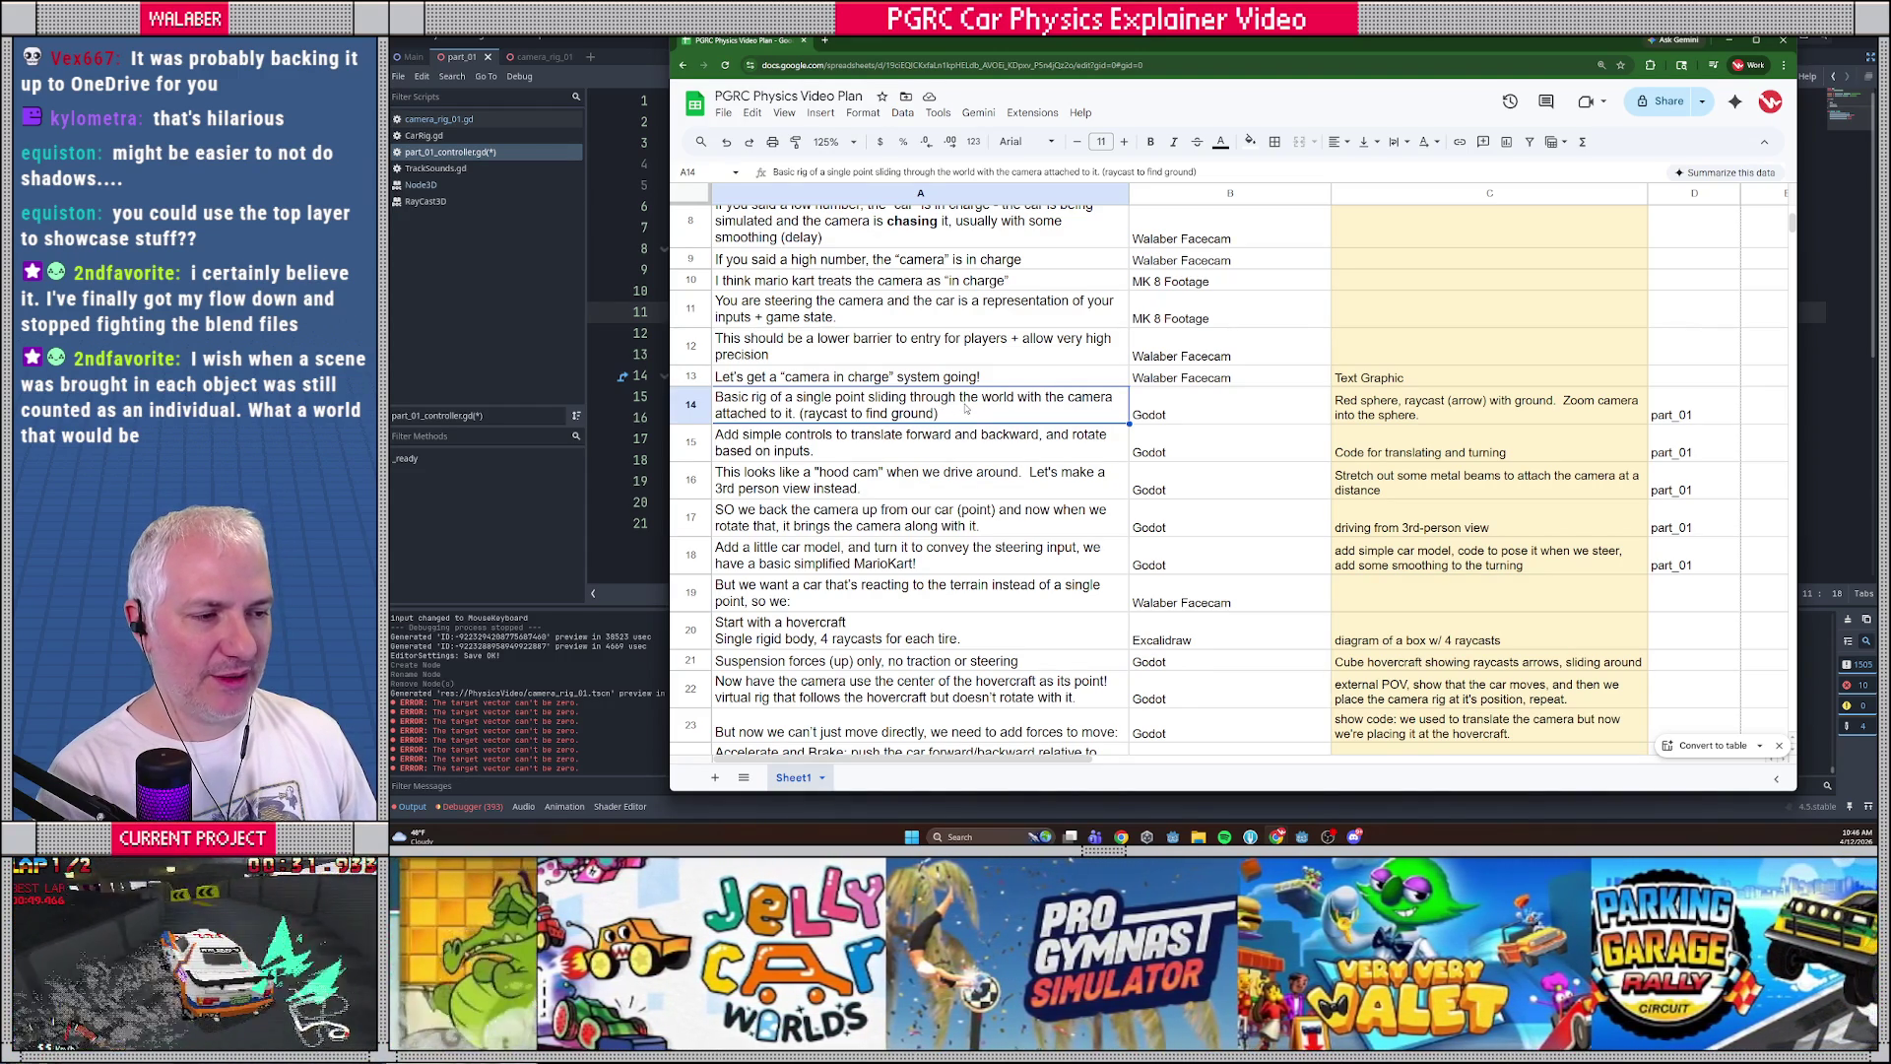
{"action": "key", "text": "alt+Tab"}
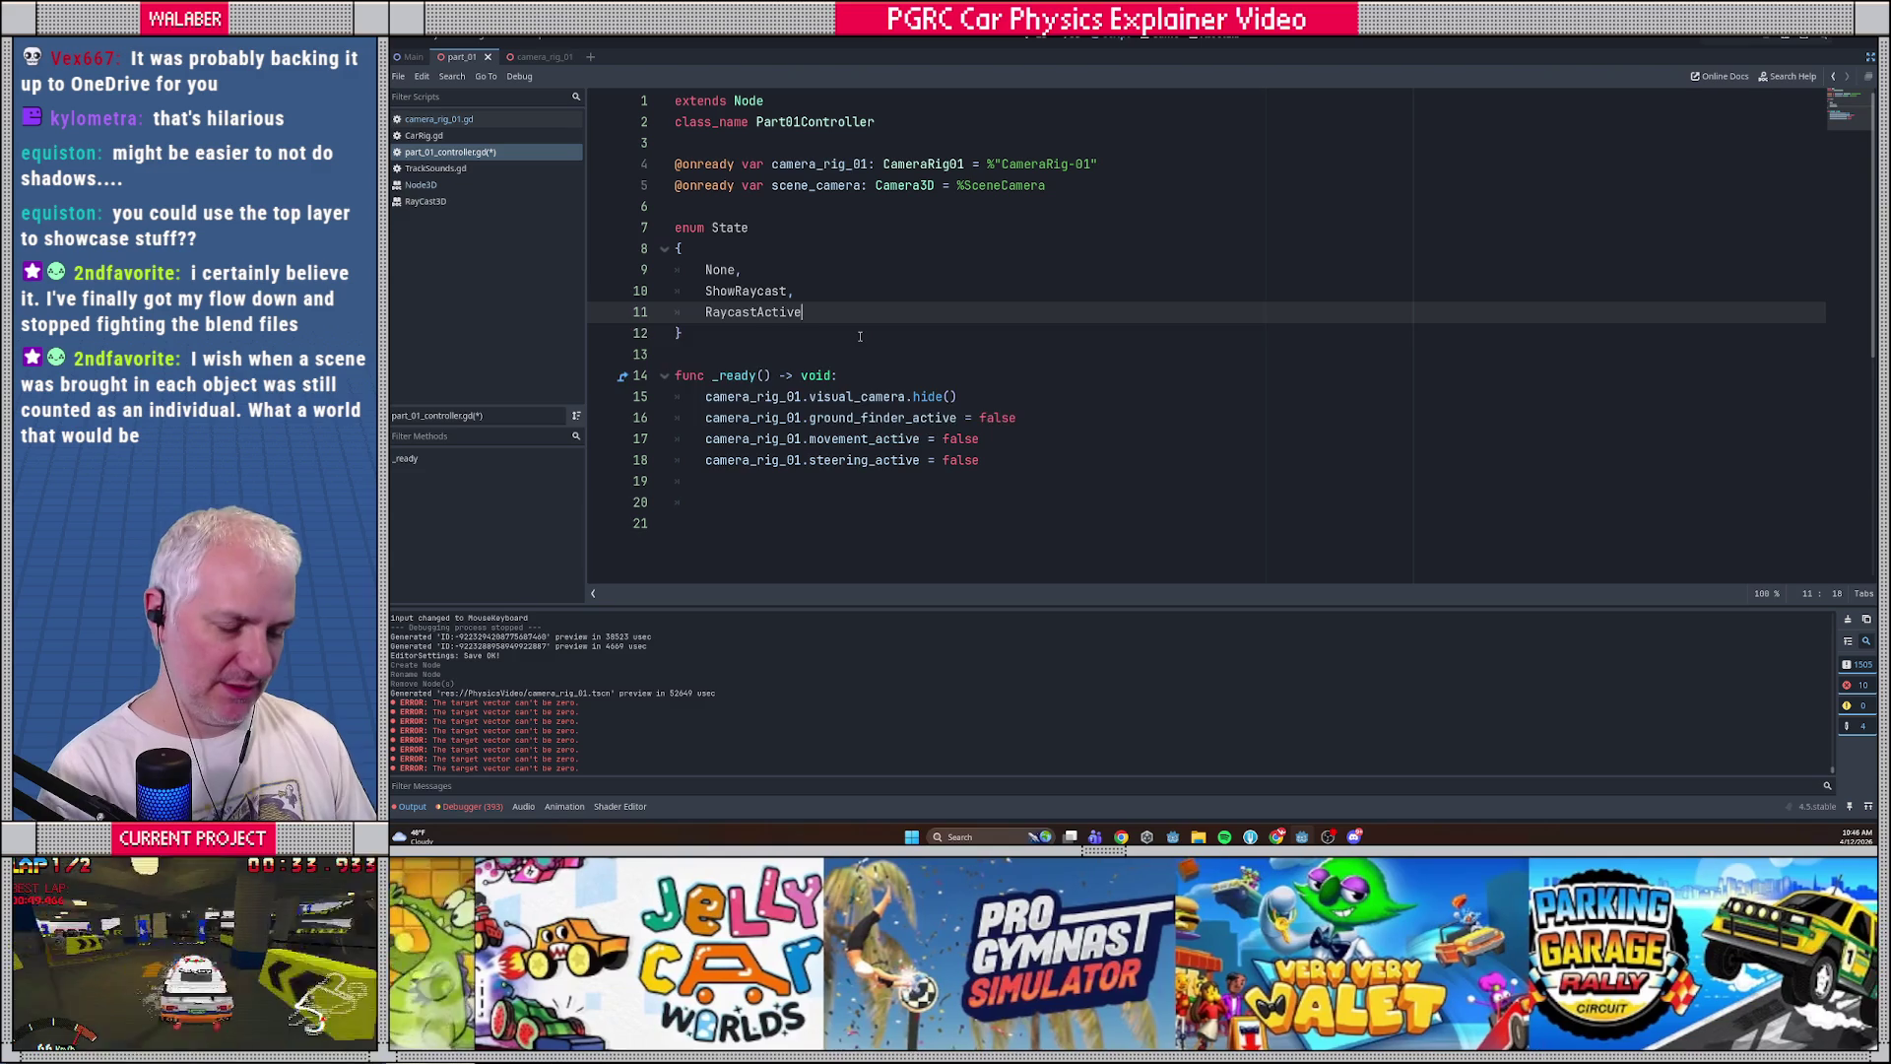
Add CameraAtPoint and PointPOV entries to the State enum after checking the plan's forward/backward step
{"action": "key", "text": "Return"}
{"action": "type", "text": "Camera"}
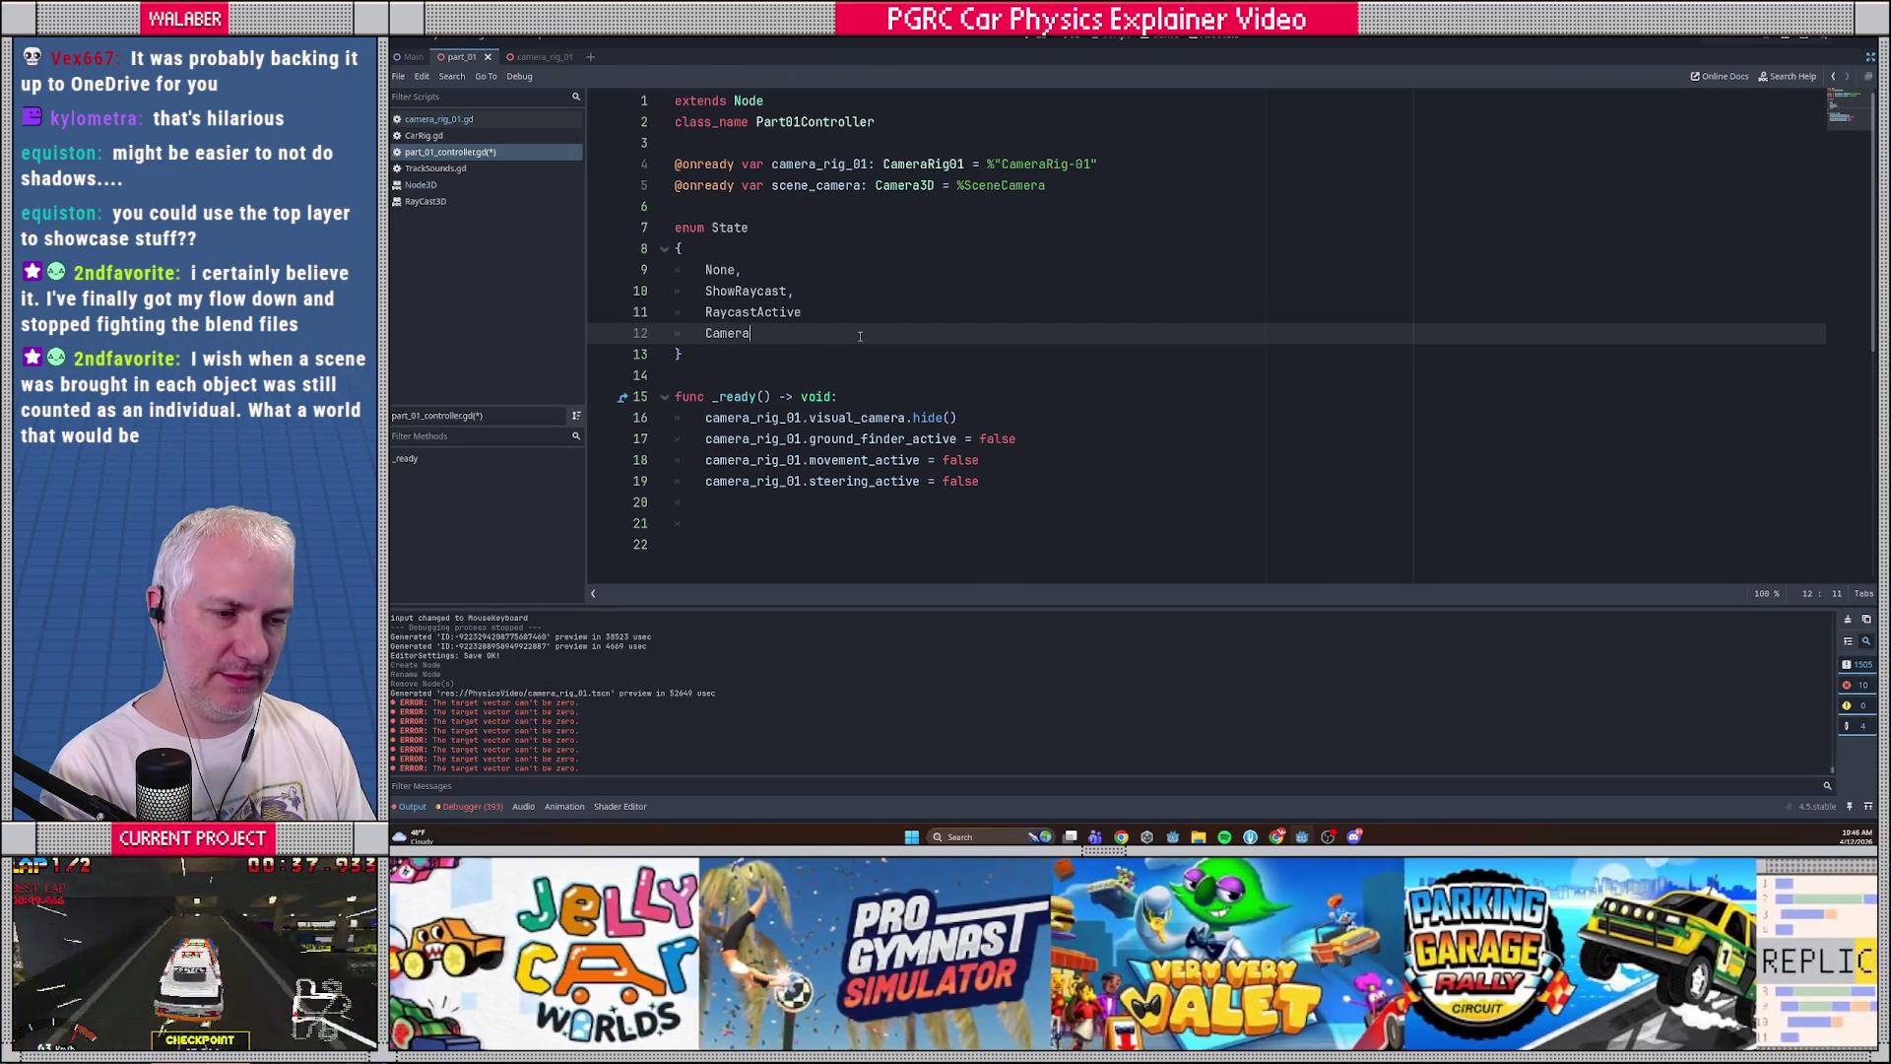
{"action": "type", "text": "AtPo"}
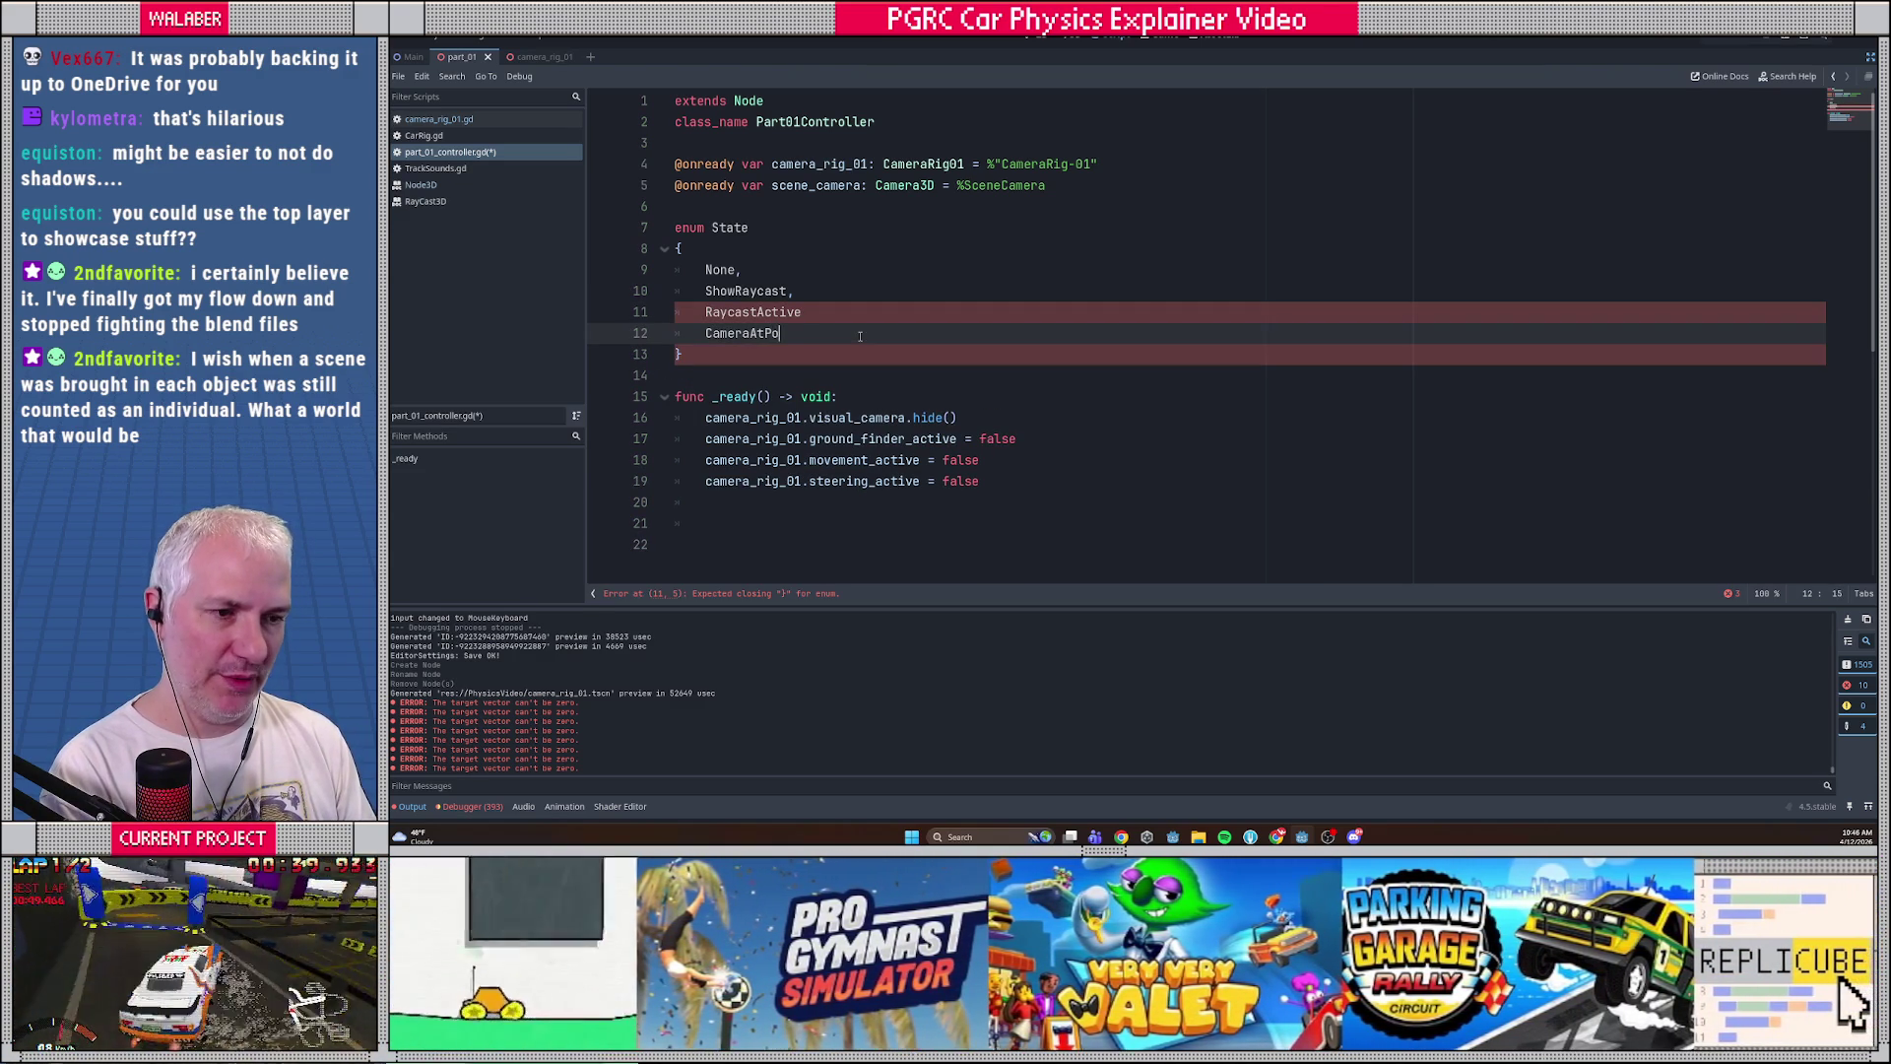
{"action": "type", "text": "int,"}
{"action": "key", "text": "alt+Tab"}
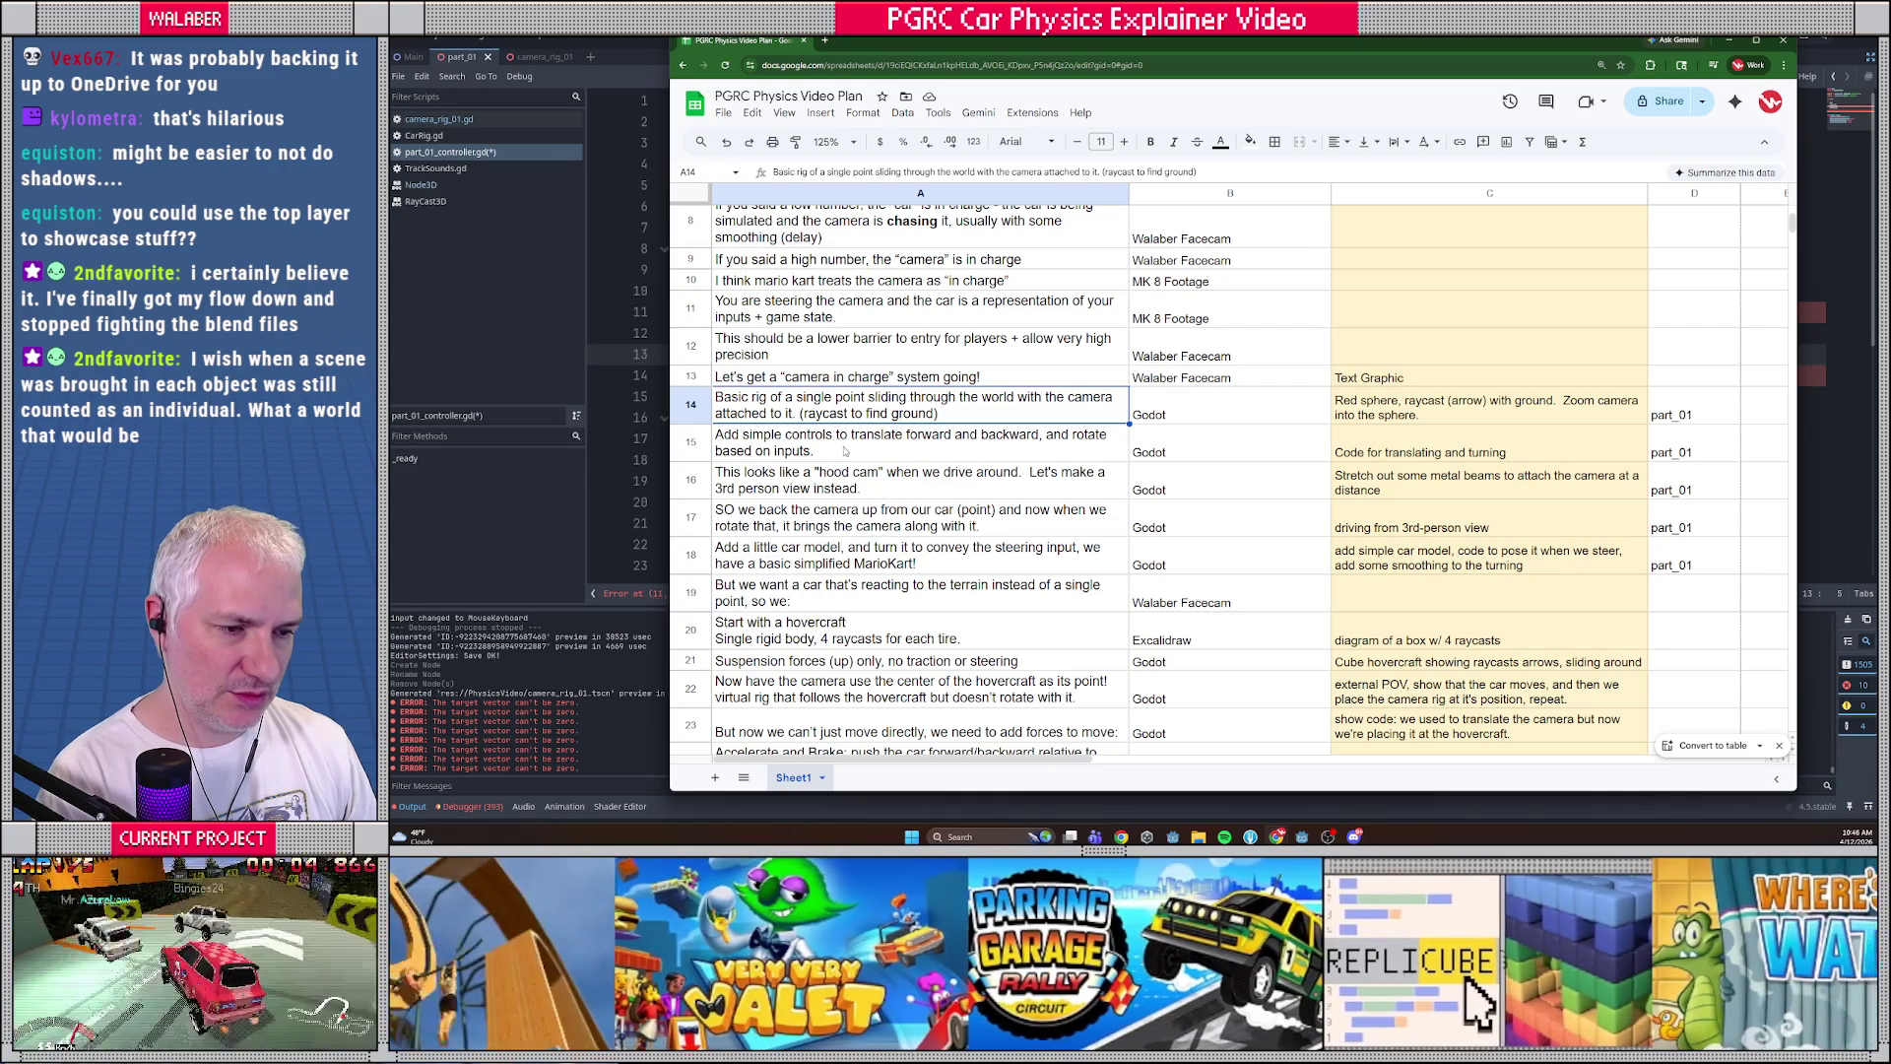
{"action": "left_click", "coordinate": [844, 450]}
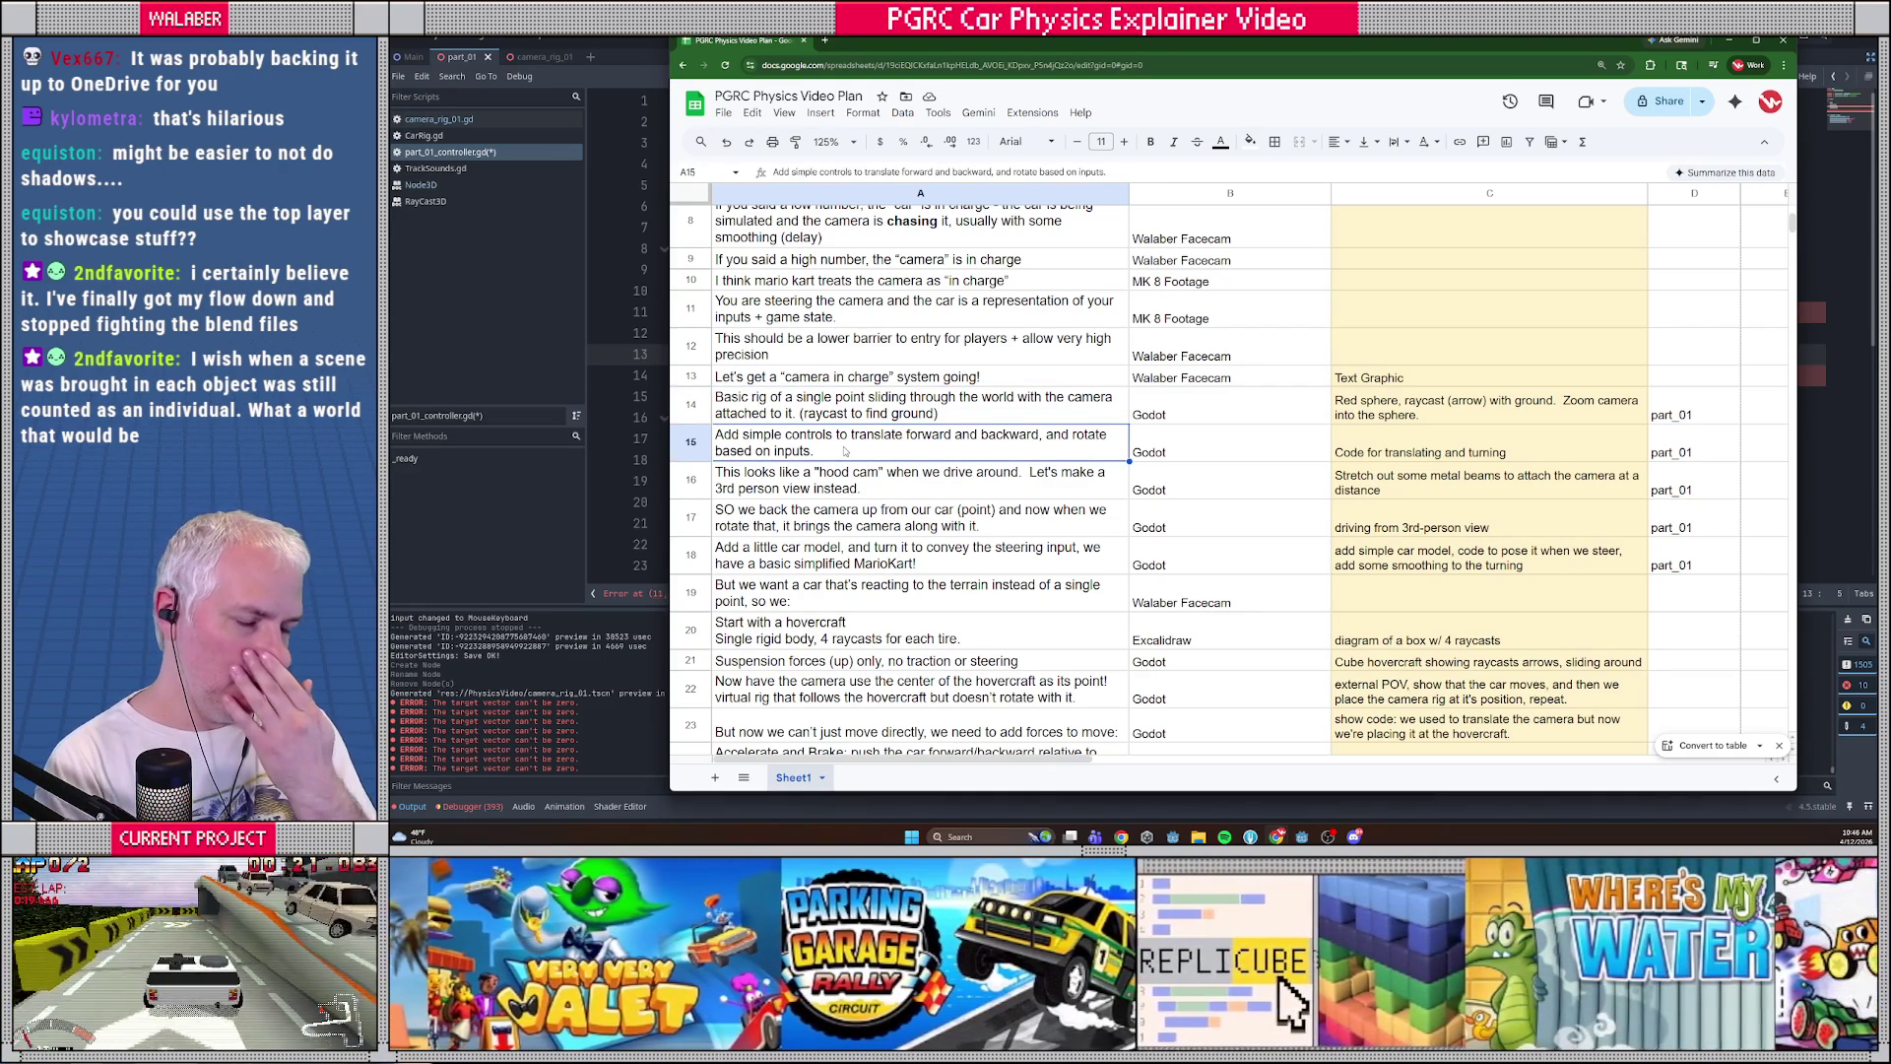
{"action": "key", "text": "alt+Tab"}
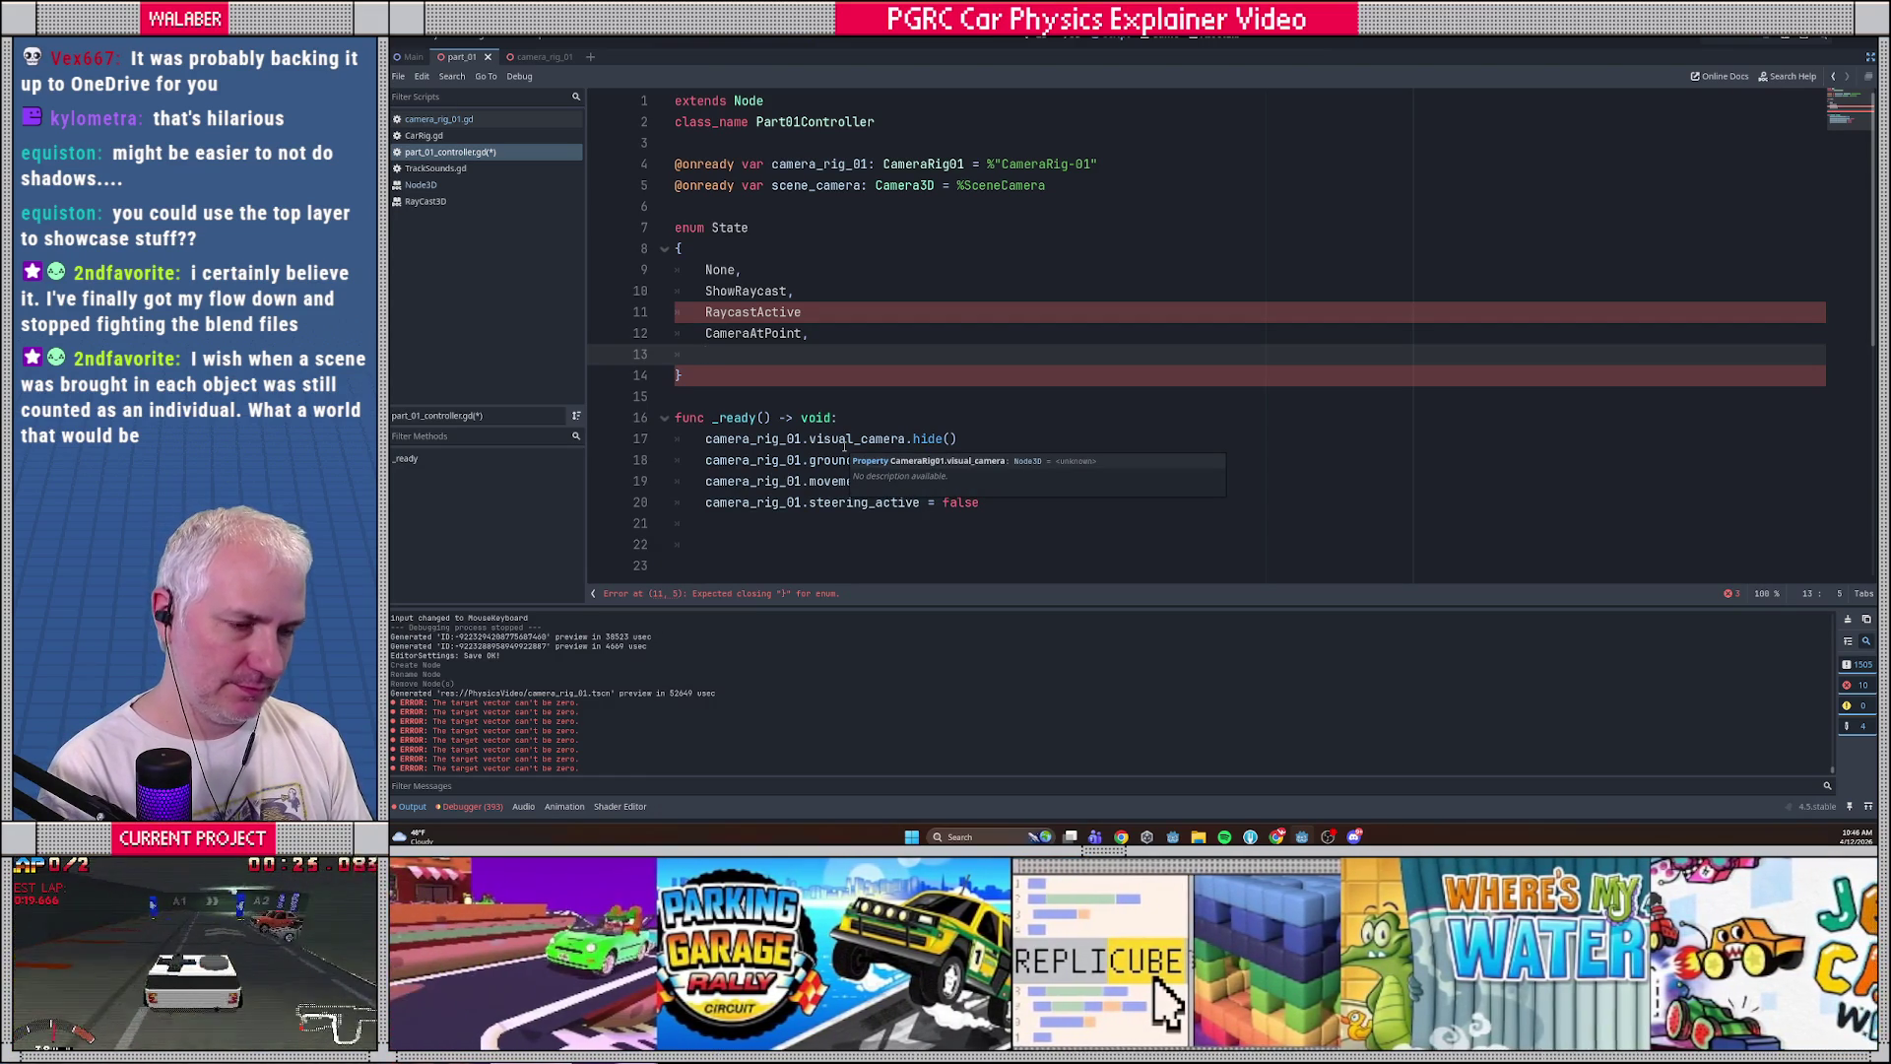
{"action": "type", "text": "PointP"}
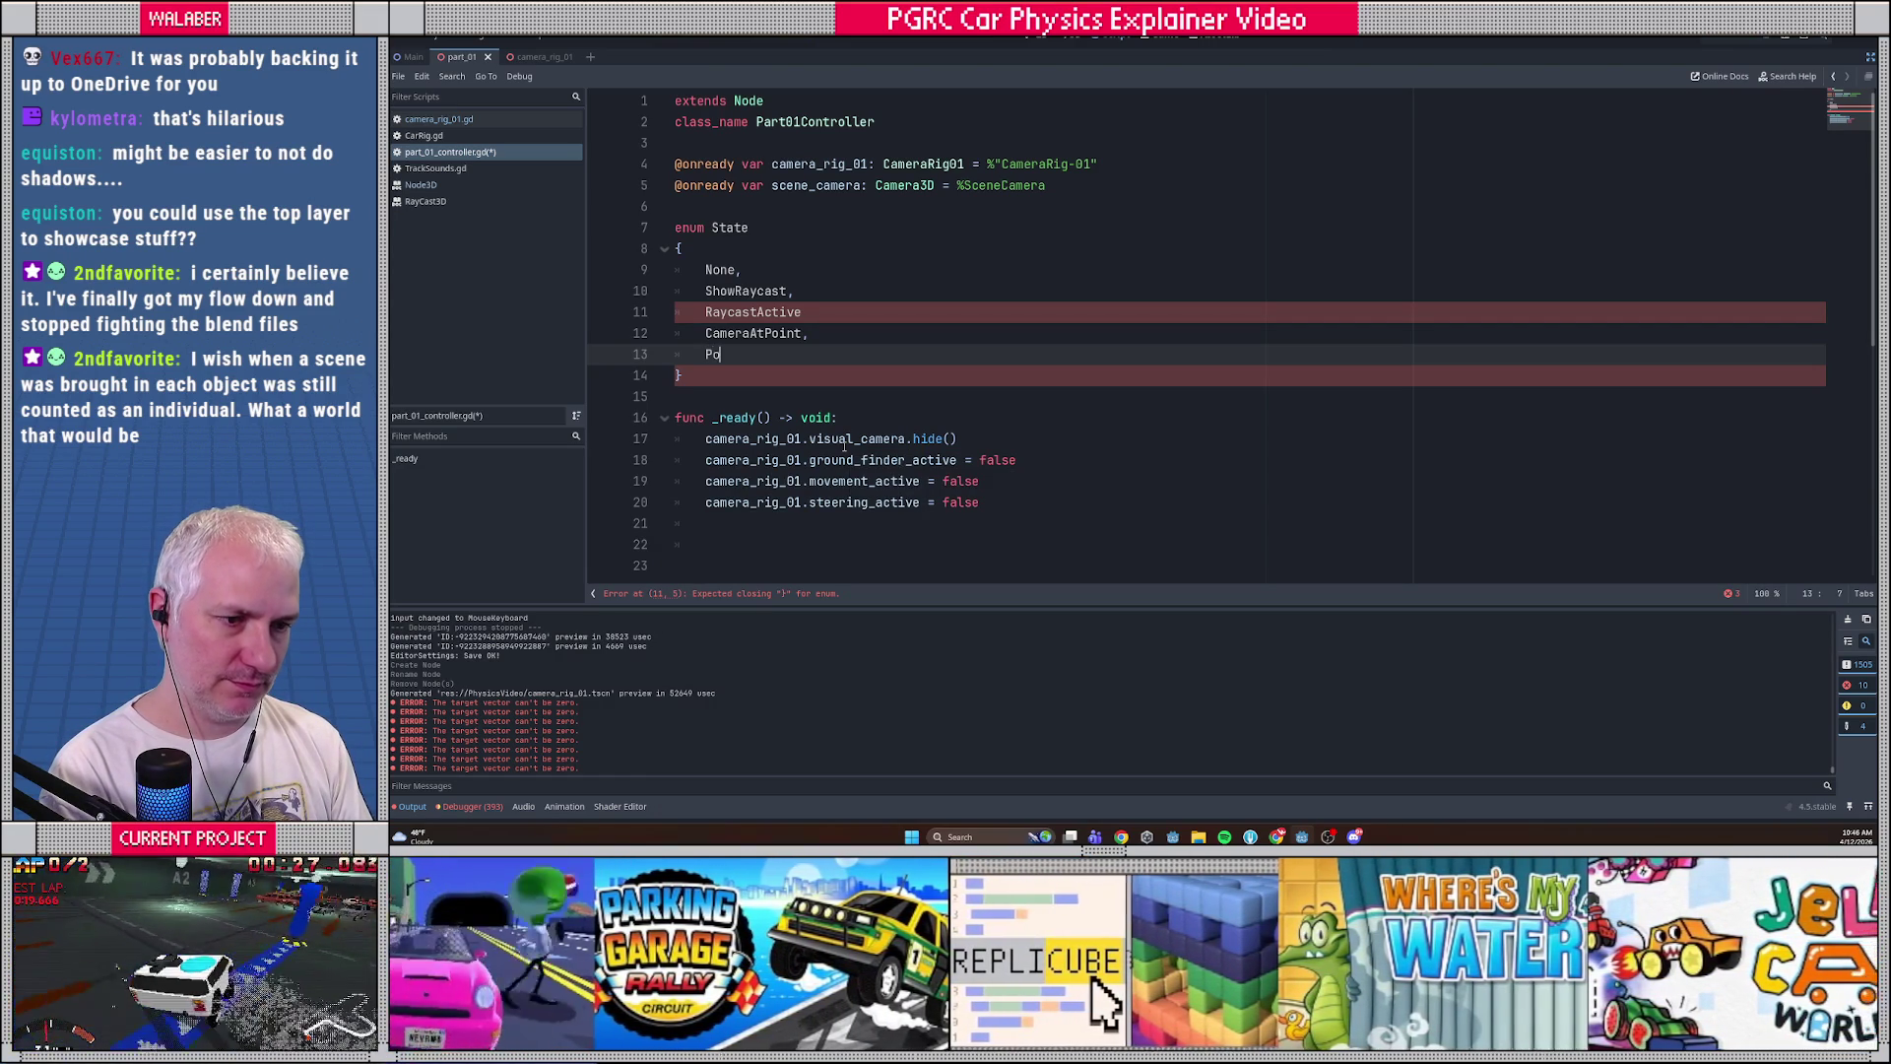
{"action": "type", "text": "OV"}
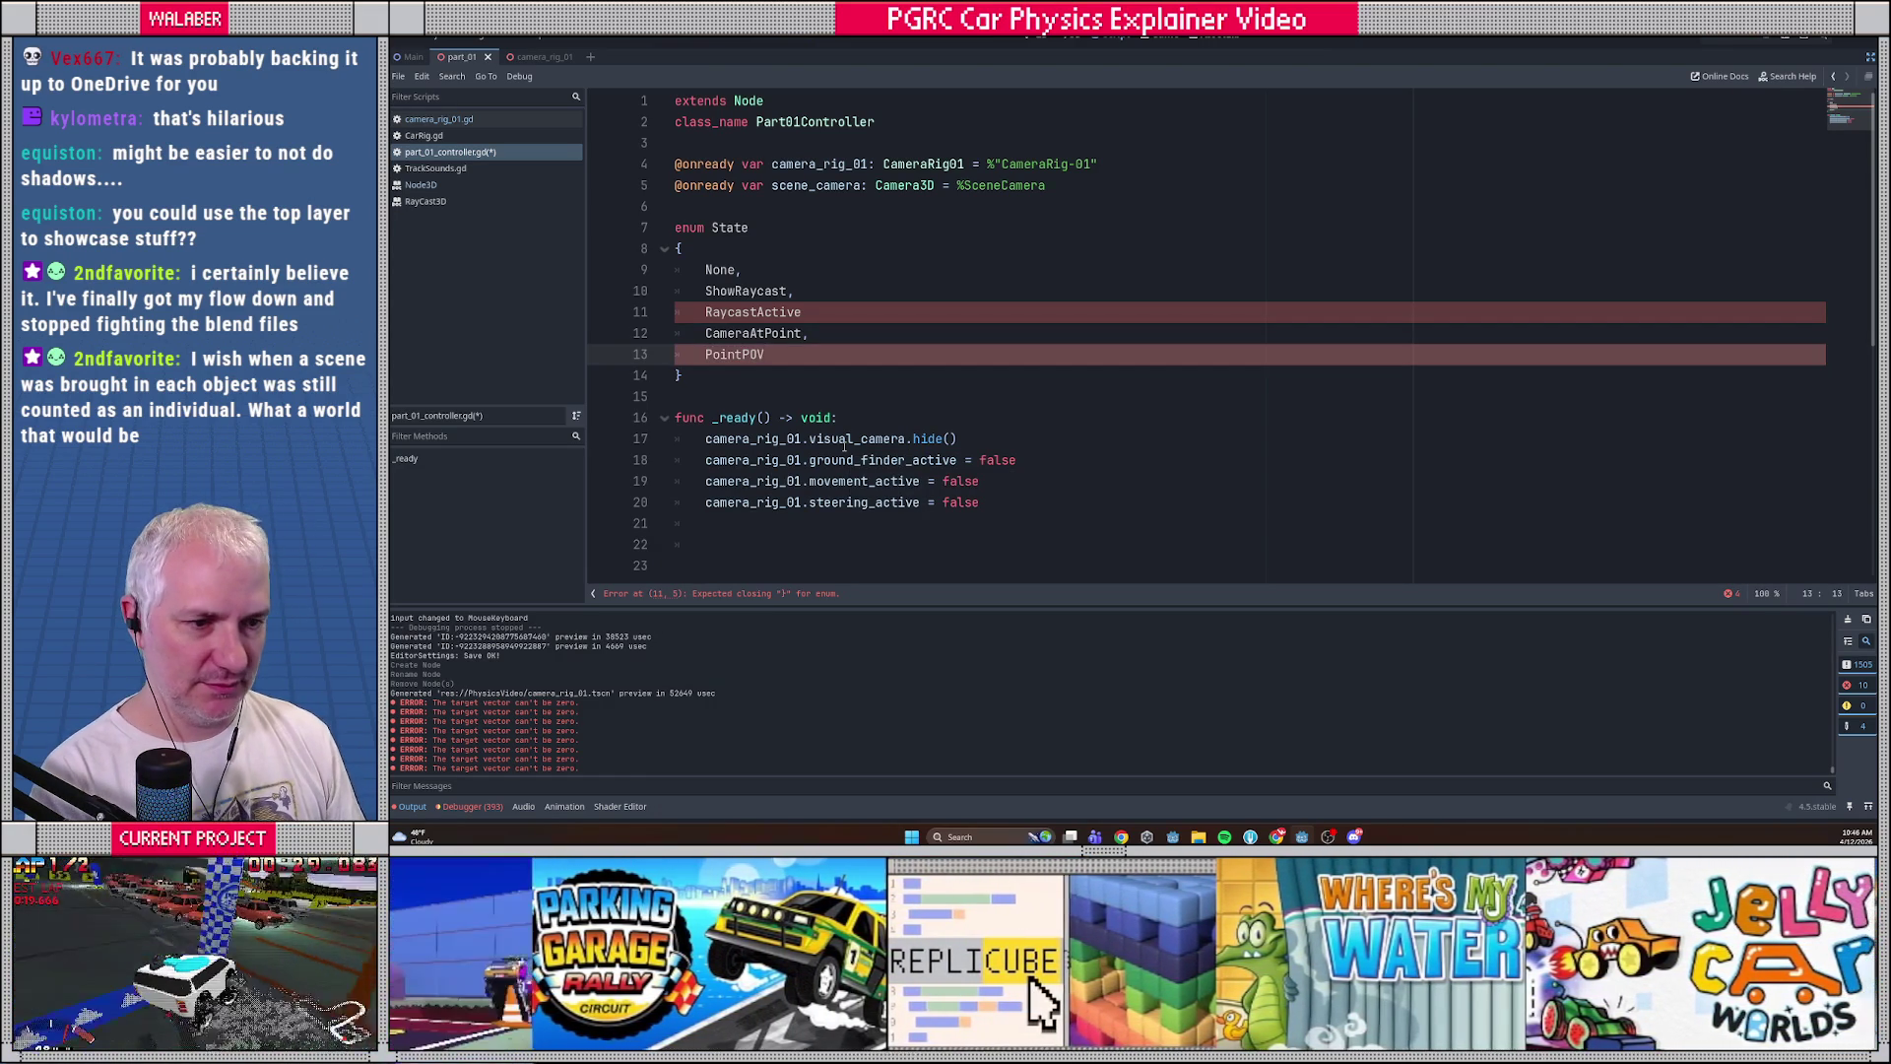
Add the missing comma after RaycastActive and start declaring var _state := State.None
{"action": "left_click", "coordinate": [814, 312]}
{"action": "type", "text": ","}
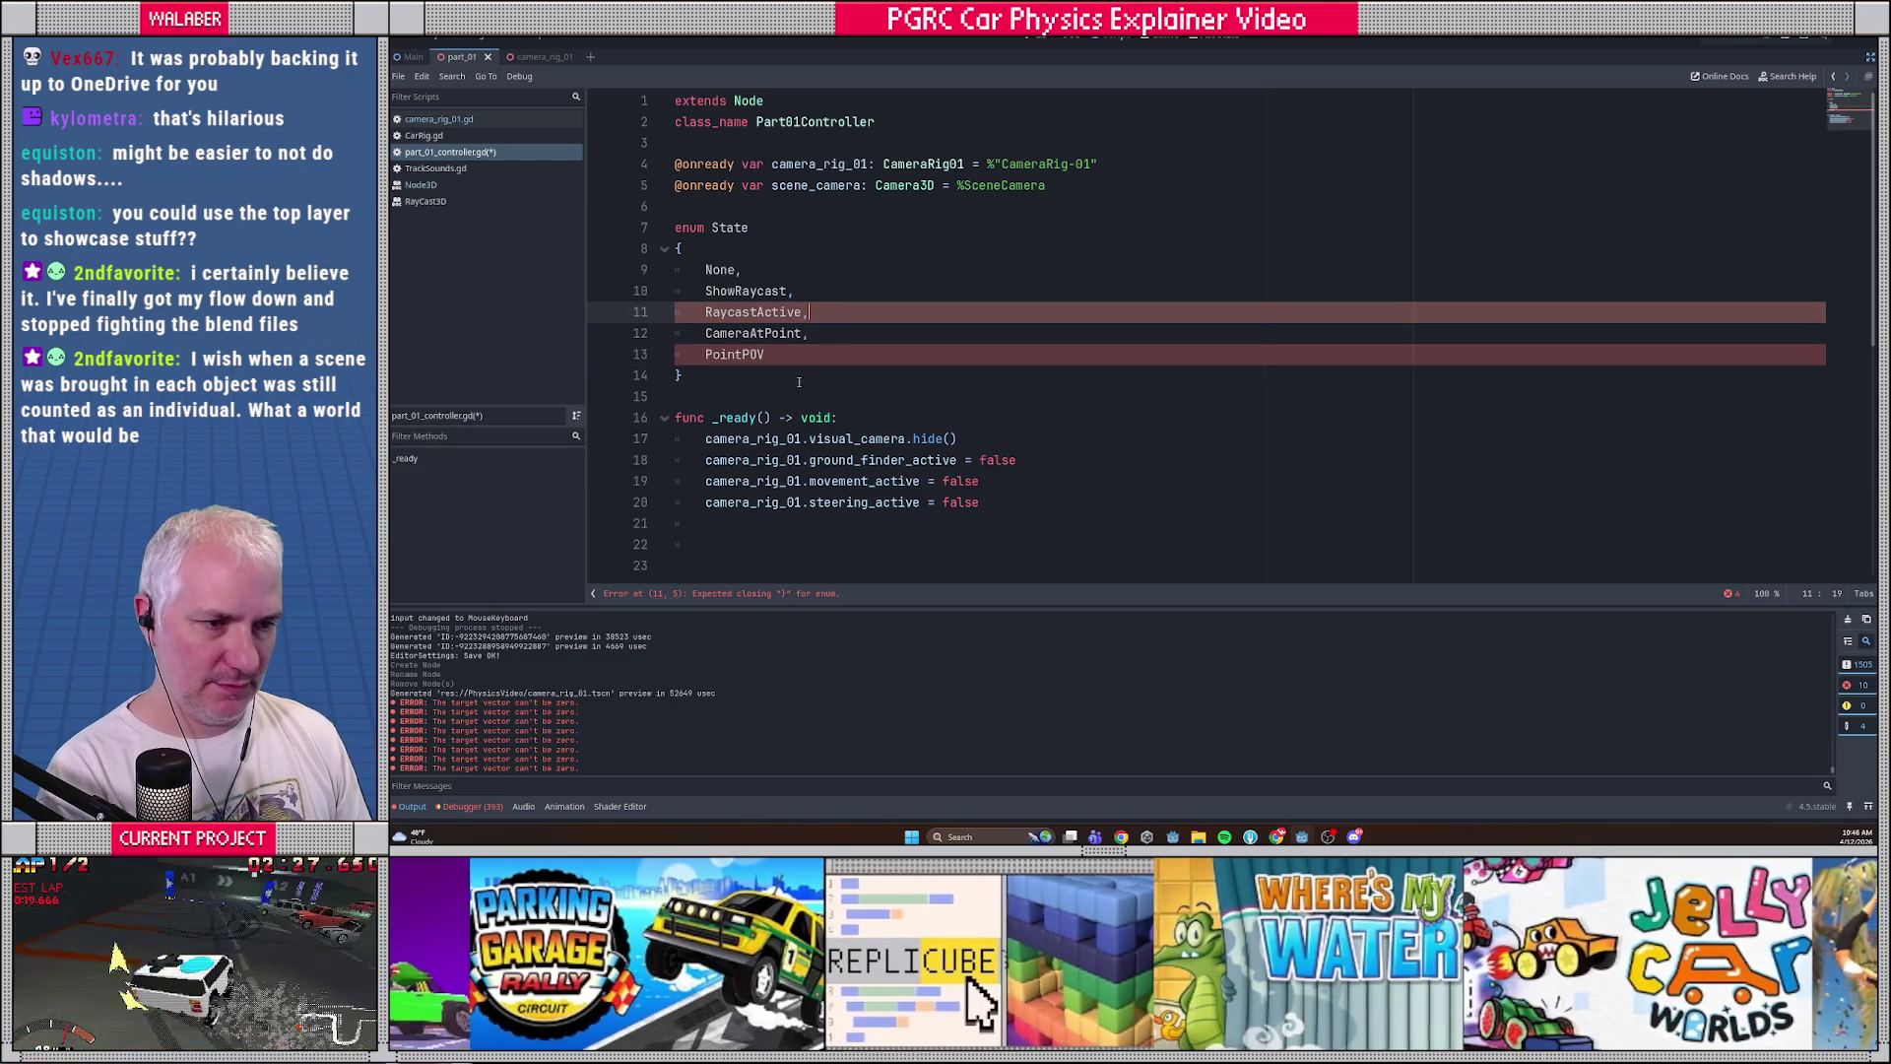
{"action": "left_click", "coordinate": [733, 382]}
{"action": "key", "text": "Return"}
{"action": "key", "text": "Return"}
{"action": "type", "text": "var _state := St"}
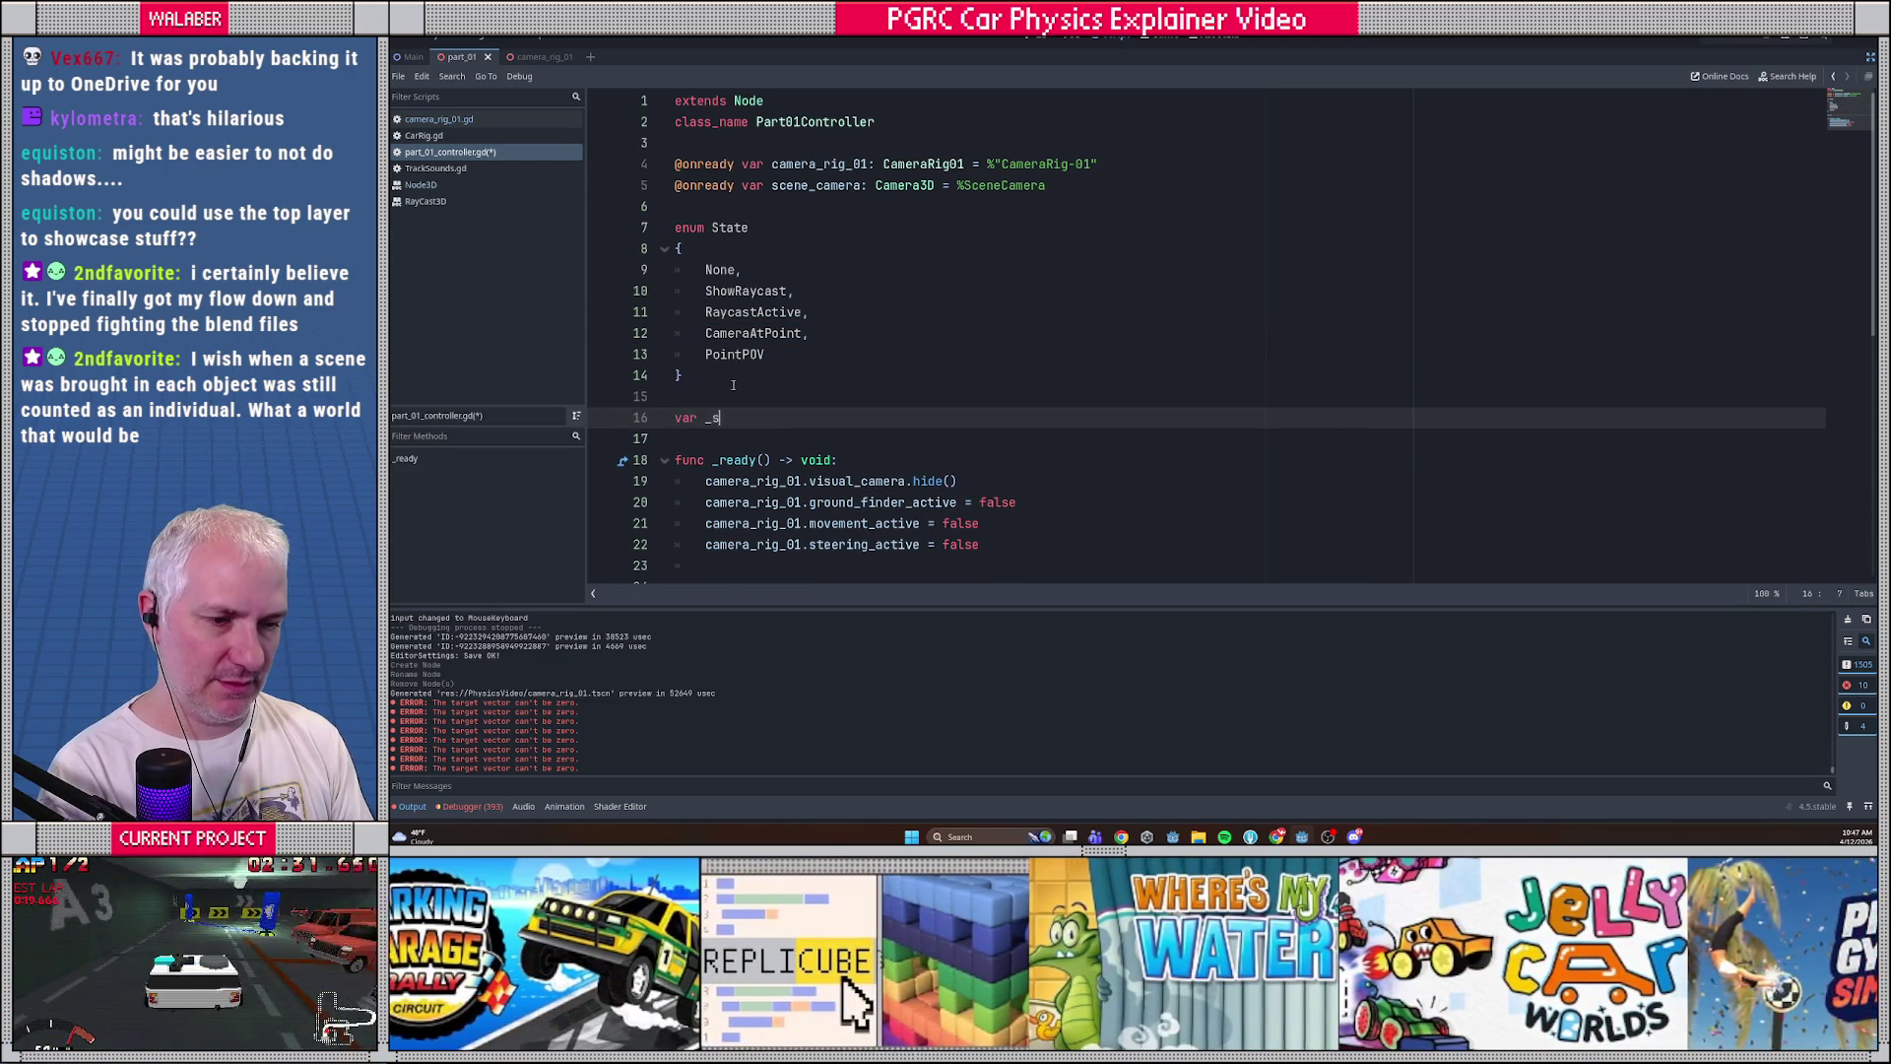
{"action": "type", "text": "ate.None"}
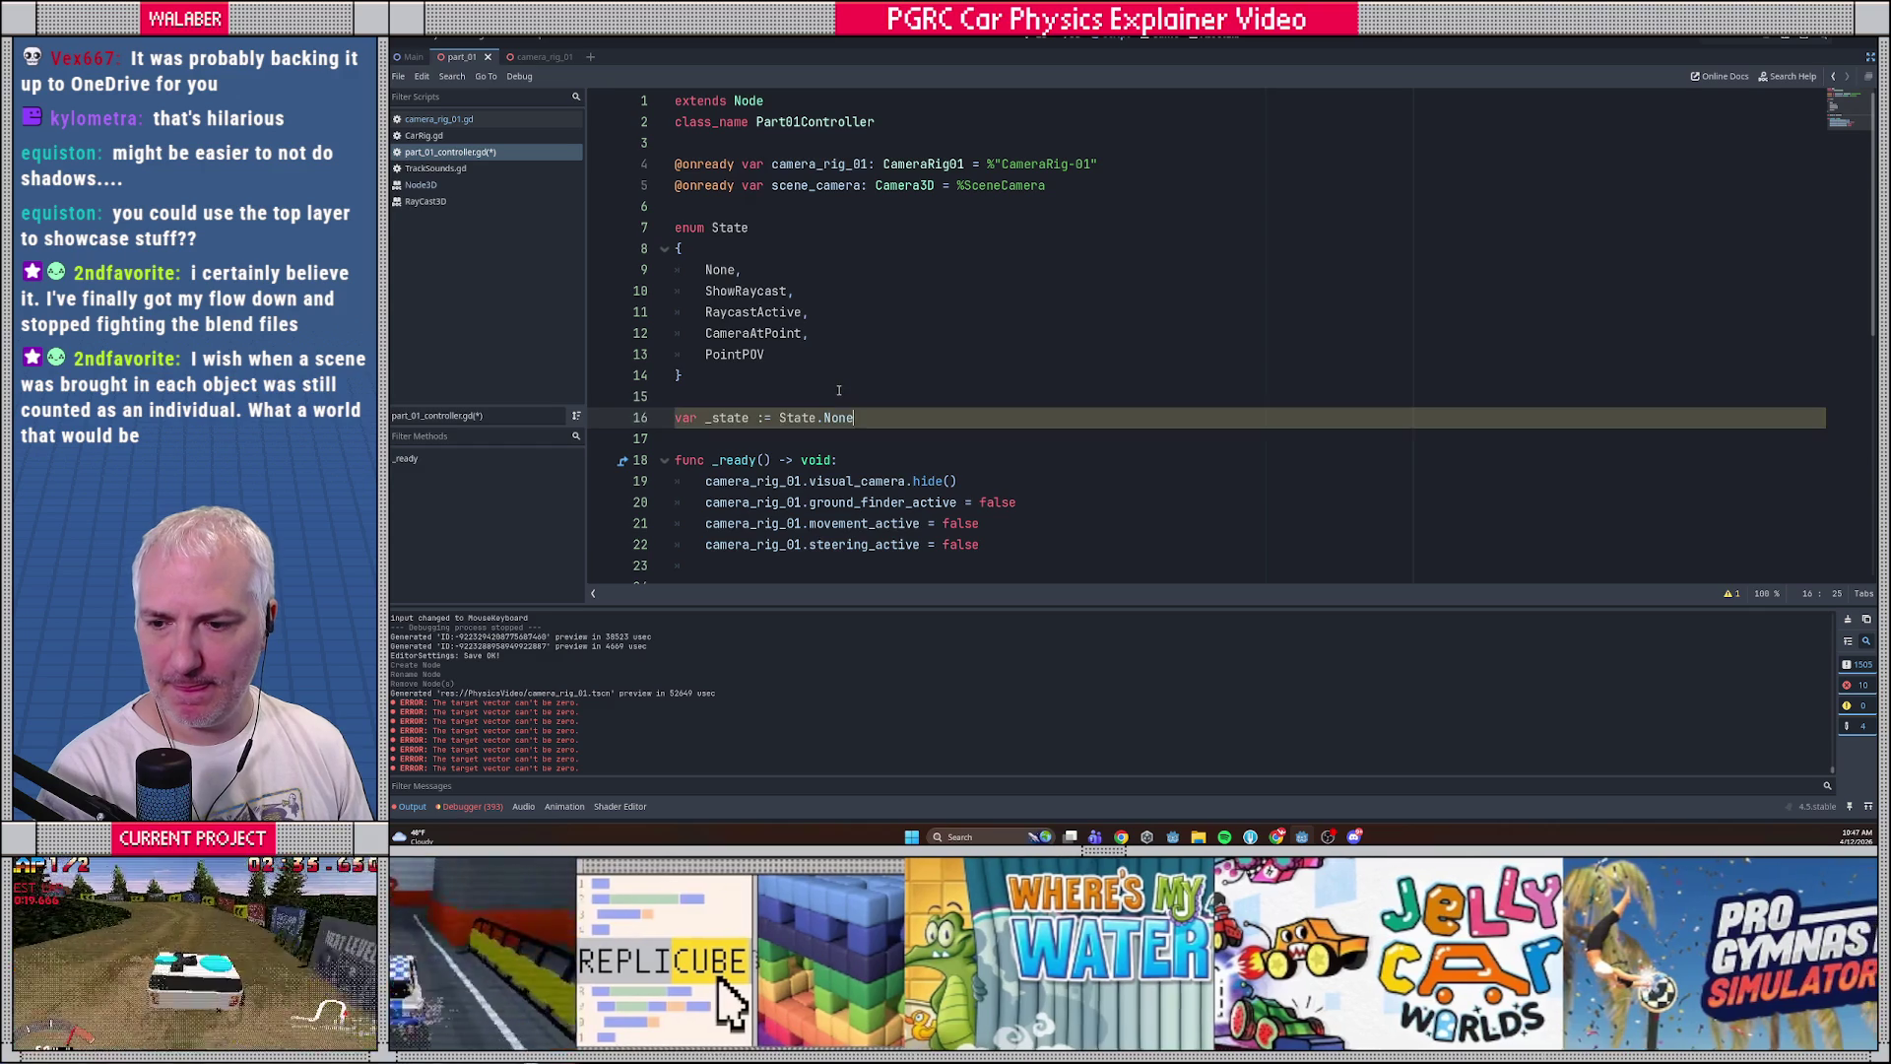
Add a func _input handler below _ready that casts event to InputEventKey as k
{"action": "scroll", "coordinate": [823, 387], "scroll_direction": "down", "scroll_amount": 2}
{"action": "left_click", "coordinate": [784, 446]}
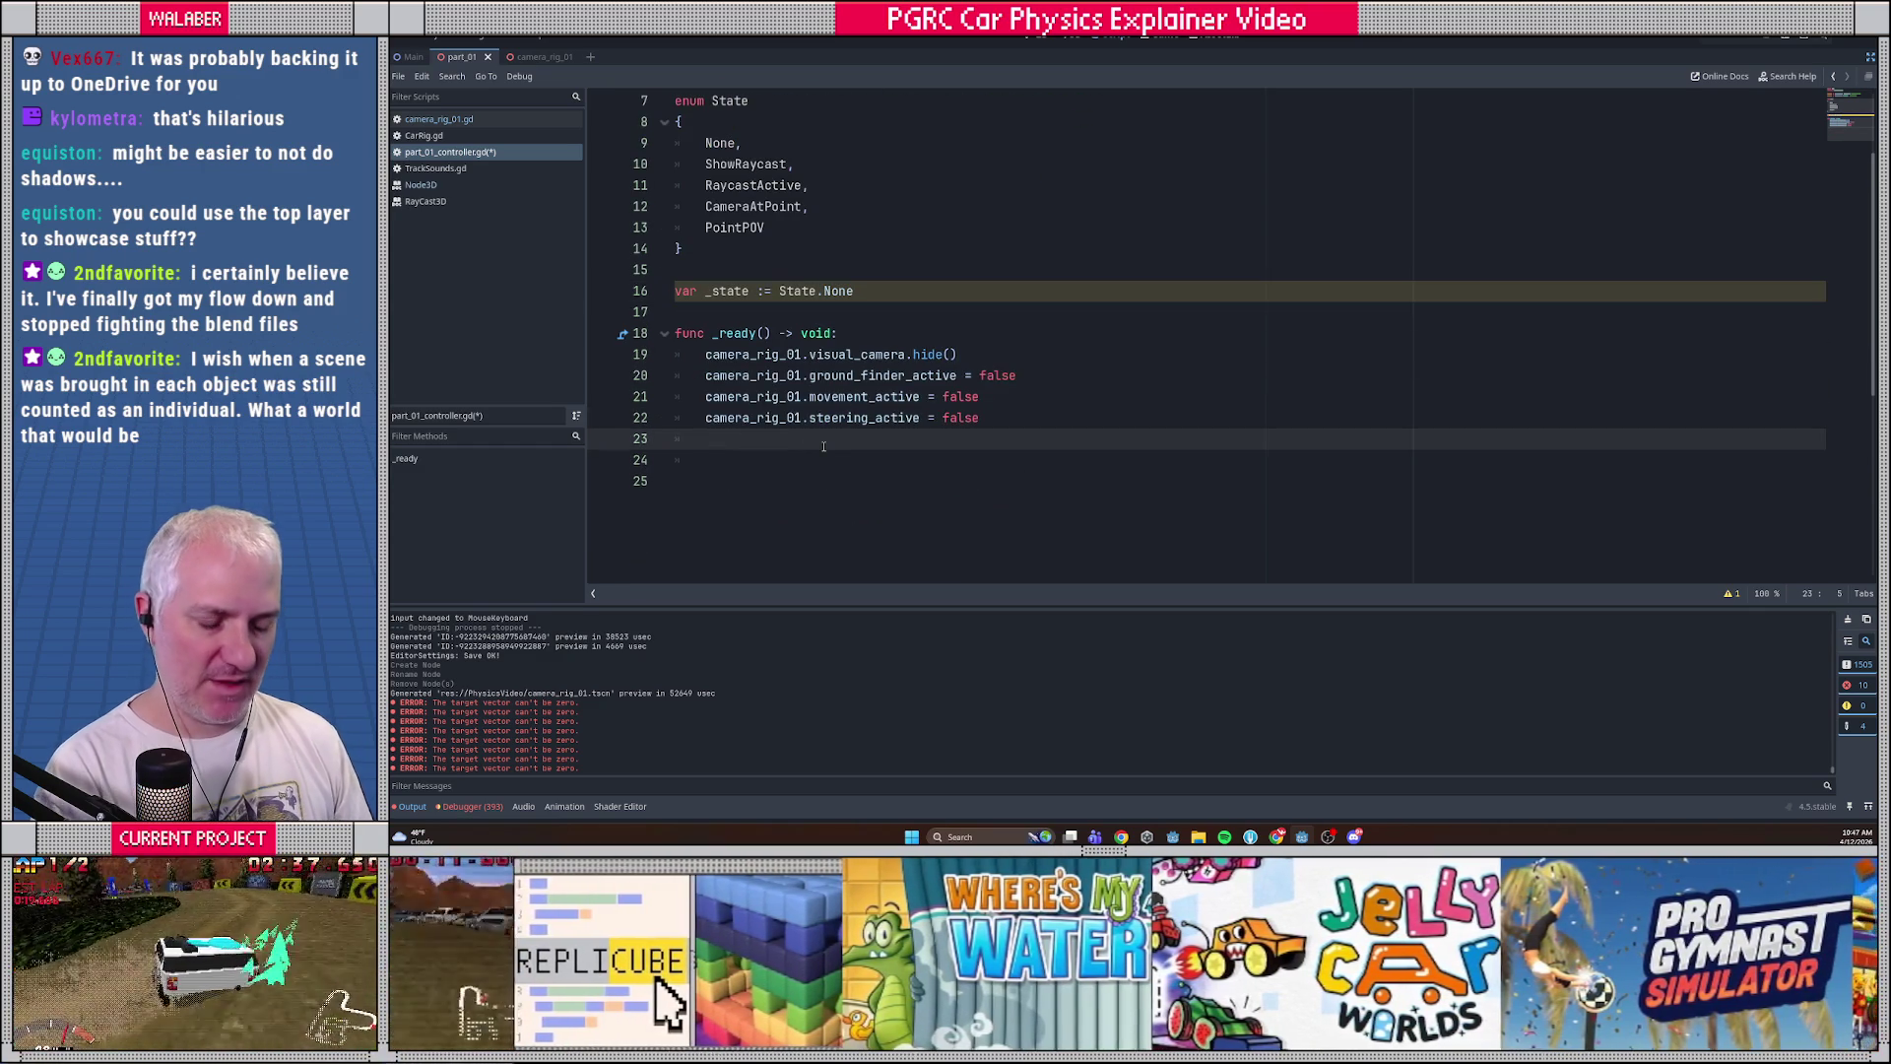
{"action": "key", "text": "Return"}
{"action": "type", "text": "func _in"}
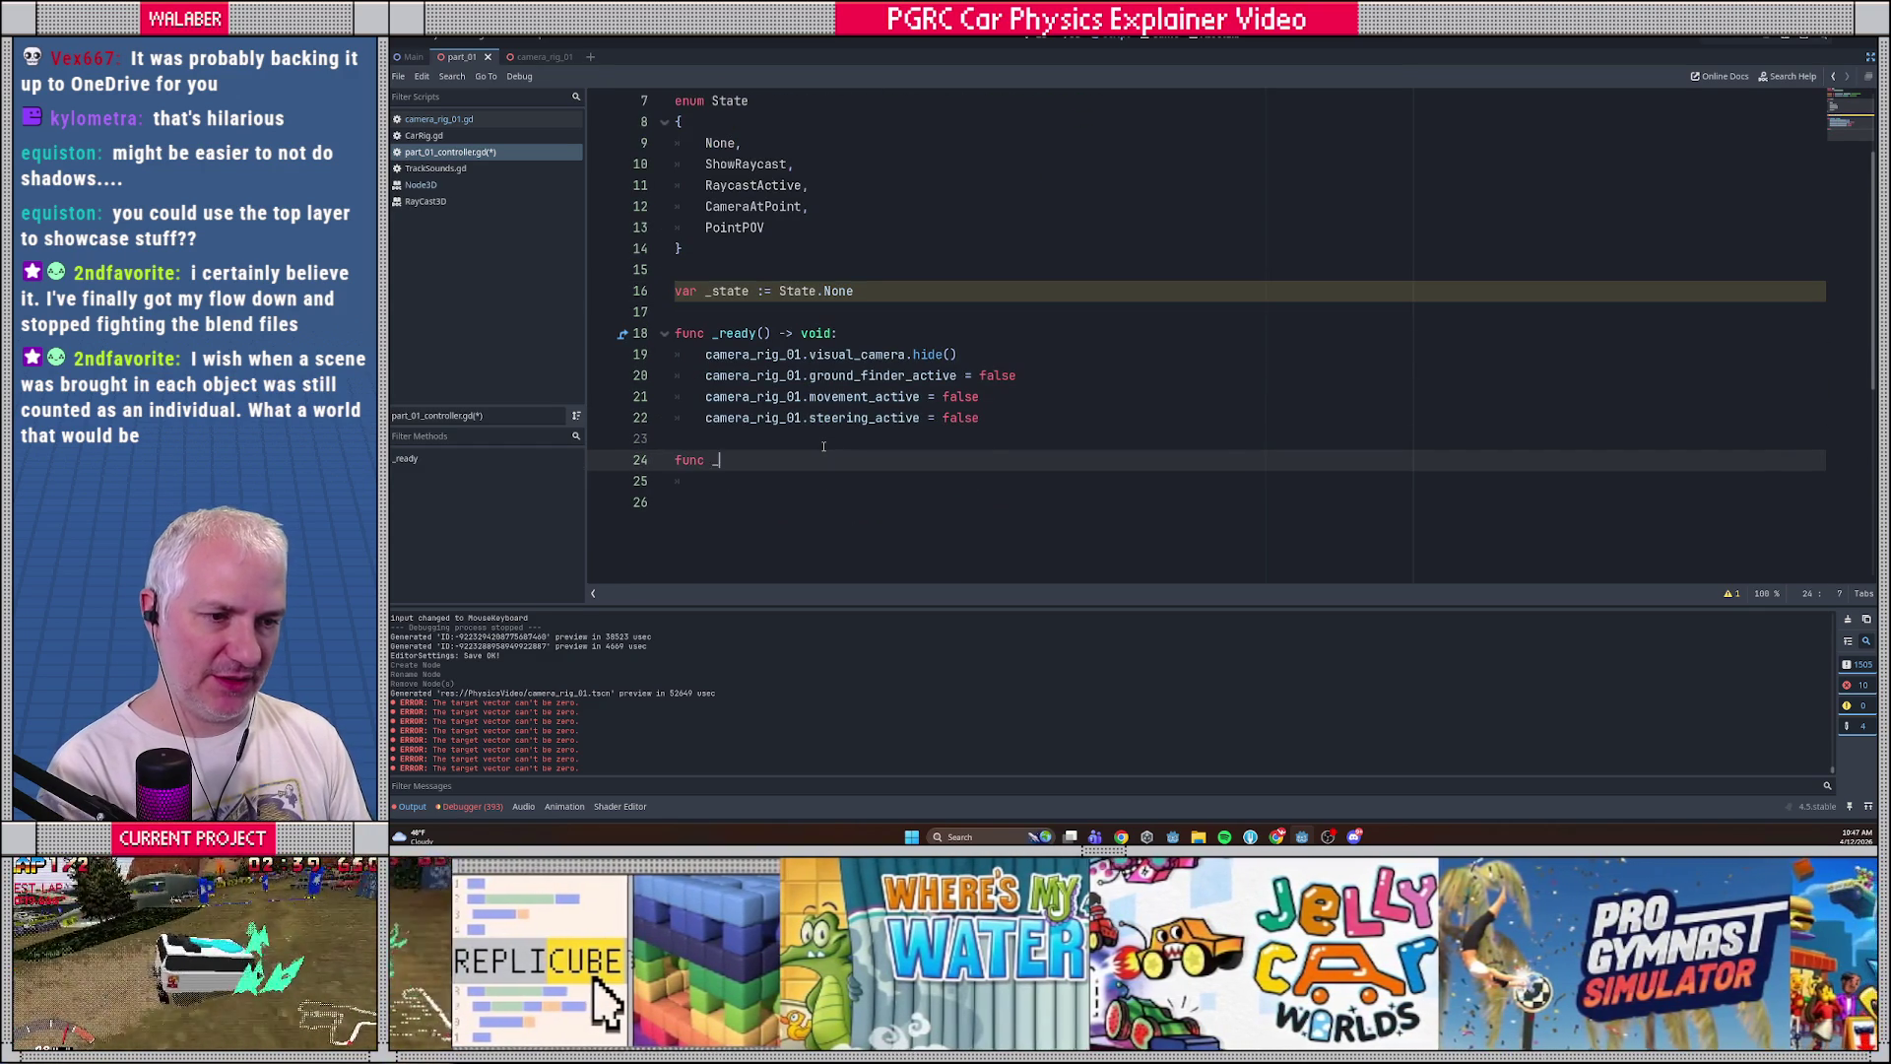
{"action": "key", "text": "Down"}
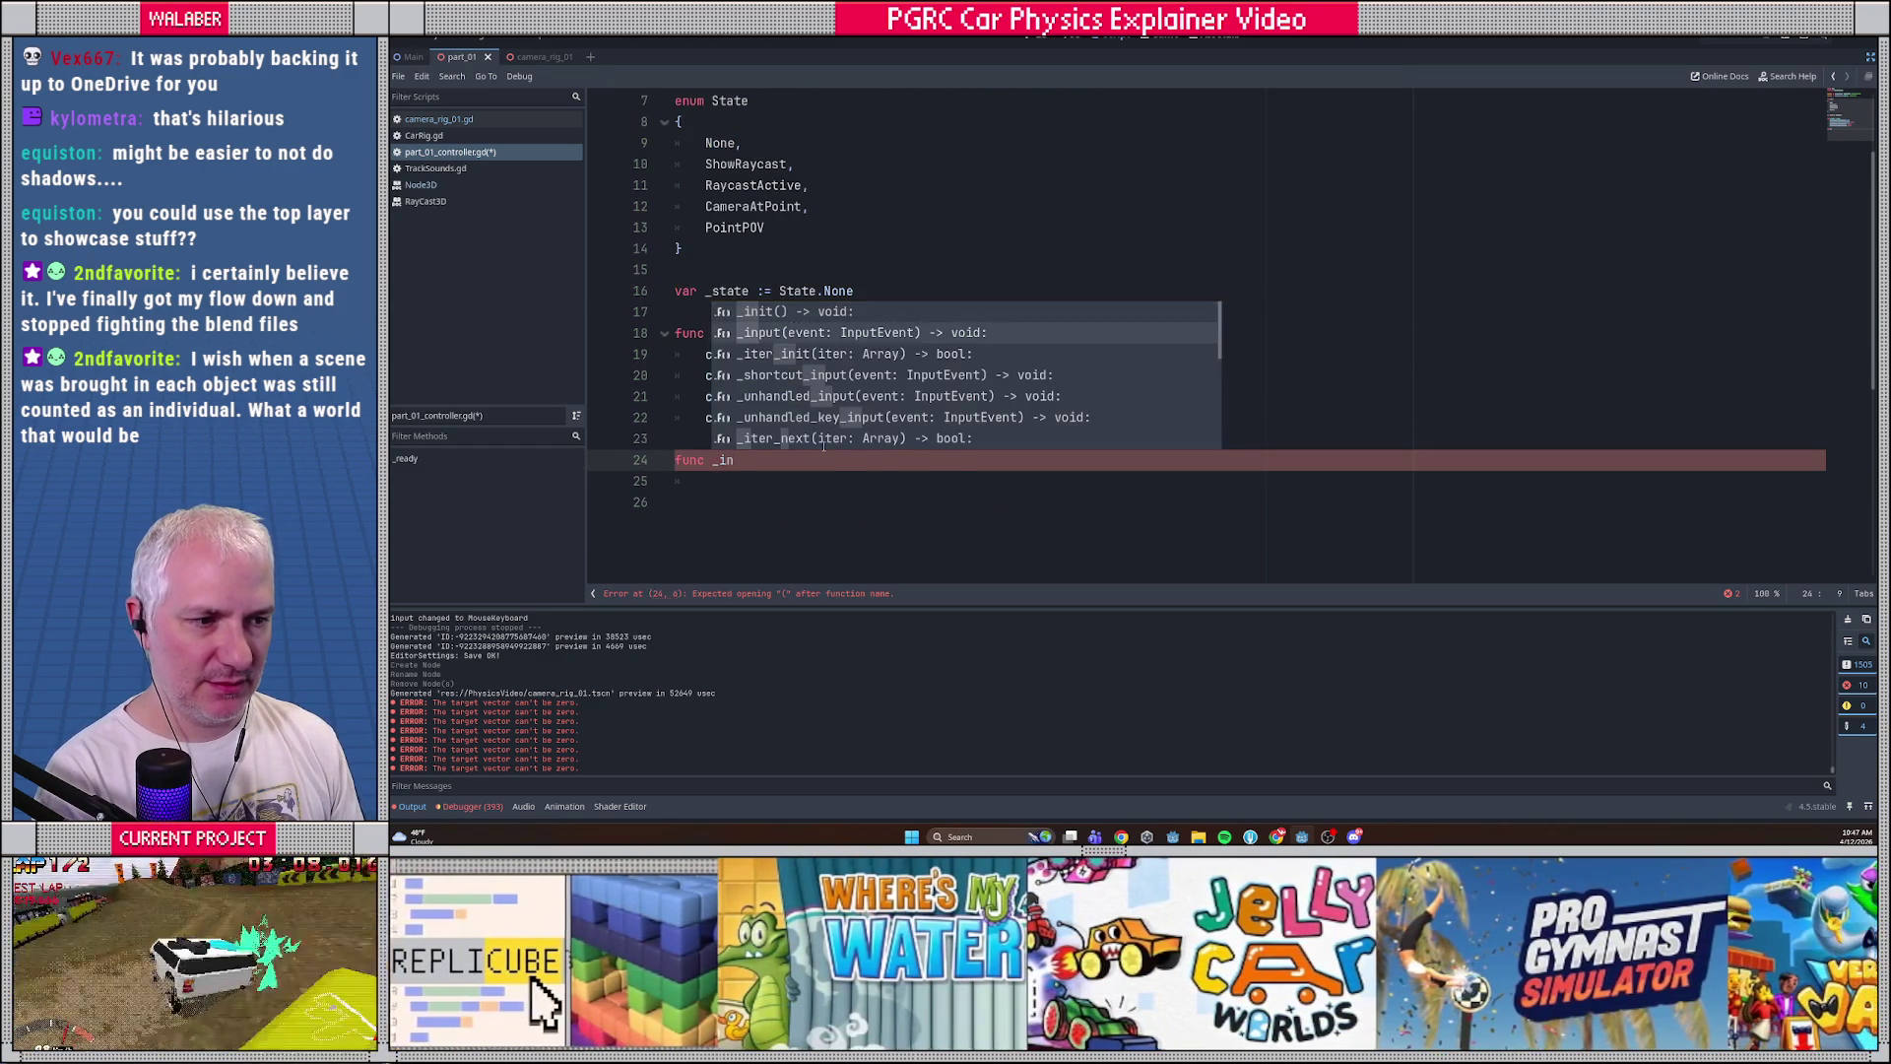
{"action": "key", "text": "Return"}
{"action": "scroll", "coordinate": [1092, 468], "scroll_direction": "down", "scroll_amount": 2}
{"action": "key", "text": "Return"}
{"action": "type", "text": "var k :"}
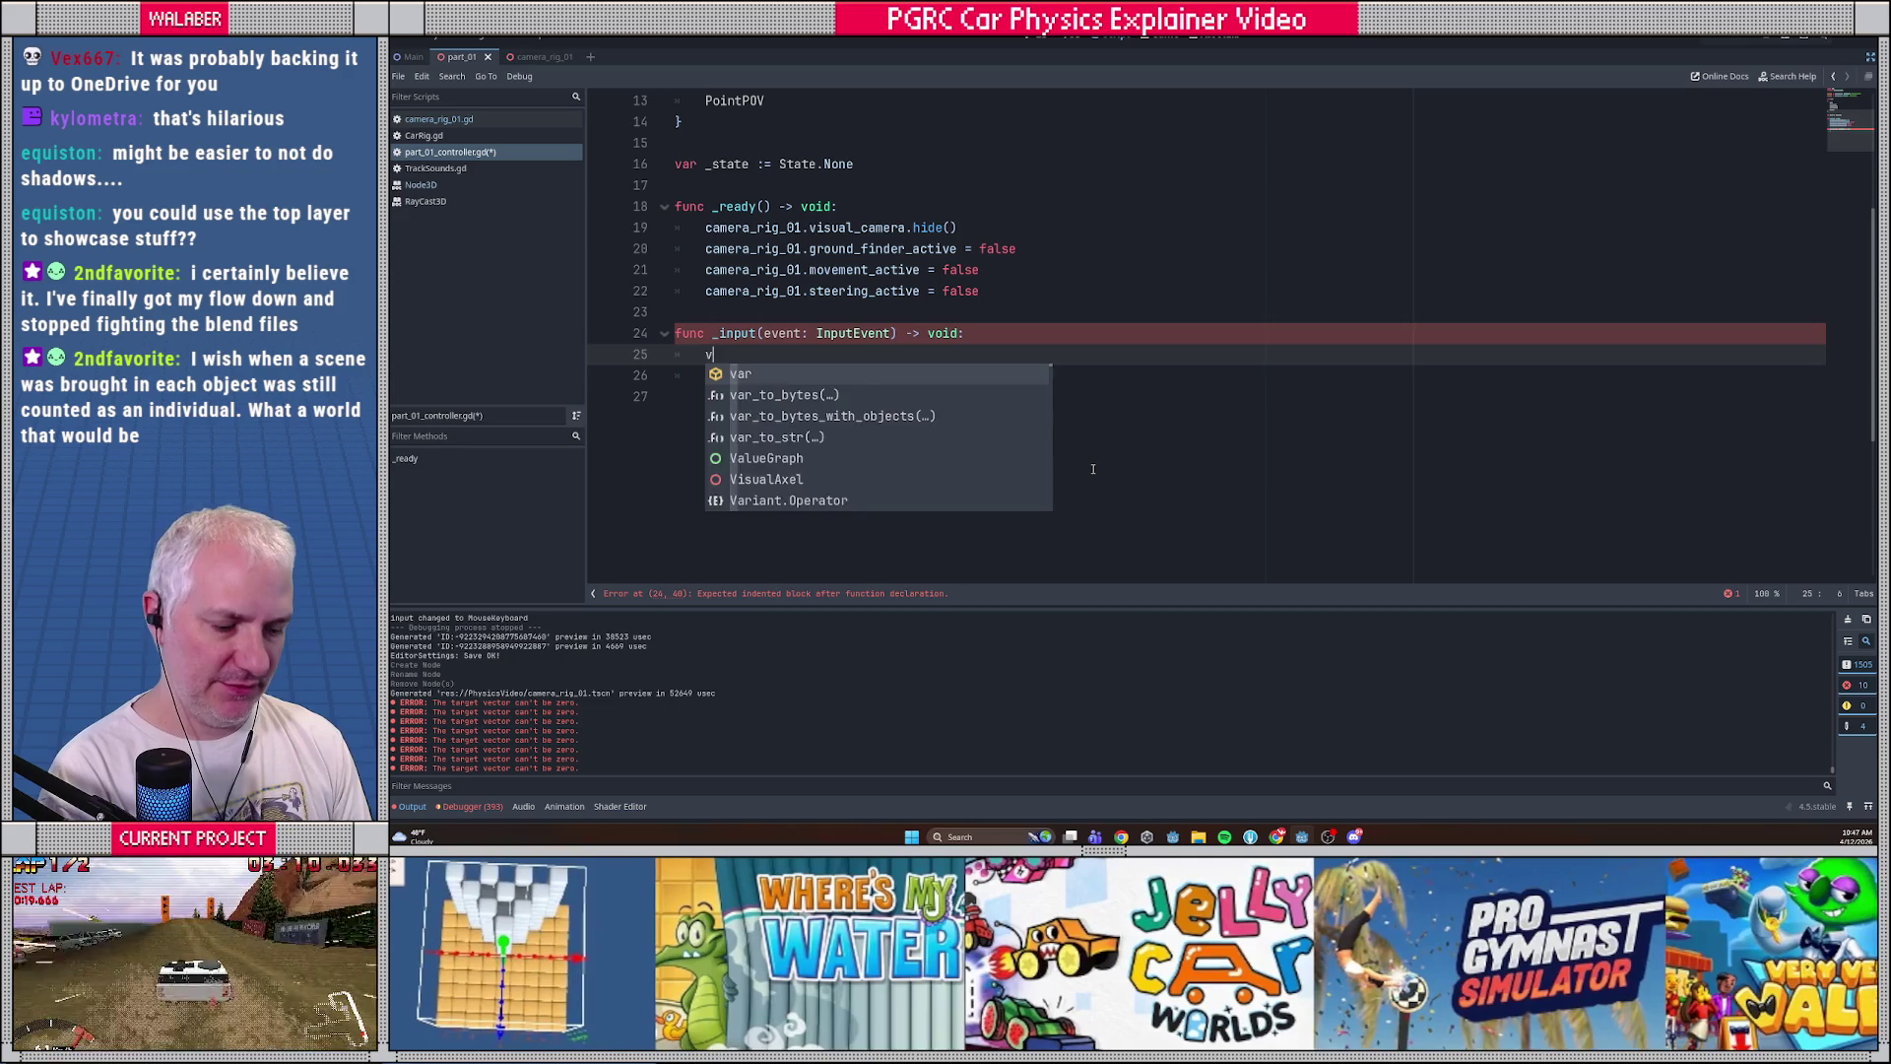
{"action": "type", "text": "= event as input"}
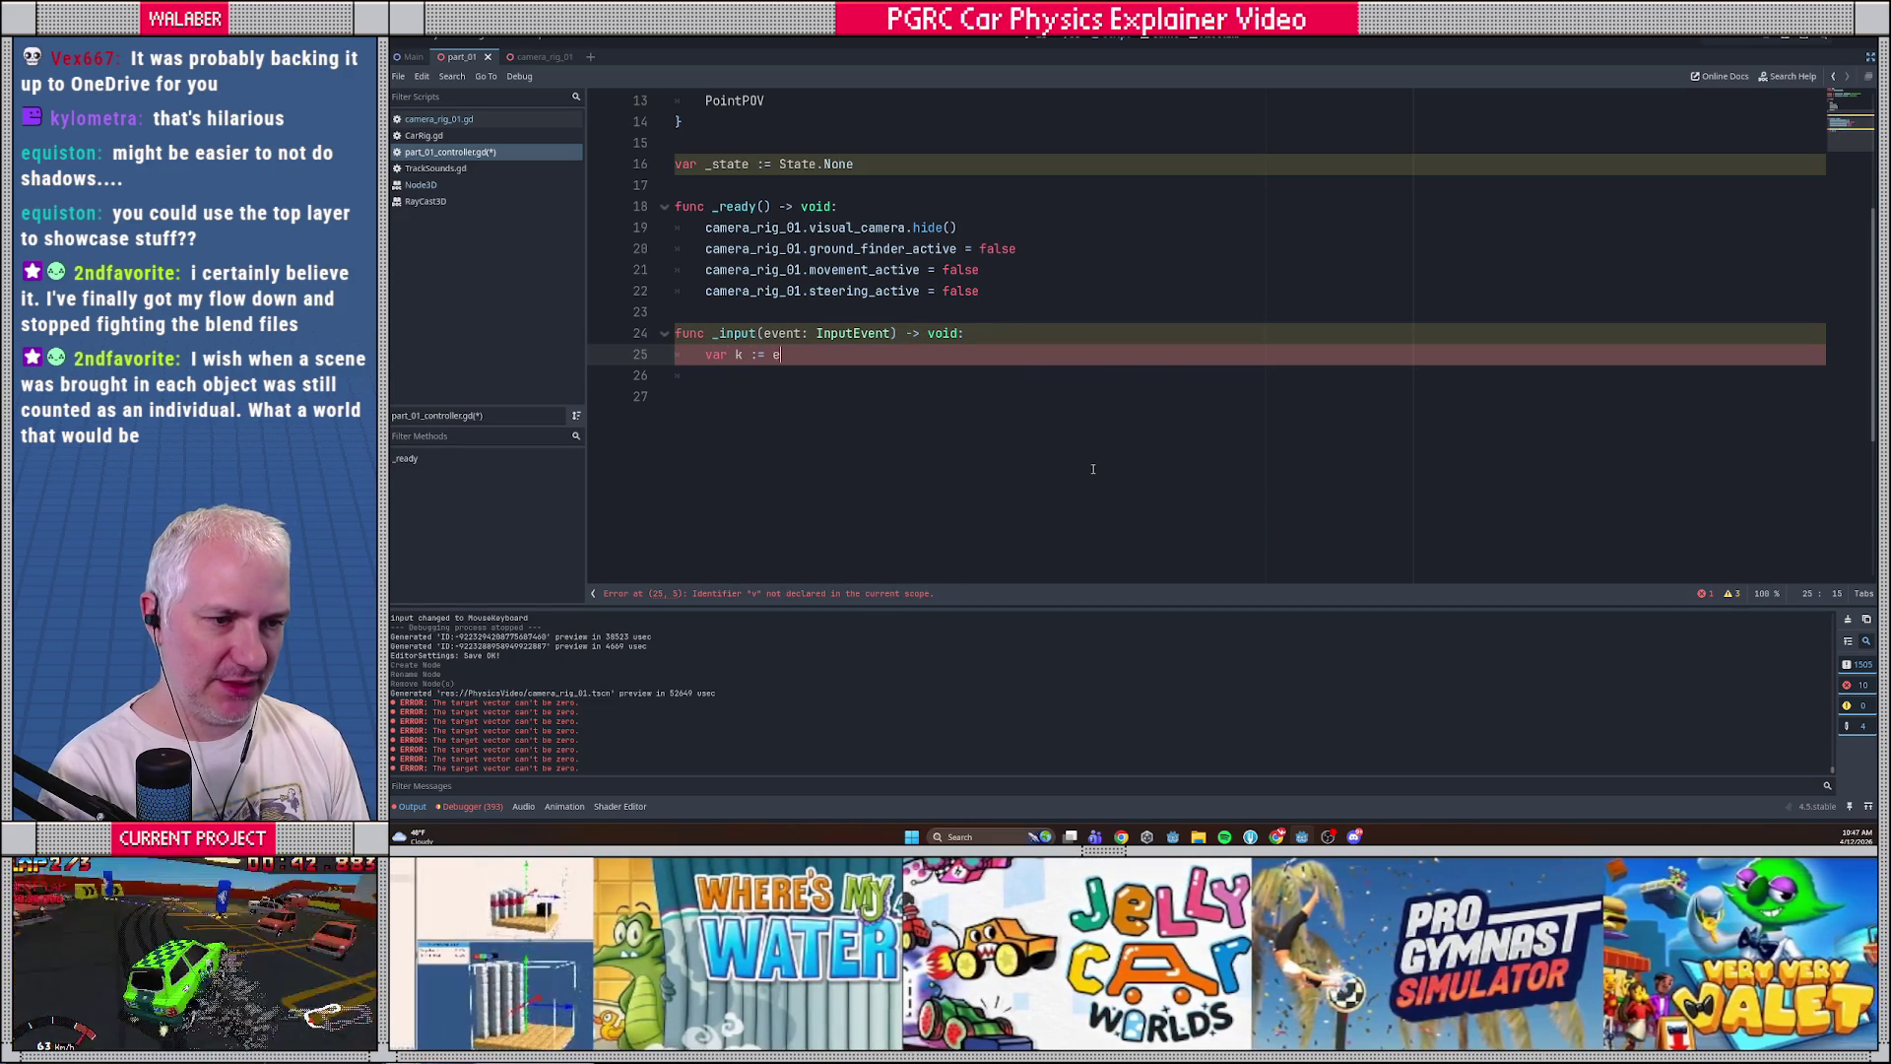
{"action": "type", "text": "evek"}
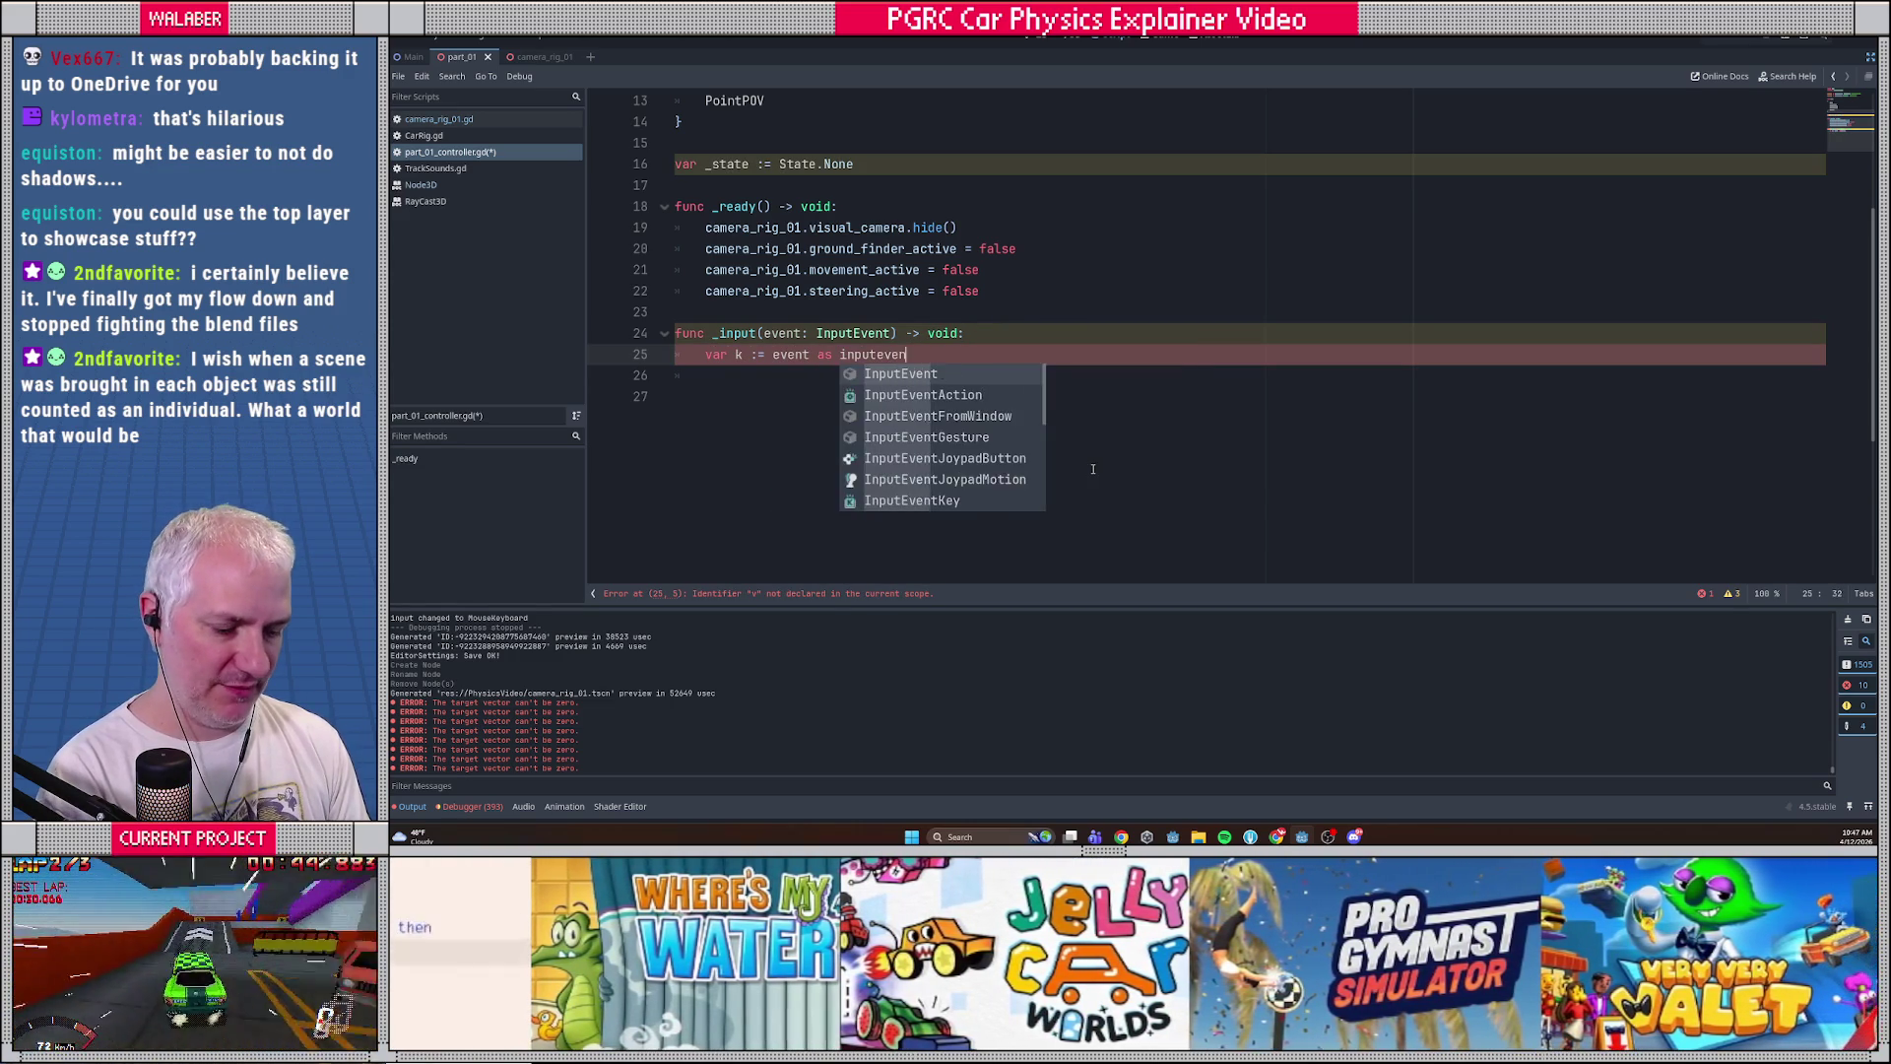
{"action": "key", "text": "Return"}
{"action": "key", "text": "Return"}
Add nested checks for k.pressed and k.keycode == KEY_PERIOD
{"action": "type", "text": "if k and k.pre"}
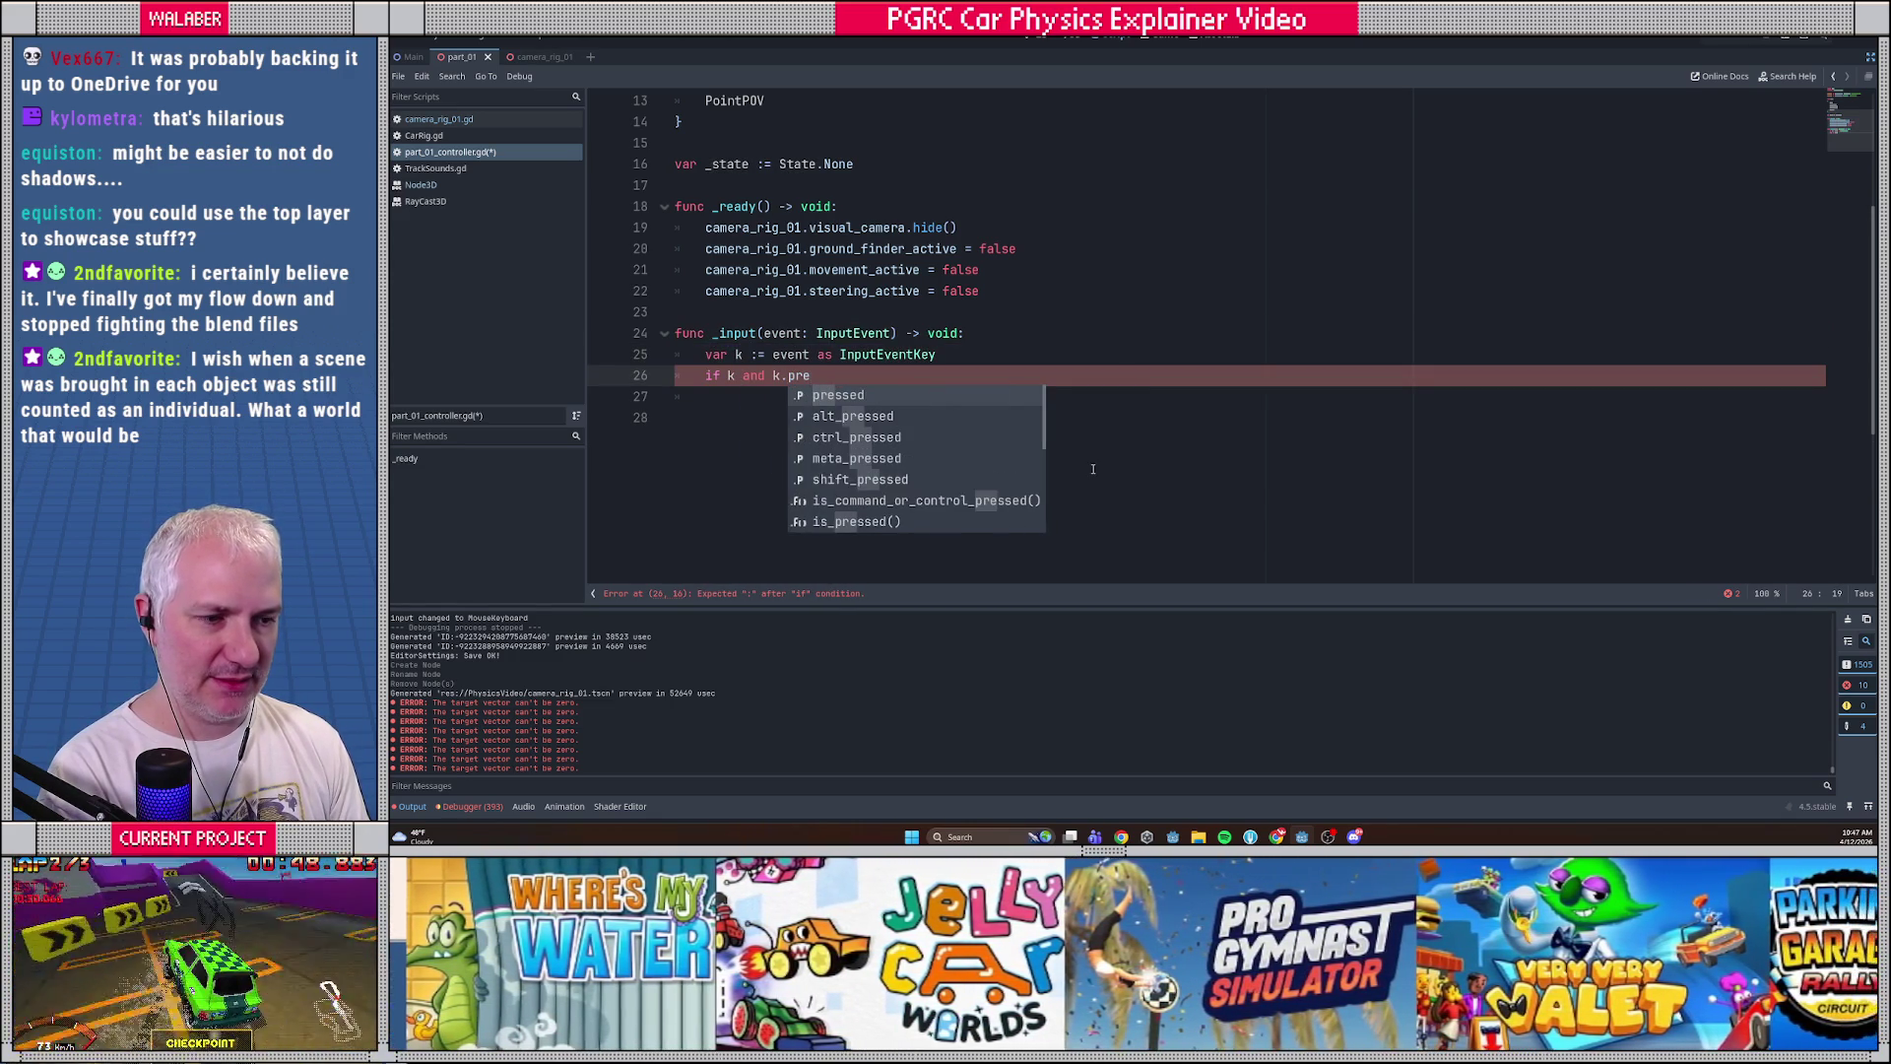
{"action": "key", "text": "Return"}
{"action": "type", "text": ":"}
{"action": "key", "text": "Return"}
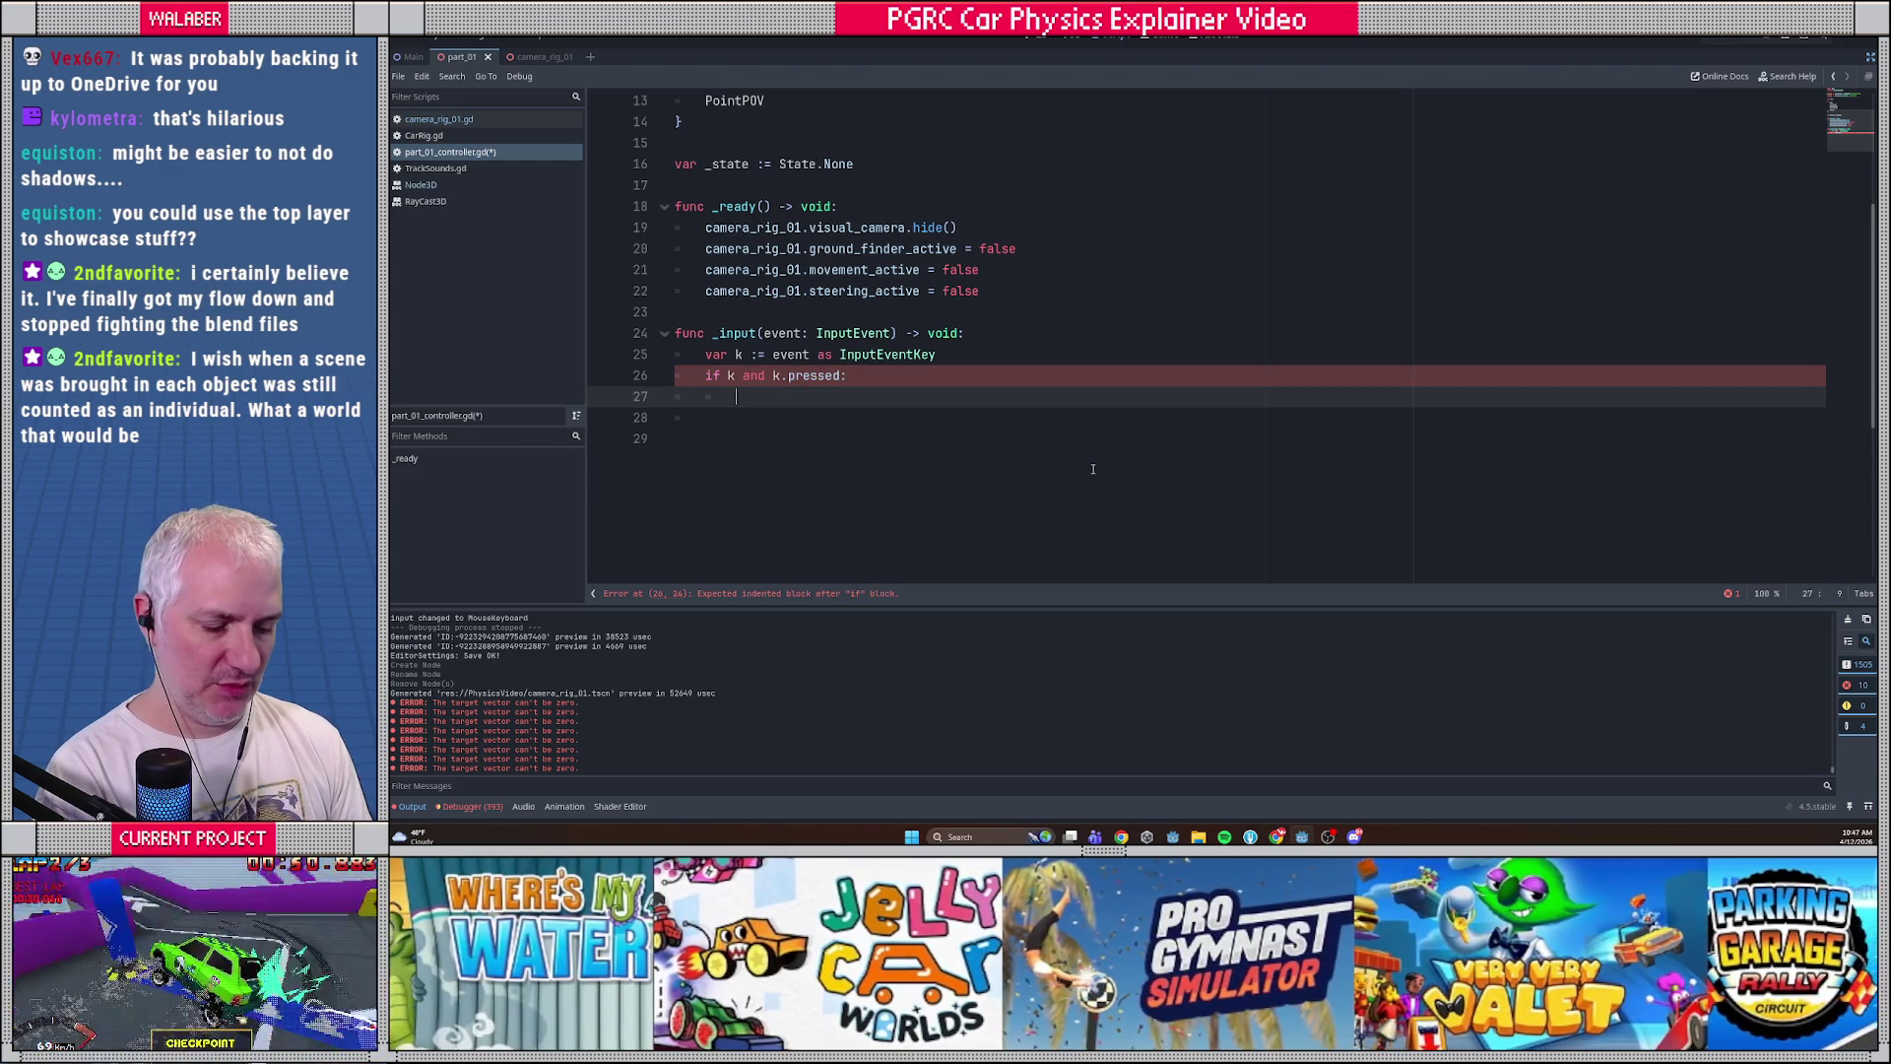
{"action": "type", "text": "if k.keycode == "}
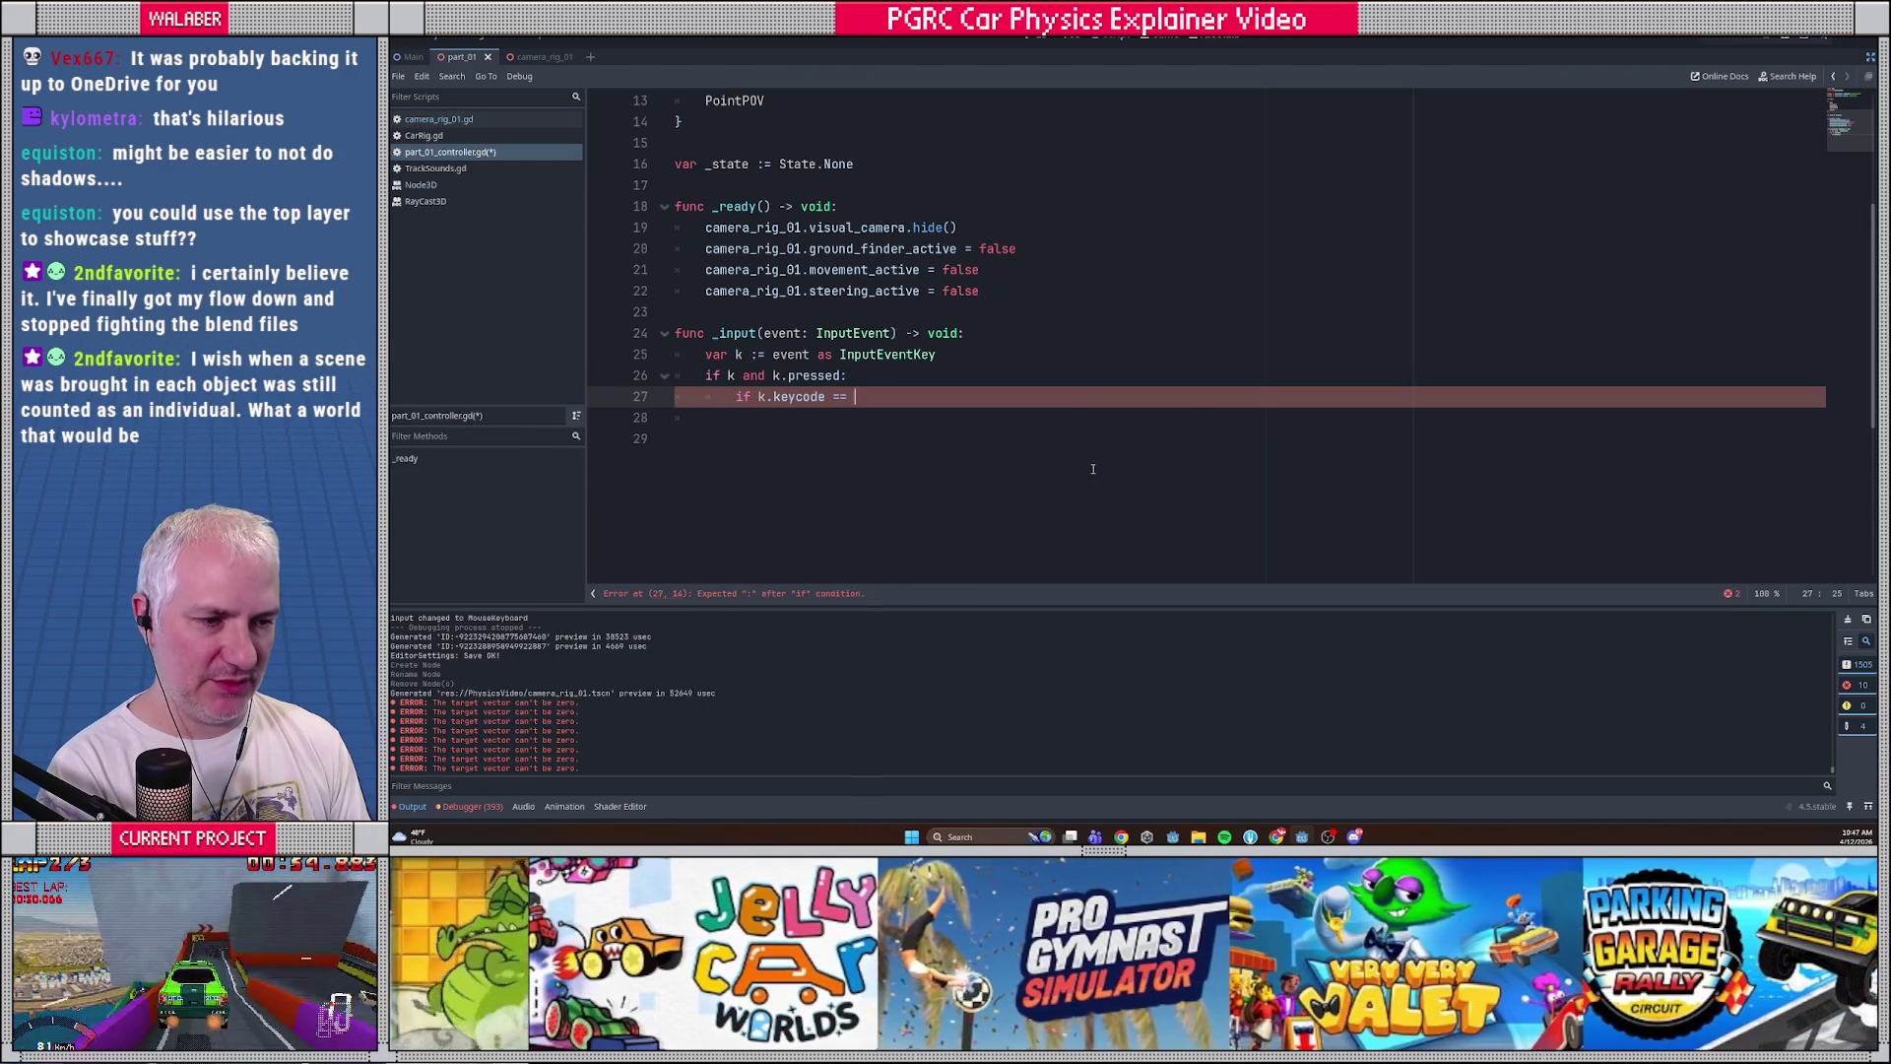
{"action": "type", "text": "KEY_"}
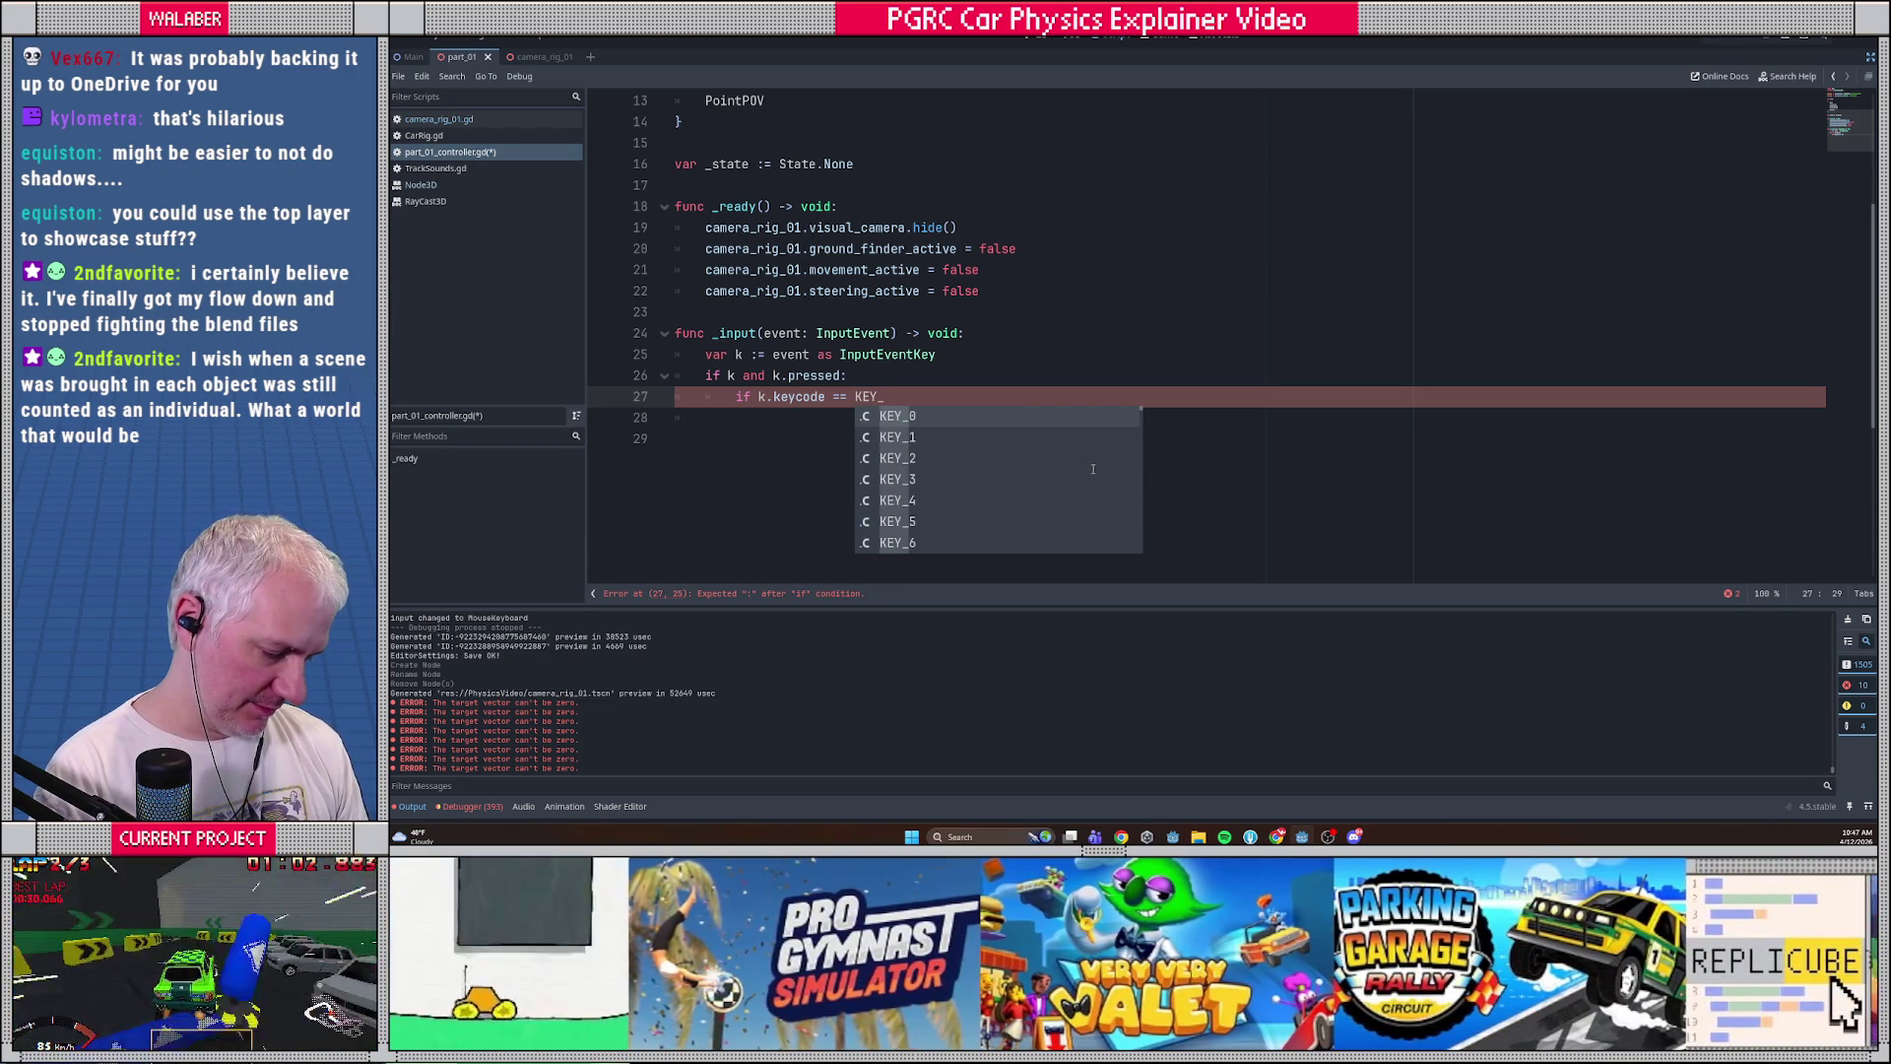
{"action": "type", "text": "per"}
{"action": "key", "text": "Down"}
{"action": "key", "text": "Return"}
{"action": "key", "text": "Return"}
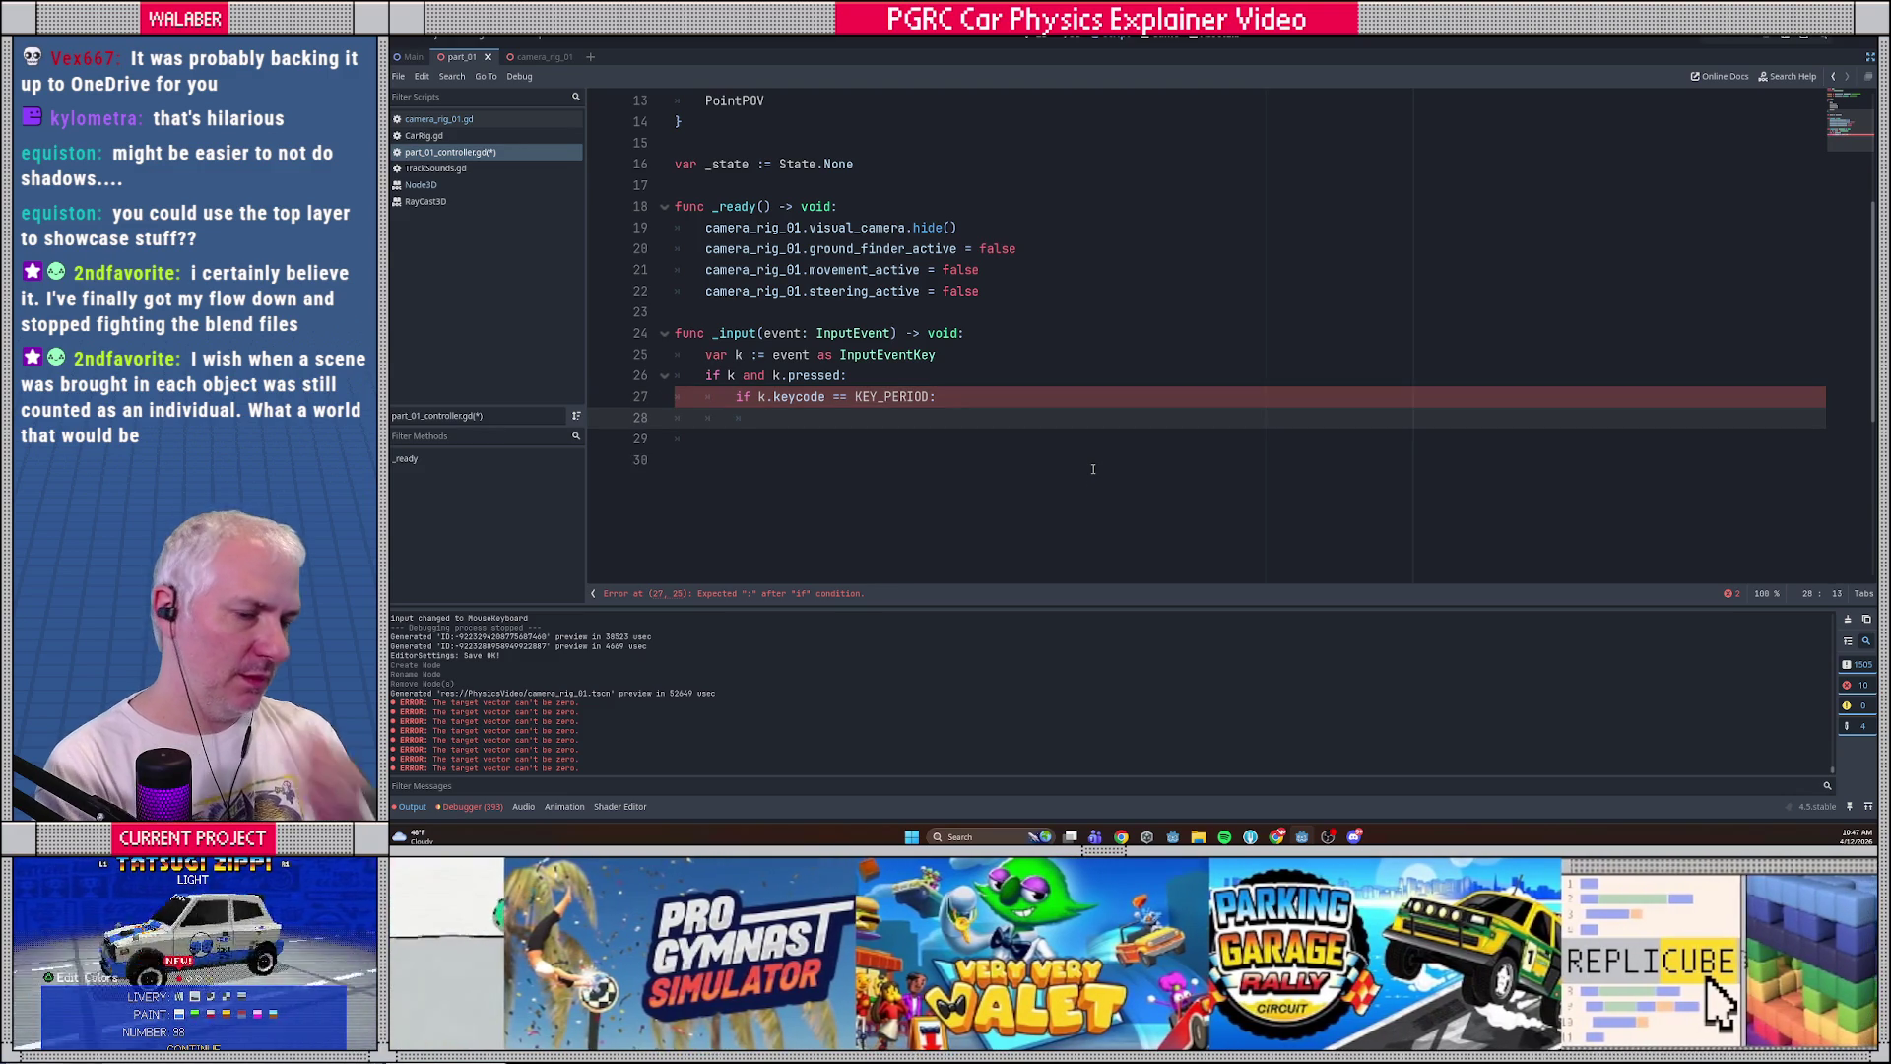
Call _advance_state() inside the KEY_PERIOD check
{"action": "type", "text": "_change_"}
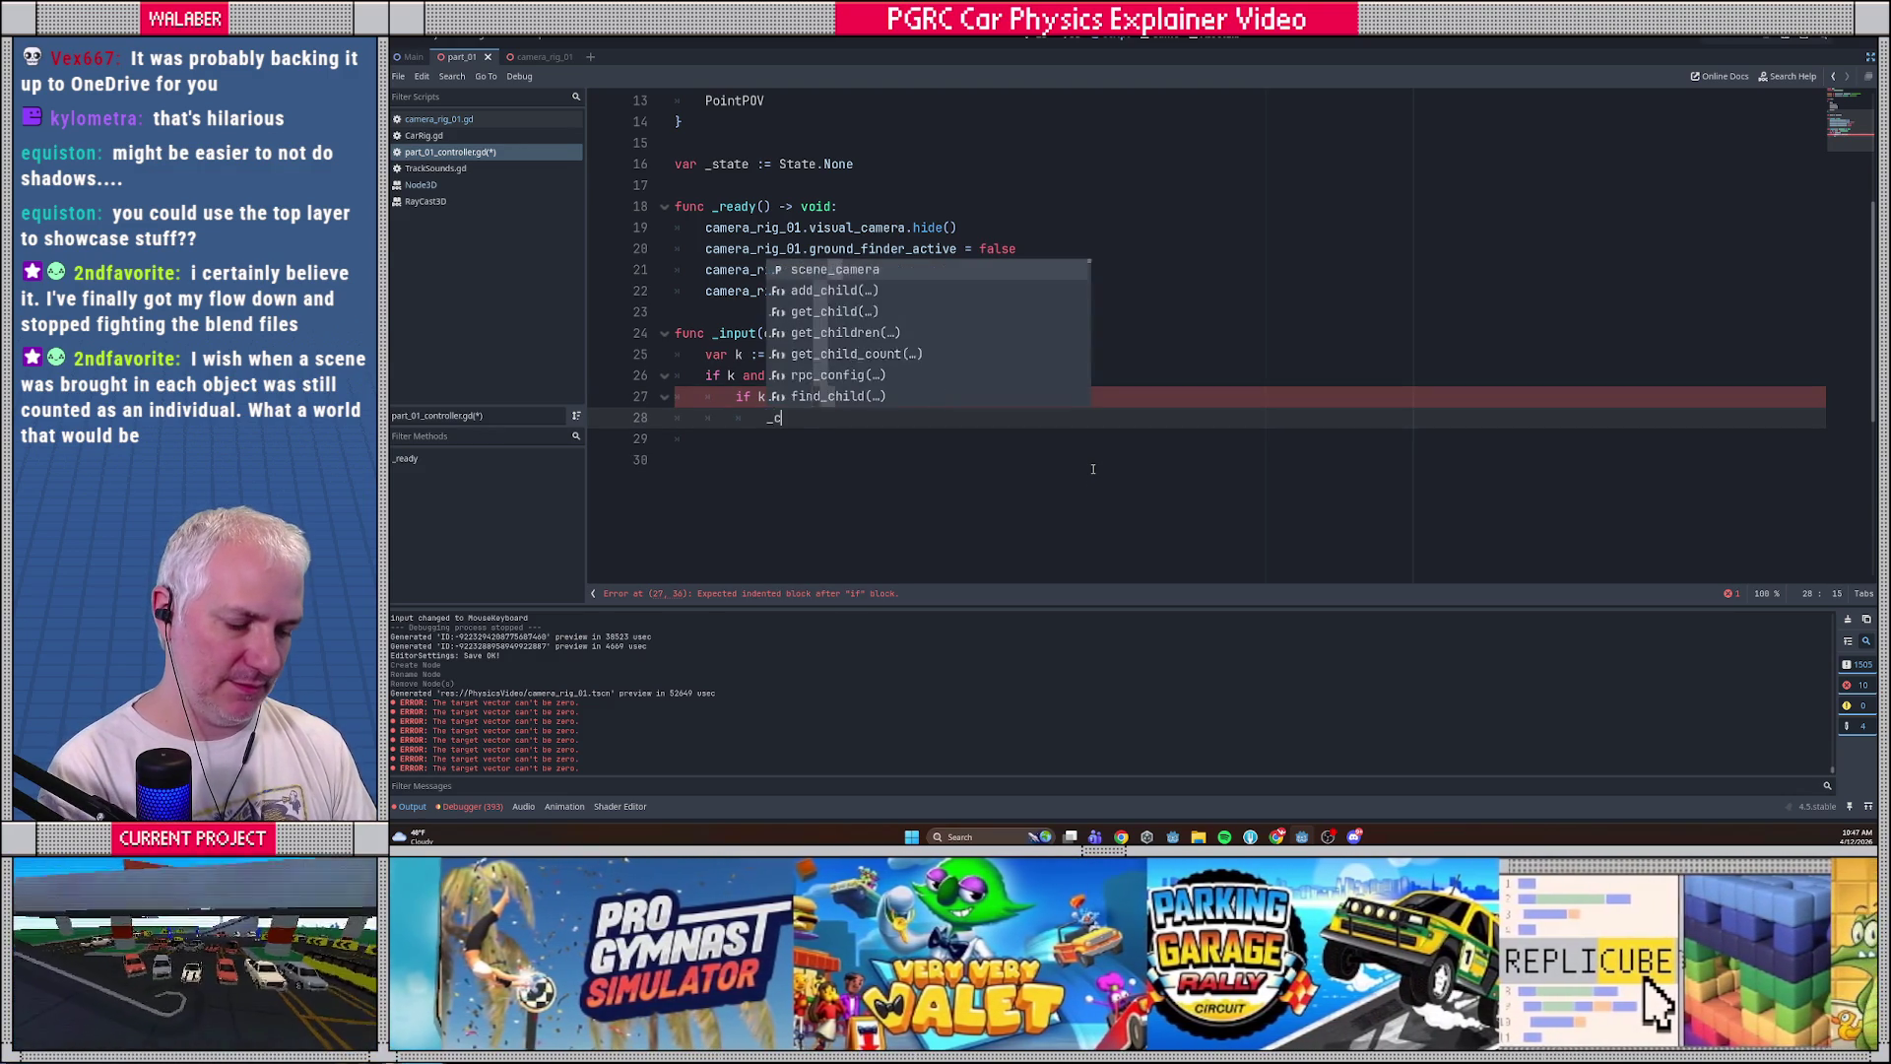
{"action": "key", "text": "BackSpace"}
{"action": "key", "text": "BackSpace"}
{"action": "key", "text": "BackSpace"}
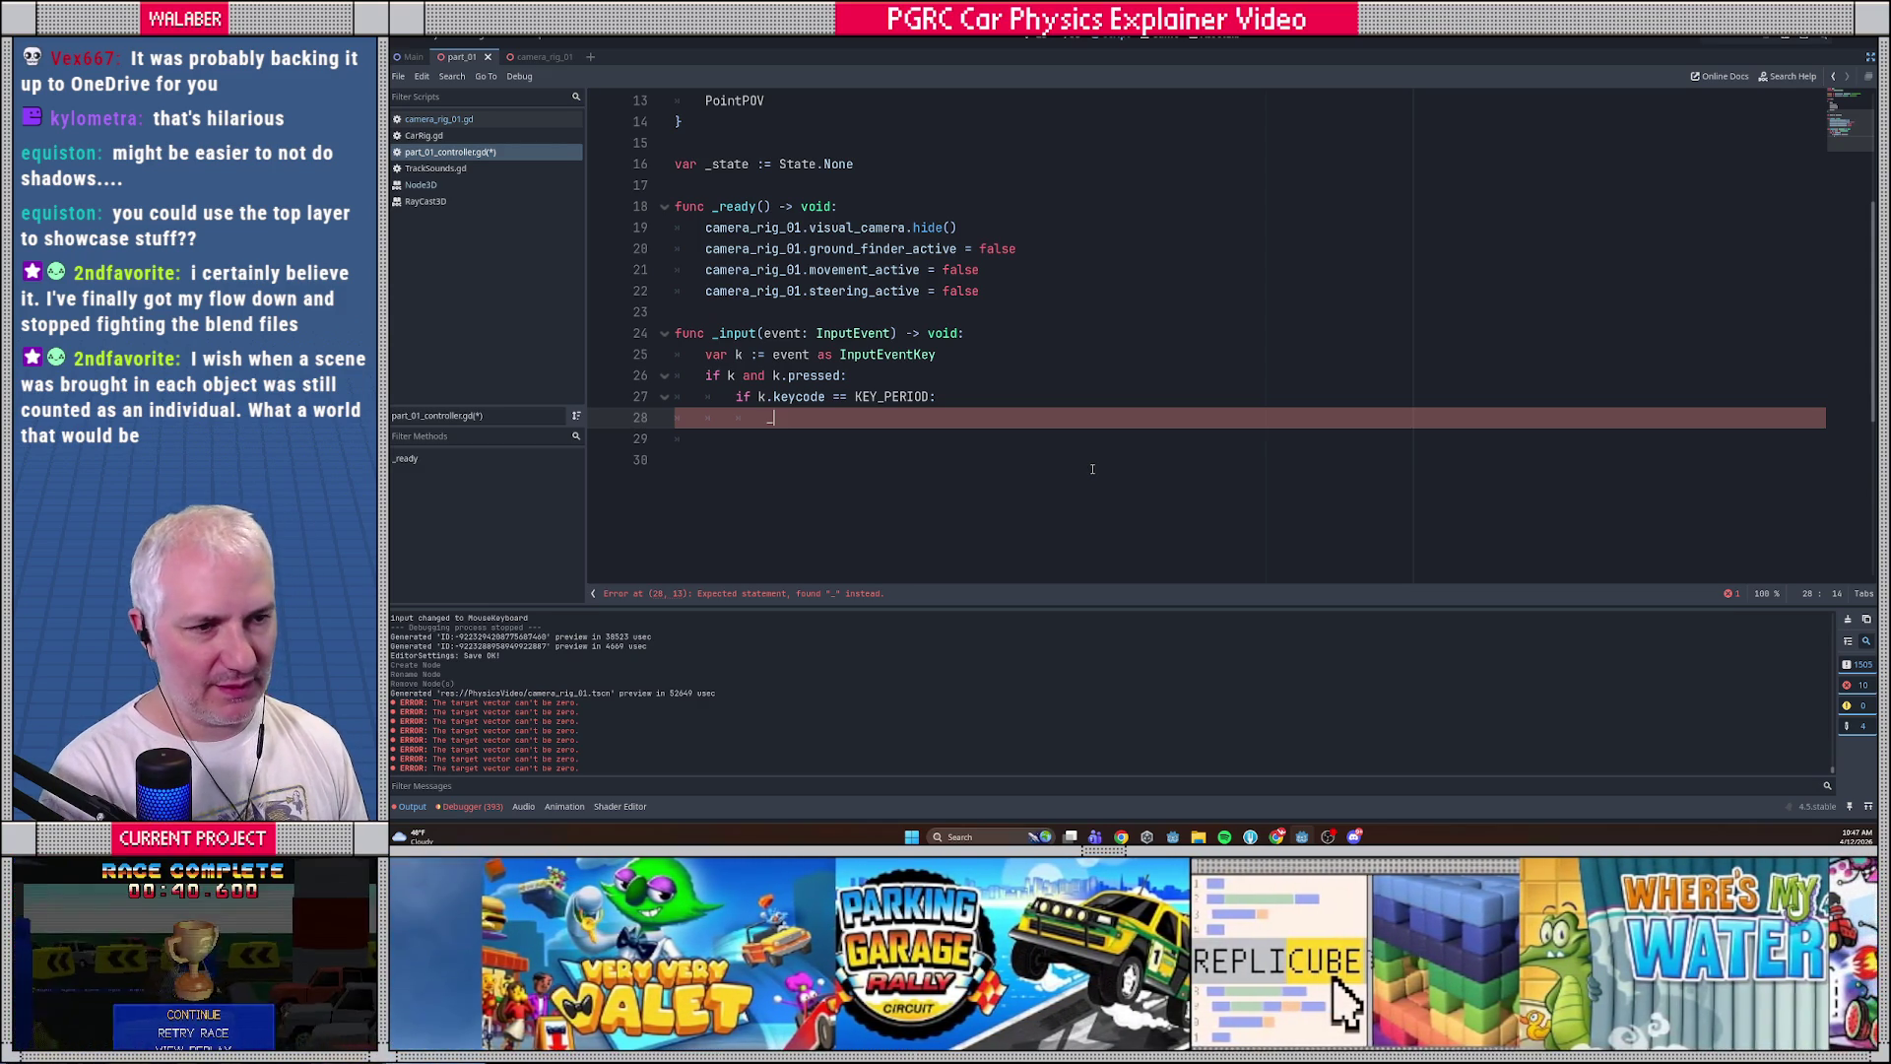
{"action": "scroll", "coordinate": [1088, 463], "scroll_direction": "up", "scroll_amount": 2}
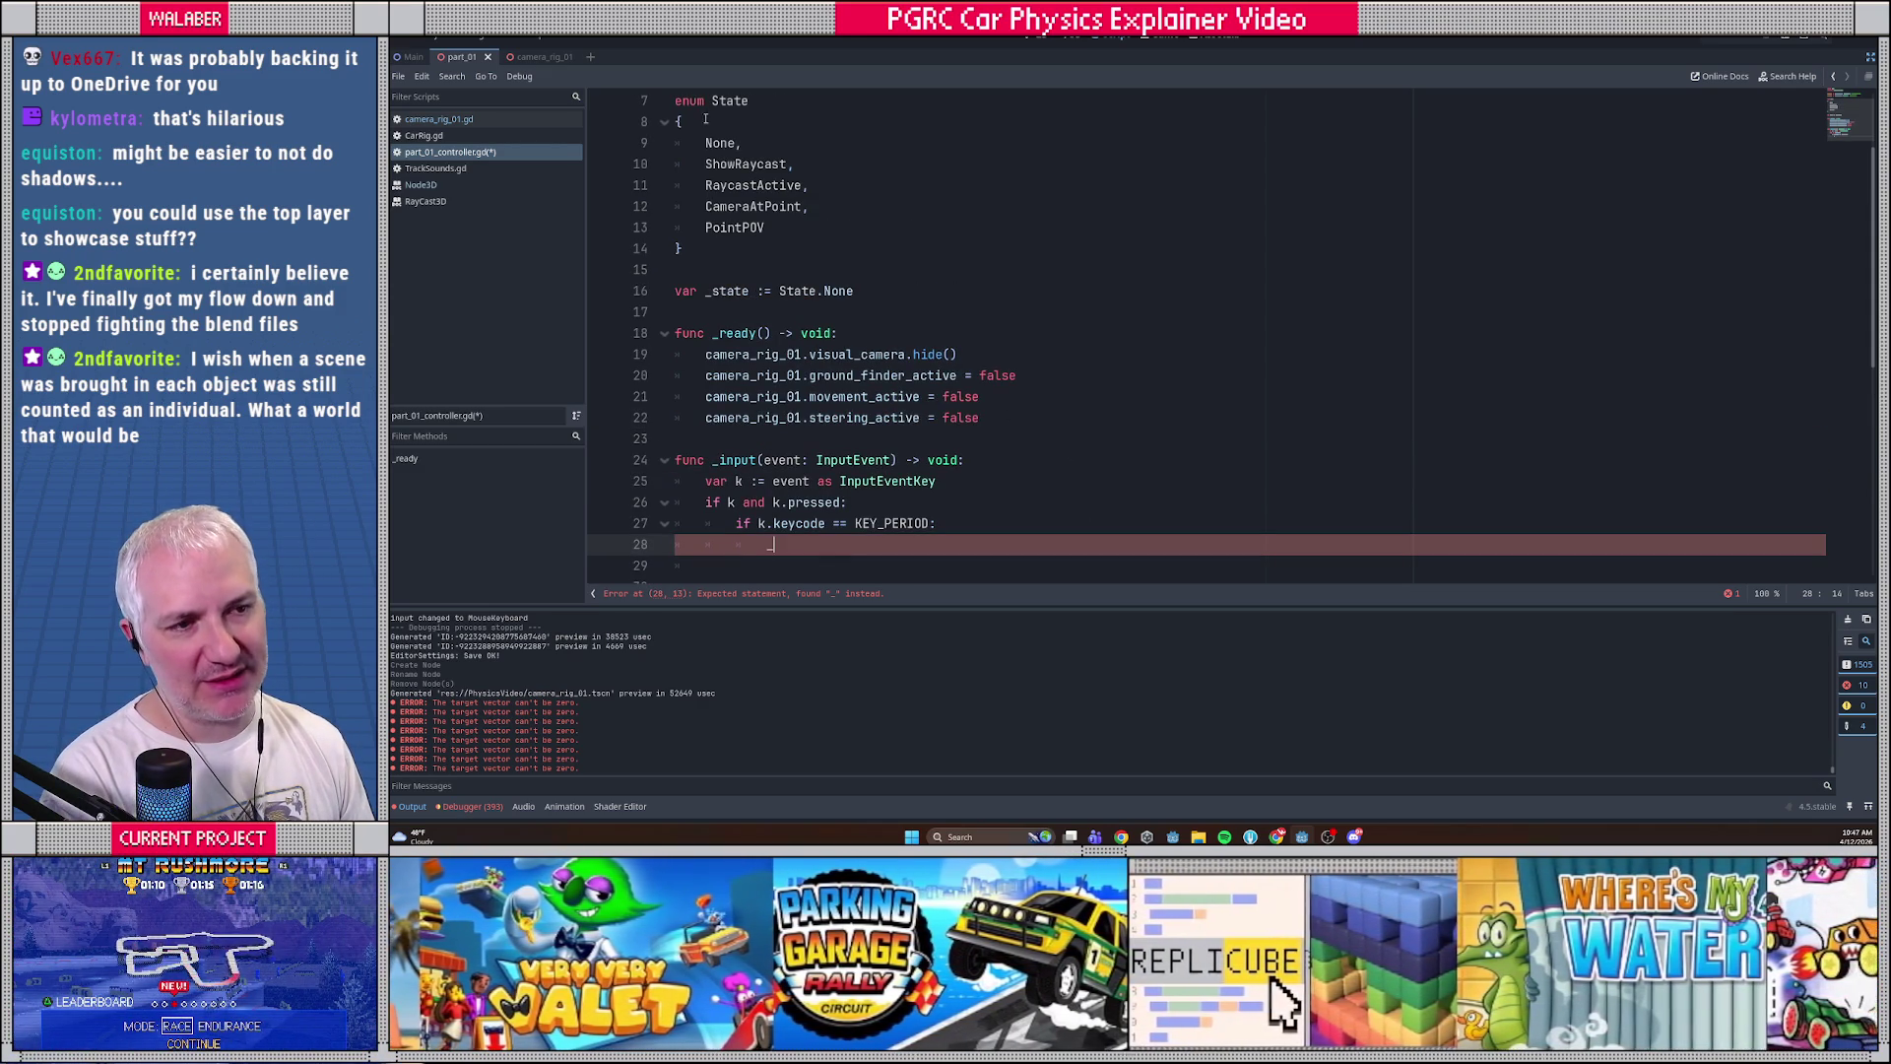
{"action": "scroll", "coordinate": [775, 240], "scroll_direction": "down", "scroll_amount": 1}
{"action": "type", "text": "adv"}
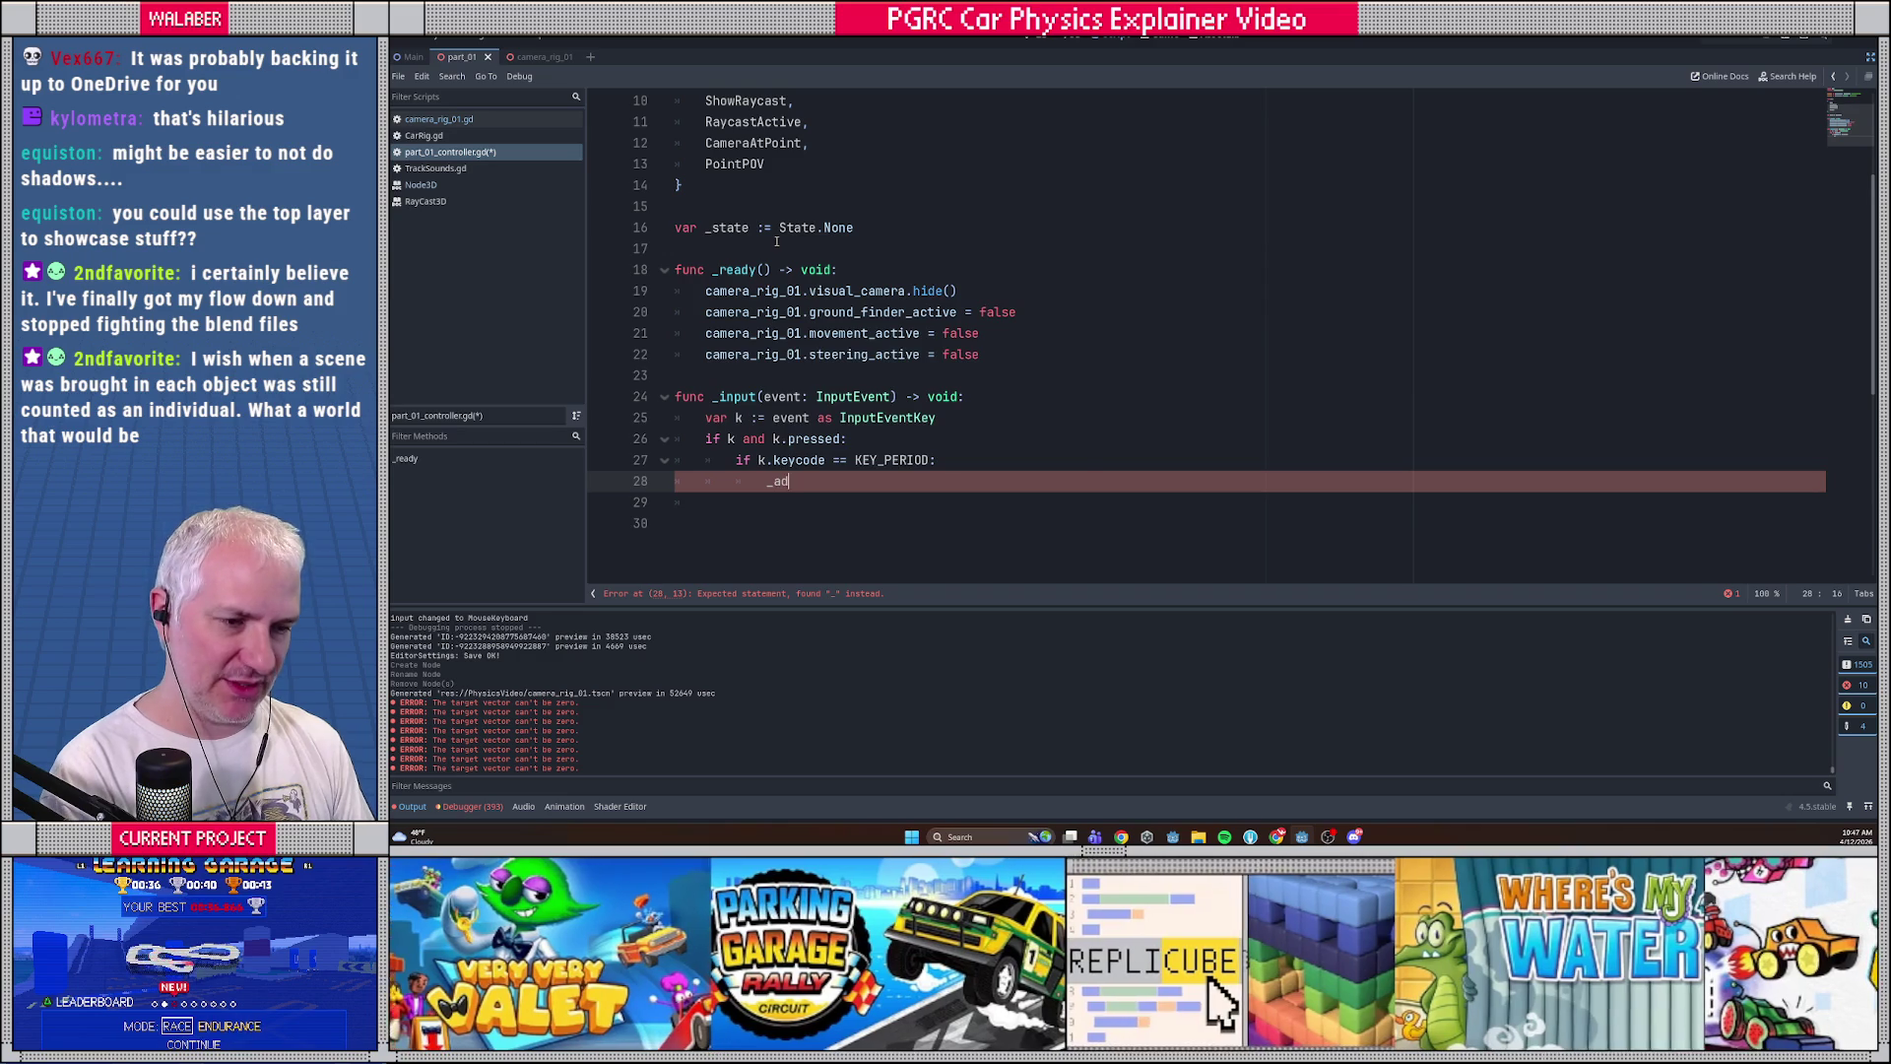
{"action": "type", "text": "ance_state()"}
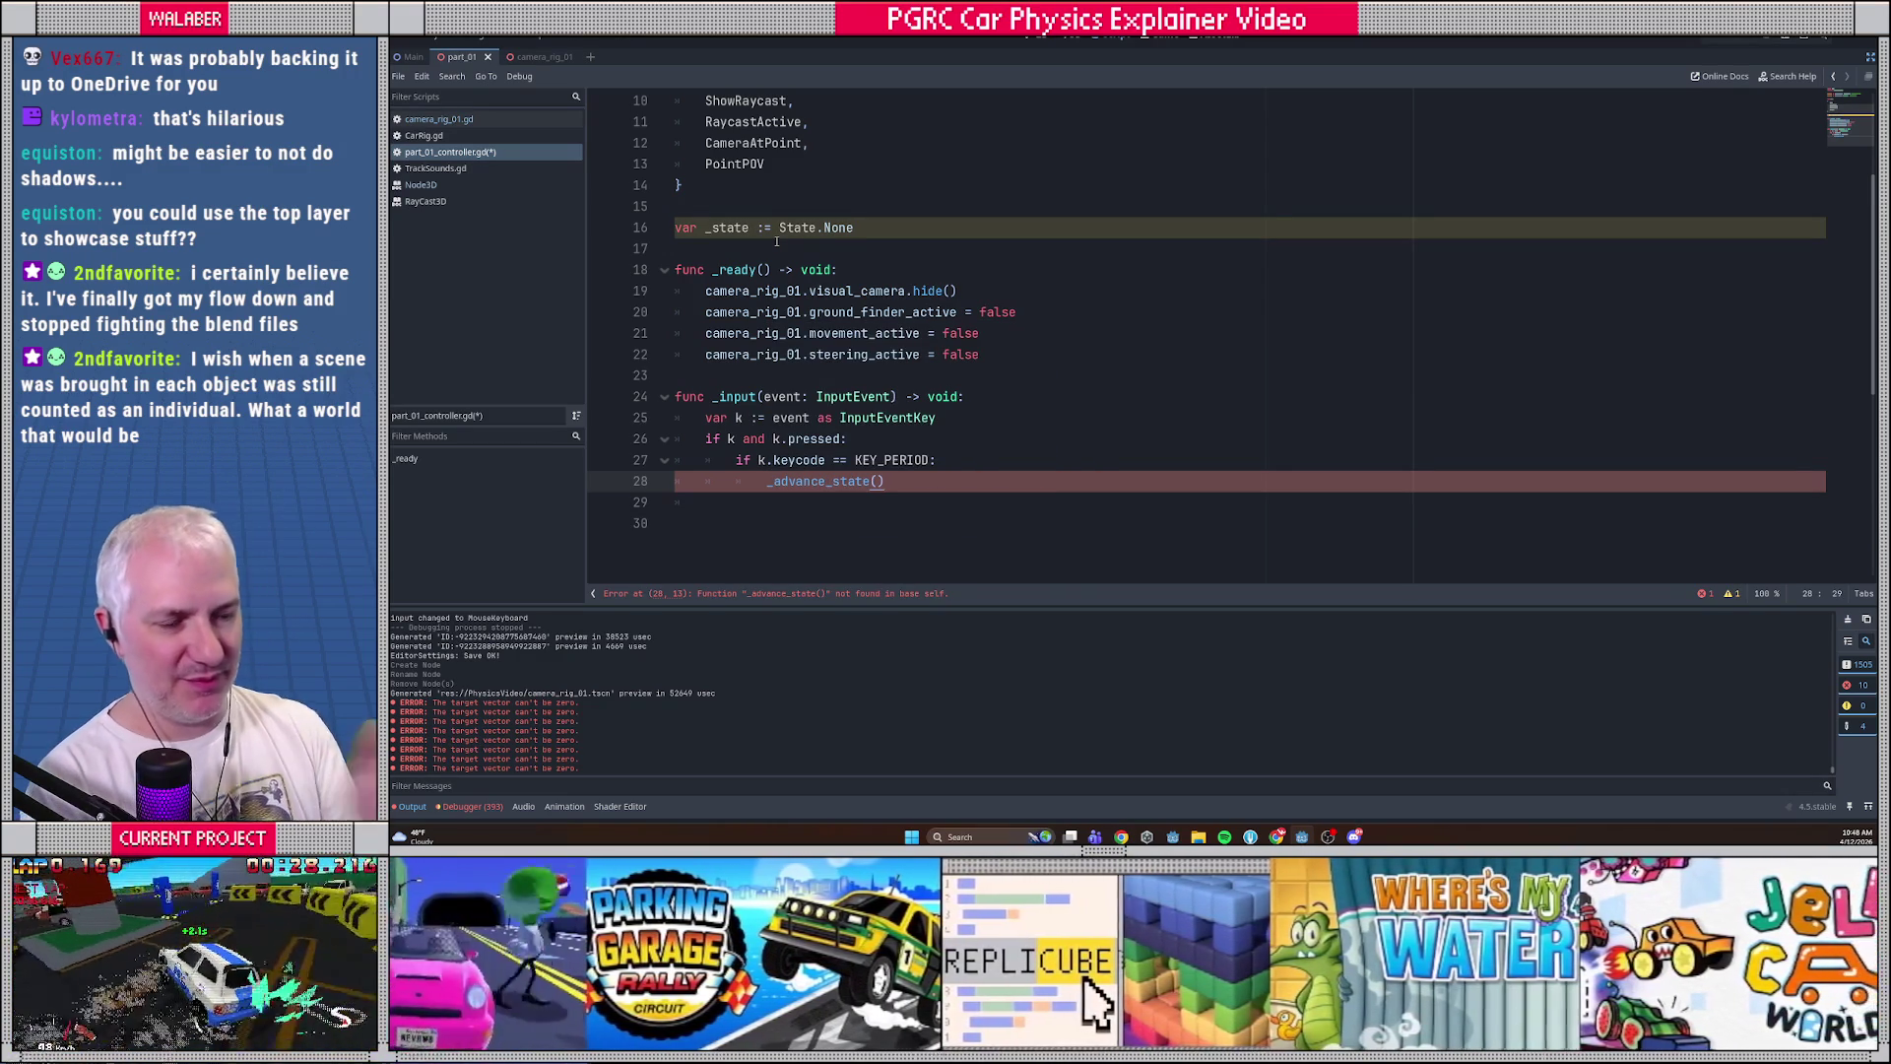
{"action": "scroll", "coordinate": [776, 241], "scroll_direction": "up", "scroll_amount": 3}
{"action": "scroll", "coordinate": [778, 362], "scroll_direction": "down", "scroll_amount": 2}
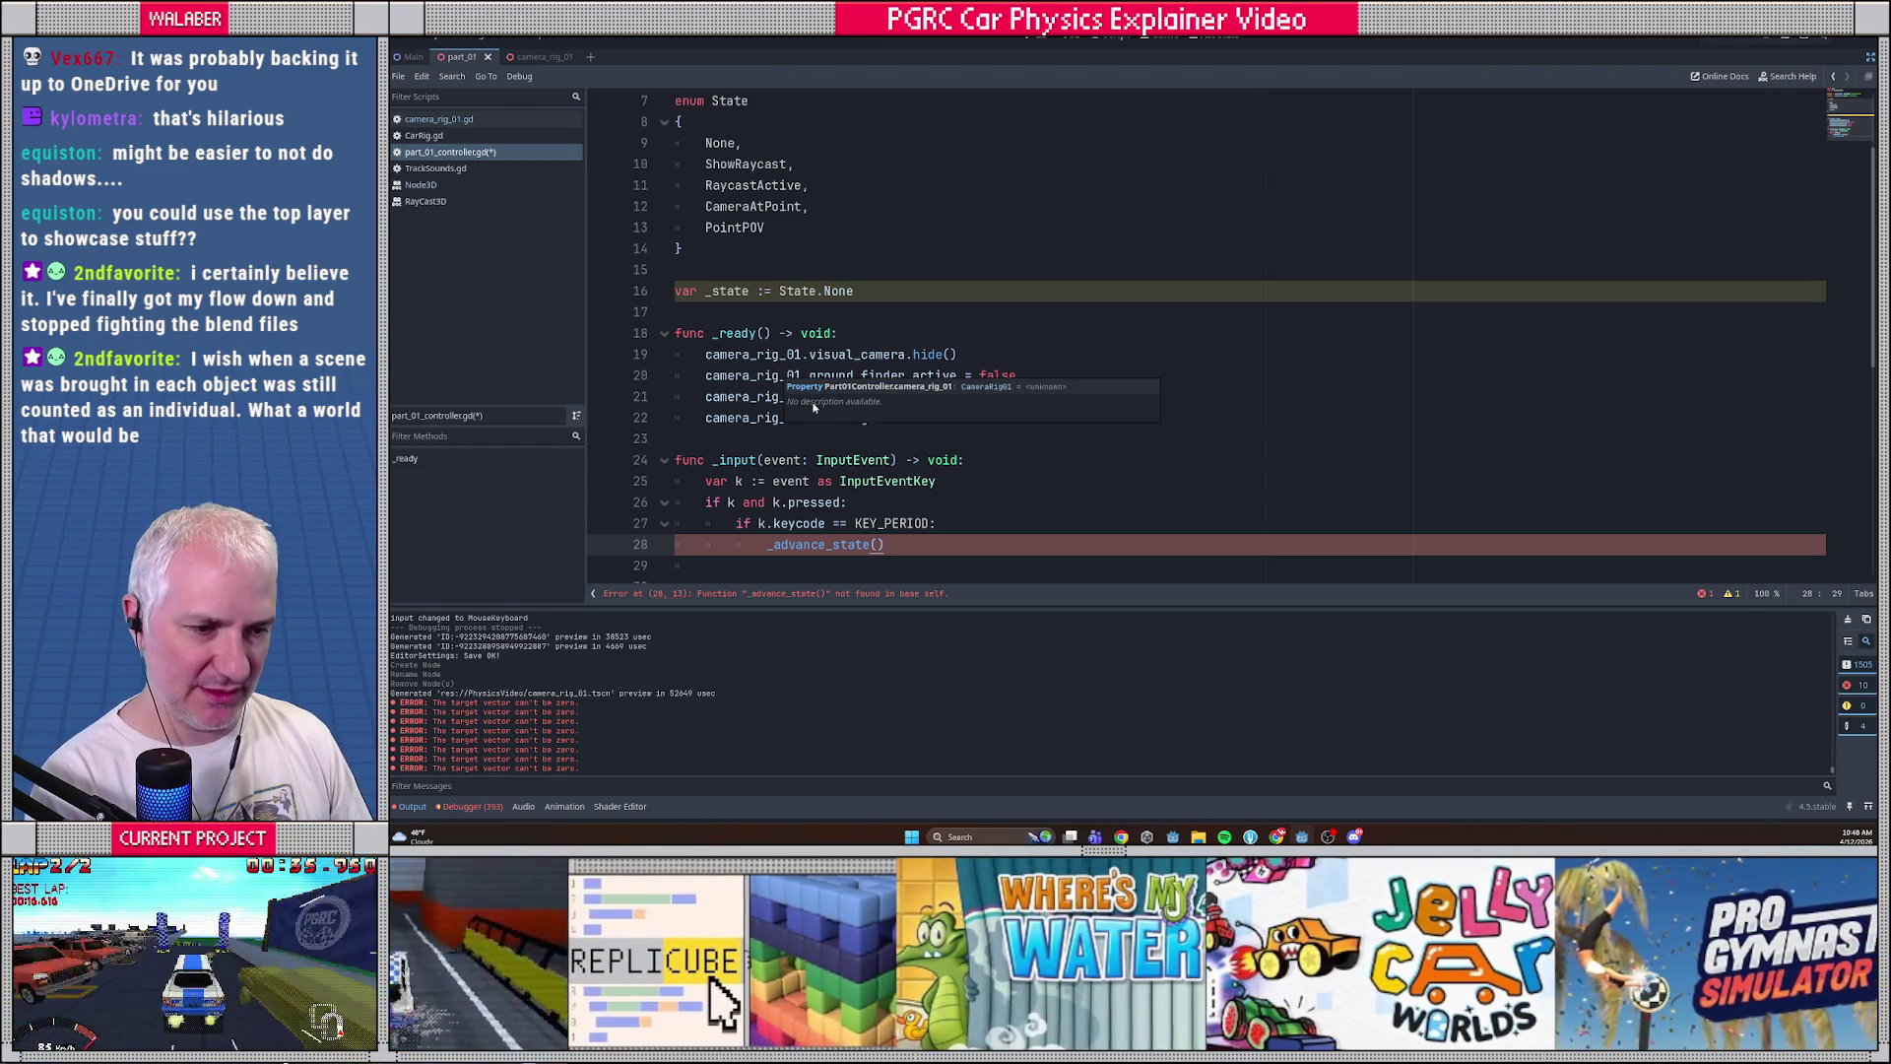
{"action": "scroll", "coordinate": [787, 337], "scroll_direction": "up", "scroll_amount": 2}
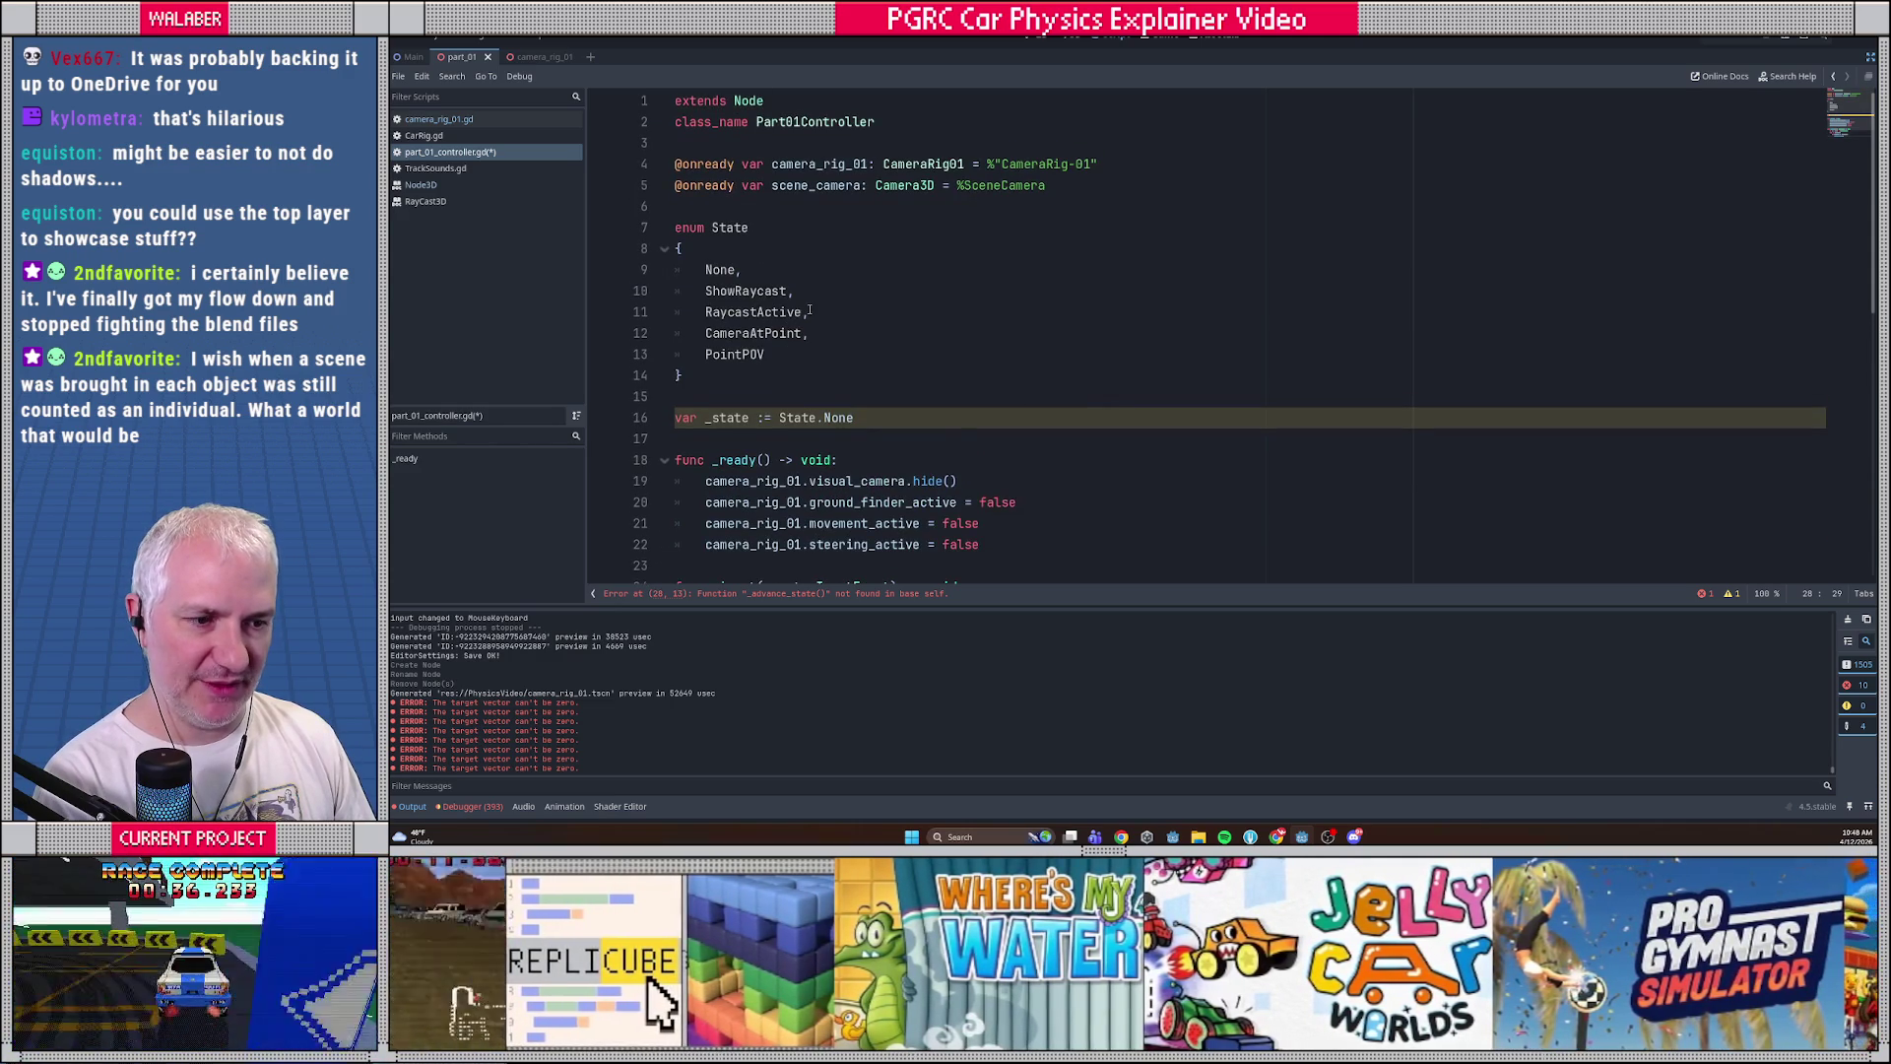
{"action": "scroll", "coordinate": [810, 312], "scroll_direction": "down", "scroll_amount": 2}
{"action": "scroll", "coordinate": [809, 320], "scroll_direction": "down", "scroll_amount": 2}
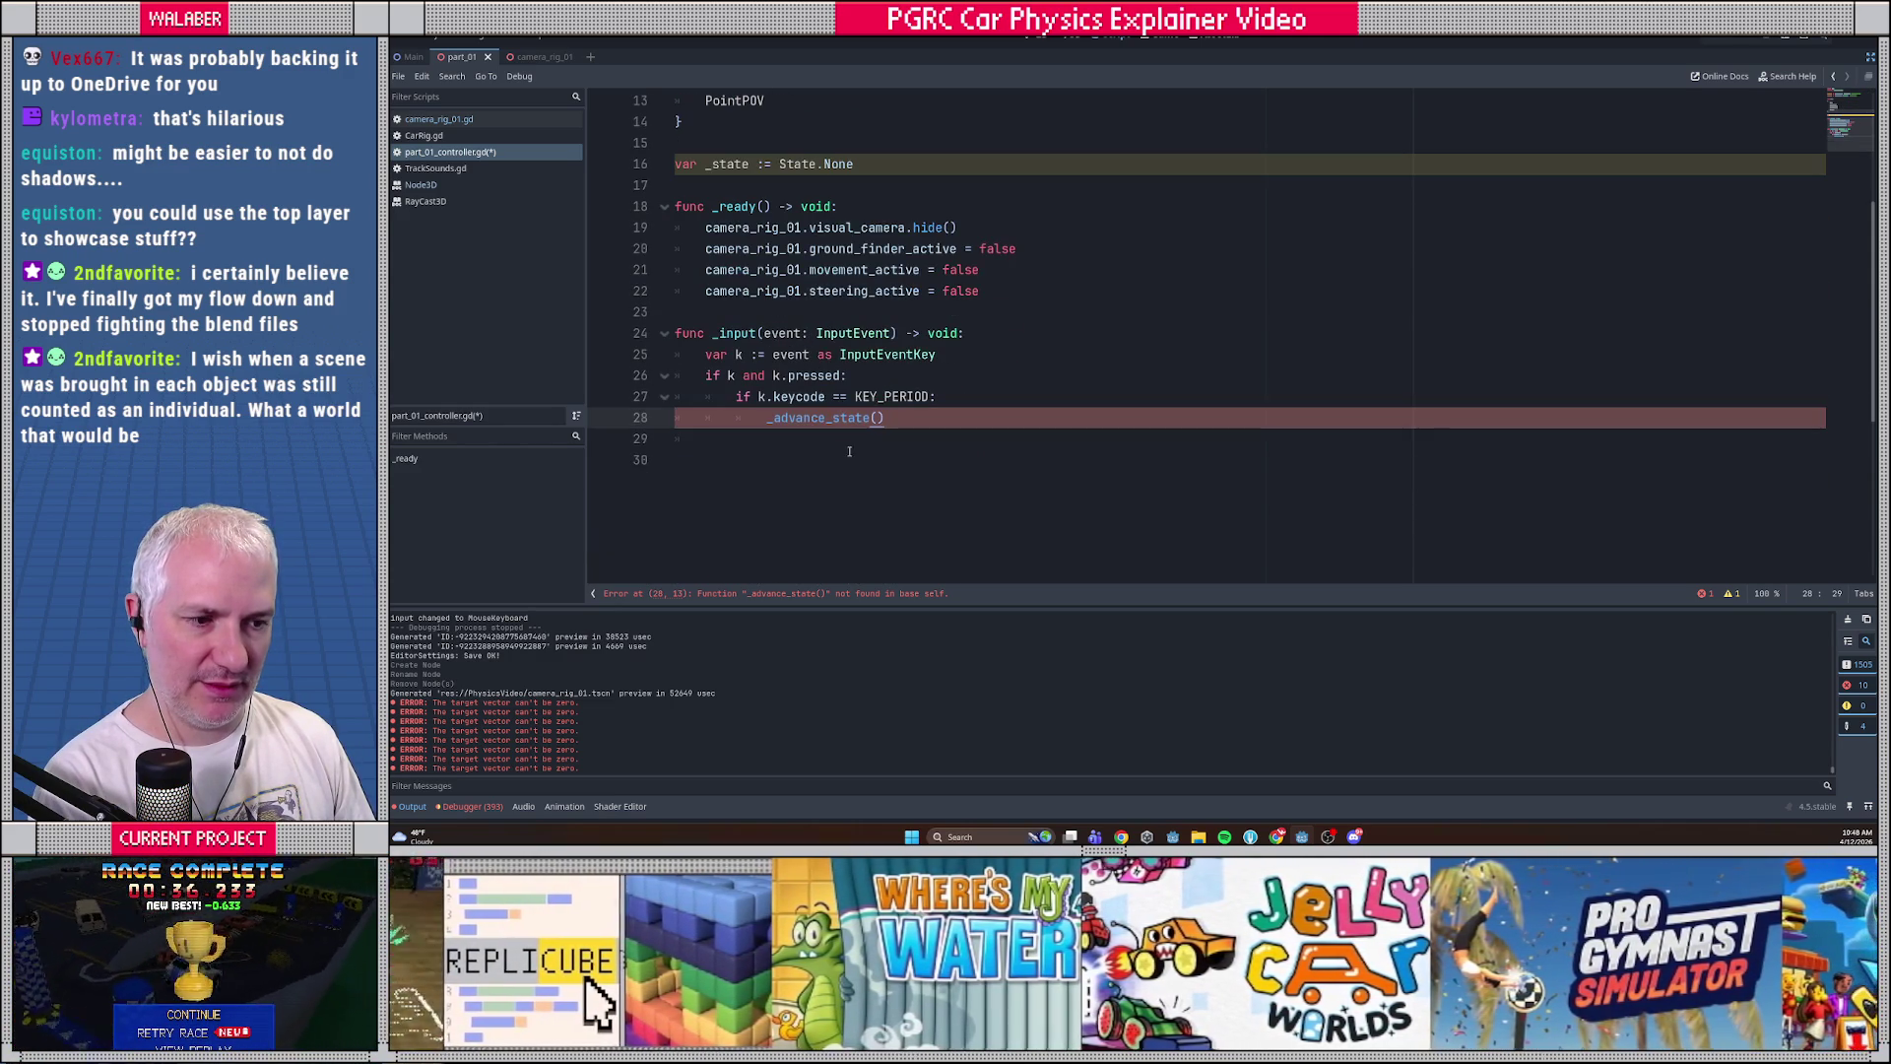
{"action": "key", "text": "Return"}
{"action": "key", "text": "Return"}
{"action": "key", "text": "Return"}
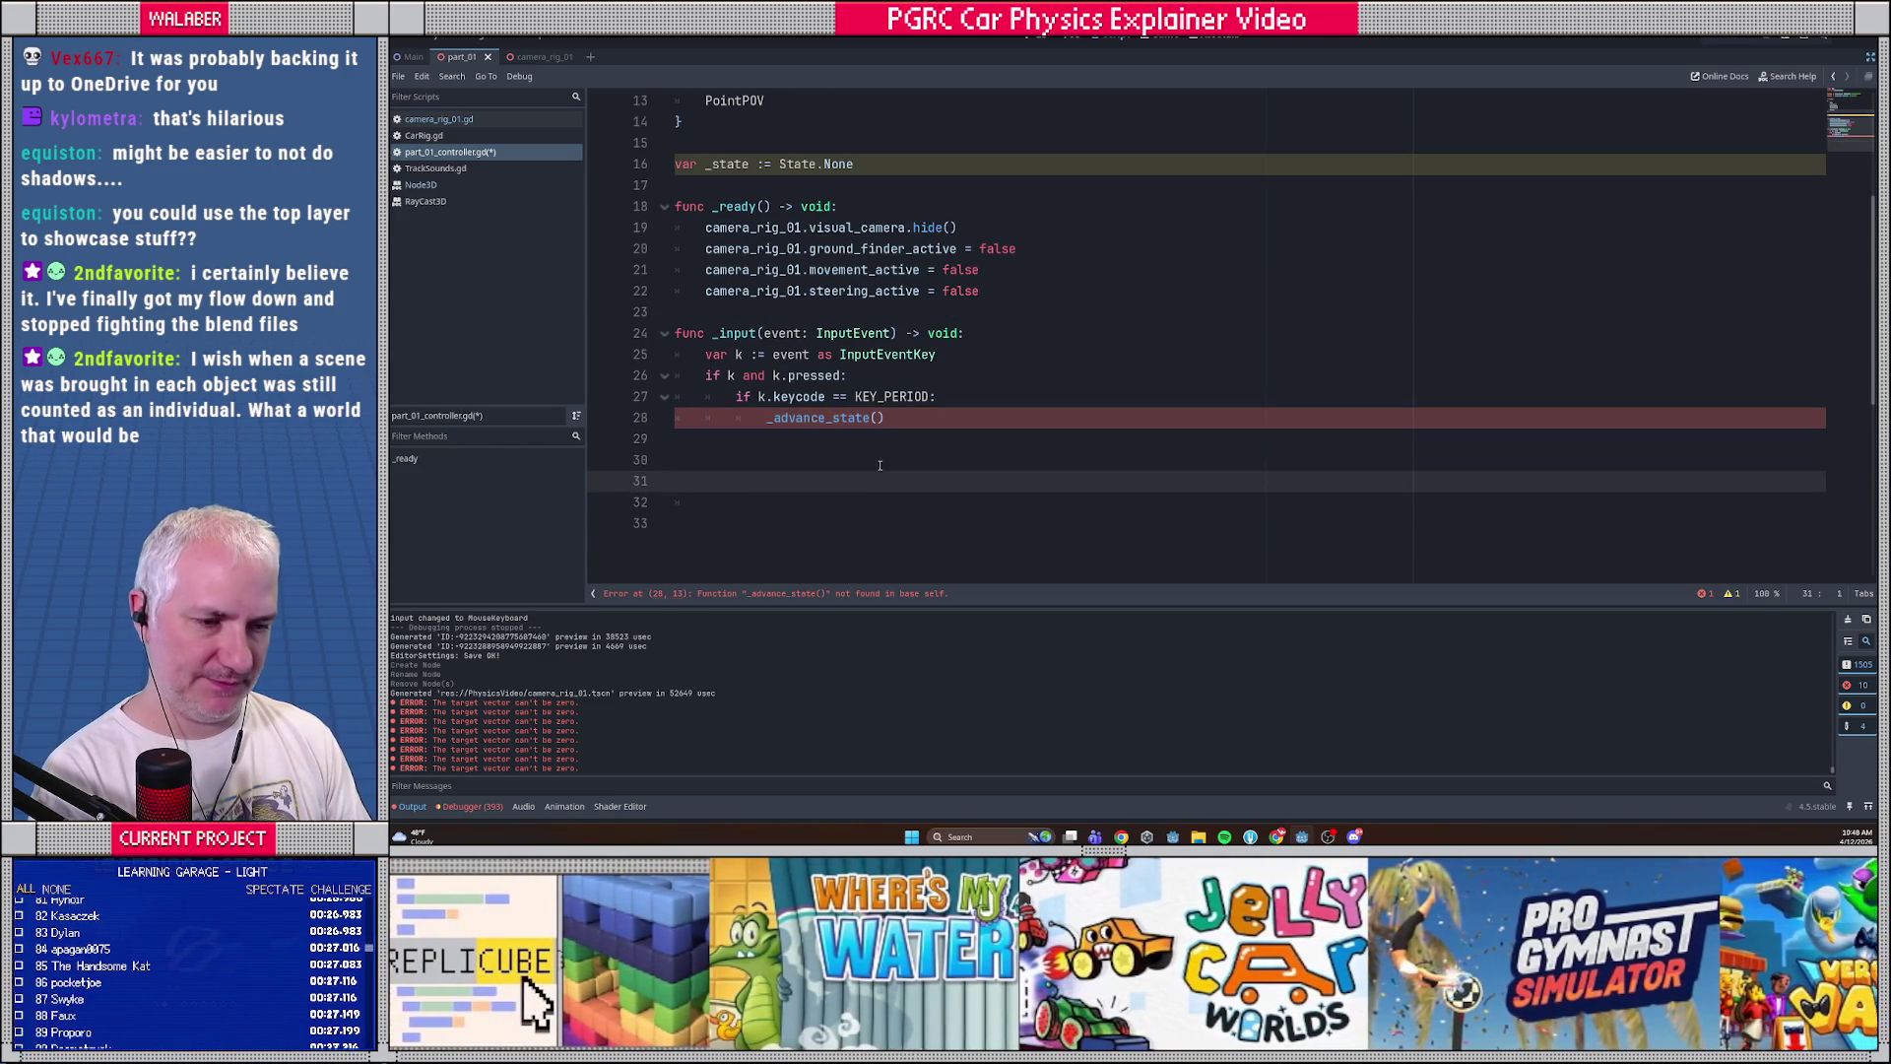
Add an empty func _advance_state() -> void:, glance at the 3D rig, and return to the script
{"action": "type", "text": "func _ad"}
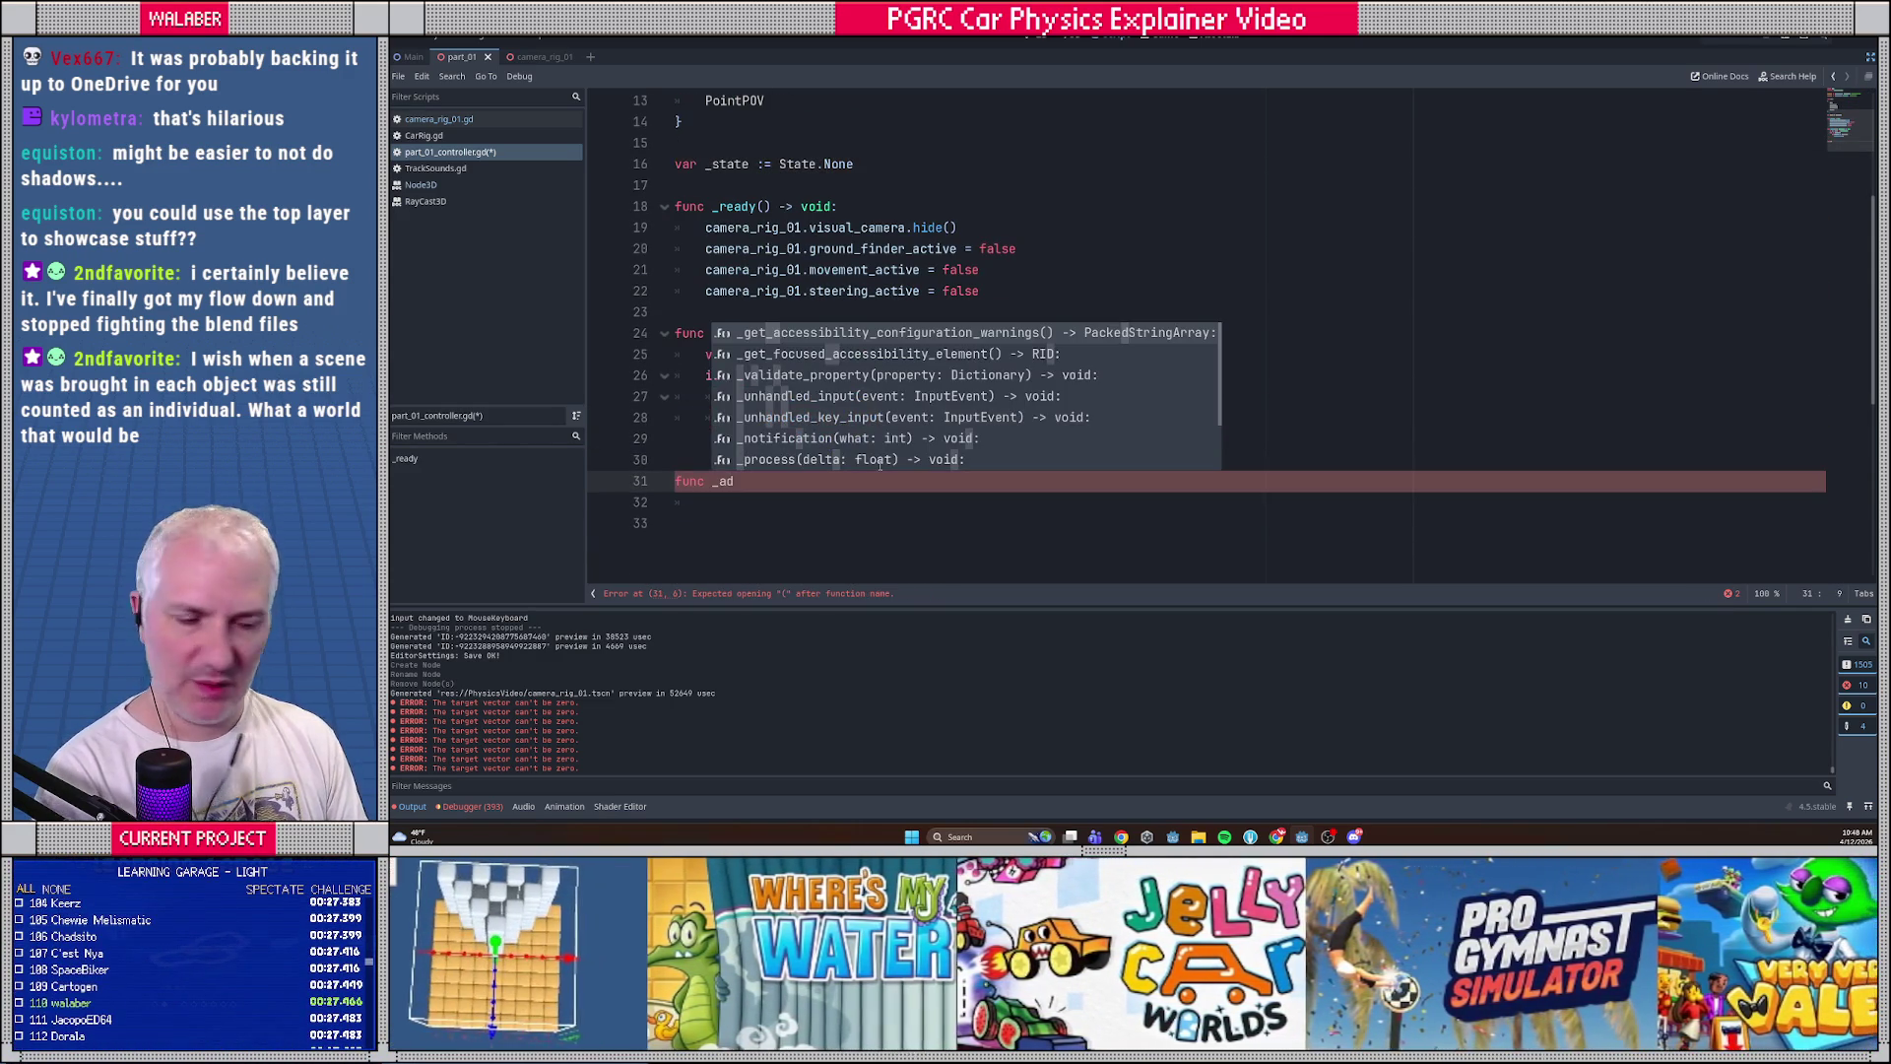
{"action": "type", "text": "vance_state"}
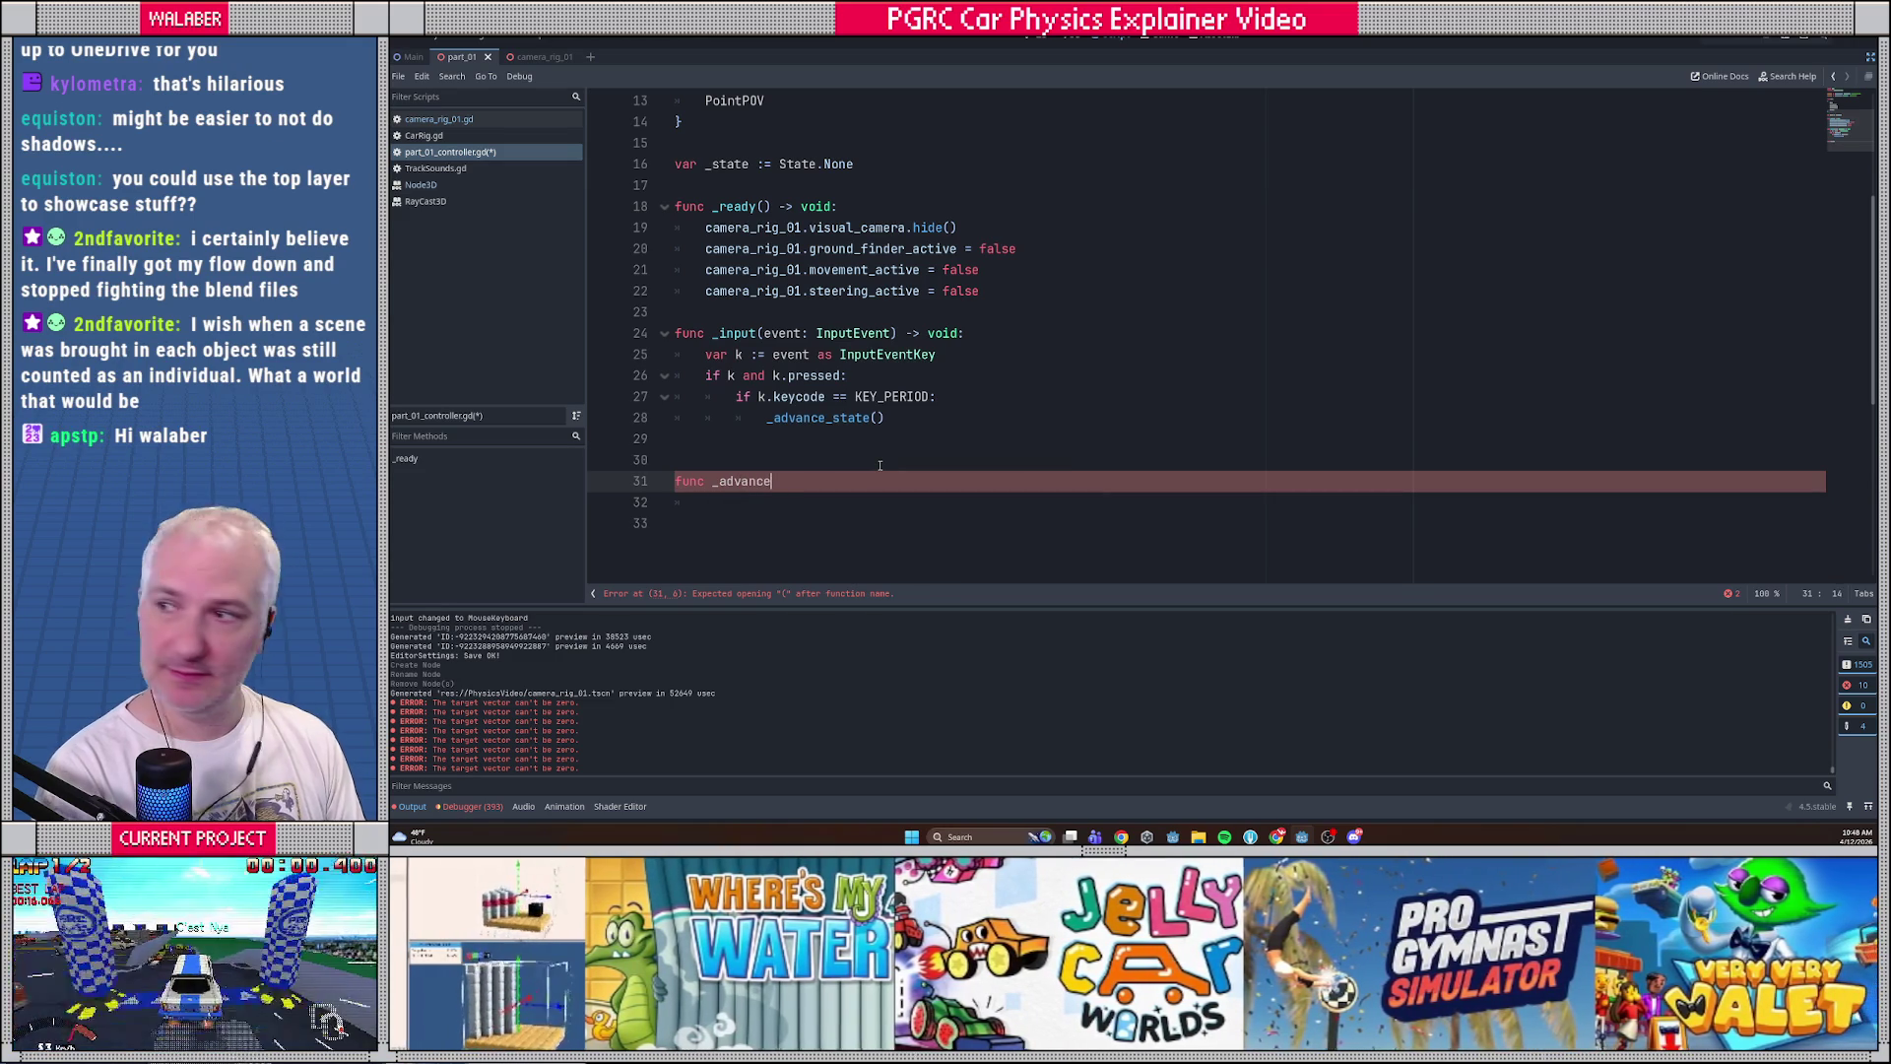
{"action": "type", "text": "() -> void:"}
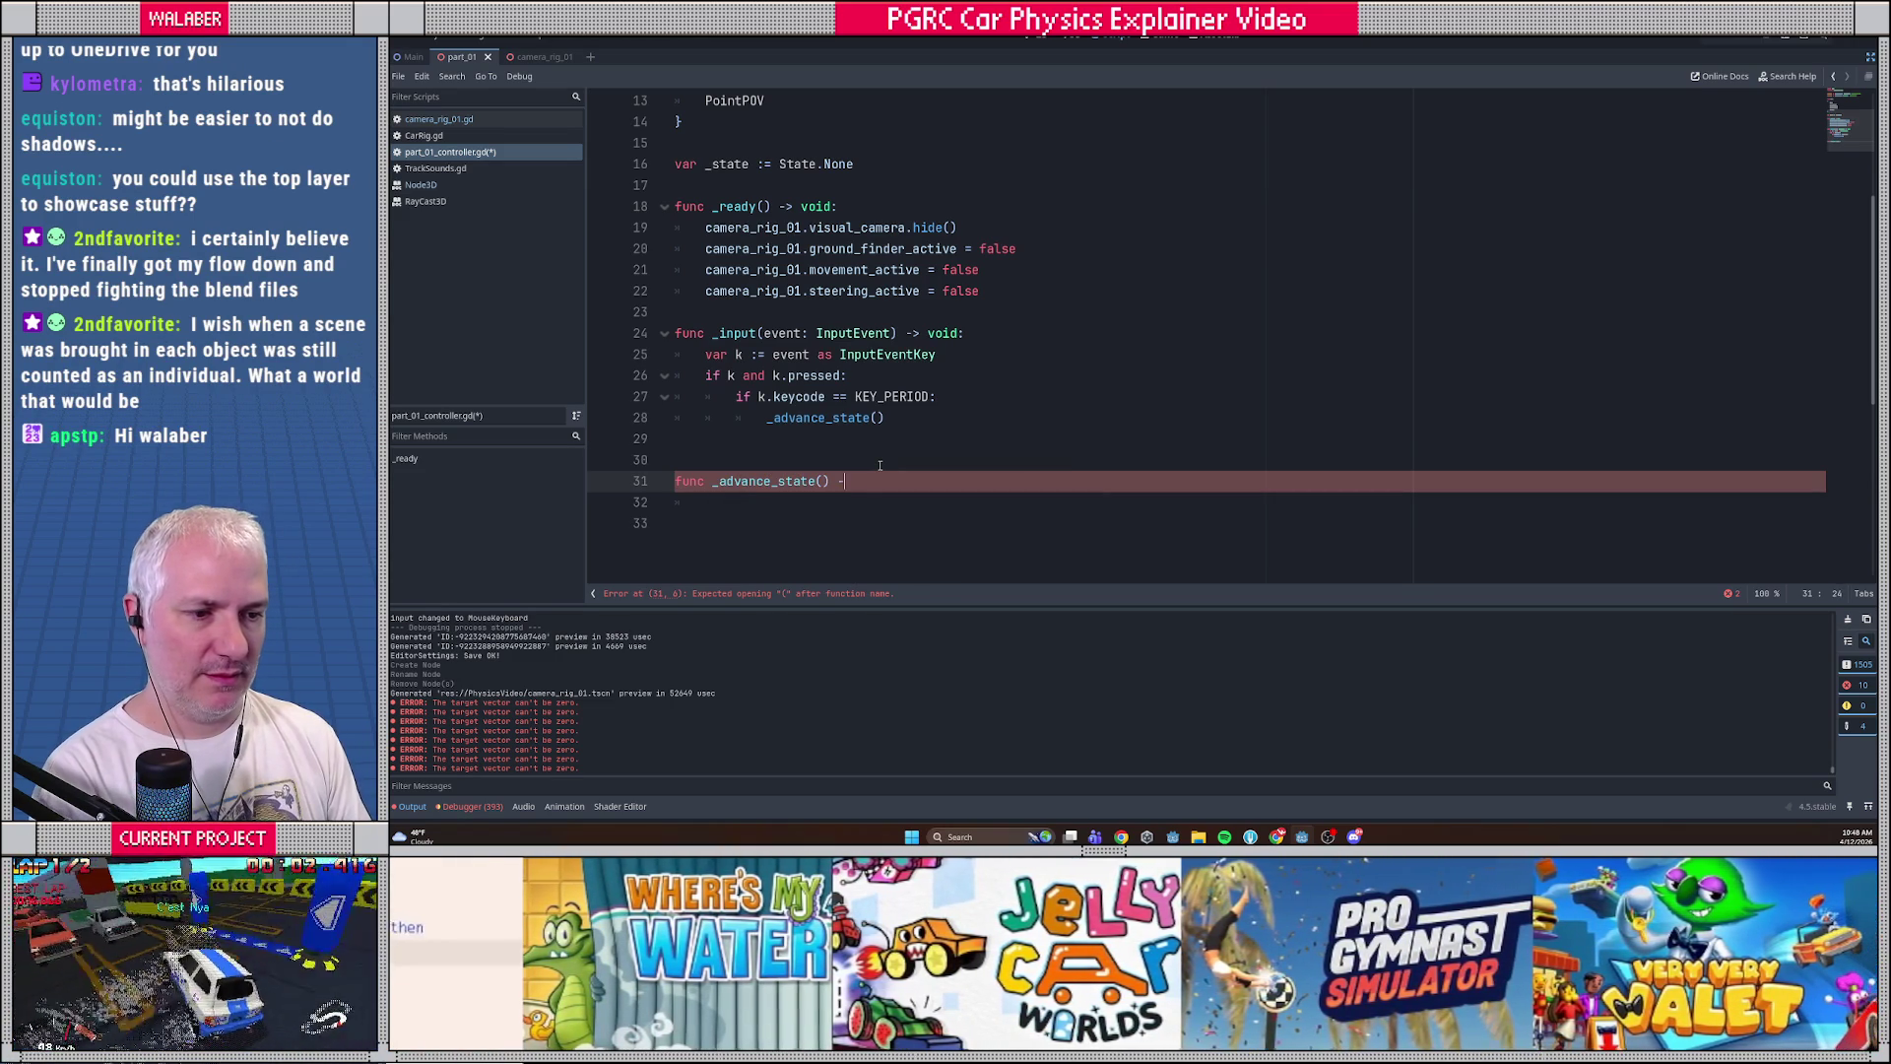
{"action": "key", "text": "Return"}
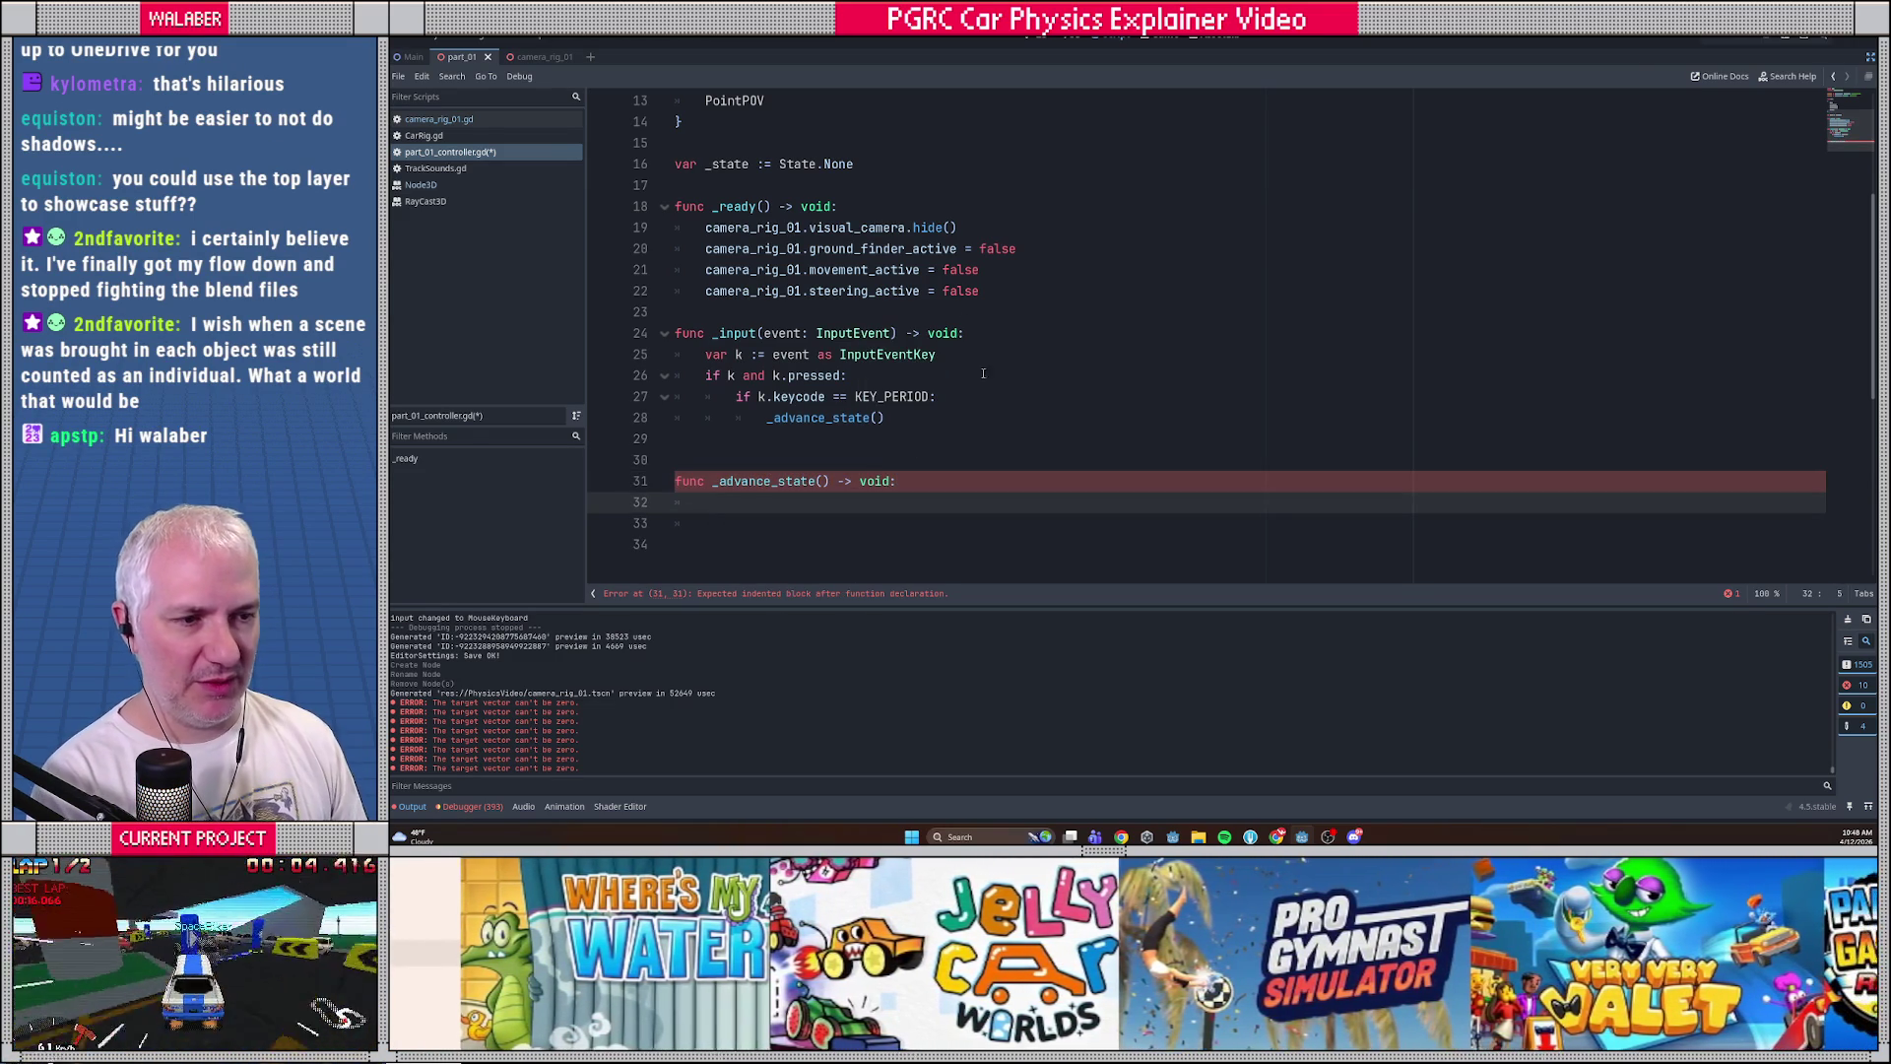
{"action": "left_click", "coordinate": [1071, 39]}
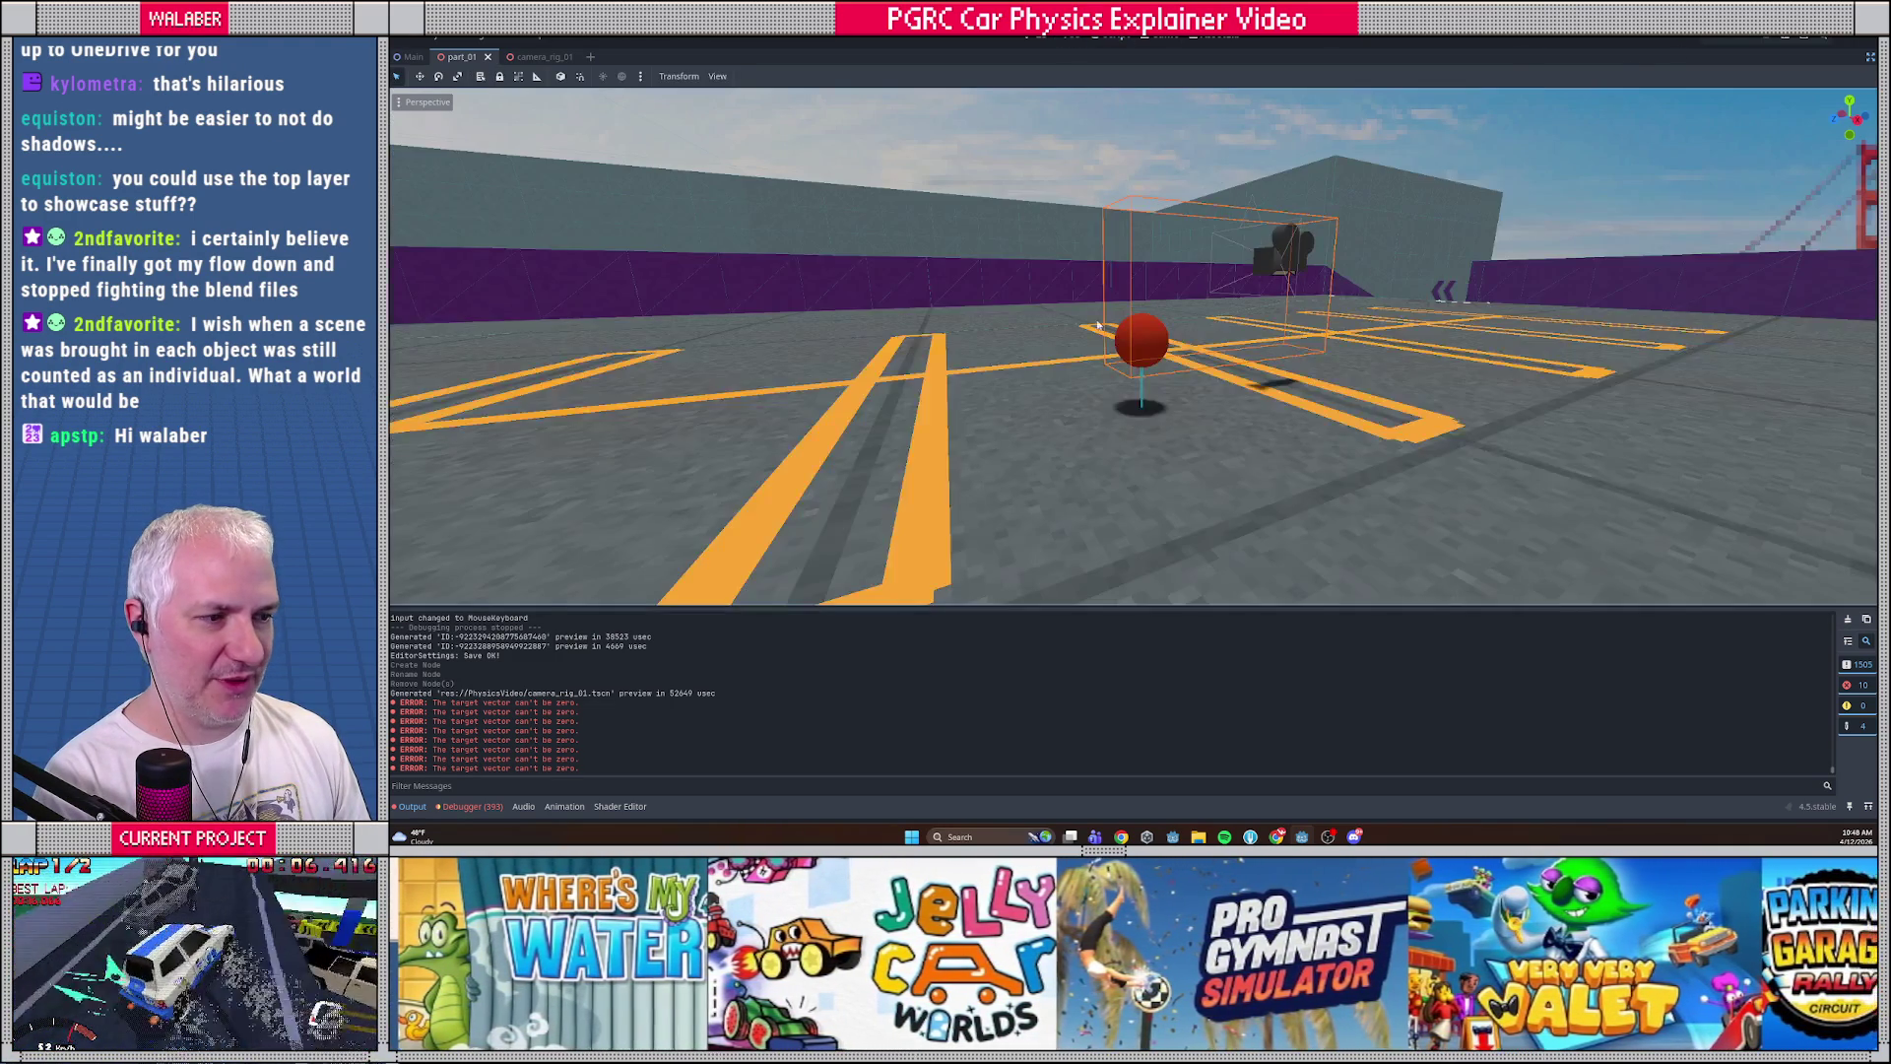
{"action": "mouse_move", "coordinate": [1080, 371]}
{"action": "left_mouse_down"}
{"action": "mouse_move", "coordinate": [991, 359]}
{"action": "mouse_move", "coordinate": [1114, 404]}
{"action": "mouse_move", "coordinate": [1078, 406]}
{"action": "left_mouse_up"}
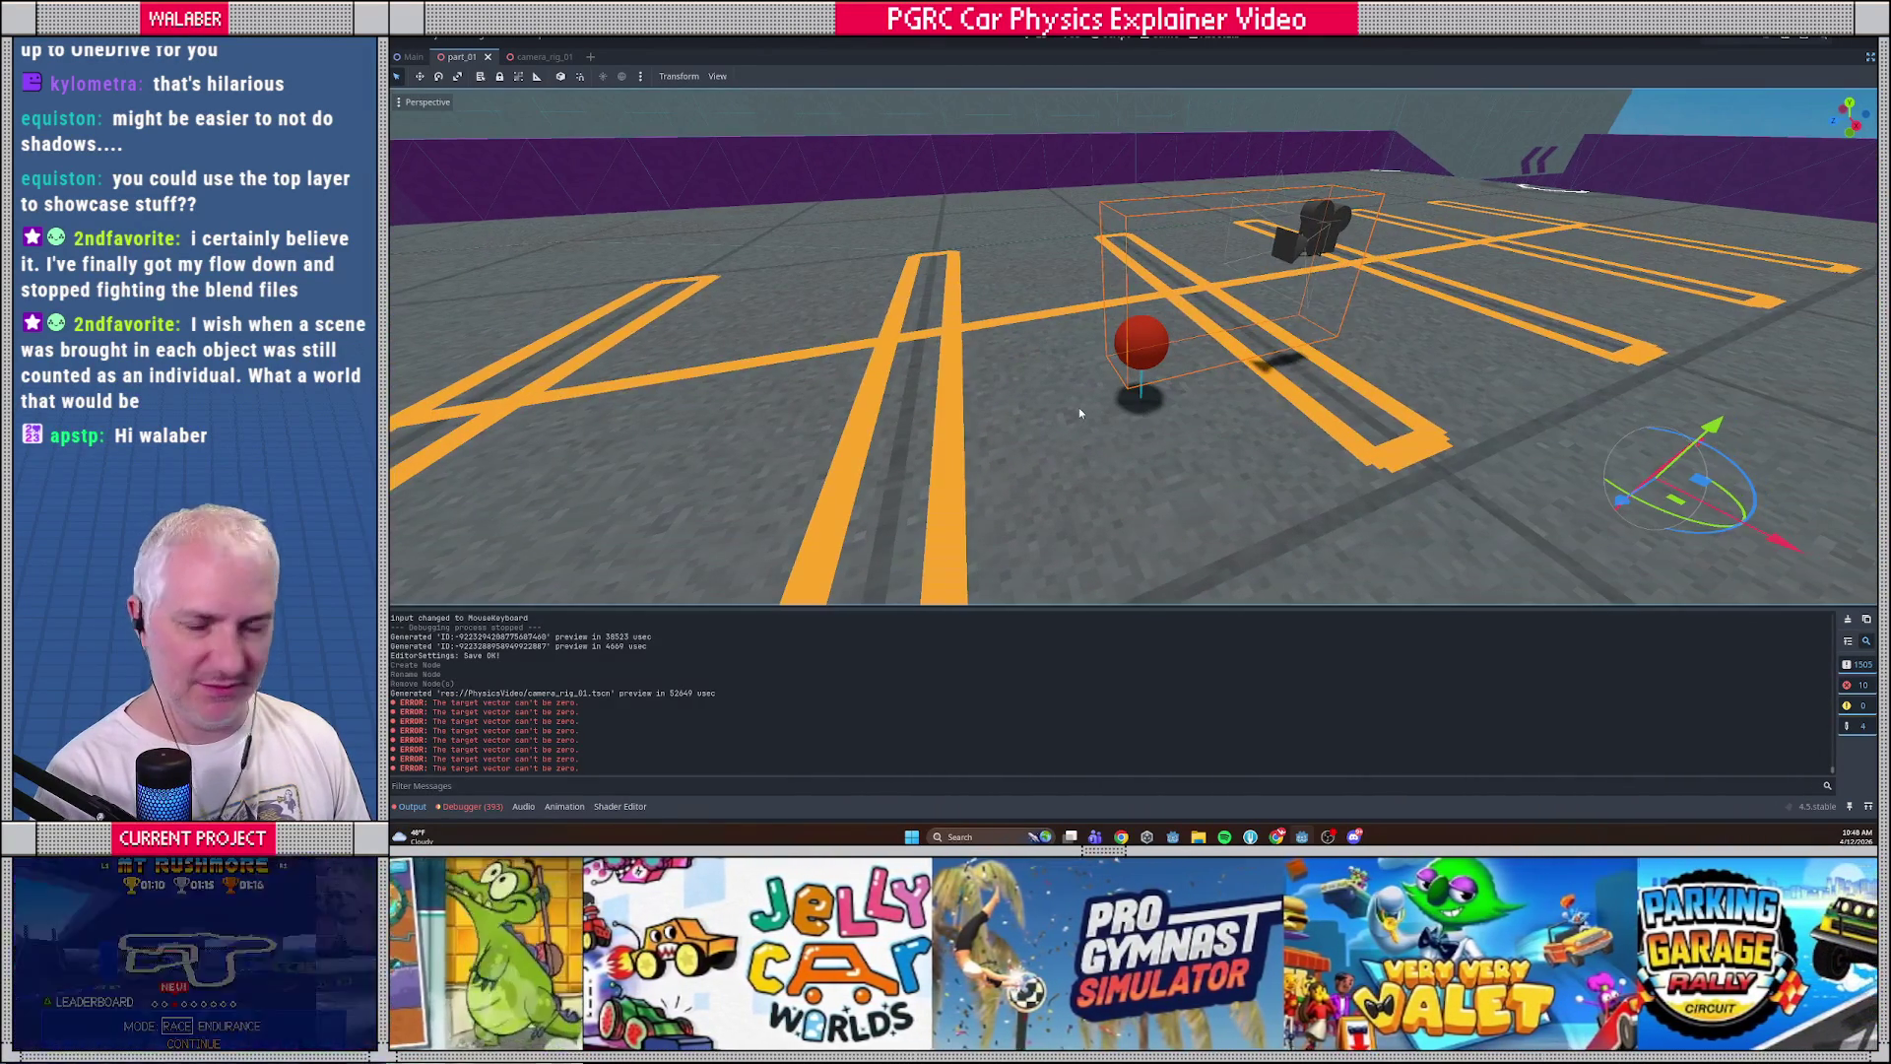
{"action": "key", "text": "alt+Tab"}
{"action": "key", "text": "alt+Tab"}
{"action": "left_click", "coordinate": [1111, 39]}
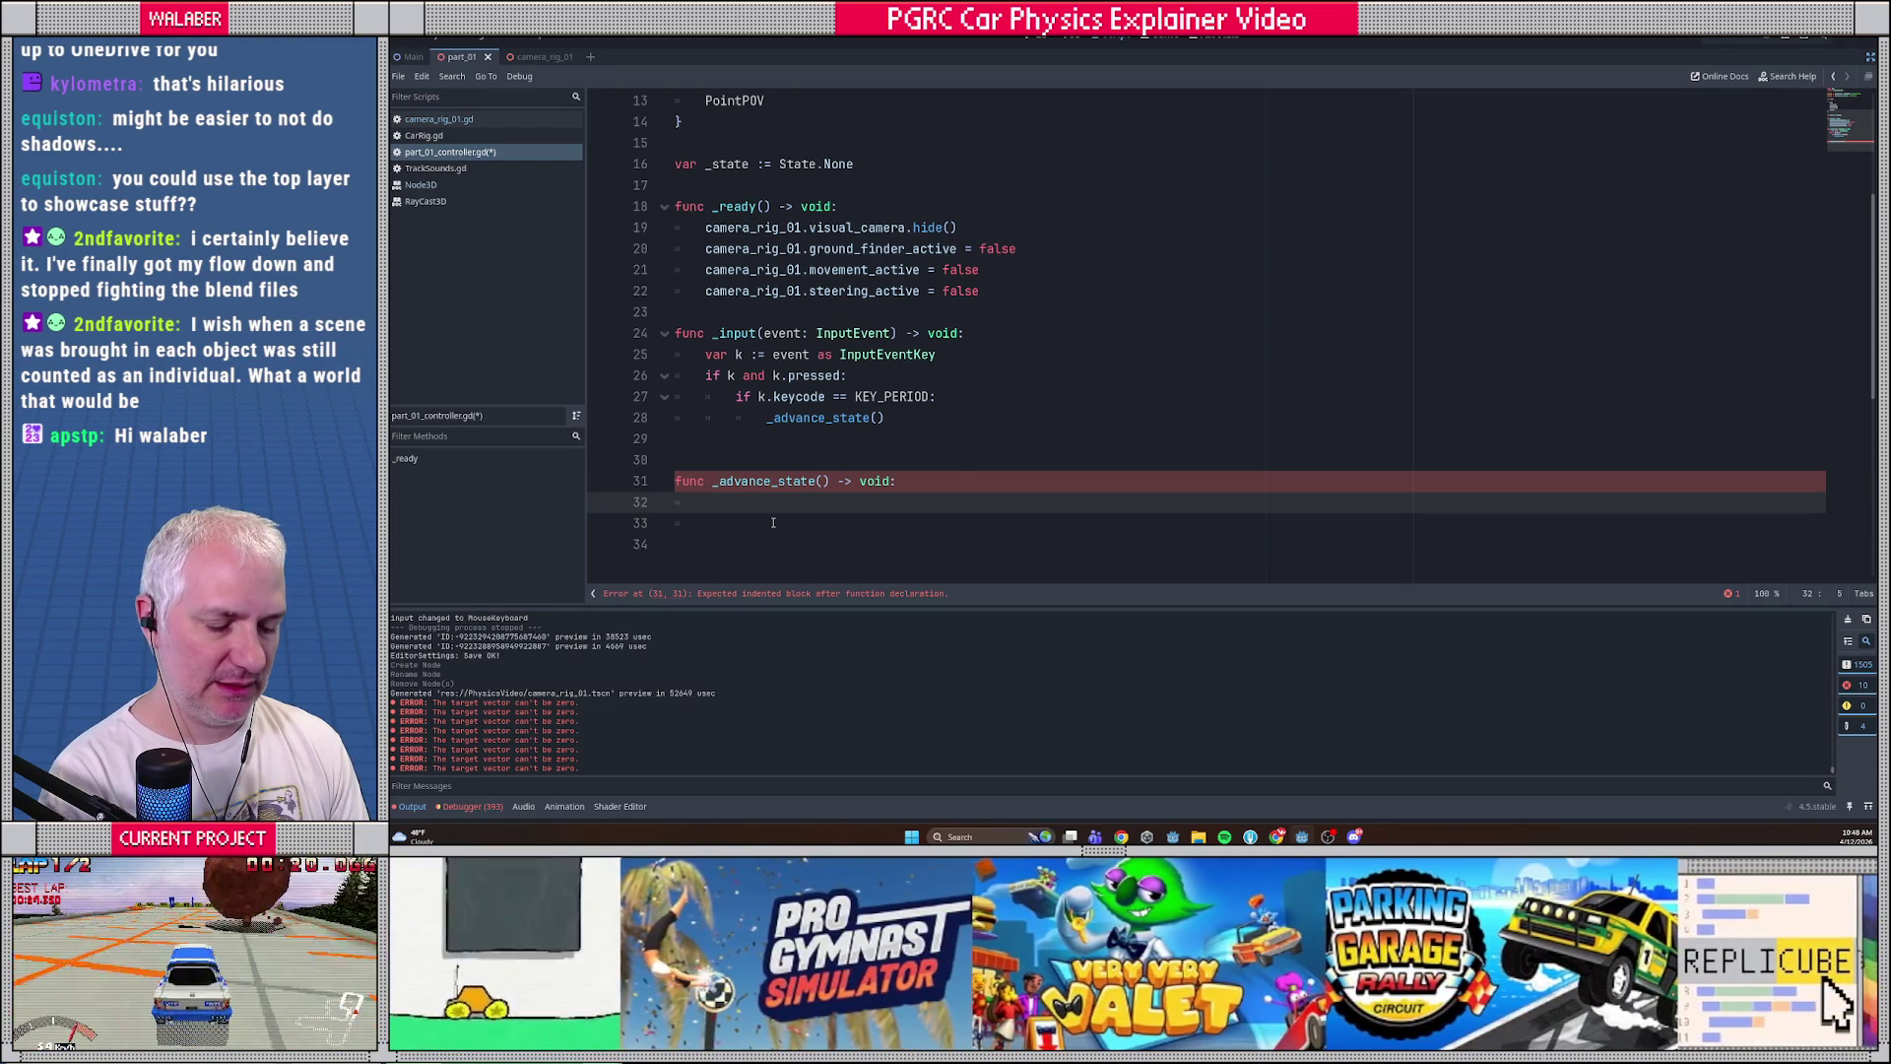
Start a match _state block with a State.None branch calling _show_raycast()
{"action": "type", "text": "match  "}
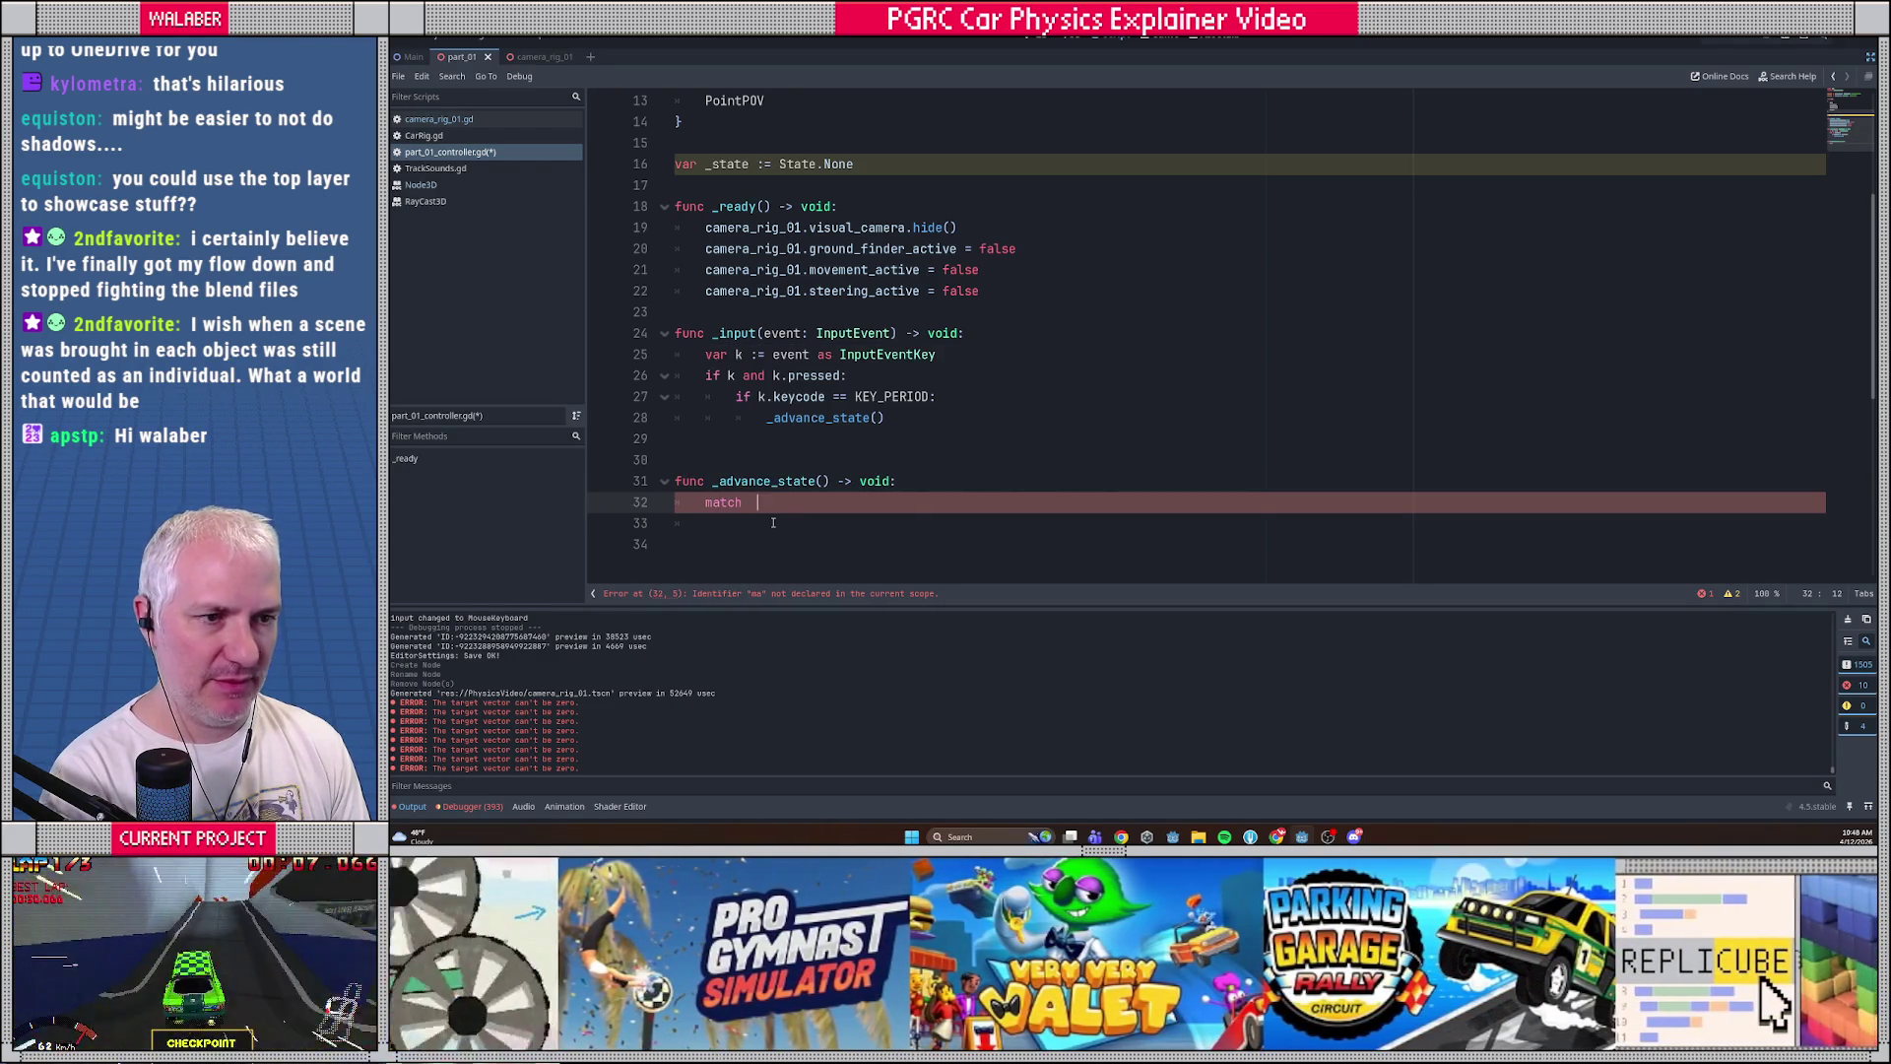
{"action": "type", "text": "_state:"}
{"action": "key", "text": "Return"}
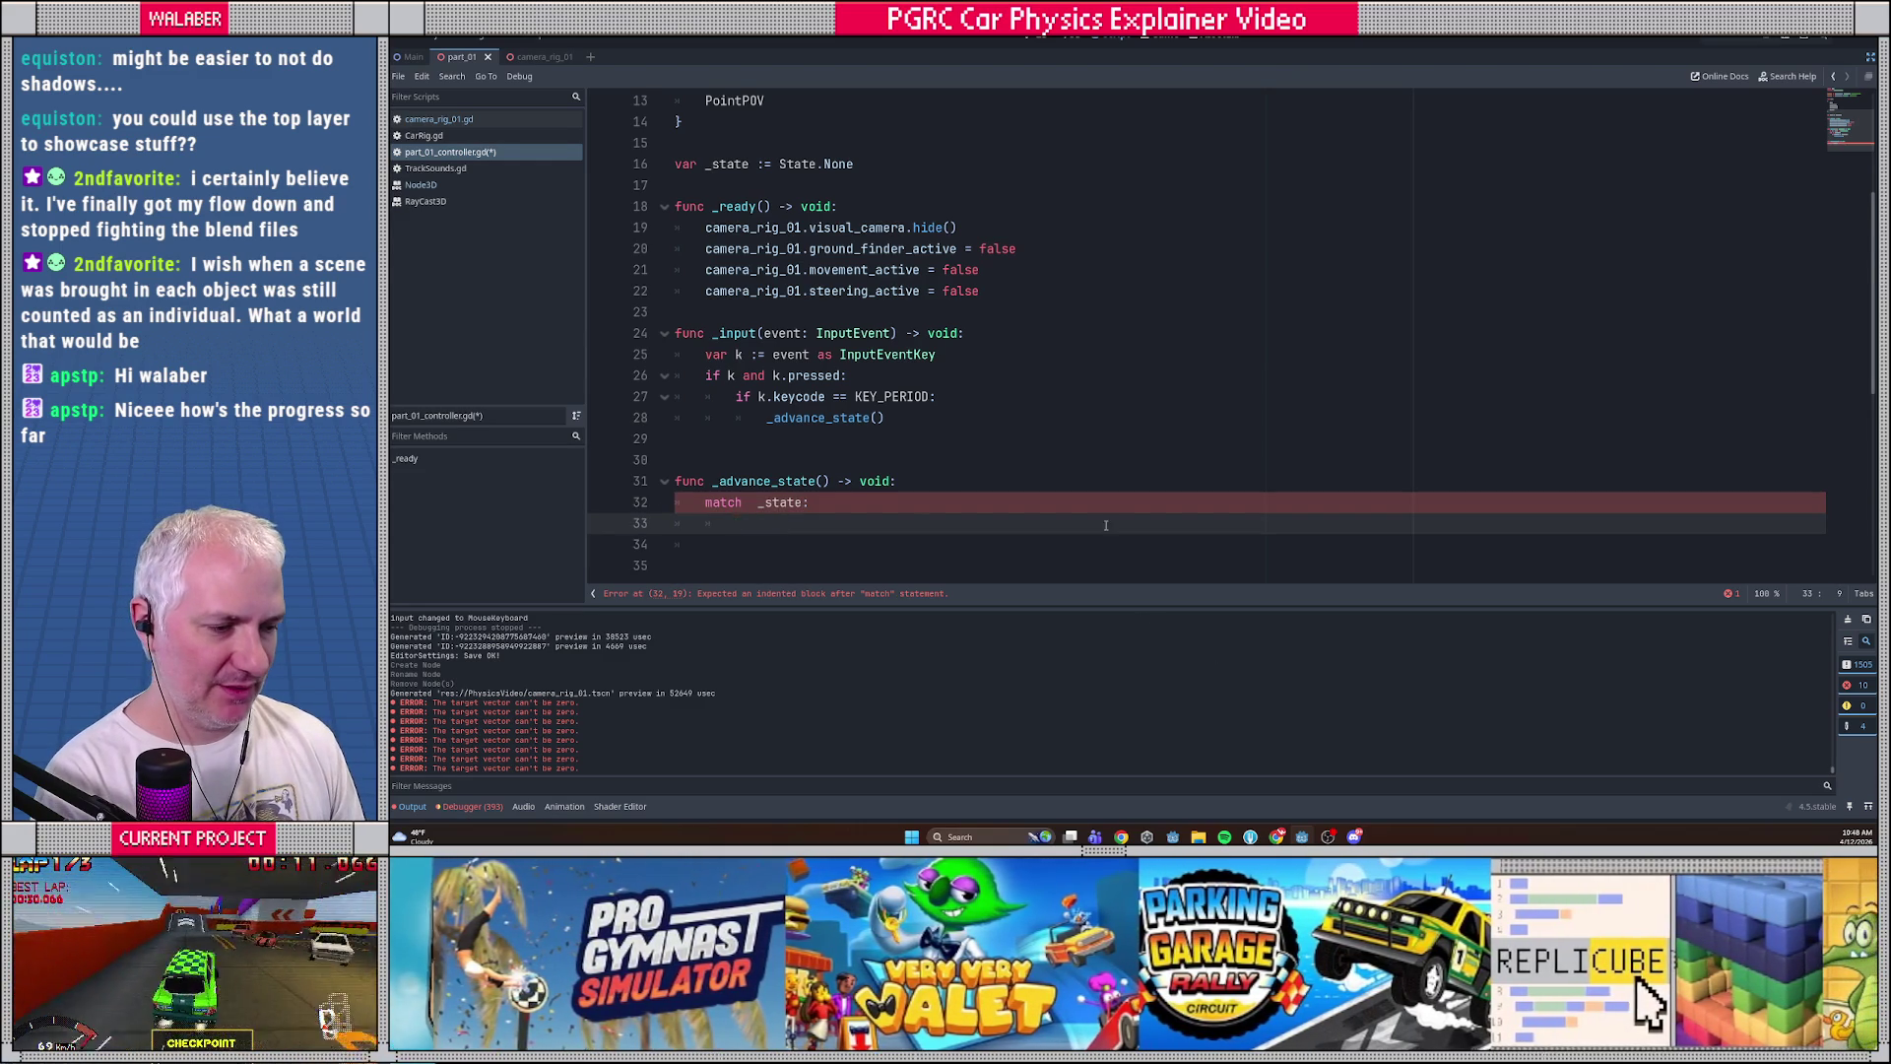
{"action": "scroll", "coordinate": [1105, 525], "scroll_direction": "down", "scroll_amount": 3}
{"action": "left_click_drag", "start_coordinate": [1127, 605], "coordinate": [1128, 642]}
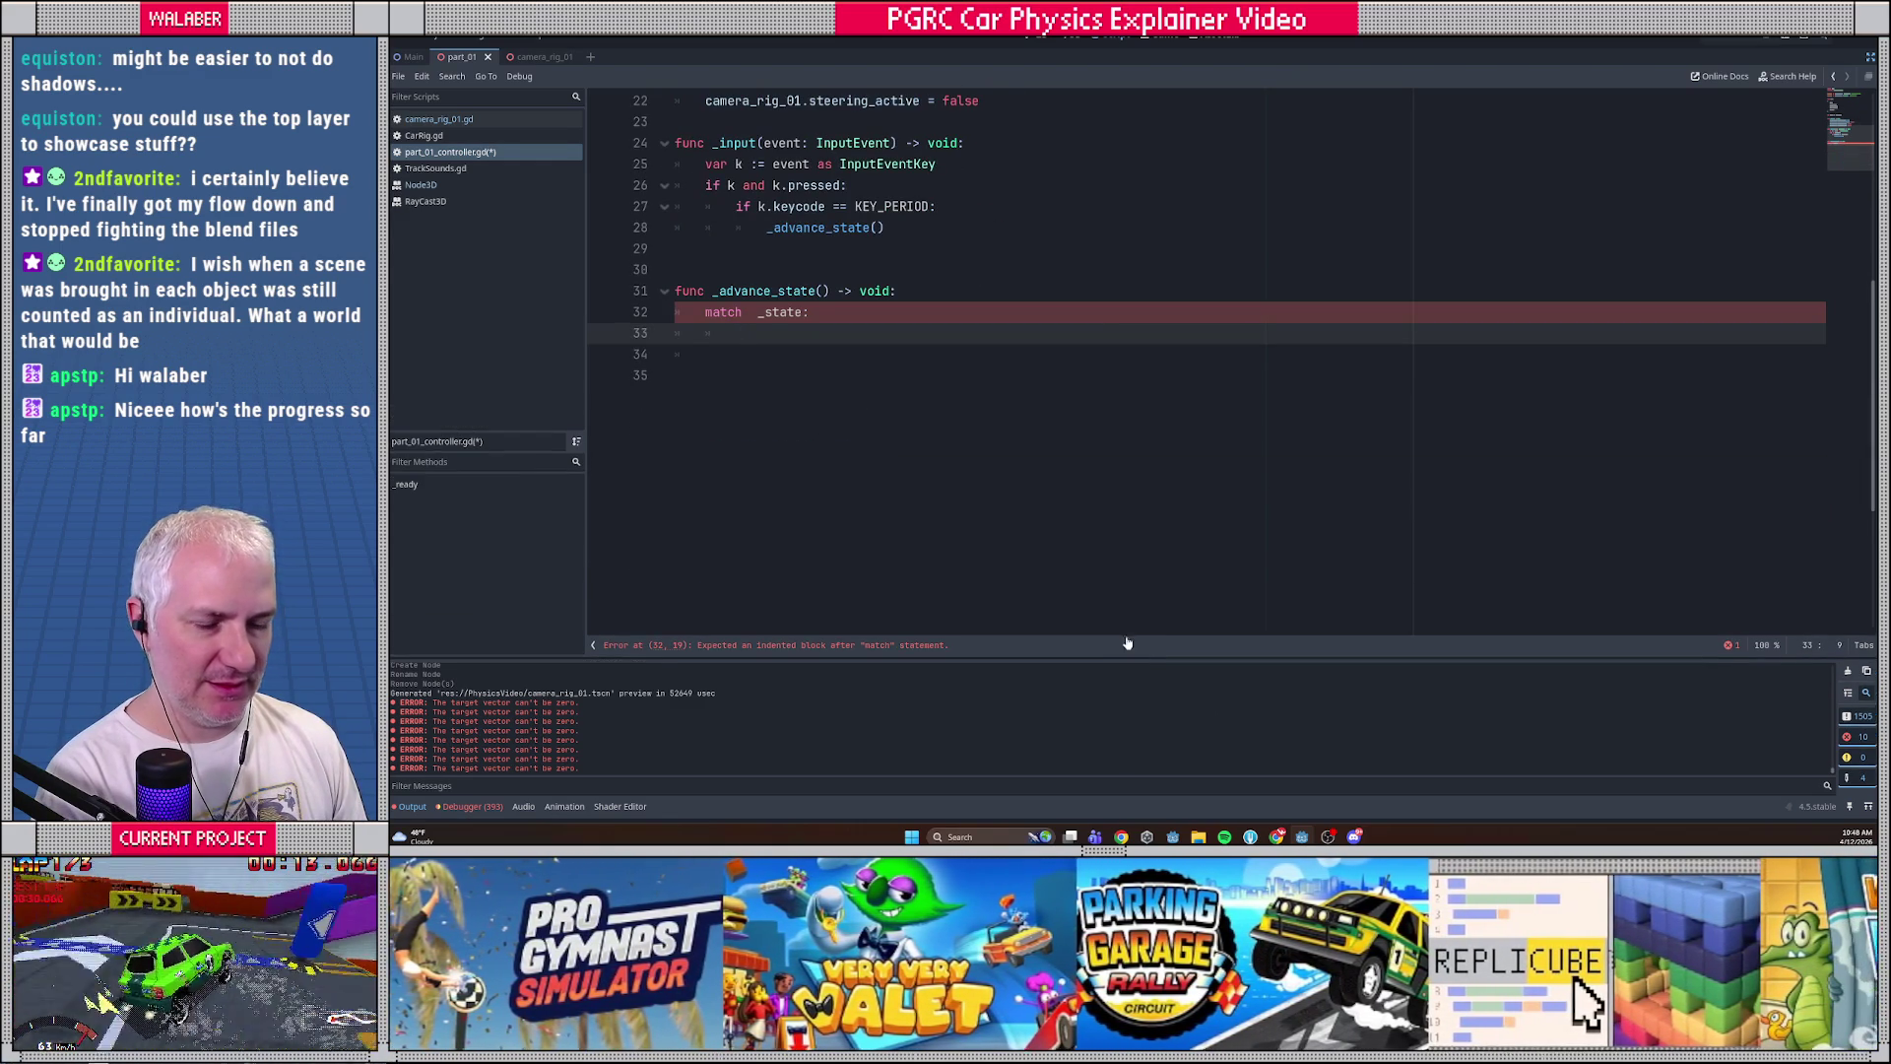
{"action": "scroll", "coordinate": [848, 420], "scroll_direction": "up", "scroll_amount": 5}
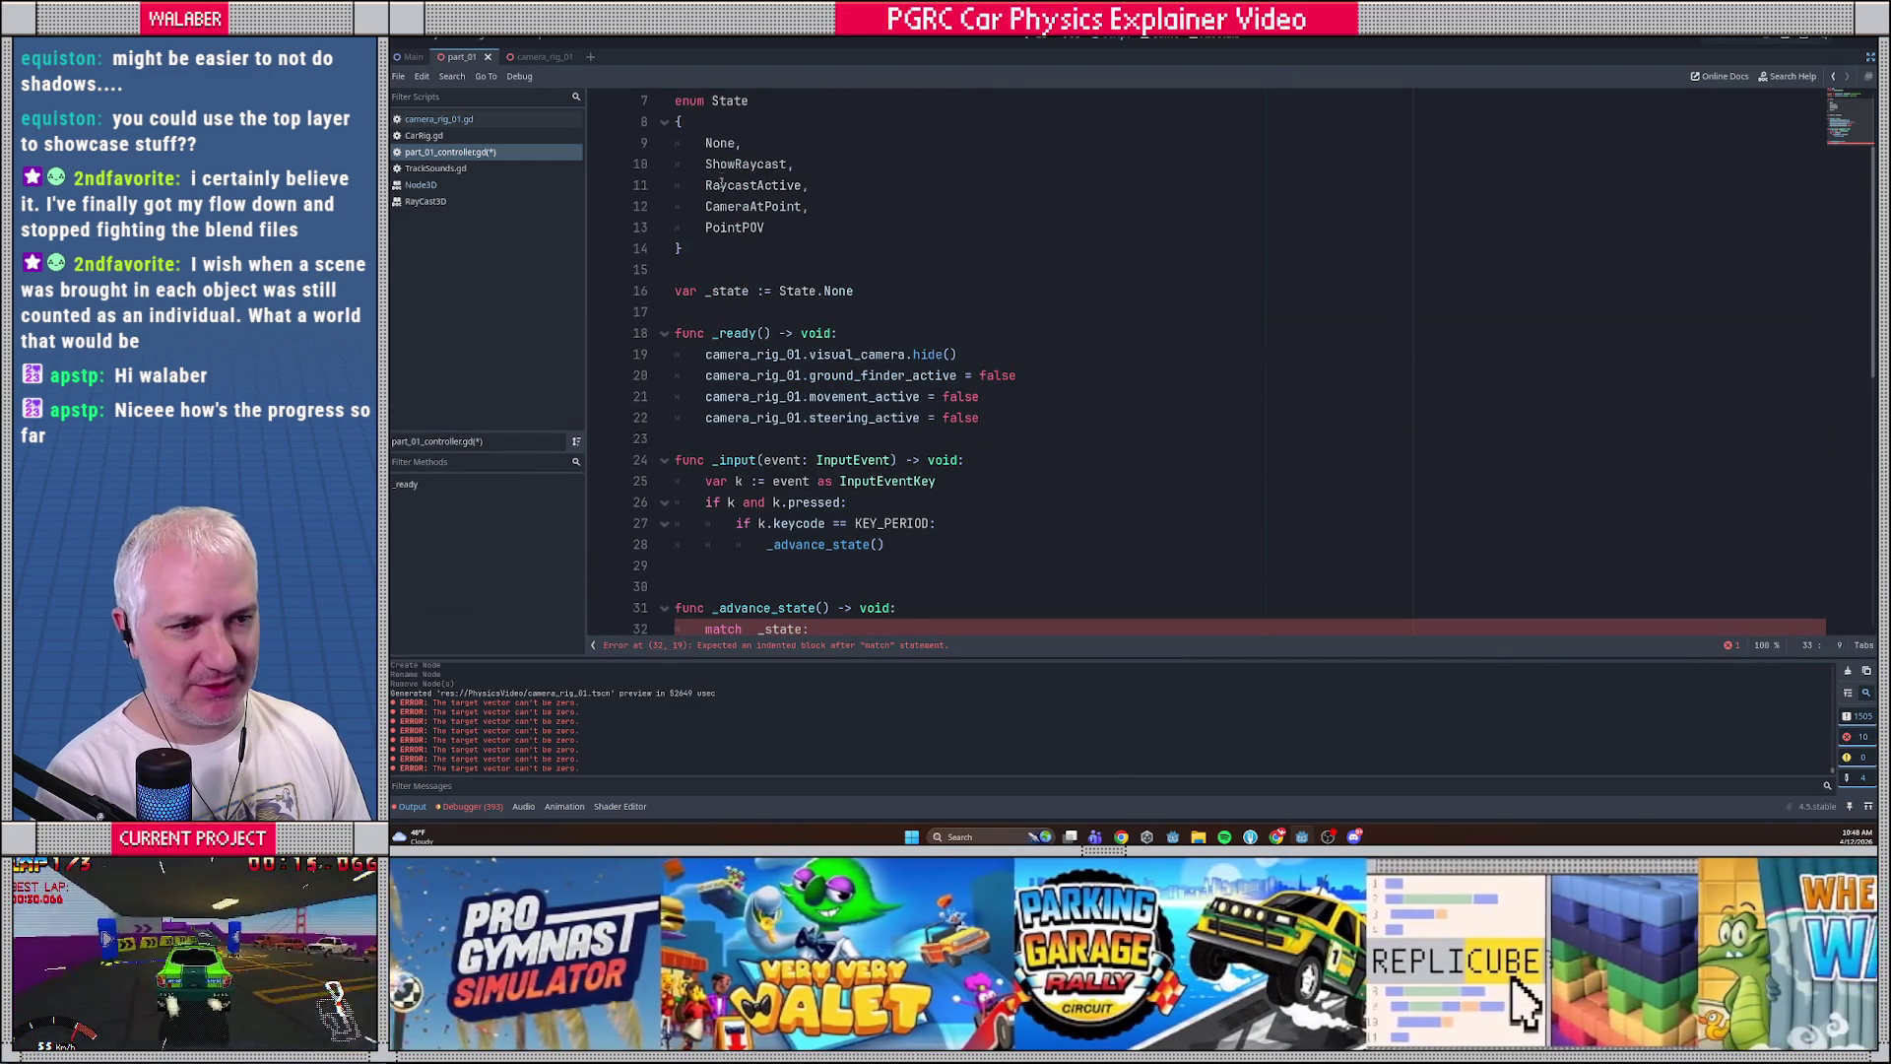
{"action": "scroll", "coordinate": [906, 453], "scroll_direction": "down", "scroll_amount": 2}
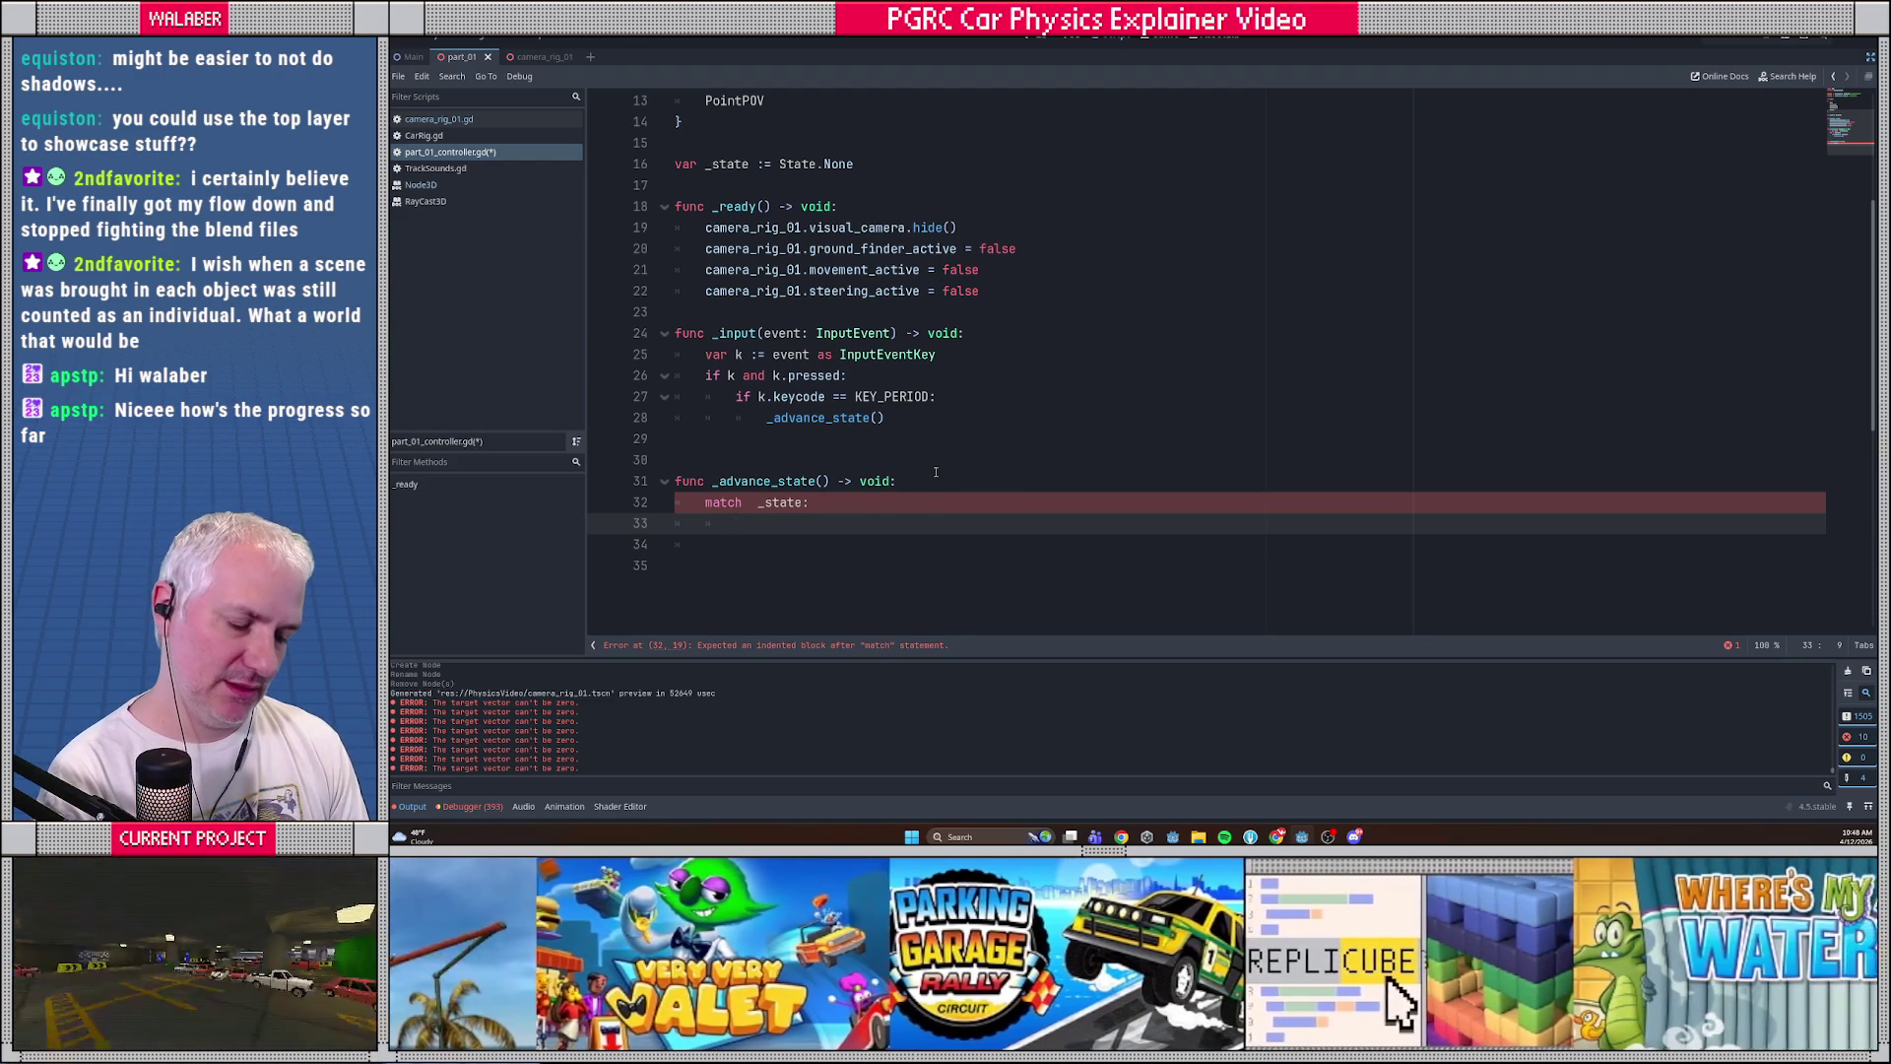
{"action": "type", "text": "State.None"}
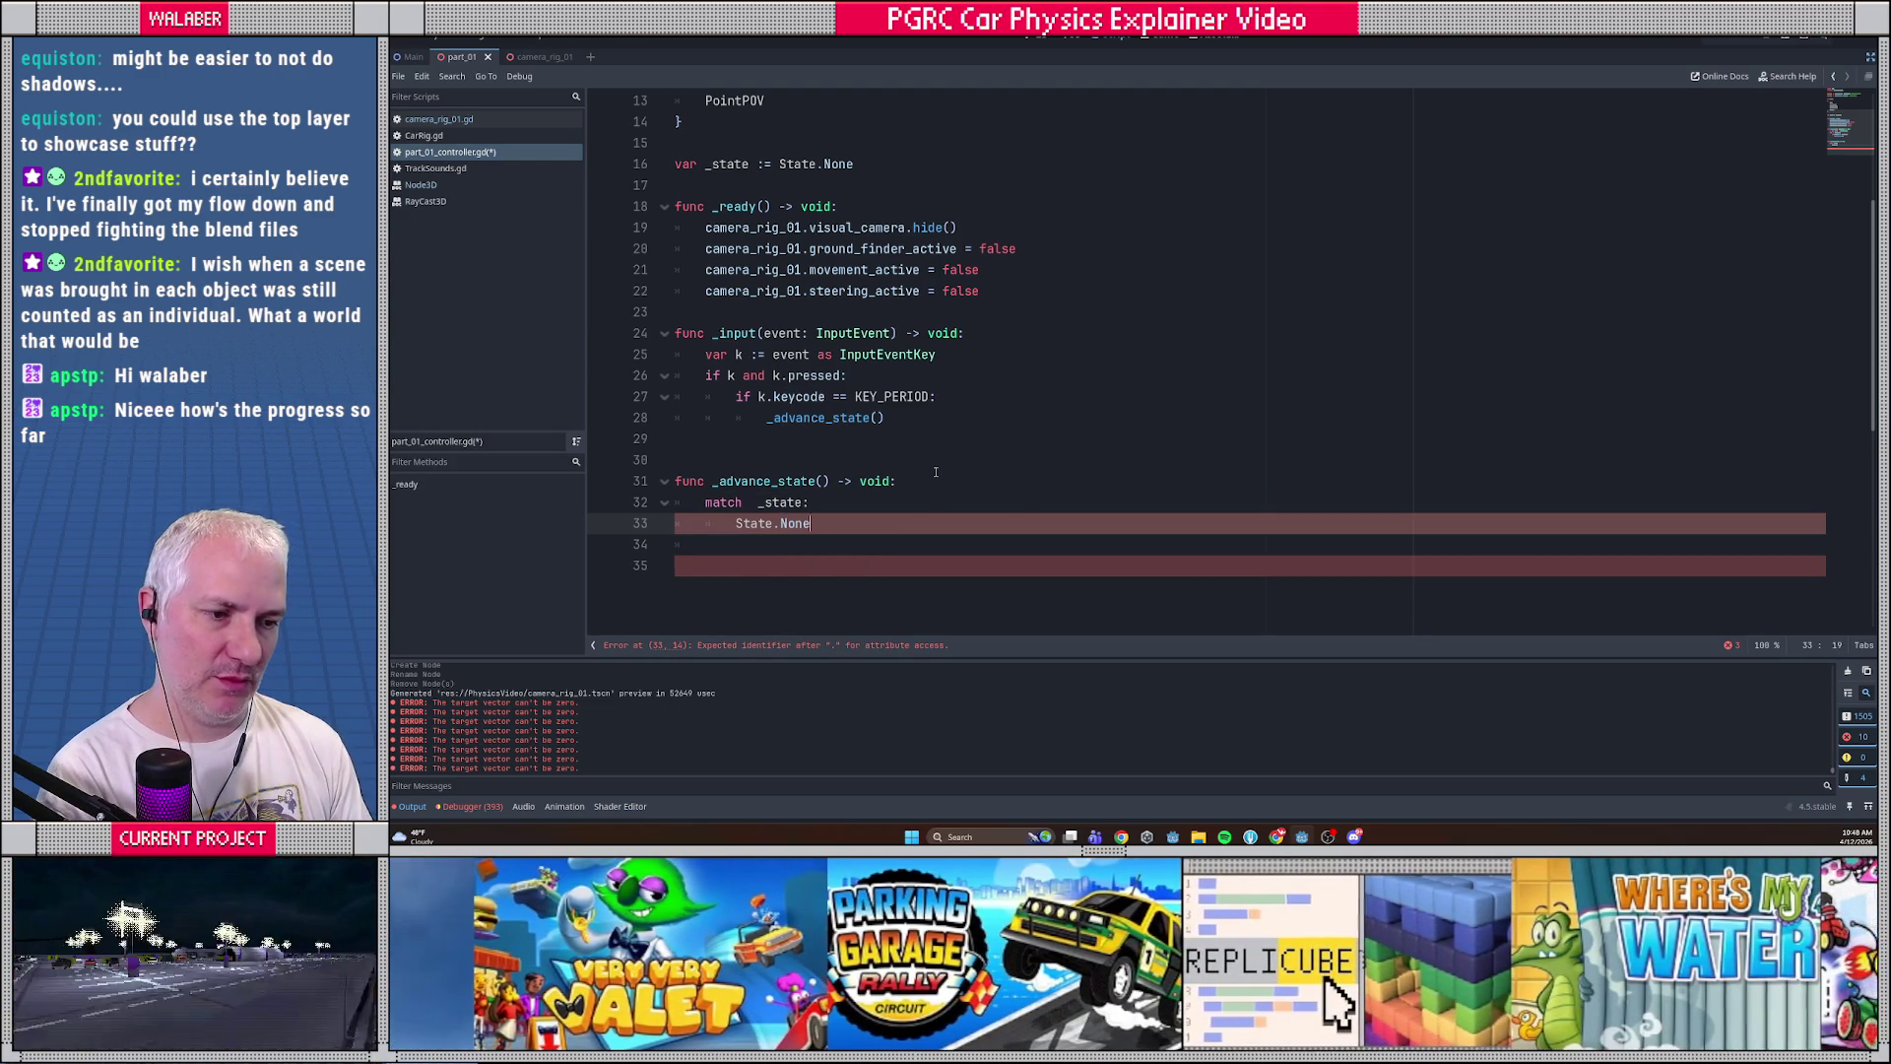
{"action": "type", "text": ":"}
{"action": "key", "text": "Return"}
{"action": "type", "text": "_"}
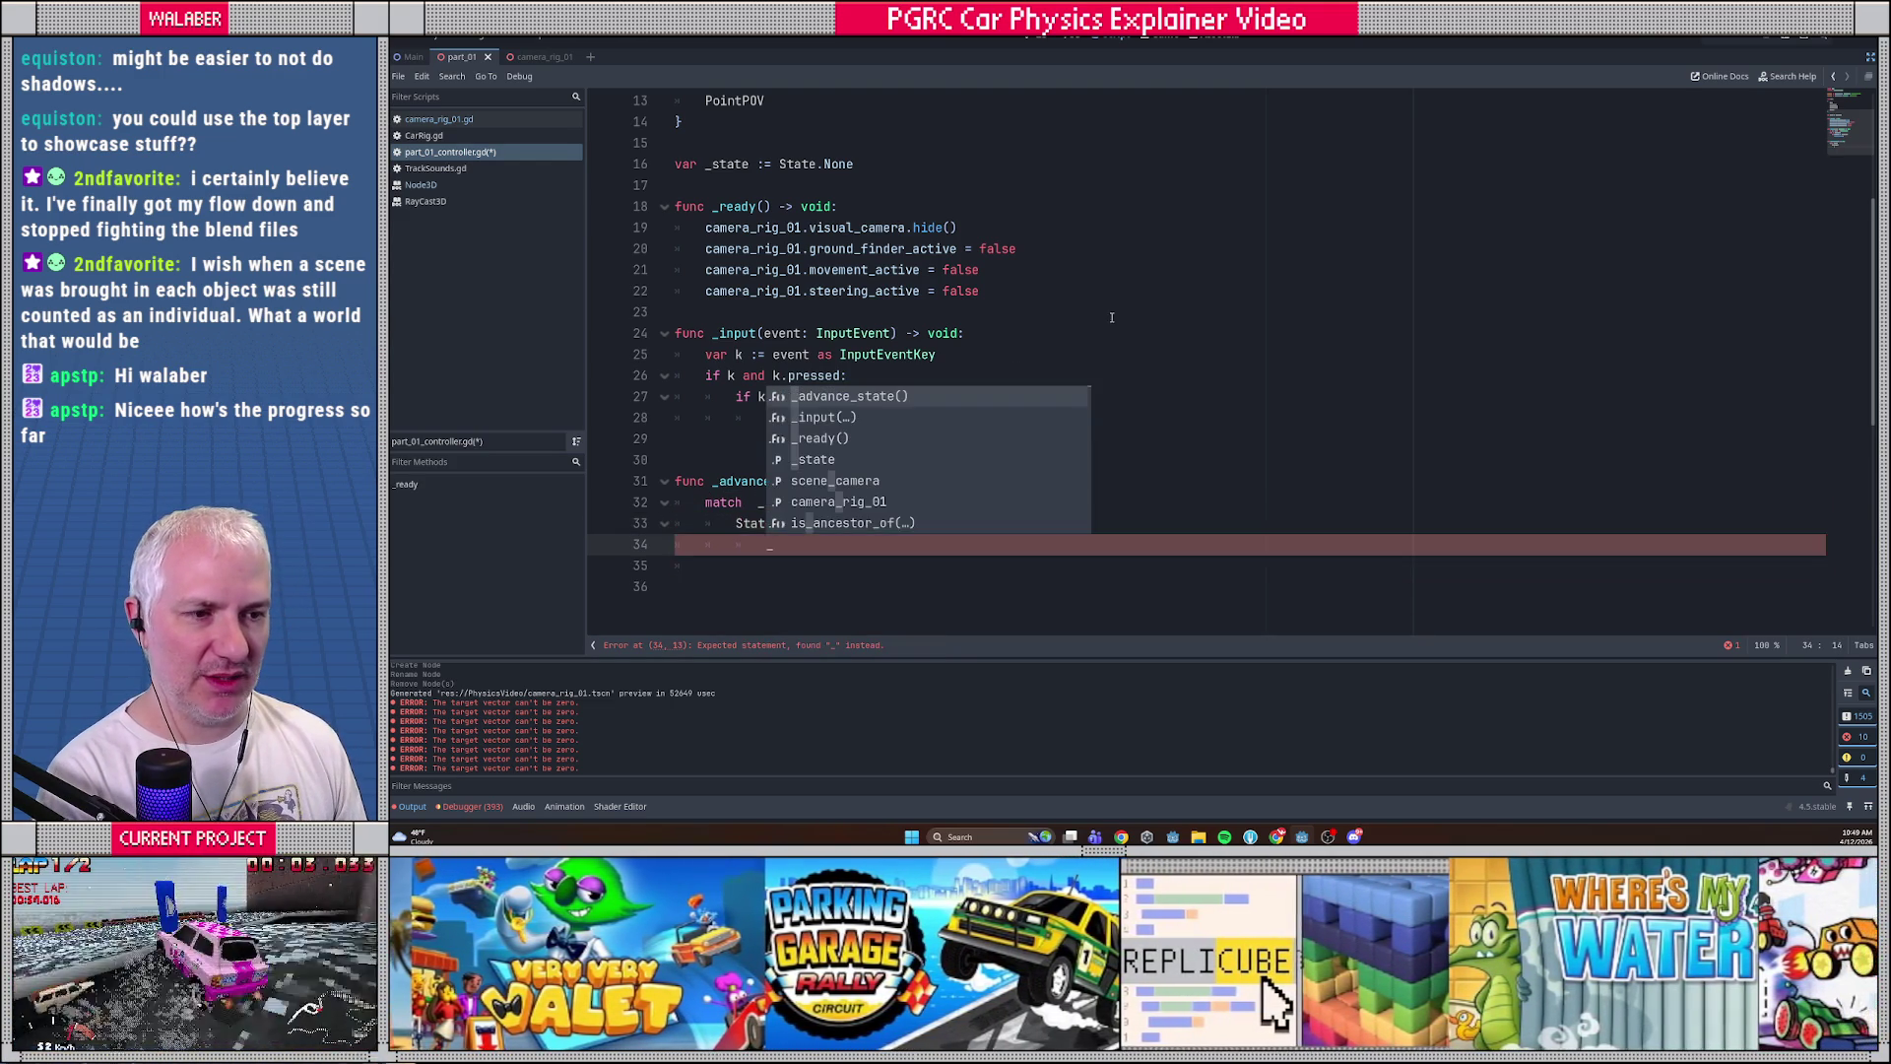
{"action": "scroll", "coordinate": [1111, 317], "scroll_direction": "up", "scroll_amount": 2}
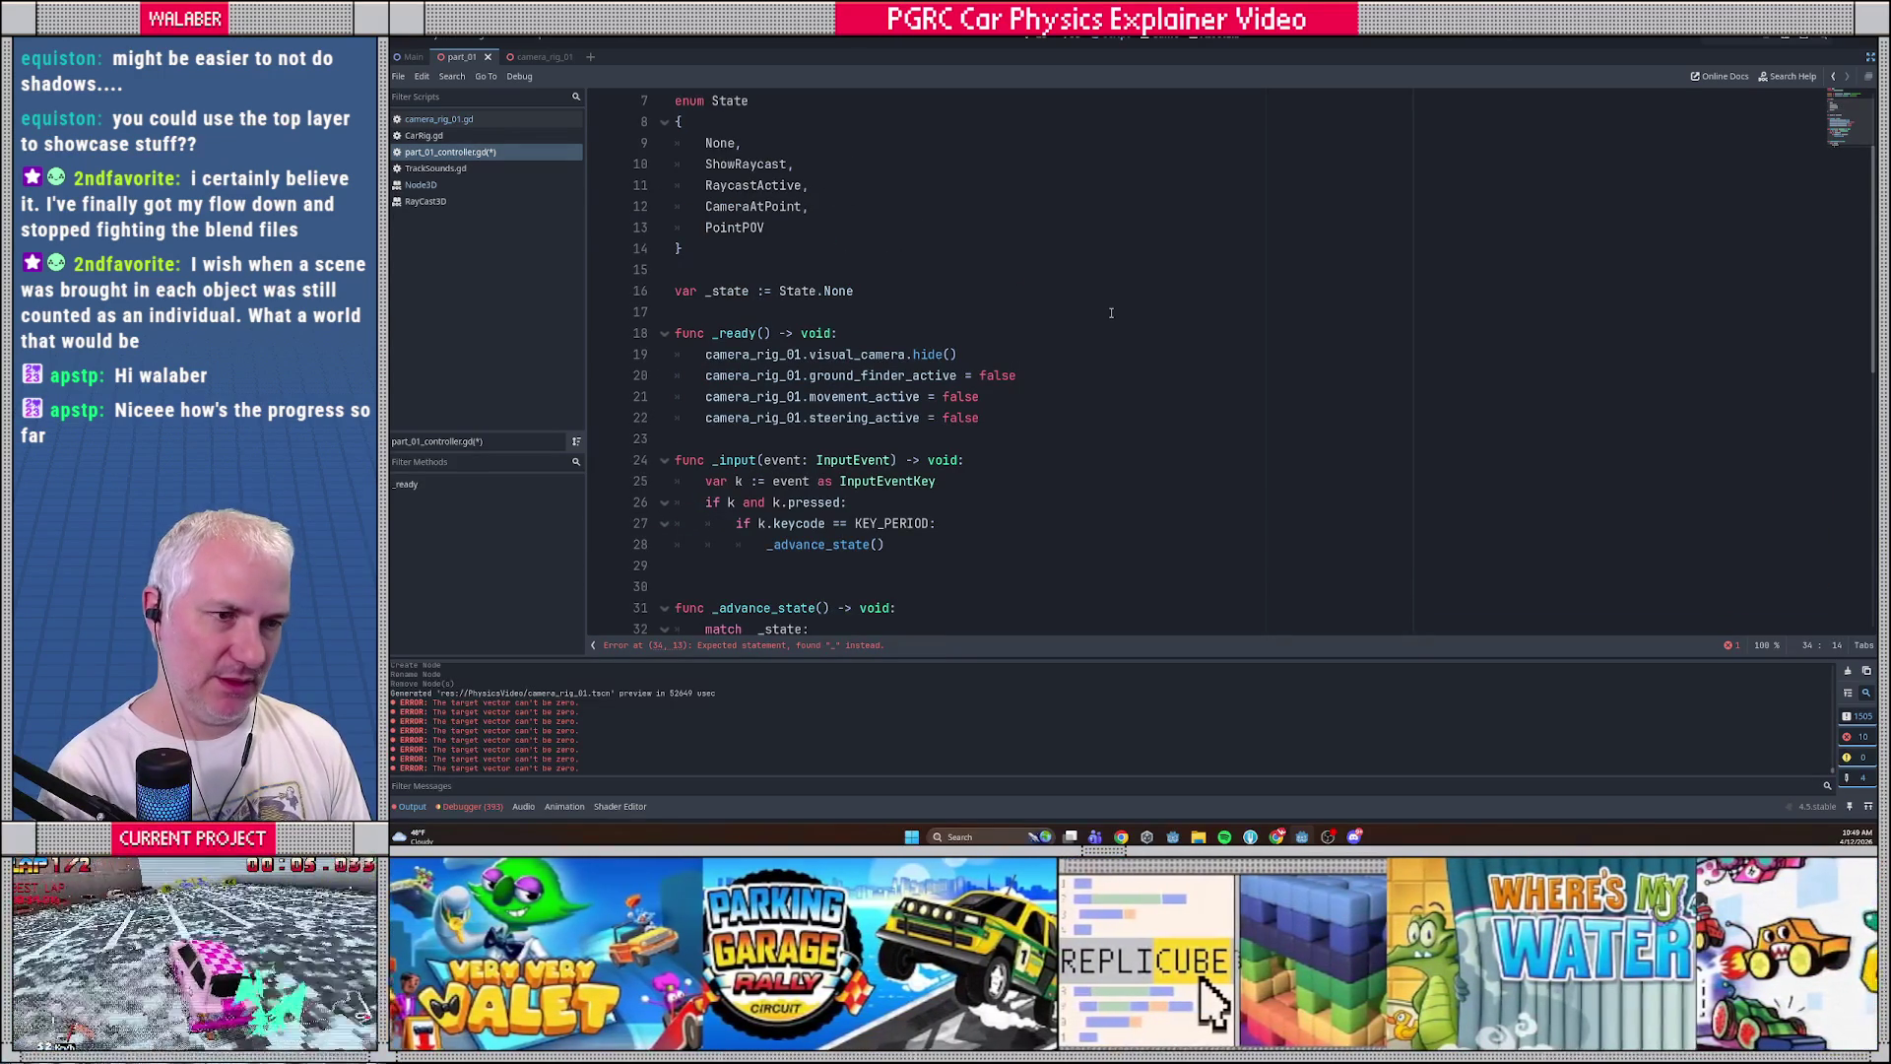
{"action": "type", "text": "show_raycast"}
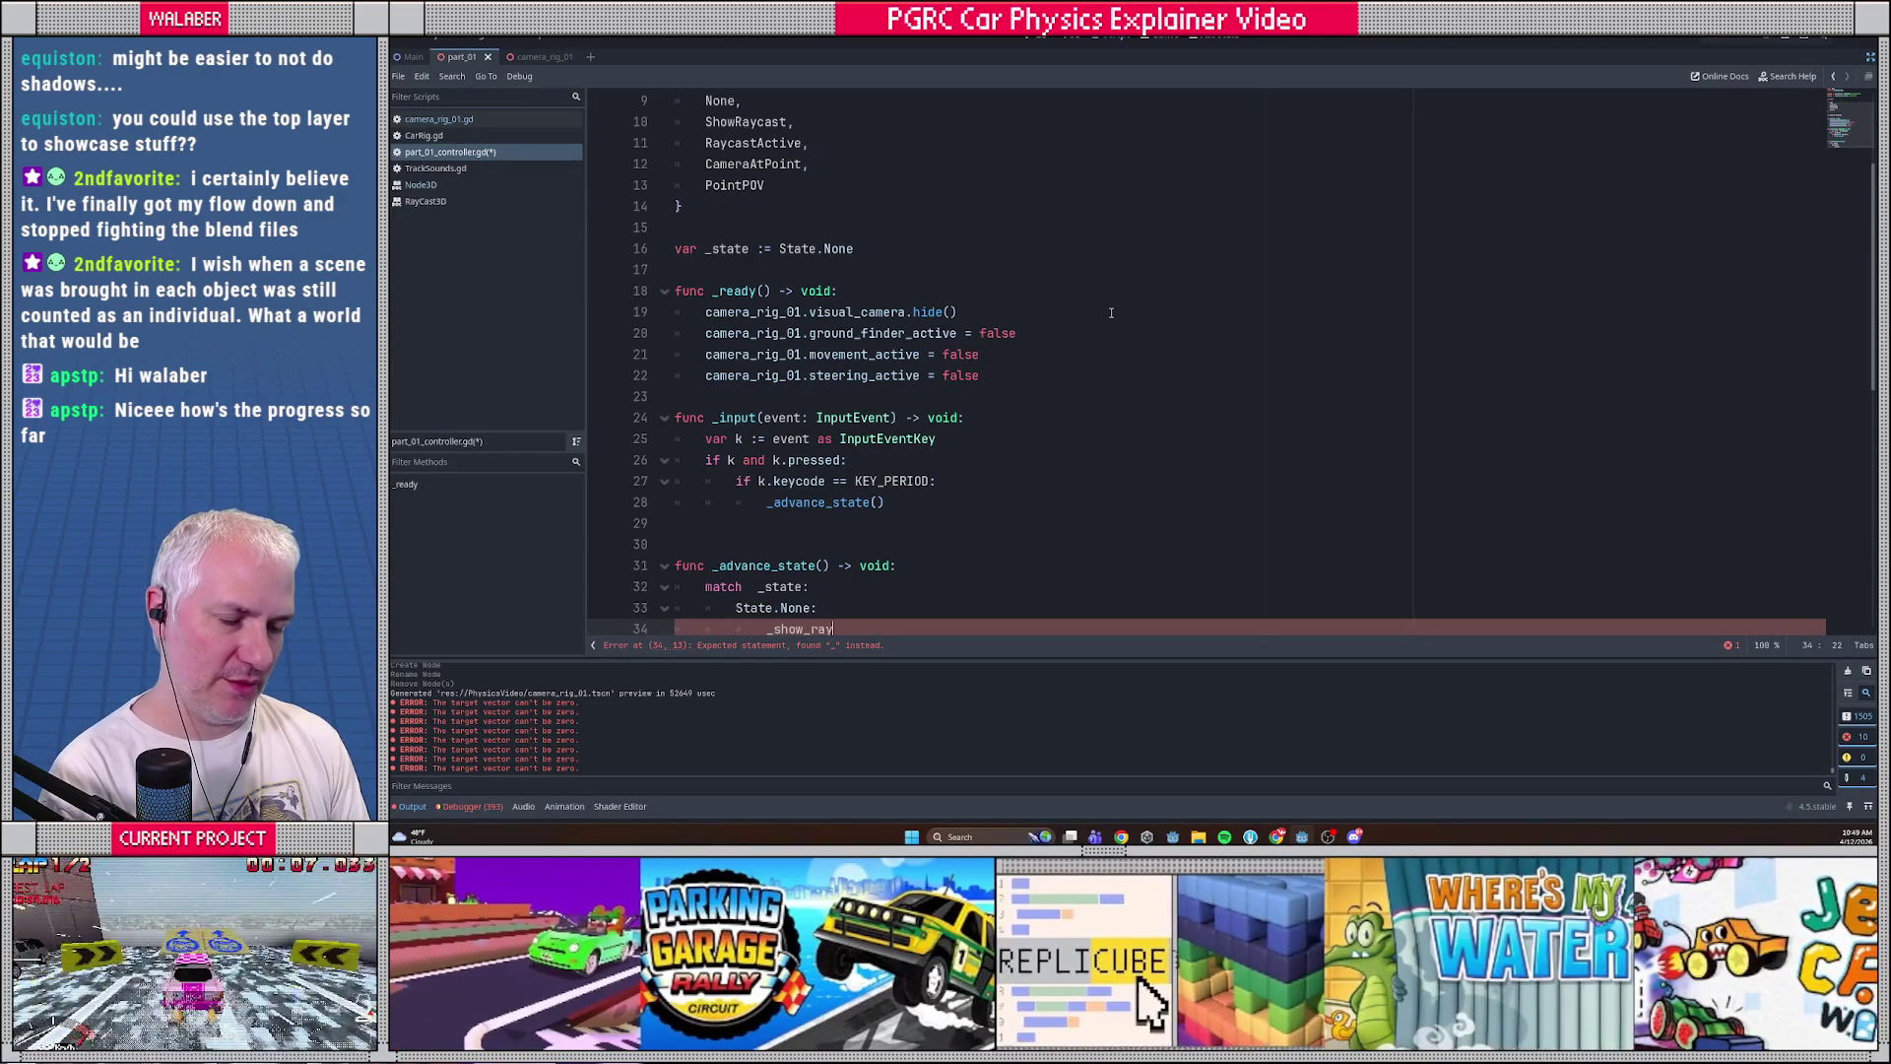
{"action": "type", "text": "()"}
{"action": "key", "text": "Return"}
{"action": "key", "text": "Return"}
Add a State.ShowRaycast branch calling _activate_raycast()
{"action": "key", "text": "BackSpace"}
{"action": "type", "text": "State."}
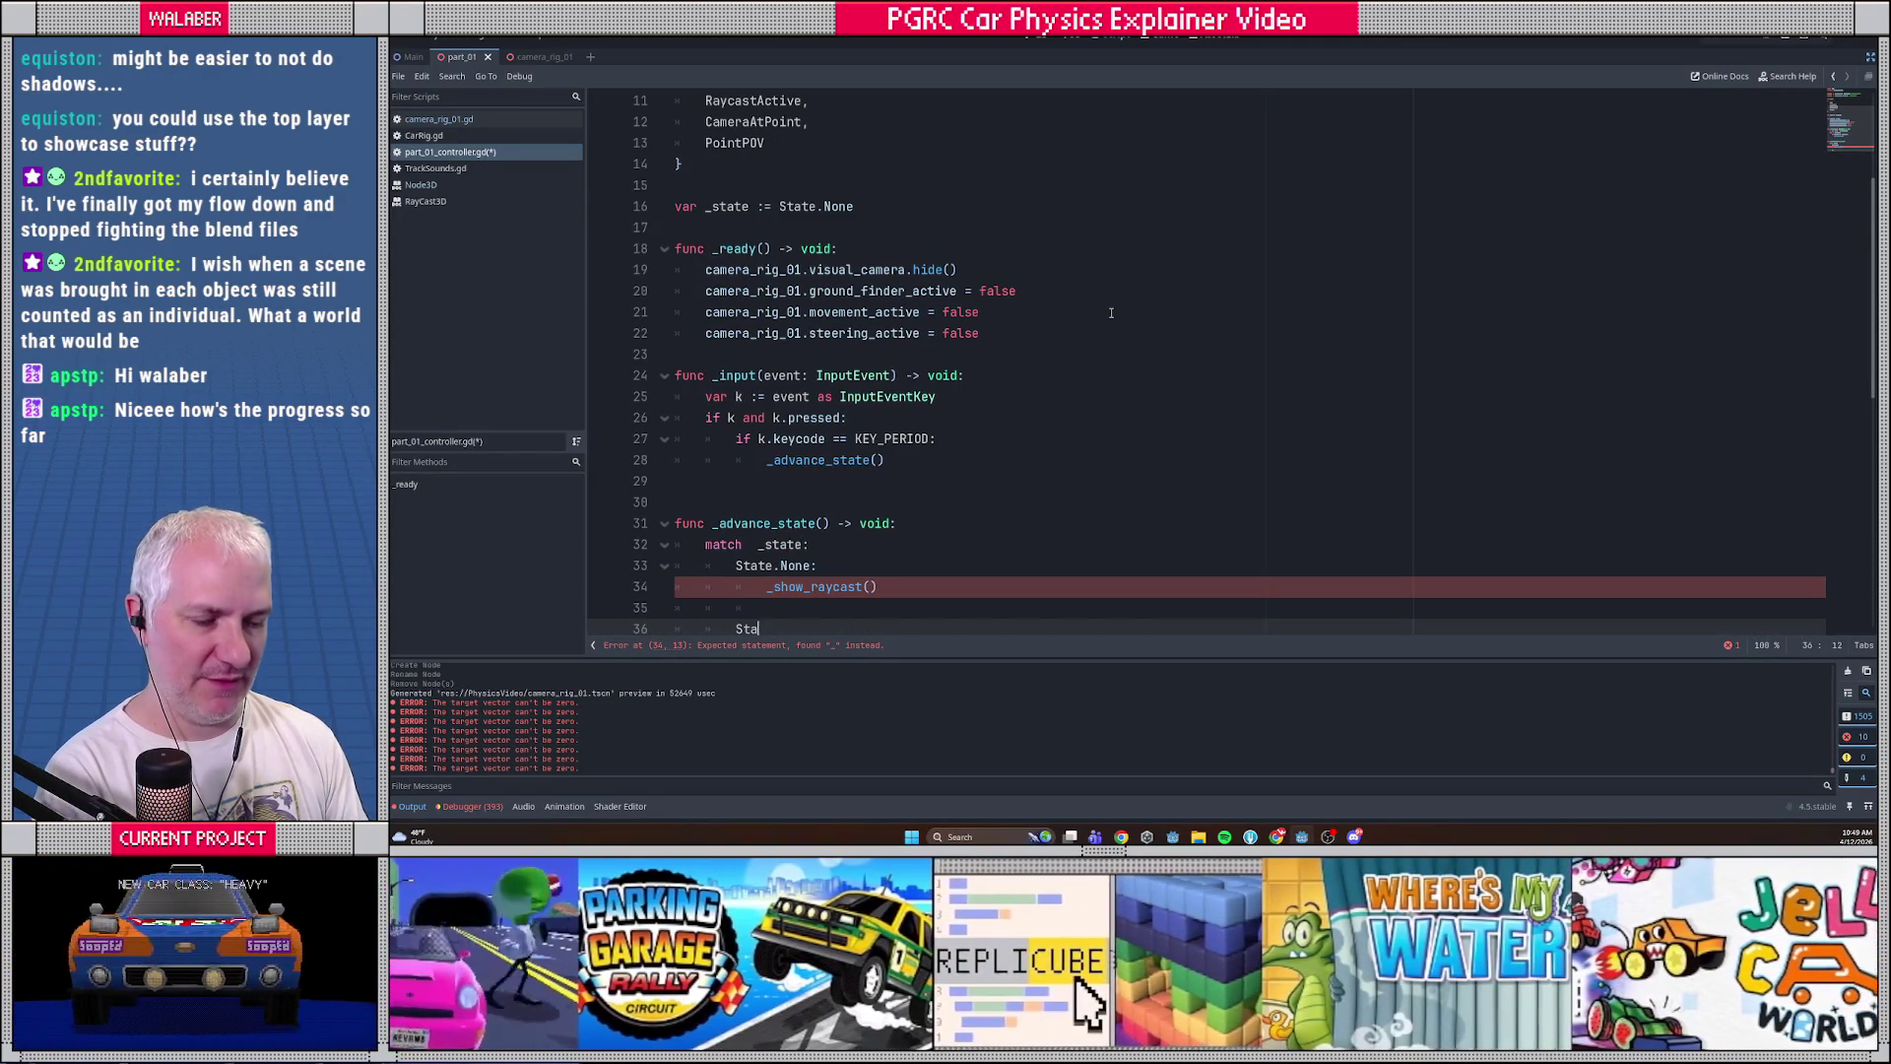
{"action": "type", "text": "Sh"}
{"action": "key", "text": "Return"}
{"action": "type", "text": ":"}
{"action": "key", "text": "Return"}
{"action": "scroll", "coordinate": [1110, 312], "scroll_direction": "up", "scroll_amount": 2}
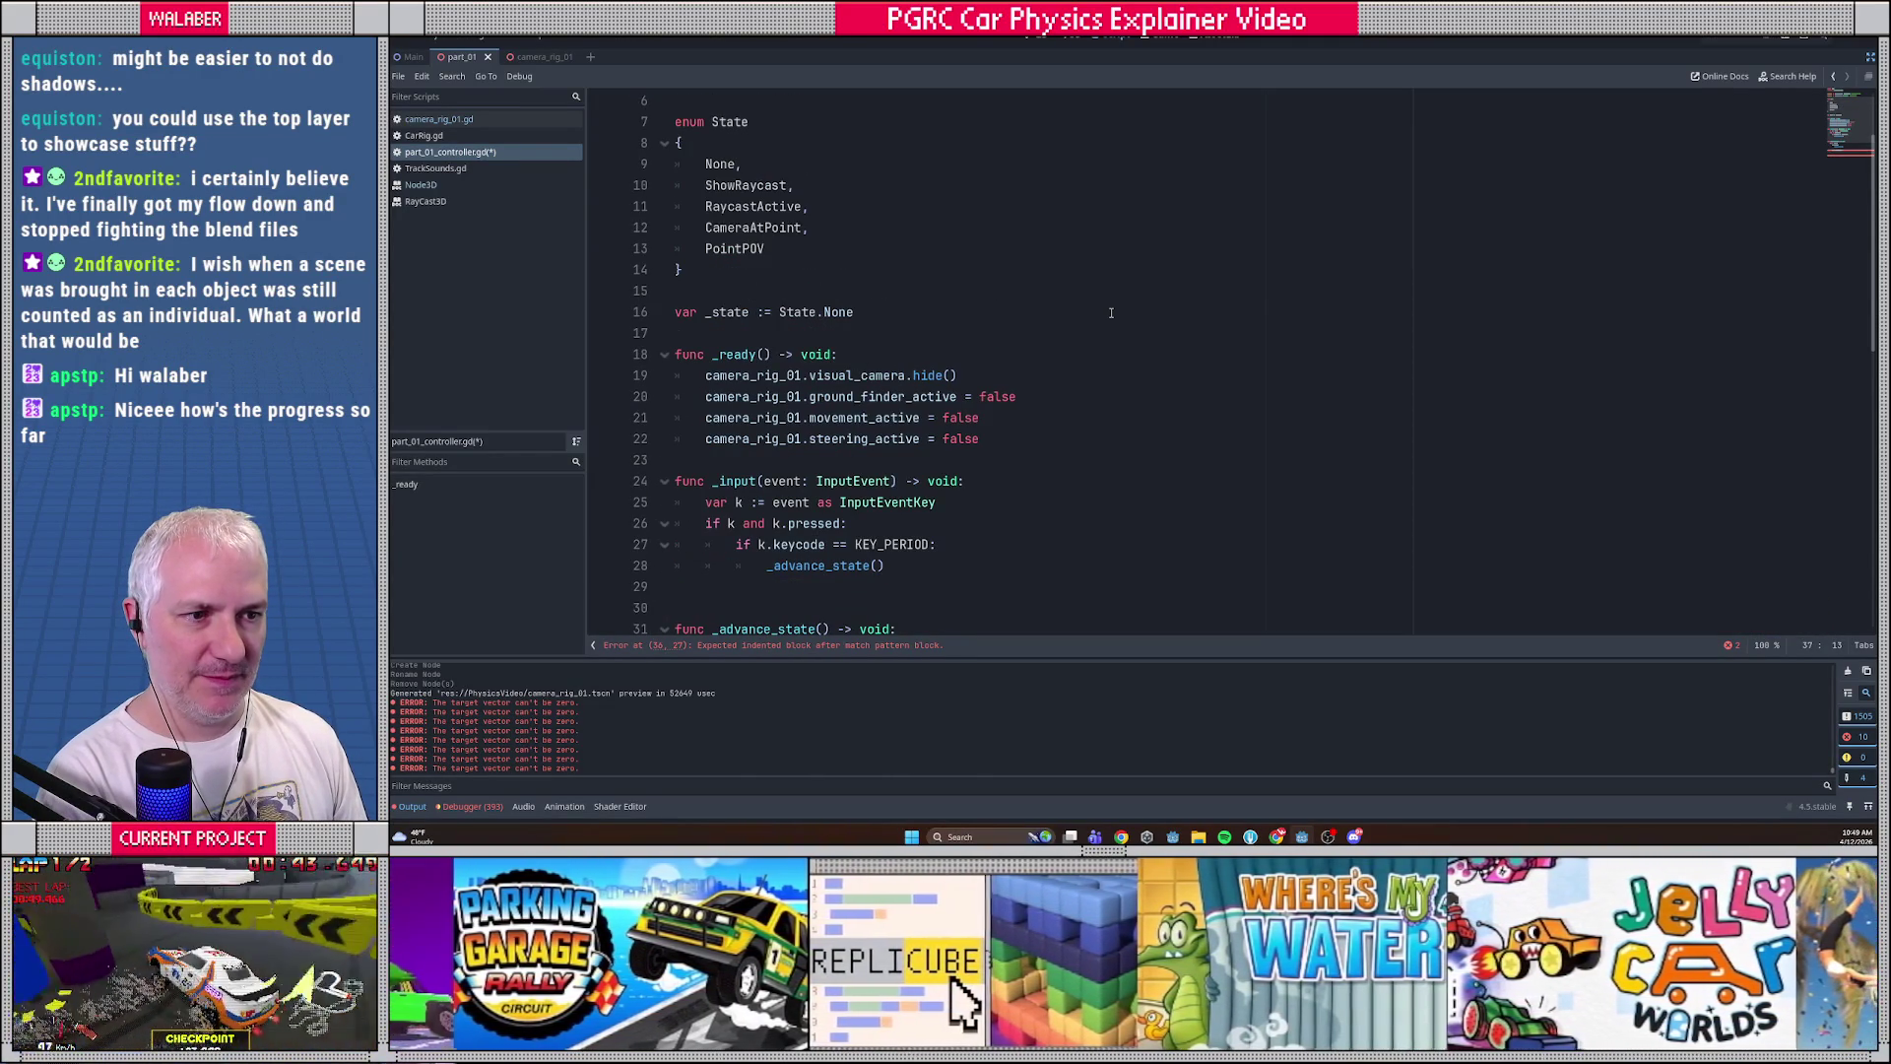
{"action": "scroll", "coordinate": [1111, 312], "scroll_direction": "down", "scroll_amount": 3}
{"action": "type", "text": "_a"}
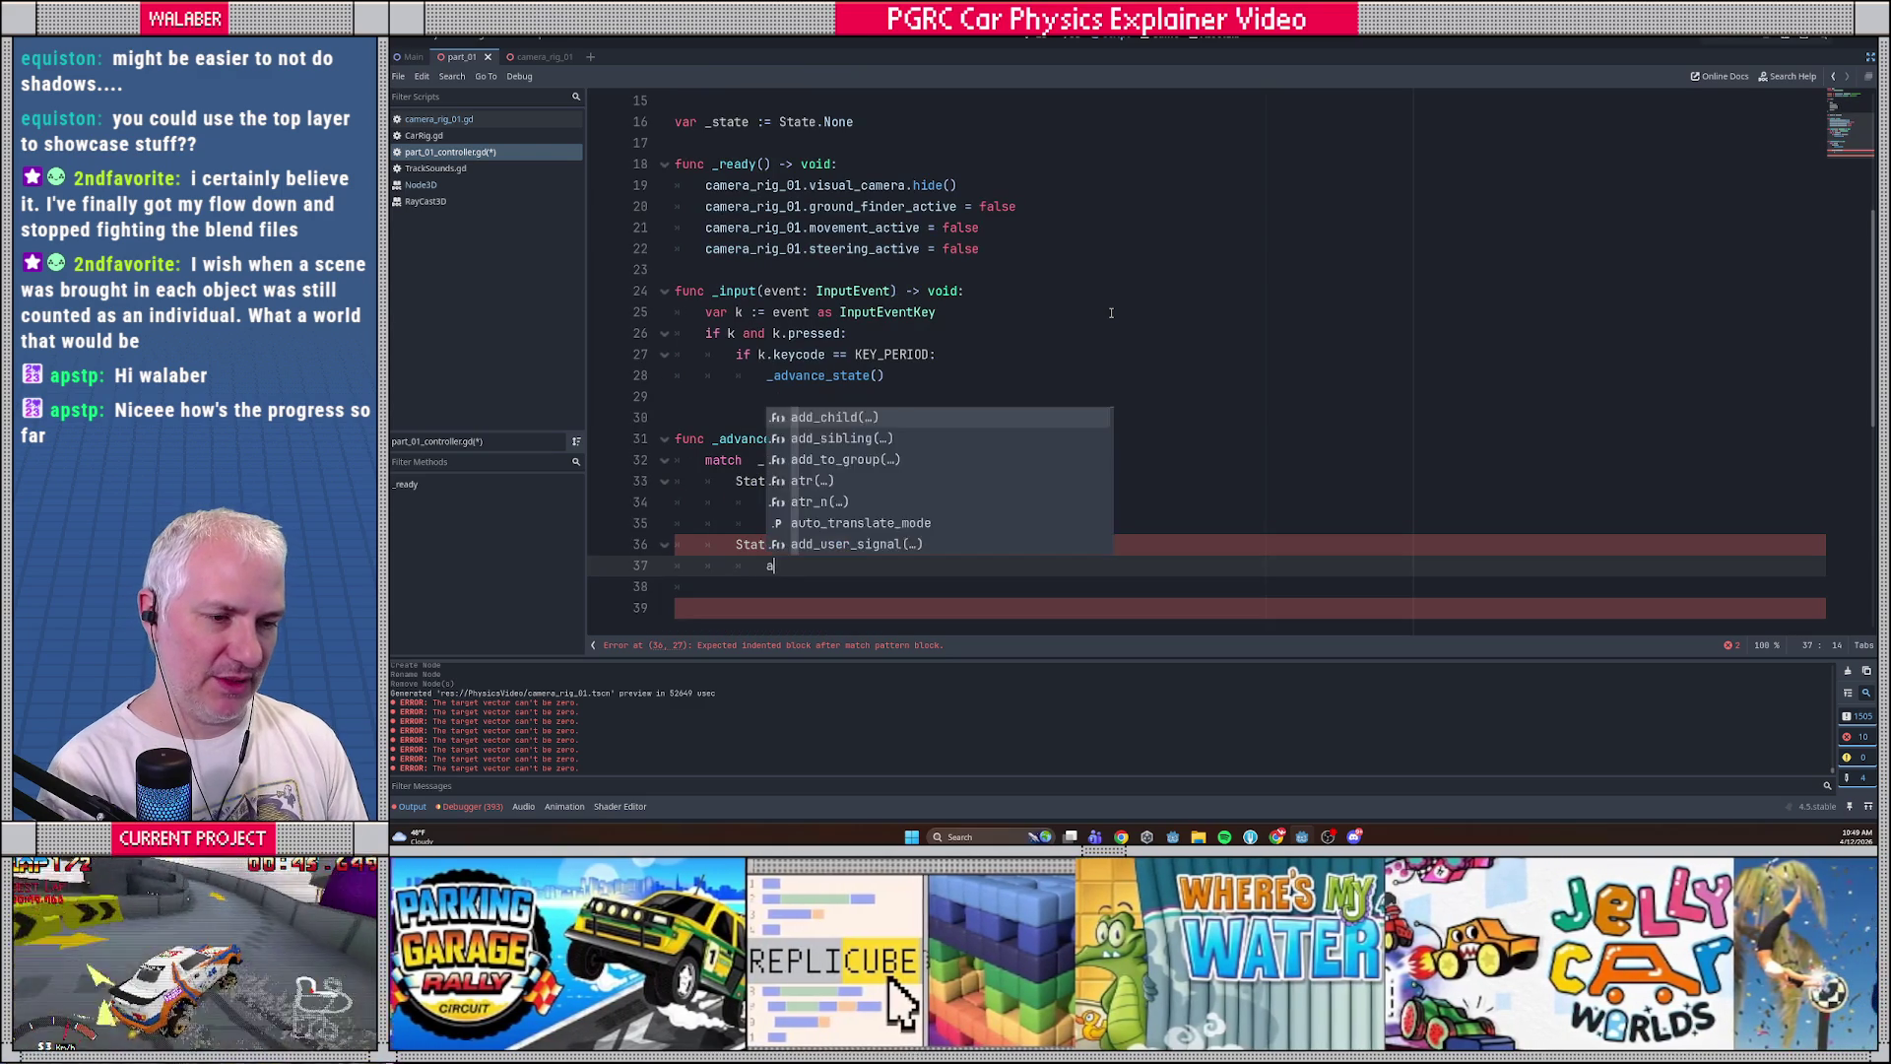
{"action": "type", "text": "ctivate_ra"}
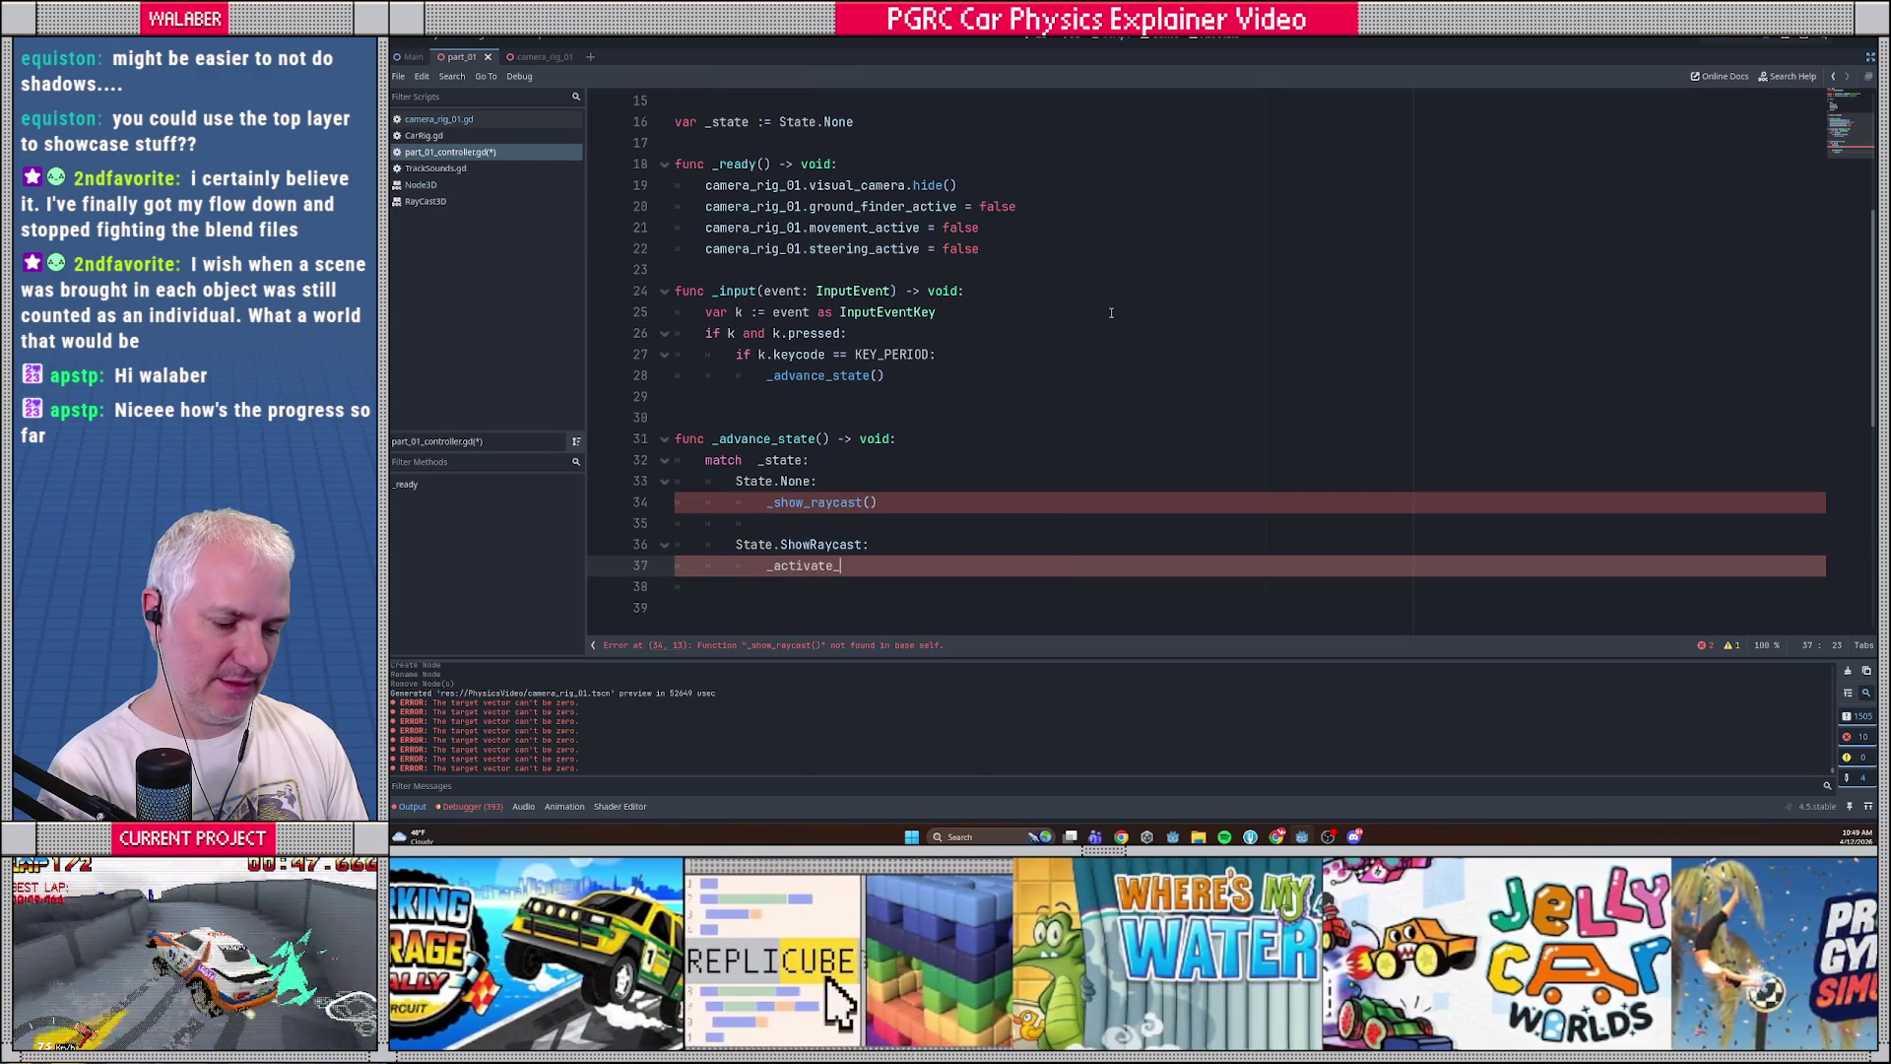
{"action": "type", "text": "ycast()"}
{"action": "key", "text": "Return"}
{"action": "key", "text": "Return"}
Add a State.RaycastActive branch calling _animate_camera_to_point()
{"action": "key", "text": "BackSpace"}
{"action": "type", "text": "State."}
{"action": "scroll", "coordinate": [1164, 277], "scroll_direction": "up", "scroll_amount": 2}
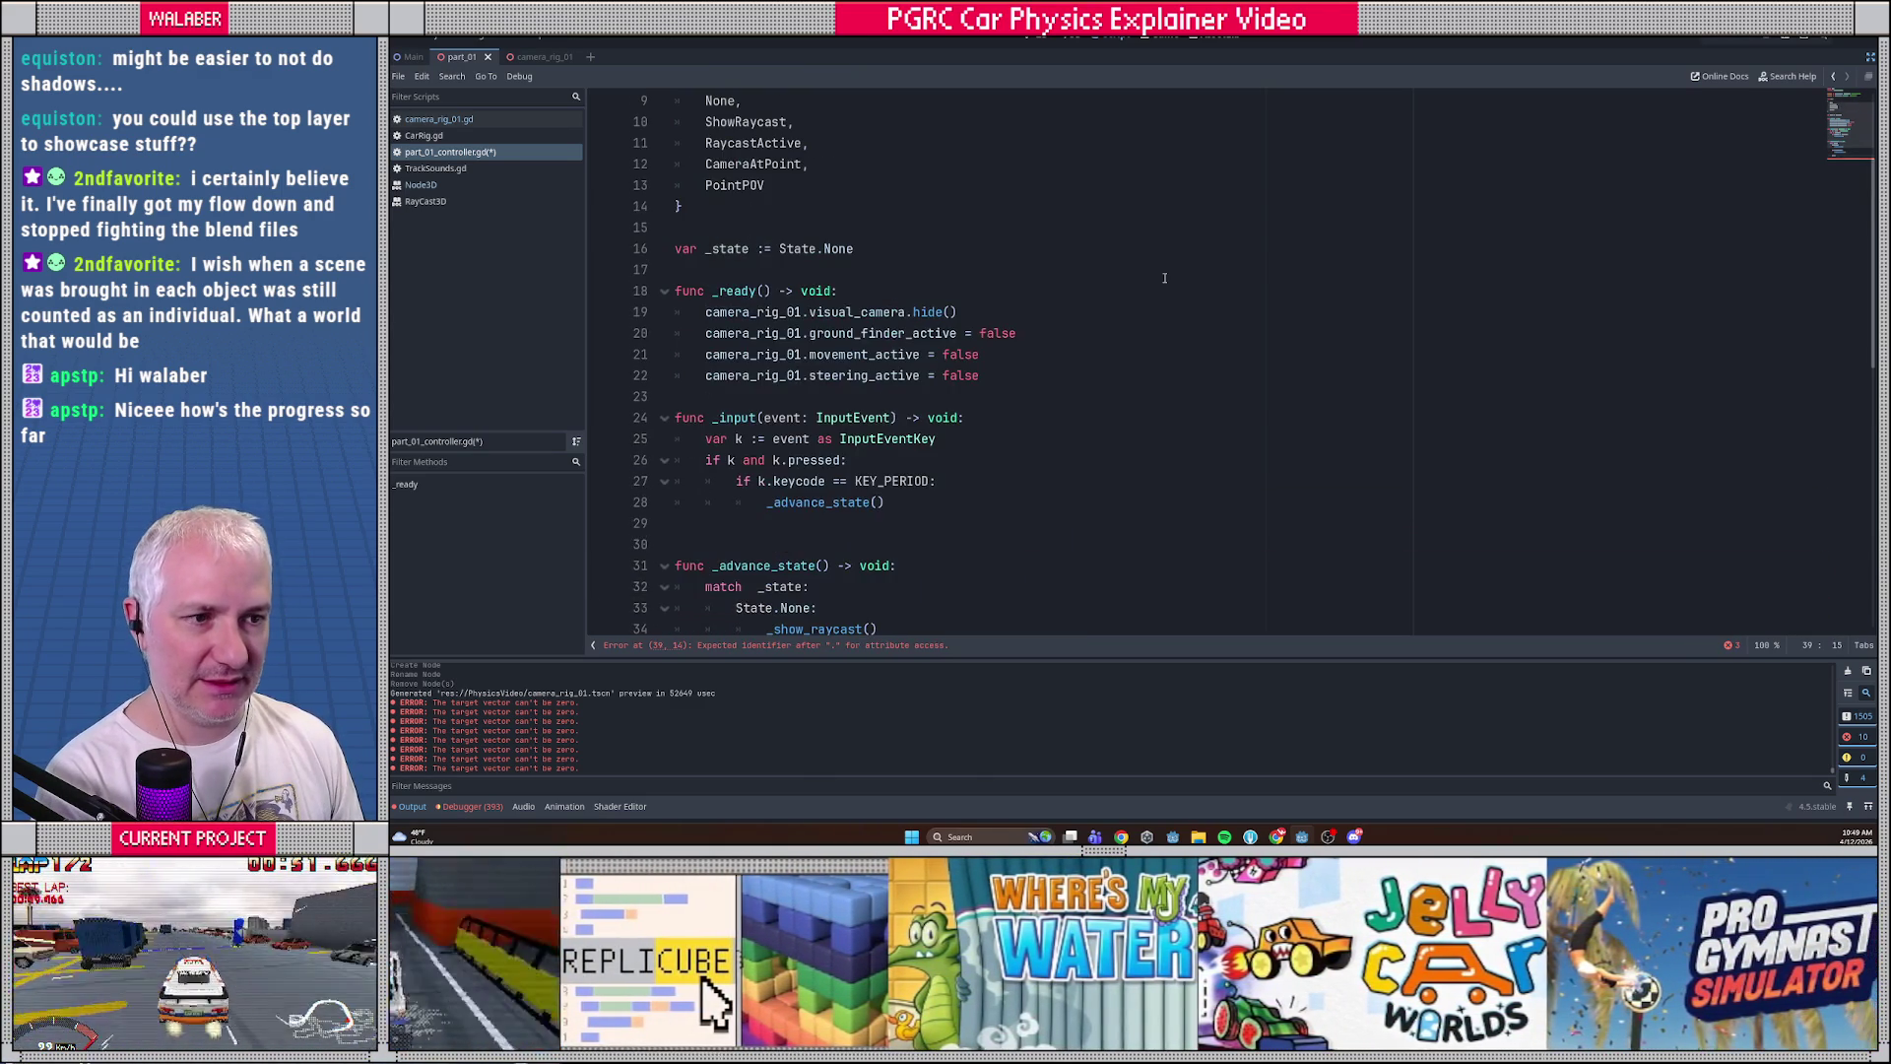
{"action": "type", "text": "RaycastActive"}
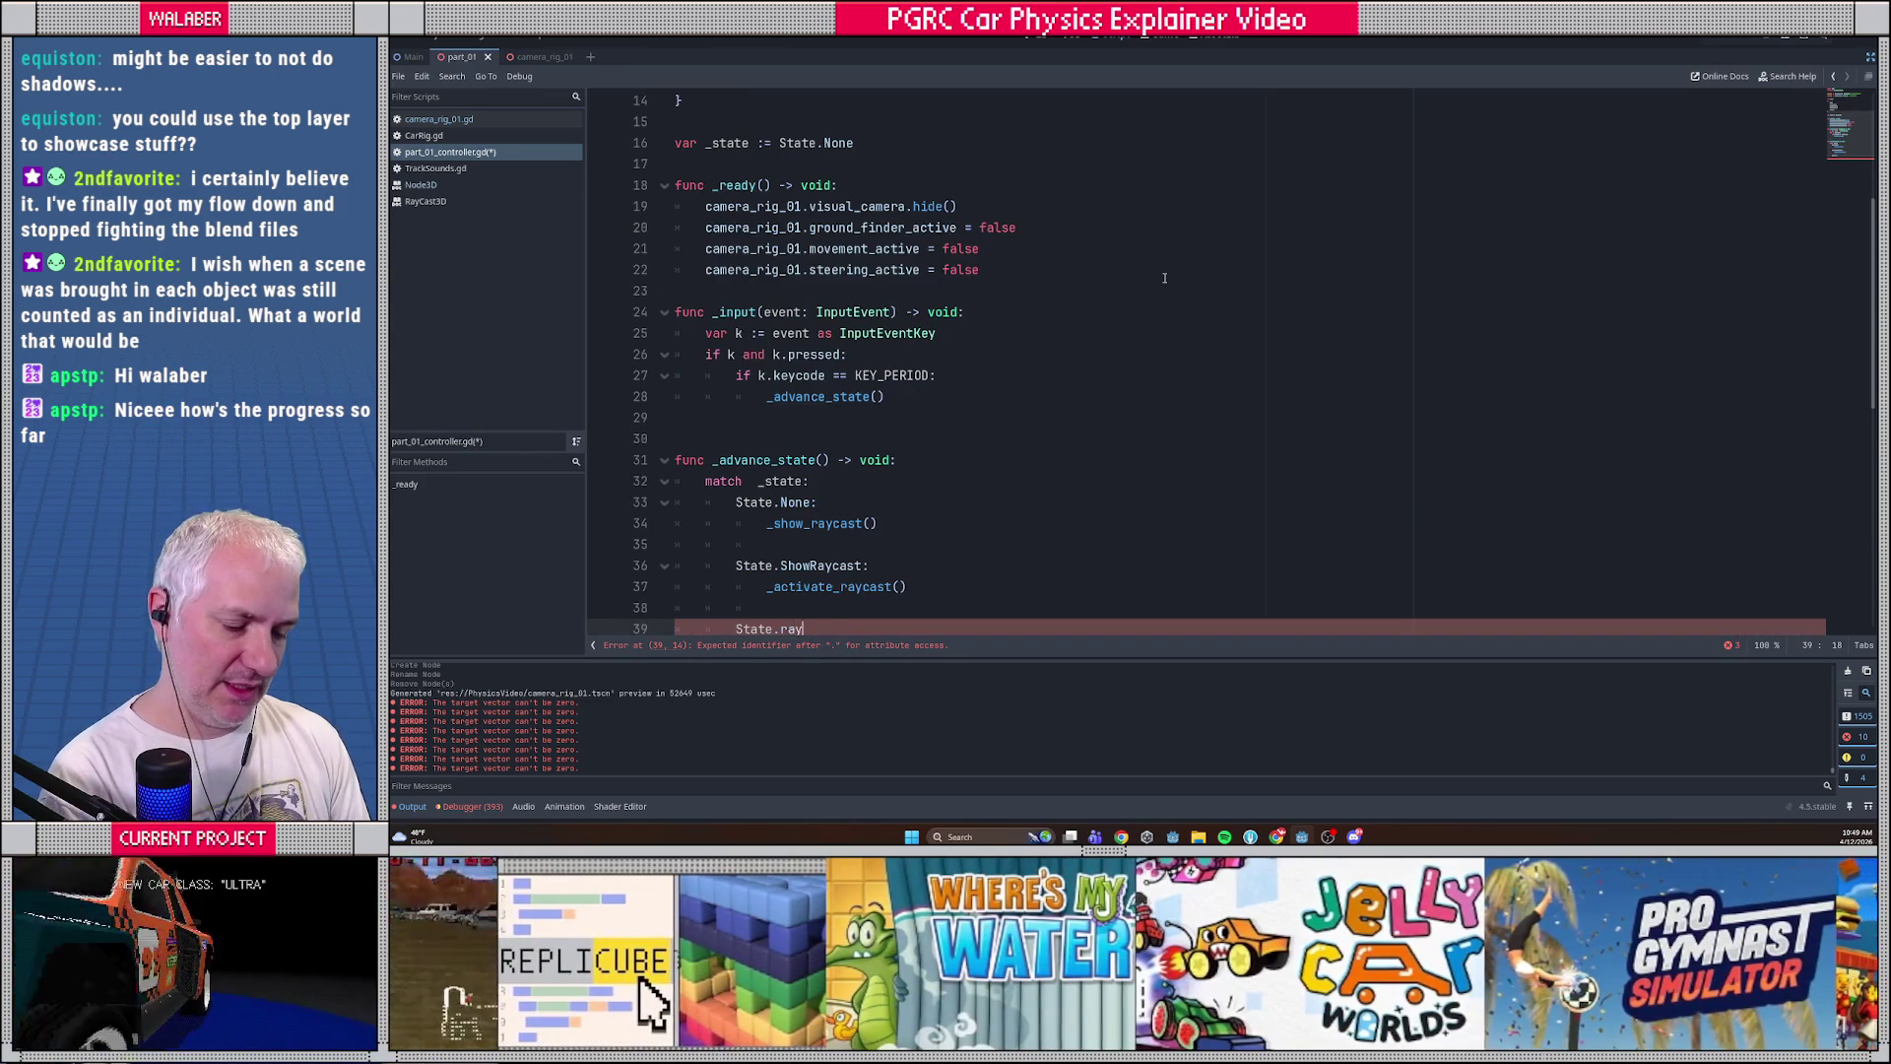
{"action": "type", "text": ":"}
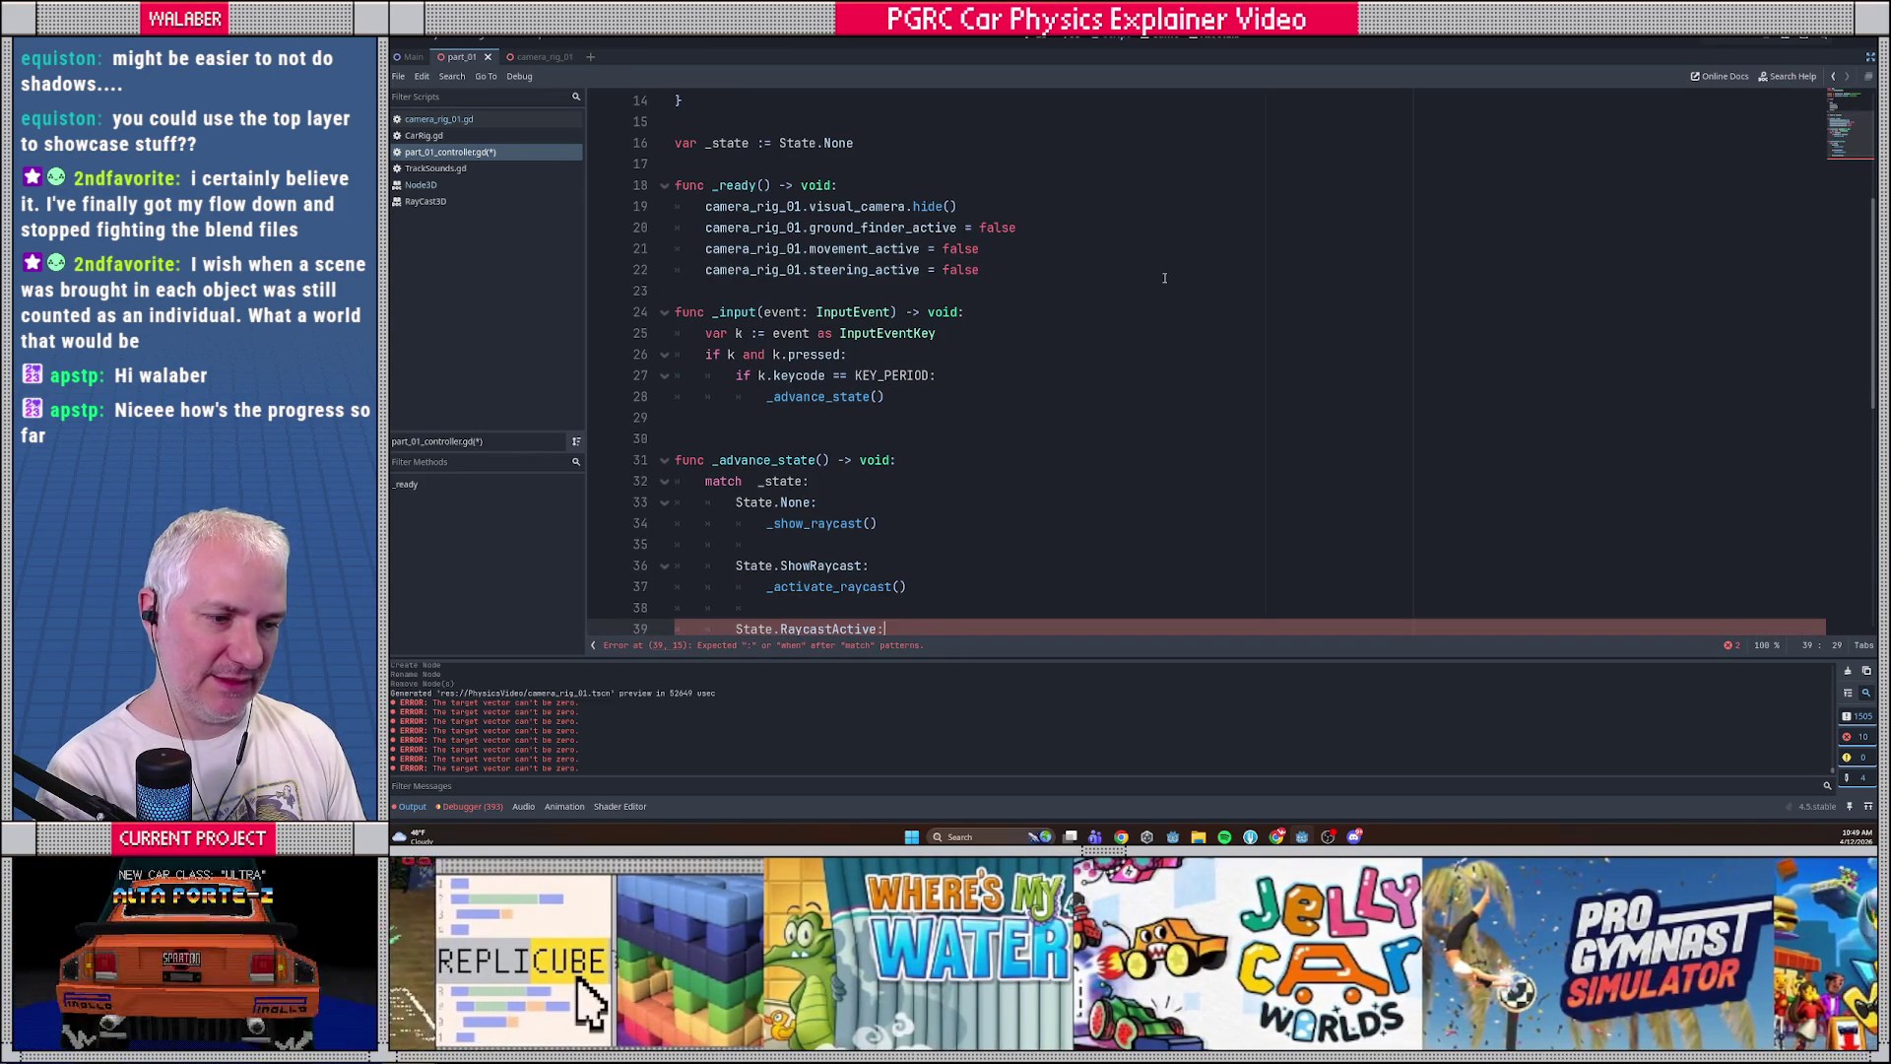
{"action": "key", "text": "Return"}
{"action": "scroll", "coordinate": [1164, 278], "scroll_direction": "up", "scroll_amount": 1}
{"action": "scroll", "coordinate": [1164, 278], "scroll_direction": "up", "scroll_amount": 1}
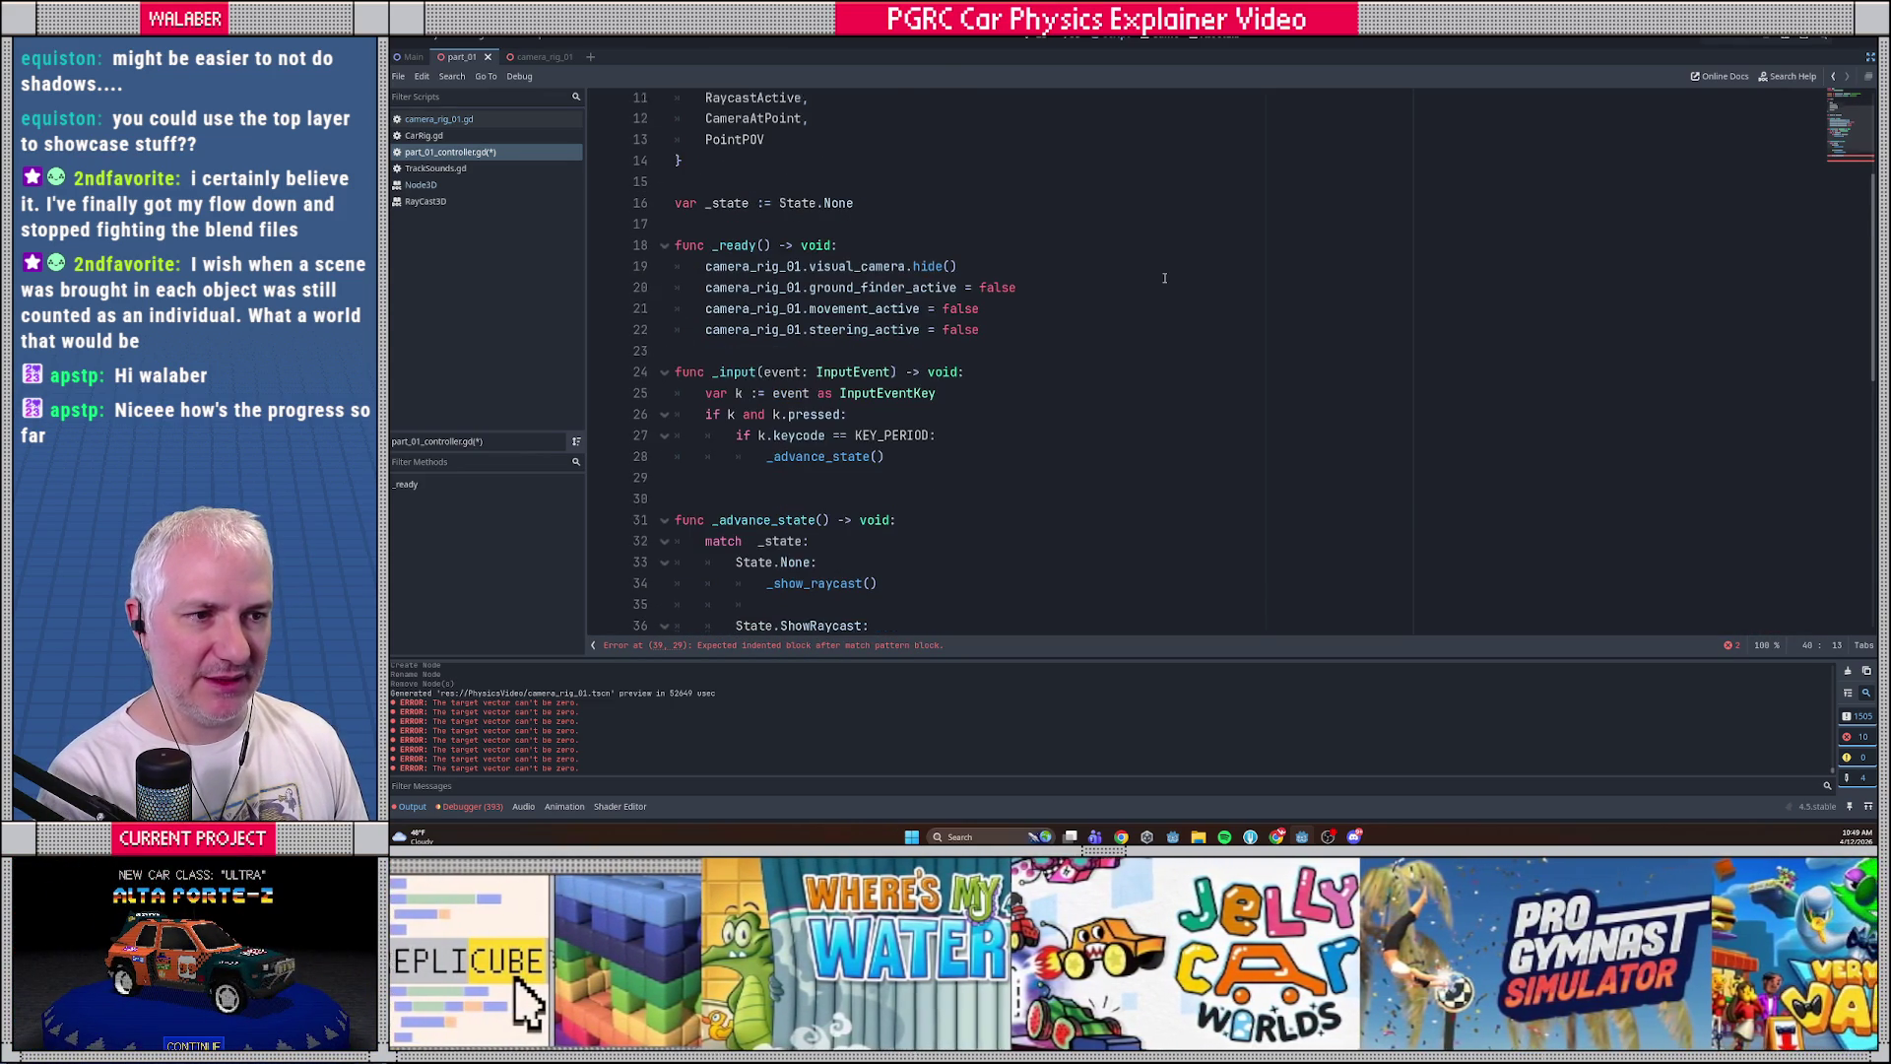
{"action": "scroll", "coordinate": [1164, 277], "scroll_direction": "down", "scroll_amount": 4}
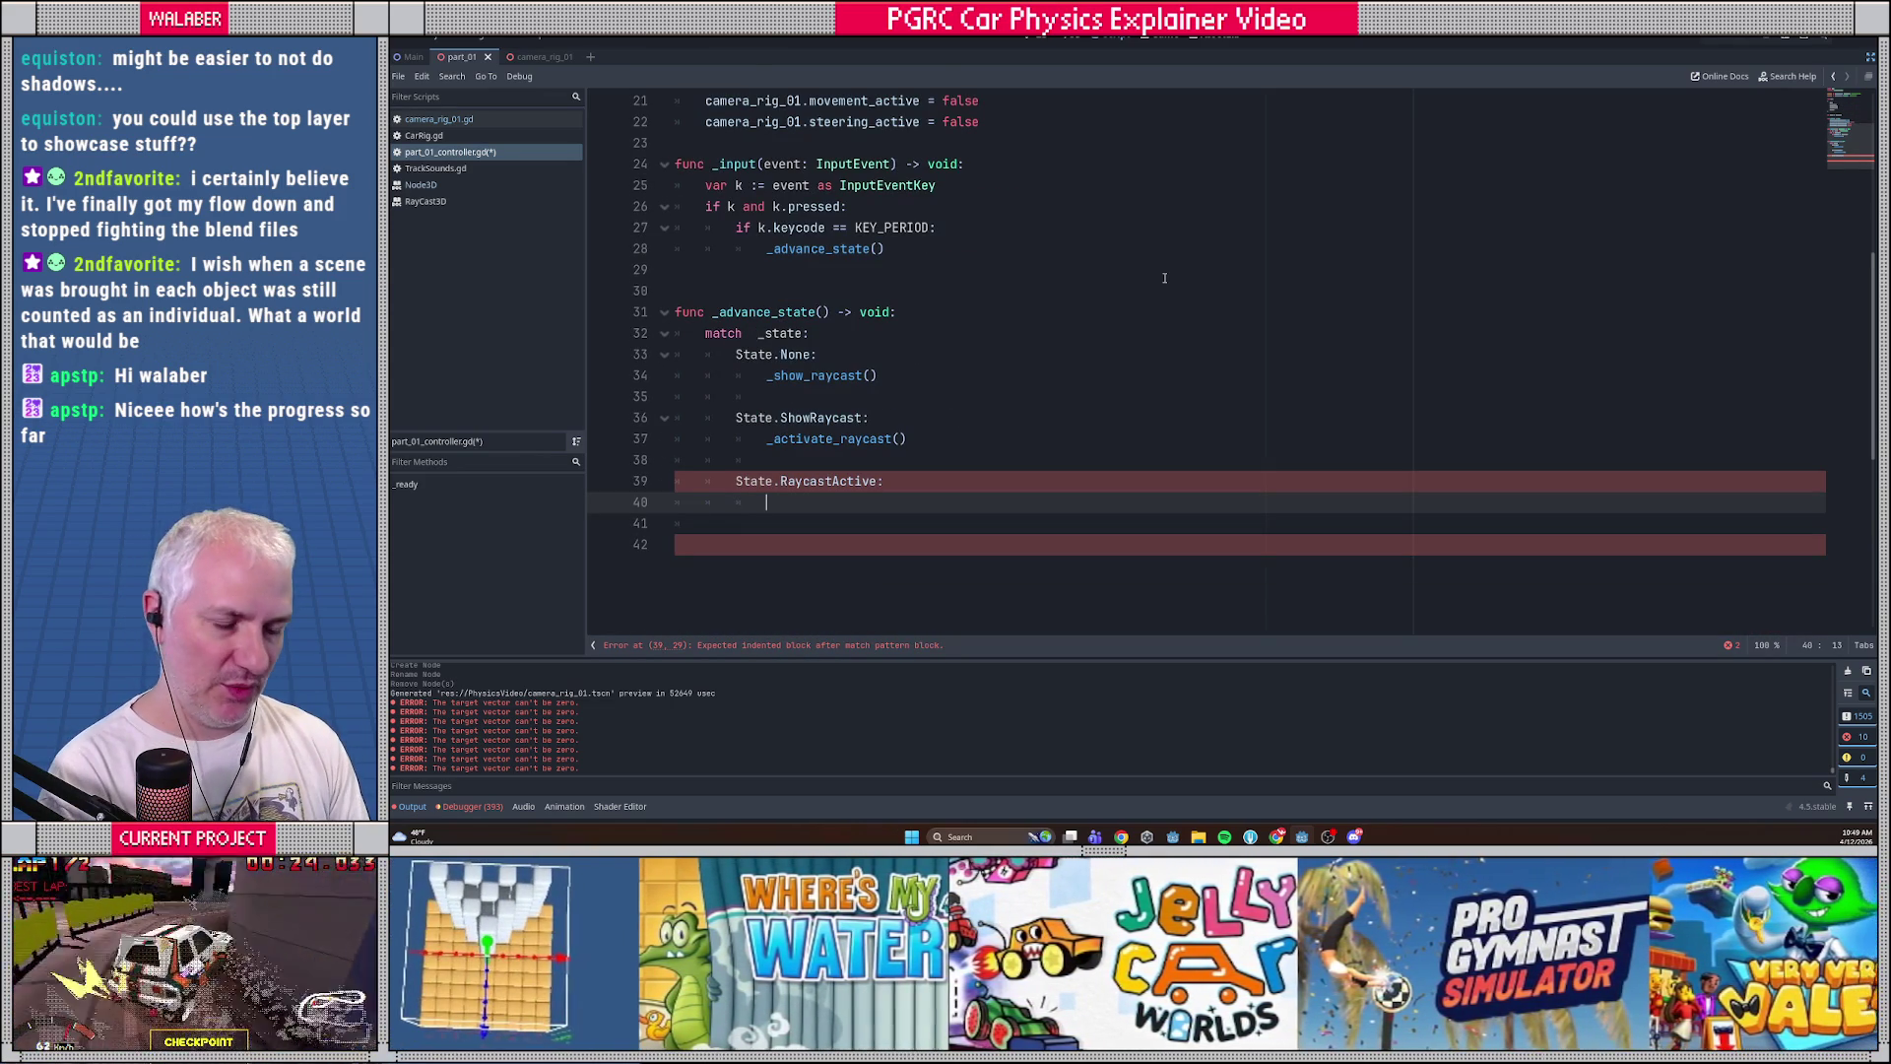
{"action": "type", "text": "_"}
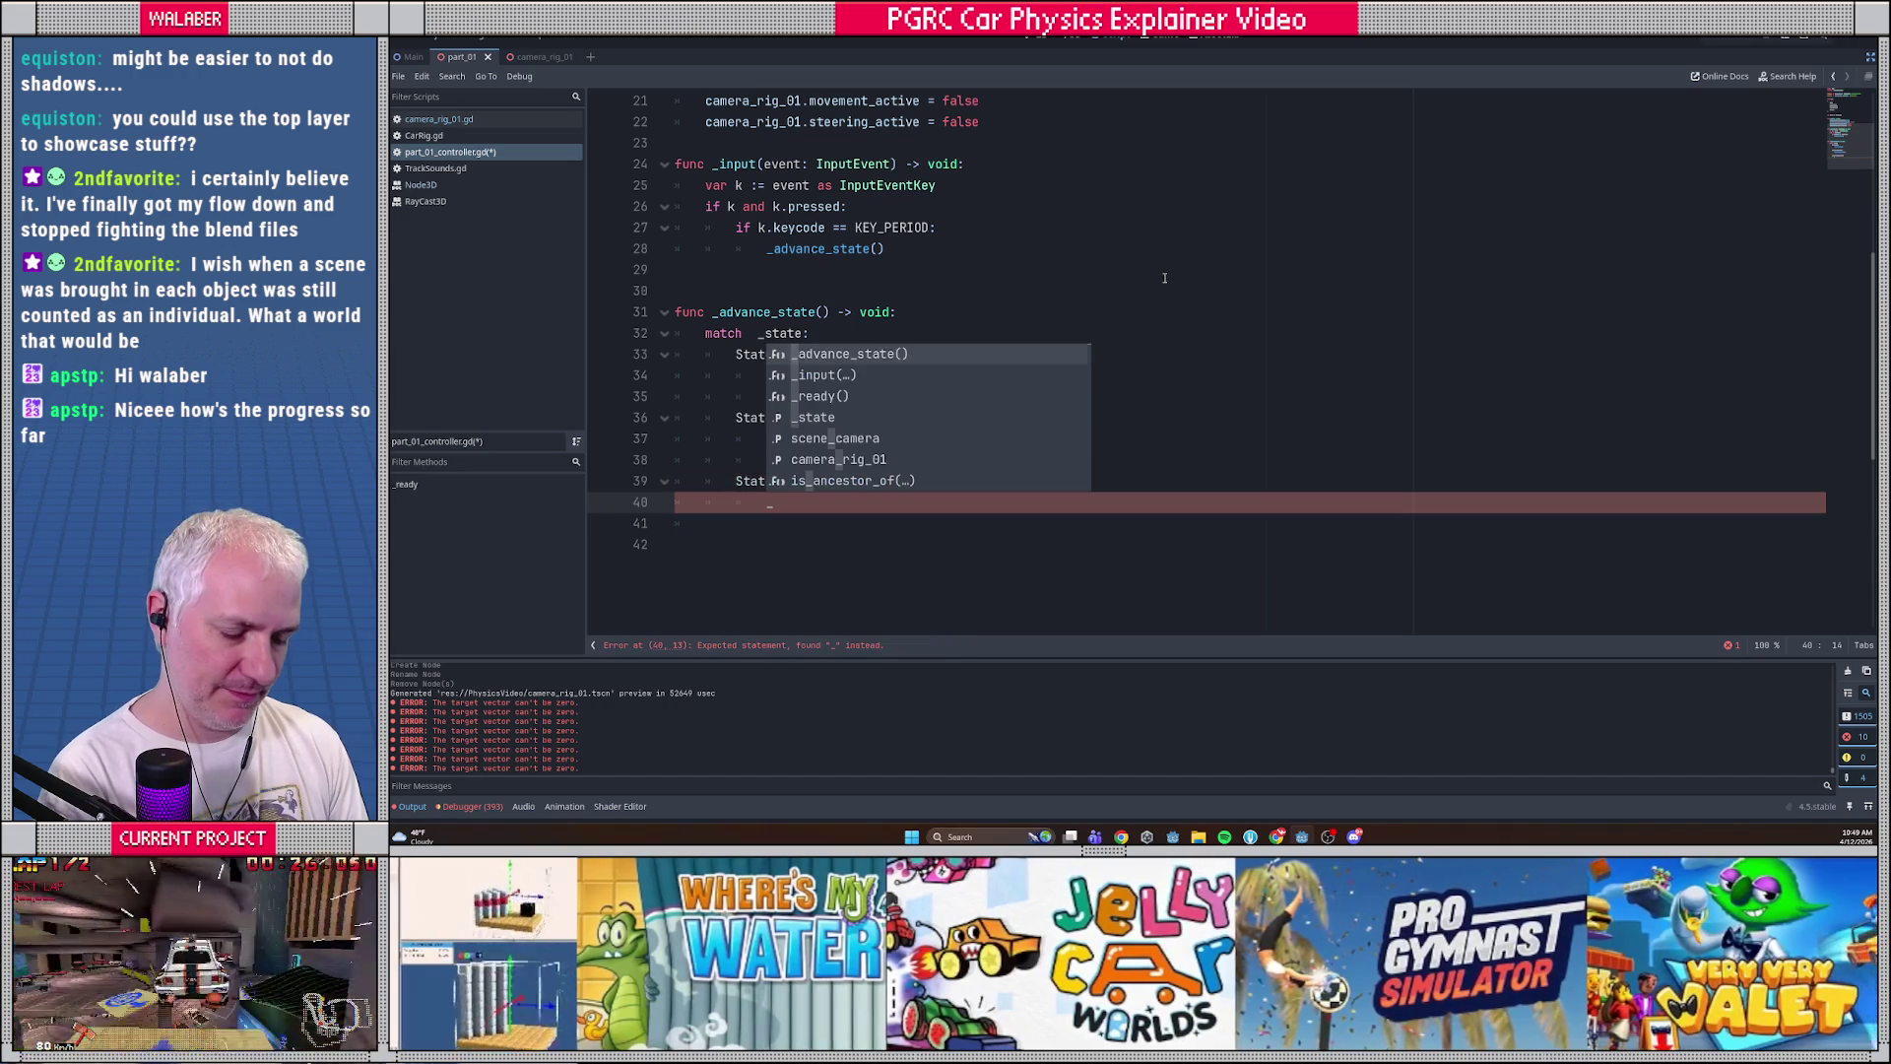
{"action": "type", "text": "animate_"}
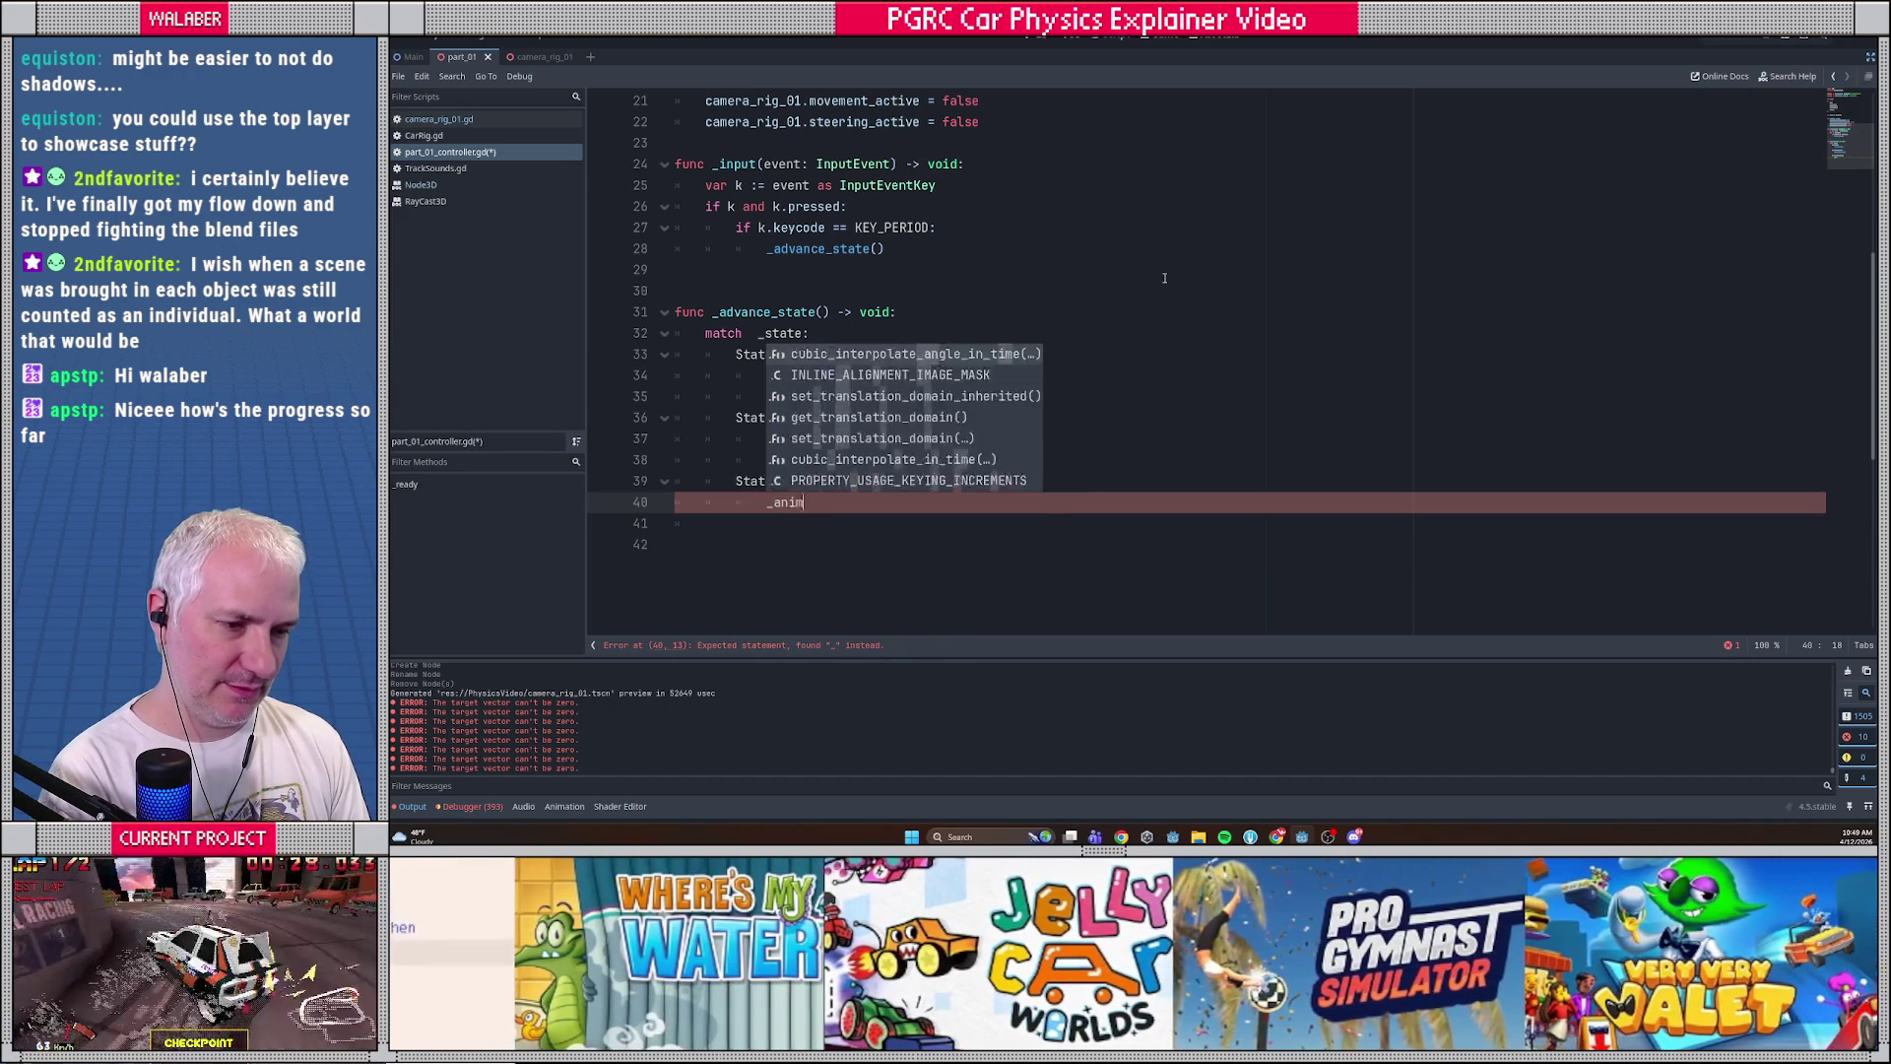
{"action": "type", "text": "camera_to_po"}
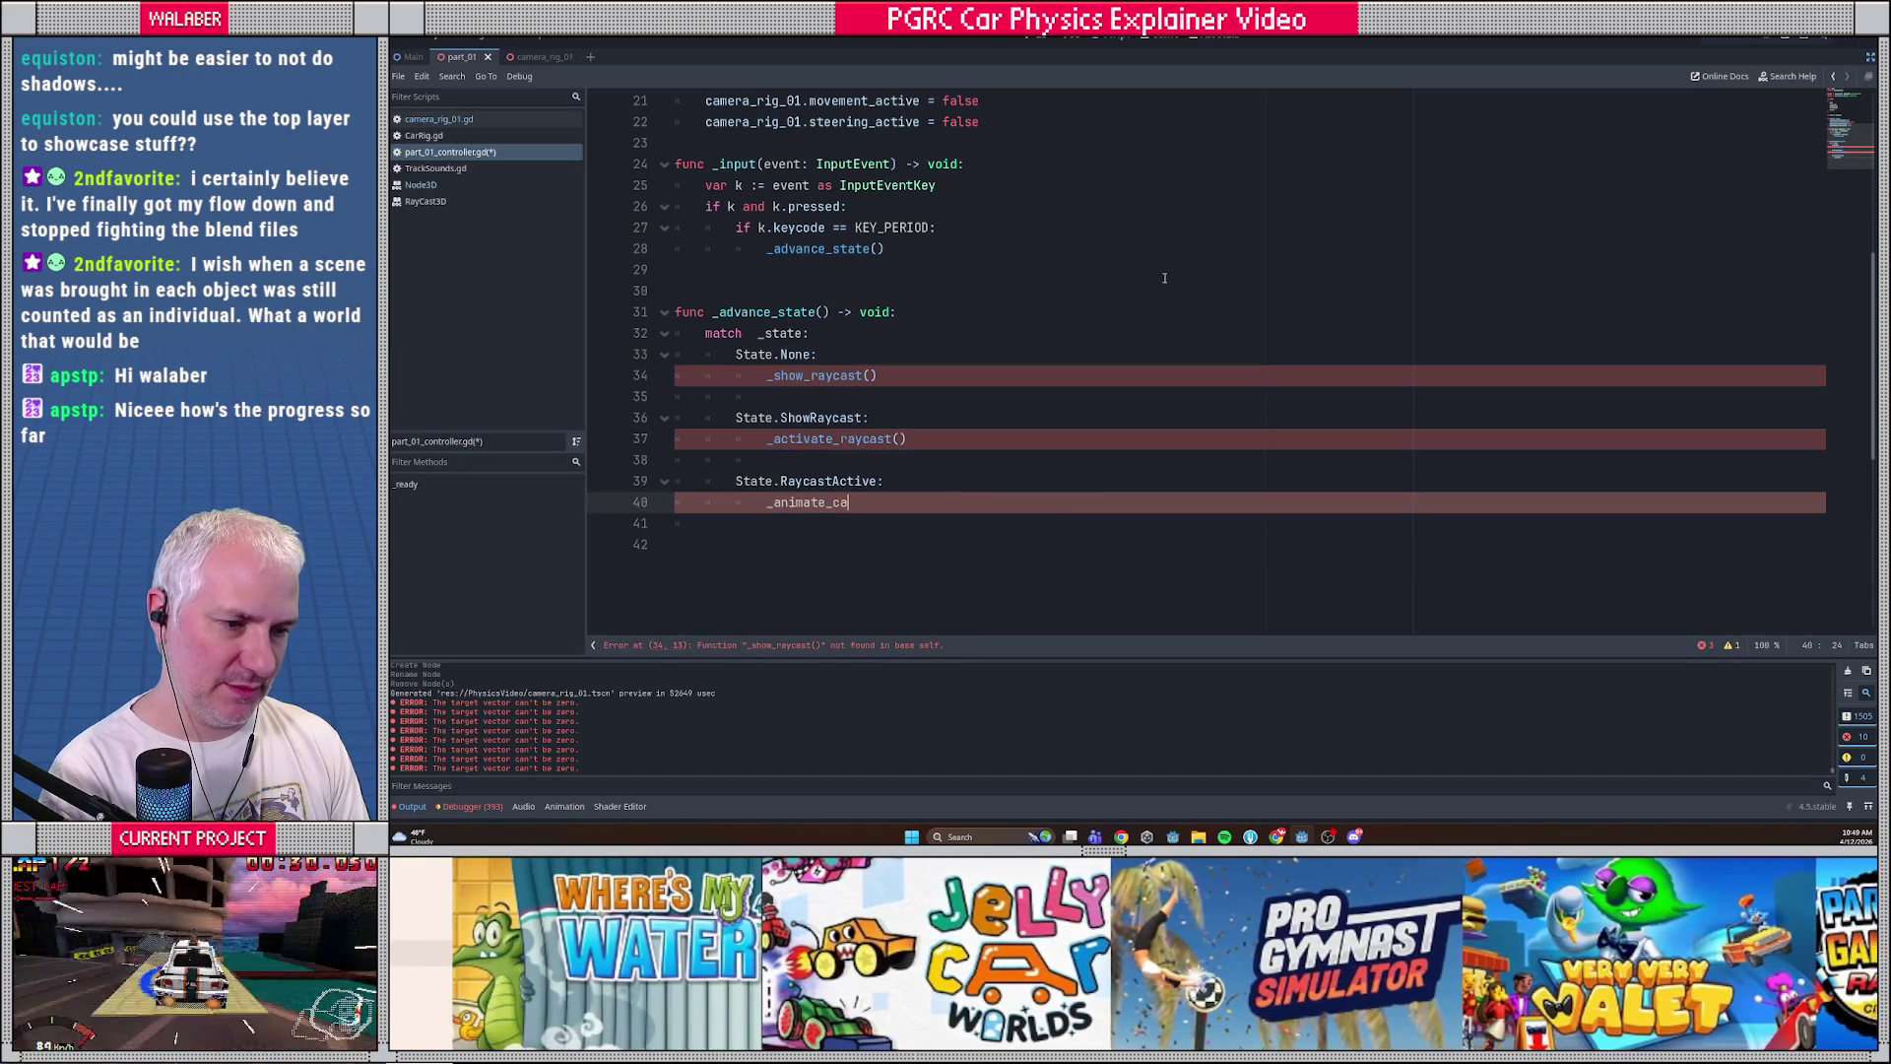
{"action": "type", "text": "int()"}
{"action": "key", "text": "Return"}
{"action": "key", "text": "Return"}
Add a State.CameraAtPoint branch calling _go_pov()
{"action": "key", "text": "BackSpace"}
{"action": "type", "text": "State."}
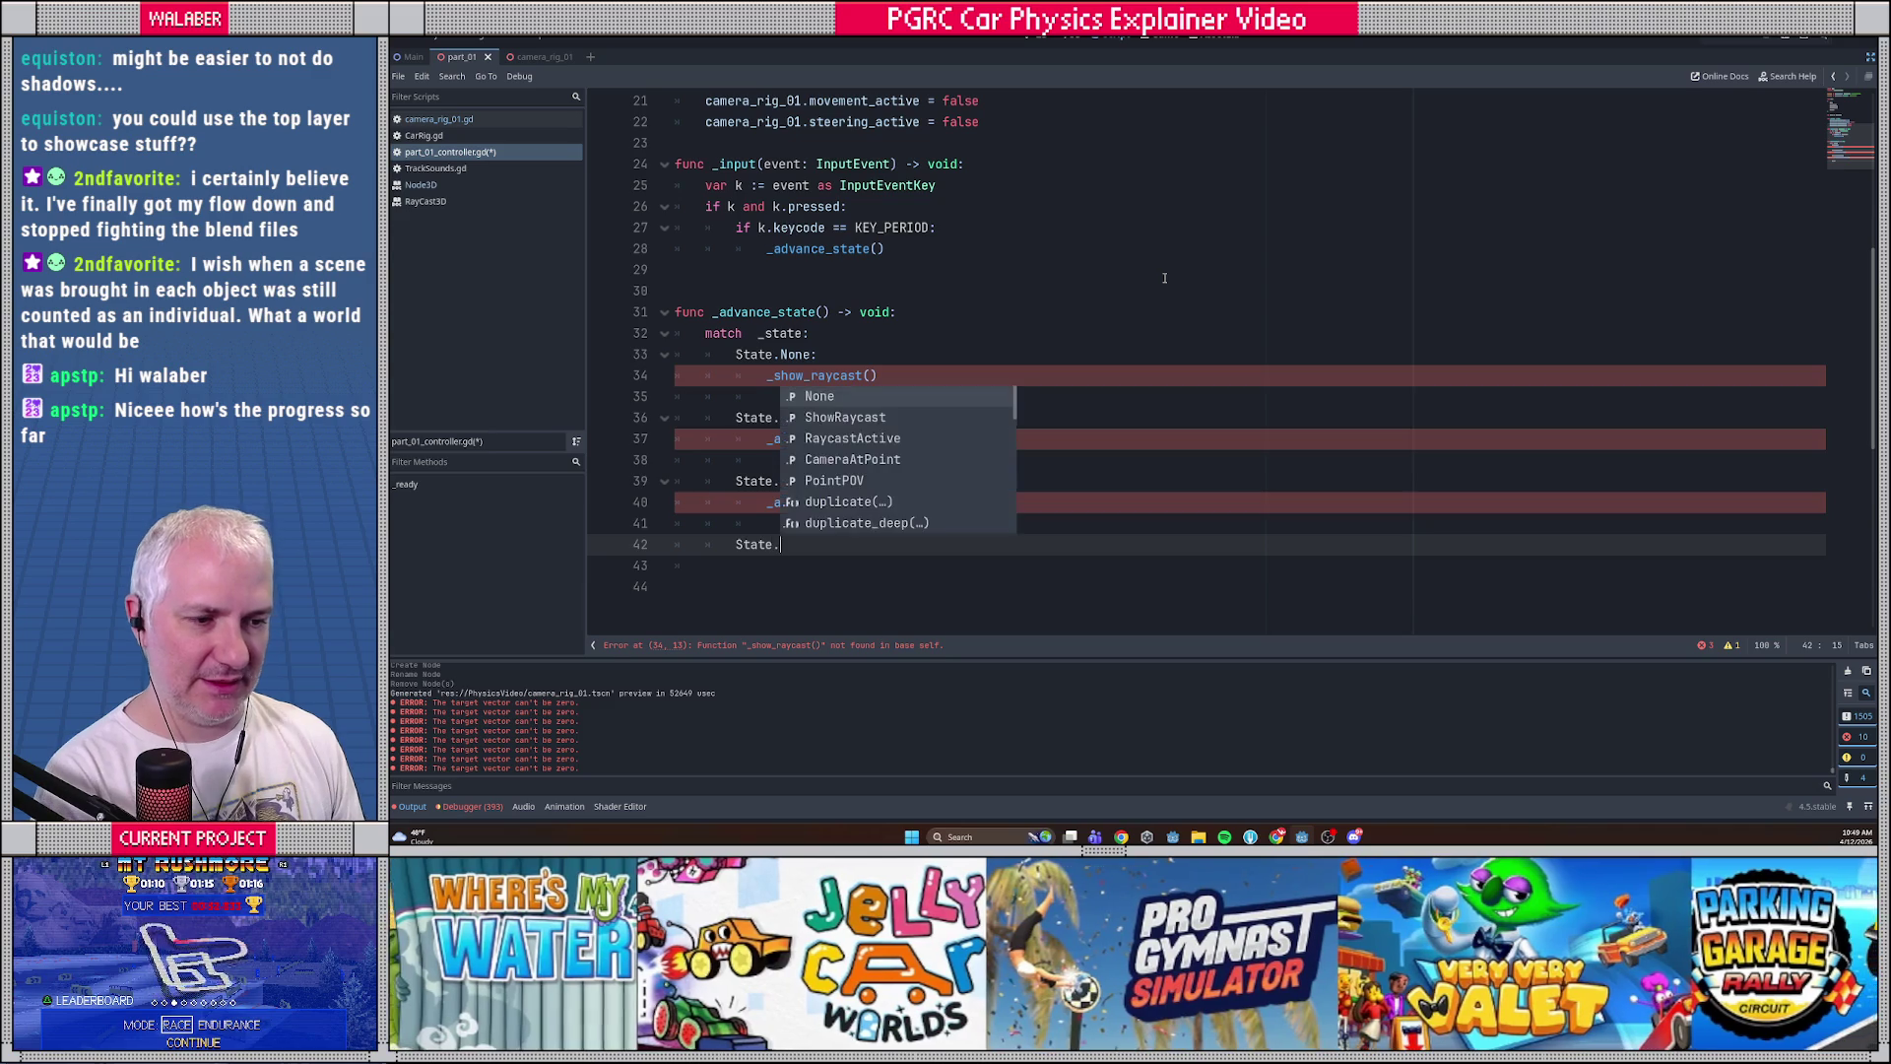
{"action": "scroll", "coordinate": [1164, 278], "scroll_direction": "up", "scroll_amount": 5}
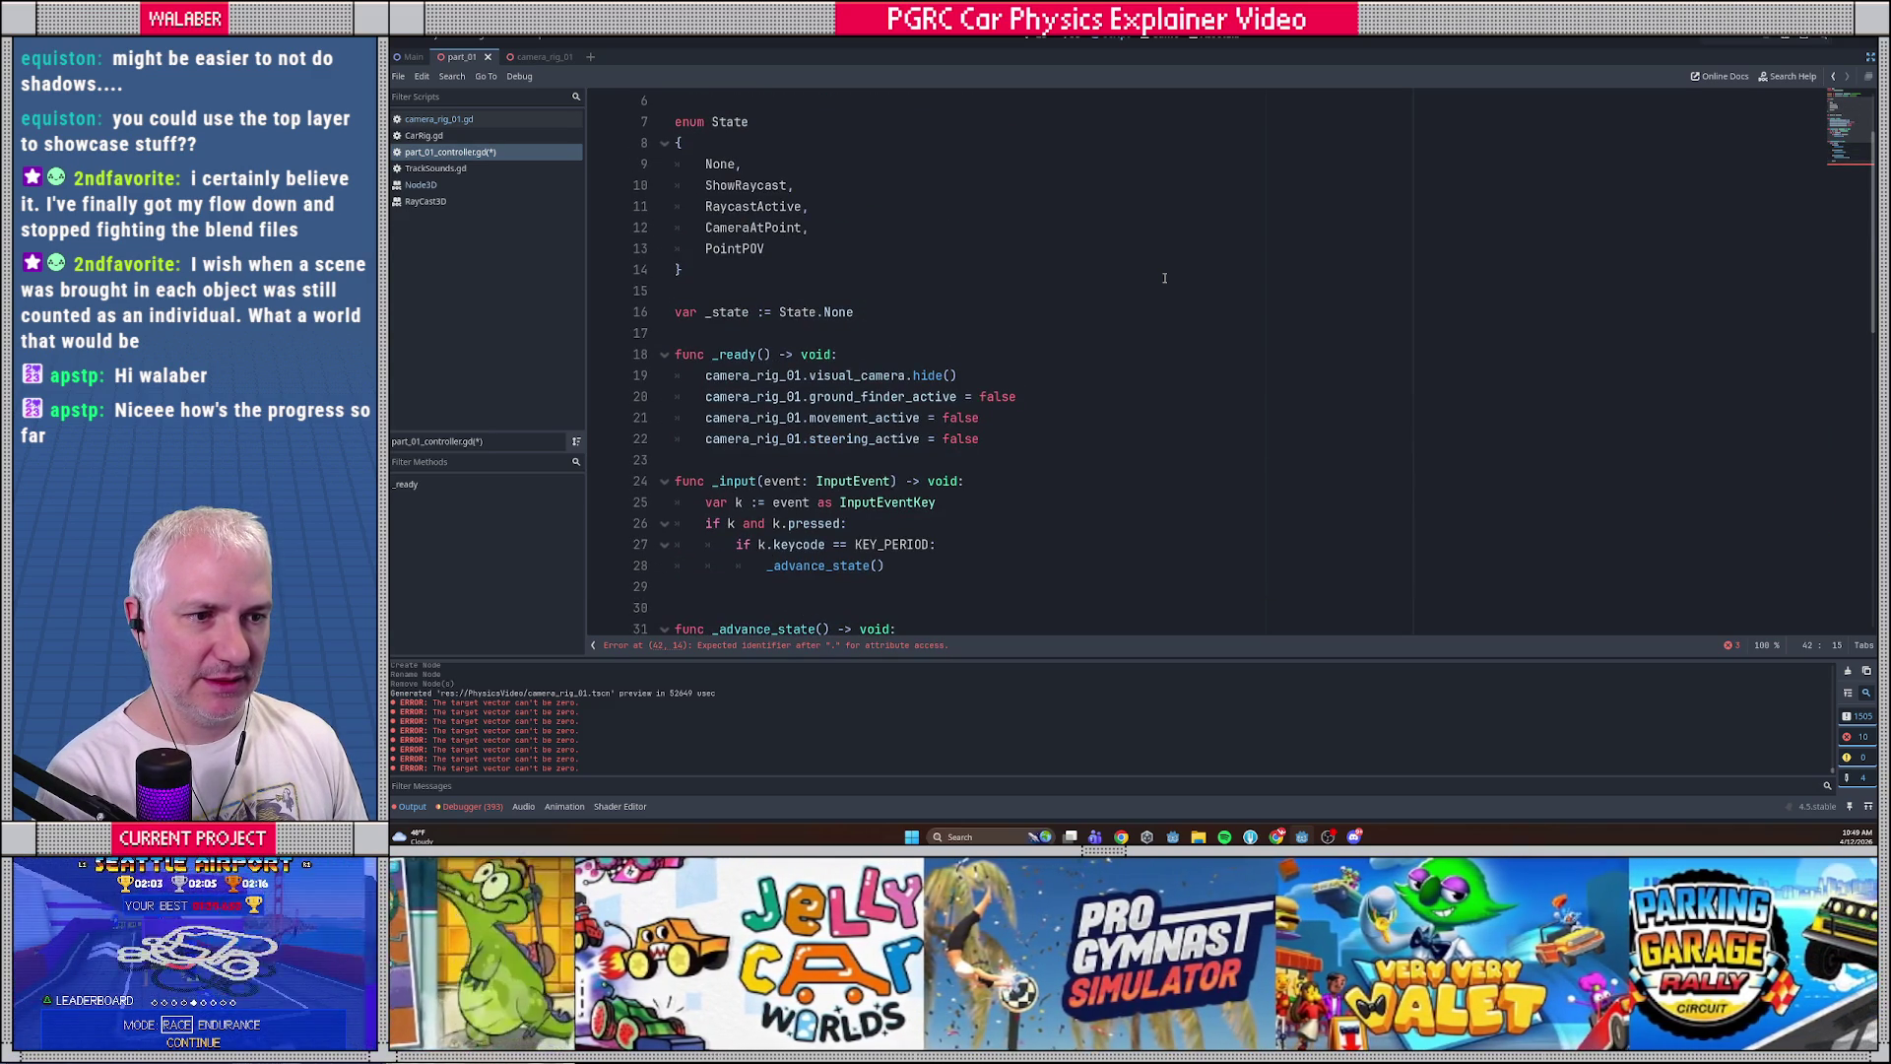
{"action": "scroll", "coordinate": [1164, 277], "scroll_direction": "down", "scroll_amount": 5}
{"action": "type", "text": "camera"}
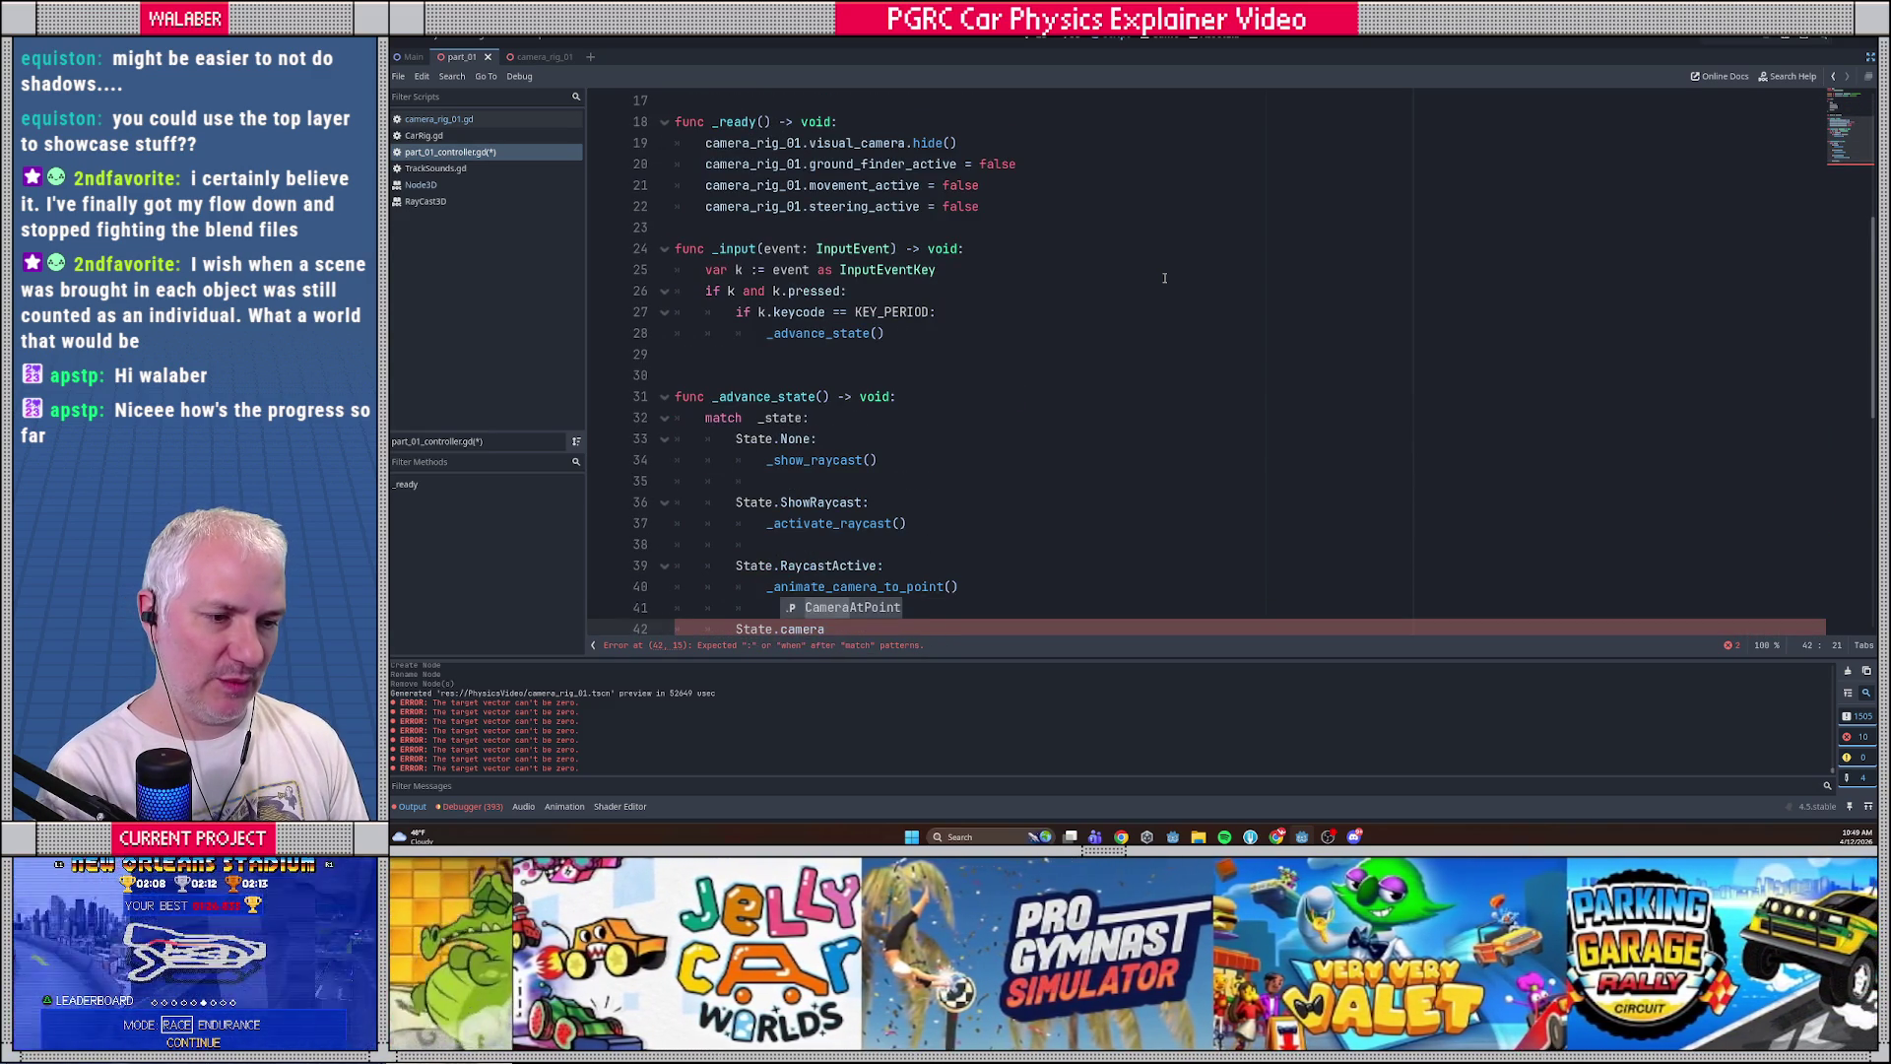
{"action": "key", "text": "Return"}
{"action": "type", "text": ":"}
{"action": "key", "text": "Return"}
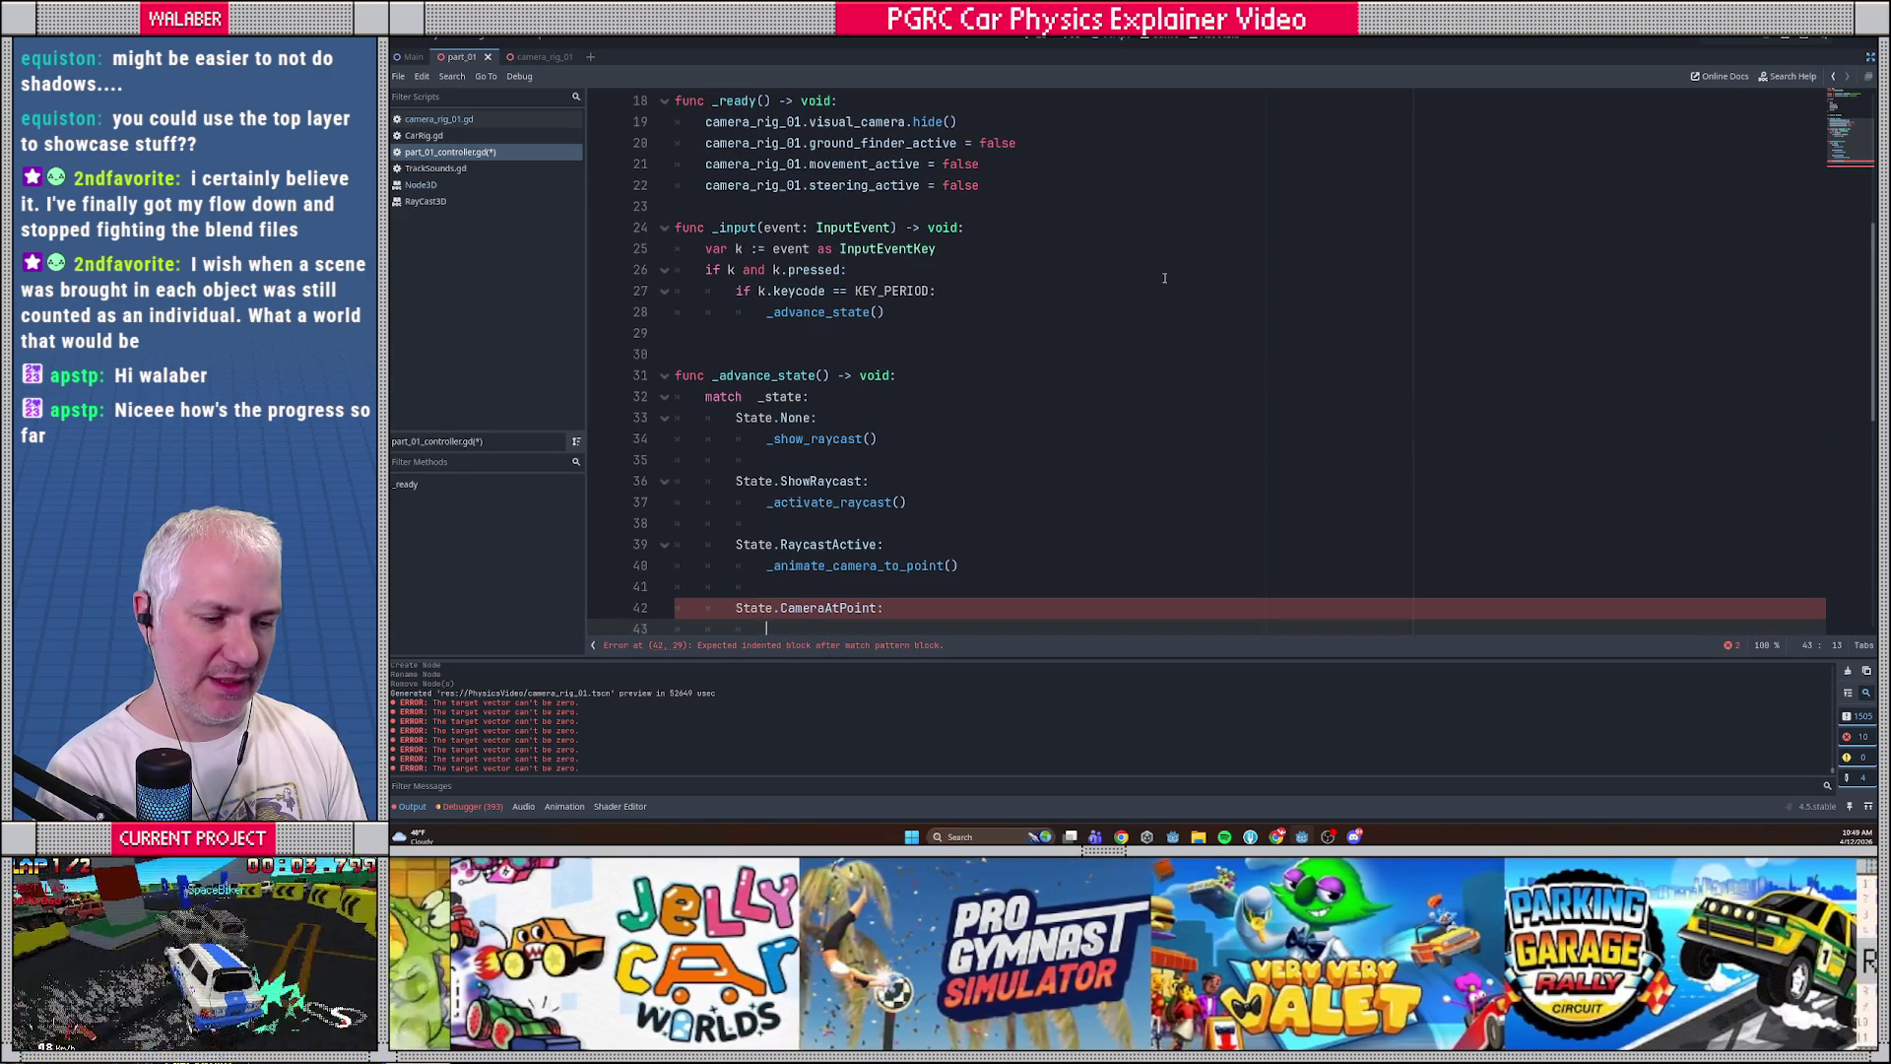
{"action": "type", "text": "_go_"}
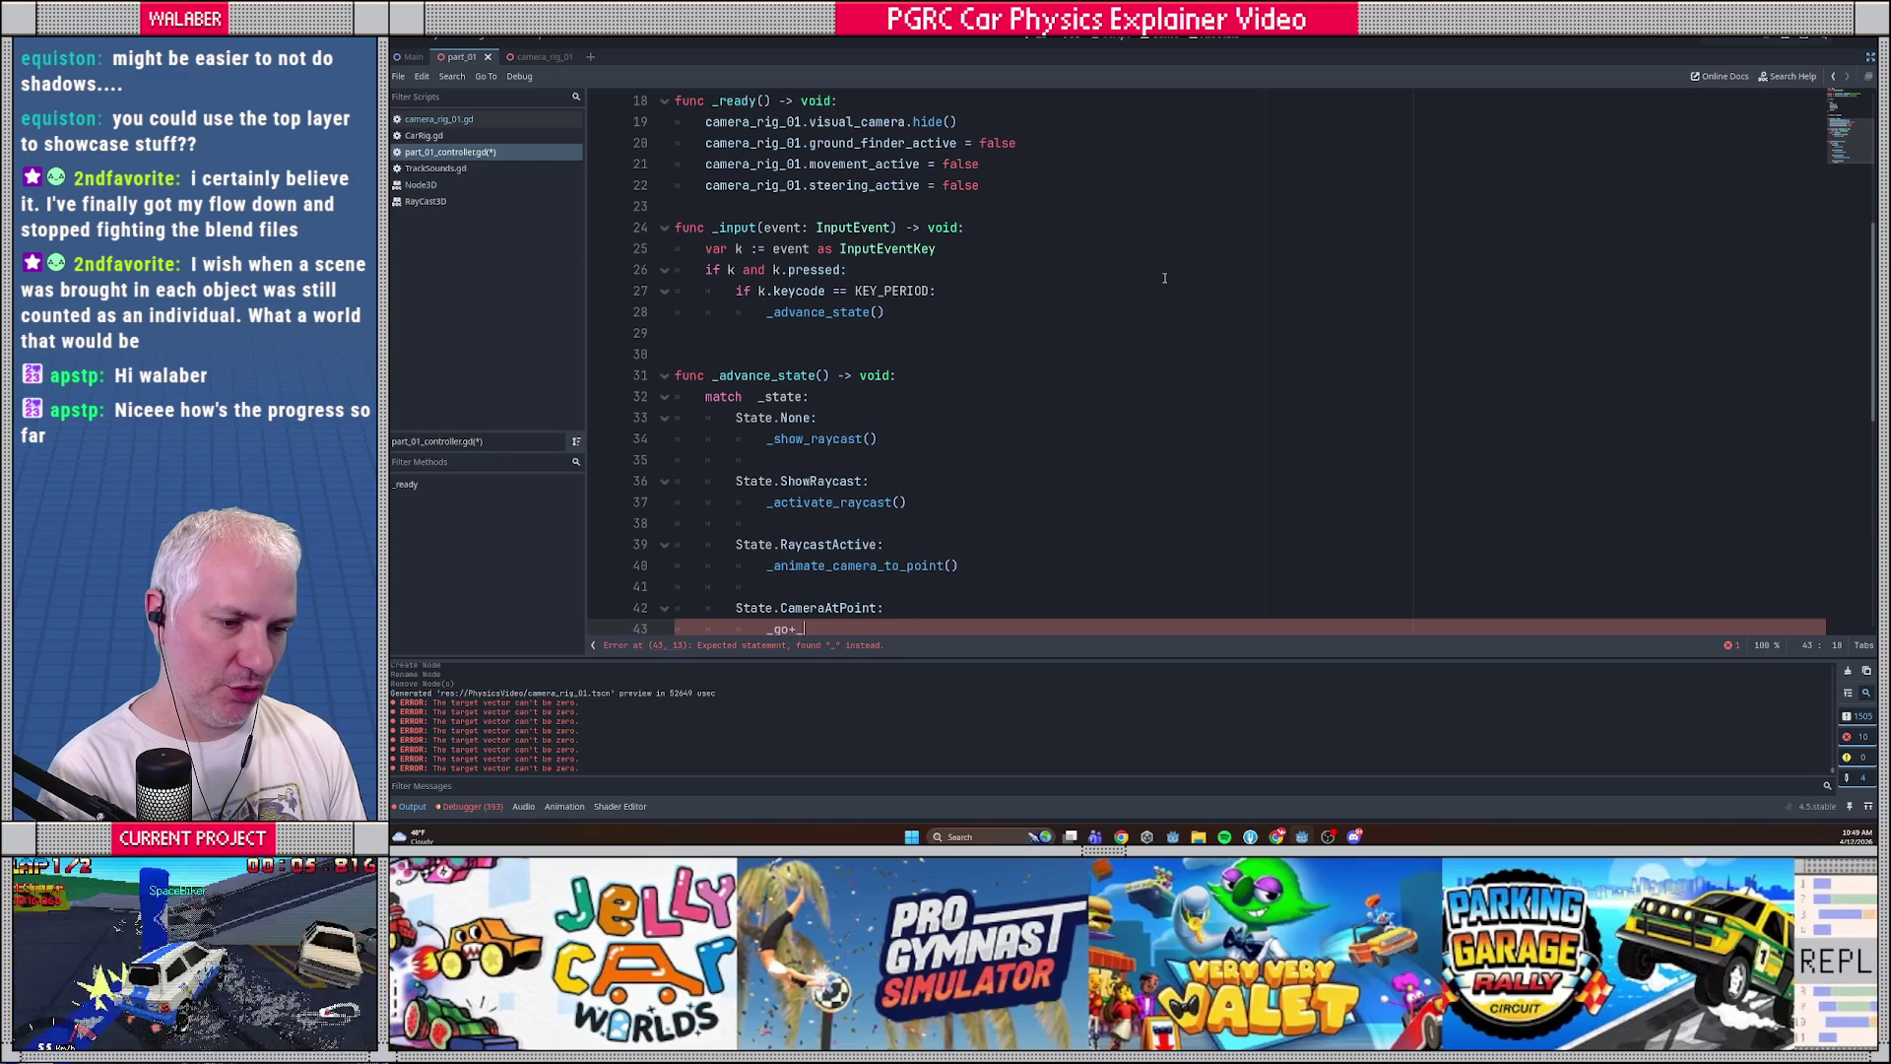
{"action": "type", "text": "pov()"}
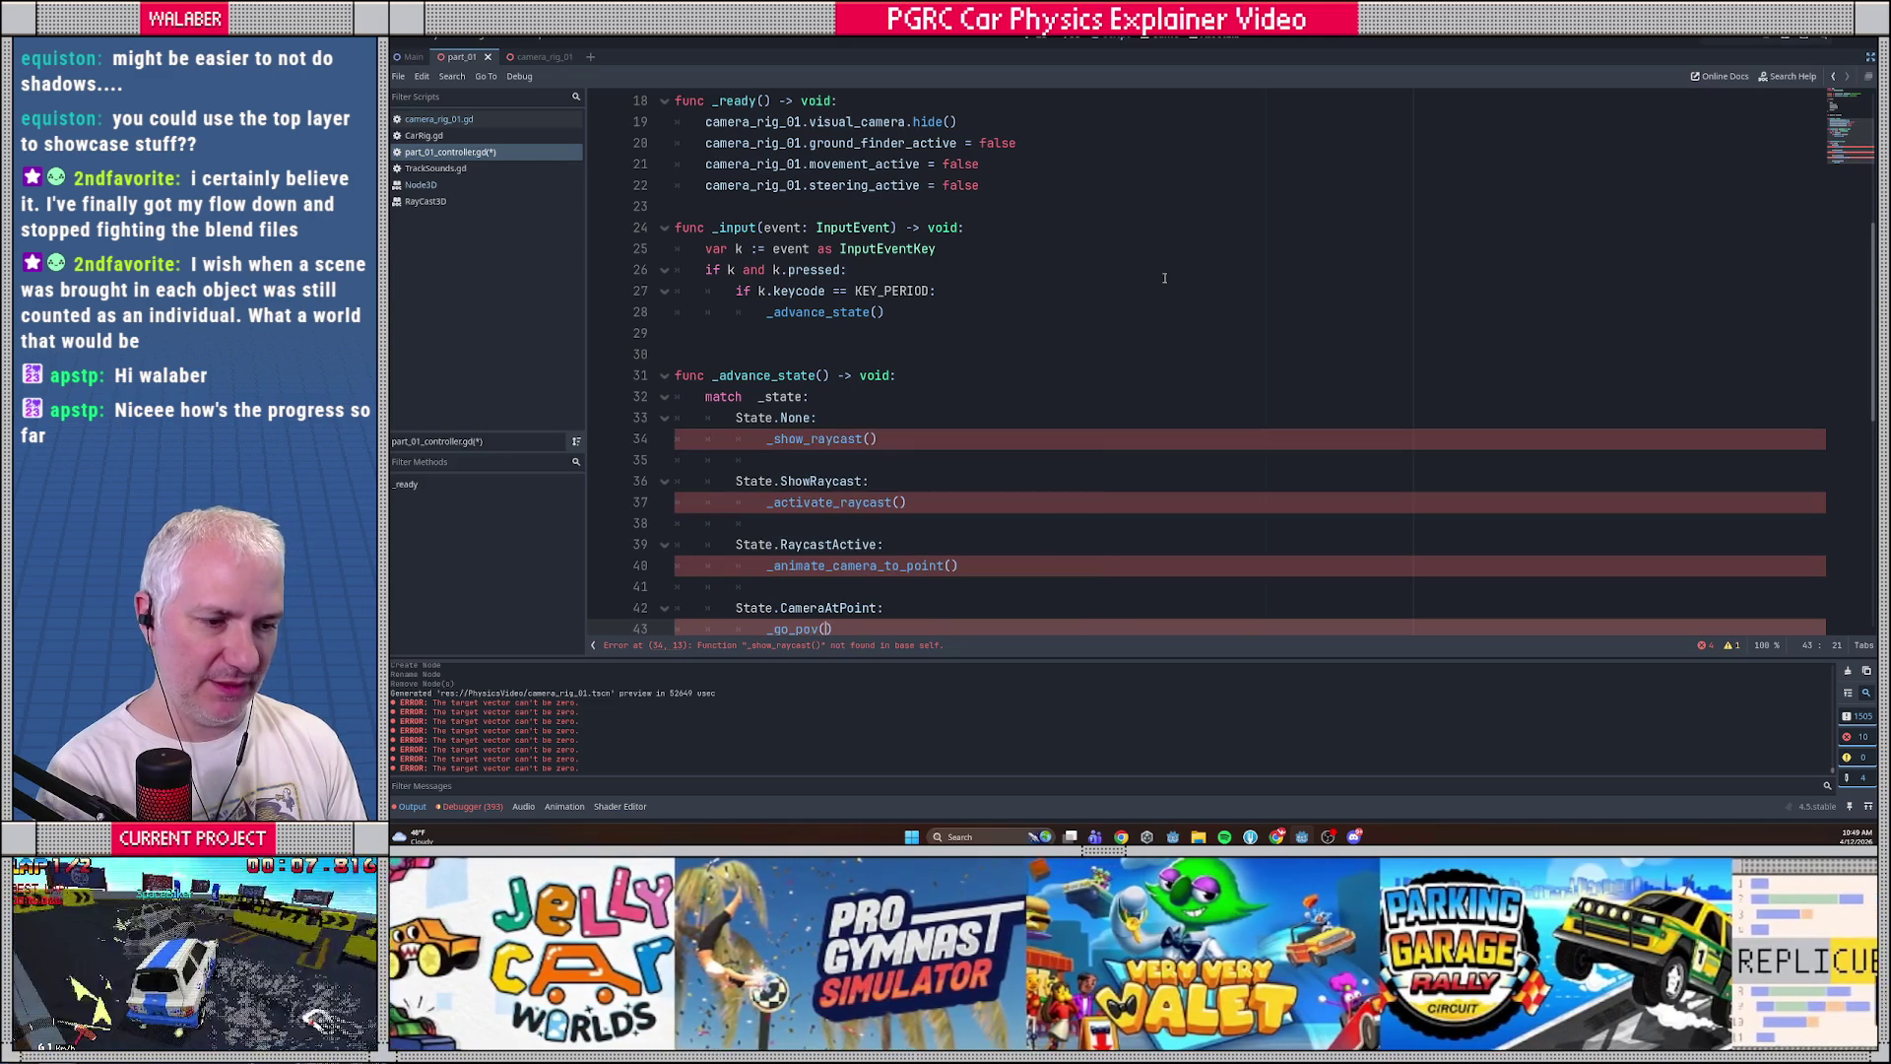
{"action": "scroll", "coordinate": [1009, 287], "scroll_direction": "down", "scroll_amount": 3}
{"action": "key", "text": "Return"}
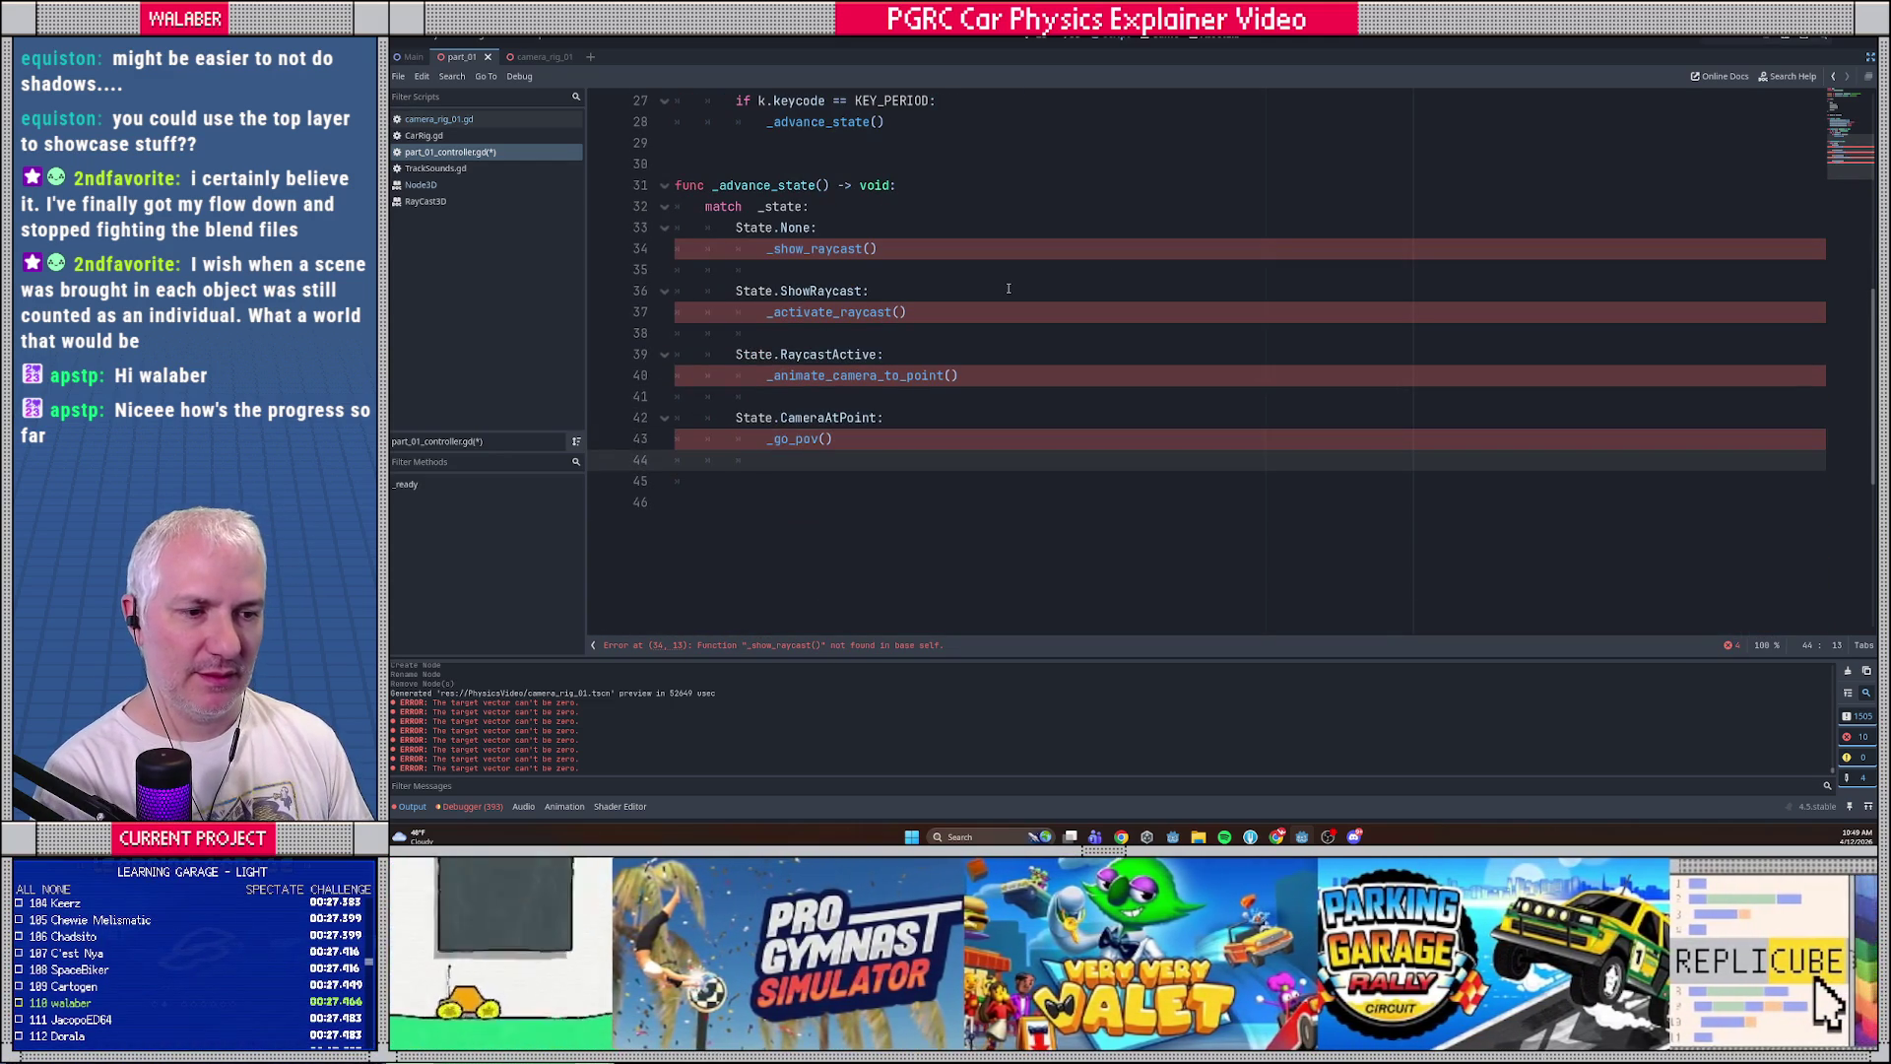
{"action": "key", "text": "Return"}
{"action": "key", "text": "Return"}
Define func _show_raycast() -> void setting _state = State.ShowRaycast
{"action": "key", "text": "BackSpace"}
{"action": "type", "text": "func _s"}
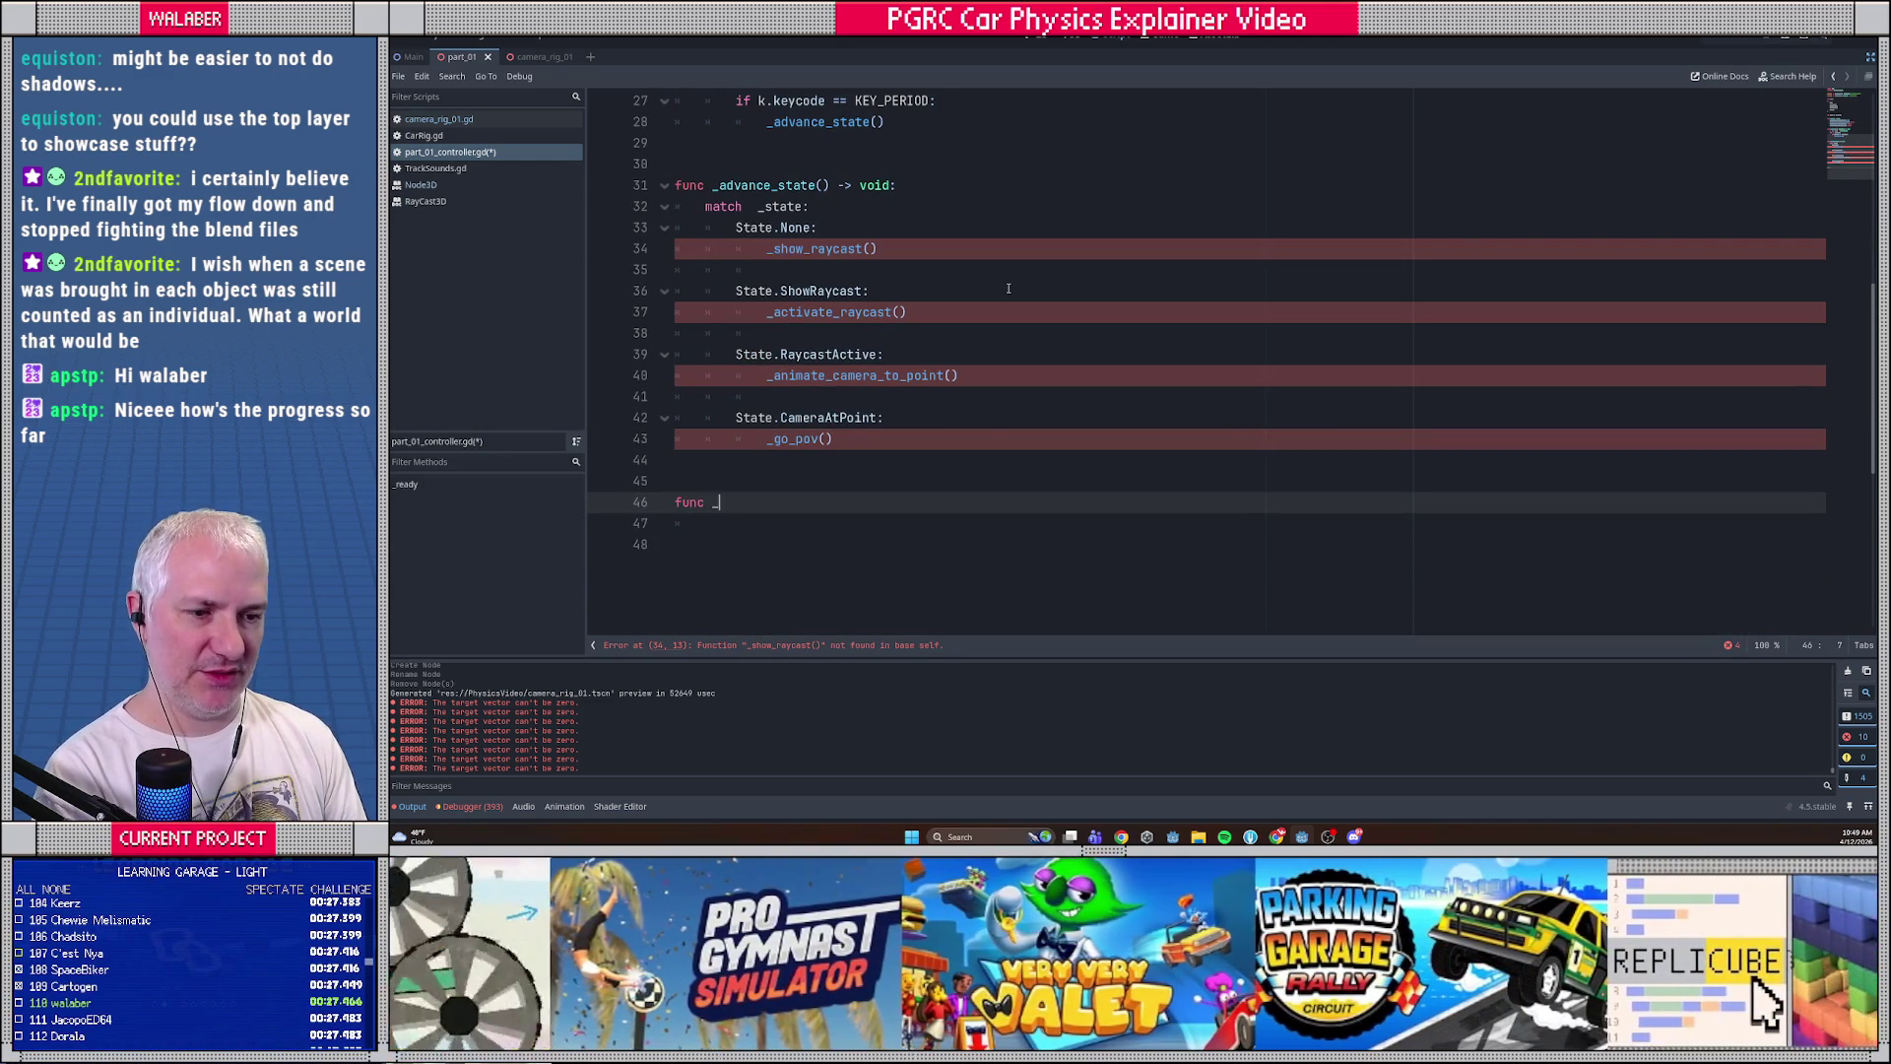
{"action": "type", "text": "how_ra"}
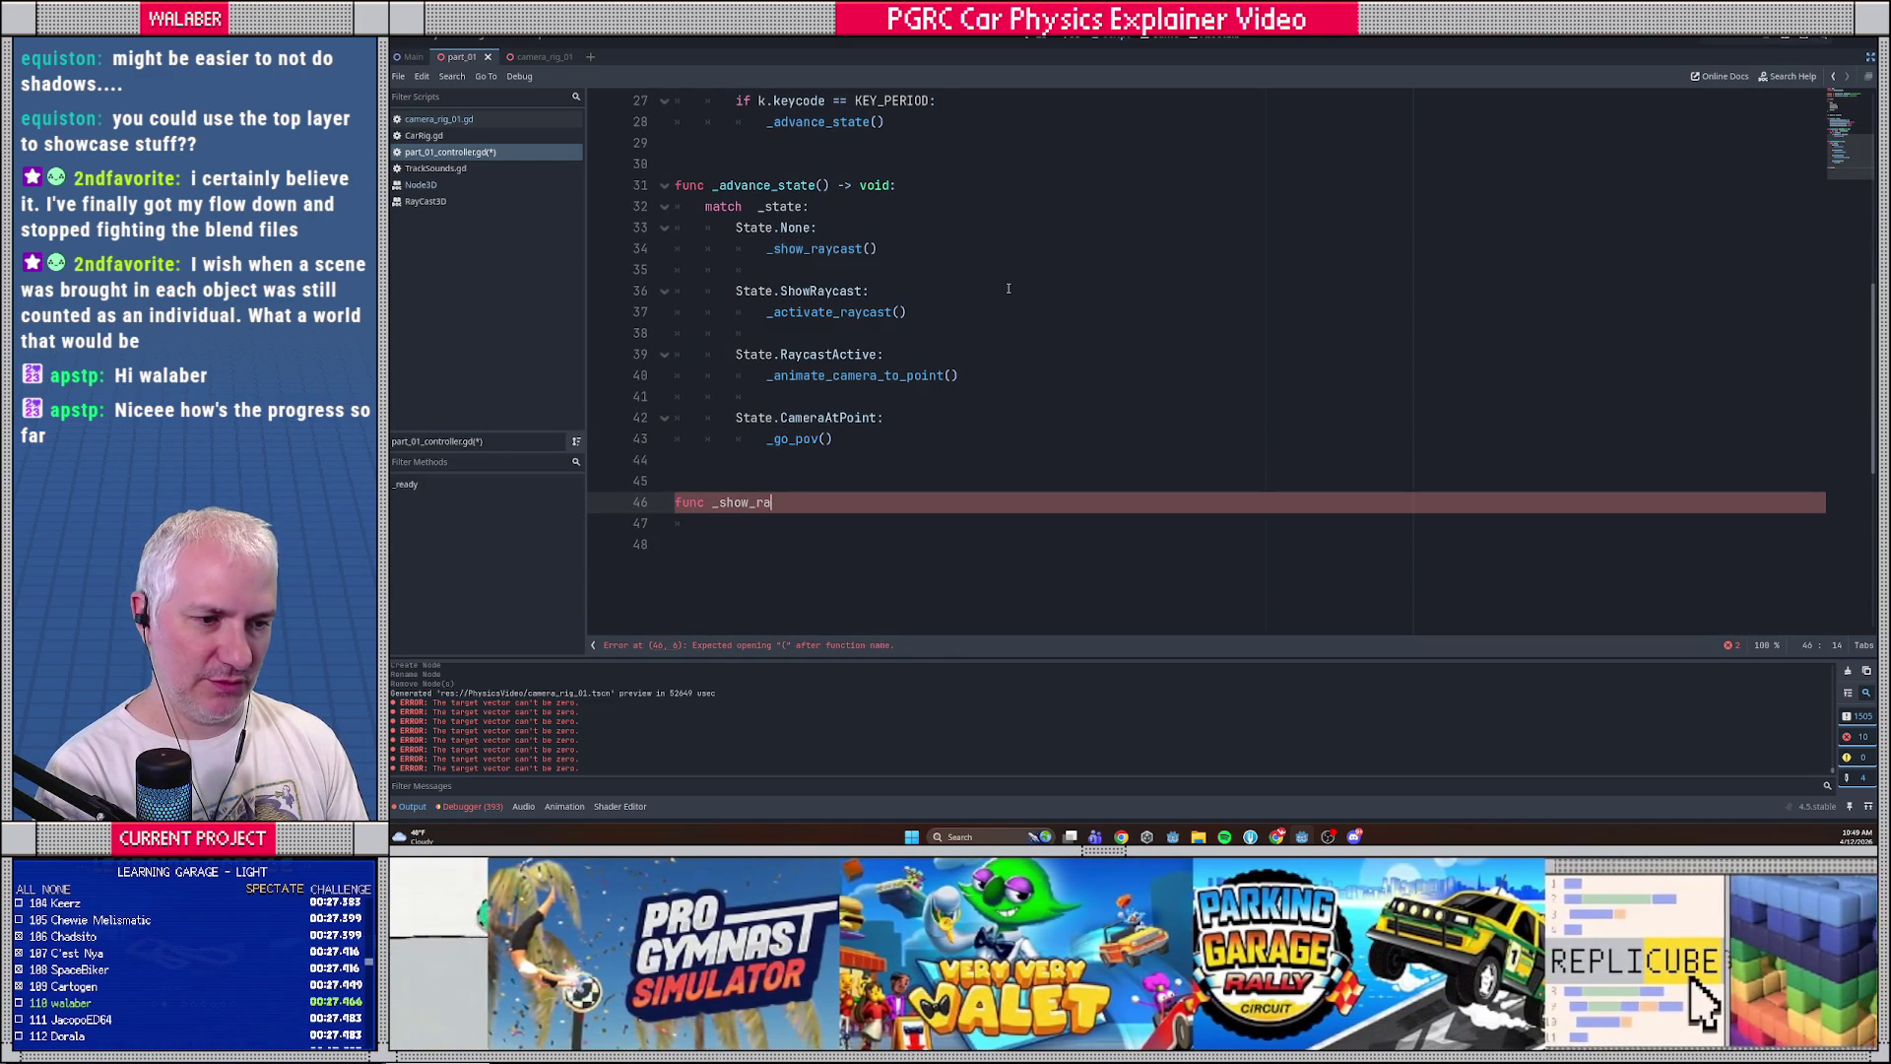
{"action": "type", "text": "ycast() -> "}
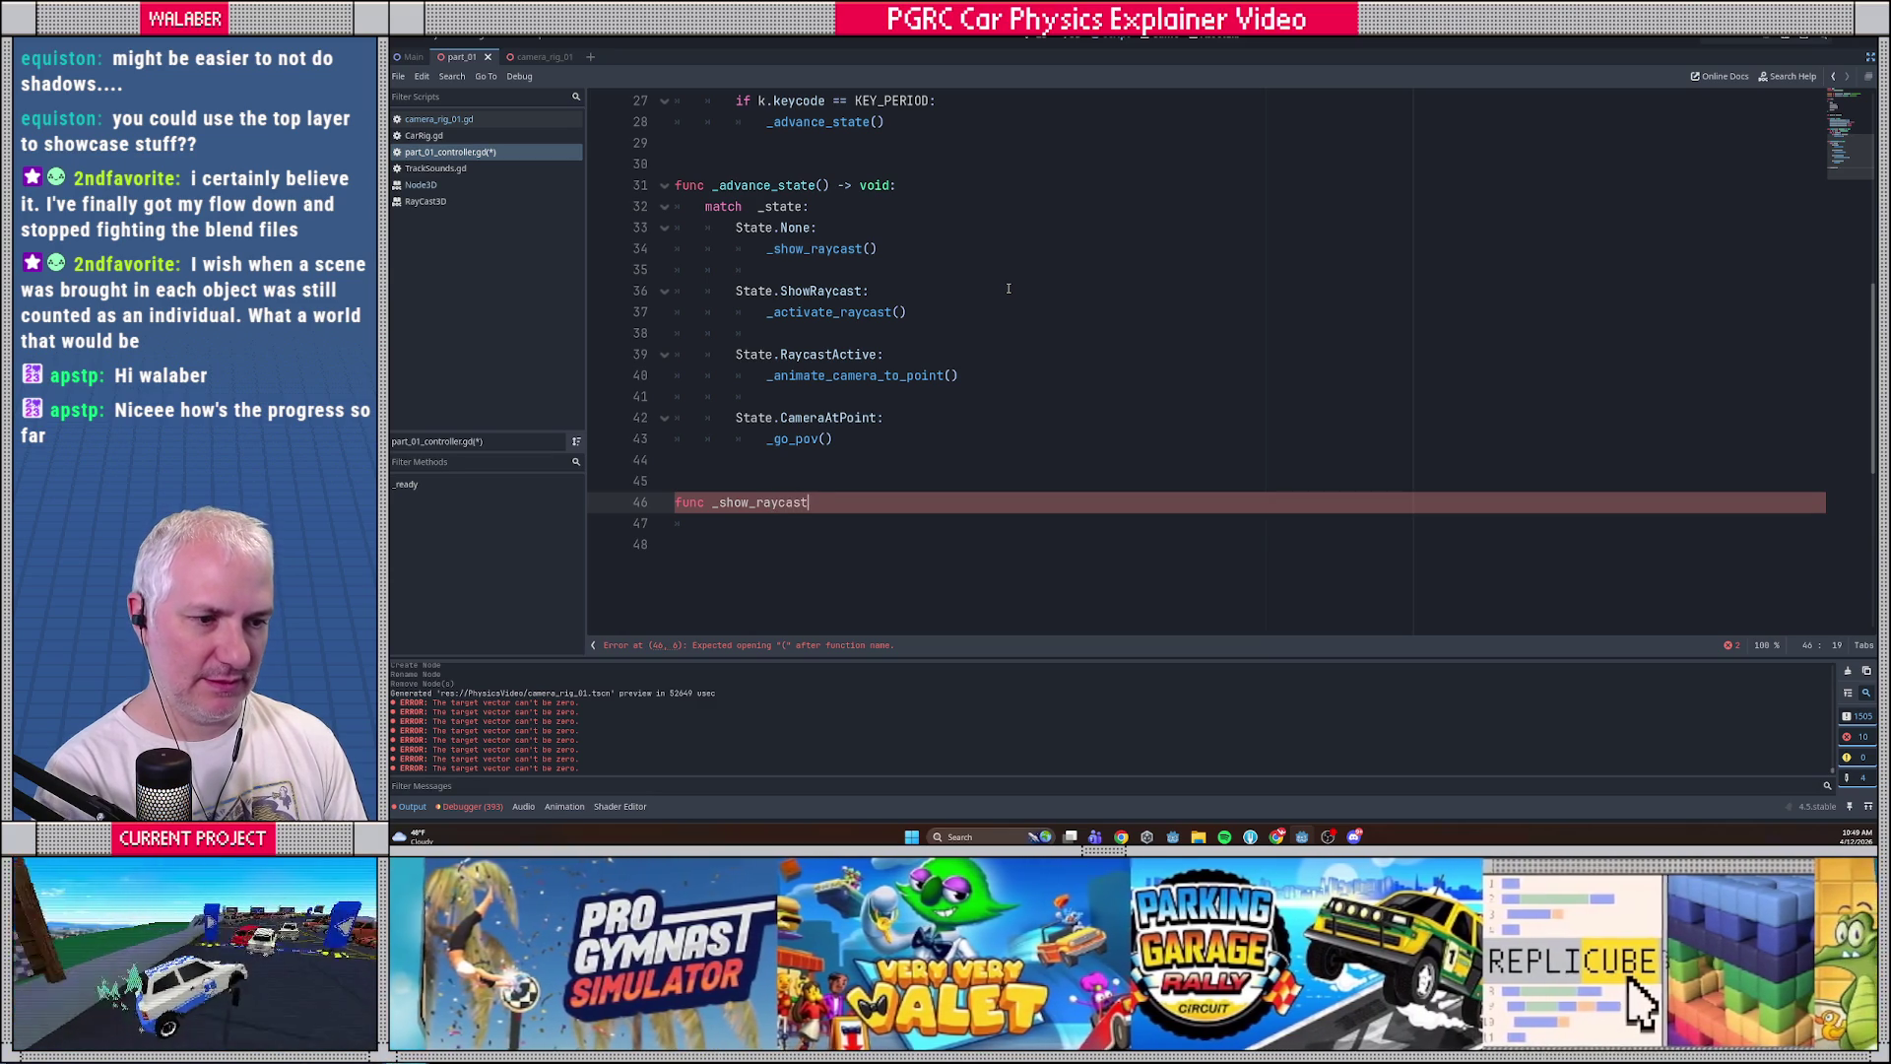
{"action": "type", "text": "void:"}
{"action": "key", "text": "Return"}
{"action": "type", "text": "_state = S"}
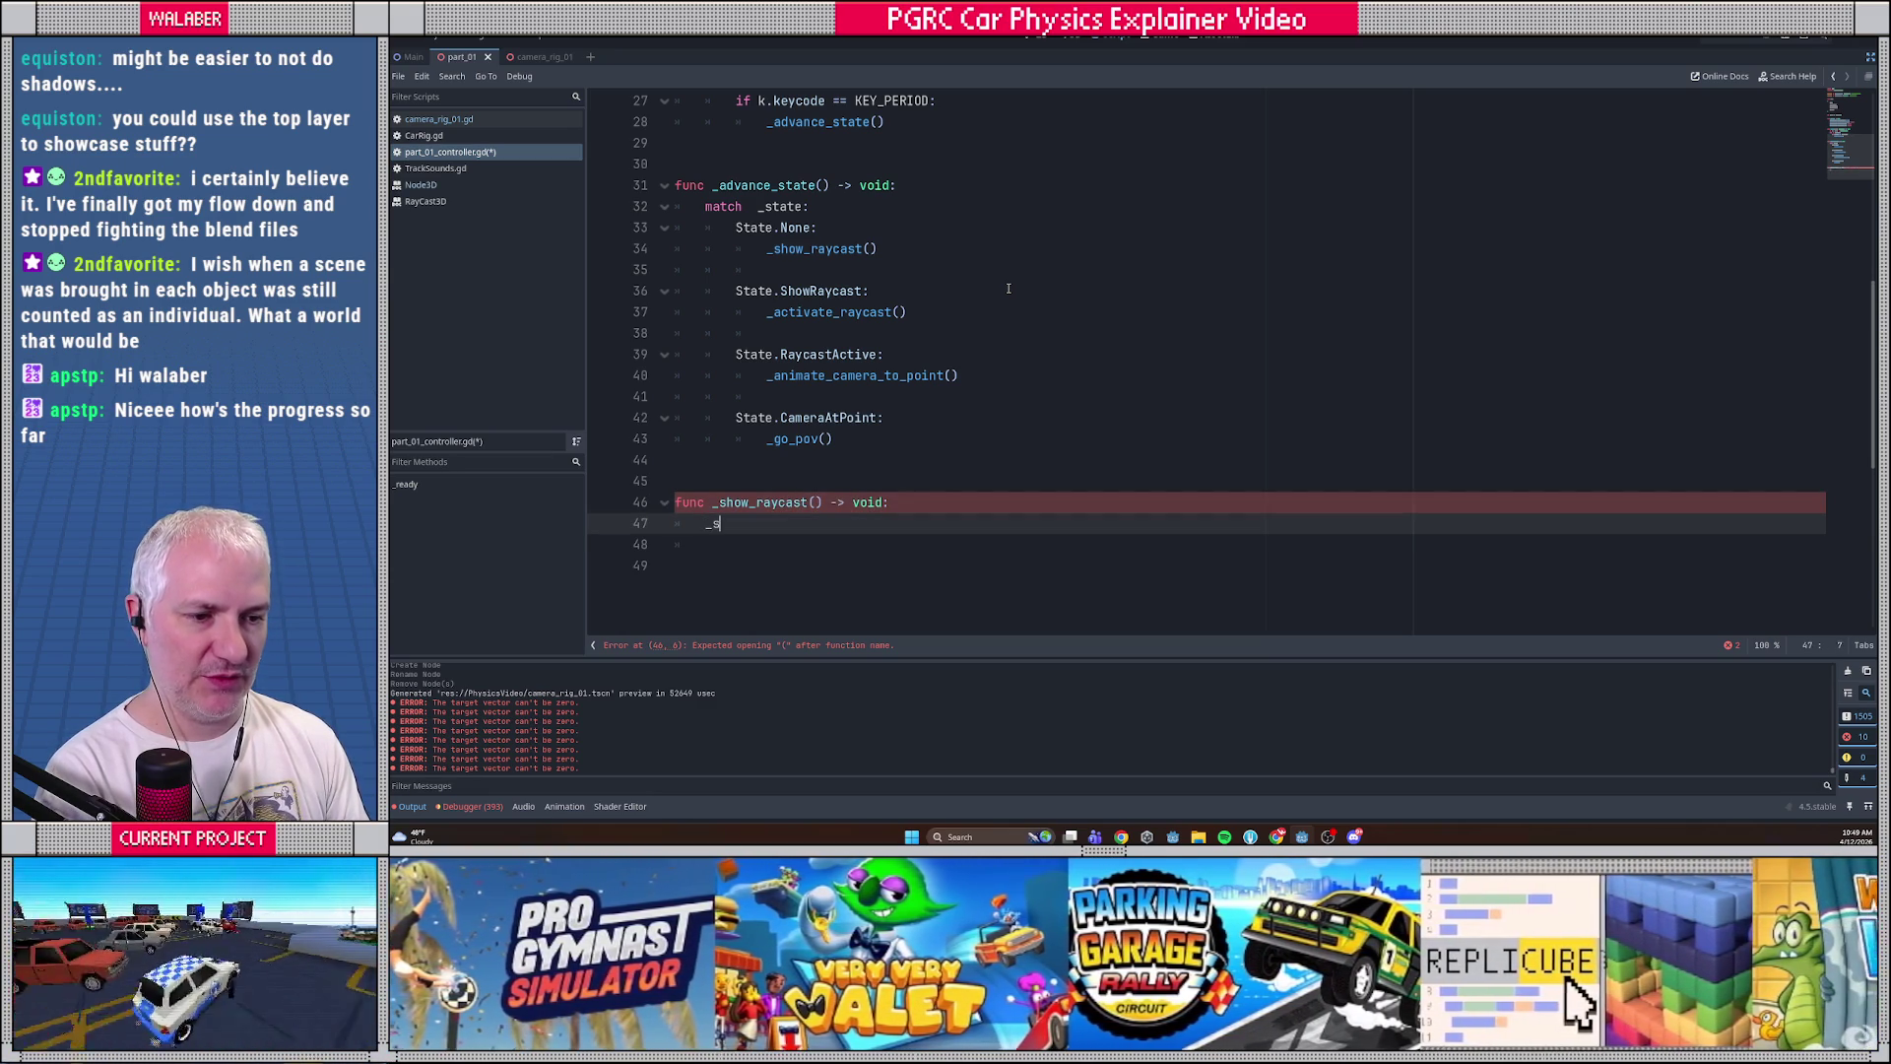
{"action": "type", "text": "tate."}
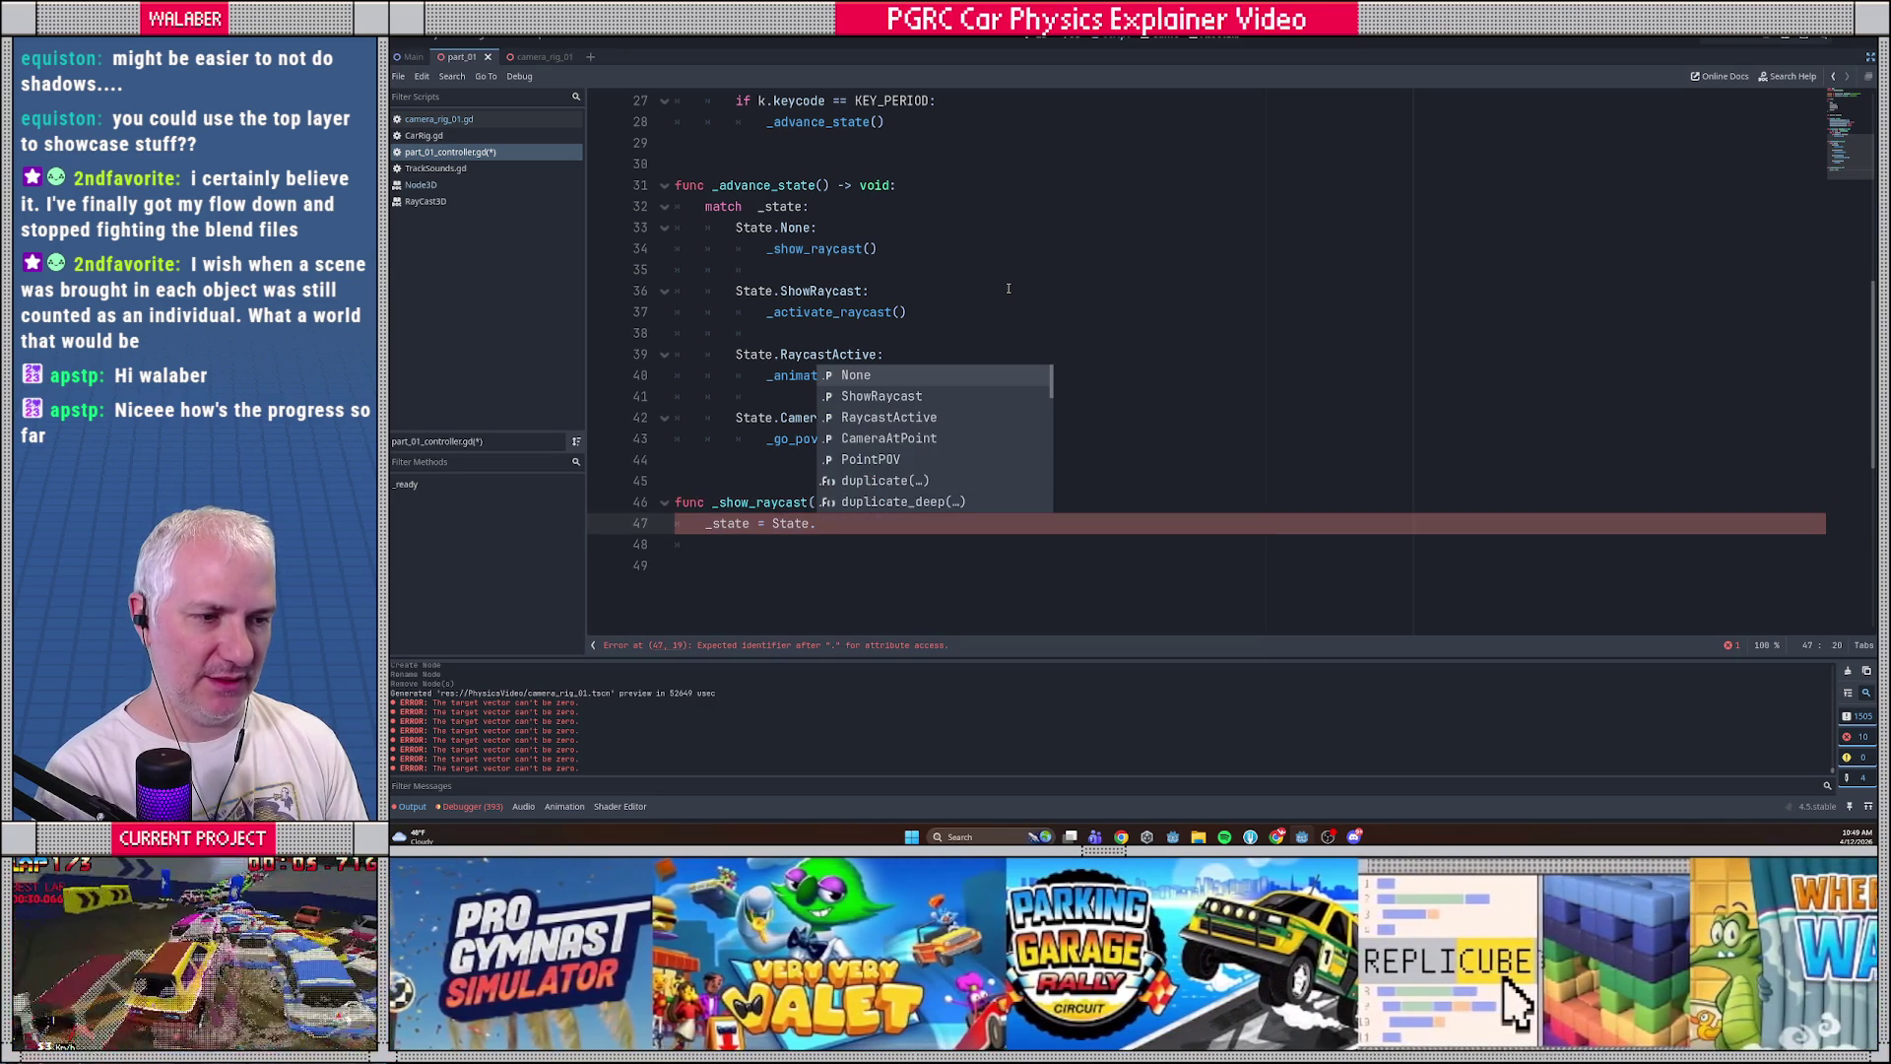
{"action": "key", "text": "Down"}
{"action": "key", "text": "Return"}
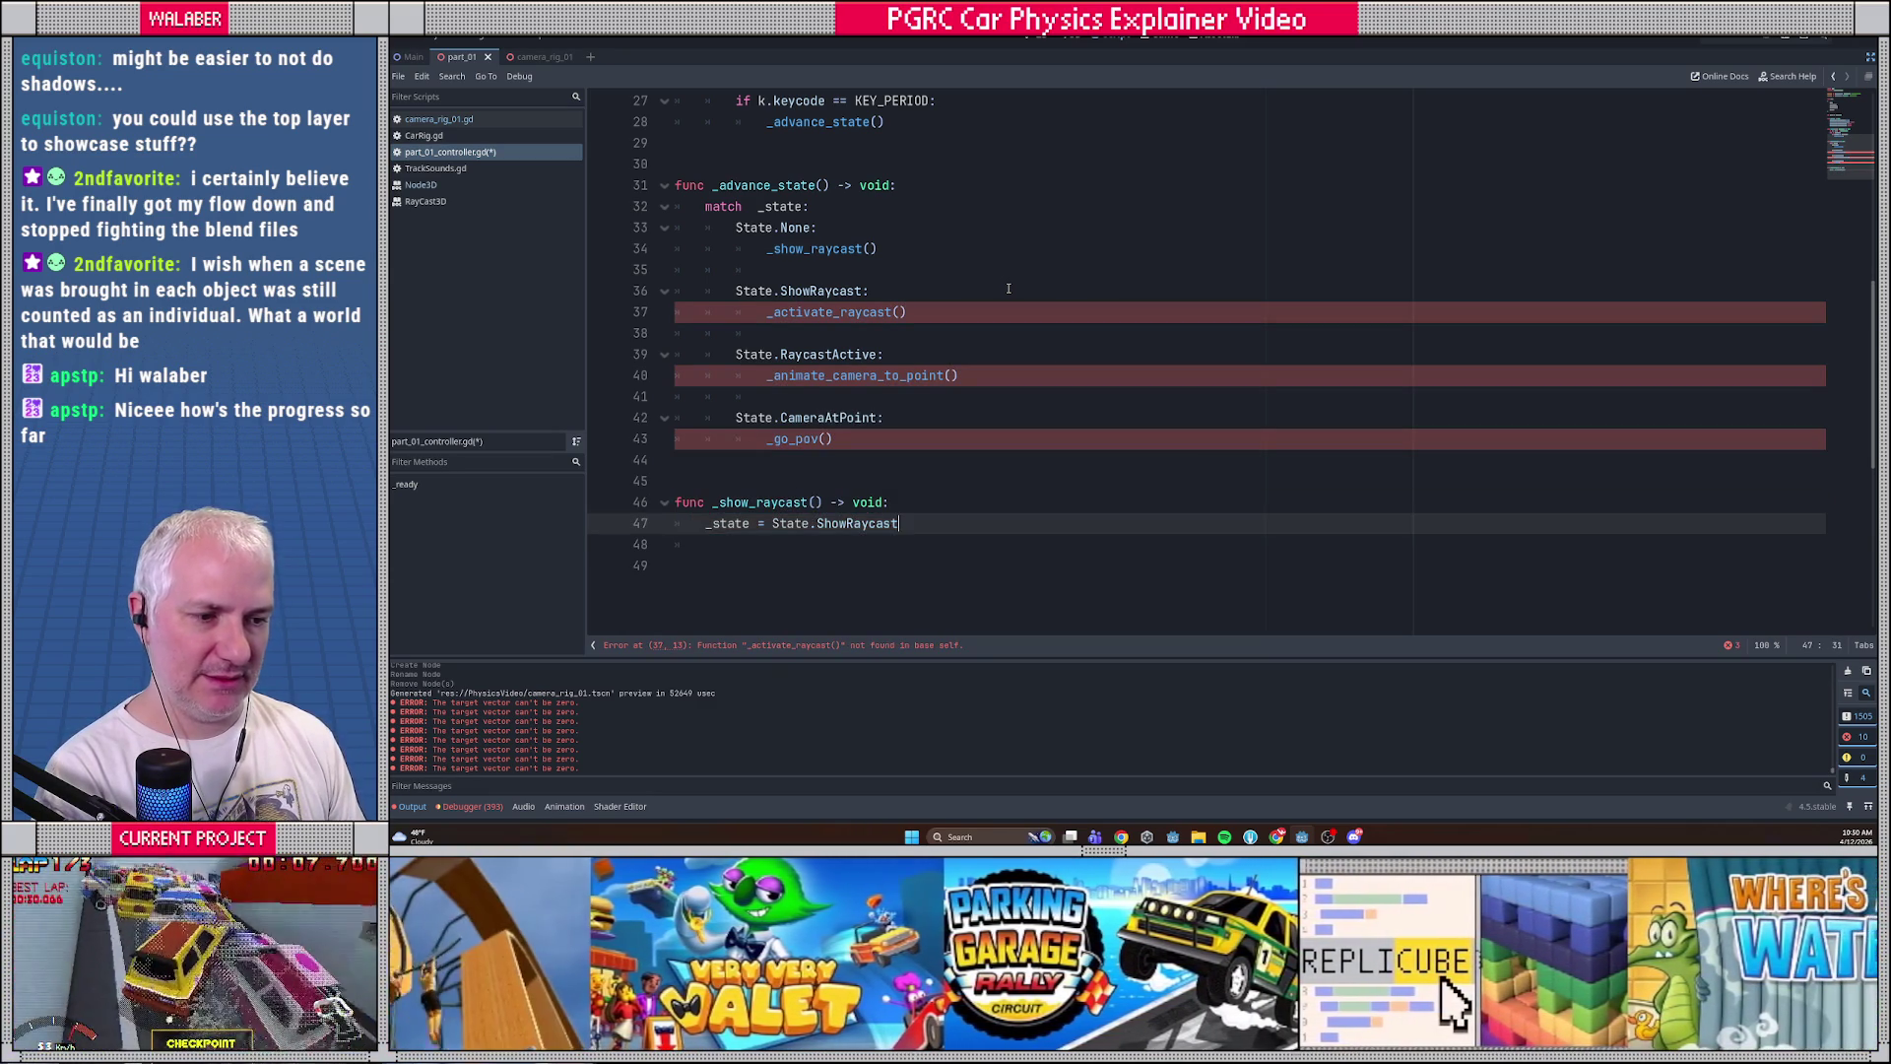
{"action": "key", "text": "Return"}
{"action": "key", "text": "Return"}
Define func _activate_raycast() -> void setting _state = State.RaycastActive
{"action": "type", "text": "func _a"}
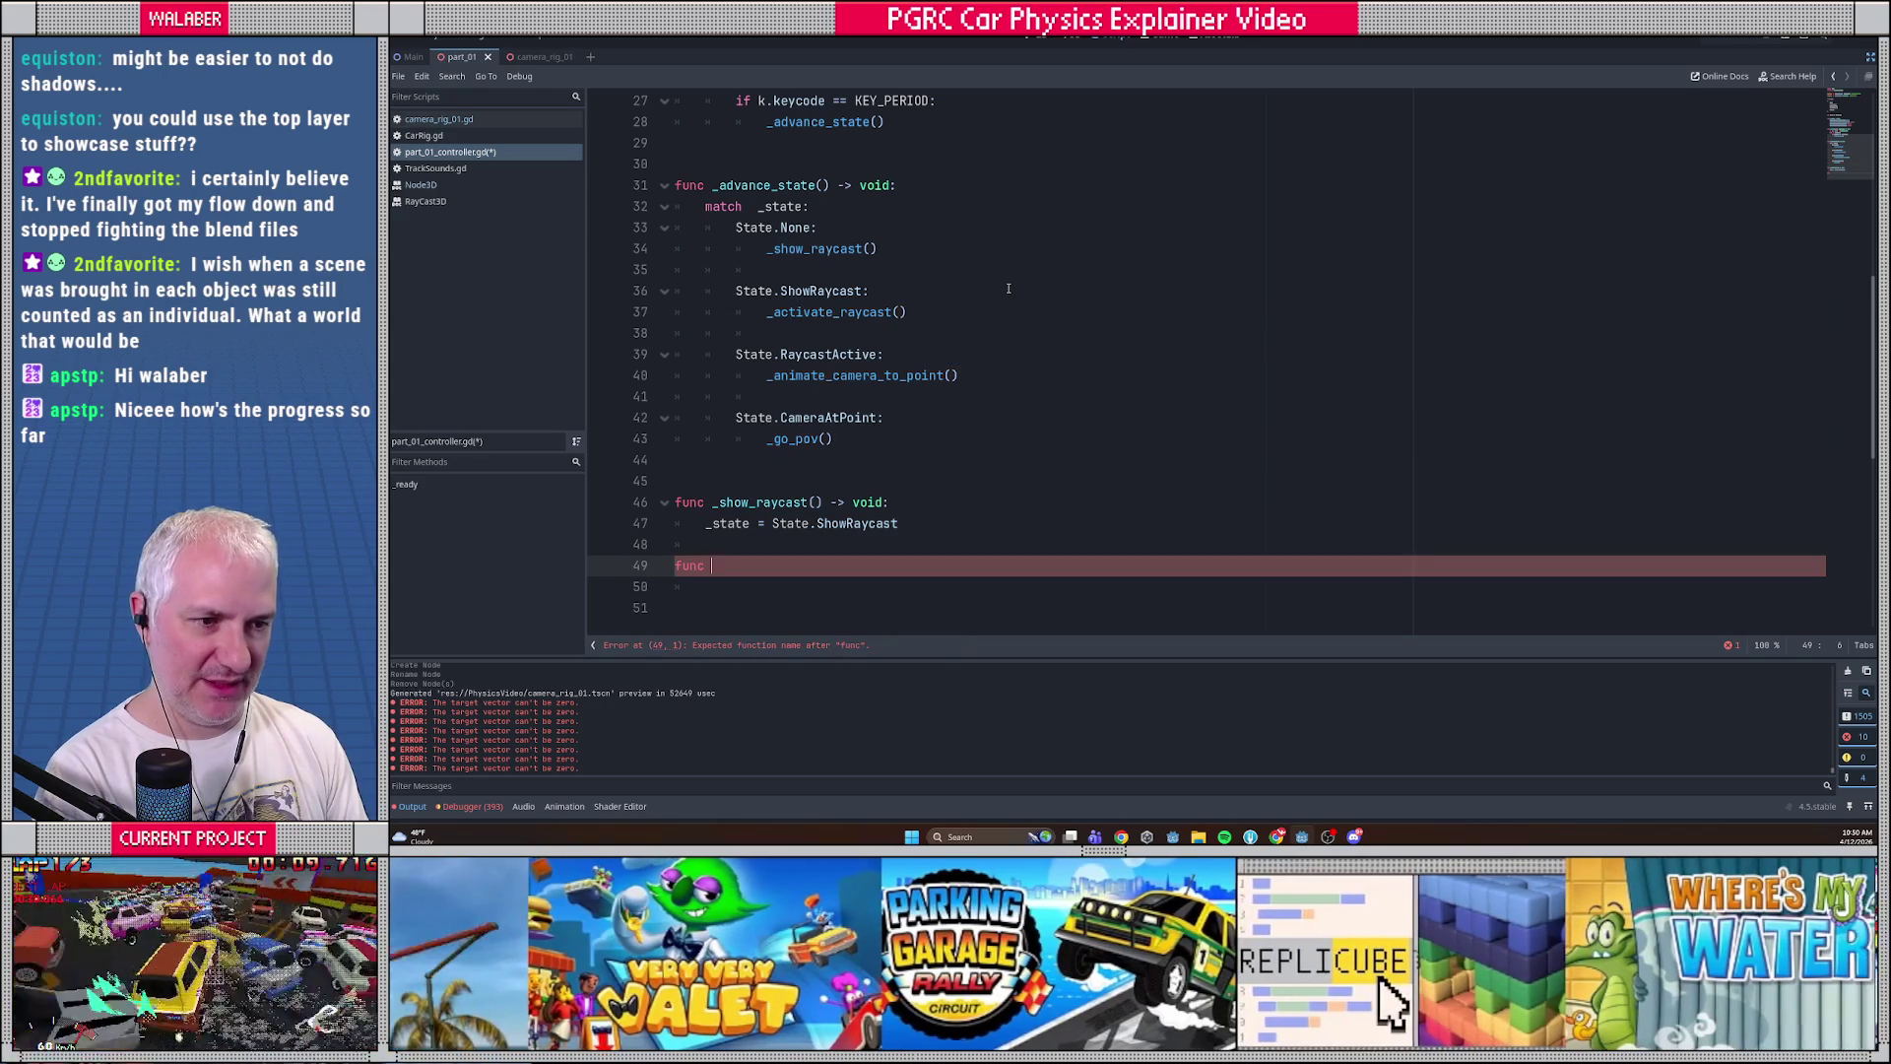
{"action": "type", "text": "ctivate_raycast"}
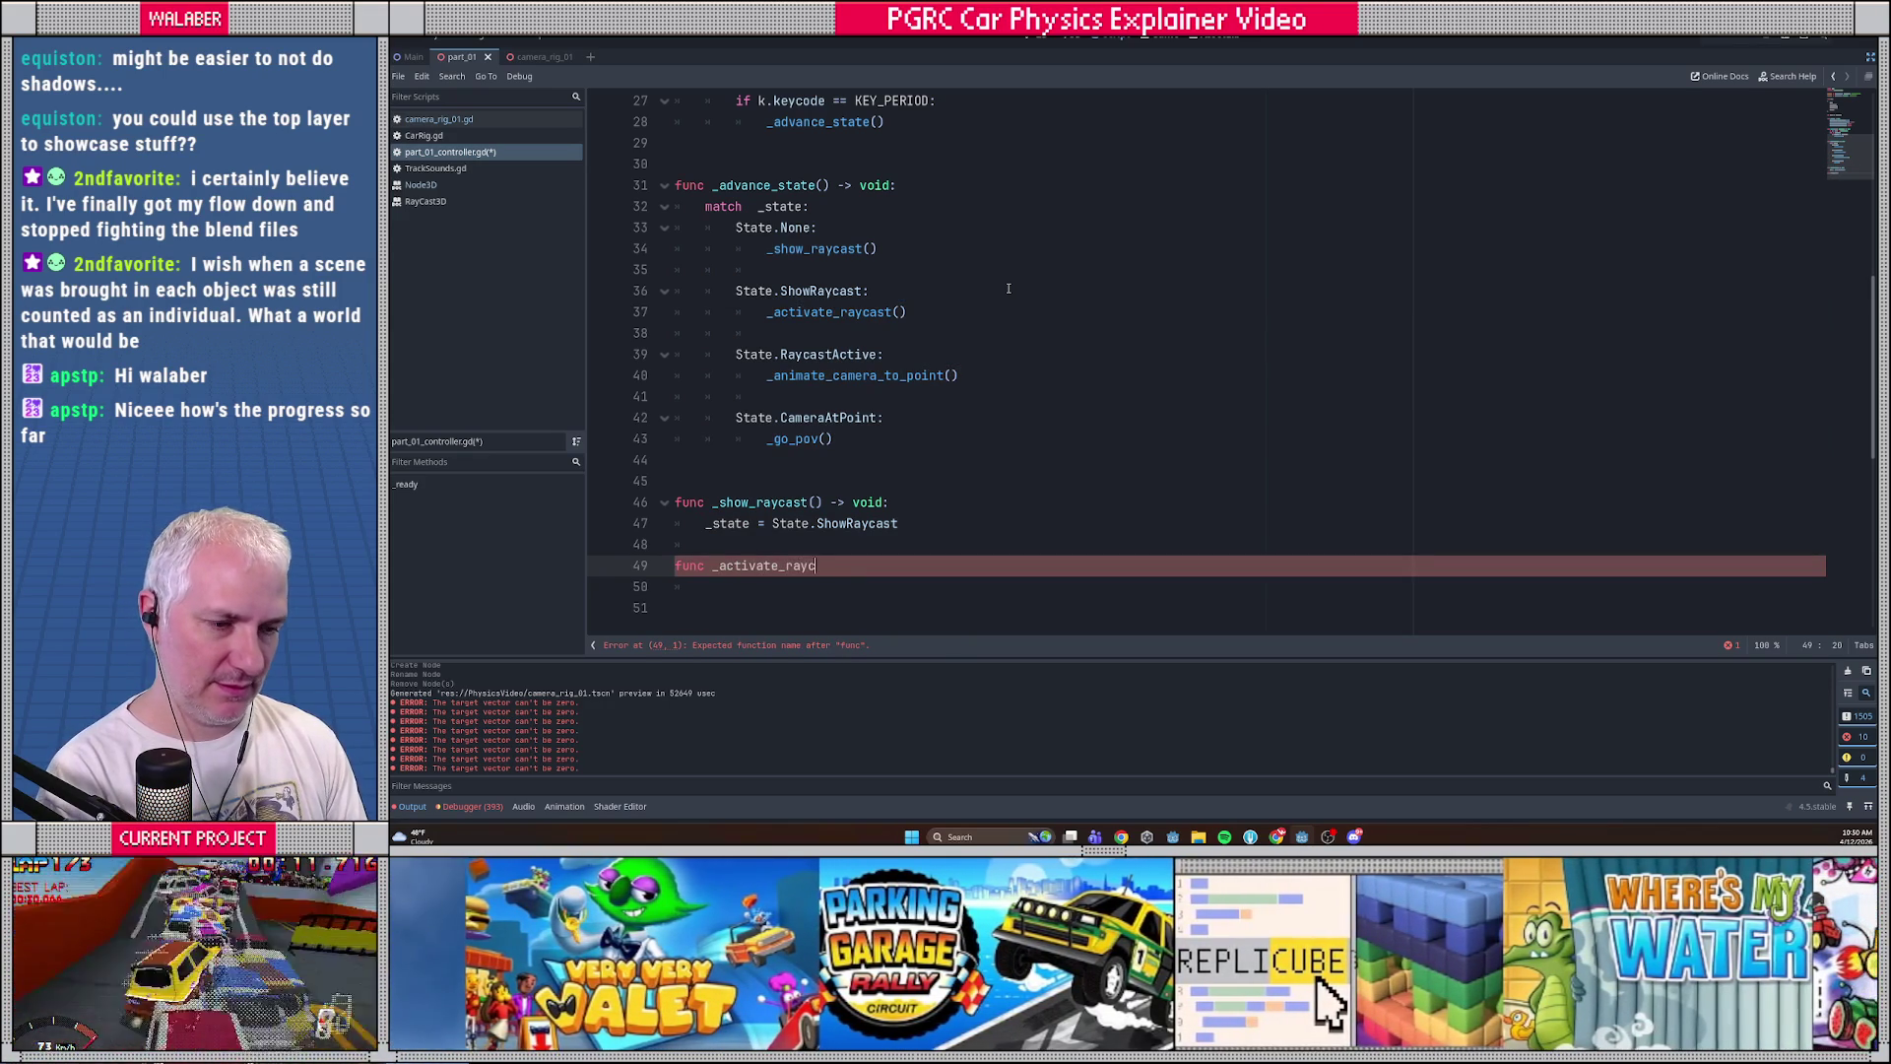
{"action": "type", "text": "() -> void:"}
{"action": "key", "text": "Return"}
{"action": "type", "text": "_state = Stats"}
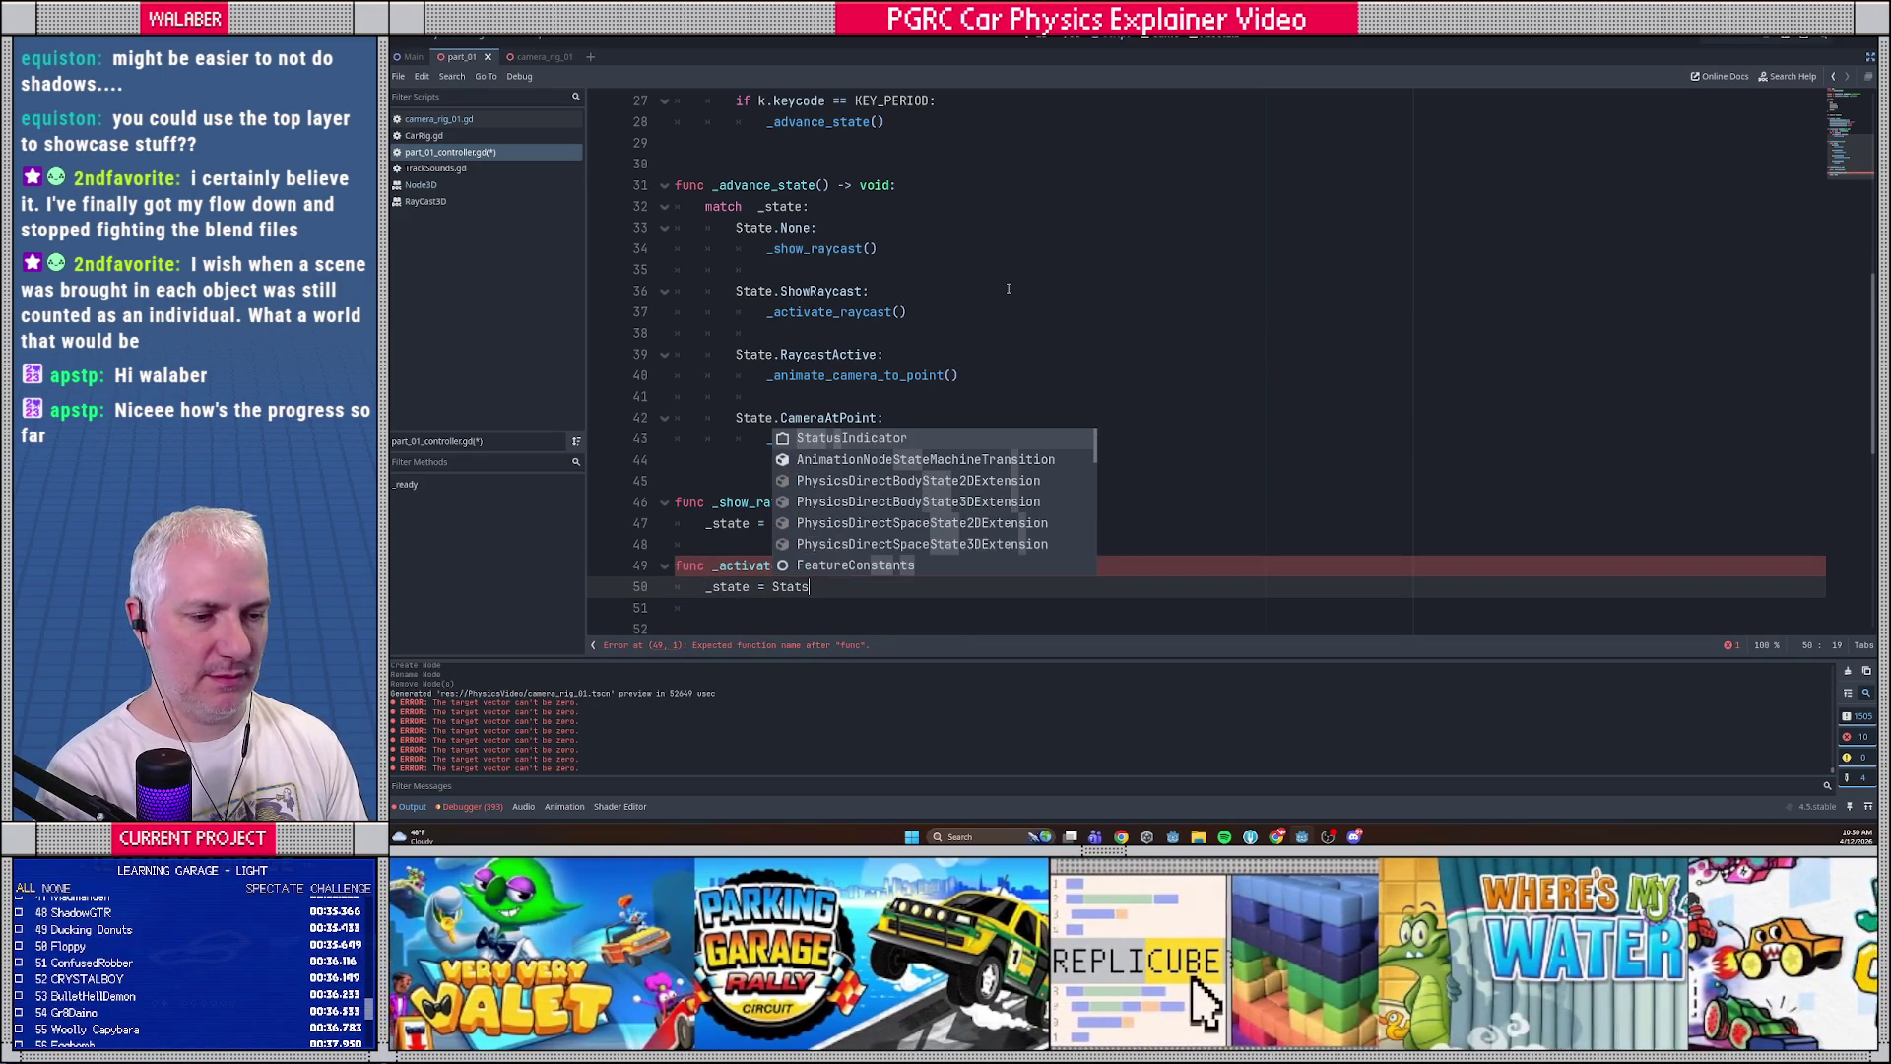
{"action": "type", "text": "e.ac"}
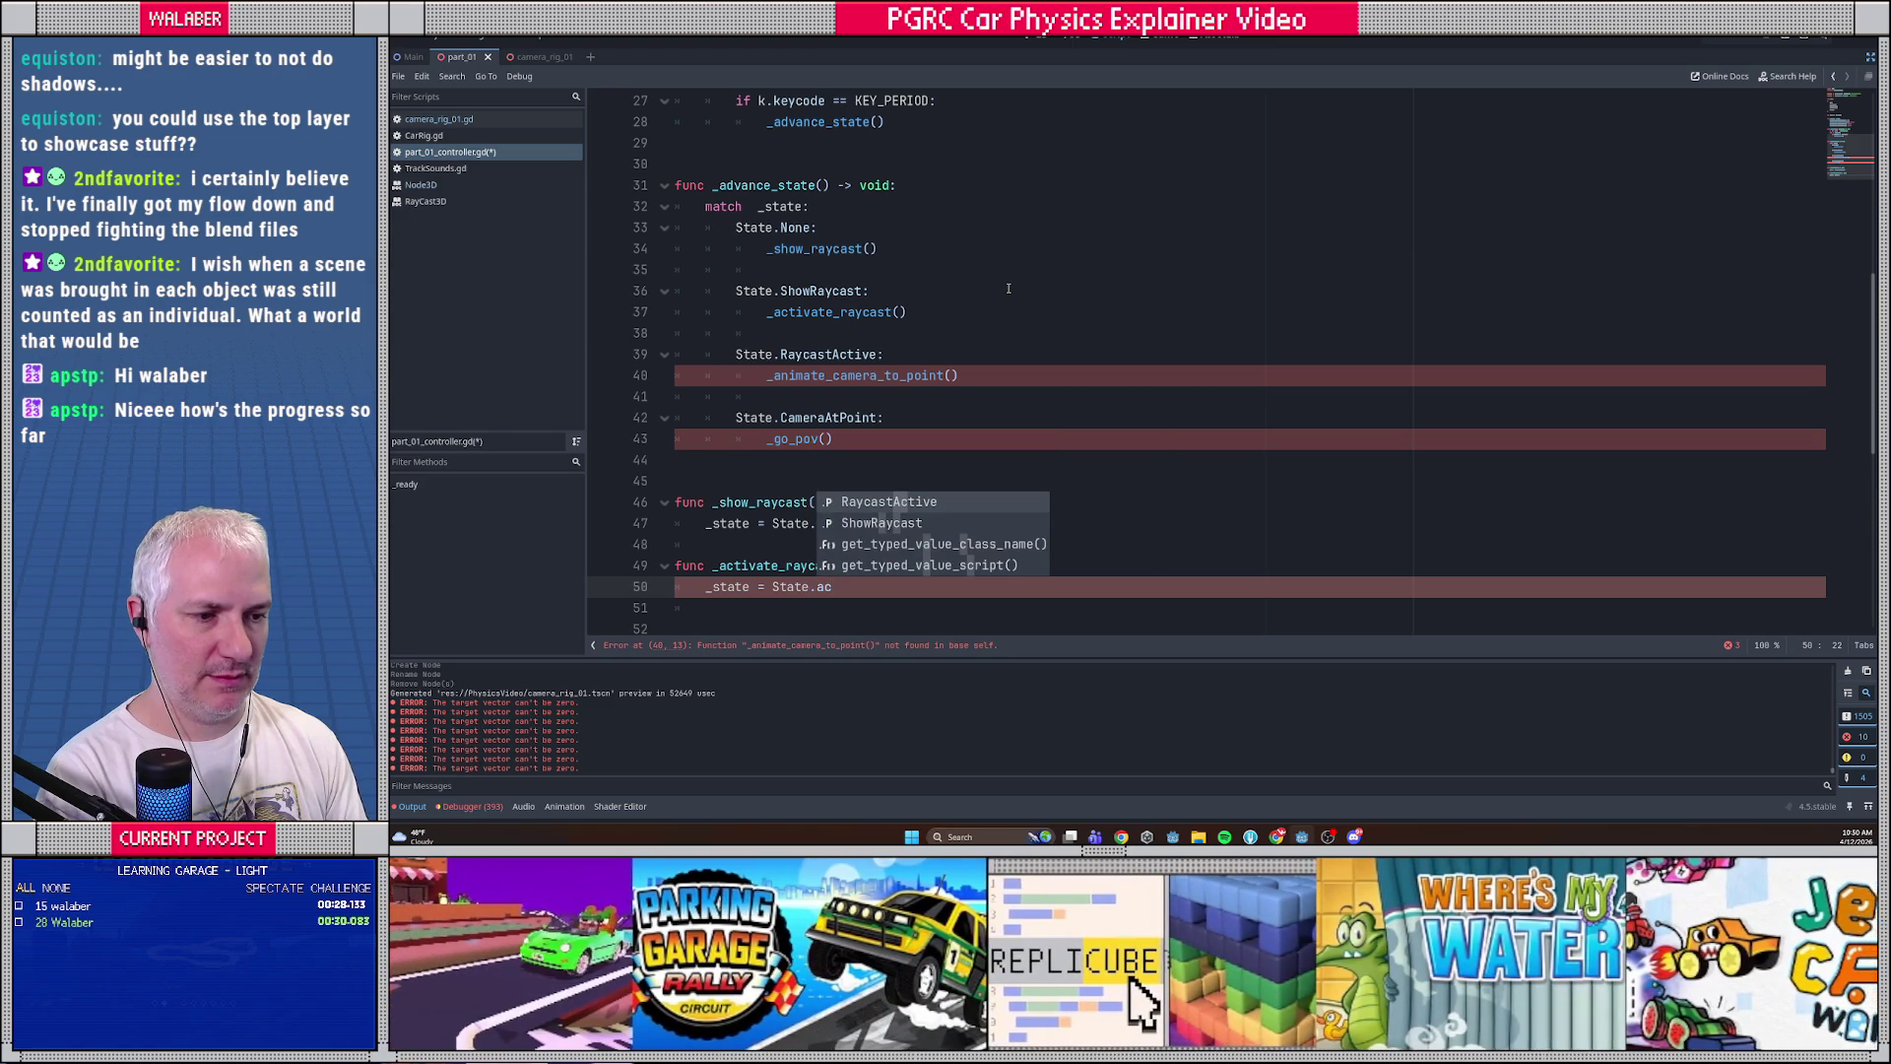
{"action": "key", "text": "Return"}
{"action": "key", "text": "Down"}
{"action": "key", "text": "Down"}
Define func _animate_camera_to_point() -> void setting _state = State.CameraAtPoint
{"action": "type", "text": "func _"}
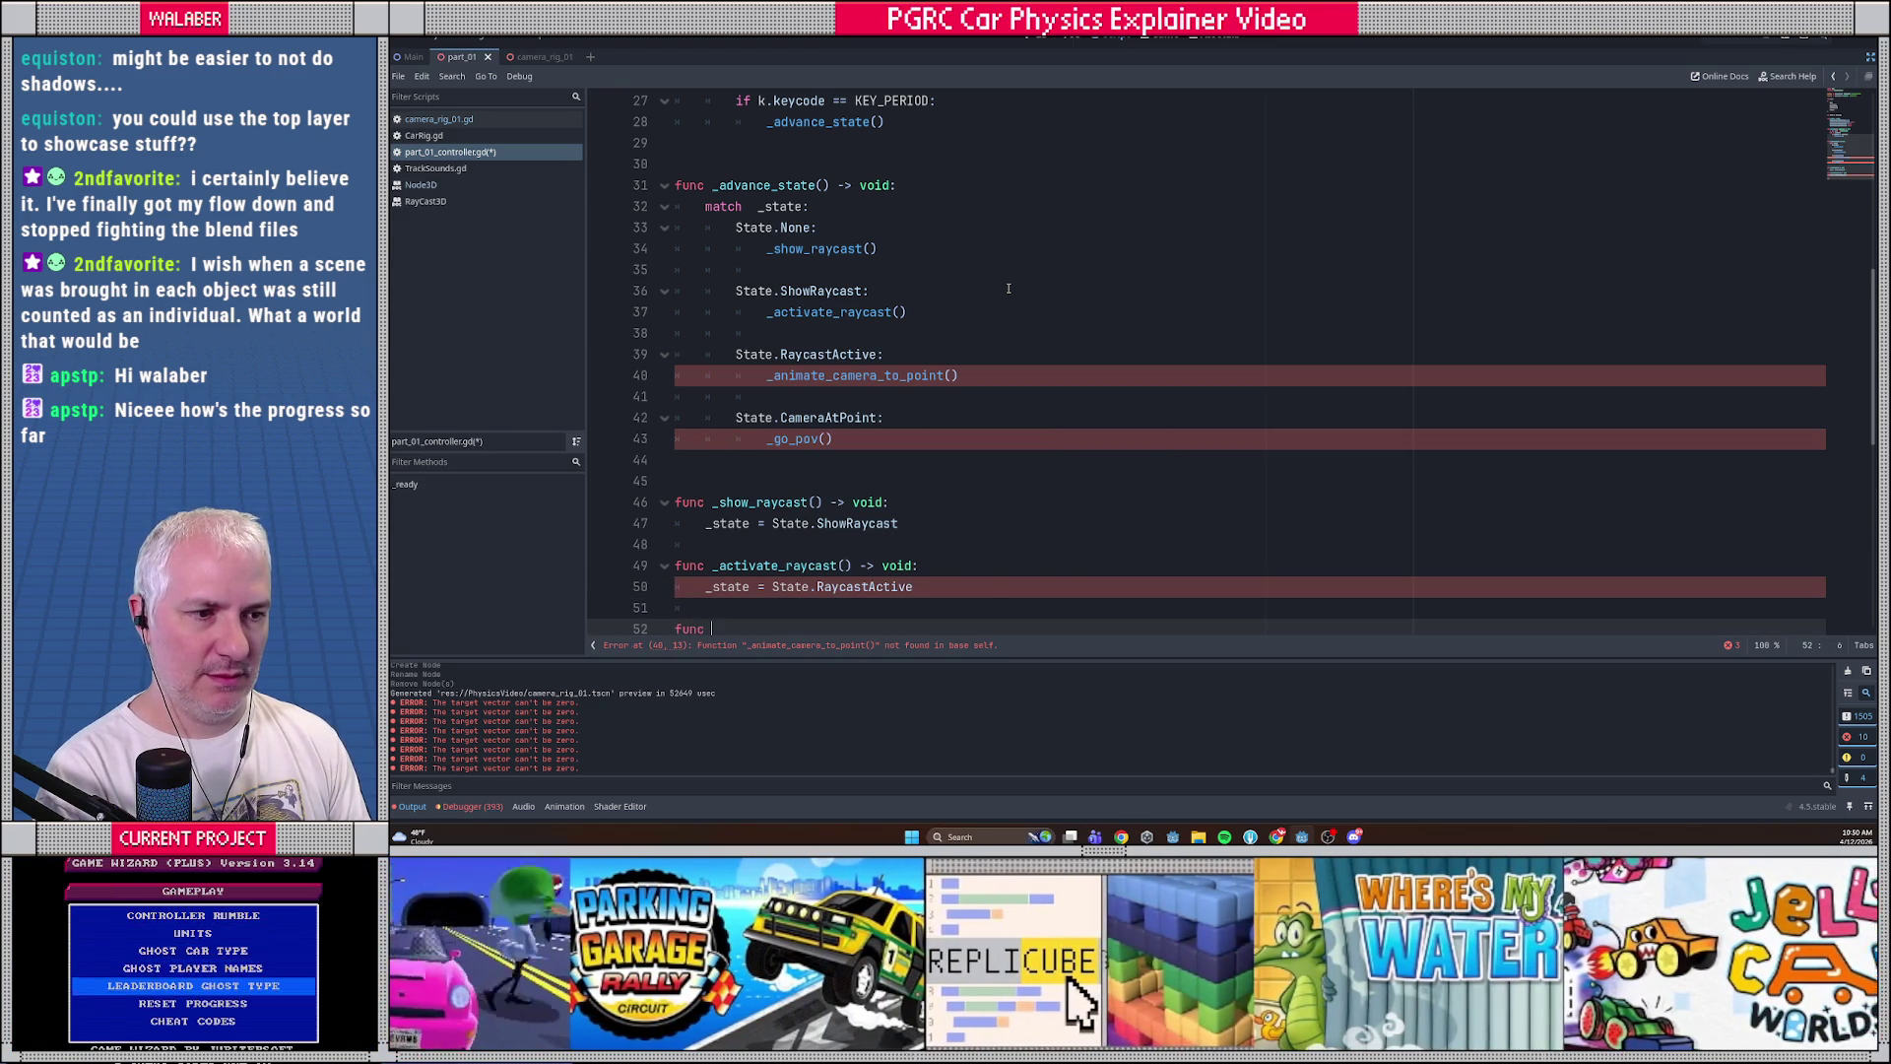
{"action": "type", "text": "animate_cam"}
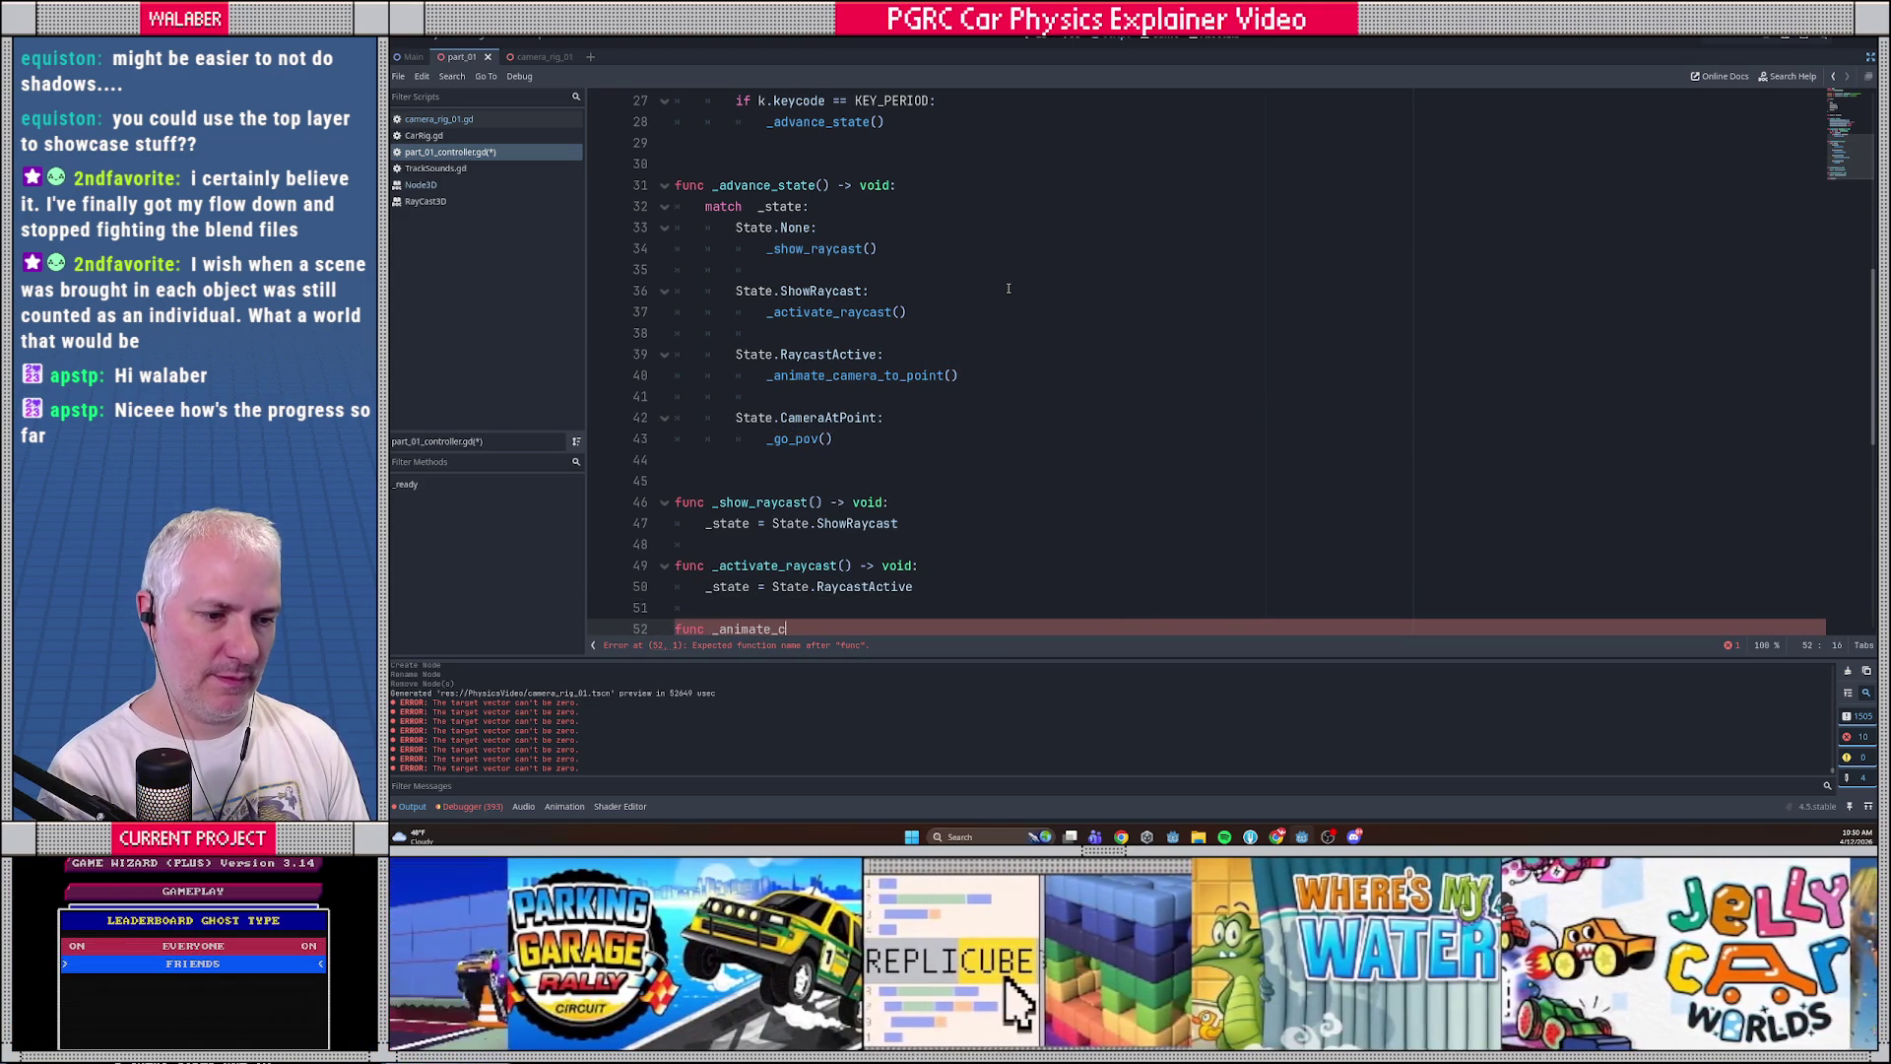
{"action": "type", "text": "era_to_poin"}
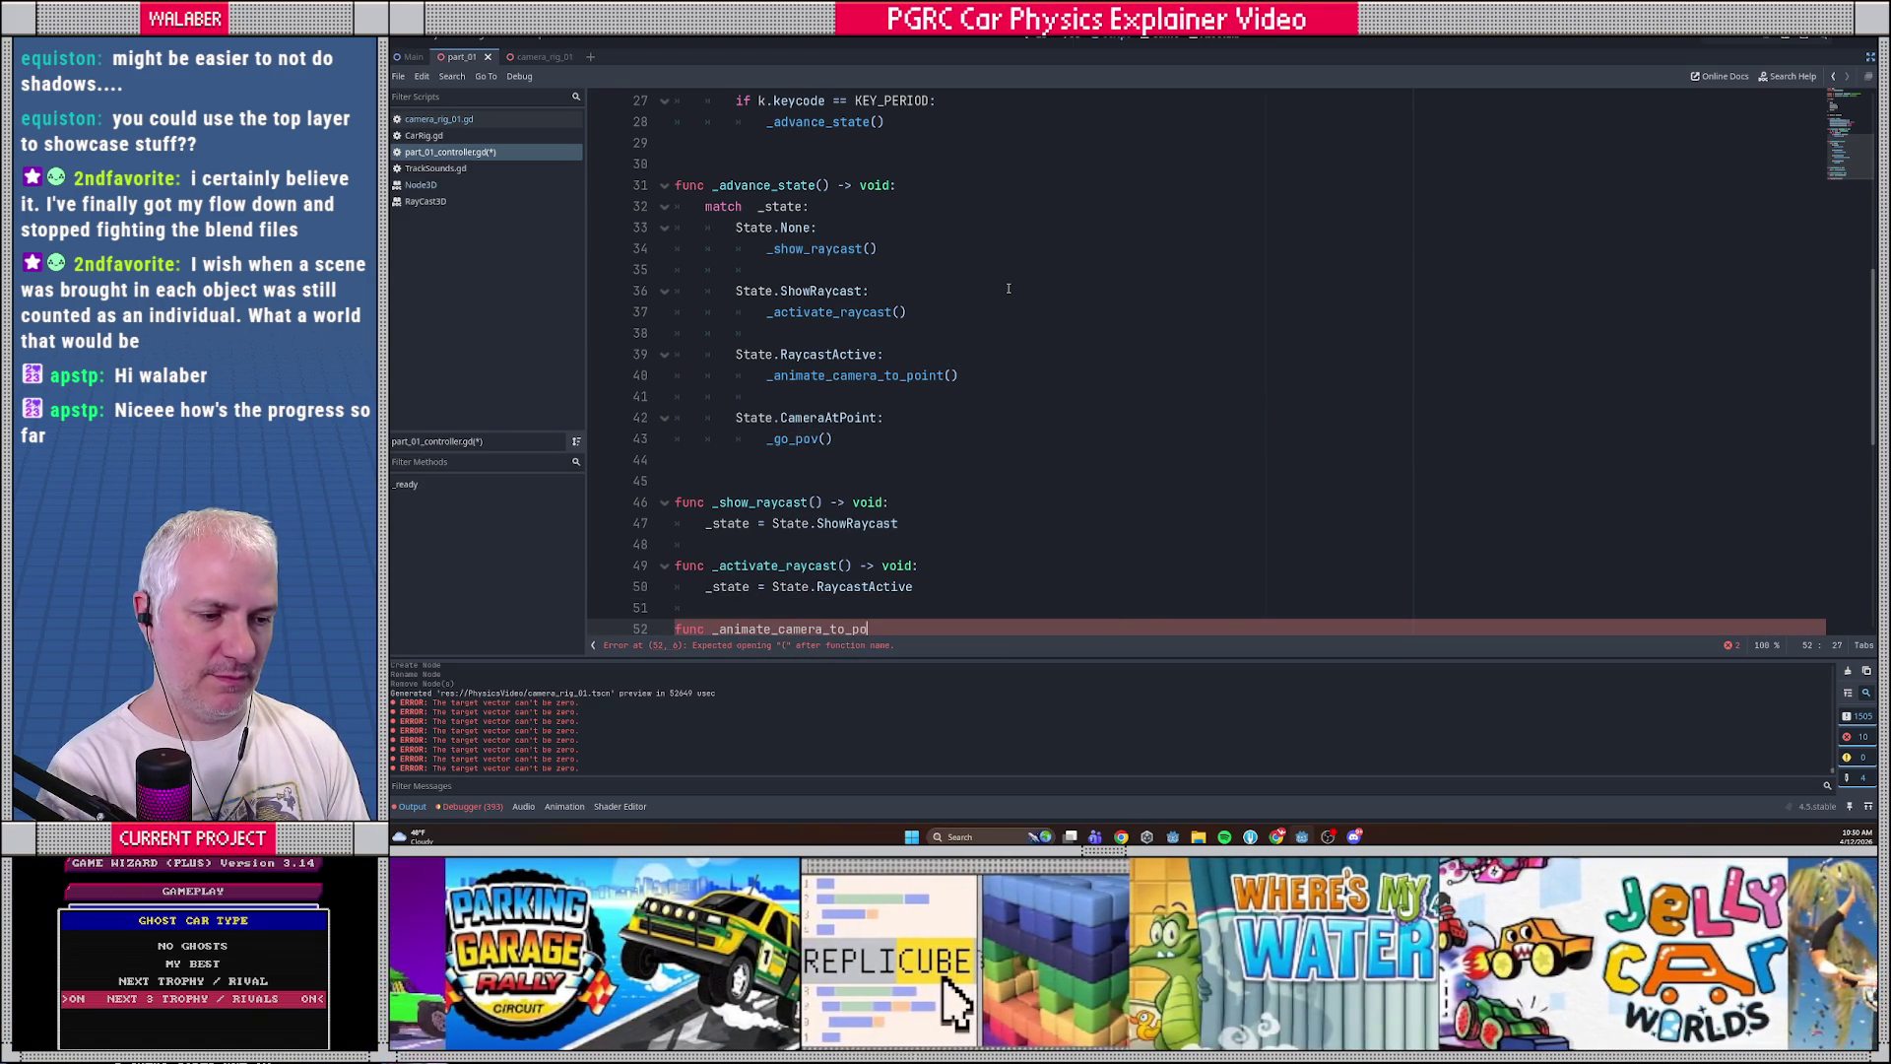
{"action": "type", "text": "t() -> "}
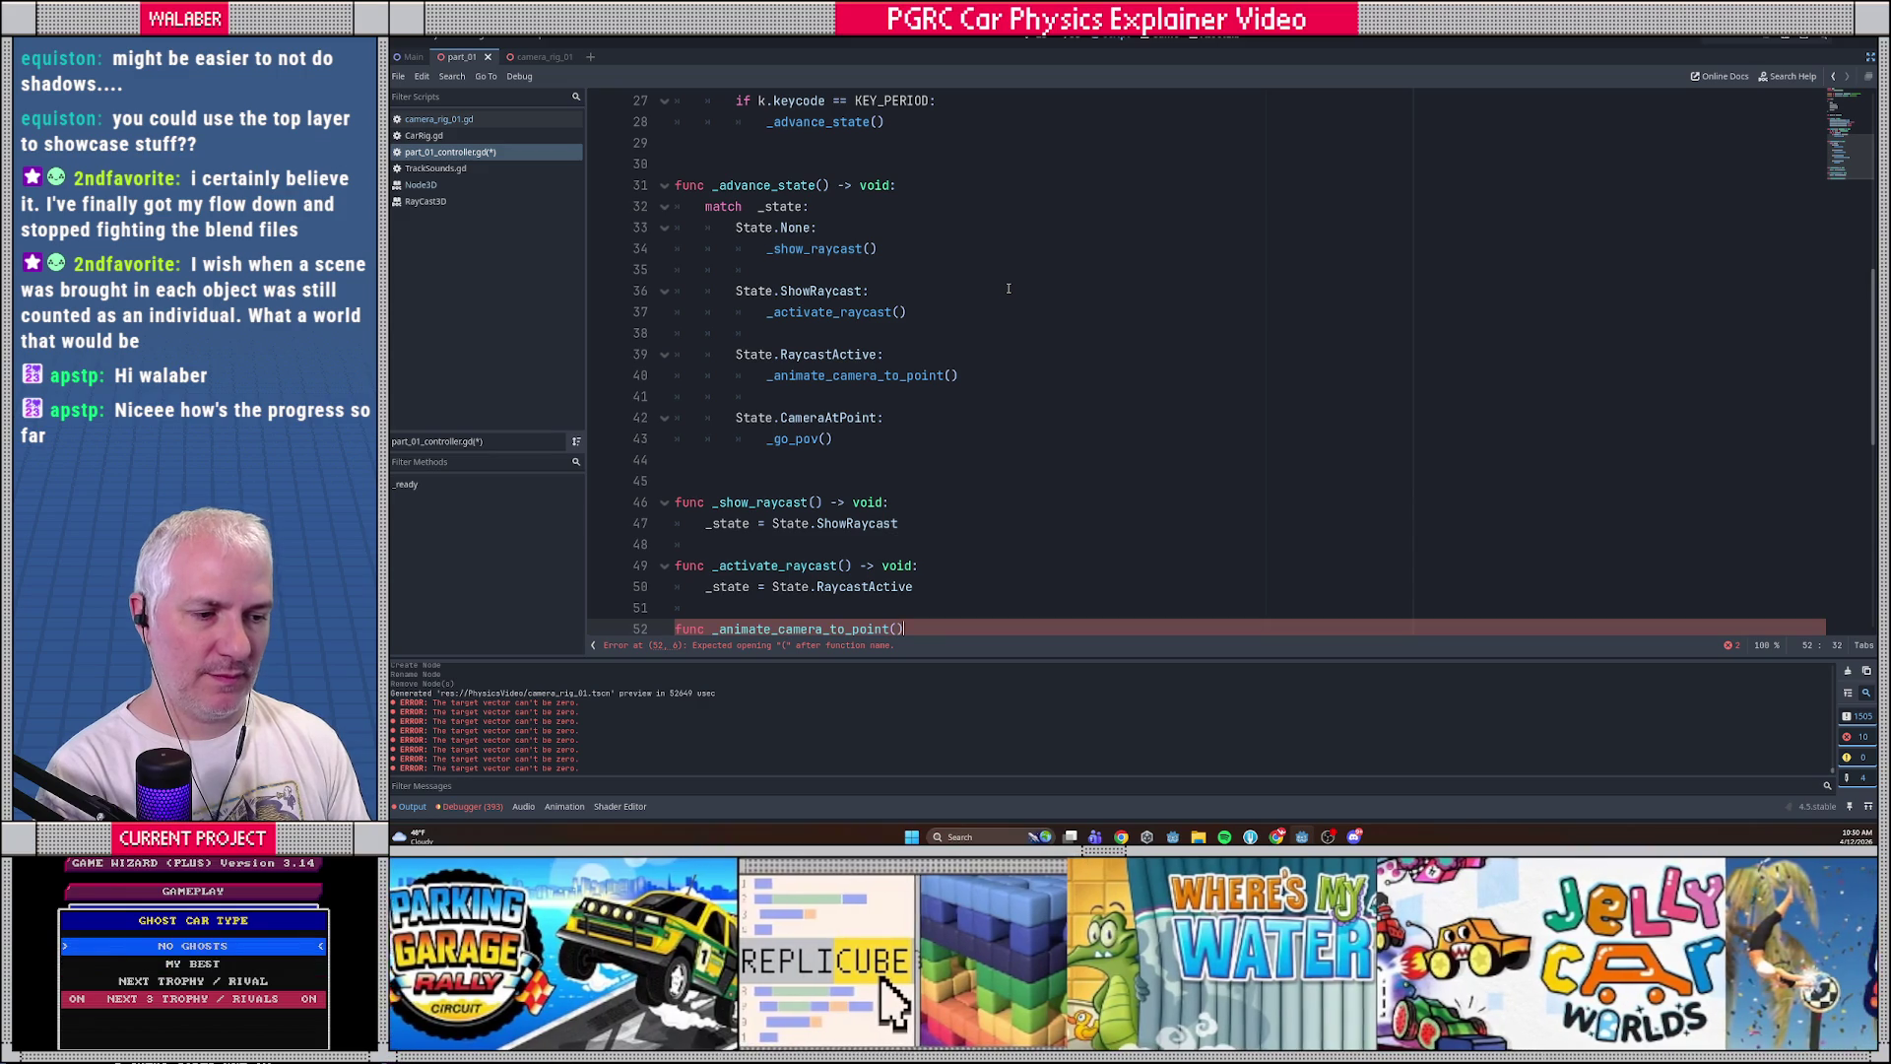
{"action": "type", "text": "void"}
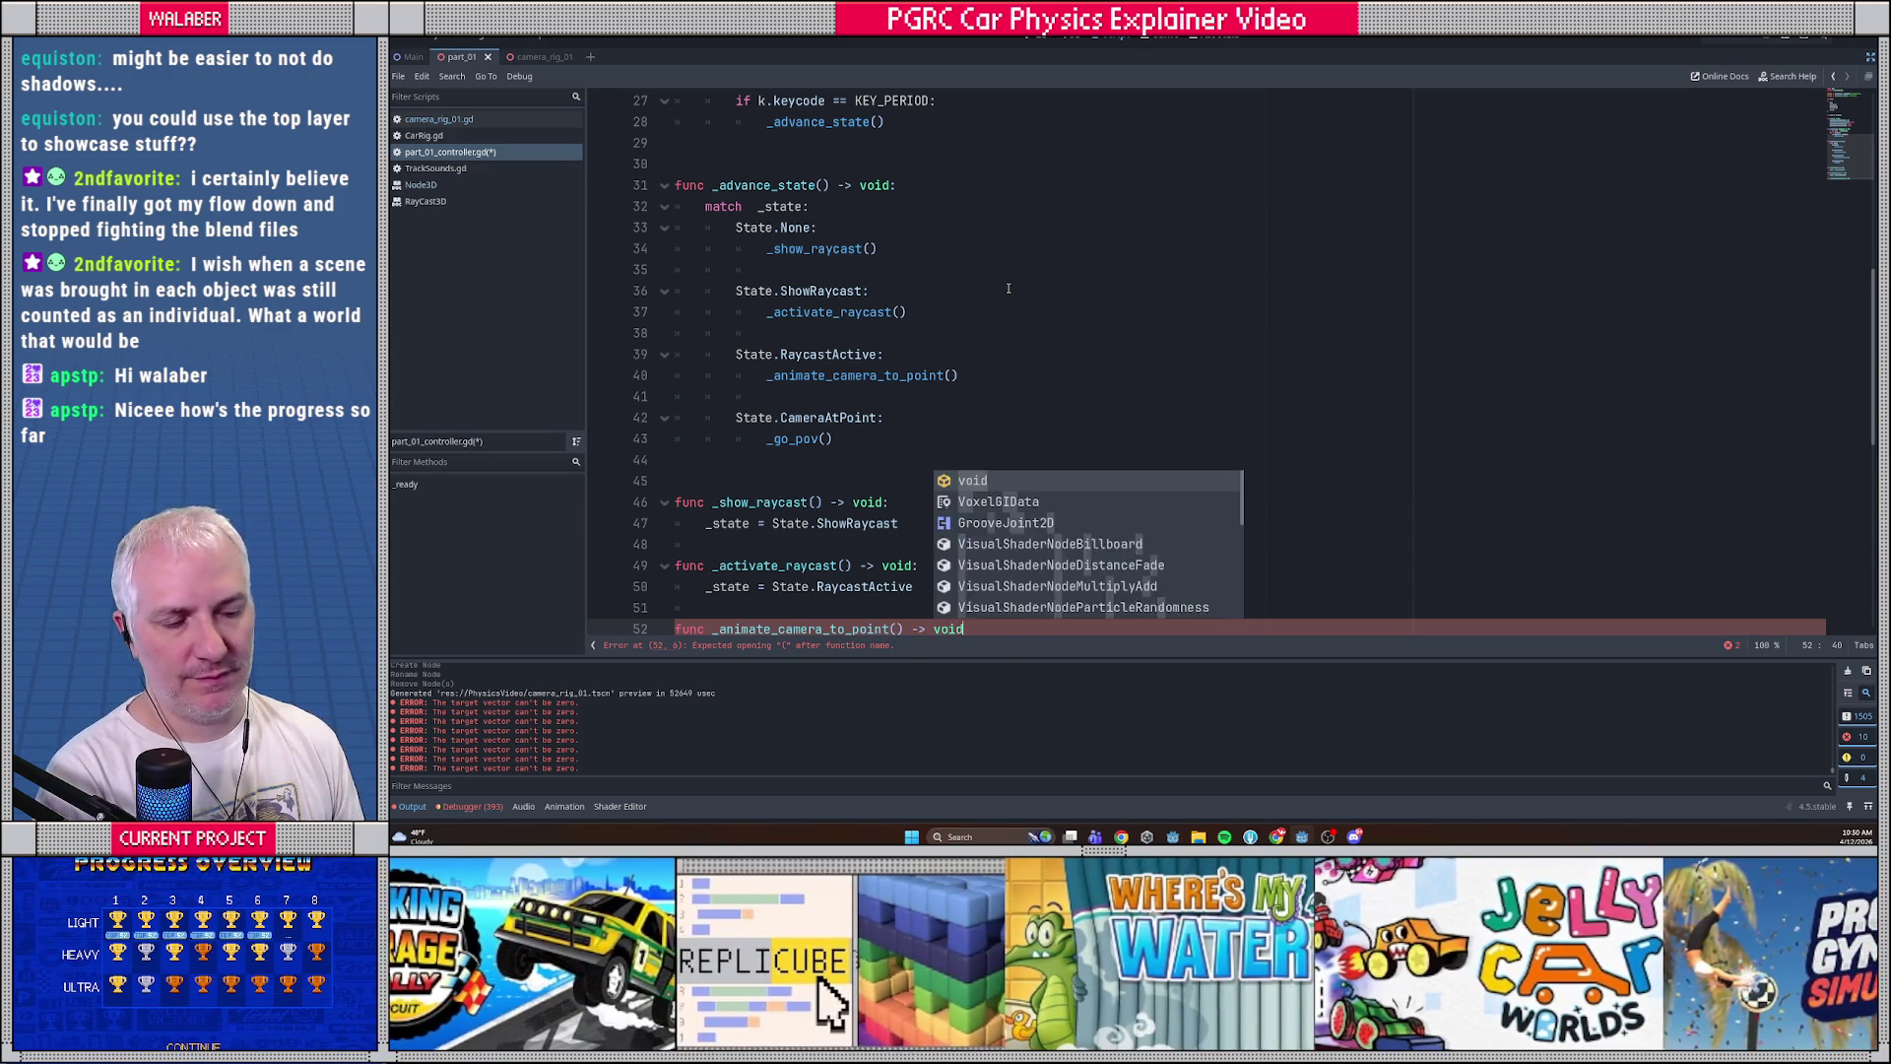
{"action": "scroll", "coordinate": [1050, 294], "scroll_direction": "down", "scroll_amount": 5}
{"action": "type", "text": ":"}
{"action": "key", "text": "Return"}
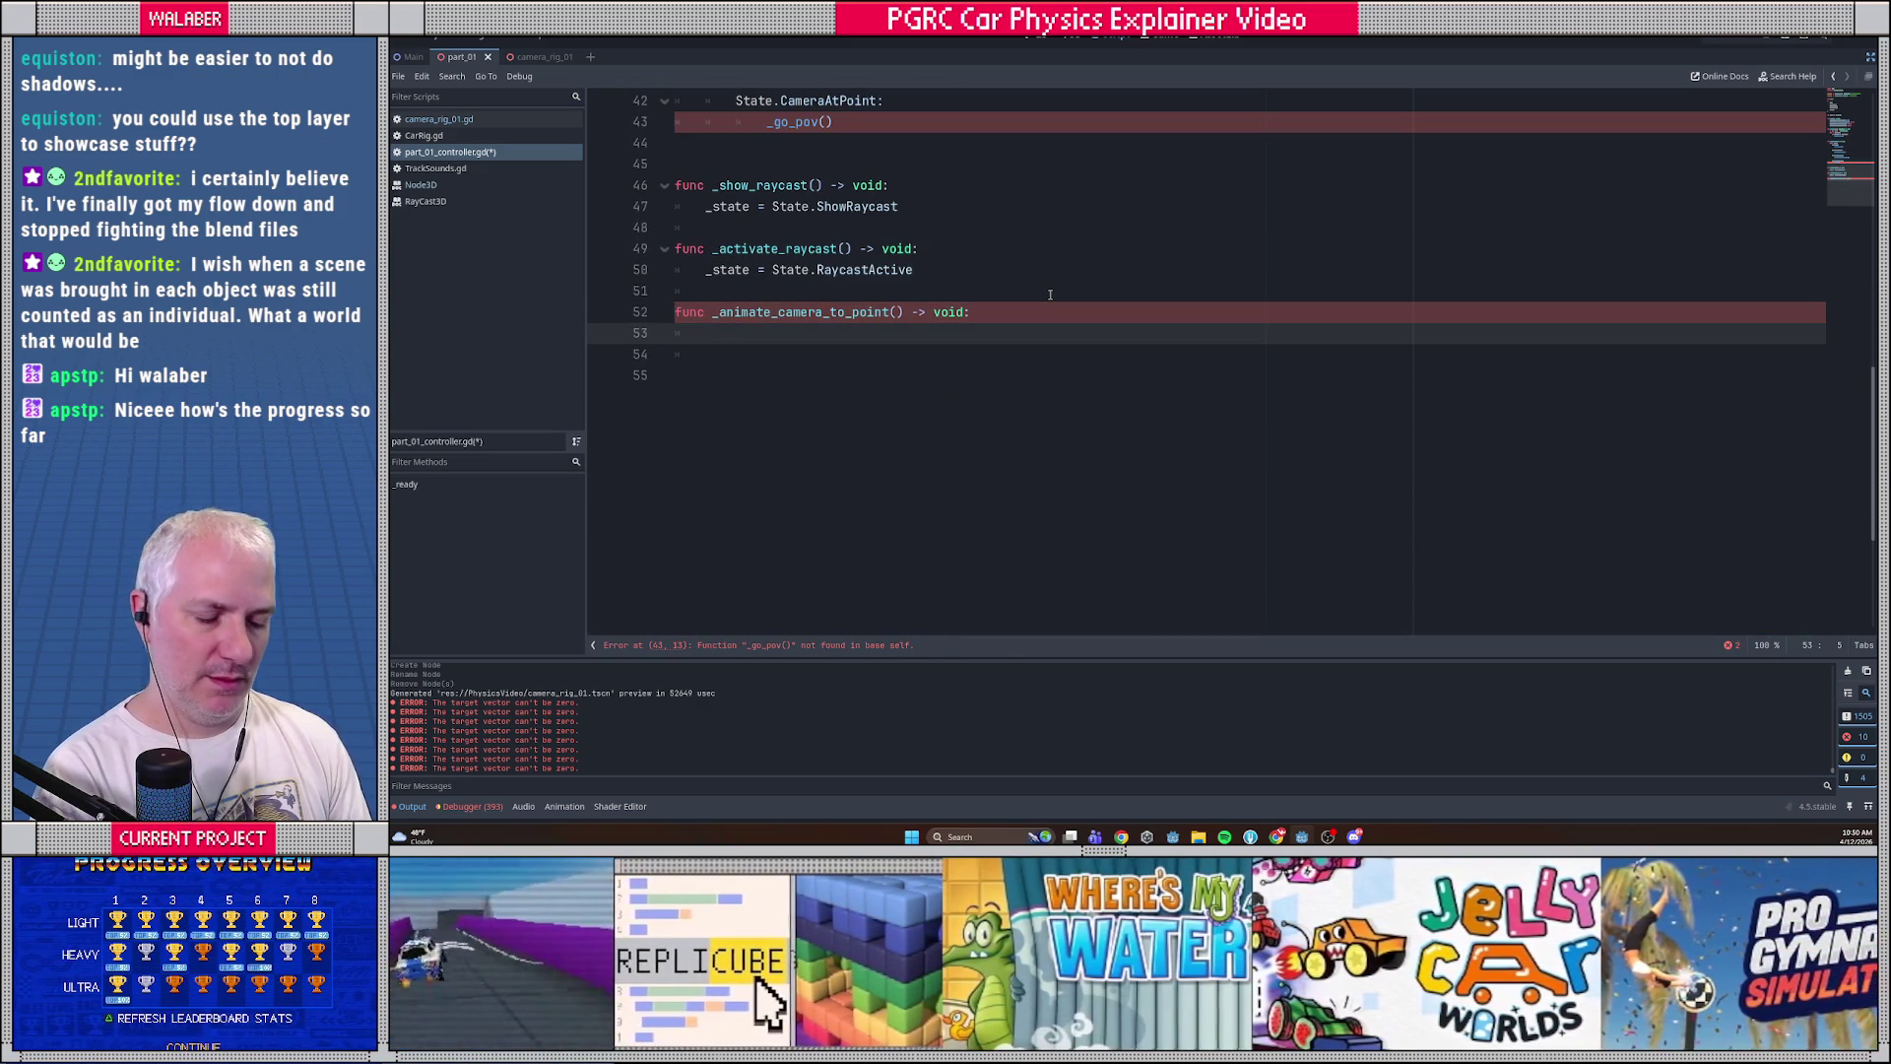
{"action": "type", "text": "_state = "}
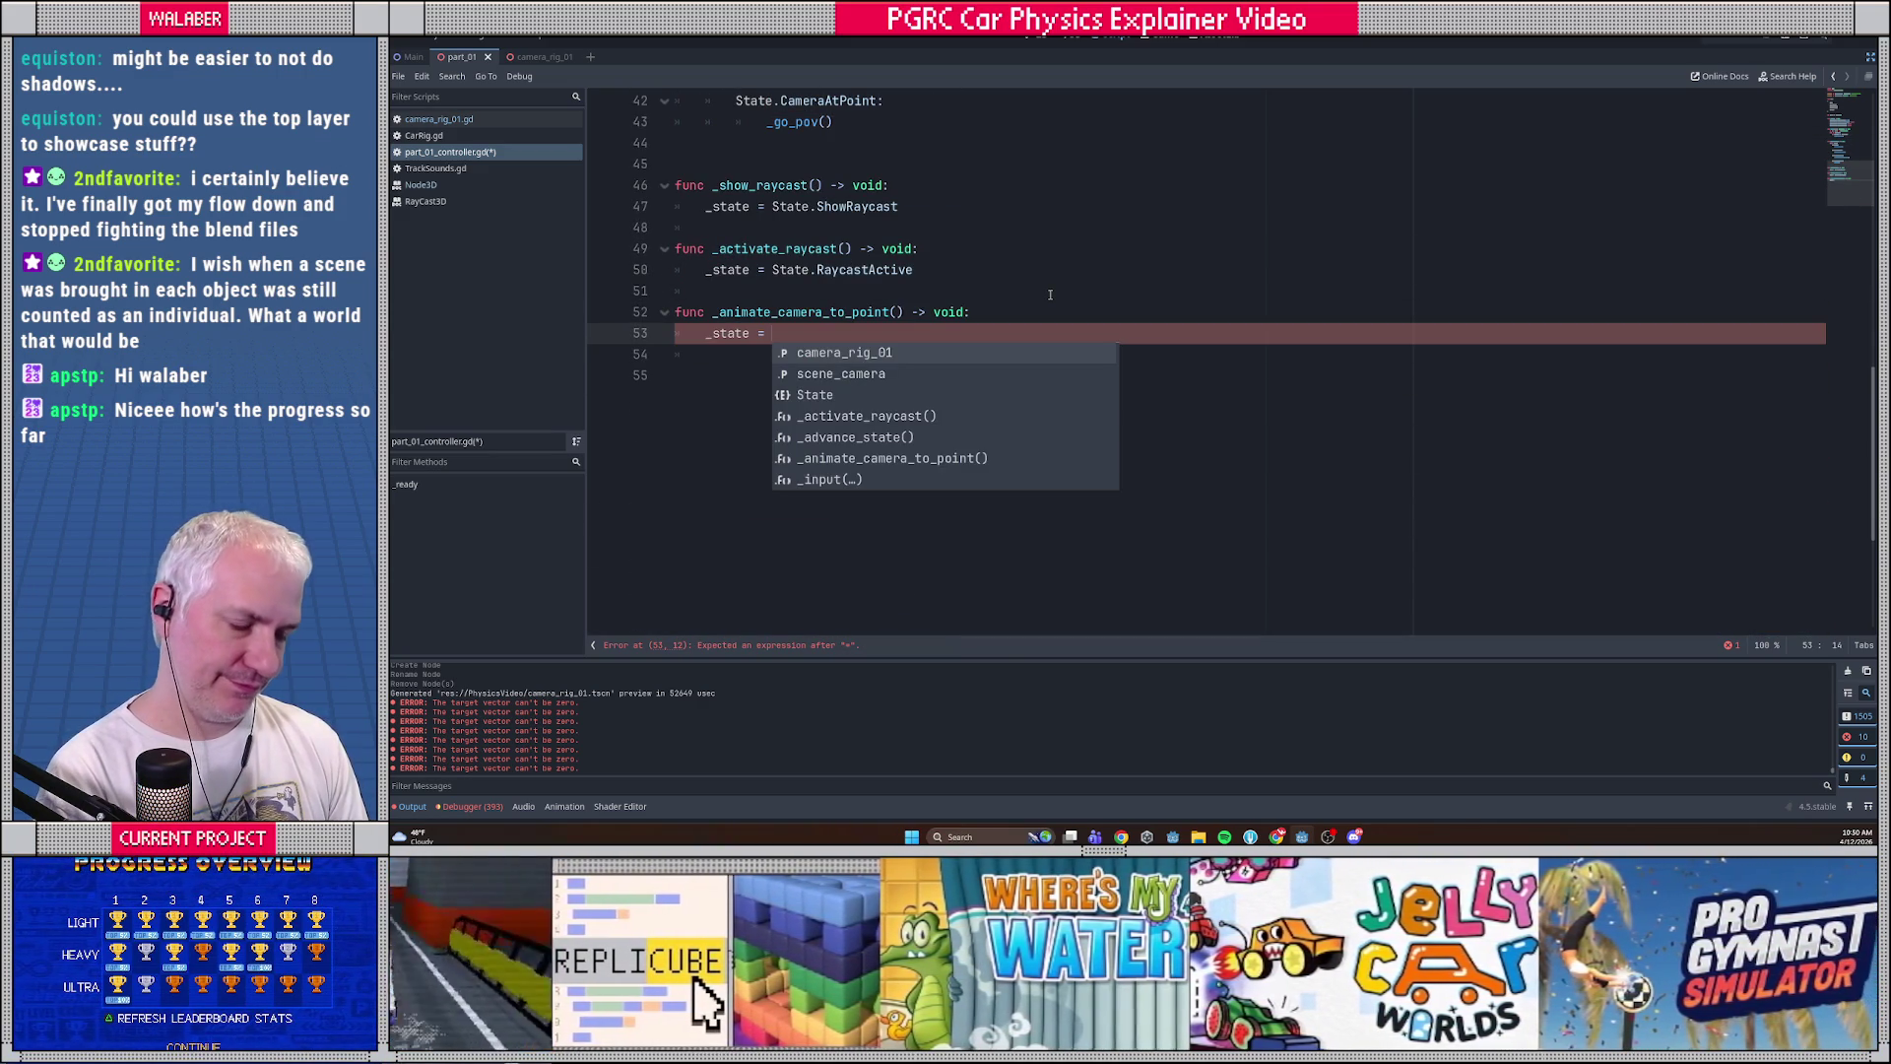
{"action": "type", "text": "ca"}
{"action": "key", "text": "BackSpace"}
{"action": "key", "text": "BackSpace"}
{"action": "key", "text": "BackSpace"}
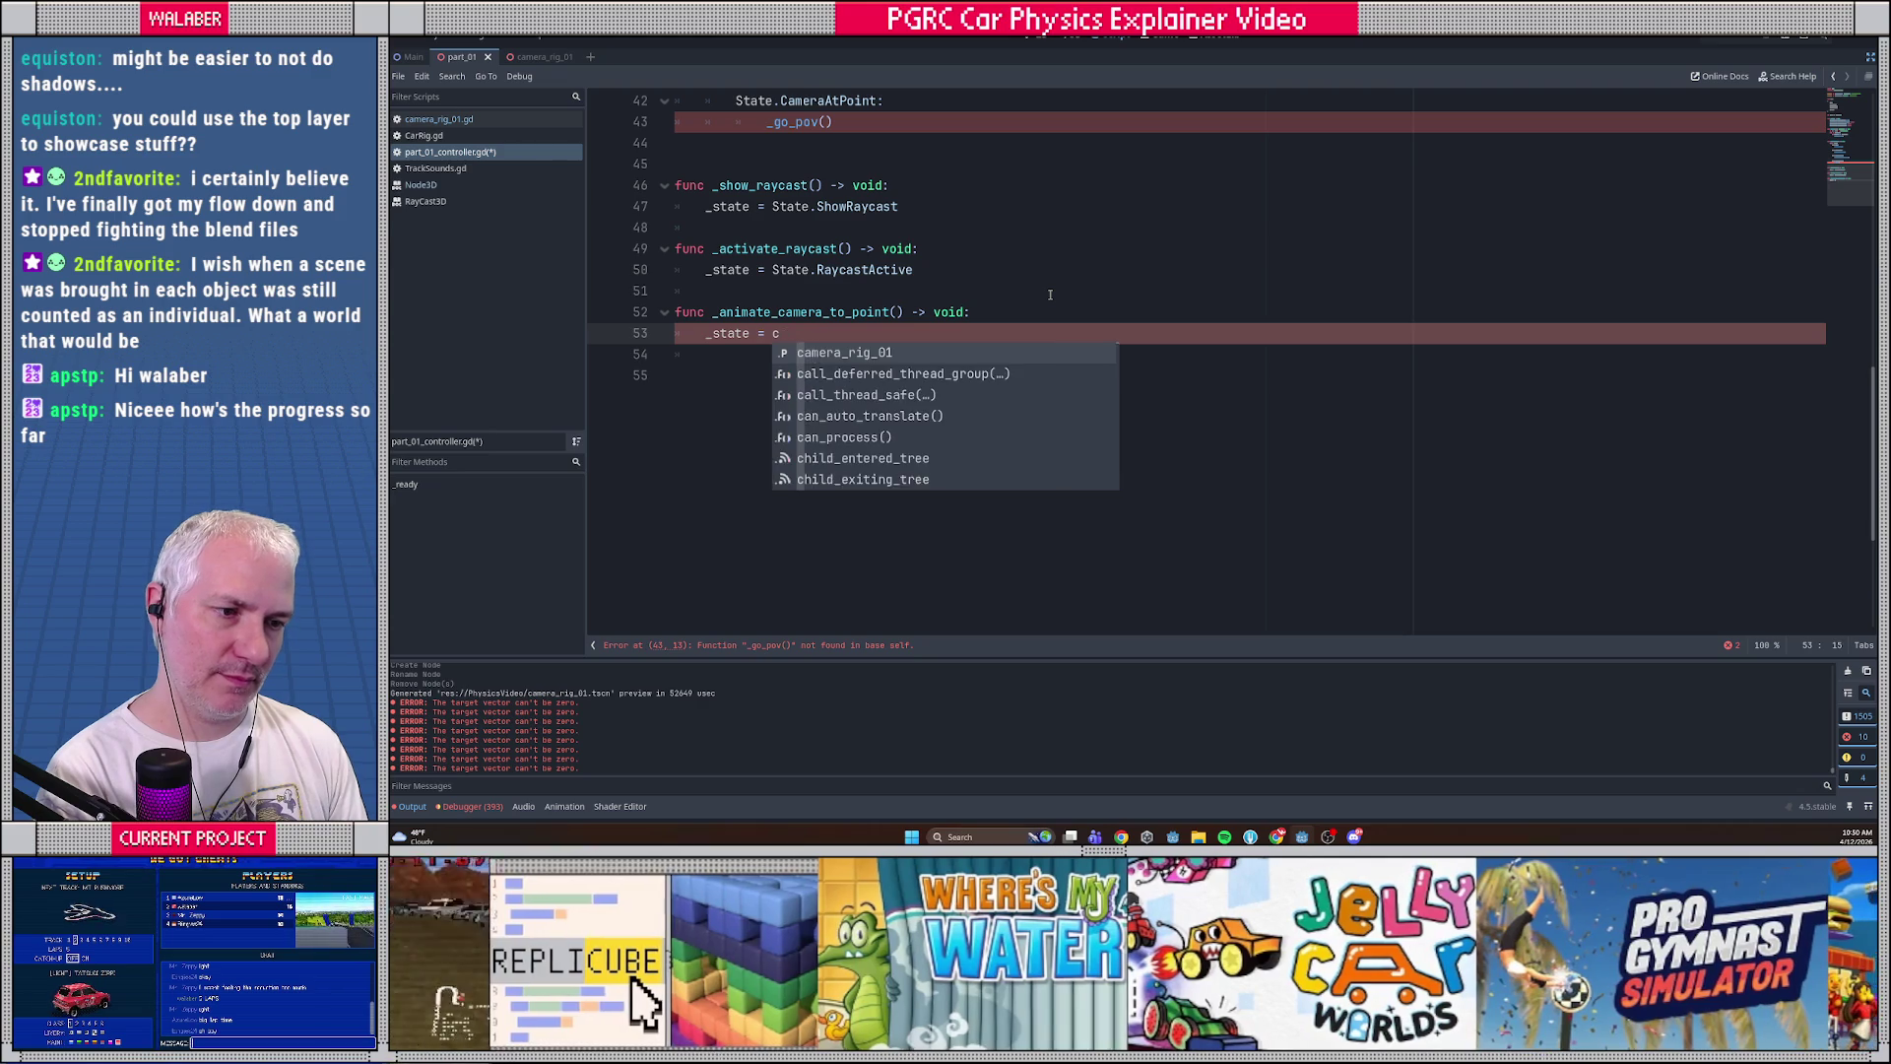
{"action": "type", "text": "State.ca"}
{"action": "key", "text": "Return"}
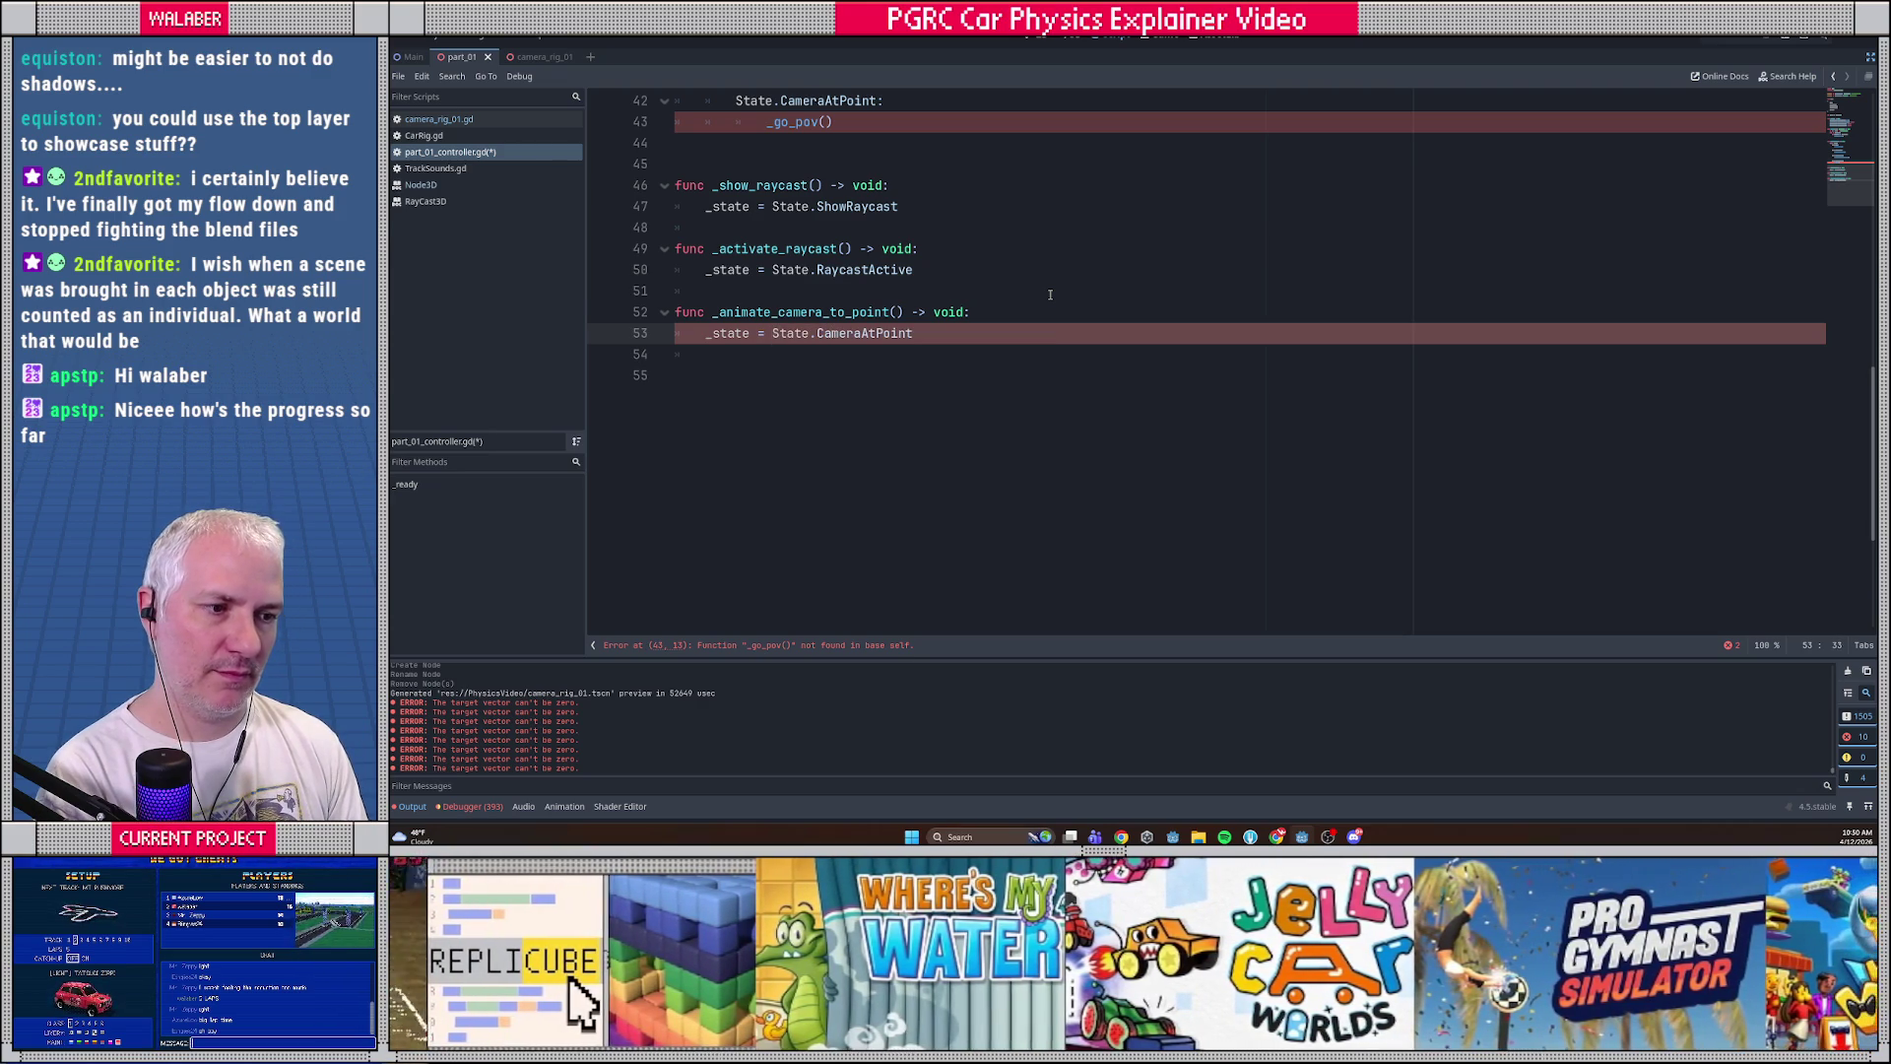
{"action": "key", "text": "Return"}
{"action": "key", "text": "Return"}
Define func _go_pov() -> void setting _state = State.PointPOV, then save the script
{"action": "type", "text": "func _go_pov() "}
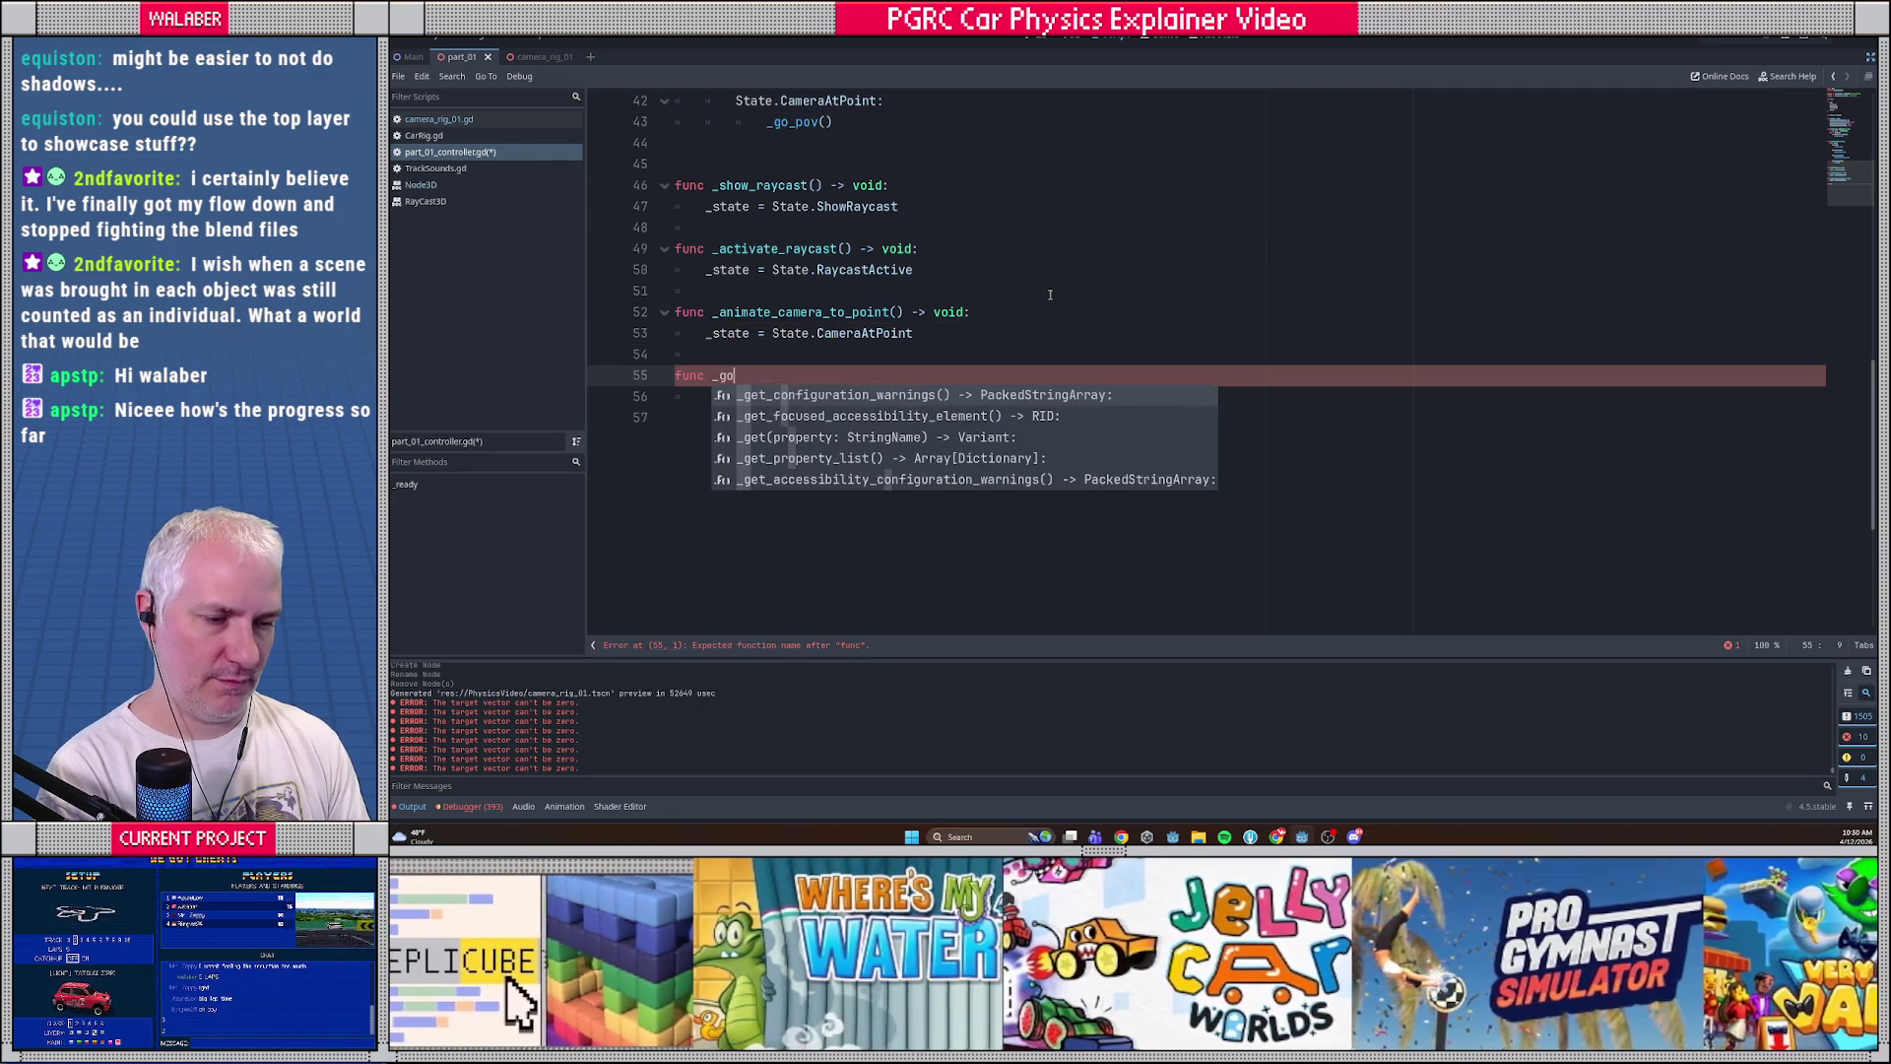
{"action": "type", "text": "-> void:"}
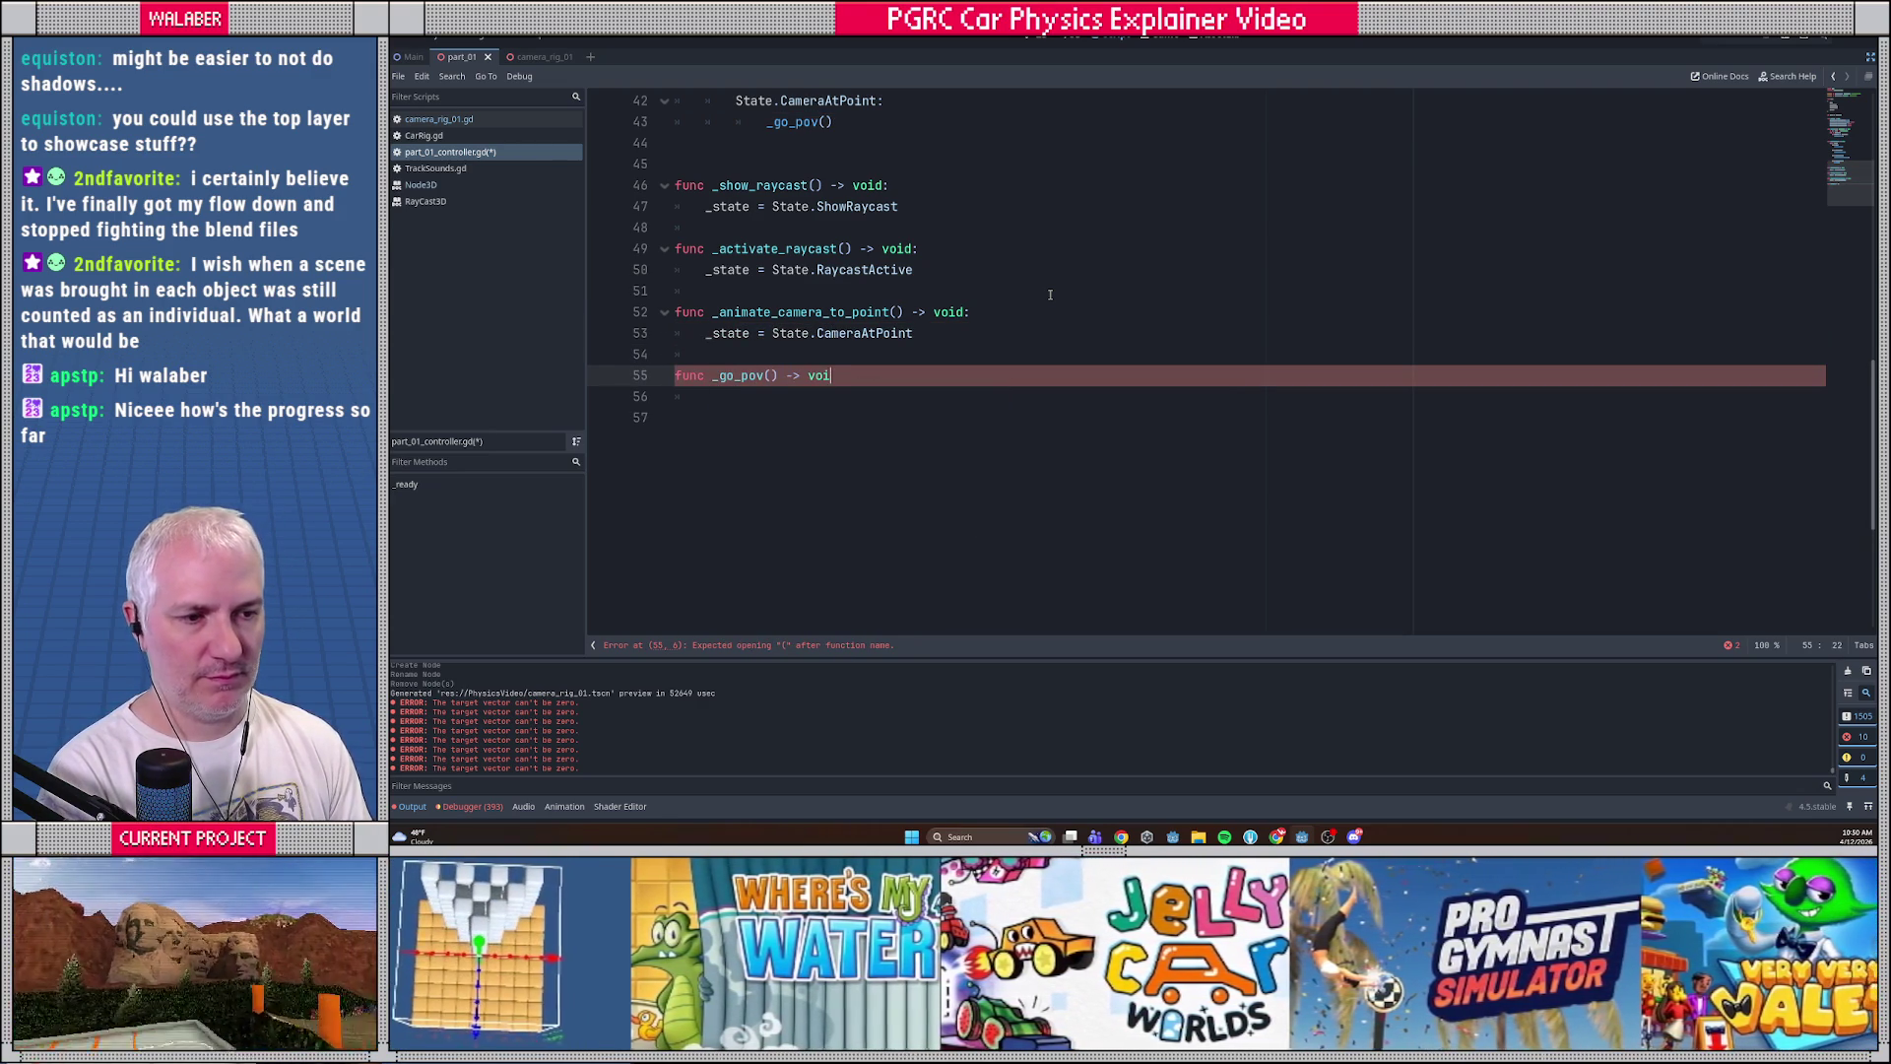
{"action": "key", "text": "Return"}
{"action": "type", "text": "_state = "}
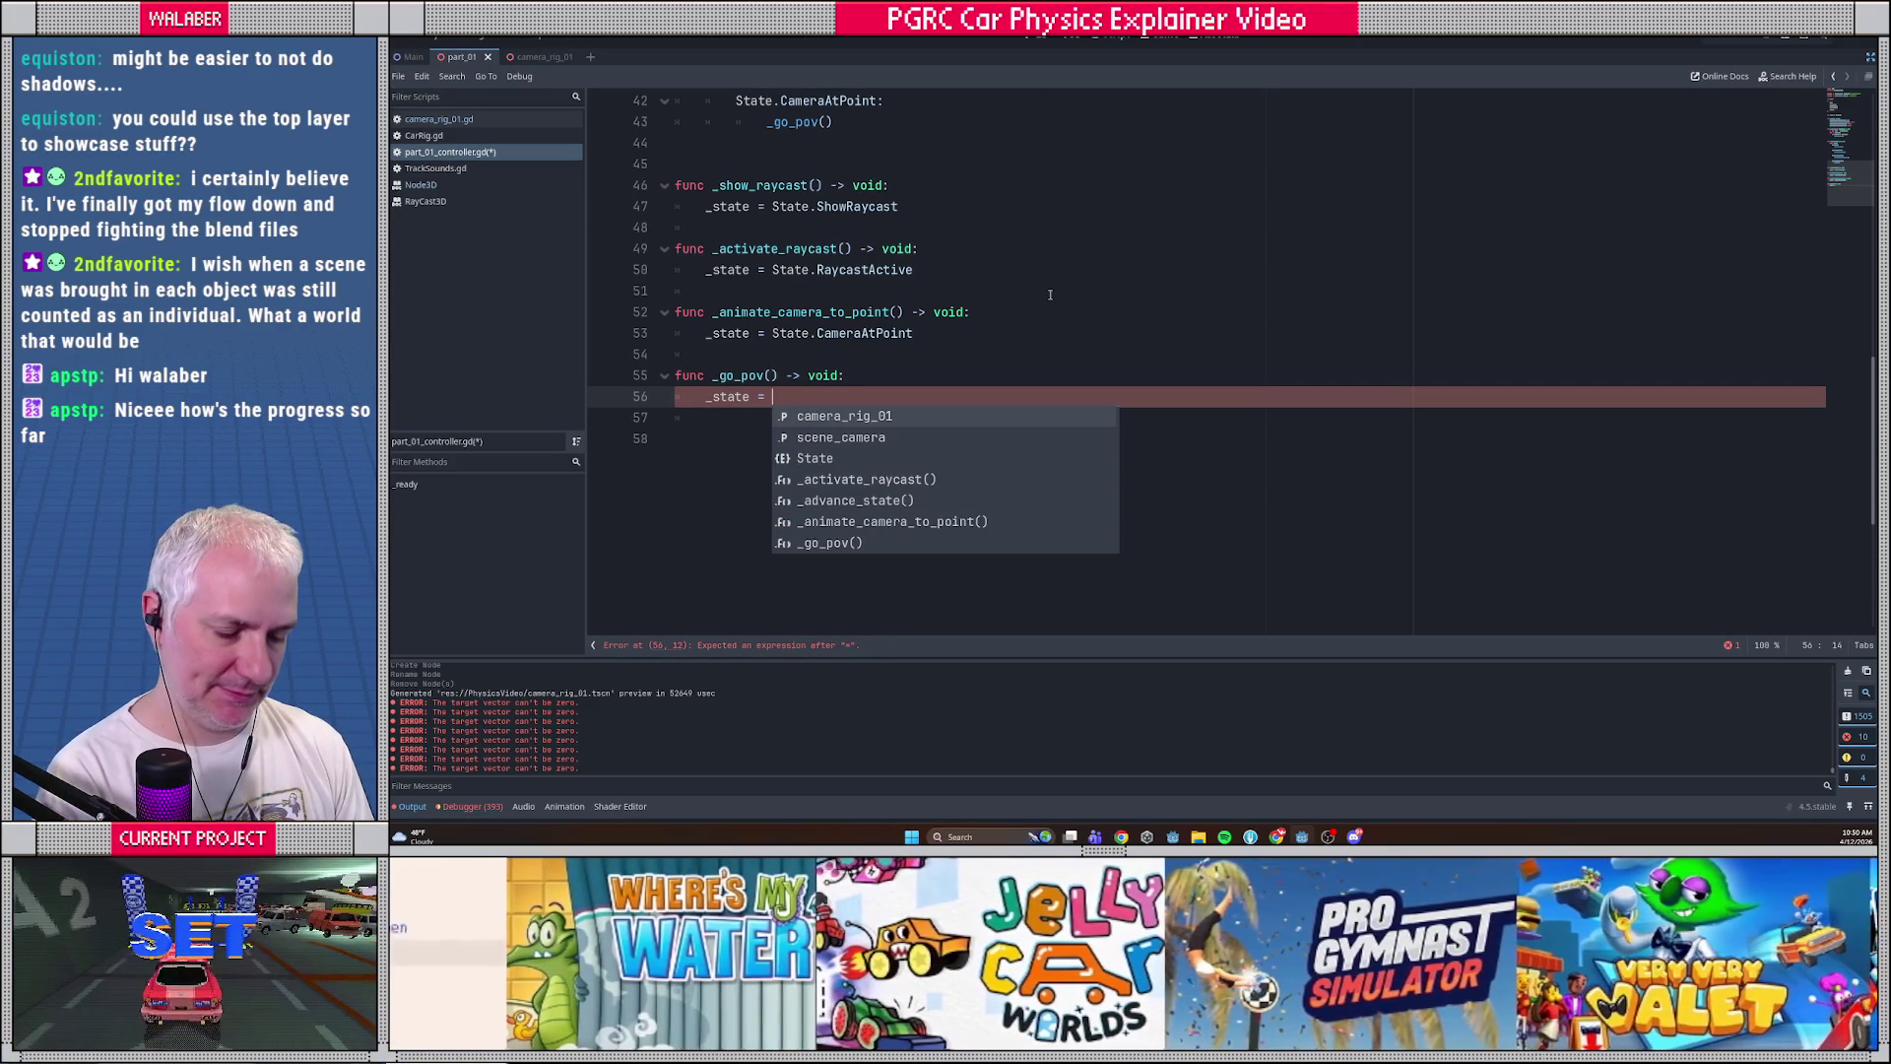
{"action": "type", "text": "State.Po"}
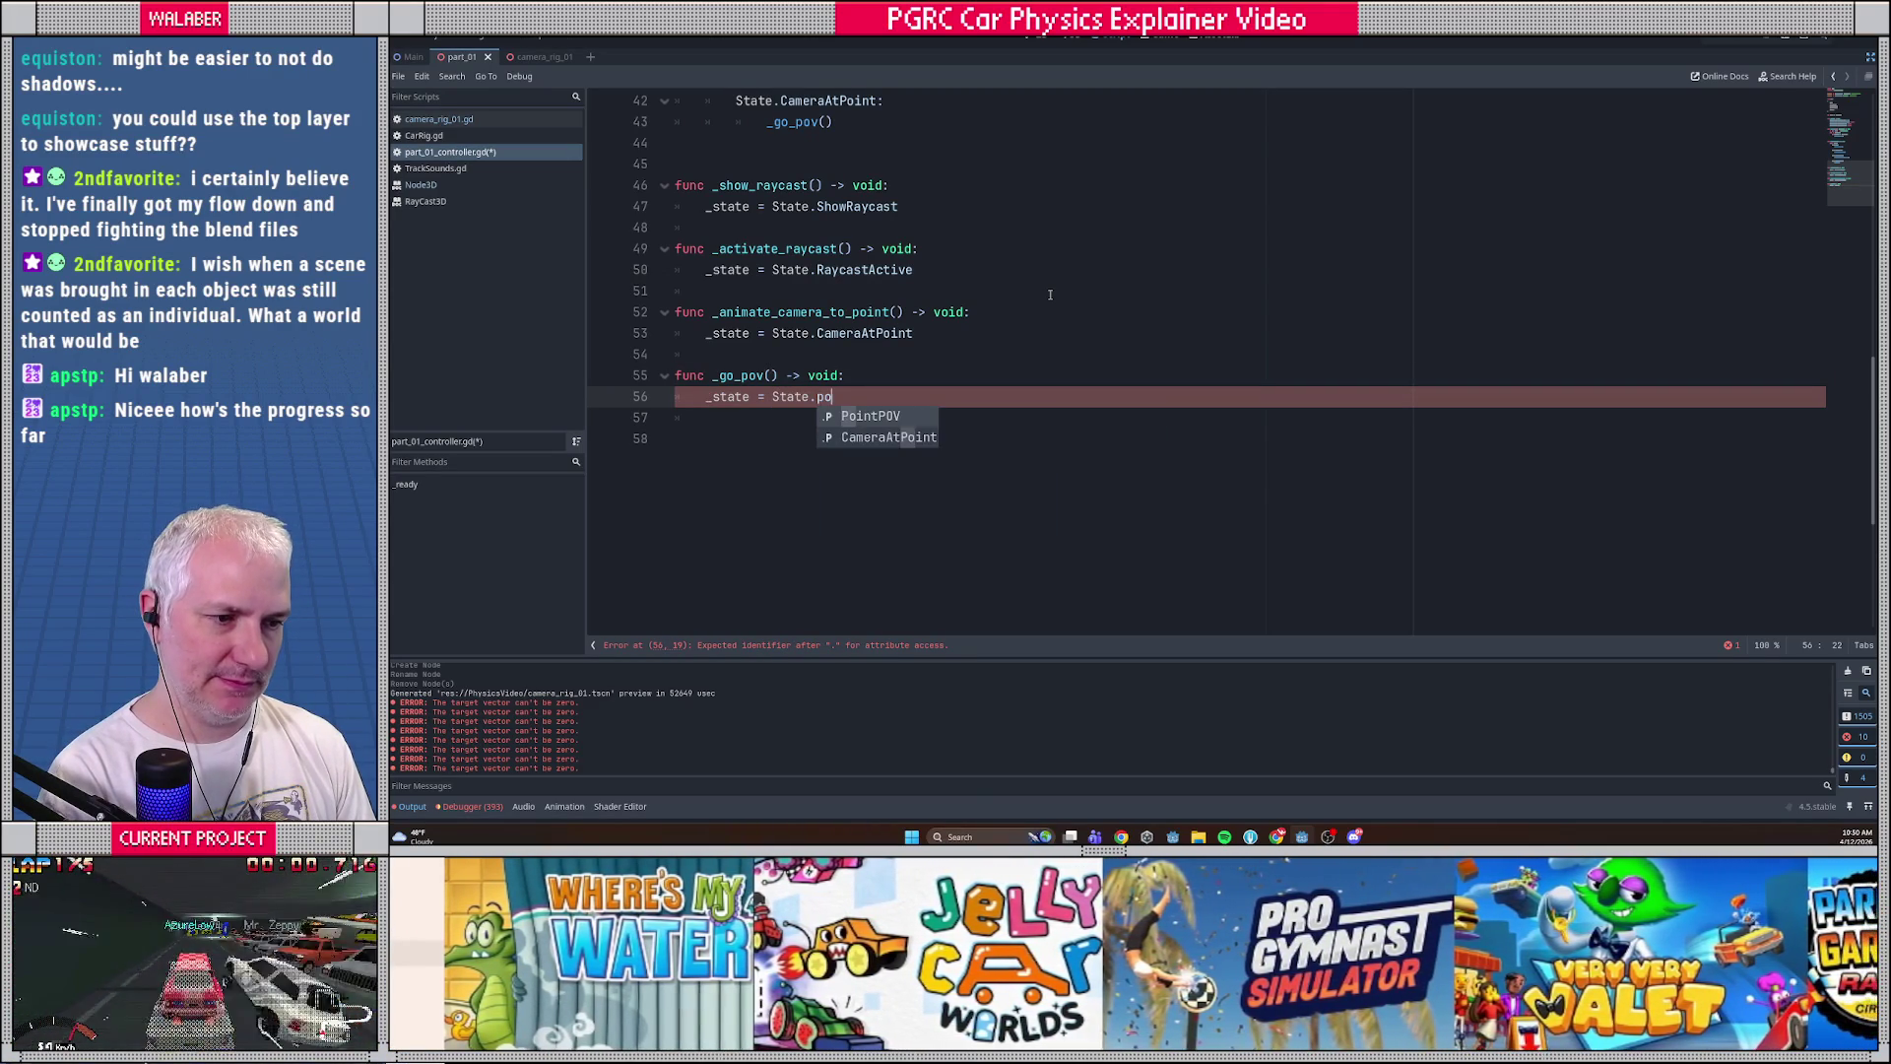
{"action": "key", "text": "Return"}
{"action": "key", "text": "ctrl+s"}
{"action": "scroll", "coordinate": [1050, 294], "scroll_direction": "up", "scroll_amount": 7}
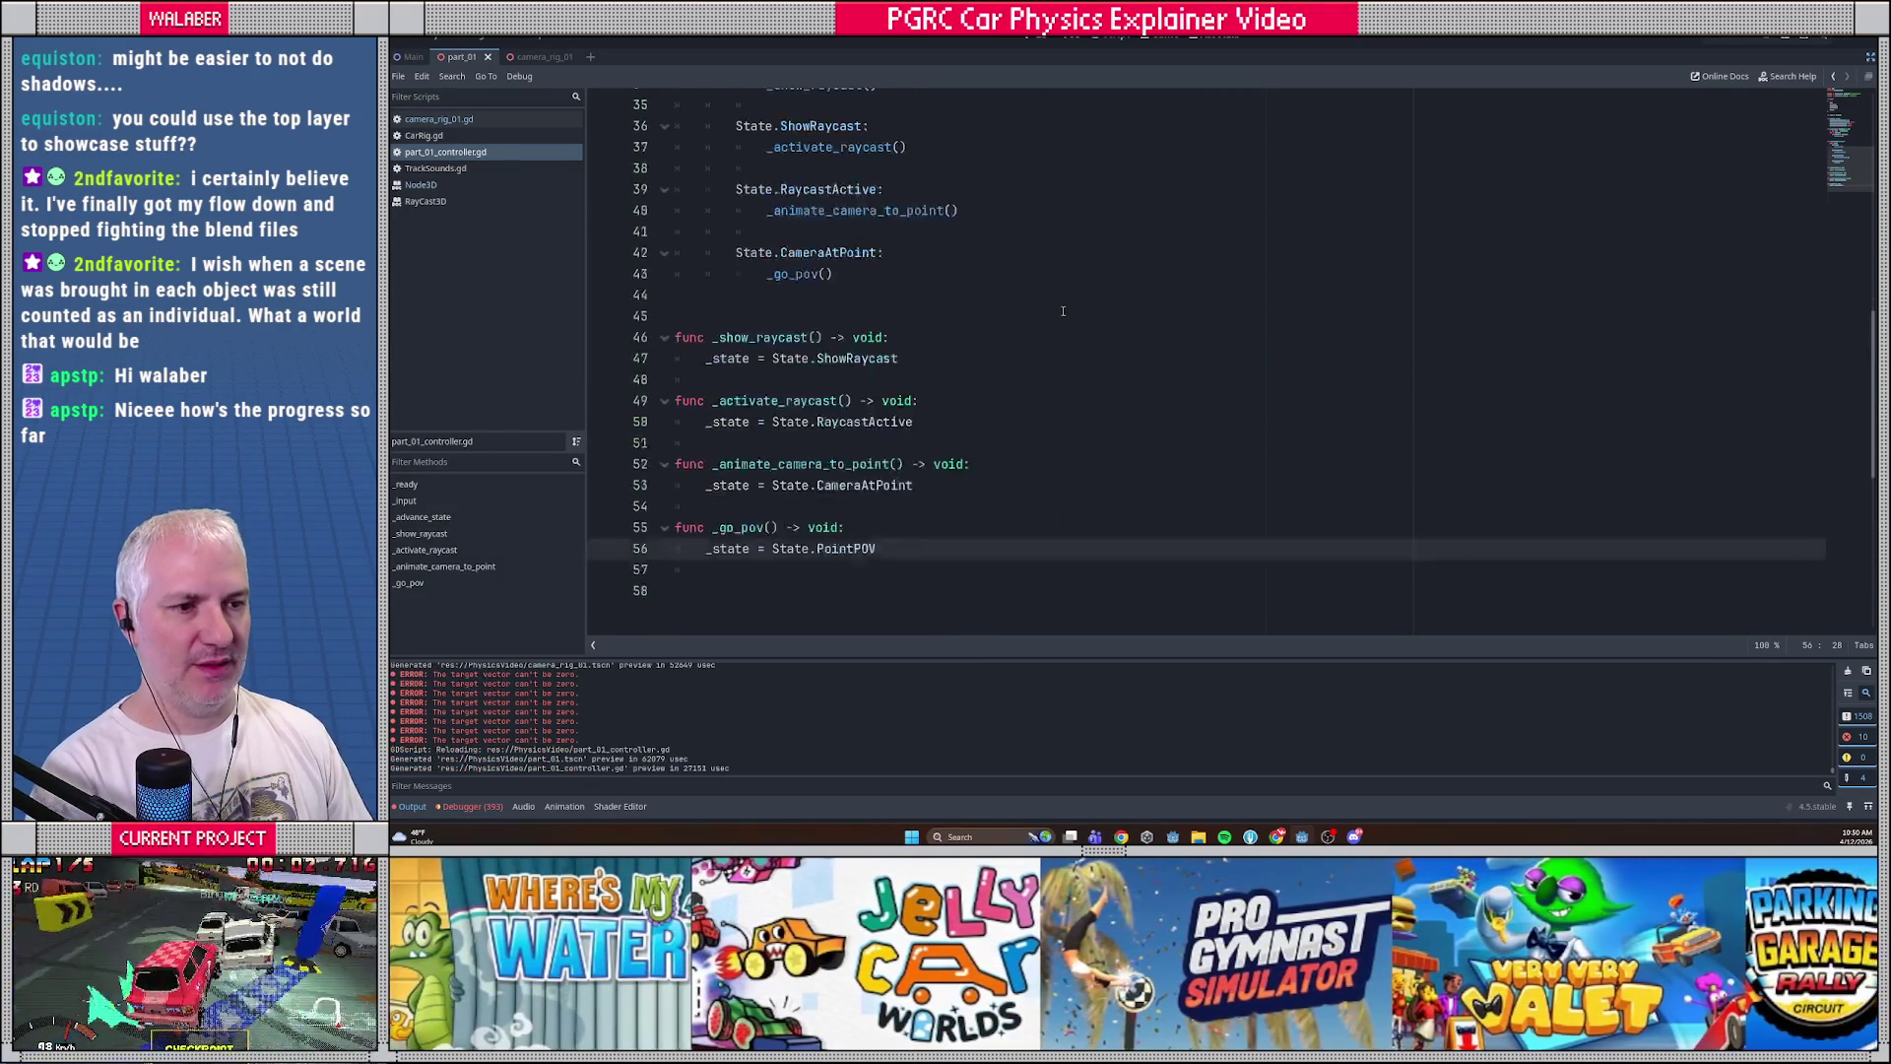
Add a _process(delta) function after _input and move its header up to line 24
{"action": "left_click", "coordinate": [856, 295]}
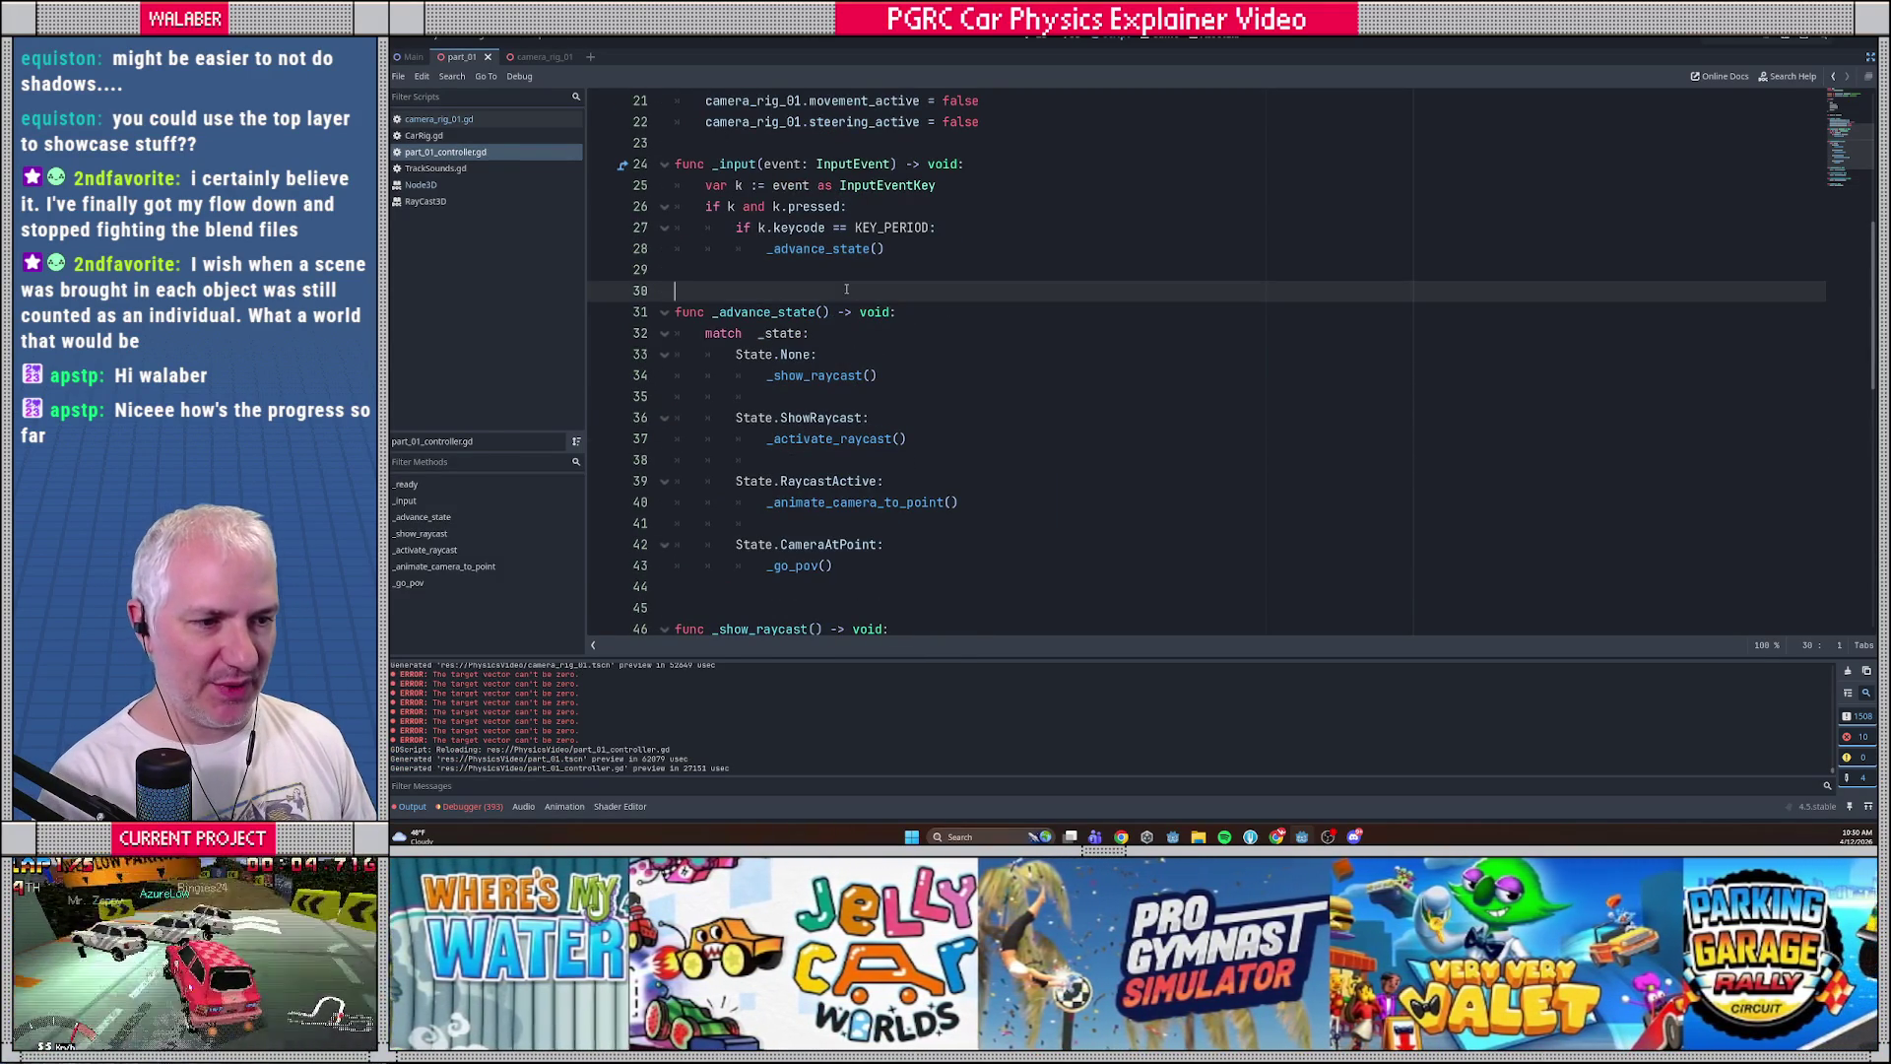
{"action": "scroll", "coordinate": [856, 295], "scroll_direction": "down", "scroll_amount": 3}
{"action": "scroll", "coordinate": [862, 314], "scroll_direction": "up", "scroll_amount": 1}
{"action": "scroll", "coordinate": [859, 312], "scroll_direction": "up", "scroll_amount": 4}
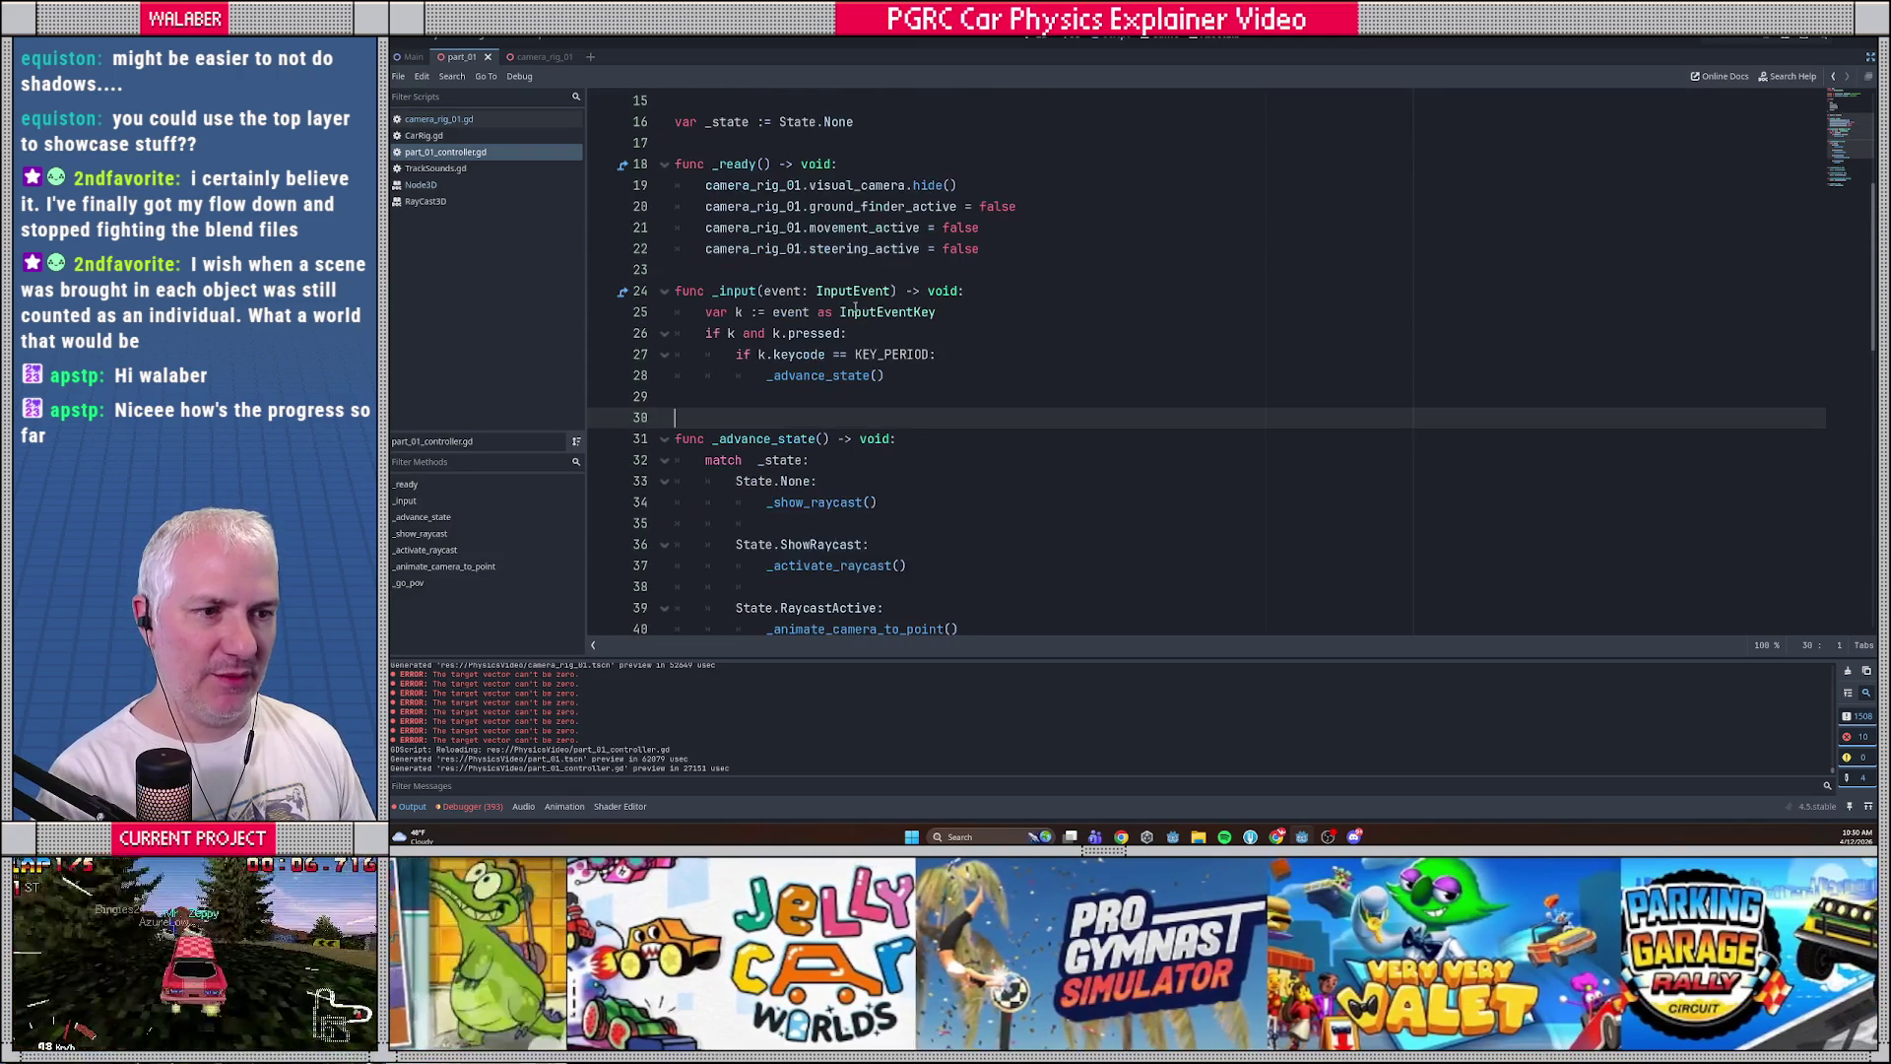
{"action": "left_click", "coordinate": [868, 392]}
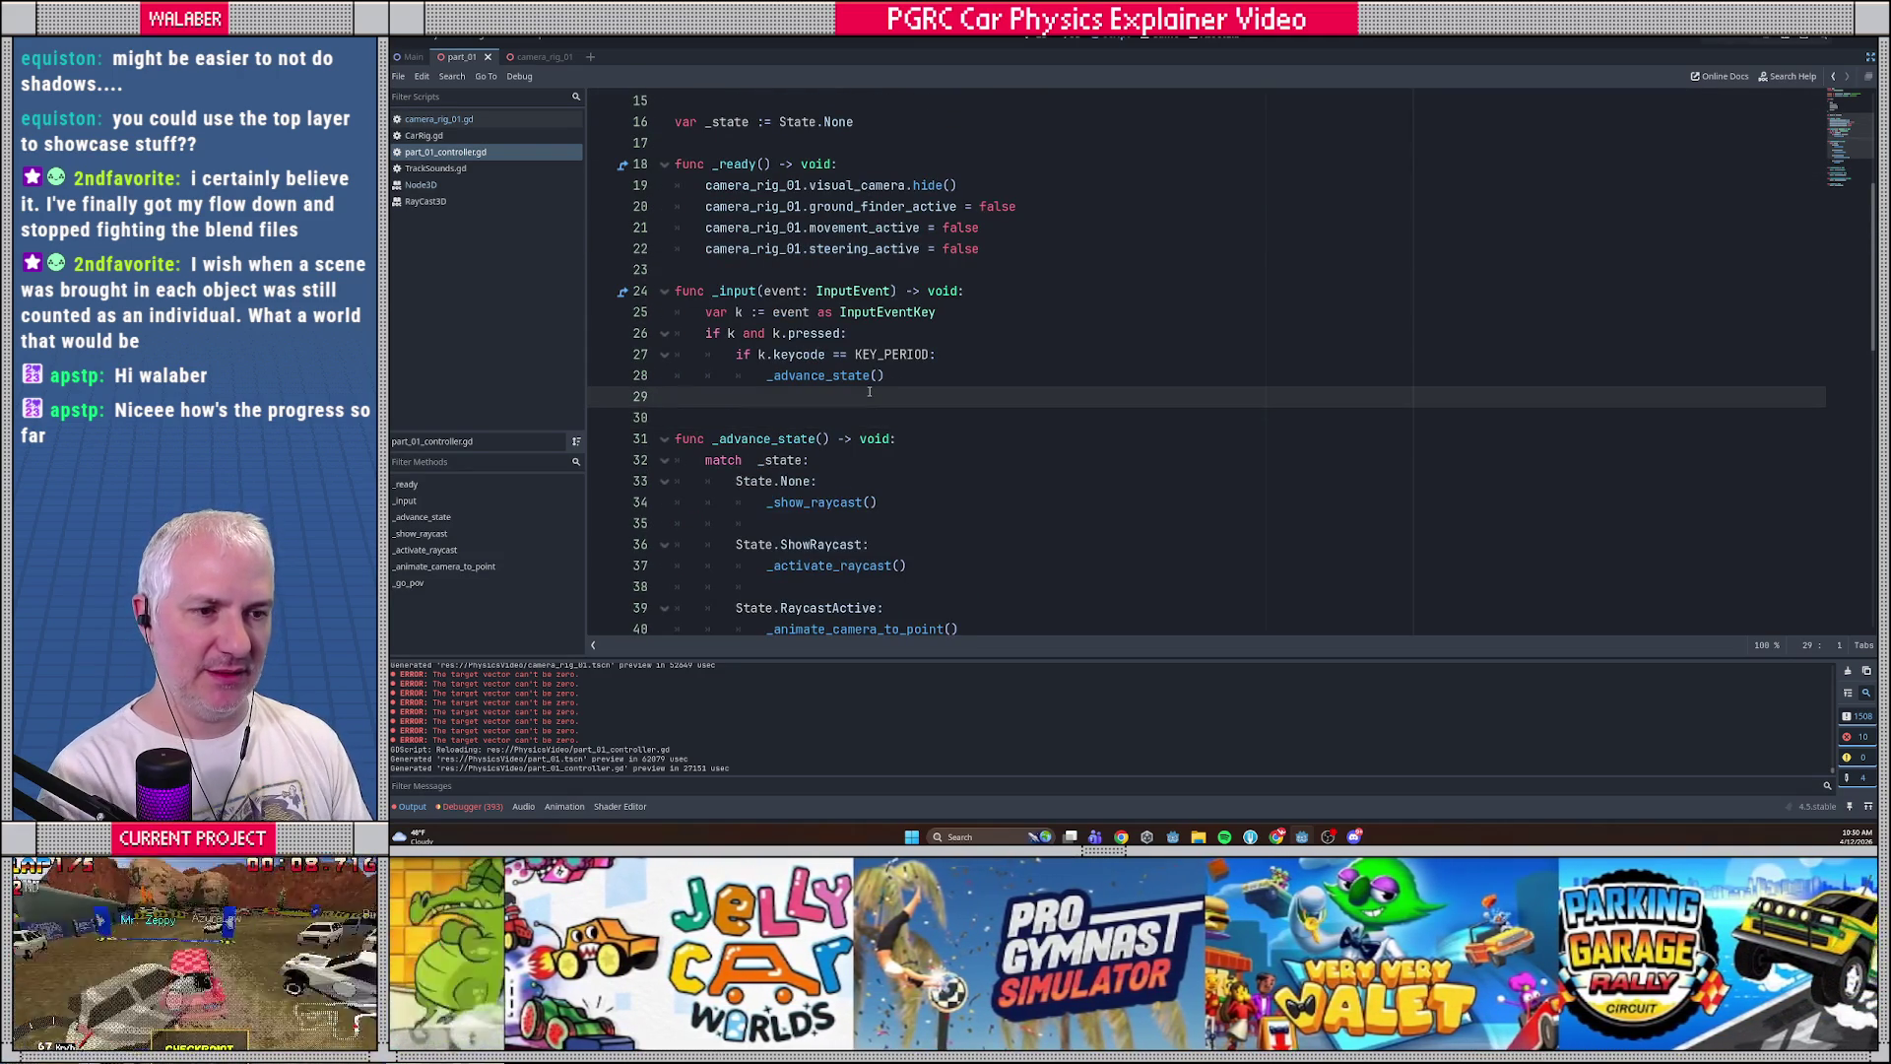
{"action": "key", "text": "Return"}
{"action": "key", "text": "Return"}
{"action": "type", "text": "func _pr"}
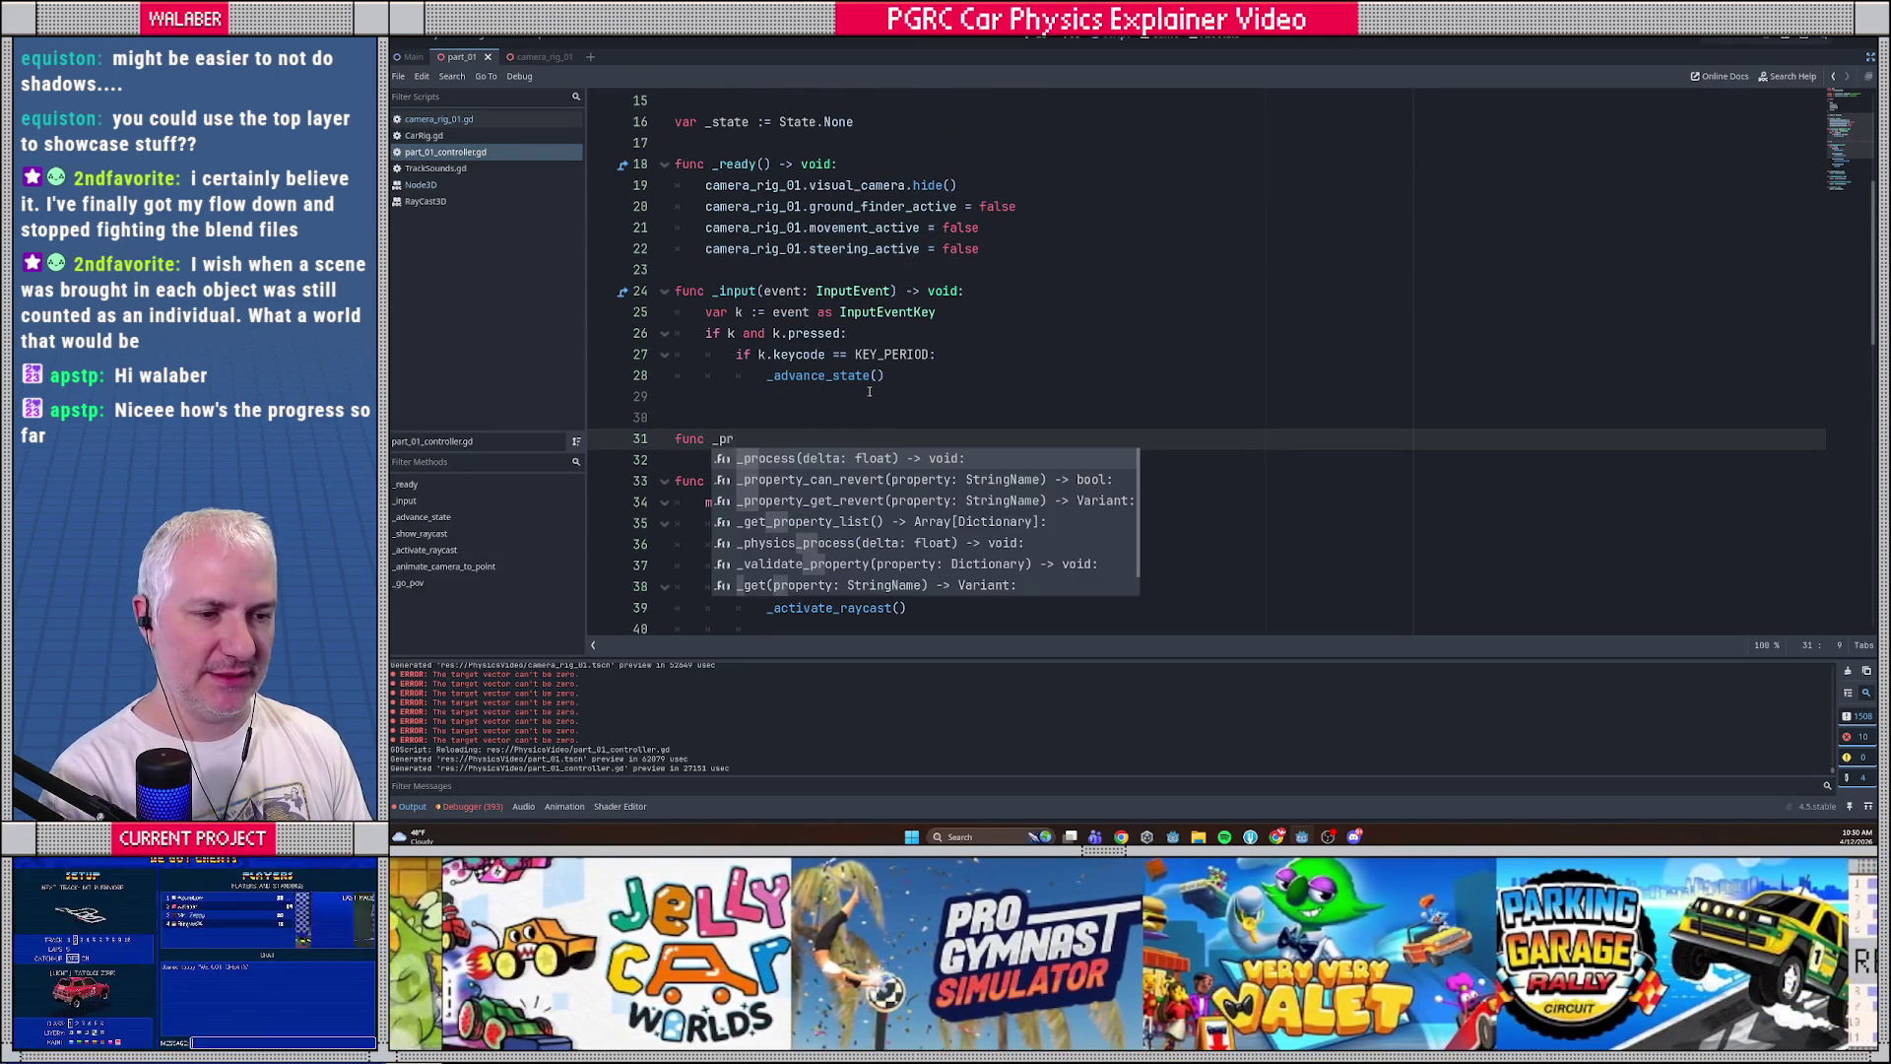
{"action": "key", "text": "Return"}
{"action": "key", "text": "alt+Up"}
{"action": "key", "text": "alt+Up"}
{"action": "key", "text": "alt+Up"}
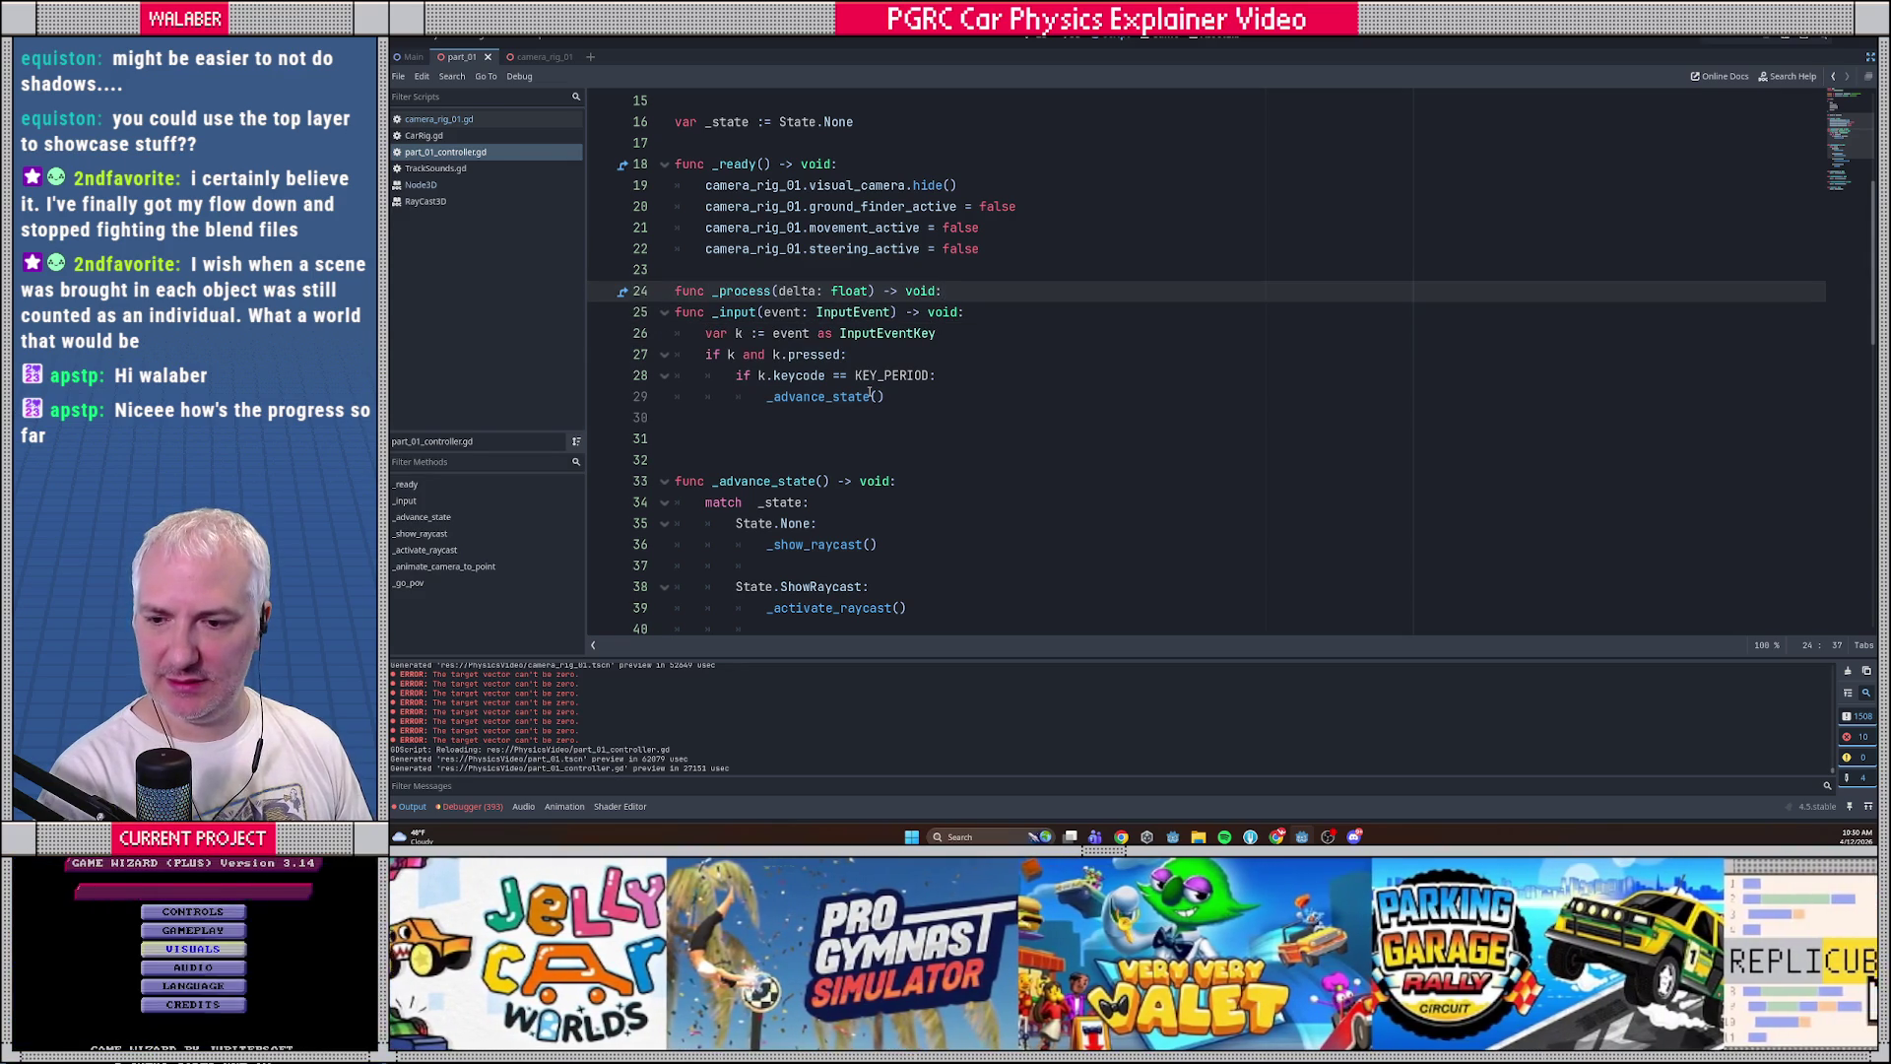
{"action": "key", "text": "Return"}
{"action": "key", "text": "Return"}
{"action": "key", "text": "Return"}
{"action": "key", "text": "Up"}
{"action": "key", "text": "Up"}
{"action": "key", "text": "Up"}
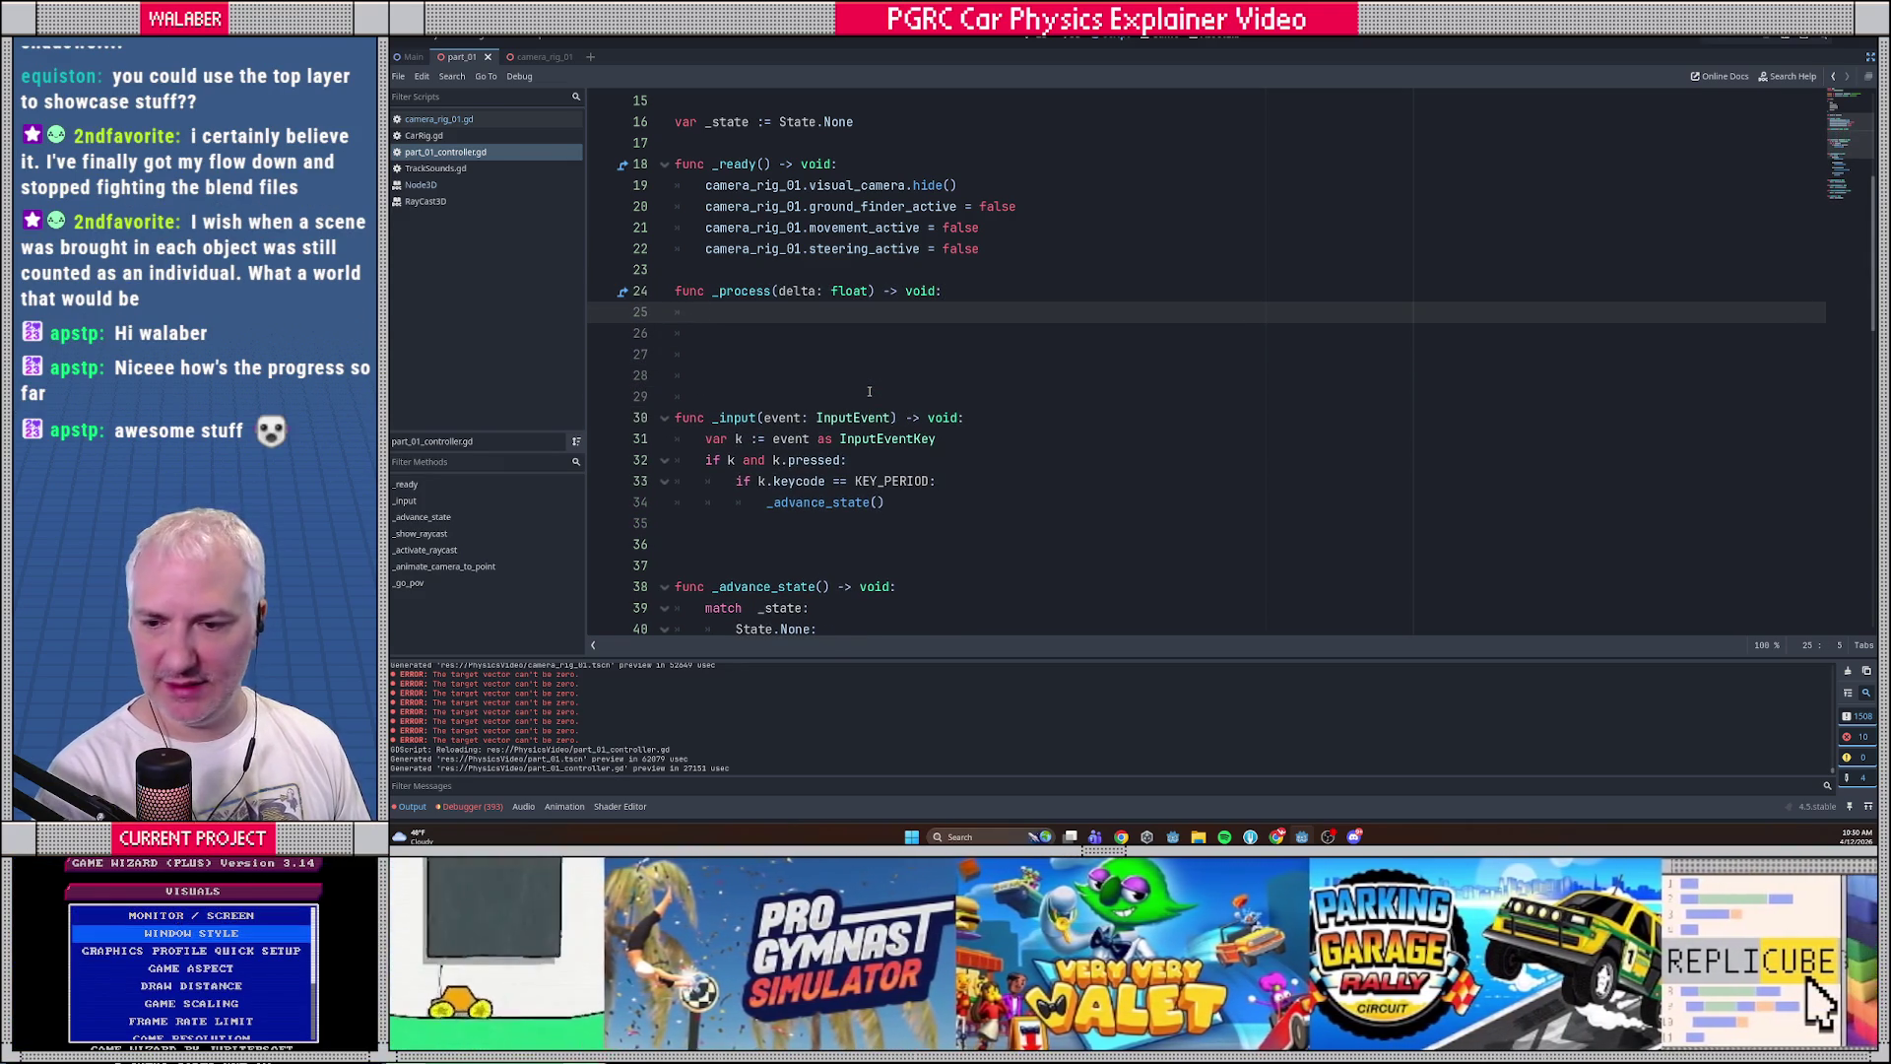
Inside _process, add match _state: with a State.ShowRaycast: case
{"action": "scroll", "coordinate": [861, 384], "scroll_direction": "down", "scroll_amount": 10}
{"action": "scroll", "coordinate": [847, 364], "scroll_direction": "up", "scroll_amount": 8}
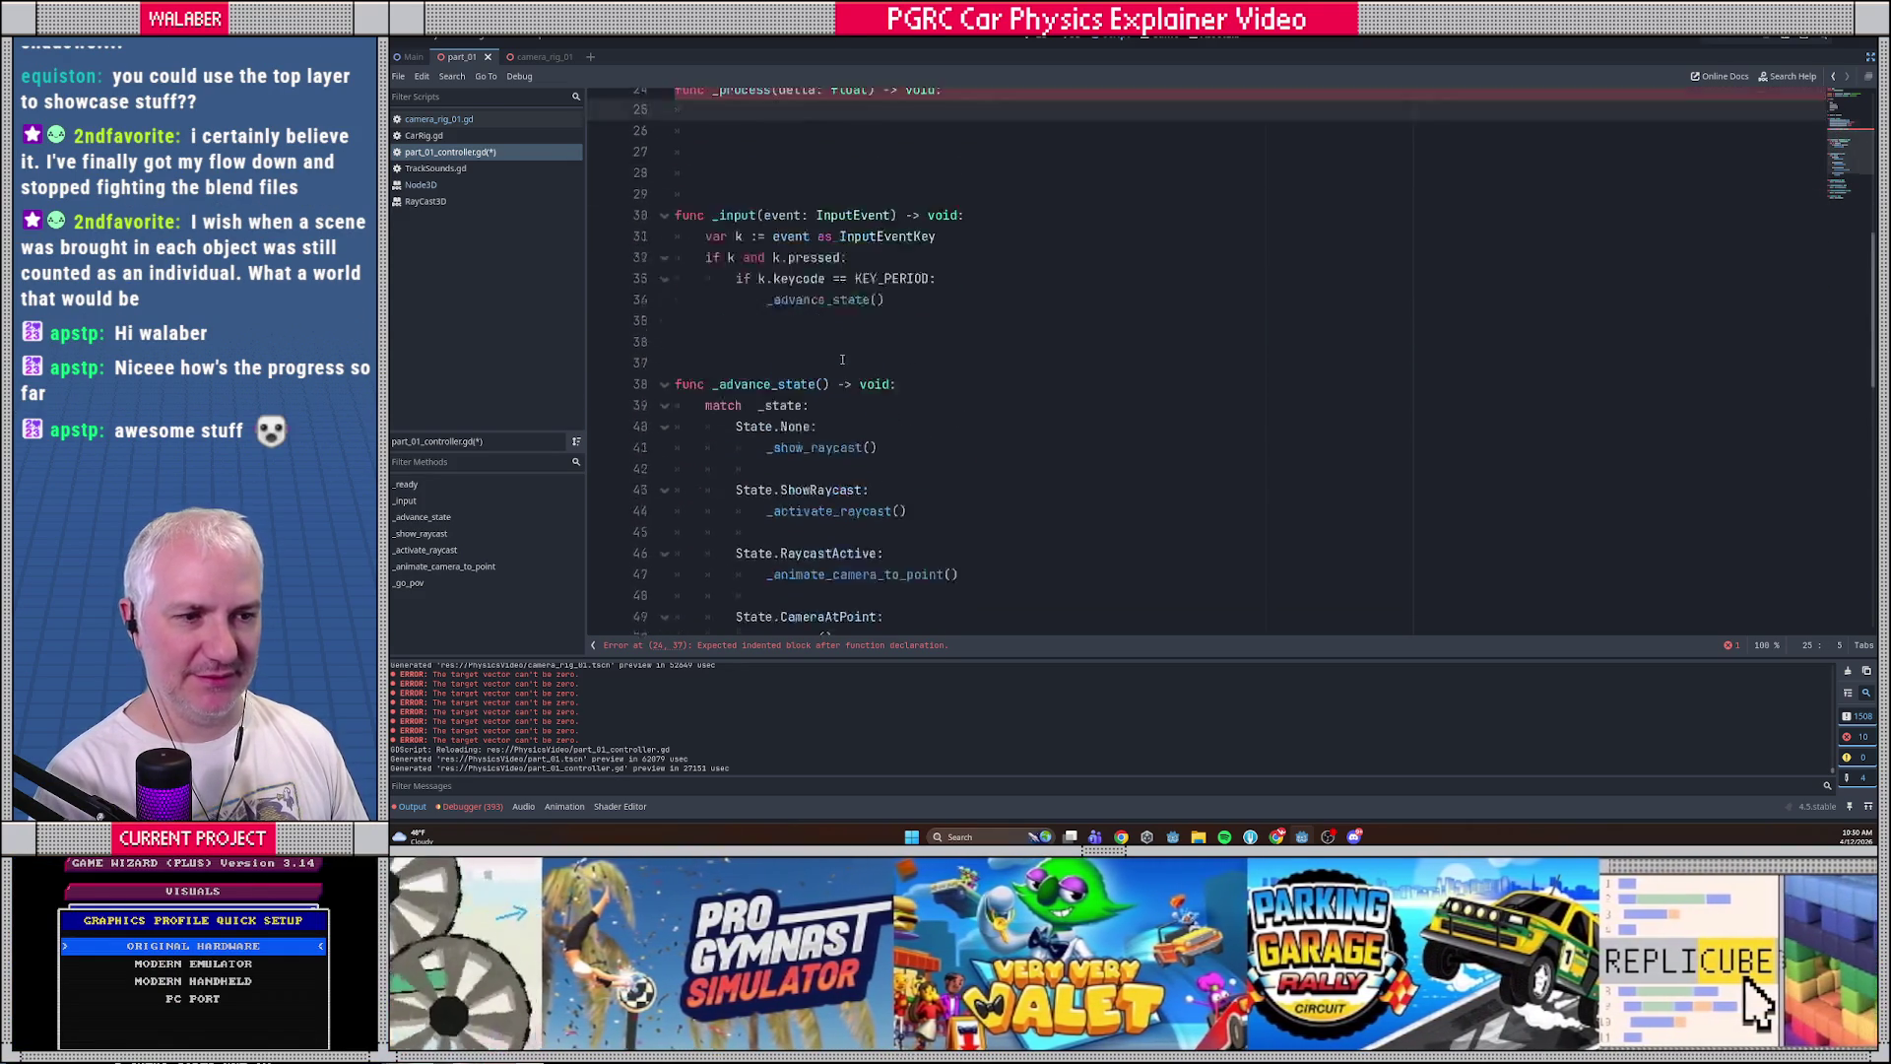
{"action": "scroll", "coordinate": [842, 360], "scroll_direction": "up", "scroll_amount": 4}
{"action": "type", "text": "match _state:"}
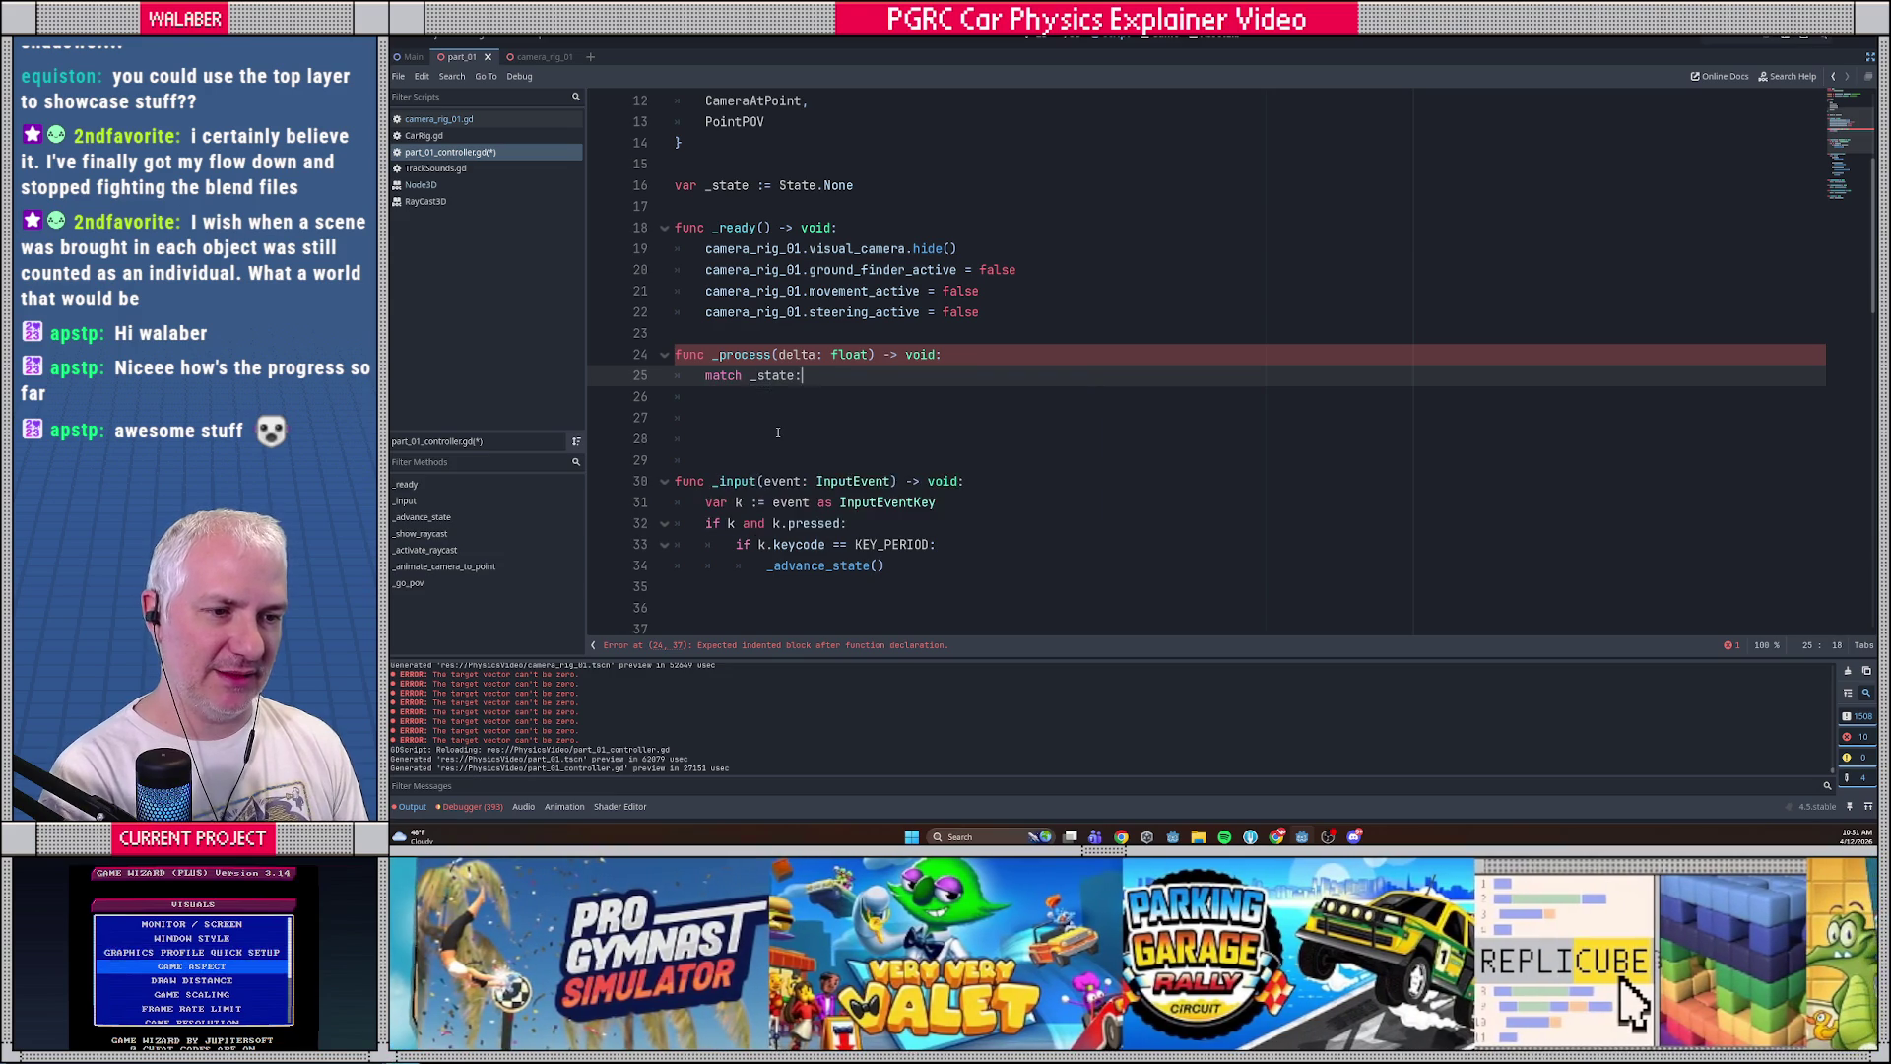
{"action": "key", "text": "Return"}
{"action": "type", "text": "State."}
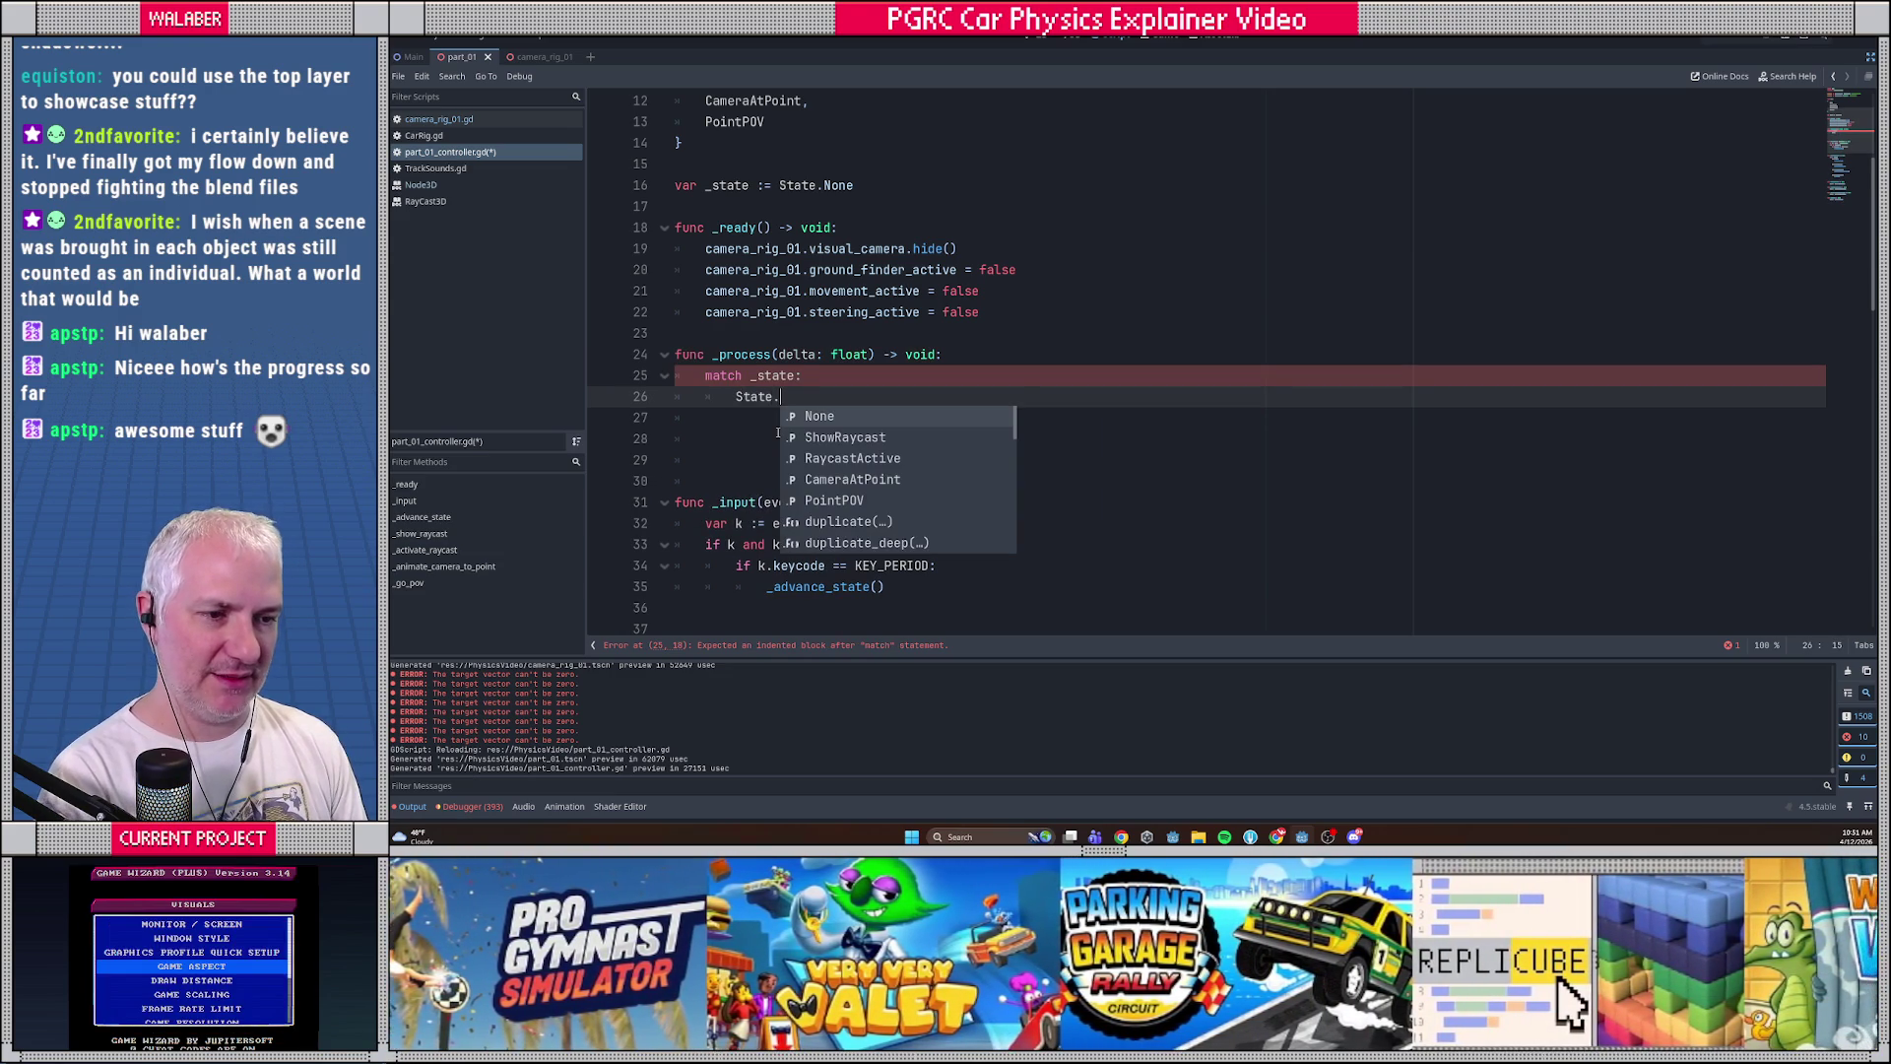
{"action": "type", "text": "S"}
{"action": "key", "text": "Return"}
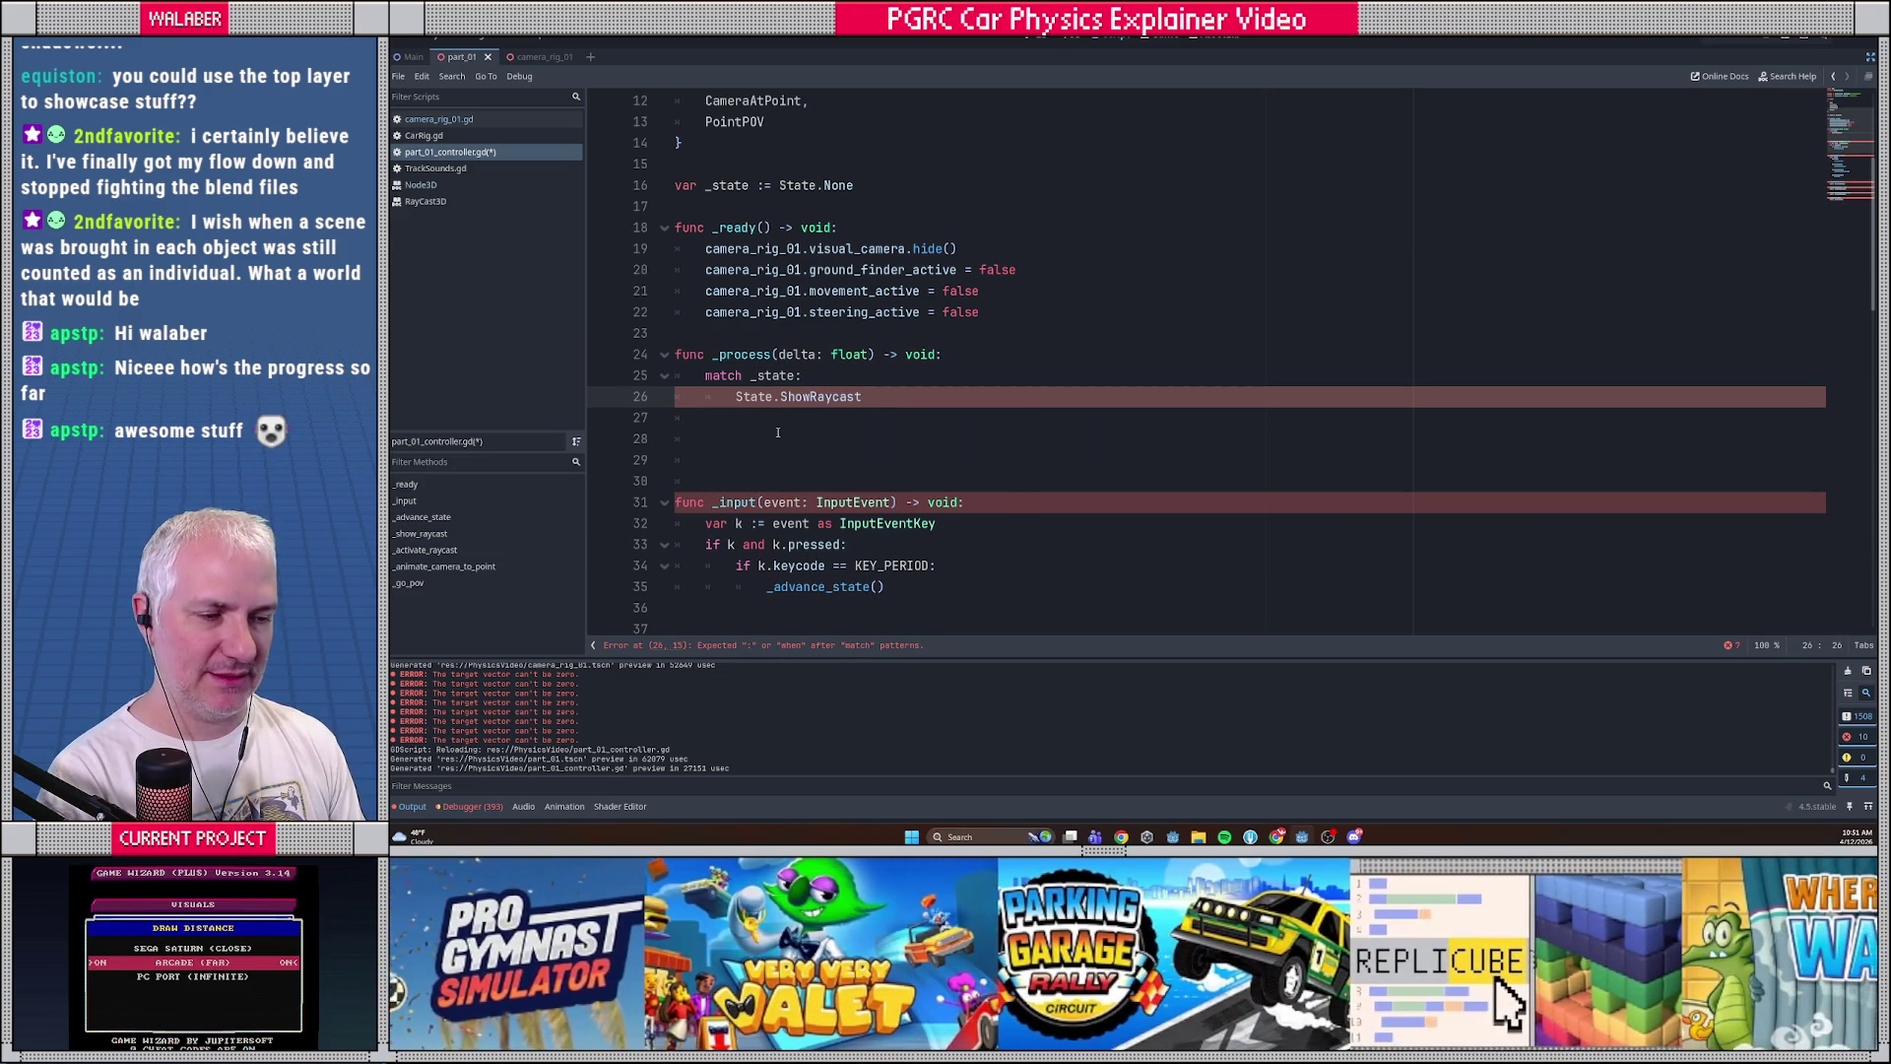
{"action": "type", "text": ":"}
{"action": "key", "text": "Return"}
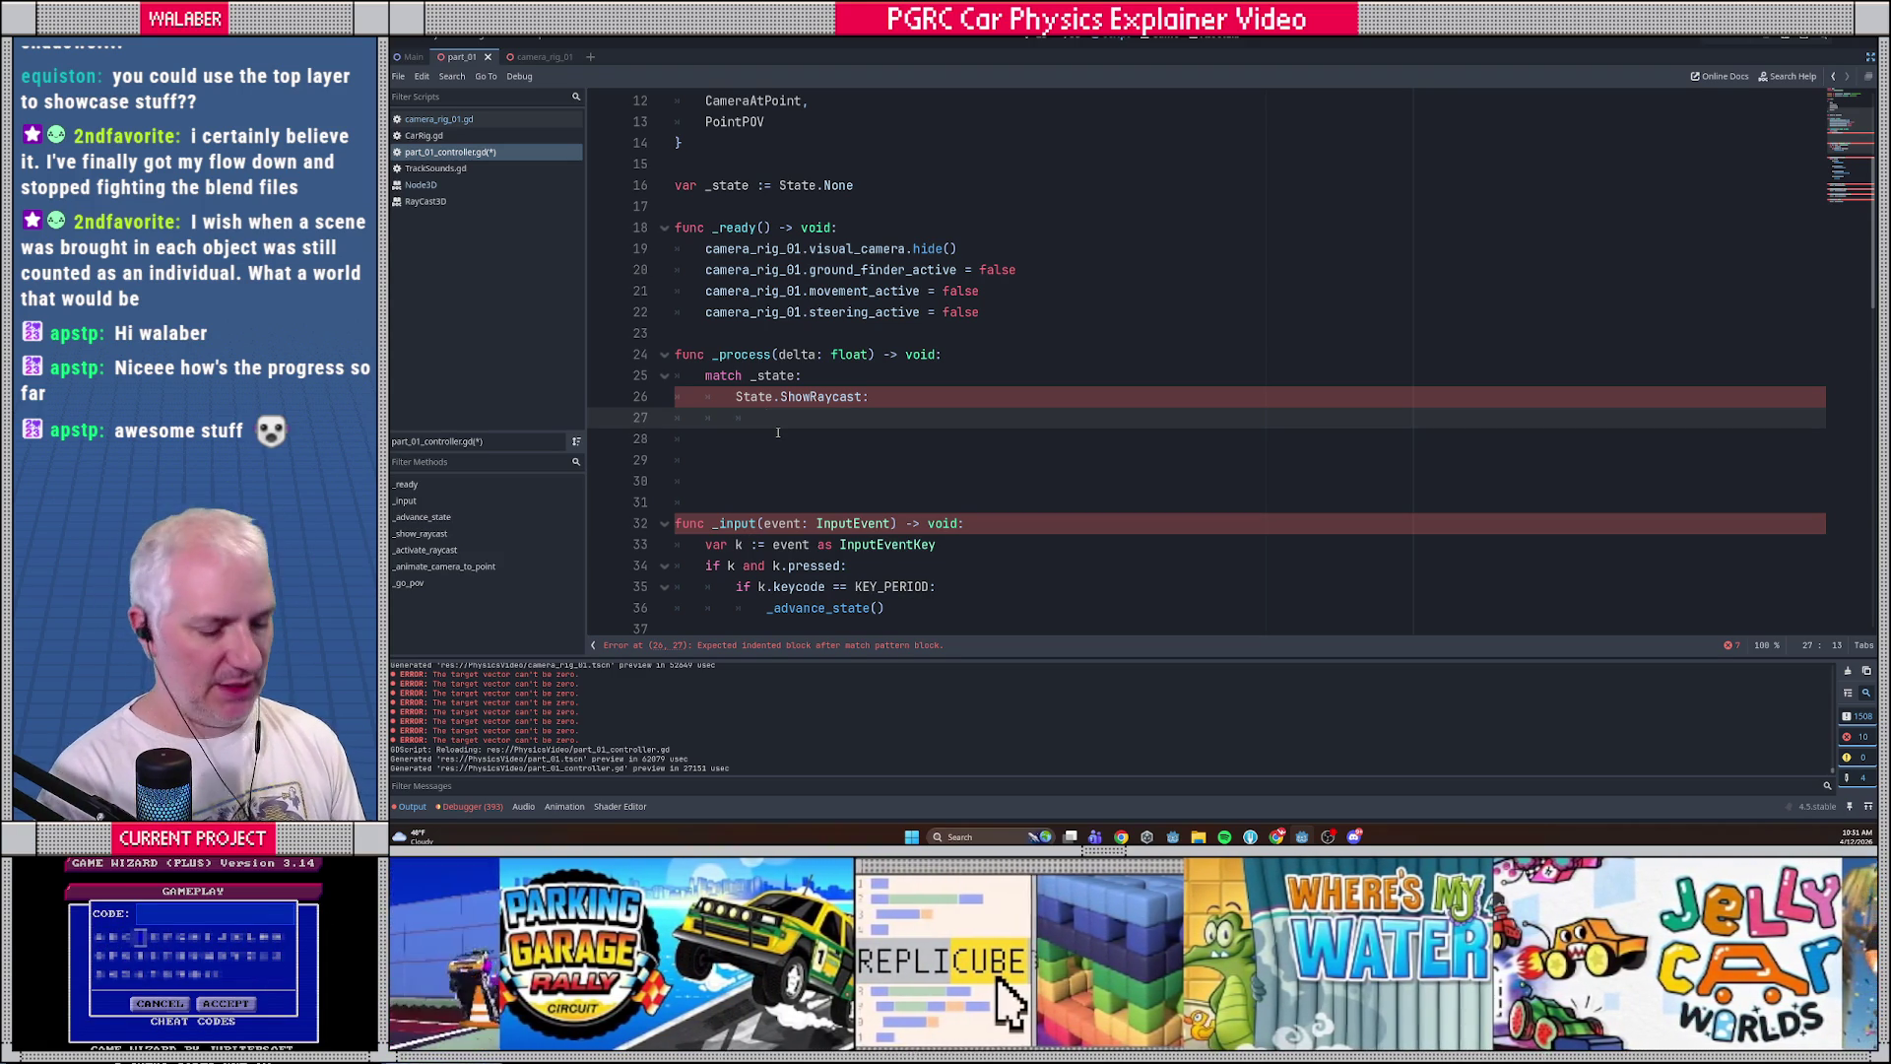
Start a DebugDraw.draw_line call whose start point is camera_rig_01.global_position
{"action": "type", "text": "DebugDraw"}
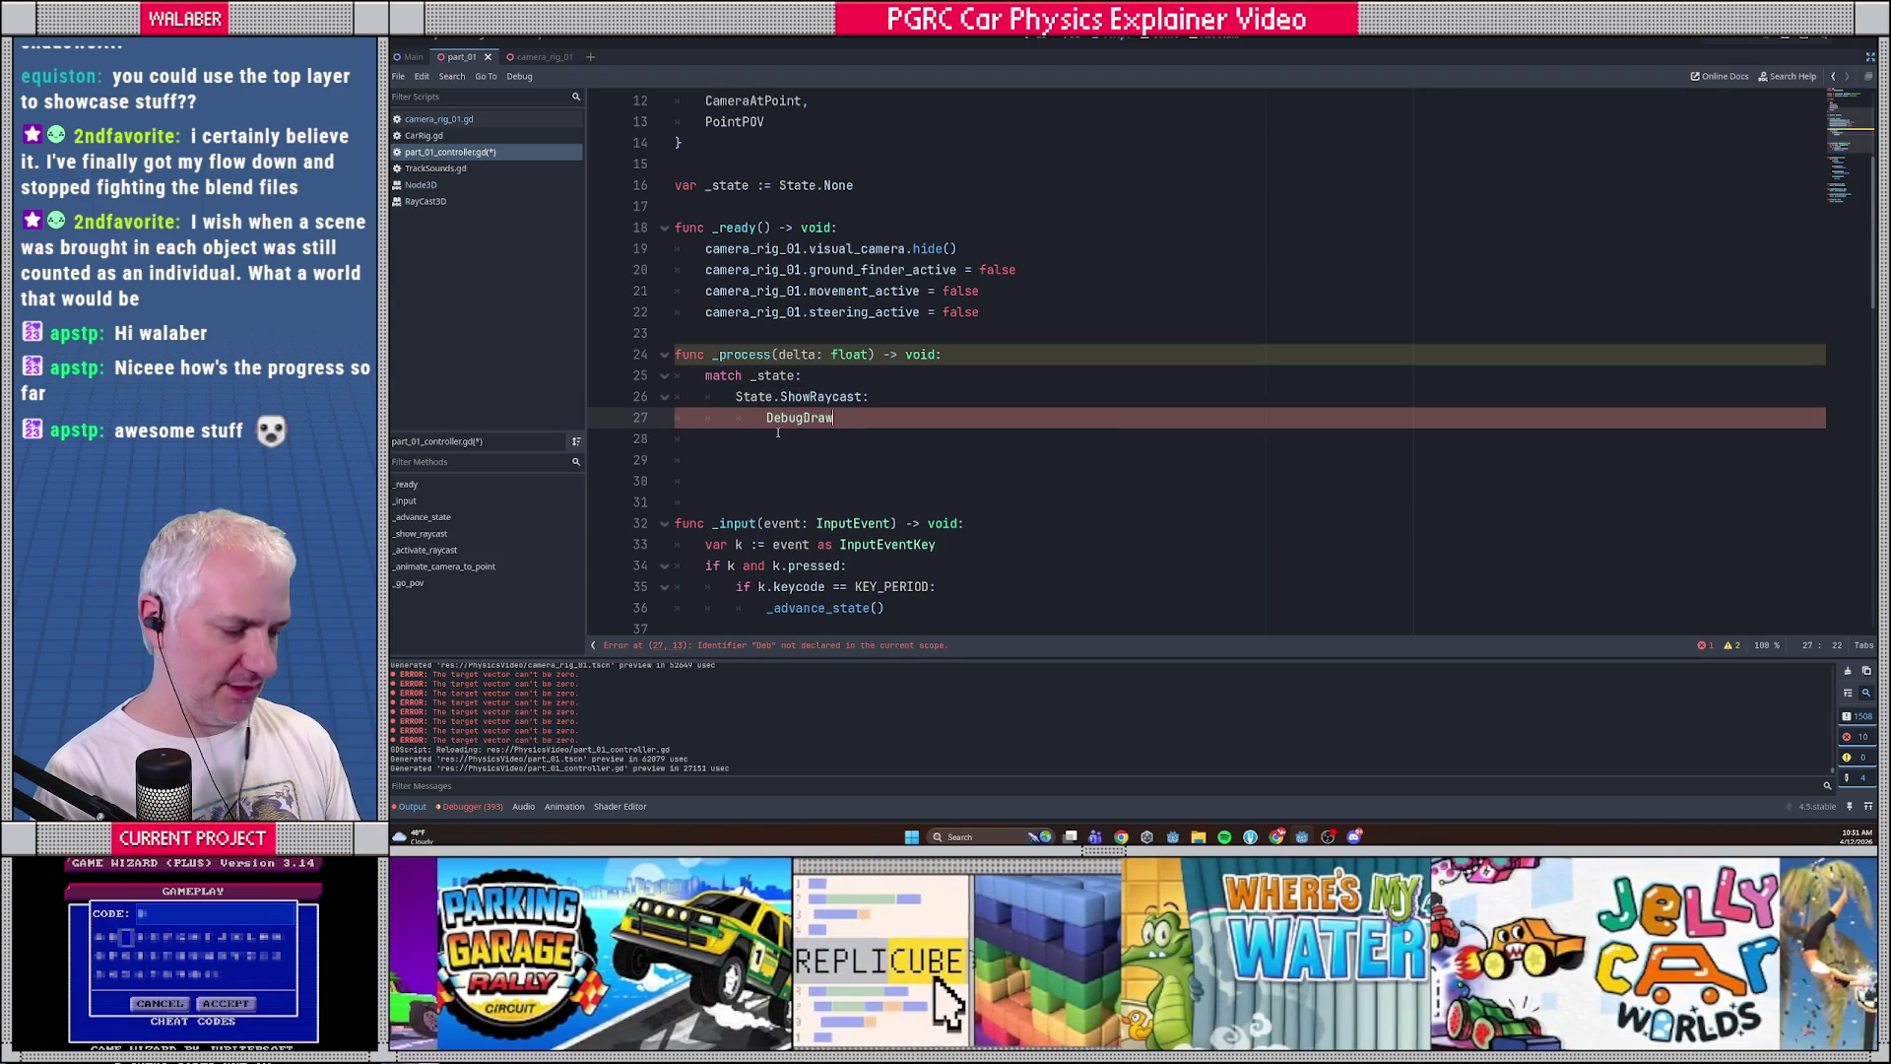
{"action": "type", "text": "3"}
{"action": "key", "text": "BackSpace"}
{"action": "type", "text": ".d"}
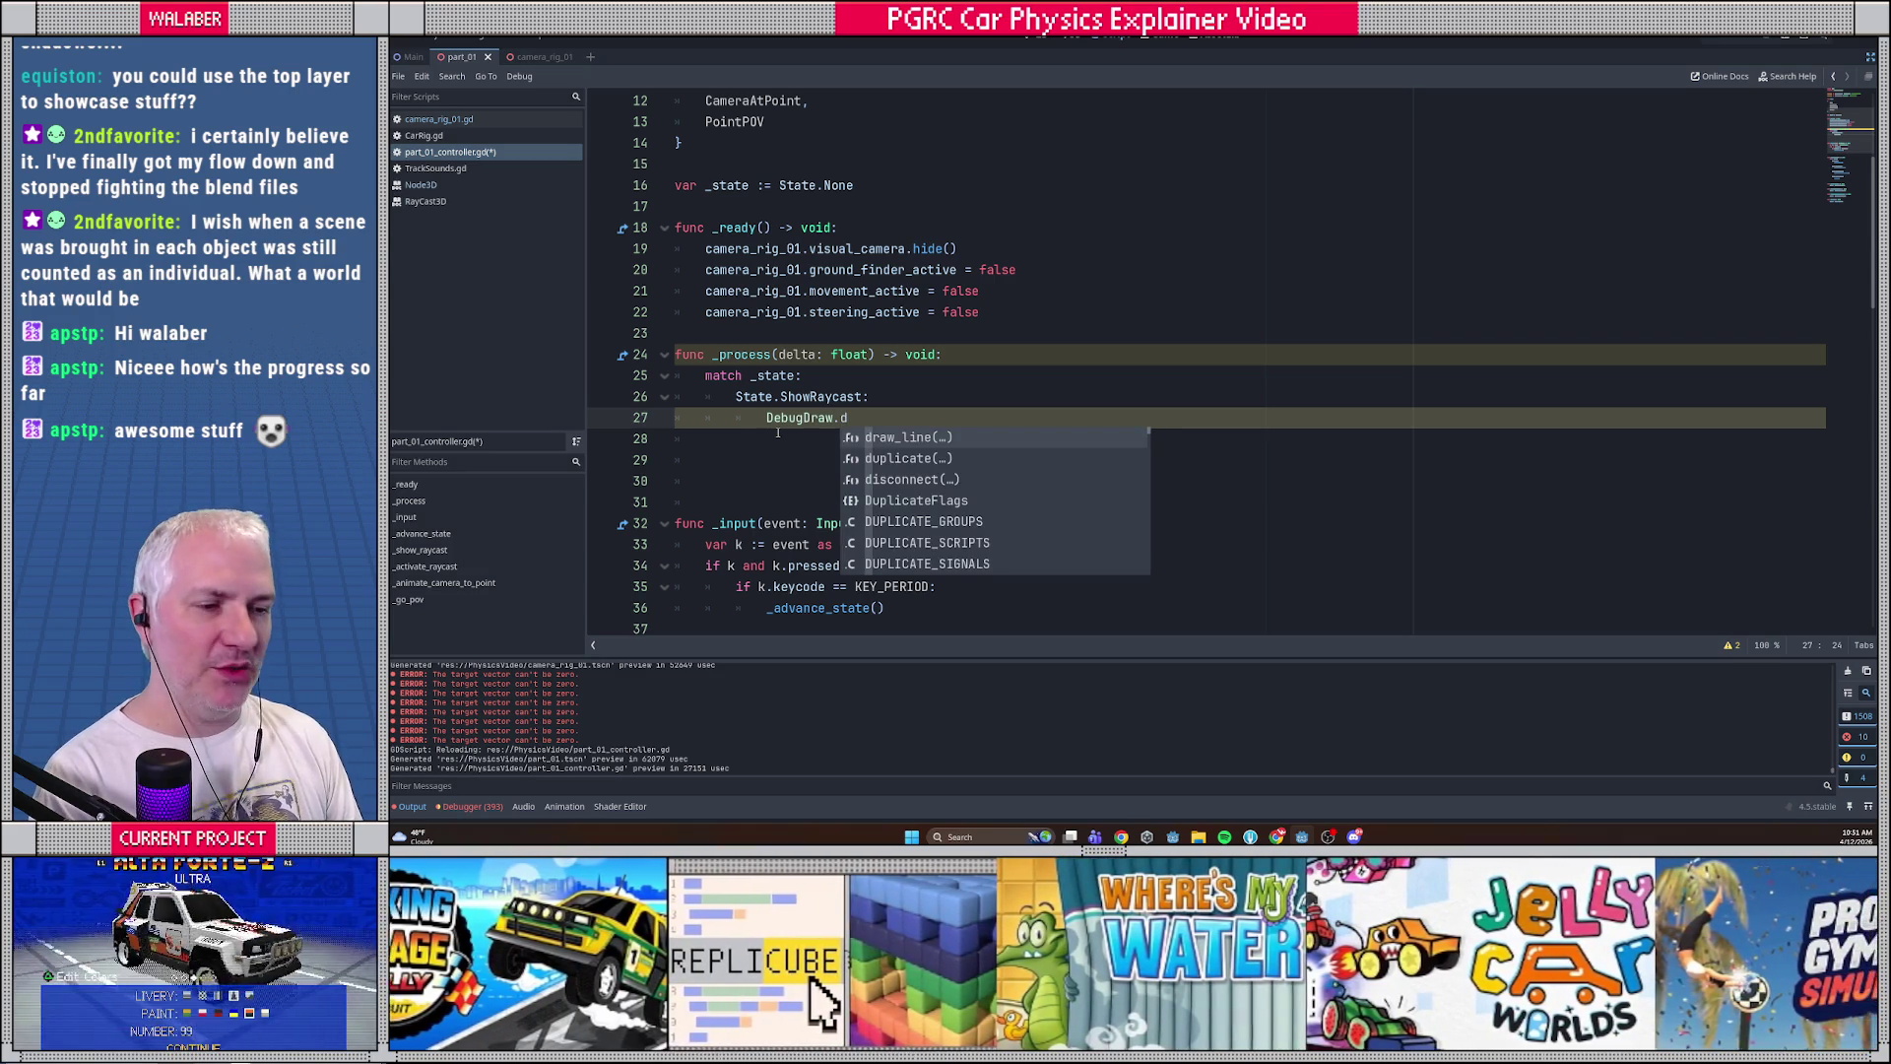
{"action": "key", "text": "shift+Home"}
{"action": "key", "text": "BackSpace"}
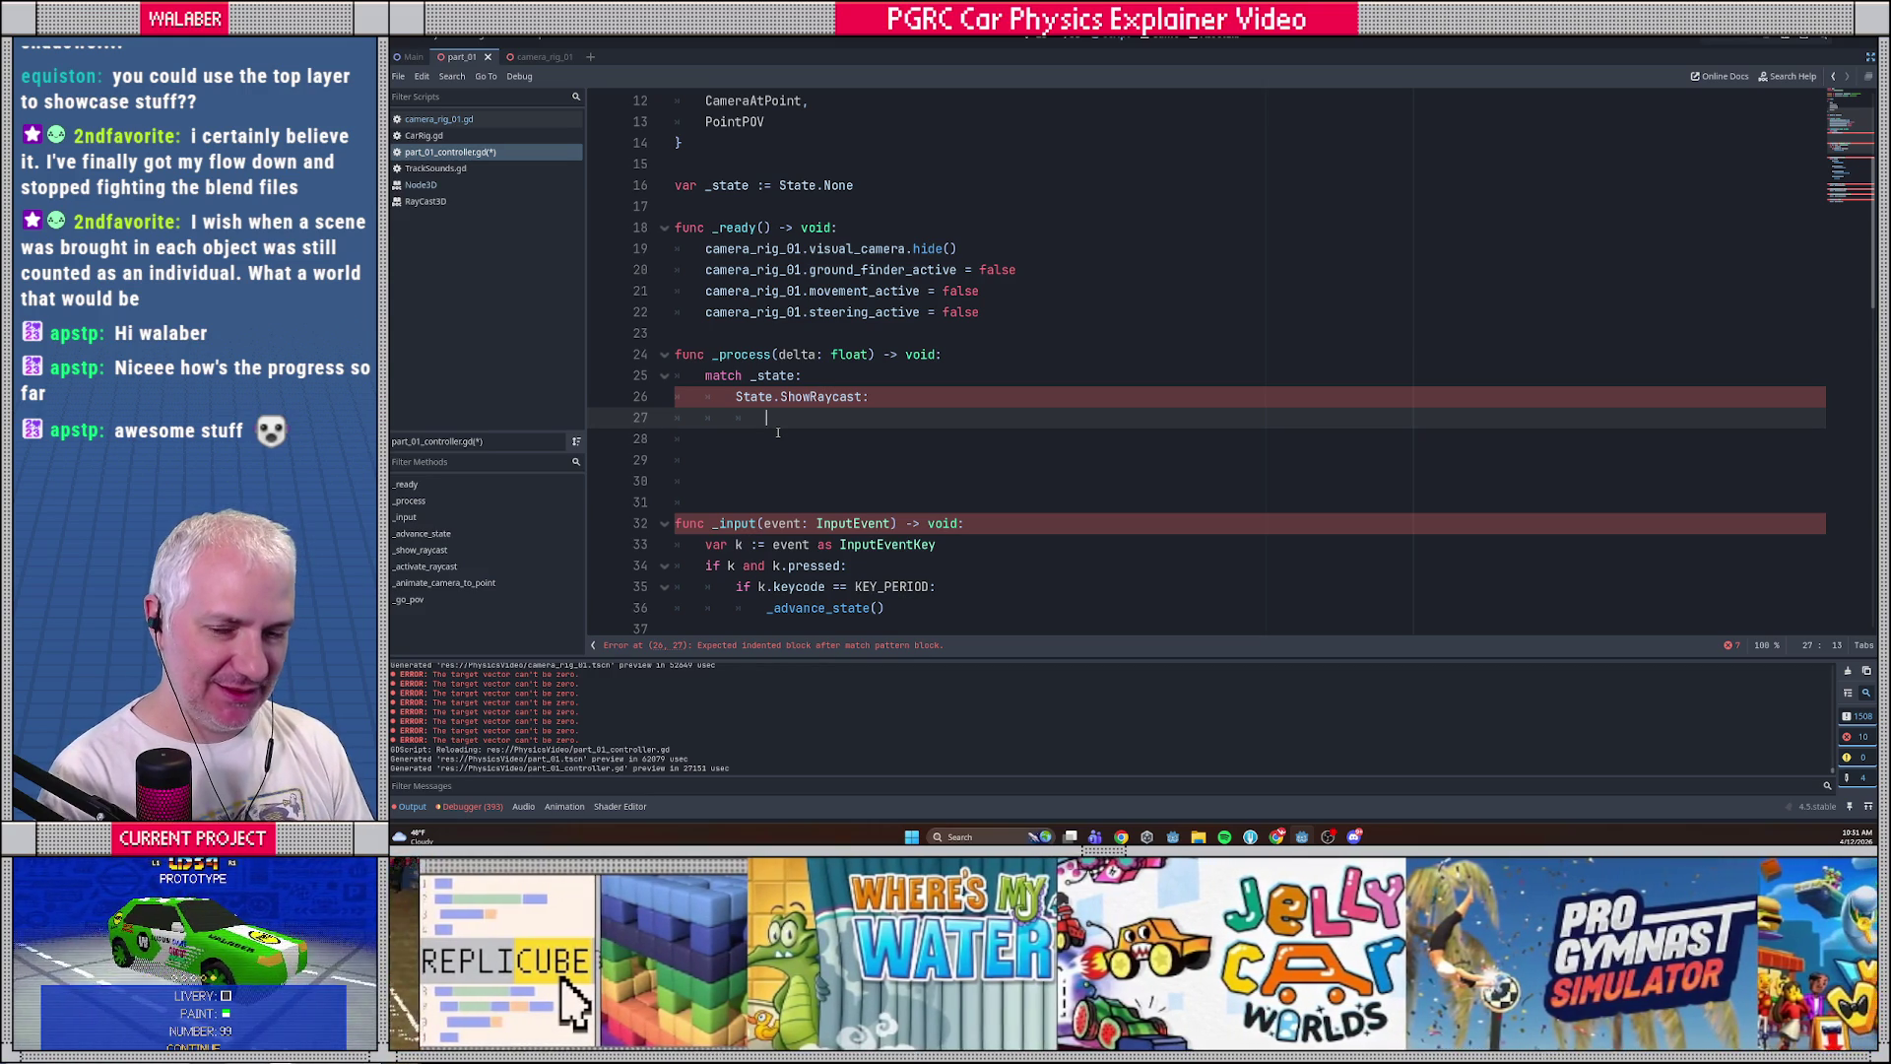
{"action": "type", "text": "DebugDraw."}
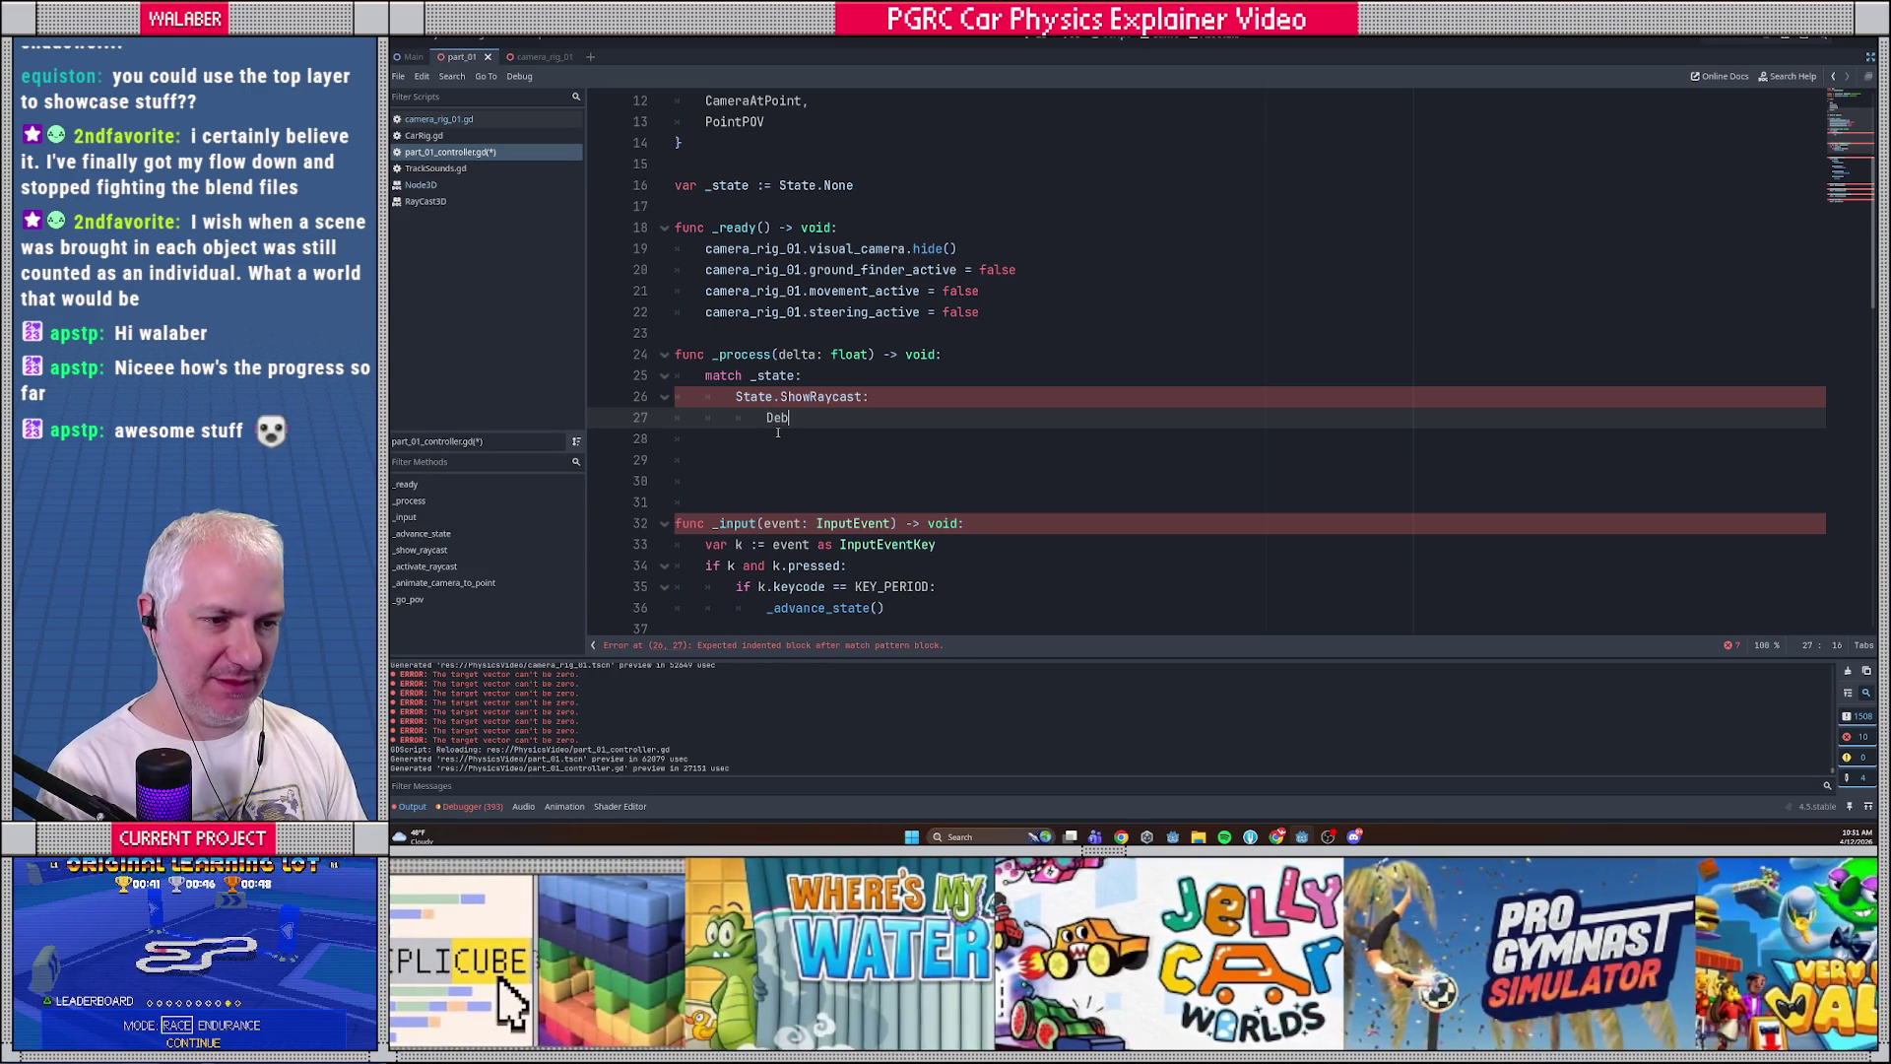
{"action": "type", "text": "dra"}
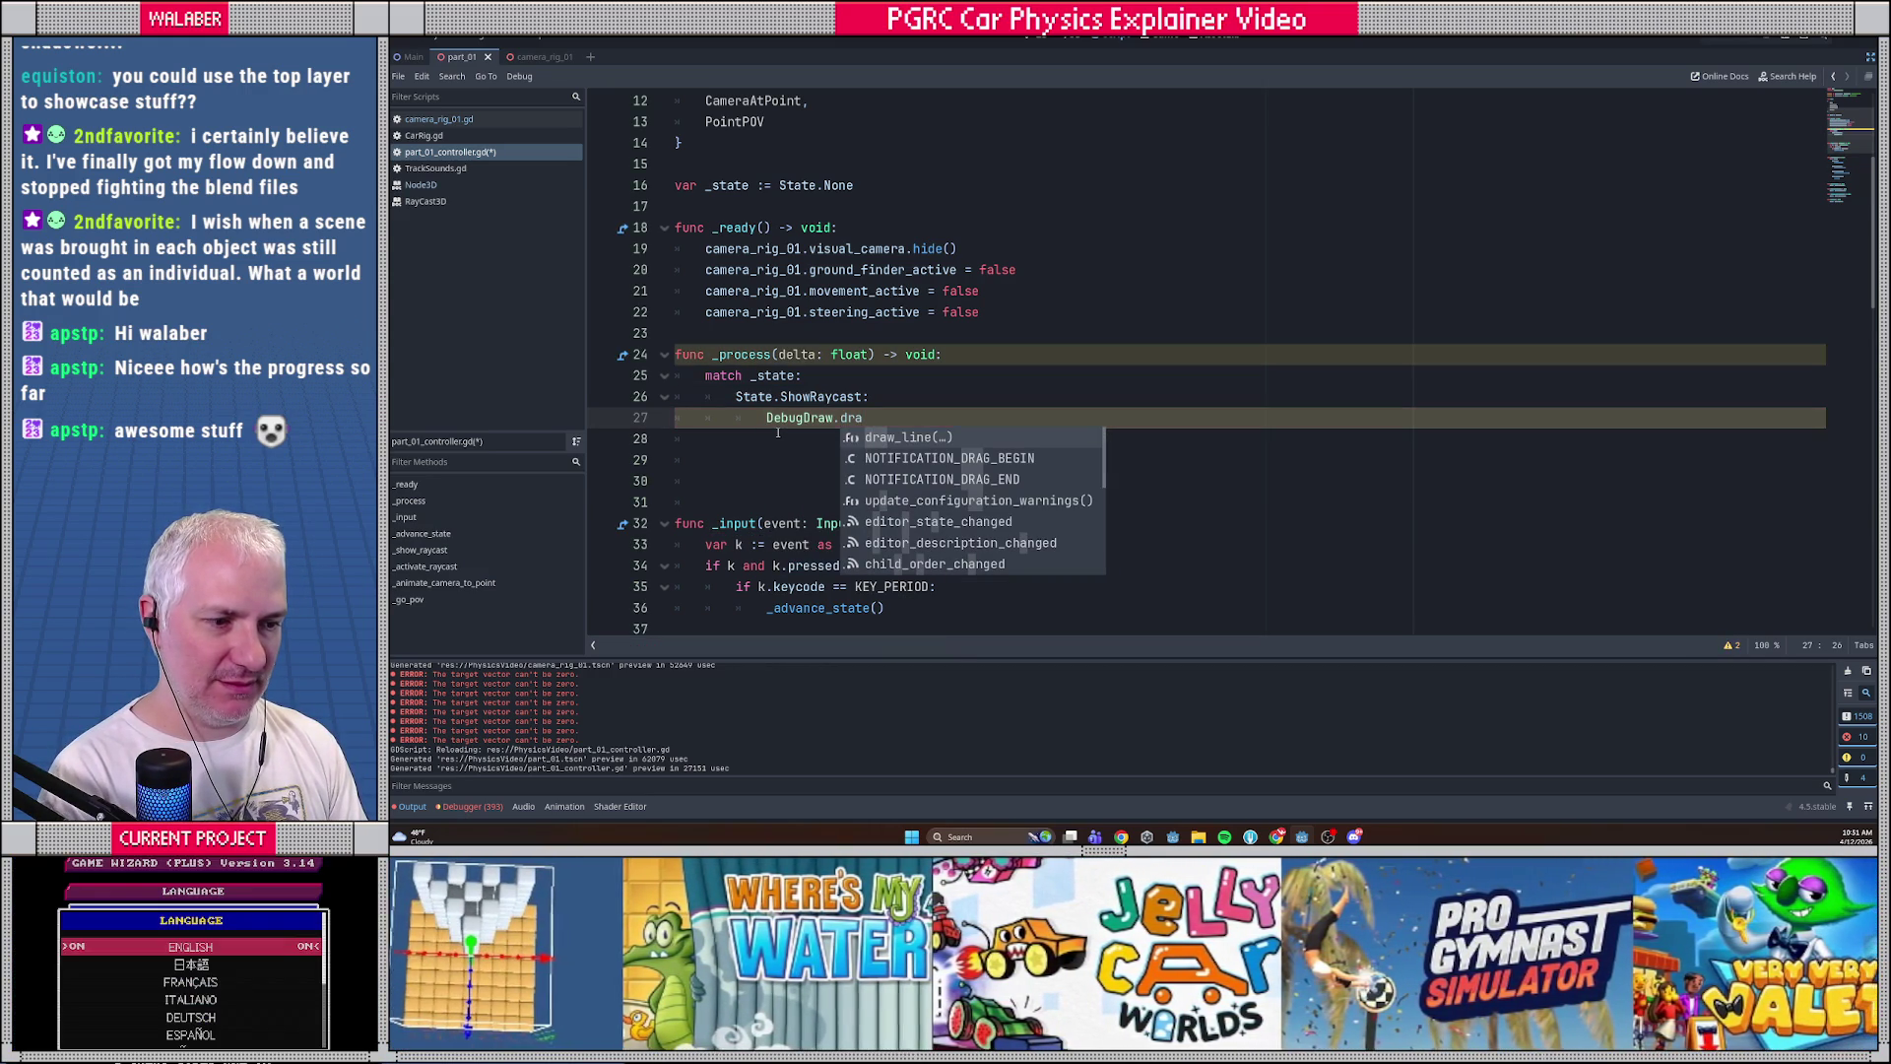
{"action": "type", "text": "w_line("}
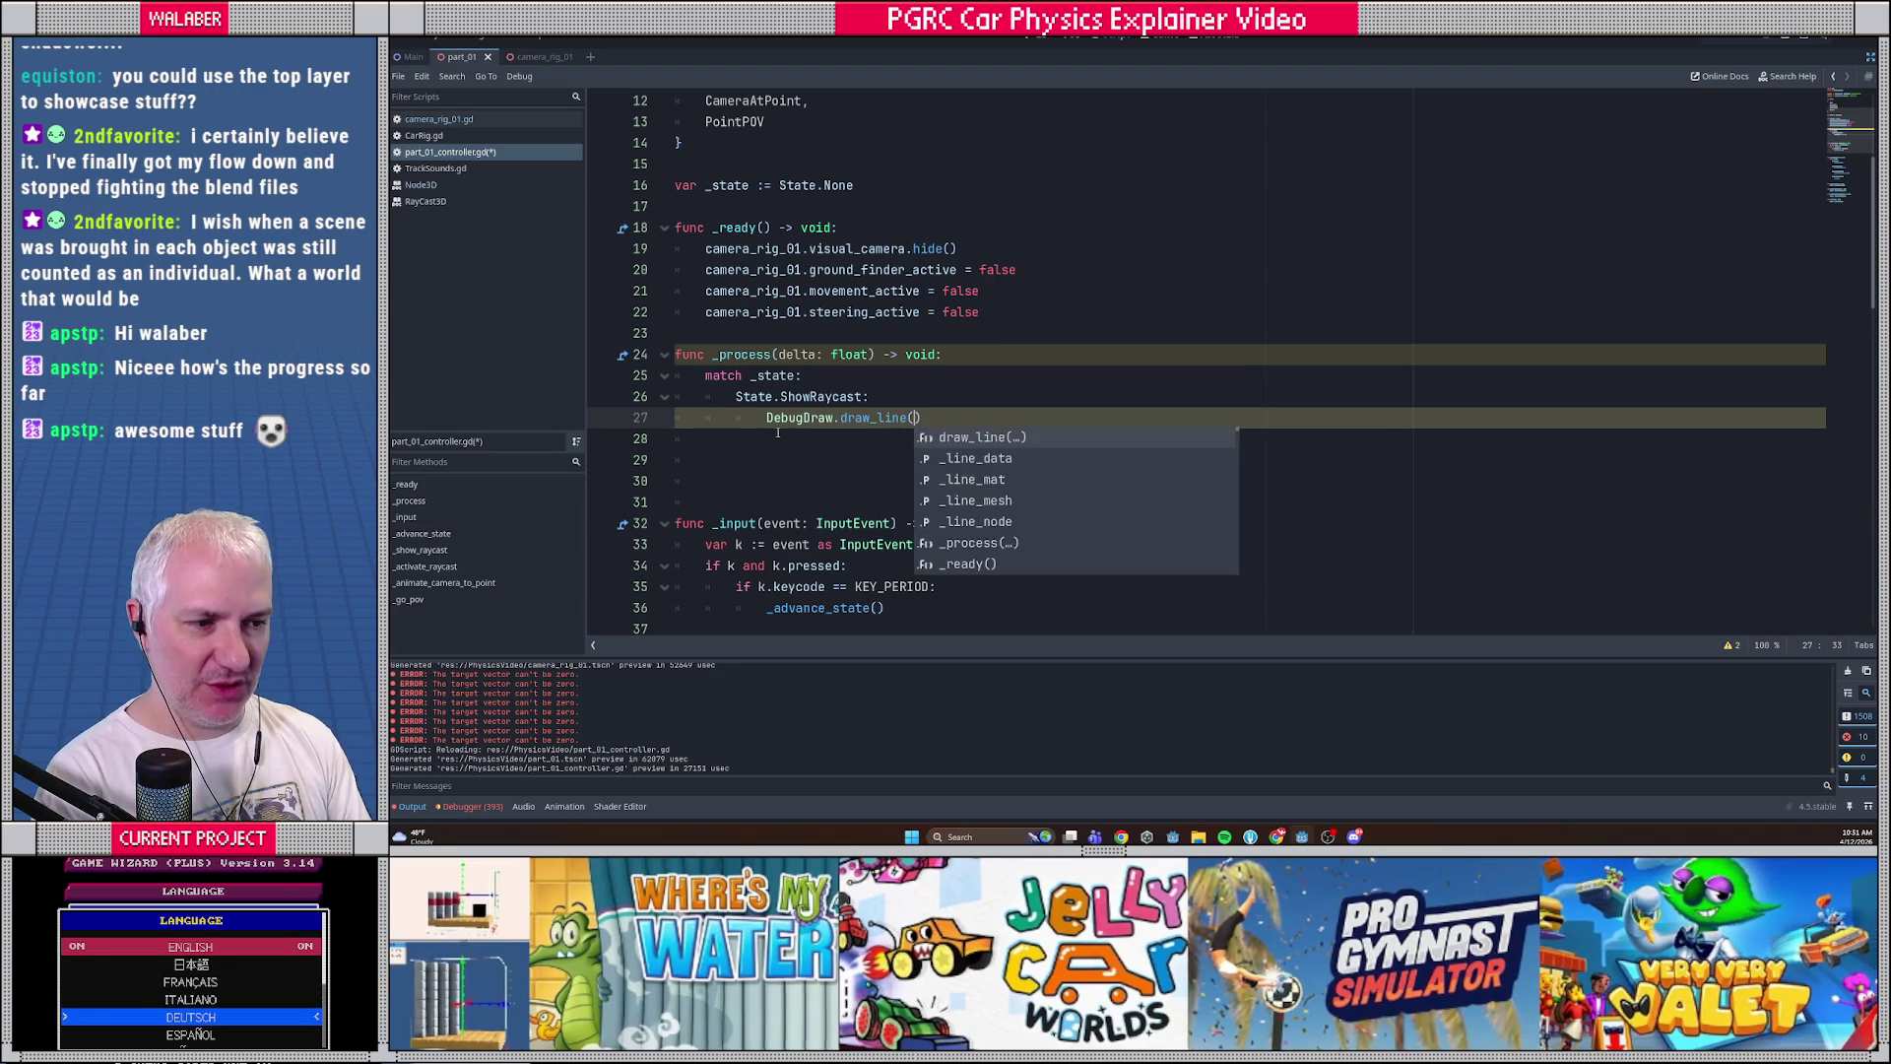
{"action": "key", "text": "Return"}
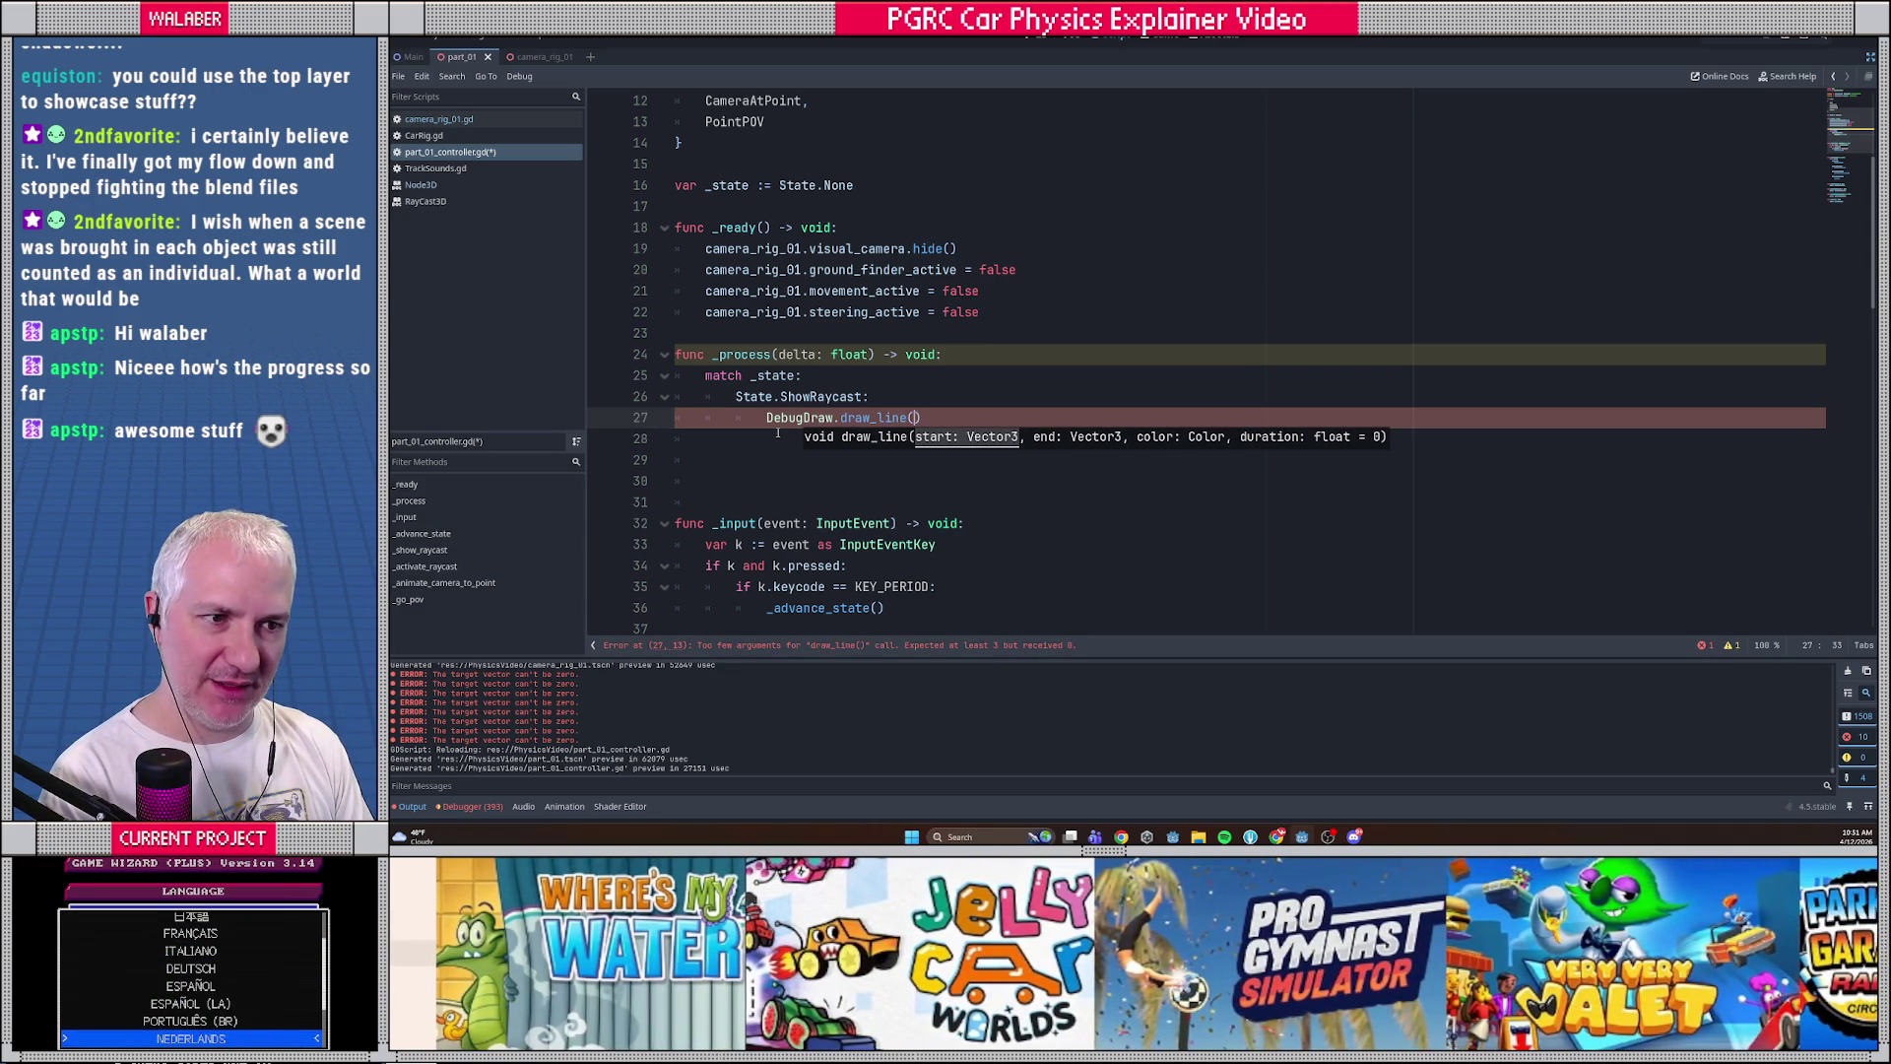
{"action": "type", "text": "camera_rig_01."}
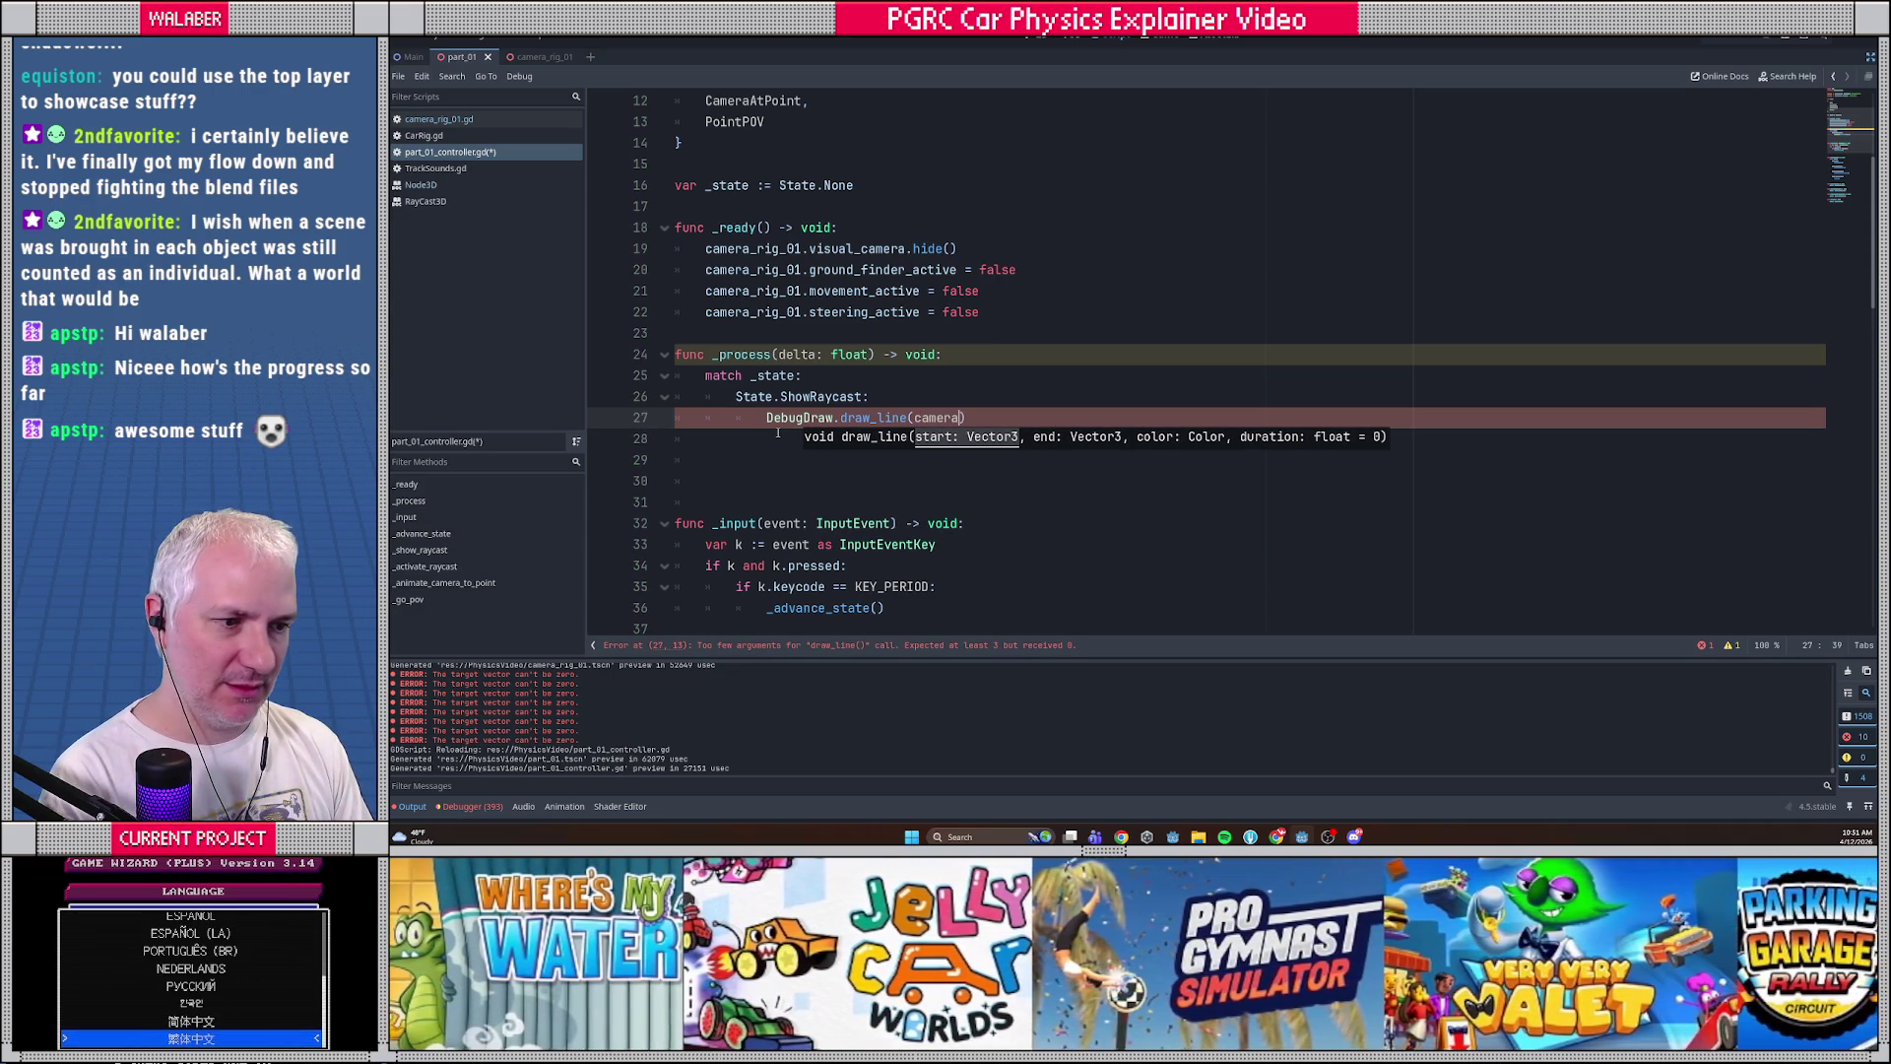
{"action": "type", "text": "global_p"}
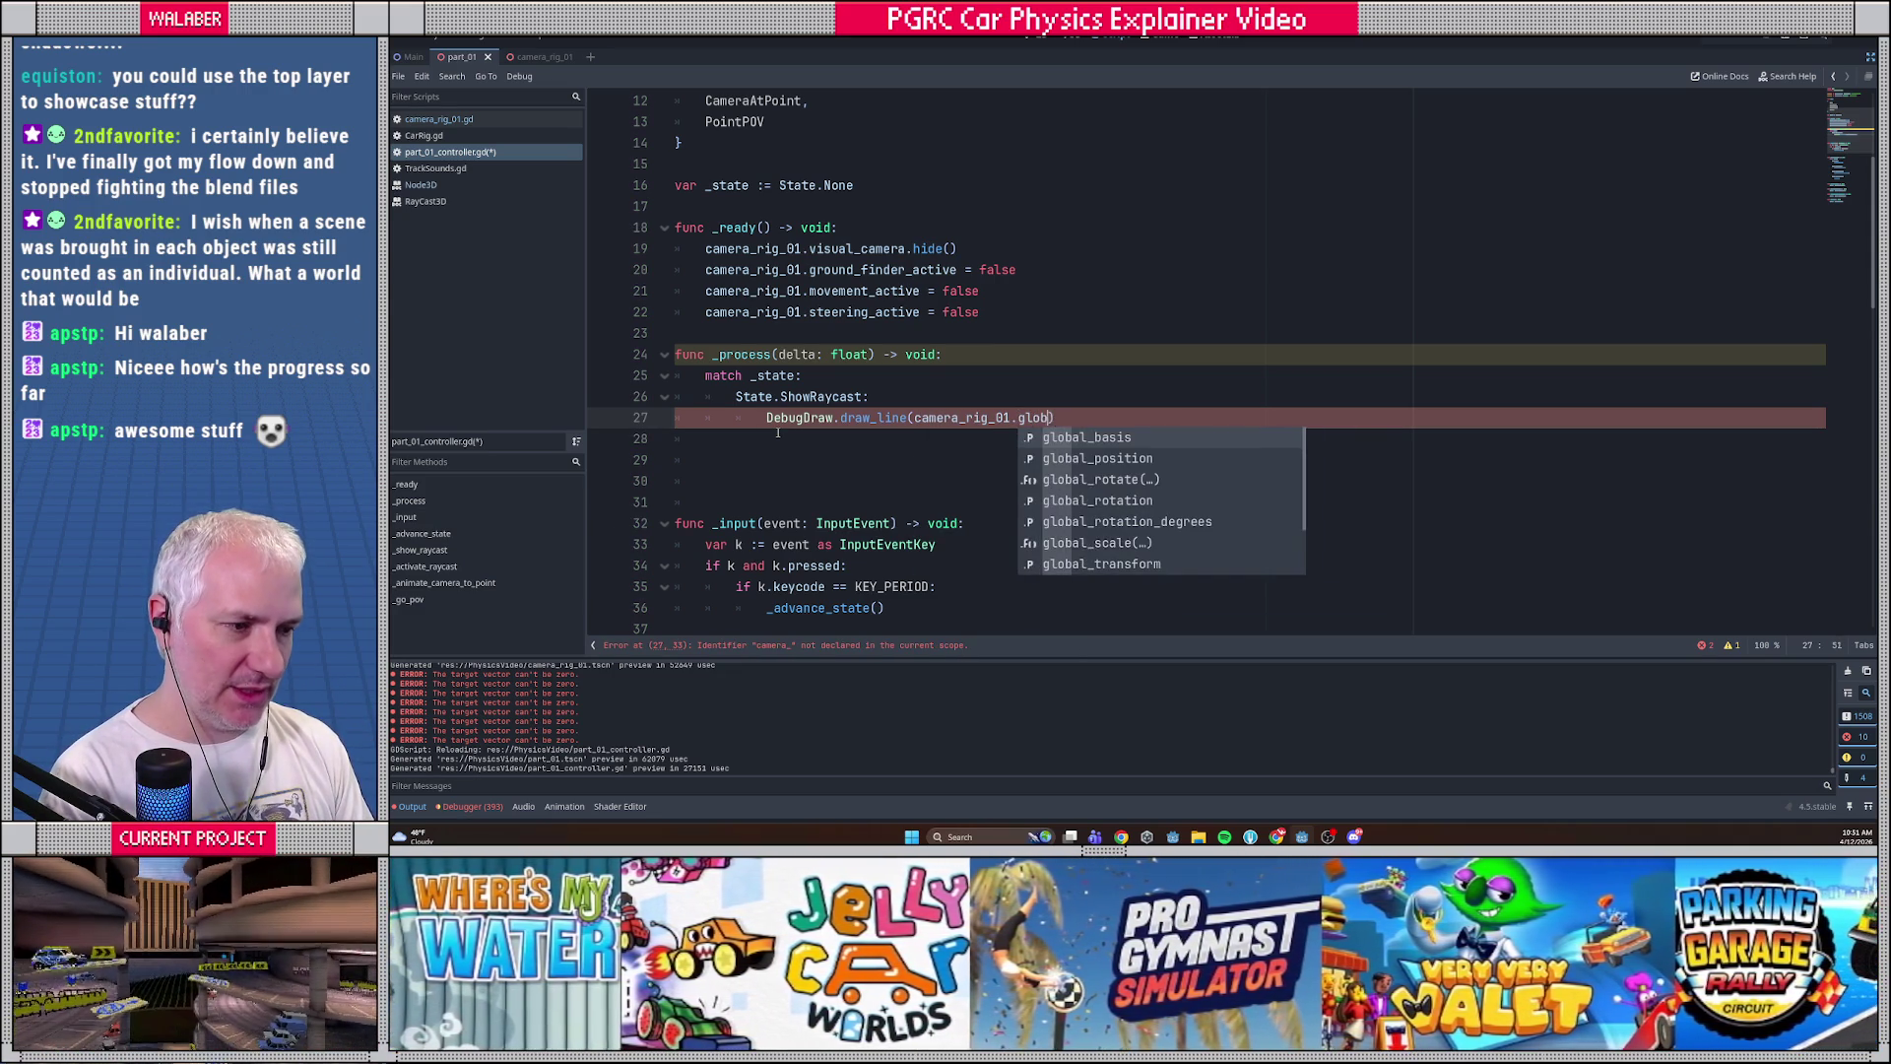
{"action": "key", "text": "Return"}
Set the line's end point to camera_rig_01.to_global(camera_rig_01.ground_finder.target_position)
{"action": "type", "text": ", camera_rig_01"}
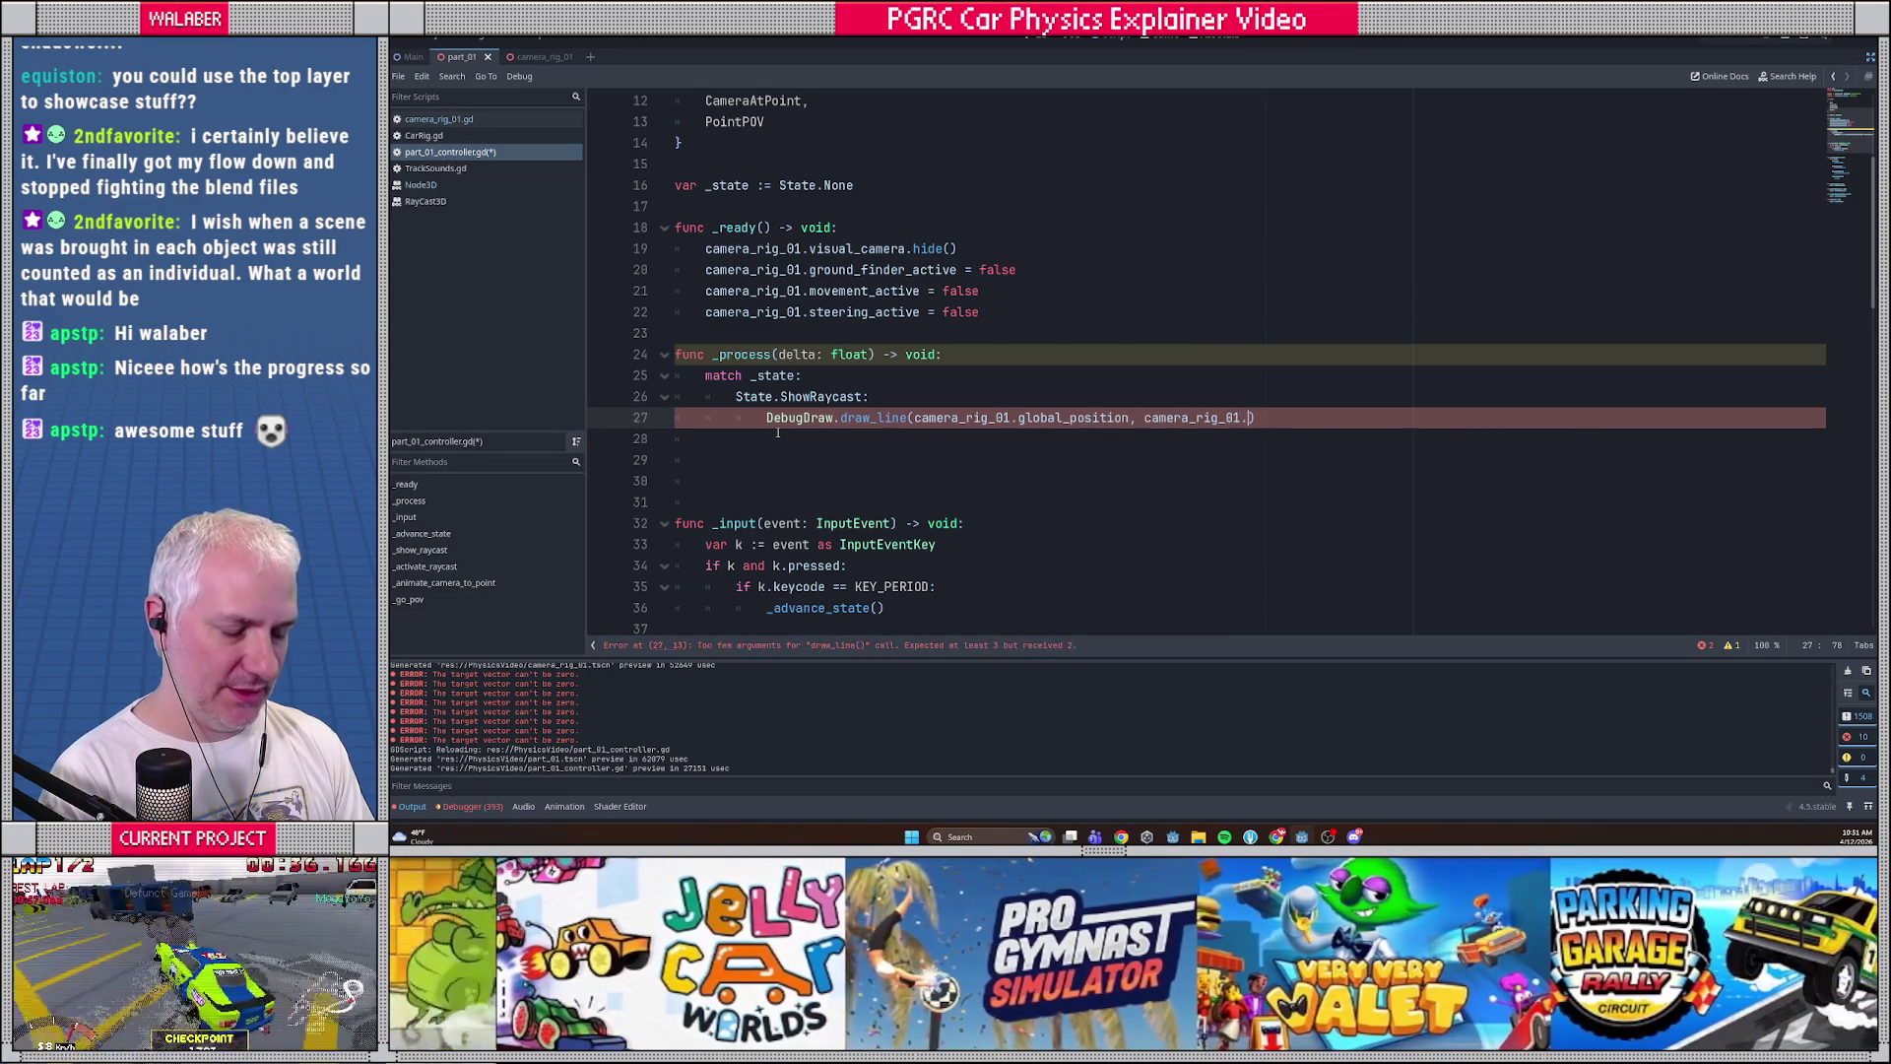
{"action": "type", "text": ".ray"}
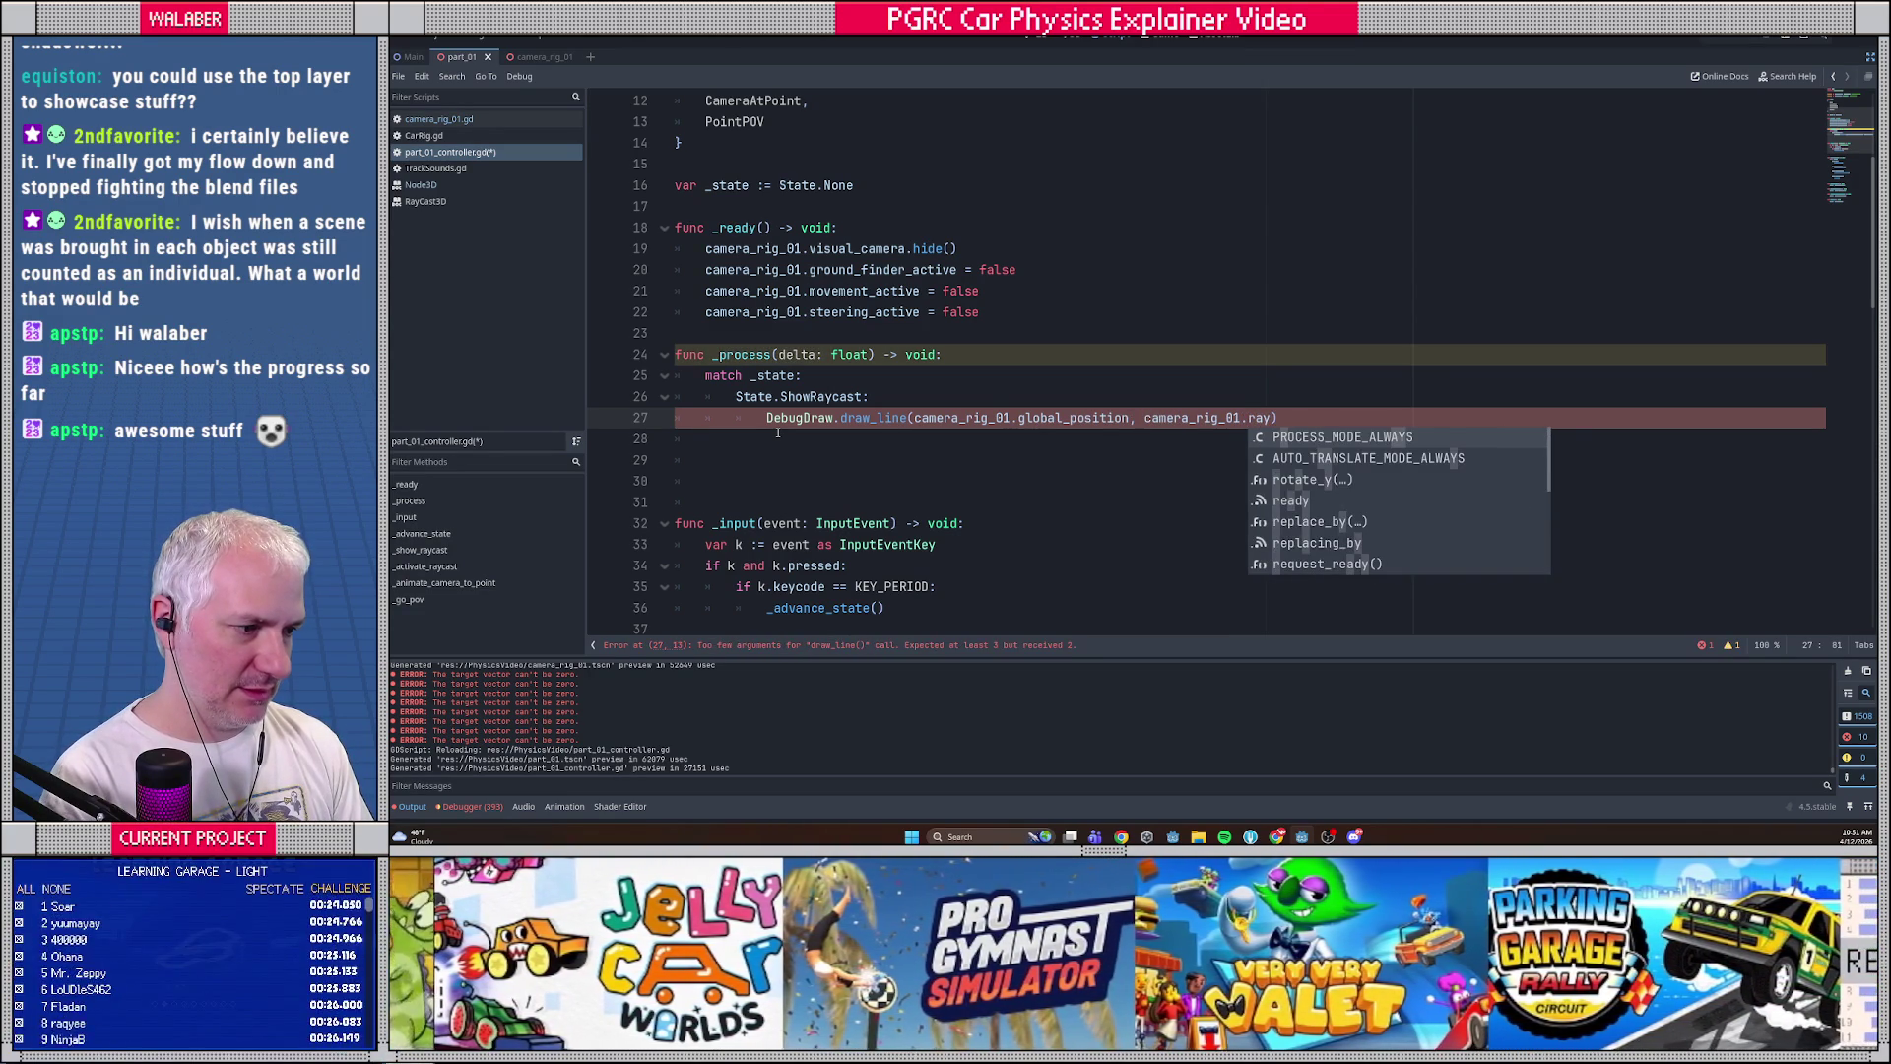
{"action": "key", "text": "BackSpace"}
{"action": "key", "text": "BackSpace"}
{"action": "key", "text": "BackSpace"}
{"action": "type", "text": "."}
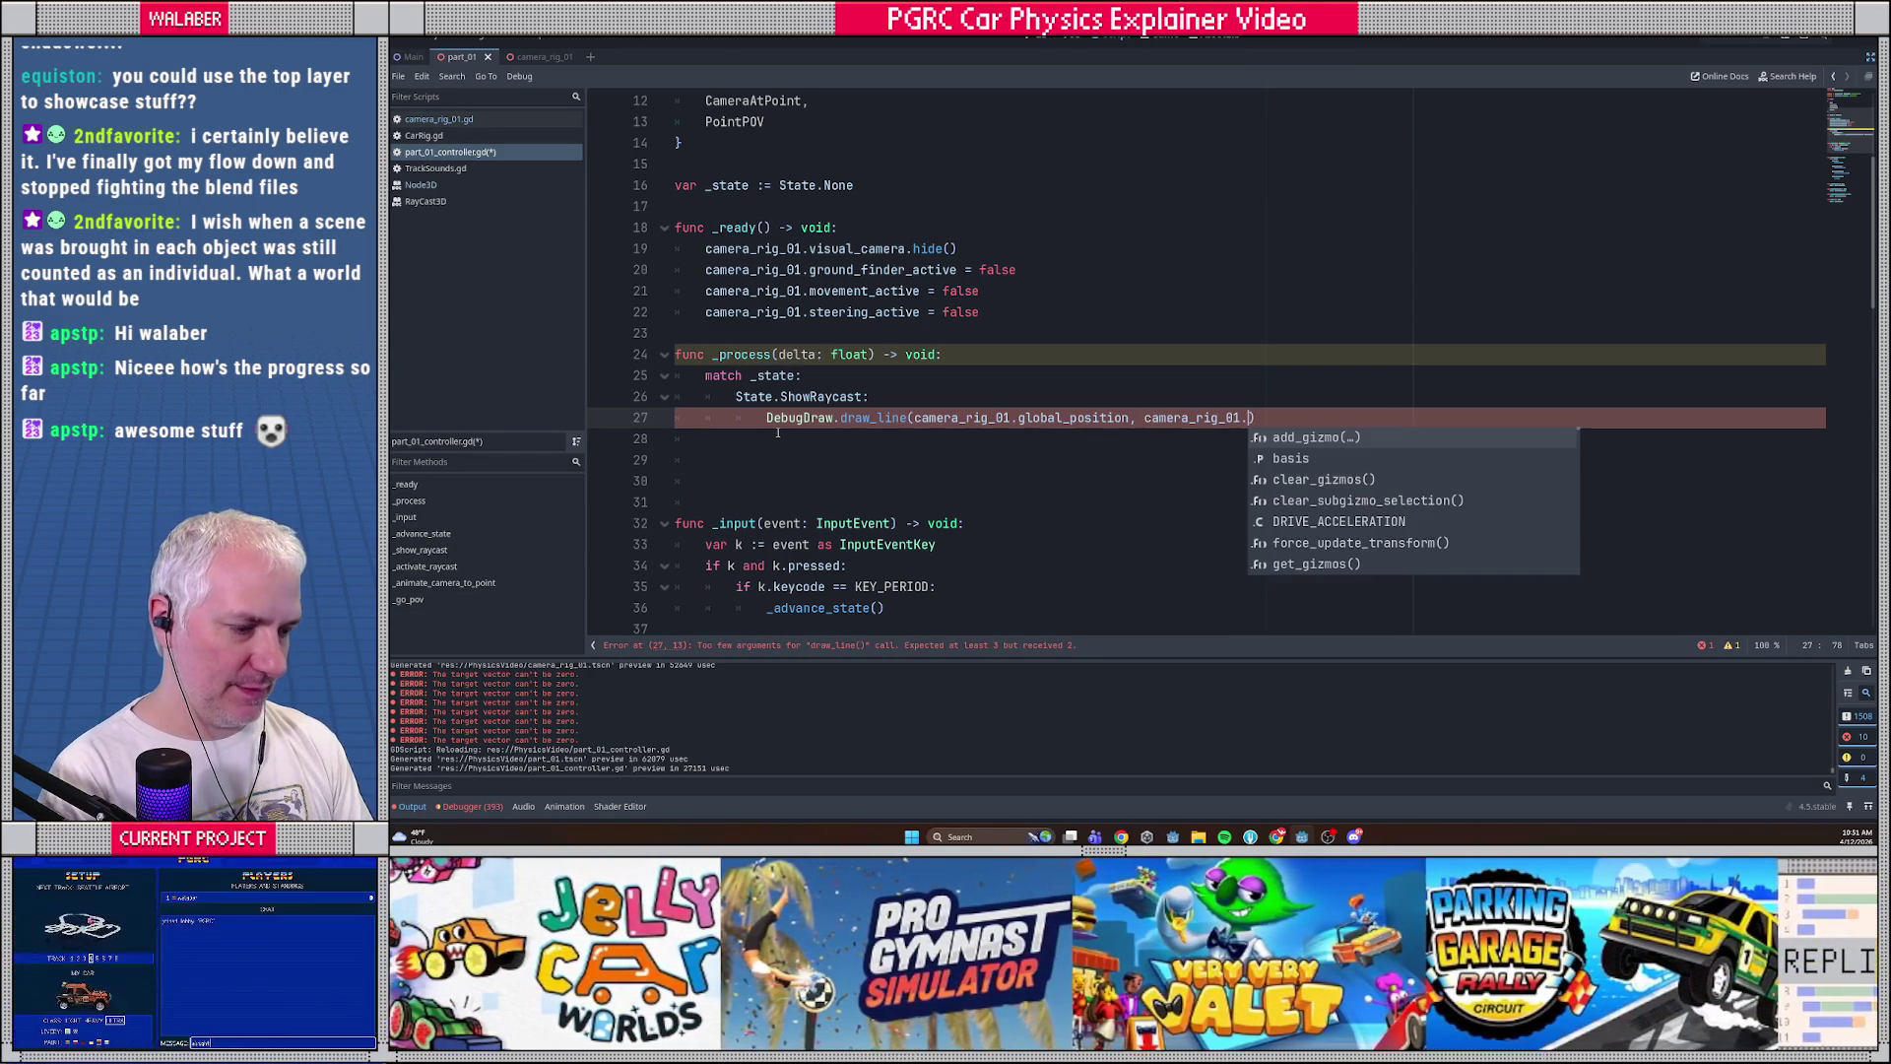
{"action": "type", "text": "ground_finder."}
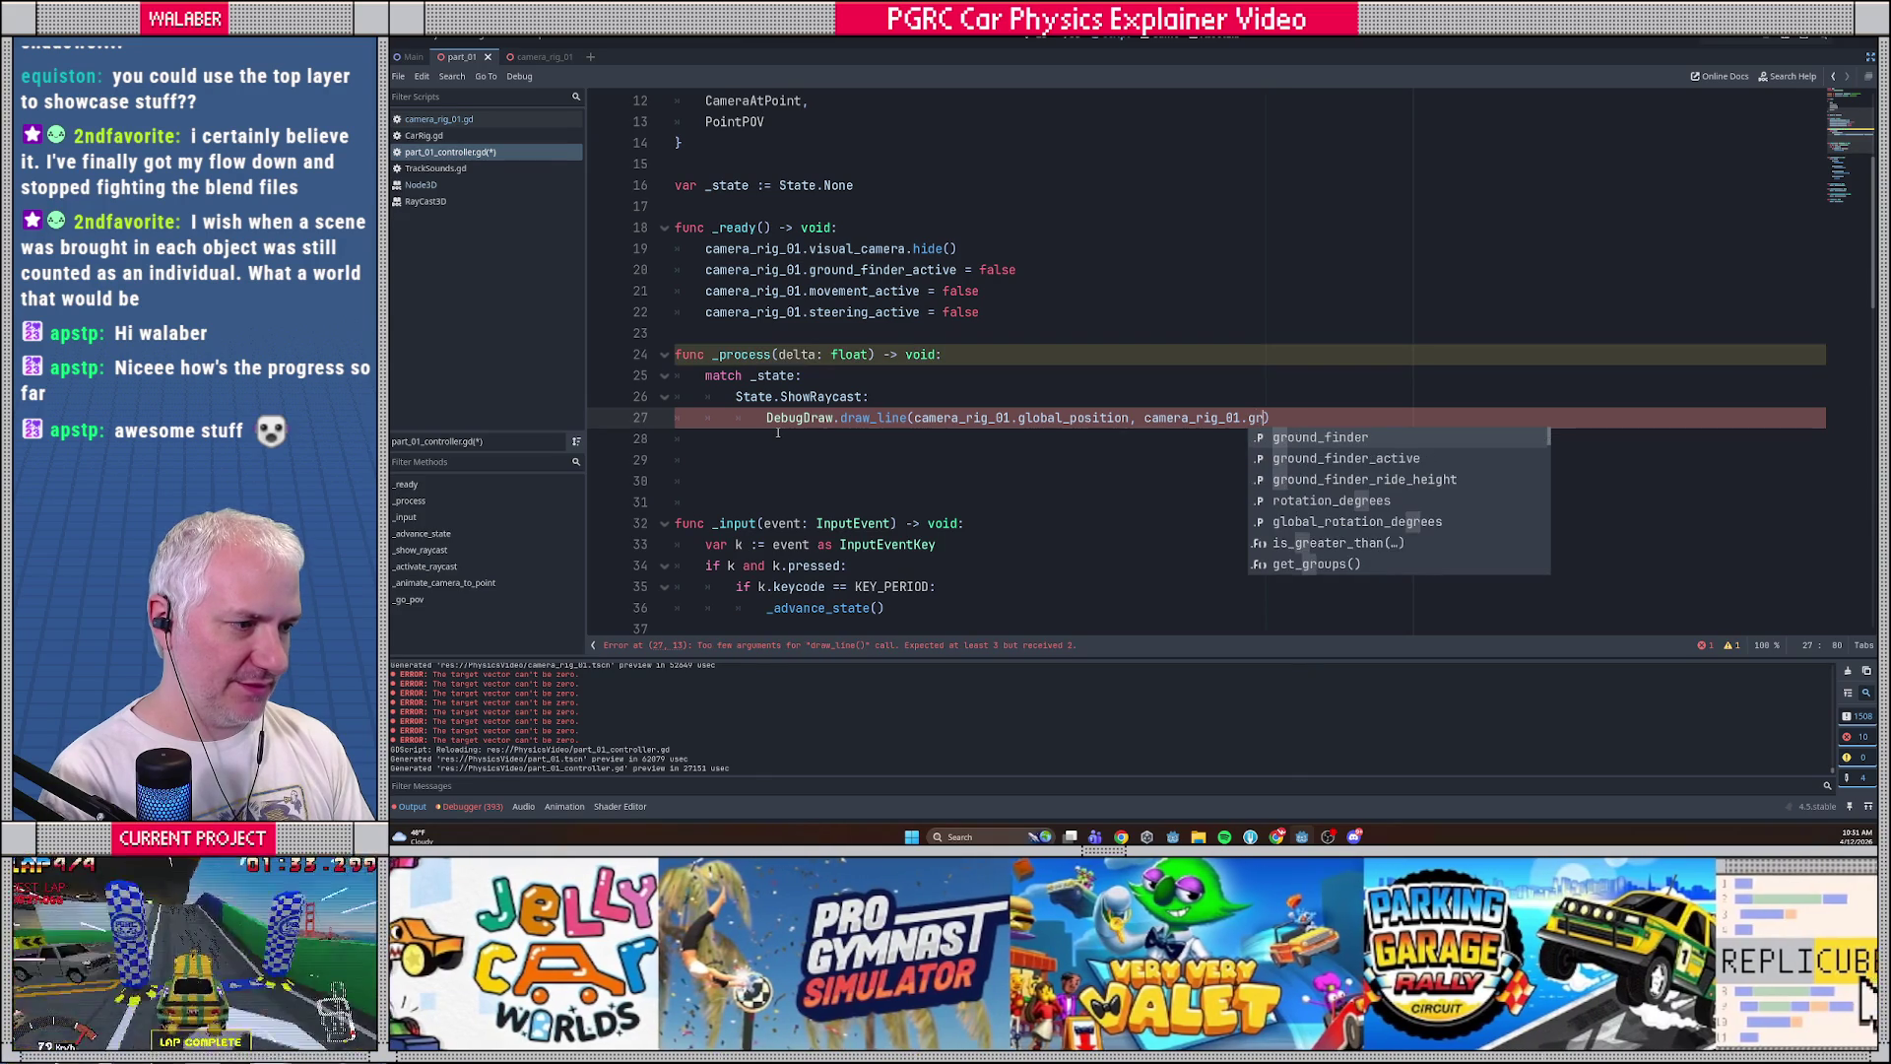
{"action": "type", "text": "po"}
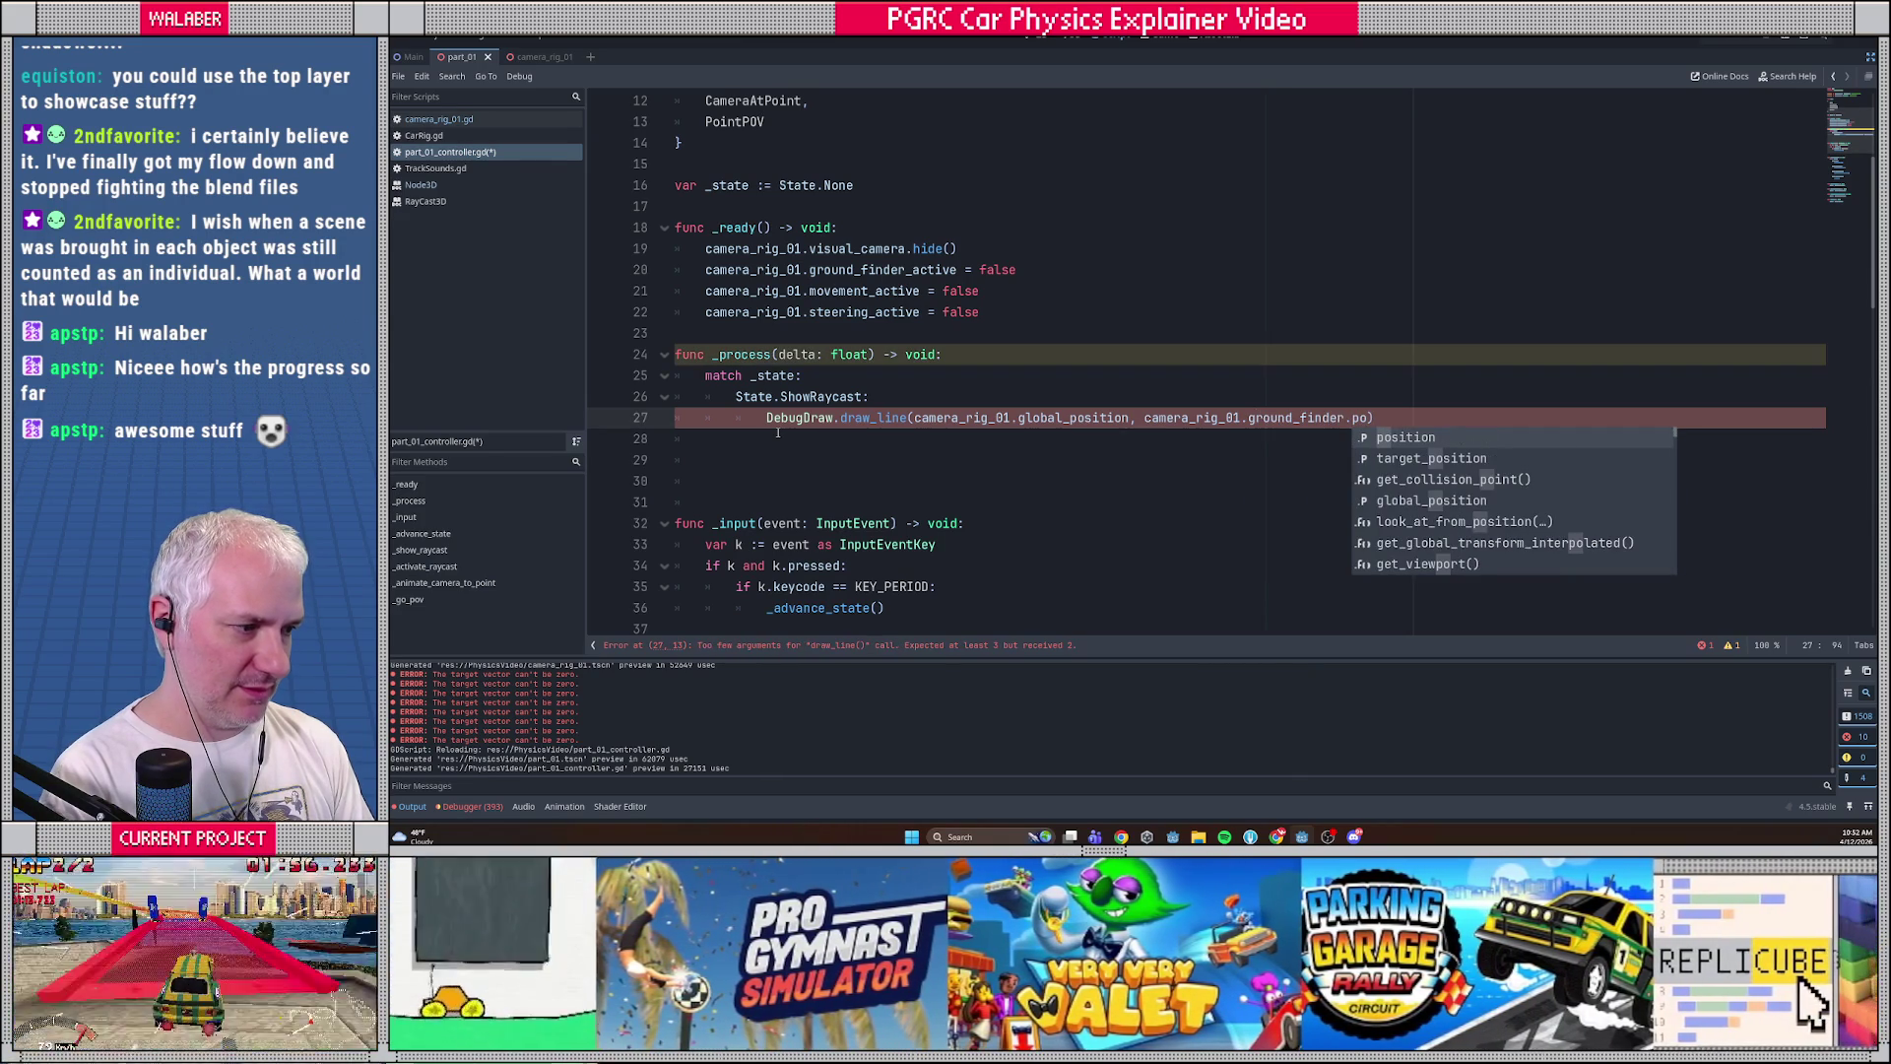
{"action": "key", "text": "Down"}
{"action": "key", "text": "Return"}
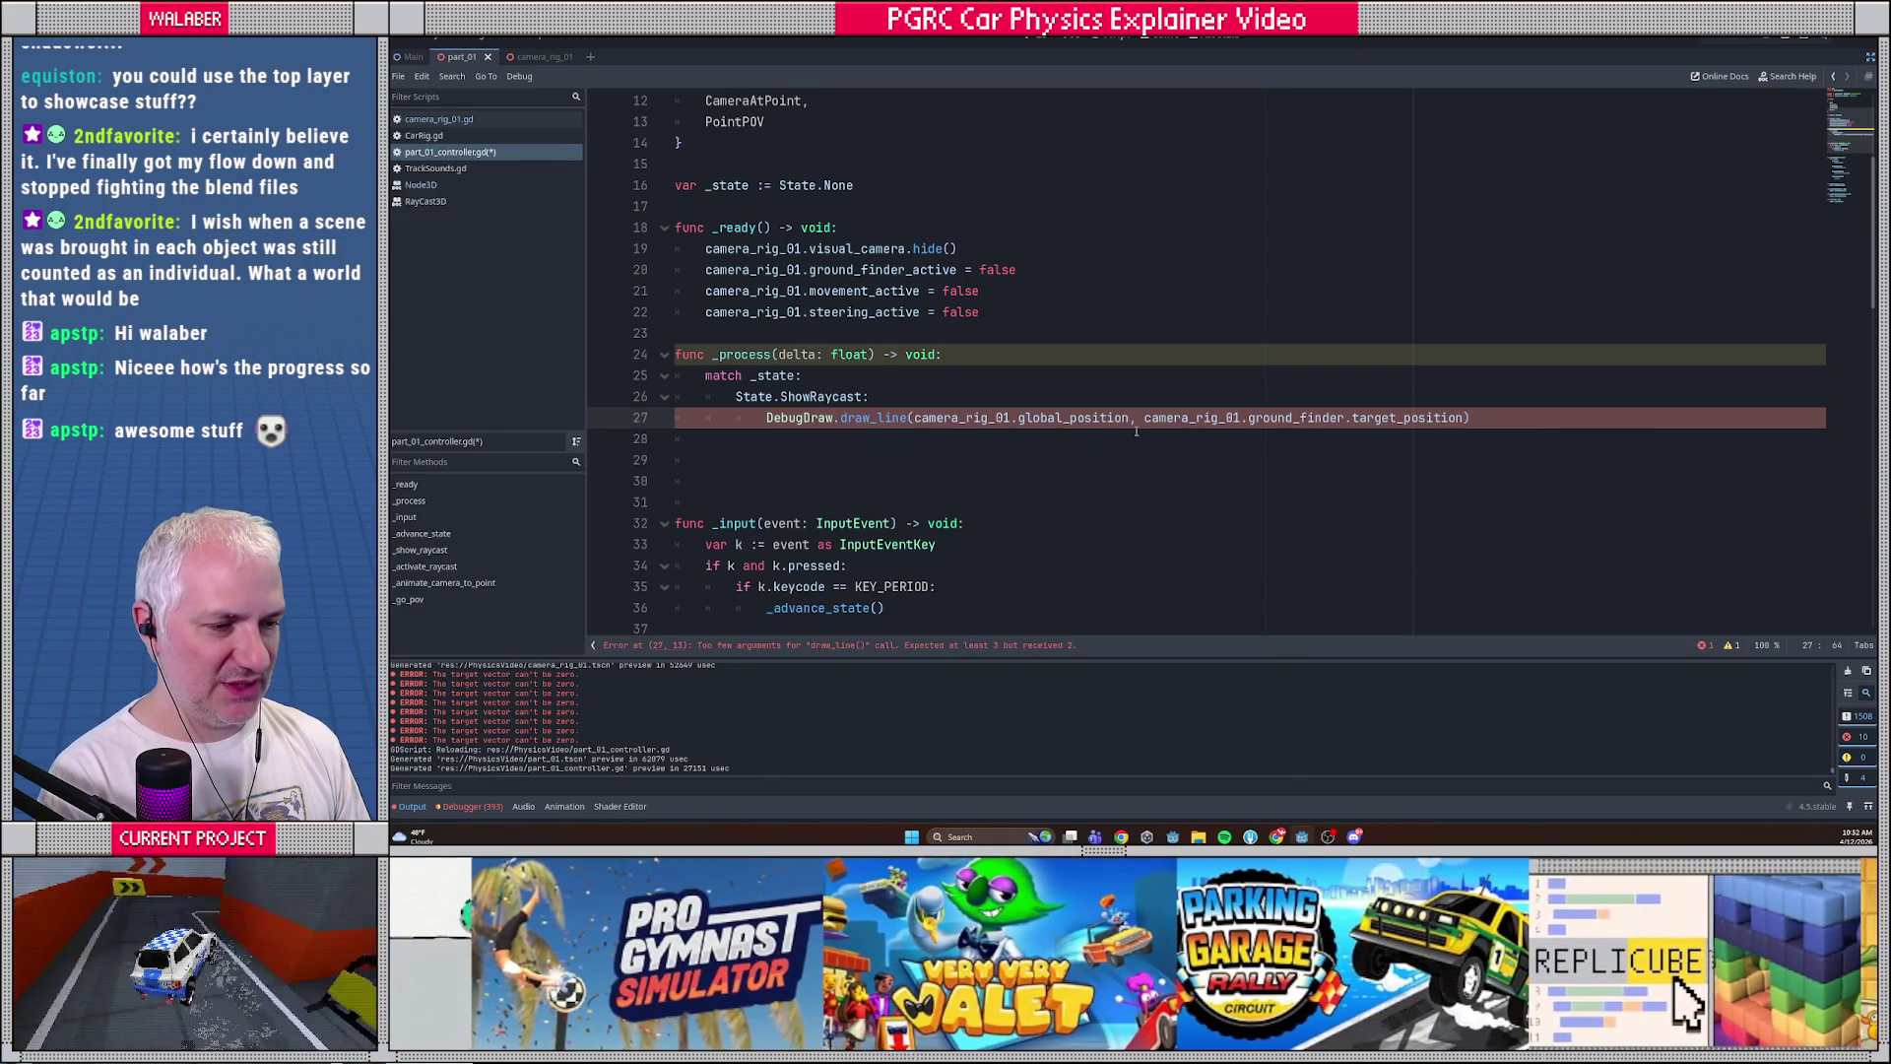
{"action": "type", "text": "camera_f"}
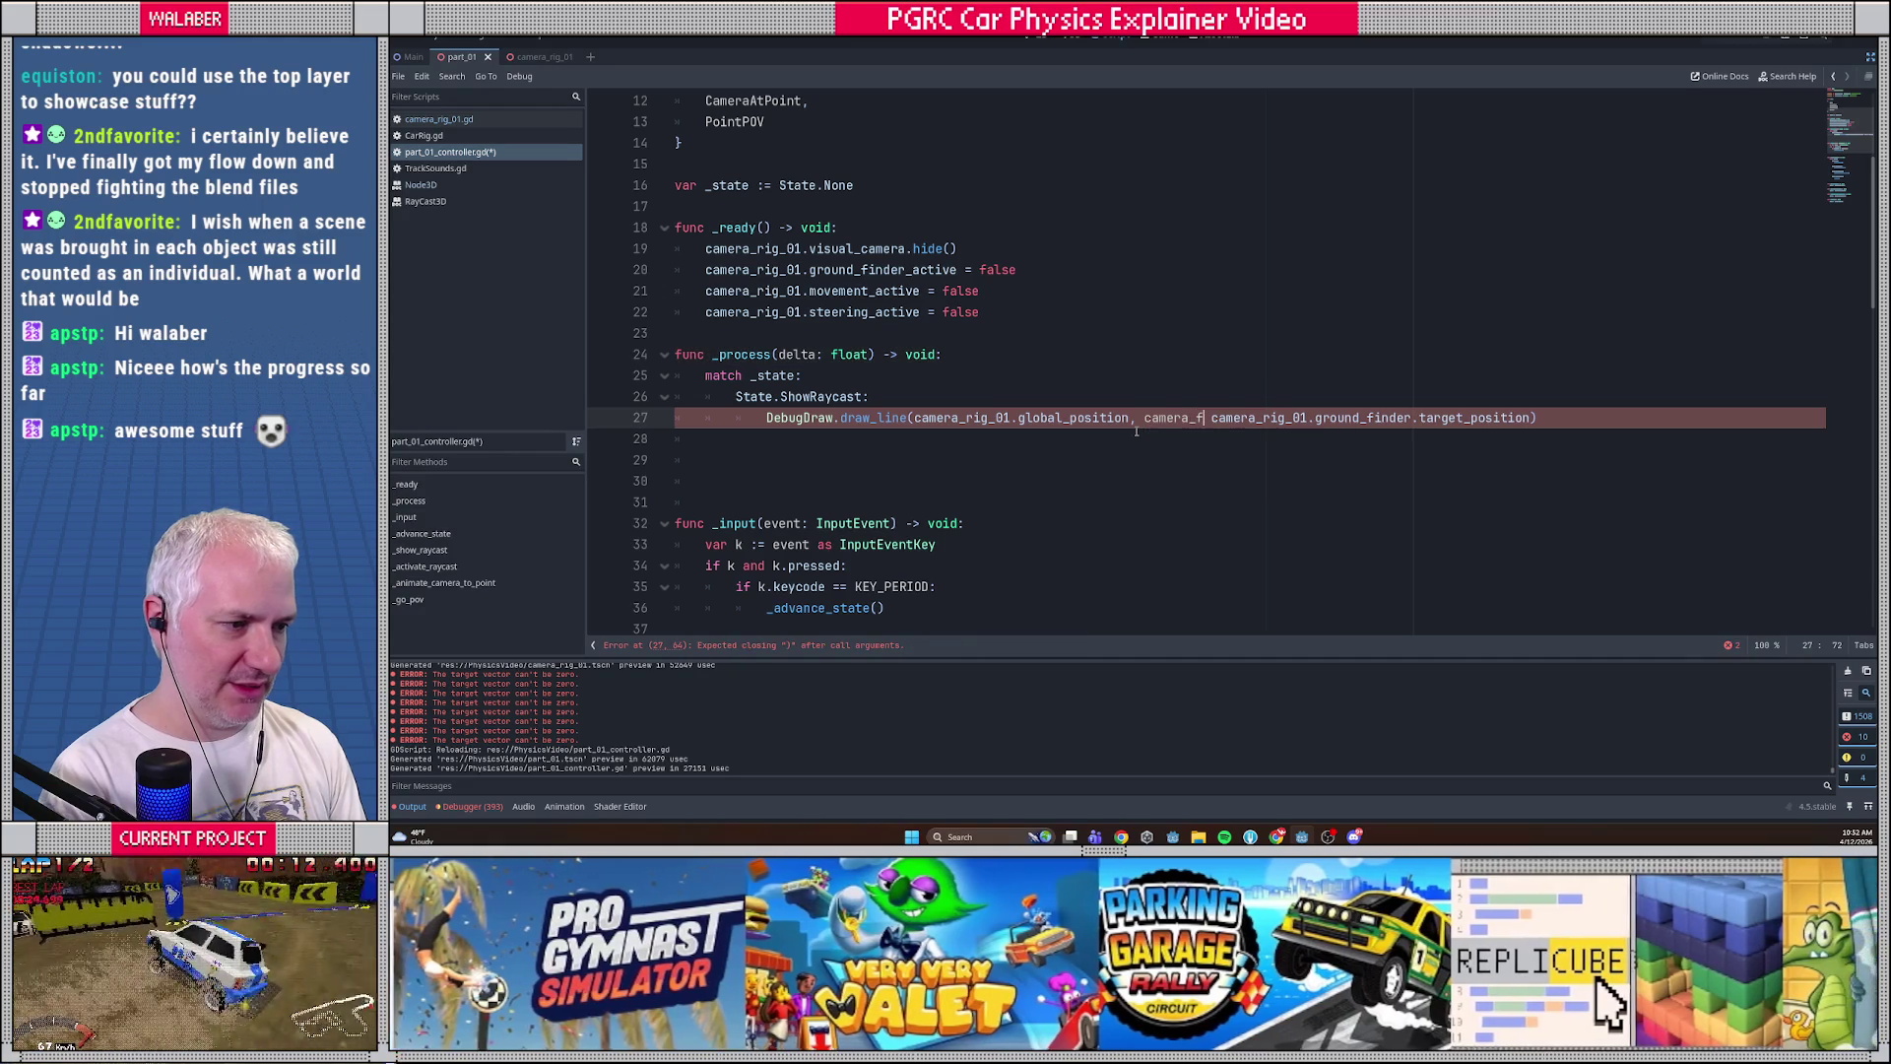
{"action": "key", "text": "BackSpace"}
{"action": "type", "text": "ri"}
{"action": "key", "text": "Return"}
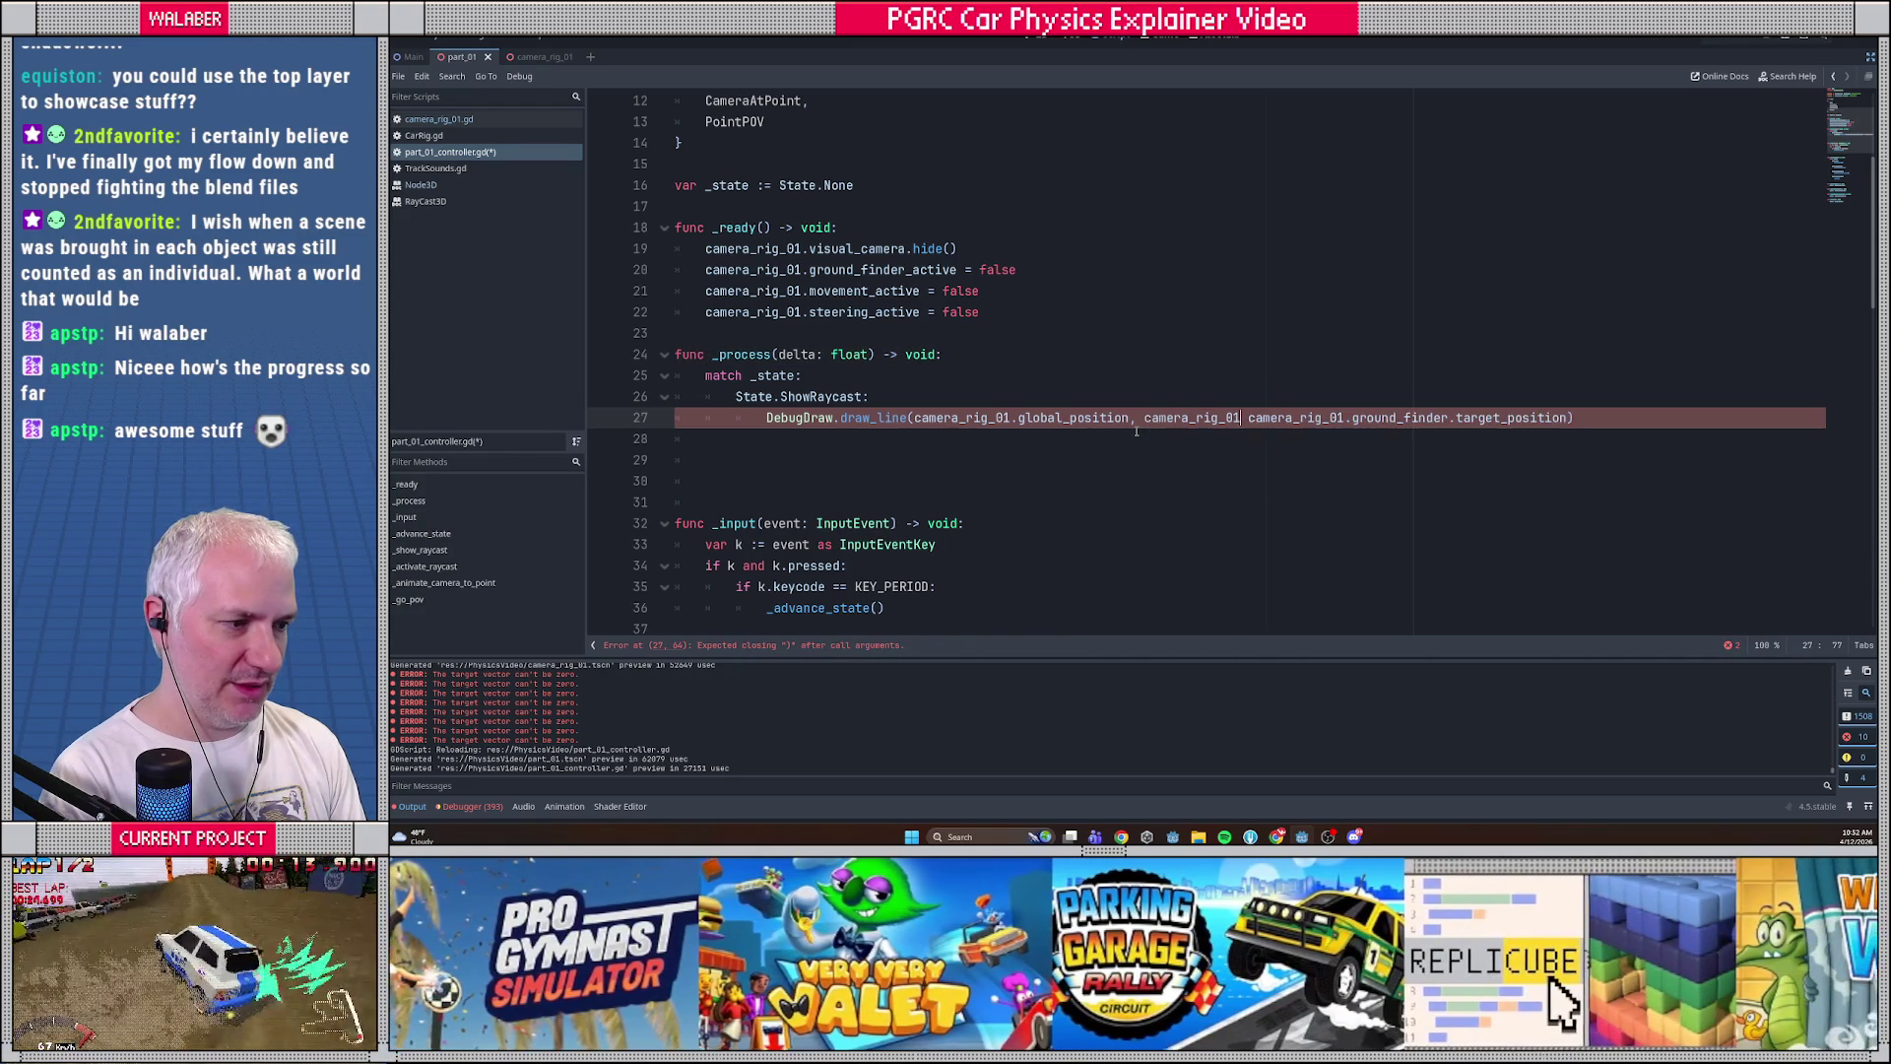
{"action": "type", "text": ".to_global("}
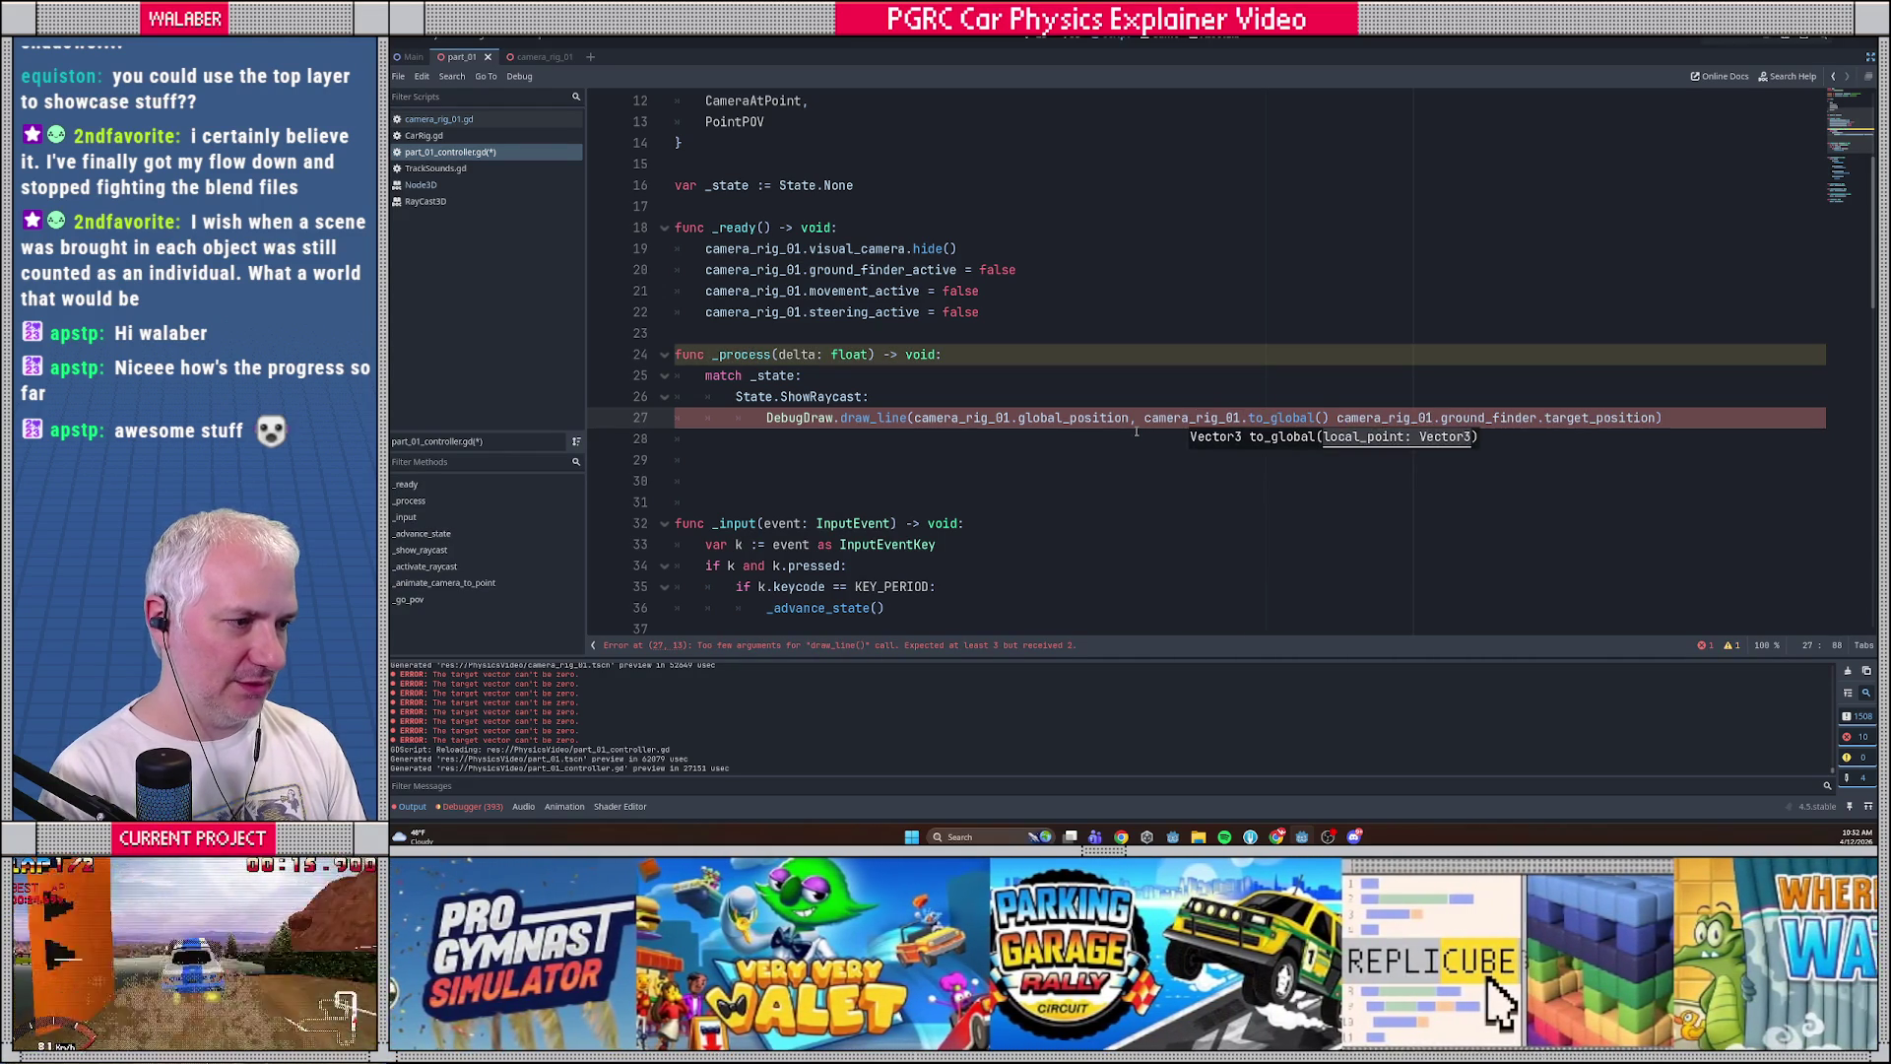
{"action": "key", "text": "End"}
Give the line Color.TOMATO, close the call, and start a new line
{"action": "type", "text": ", "}
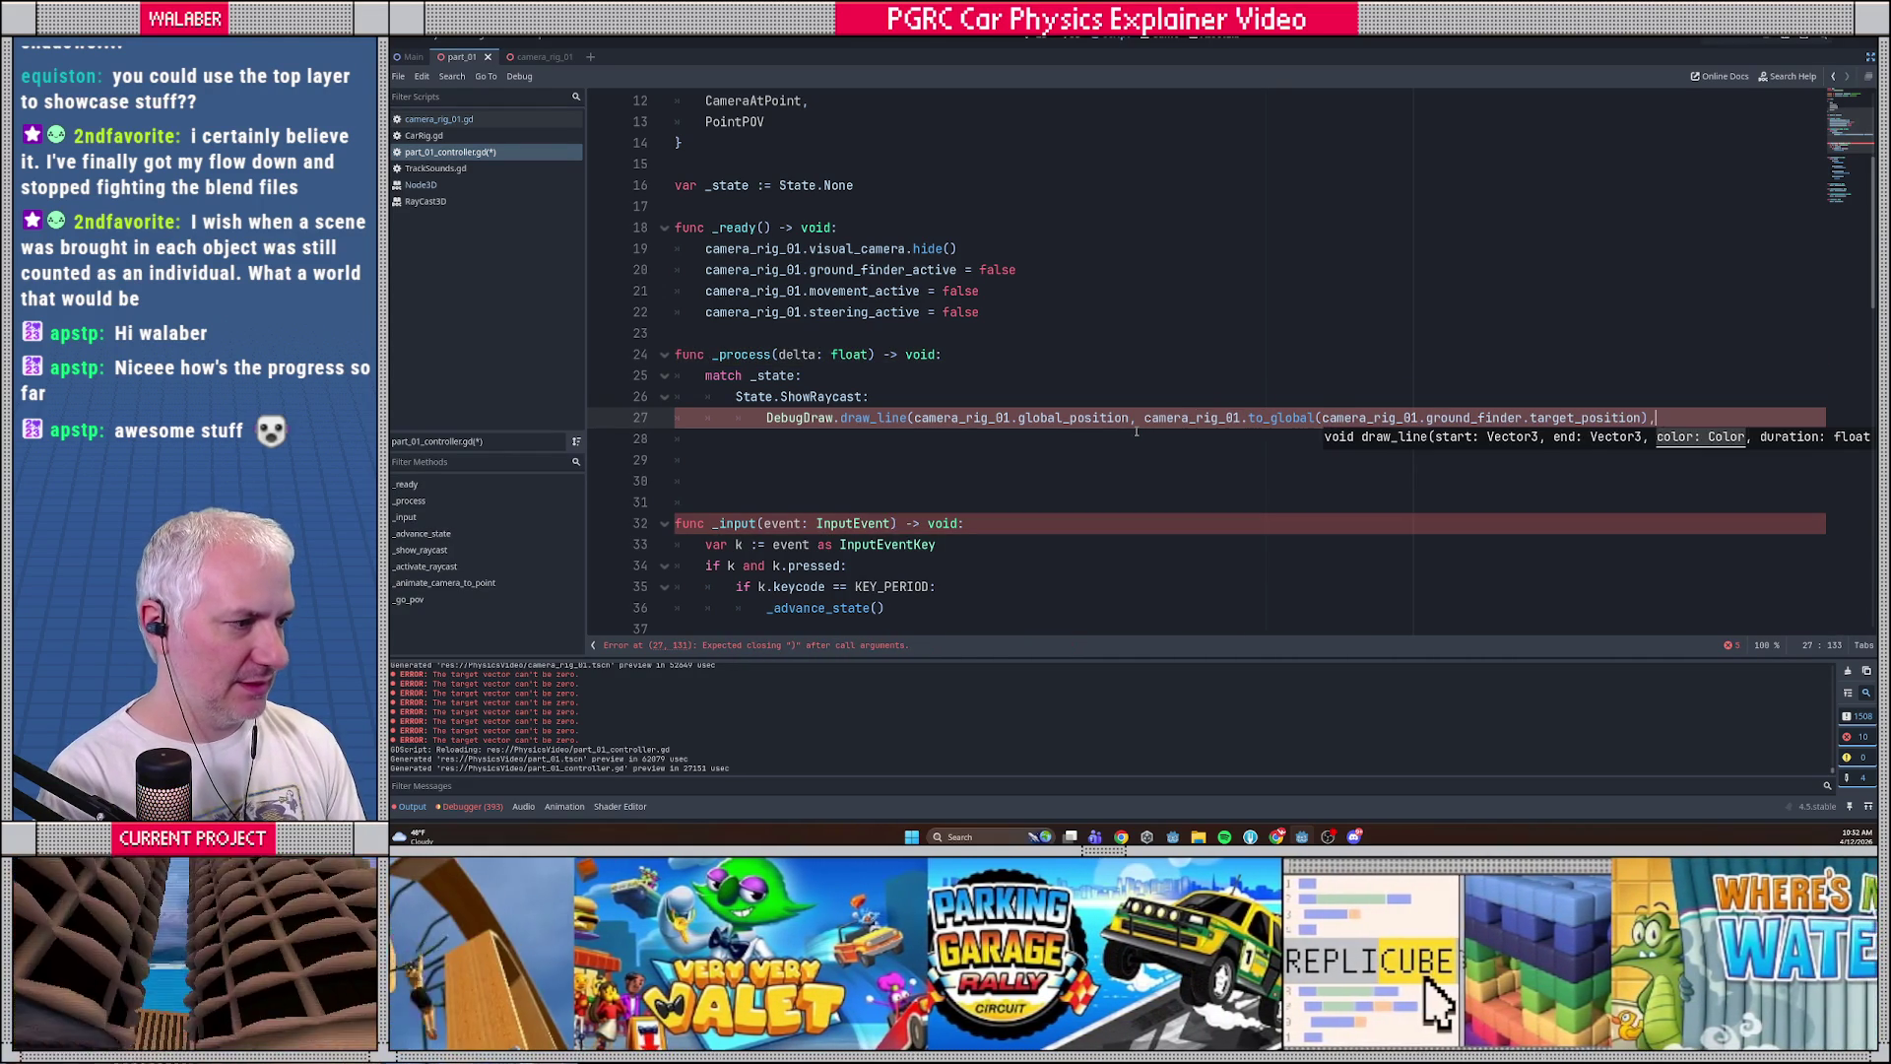
{"action": "type", "text": "Color.y"}
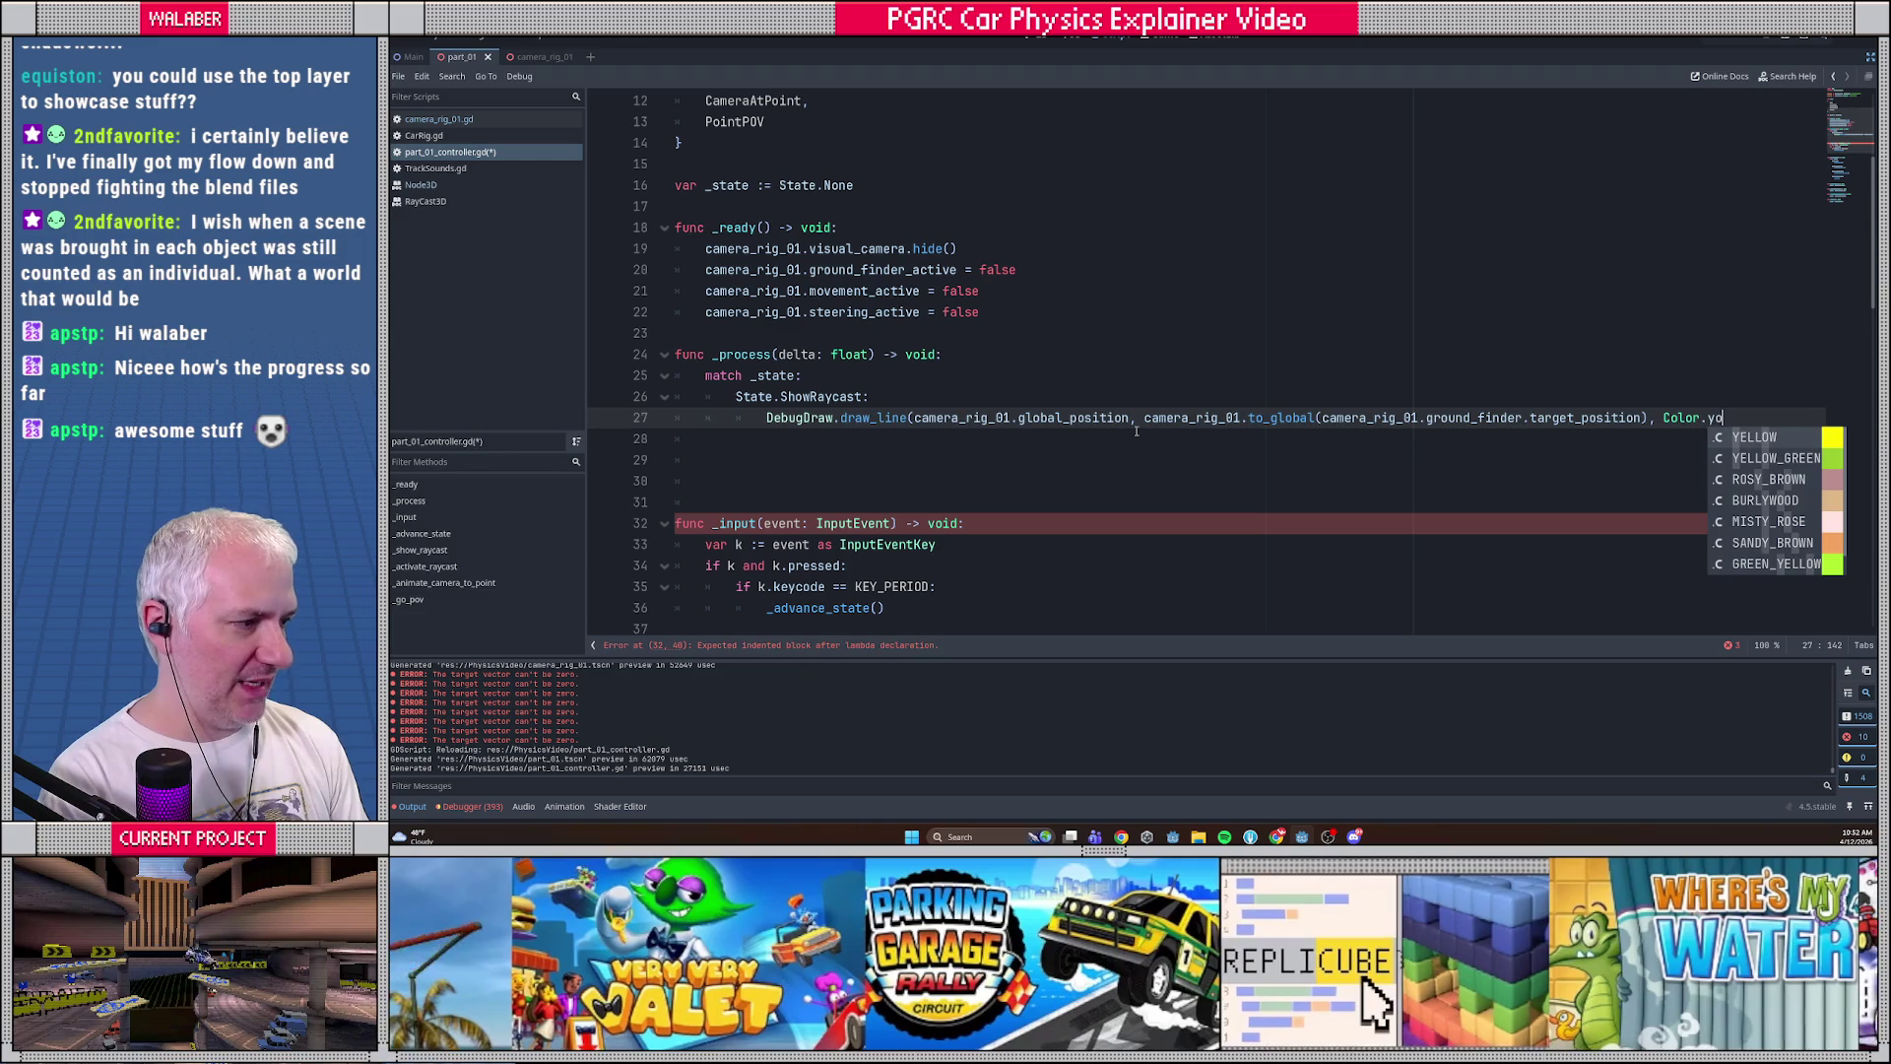
{"action": "key", "text": "BackSpace"}
{"action": "type", "text": "to"}
{"action": "key", "text": "Return"}
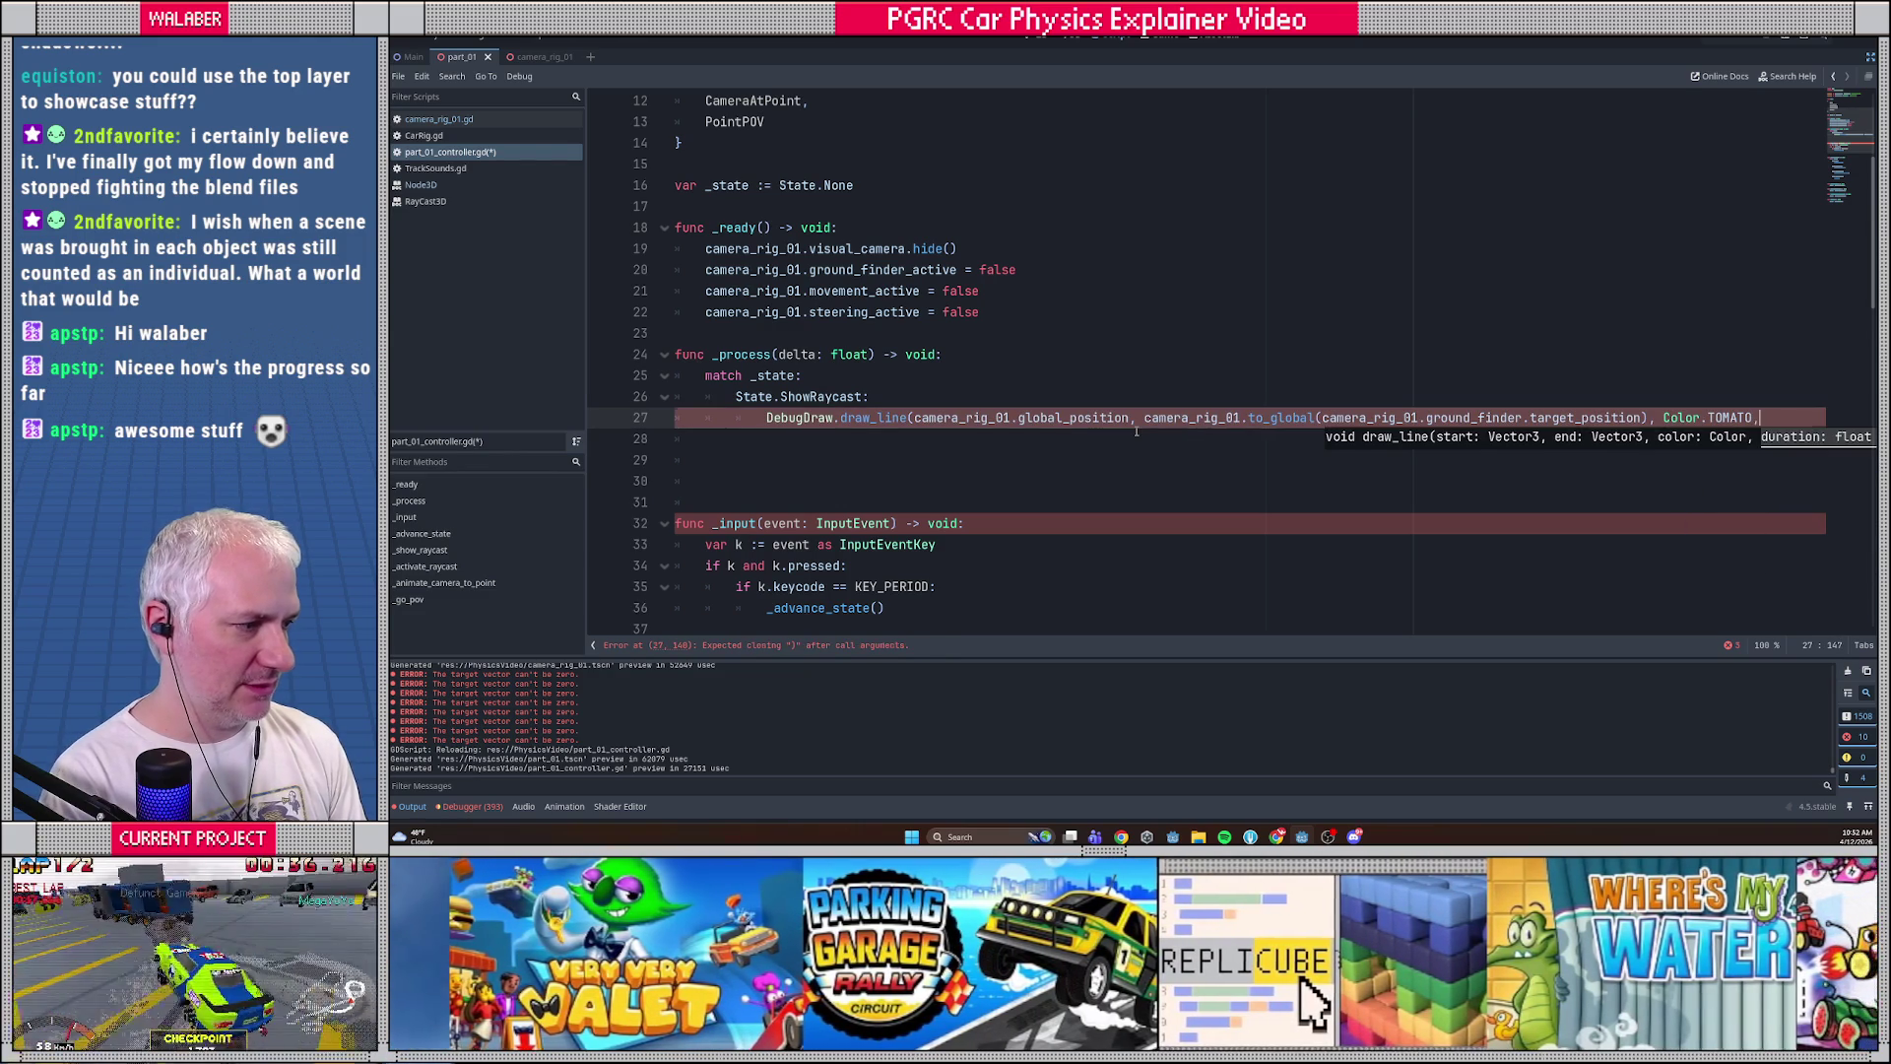
{"action": "type", "text": ")"}
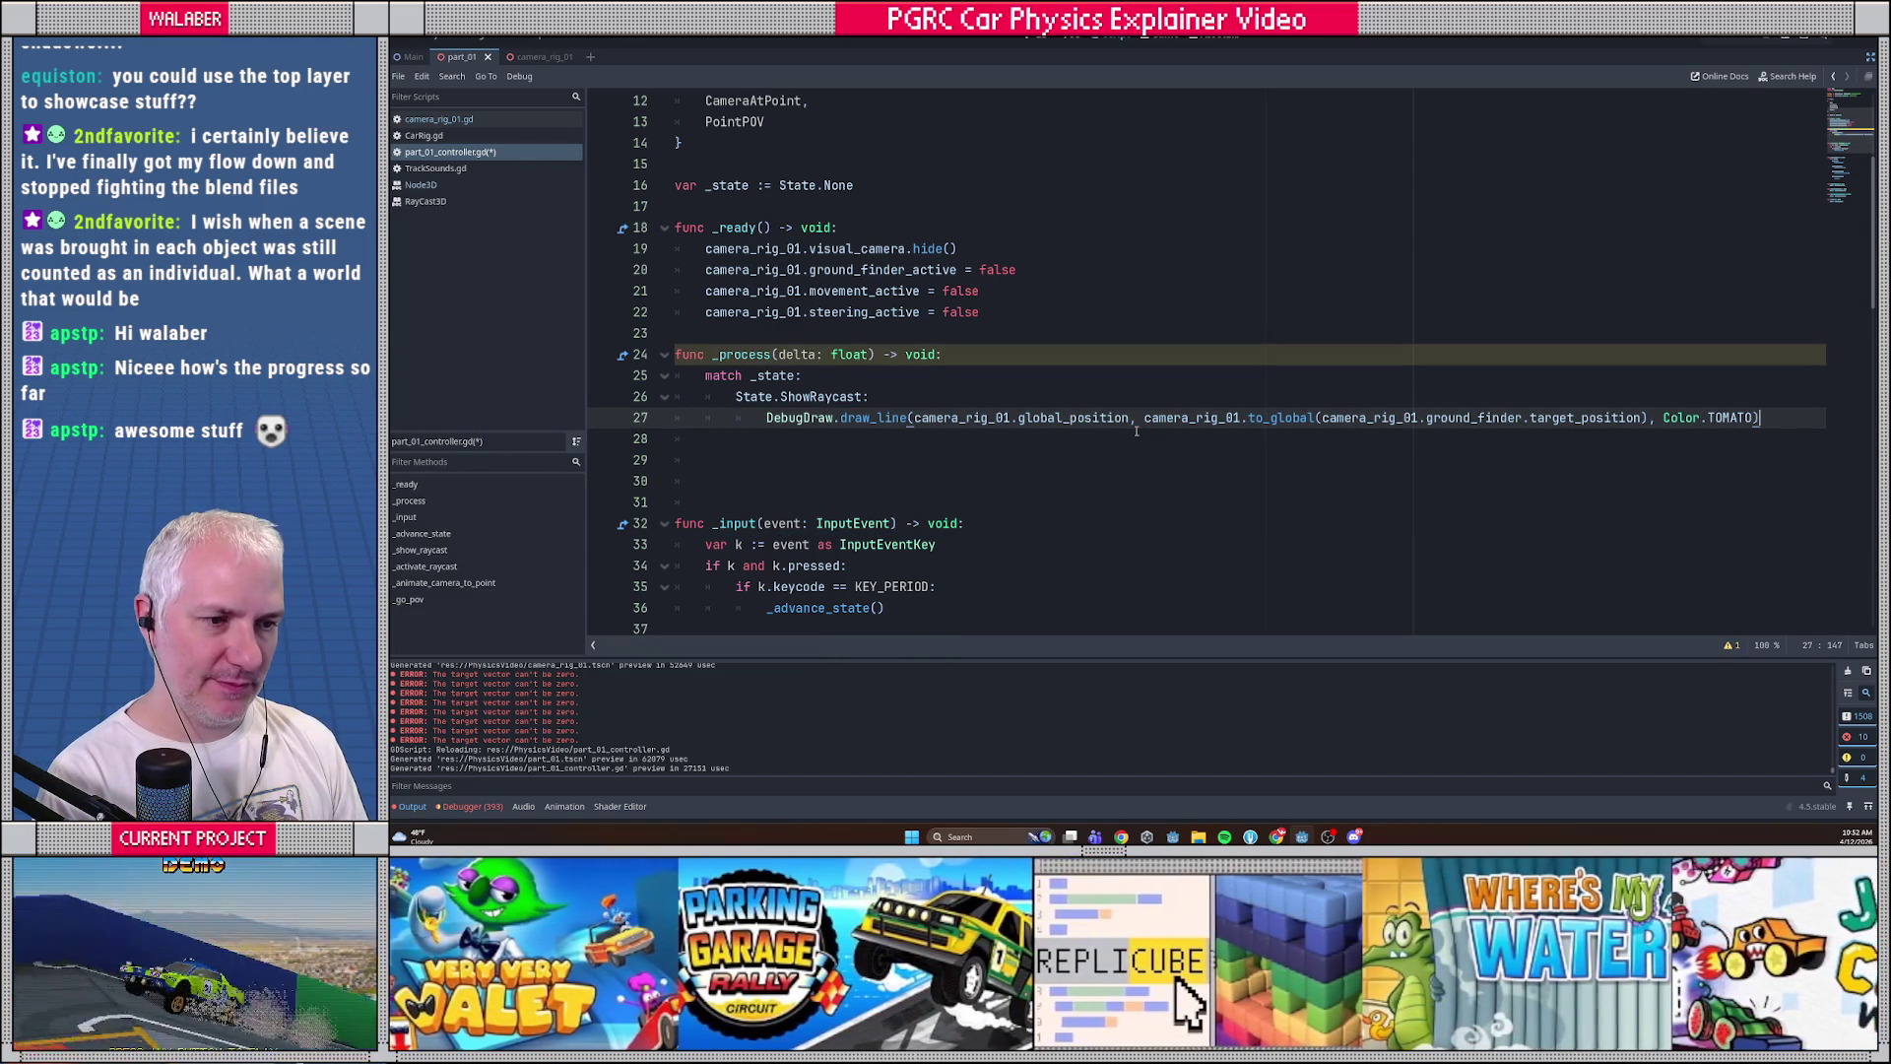
{"action": "key", "text": "Return"}
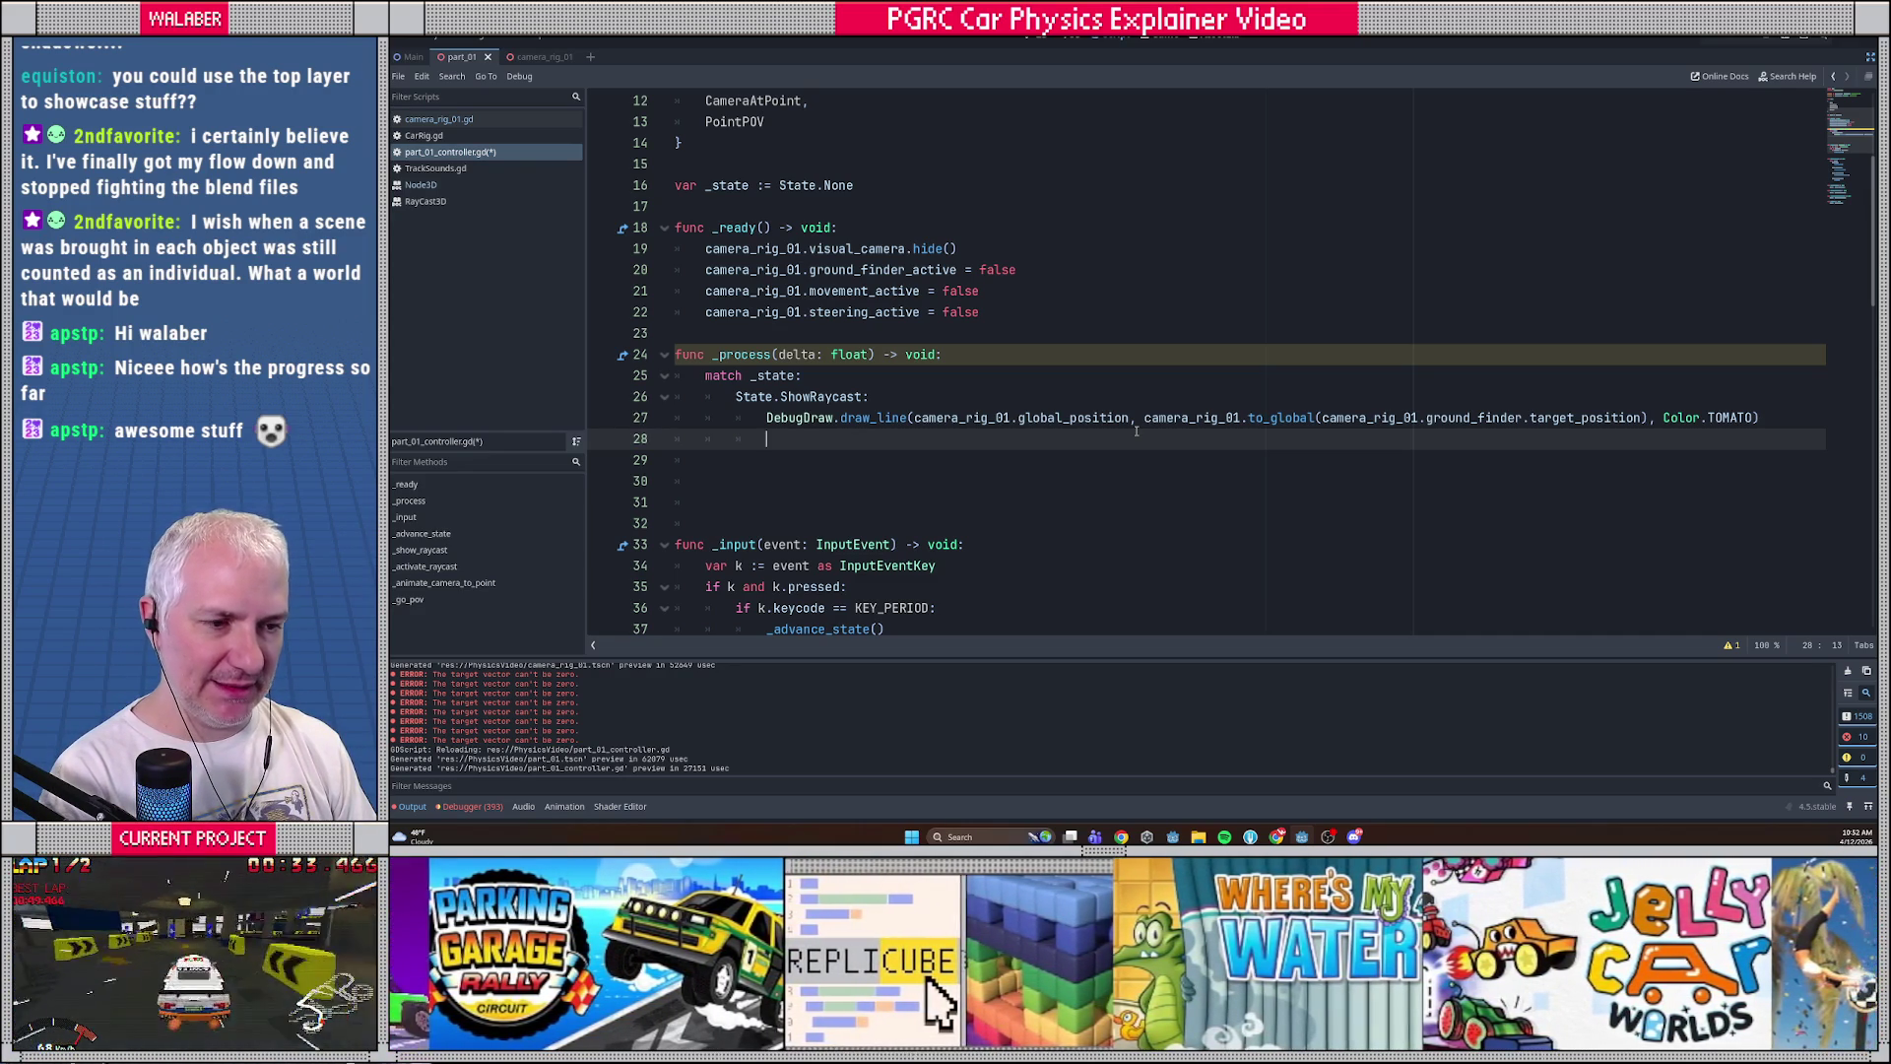
Delete the unfinished 'Input.get_actio' call, leaving line 29 blank
{"action": "key", "text": "Return"}
{"action": "type", "text": "if "}
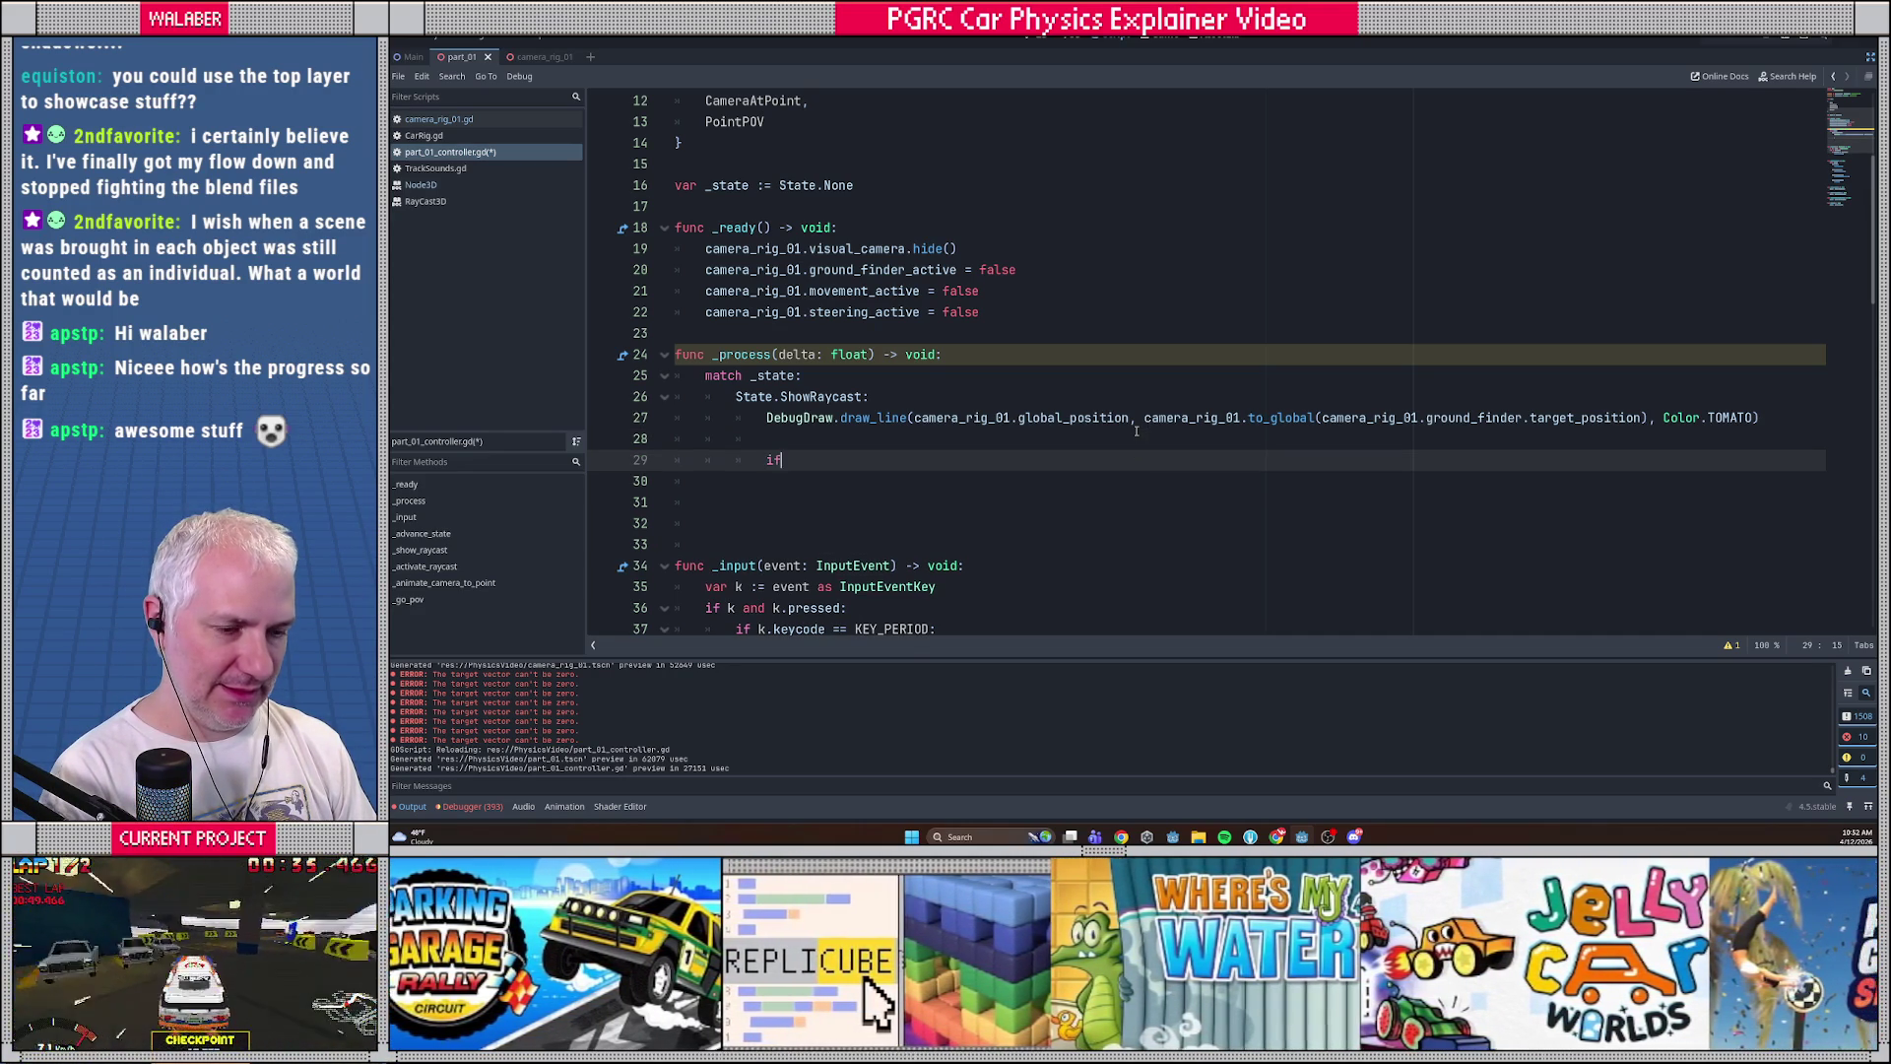
{"action": "type", "text": "Input."}
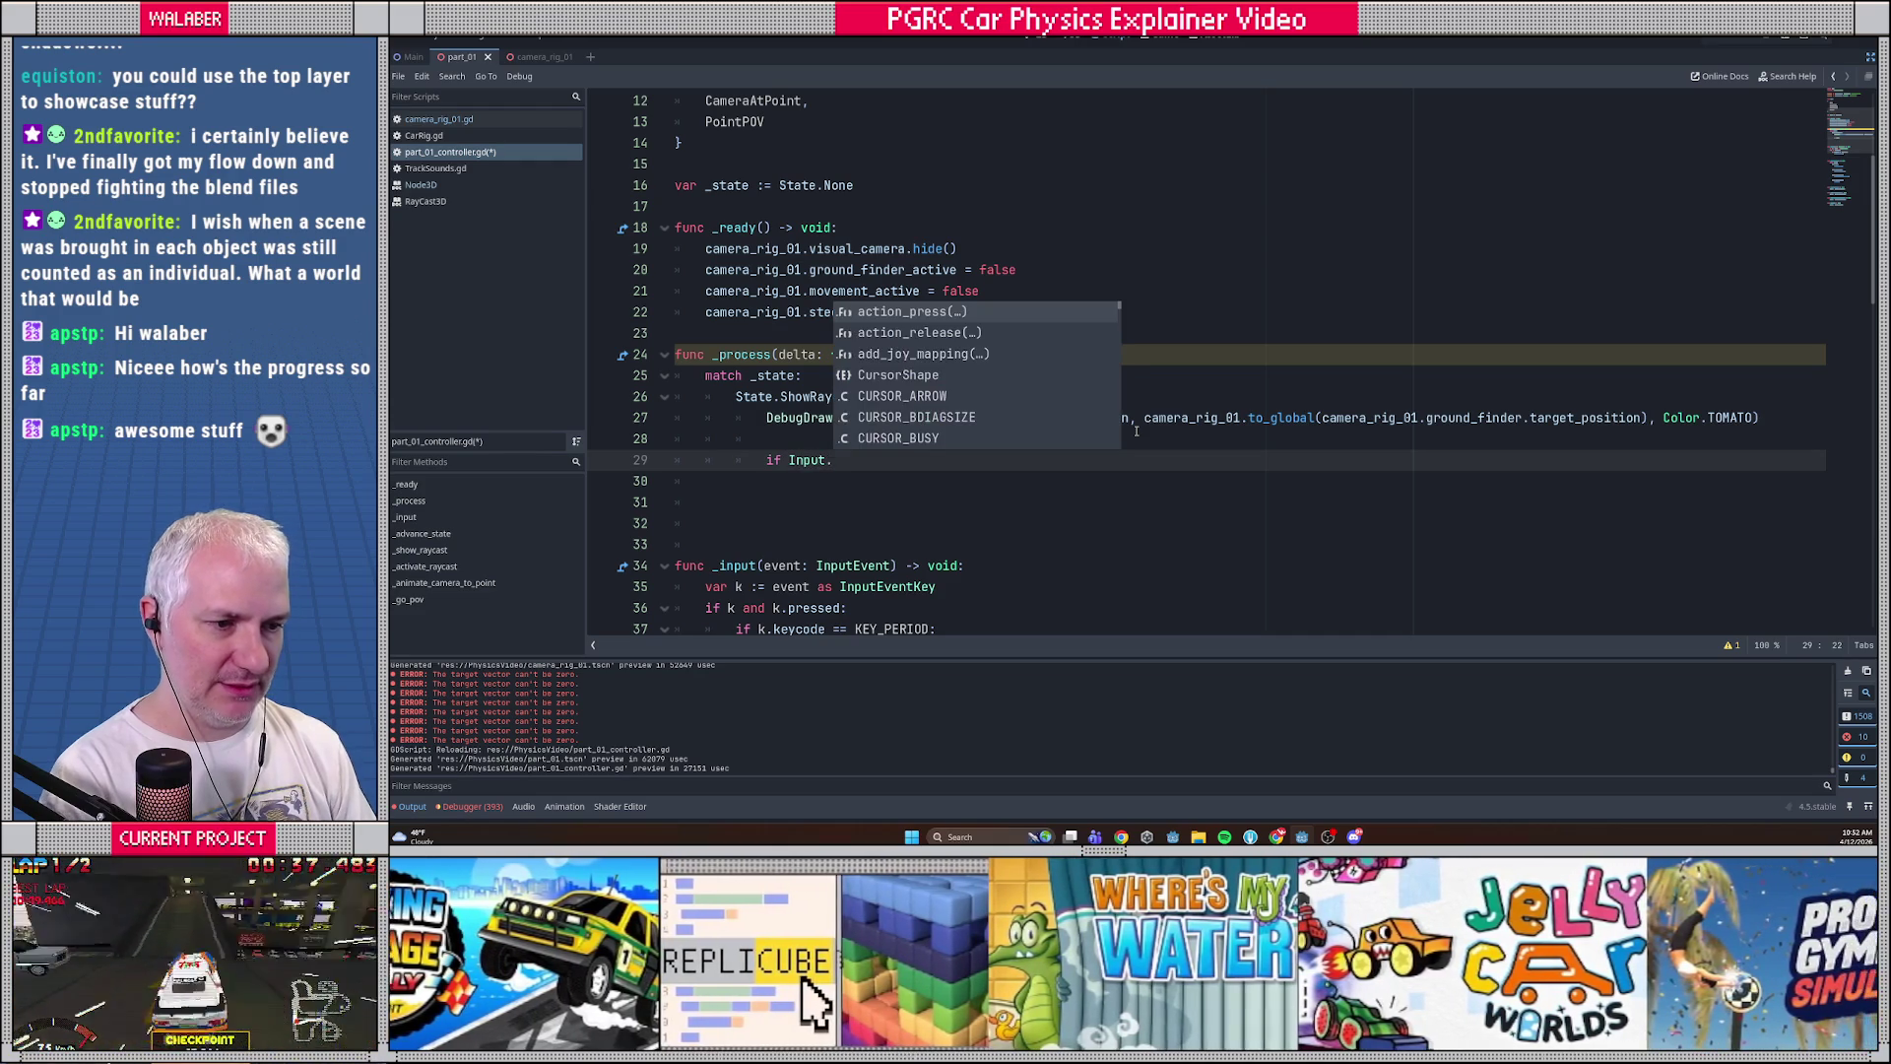
{"action": "key", "text": "BackSpace"}
{"action": "key", "text": "BackSpace"}
{"action": "key", "text": "BackSpace"}
{"action": "type", "text": "Input.g"}
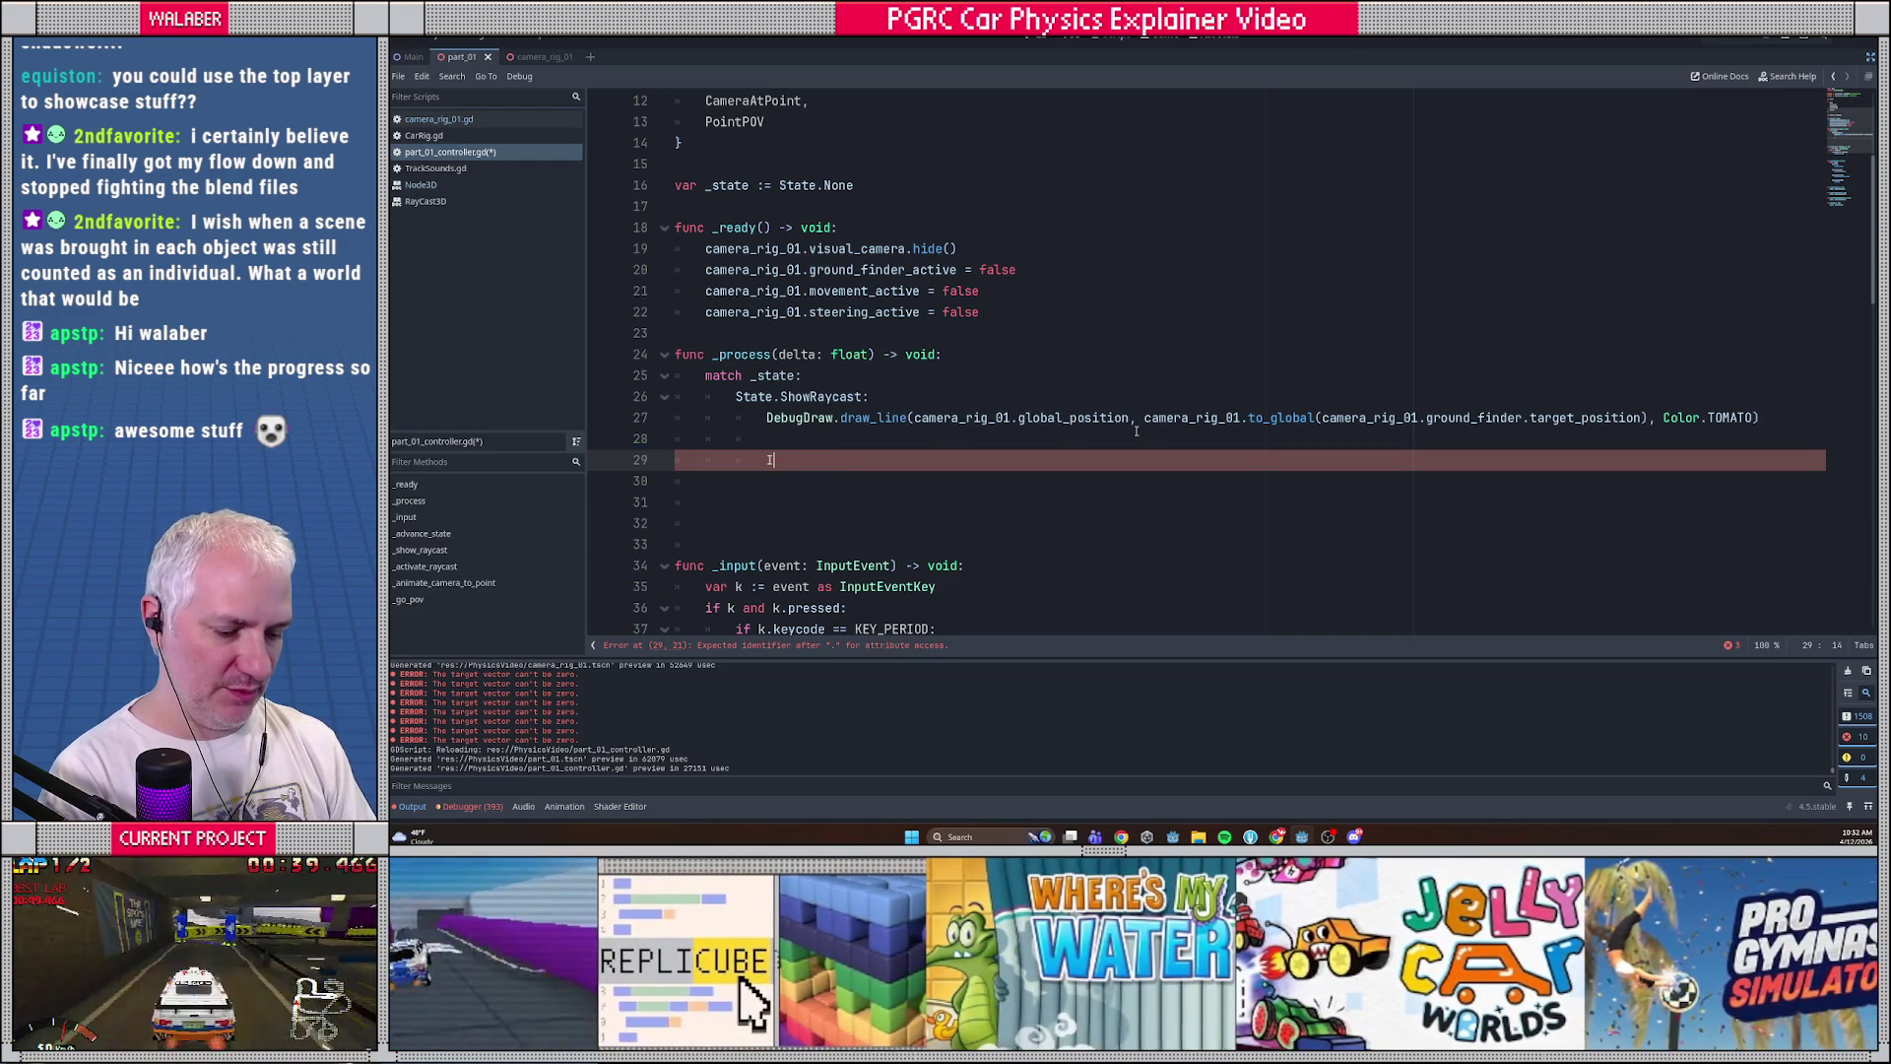
{"action": "type", "text": "et_ac"}
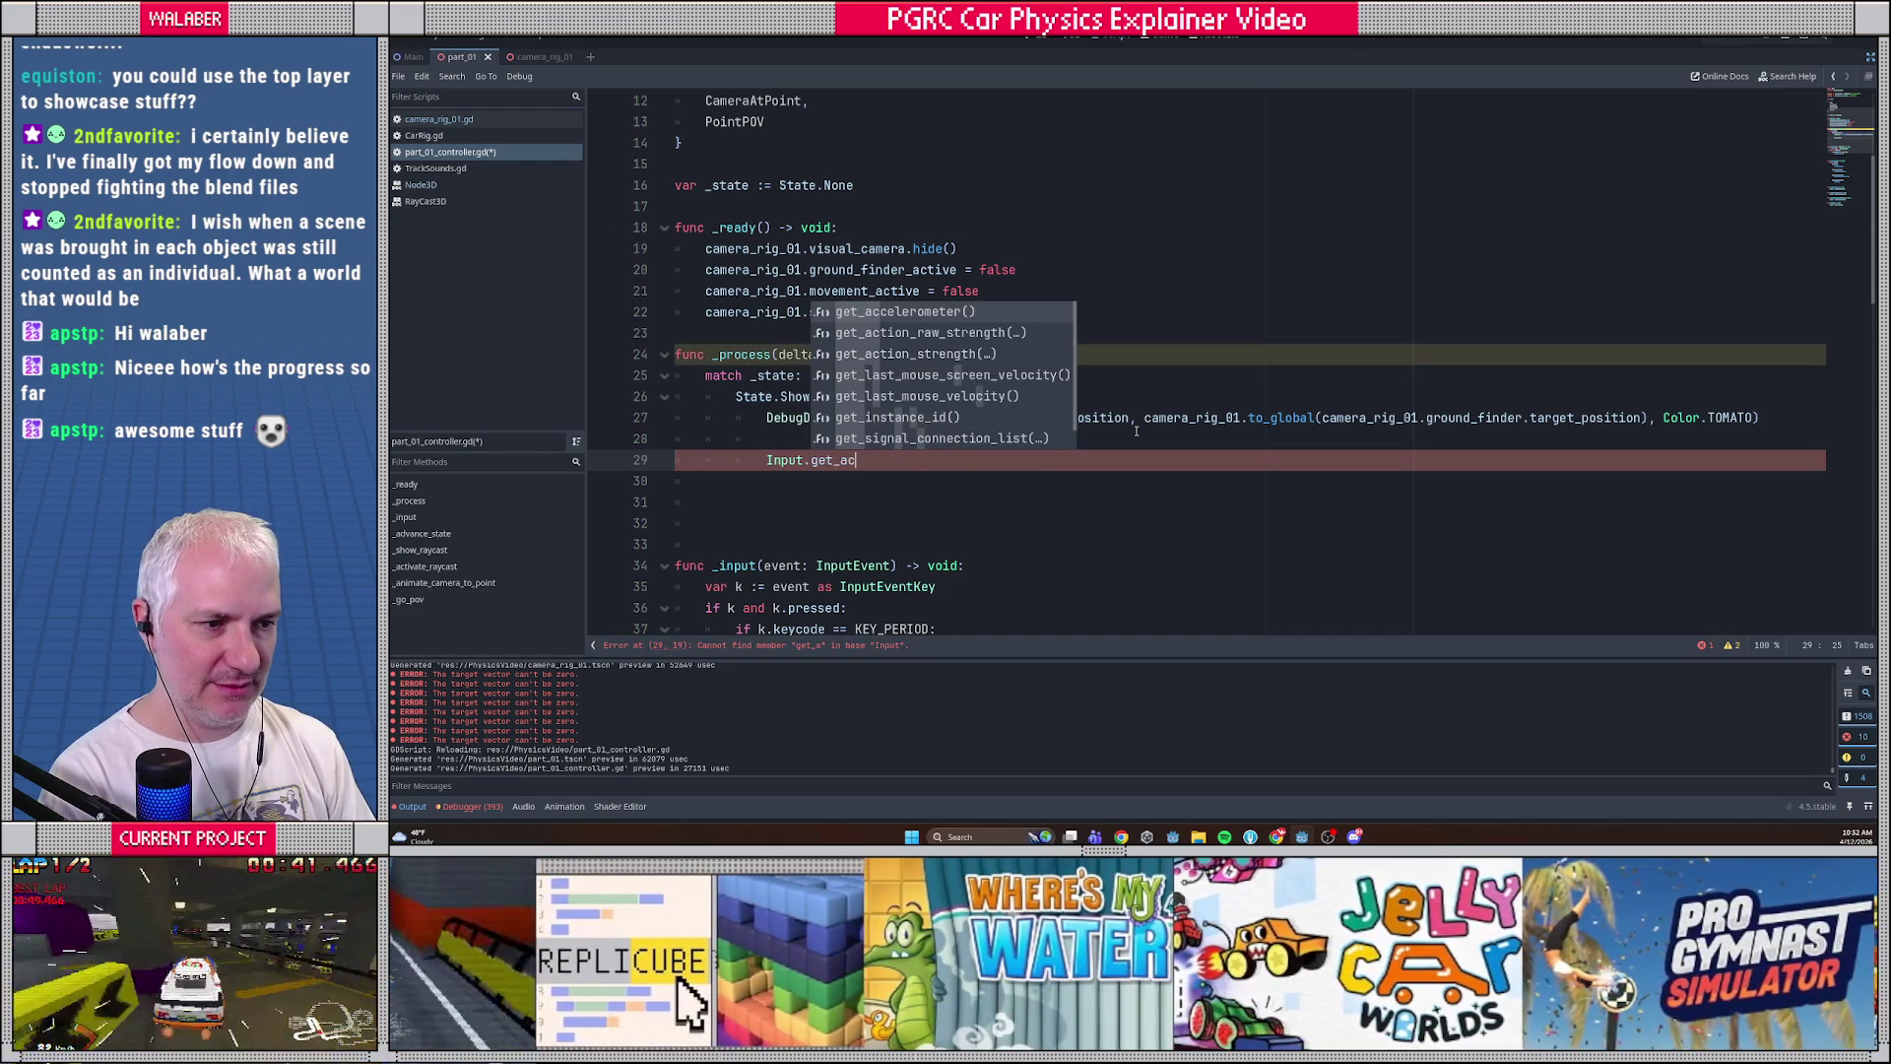
{"action": "type", "text": "tio"}
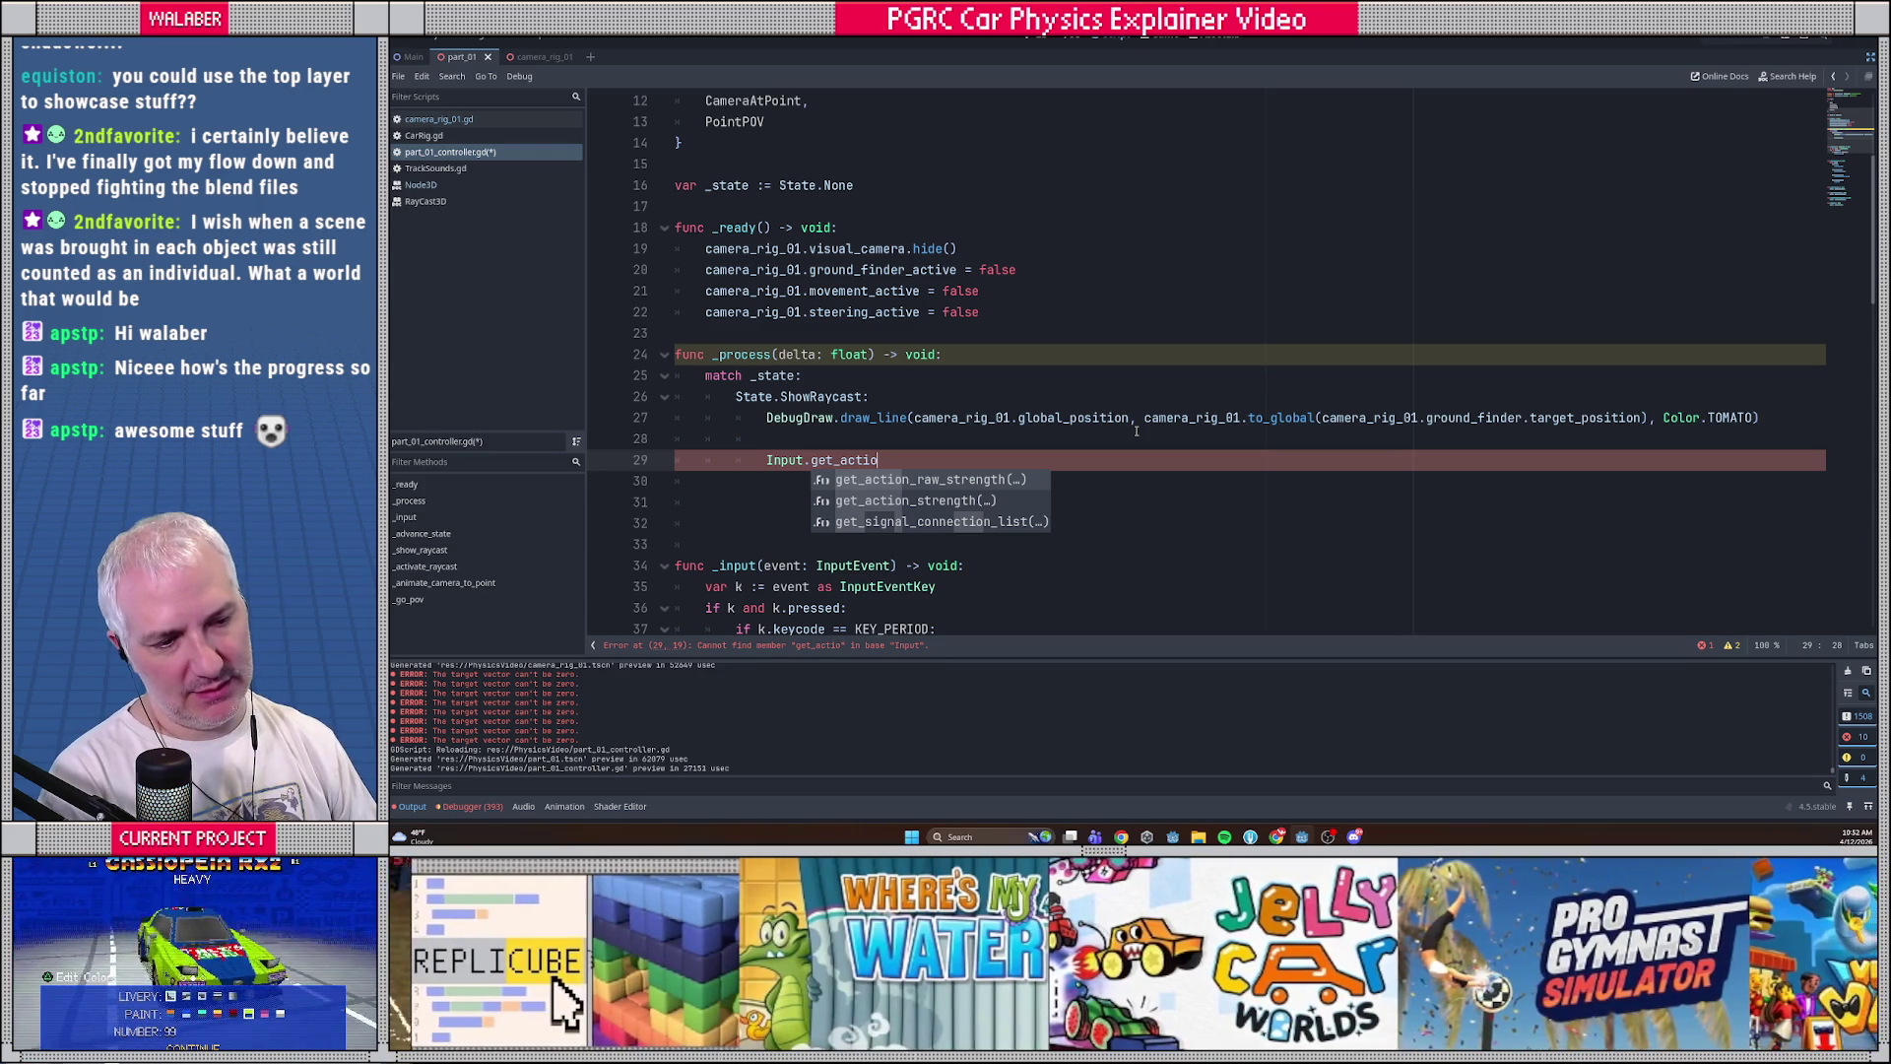
{"action": "key", "text": "ctrl+BackSpace"}
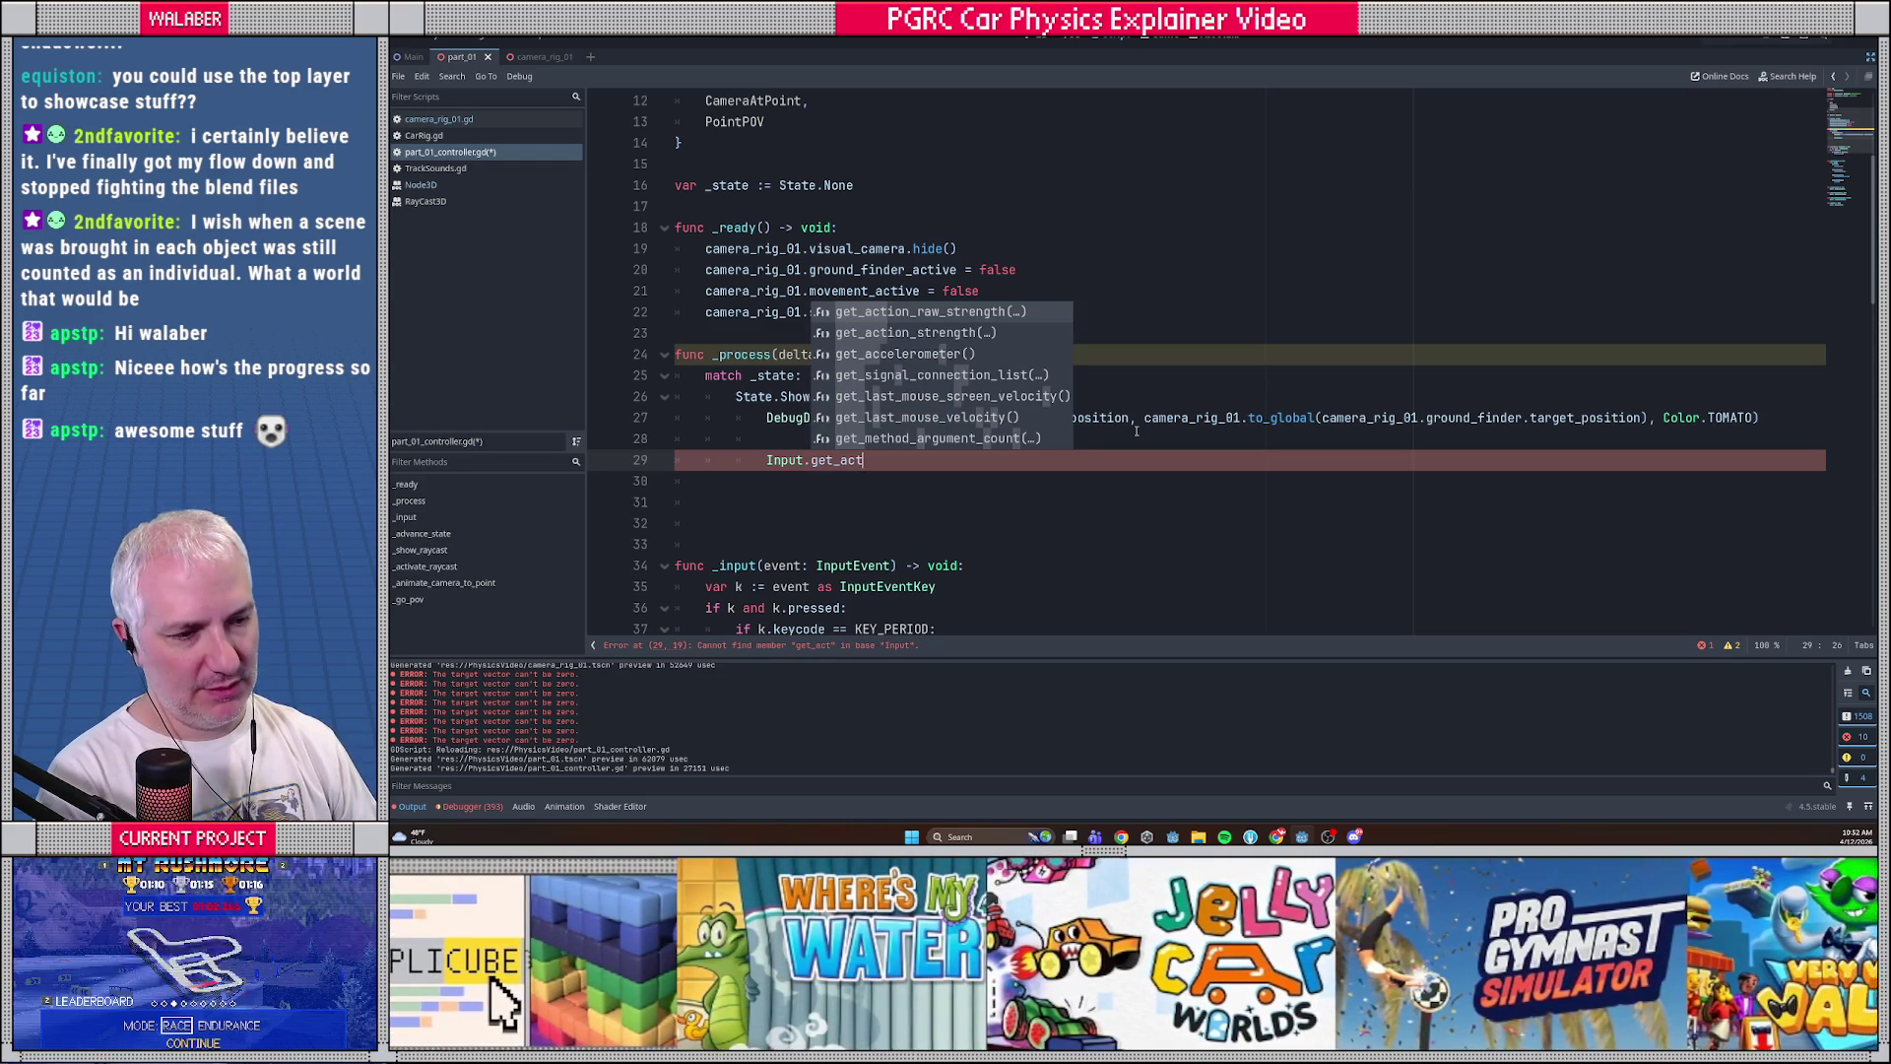
{"action": "key", "text": "ctrl+BackSpace"}
{"action": "key", "text": "ctrl+BackSpace"}
Insert a new line below the _advance_state() call in _input
{"action": "scroll", "coordinate": [1162, 424], "scroll_direction": "down", "scroll_amount": 4}
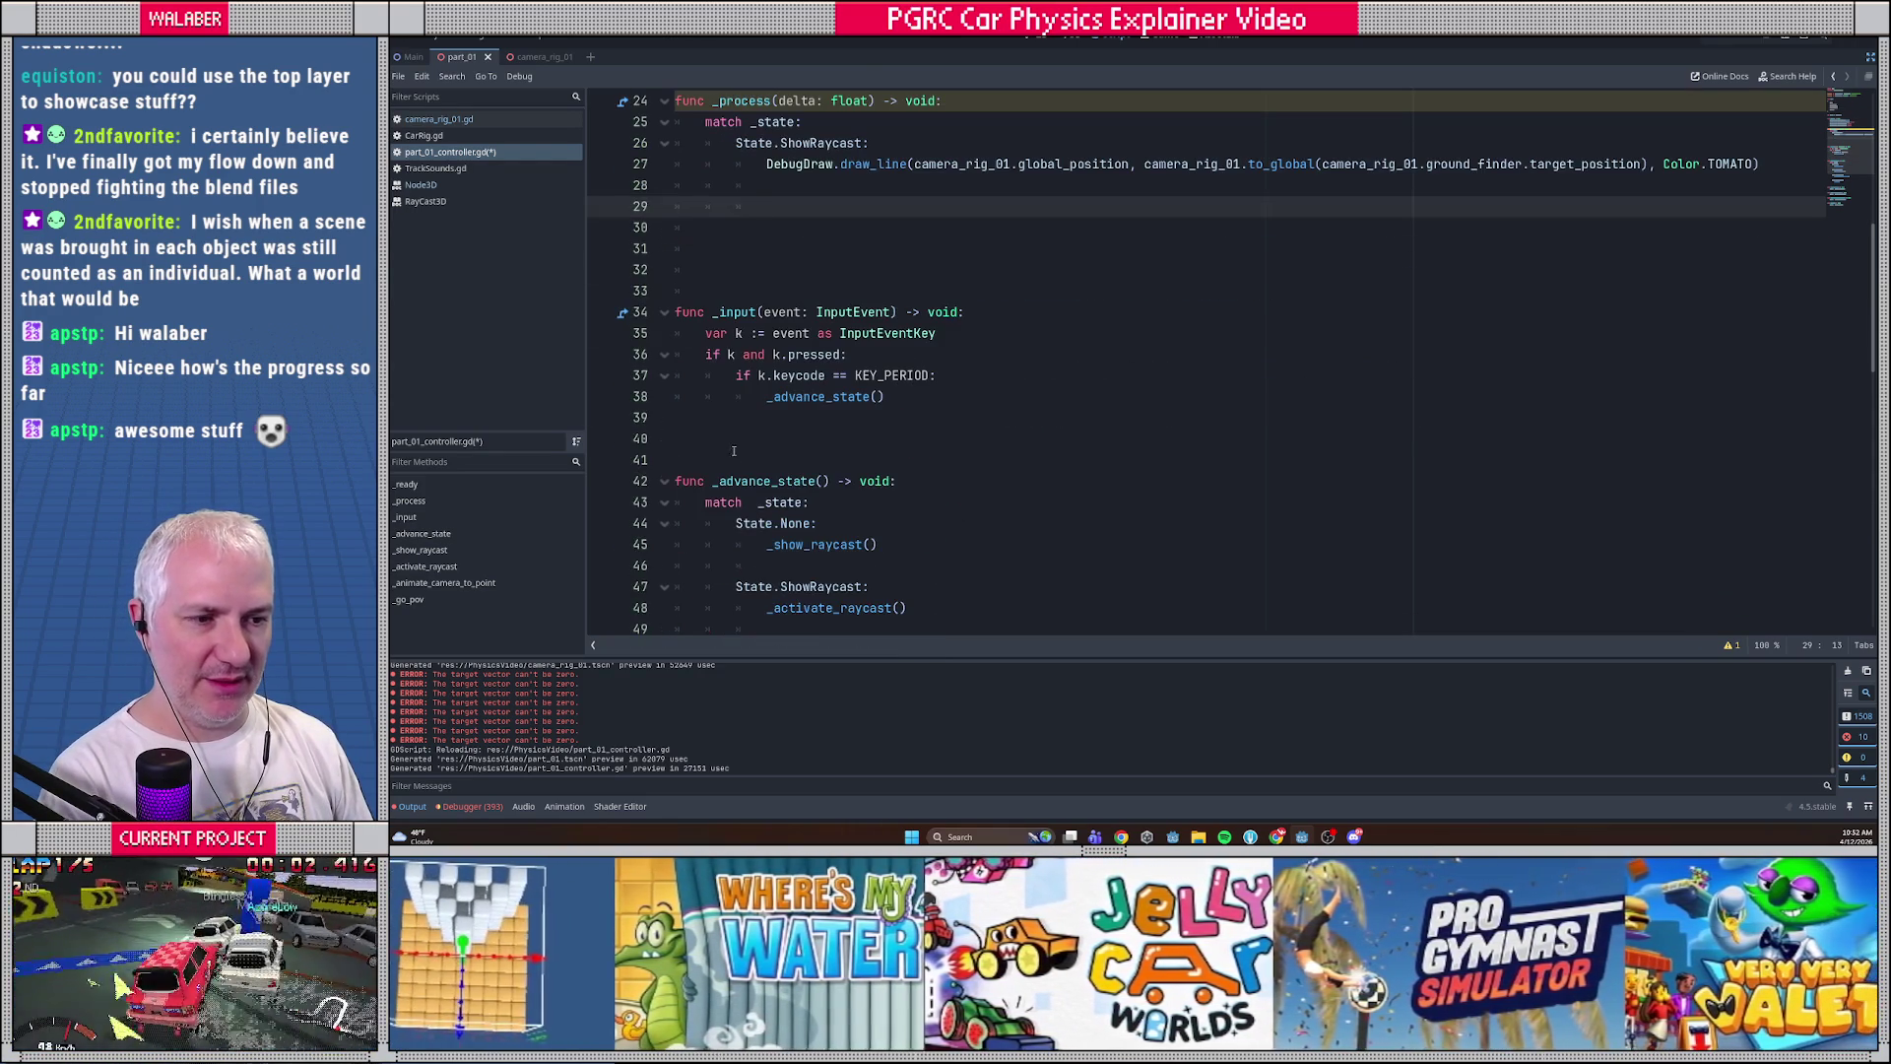
{"action": "left_click", "coordinate": [910, 394]}
{"action": "key", "text": "Return"}
Add nested checks 'if _state == State.ShowRaycast:' and 'if k.keycode == KEY_UP:' below _advance_state()
{"action": "key", "text": "BackSpace"}
{"action": "key", "text": "Return"}
{"action": "type", "text": "if _st"}
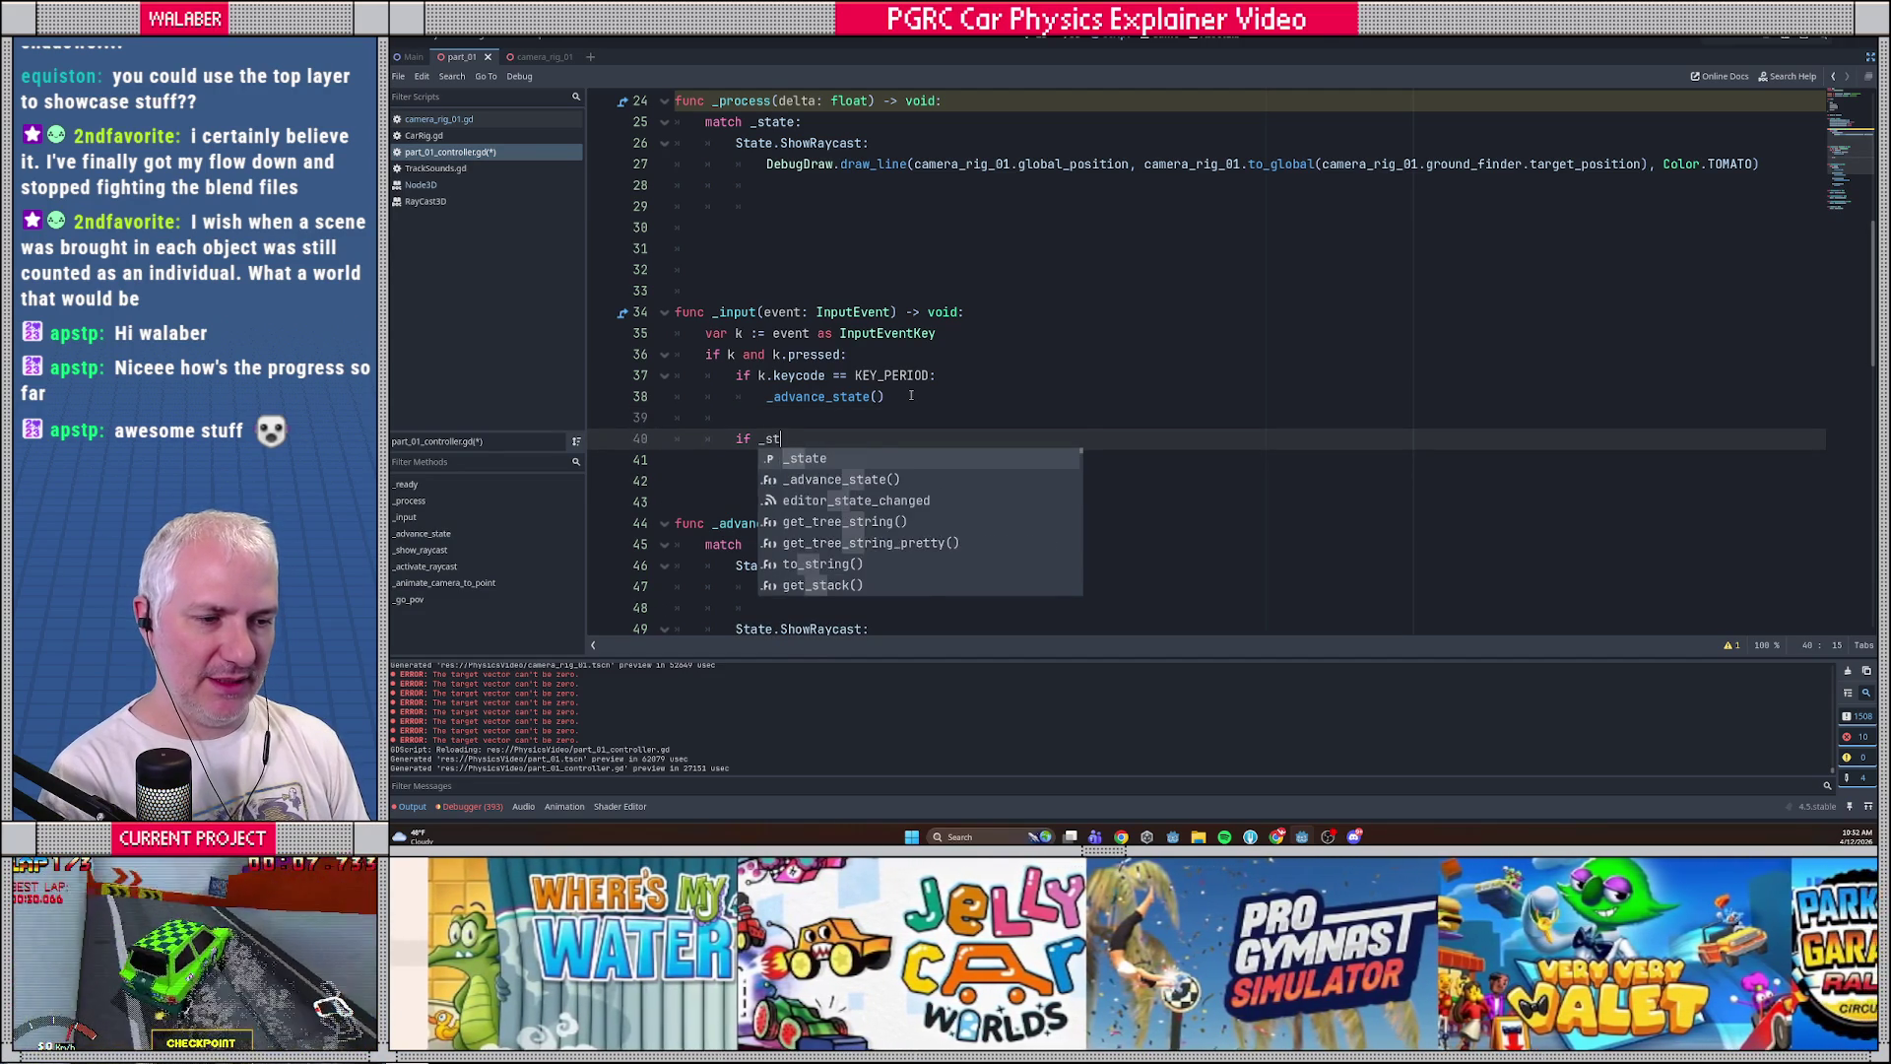
{"action": "type", "text": "ate == State."}
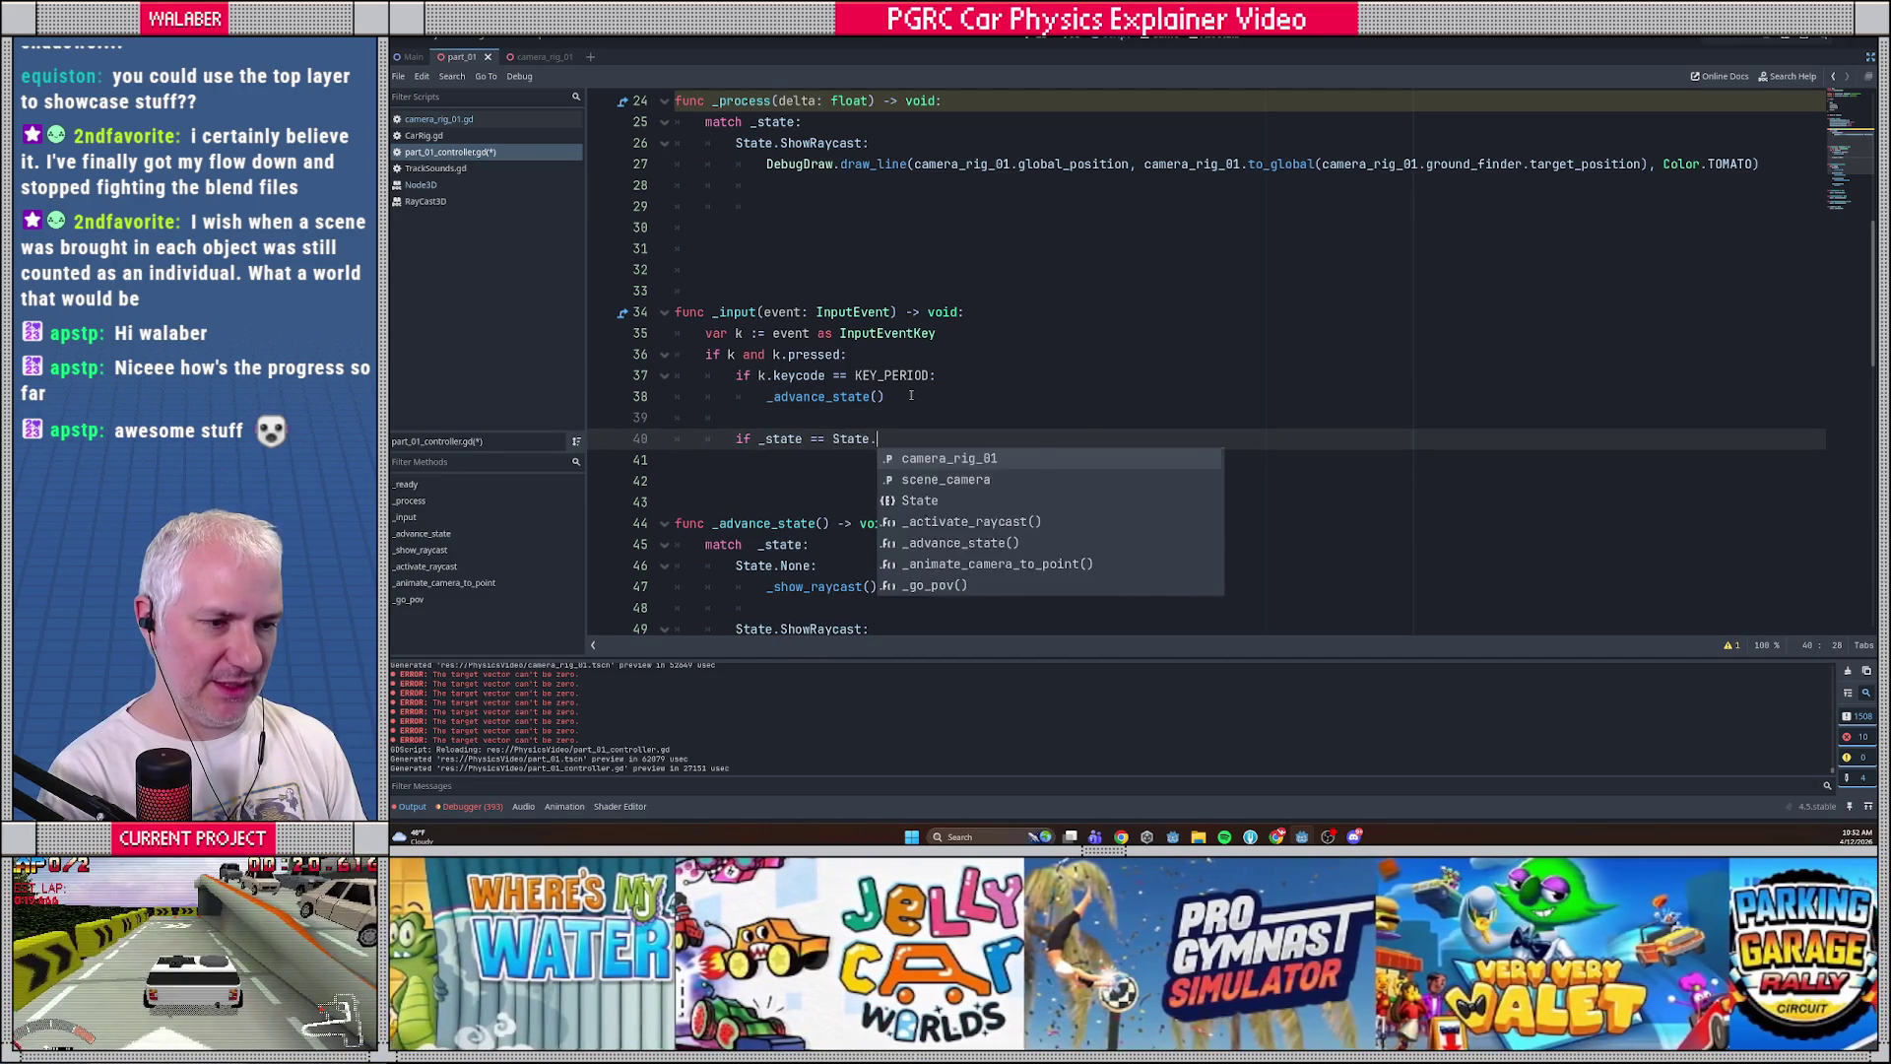
{"action": "type", "text": "Sh"}
{"action": "key", "text": "Return"}
{"action": "type", "text": ":"}
{"action": "key", "text": "Return"}
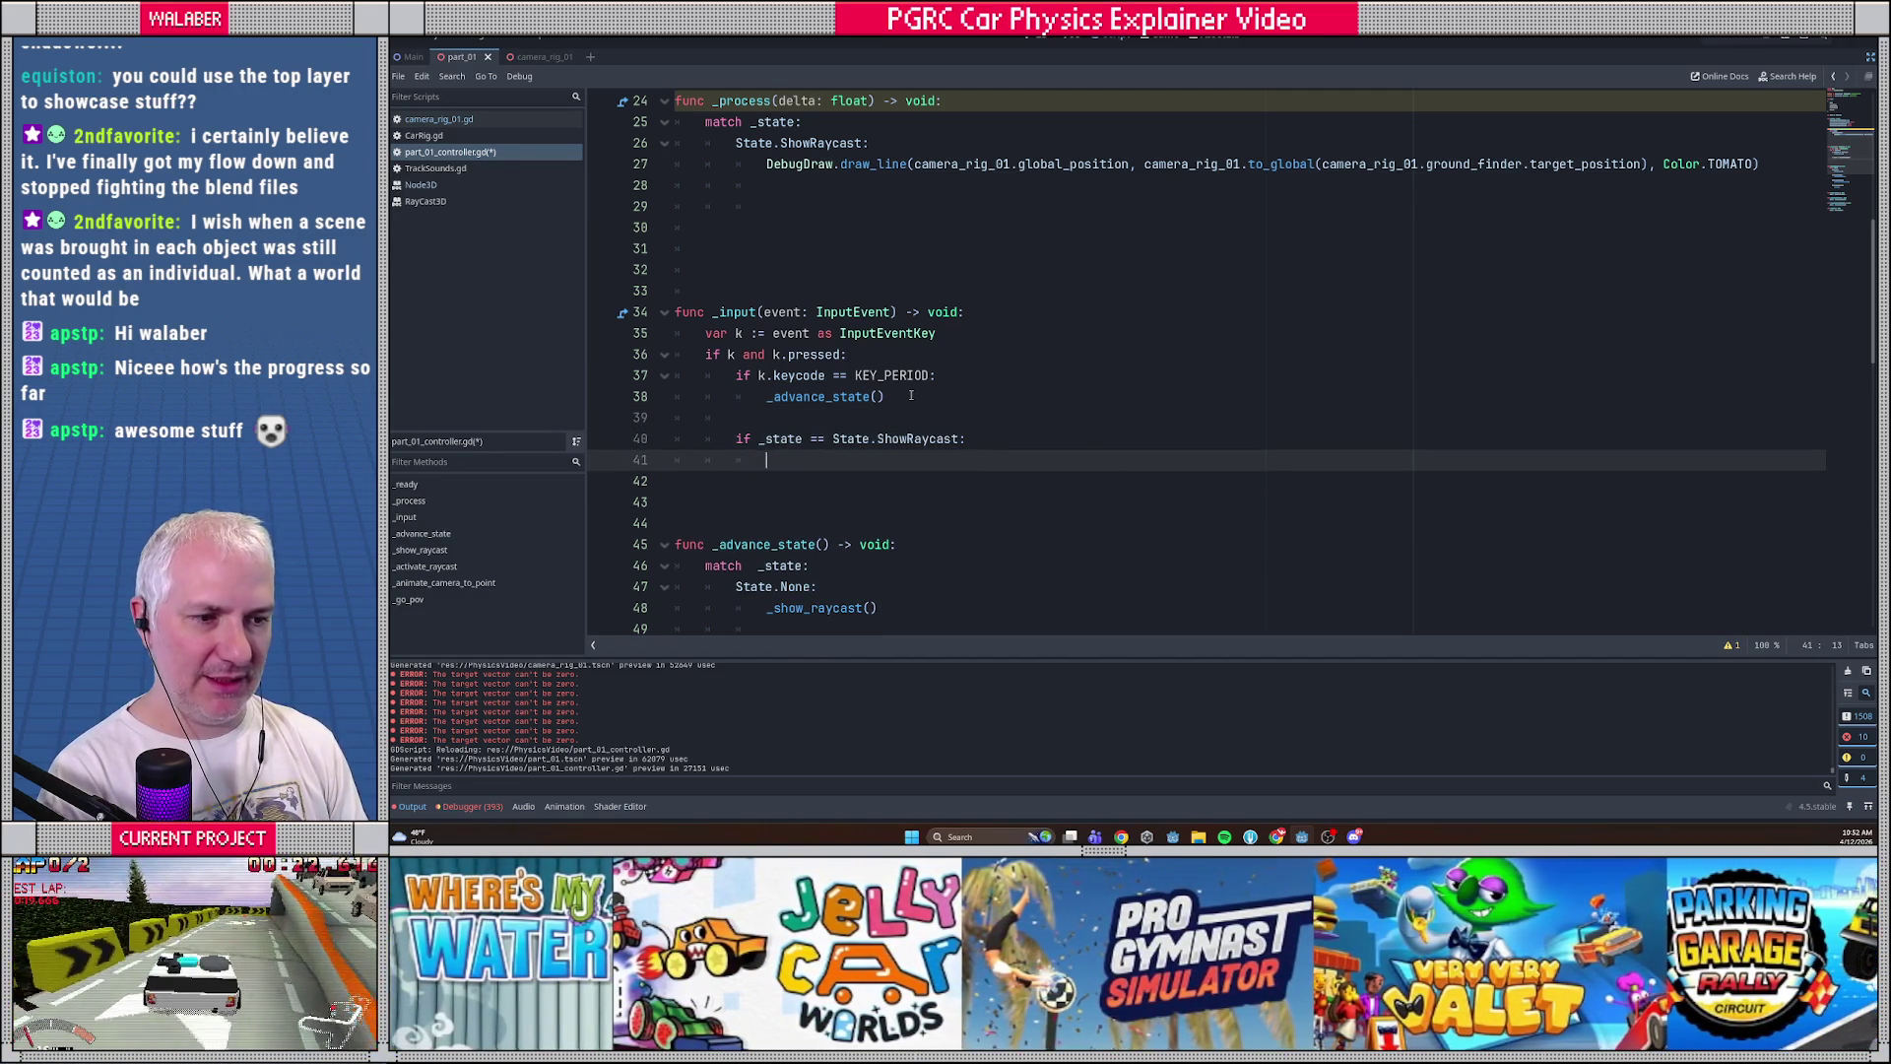
{"action": "type", "text": "if k.k"}
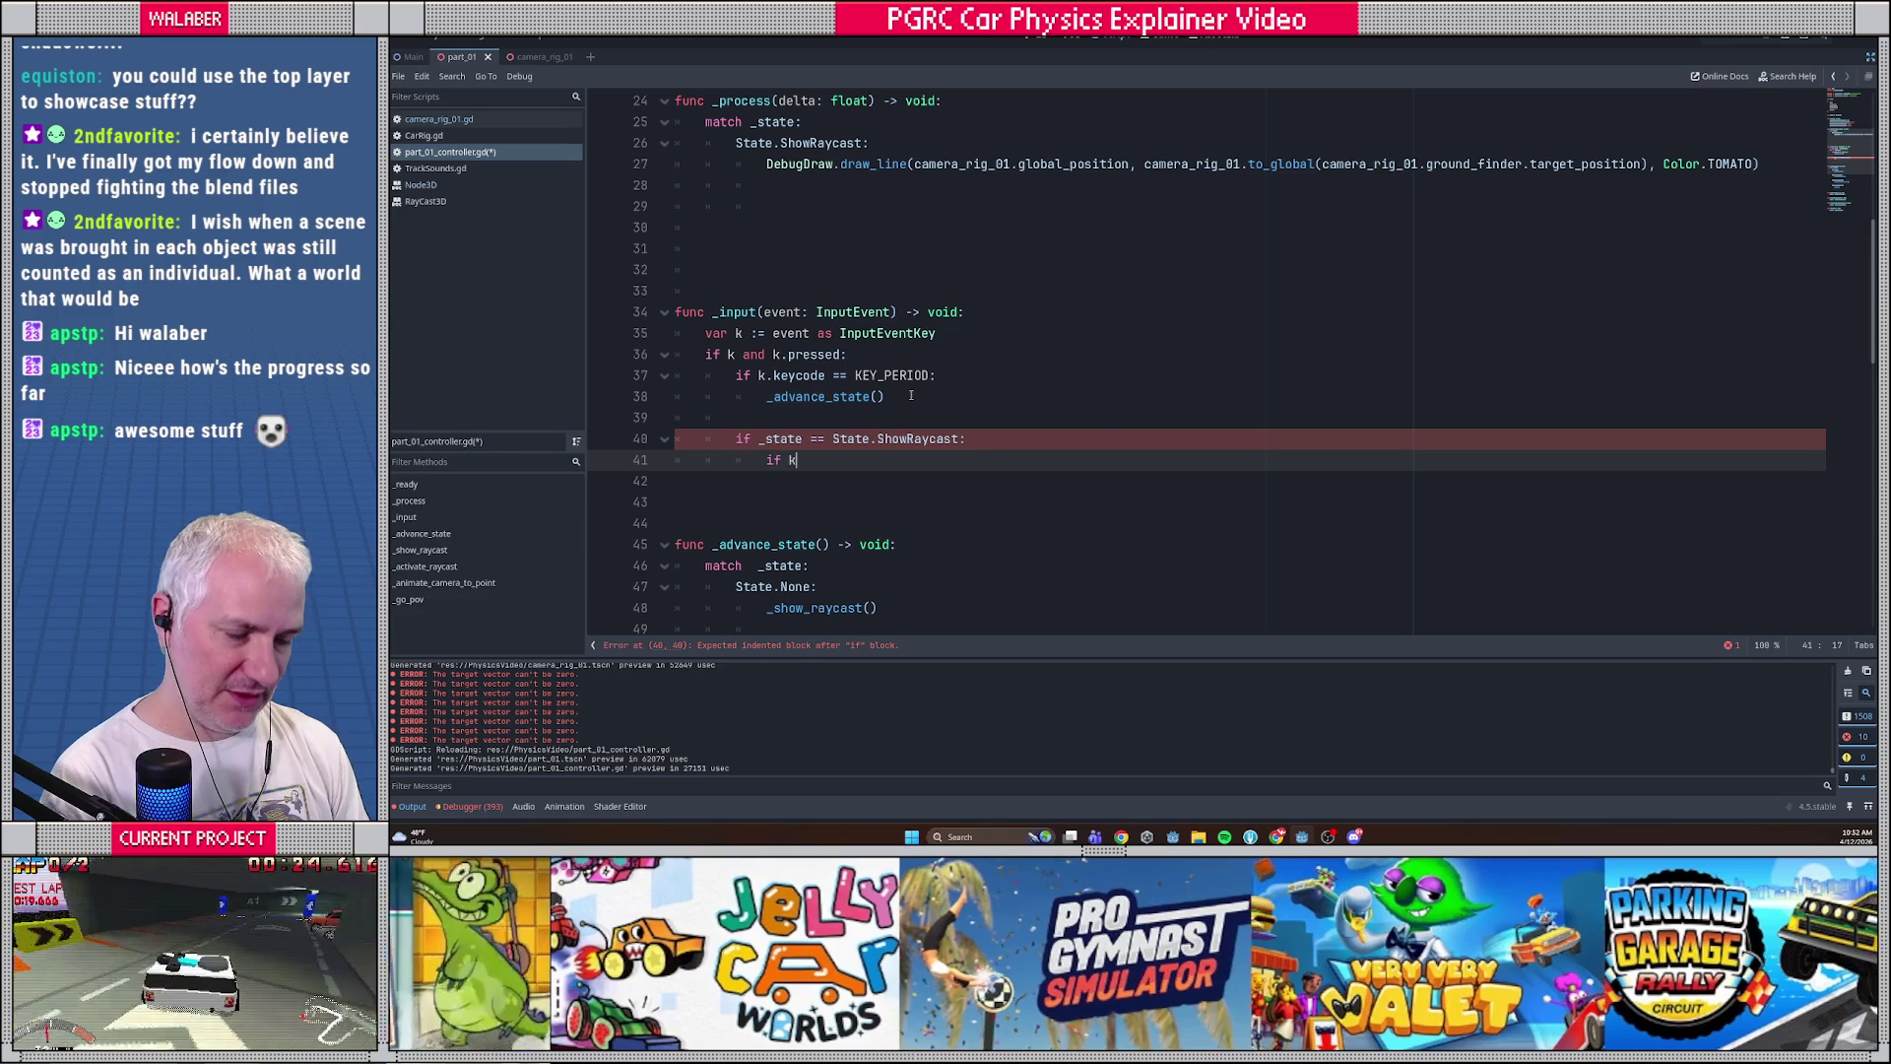
{"action": "key", "text": "Return"}
{"action": "type", "text": "== KEY_U"}
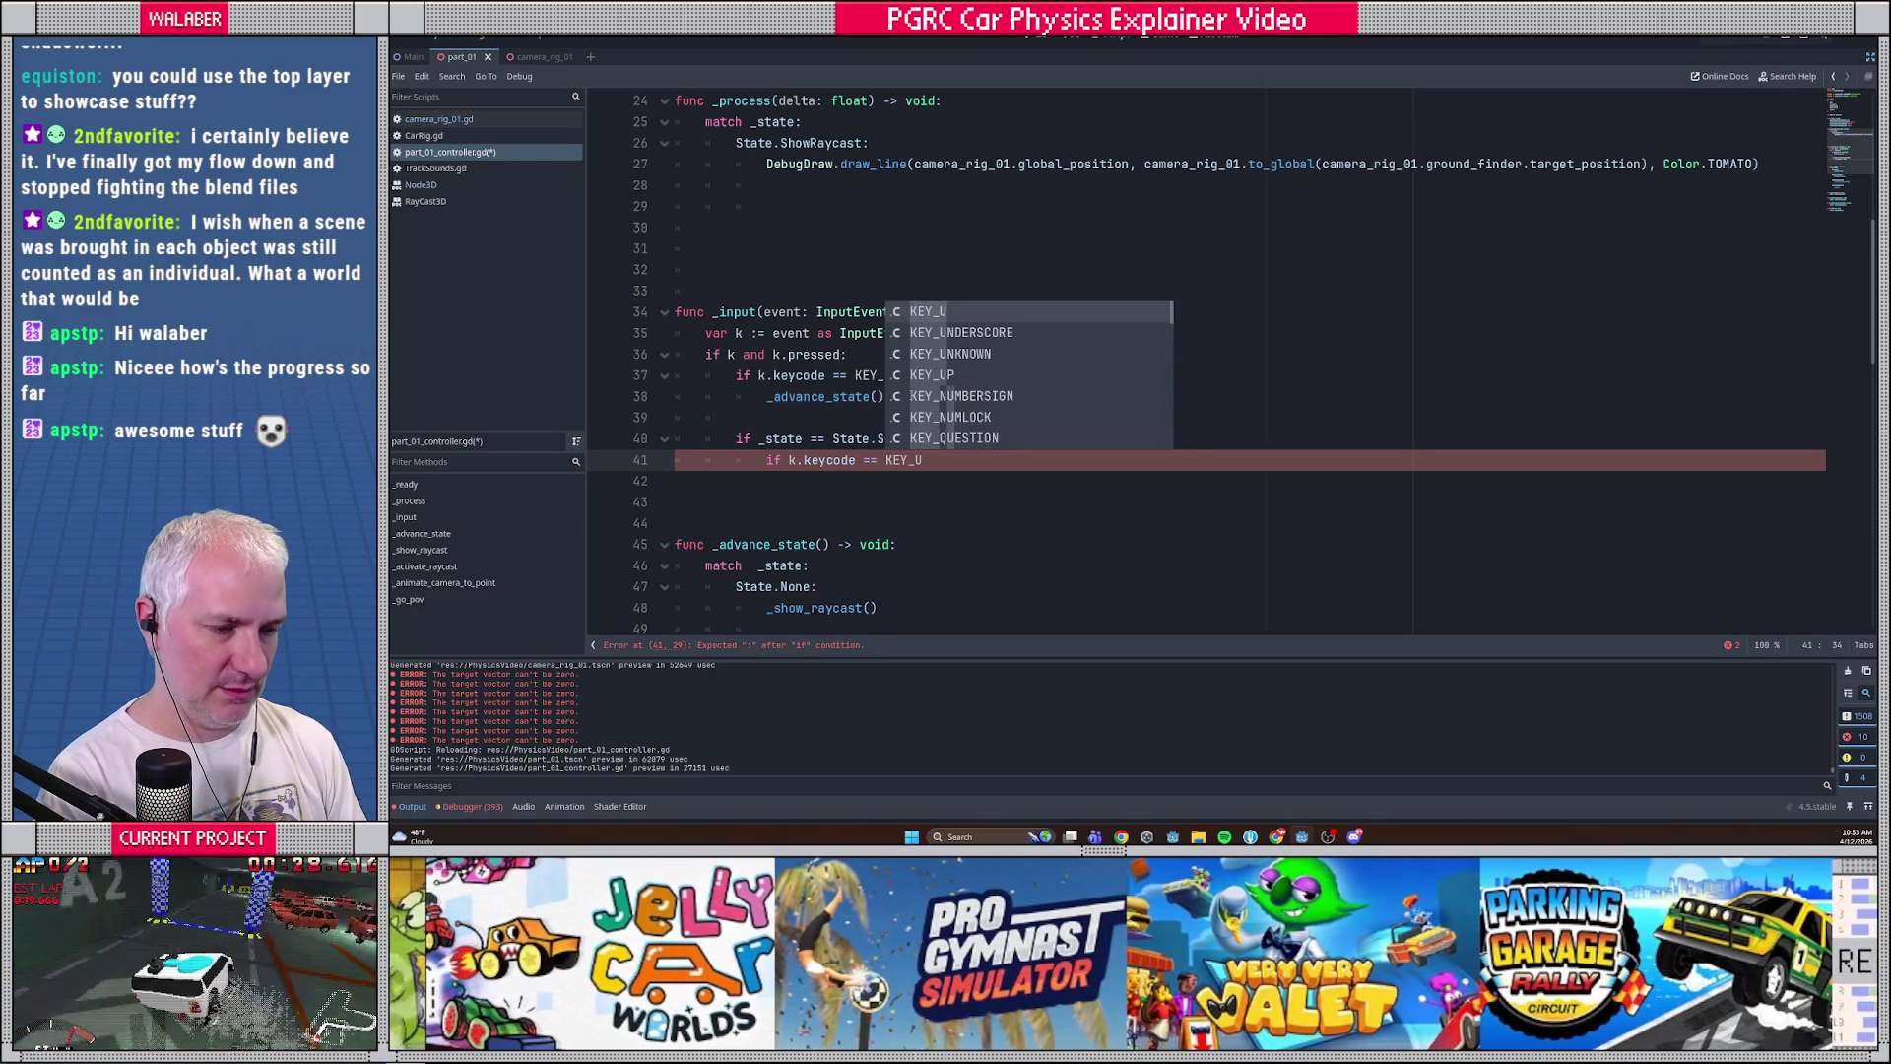
{"action": "type", "text": "P:"}
{"action": "key", "text": "Return"}
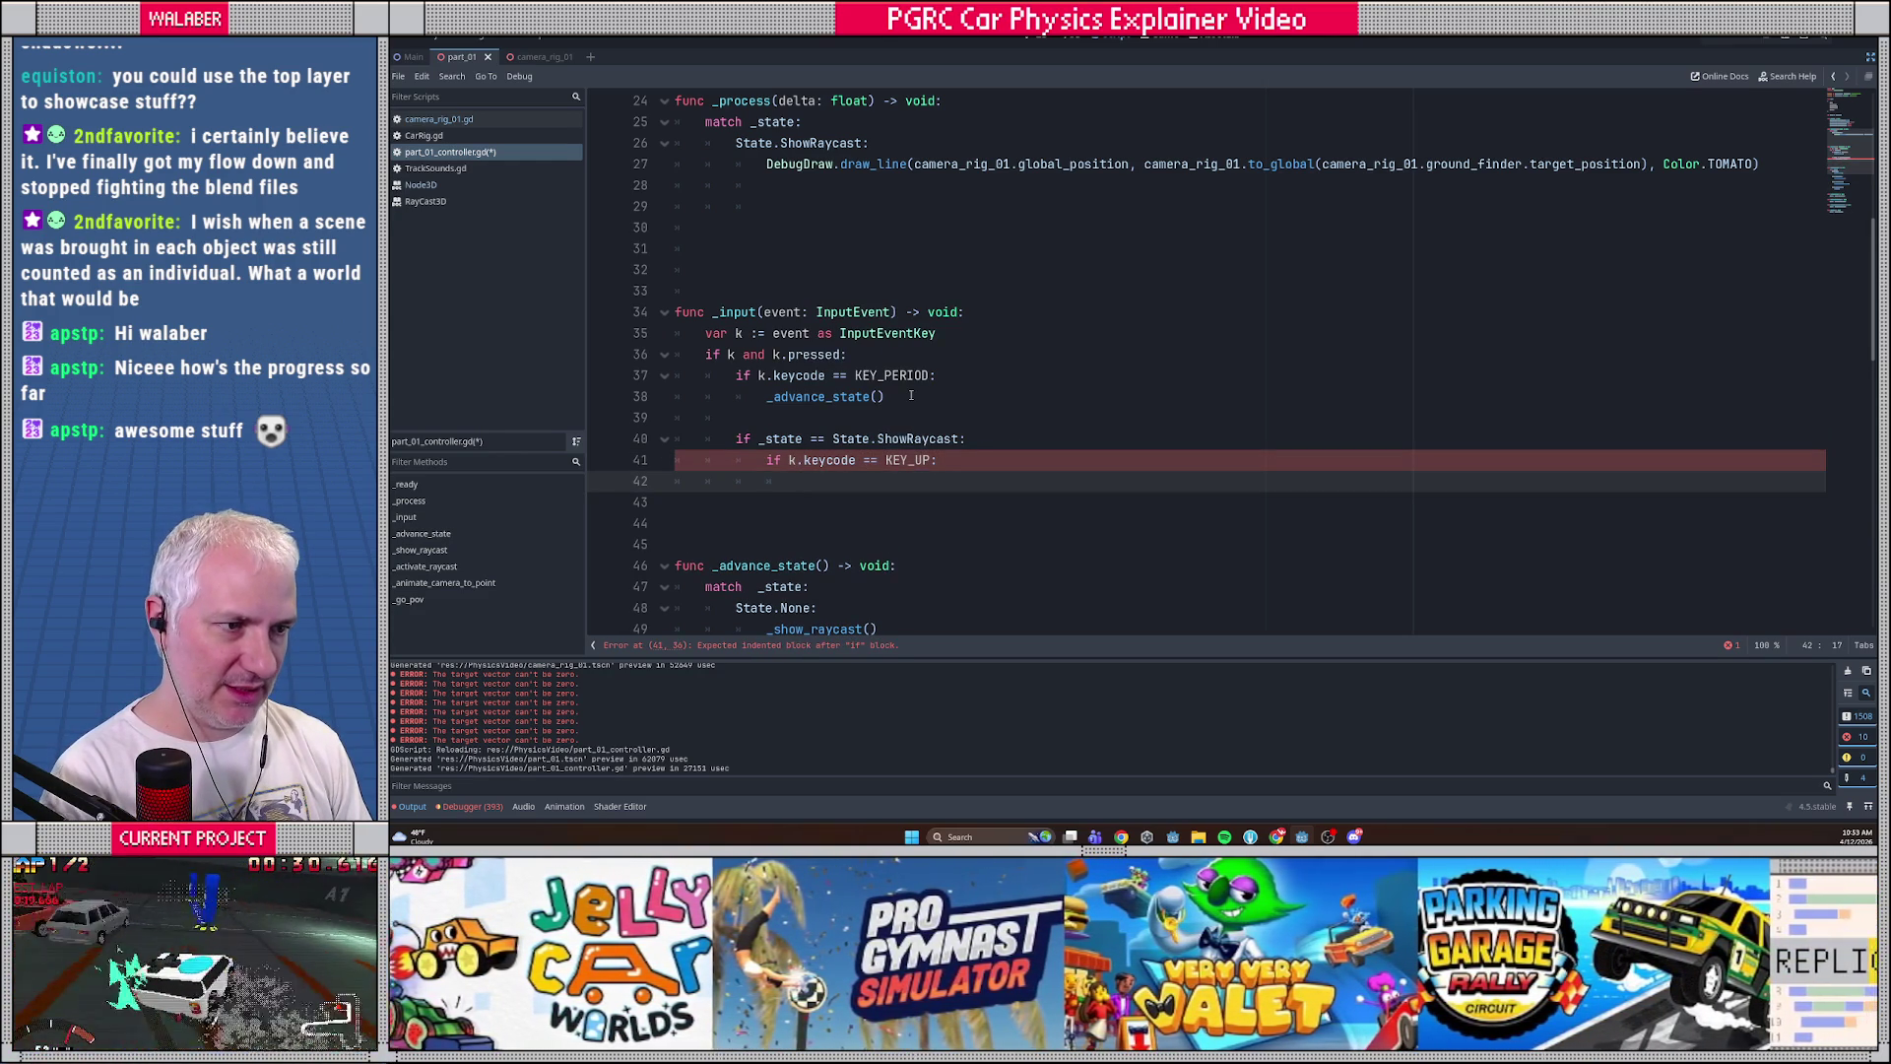
Under KEY_UP, start 'camera_rig_01.global_position += Vector3(0.0, 0.5 * )'
{"action": "type", "text": "camera_r"}
{"action": "key", "text": "Return"}
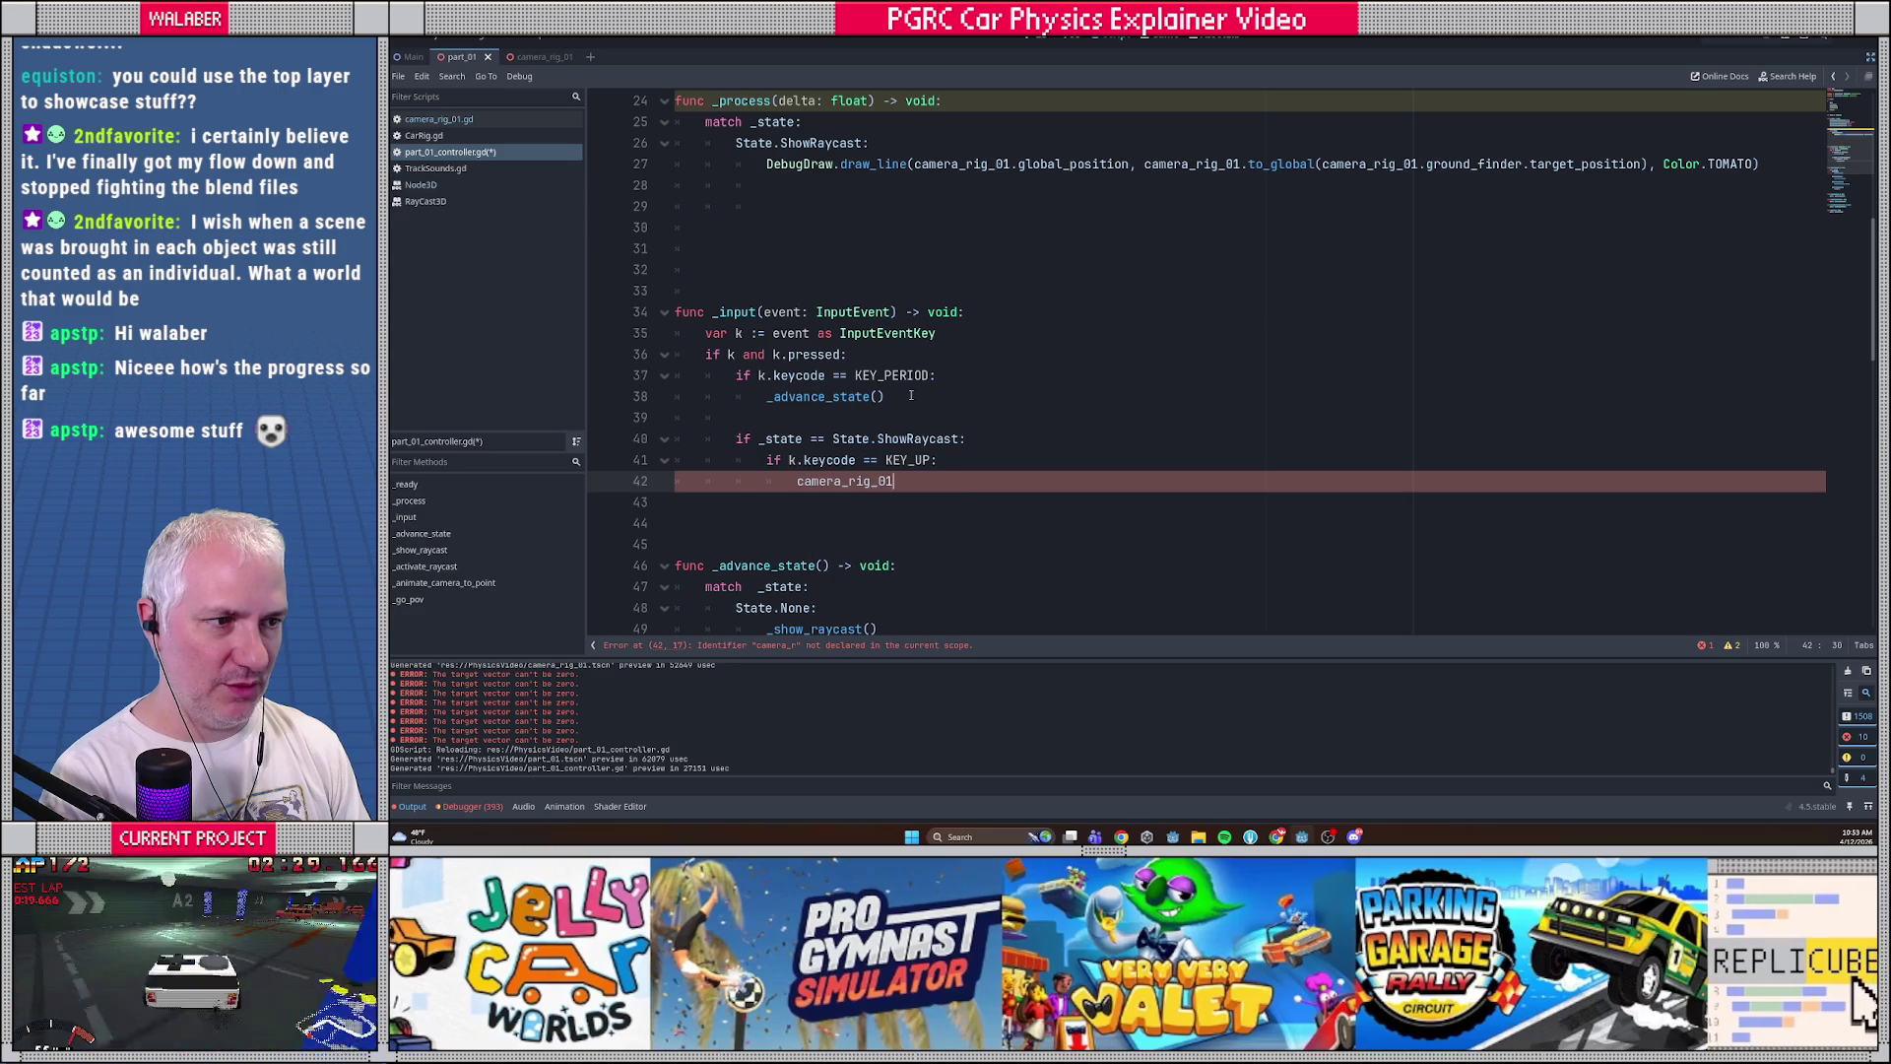
{"action": "type", "text": ".tran"}
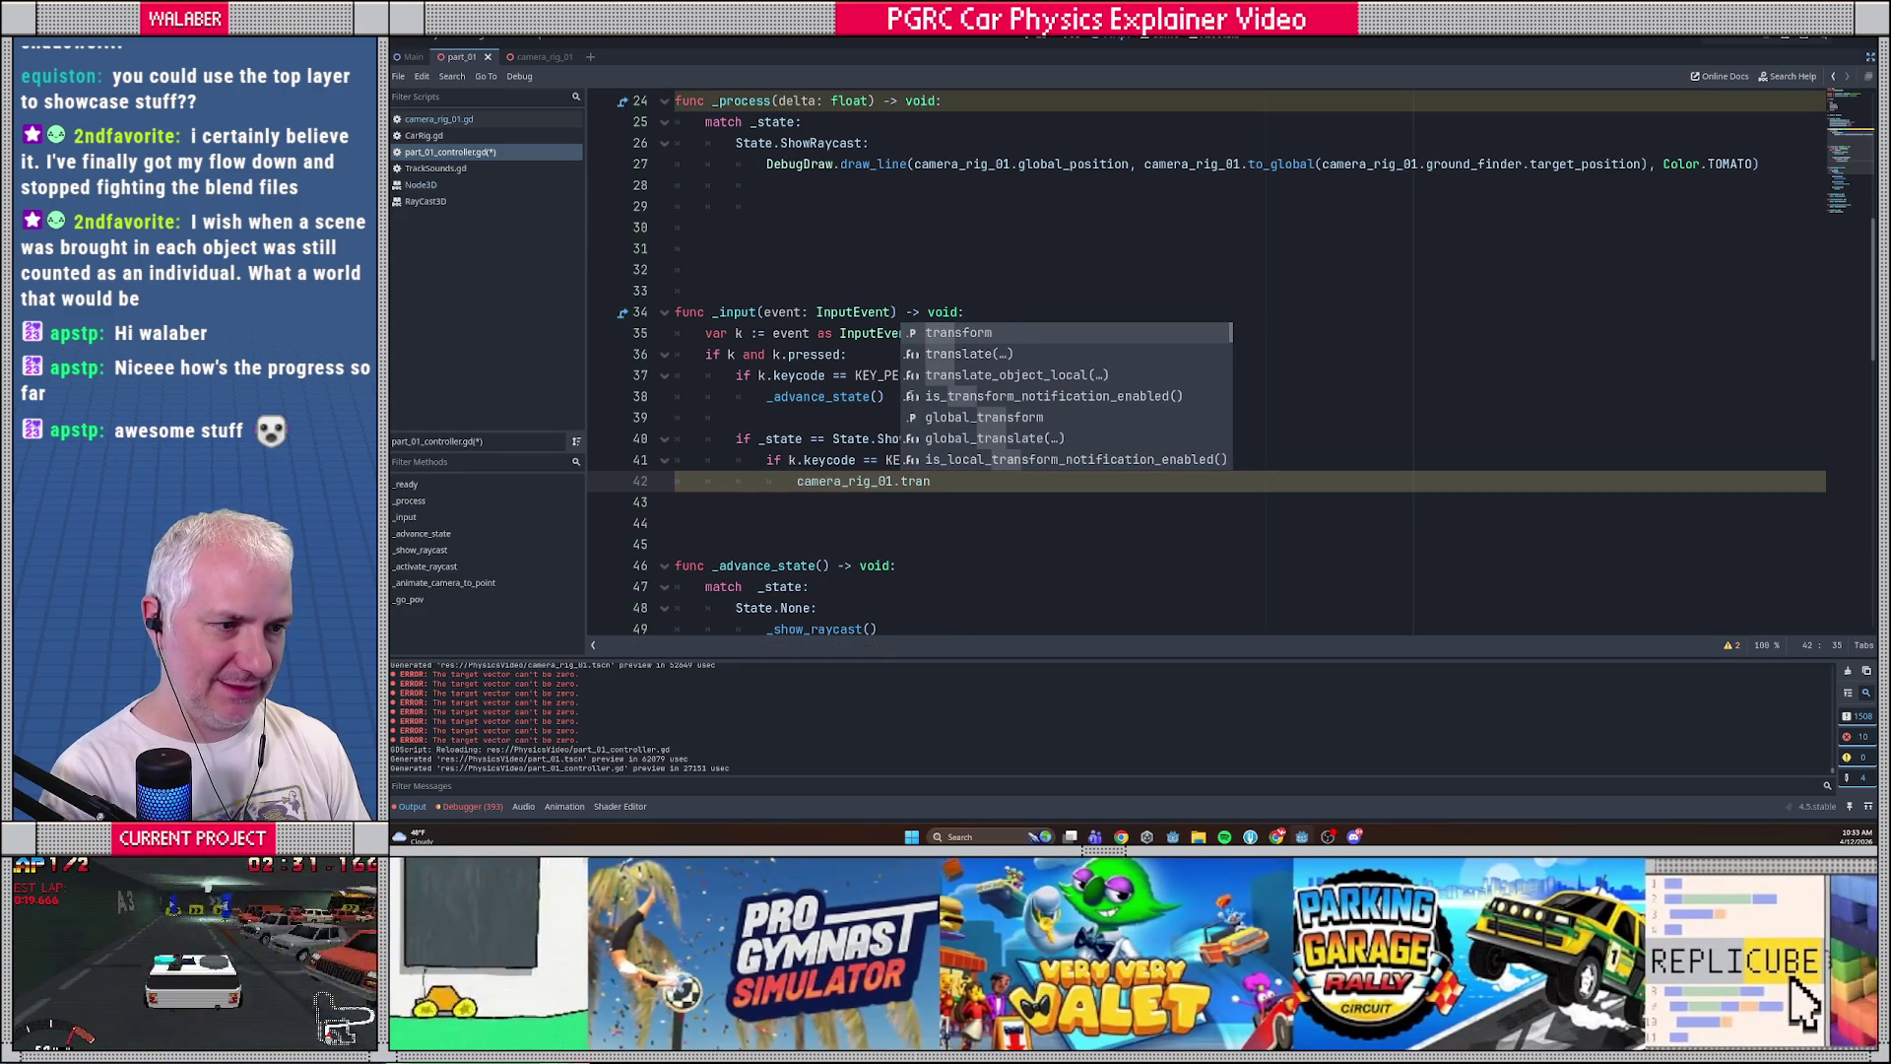
{"action": "key", "text": "Down"}
{"action": "key", "text": "Return"}
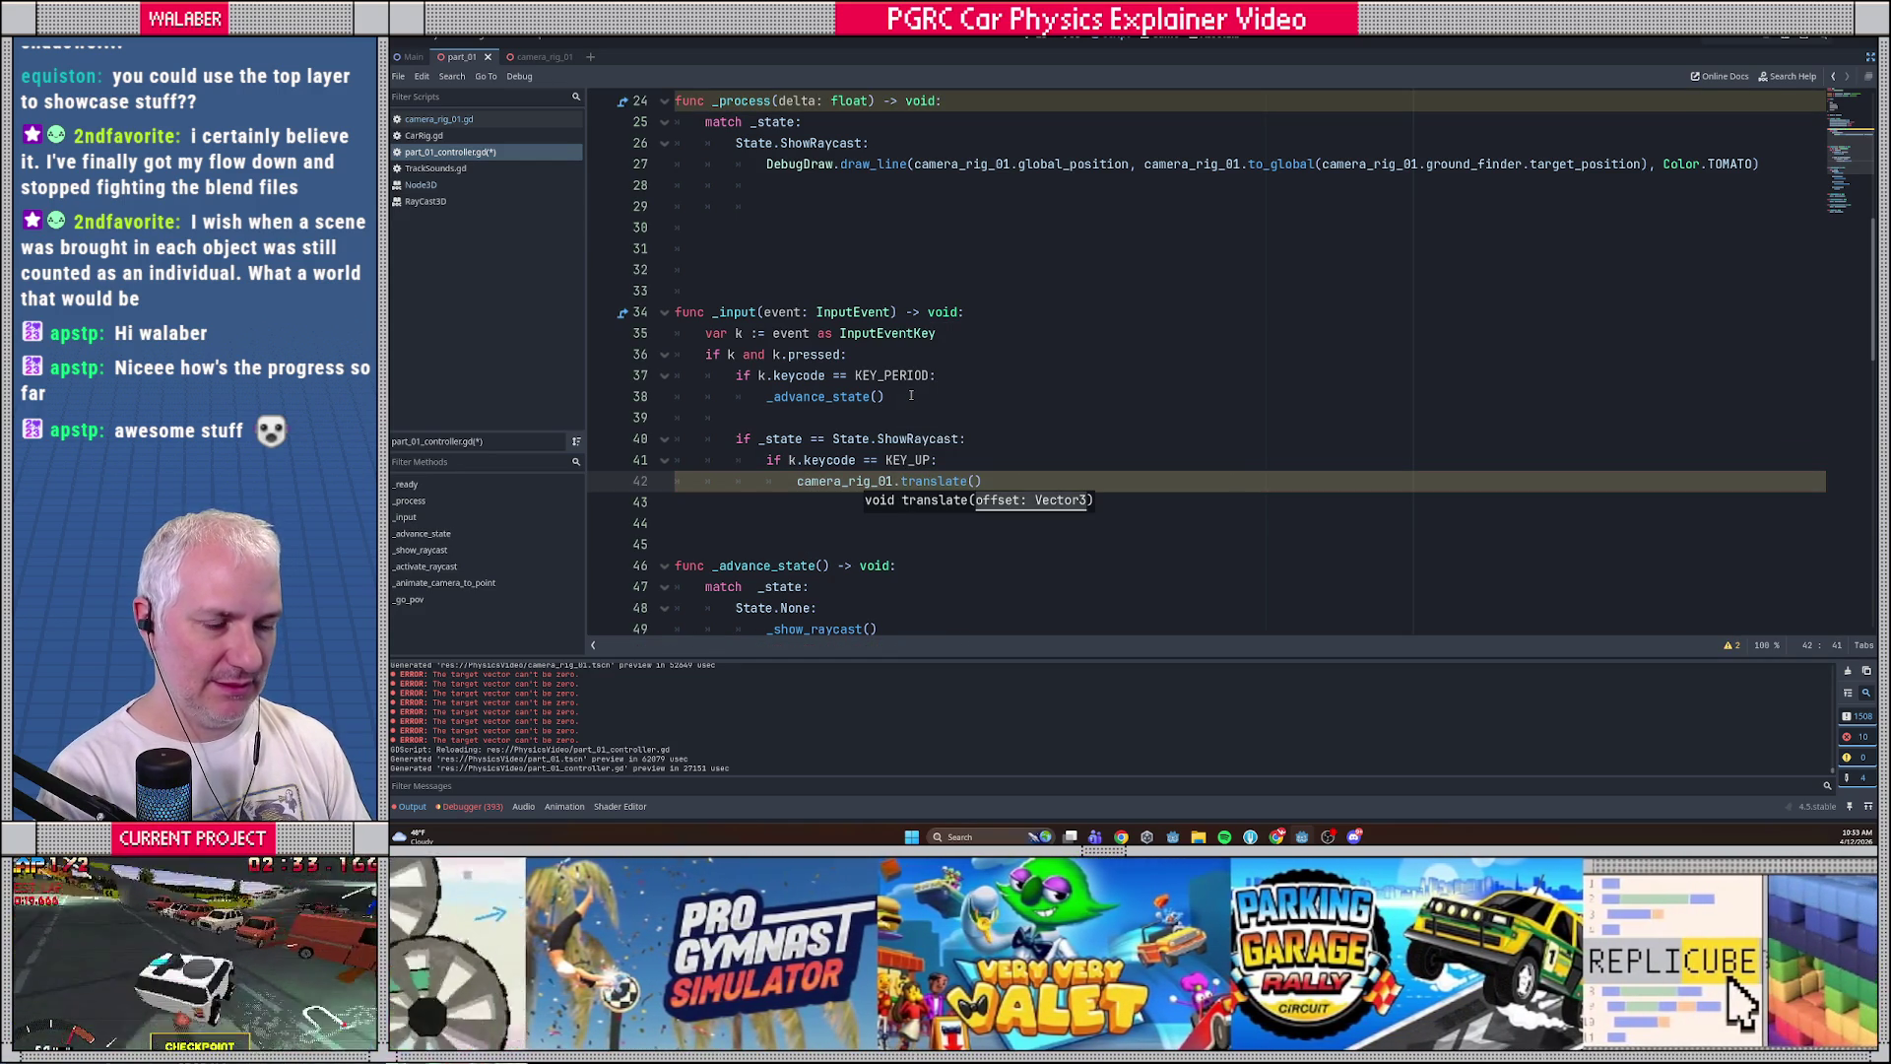
{"action": "key", "text": "BackSpace"}
{"action": "key", "text": "BackSpace"}
{"action": "key", "text": "BackSpace"}
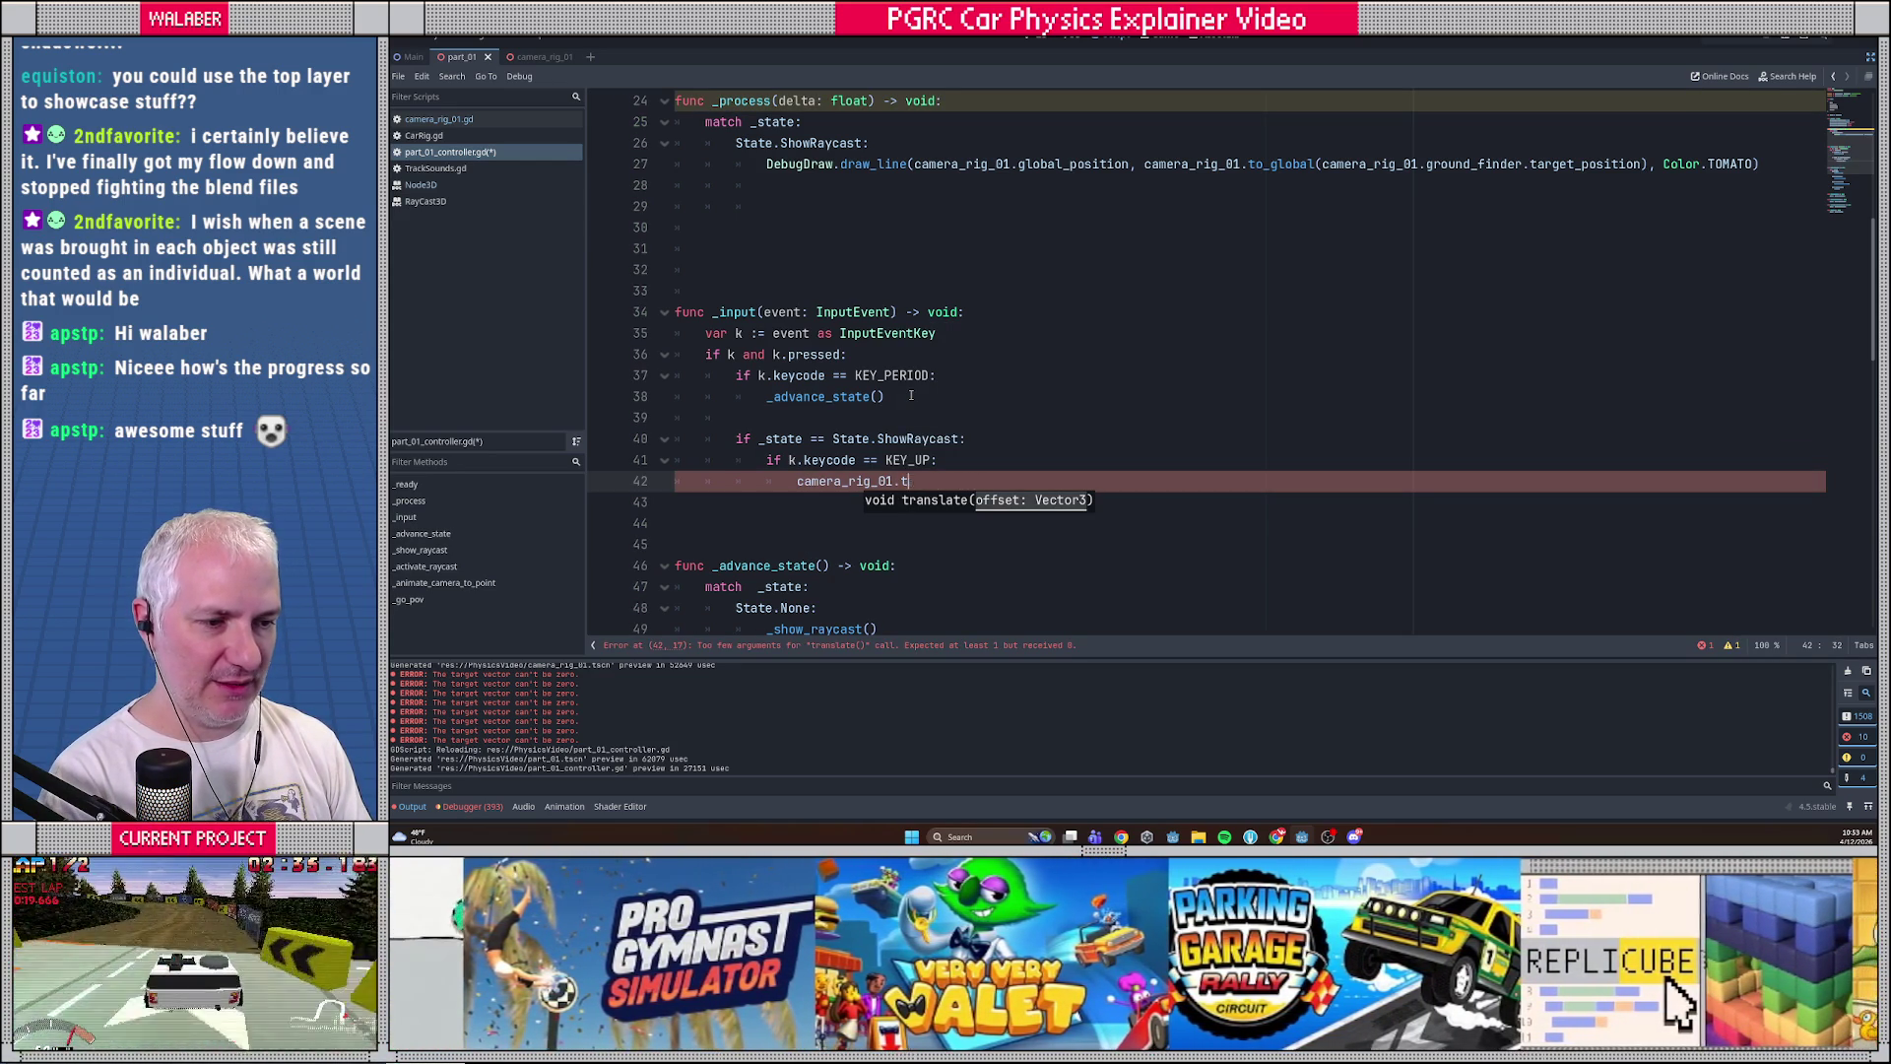
{"action": "type", "text": "global_po"}
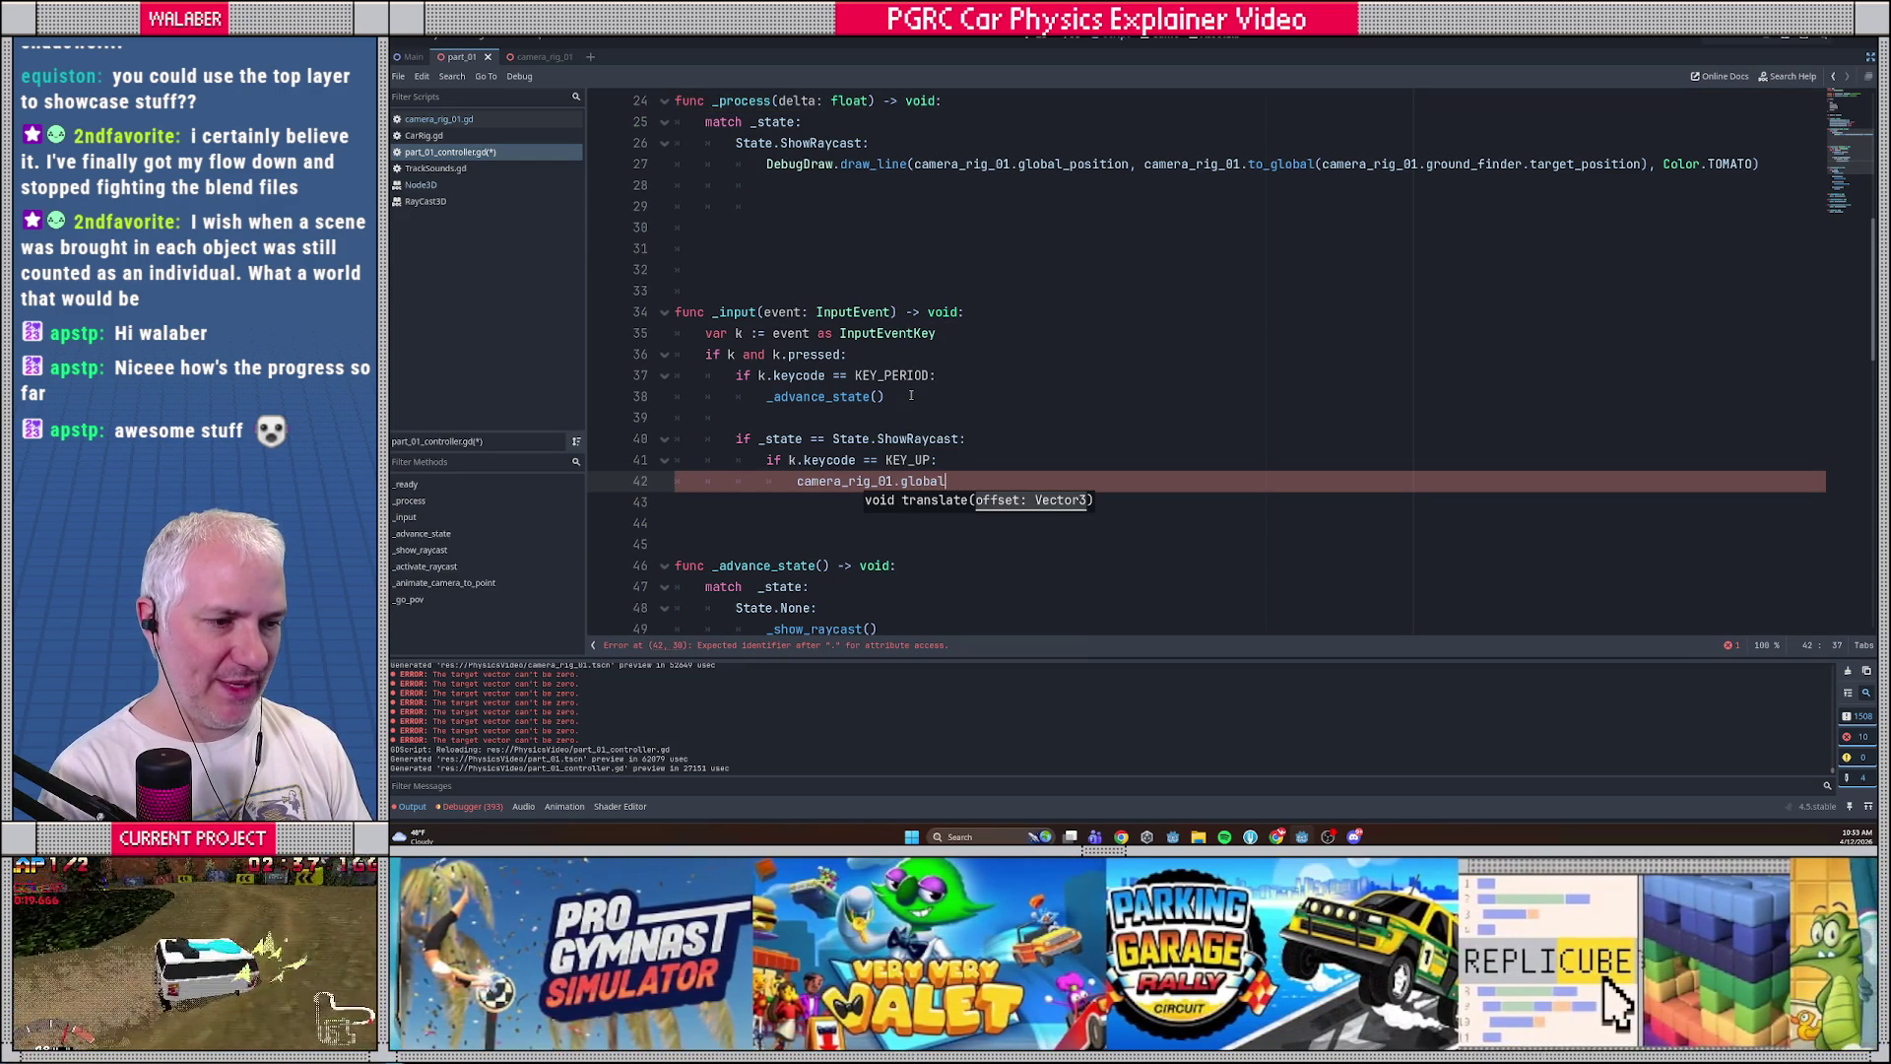
{"action": "key", "text": "Return"}
{"action": "type", "text": "+"}
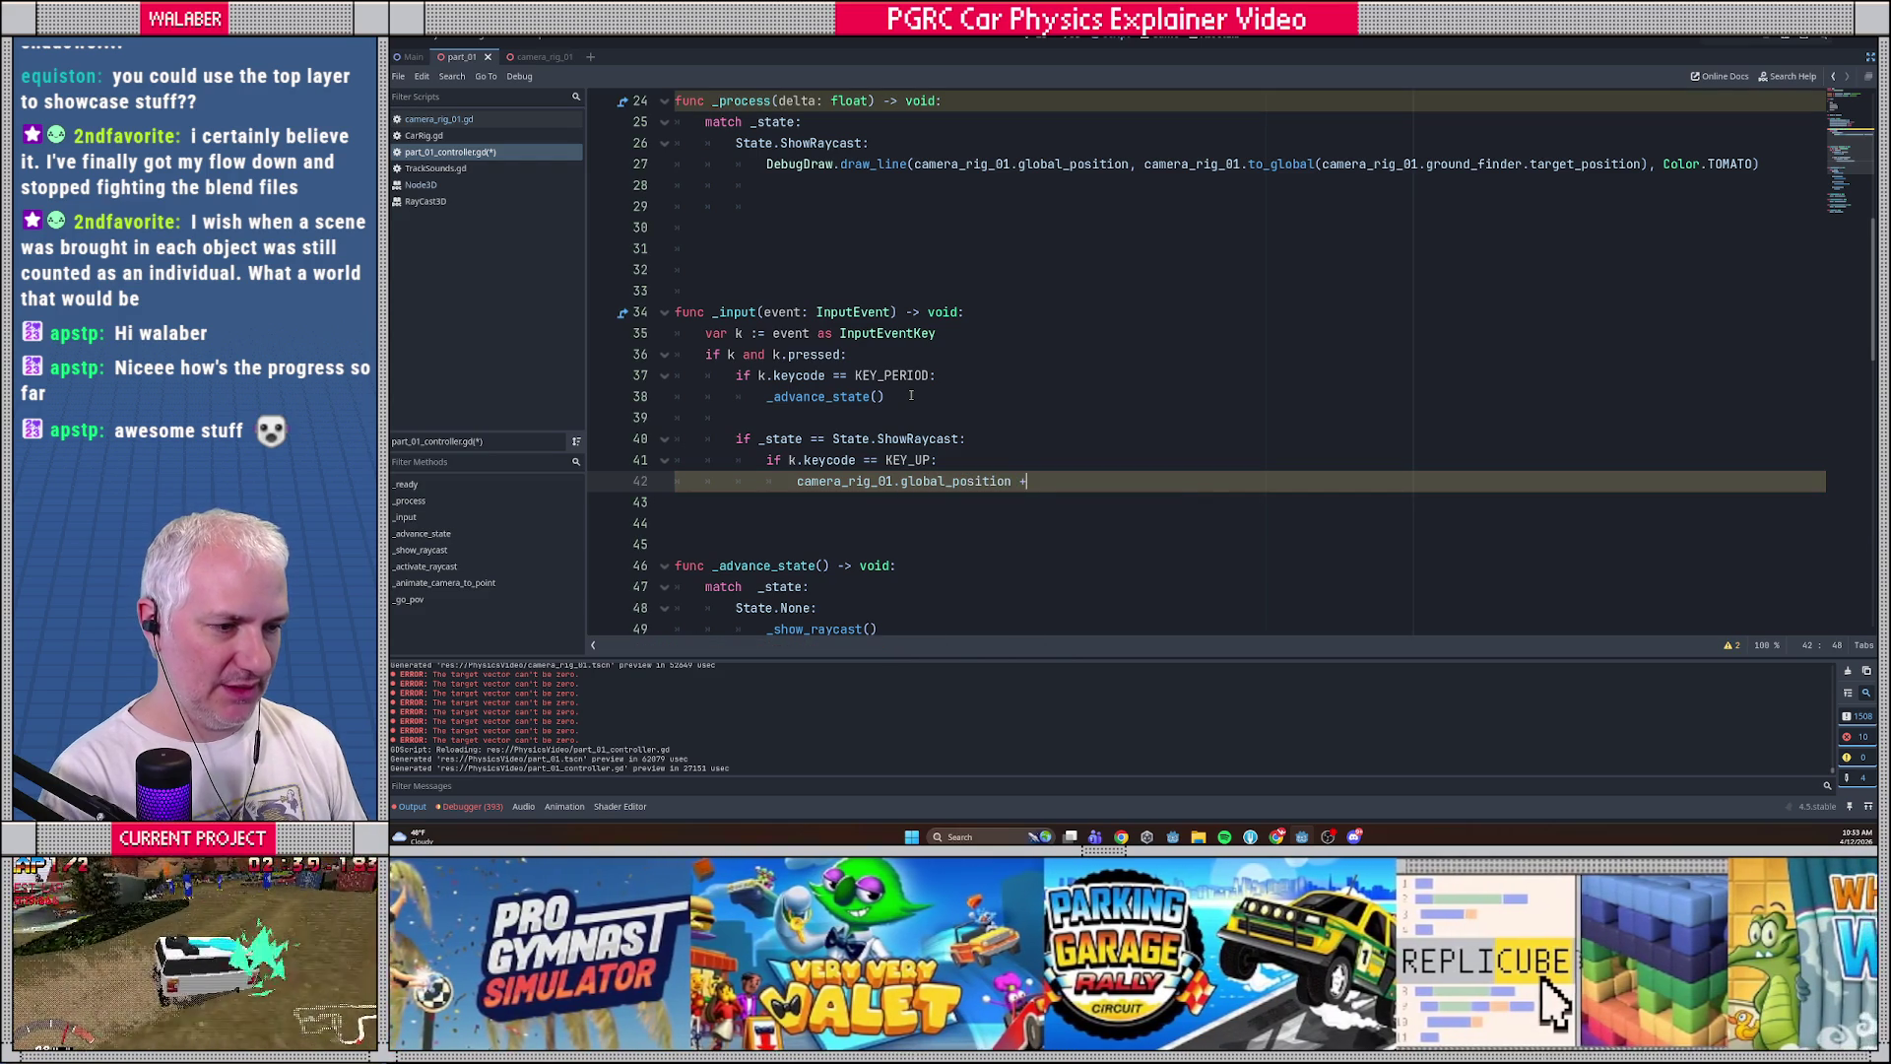
{"action": "type", "text": "= Vector3(0.0"}
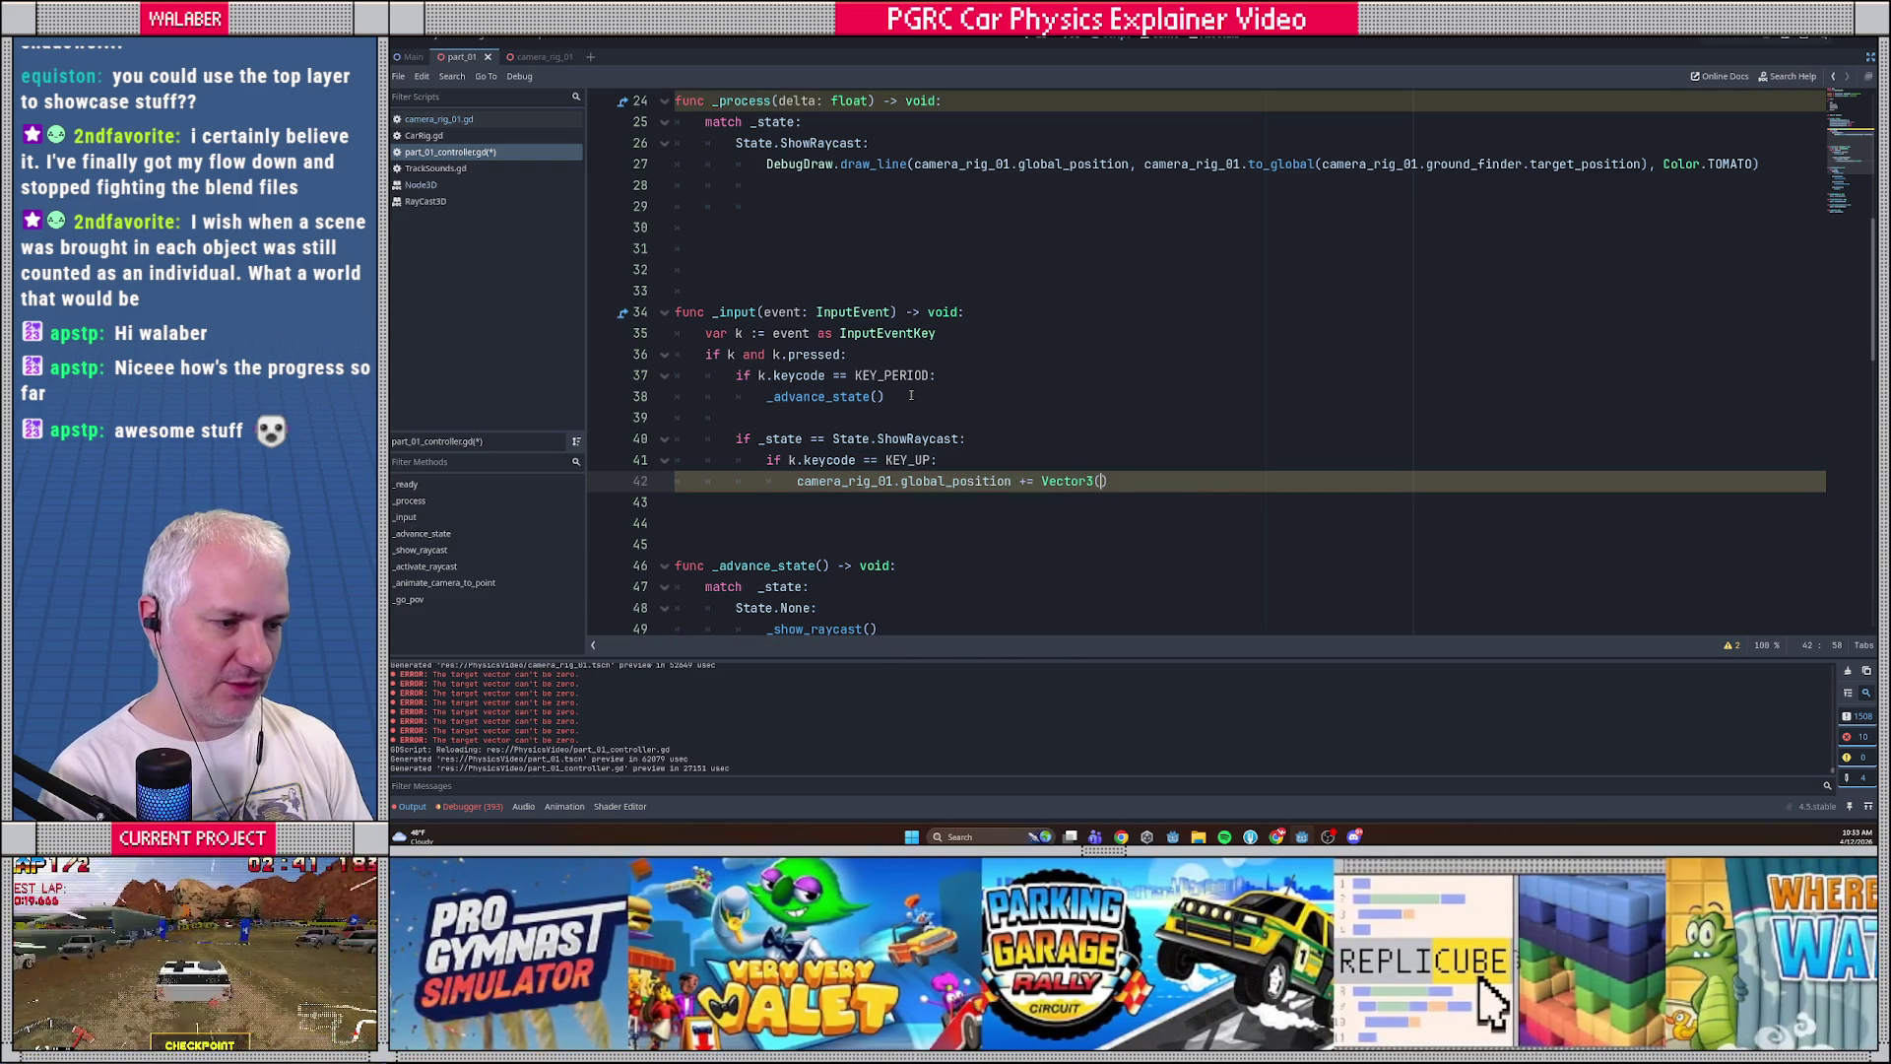
{"action": "type", "text": ", 1"}
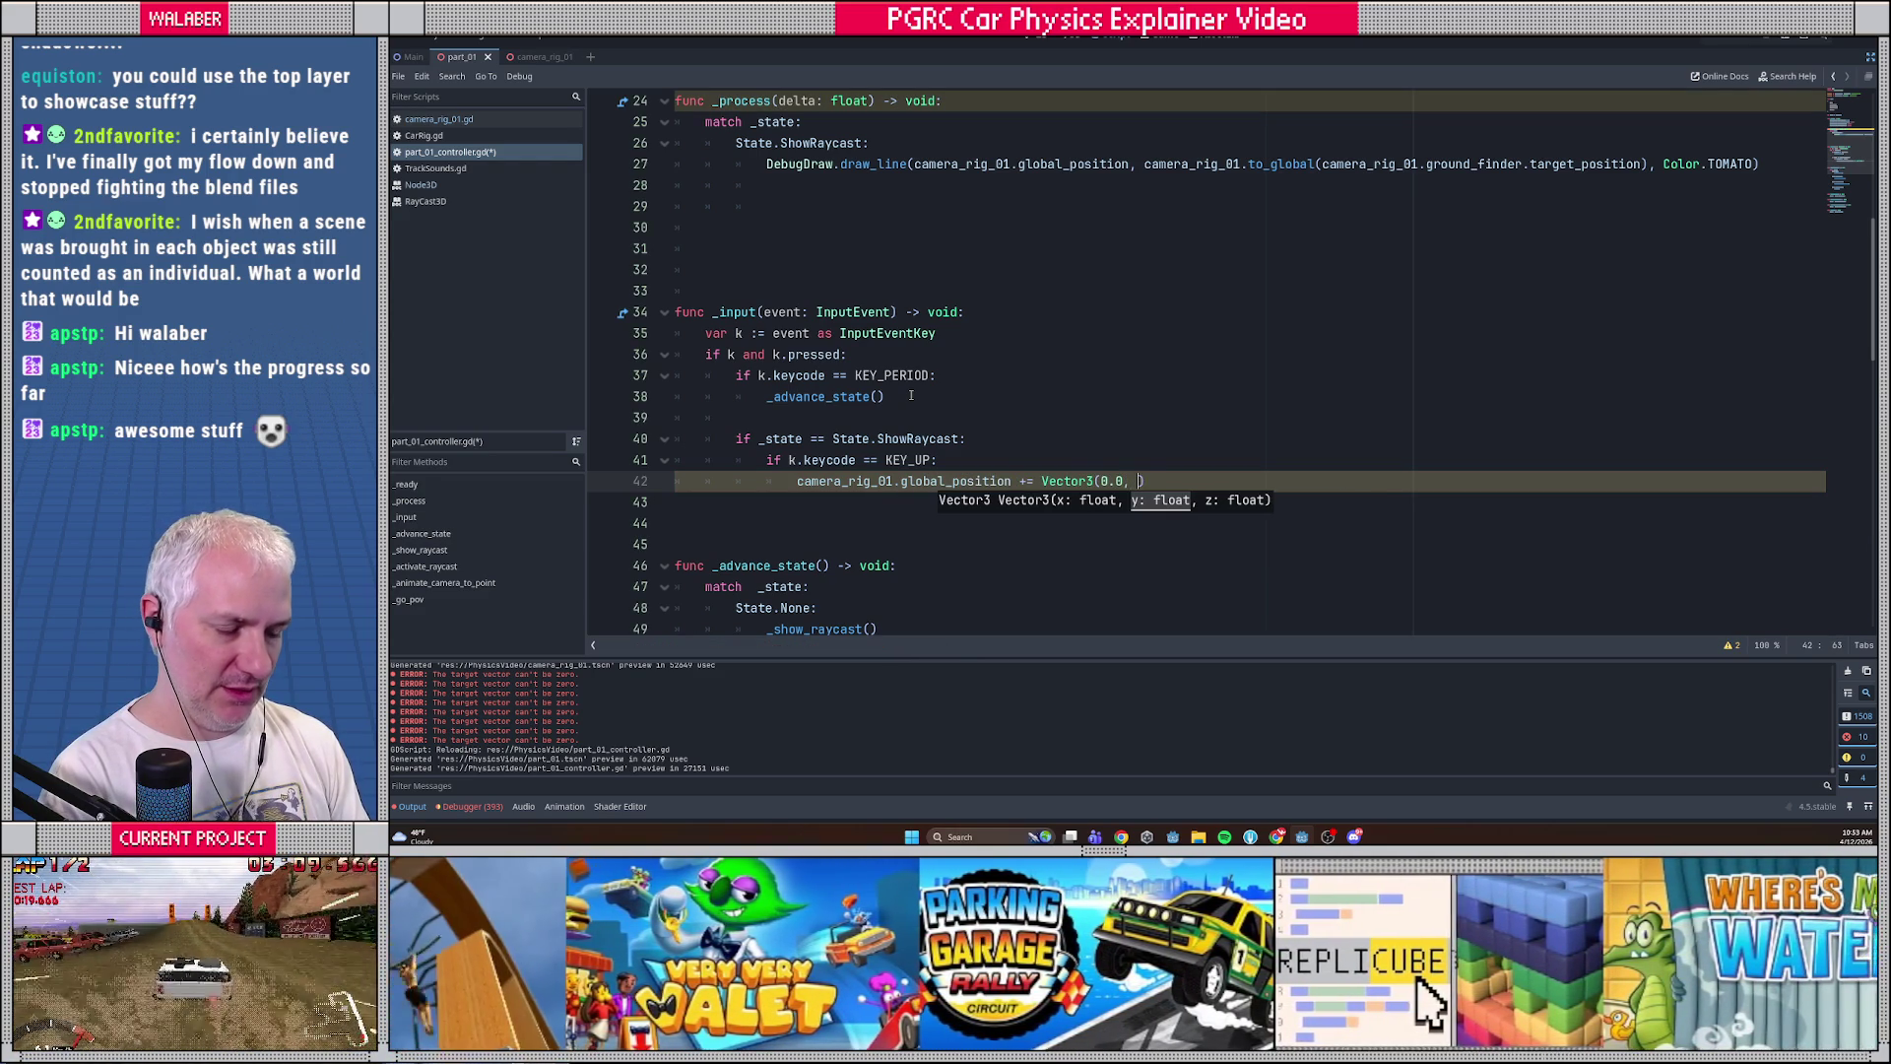
{"action": "key", "text": "BackSpace"}
{"action": "type", "text": "0.5 * de"}
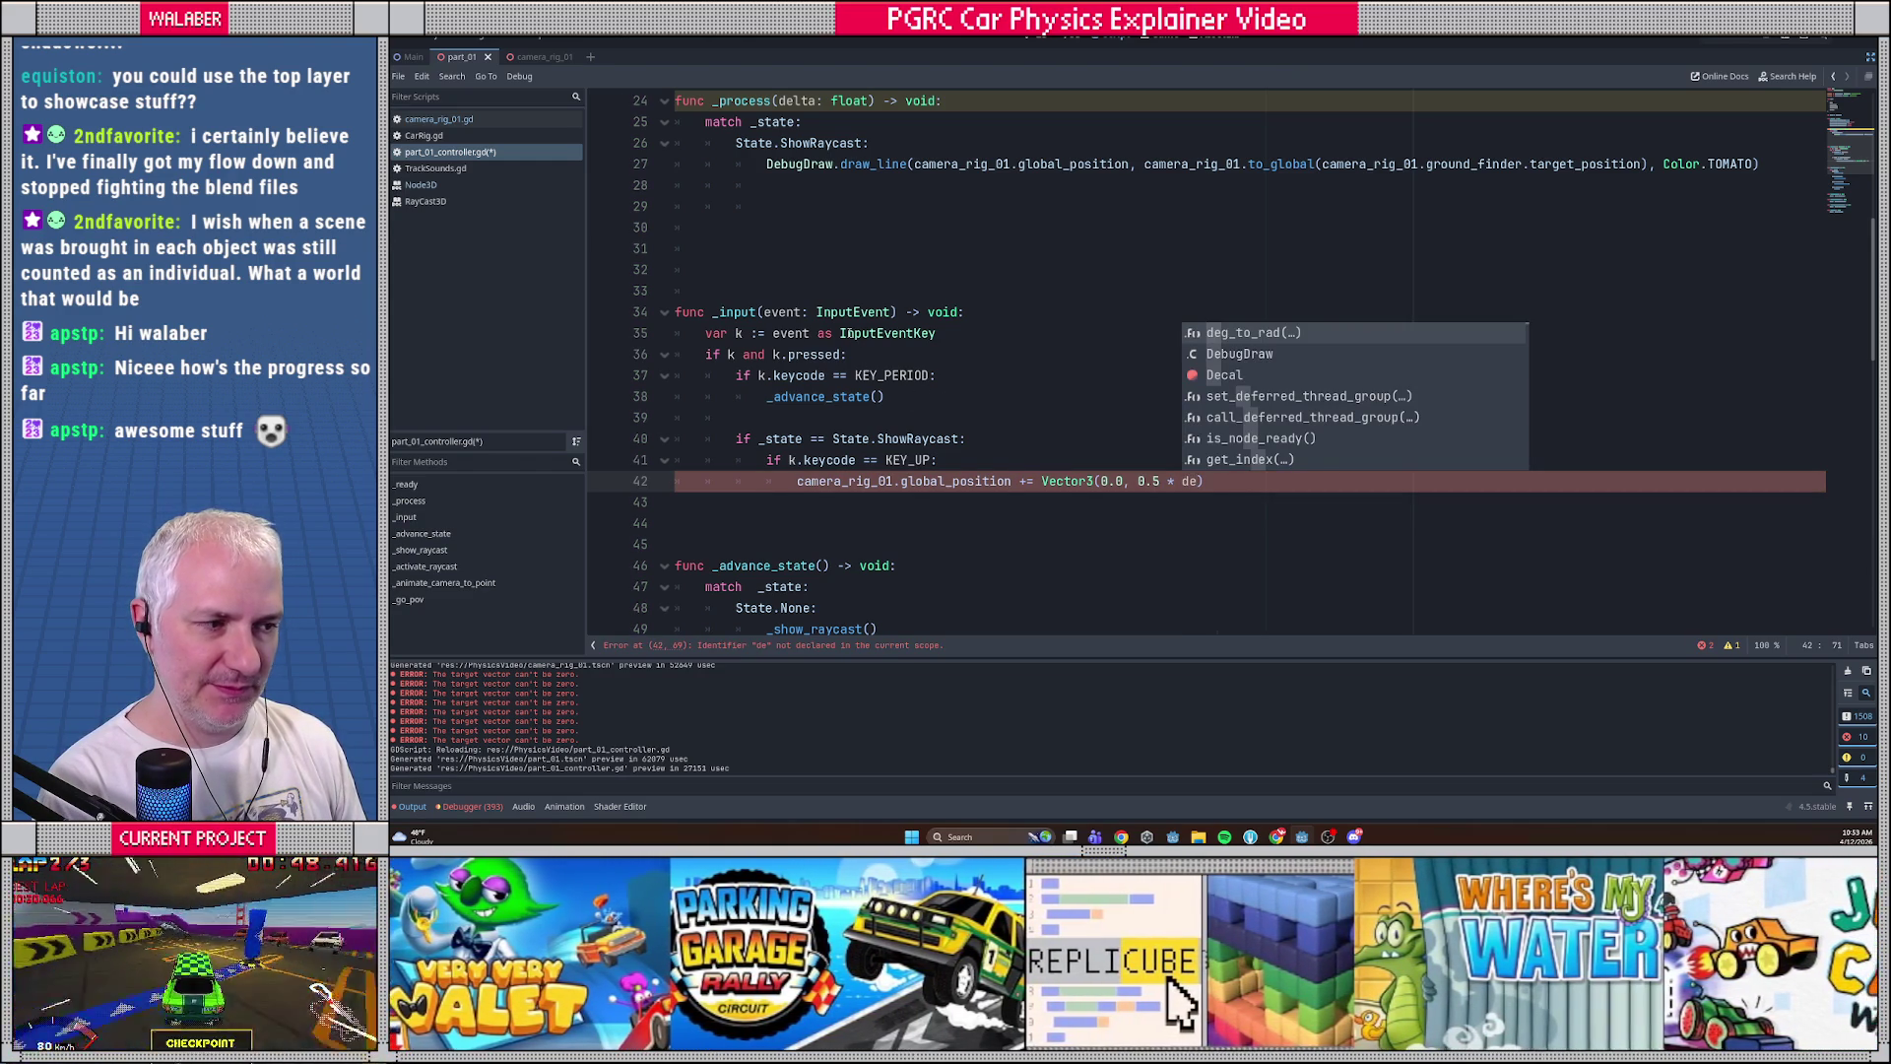
{"action": "key", "text": "BackSpace"}
{"action": "key", "text": "BackSpace"}
{"action": "type", "text": "Time.del"}
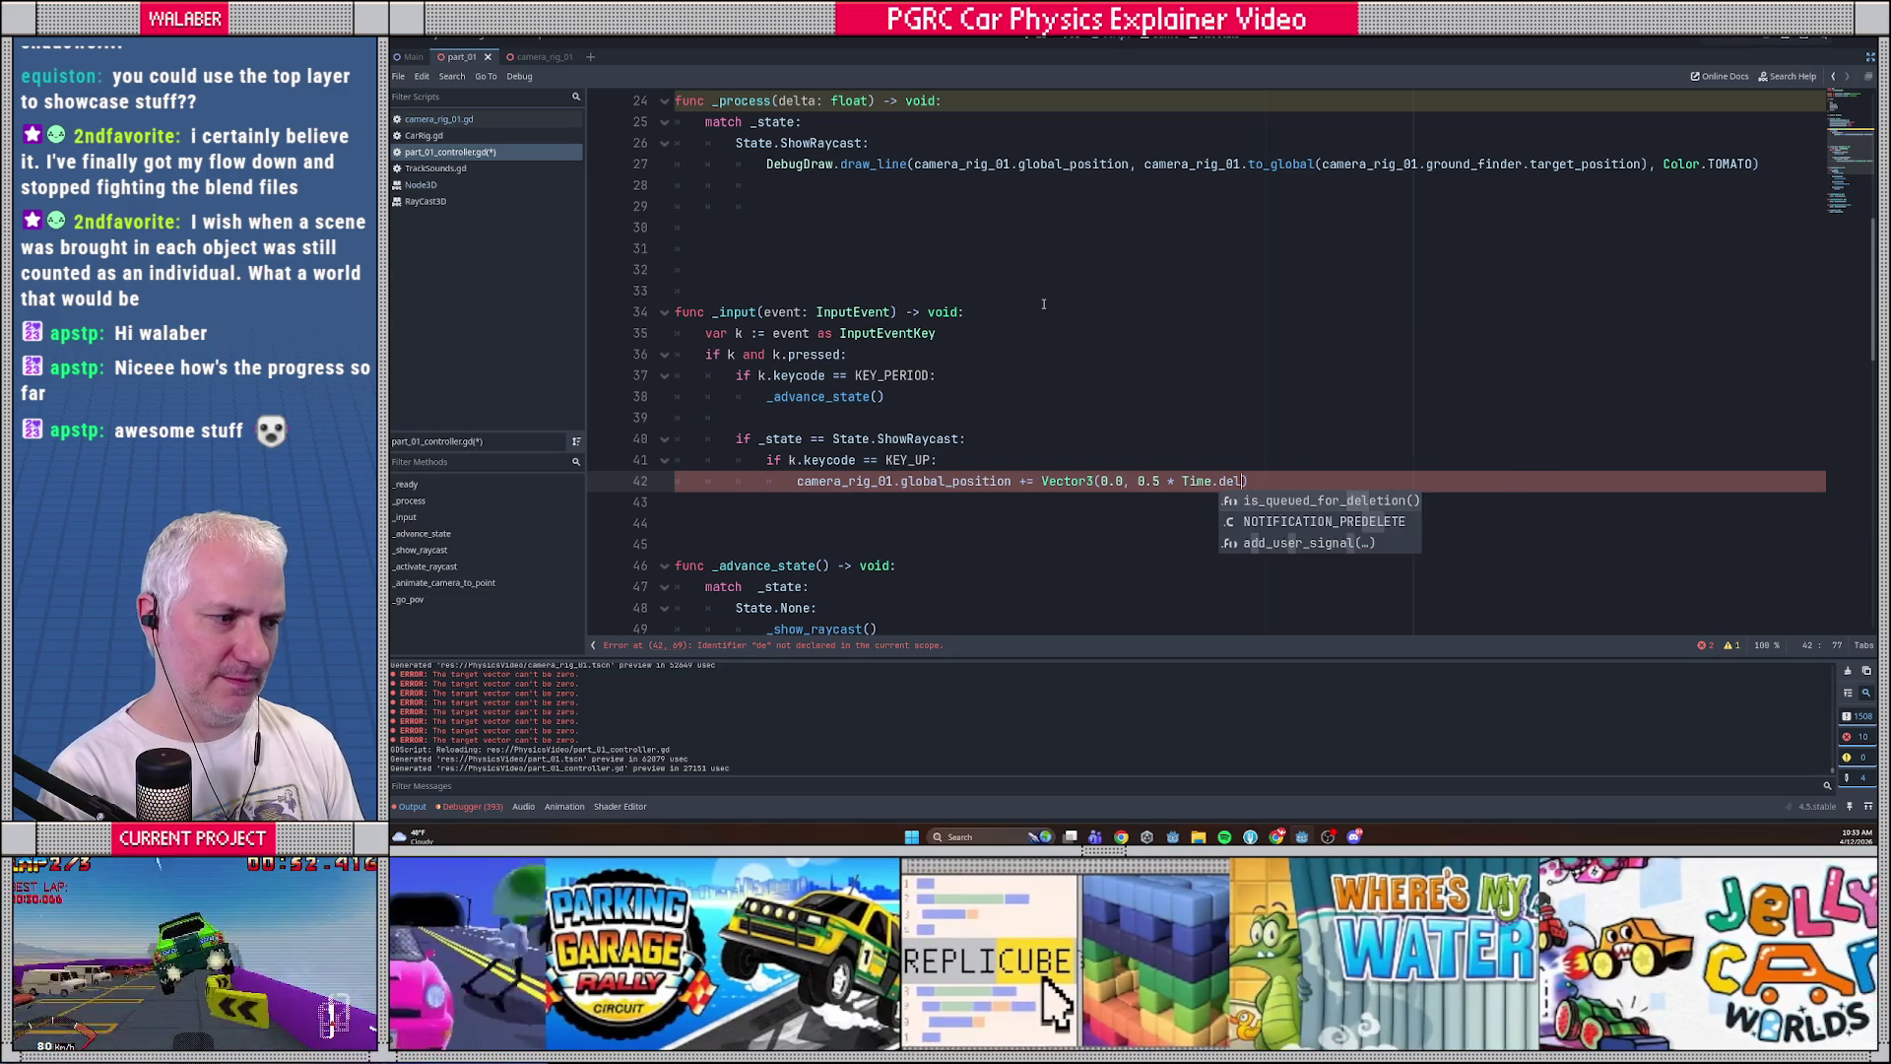
{"action": "key", "text": "BackSpace"}
{"action": "key", "text": "BackSpace"}
{"action": "key", "text": "BackSpace"}
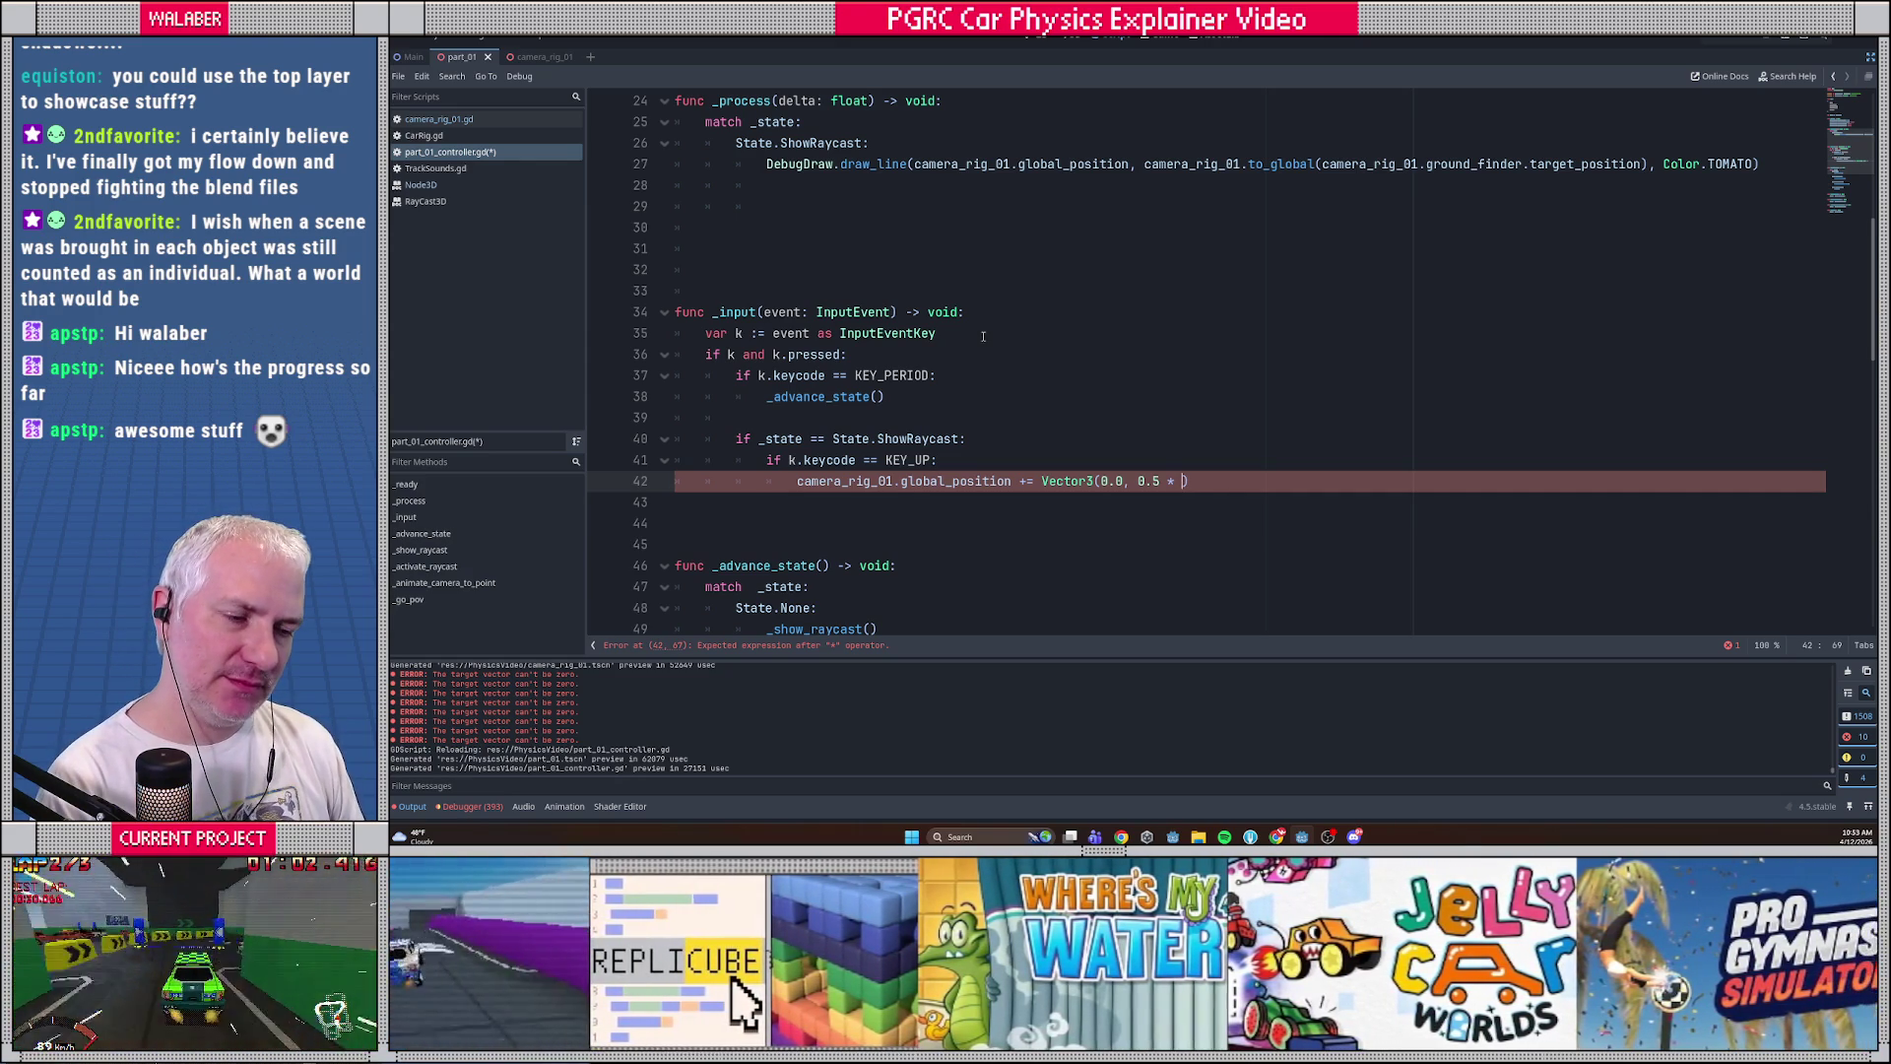
{"action": "scroll", "coordinate": [983, 337], "scroll_direction": "up", "scroll_amount": 8}
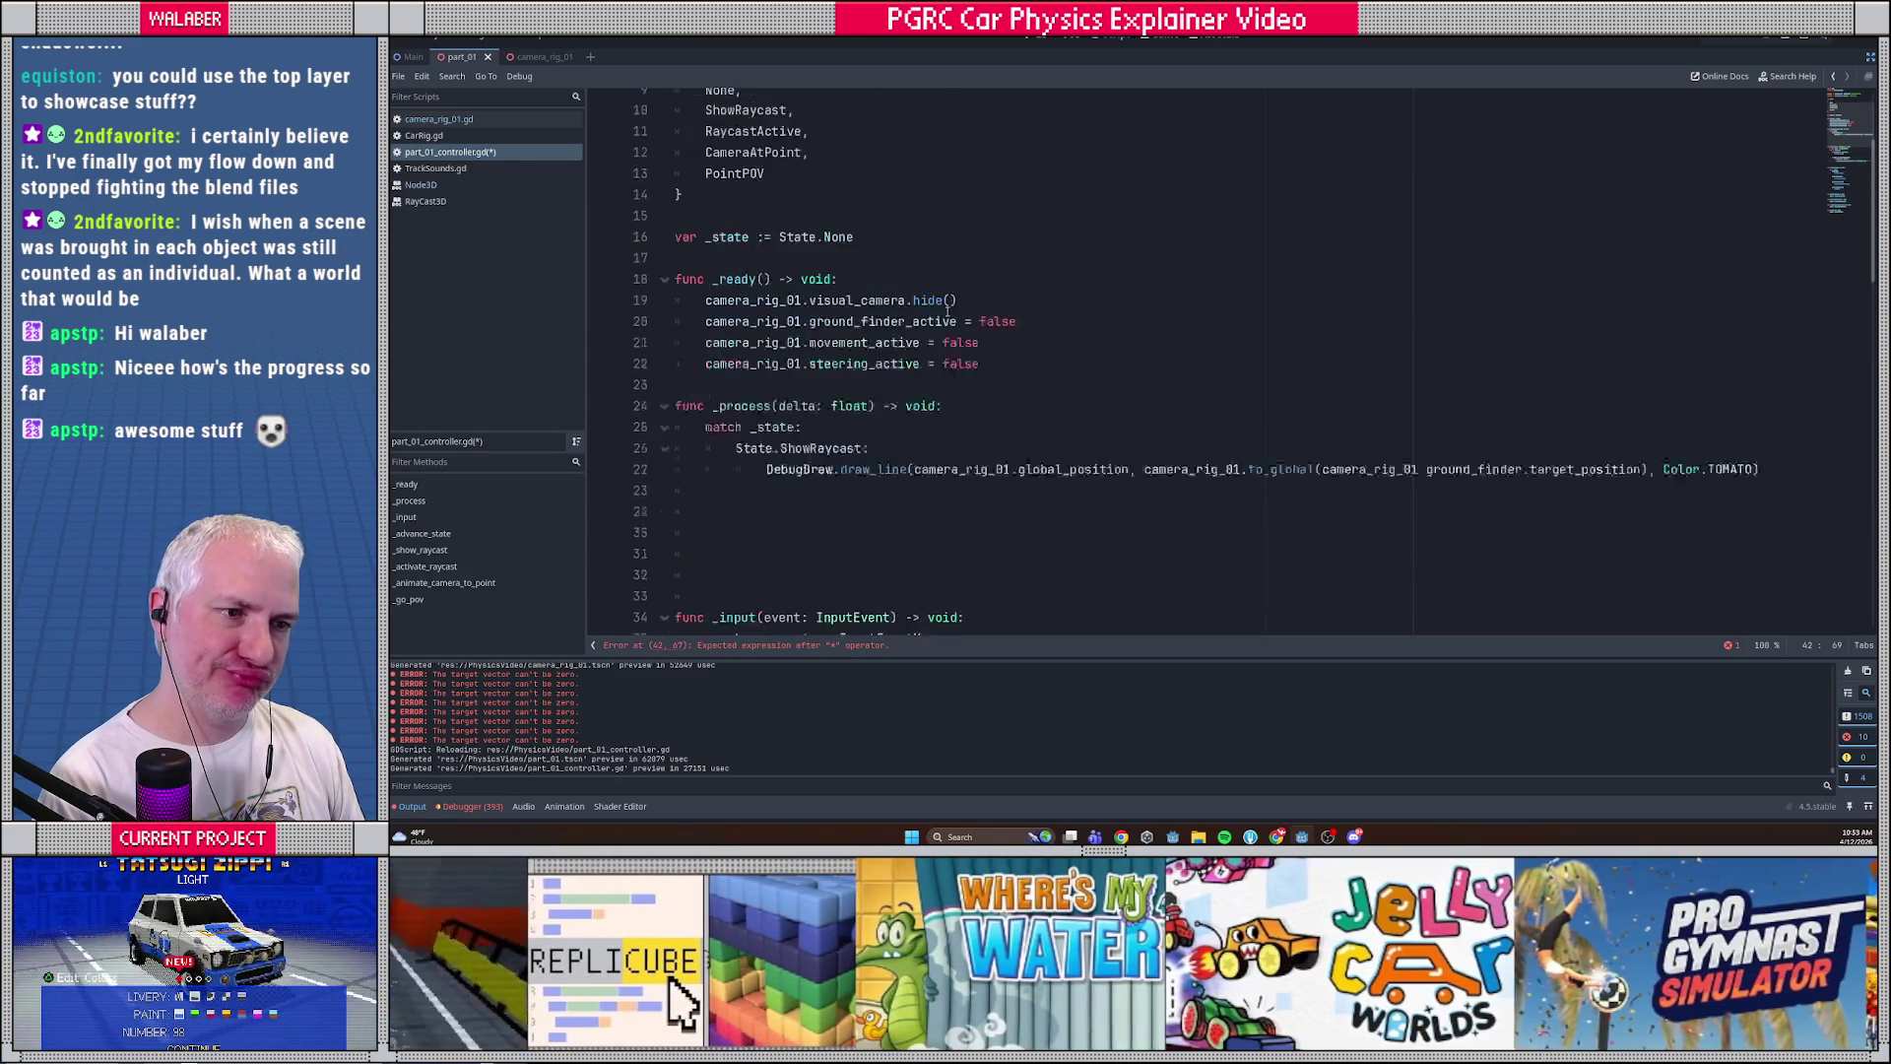
Declare 'var _up_down := 0.0' after the _state declaration
{"action": "left_click", "coordinate": [845, 203]}
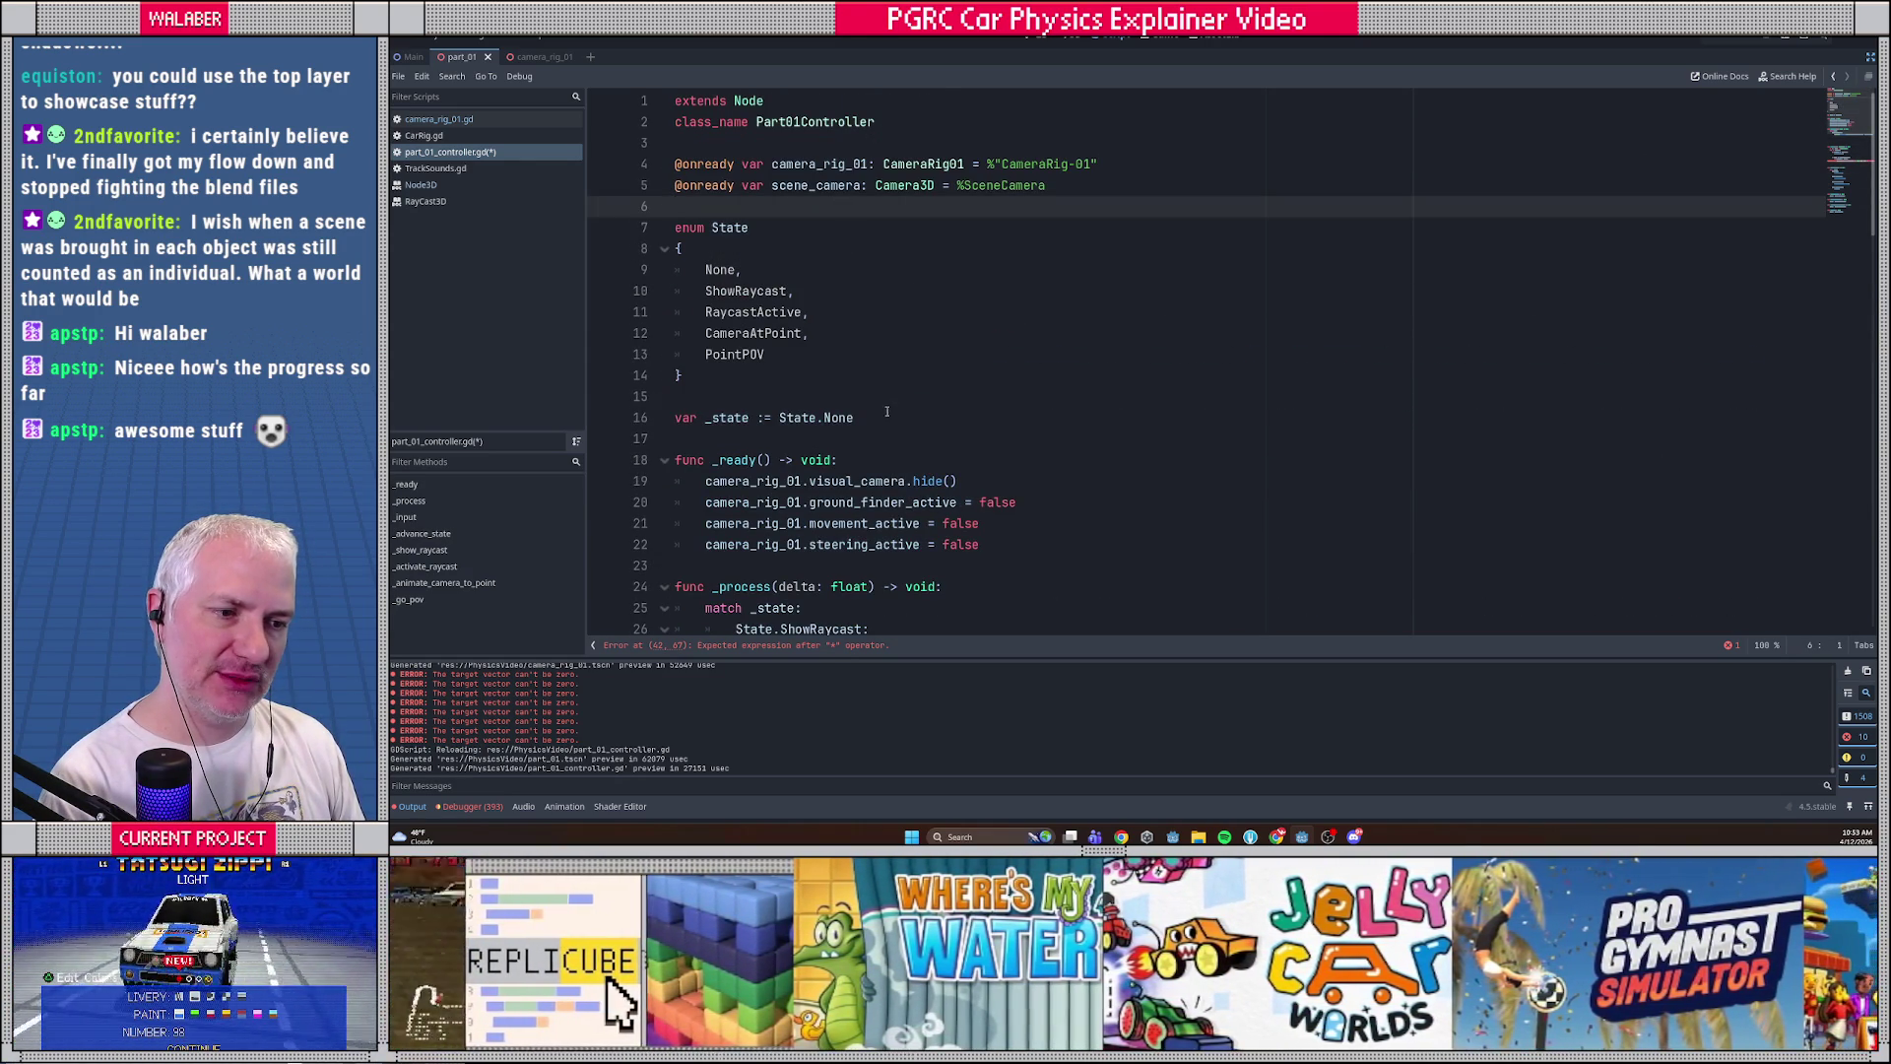
{"action": "left_click", "coordinate": [887, 412]}
{"action": "key", "text": "Return"}
{"action": "type", "text": "v"}
{"action": "type", "text": "up_down :"}
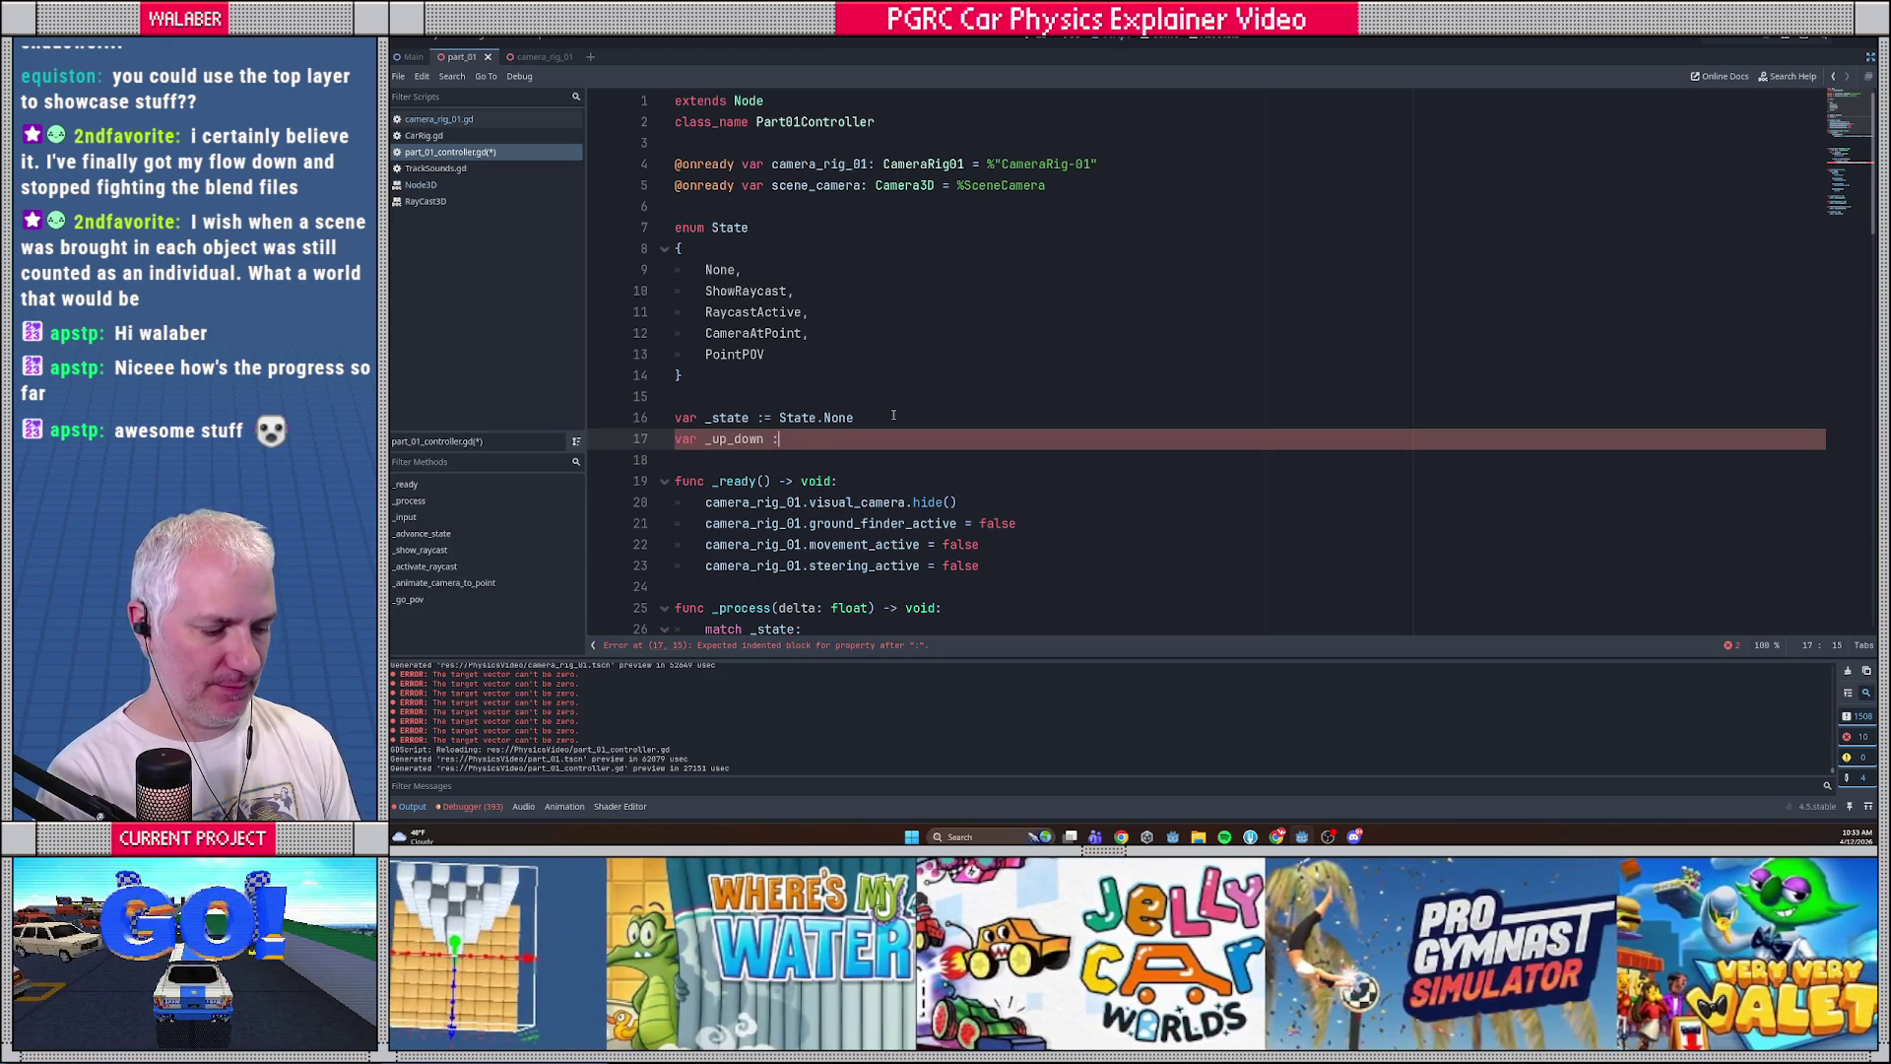
{"action": "type", "text": "= 0.0"}
{"action": "key", "text": "Return"}
Replace the global_position update in the KEY_UP branch with '_up_down = 1.0'
{"action": "scroll", "coordinate": [842, 448], "scroll_direction": "down", "scroll_amount": 5}
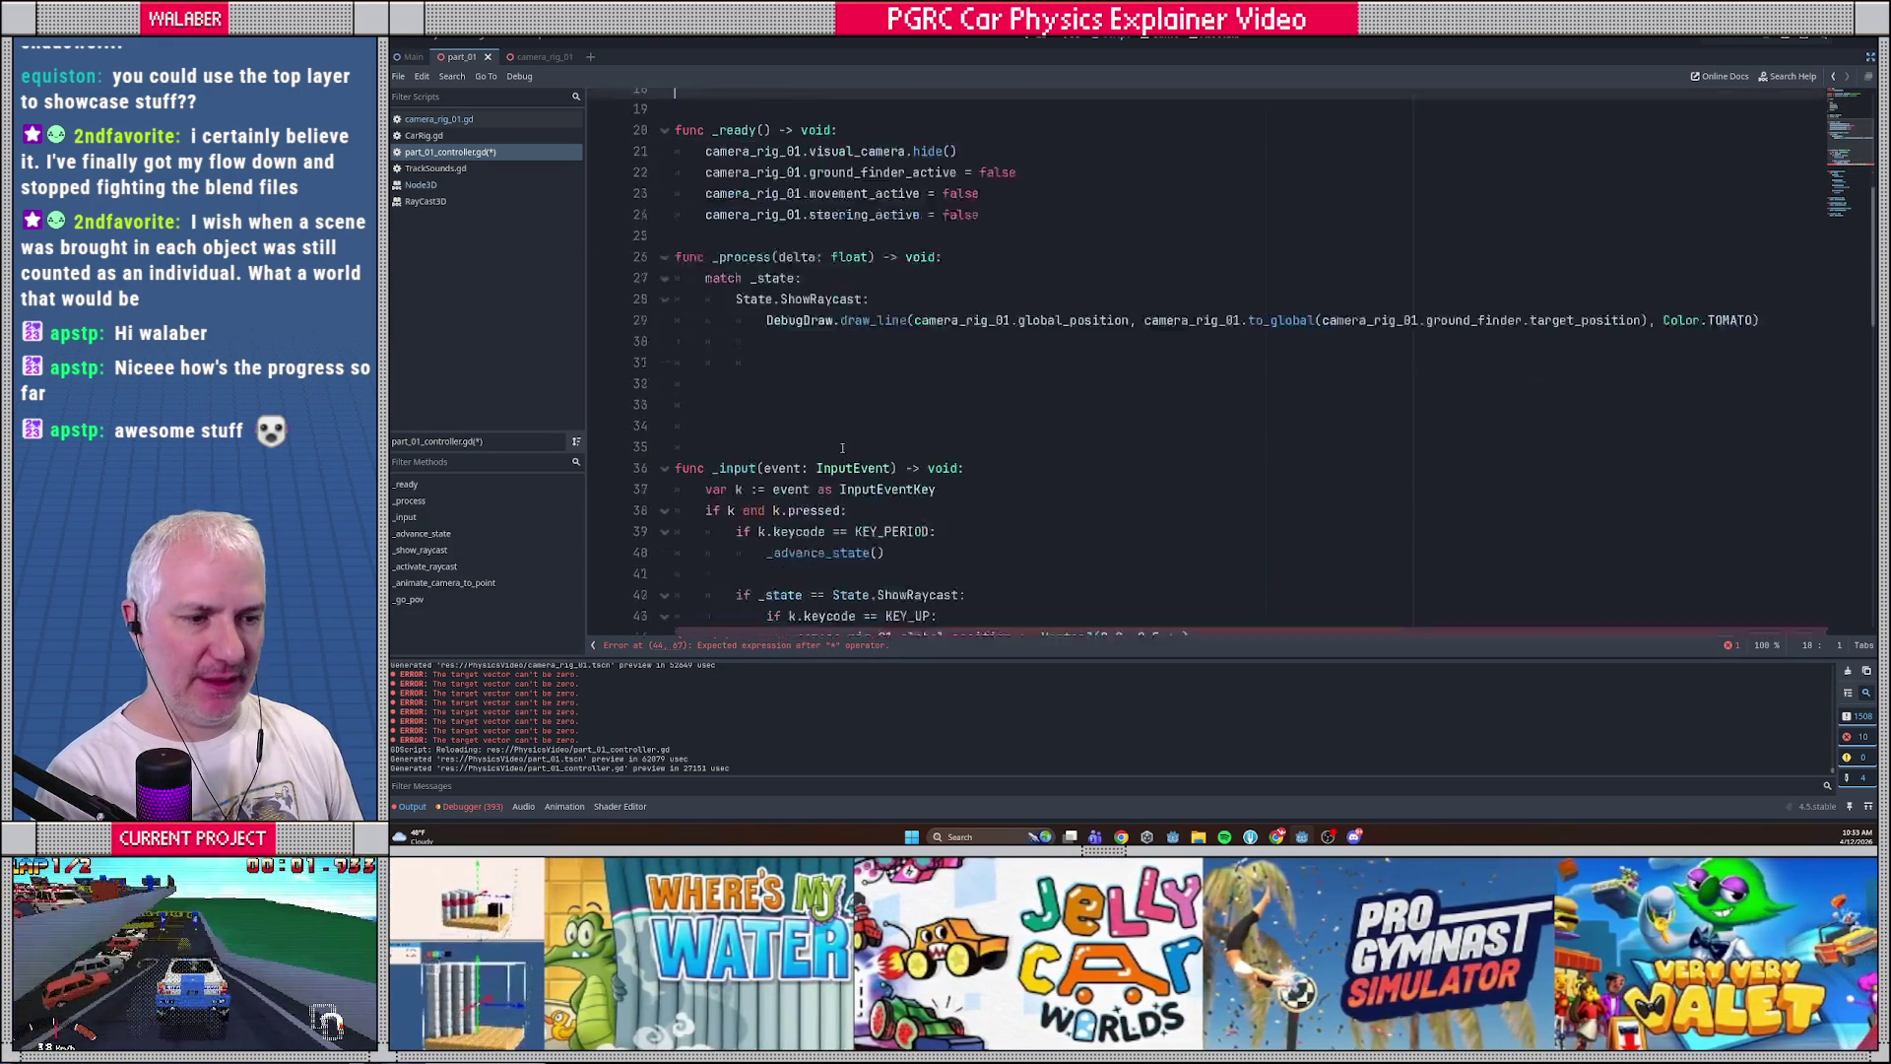
{"action": "scroll", "coordinate": [842, 448], "scroll_direction": "down", "scroll_amount": 4}
{"action": "left_click_drag", "start_coordinate": [797, 375], "coordinate": [1239, 376]}
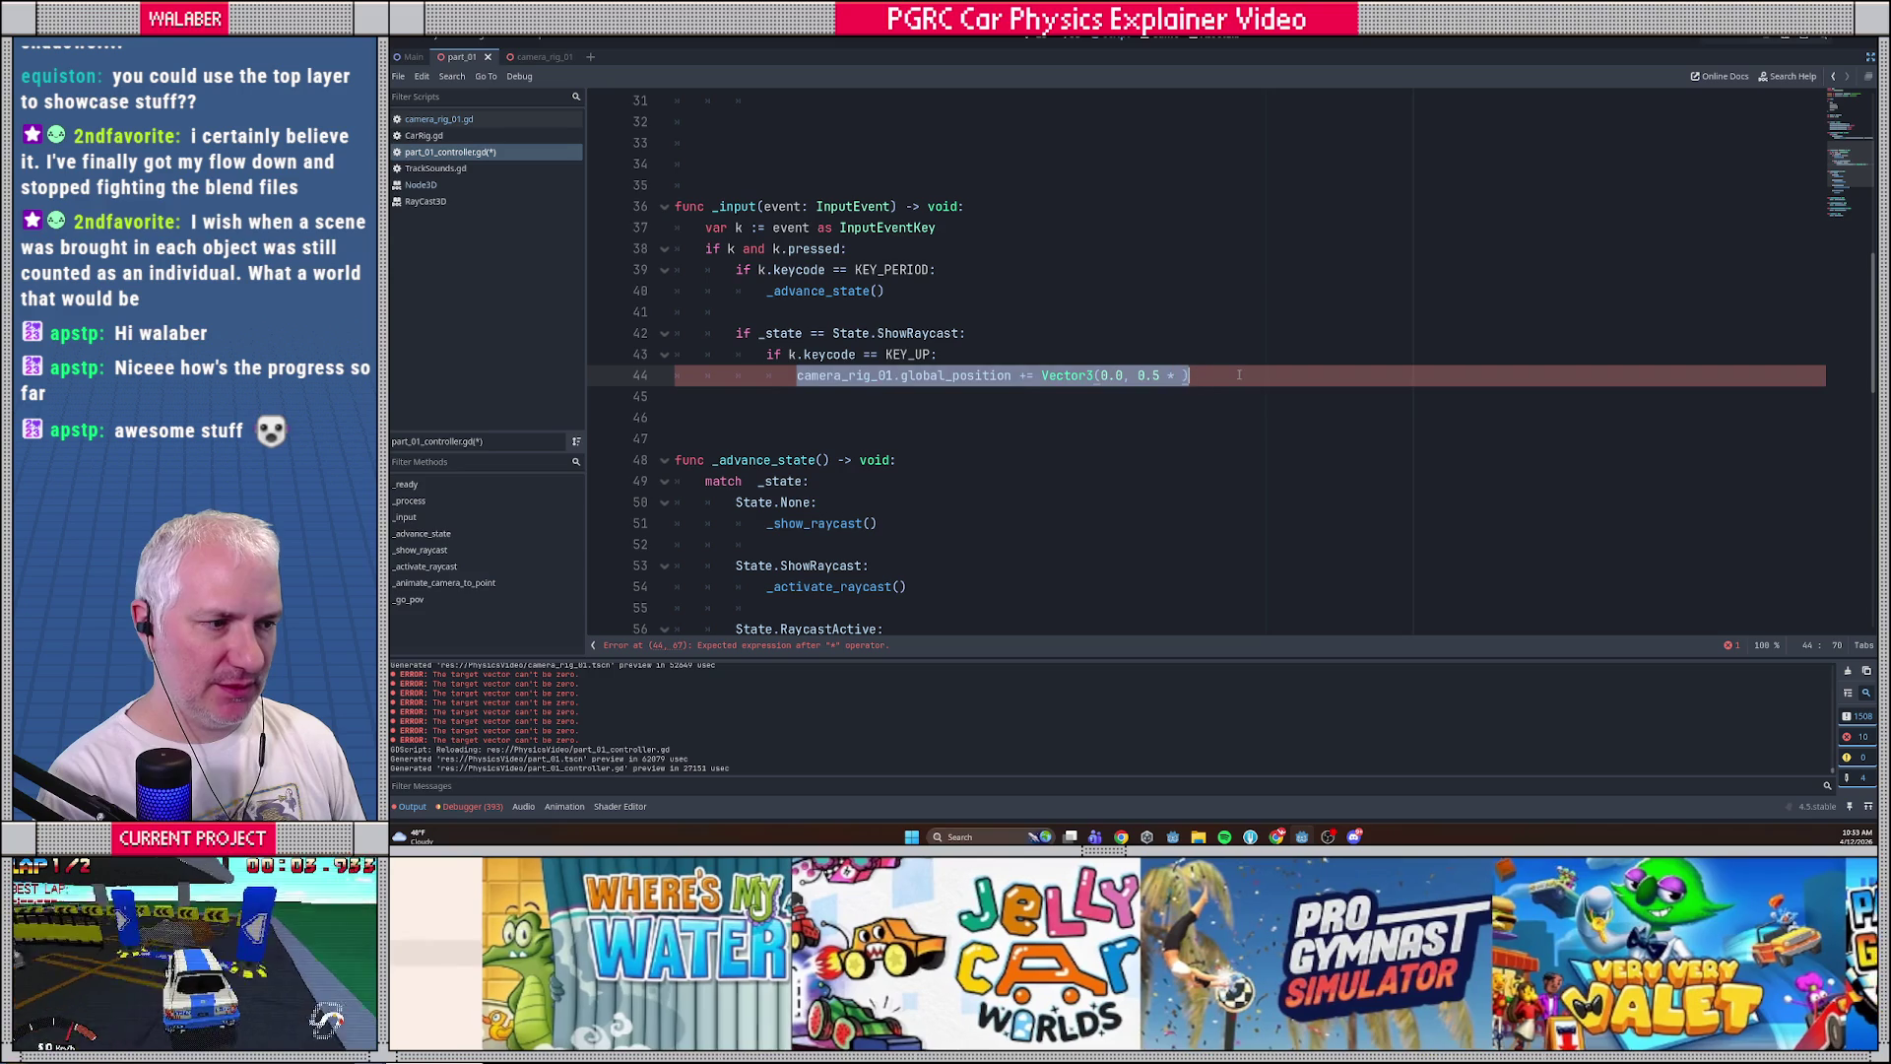
{"action": "type", "text": "_up_down = "}
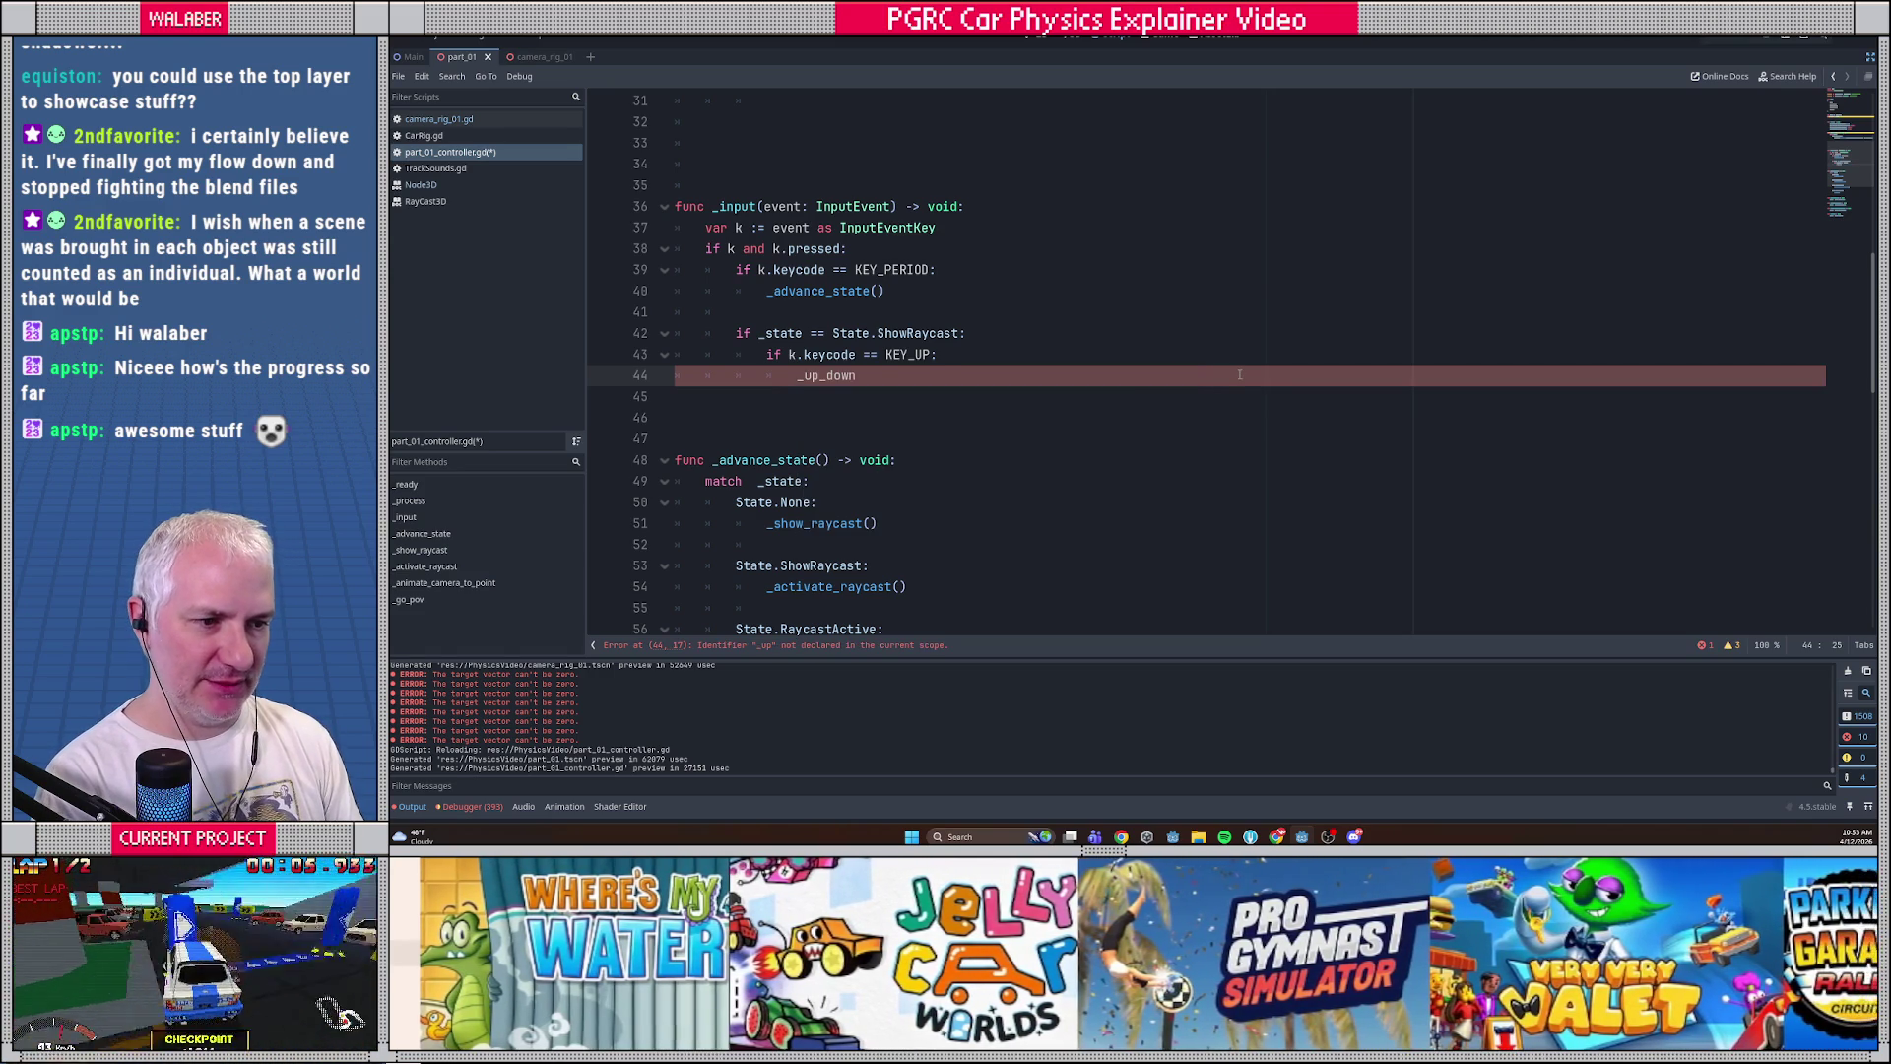
{"action": "type", "text": "1.0"}
Add an 'elif k.keycode == KEY_DOWN:' branch that sets _up_down = 0.0
{"action": "key", "text": "Return"}
{"action": "key", "text": "BackSpace"}
{"action": "type", "text": "elif "}
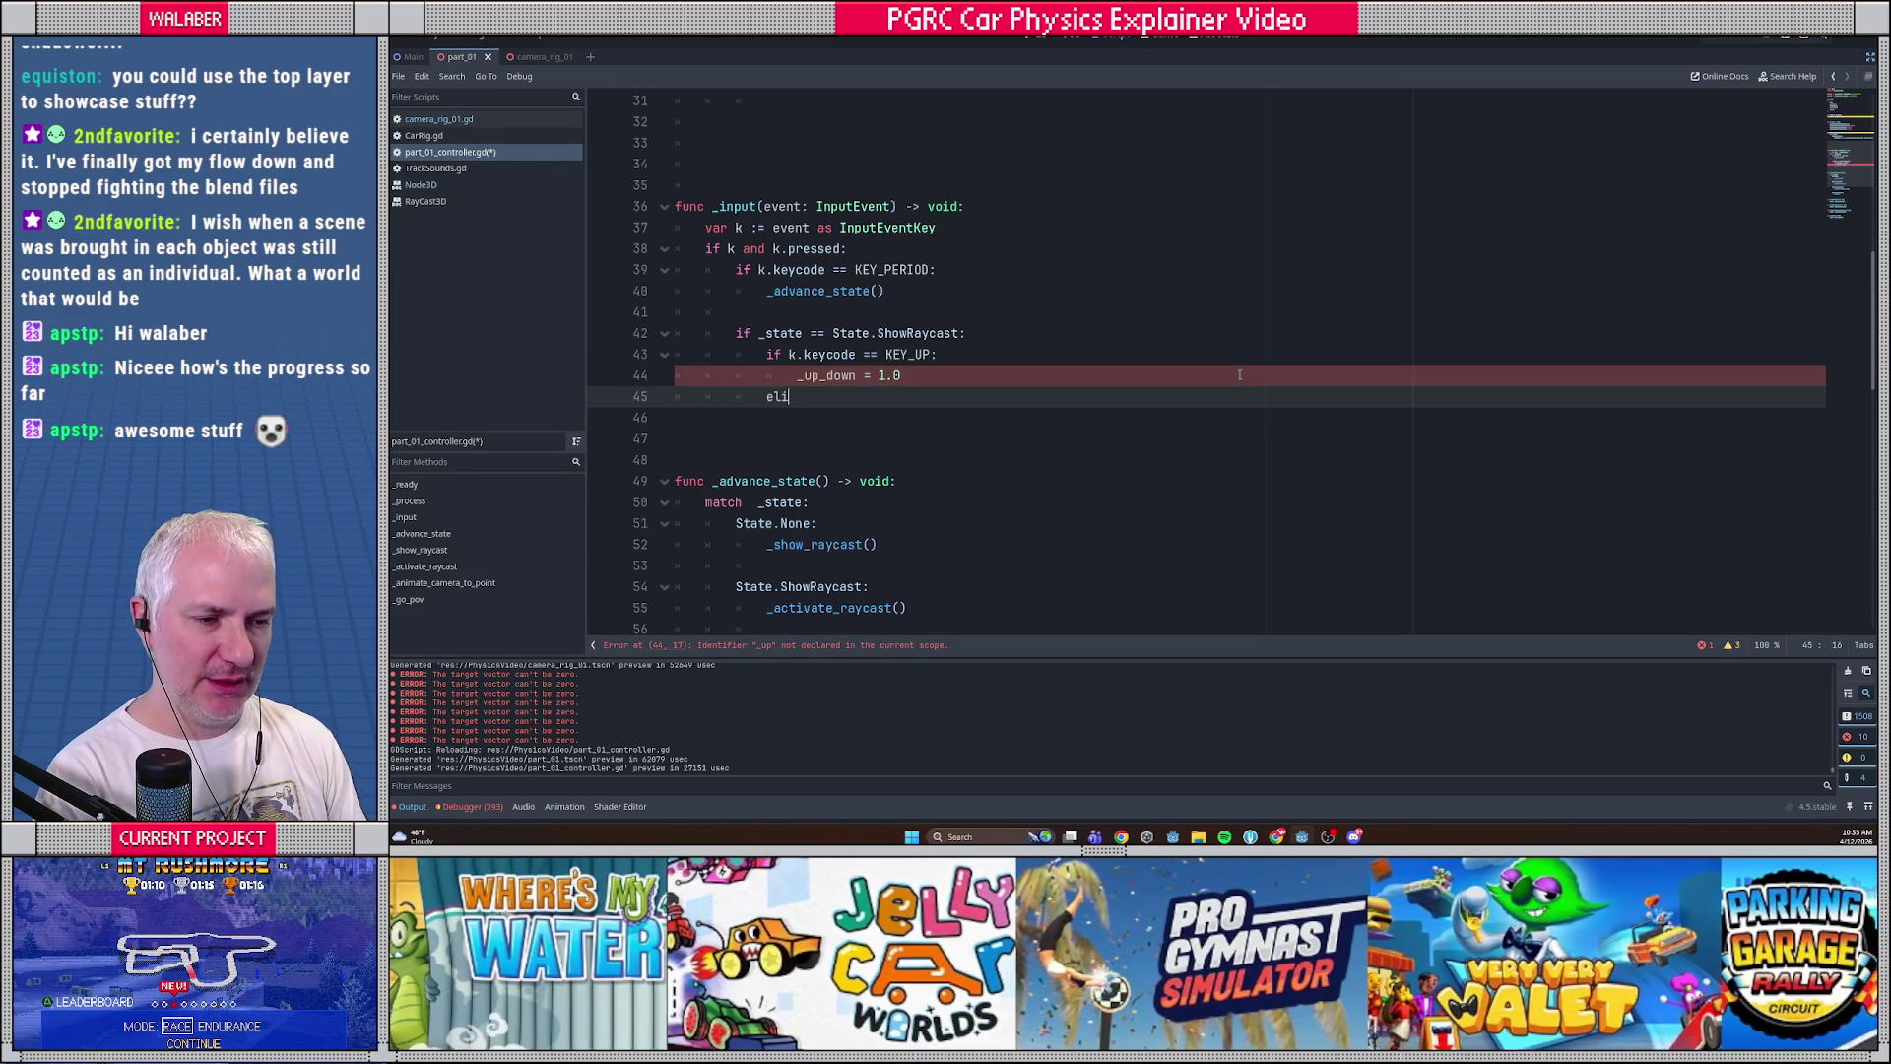
{"action": "type", "text": "k.keycode"}
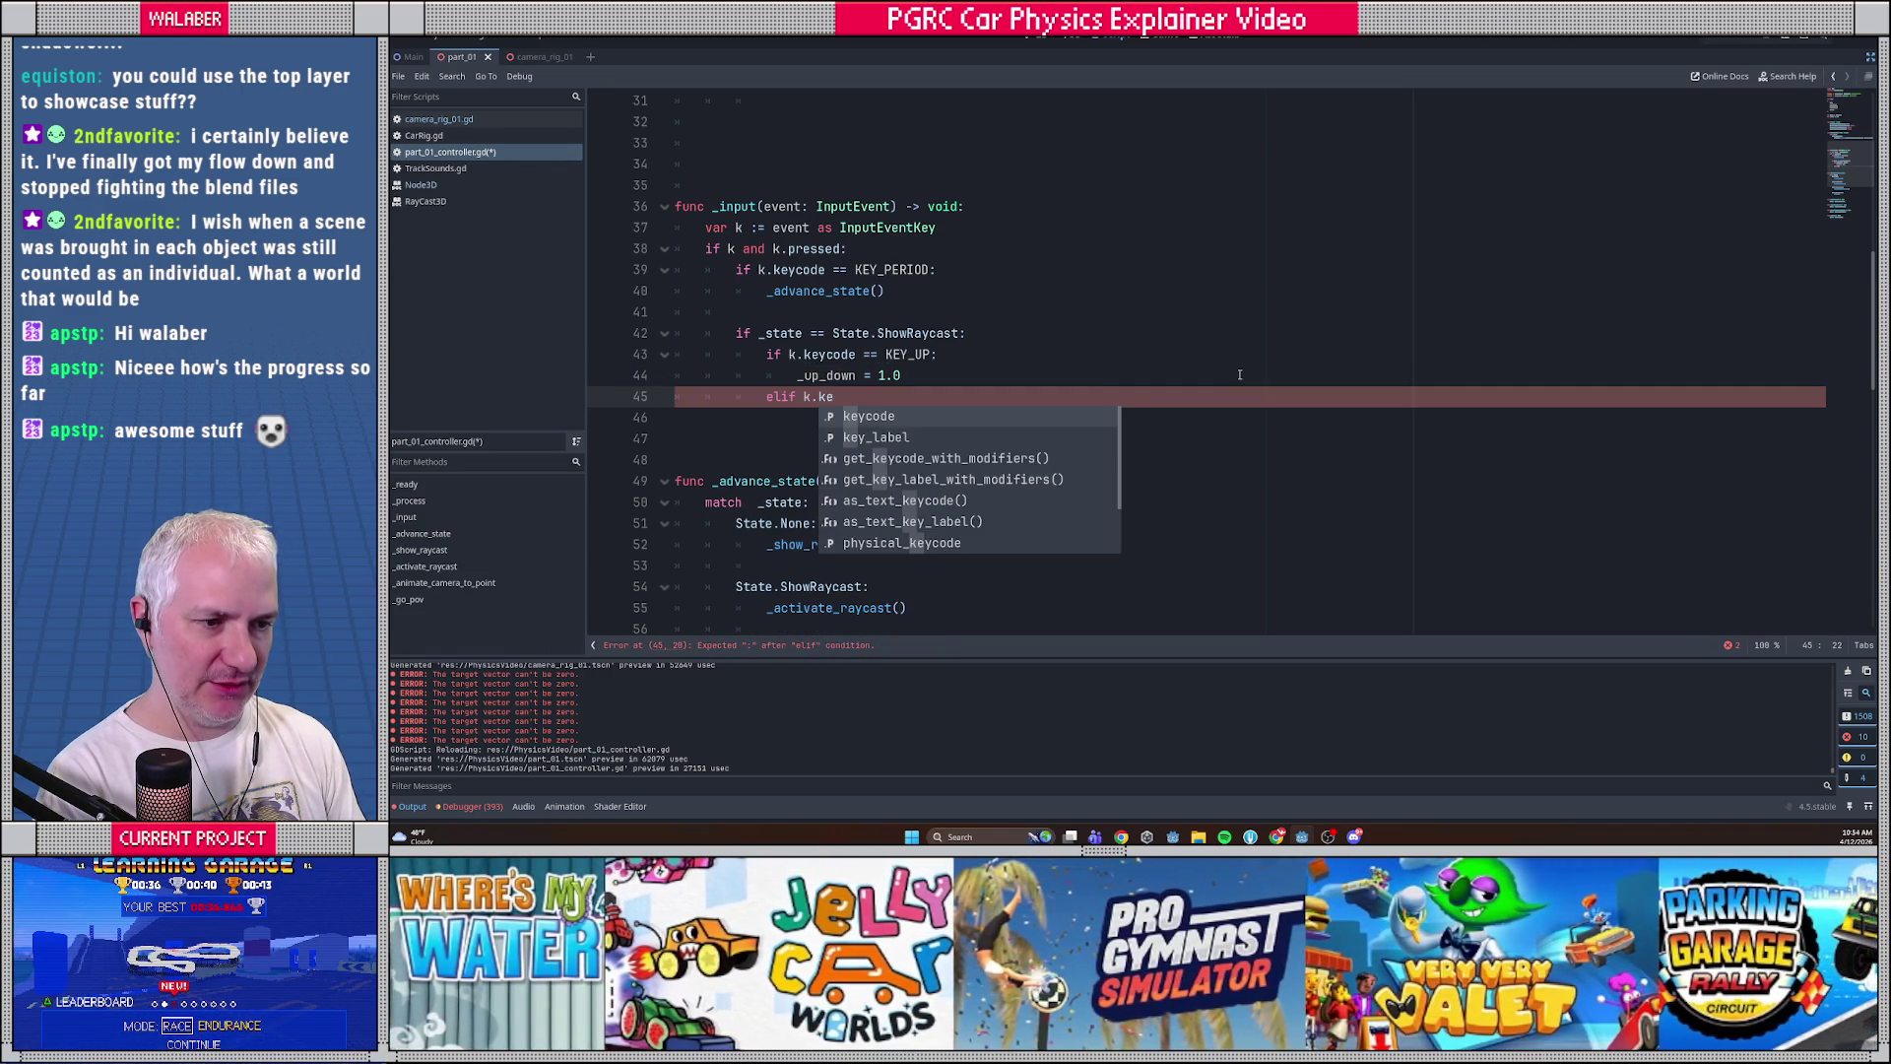
{"action": "type", "text": " == KEY.do"}
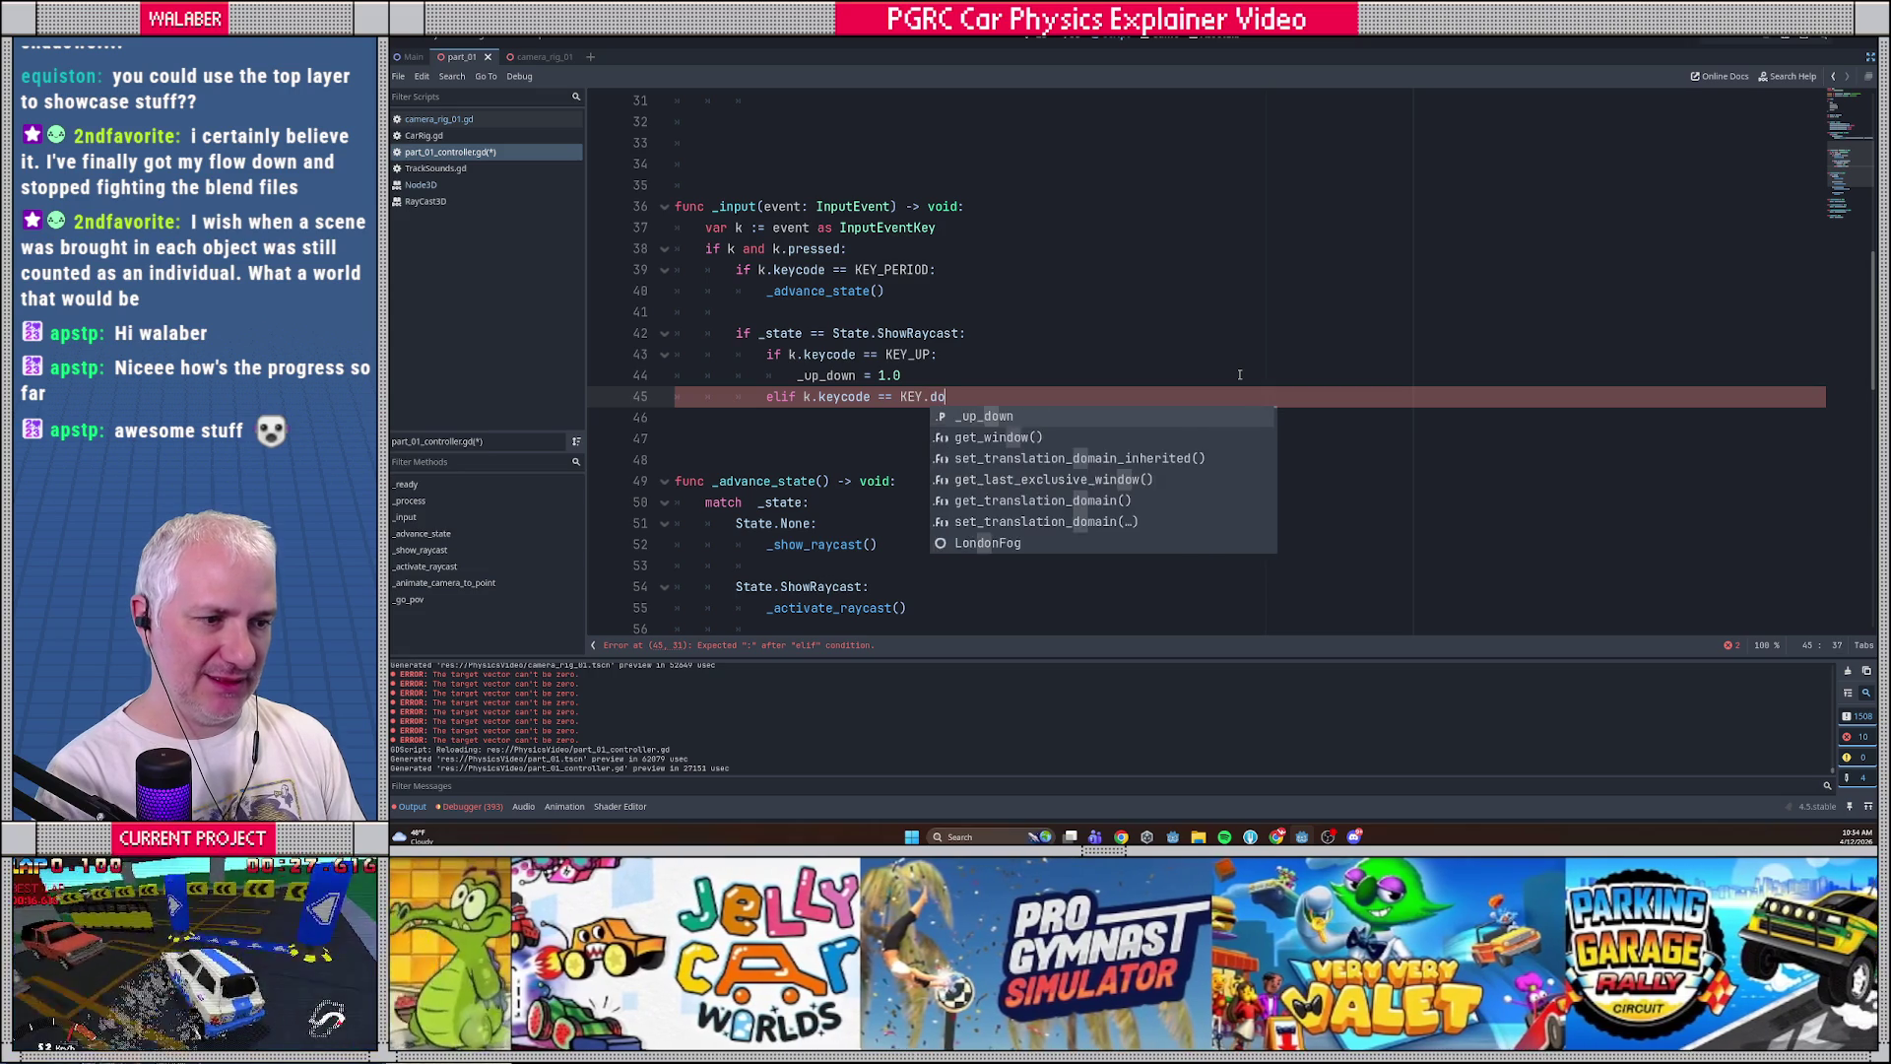
{"action": "key", "text": "Escape"}
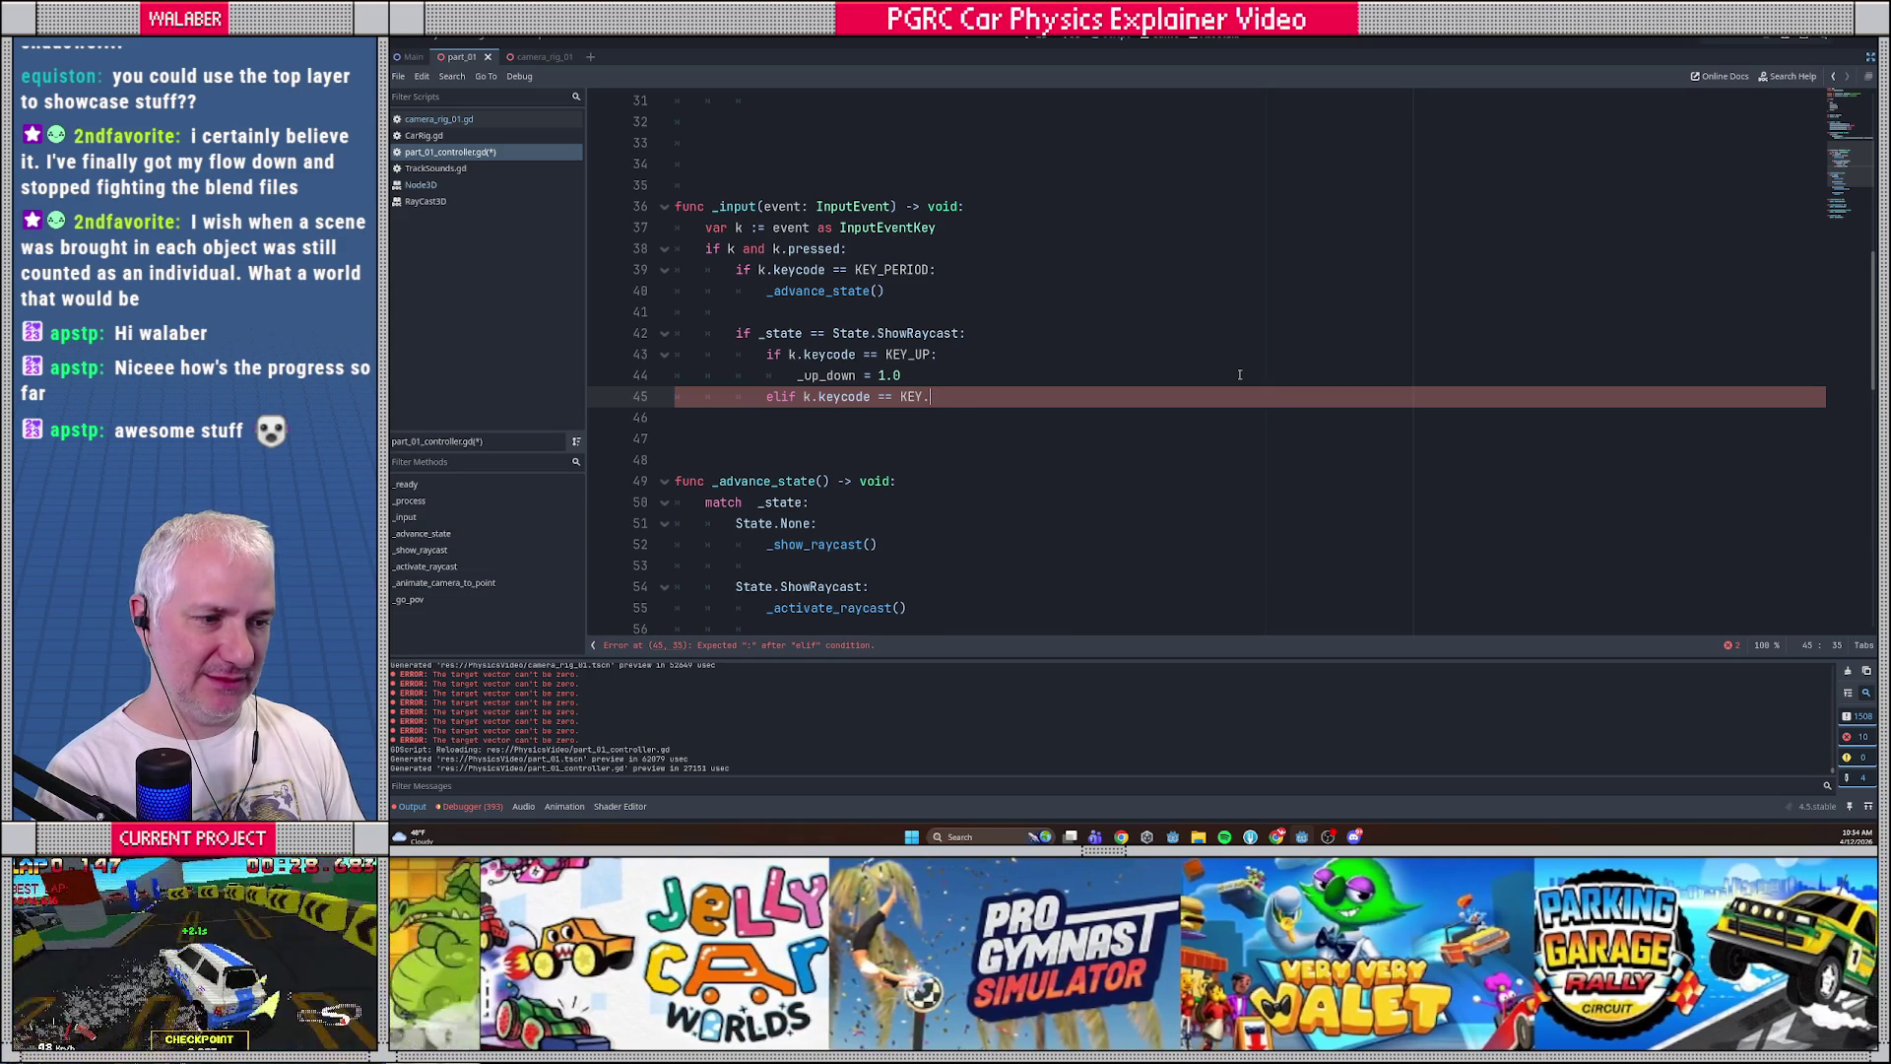
{"action": "key", "text": "BackSpace"}
{"action": "type", "text": "_DOW"}
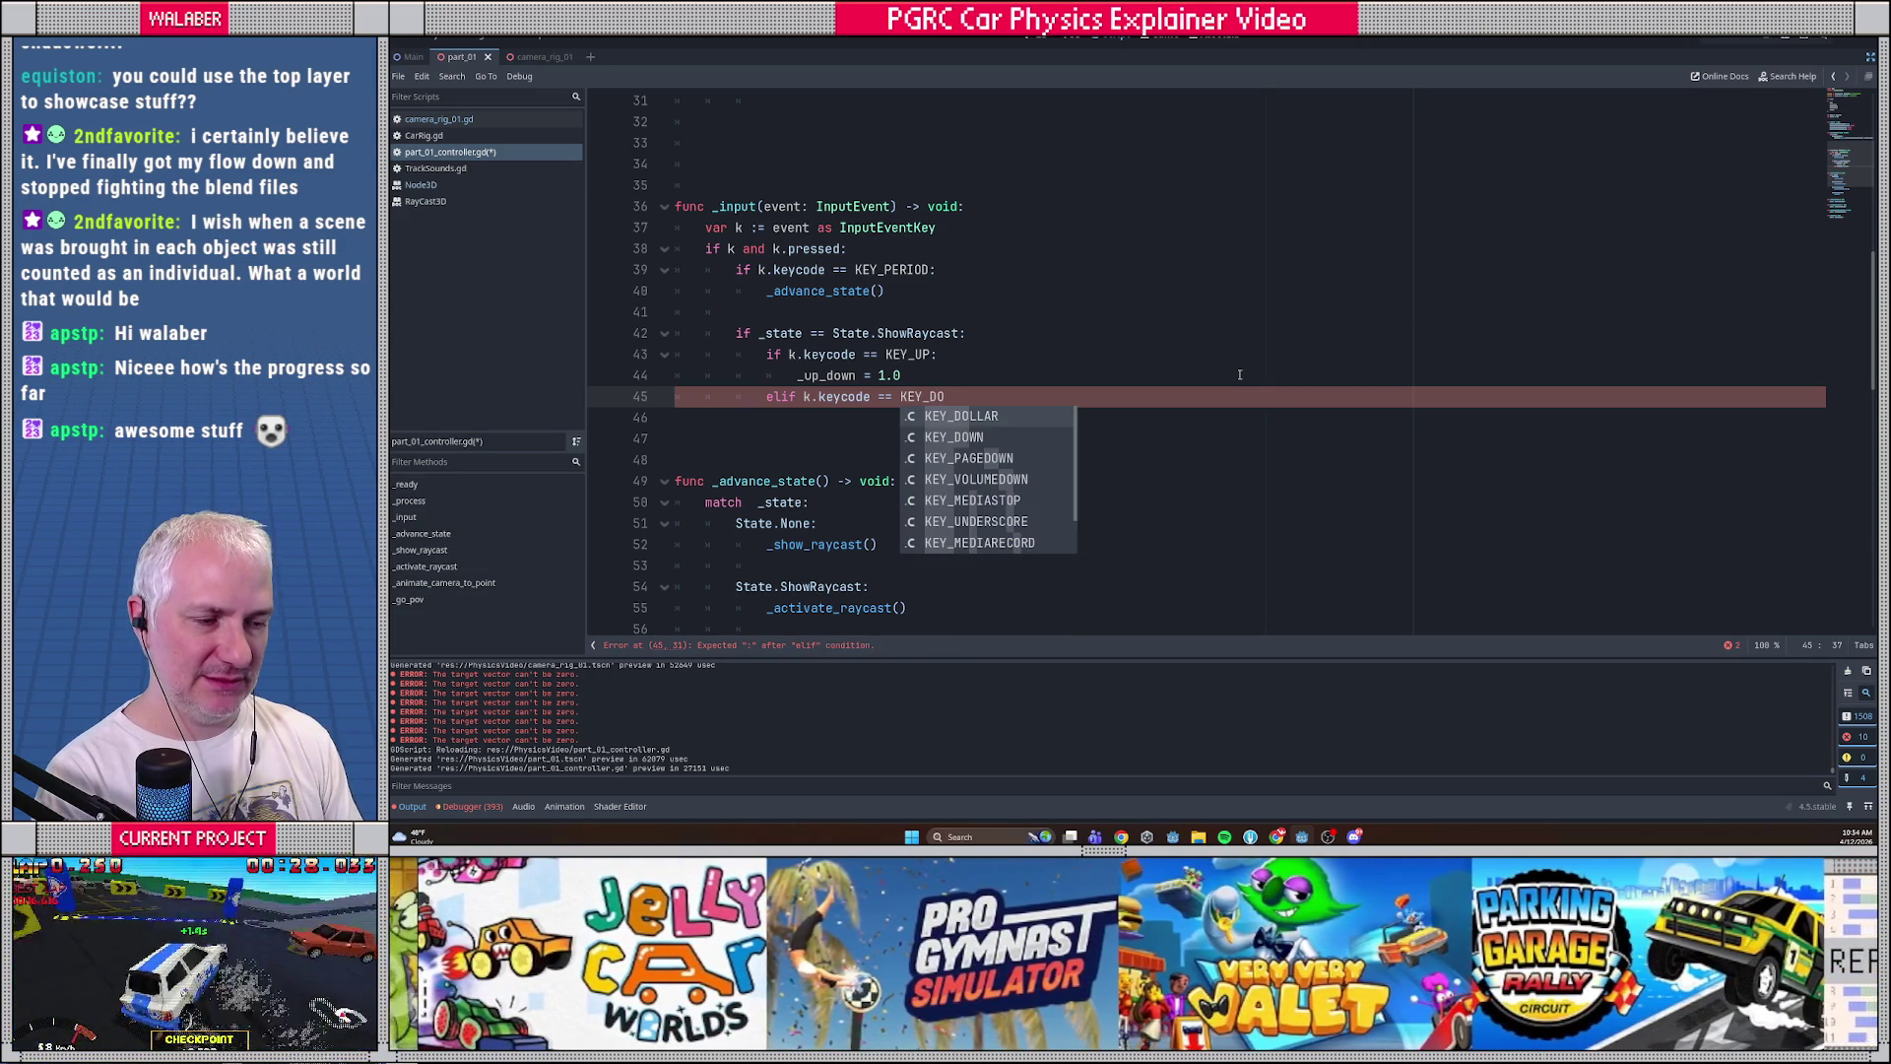
{"action": "type", "text": "N:"}
{"action": "key", "text": "Return"}
{"action": "type", "text": "_up"}
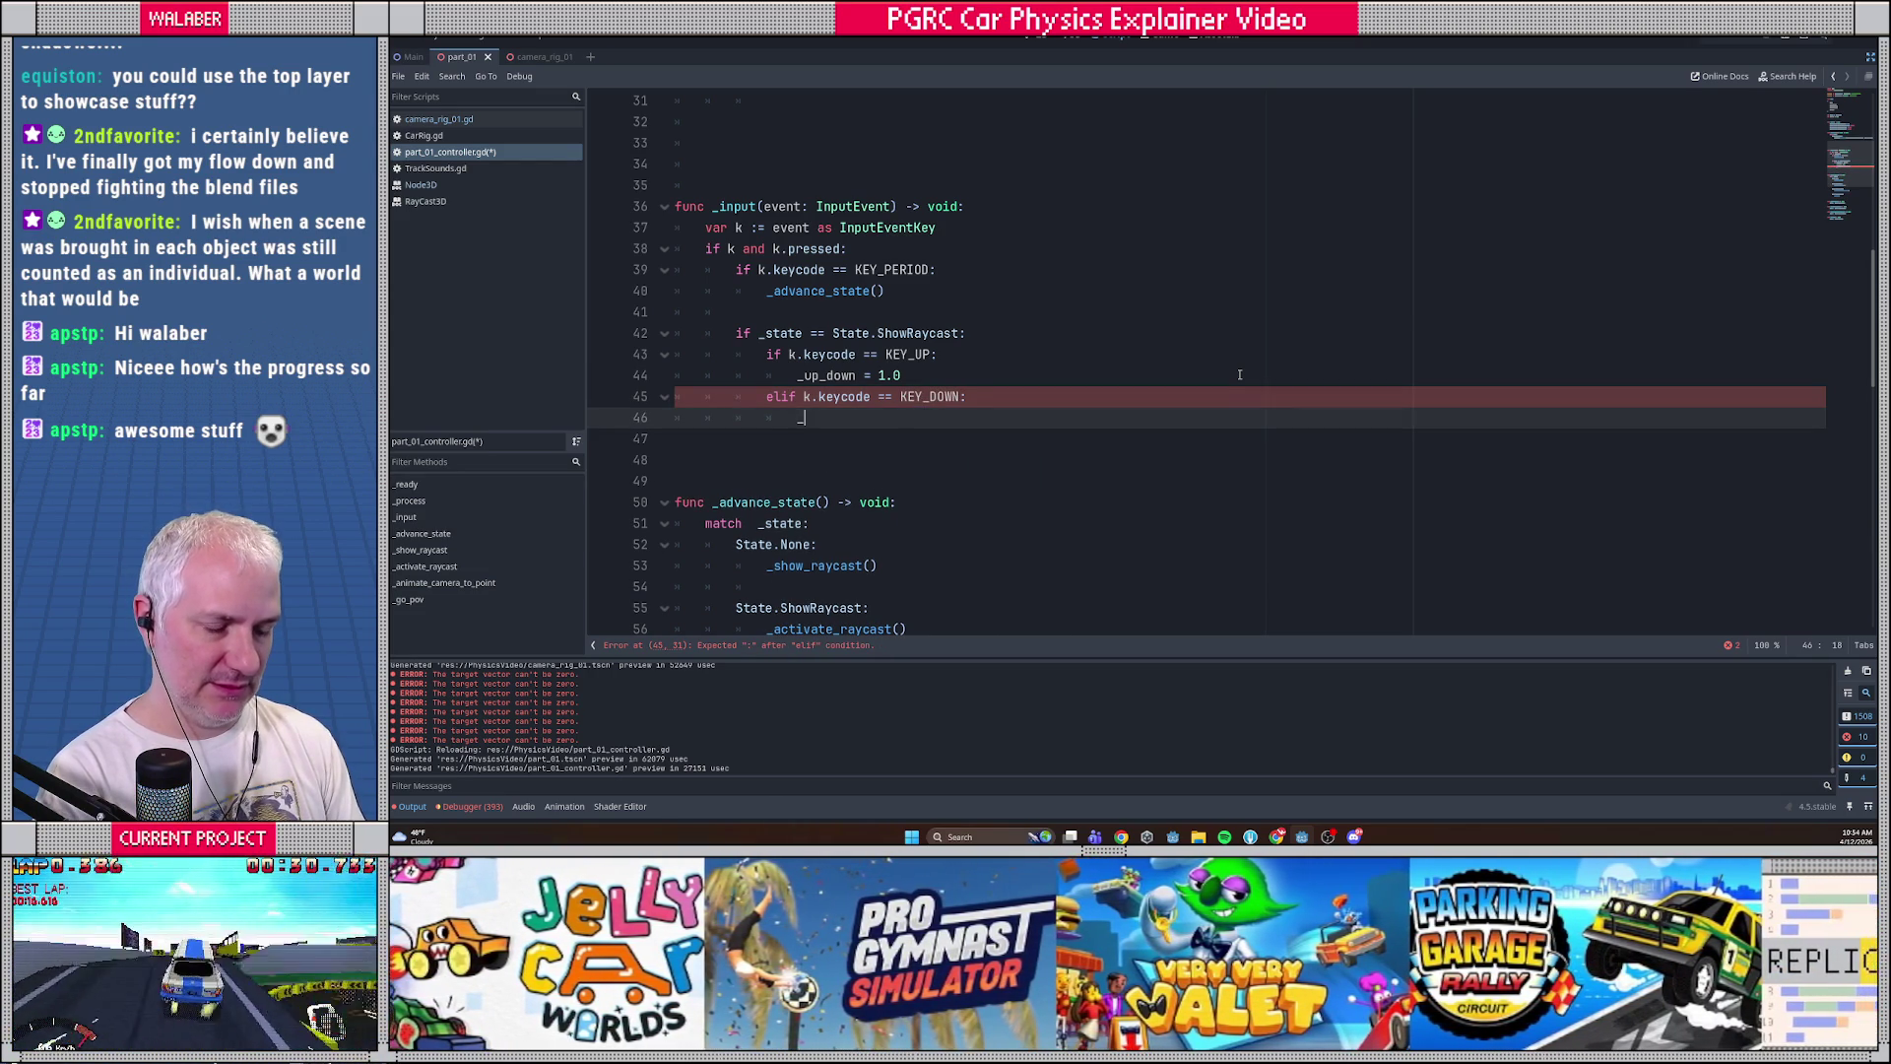
{"action": "key", "text": "Return"}
{"action": "type", "text": "= 0.0"}
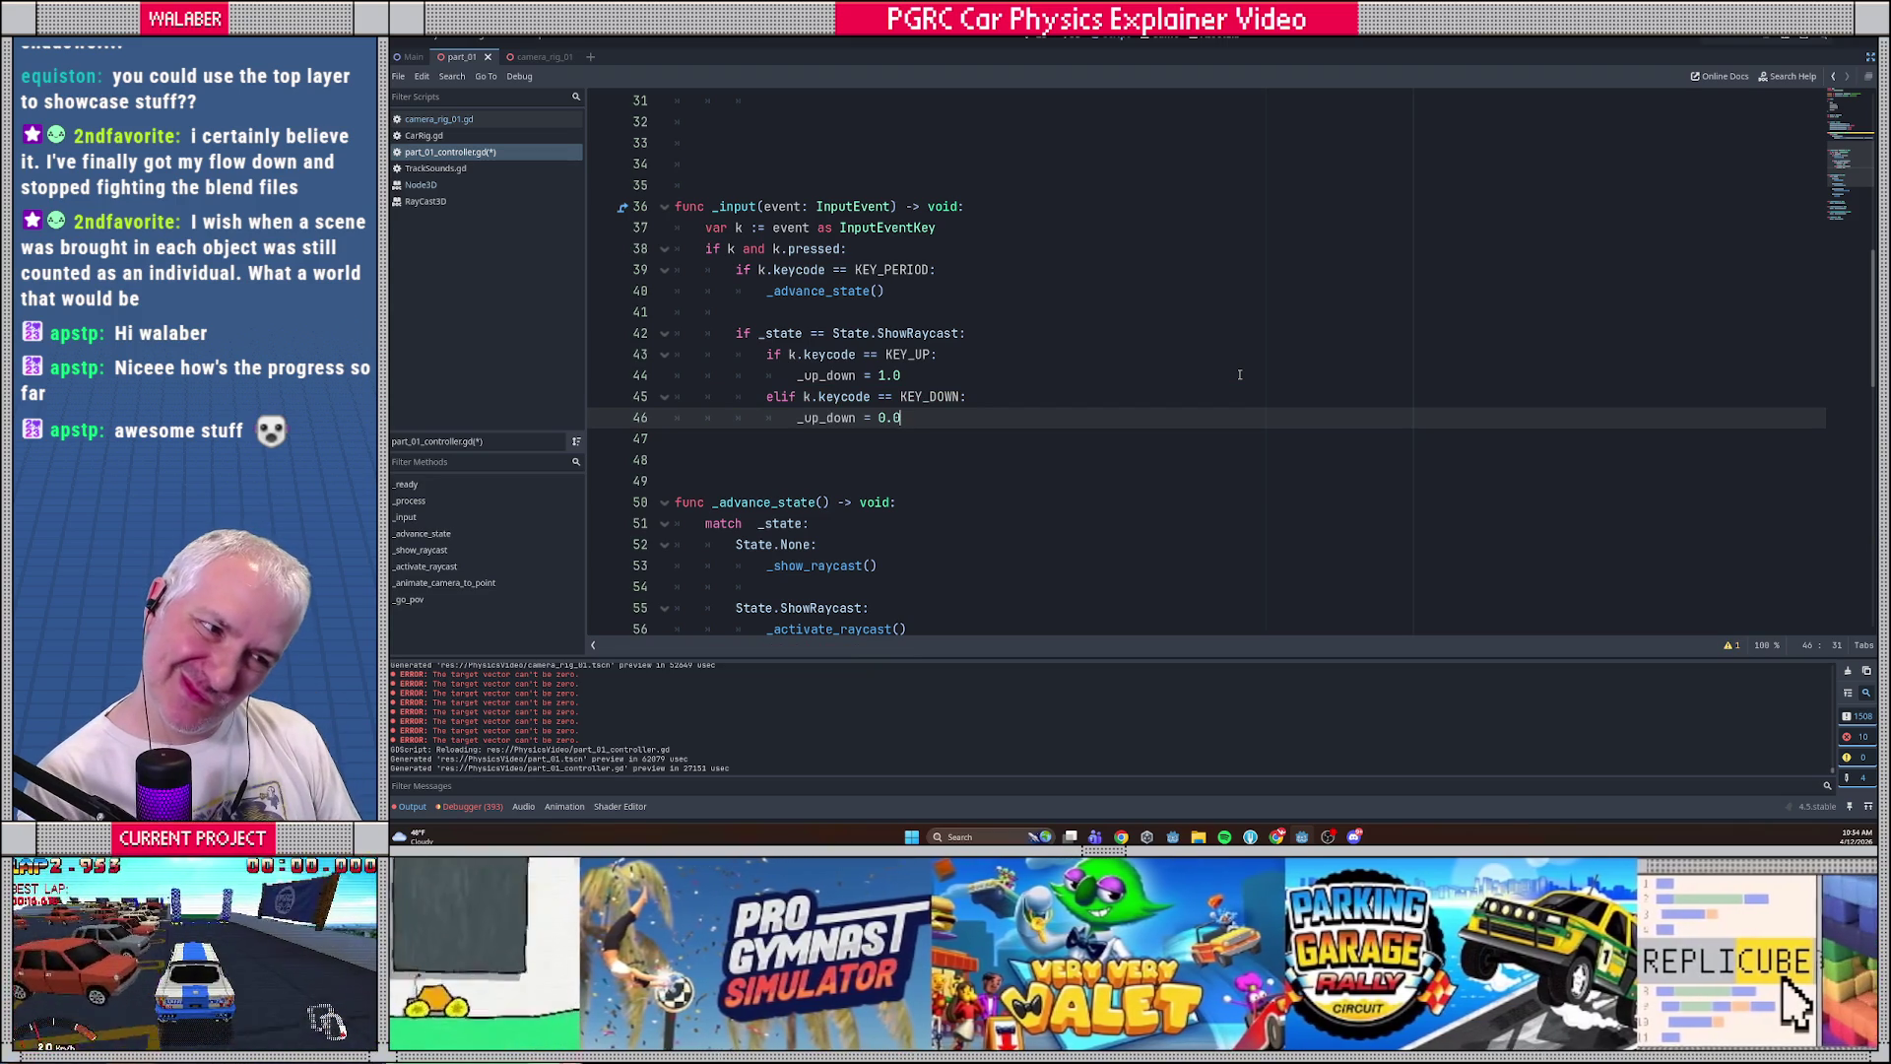
Remove the 'and k.pressed' check from the key-event condition on line 38
{"action": "left_click_drag", "start_coordinate": [740, 248], "coordinate": [942, 247]}
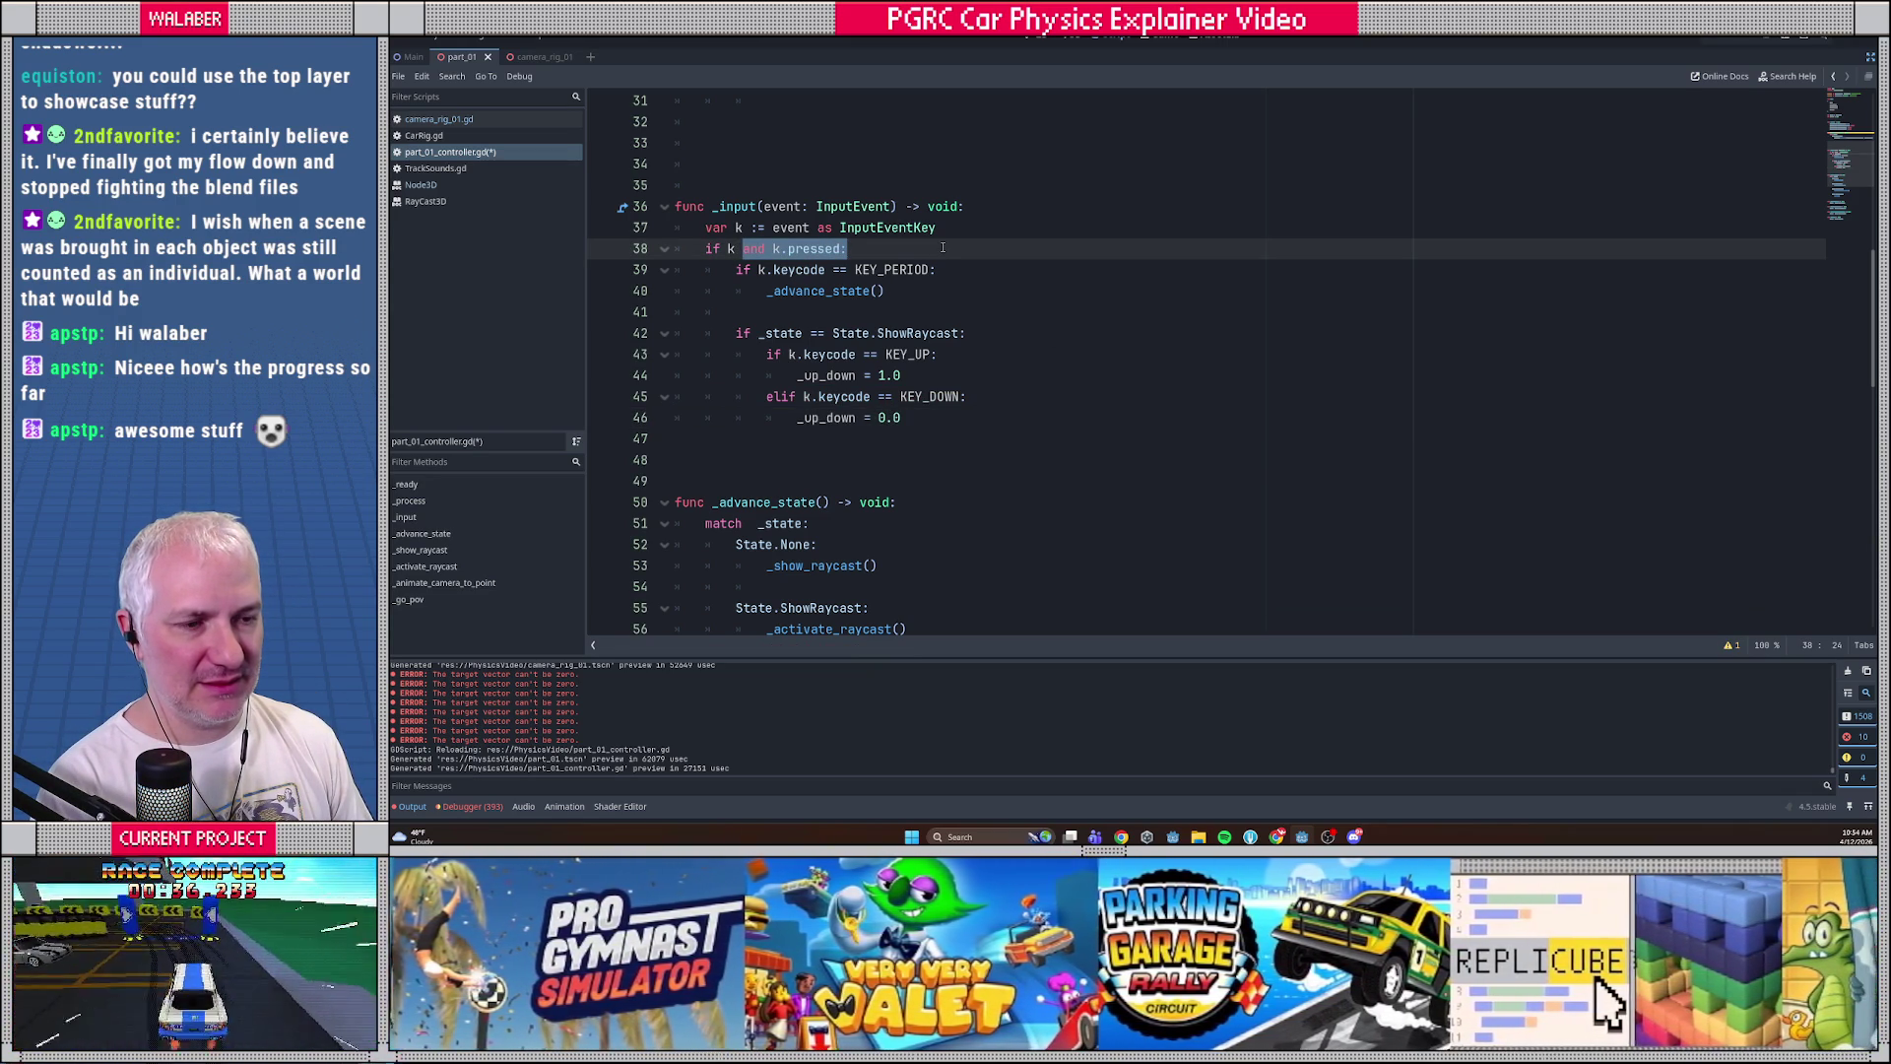
{"action": "key", "text": "BackSpace"}
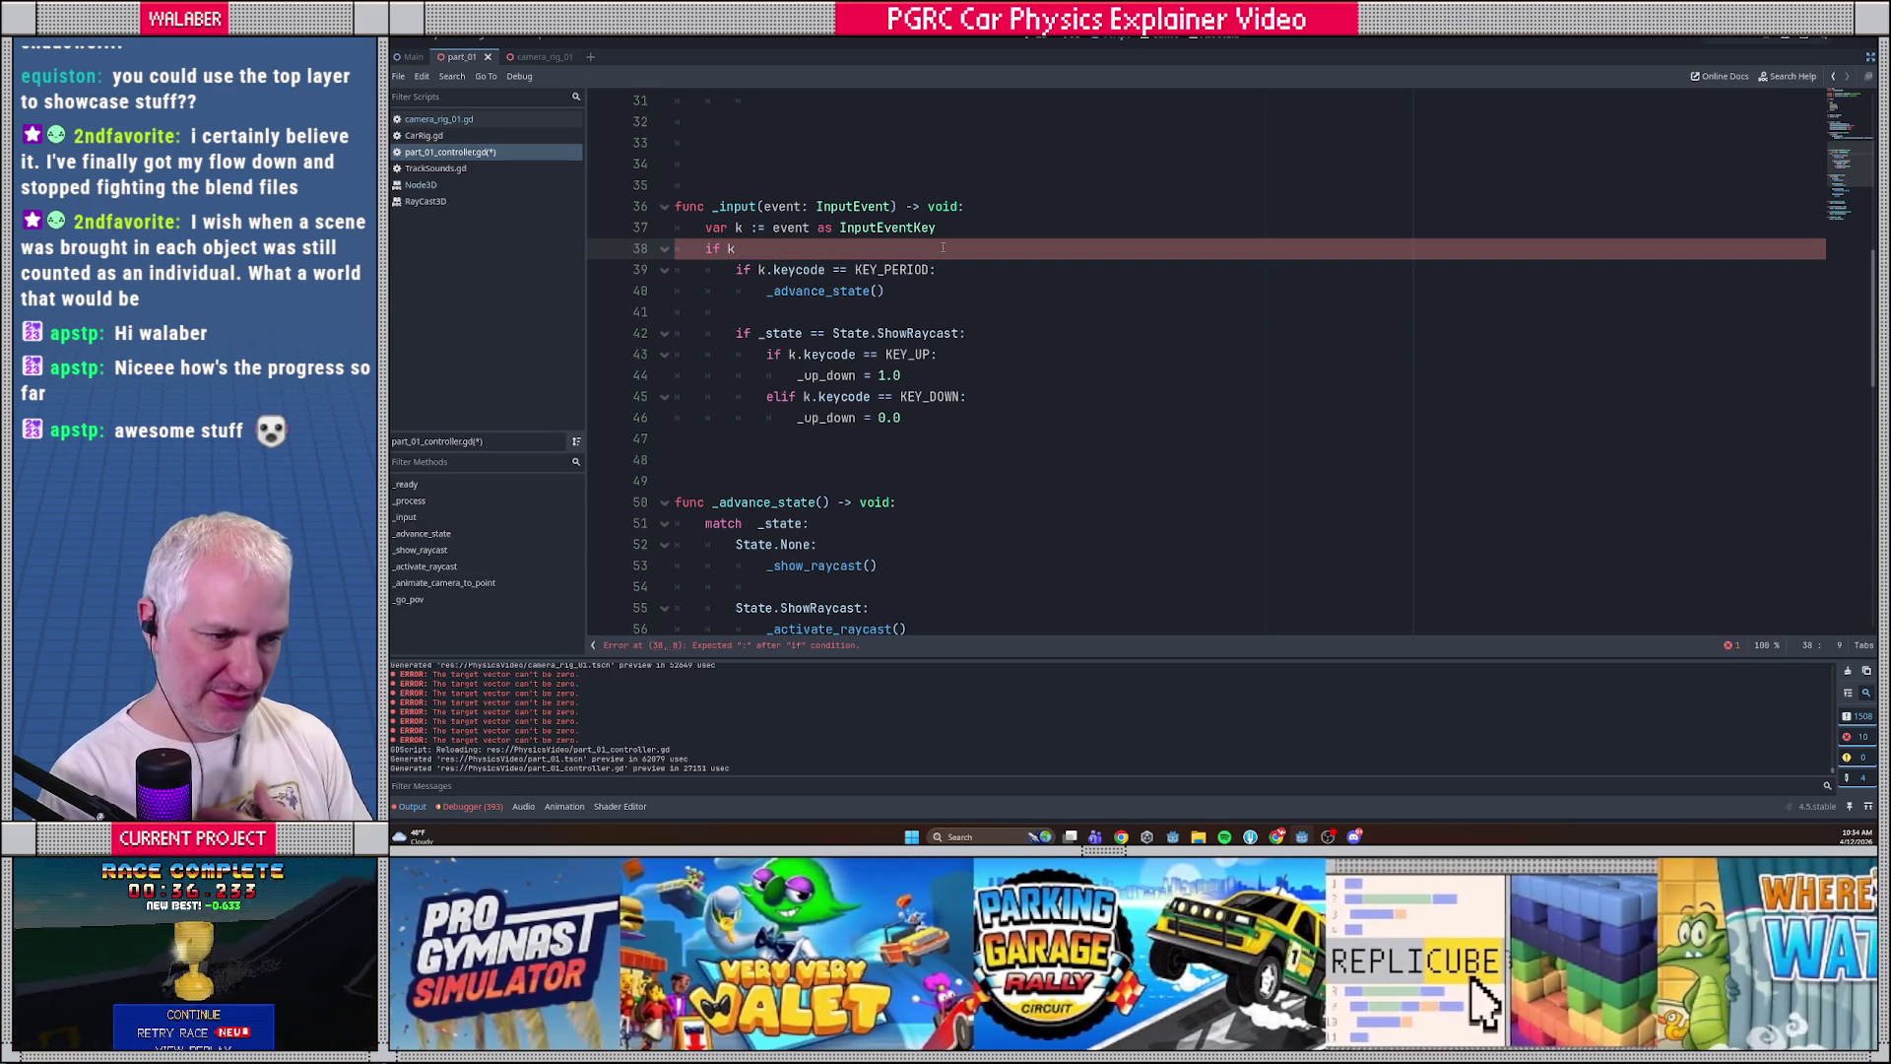
{"action": "scroll", "coordinate": [818, 249], "scroll_direction": "up", "scroll_amount": 5}
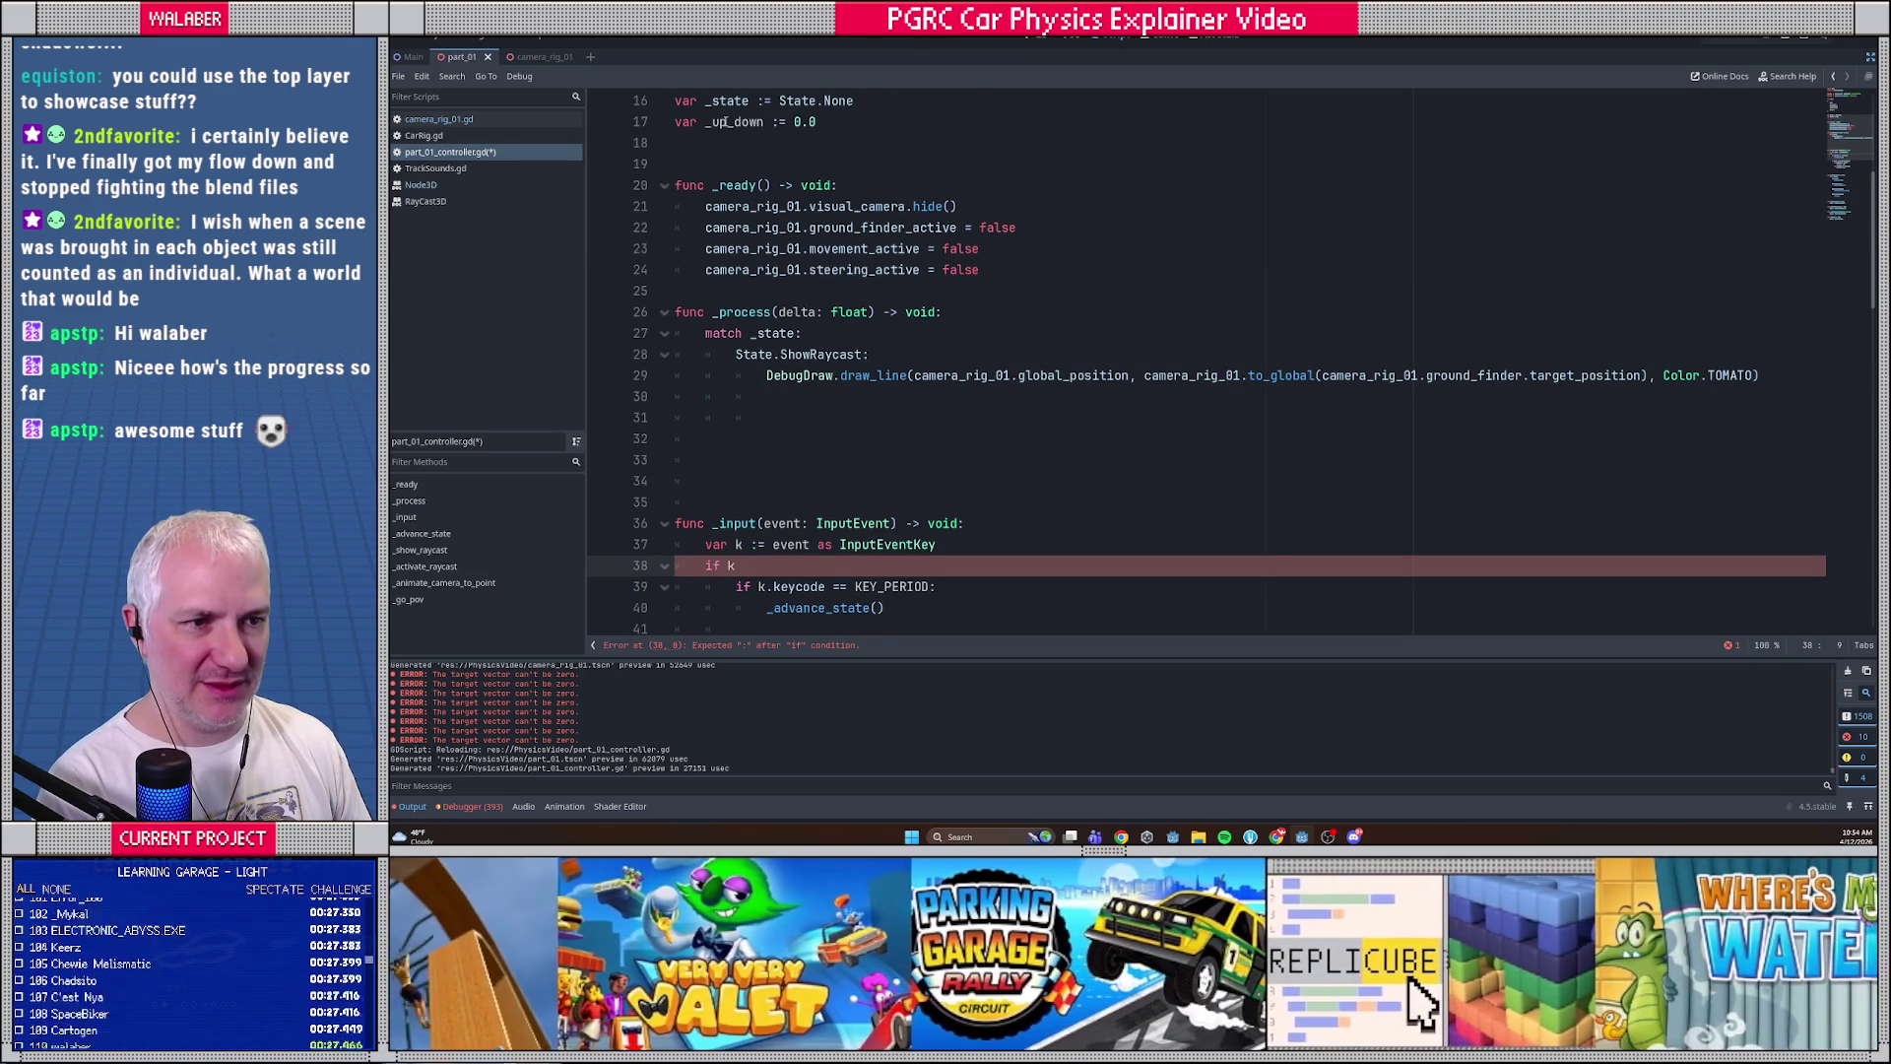
Replace the _up_down declaration with '_up_pressed := false' and '_down_pressed := false'
{"action": "left_click_drag", "start_coordinate": [726, 121], "coordinate": [923, 123]}
{"action": "type", "text": "_pressed := "}
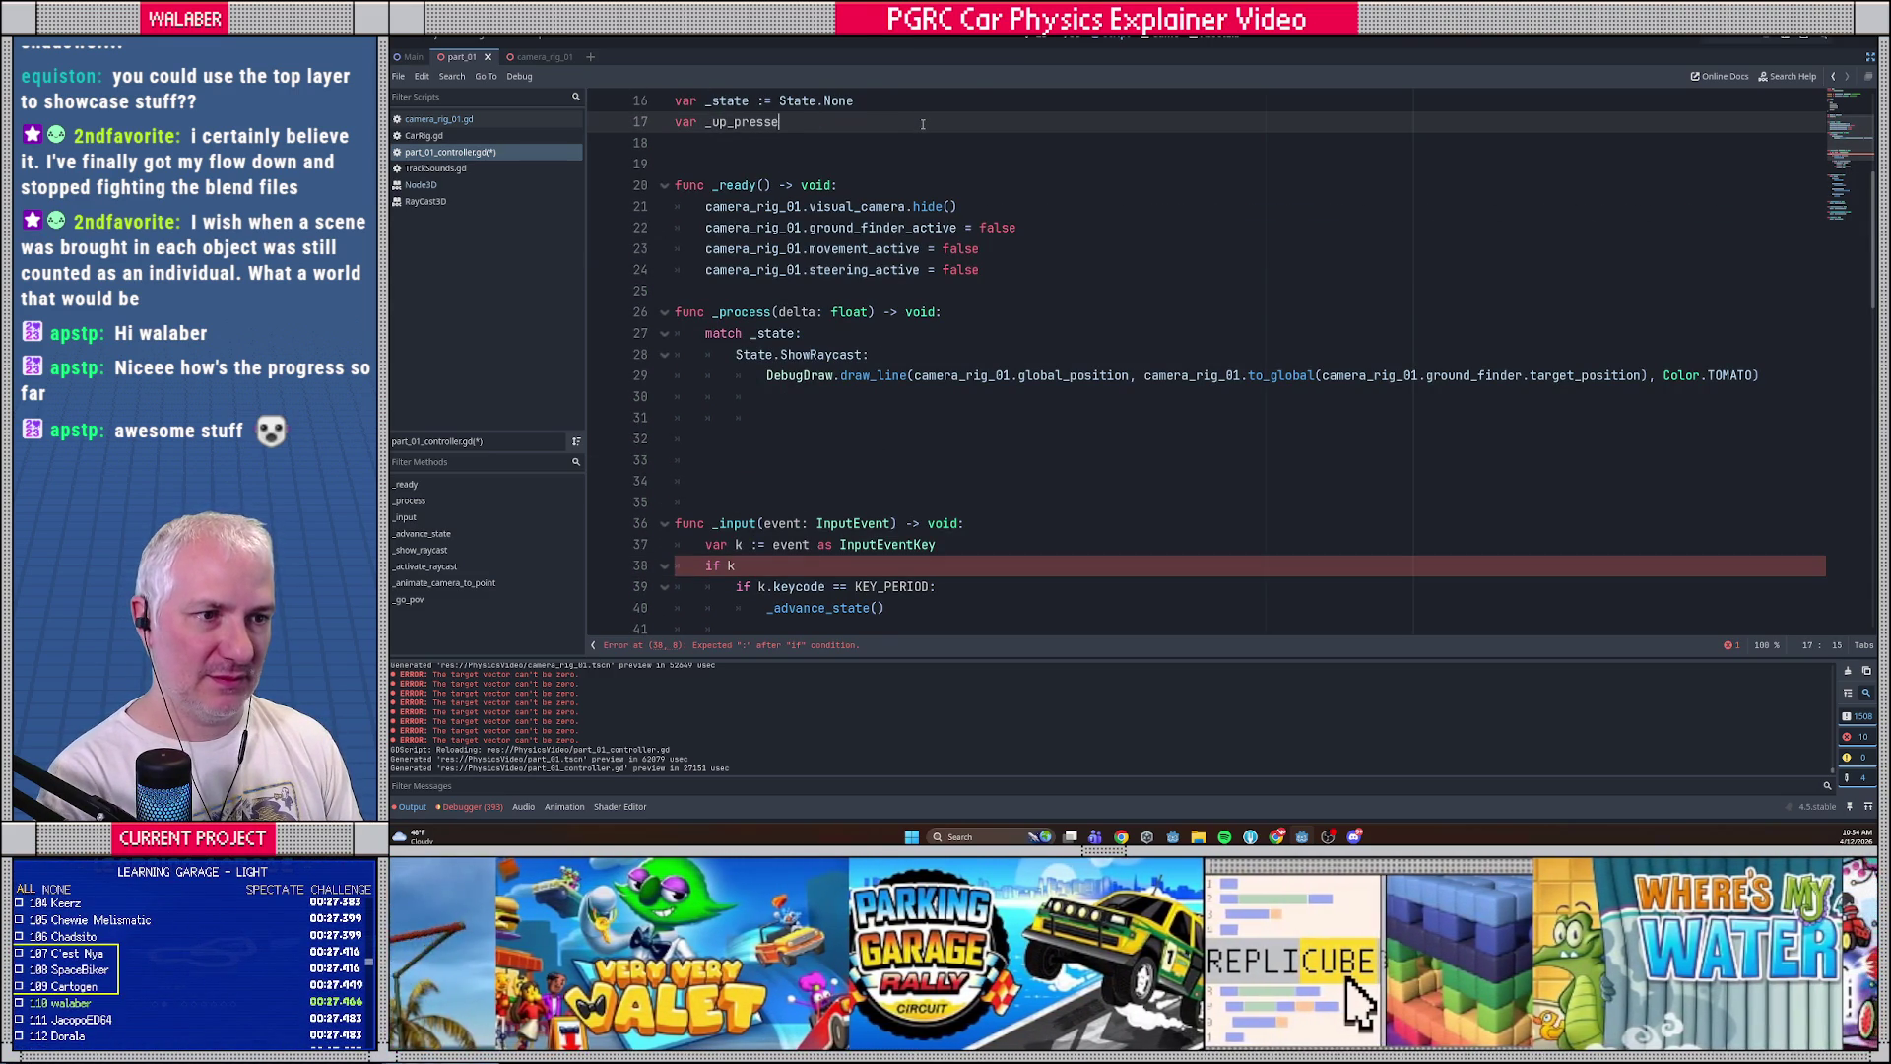
{"action": "type", "text": "false"}
{"action": "key", "text": "Return"}
{"action": "type", "text": "var _down"}
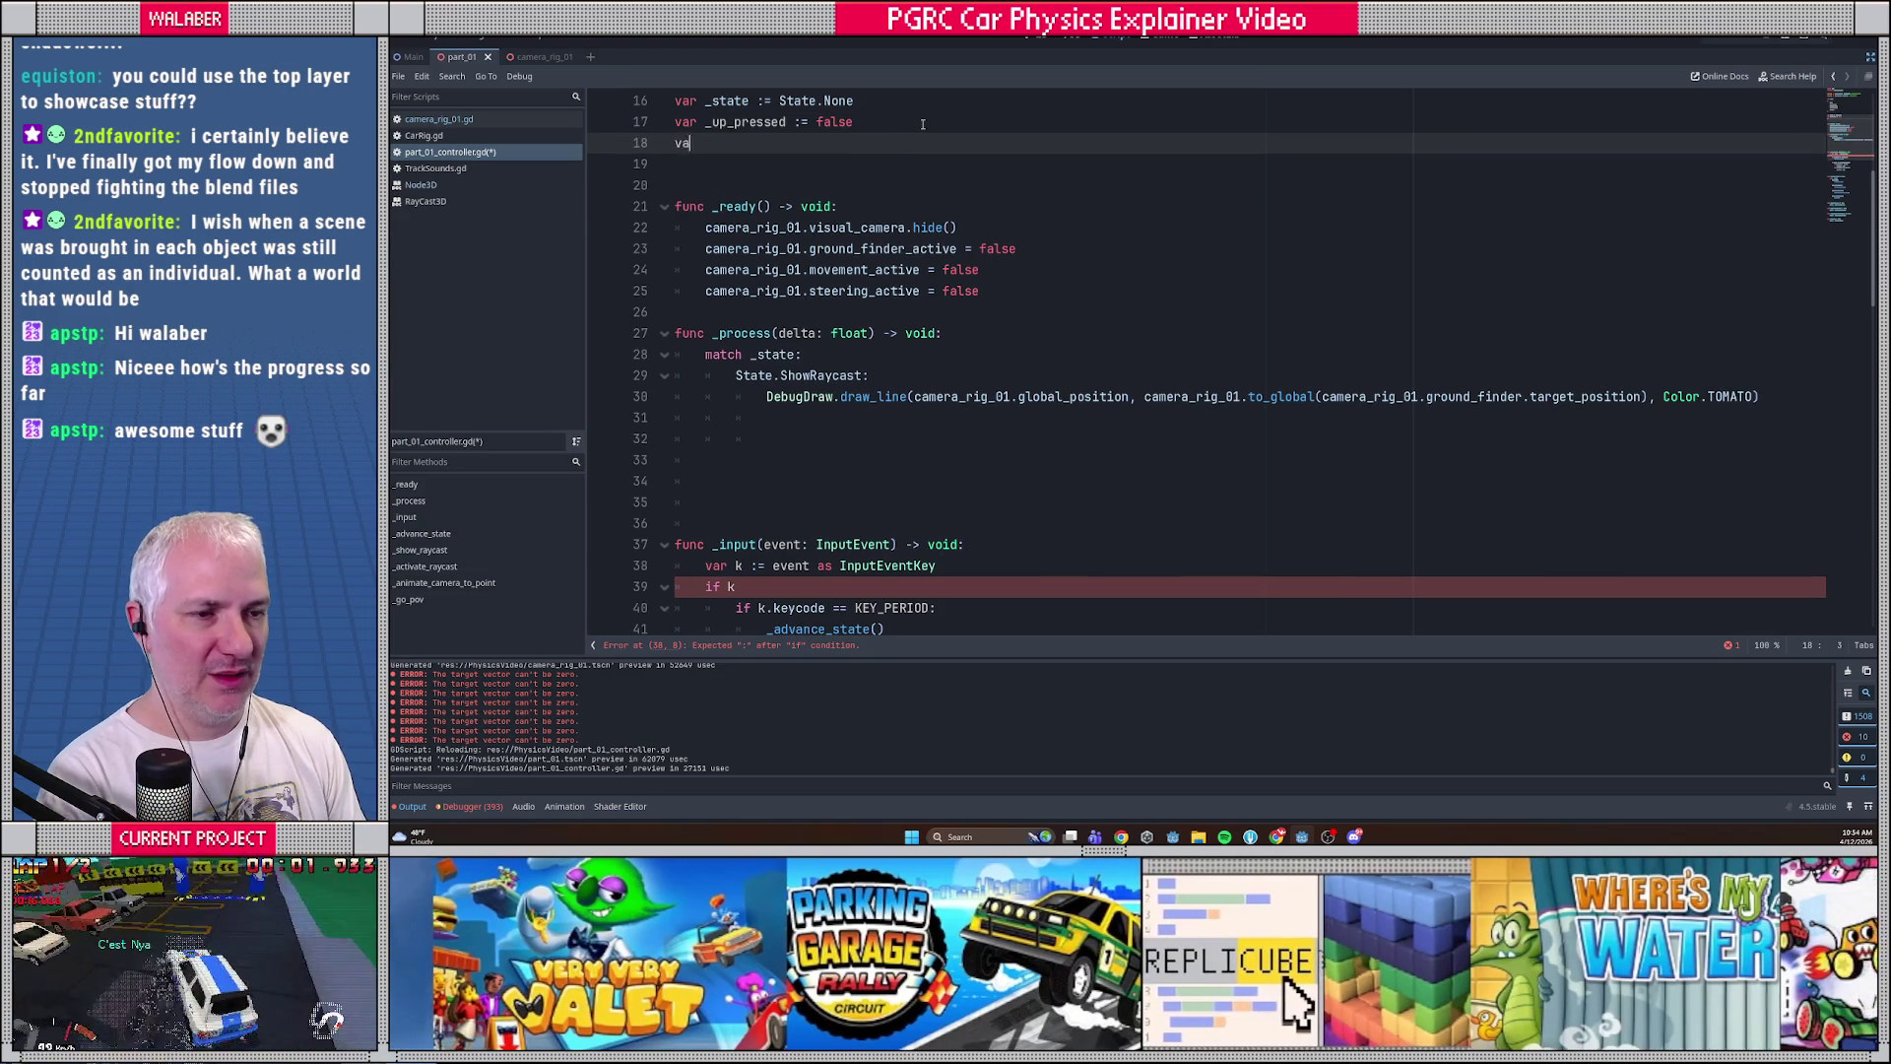
{"action": "type", "text": "_pressed := f"}
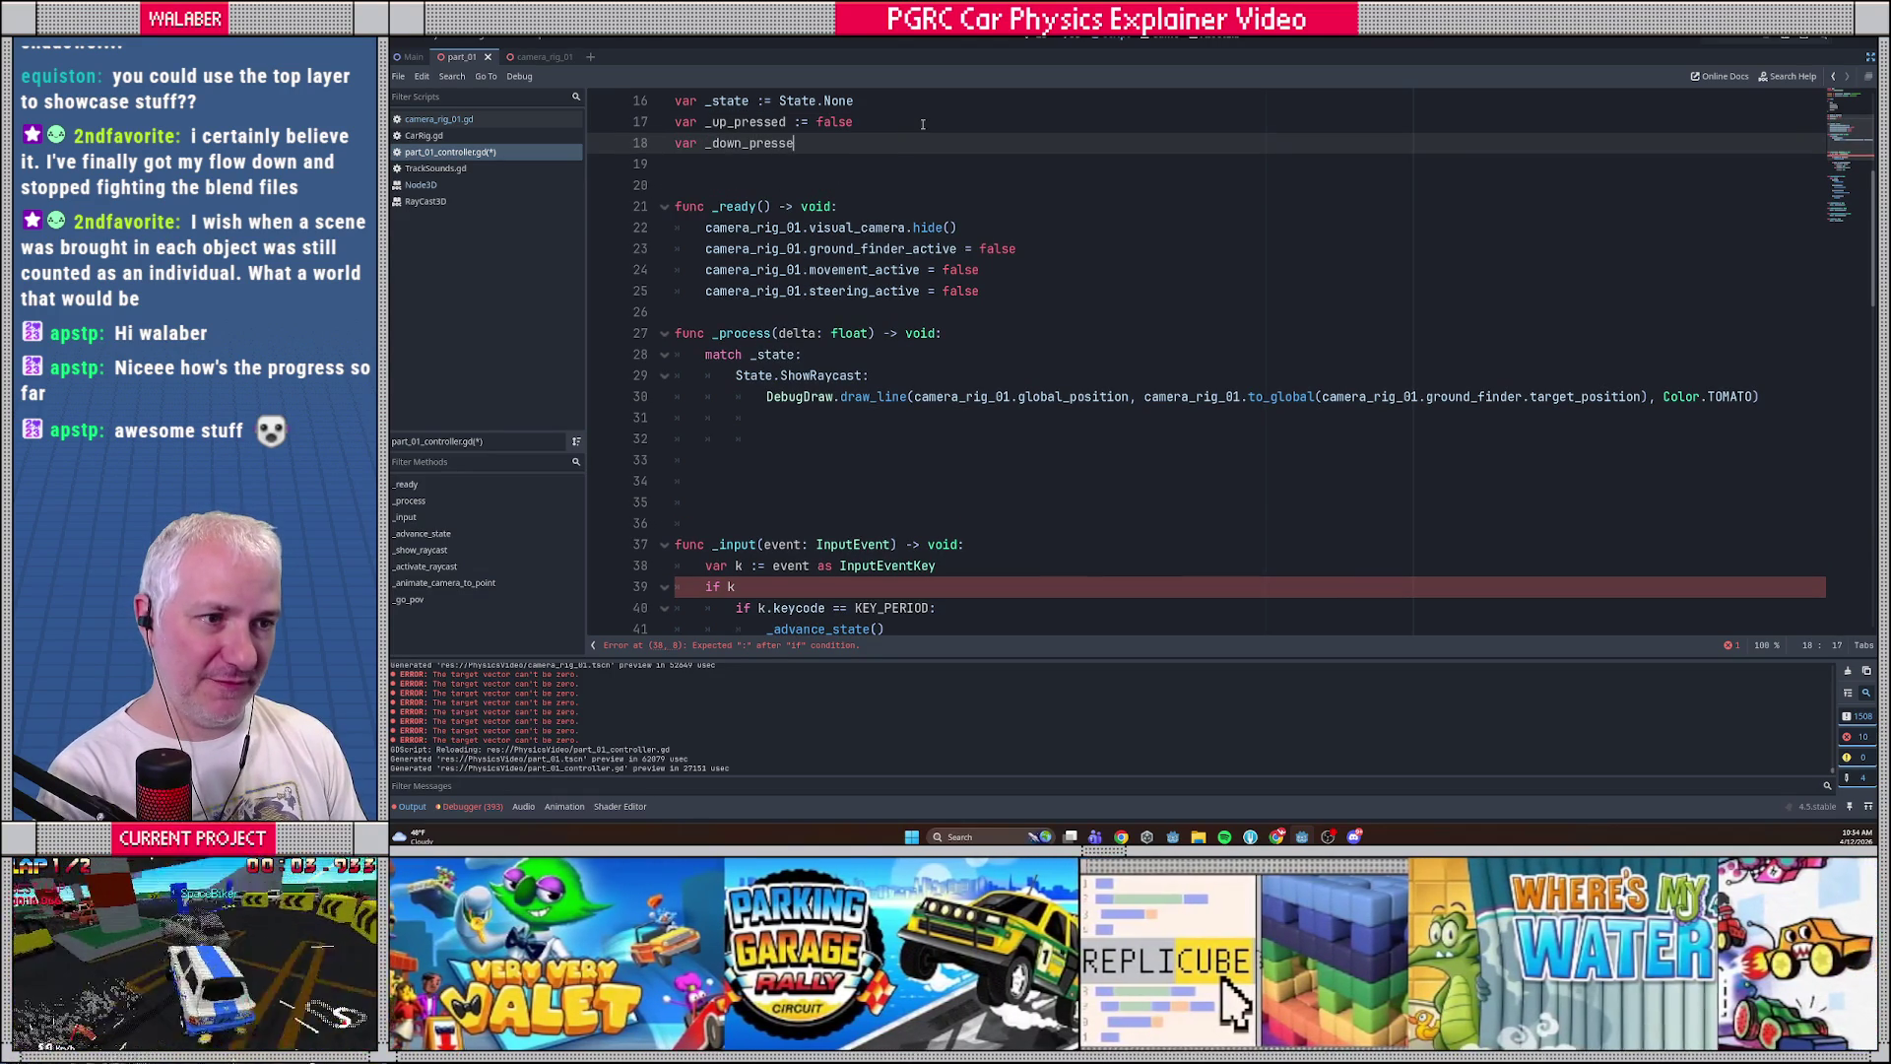
{"action": "type", "text": "alse"}
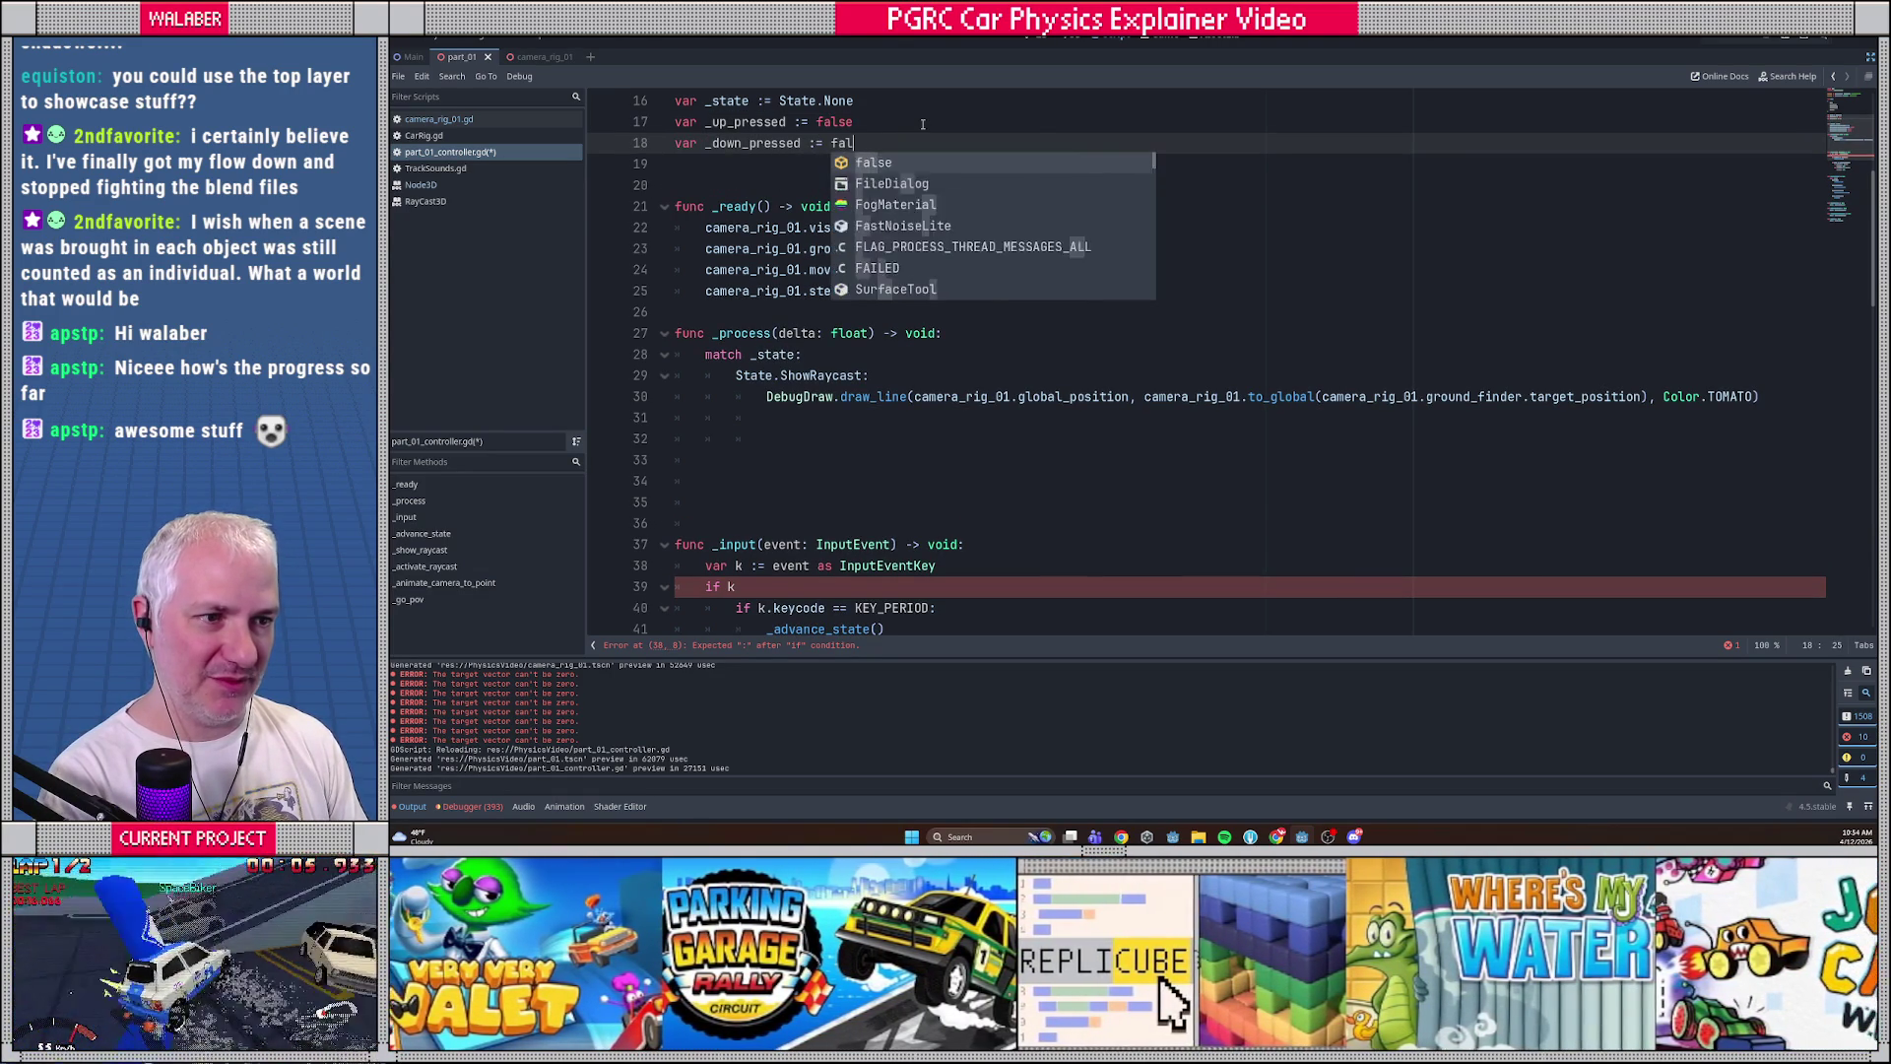
Change the conditions to 'if k != null:' and 'if k.pressed and ...'
{"action": "scroll", "coordinate": [855, 336], "scroll_direction": "down", "scroll_amount": 3}
{"action": "left_click", "coordinate": [807, 397]}
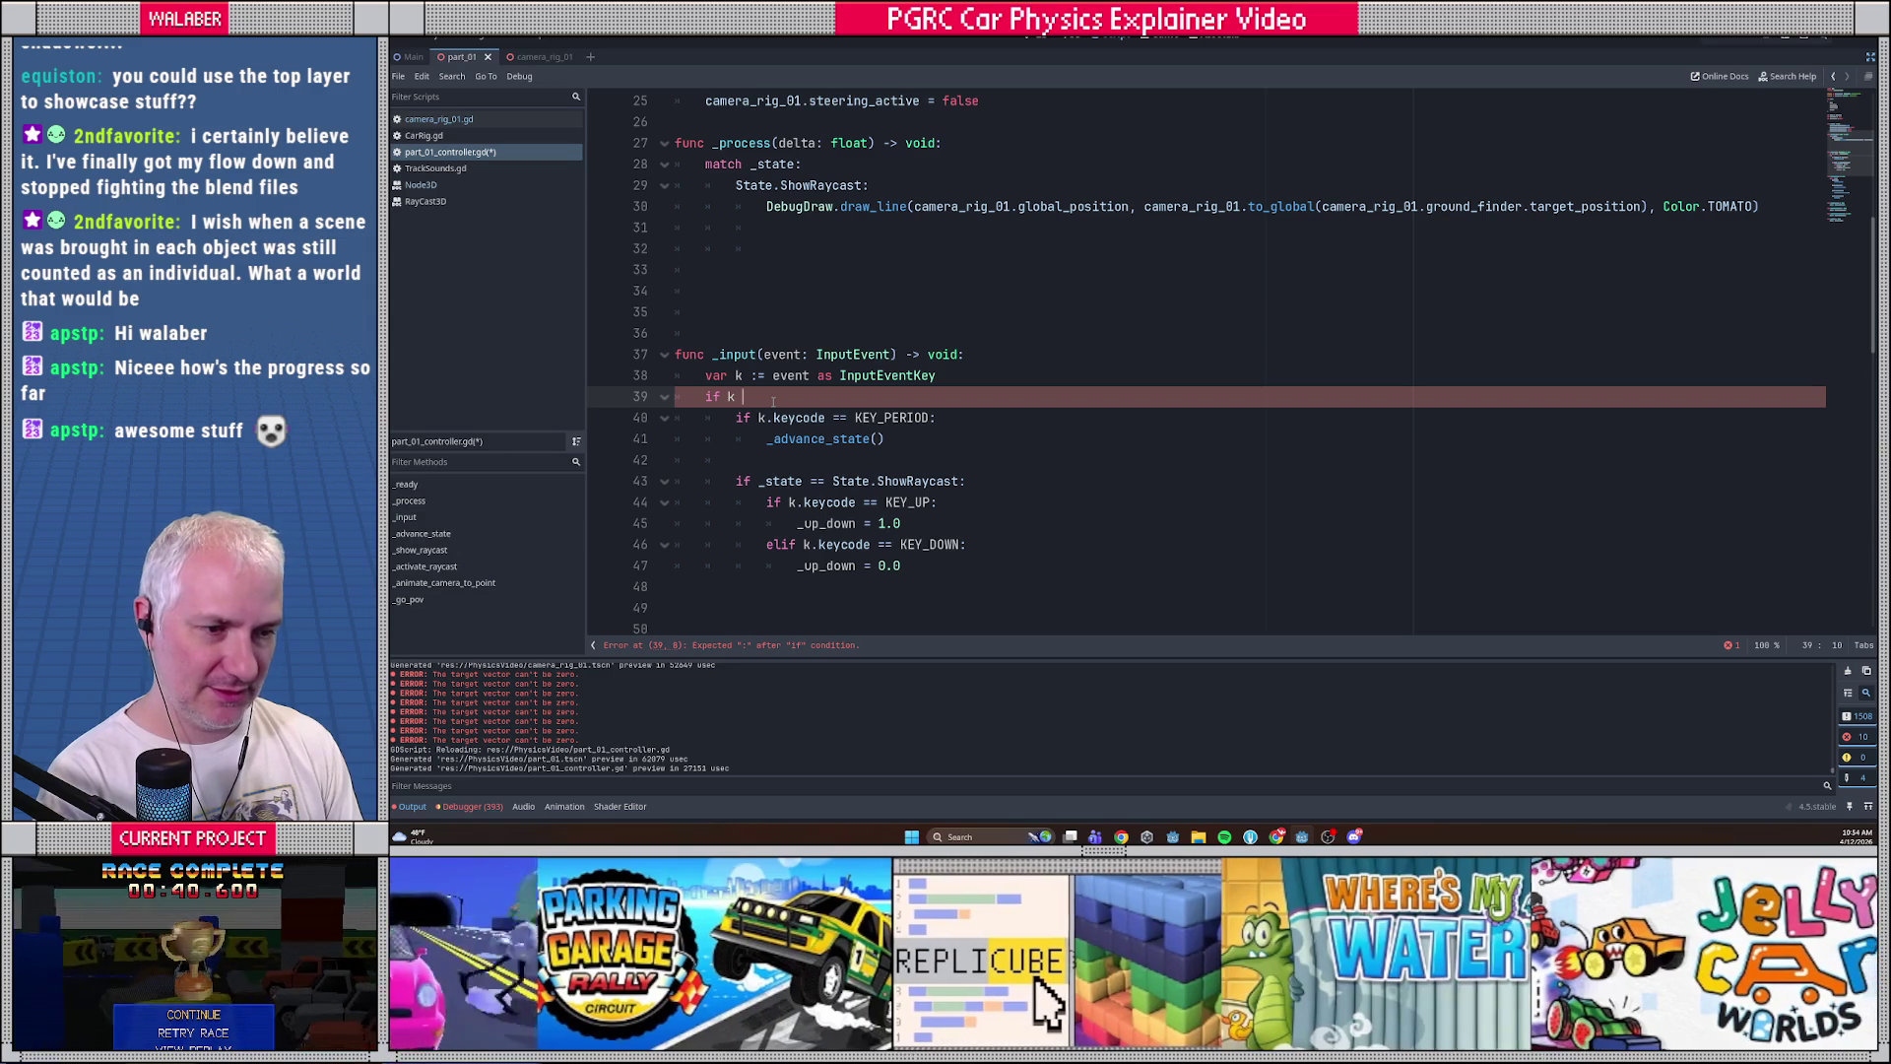
{"action": "type", "text": "!= null and k."}
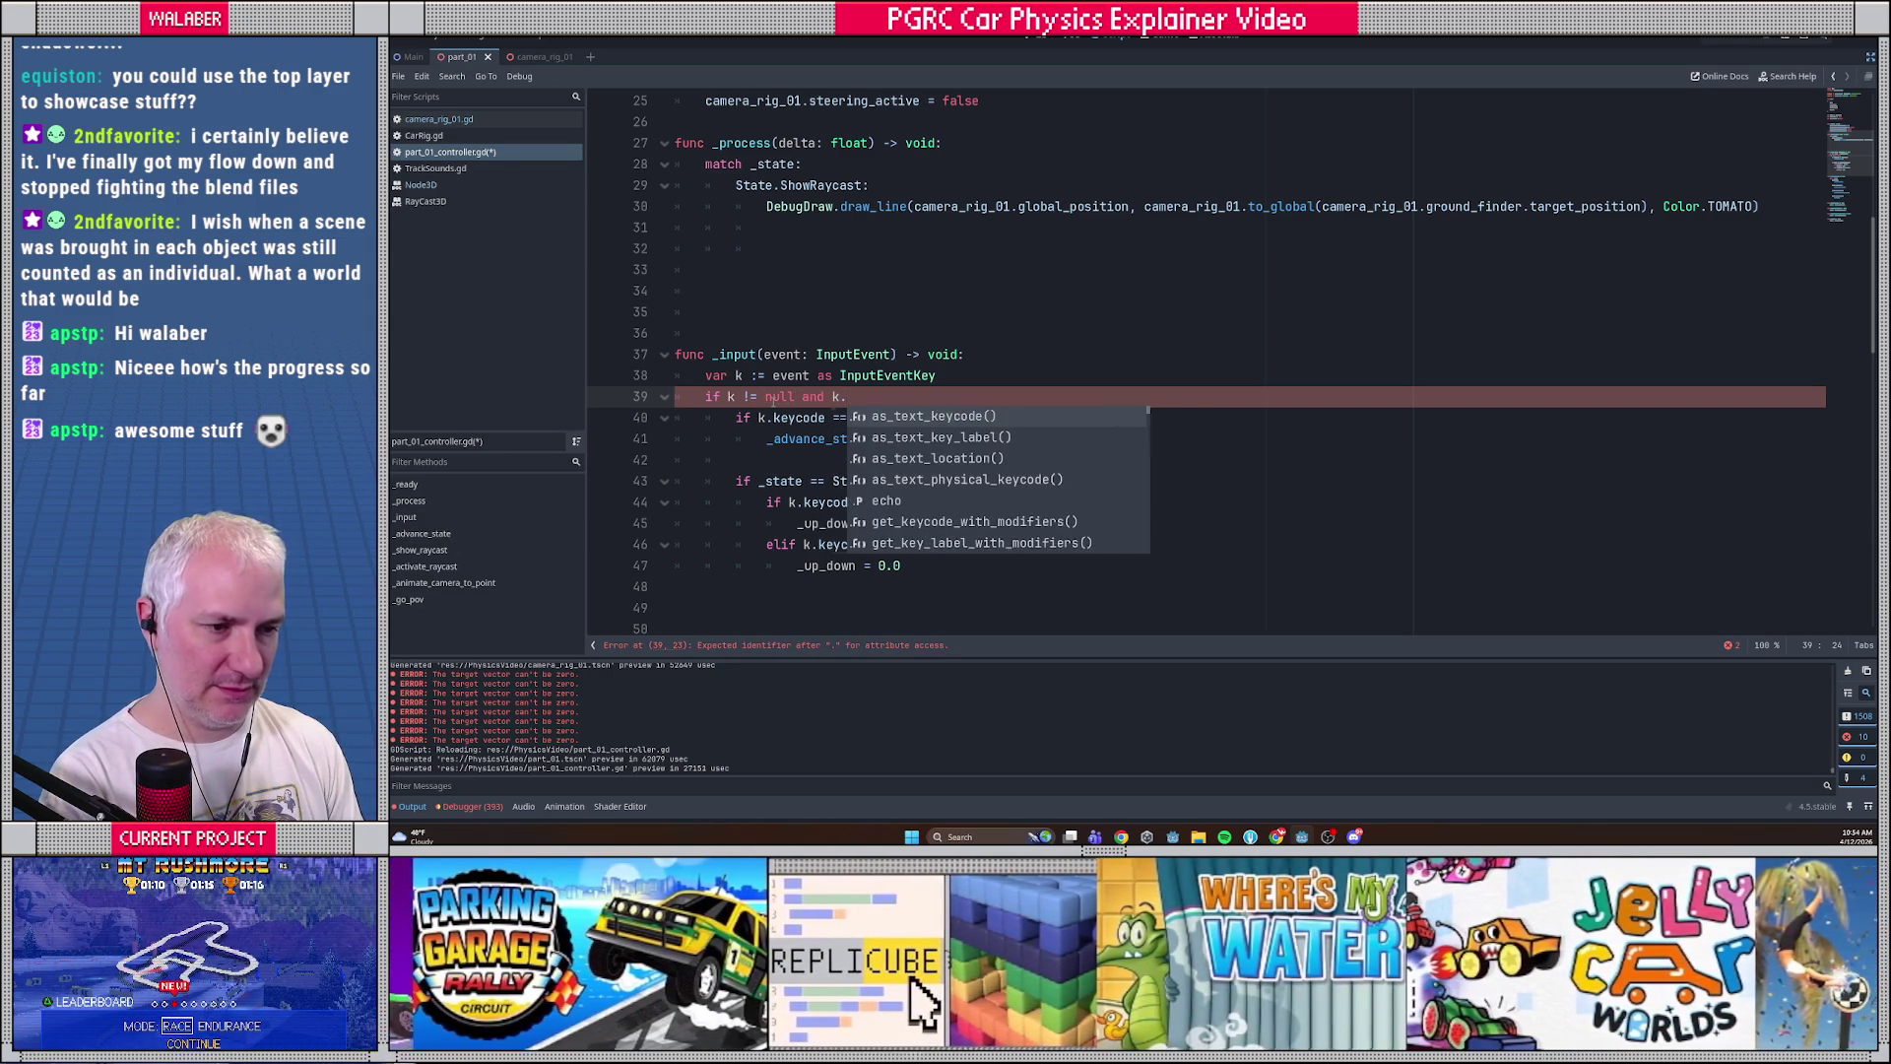
{"action": "key", "text": "BackSpace"}
{"action": "key", "text": "BackSpace"}
{"action": "key", "text": "BackSpace"}
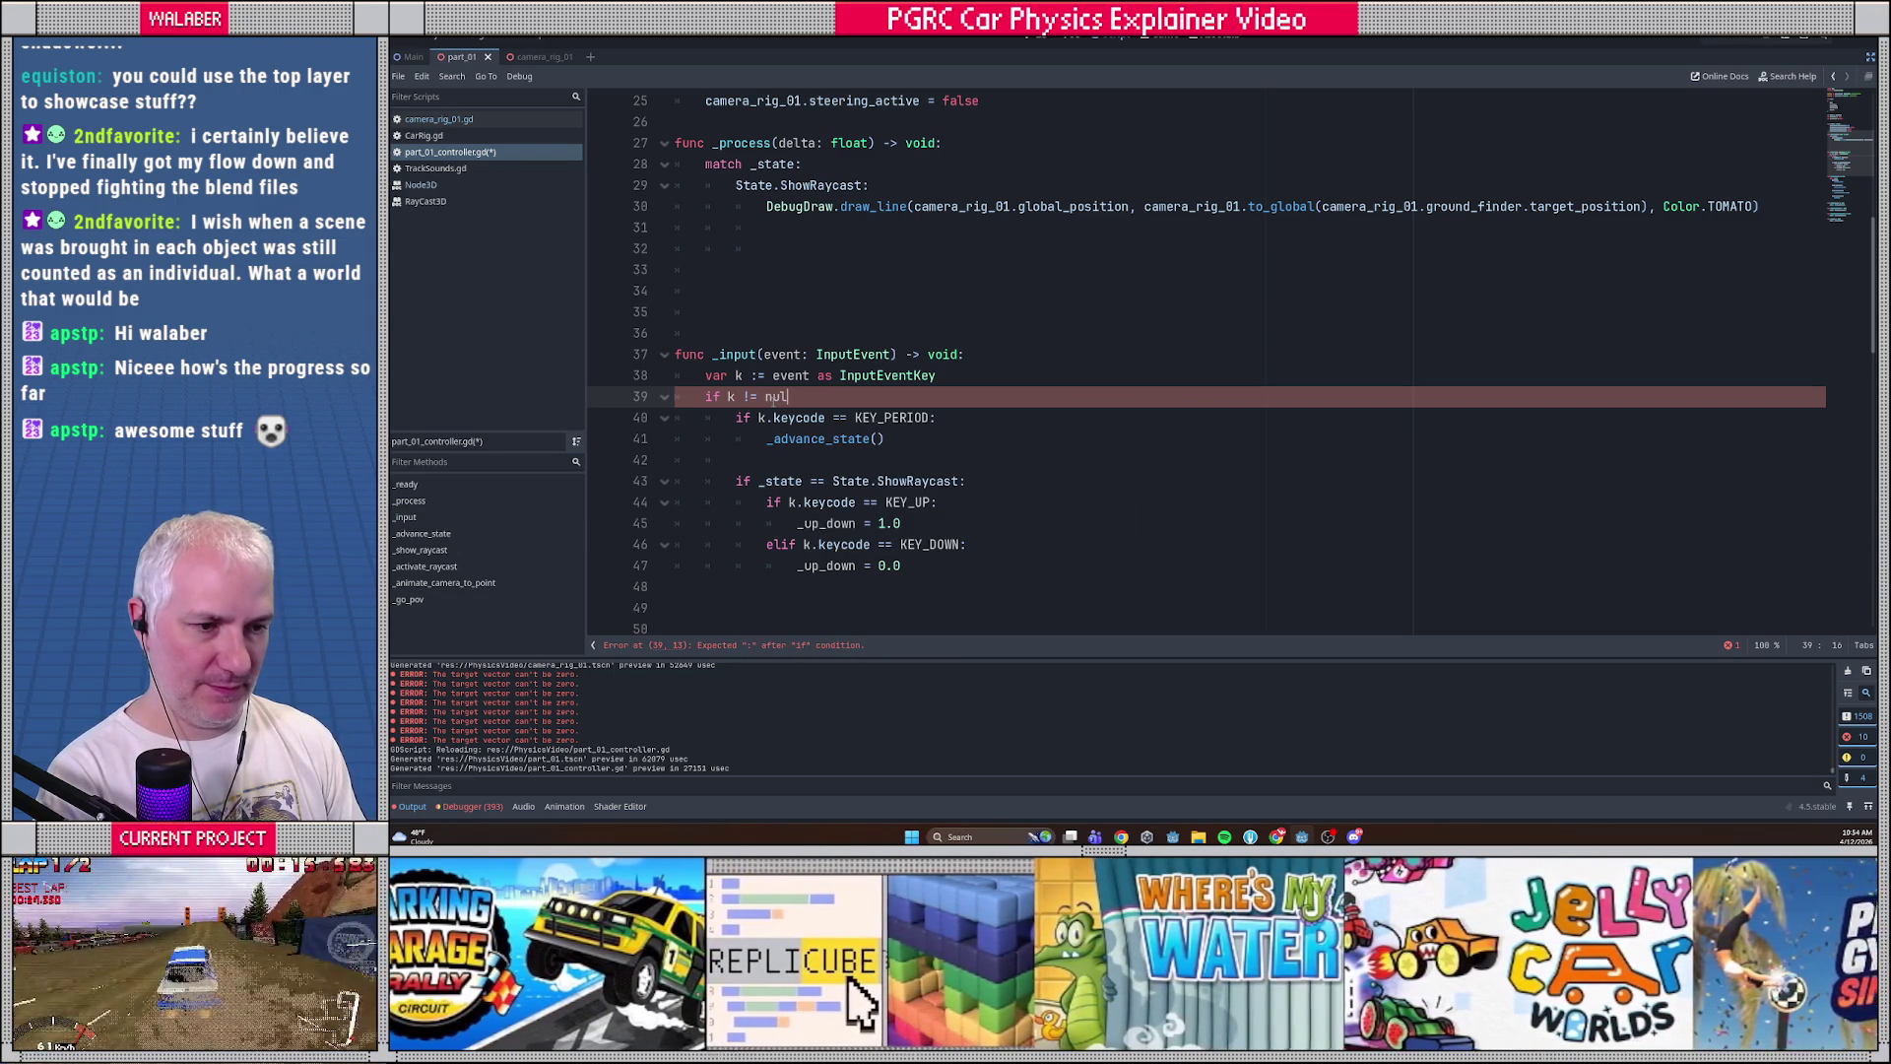
{"action": "type", "text": "l:"}
{"action": "scroll", "coordinate": [800, 344], "scroll_direction": "down", "scroll_amount": 2}
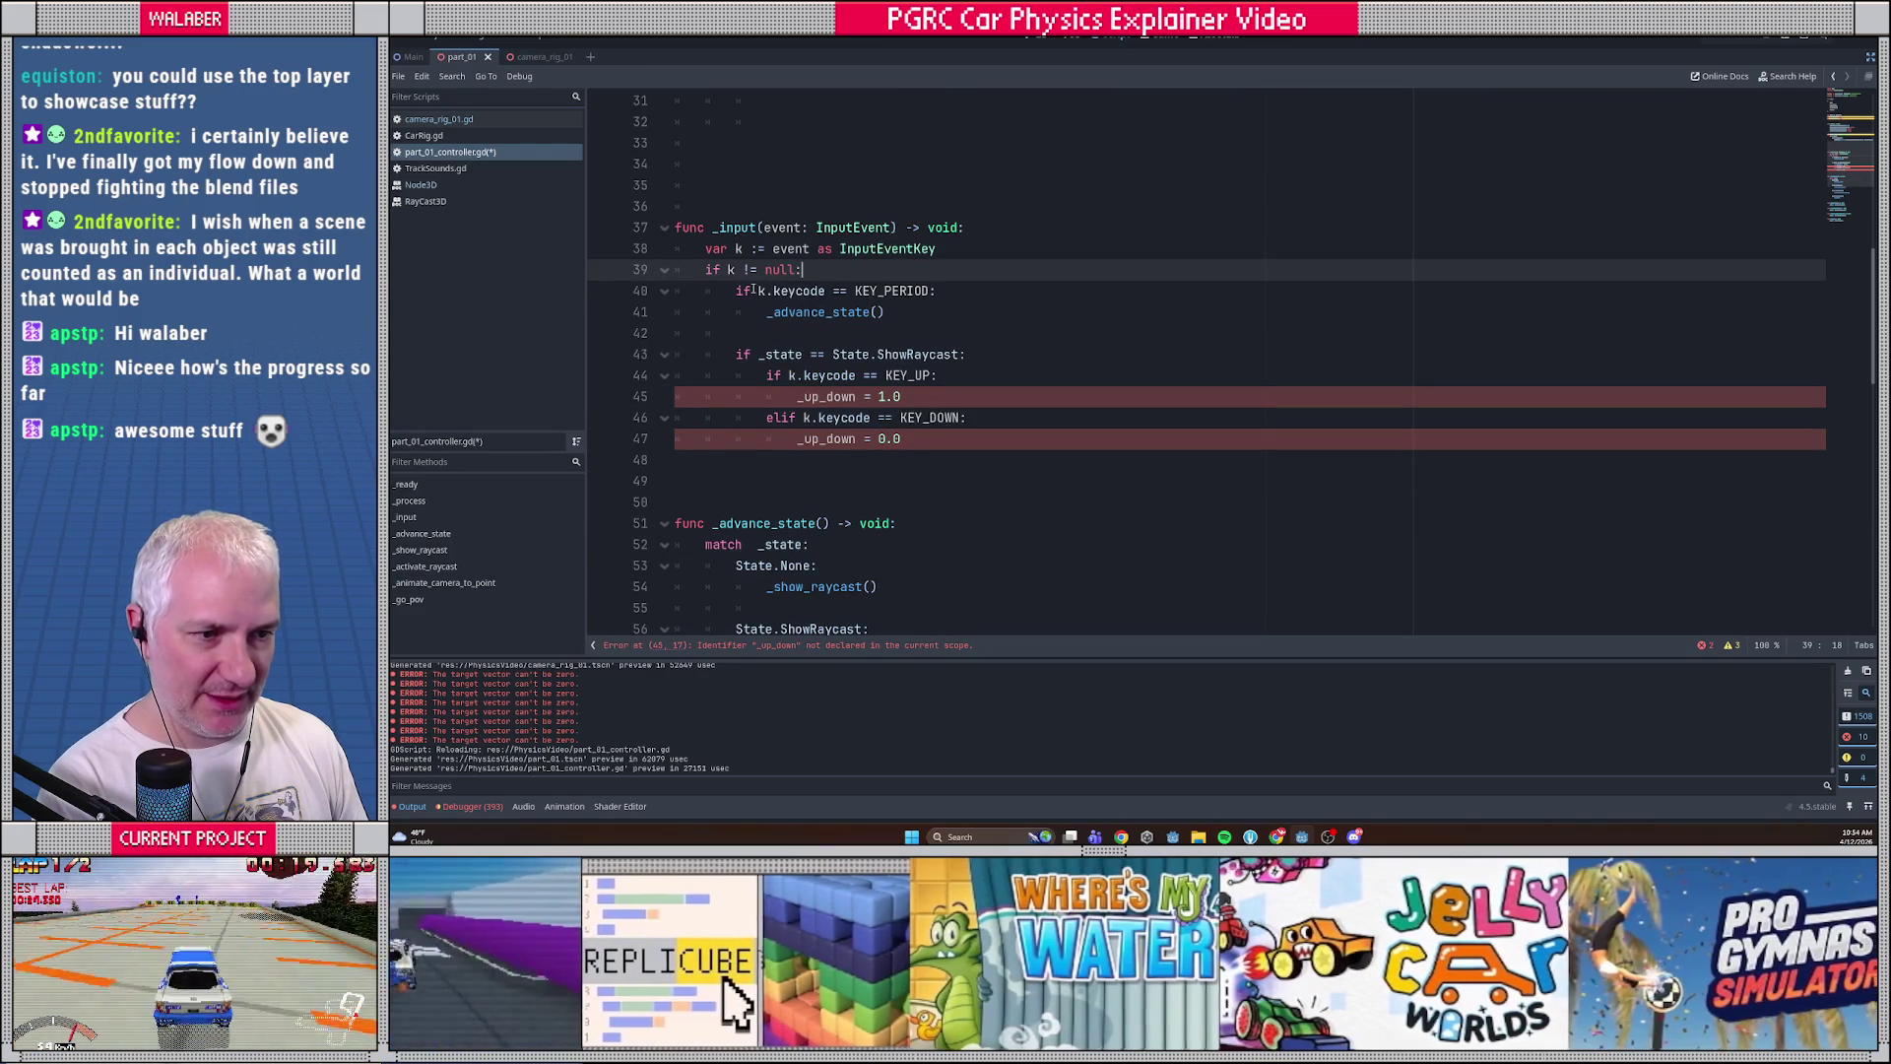
{"action": "left_click", "coordinate": [753, 290]}
{"action": "type", "text": "k.pressed "}
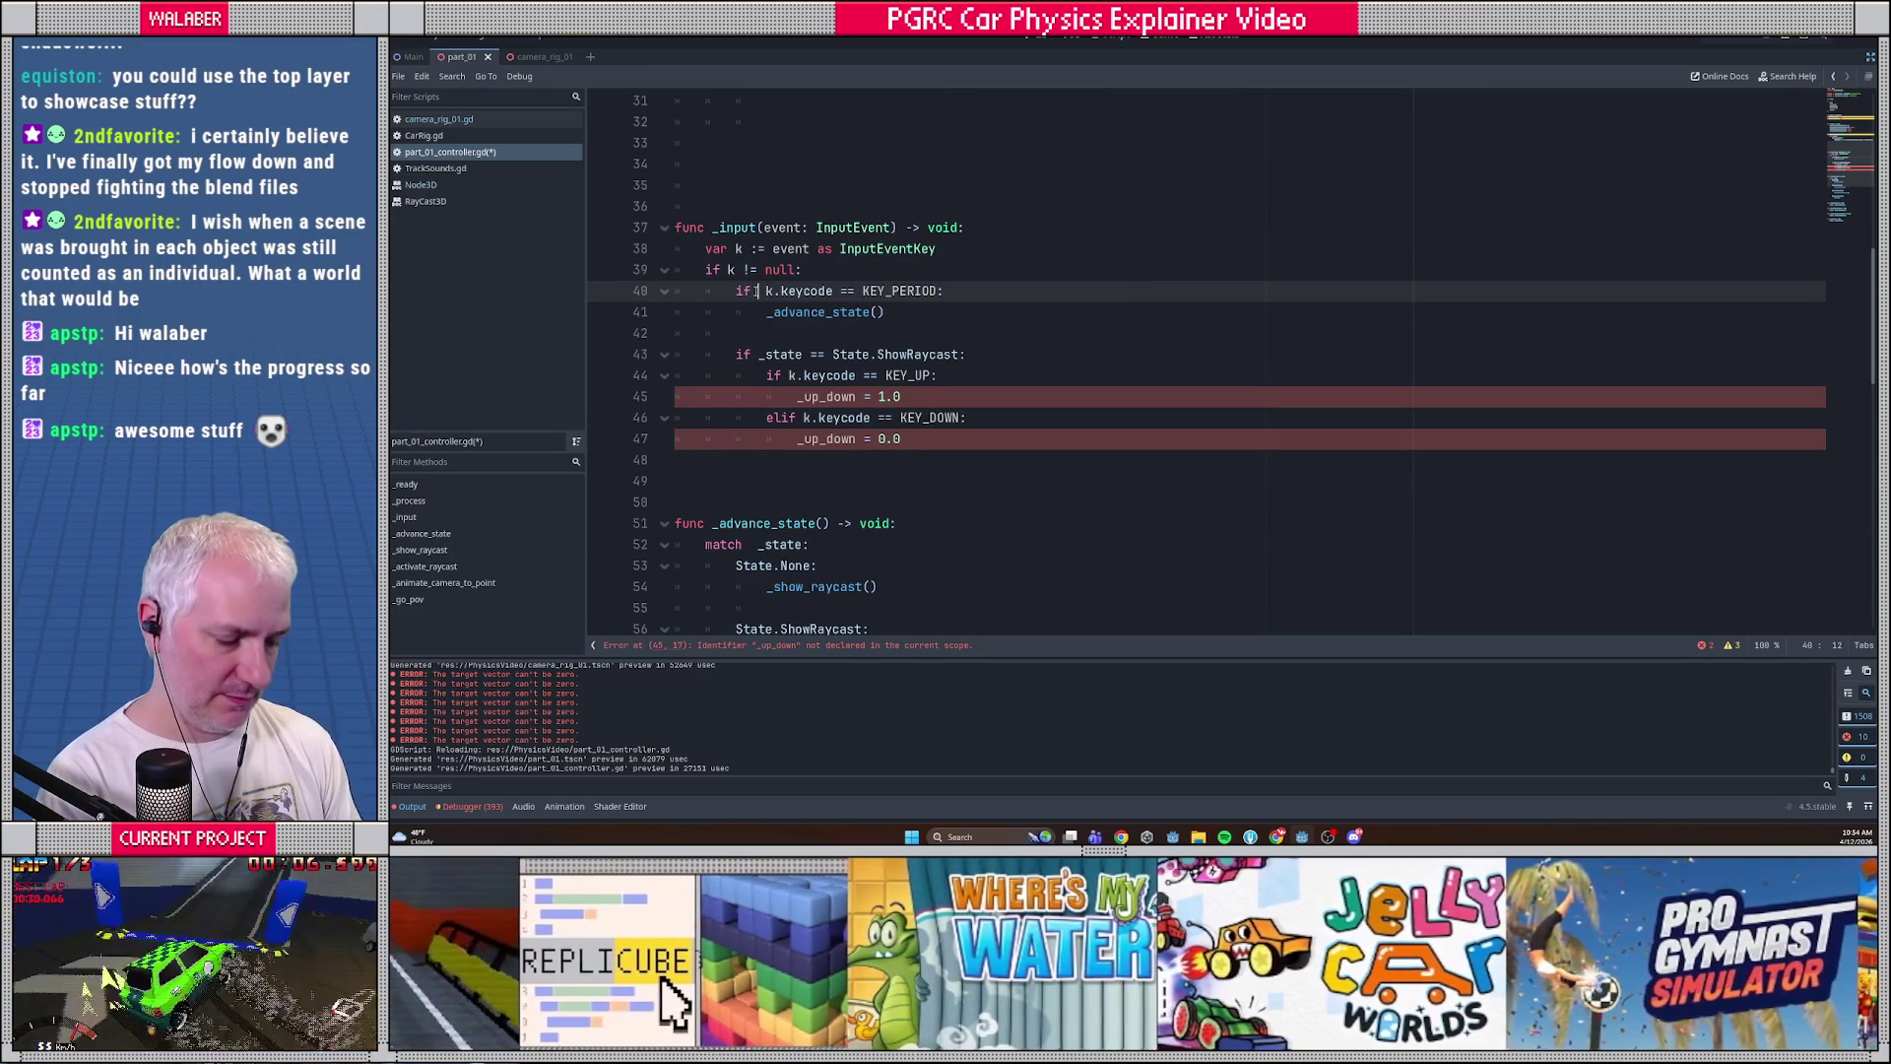
{"action": "type", "text": "and"}
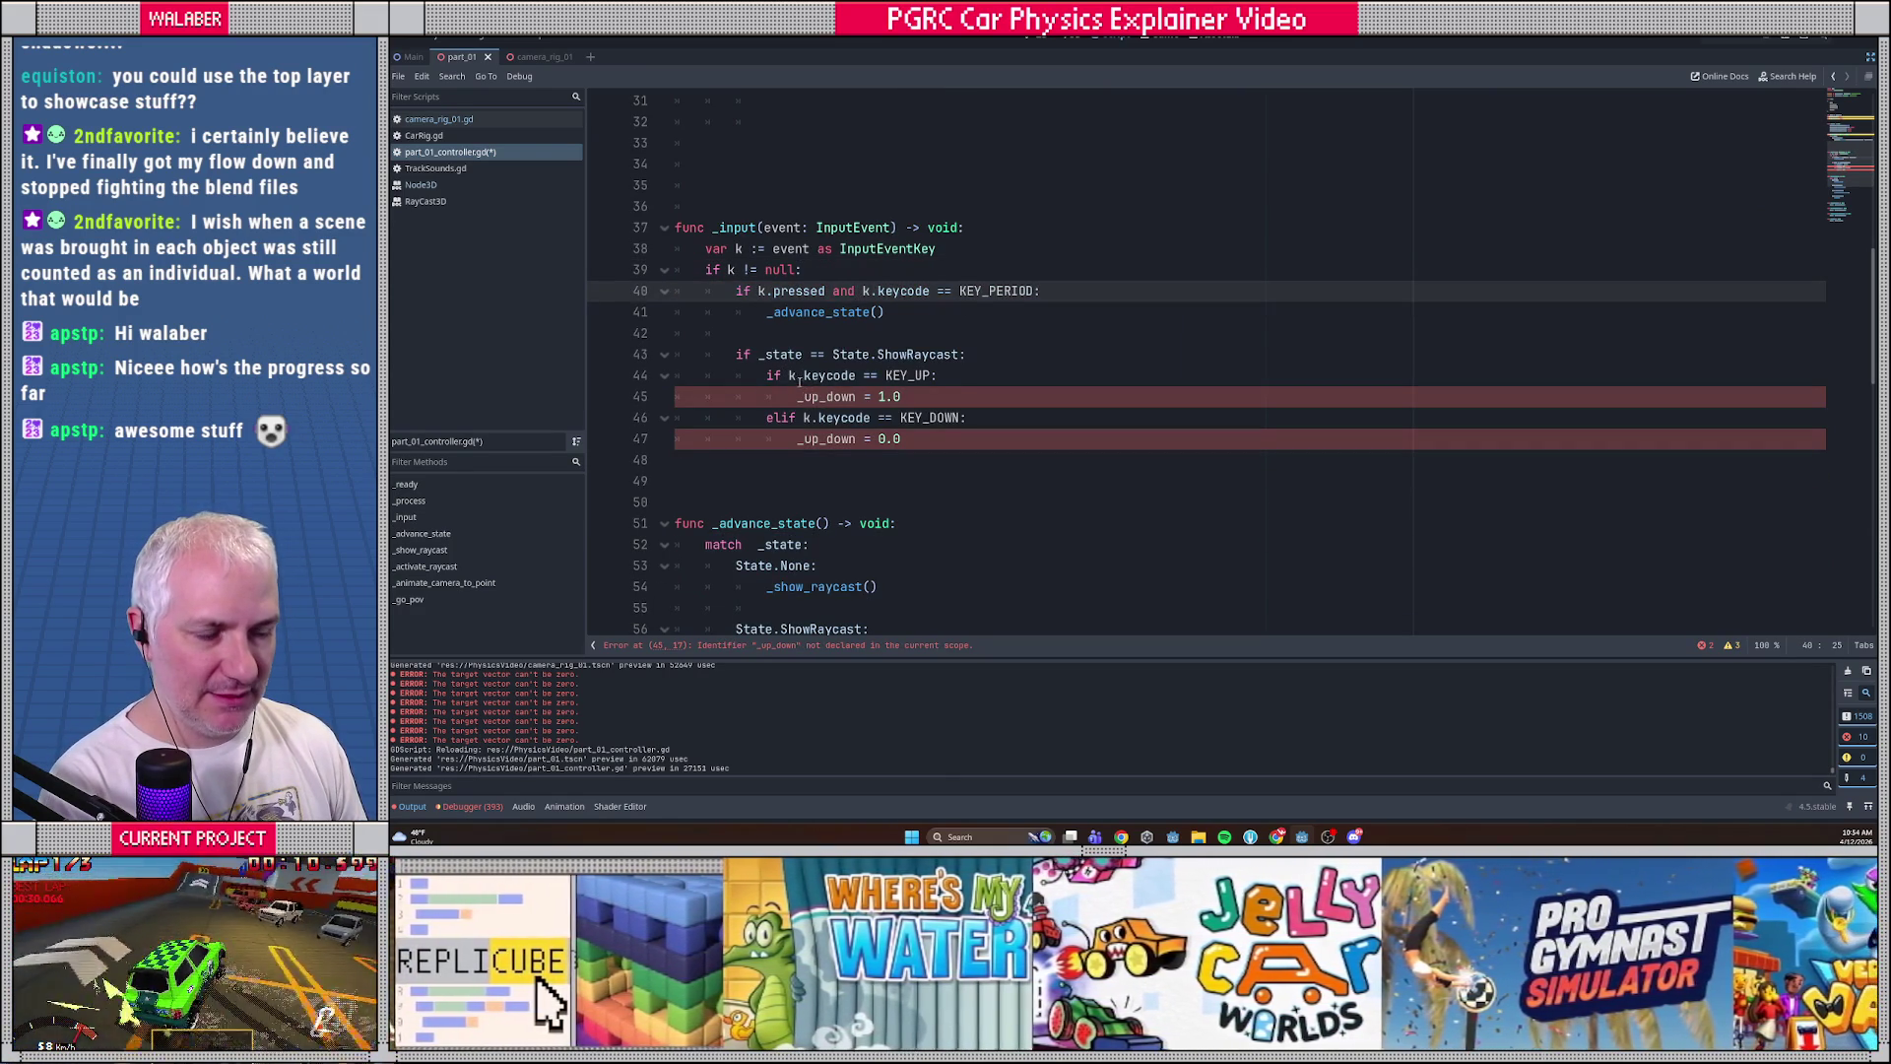
Assign k.pressed to _up_pressed and _down_pressed in the key branches, then save the script
{"action": "left_click_drag", "start_coordinate": [800, 396], "coordinate": [974, 398]}
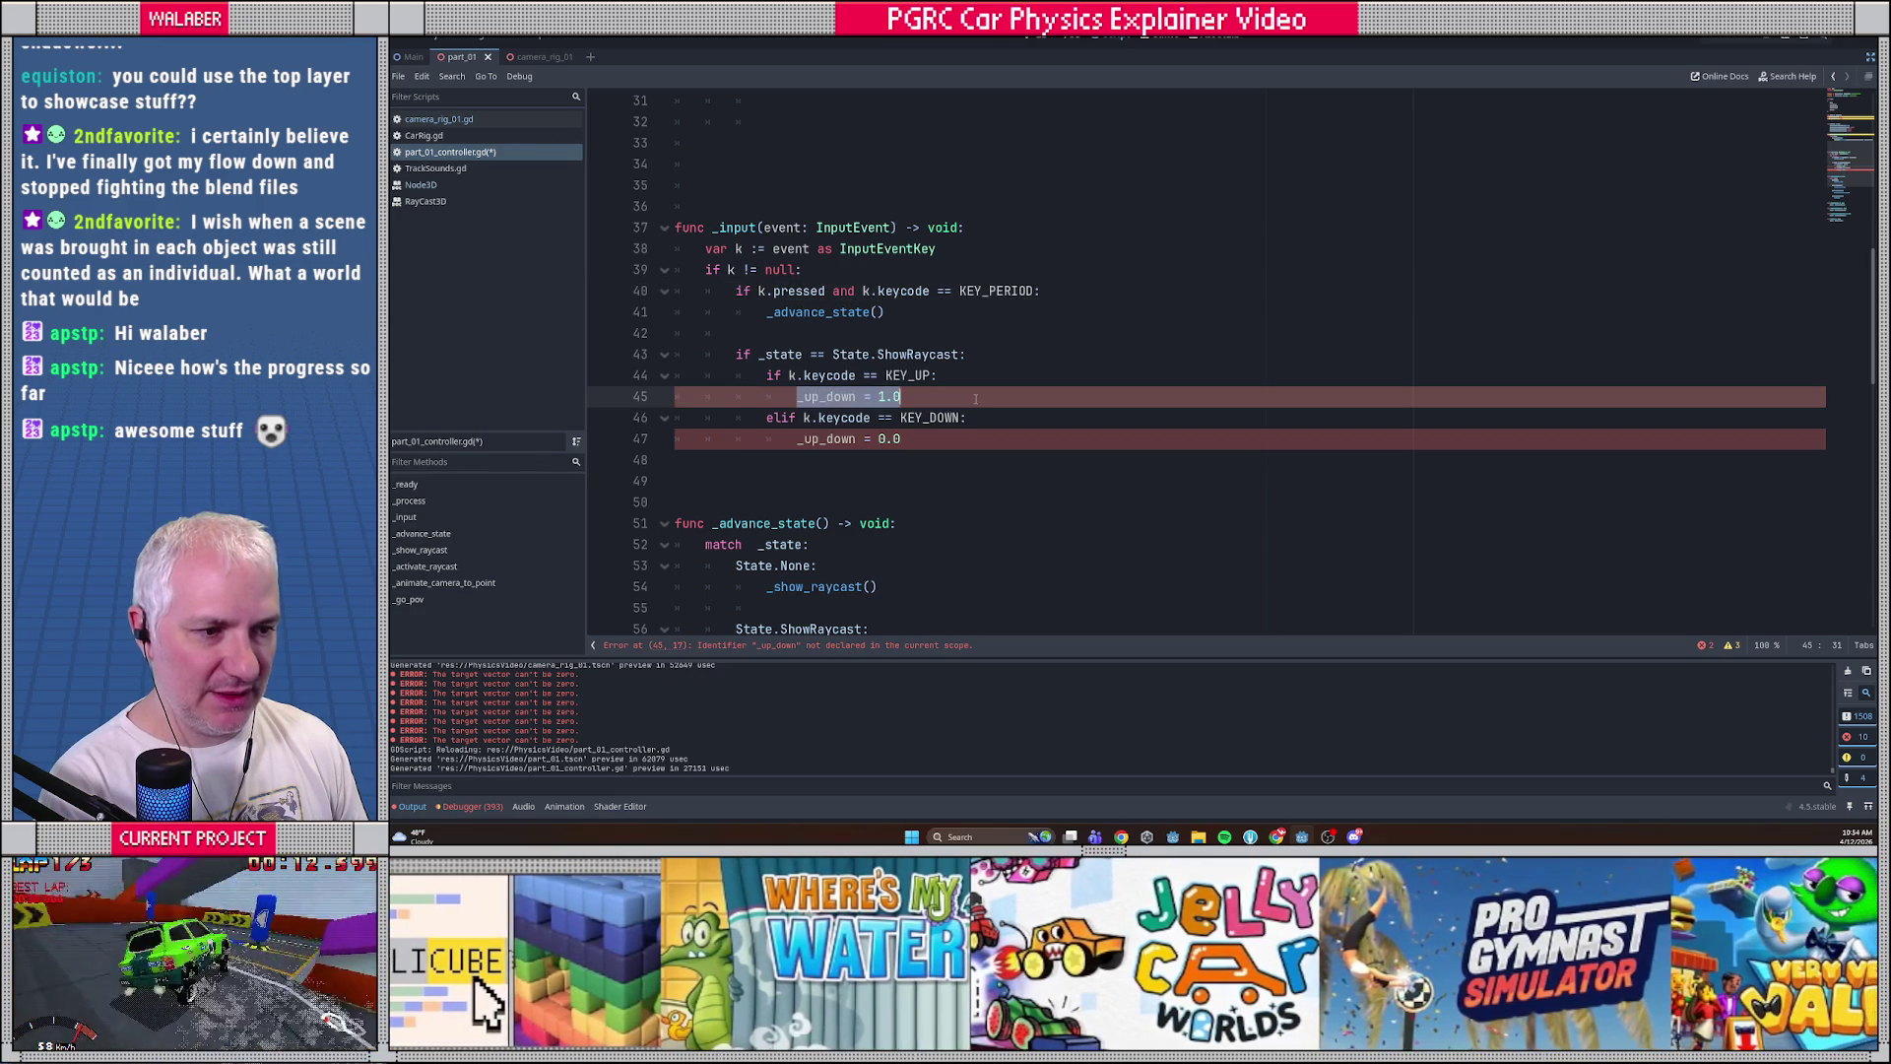
{"action": "type", "text": "_up_pressed = k"}
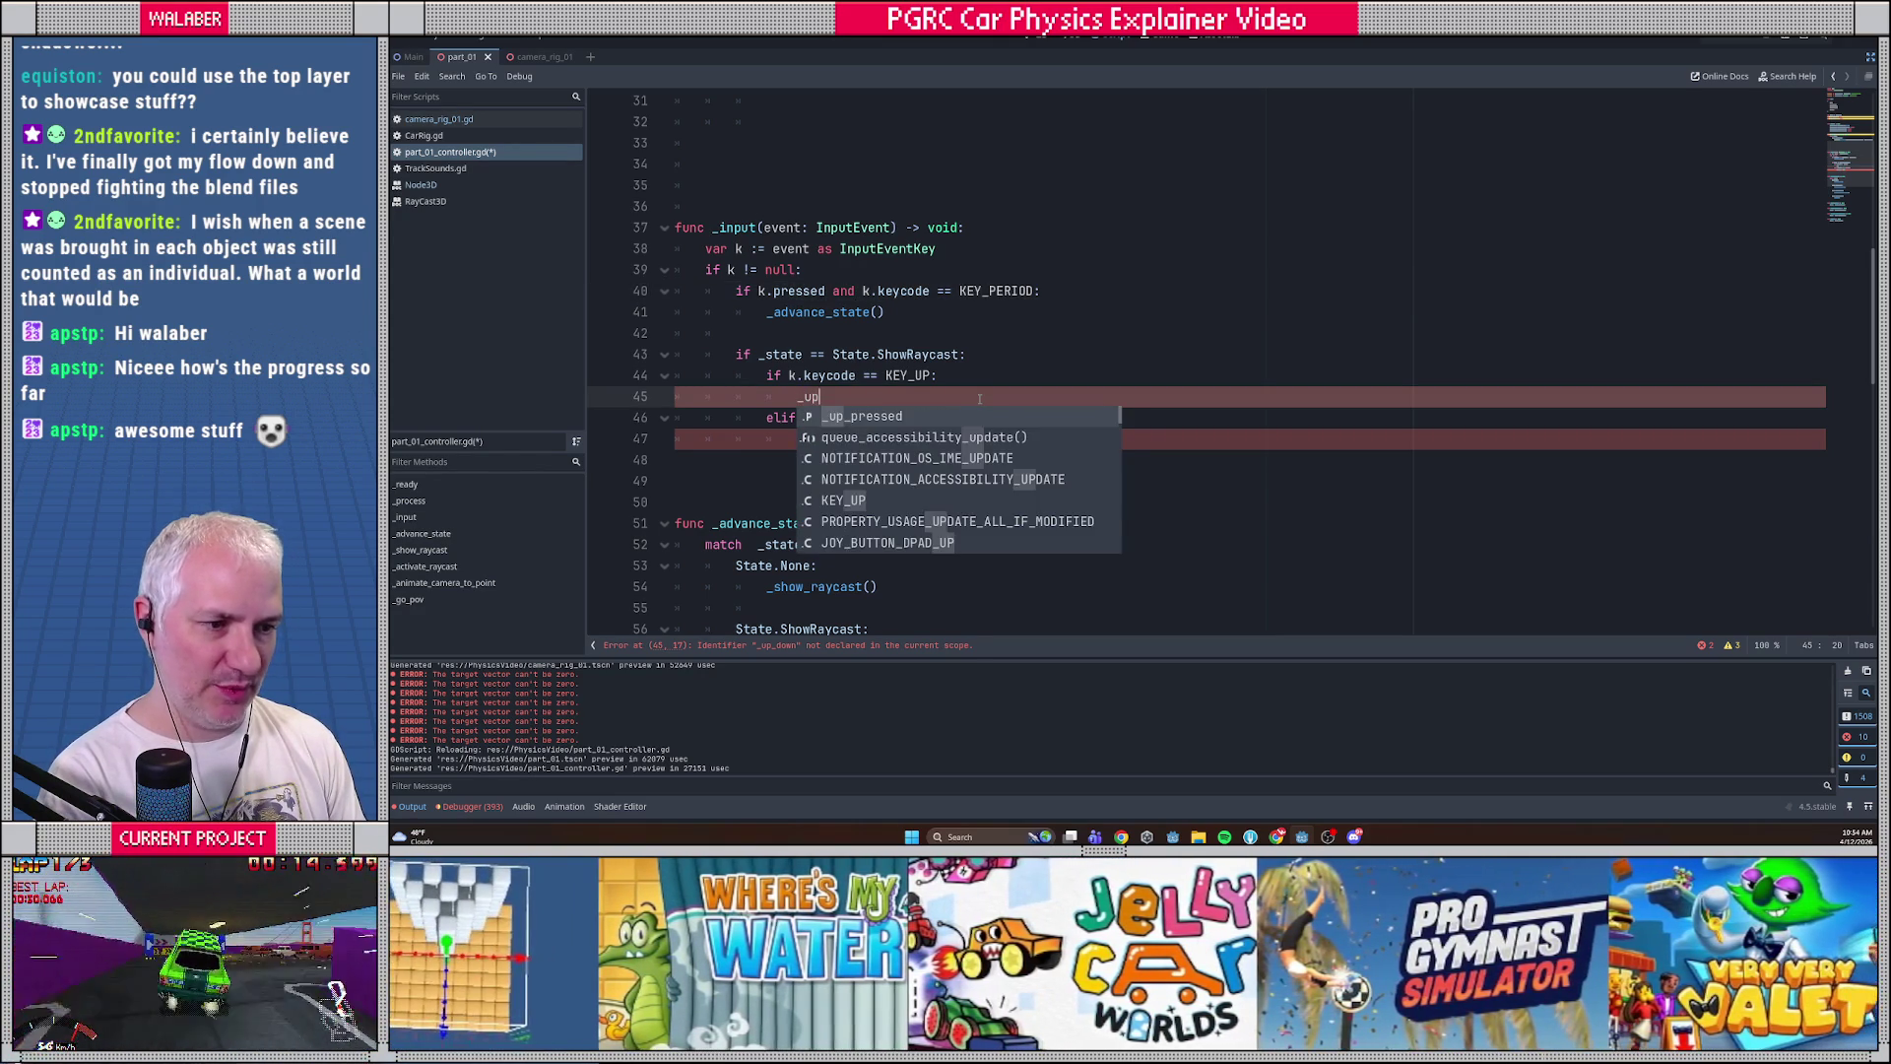
{"action": "type", "text": ".pressed"}
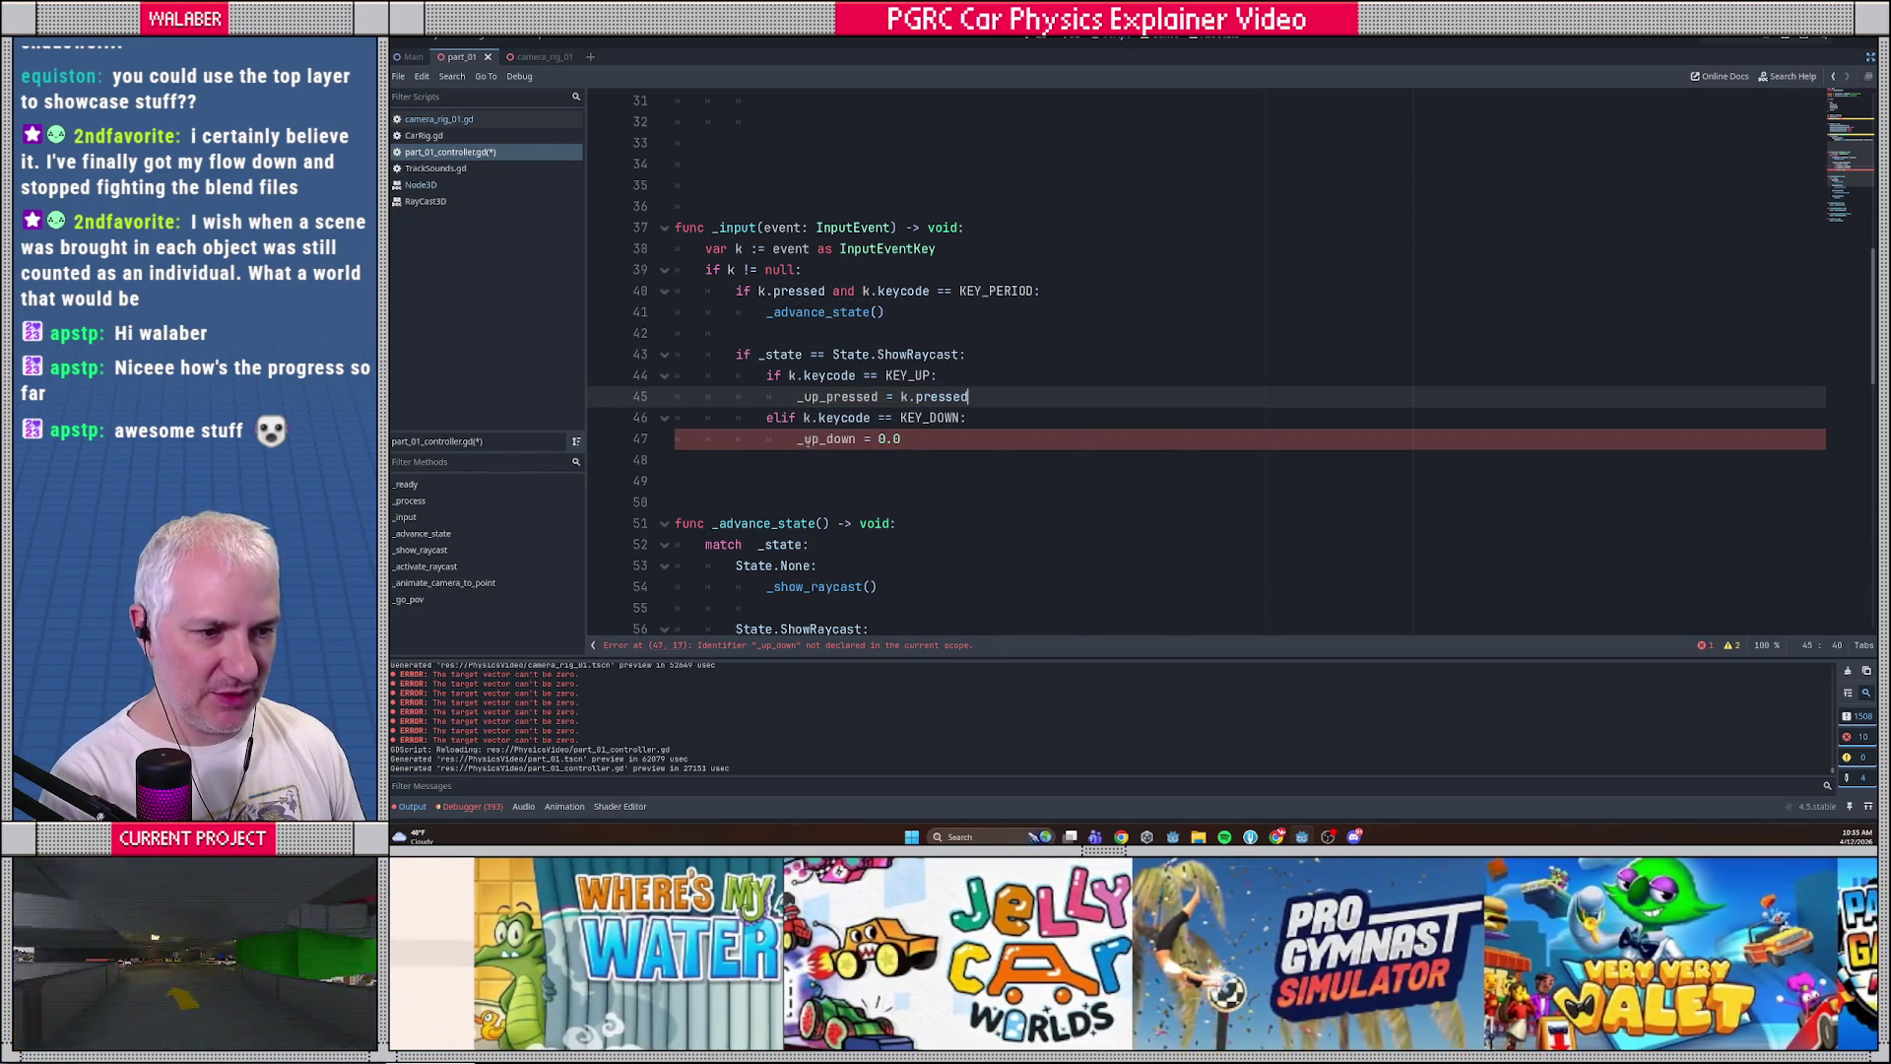
{"action": "left_click_drag", "start_coordinate": [798, 440], "coordinate": [952, 439]}
{"action": "type", "text": "_down_pressed = k.p"}
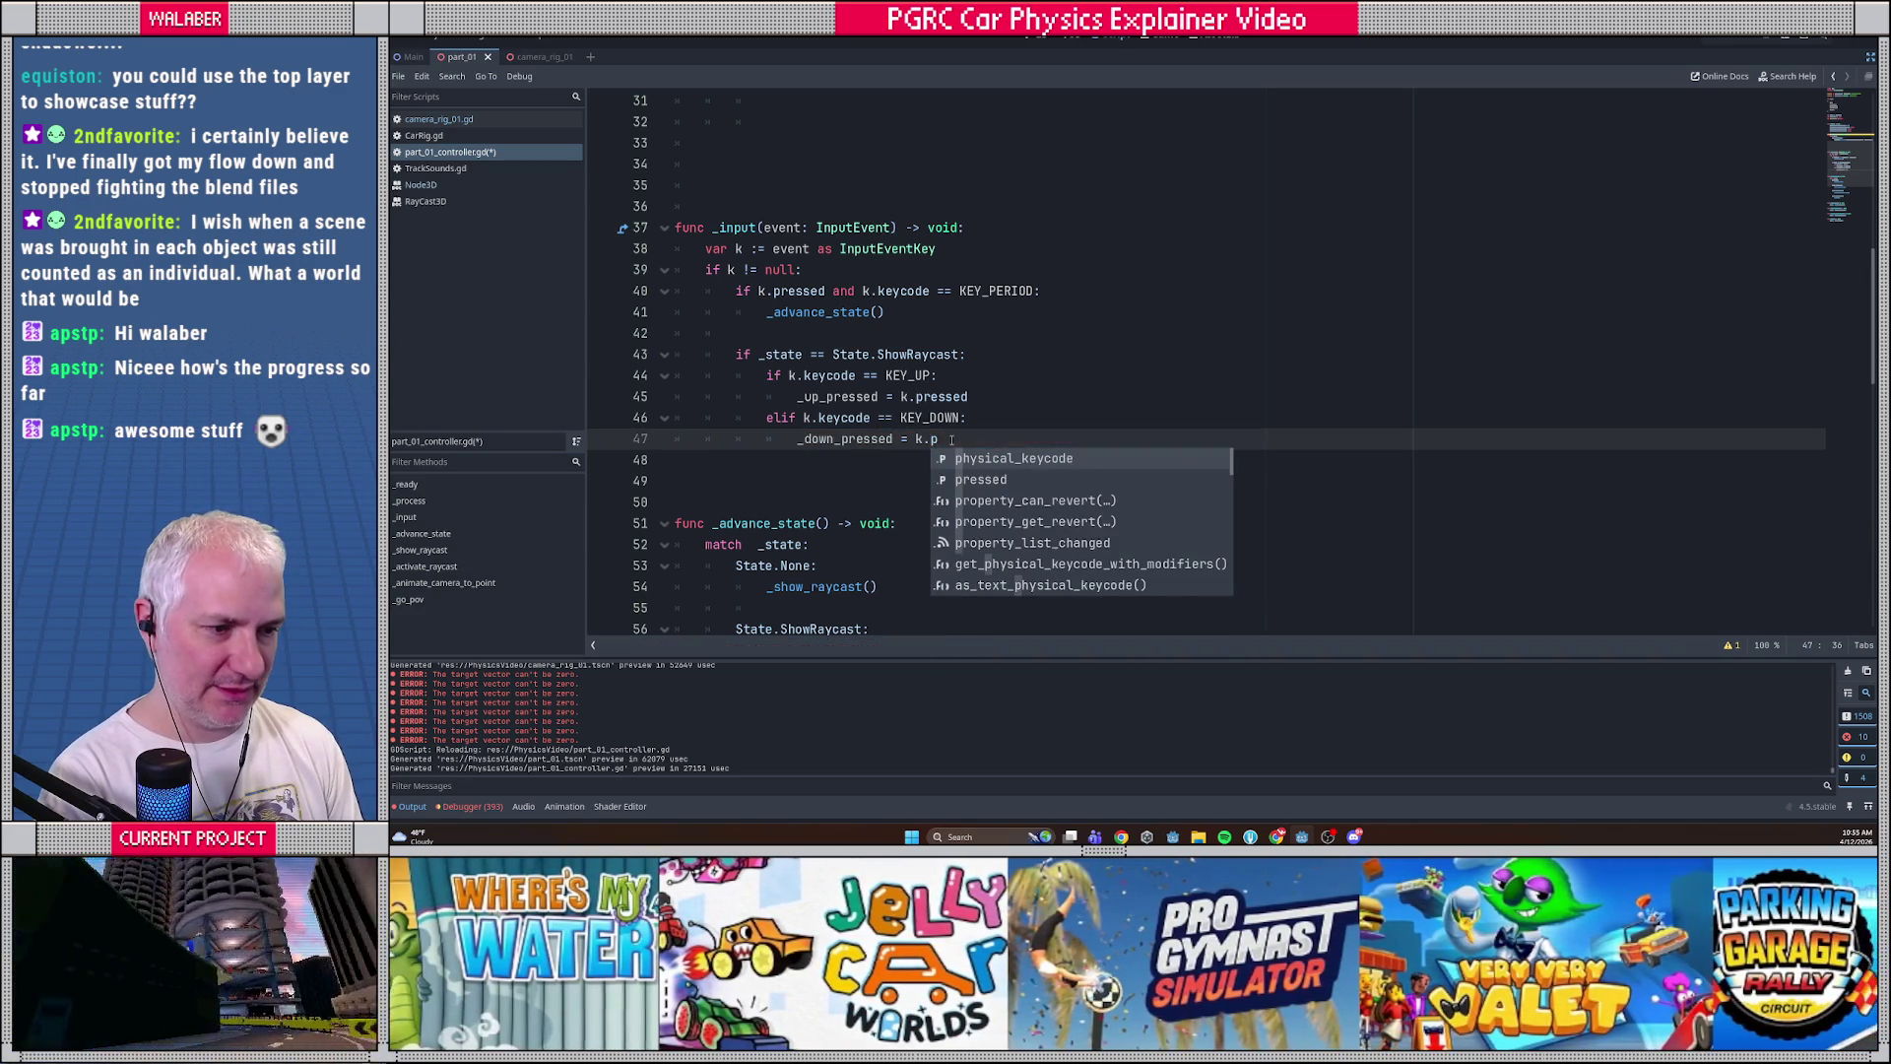
{"action": "type", "text": "r"}
{"action": "key", "text": "Return"}
{"action": "key", "text": "ctrl+s"}
{"action": "left_click", "coordinate": [898, 342]}
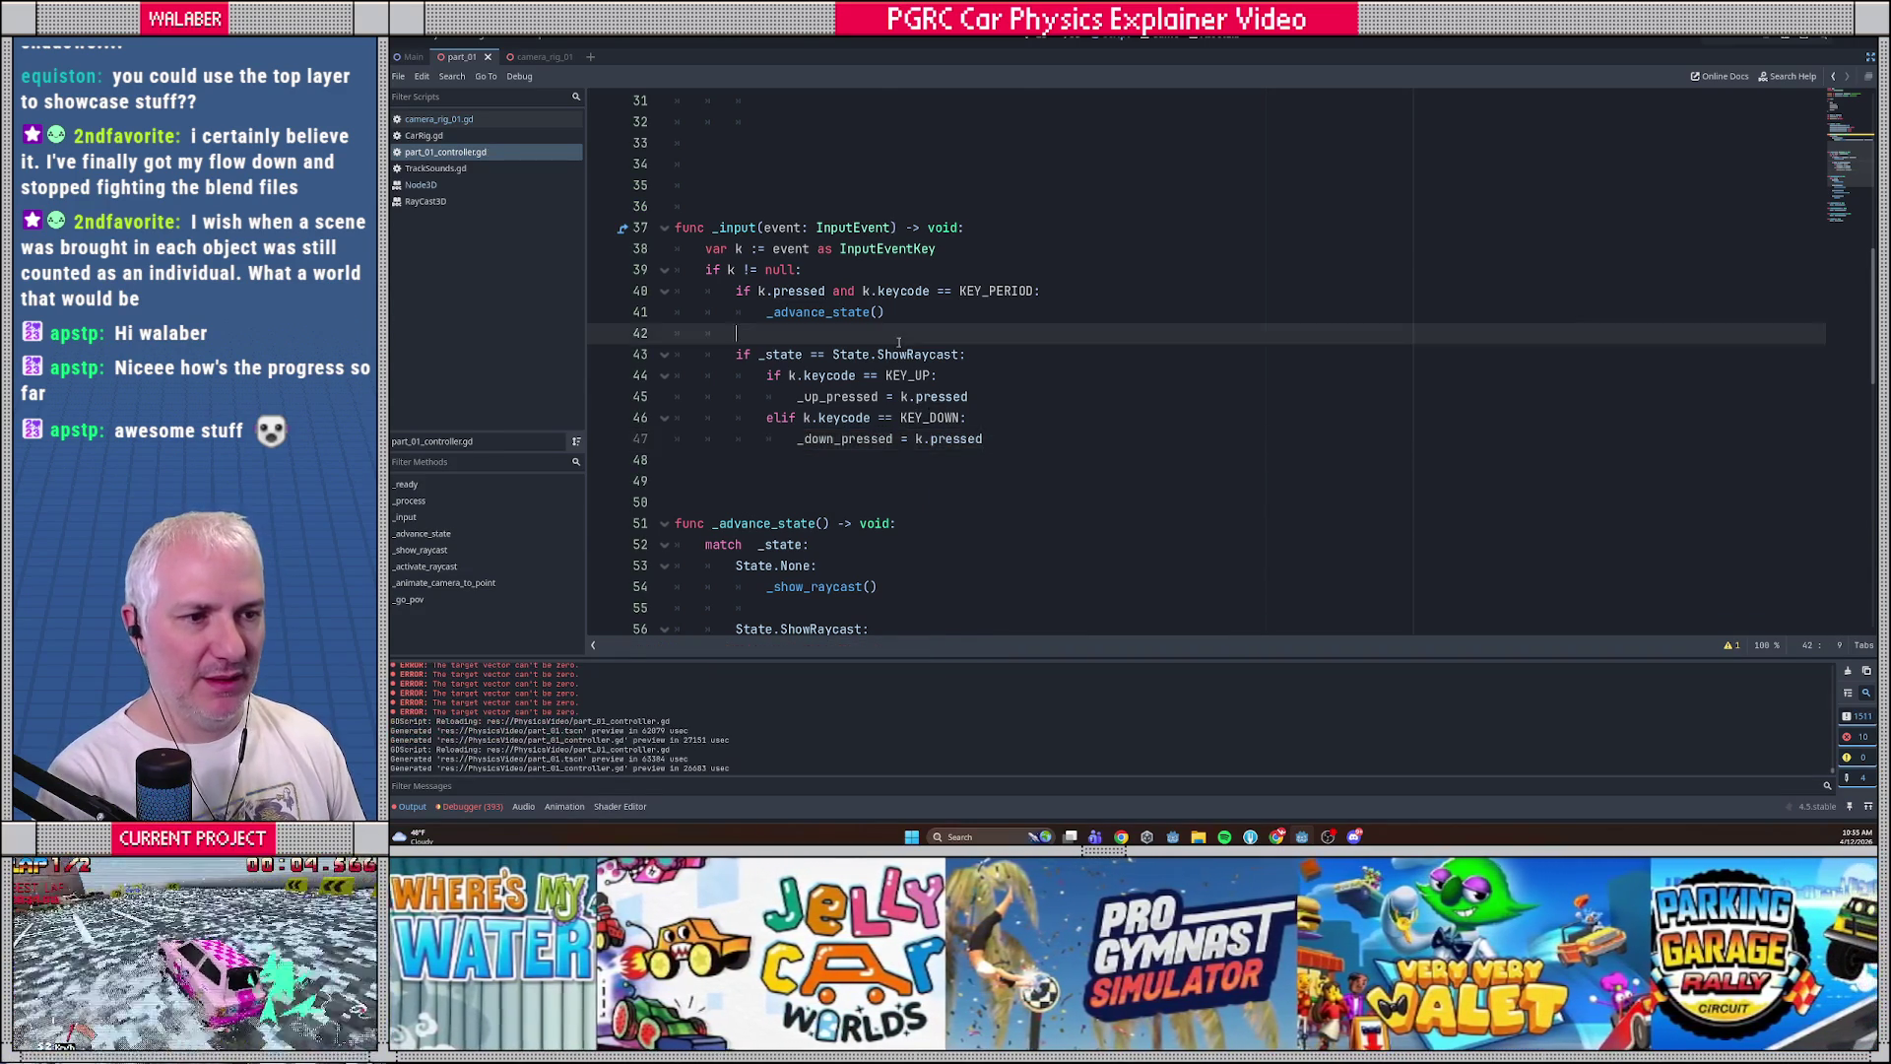
{"action": "scroll", "coordinate": [898, 342], "scroll_direction": "up", "scroll_amount": 3}
{"action": "left_click", "coordinate": [793, 285]}
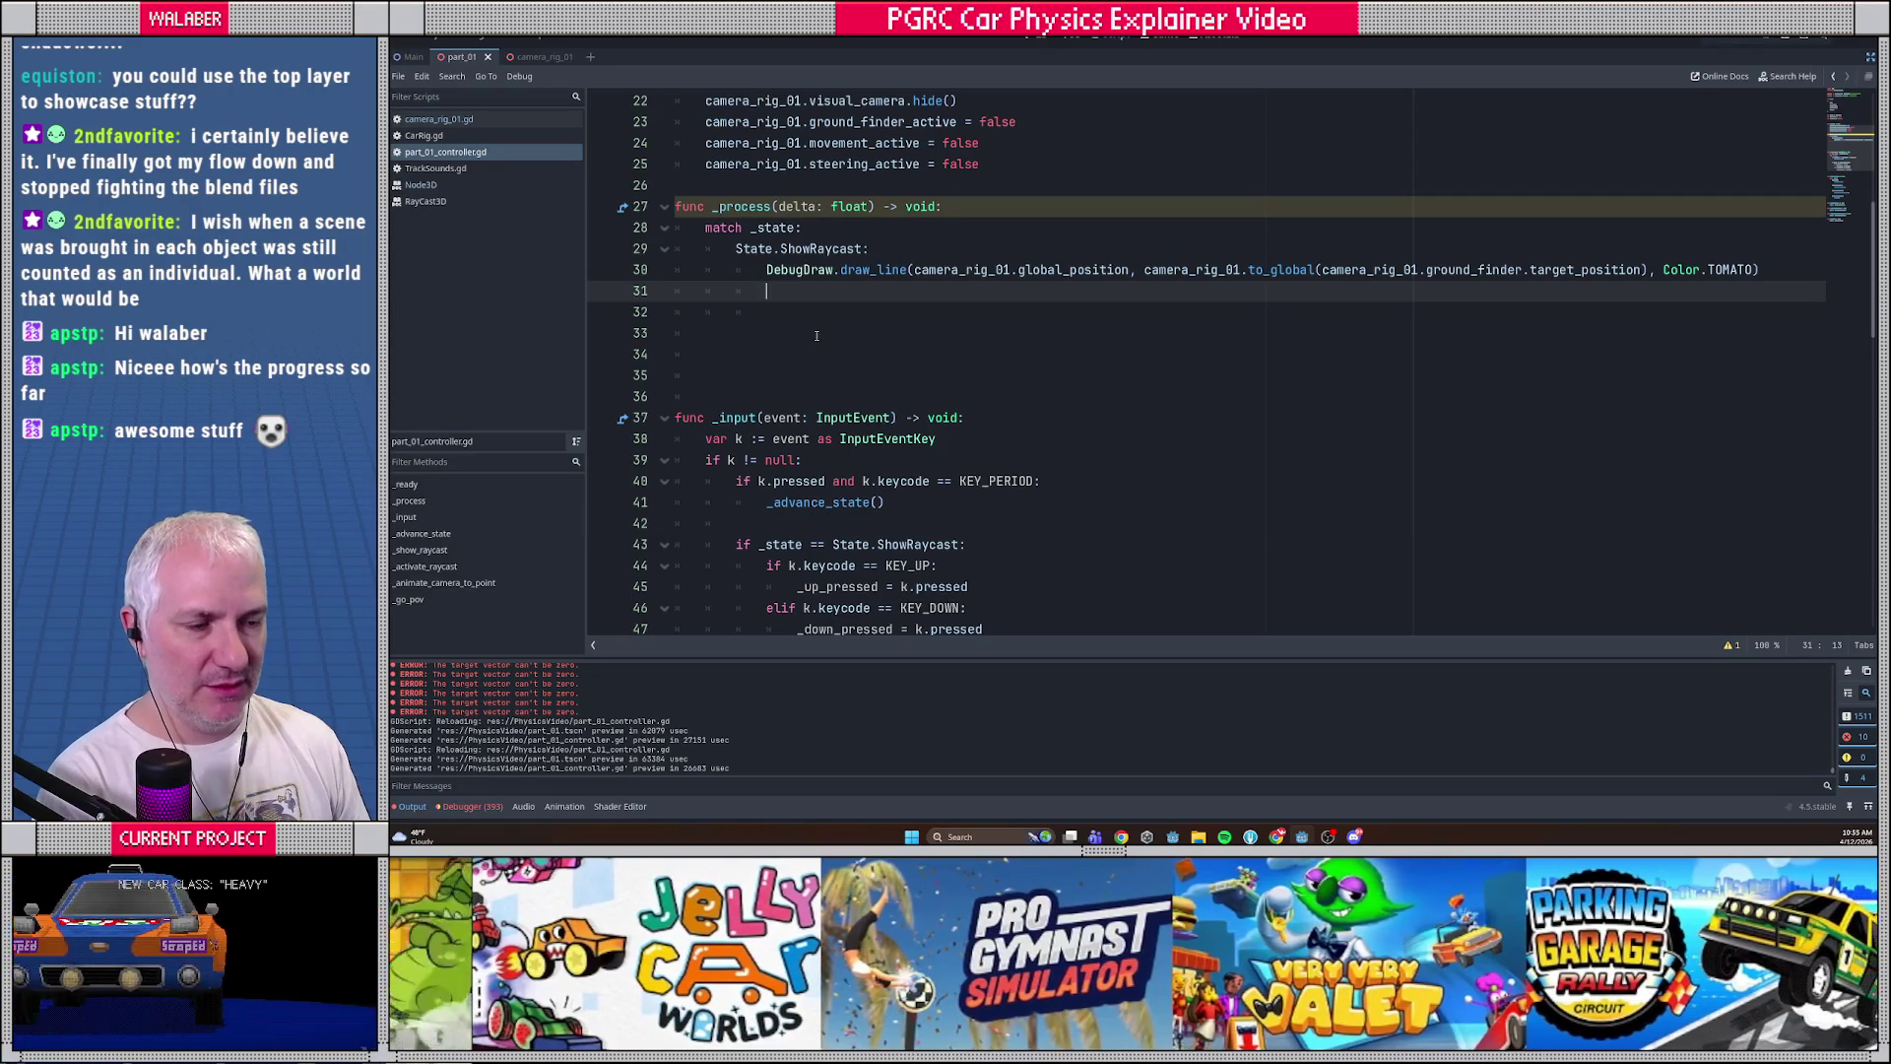
In _process, compute move from _up_pressed/_down_pressed times 0.5 * delta, offset the rig, and run
{"action": "key", "text": "Return"}
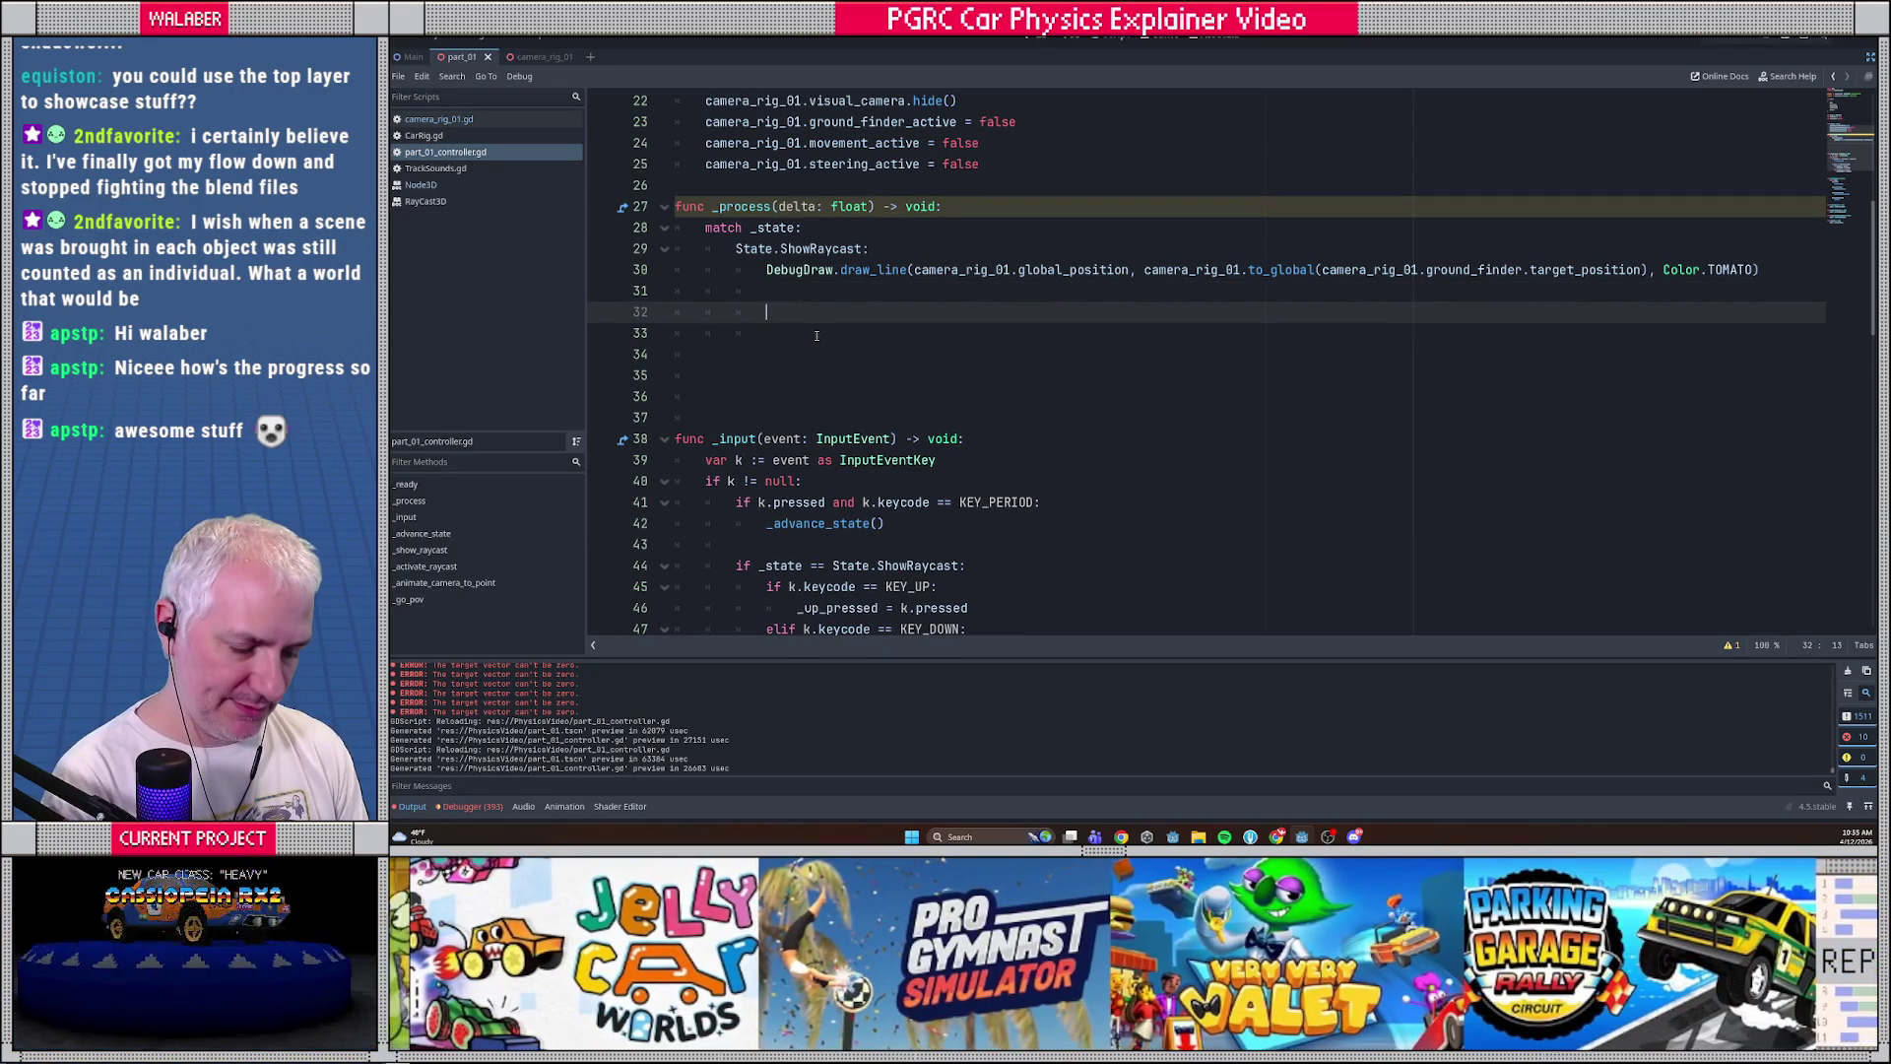
{"action": "type", "text": "var move :"}
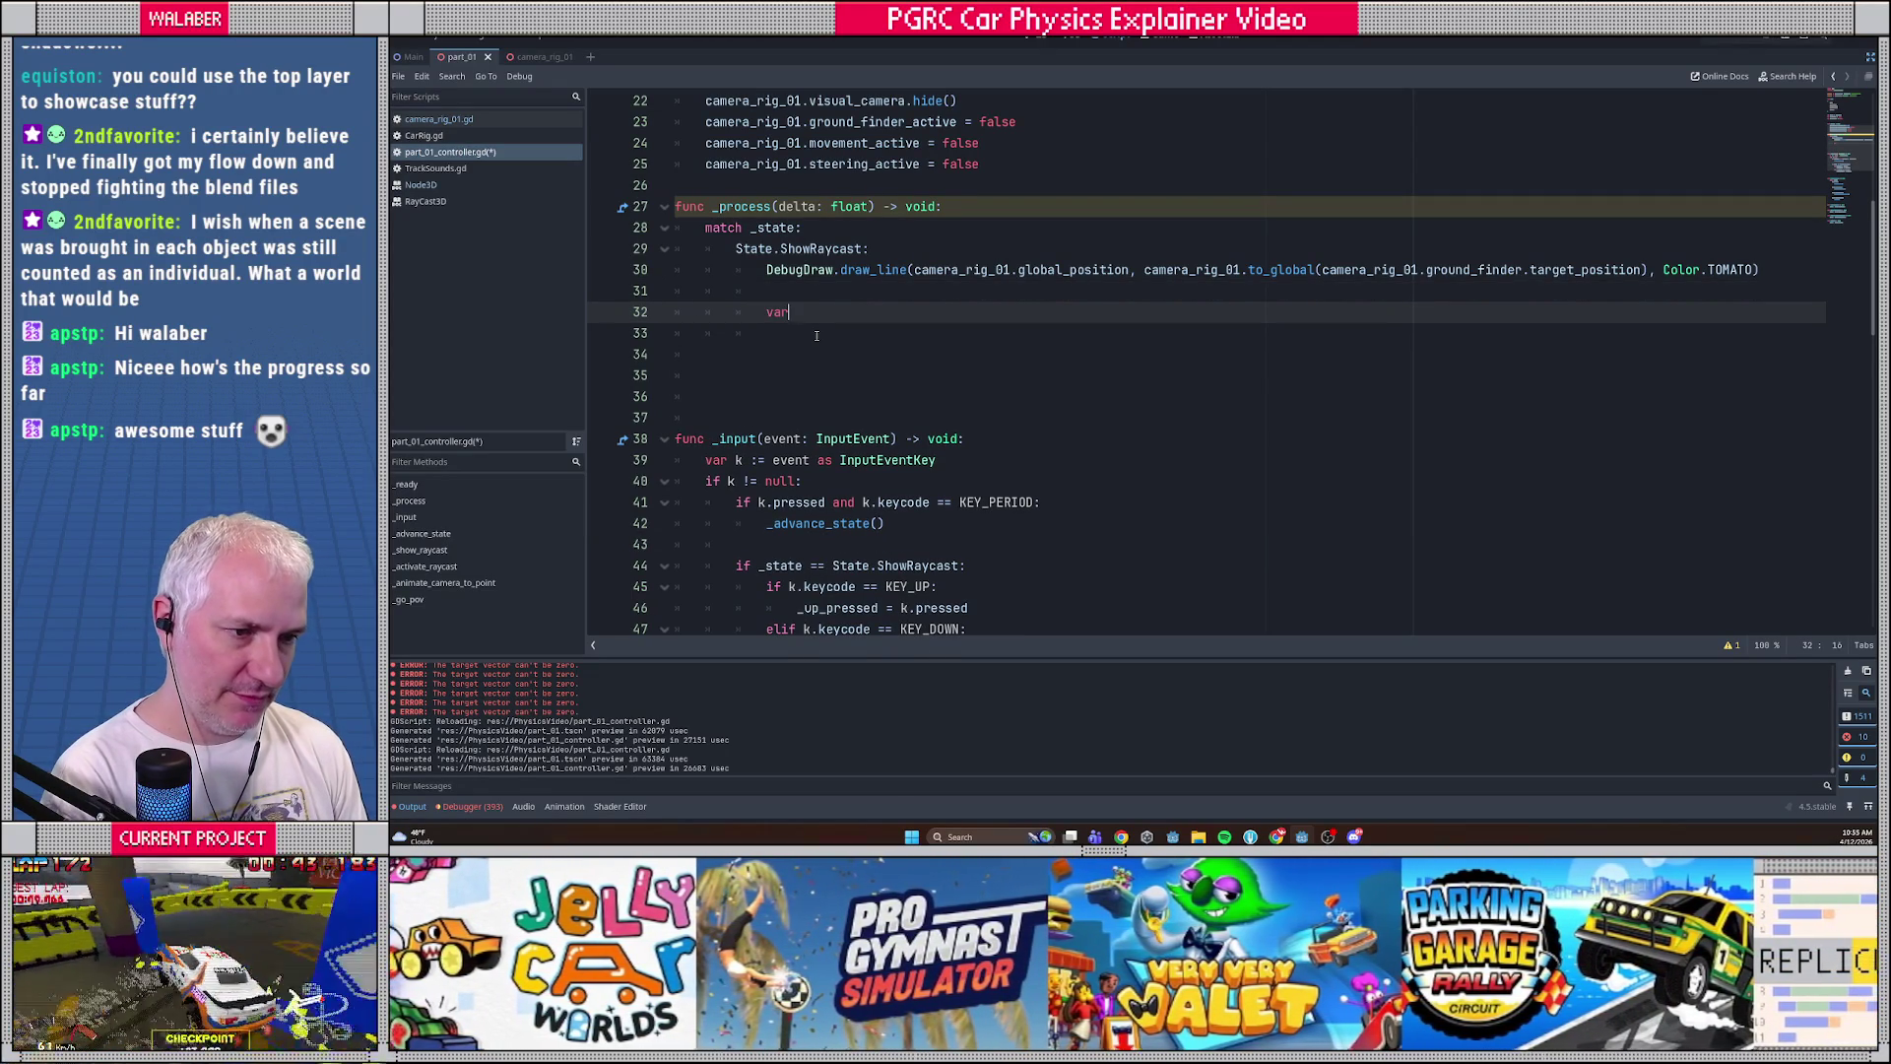
{"action": "type", "text": "= "}
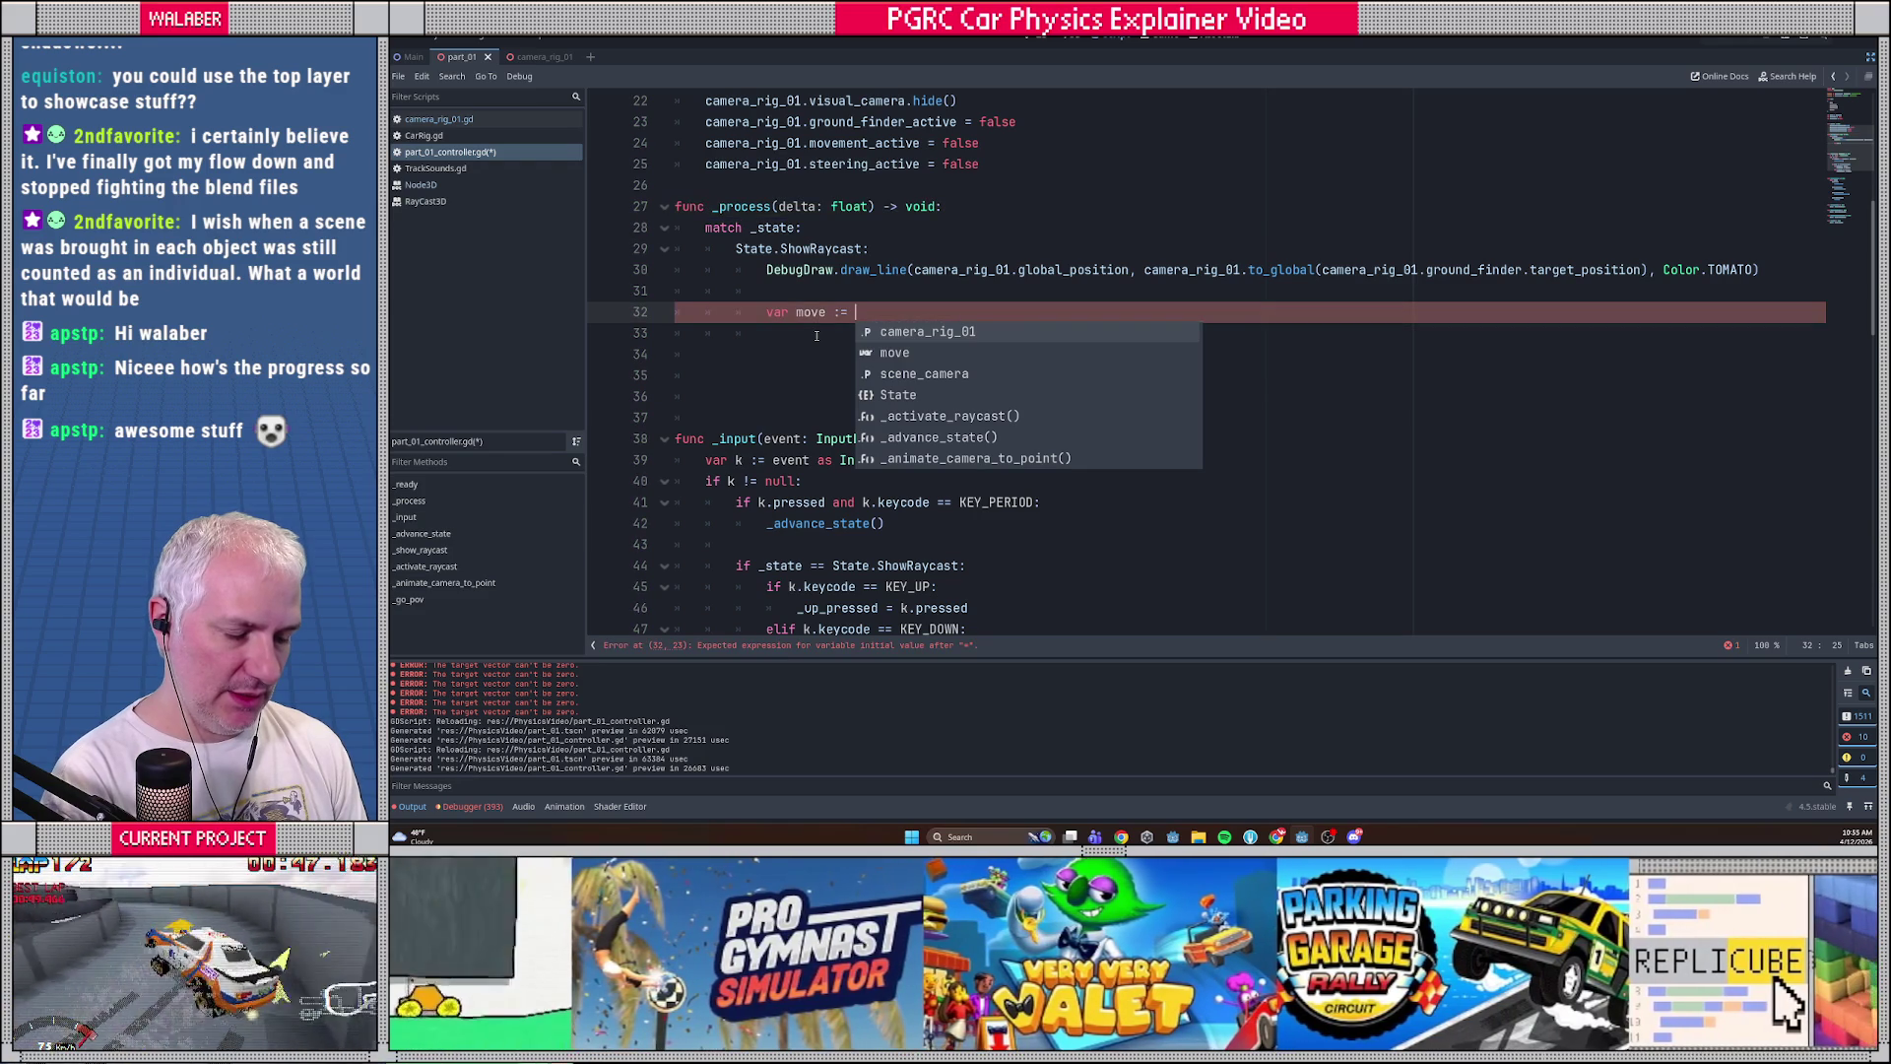
{"action": "type", "text": "(1.0 i"}
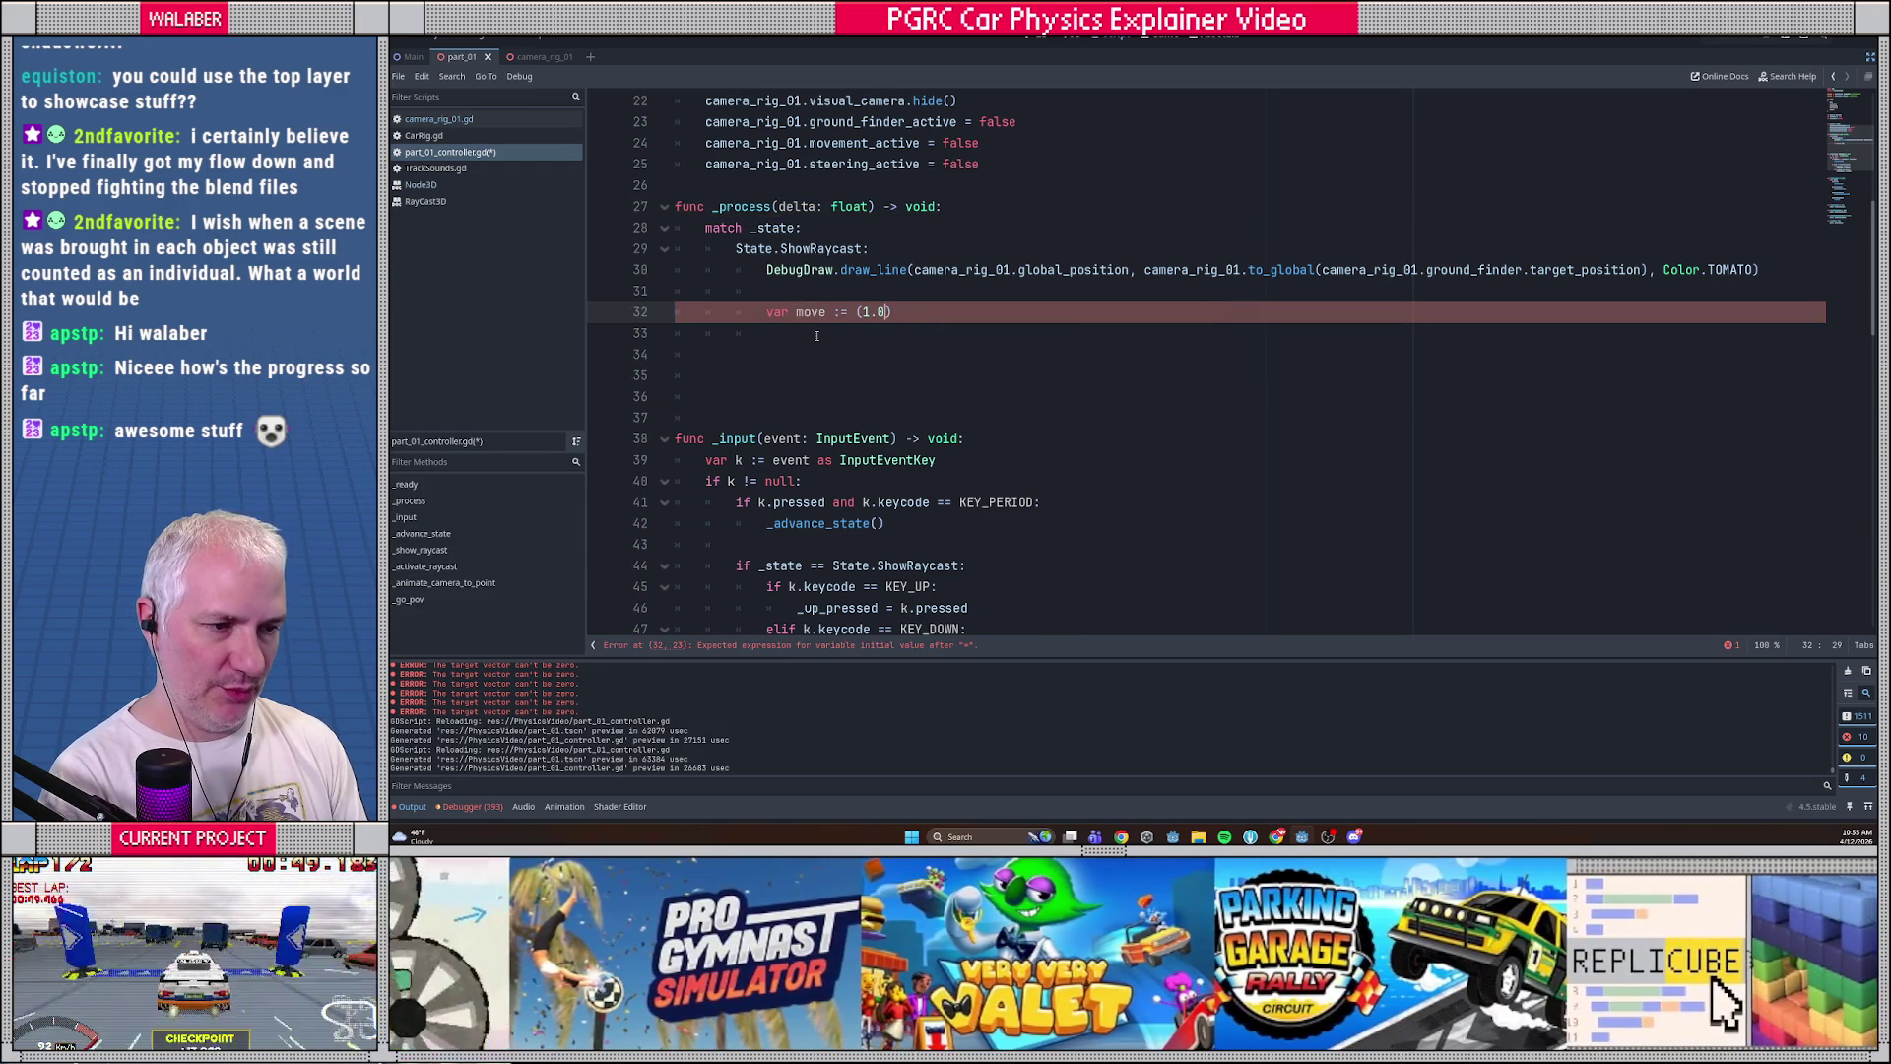
{"action": "type", "text": "f _up"}
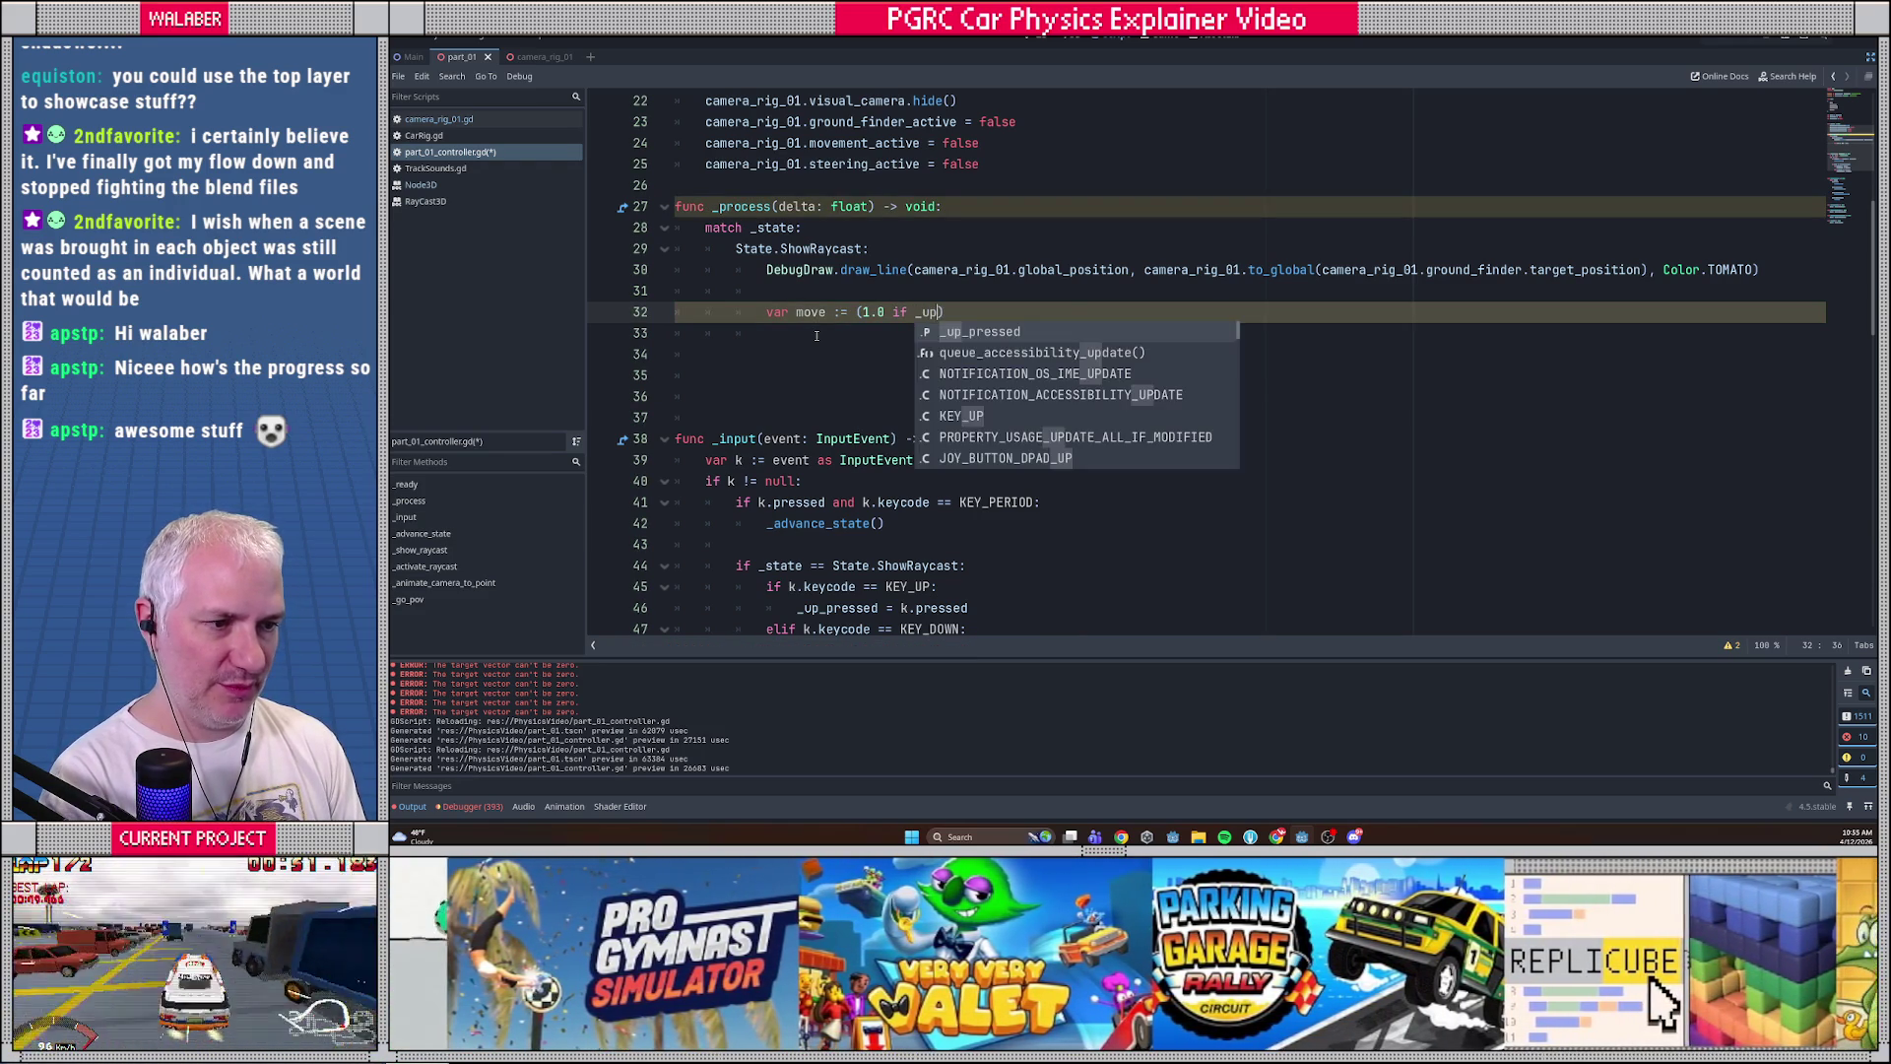
{"action": "key", "text": "Return"}
{"action": "type", "text": "else 0.0) -"}
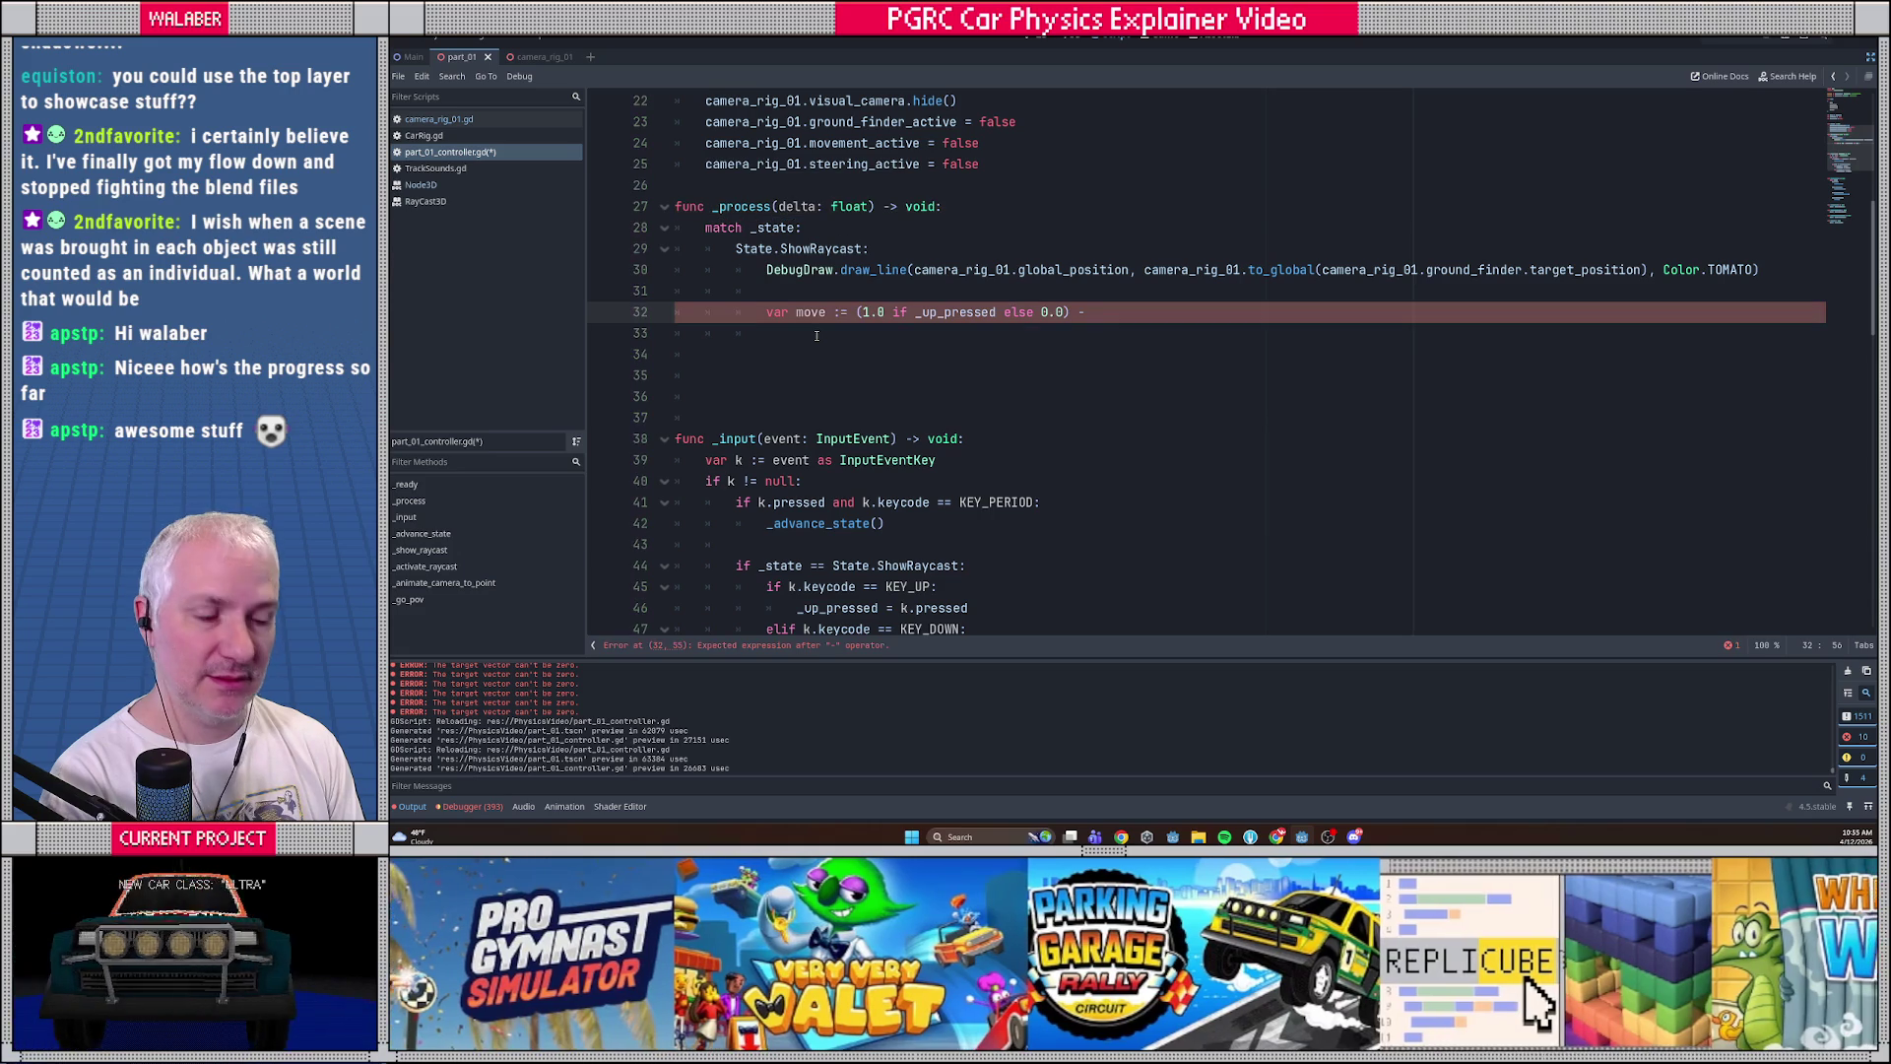
{"action": "type", "text": " (1.0 "}
{"action": "type", "text": "if _do"}
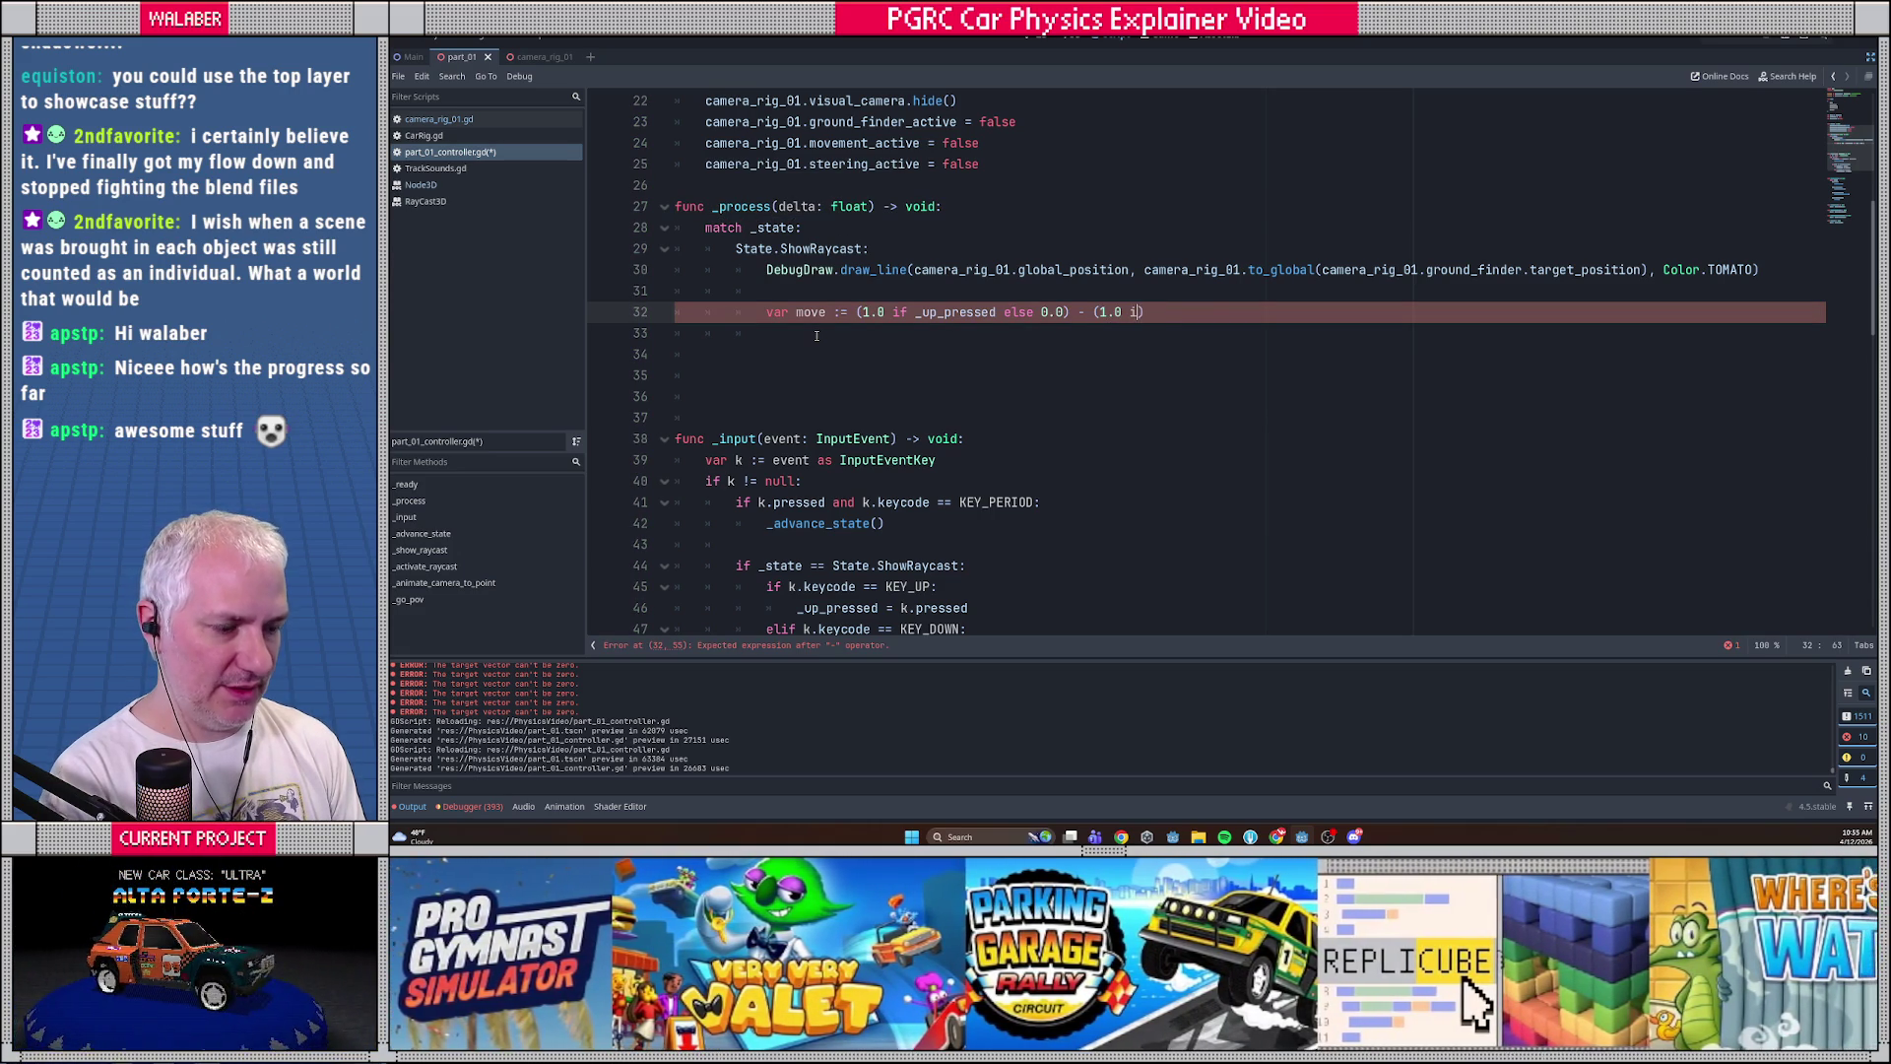
{"action": "key", "text": "Return"}
{"action": "key", "text": "ctrl+v"}
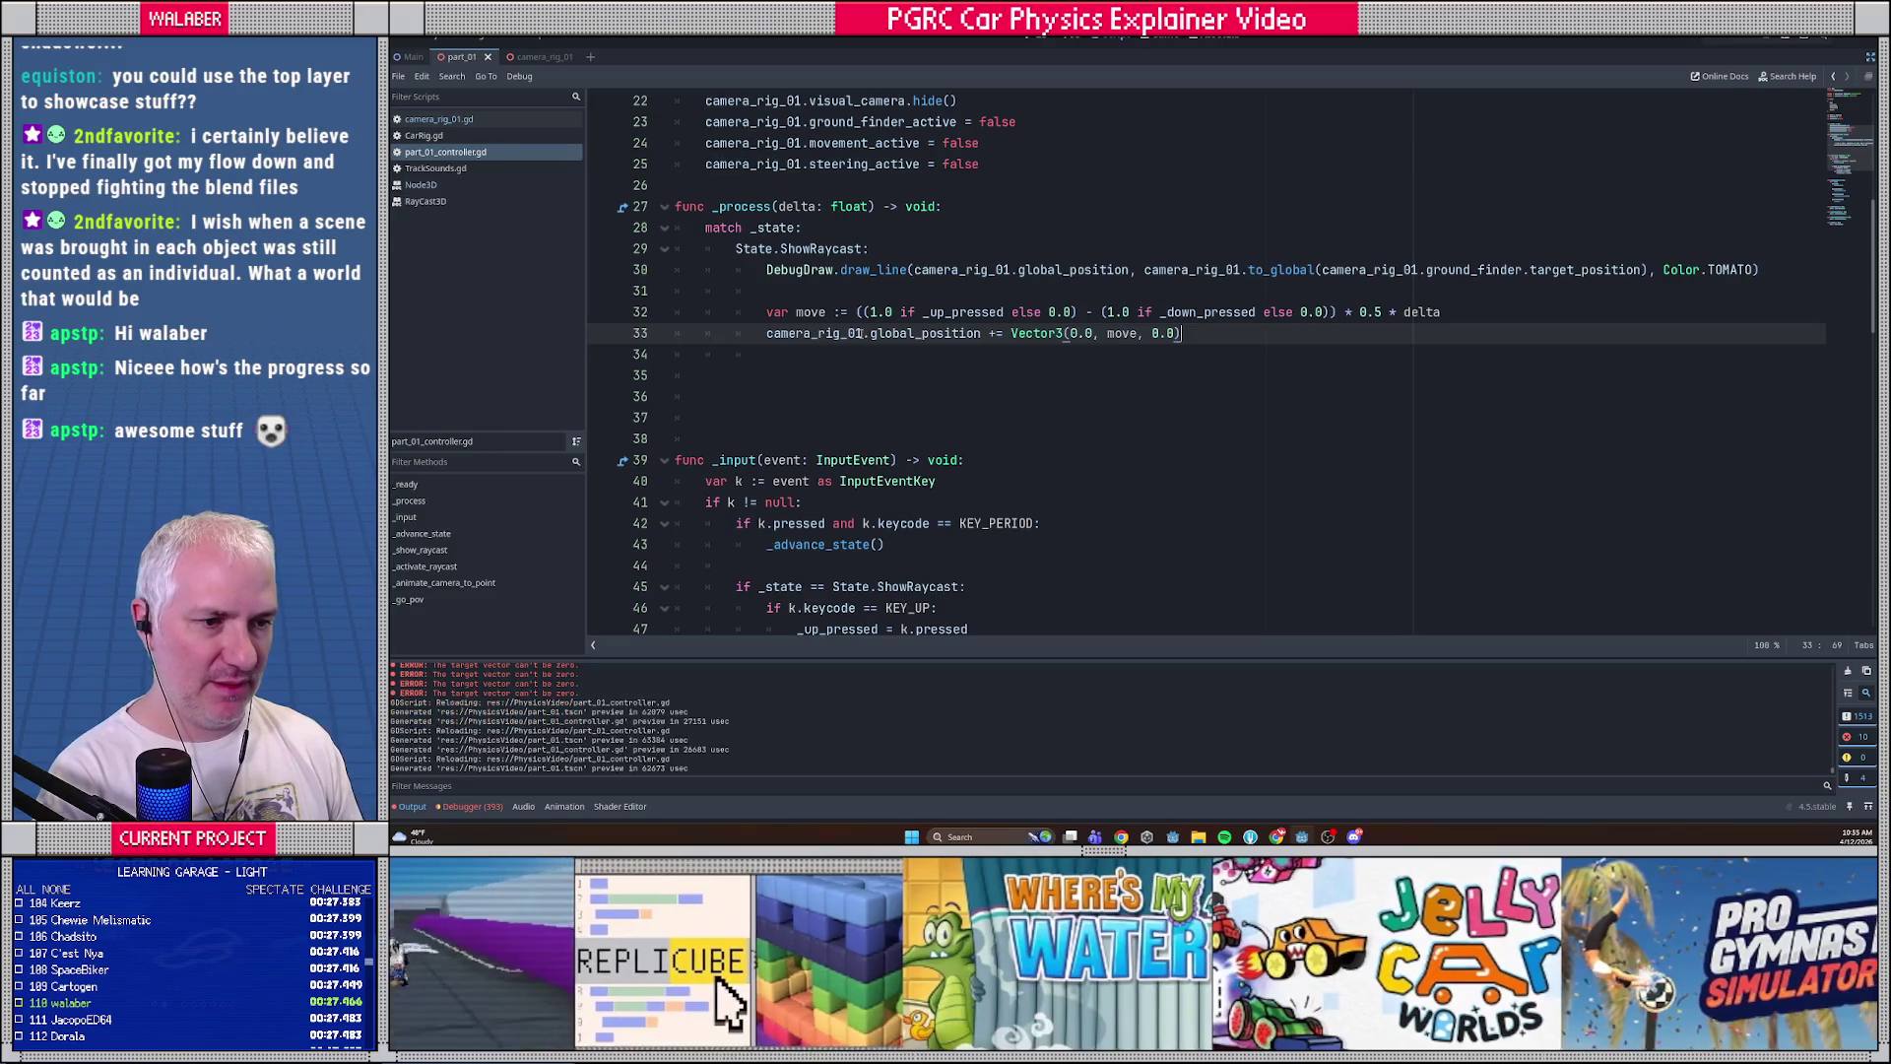
{"action": "key", "text": "Up"}
{"action": "key", "text": "Up"}
{"action": "key", "text": "F6"}
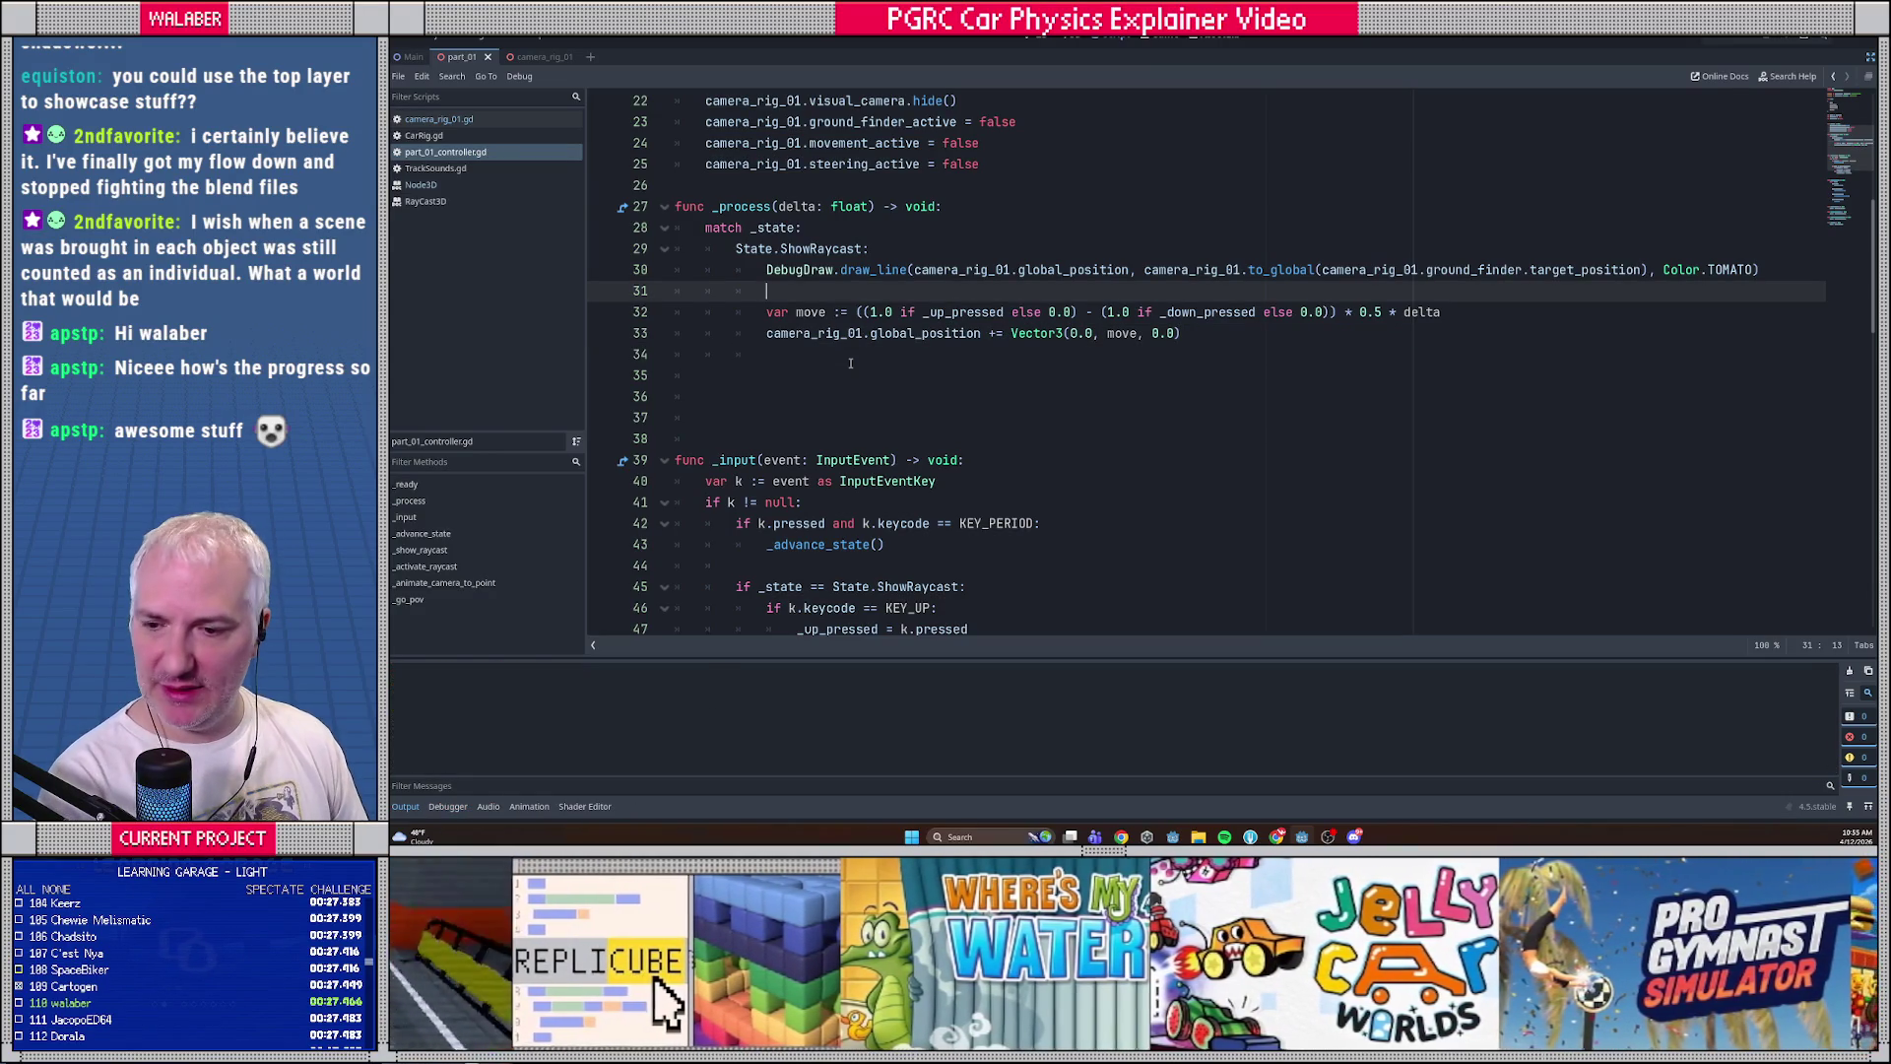
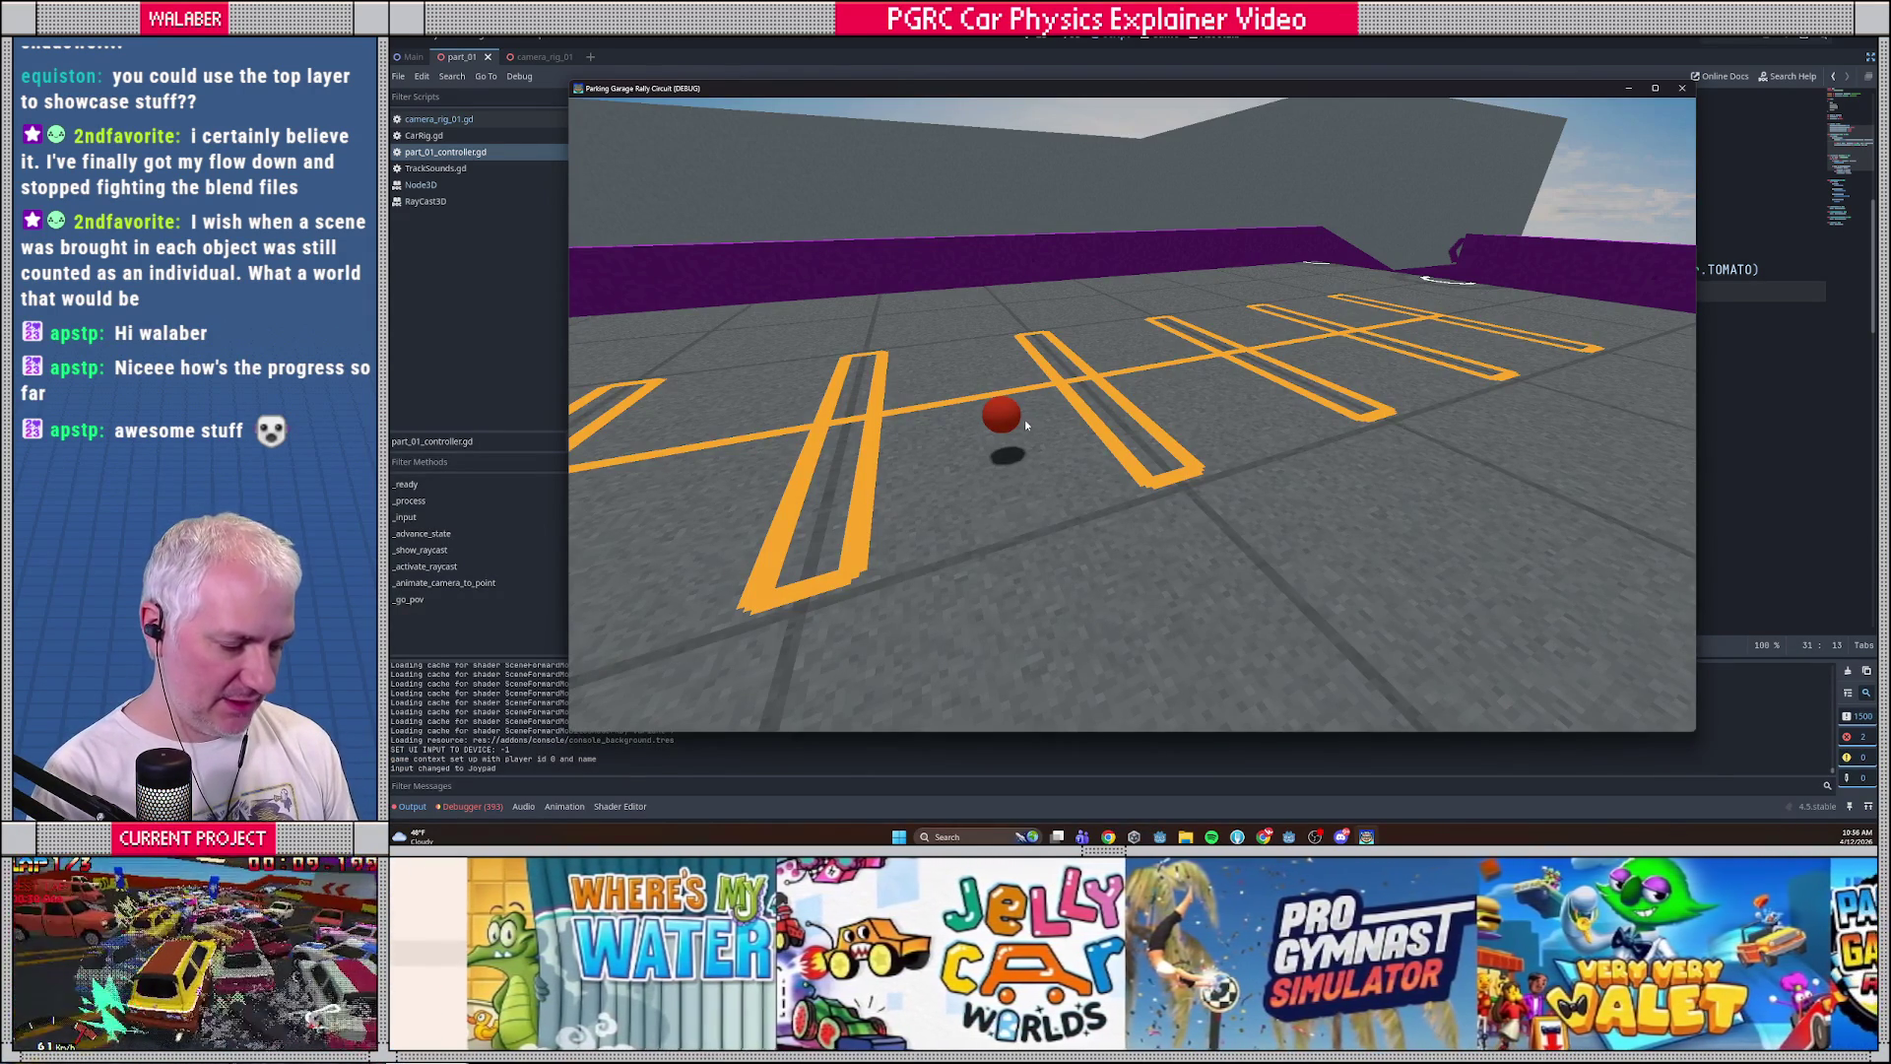
Advance the demo to show the ground raycast line, then stop the game and return to the script
{"action": "left_click", "coordinate": [1024, 419]}
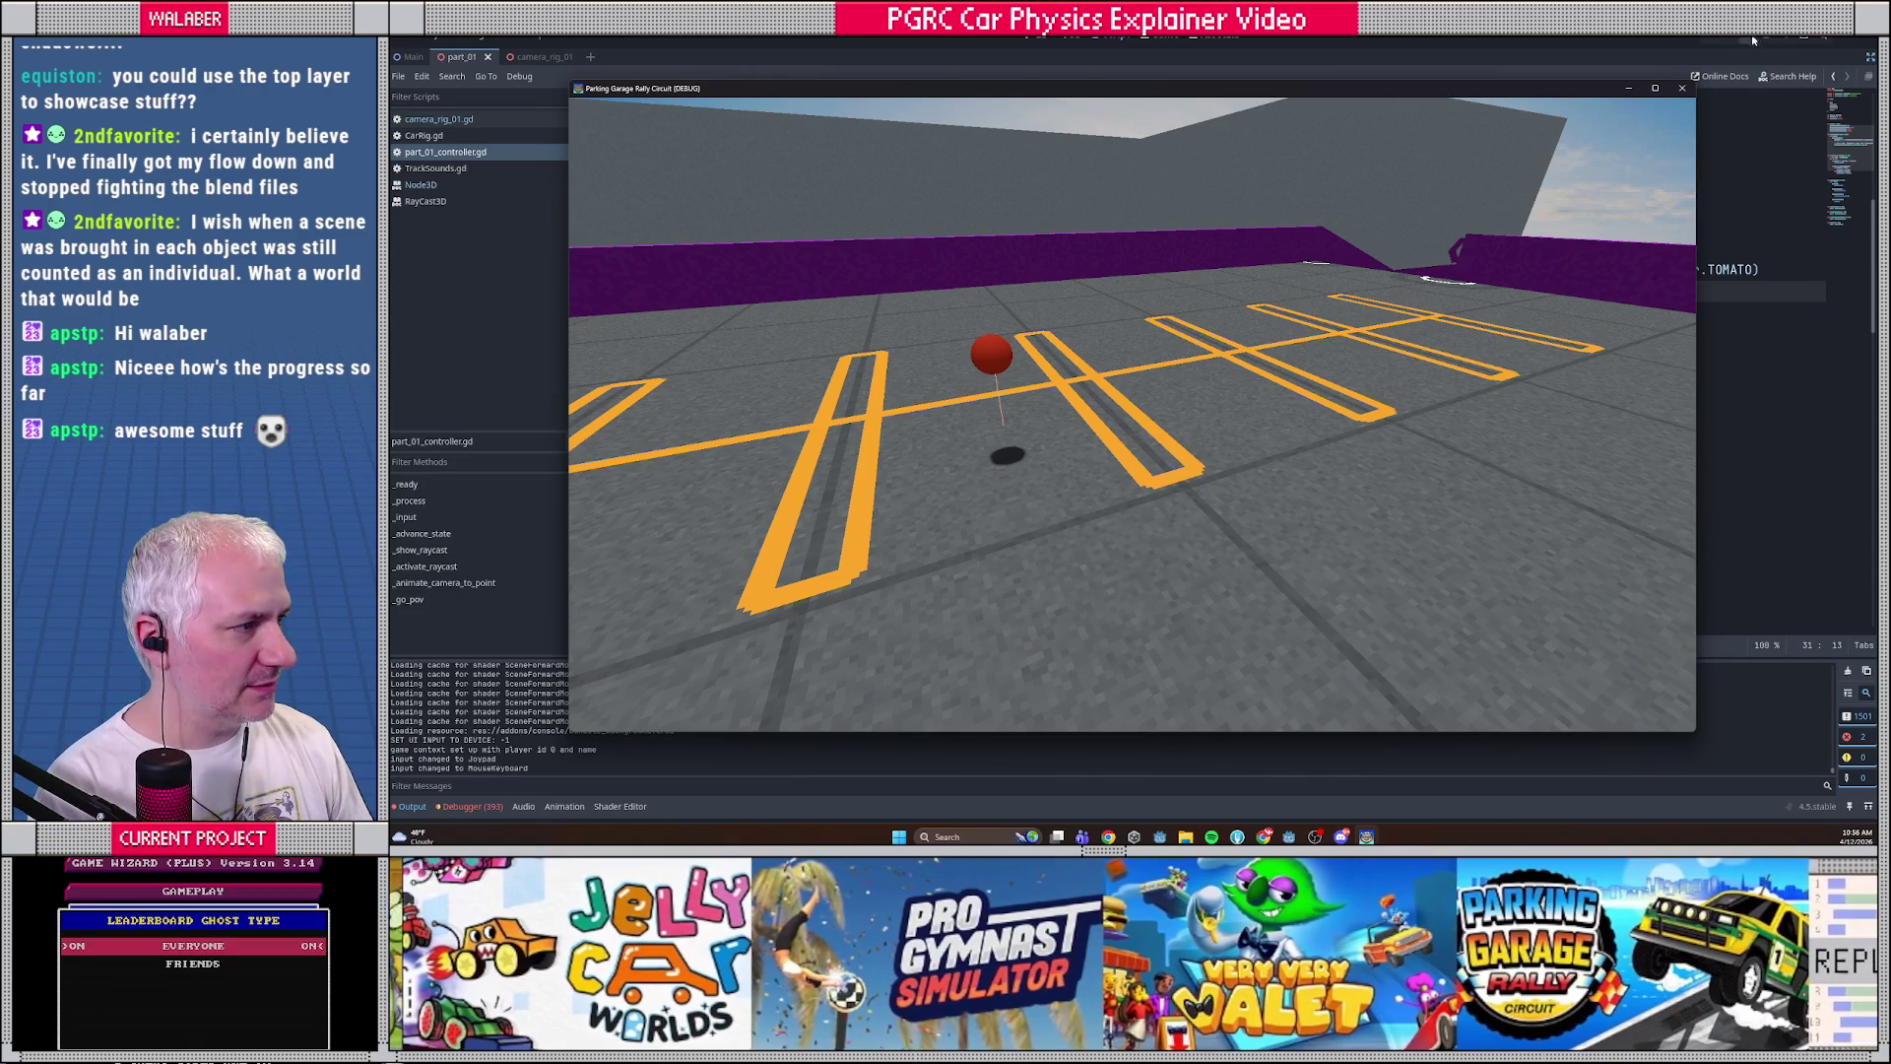
{"action": "left_click", "coordinate": [1750, 34]}
{"action": "left_click", "coordinate": [748, 351]}
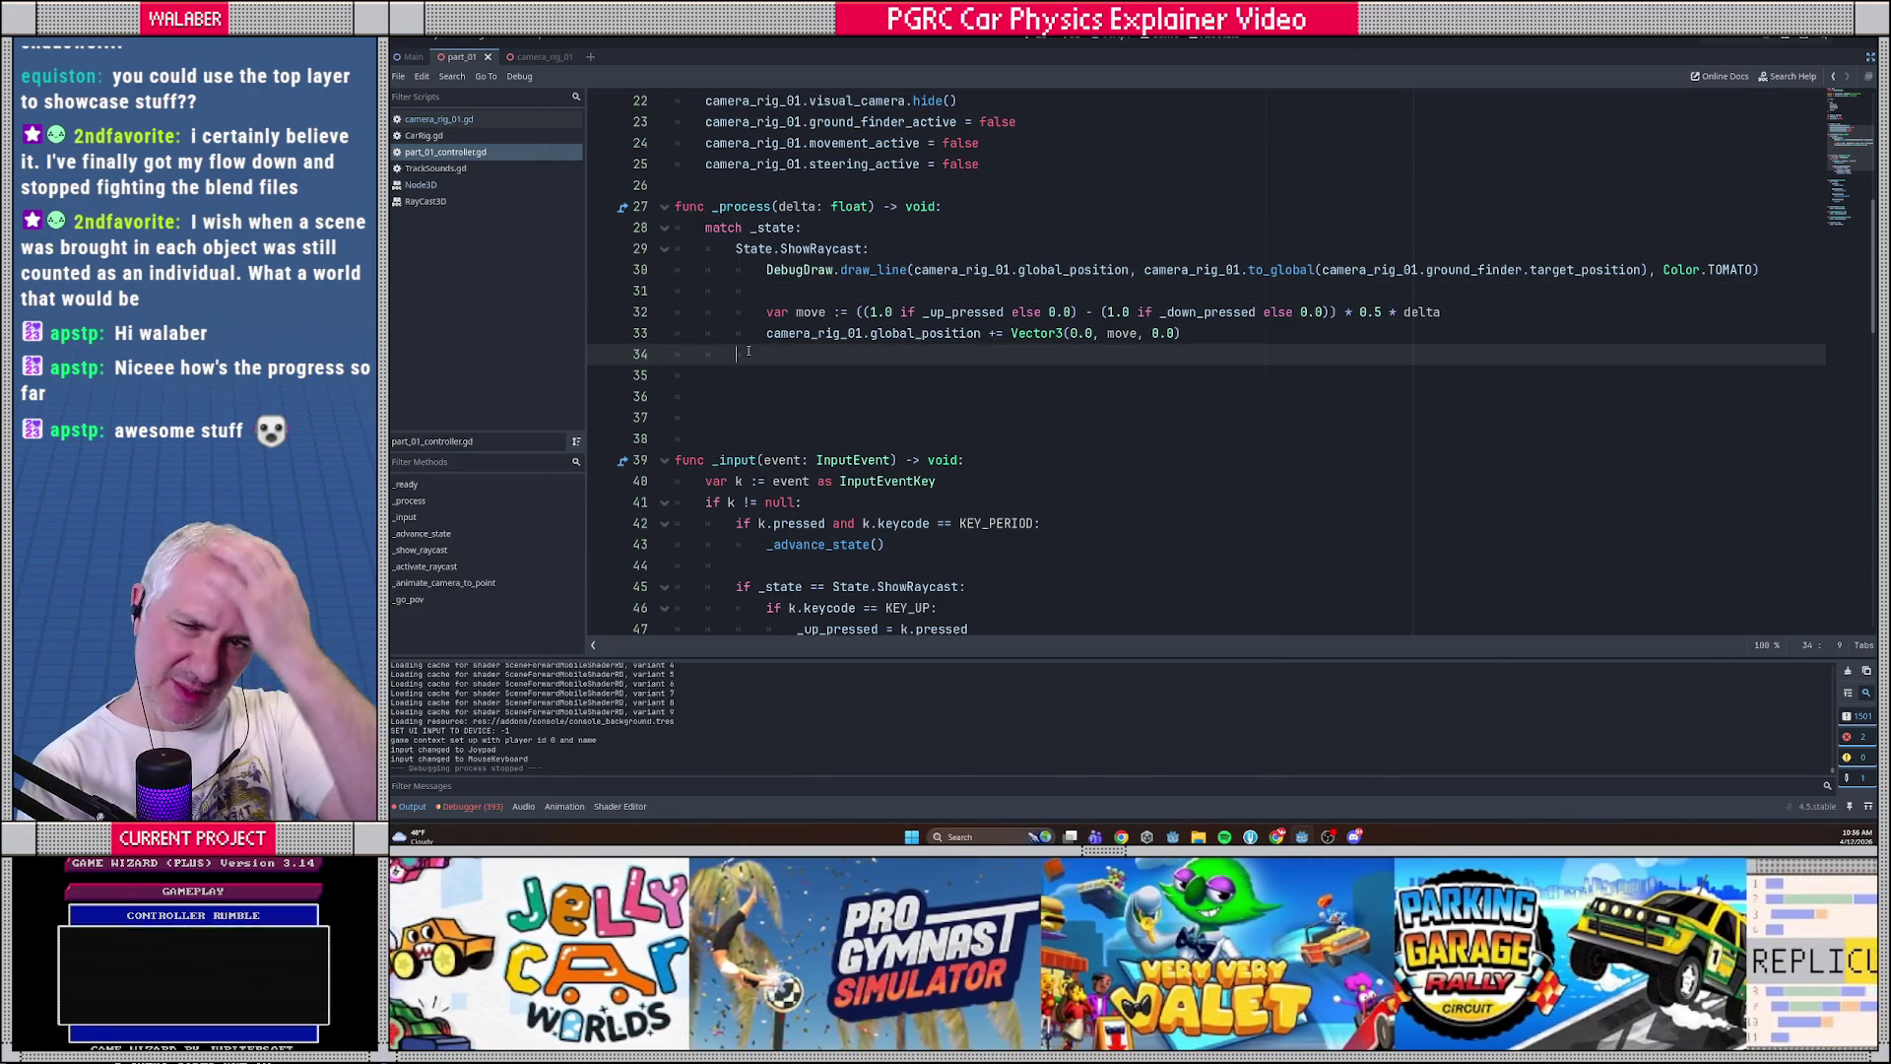
Jump from the draw_line call on line 30 to its definition in DebugDraw.gd
{"action": "left_click", "coordinate": [757, 311]}
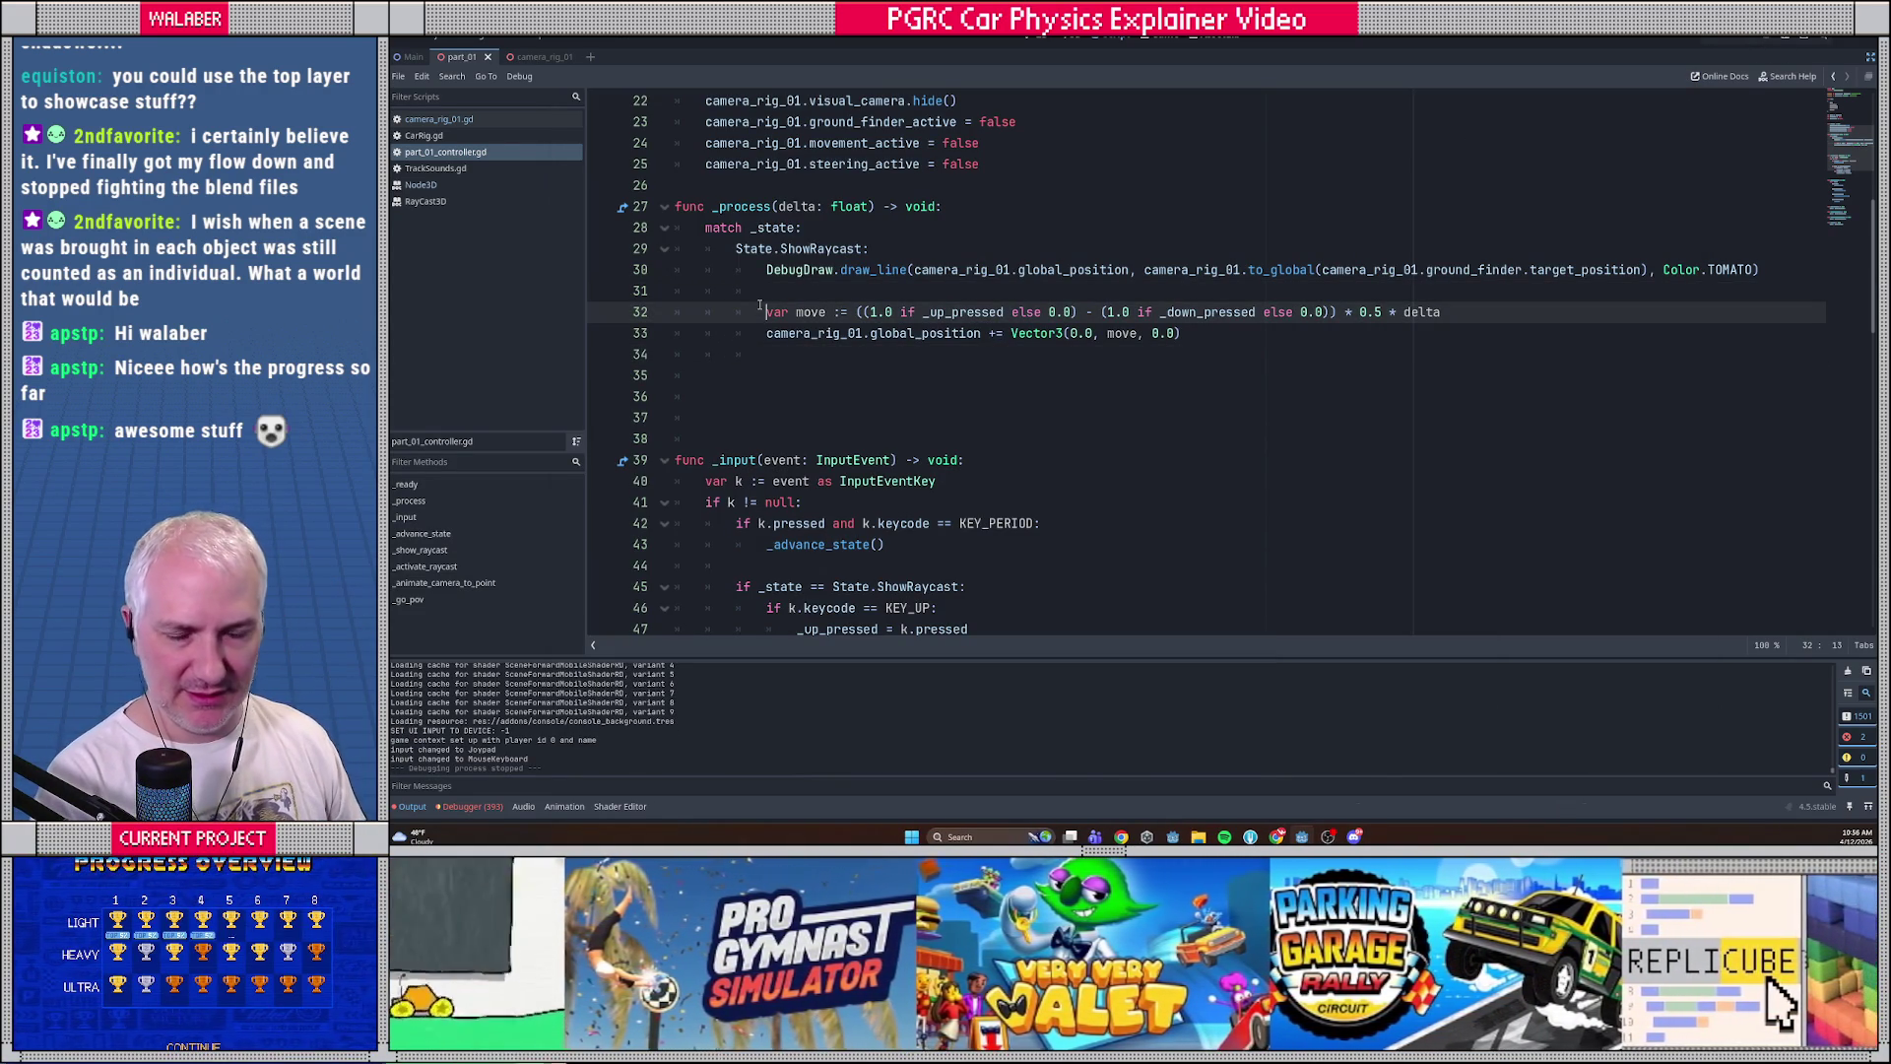
{"action": "left_click", "coordinate": [807, 286]}
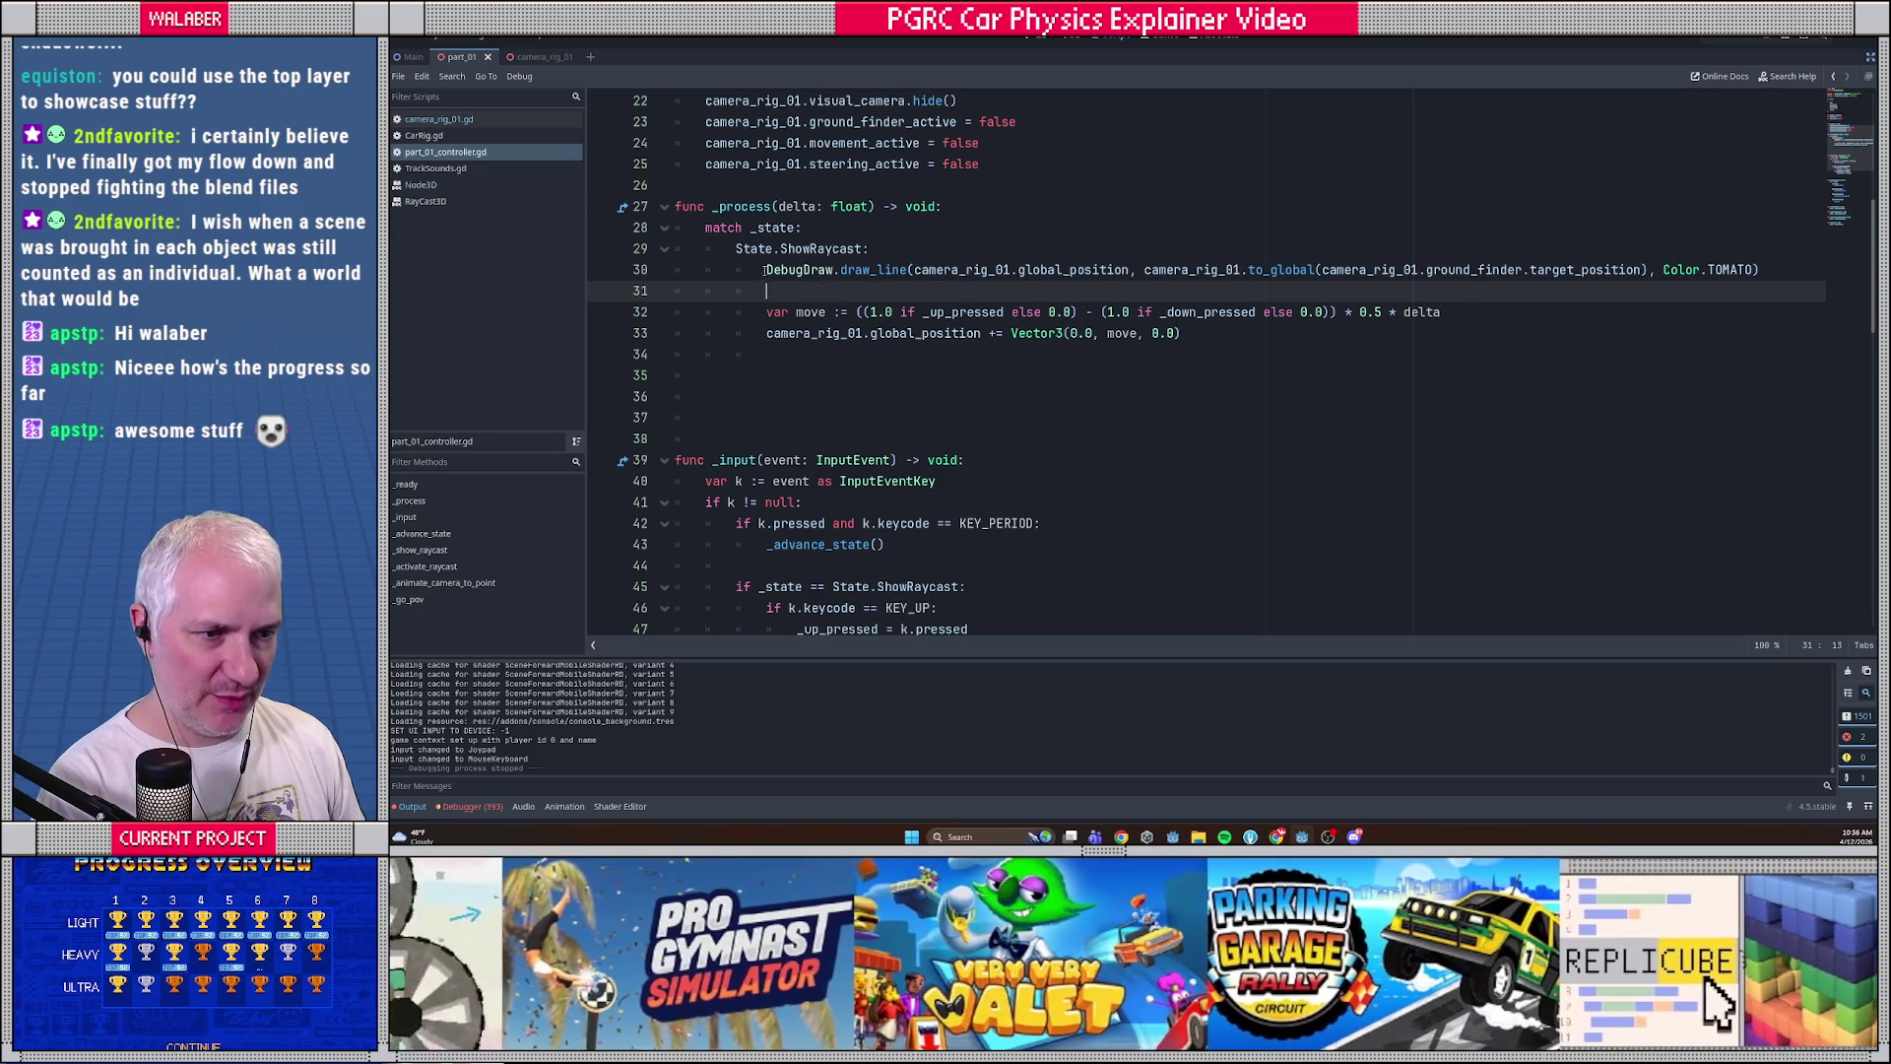
{"action": "triple_click", "coordinate": [810, 280]}
{"action": "left_click", "coordinate": [821, 297]}
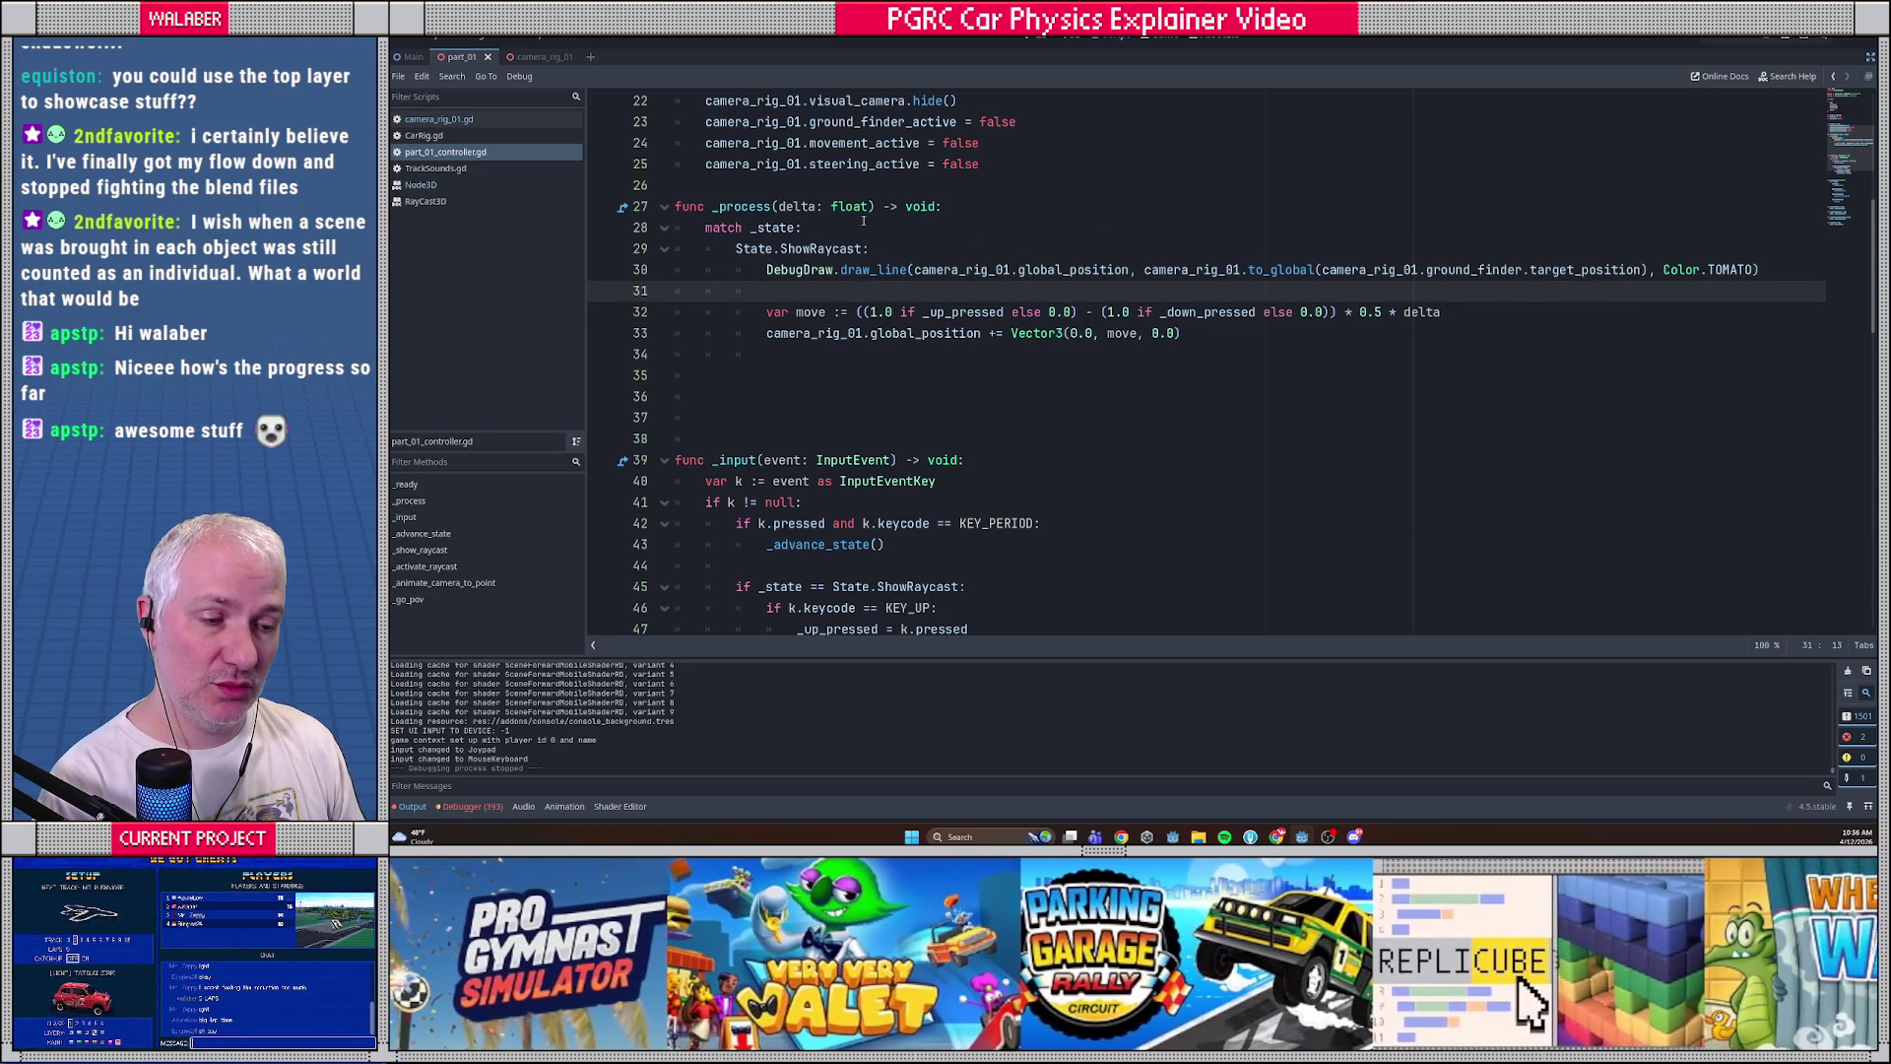
{"action": "left_click", "coordinate": [873, 270], "text": "ctrl"}
{"action": "scroll", "coordinate": [802, 302], "scroll_direction": "up", "scroll_amount": 15}
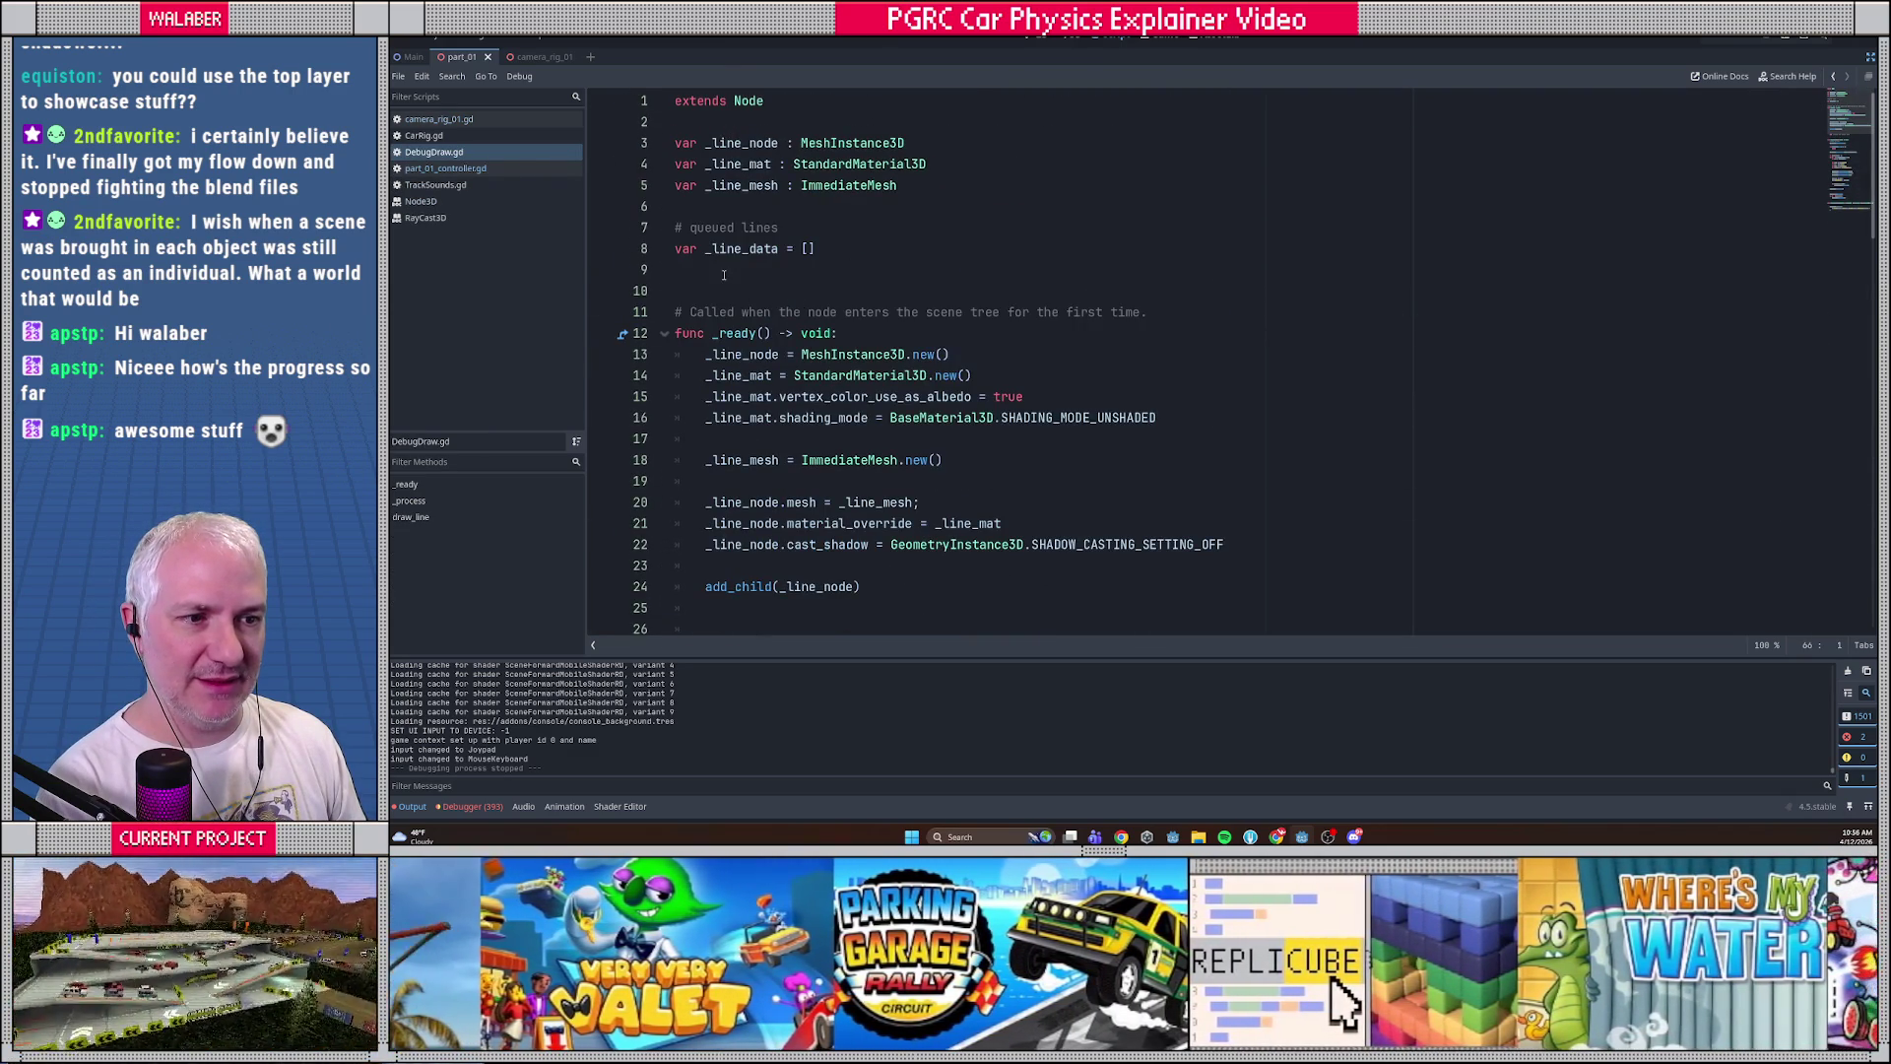
{"action": "scroll", "coordinate": [723, 275], "scroll_direction": "down", "scroll_amount": 16}
{"action": "left_click", "coordinate": [698, 362]}
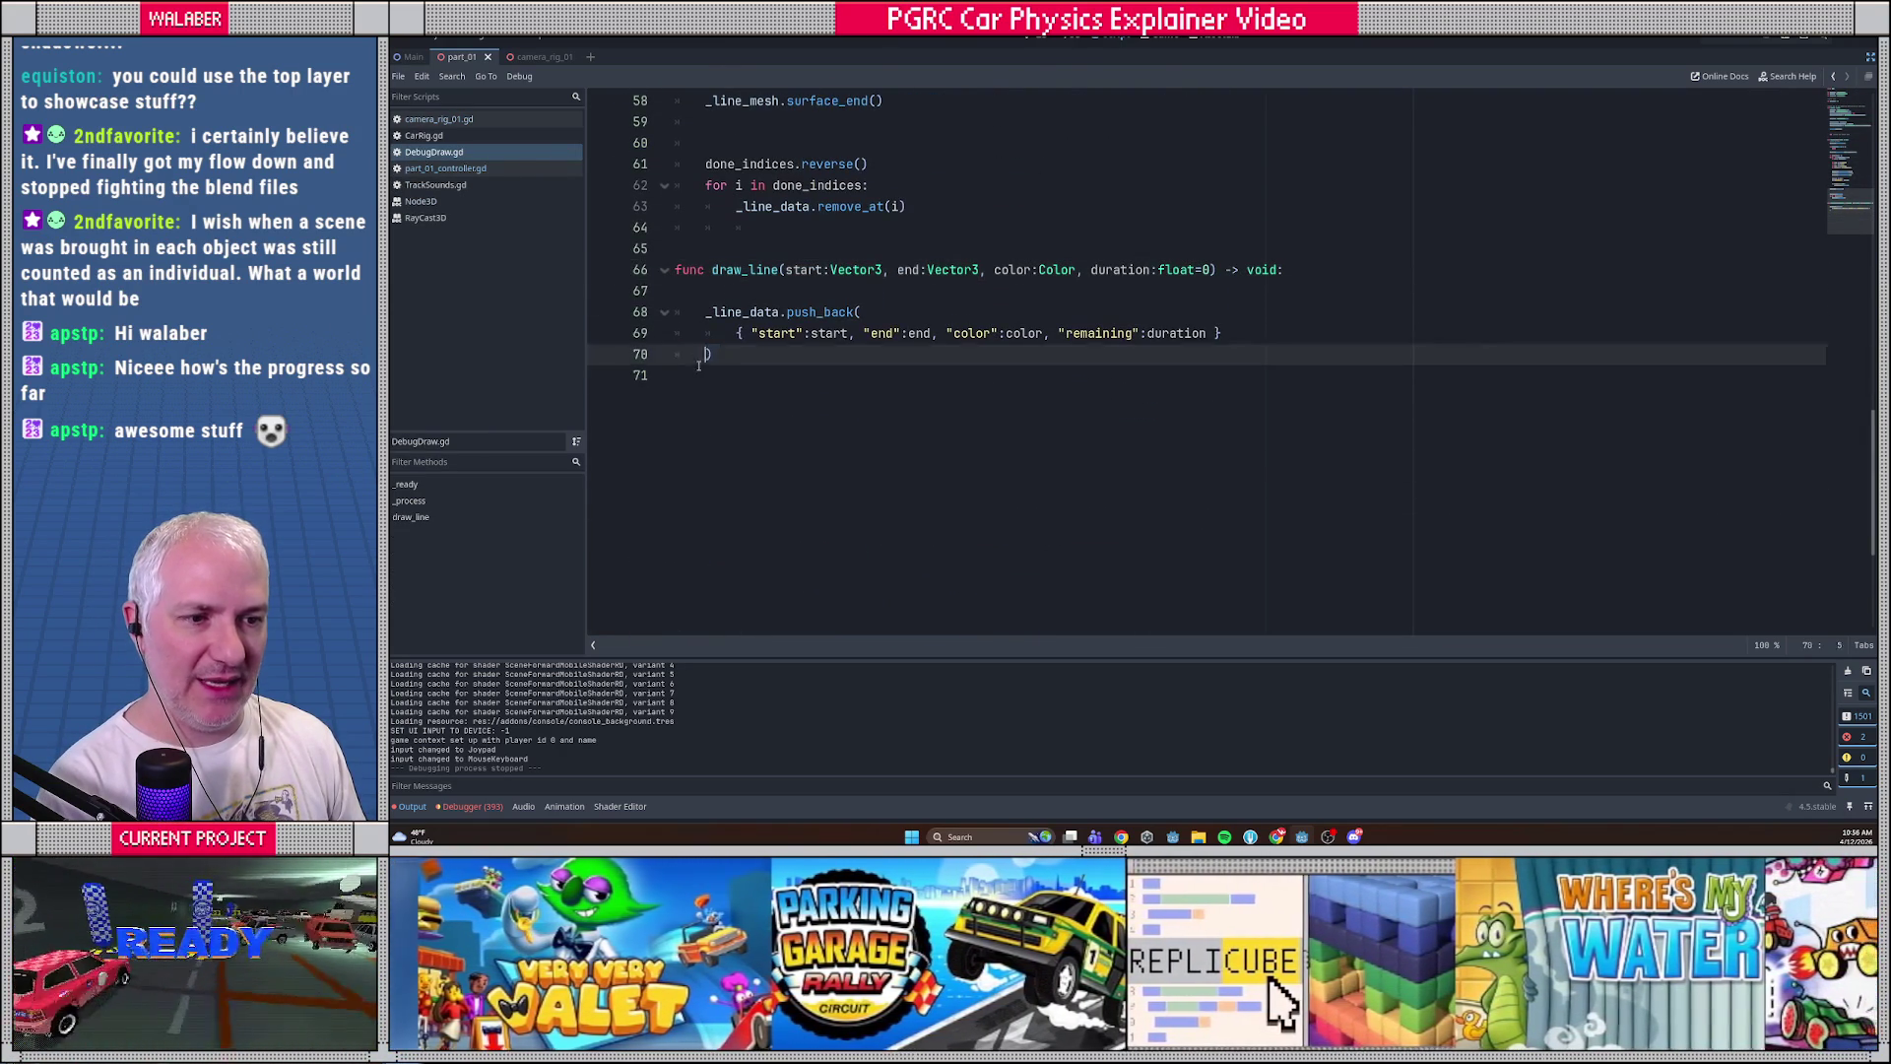
{"action": "left_click", "coordinate": [705, 375]}
{"action": "key", "text": "Return"}
{"action": "key", "text": "Return"}
{"action": "type", "text": "func draw_arr"}
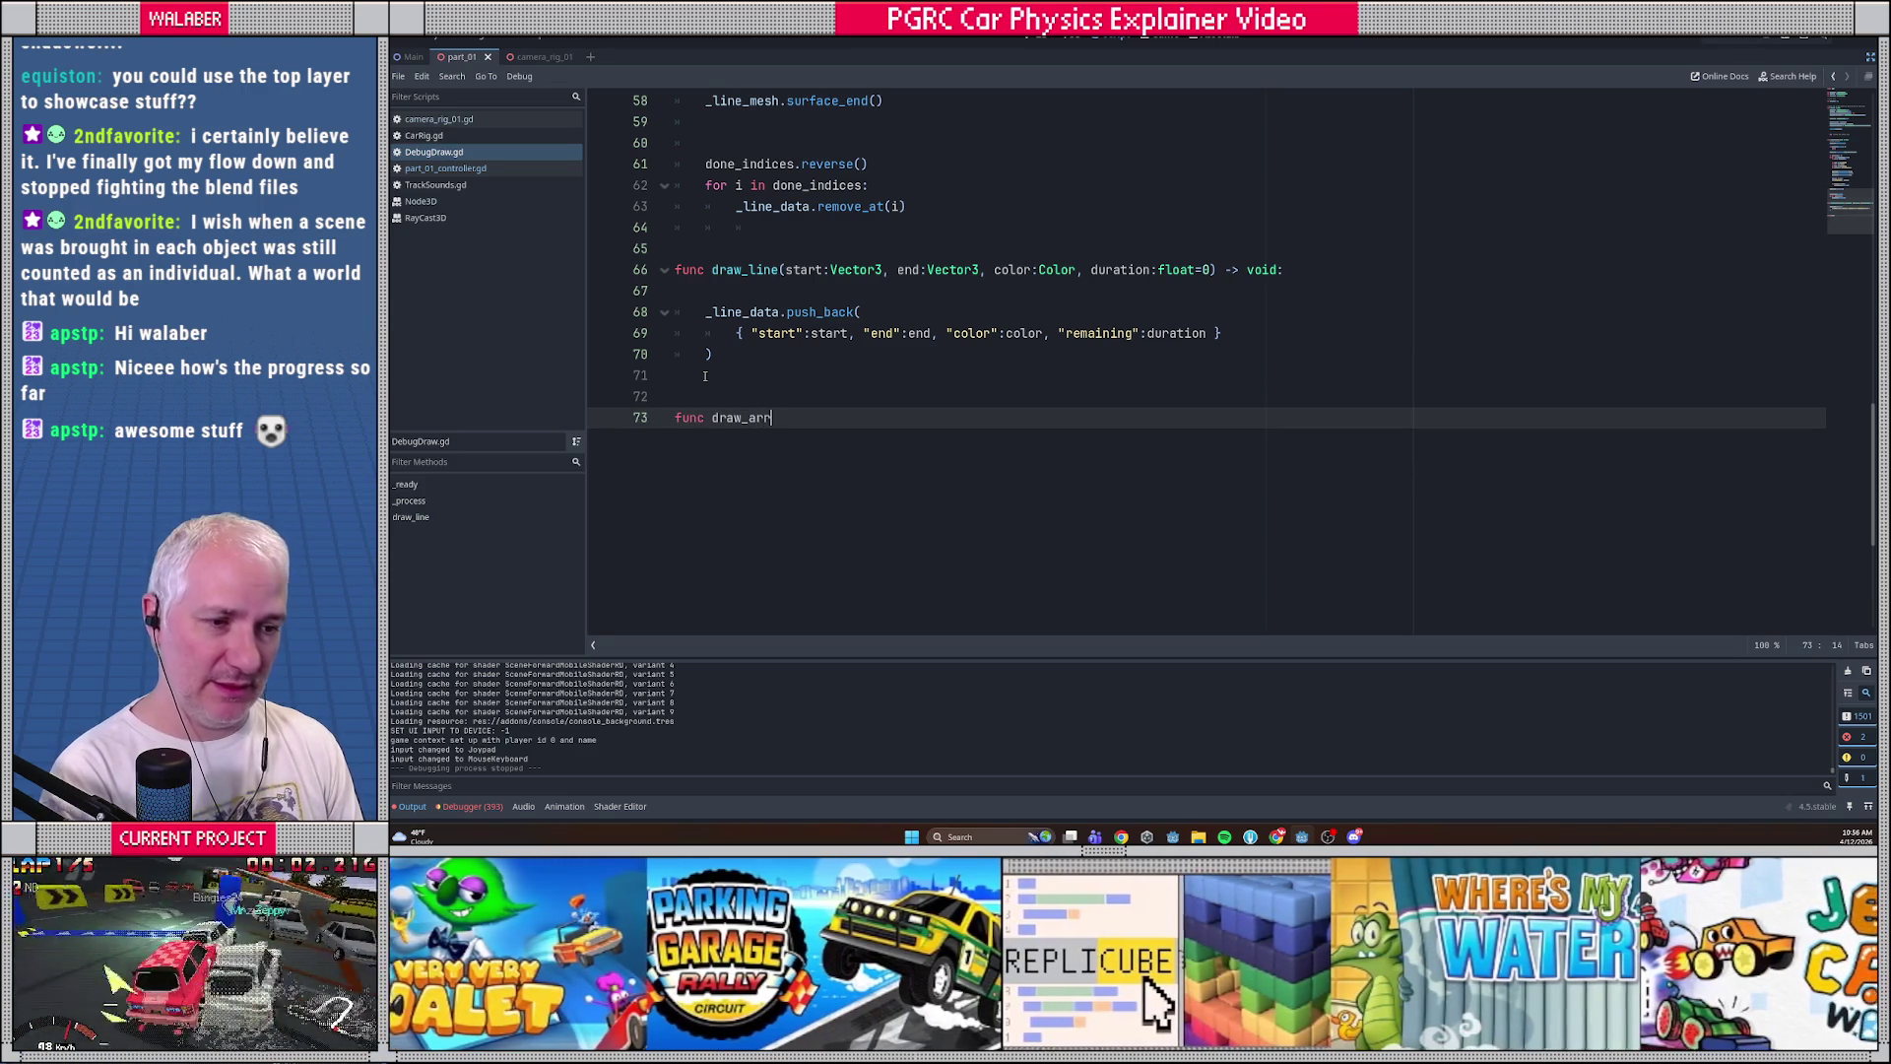
{"action": "type", "text": "ow"}
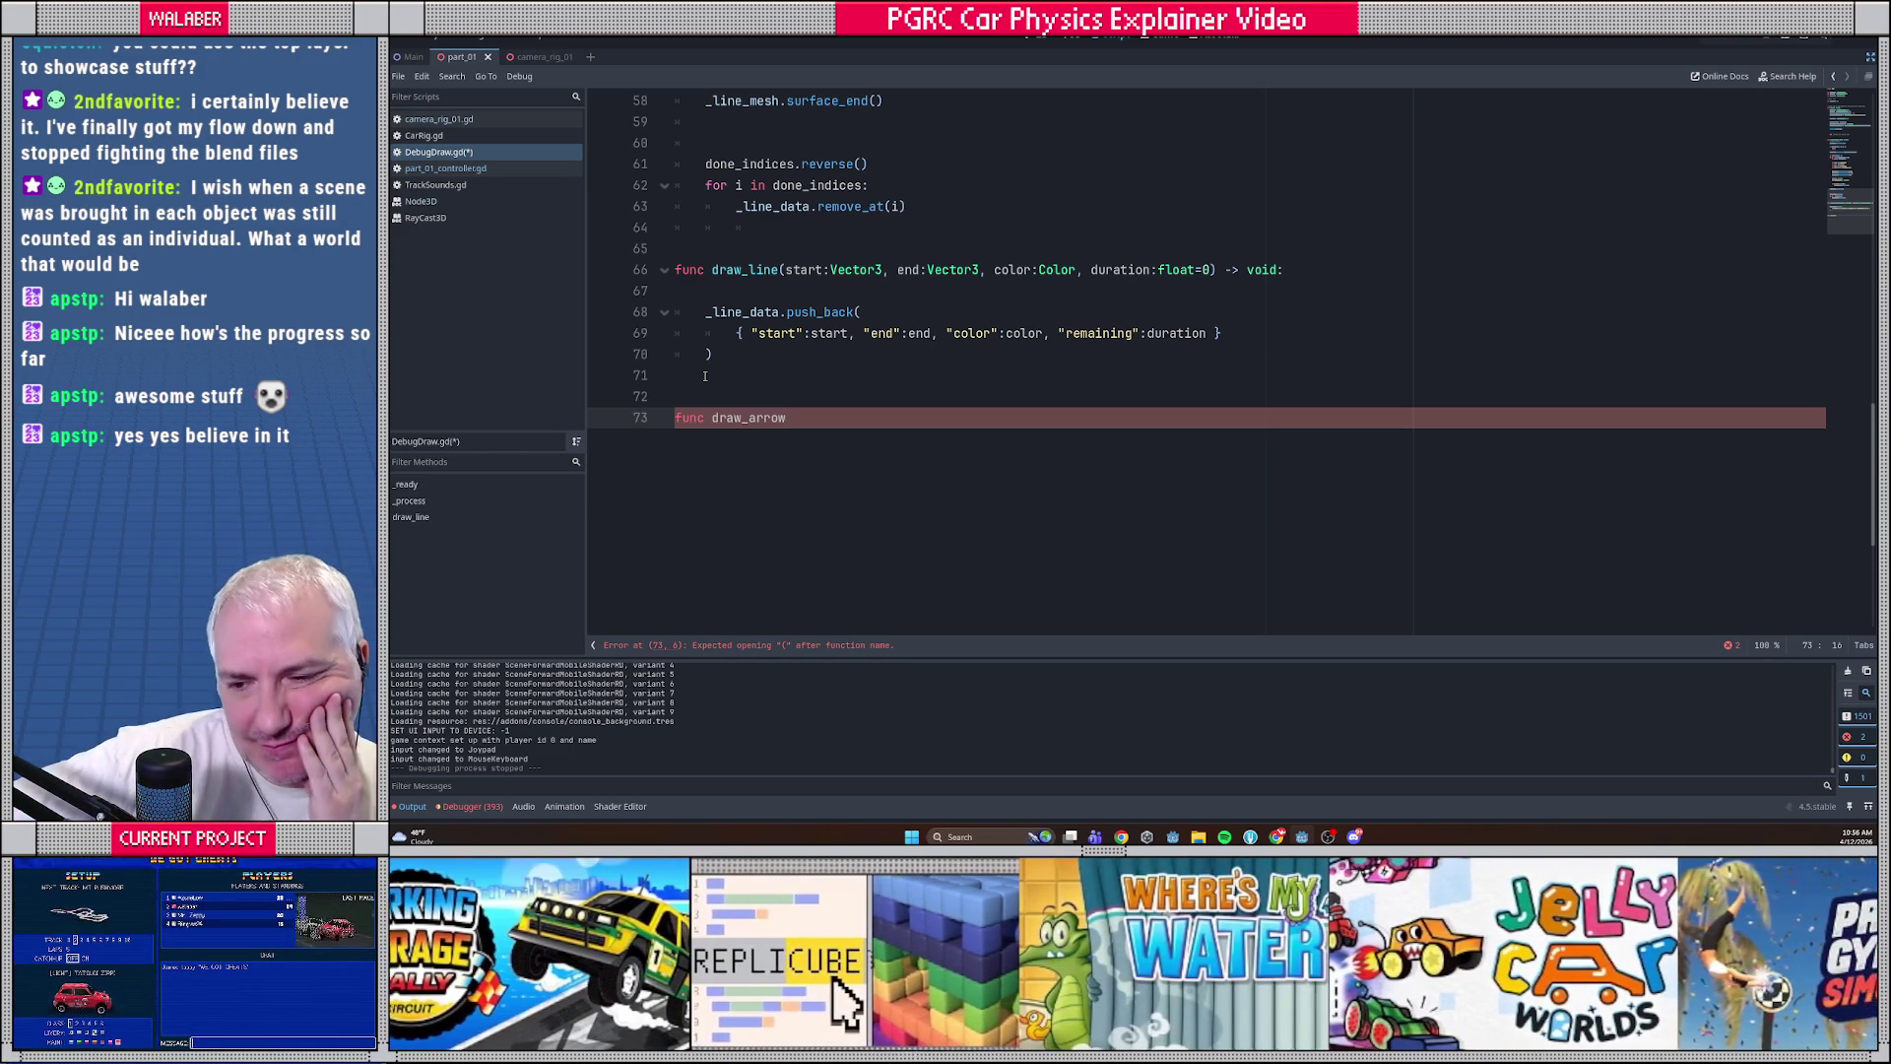
{"action": "key", "text": "BackSpace"}
{"action": "key", "text": "BackSpace"}
{"action": "key", "text": "BackSpace"}
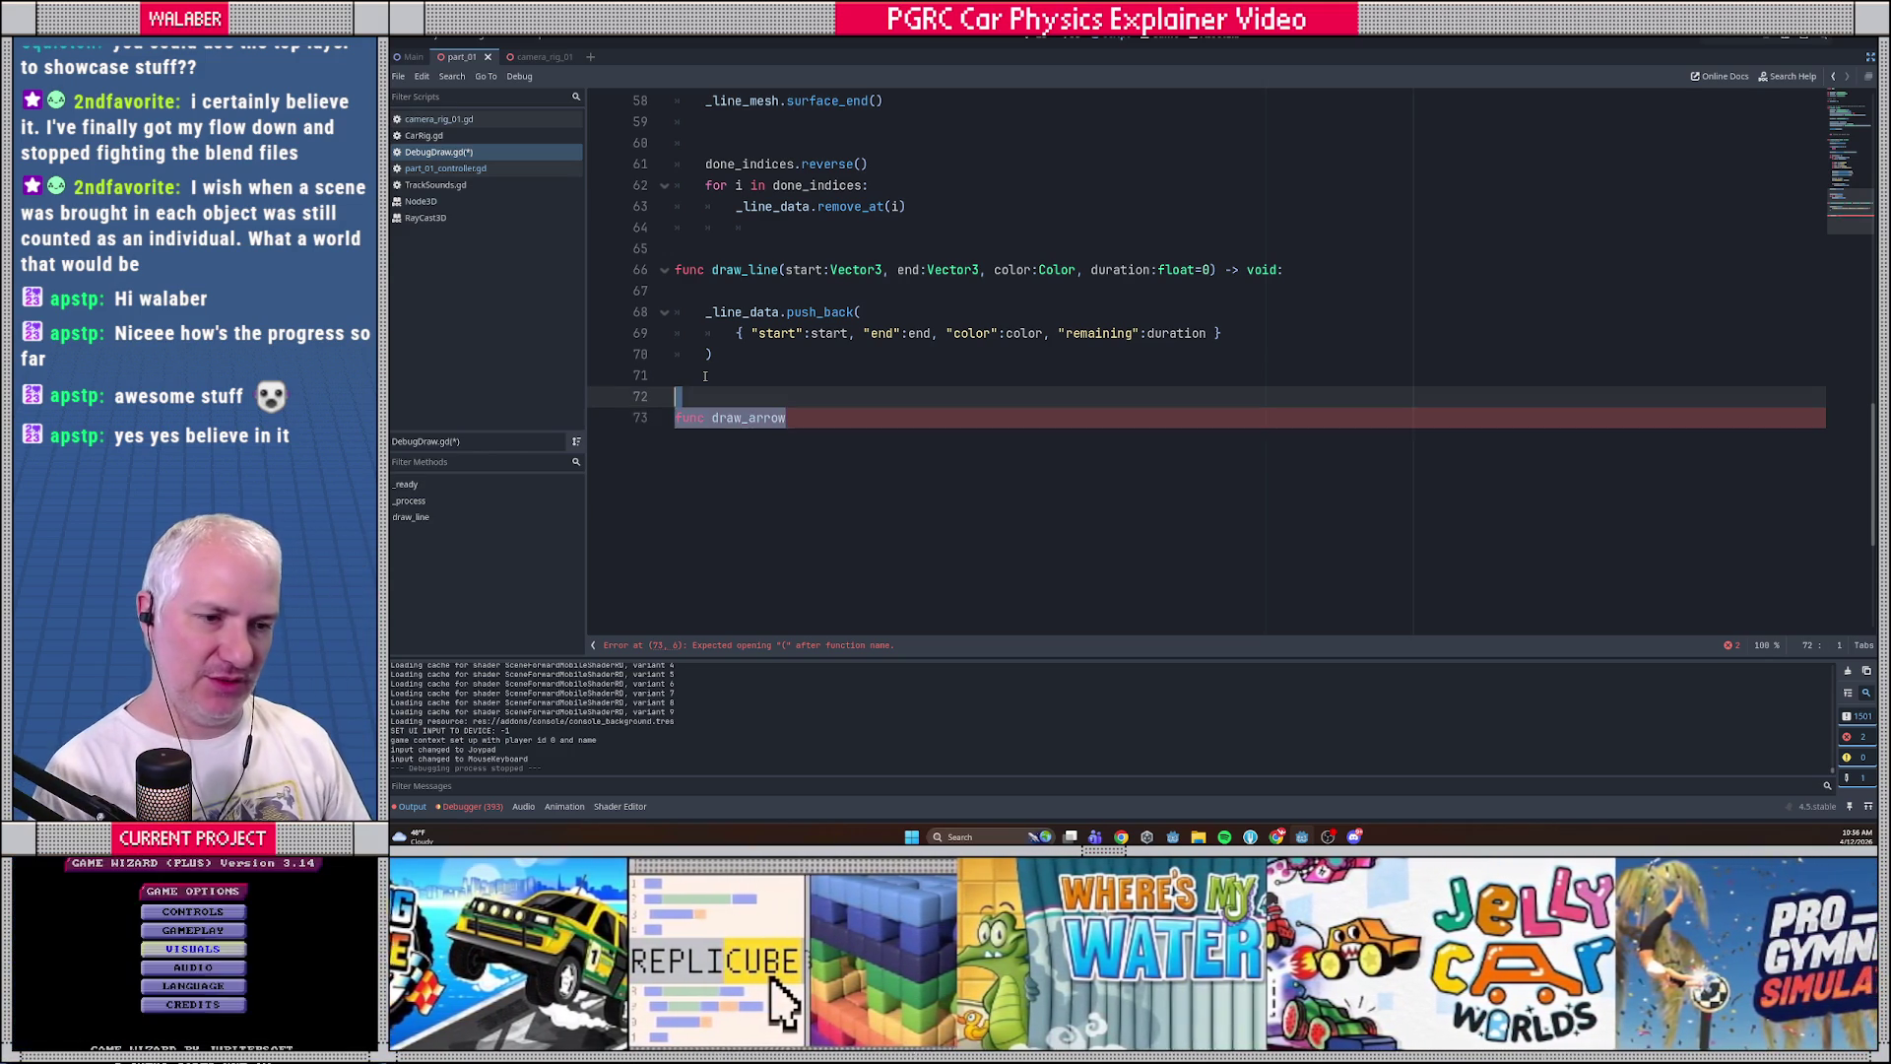
{"action": "key", "text": "ctrl+s"}
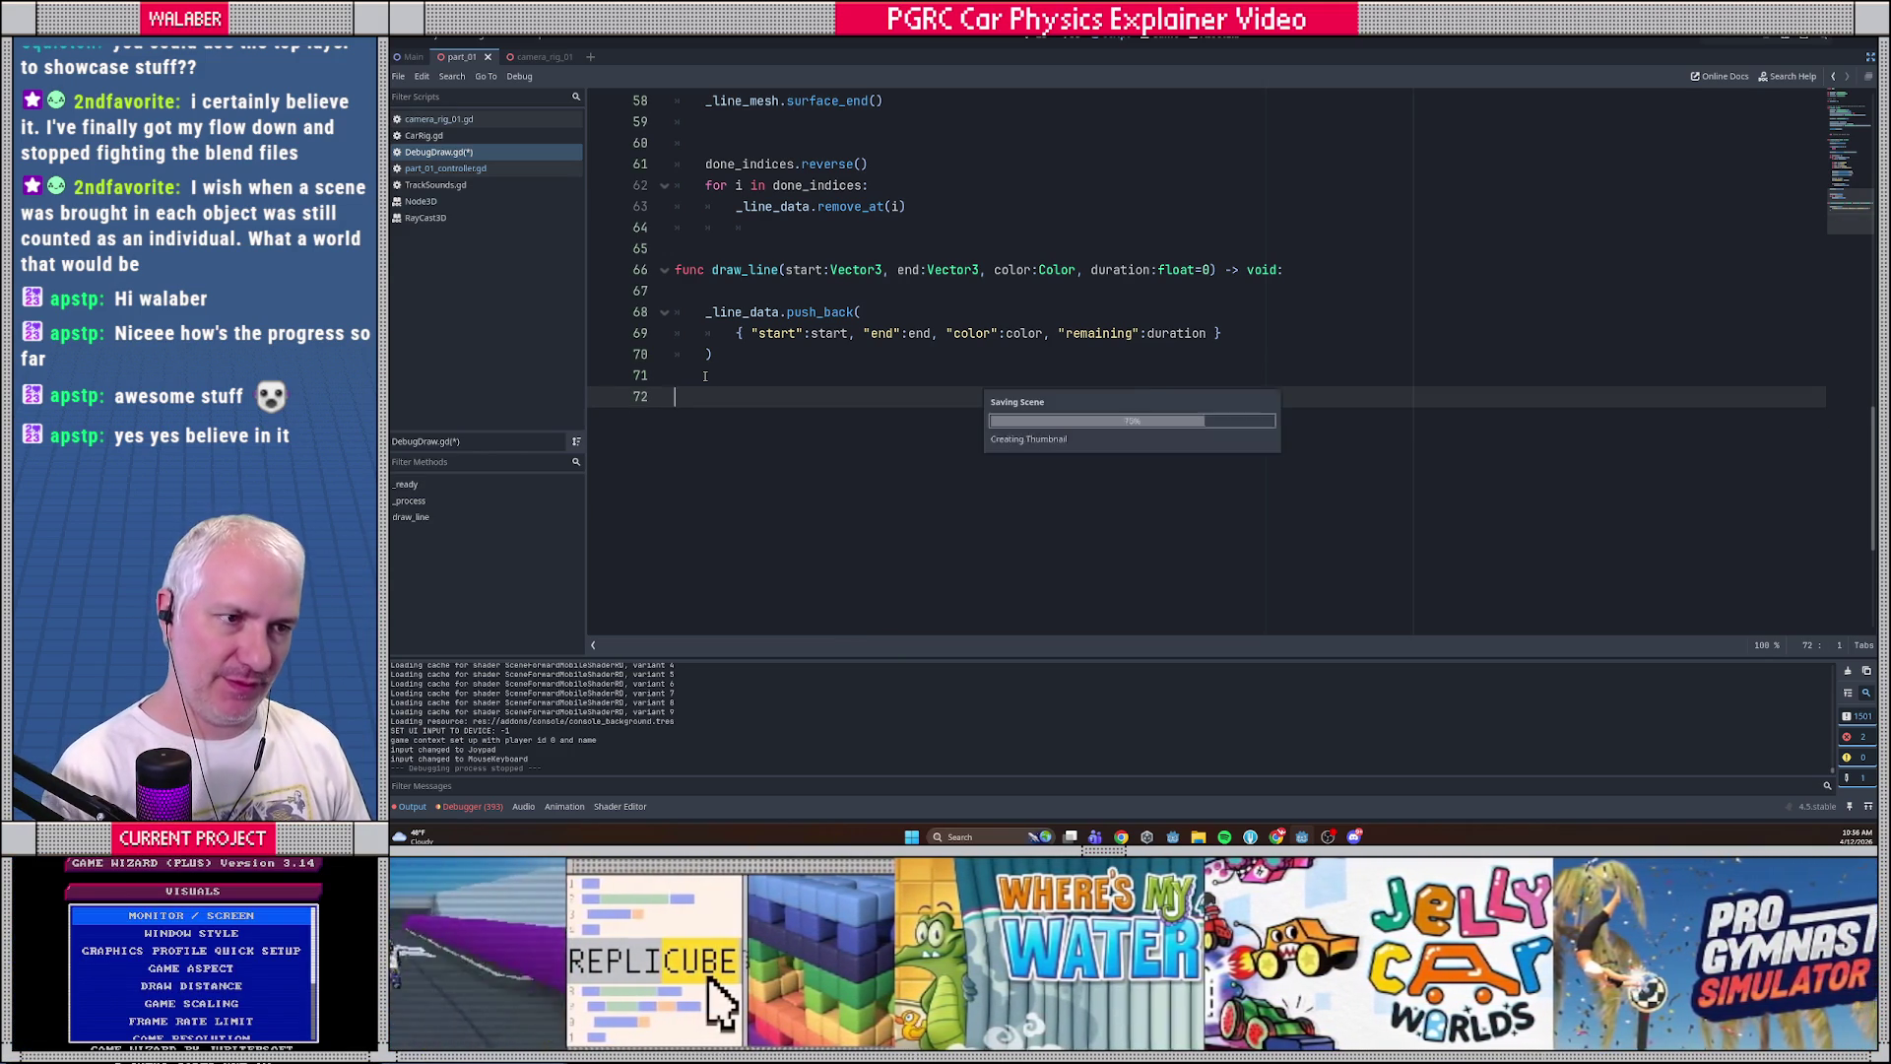
{"action": "key", "text": "alt+Tab"}
{"action": "key", "text": "alt+Tab"}
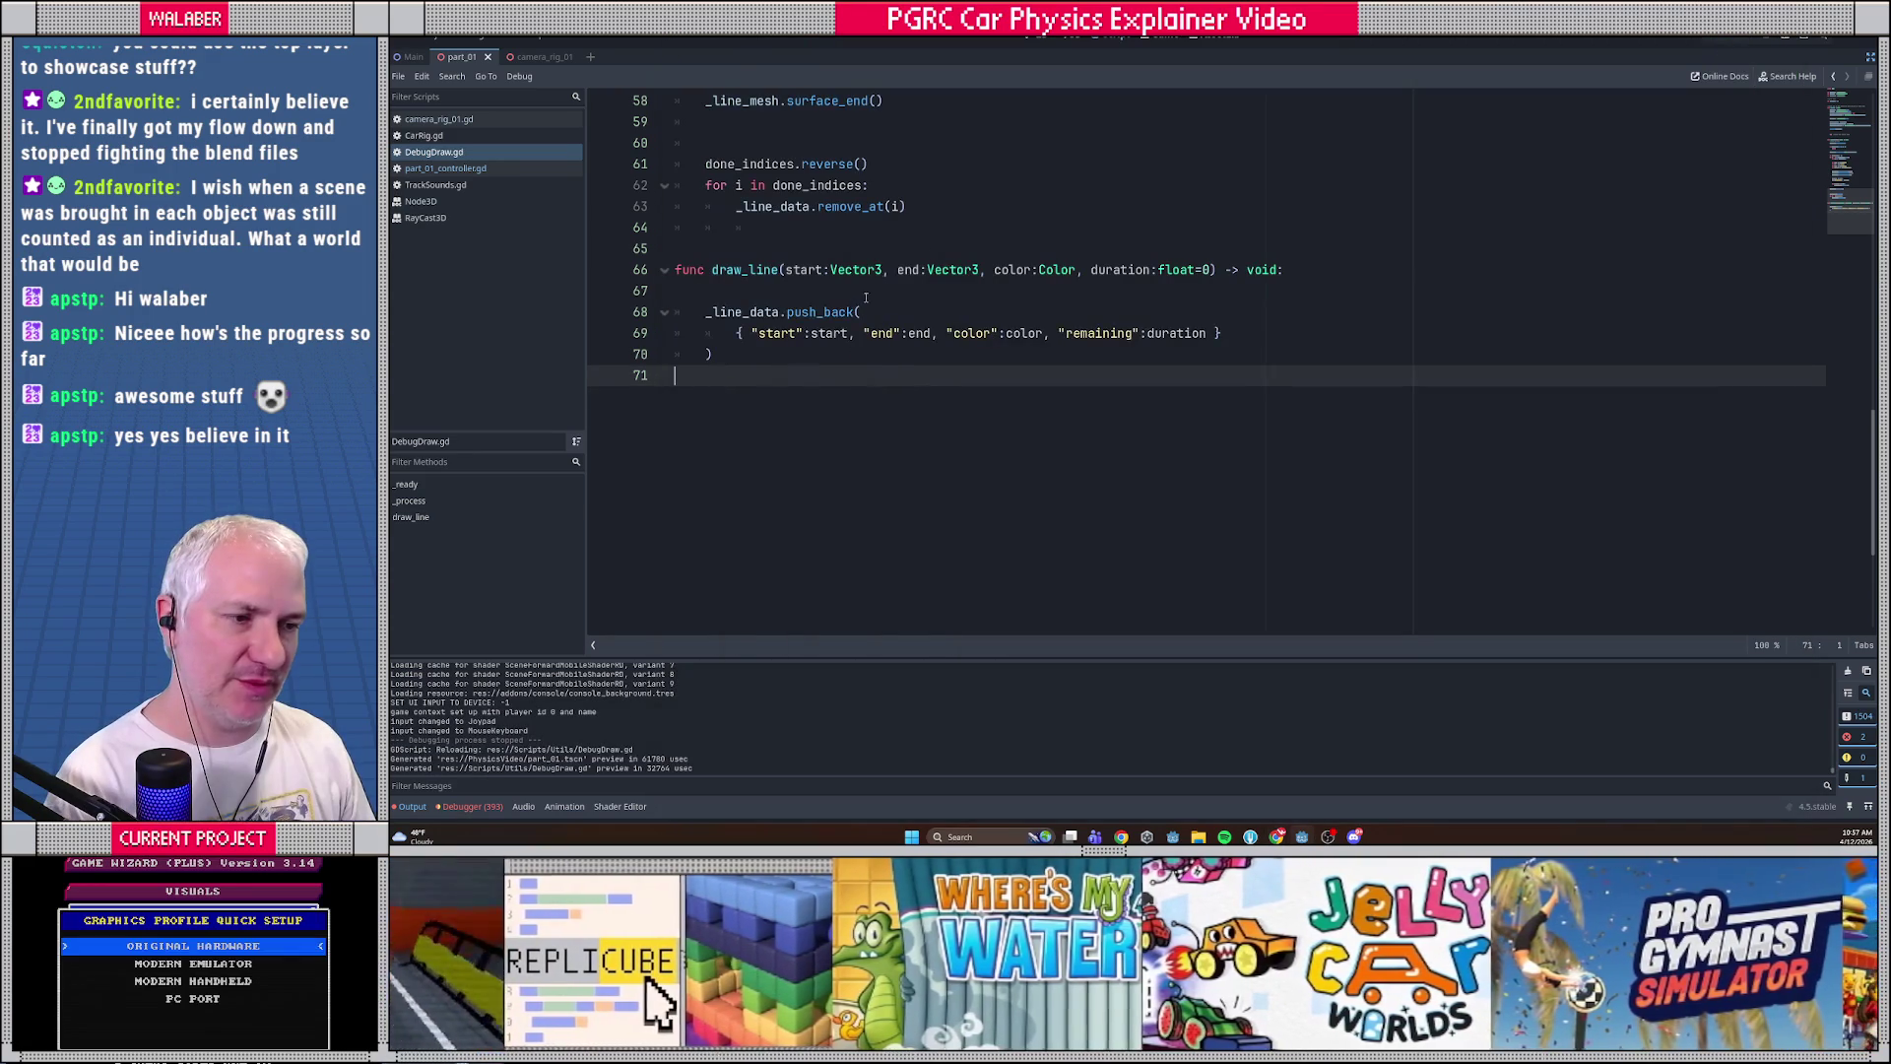
{"action": "left_click", "coordinate": [813, 333]}
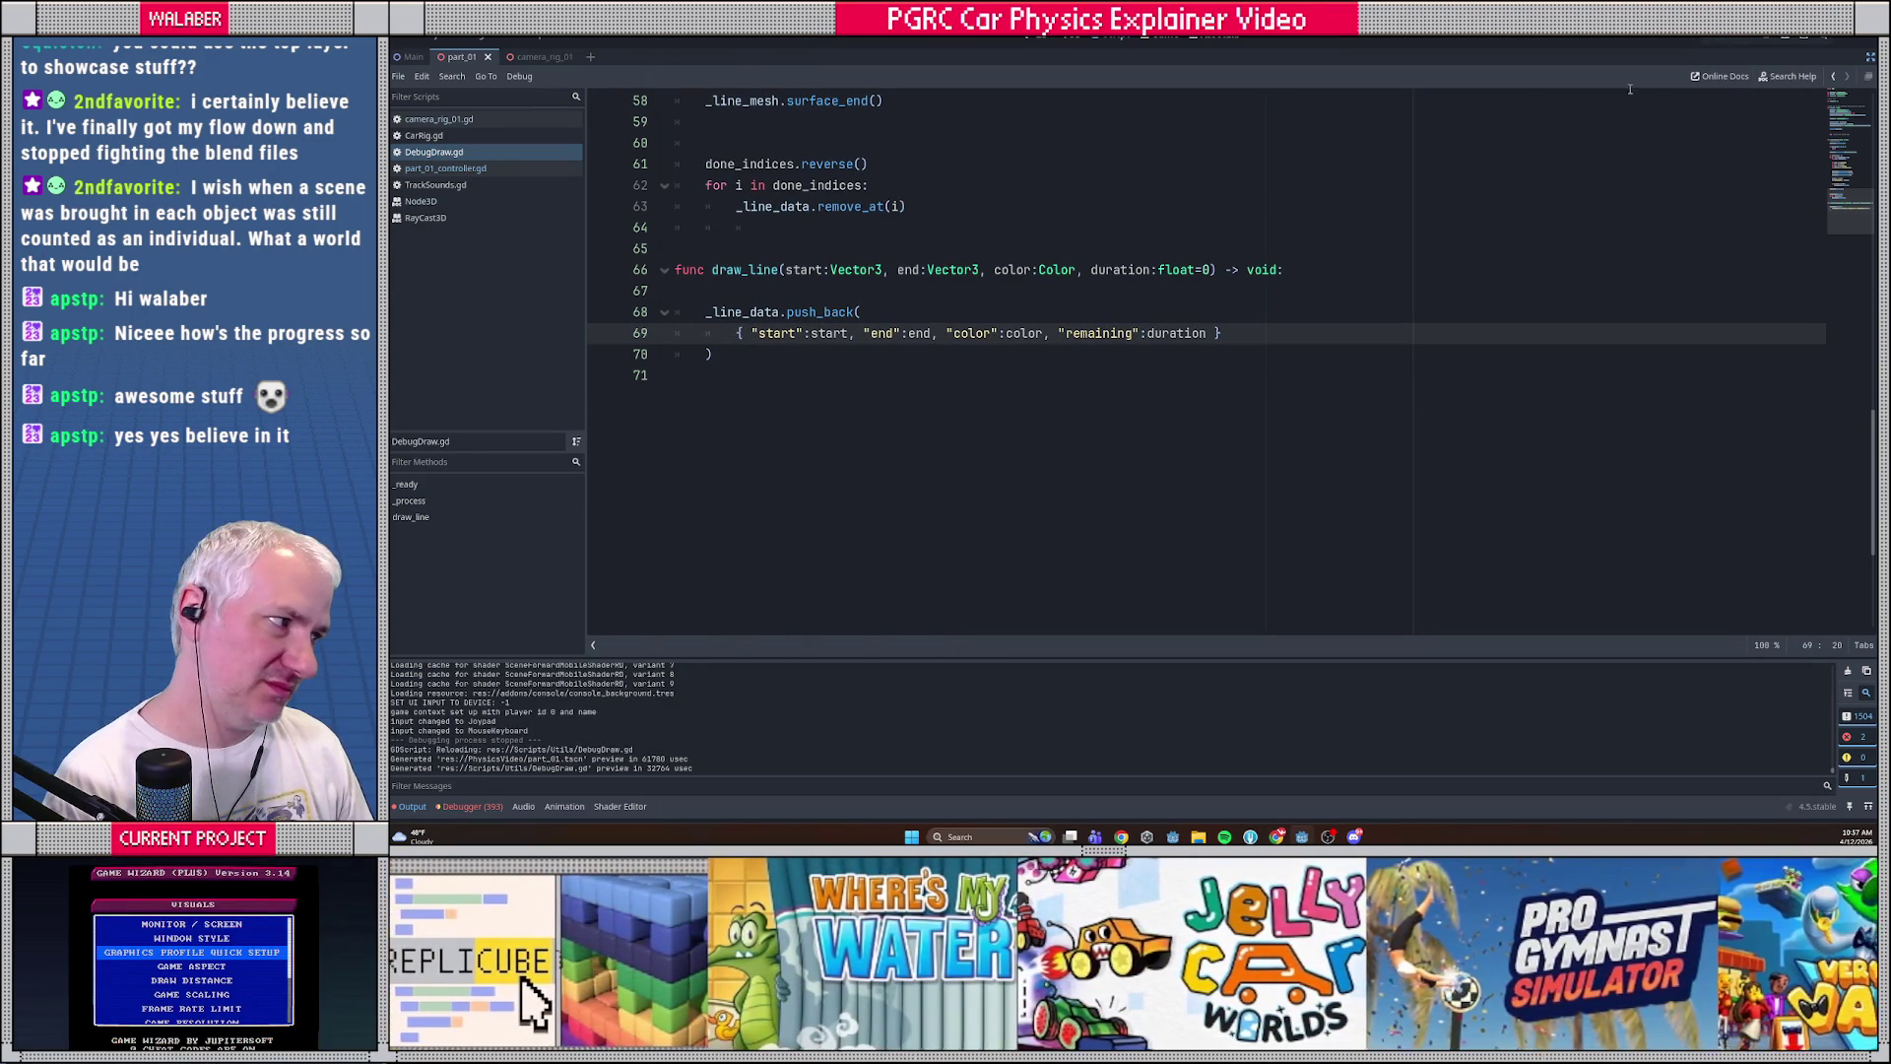
{"action": "left_click", "coordinate": [1870, 57]}
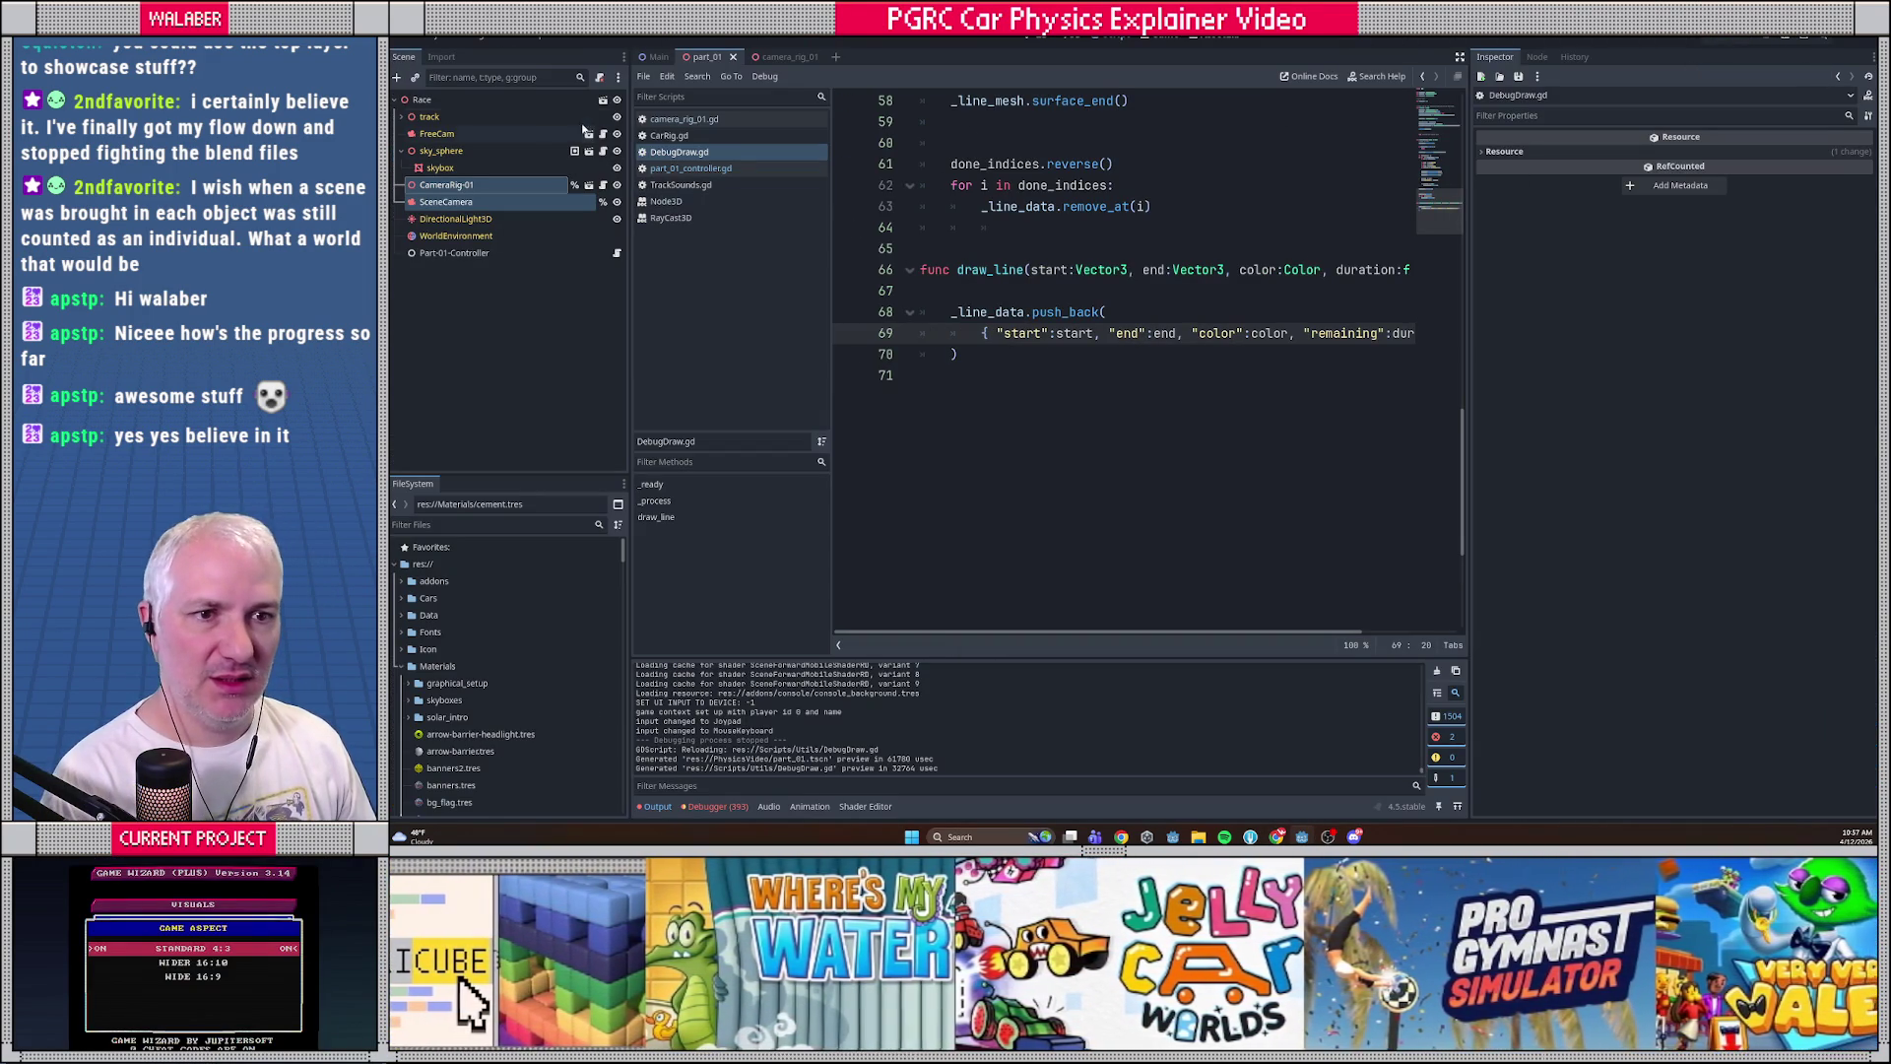
Open the Autoload list in Project Settings and select the DebugDraw entry
{"action": "left_click", "coordinate": [463, 39]}
{"action": "left_click", "coordinate": [435, 51]}
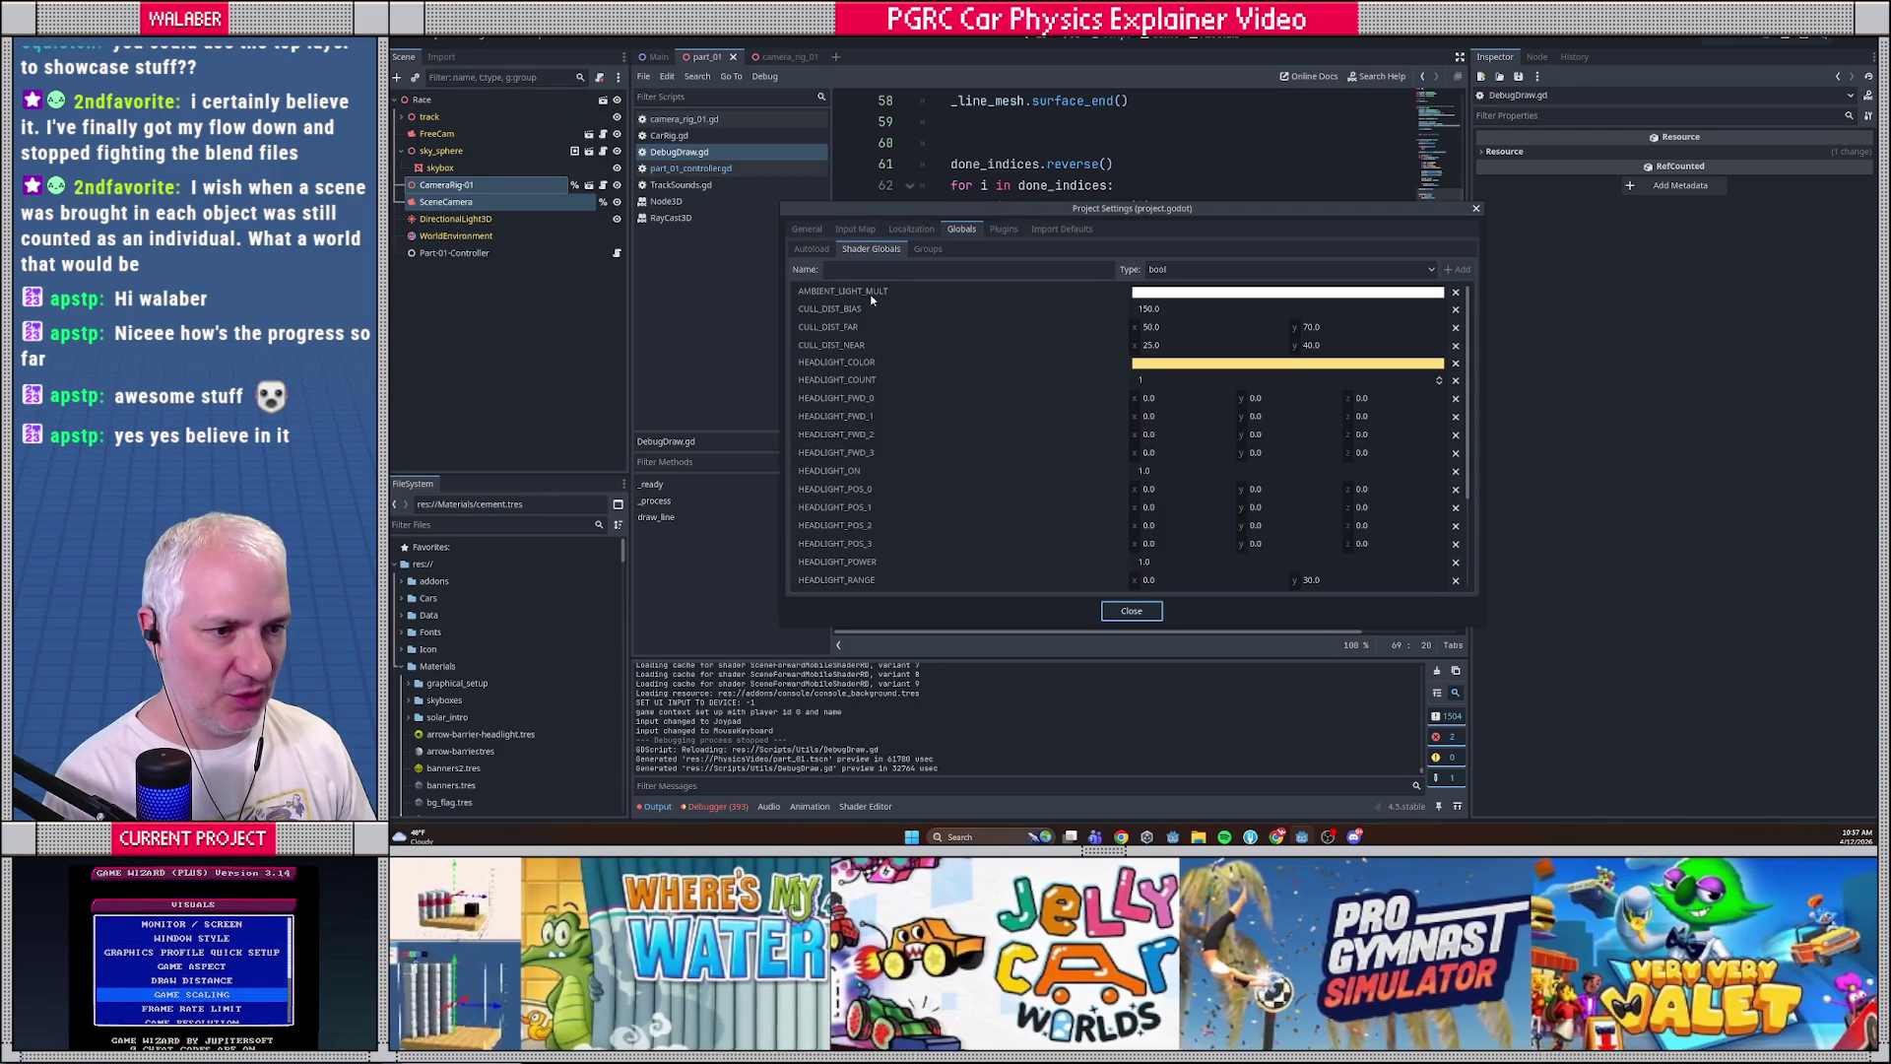
{"action": "left_click", "coordinate": [811, 248]}
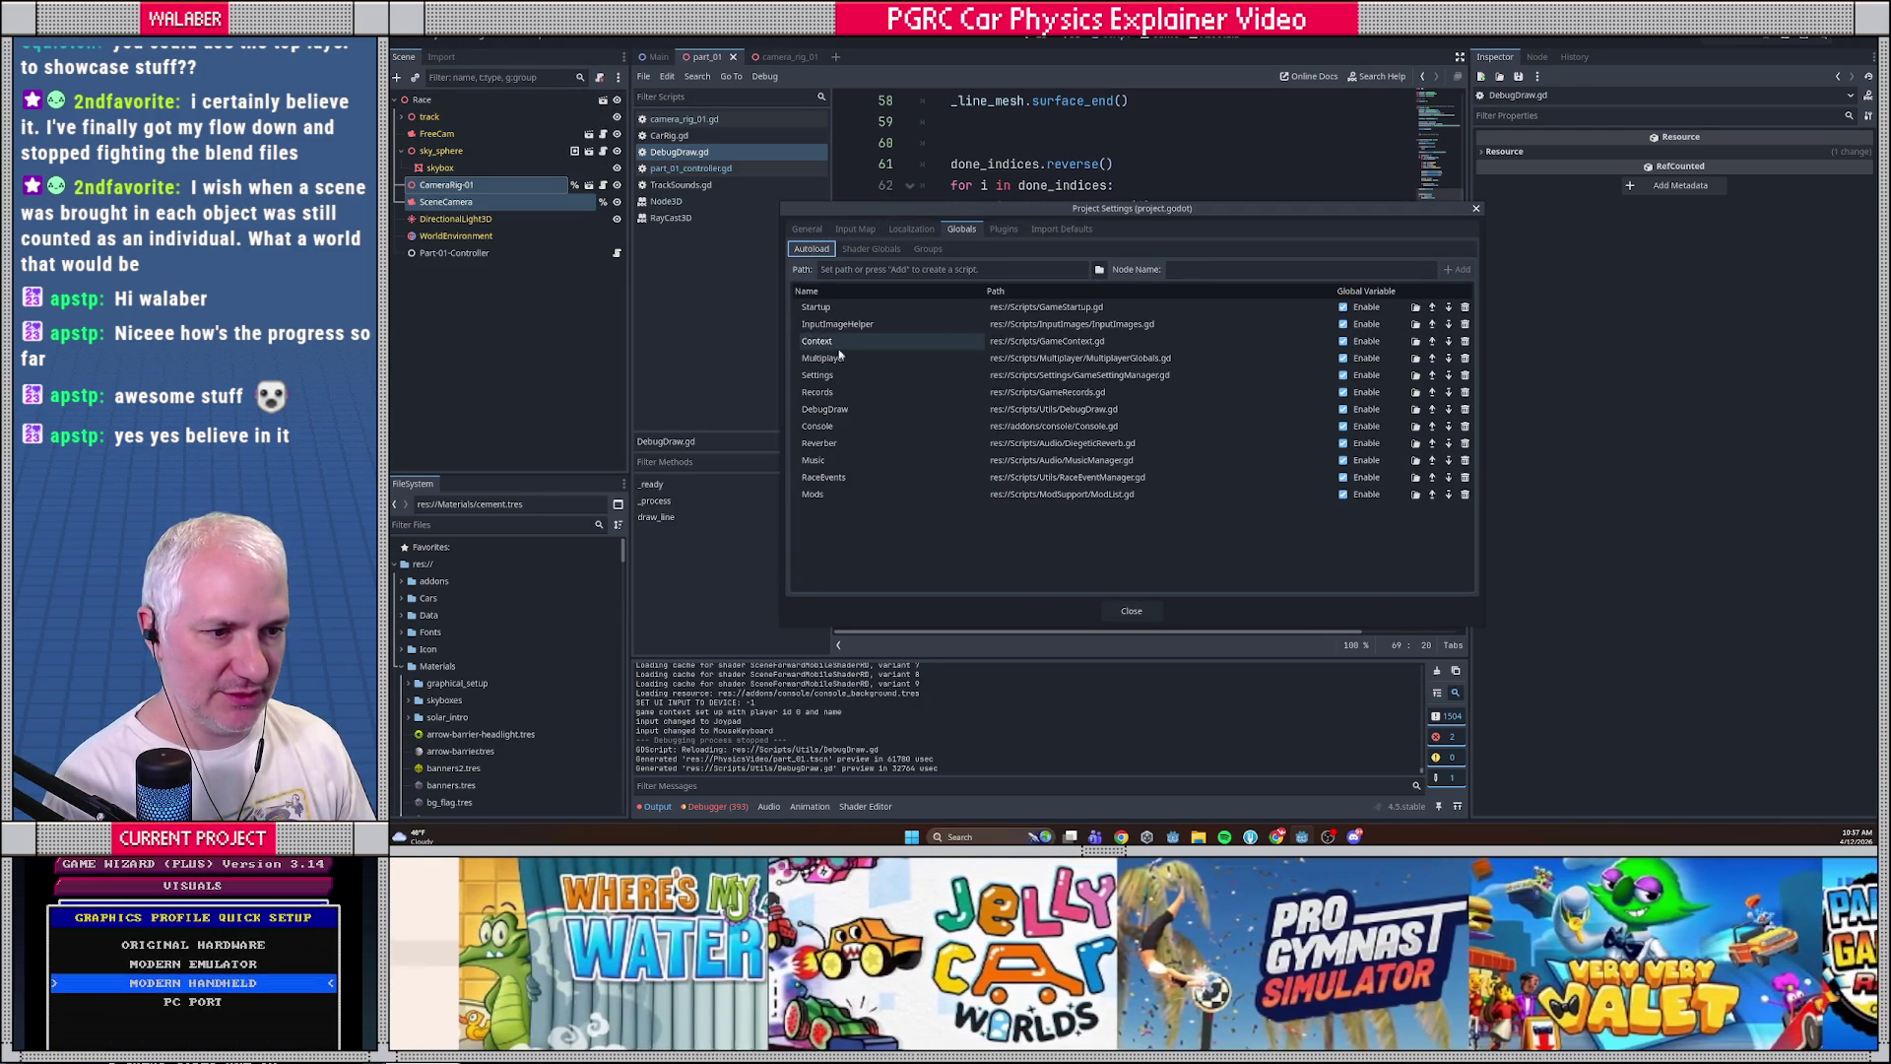
{"action": "left_click", "coordinate": [827, 412]}
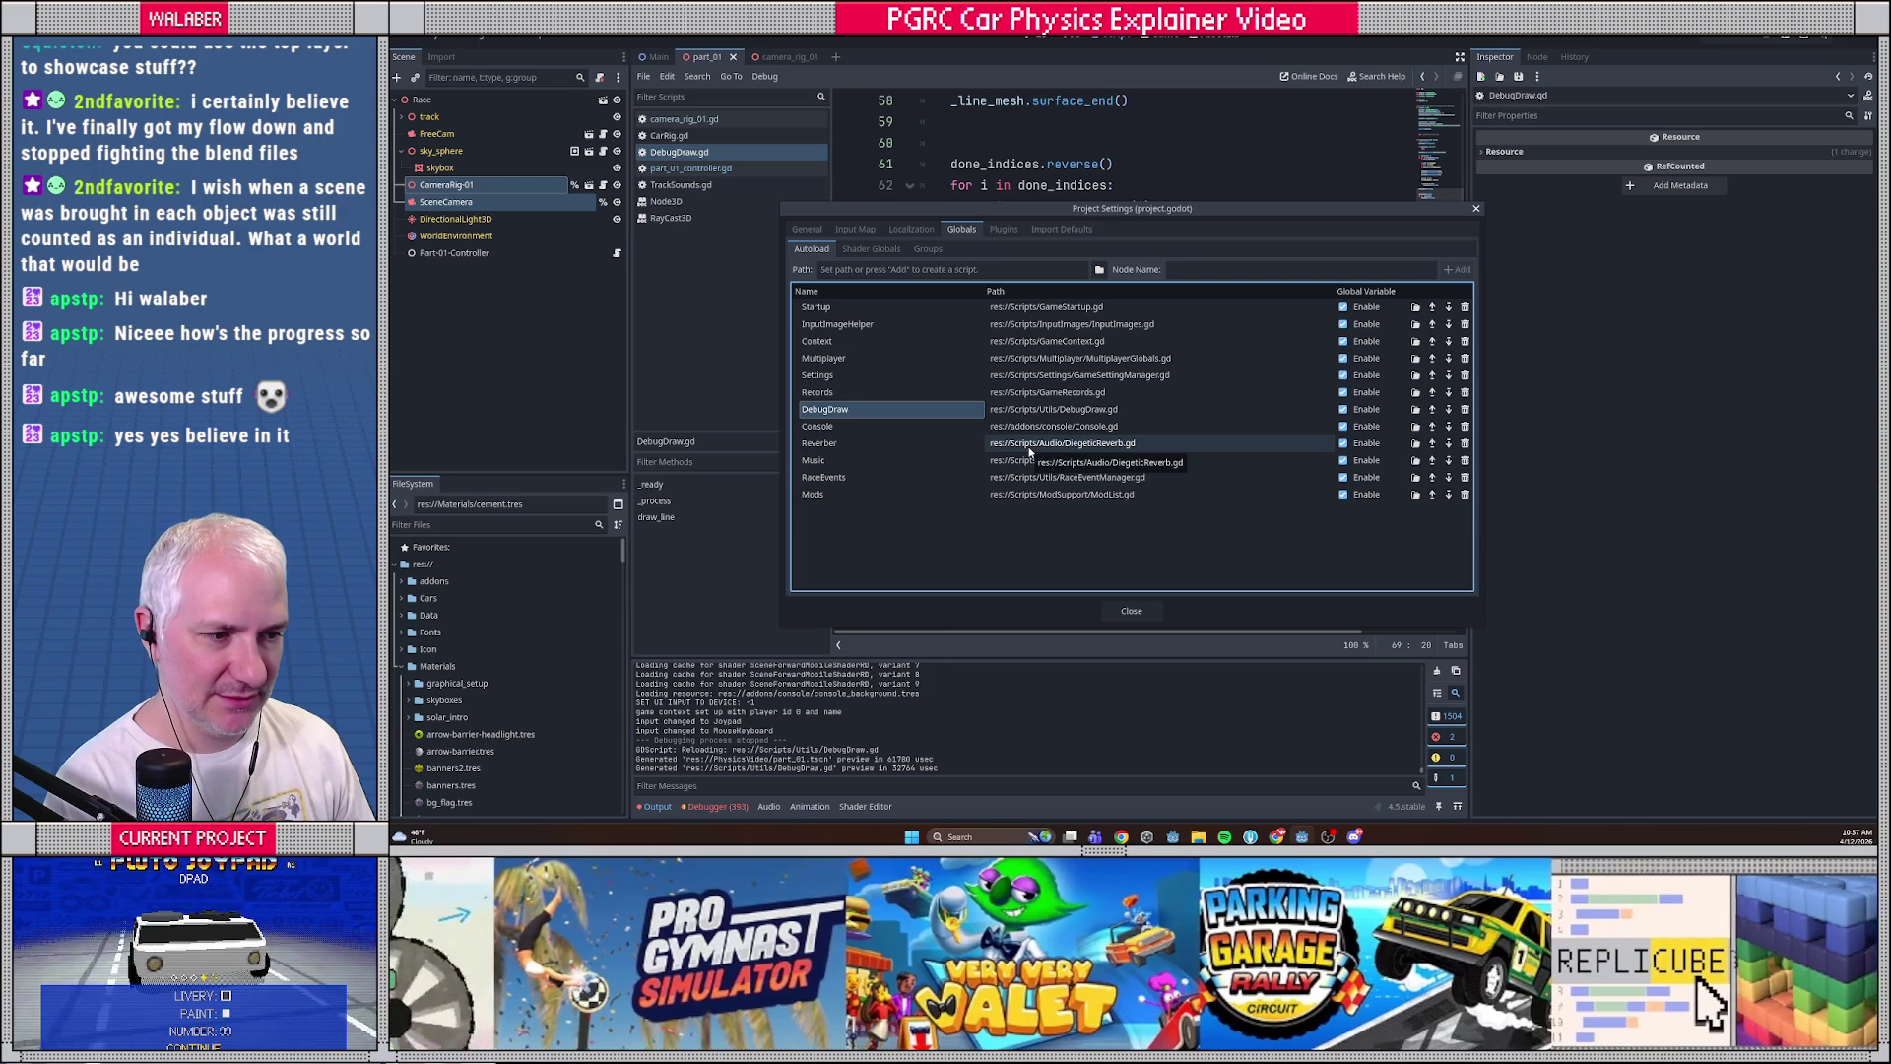
Delete all twelve autoloads, from Mods and RaceEvents up through InputImageHelper and Startup
{"action": "left_click", "coordinate": [1464, 493]}
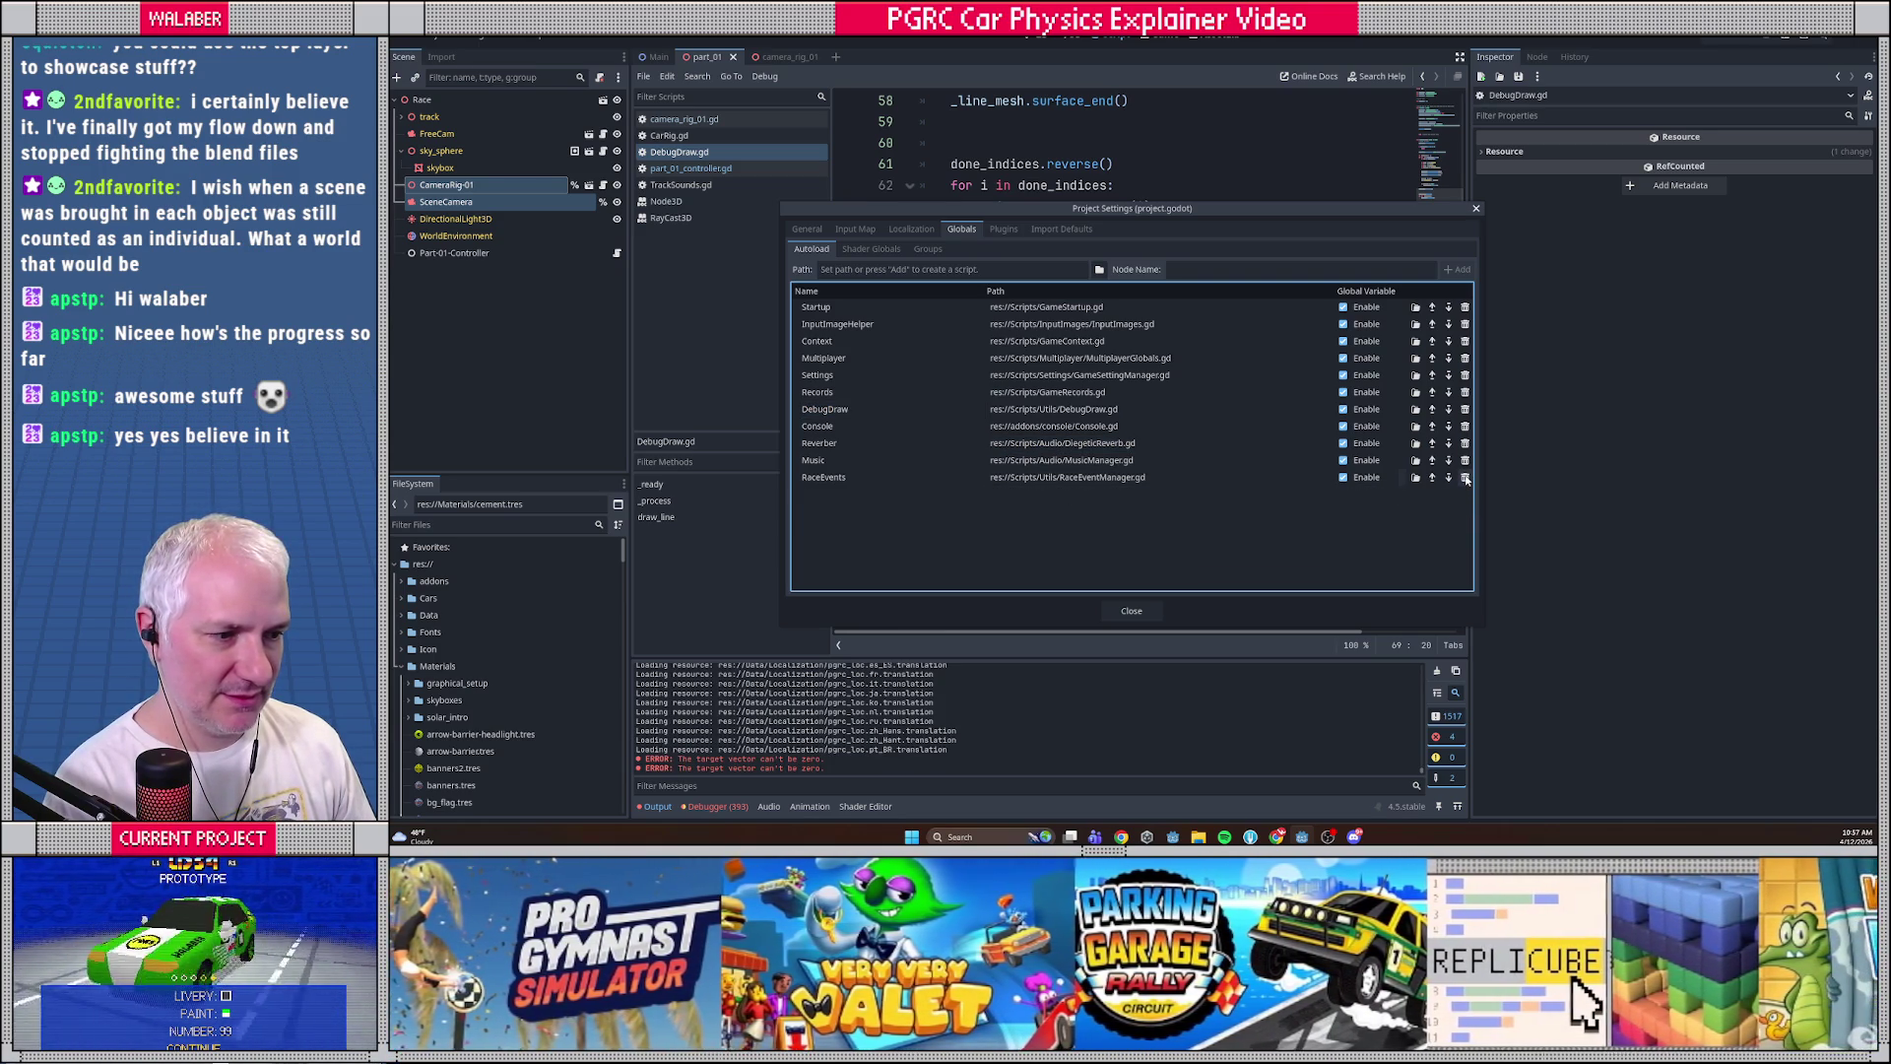
{"action": "left_click", "coordinate": [1465, 478]}
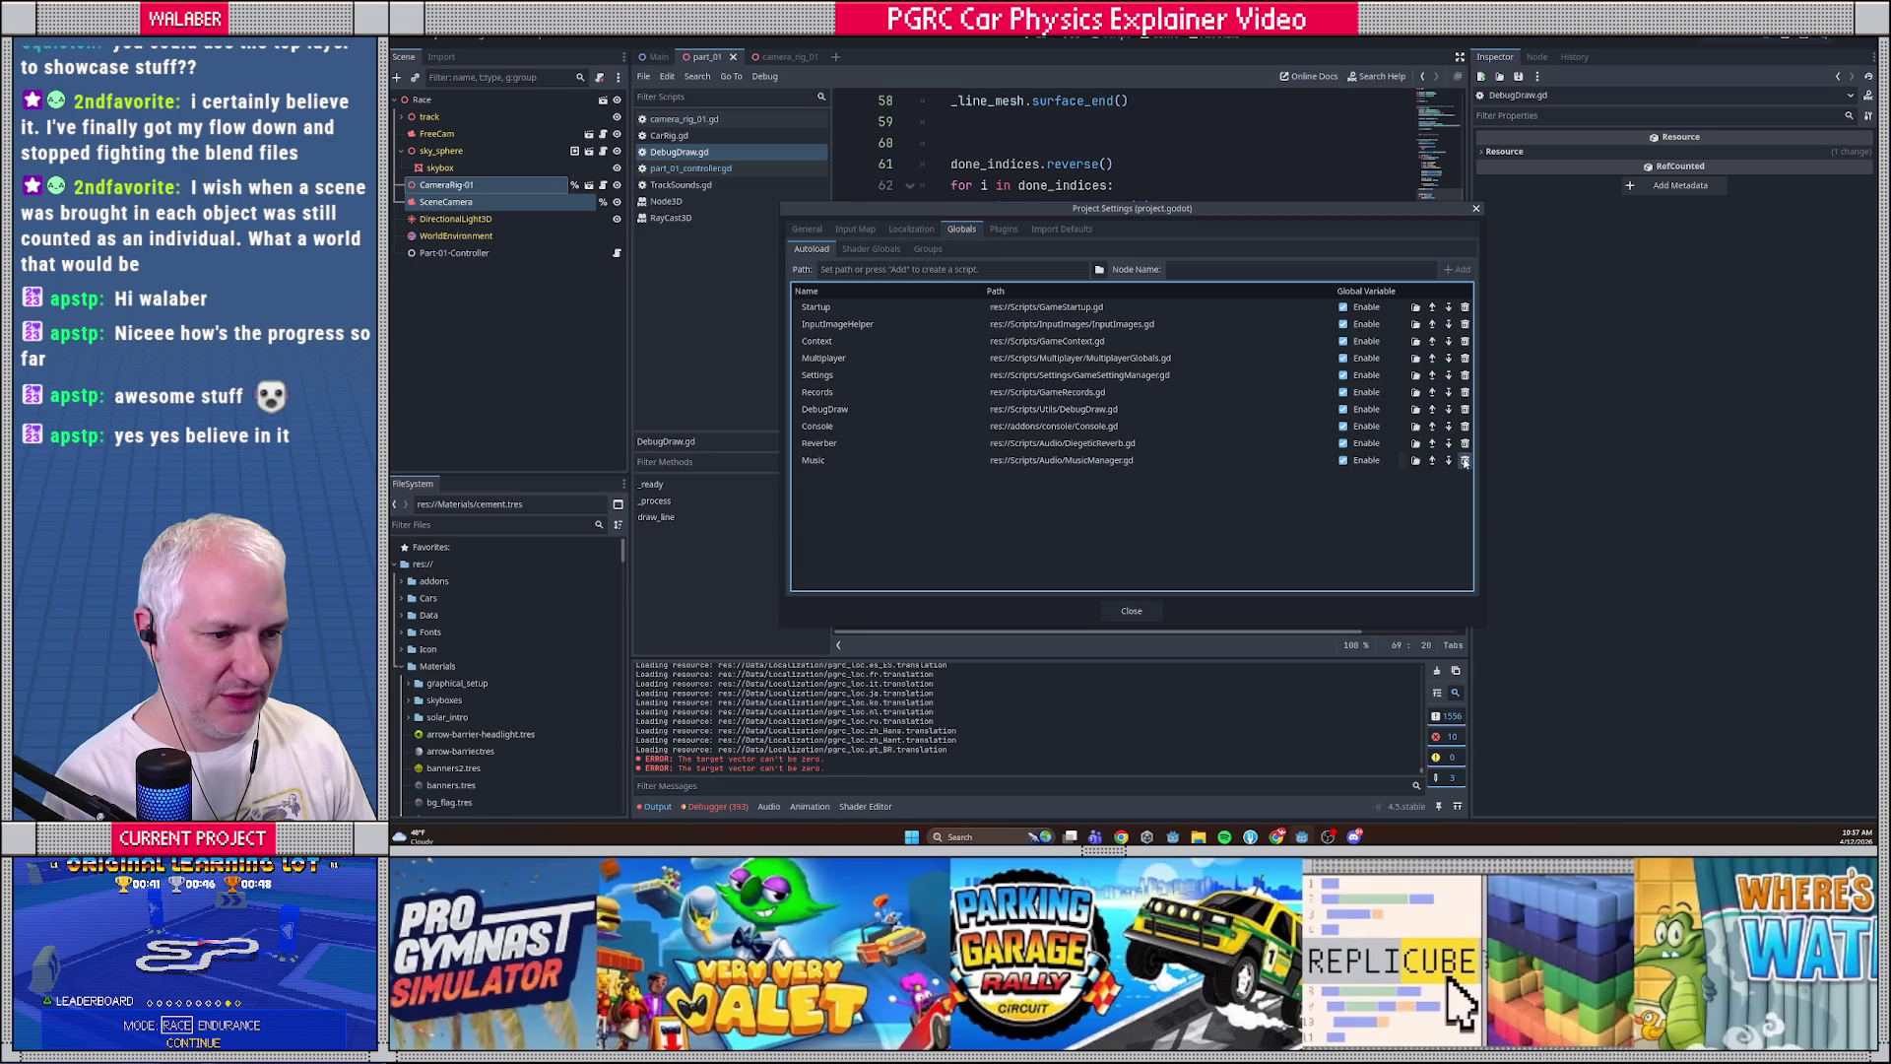
{"action": "left_click", "coordinate": [1465, 462]}
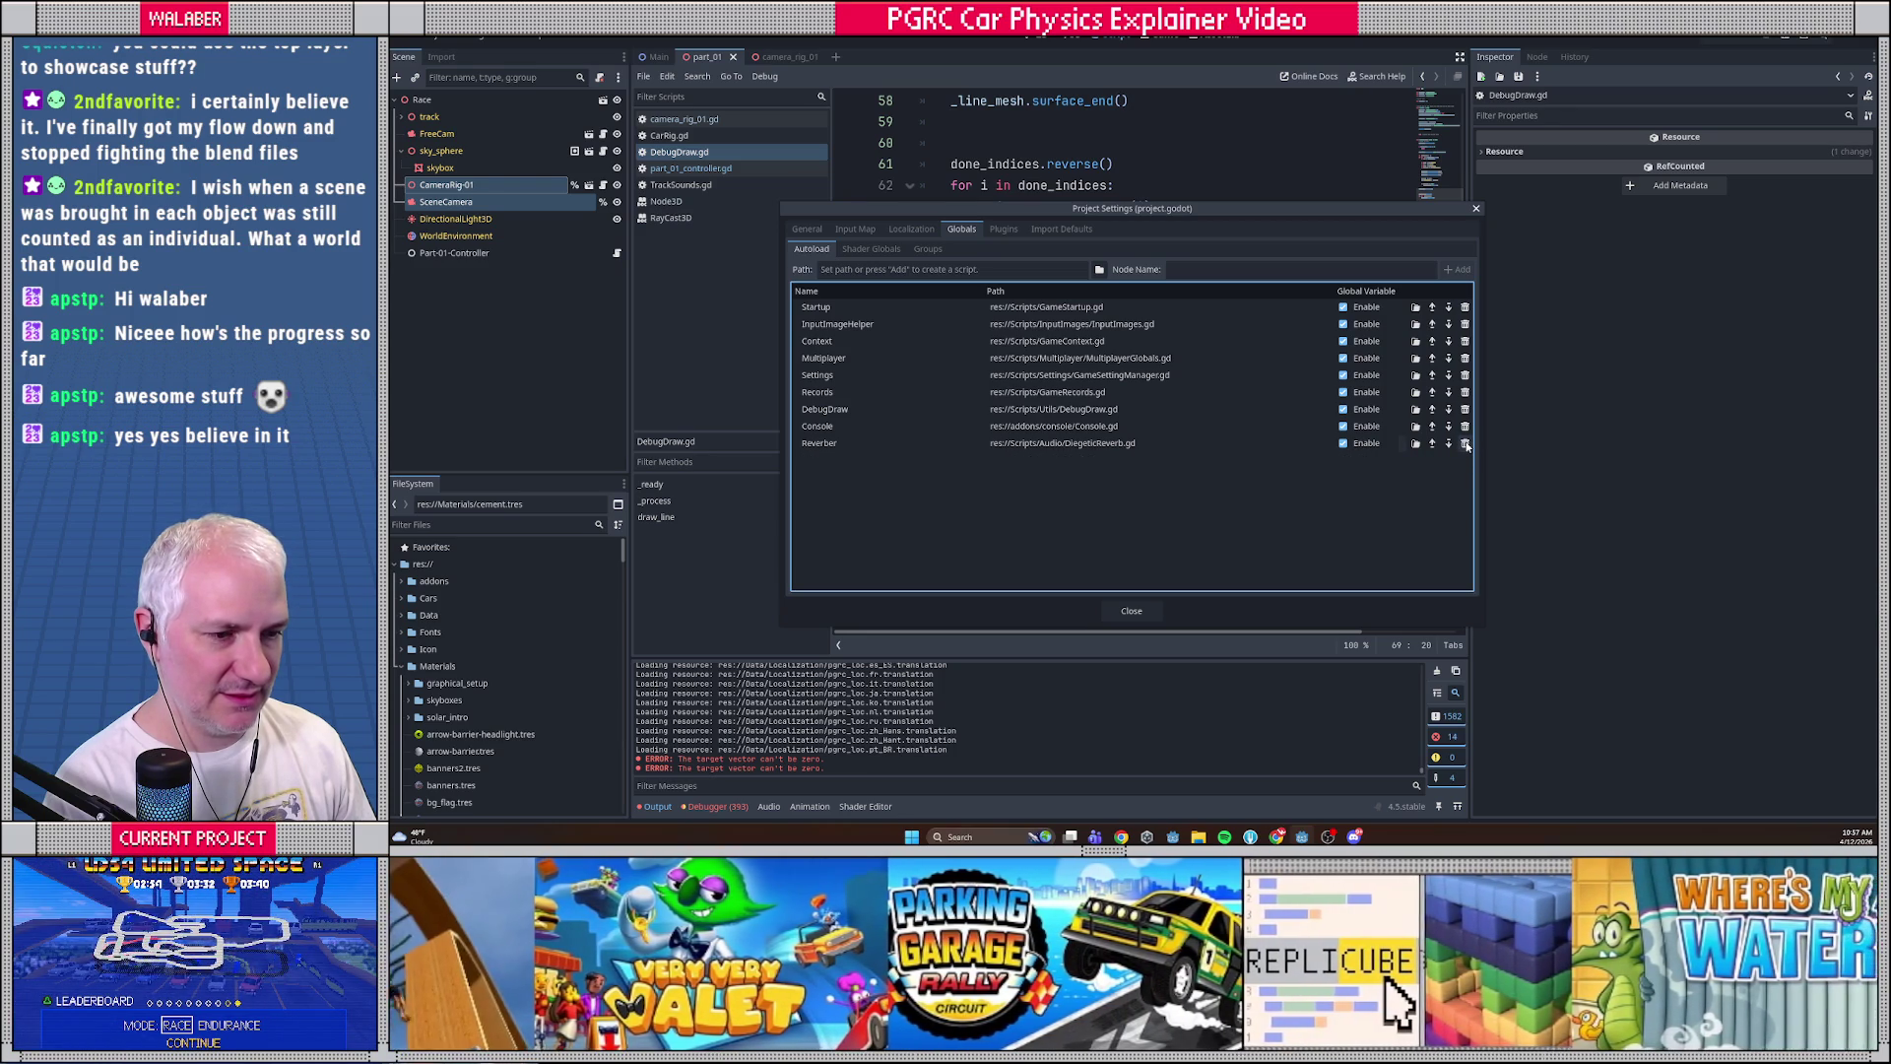
{"action": "left_click", "coordinate": [1466, 443]}
{"action": "left_click", "coordinate": [1465, 426]}
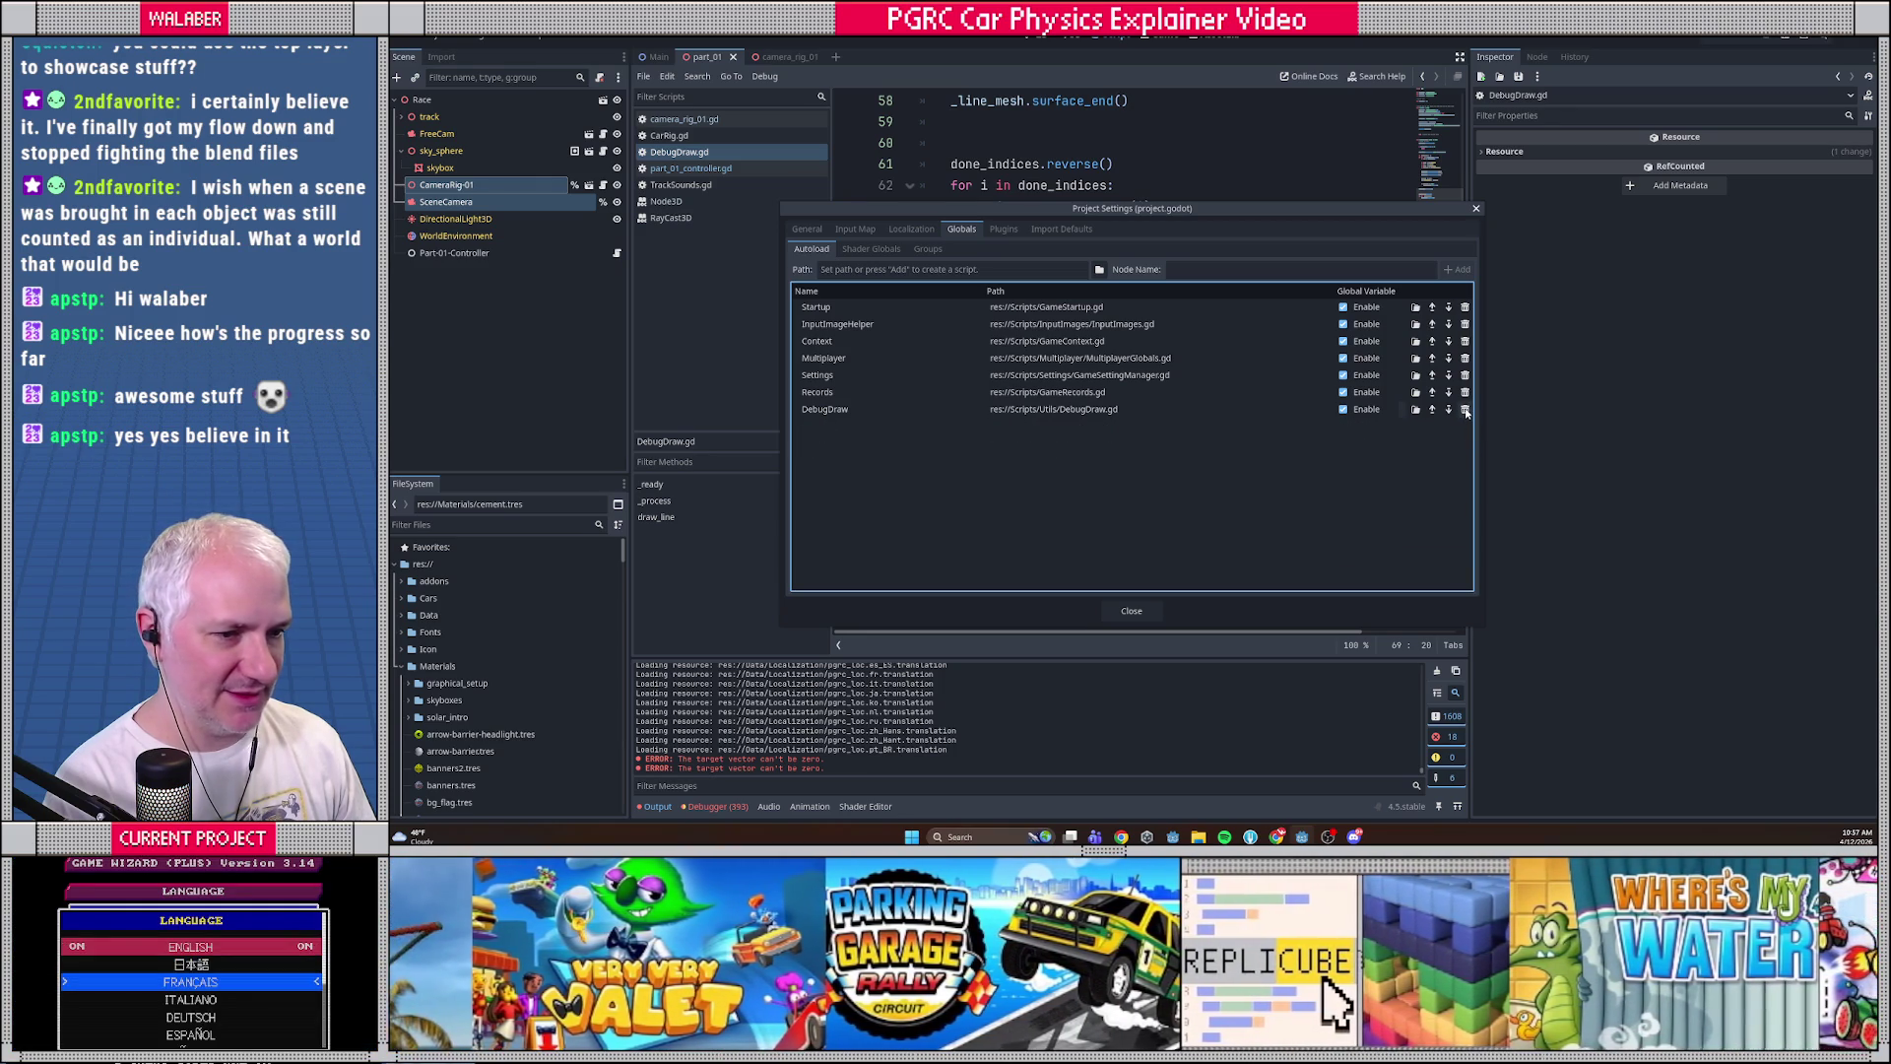
{"action": "left_click", "coordinate": [1465, 409]}
{"action": "left_click", "coordinate": [1466, 392]}
{"action": "left_click", "coordinate": [1466, 375]}
{"action": "left_click", "coordinate": [1466, 358]}
{"action": "left_click", "coordinate": [1464, 341]}
{"action": "left_click", "coordinate": [1464, 325]}
{"action": "left_click", "coordinate": [1465, 308]}
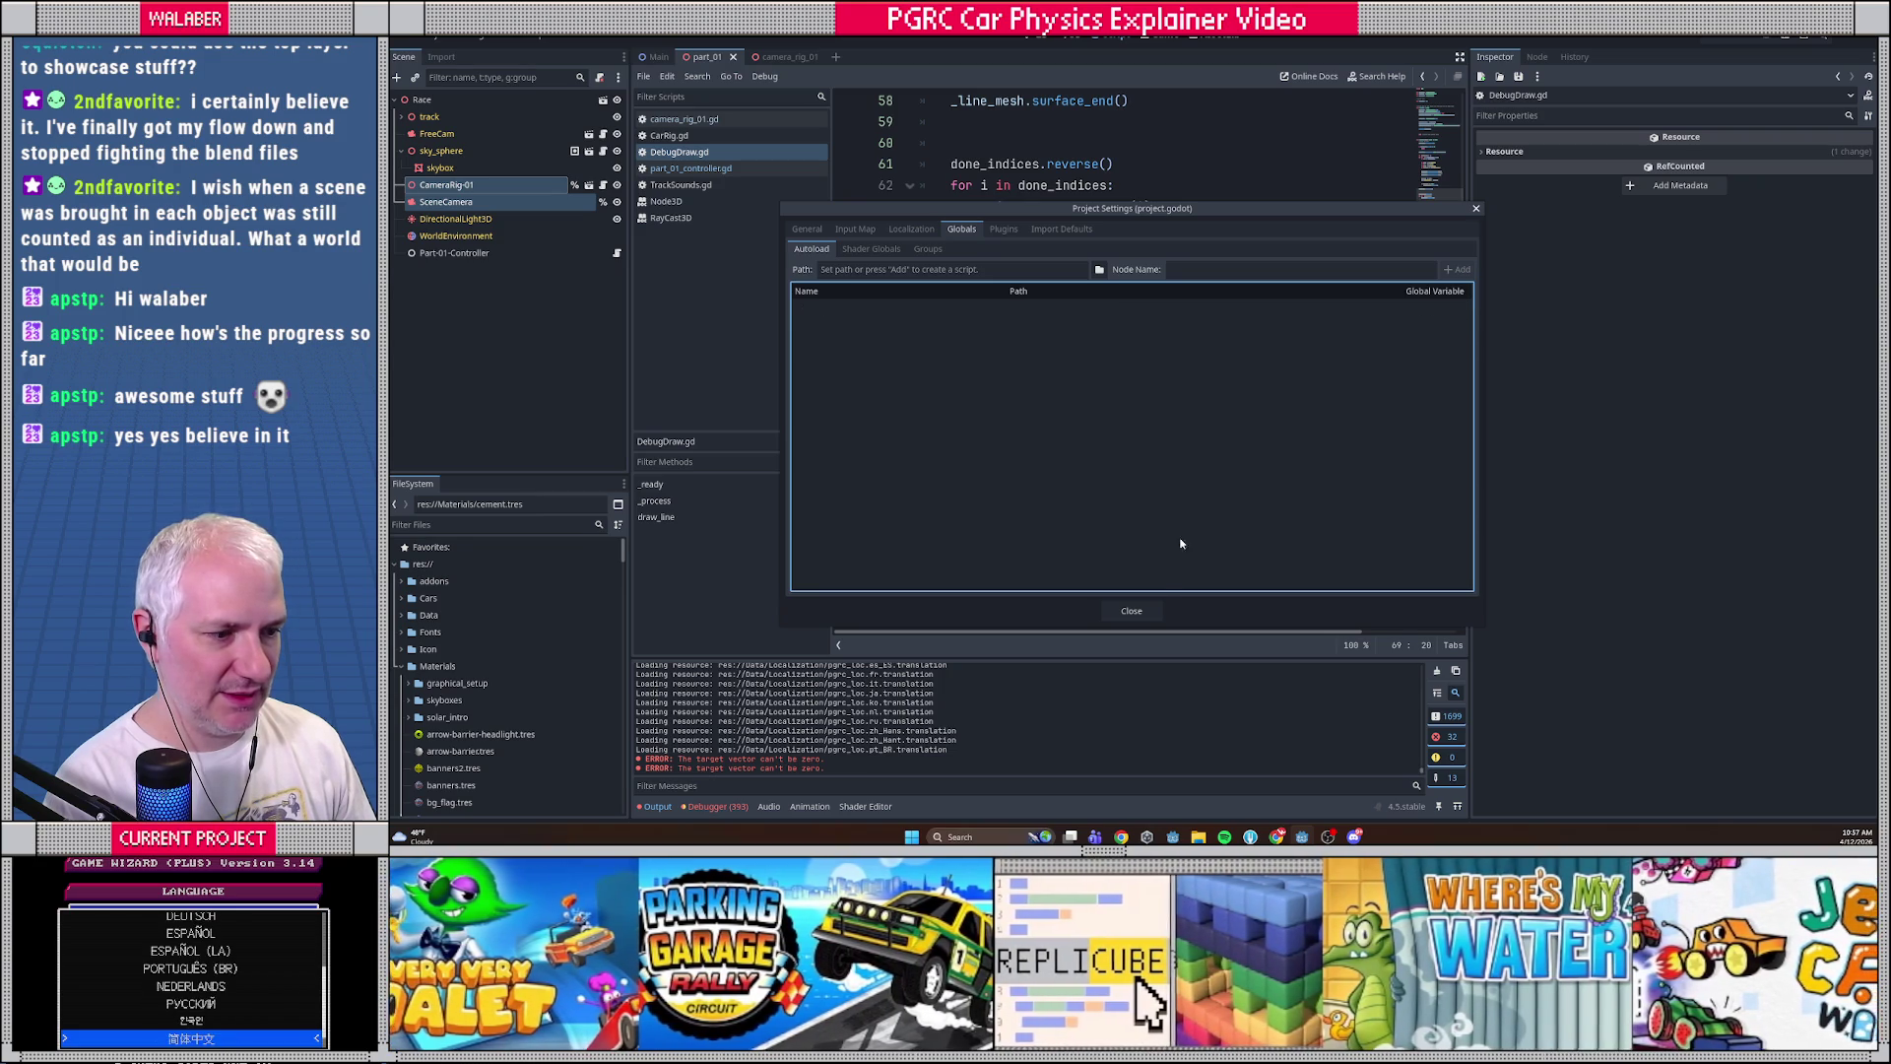
Close Project Settings and switch to the AssetLib view
{"action": "left_click", "coordinate": [1134, 610]}
{"action": "left_click", "coordinate": [989, 313]}
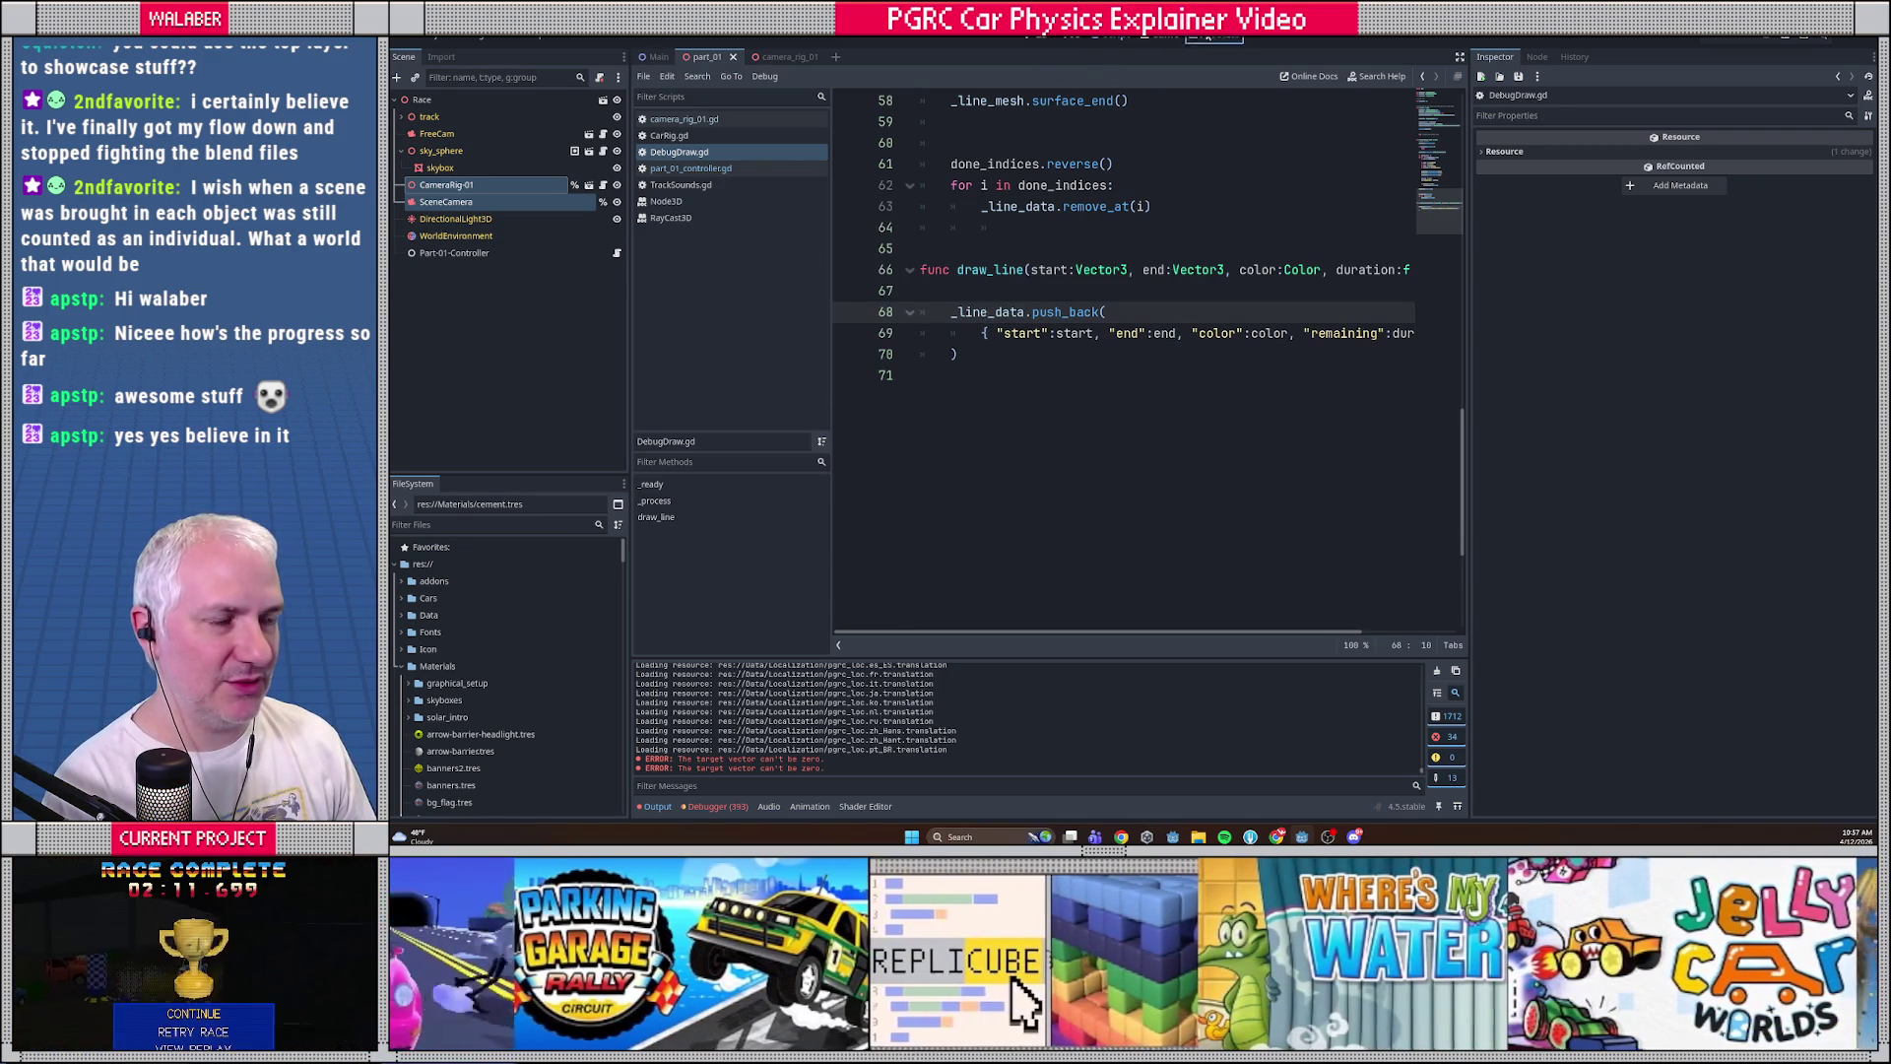
{"action": "left_click", "coordinate": [1212, 39]}
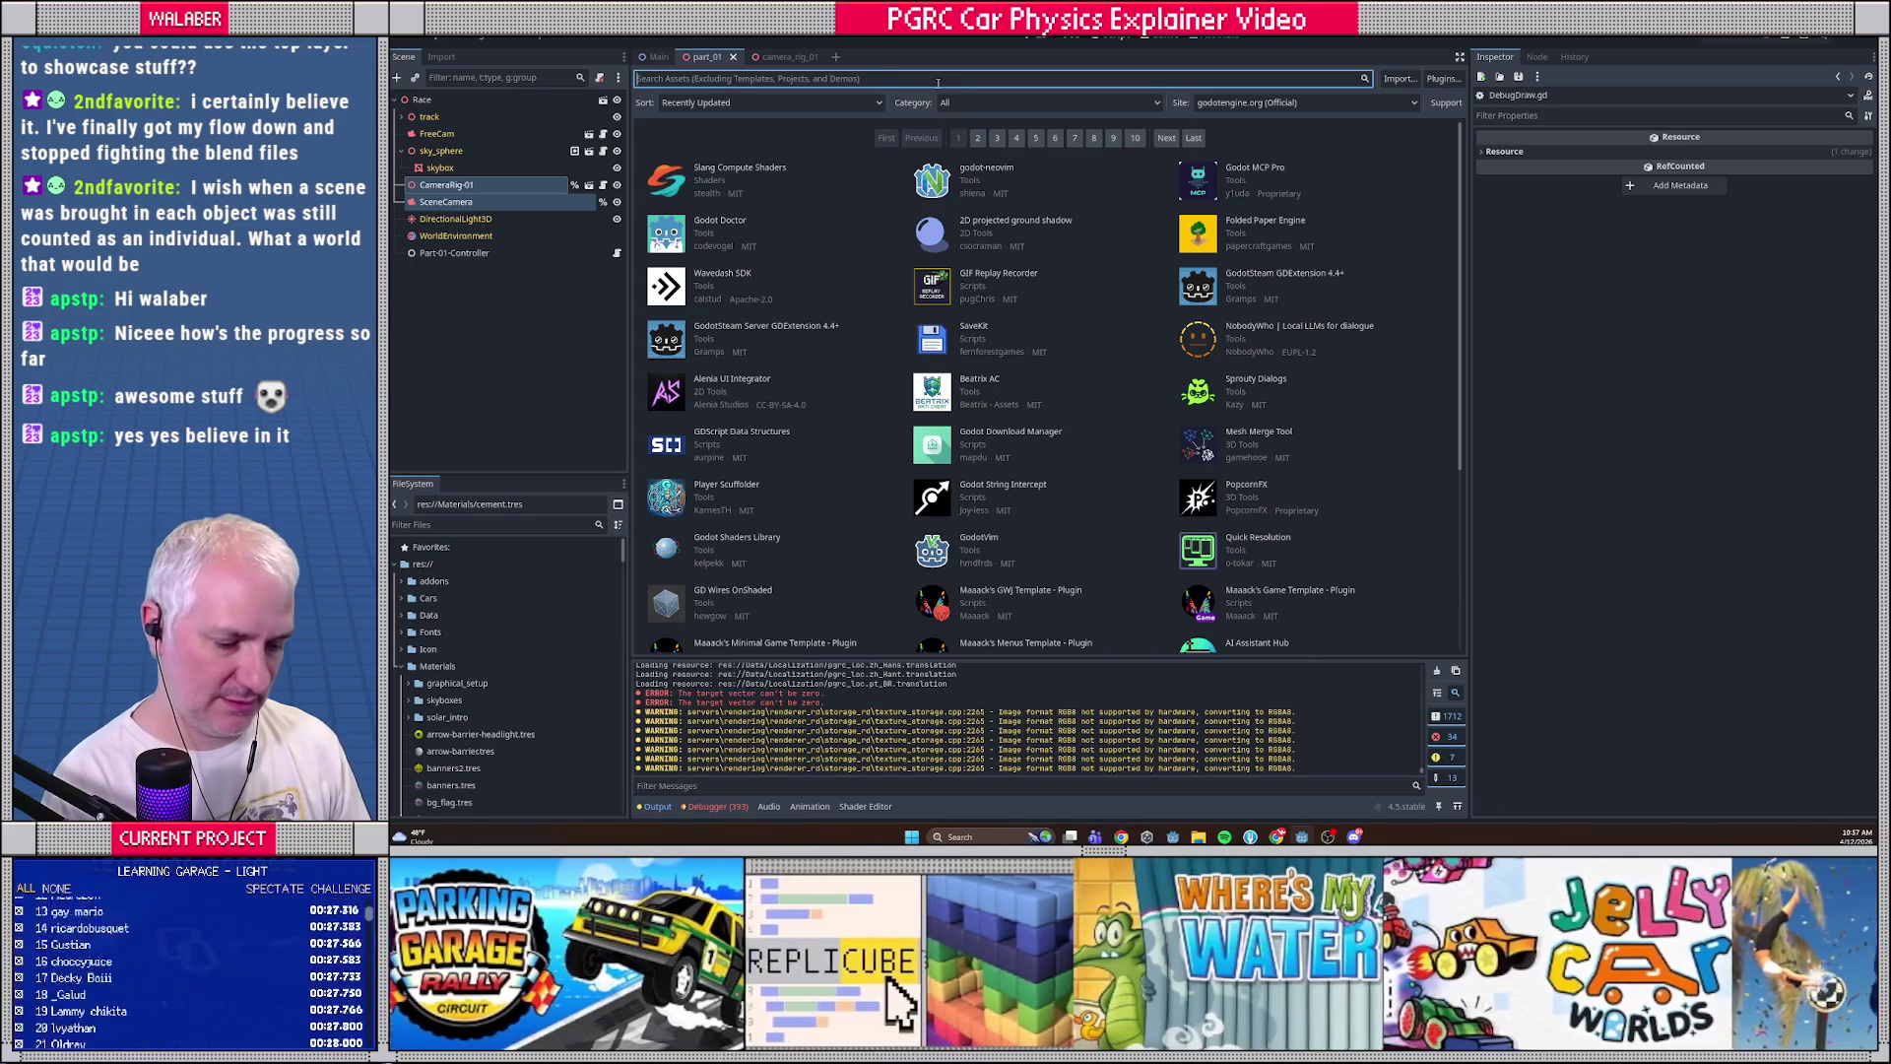
Search the Asset Library for 'debug', then download and install the Debug Draw 3D addon
{"action": "type", "text": "debud"}
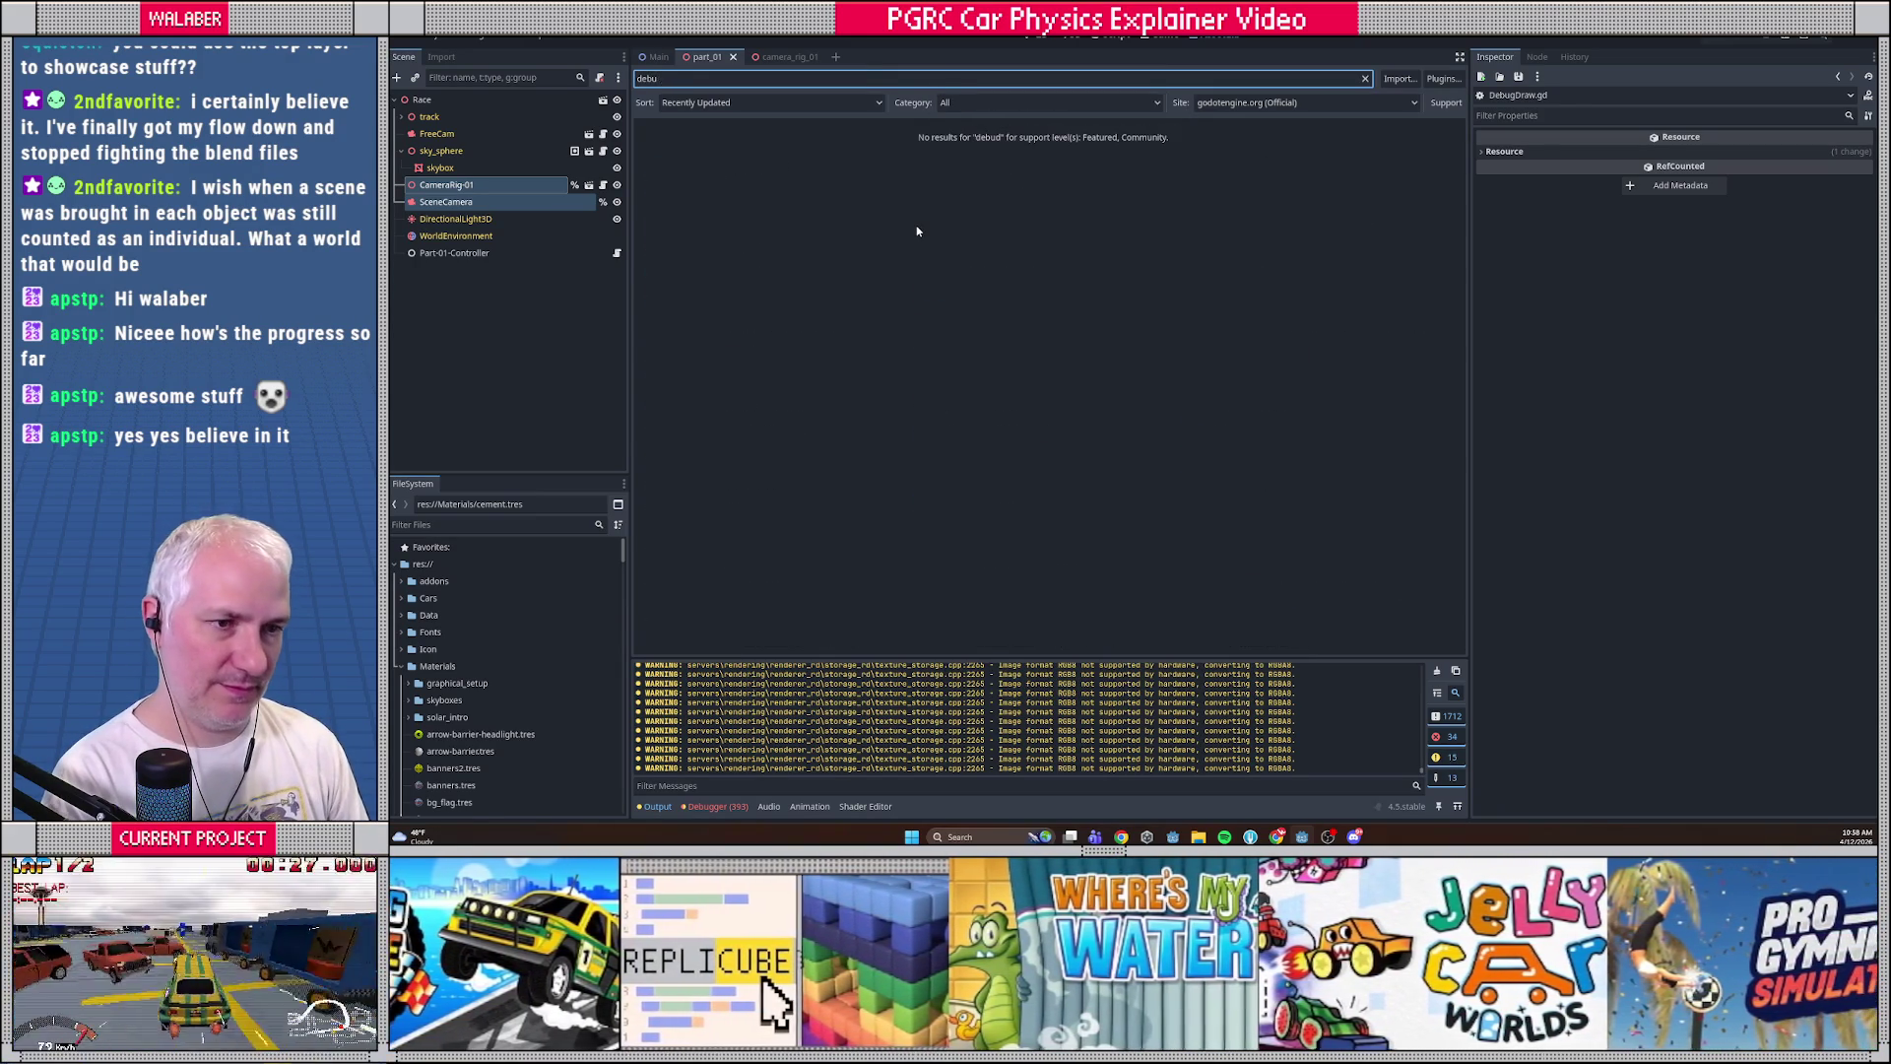
{"action": "key", "text": "BackSpace"}
{"action": "type", "text": "g"}
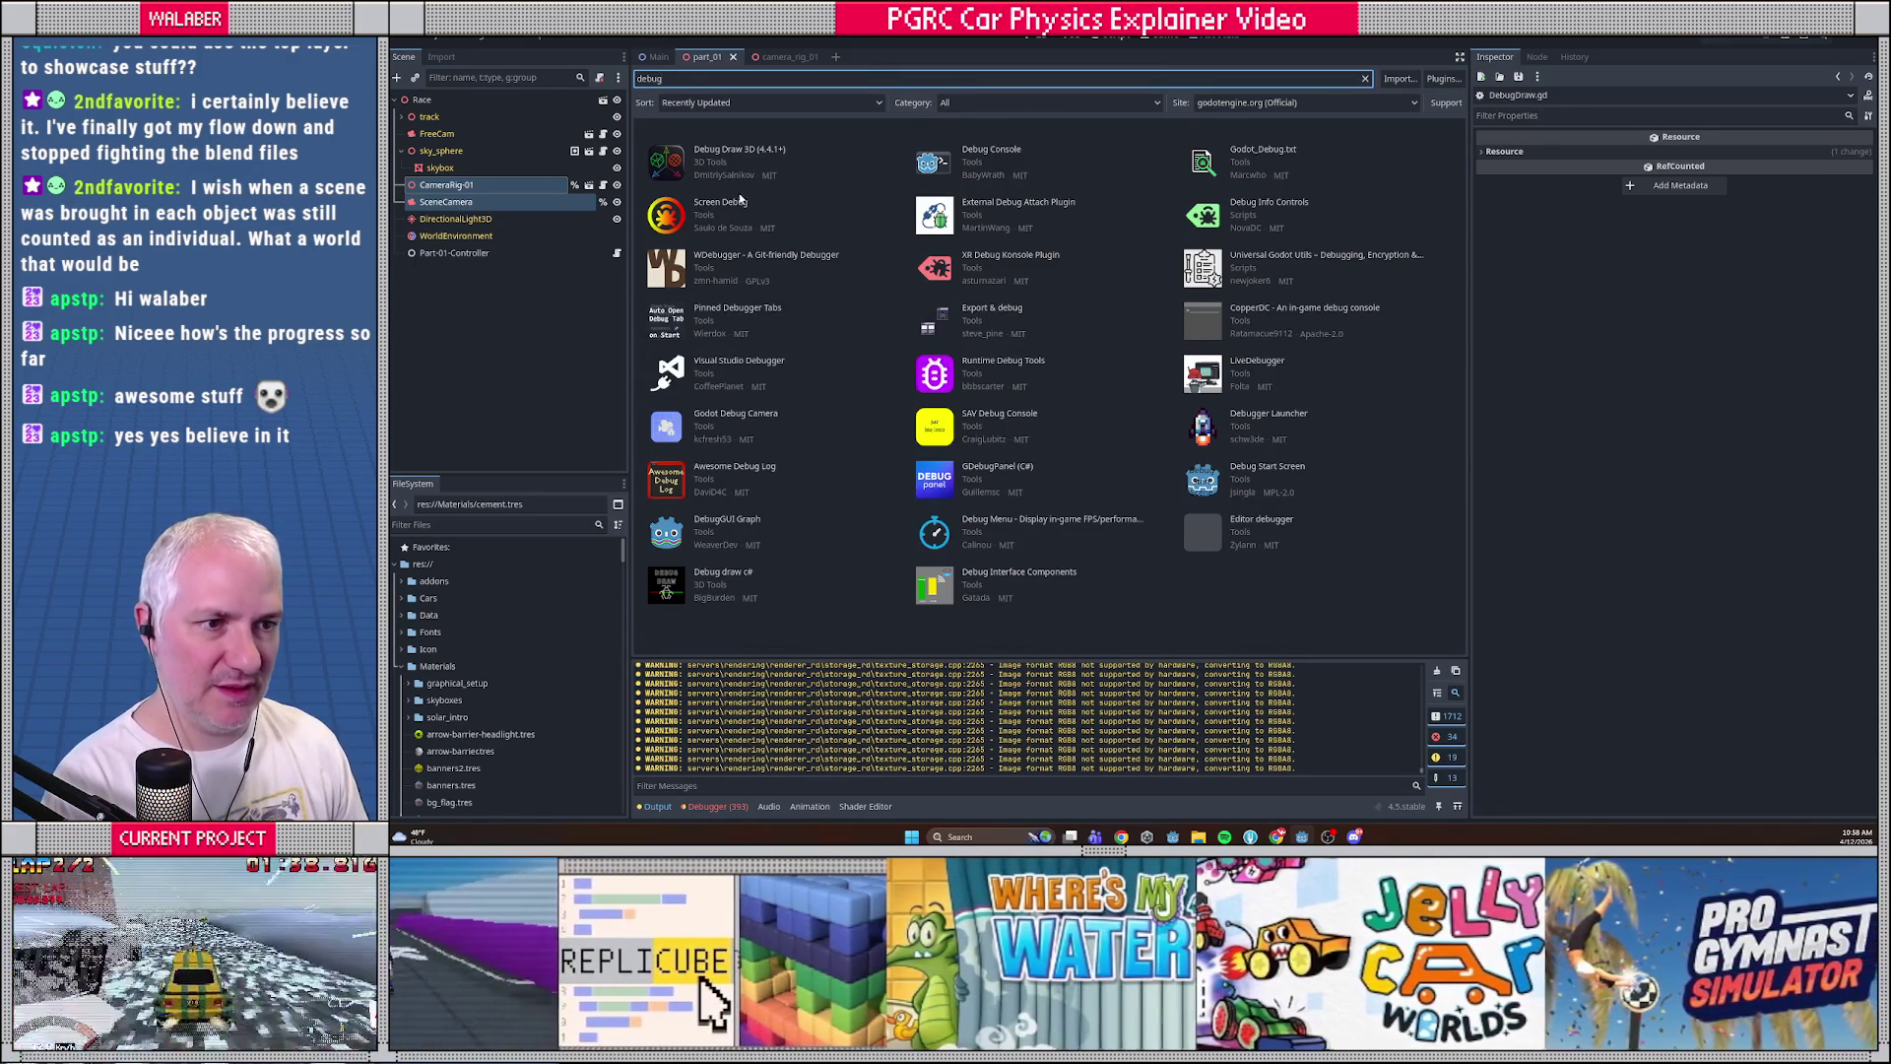
{"action": "left_click", "coordinate": [758, 181]}
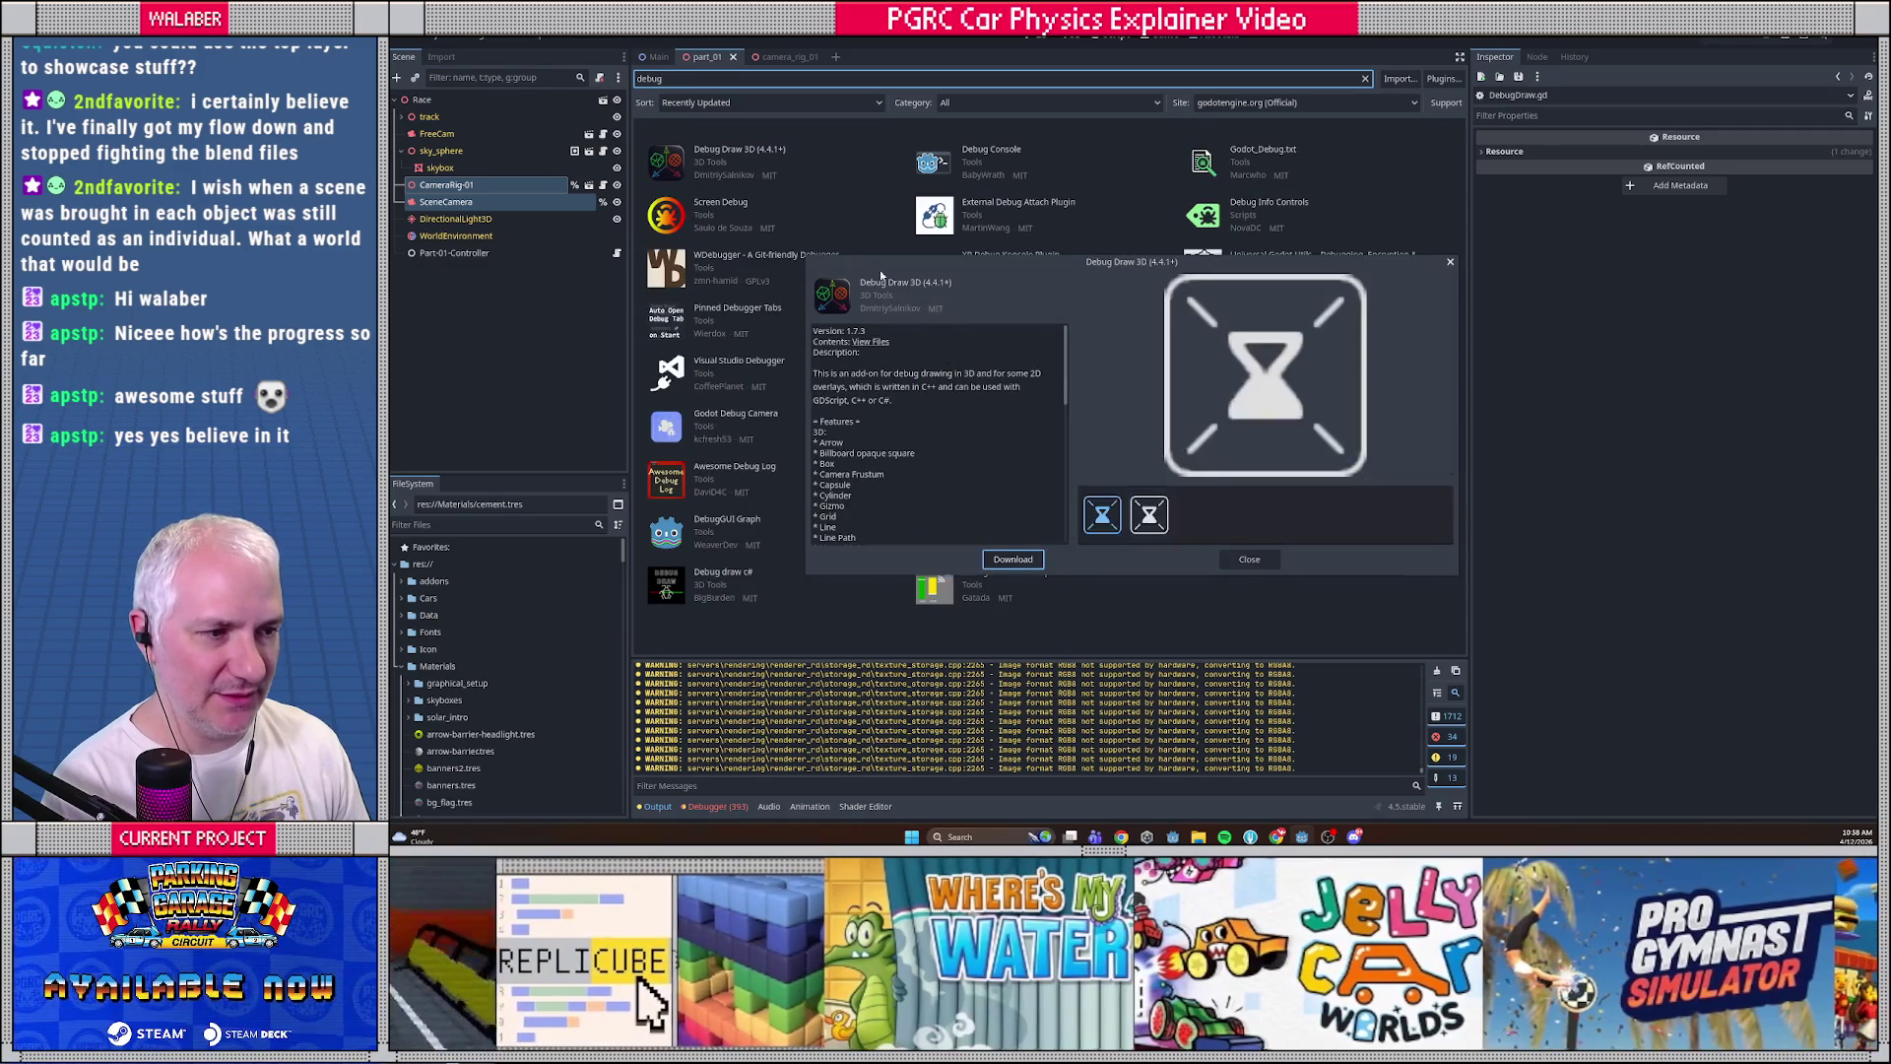
{"action": "left_click", "coordinate": [1013, 561]}
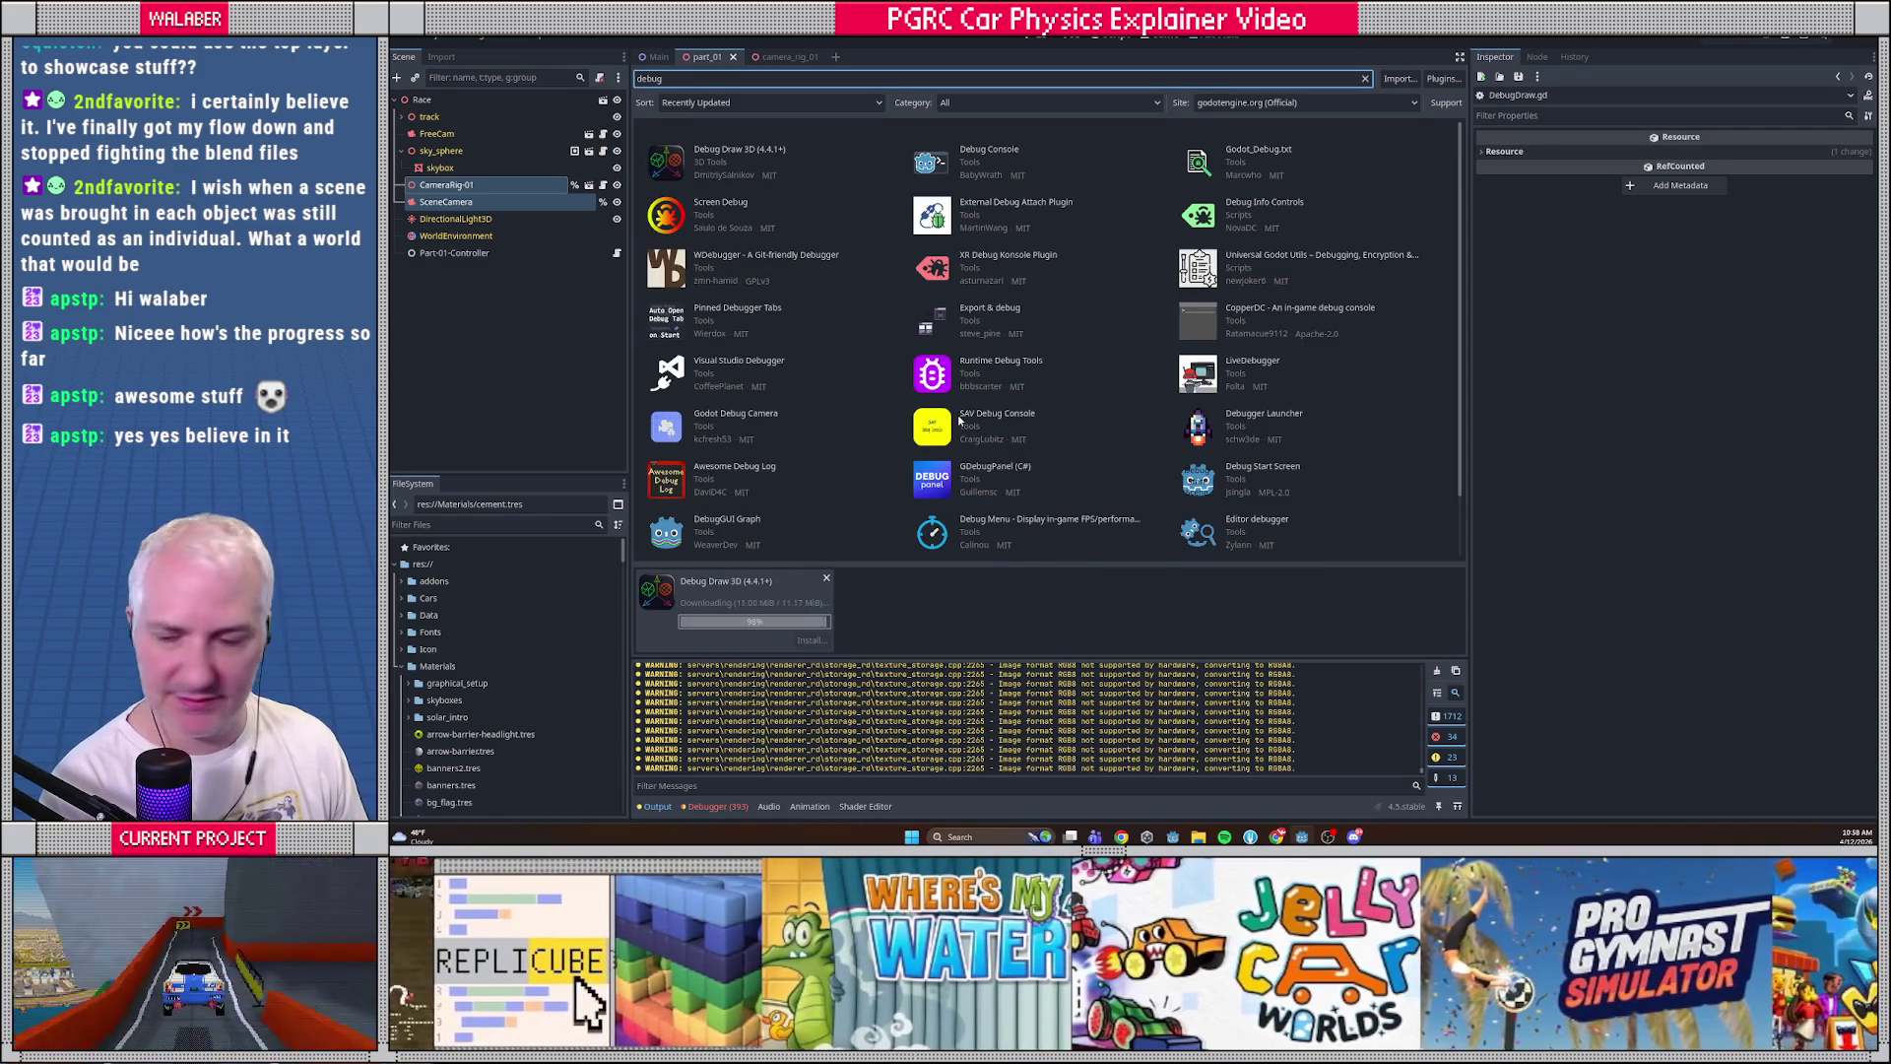
{"action": "left_click", "coordinate": [1061, 593]}
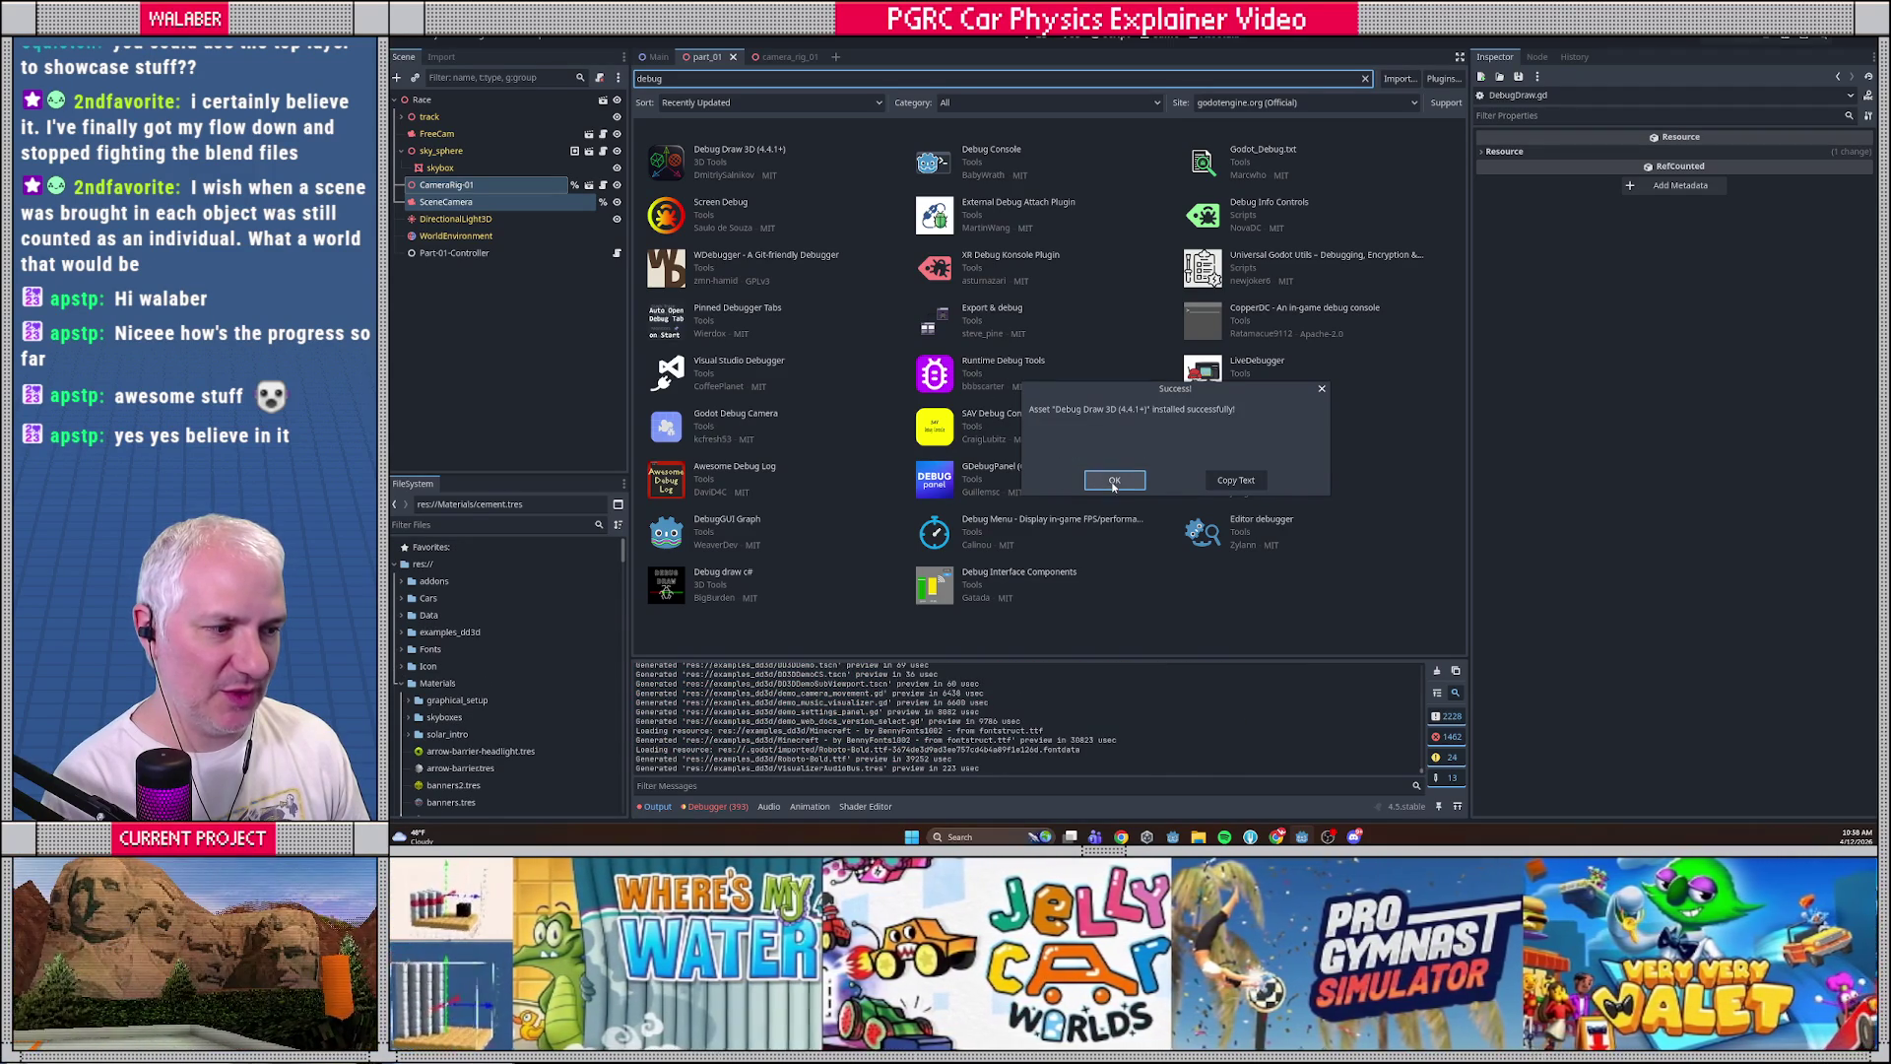
{"action": "left_click", "coordinate": [1108, 484]}
Check the Plugins list in Project Settings, then return to the Script editor
{"action": "left_click", "coordinate": [440, 39]}
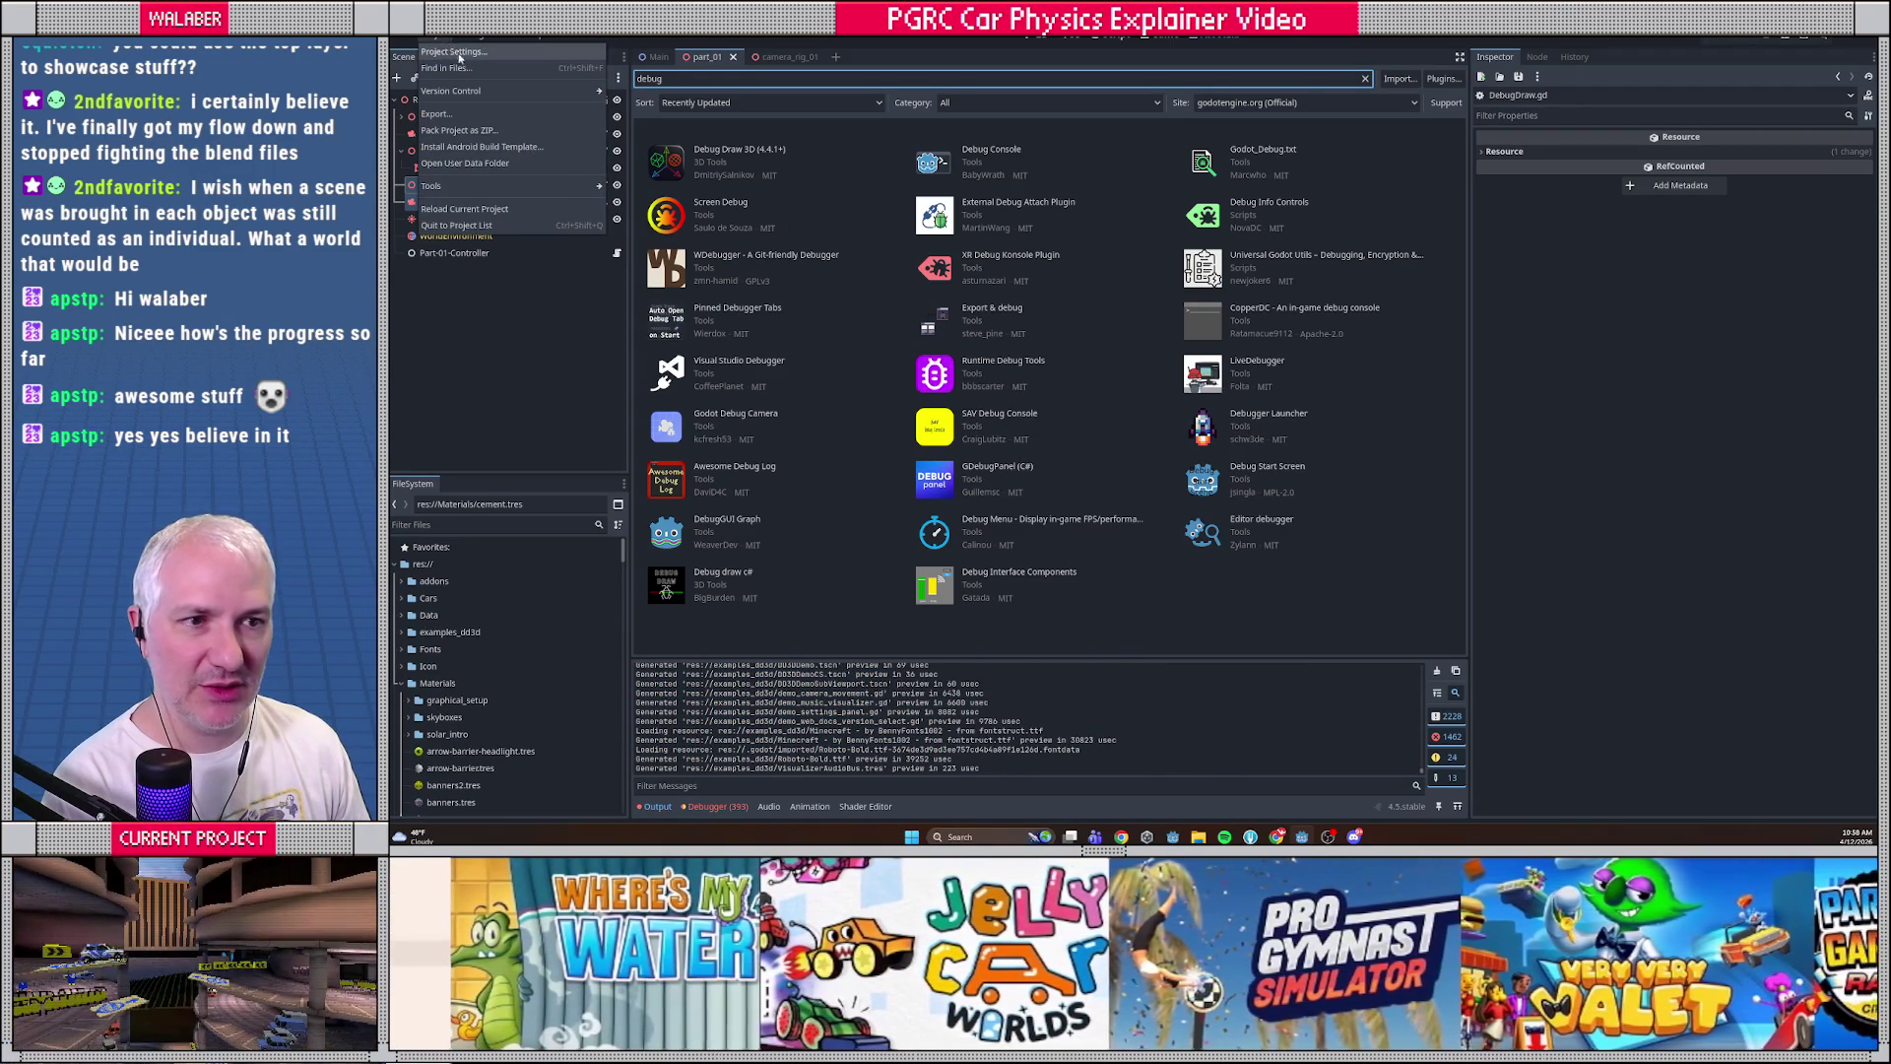
{"action": "left_click", "coordinate": [454, 53]}
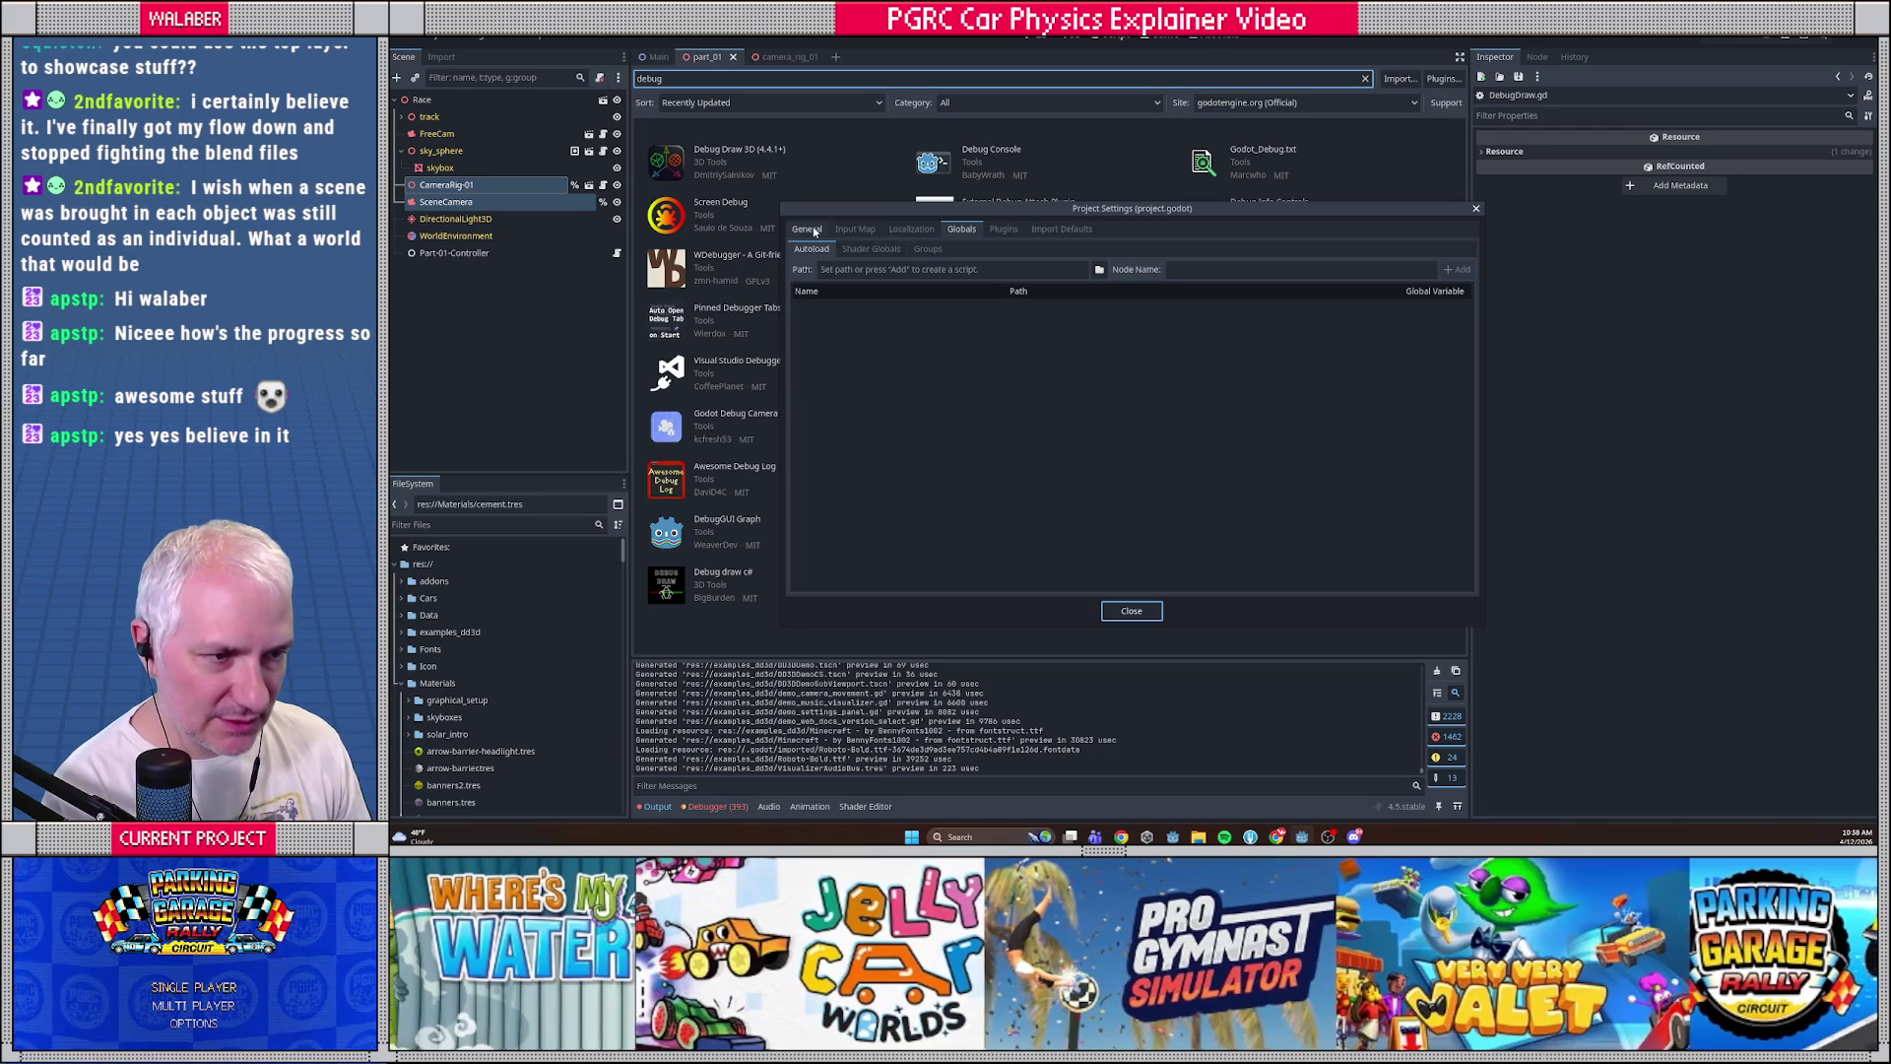
{"action": "left_click", "coordinate": [1004, 230]}
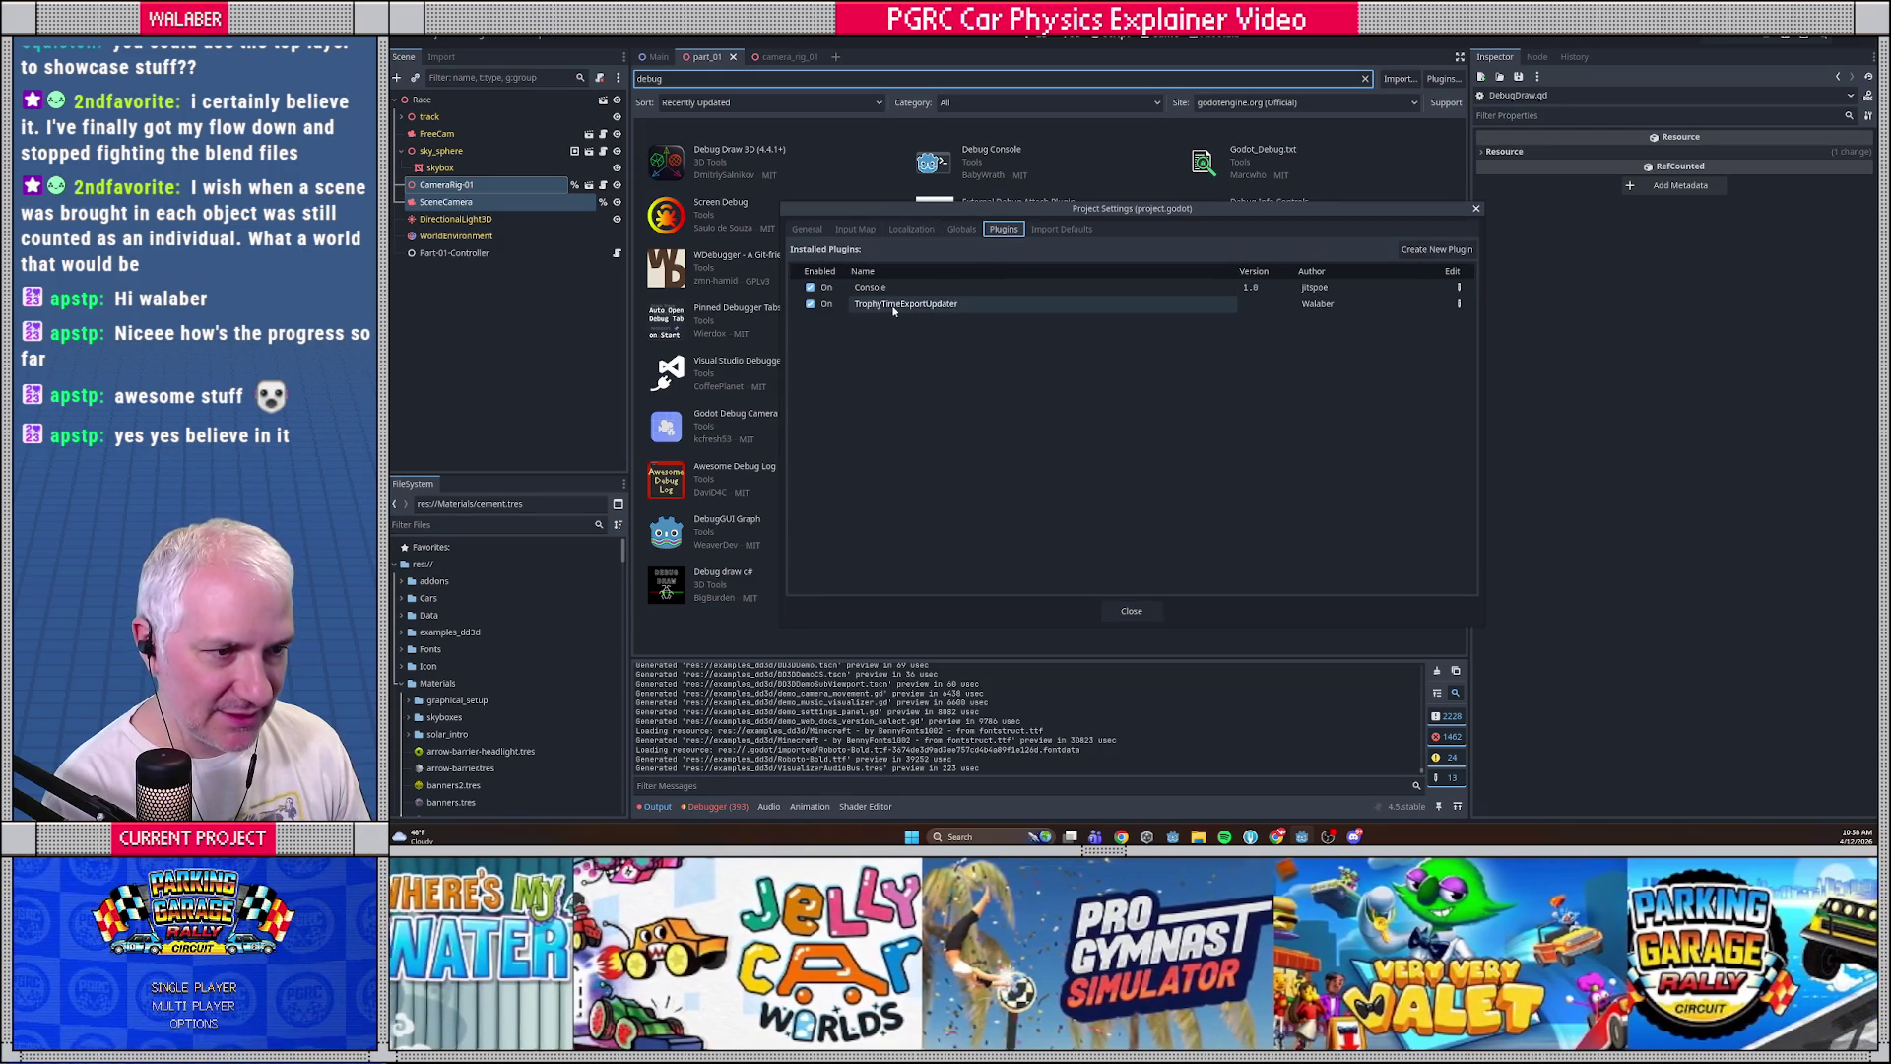
{"action": "left_click", "coordinate": [1127, 612]}
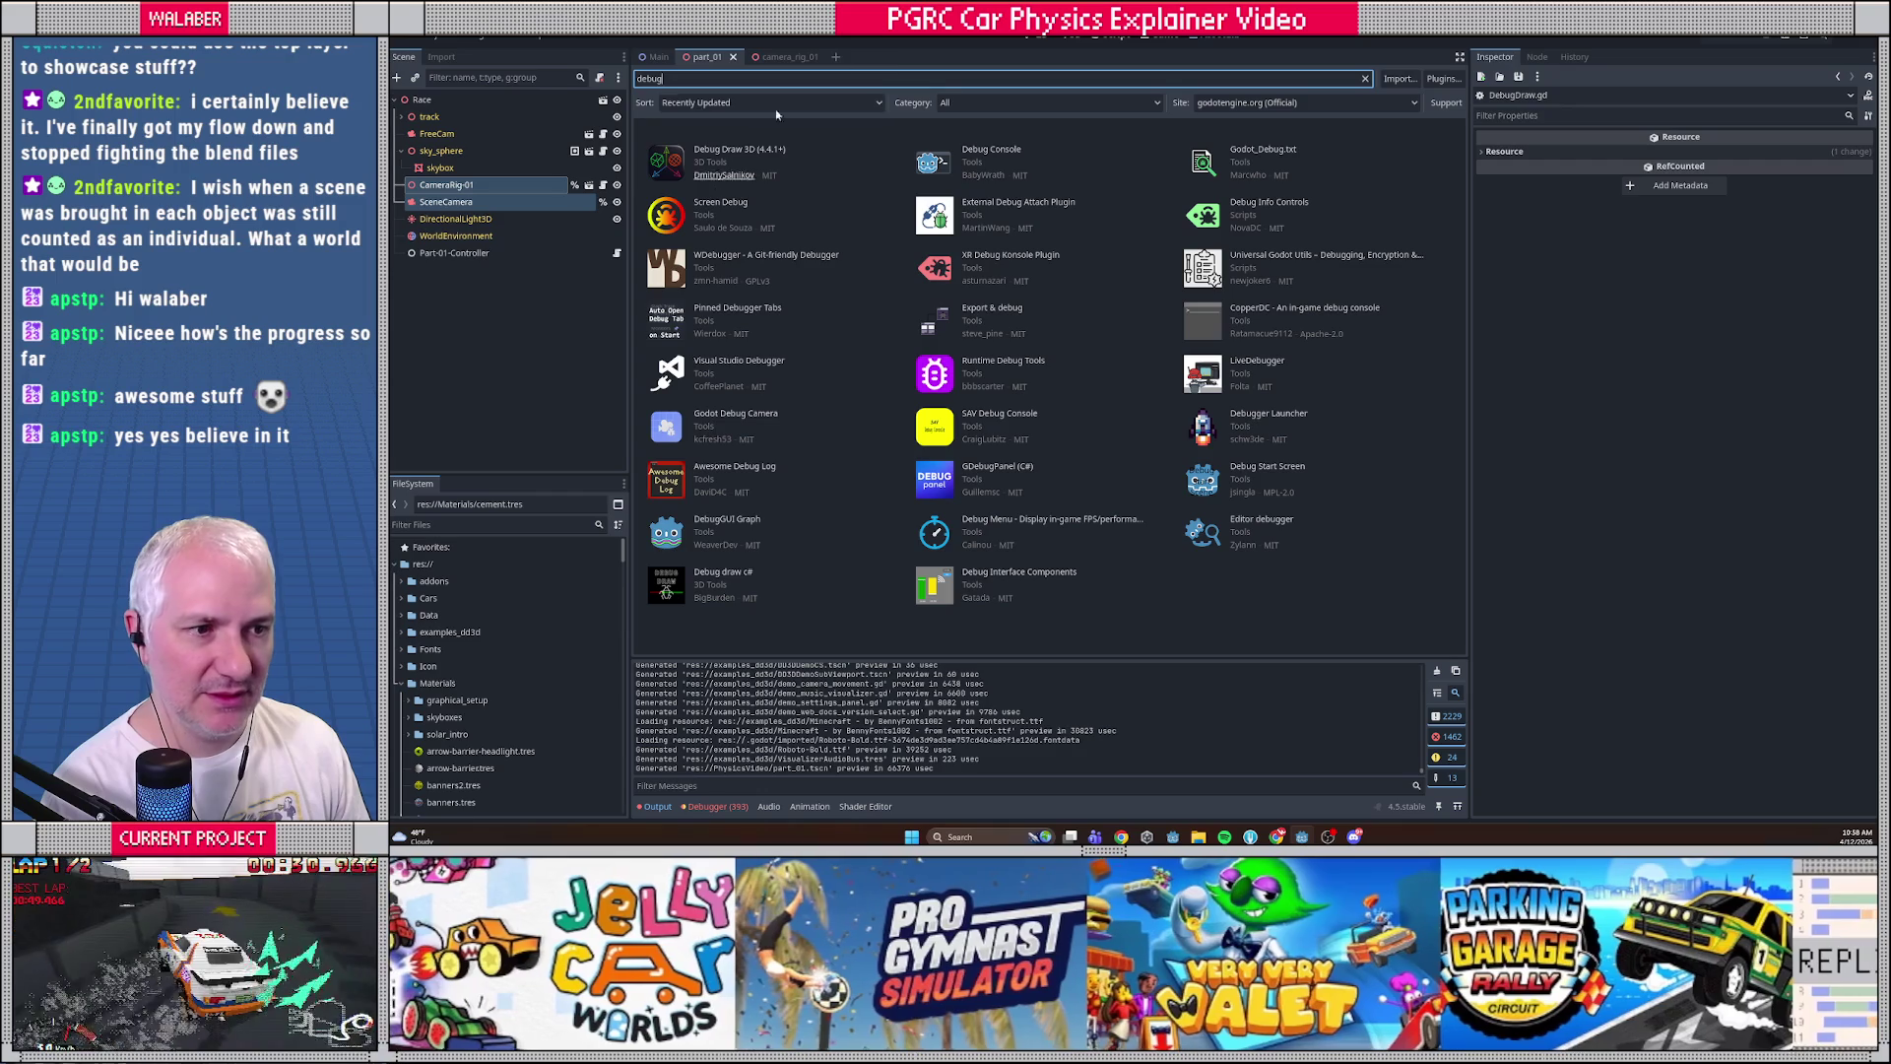
{"action": "left_click", "coordinate": [1111, 39]}
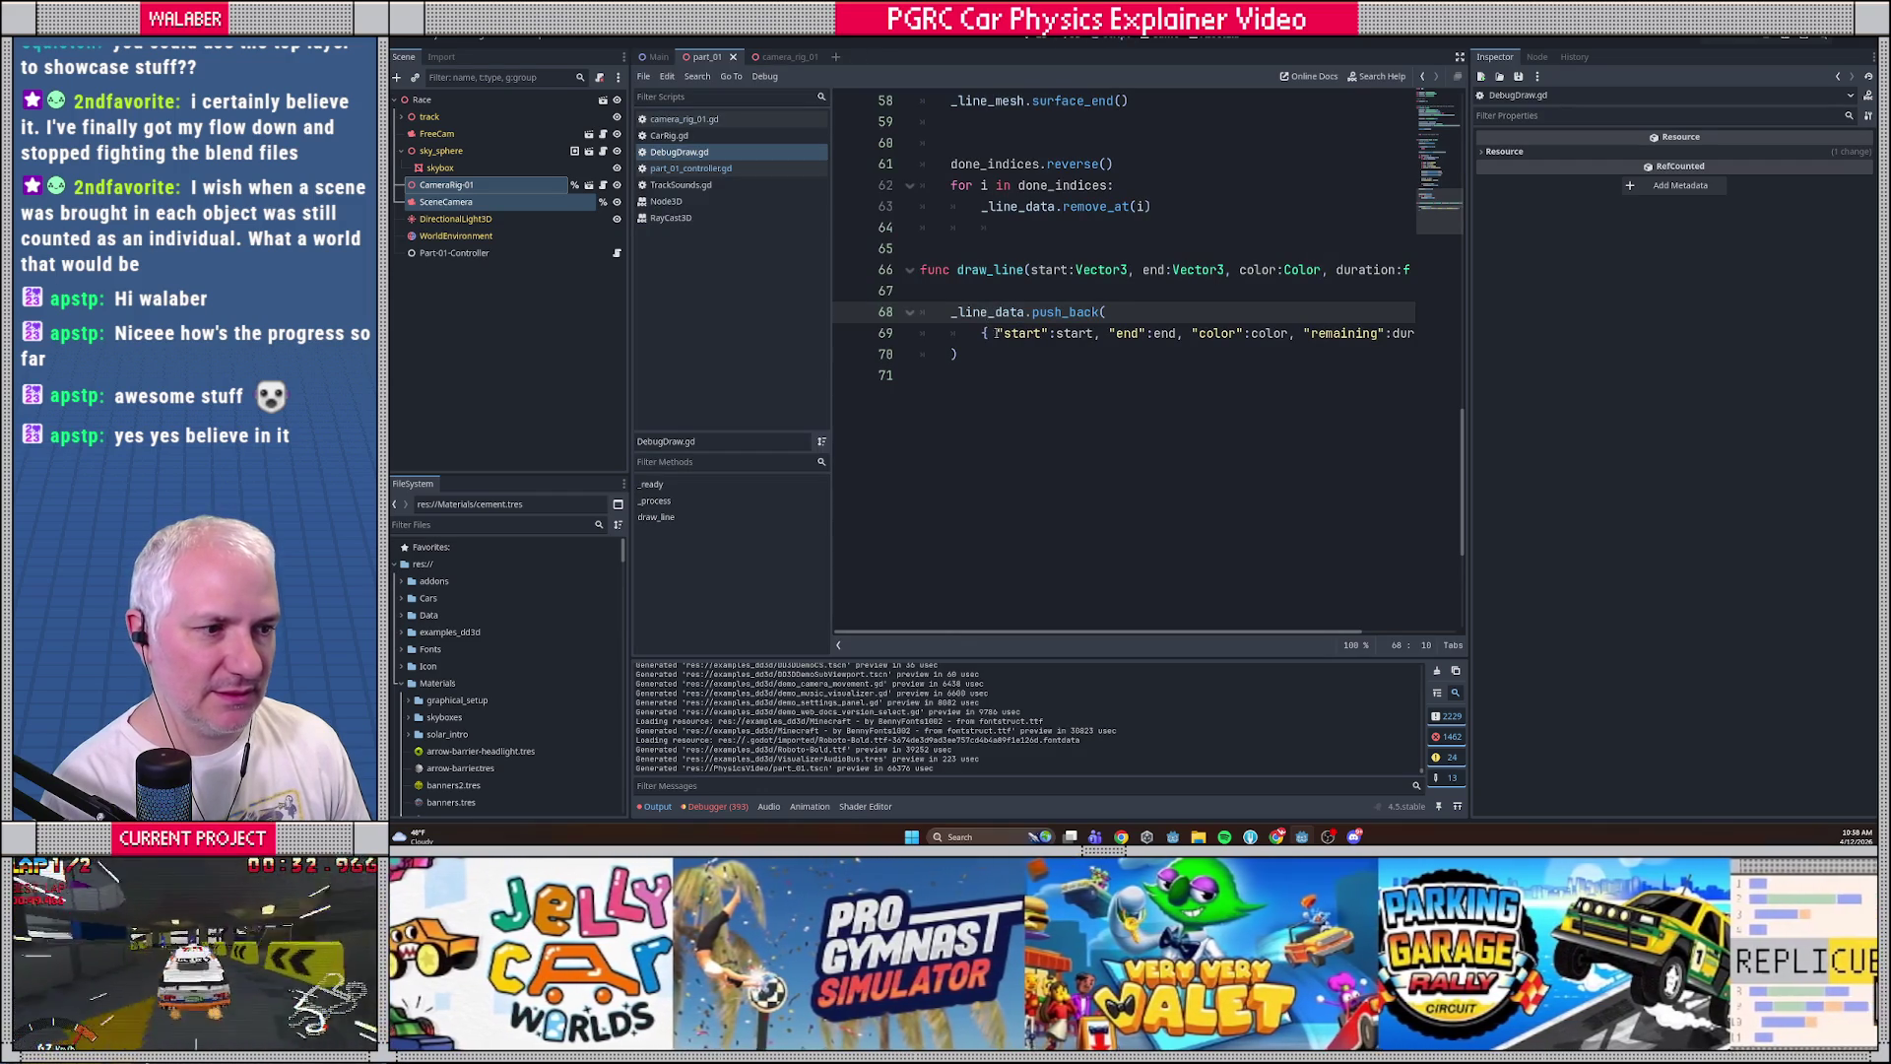
Close DebugDraw.gd and rename DebugDraw to DebugDraw3D on line 30
{"action": "right_click", "coordinate": [695, 154]}
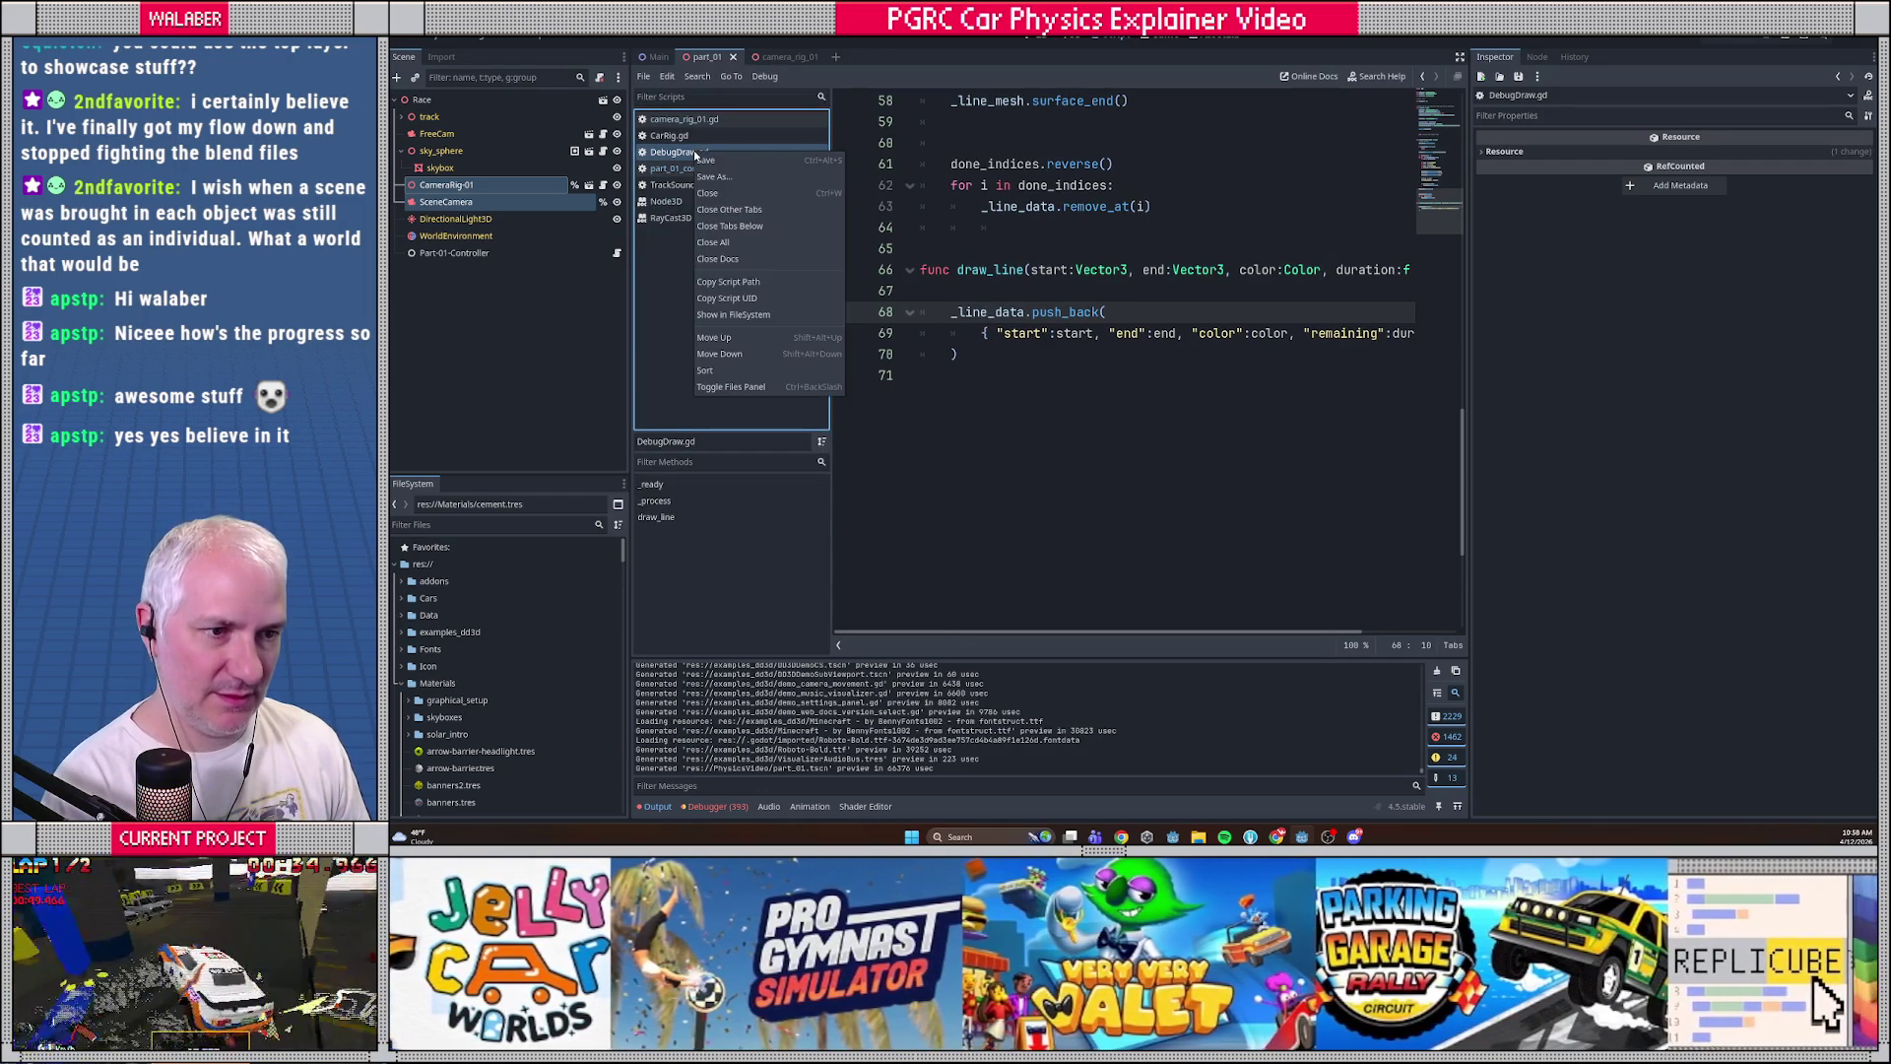
{"action": "left_click", "coordinate": [708, 193]}
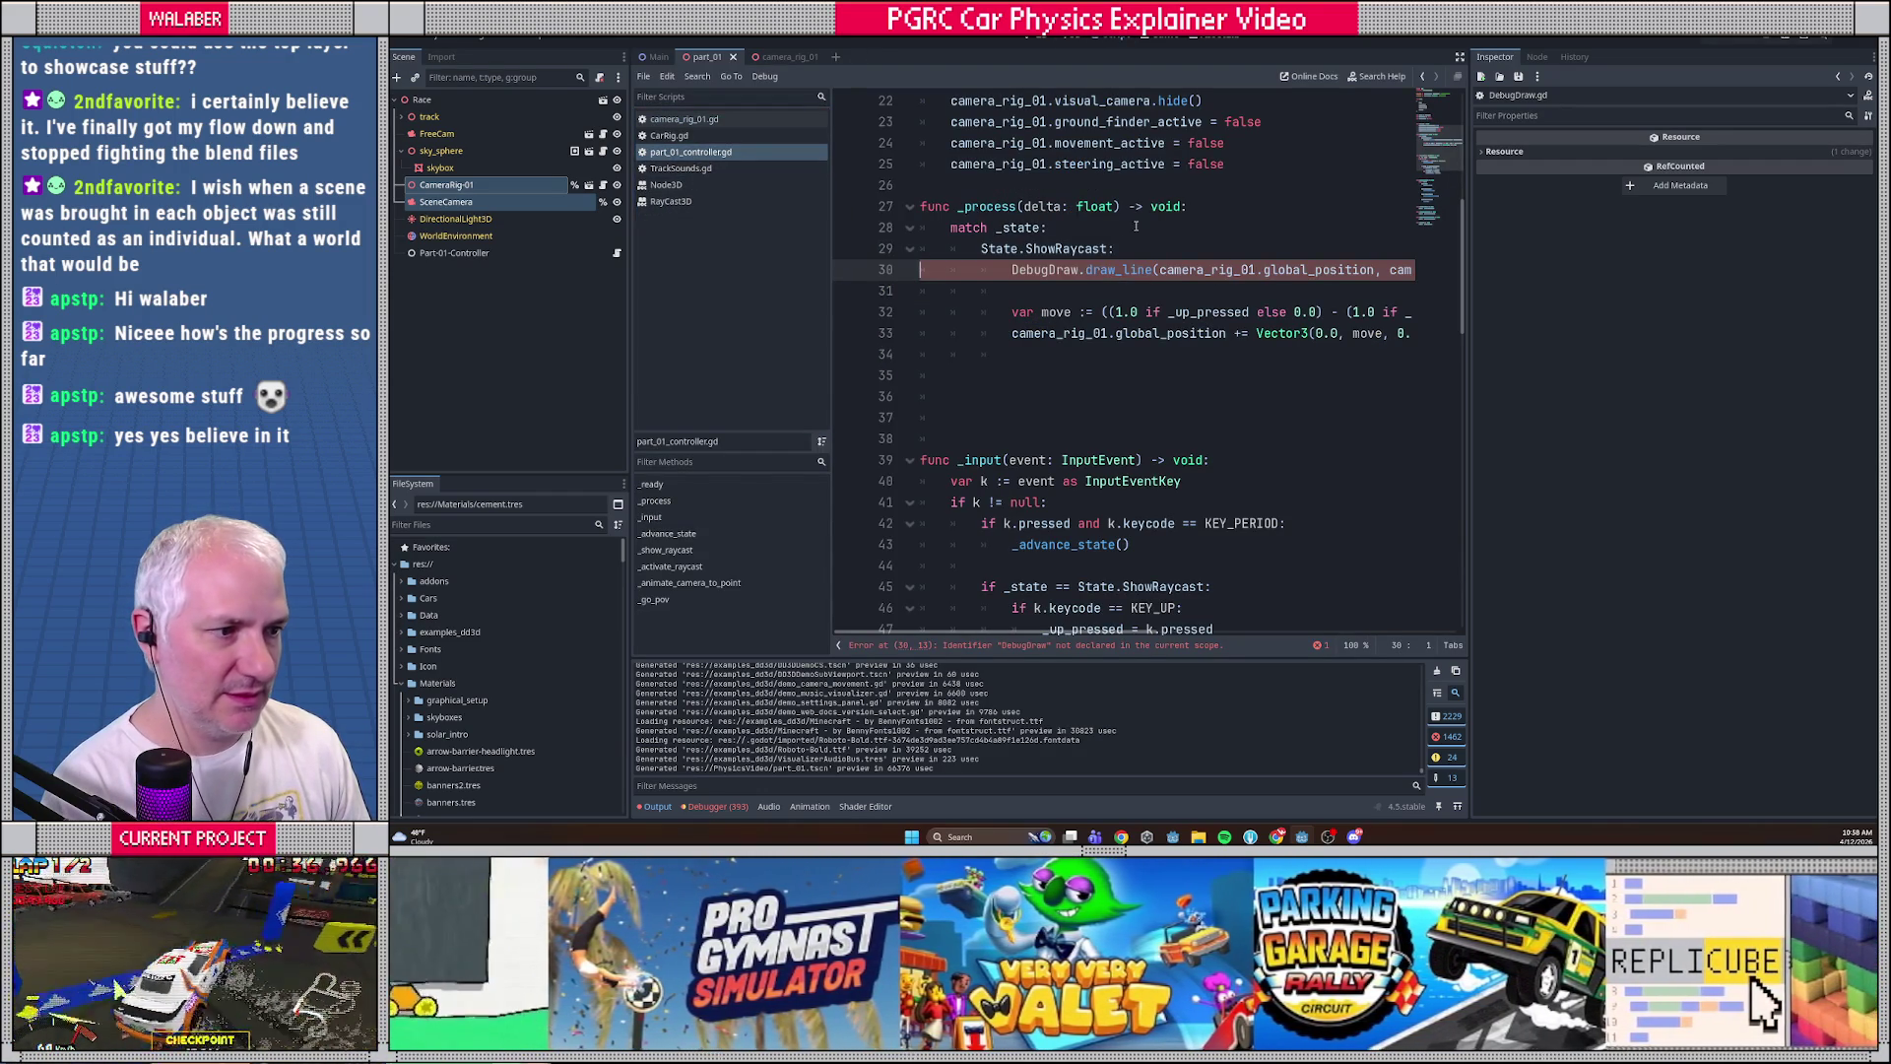
{"action": "left_click", "coordinate": [1081, 269]}
{"action": "type", "text": "3D"}
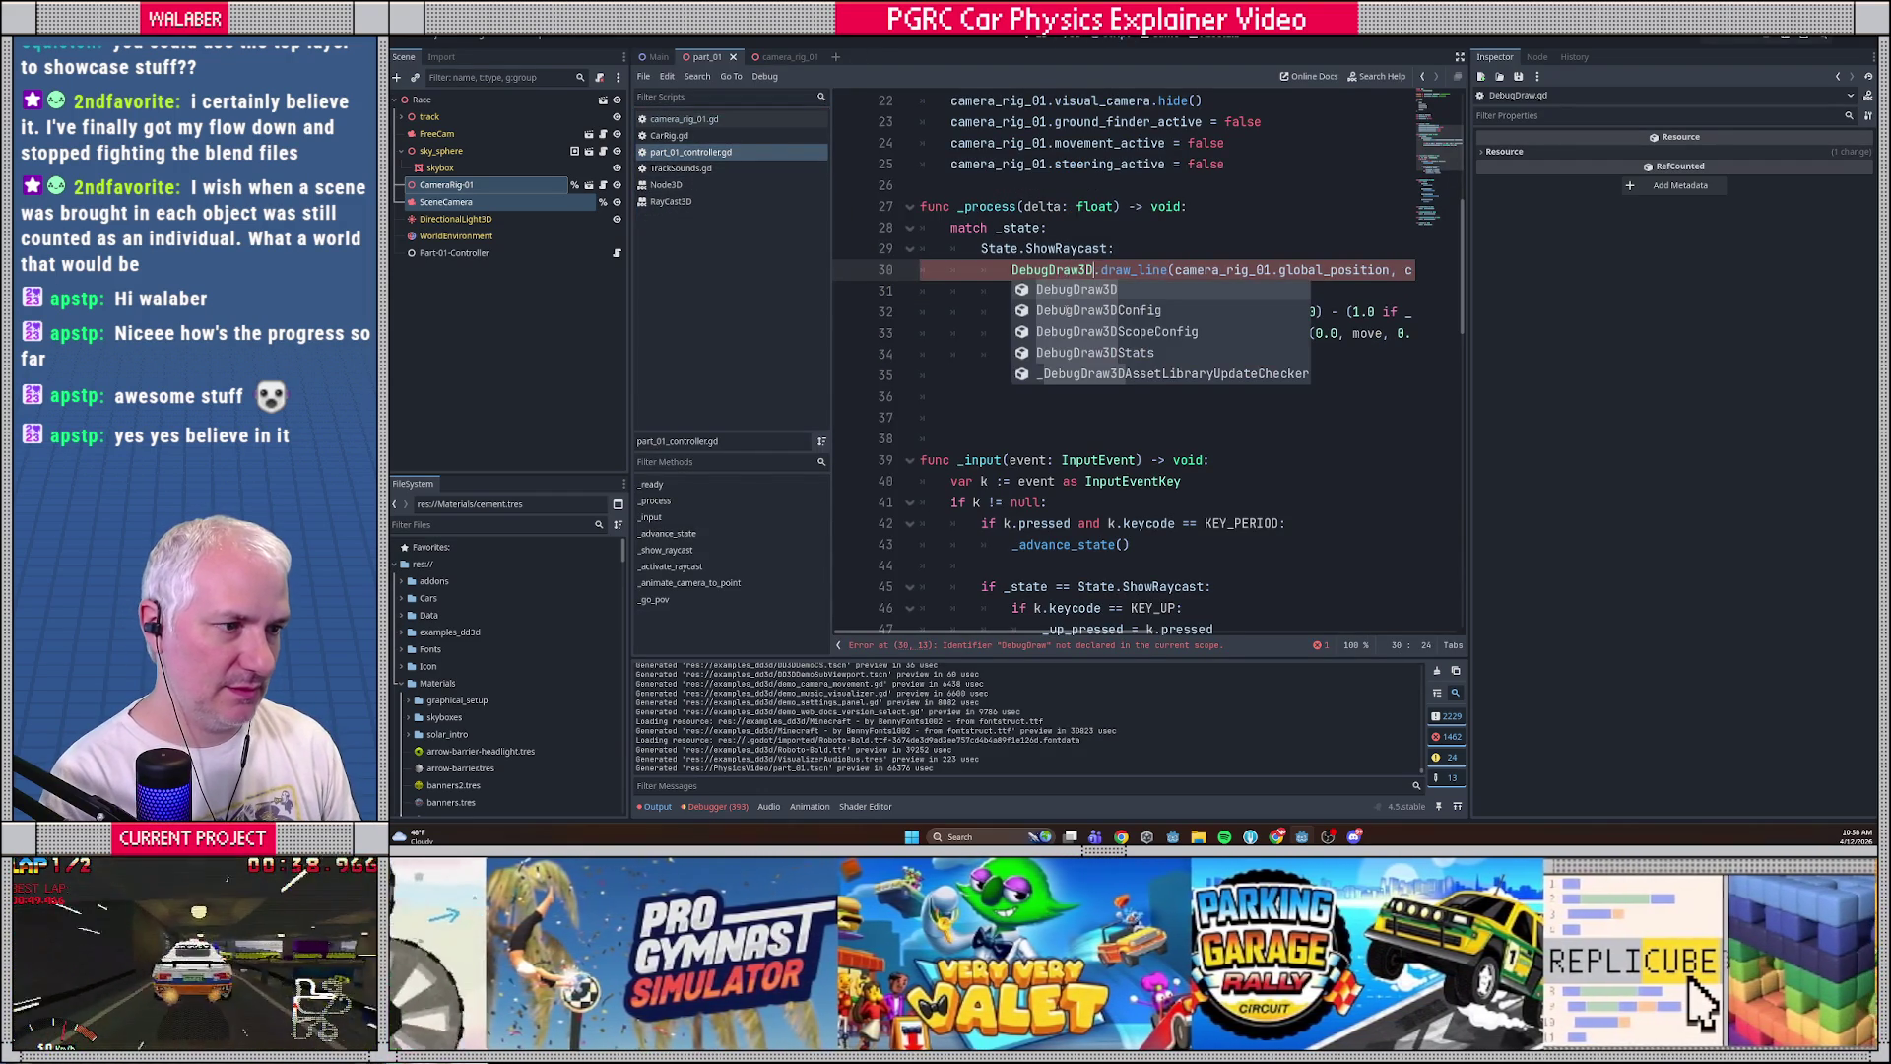
{"action": "key", "text": "Right"}
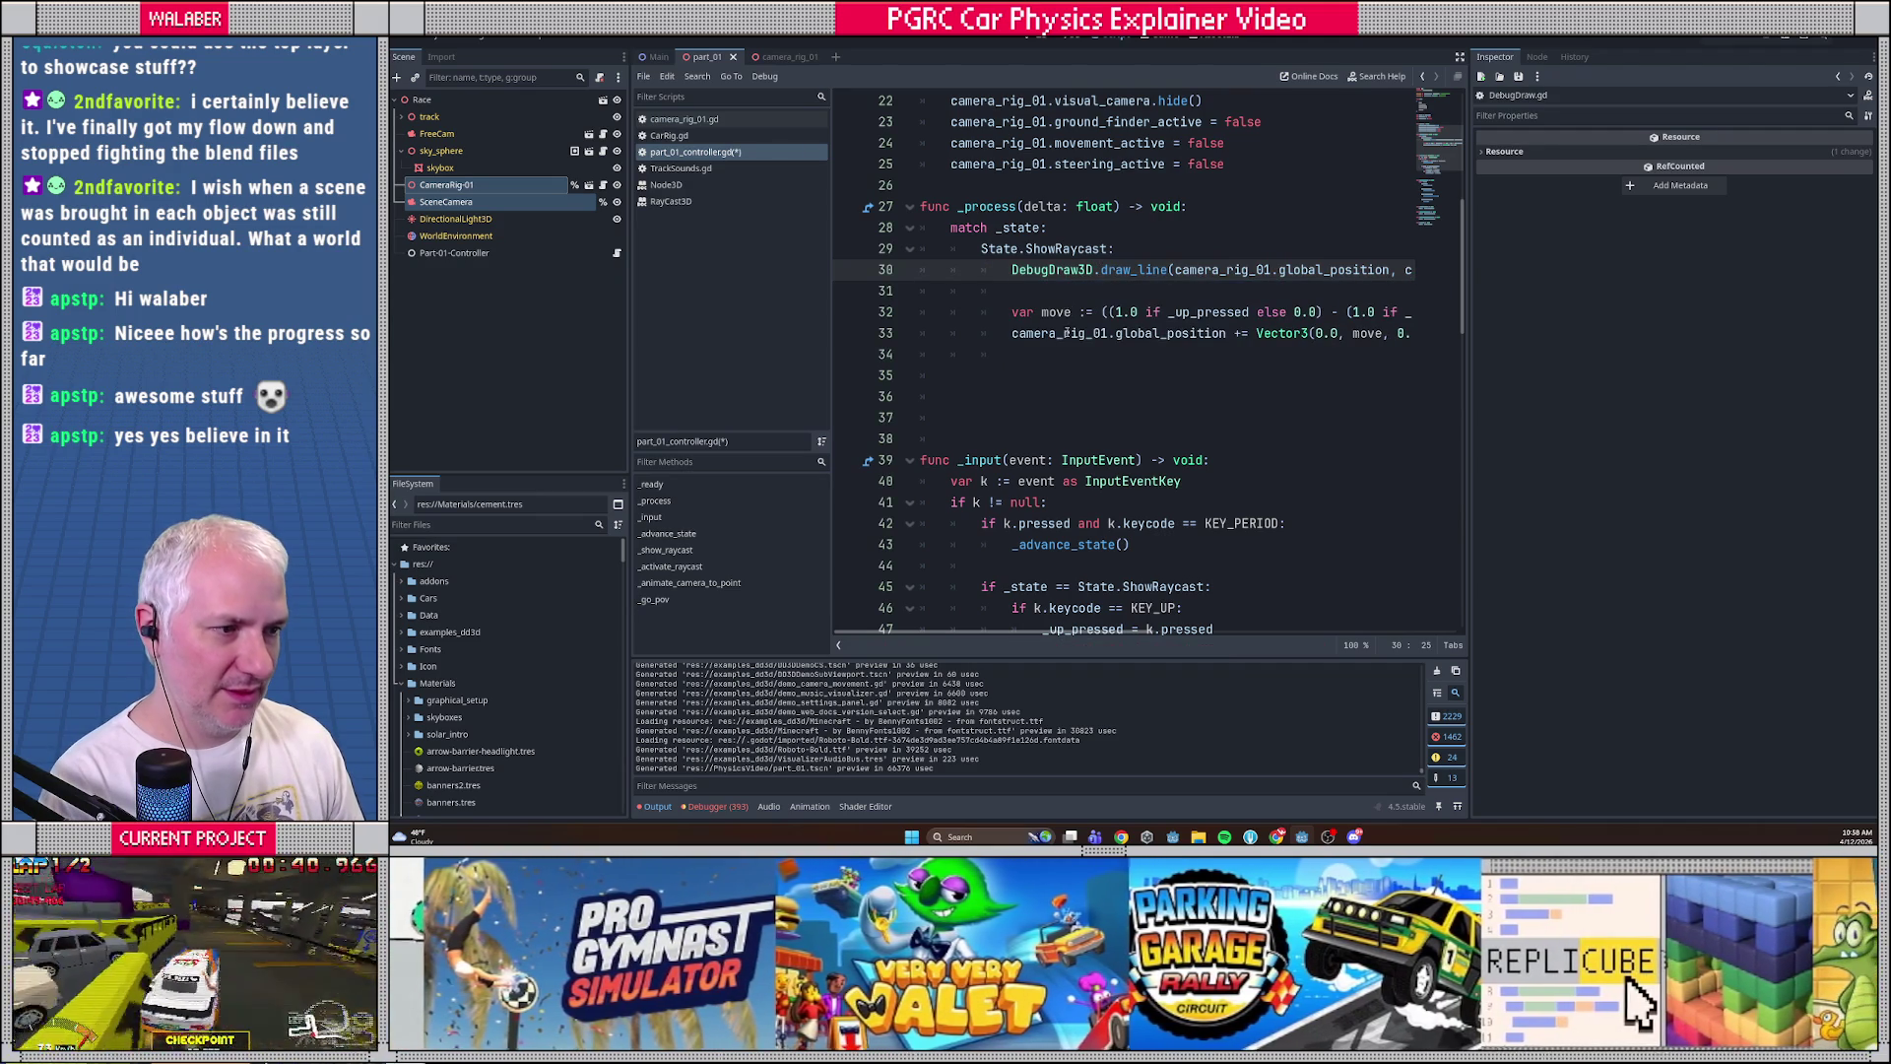
Read the draw_line documentation, then replace the call with draw_line_hit
{"action": "left_click", "coordinate": [1460, 56]}
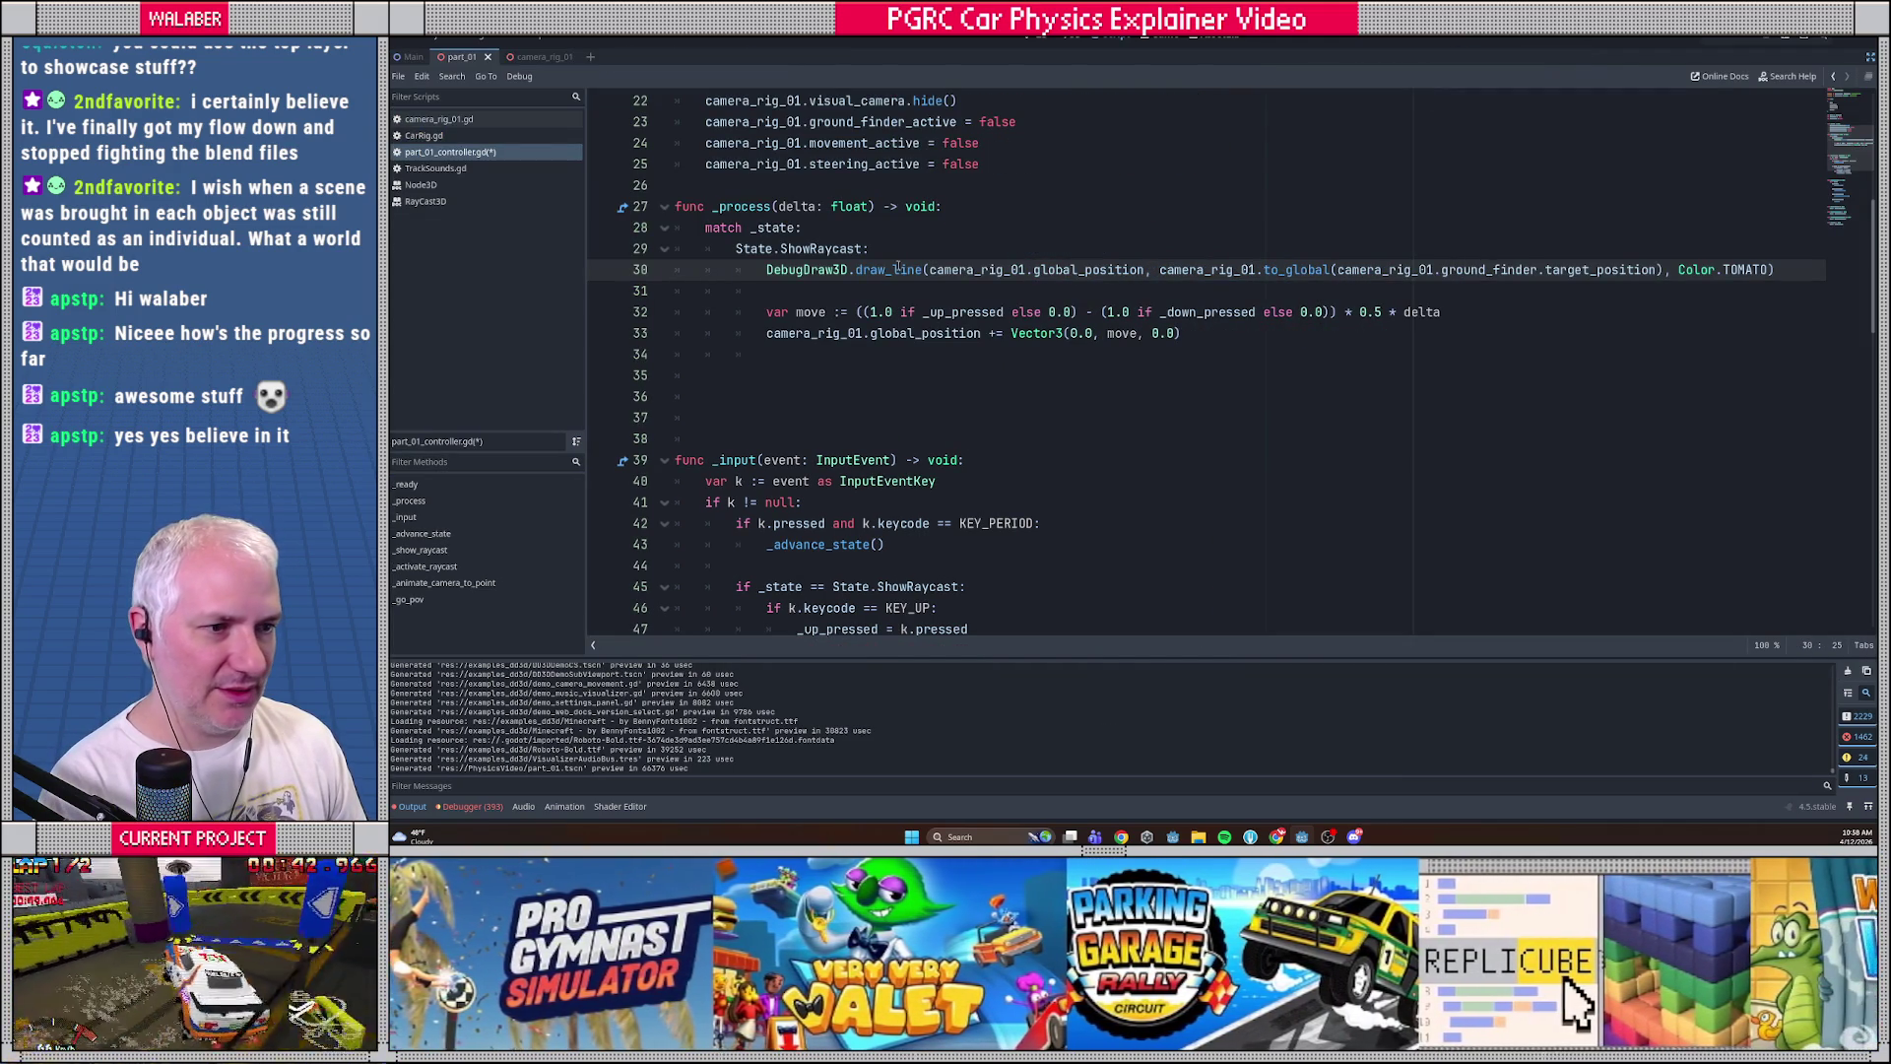
{"action": "left_click", "coordinate": [872, 271], "text": "ctrl"}
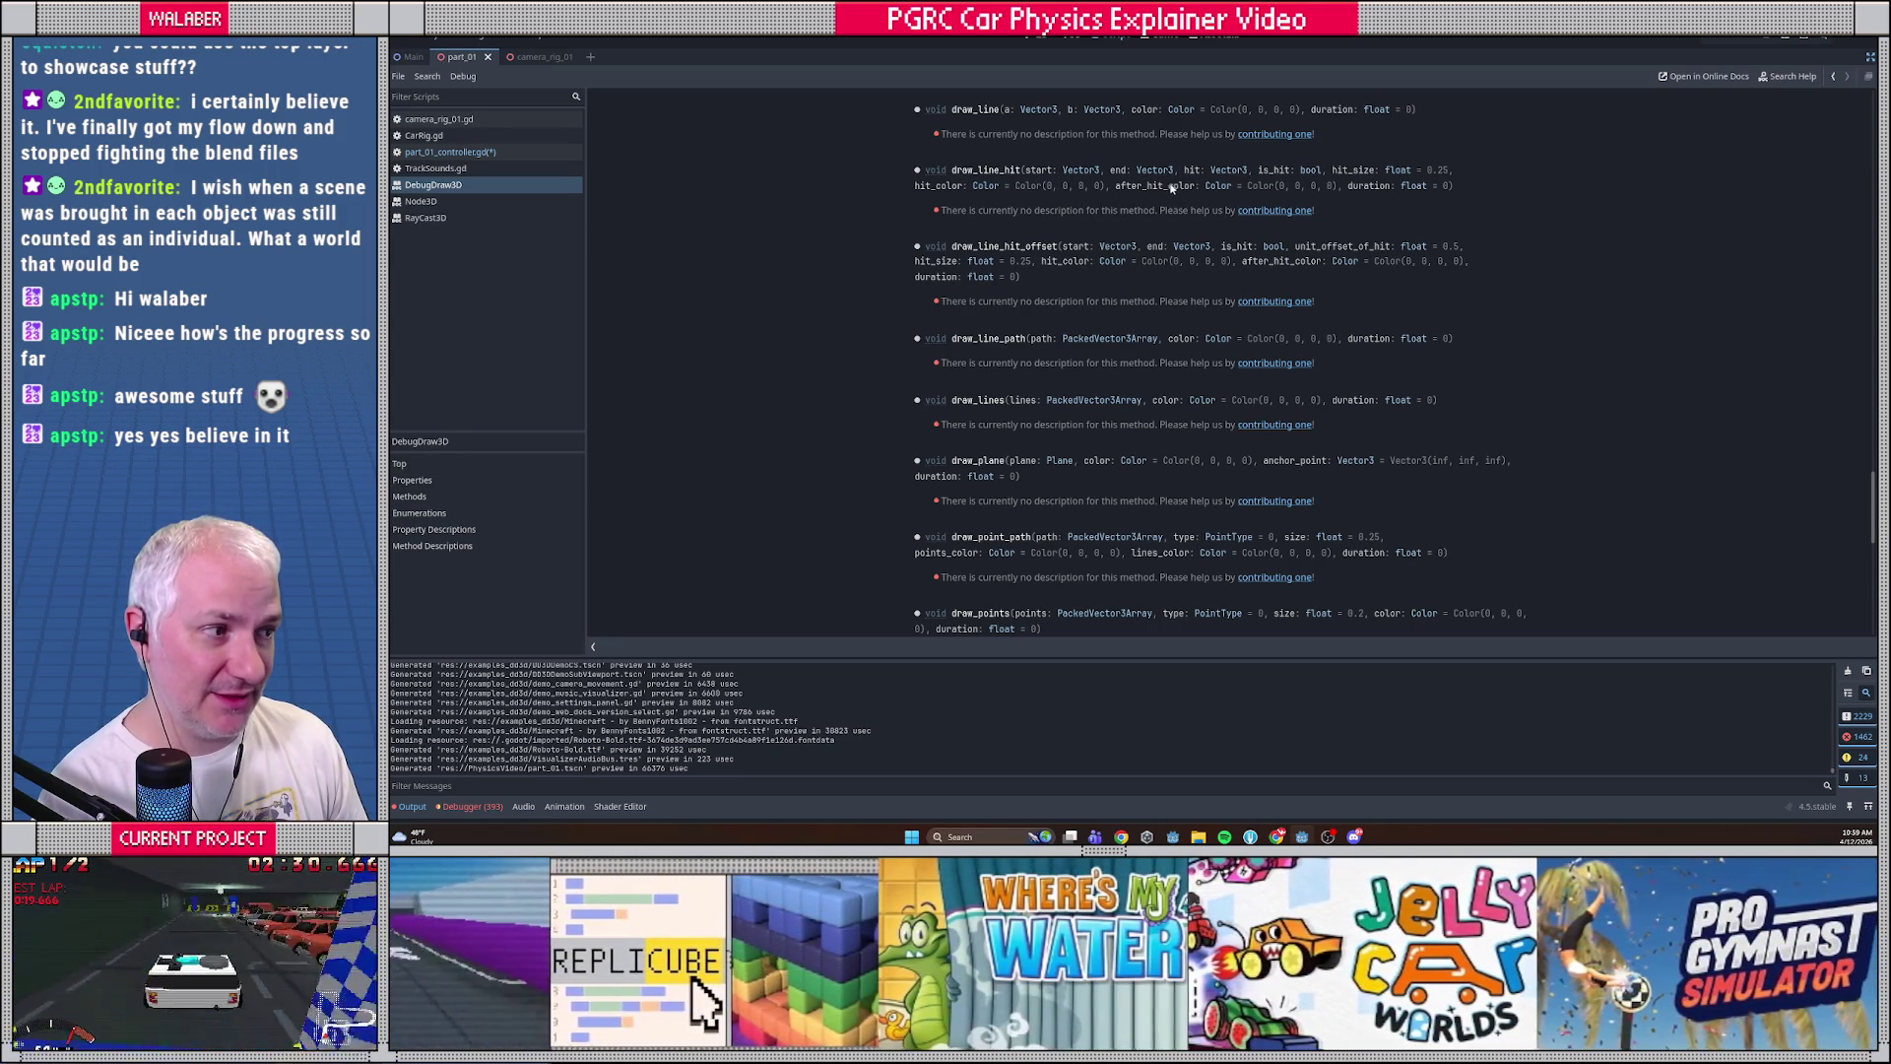
{"action": "key", "text": "alt+Left"}
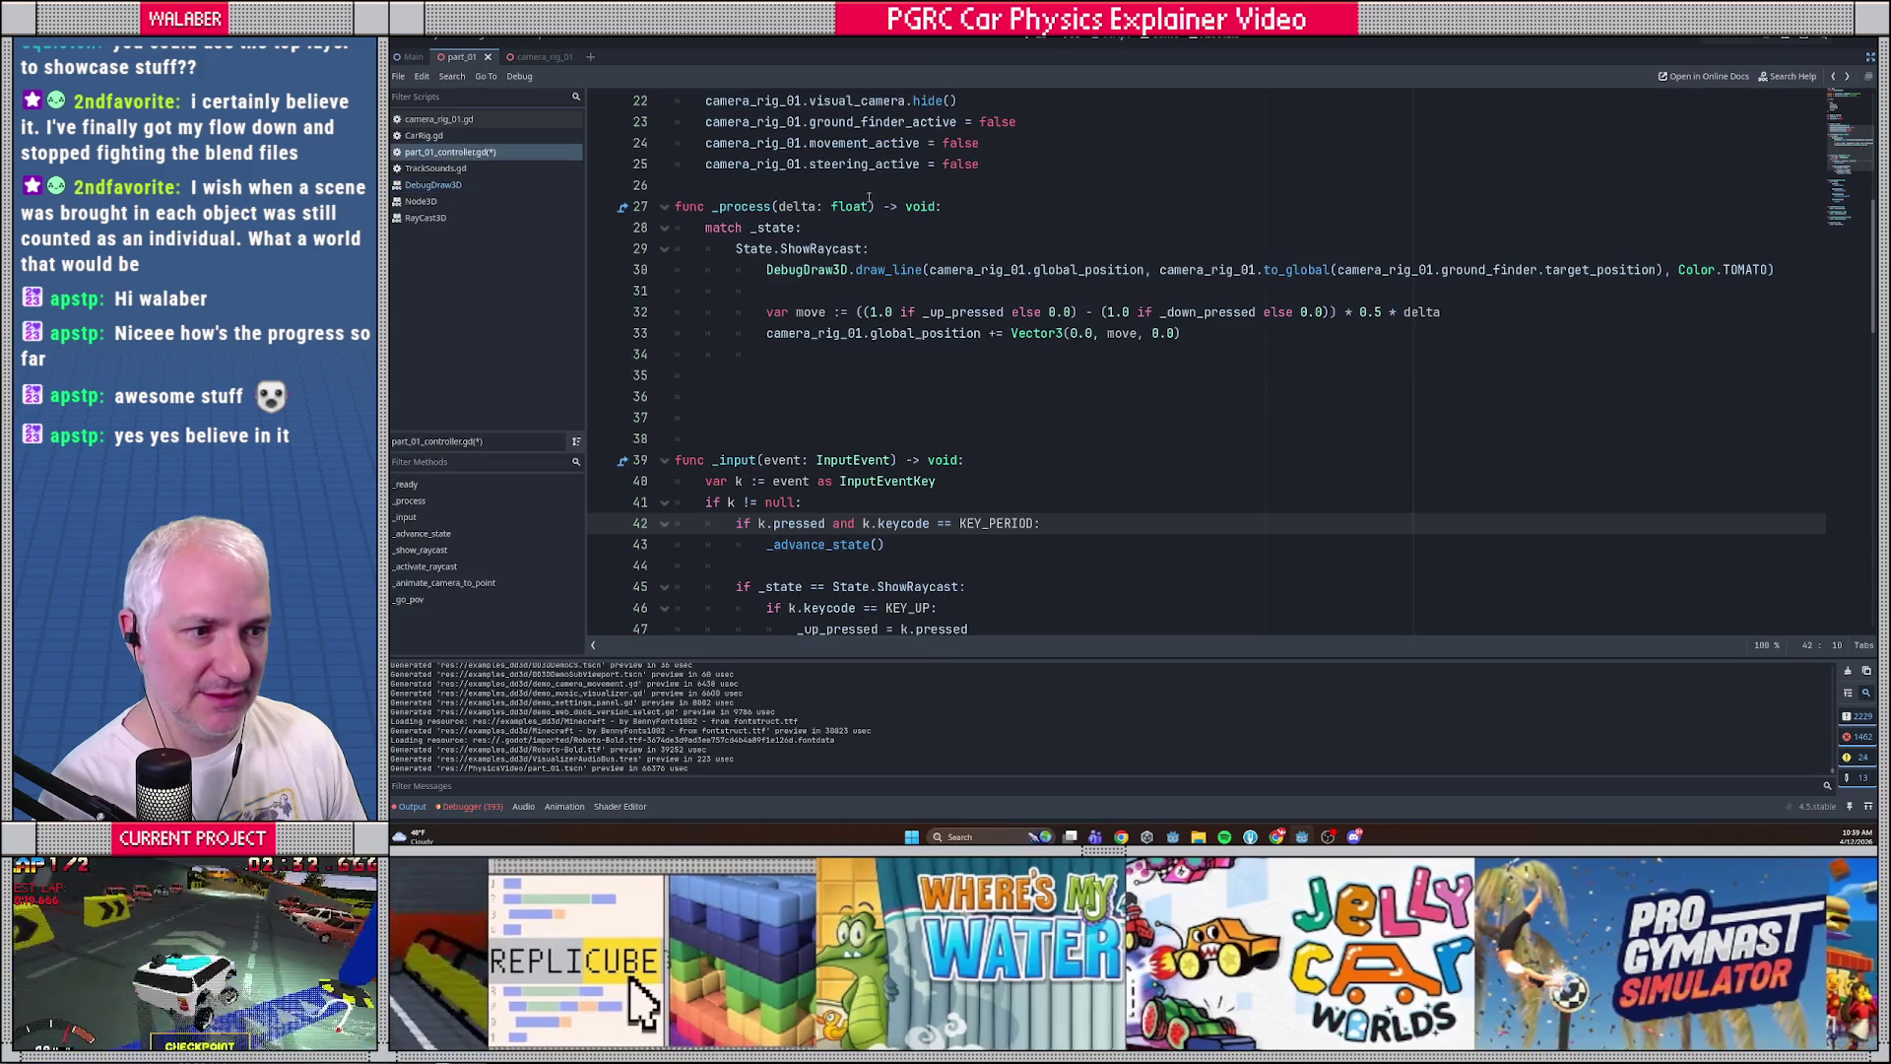
{"action": "double_click", "coordinate": [881, 270]}
{"action": "type", "text": "d"}
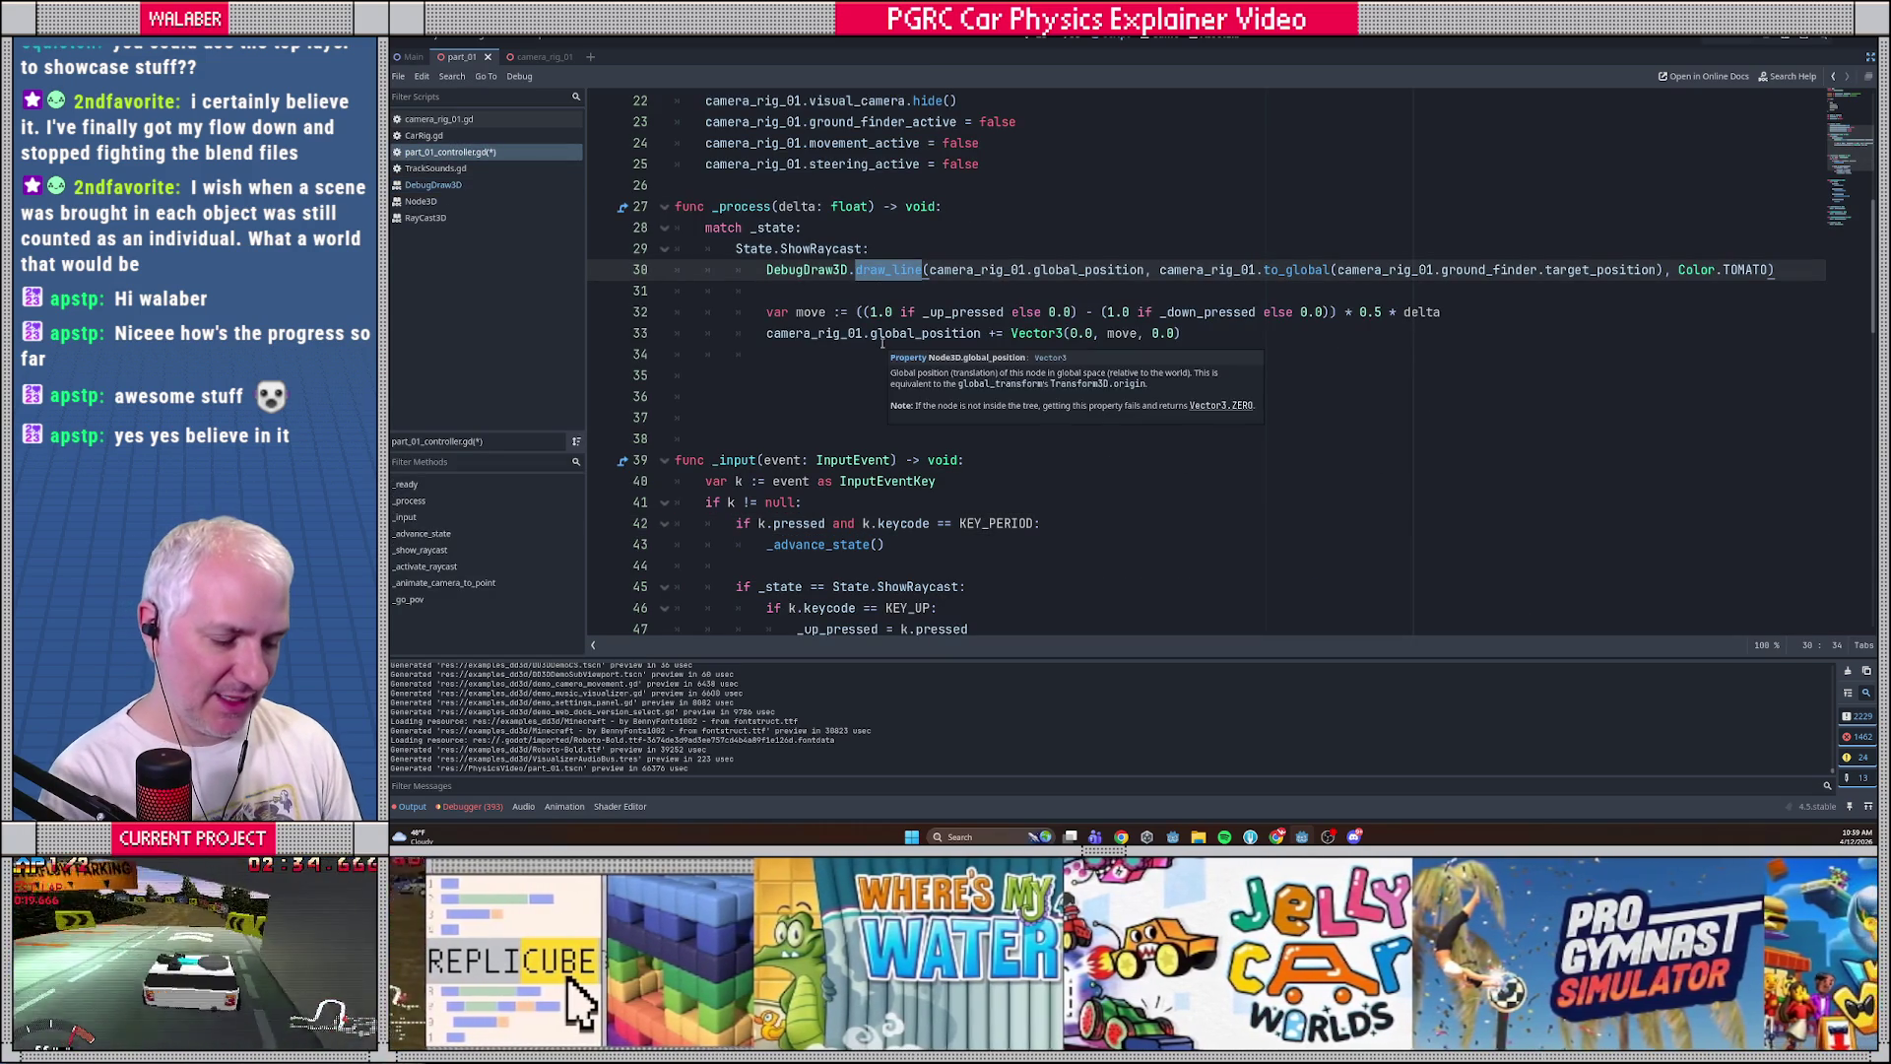
{"action": "type", "text": "raw_line_"}
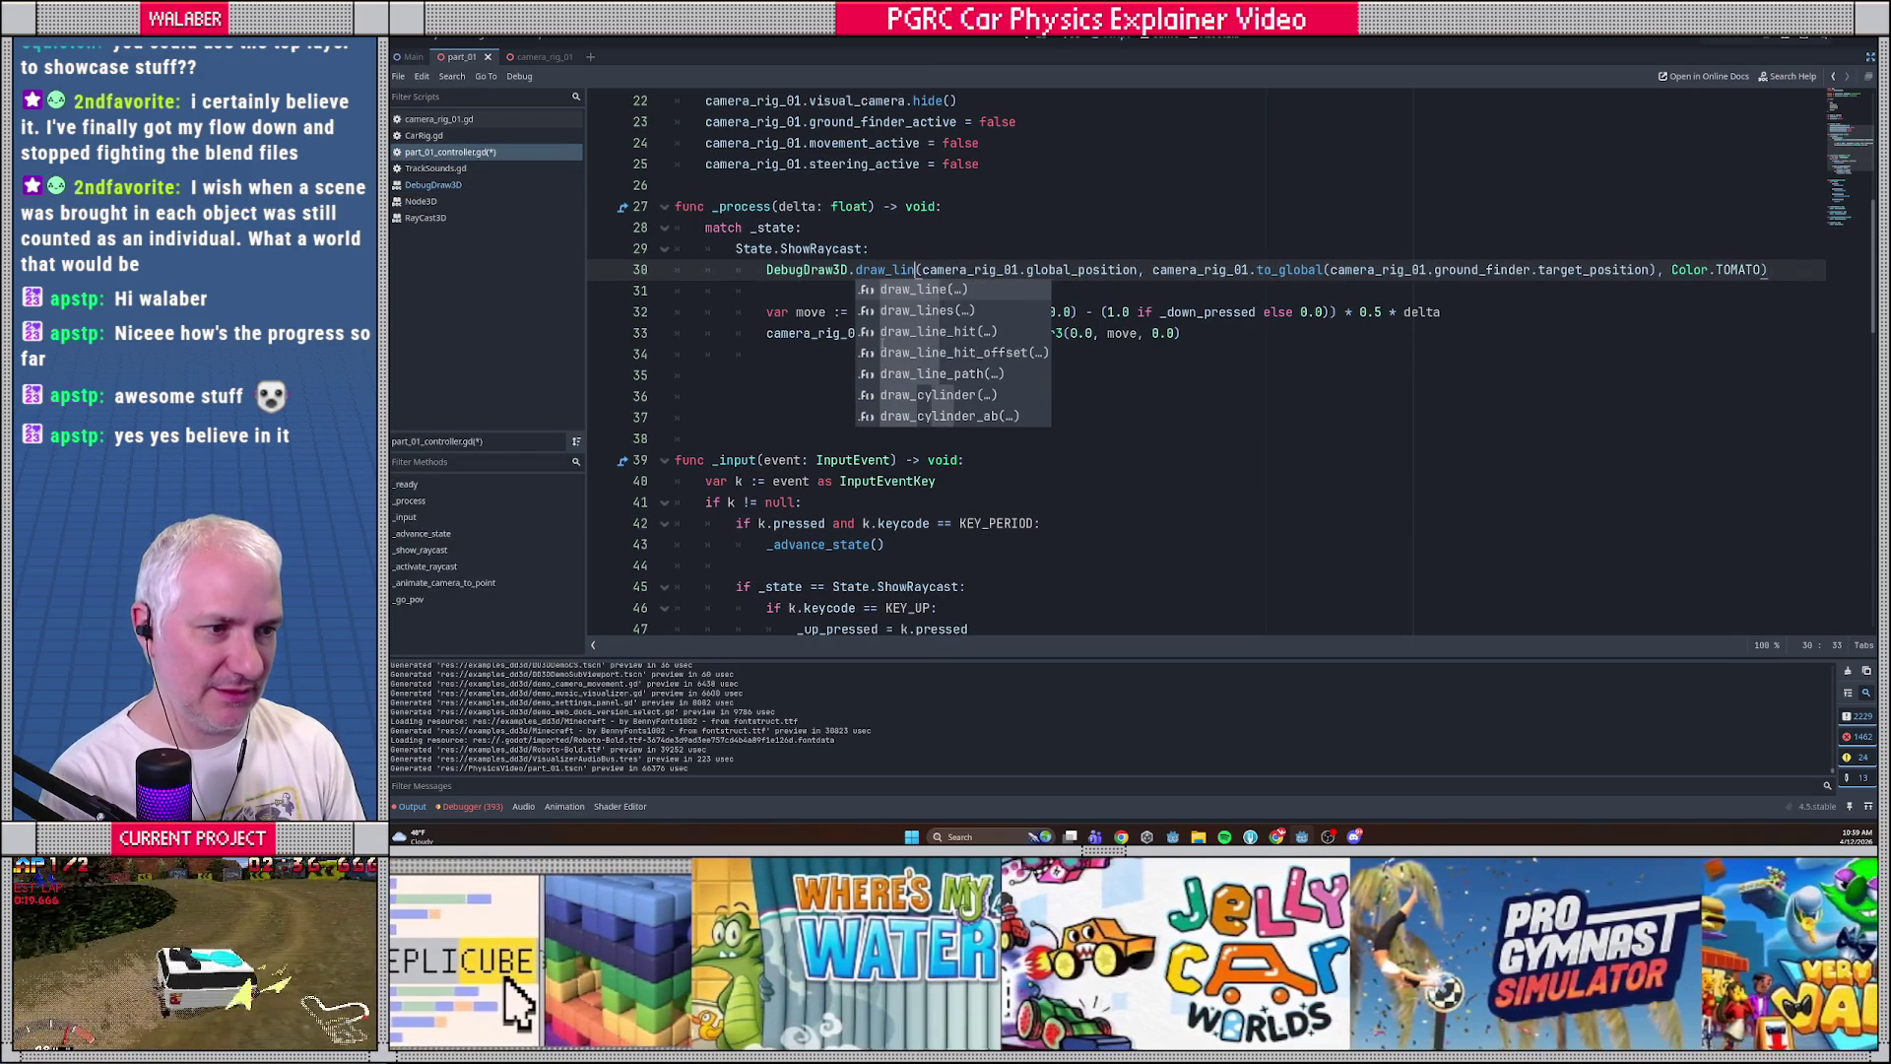
{"action": "type", "text": "hit"}
{"action": "key", "text": "Escape"}
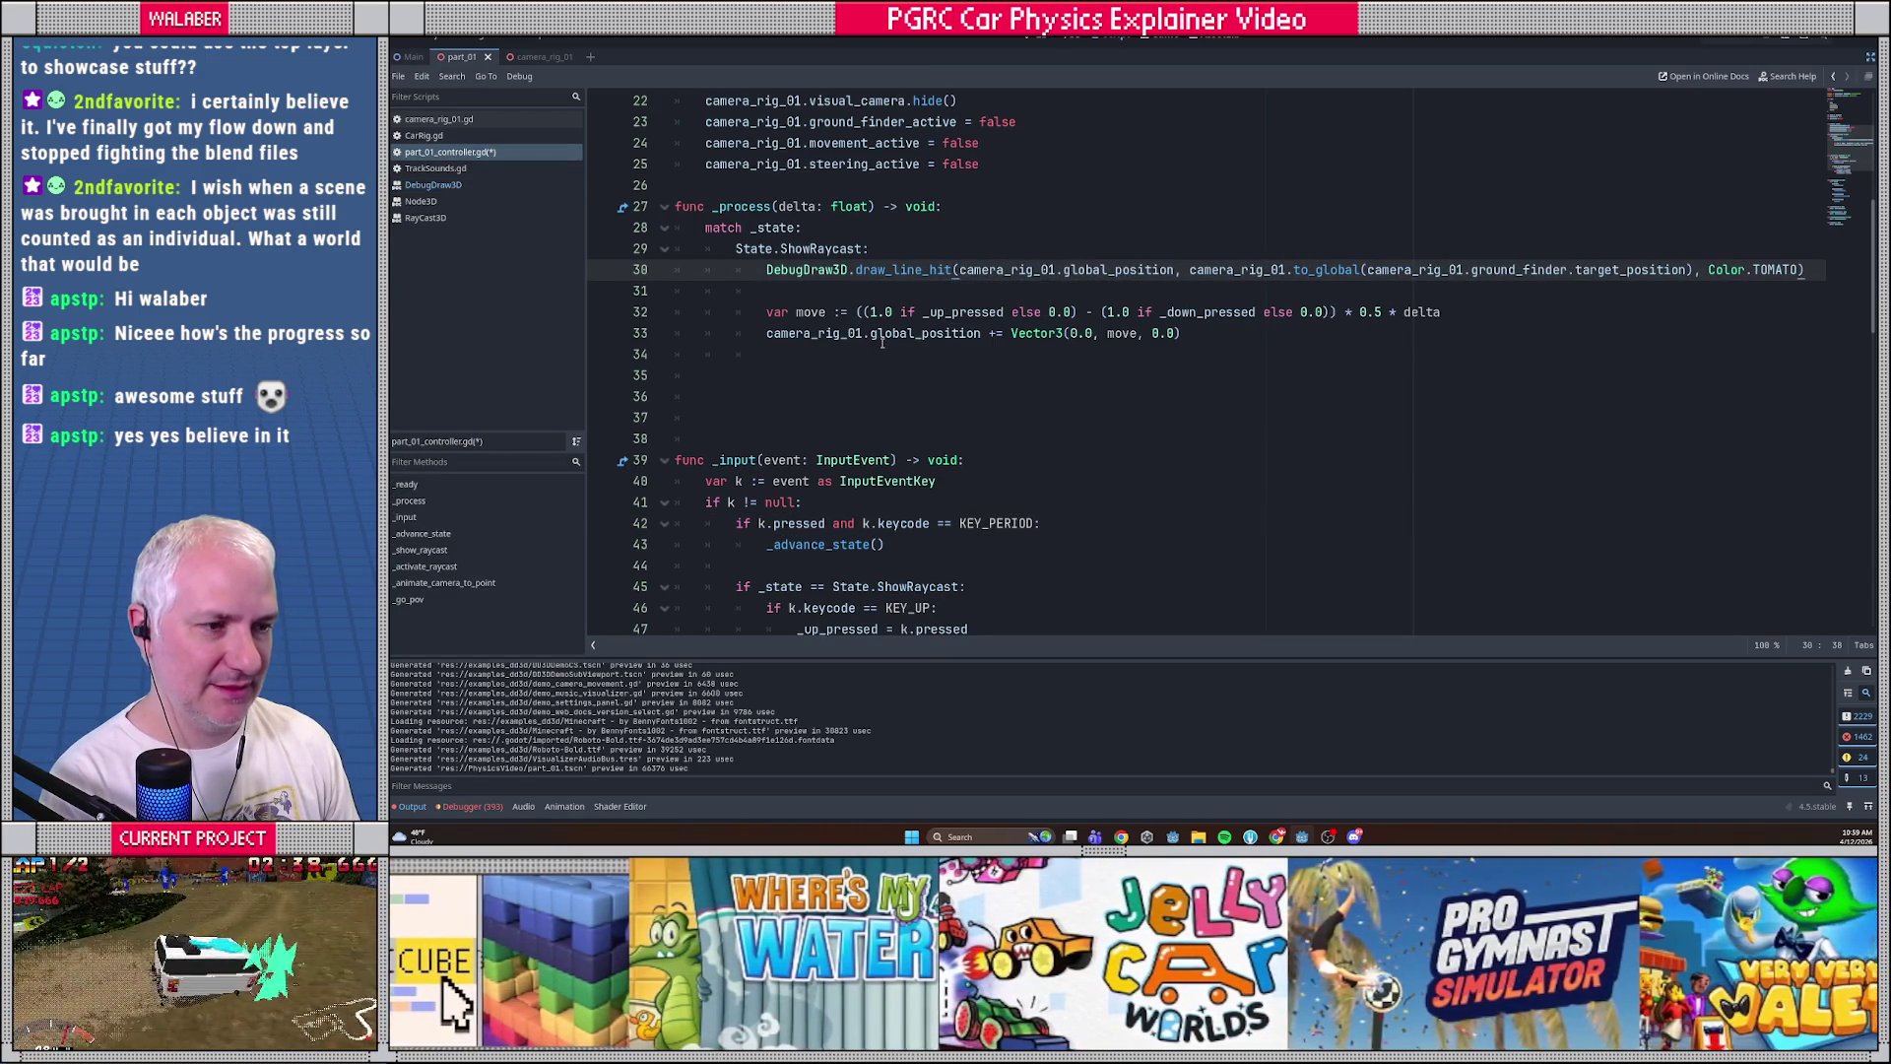
Clear the old arguments and declare var cr := camera_rig_01 at the top of _process
{"action": "key", "text": "Right"}
{"action": "key", "text": "shift+End"}
{"action": "key", "text": "Delete"}
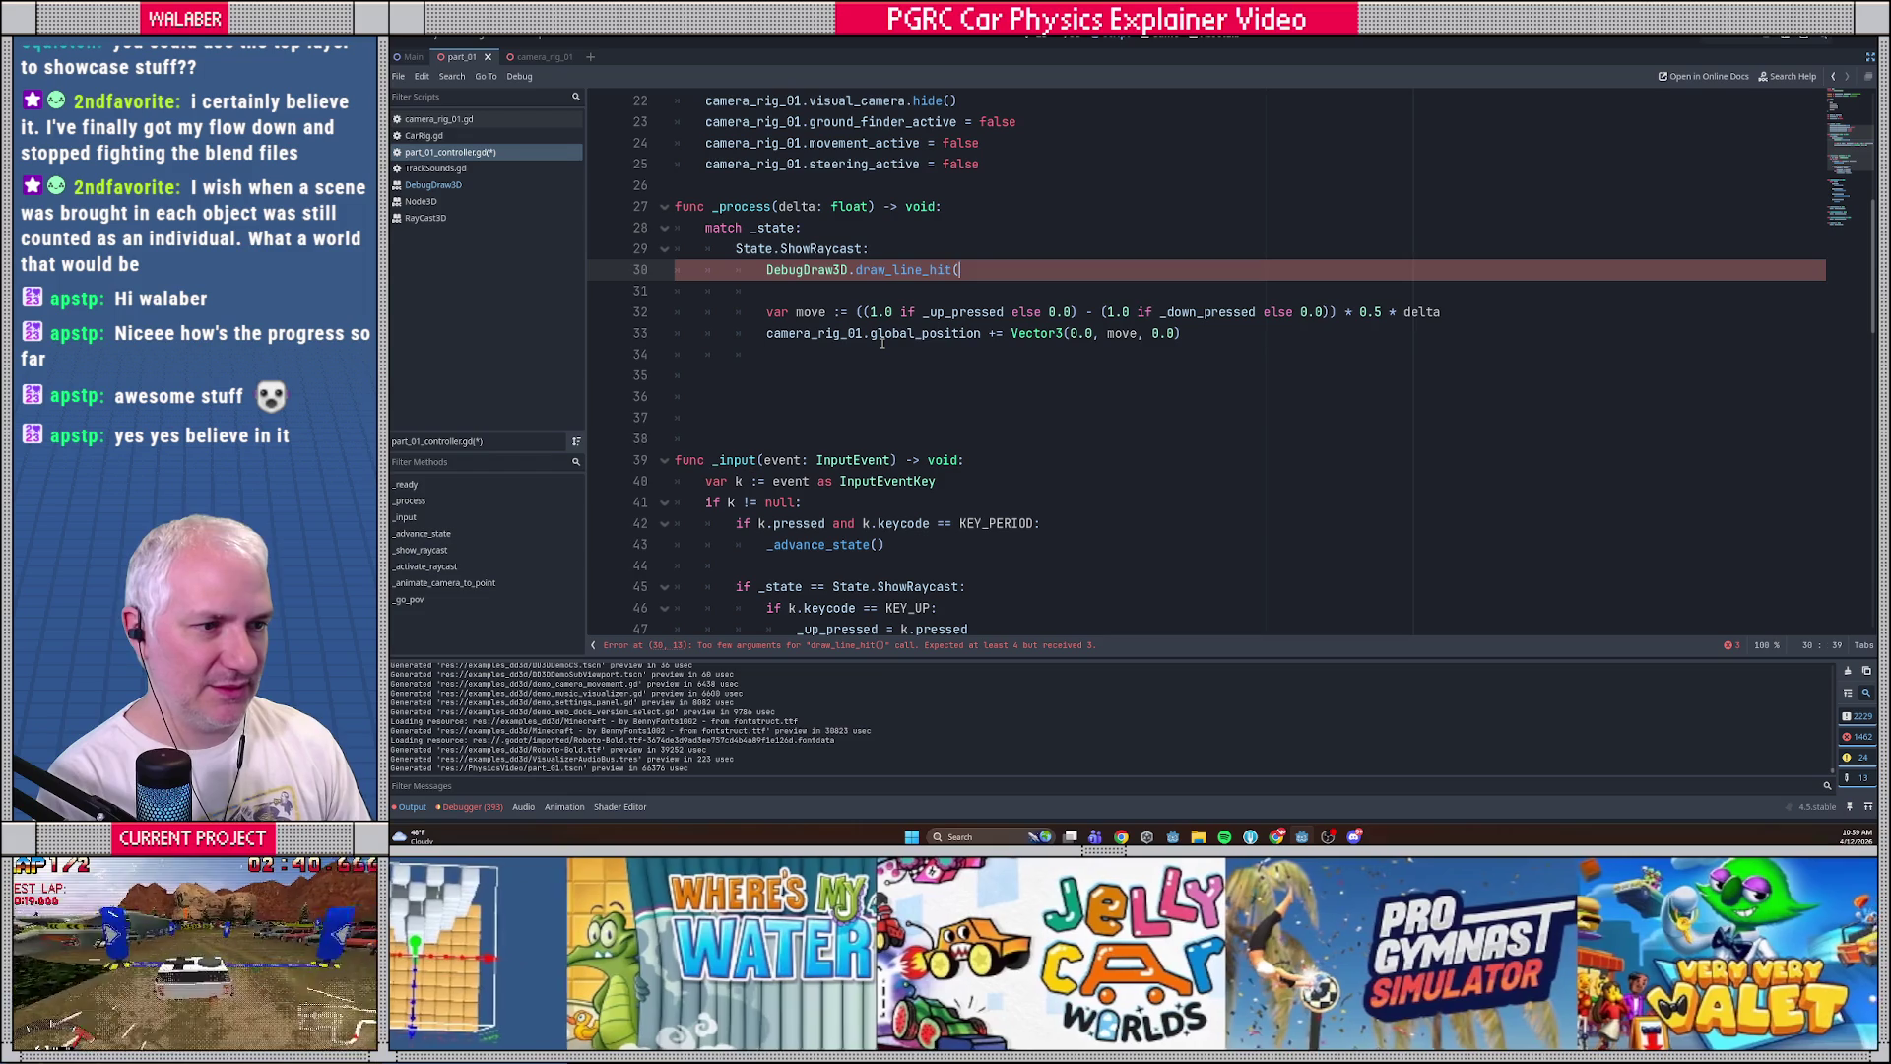
{"action": "key", "text": "BackSpace"}
{"action": "type", "text": "("}
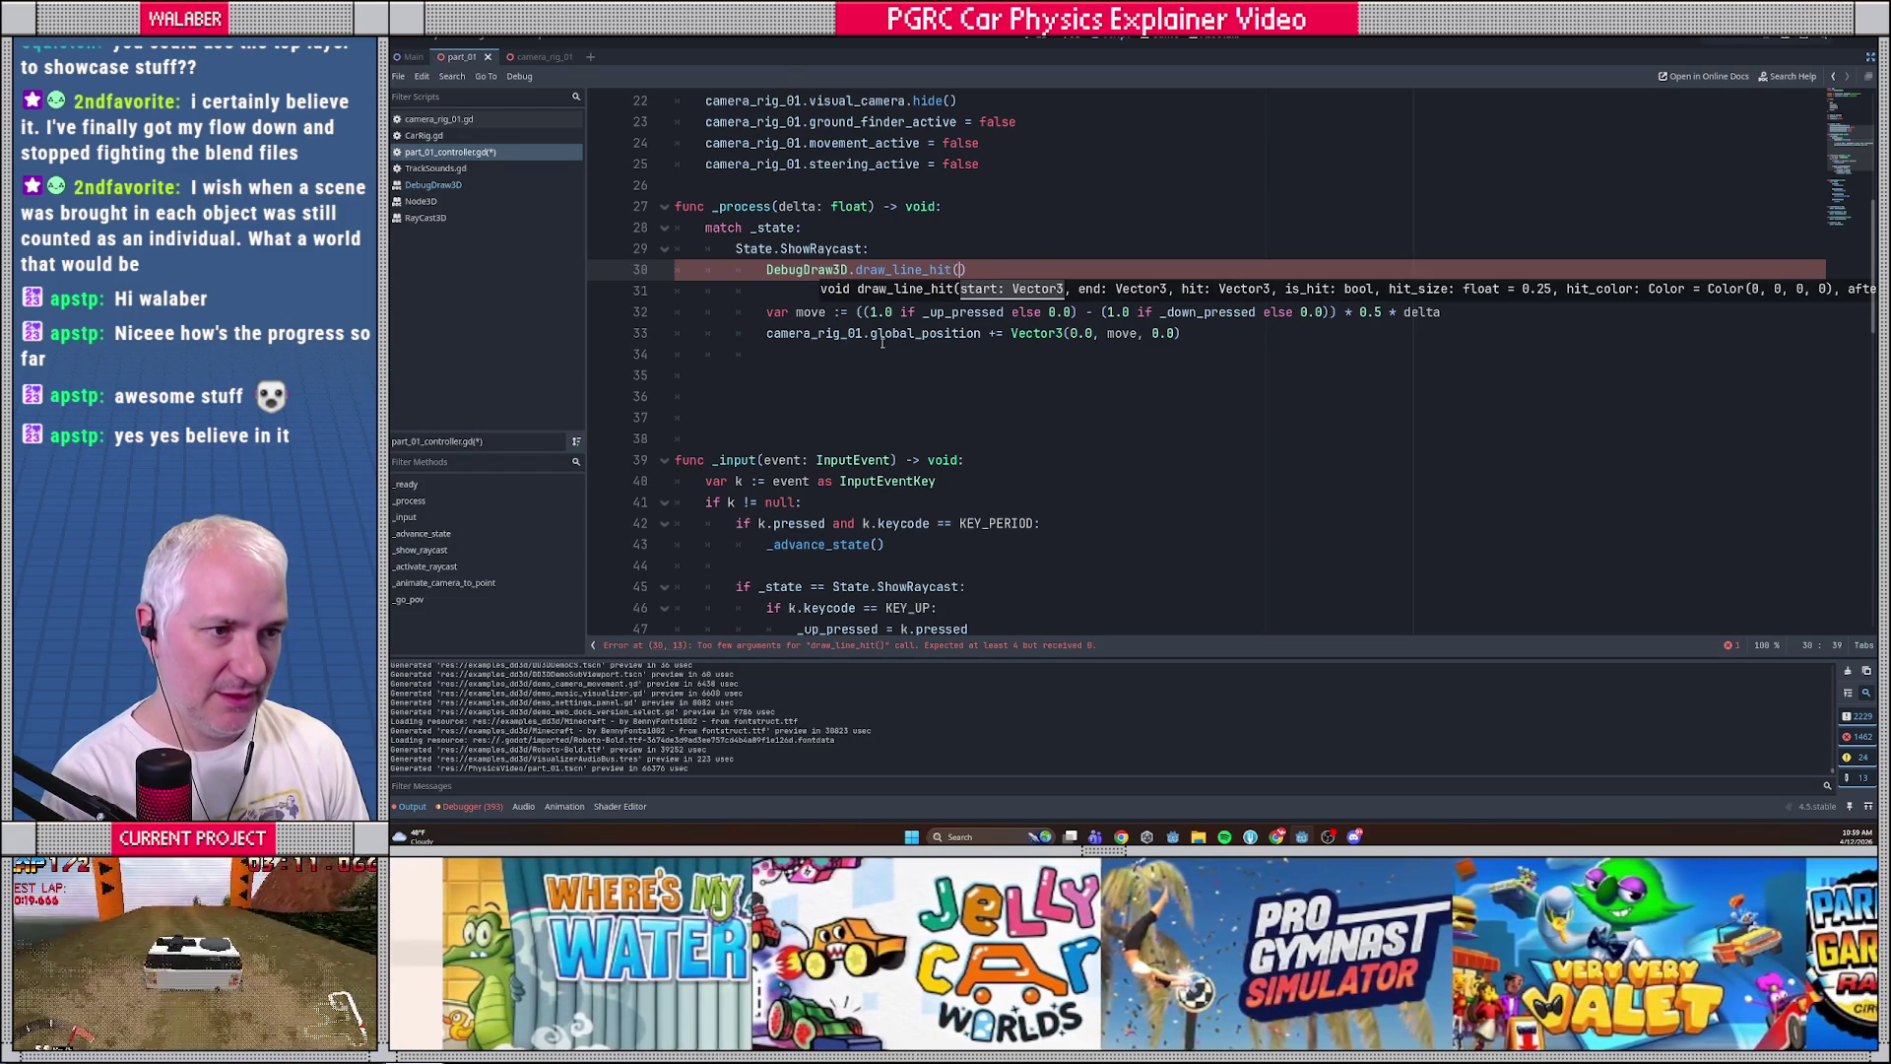
{"action": "type", "text": "ca"}
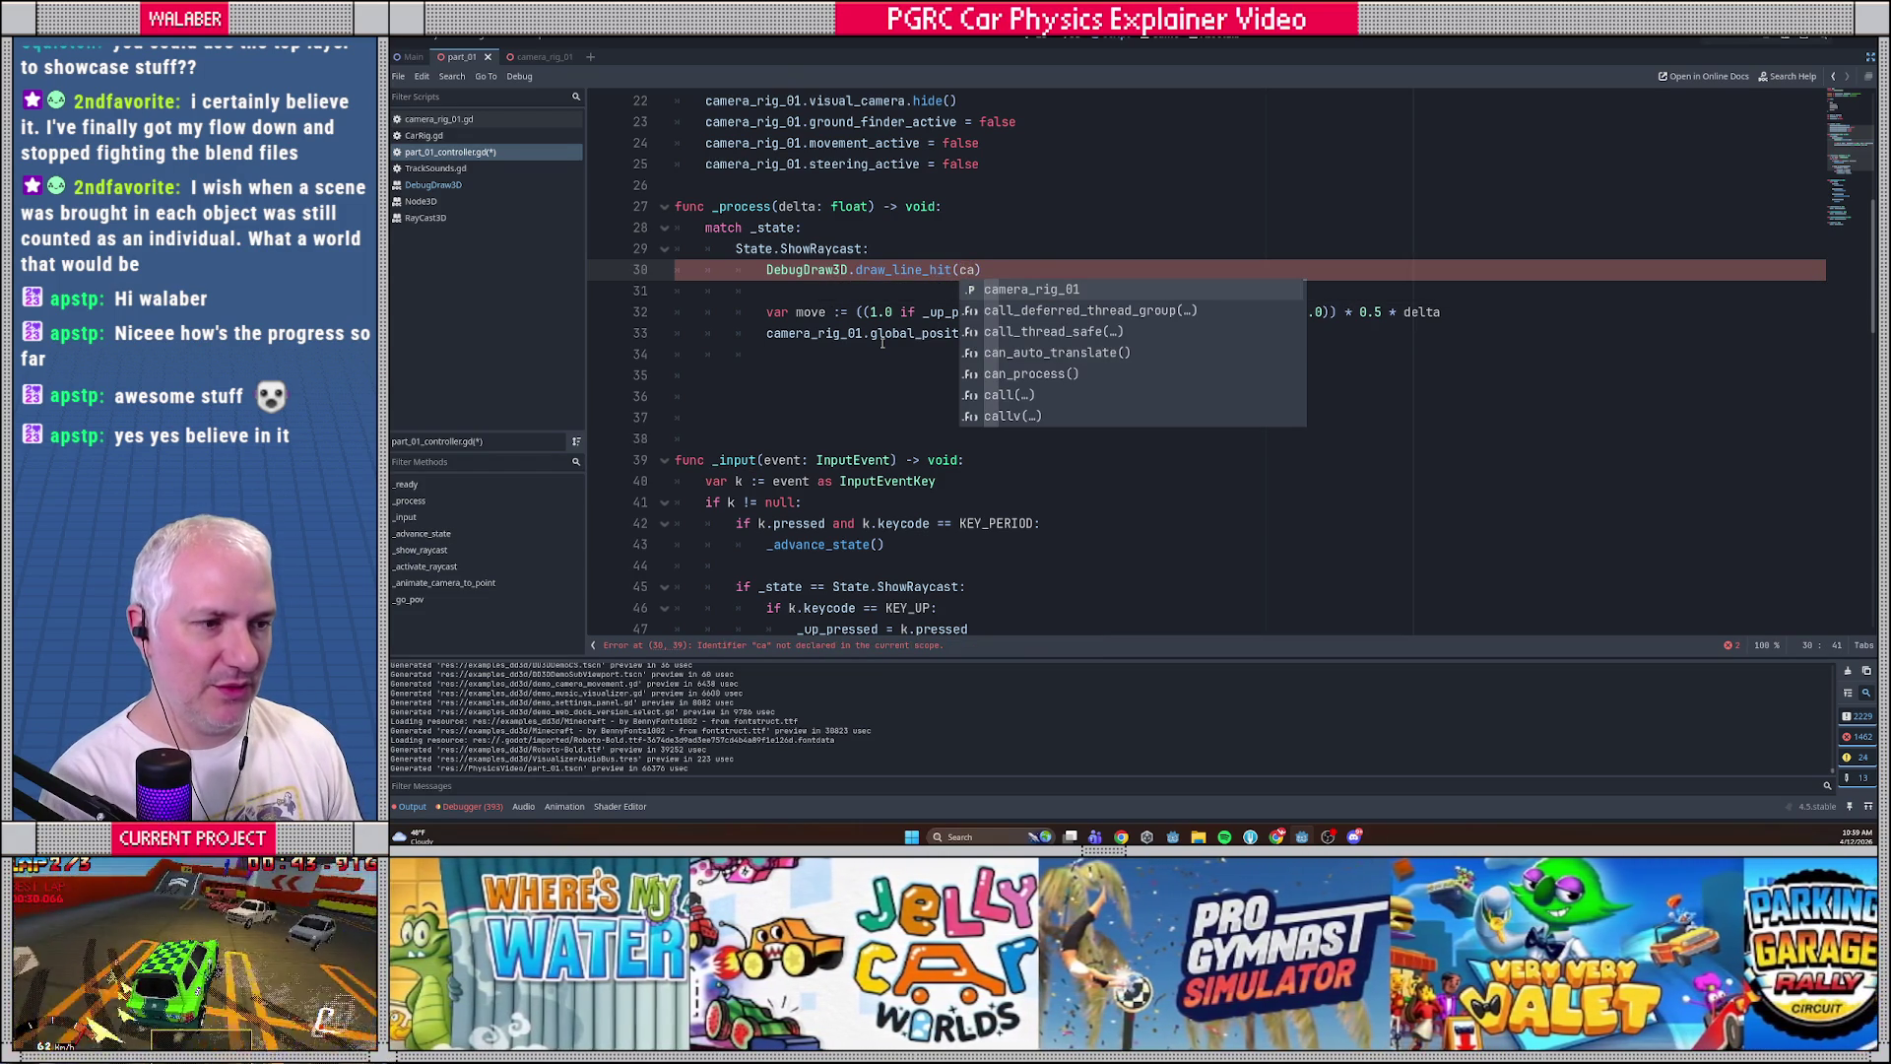
{"action": "key", "text": "Escape"}
{"action": "key", "text": "Up"}
{"action": "key", "text": "Up"}
{"action": "key", "text": "Up"}
{"action": "key", "text": "Return"}
{"action": "type", "text": "var cr := camera"}
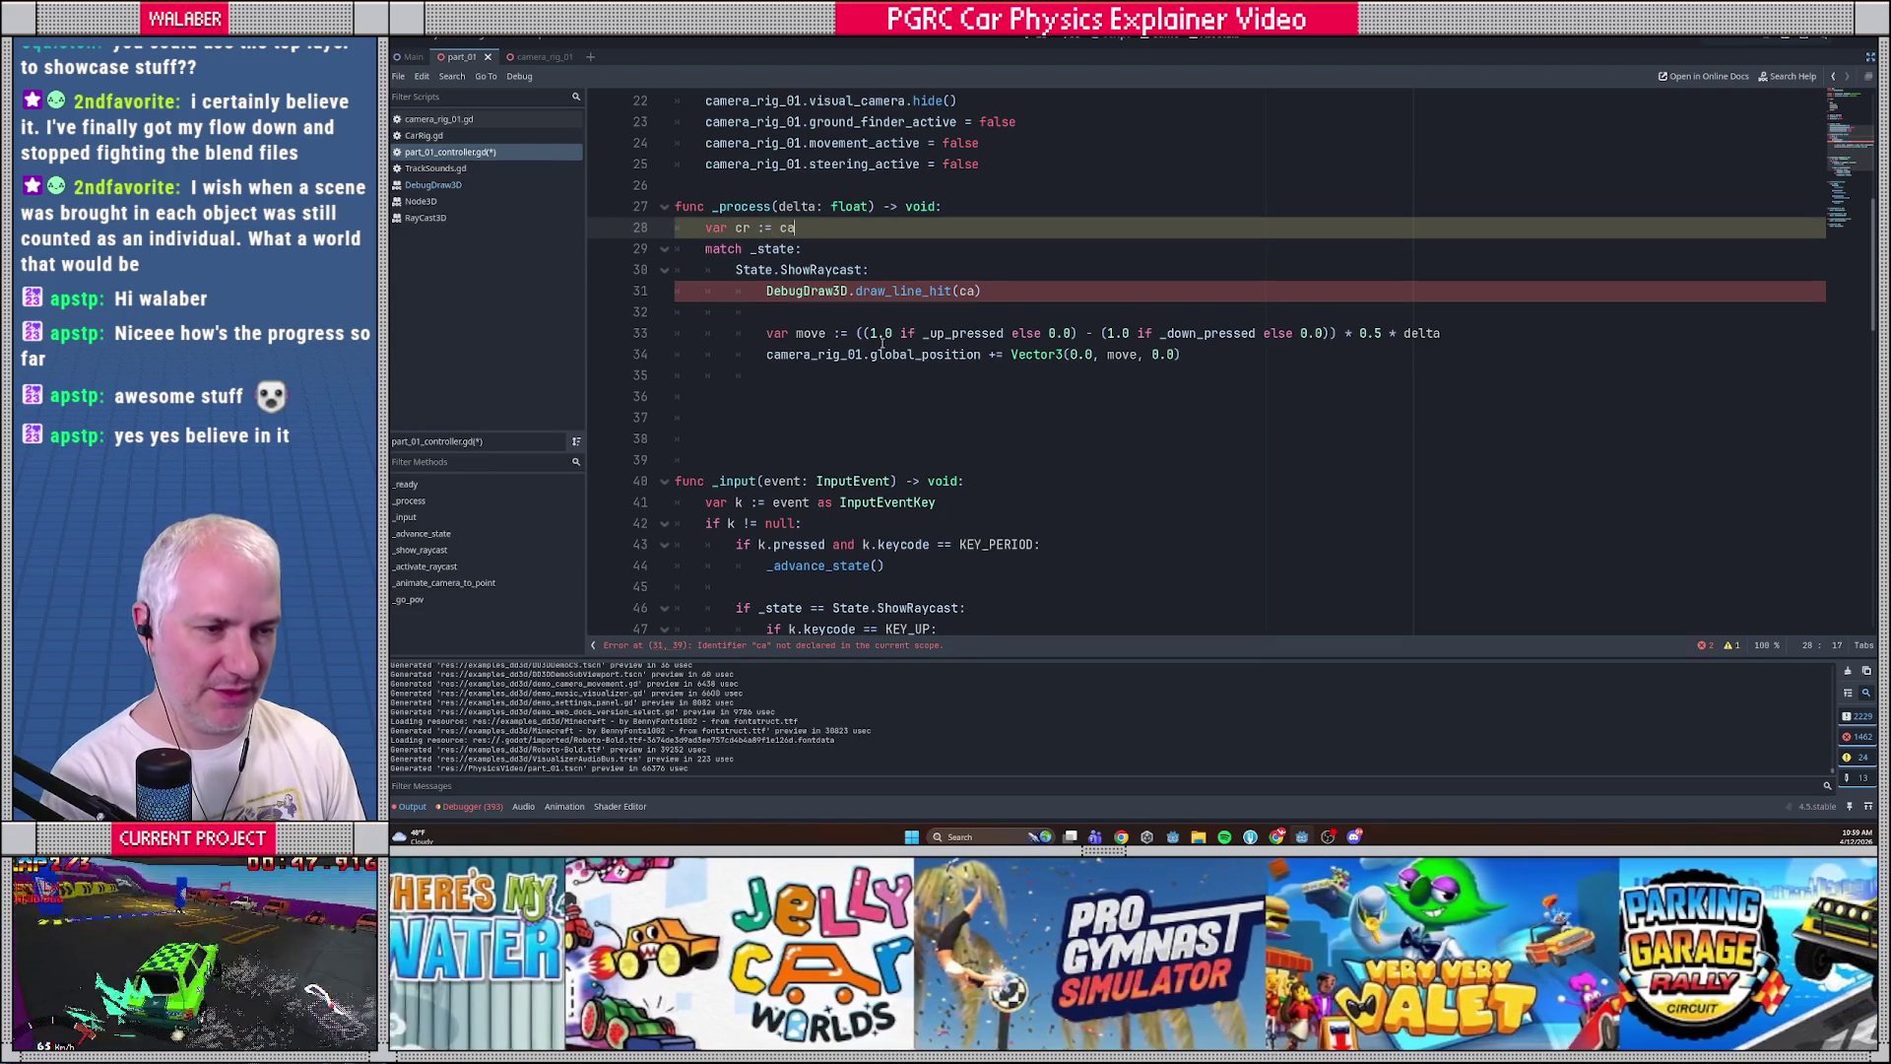
{"action": "key", "text": "Return"}
{"action": "key", "text": "Return"}
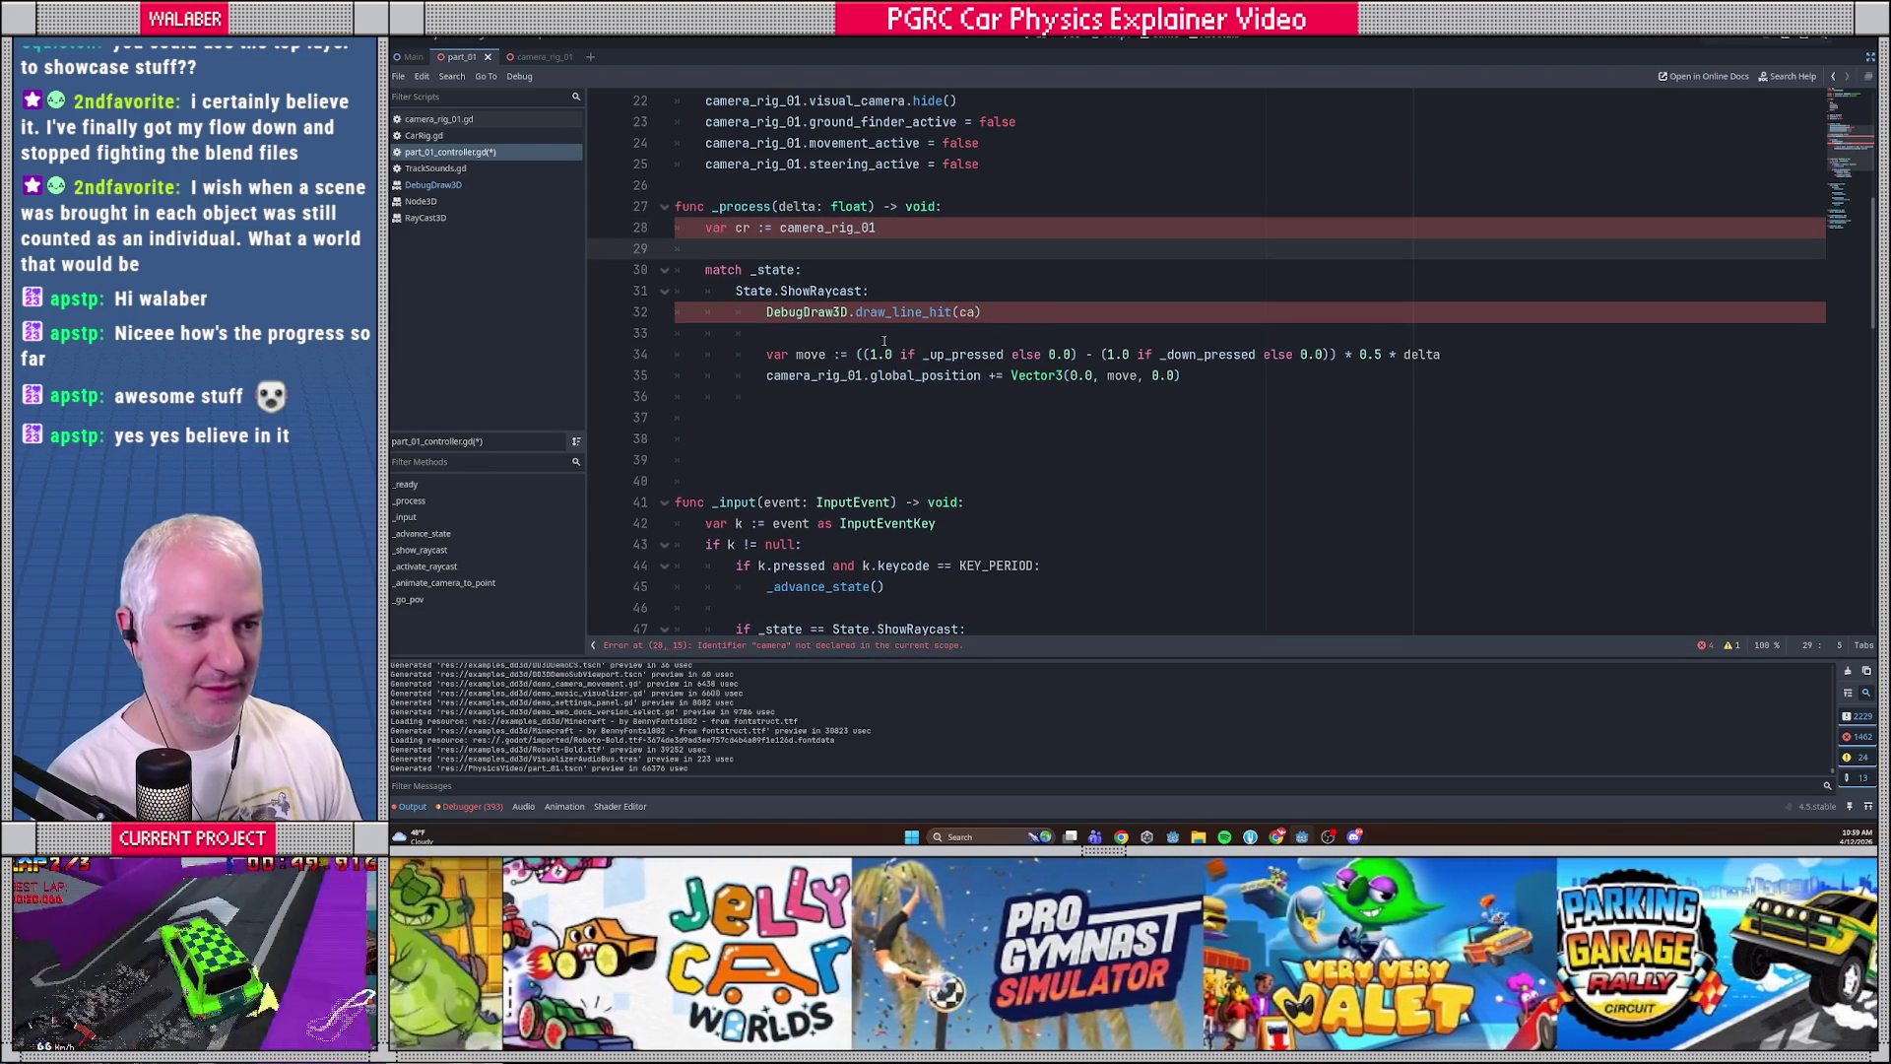
Pass cr.global_position and cr.to_global(cr.ground_finder.position) as the line's start and end
{"action": "left_click", "coordinate": [973, 314]}
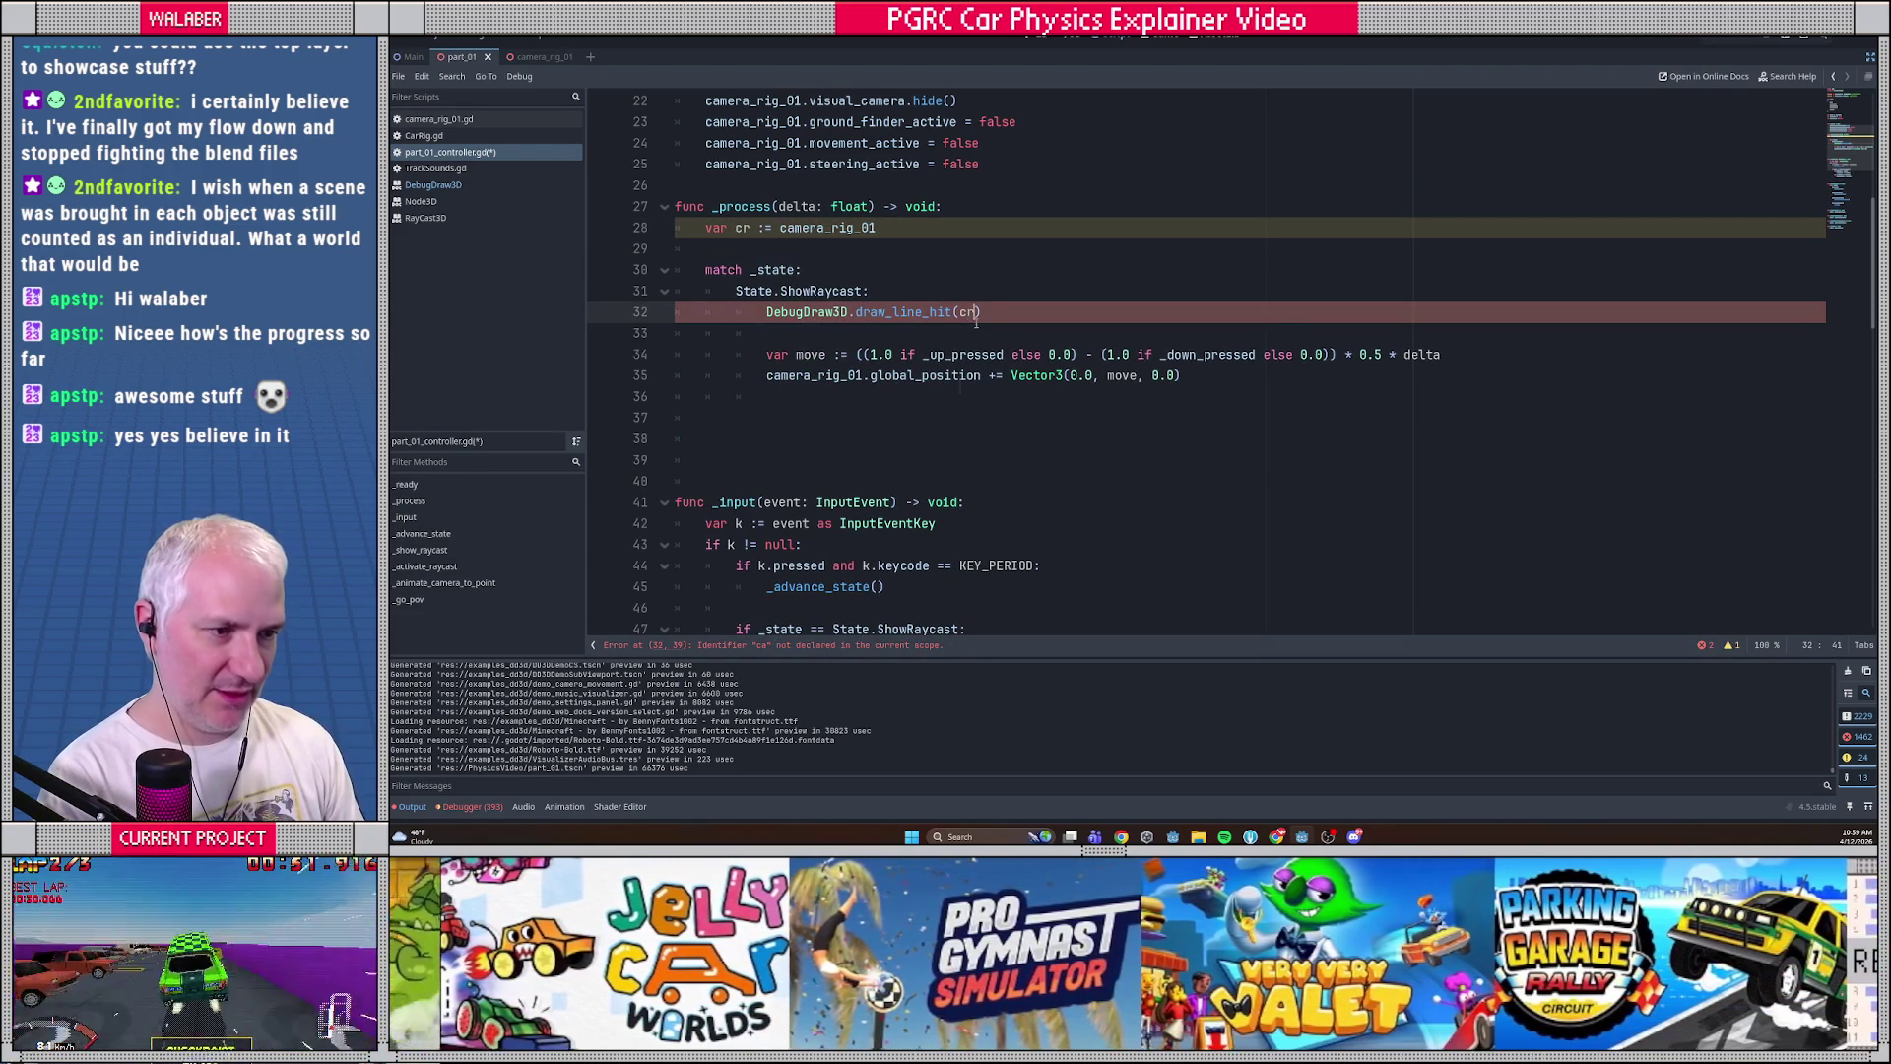
{"action": "type", "text": ".global_po"}
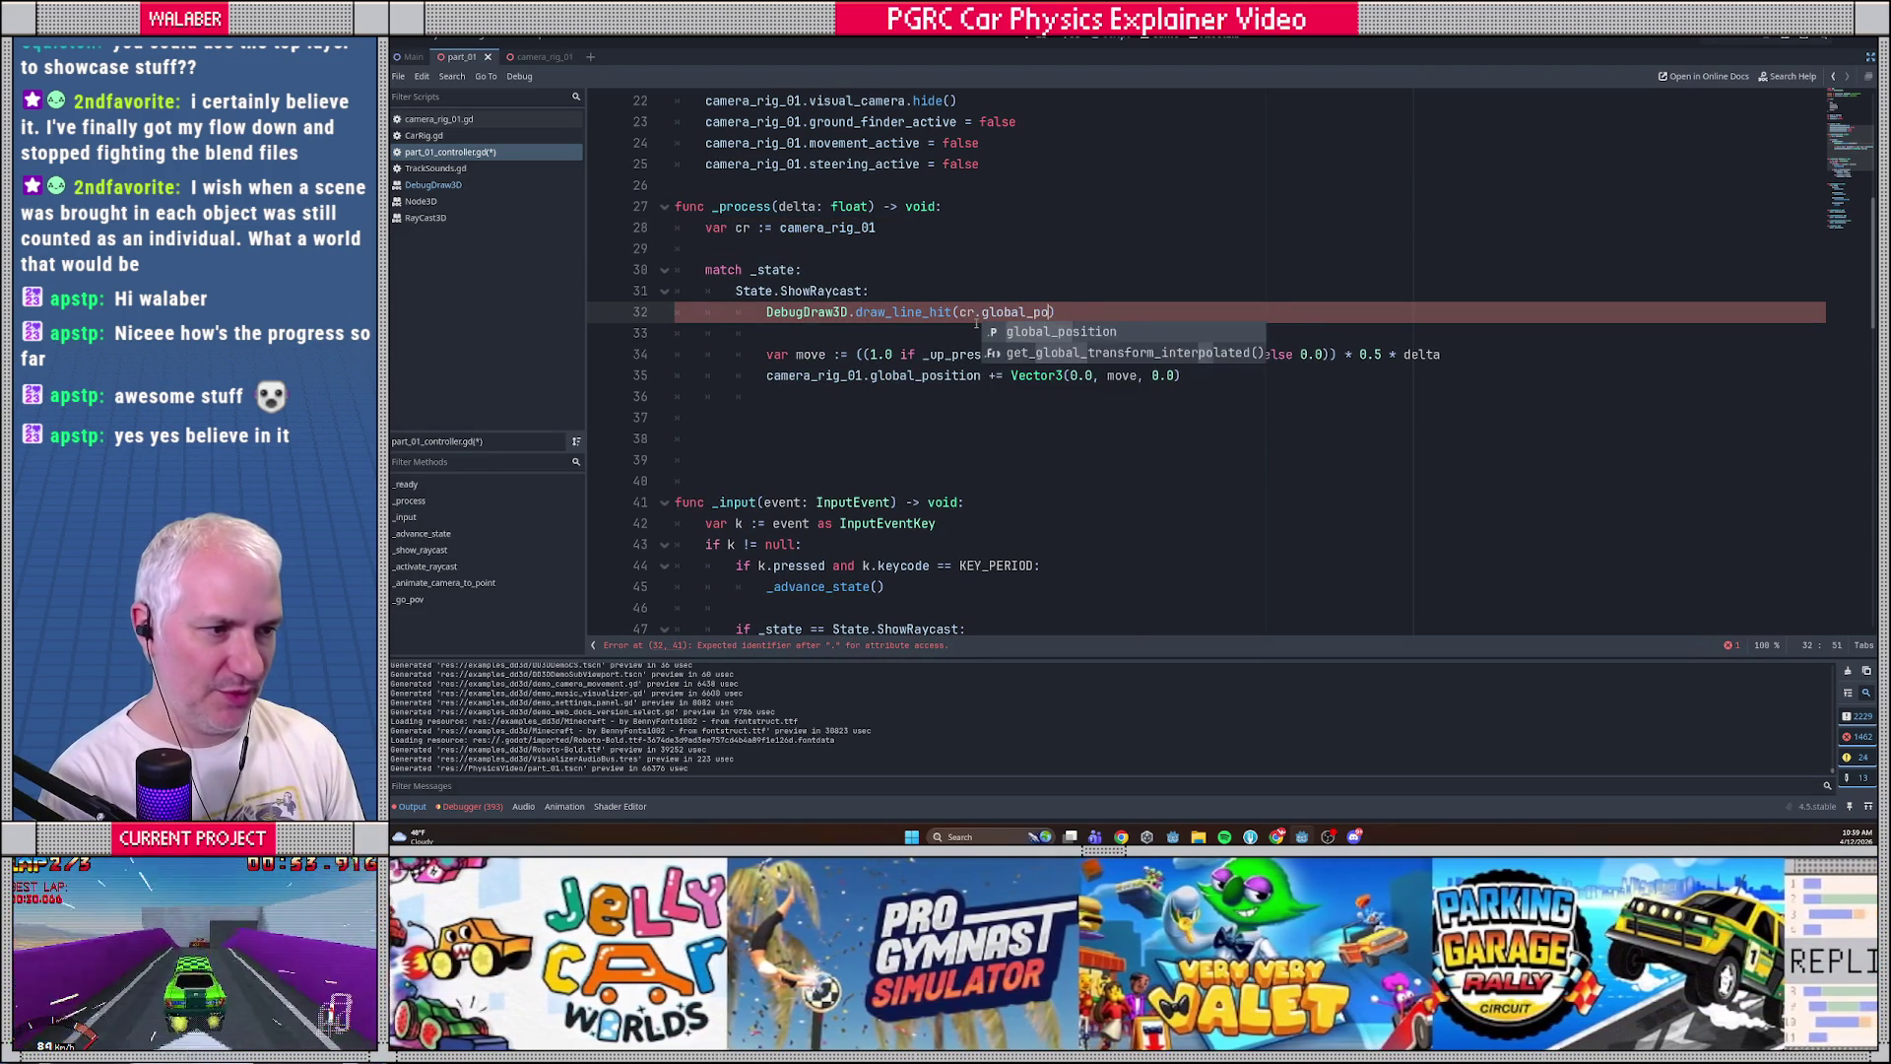
{"action": "key", "text": "Return"}
{"action": "type", "text": ", cr.to"}
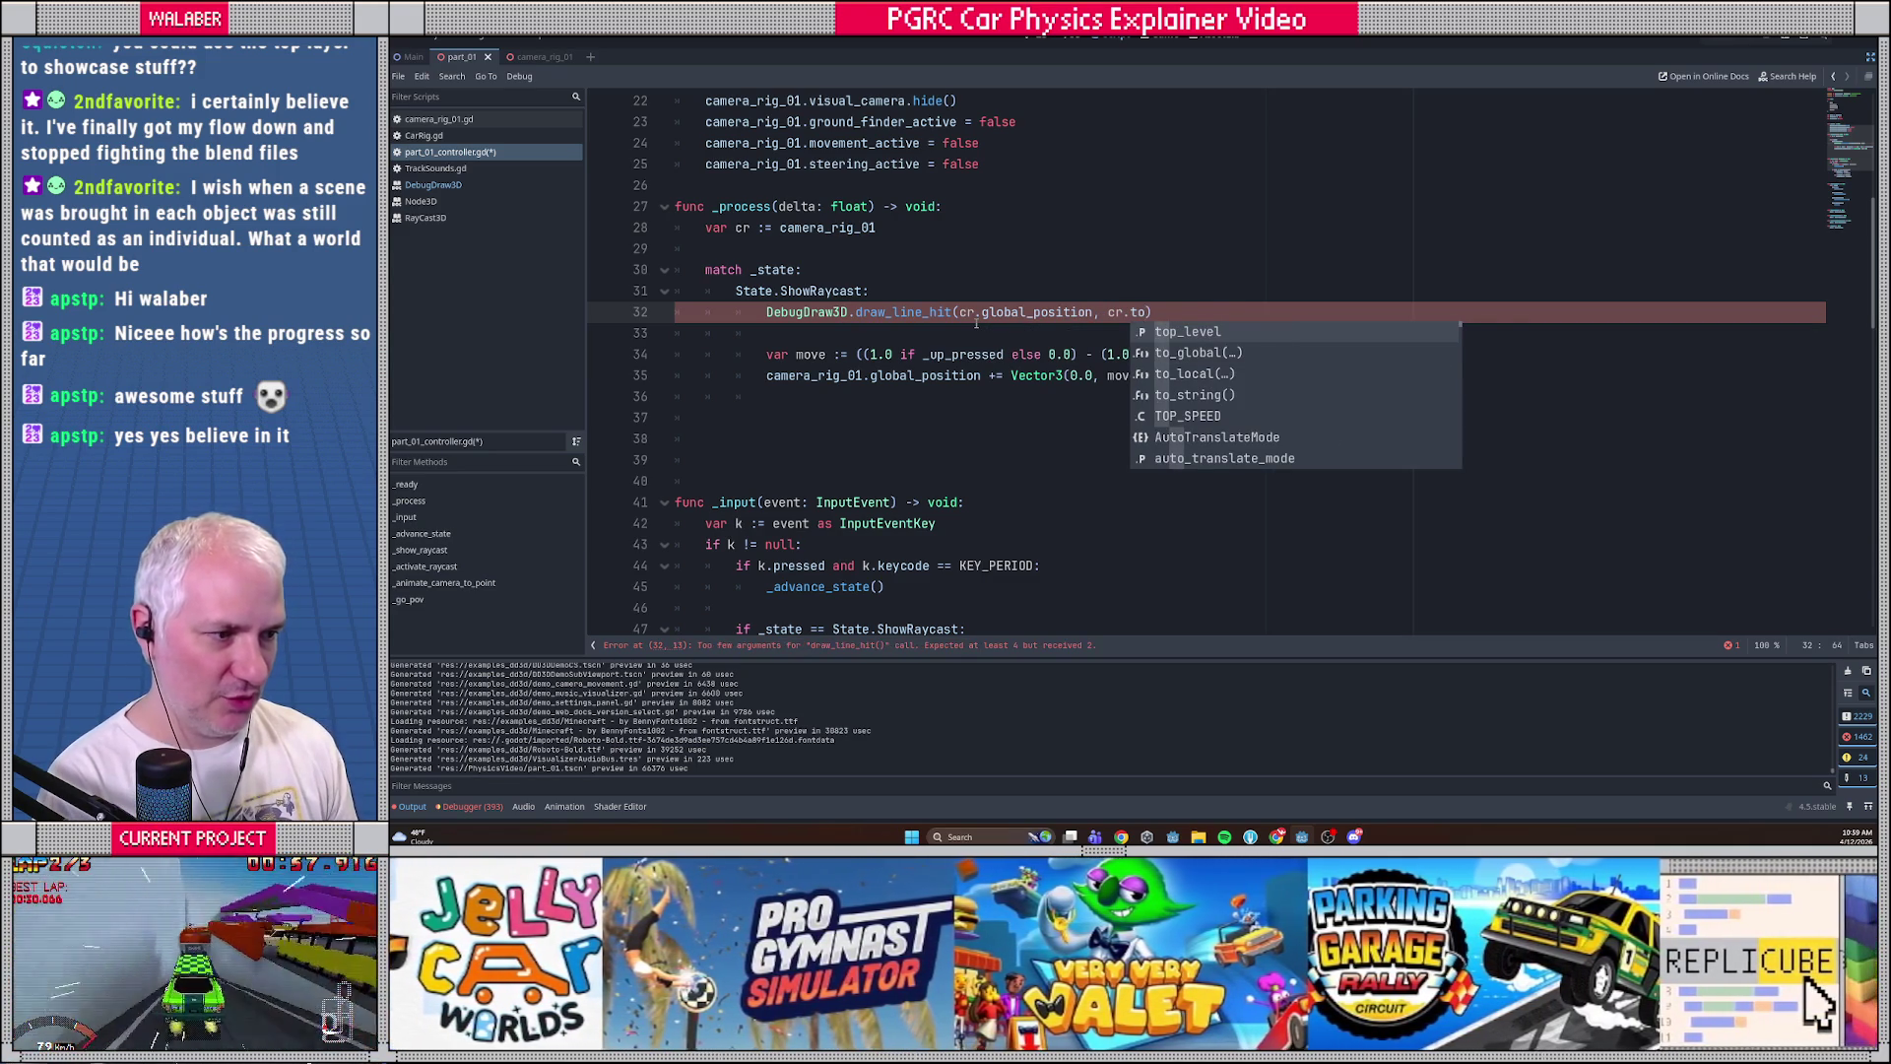
{"action": "key", "text": "Down"}
{"action": "key", "text": "Return"}
{"action": "type", "text": "cr.ground_finder"}
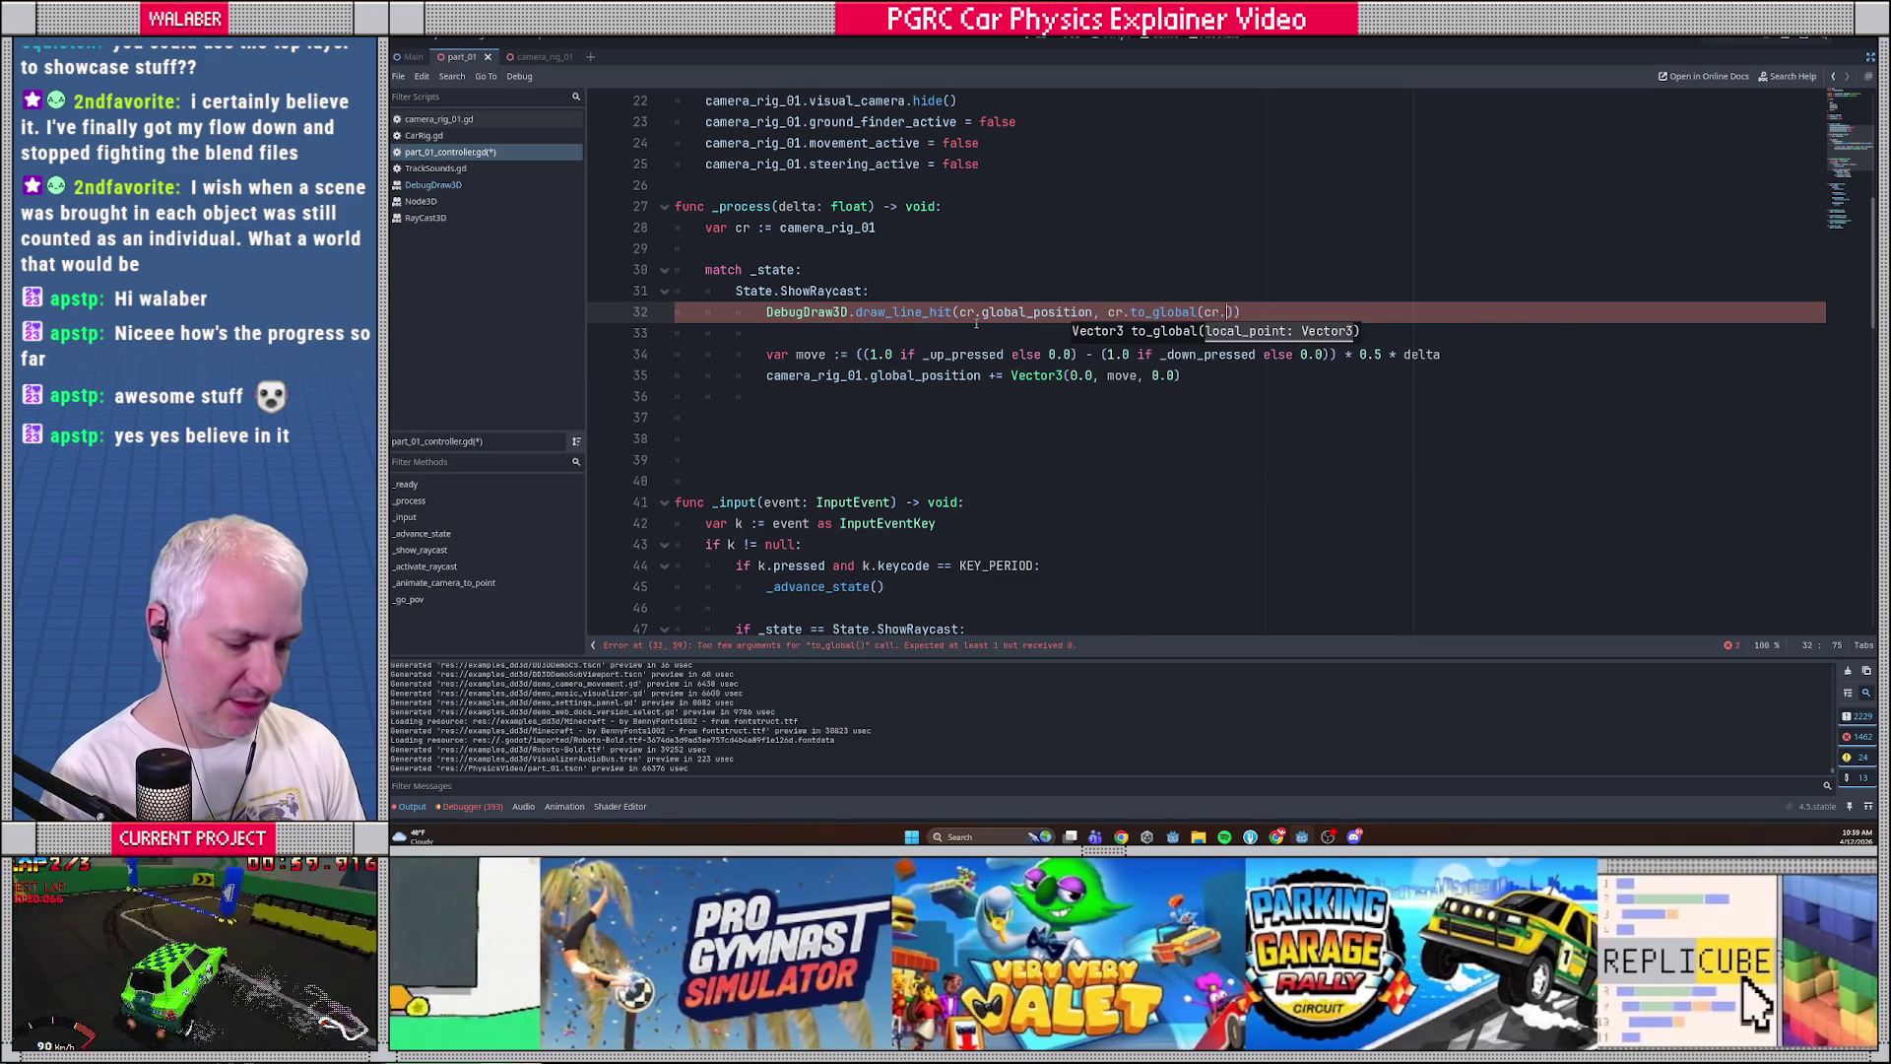
{"action": "type", "text": "."}
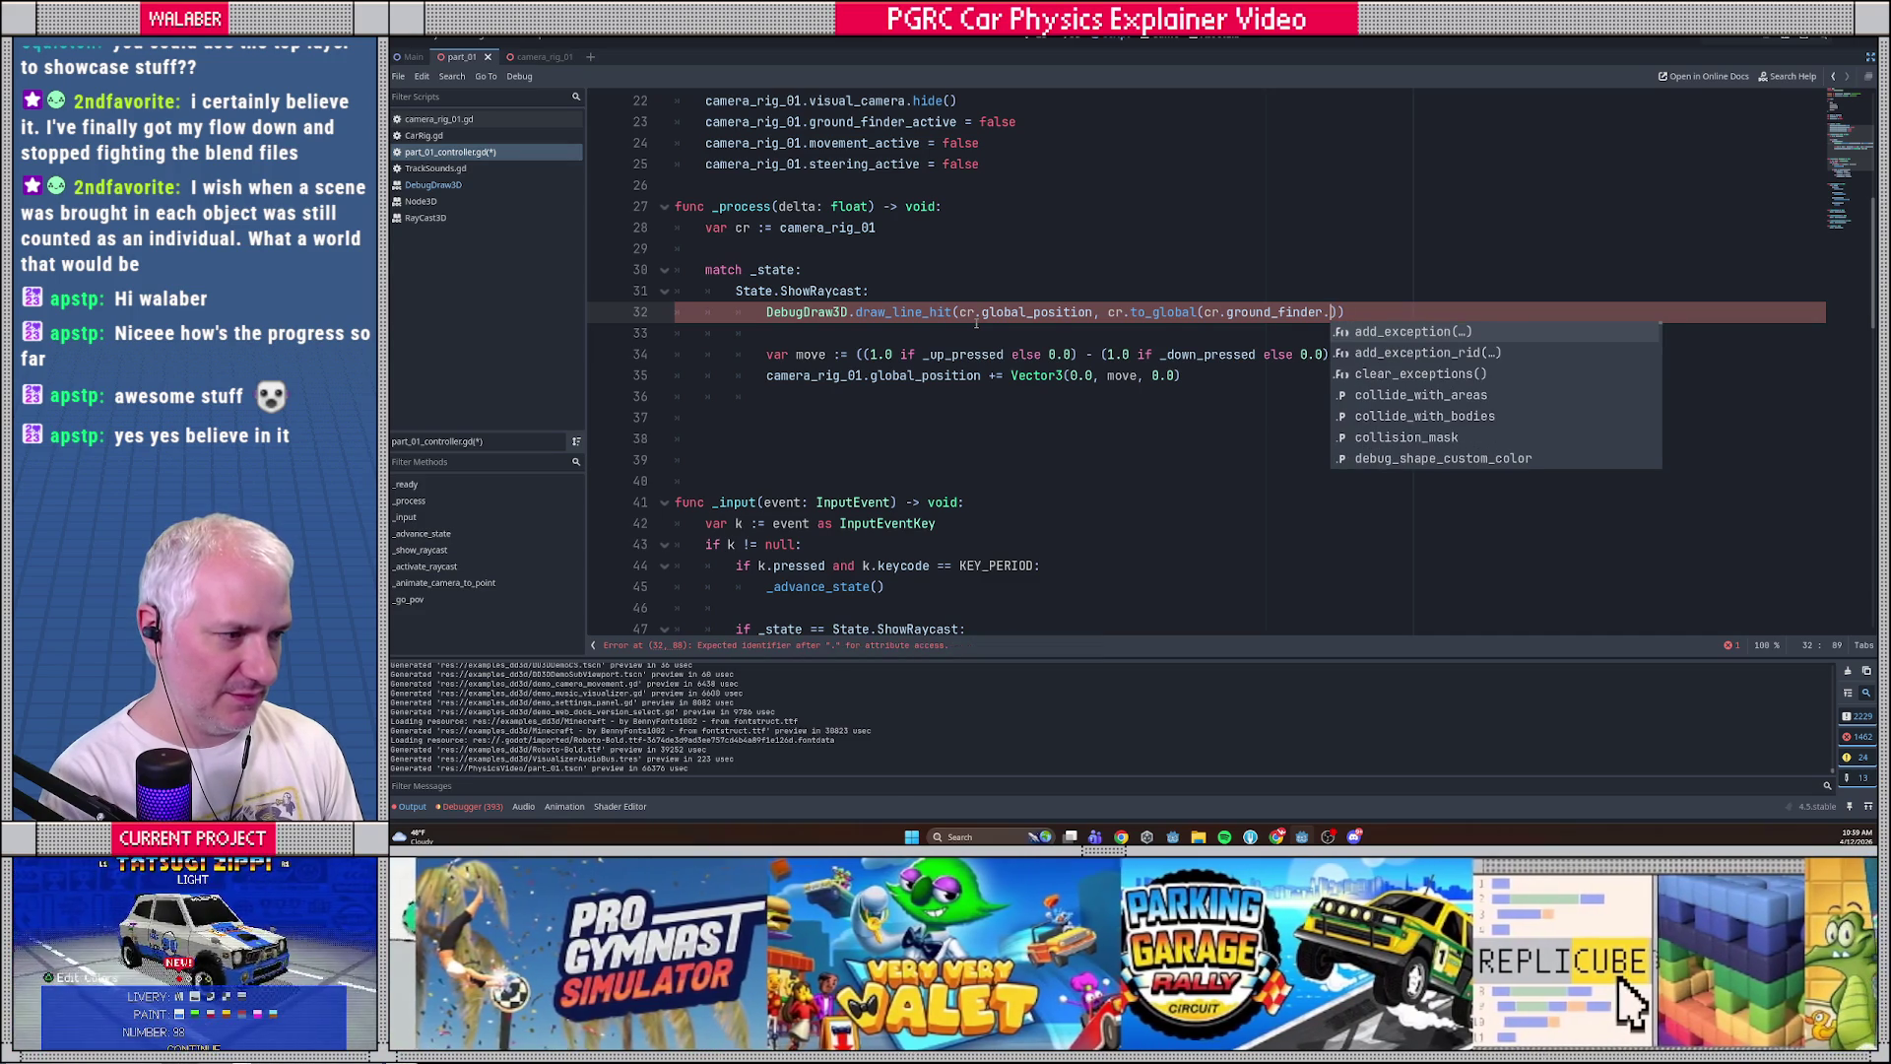
{"action": "type", "text": "po"}
{"action": "key", "text": "Return"}
{"action": "key", "text": "Down"}
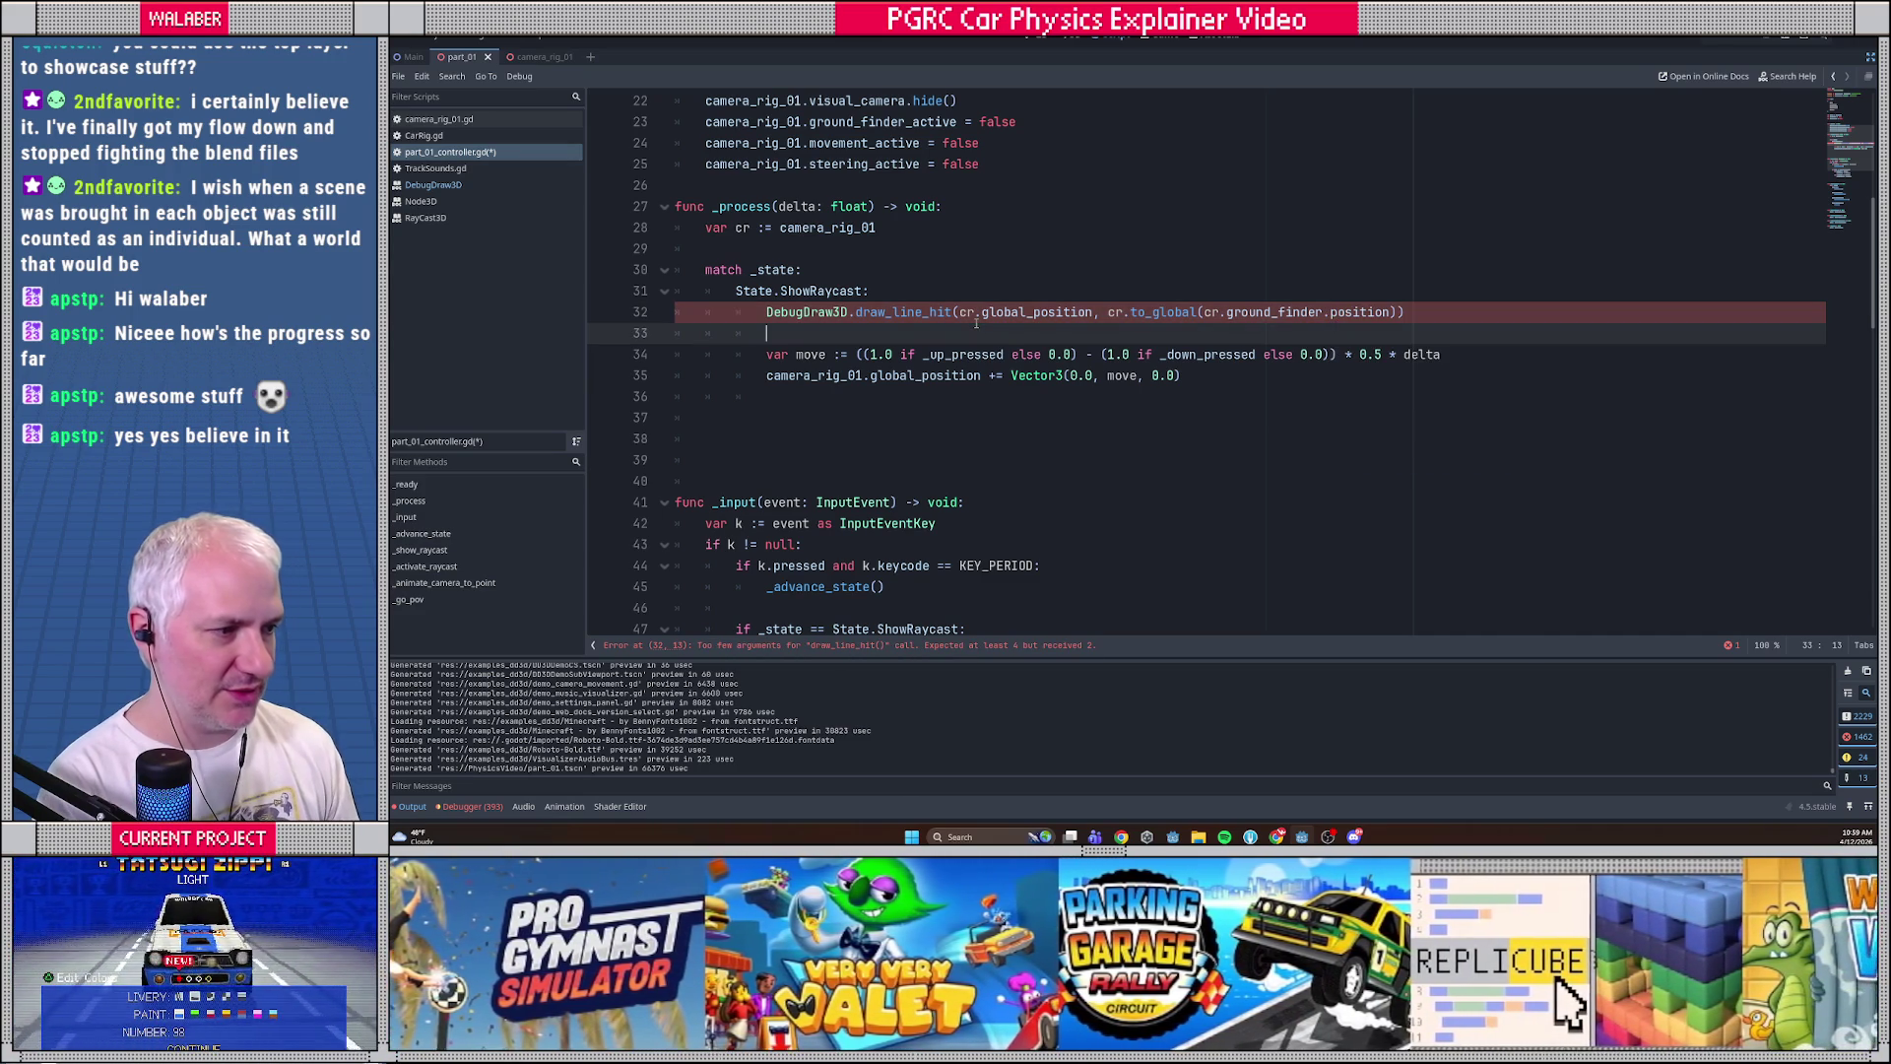
Switch to target_position and add ground_finder.get_collision_point() and is_colliding() as hit arguments
{"action": "left_click", "coordinate": [1328, 311]}
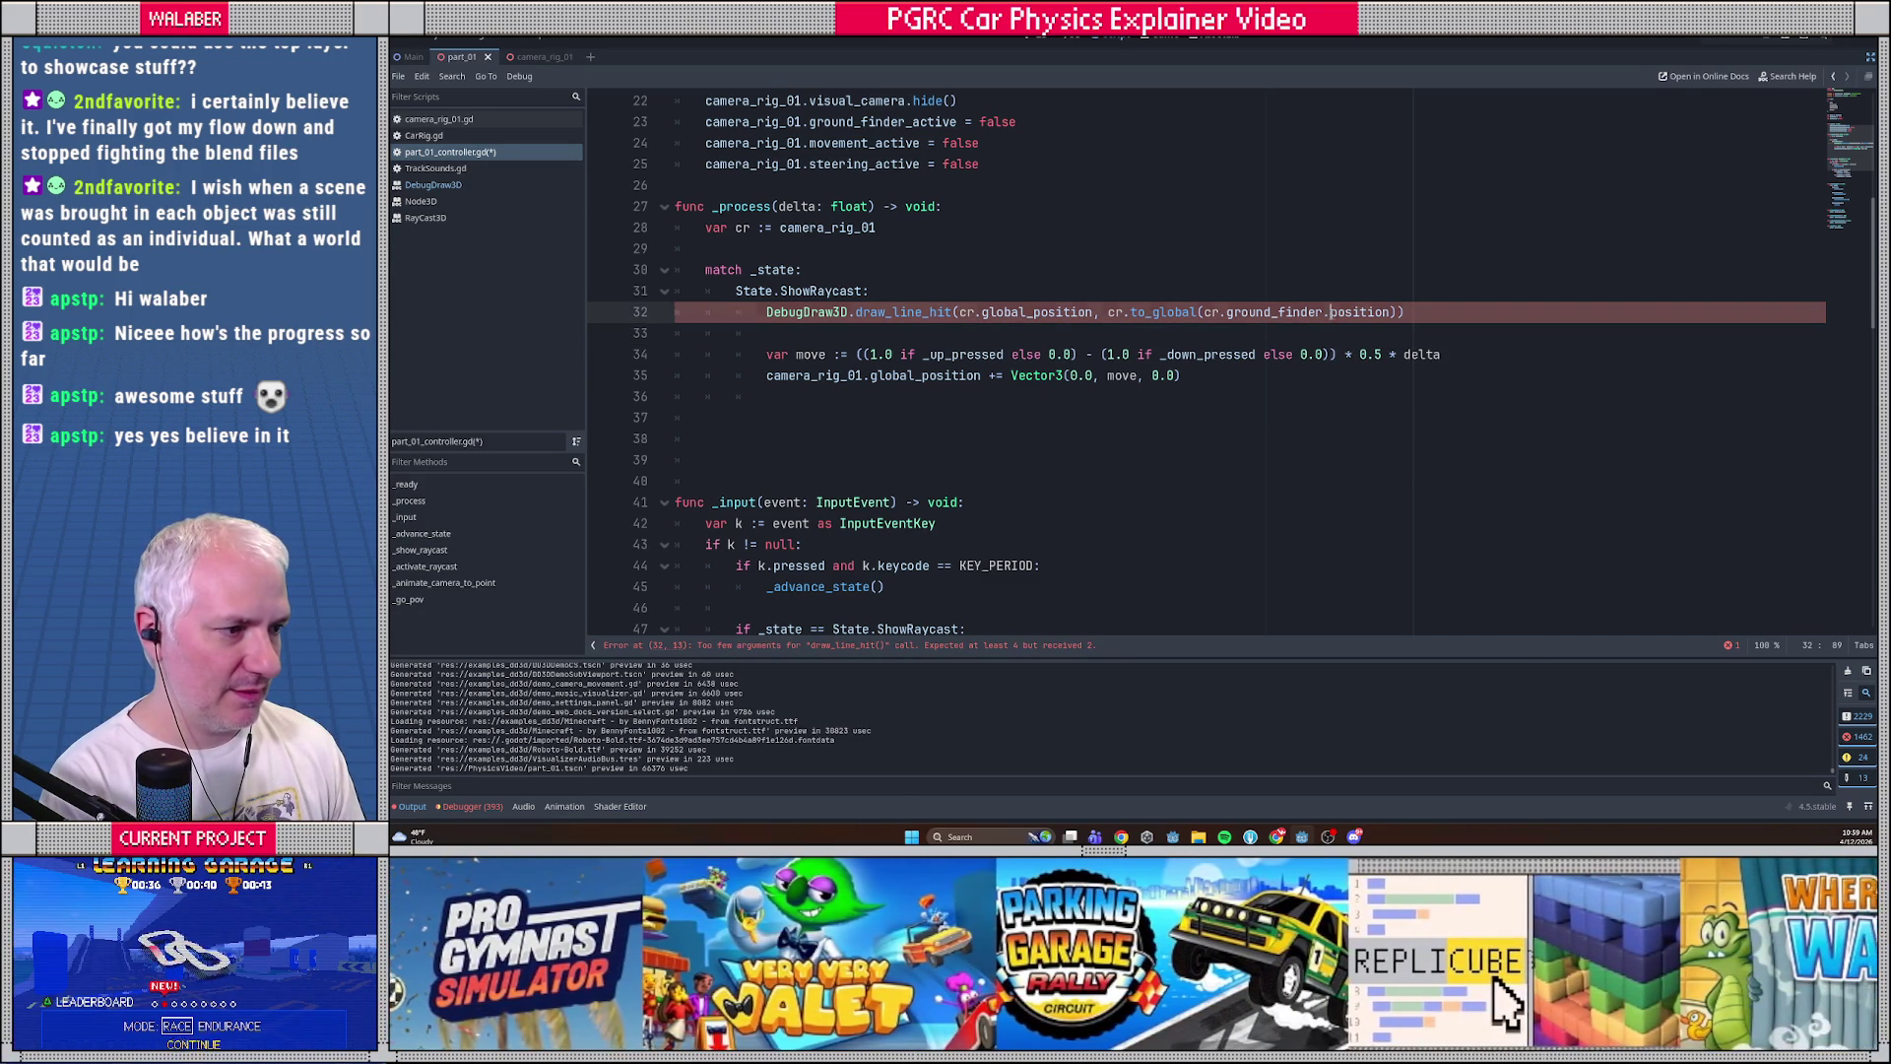
{"action": "type", "text": "target_"}
{"action": "key", "text": "Right"}
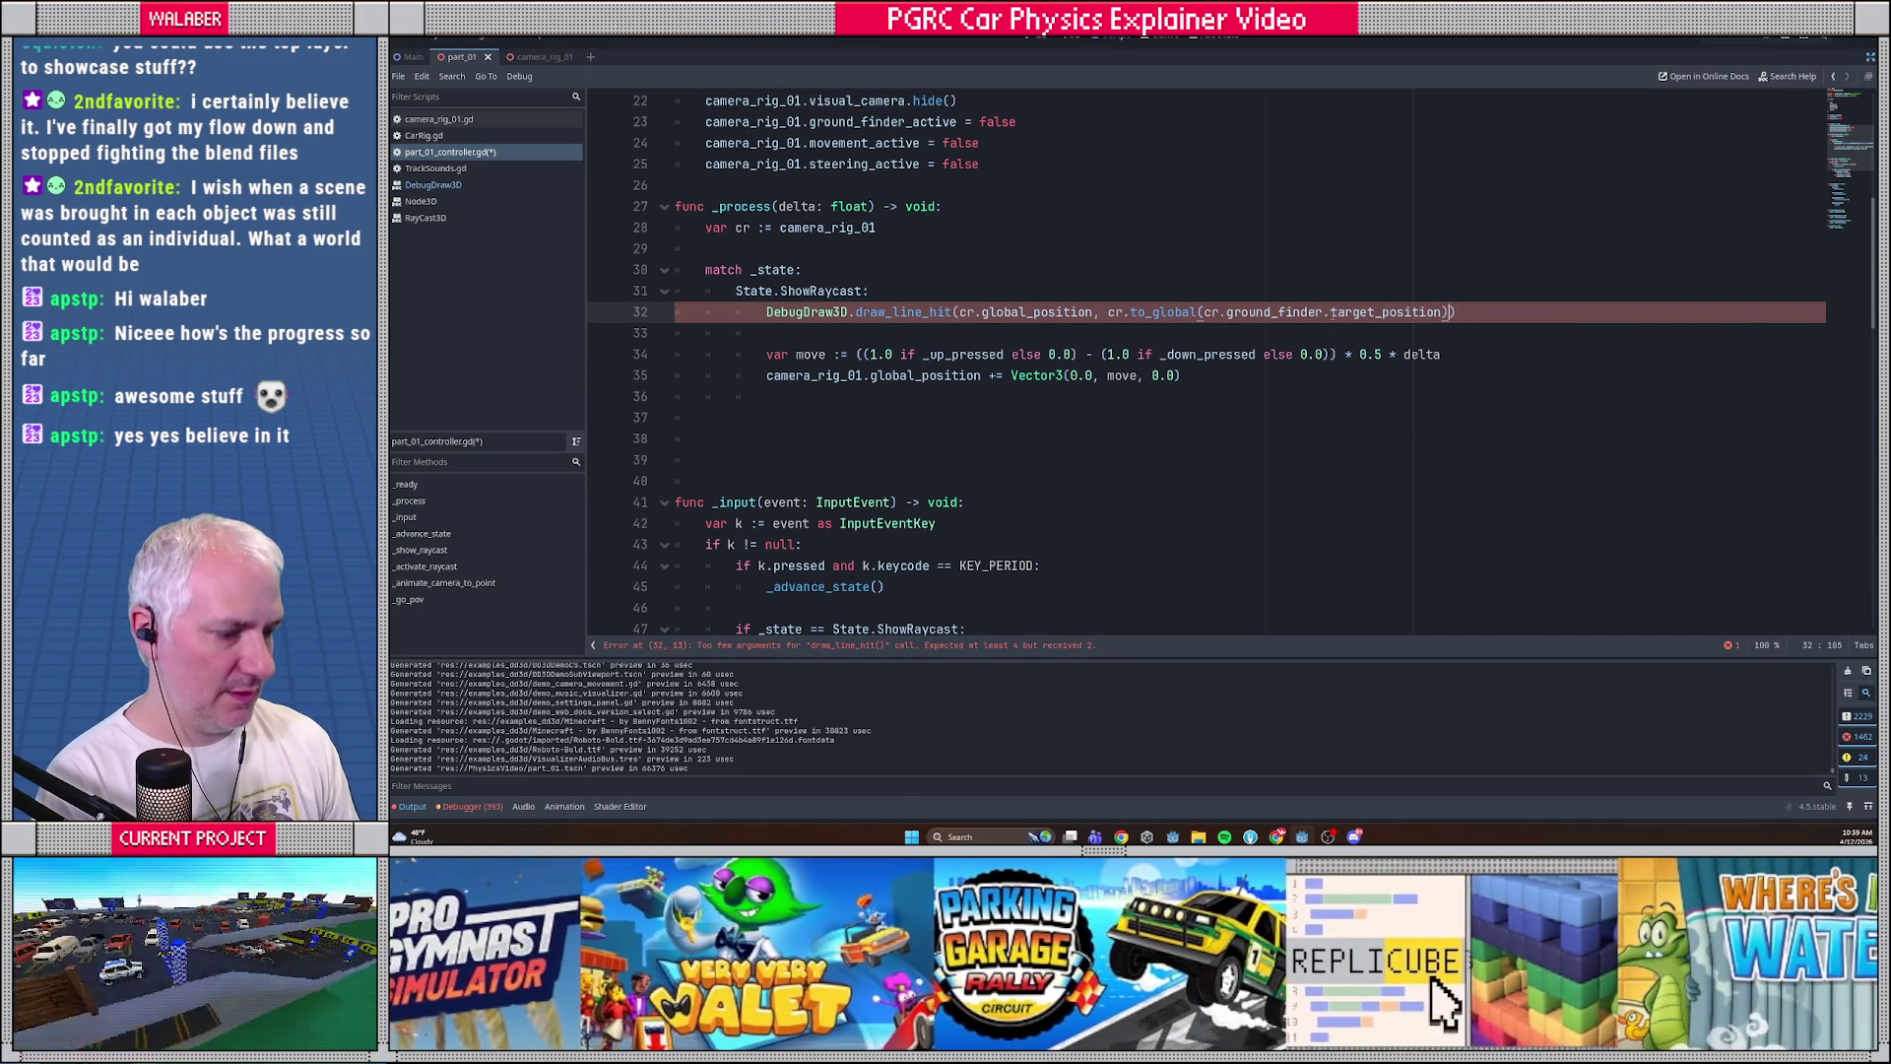
{"action": "type", "text": ", "}
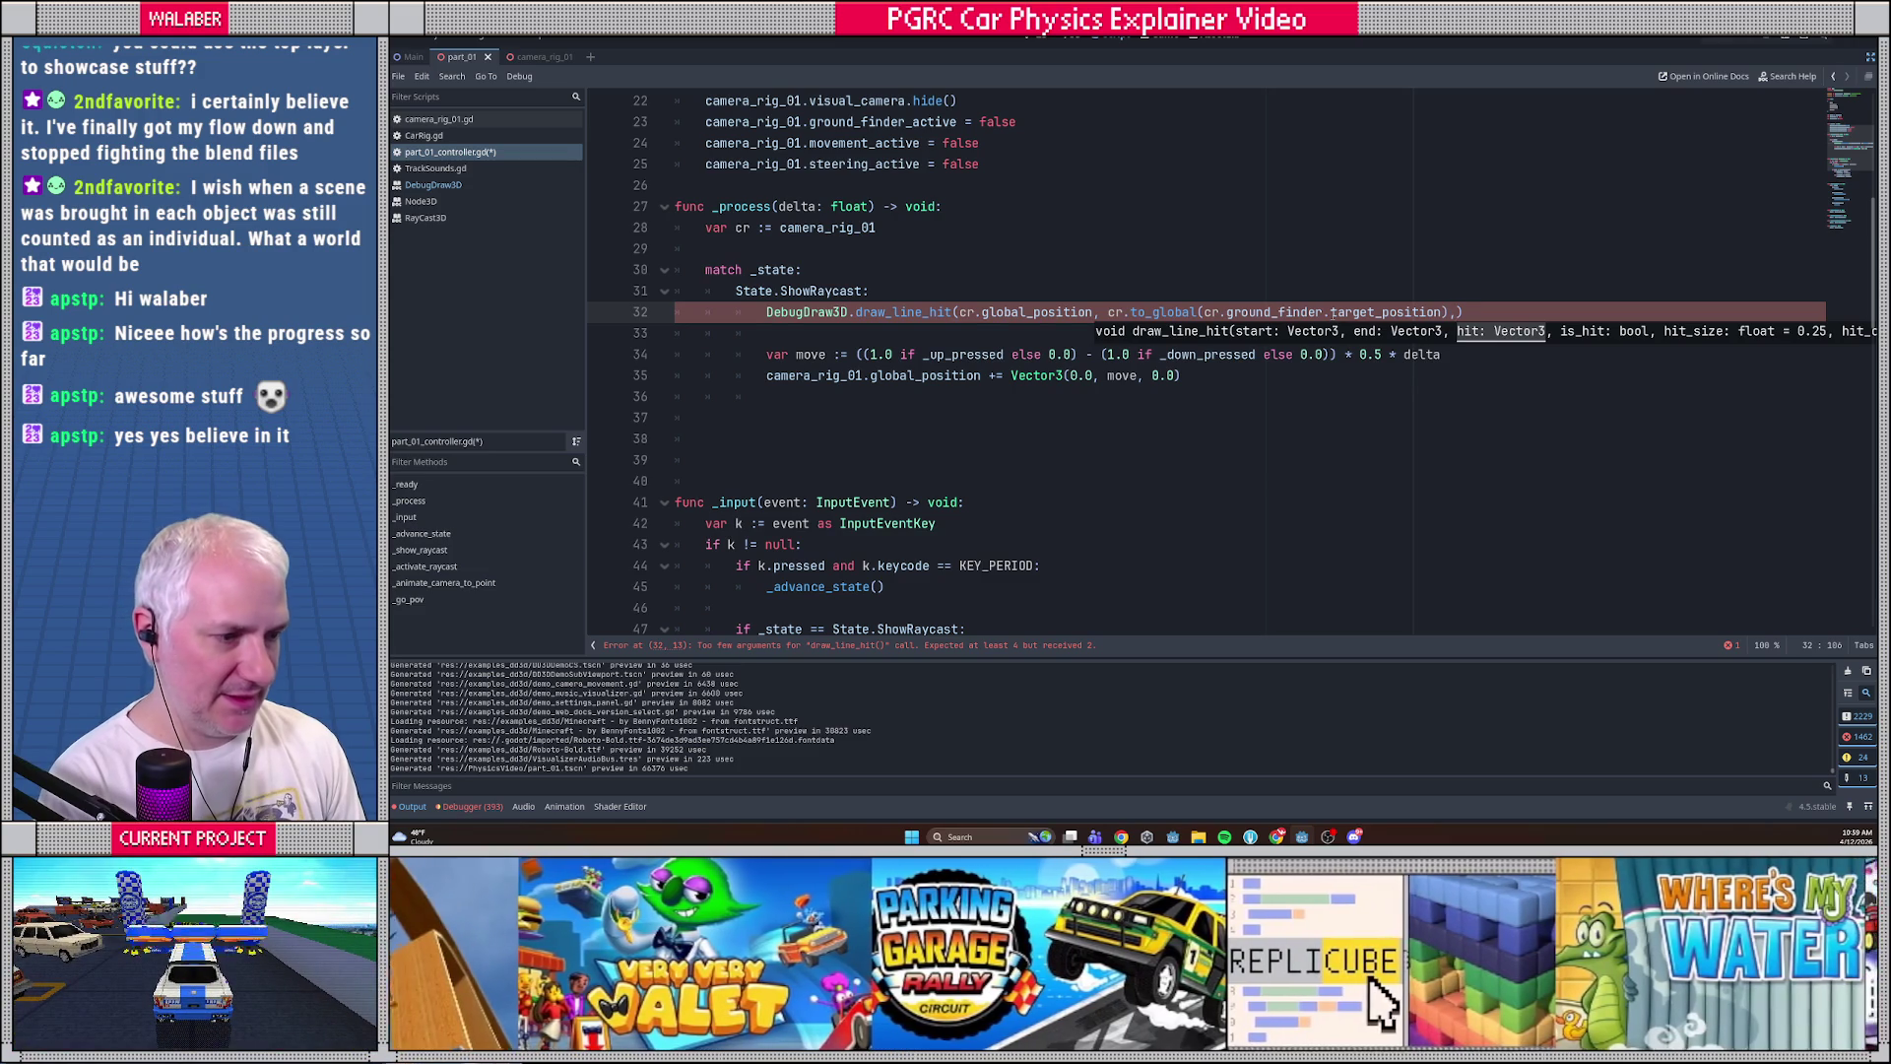
{"action": "type", "text": " cr.ground_finder"}
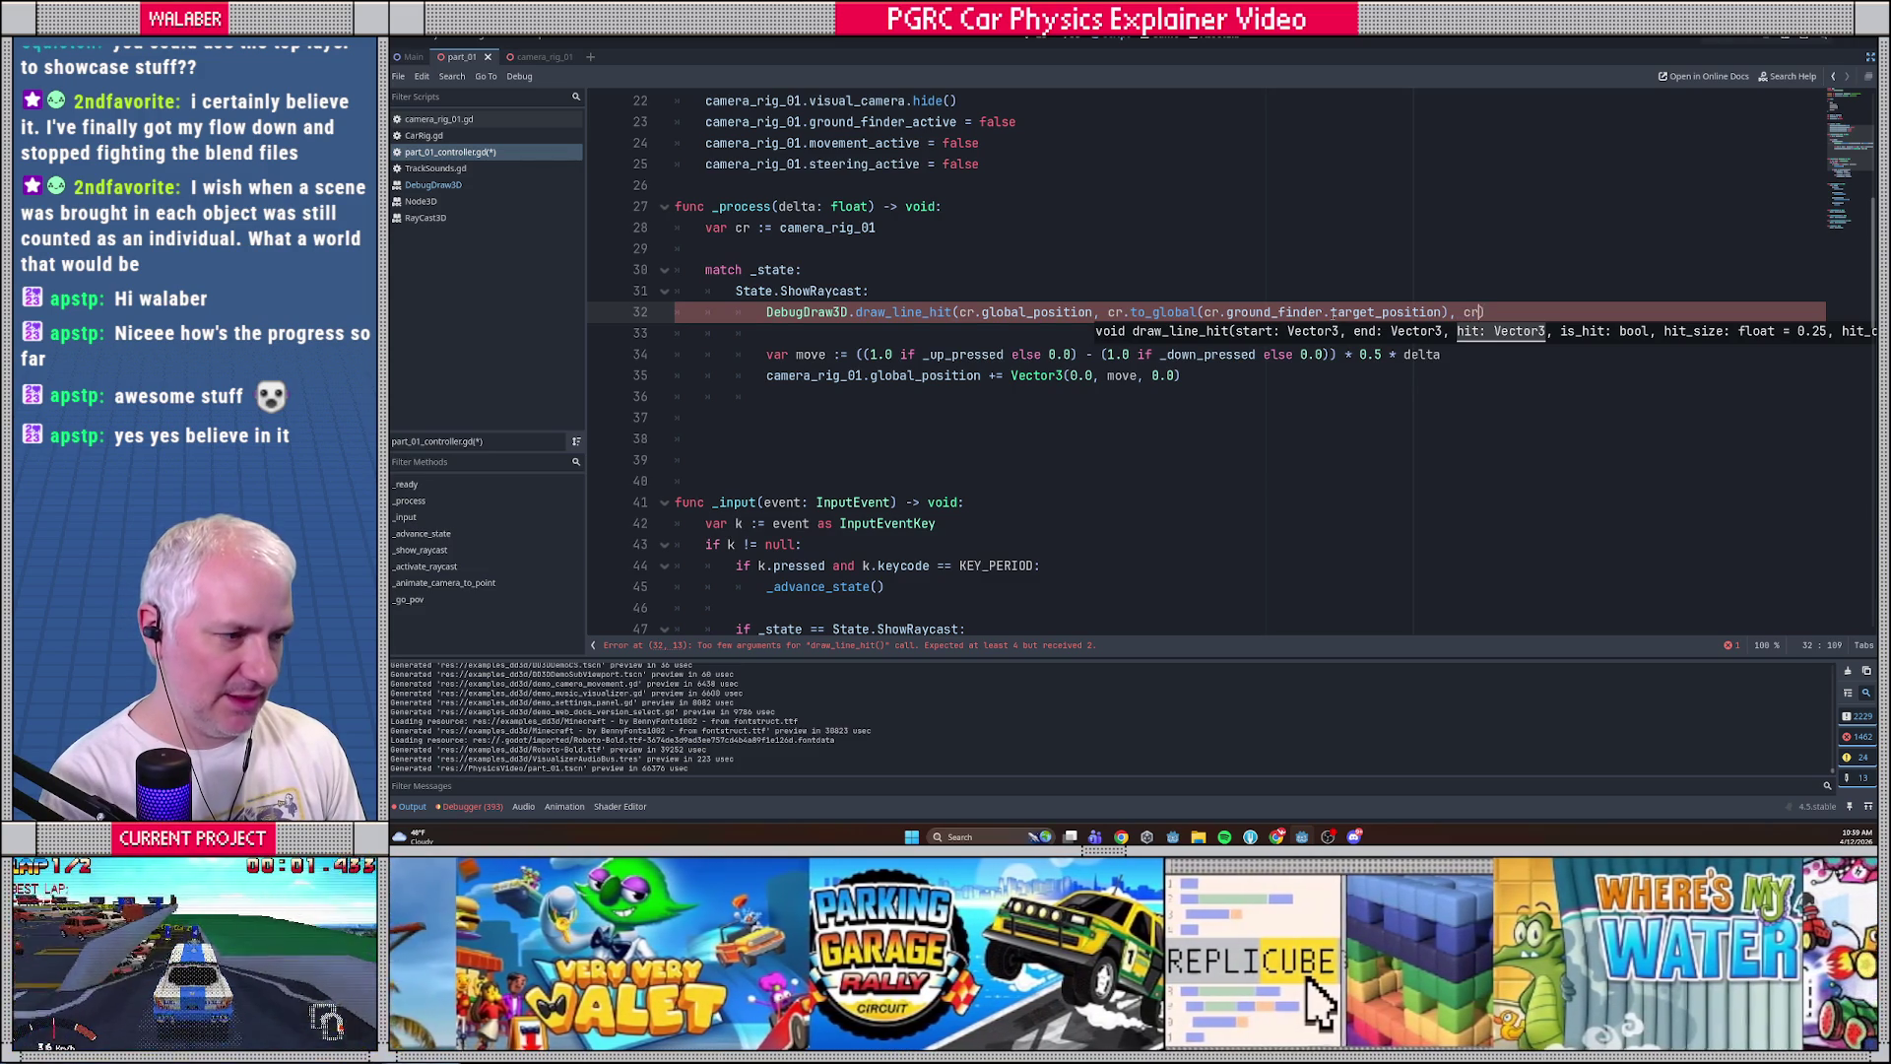
{"action": "type", "text": "."}
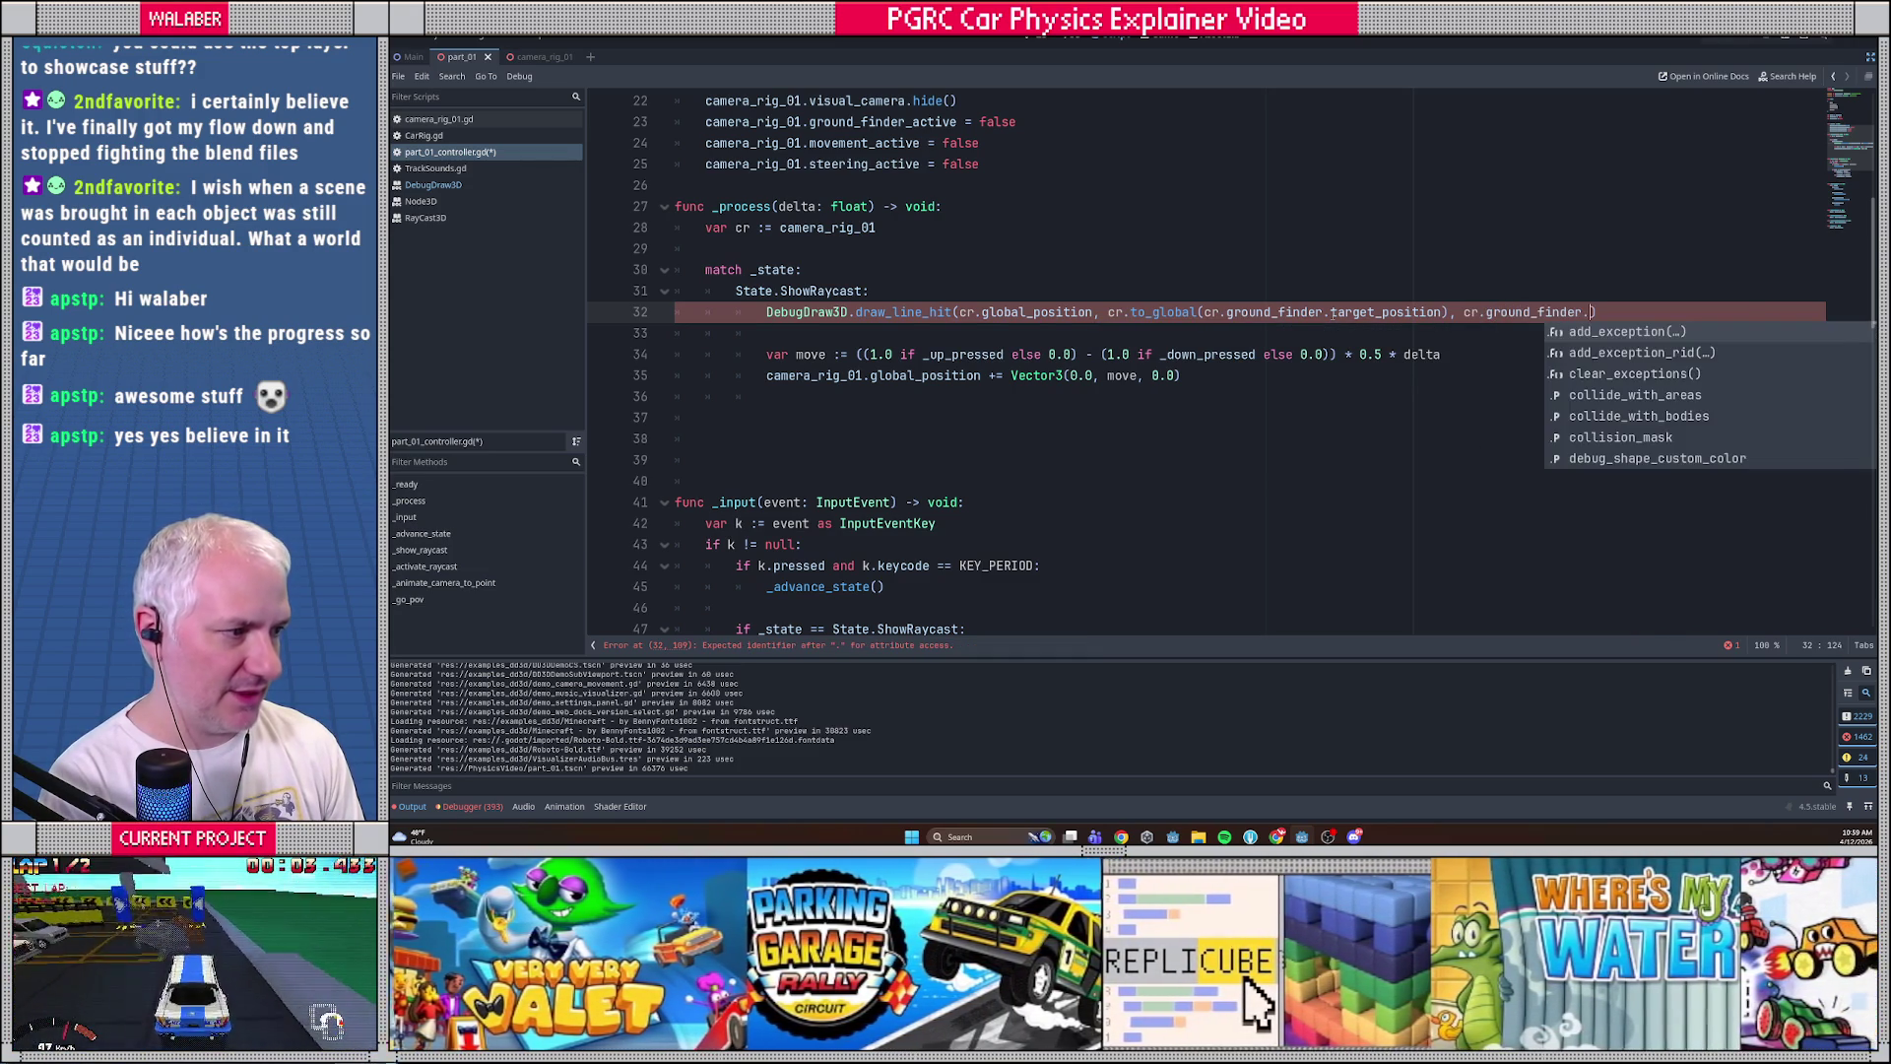
{"action": "type", "text": "posi"}
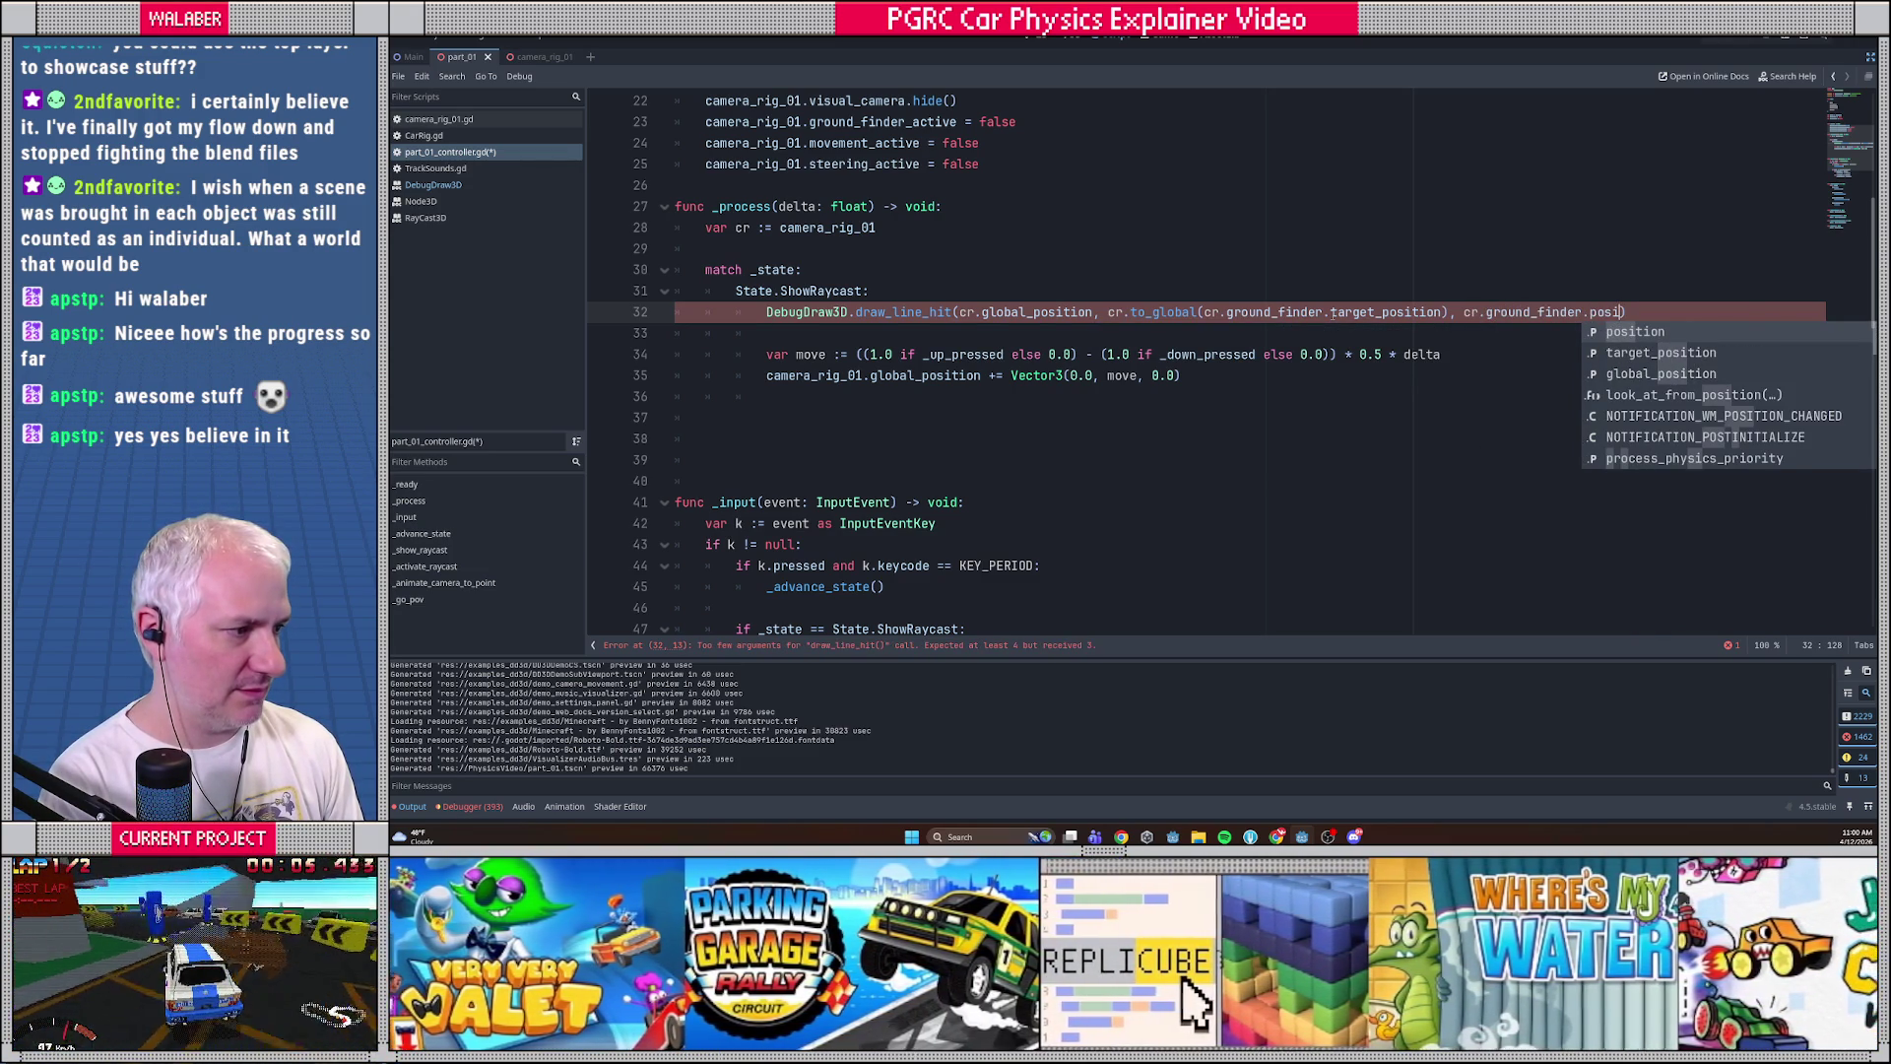
{"action": "key", "text": "BackSpace"}
{"action": "key", "text": "BackSpace"}
{"action": "key", "text": "BackSpace"}
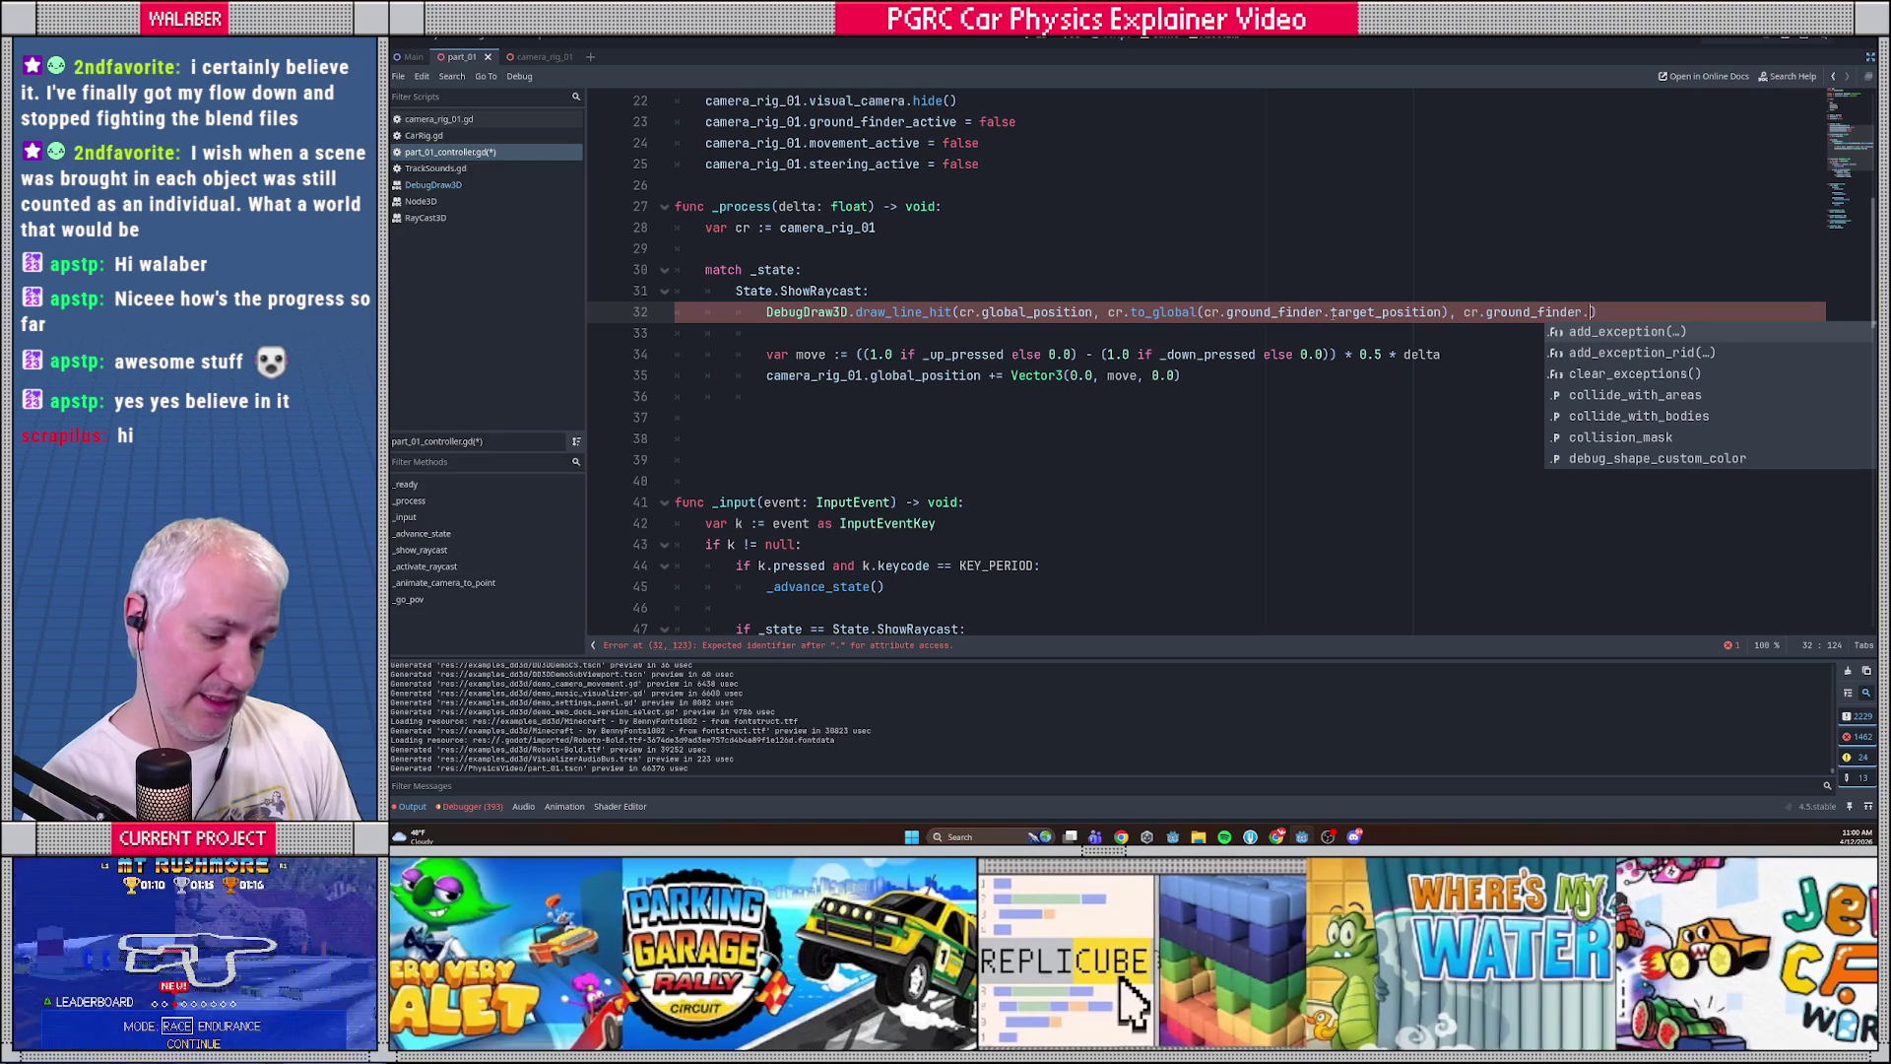
{"action": "type", "text": "get_coll"}
{"action": "key", "text": "Return"}
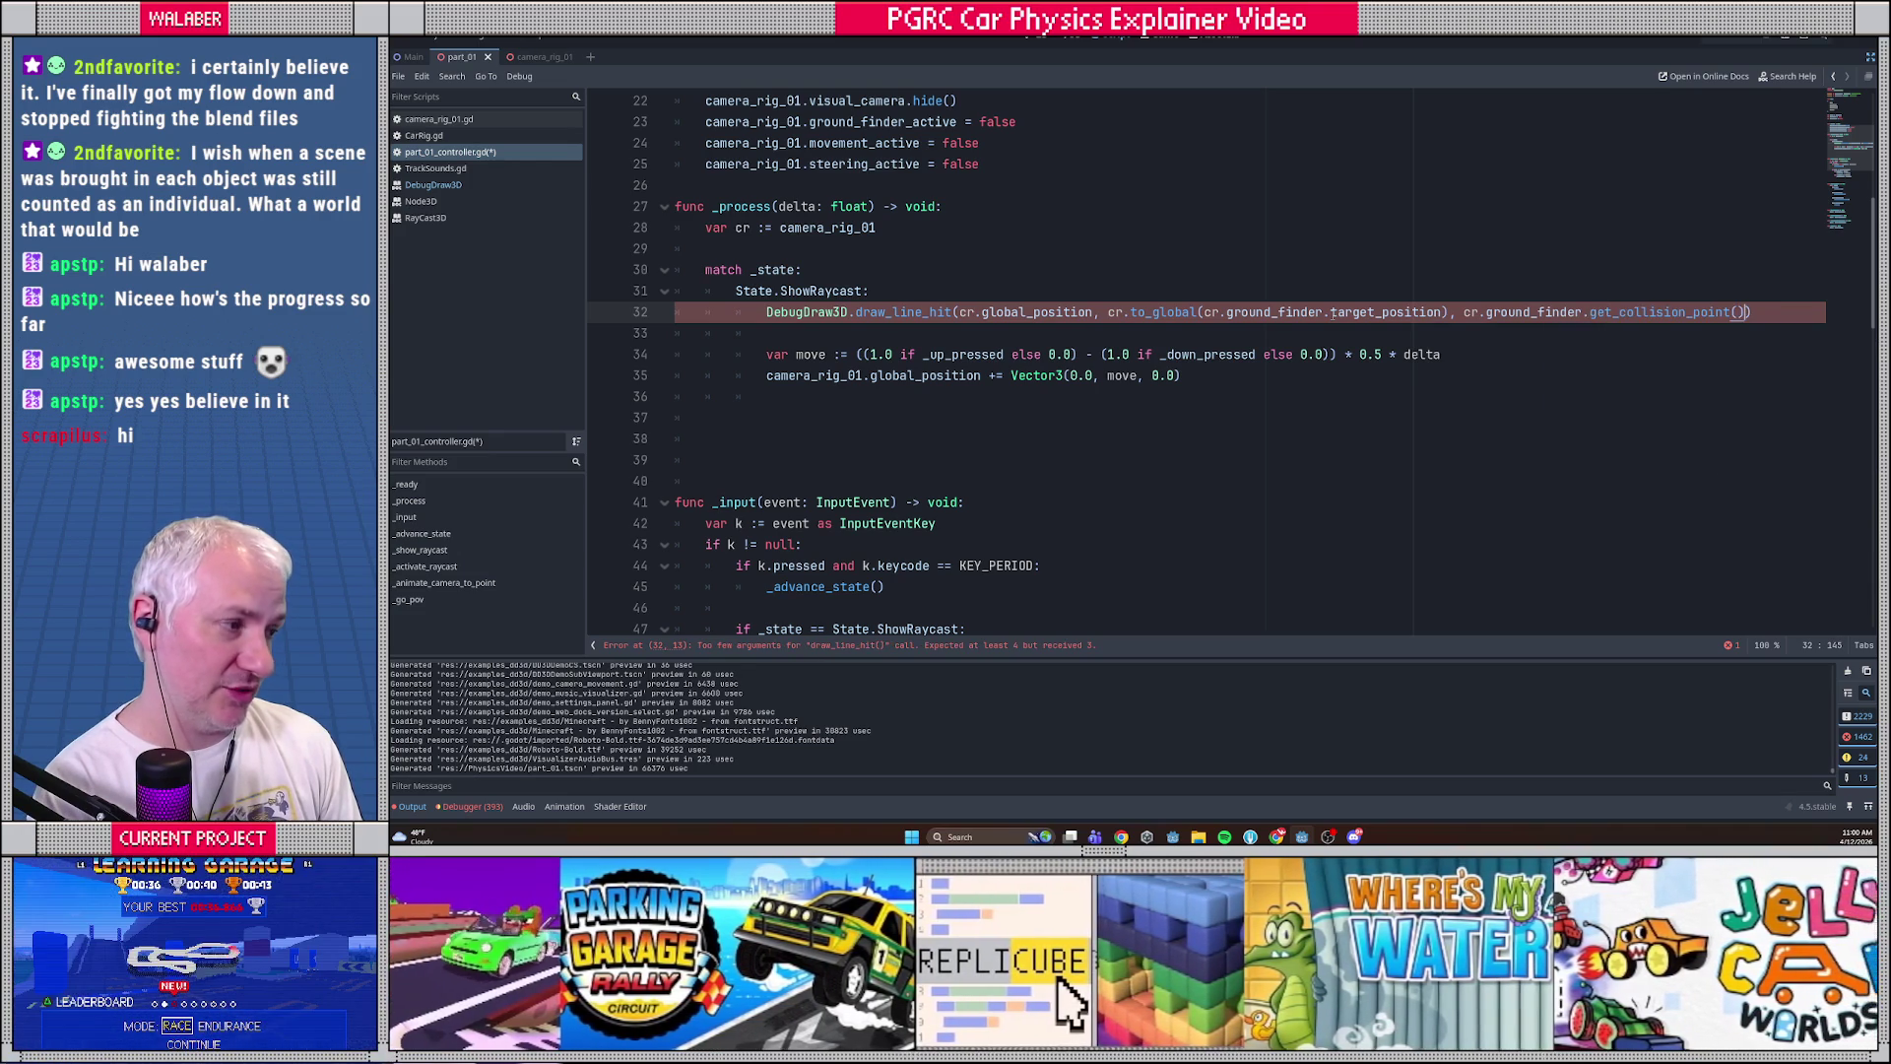
{"action": "type", "text": ","}
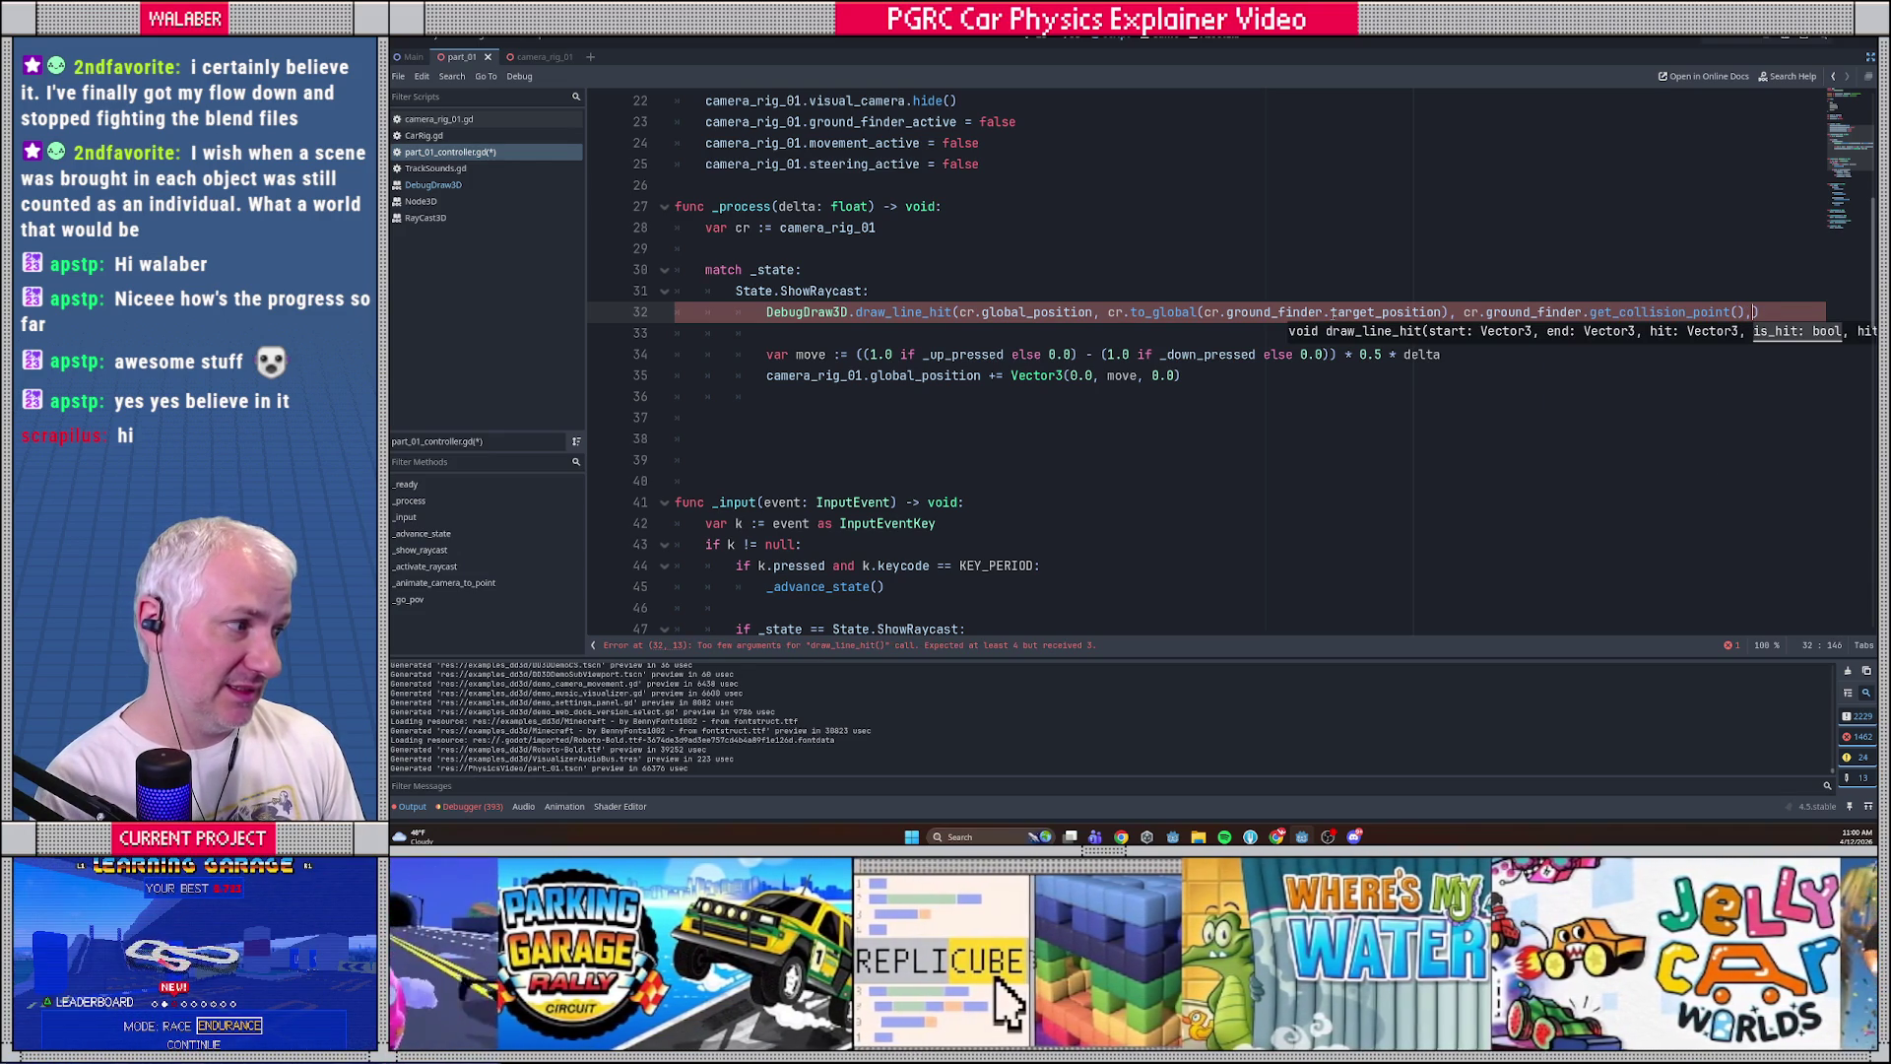
{"action": "type", "text": " cr.groun"}
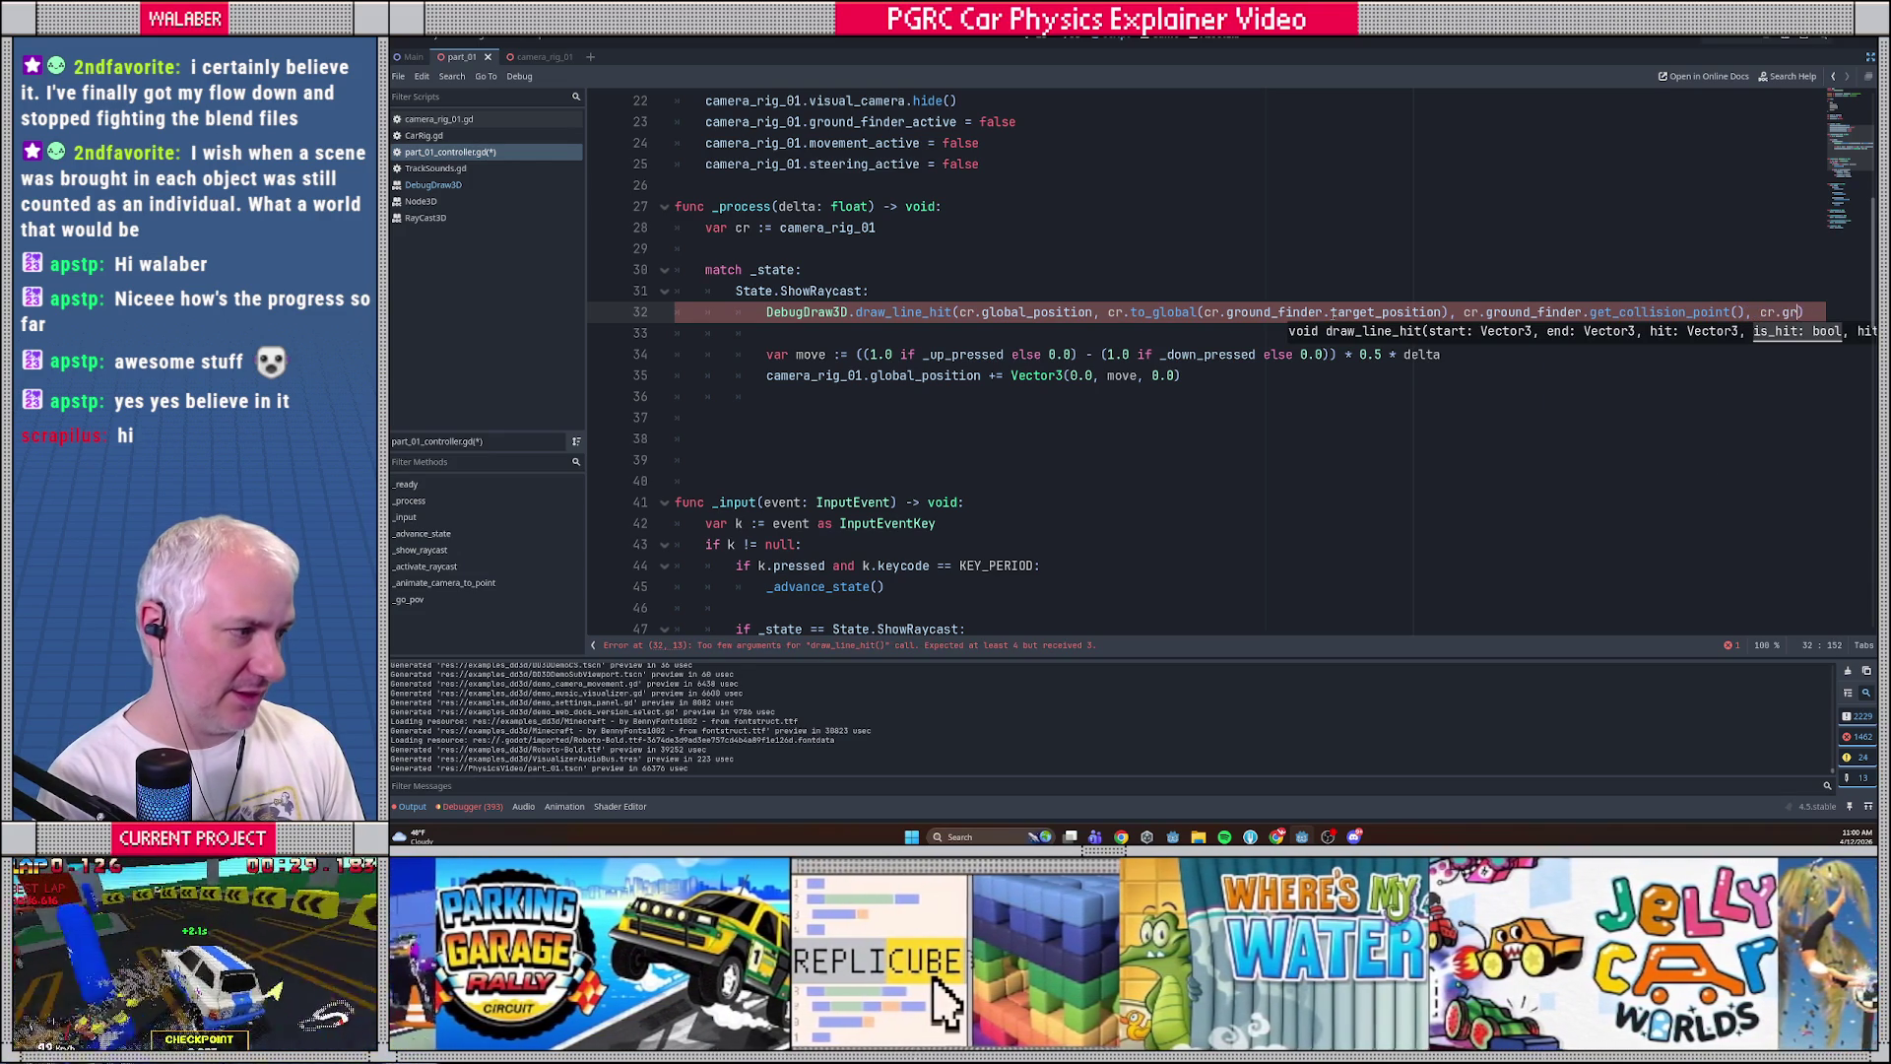
{"action": "key", "text": "Return"}
{"action": "type", "text": ".is_coll"}
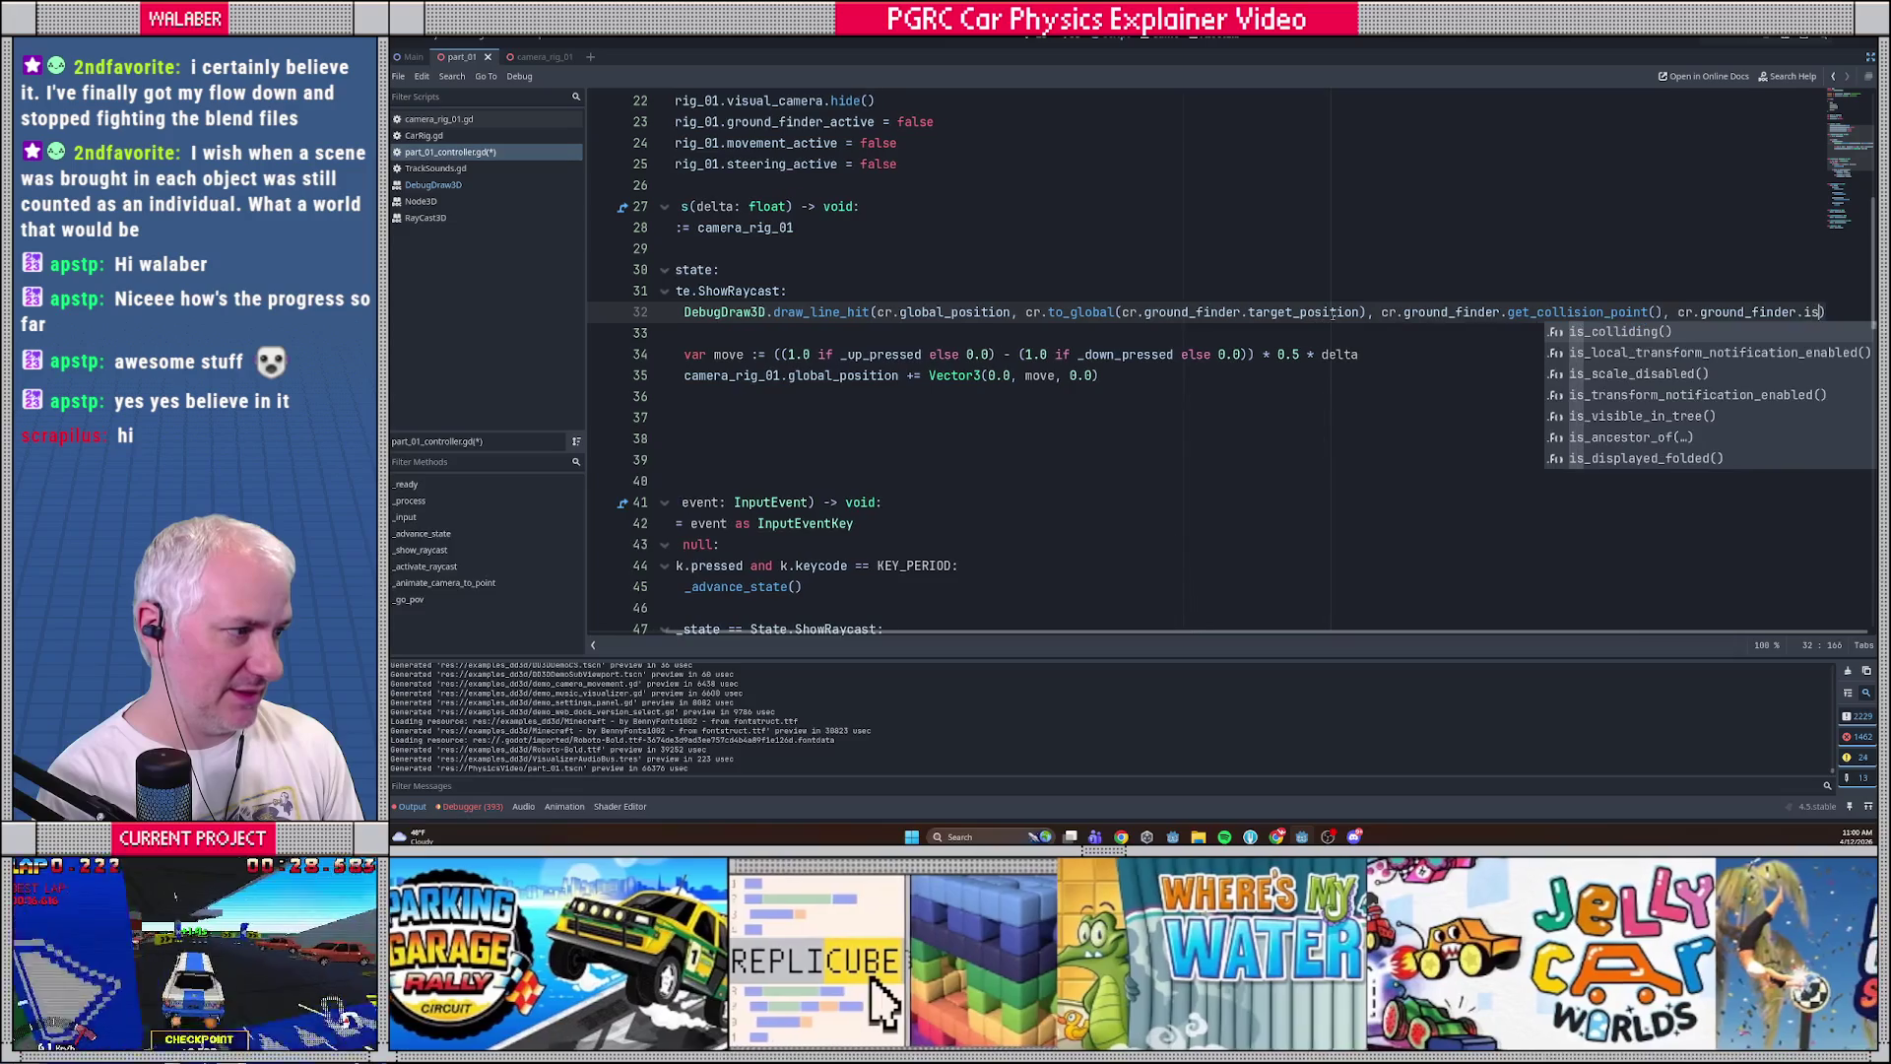
{"action": "key", "text": "Return"}
{"action": "type", "text": ","}
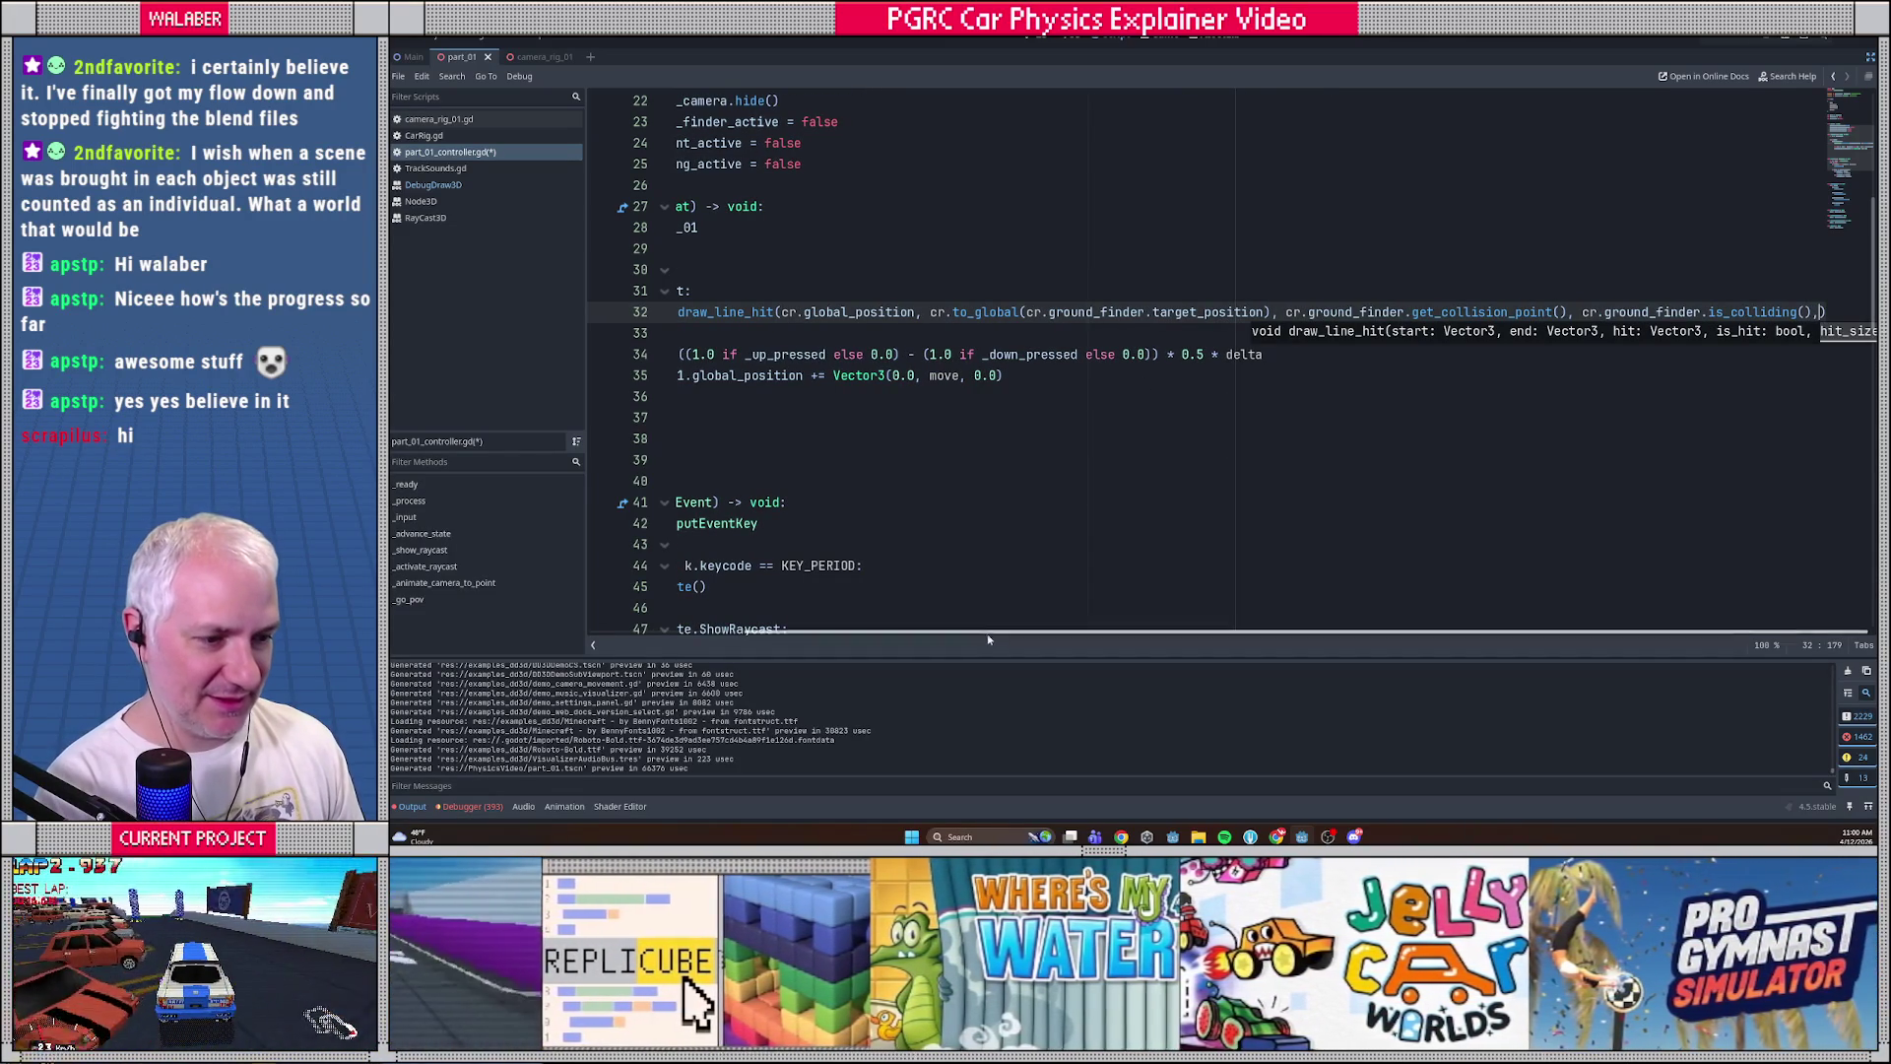
End line 32 with a backslash and indent the continued argument line
{"action": "scroll", "coordinate": [987, 634], "scroll_direction": "left", "scroll_amount": 3}
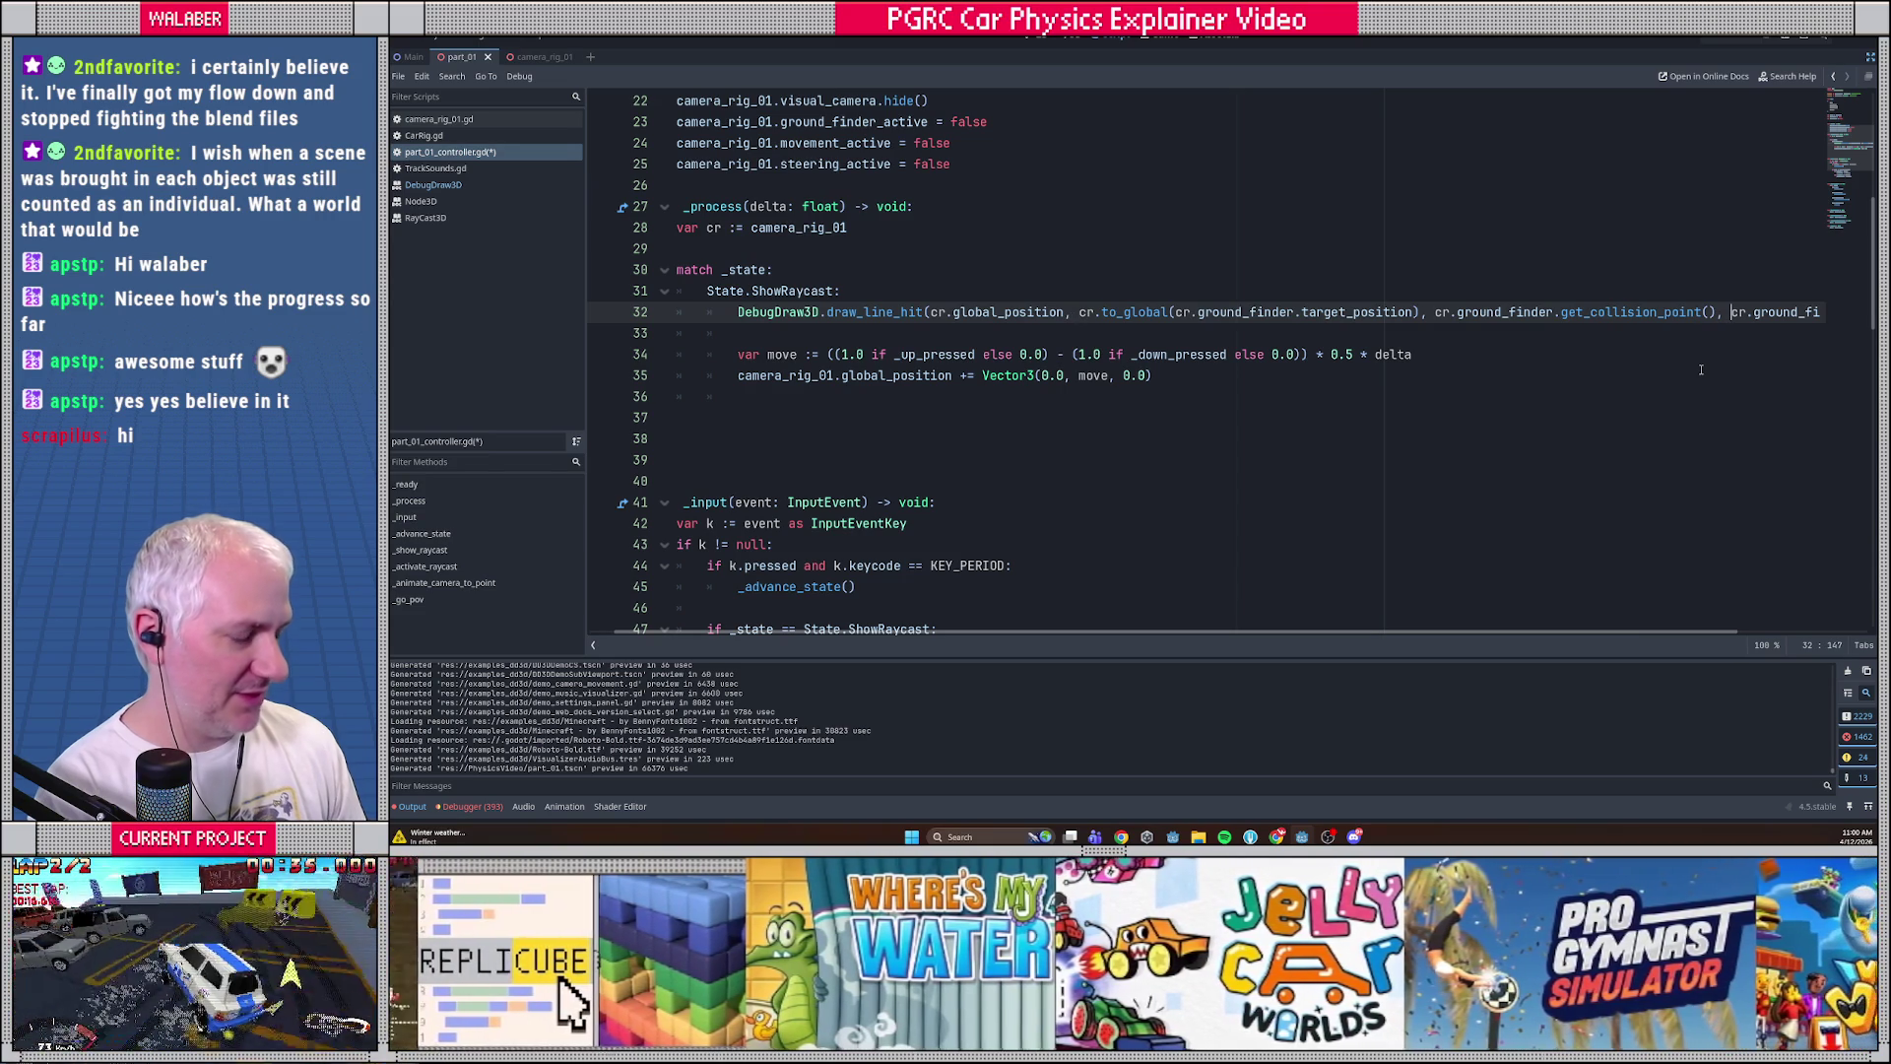
{"action": "type", "text": "\\"}
{"action": "key", "text": "Return"}
{"action": "key", "text": "Tab"}
{"action": "key", "text": "Tab"}
{"action": "key", "text": "Tab"}
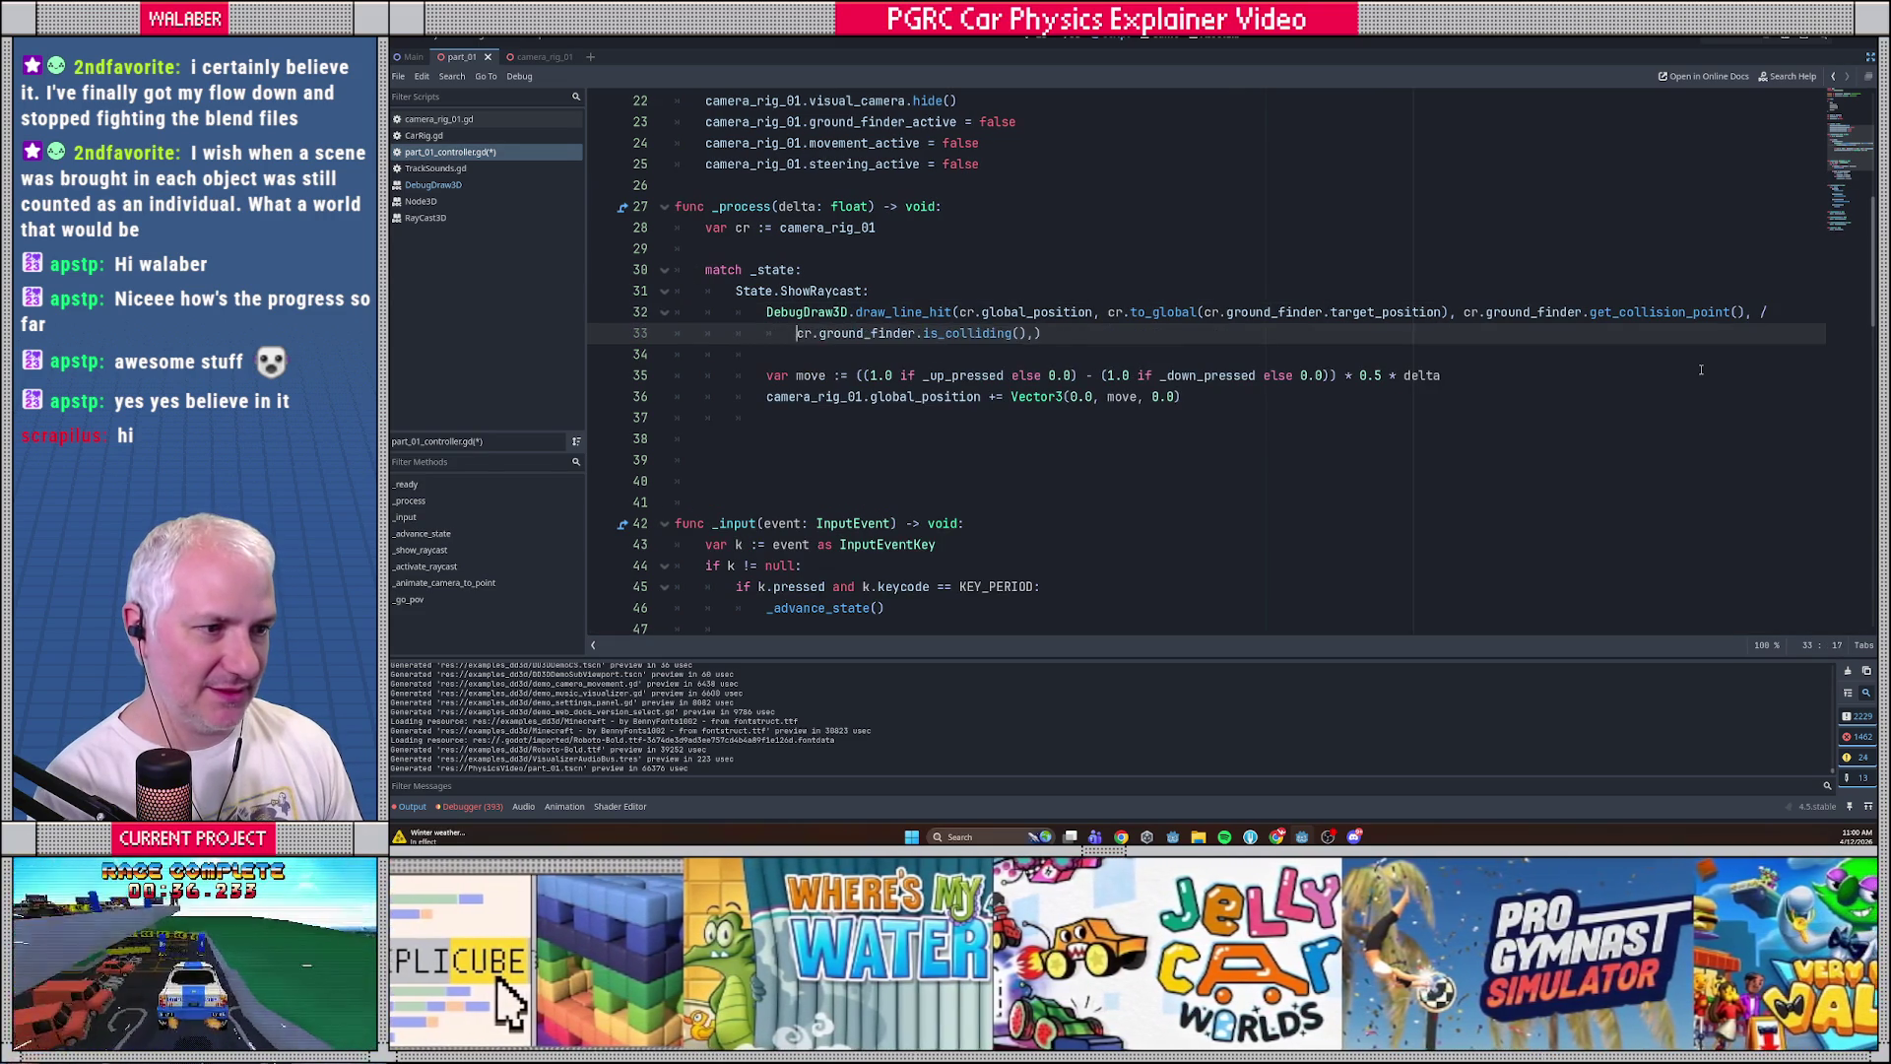
{"action": "key", "text": "Tab"}
{"action": "key", "text": "Tab"}
{"action": "key", "text": "Left"}
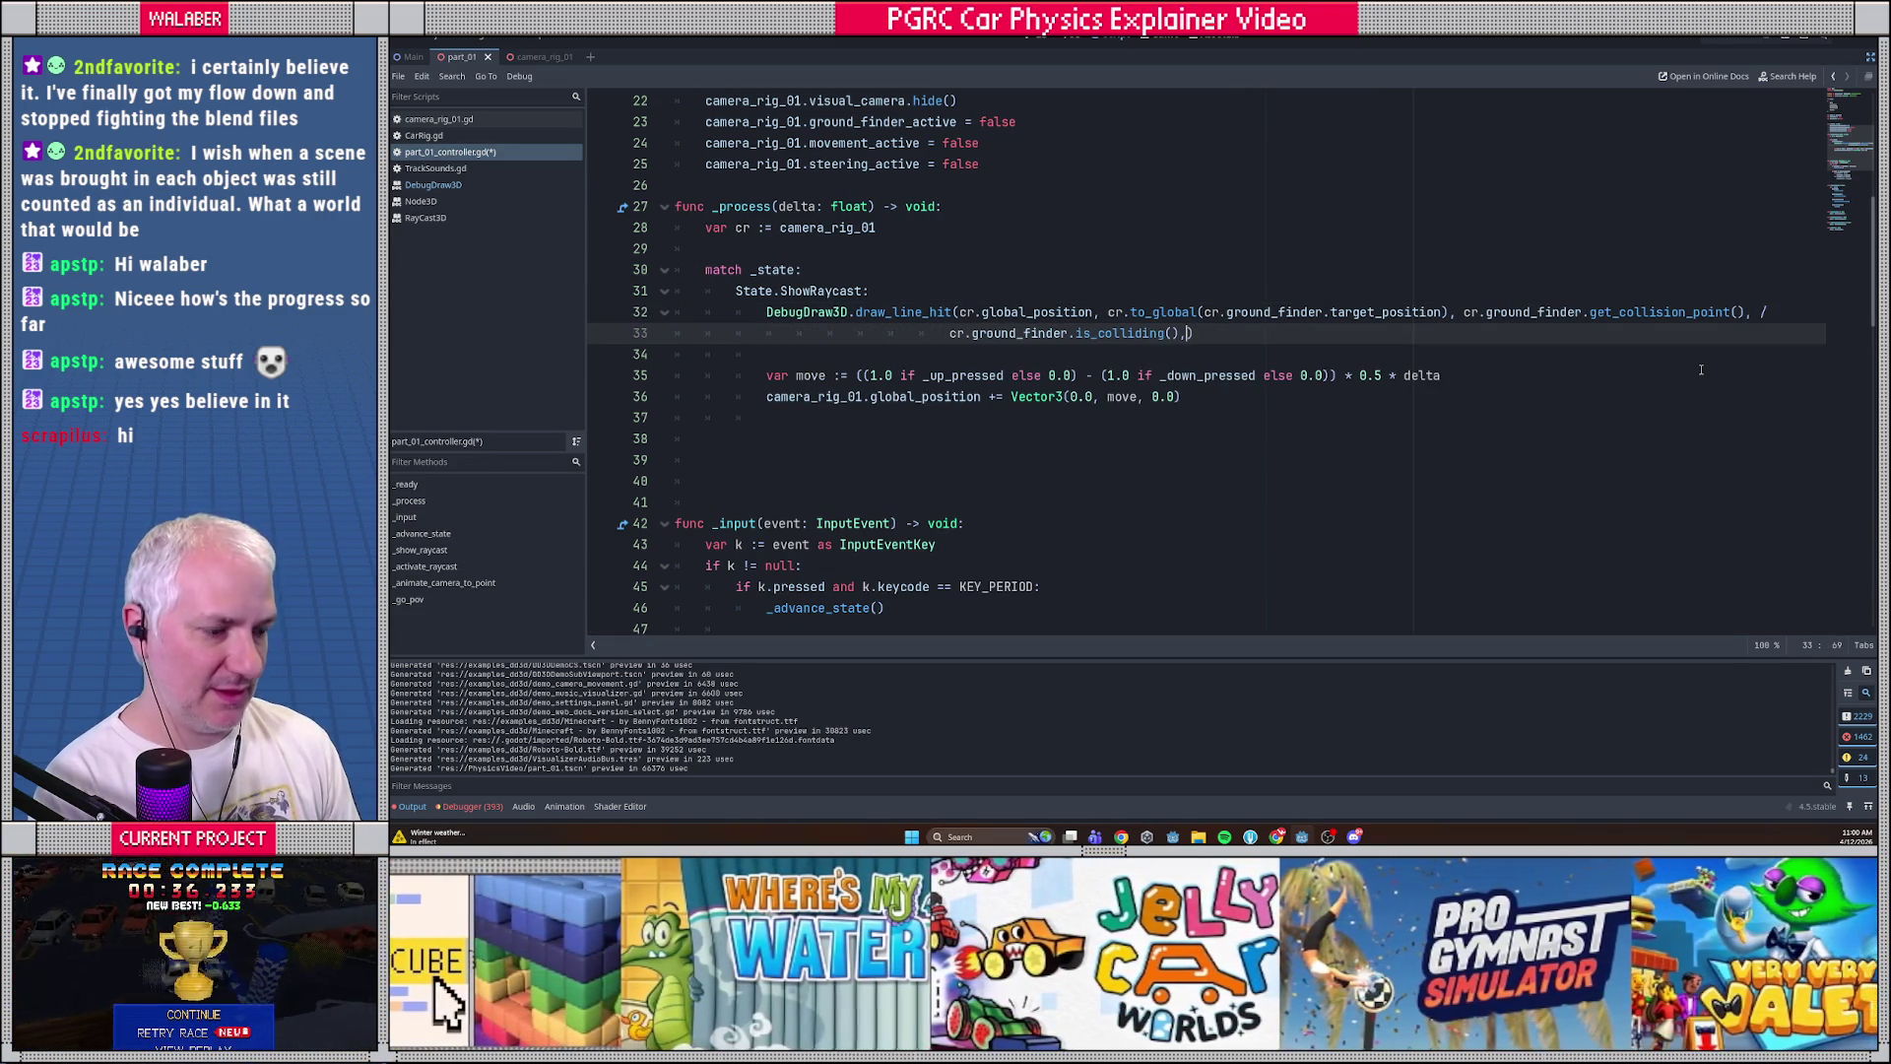
{"action": "key", "text": "Up"}
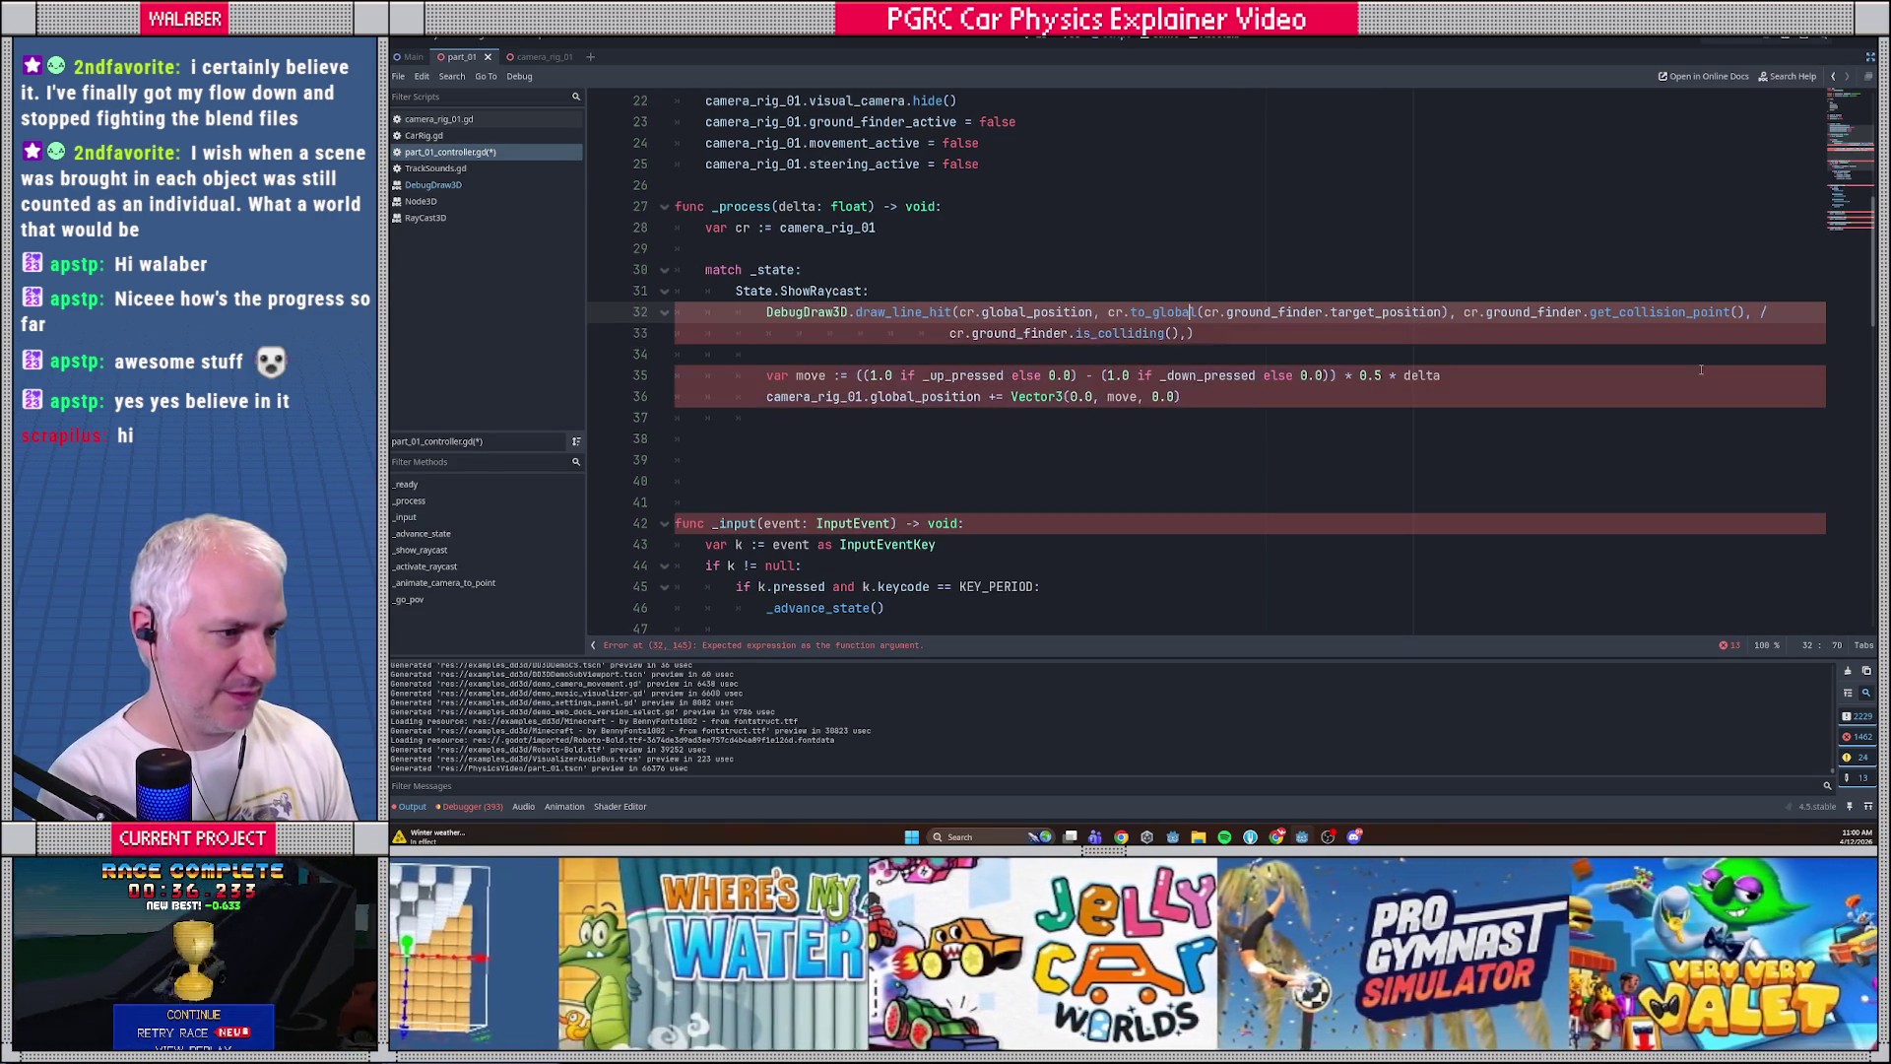
{"action": "key", "text": "BackSpace"}
{"action": "type", "text": "\\"}
{"action": "key", "text": "Down"}
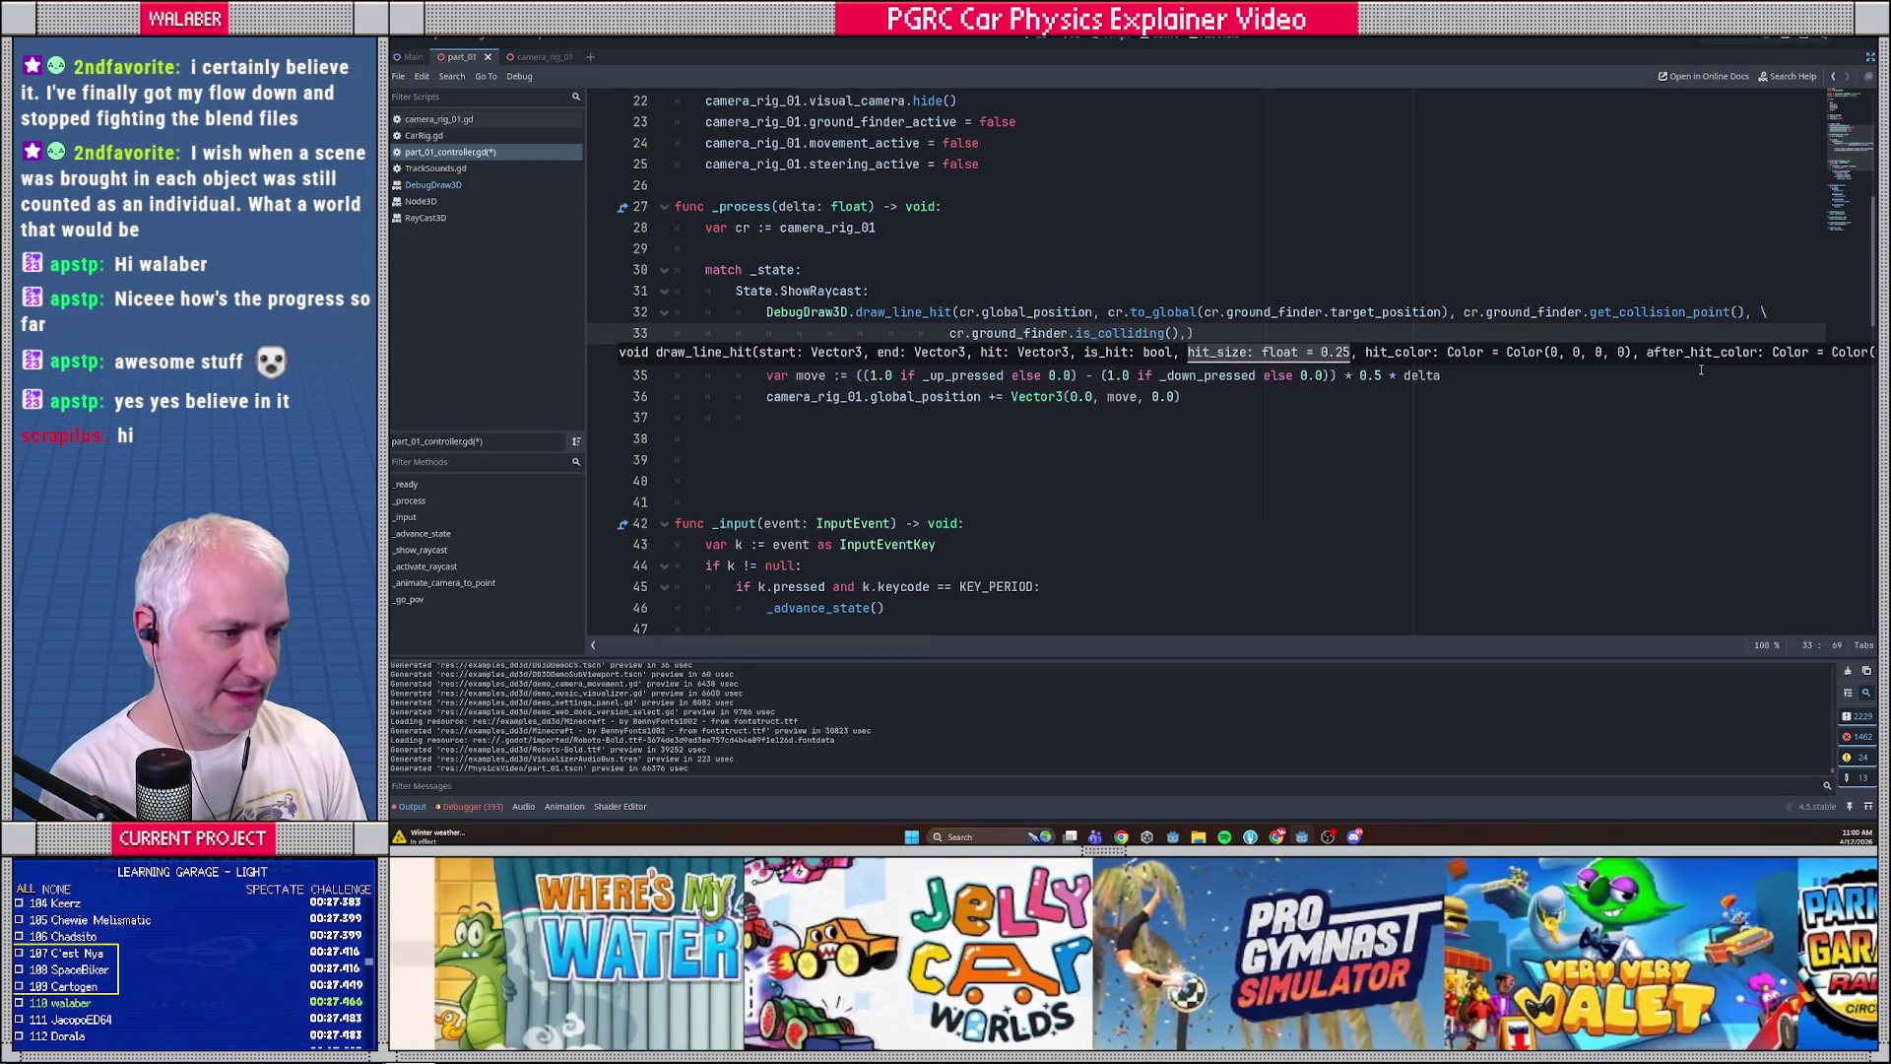
Add 0.25, Color.TOMATO and Color.AQUAMARINE as hit arguments, then save and run the scene
{"action": "type", "text": "0.25,"}
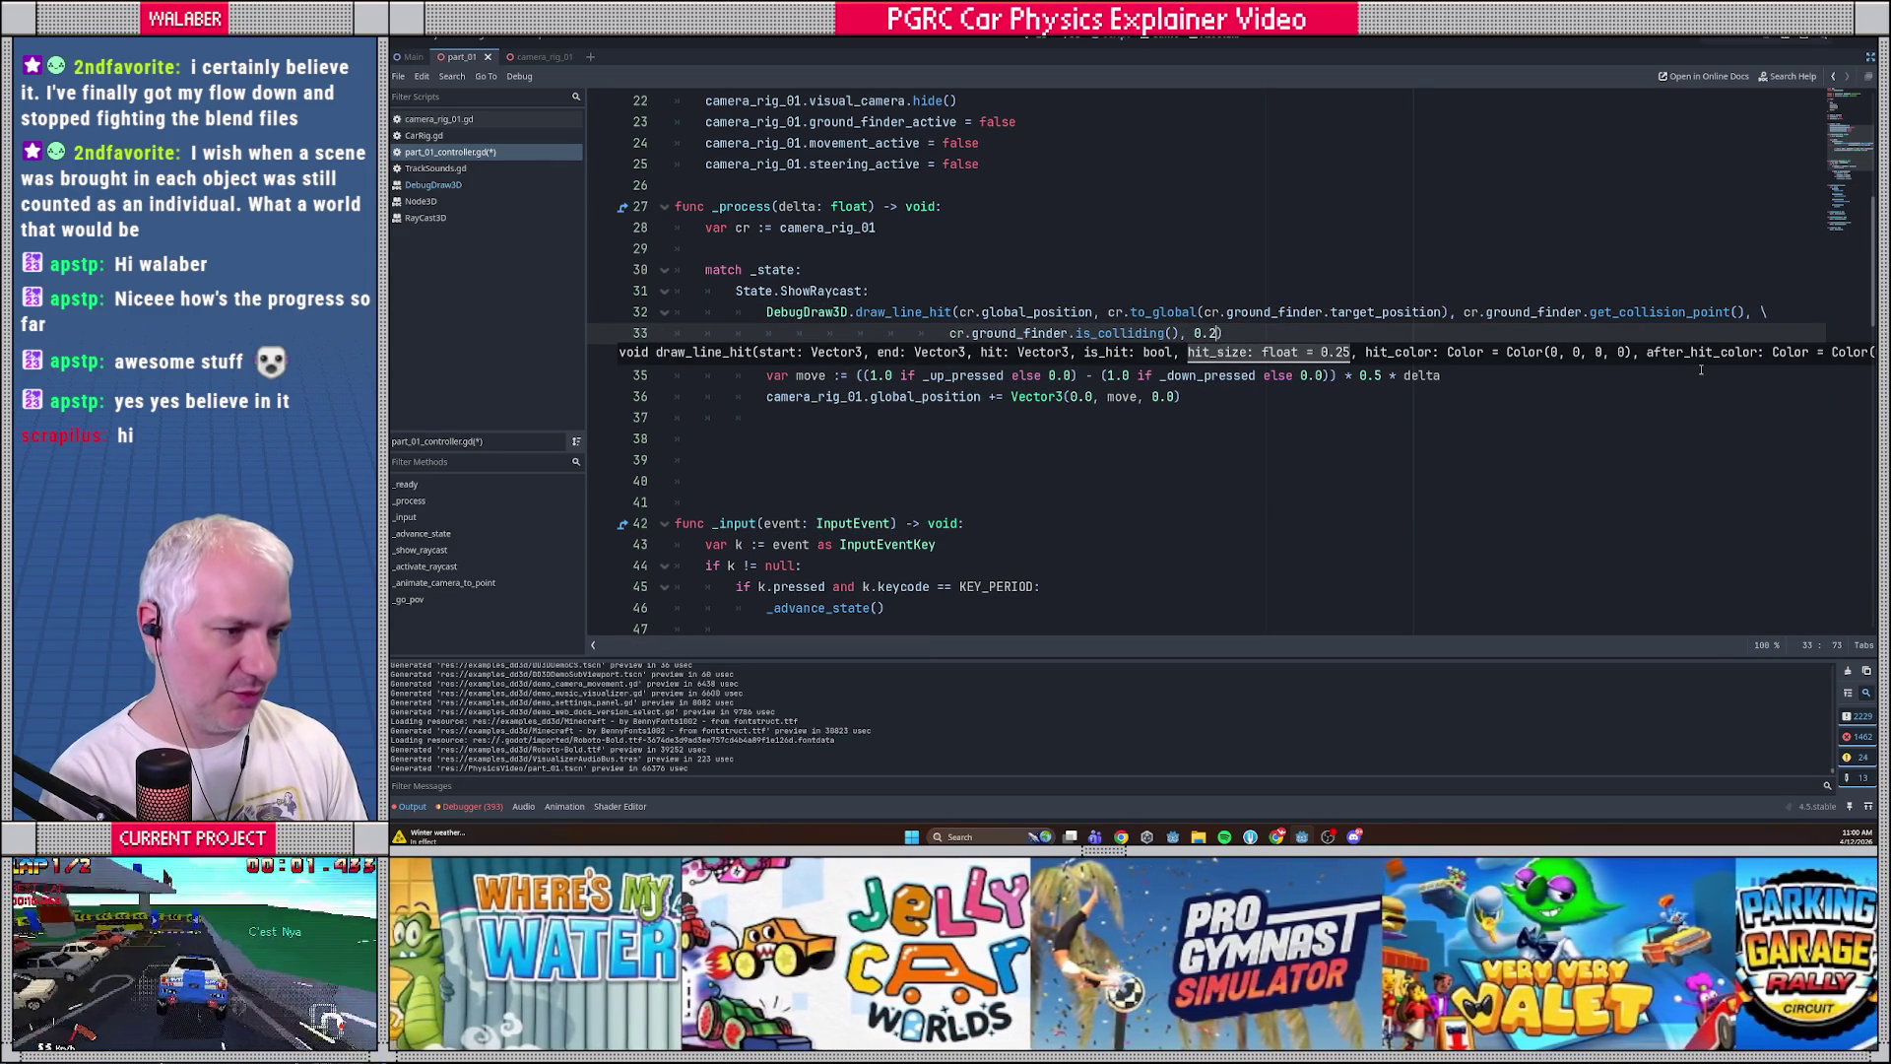
{"action": "type", "text": " Color.to"}
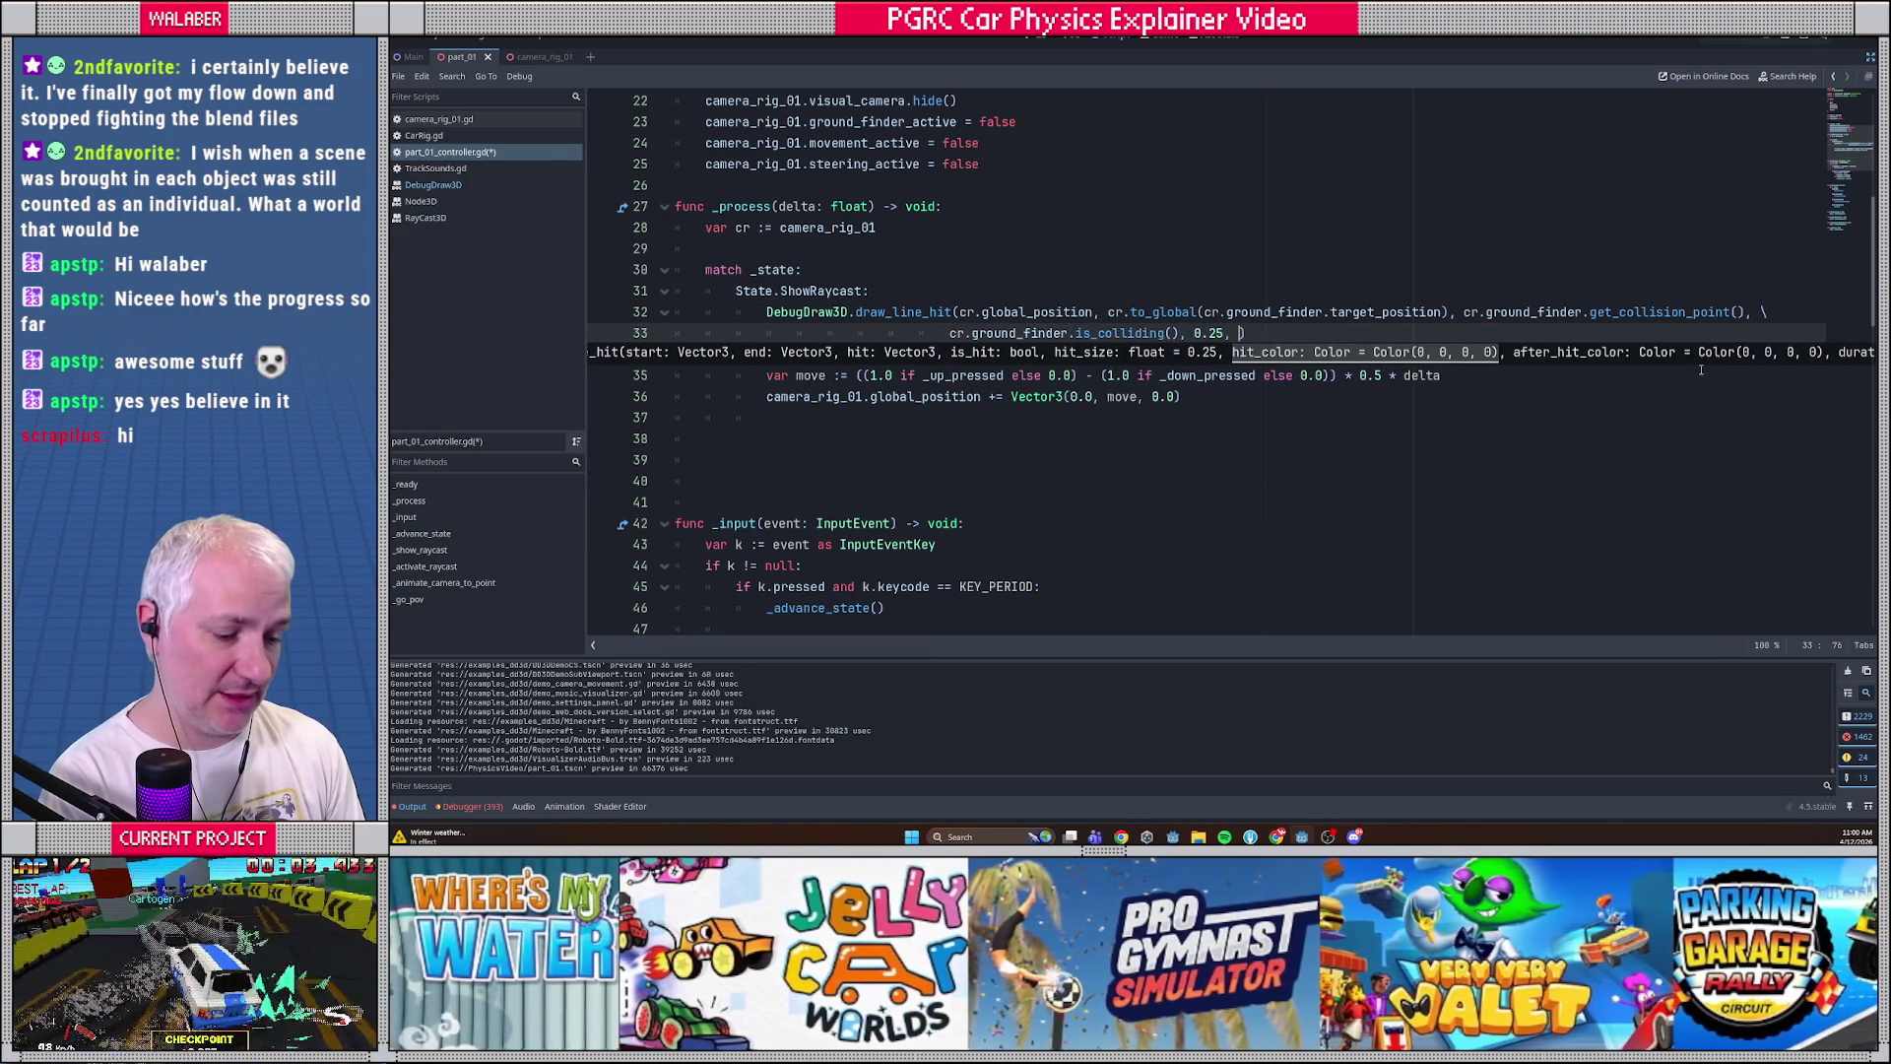
{"action": "key", "text": "Return"}
{"action": "type", "text": ","}
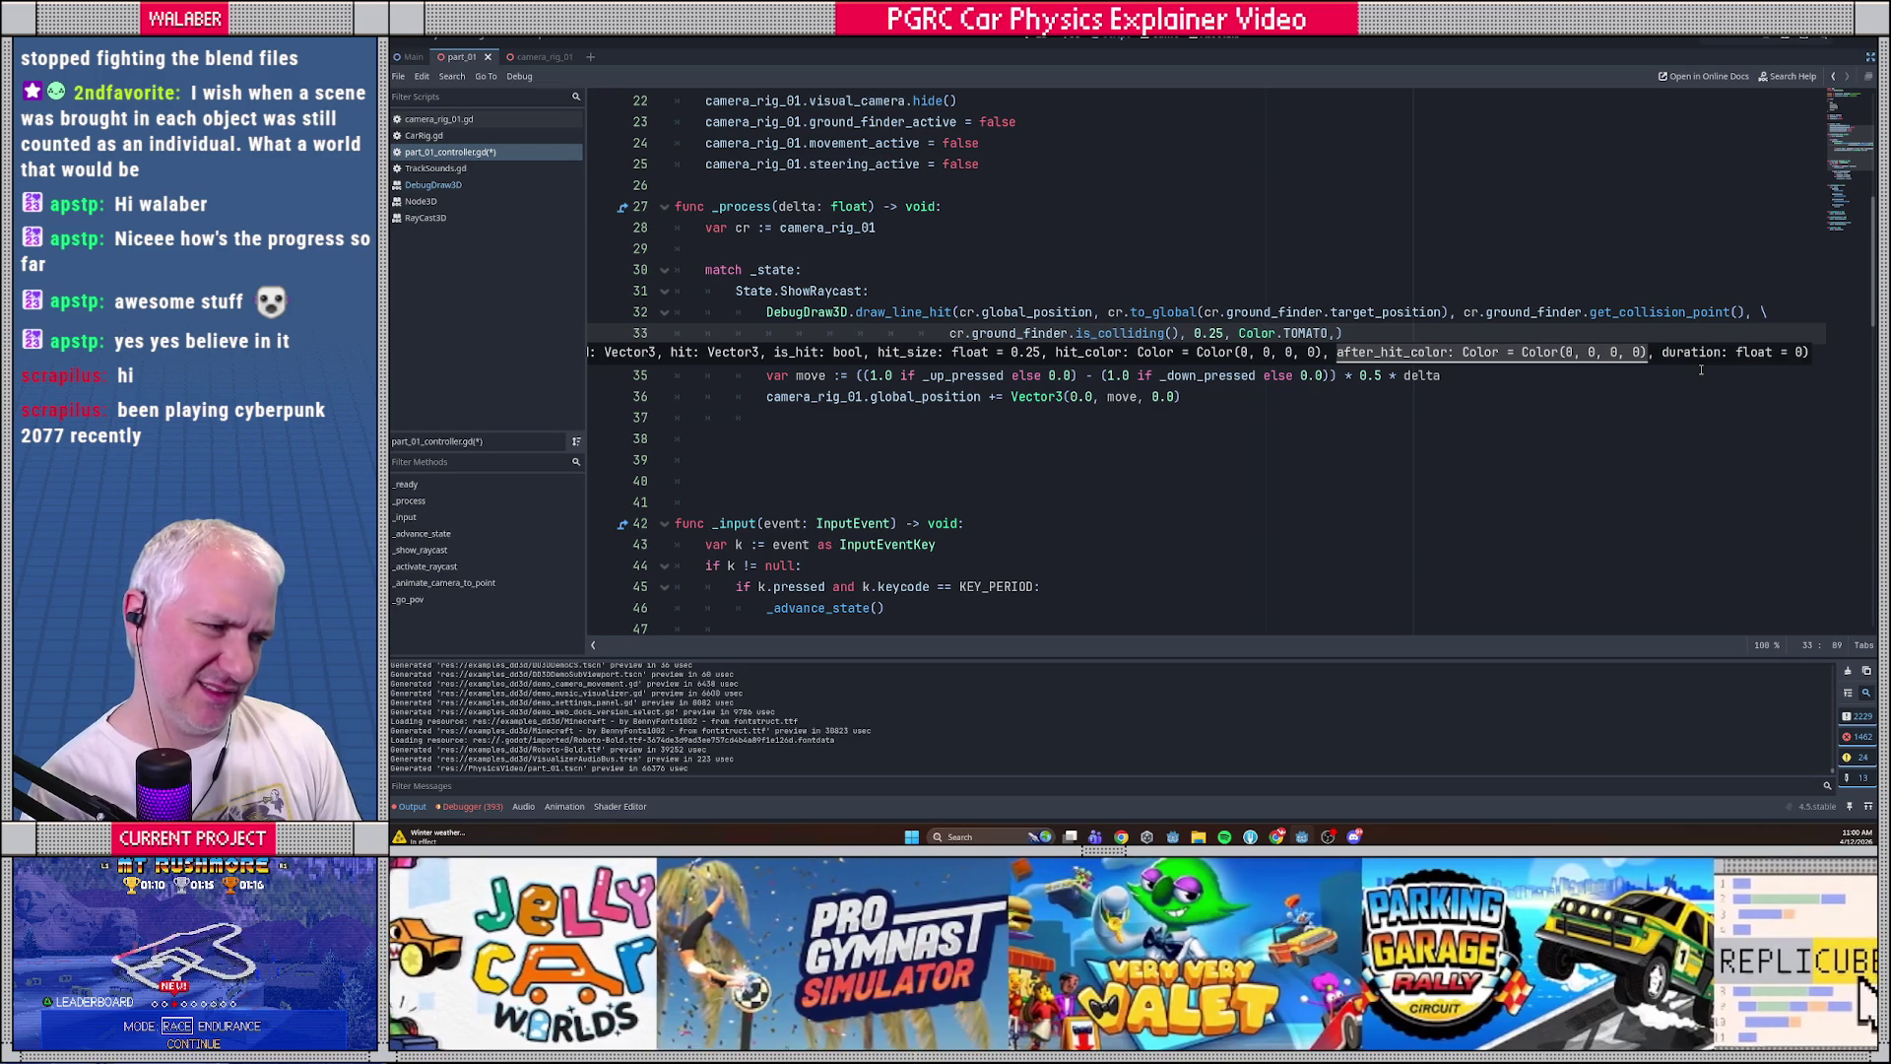
{"action": "type", "text": "Color."}
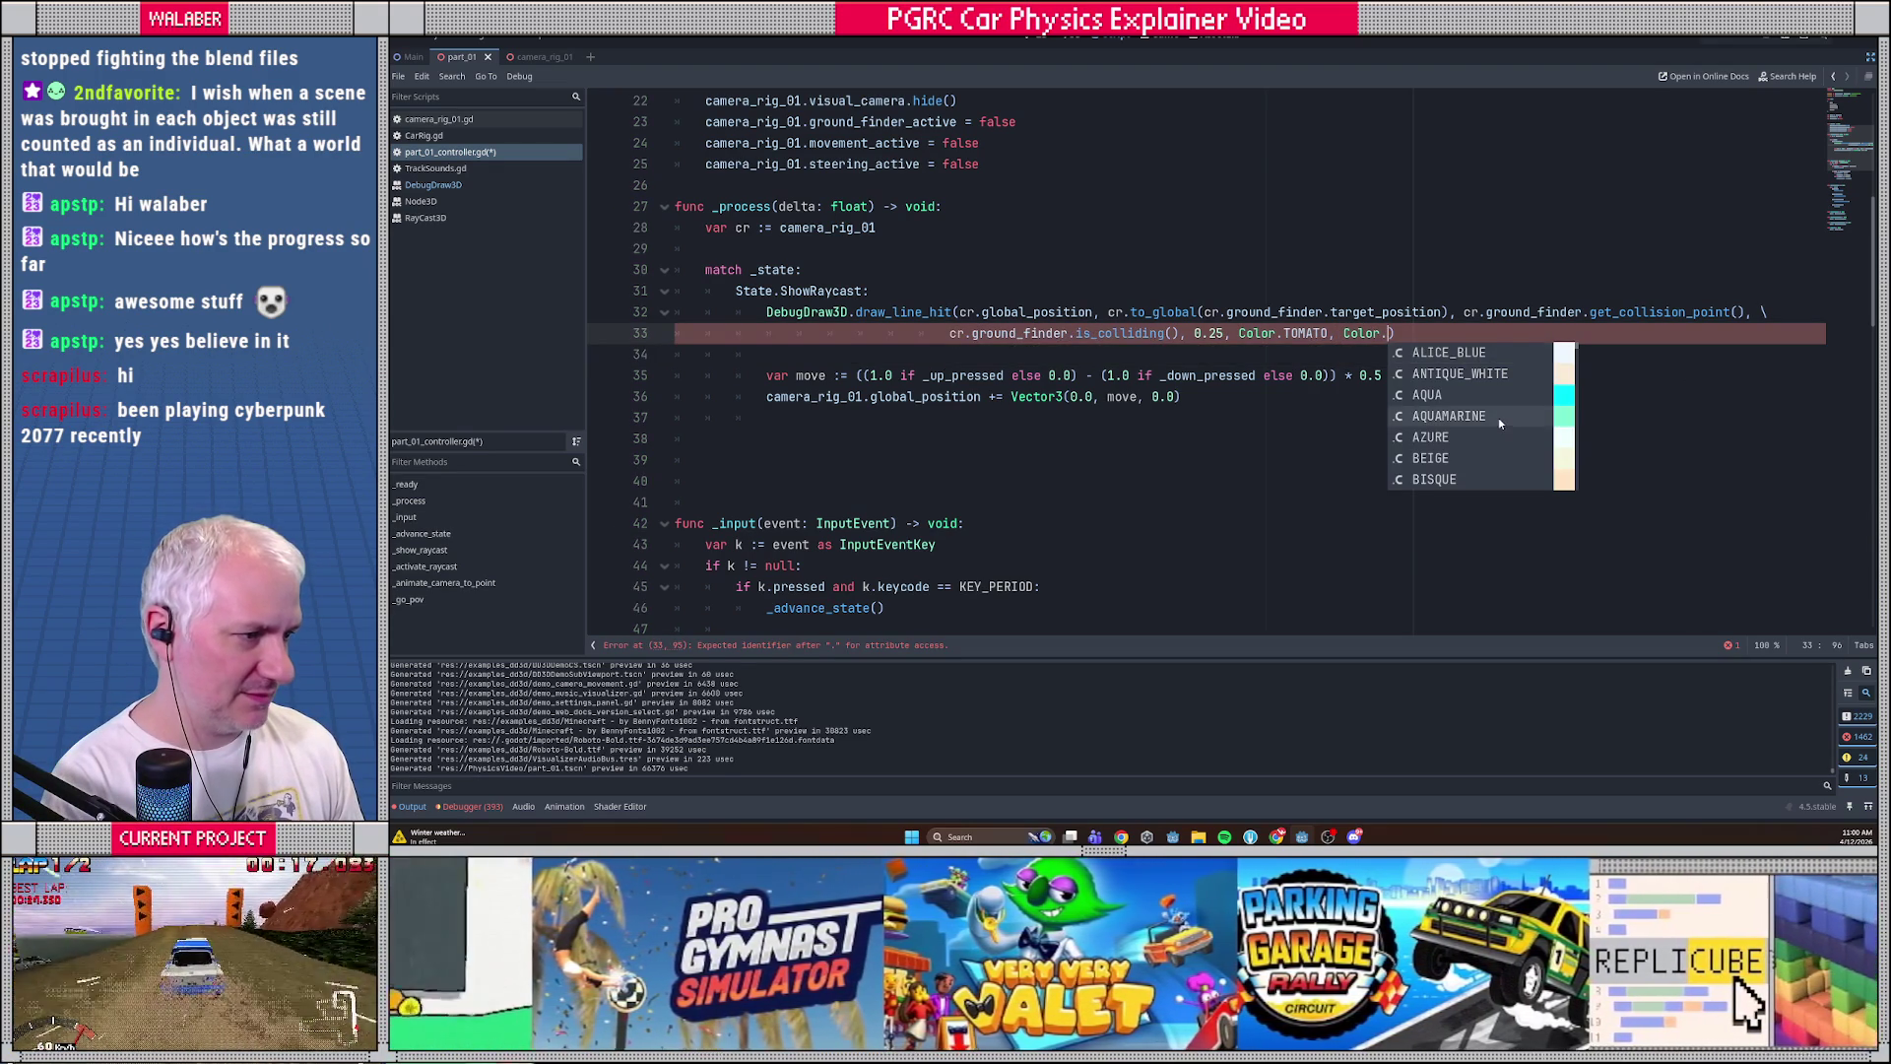
{"action": "left_click", "coordinate": [1497, 417]}
{"action": "type", "text": ","}
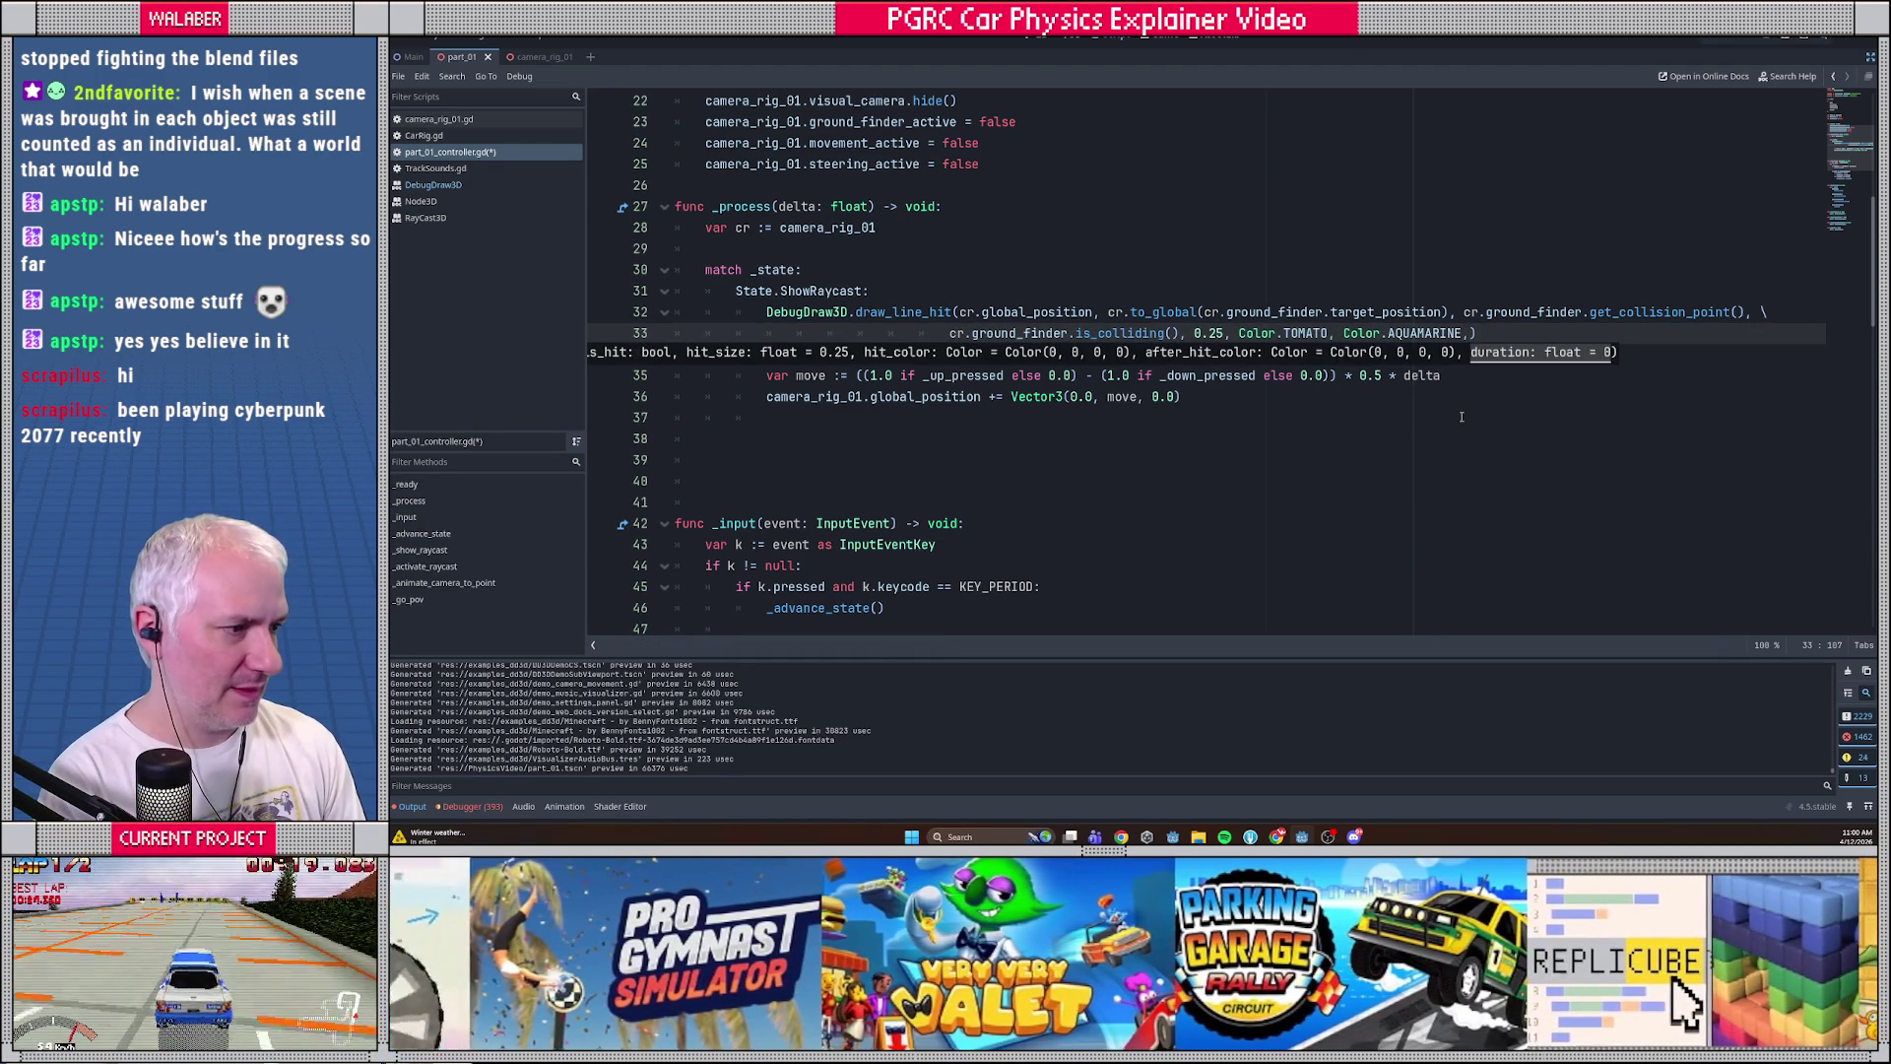
{"action": "key", "text": "Escape"}
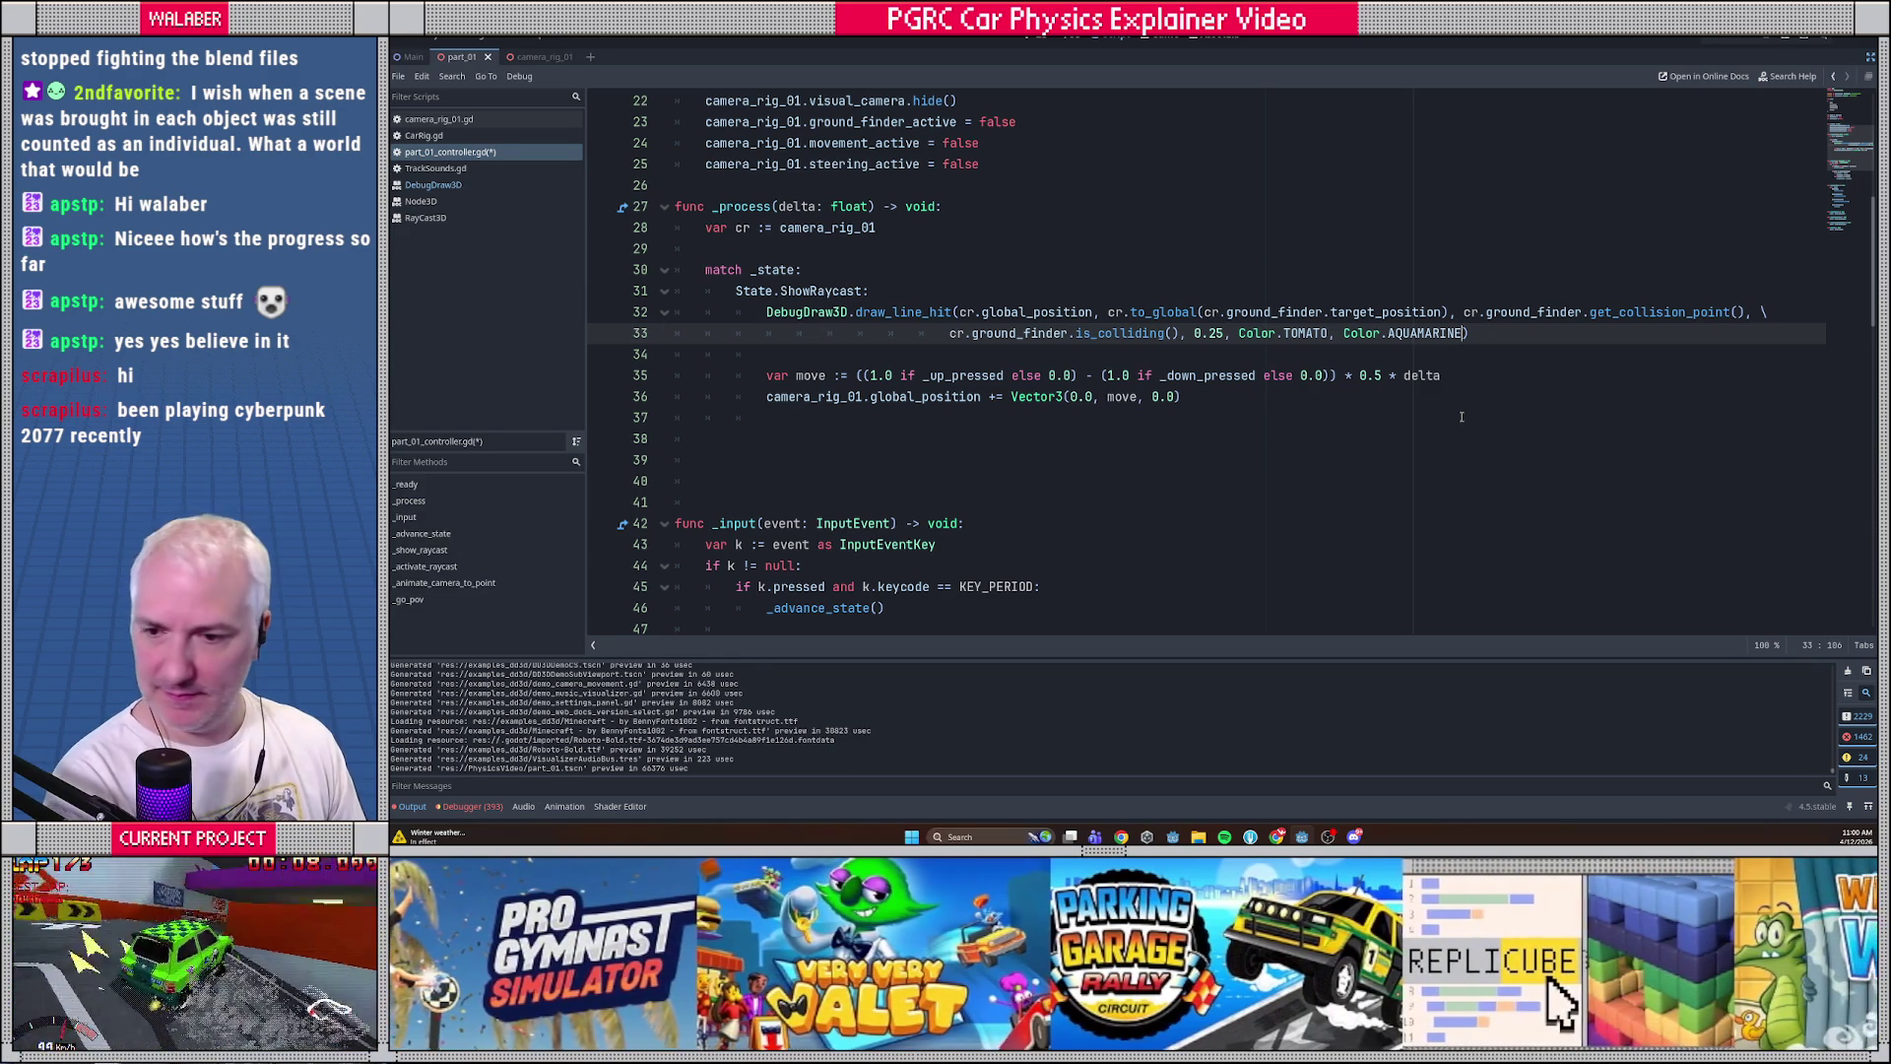
{"action": "key", "text": "F6"}
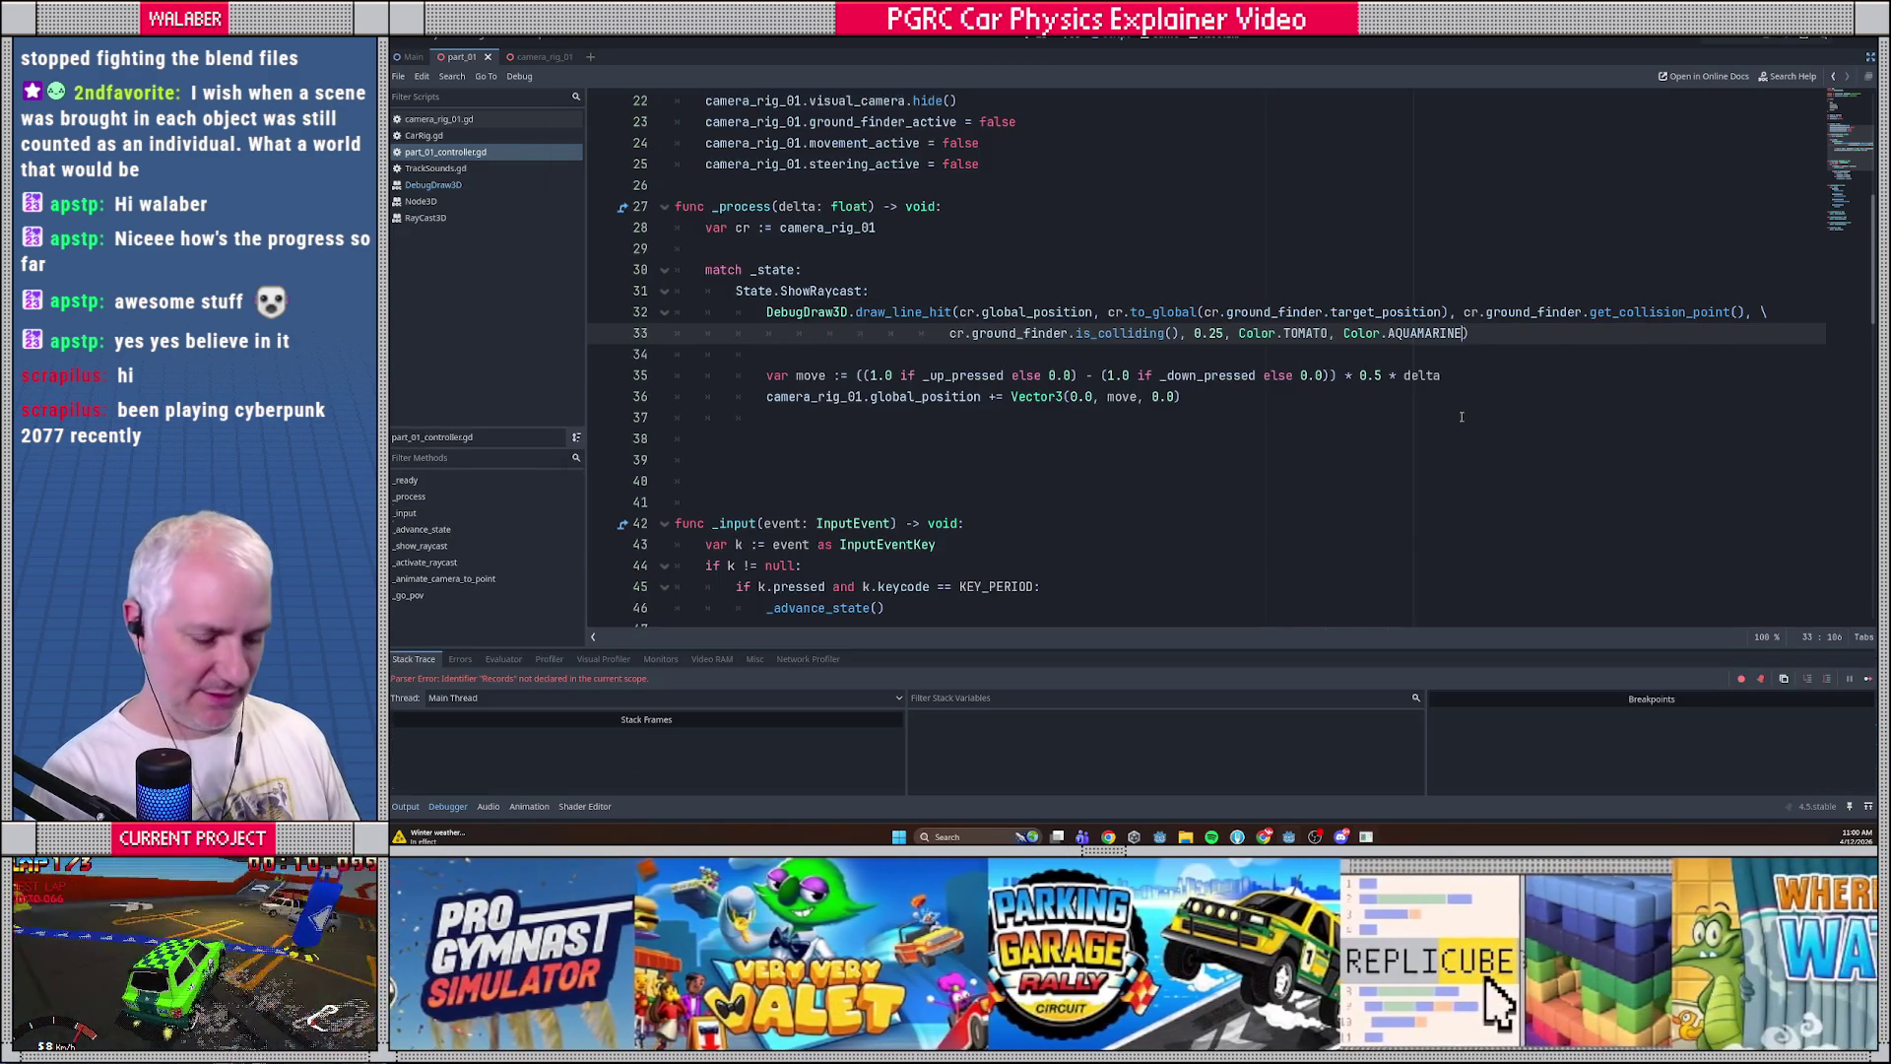
Scroll ReplayManager.gd up to line 1 to look into the Records error
{"action": "scroll", "coordinate": [1015, 314], "scroll_direction": "up", "scroll_amount": 1}
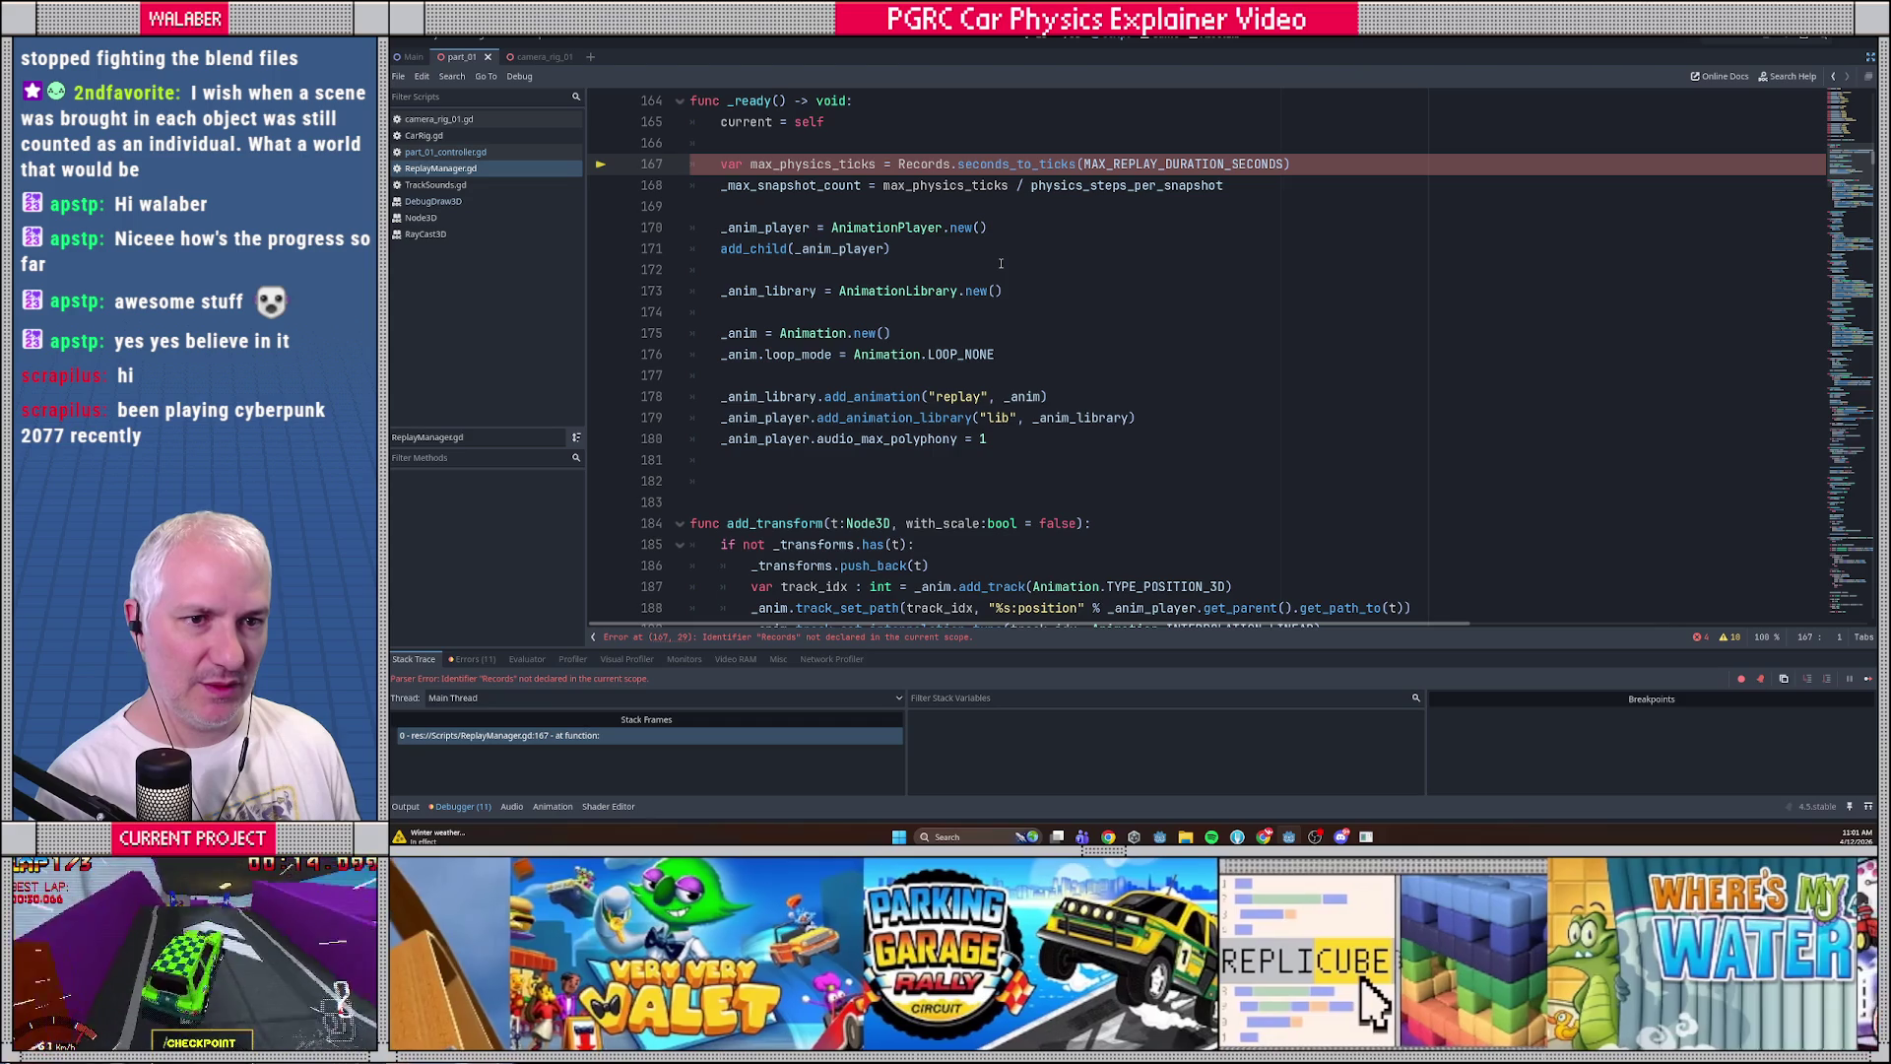
{"action": "scroll", "coordinate": [847, 200], "scroll_direction": "up", "scroll_amount": 15}
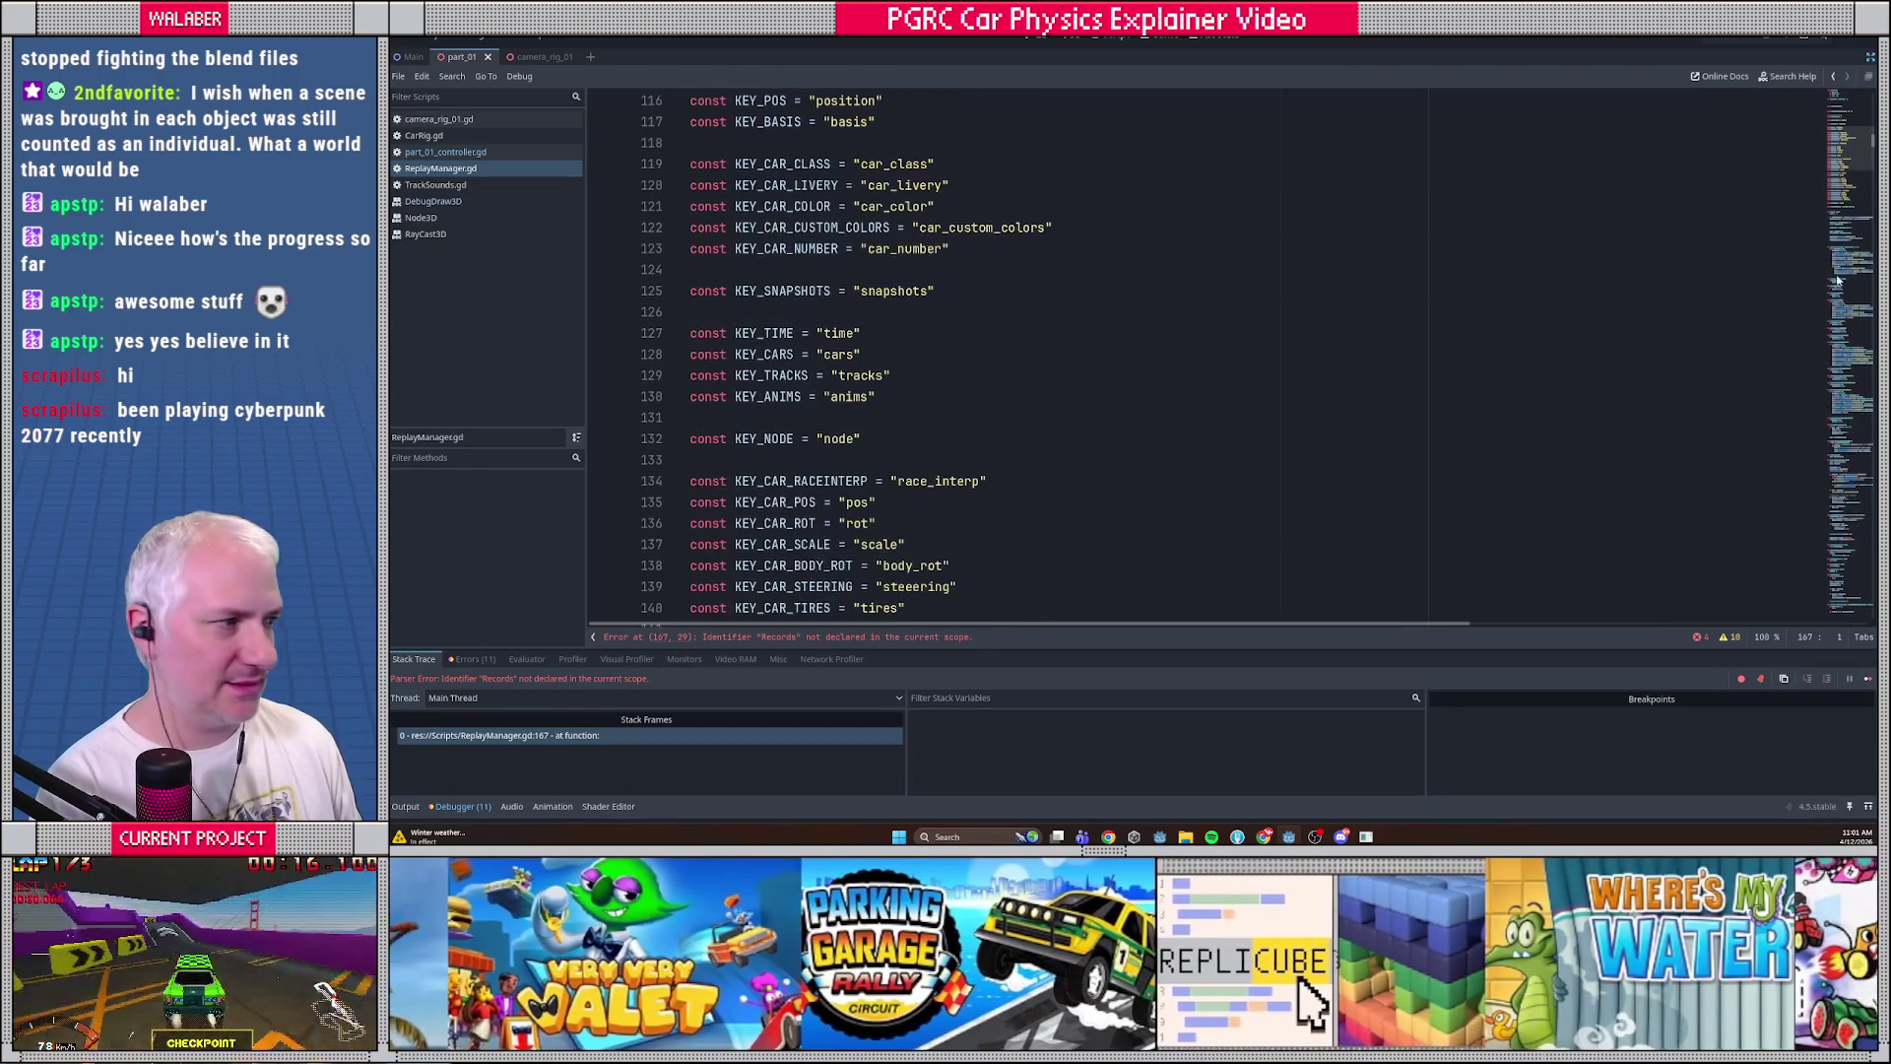
{"action": "left_click_drag", "start_coordinate": [1853, 165], "coordinate": [1846, 97]}
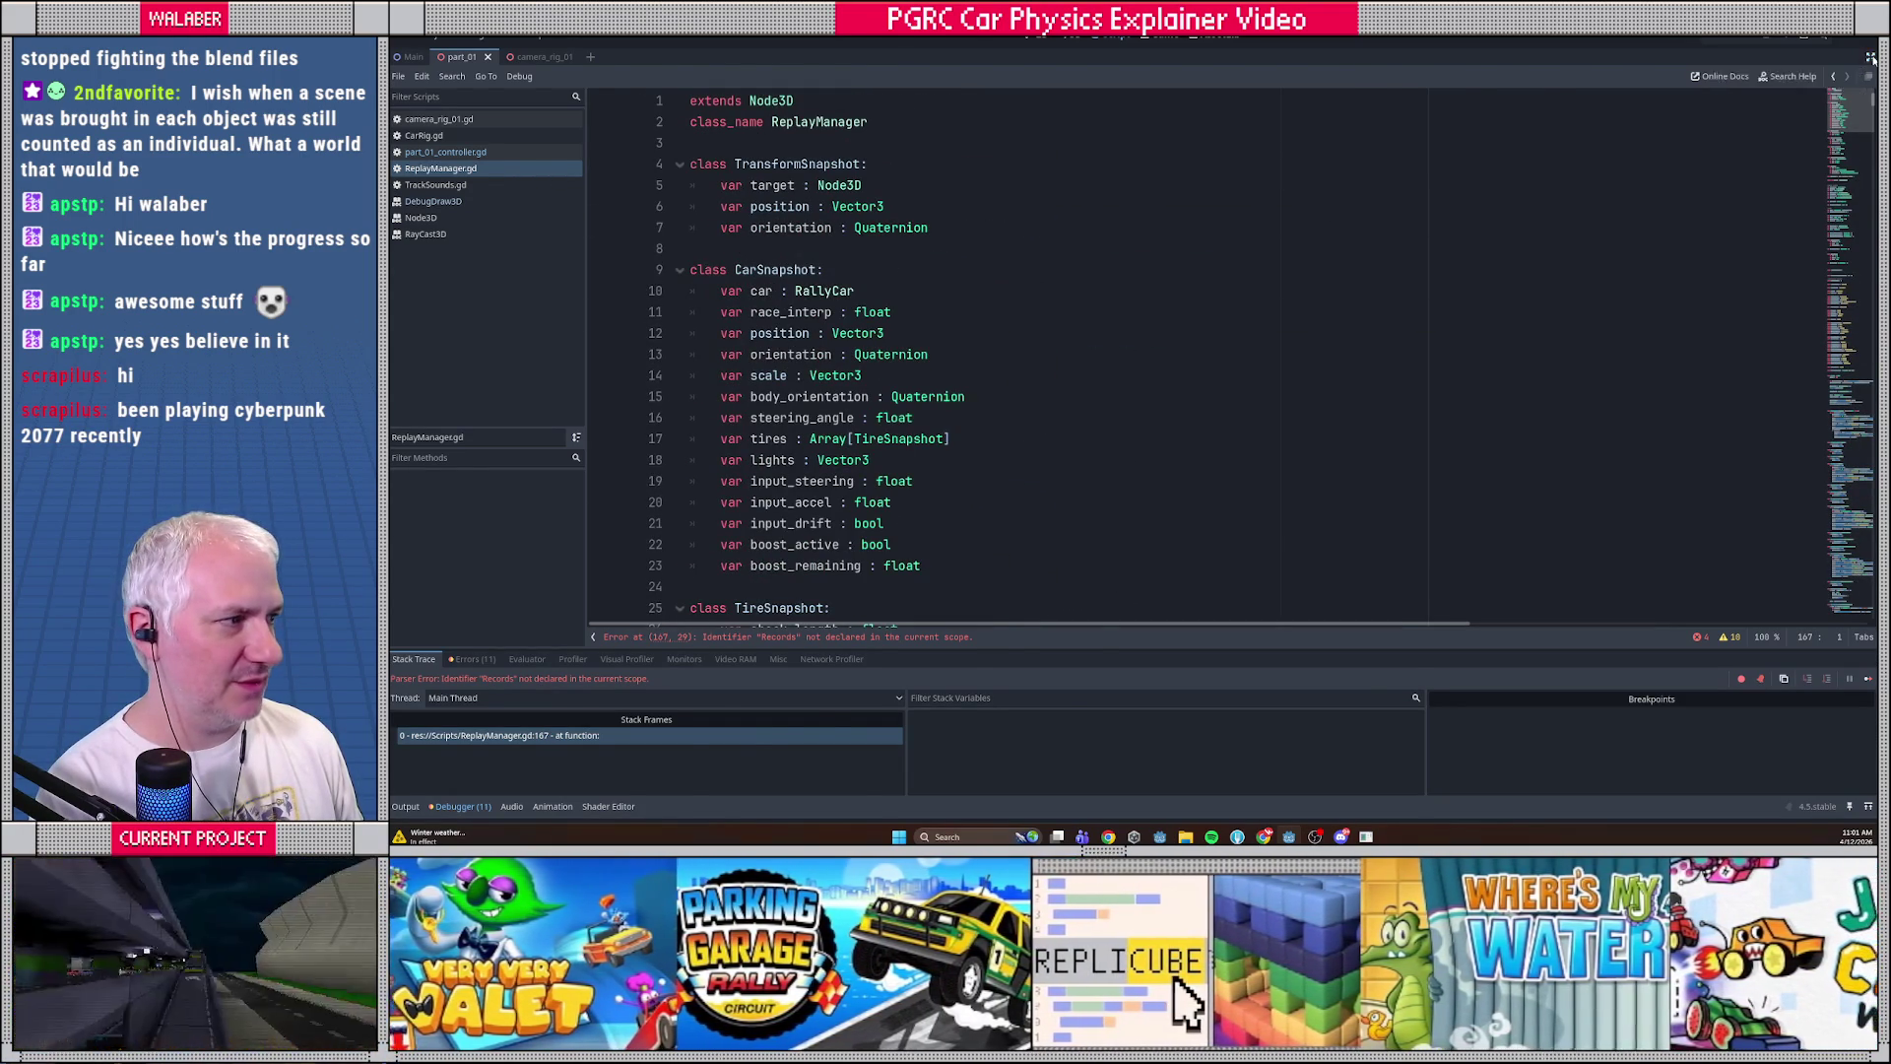
Show the docks again, select the Race root node, and check the project's global autoloads
{"action": "left_click", "coordinate": [1871, 57]}
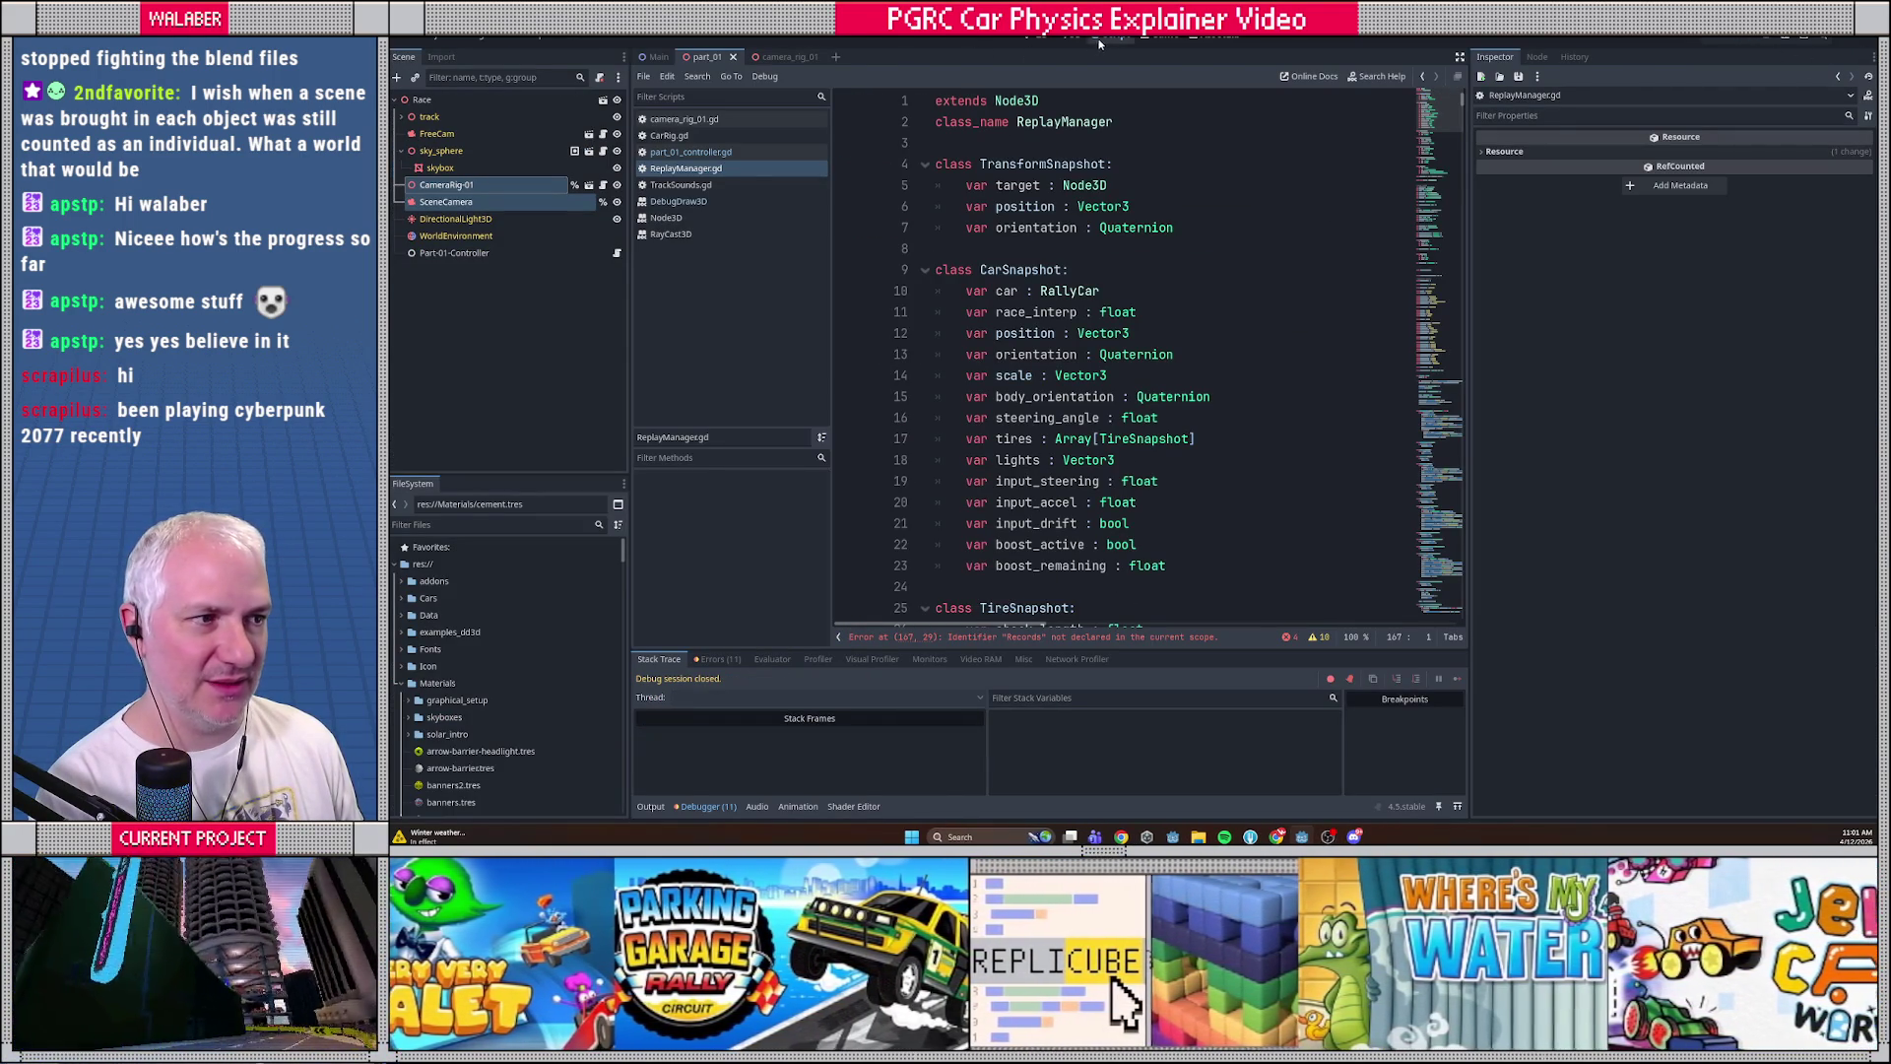
{"action": "left_click", "coordinate": [449, 102]}
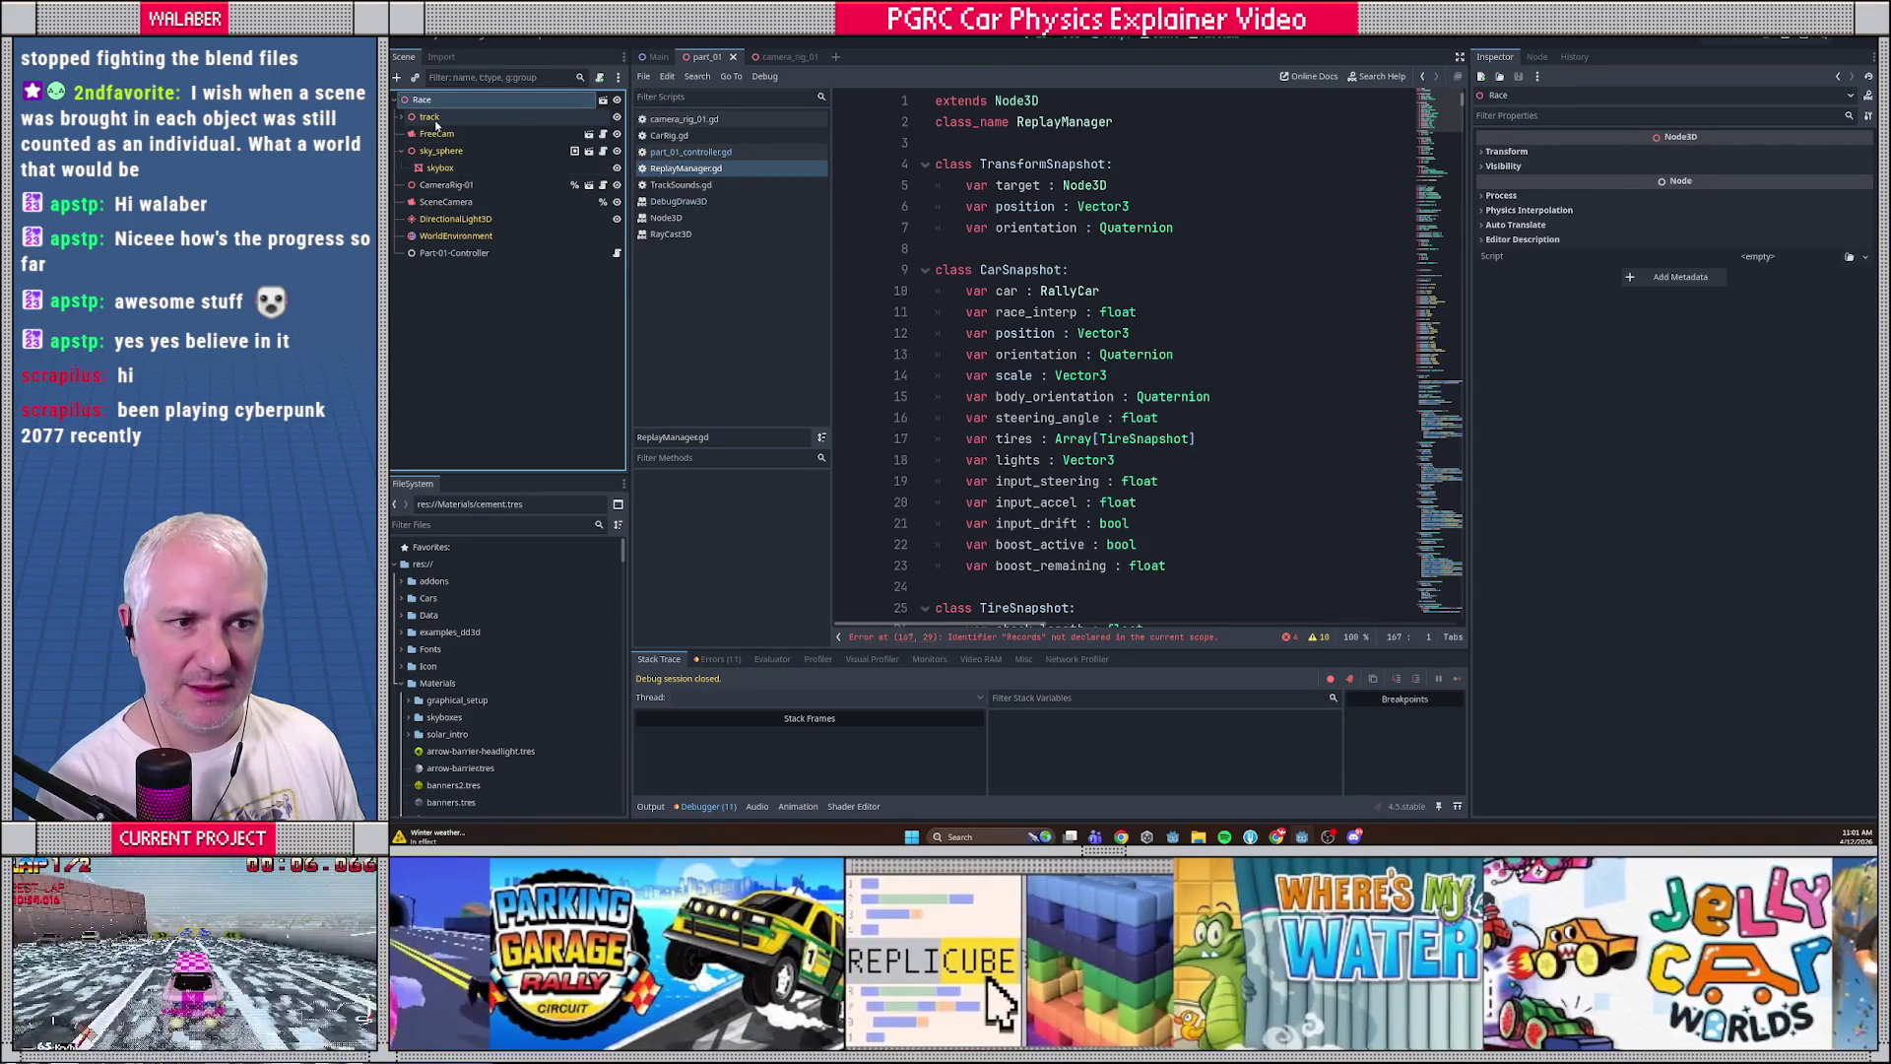
{"action": "left_click", "coordinate": [435, 40]}
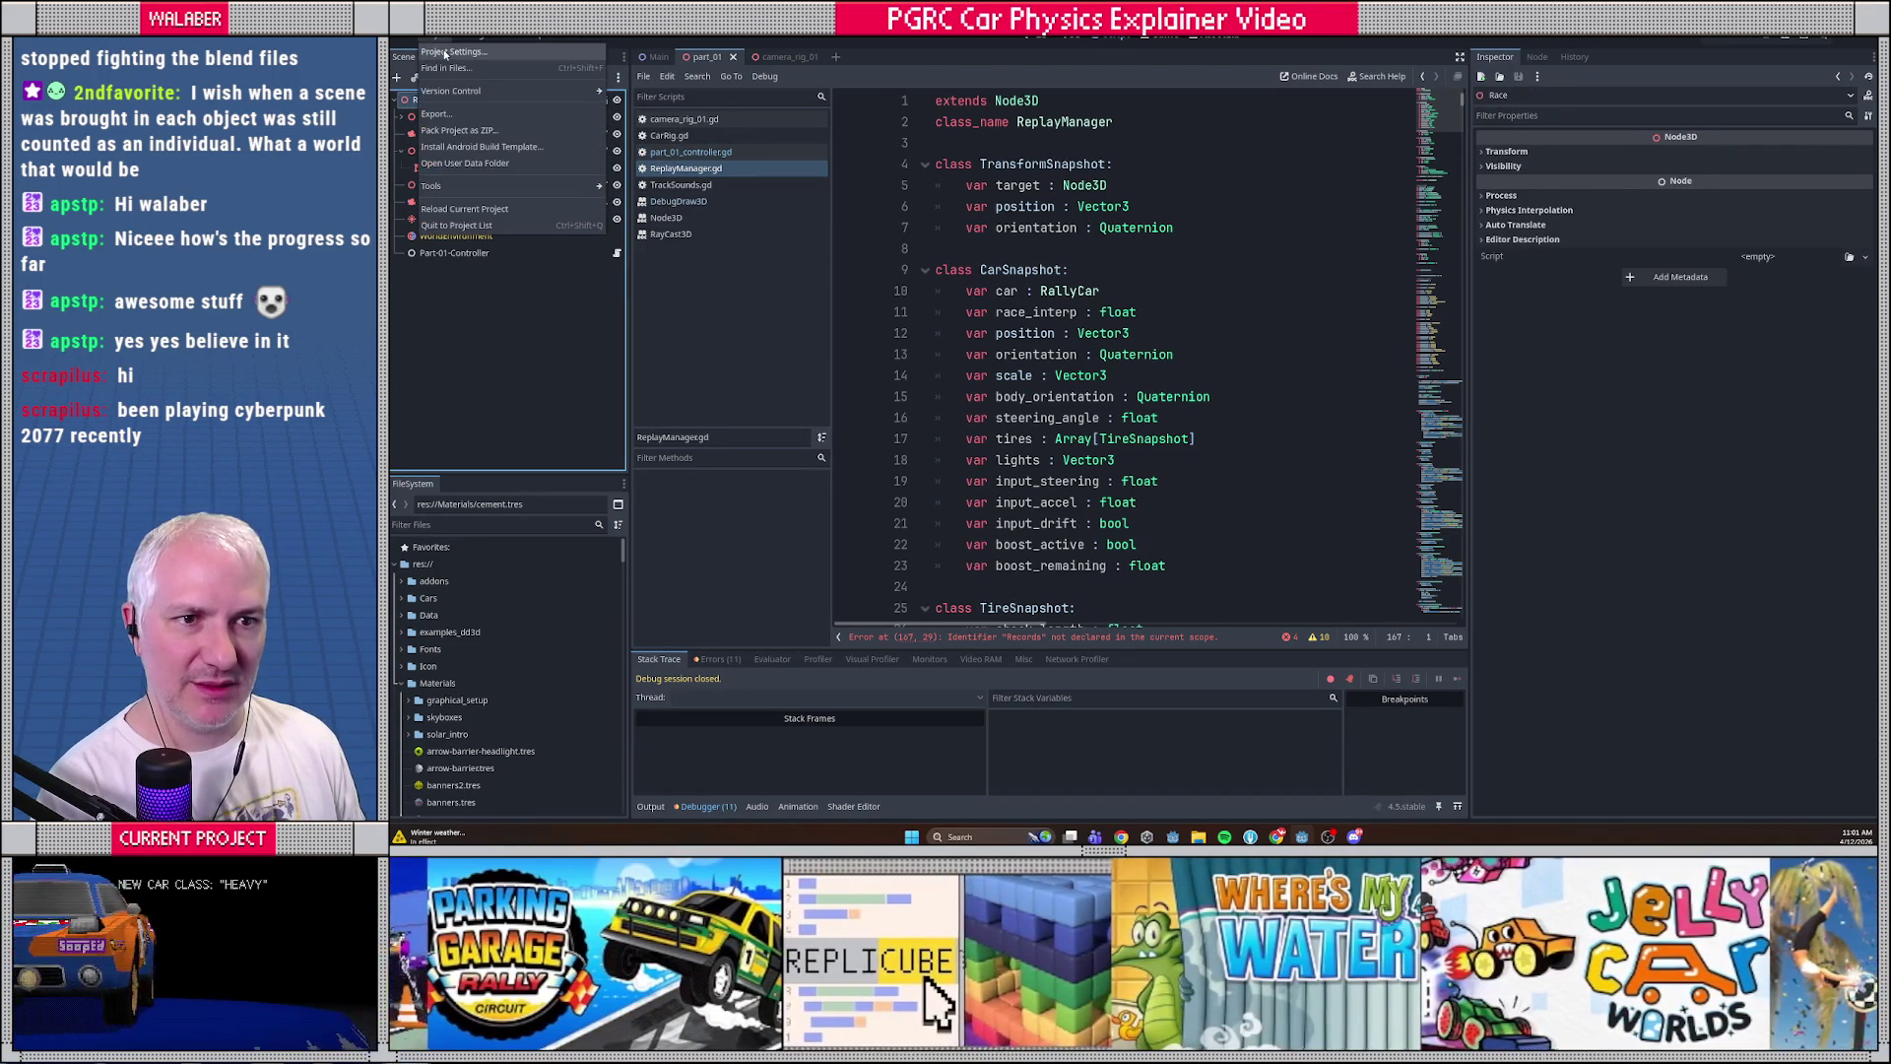
{"action": "left_click", "coordinate": [468, 57]}
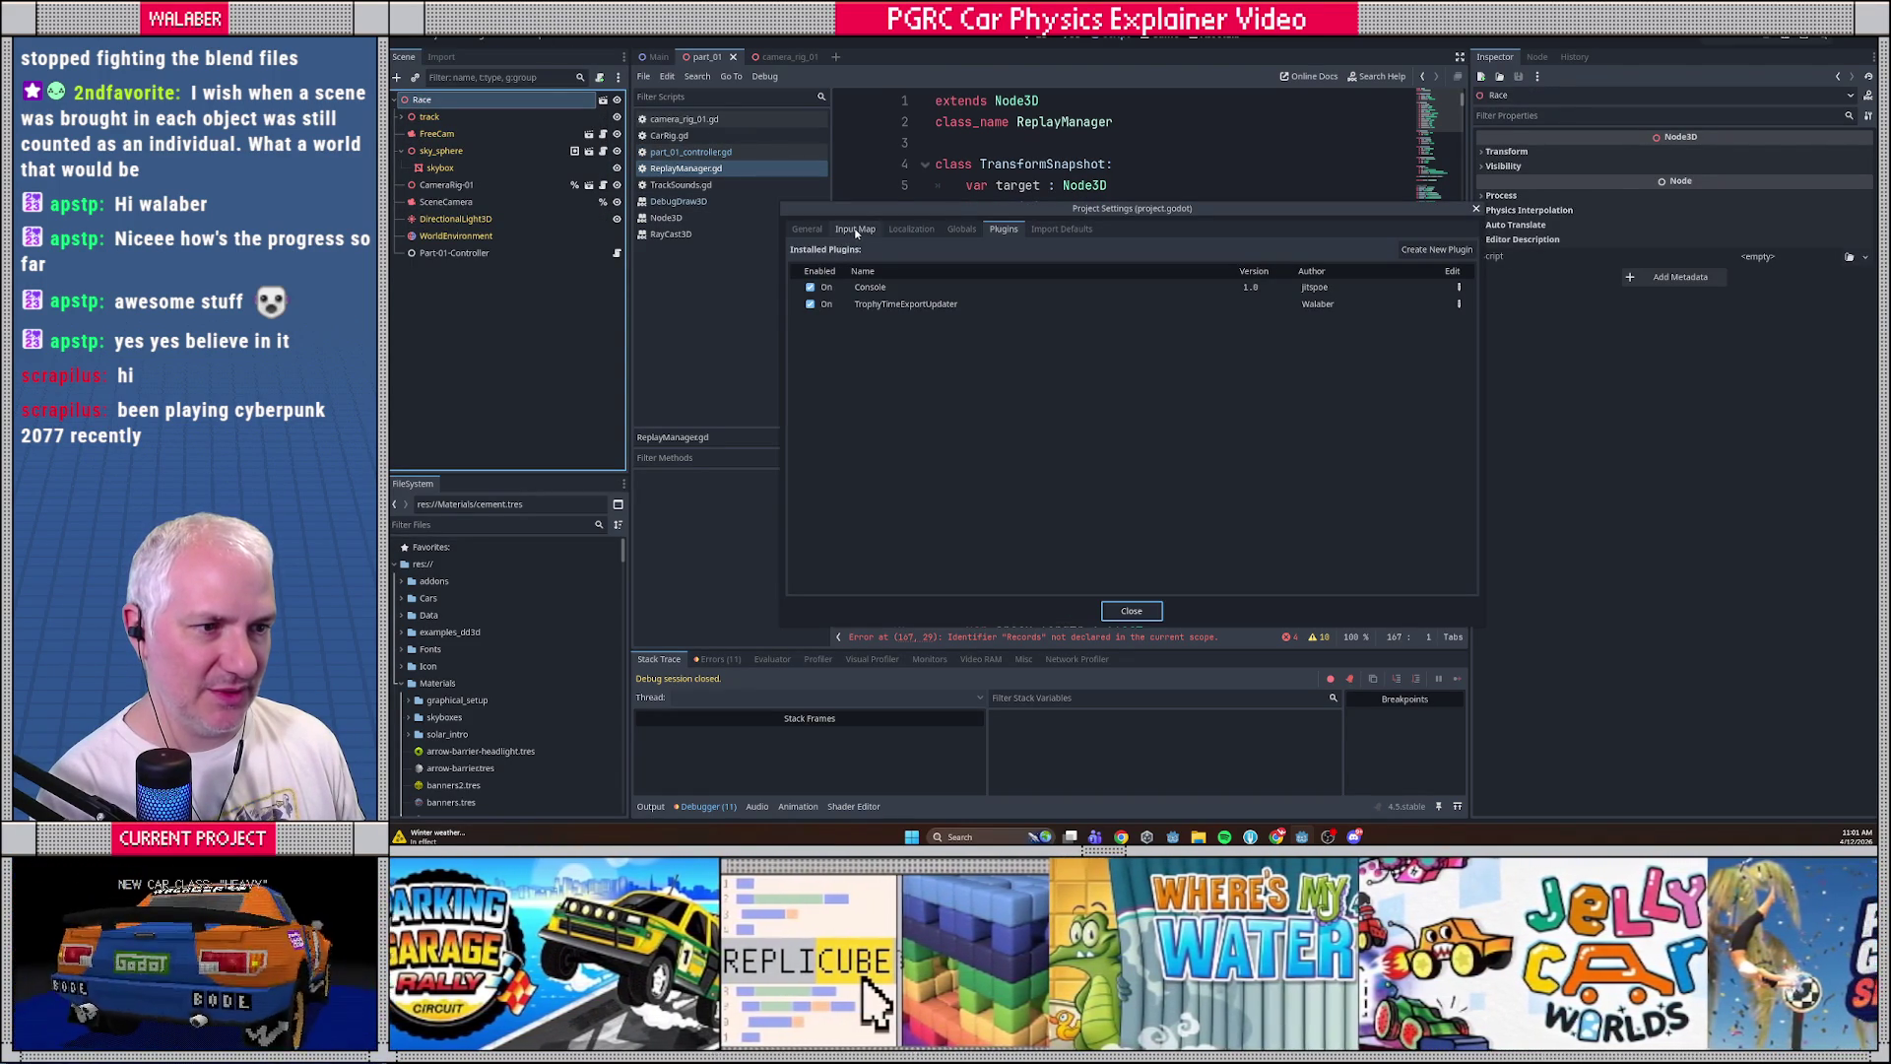
{"action": "left_click", "coordinate": [962, 228]}
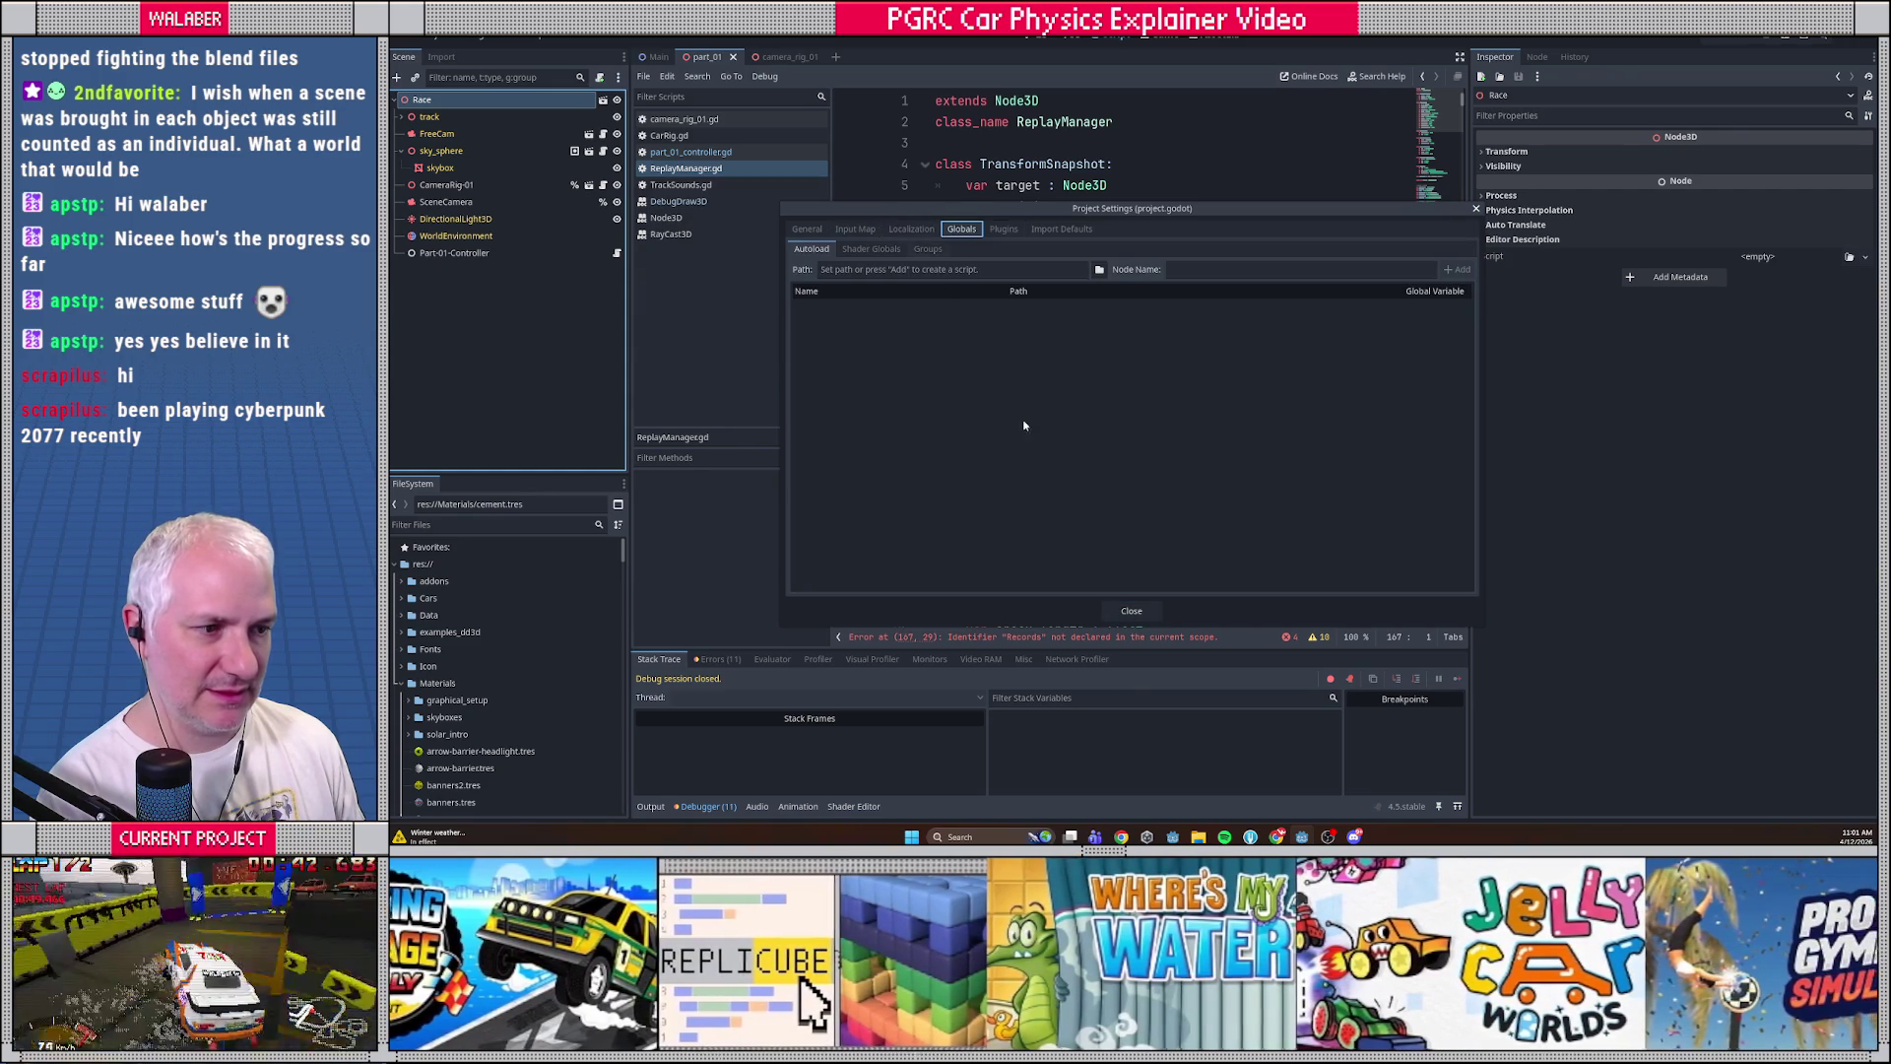
{"action": "left_click", "coordinate": [1130, 610]}
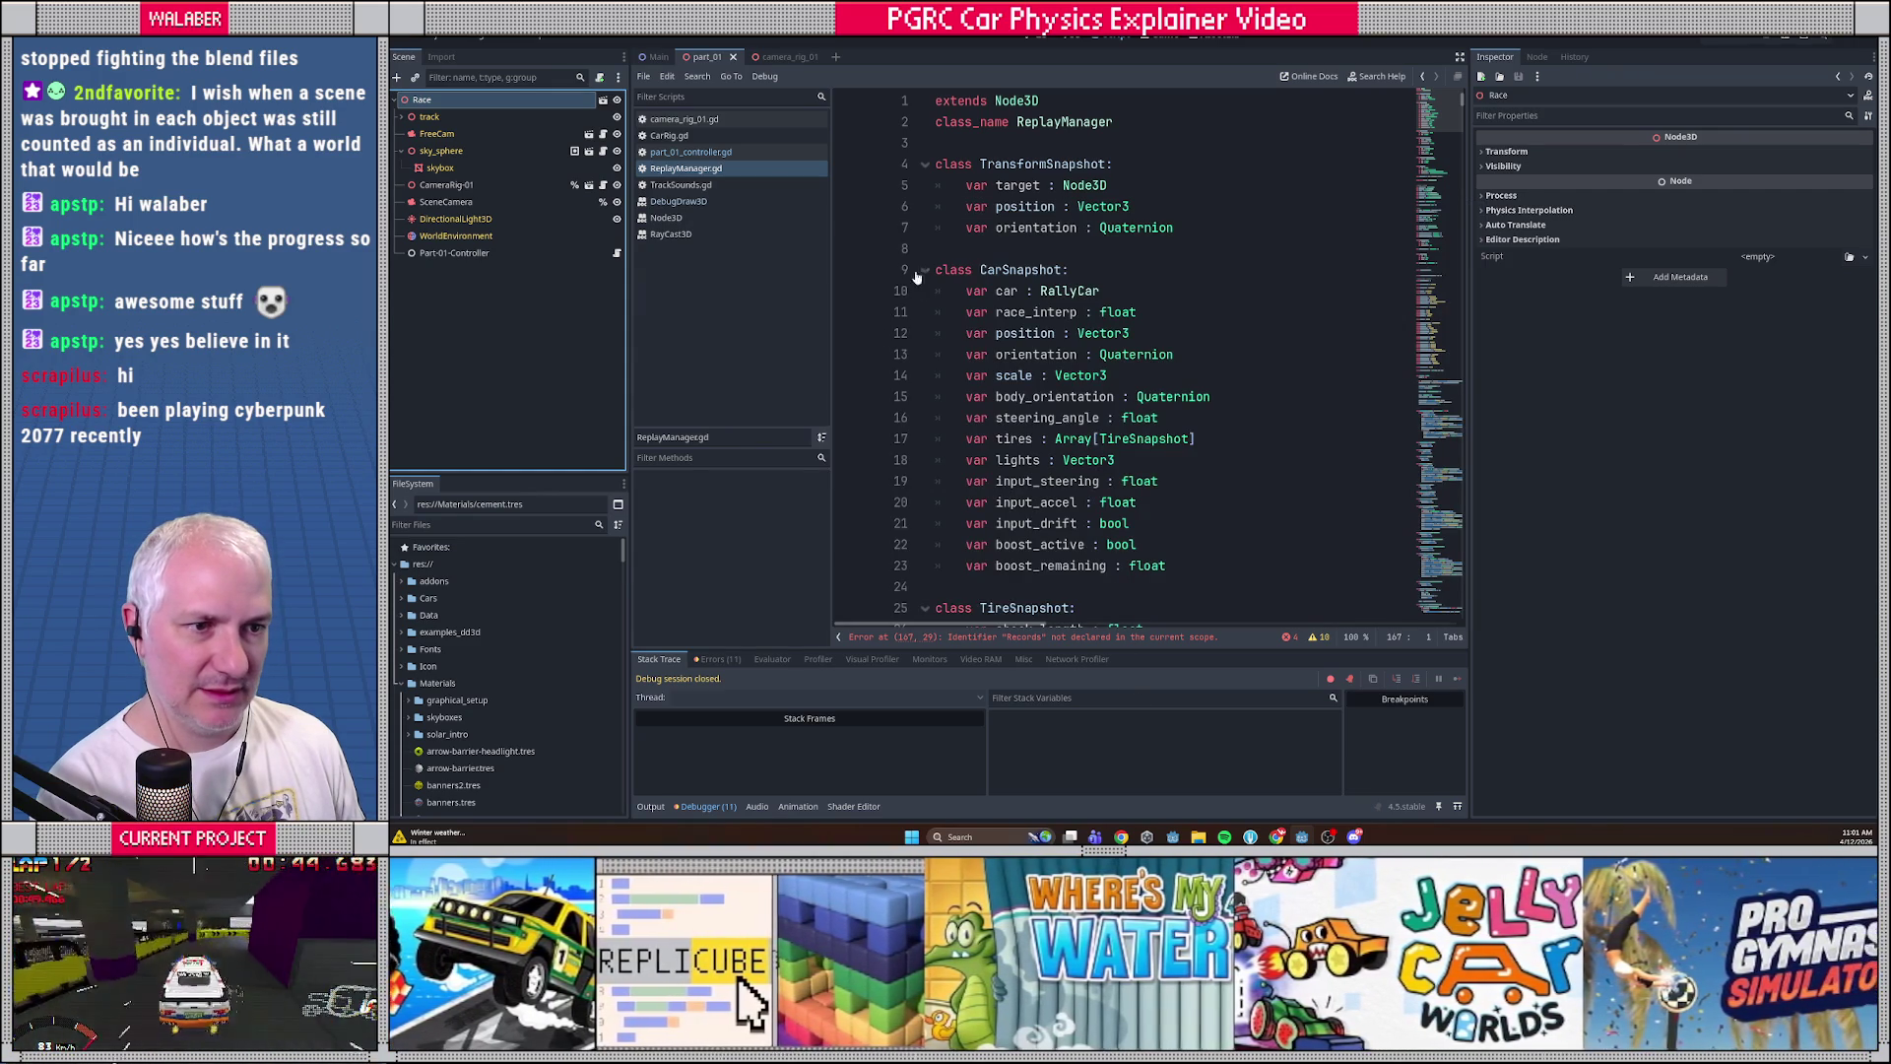
{"action": "left_click", "coordinate": [713, 169]}
{"action": "left_click", "coordinate": [997, 312]}
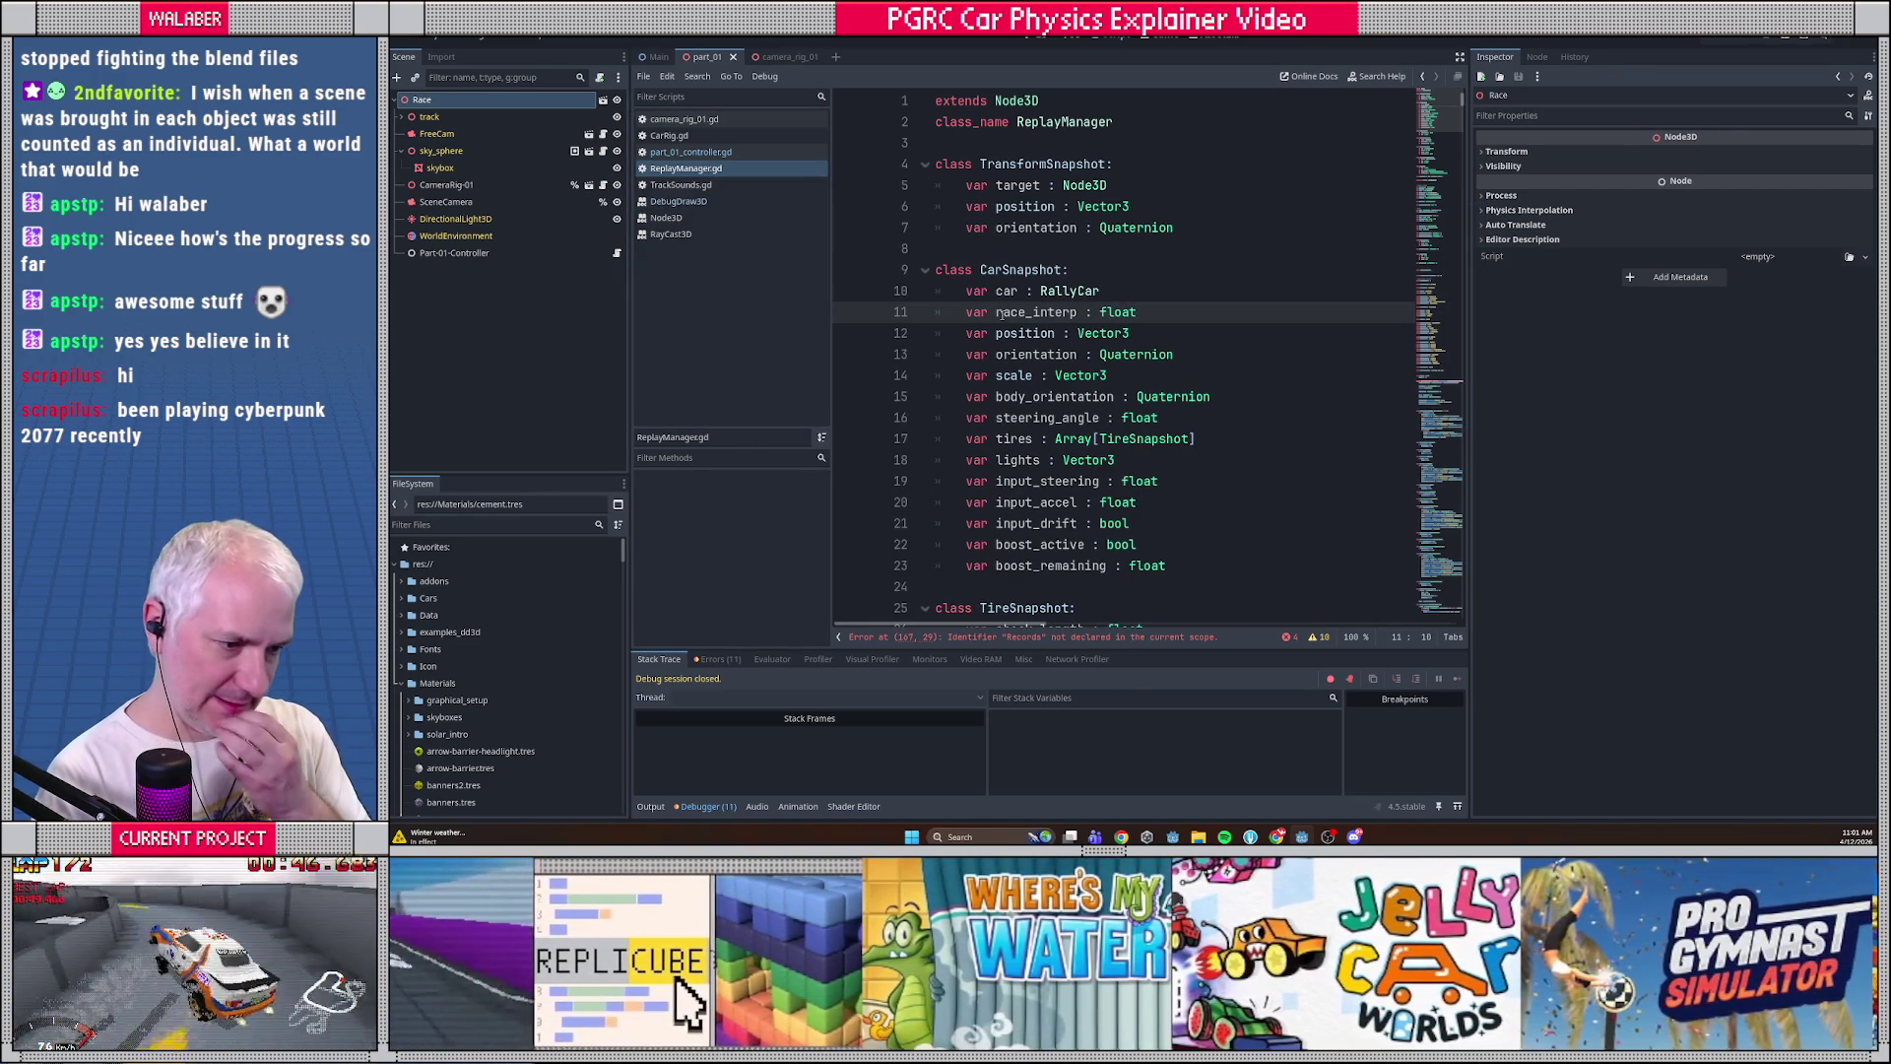
{"action": "key", "text": "F5"}
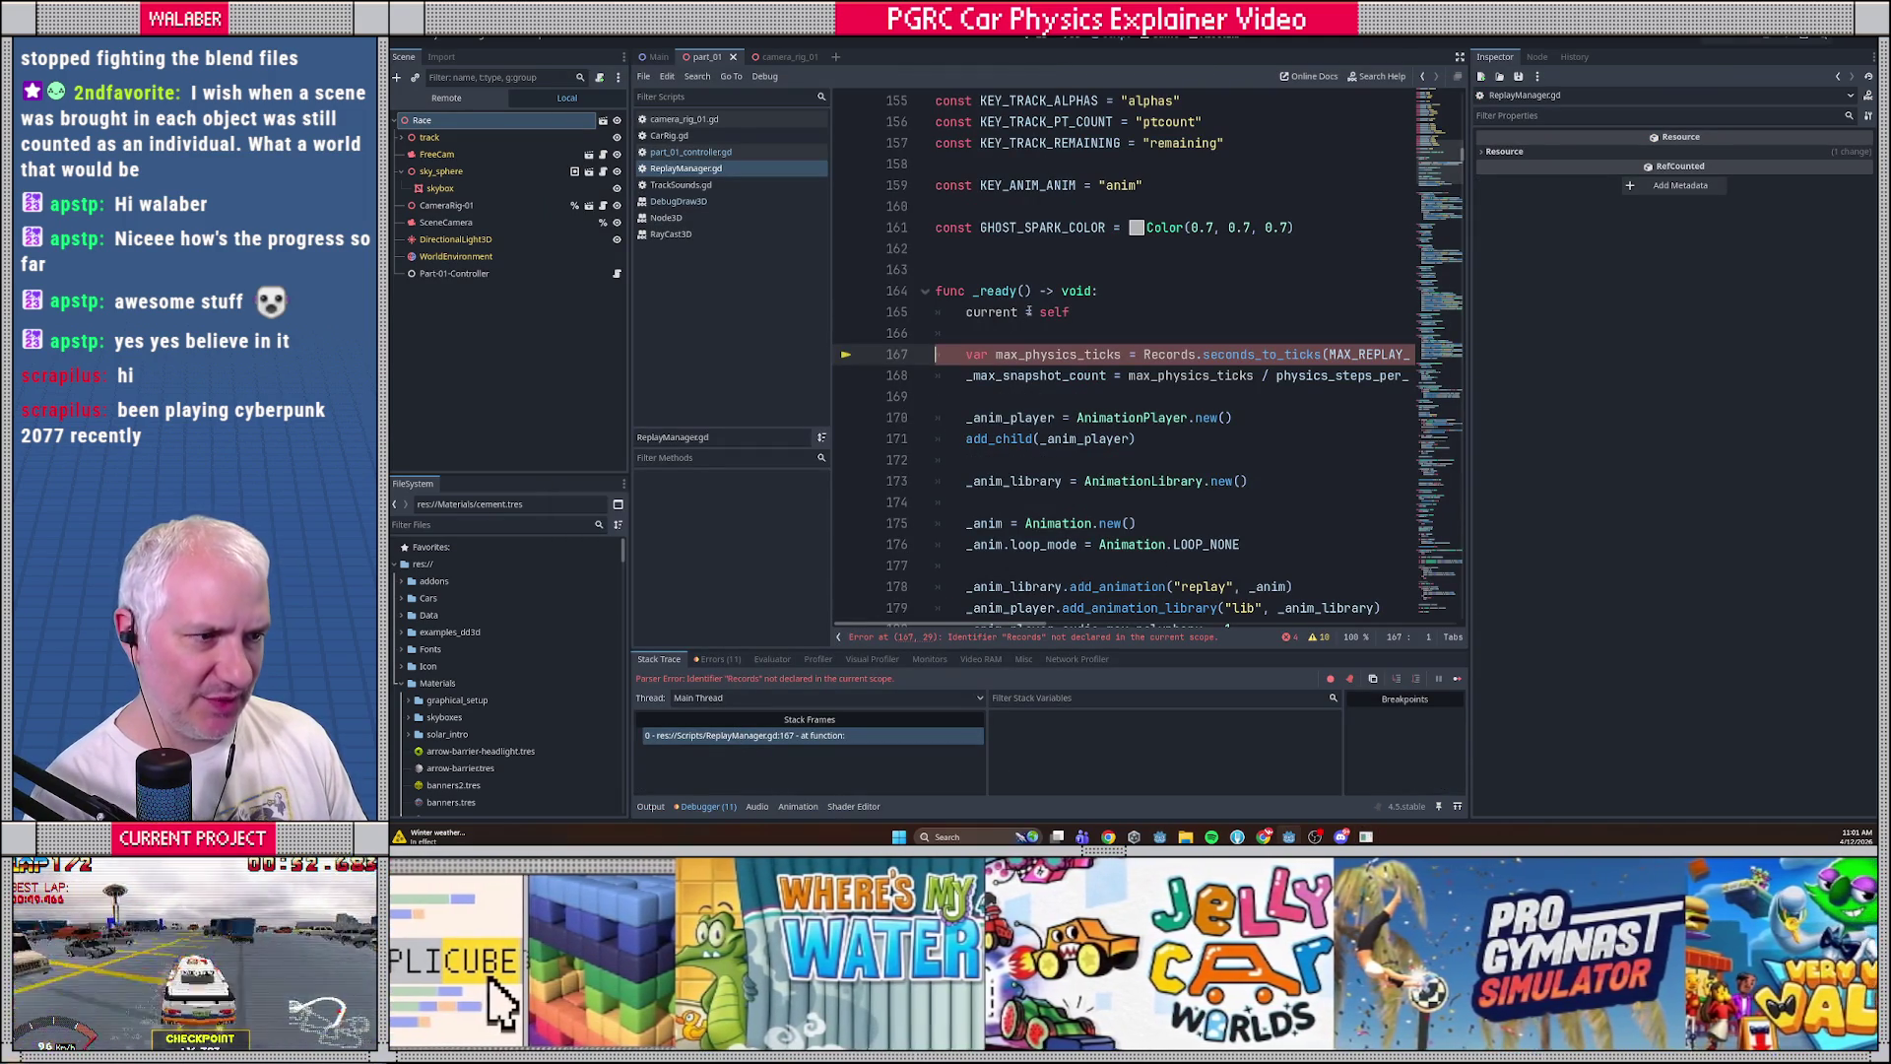
{"action": "scroll", "coordinate": [1032, 300], "scroll_direction": "up", "scroll_amount": 10}
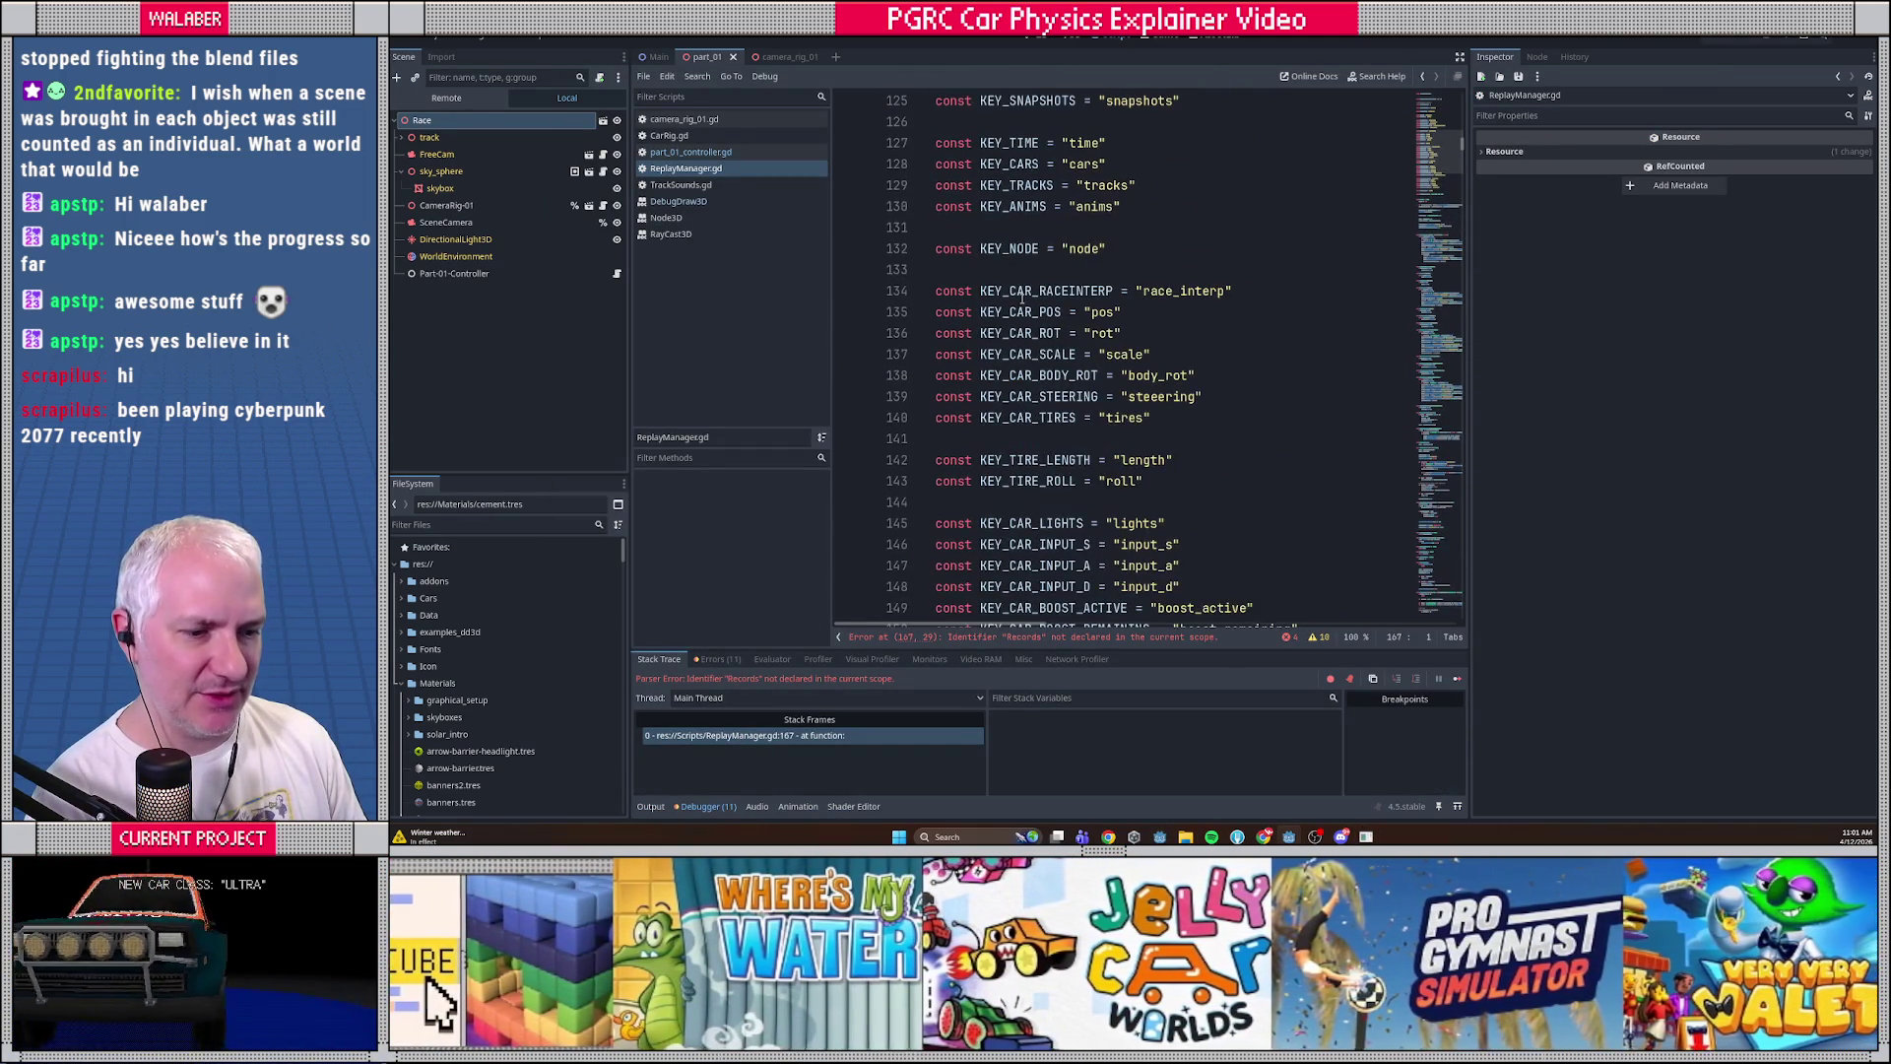
{"action": "scroll", "coordinate": [1025, 315], "scroll_direction": "down", "scroll_amount": 10}
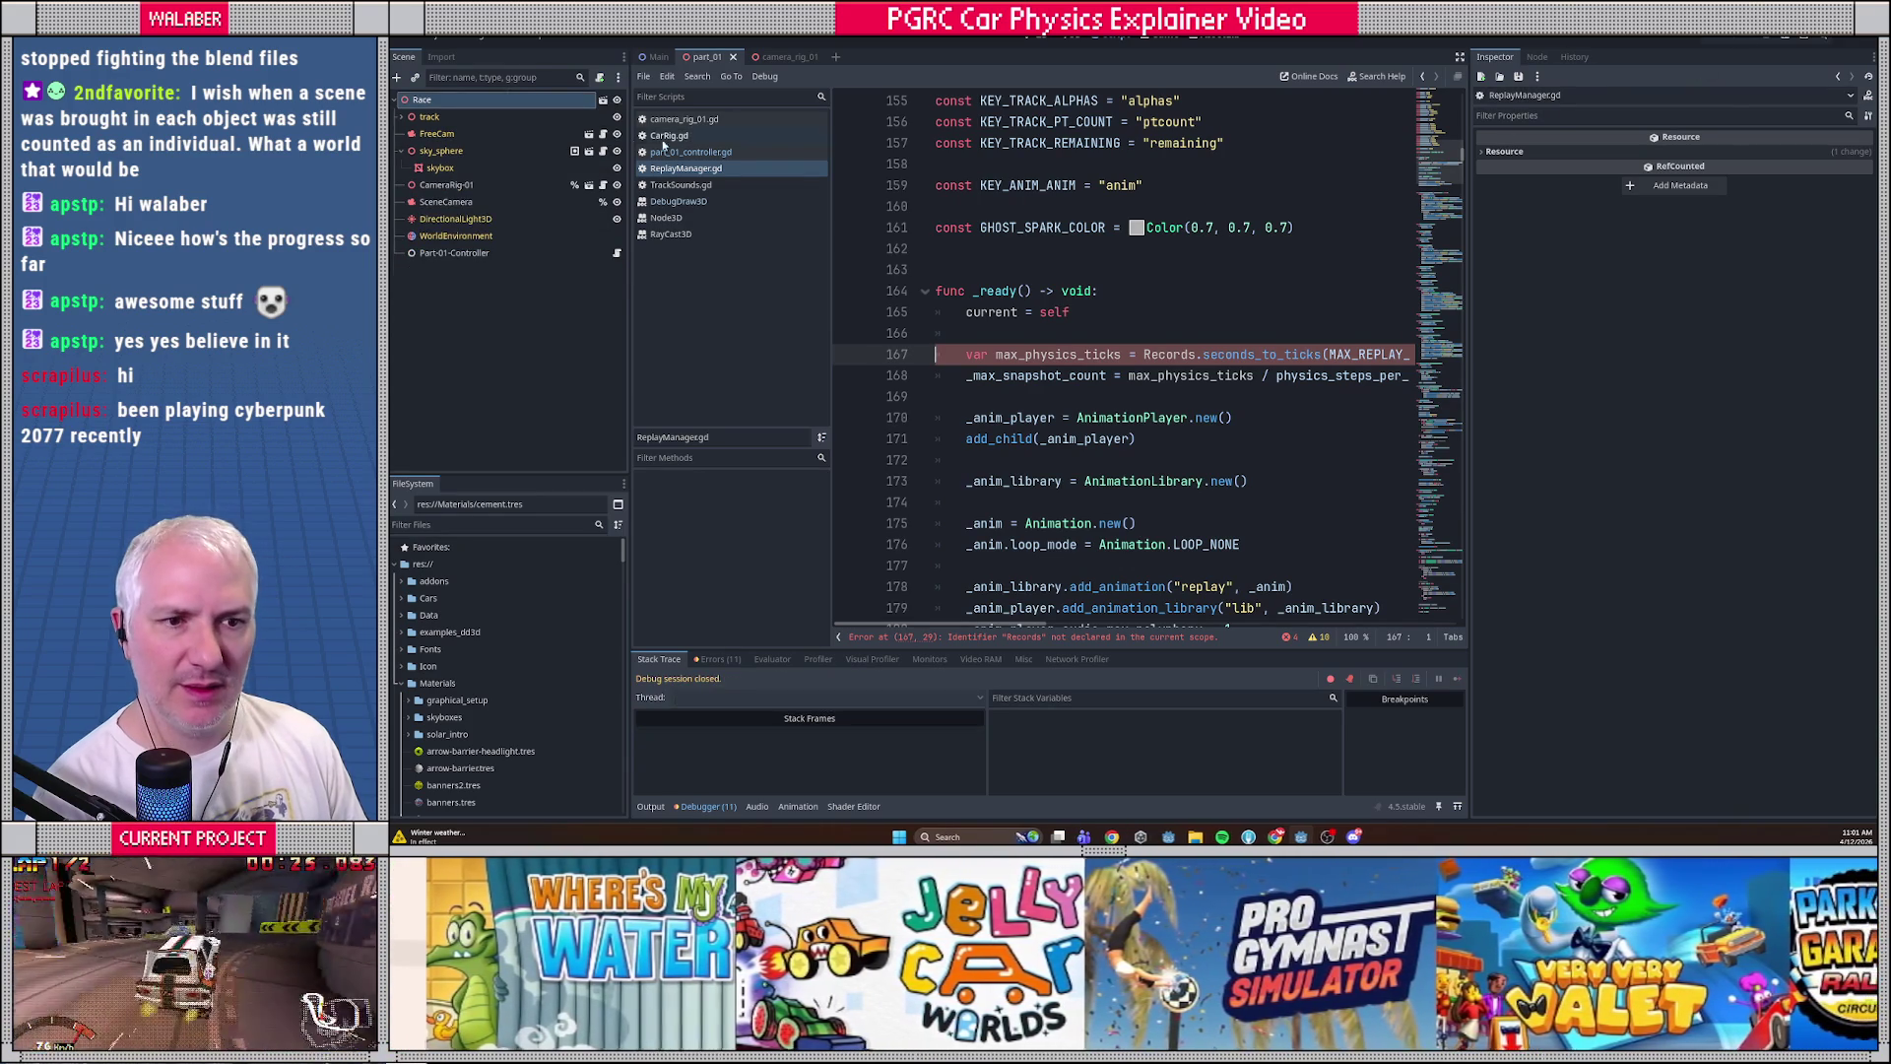
{"action": "left_click", "coordinate": [527, 76]}
Filter the Scene tree, run the project, and inspect the live Remote scene tree
{"action": "type", "text": "trepla"}
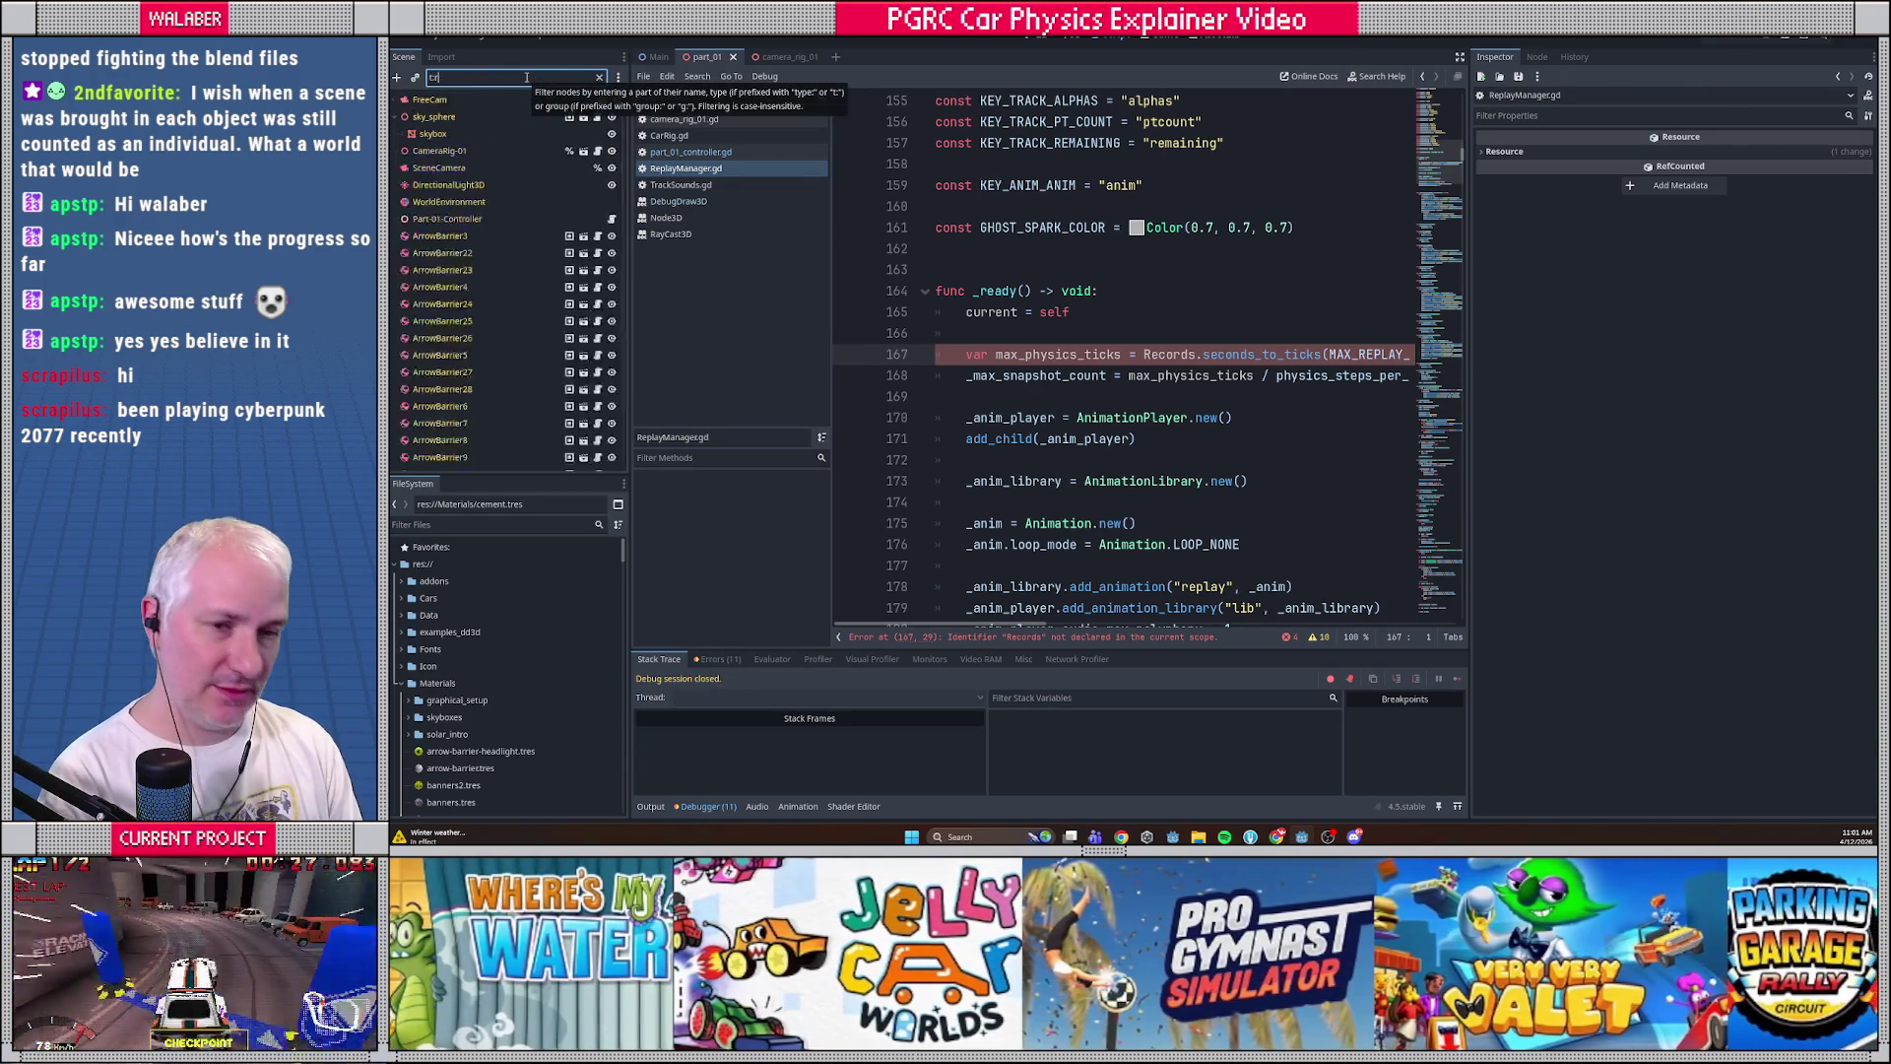
{"action": "left_click", "coordinate": [1076, 294]}
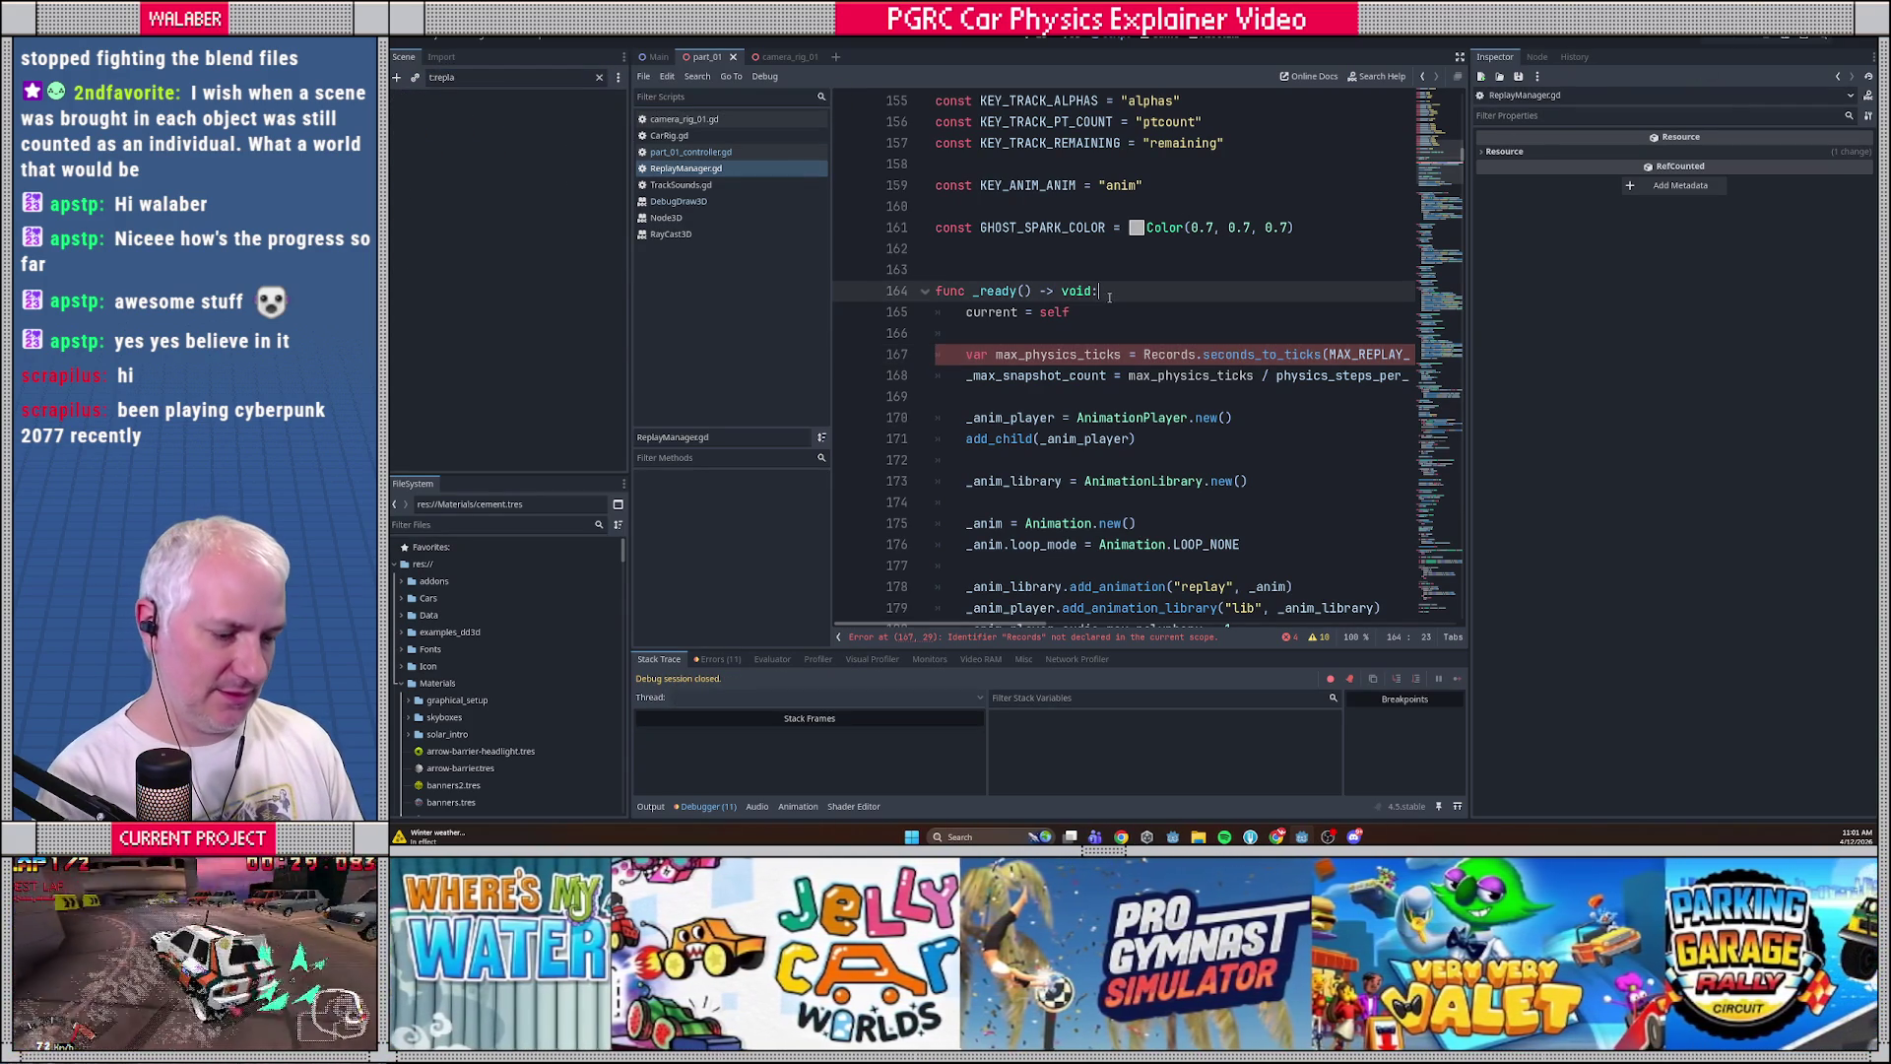
{"action": "key", "text": "F5"}
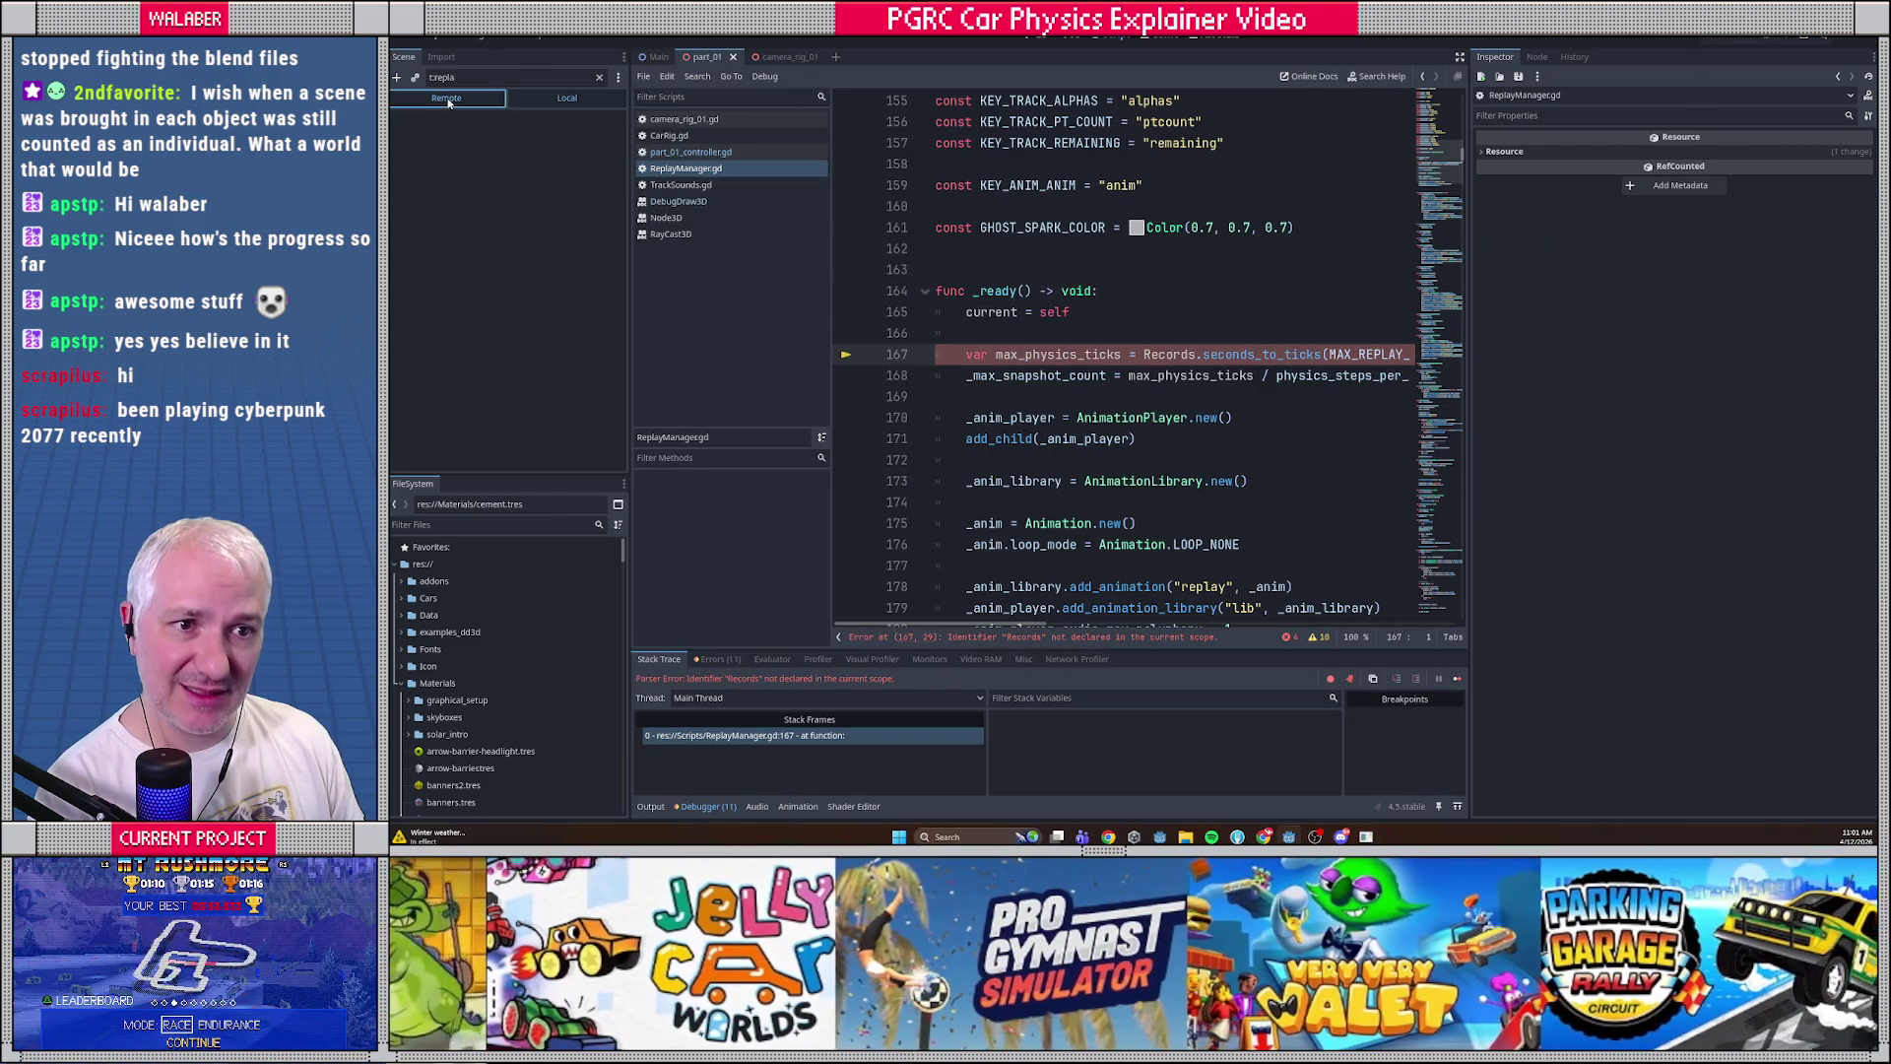
{"action": "left_click", "coordinate": [446, 98]}
{"action": "left_click", "coordinate": [440, 122]}
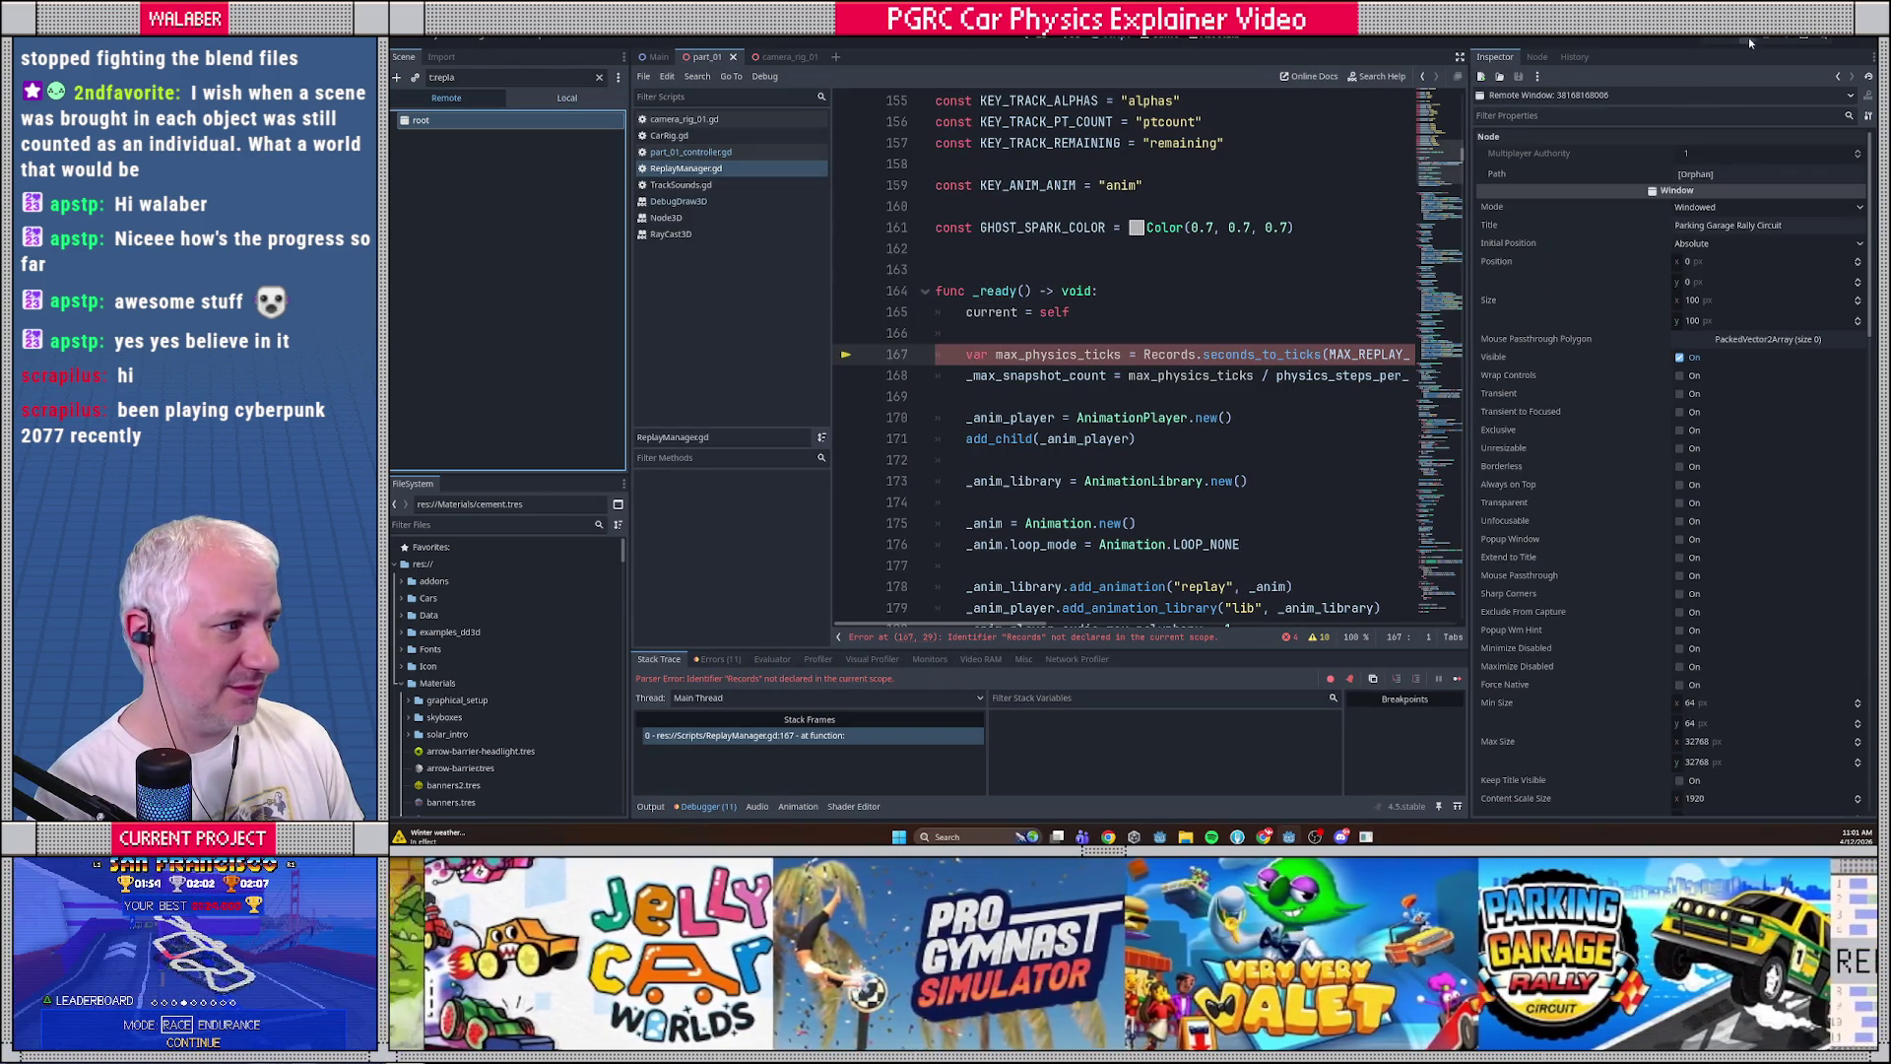
Confirm the Autoload list in Project Settings is empty, then switch to the 3D view
{"action": "left_click", "coordinate": [439, 40]}
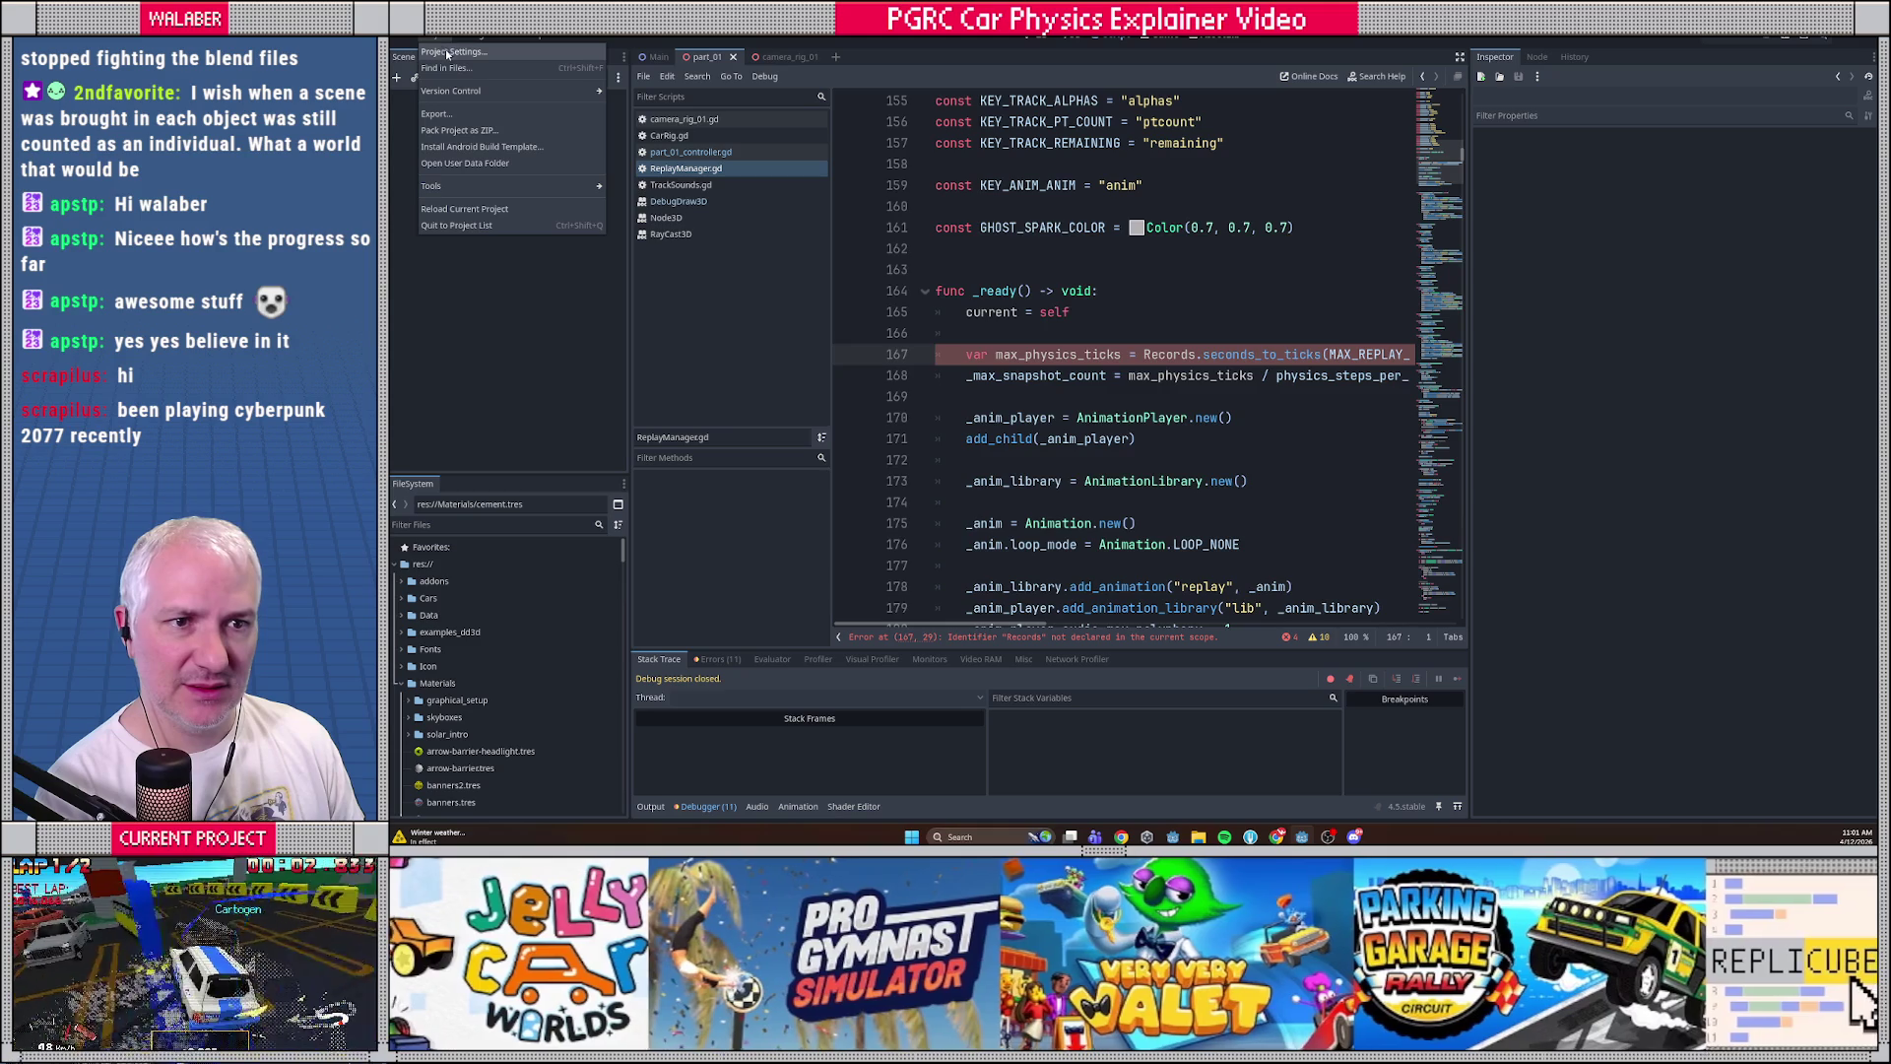
{"action": "left_click", "coordinate": [455, 52]}
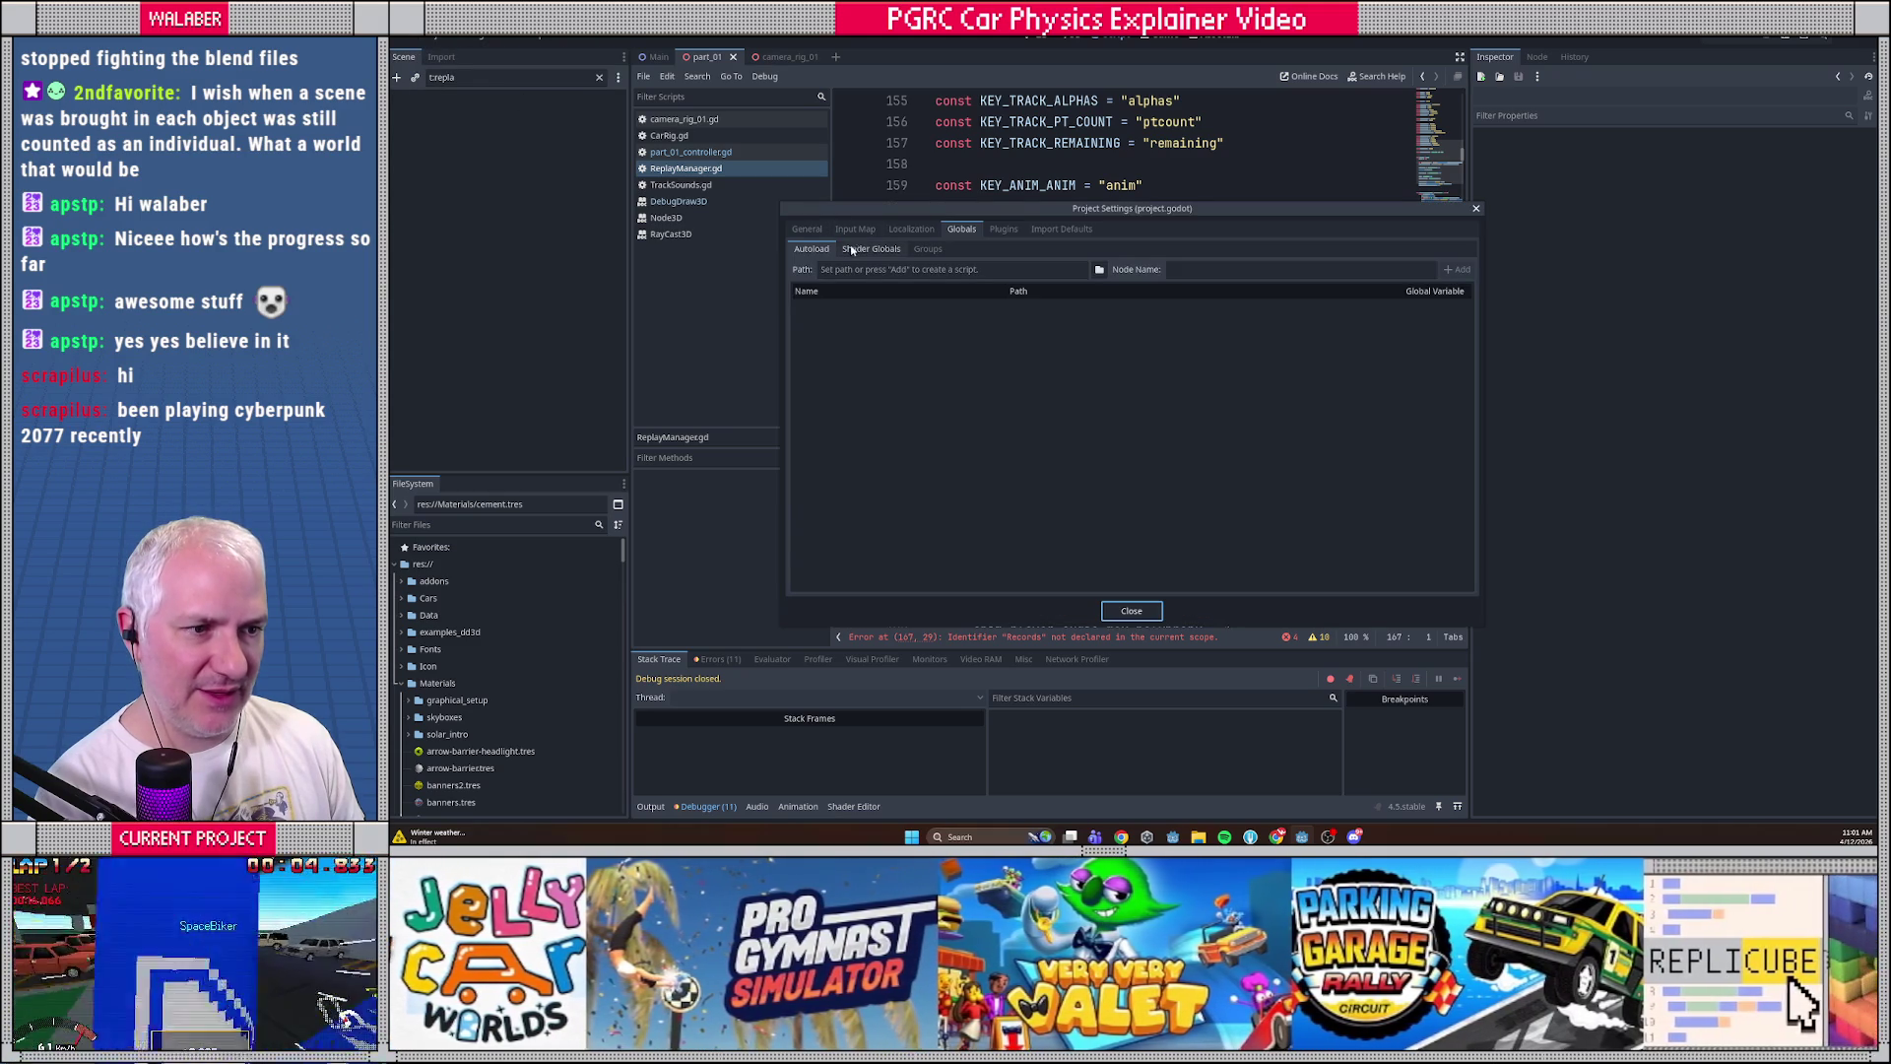
{"action": "left_click", "coordinate": [879, 250]}
{"action": "left_click", "coordinate": [829, 250]}
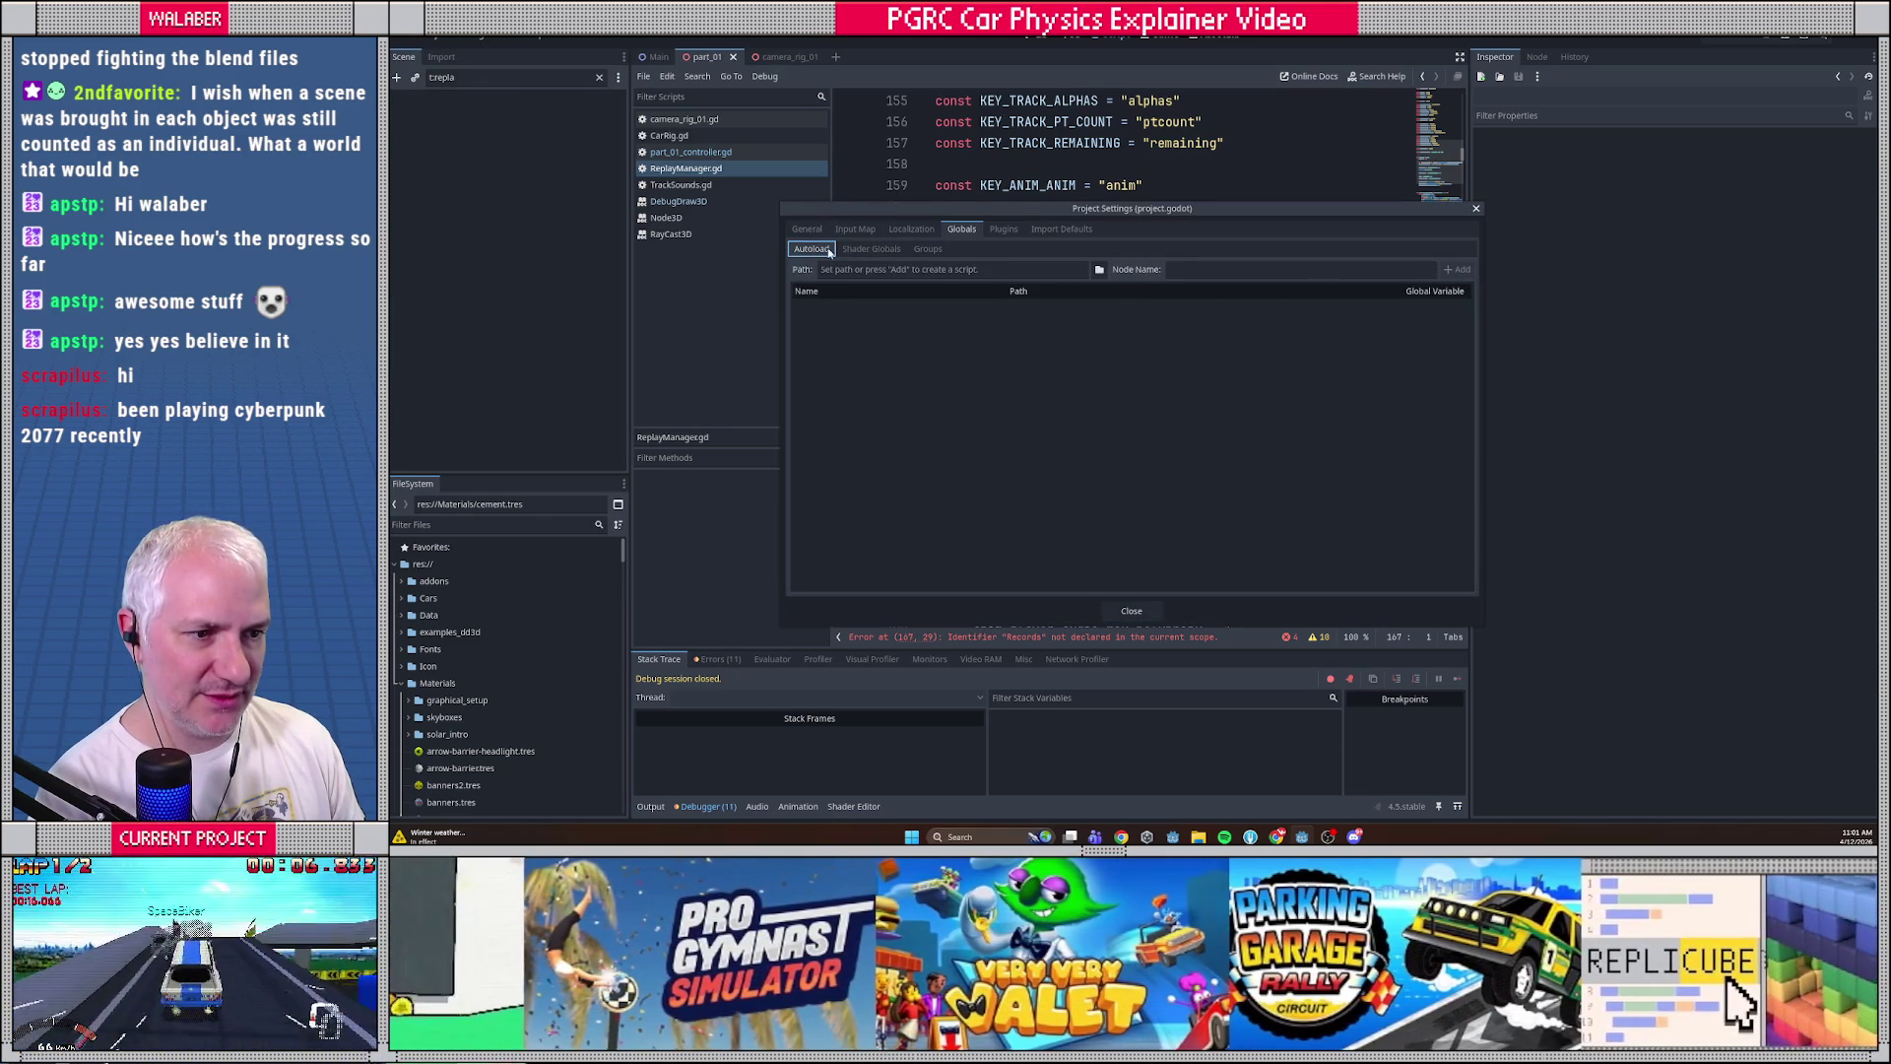
{"action": "left_click", "coordinate": [1131, 611]}
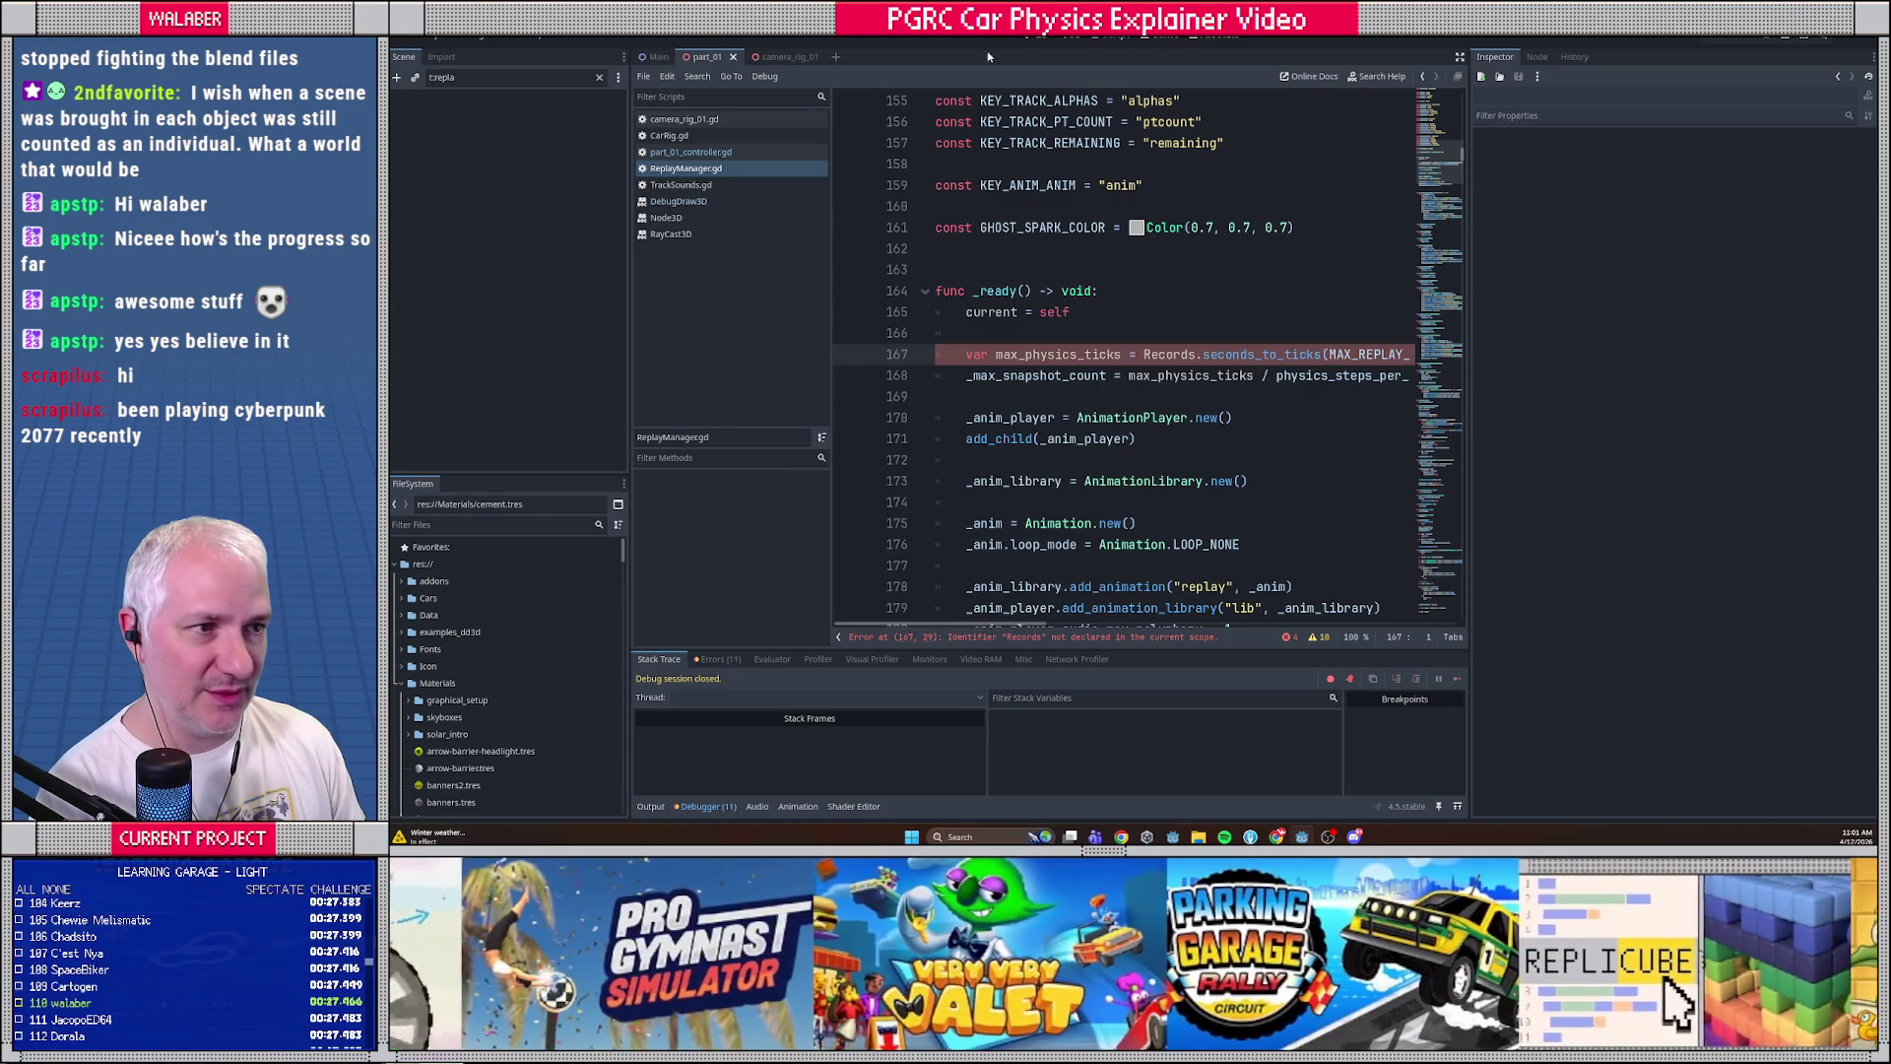
{"action": "left_click", "coordinate": [1077, 38]}
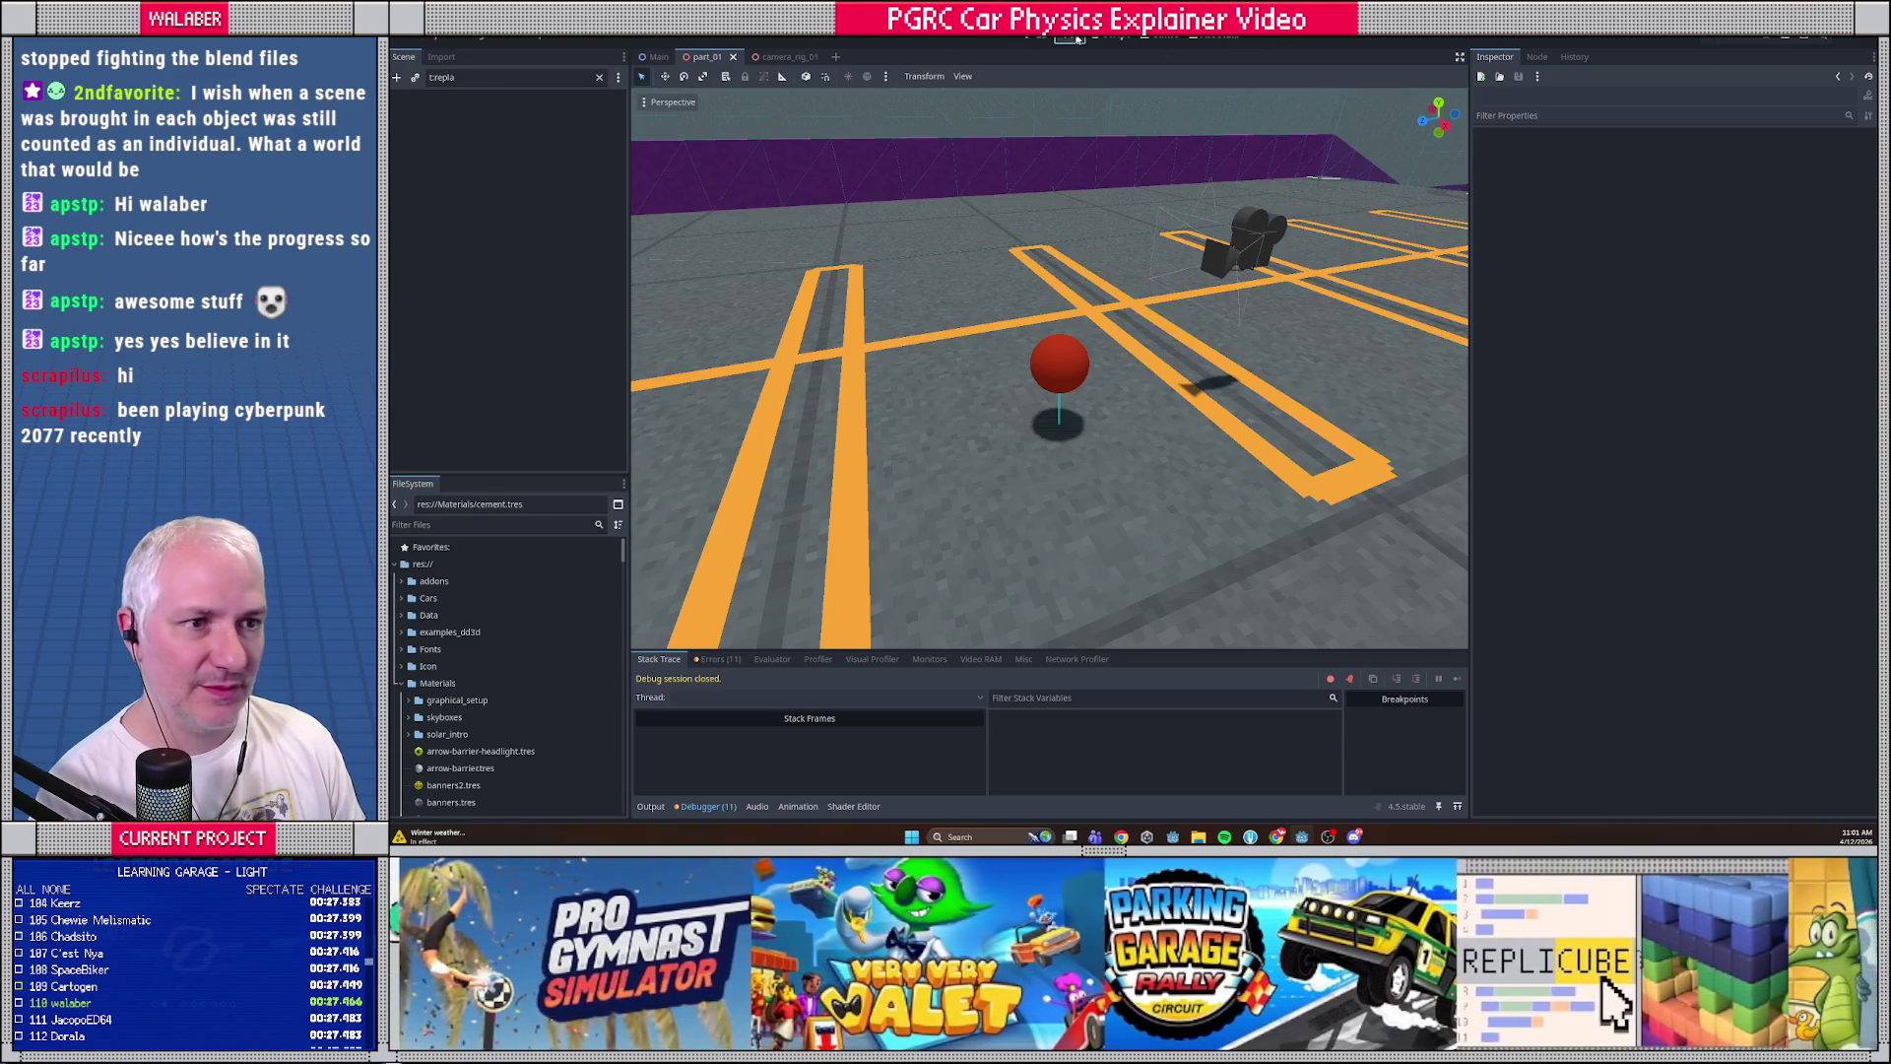
Clear the Scene filter and inspect the FreeCam, sky_sphere and Part-01-Controller nodes
{"action": "left_click", "coordinate": [599, 76]}
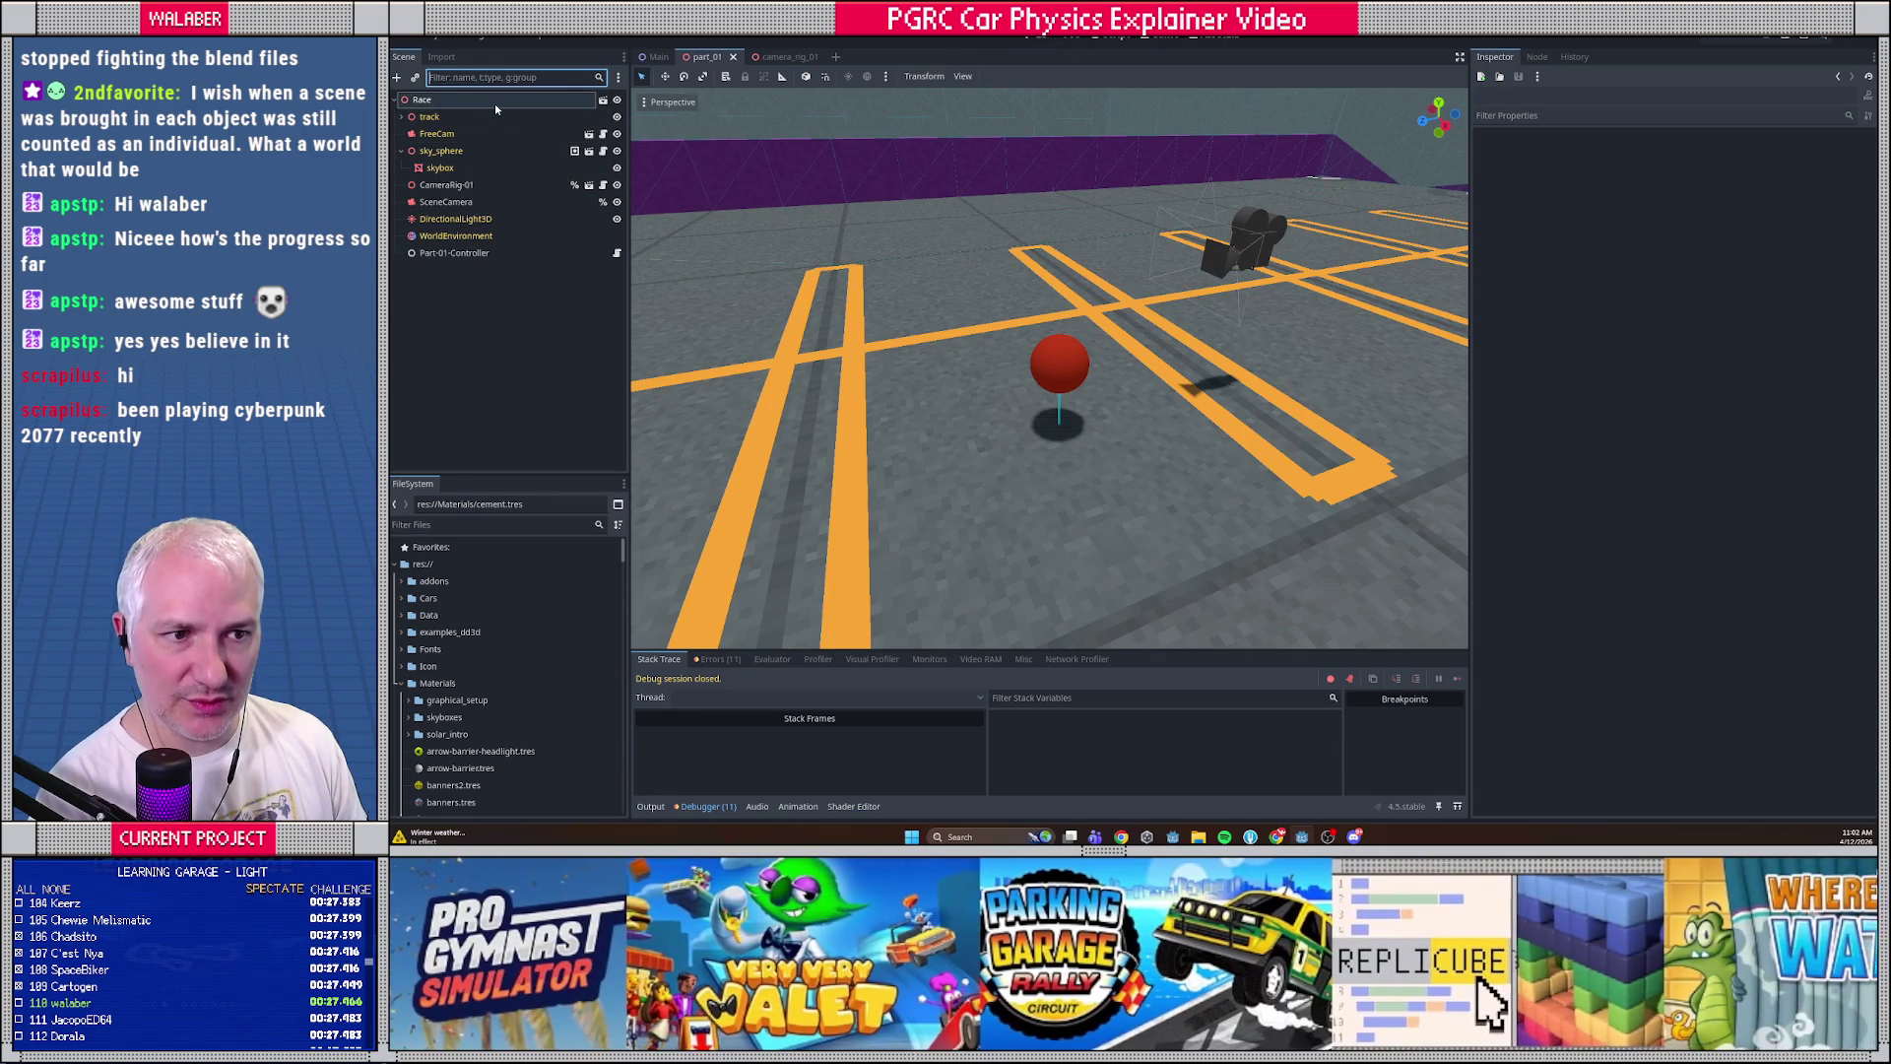
{"action": "left_click", "coordinate": [493, 133]}
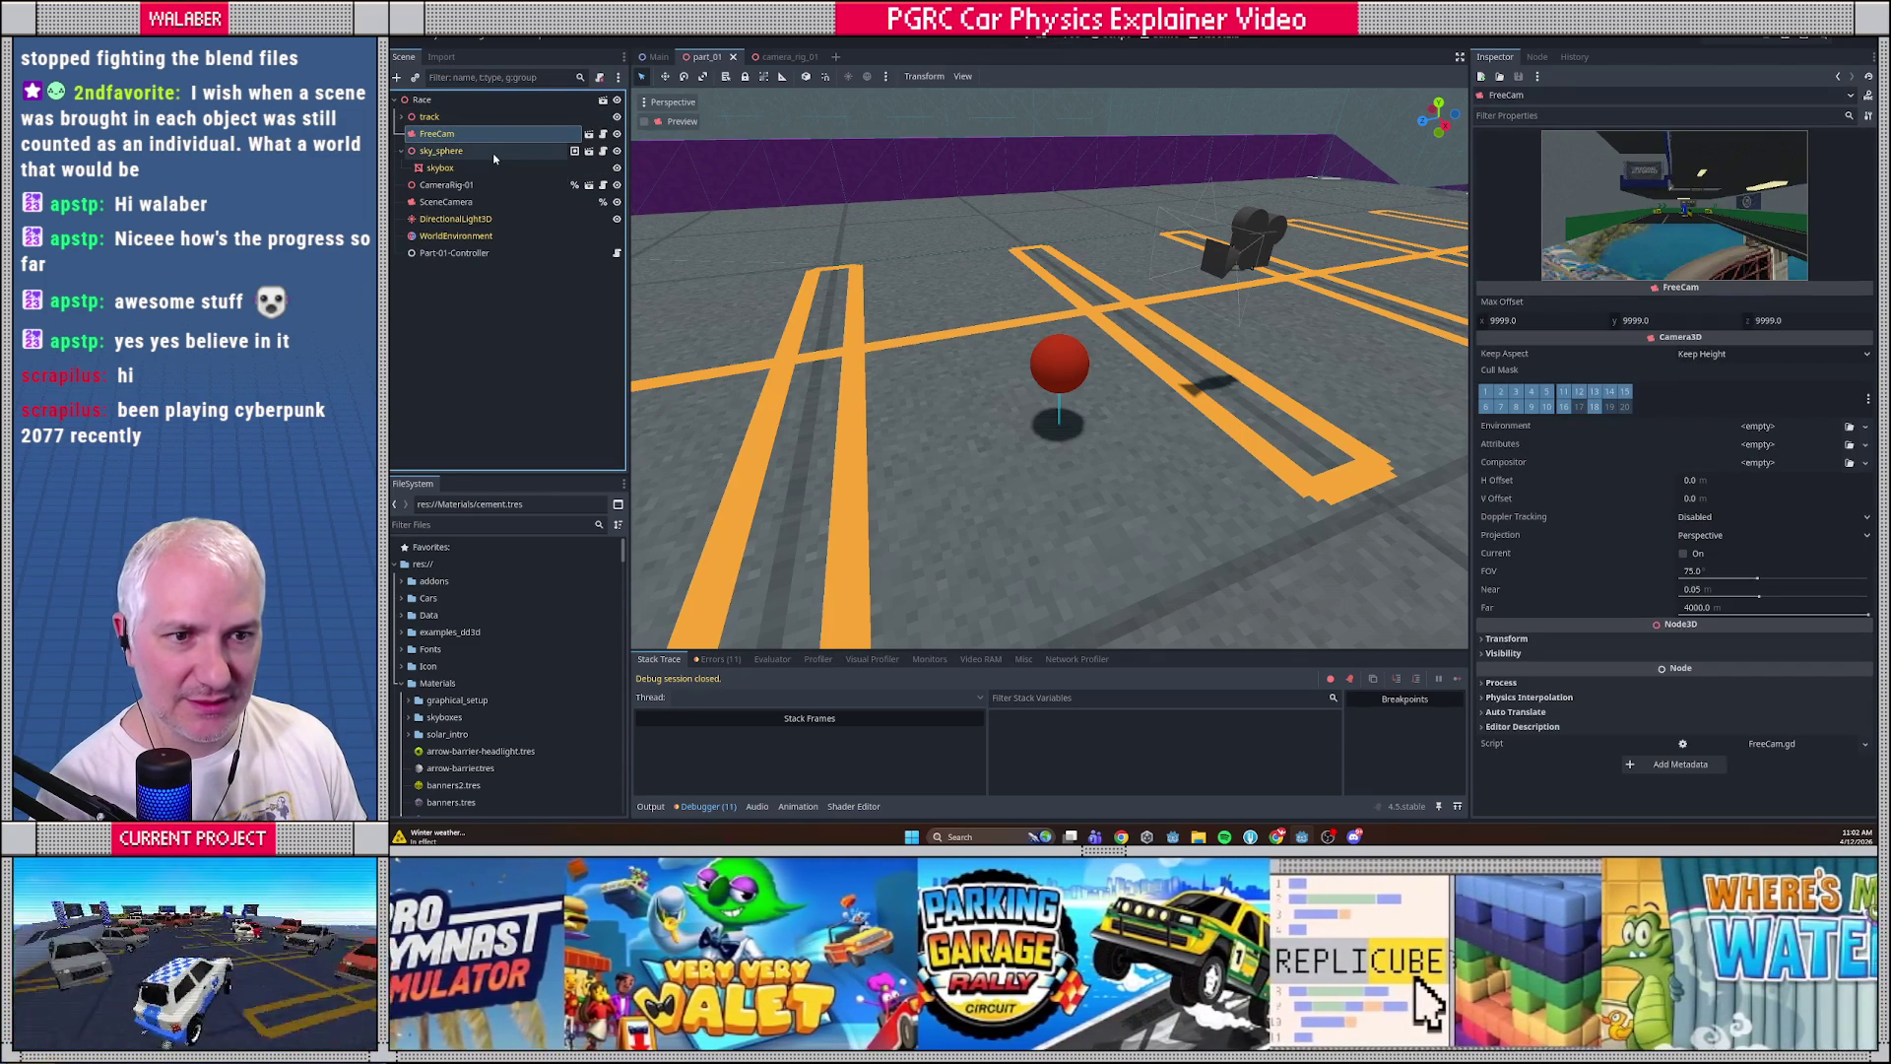
{"action": "left_click", "coordinate": [492, 151]}
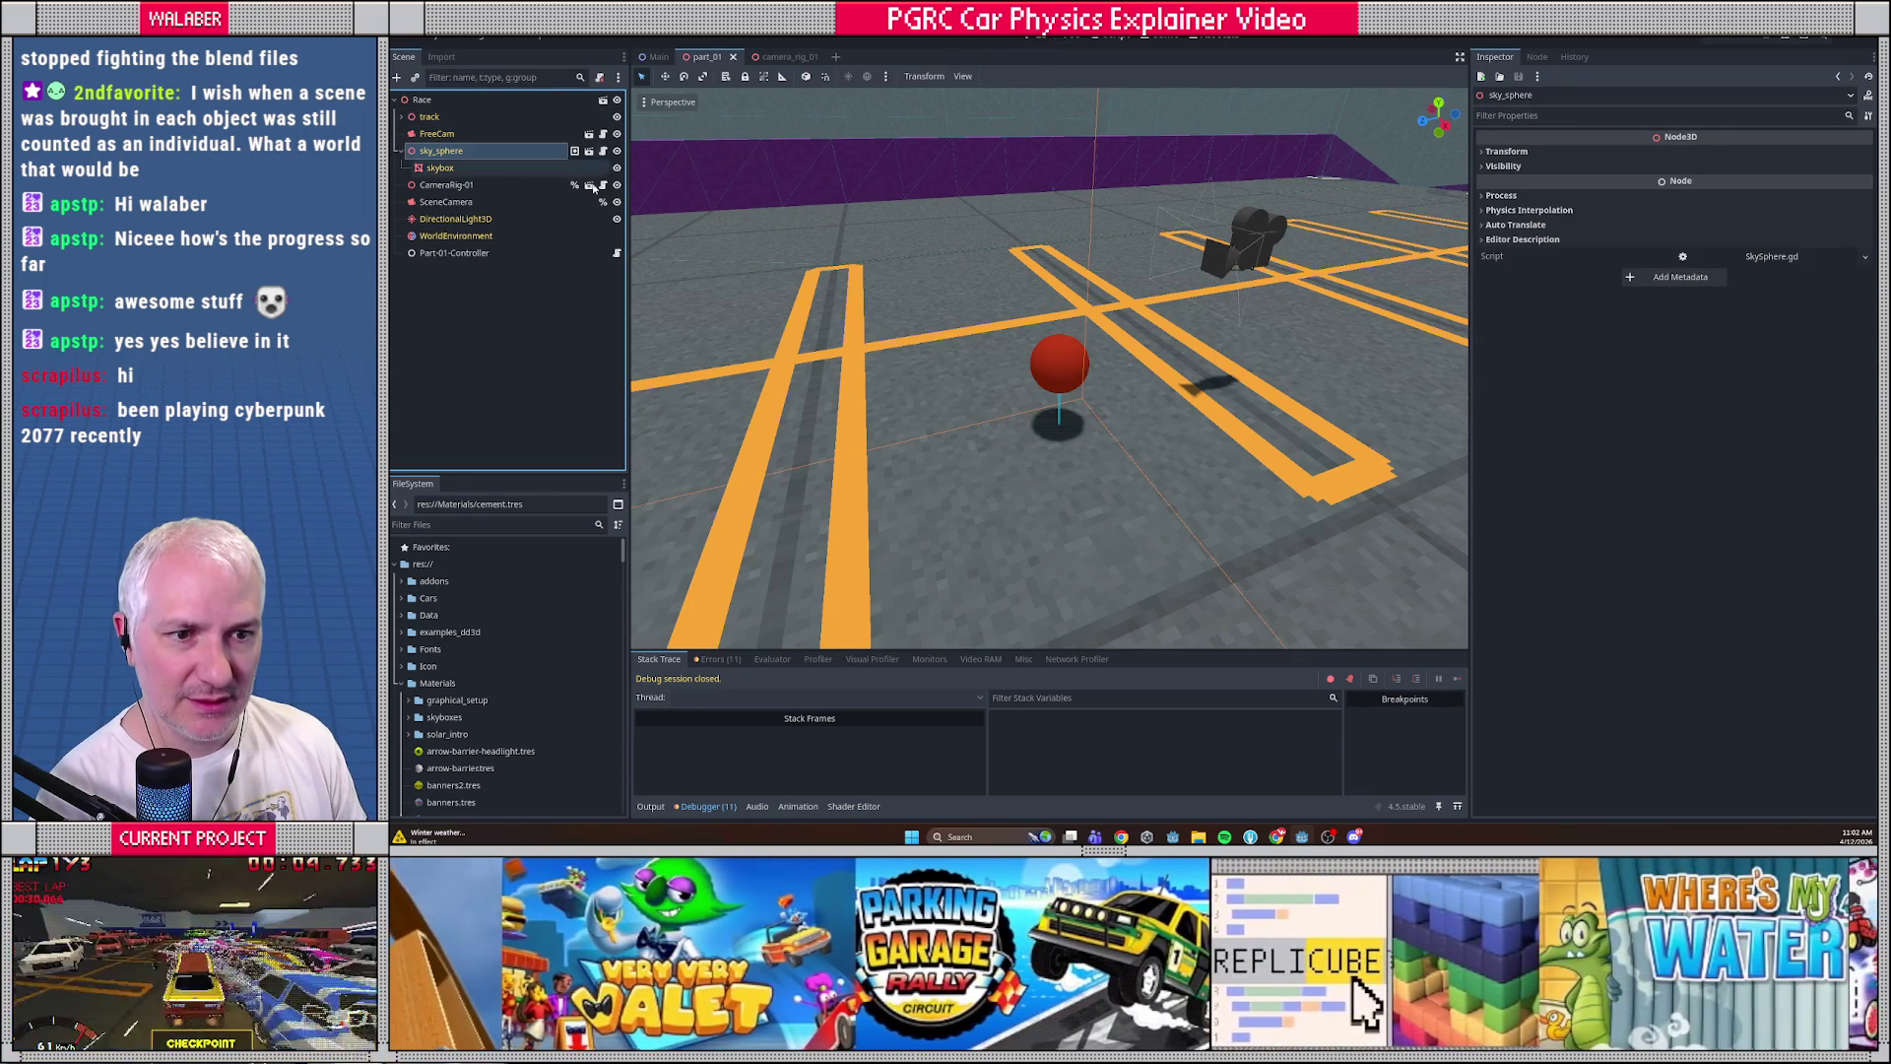
{"action": "left_click", "coordinate": [522, 254]}
{"action": "left_click", "coordinate": [491, 286]}
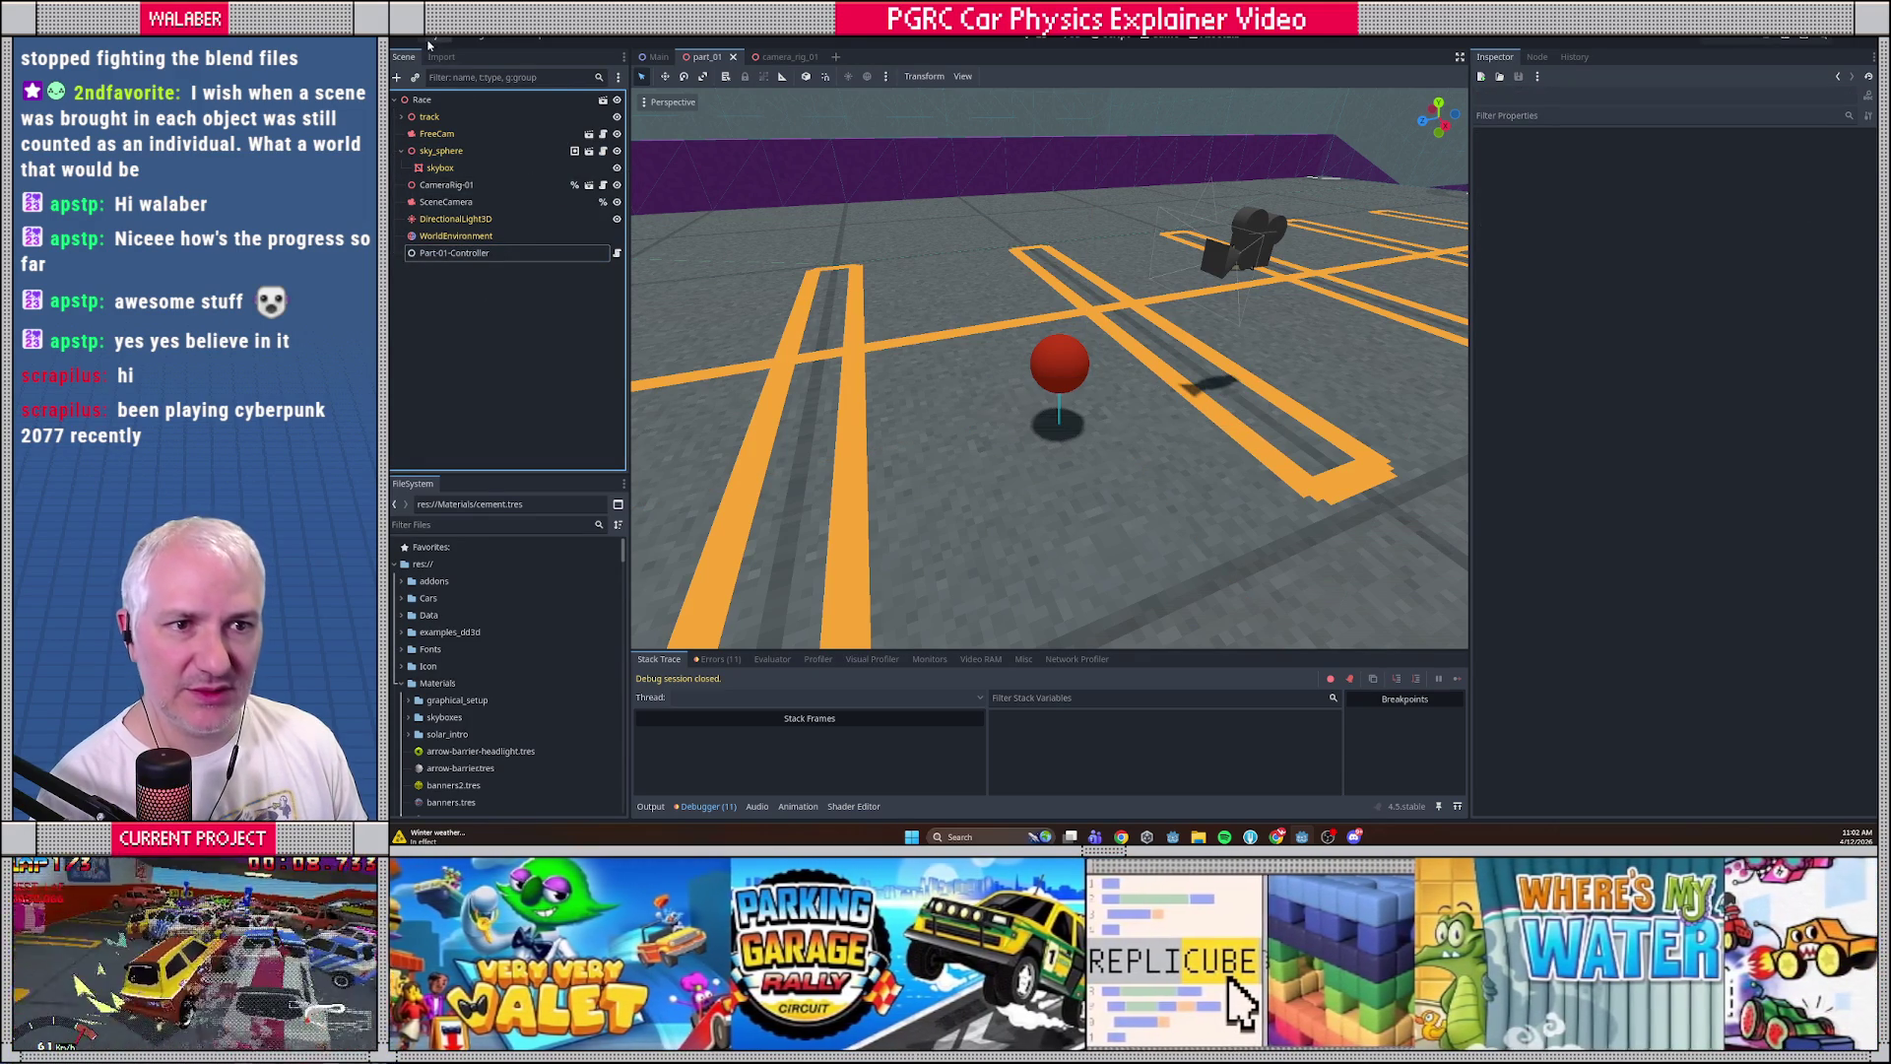
Reload the current project and save the scene with Ctrl+S
{"action": "left_click", "coordinate": [435, 41]}
{"action": "left_click", "coordinate": [463, 208]}
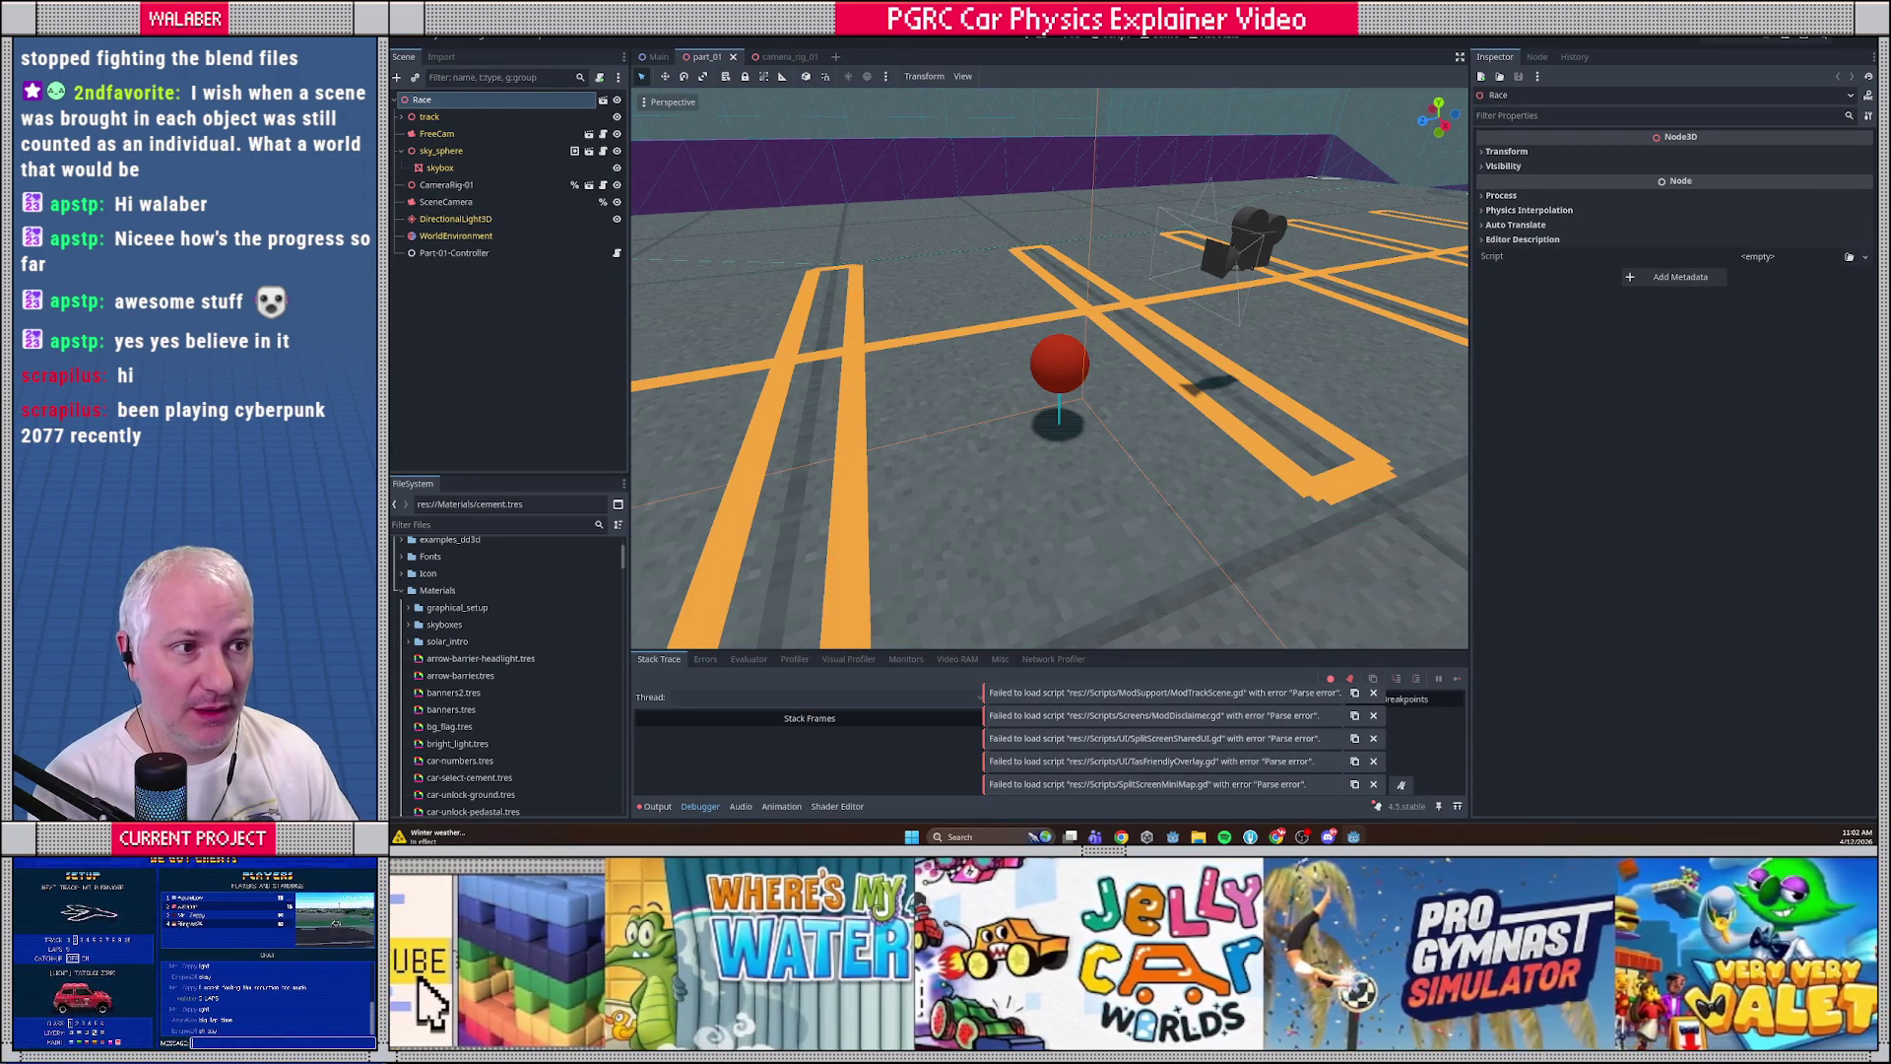
{"action": "key", "text": "ctrl+s"}
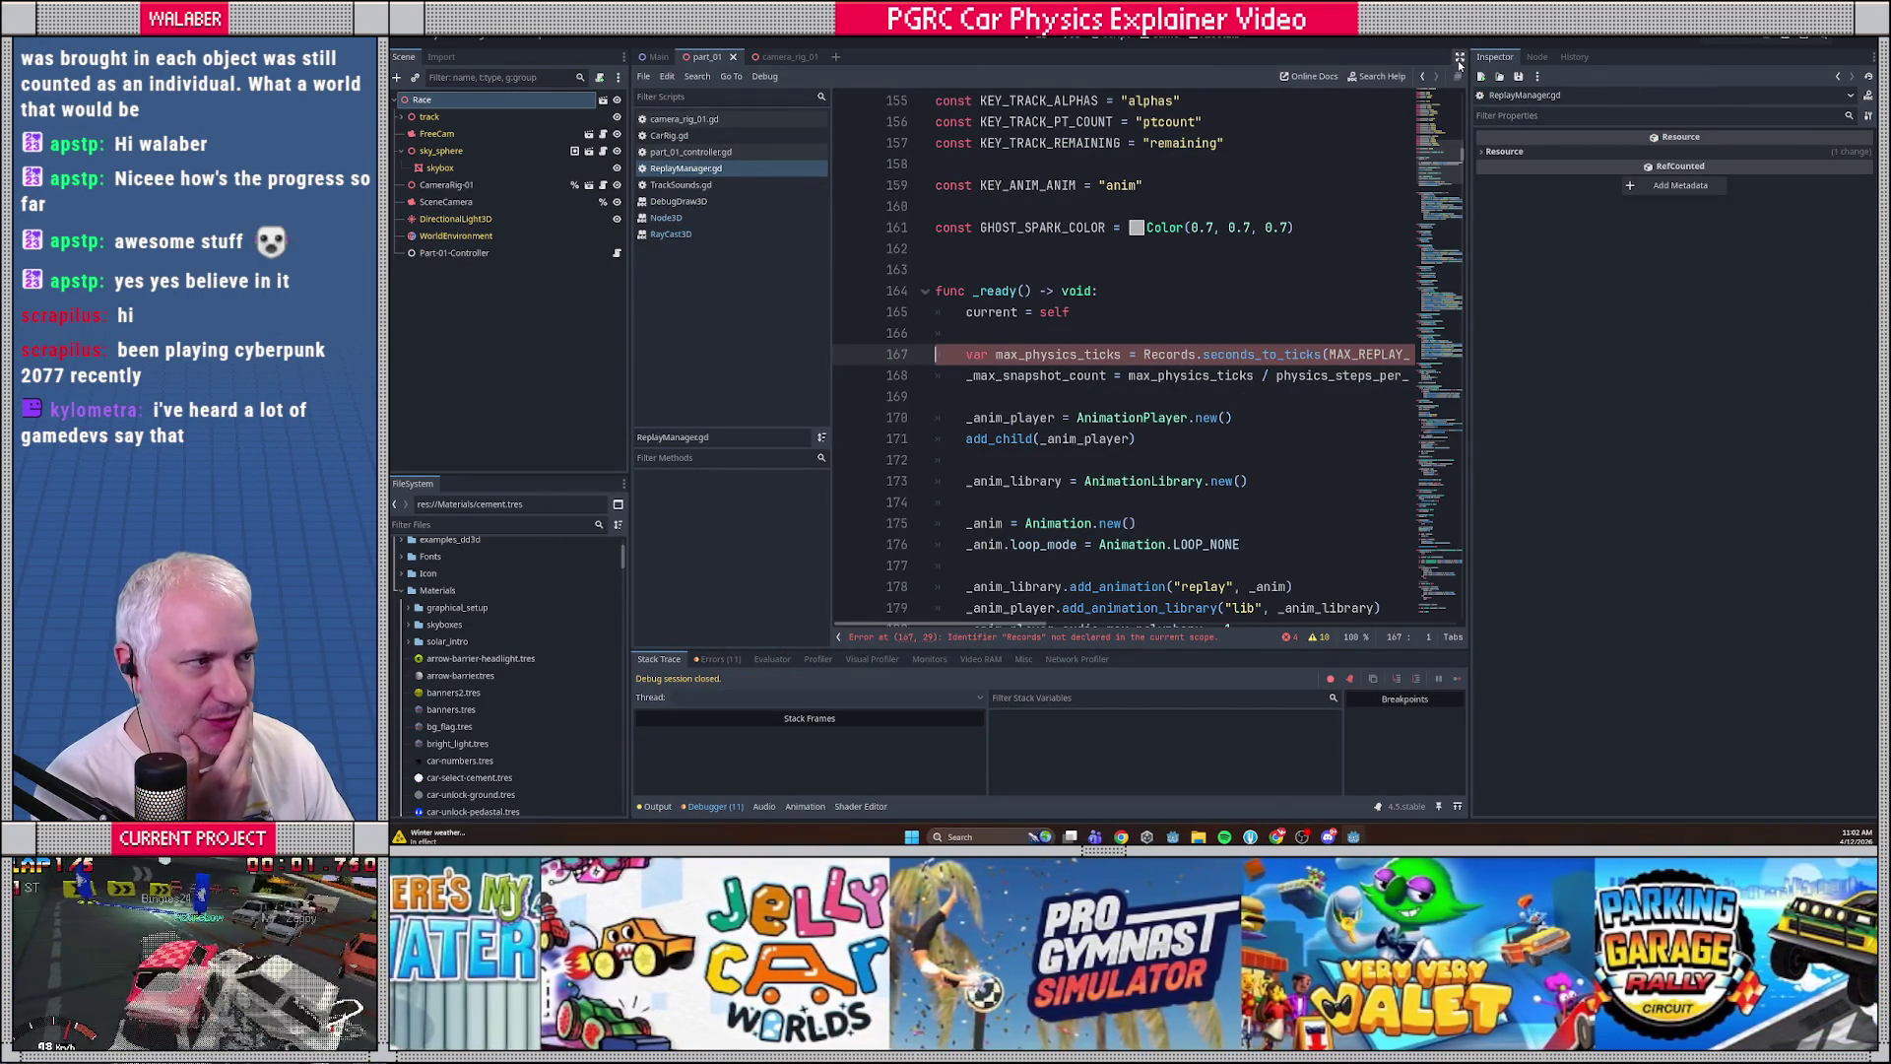
Show the Output and Errors tabs and enlarge the bottom panel to read the error messages
{"action": "left_click", "coordinate": [655, 806]}
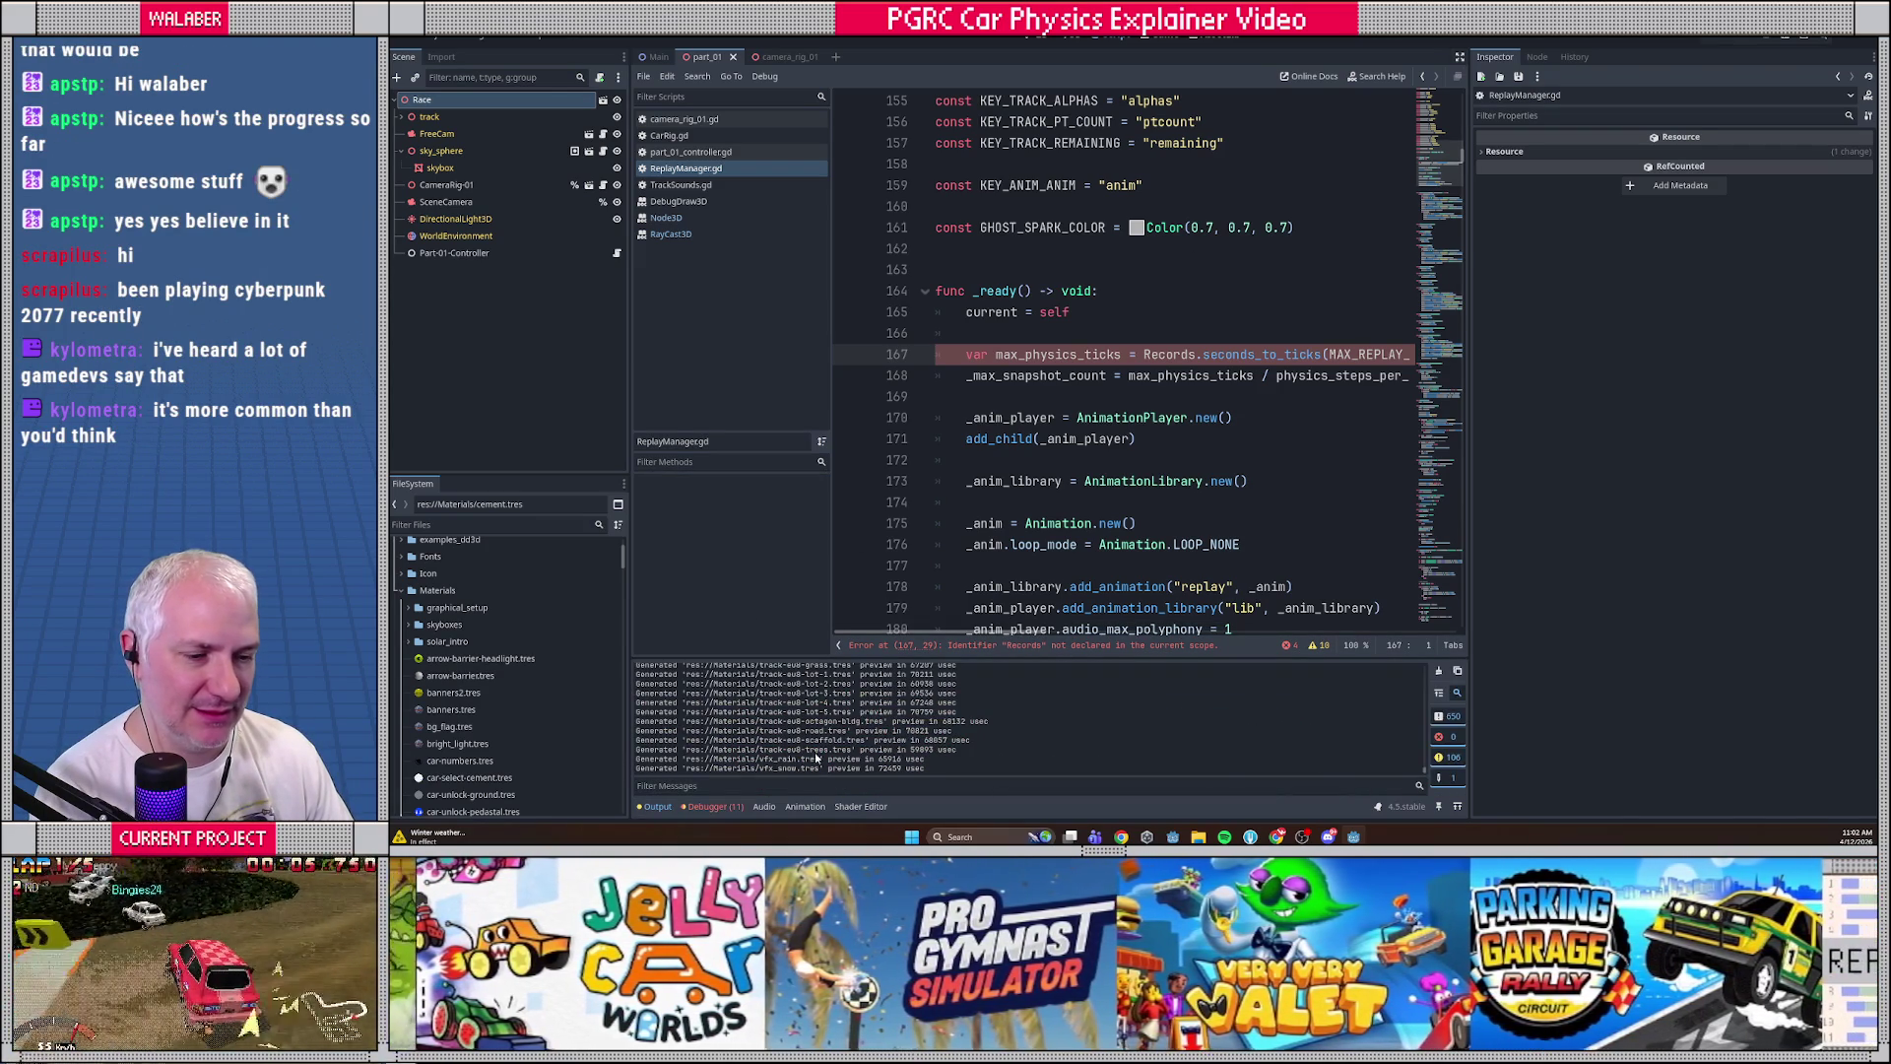
{"action": "left_click", "coordinate": [711, 806]}
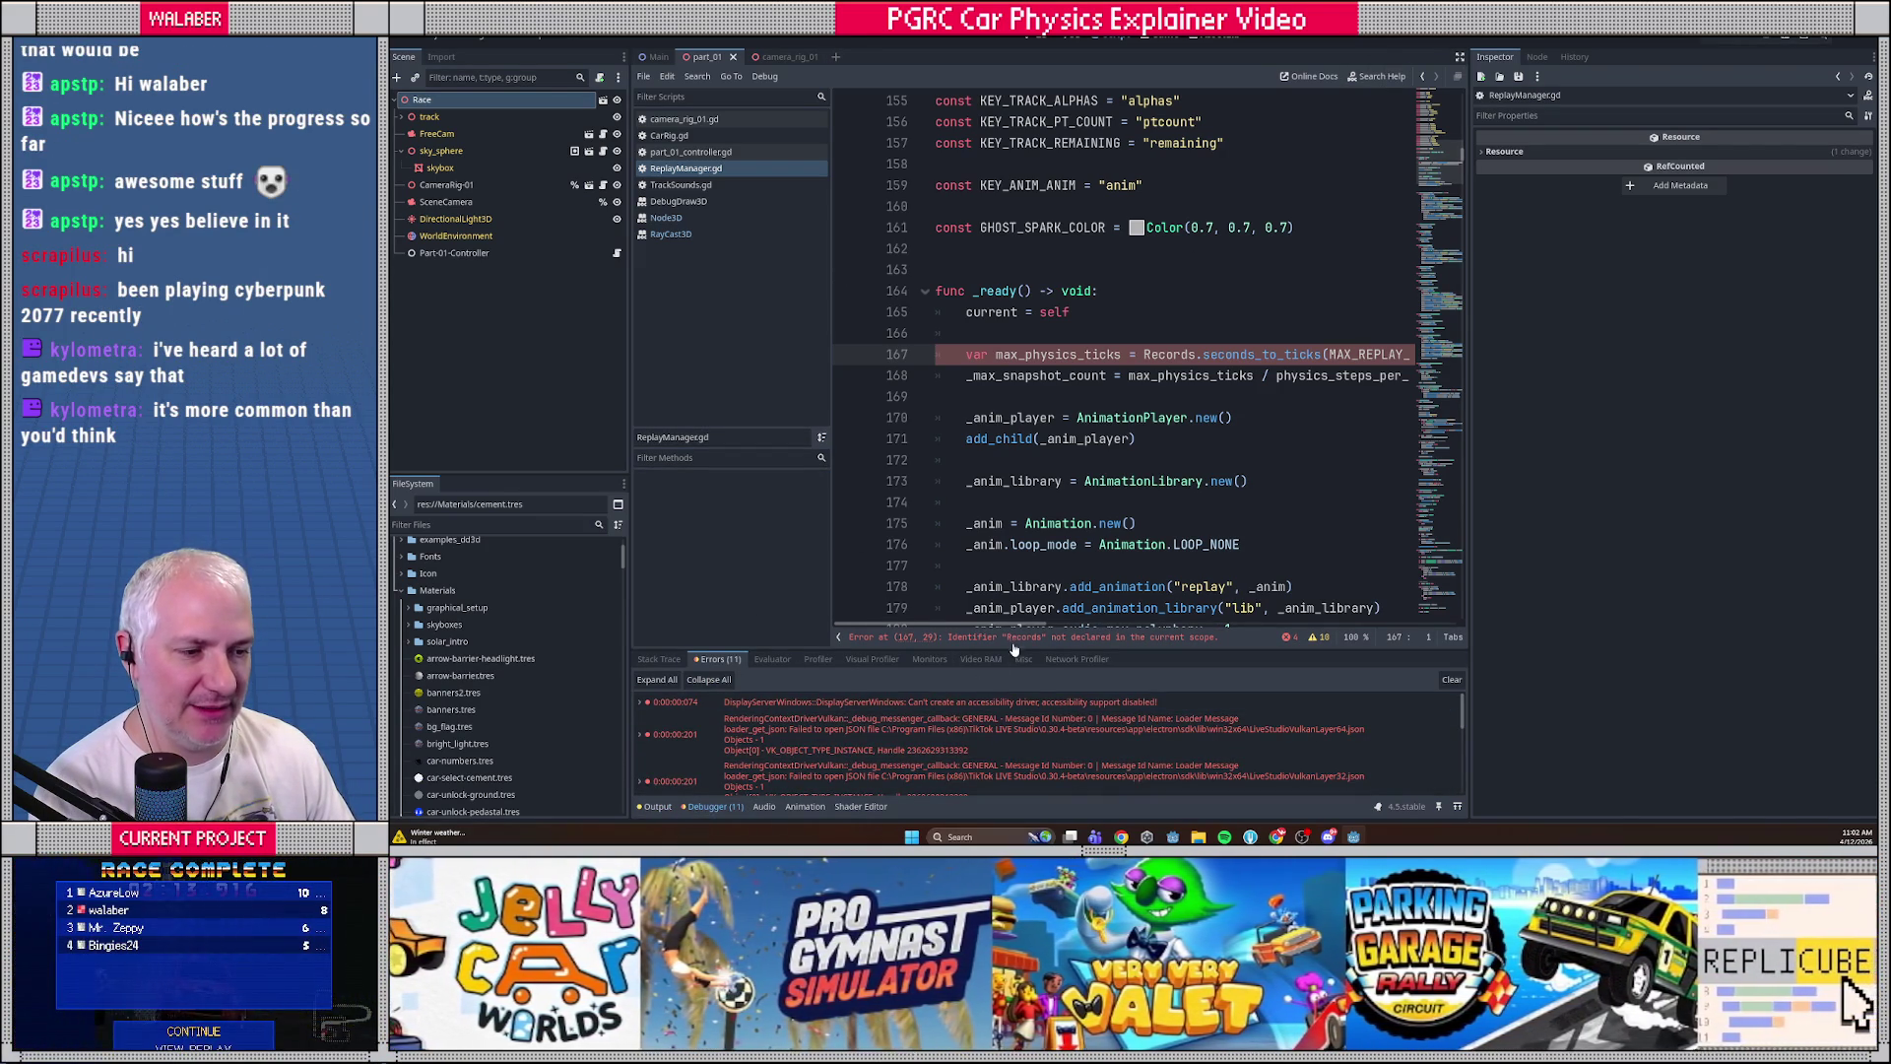
{"action": "left_click_drag", "start_coordinate": [1046, 652], "coordinate": [1034, 404]}
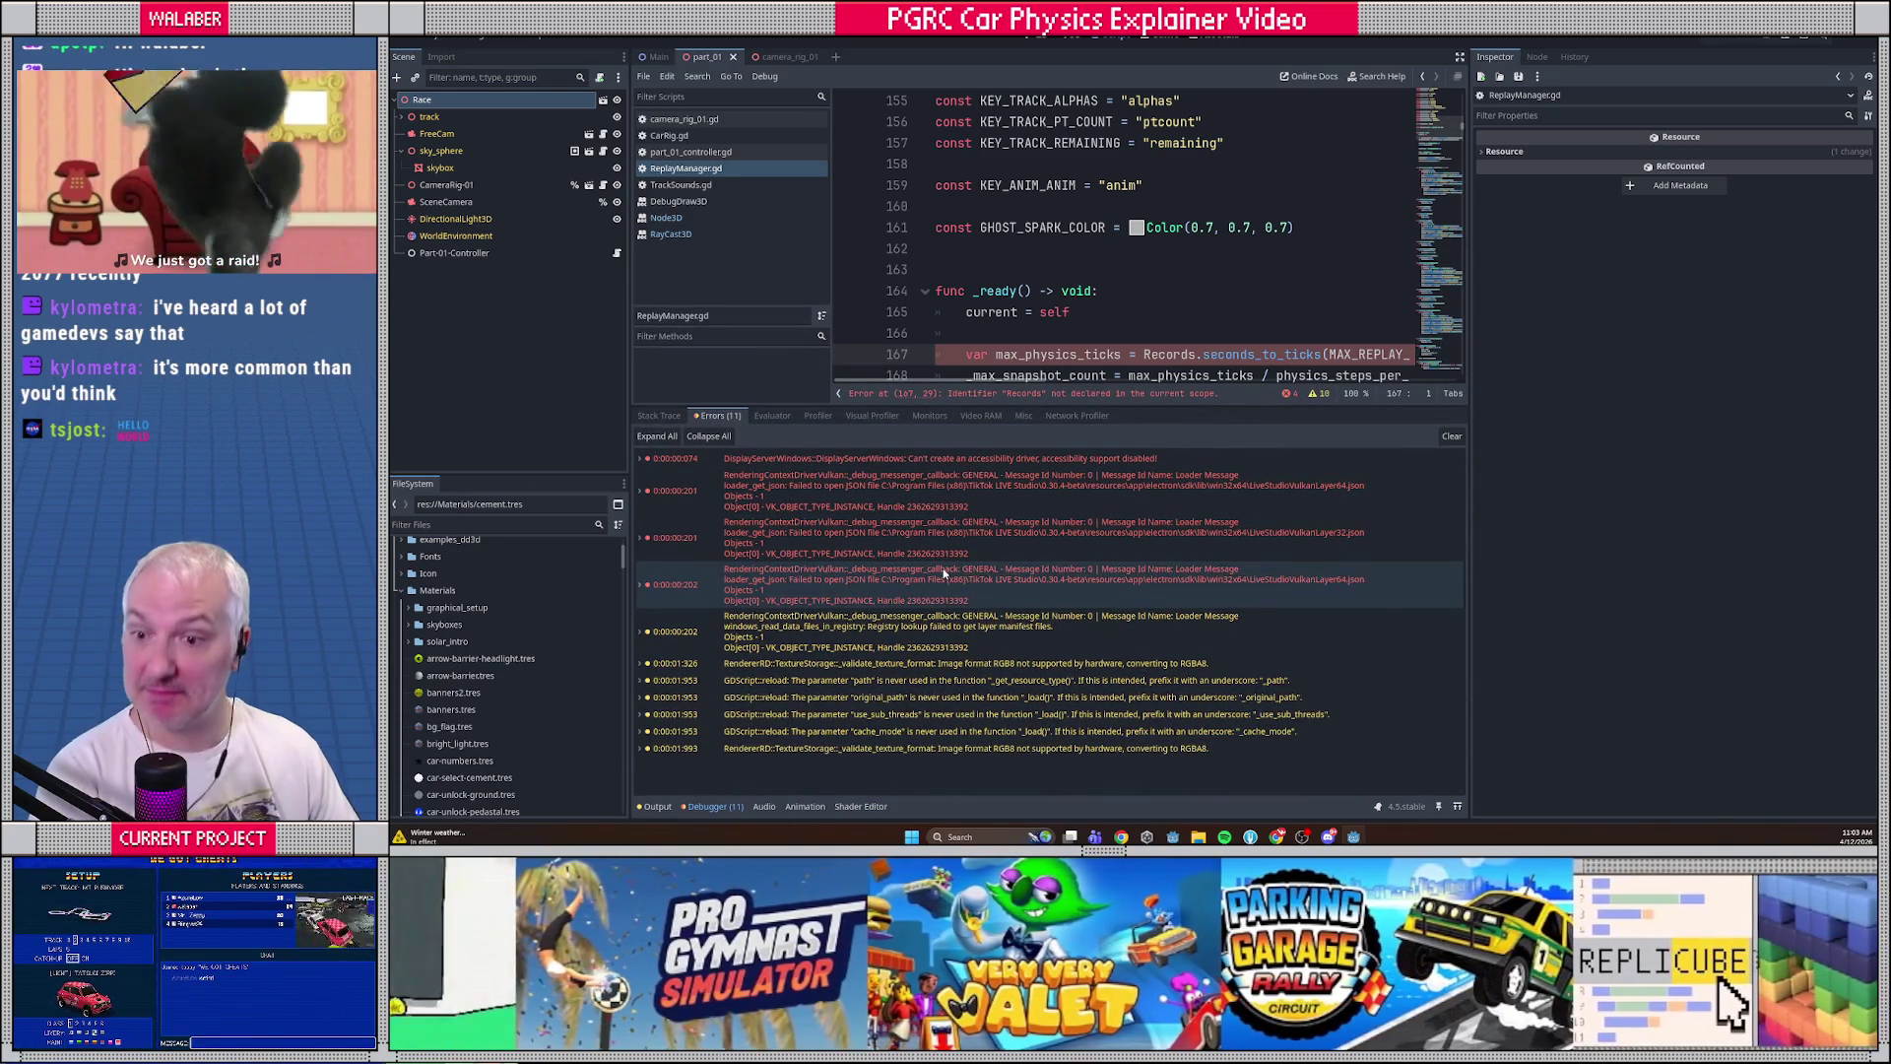
{"action": "mouse_move", "coordinate": [944, 570]}
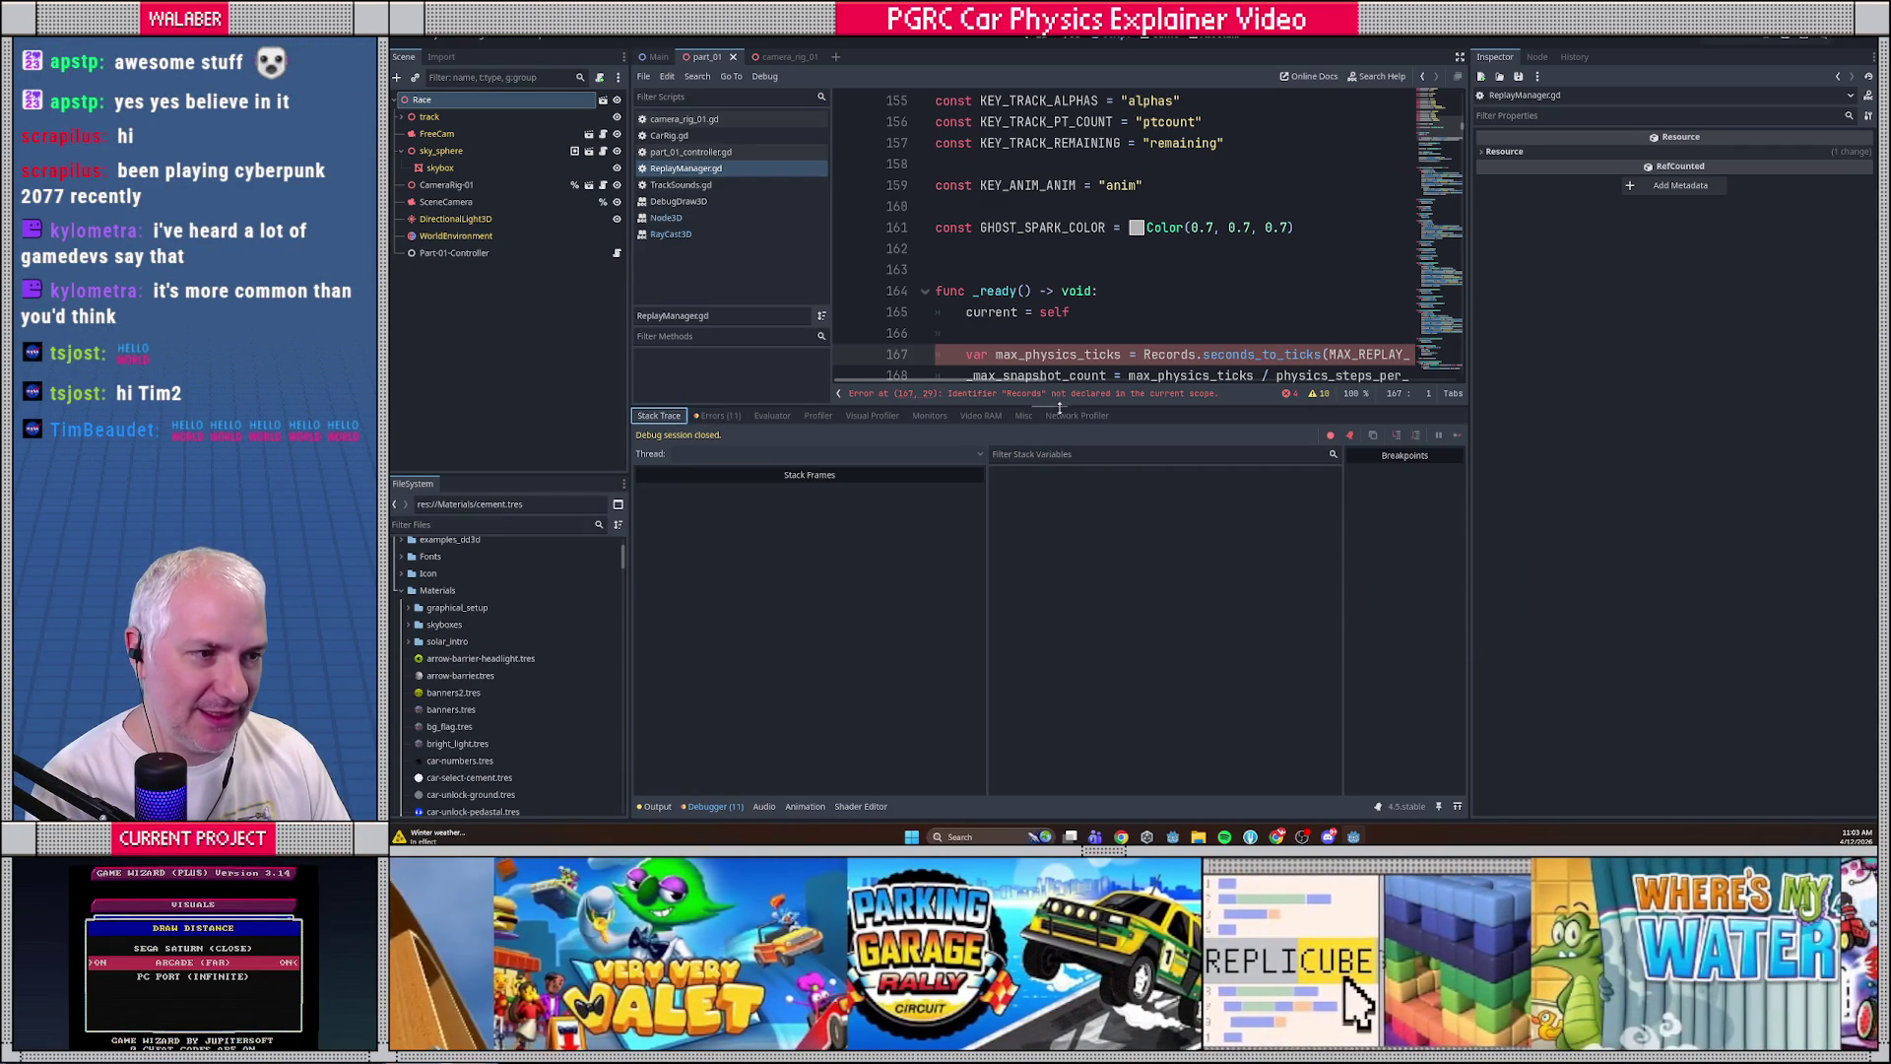
Give the code editor its height back, hide the side docks, and select 'Records' on line 167
{"action": "left_click_drag", "start_coordinate": [1061, 405], "coordinate": [1061, 548]}
{"action": "left_click", "coordinate": [970, 333]}
{"action": "left_click", "coordinate": [1460, 56]}
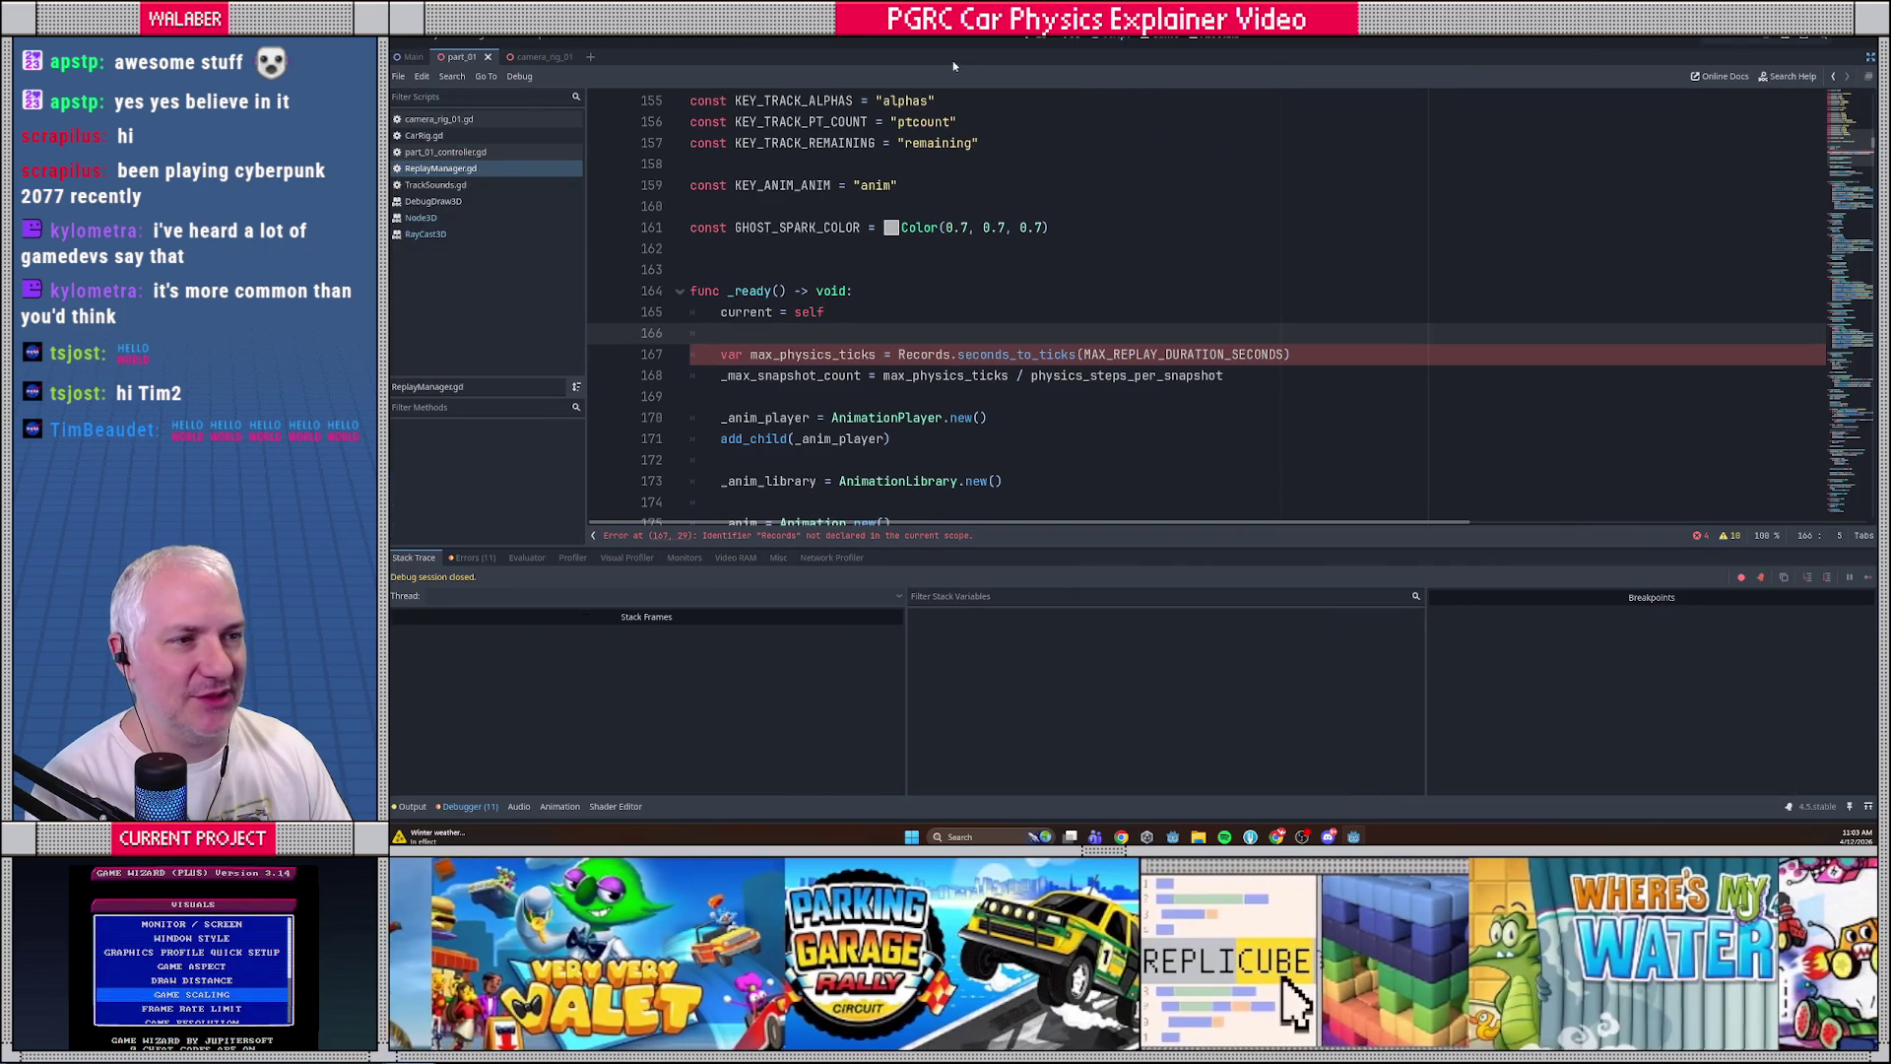
{"action": "double_click", "coordinate": [924, 353]}
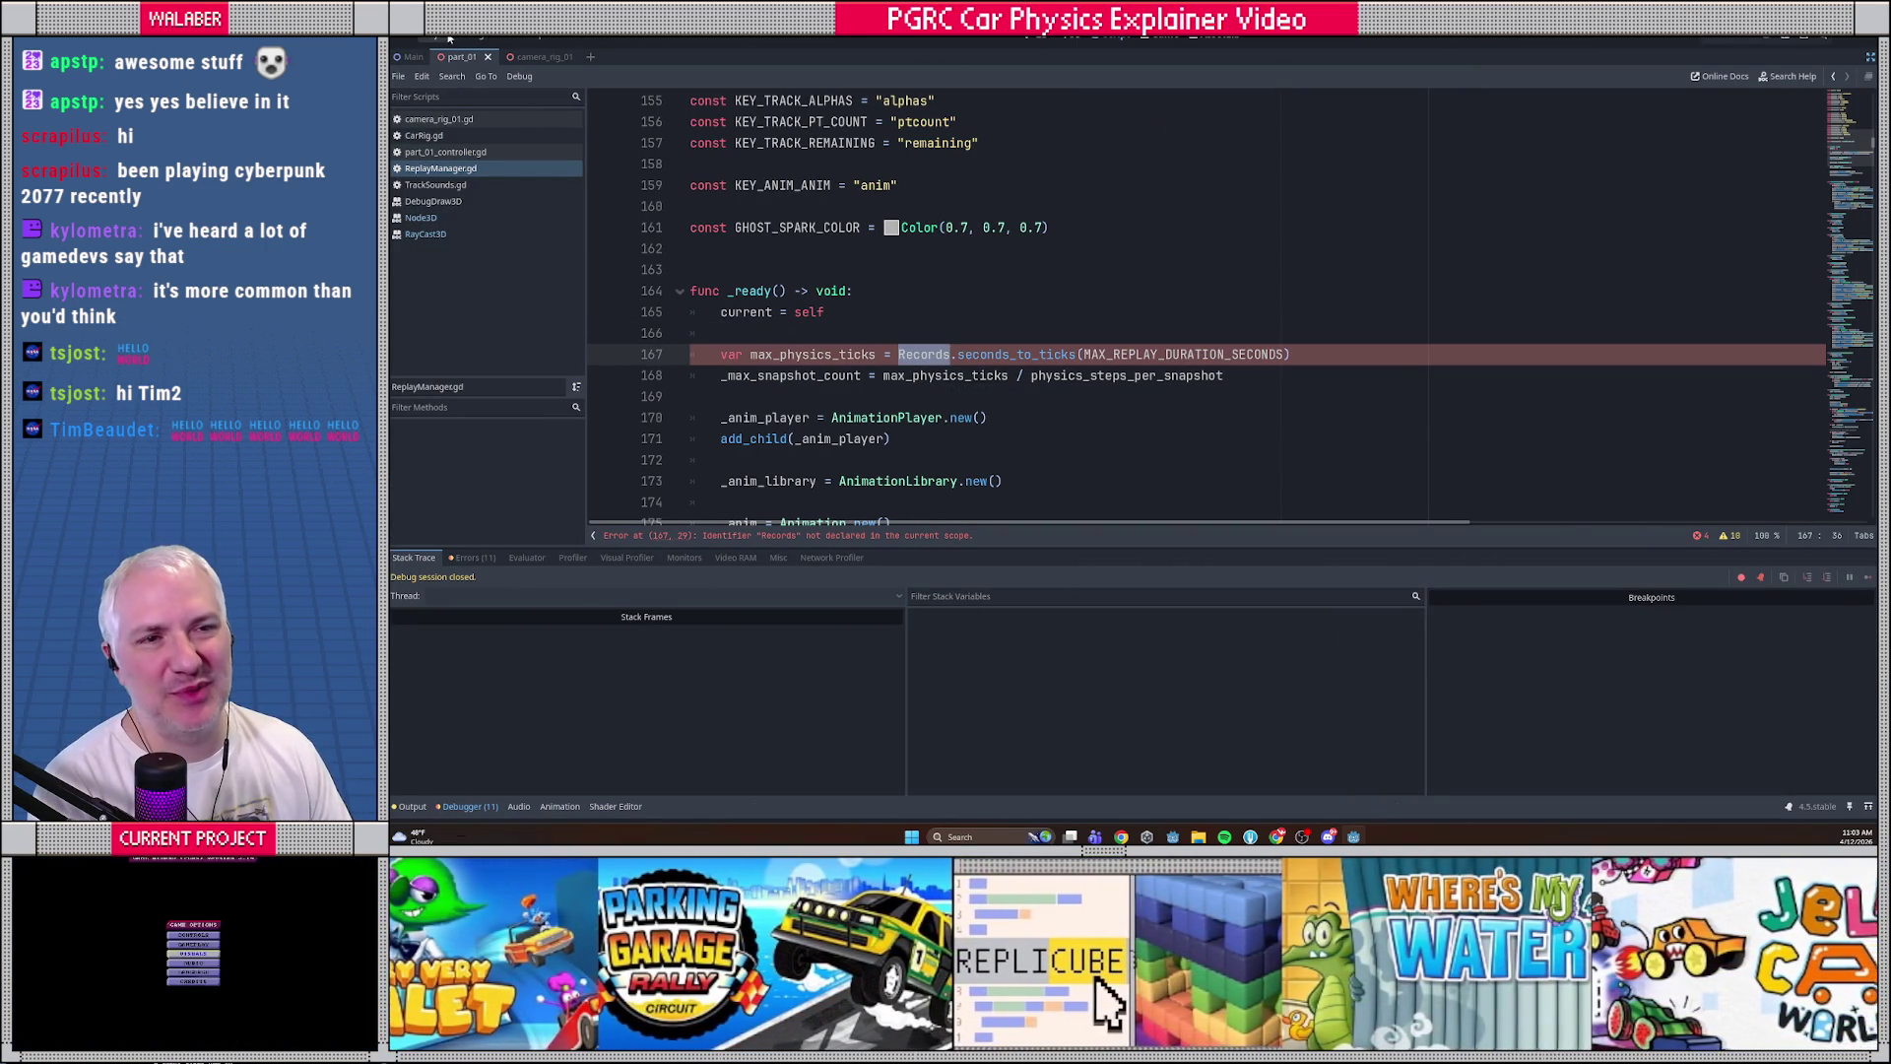
Switch over to Fork and list the repository's uncommitted local changes
{"action": "left_click", "coordinate": [440, 38]}
{"action": "left_click", "coordinate": [834, 254]}
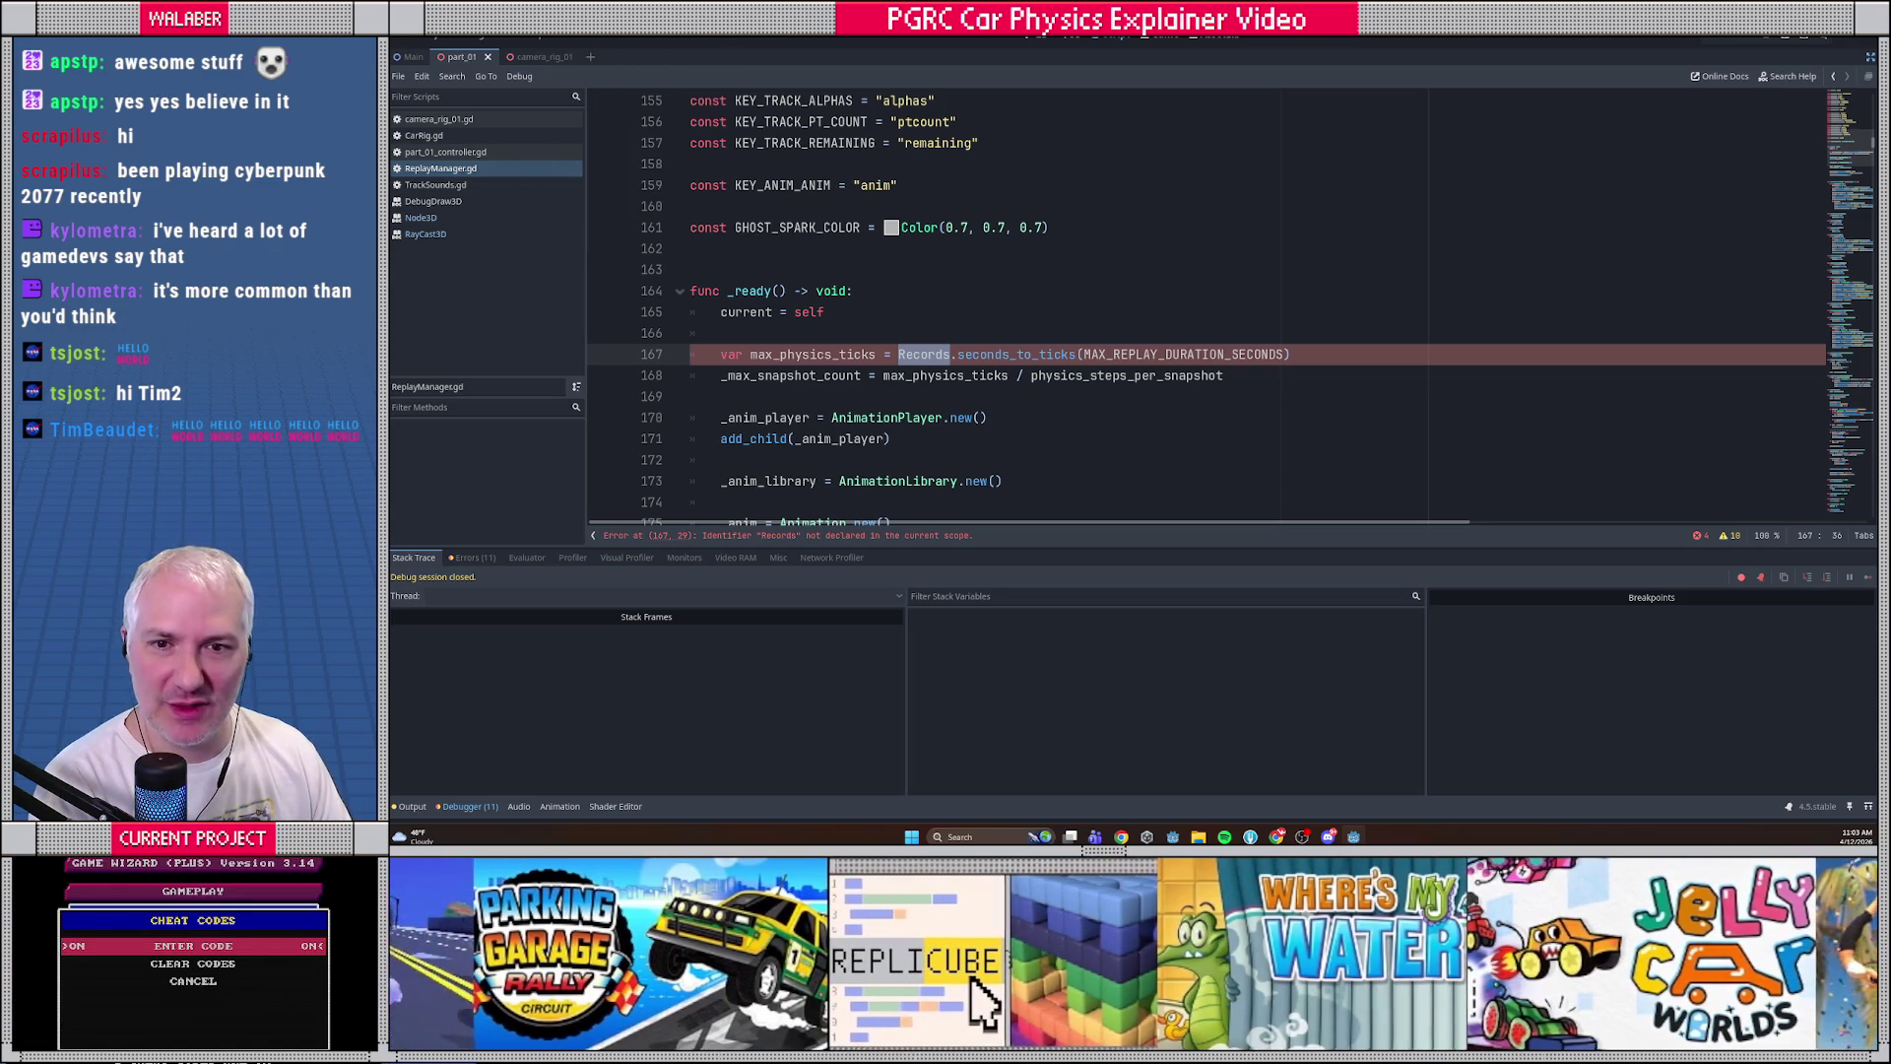
{"action": "key", "text": "alt+Tab"}
{"action": "left_click", "coordinate": [657, 138]}
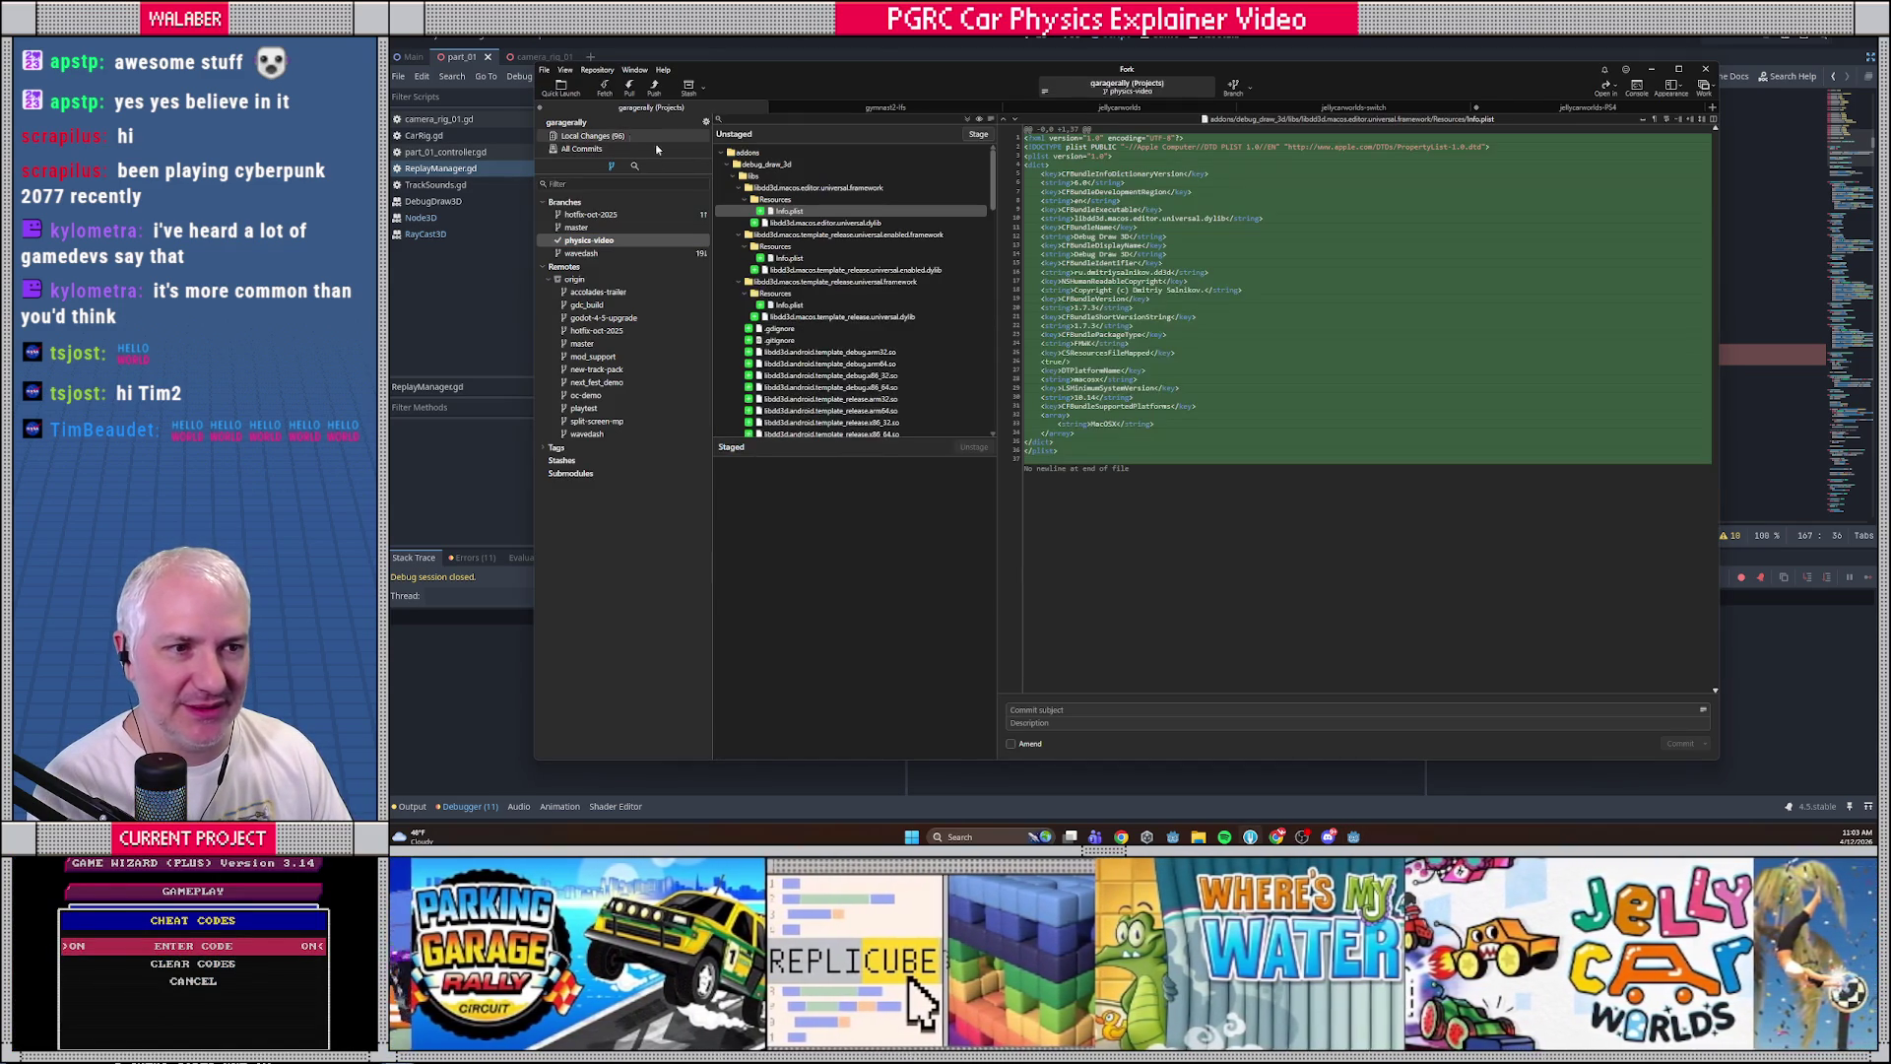
Discard the project.godot changes in Fork, then return to Godot and resolve the changed-files notice
{"action": "scroll", "coordinate": [805, 198], "scroll_direction": "down", "scroll_amount": 5}
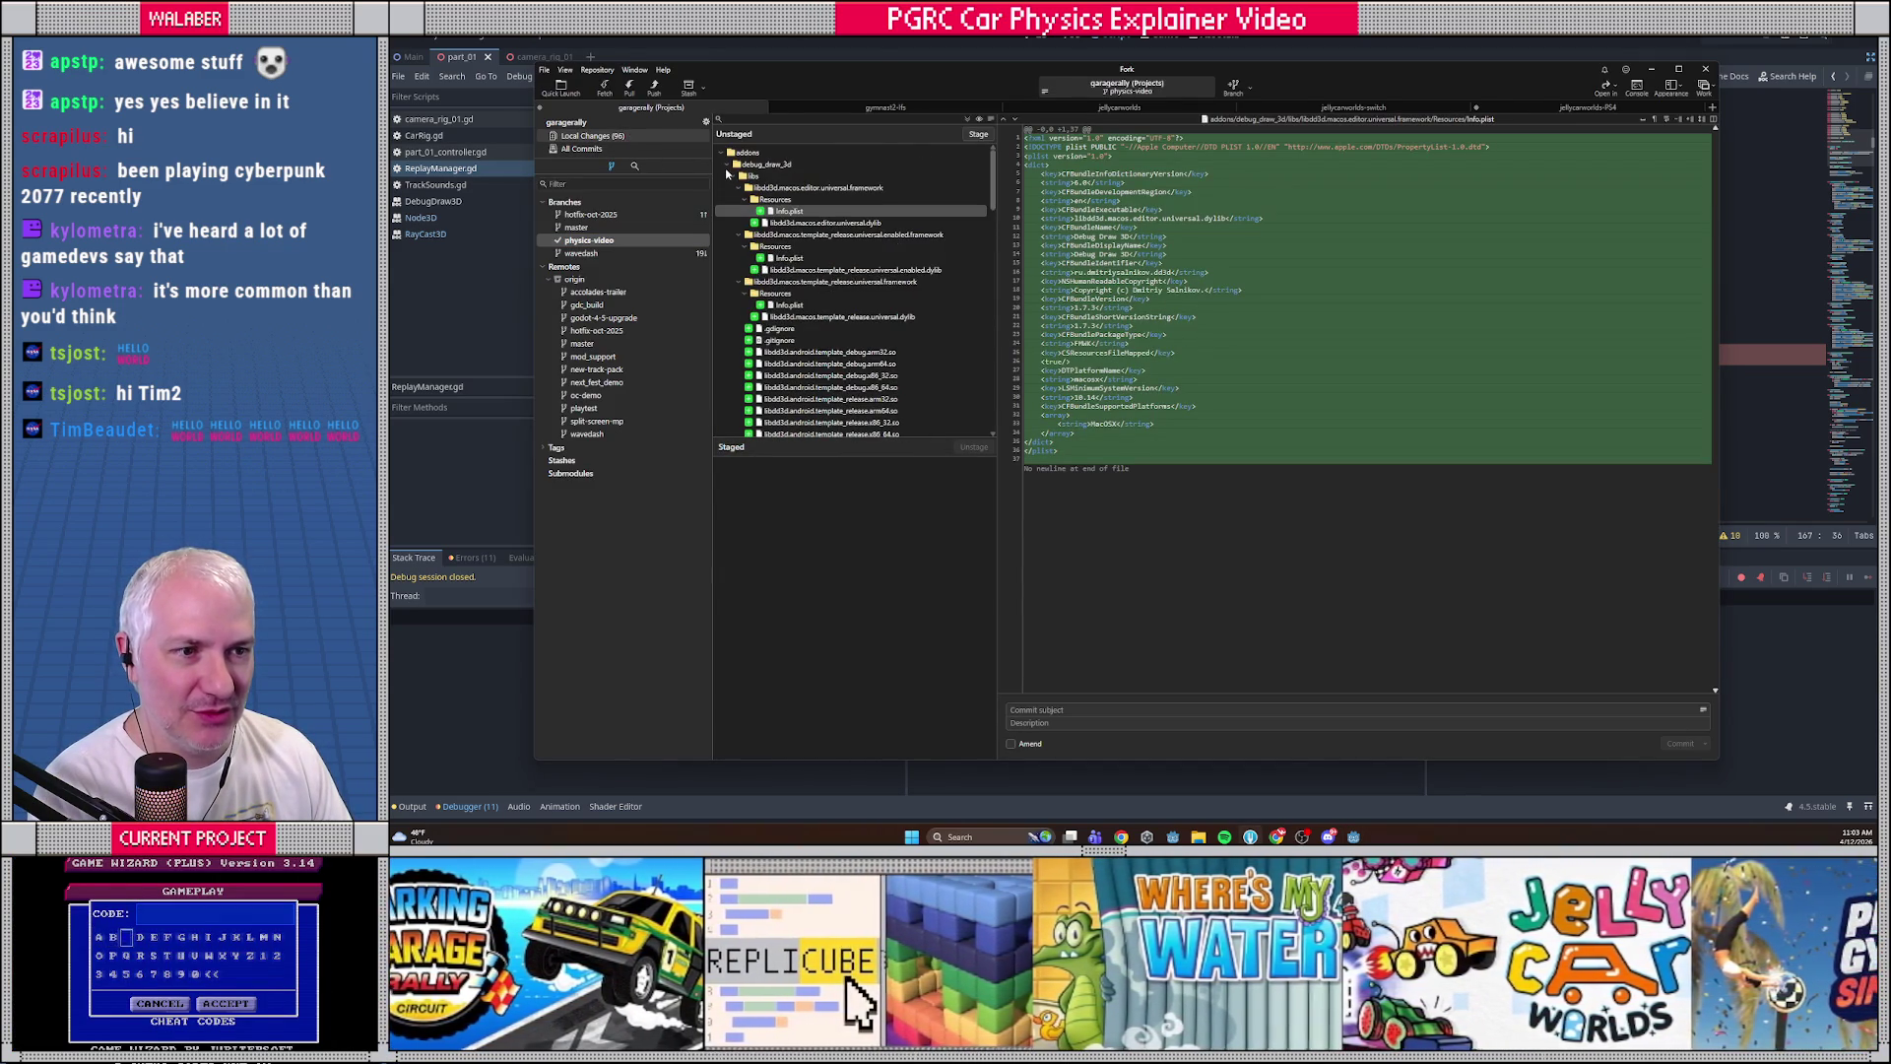
{"action": "scroll", "coordinate": [819, 384], "scroll_direction": "down", "scroll_amount": 10}
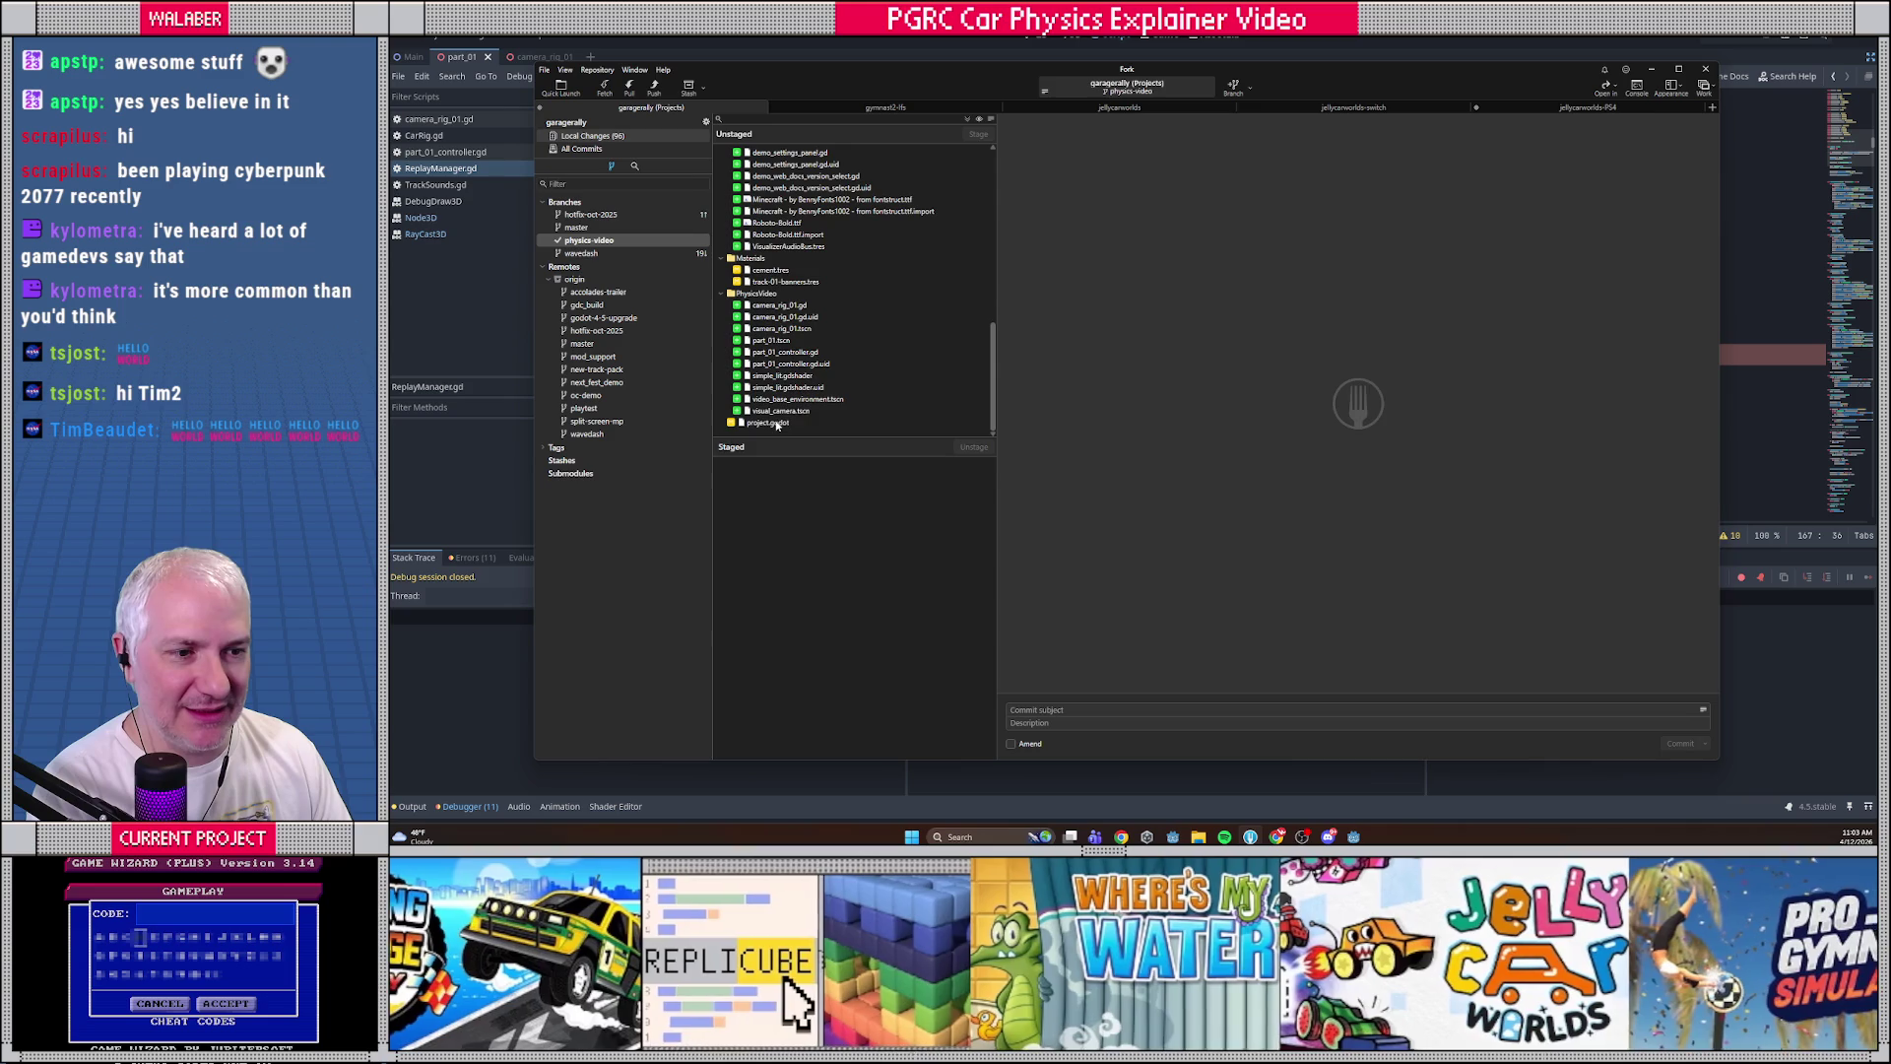
{"action": "left_click", "coordinate": [777, 424]}
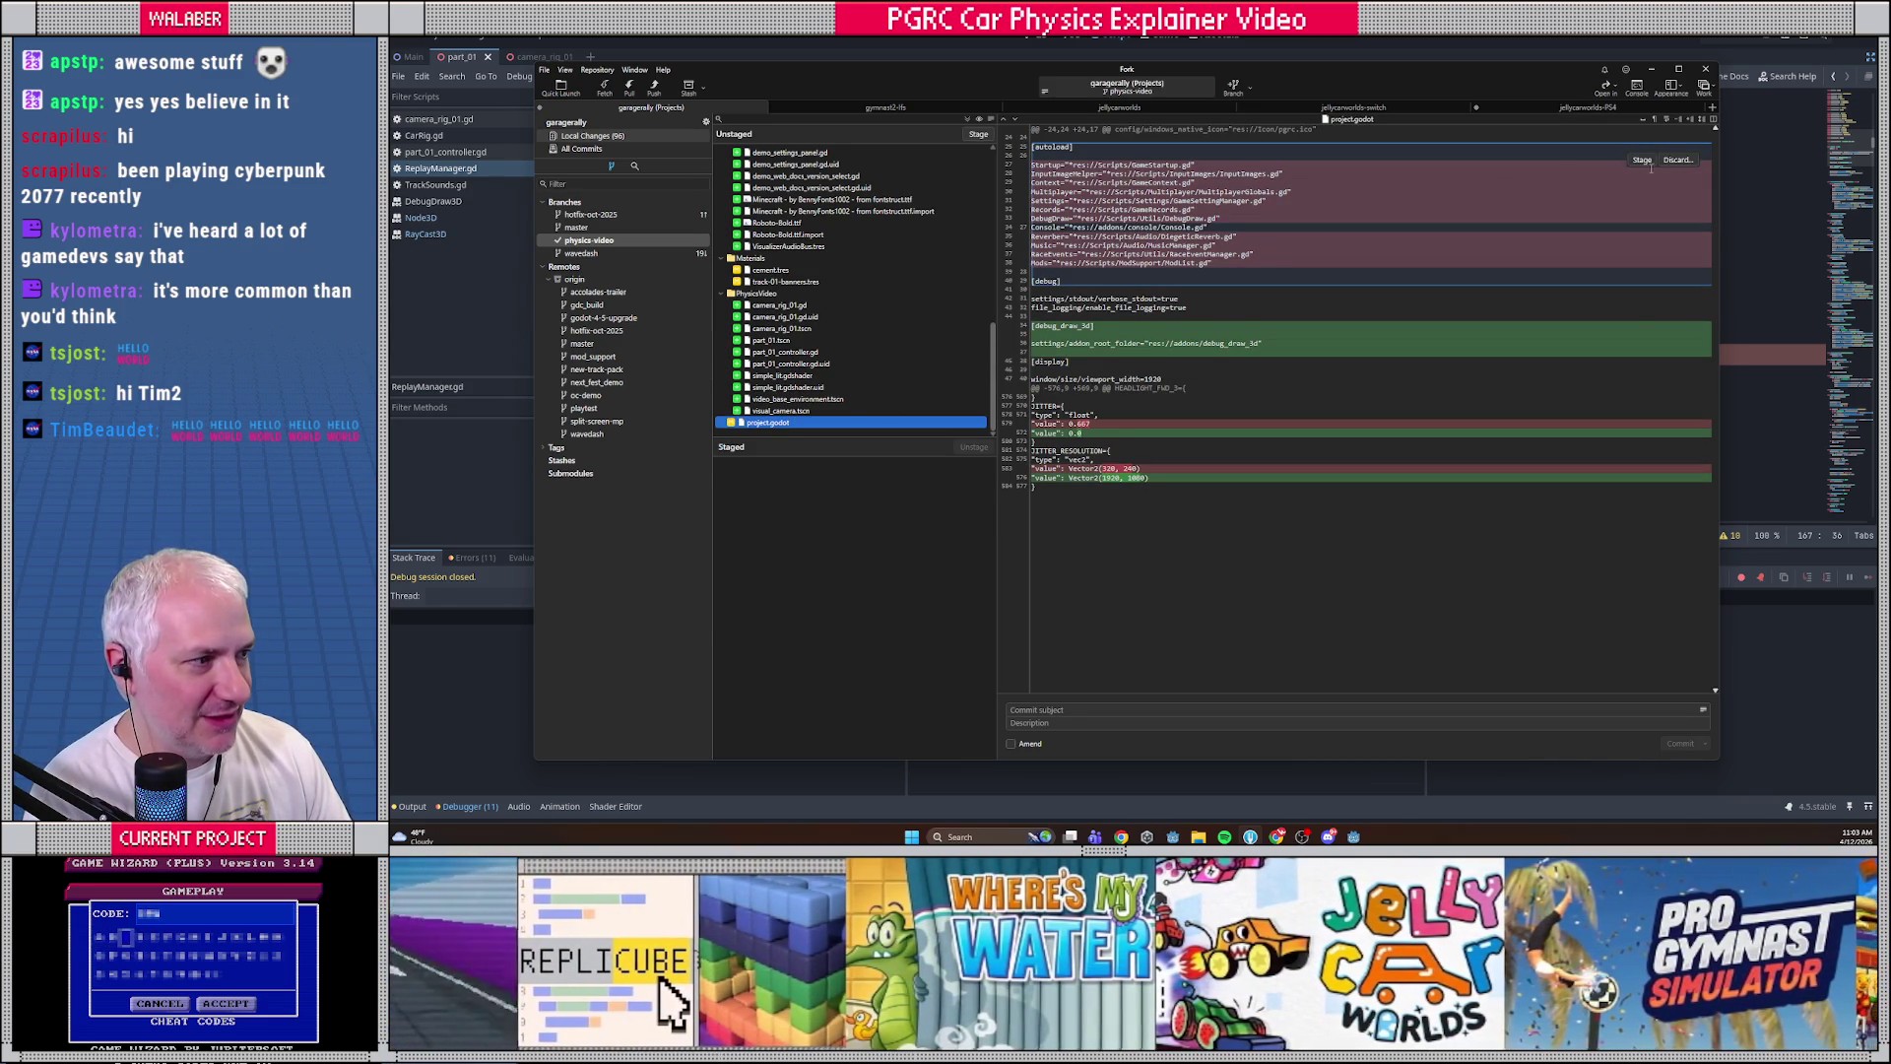
{"action": "left_click", "coordinate": [1678, 159]}
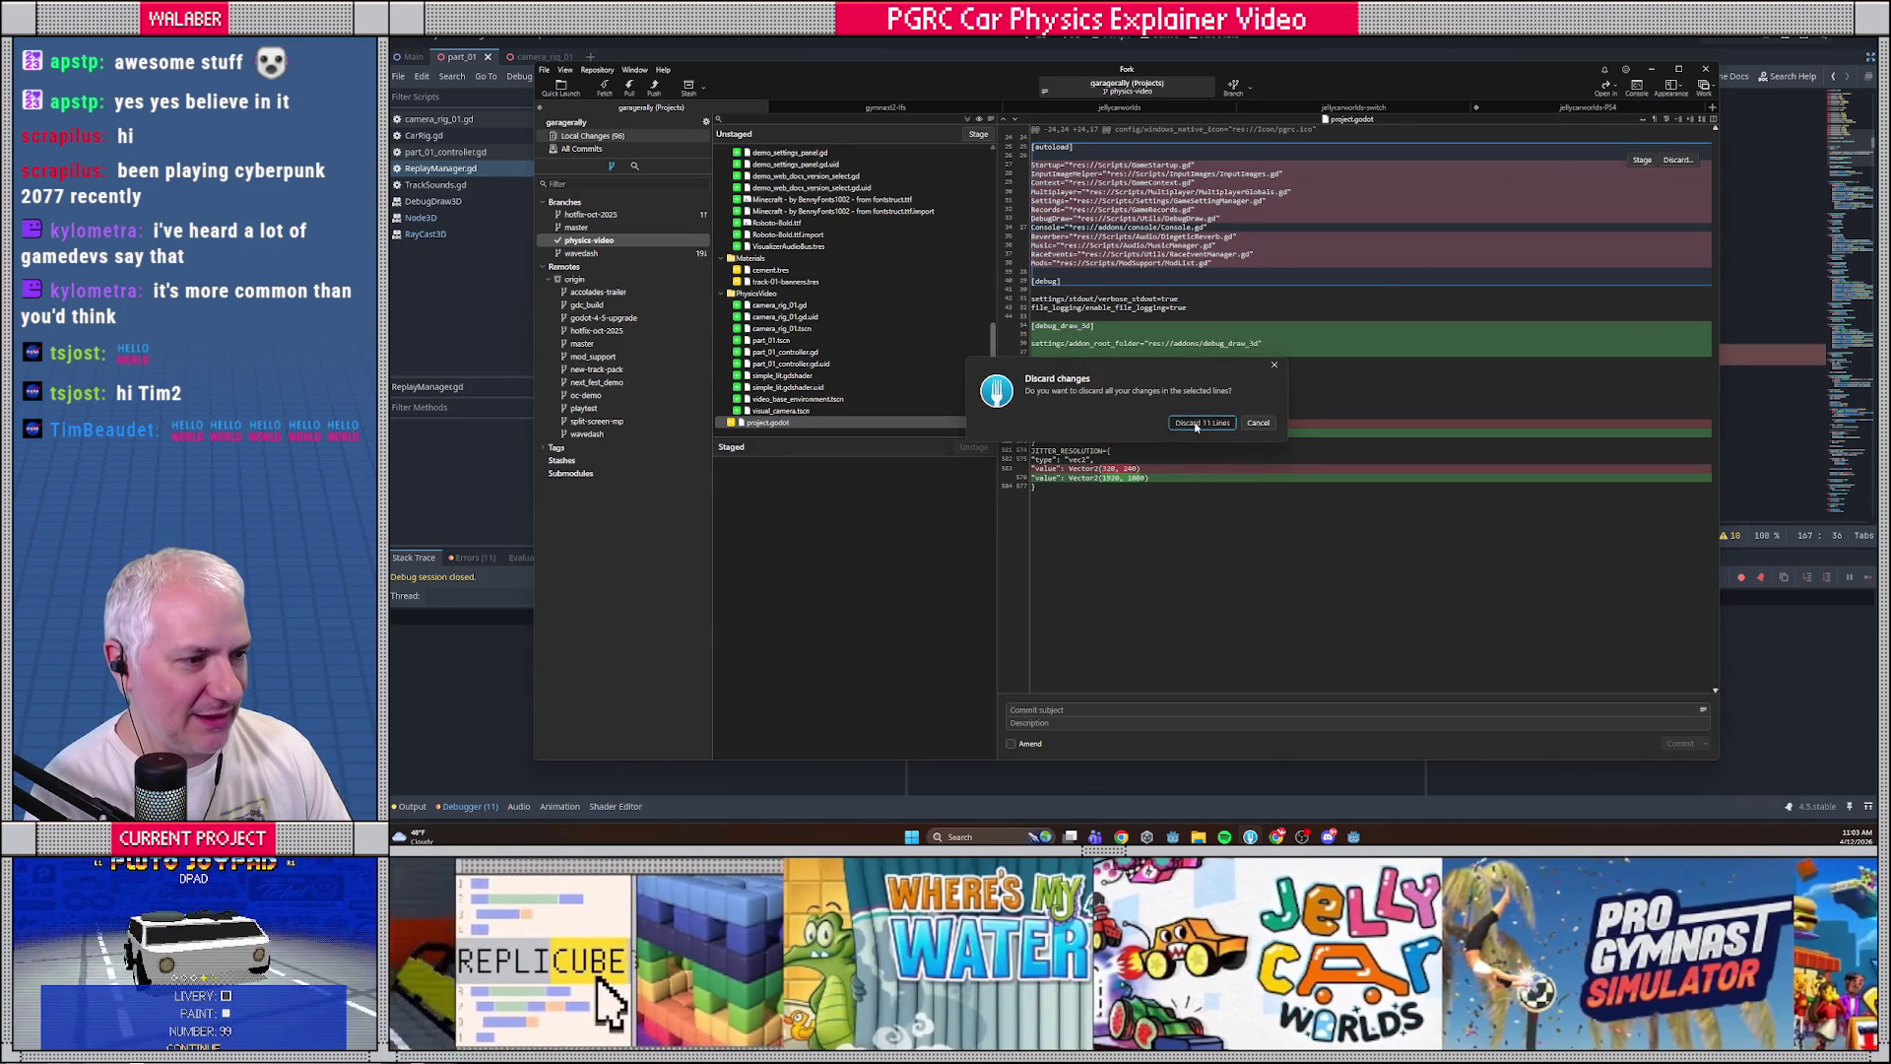
{"action": "left_click", "coordinate": [1195, 423]}
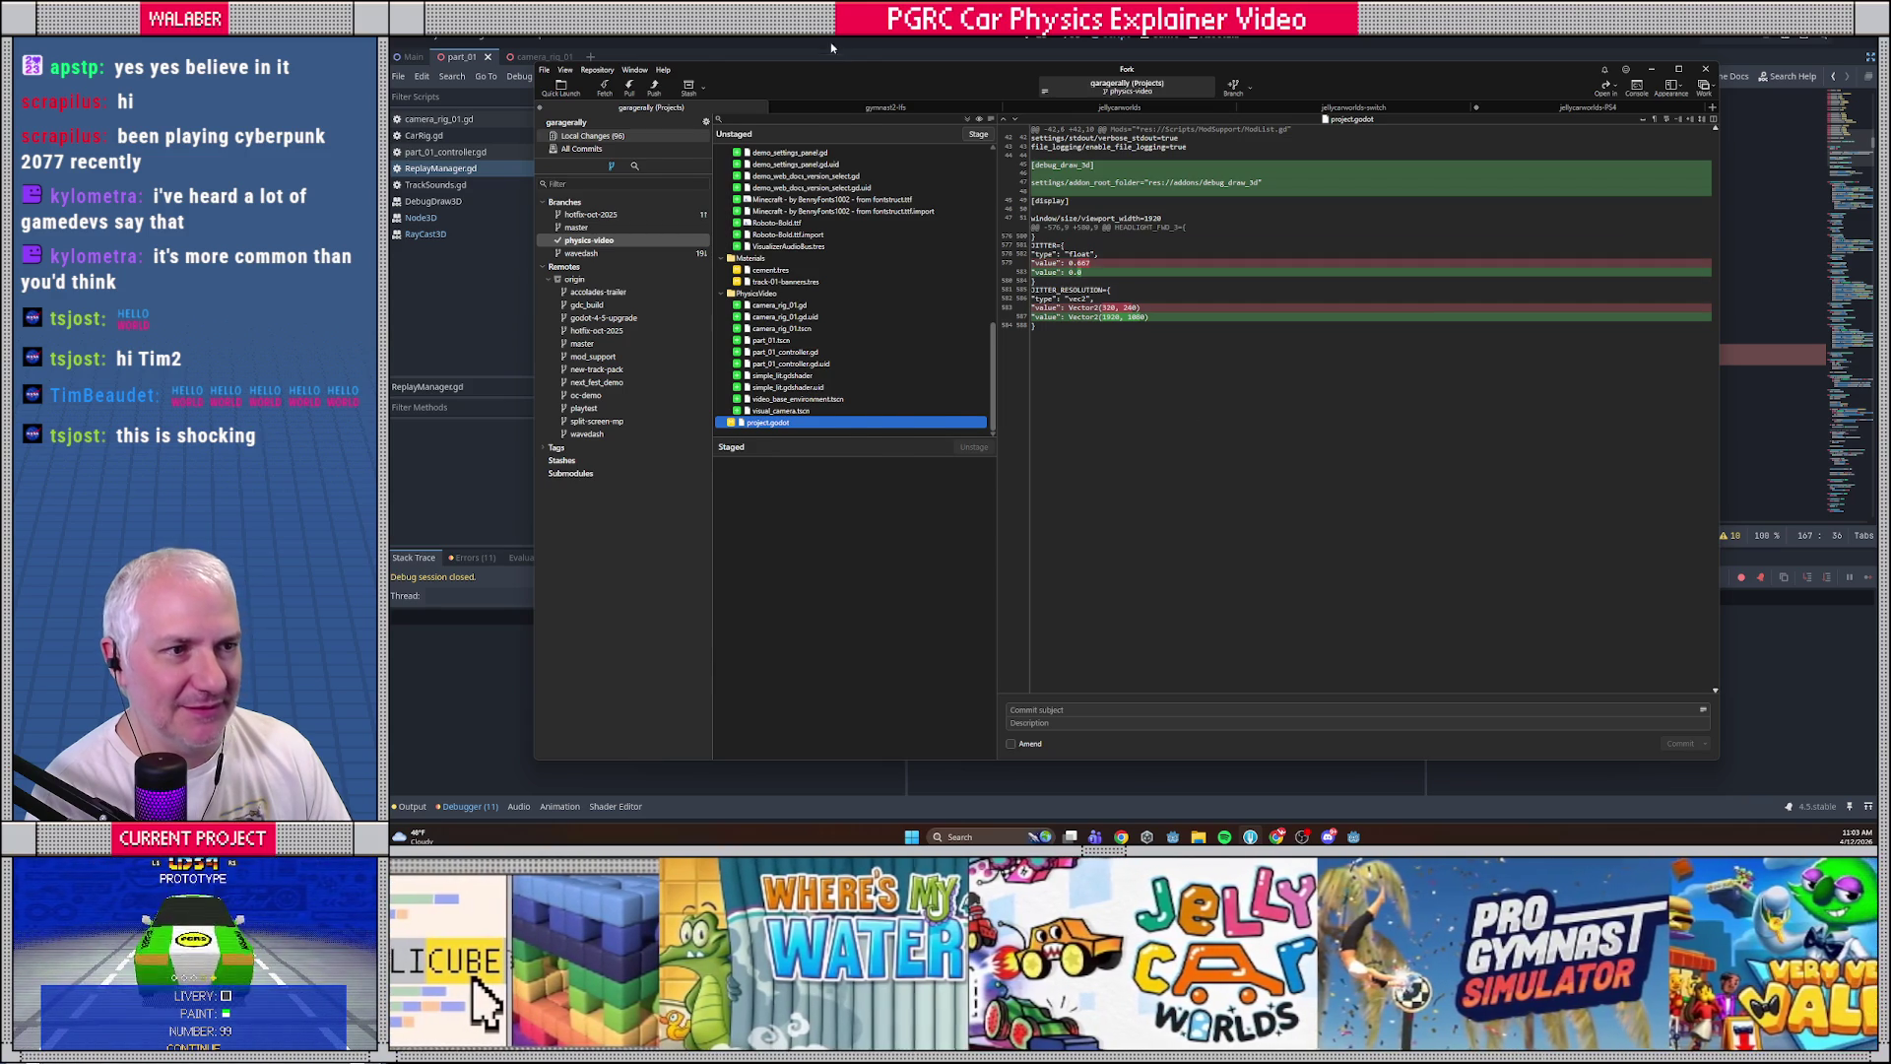
{"action": "key", "text": "alt+Tab"}
{"action": "left_click", "coordinate": [1151, 523]}
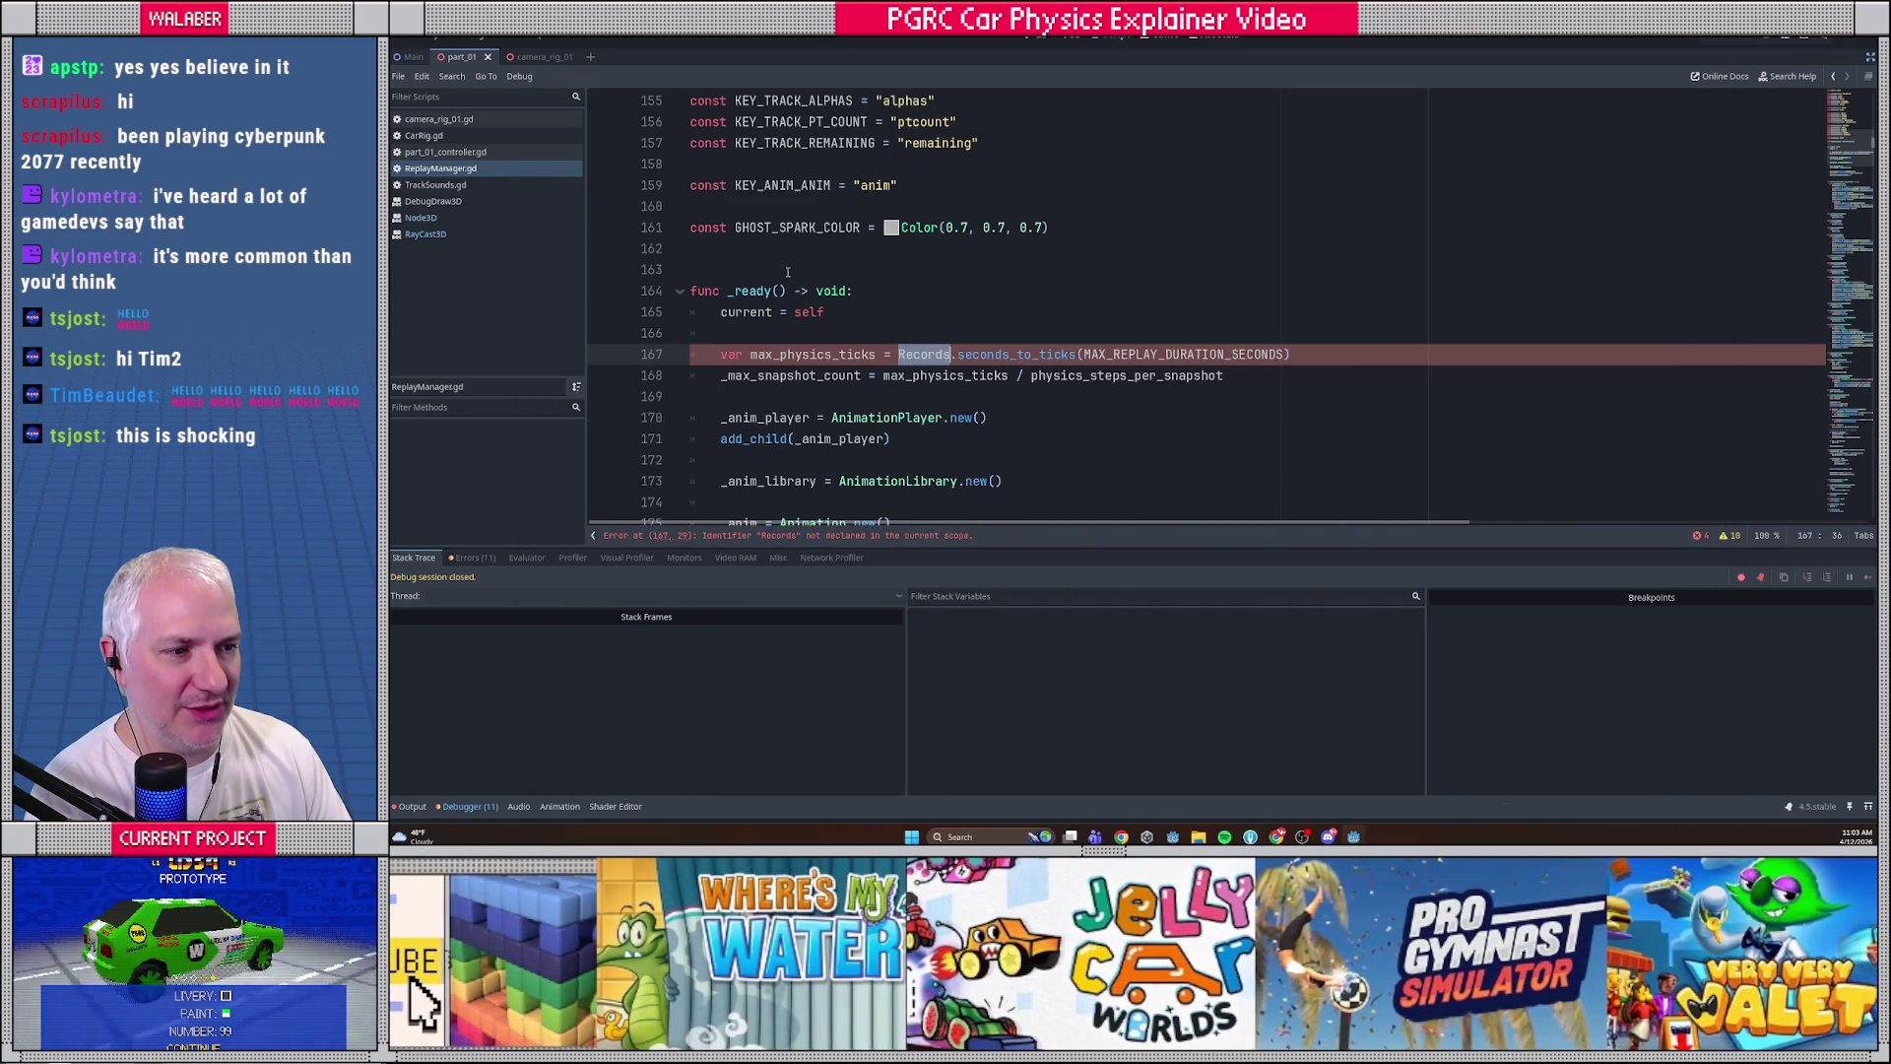
Restore the scene, file and inspector docks, dismiss the spark colour picker, and run the project with F5
{"action": "left_click", "coordinate": [1140, 277]}
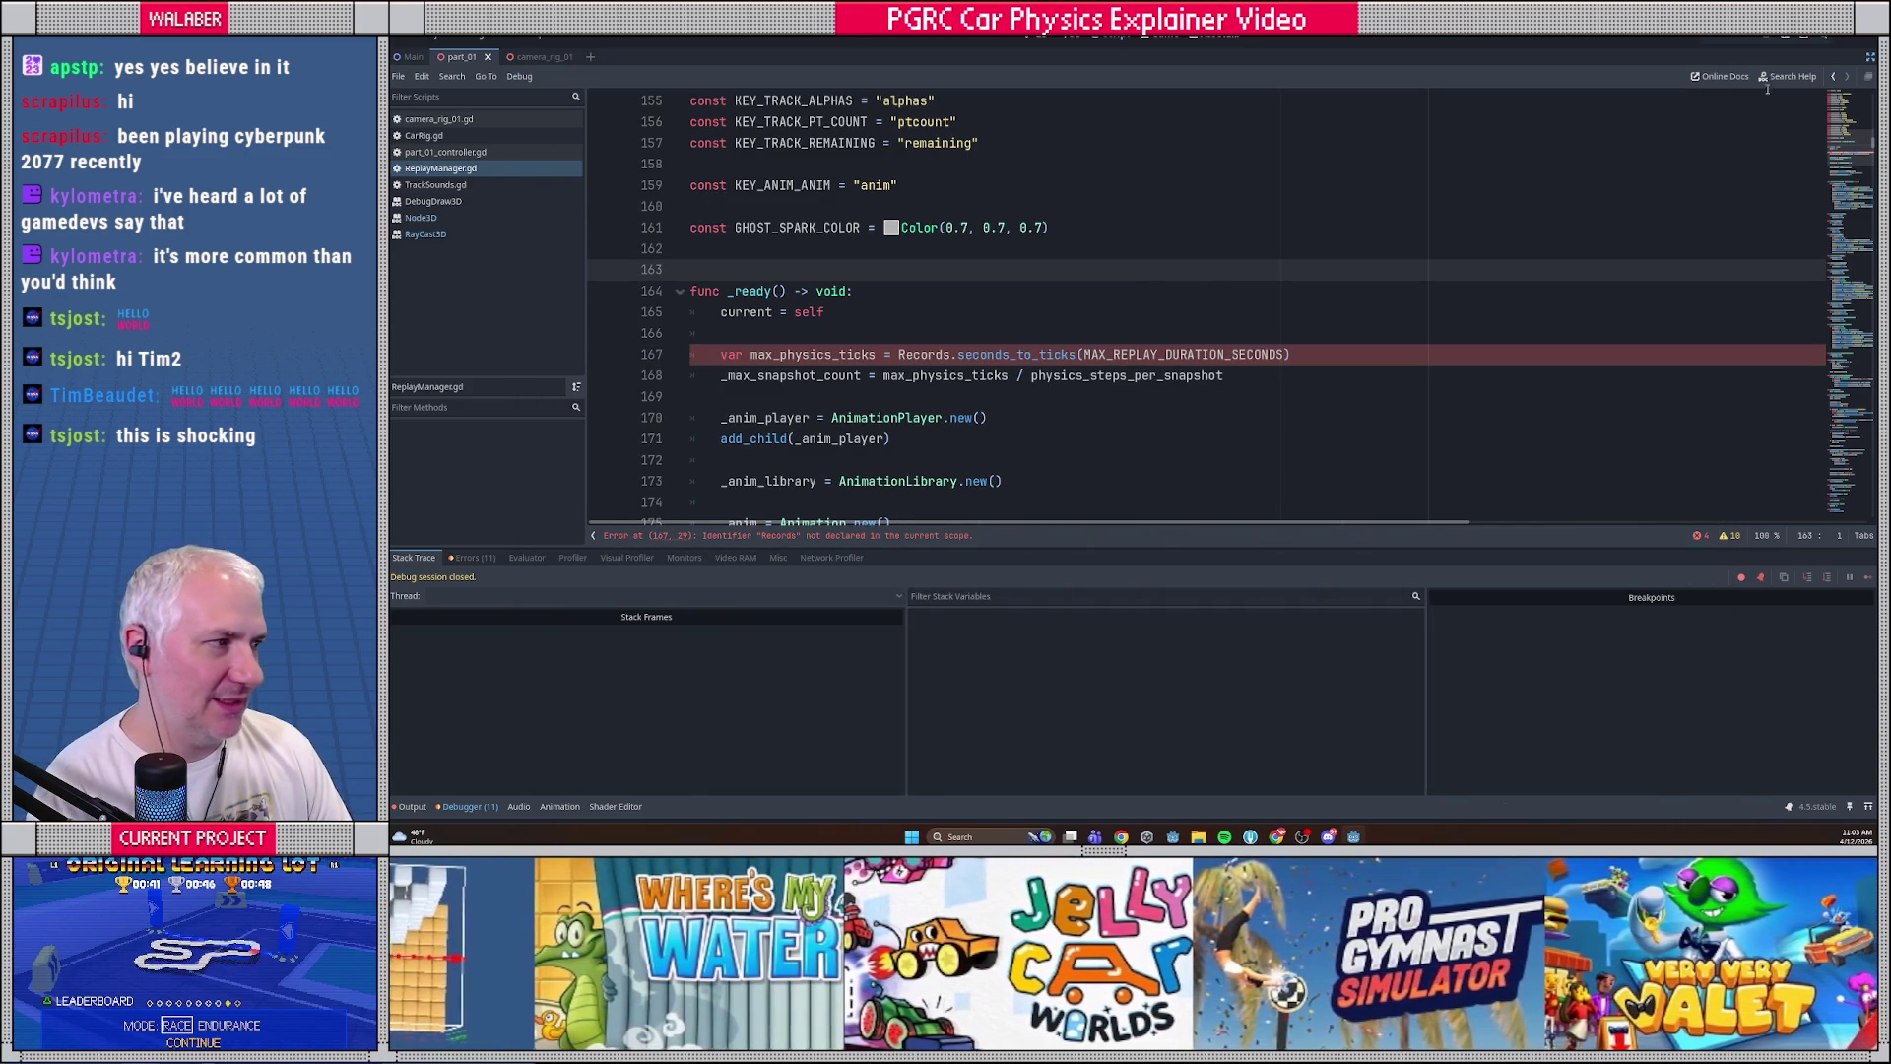
{"action": "left_click", "coordinate": [1868, 59]}
{"action": "left_click", "coordinate": [1137, 228]}
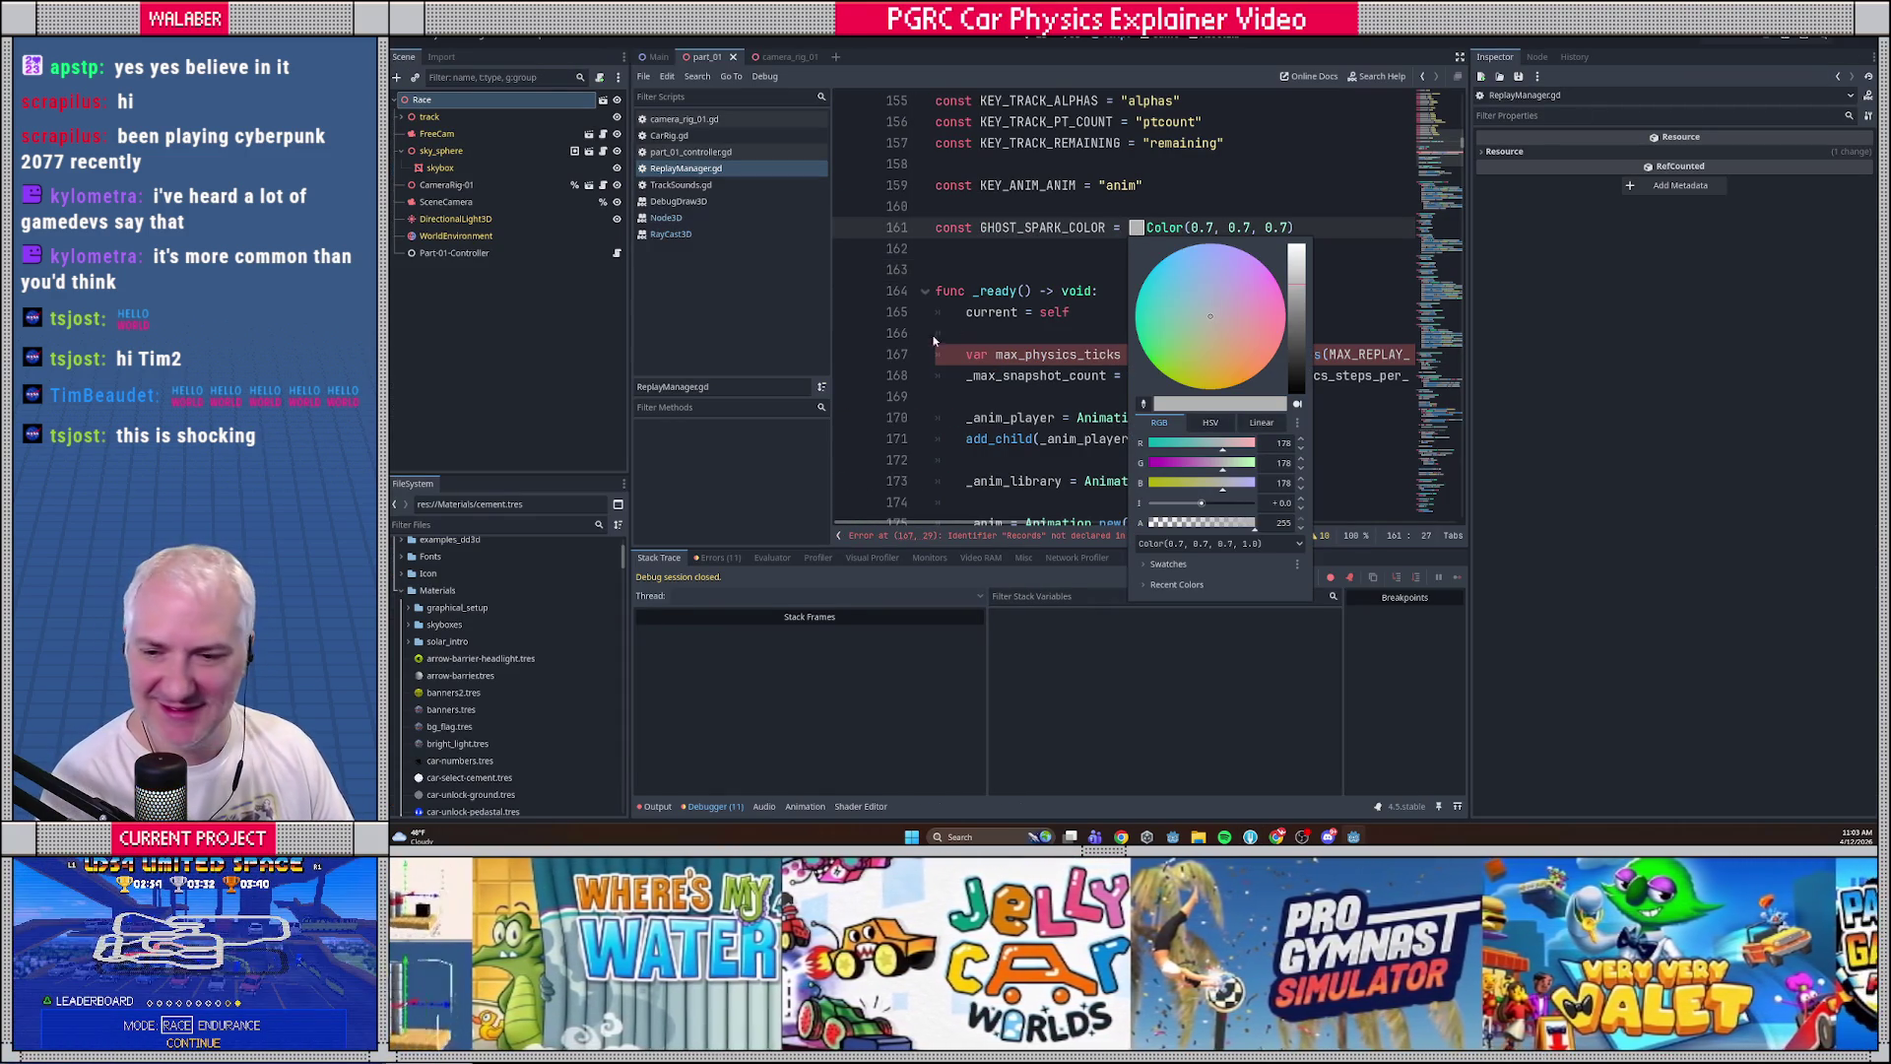
{"action": "left_click", "coordinate": [921, 347]}
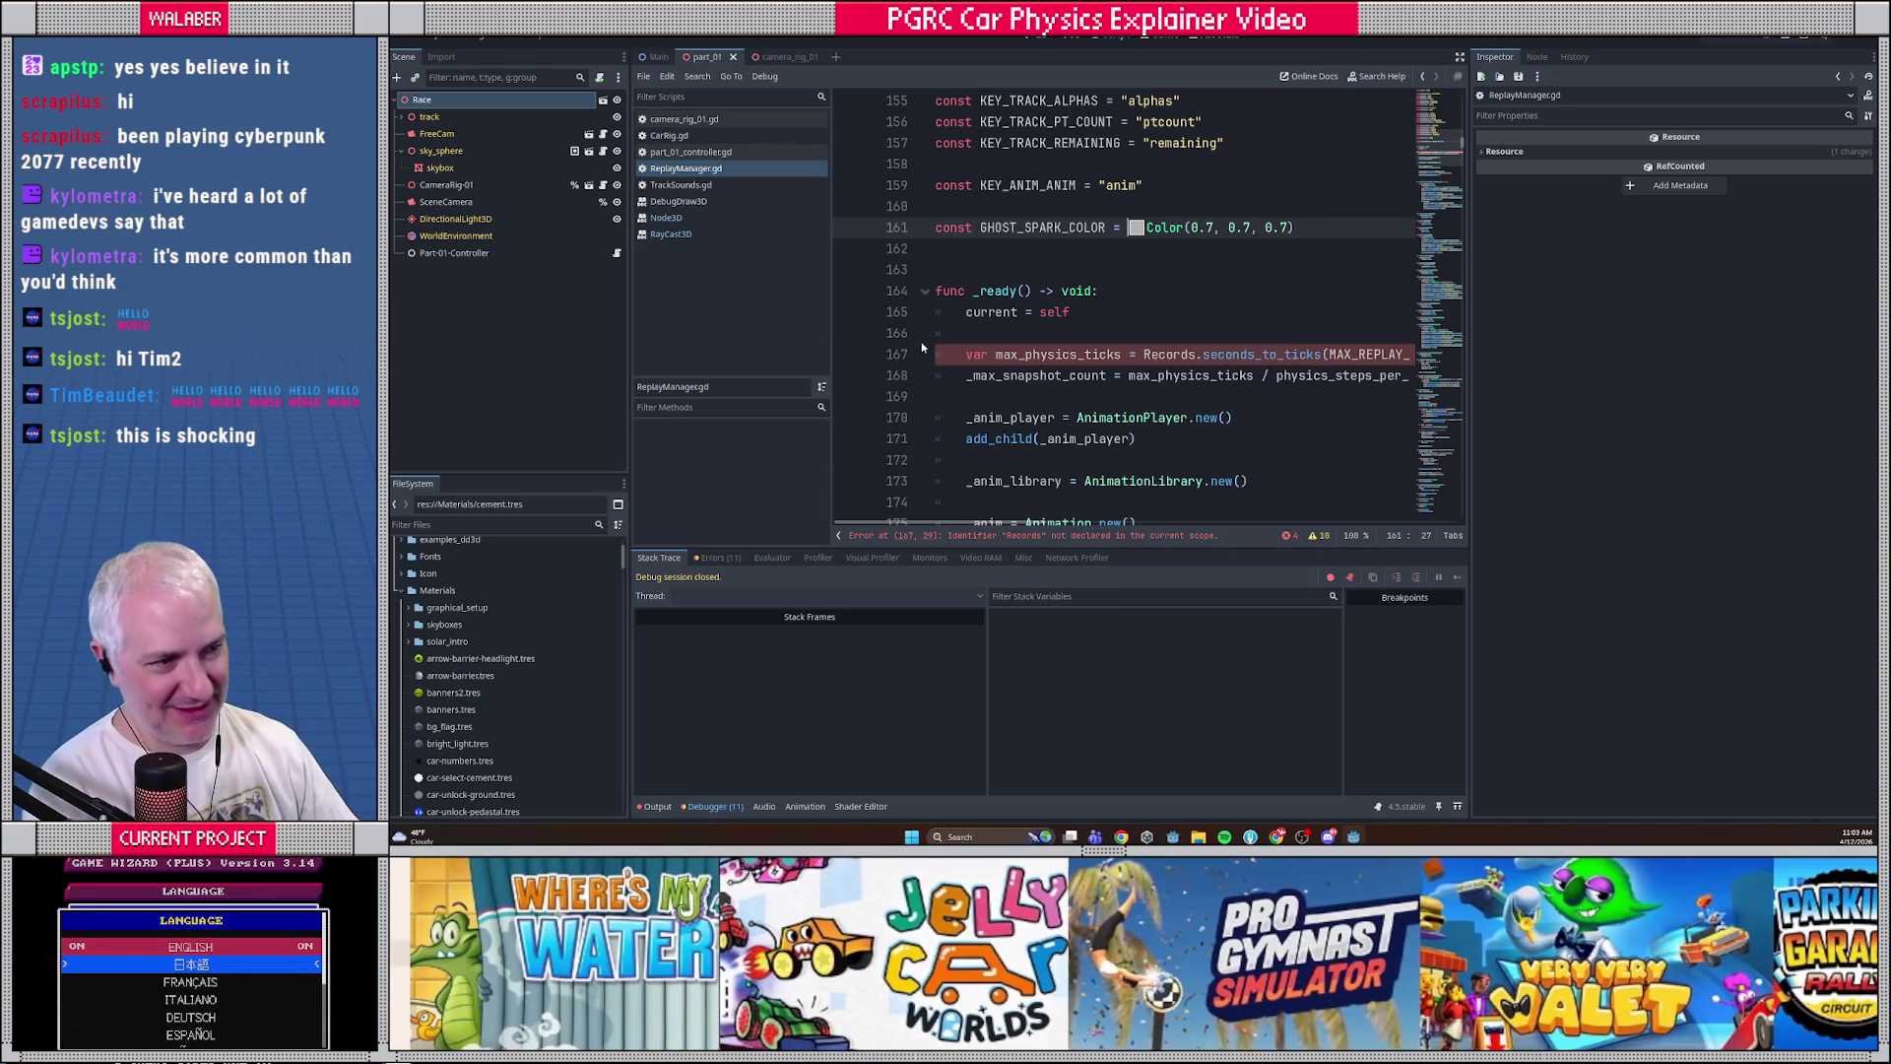
{"action": "left_click", "coordinate": [938, 269]}
{"action": "key", "text": "F5"}
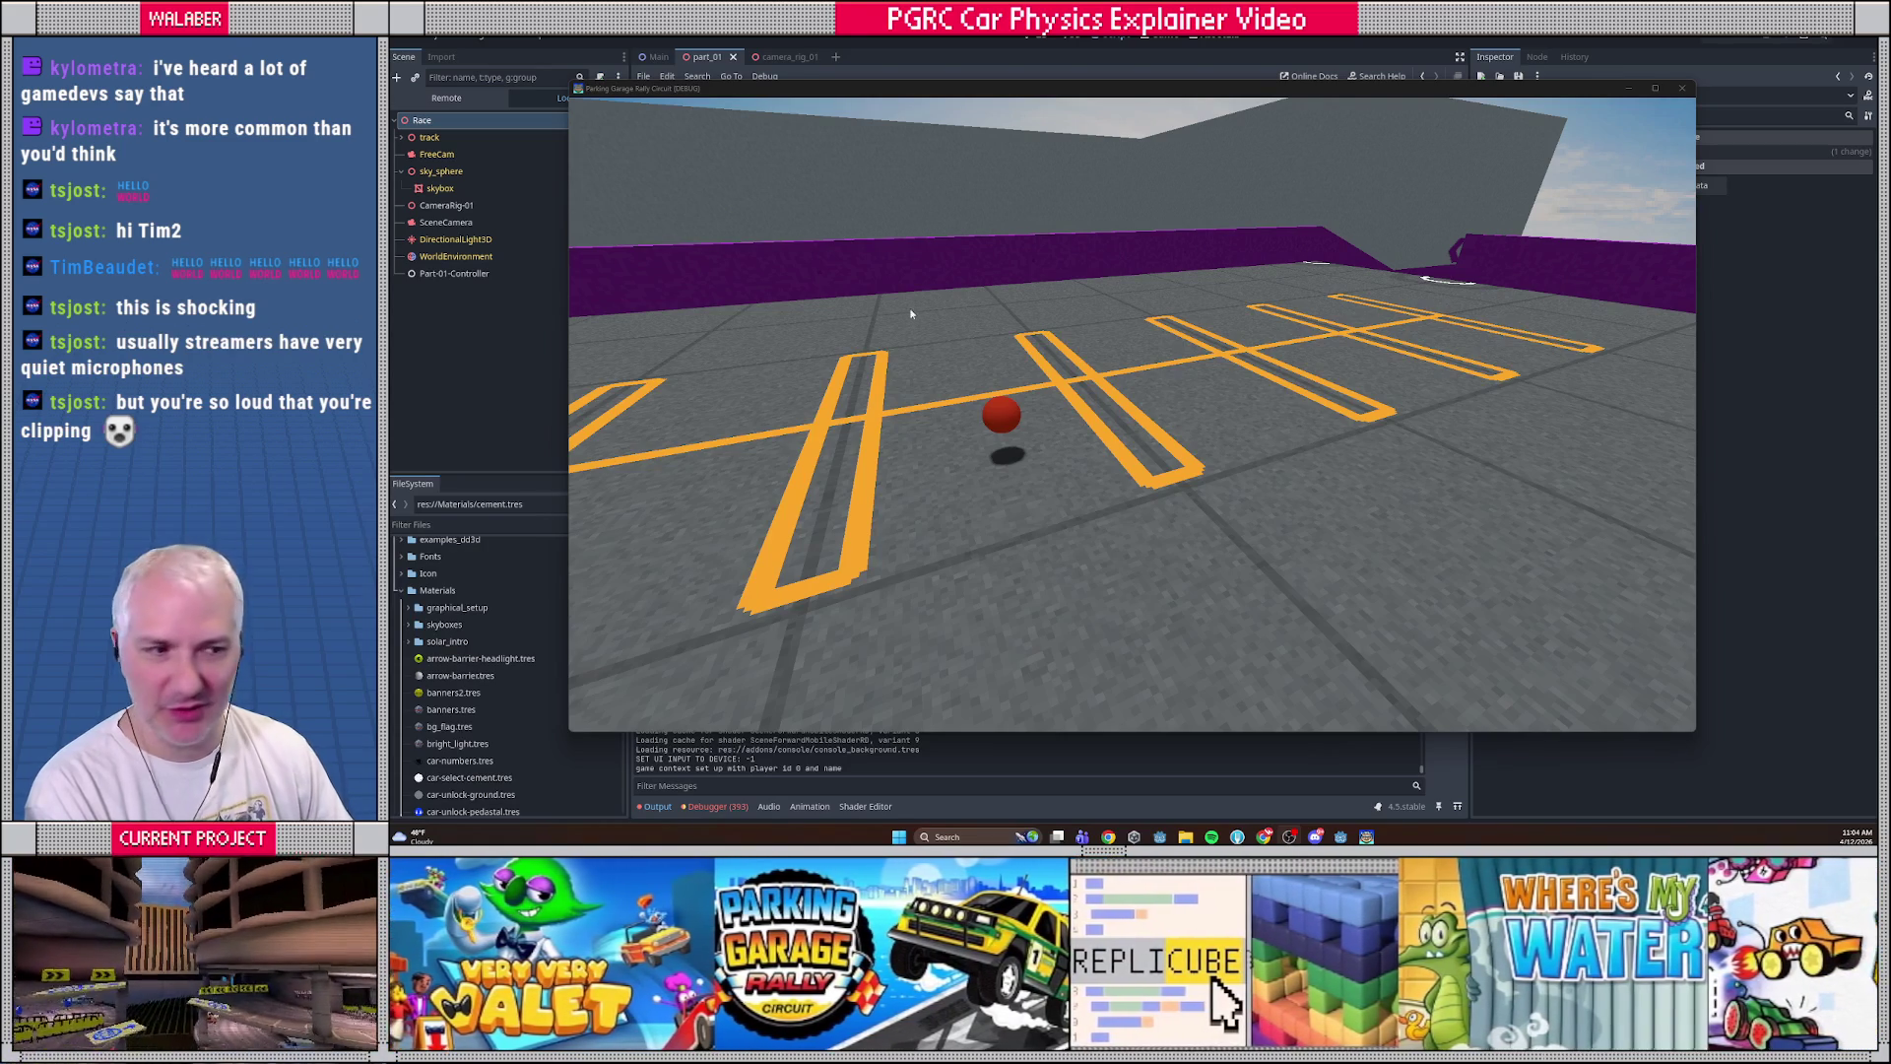
Bring the running game window forward and reposition it to watch the ball's raycast reach the floor
{"action": "left_click", "coordinate": [1089, 410]}
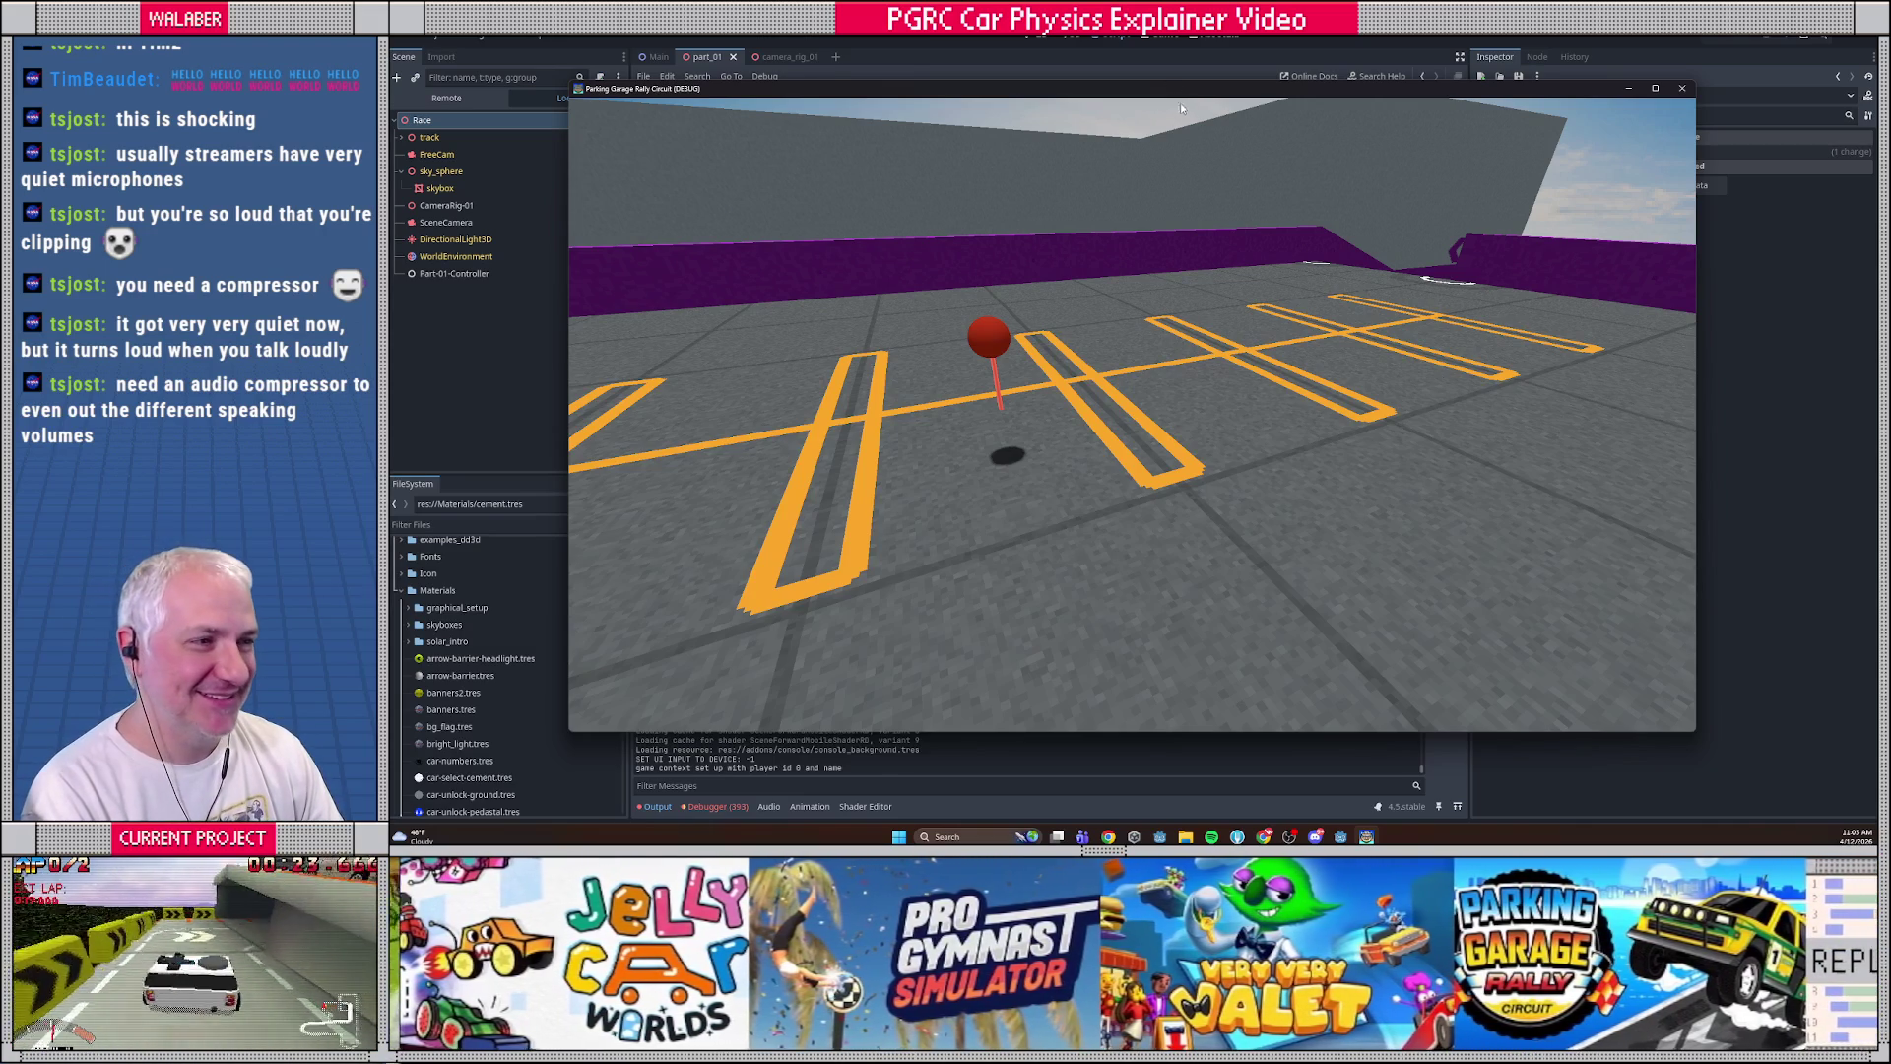
{"action": "left_click_drag", "start_coordinate": [1173, 92], "coordinate": [1155, 80]}
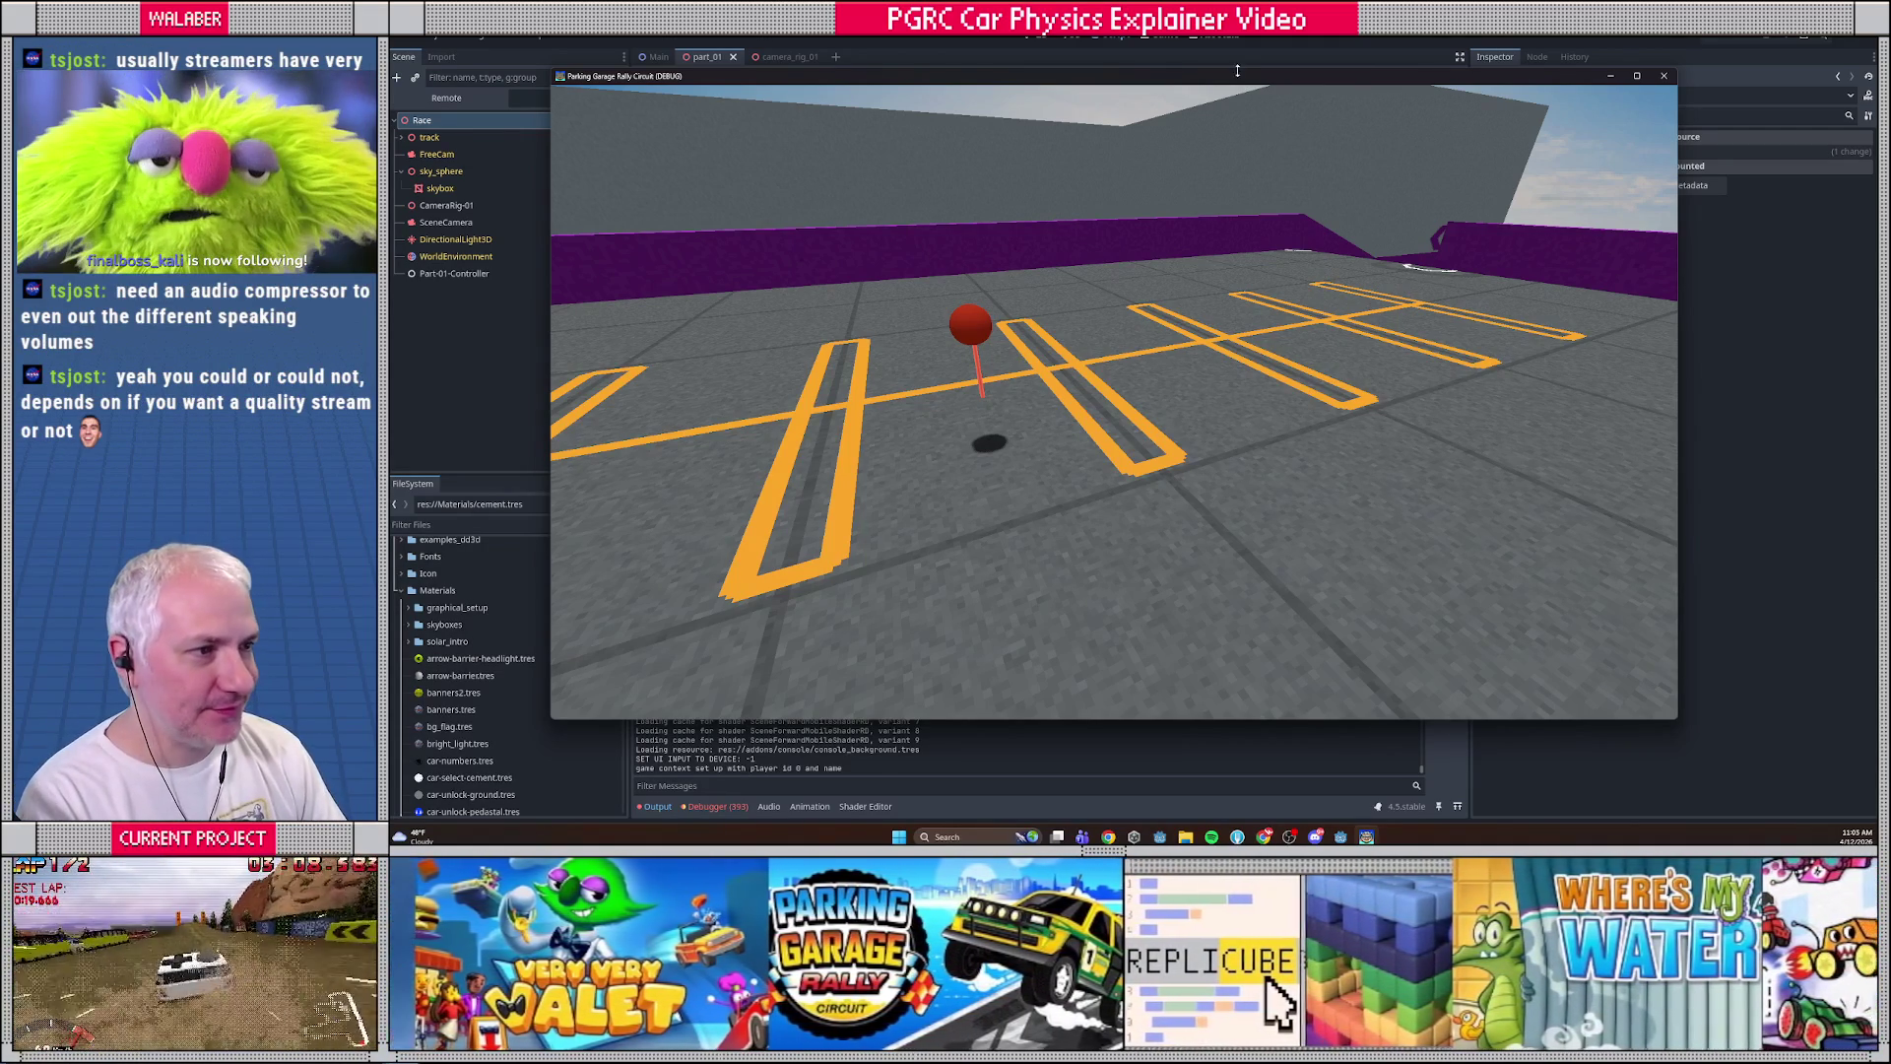
{"action": "left_click_drag", "start_coordinate": [1251, 77], "coordinate": [1282, 88]}
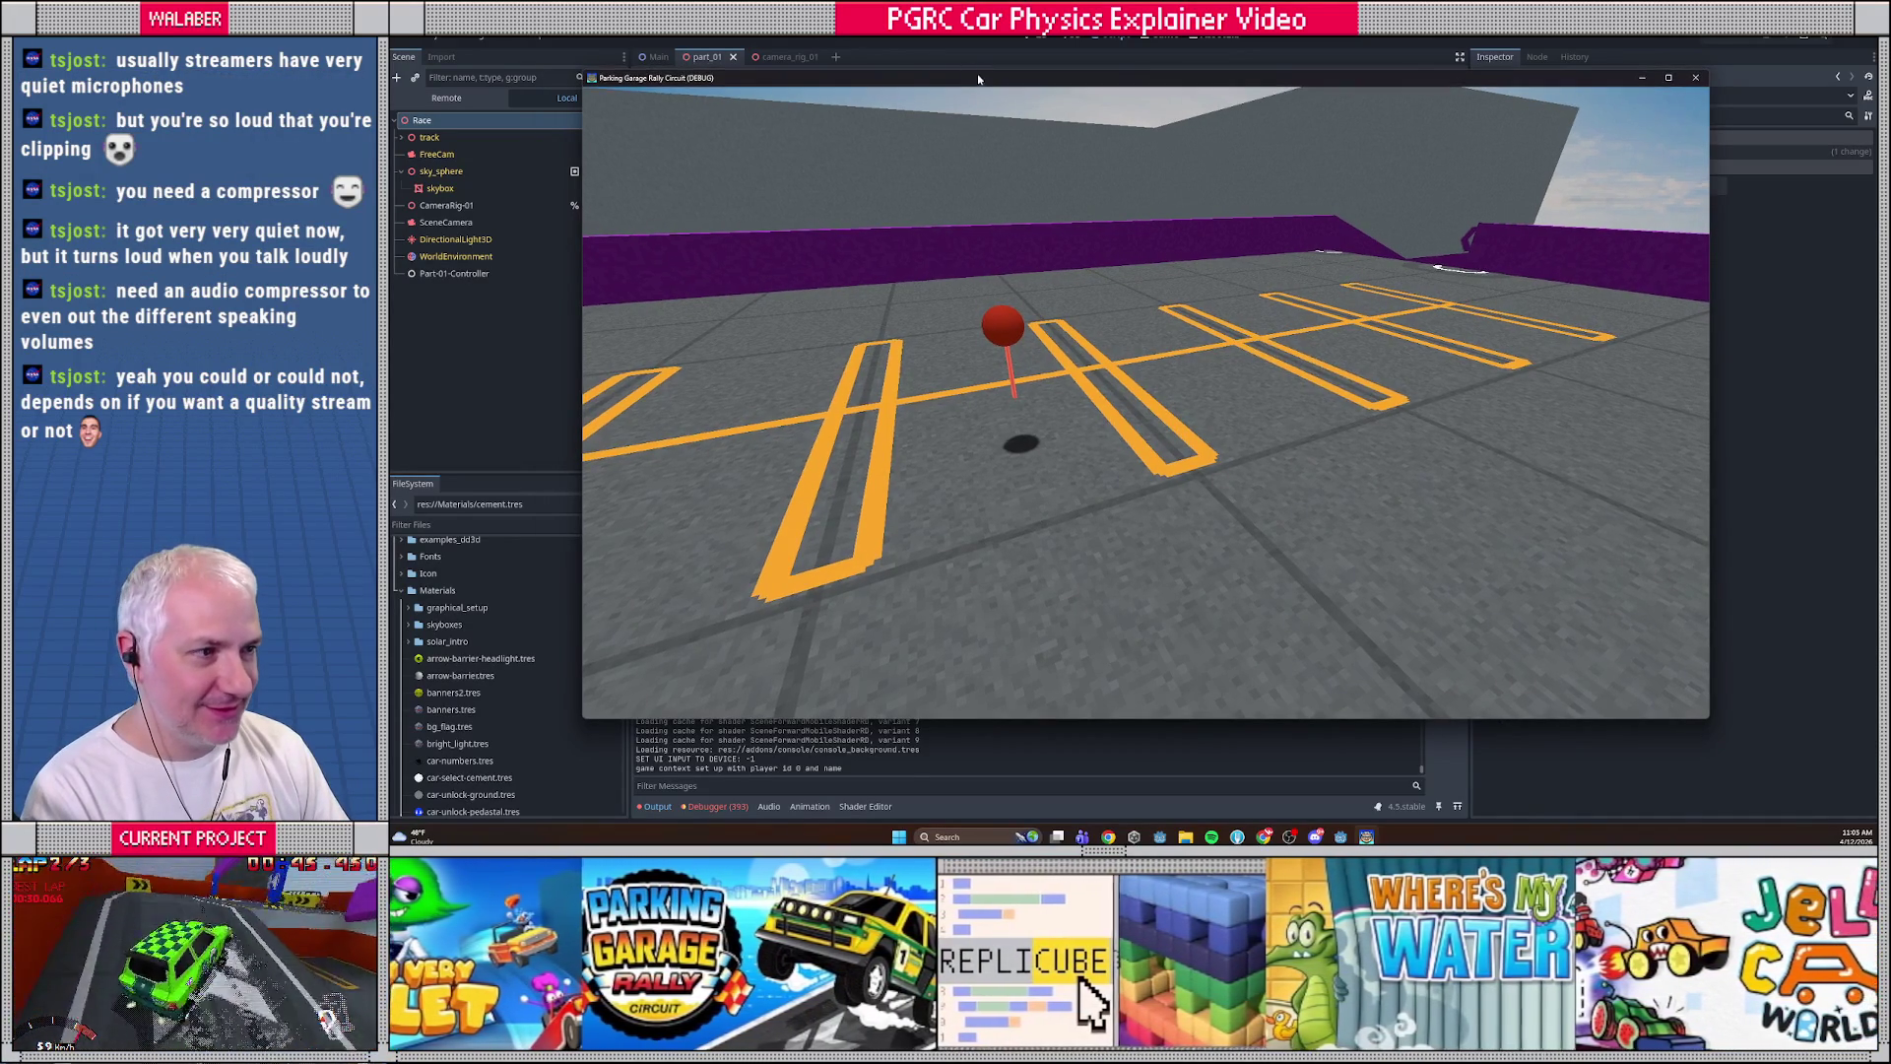
{"action": "left_click_drag", "start_coordinate": [982, 82], "coordinate": [954, 85]}
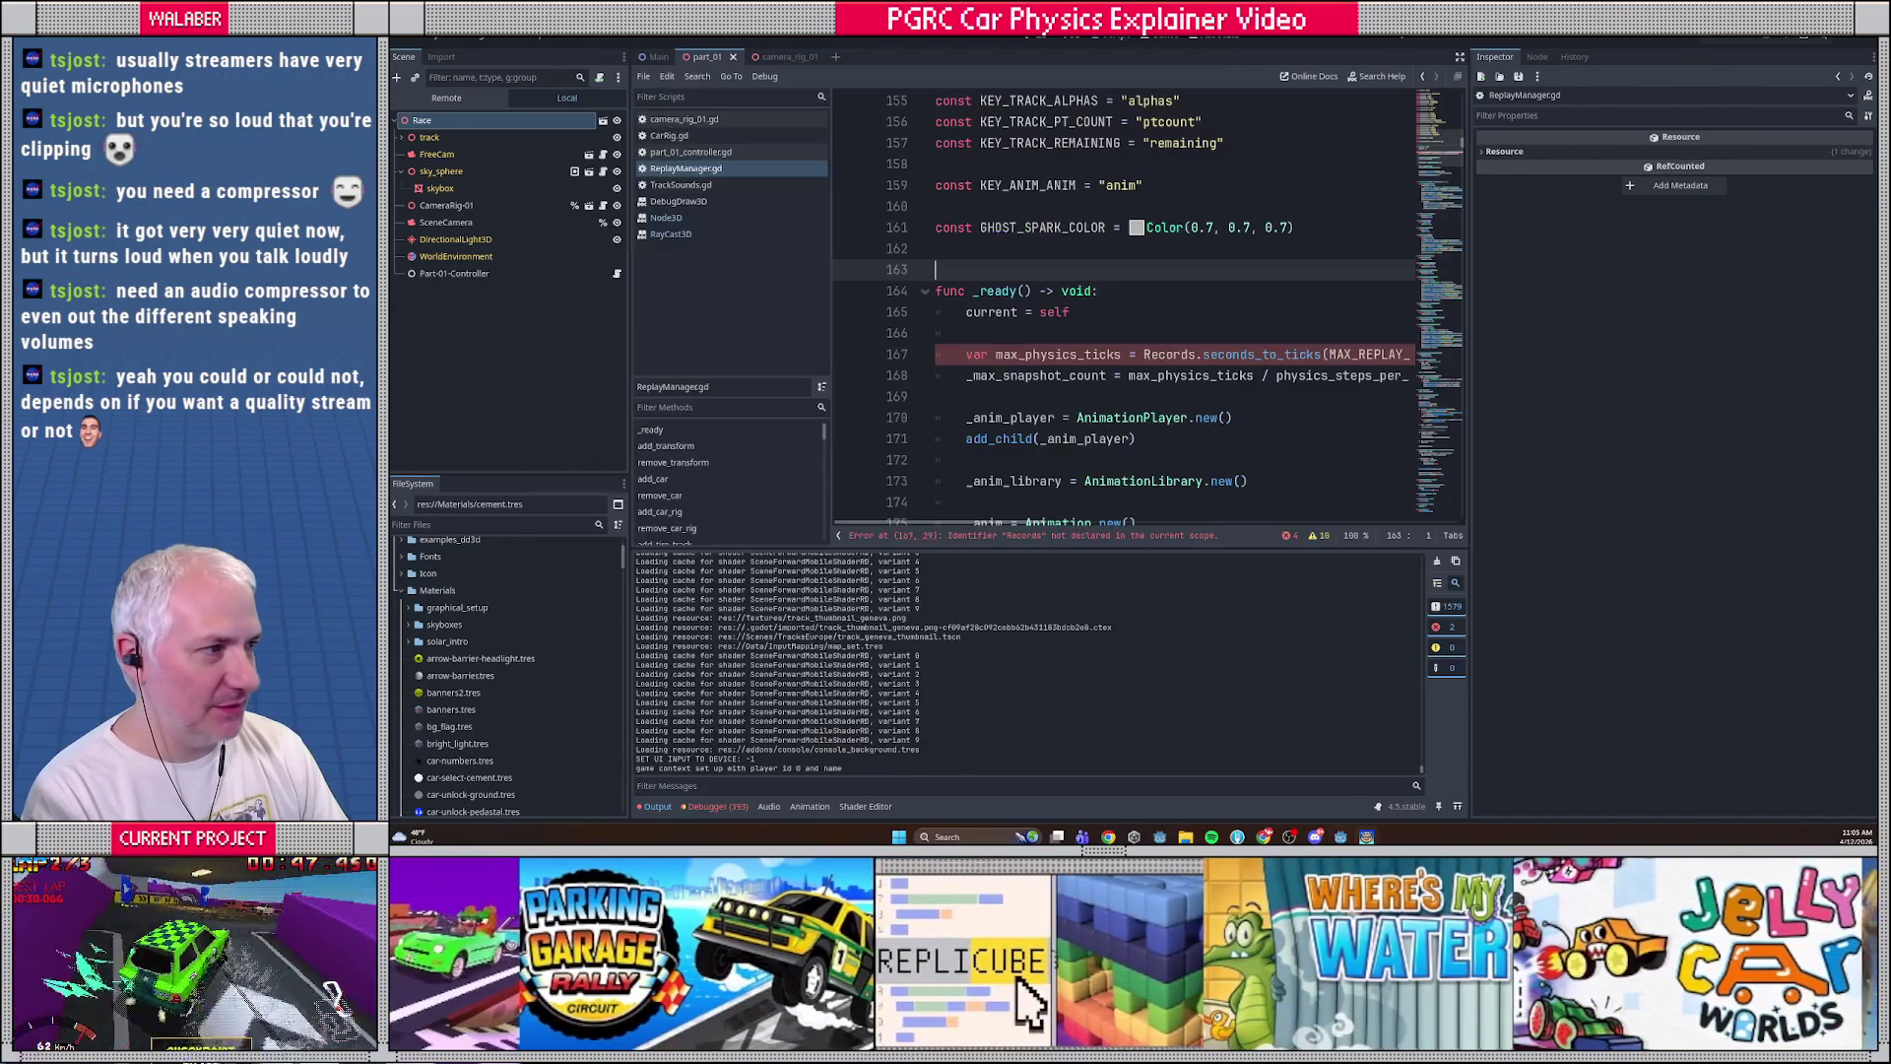
Save the scene with Ctrl+S and bring up the script-list context menu for ReplayManager.gd
{"action": "left_click", "coordinate": [1017, 254]}
{"action": "key", "text": "ctrl+s"}
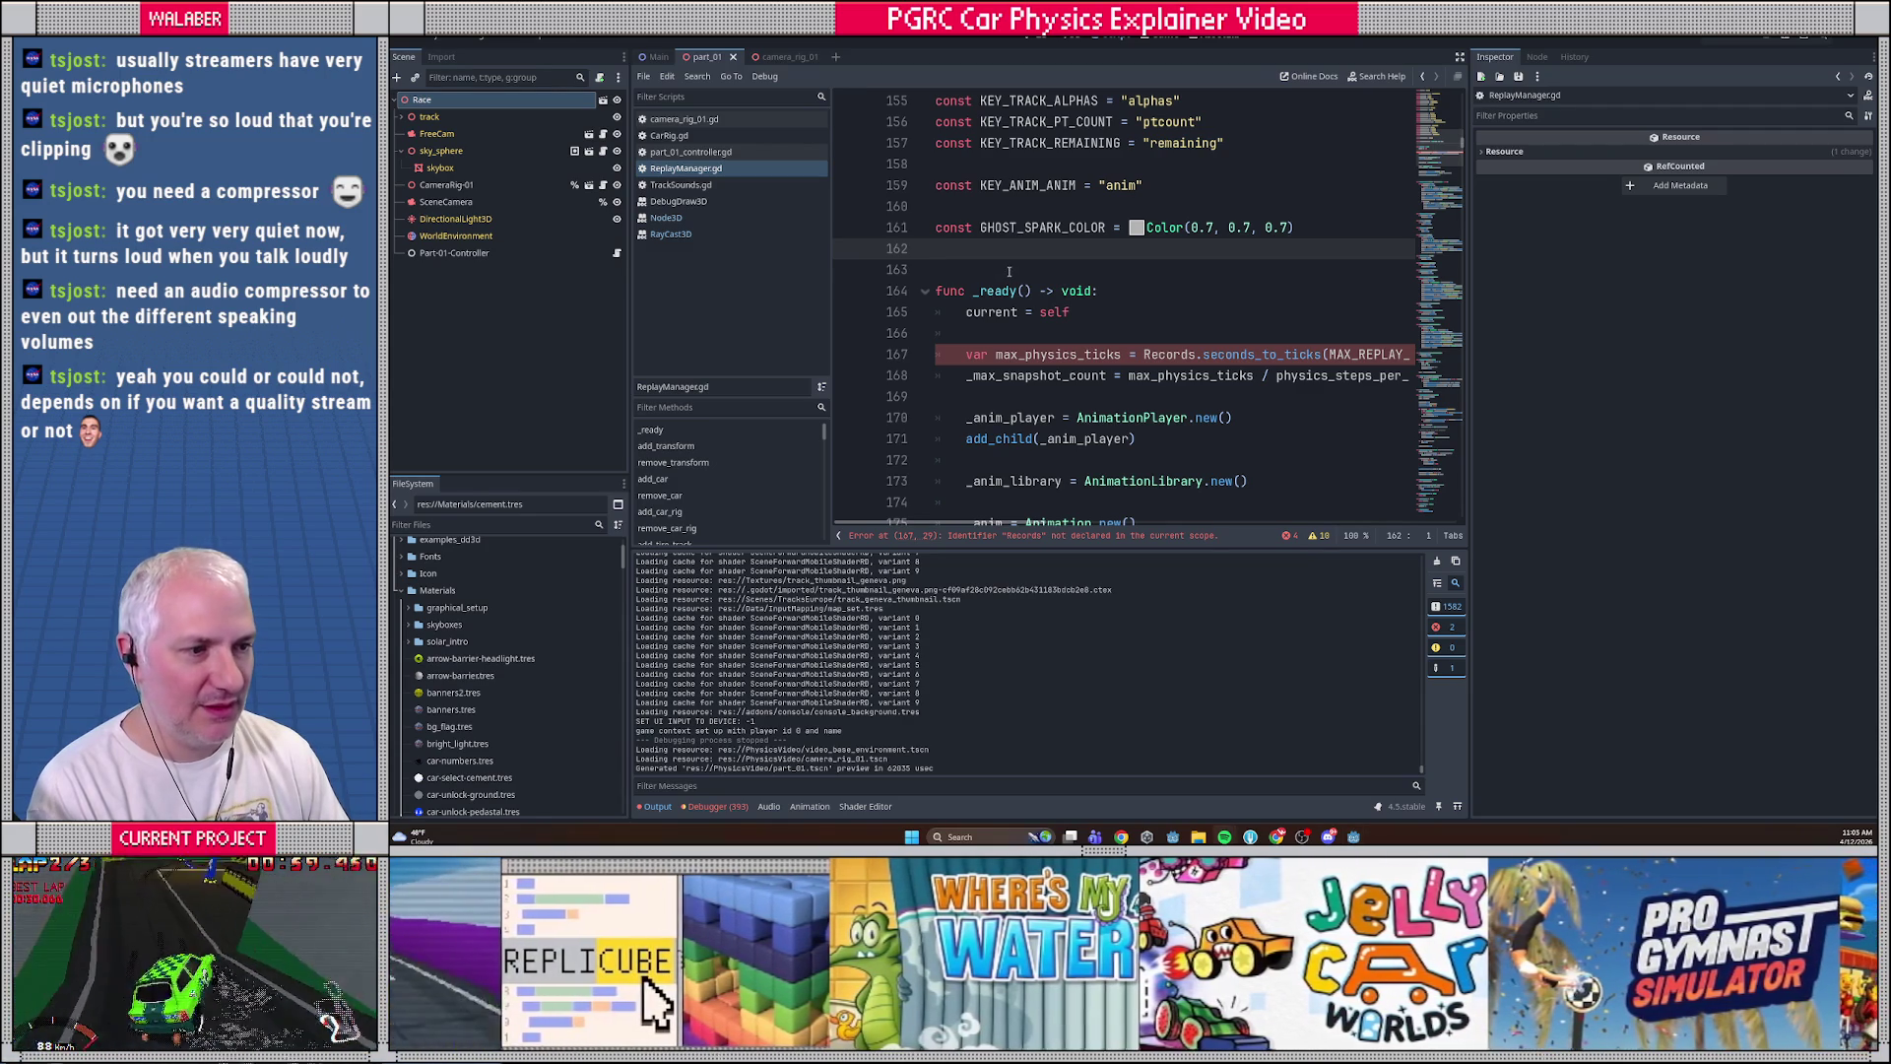
{"action": "left_click", "coordinate": [1091, 269]}
{"action": "left_click", "coordinate": [693, 173]}
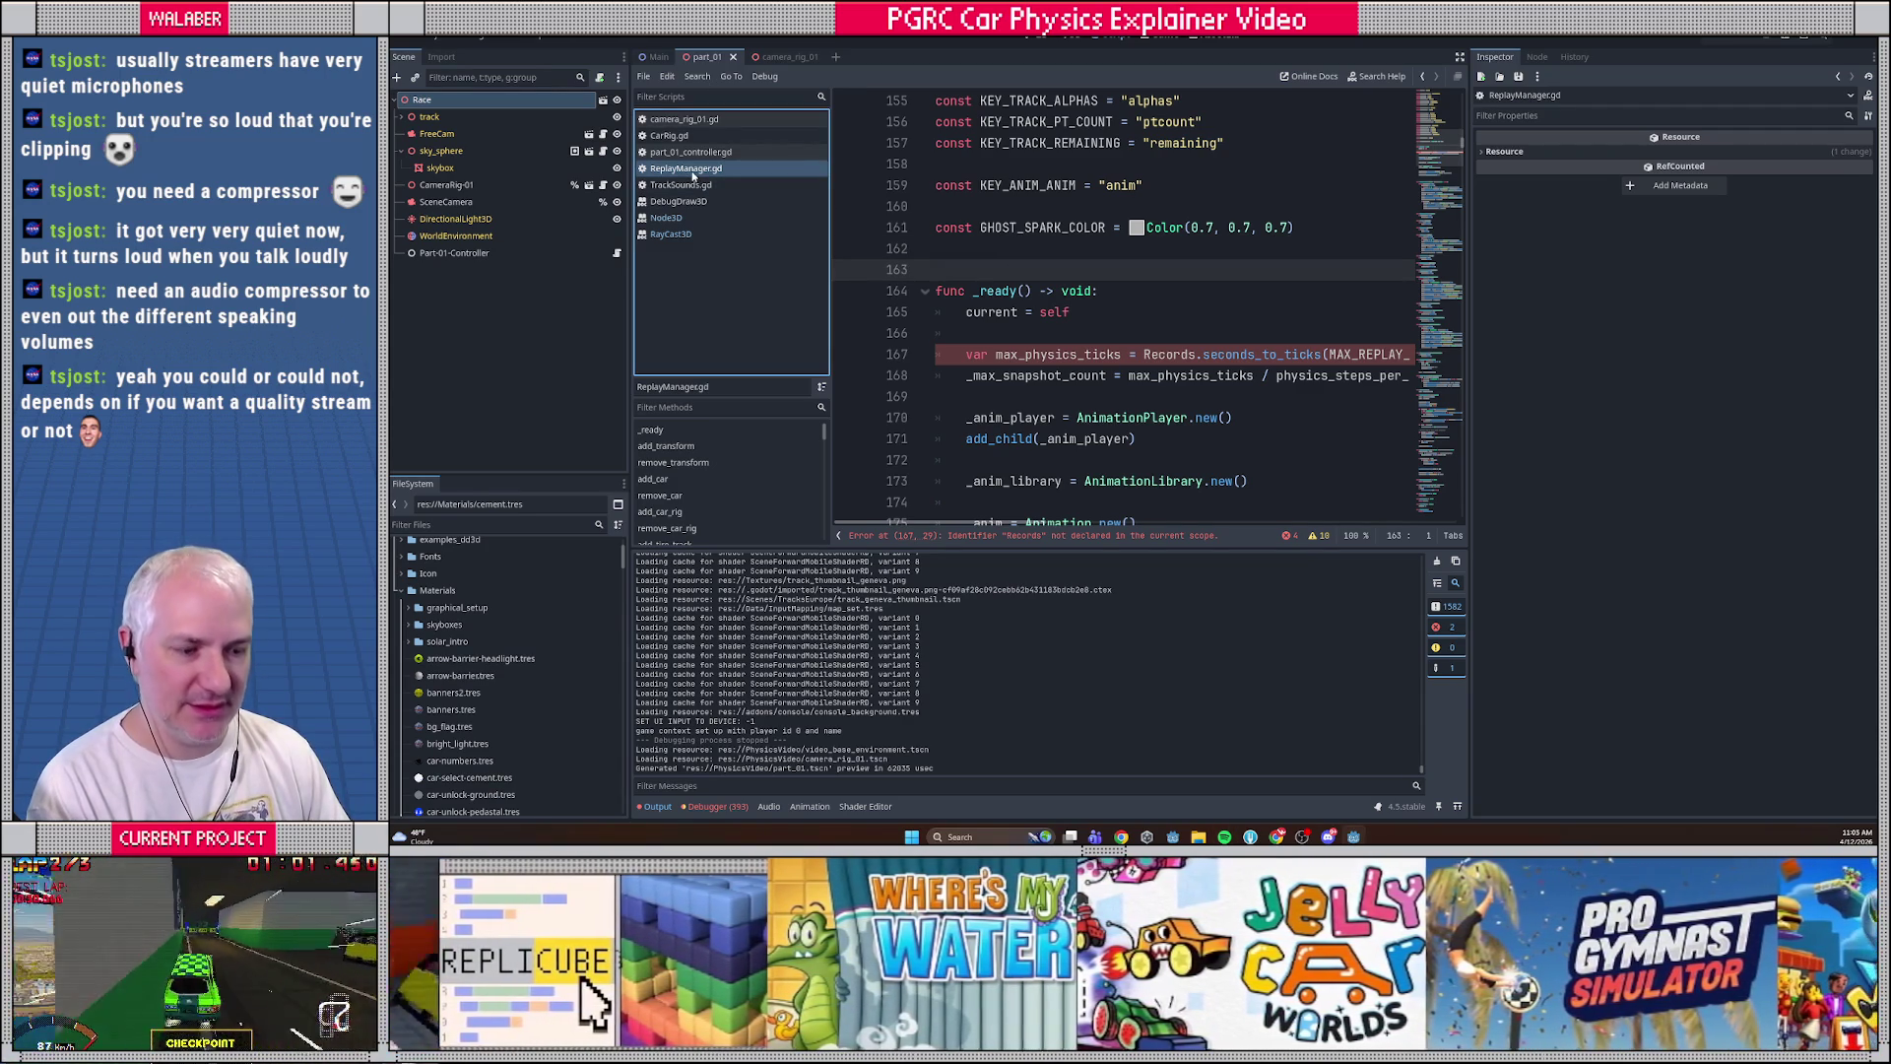
{"action": "right_click", "coordinate": [693, 173]}
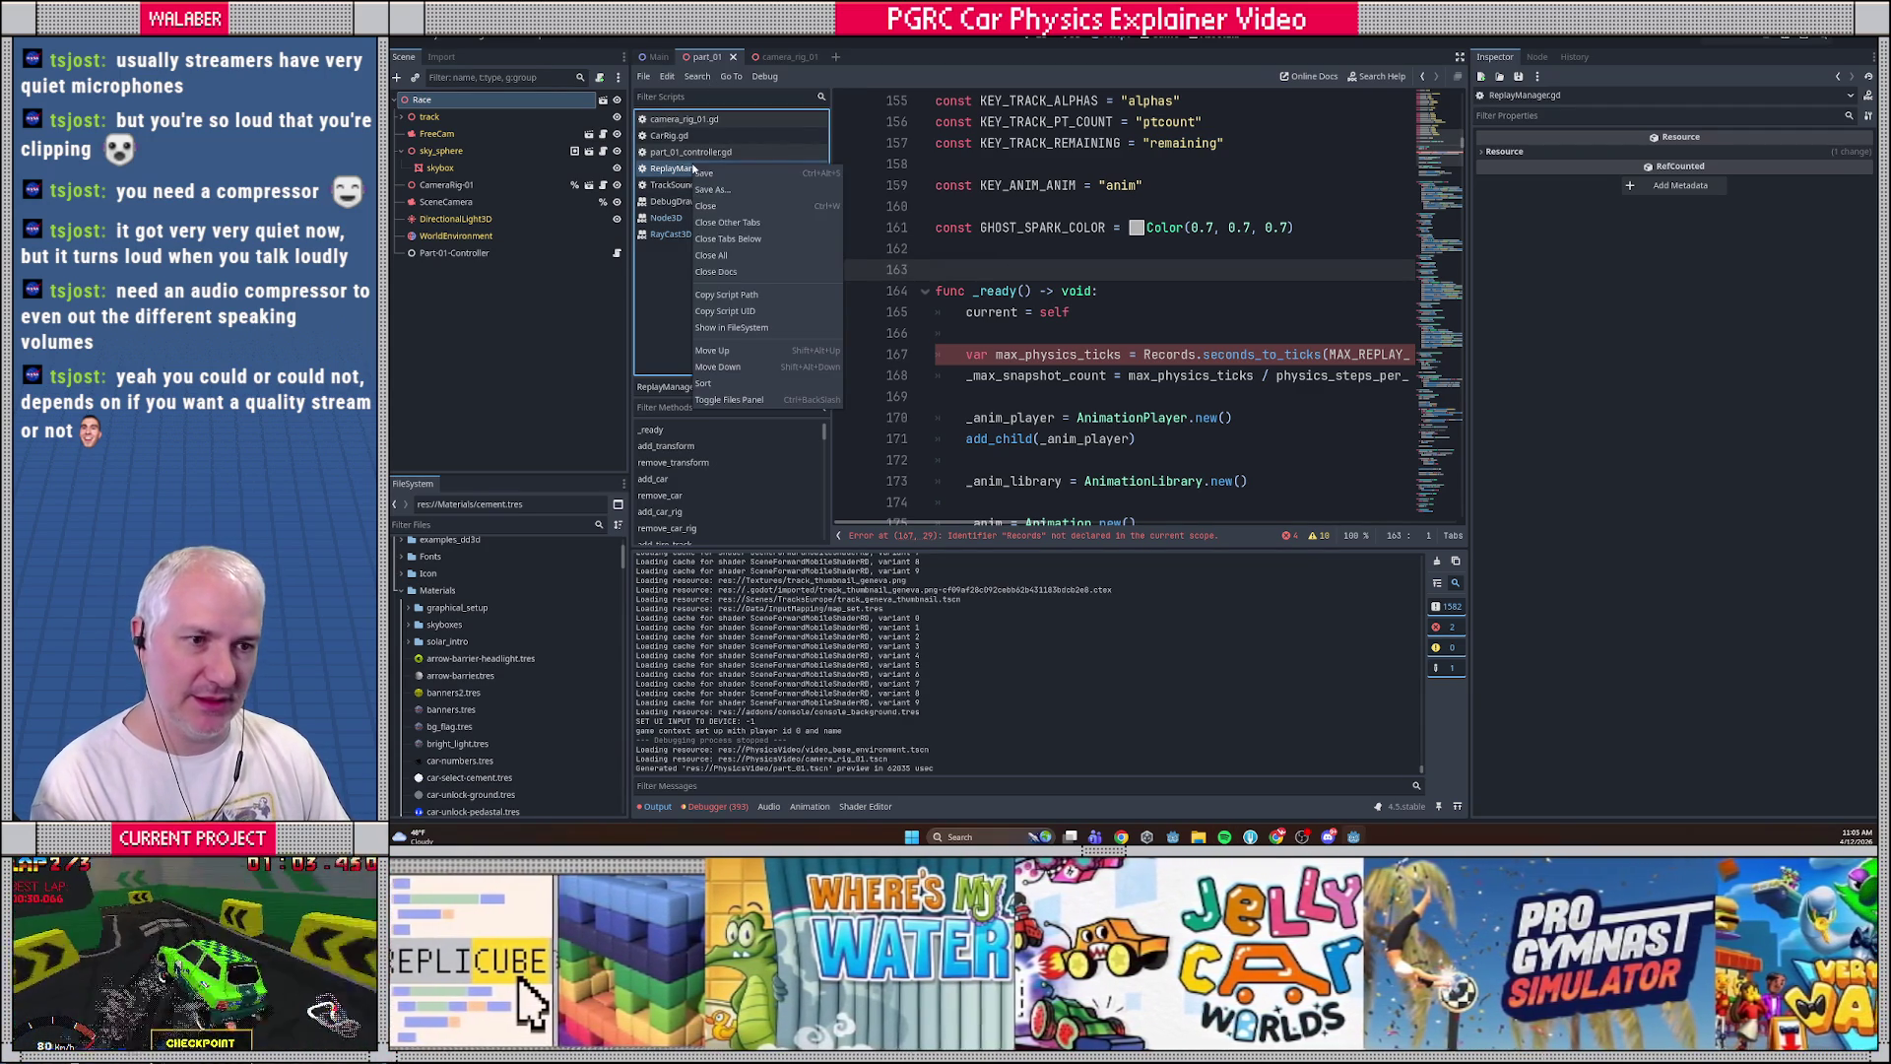
Close ReplayManager.gd and the RayCast3D, Node3D and DebugDraw3D docs, then go to TrackSounds.gd's last line
{"action": "left_click", "coordinate": [676, 217]}
{"action": "right_click", "coordinate": [676, 217]}
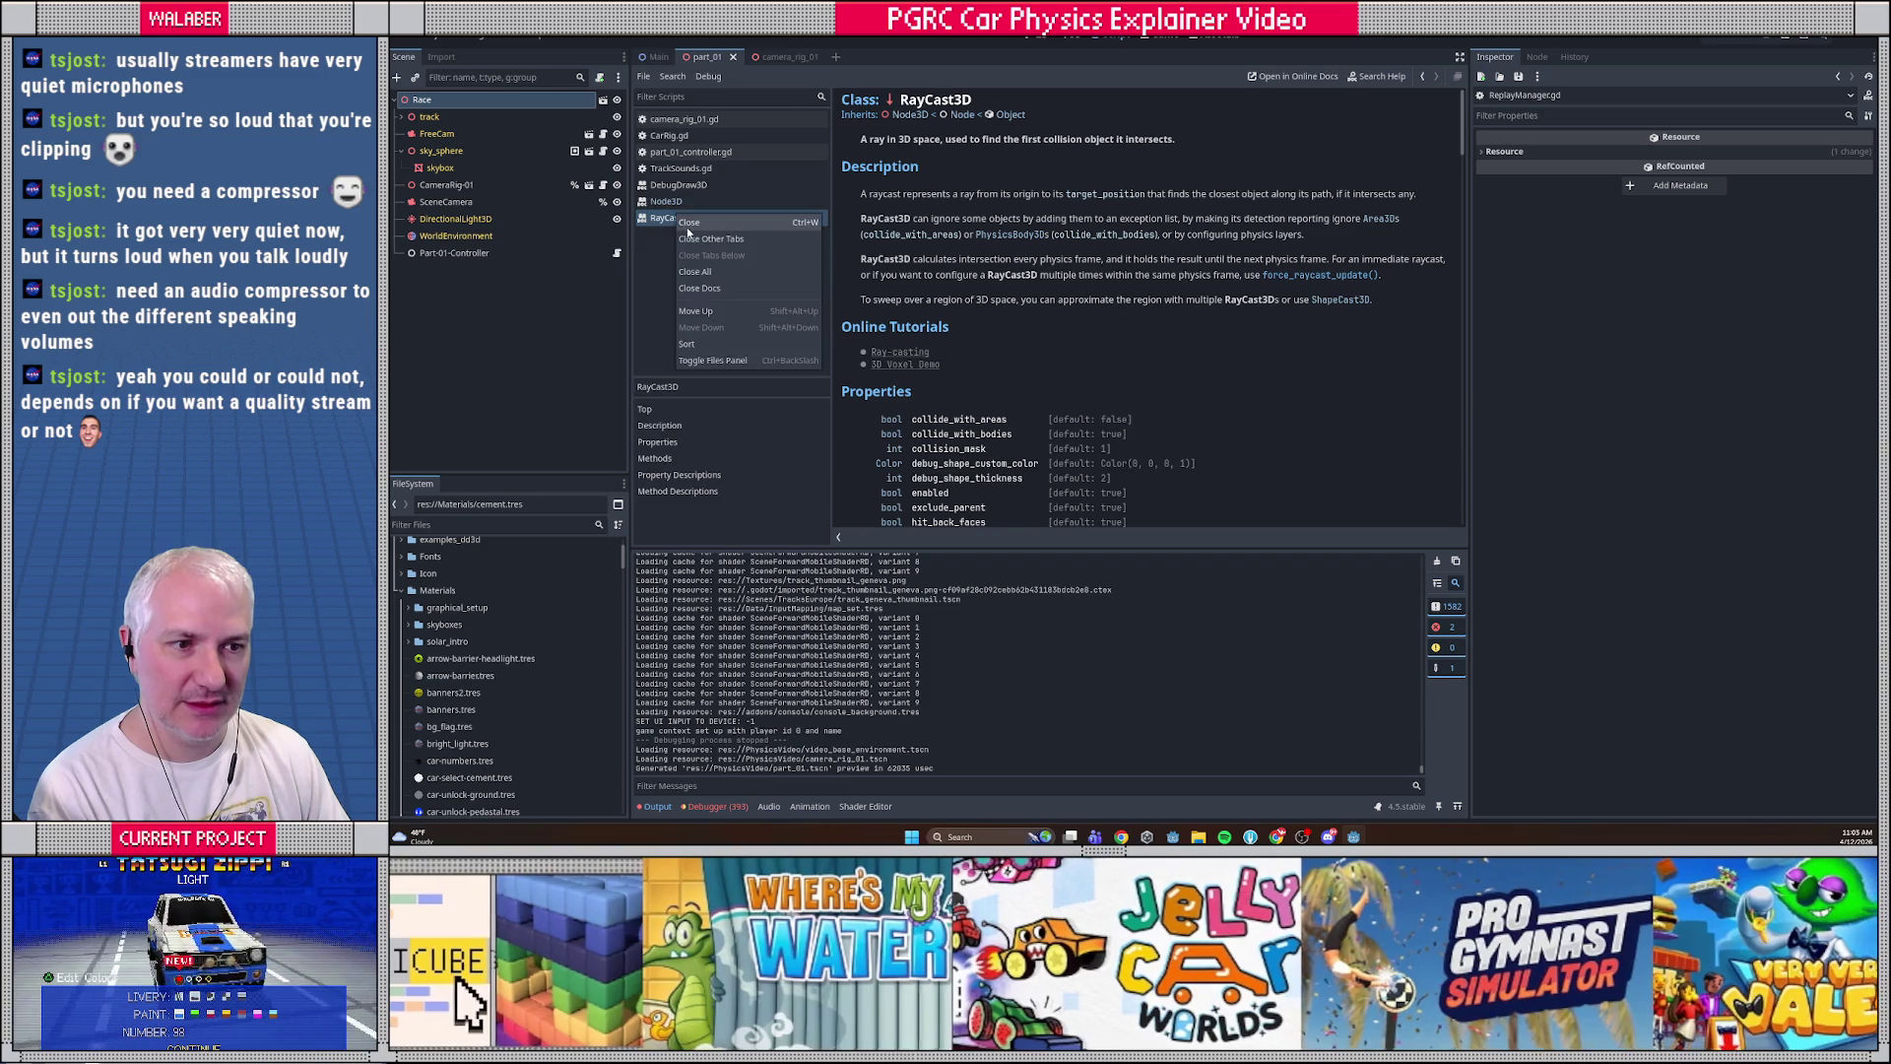
{"action": "left_click", "coordinate": [681, 229]}
{"action": "right_click", "coordinate": [677, 203]}
{"action": "left_click", "coordinate": [681, 214]}
{"action": "right_click", "coordinate": [678, 188]}
{"action": "left_click", "coordinate": [681, 200]}
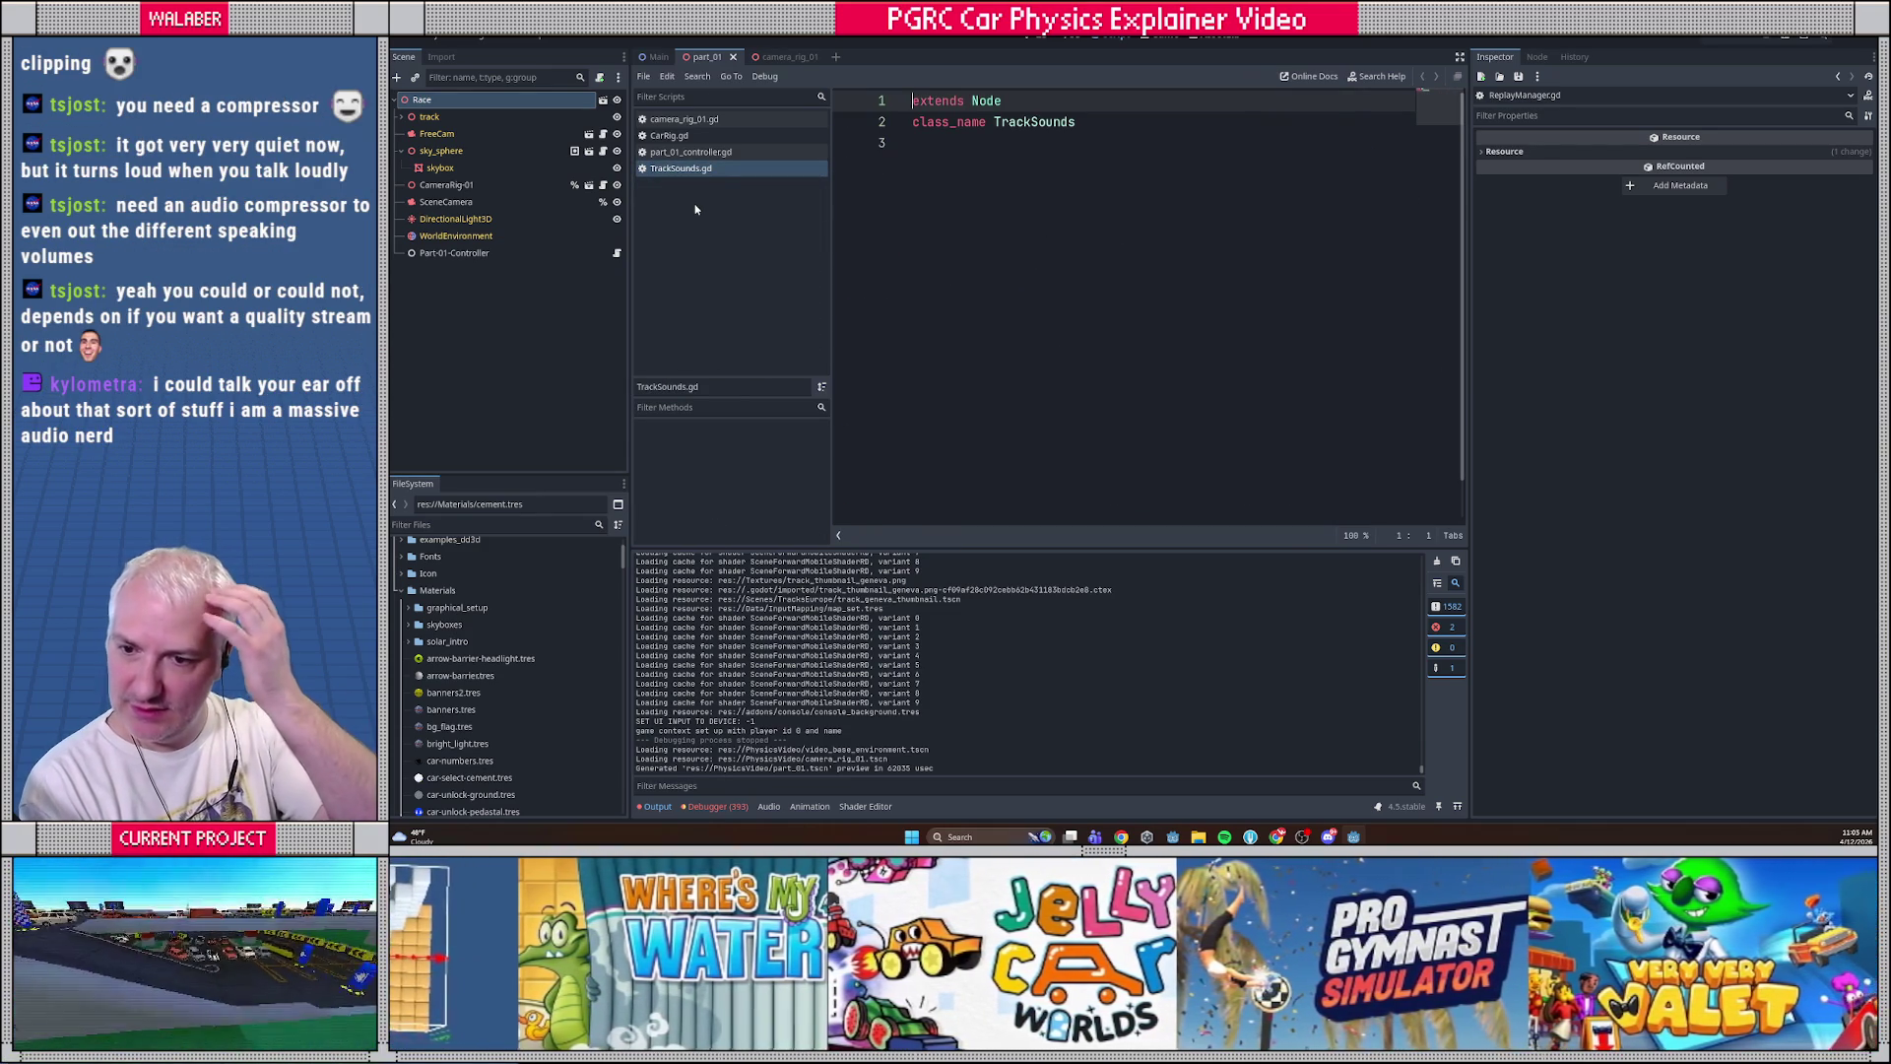
{"action": "key", "text": "Down"}
{"action": "key", "text": "Down"}
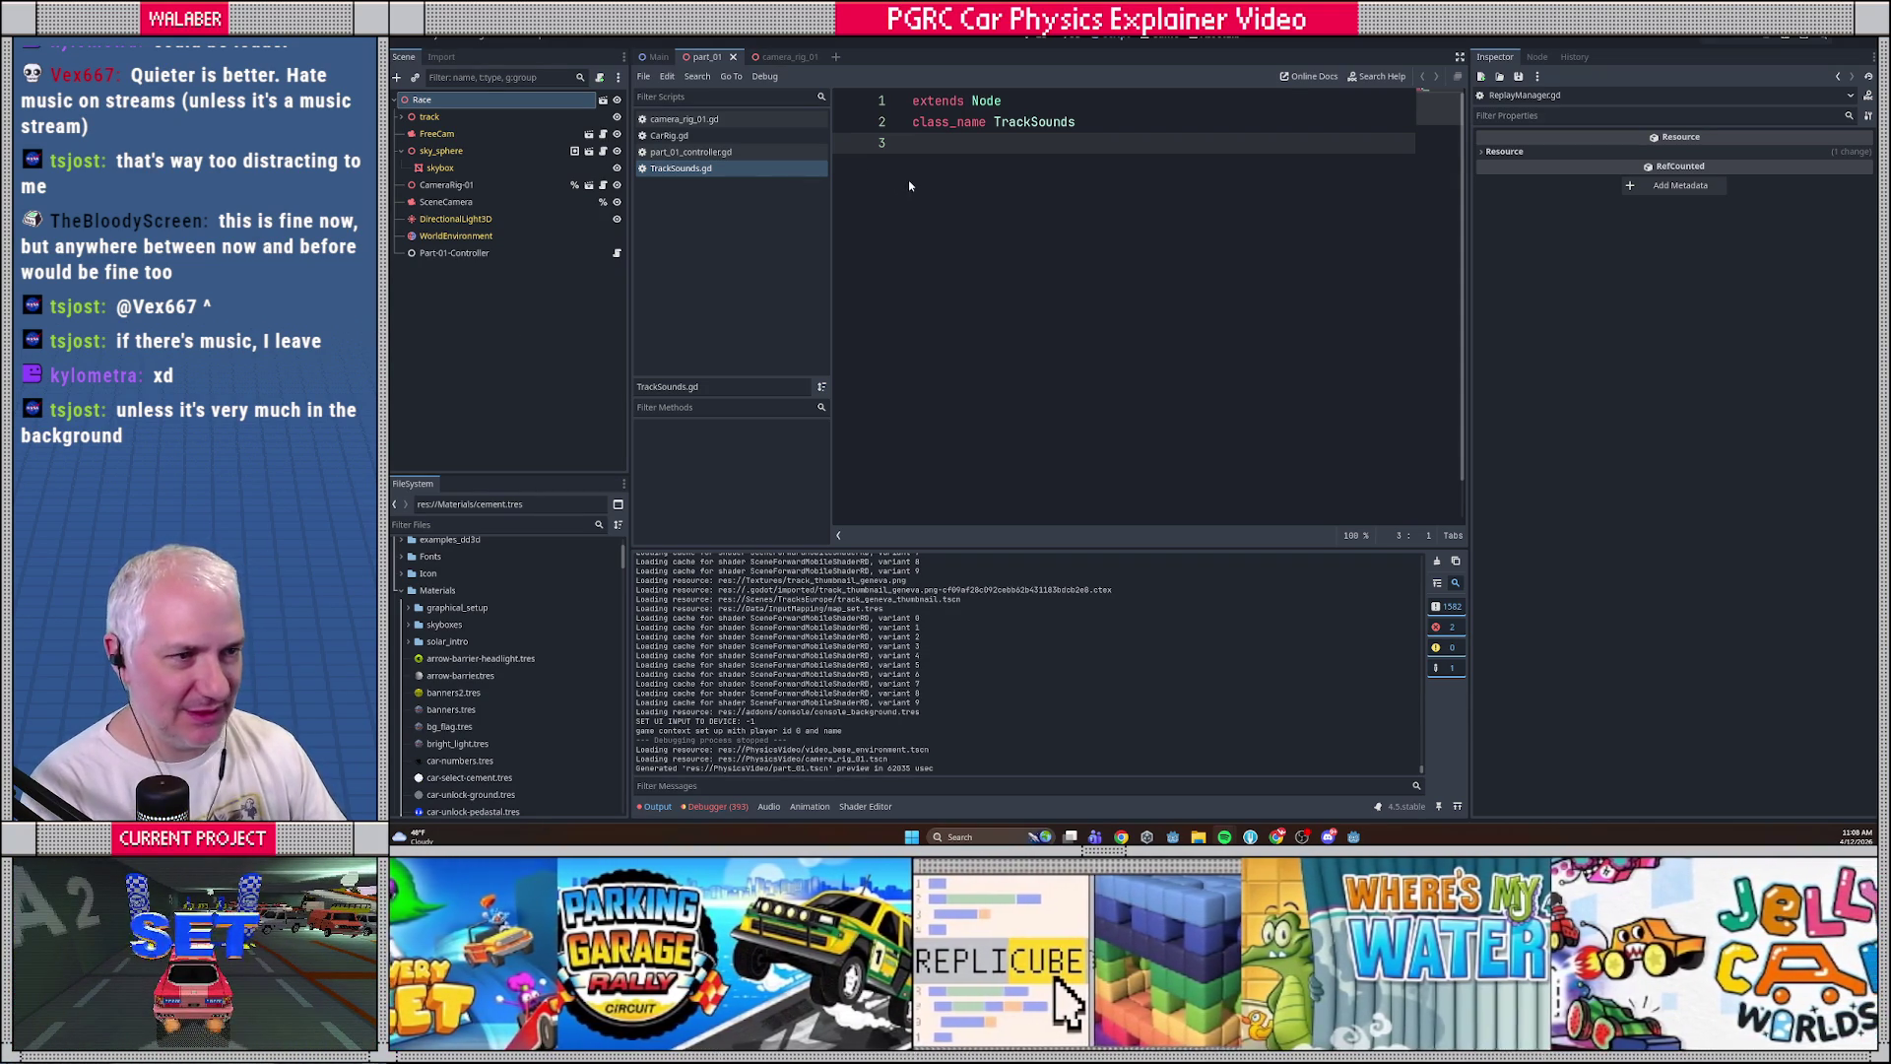
{"action": "left_click", "coordinate": [738, 169]}
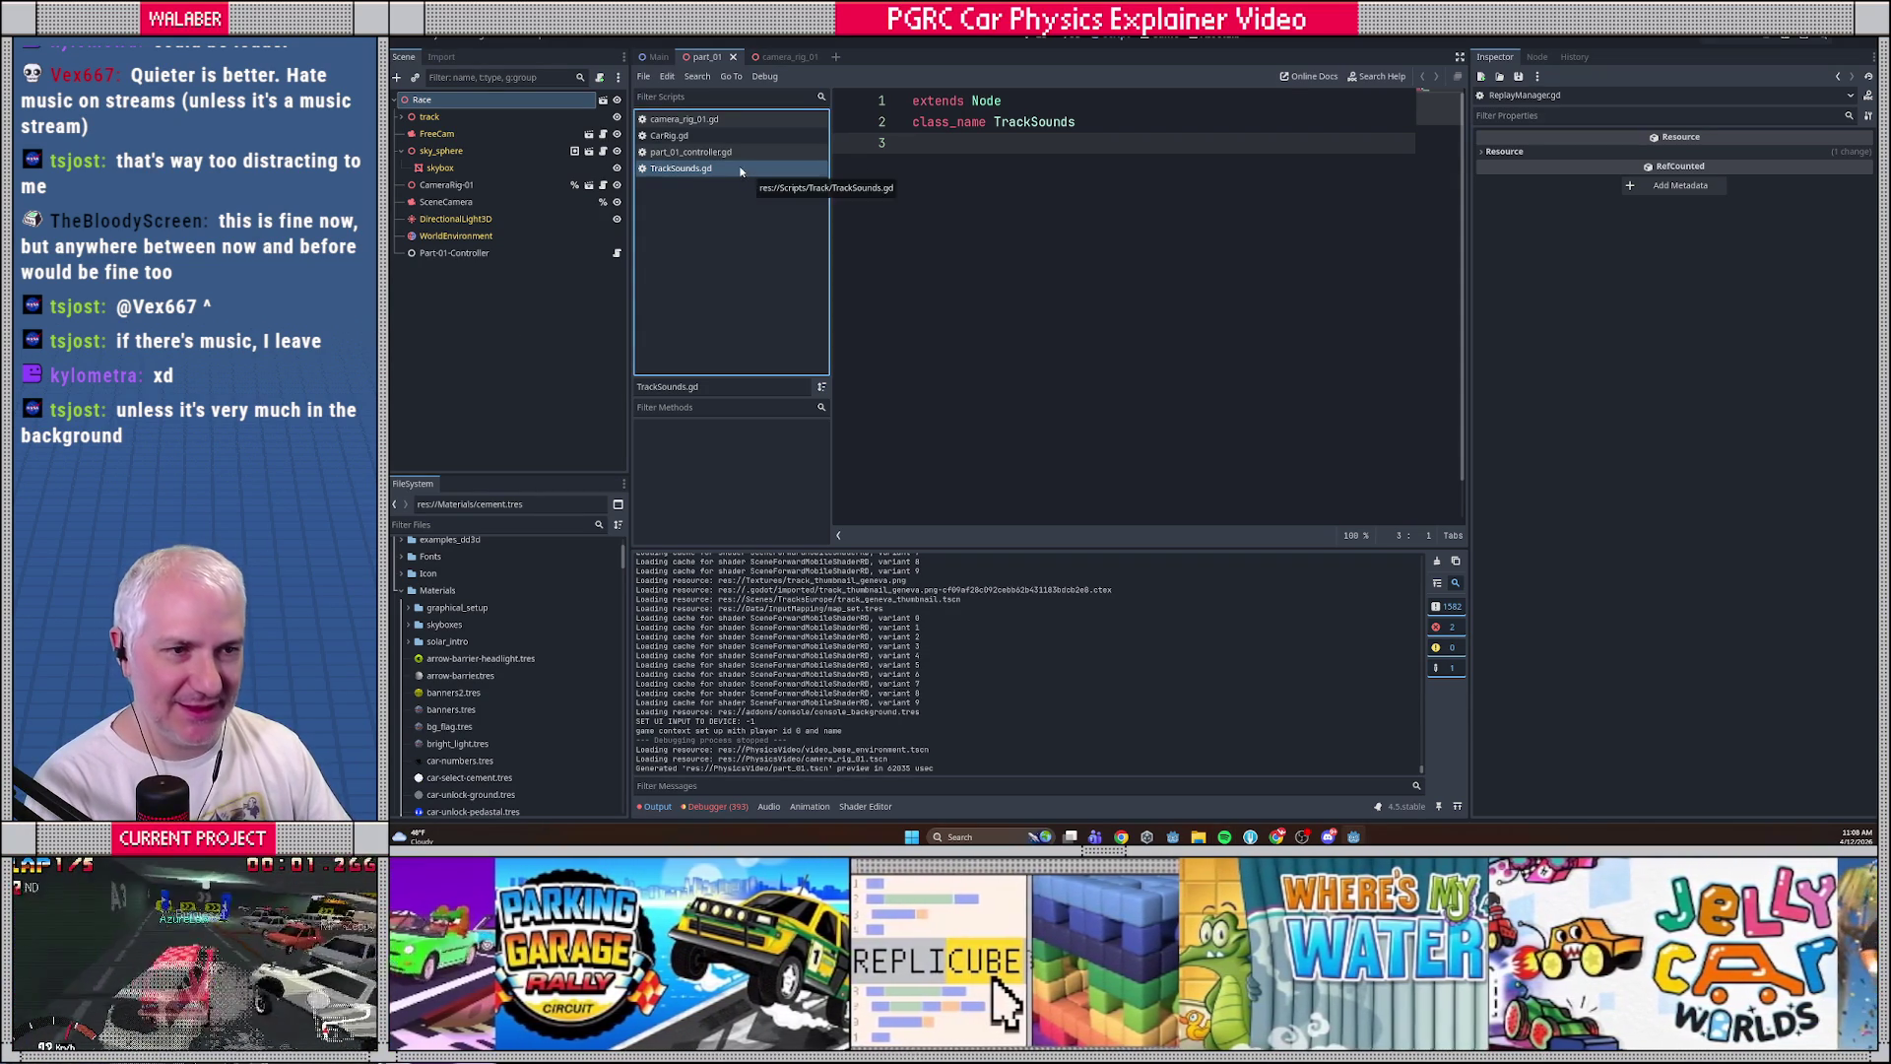
Close TrackSounds.gd from the script list so part_01_controller.gd is shown
{"action": "right_click", "coordinate": [741, 171]}
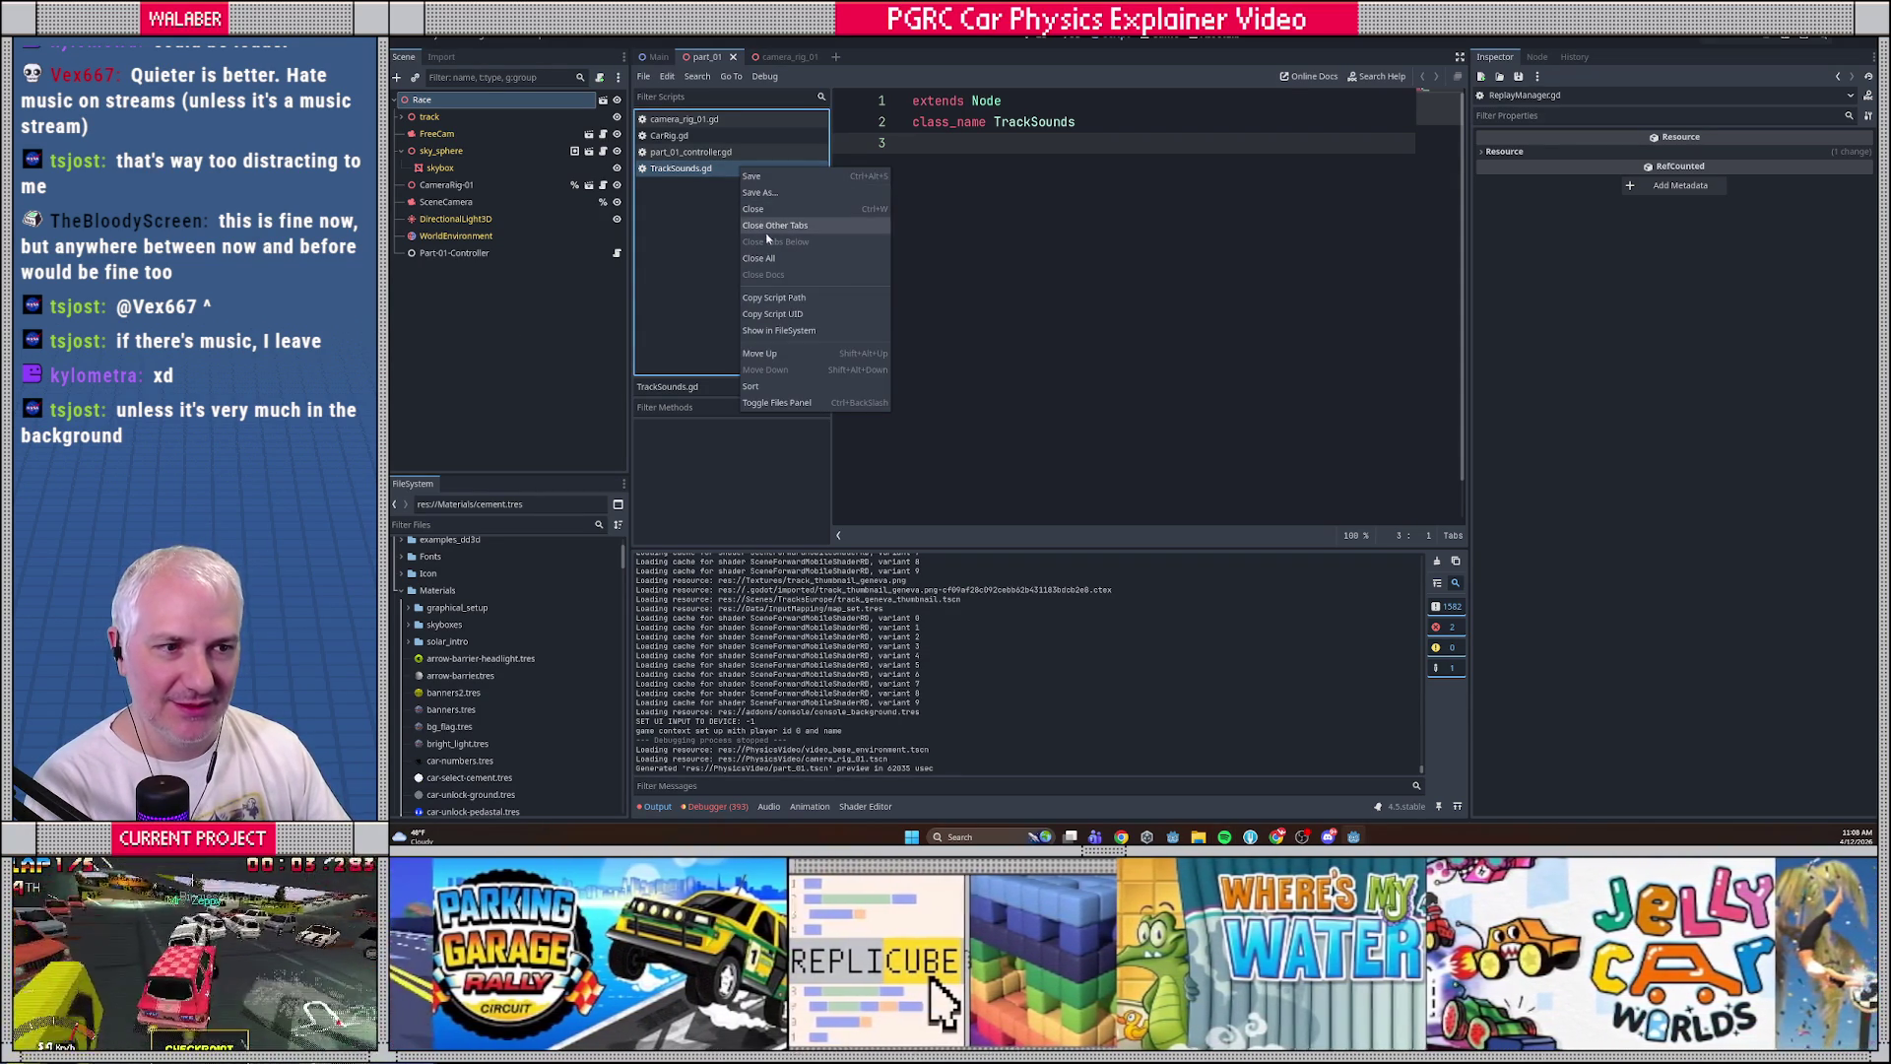
{"action": "left_click", "coordinate": [759, 210]}
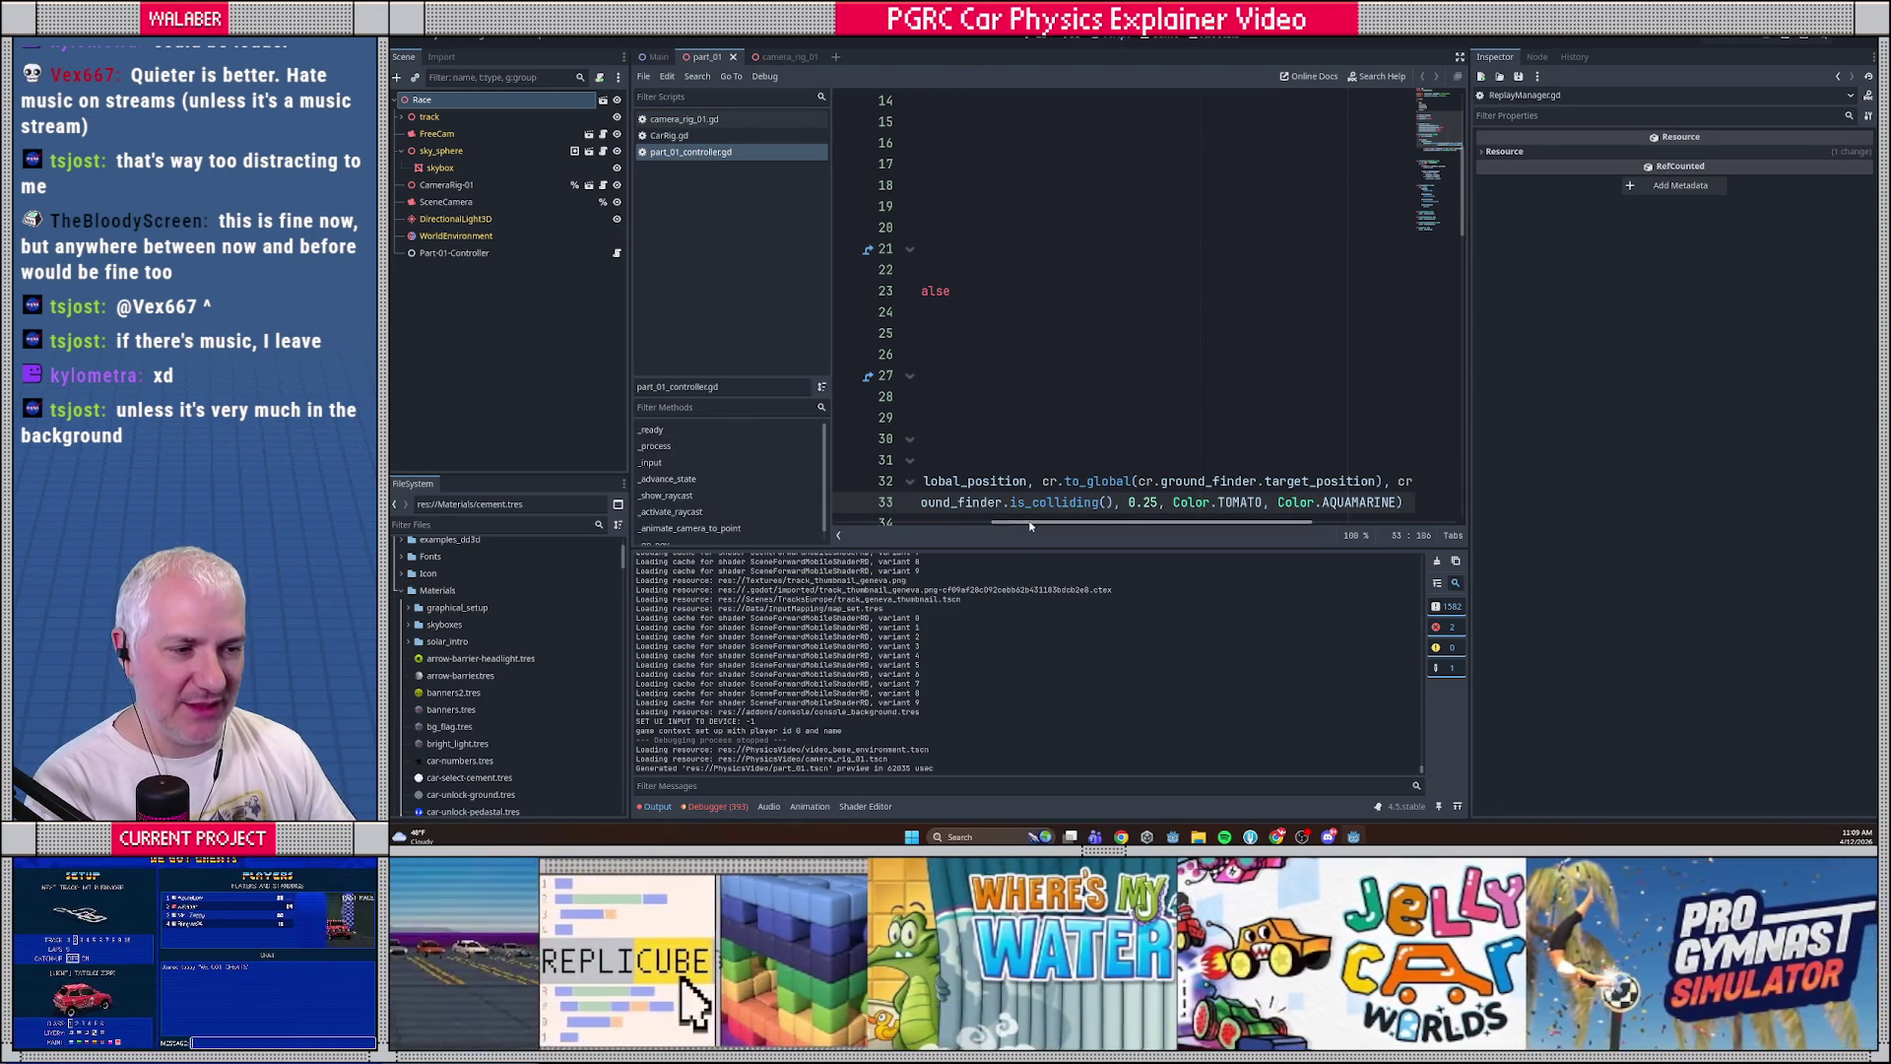
{"action": "scroll", "coordinate": [1003, 387], "scroll_direction": "left", "scroll_amount": 5}
{"action": "scroll", "coordinate": [977, 530], "scroll_direction": "left", "scroll_amount": 2}
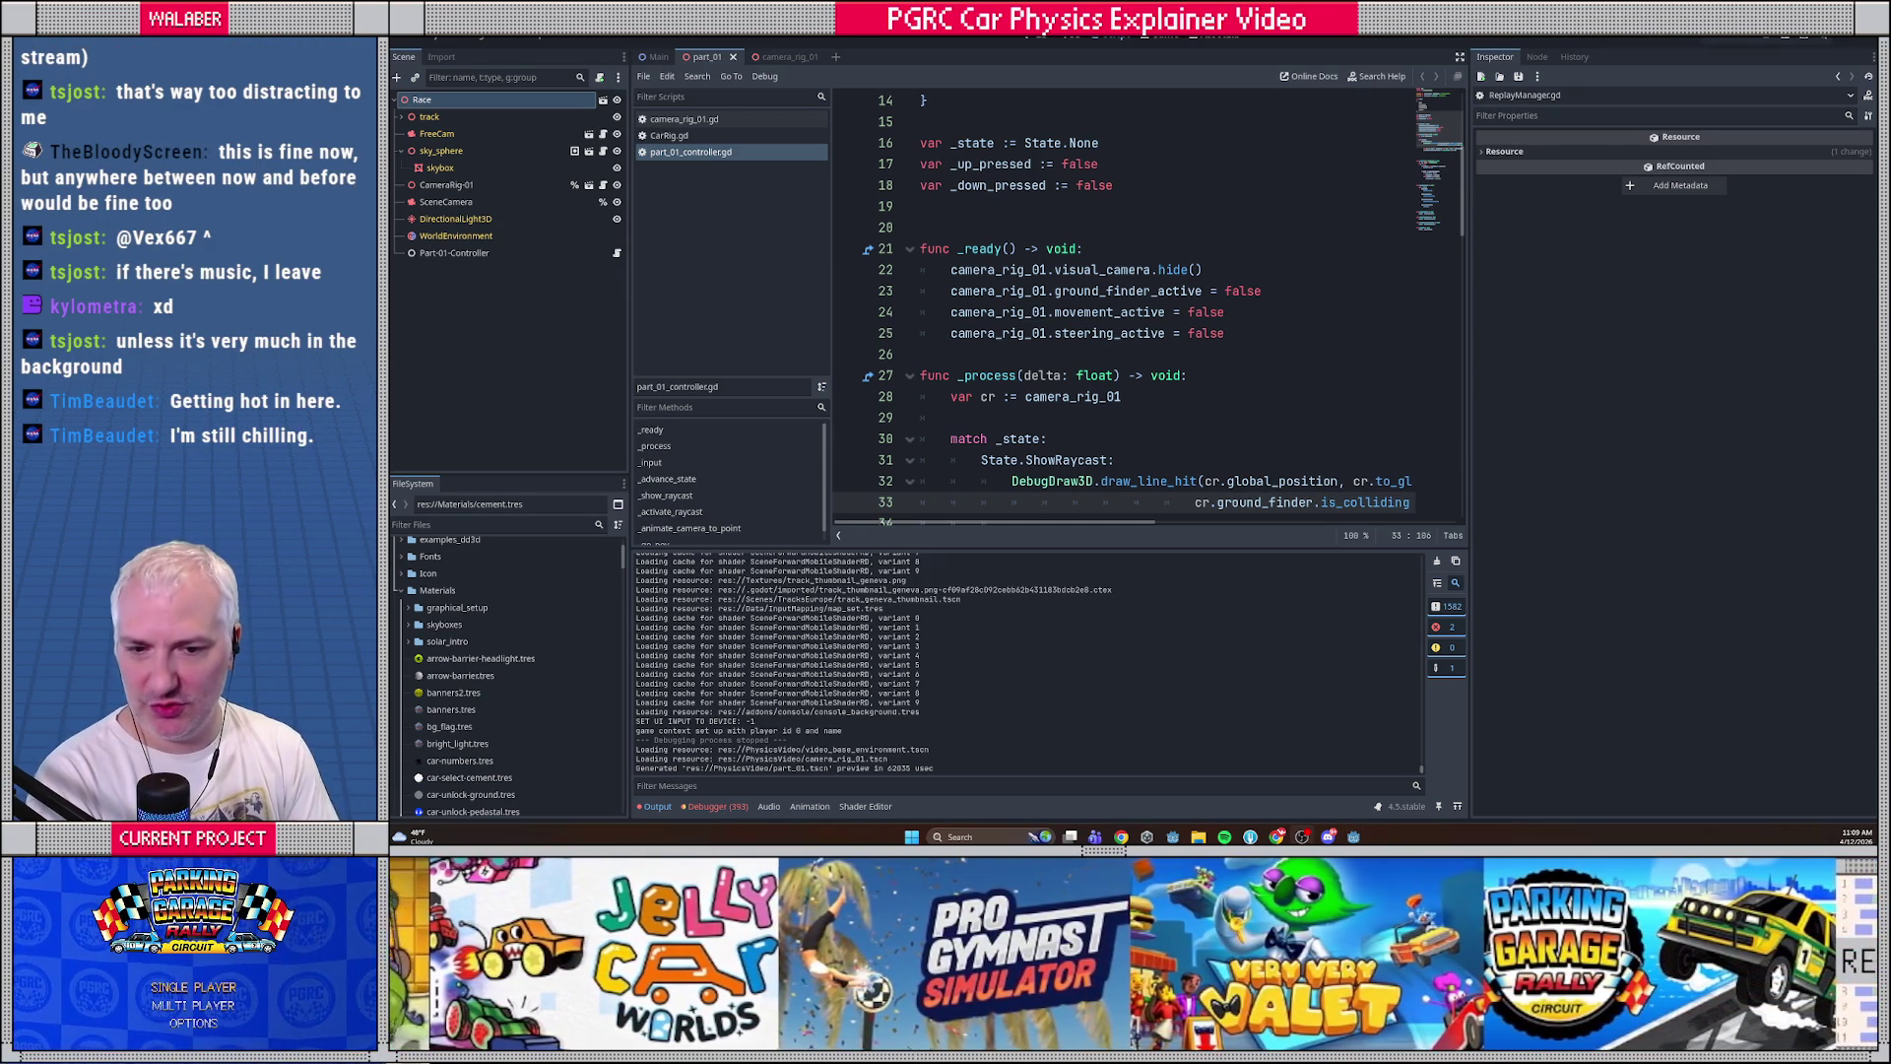
{"action": "left_click", "coordinate": [1002, 291]}
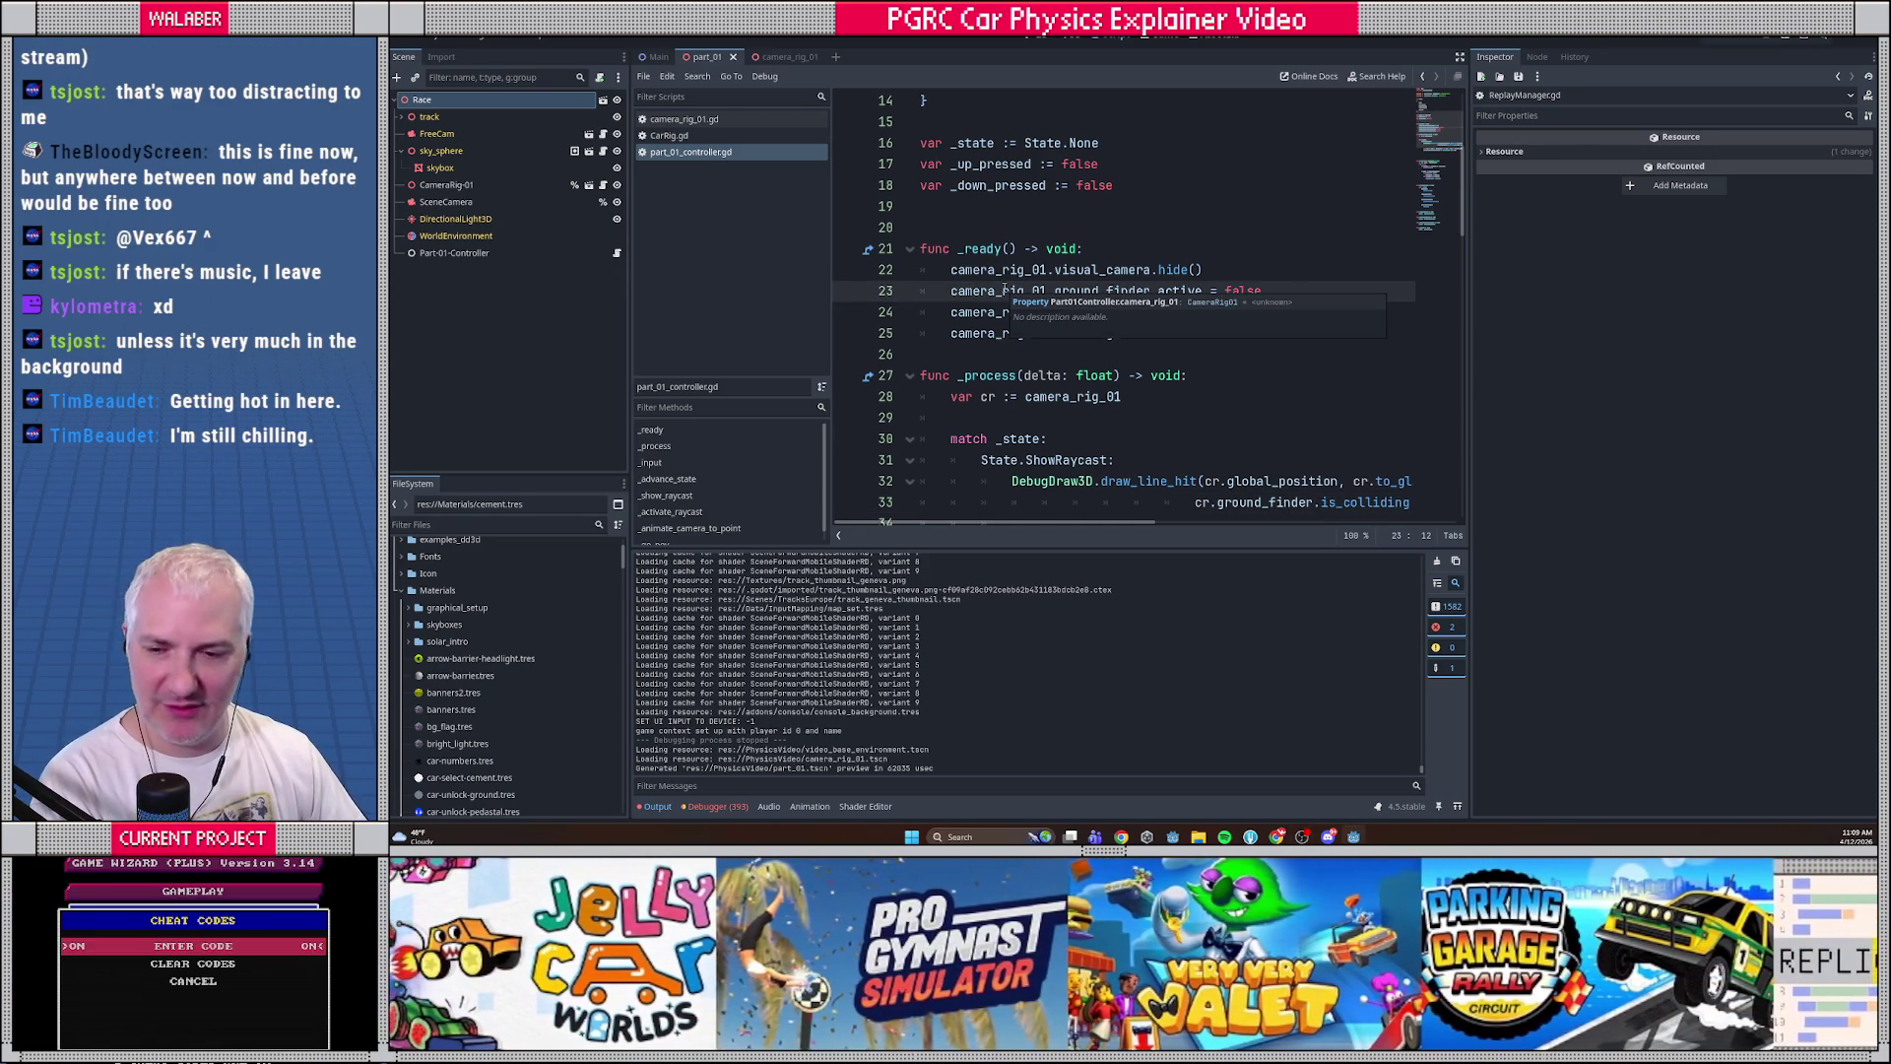
{"action": "left_click", "coordinate": [974, 226]}
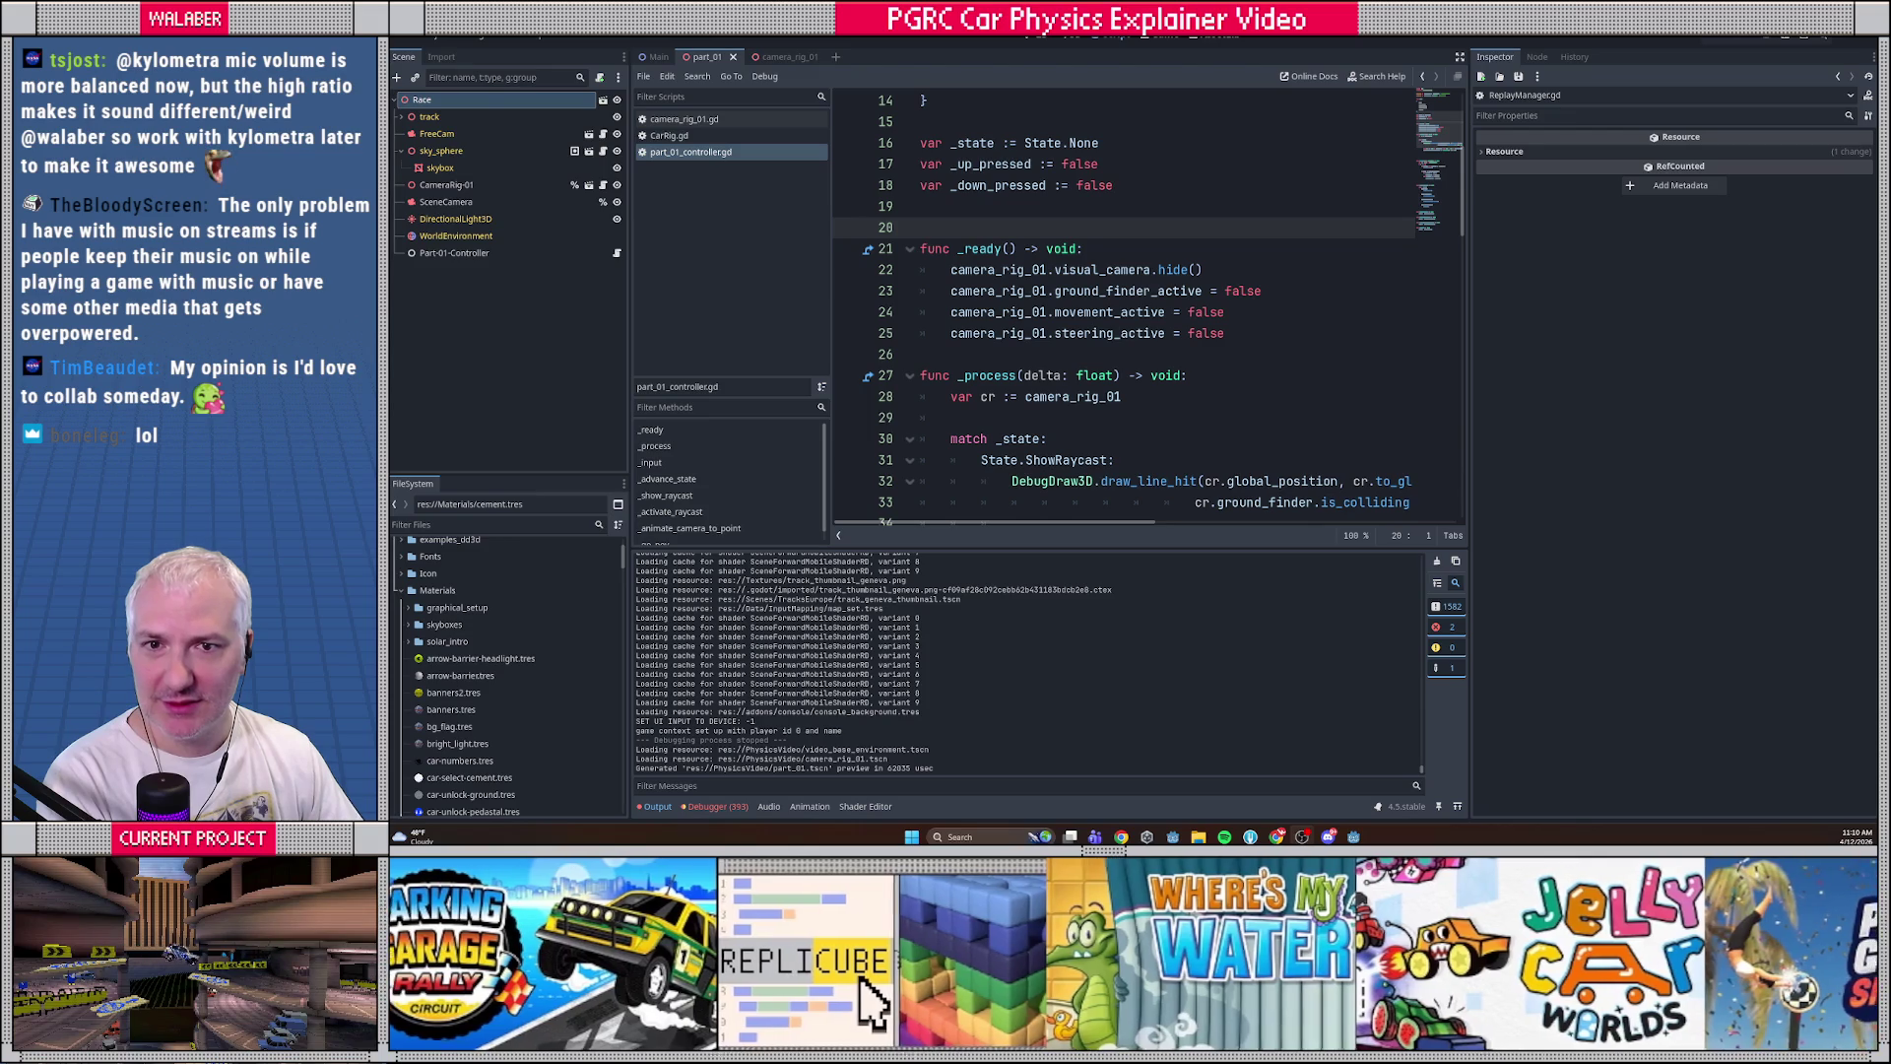
{"action": "mouse_move", "coordinate": [771, 100]}
{"action": "left_mouse_down"}
{"action": "mouse_move", "coordinate": [953, 204]}
{"action": "mouse_move", "coordinate": [913, 276]}
{"action": "left_mouse_up"}
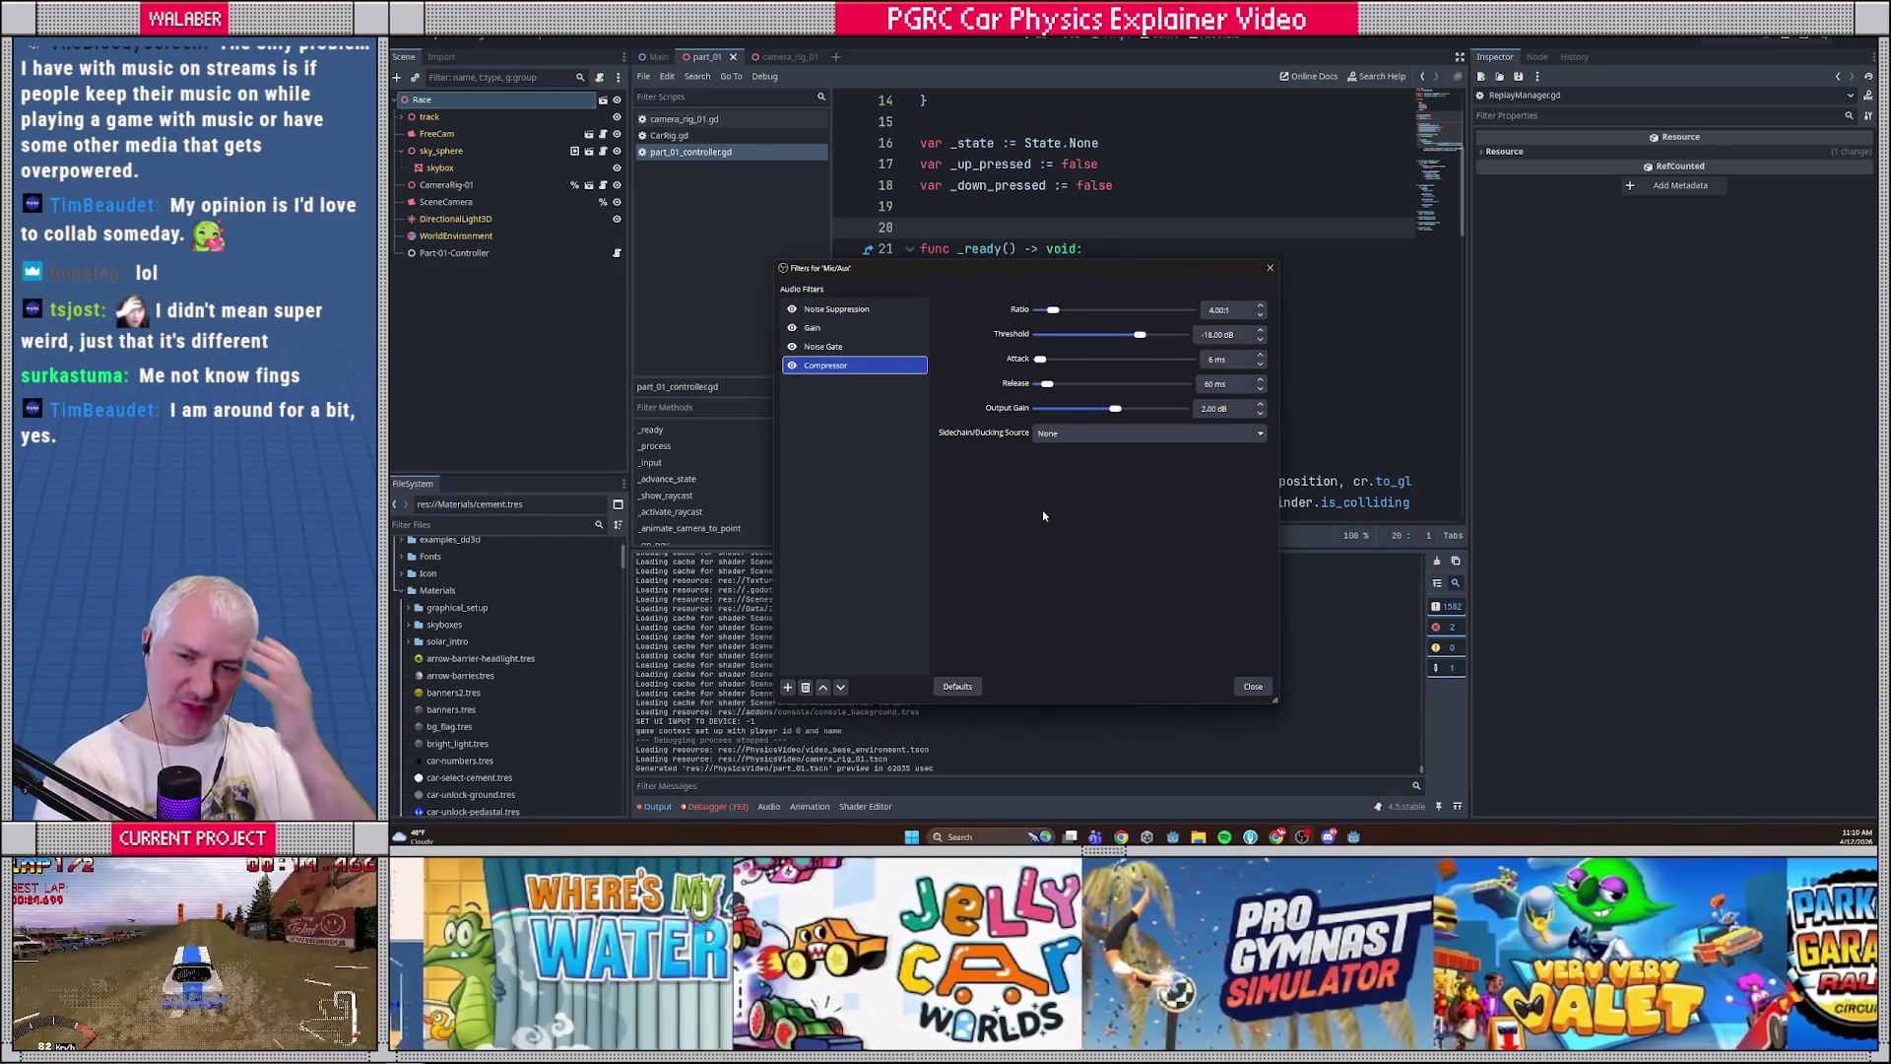
Move the Compressor filter window up and left, then bring the video plan spreadsheet forward
{"action": "left_click_drag", "start_coordinate": [1065, 269], "coordinate": [729, 164]}
{"action": "key", "text": "alt+Tab"}
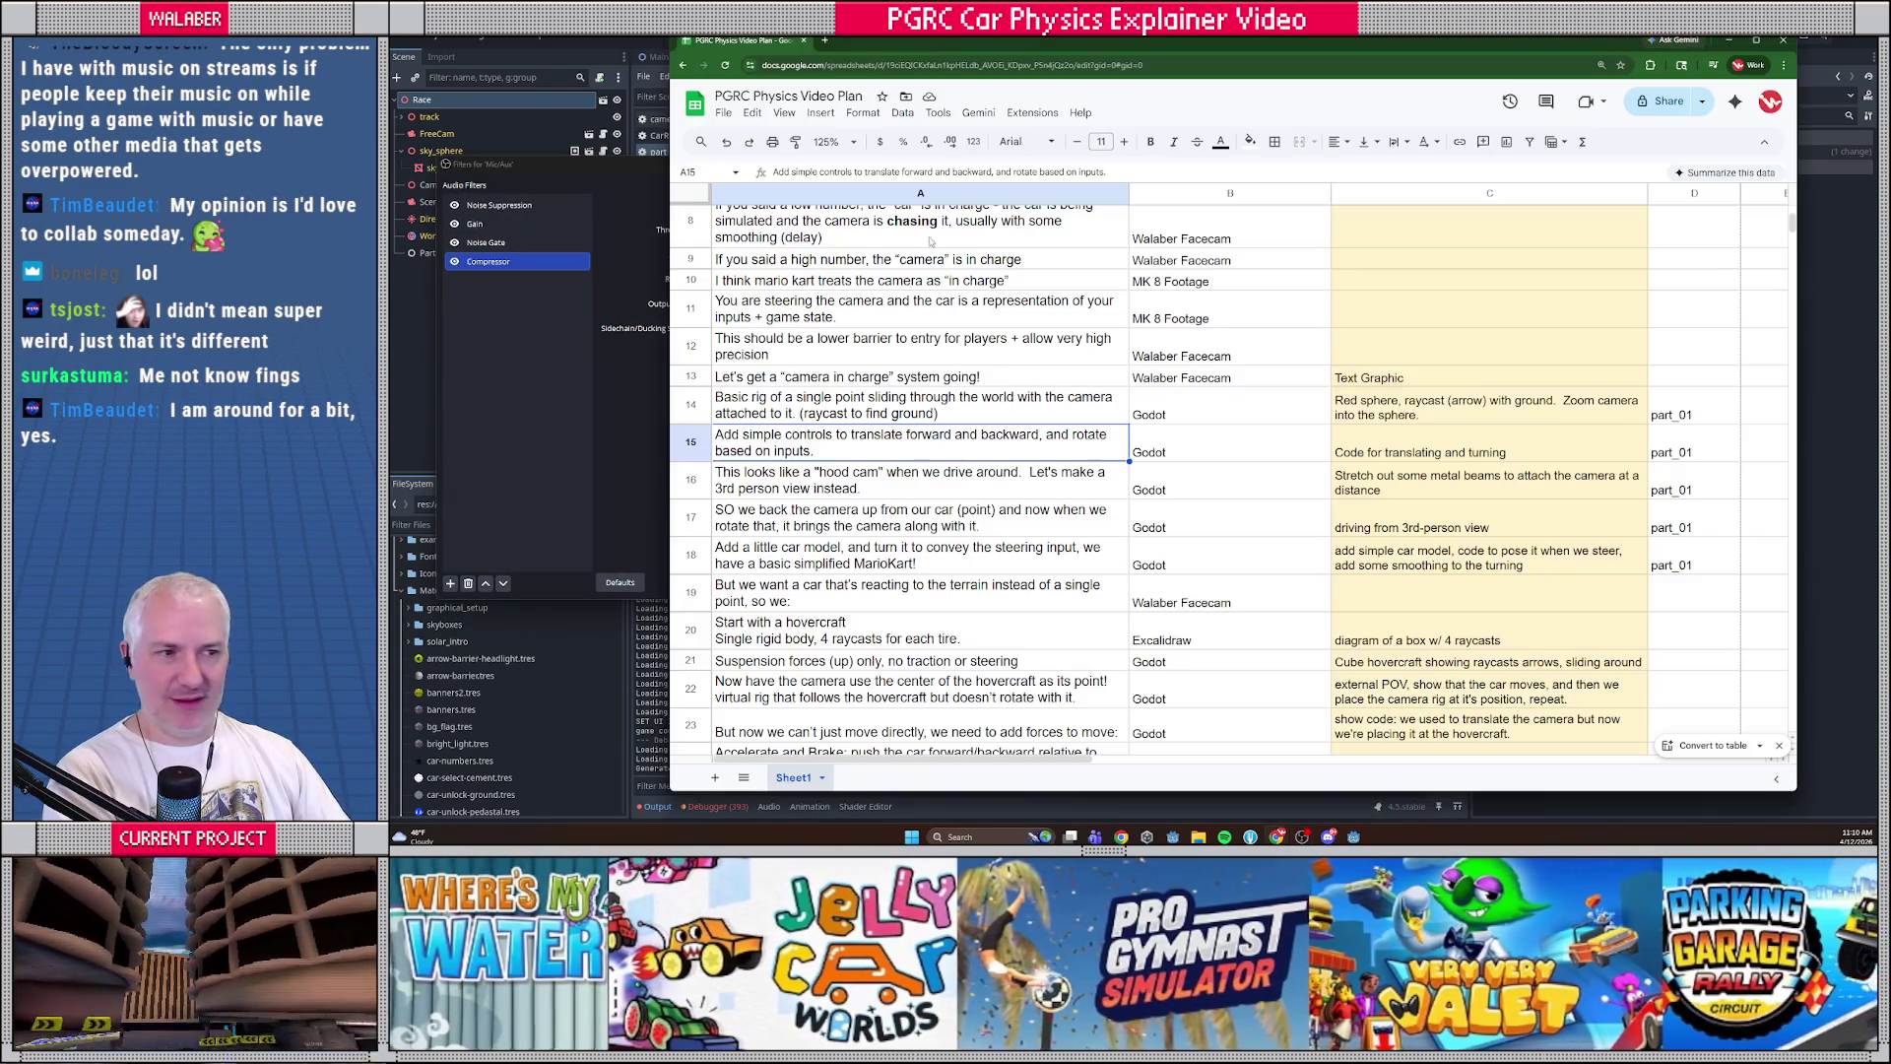
Reposition and narrow the video plan sheet, scroll to the top, and shift the filter window to reveal compressor values
{"action": "left_click_drag", "start_coordinate": [1125, 44], "coordinate": [1190, 61]}
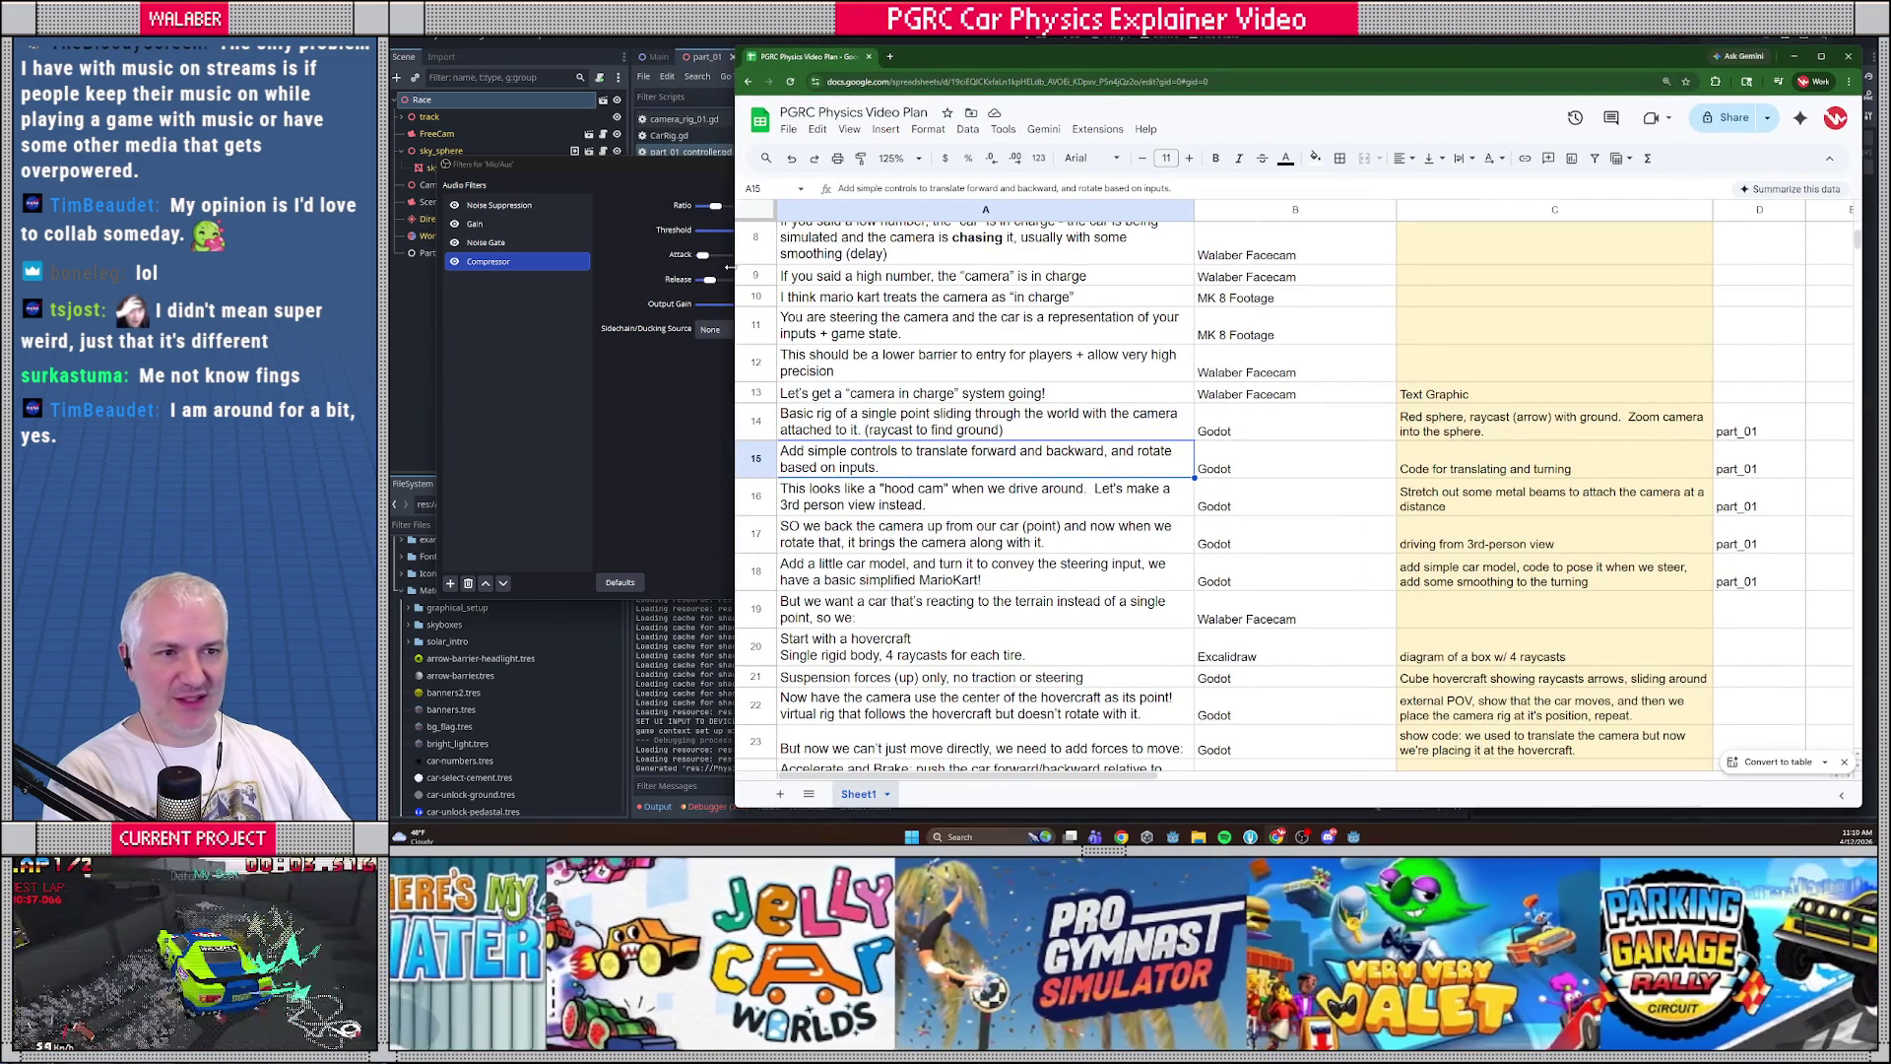
{"action": "left_click_drag", "start_coordinate": [733, 262], "coordinate": [869, 258]}
{"action": "scroll", "coordinate": [1069, 382], "scroll_direction": "up", "scroll_amount": 5}
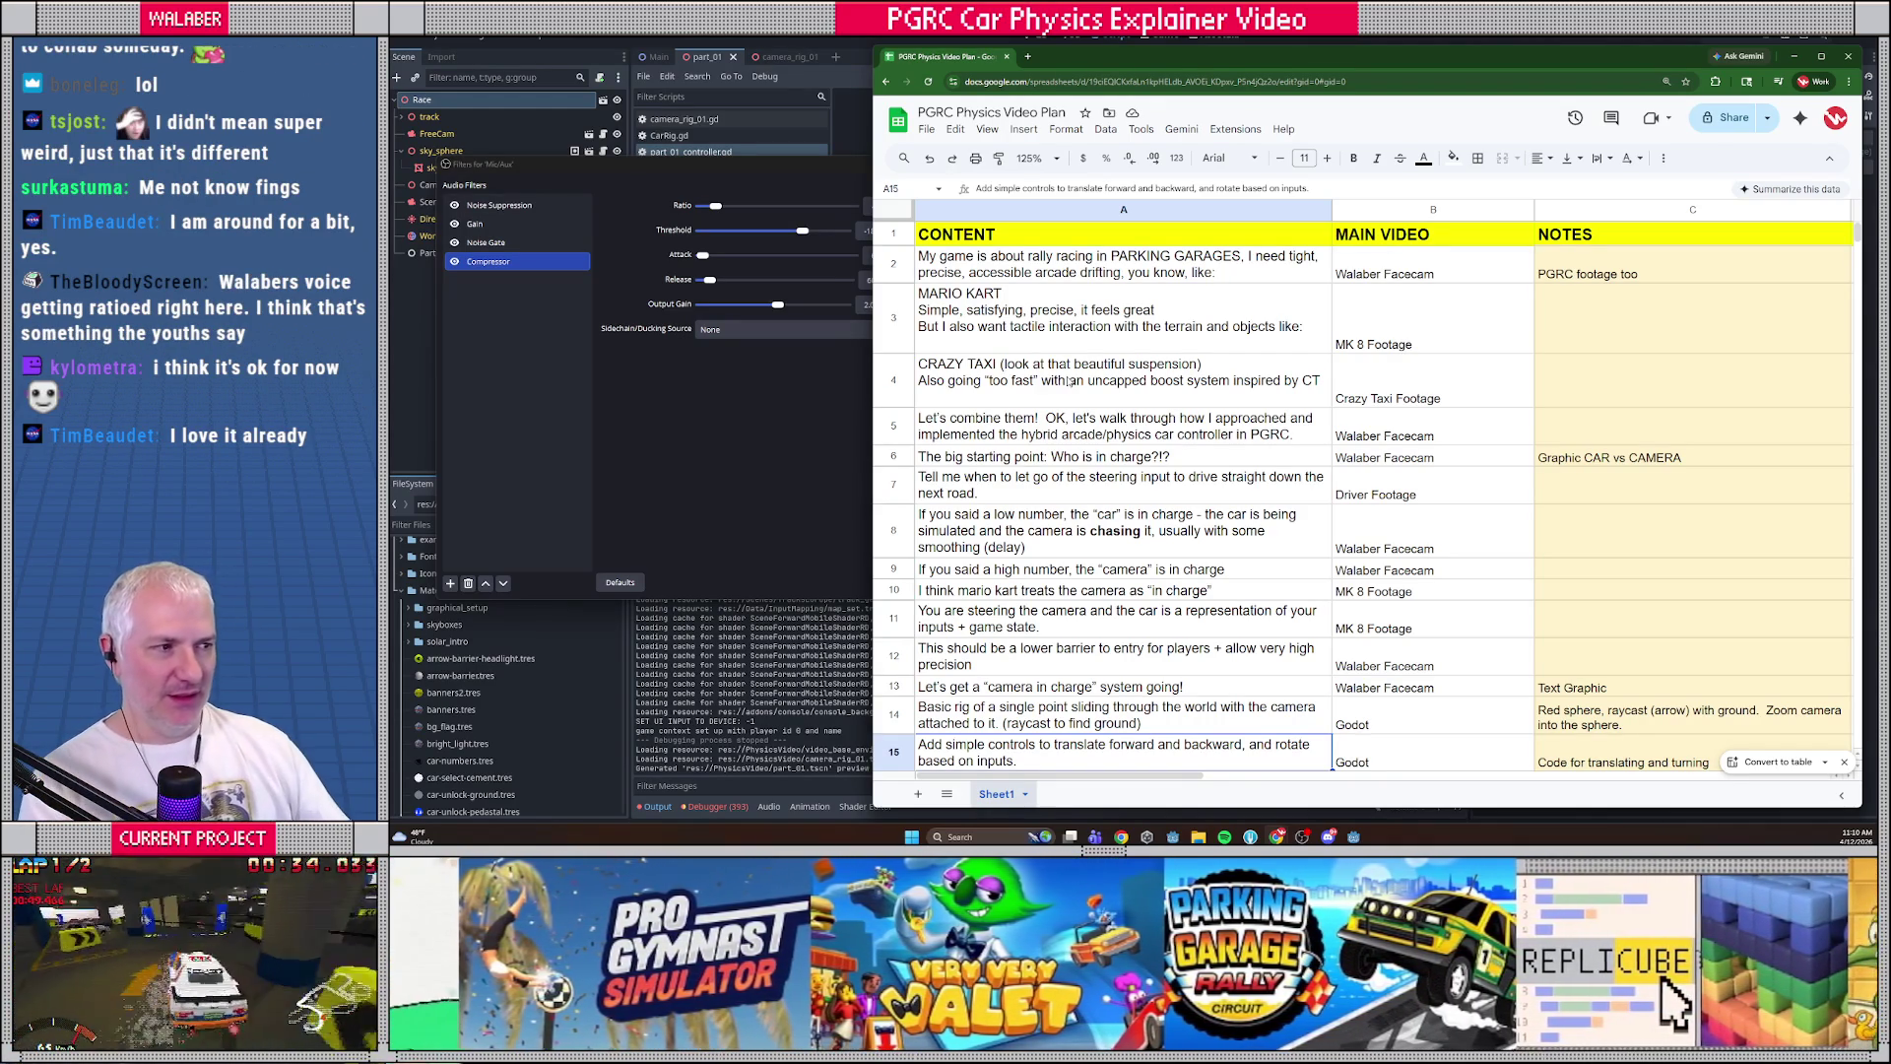
{"action": "left_click_drag", "start_coordinate": [773, 166], "coordinate": [733, 168]}
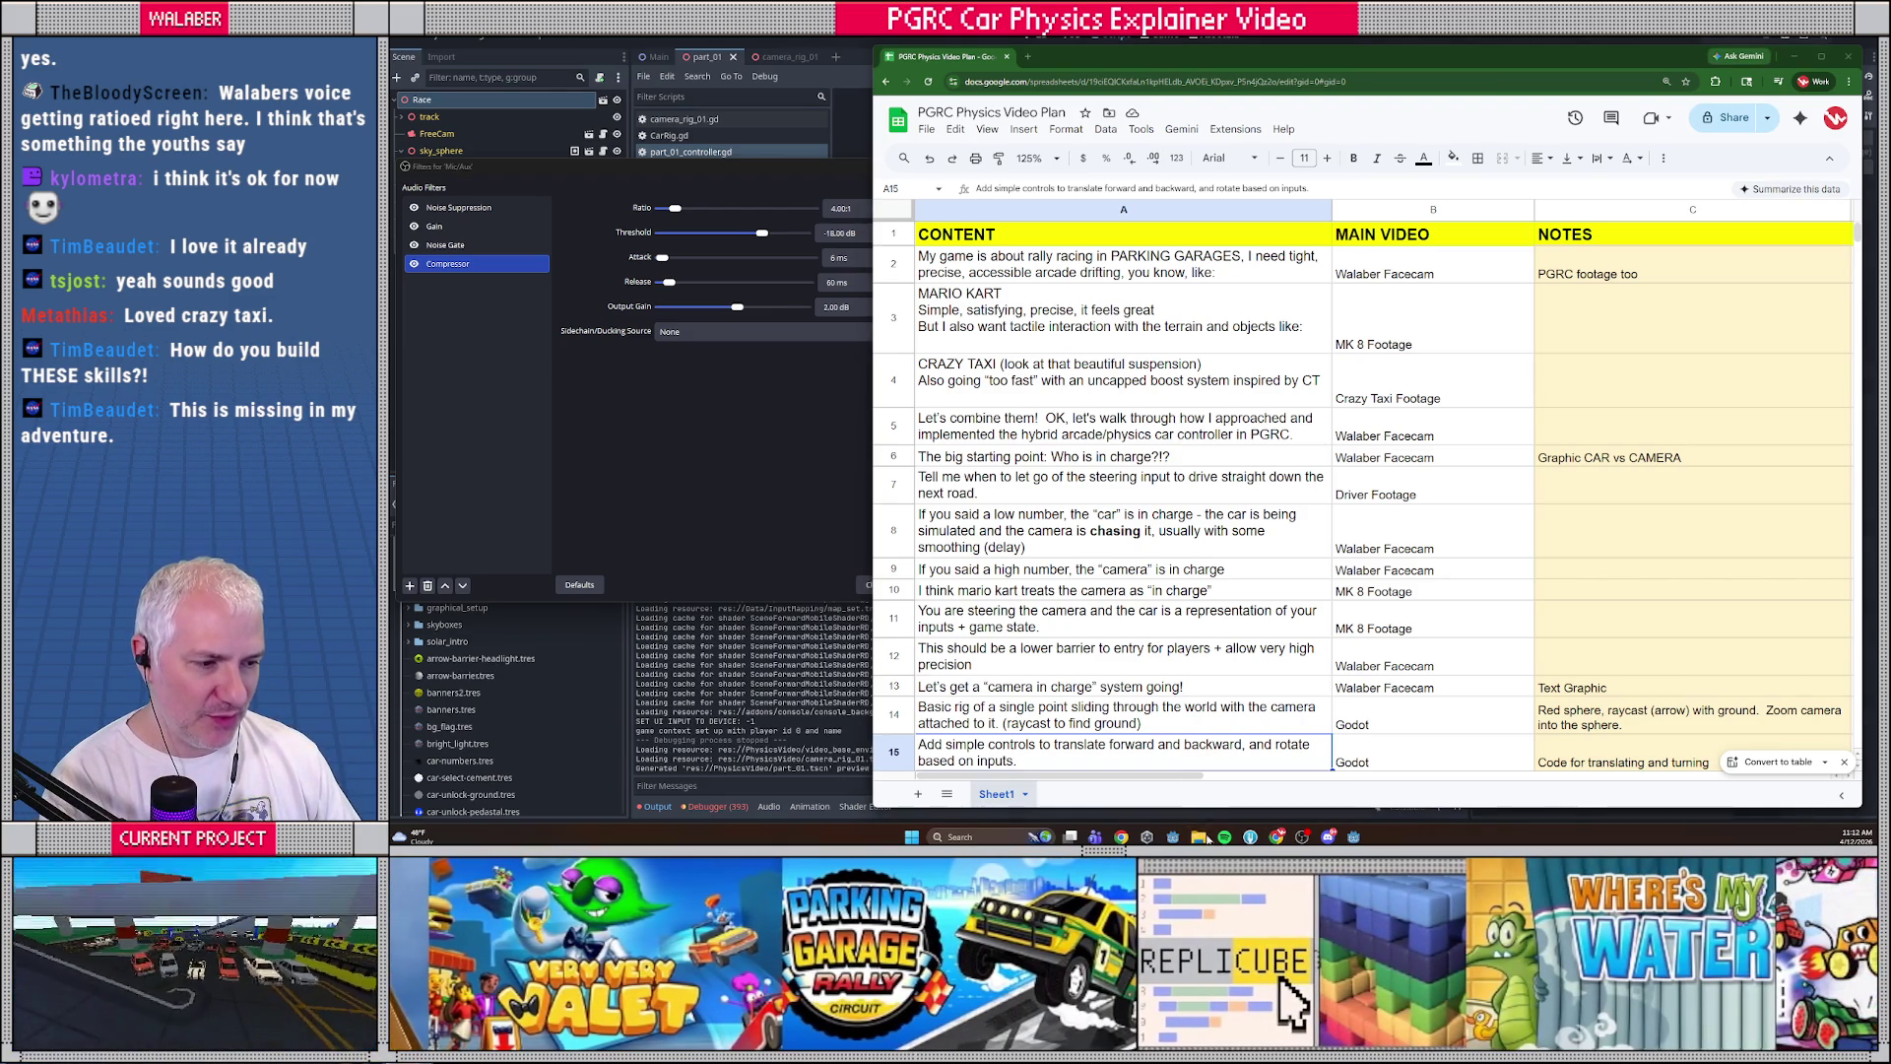
{"action": "key", "text": "super+e"}
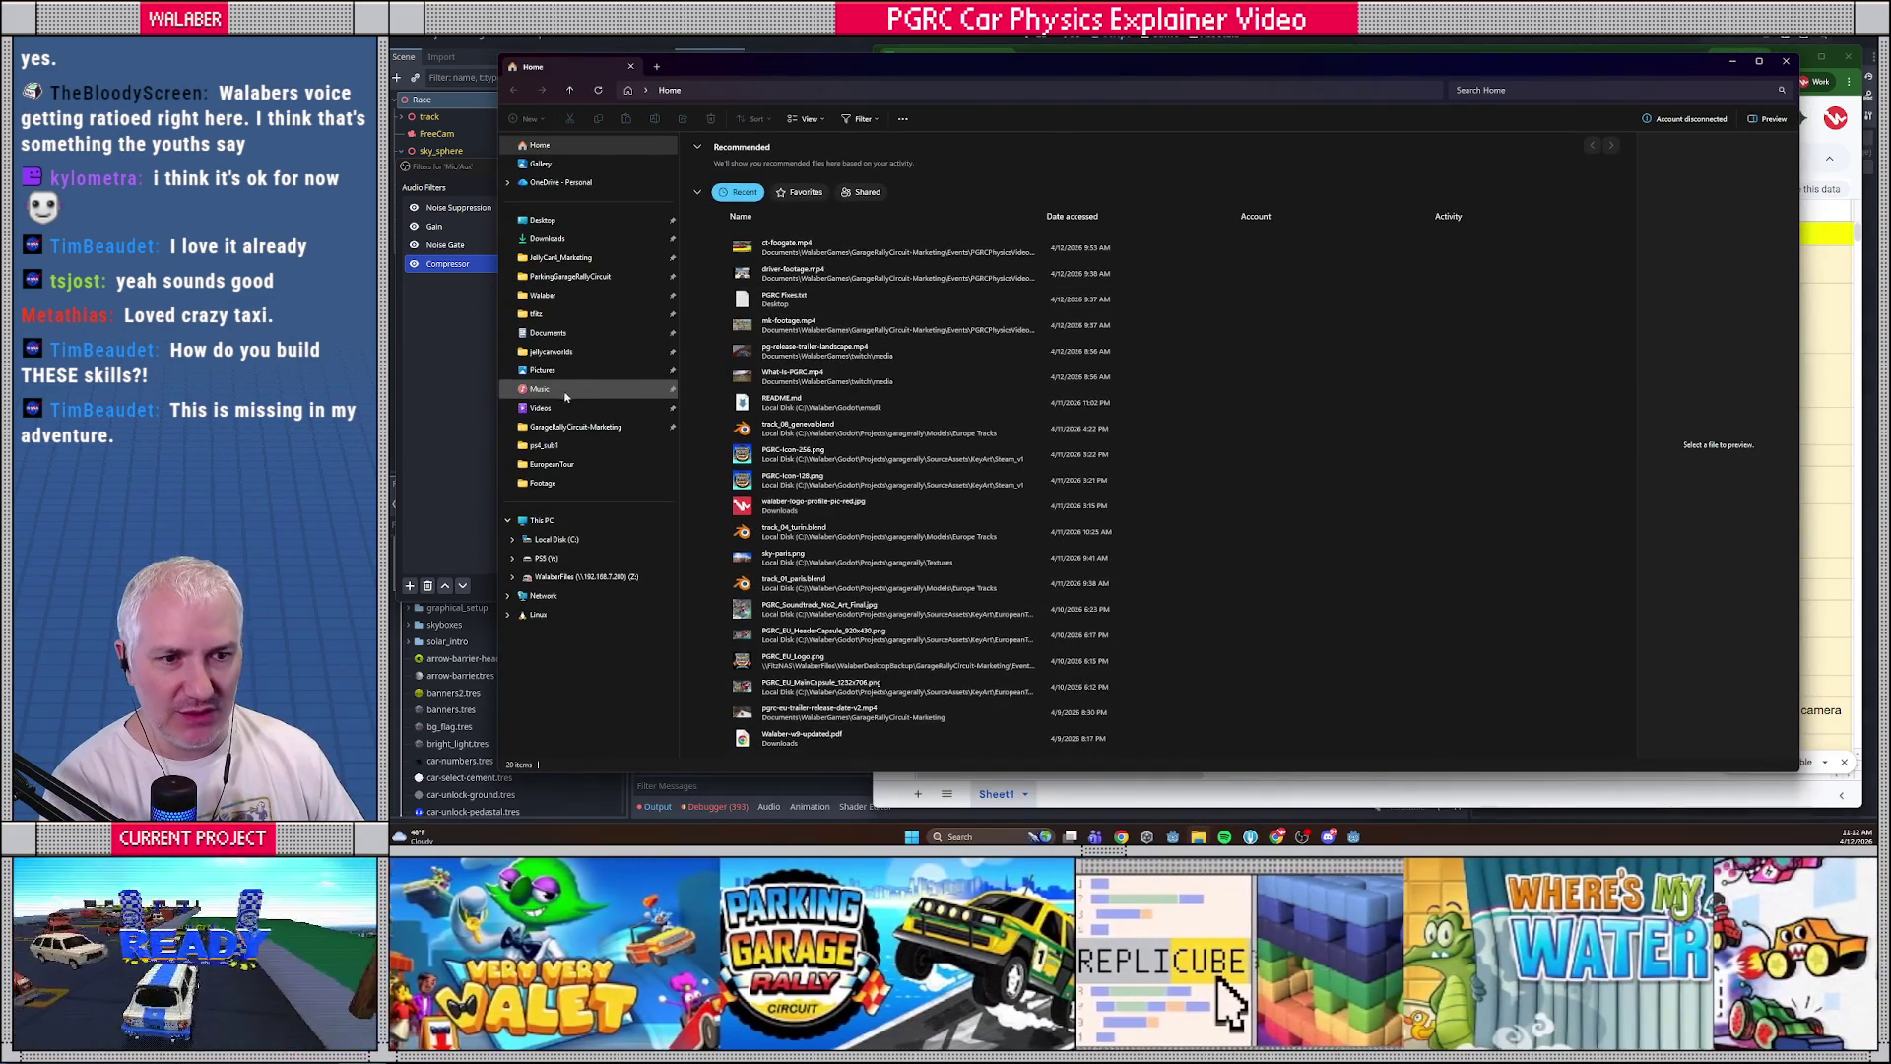
Browse Videos > GarageRallyCircuit-Marketing > Events > PGRCPhysicsVideo > Footage and play driver-footage.mp4
{"action": "left_click", "coordinate": [648, 407]}
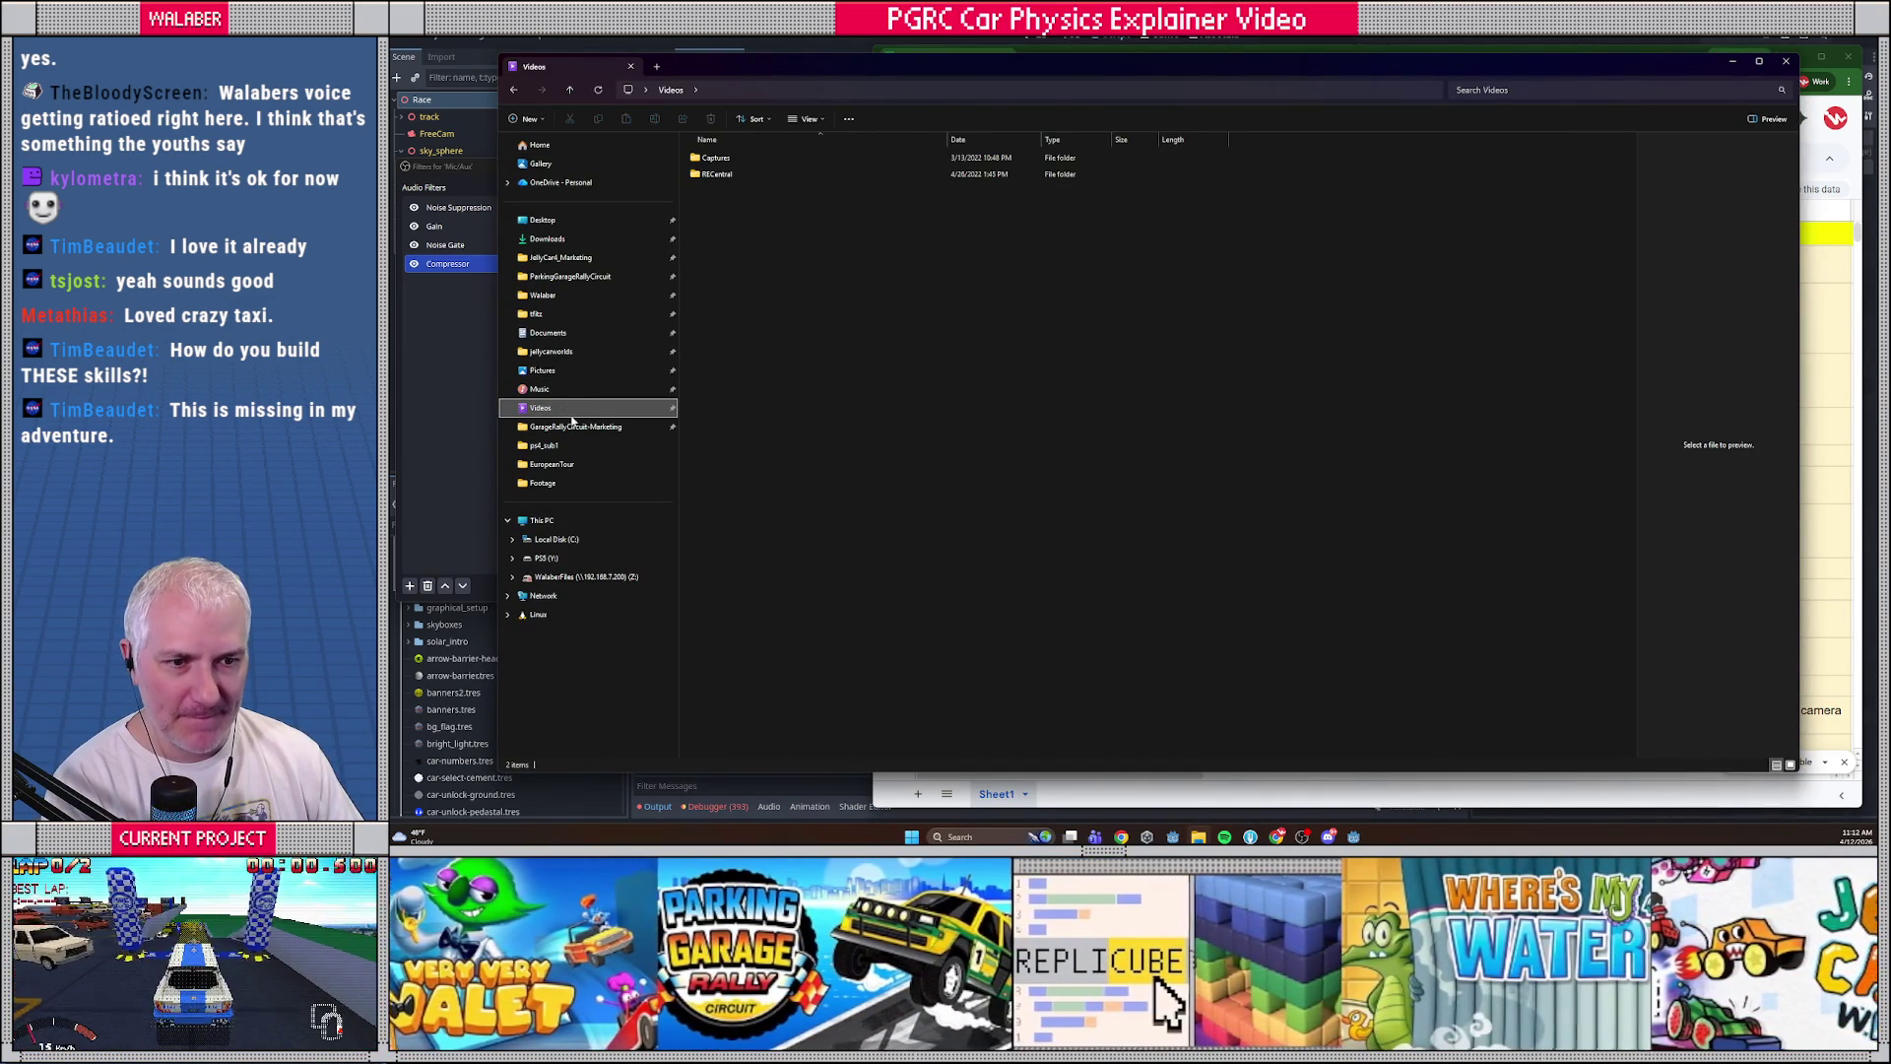
{"action": "left_click", "coordinate": [566, 426]}
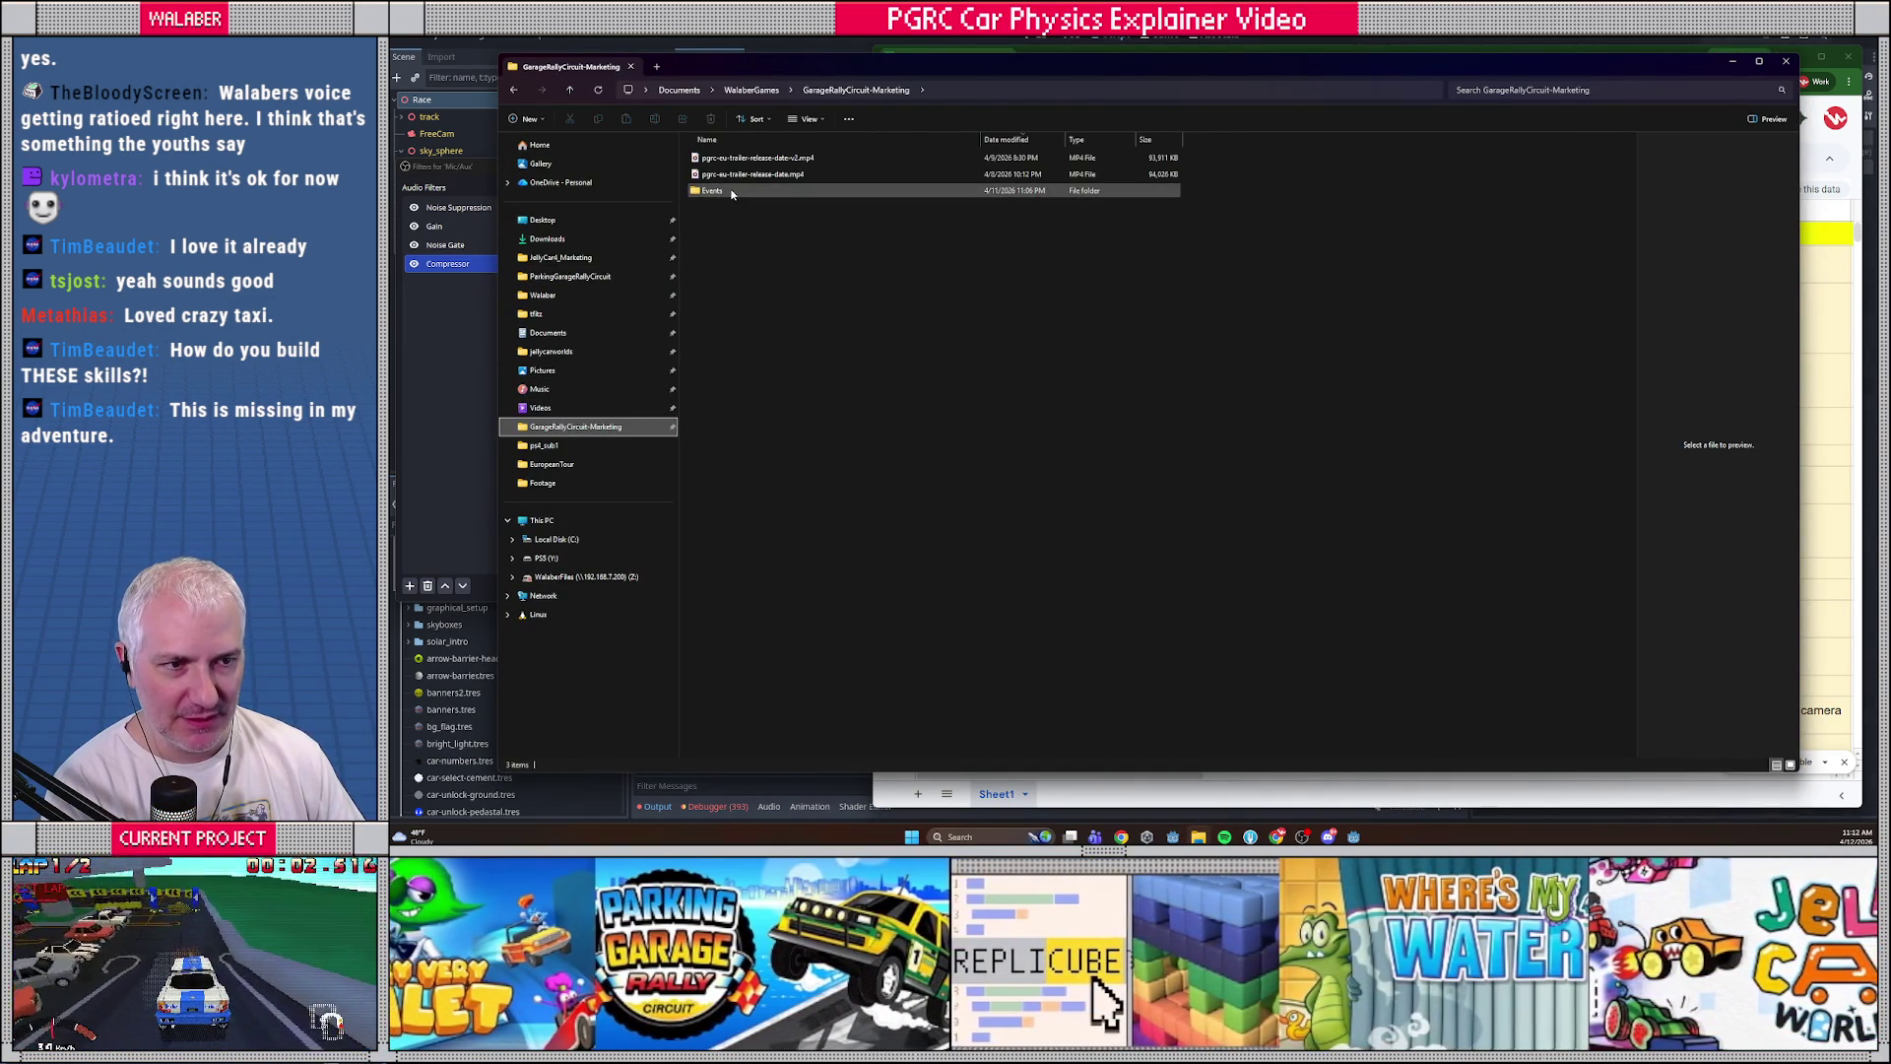
{"action": "double_click", "coordinate": [736, 190]}
{"action": "double_click", "coordinate": [751, 159]}
{"action": "double_click", "coordinate": [747, 157]}
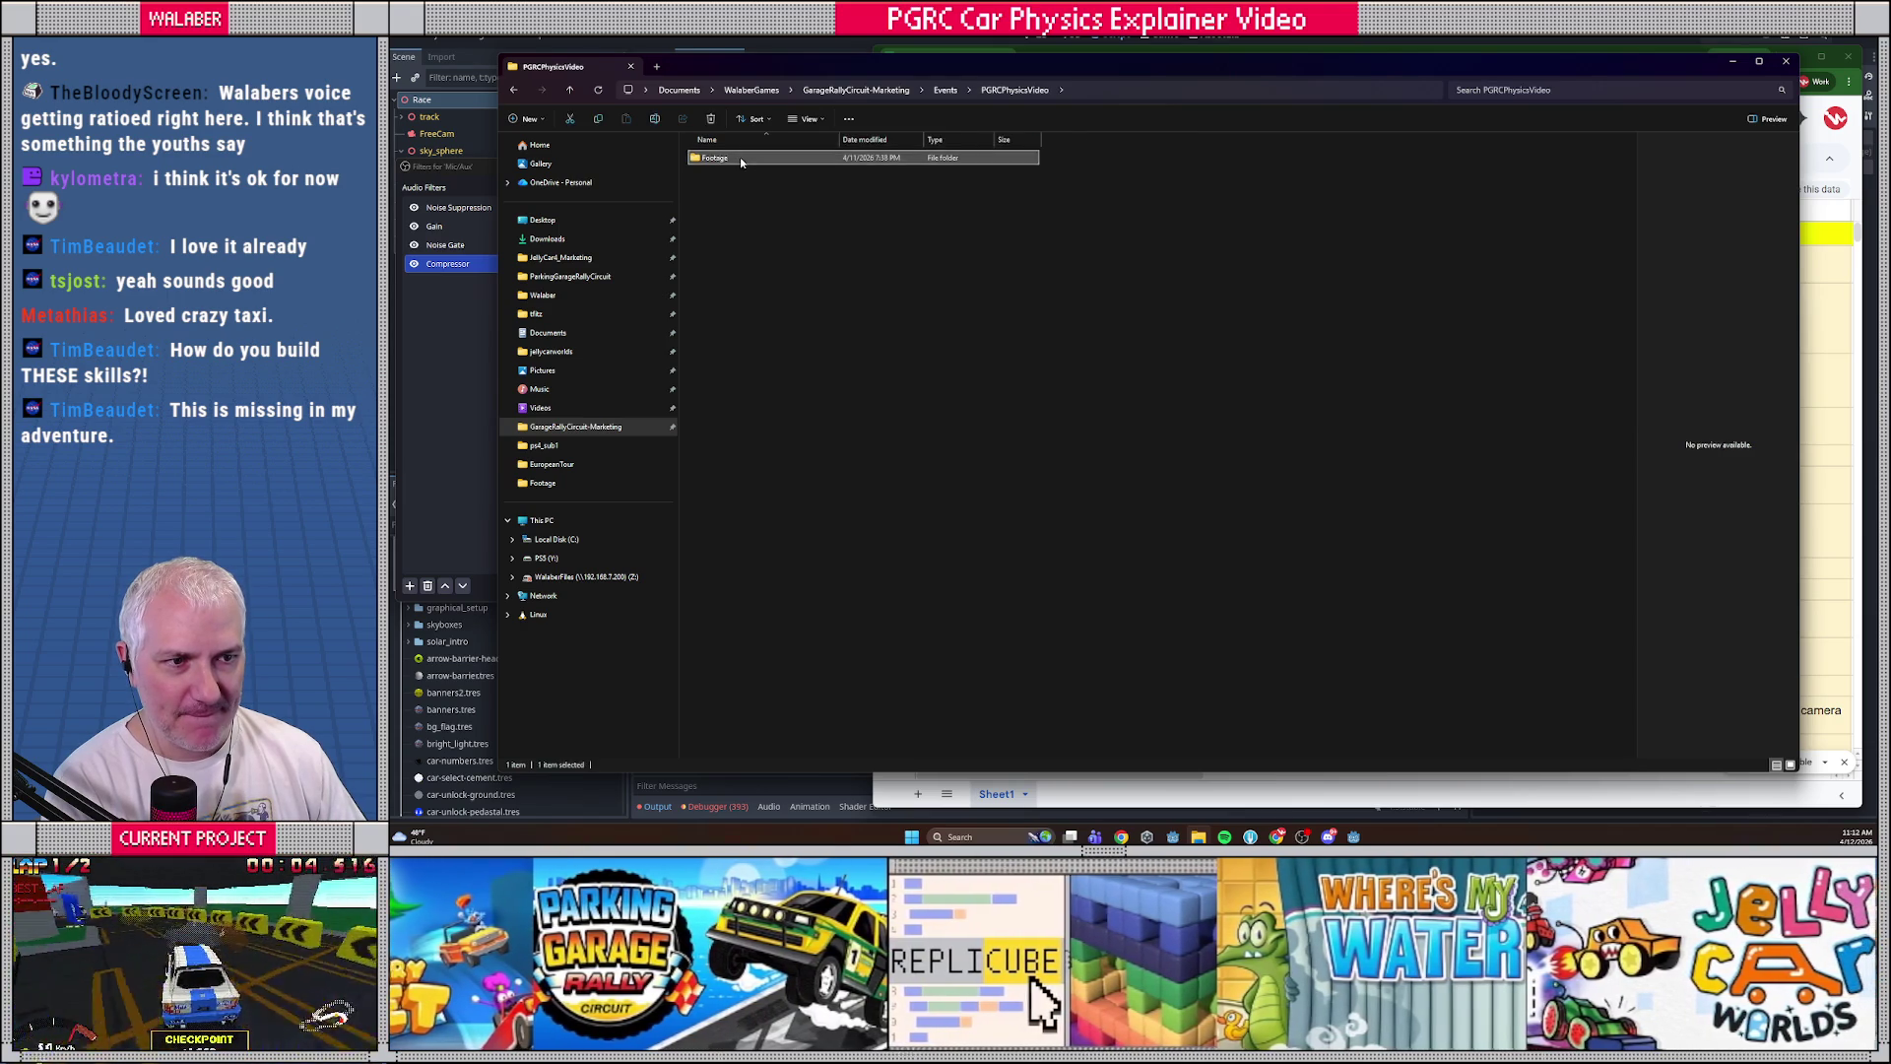
{"action": "double_click", "coordinate": [782, 177]}
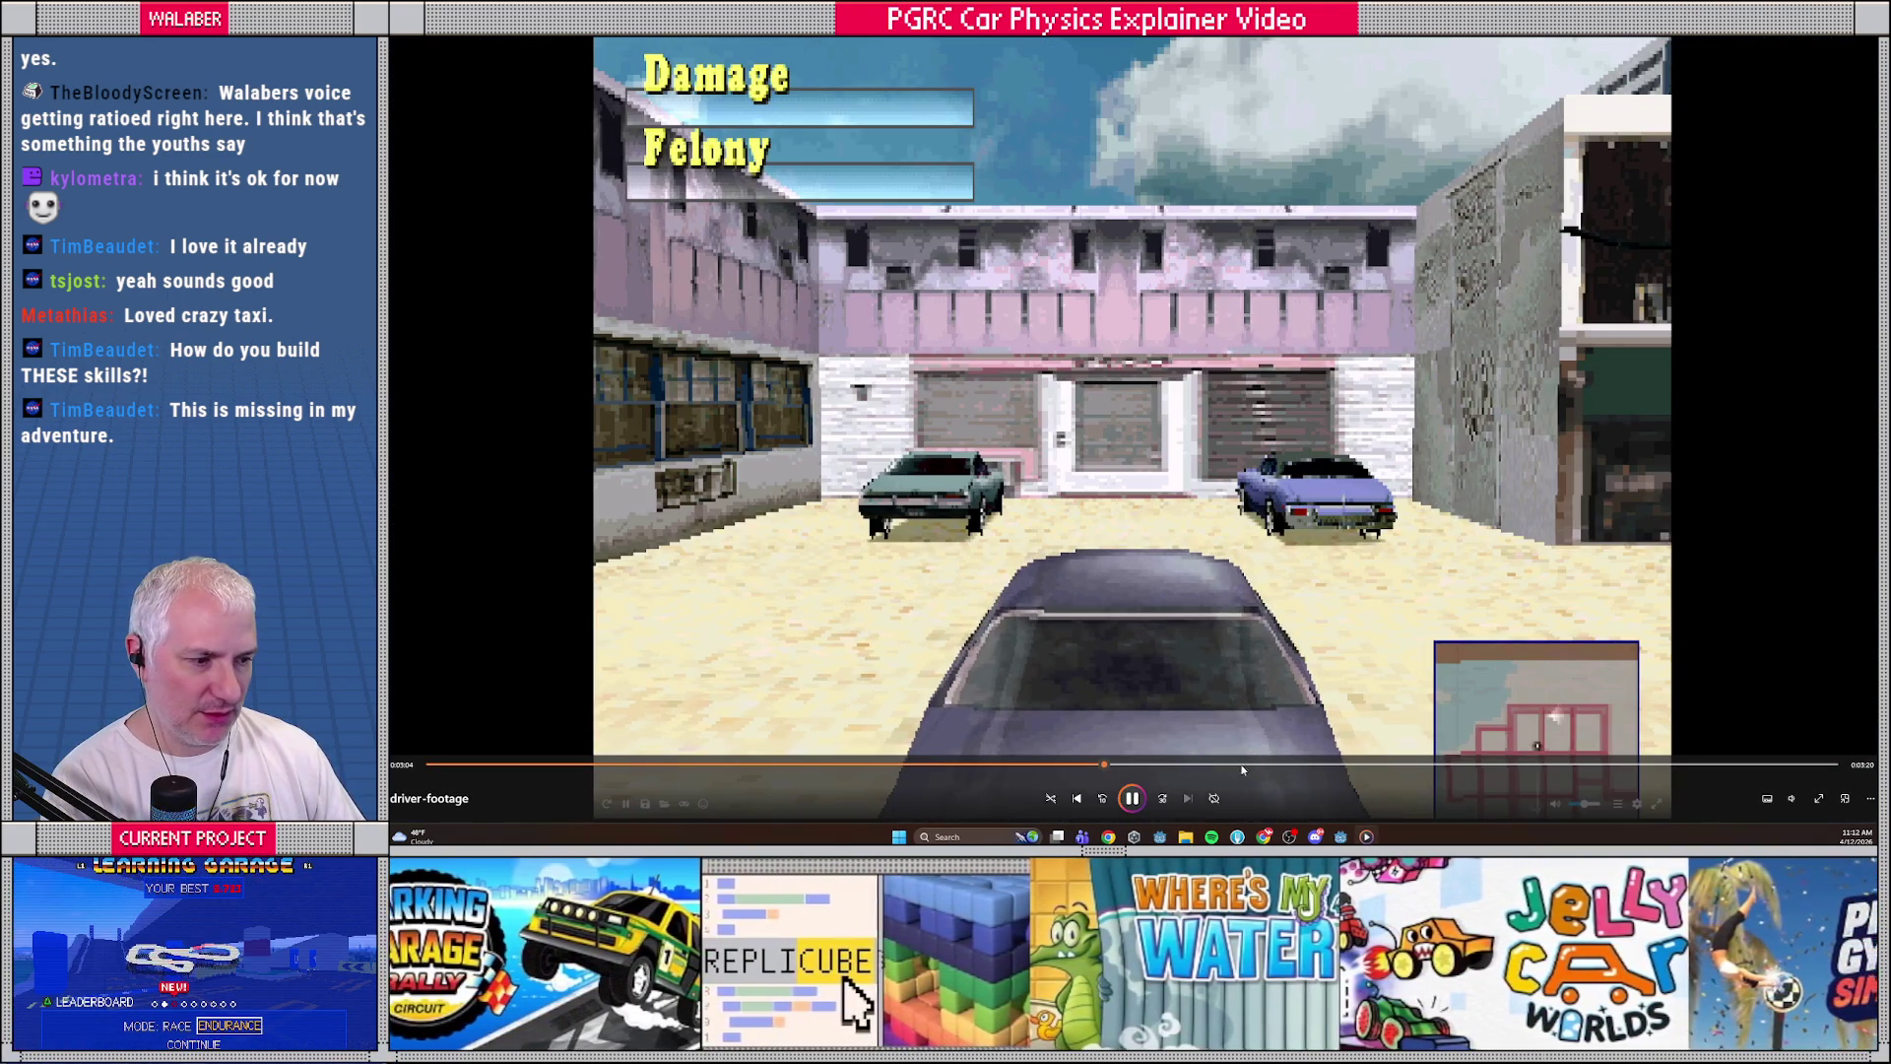
Skim the driver footage forward from about 4:10 to around 5:11
{"action": "left_click", "coordinate": [1339, 764]}
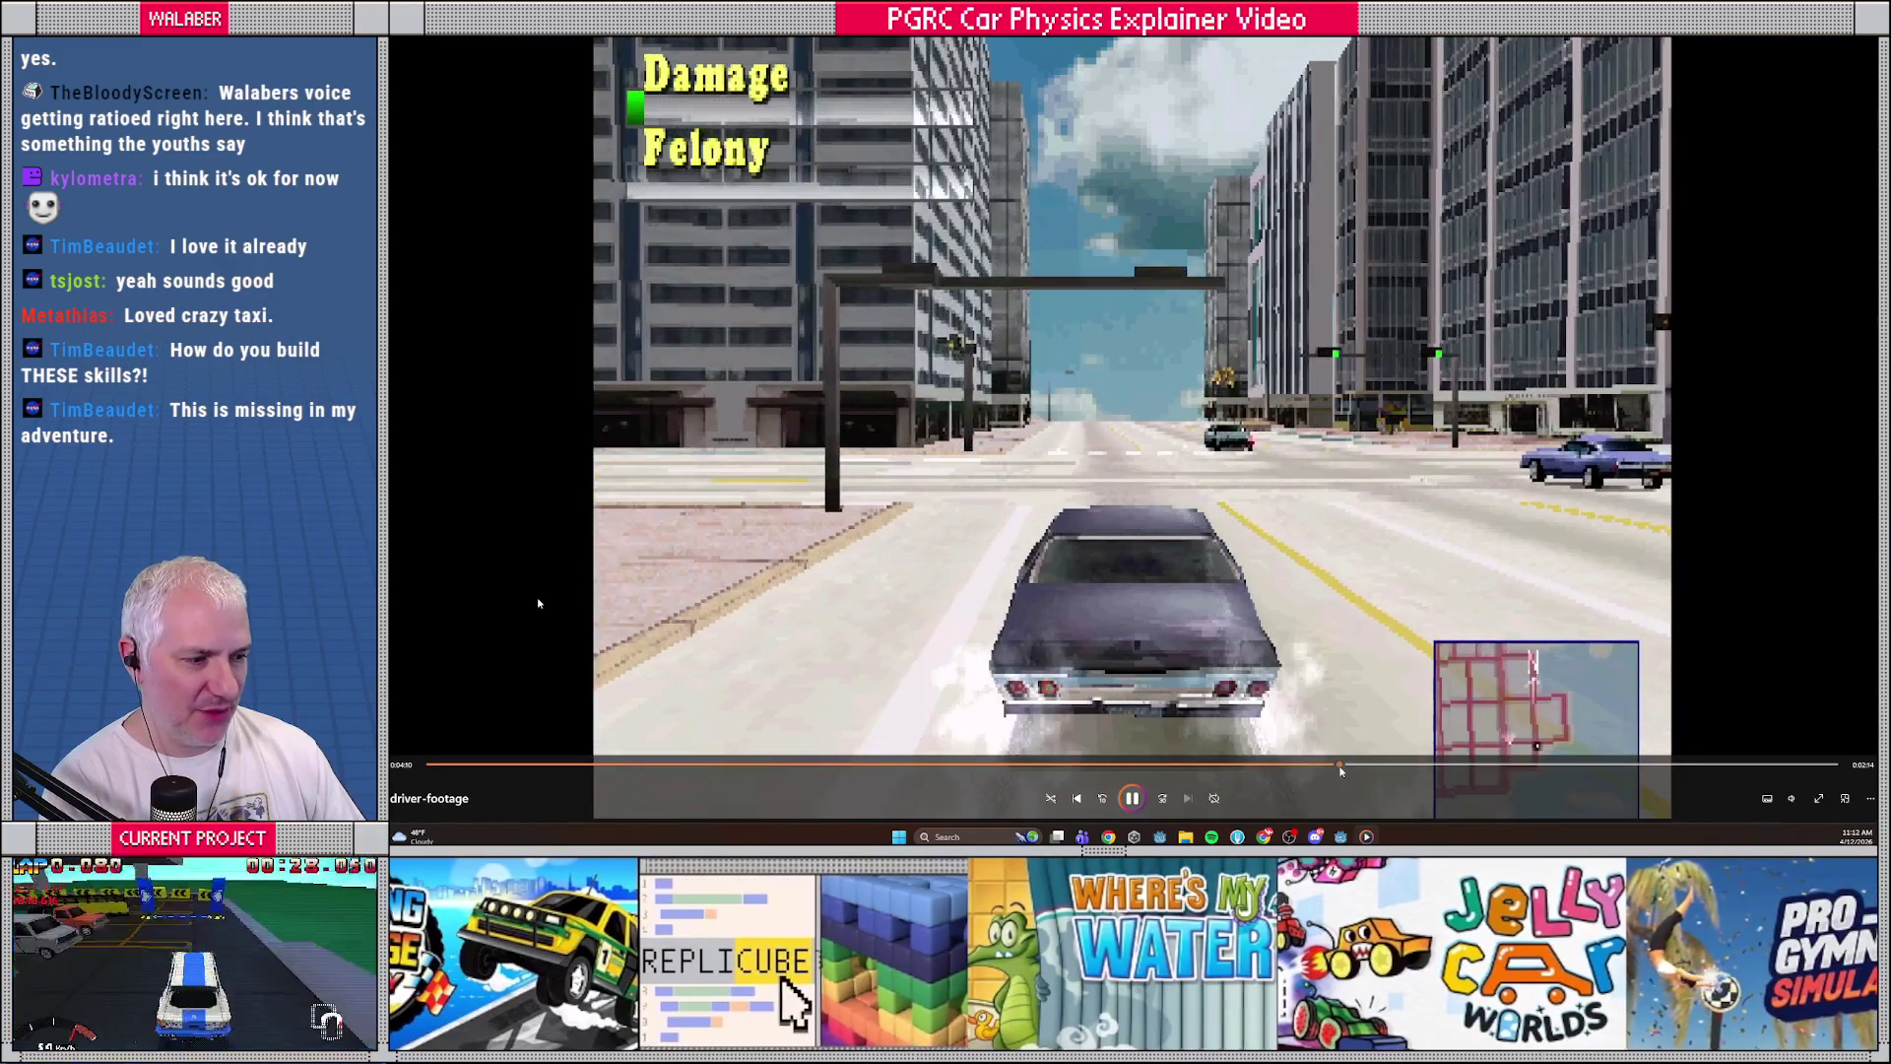
{"action": "left_click_drag", "start_coordinate": [1340, 764], "coordinate": [1389, 764]}
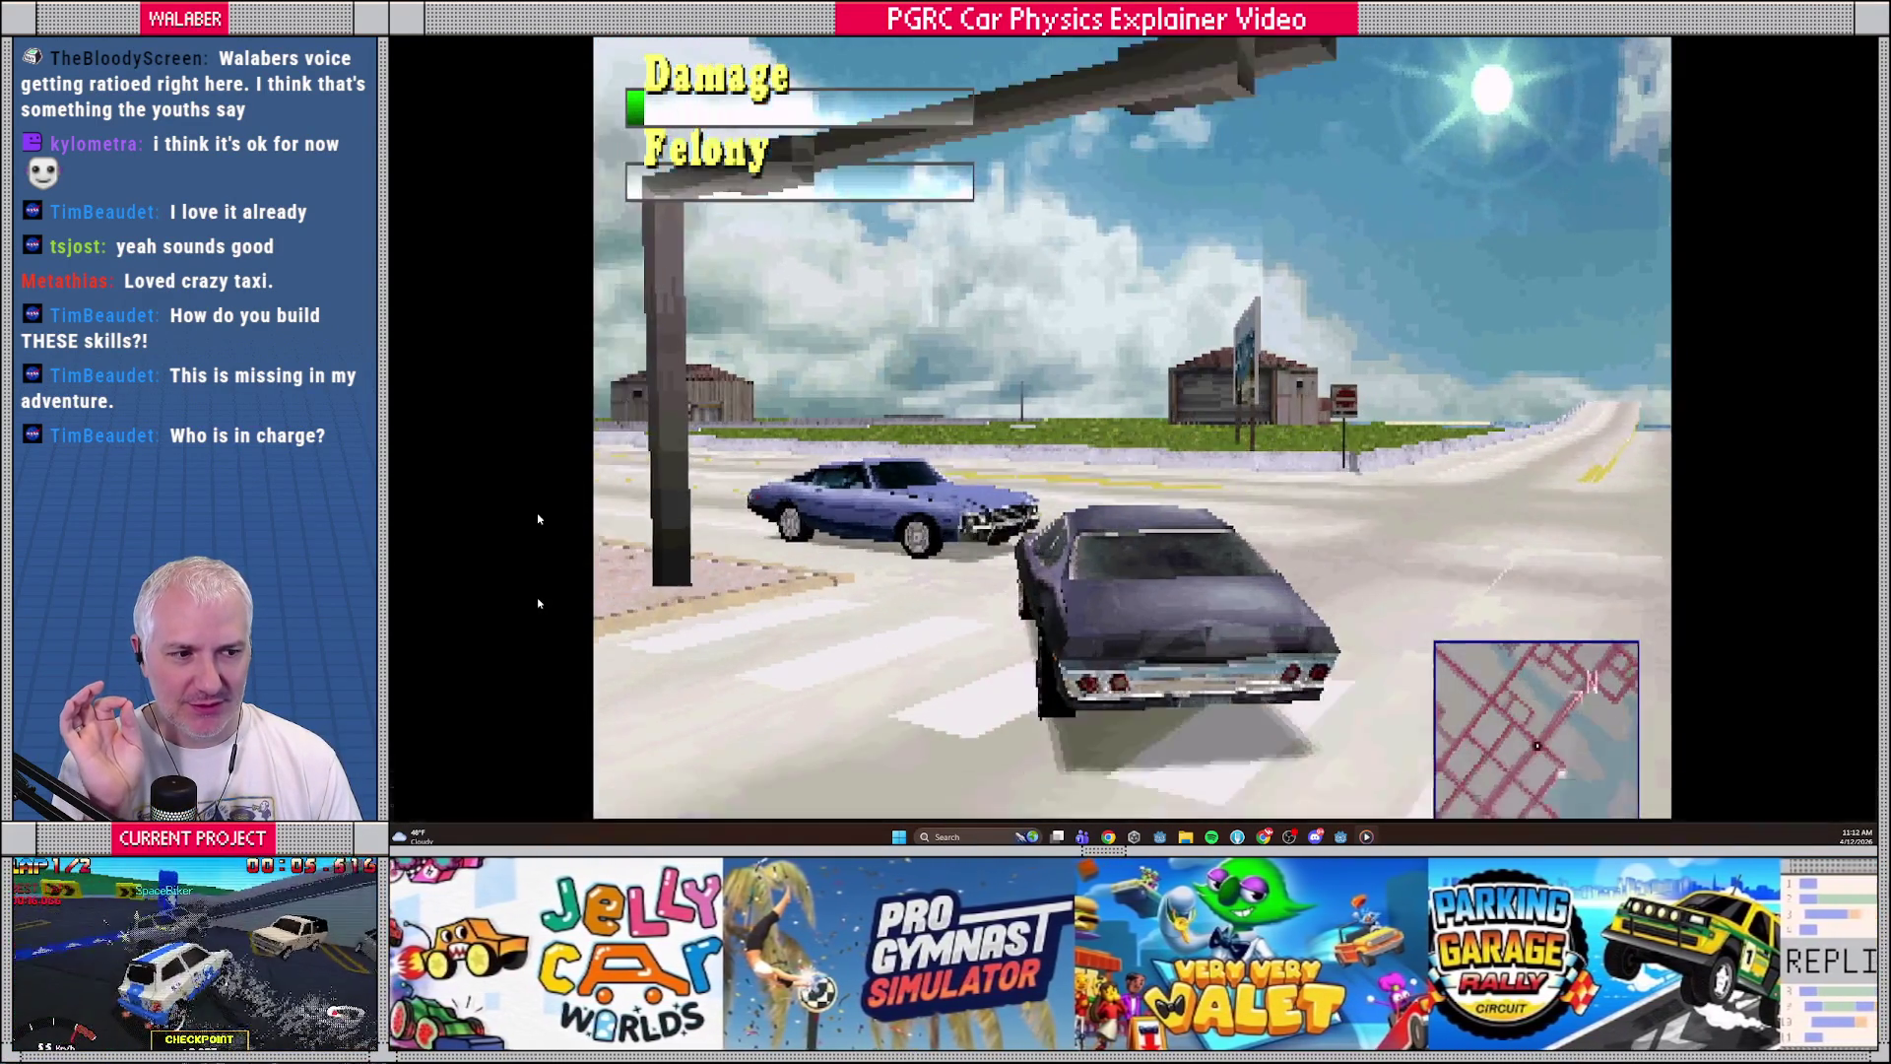
{"action": "mouse_move", "coordinate": [770, 772]}
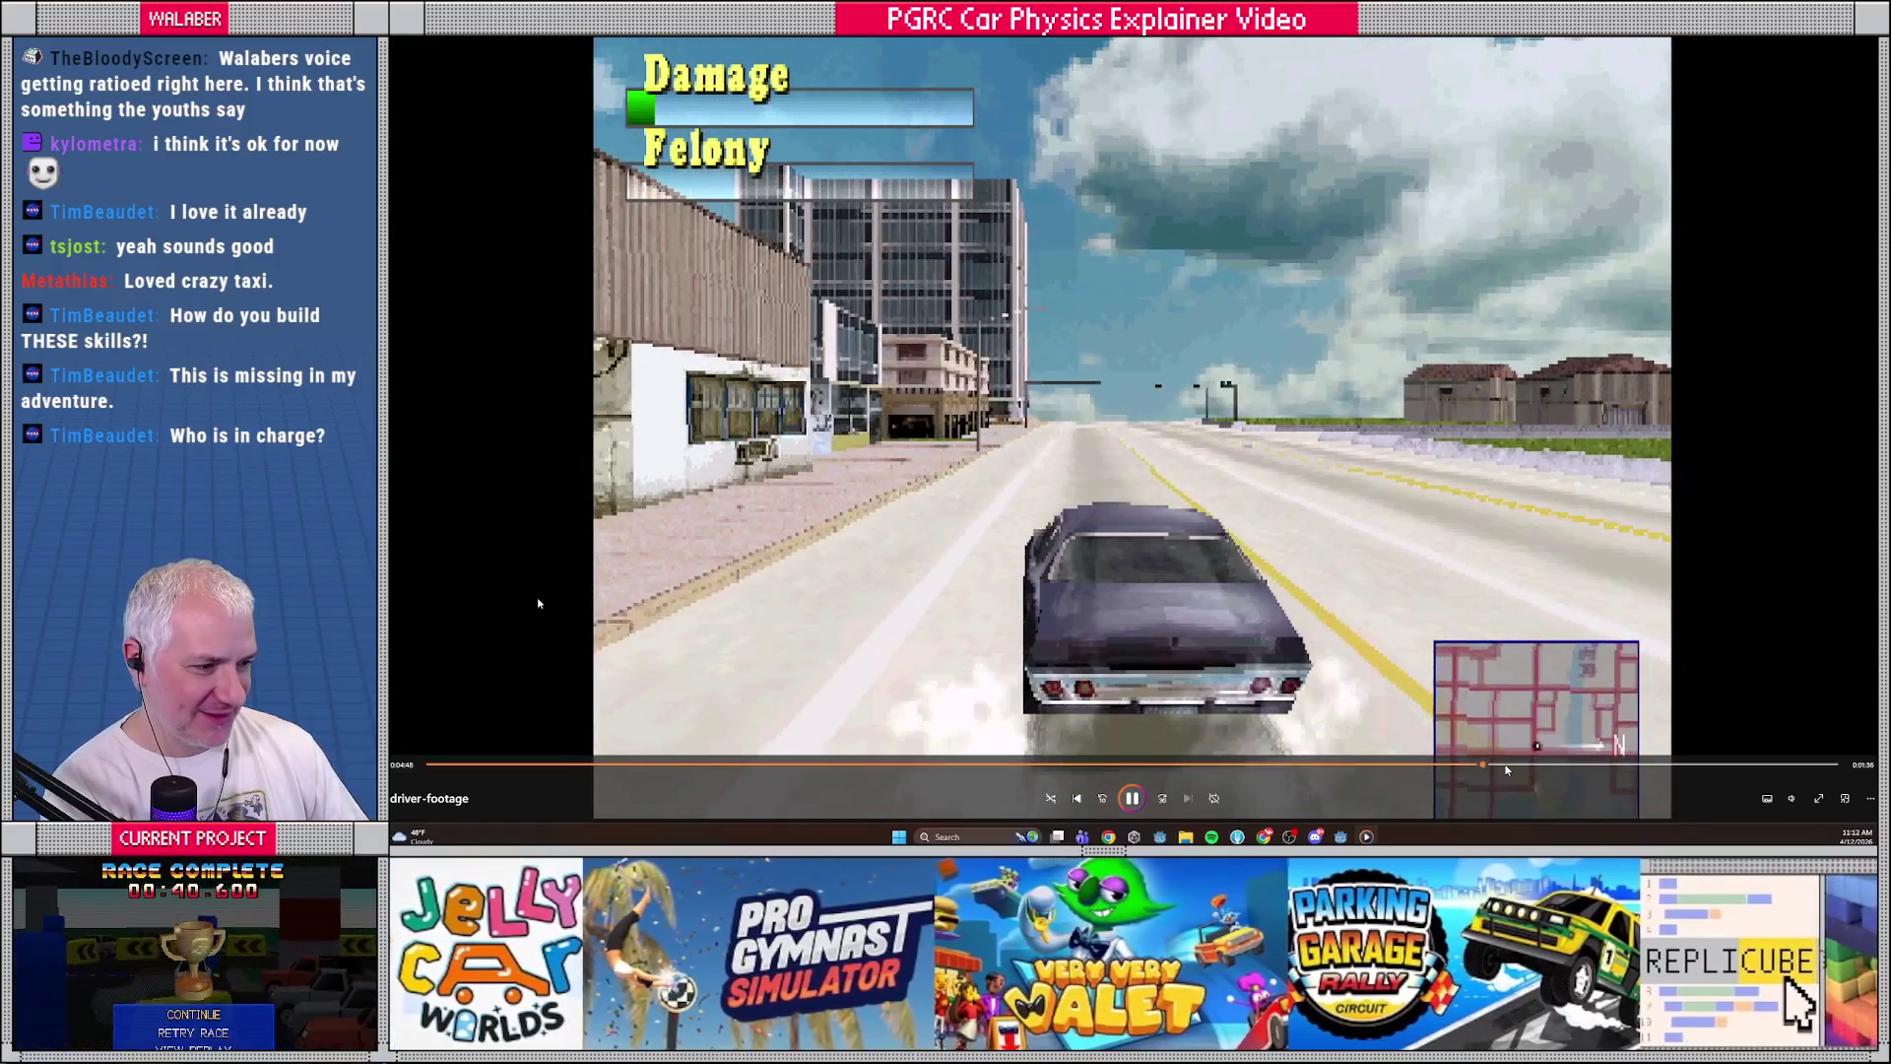
{"action": "left_click_drag", "start_coordinate": [1483, 767], "coordinate": [1569, 769]}
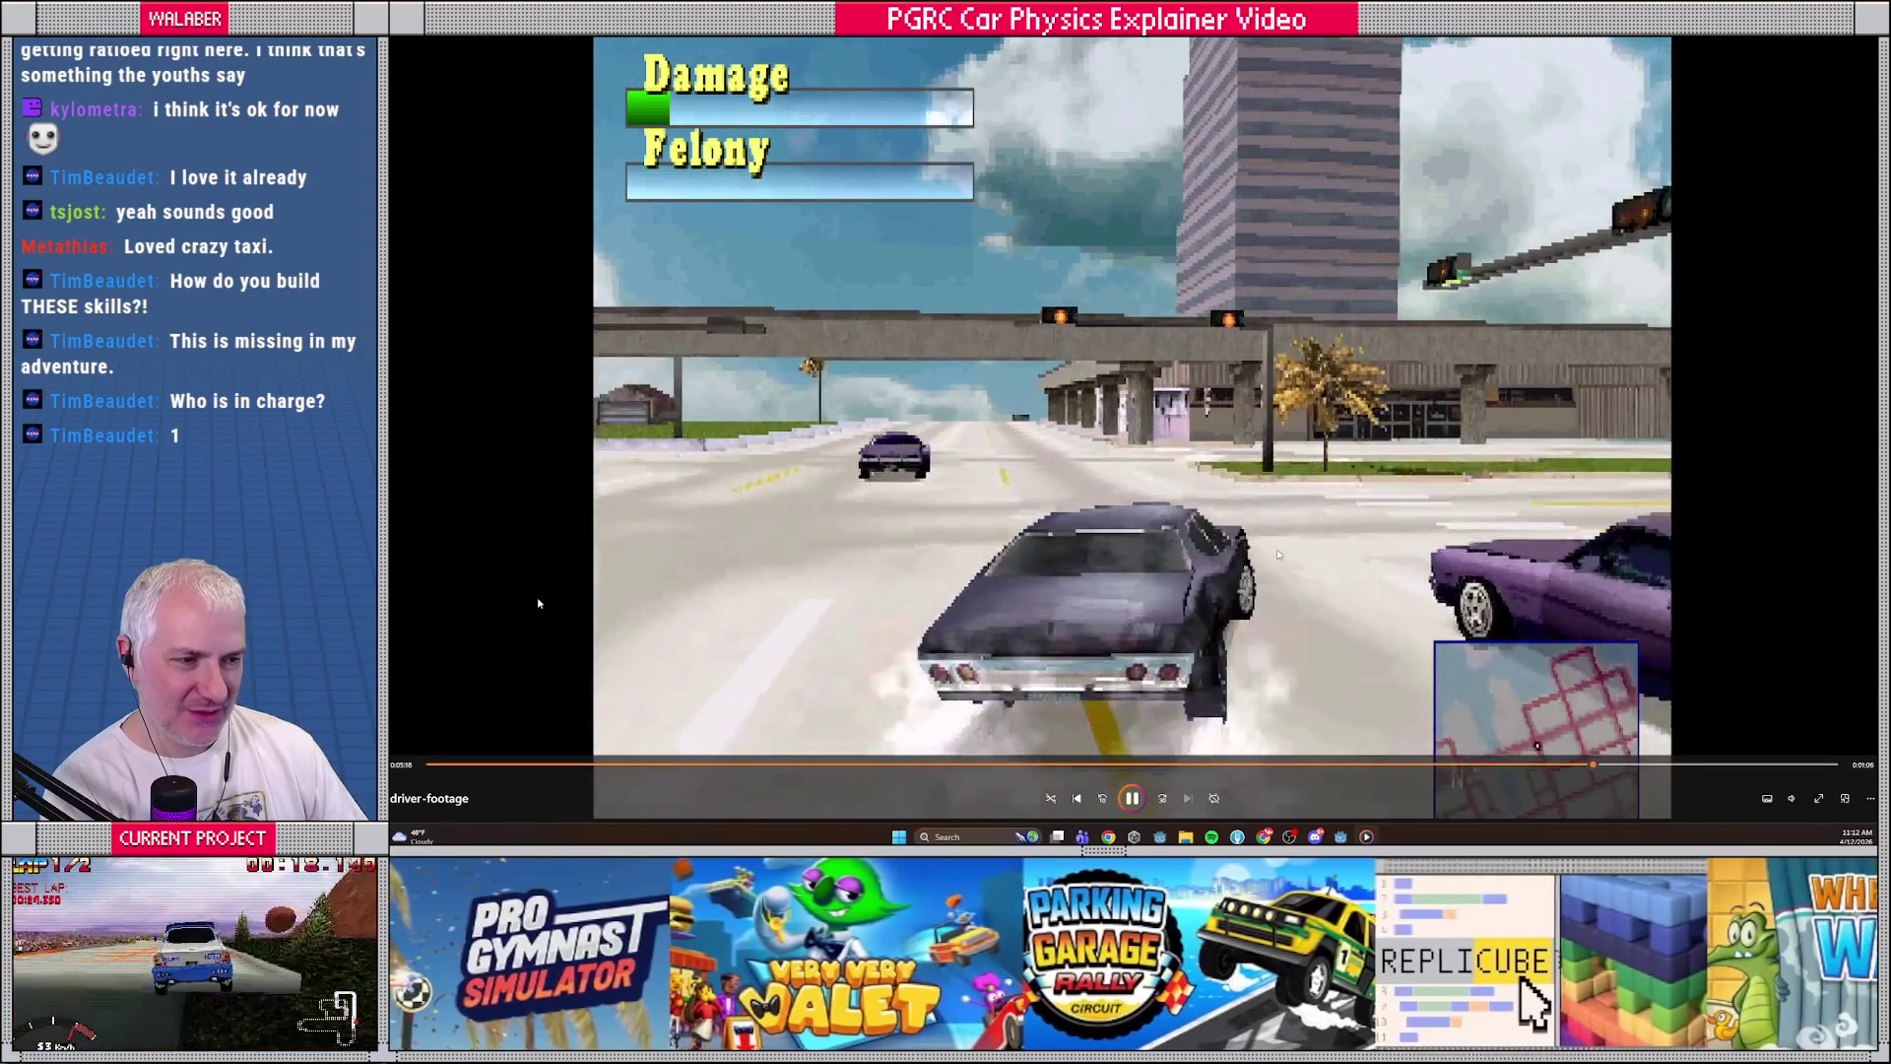
Pause and frame-step through the drift from 5:15 to 5:20, then jump back to 5:11
{"action": "key", "text": "space"}
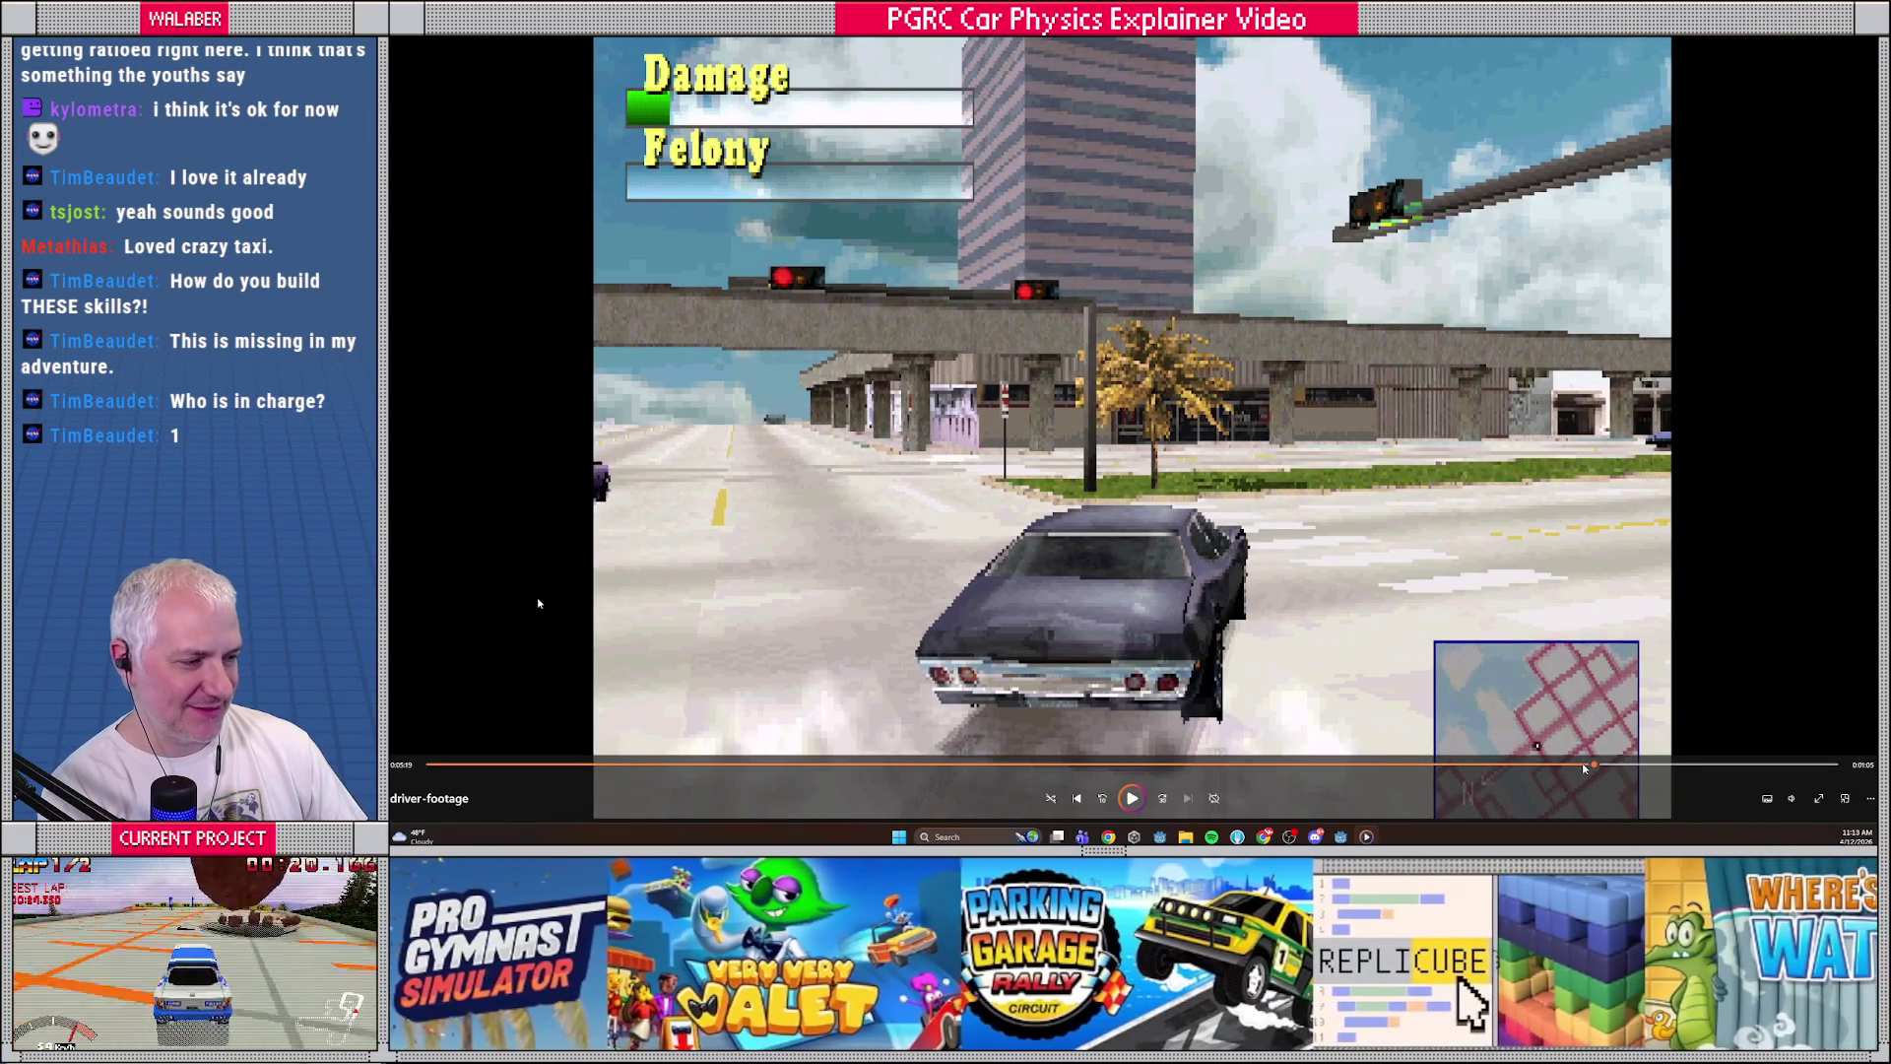
{"action": "left_click", "coordinate": [1581, 766]}
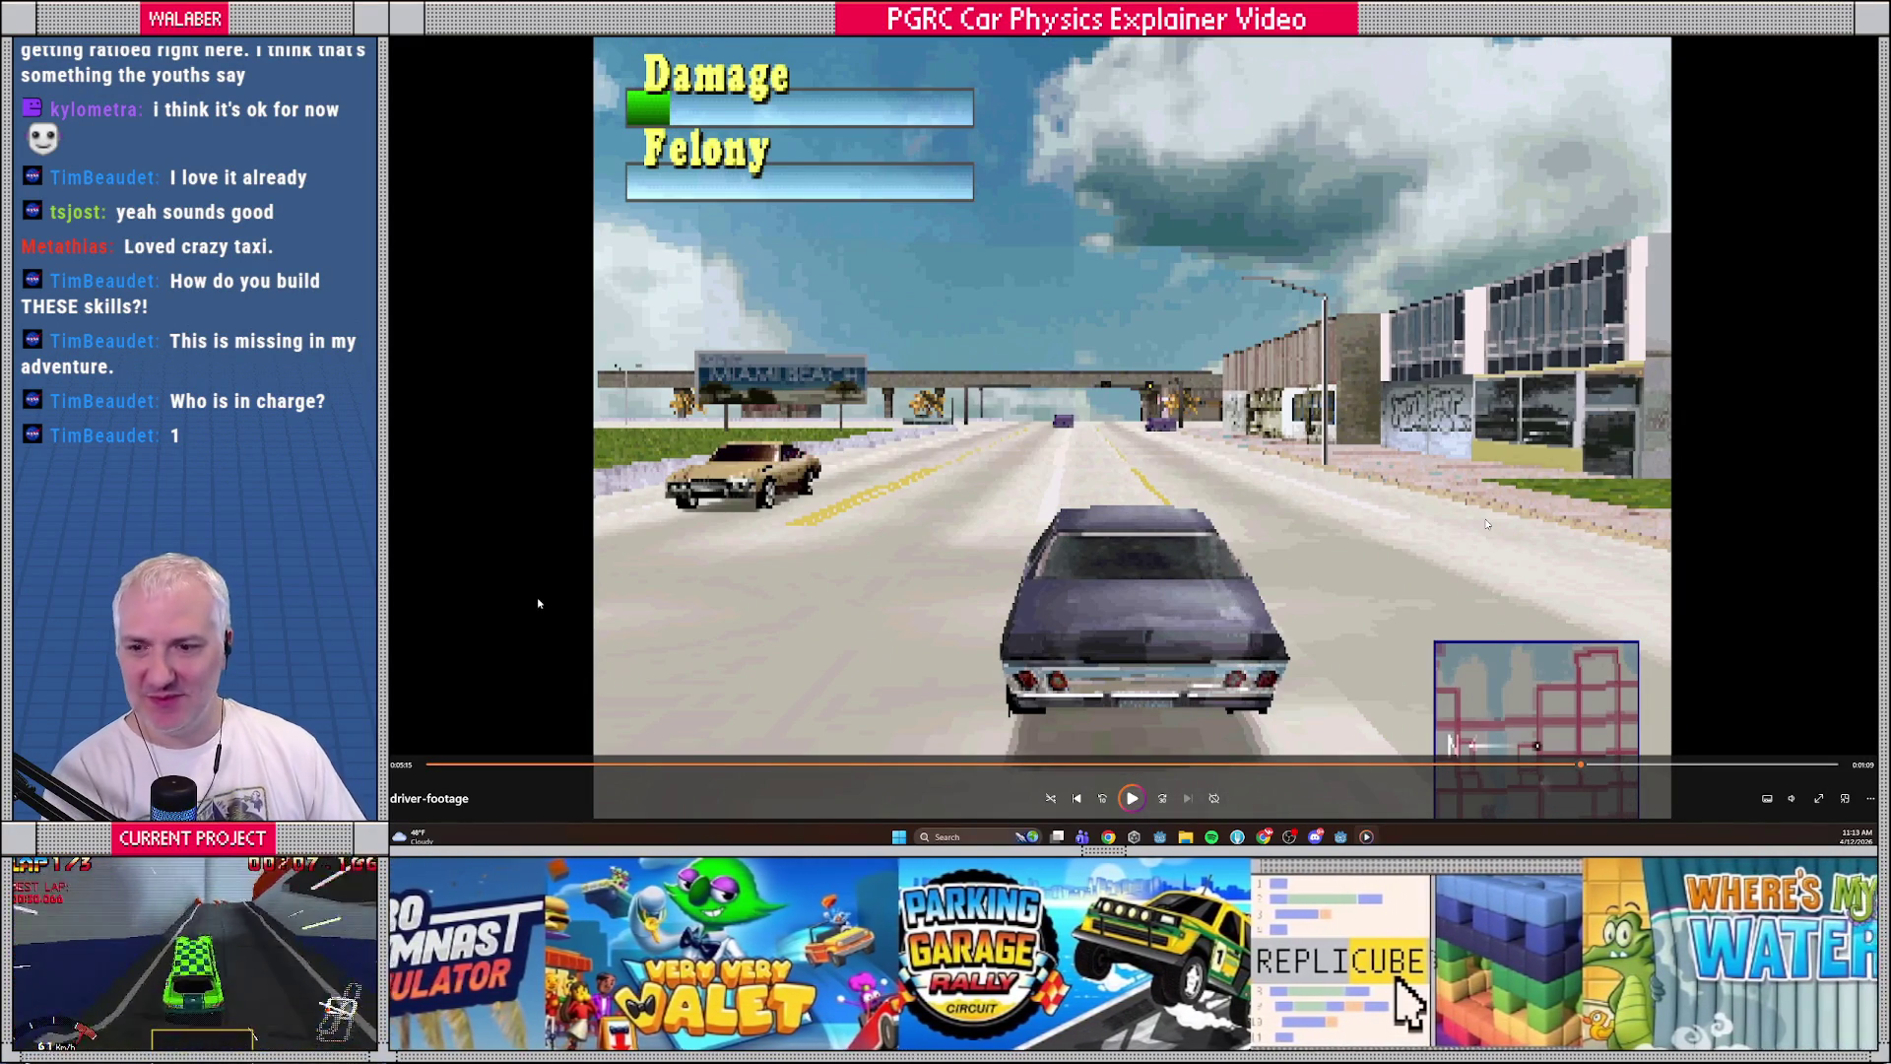
{"action": "key", "text": "space"}
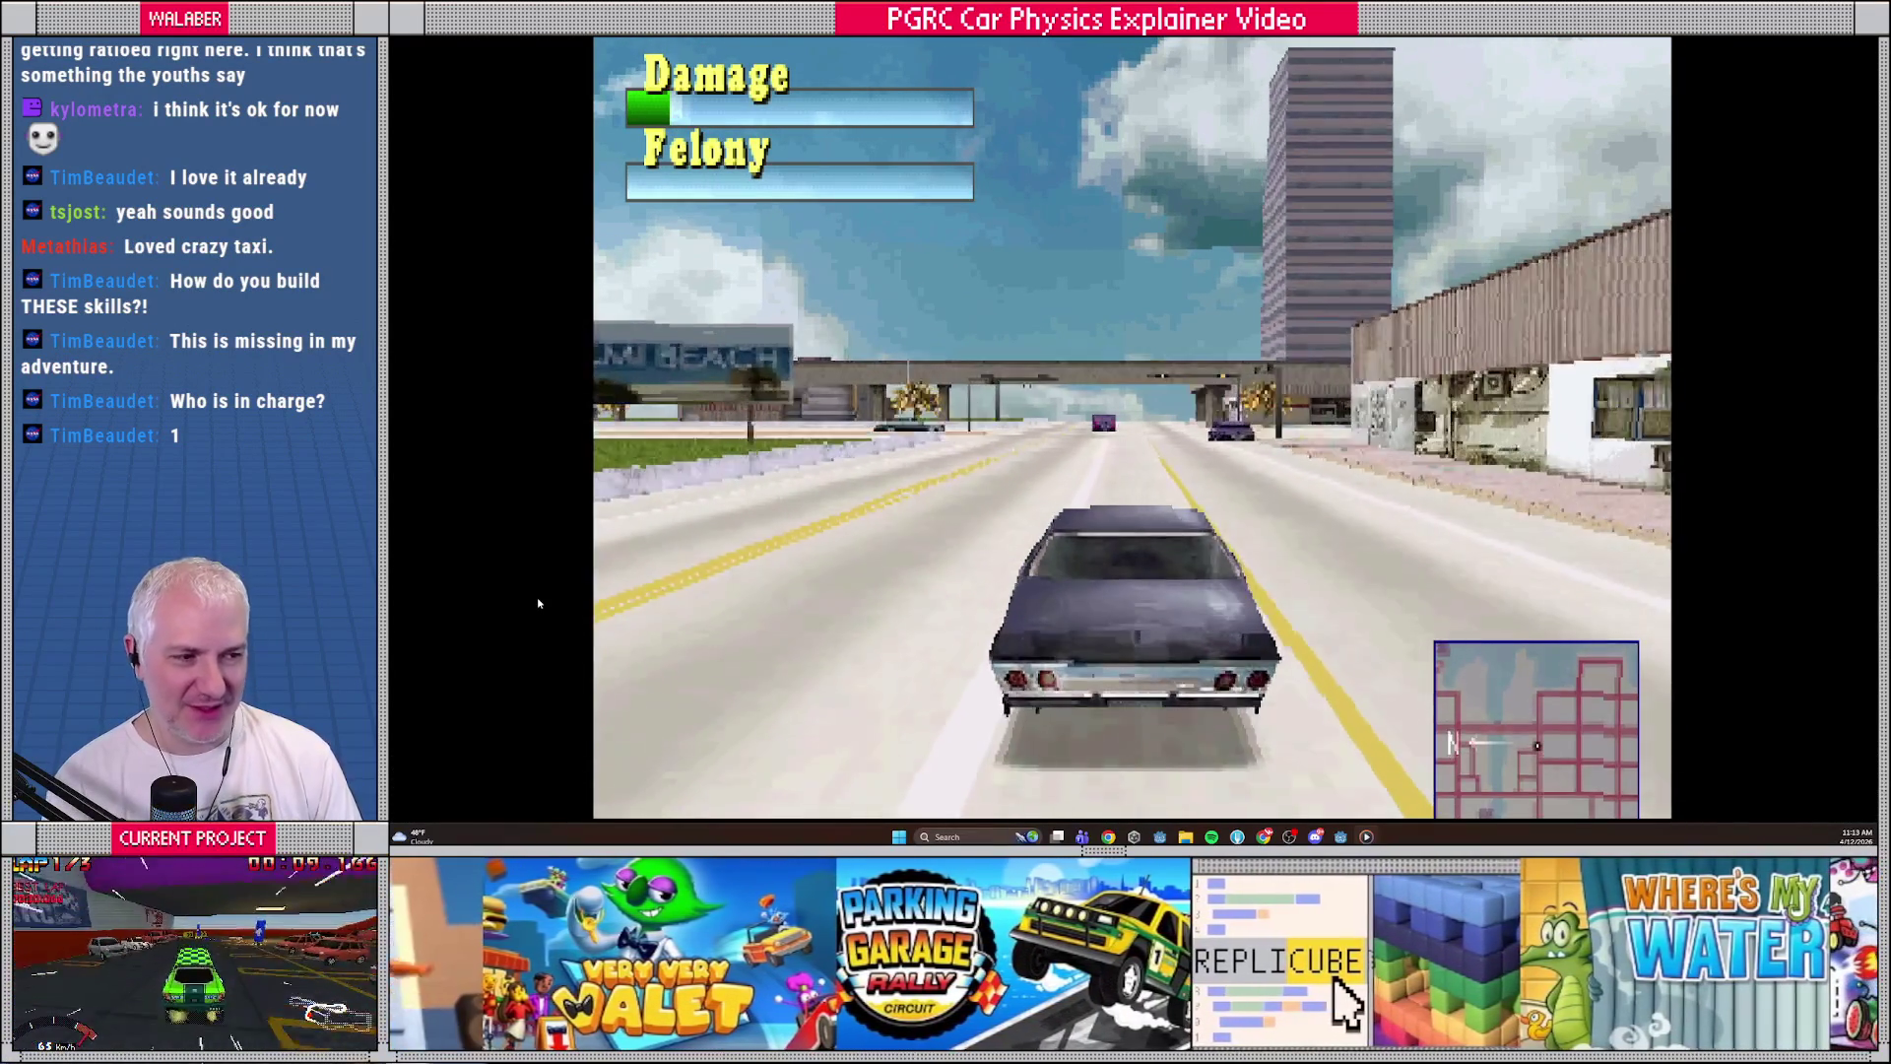
{"action": "key", "text": "space"}
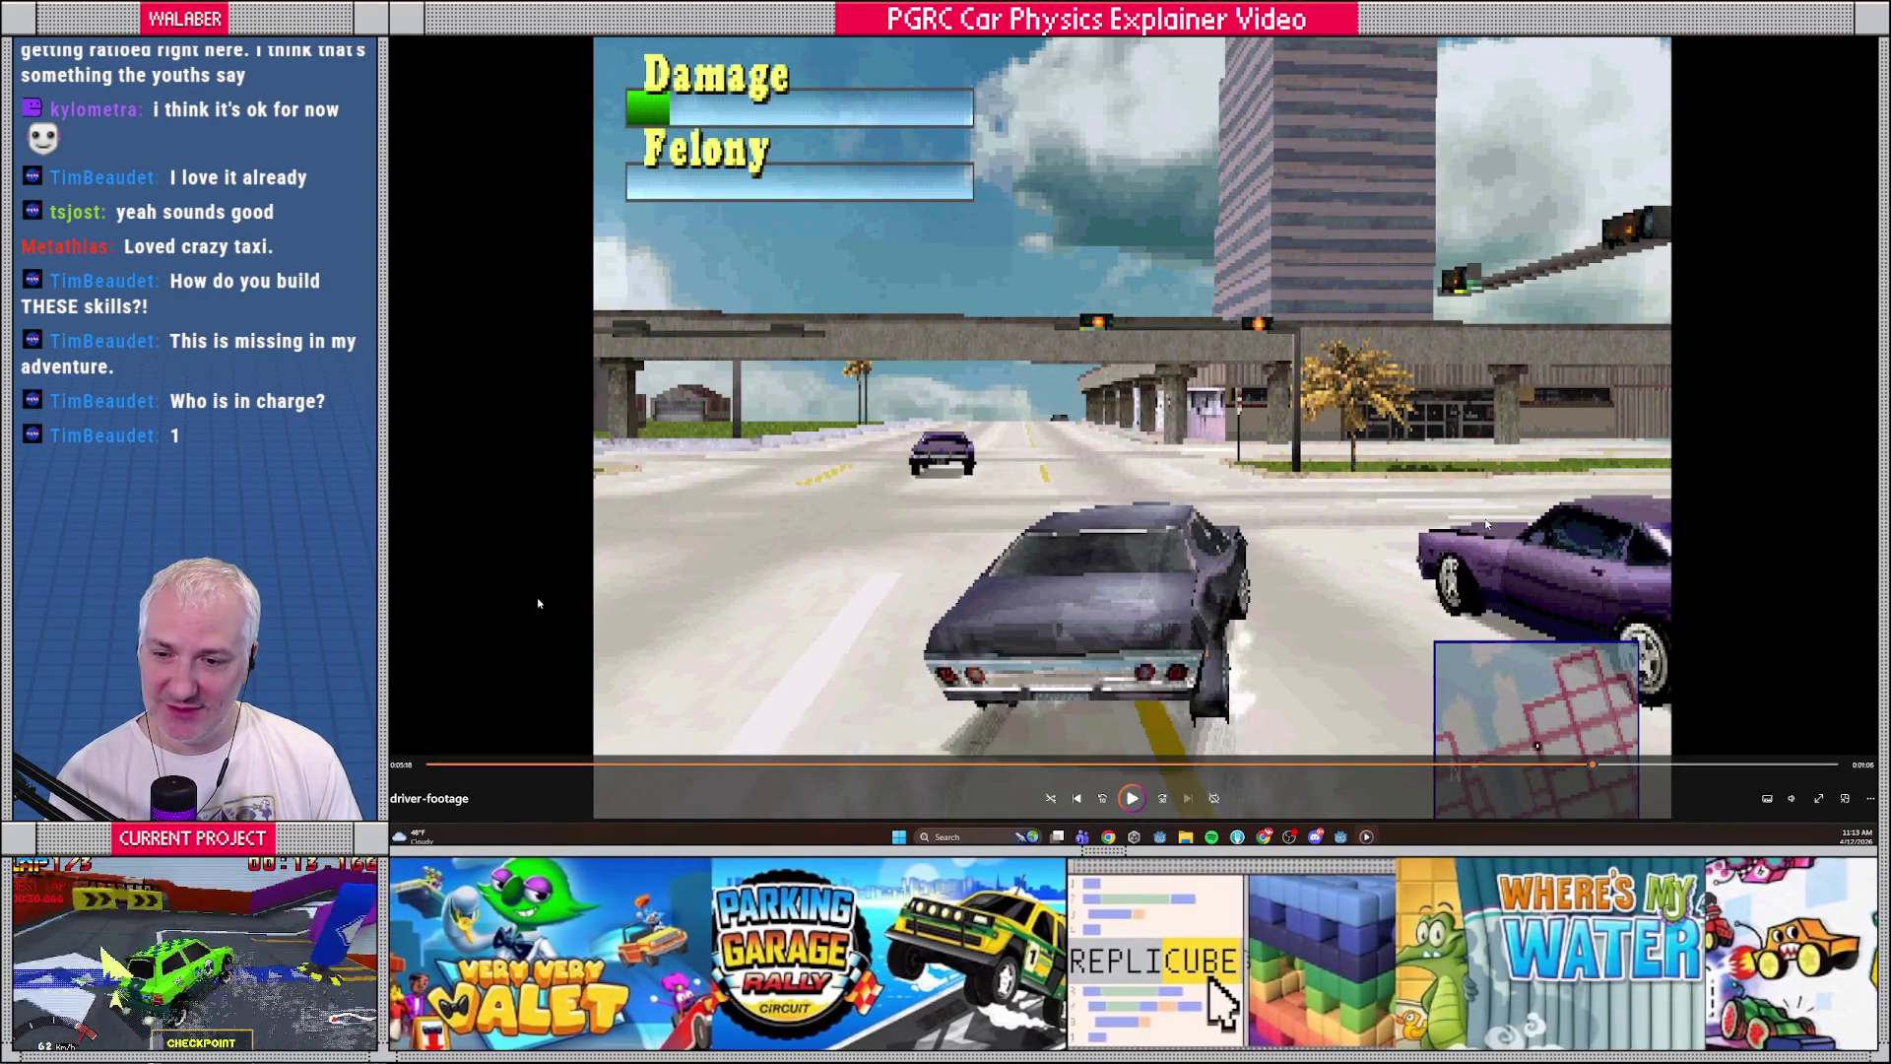
{"action": "key", "text": "space"}
{"action": "key", "text": "space"}
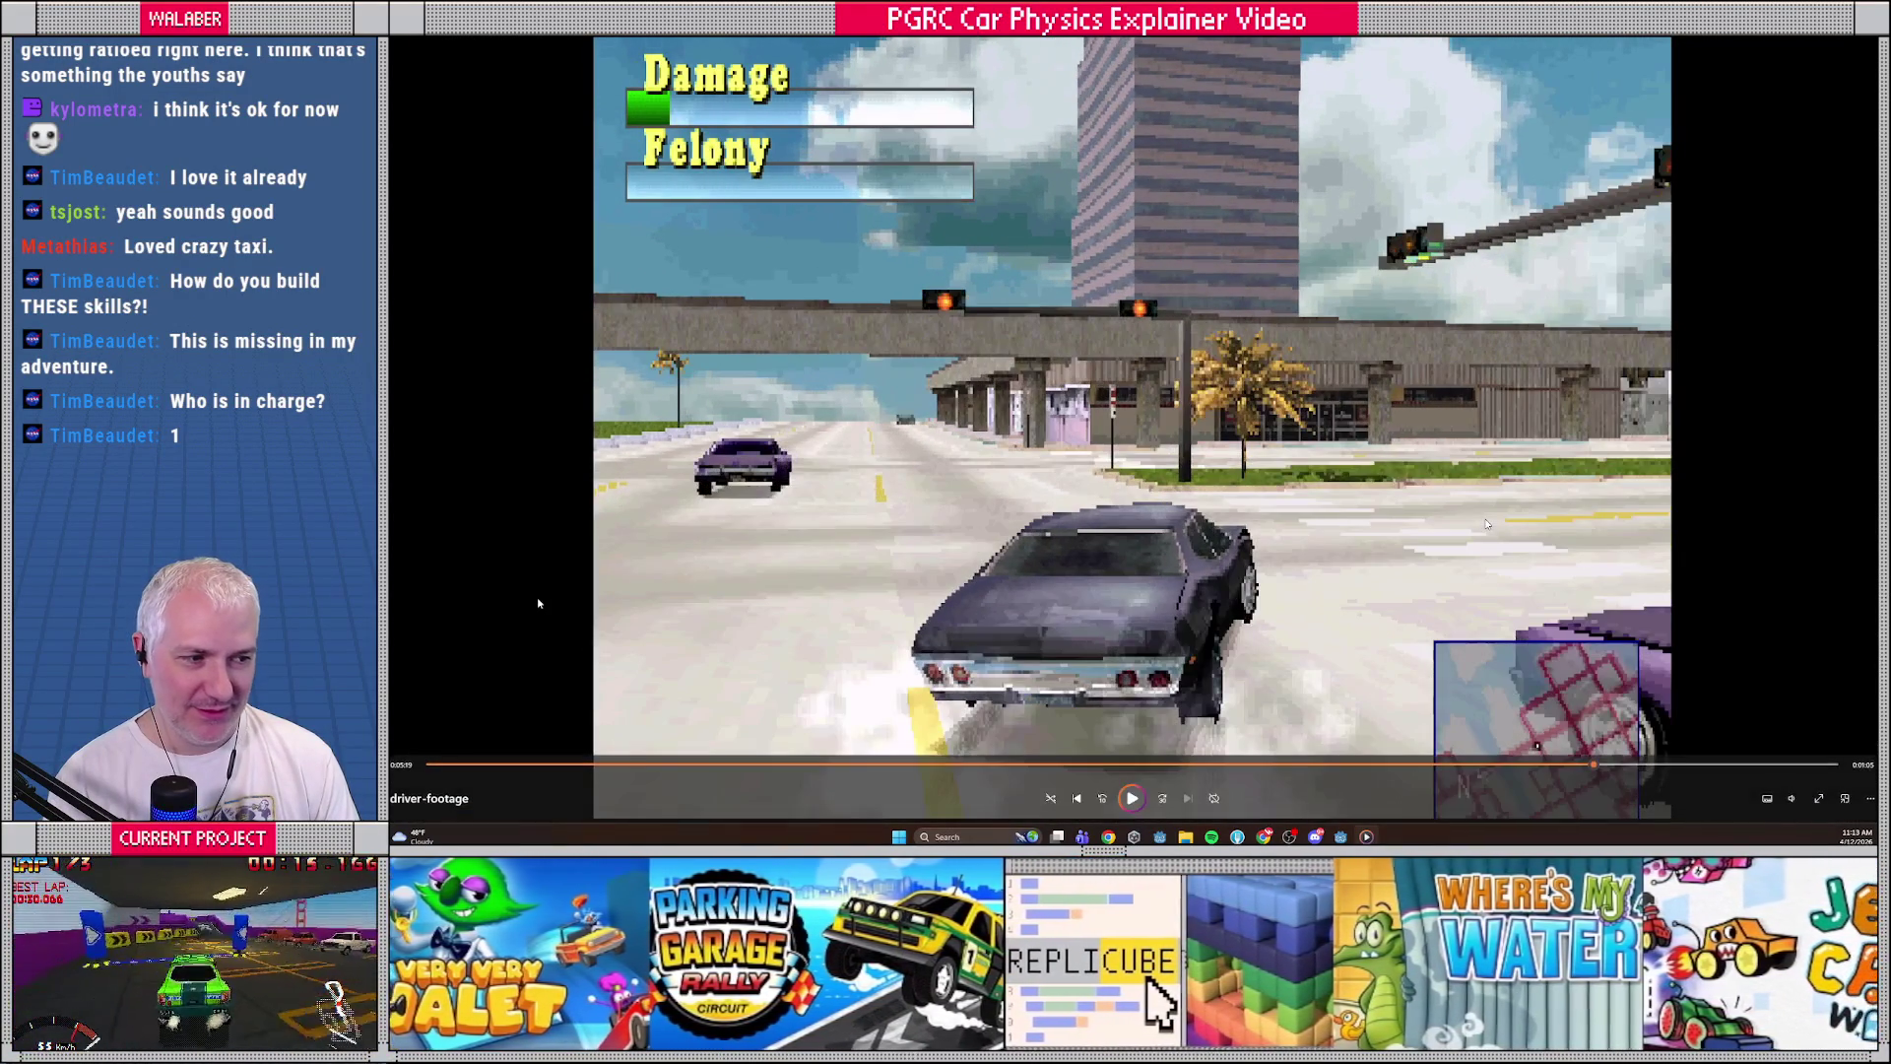
{"action": "key", "text": "space"}
{"action": "key", "text": "space"}
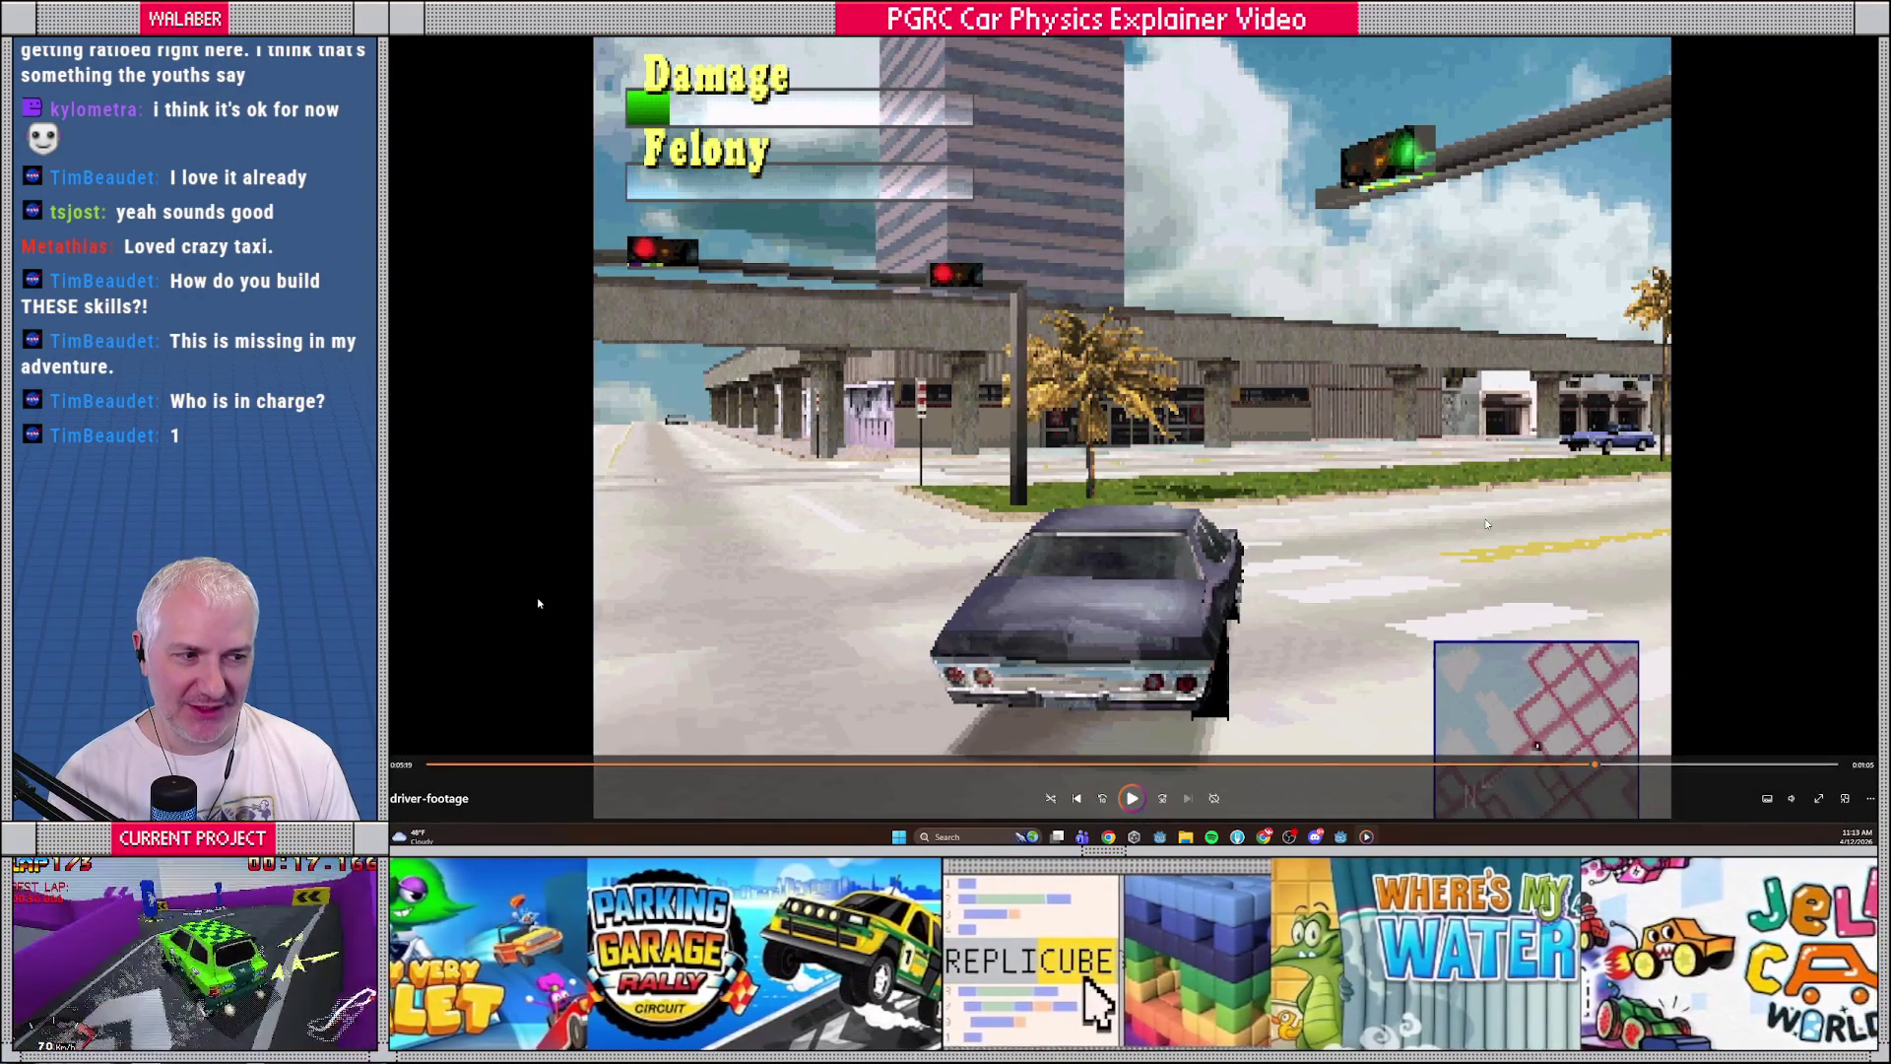
{"action": "key", "text": "space"}
{"action": "key", "text": "space"}
{"action": "key", "text": "space"}
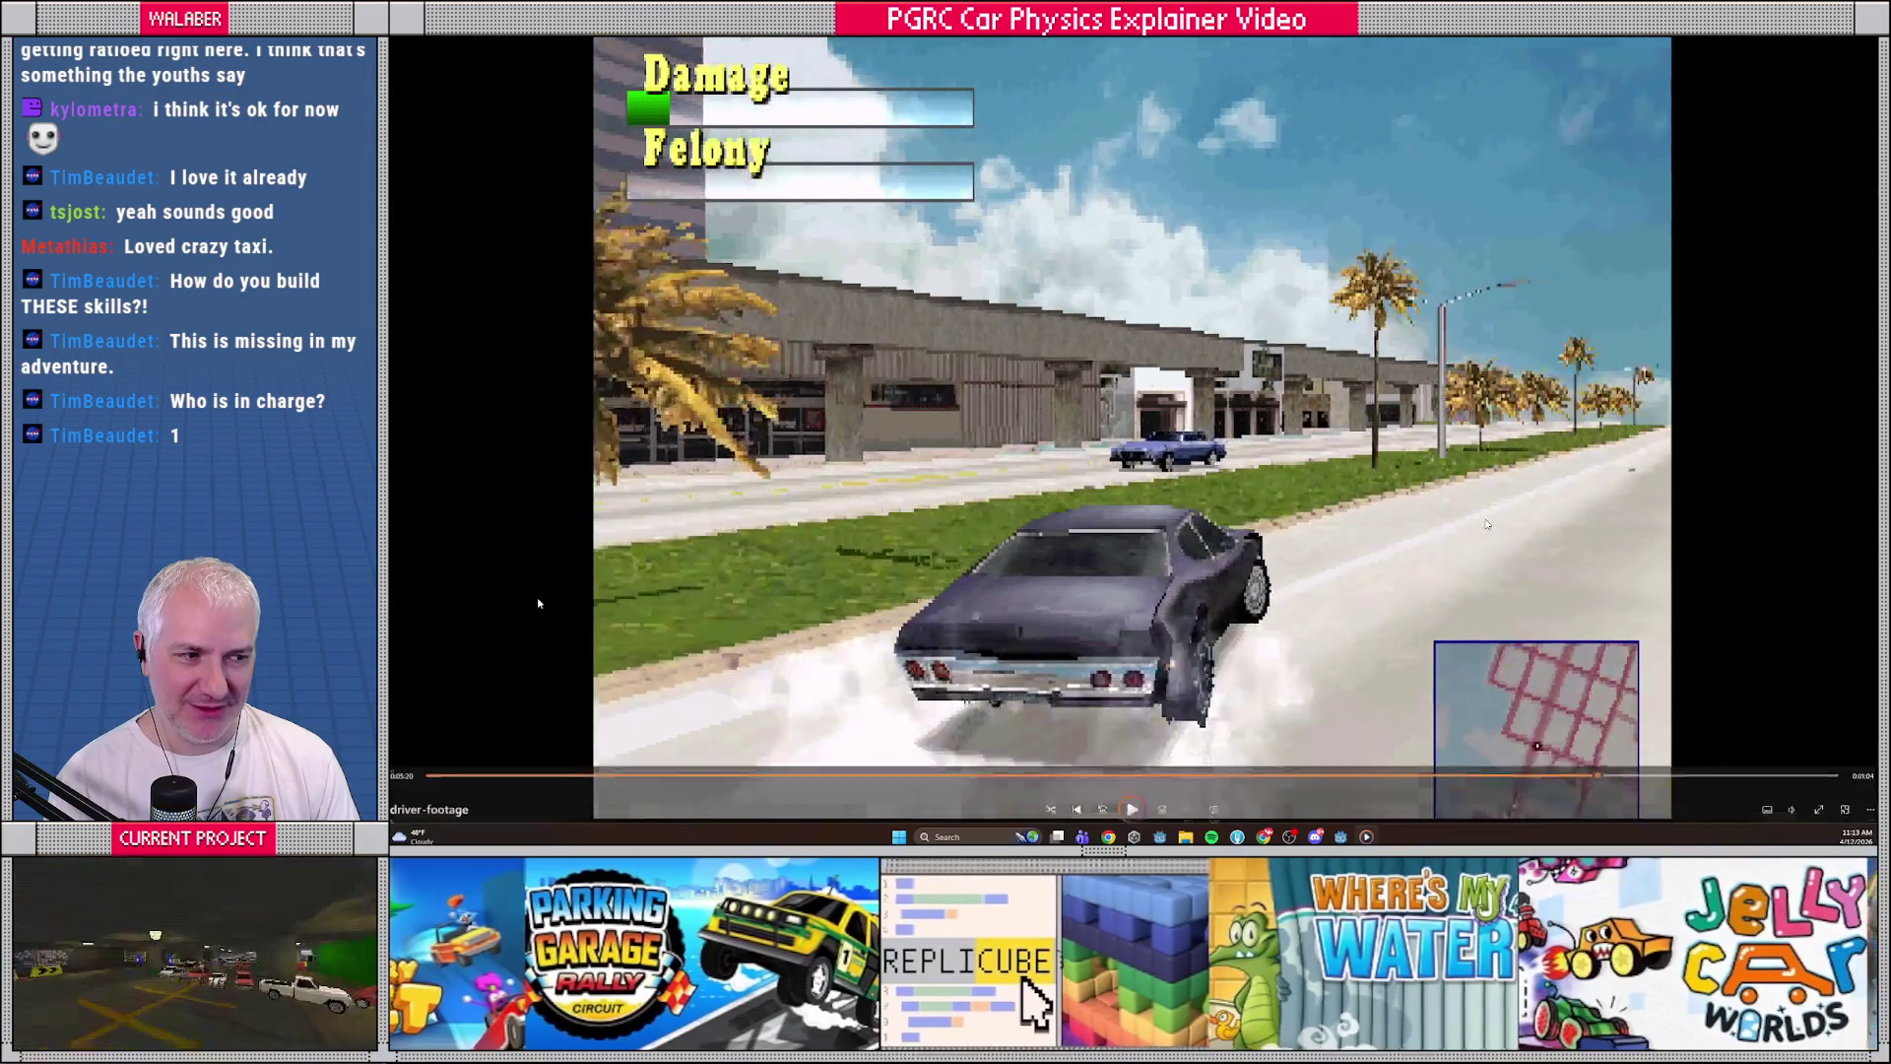
{"action": "key", "text": "space"}
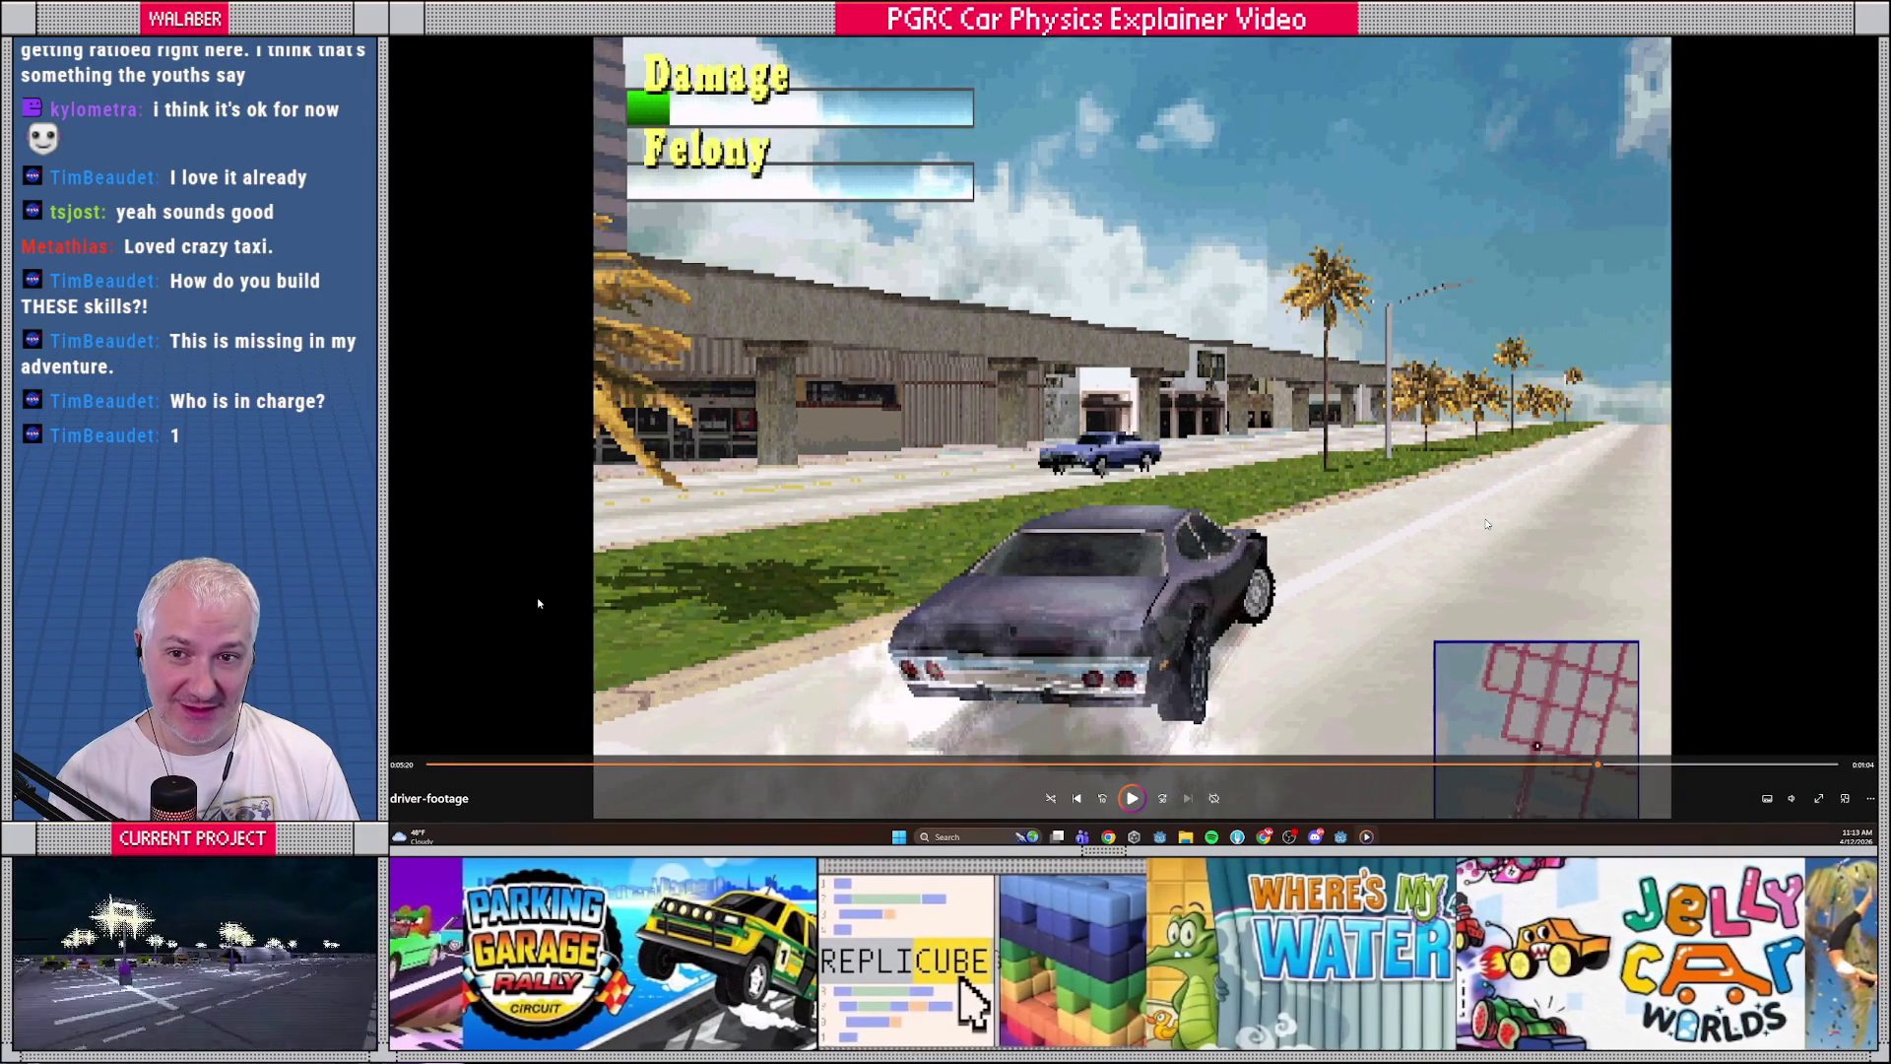
{"action": "key", "text": "space"}
{"action": "key", "text": "space"}
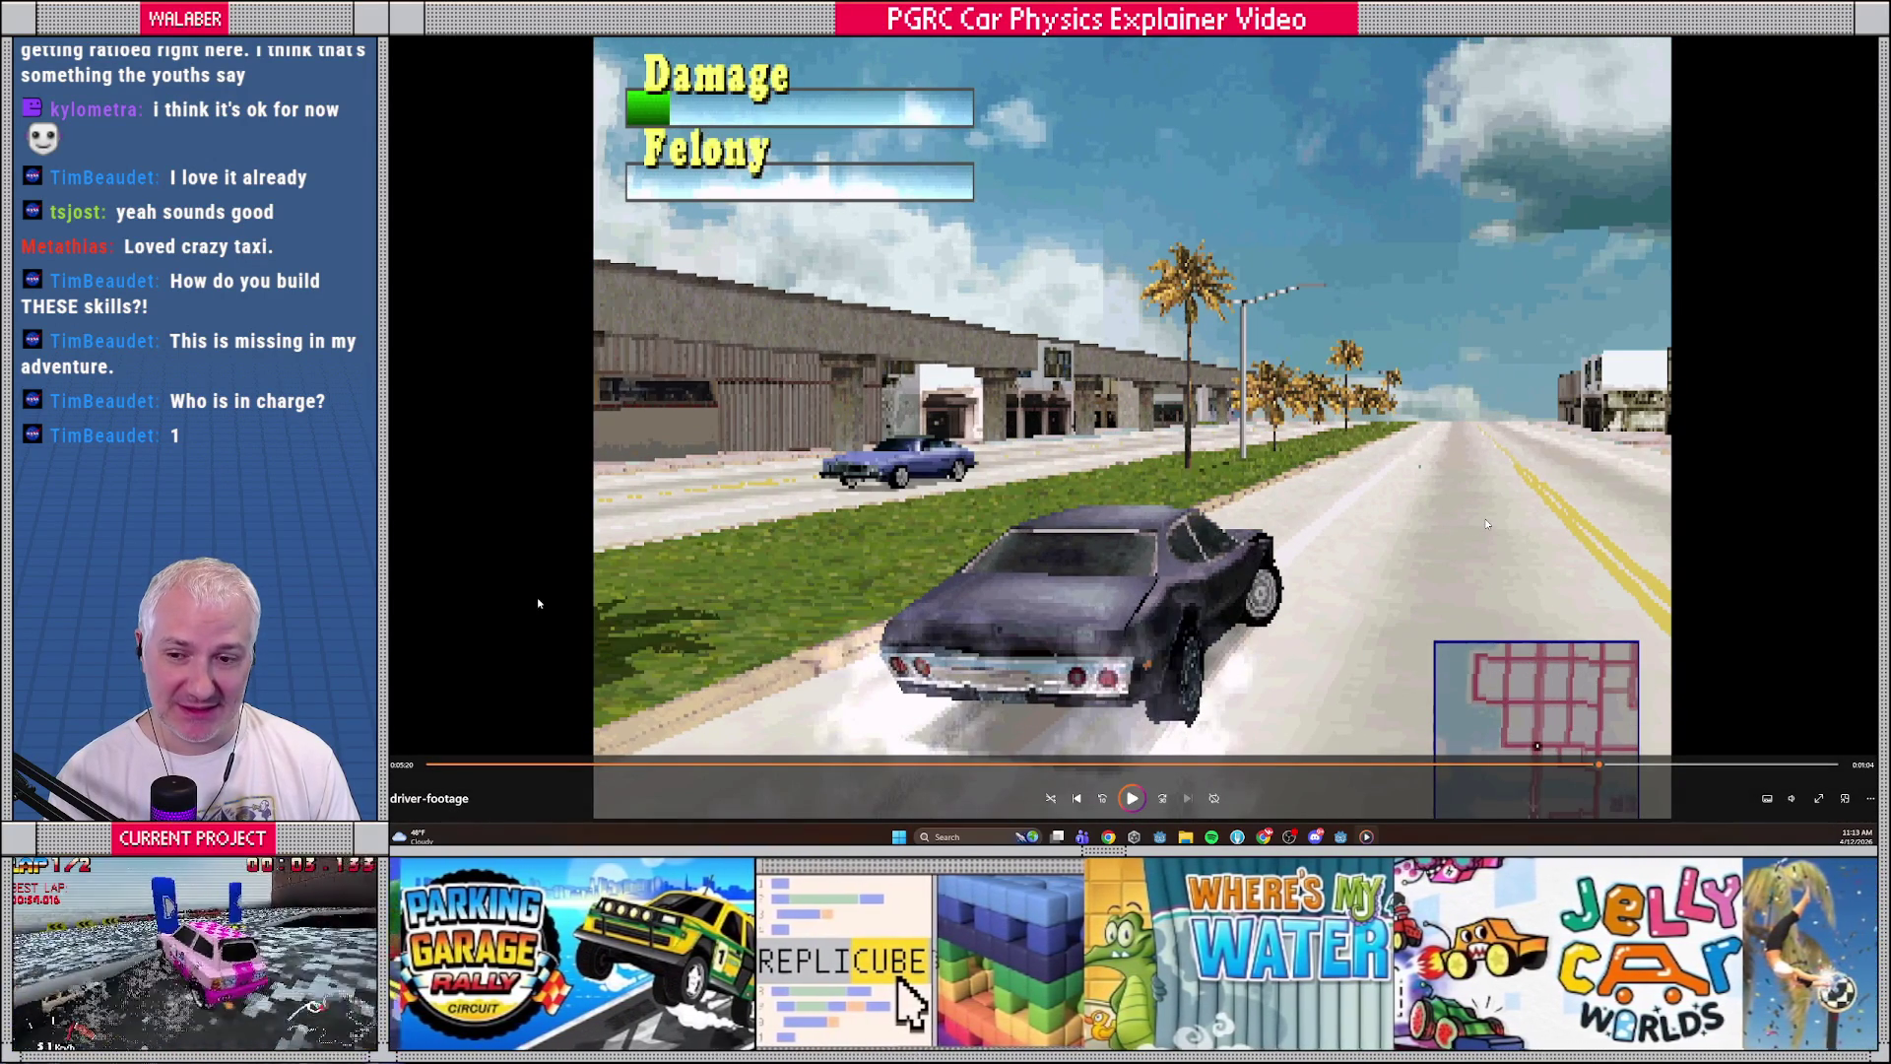
{"action": "key", "text": "space"}
{"action": "key", "text": "space"}
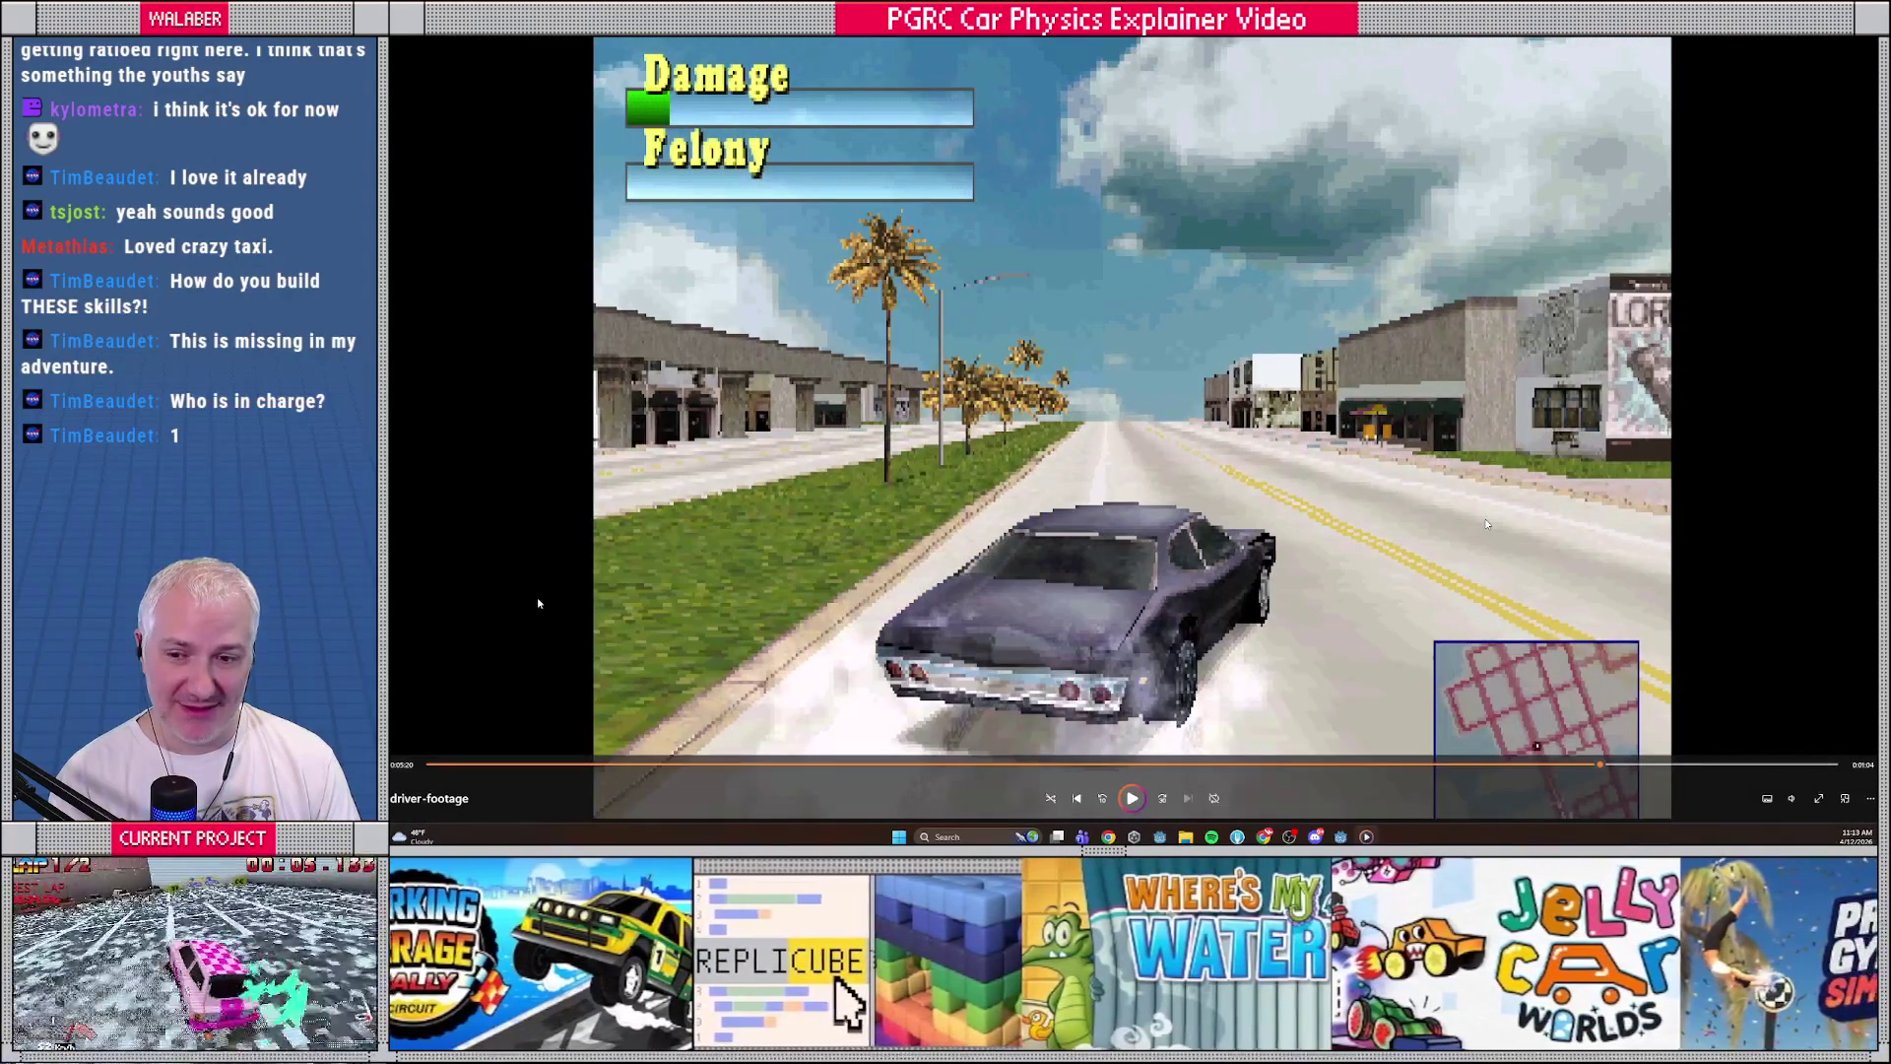
{"action": "key", "text": "space"}
{"action": "key", "text": "space"}
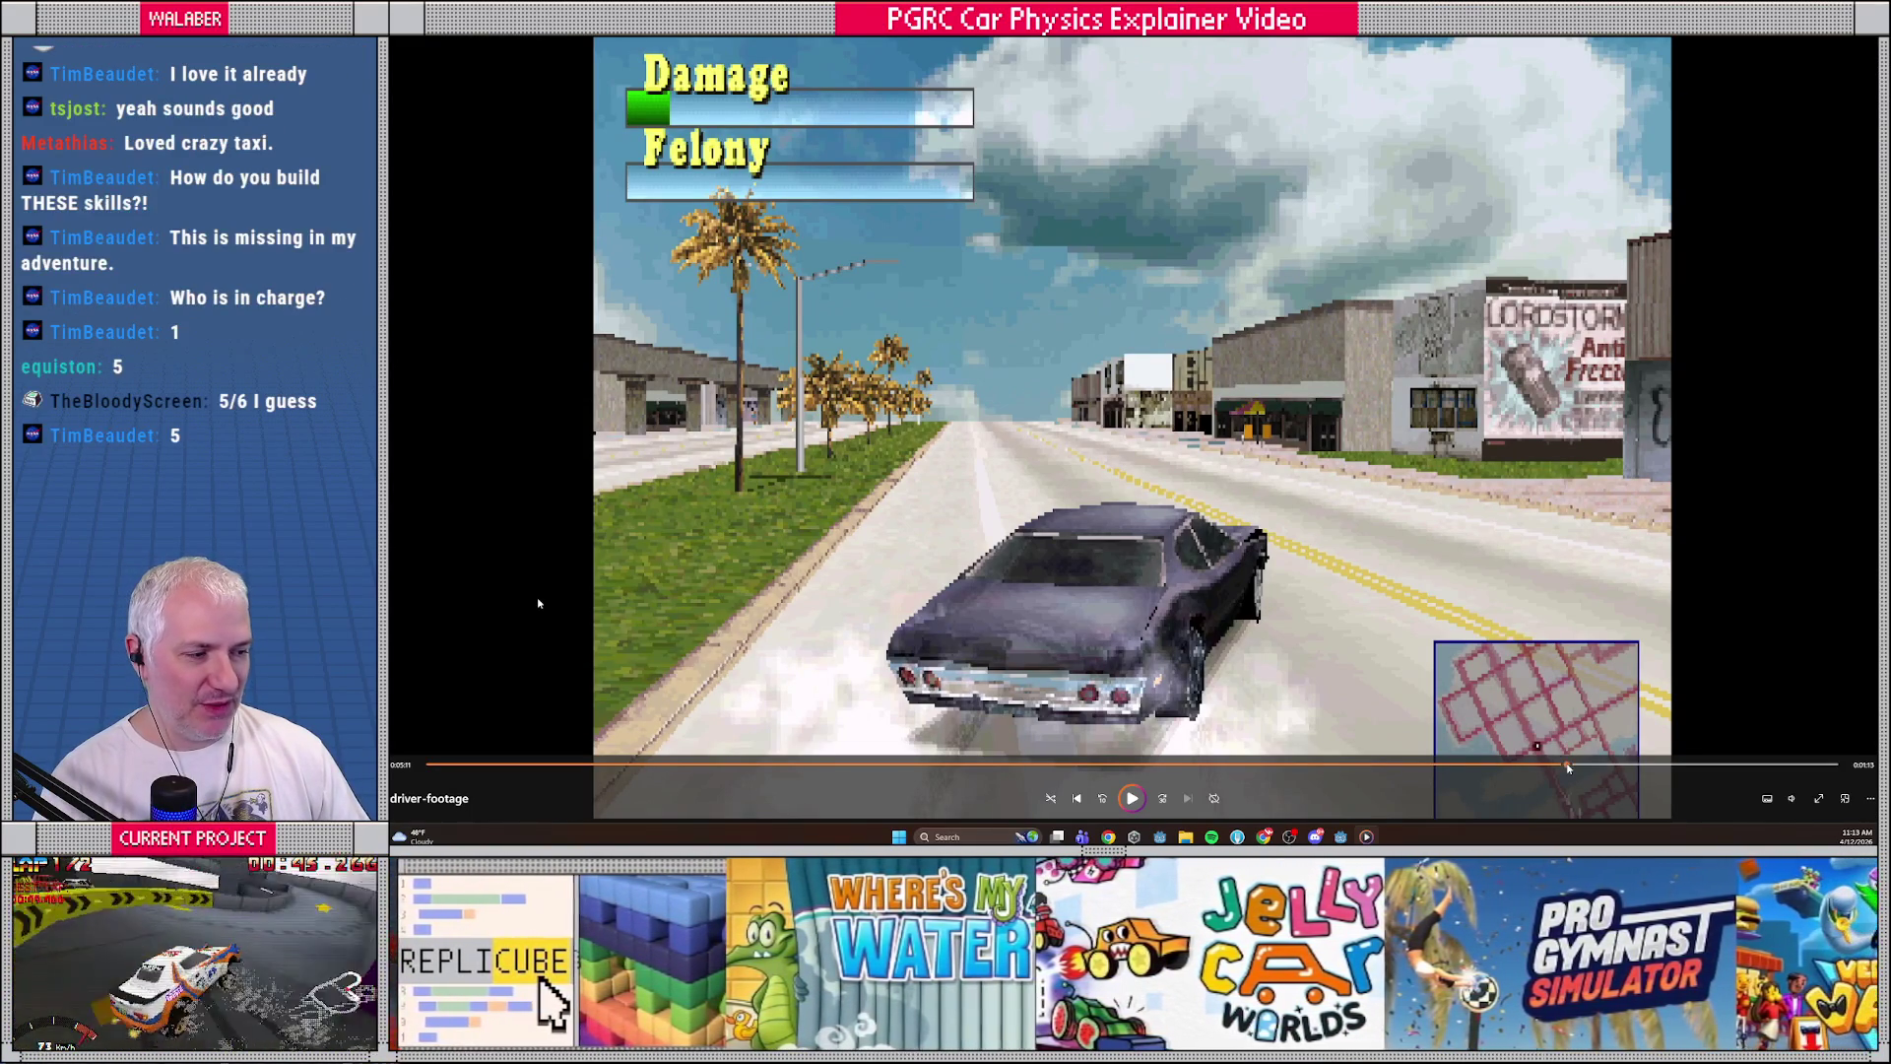
{"action": "left_click", "coordinate": [1554, 764]}
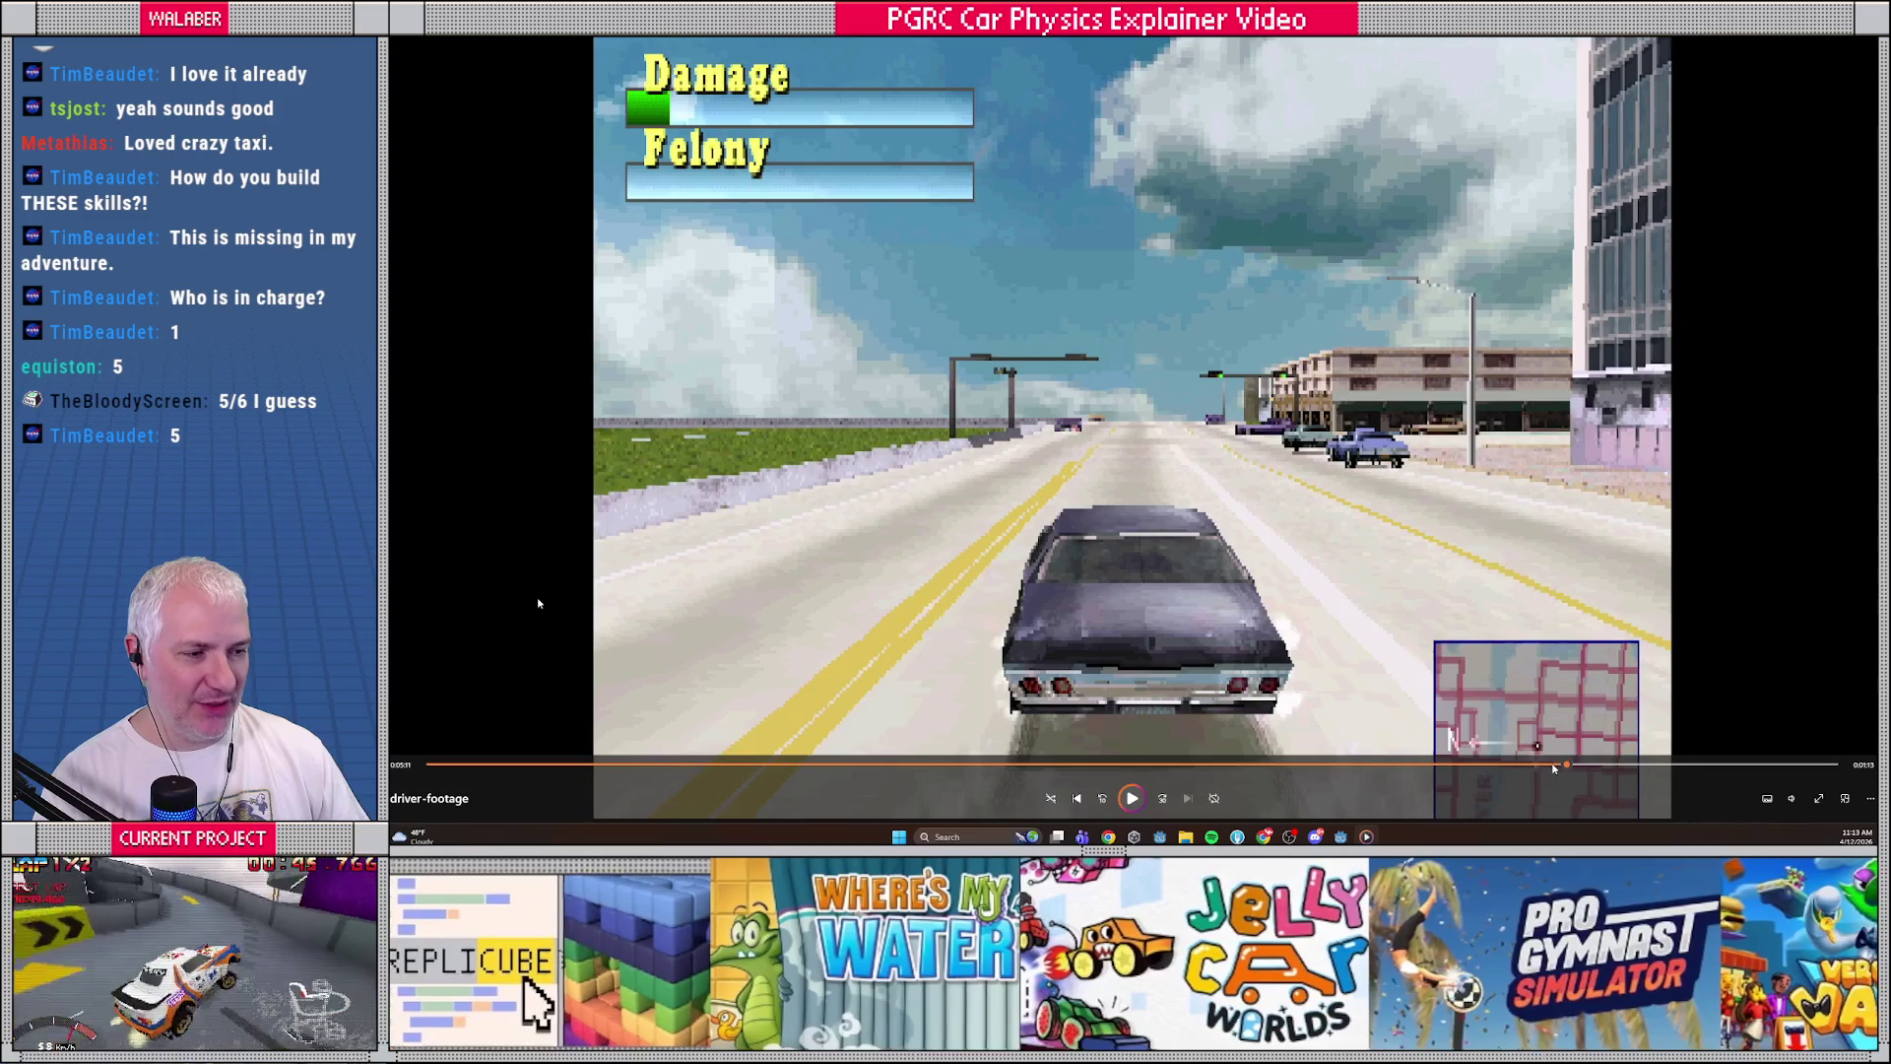
Let the driving clip play on from 5:11, then go back to the Home library
{"action": "left_click", "coordinate": [1482, 614]}
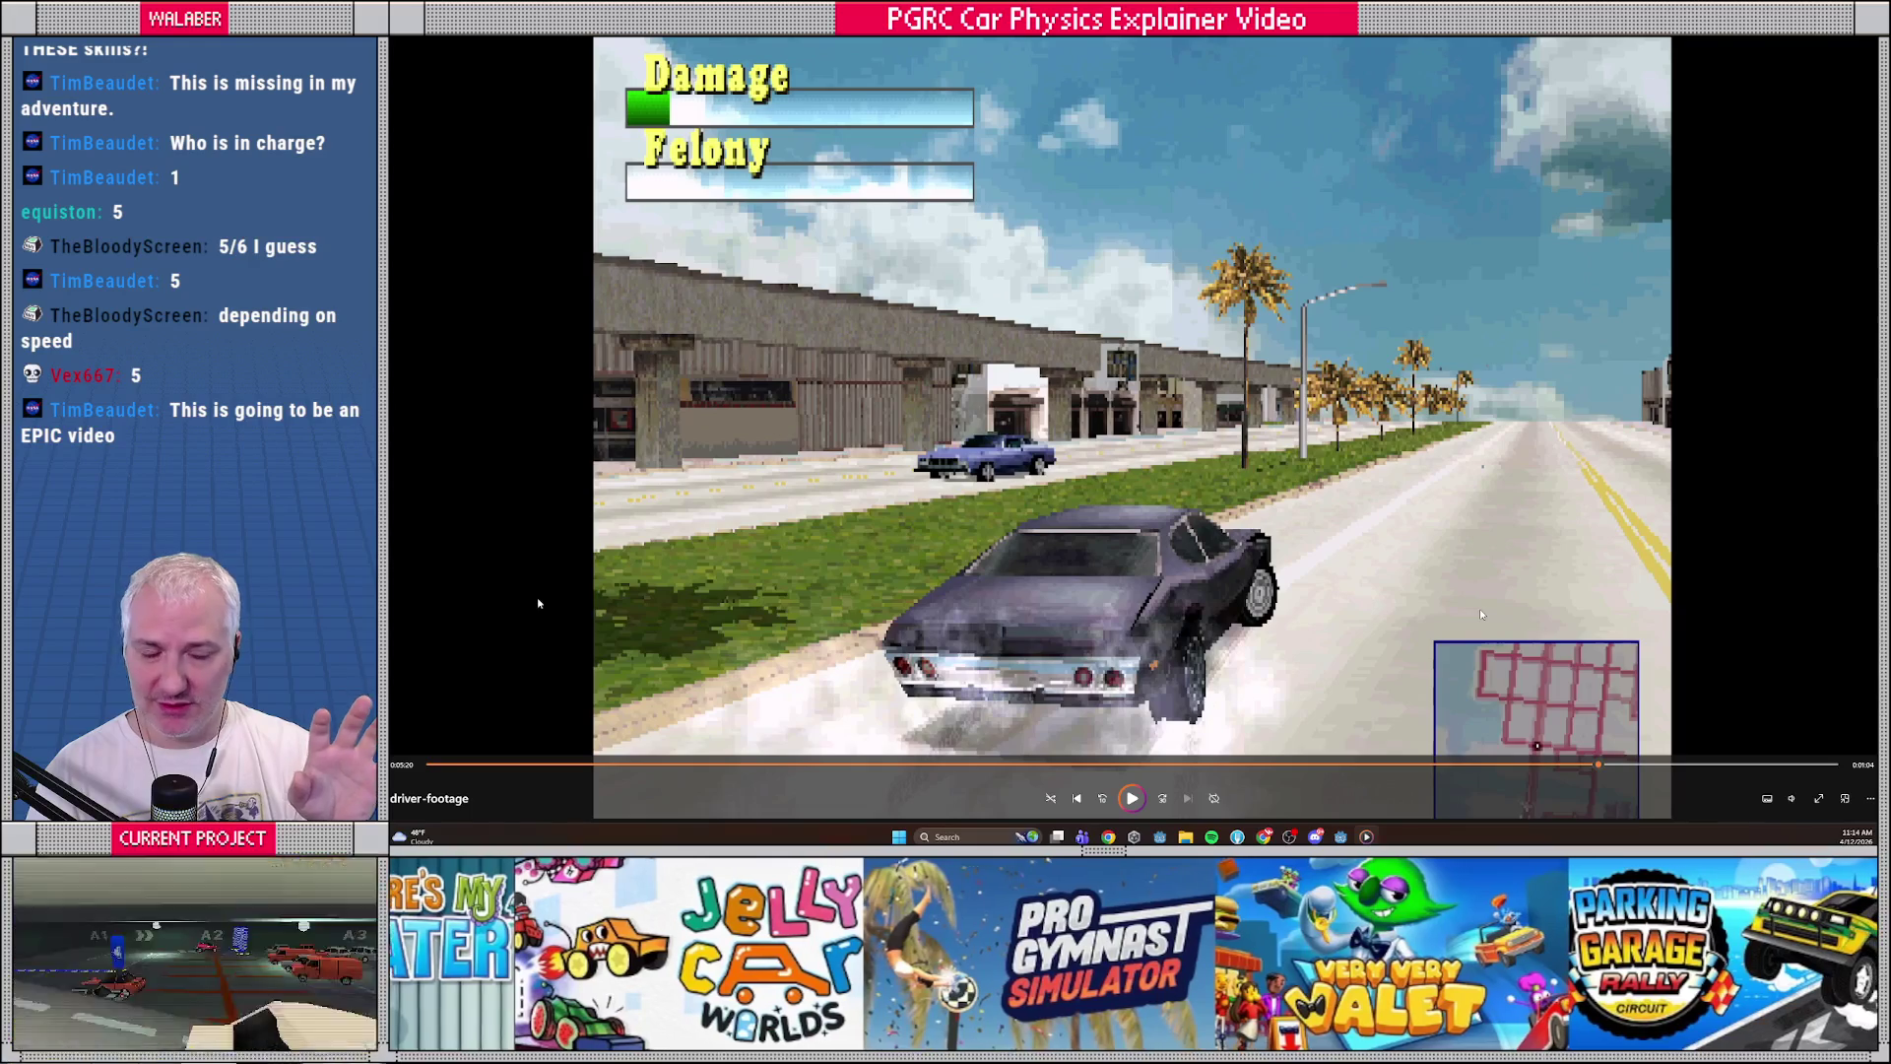
{"action": "key", "text": "Escape"}
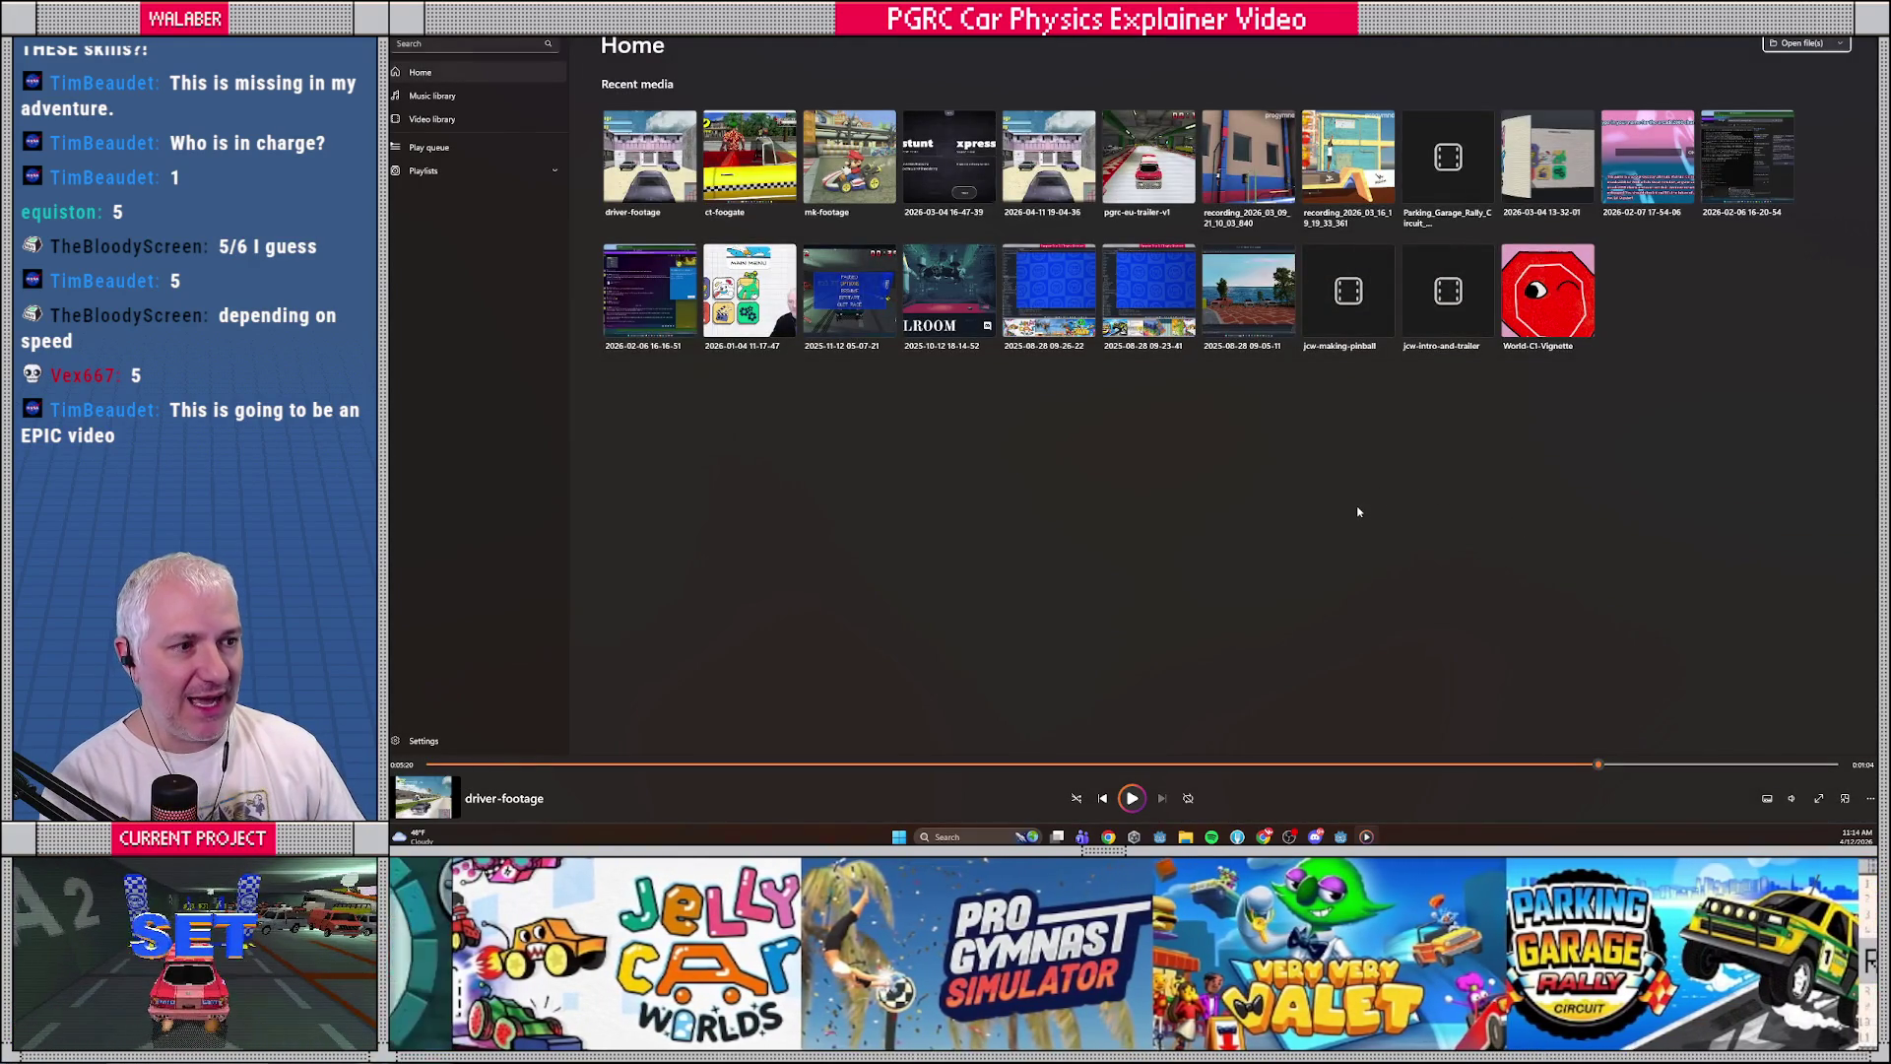
Close the Media Player window showing driver-footage
{"action": "key", "text": "alt+Tab"}
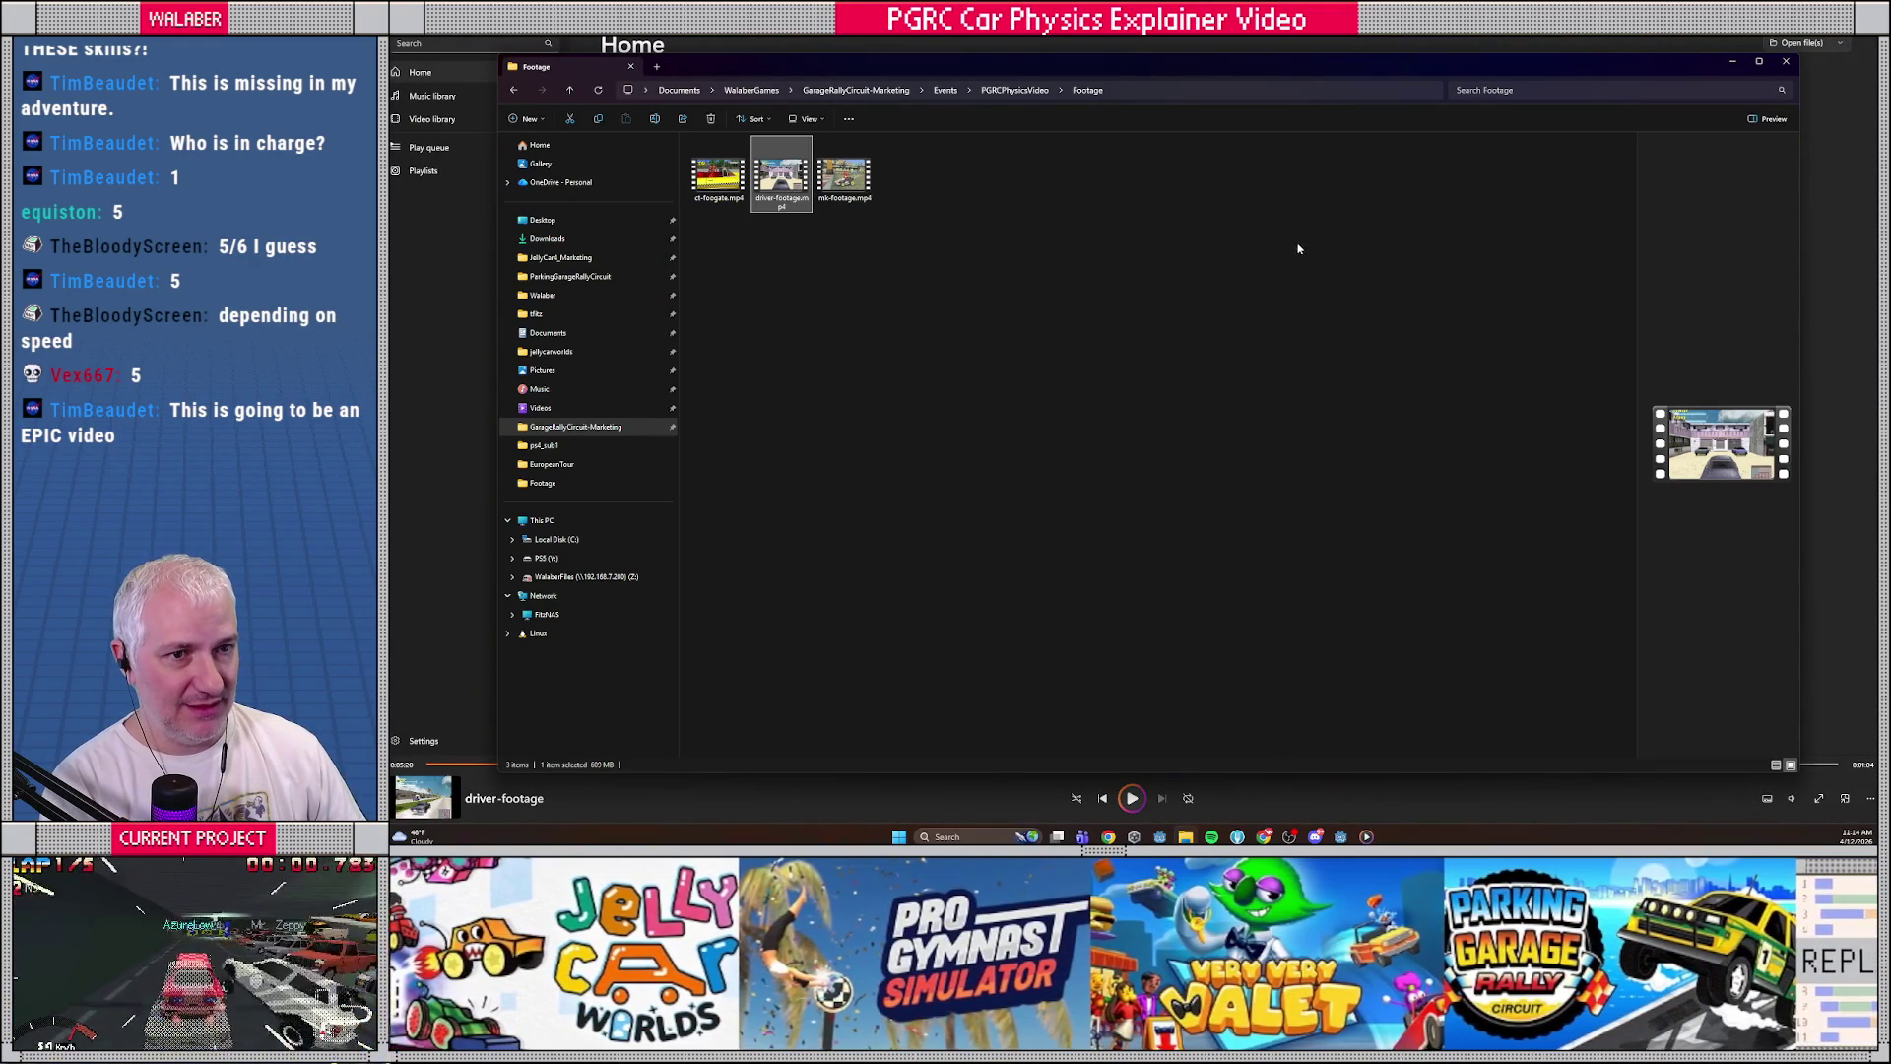
{"action": "mouse_move", "coordinate": [1365, 836]}
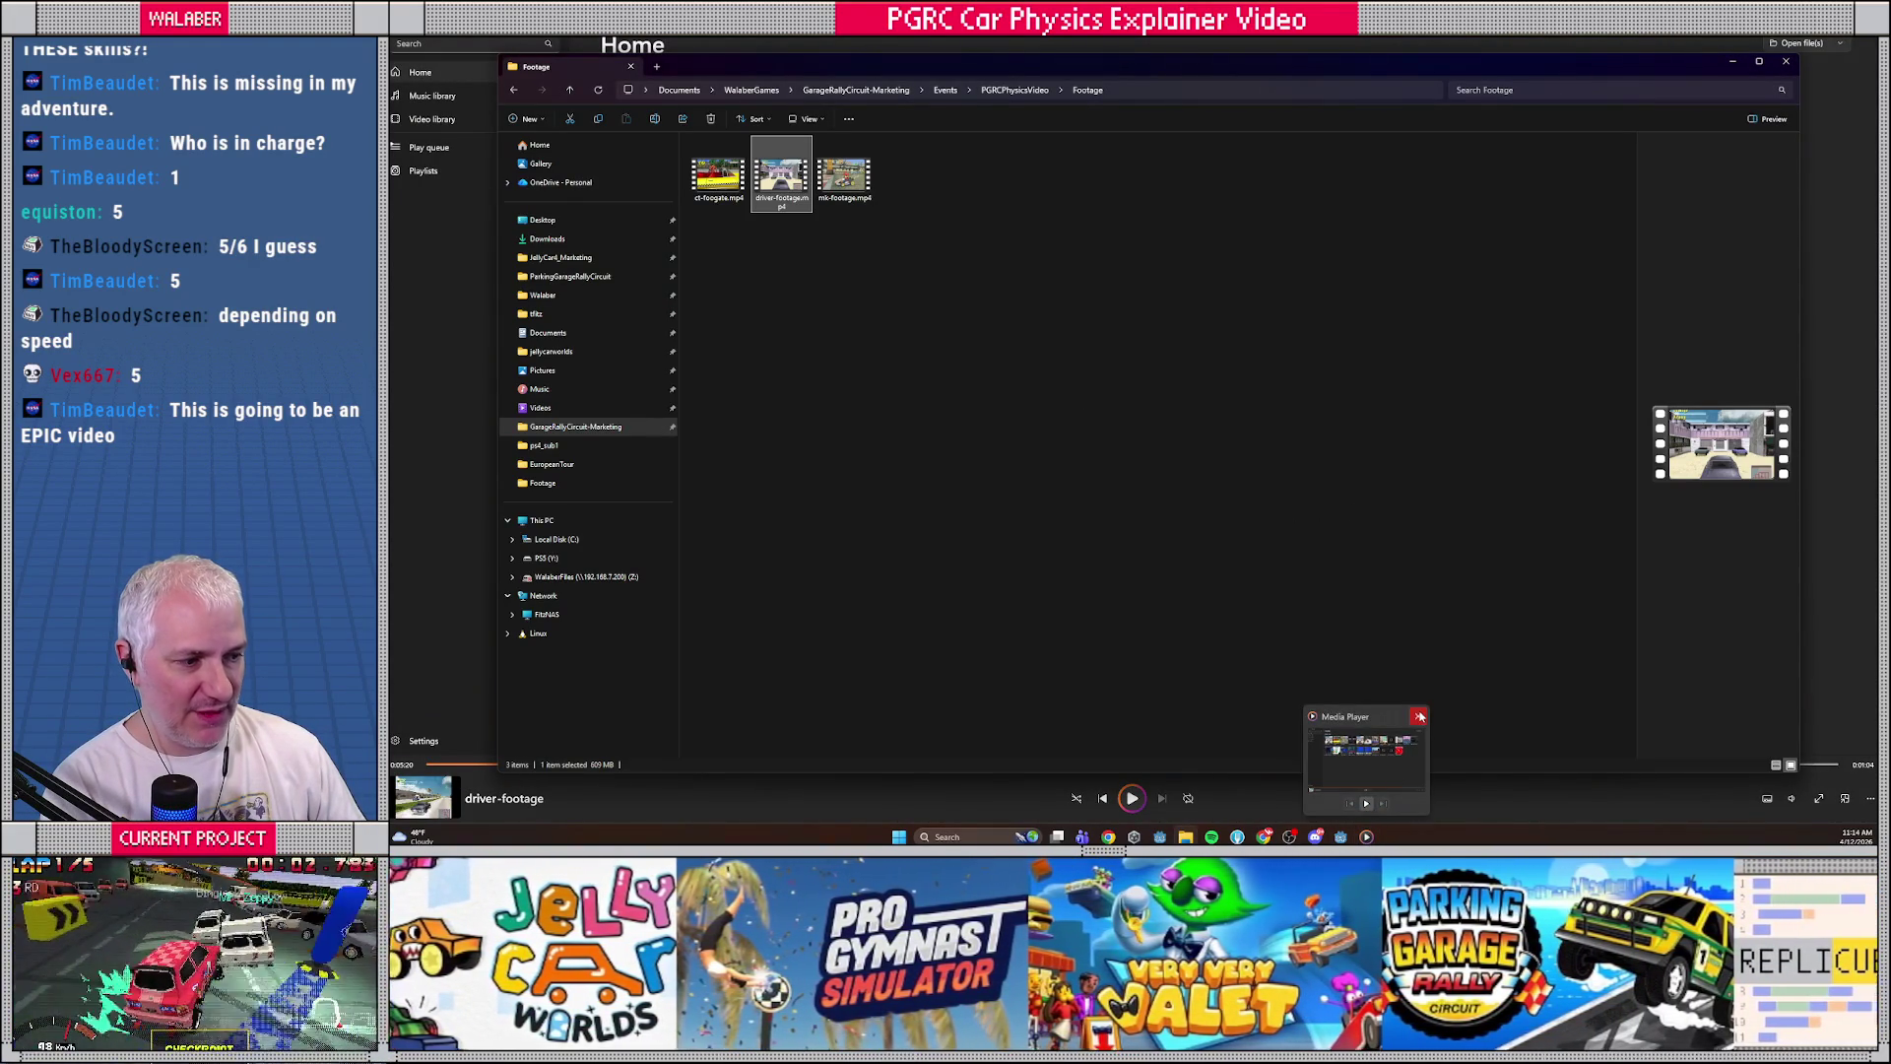
{"action": "left_click", "coordinate": [1418, 716]}
Cycle past Godot and the video plan back to the Footage folder and open mk-footage.mp4
{"action": "key", "text": "alt+Tab"}
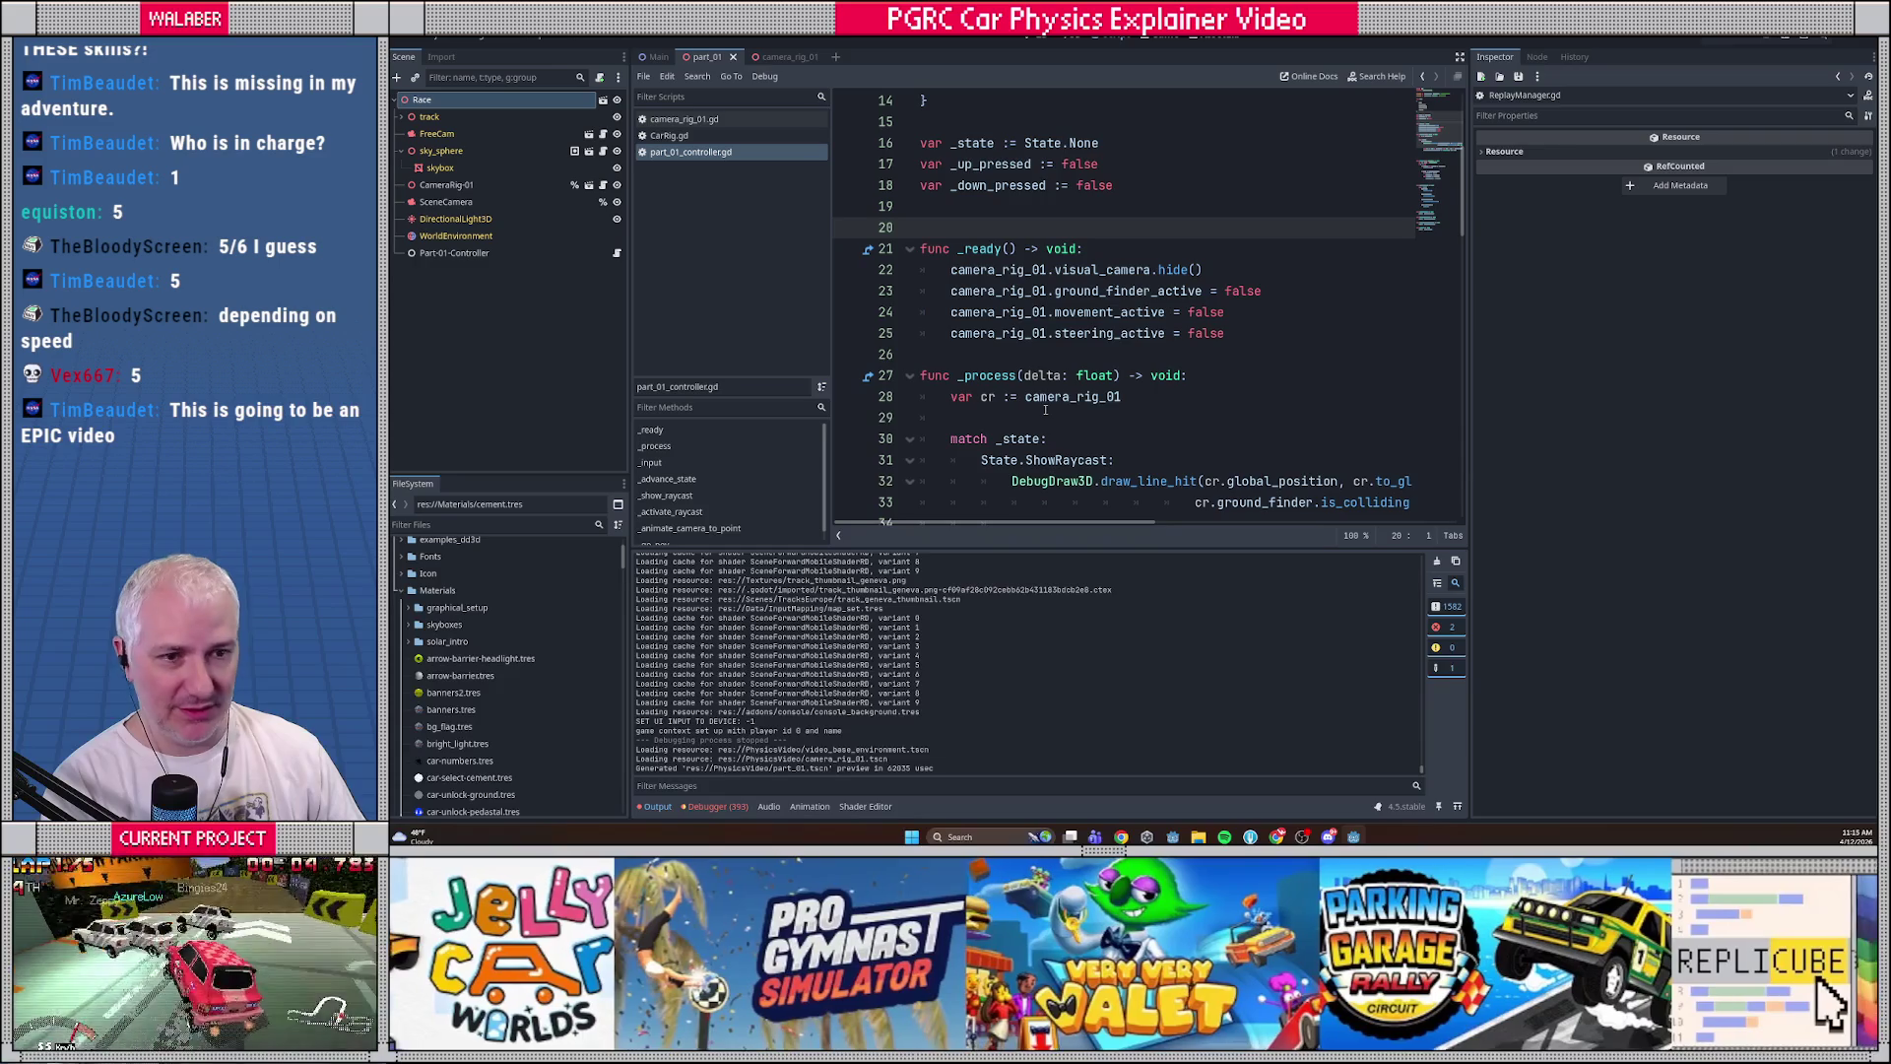
{"action": "key", "text": "alt+Tab"}
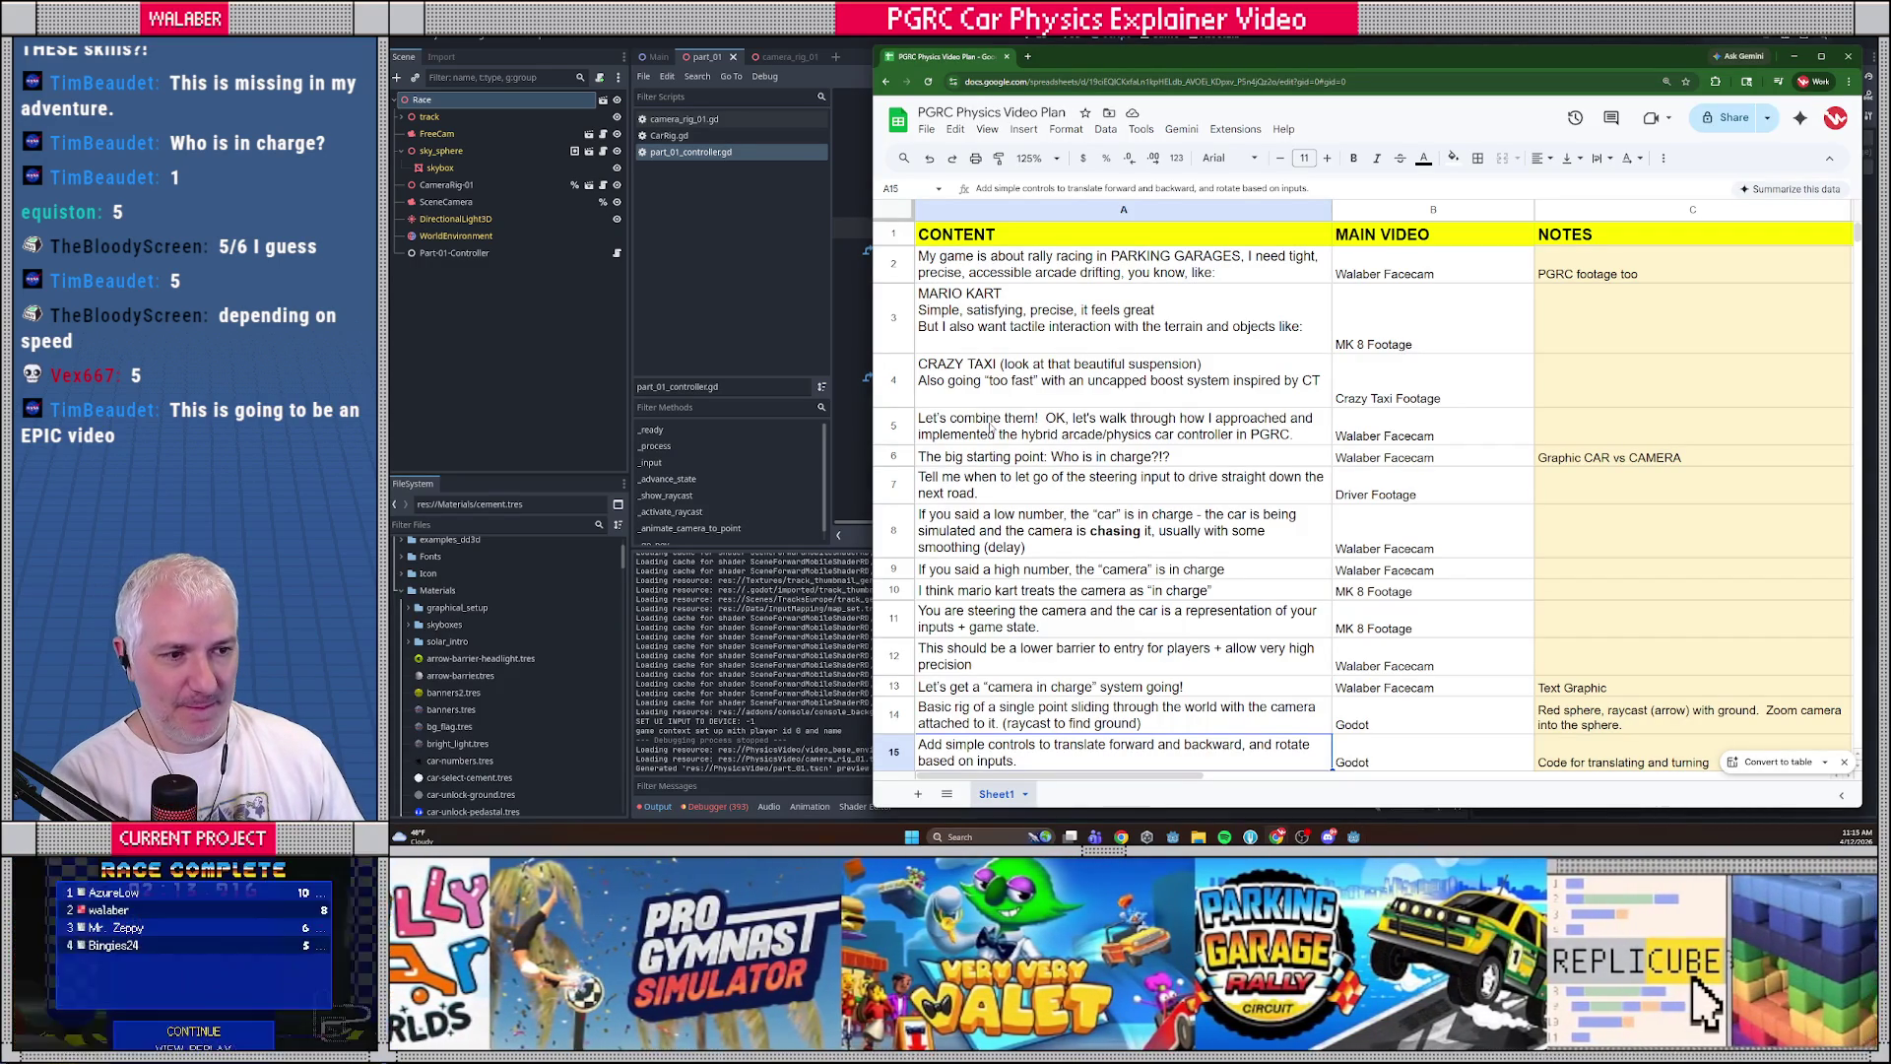
{"action": "key", "text": "alt+Tab"}
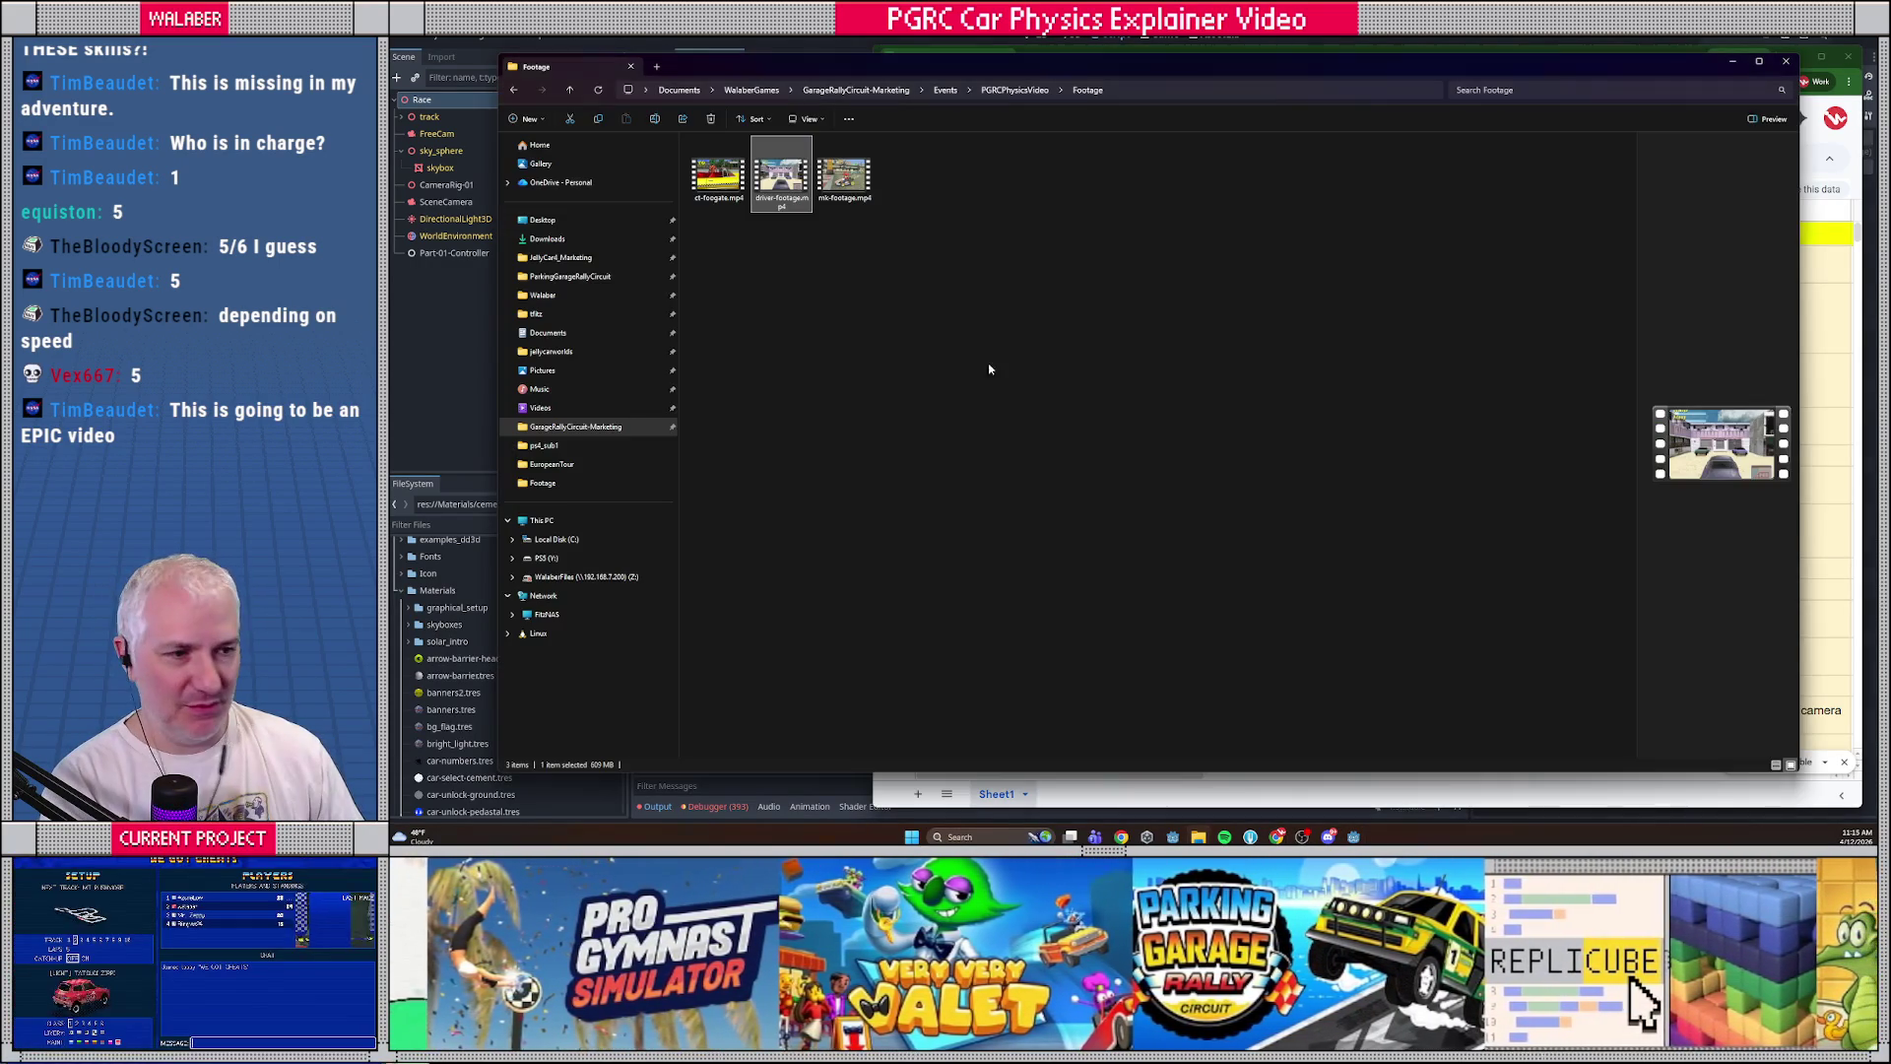
{"action": "key", "text": "Right"}
{"action": "key", "text": "Return"}
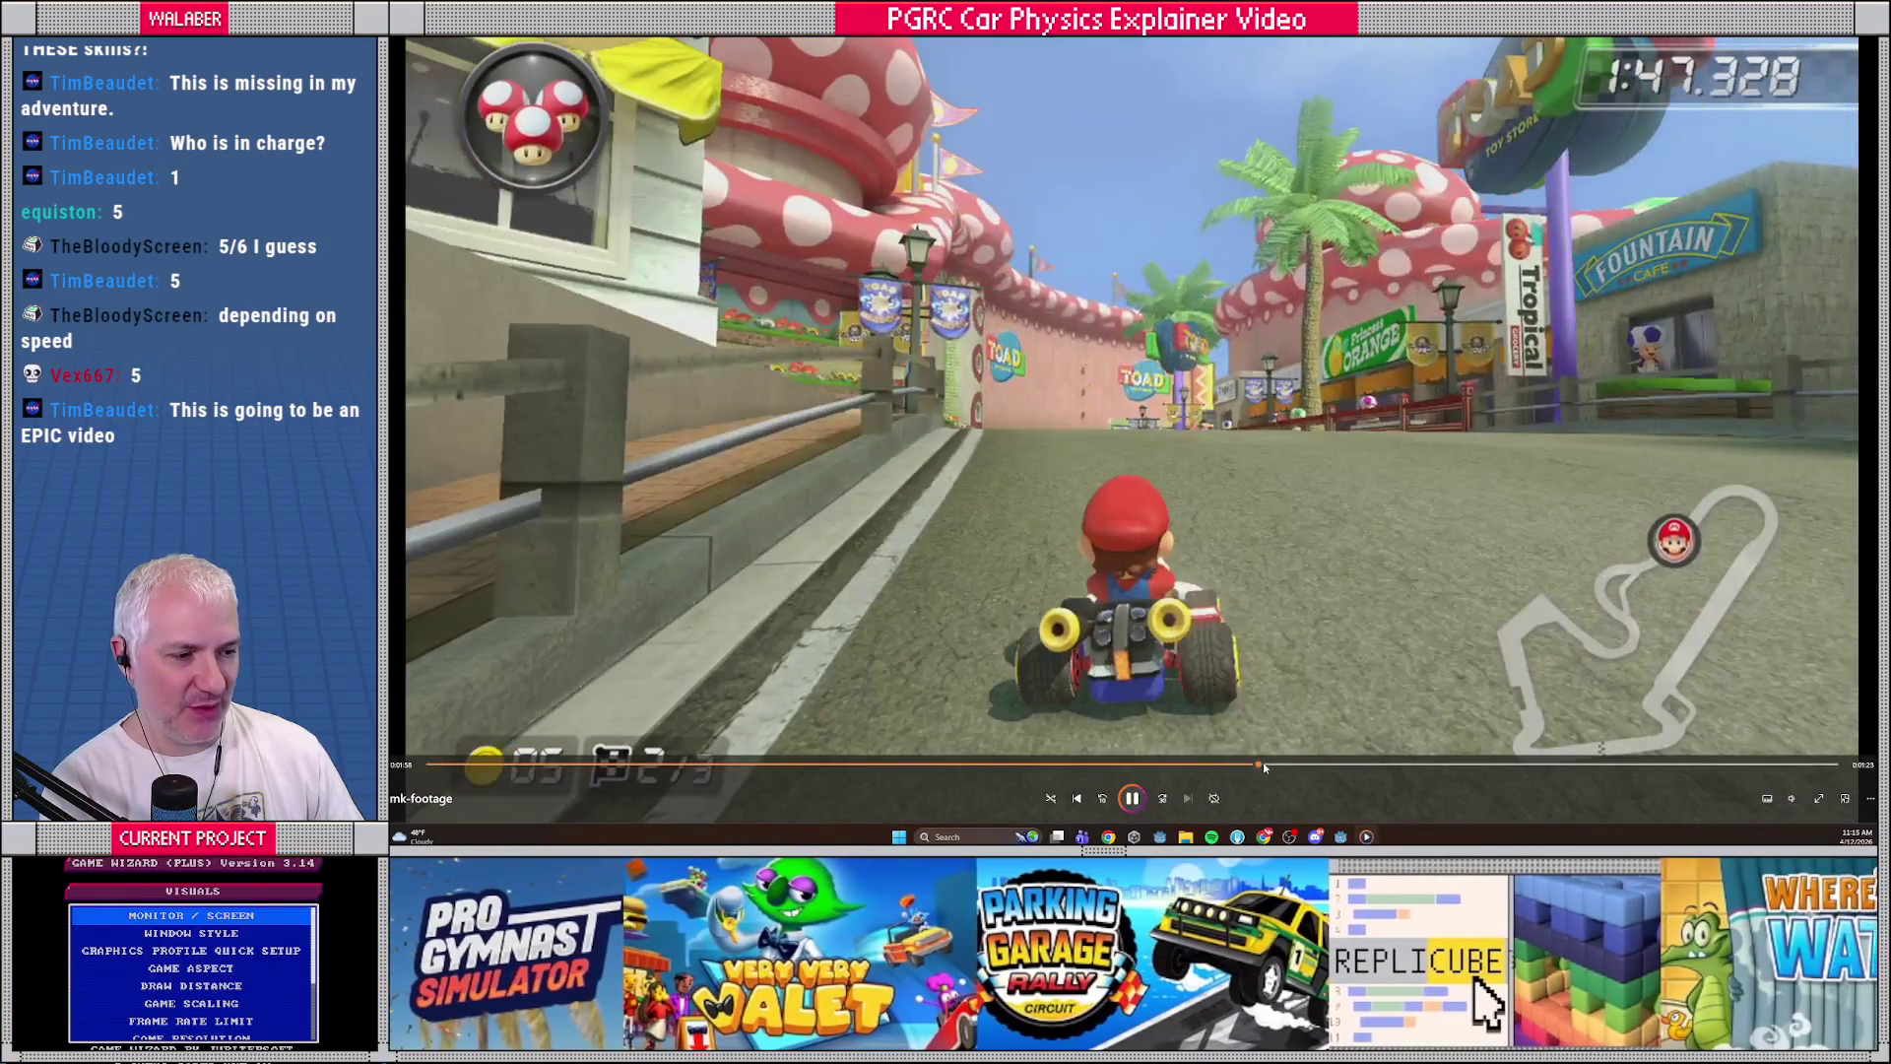
Skim the kart footage to about 2:08, then pause, step back and replay short stretches
{"action": "left_click_drag", "start_coordinate": [1250, 767], "coordinate": [1366, 769]}
{"action": "left_click", "coordinate": [1316, 765]}
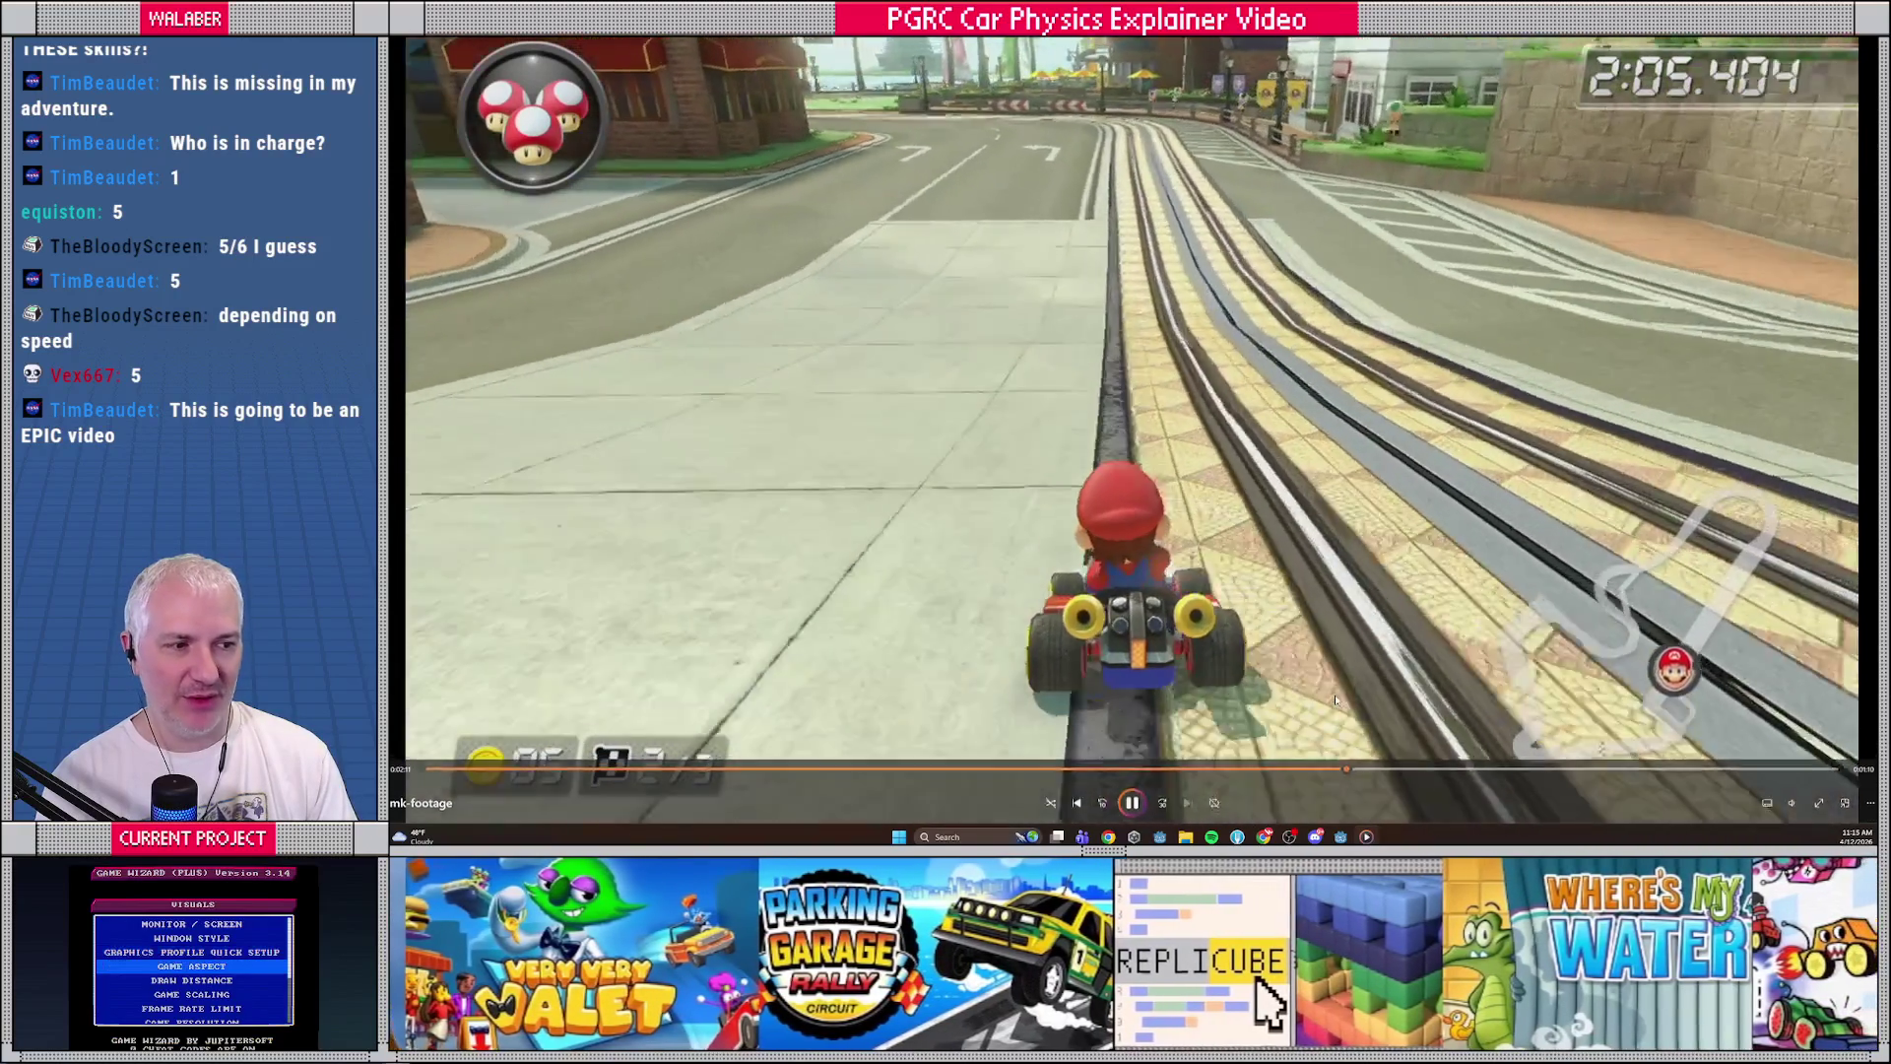
{"action": "key", "text": "space"}
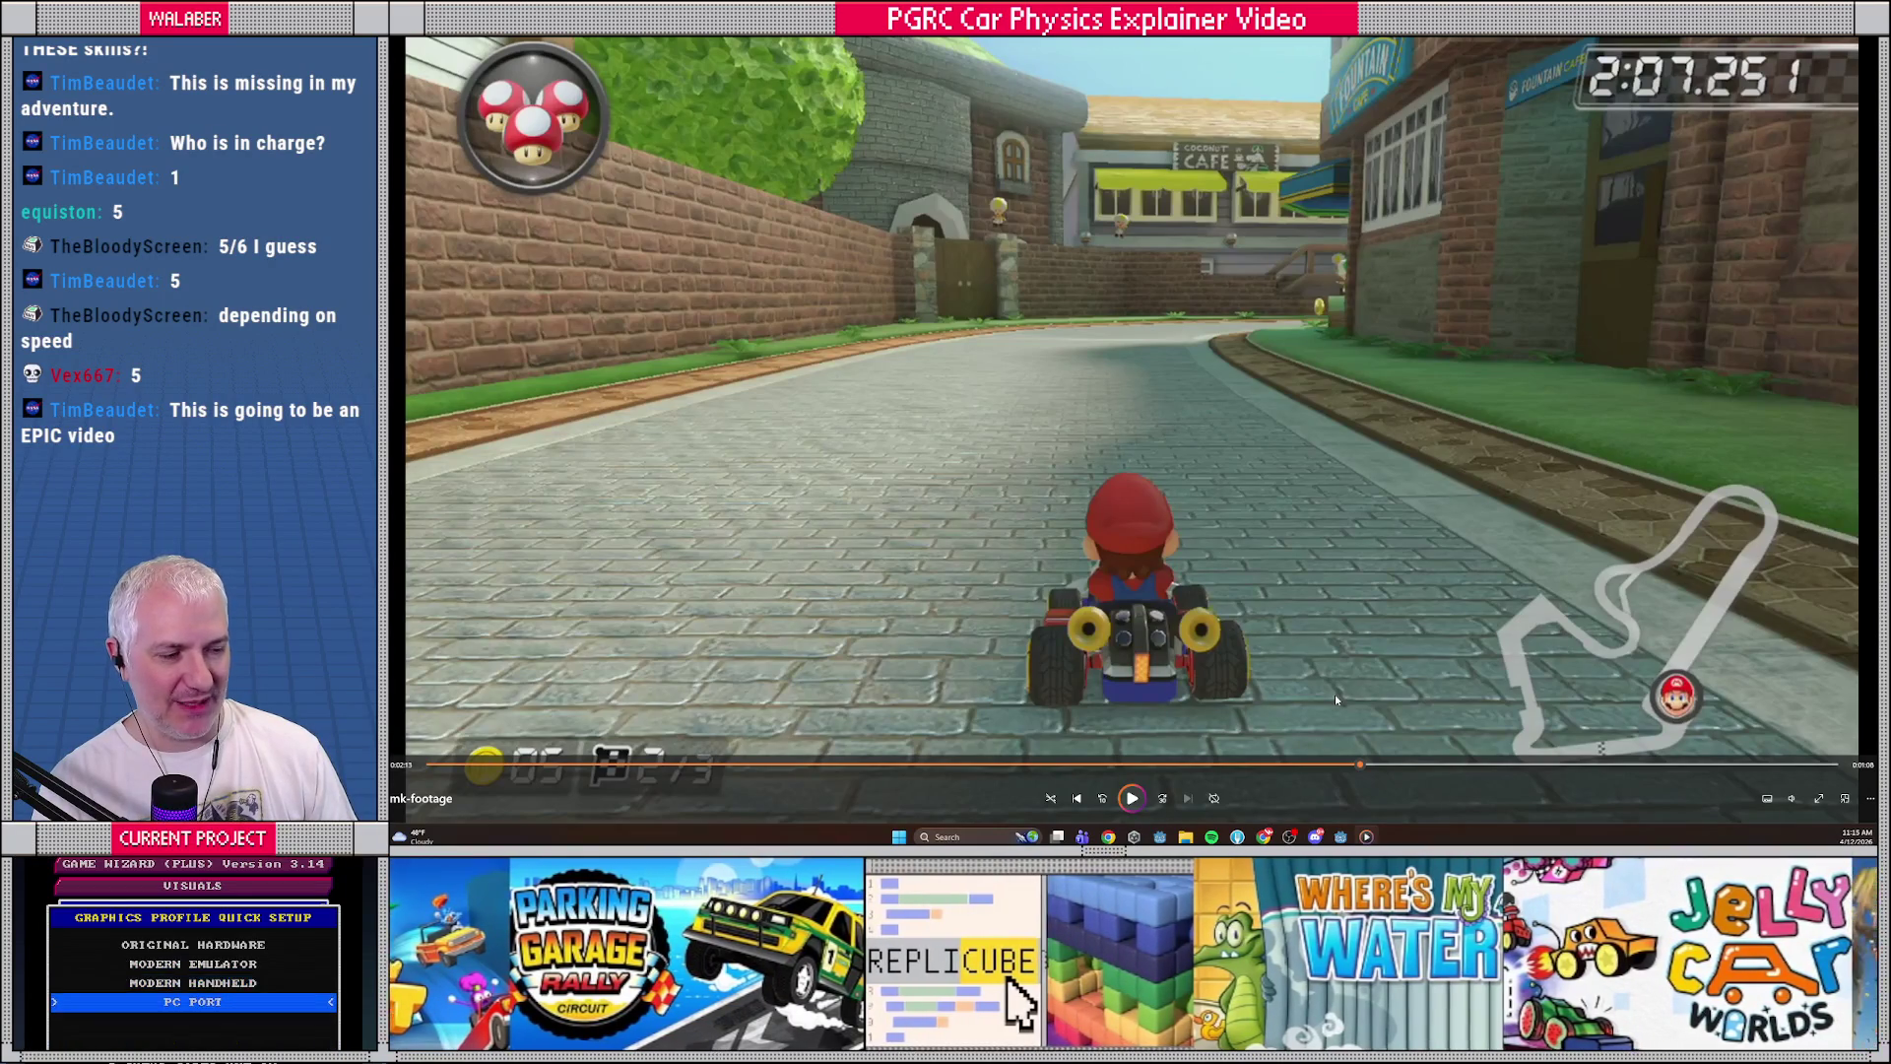
{"action": "key", "text": "Left"}
{"action": "key", "text": "space"}
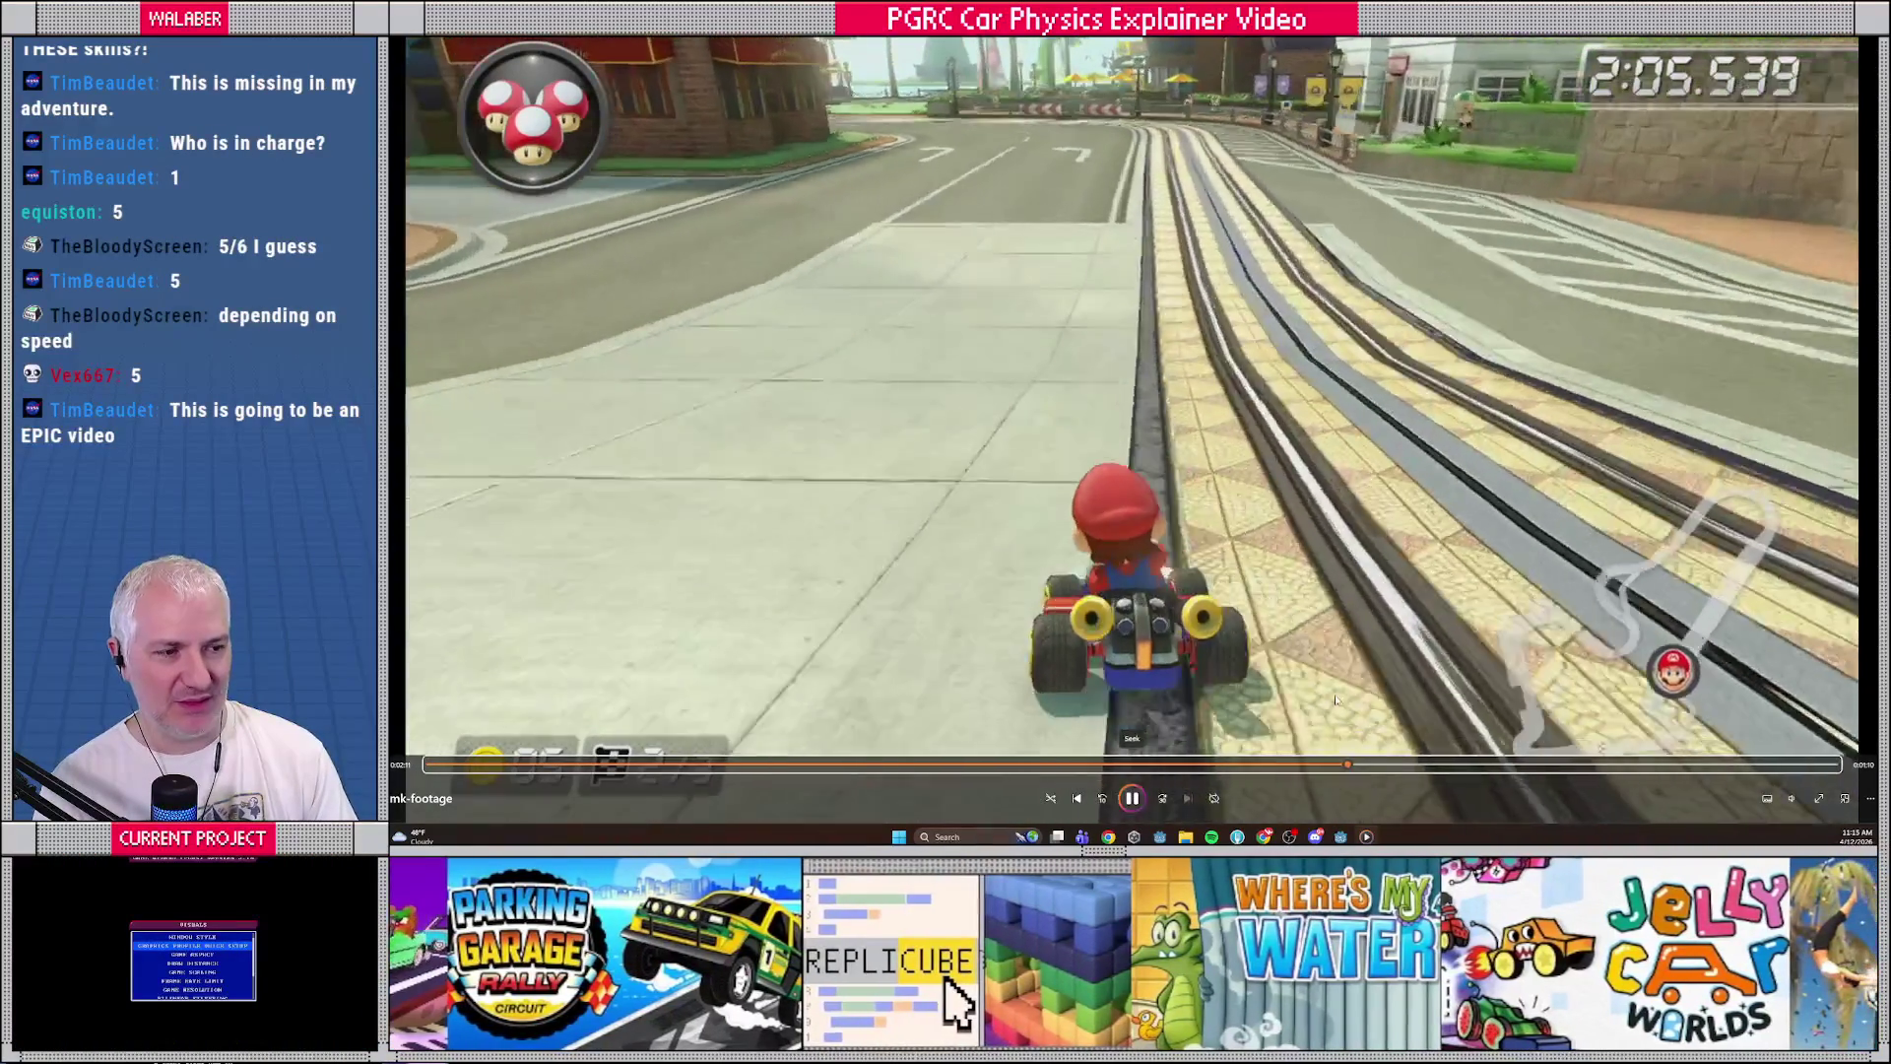
{"action": "key", "text": "space"}
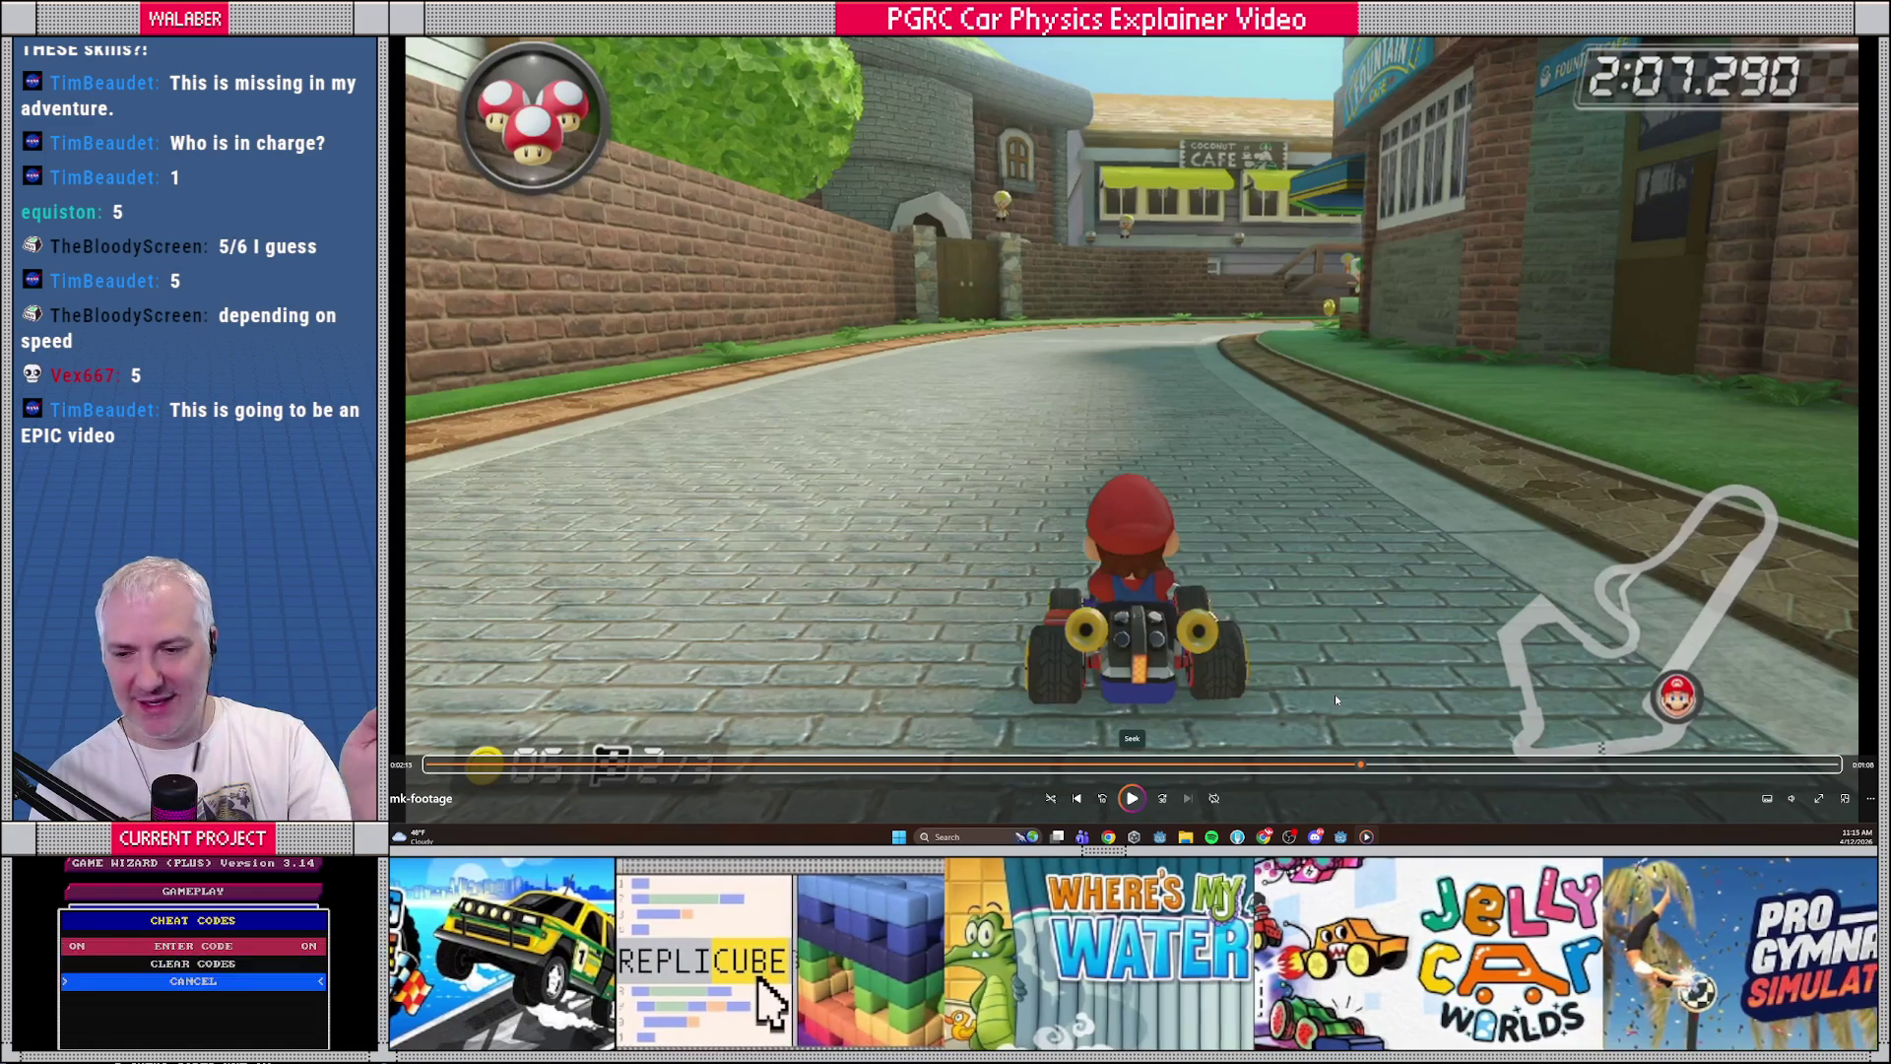
{"action": "key", "text": "space"}
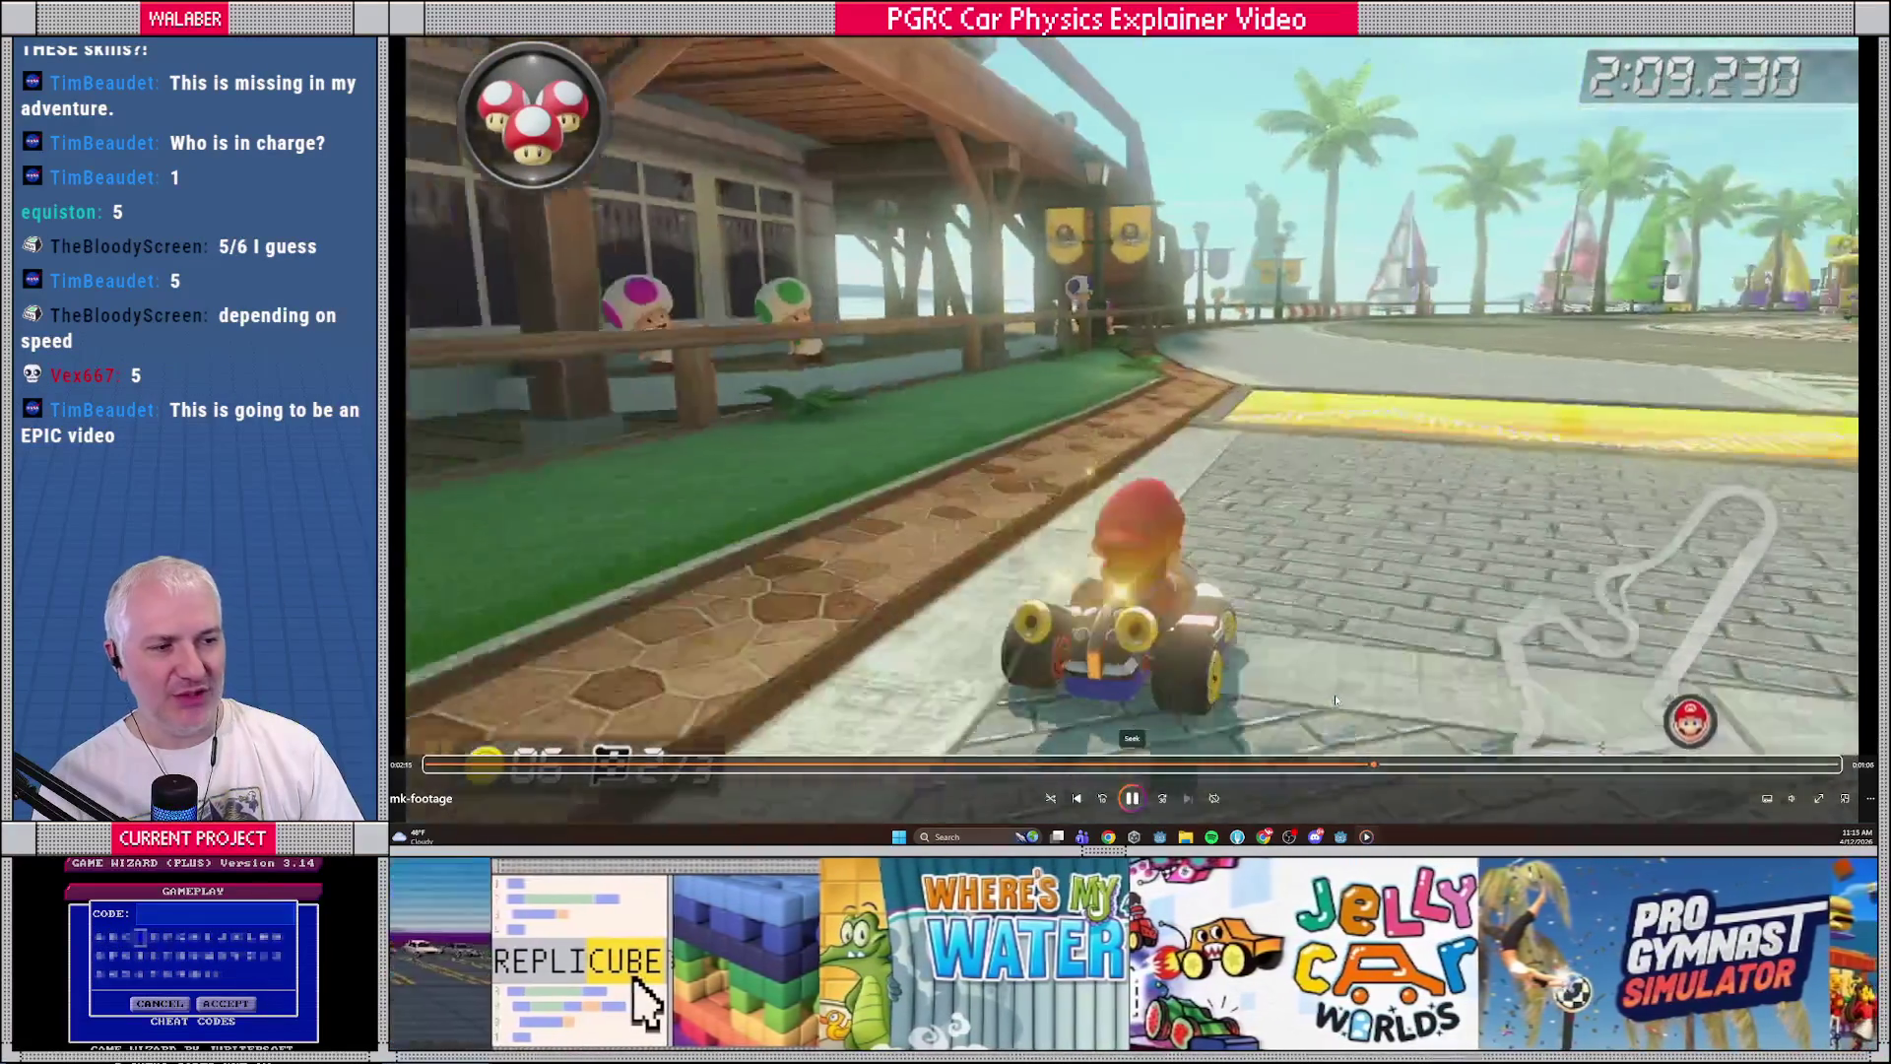
{"action": "key", "text": "space"}
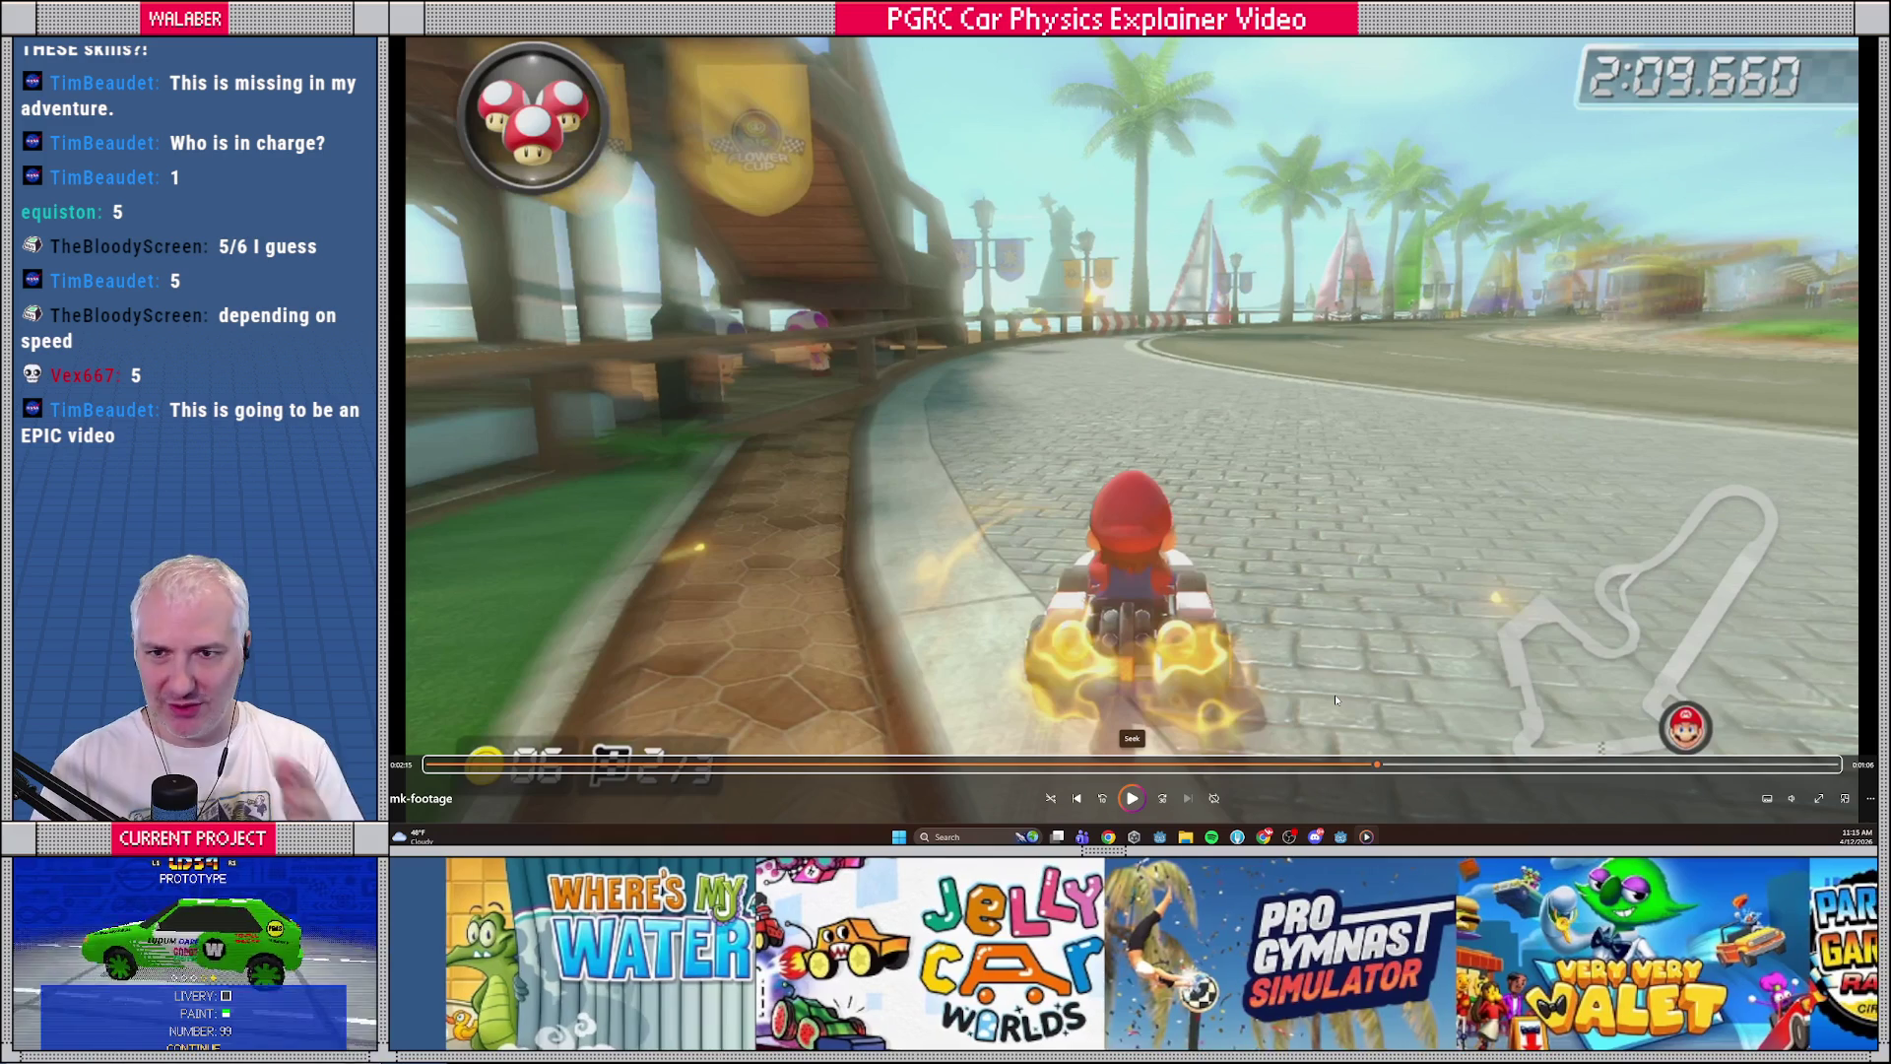
Play the kart clip further, pause it, and return to the media library
{"action": "key", "text": "space"}
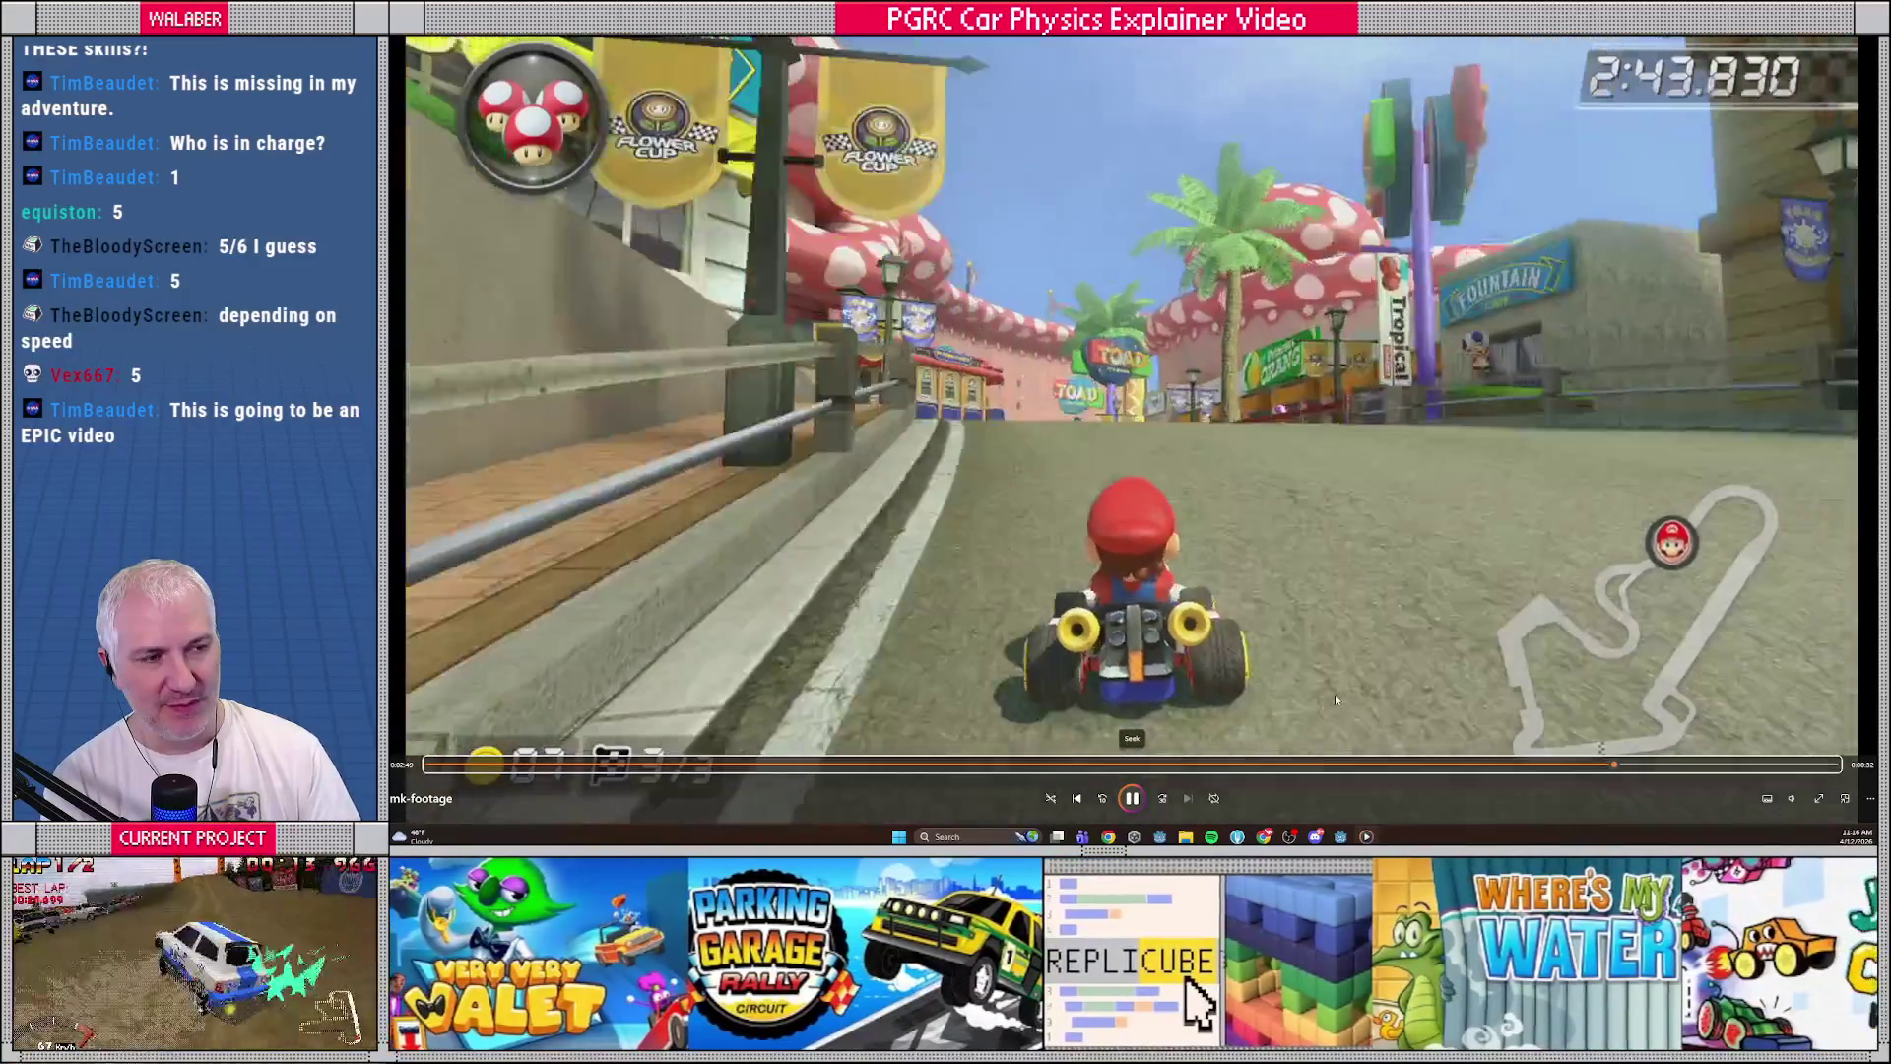
{"action": "key", "text": "space"}
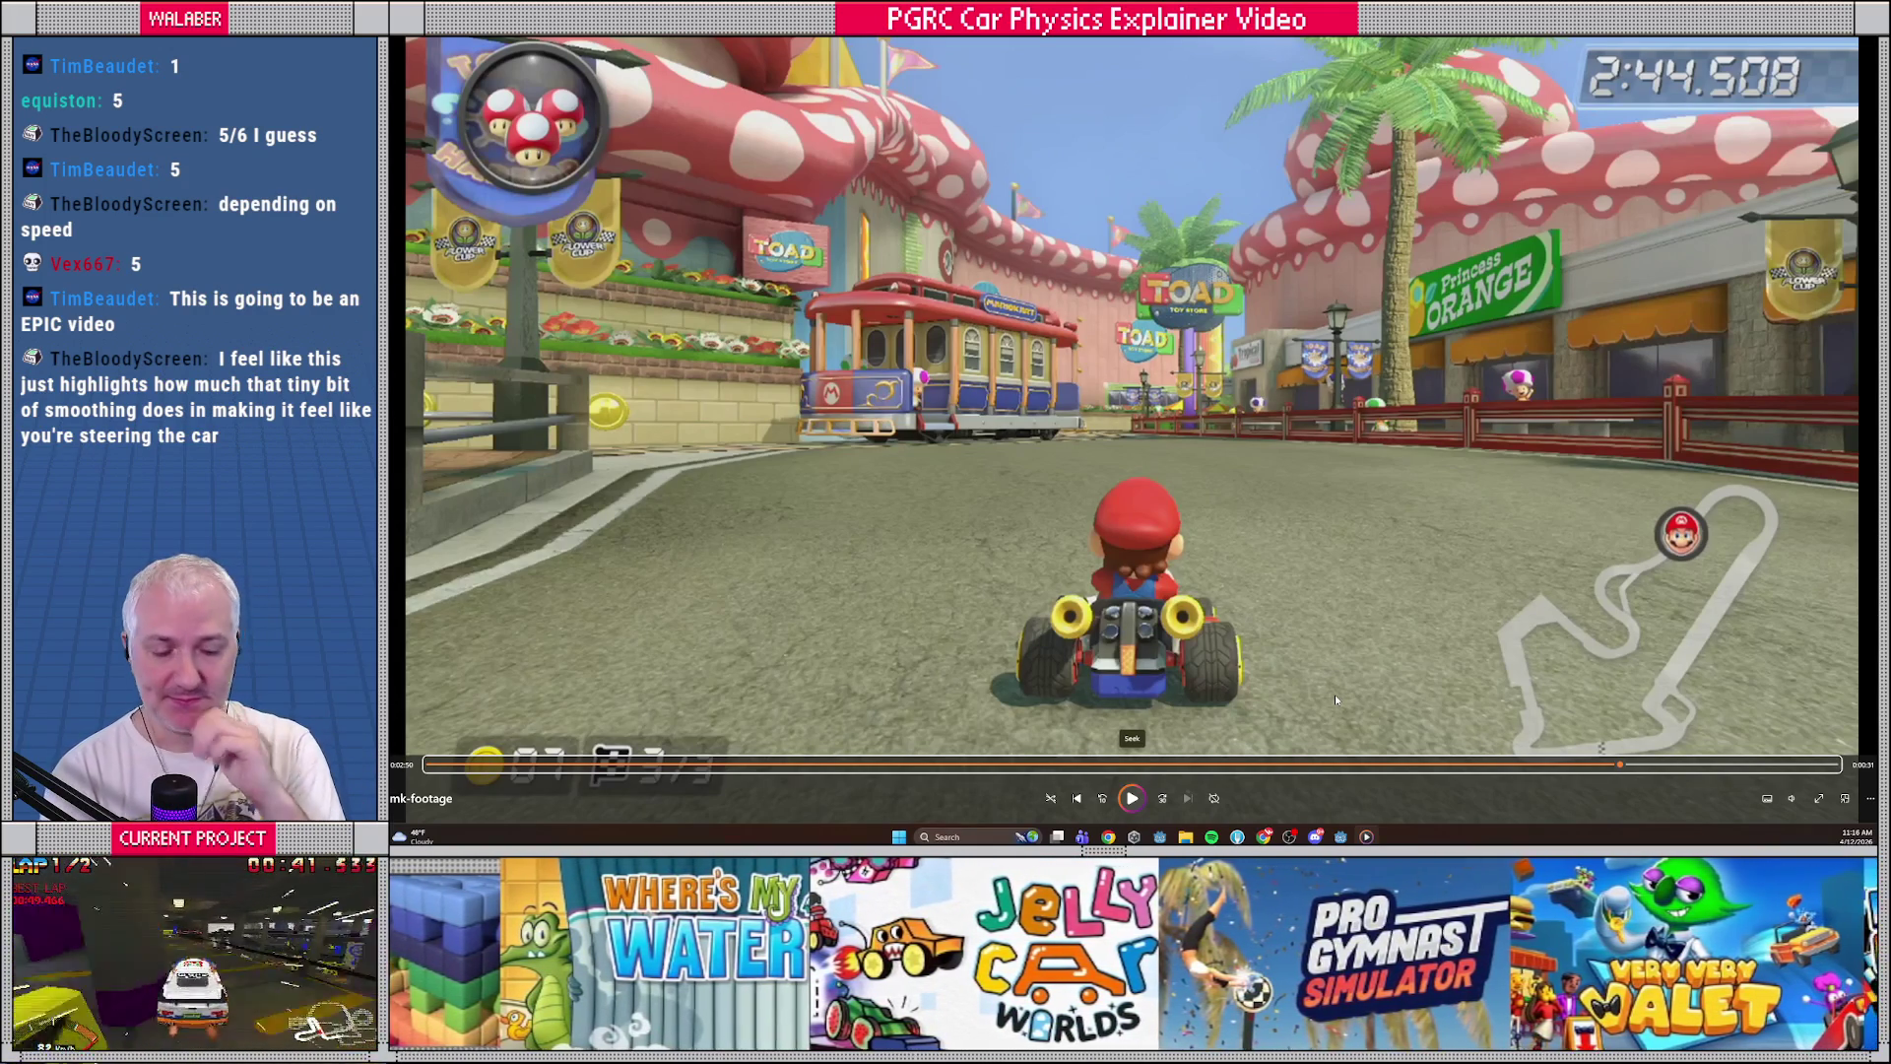
{"action": "key", "text": "Escape"}
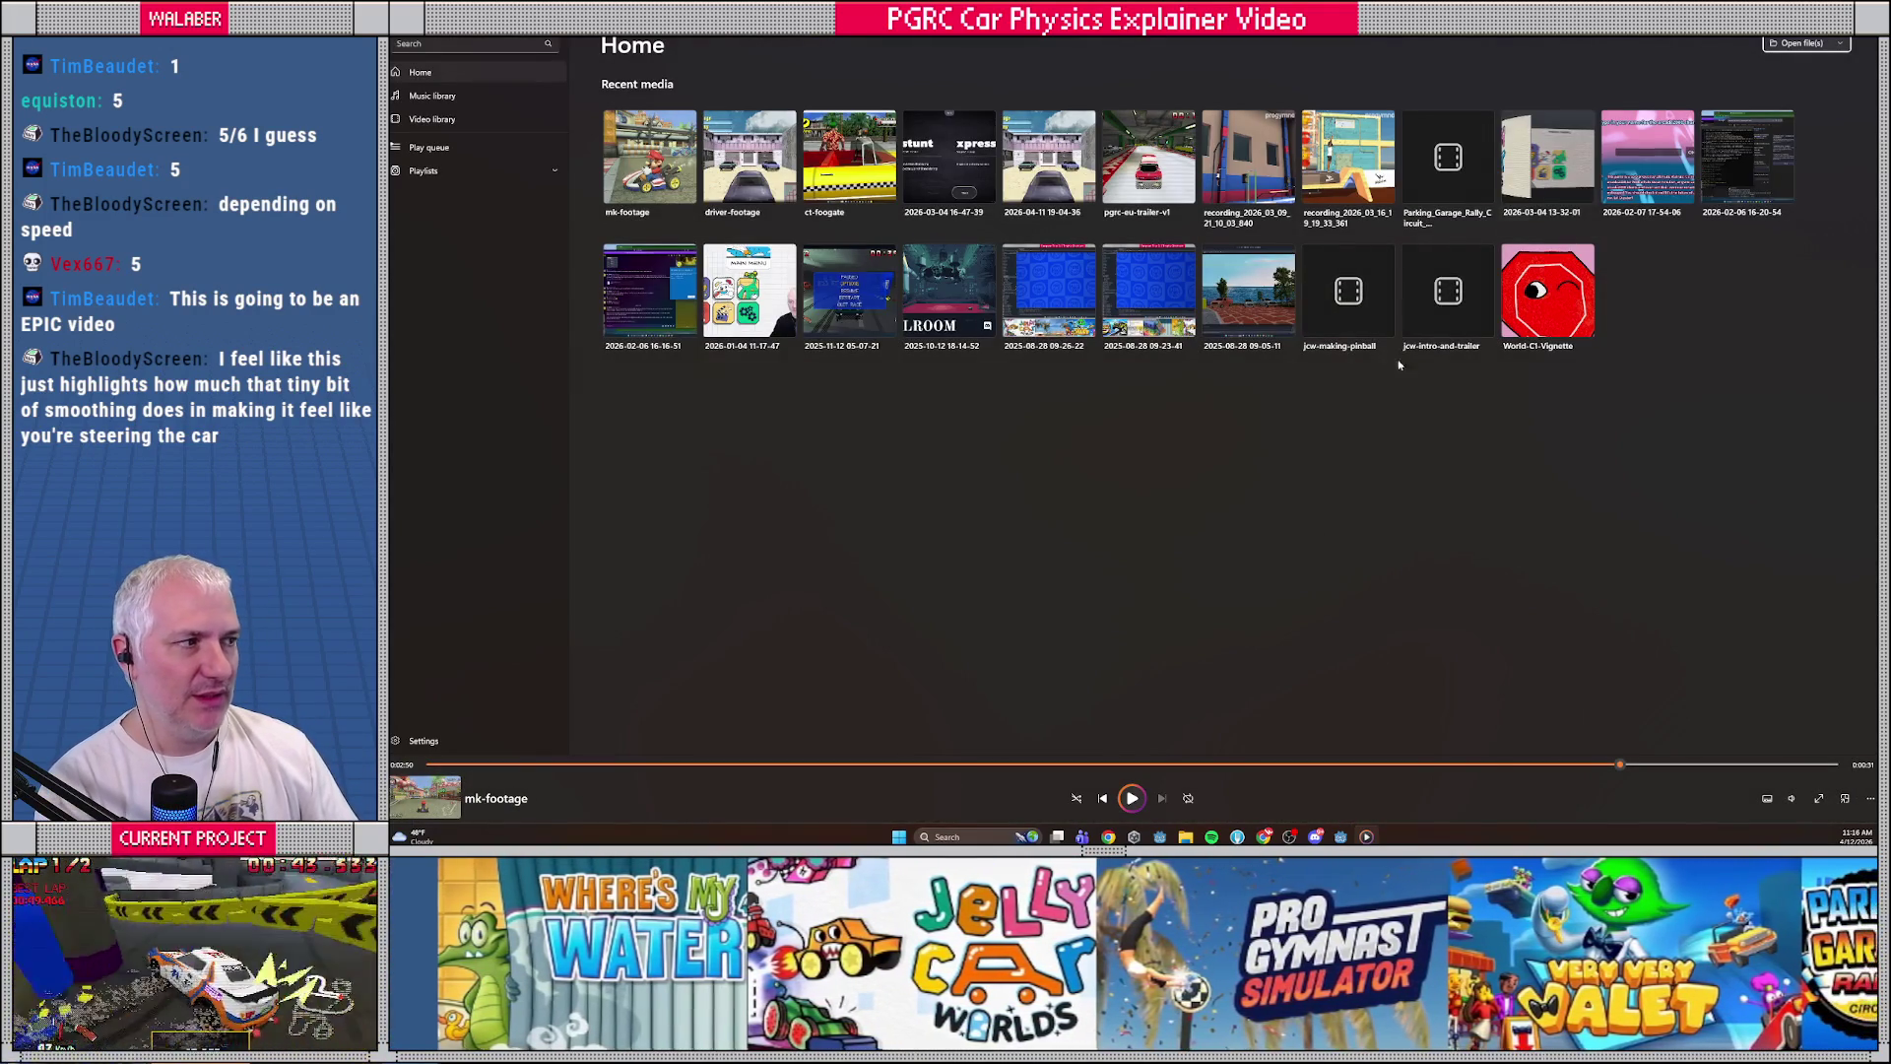
Close the media player, scroll the video plan to the camera rig rows, and return to Godot
{"action": "key", "text": "alt+F4"}
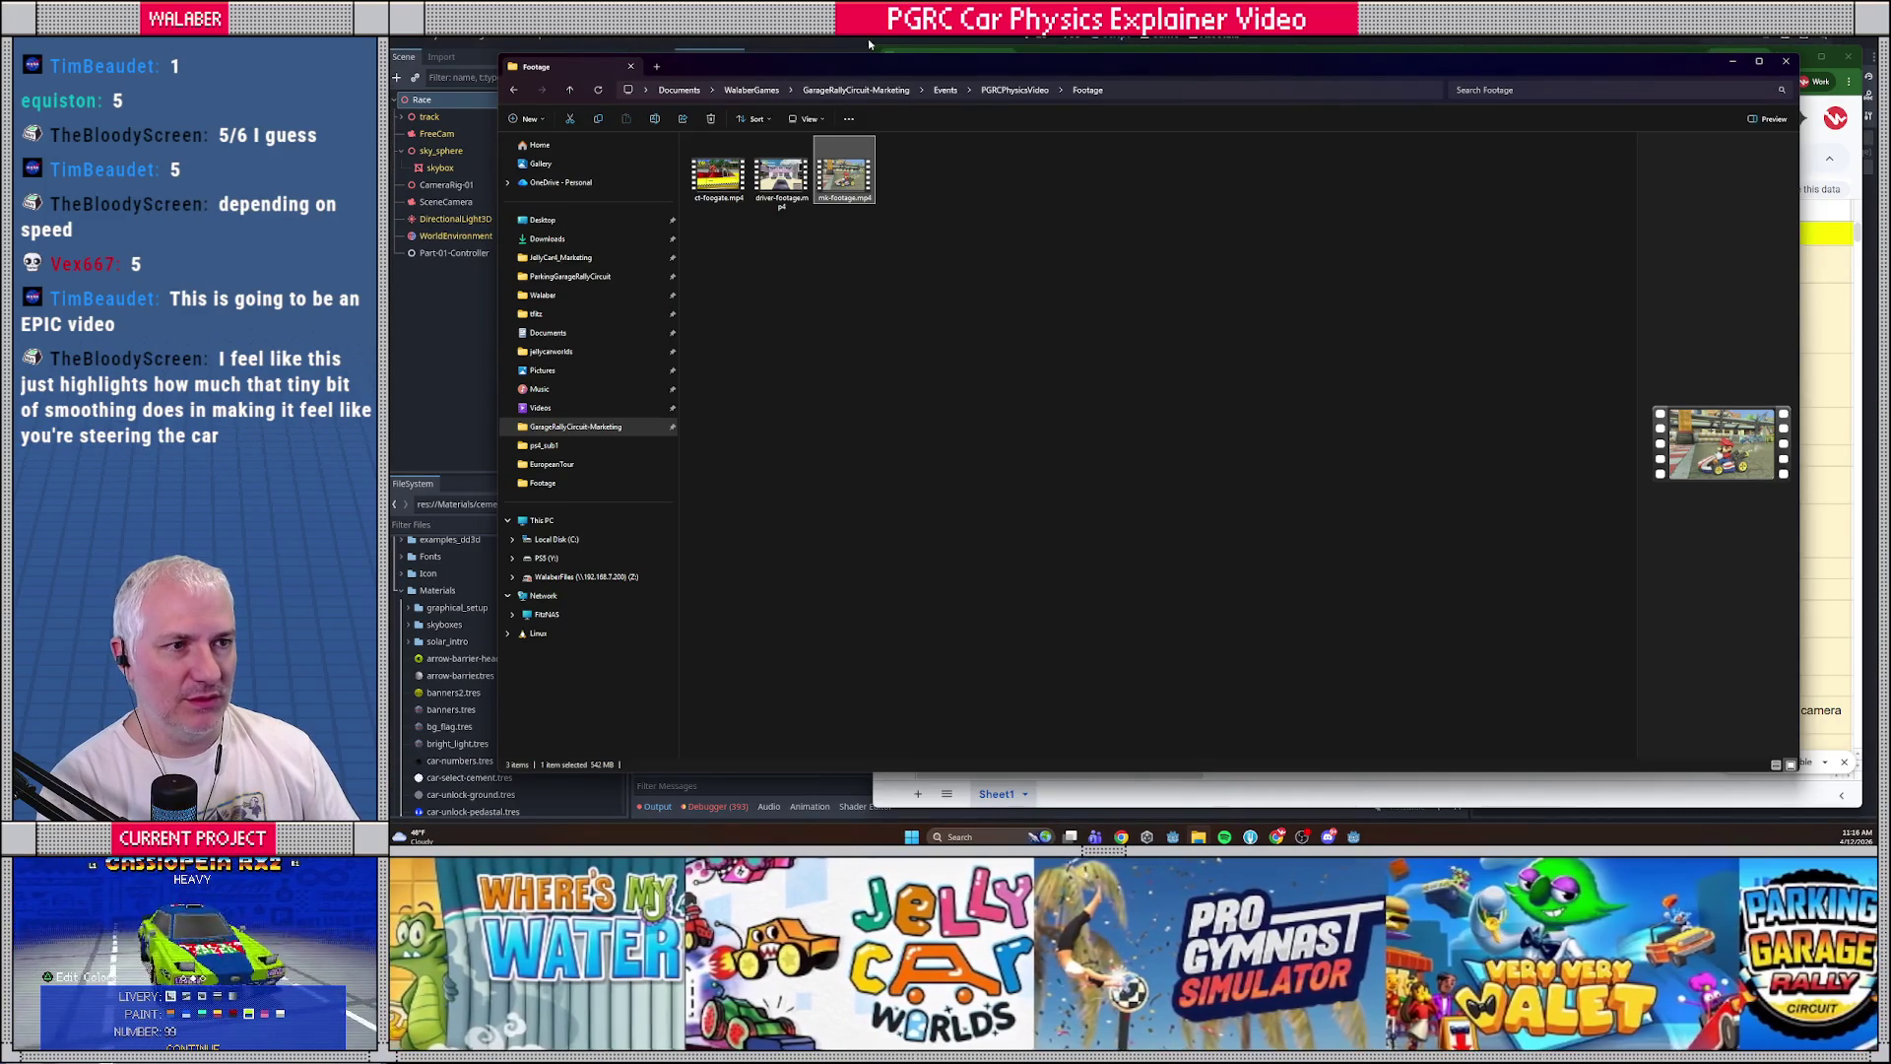
{"action": "key", "text": "alt+Tab"}
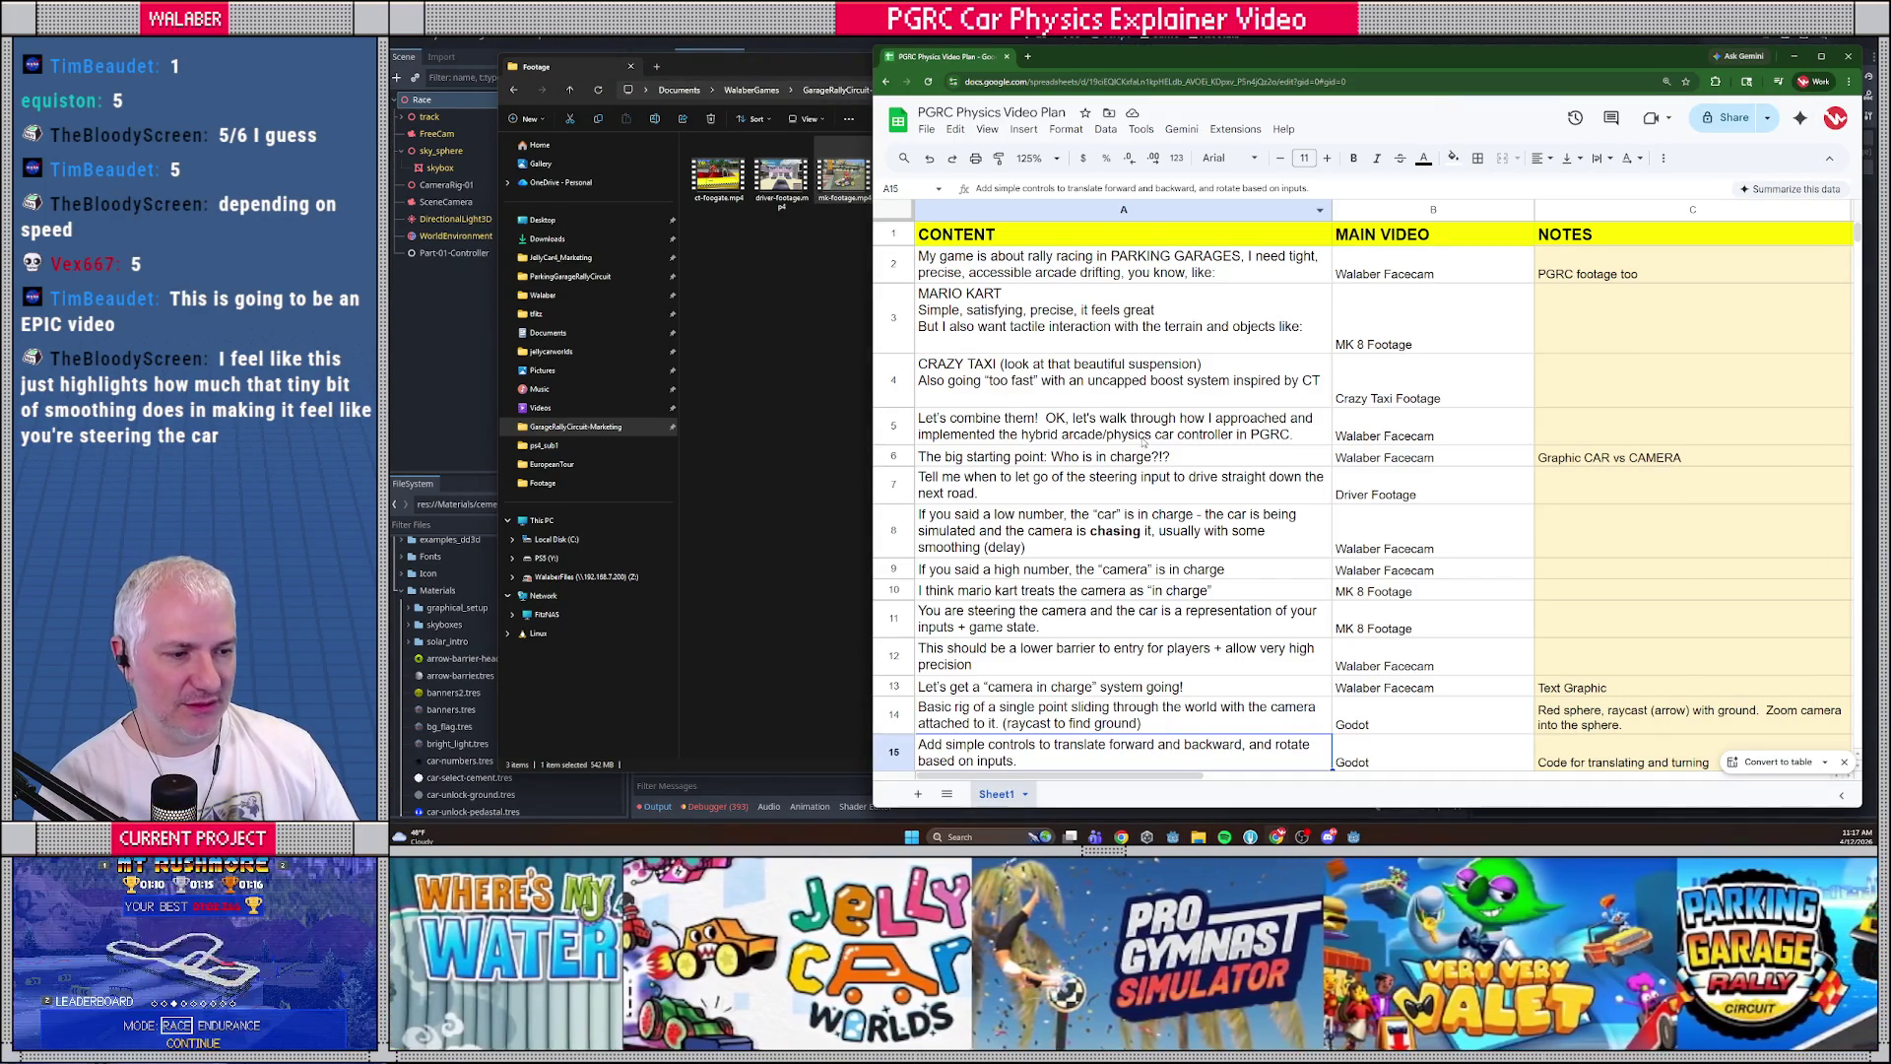
{"action": "scroll", "coordinate": [1143, 440], "scroll_direction": "down", "scroll_amount": 5}
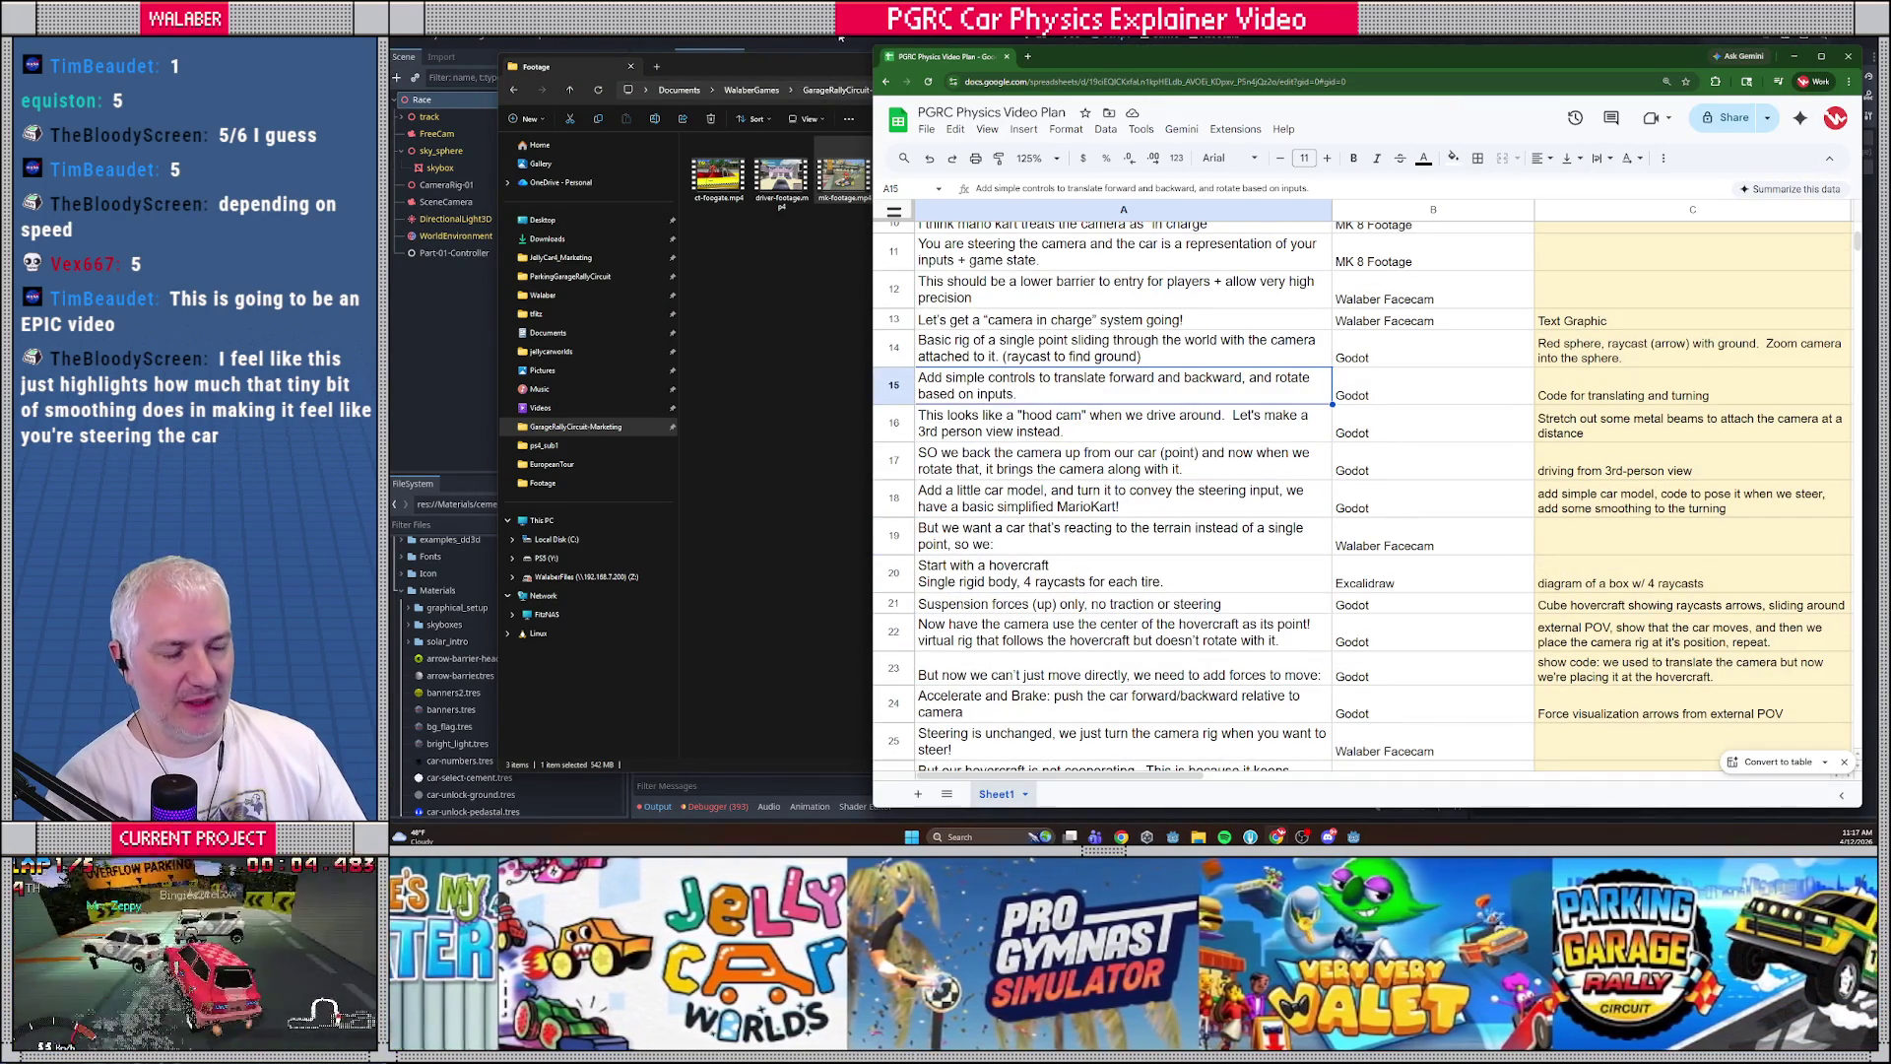
{"action": "key", "text": "alt+Tab"}
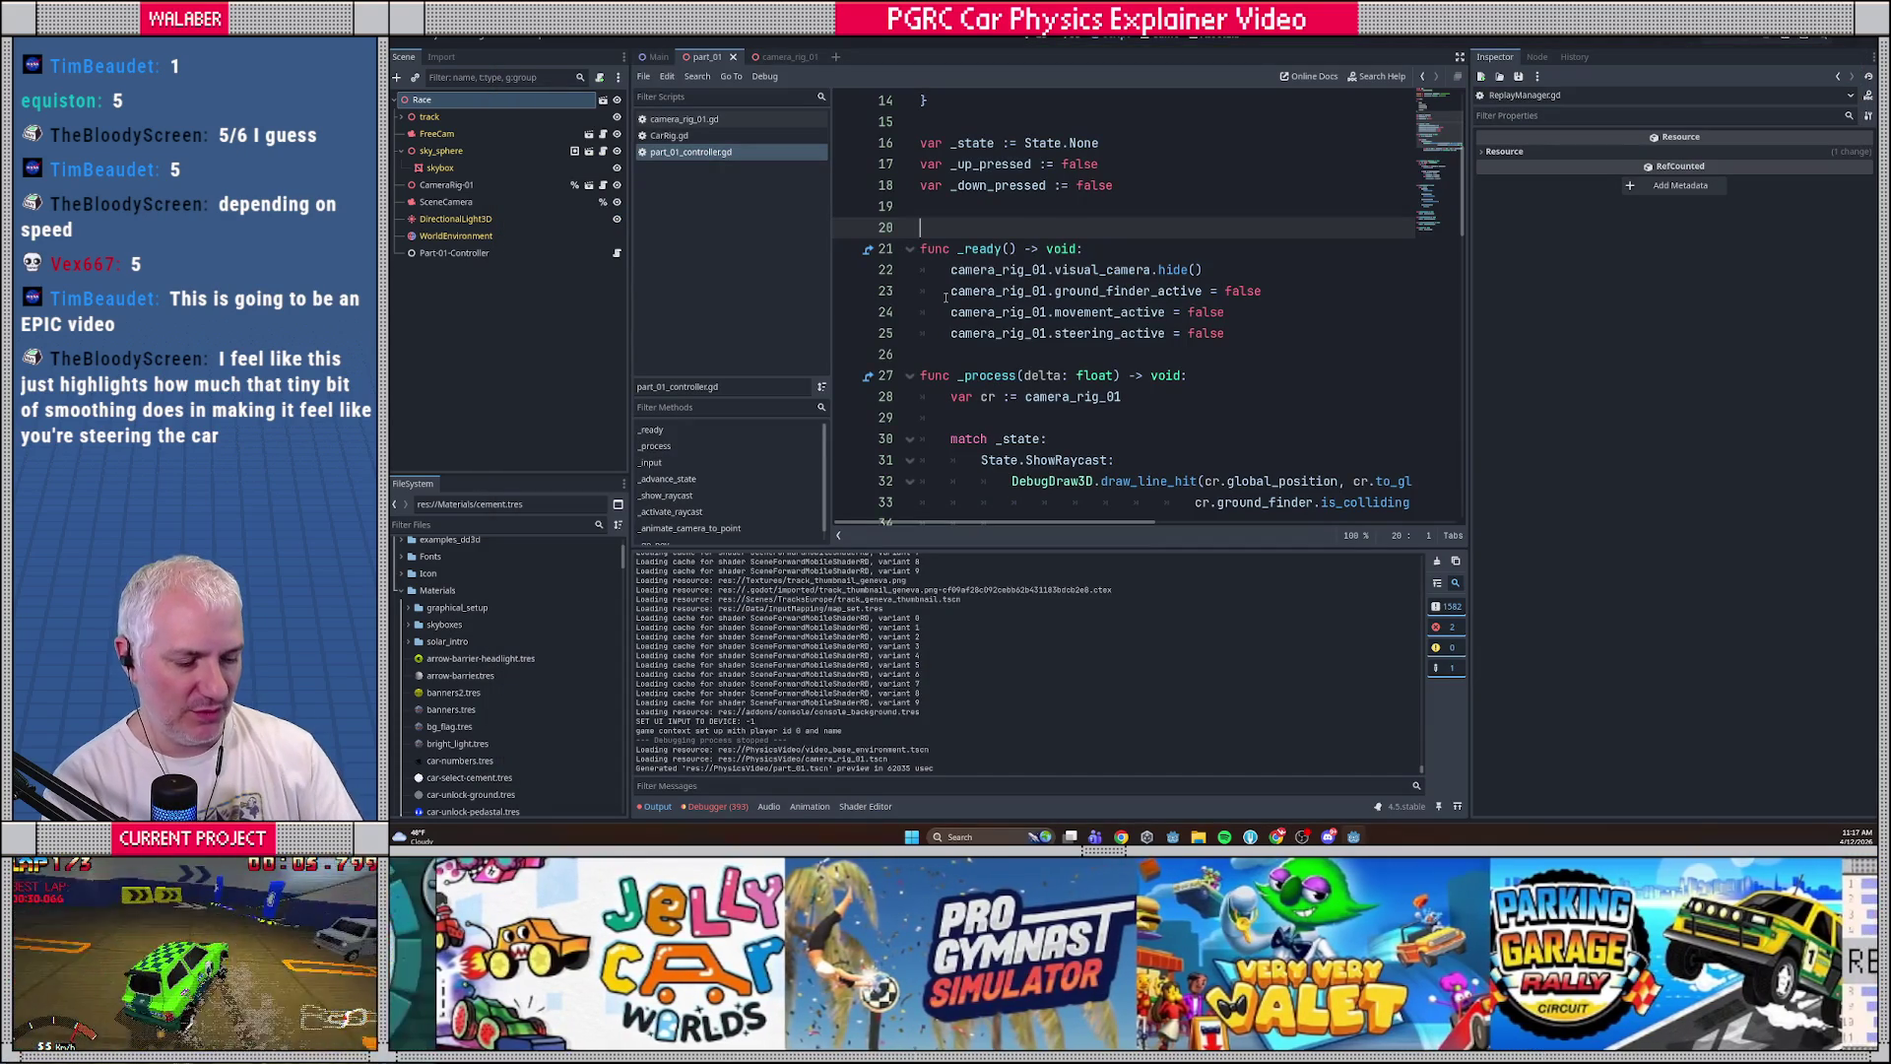
Run the part 1 demo with F6, stop it, and open camera_rig_01.gd at full editor width
{"action": "key", "text": "F6"}
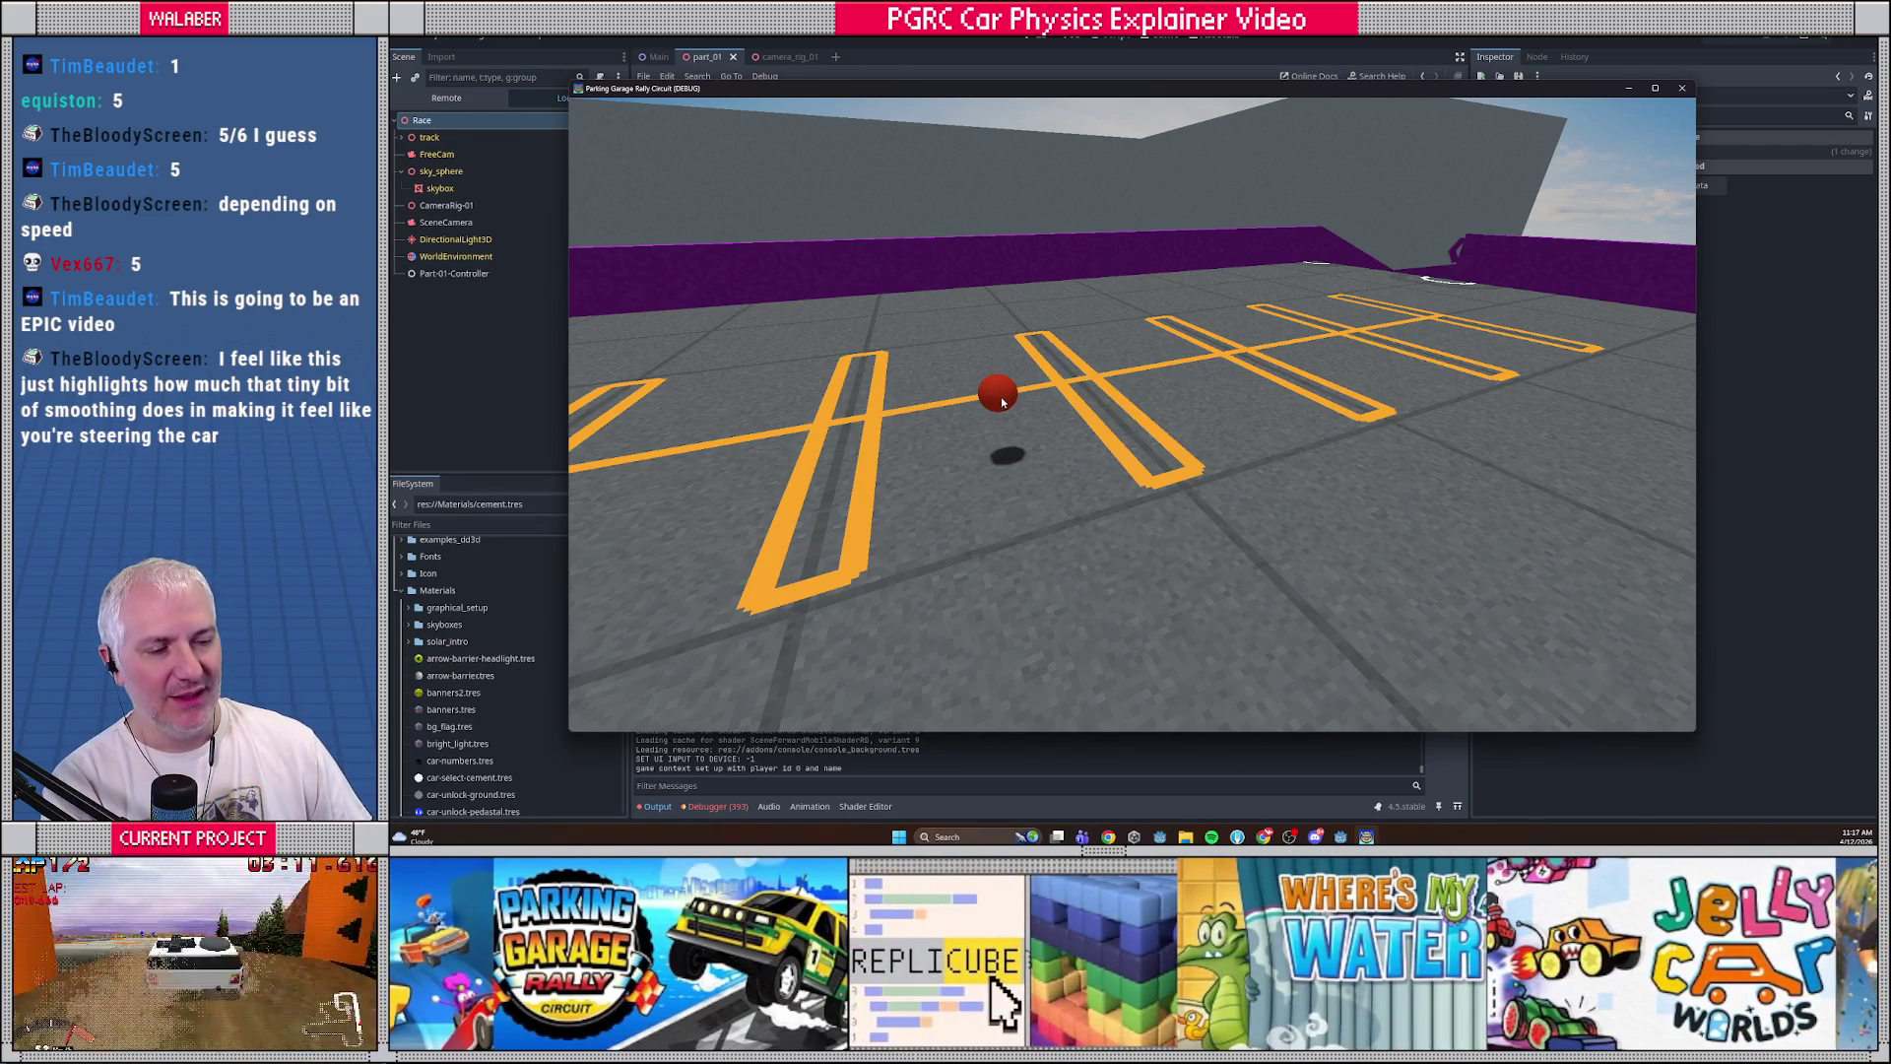
{"action": "key", "text": "F8"}
{"action": "left_click", "coordinate": [1070, 39]}
{"action": "left_click", "coordinate": [1111, 40]}
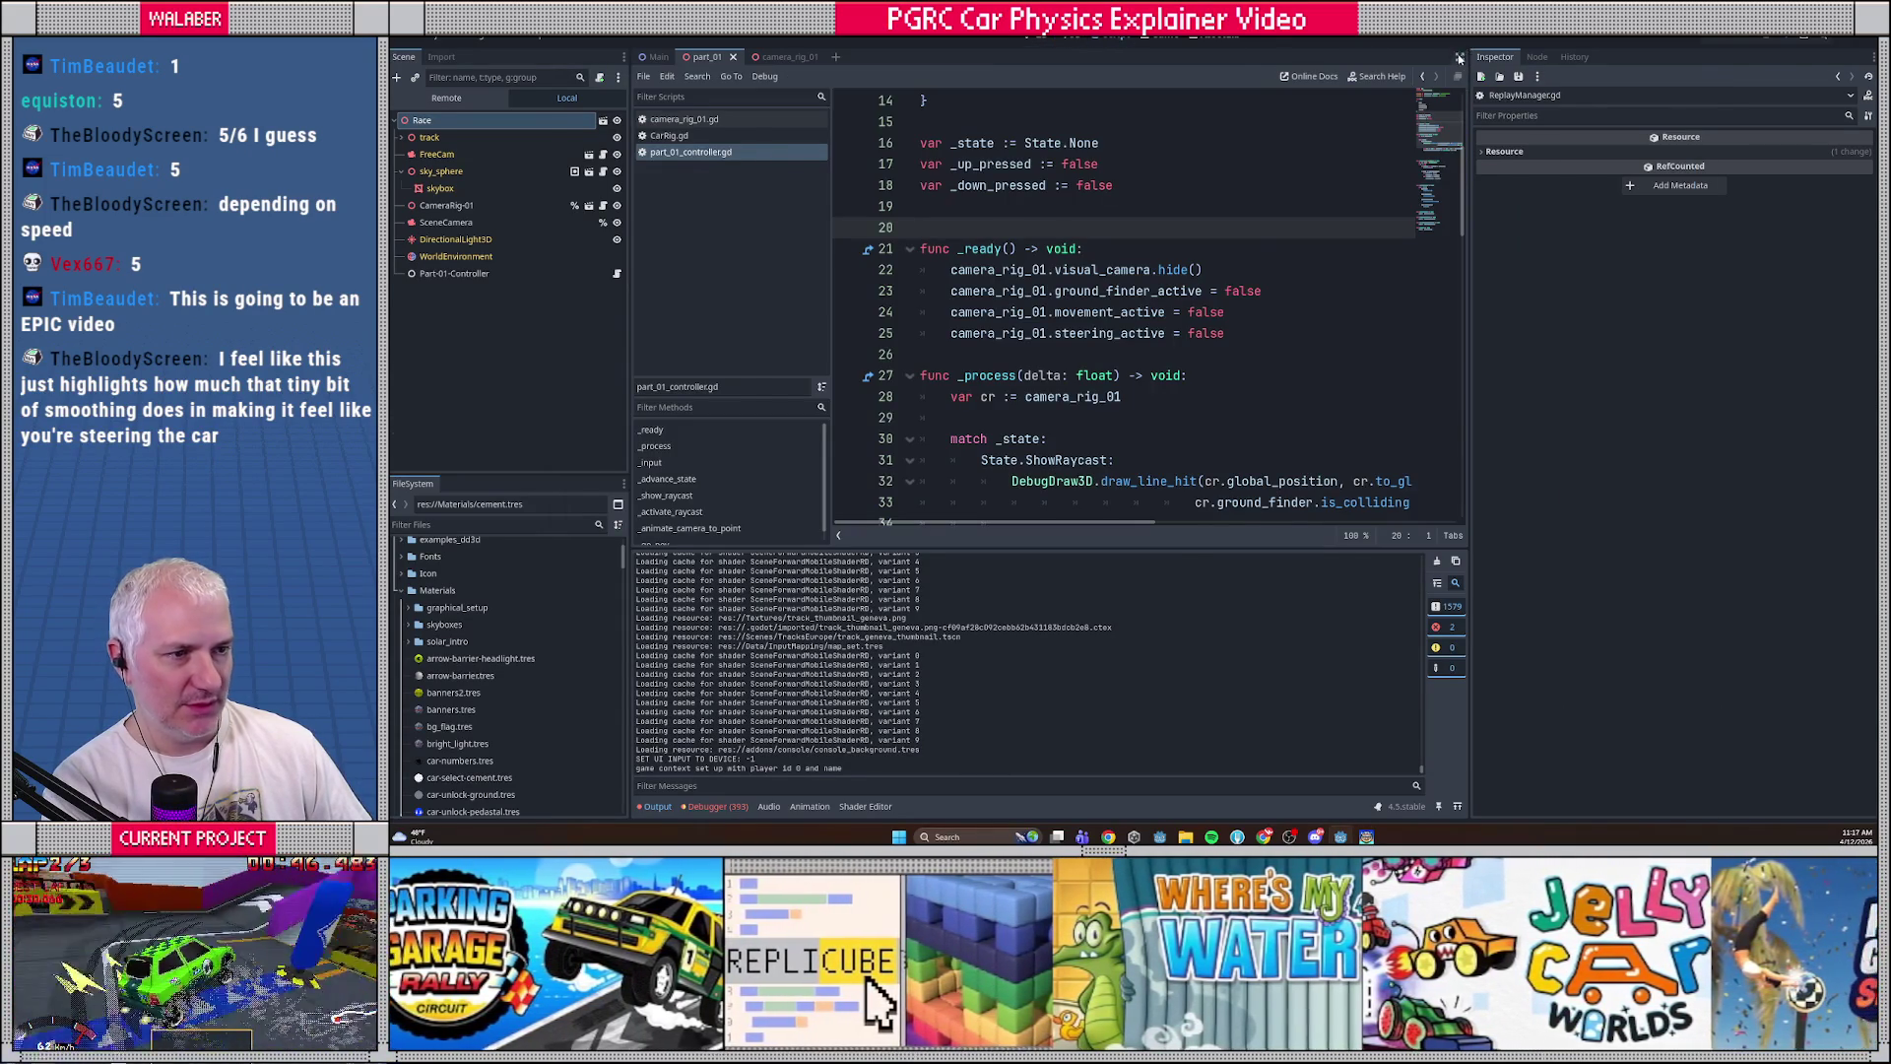
{"action": "left_click", "coordinate": [1459, 56]}
{"action": "left_click", "coordinate": [438, 119]}
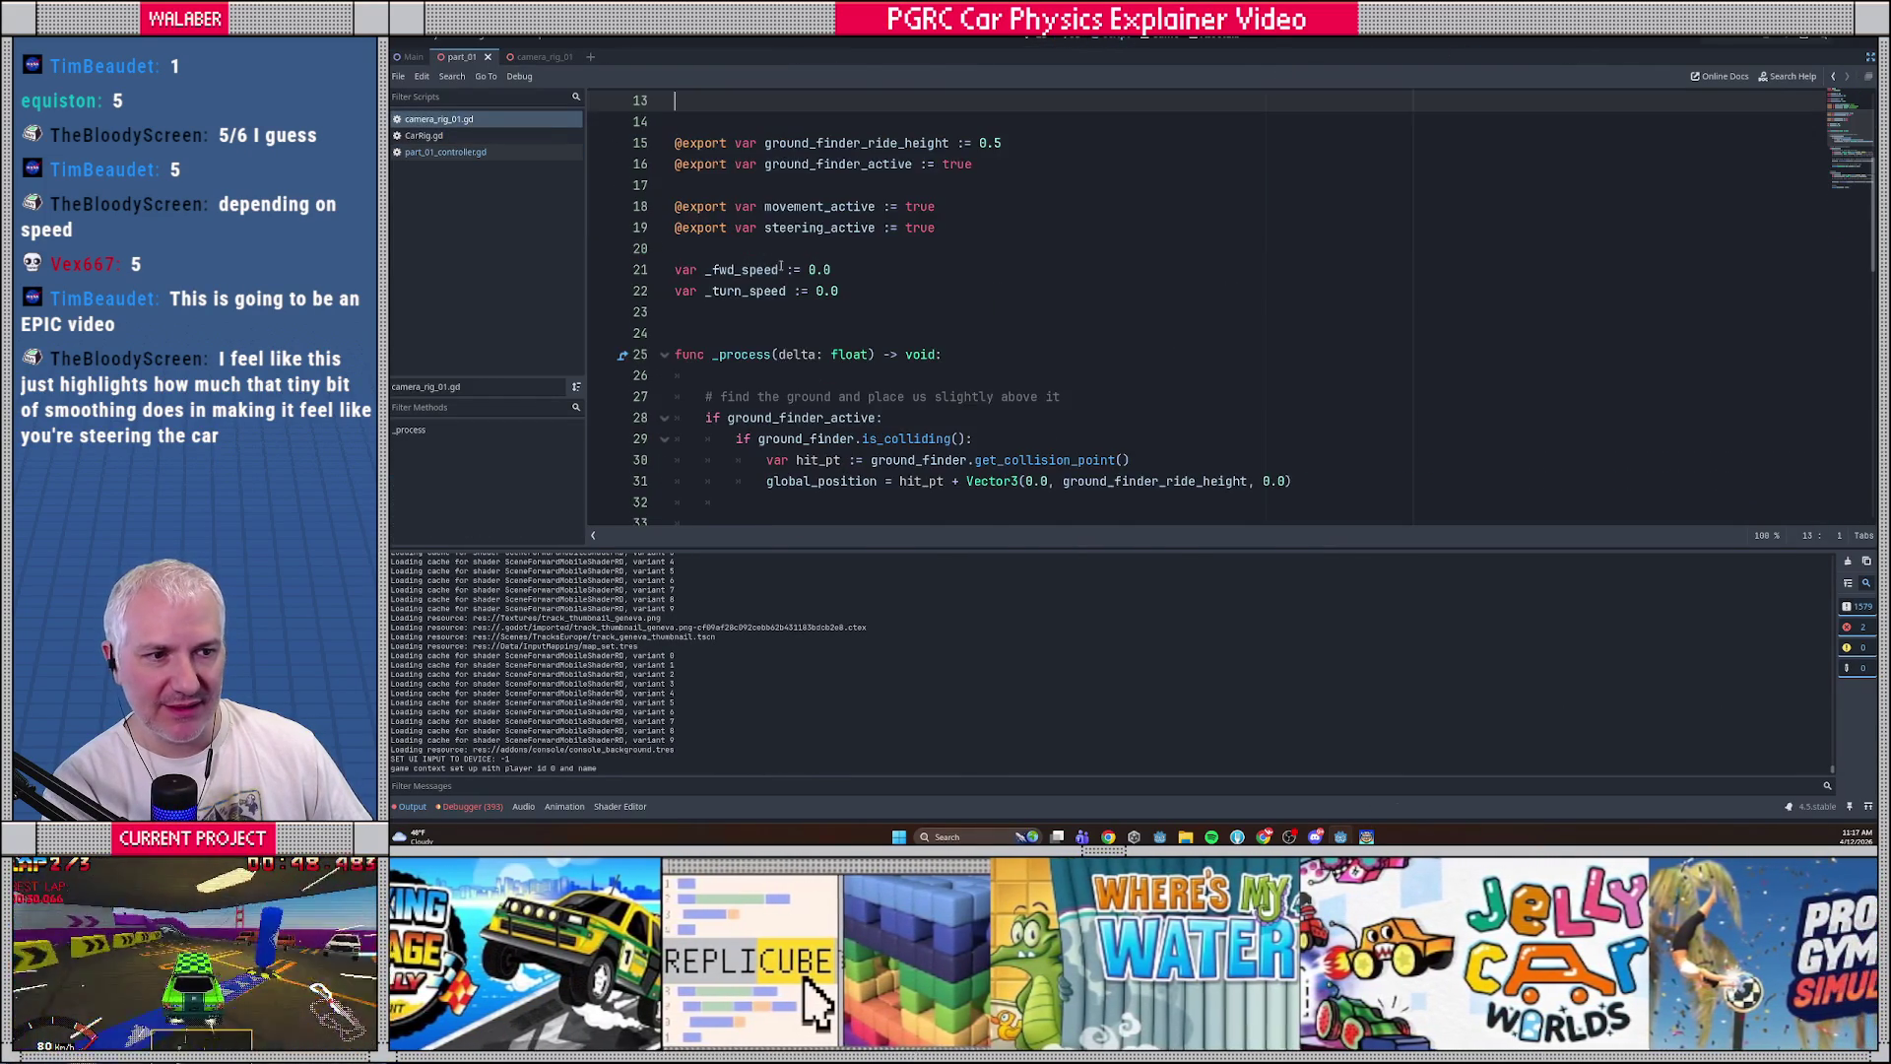
Collapse the Output panel and hide the docks to give camera_rig_01.gd more room
{"action": "scroll", "coordinate": [791, 280], "scroll_direction": "down", "scroll_amount": 10}
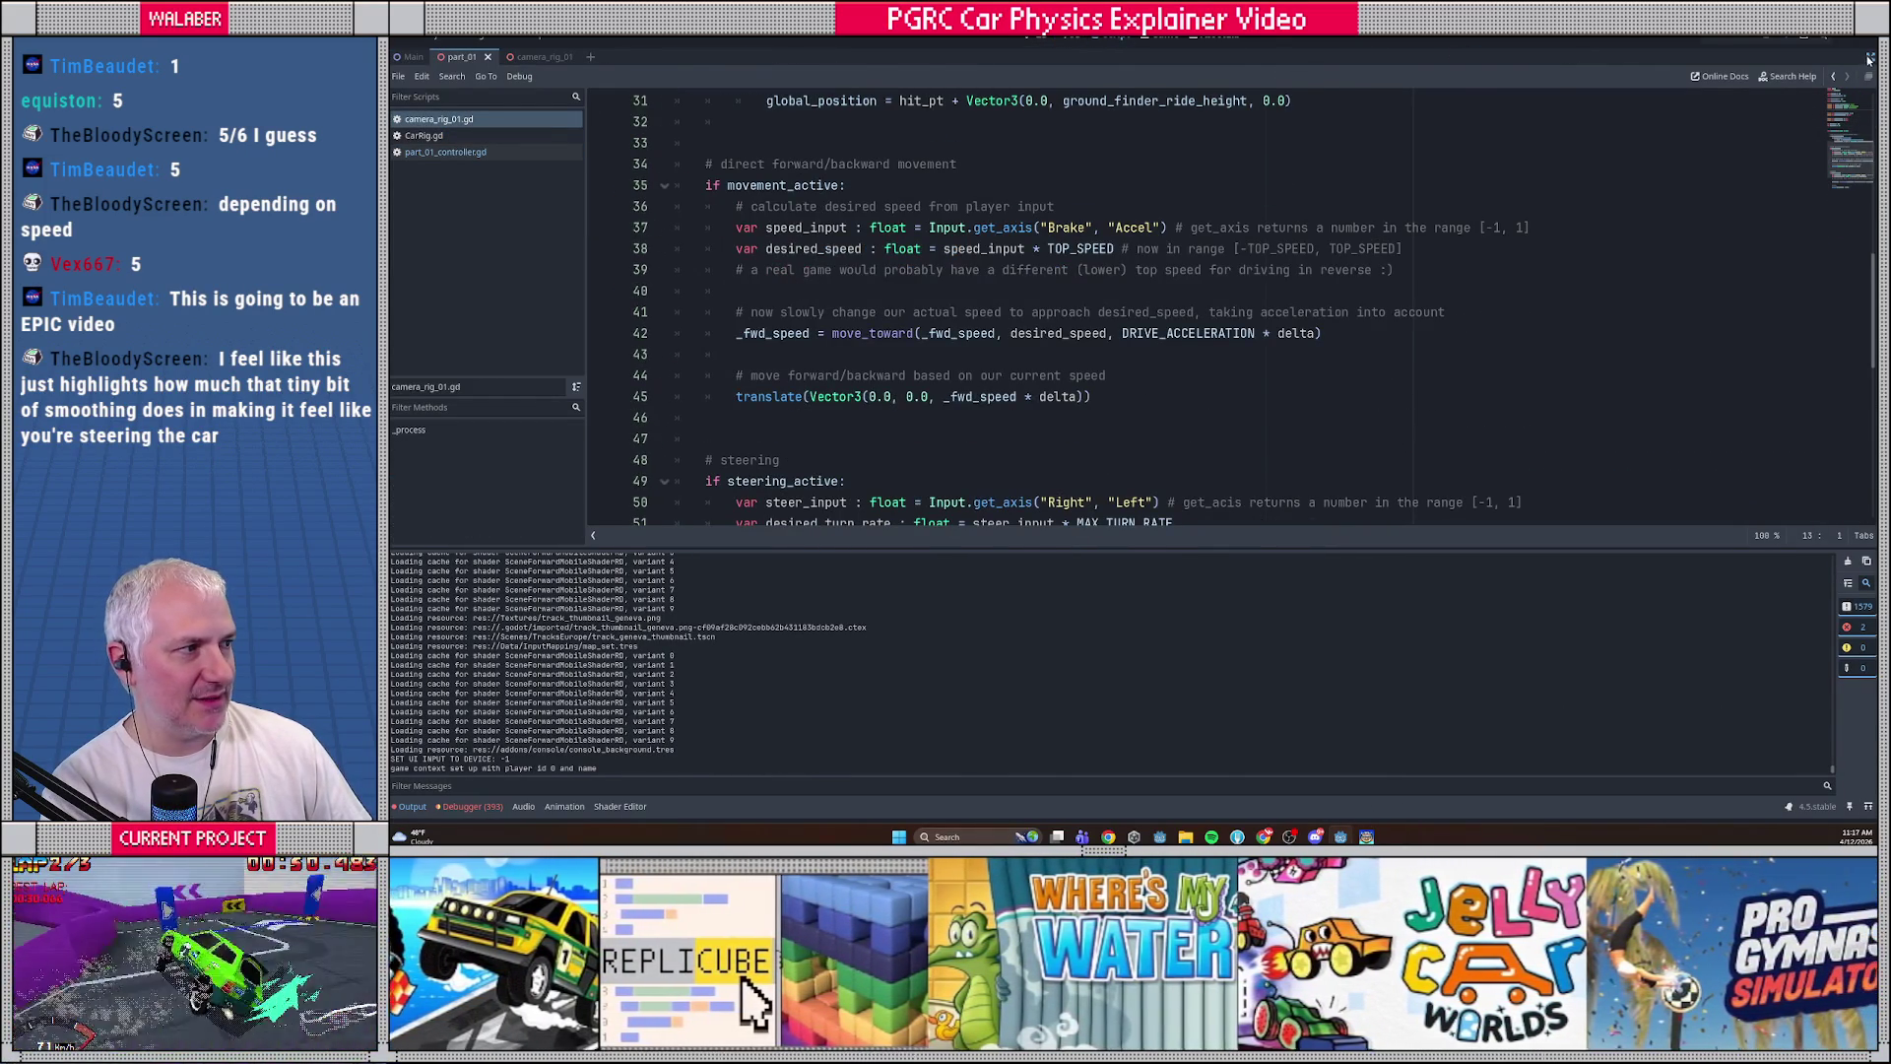
{"action": "left_click", "coordinate": [1868, 59]}
{"action": "left_click", "coordinate": [1459, 56]}
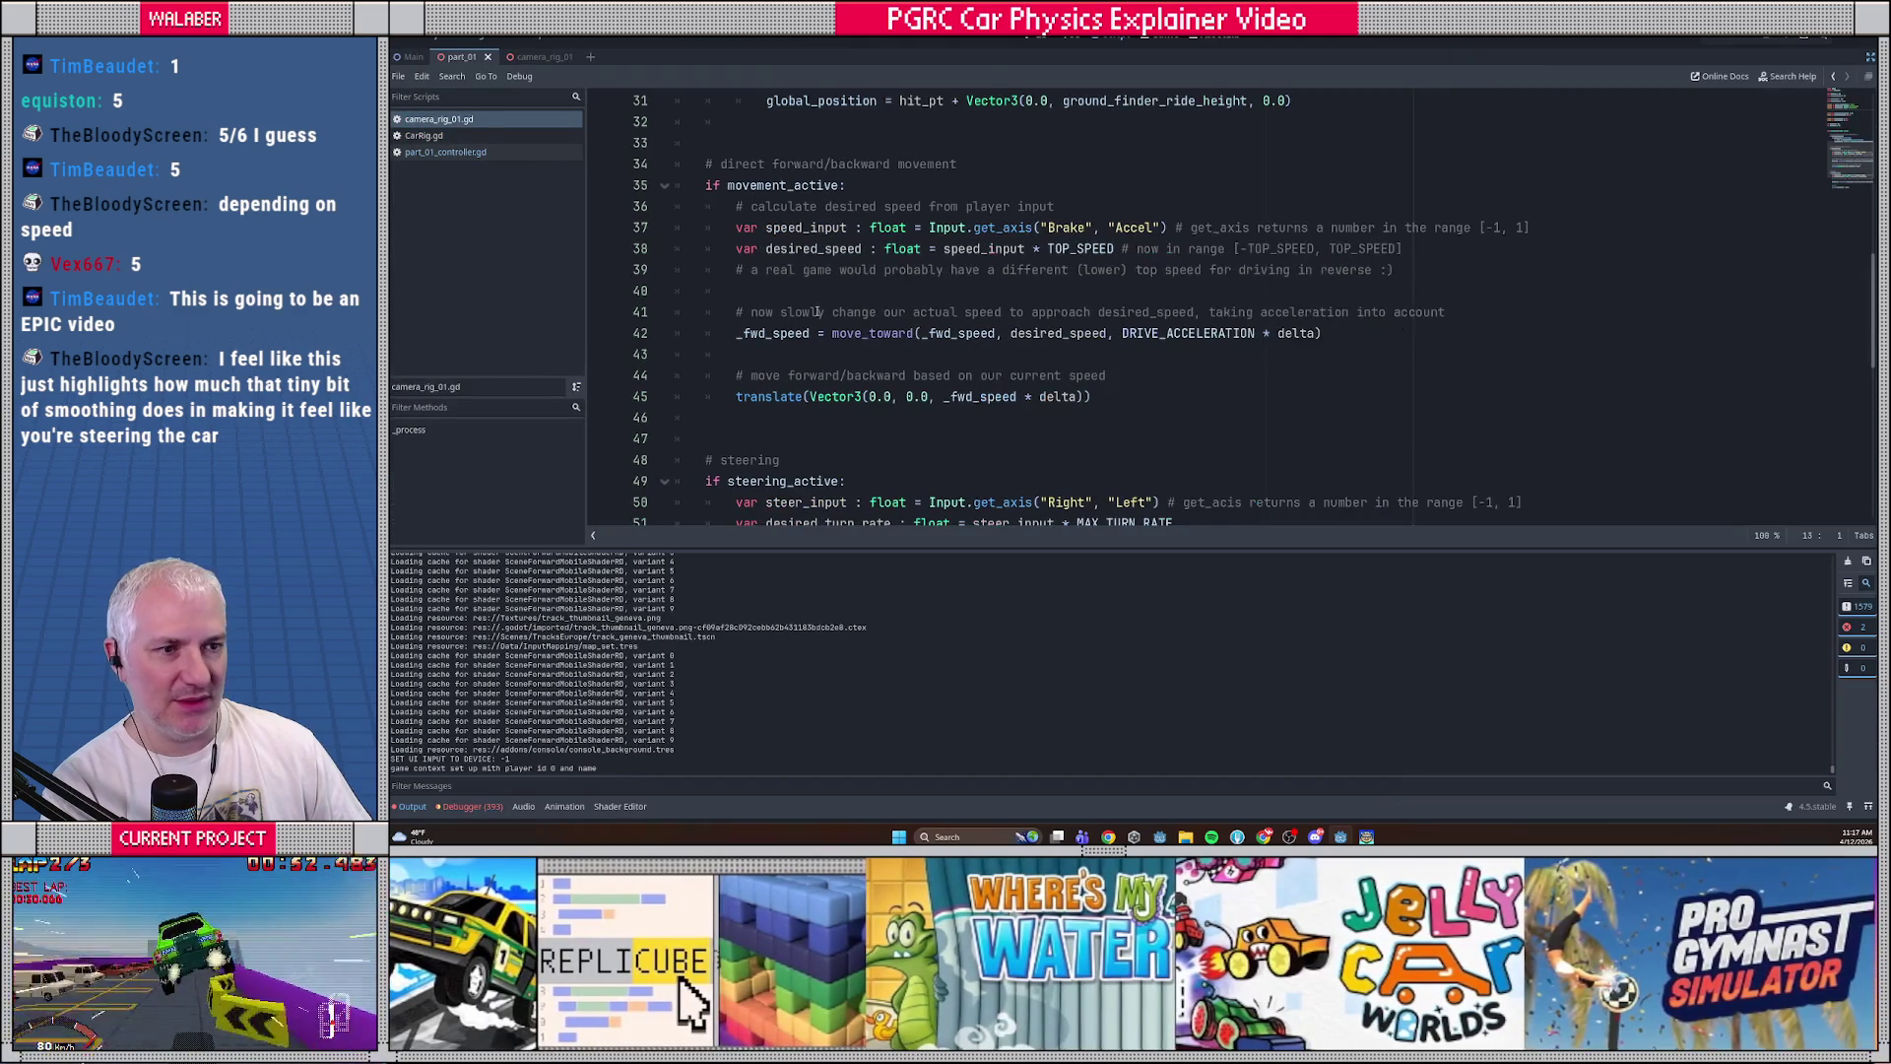
{"action": "scroll", "coordinate": [813, 298], "scroll_direction": "up", "scroll_amount": 2}
{"action": "left_click", "coordinate": [415, 807]}
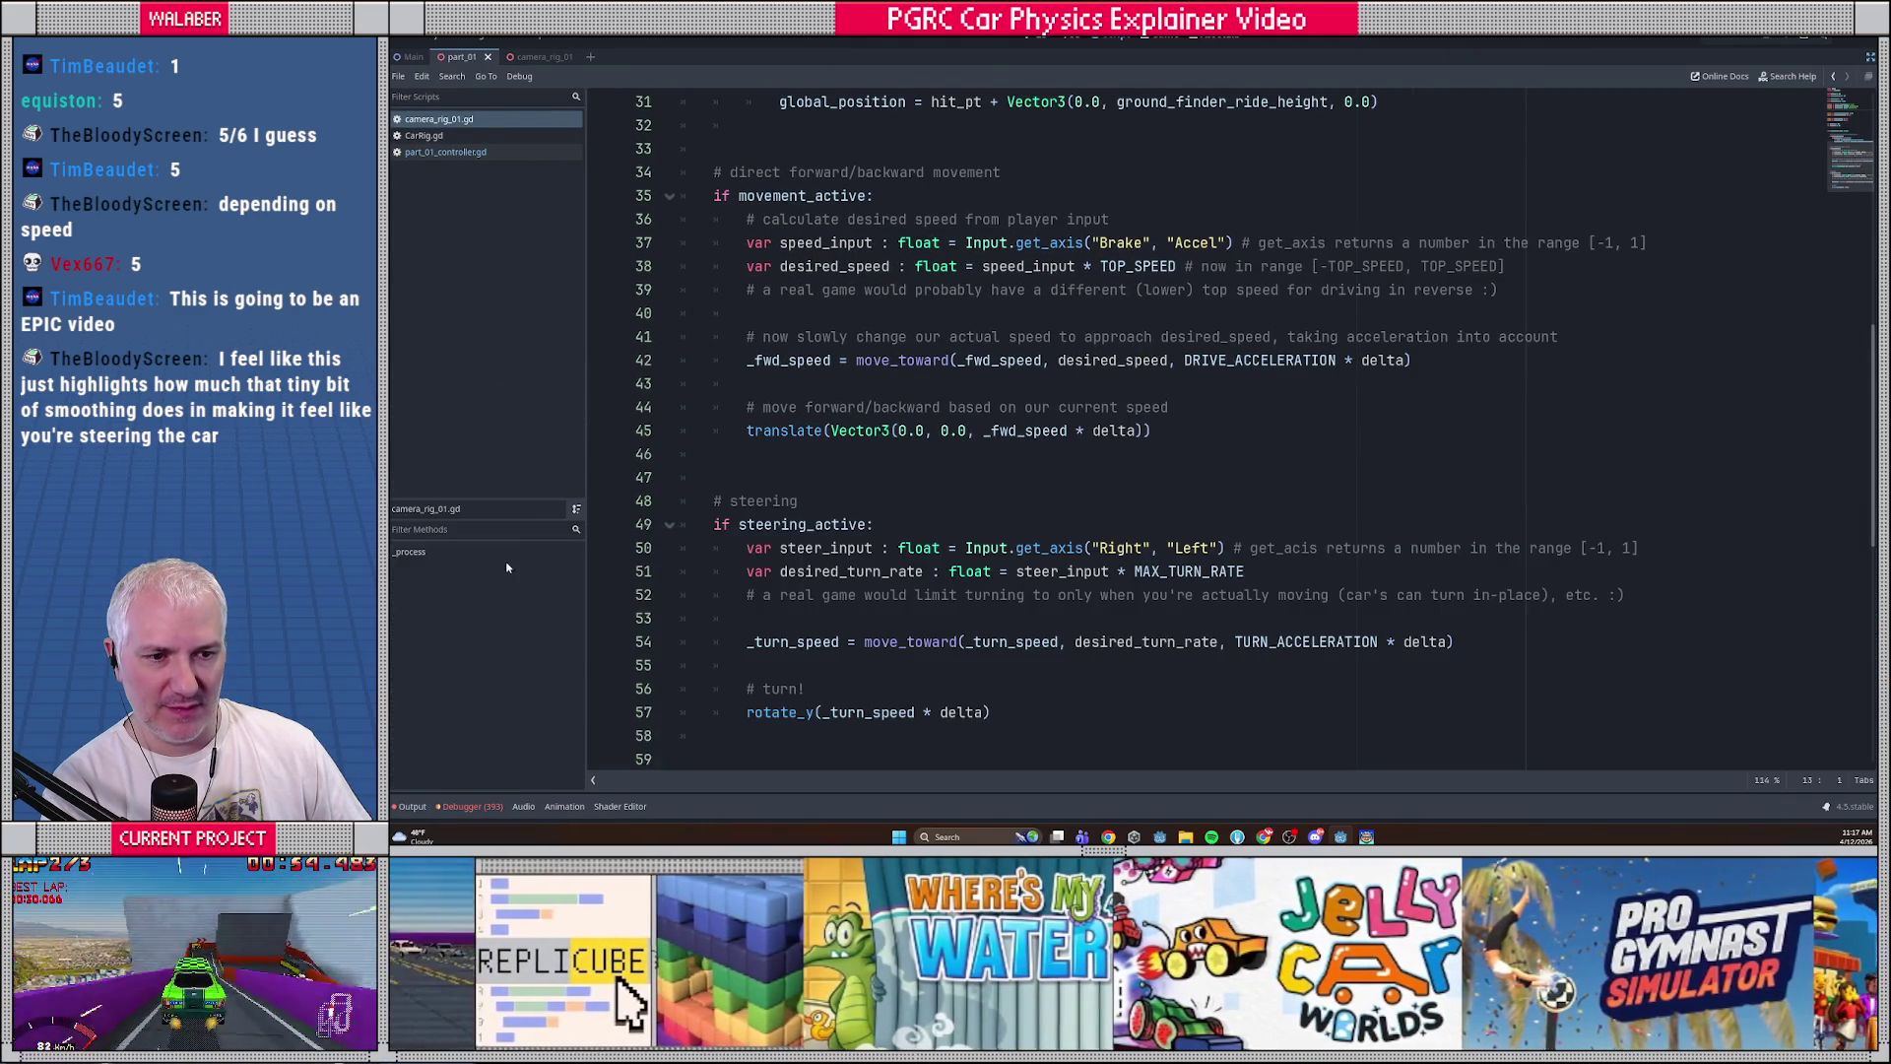
{"action": "left_click_drag", "start_coordinate": [591, 446], "coordinate": [512, 445]}
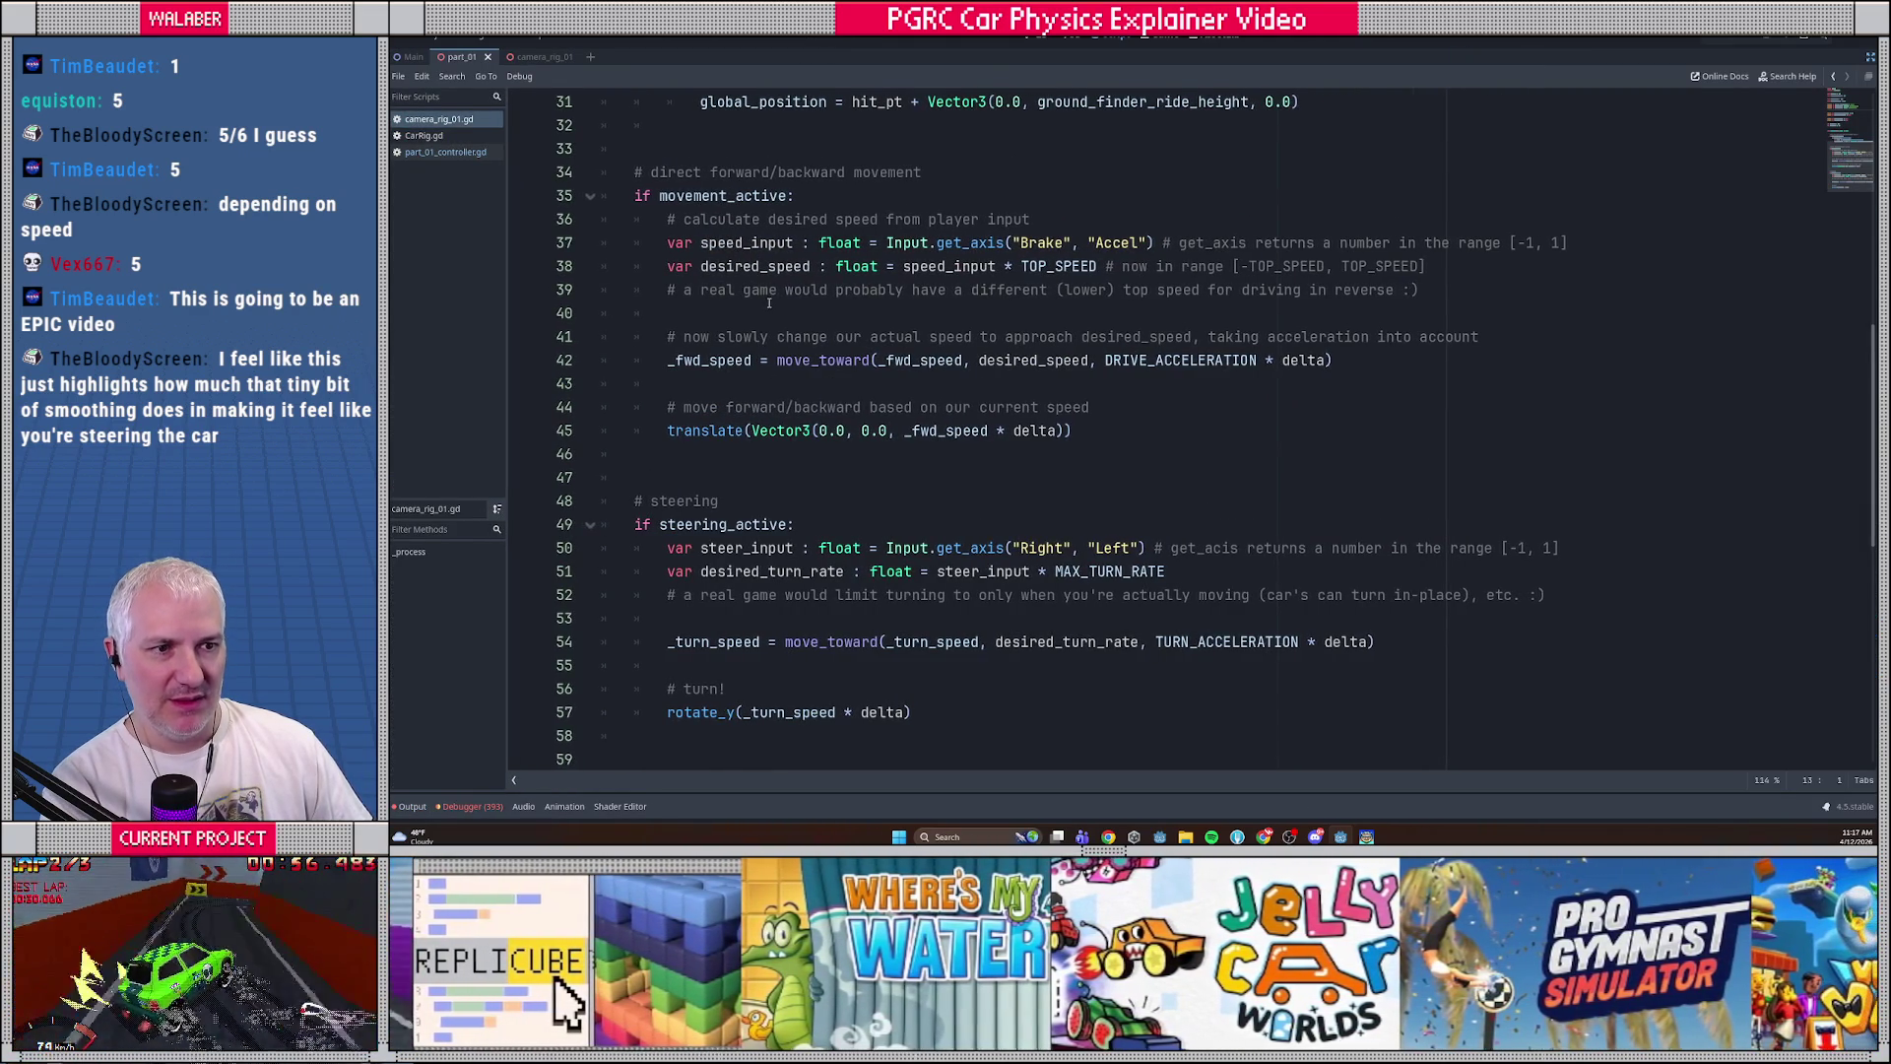
{"action": "scroll", "coordinate": [769, 303], "scroll_direction": "up", "scroll_amount": 3}
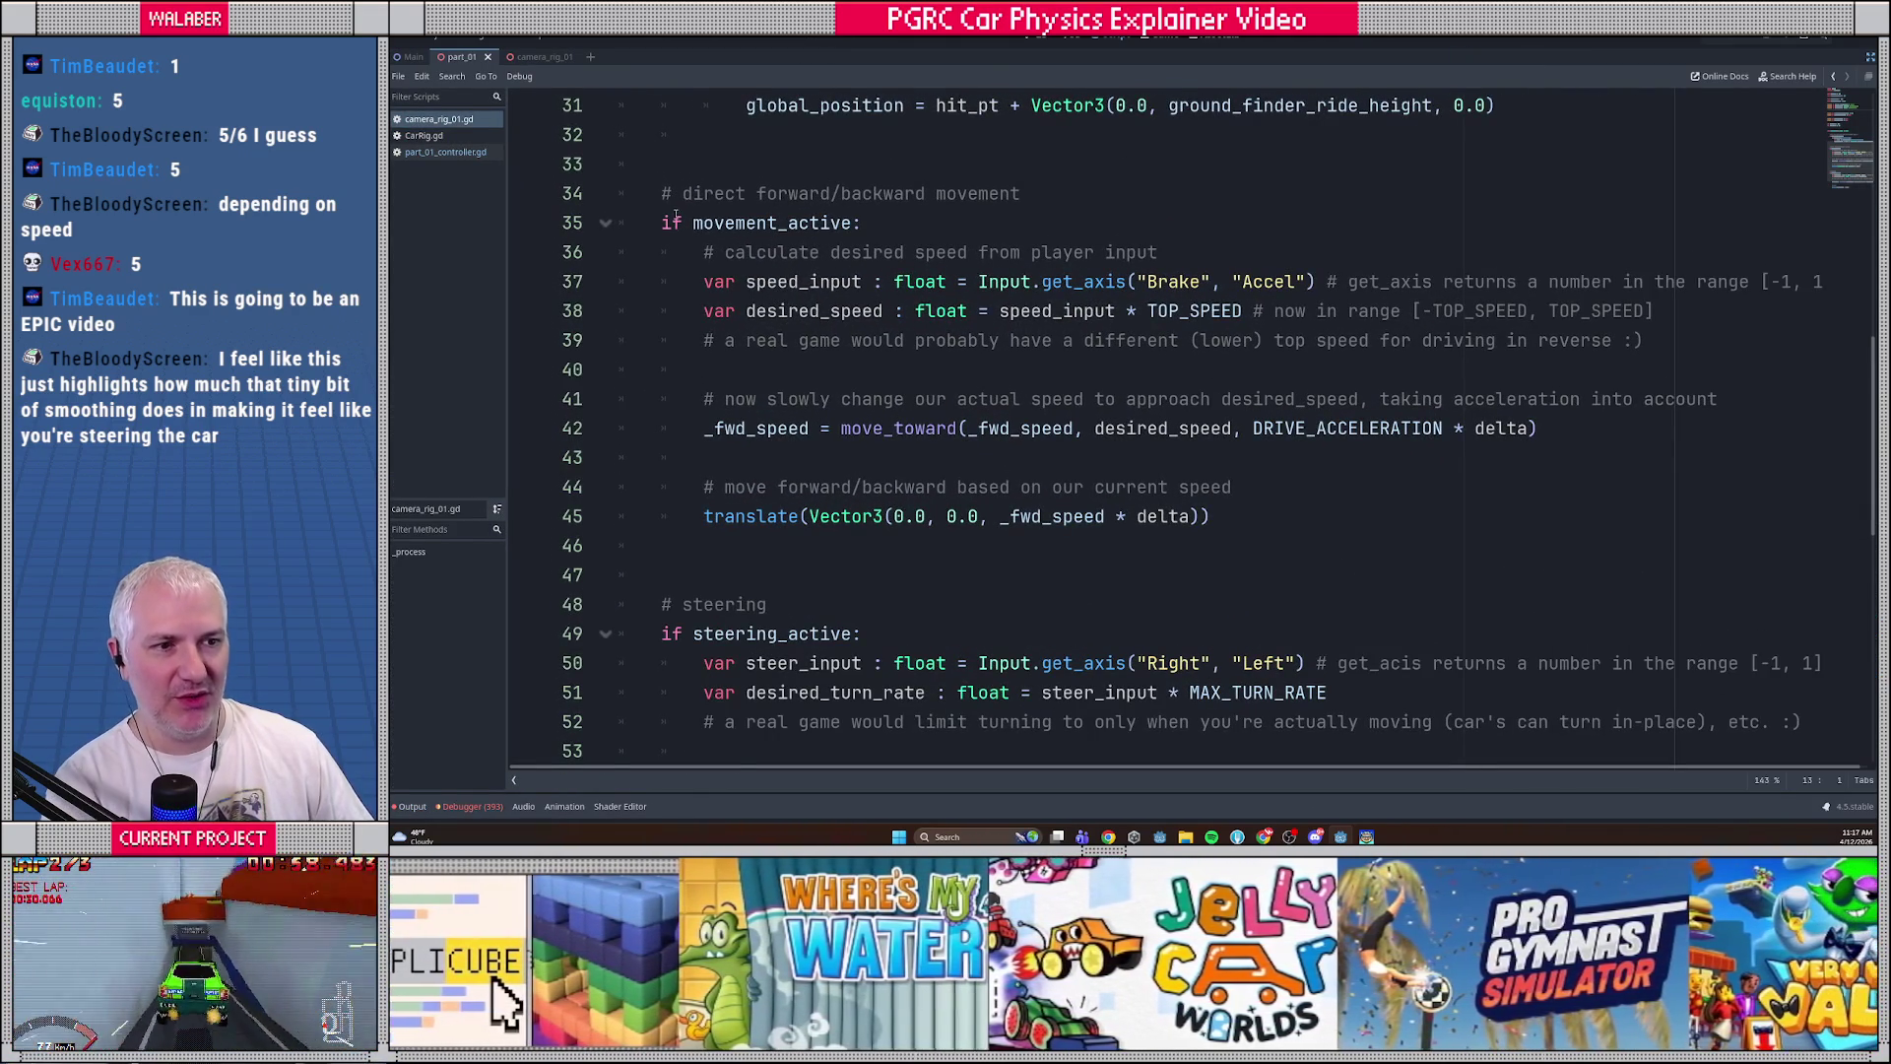
Highlight the forward/backward movement code: speed input, desired speed, _fwd_speed acceleration and translate
{"action": "left_click_drag", "start_coordinate": [711, 283], "coordinate": [1436, 286]}
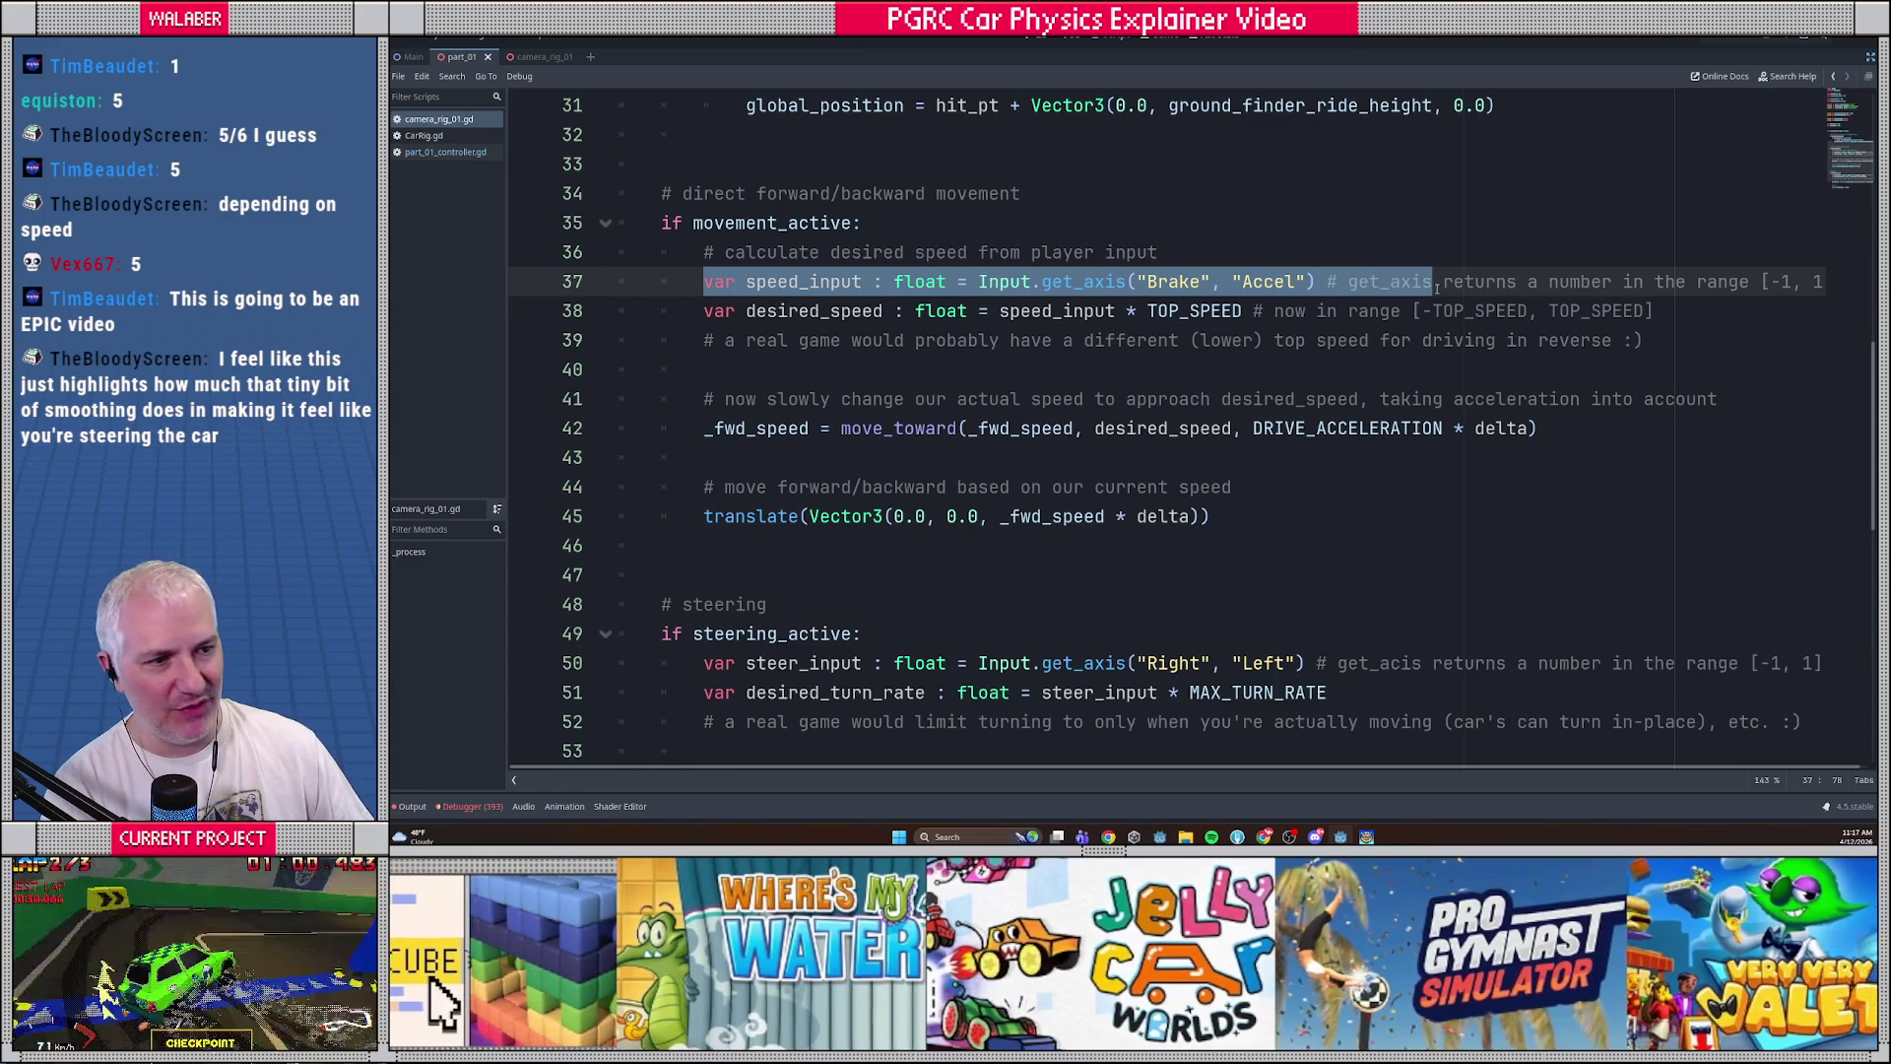
{"action": "left_click_drag", "start_coordinate": [702, 312], "coordinate": [1406, 310]}
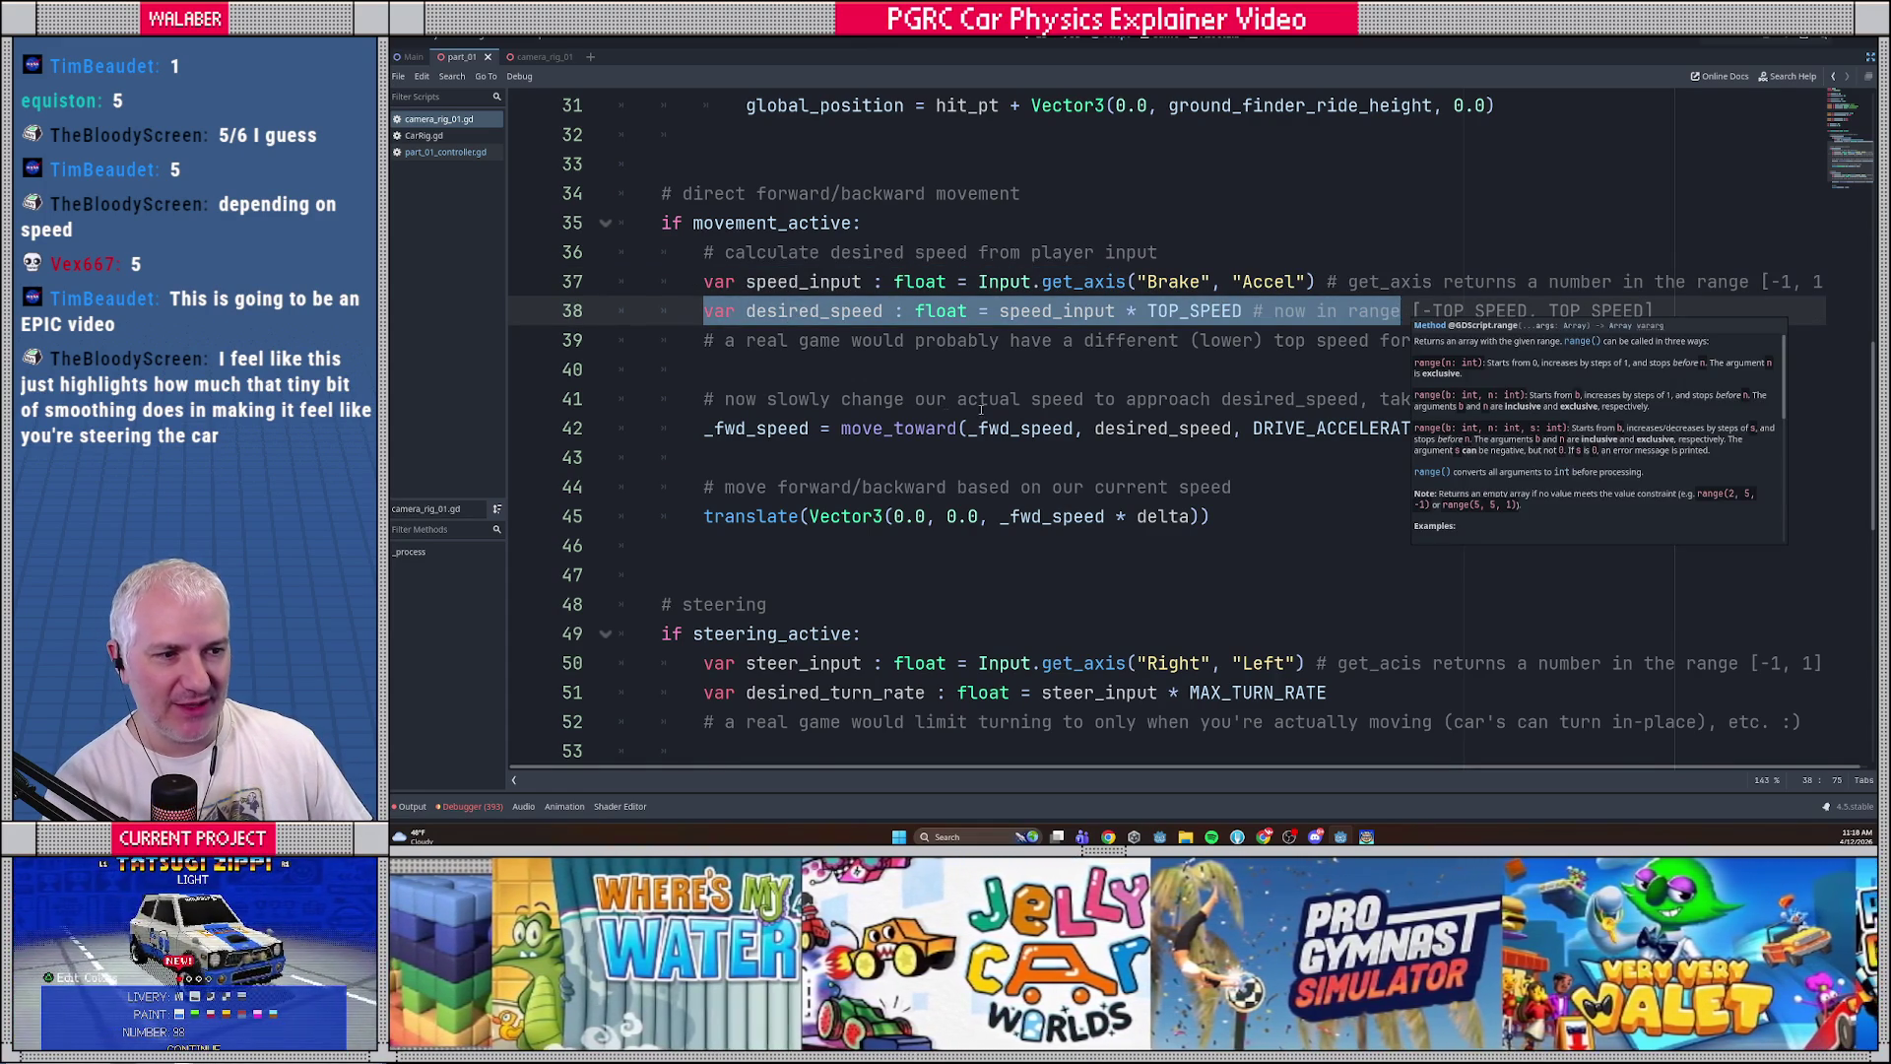
{"action": "left_click", "coordinate": [707, 371]}
{"action": "double_click", "coordinate": [709, 429]}
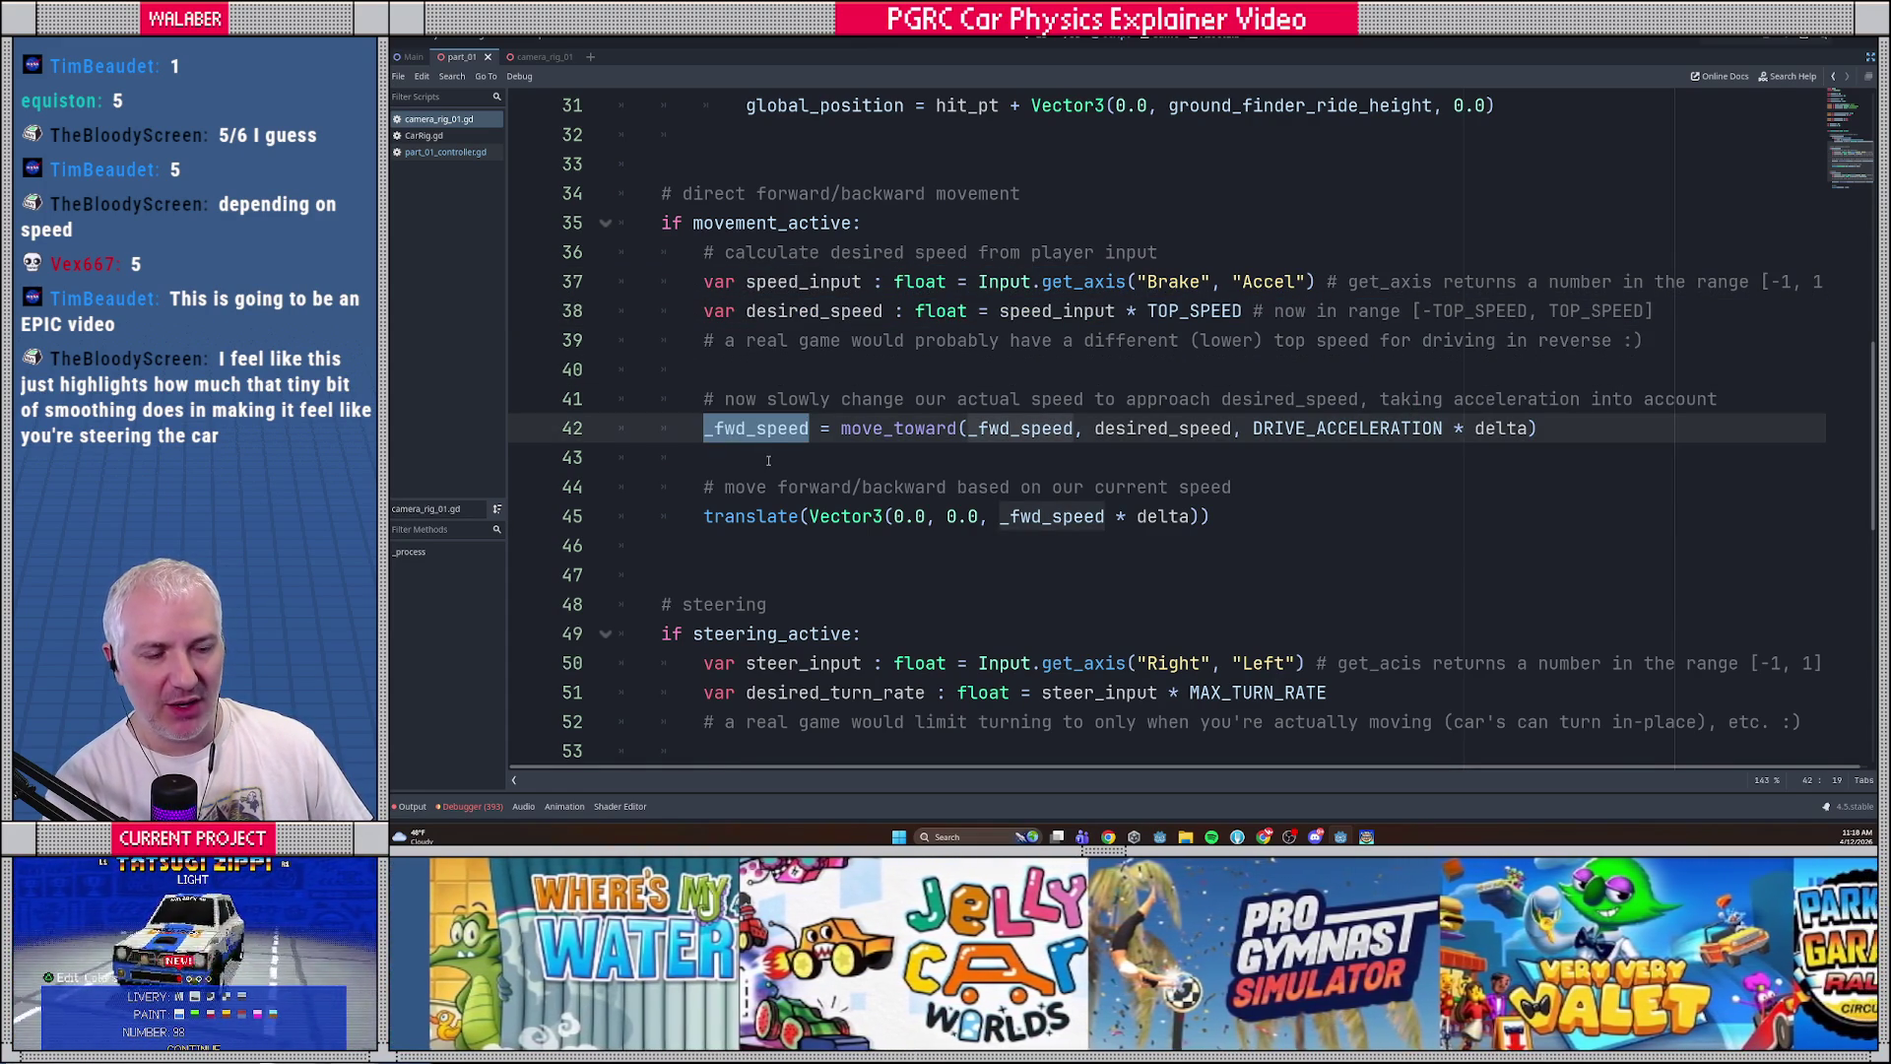
{"action": "double_click", "coordinate": [1162, 429]}
{"action": "left_click", "coordinate": [1336, 428]}
{"action": "double_click", "coordinate": [1339, 428]}
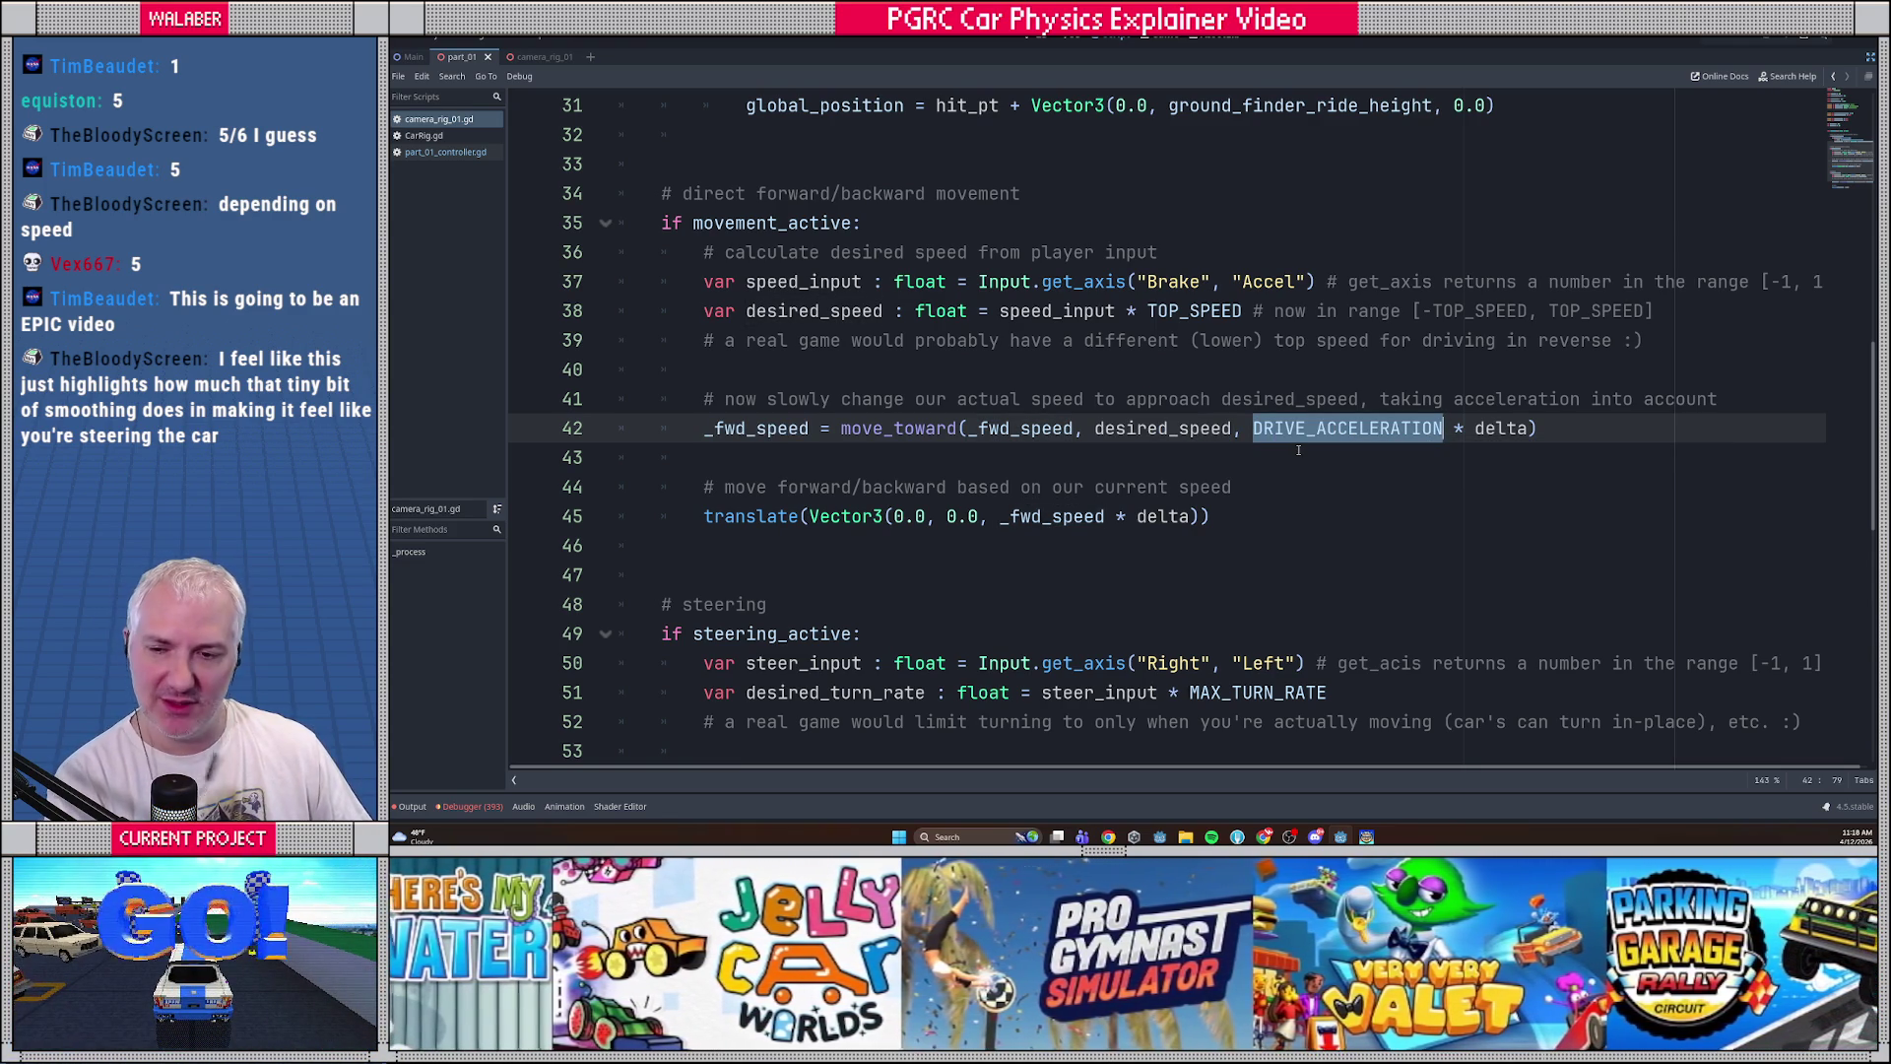
{"action": "left_click_drag", "start_coordinate": [700, 519], "coordinate": [1211, 518]}
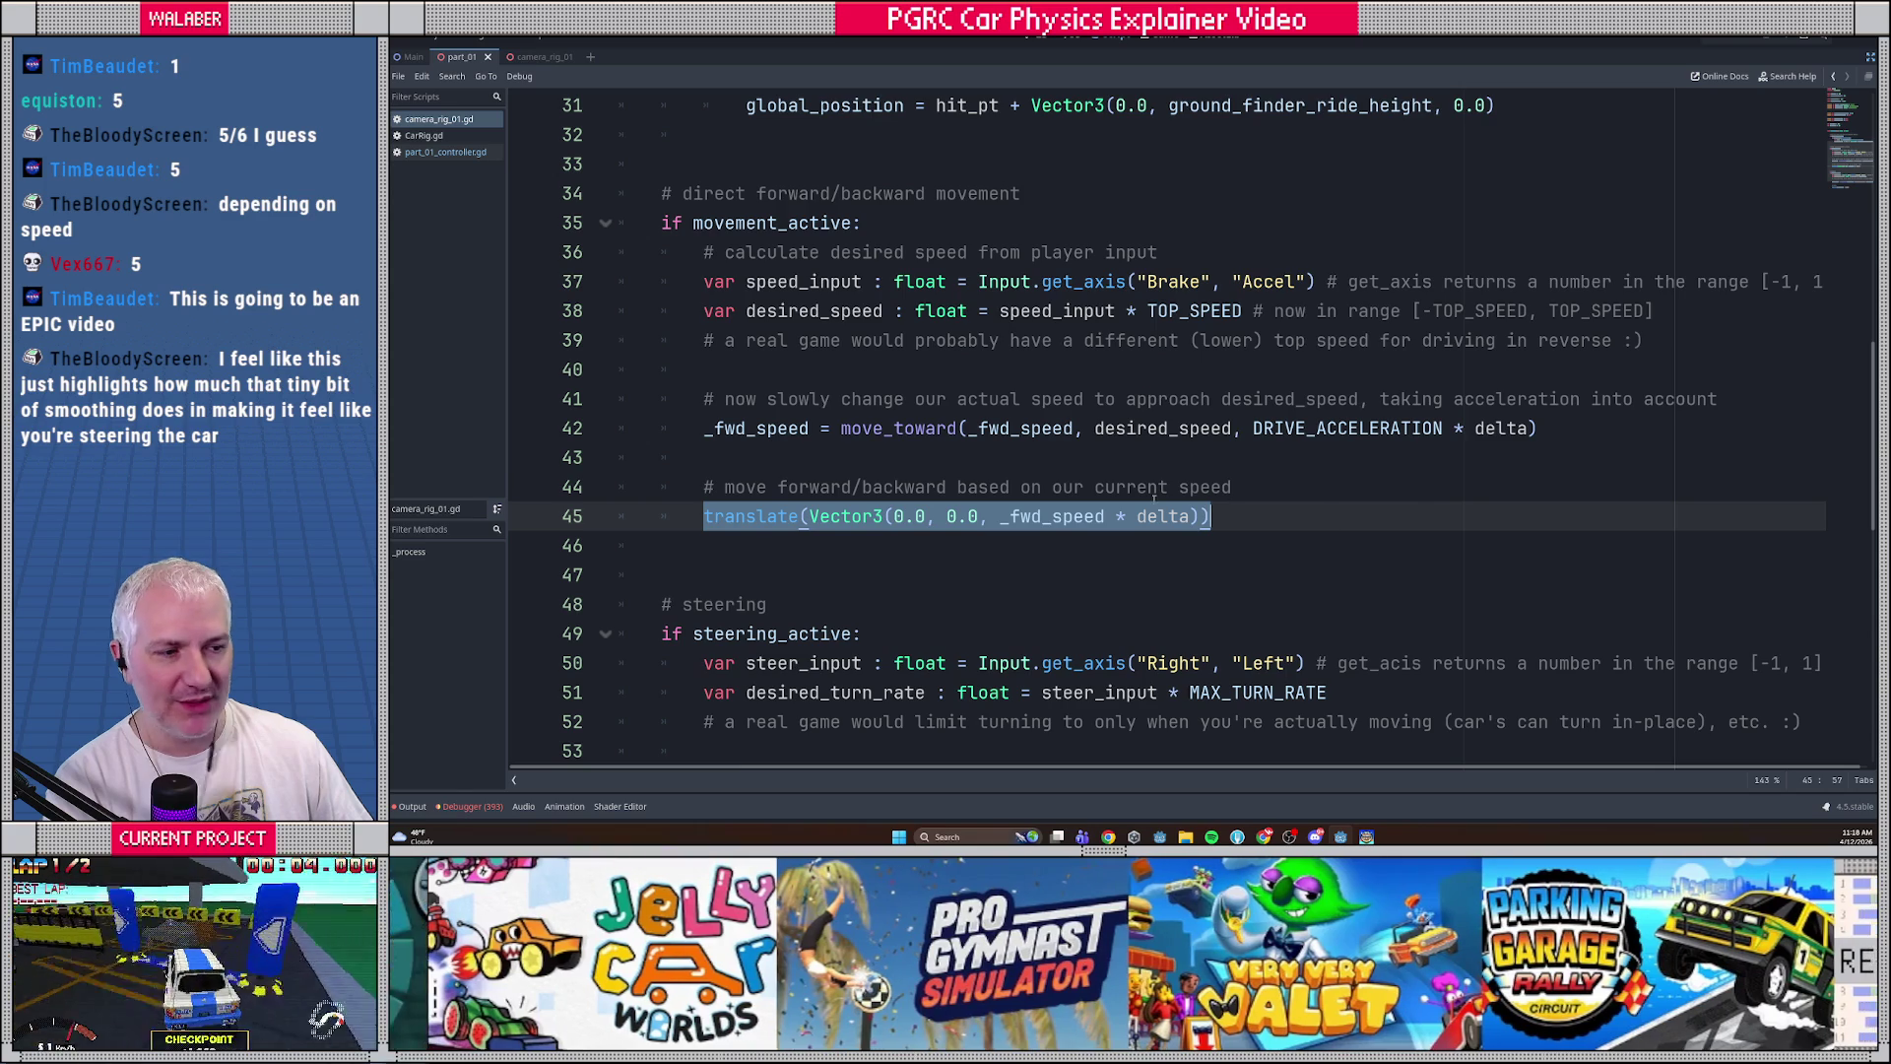
{"action": "double_click", "coordinate": [1052, 516]}
{"action": "mouse_move", "coordinate": [703, 252]}
{"action": "left_mouse_down"}
{"action": "mouse_move", "coordinate": [705, 497]}
{"action": "mouse_move", "coordinate": [1274, 517]}
{"action": "left_mouse_up"}
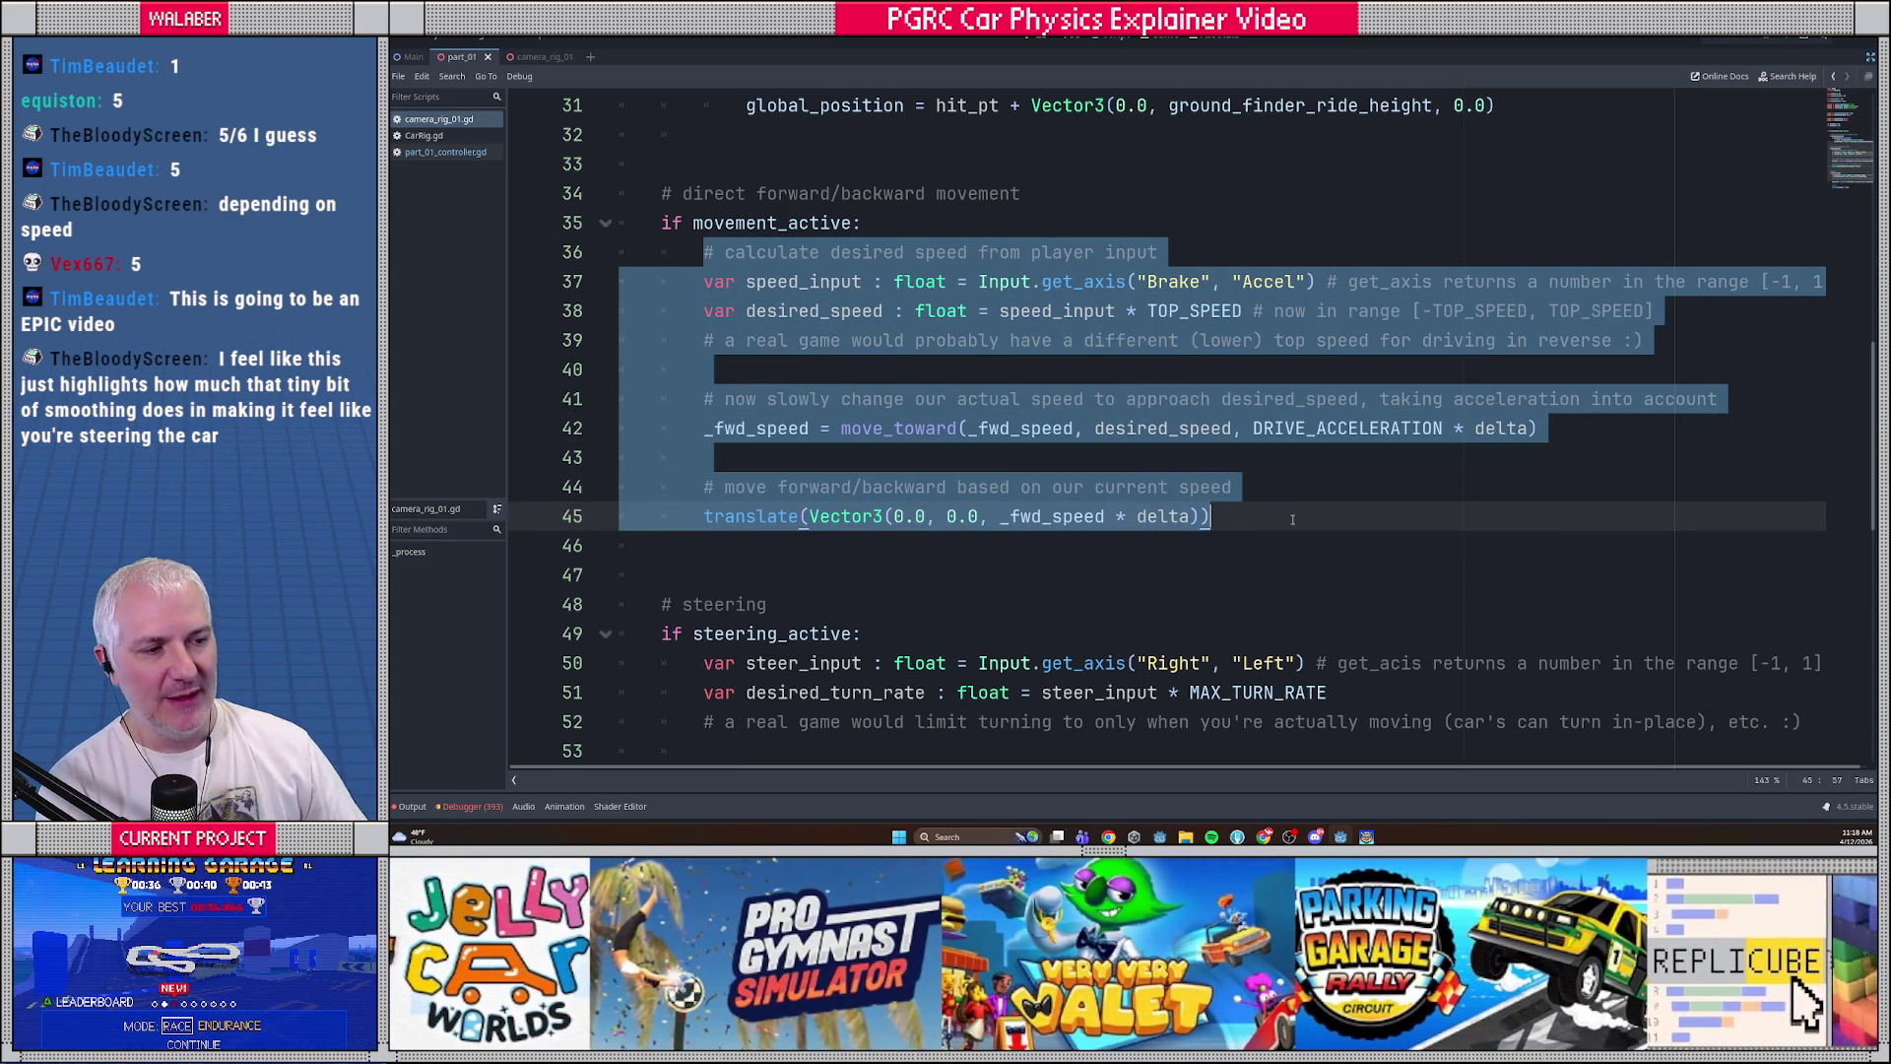
{"action": "double_click", "coordinate": [756, 427]}
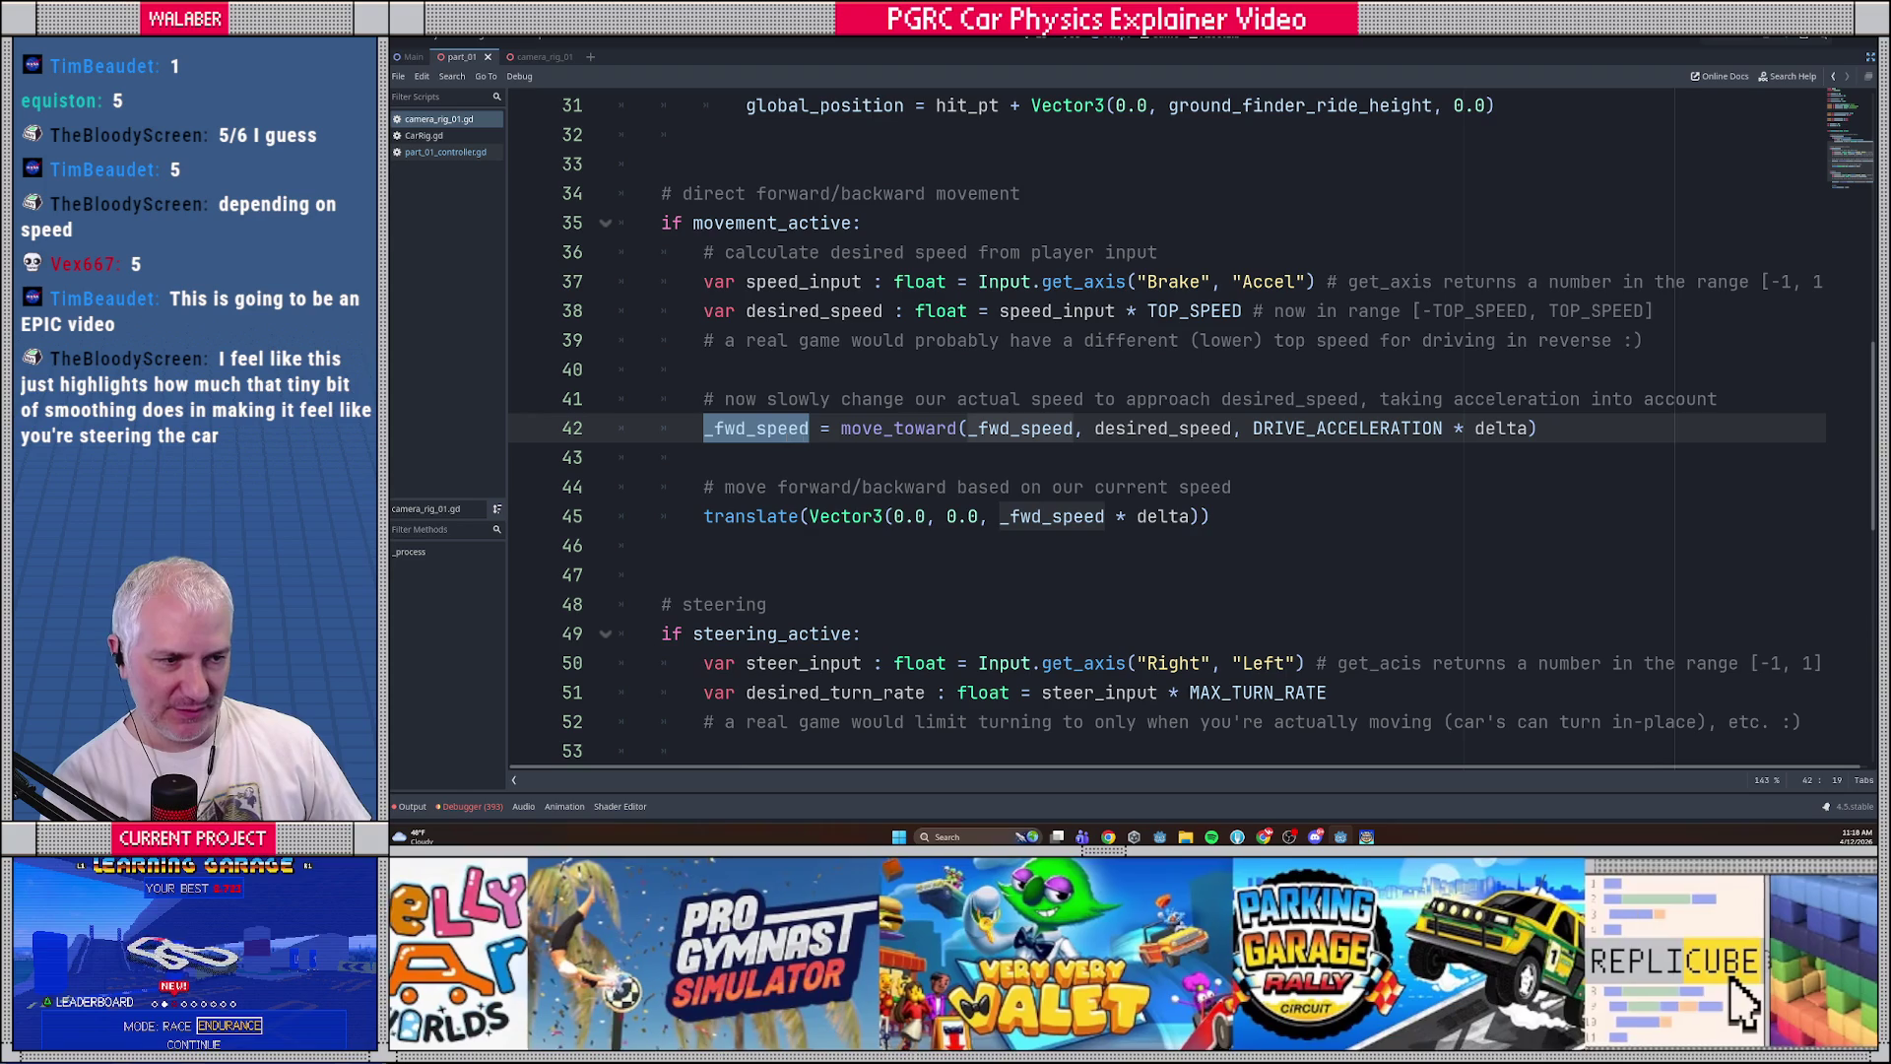
Highlight the steering block, lines 48–57, from steer input to rotate_y, then restore the docks
{"action": "mouse_move", "coordinate": [839, 433]}
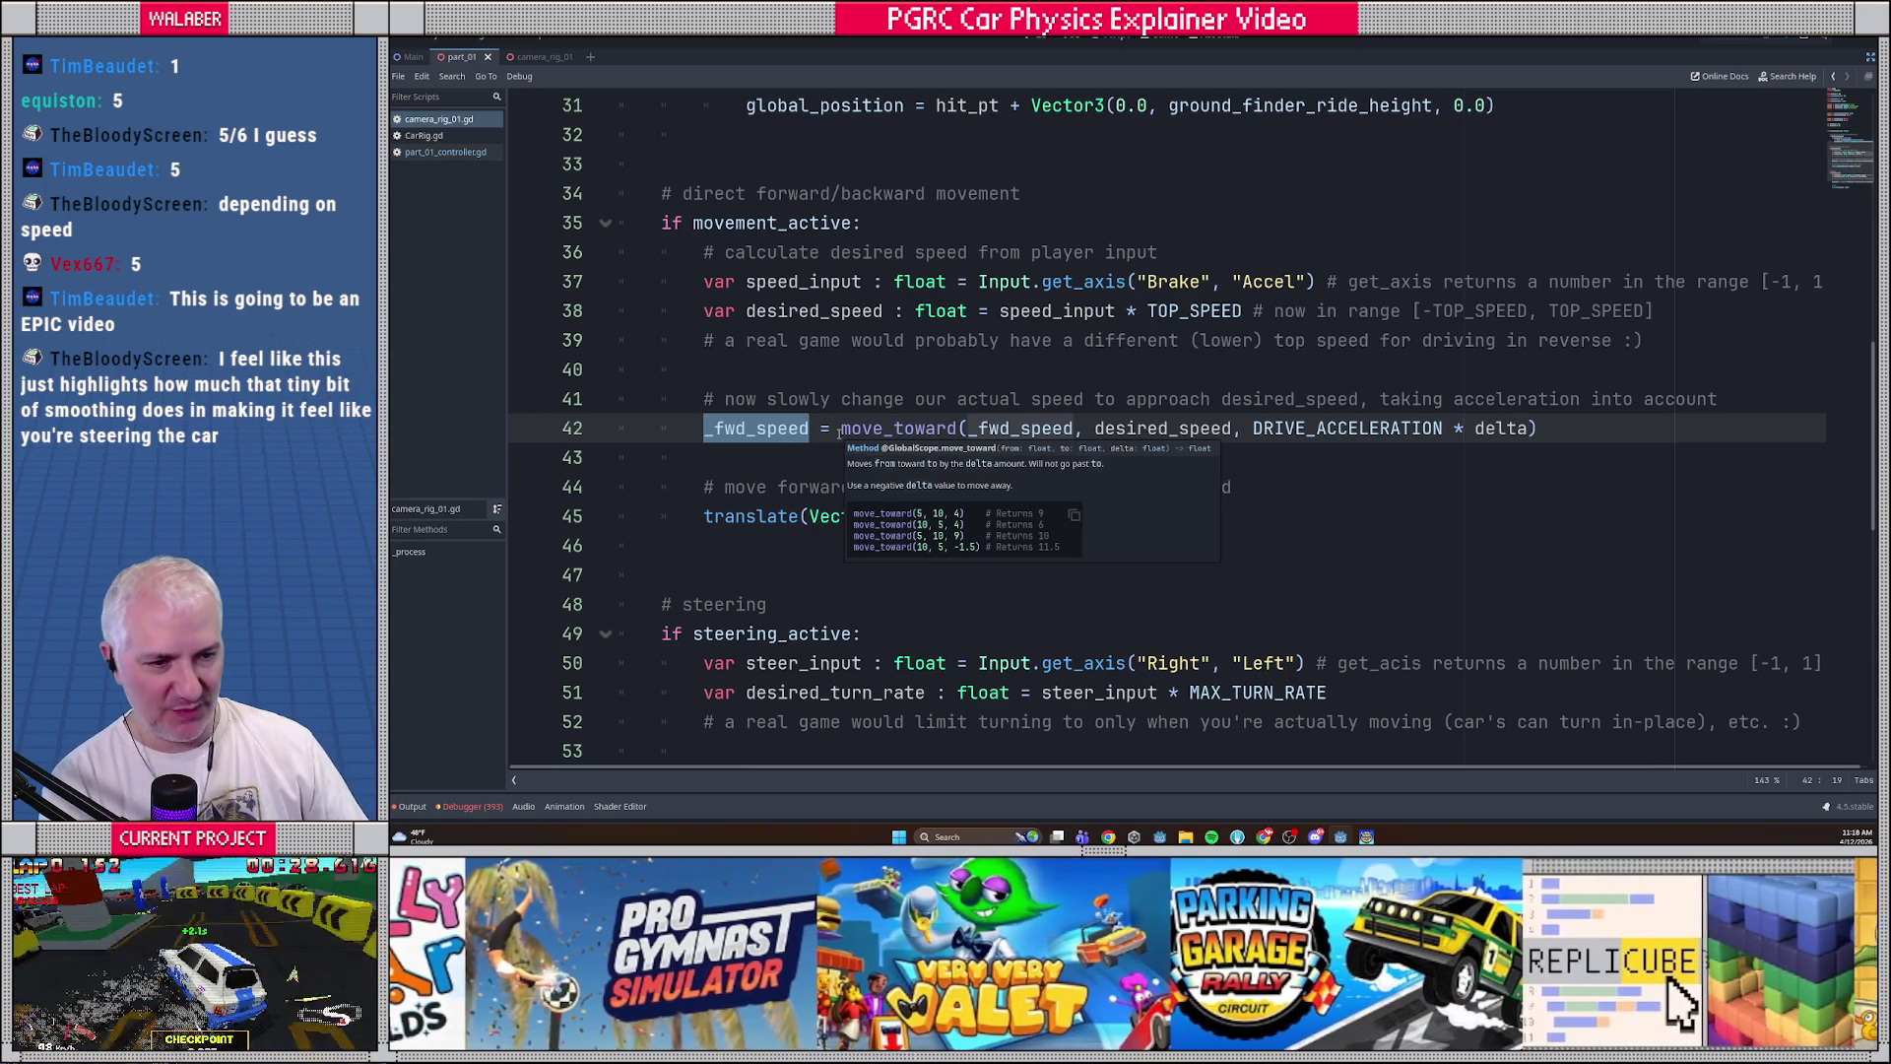
{"action": "scroll", "coordinate": [800, 386], "scroll_direction": "down", "scroll_amount": 4}
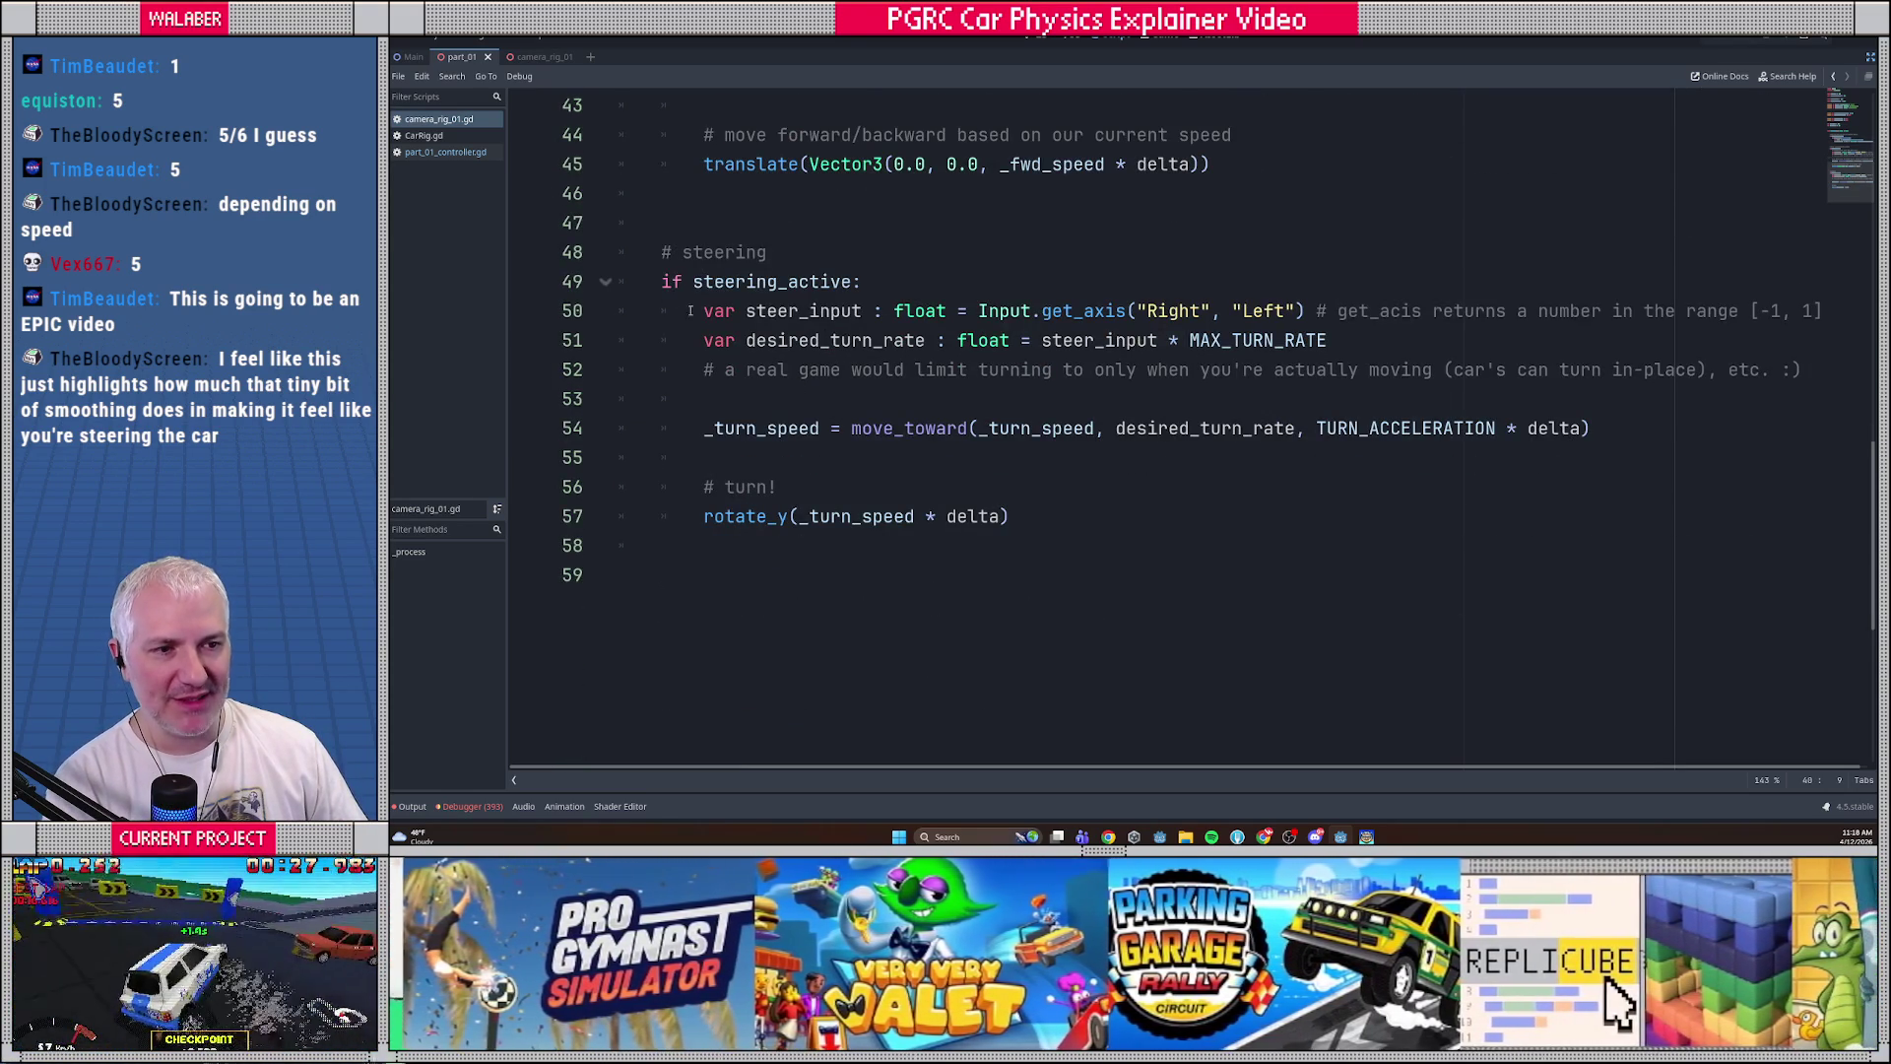
{"action": "left_click_drag", "start_coordinate": [657, 256], "coordinate": [1083, 516]}
{"action": "left_click", "coordinate": [1085, 516]}
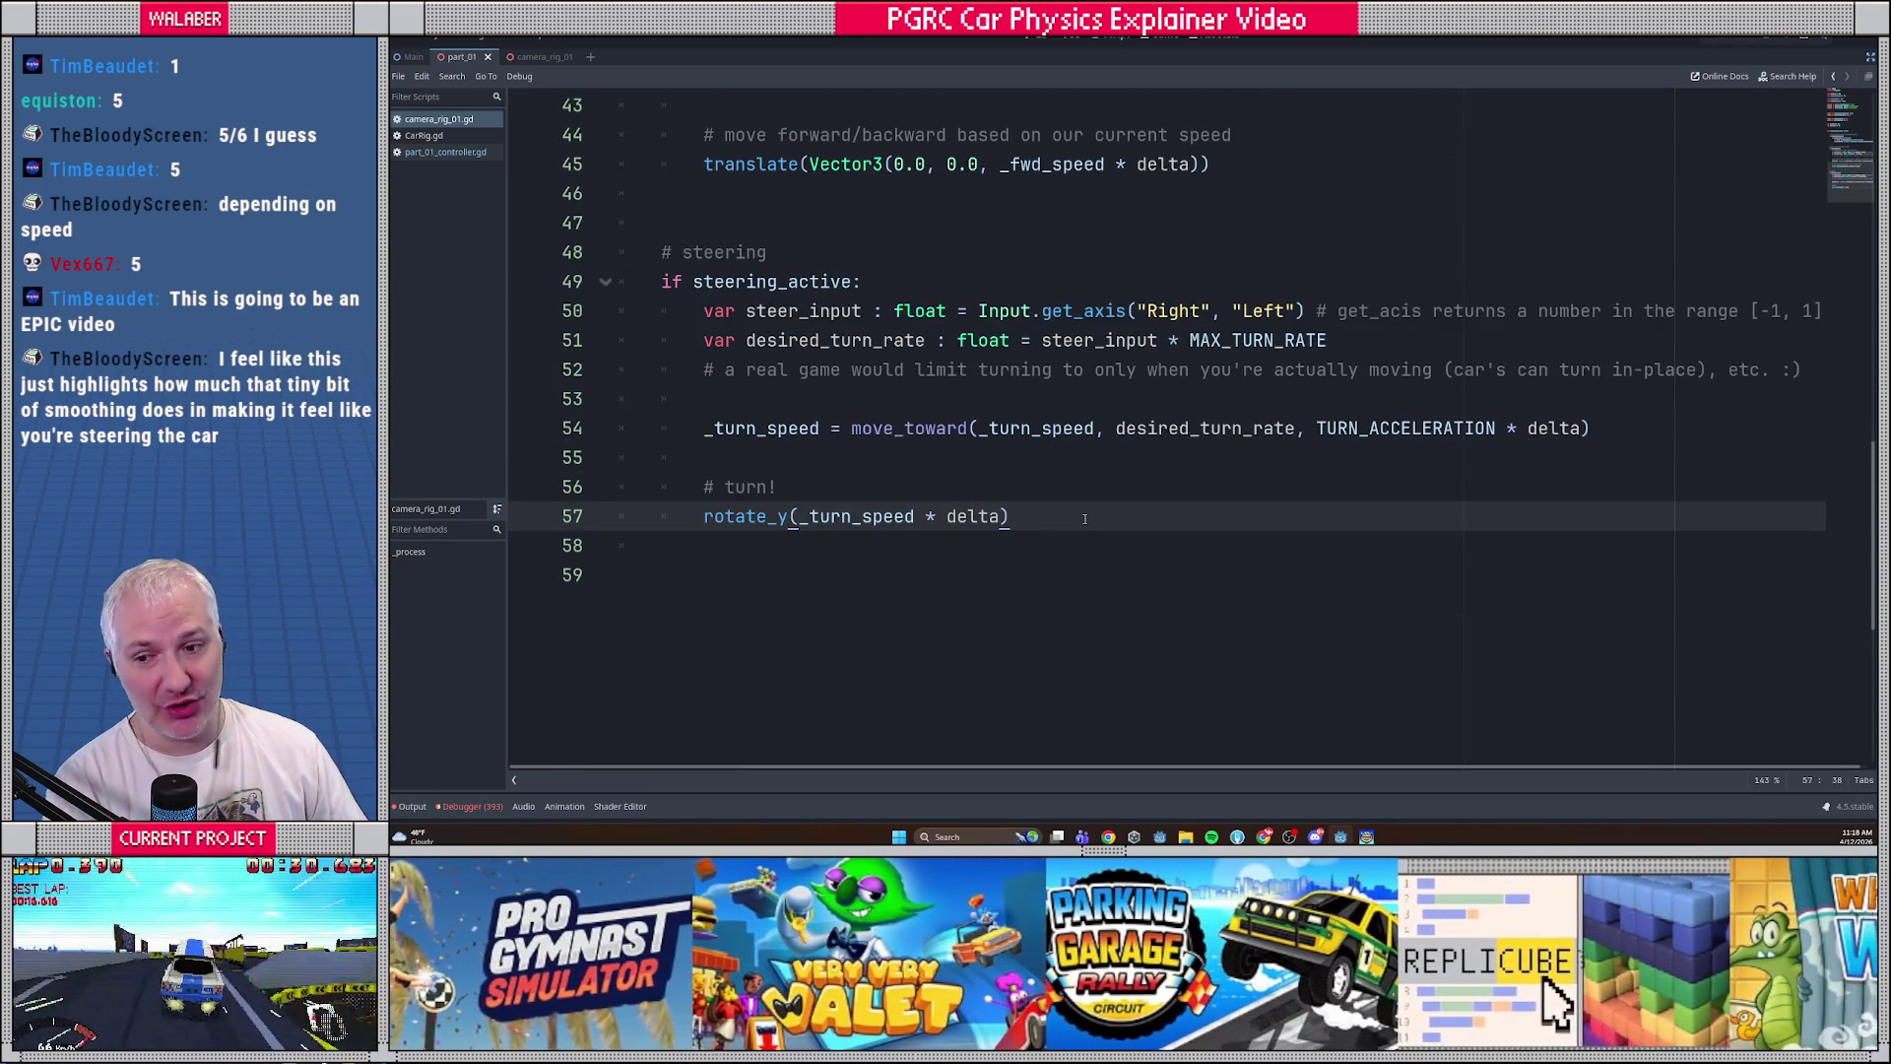
{"action": "left_click_drag", "start_coordinate": [749, 311], "coordinate": [1436, 311]}
{"action": "triple_click", "coordinate": [1451, 346]}
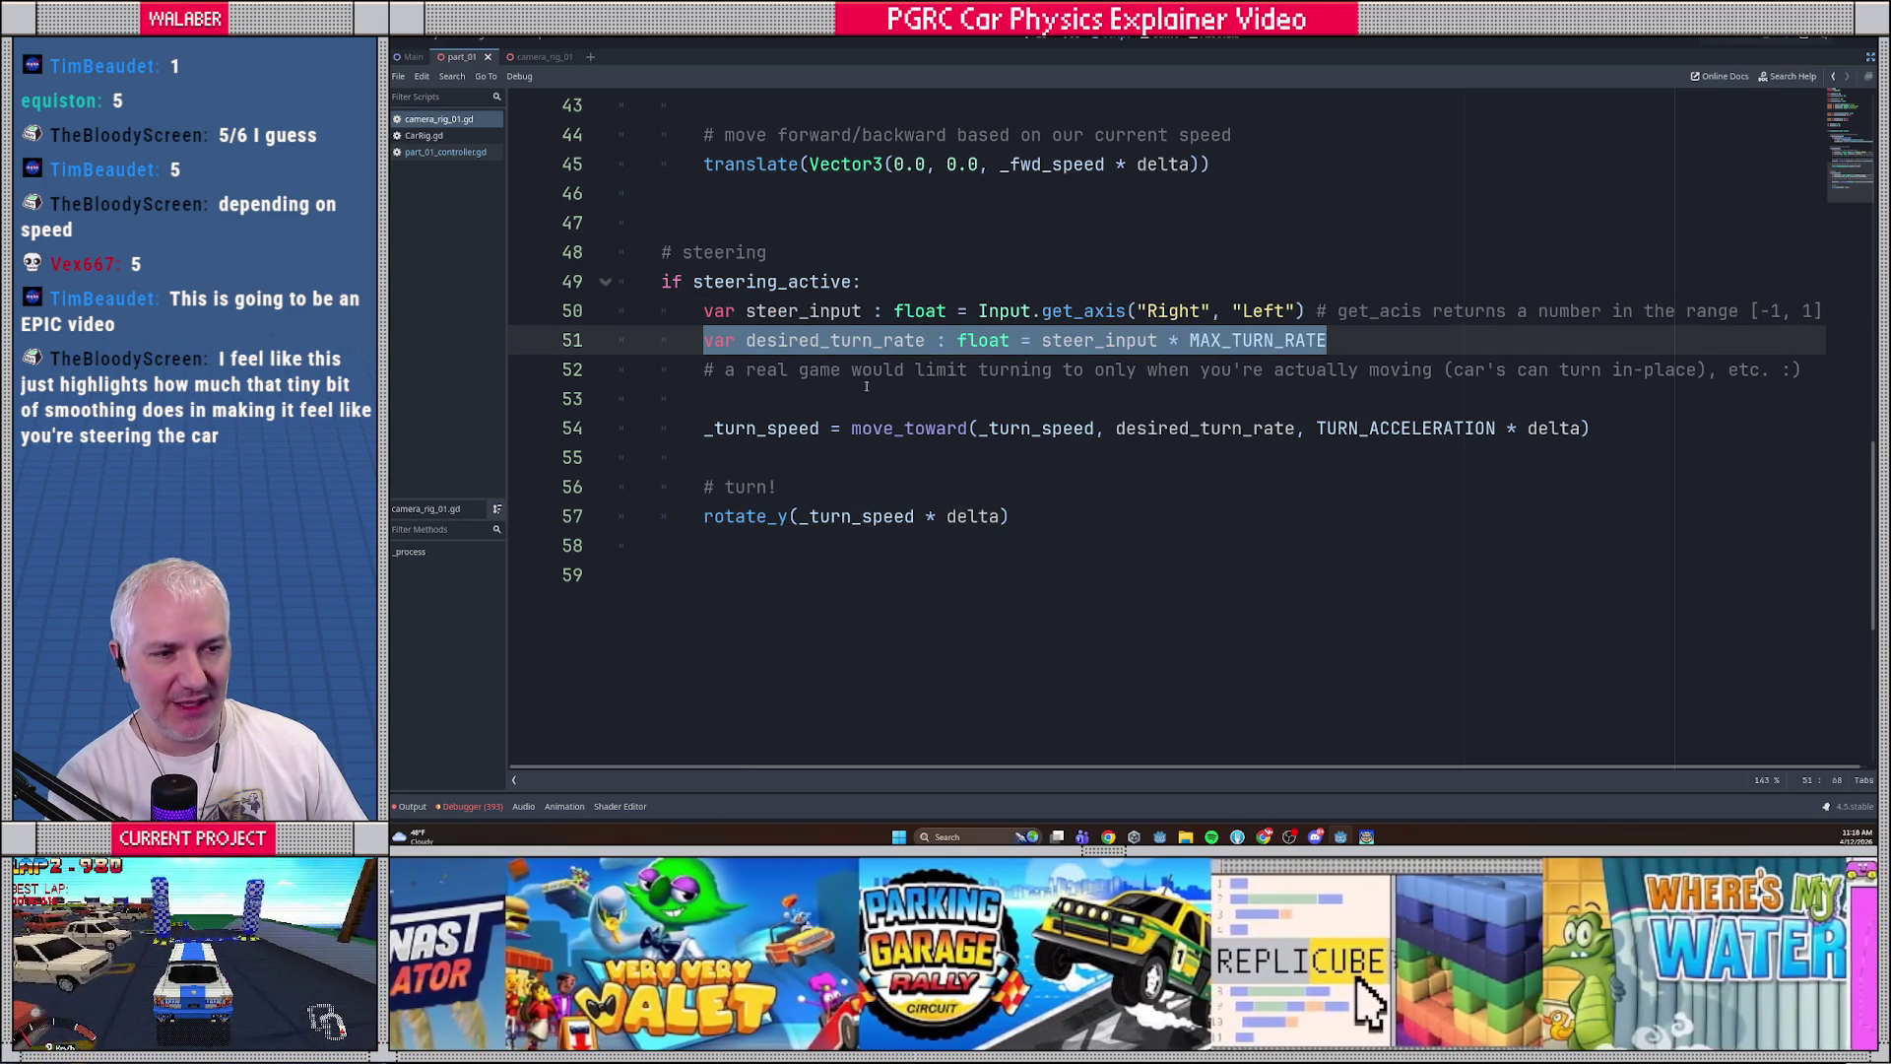
{"action": "left_click_drag", "start_coordinate": [711, 425], "coordinate": [1683, 436]}
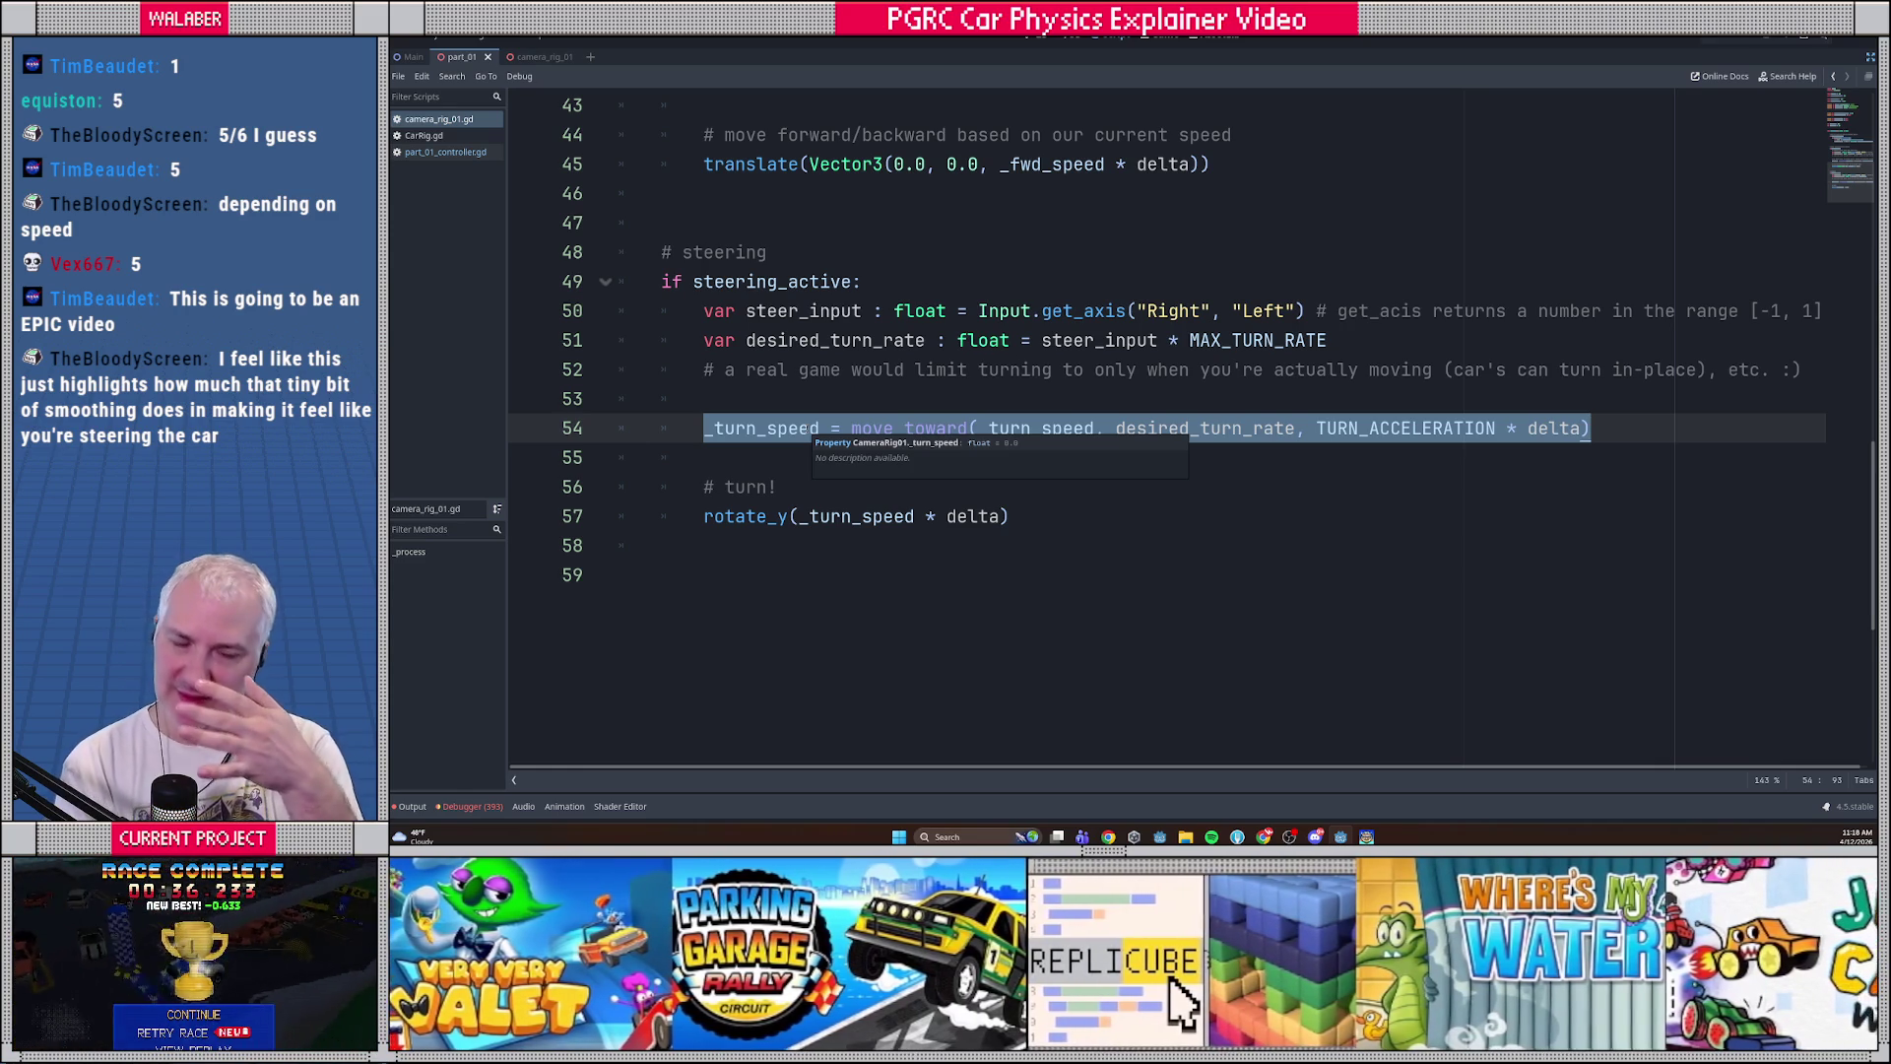
{"action": "left_click", "coordinate": [703, 398]}
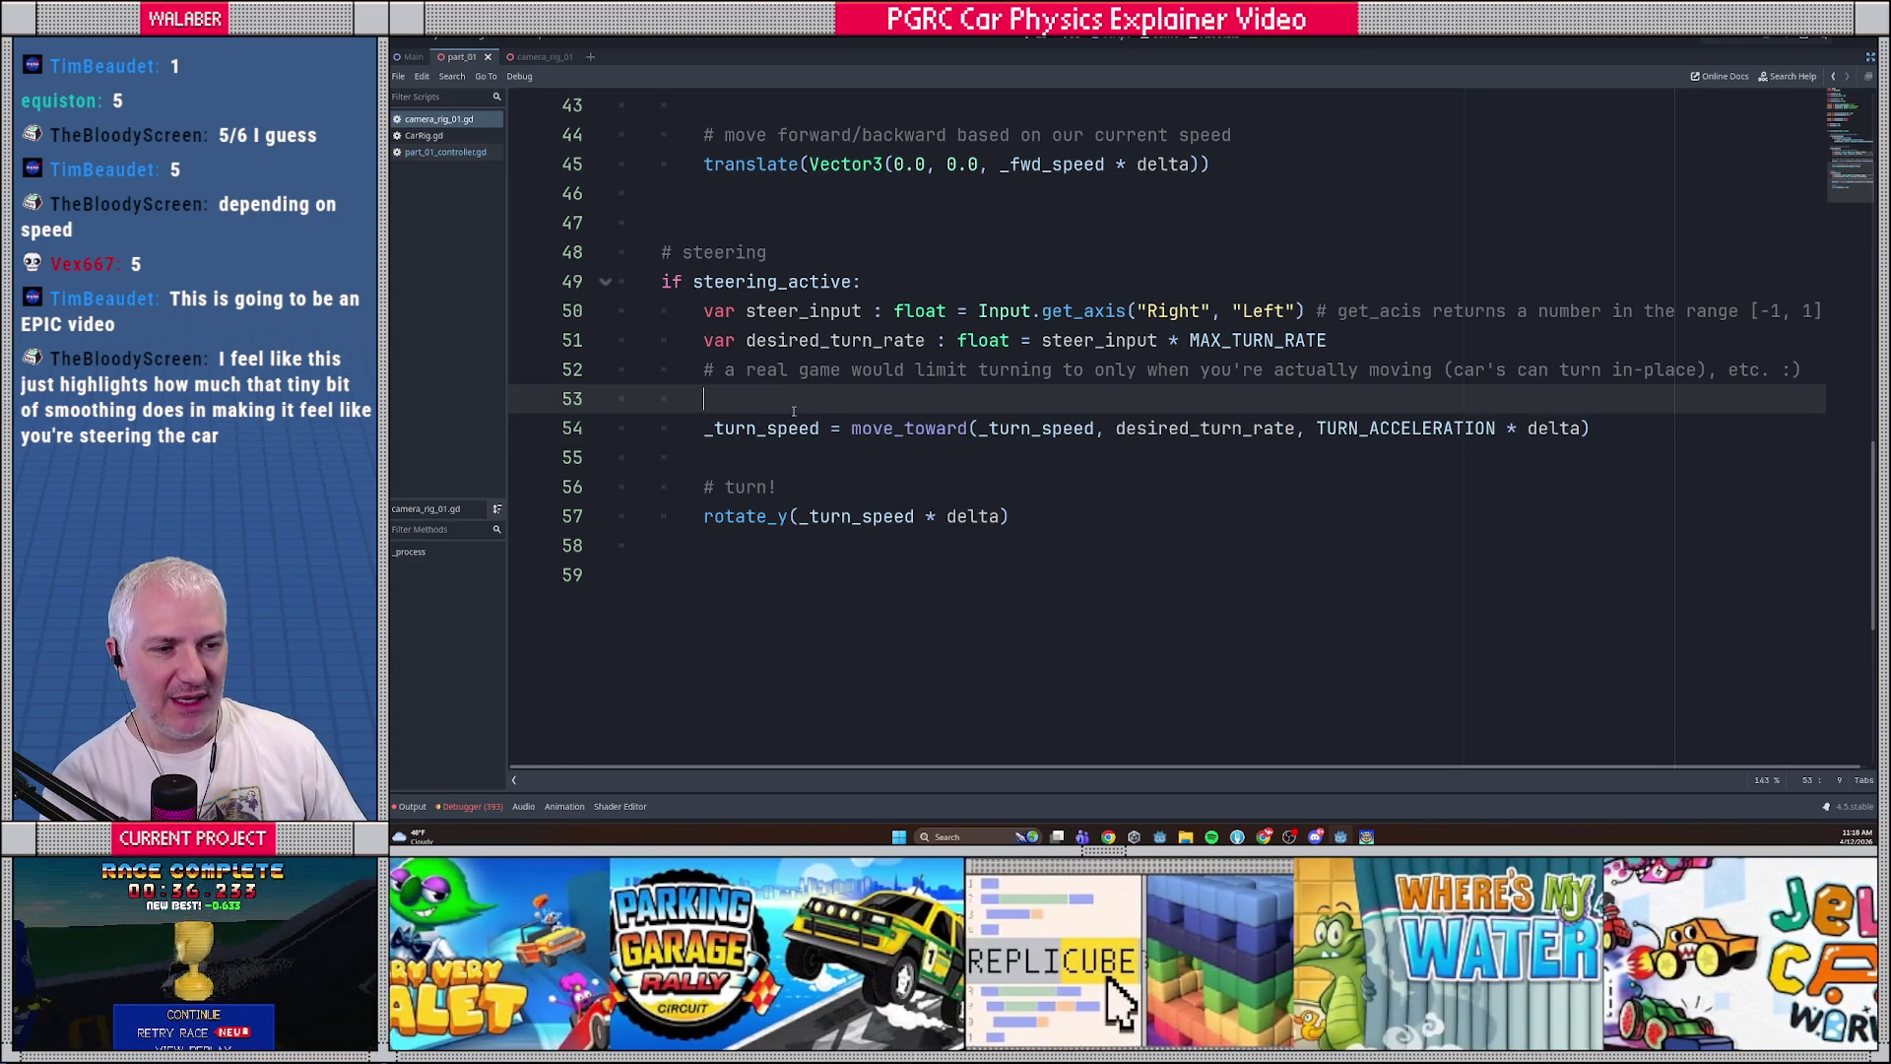
{"action": "left_click_drag", "start_coordinate": [703, 516], "coordinate": [1173, 519]}
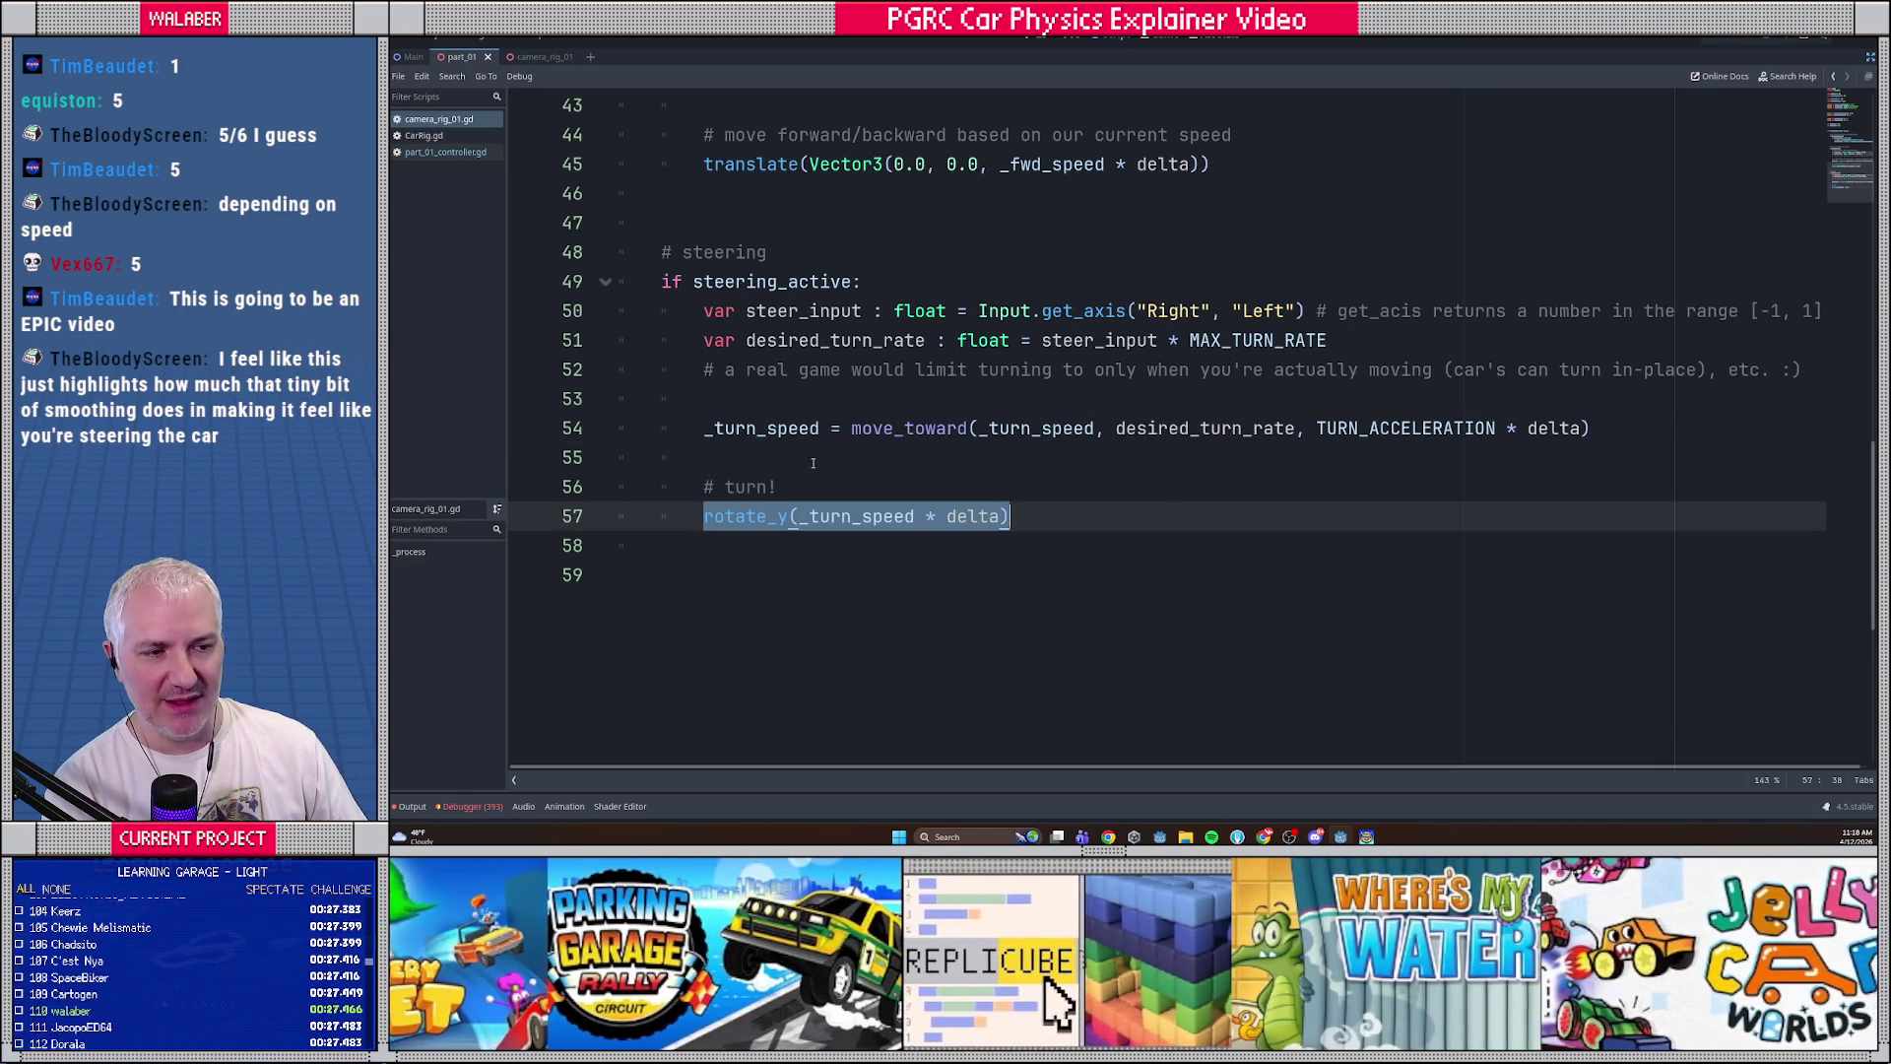
{"action": "left_click", "coordinate": [813, 457]}
{"action": "left_click", "coordinate": [1870, 56]}
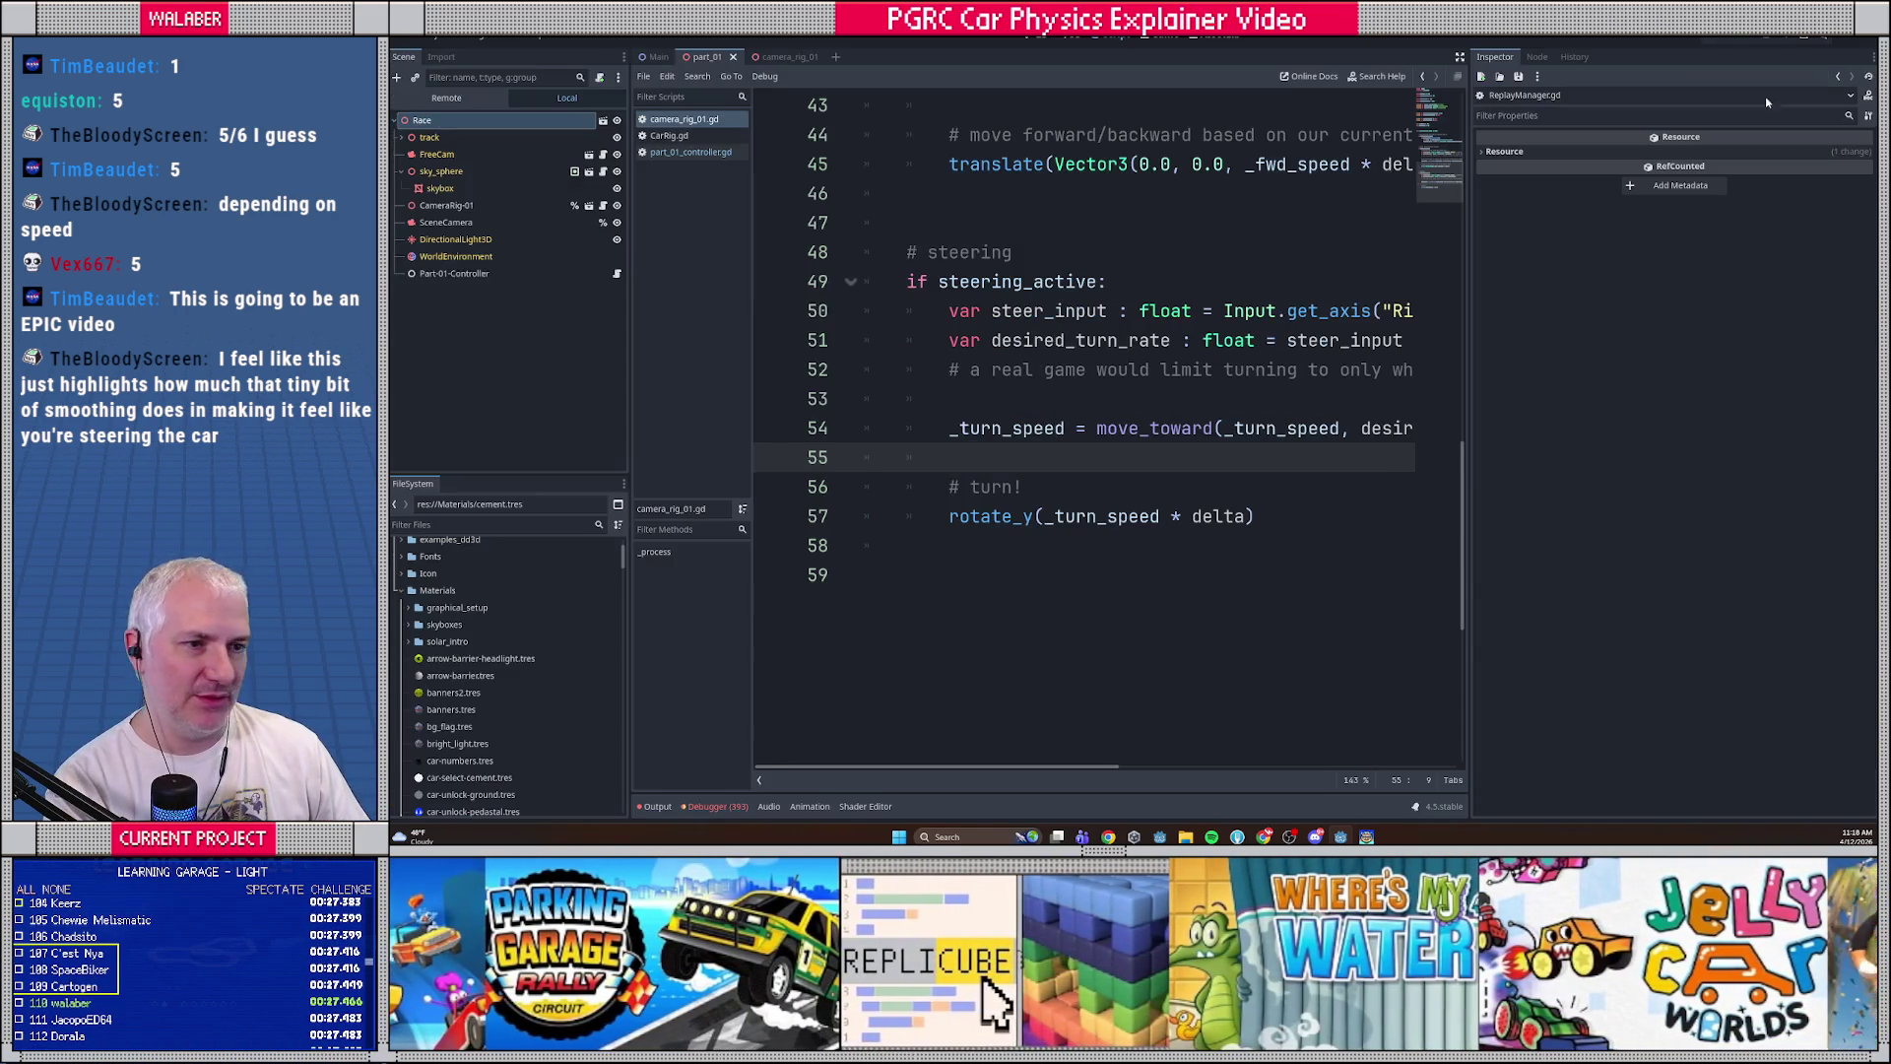
Open part_01_controller.gd from the Part-01-Controller node with a wide code view
{"action": "left_click", "coordinate": [616, 276]}
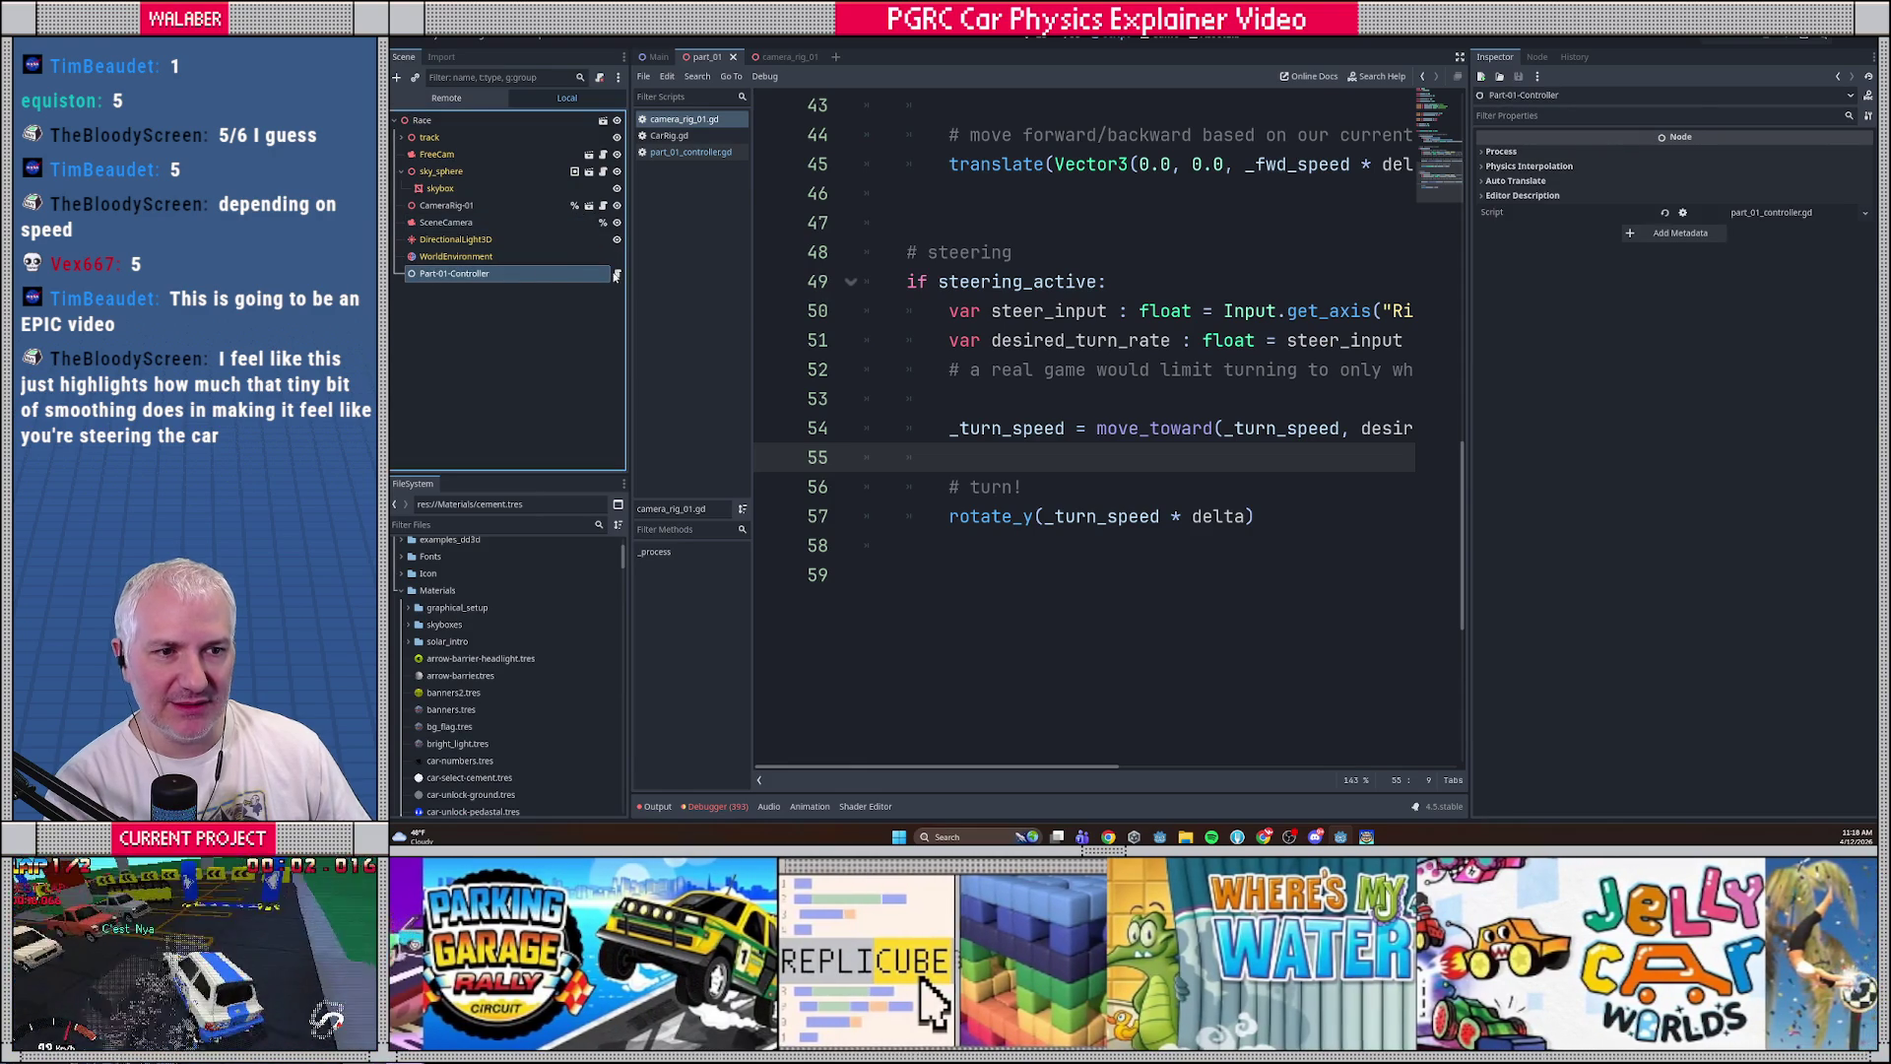
{"action": "left_click", "coordinate": [615, 276]}
{"action": "left_click", "coordinate": [1459, 56]}
{"action": "left_click", "coordinate": [745, 458]}
{"action": "scroll", "coordinate": [746, 478], "scroll_direction": "down", "scroll_amount": 4}
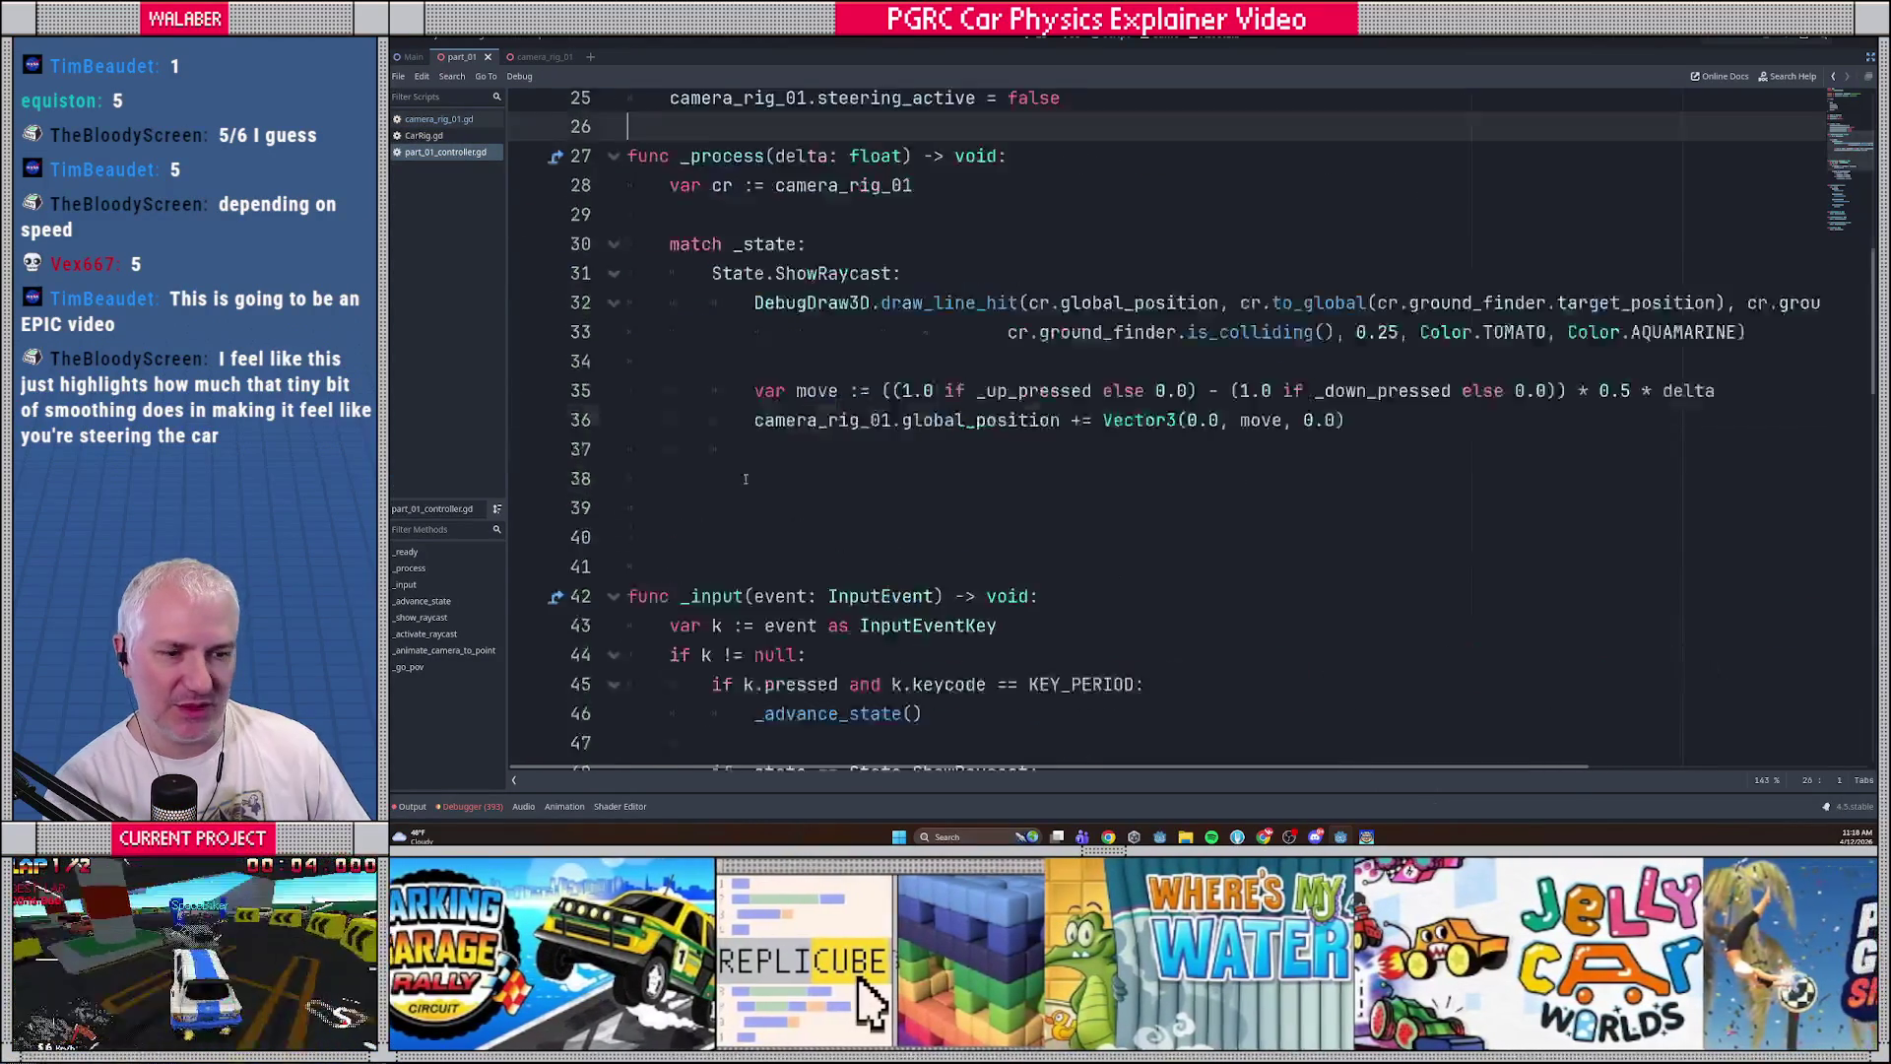
{"action": "scroll", "coordinate": [745, 478], "scroll_direction": "down", "scroll_amount": 13}
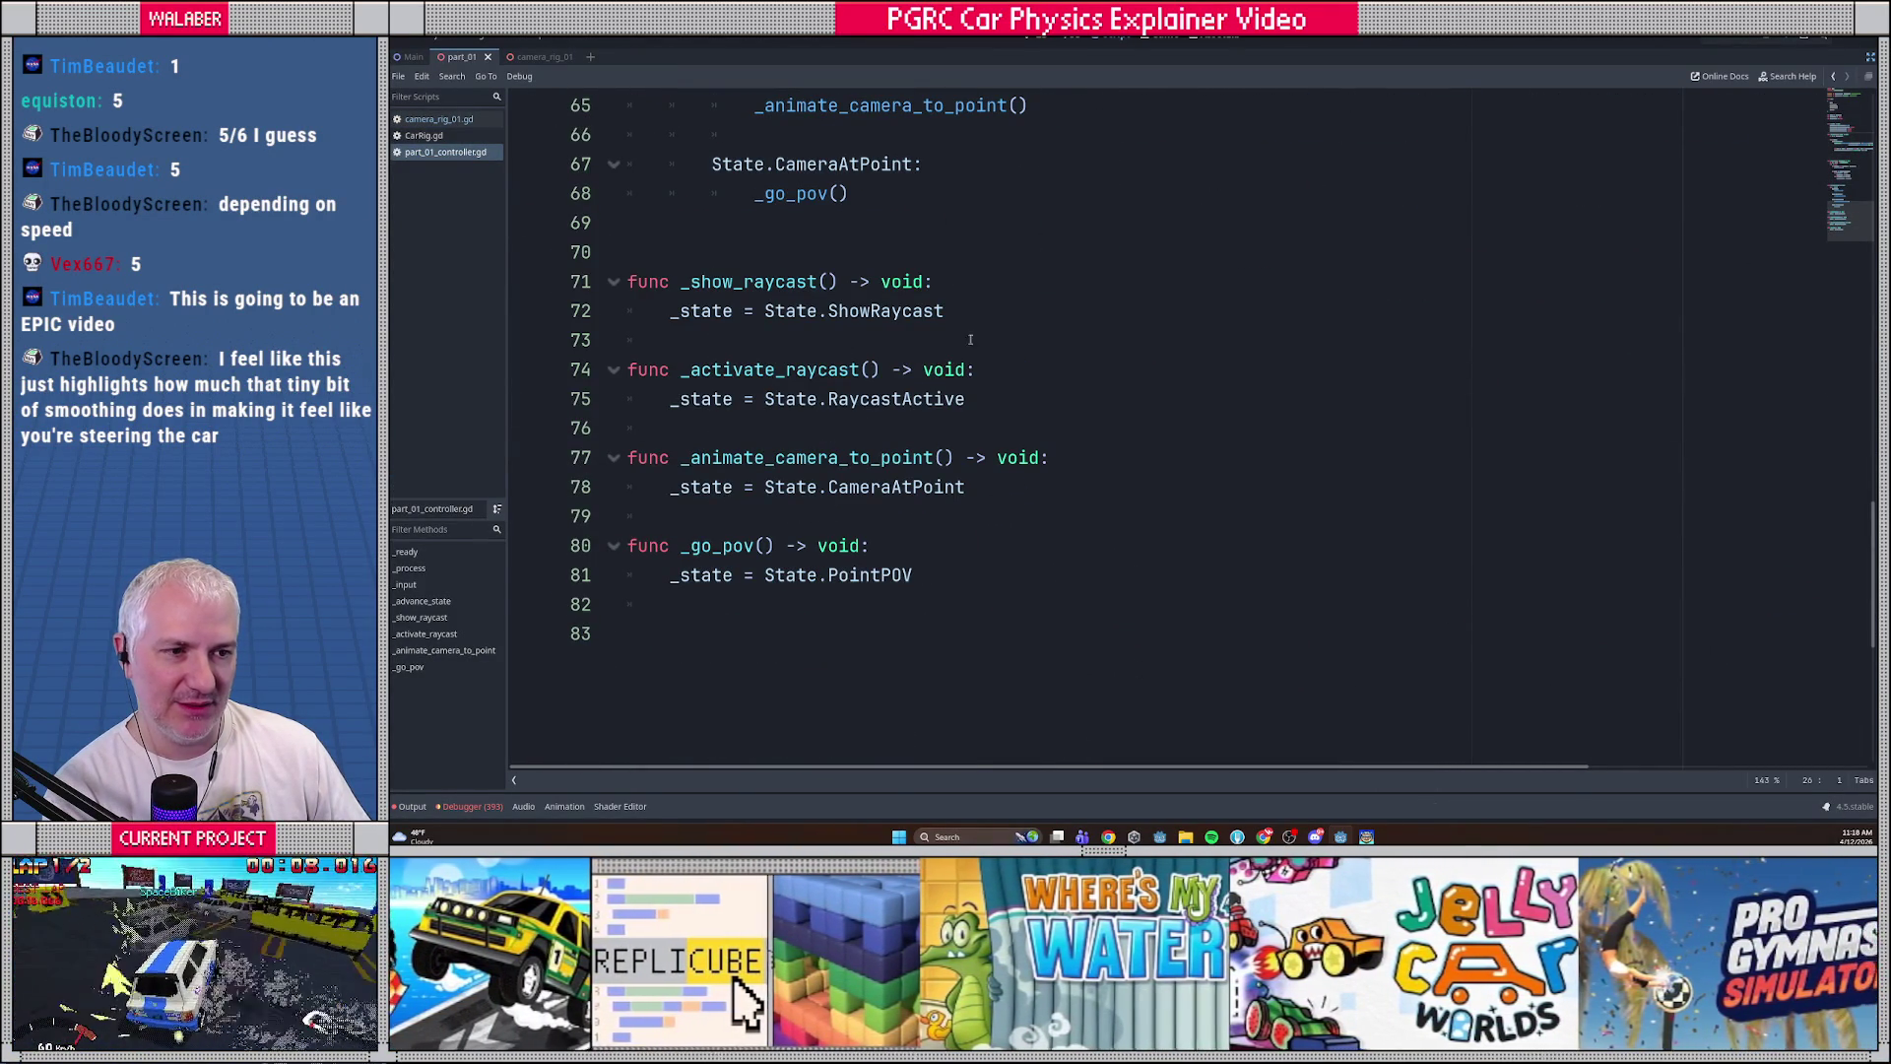
Add camera_rig_01.ground_finder_active = true under the RaycastActive line
{"action": "left_click", "coordinate": [1052, 408]}
{"action": "key", "text": "Return"}
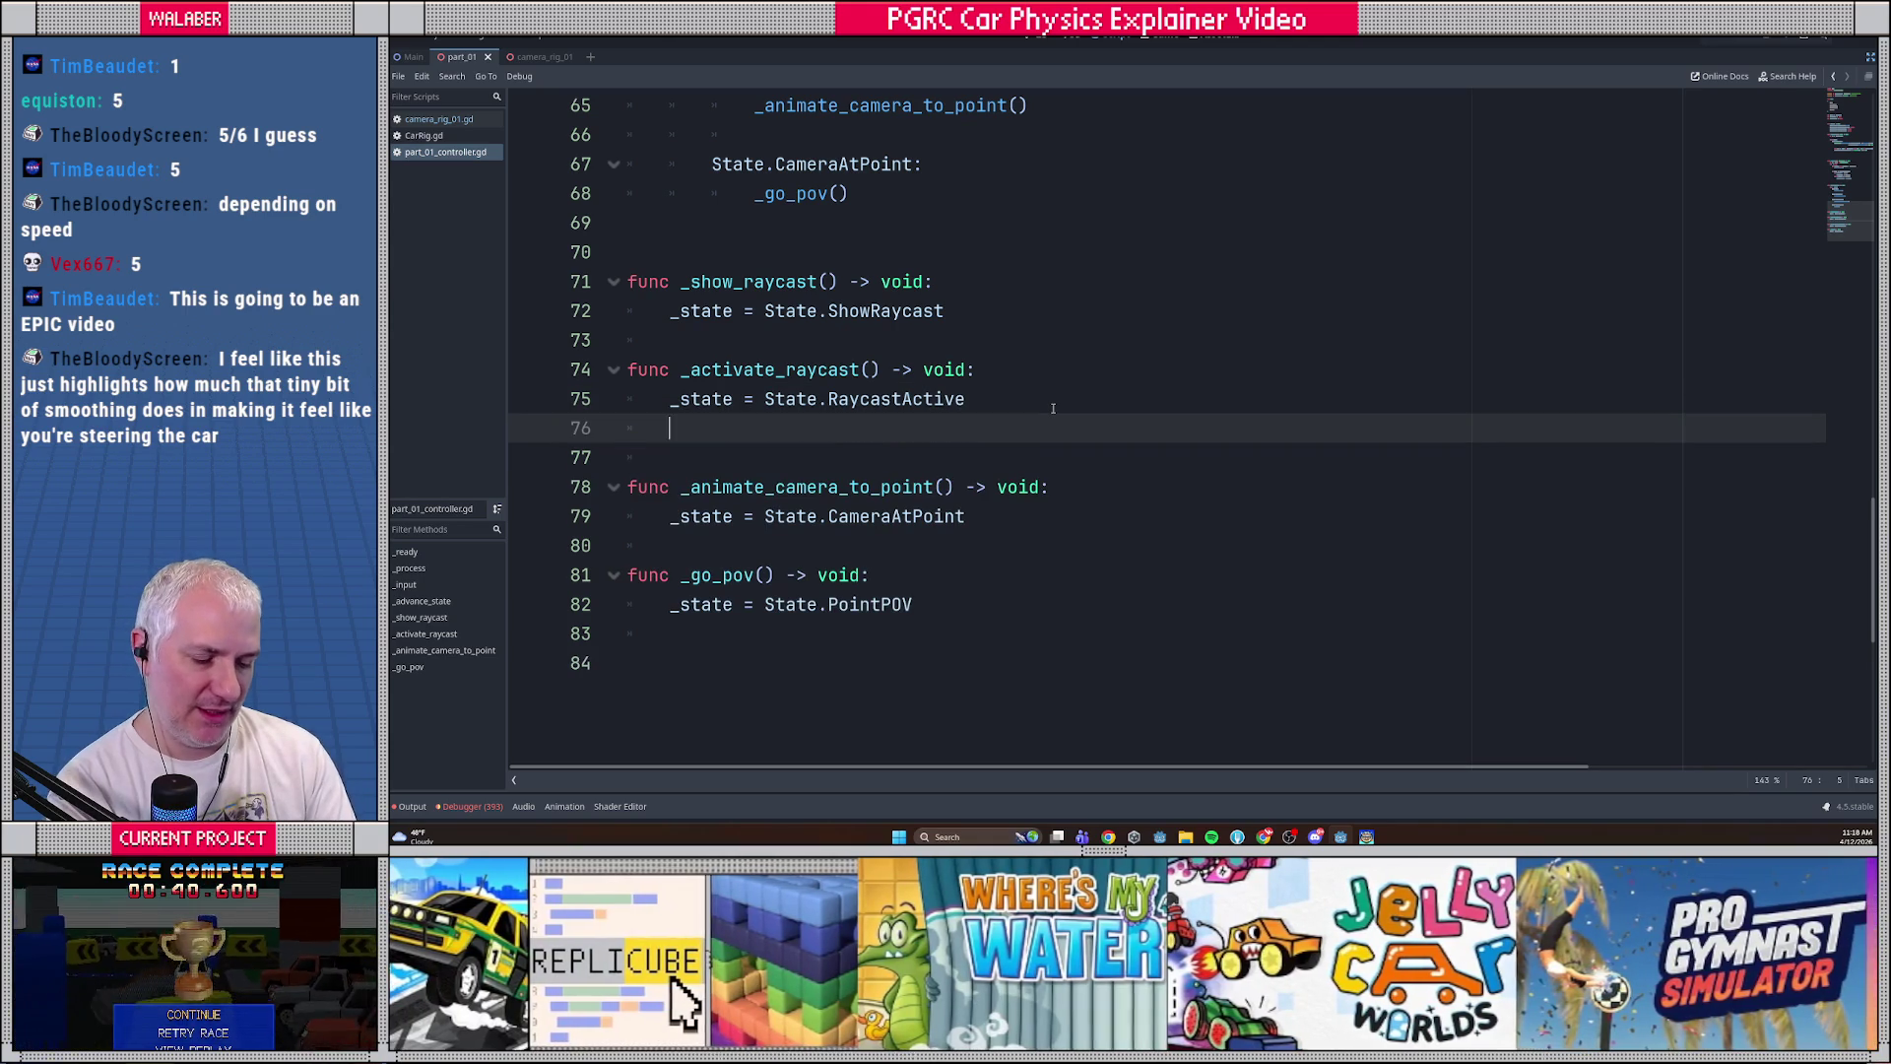
{"action": "type", "text": "cam"}
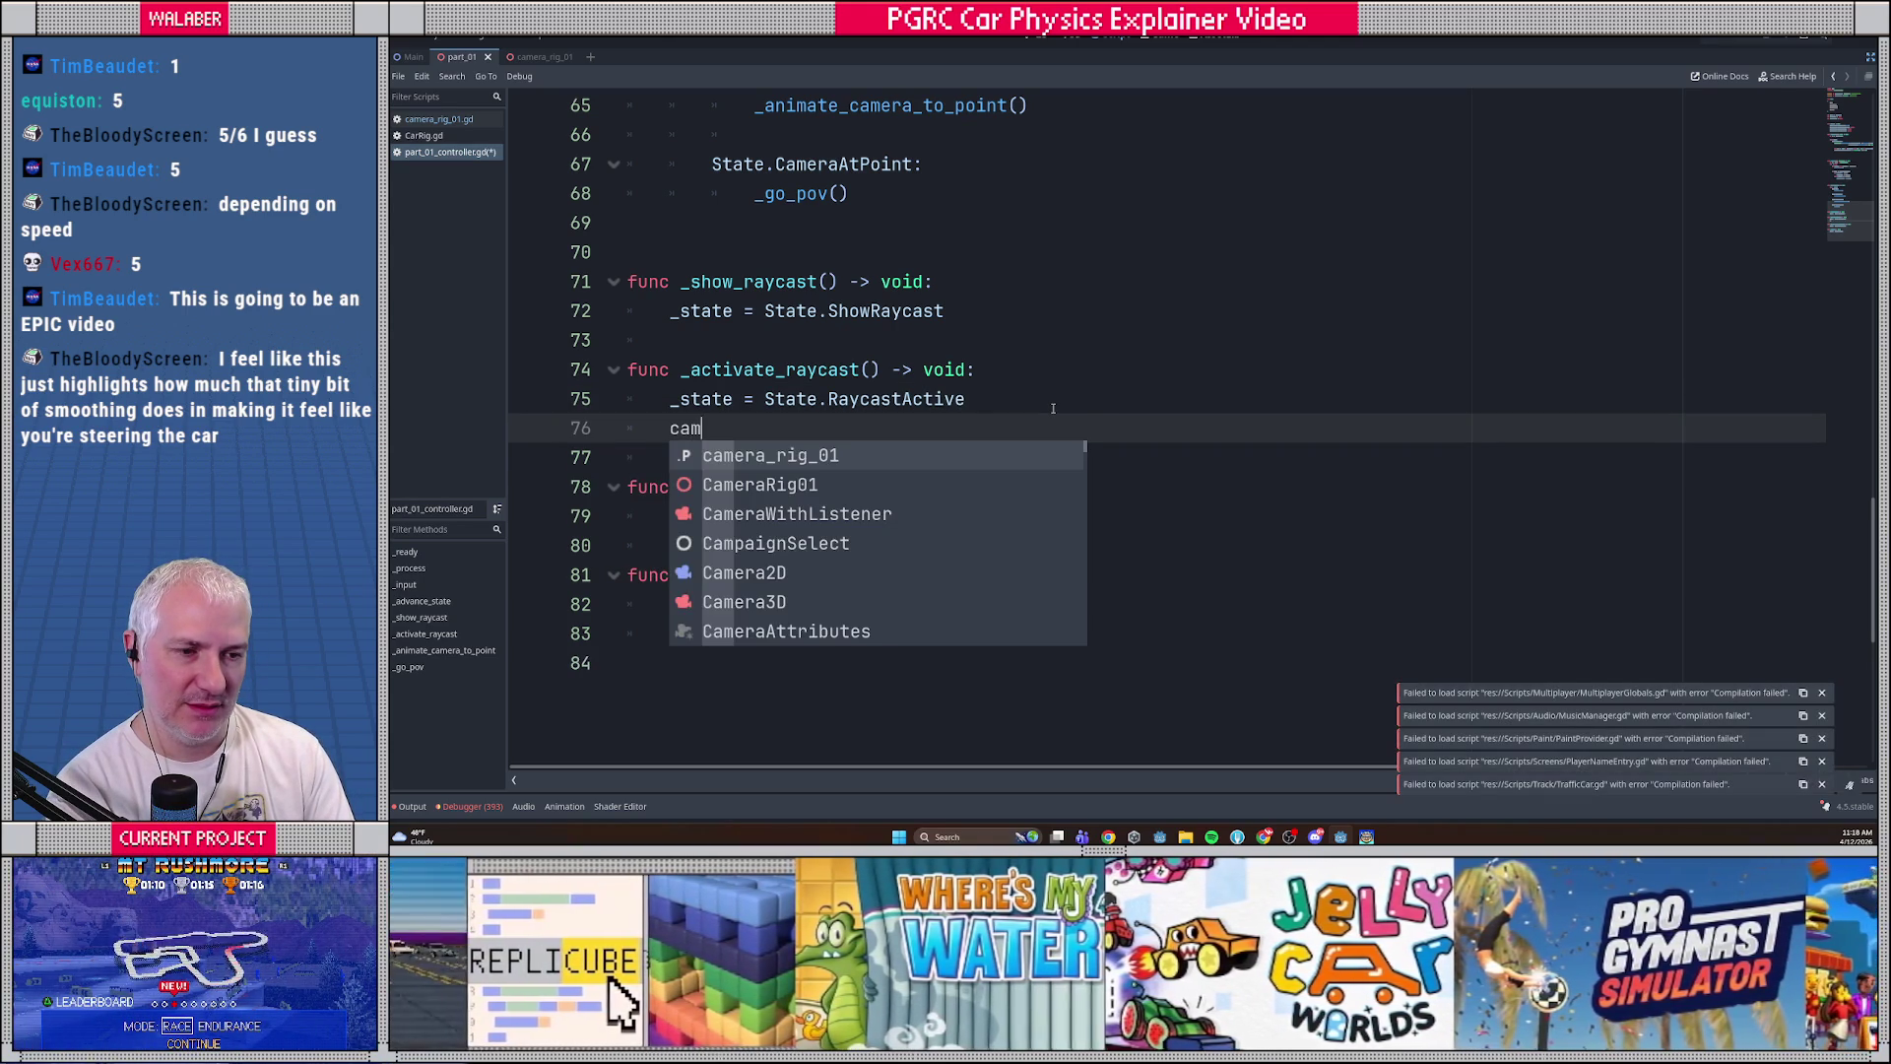
{"action": "key", "text": "Return"}
{"action": "type", "text": ".groun"}
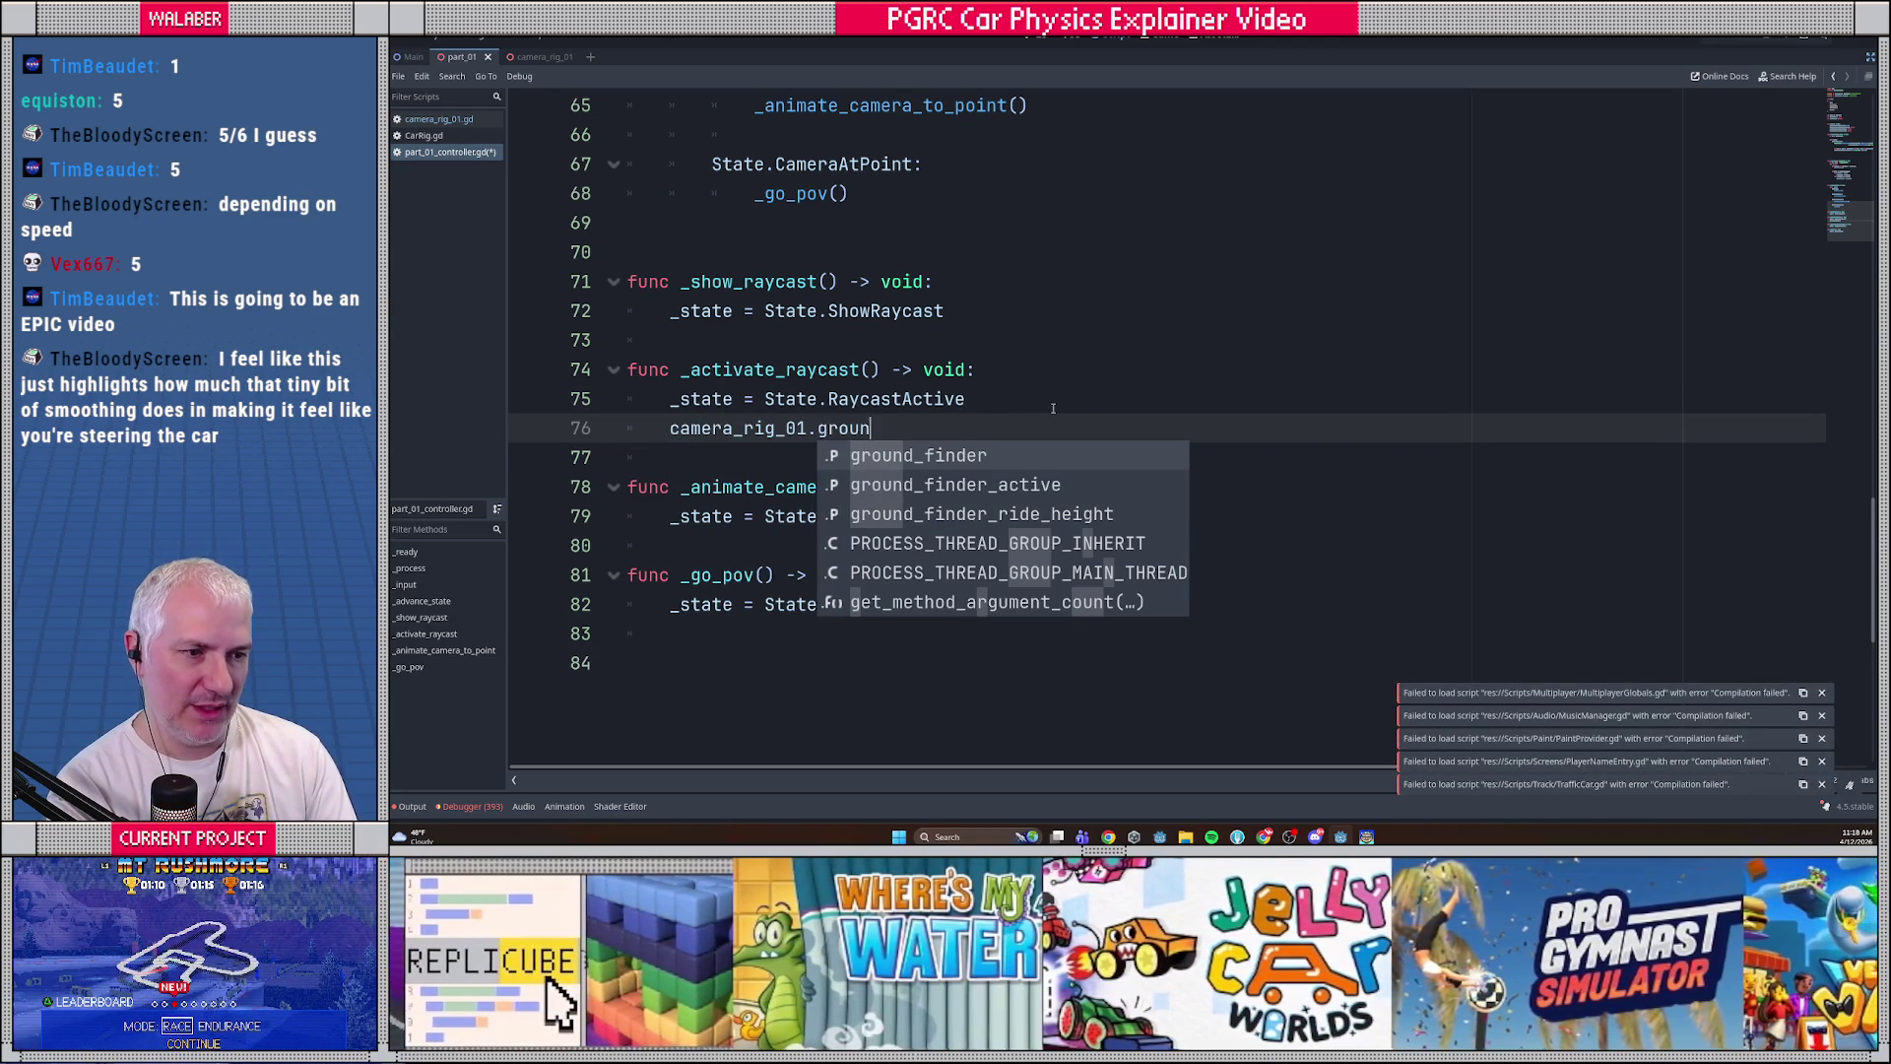
{"action": "key", "text": "Down"}
{"action": "key", "text": "Return"}
{"action": "type", "text": "= true"}
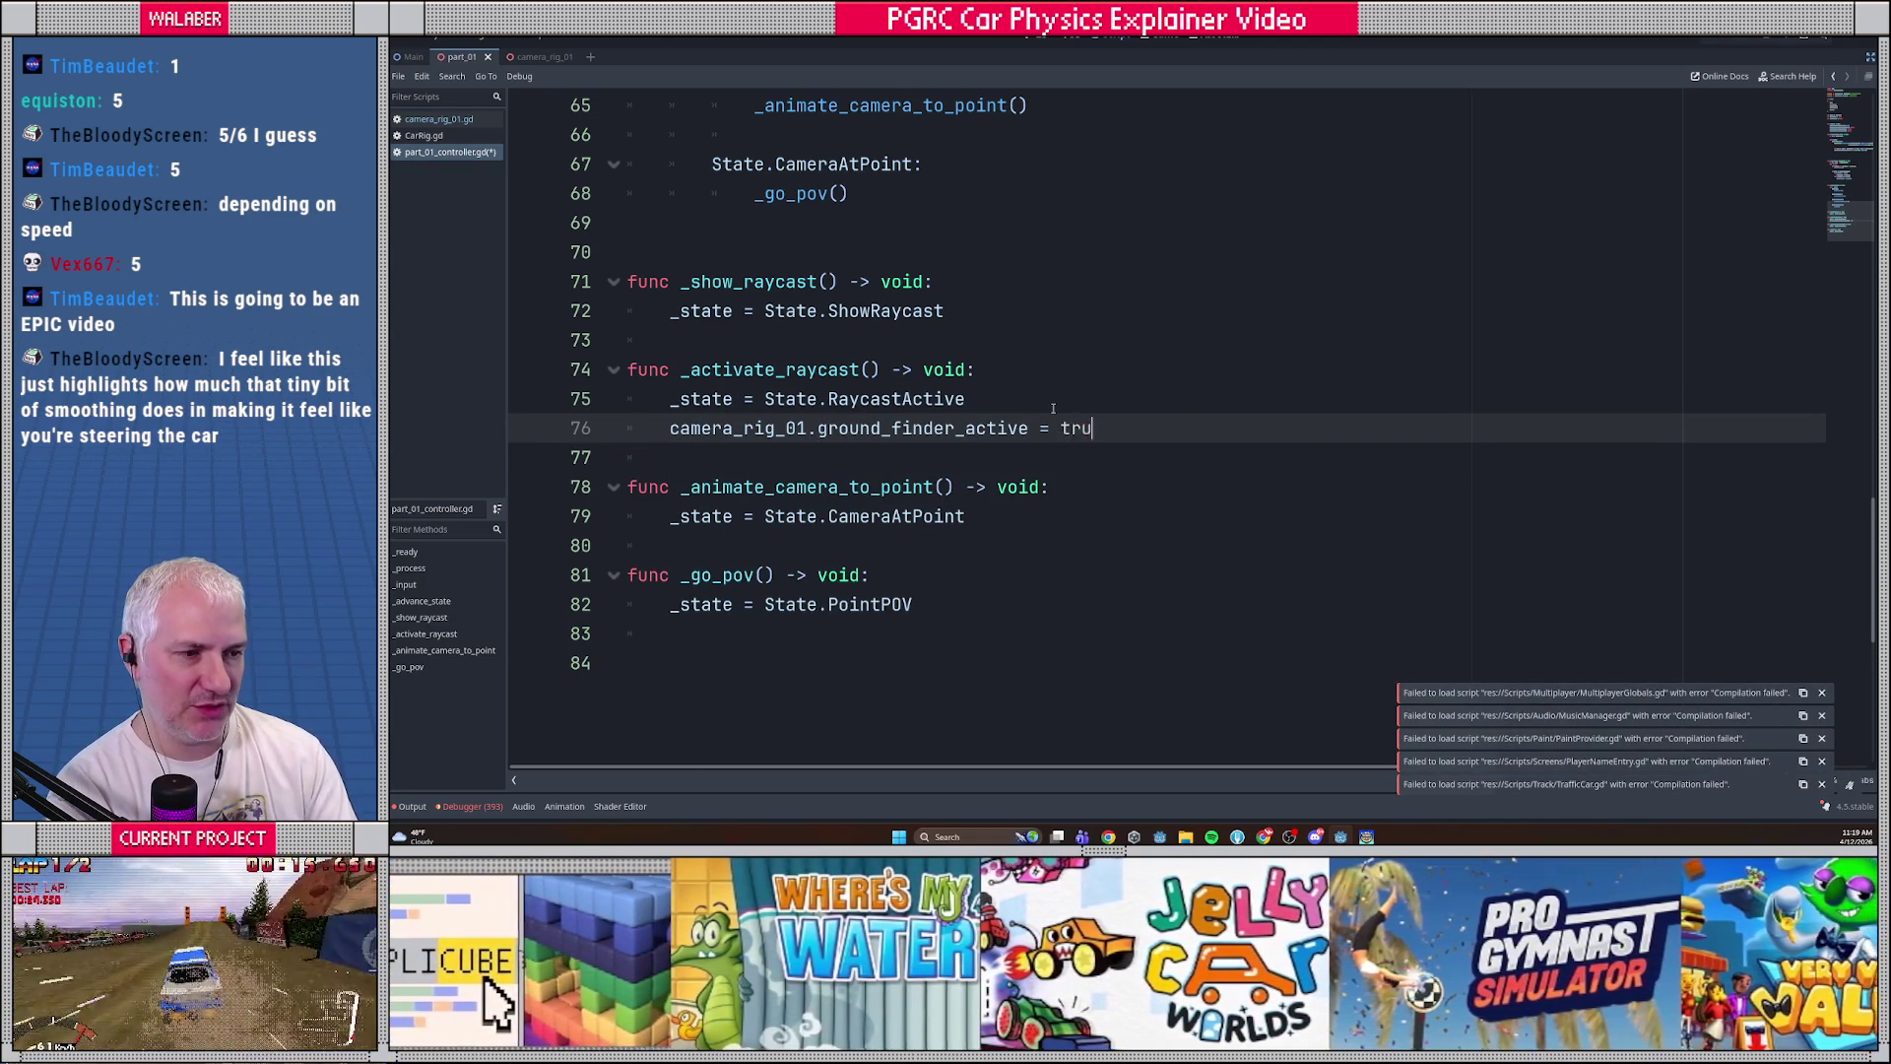
{"action": "key", "text": "Return"}
In _go_pov, add camera_rig_01.movement_active = true after the PointPOV state line
{"action": "scroll", "coordinate": [1050, 473], "scroll_direction": "down", "scroll_amount": 1}
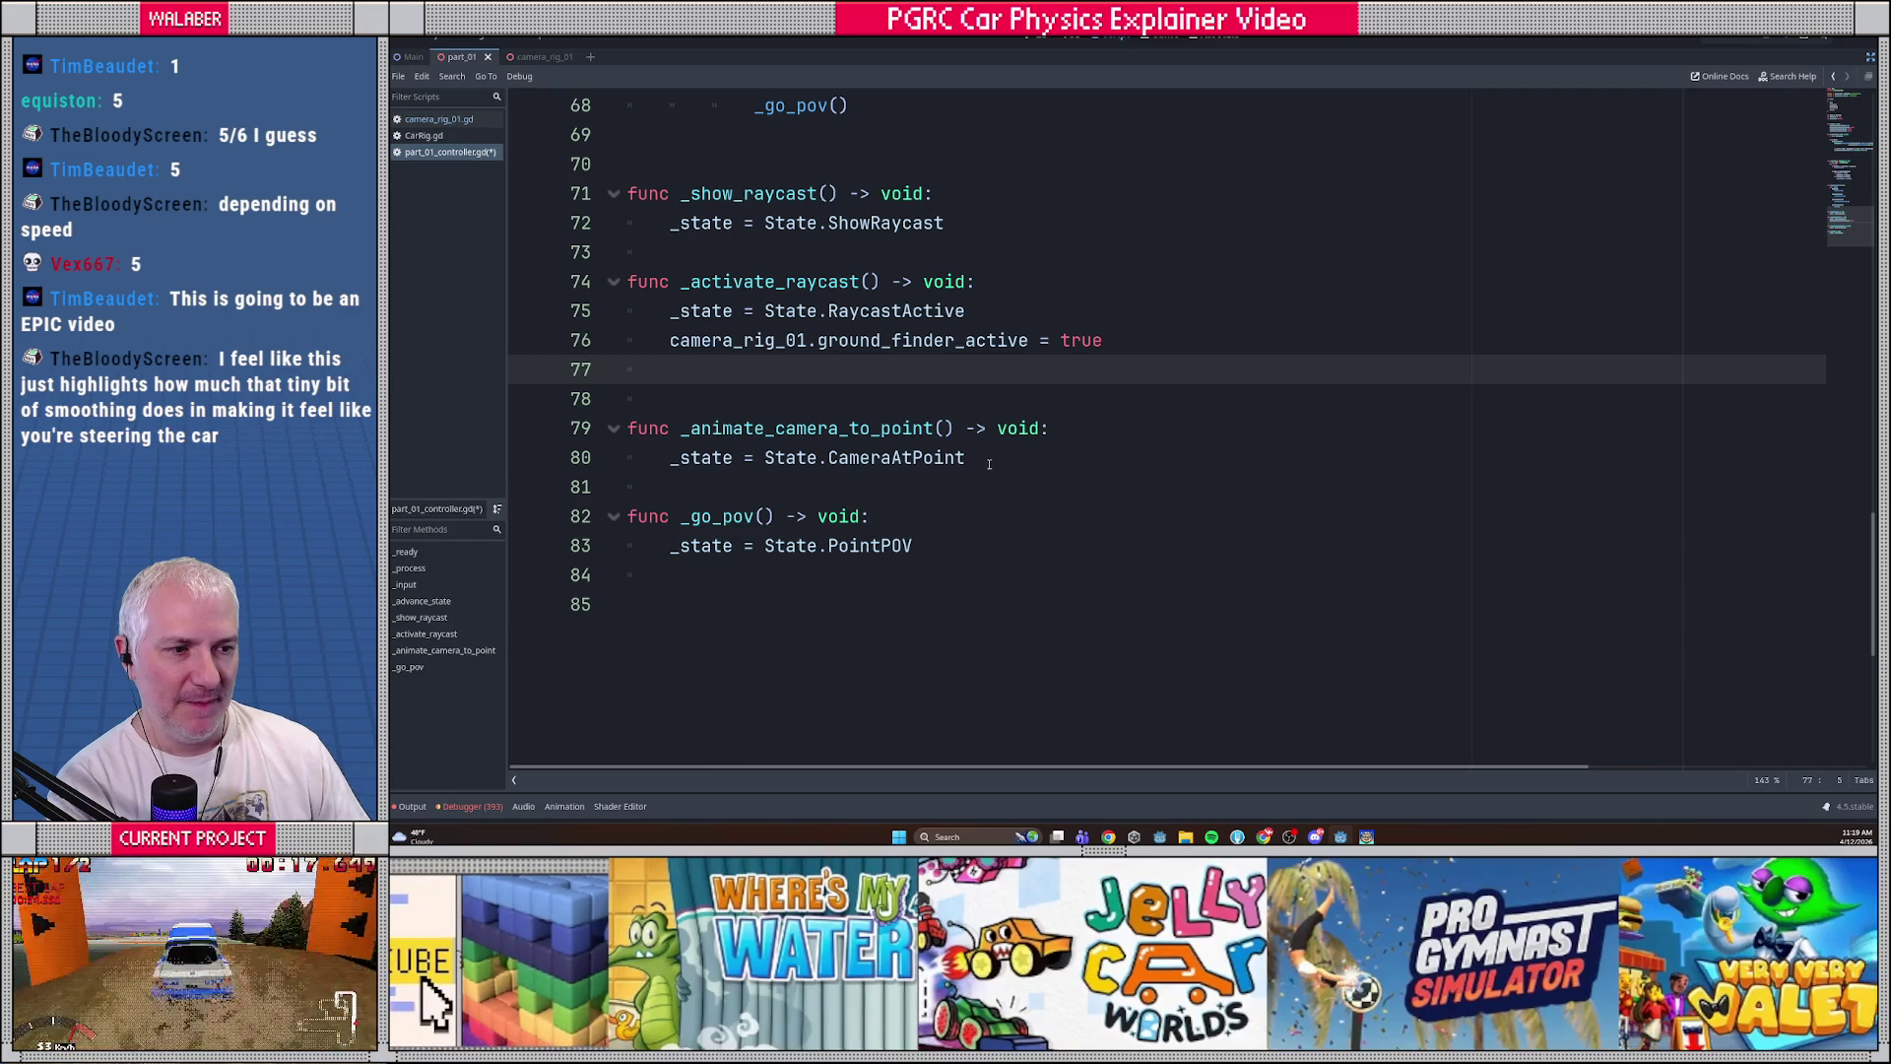
{"action": "left_click", "coordinate": [989, 461]}
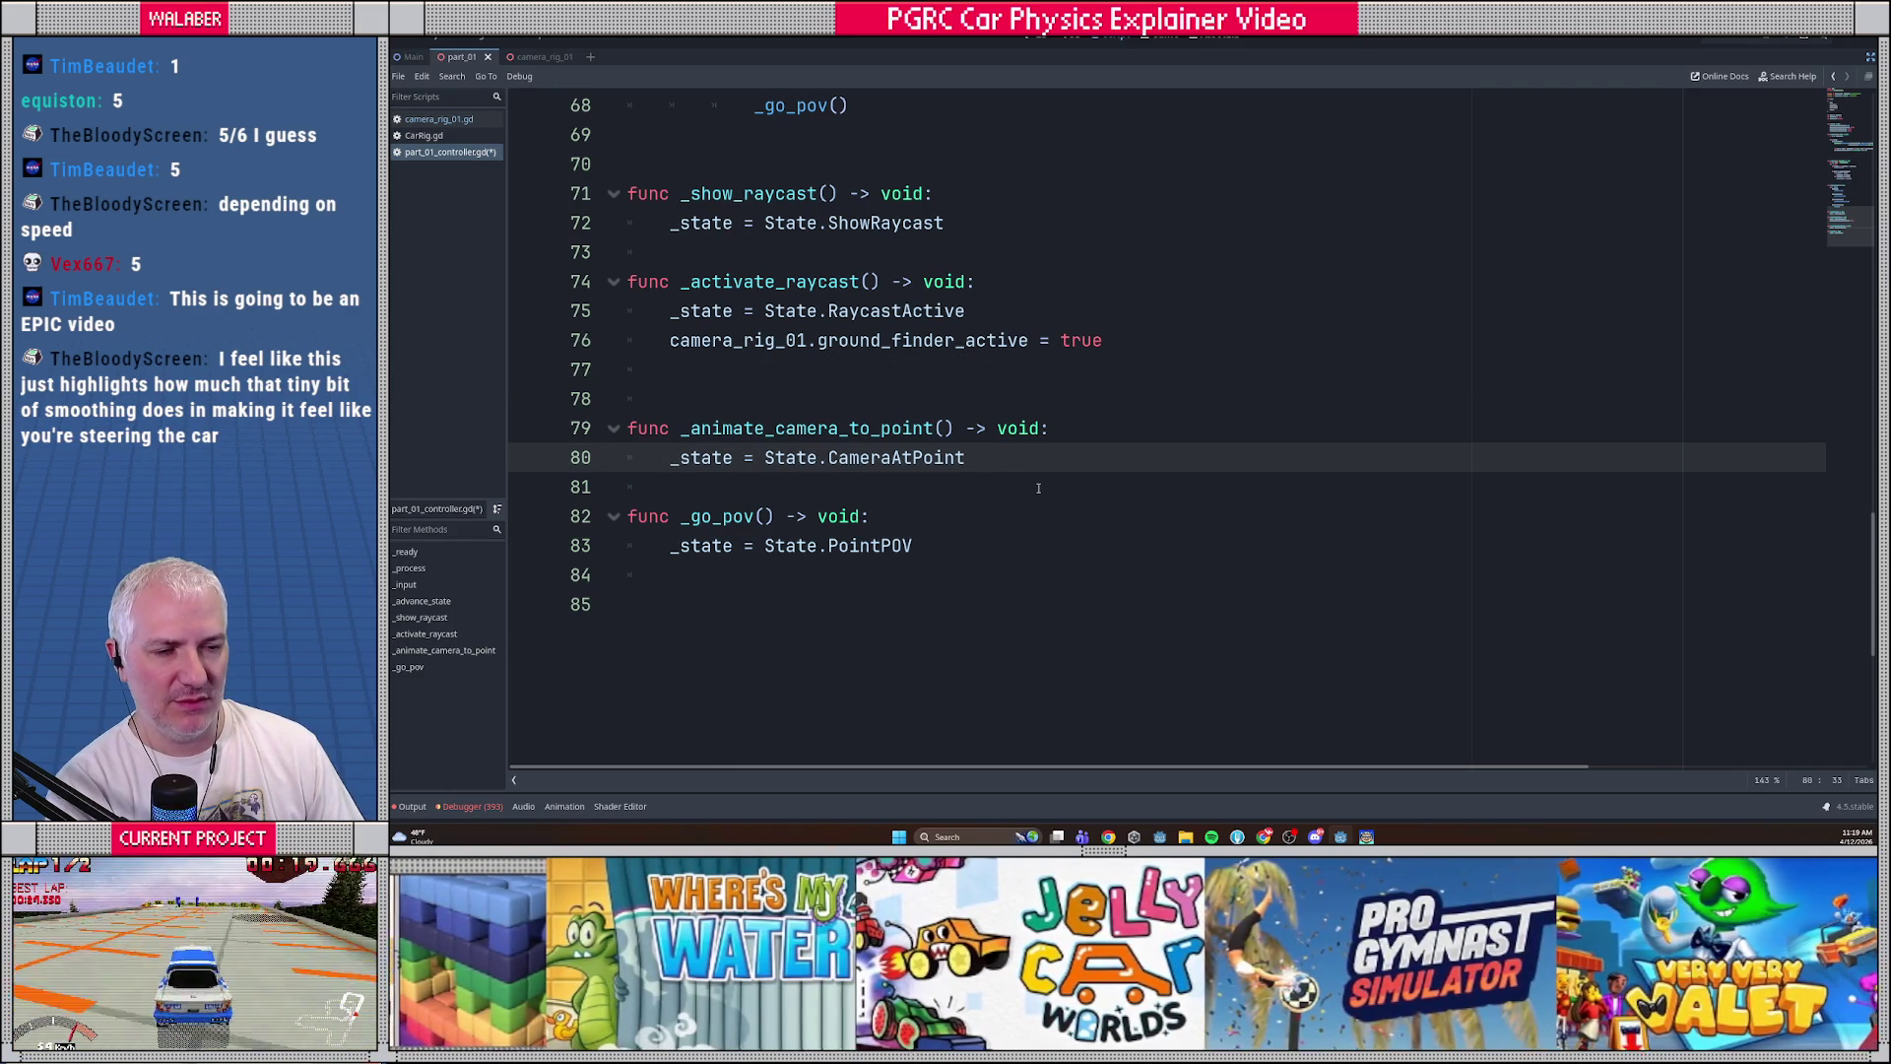
{"action": "left_click", "coordinate": [951, 545]}
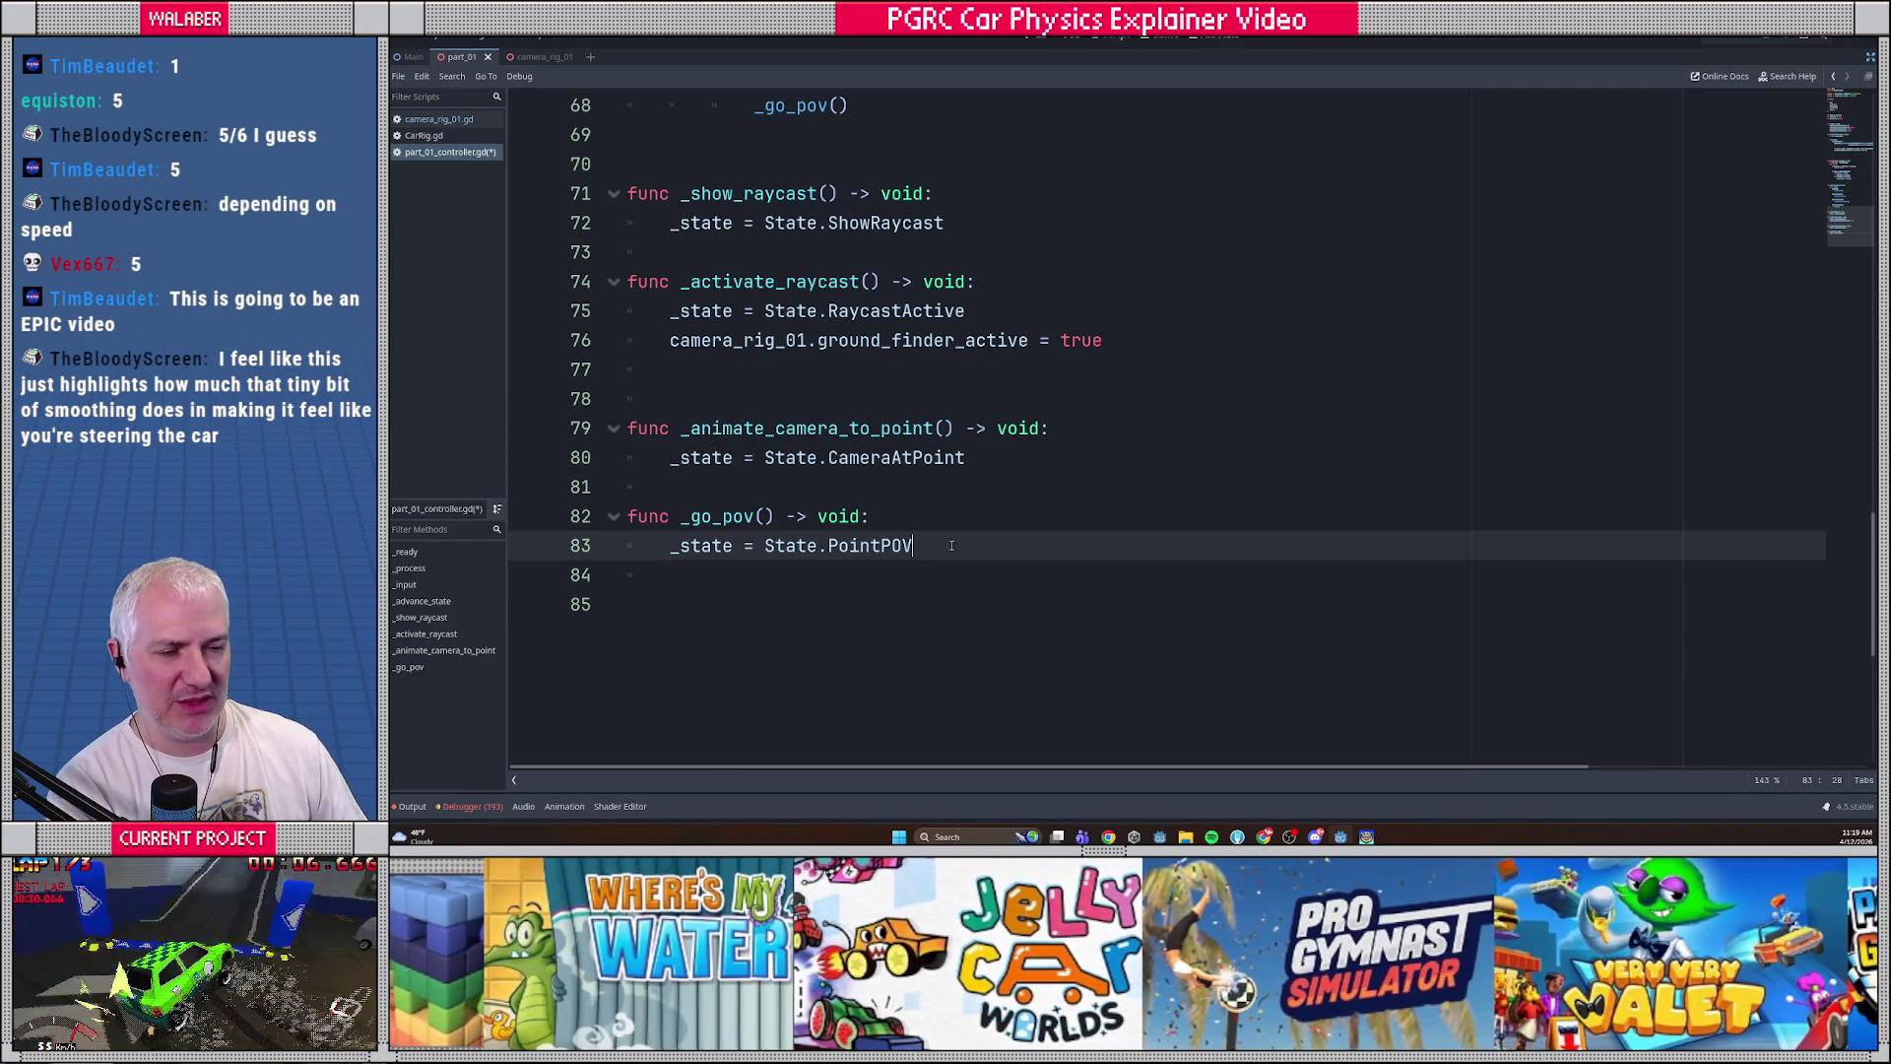
{"action": "scroll", "coordinate": [785, 403], "scroll_direction": "up", "scroll_amount": 8}
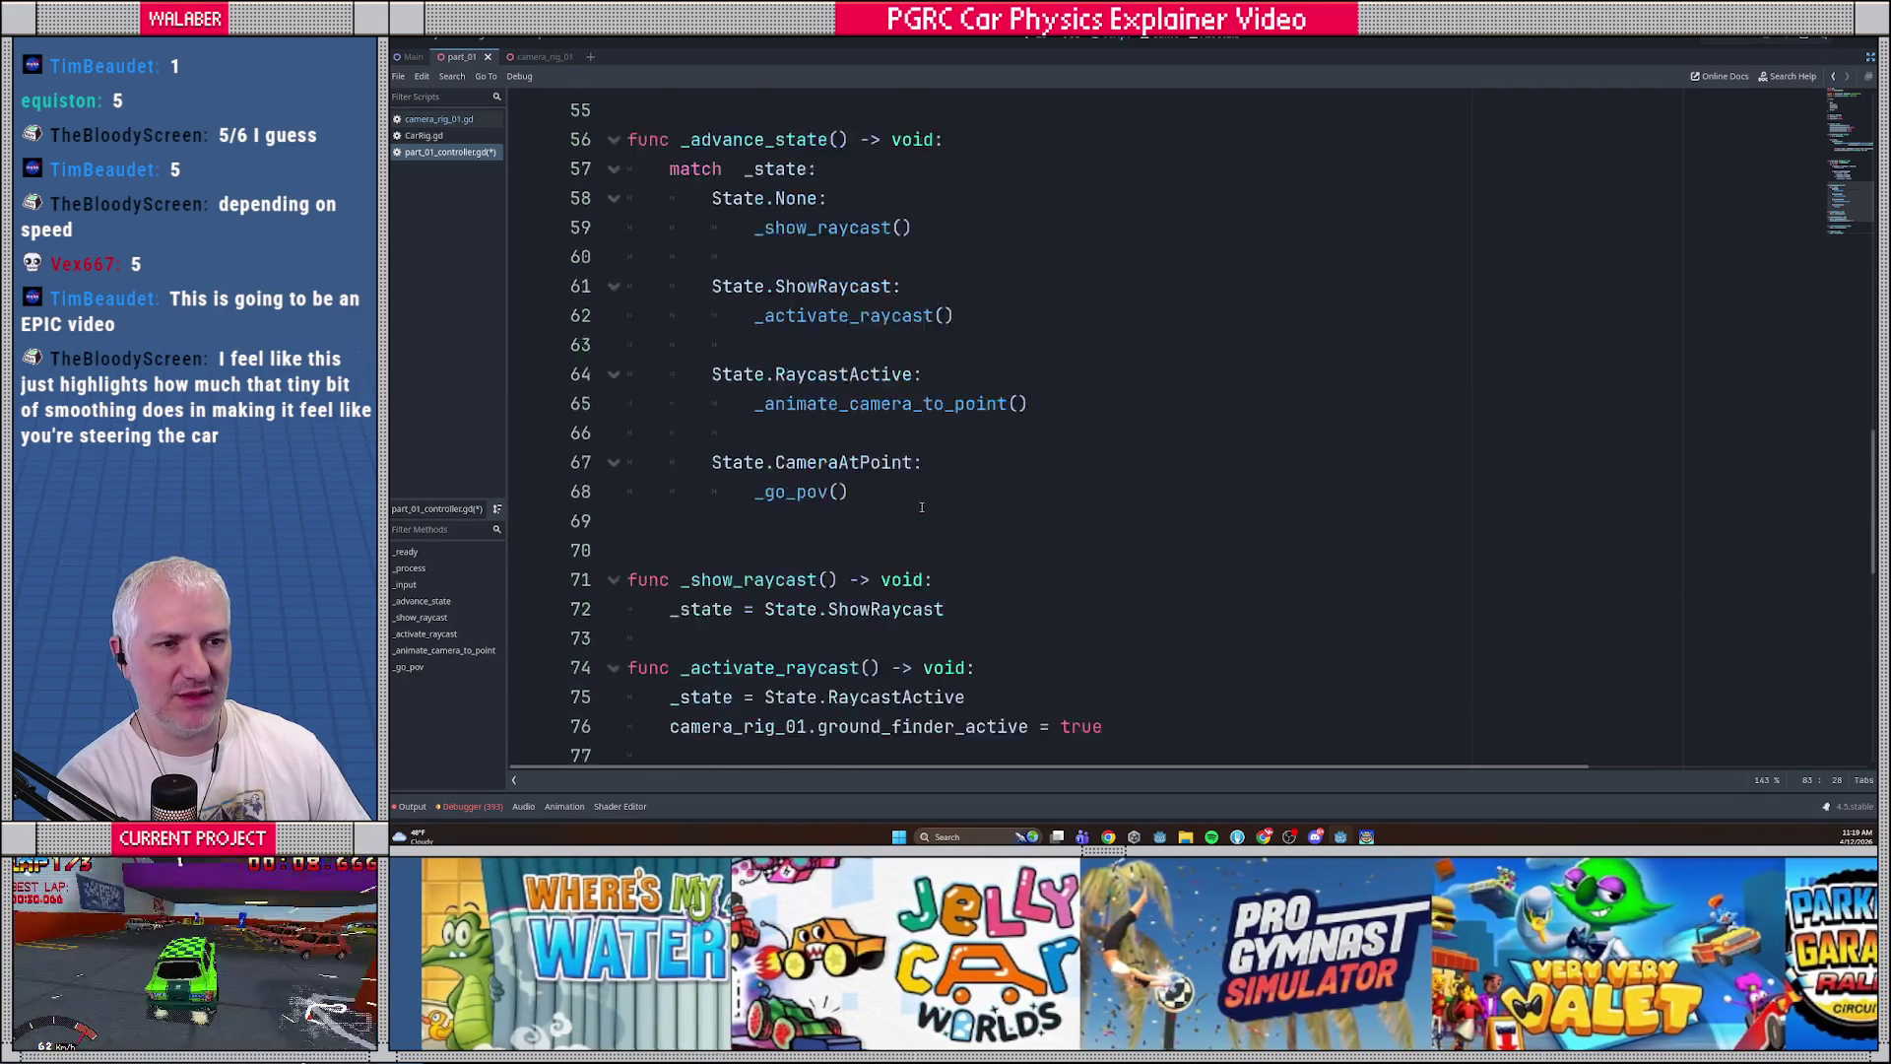
{"action": "scroll", "coordinate": [760, 372], "scroll_direction": "down", "scroll_amount": 10}
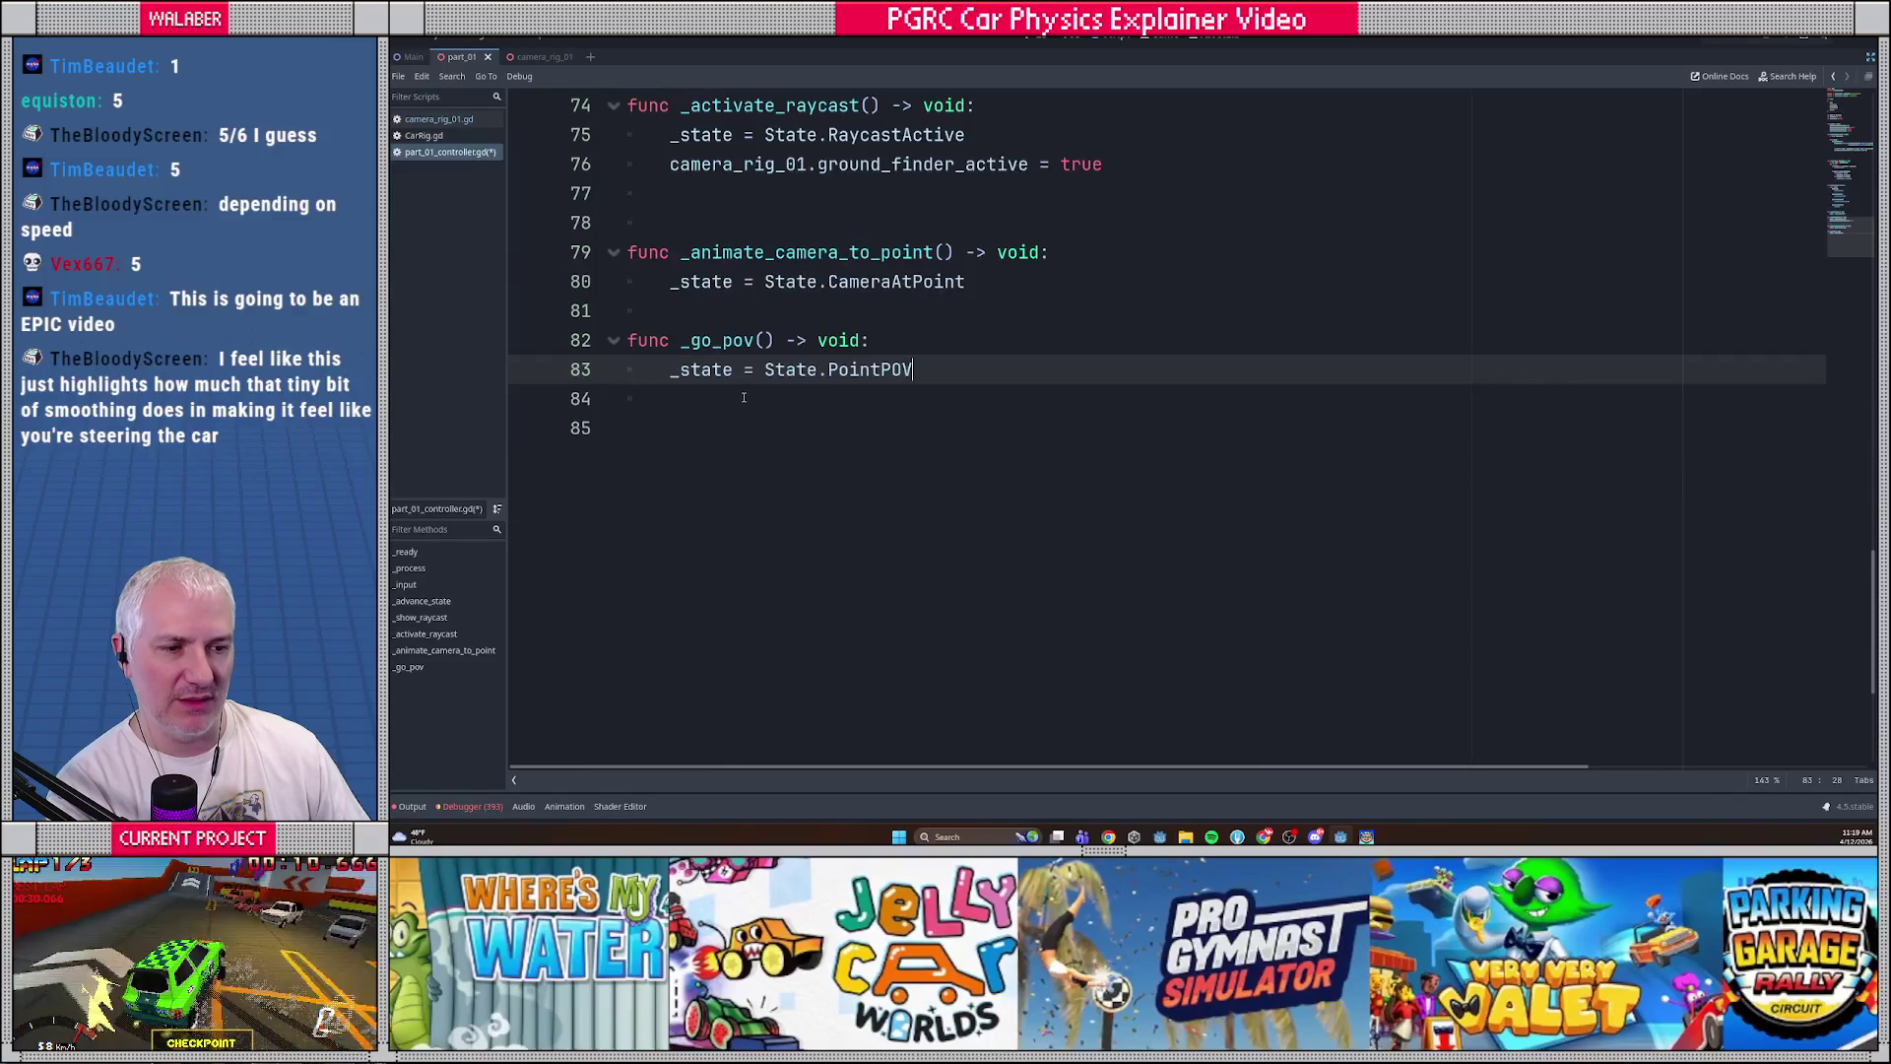
{"action": "scroll", "coordinate": [759, 372], "scroll_direction": "up", "scroll_amount": 1}
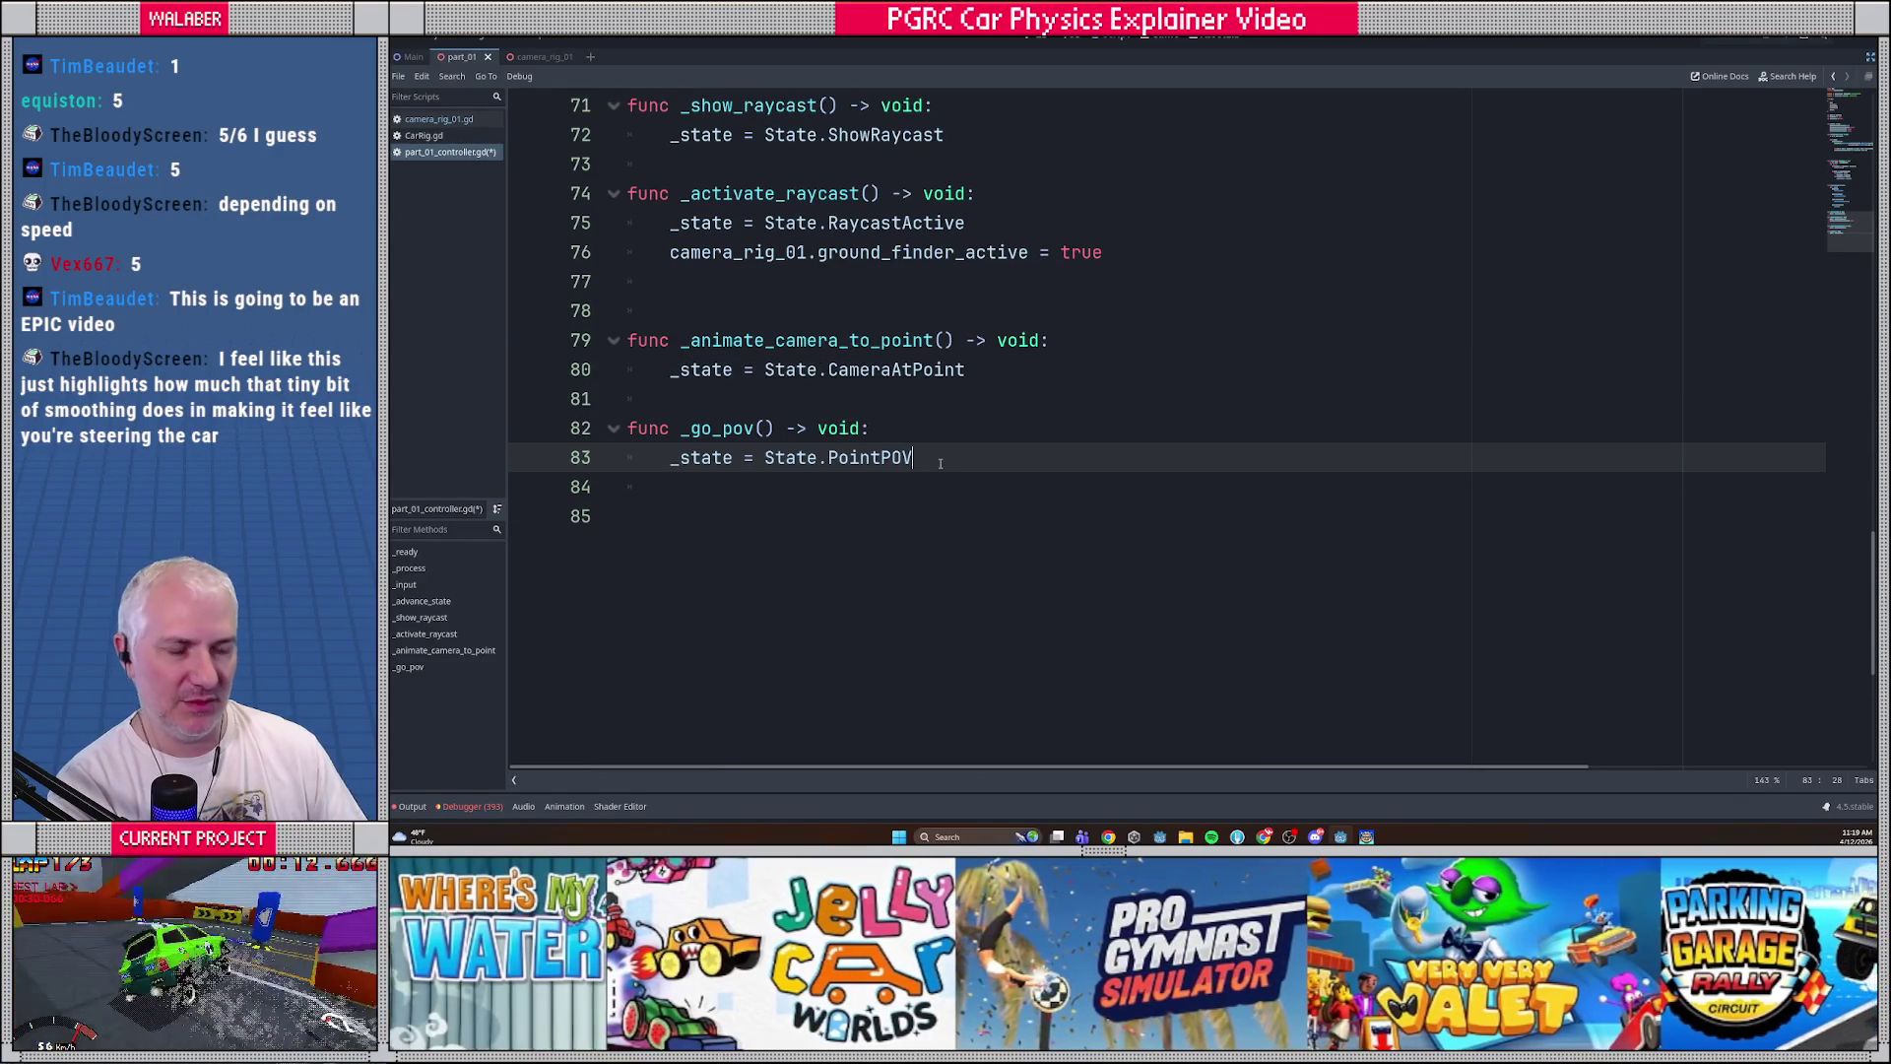
{"action": "key", "text": "Return"}
{"action": "type", "text": "camera_r"}
{"action": "key", "text": "Return"}
{"action": "type", "text": "."}
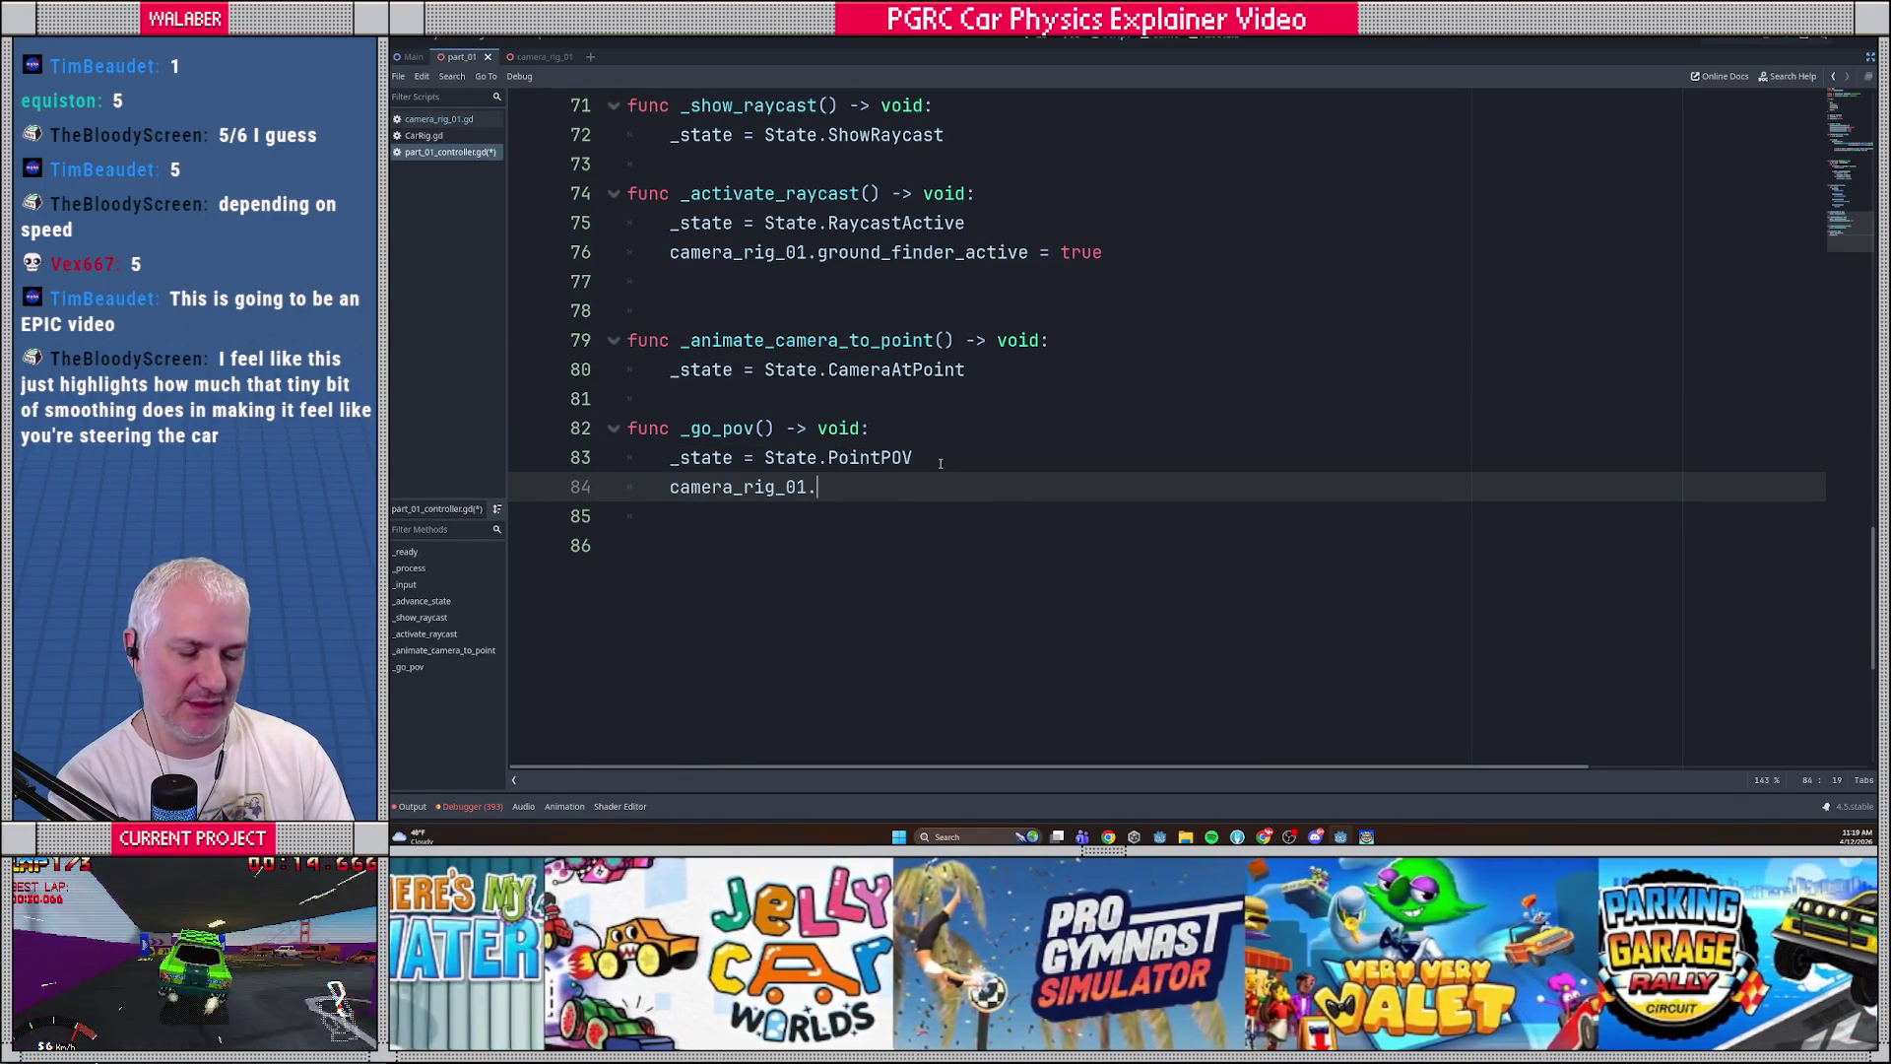
{"action": "type", "text": "ac"}
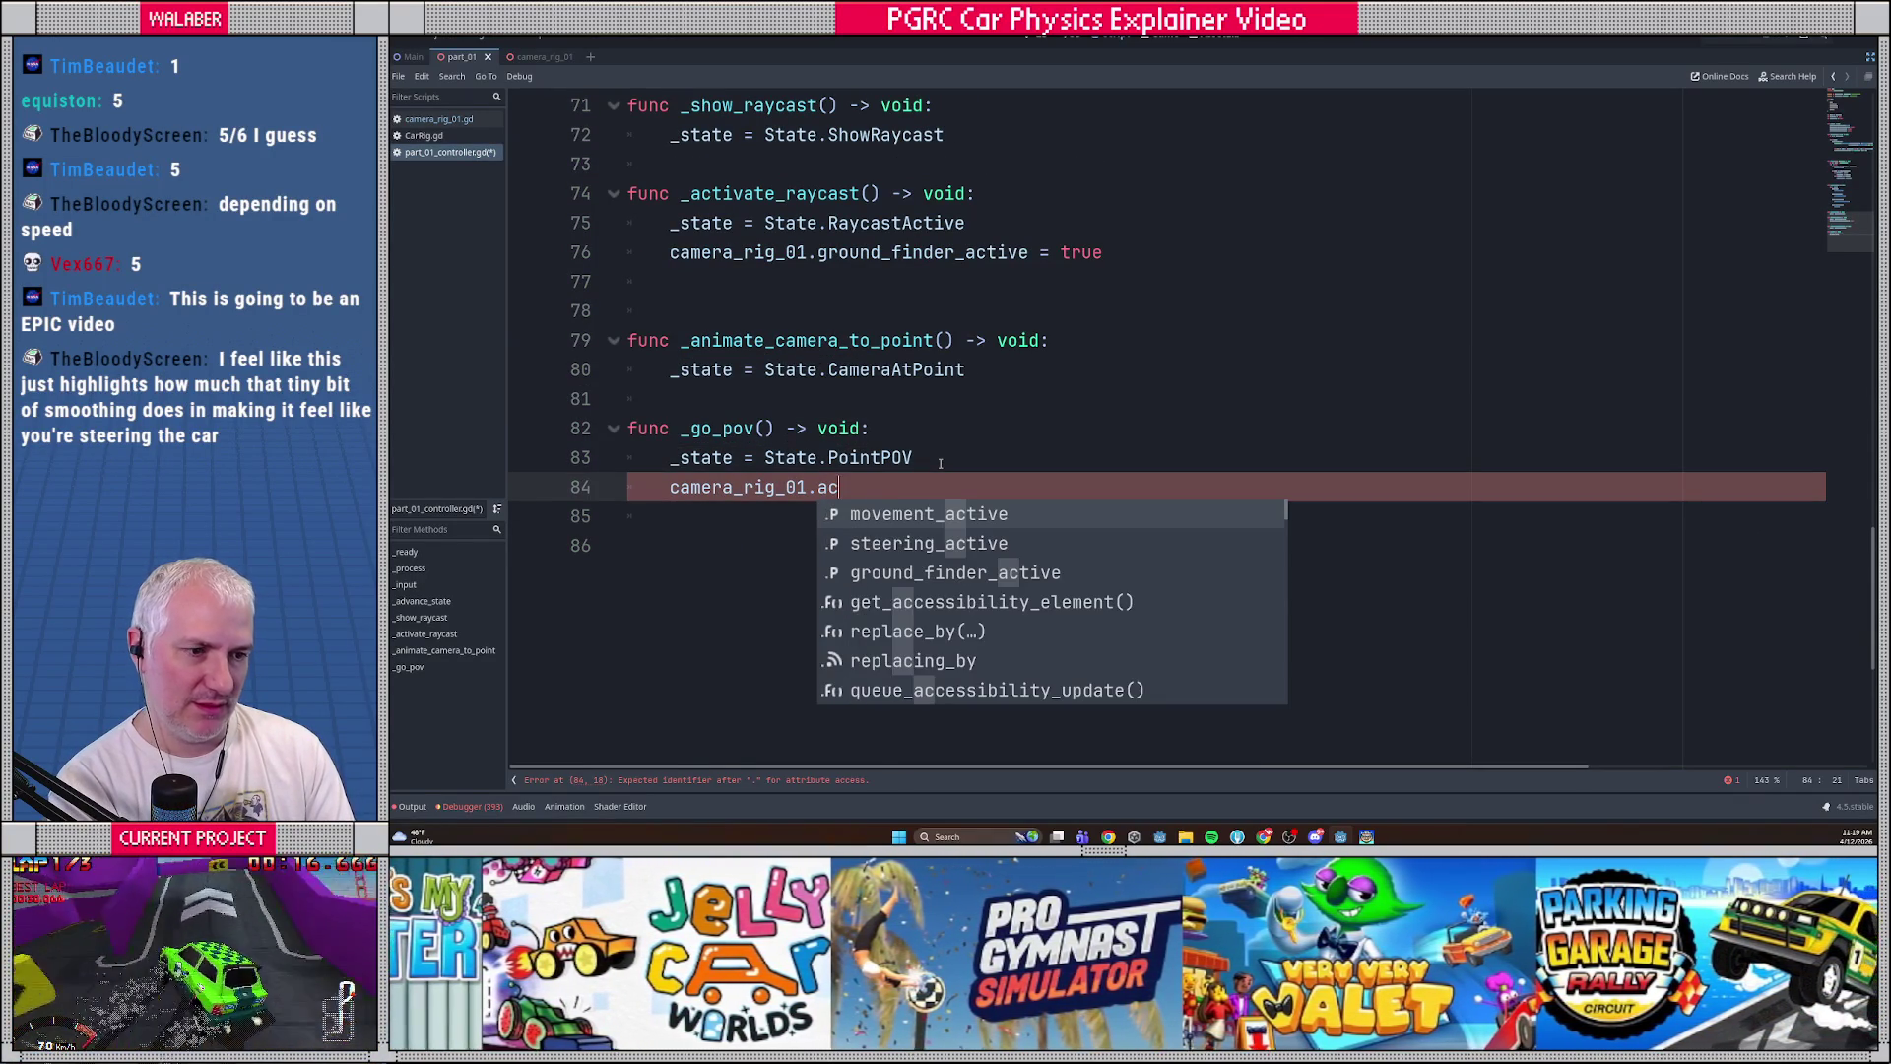
{"action": "key", "text": "Return"}
{"action": "type", "text": "= true"}
{"action": "key", "text": "Return"}
Add camera_rig_01.steering_active = true on the next line of _go_pov
{"action": "type", "text": "cam"}
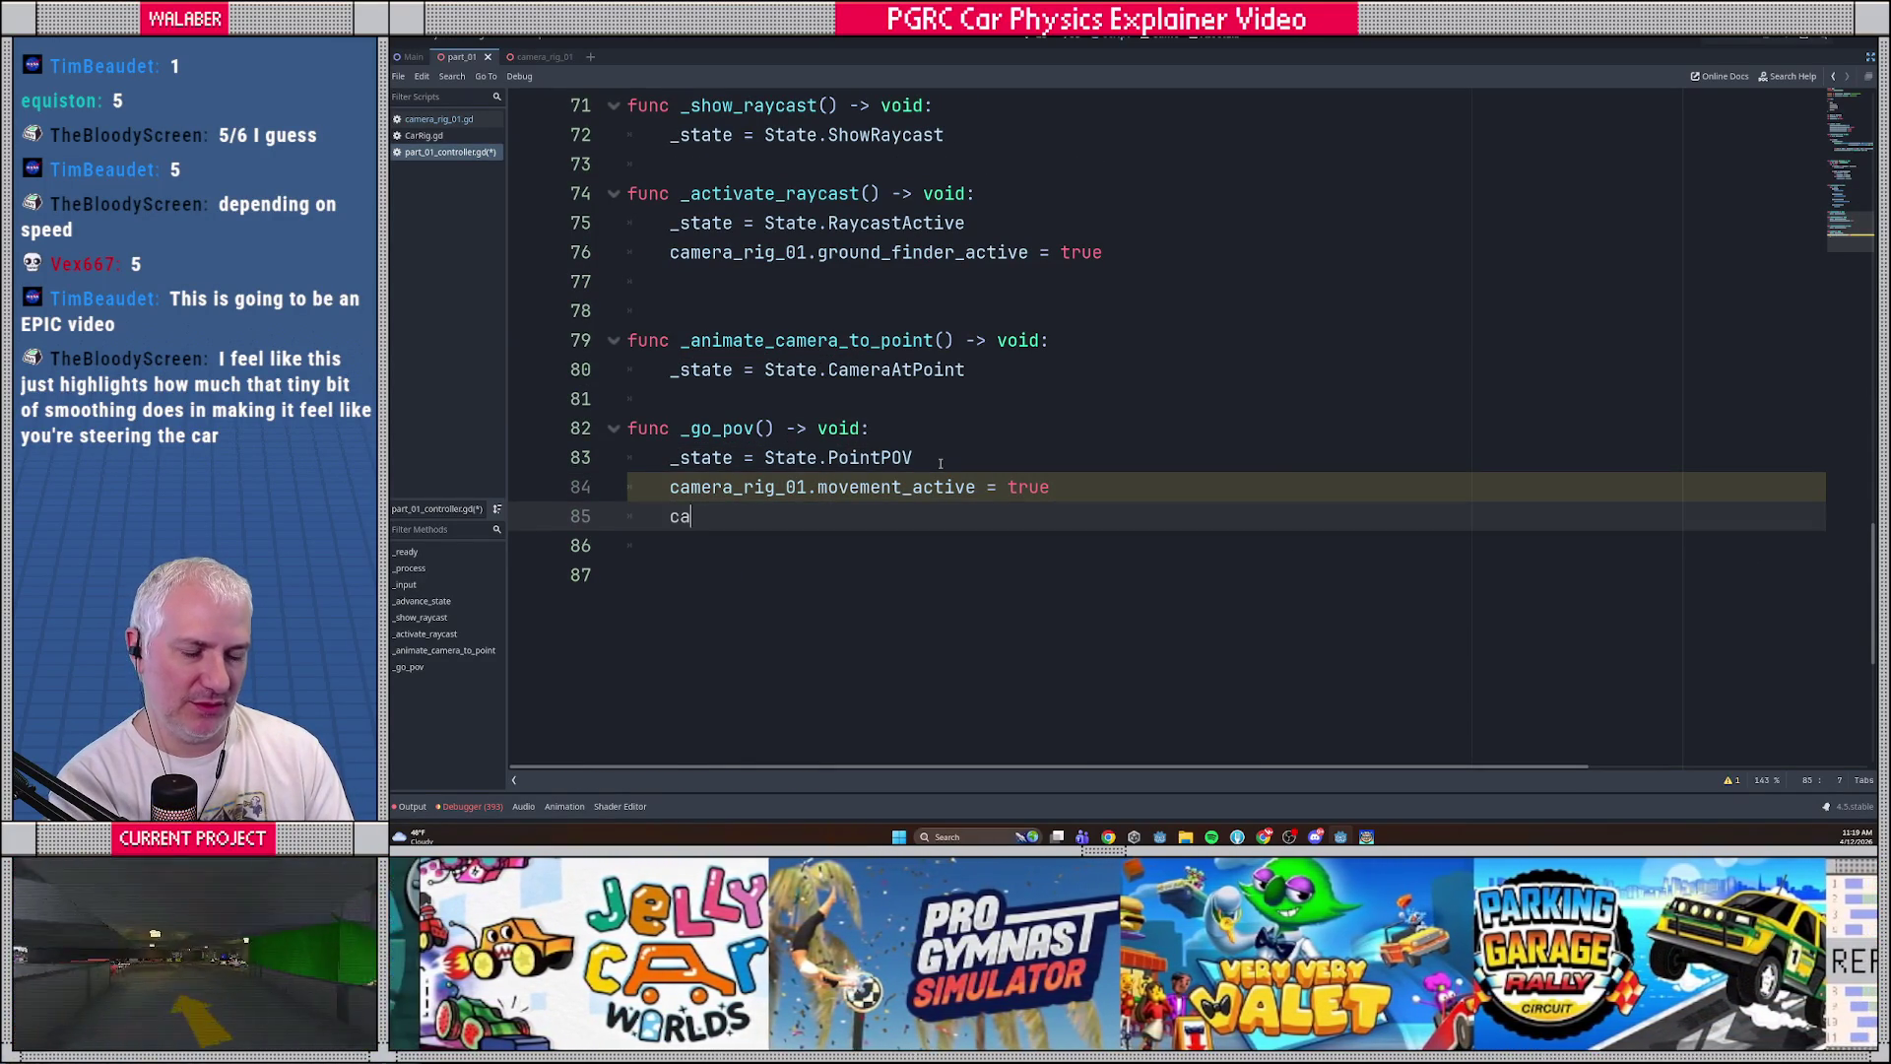
{"action": "key", "text": "Return"}
{"action": "type", "text": ".ste"}
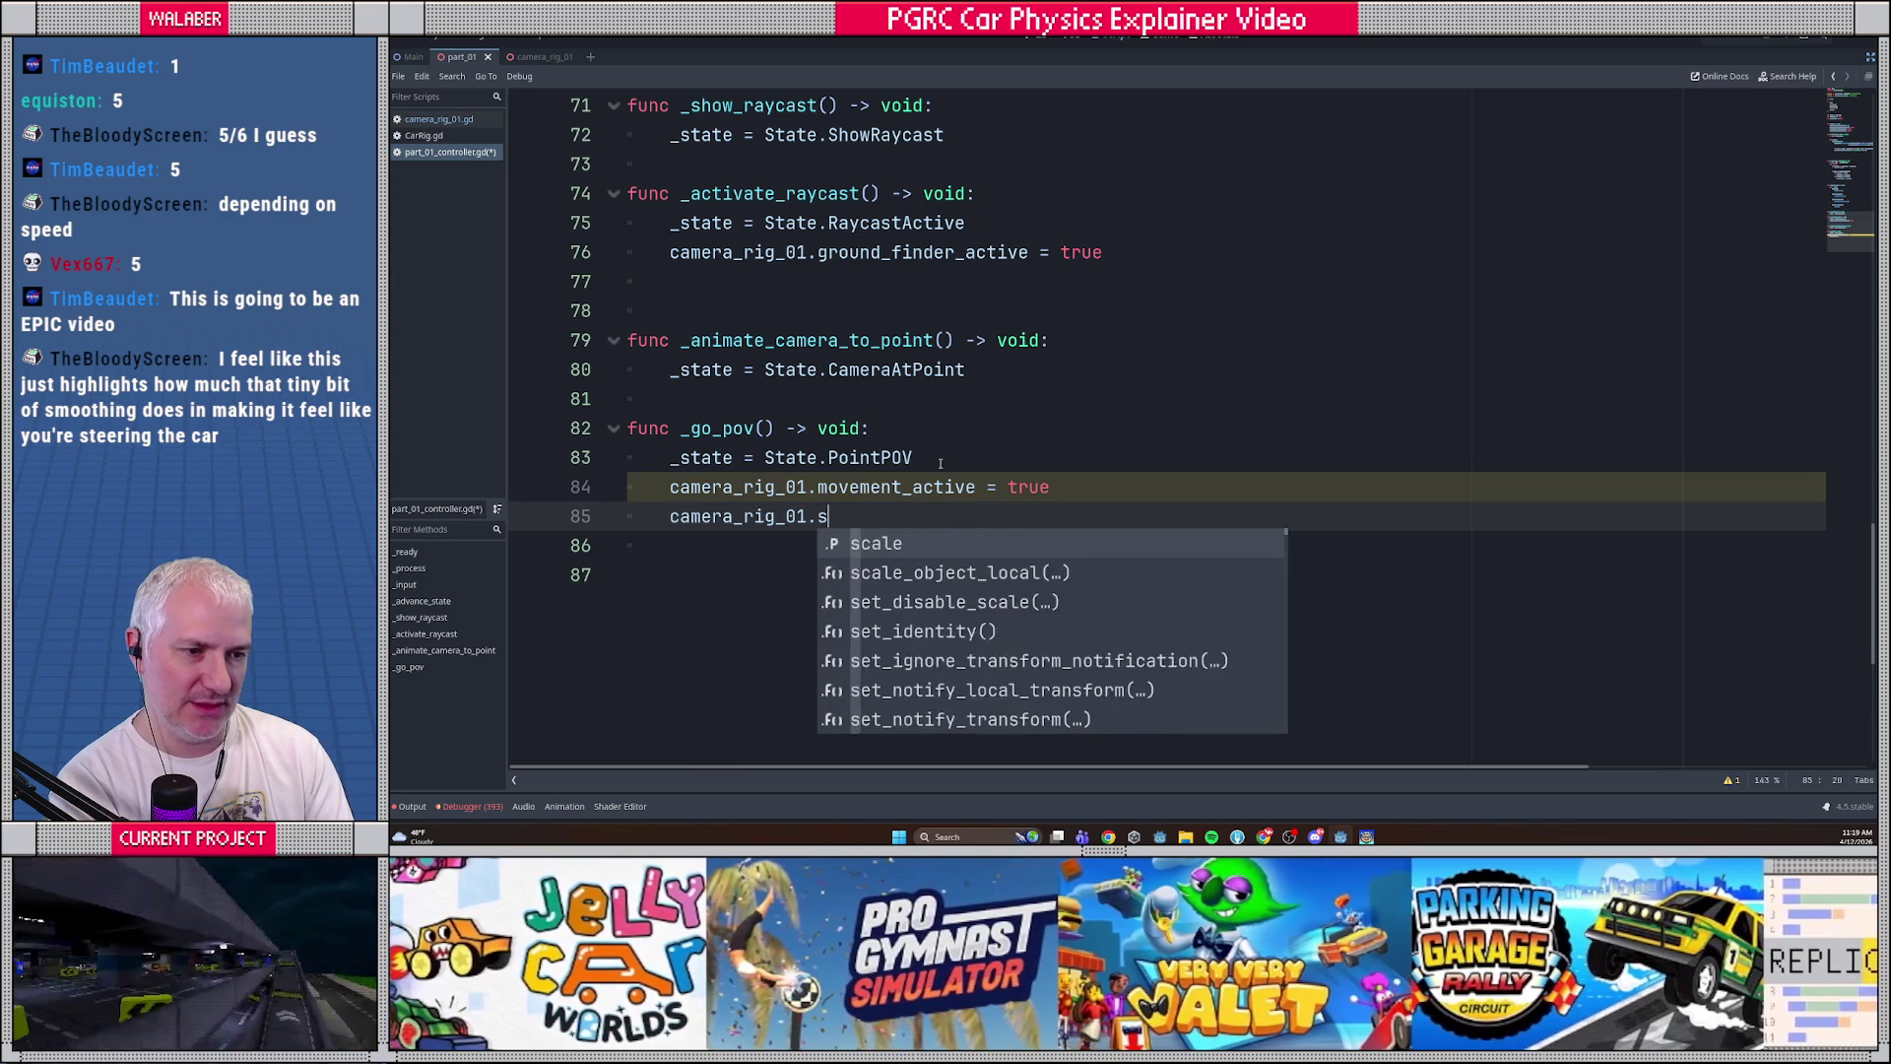
{"action": "key", "text": "Return"}
{"action": "type", "text": "= true"}
{"action": "scroll", "coordinate": [940, 463], "scroll_direction": "up", "scroll_amount": 10}
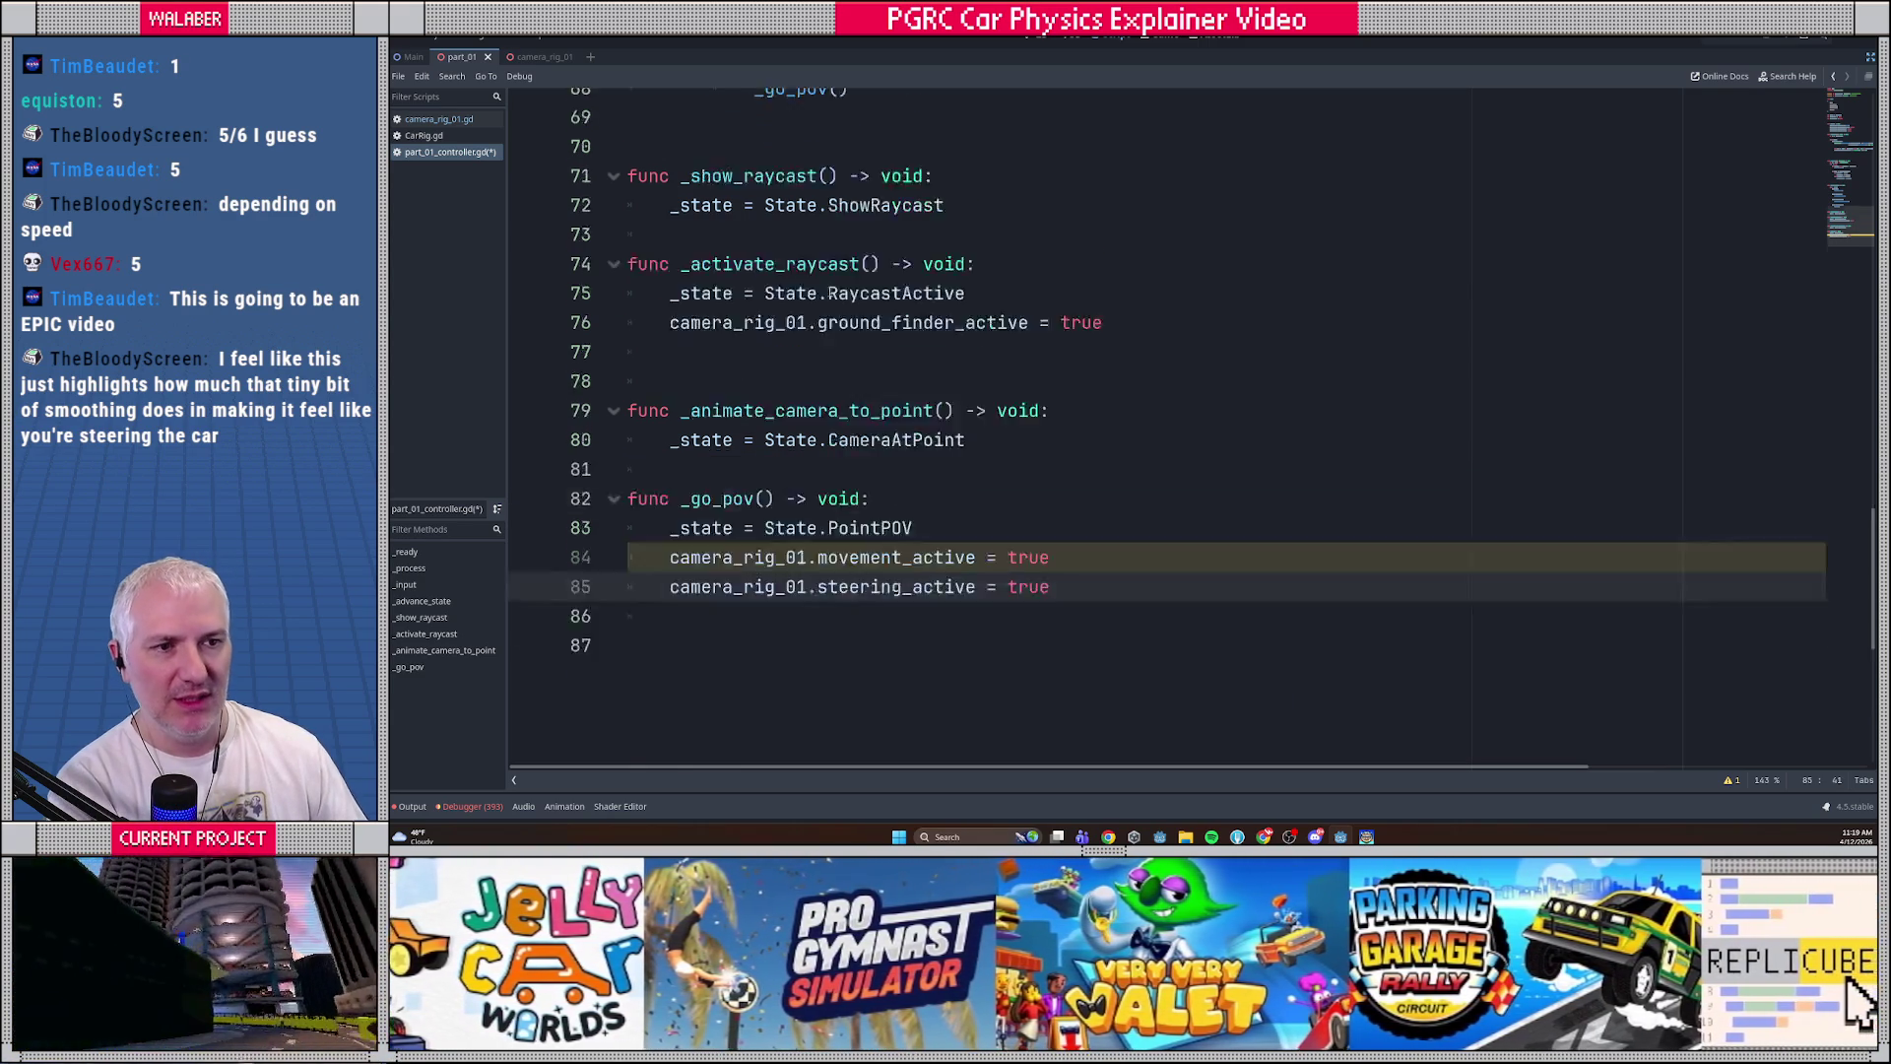
{"action": "scroll", "coordinate": [739, 271], "scroll_direction": "up", "scroll_amount": 3}
Add a State.PointPOV: case after the ShowRaycast case in the match
{"action": "left_click", "coordinate": [732, 347]}
{"action": "key", "text": "Return"}
{"action": "type", "text": "State.po"}
{"action": "key", "text": "Return"}
{"action": "type", "text": ":"}
{"action": "key", "text": "Return"}
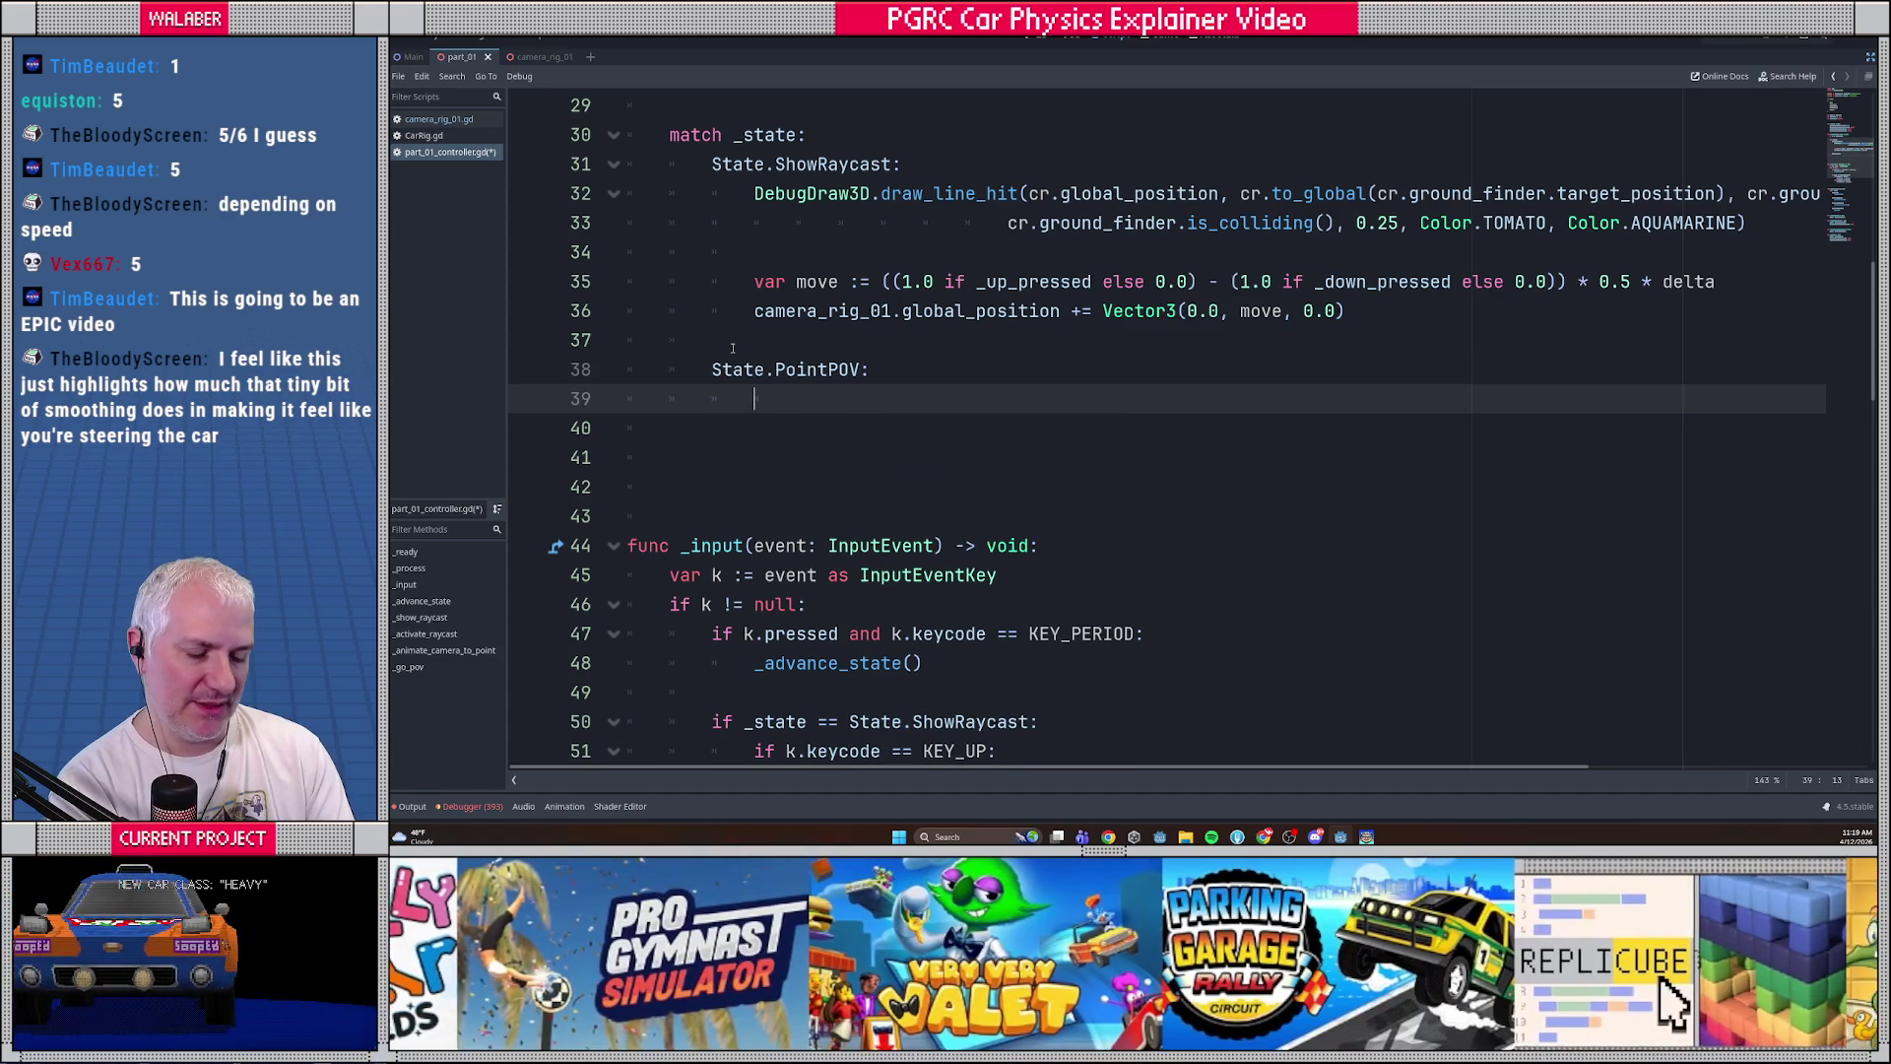
Make it set scene_camera.global_transform = camera_rig_01.global_transform, then run the game with F5
{"action": "type", "text": "sce"}
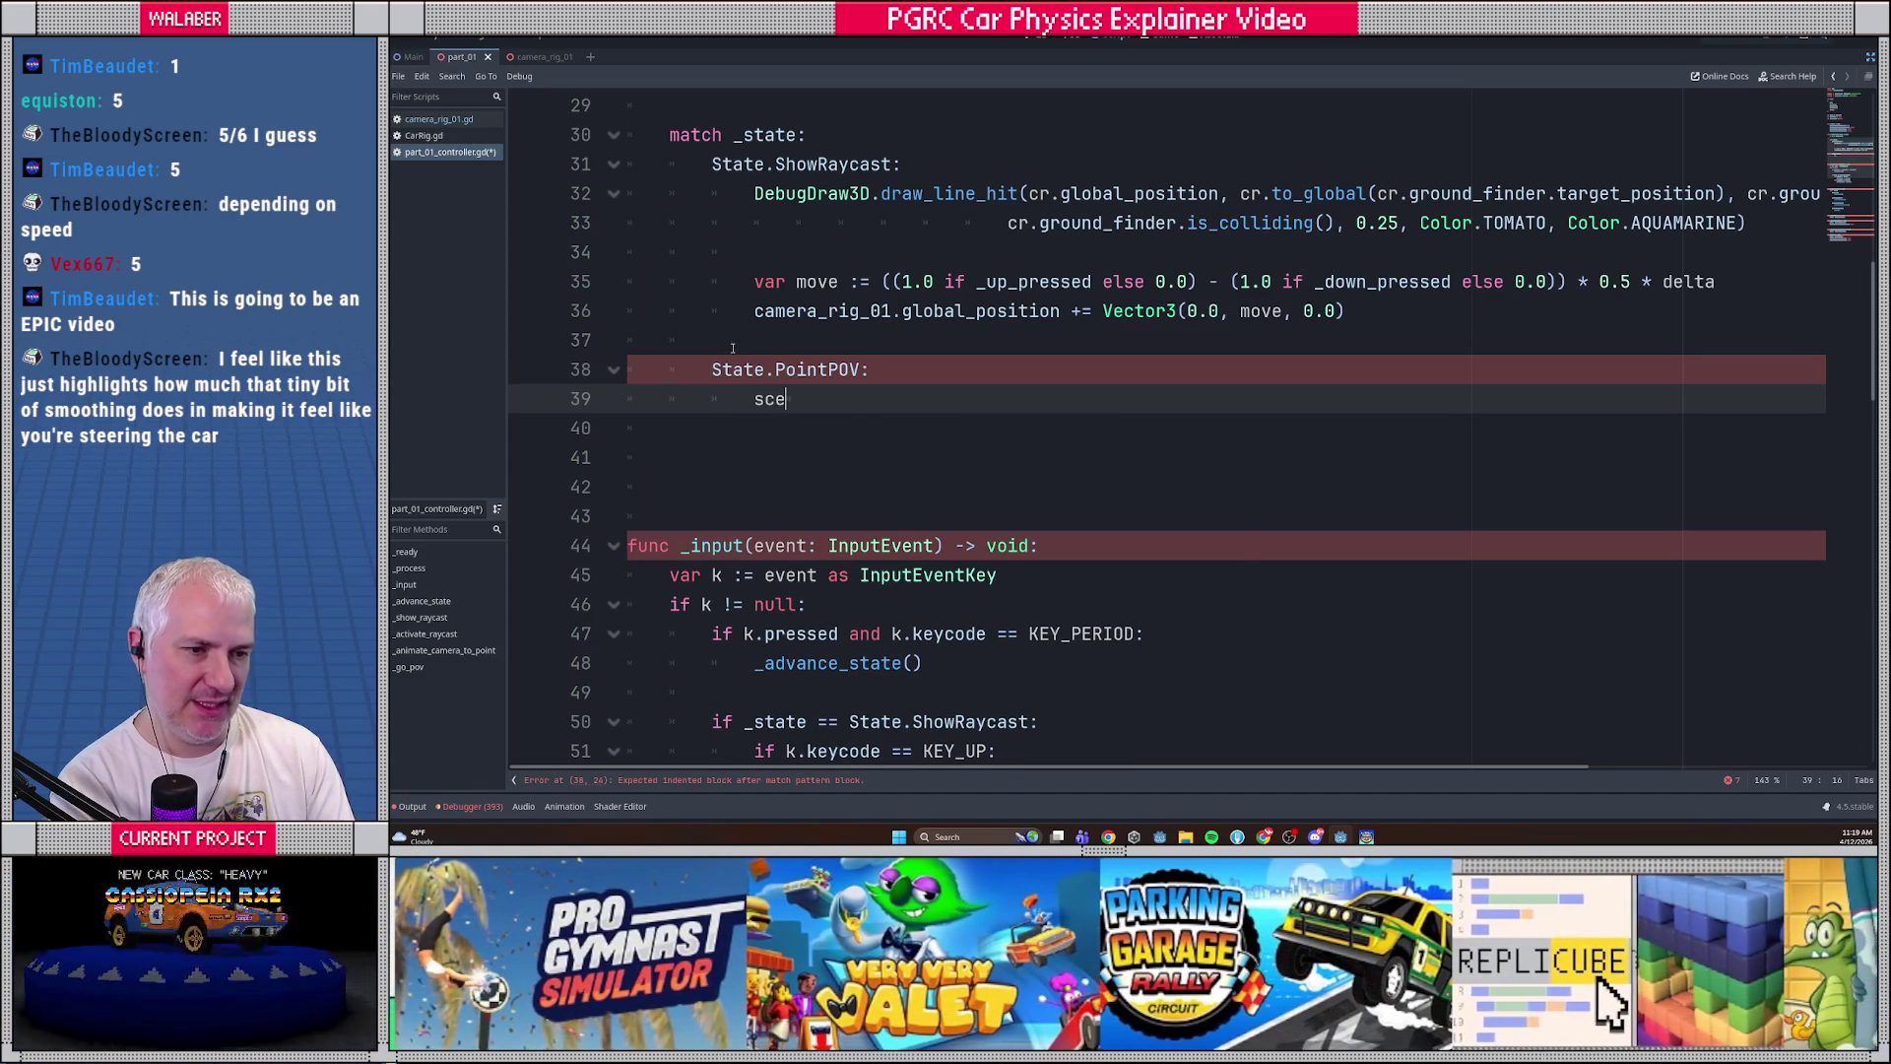
{"action": "type", "text": "n"}
{"action": "key", "text": "Return"}
{"action": "type", "text": ".glob"}
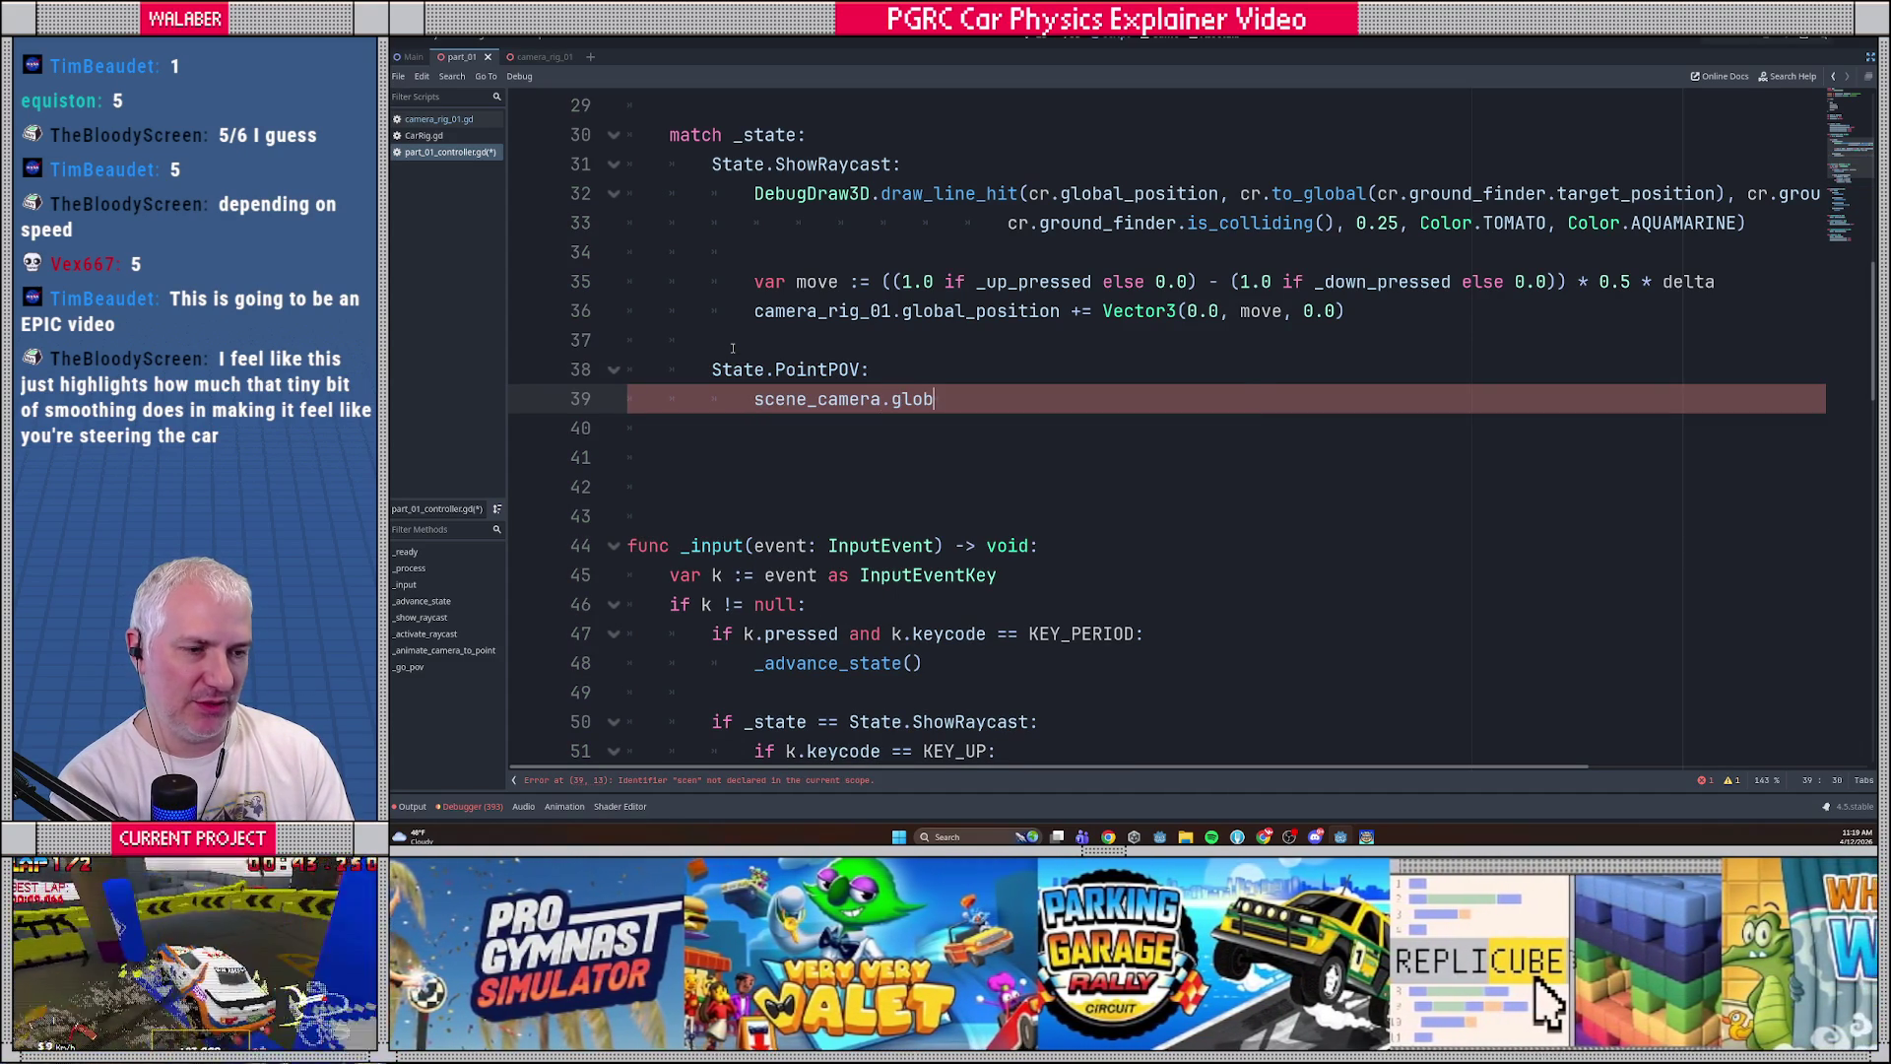
{"action": "key", "text": "Down"}
{"action": "key", "text": "Down"}
{"action": "key", "text": "Down"}
{"action": "key", "text": "Down"}
{"action": "key", "text": "Down"}
{"action": "key", "text": "Return"}
{"action": "type", "text": "= cam"}
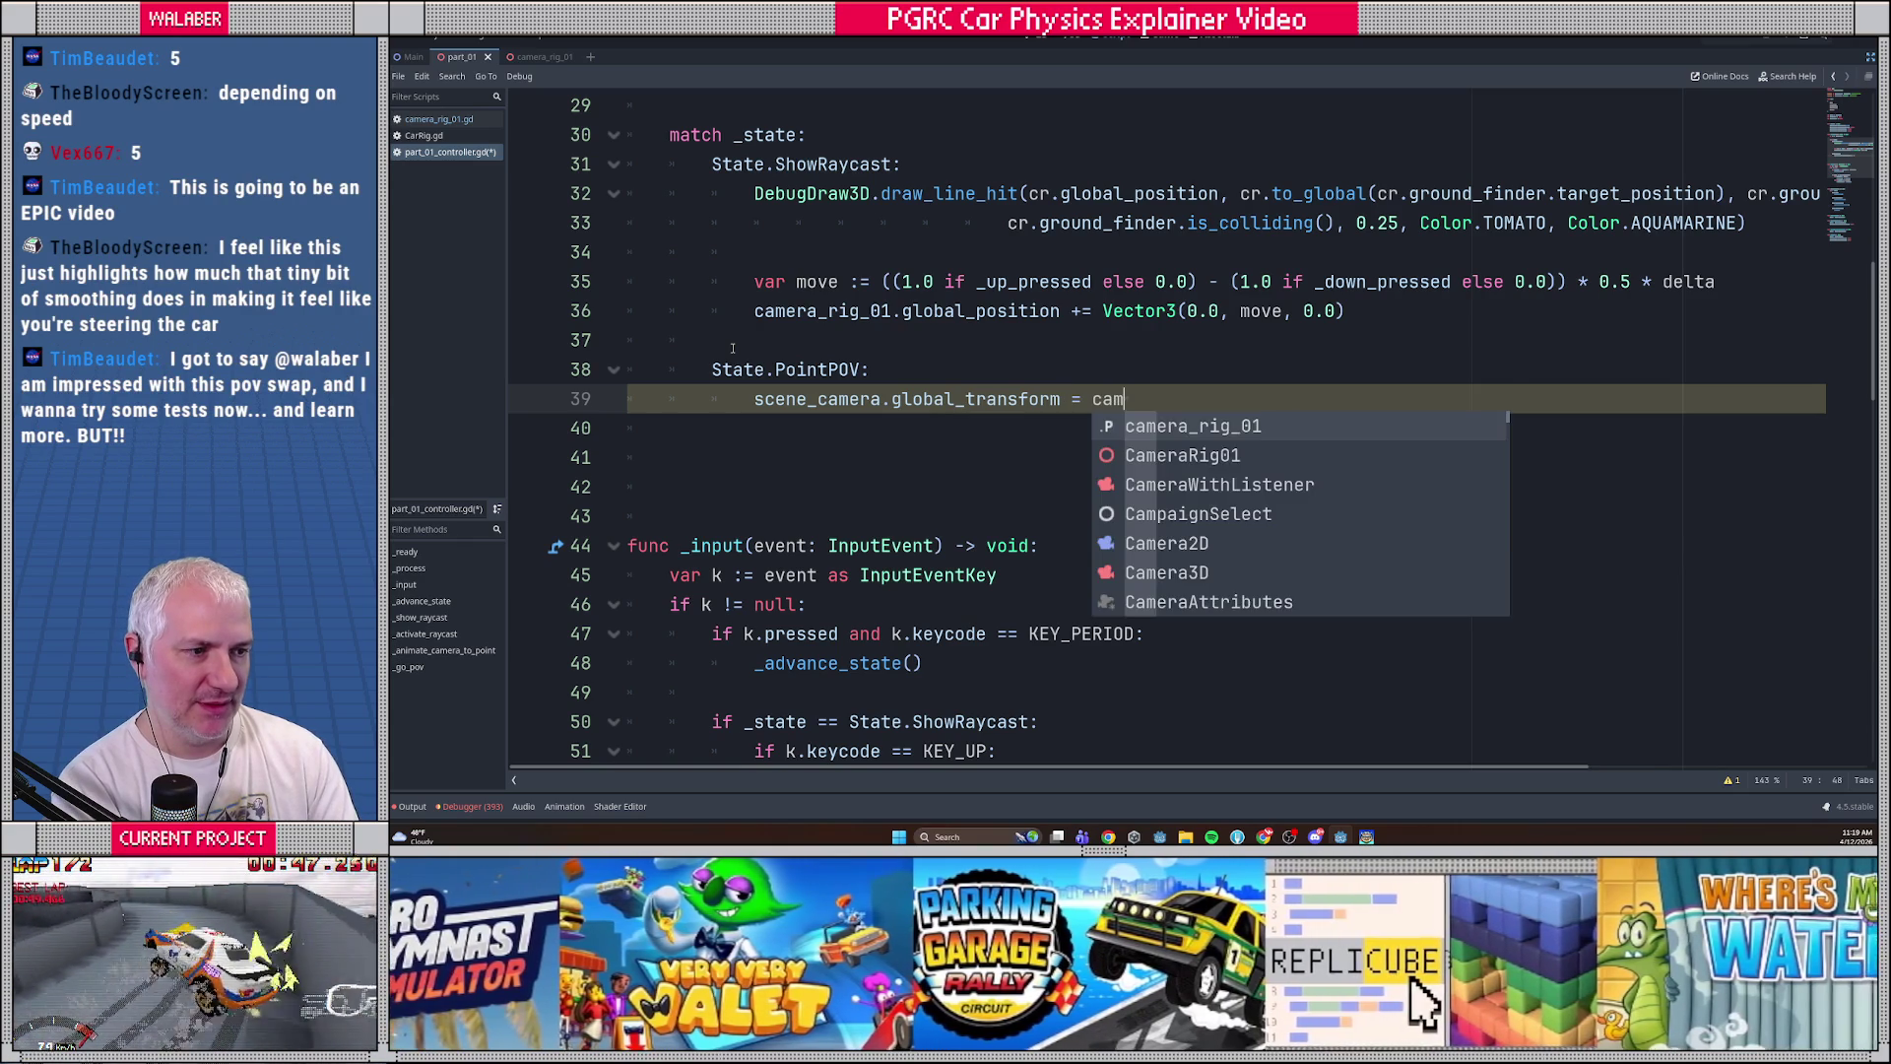
{"action": "key", "text": "Return"}
{"action": "type", "text": ".globa"}
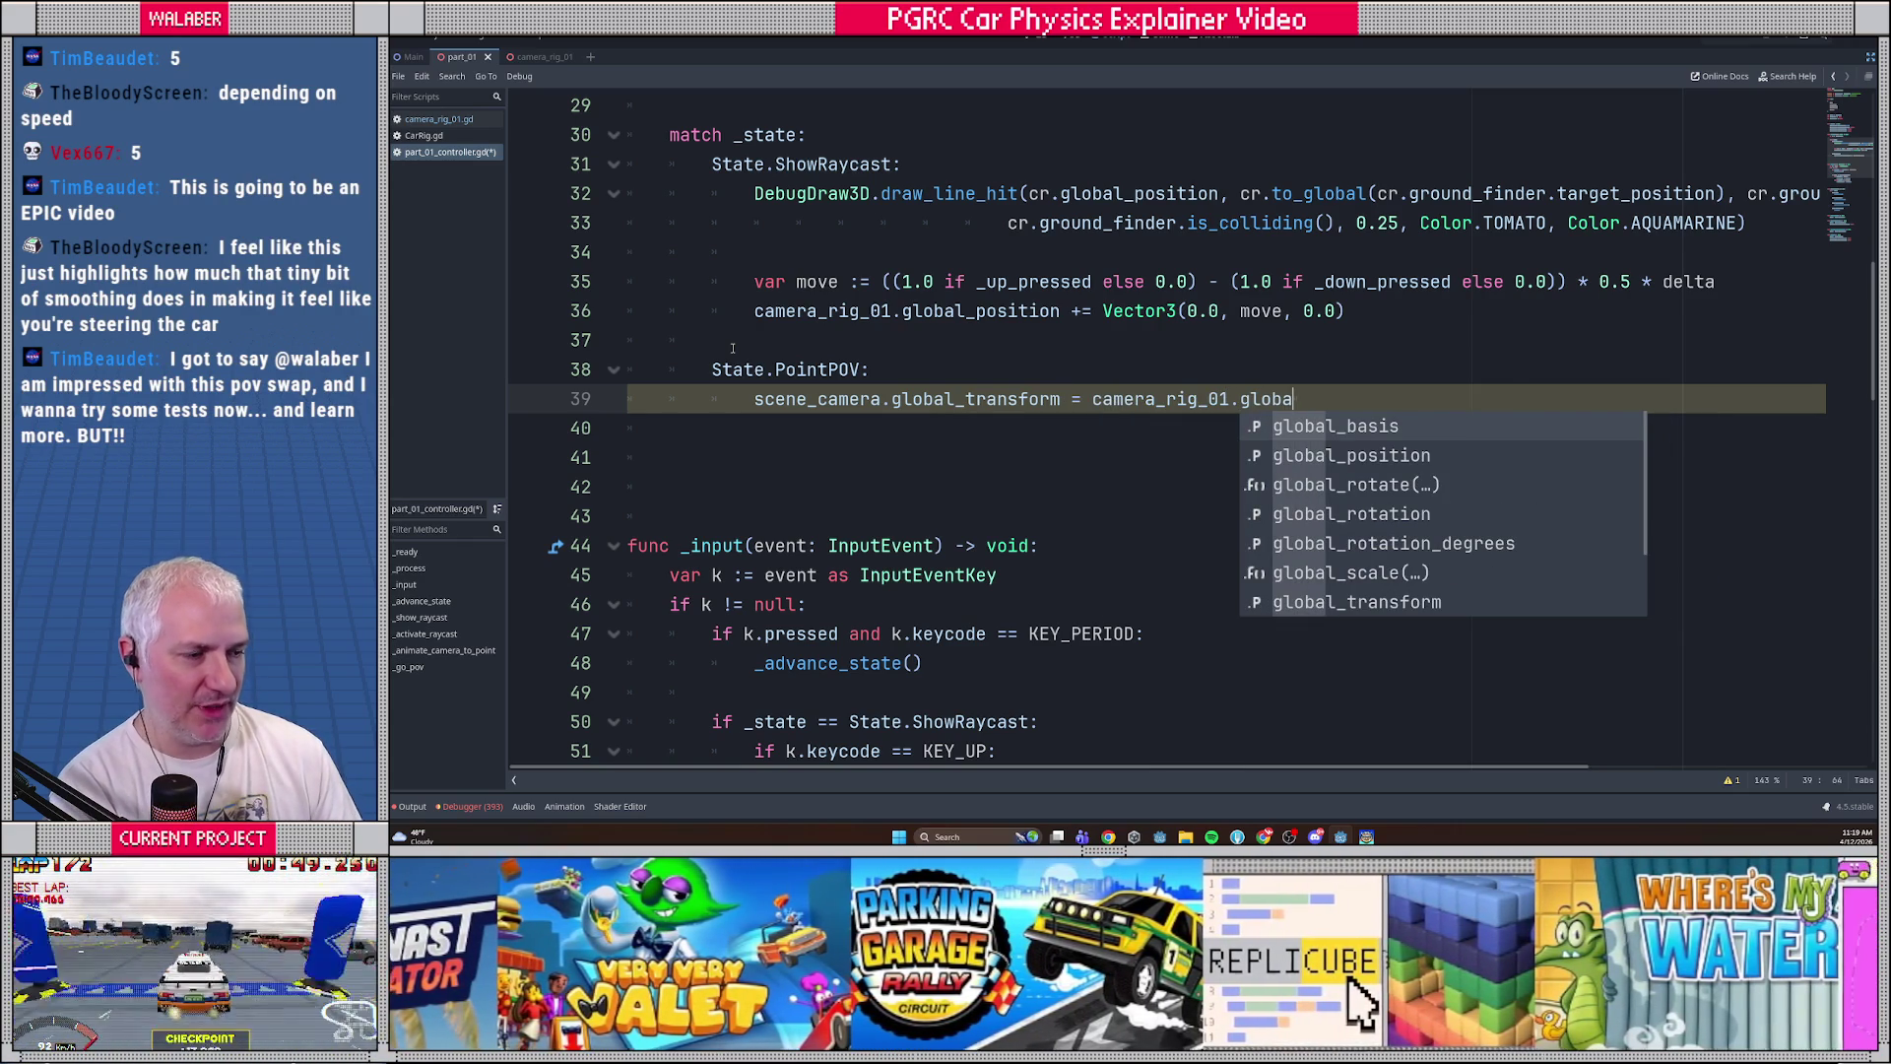
{"action": "key", "text": "Down"}
{"action": "key", "text": "Down"}
{"action": "key", "text": "Down"}
{"action": "key", "text": "Return"}
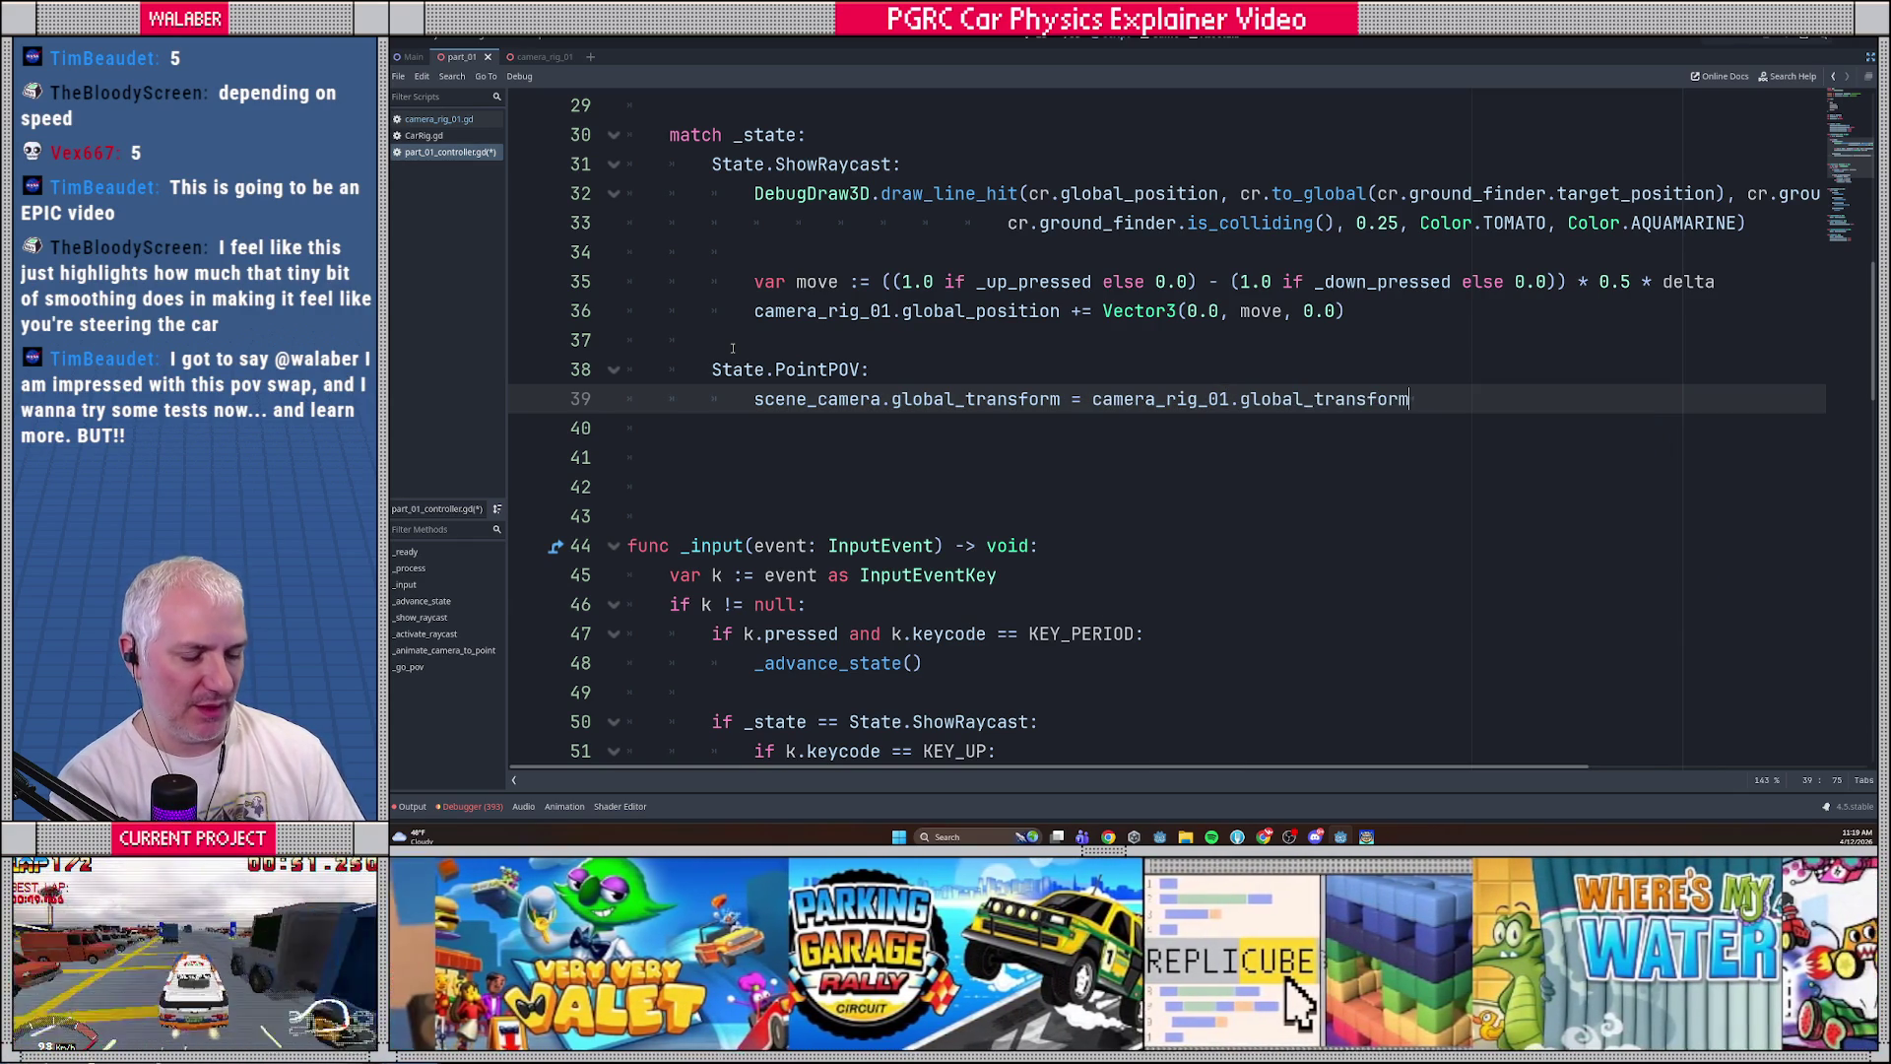
{"action": "key", "text": "F5"}
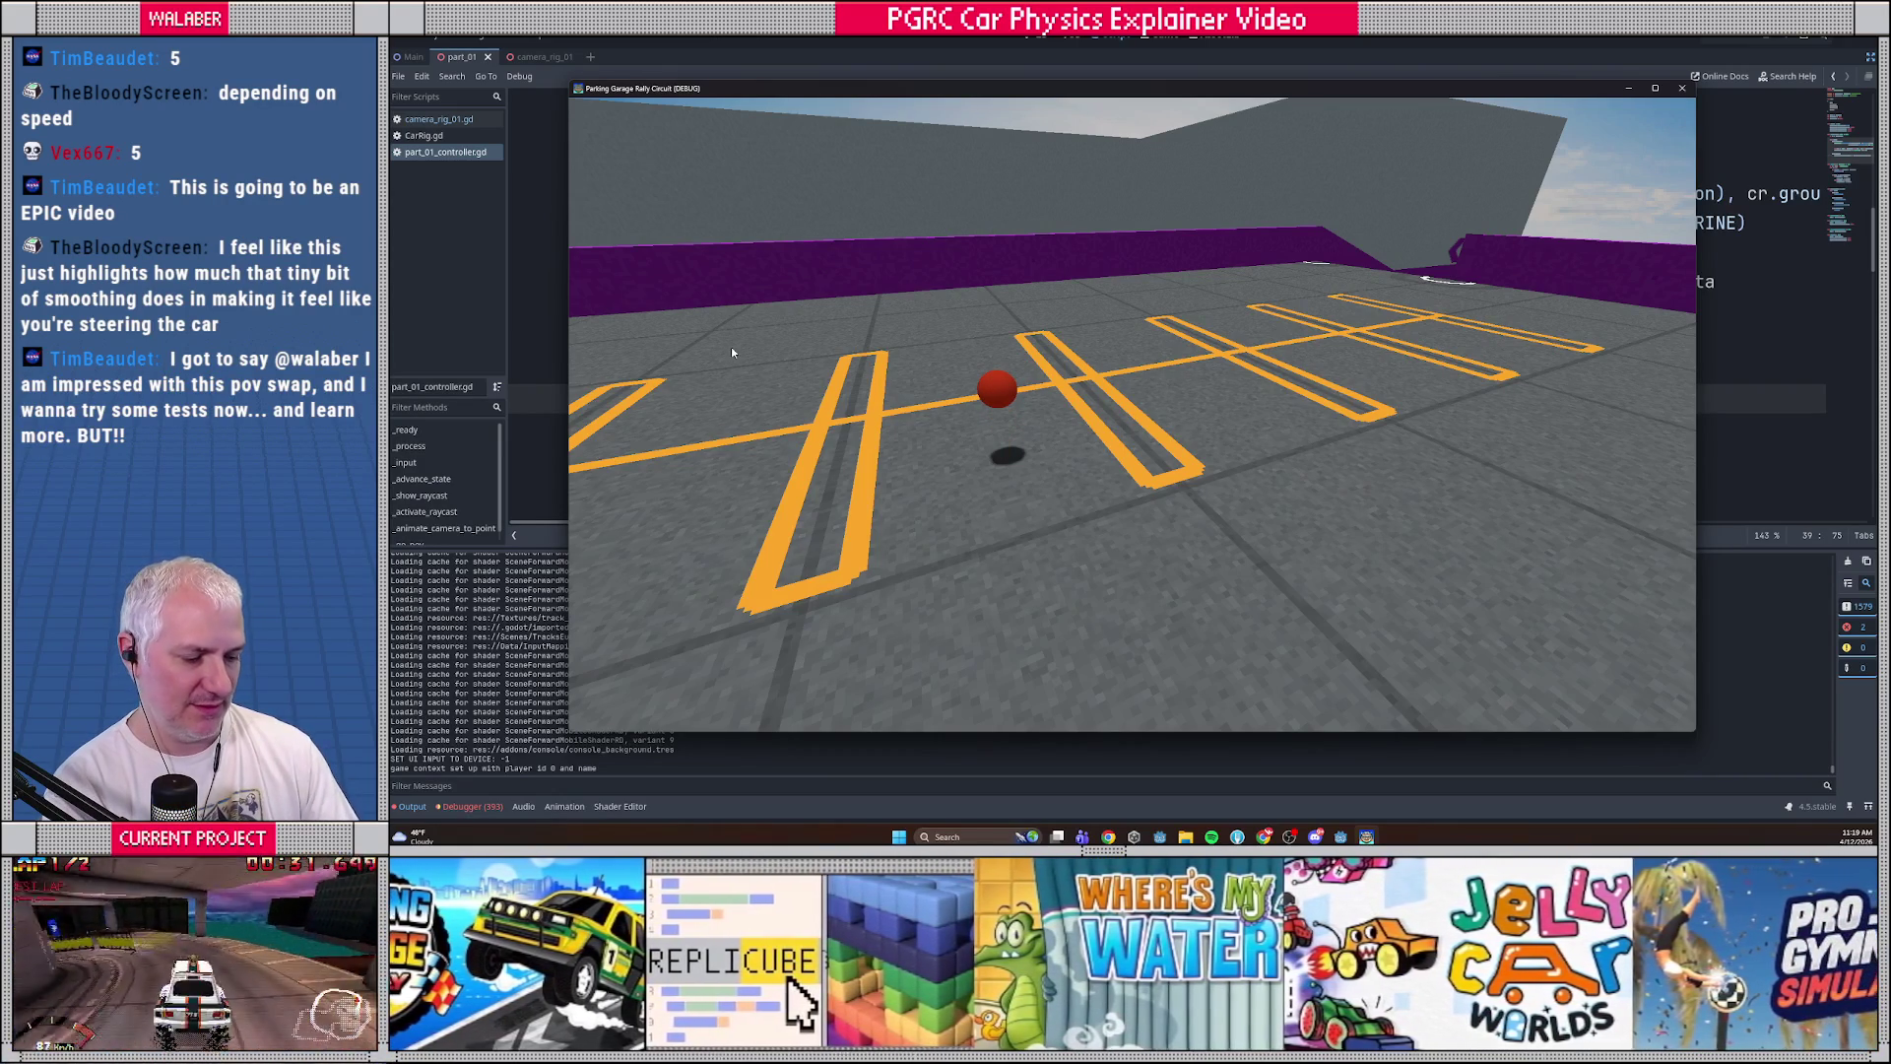
Close the game, relaunch it with F5 to watch the camera follow the rig, then quit it
{"action": "left_click", "coordinate": [1749, 41]}
{"action": "left_click", "coordinate": [1017, 399]}
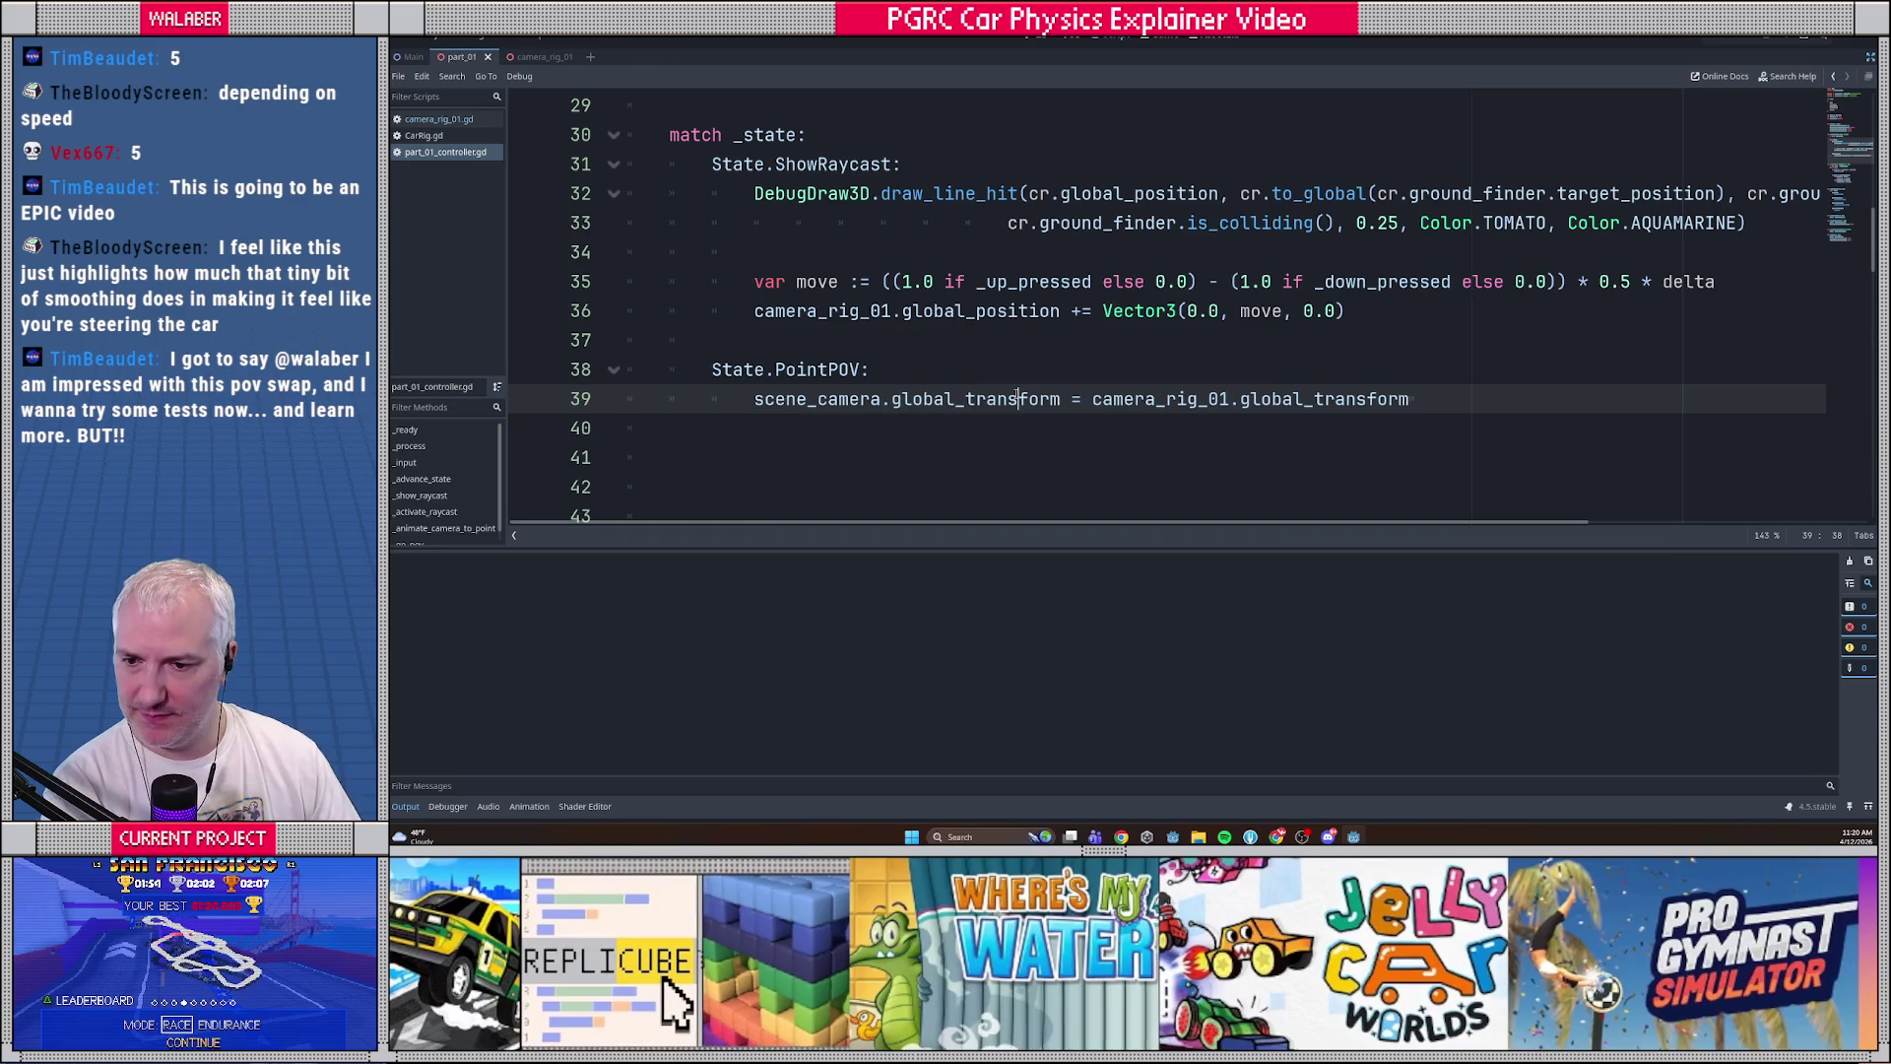
{"action": "key", "text": "F5"}
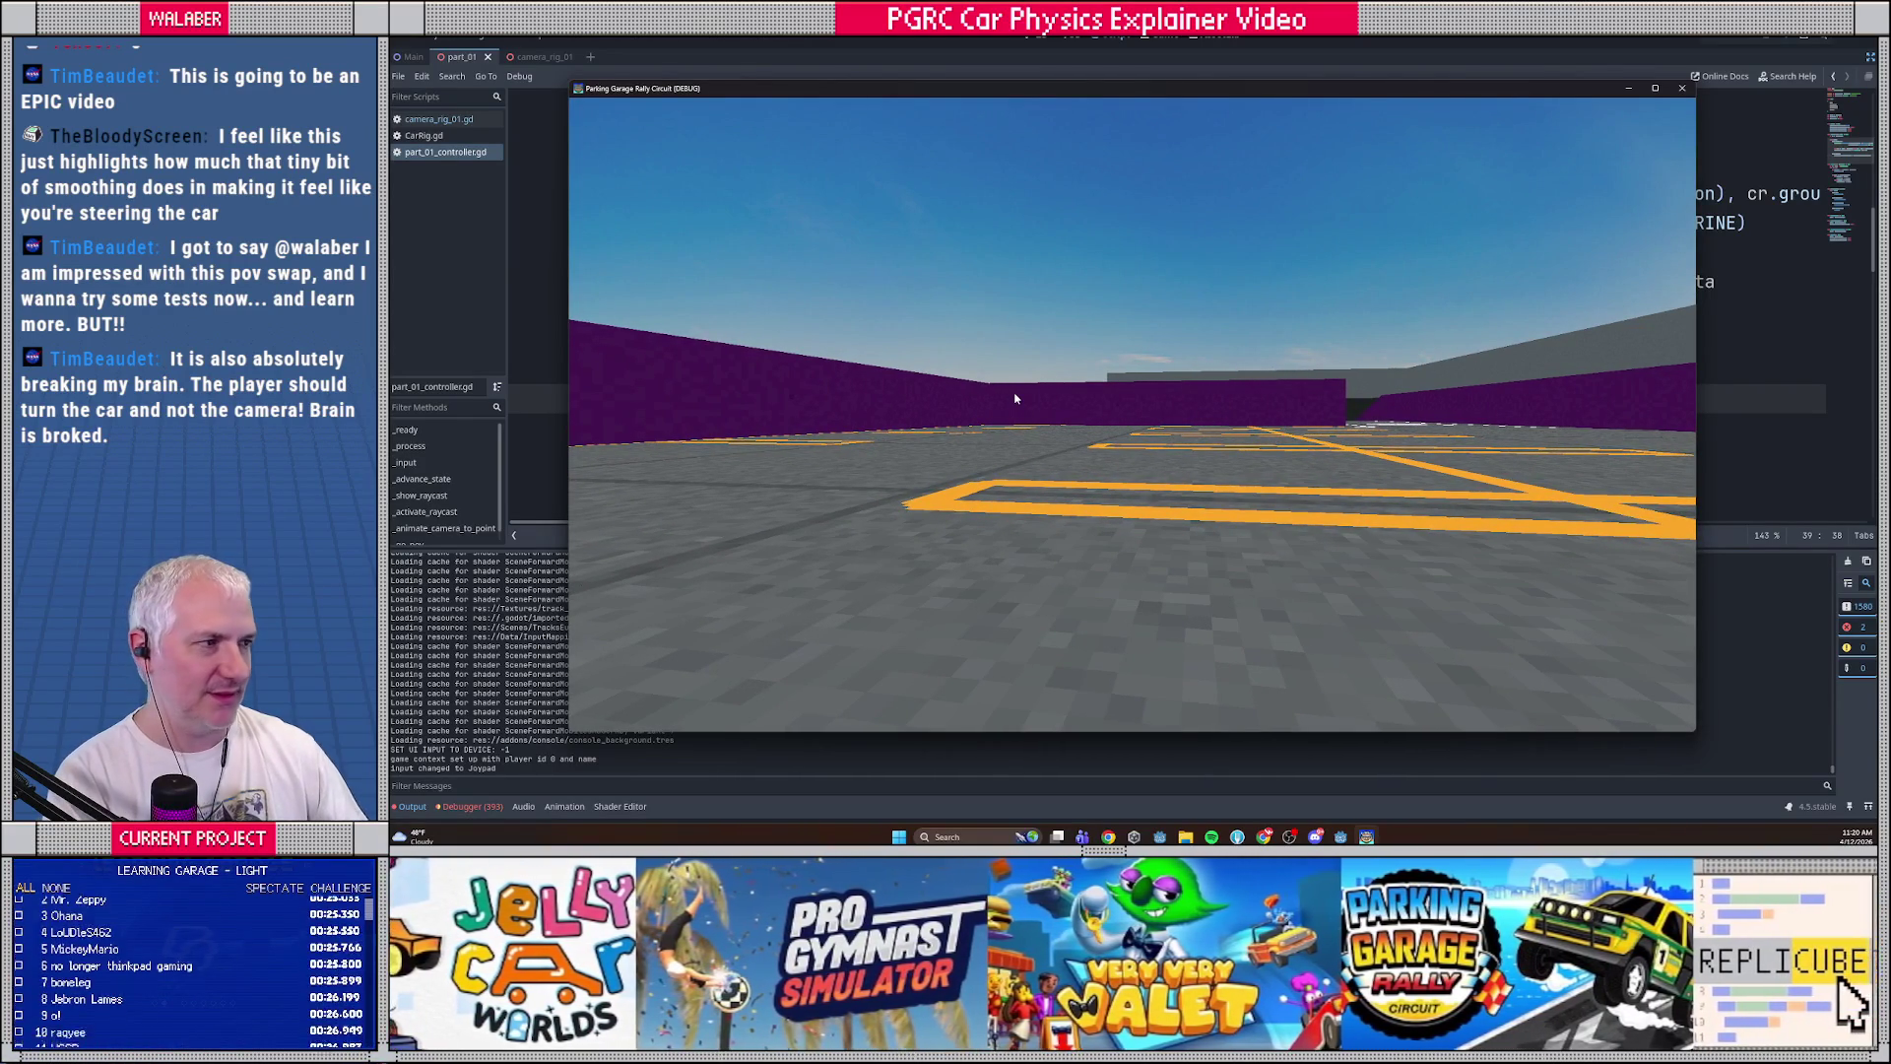
{"action": "key", "text": "alt+F4"}
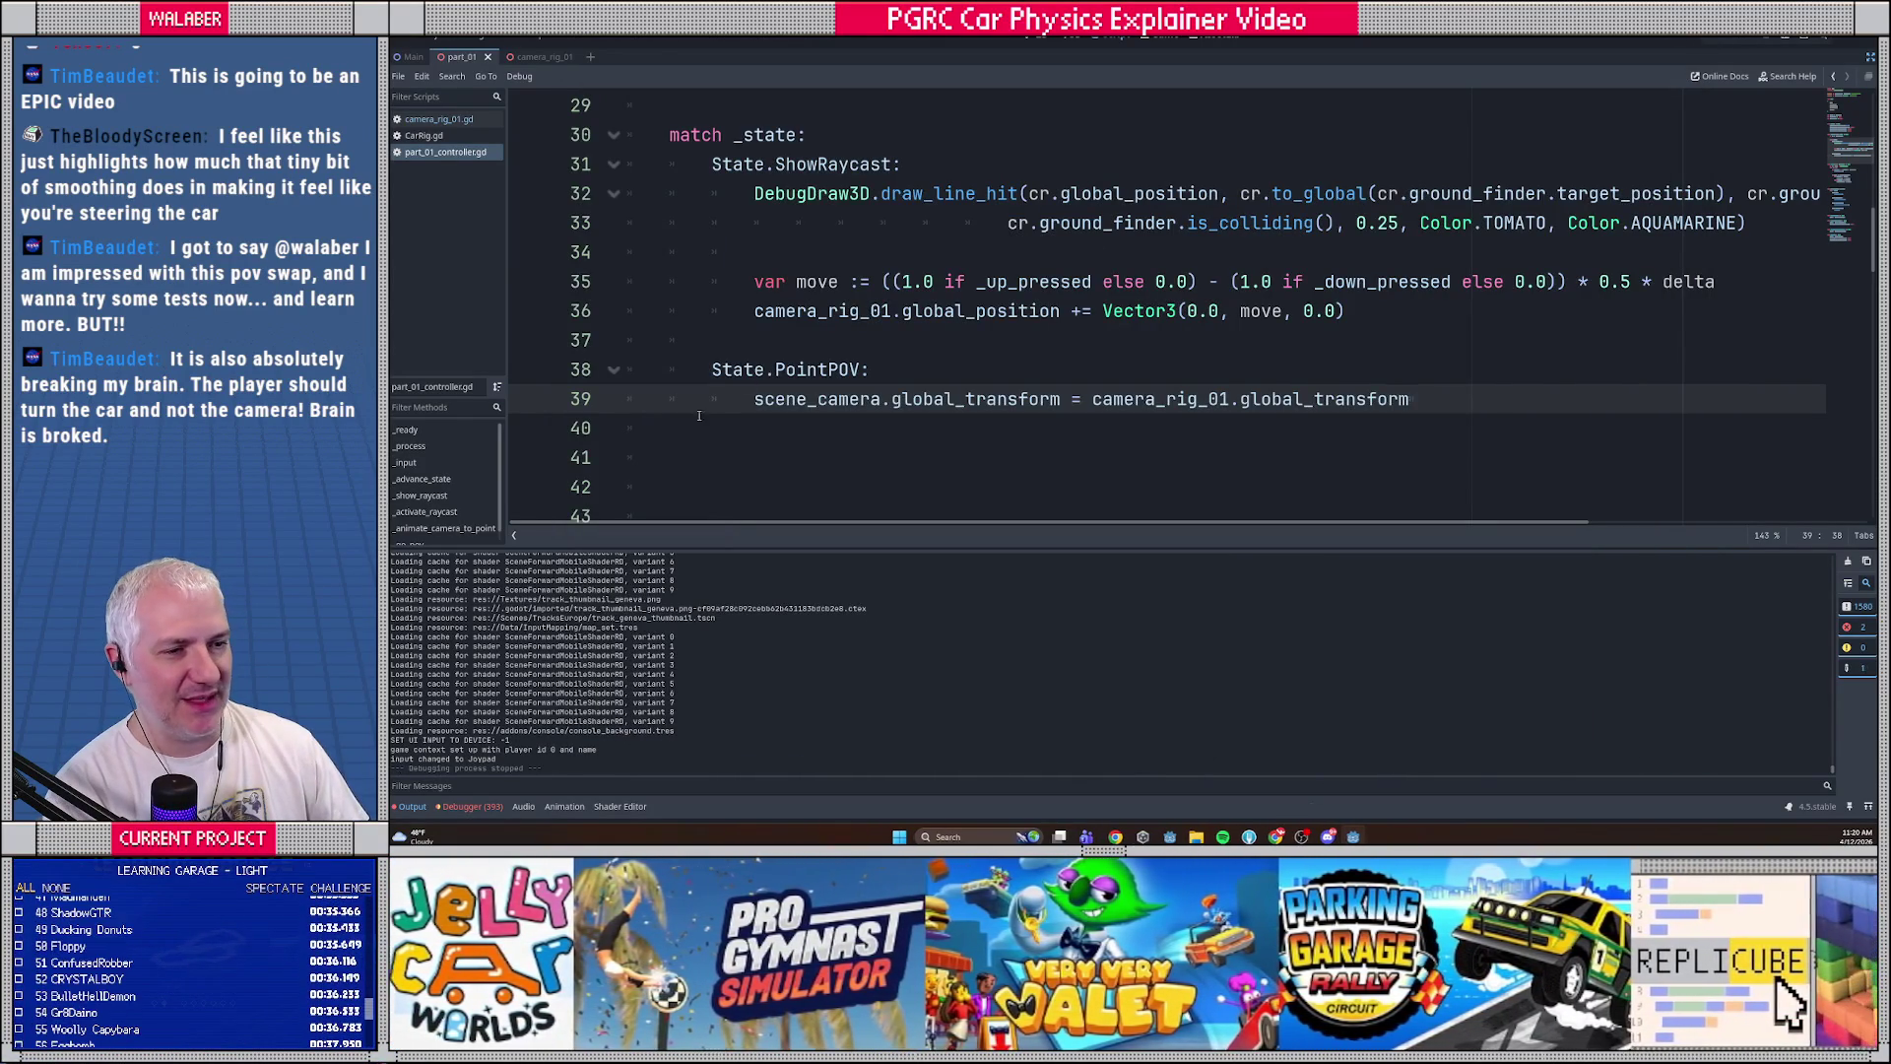
On line 39, begin assigning Transform3D(Basis.from_euler(...)) with euler angles 0.0, PI, 0.0
{"action": "left_click", "coordinate": [1067, 426]}
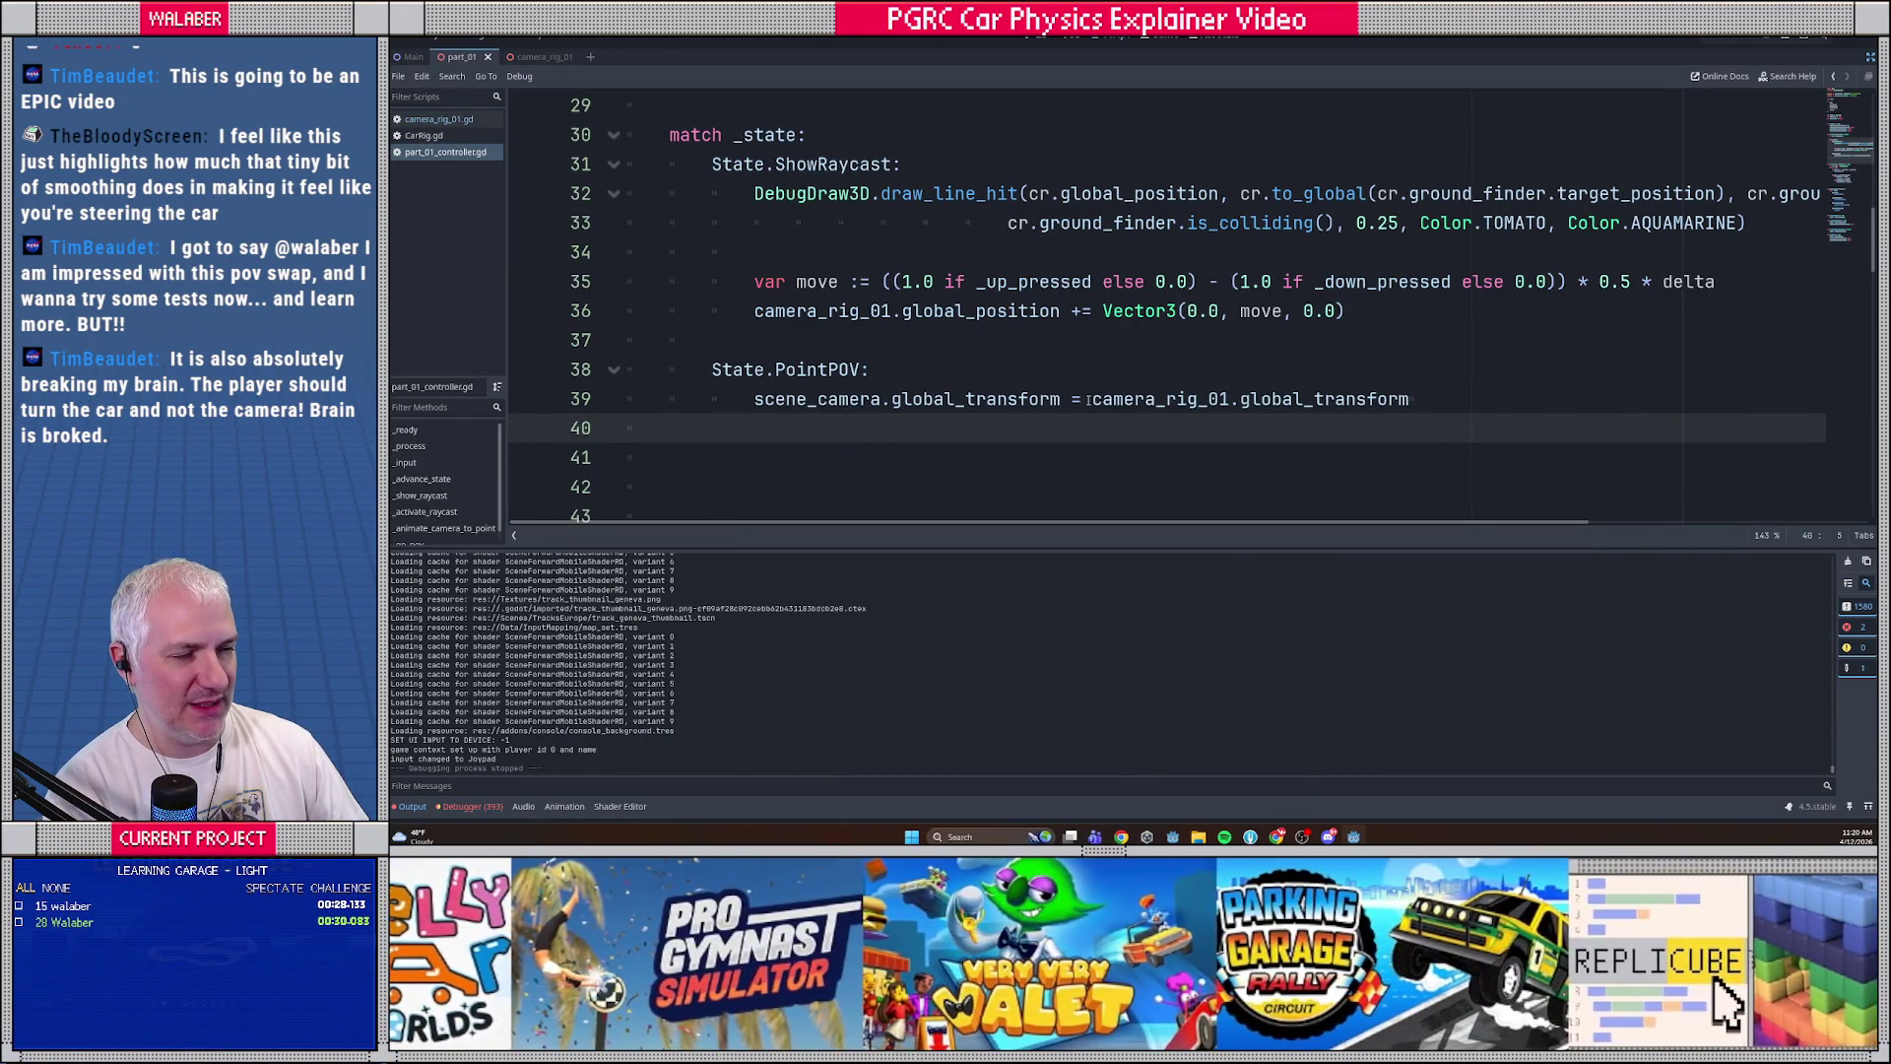
{"action": "left_click", "coordinate": [1084, 399]}
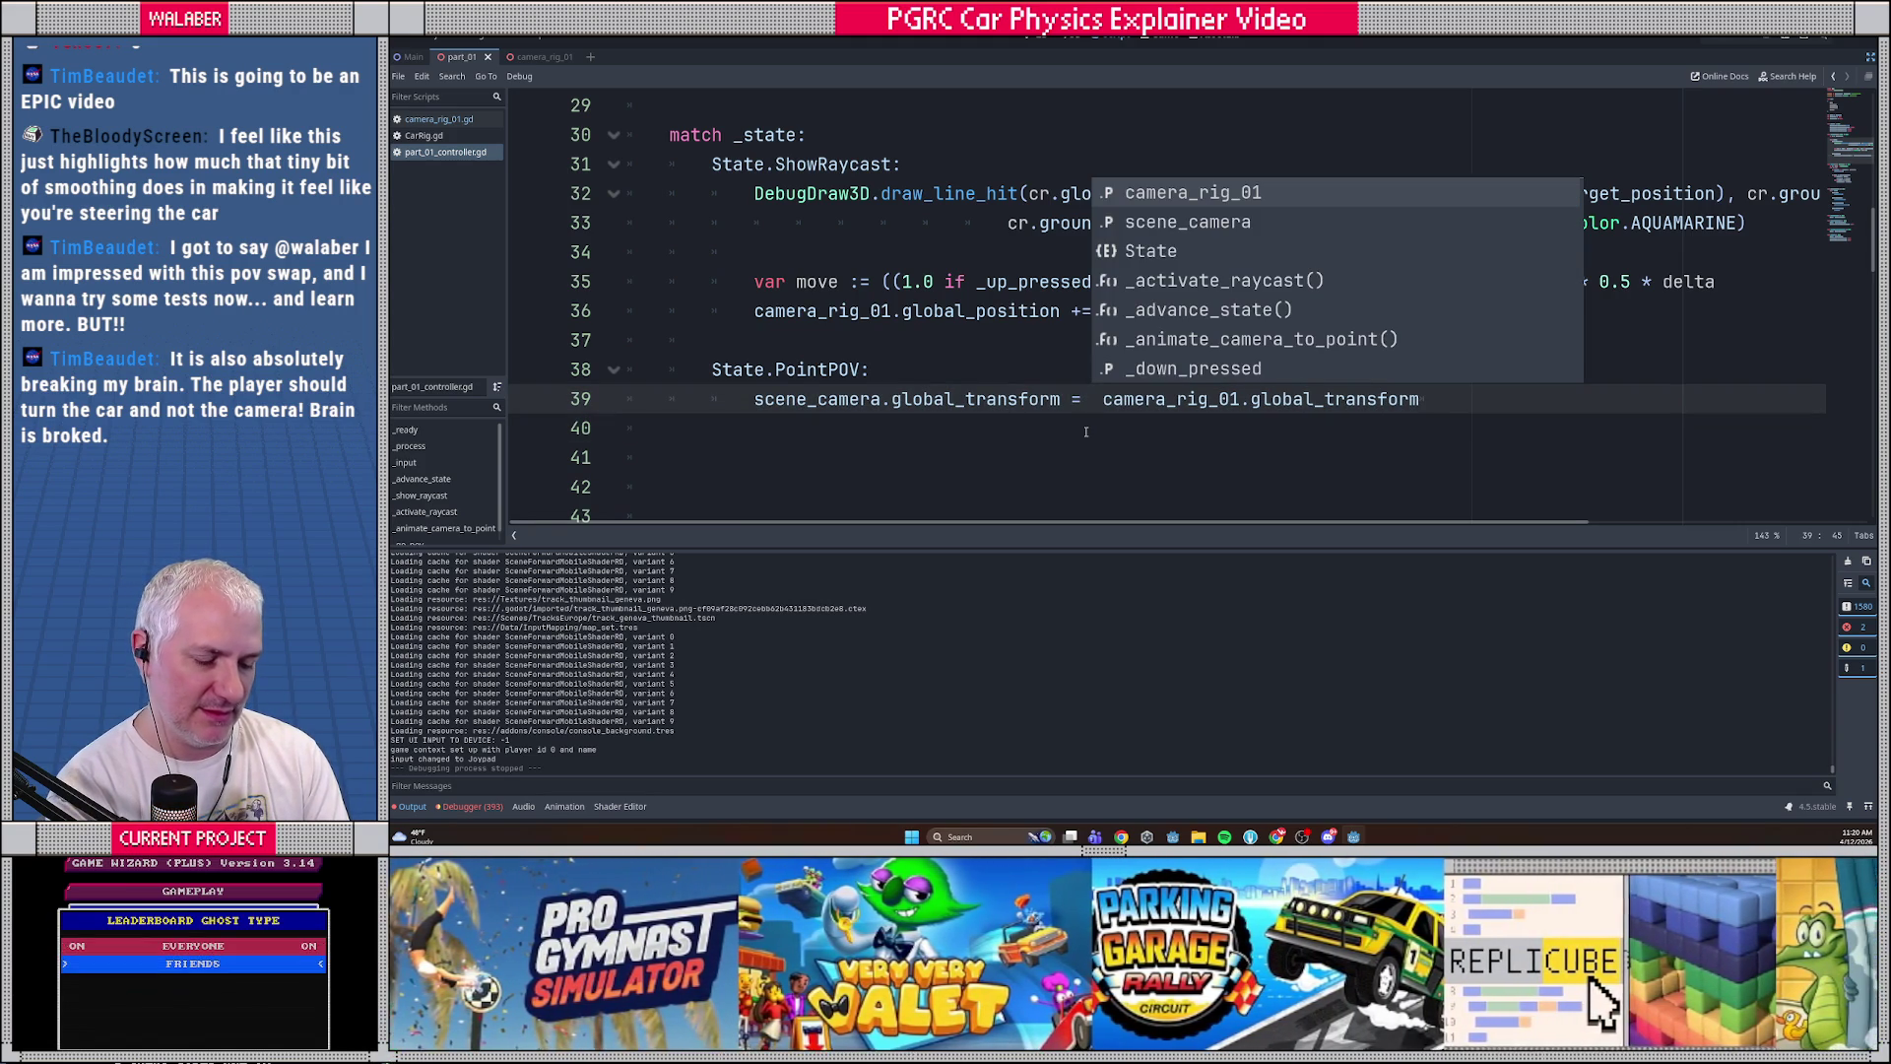
{"action": "type", "text": "tran"}
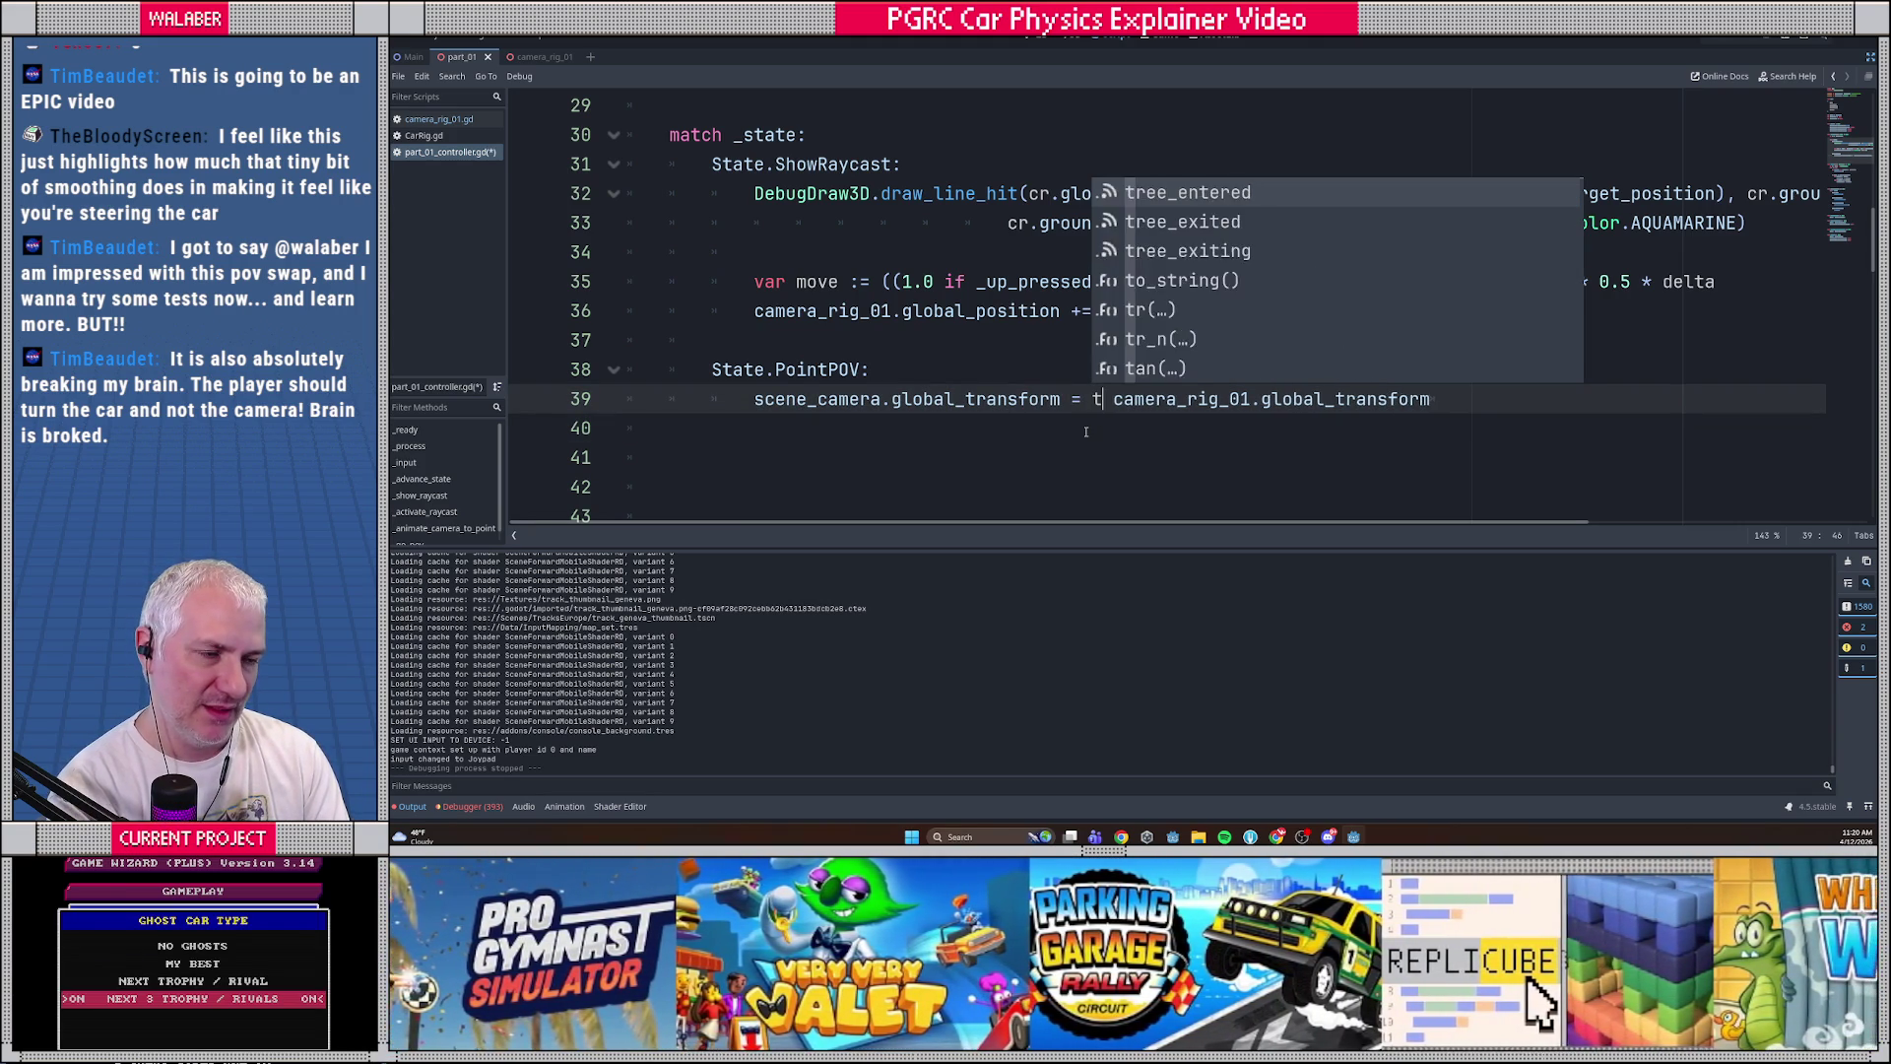
{"action": "key", "text": "Down"}
{"action": "key", "text": "Return"}
{"action": "type", "text": "("}
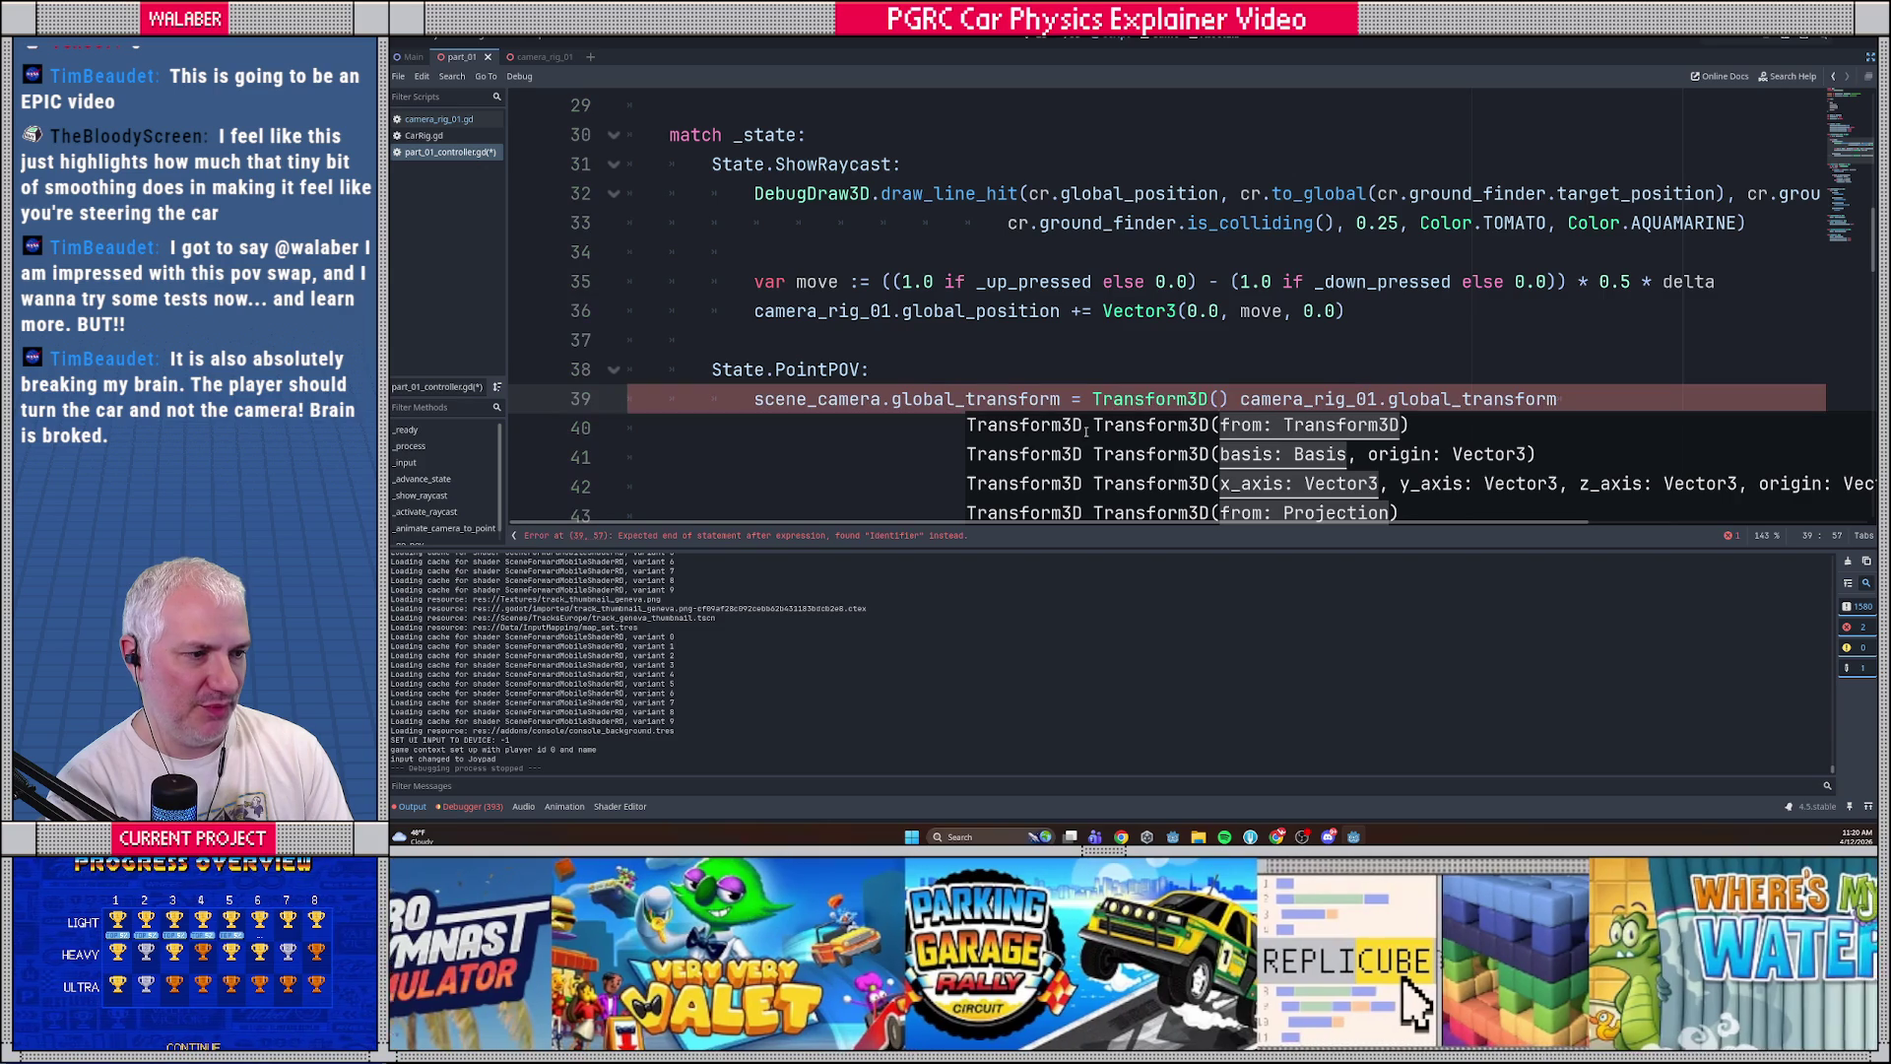
{"action": "type", "text": "Basi"}
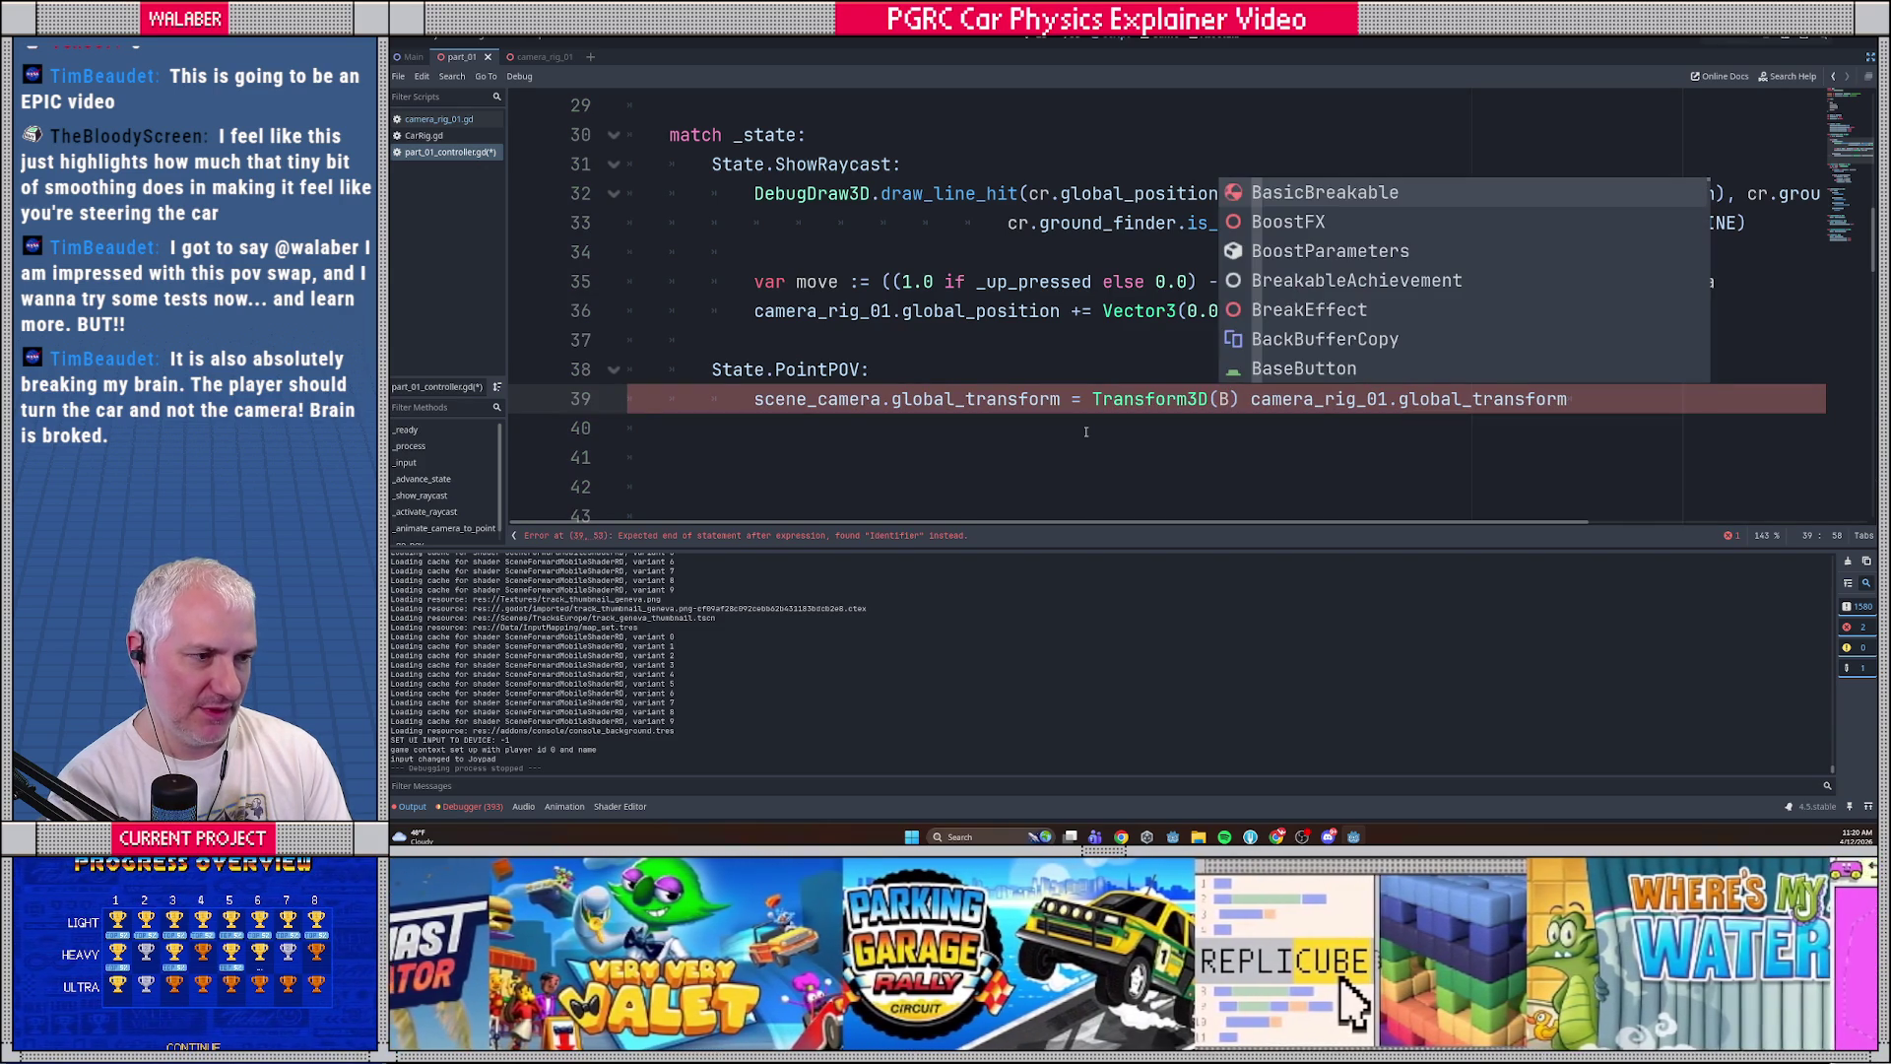
{"action": "type", "text": "s.r"}
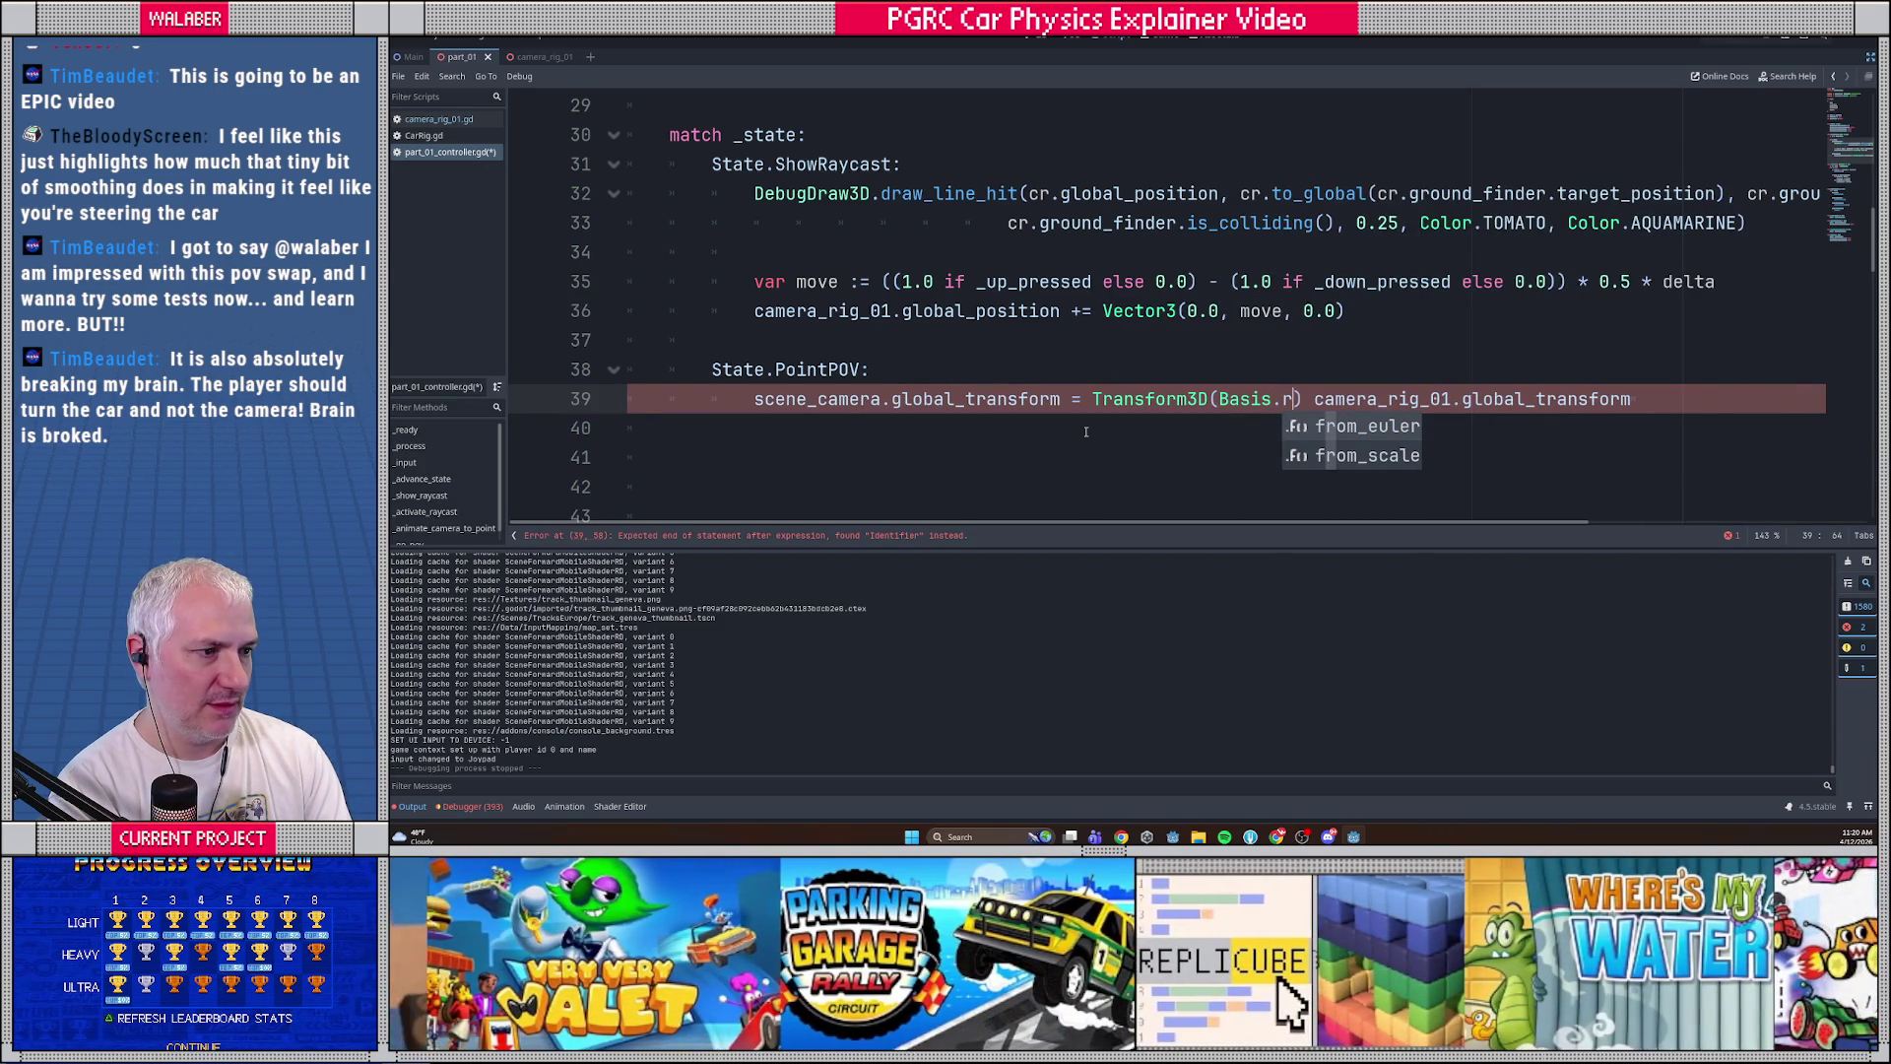
{"action": "key", "text": "Return"}
{"action": "type", "text": "00.)"}
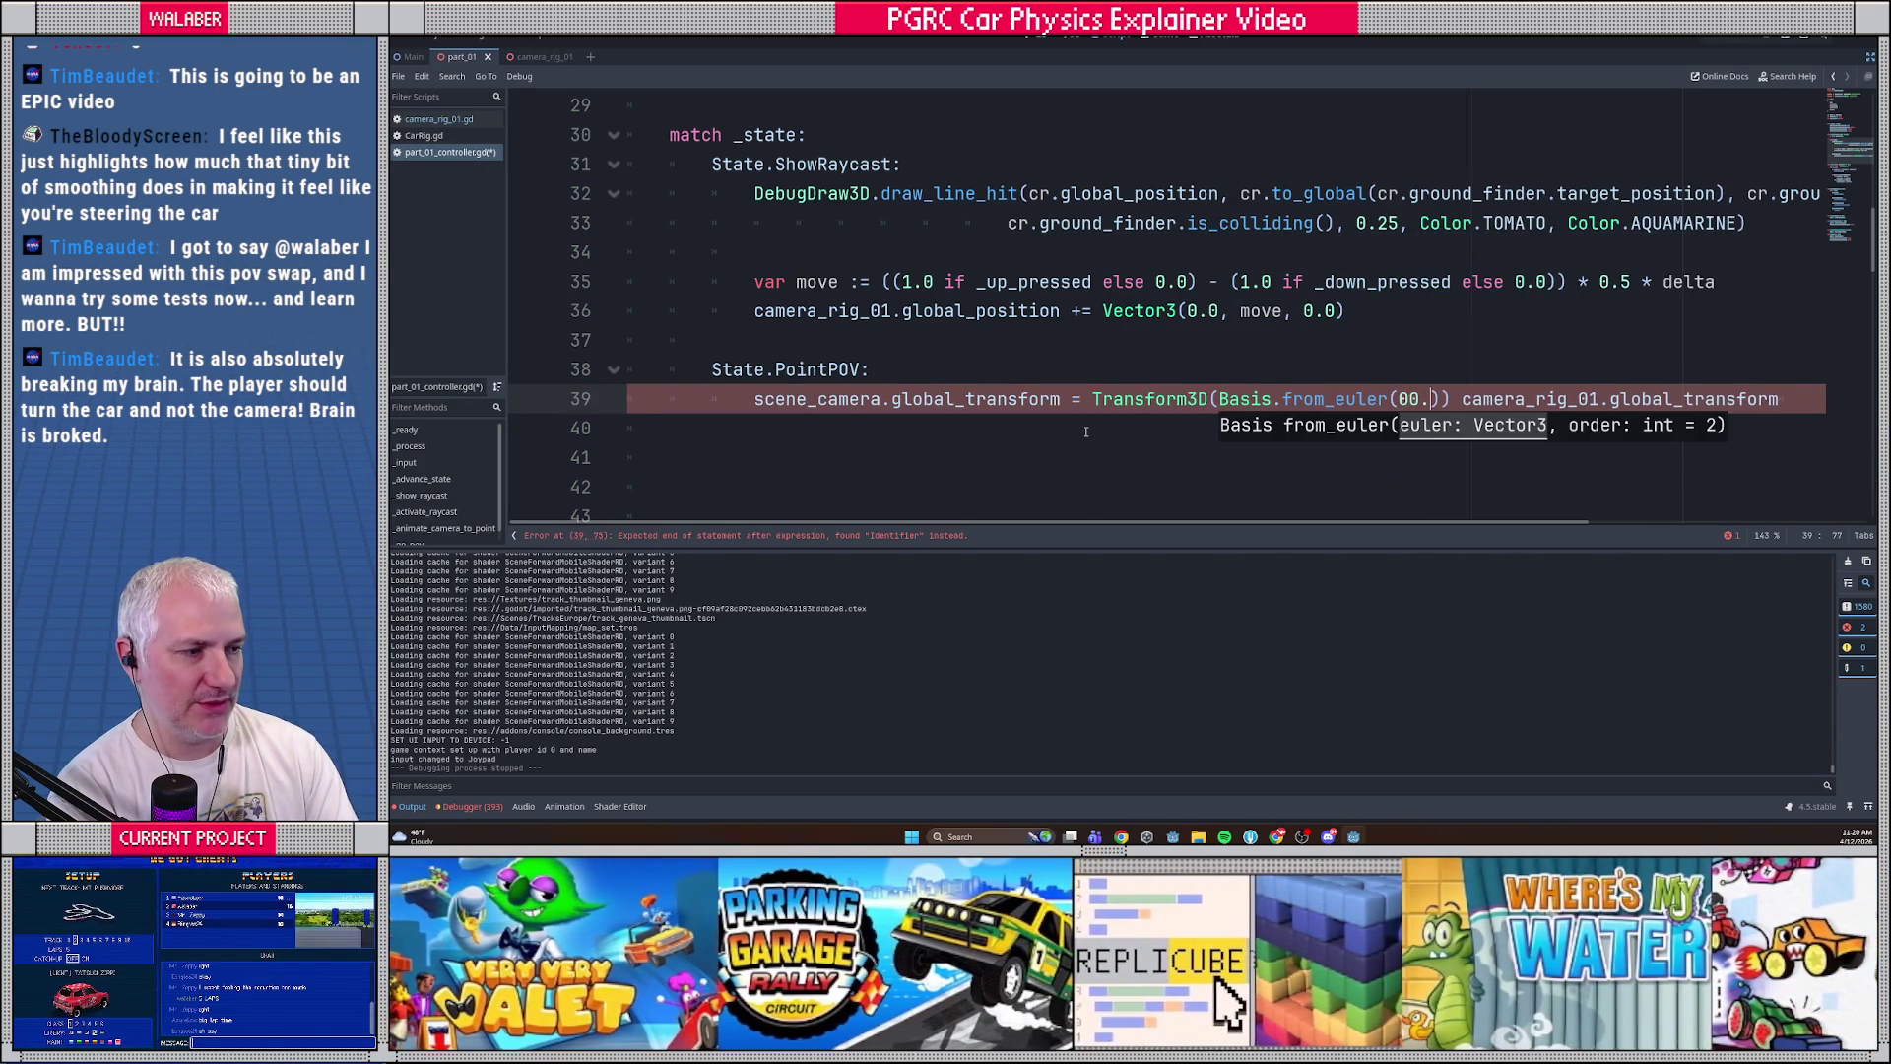
{"action": "key", "text": "BackSpace"}
{"action": "type", "text": ".0, "}
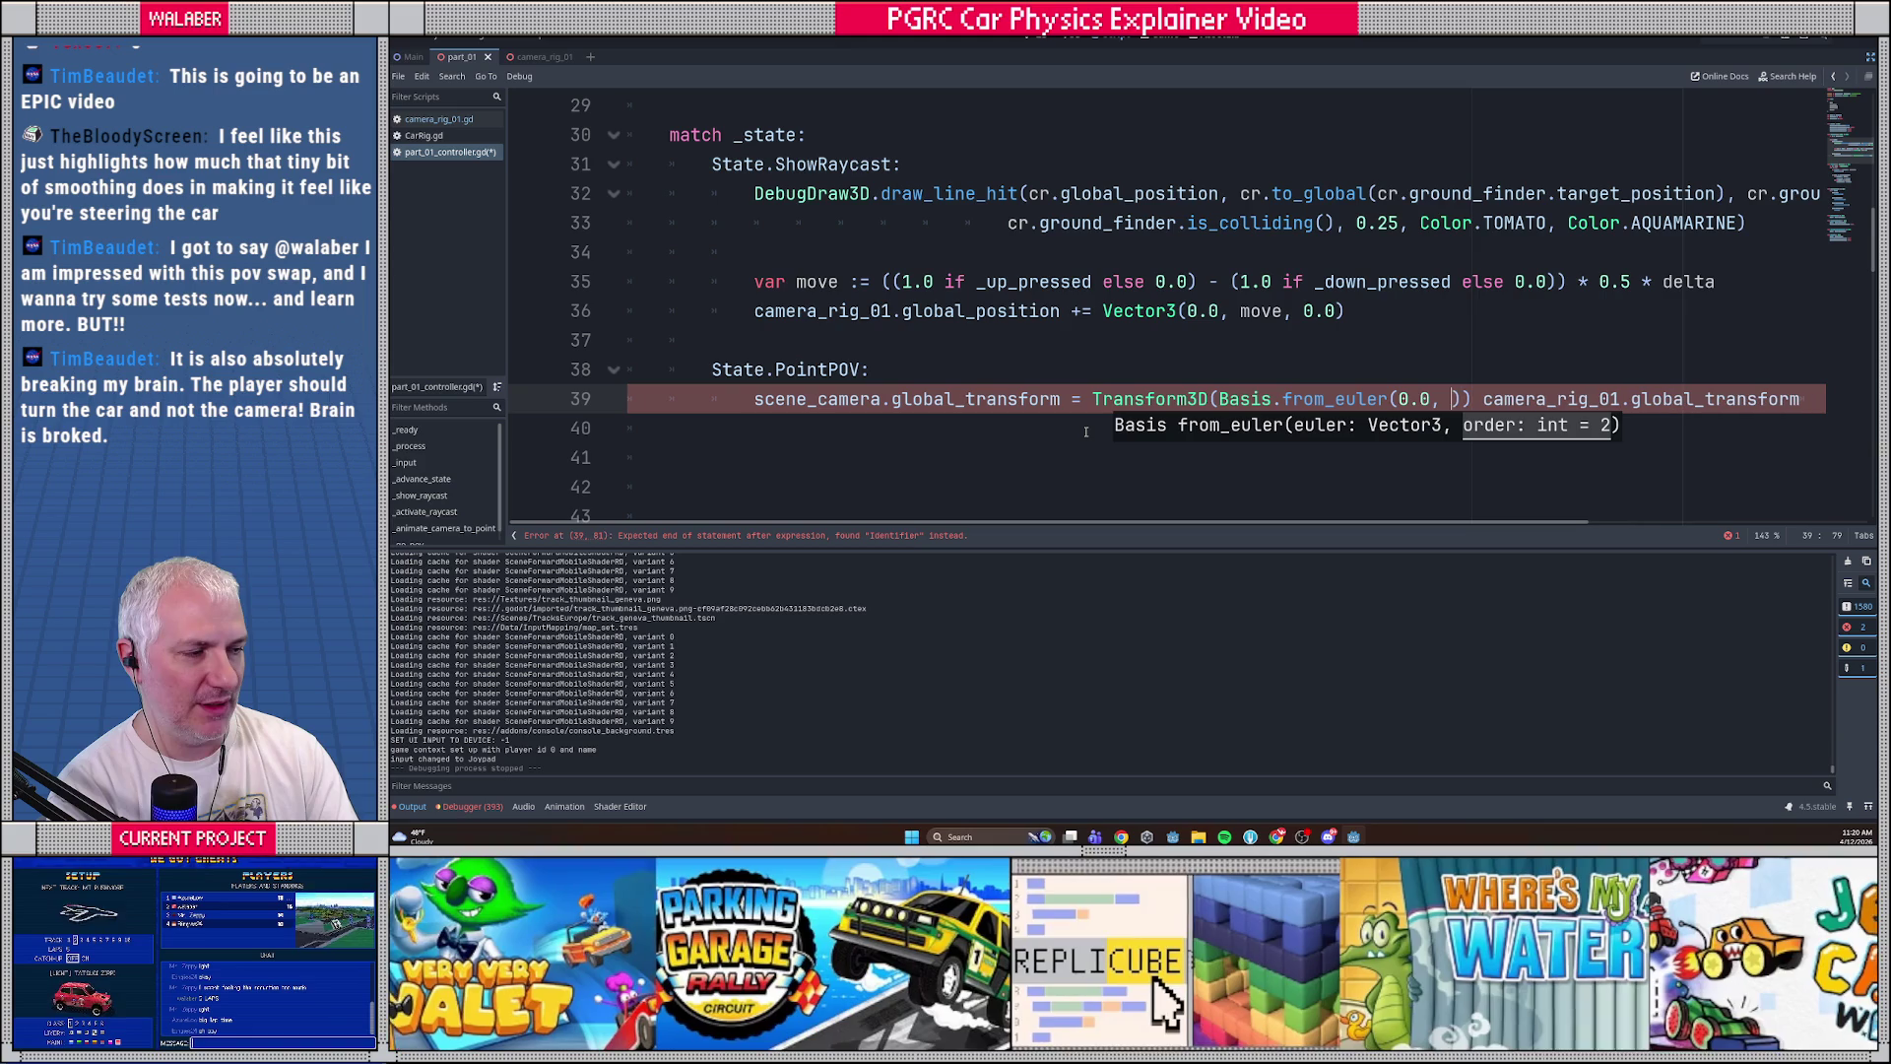
{"action": "type", "text": "PI, 0."}
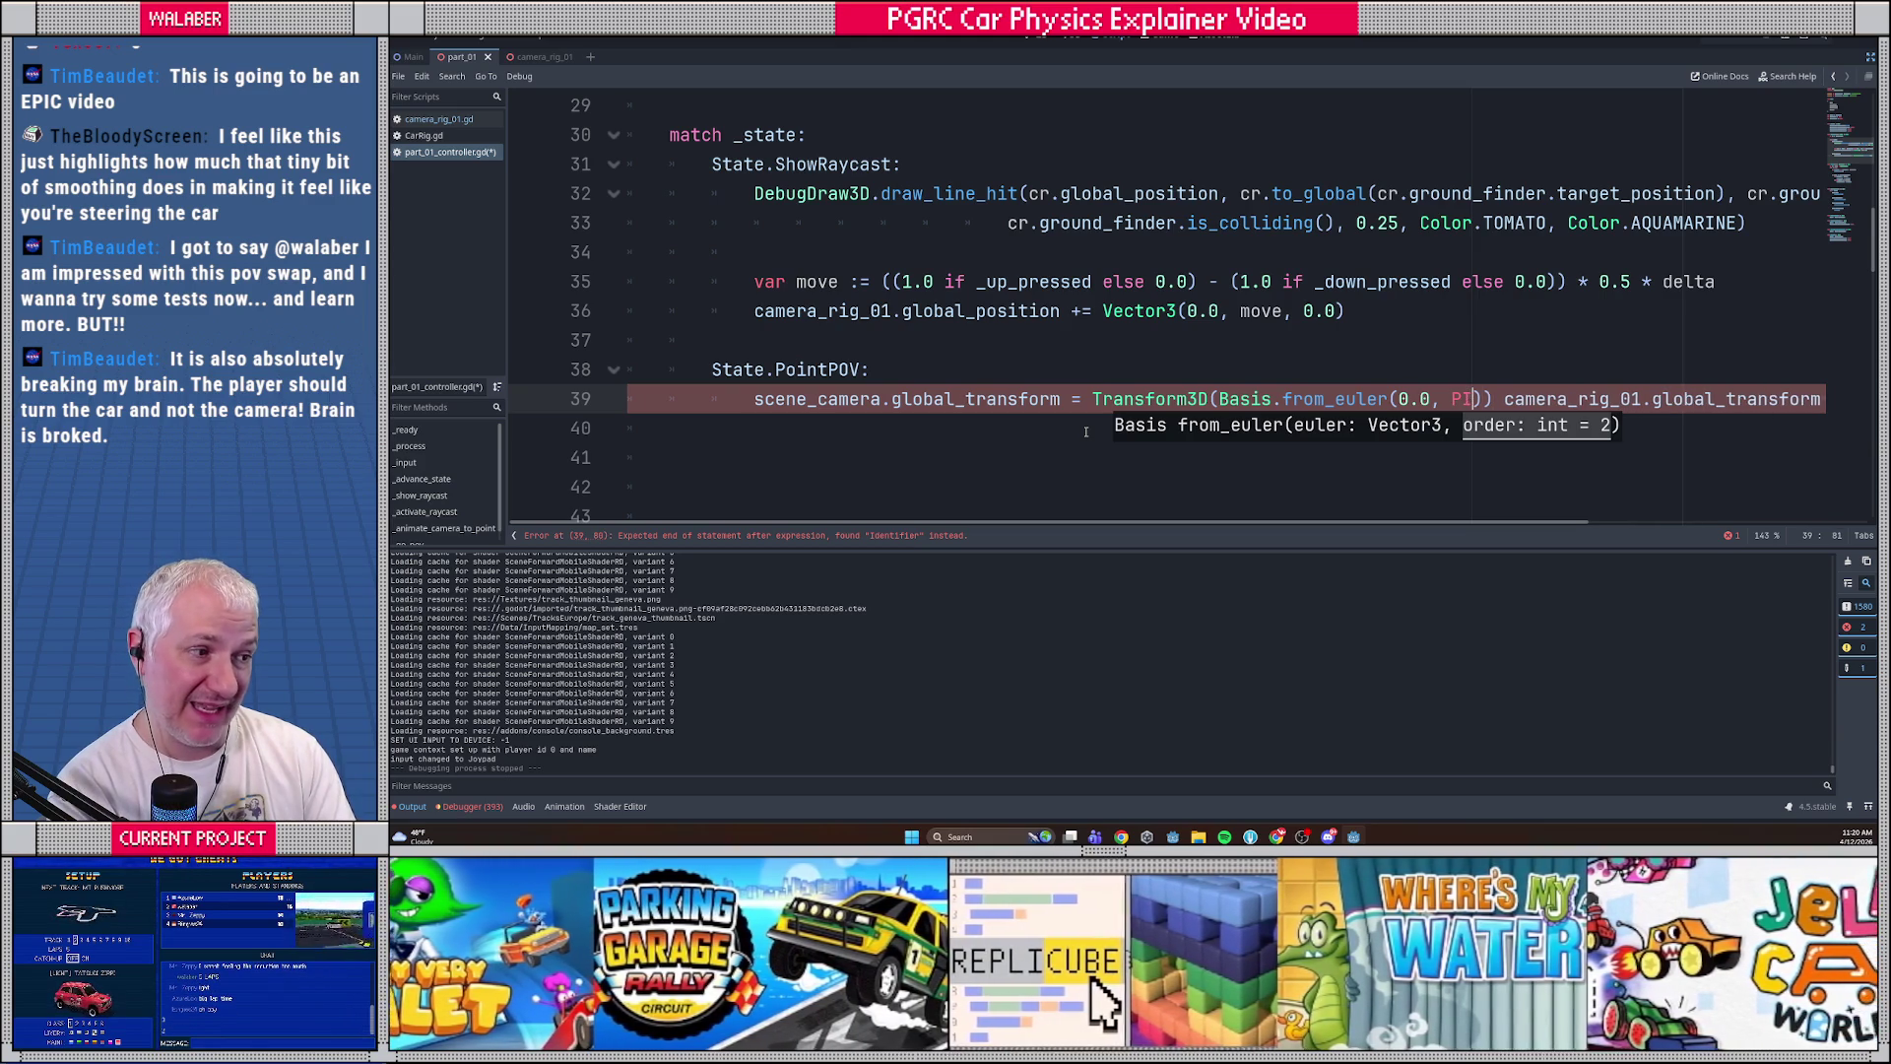
{"action": "type", "text": "0), "}
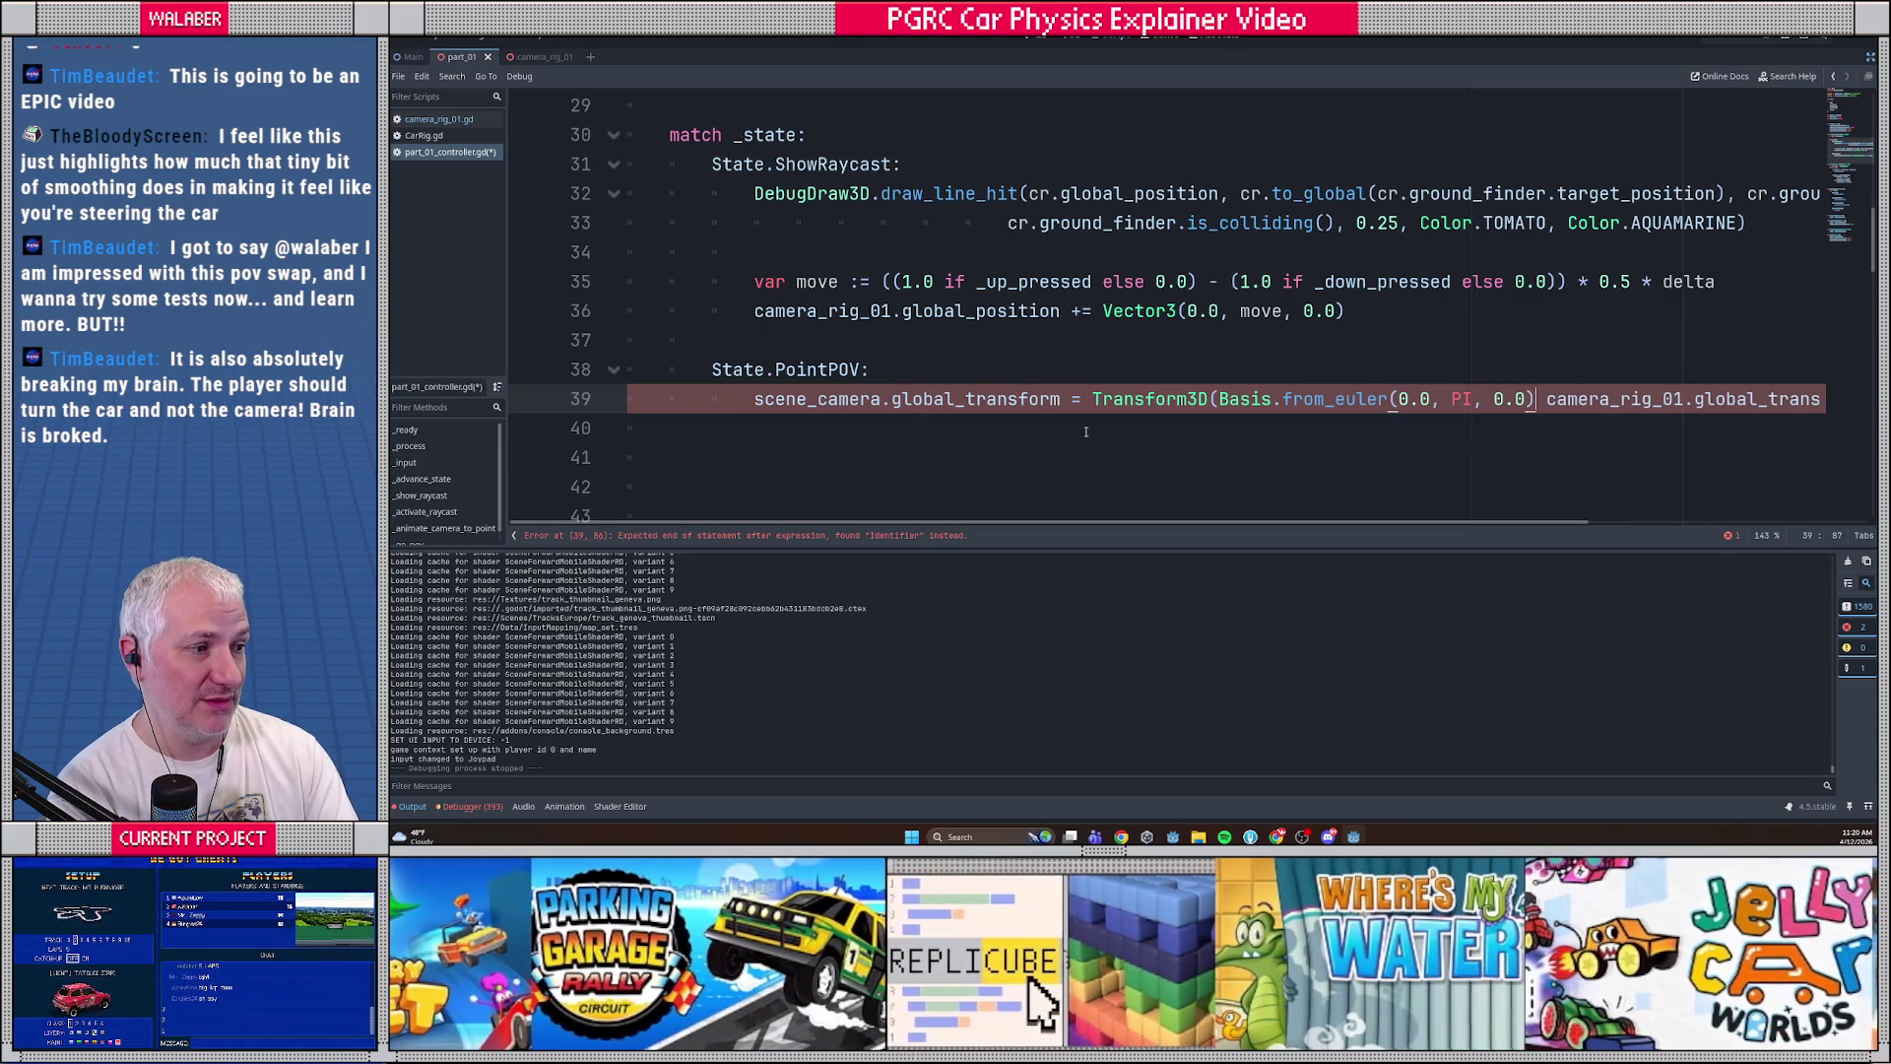
{"action": "type", "text": "Vectr"}
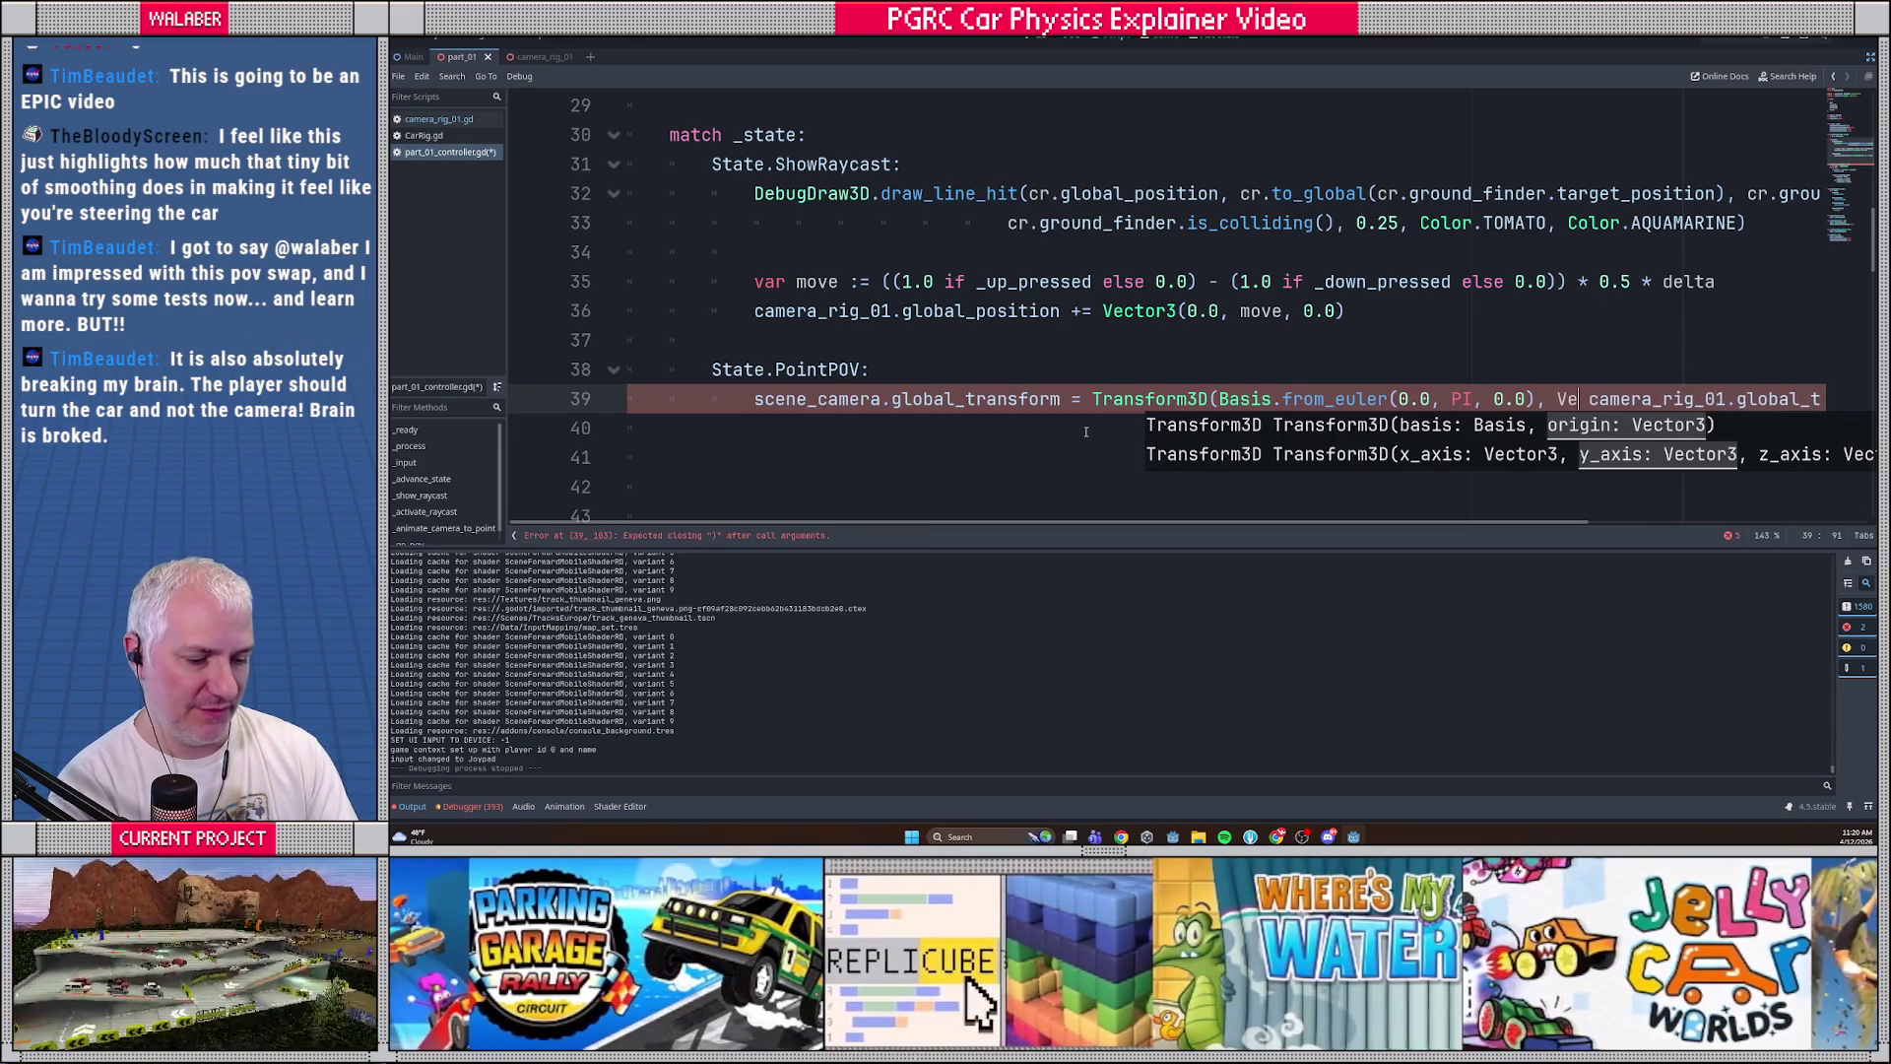
Add Vector3.ZERO as the origin and multiply by the rig's transform, wrapping the angles in Vector3()
{"action": "key", "text": "Down"}
{"action": "key", "text": "Down"}
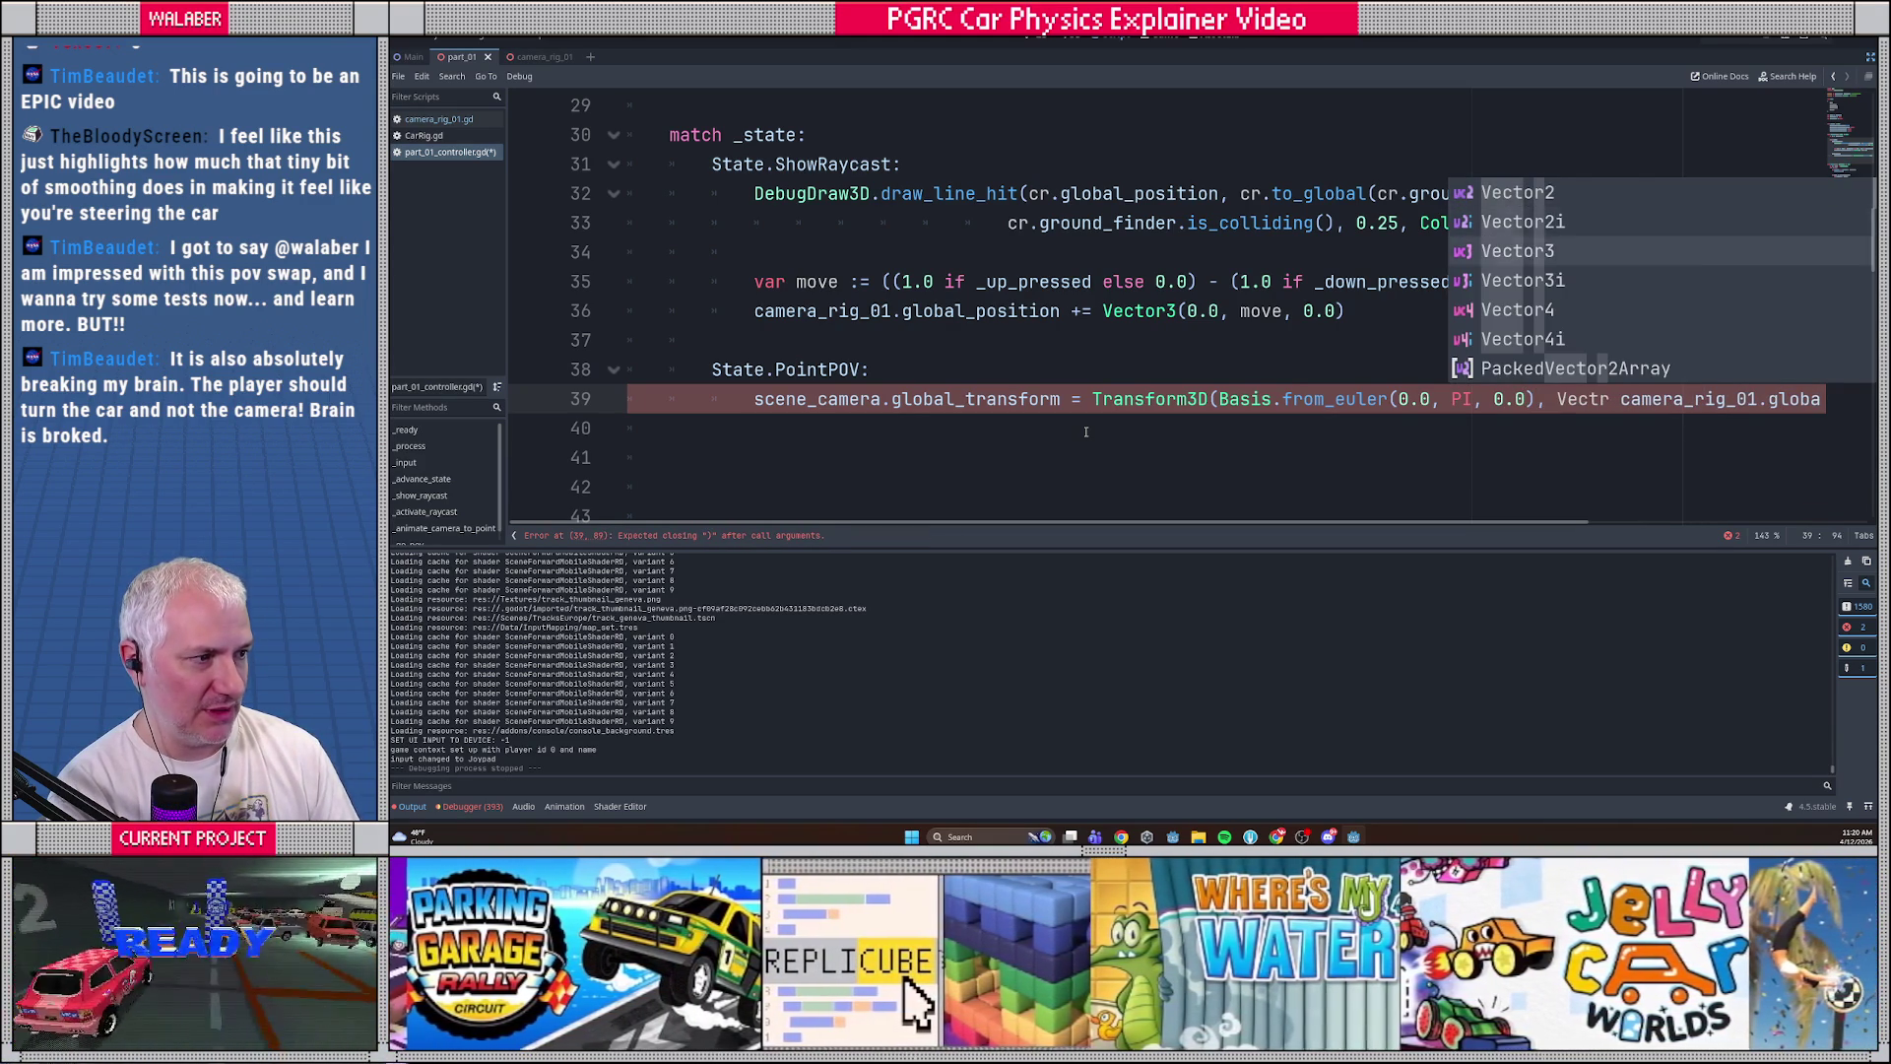
{"action": "key", "text": "Return"}
{"action": "type", "text": ".ZERO) *"}
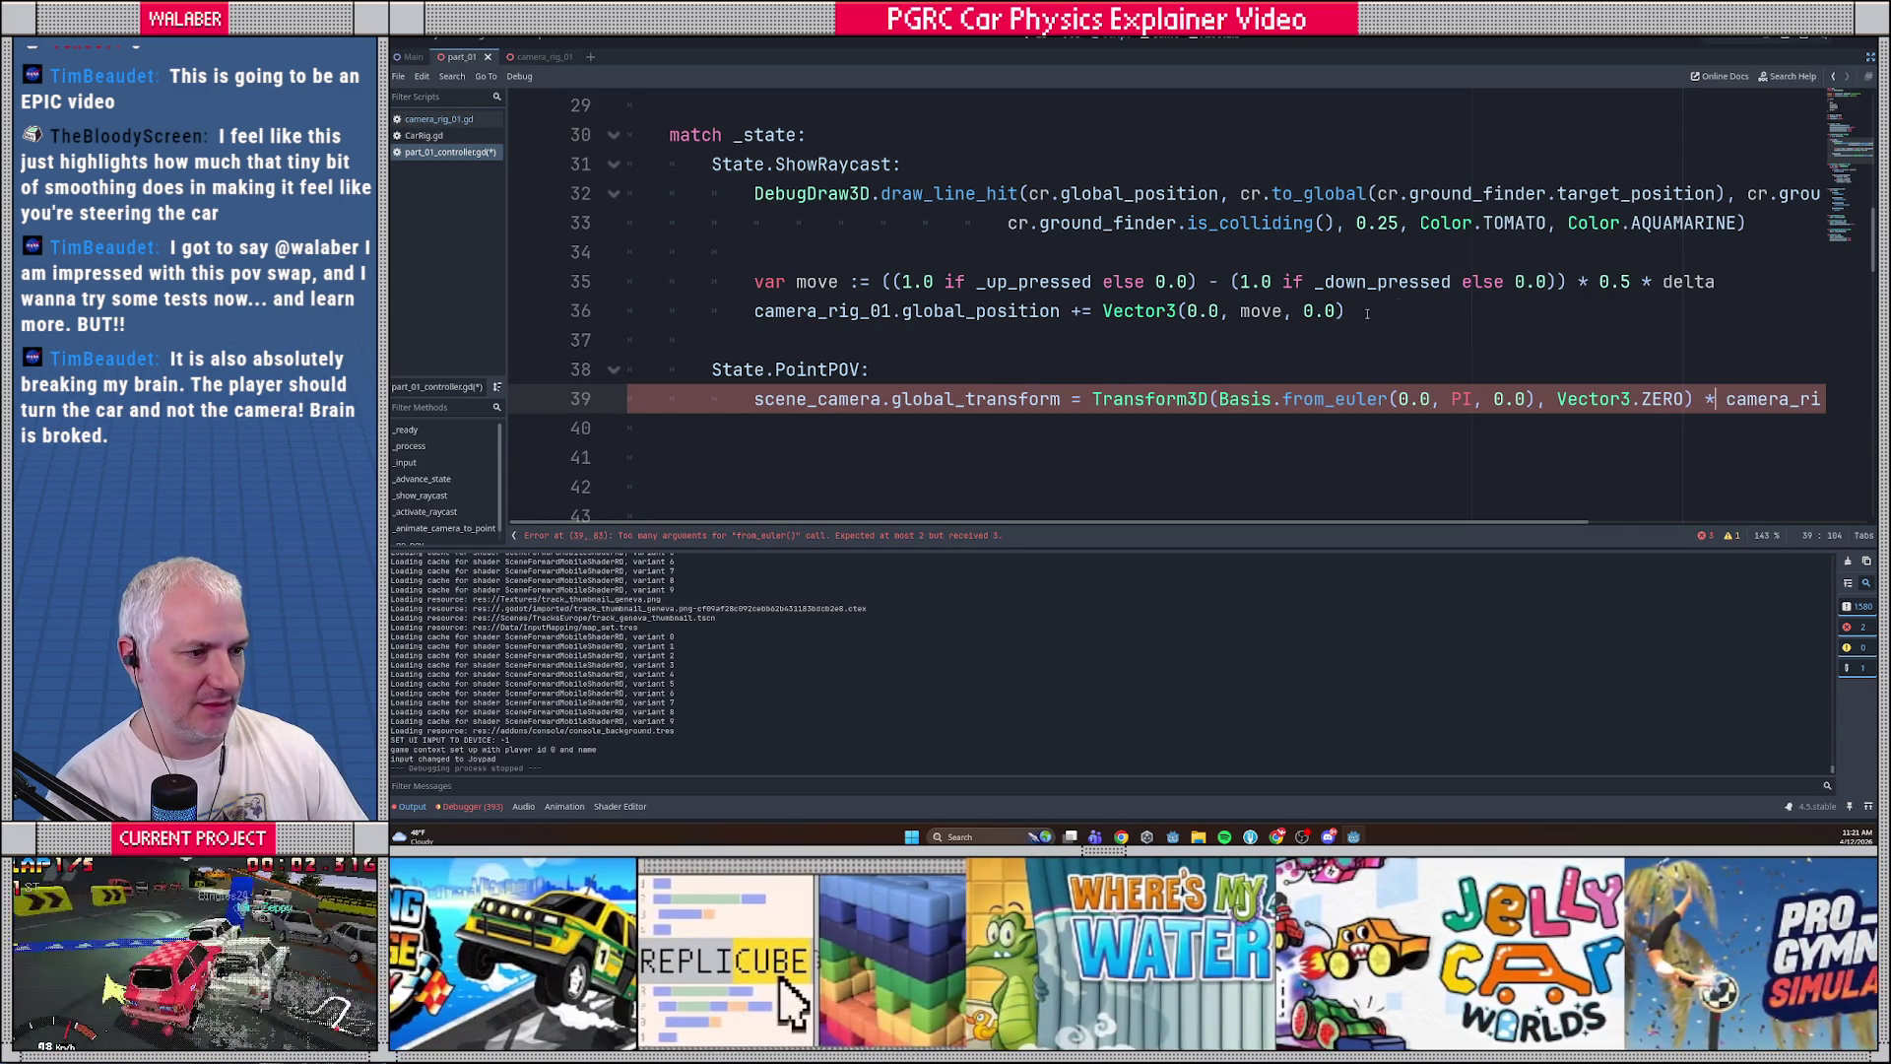
{"action": "left_click", "coordinate": [1869, 58]}
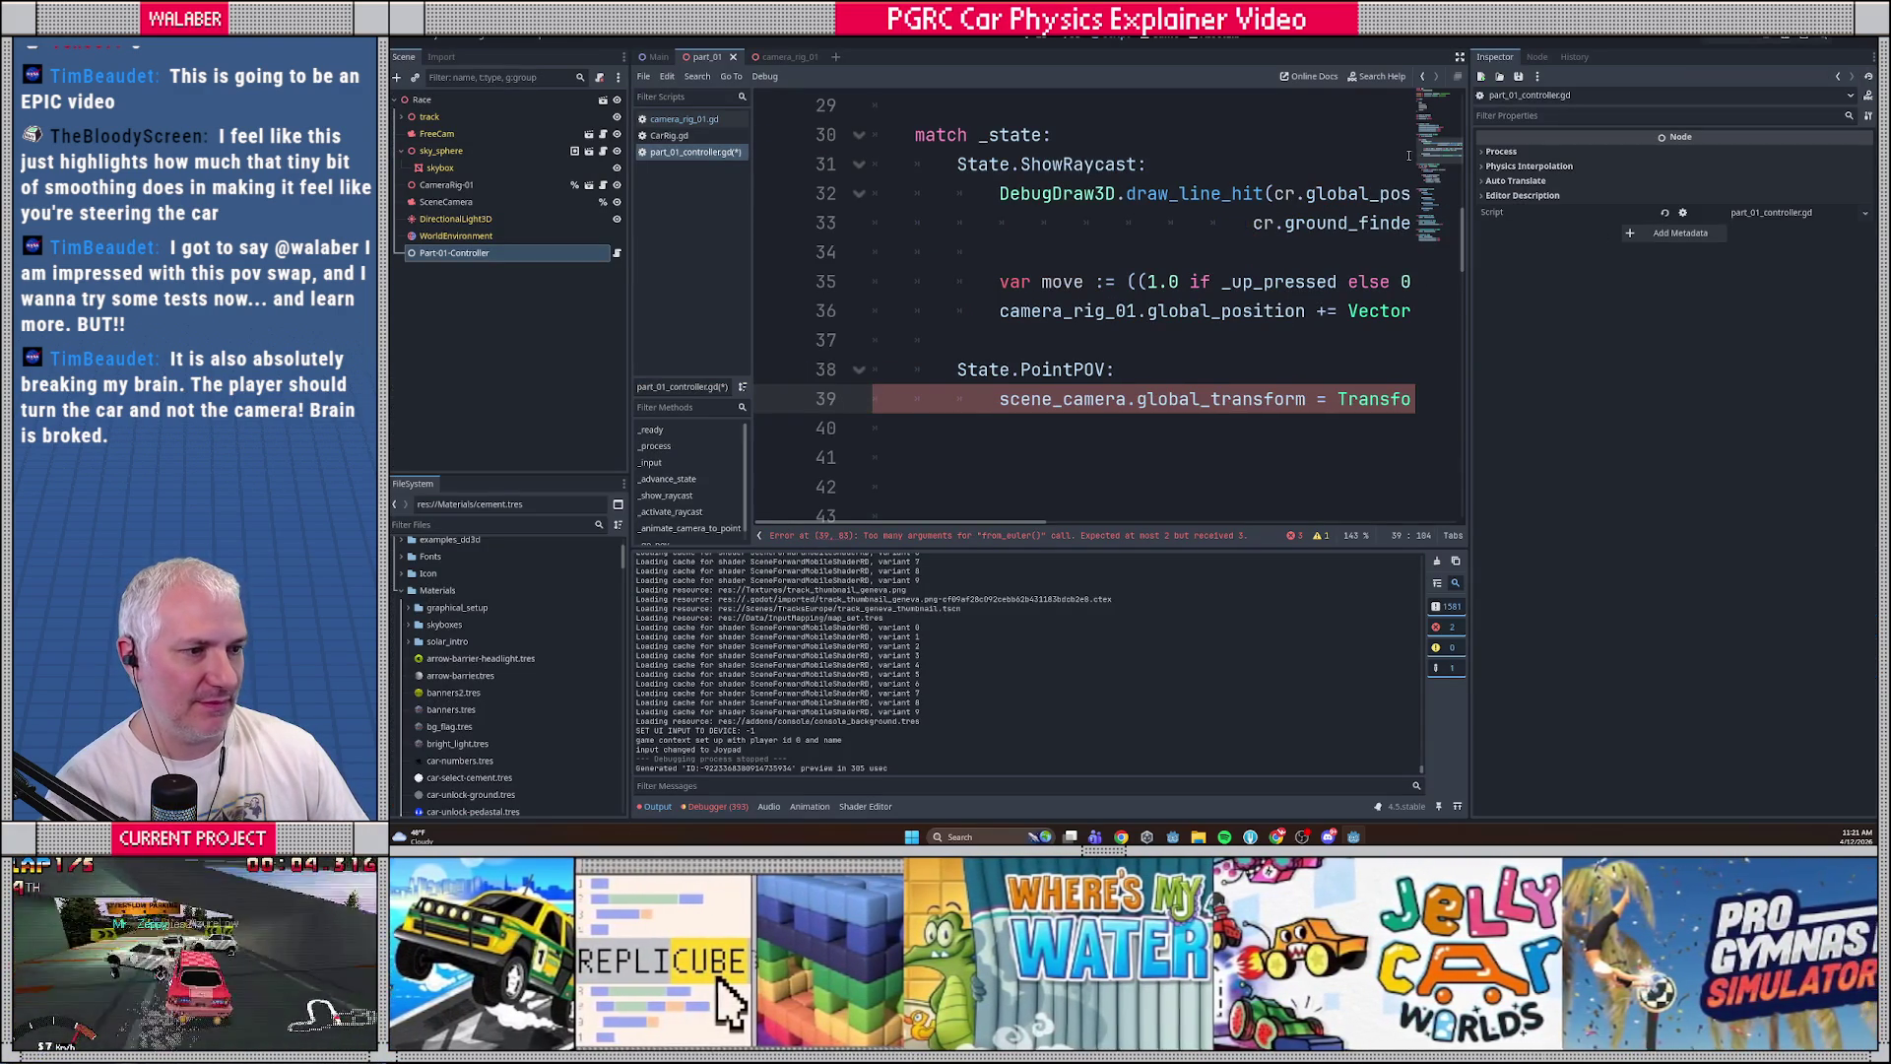
{"action": "left_click", "coordinate": [1459, 58]}
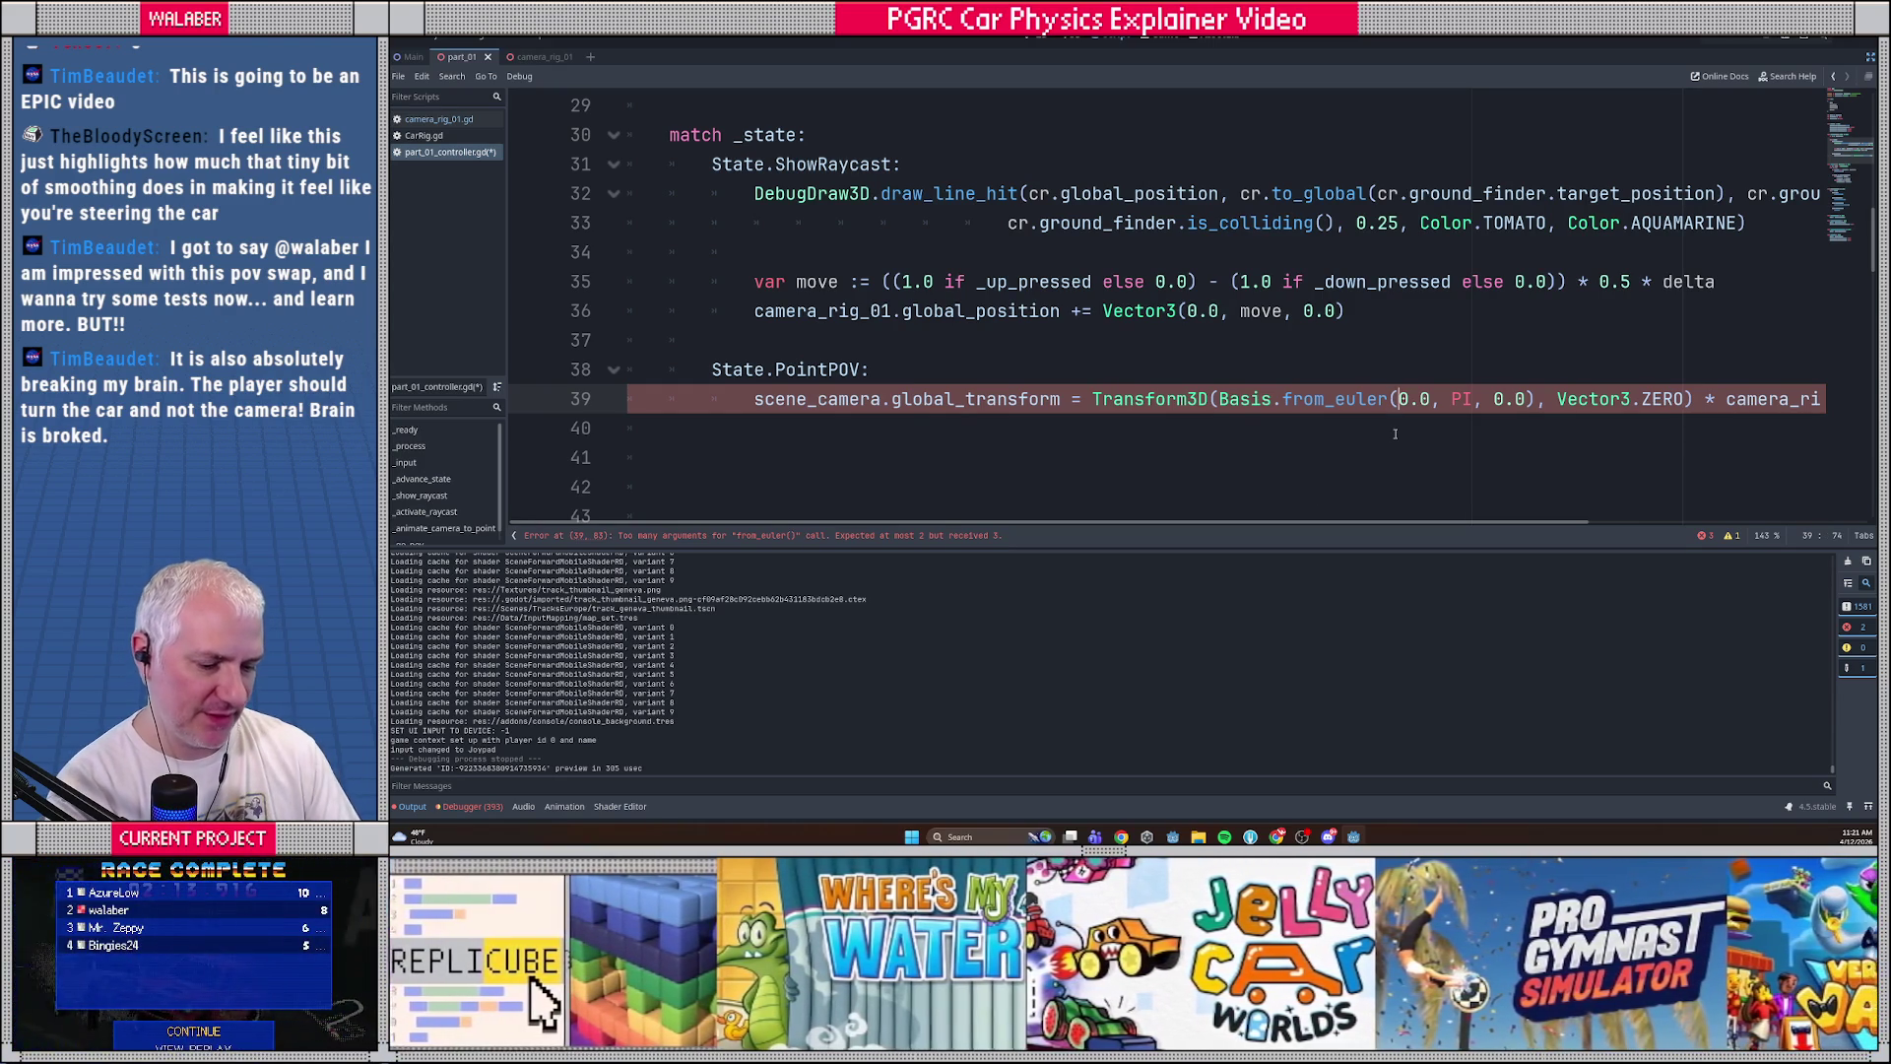
{"action": "type", "text": "Vector3("}
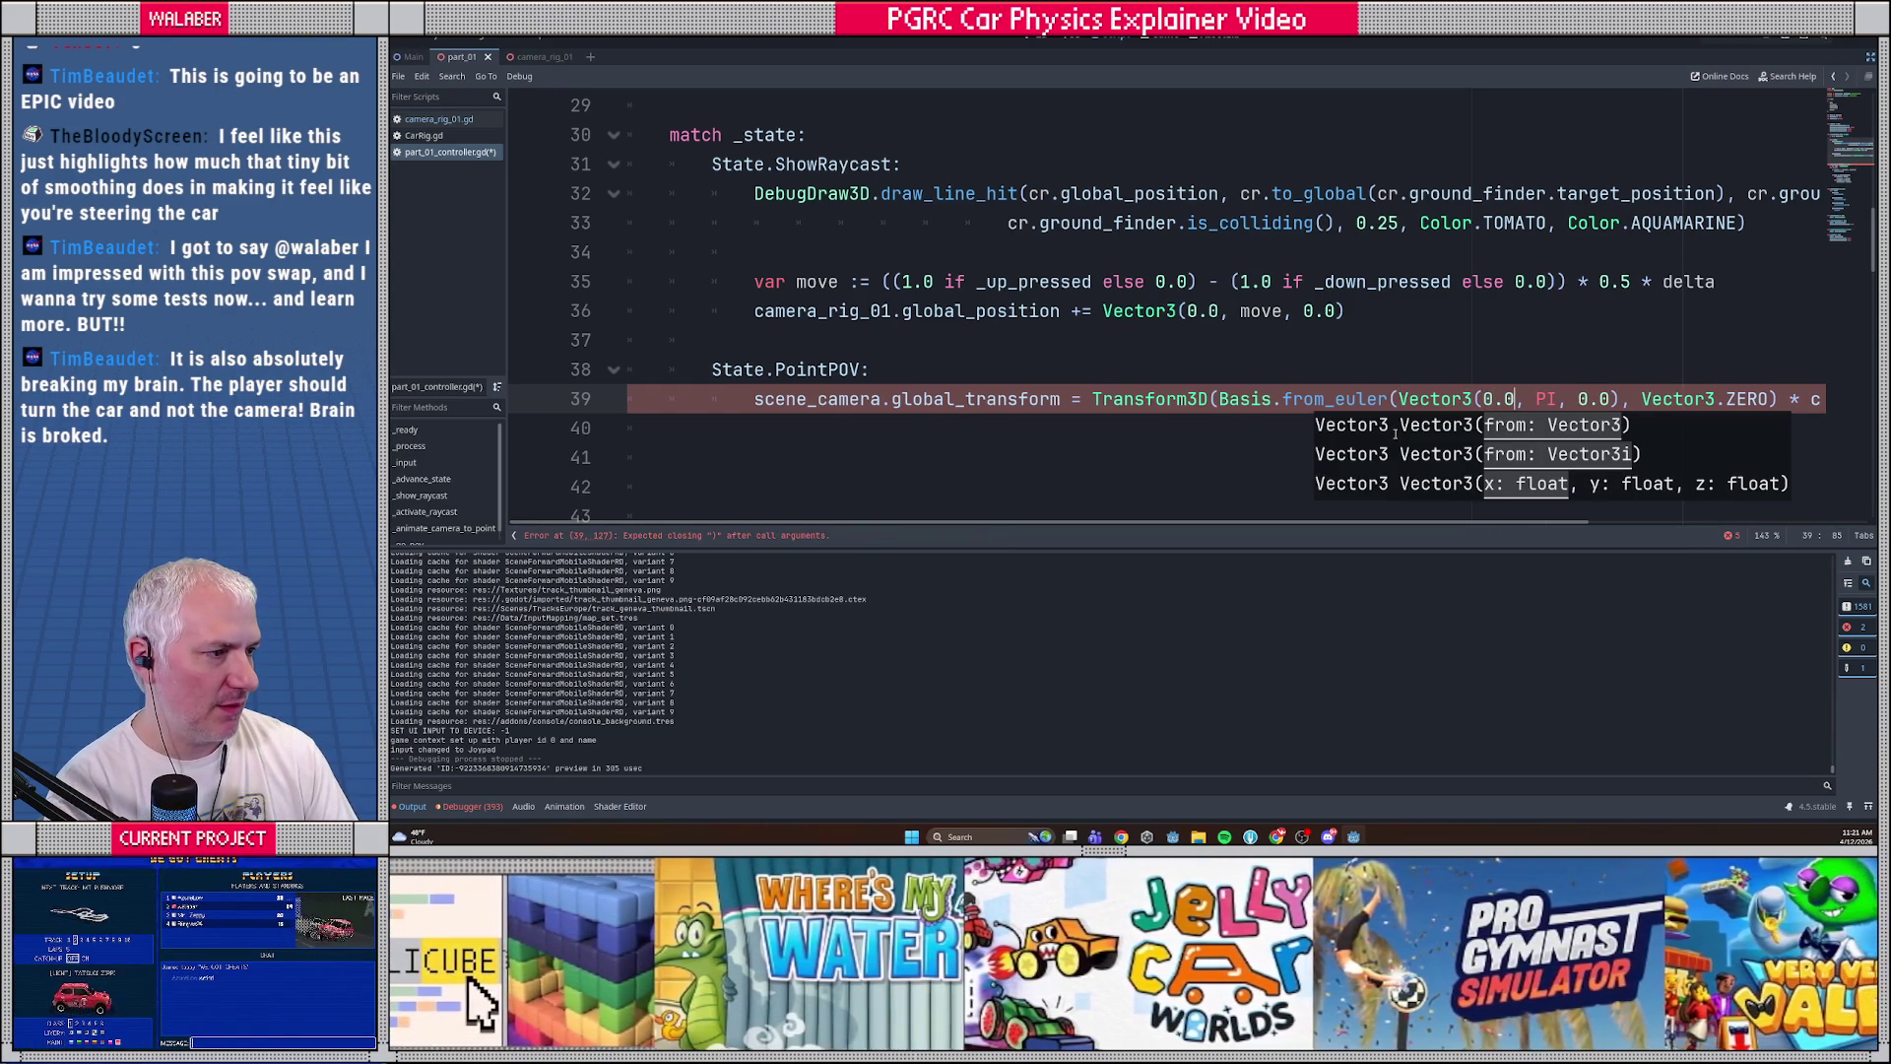
{"action": "key", "text": "Right"}
{"action": "key", "text": "Right"}
{"action": "key", "text": "Right"}
{"action": "type", "text": ")"}
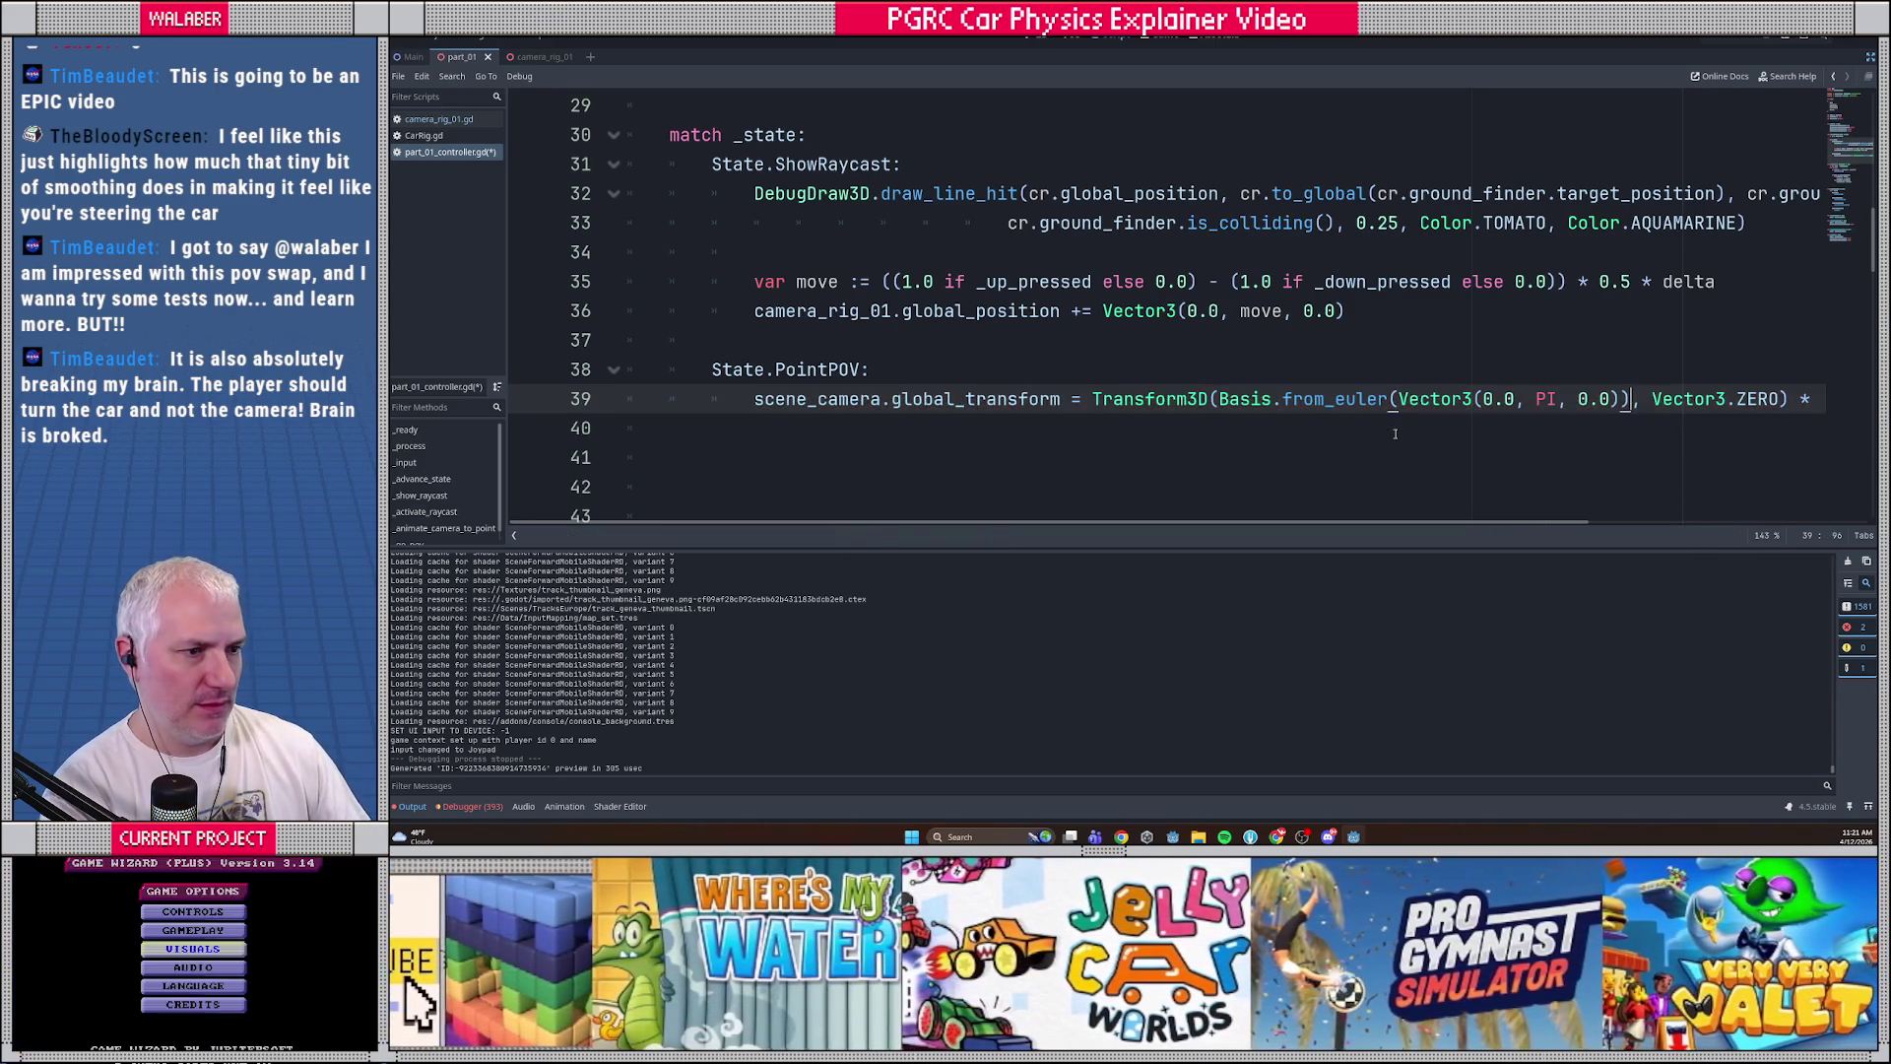
Save the controller script and switch to camera_rig_01.gd
{"action": "scroll", "coordinate": [976, 339], "scroll_direction": "down", "scroll_amount": 6}
{"action": "scroll", "coordinate": [976, 339], "scroll_direction": "up", "scroll_amount": 3}
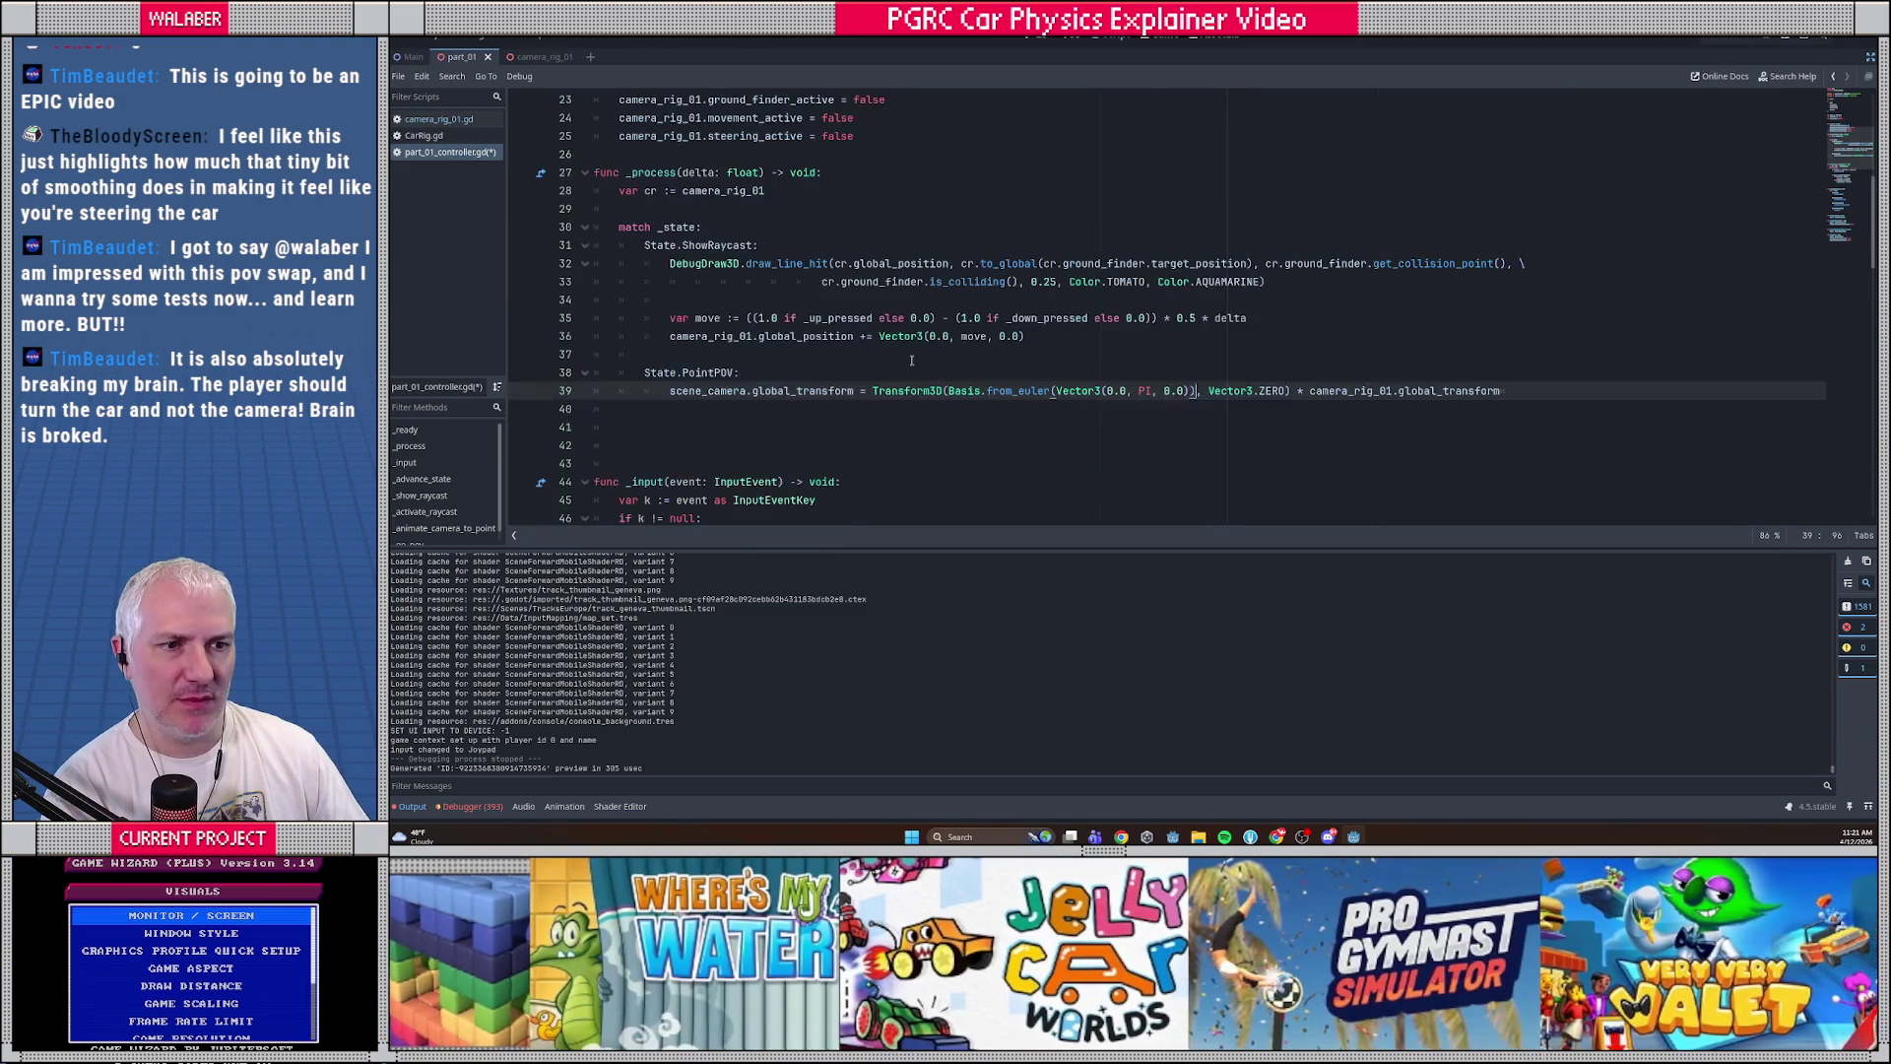
{"action": "left_click", "coordinate": [747, 277]}
{"action": "key", "text": "ctrl+s"}
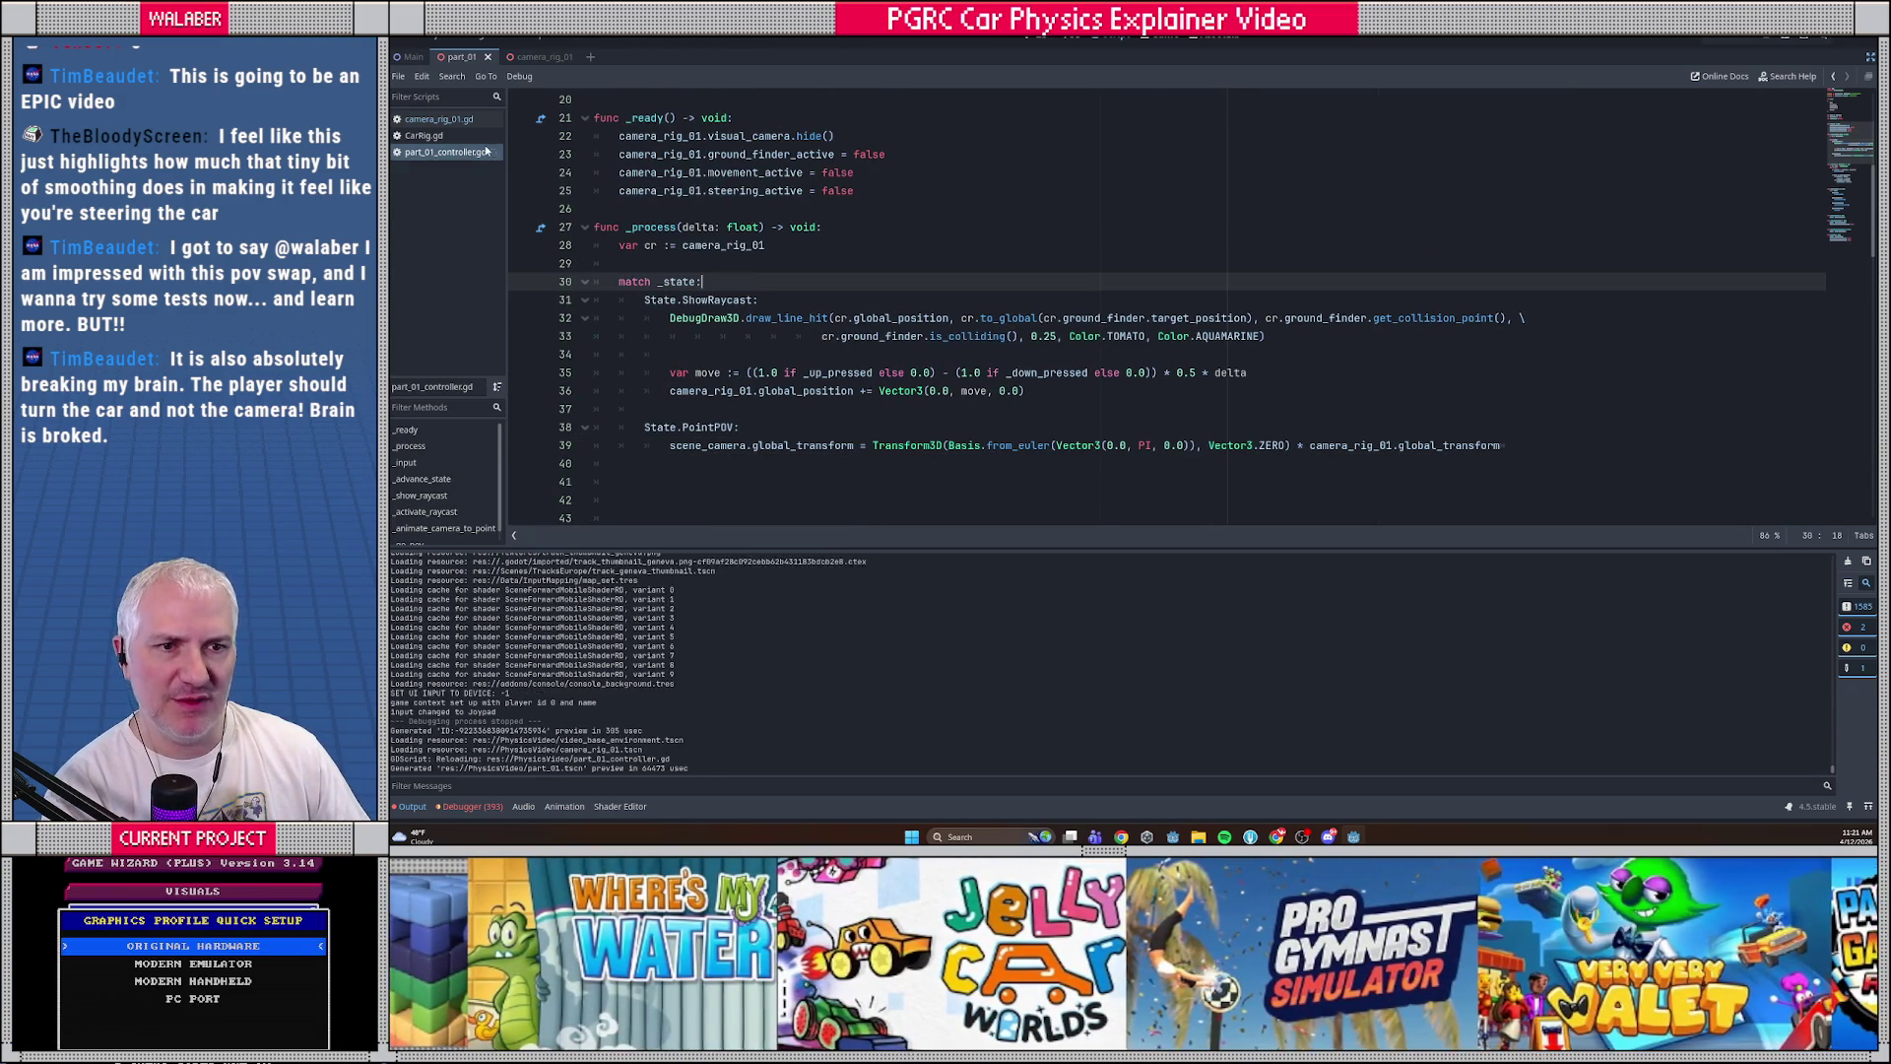
{"action": "left_click", "coordinate": [433, 120]}
{"action": "scroll", "coordinate": [705, 209], "scroll_direction": "up", "scroll_amount": 7}
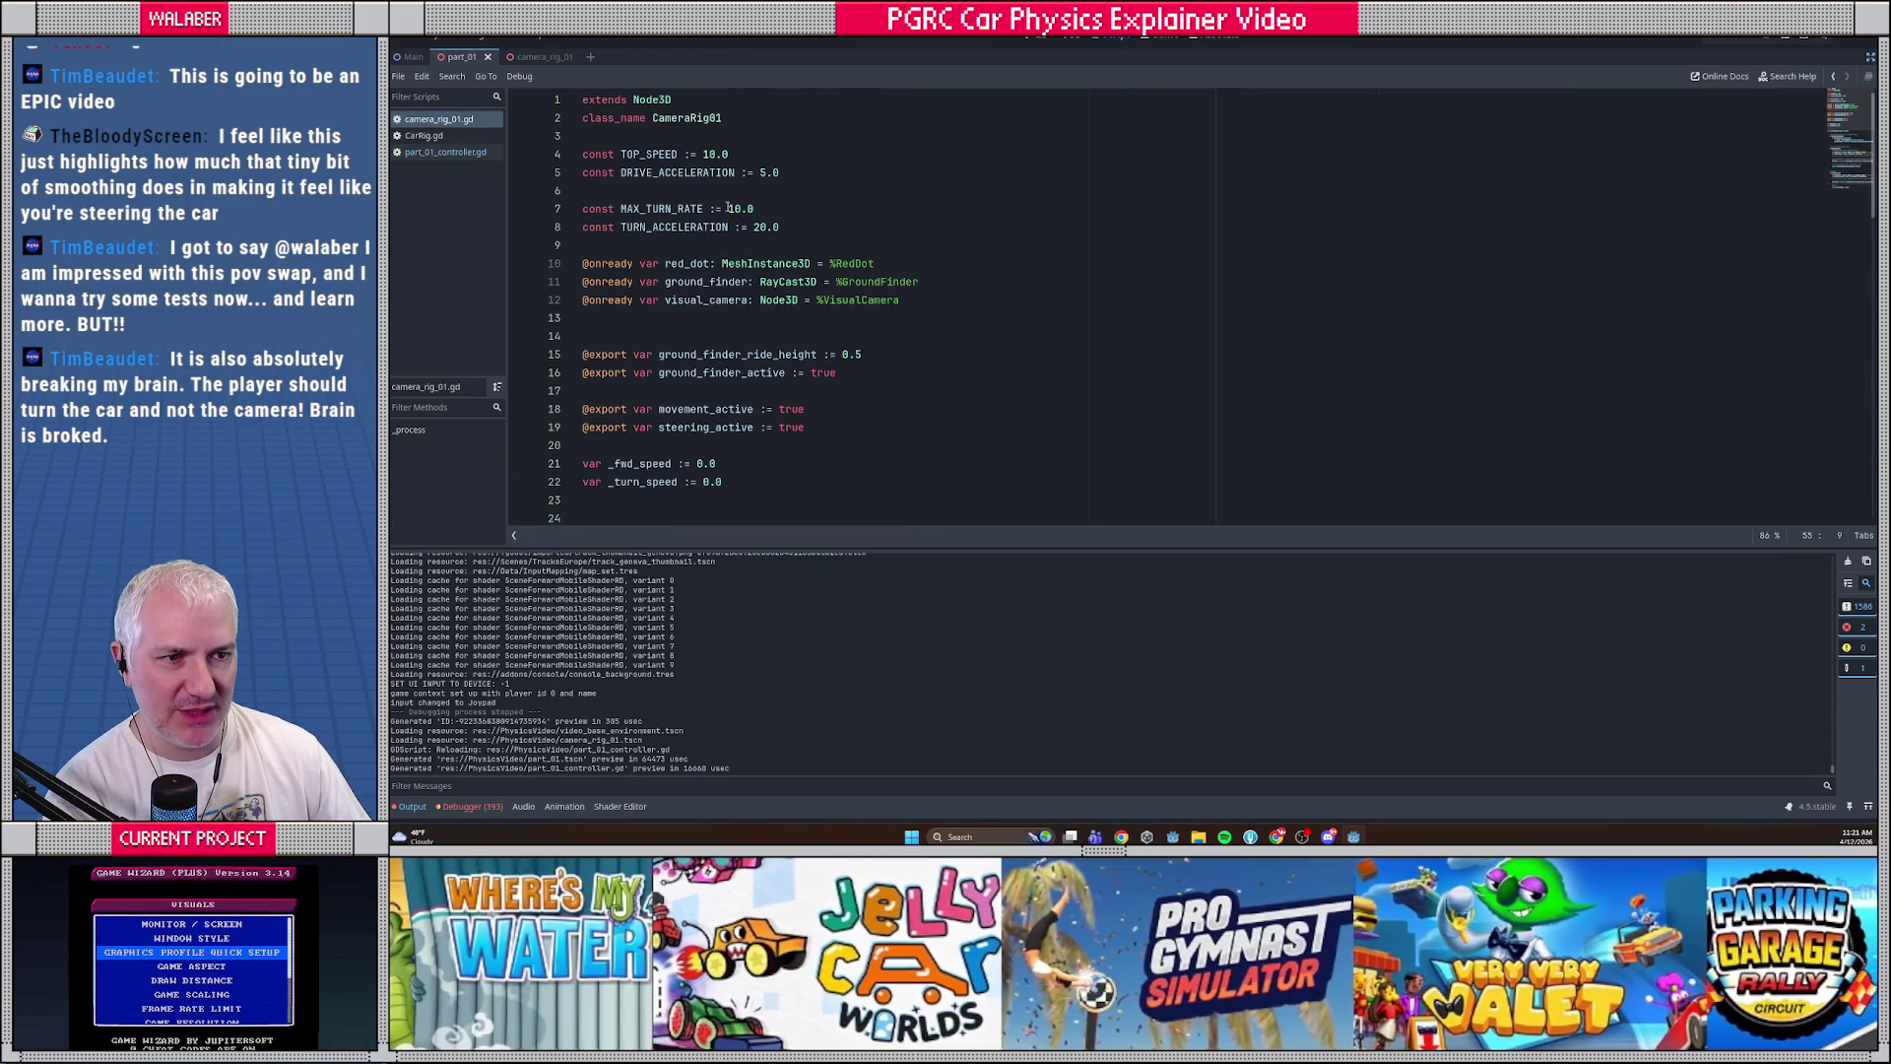
Change MAX_TURN_RATE to 5.0 and DRIVE_ACCELERATION to 15.0, then run the game with F5
{"action": "left_click_drag", "start_coordinate": [729, 208], "coordinate": [740, 208]}
{"action": "type", "text": "5"}
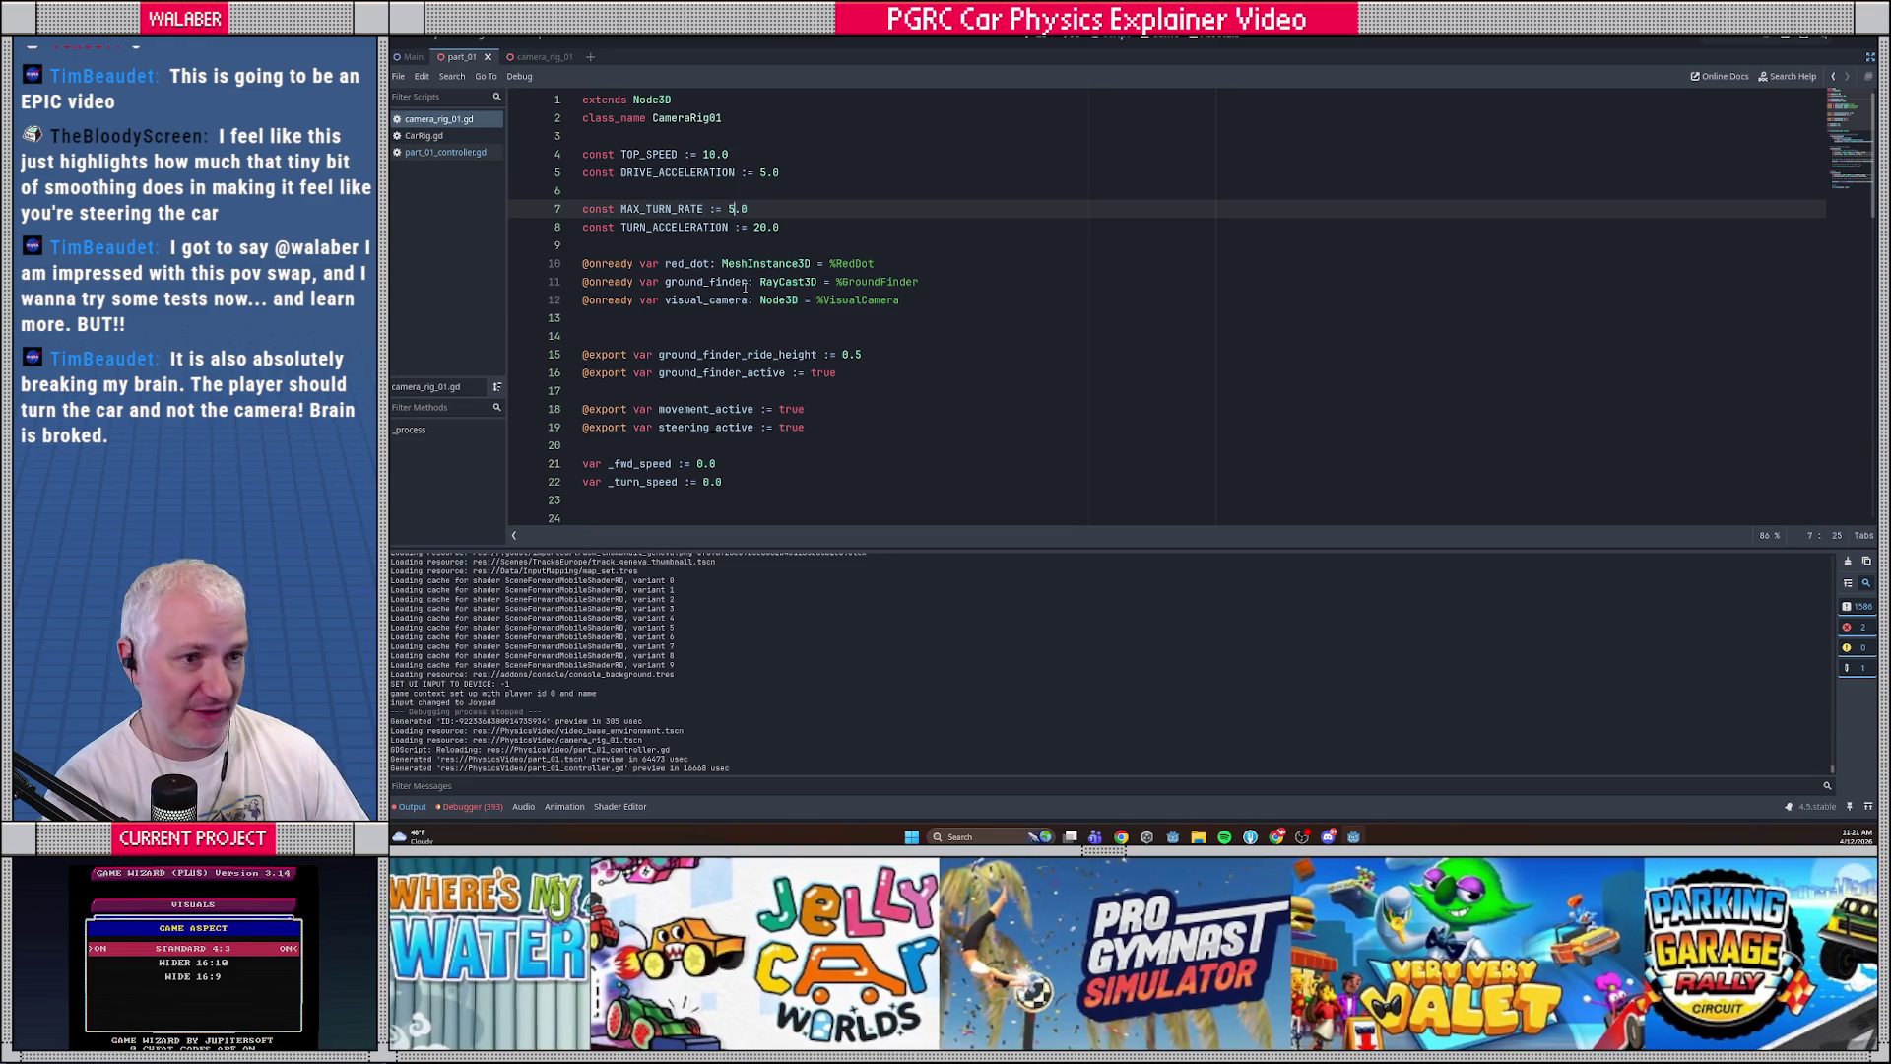
{"action": "left_click_drag", "start_coordinate": [761, 173], "coordinate": [768, 172]}
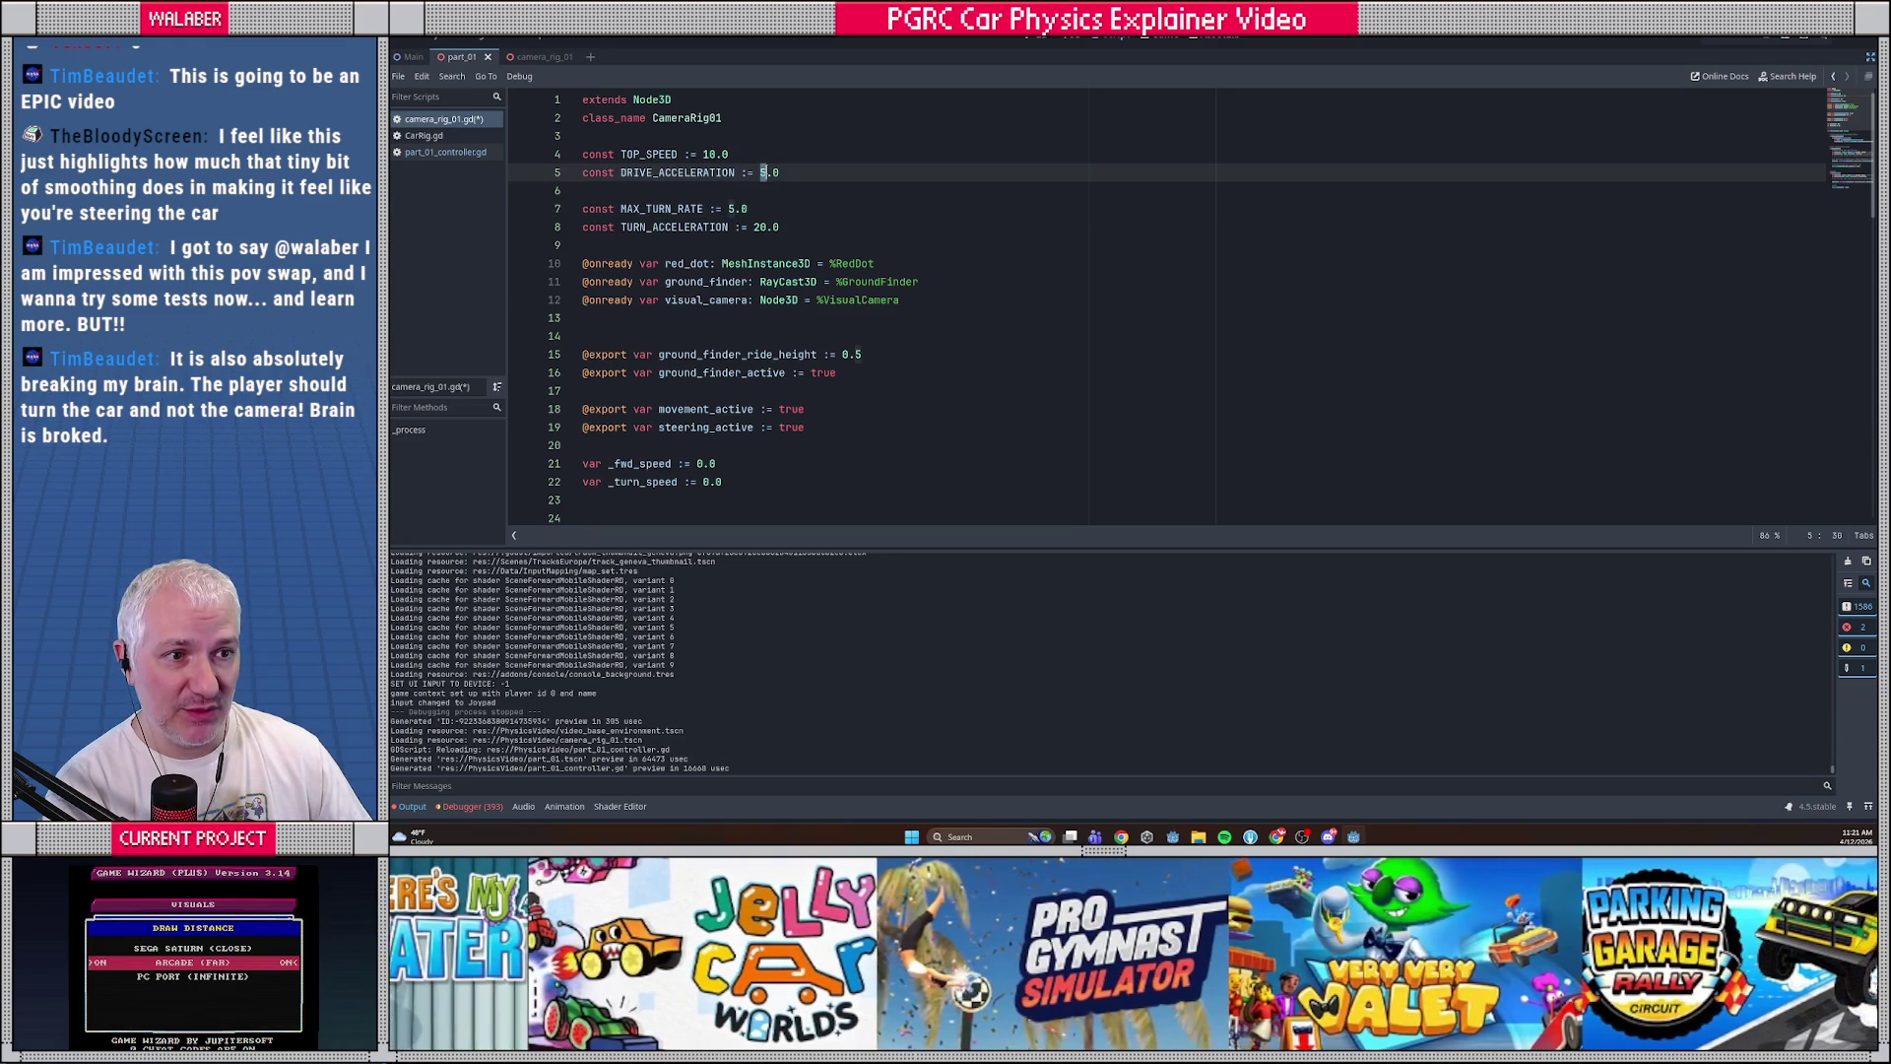
{"action": "type", "text": "15"}
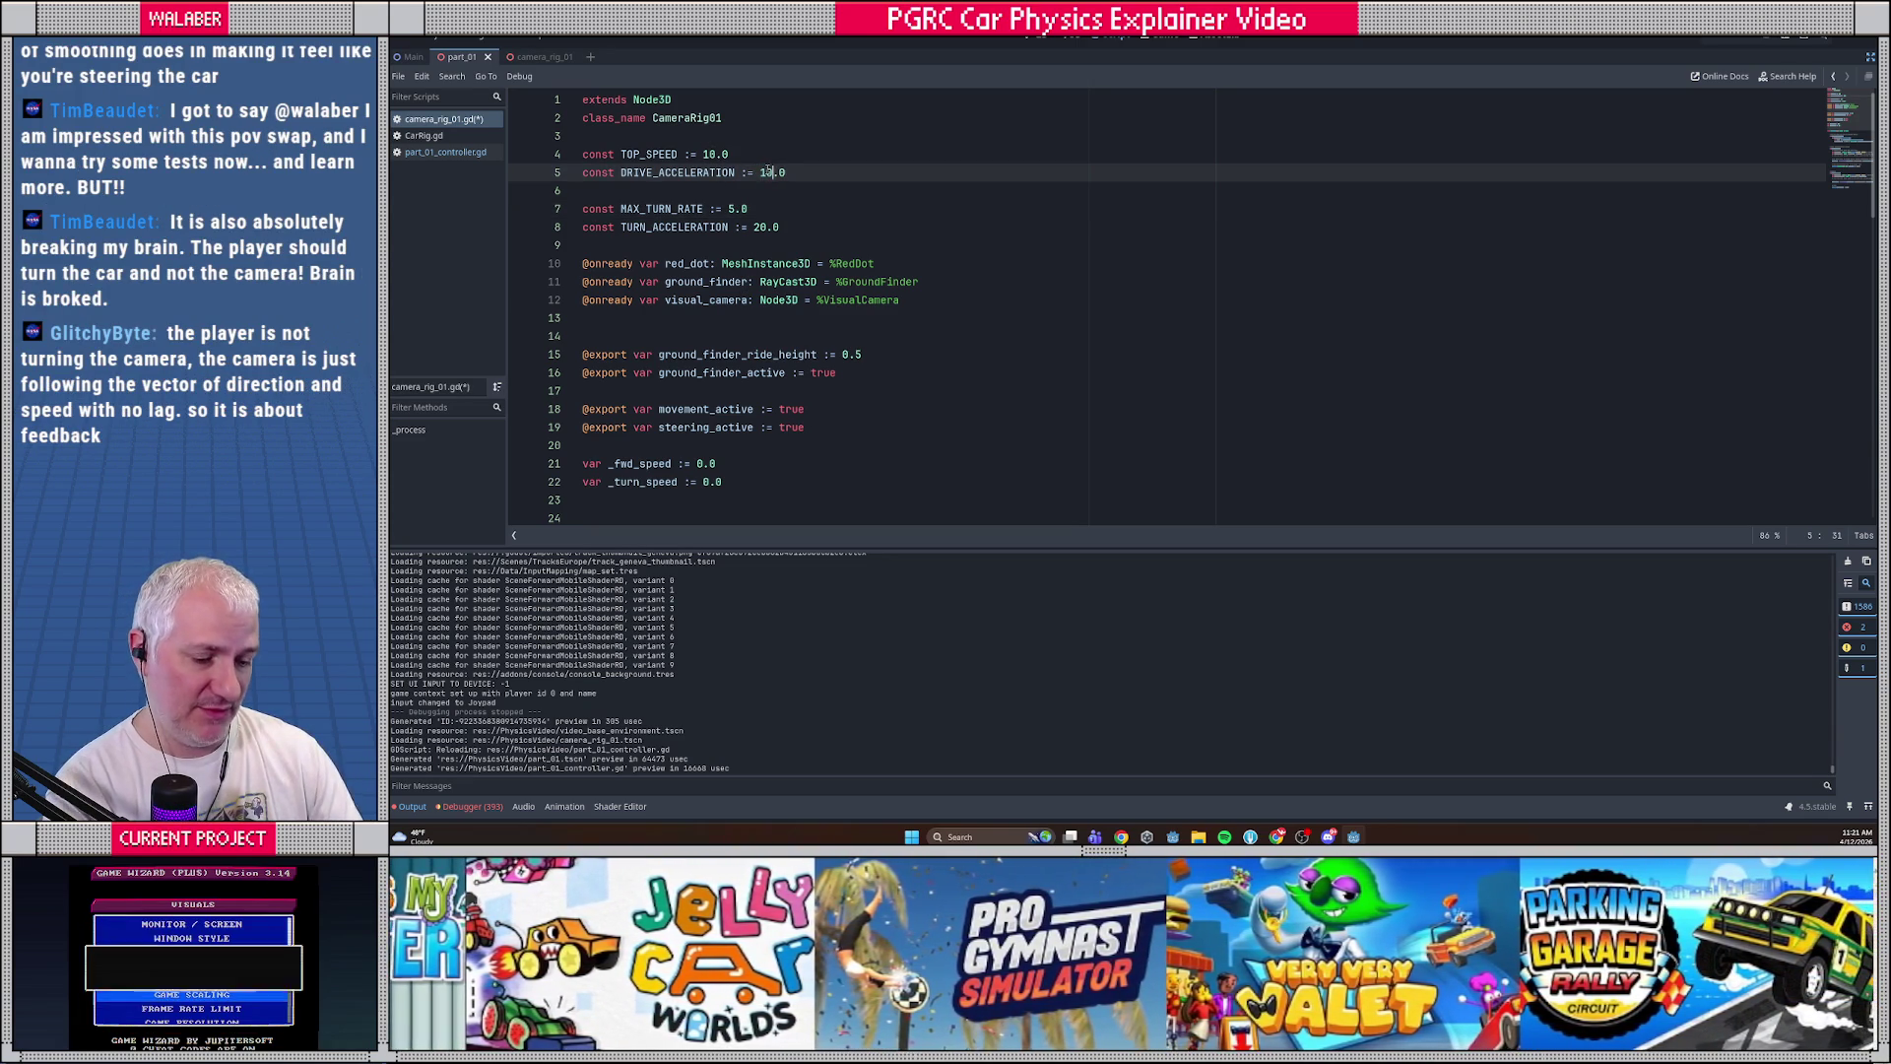
{"action": "key", "text": "F5"}
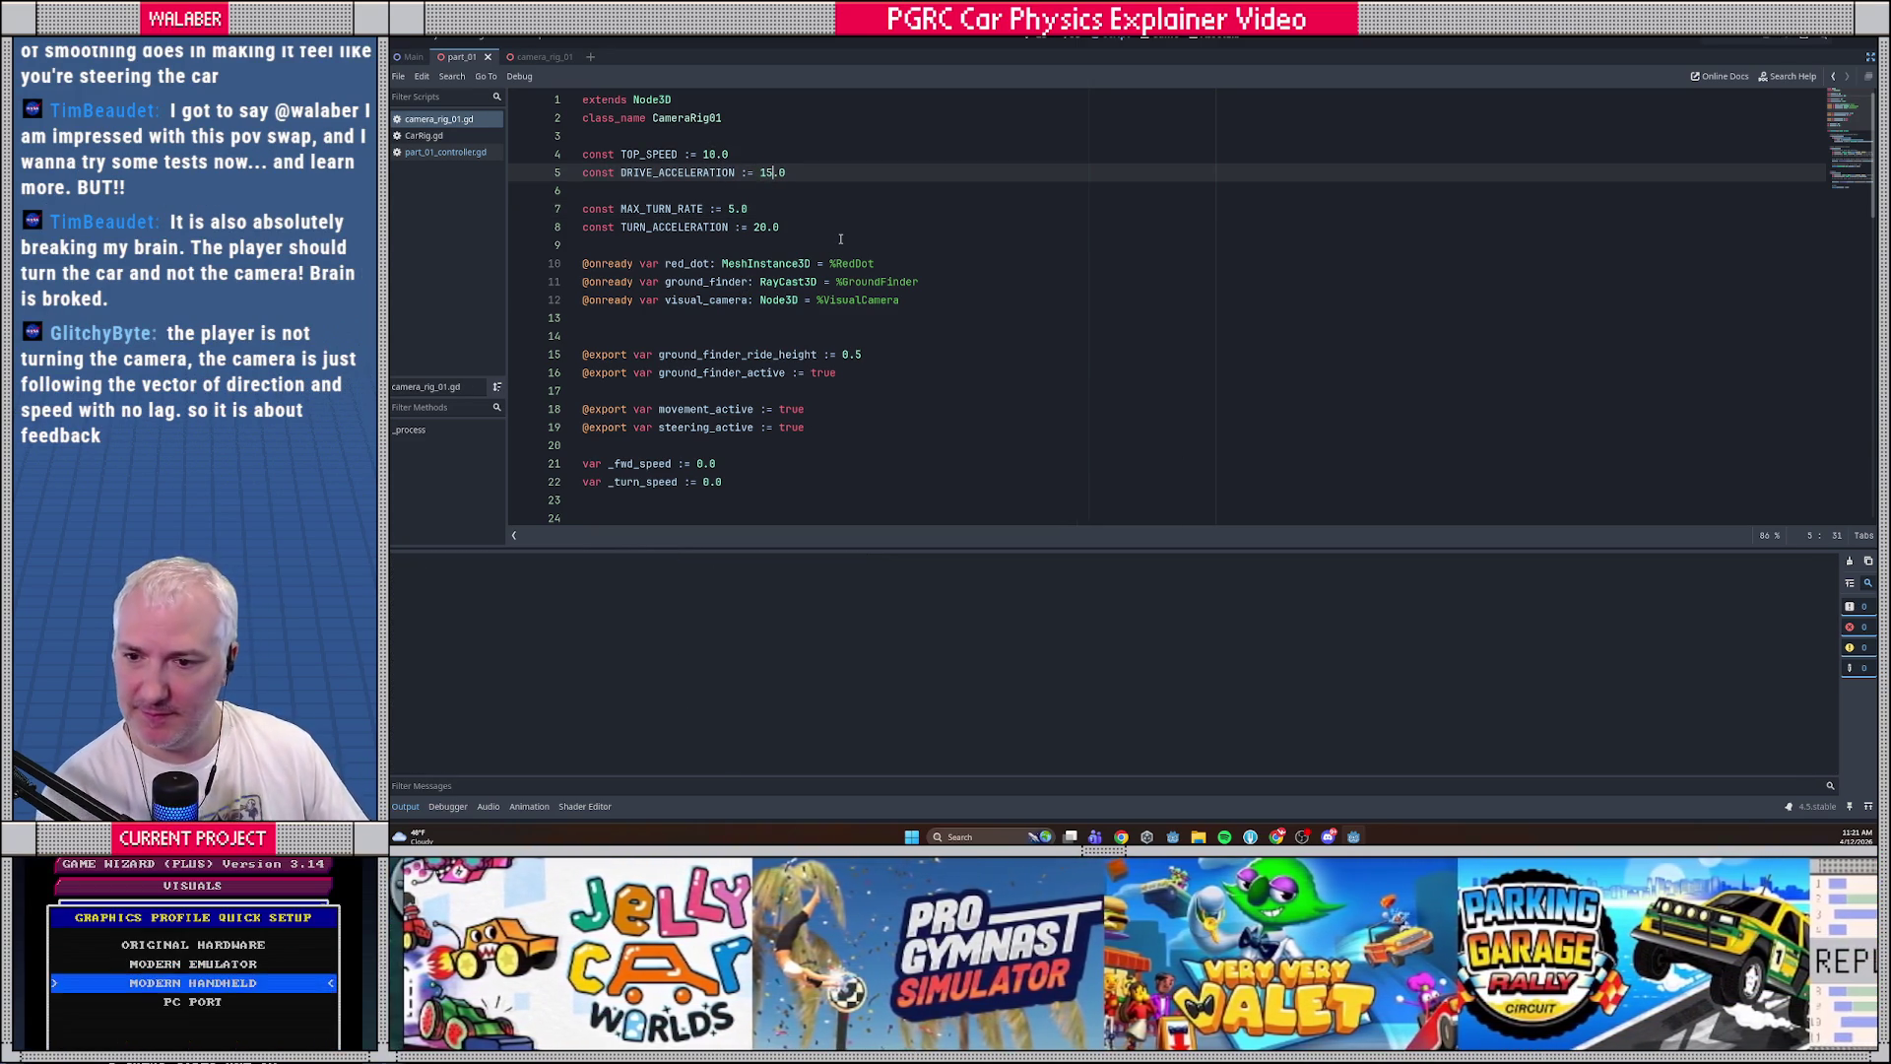
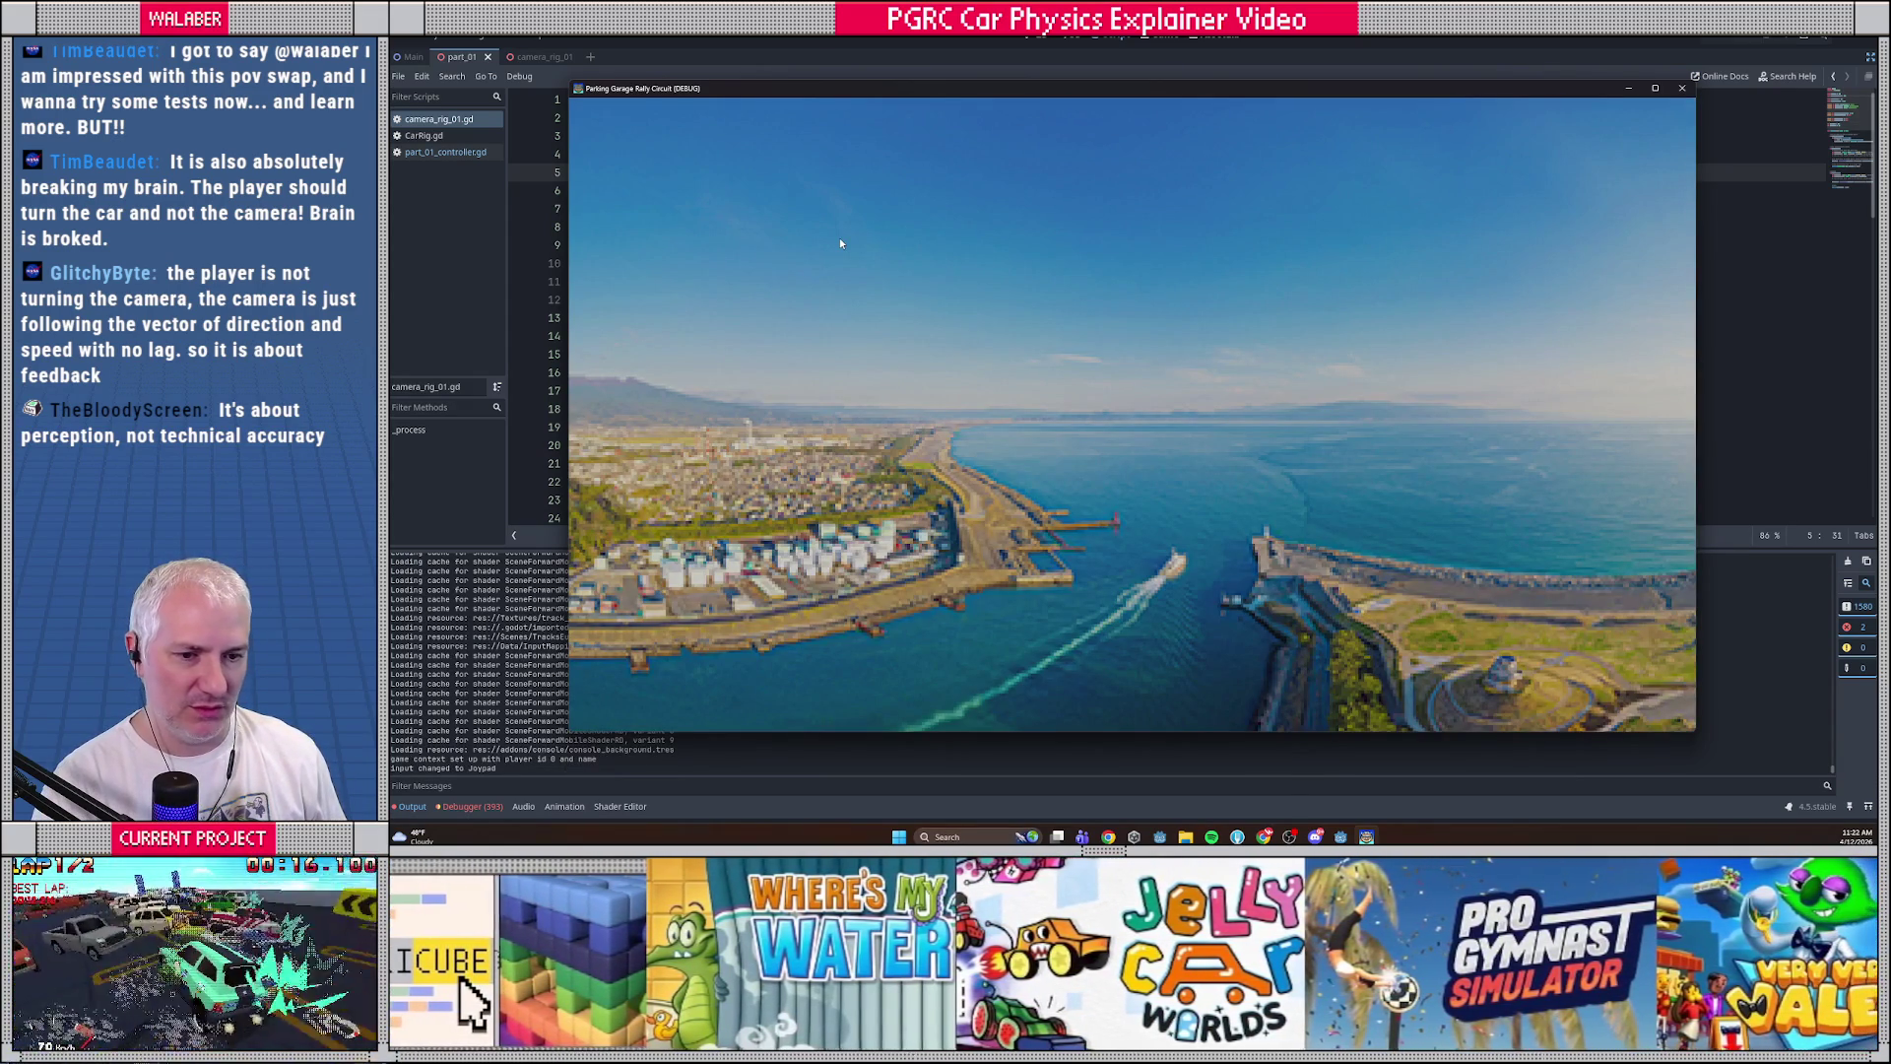
Stop the running game and open part_01_controller.gd
{"action": "key", "text": "F8"}
{"action": "scroll", "coordinate": [964, 362], "scroll_direction": "down", "scroll_amount": 15}
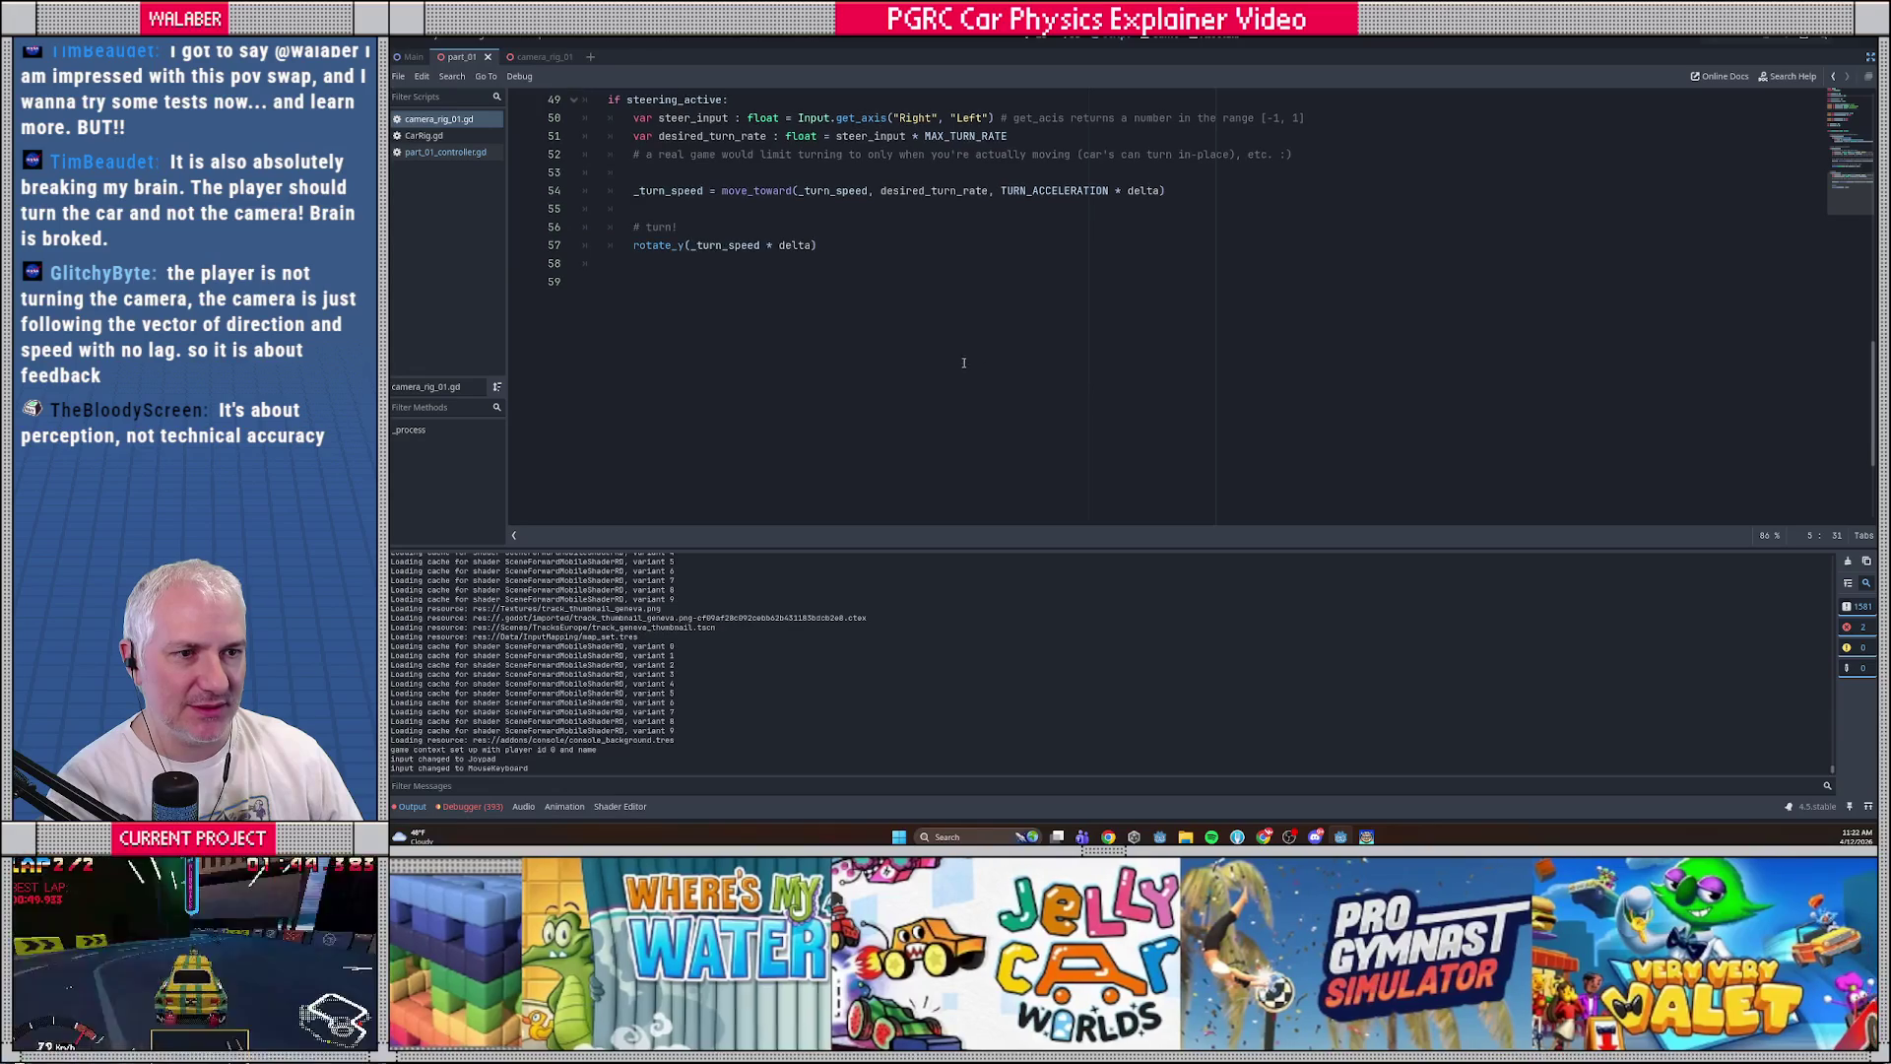
{"action": "scroll", "coordinate": [964, 363], "scroll_direction": "up", "scroll_amount": 3}
{"action": "left_click", "coordinate": [443, 152]}
Move line 39's Transform3D rotation term after camera_rig_01.global_transform and run the game
{"action": "left_click_drag", "start_coordinate": [874, 445], "coordinate": [1281, 446]}
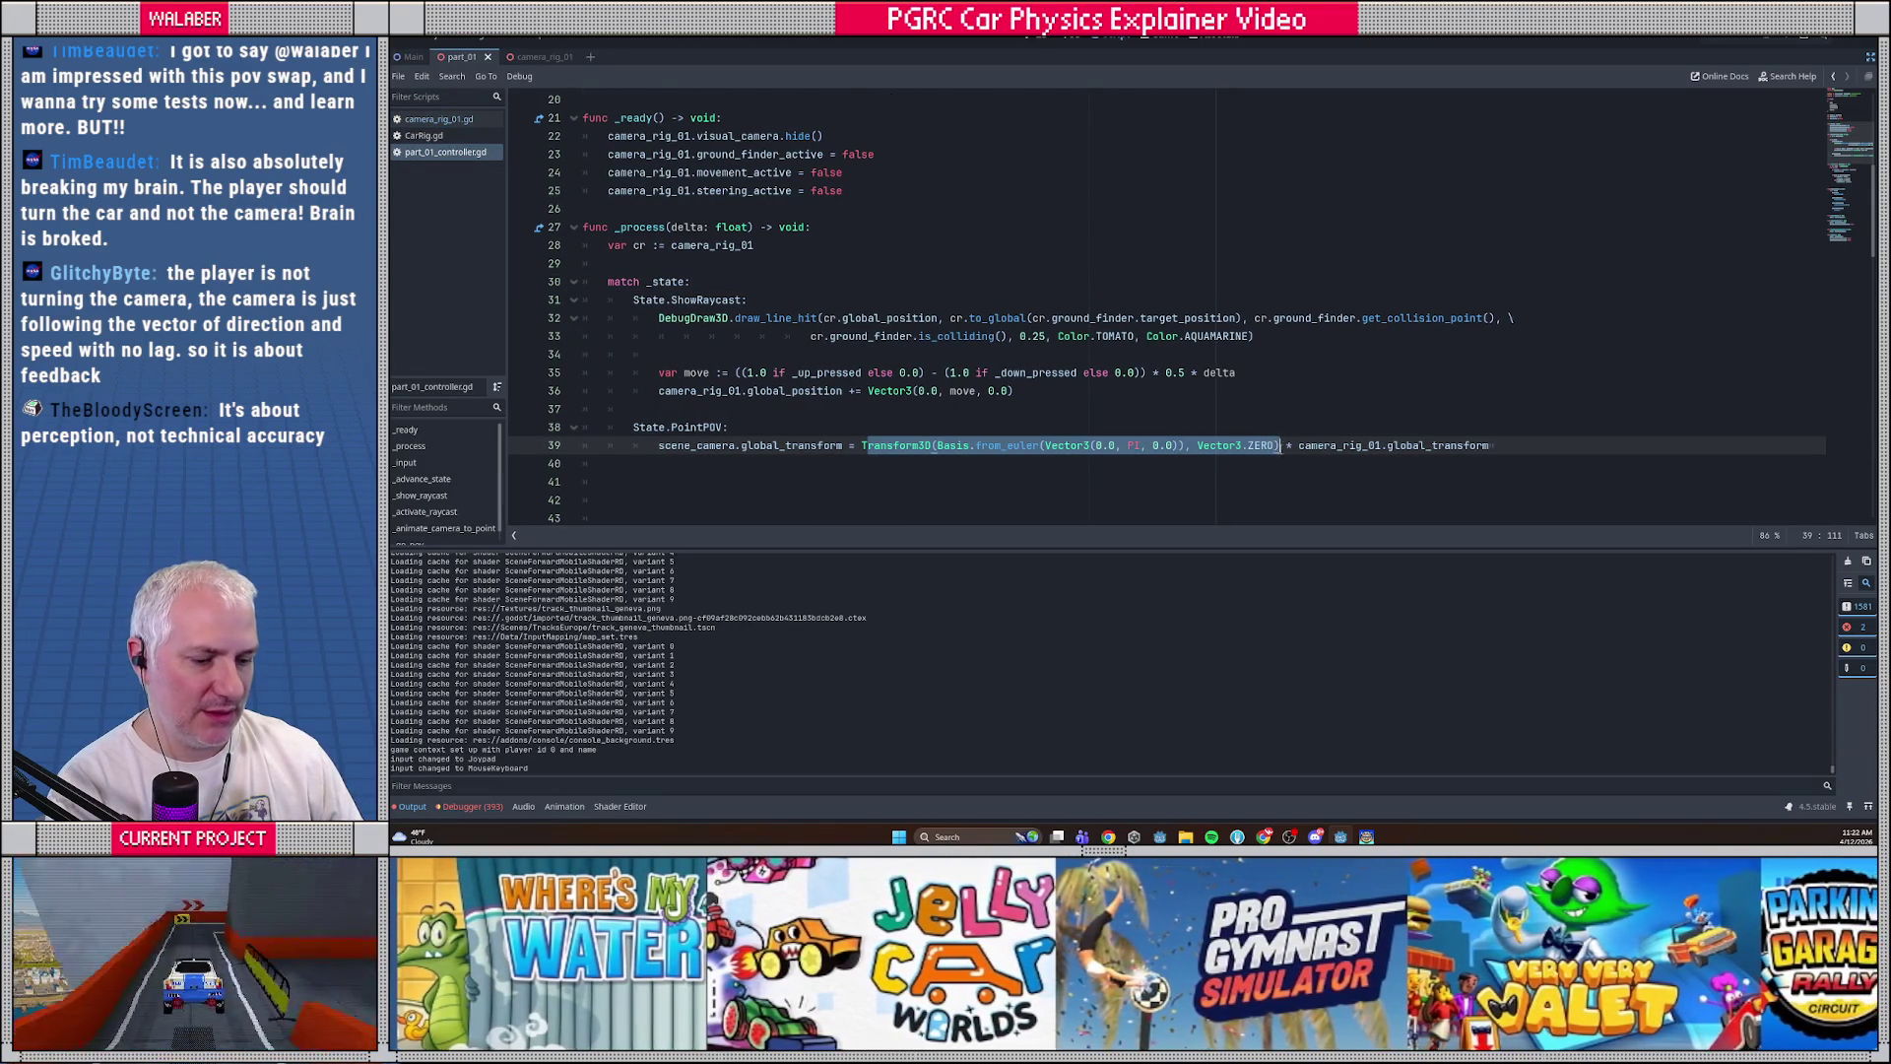
{"action": "type", "text": "T"}
{"action": "key", "text": "ctrl+z"}
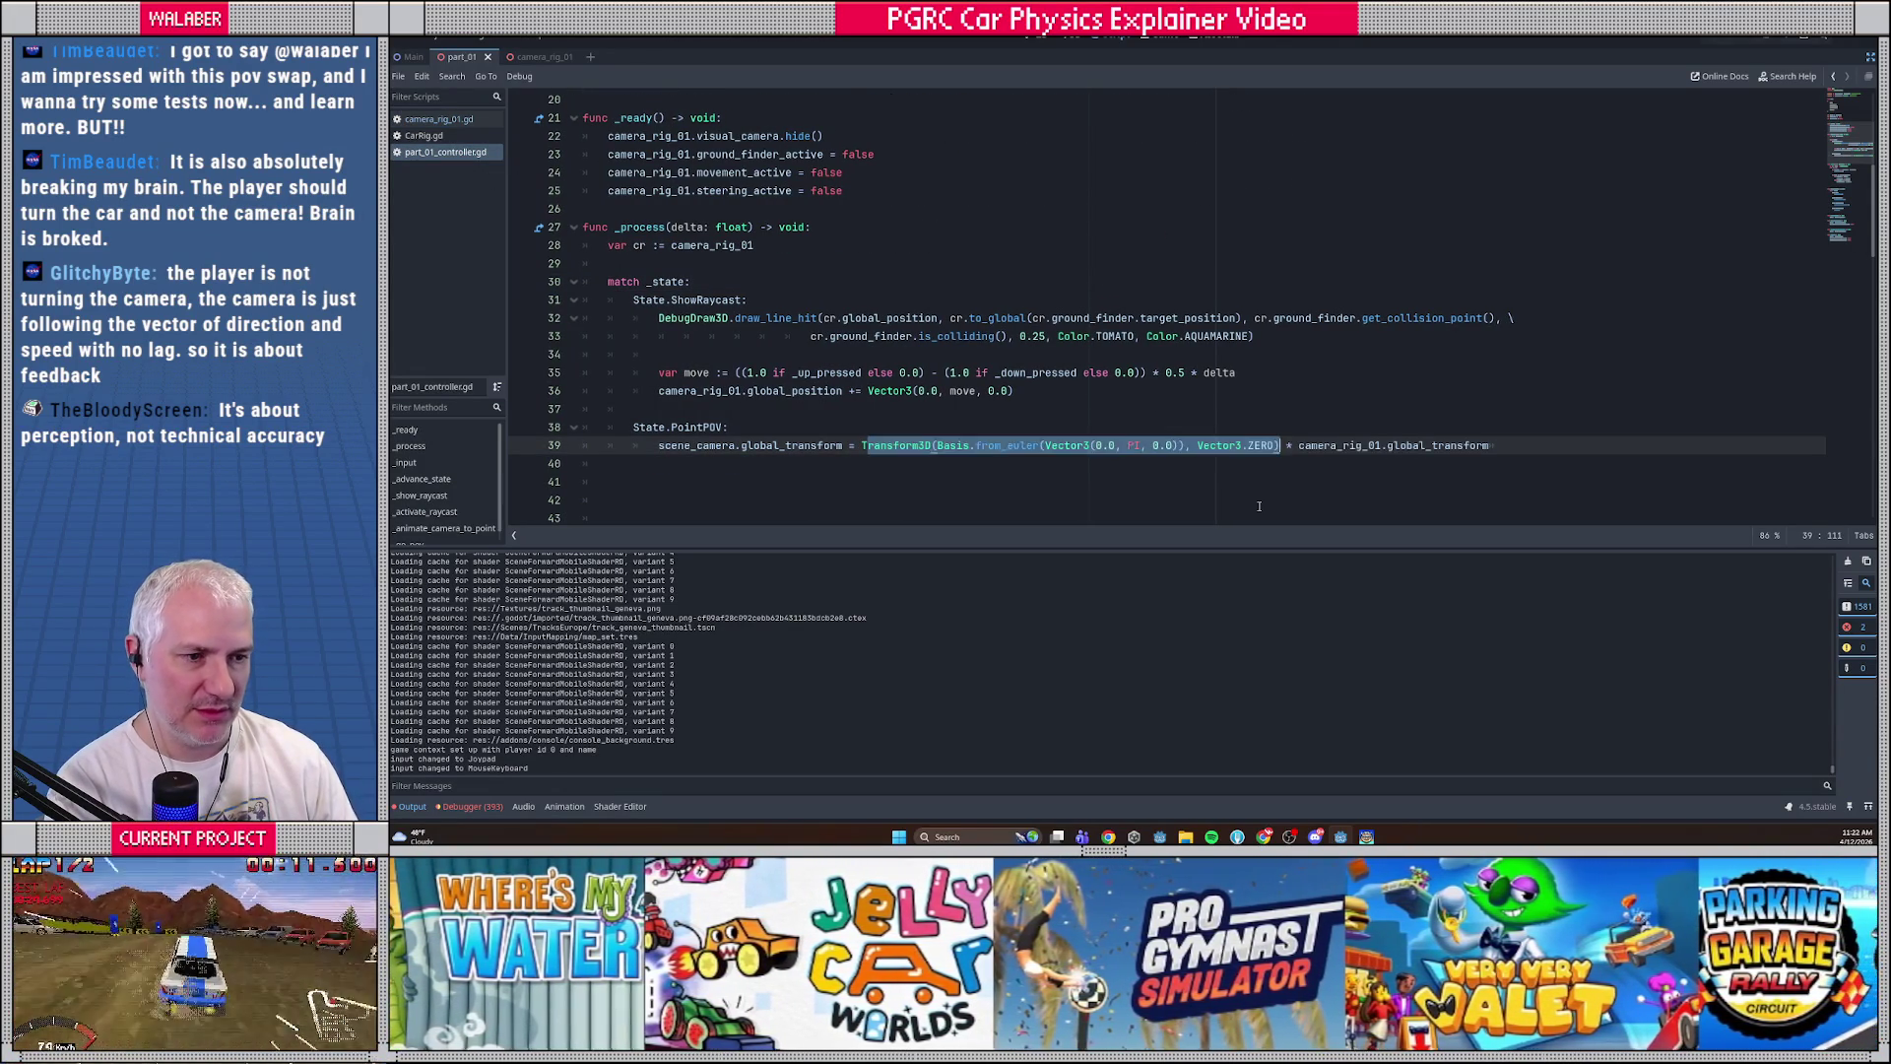
{"action": "key", "text": "Left"}
{"action": "left_click", "coordinate": [1278, 445], "text": "shift"}
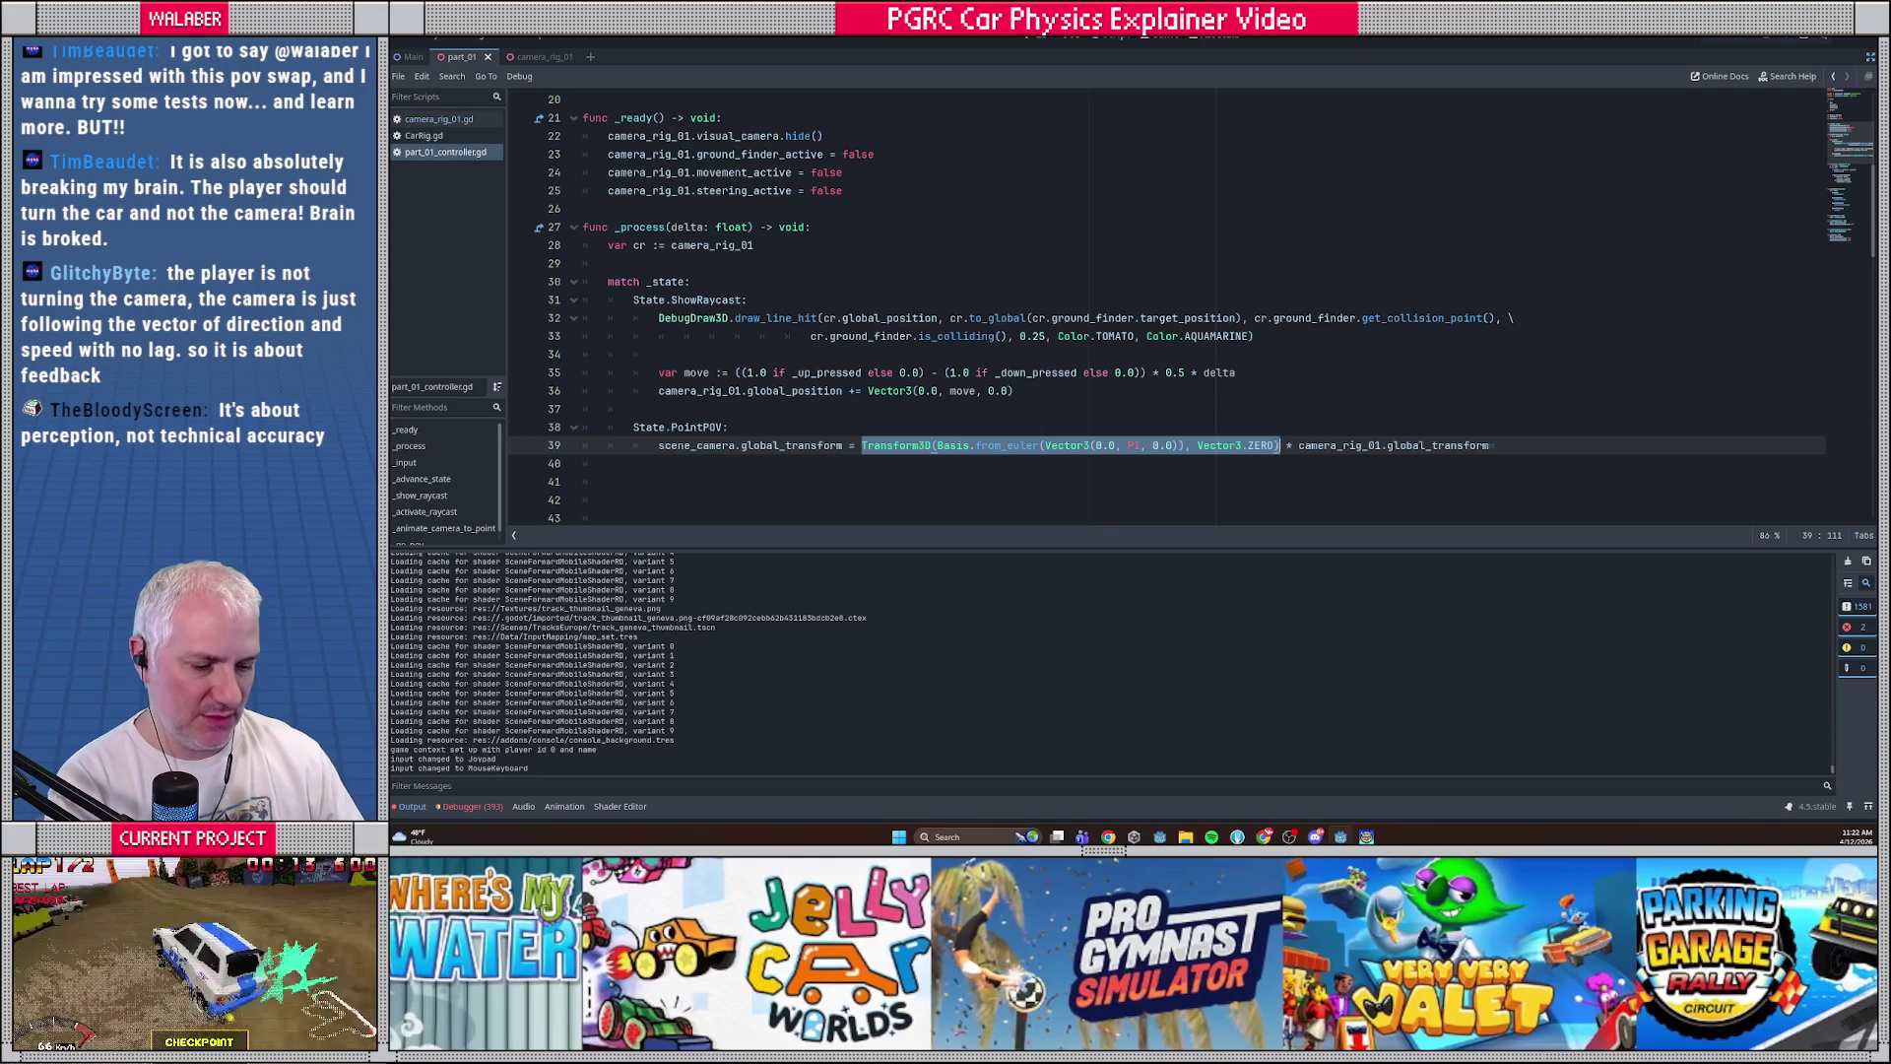
{"action": "key", "text": "Delete"}
{"action": "key", "text": "Delete"}
{"action": "key", "text": "Delete"}
{"action": "key", "text": "Delete"}
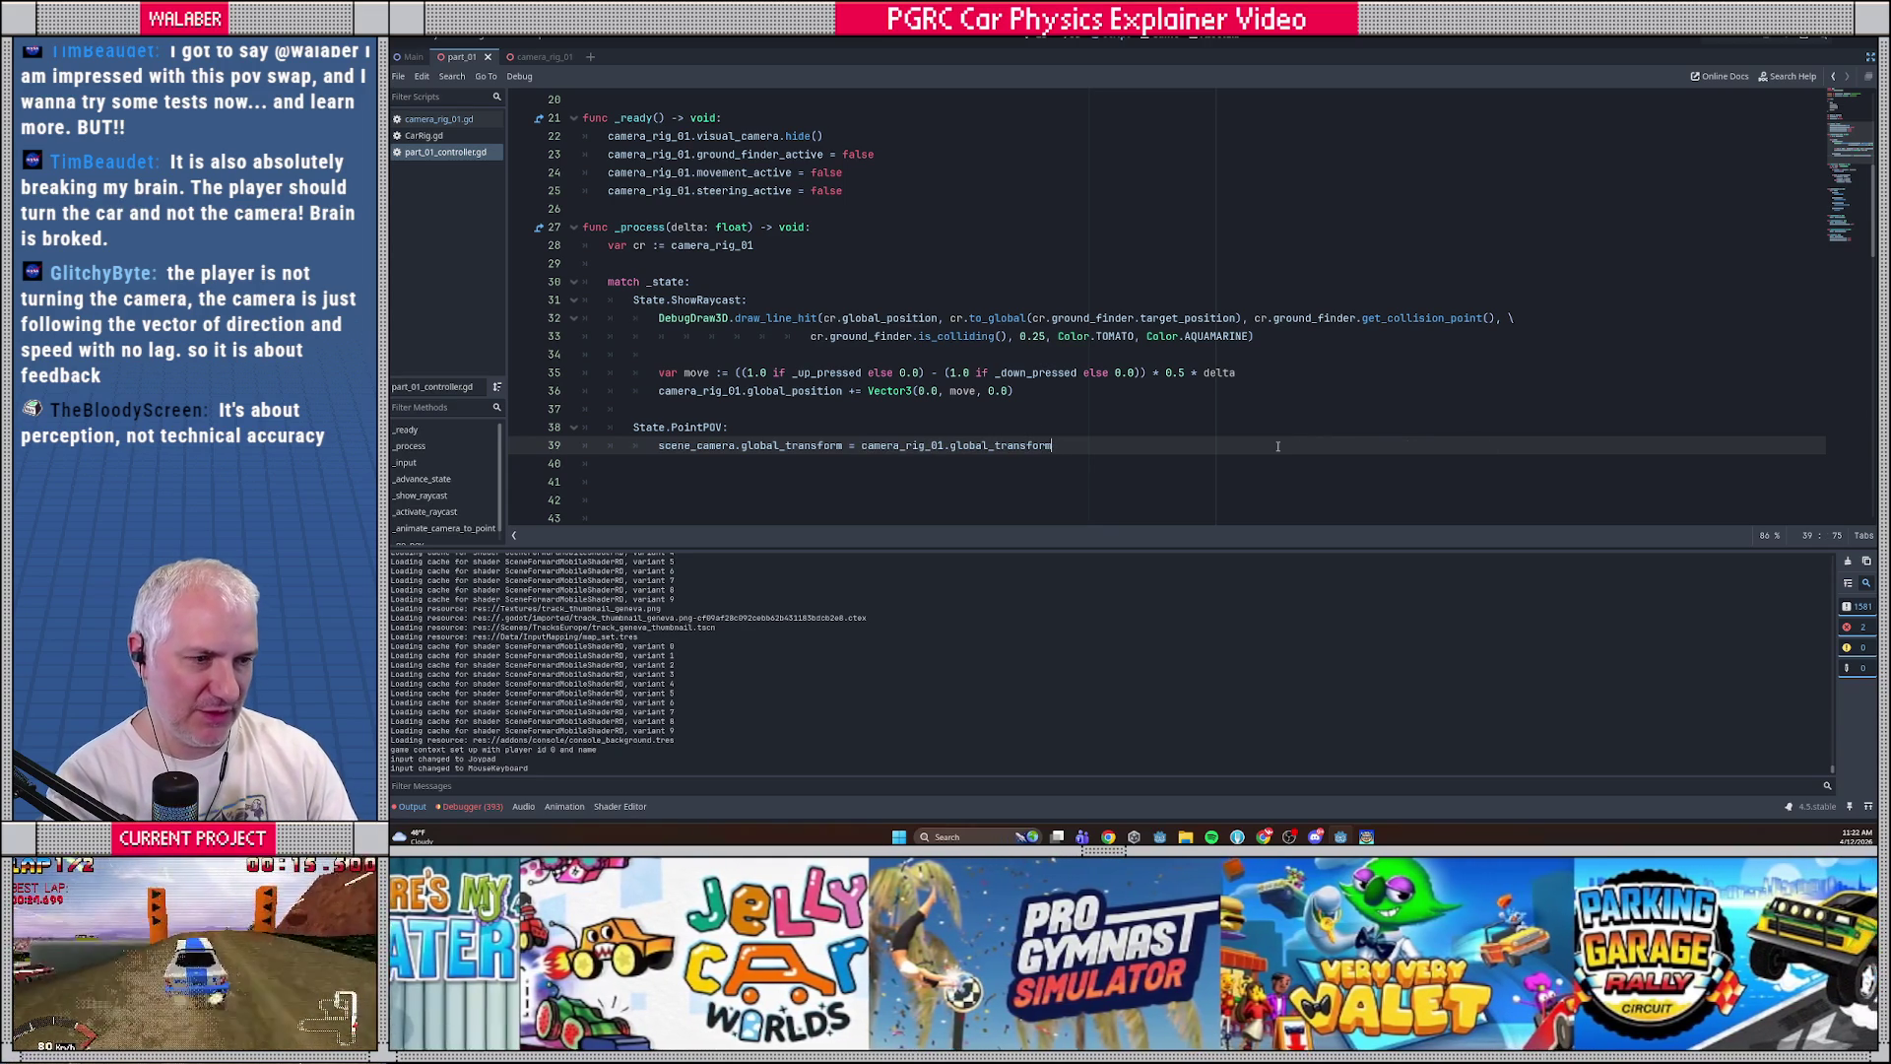
{"action": "key", "text": "ctrl+z"}
{"action": "key", "text": "F6"}
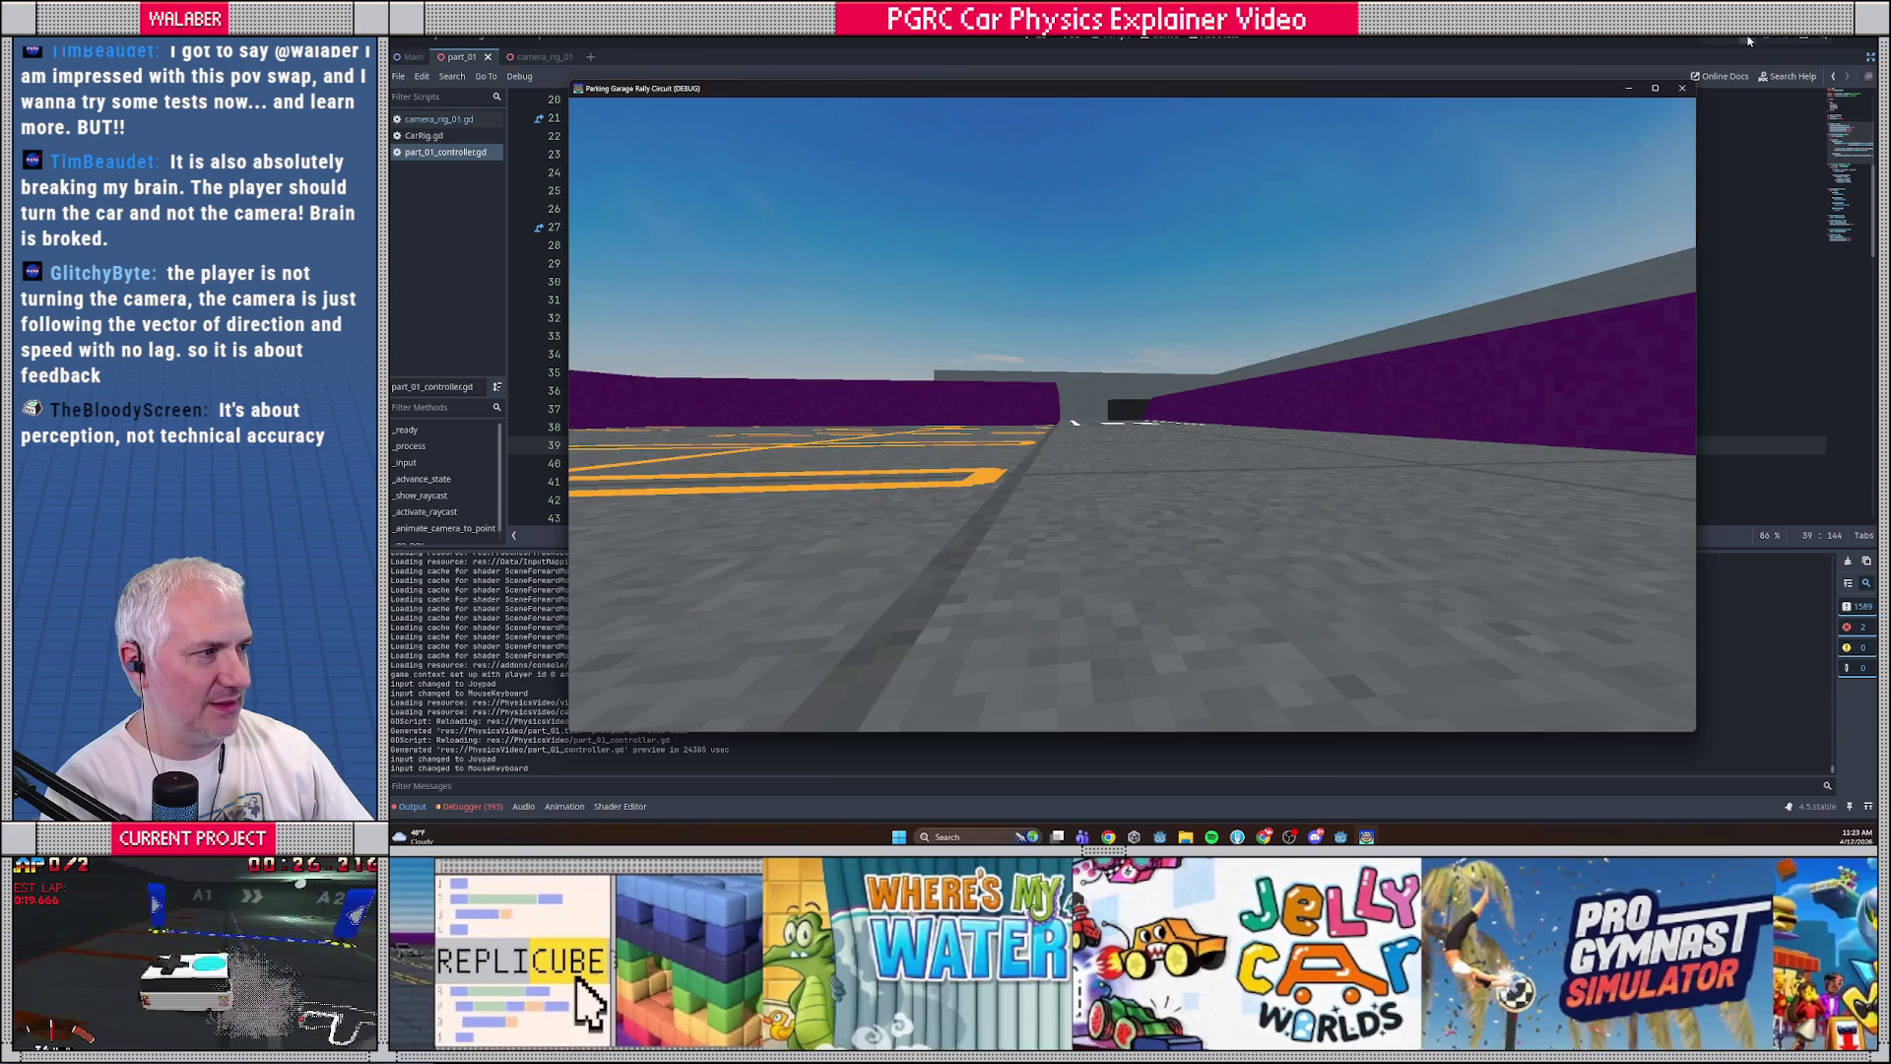
Stop the debug game after test-driving the point-of-view camera
{"action": "left_click", "coordinate": [1747, 45]}
{"action": "left_click", "coordinate": [1870, 60]}
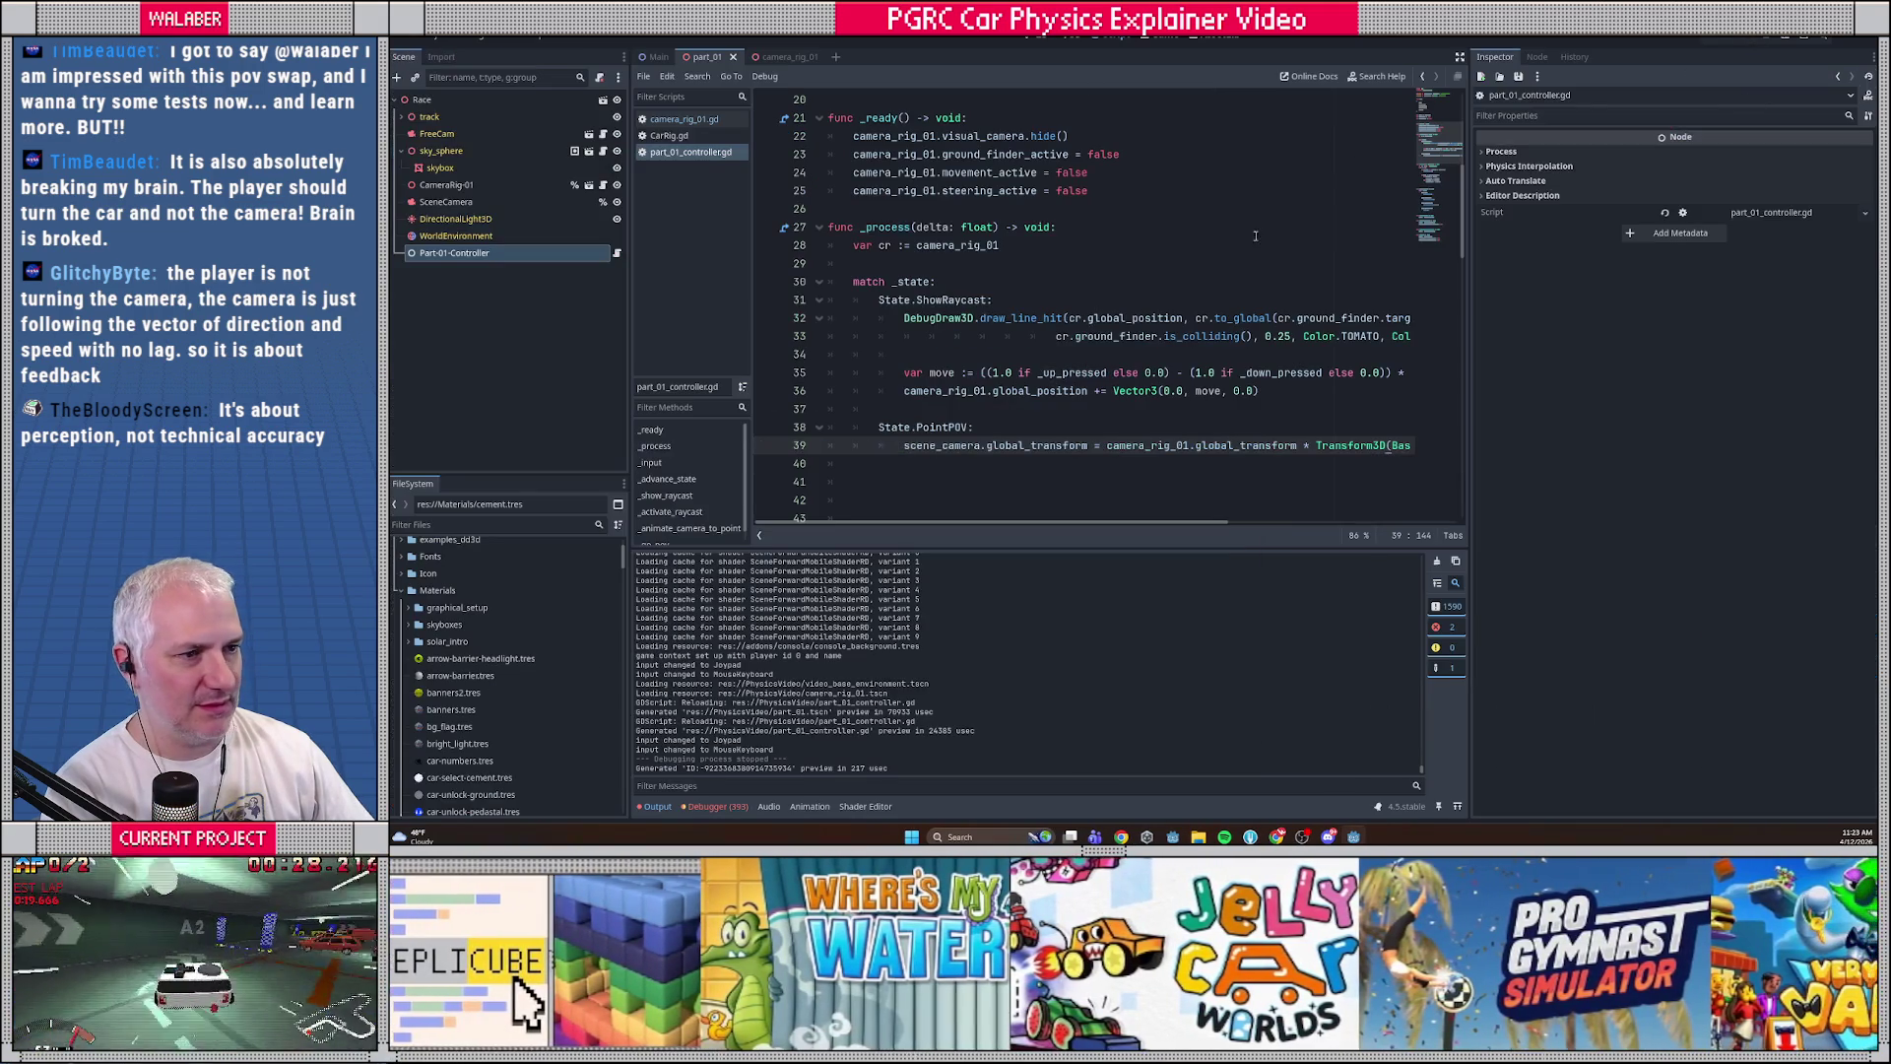
{"action": "key", "text": "alt+Tab"}
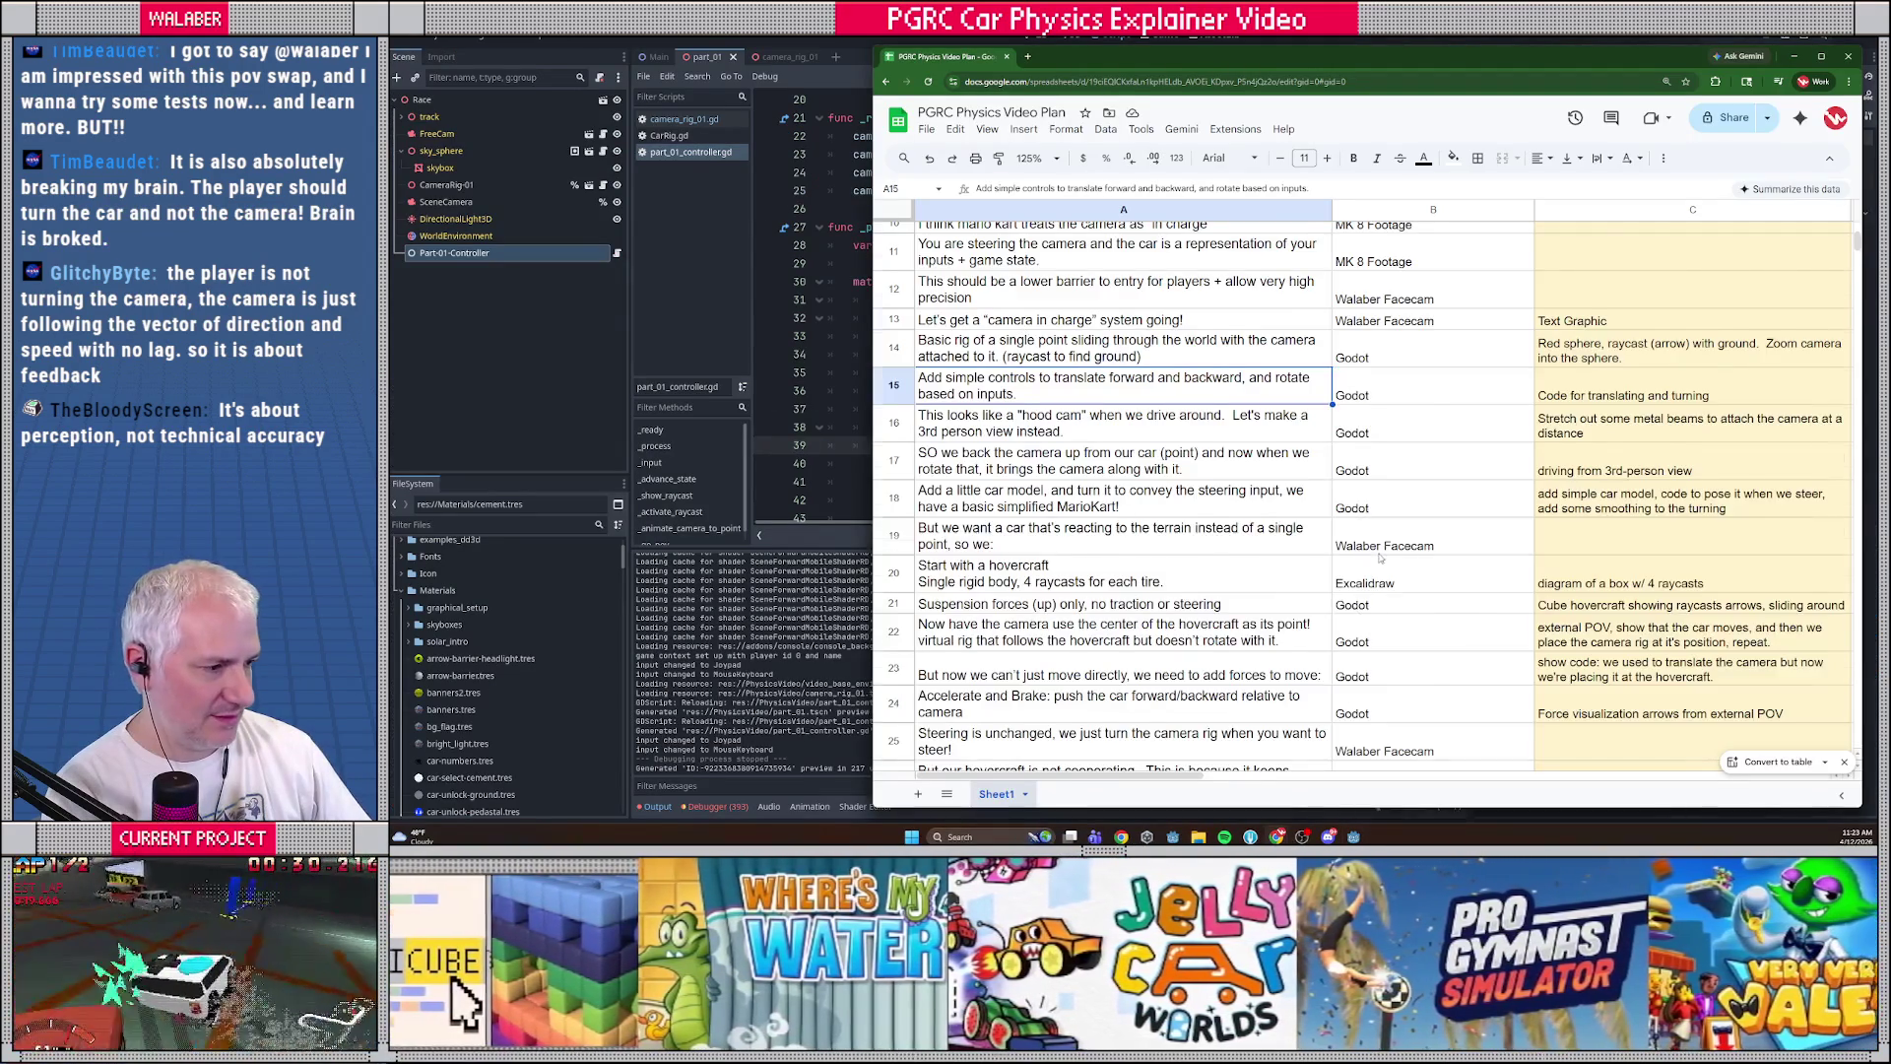
{"action": "scroll", "coordinate": [1380, 557], "scroll_direction": "down", "scroll_amount": 3}
{"action": "scroll", "coordinate": [1231, 532], "scroll_direction": "up", "scroll_amount": 3}
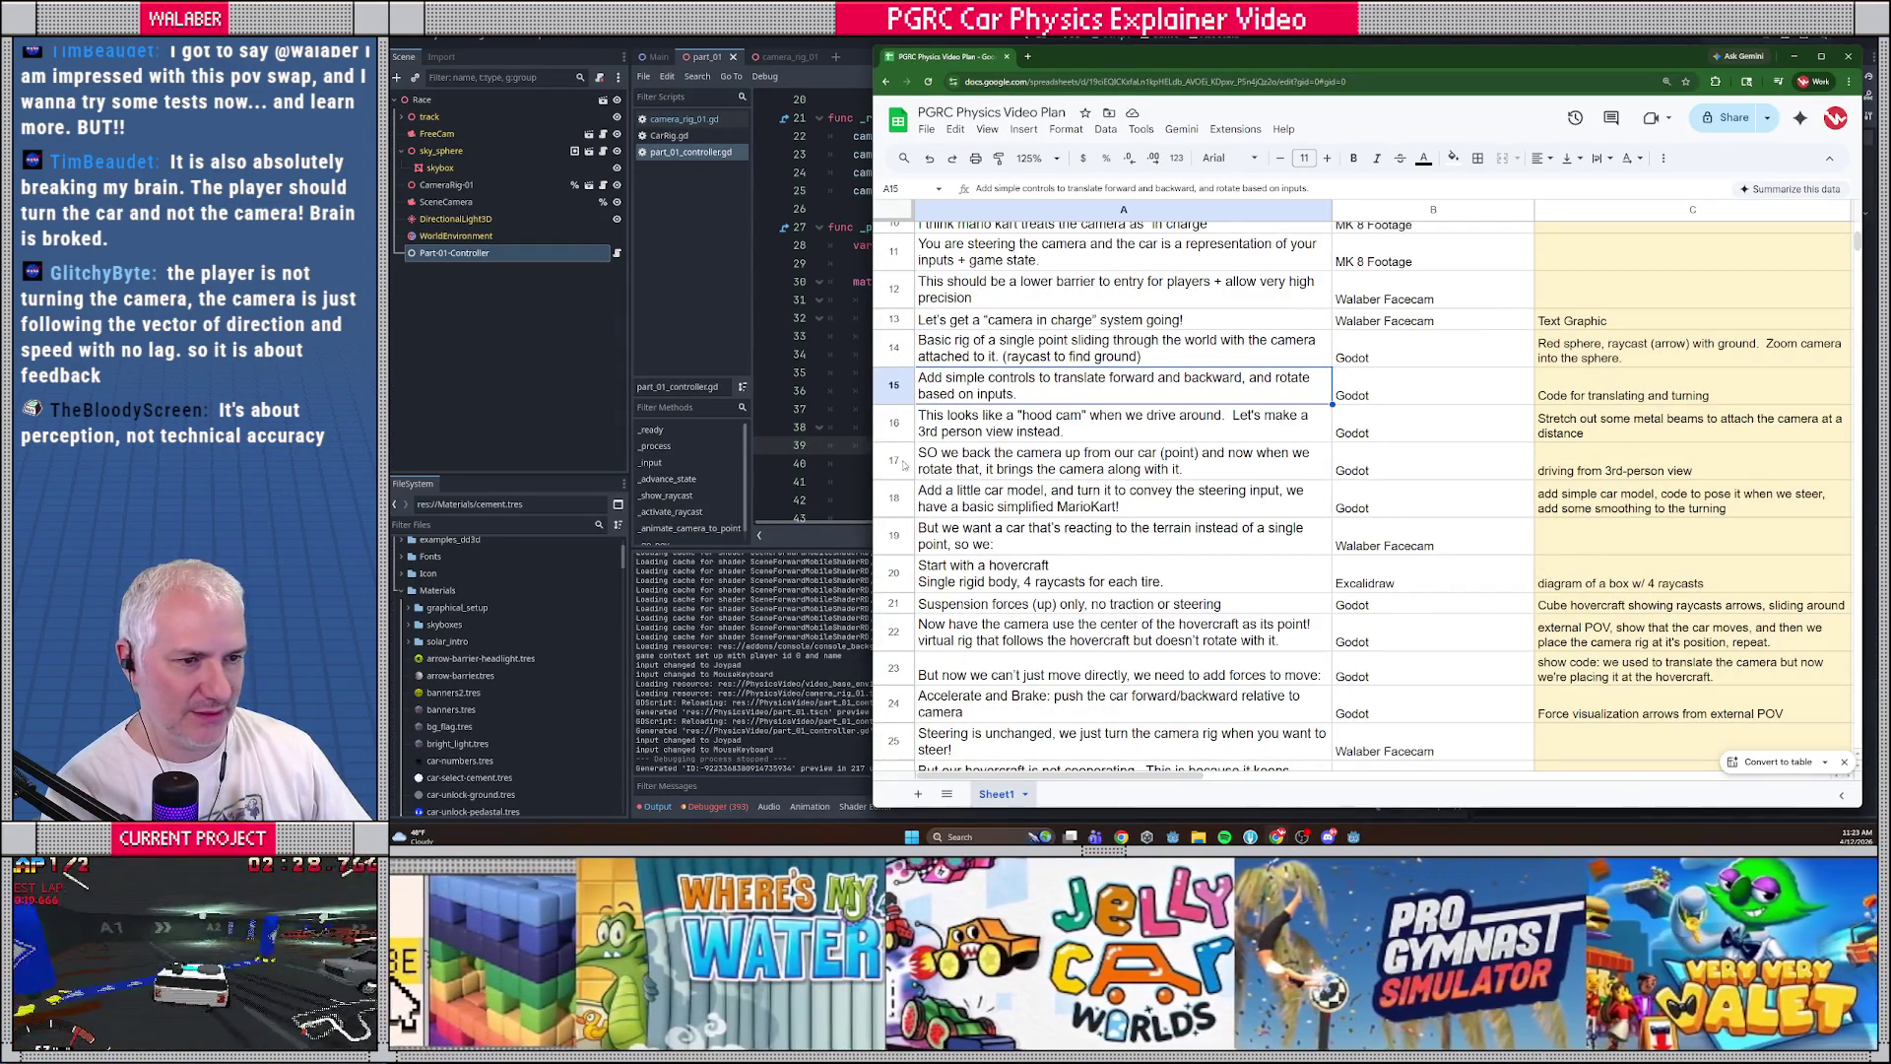
{"action": "left_click_drag", "start_coordinate": [871, 456], "coordinate": [692, 458]}
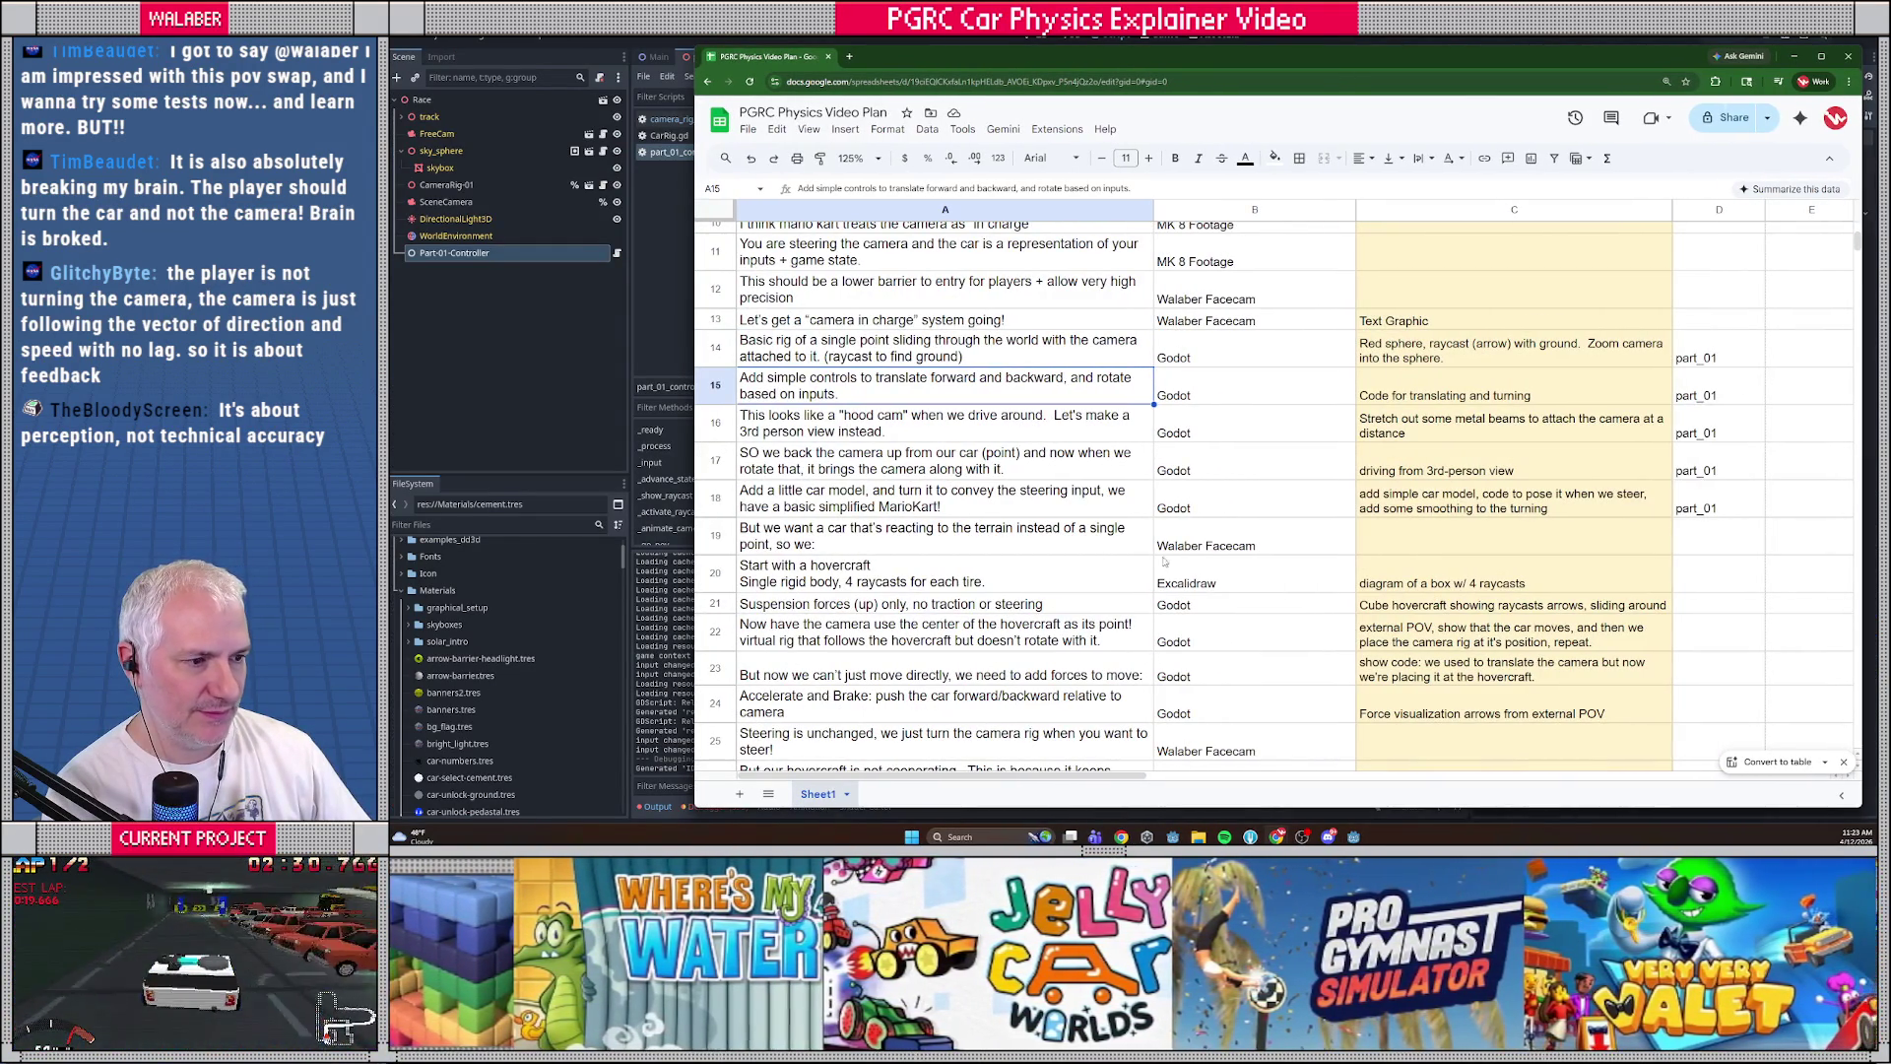
{"action": "left_click", "coordinate": [1164, 561]}
{"action": "left_click", "coordinate": [975, 540]}
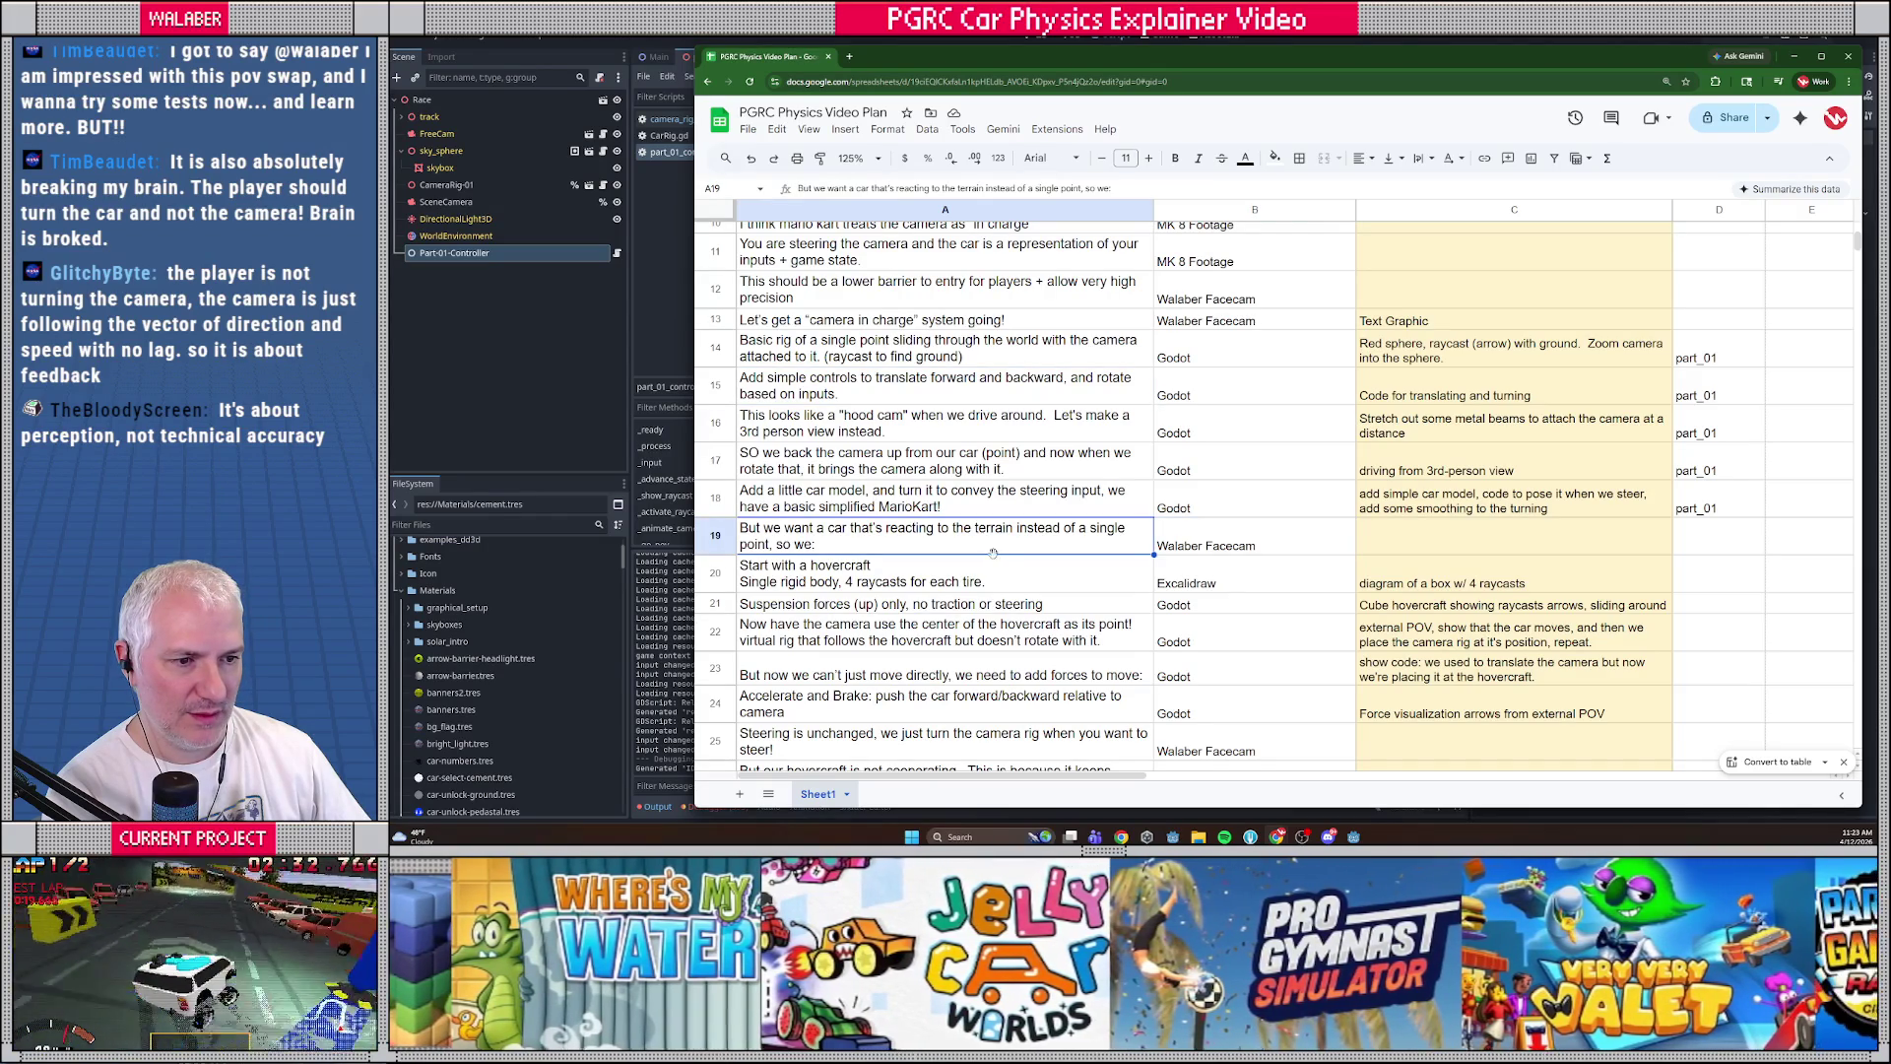
{"action": "left_click", "coordinate": [1000, 506]}
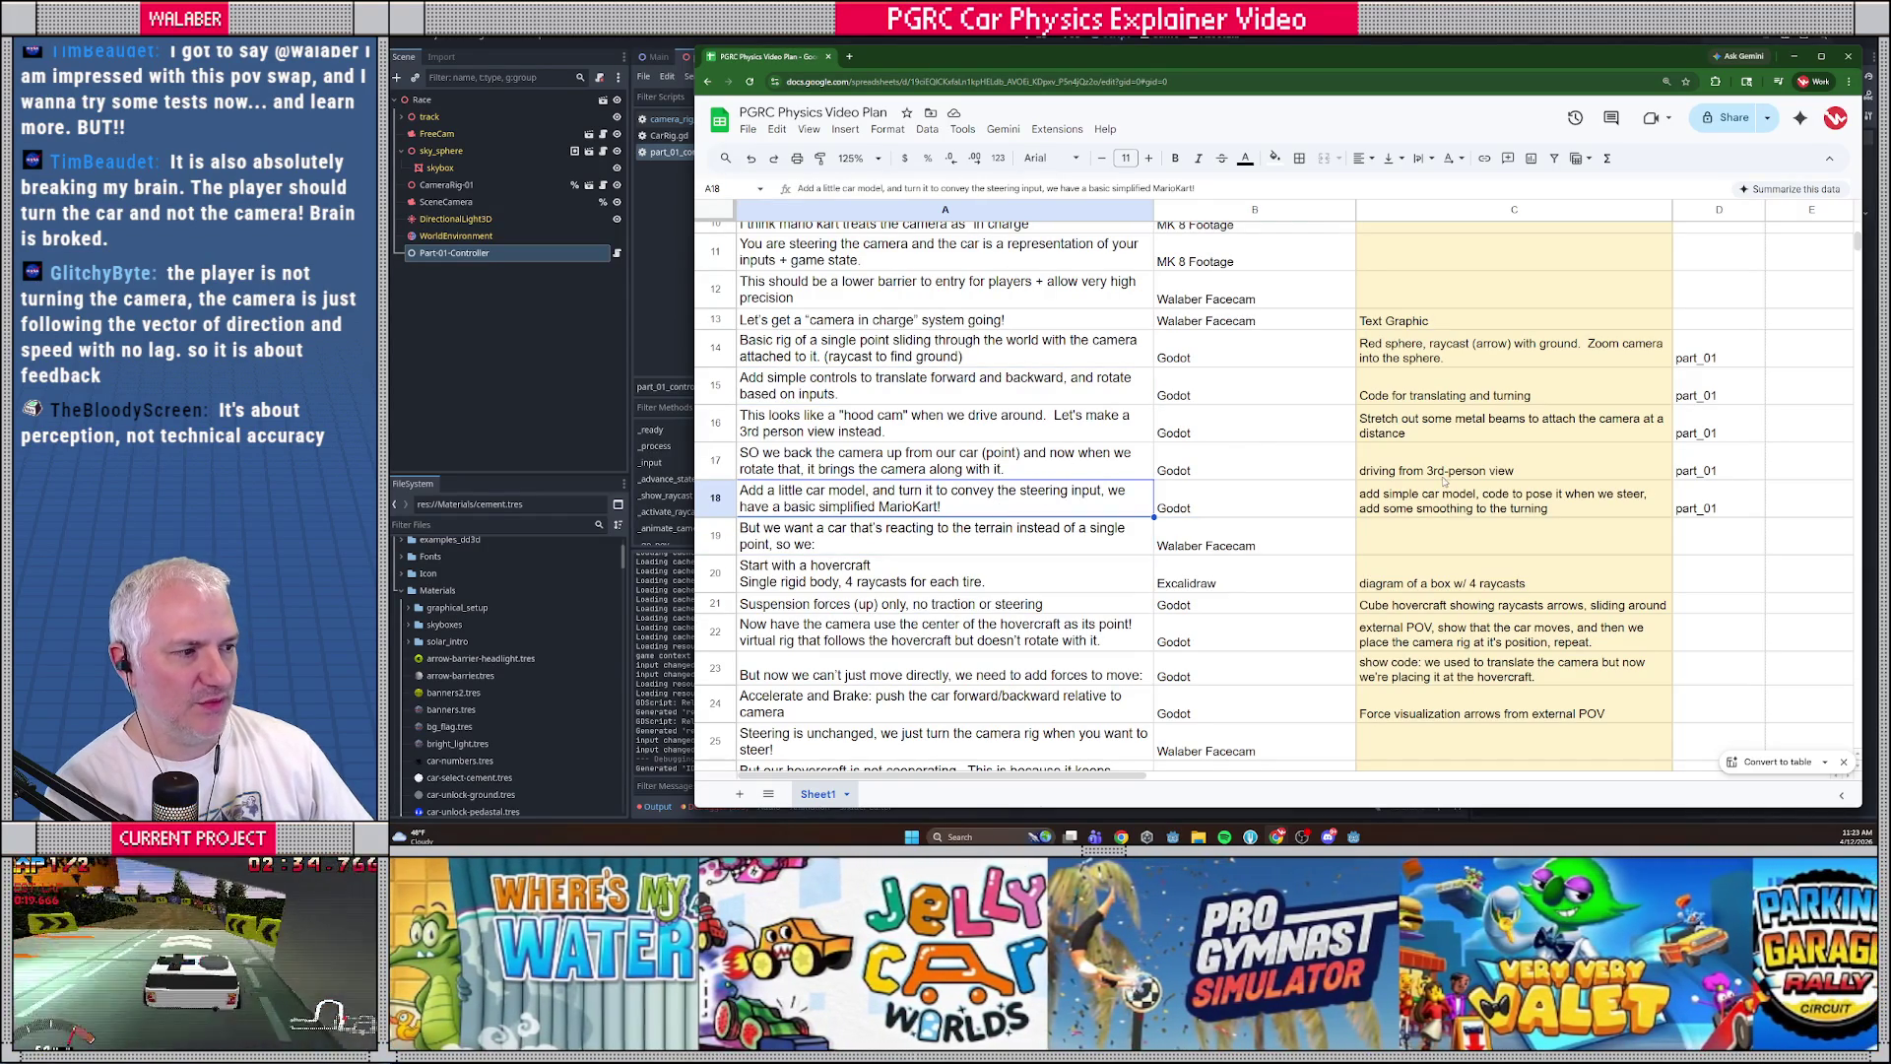
{"action": "key", "text": "alt+Tab"}
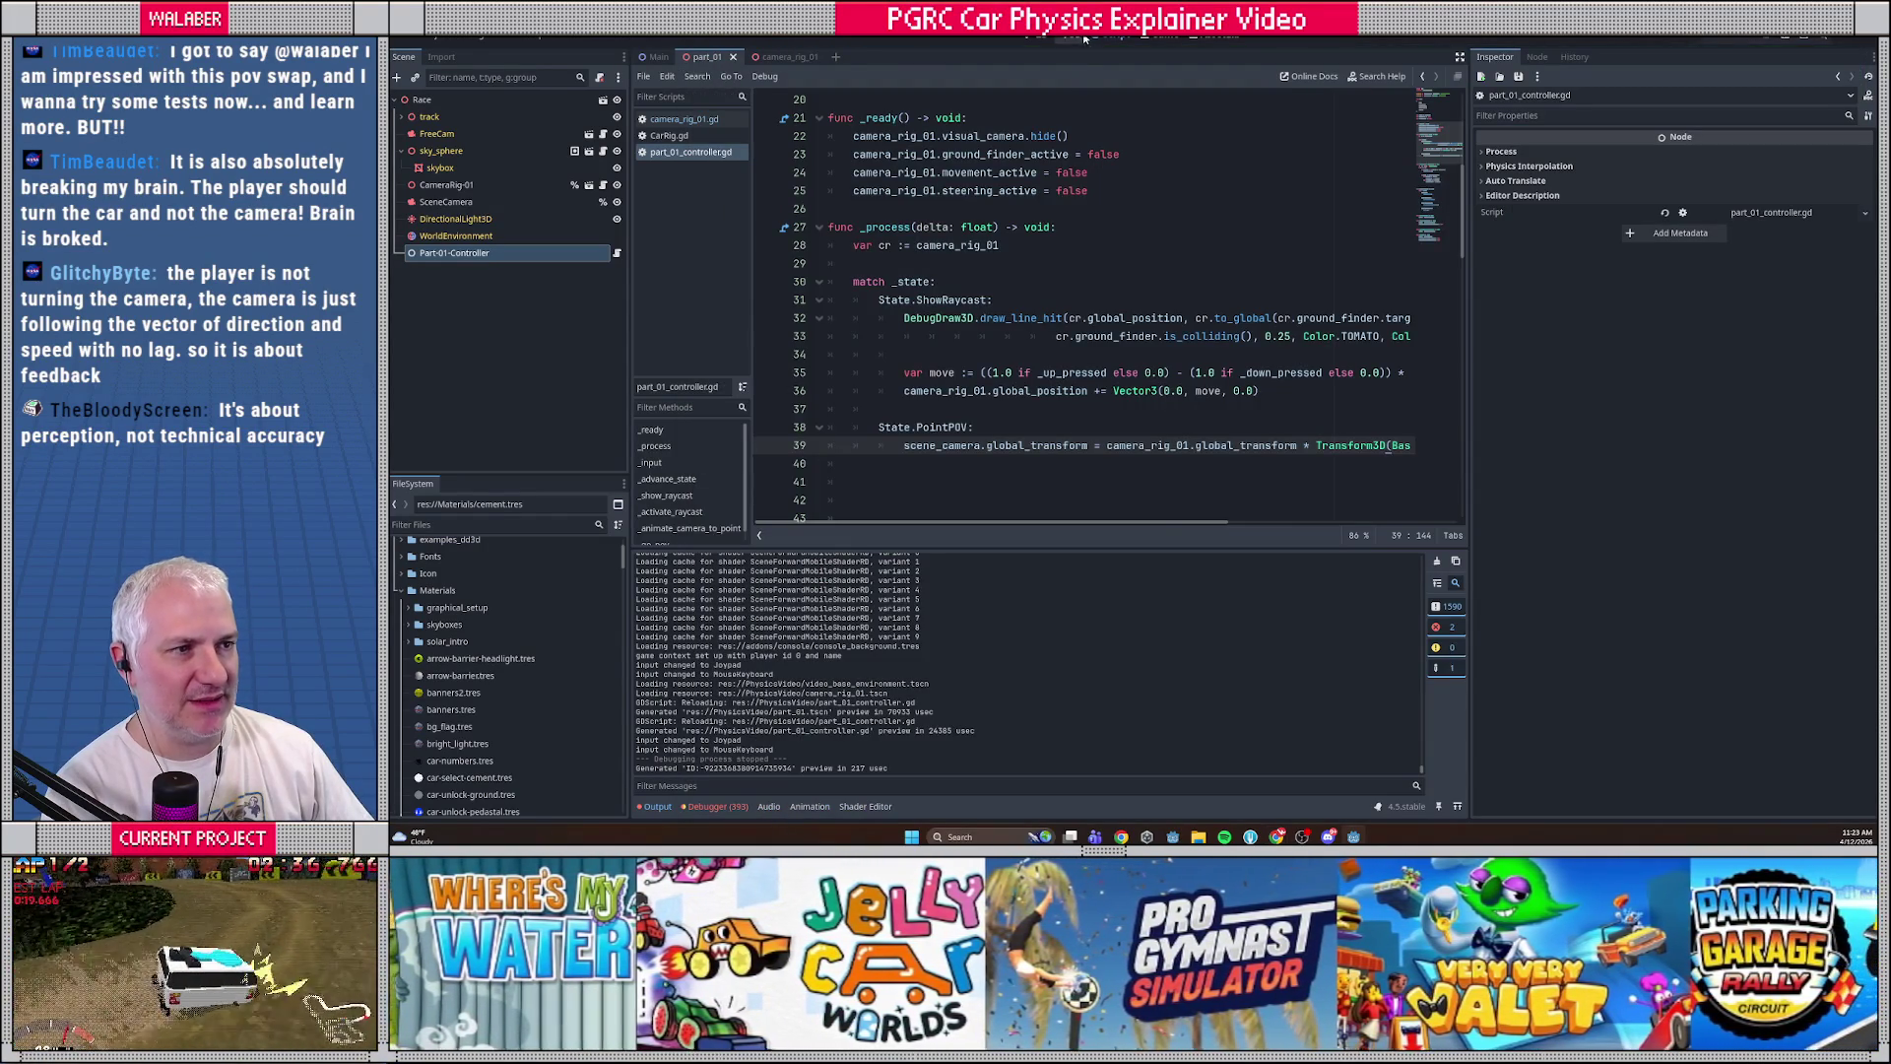
{"action": "left_click", "coordinate": [1072, 39]}
{"action": "scroll", "coordinate": [1086, 298], "scroll_direction": "down", "scroll_amount": 2}
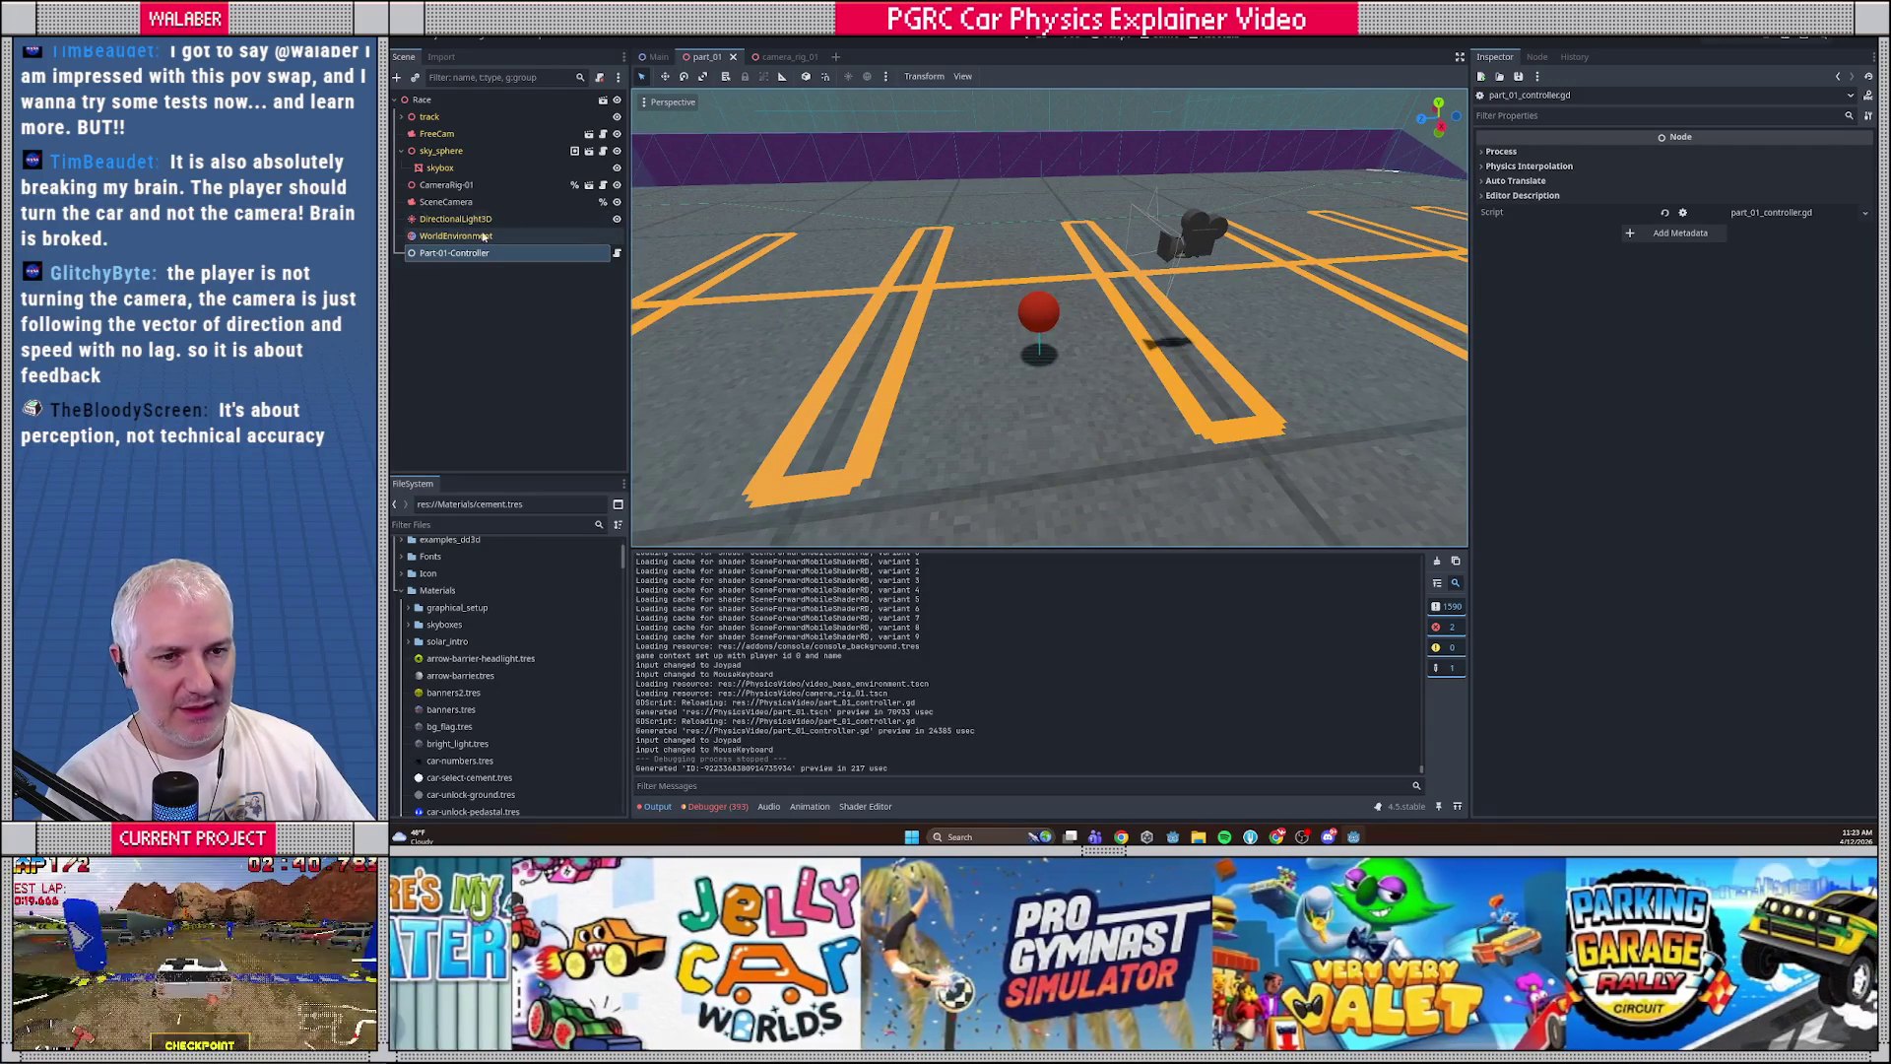
{"action": "left_click", "coordinate": [1111, 40]}
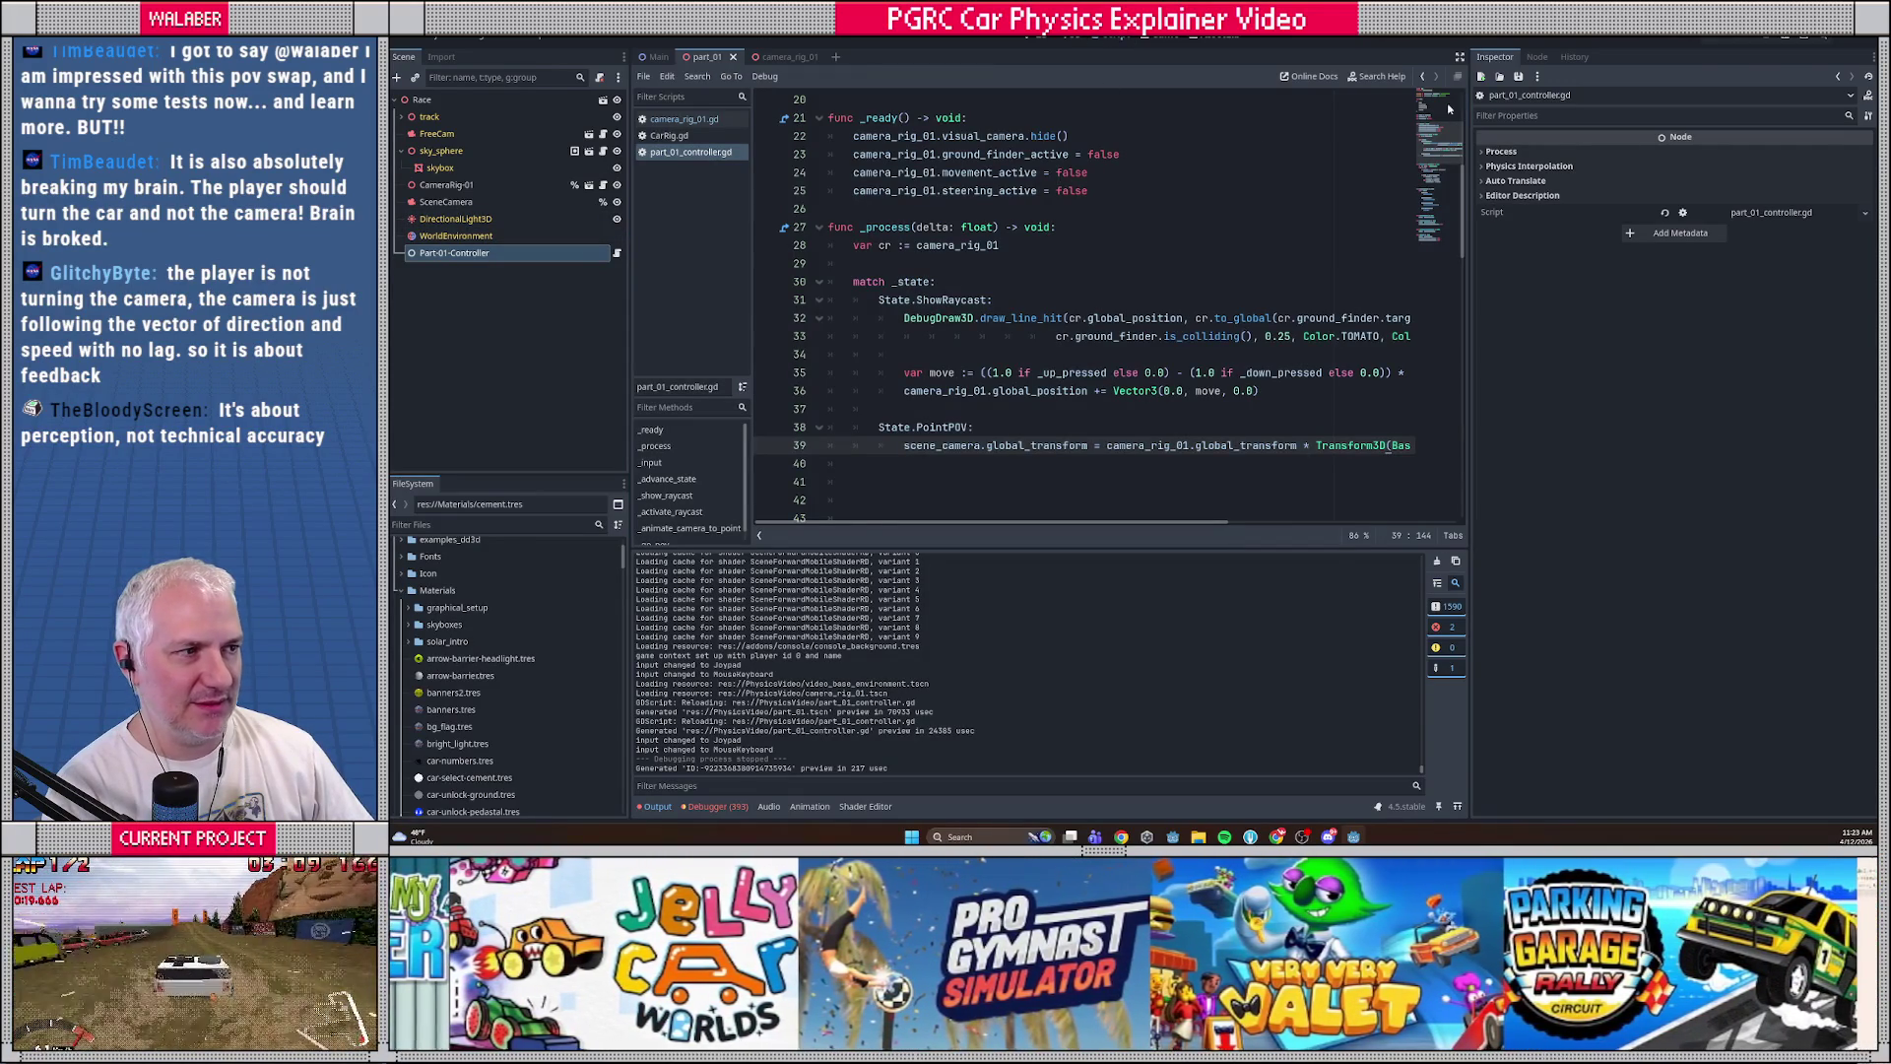
{"action": "left_click", "coordinate": [1460, 56]}
{"action": "scroll", "coordinate": [1002, 239], "scroll_direction": "up", "scroll_amount": 5}
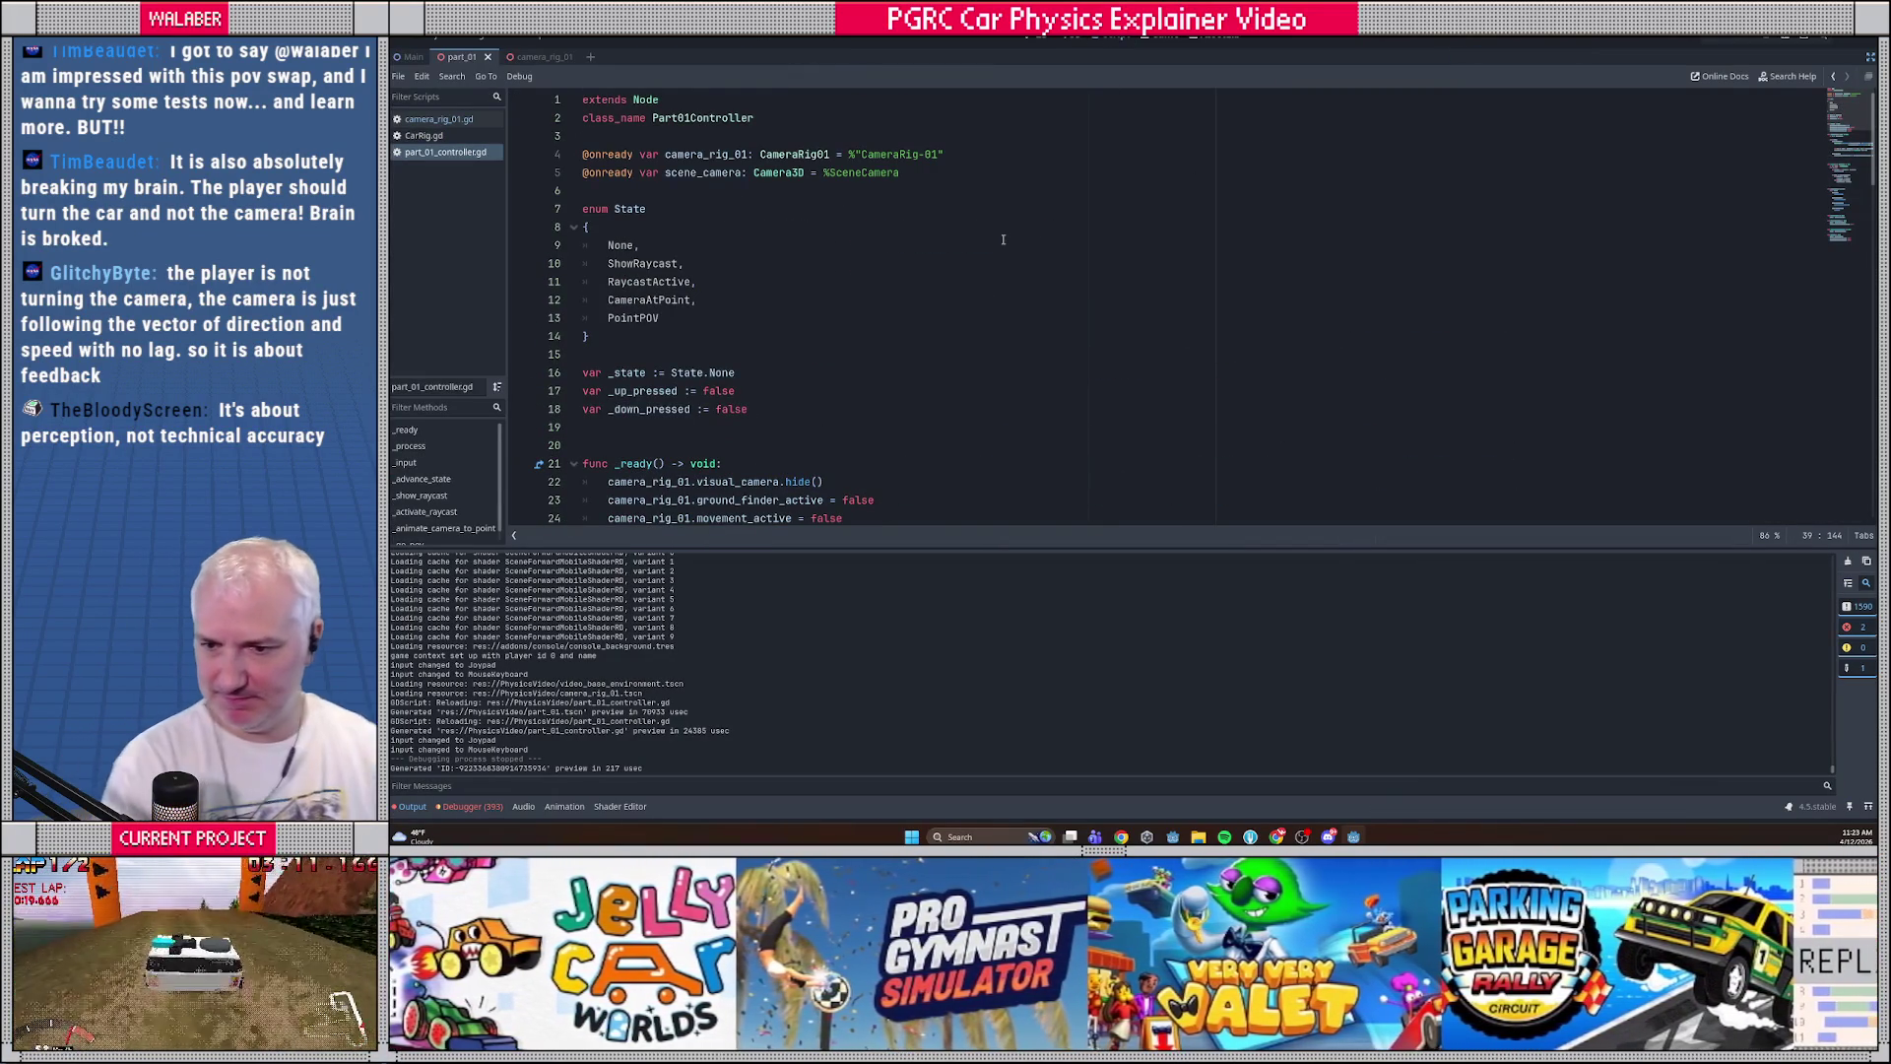
Add SetCameraOffset and OffsetPOV entries to the State enum after PointPOV
{"action": "left_click", "coordinate": [837, 317]}
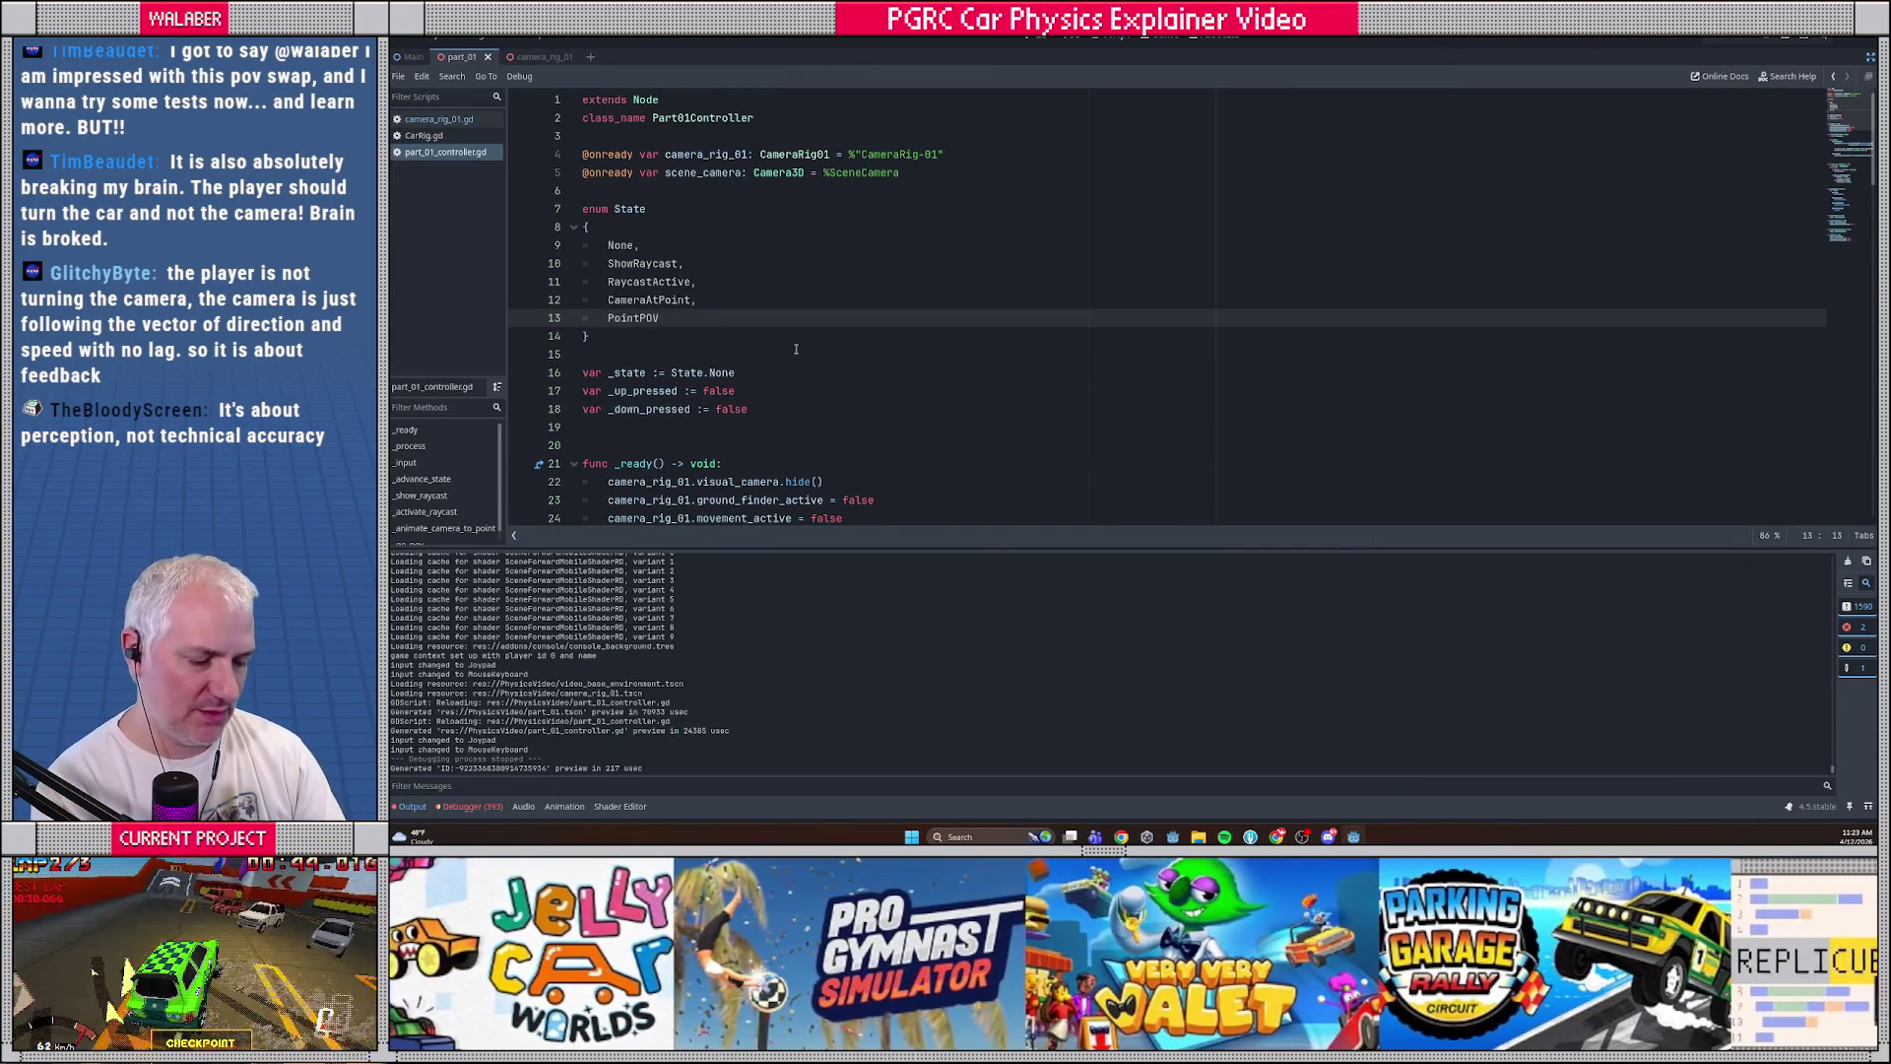
{"action": "key", "text": "Return"}
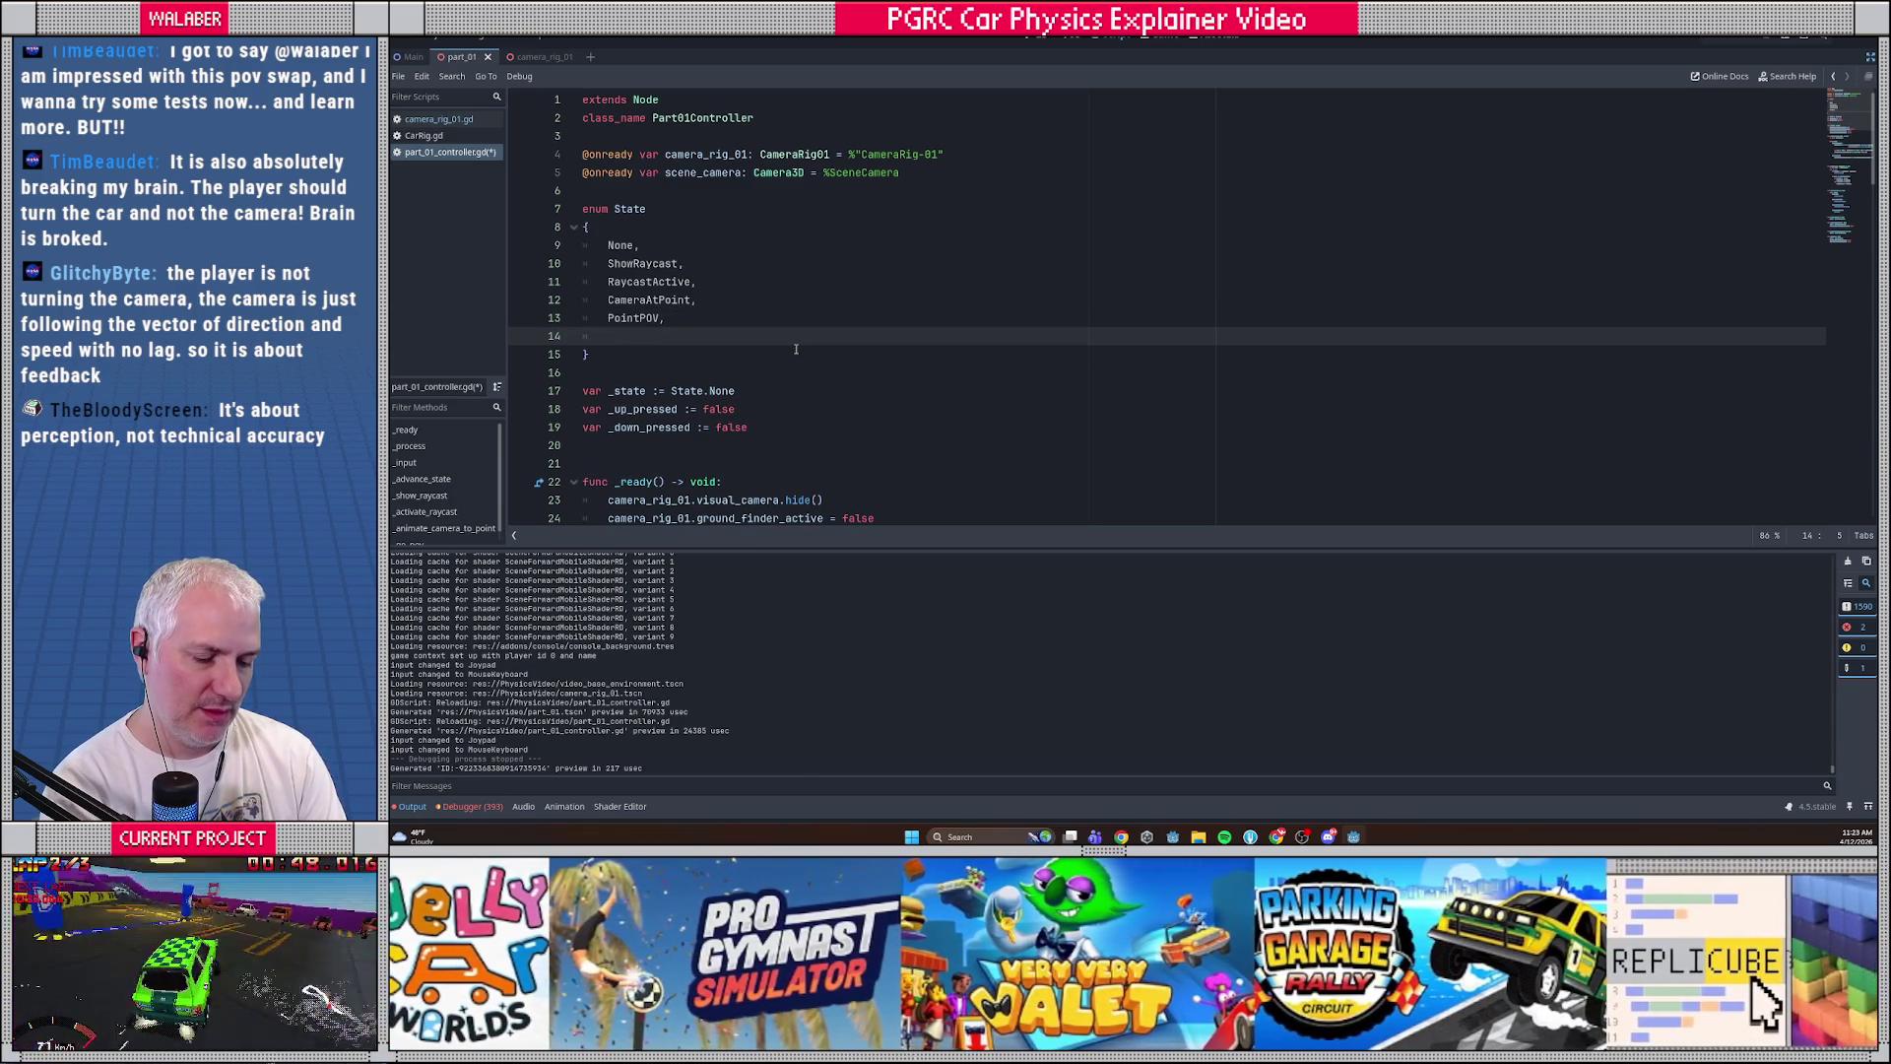
{"action": "type", "text": "etCam"}
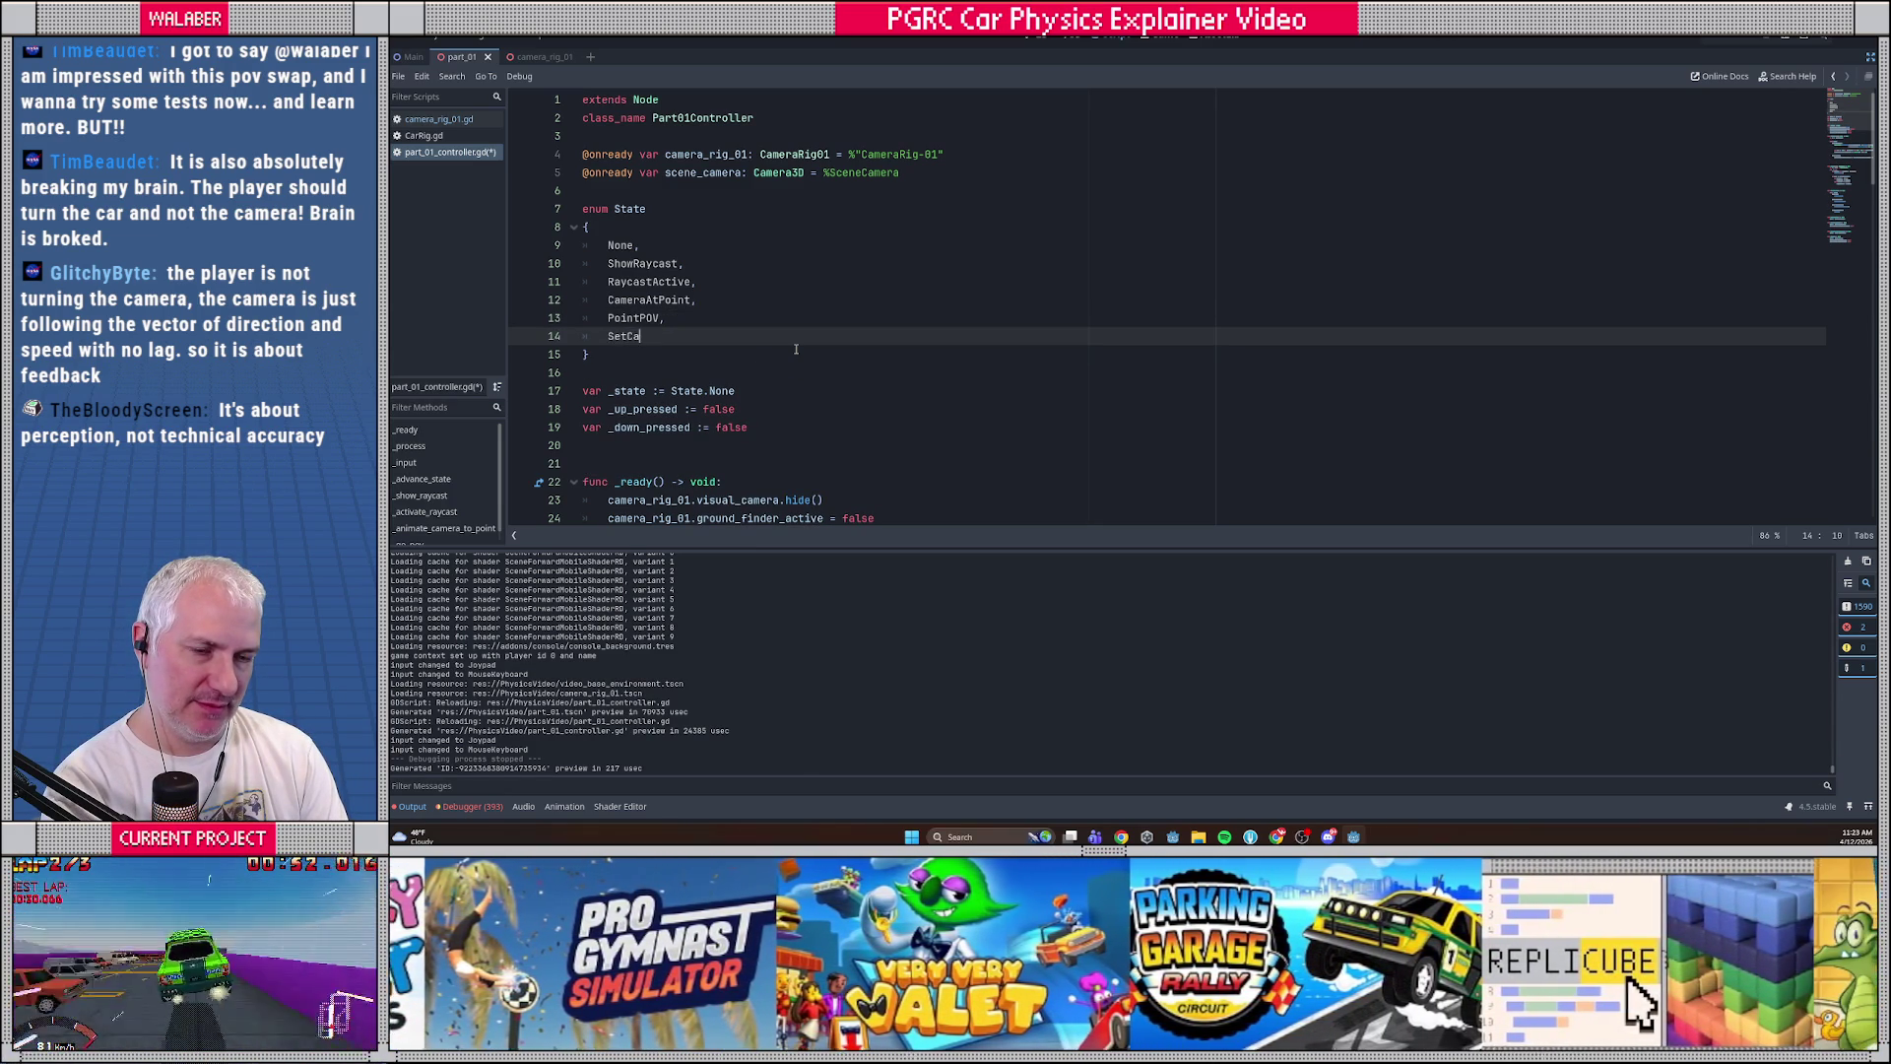
{"action": "type", "text": "eraOffset,"}
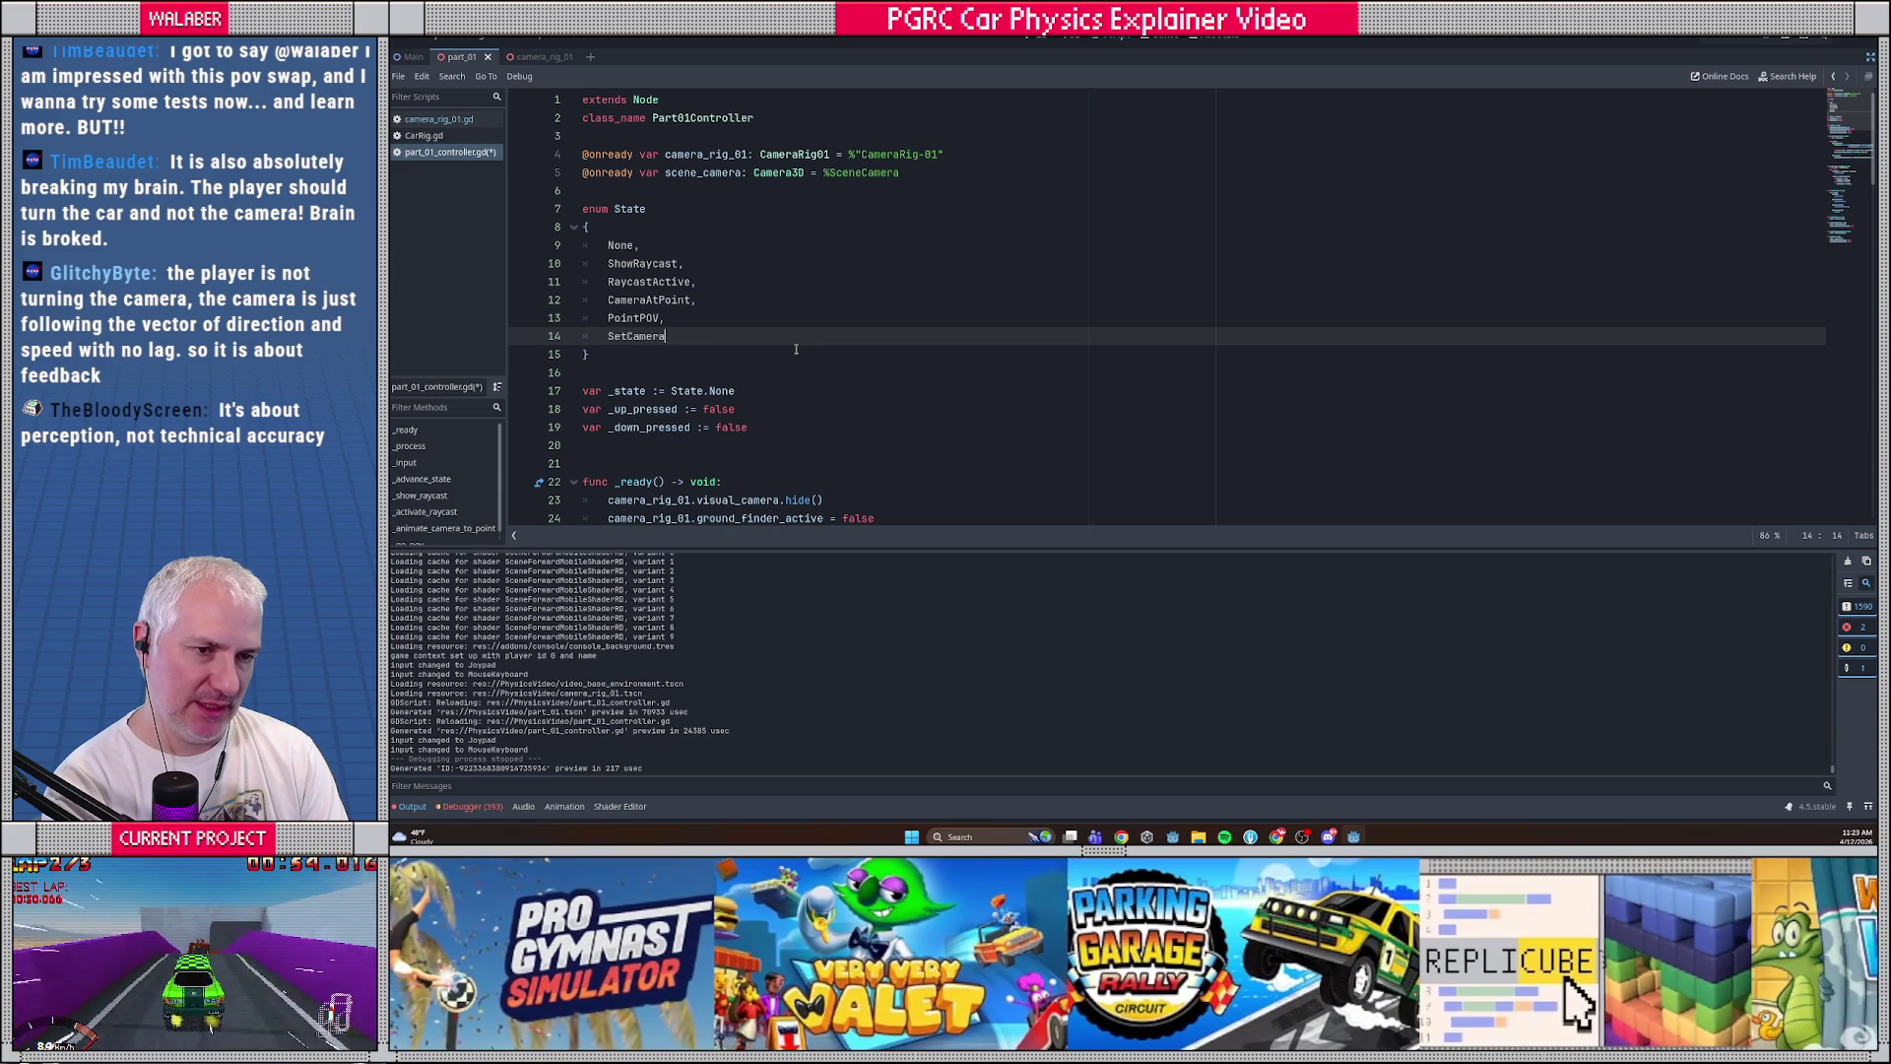
{"action": "key", "text": "Return"}
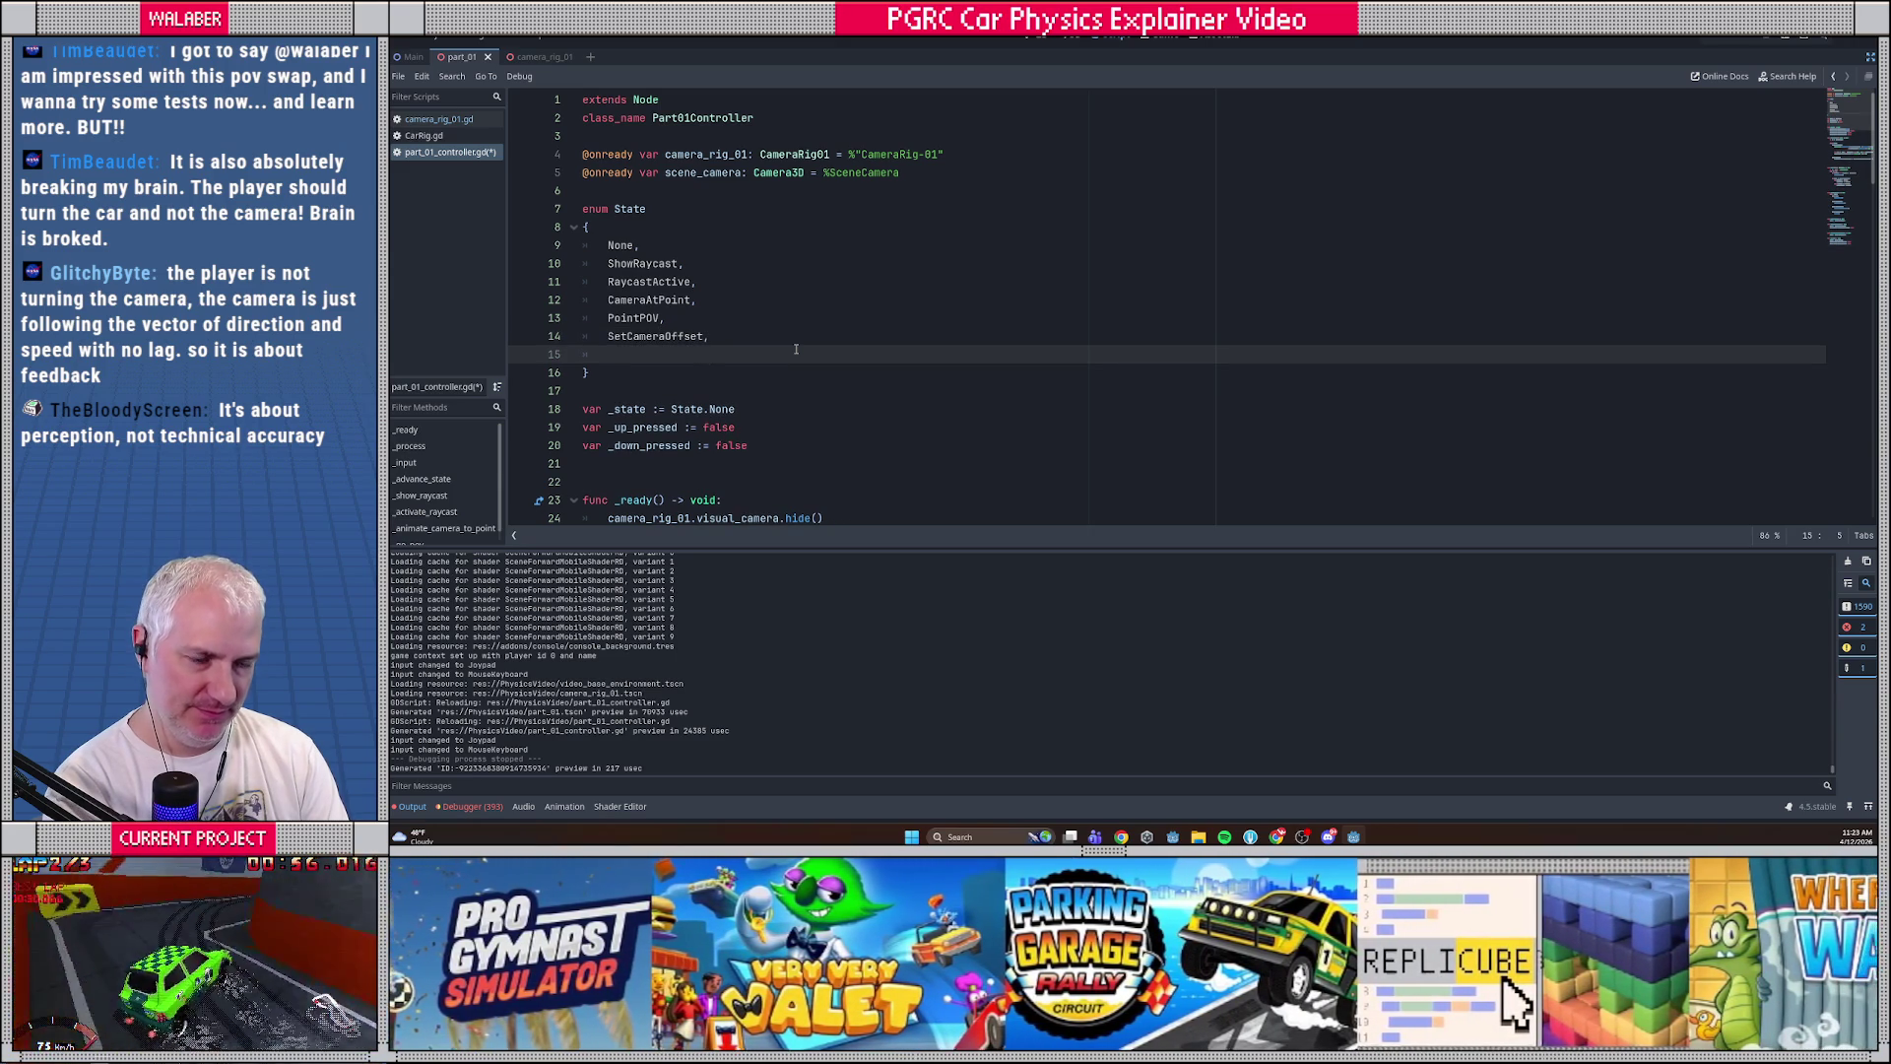
{"action": "type", "text": "OffsetPOV"}
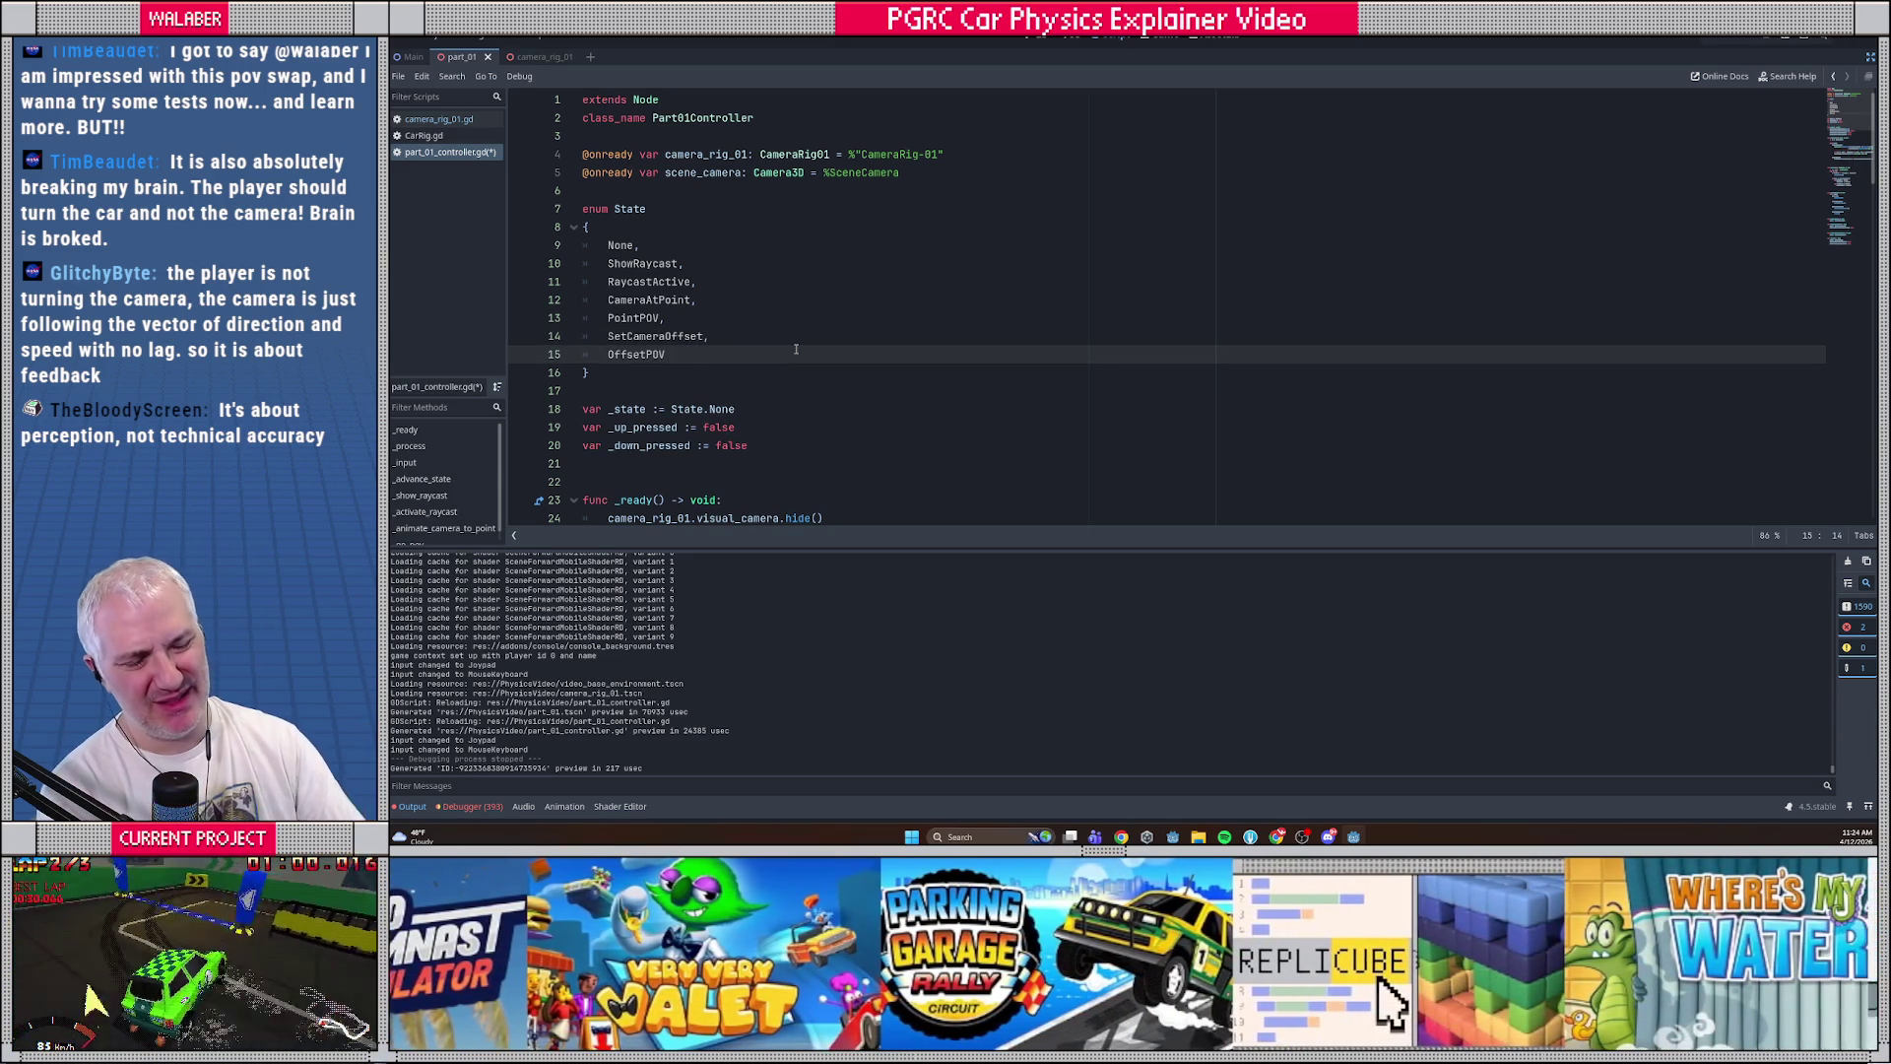
In _advance_state, add a State.PointPOV case calling _show_camera_offset()
{"action": "scroll", "coordinate": [795, 349], "scroll_direction": "down", "scroll_amount": 10}
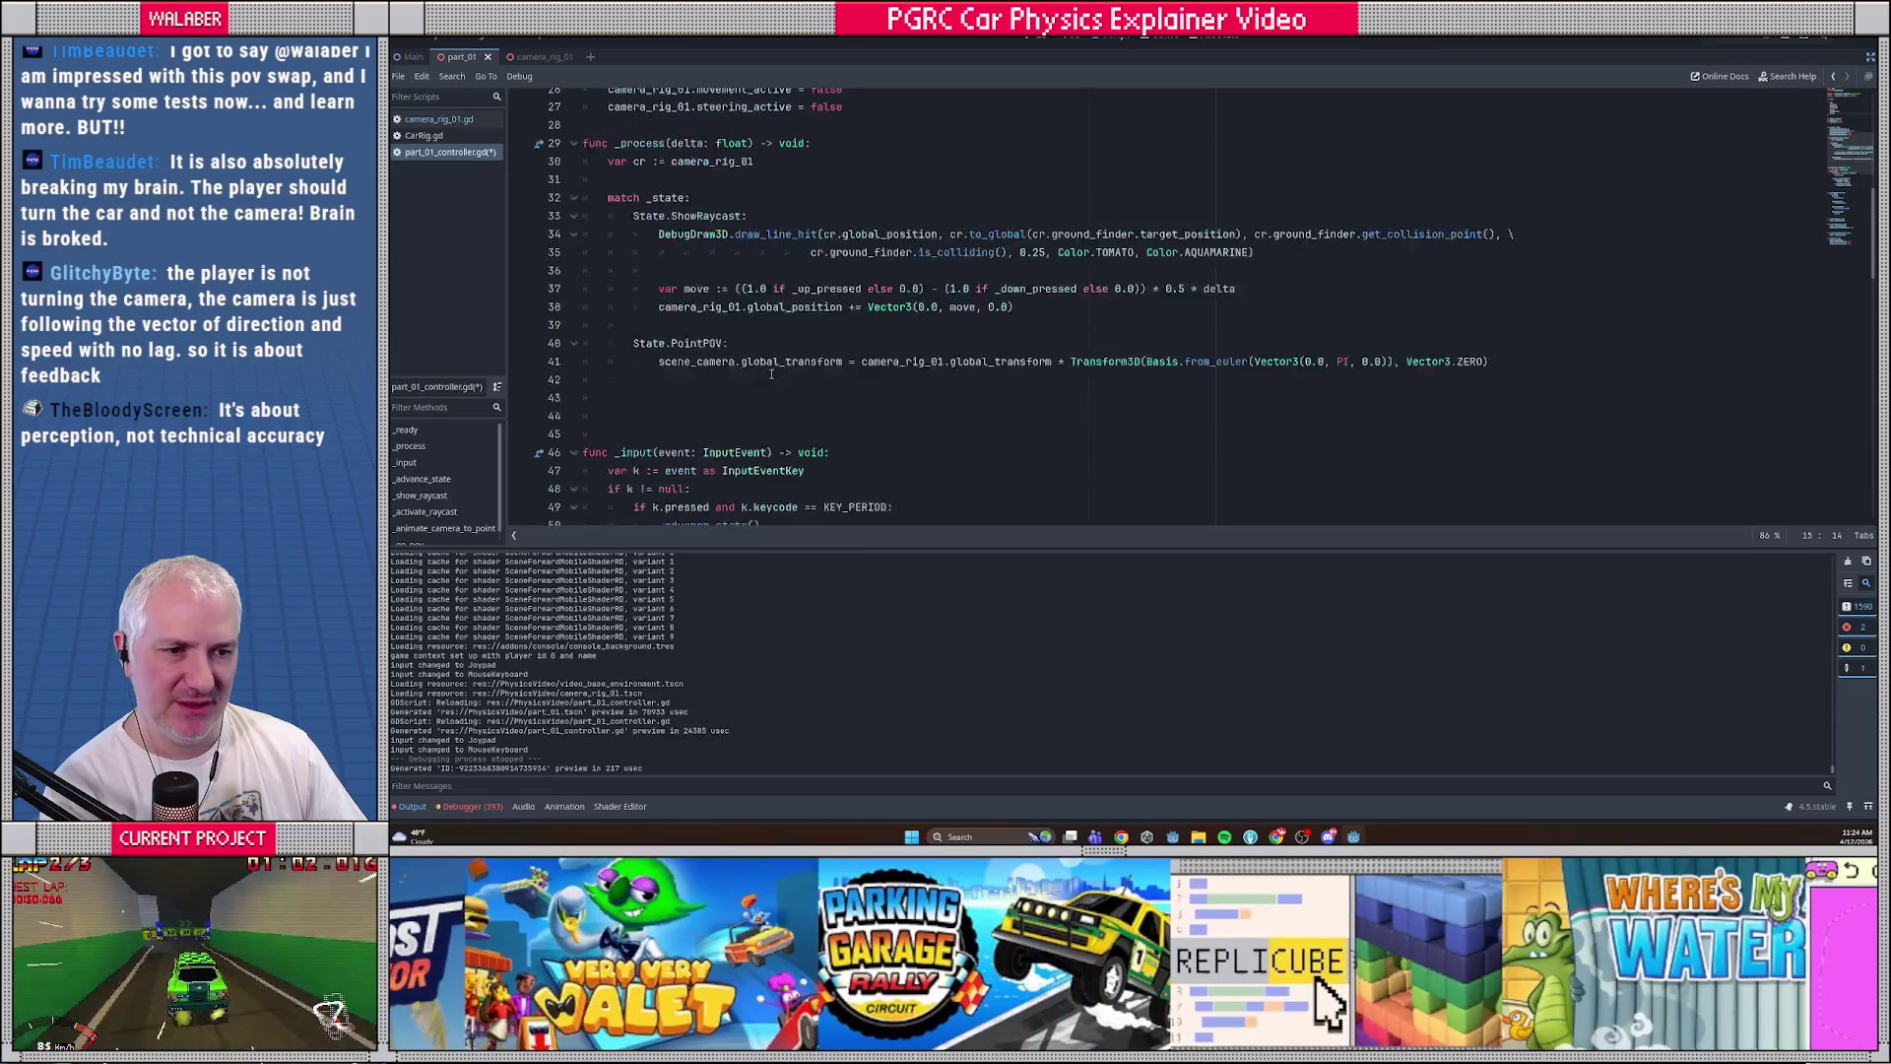
{"action": "scroll", "coordinate": [726, 389], "scroll_direction": "down", "scroll_amount": 5}
{"action": "left_click", "coordinate": [743, 365]}
{"action": "key", "text": "Return"}
{"action": "type", "text": "tate.po"}
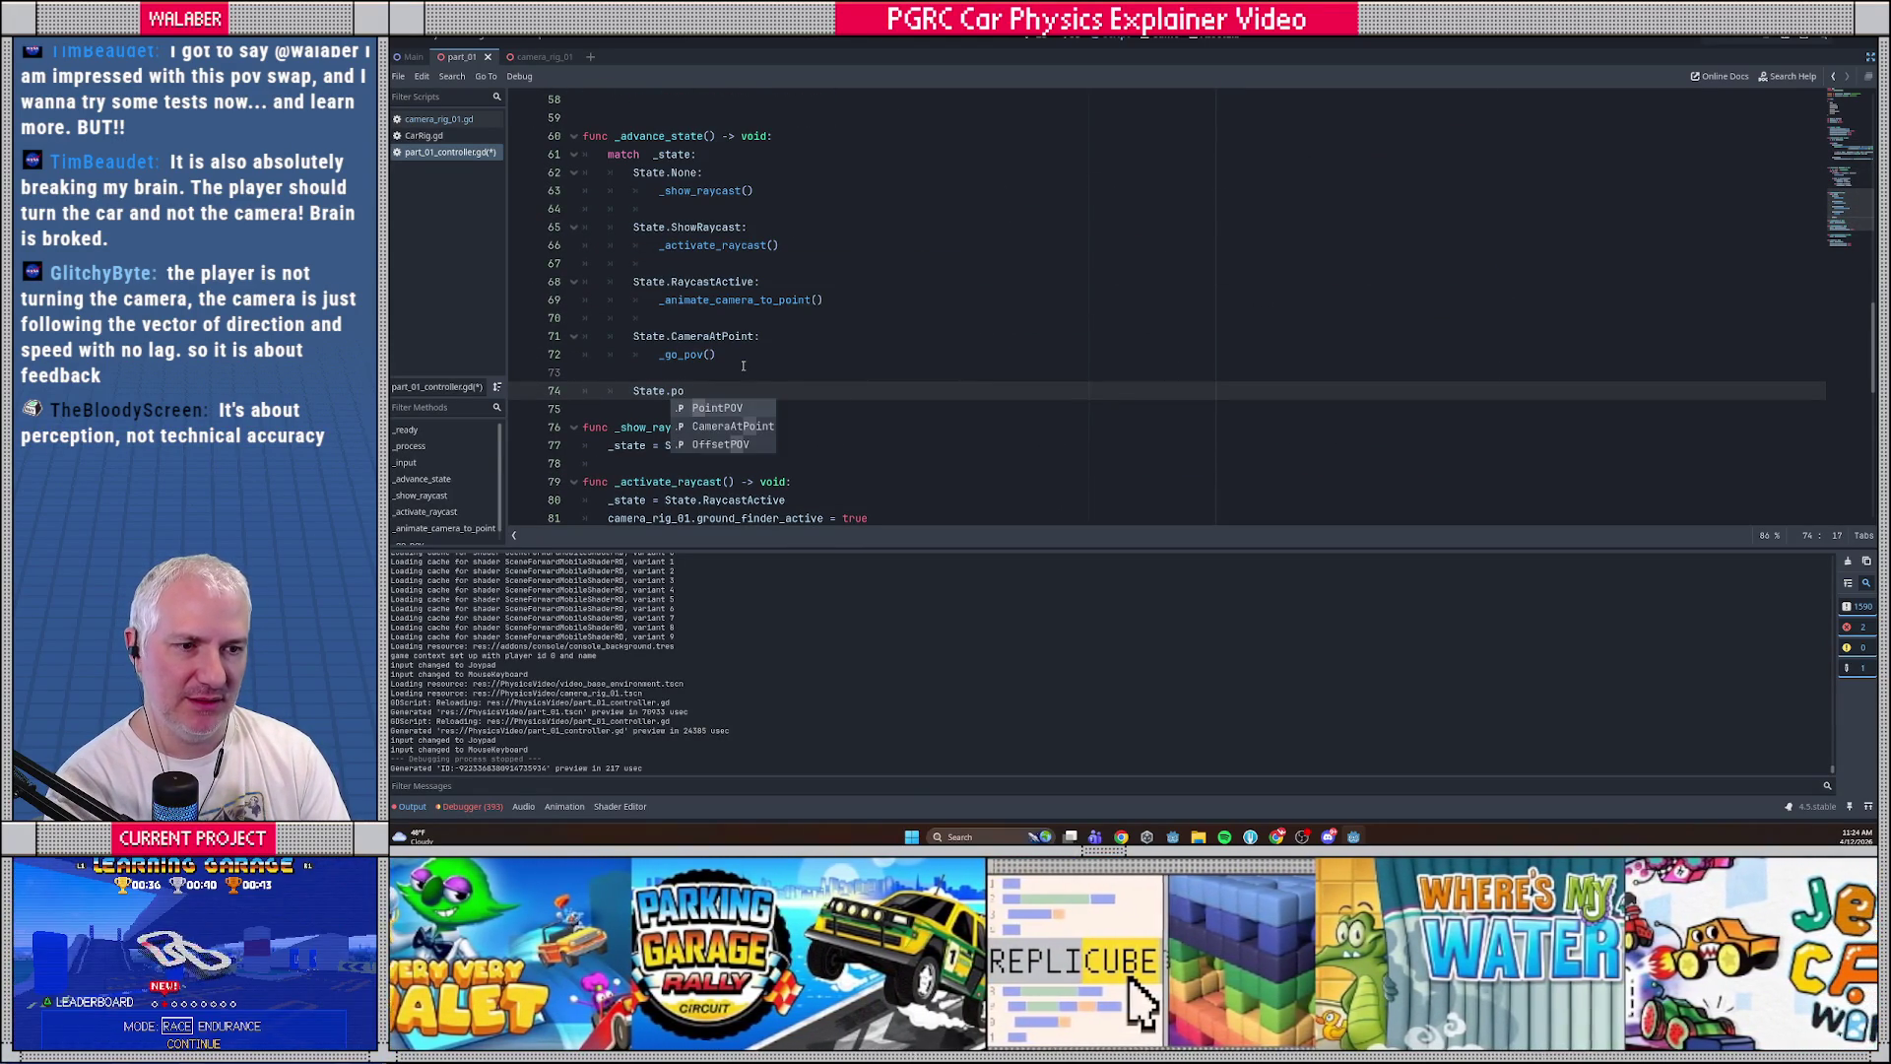
{"action": "key", "text": "Return"}
{"action": "type", "text": ":"}
{"action": "key", "text": "Return"}
{"action": "type", "text": "_show_camera"}
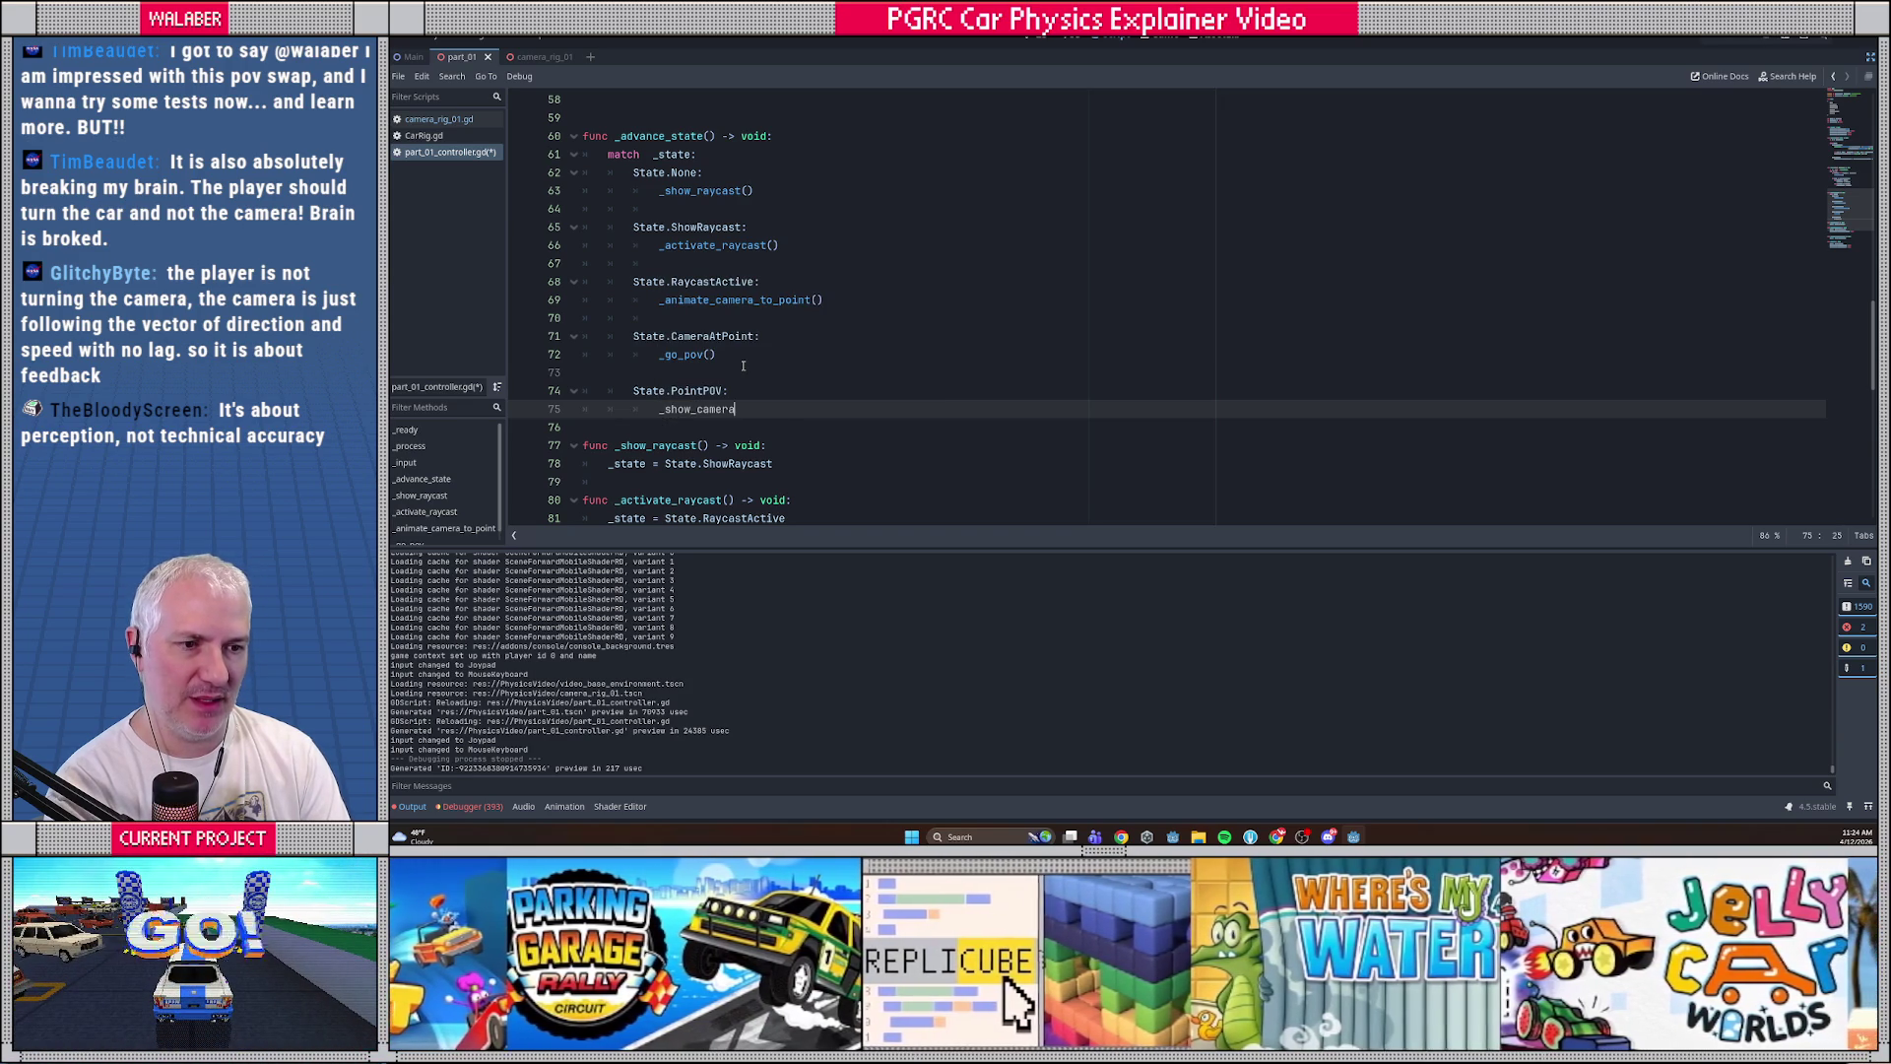
{"action": "type", "text": "_offset()"}
{"action": "key", "text": "Return"}
{"action": "key", "text": "Return"}
Add a State.SetCameraOffset case calling _go_offset_pov()
{"action": "key", "text": "BackSpace"}
{"action": "type", "text": "State.off"}
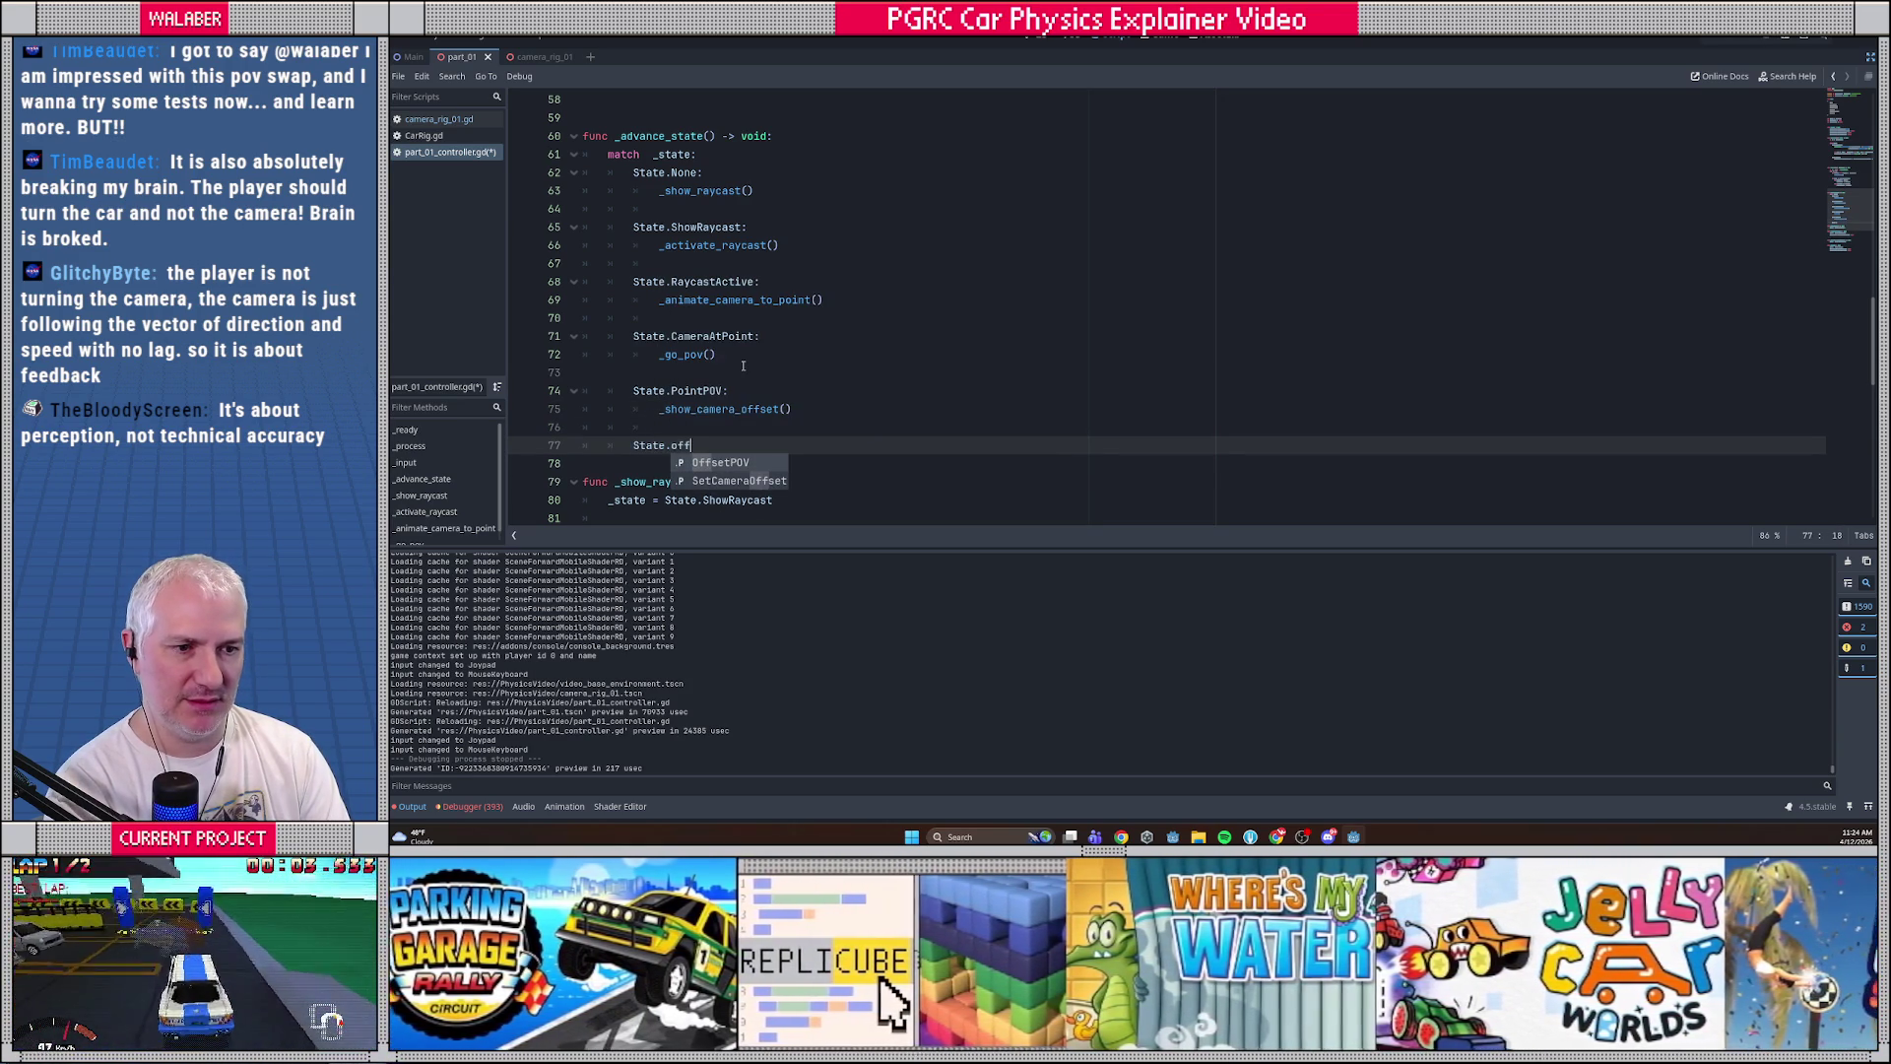
{"action": "key", "text": "Down"}
{"action": "key", "text": "Return"}
{"action": "type", "text": ":"}
{"action": "key", "text": "Return"}
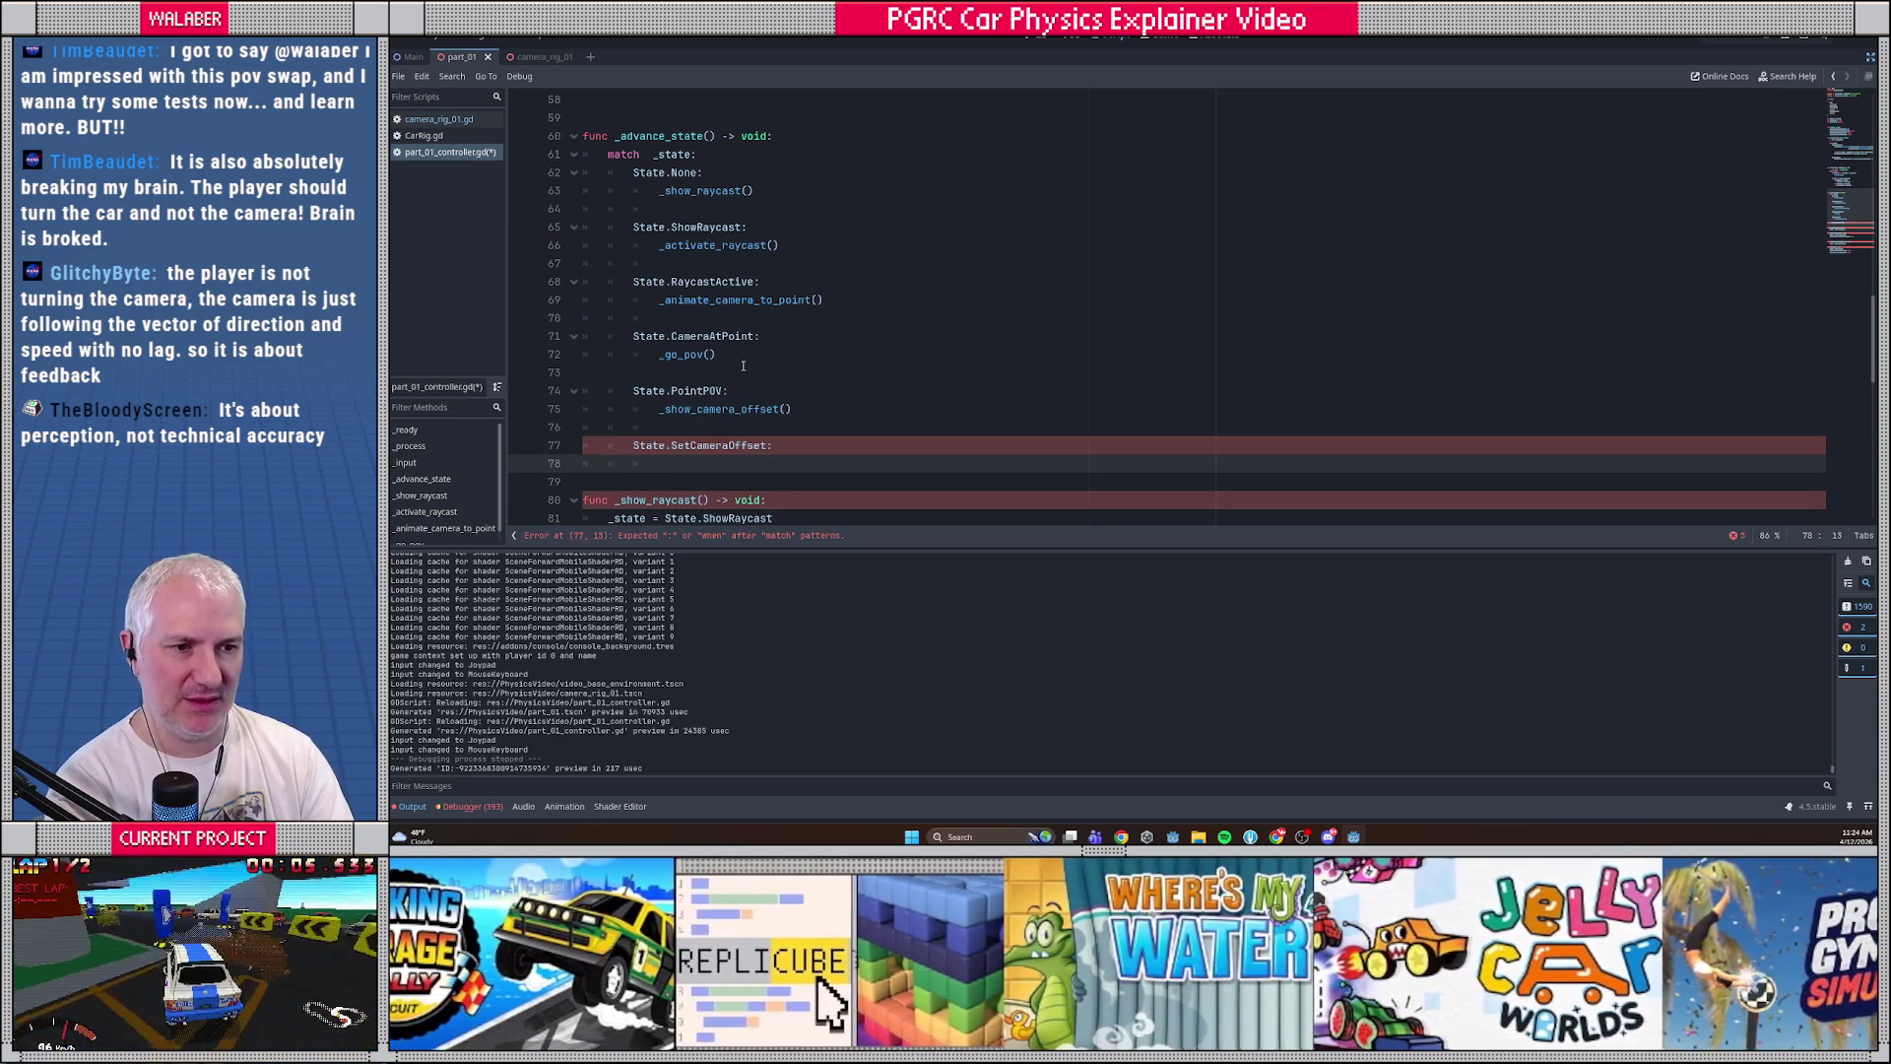
{"action": "type", "text": "go"}
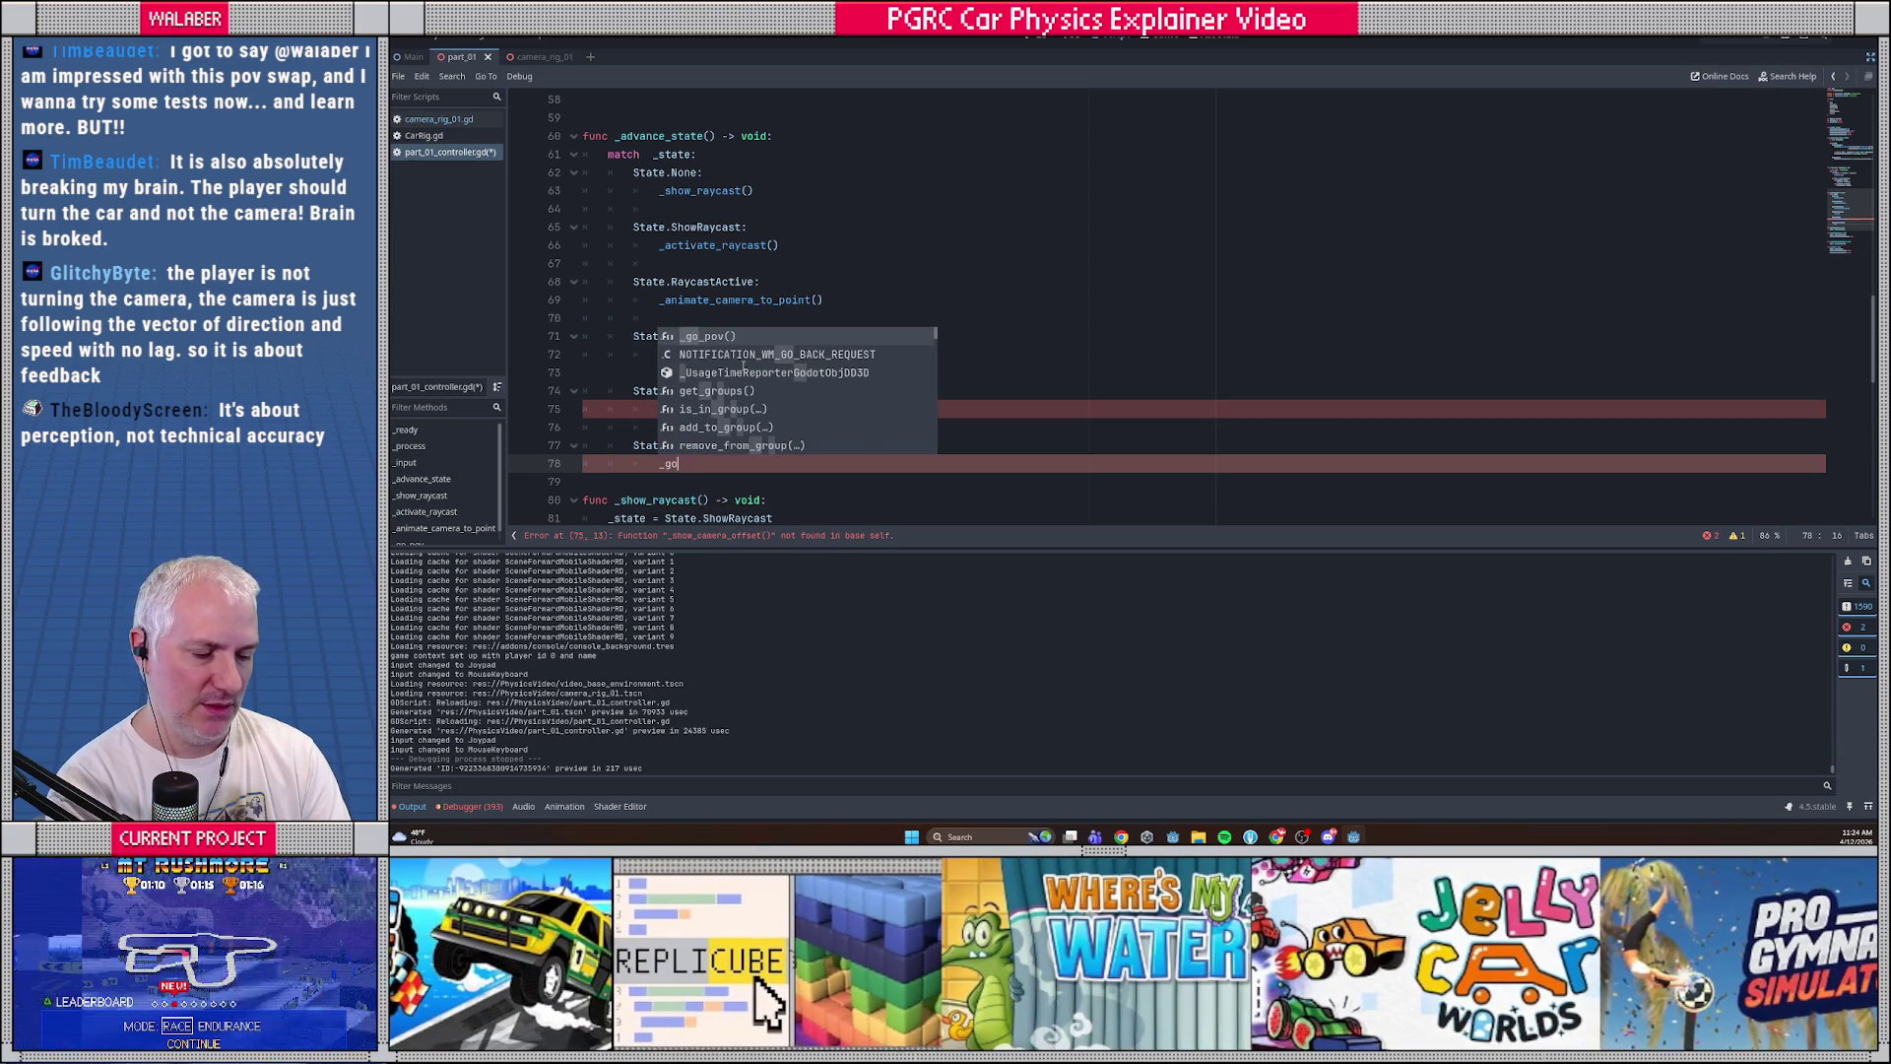
{"action": "type", "text": "_offset_pov()"}
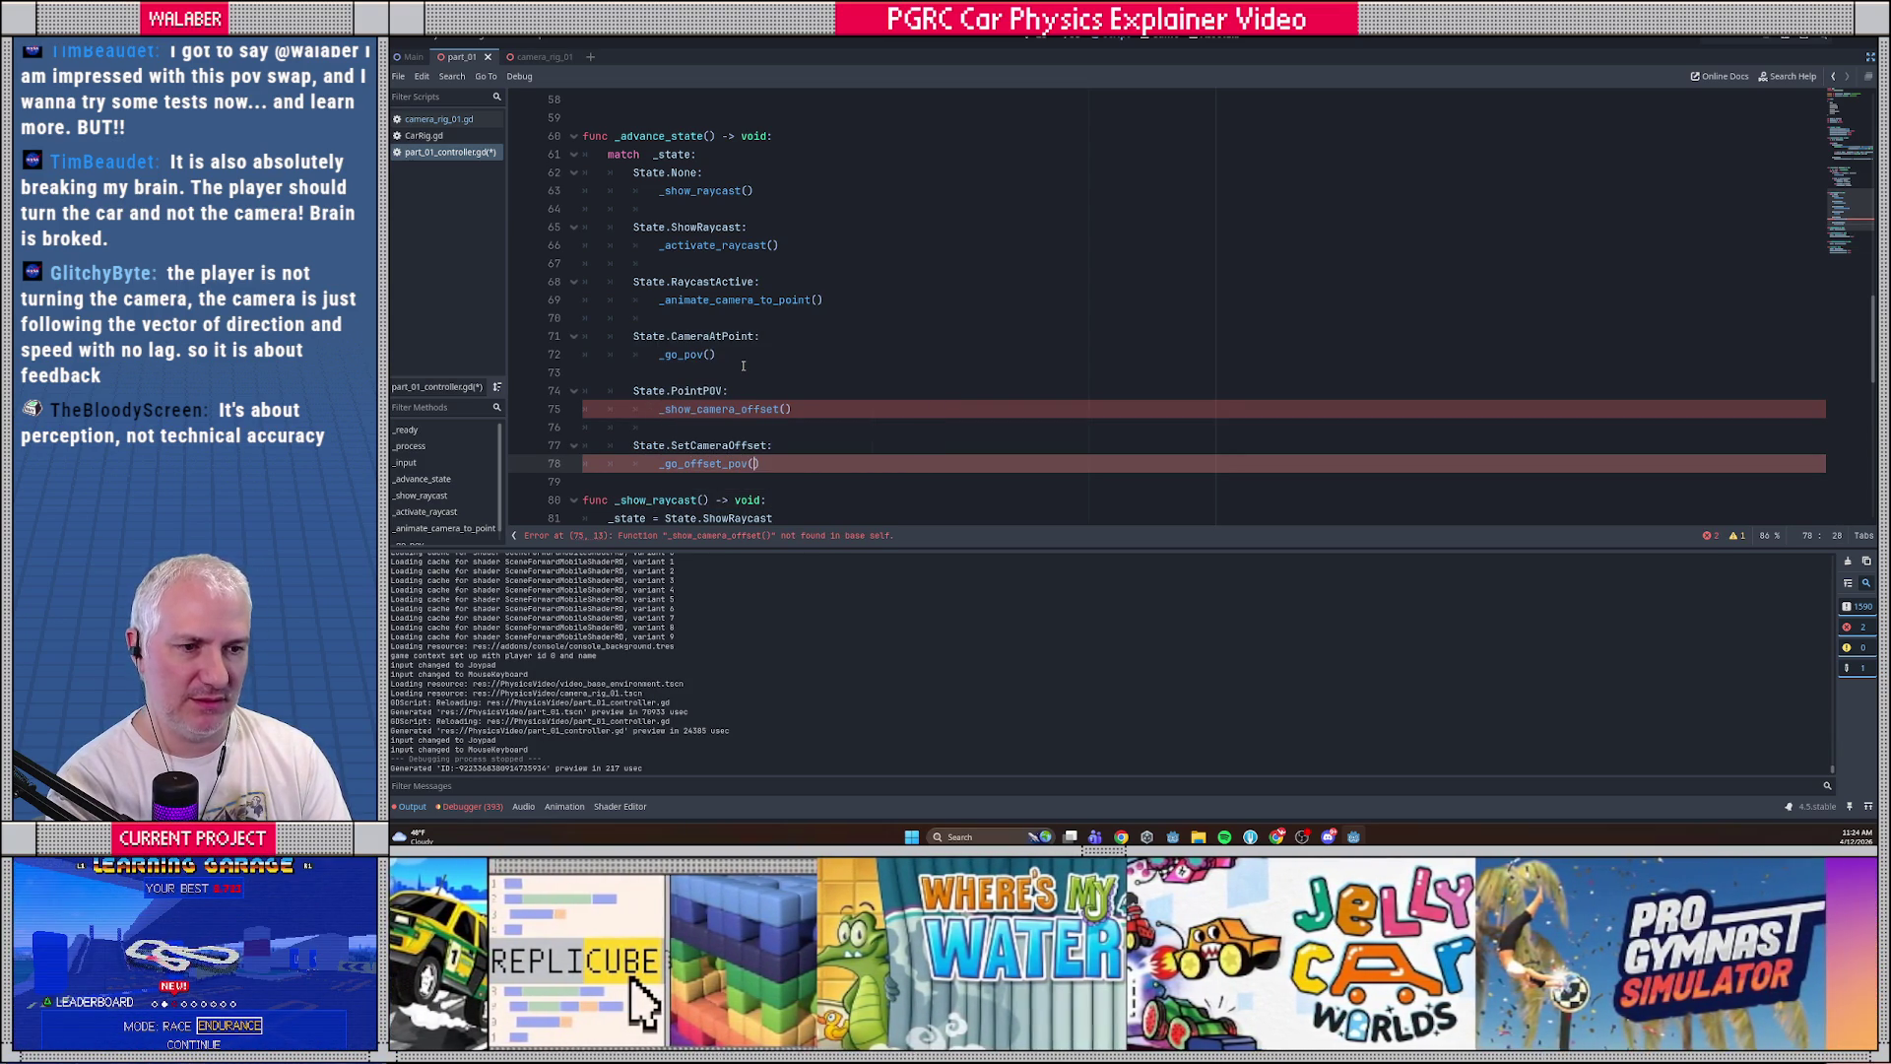
{"action": "key", "text": "Return"}
Select the _show_camera_offset() call name and move to empty line 97 at the script's end
{"action": "scroll", "coordinate": [719, 344], "scroll_direction": "down", "scroll_amount": 5}
{"action": "left_click", "coordinate": [611, 413]}
{"action": "scroll", "coordinate": [612, 416], "scroll_direction": "up", "scroll_amount": 4}
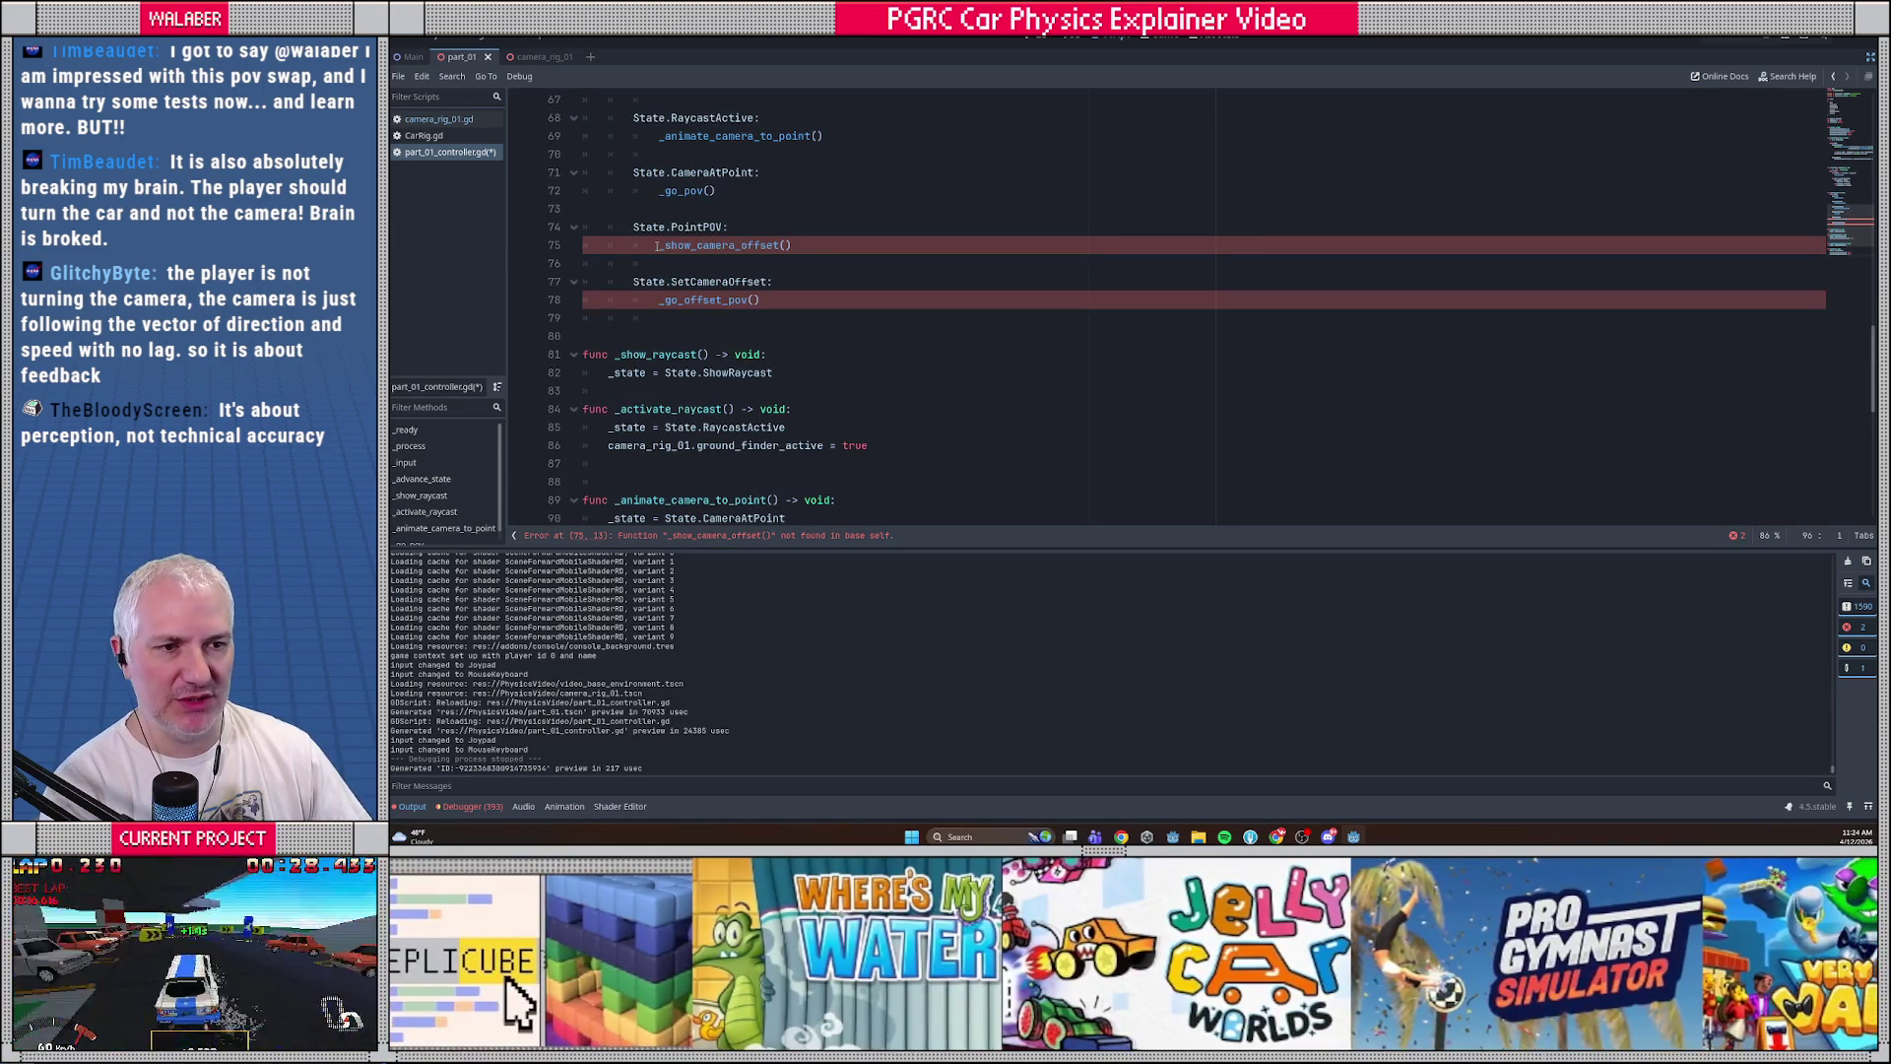
{"action": "left_click_drag", "start_coordinate": [656, 247], "coordinate": [794, 245]}
{"action": "left_click", "coordinate": [591, 425]}
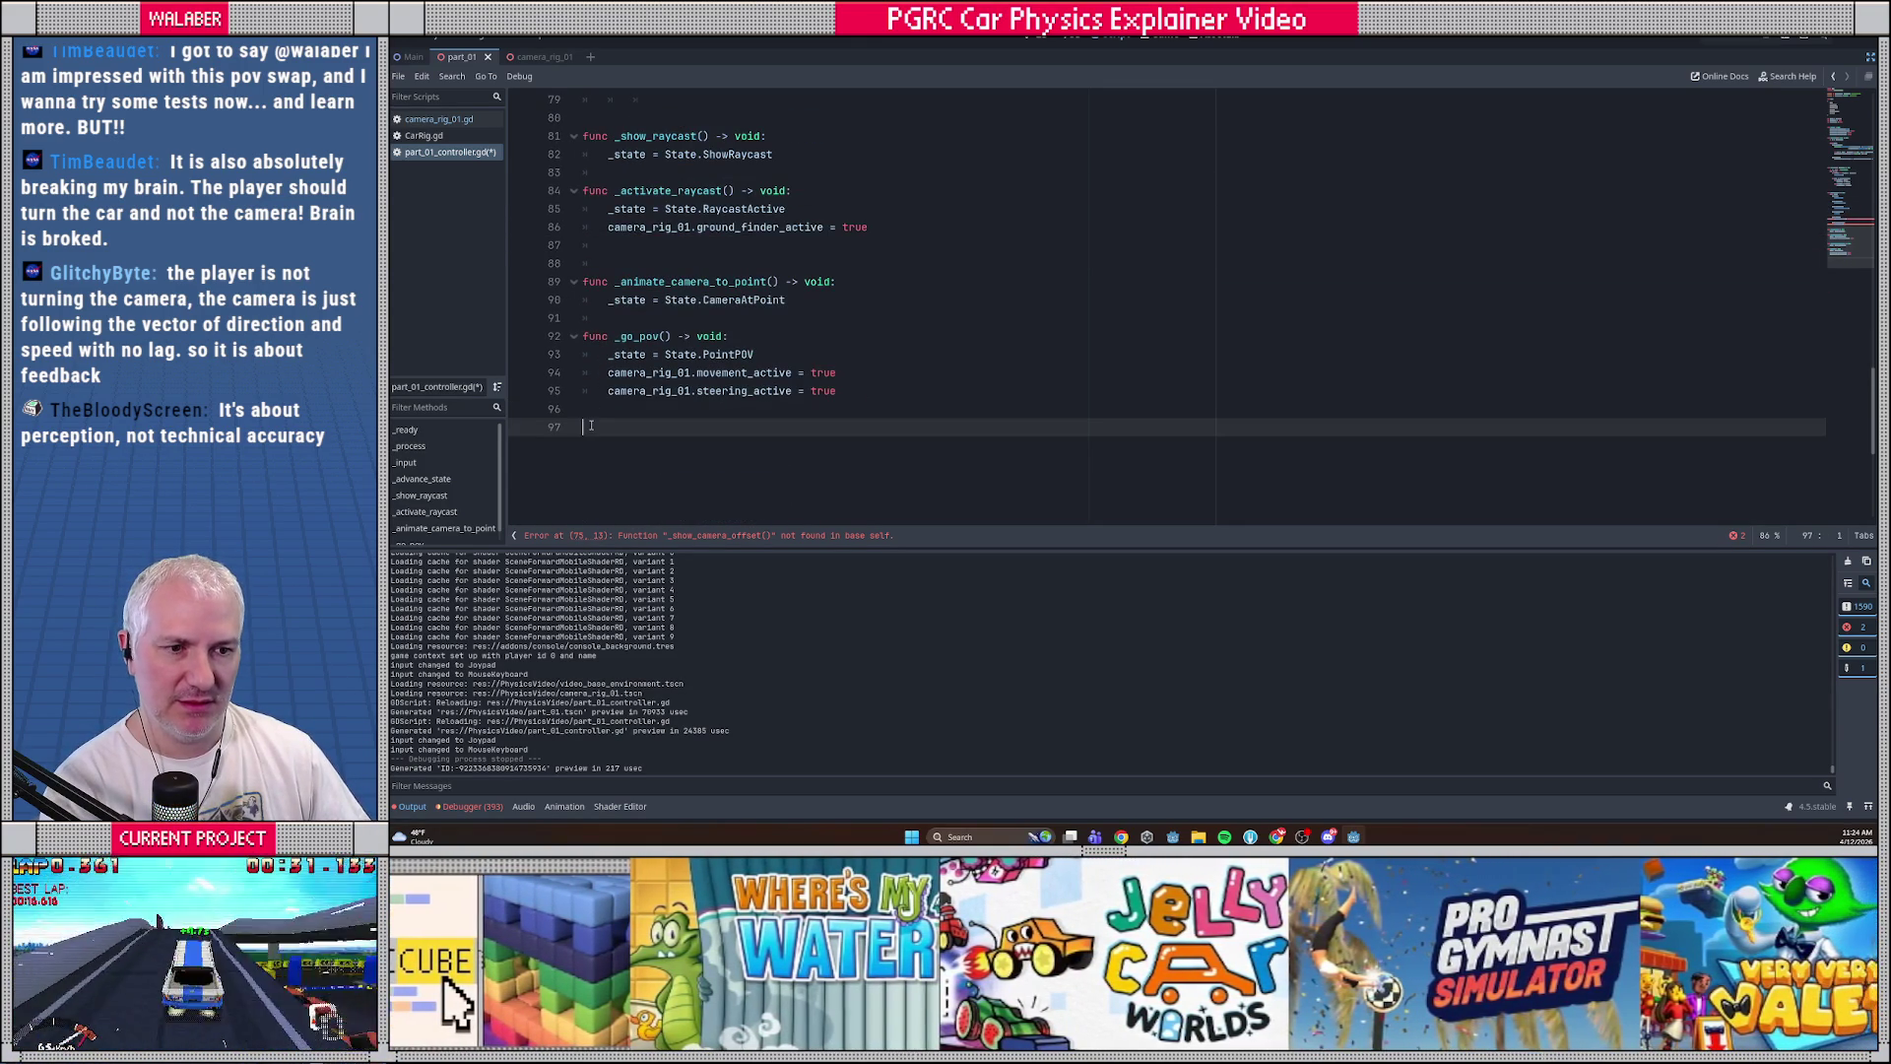
Define _show_camera_offset() -> void setting _state to State.SetCameraOffset
{"action": "type", "text": "unc _show_camera_offset() -> "}
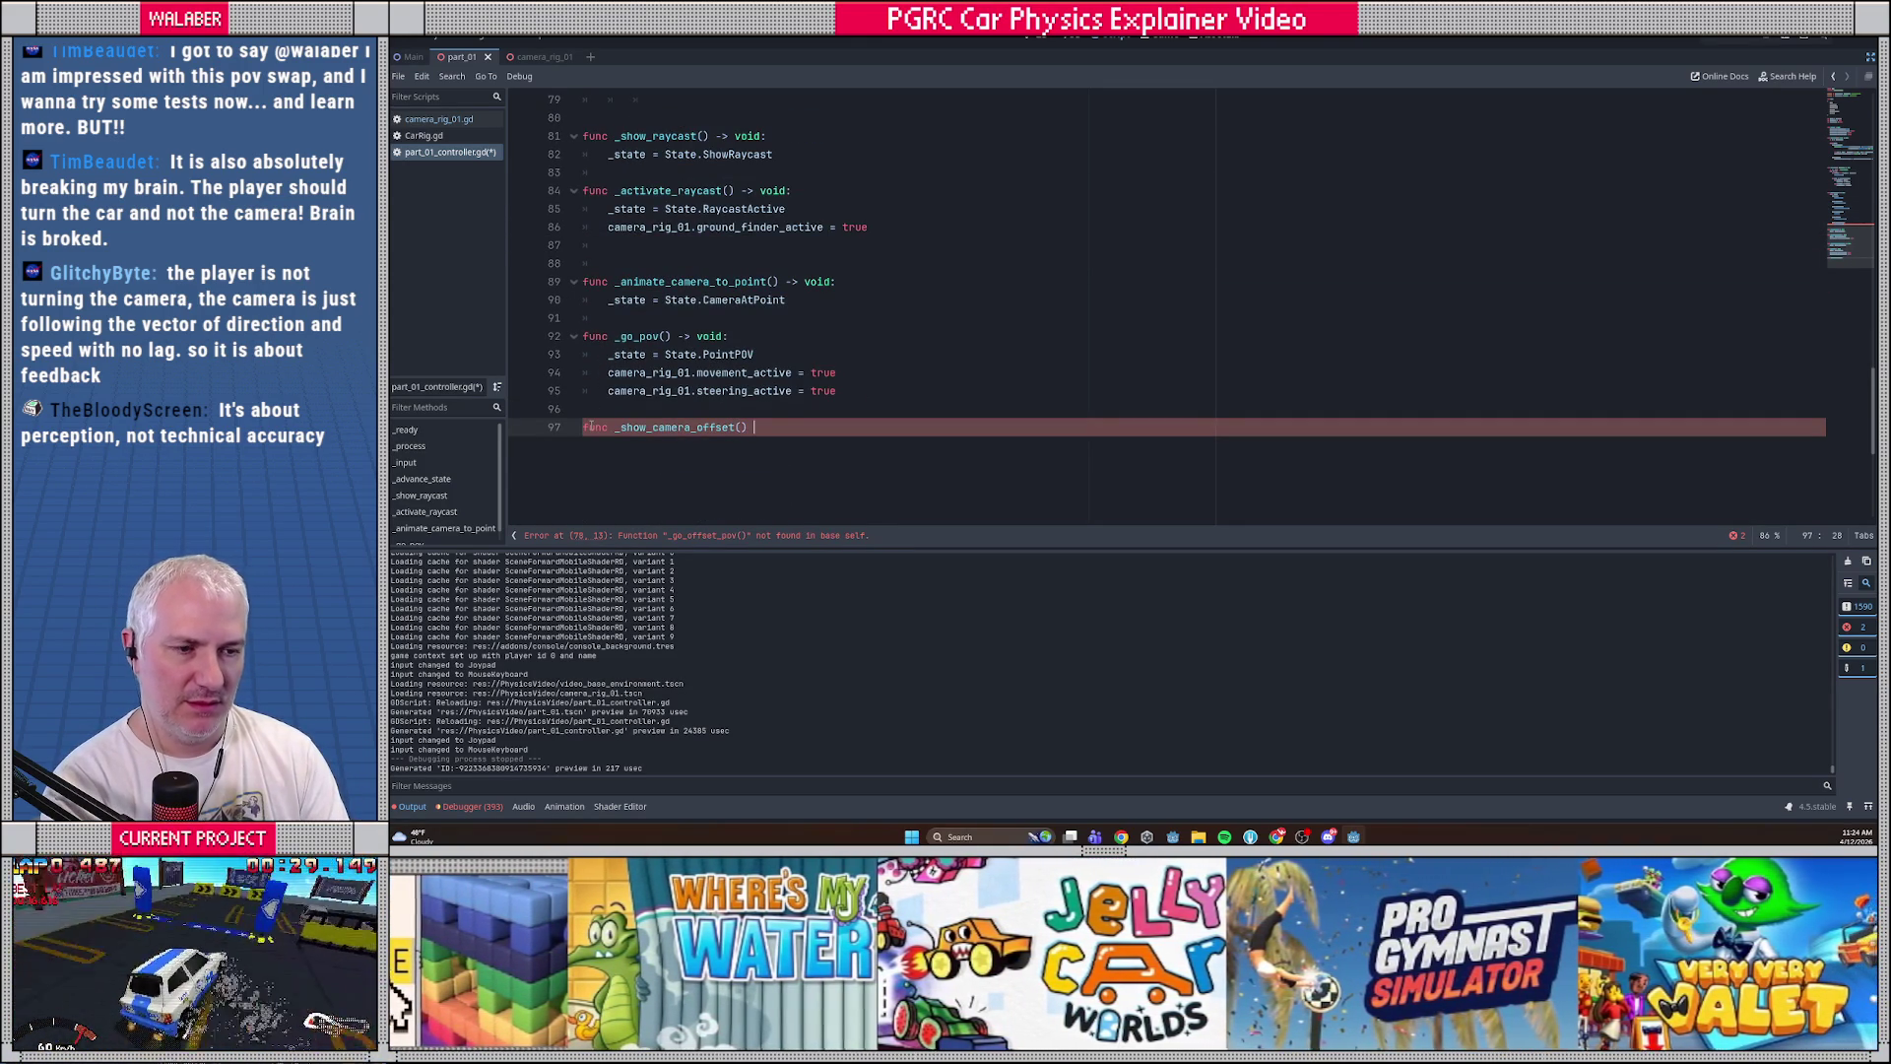
{"action": "type", "text": "void:"}
{"action": "key", "text": "Return"}
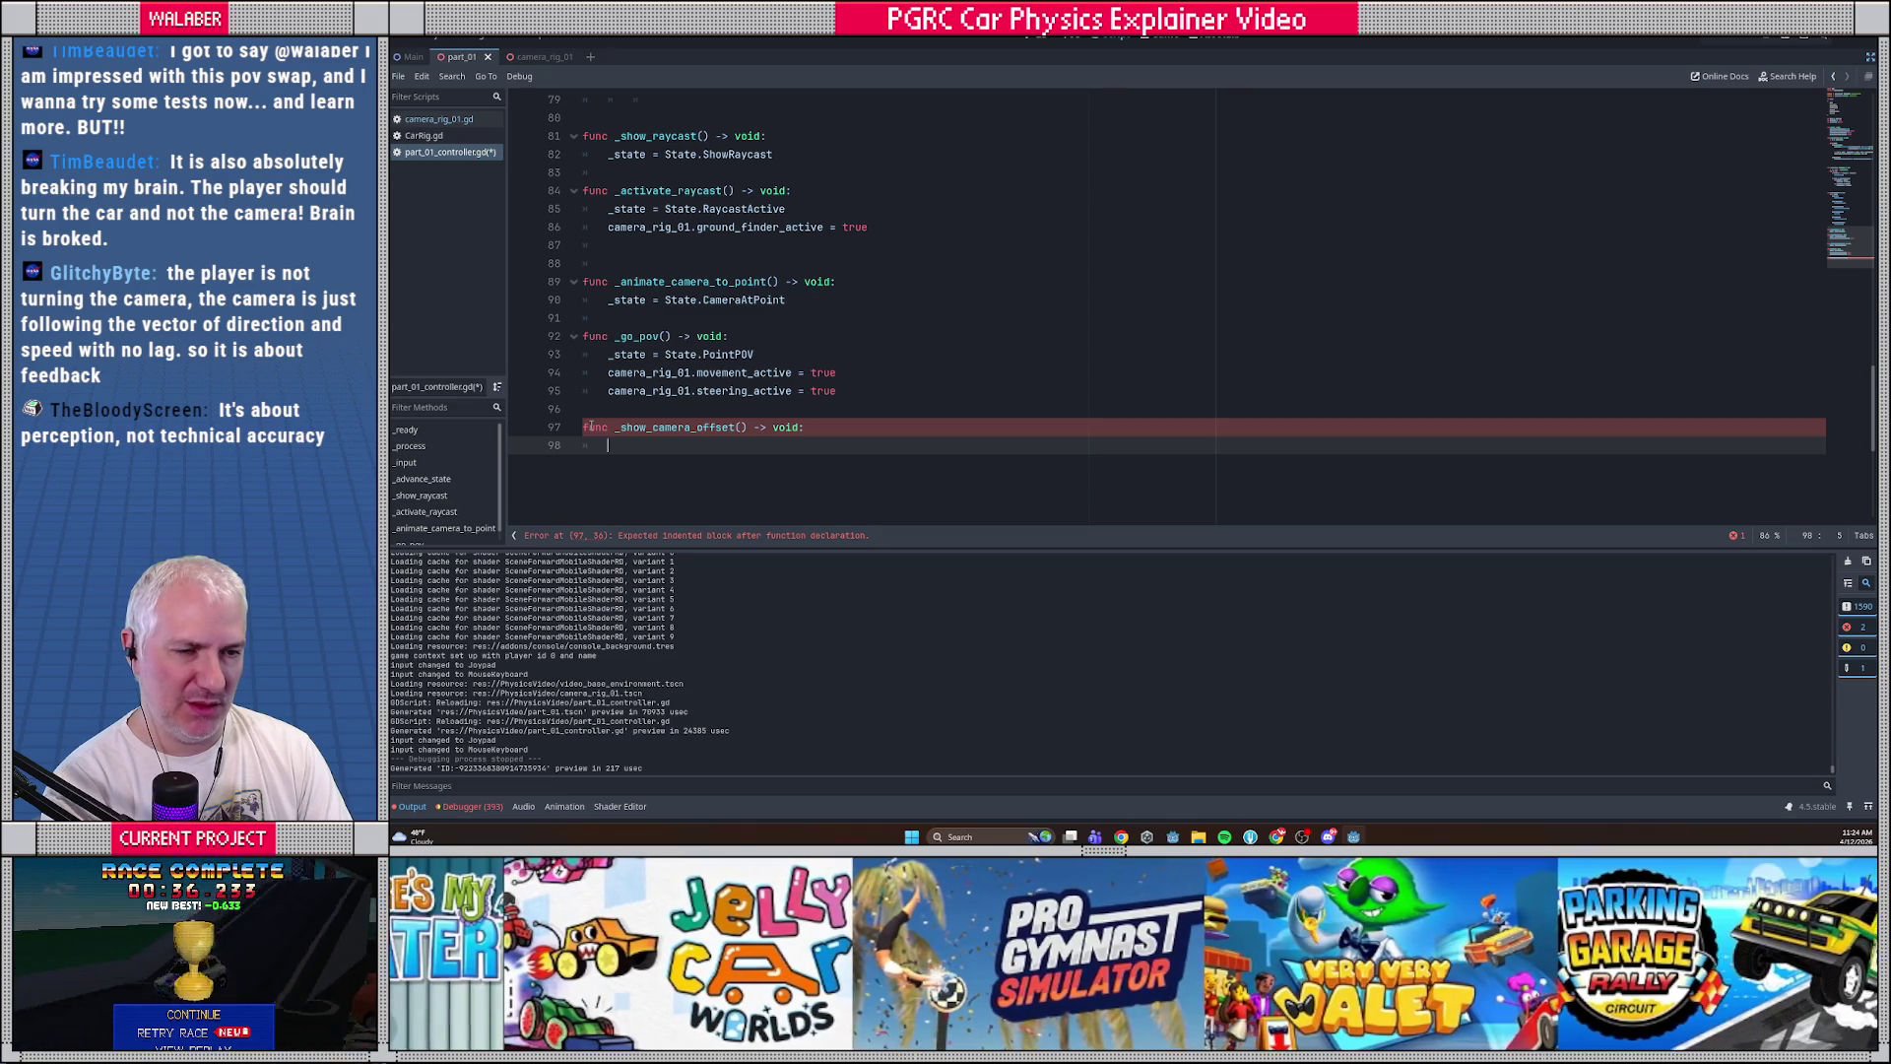
{"action": "type", "text": "_state = State"}
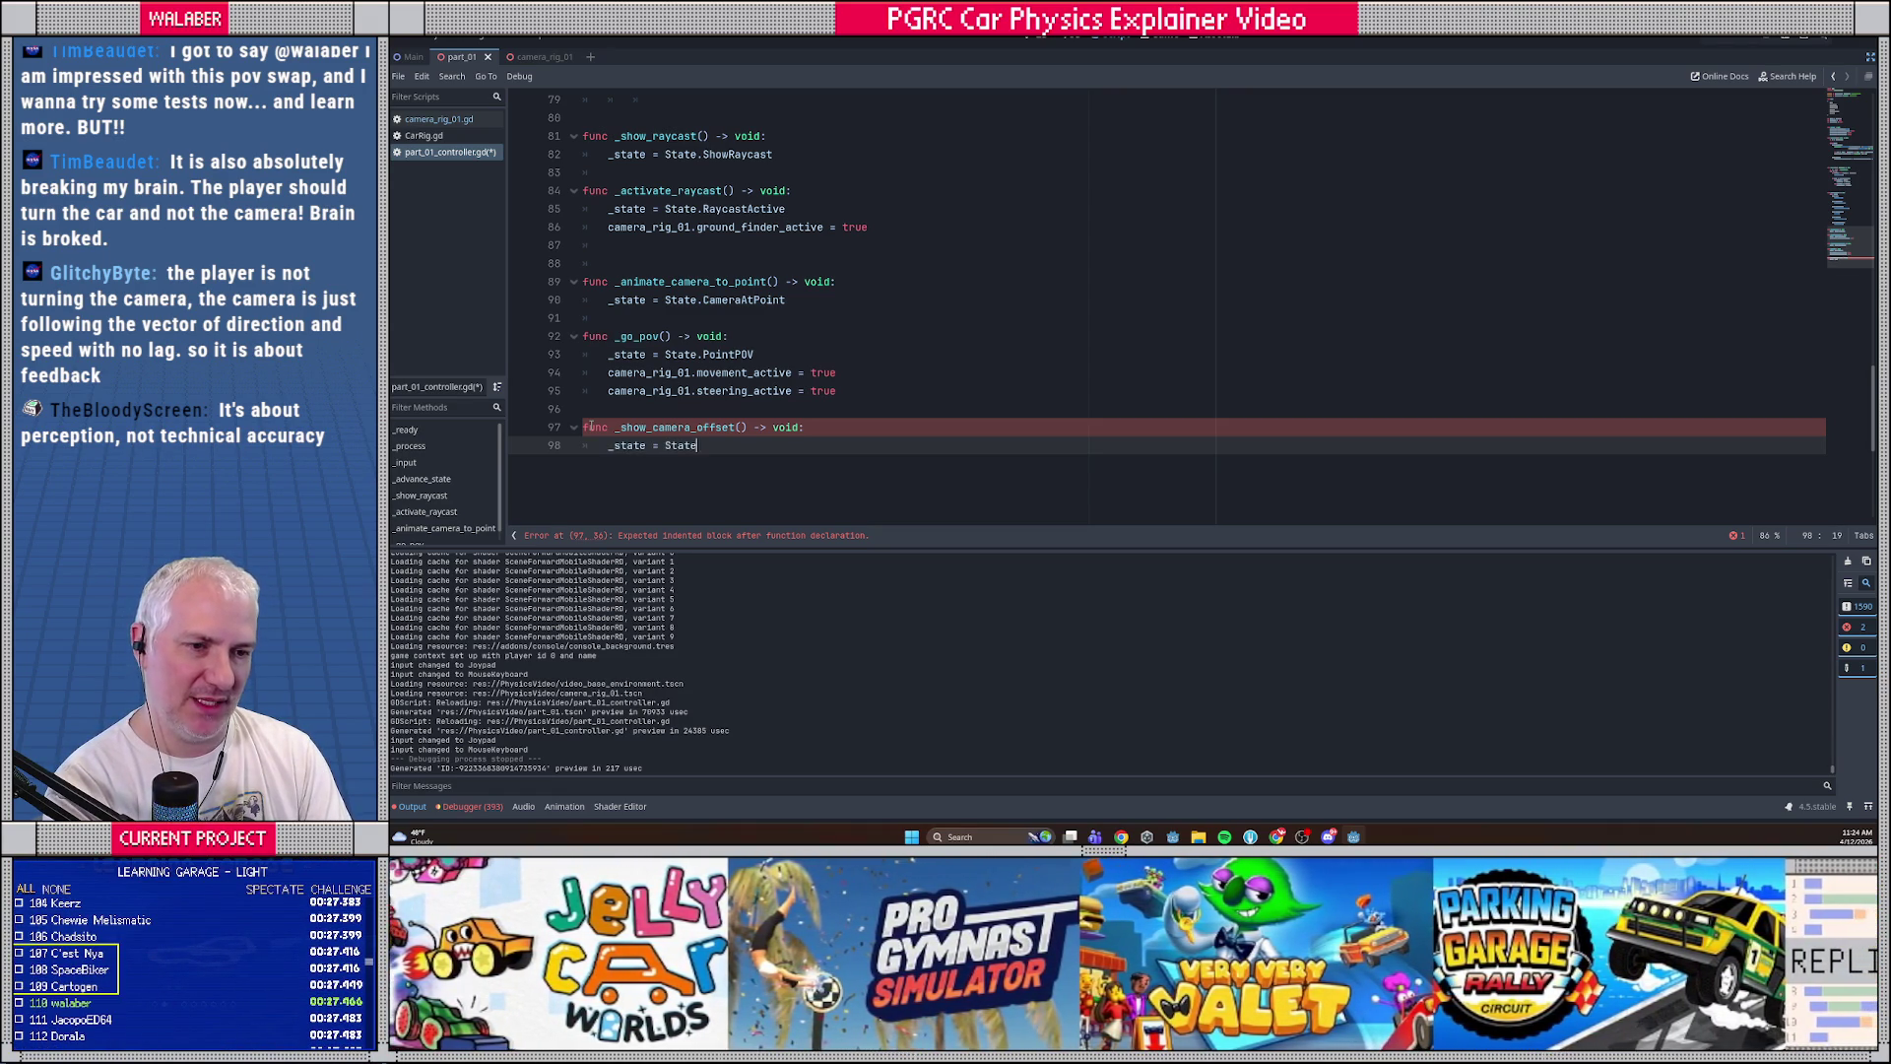
{"action": "type", "text": ".off"}
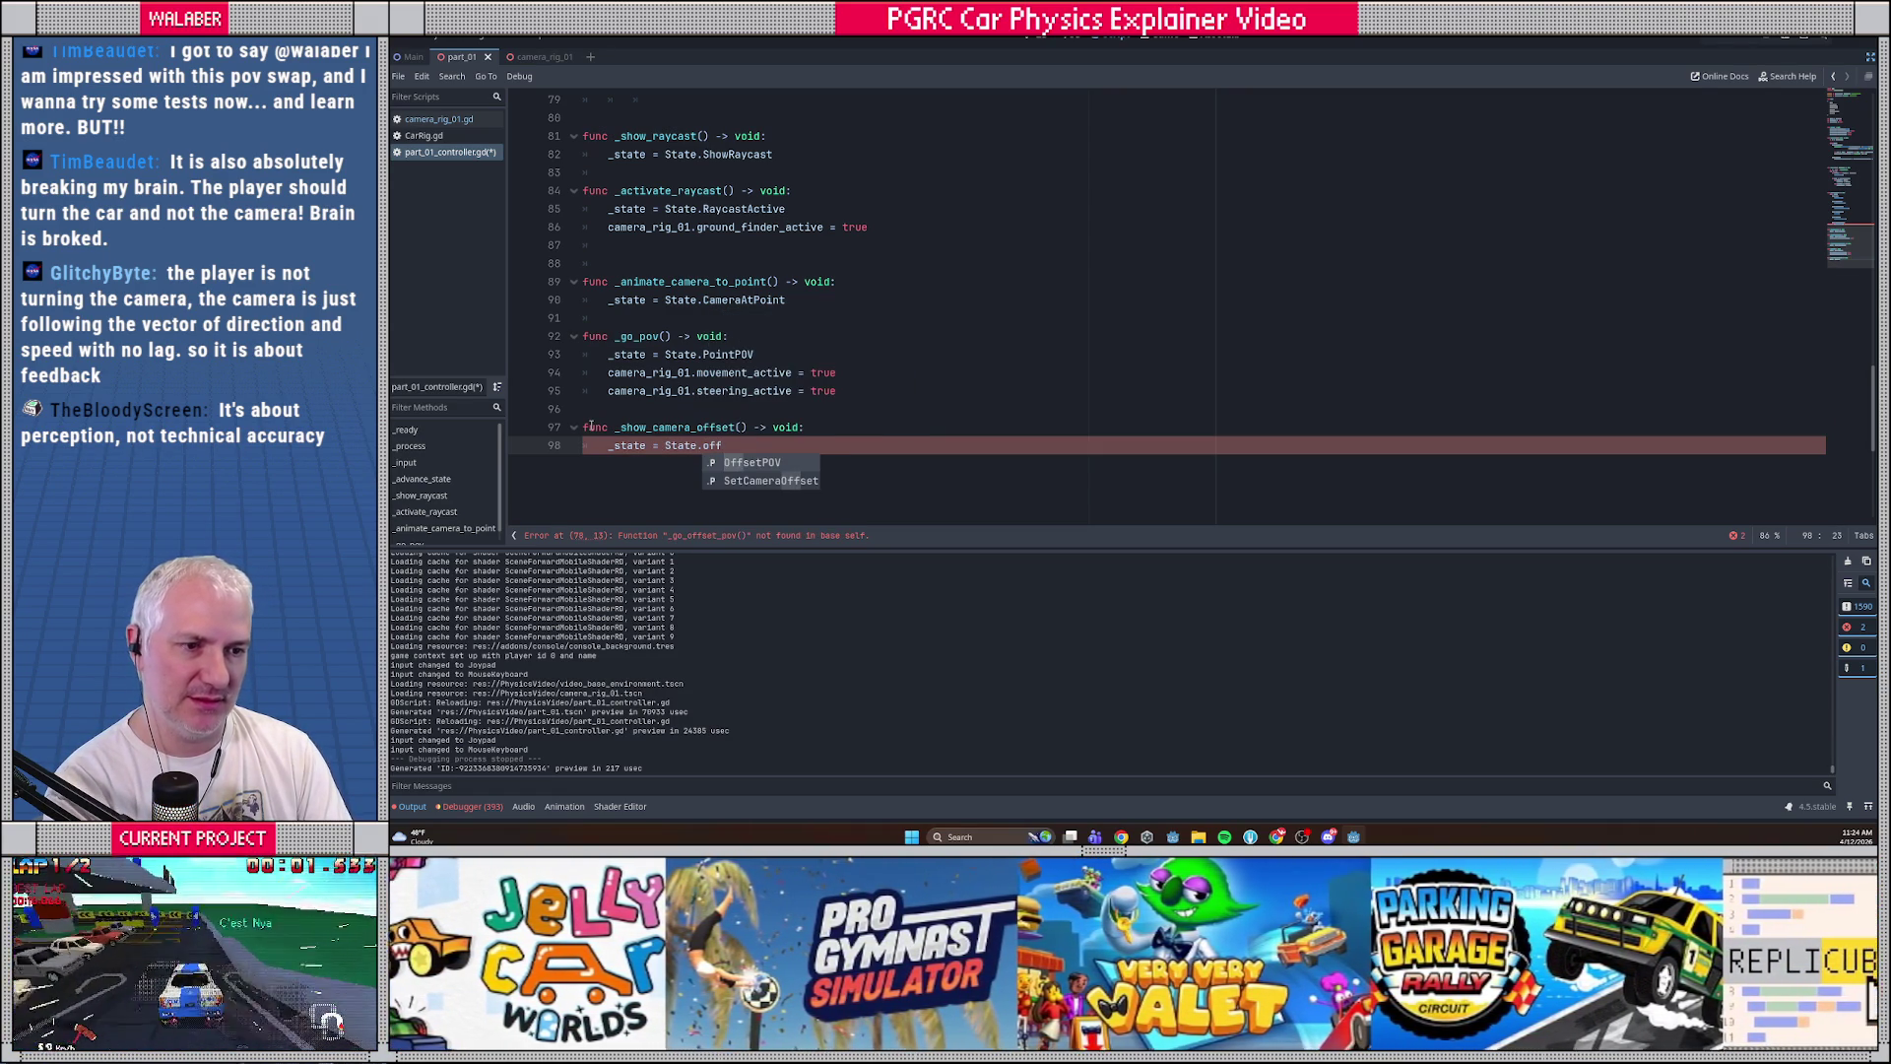
{"action": "key", "text": "Down"}
{"action": "key", "text": "Return"}
{"action": "key", "text": "Return"}
{"action": "key", "text": "Return"}
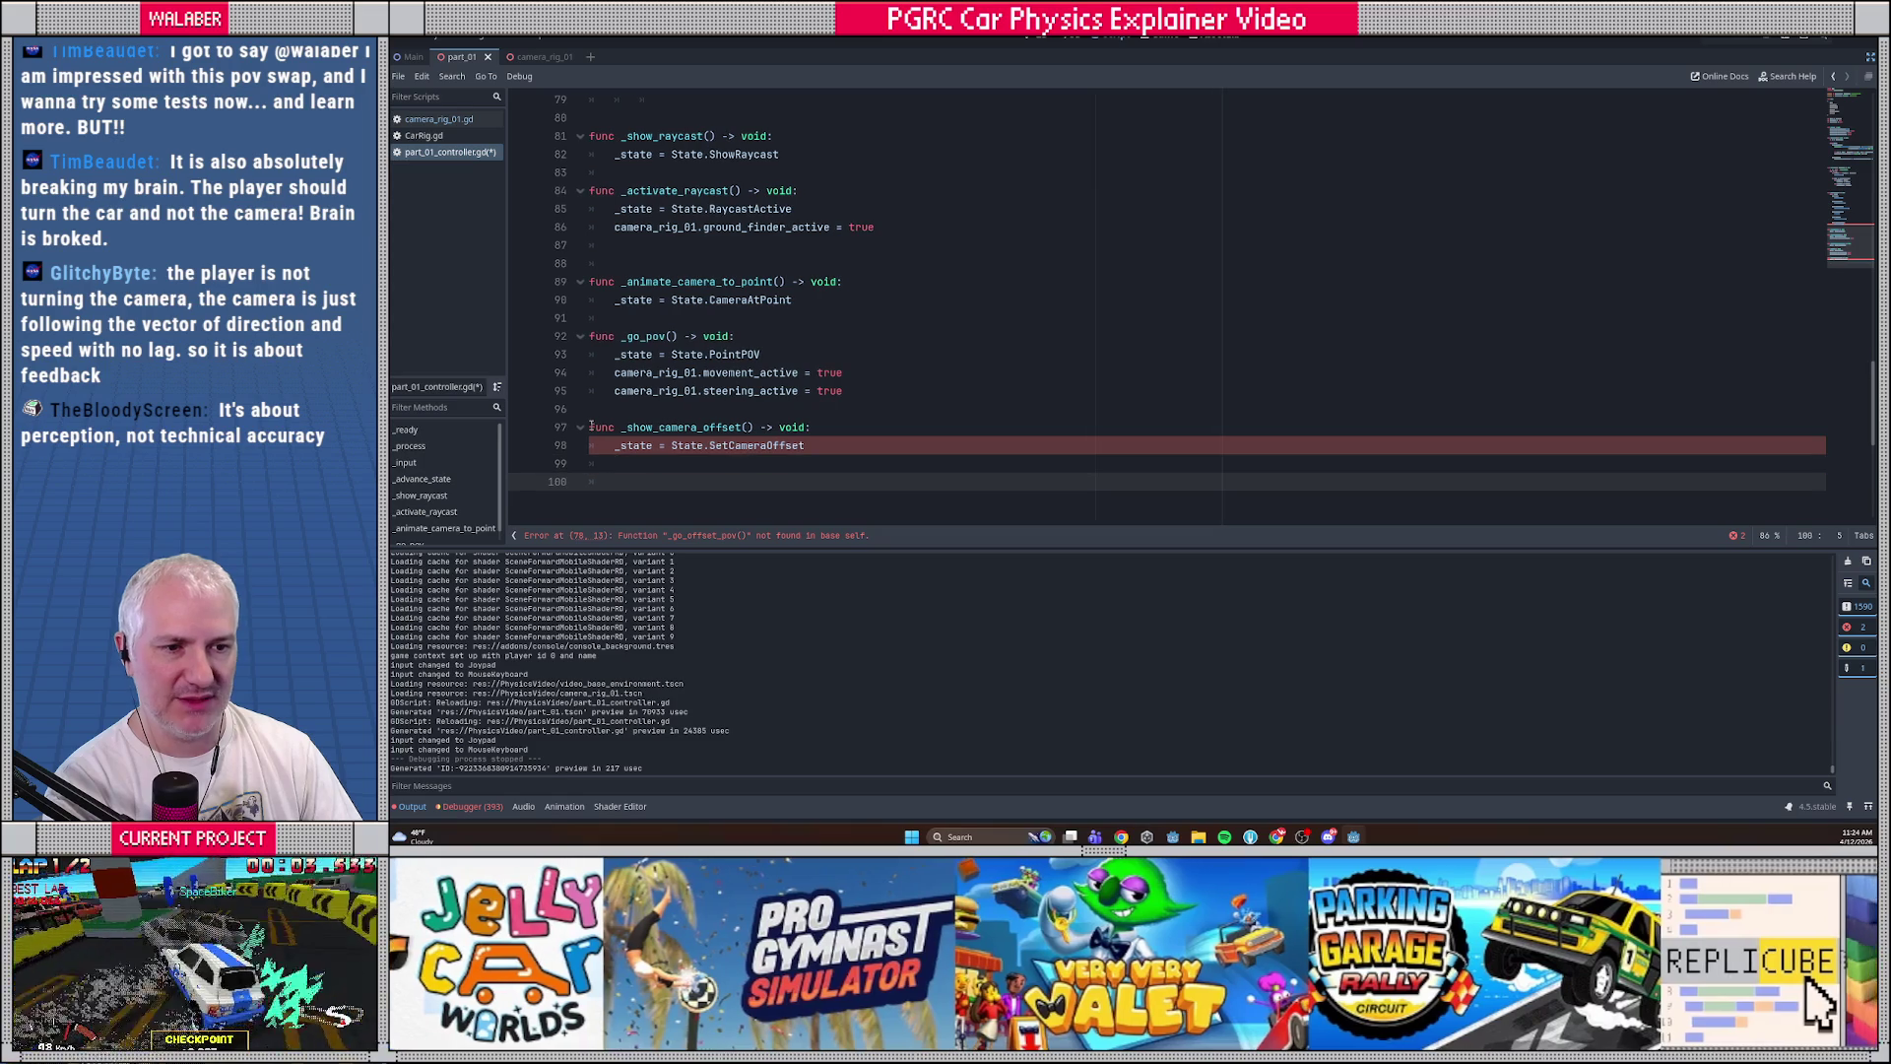
{"action": "key", "text": "BackSpace"}
Define _go_offset_pov() -> void setting _state to State.OffsetPOV, and save the script
{"action": "type", "text": "func"}
{"action": "scroll", "coordinate": [649, 180], "scroll_direction": "up", "scroll_amount": 7}
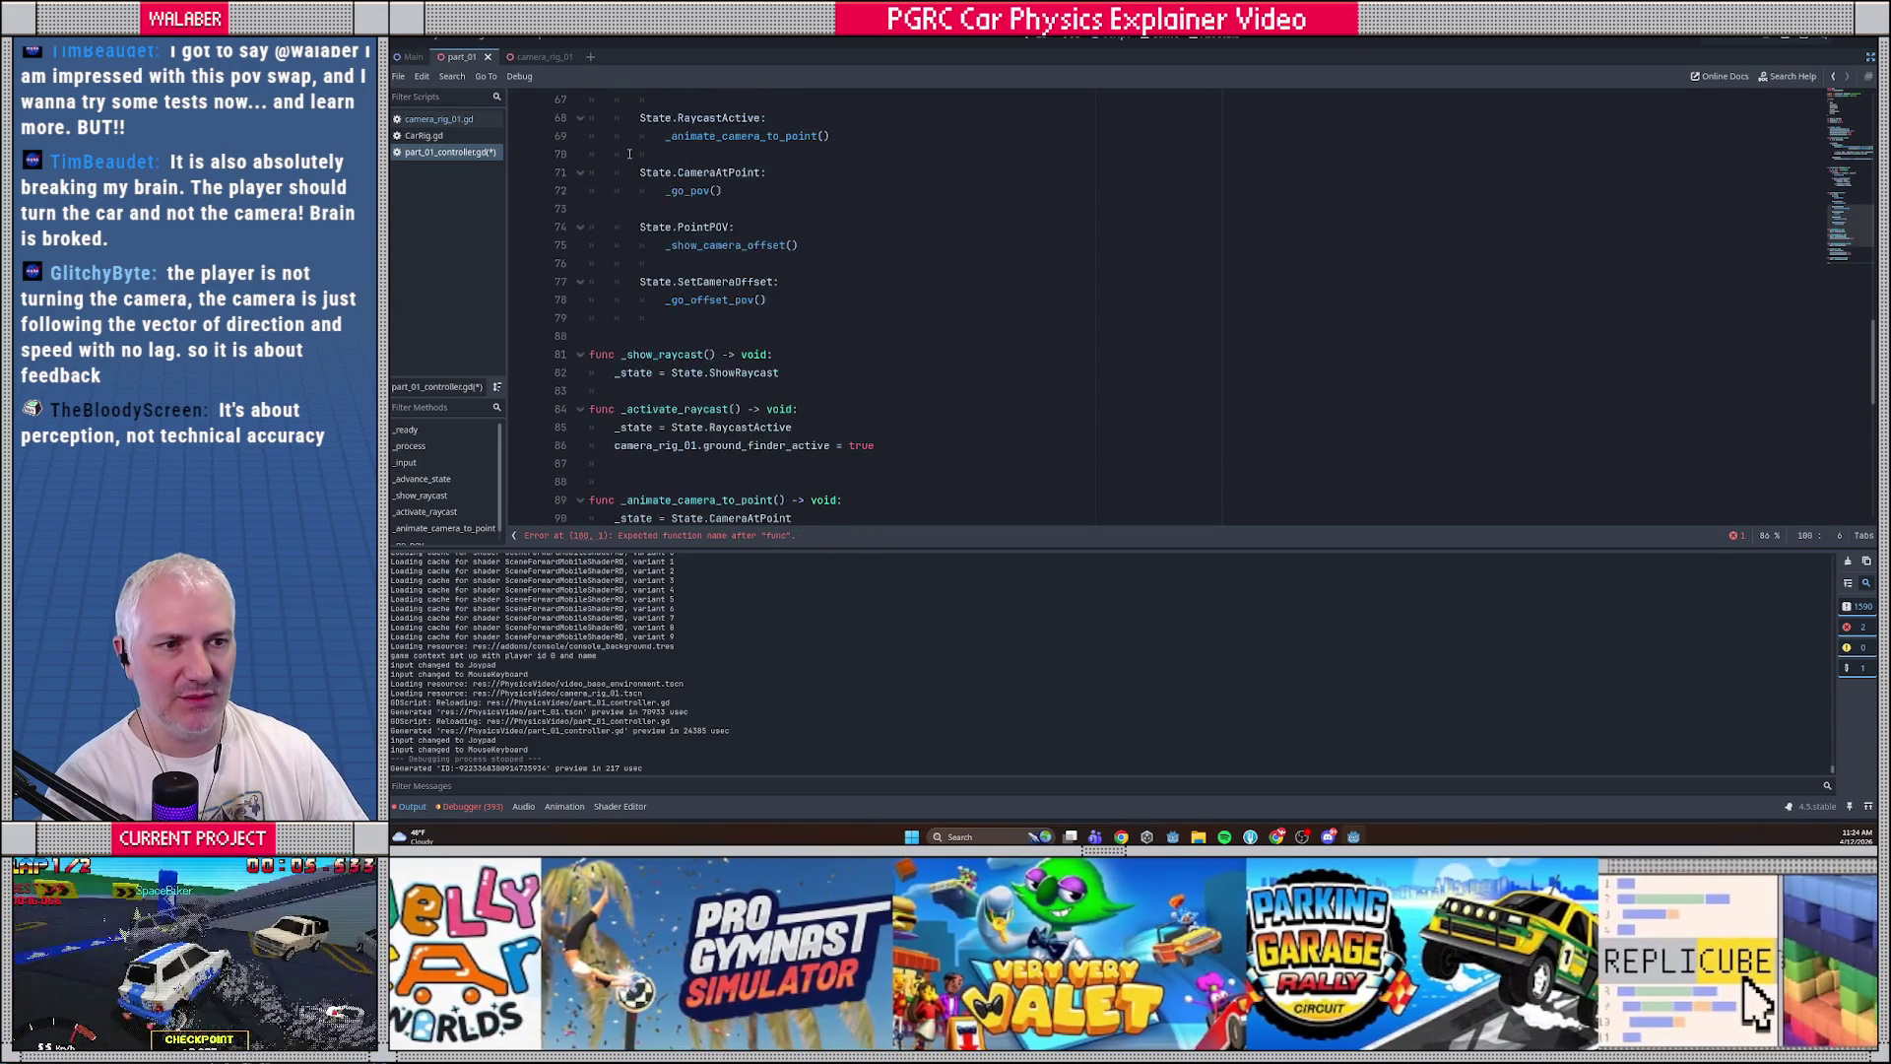
{"action": "scroll", "coordinate": [655, 184], "scroll_direction": "up", "scroll_amount": 3}
{"action": "scroll", "coordinate": [674, 275], "scroll_direction": "down", "scroll_amount": 5}
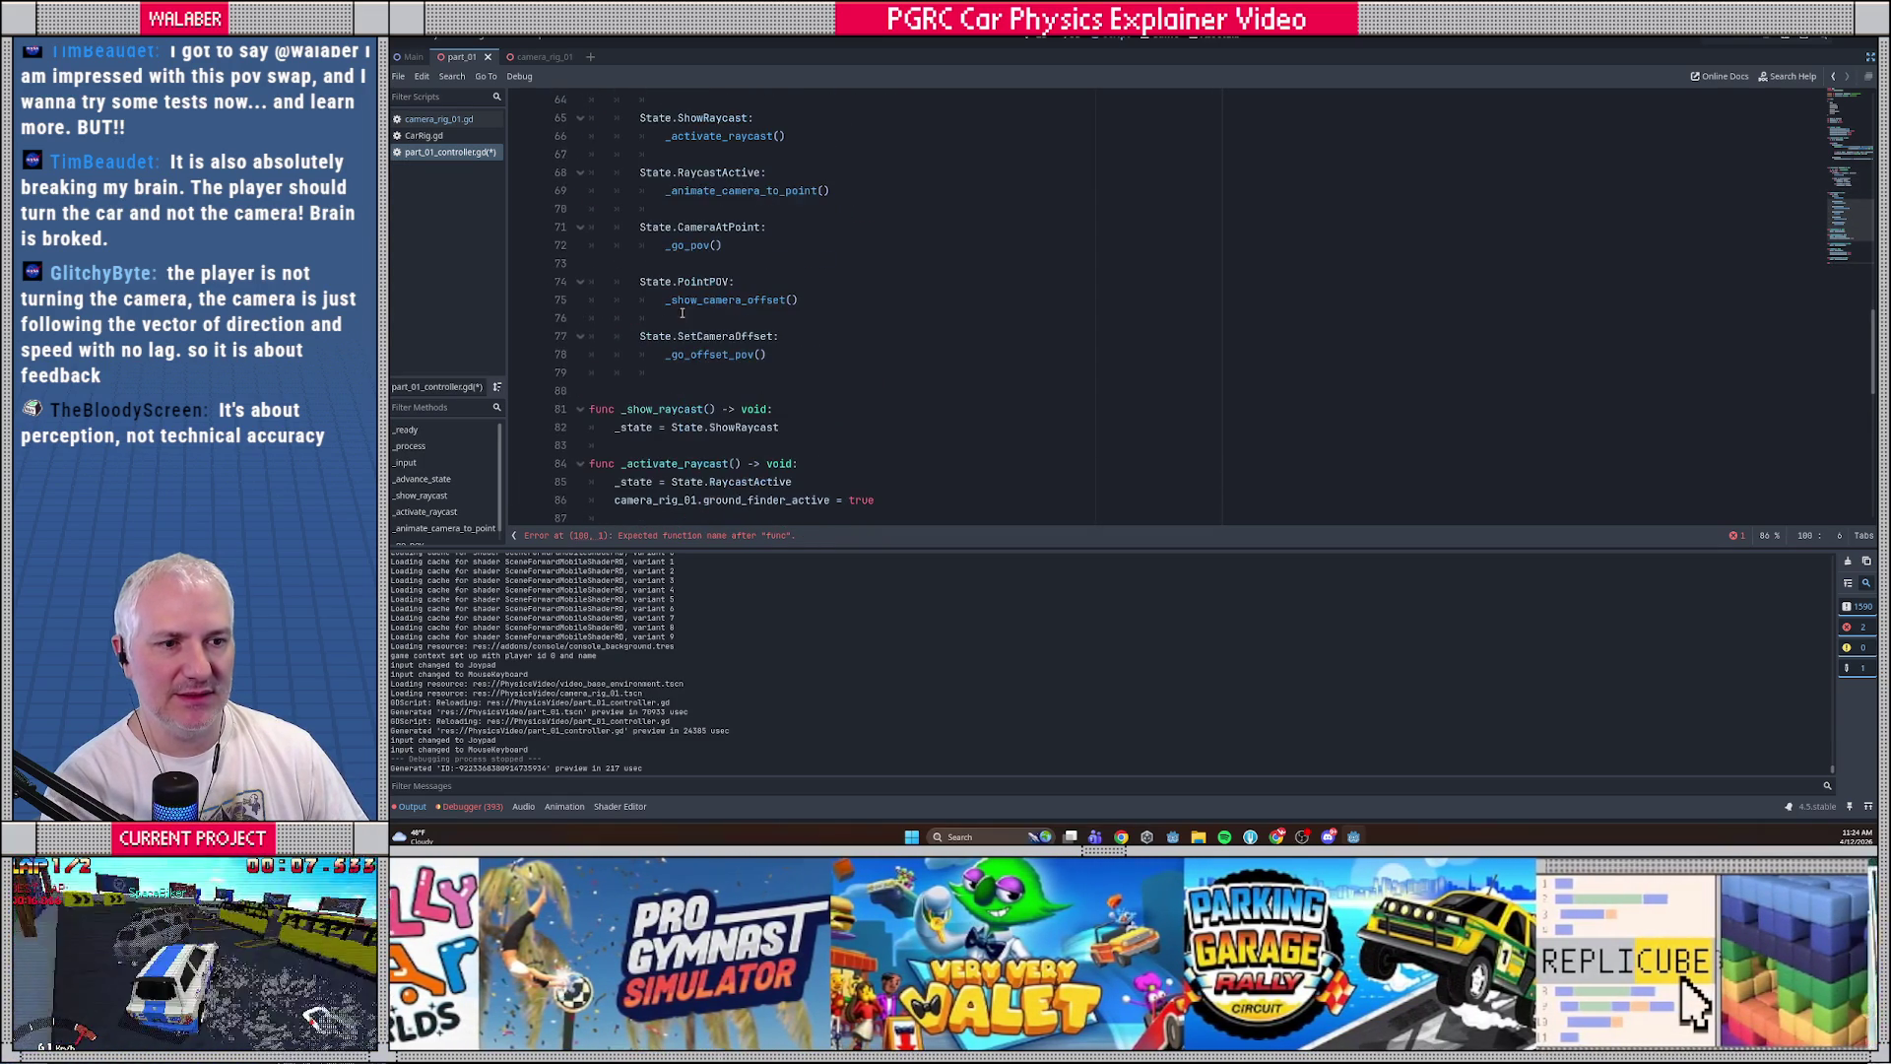
{"action": "double_click", "coordinate": [698, 355]}
{"action": "key", "text": "ctrl+c"}
{"action": "scroll", "coordinate": [693, 424], "scroll_direction": "down", "scroll_amount": 5}
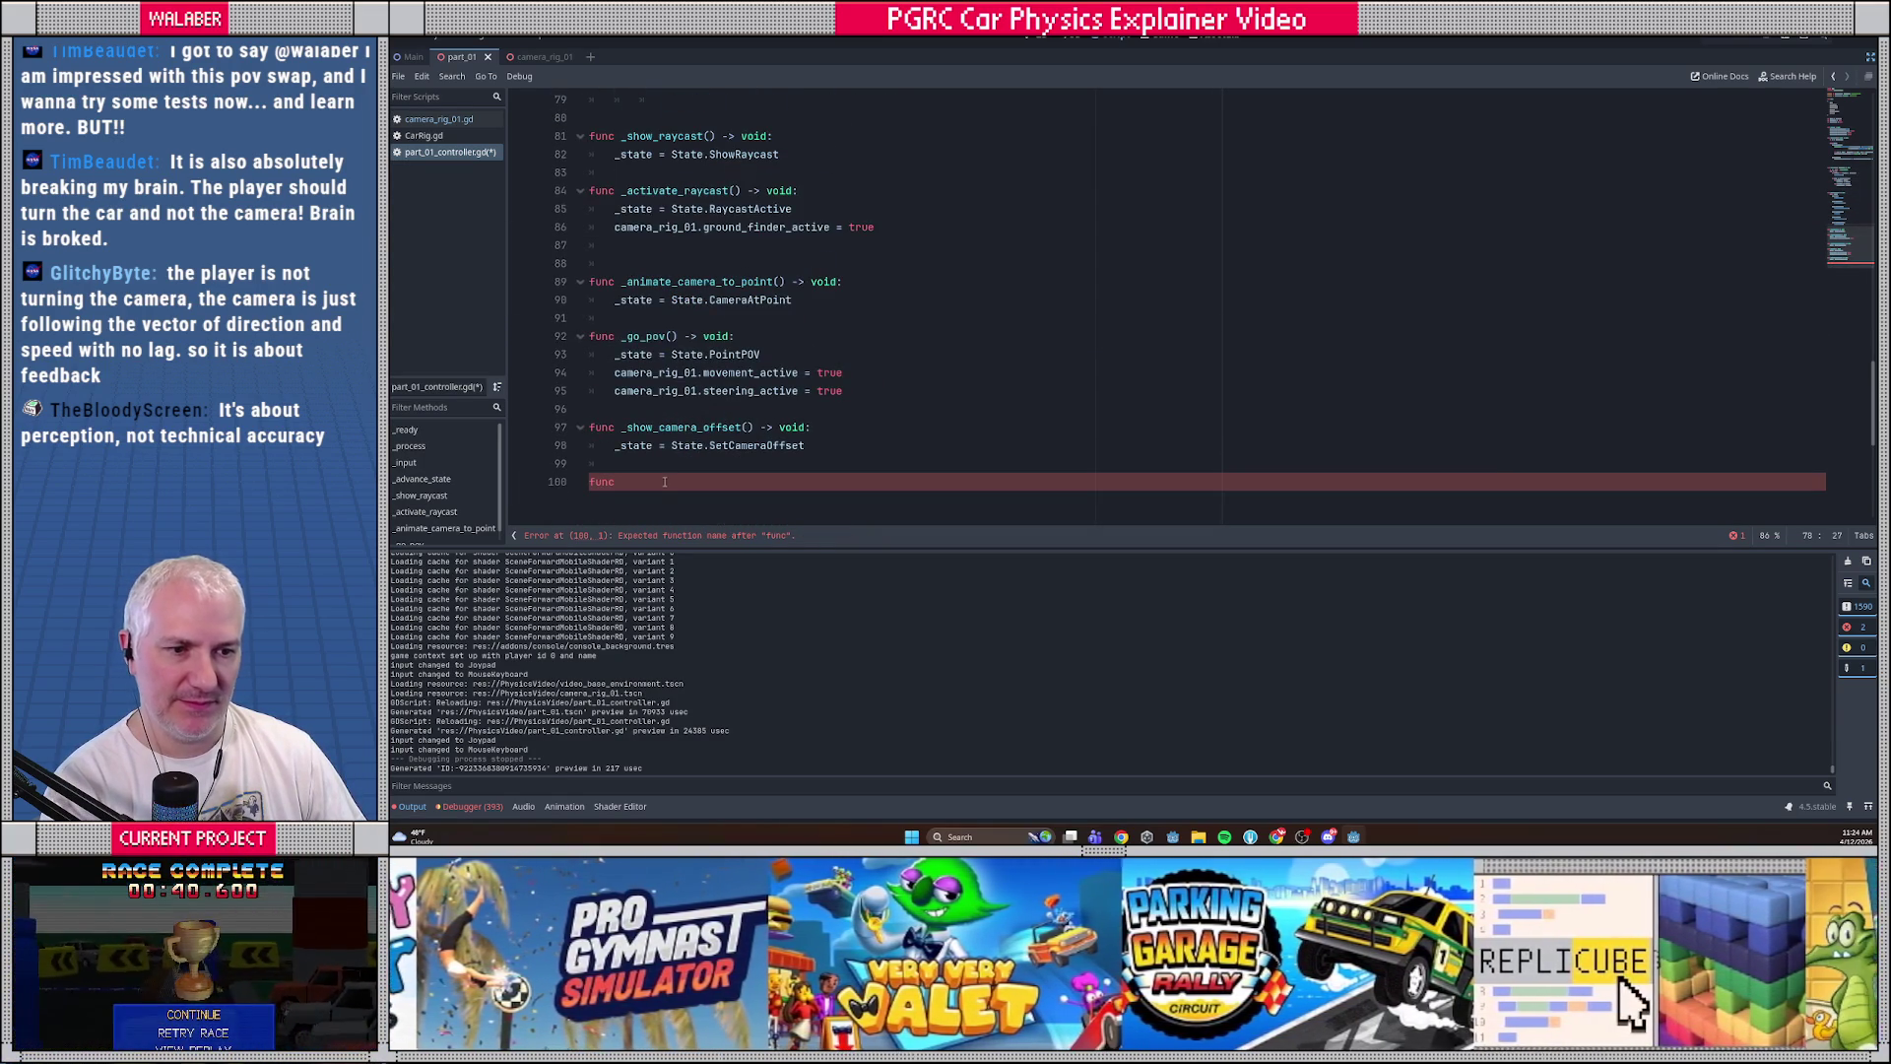
{"action": "key", "text": "ctrl+v"}
{"action": "type", "text": "() -> void:"}
{"action": "key", "text": "Return"}
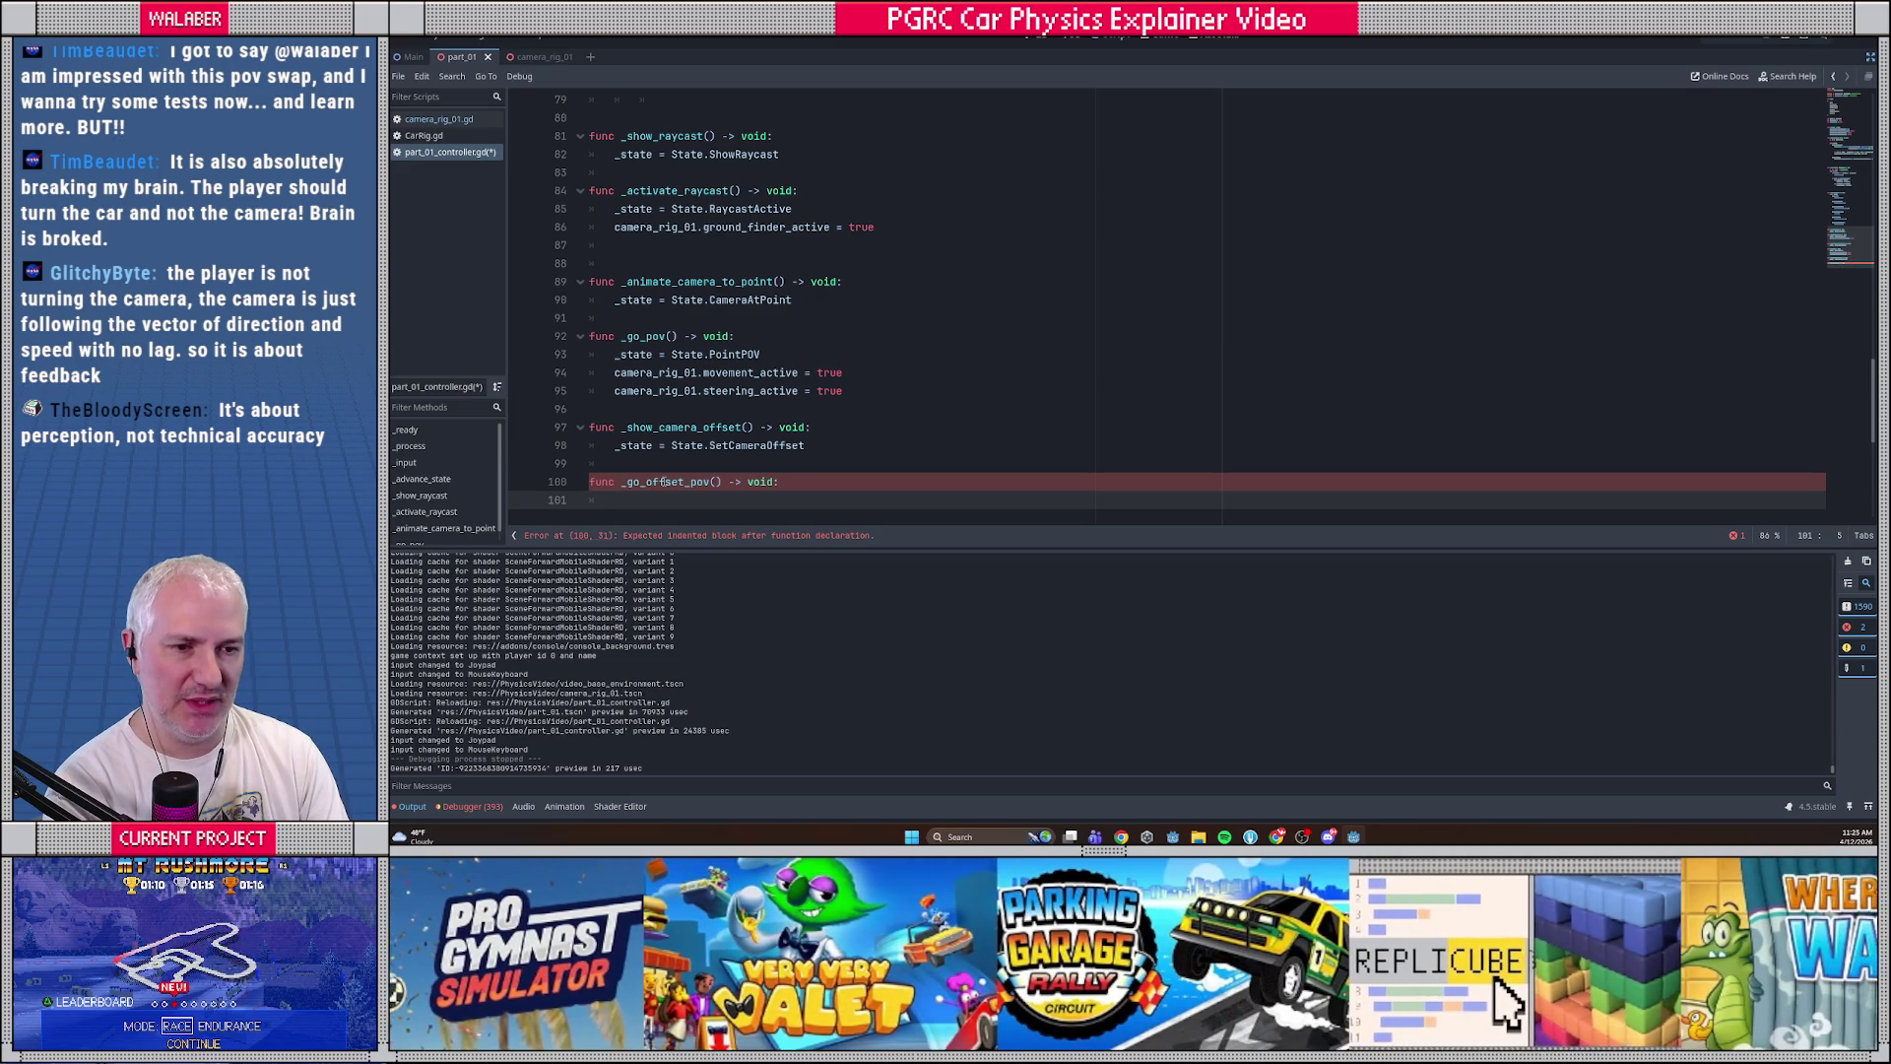
{"action": "type", "text": "_state = State."}
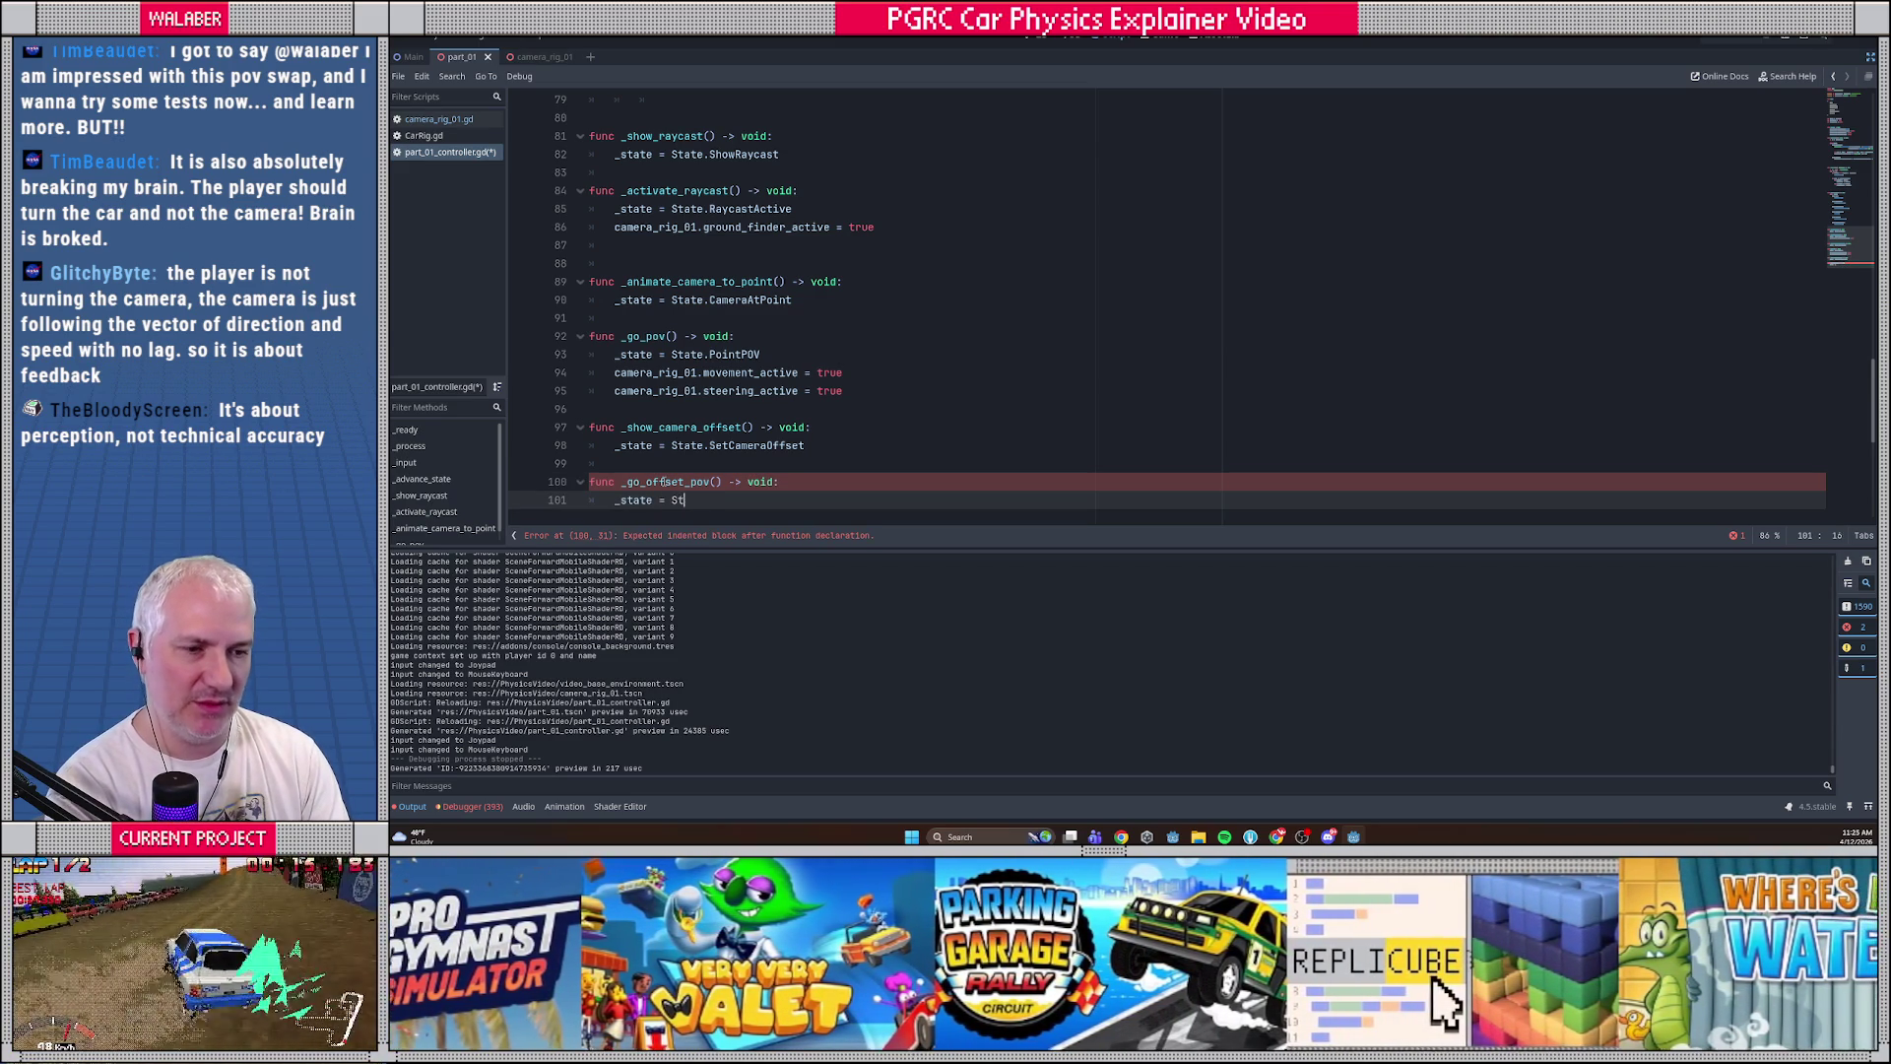
{"action": "type", "text": "Off"}
{"action": "key", "text": "Return"}
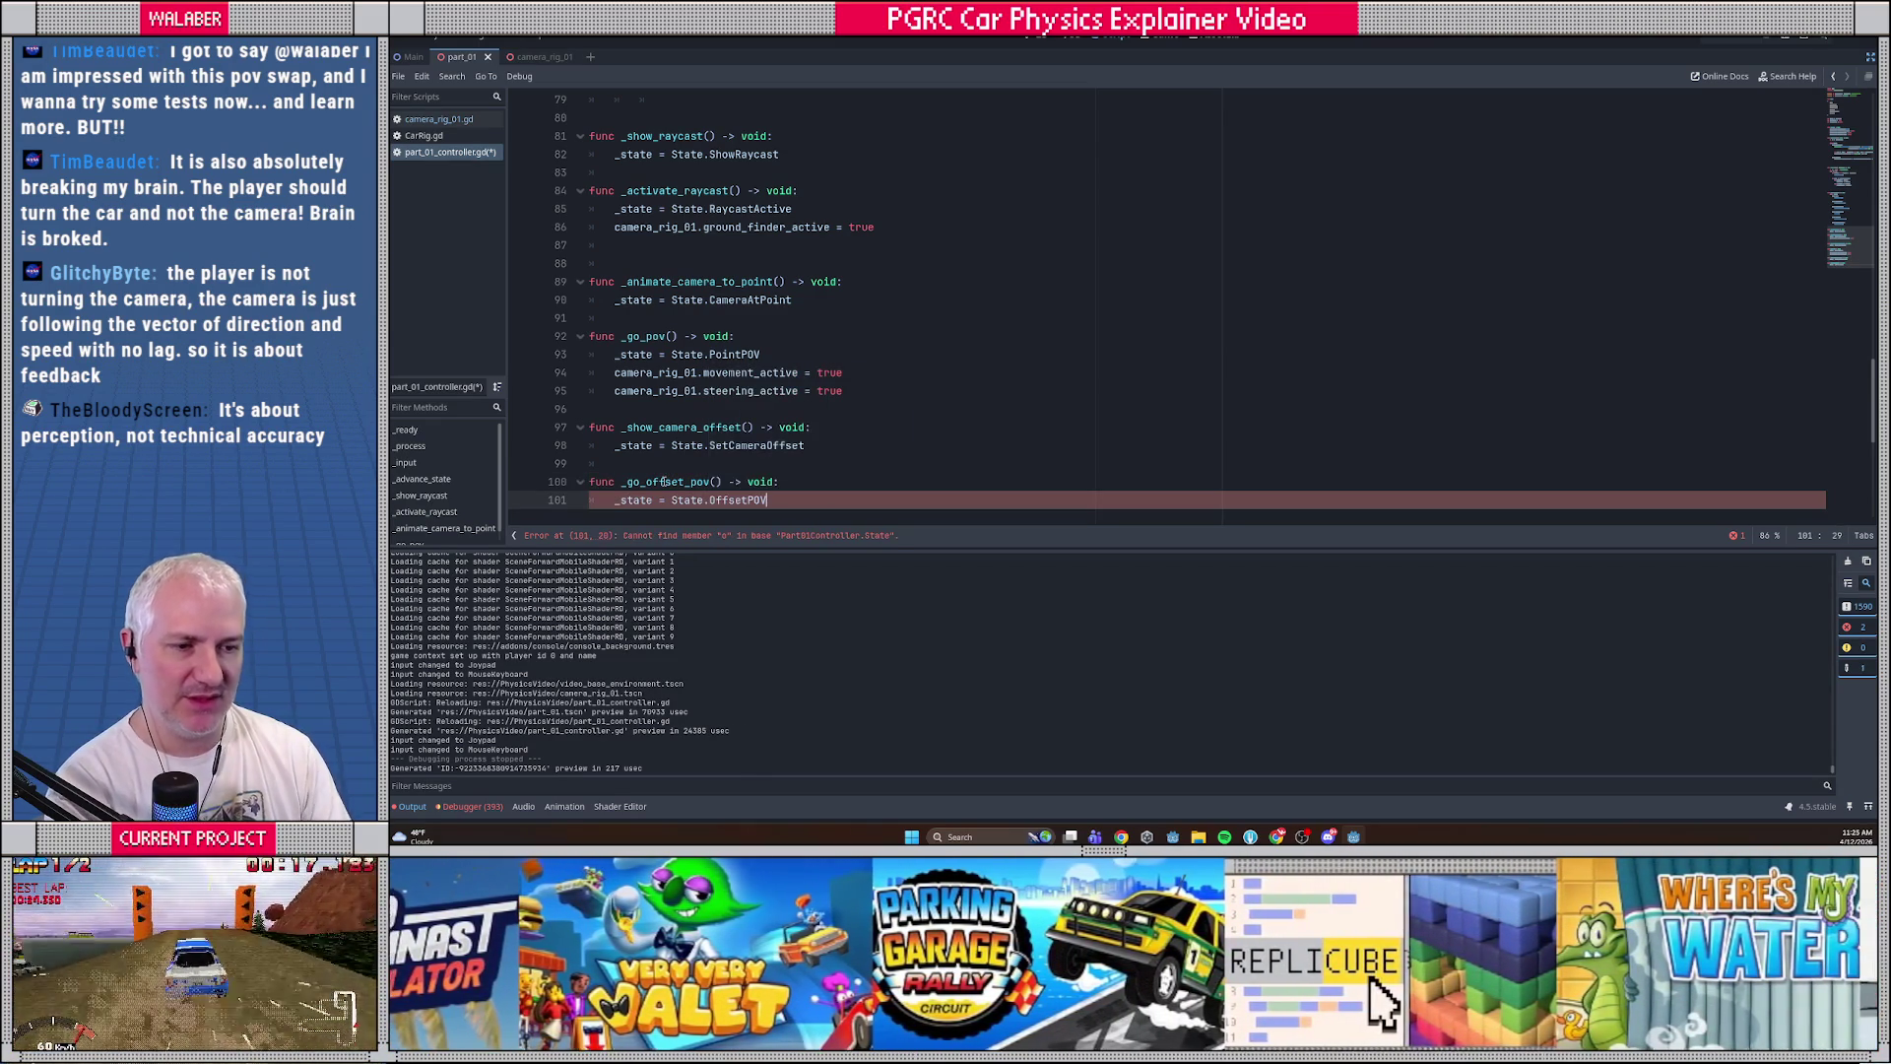
{"action": "key", "text": "ctrl+s"}
Separate the two functions with a blank line, restore the docks, and open the camera_rig_01 scene
{"action": "scroll", "coordinate": [887, 354], "scroll_direction": "down", "scroll_amount": 1}
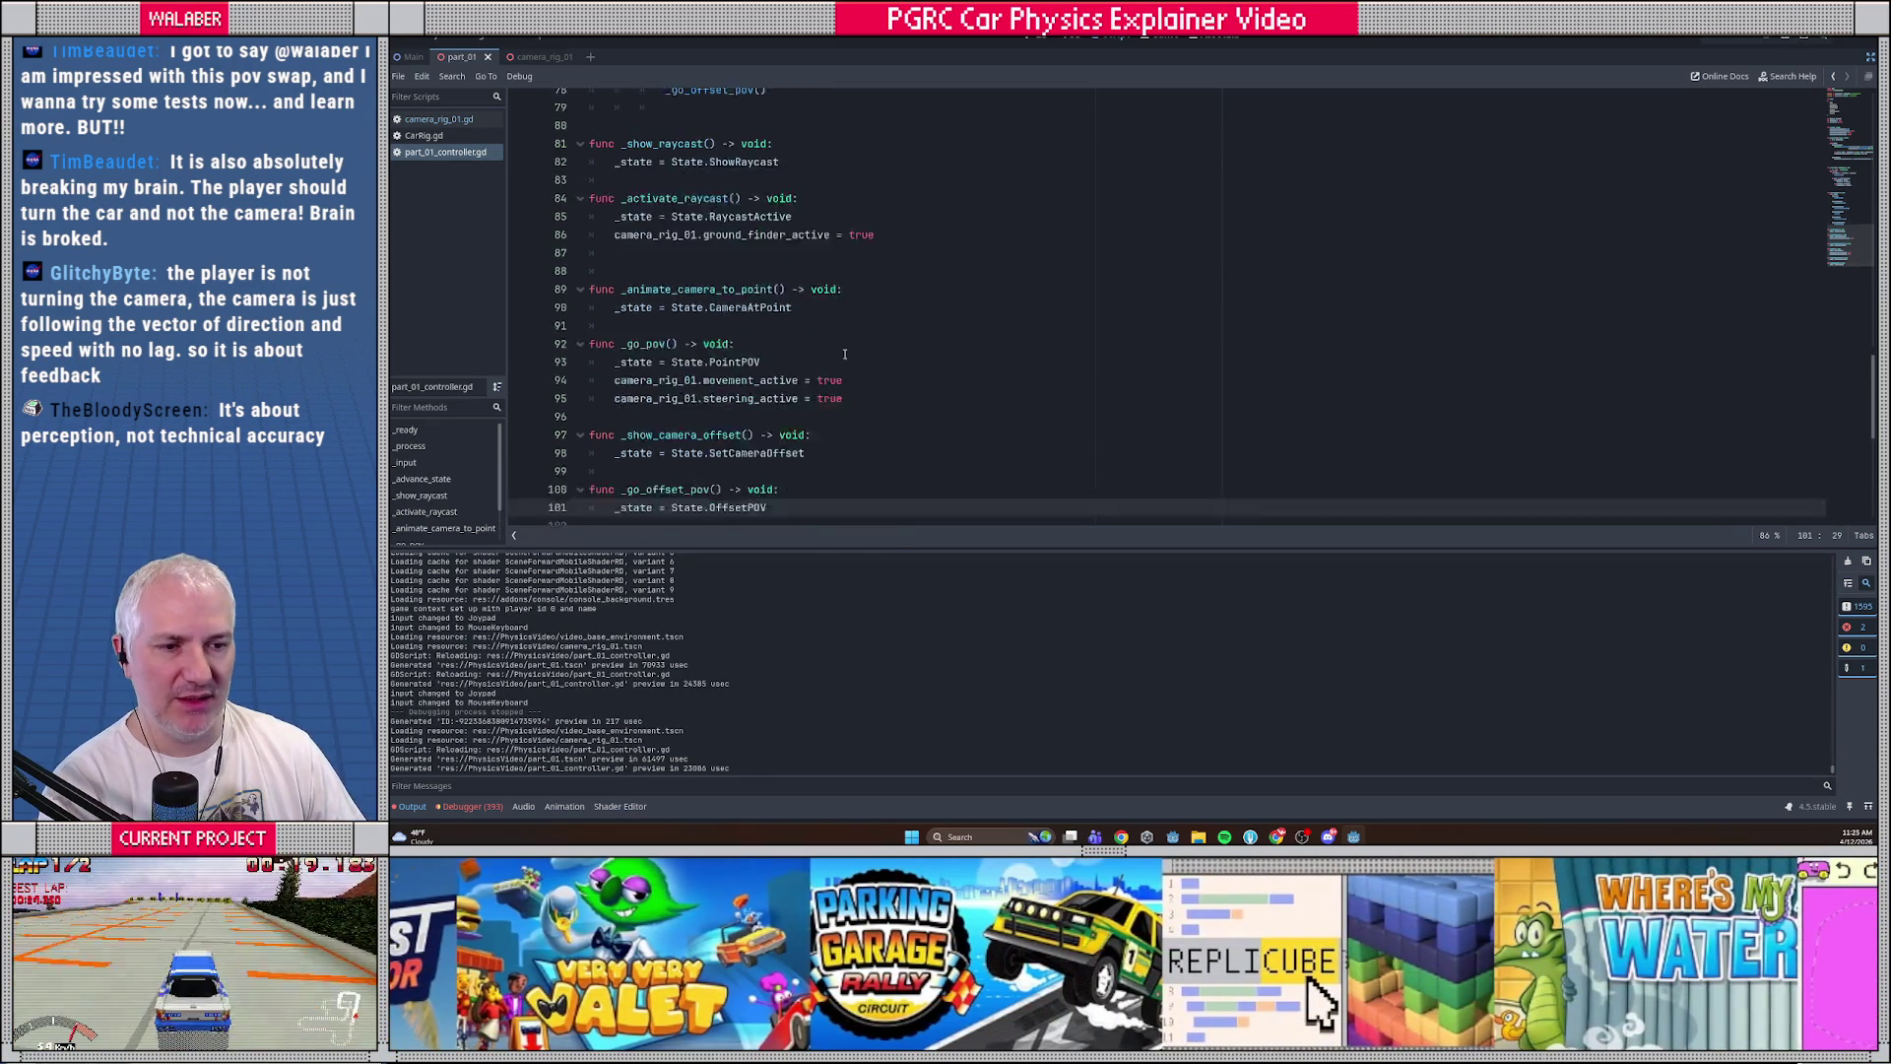
{"action": "left_click", "coordinate": [833, 390]}
{"action": "key", "text": "Return"}
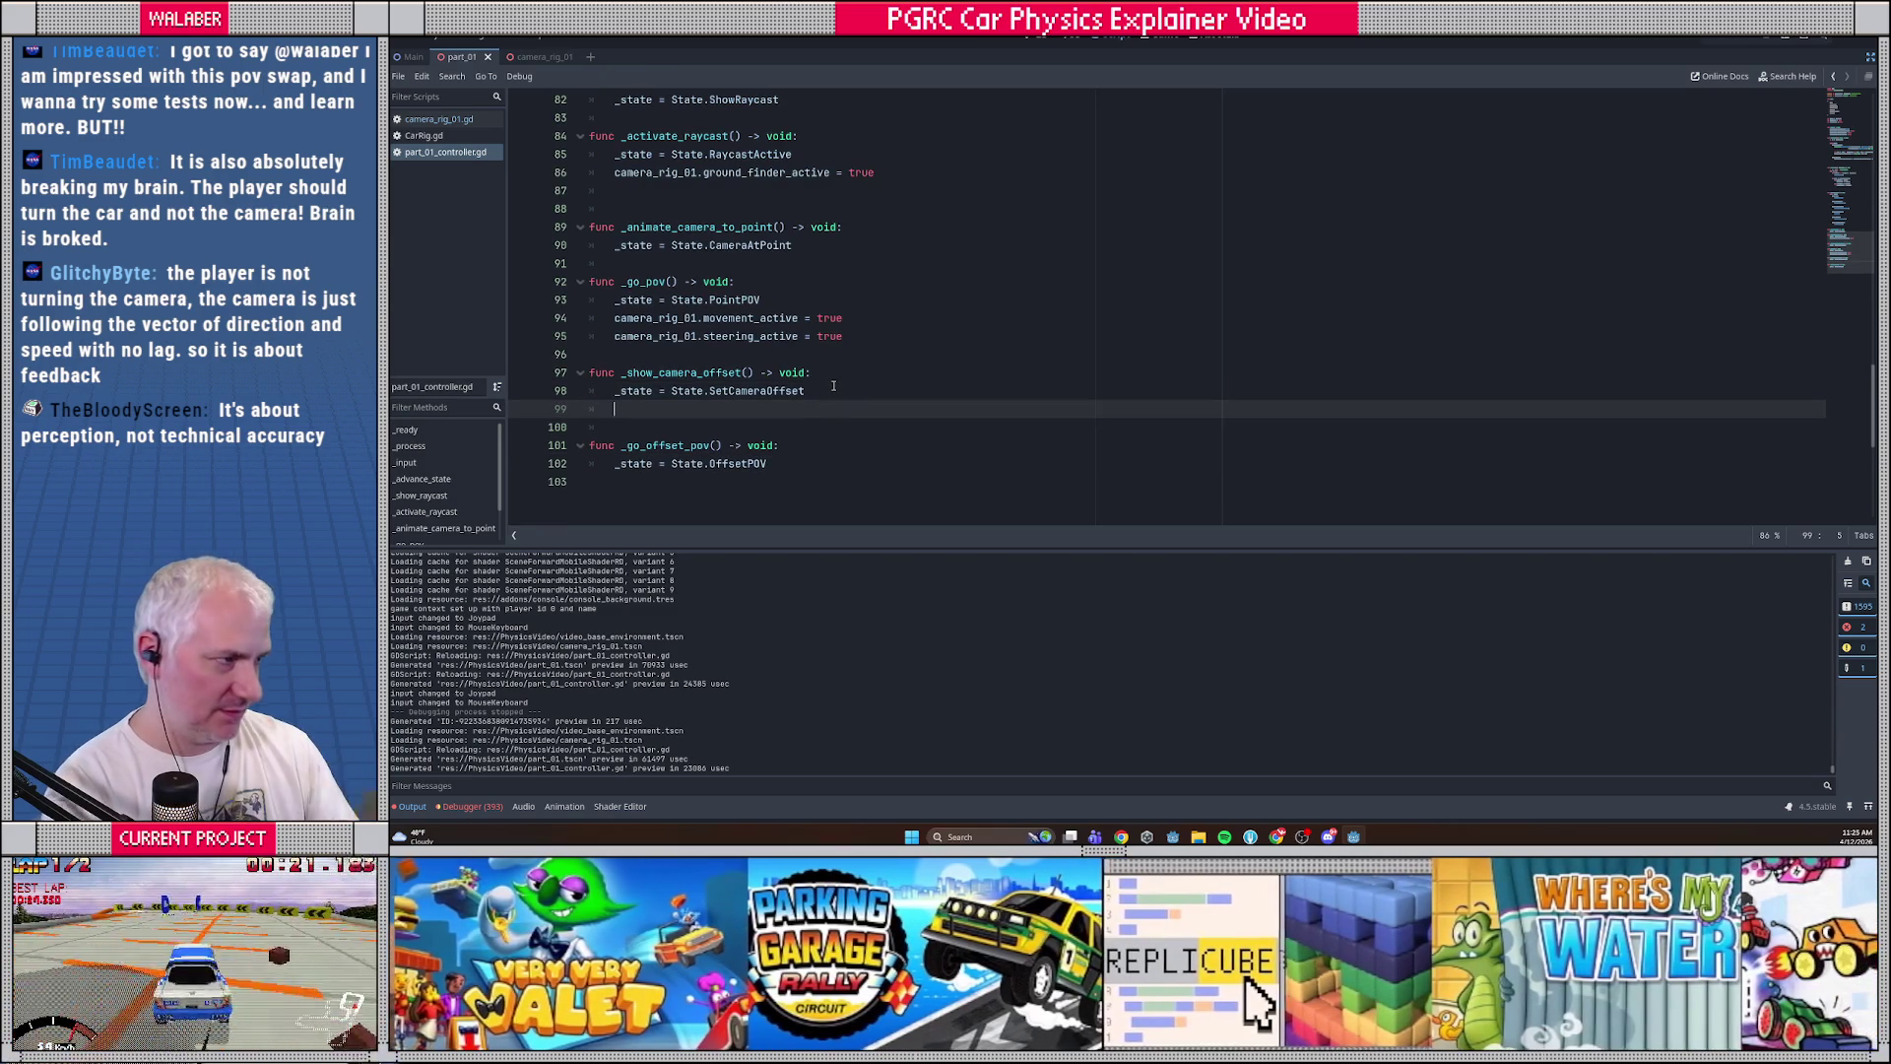
{"action": "left_click", "coordinate": [1867, 60]}
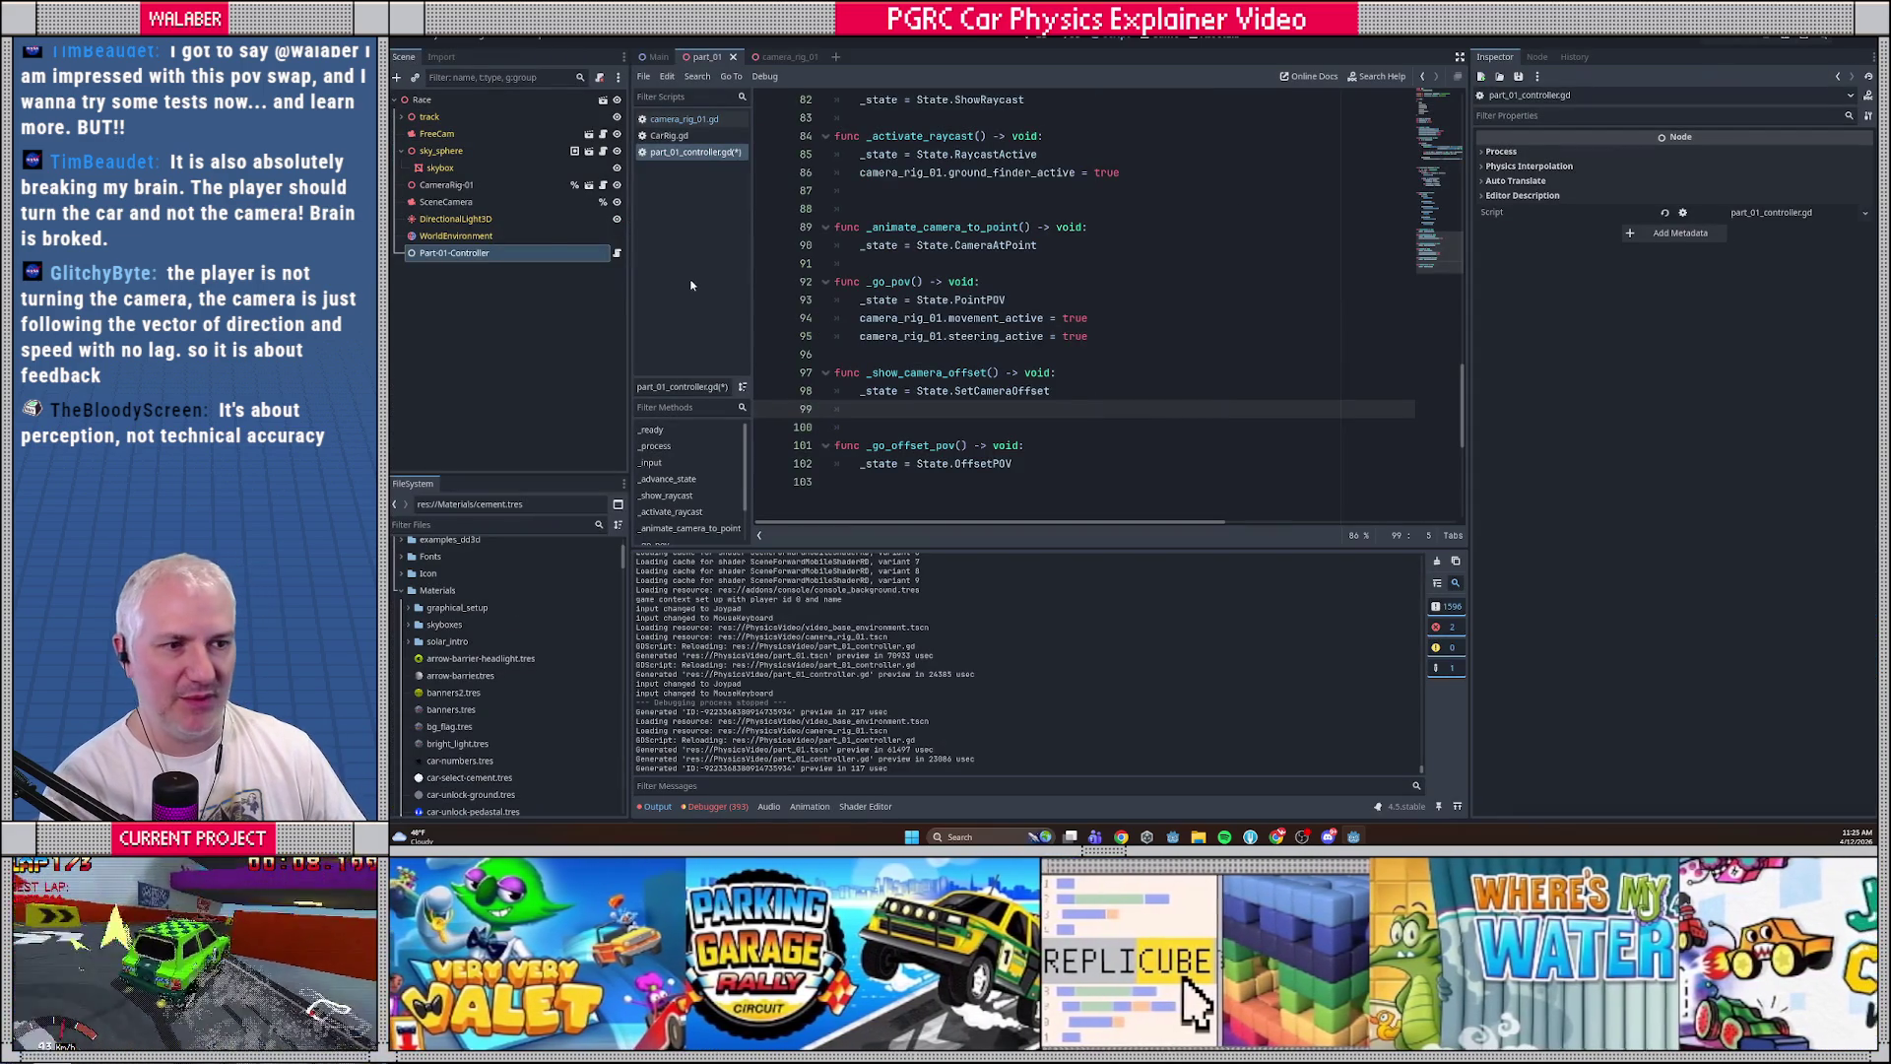
{"action": "left_click", "coordinate": [778, 59]}
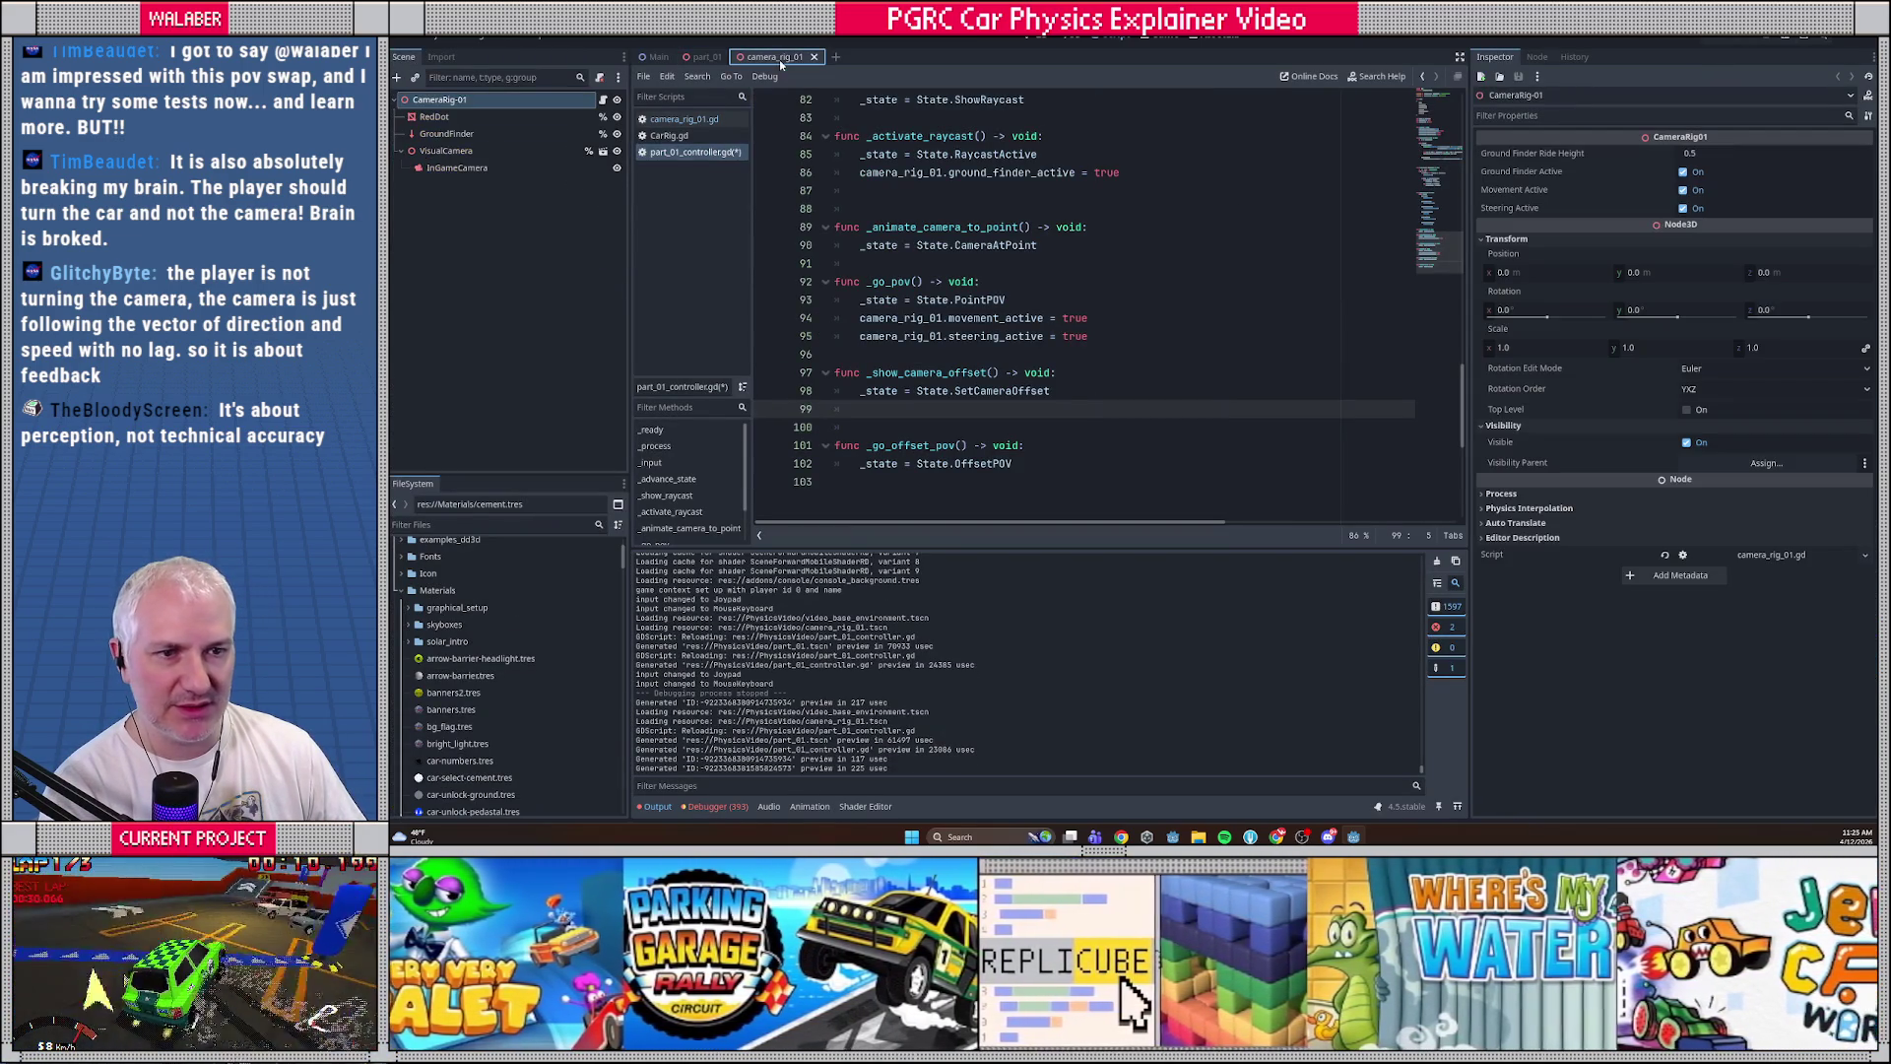
In the 3D view, drag VisualCamera back and higher behind the camera rig
{"action": "left_click", "coordinate": [1070, 39]}
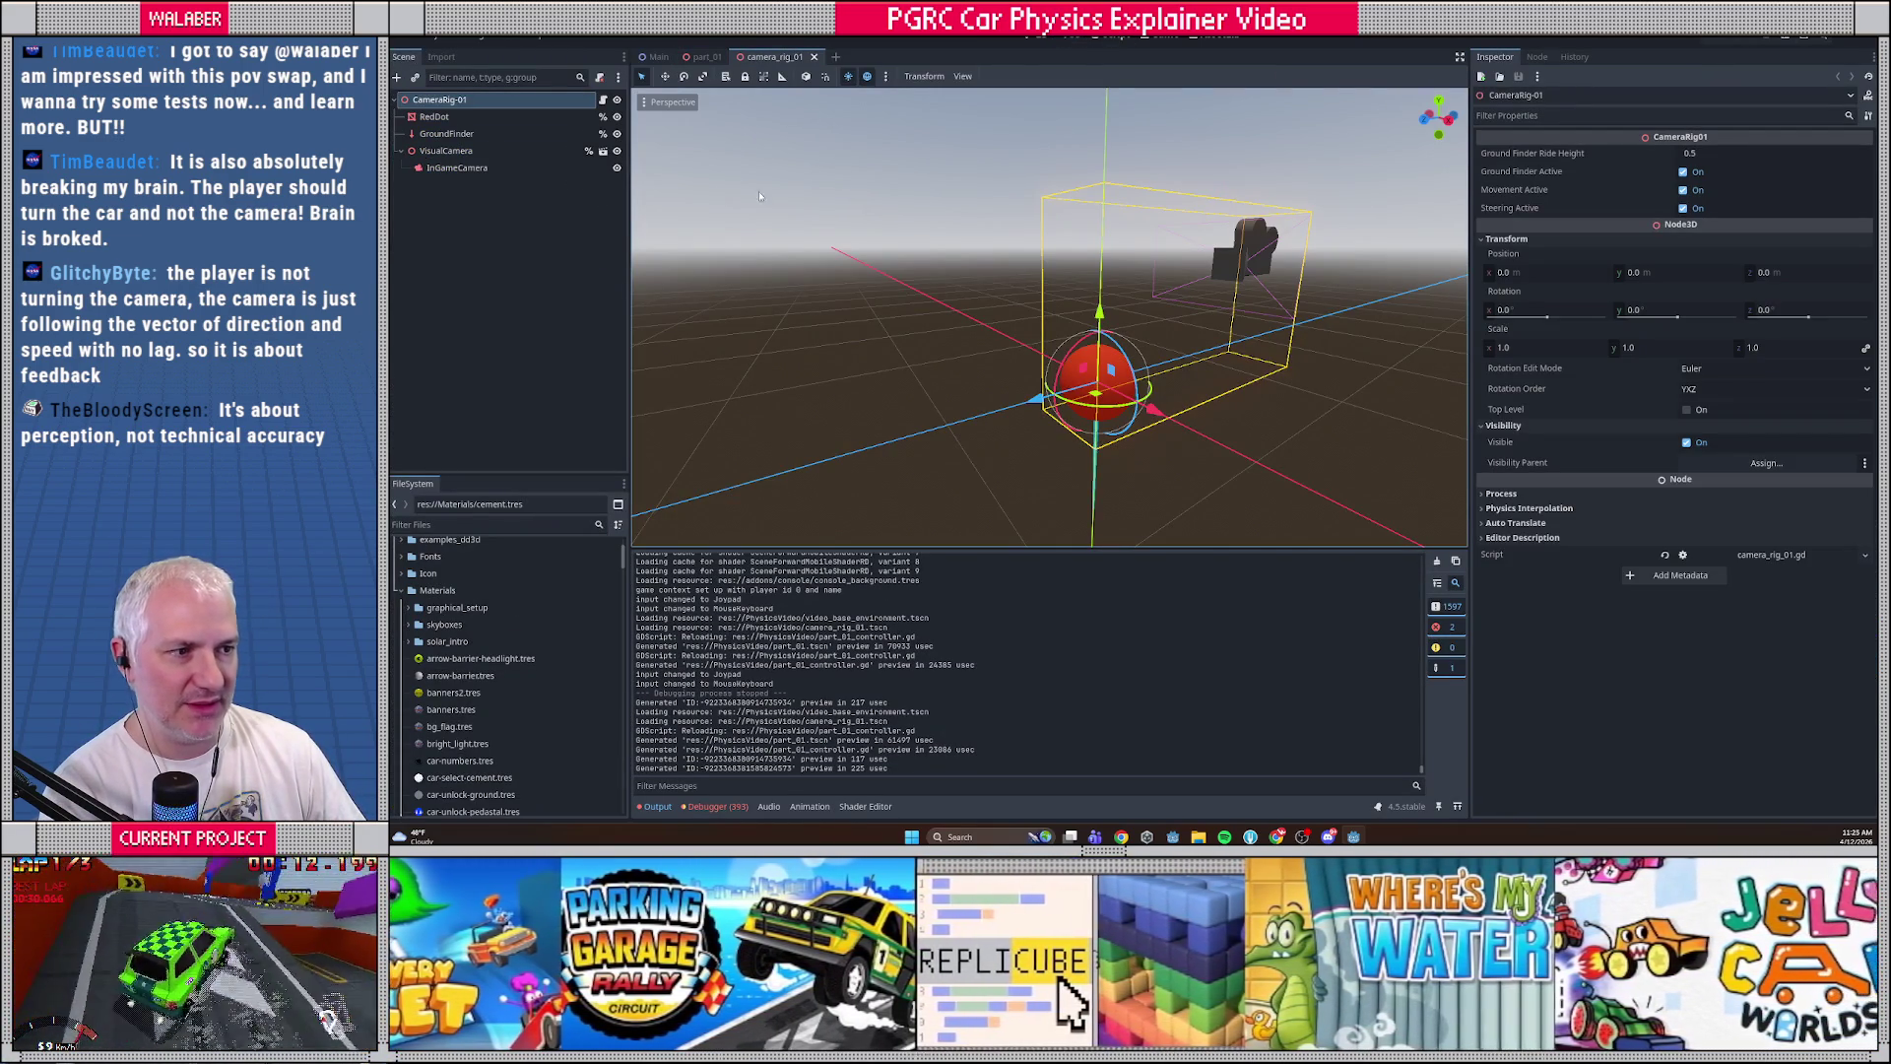
{"action": "left_click", "coordinate": [460, 171]}
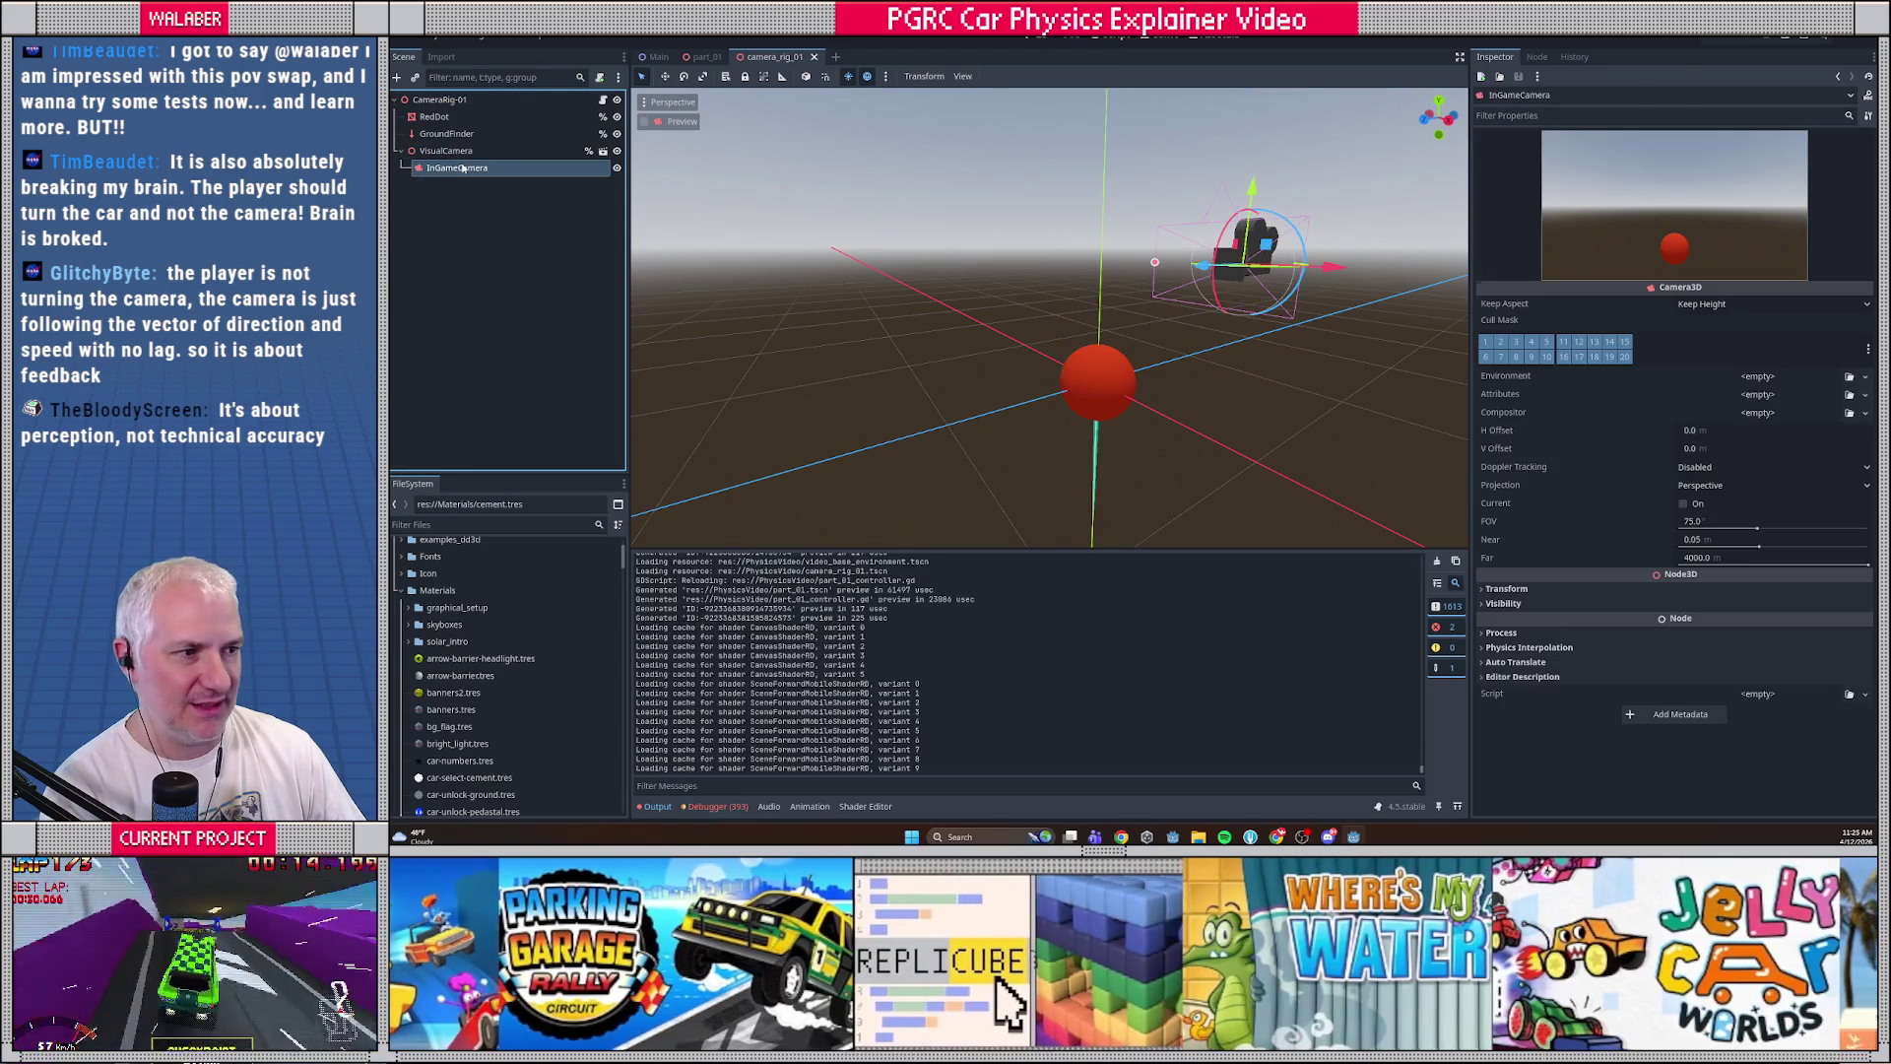
{"action": "left_click", "coordinate": [465, 156]}
{"action": "scroll", "coordinate": [965, 303], "scroll_direction": "up", "scroll_amount": 2}
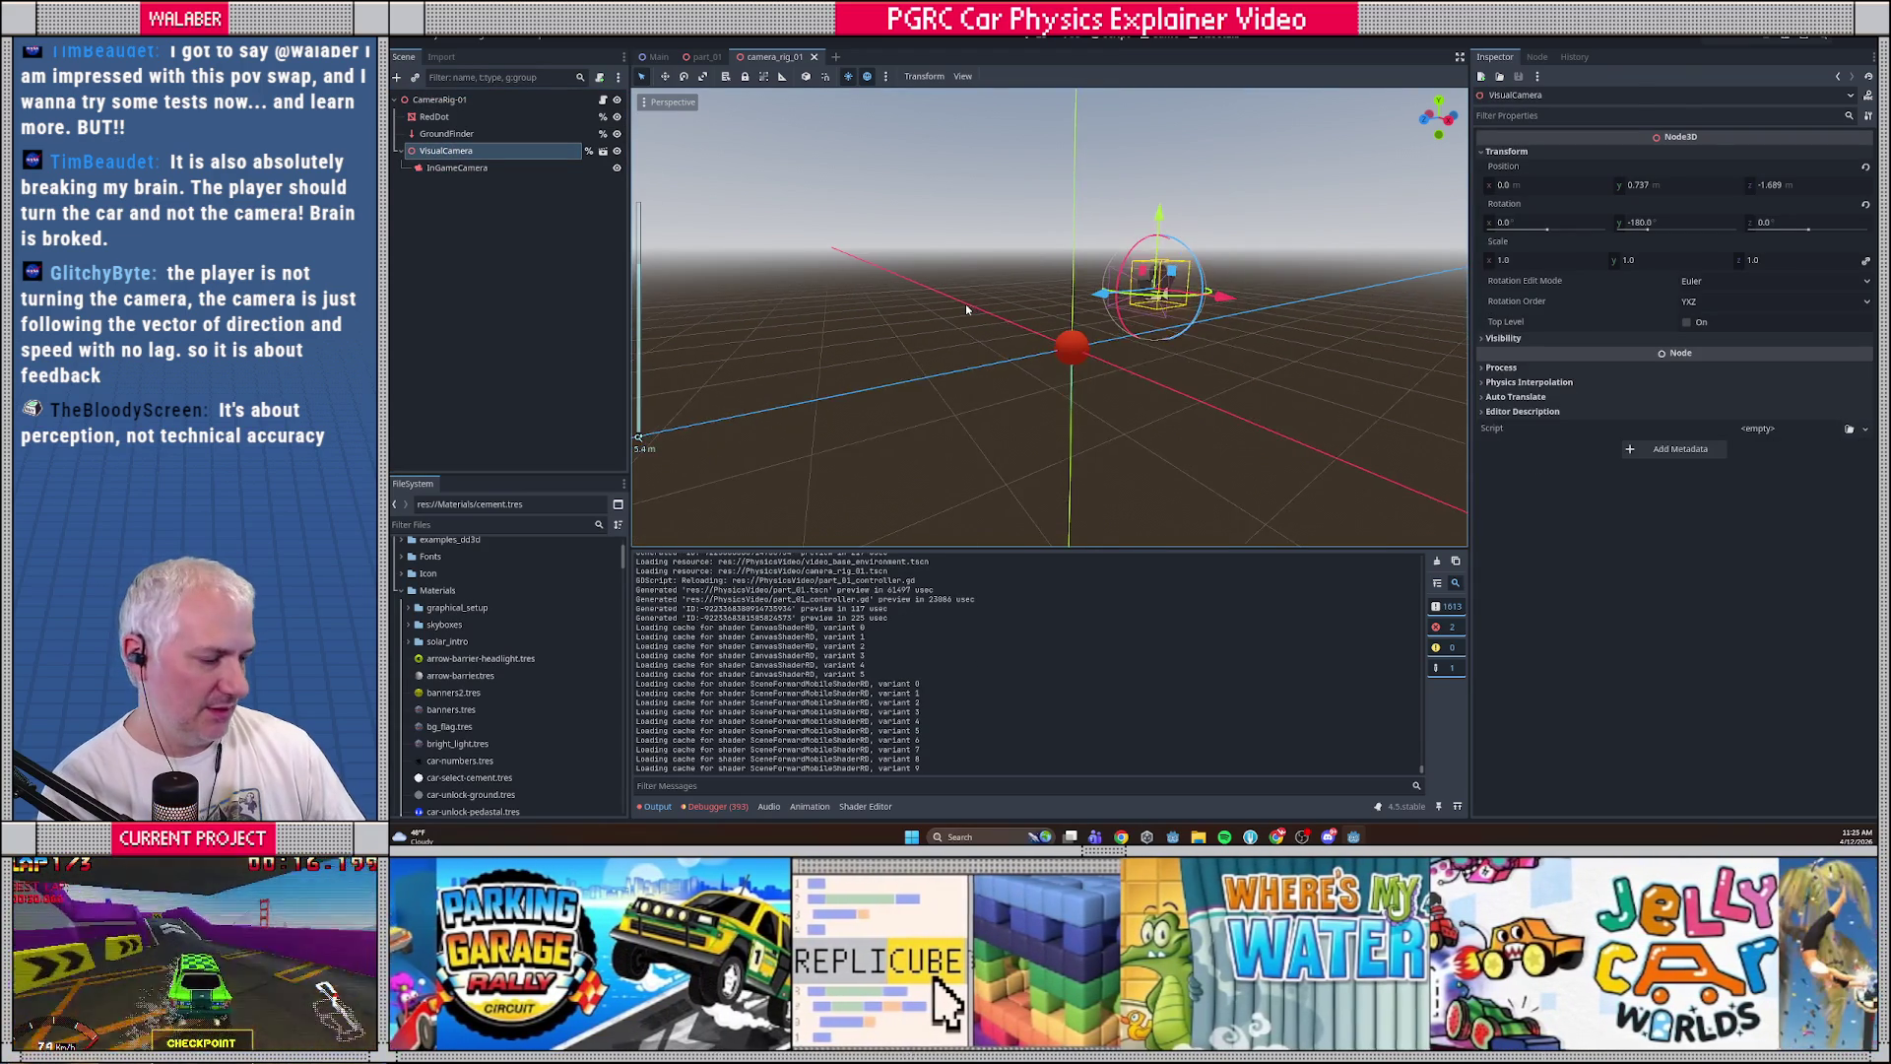
{"action": "key", "text": "KP_3"}
{"action": "left_click_drag", "start_coordinate": [996, 305], "coordinate": [1013, 353]}
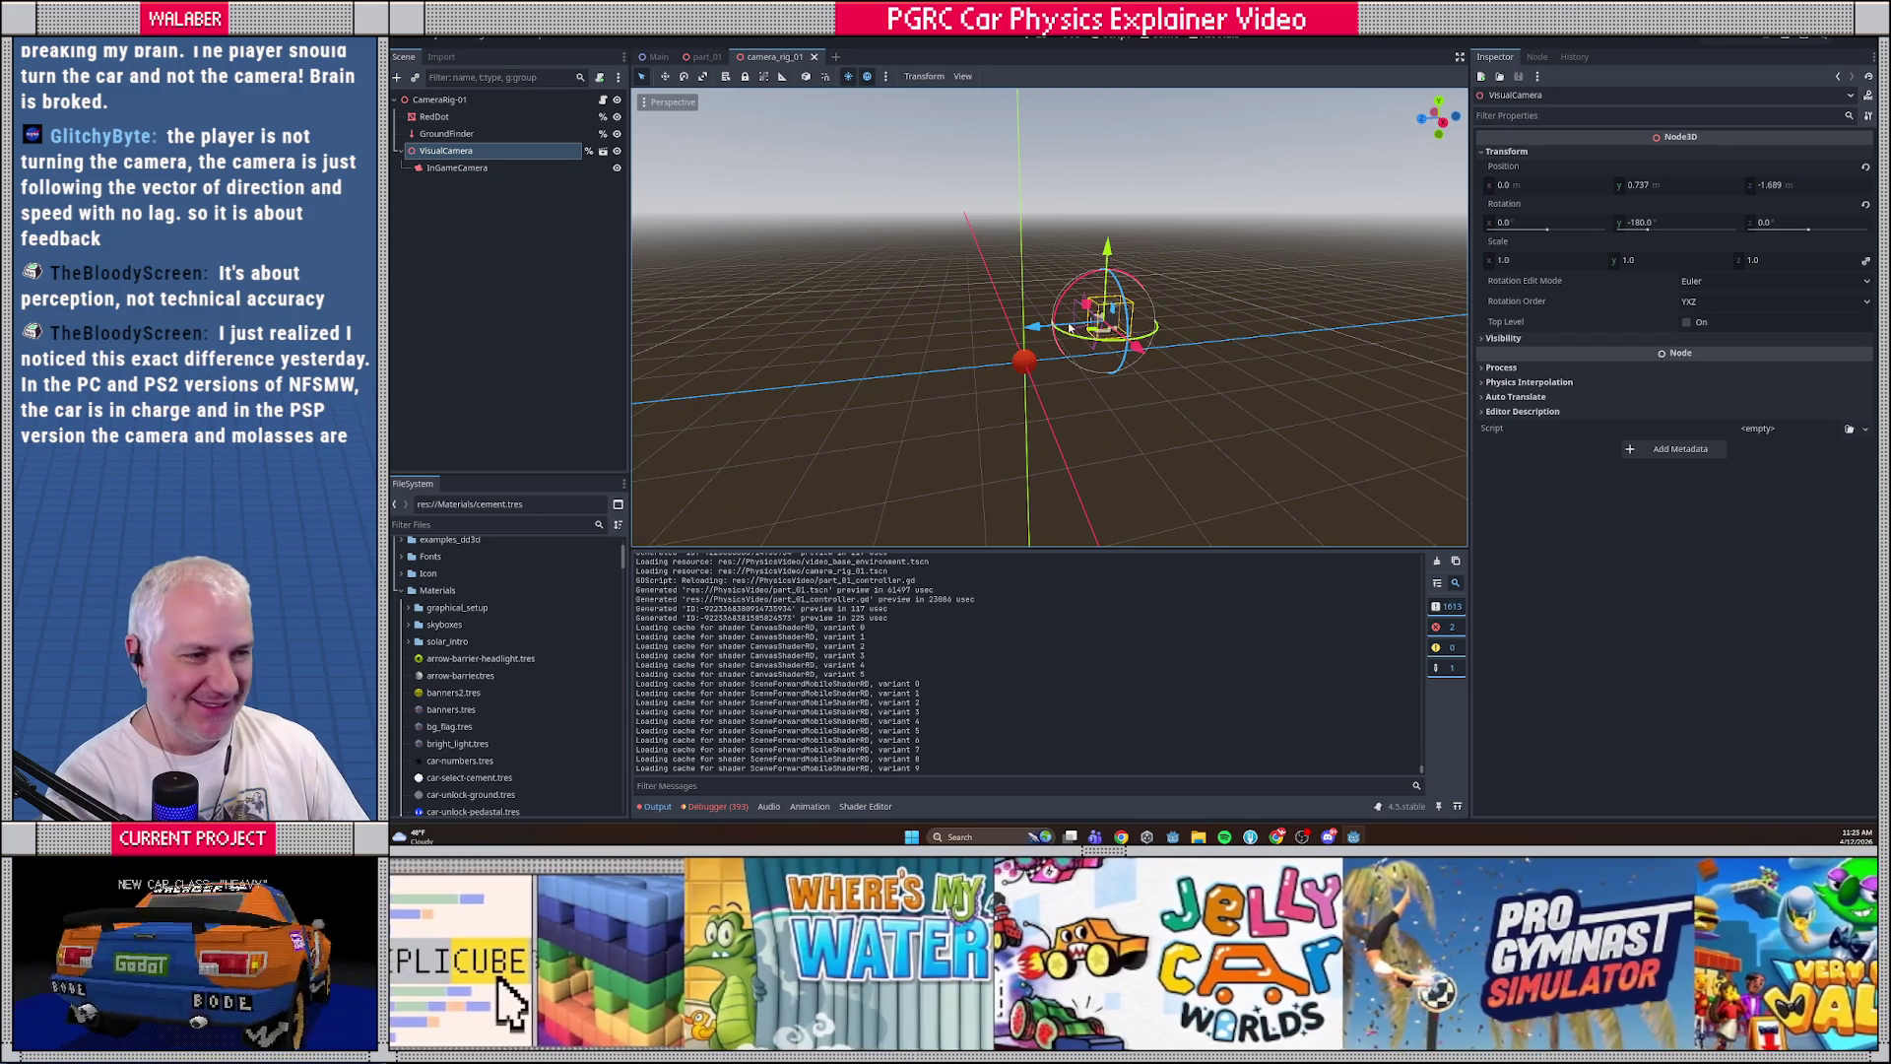
{"action": "left_click_drag", "start_coordinate": [1039, 328], "coordinate": [1127, 318]}
{"action": "left_click_drag", "start_coordinate": [1200, 251], "coordinate": [633, 236]}
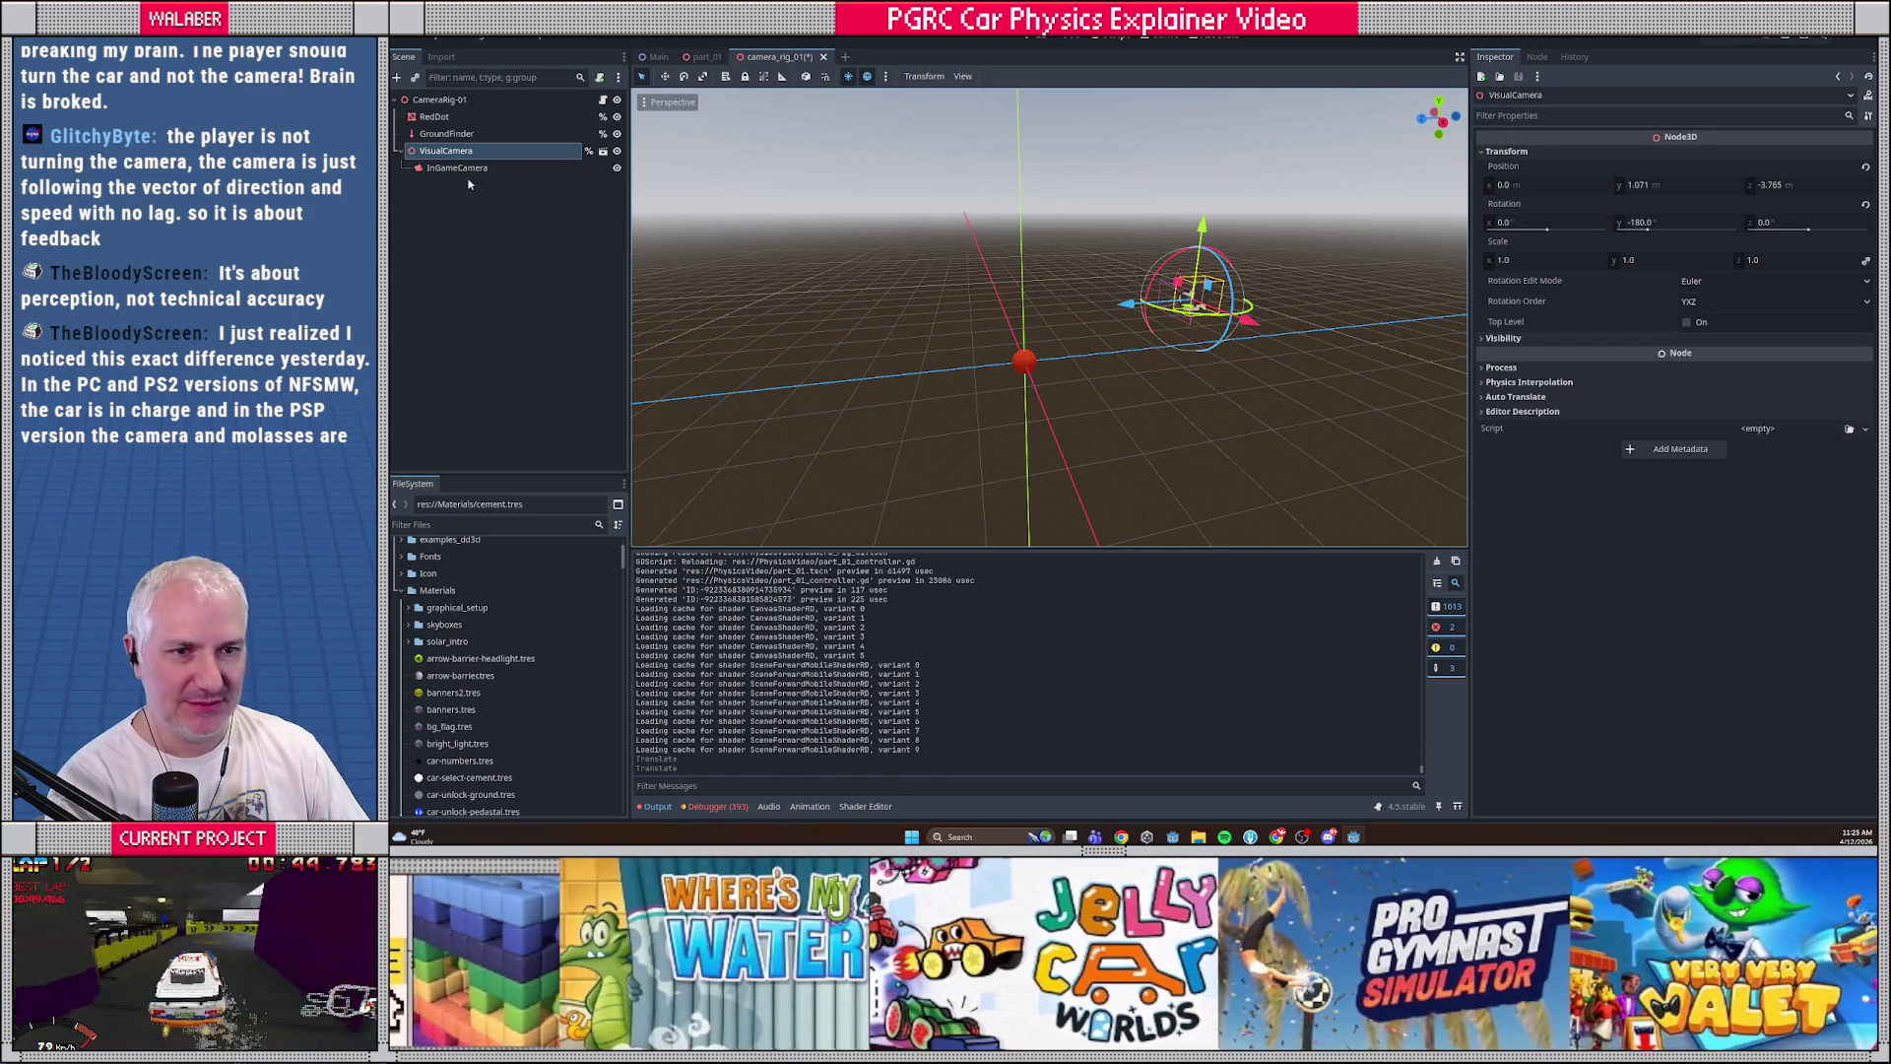
{"action": "left_click", "coordinate": [470, 169]}
{"action": "left_click", "coordinate": [446, 150]}
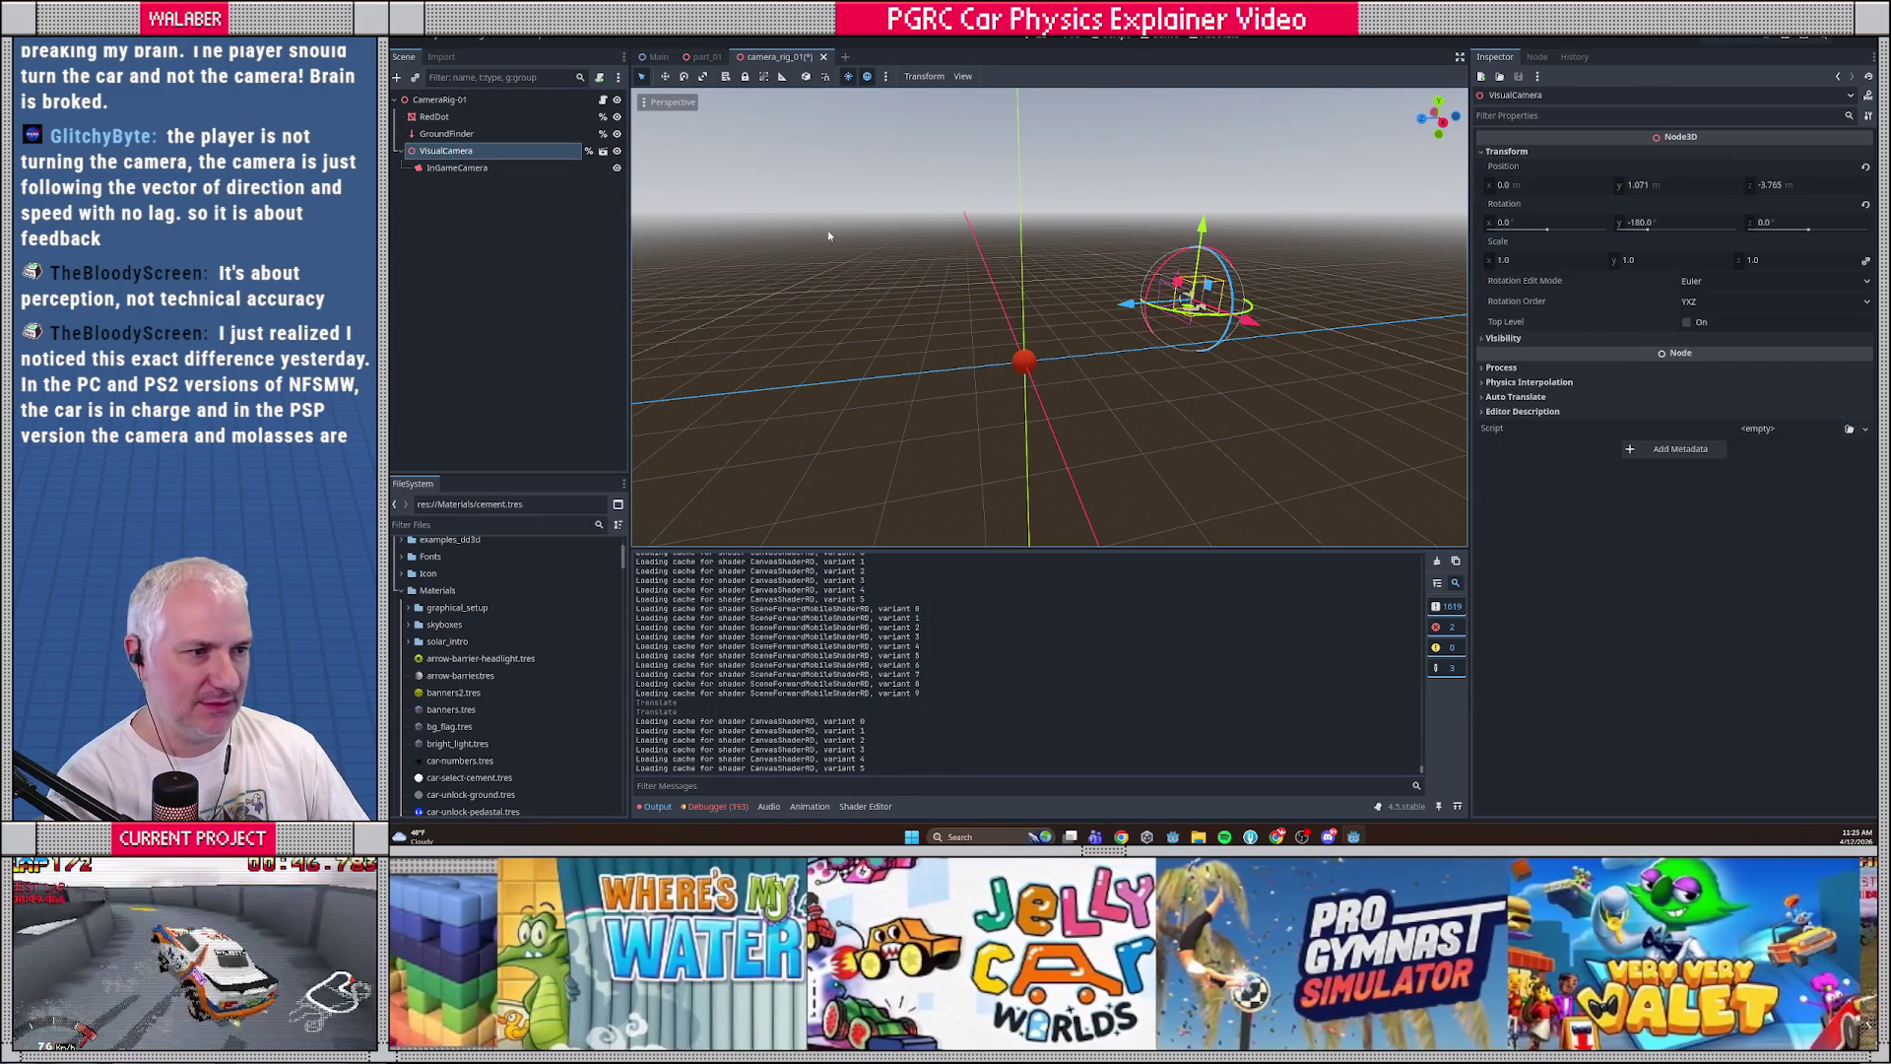
{"action": "left_click_drag", "start_coordinate": [1176, 283], "coordinate": [1171, 263]}
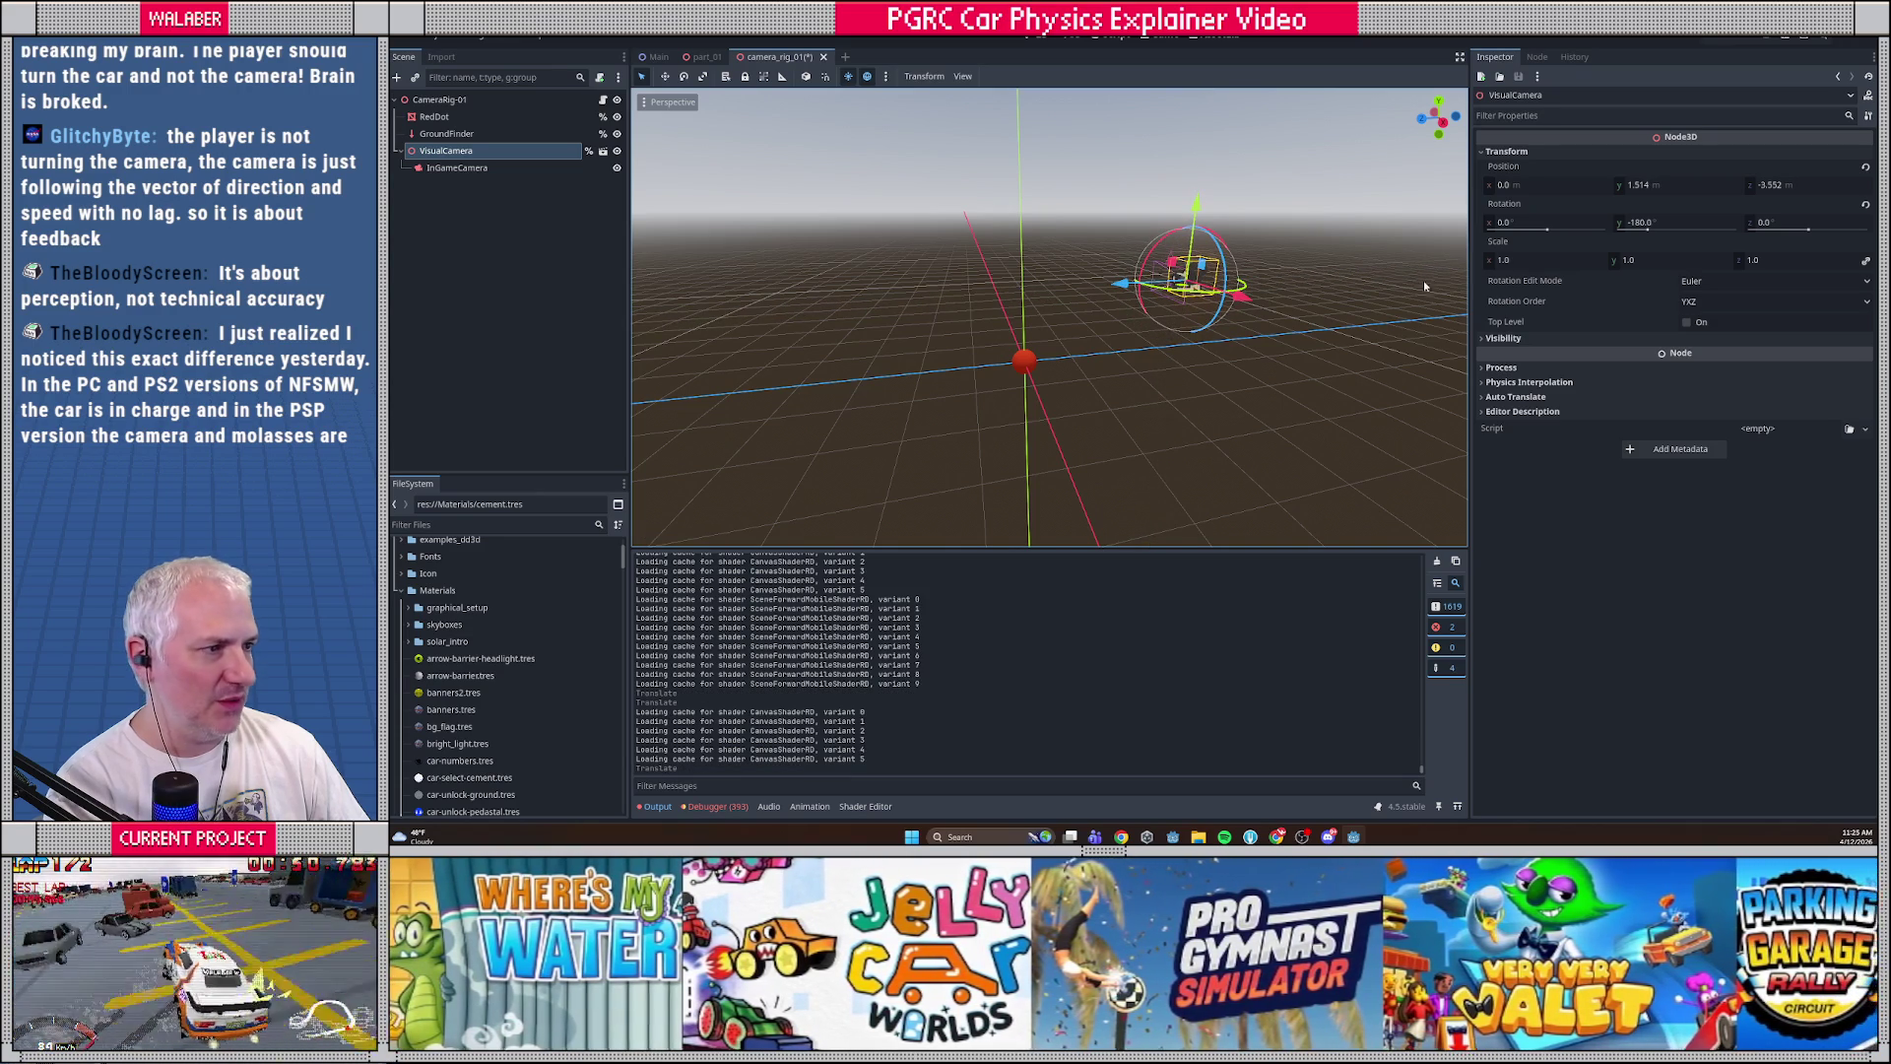
Set InGameCamera's FOV to 60 and VisualCamera's position to Y 1.5, Z -3.5
{"action": "left_click", "coordinate": [497, 168]}
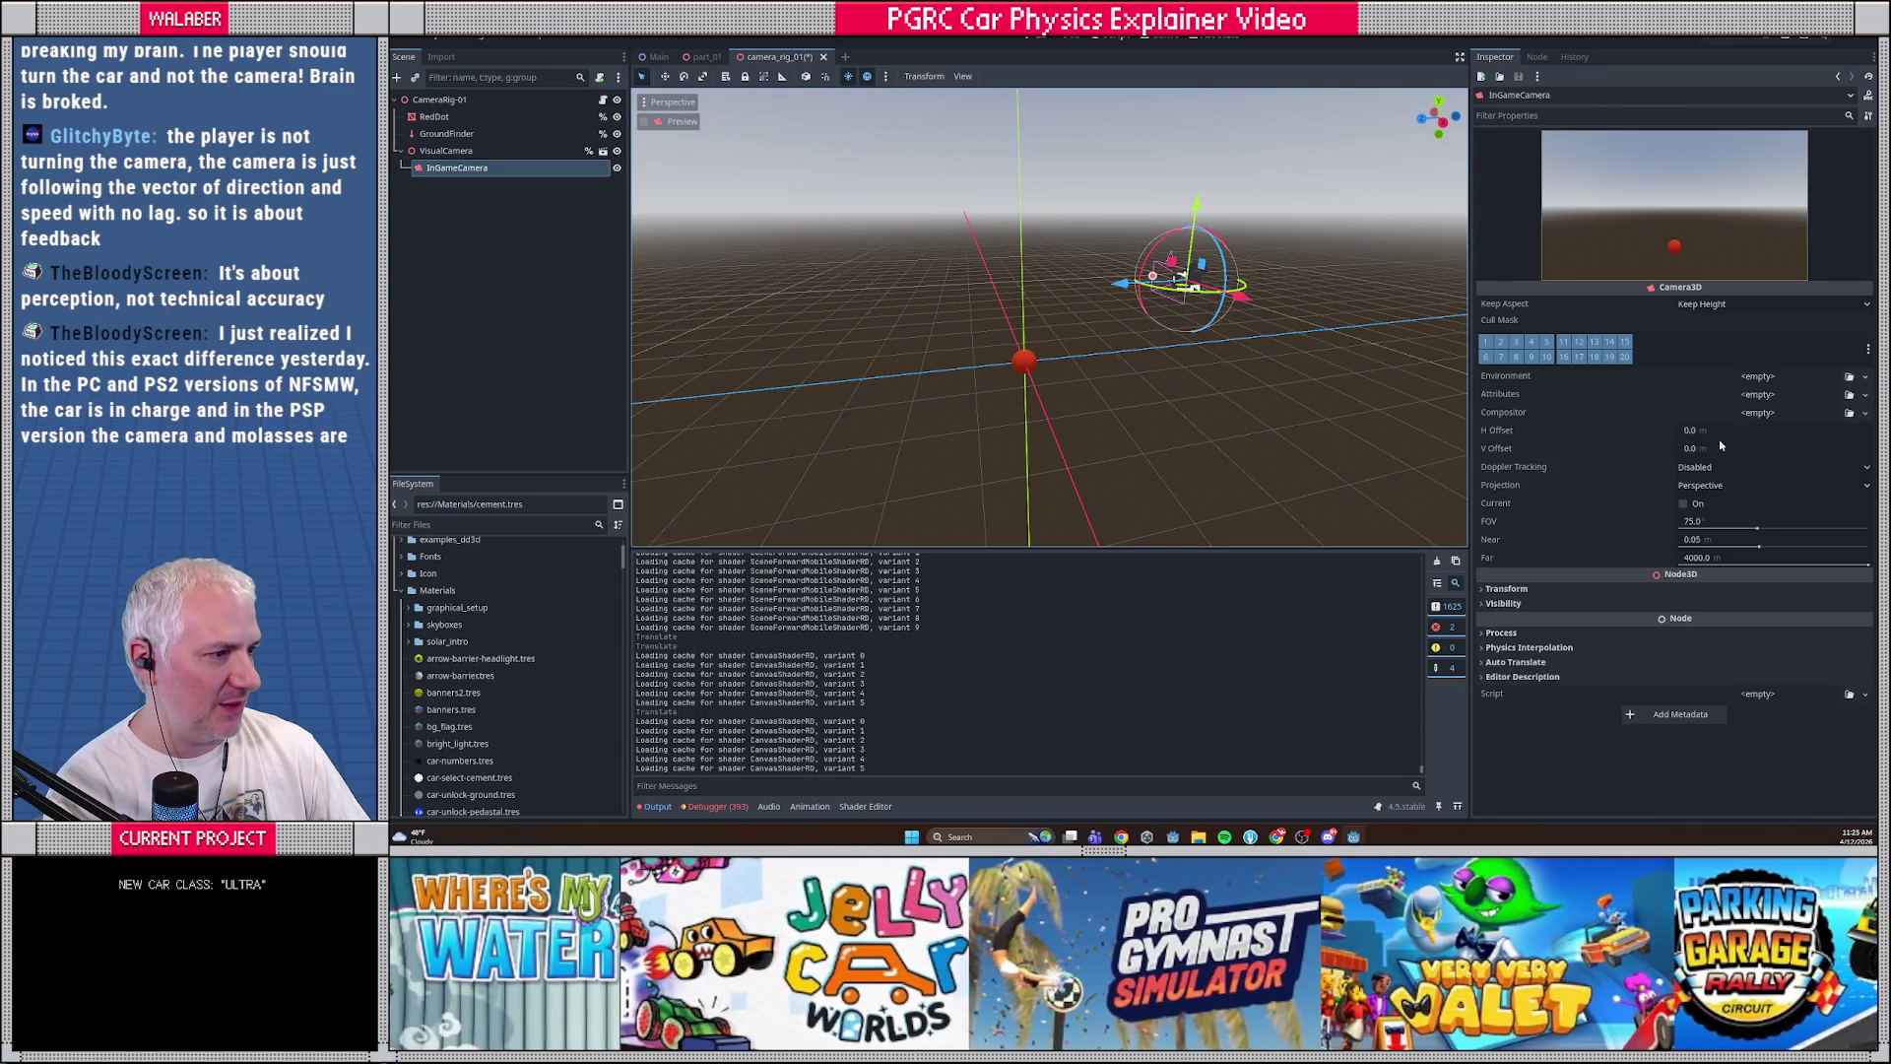
{"action": "left_click", "coordinate": [1730, 519]}
{"action": "type", "text": "60"}
{"action": "key", "text": "Return"}
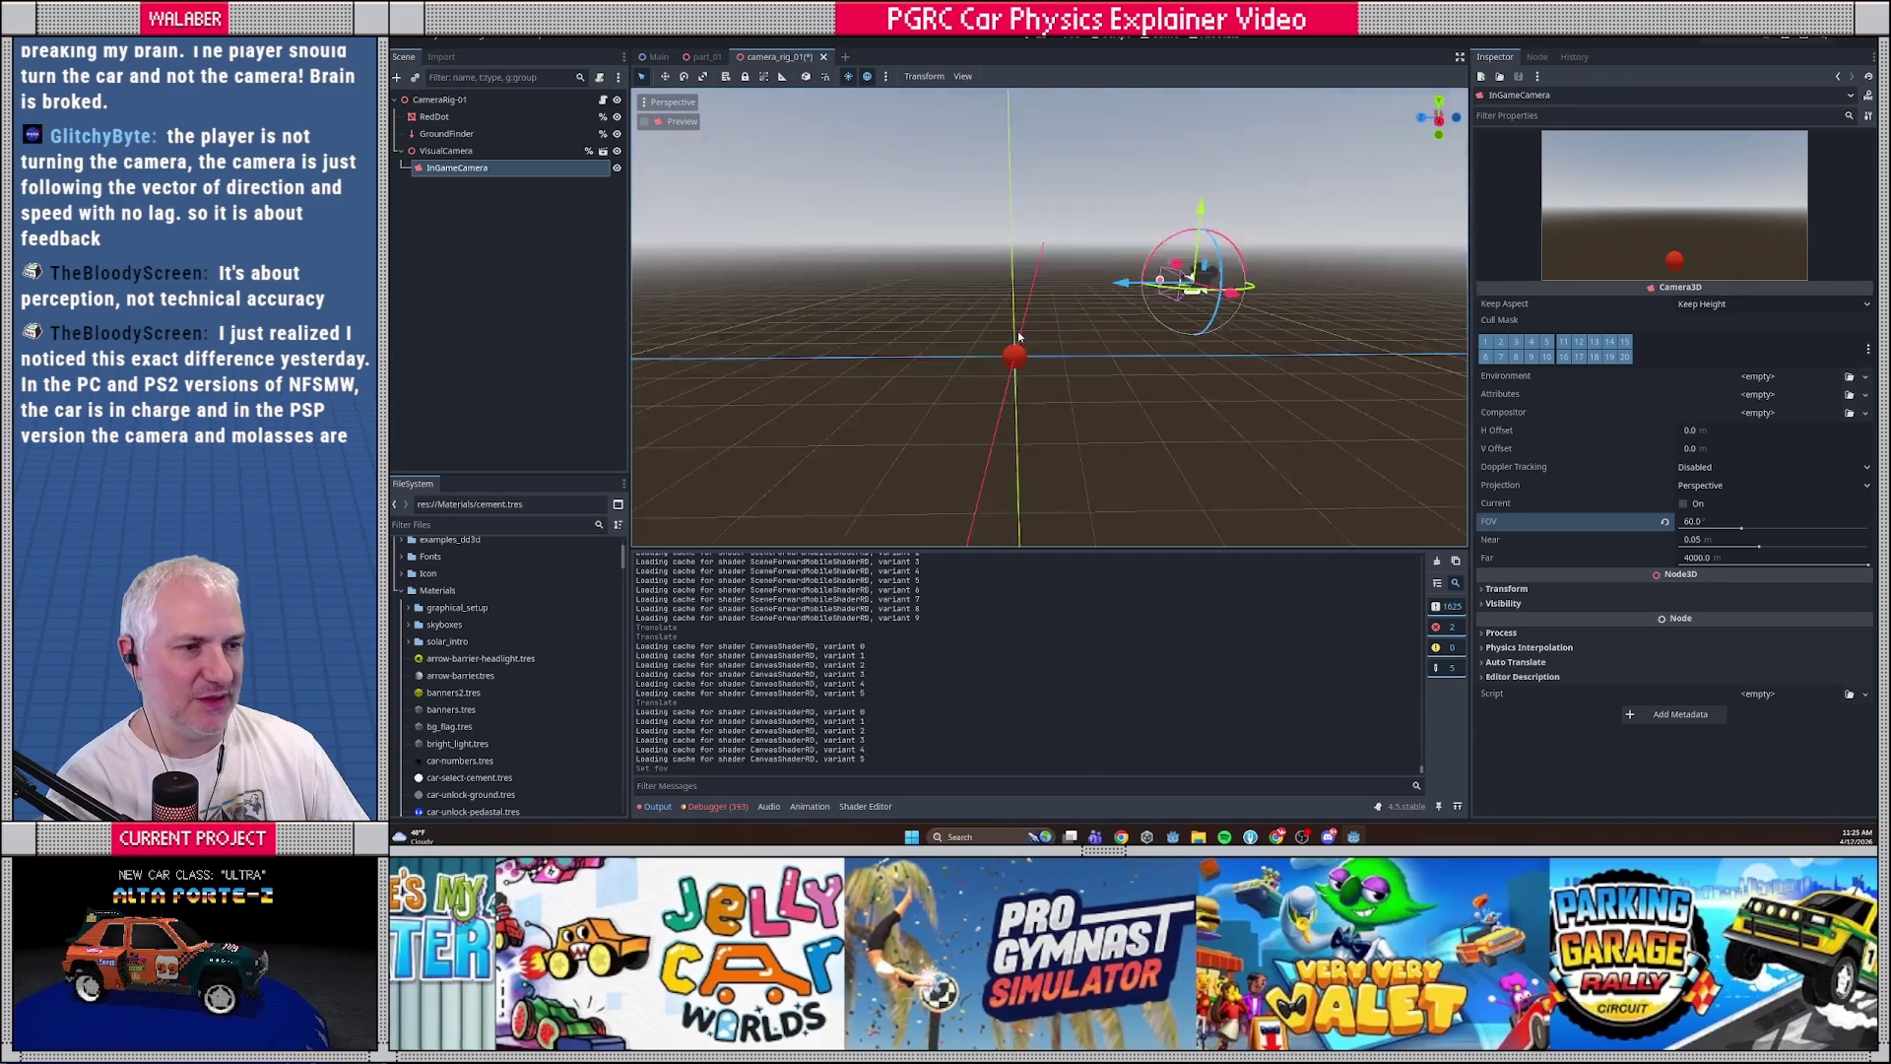
{"action": "left_click", "coordinate": [494, 155]}
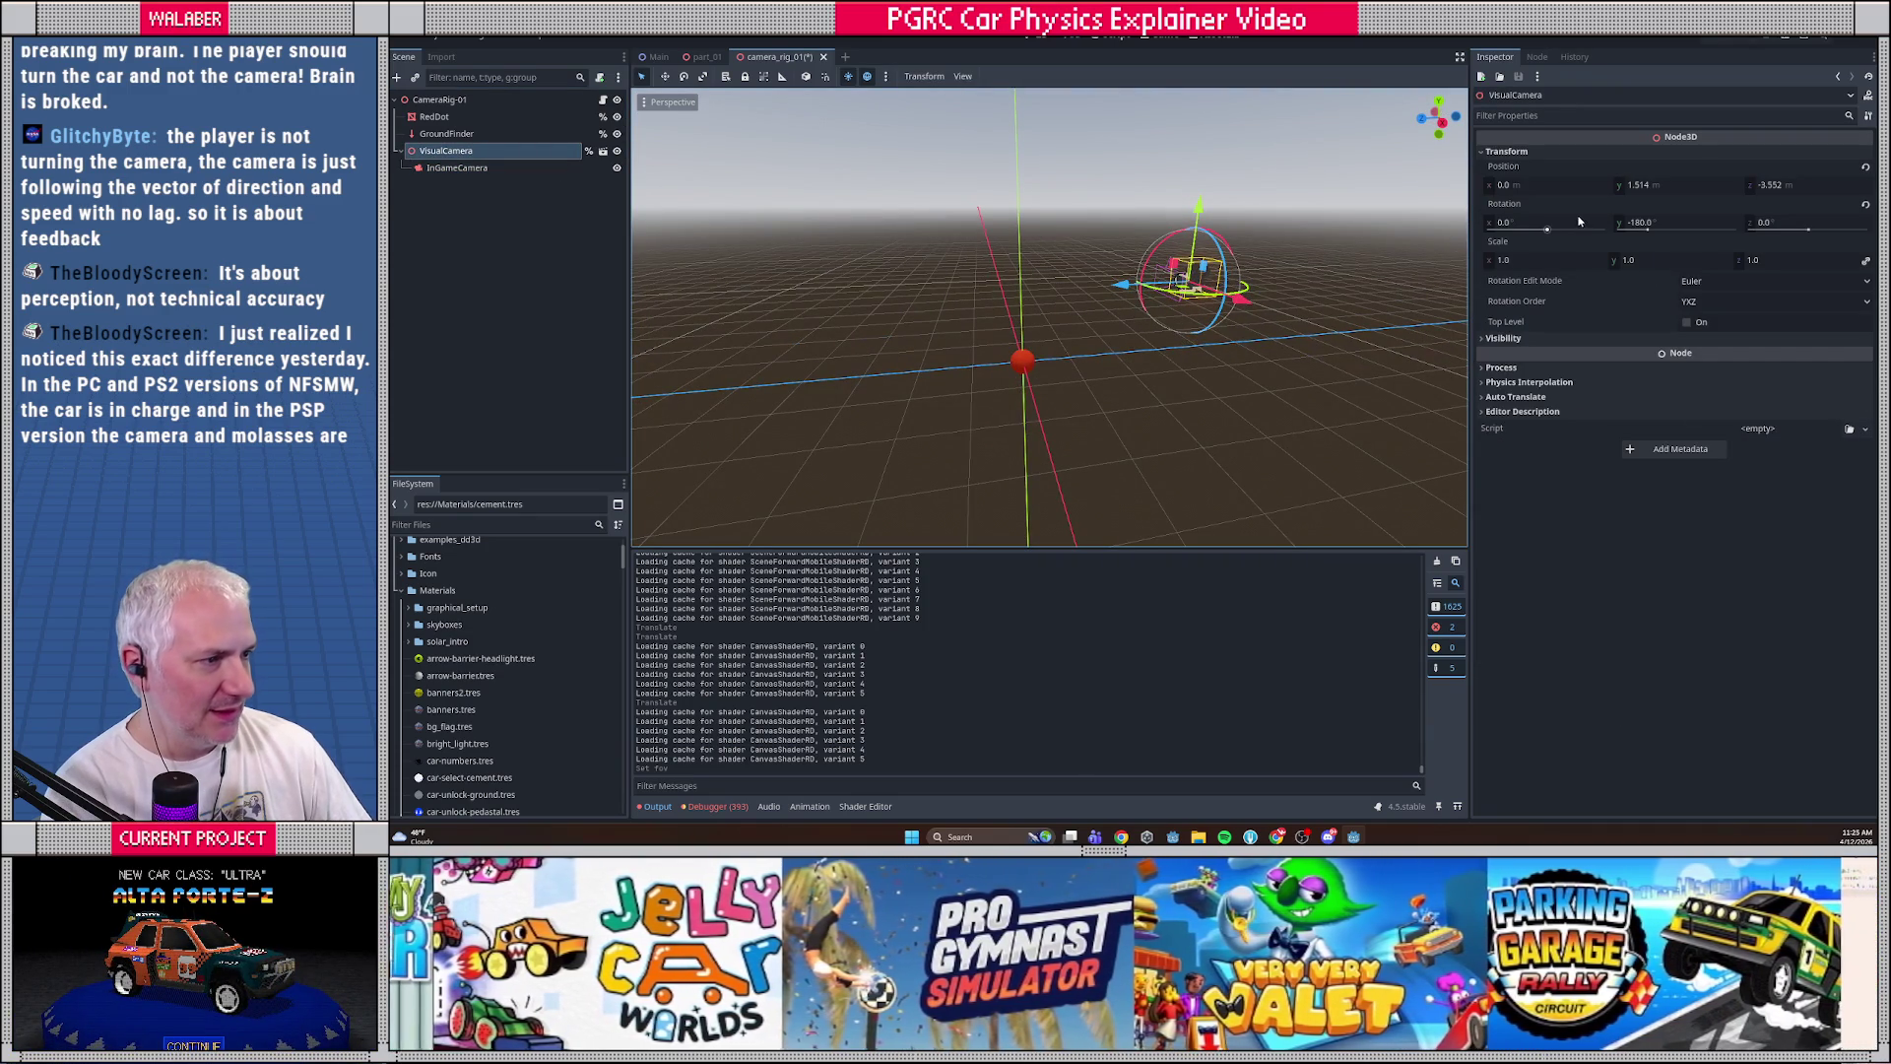
{"action": "left_click", "coordinate": [1661, 190]}
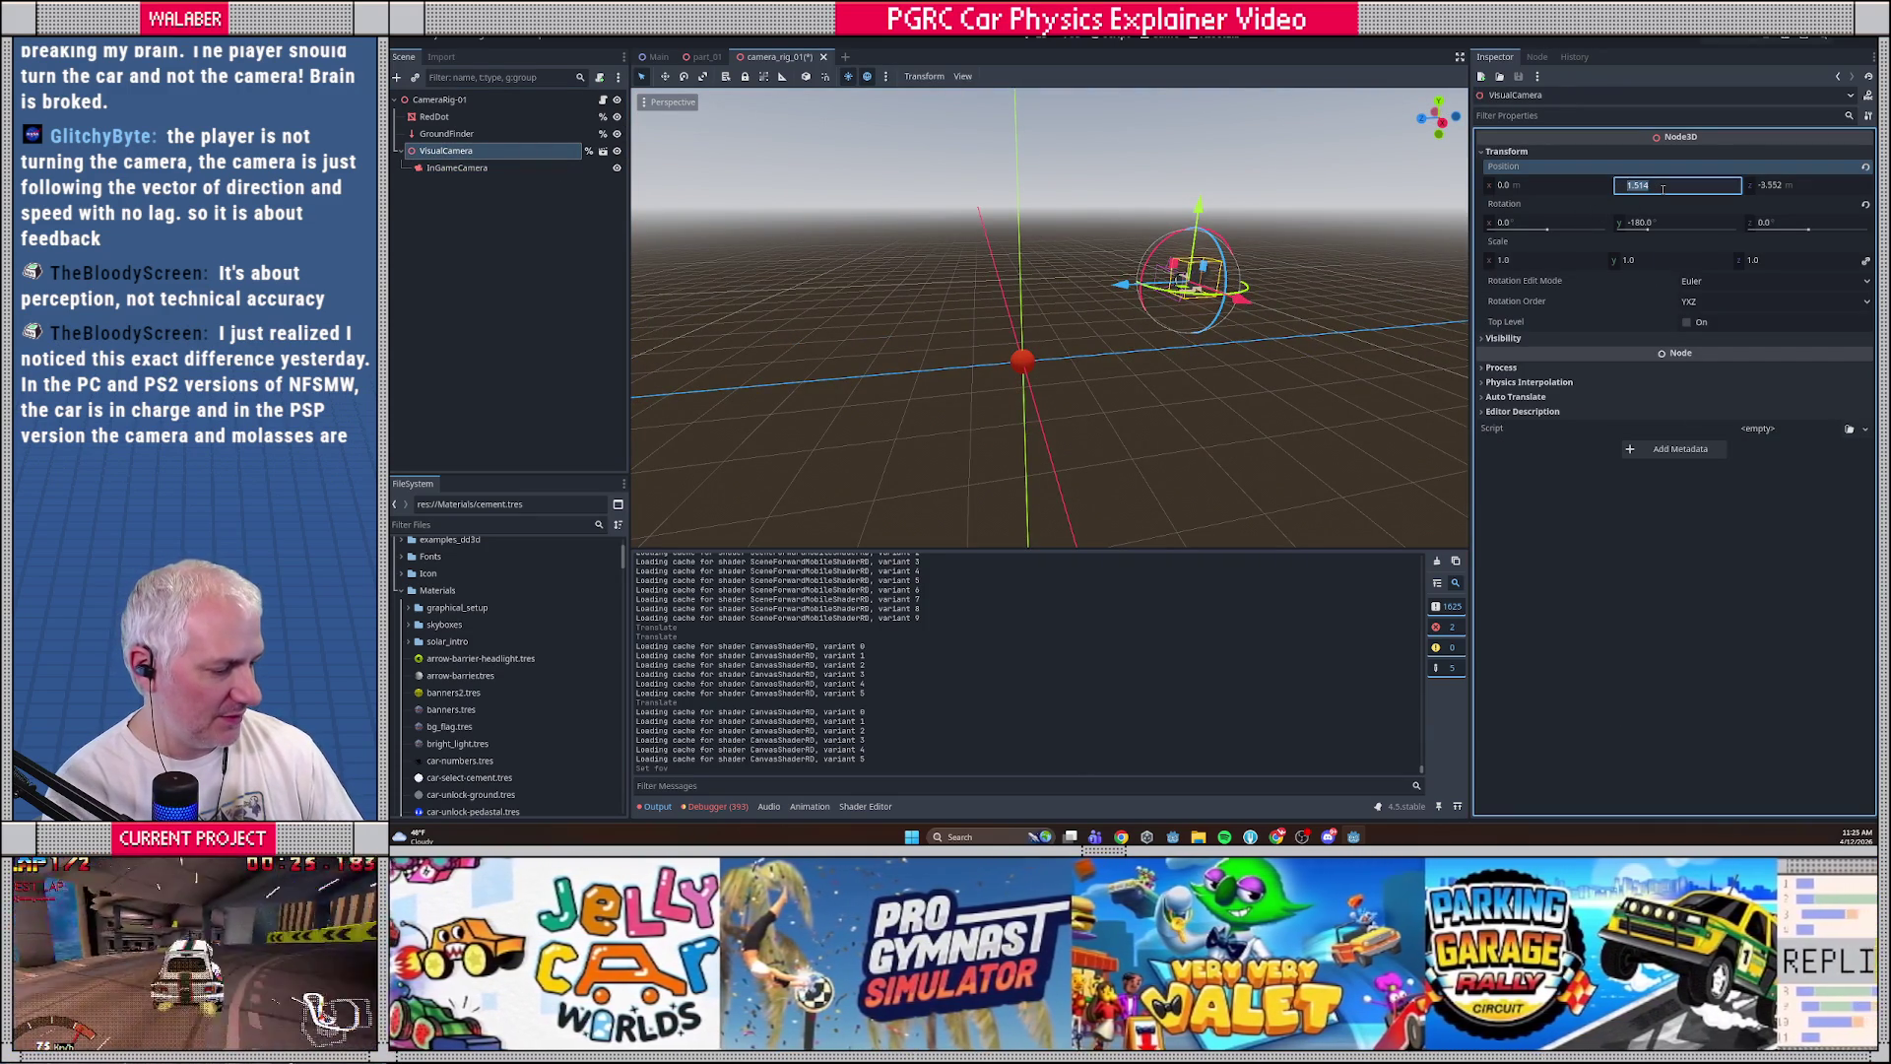
{"action": "type", "text": "1.5"}
{"action": "key", "text": "Tab"}
{"action": "type", "text": "-3.5"}
{"action": "key", "text": "Return"}
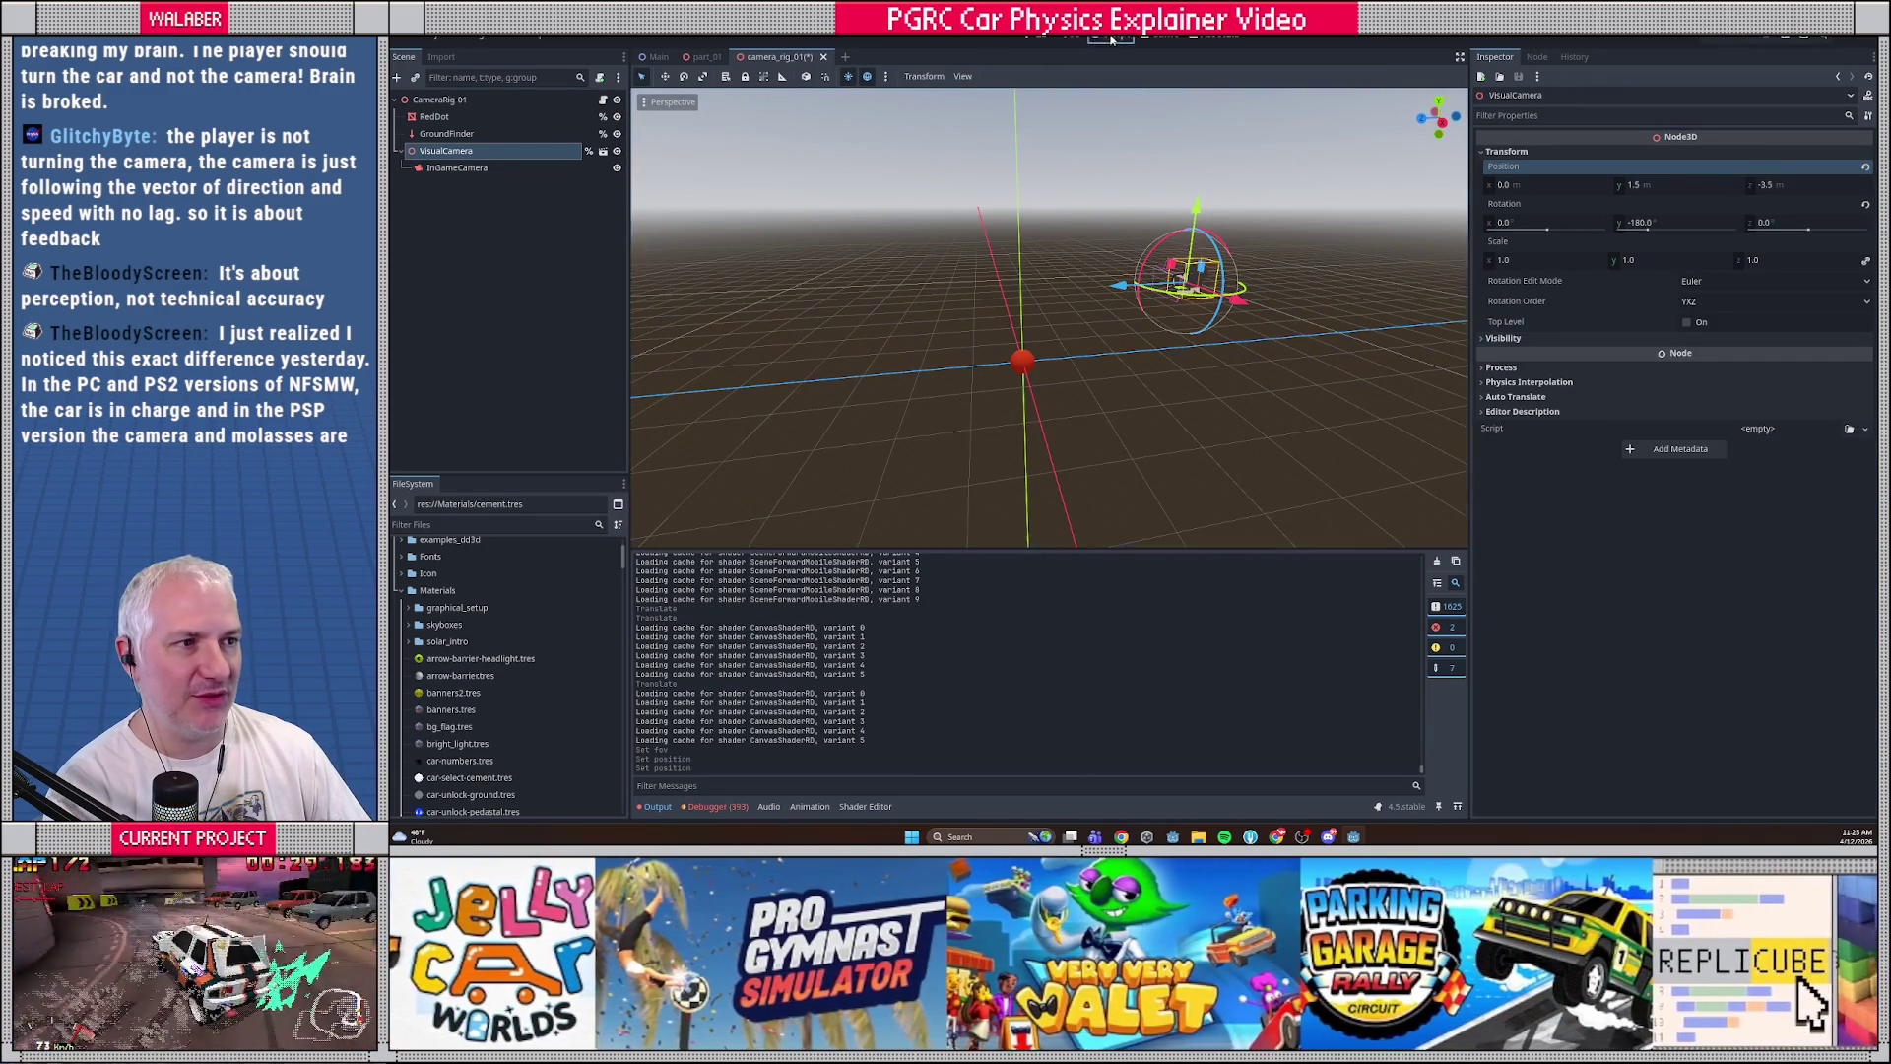
{"action": "left_click", "coordinate": [1072, 40]}
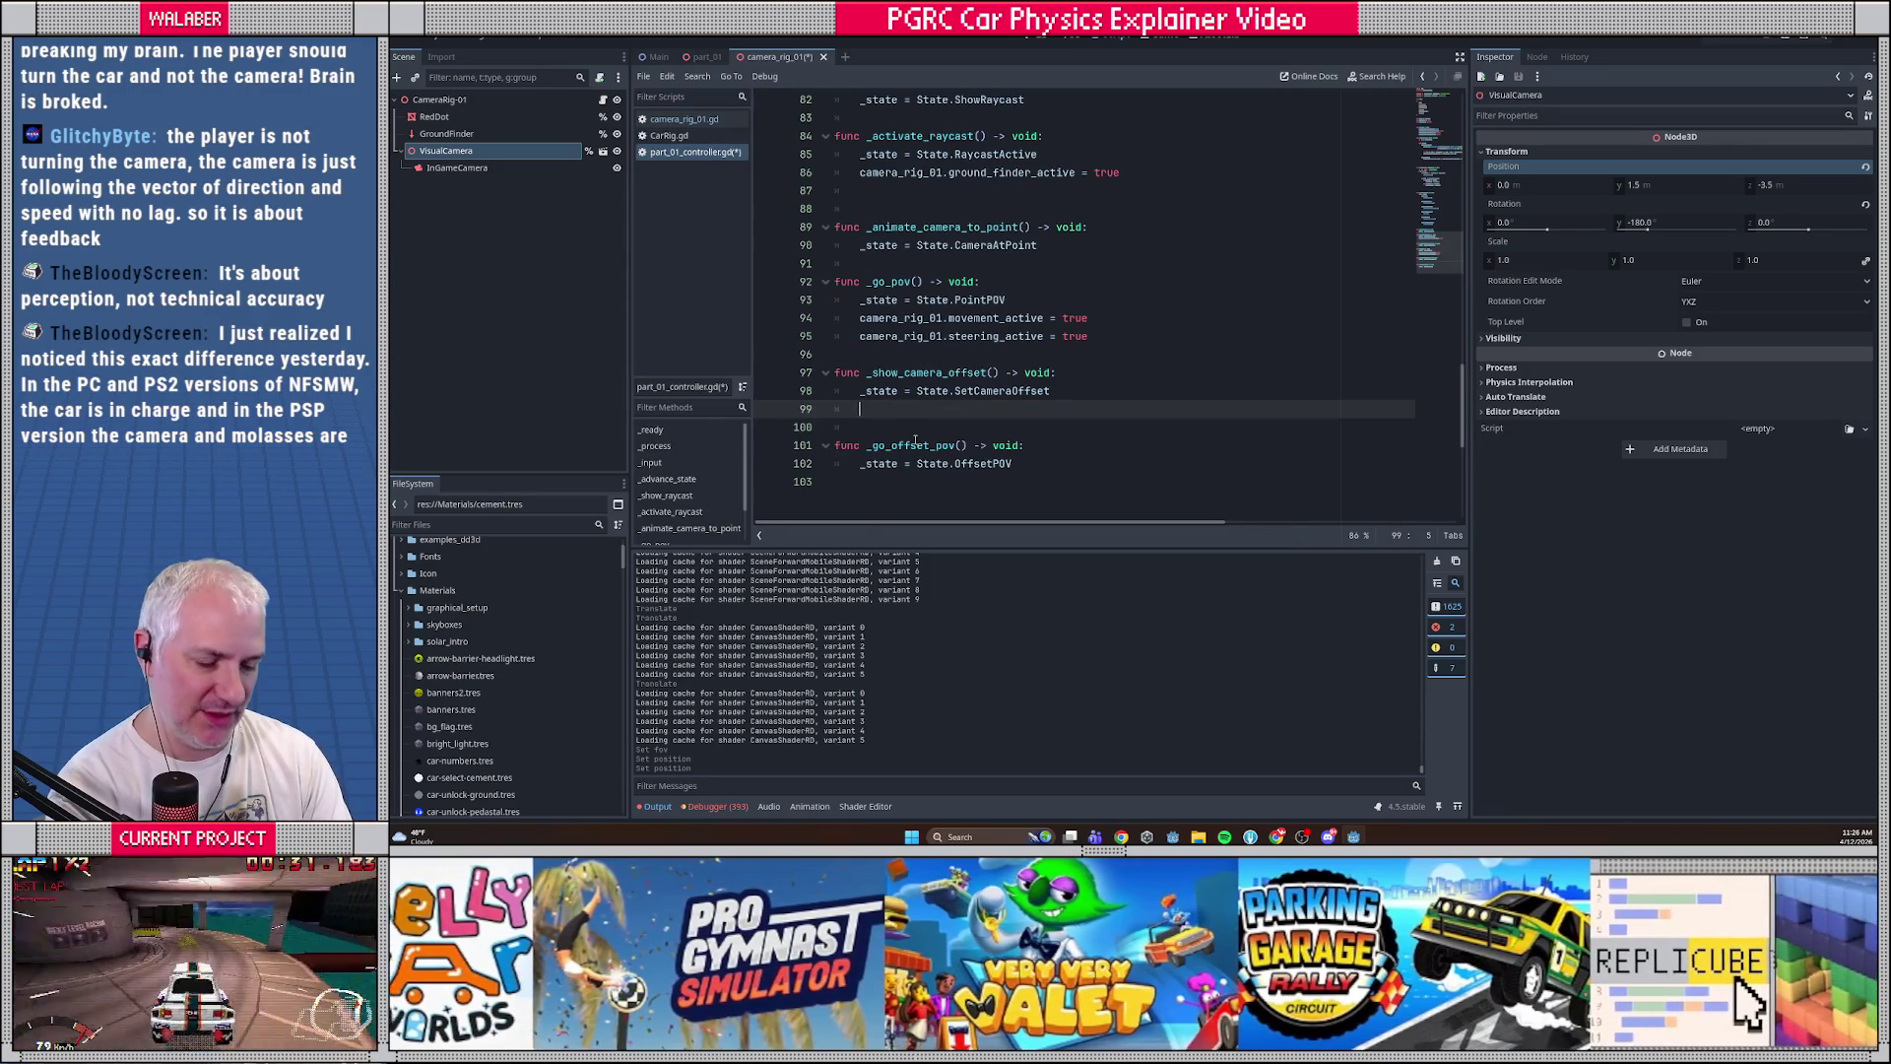
On line 99, set camera_rig_01.visual_camera.position to Vector3(0.0, 1.5, -3.5)
{"action": "type", "text": "cam"}
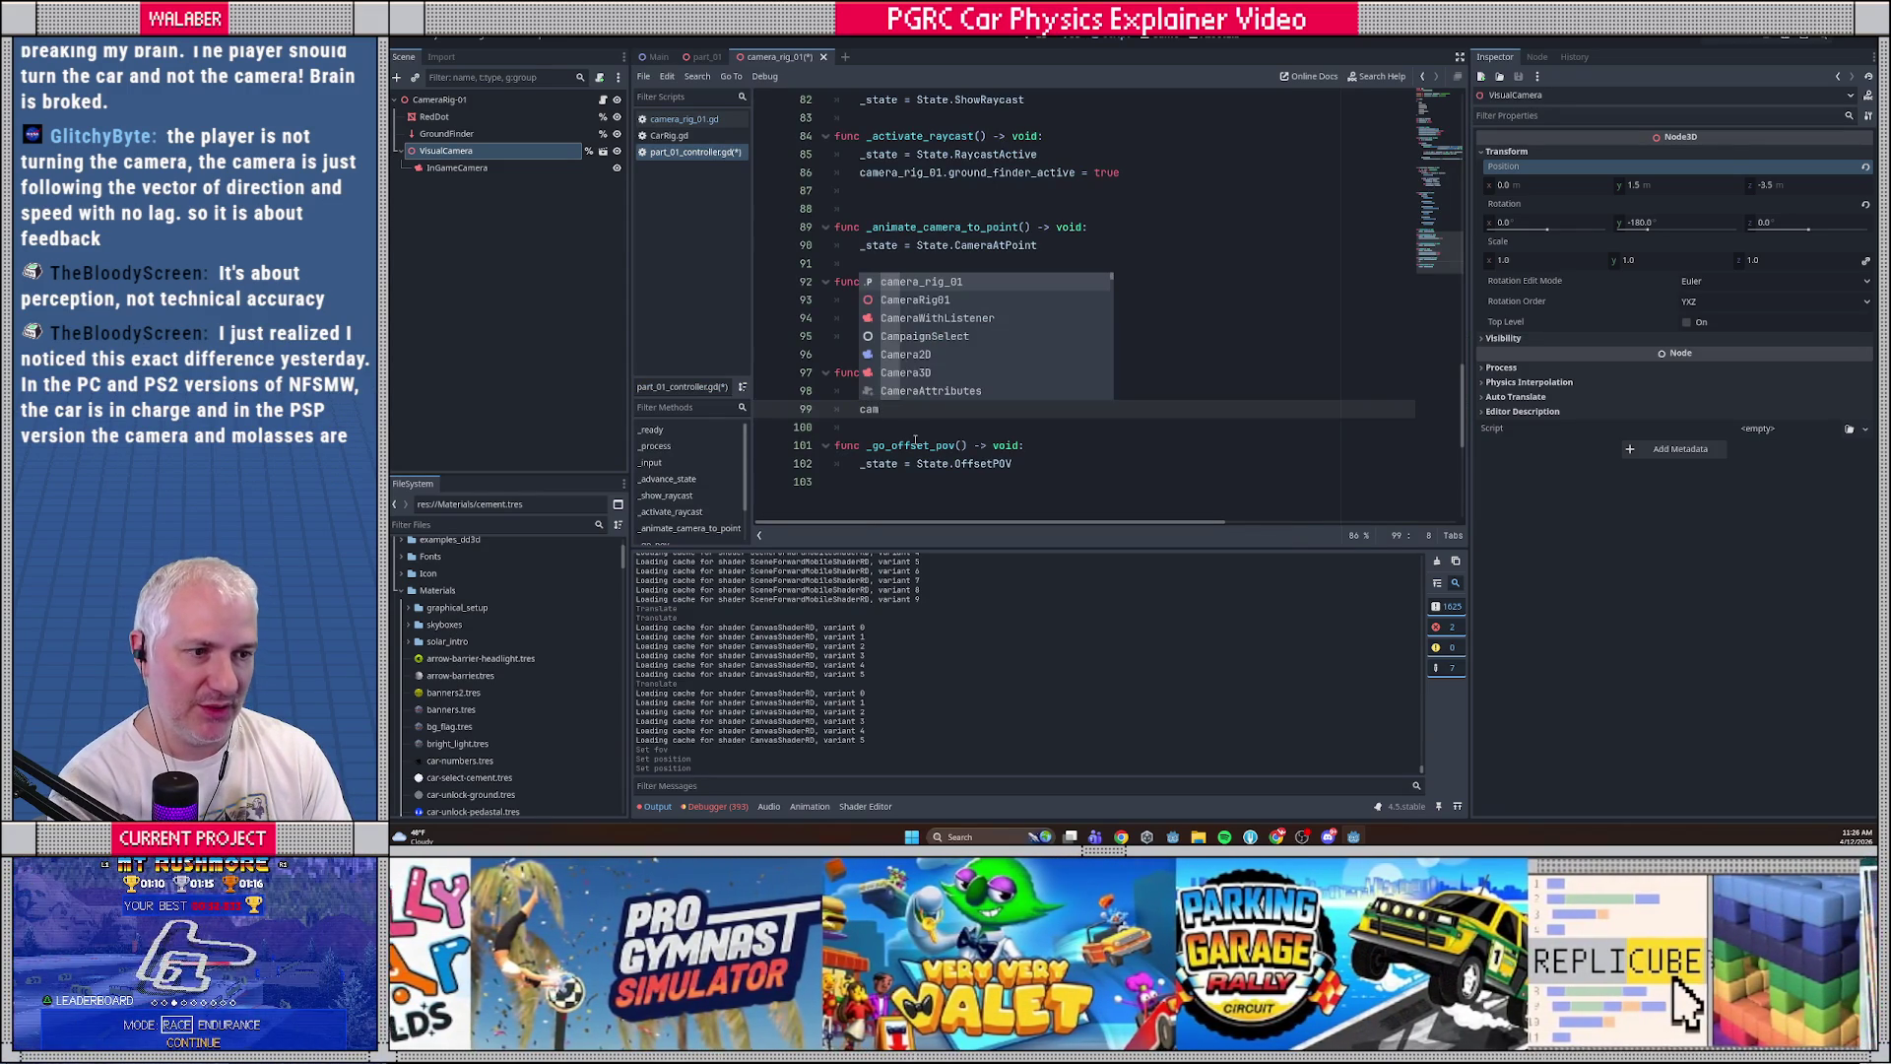
{"action": "key", "text": "Return"}
{"action": "type", "text": ".visu"}
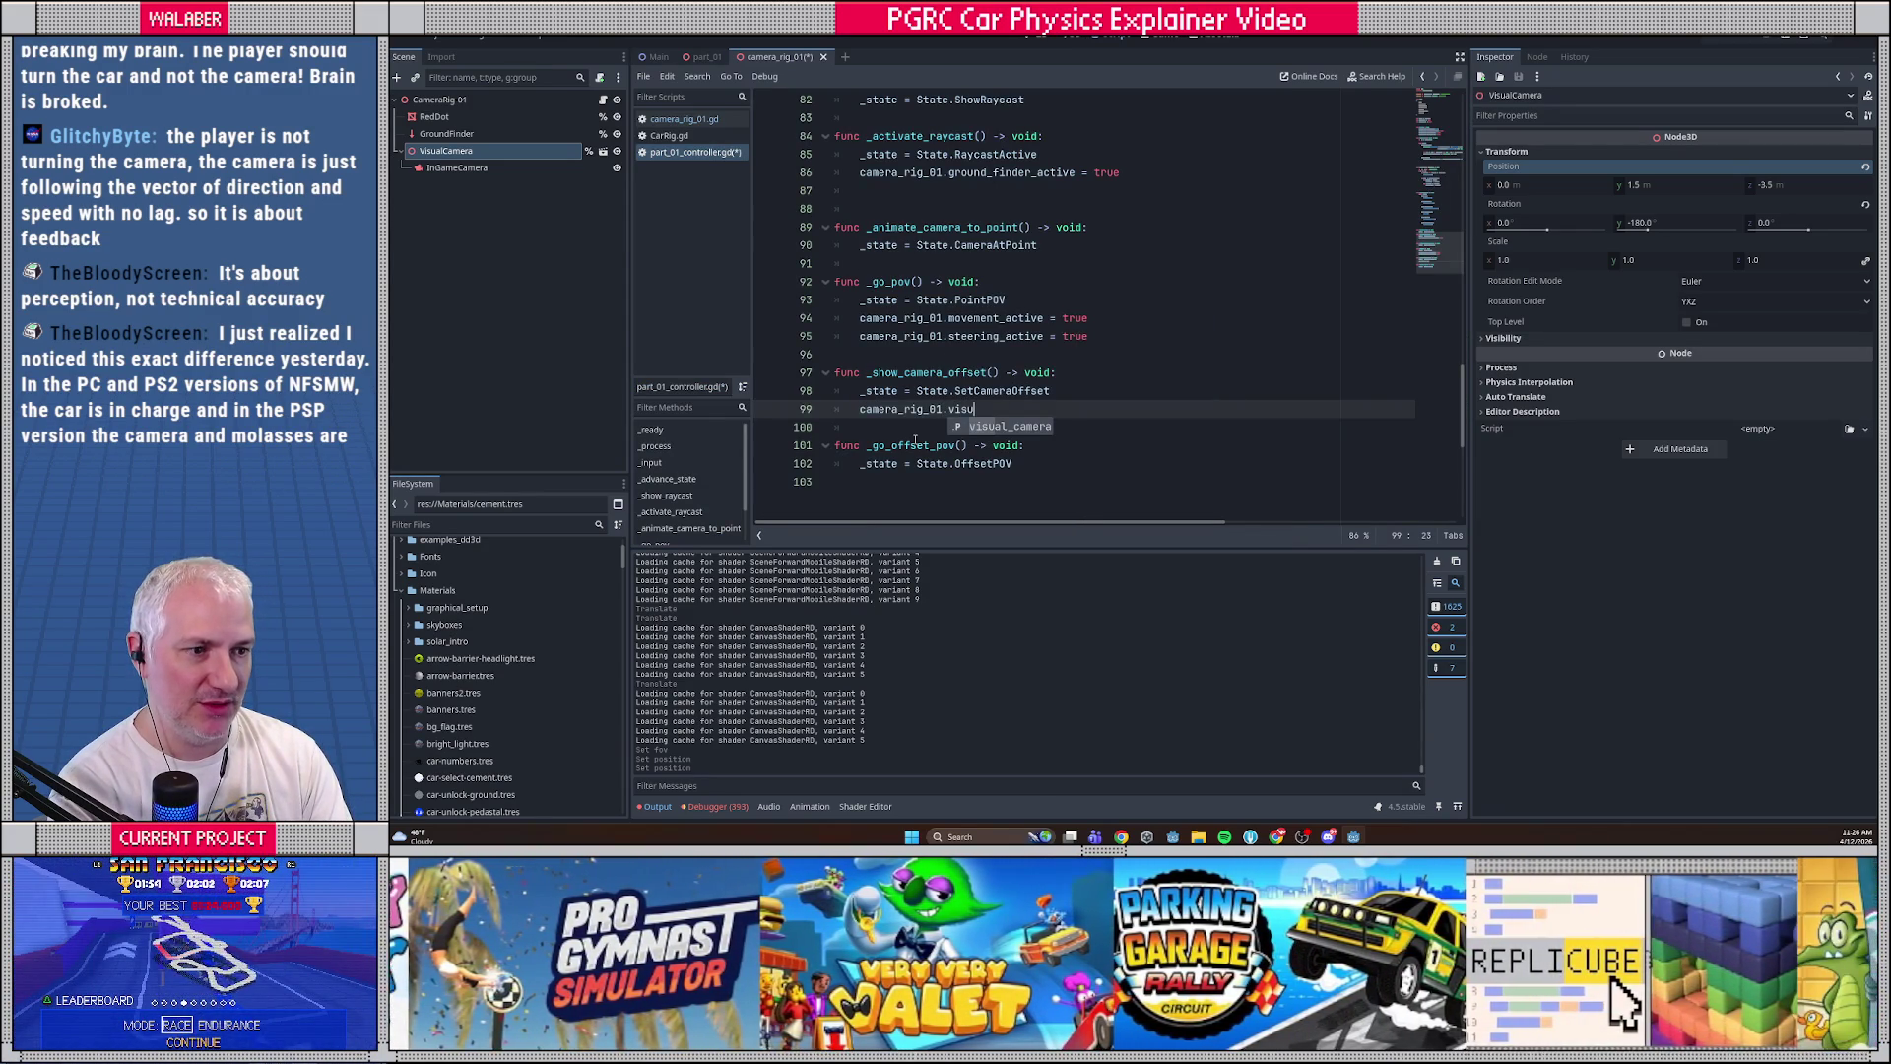
{"action": "key", "text": "Return"}
{"action": "type", "text": ".pos"}
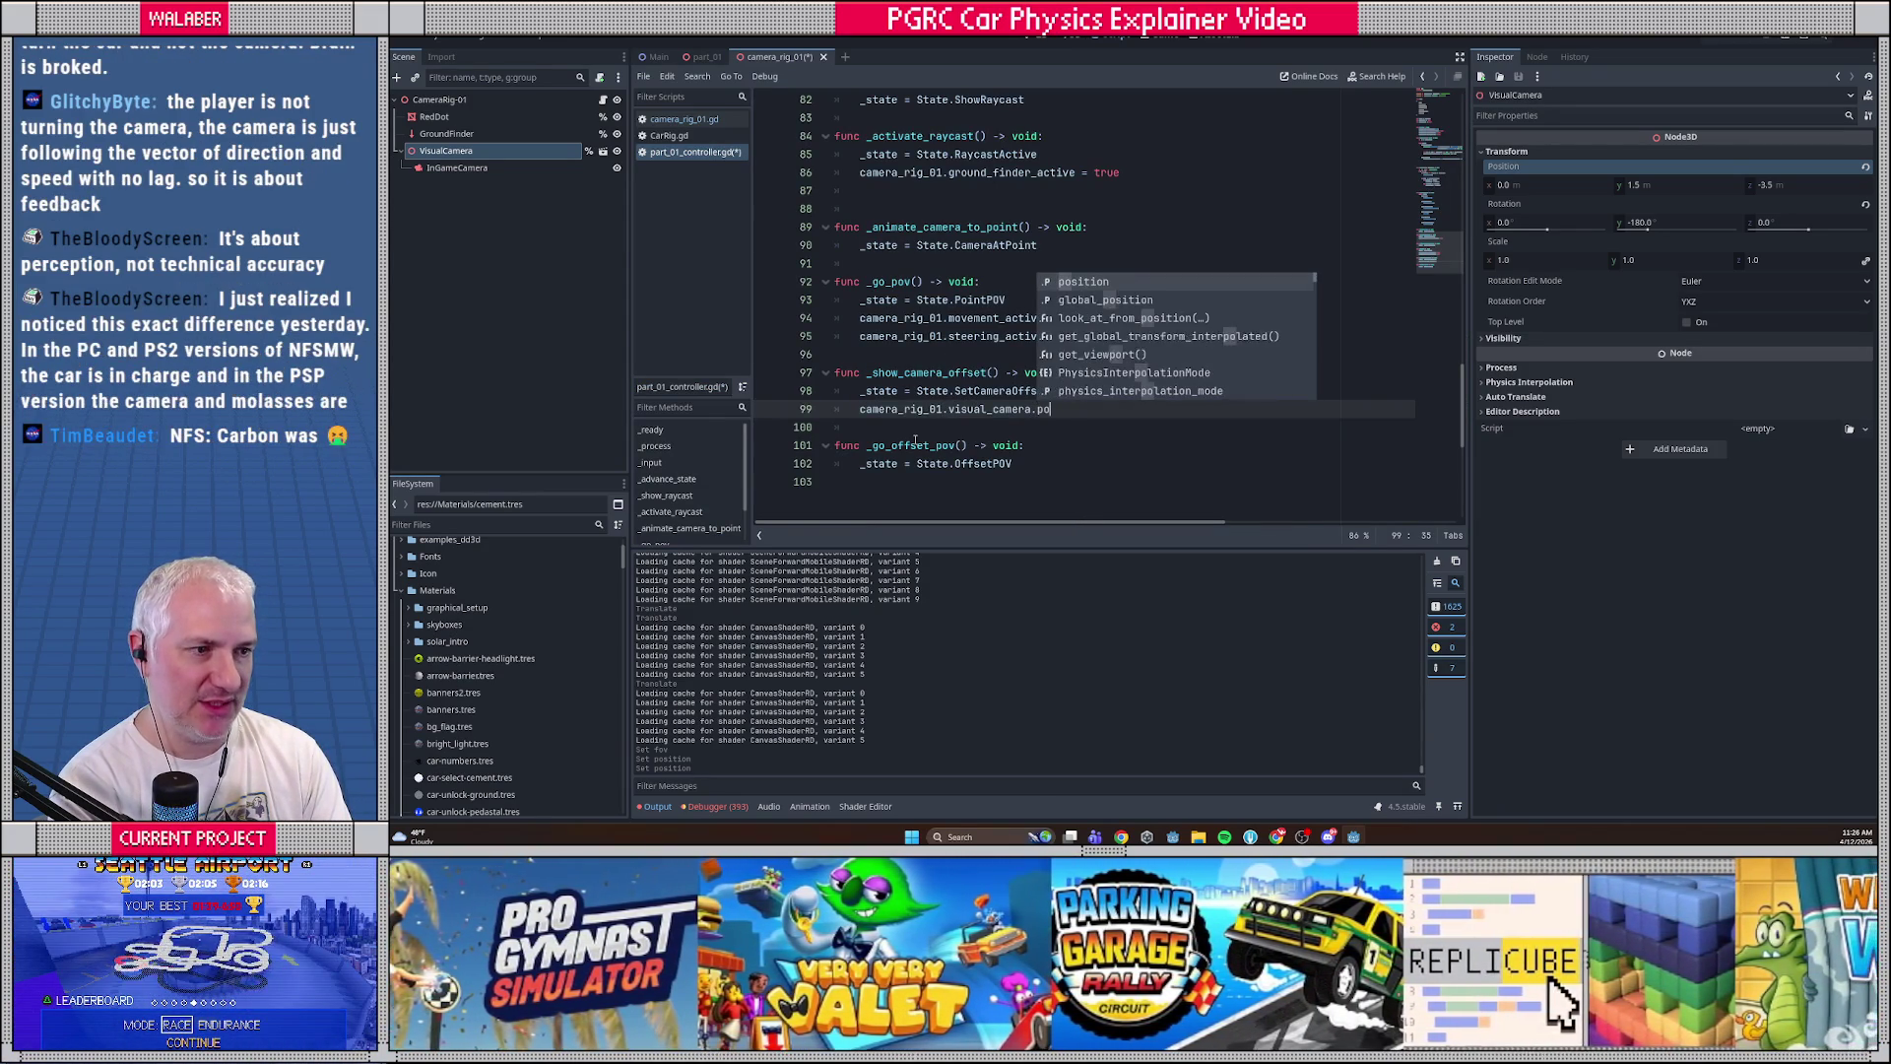
{"action": "key", "text": "Return"}
{"action": "type", "text": "Vector3(0"}
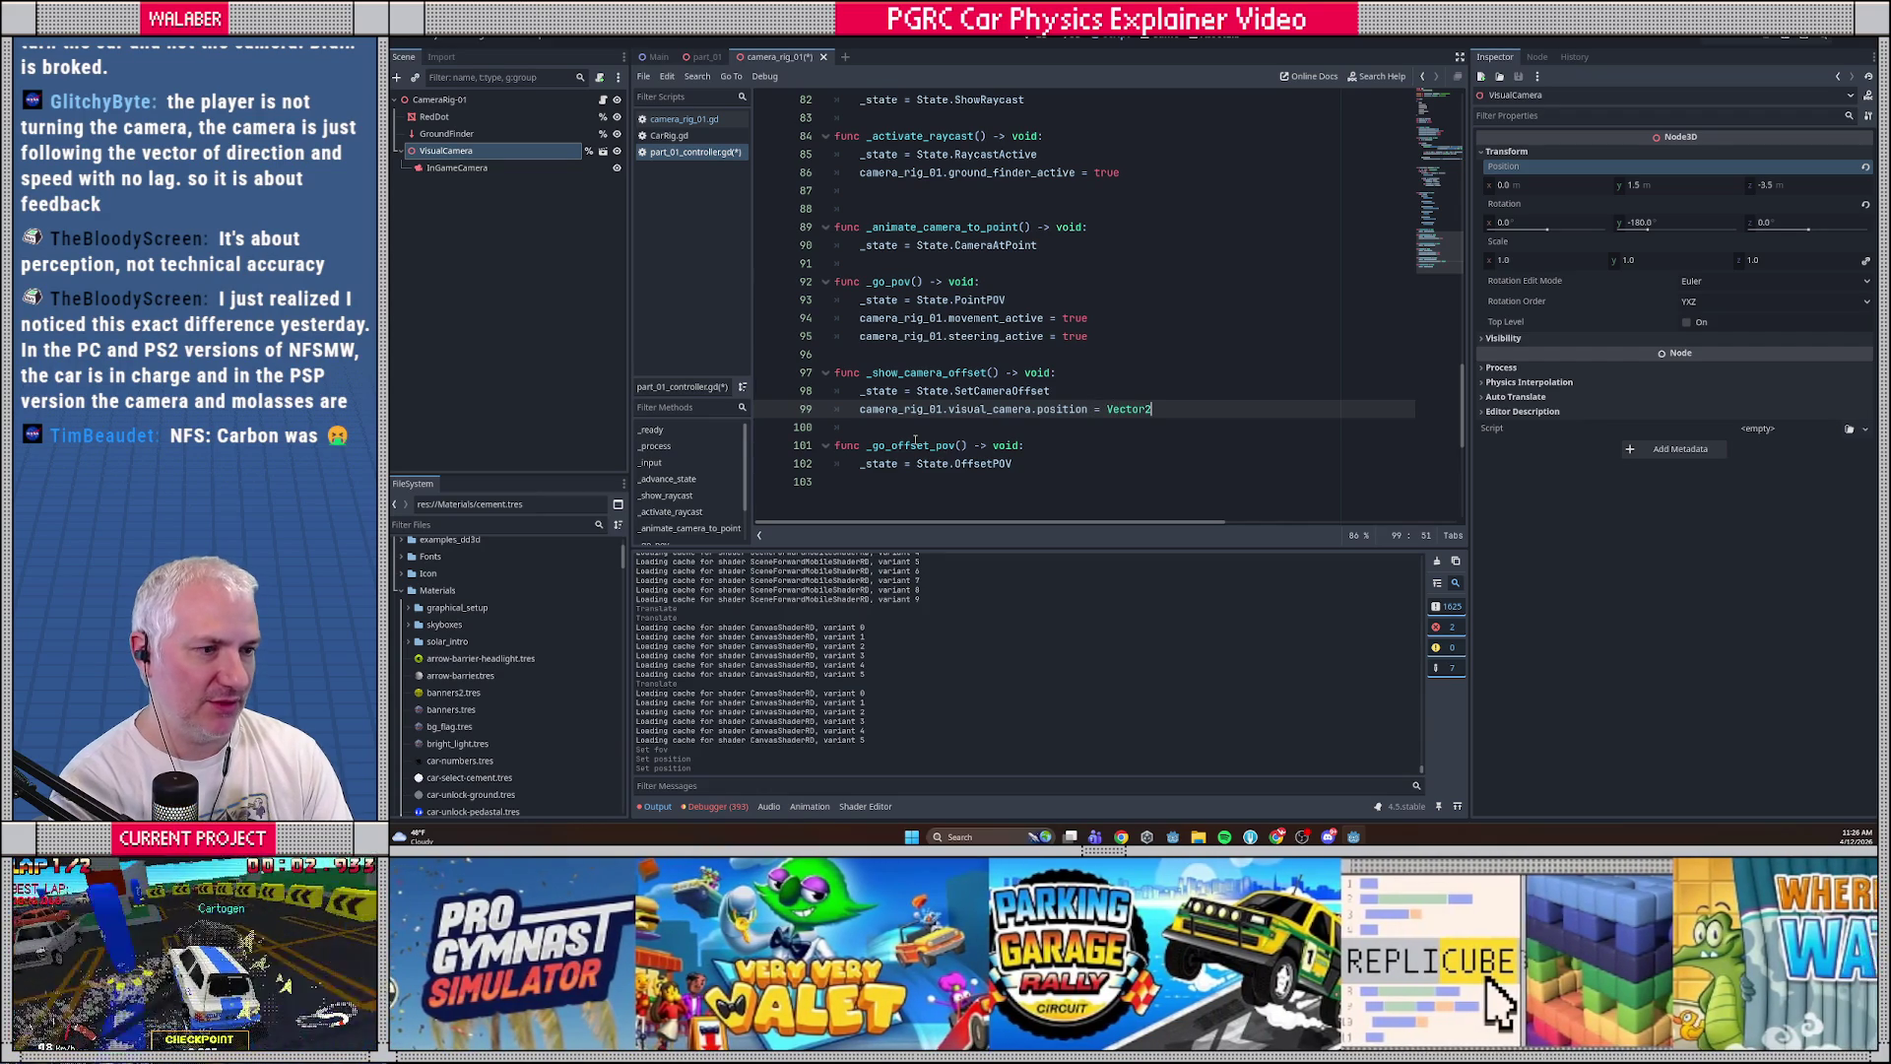
{"action": "type", "text": ".0, 1.5, -"}
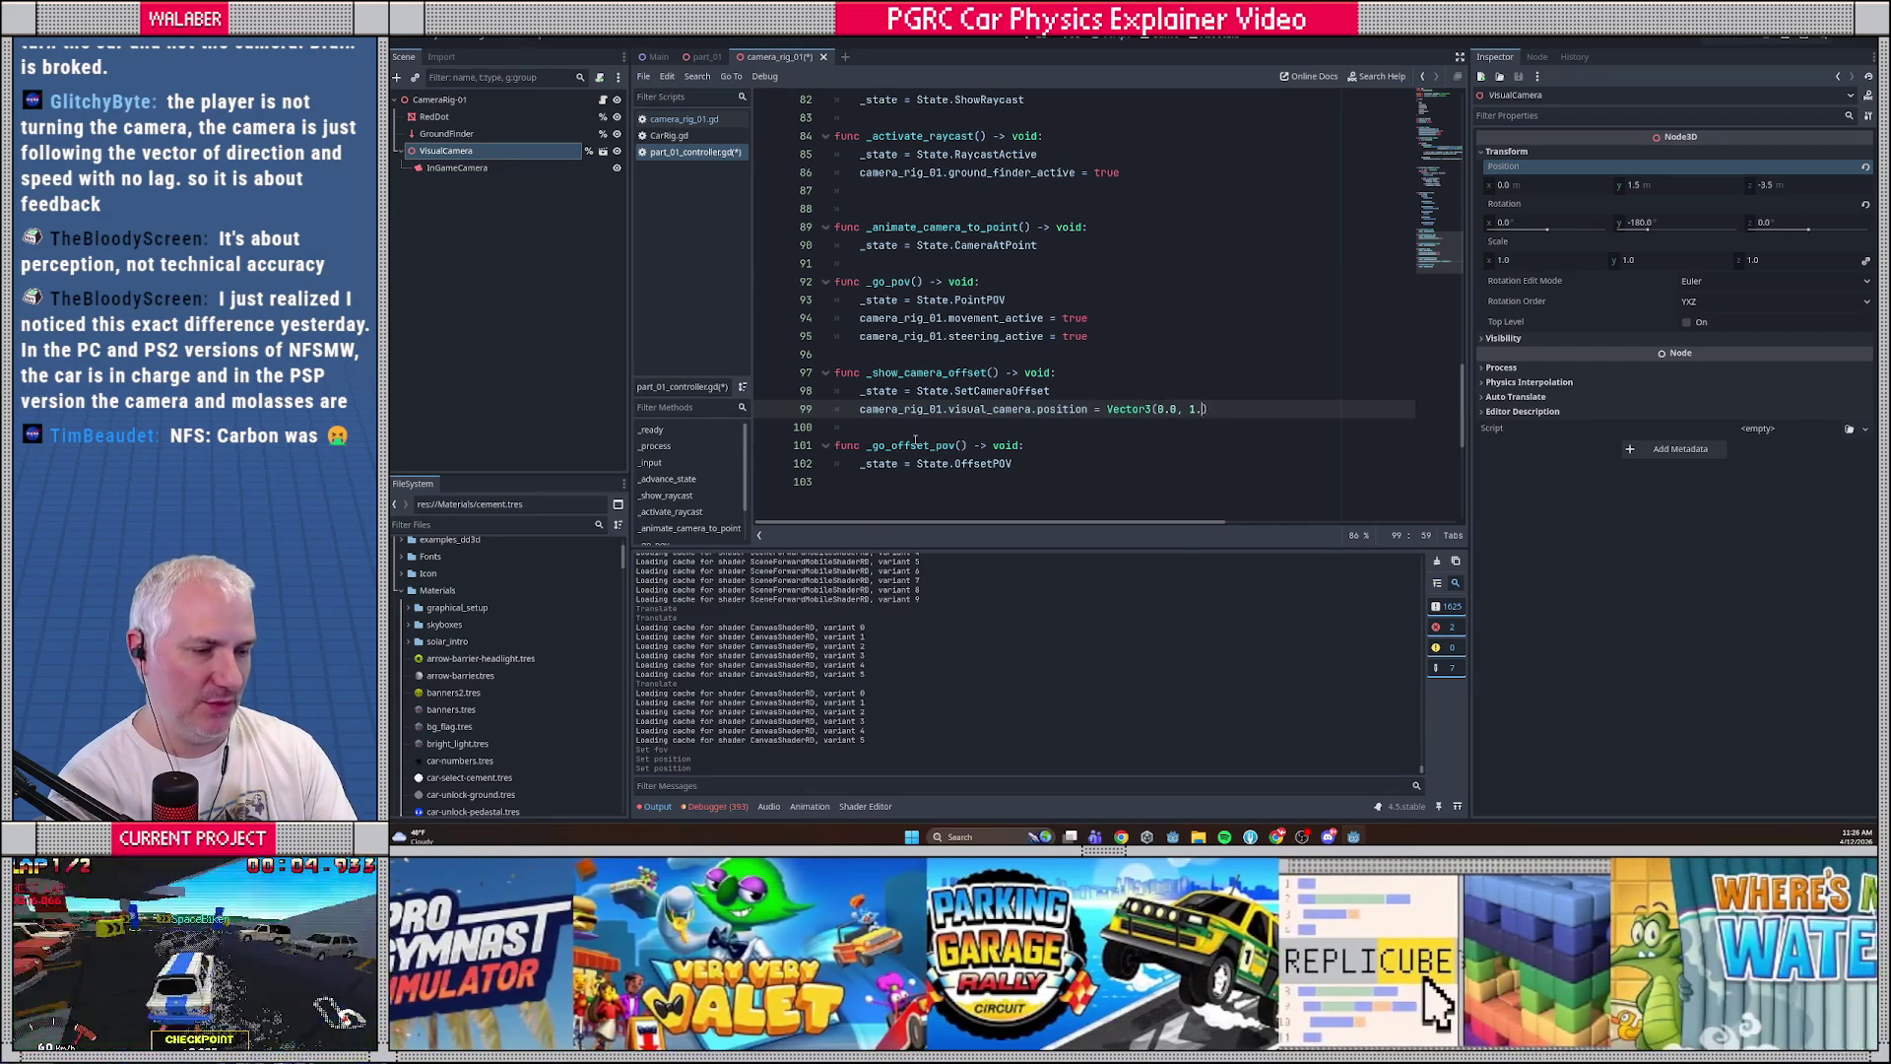
{"action": "type", "text": "3.5)"}
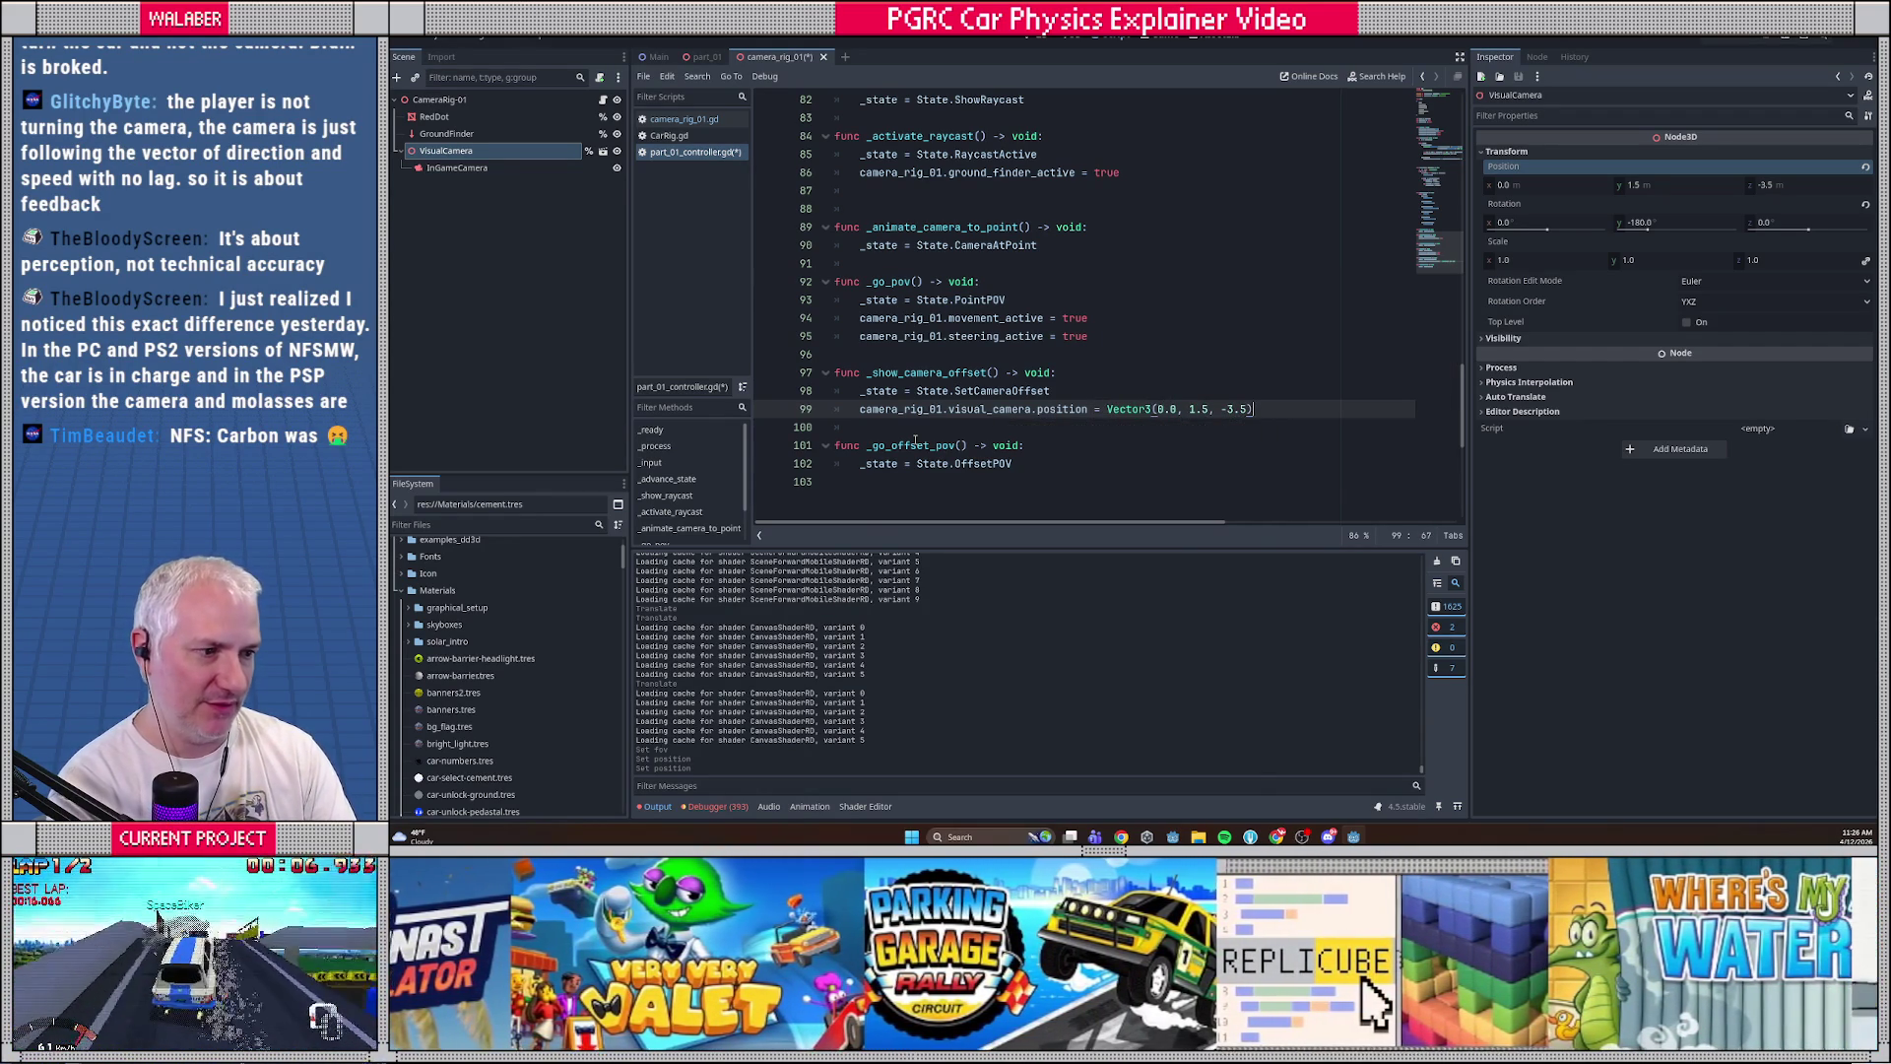
{"action": "scroll", "coordinate": [915, 440], "scroll_direction": "up", "scroll_amount": 10}
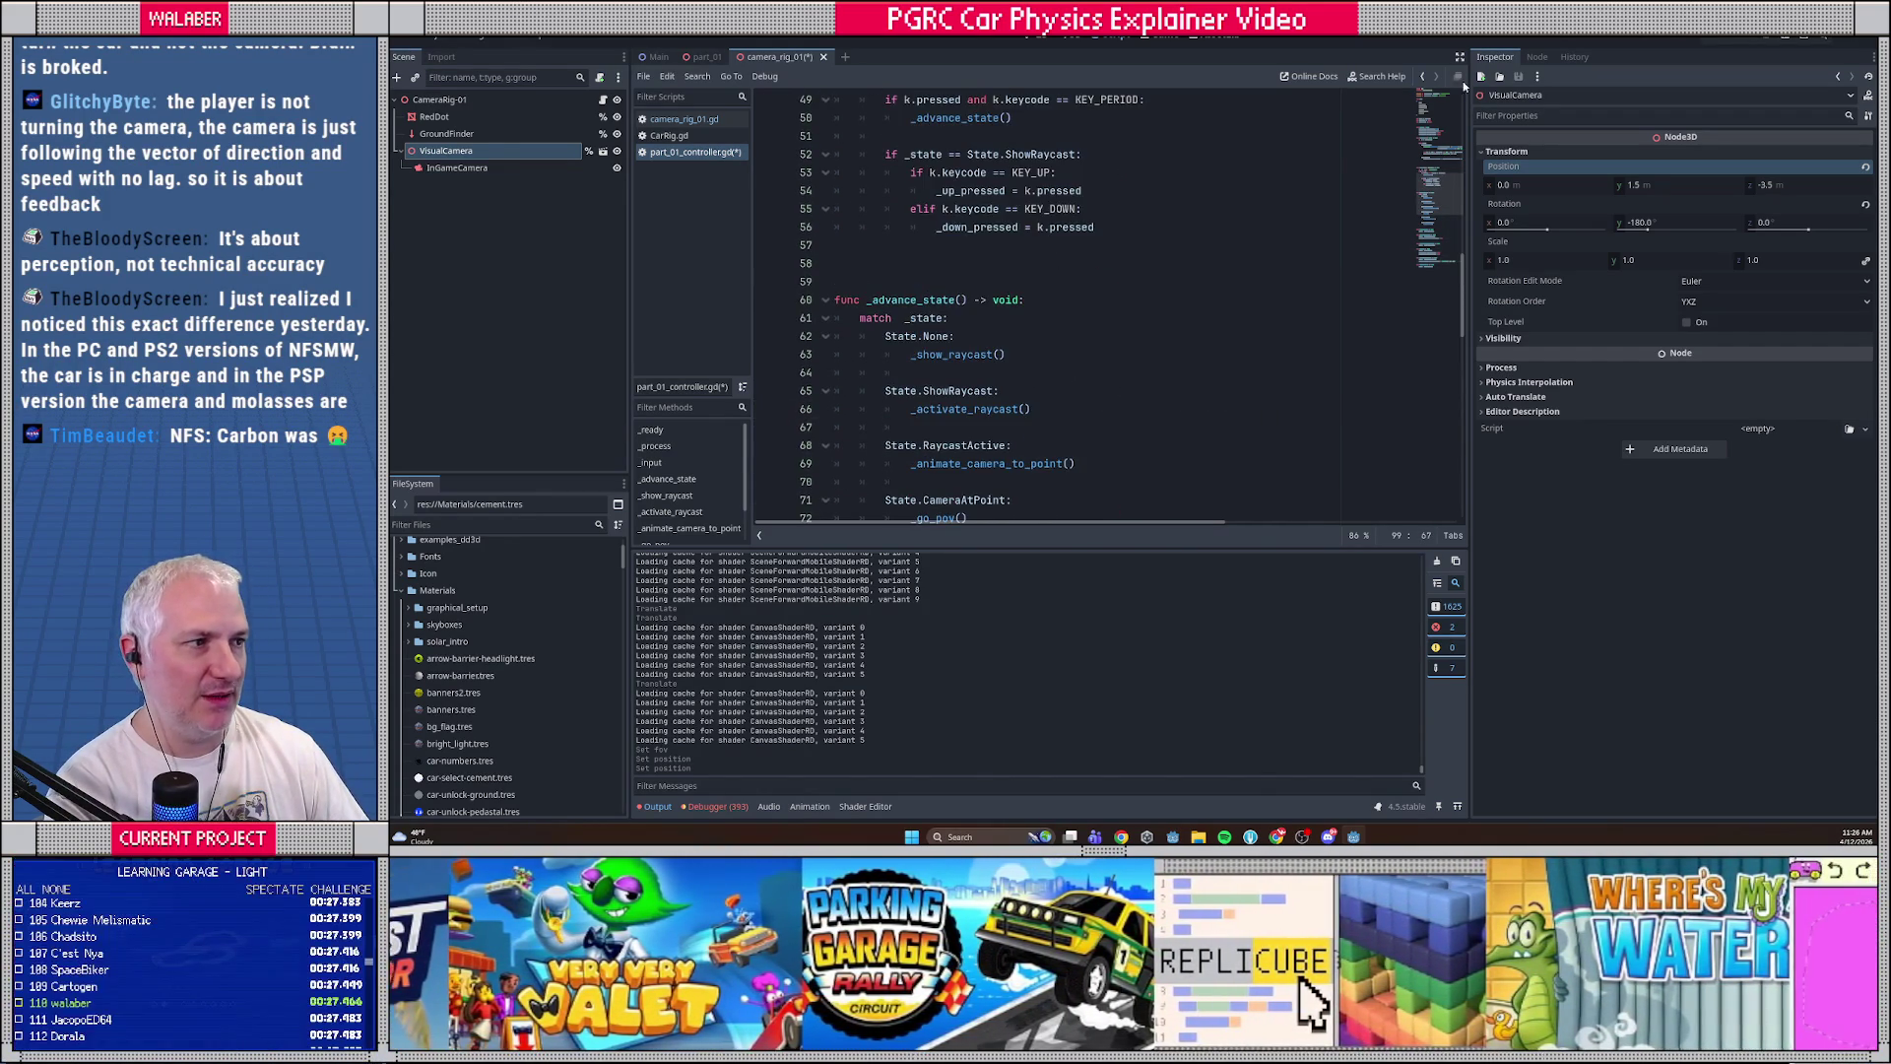
{"action": "left_click", "coordinate": [1459, 57]}
Add a State.OffsetPOV match case below the PointPOV case
{"action": "scroll", "coordinate": [787, 295], "scroll_direction": "up", "scroll_amount": 6}
{"action": "left_click", "coordinate": [657, 294]}
{"action": "key", "text": "Return"}
{"action": "type", "text": "State."}
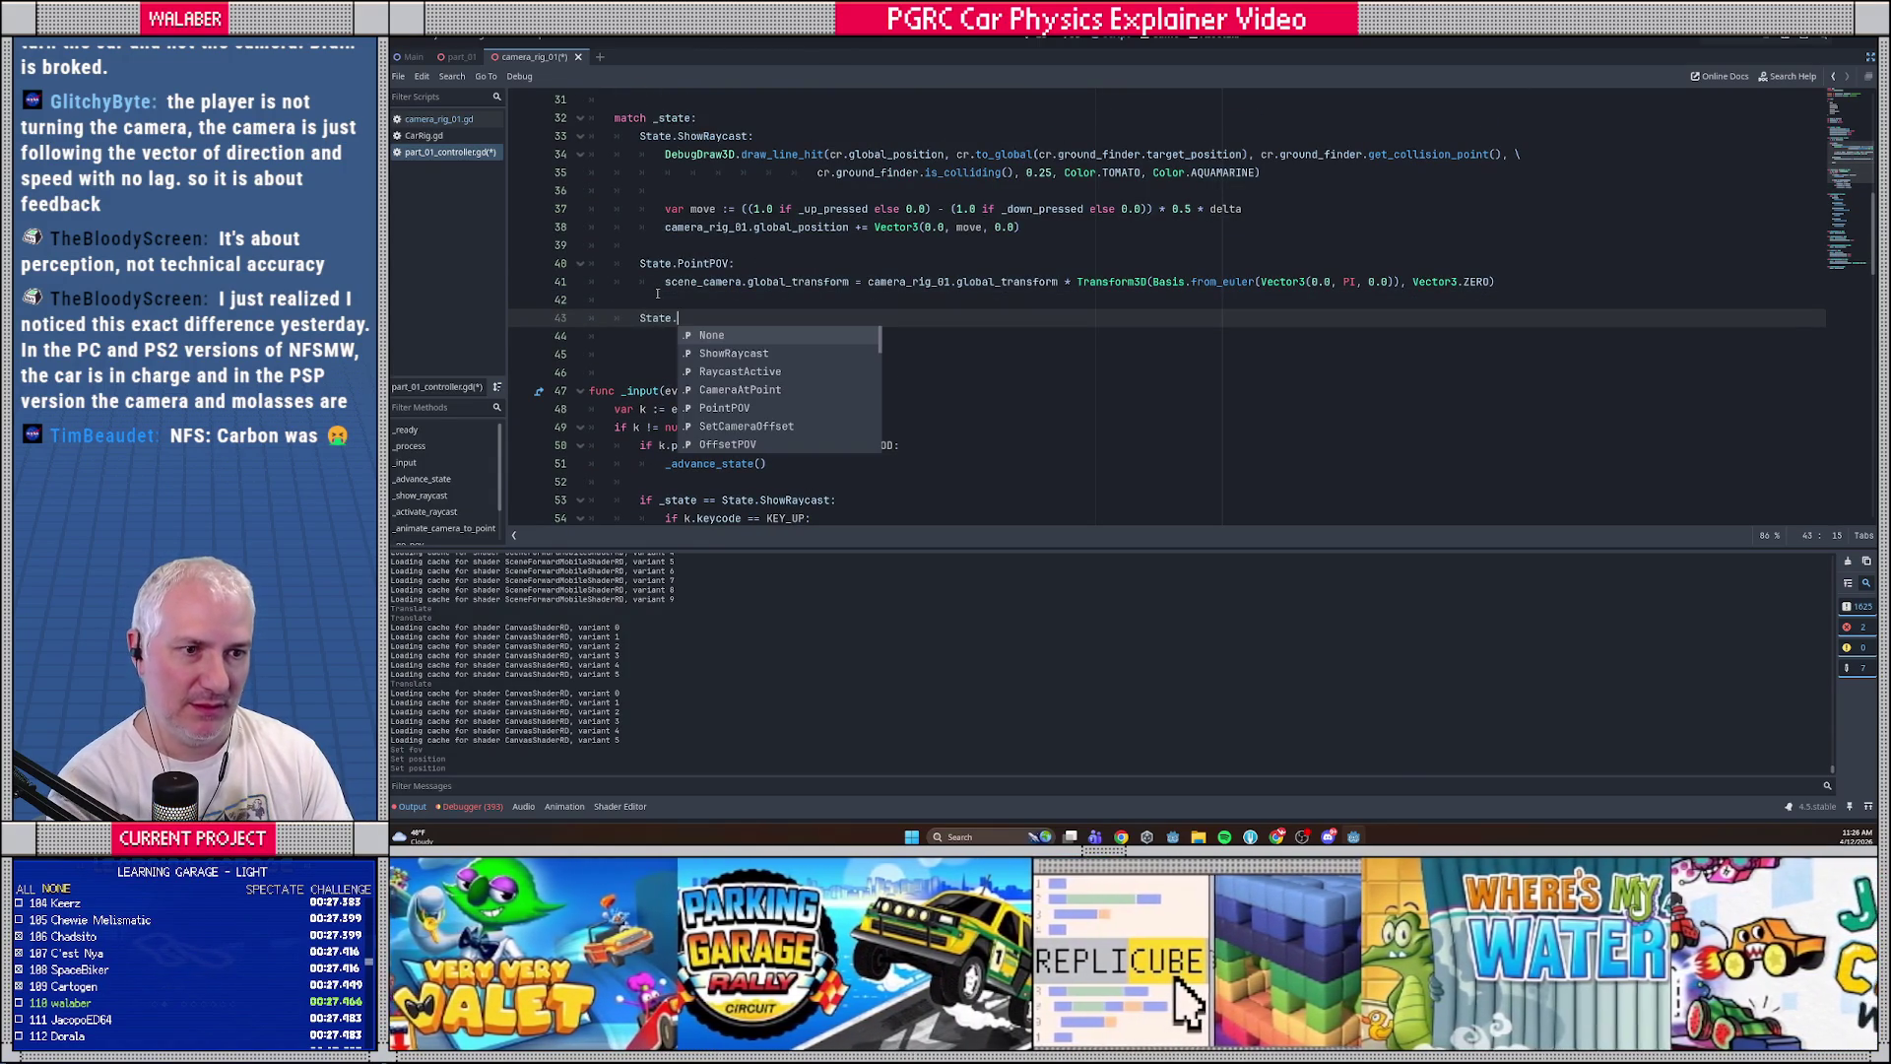
{"action": "type", "text": "Off"}
{"action": "key", "text": "Return"}
{"action": "type", "text": ":"}
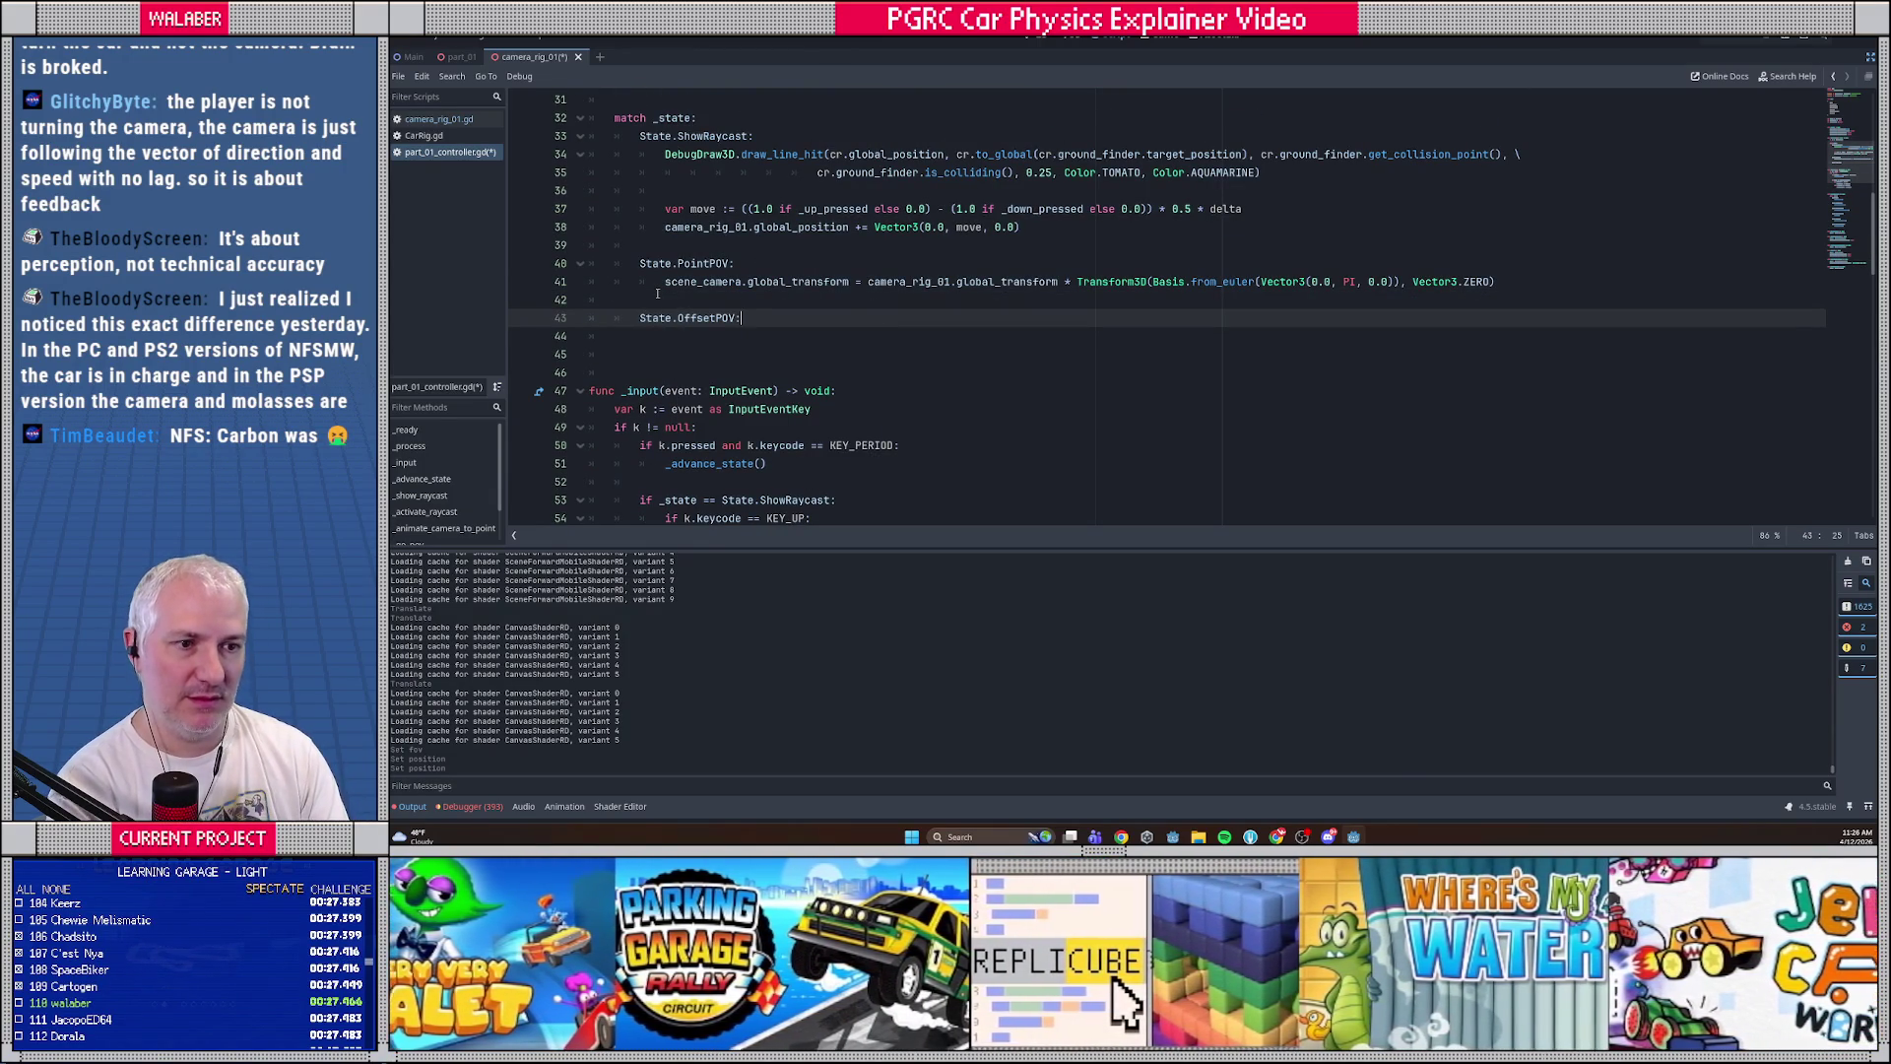
Make it set scene_camera.global_transform to camera_rig_01.visual_camera.global_transform, then save
{"action": "key", "text": "Up"}
{"action": "key", "text": "Up"}
{"action": "key", "text": "Down"}
{"action": "key", "text": "Down"}
{"action": "key", "text": "Down"}
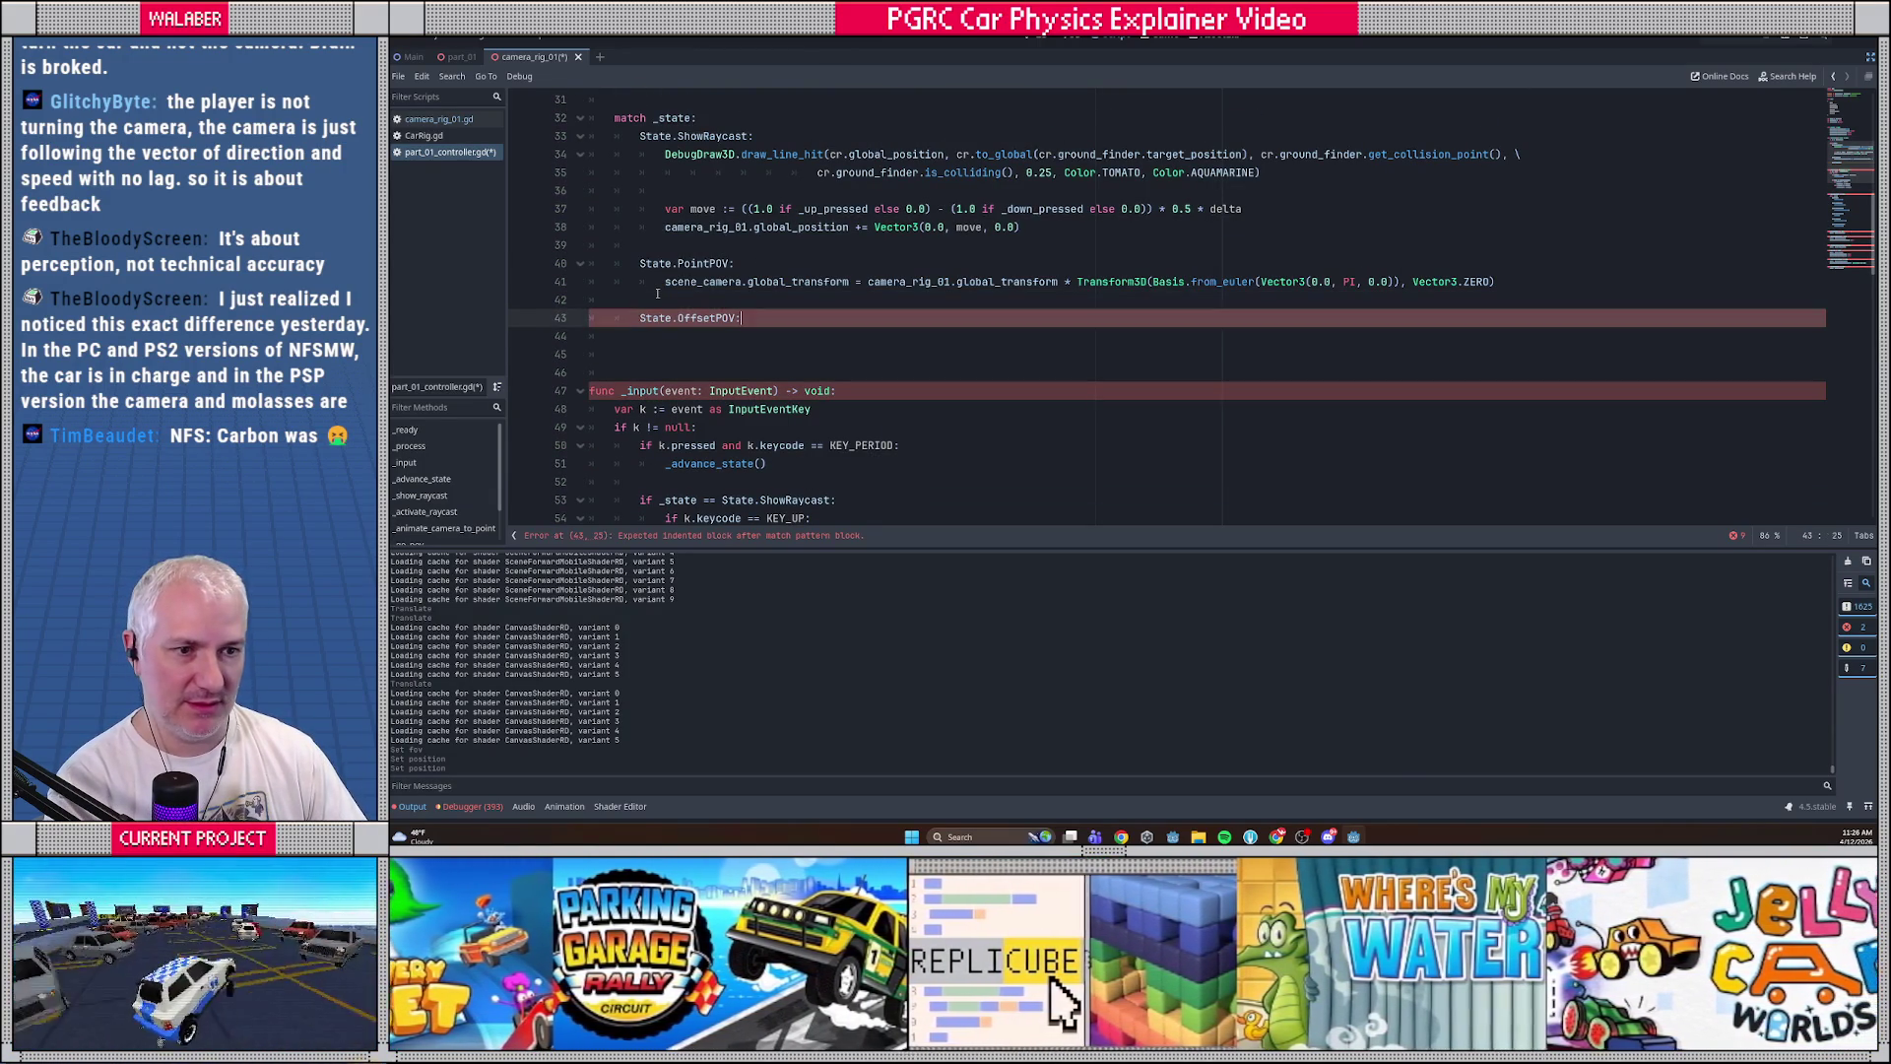
{"action": "type", "text": "scene_camera.global_transform = camera_rig_01.global_transform * Transform3D(Basis.from_euler(Vector3(0.0, PI, 0.0)), Vector3.ZERO)"}
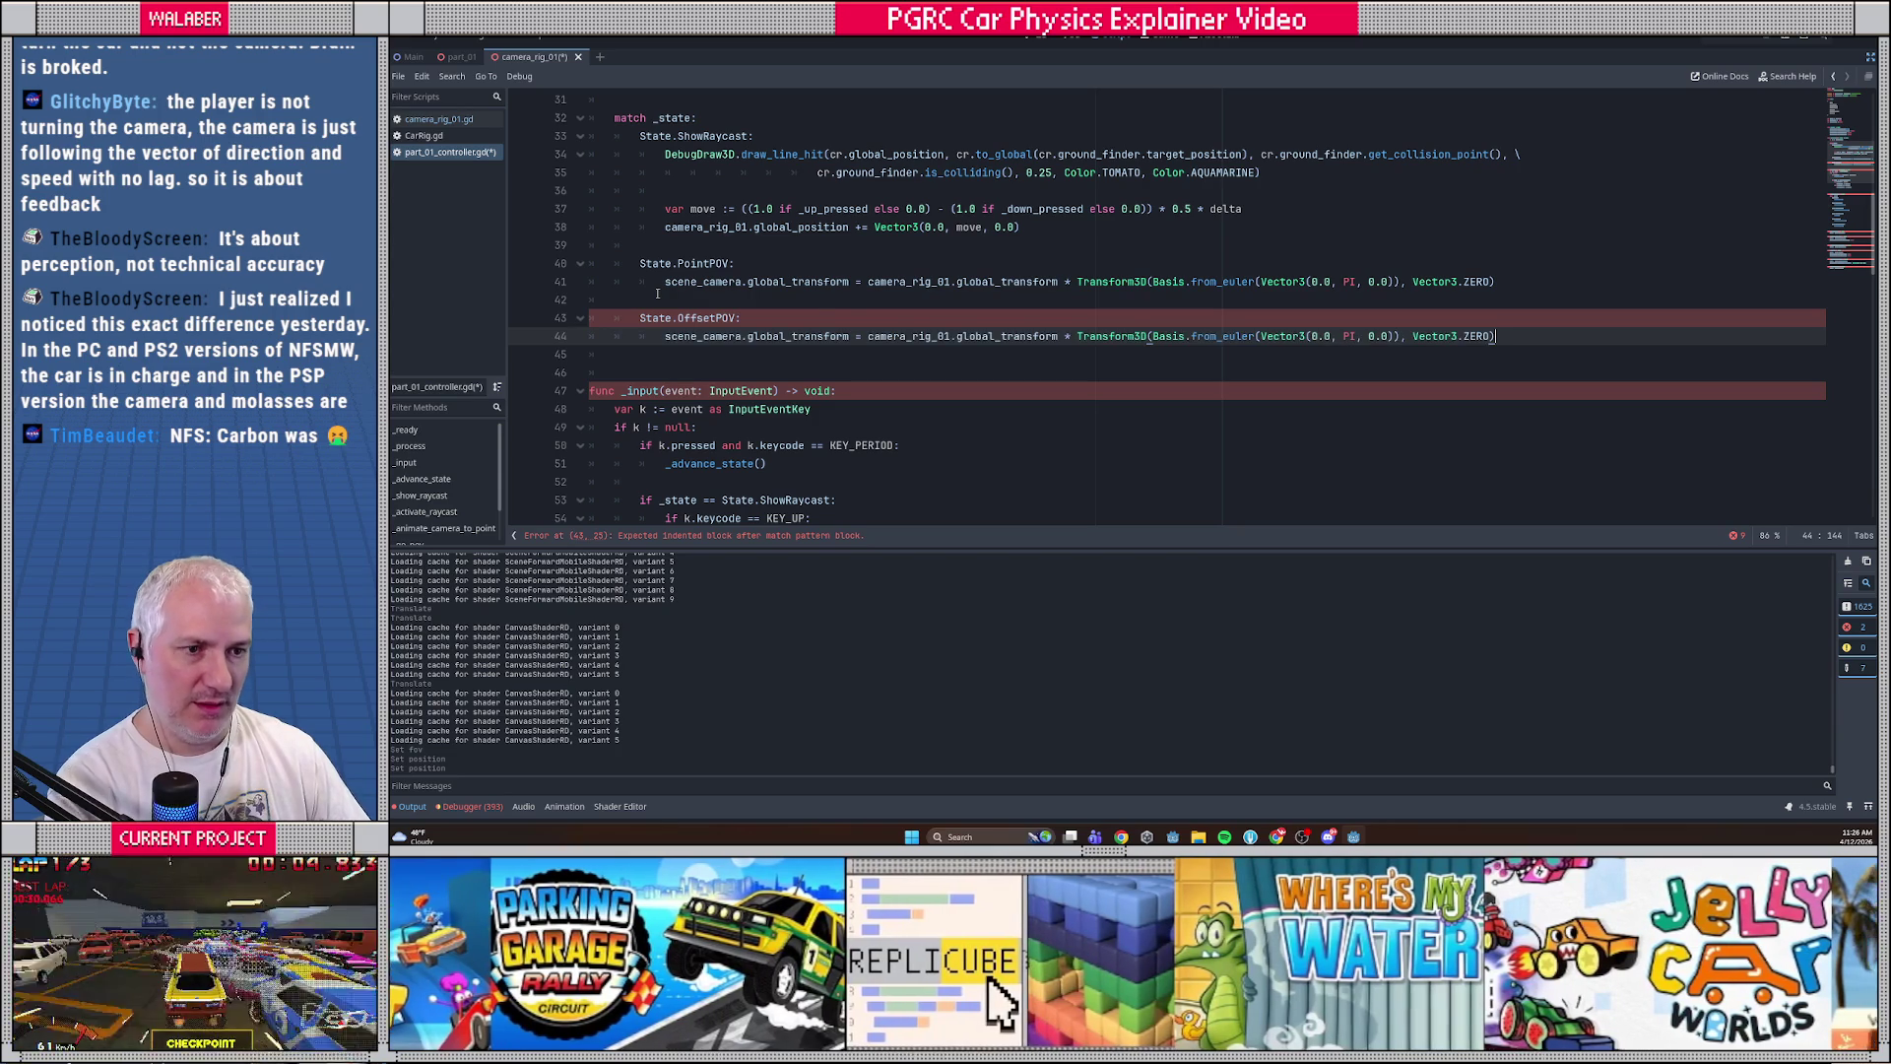
{"action": "left_click", "coordinate": [943, 336]}
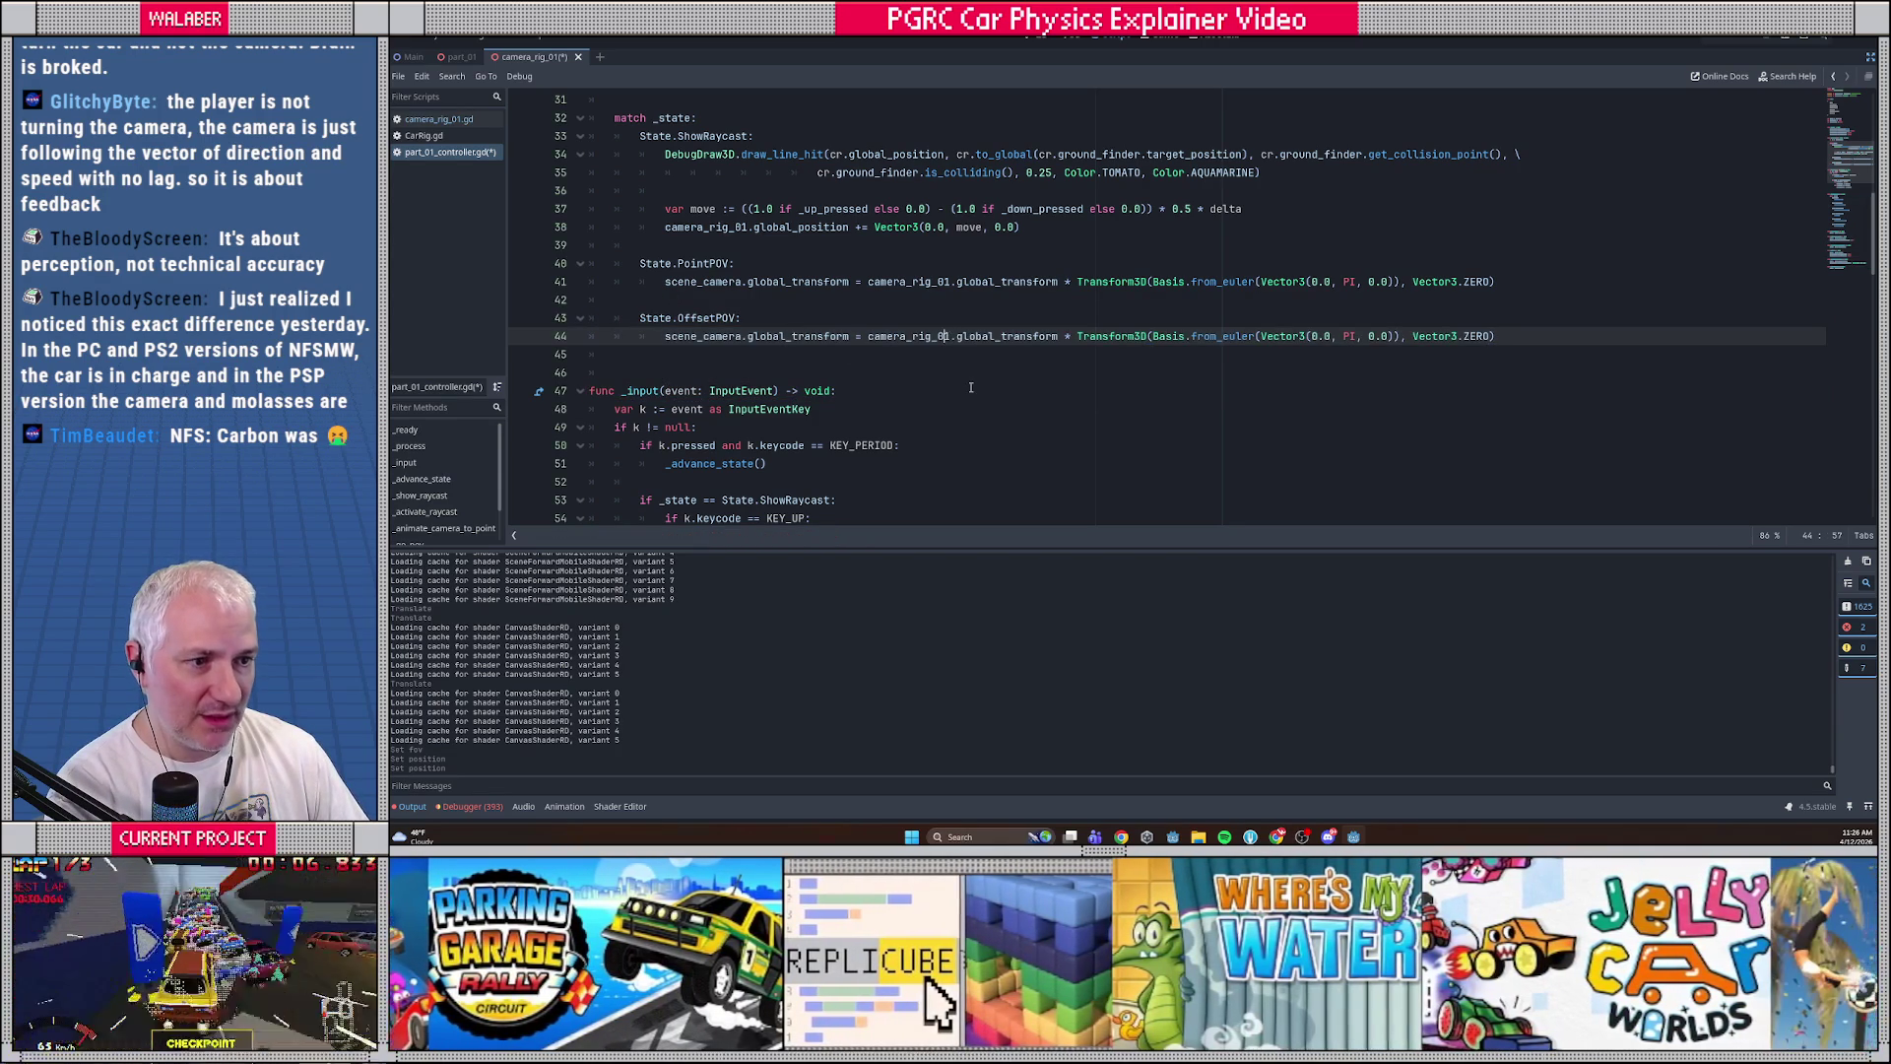
{"action": "type", "text": "."}
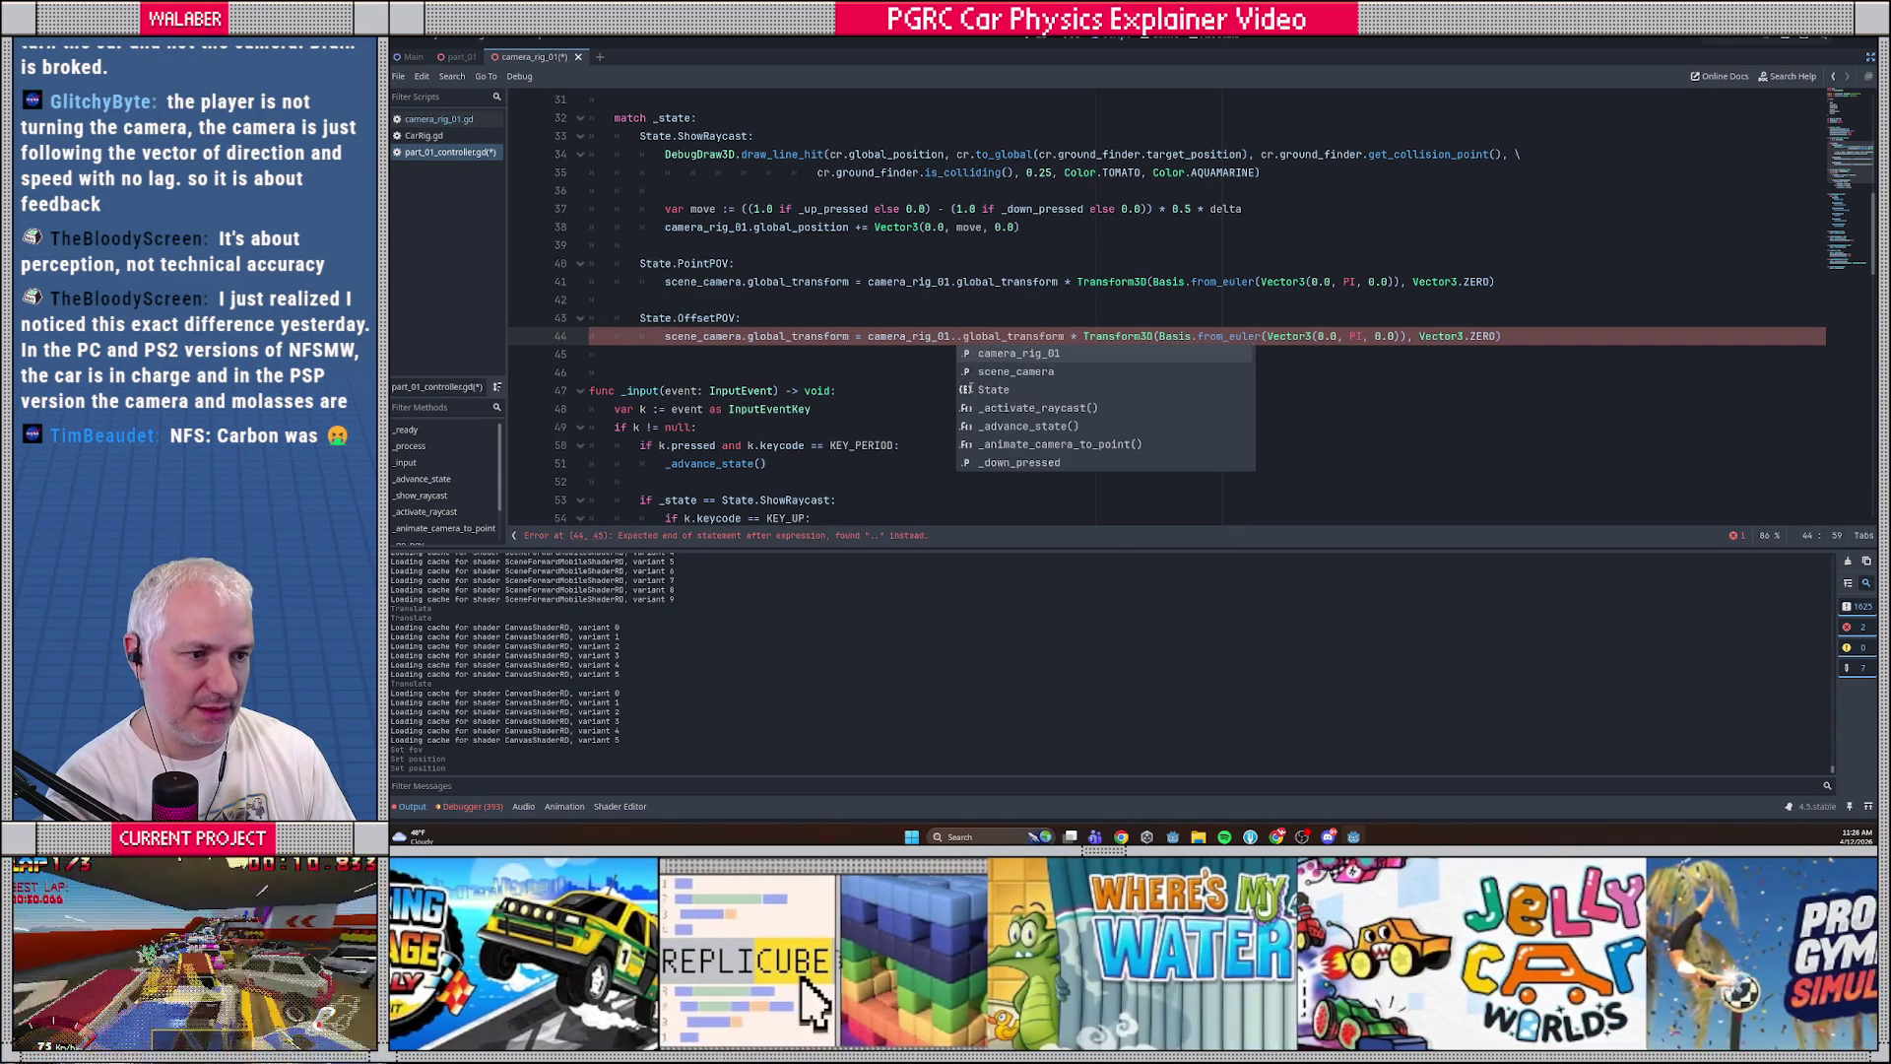
{"action": "type", "text": "cam"}
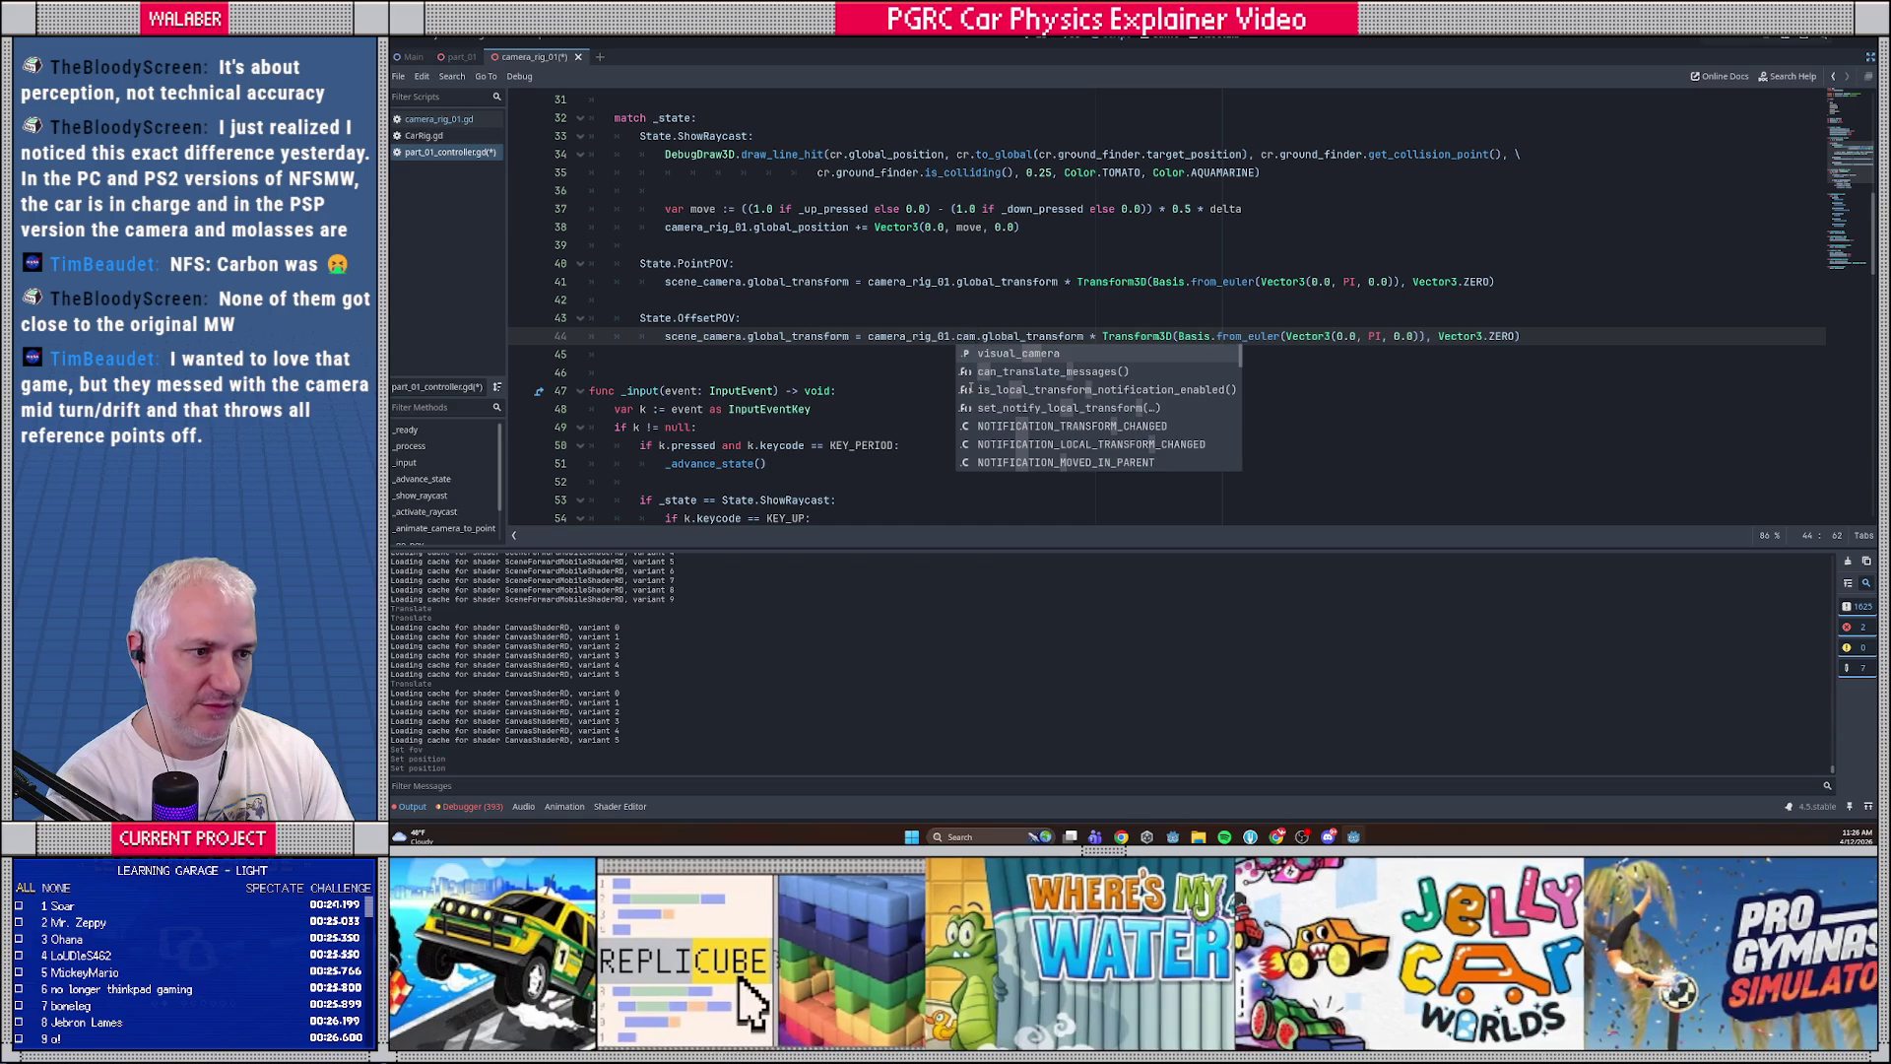
{"action": "key", "text": "Return"}
{"action": "key", "text": "ctrl+Right"}
{"action": "key", "text": "ctrl+Right"}
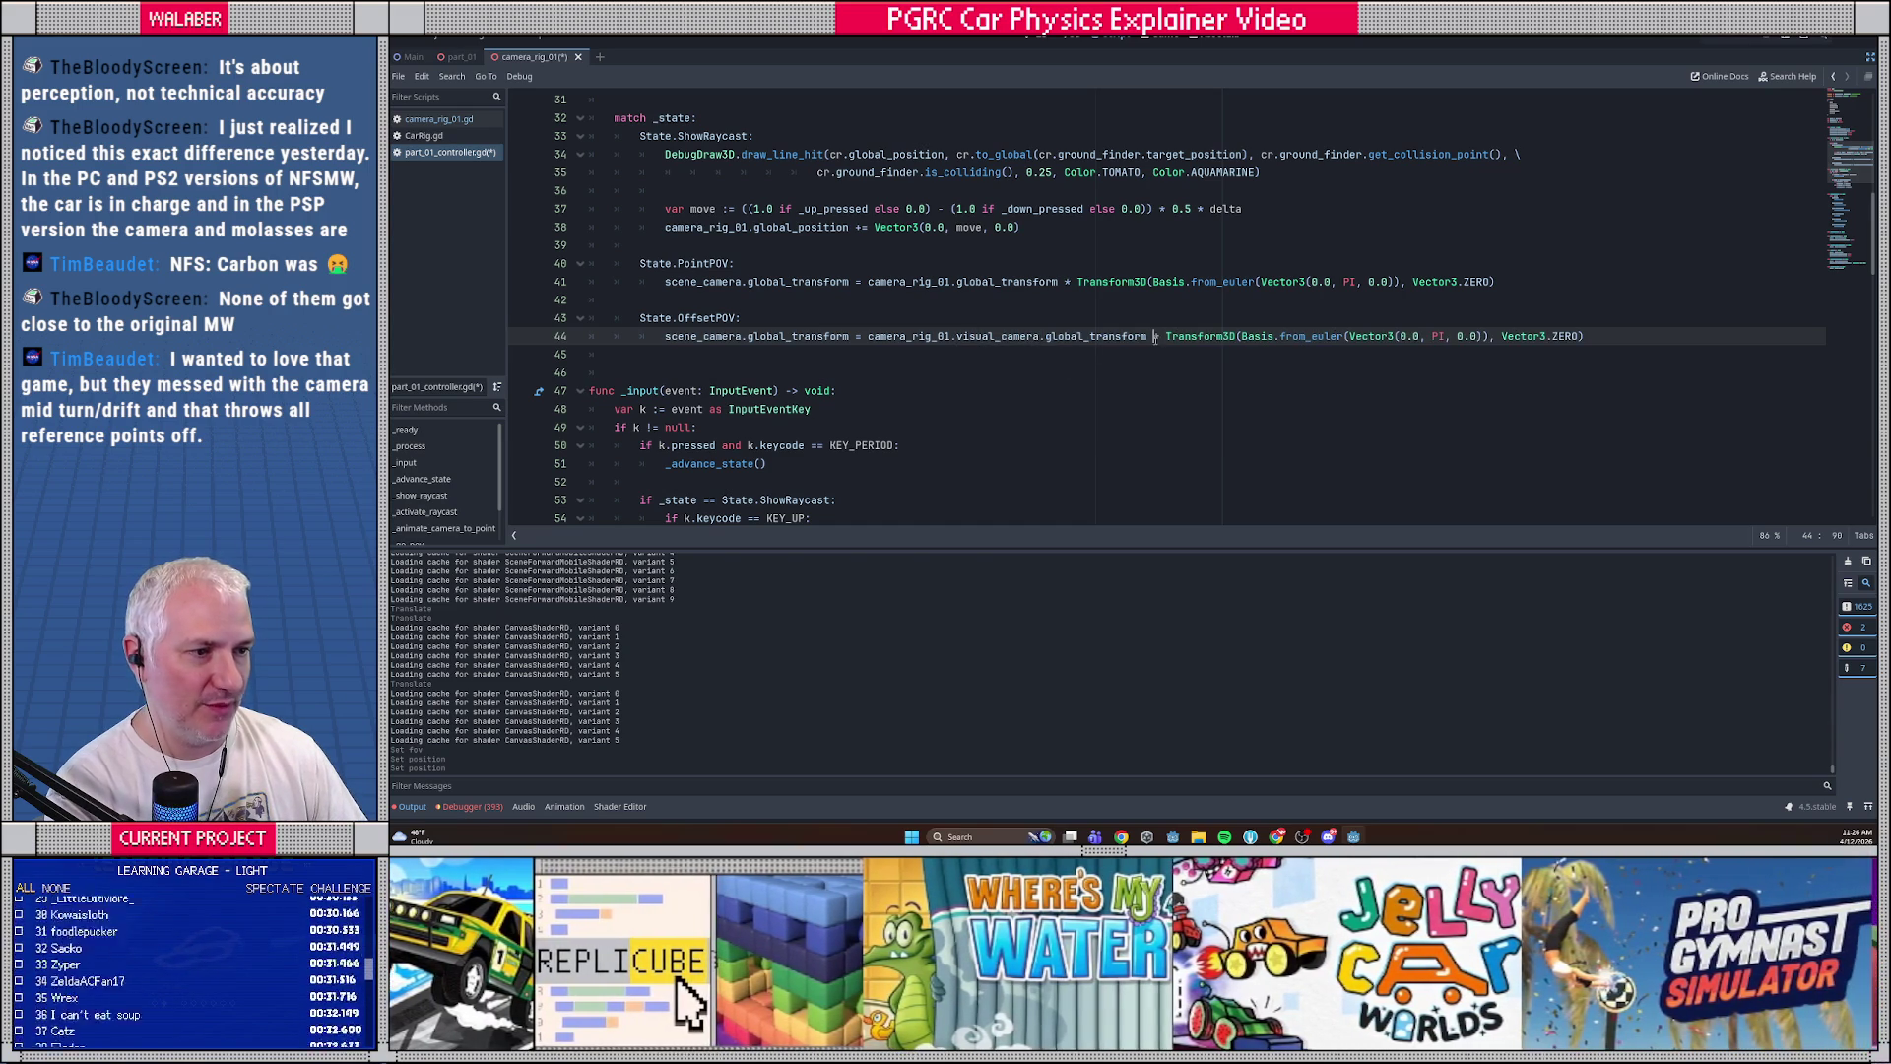
{"action": "key", "text": "shift+End"}
{"action": "key", "text": "Delete"}
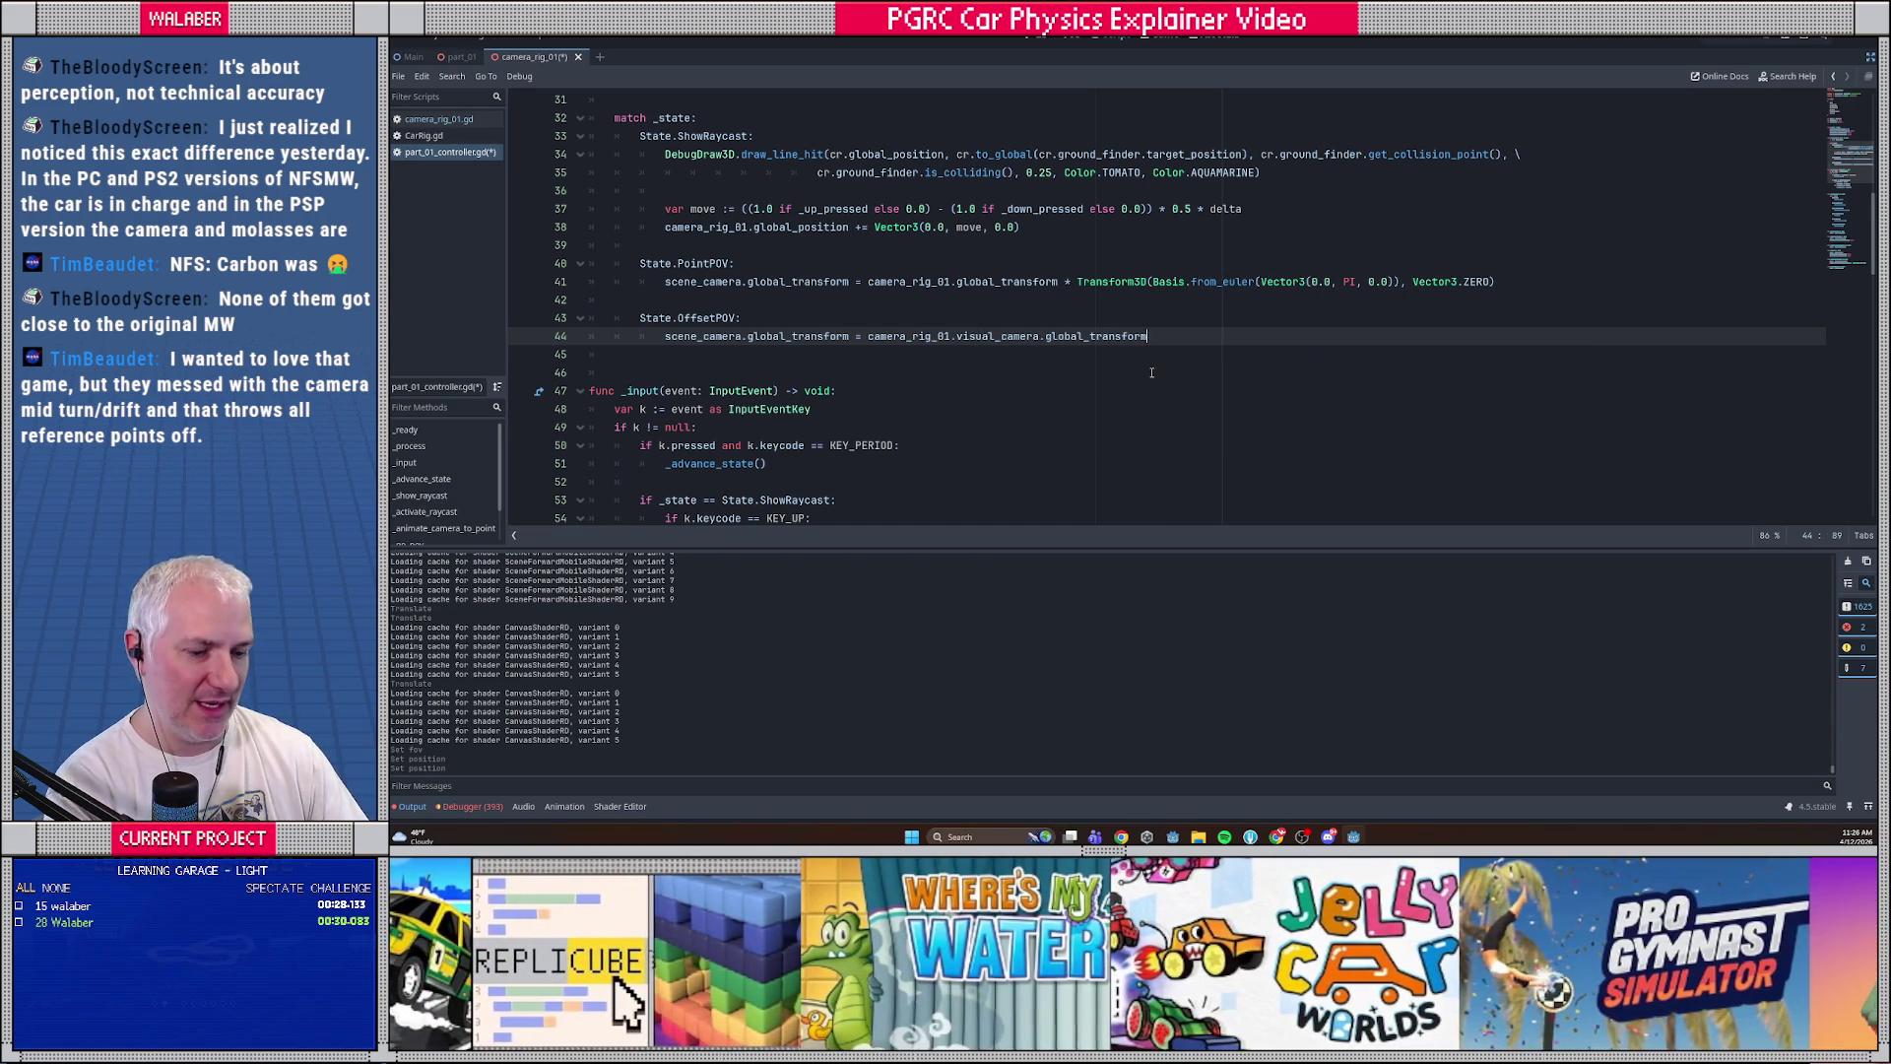
{"action": "key", "text": "ctrl+s"}
{"action": "left_click", "coordinate": [875, 289]}
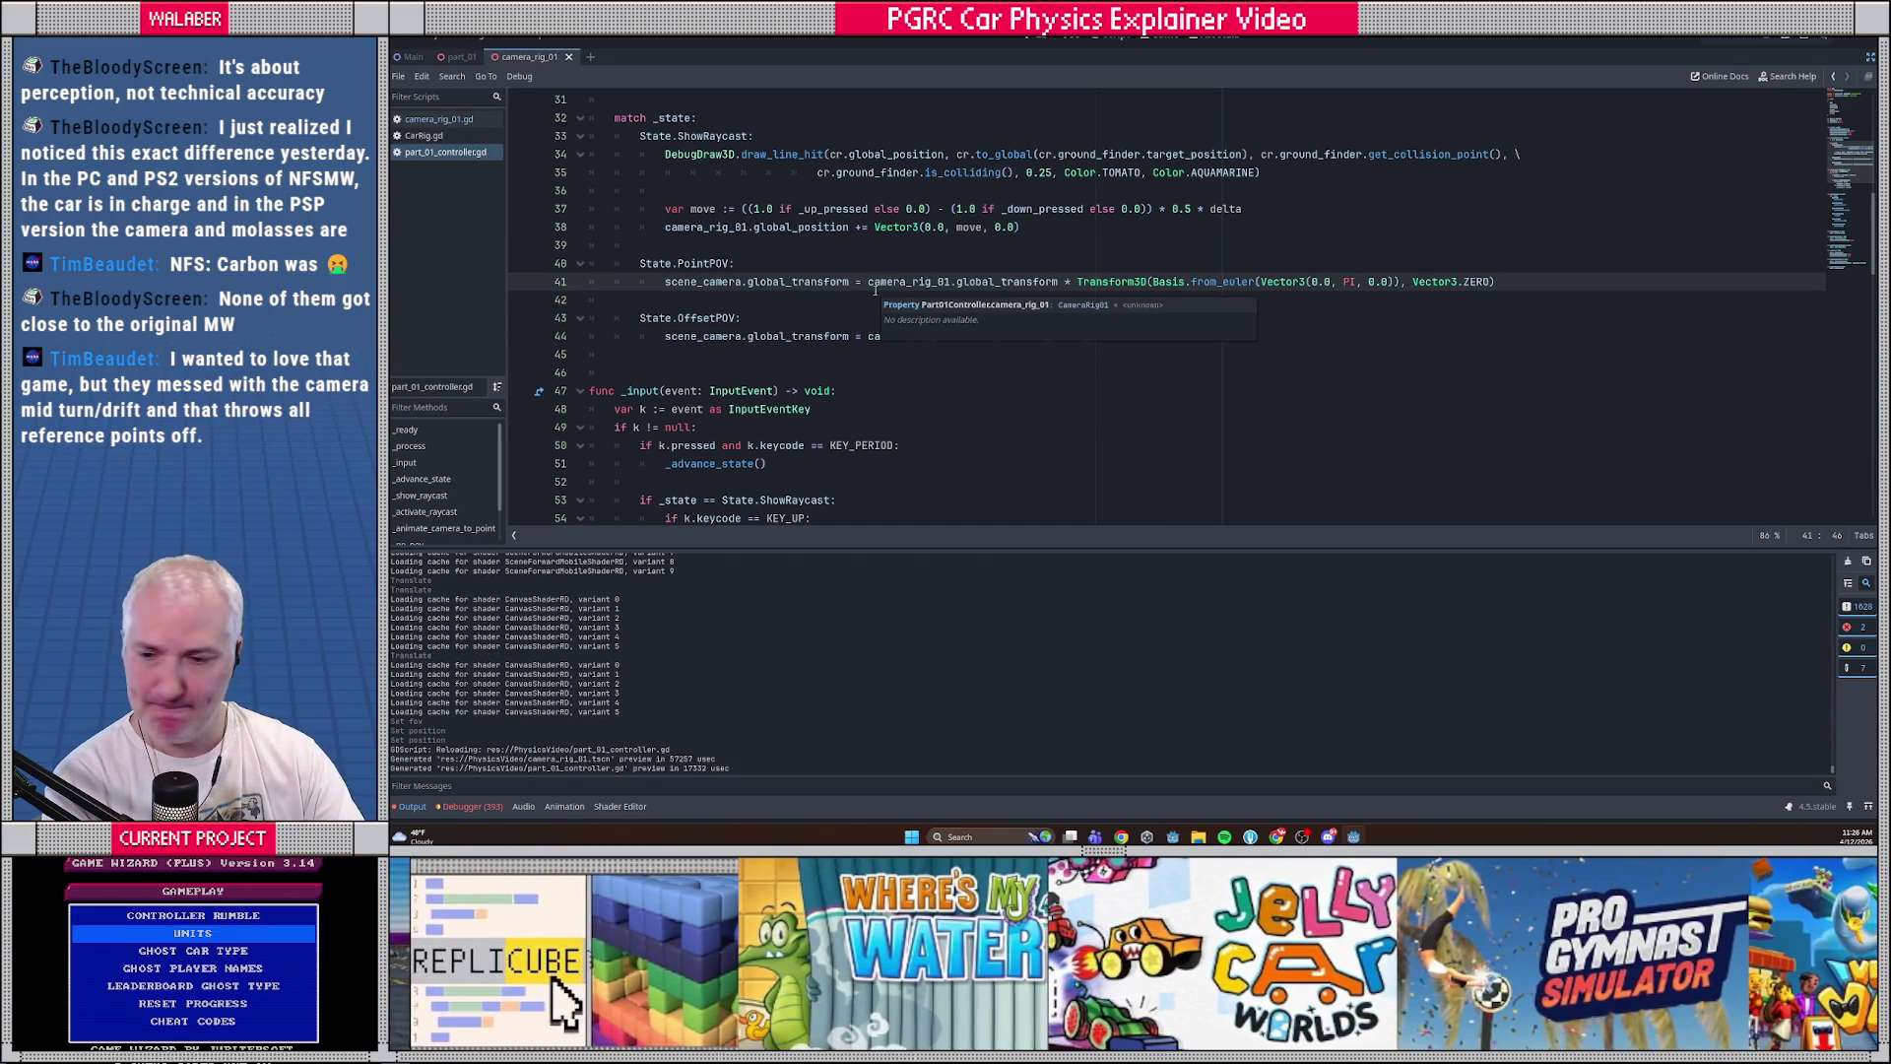
Test-run the game, stop it, then relaunch it from the part_01 scene
{"action": "key", "text": "F5"}
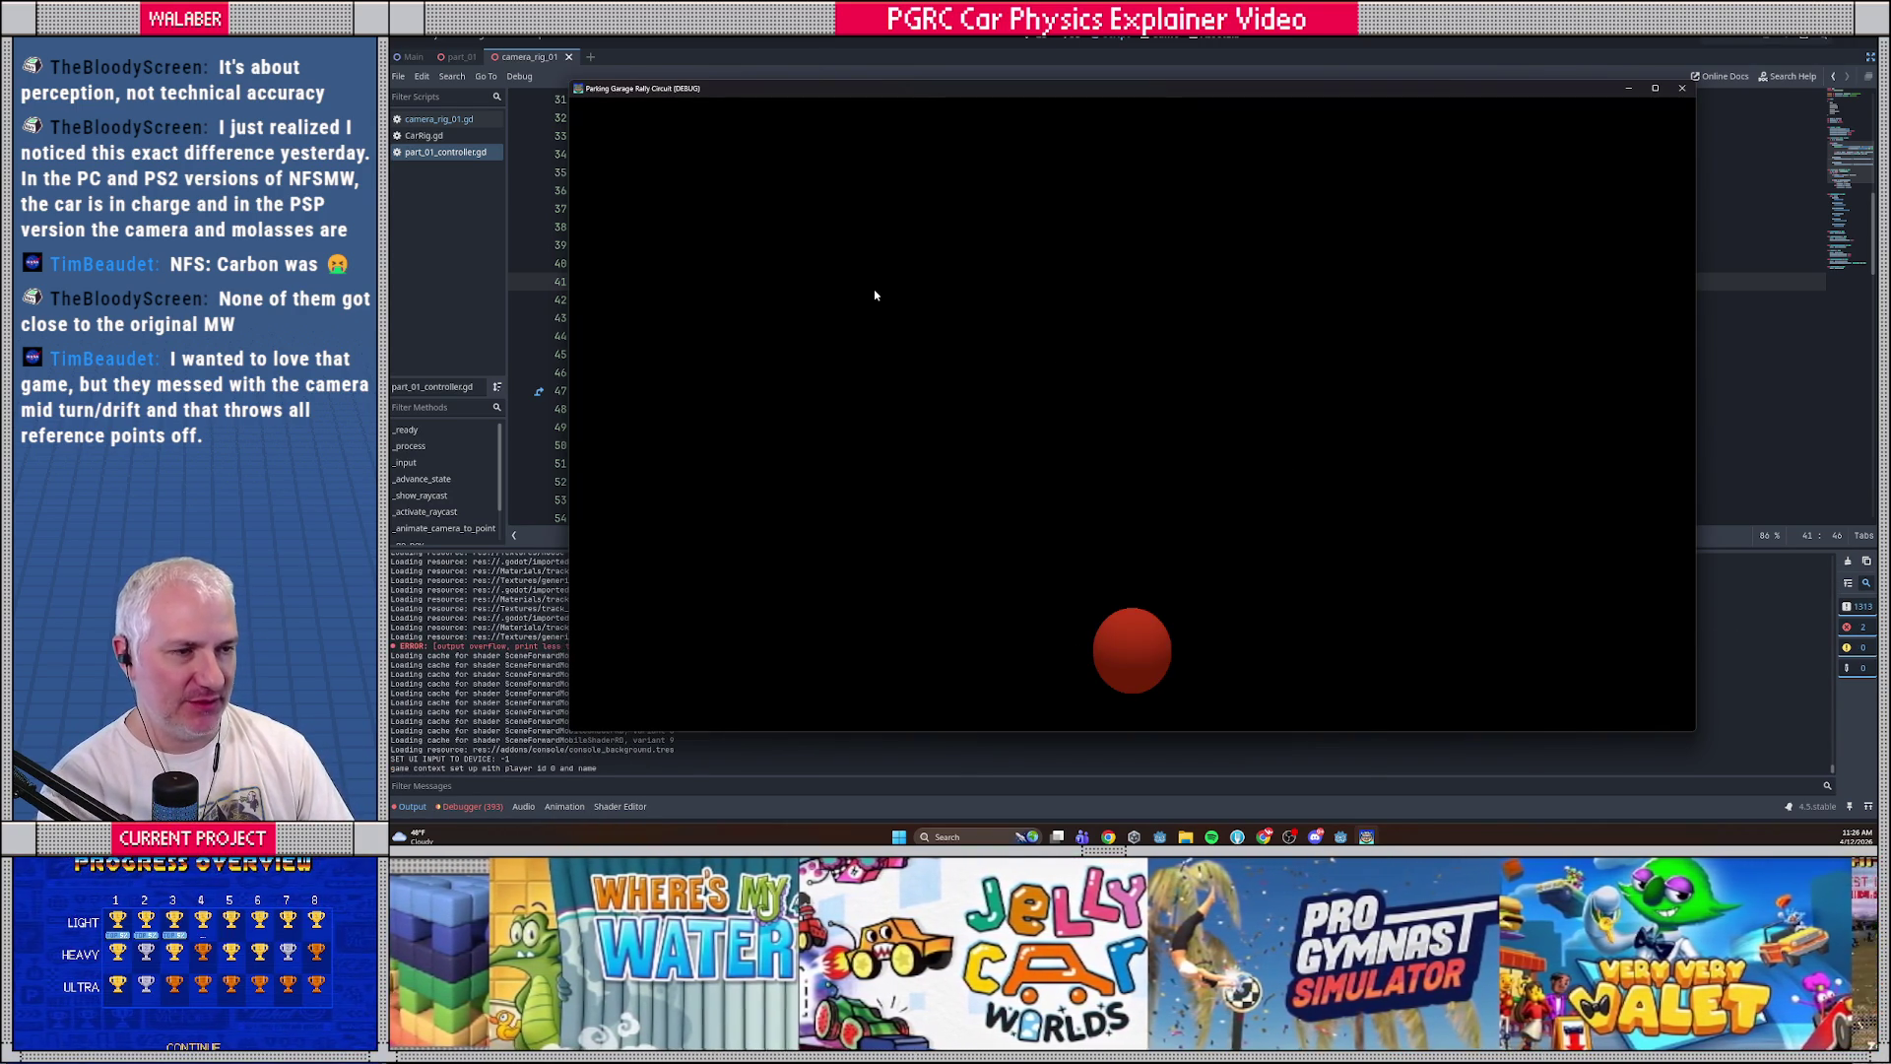
{"action": "left_click", "coordinate": [1752, 37]}
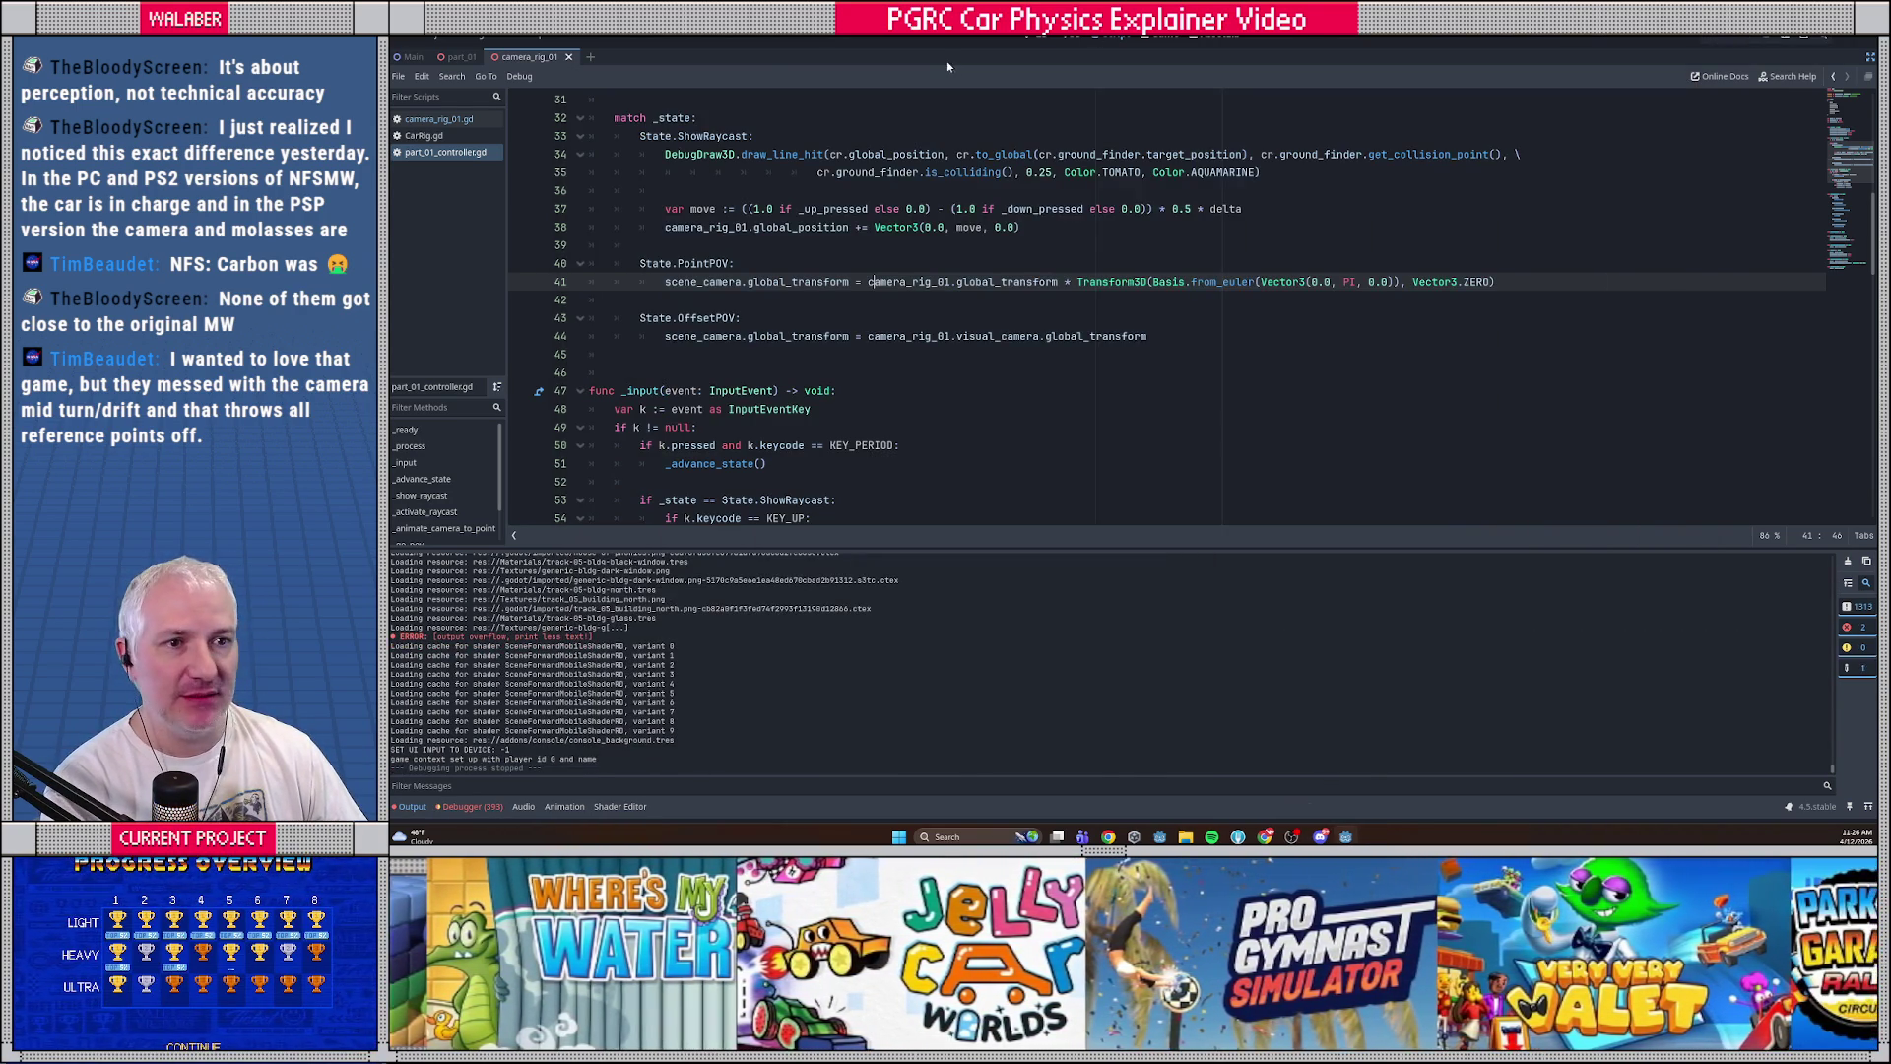
{"action": "left_click", "coordinate": [456, 56]}
{"action": "left_click", "coordinate": [807, 304]}
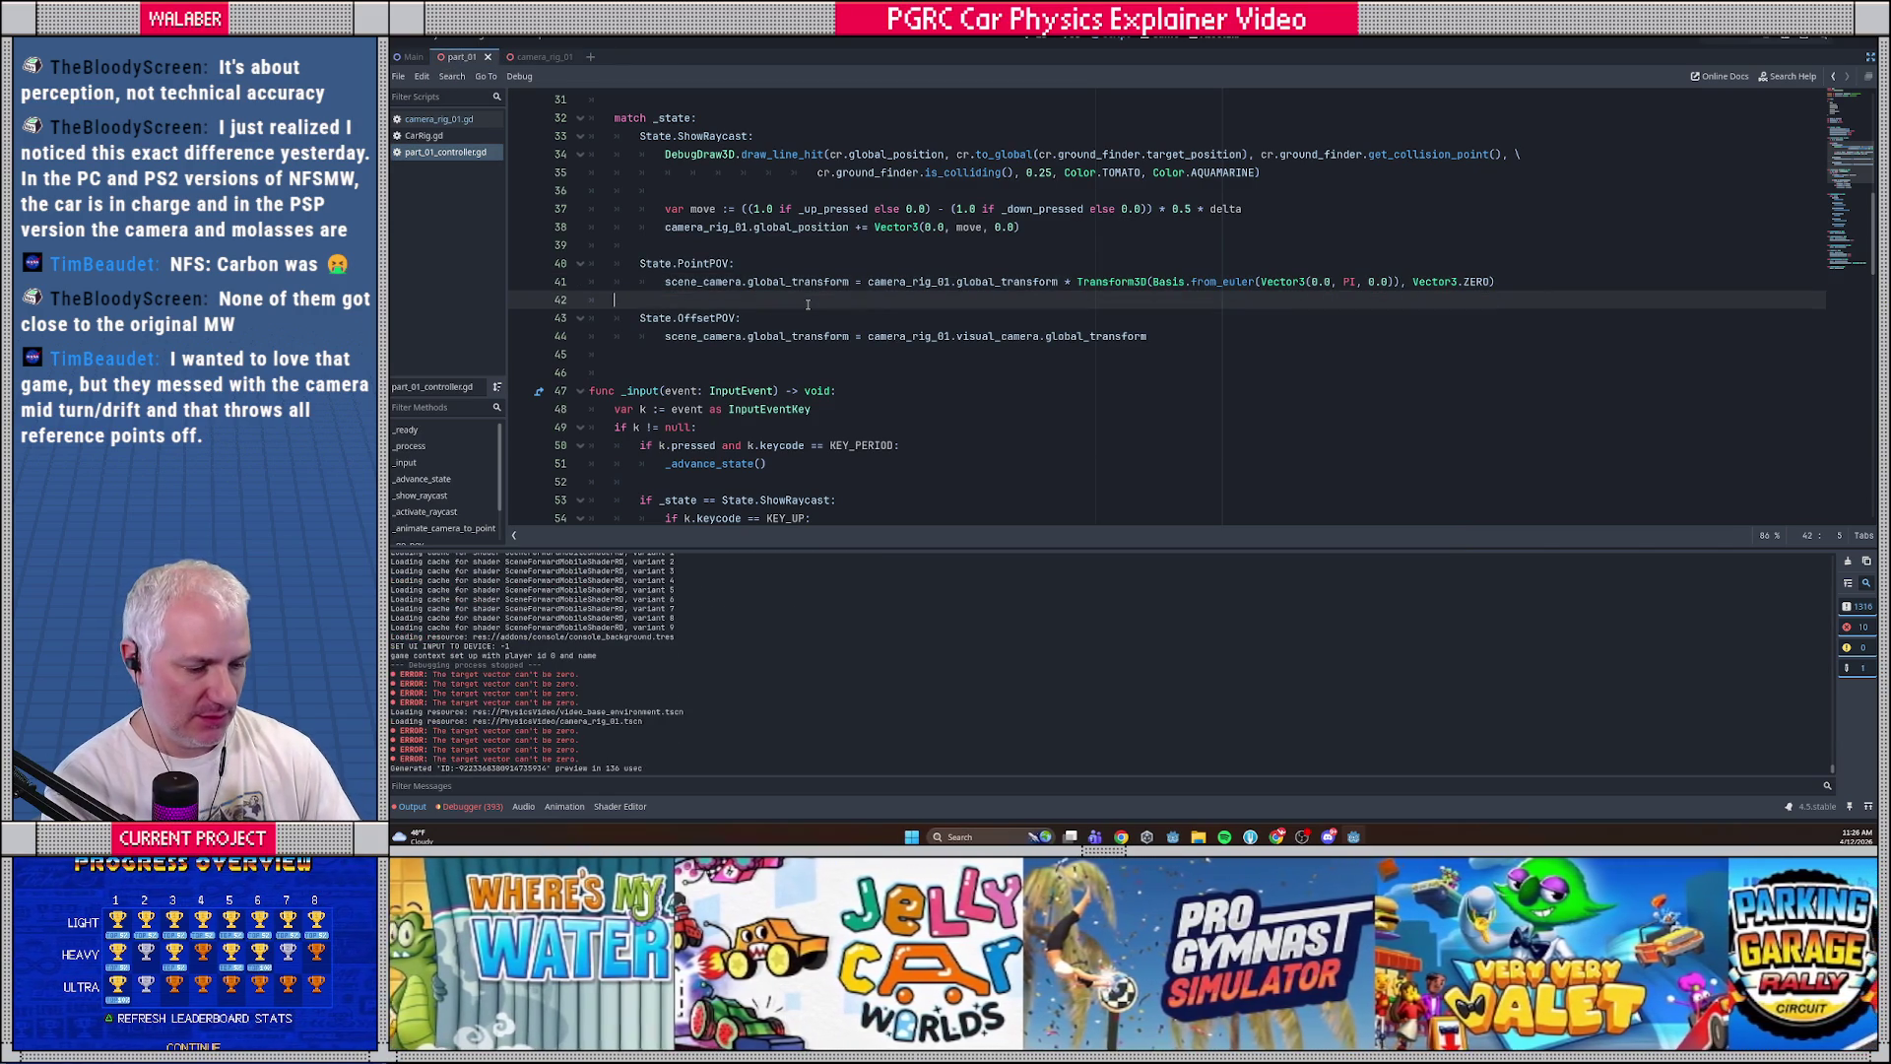
{"action": "key", "text": "F6"}
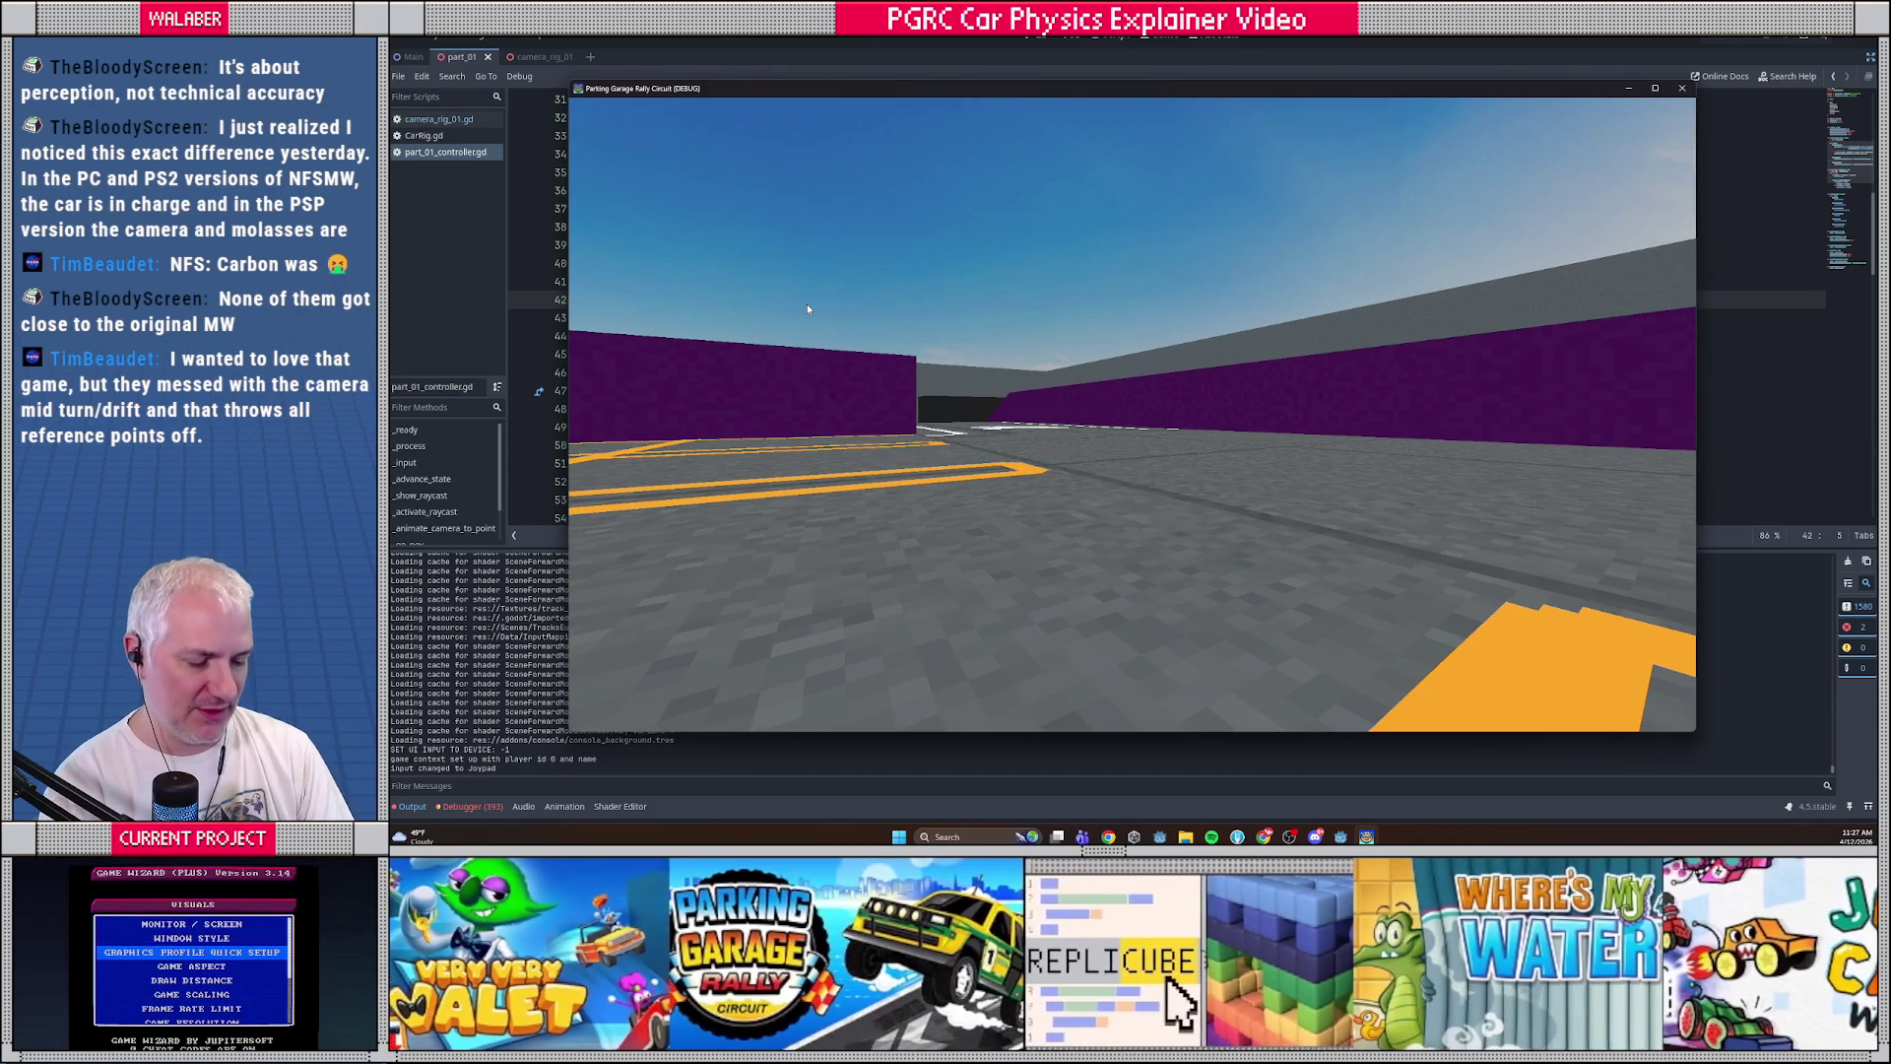
Test-drive the follow camera, stop the game, check plan row 18, and restore the docks
{"action": "key", "text": "w"}
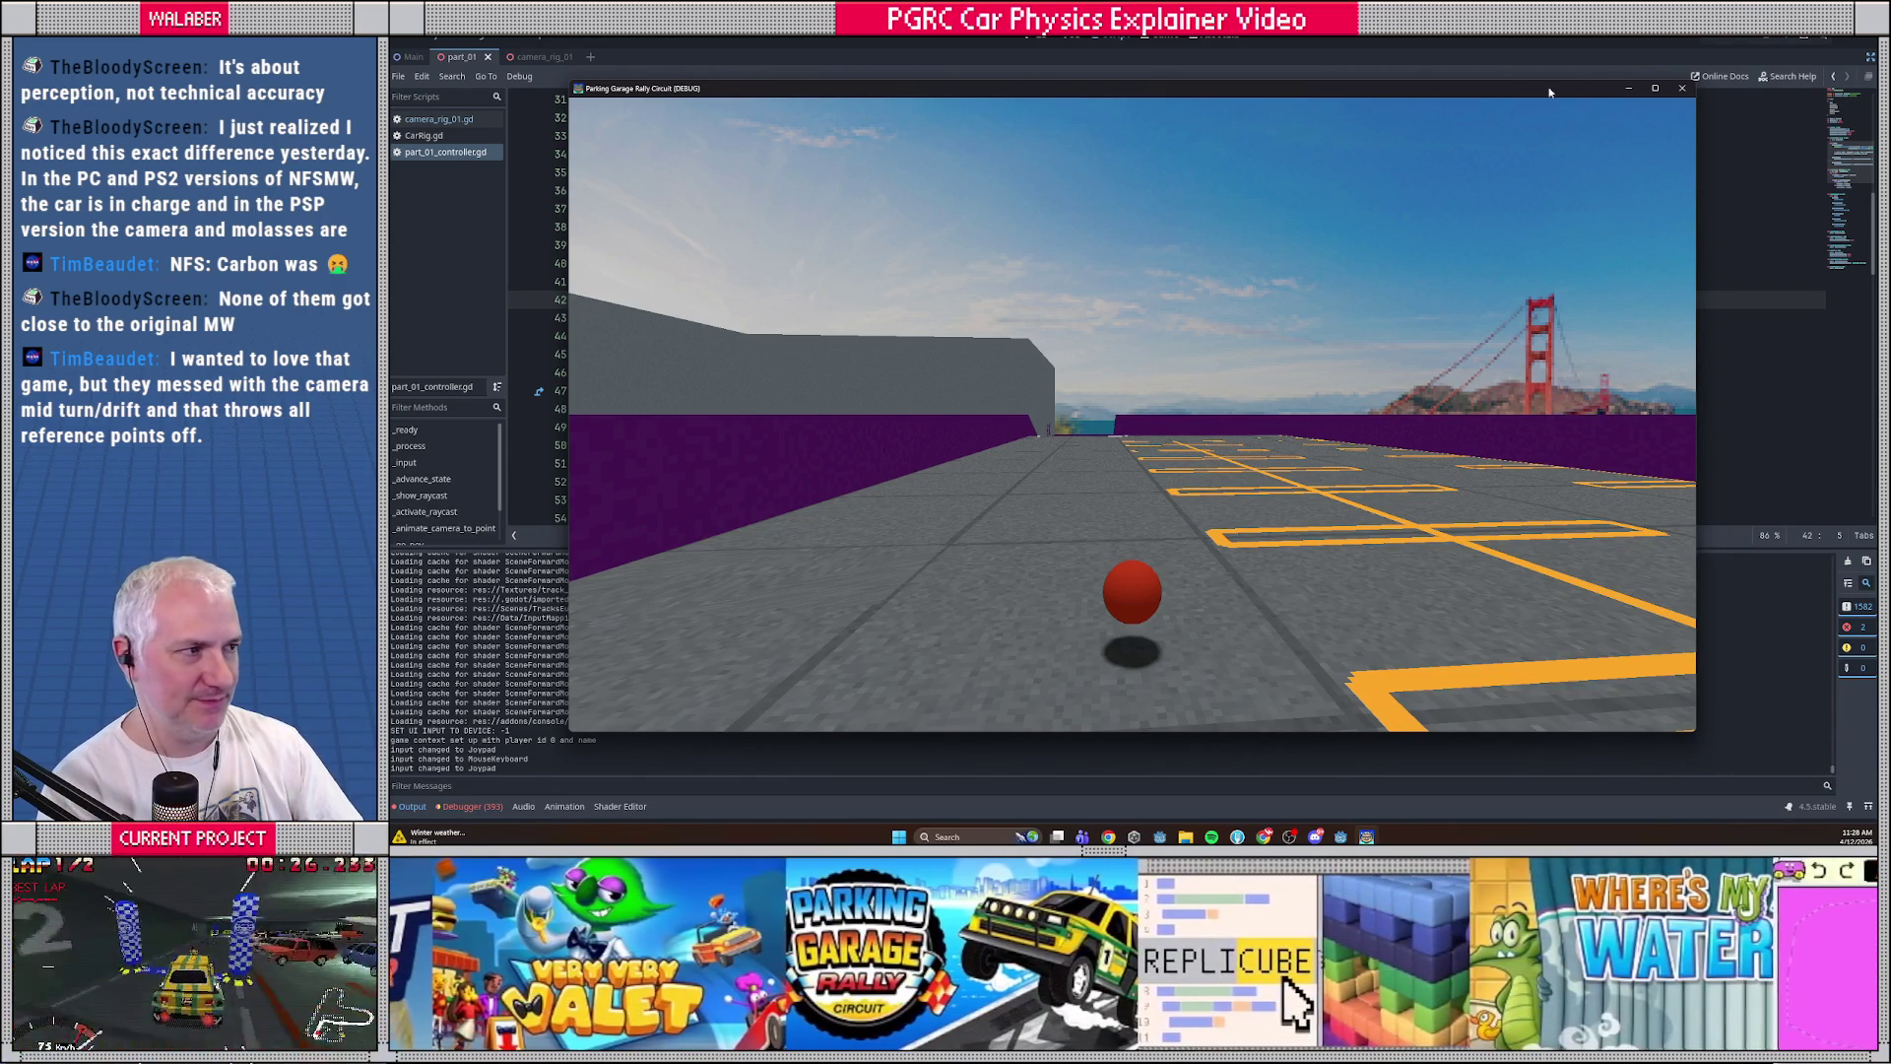
{"action": "left_click", "coordinate": [1722, 38]}
{"action": "key", "text": "alt+Tab"}
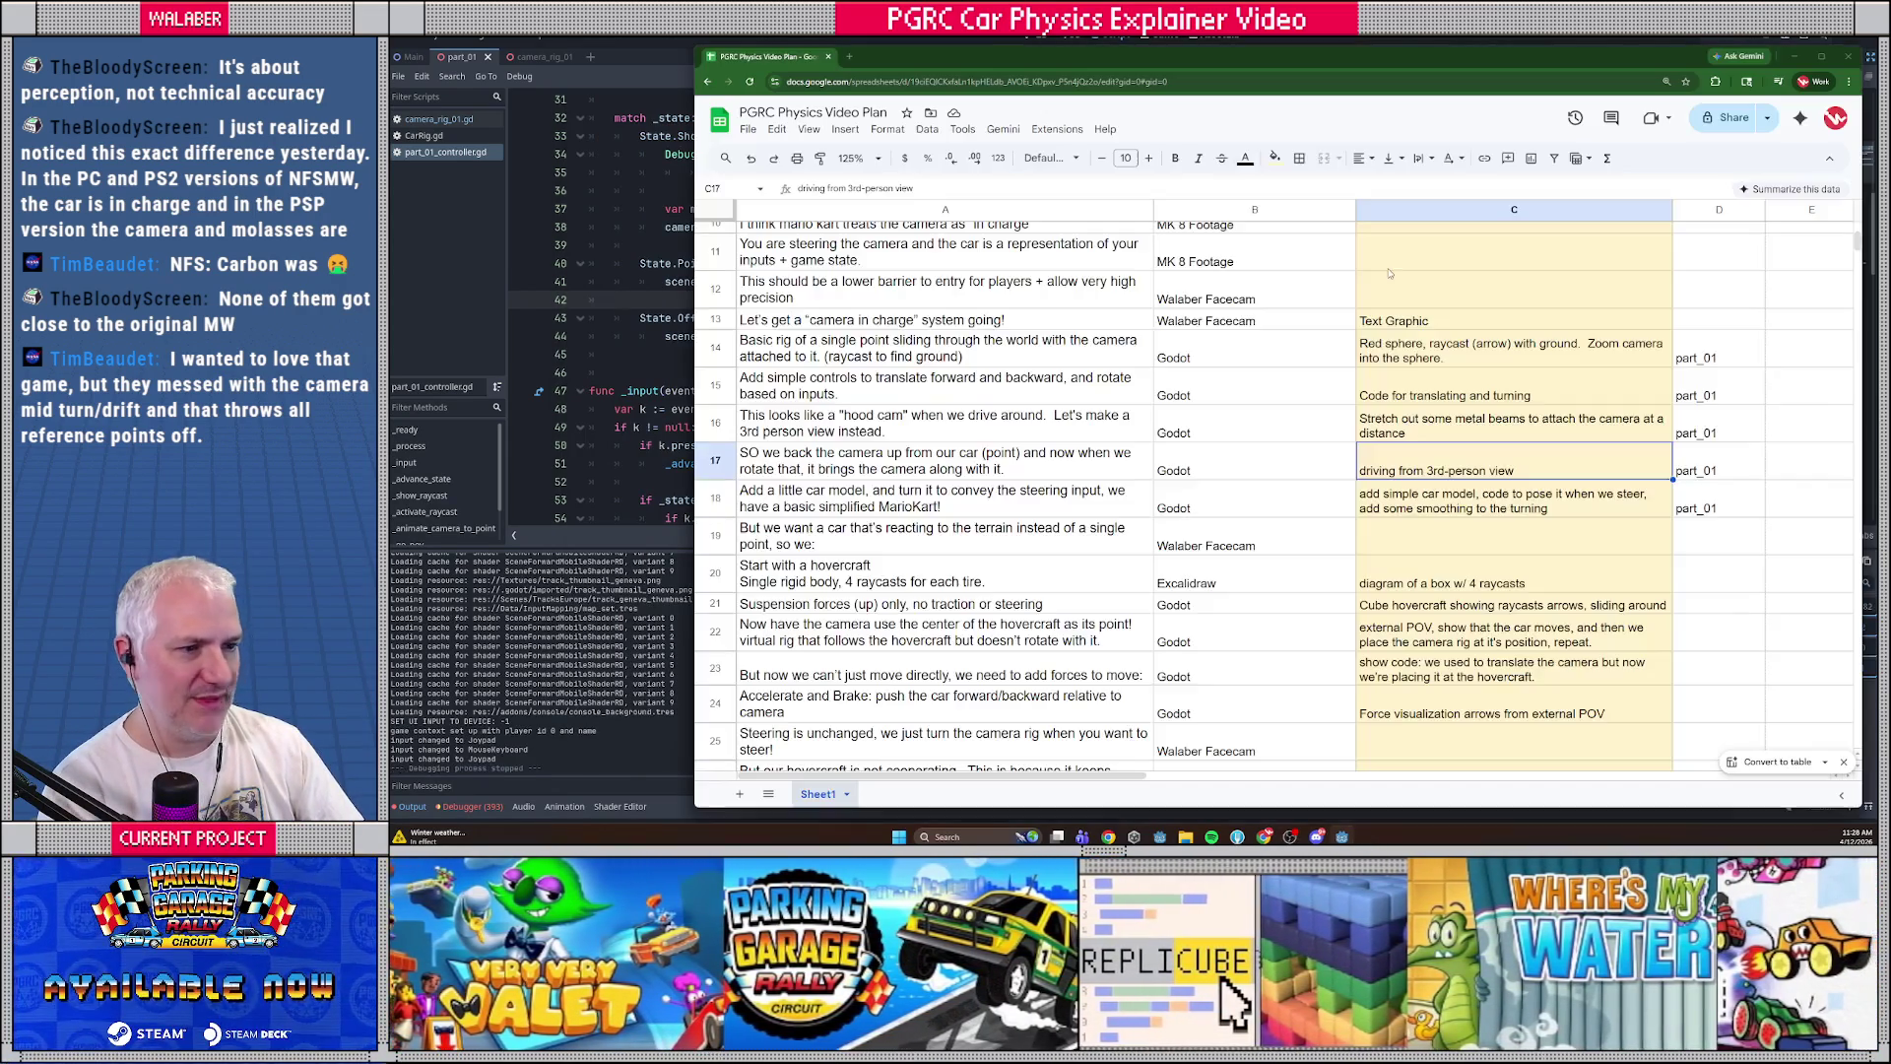
{"action": "left_click", "coordinate": [916, 508]}
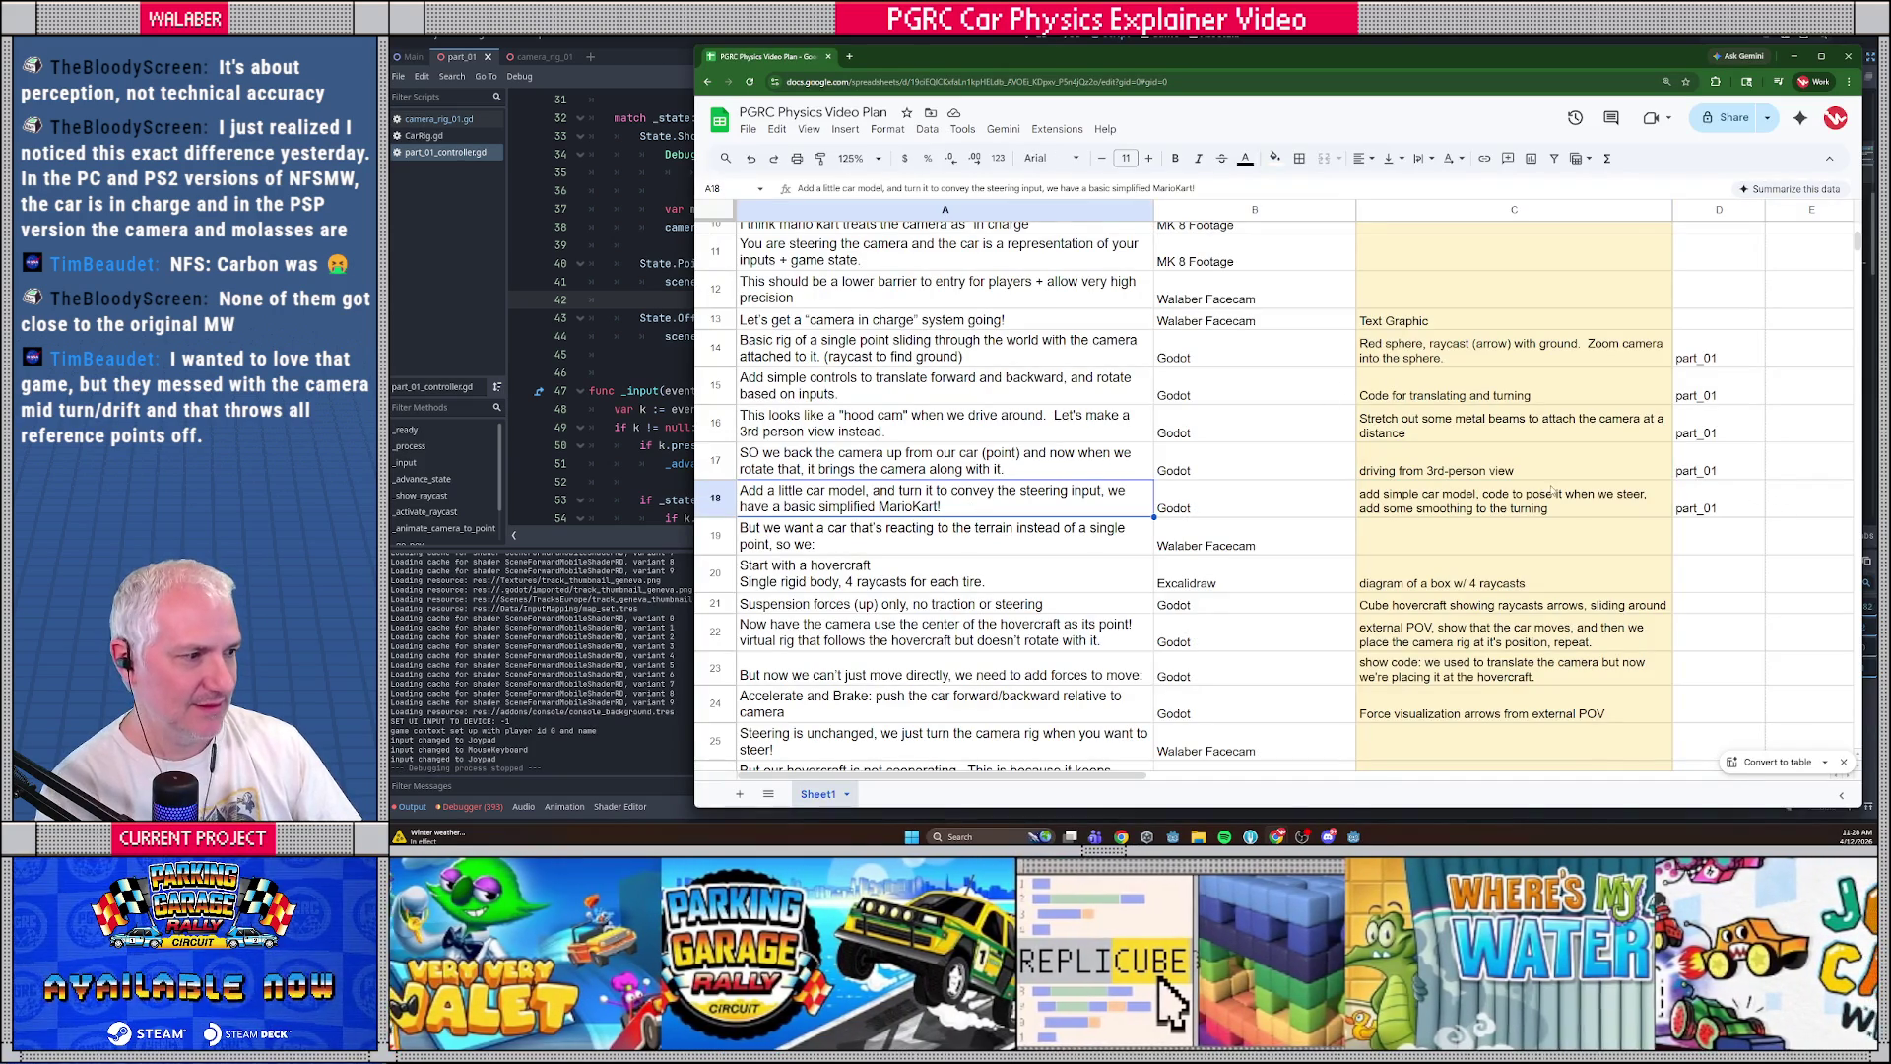
{"action": "key", "text": "alt+Tab"}
{"action": "key", "text": "ctrl+shift+F11"}
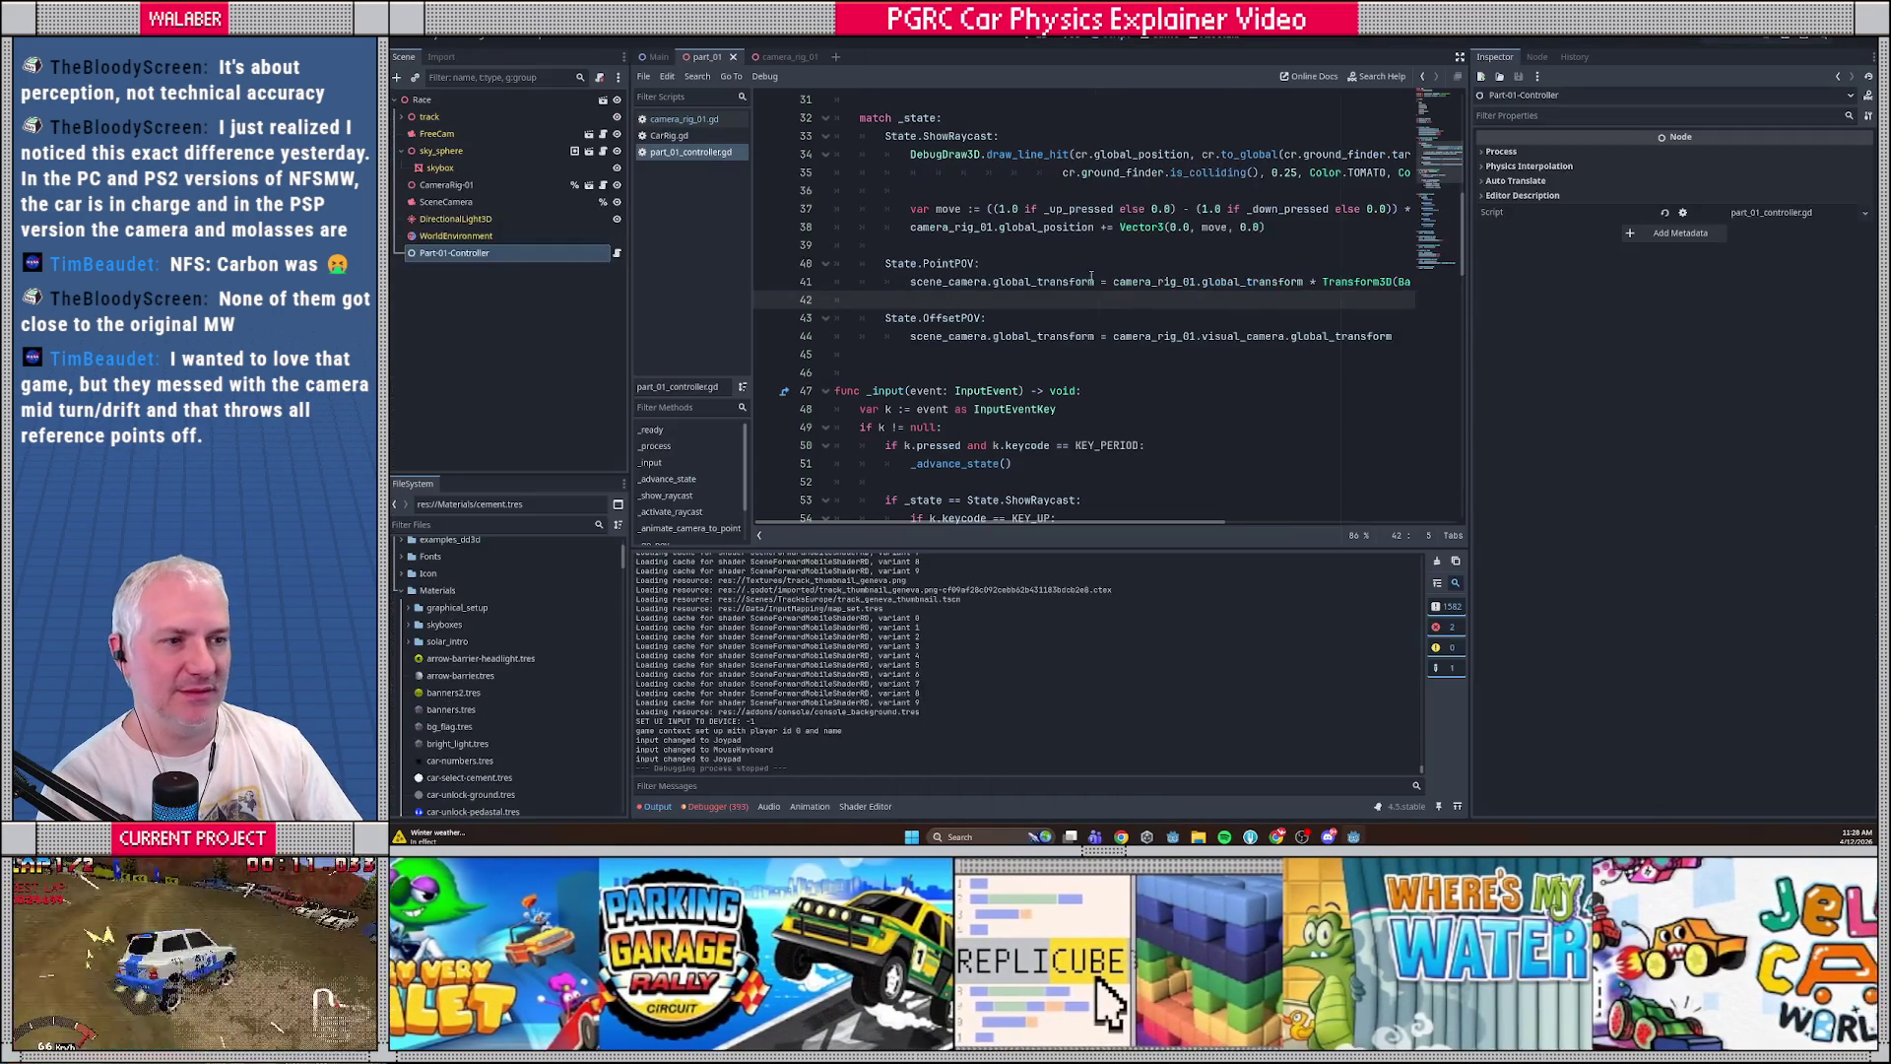
Enlarge the 3D viewport, then return to part_01_controller.gd in the script editor
{"action": "left_click", "coordinate": [1072, 41]}
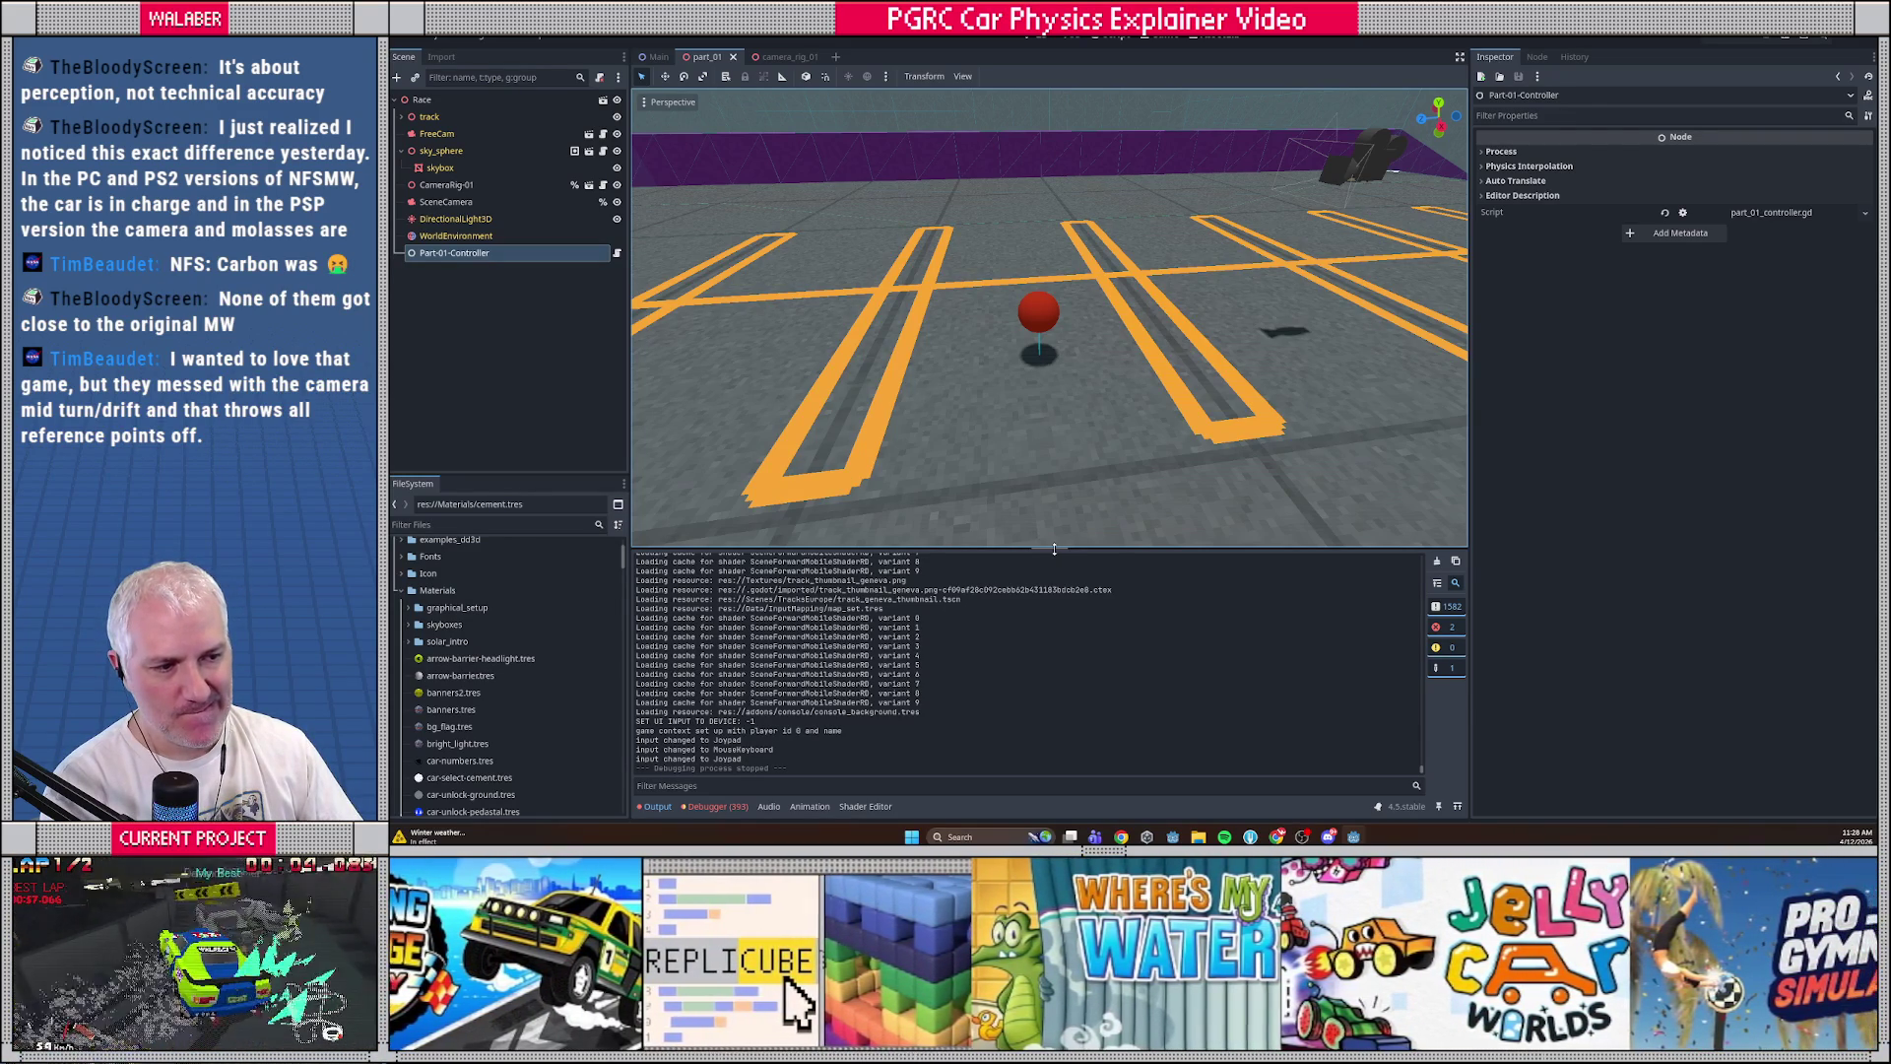
{"action": "left_click_drag", "start_coordinate": [1056, 555], "coordinate": [1054, 567]}
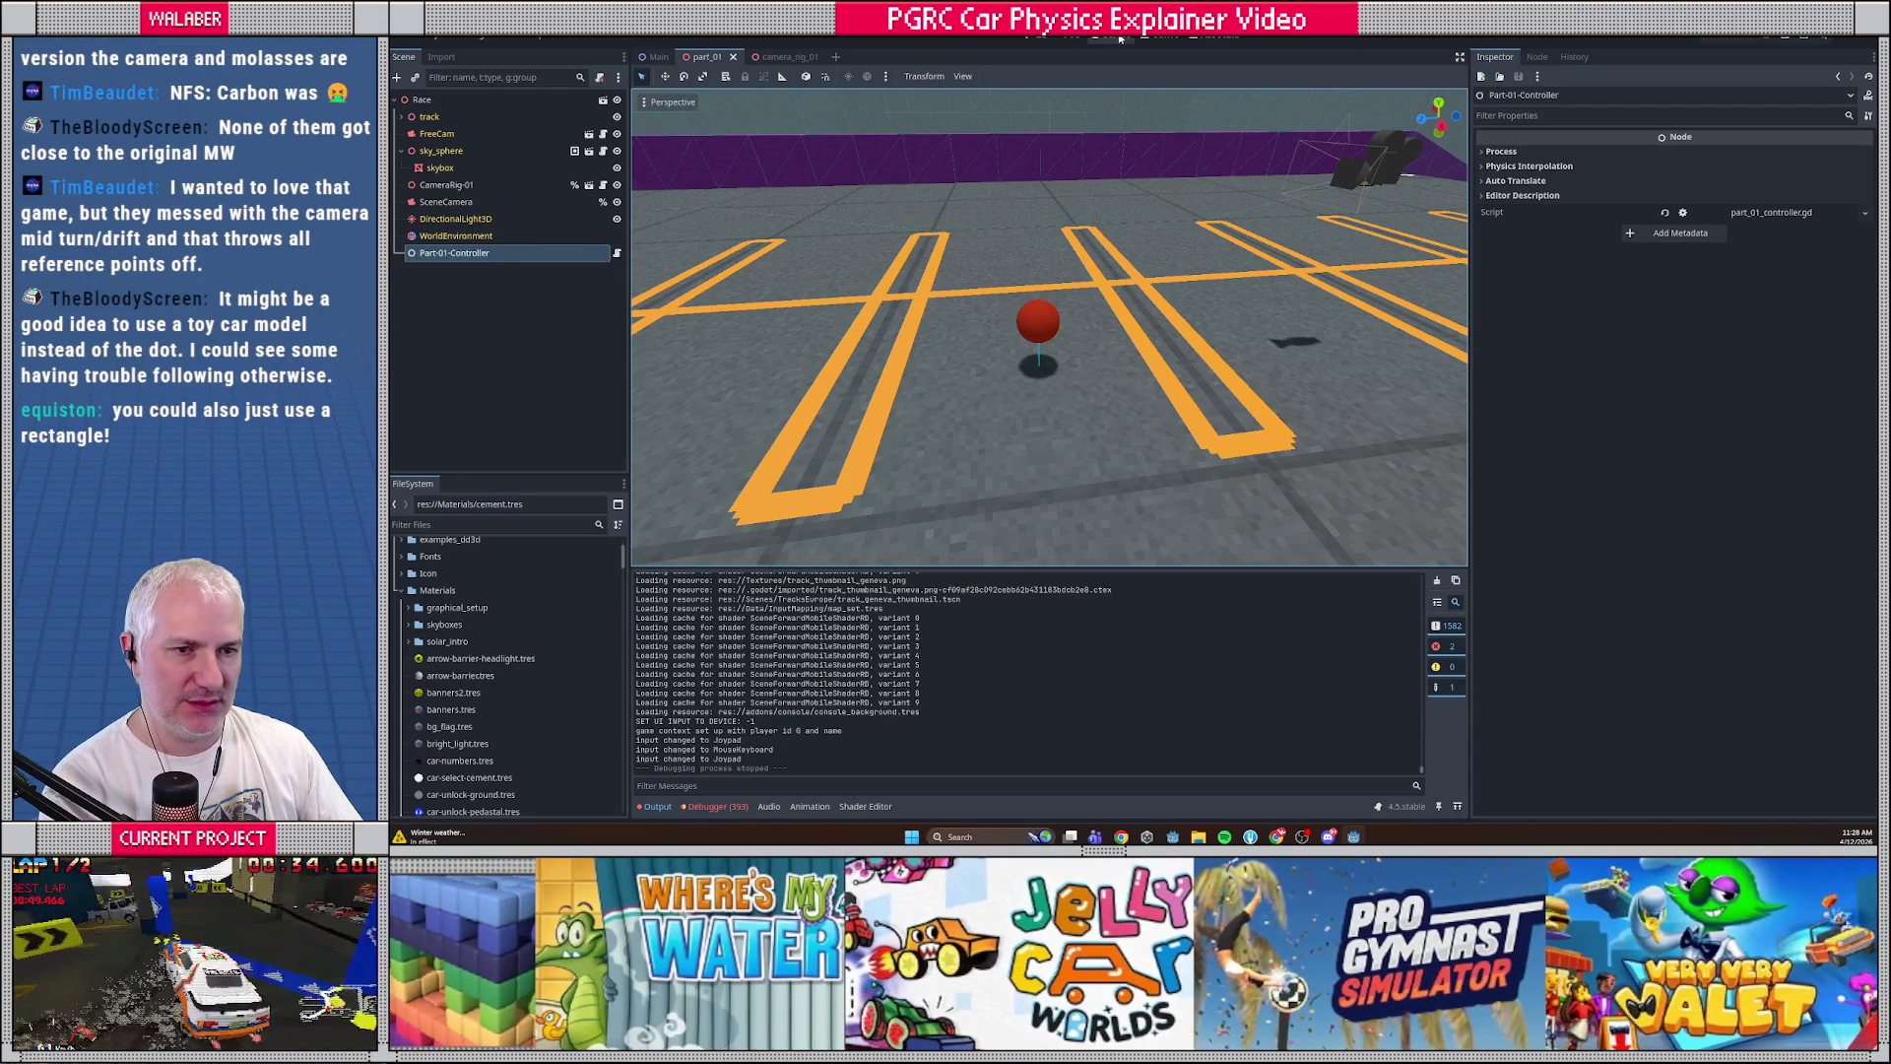
{"action": "scroll", "coordinate": [1012, 279], "scroll_direction": "up", "scroll_amount": 5}
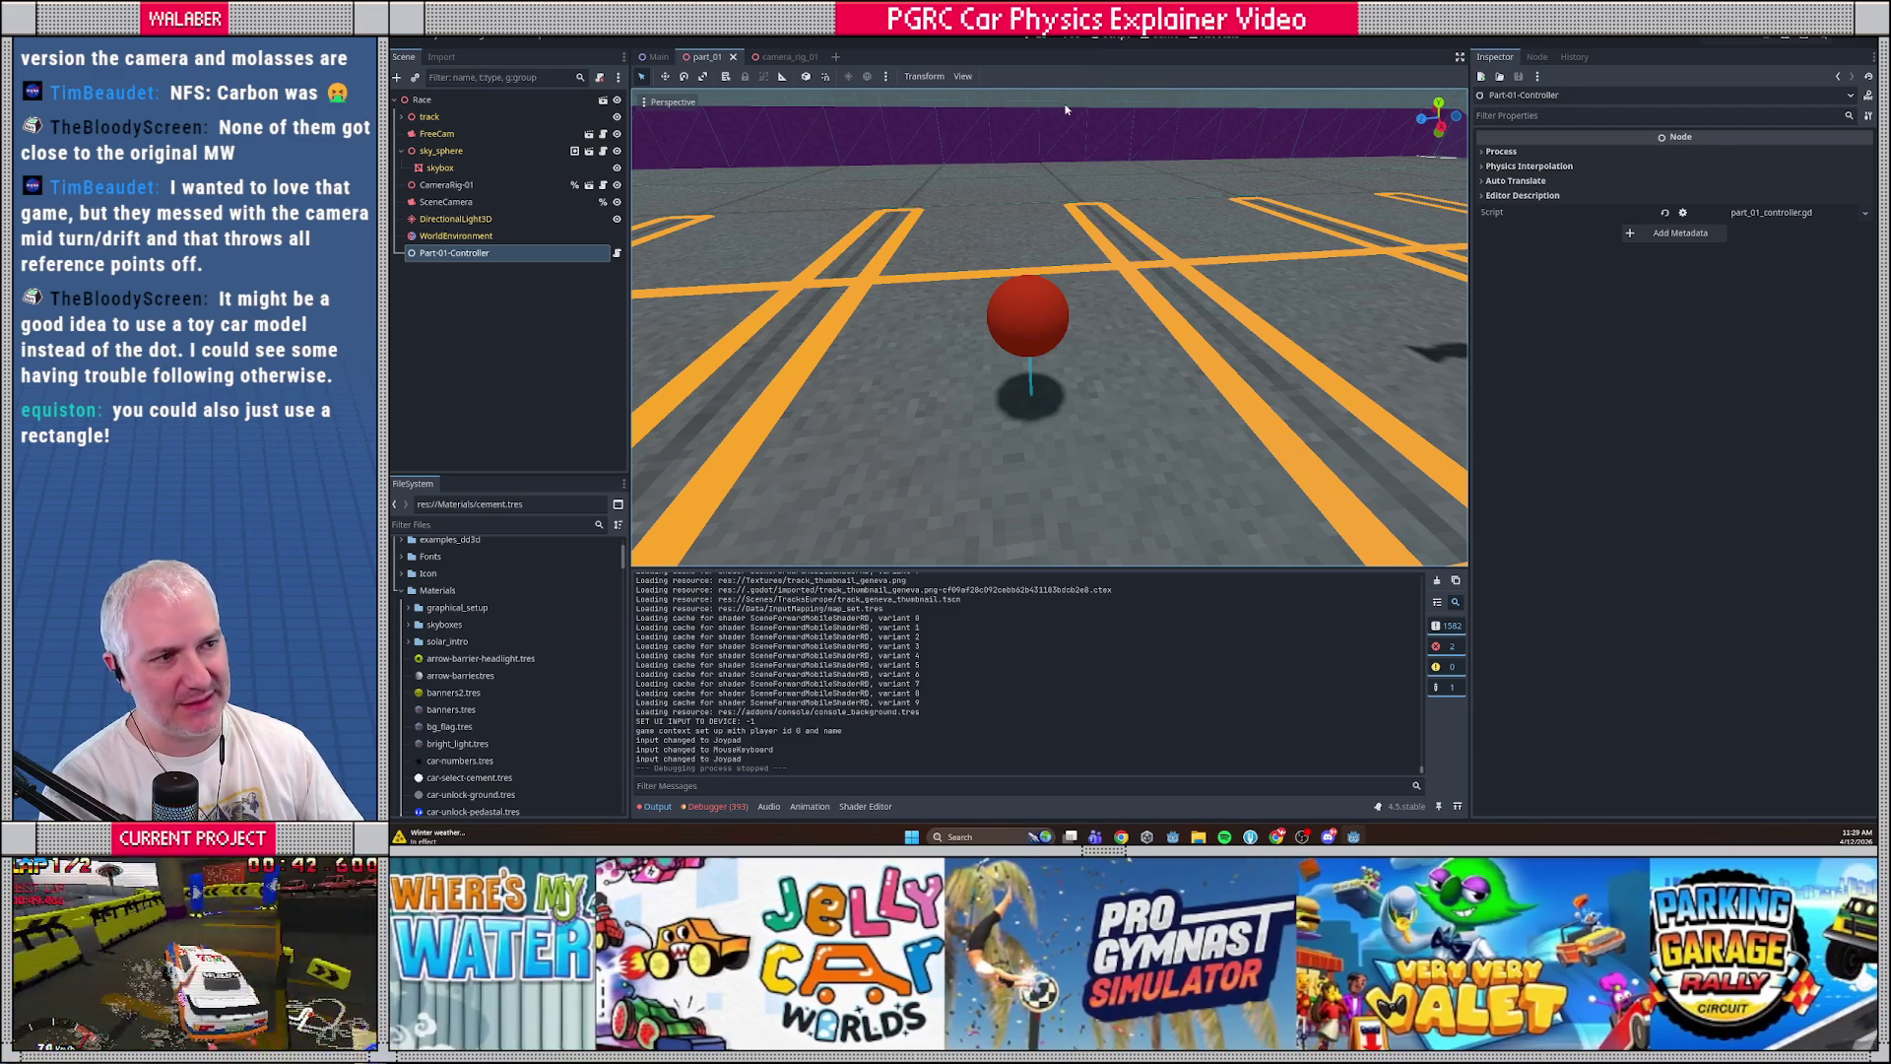
{"action": "left_click", "coordinate": [1111, 38]}
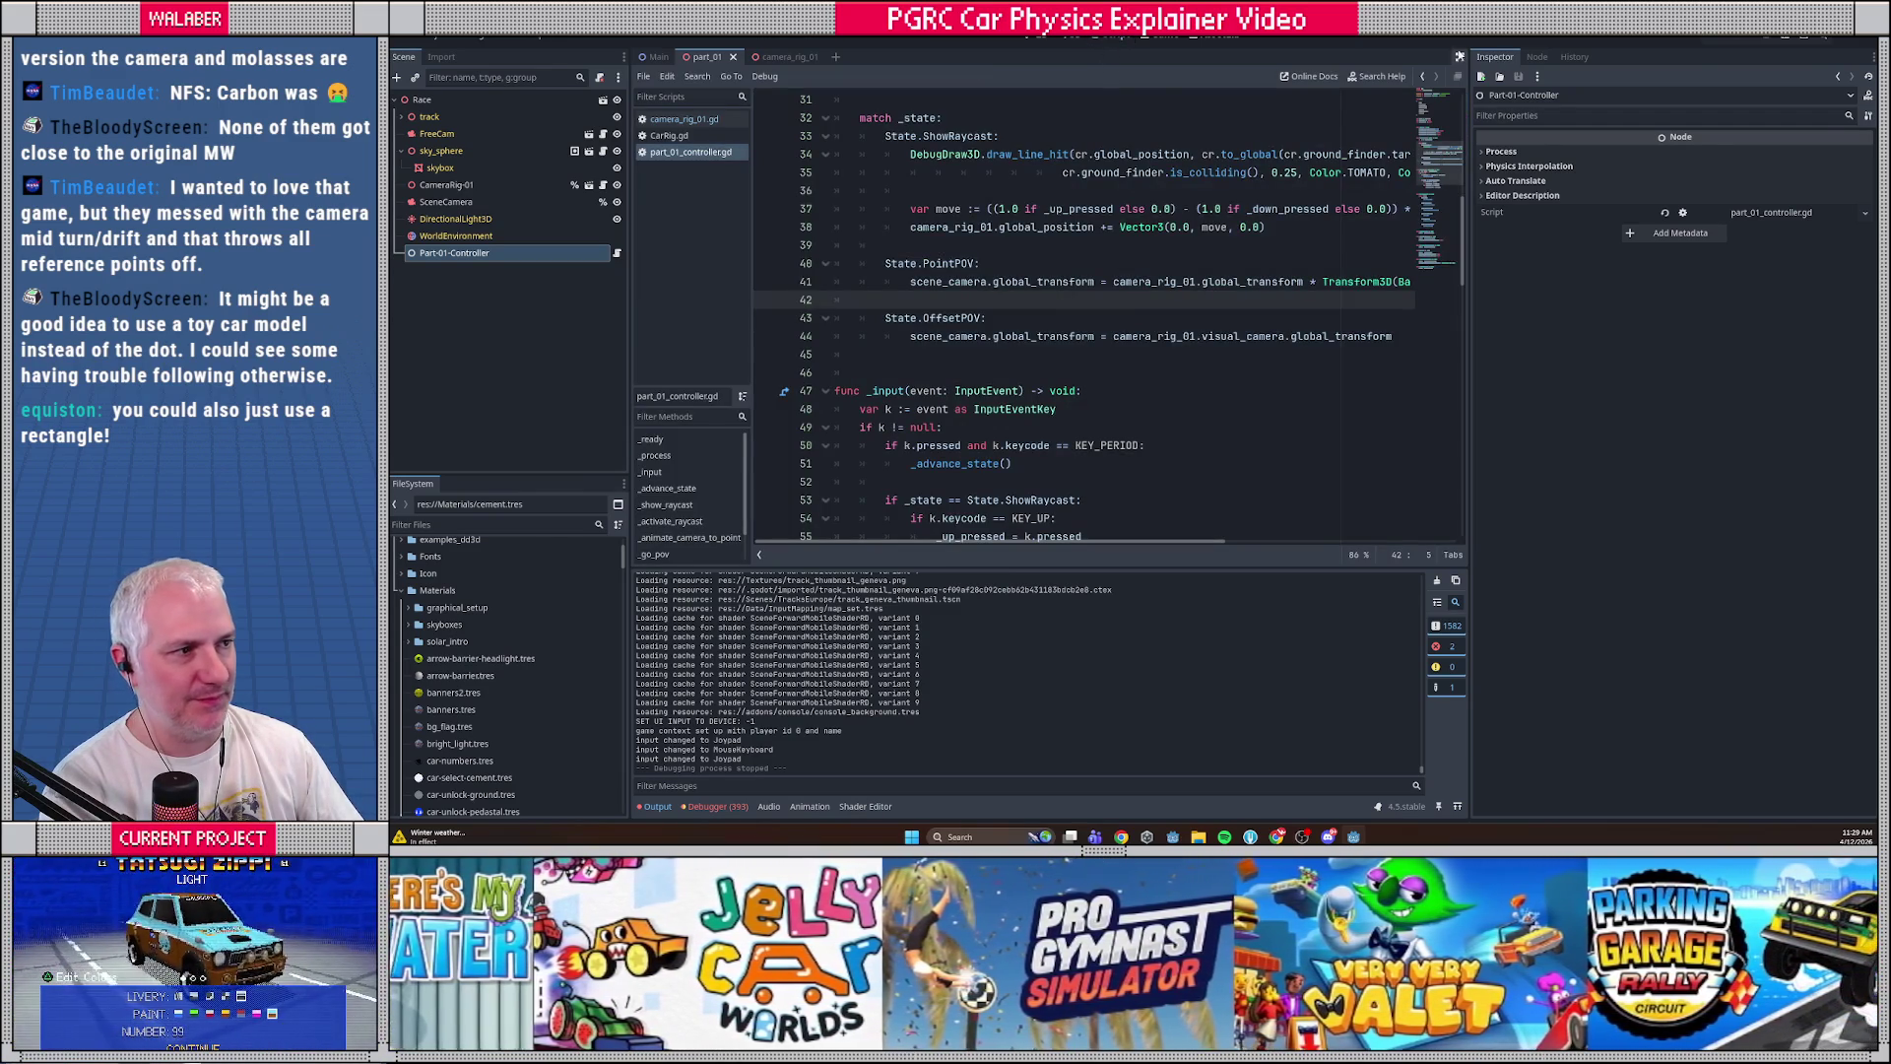
In distraction-free mode, begin a DebugDraw3D.draw_line call after the OffsetPOV block with cr as the first argument
{"action": "left_click", "coordinate": [1460, 56]}
{"action": "scroll", "coordinate": [664, 409], "scroll_direction": "up", "scroll_amount": 2}
{"action": "left_click", "coordinate": [615, 410]}
{"action": "key", "text": "Return"}
{"action": "key", "text": "Return"}
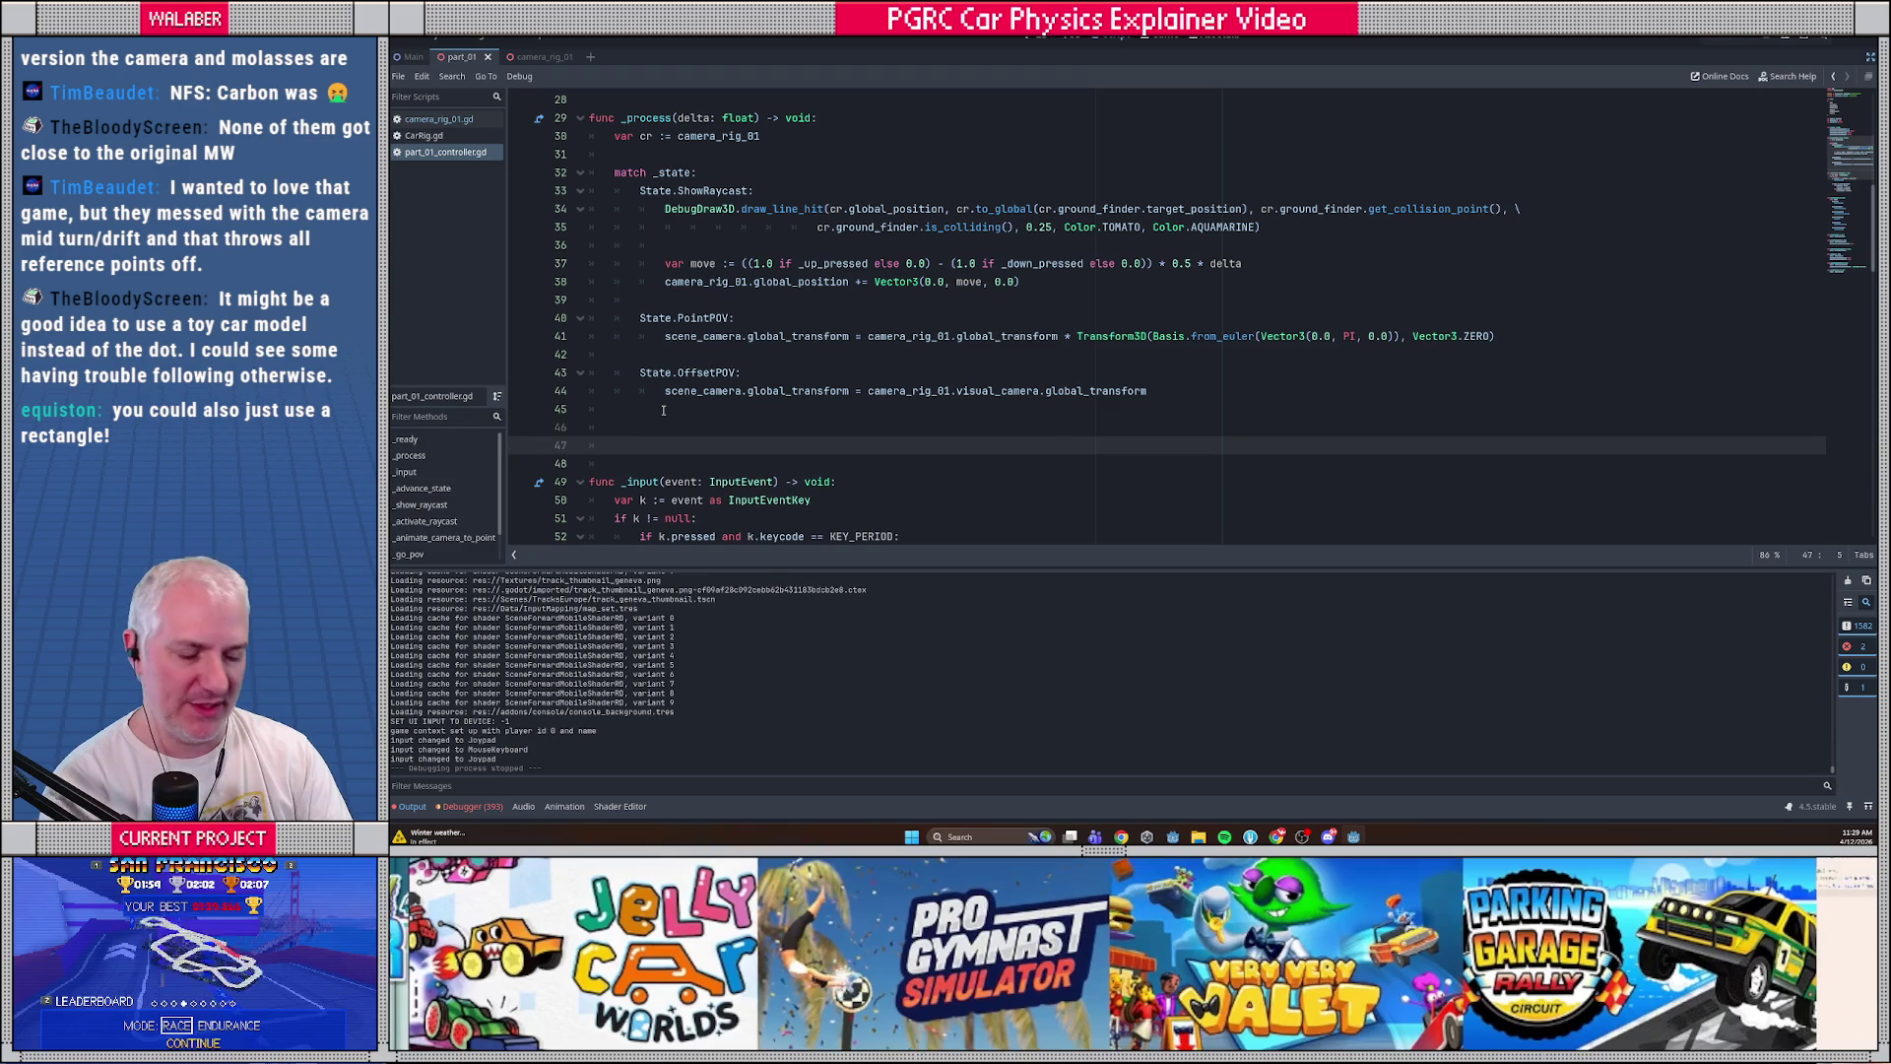
{"action": "type", "text": "Debug"}
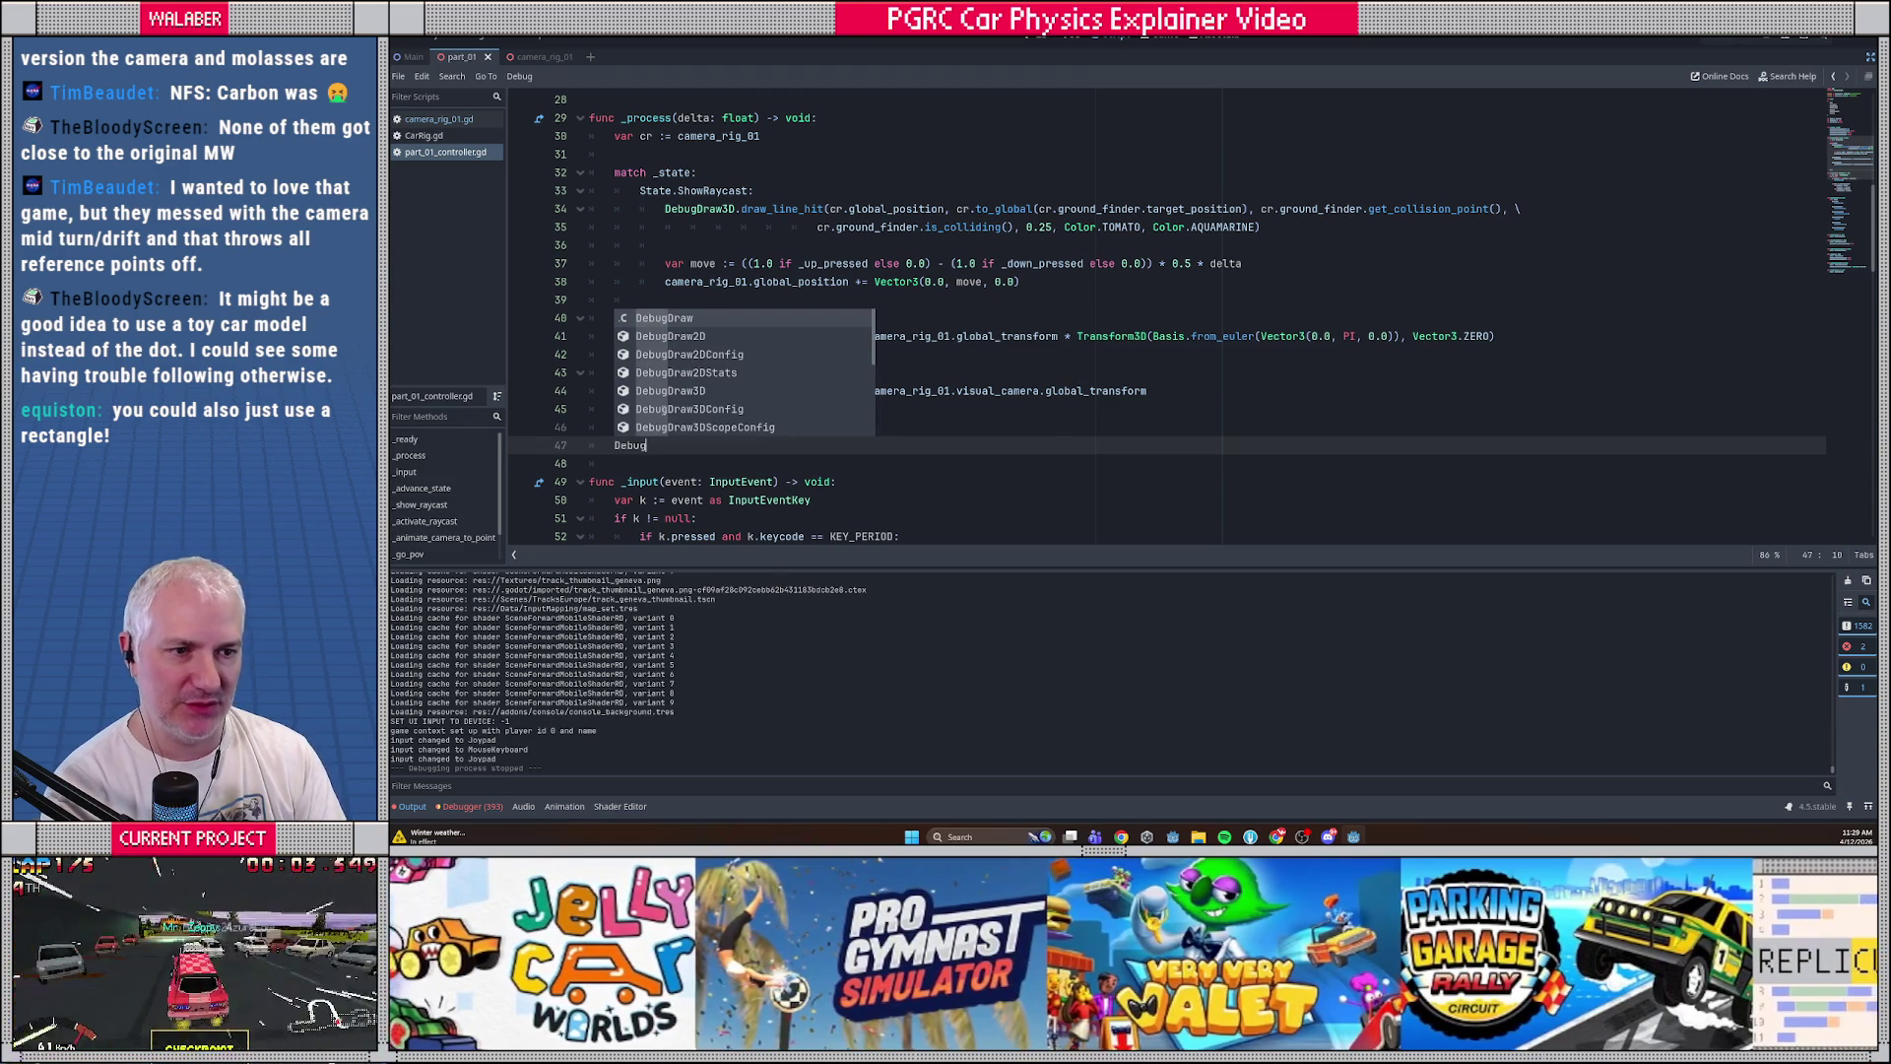
{"action": "key", "text": "Down"}
{"action": "key", "text": "Down"}
{"action": "key", "text": "Down"}
{"action": "key", "text": "Return"}
{"action": "type", "text": ".draw_"}
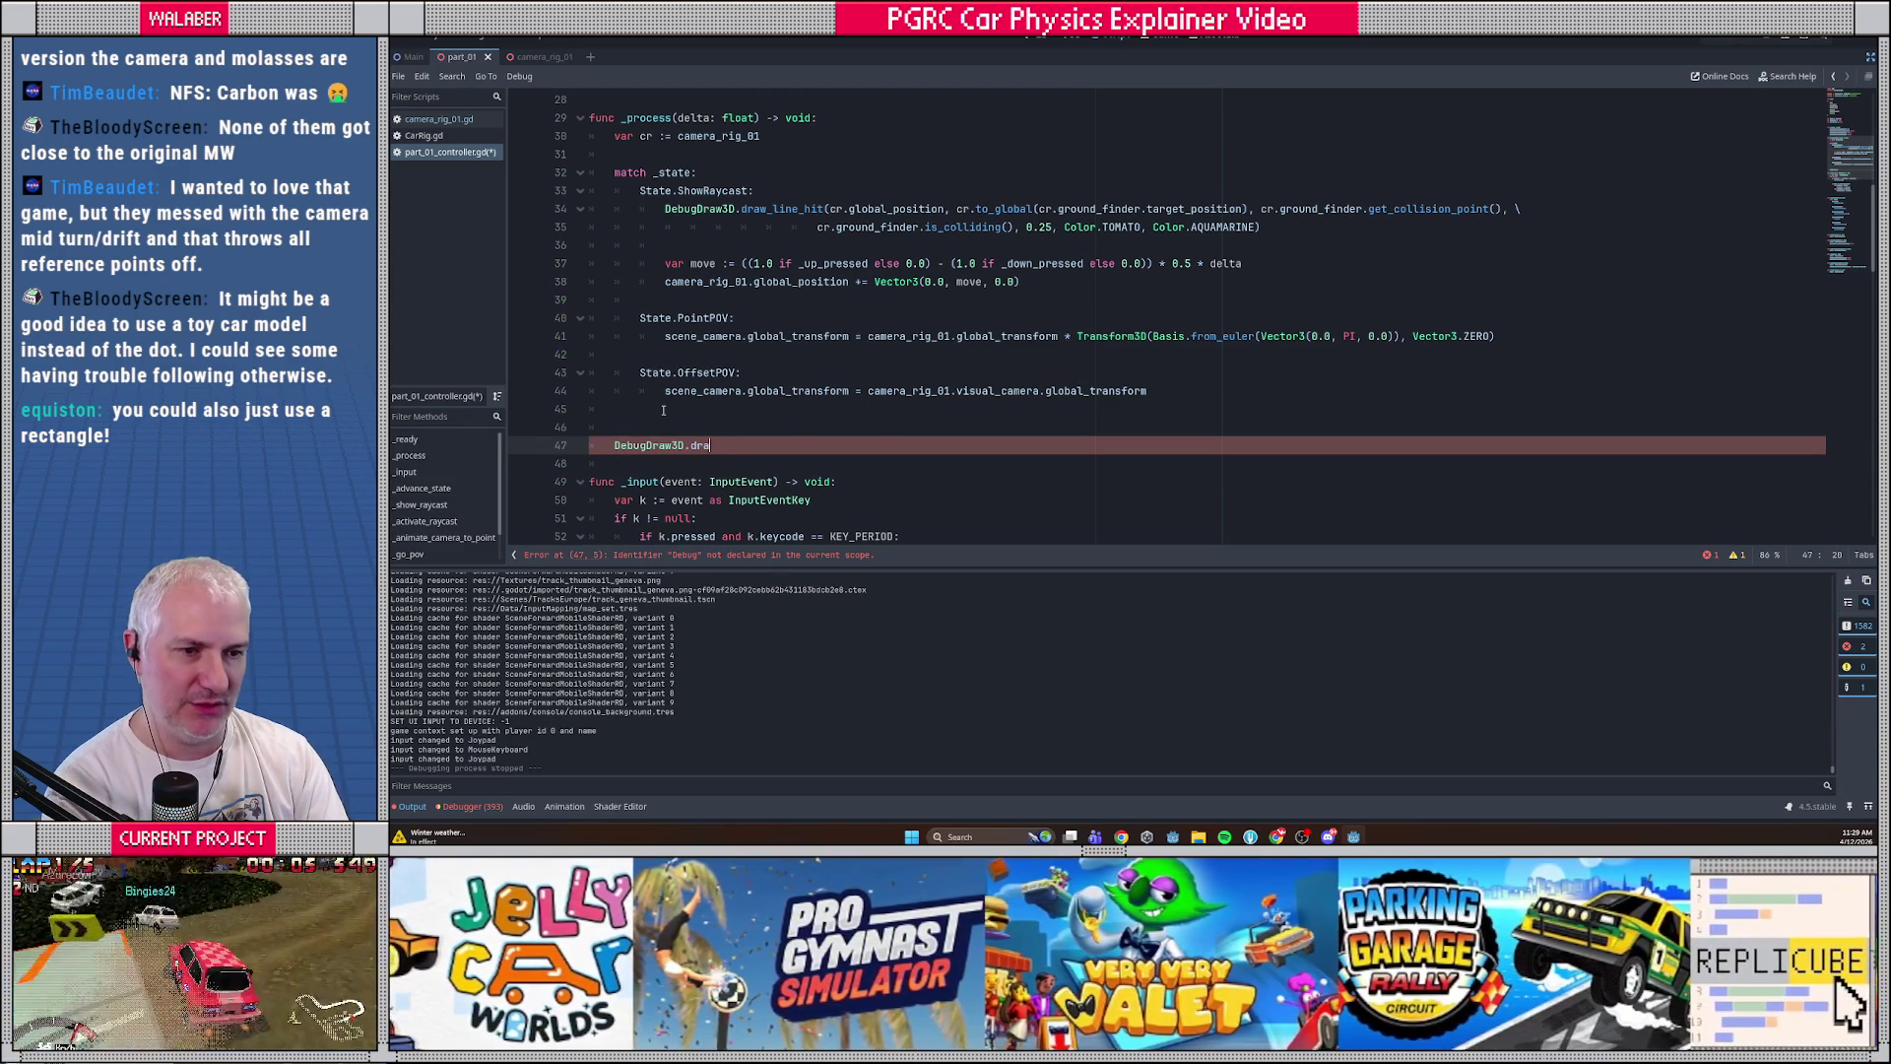
{"action": "type", "text": "l"}
{"action": "key", "text": "Return"}
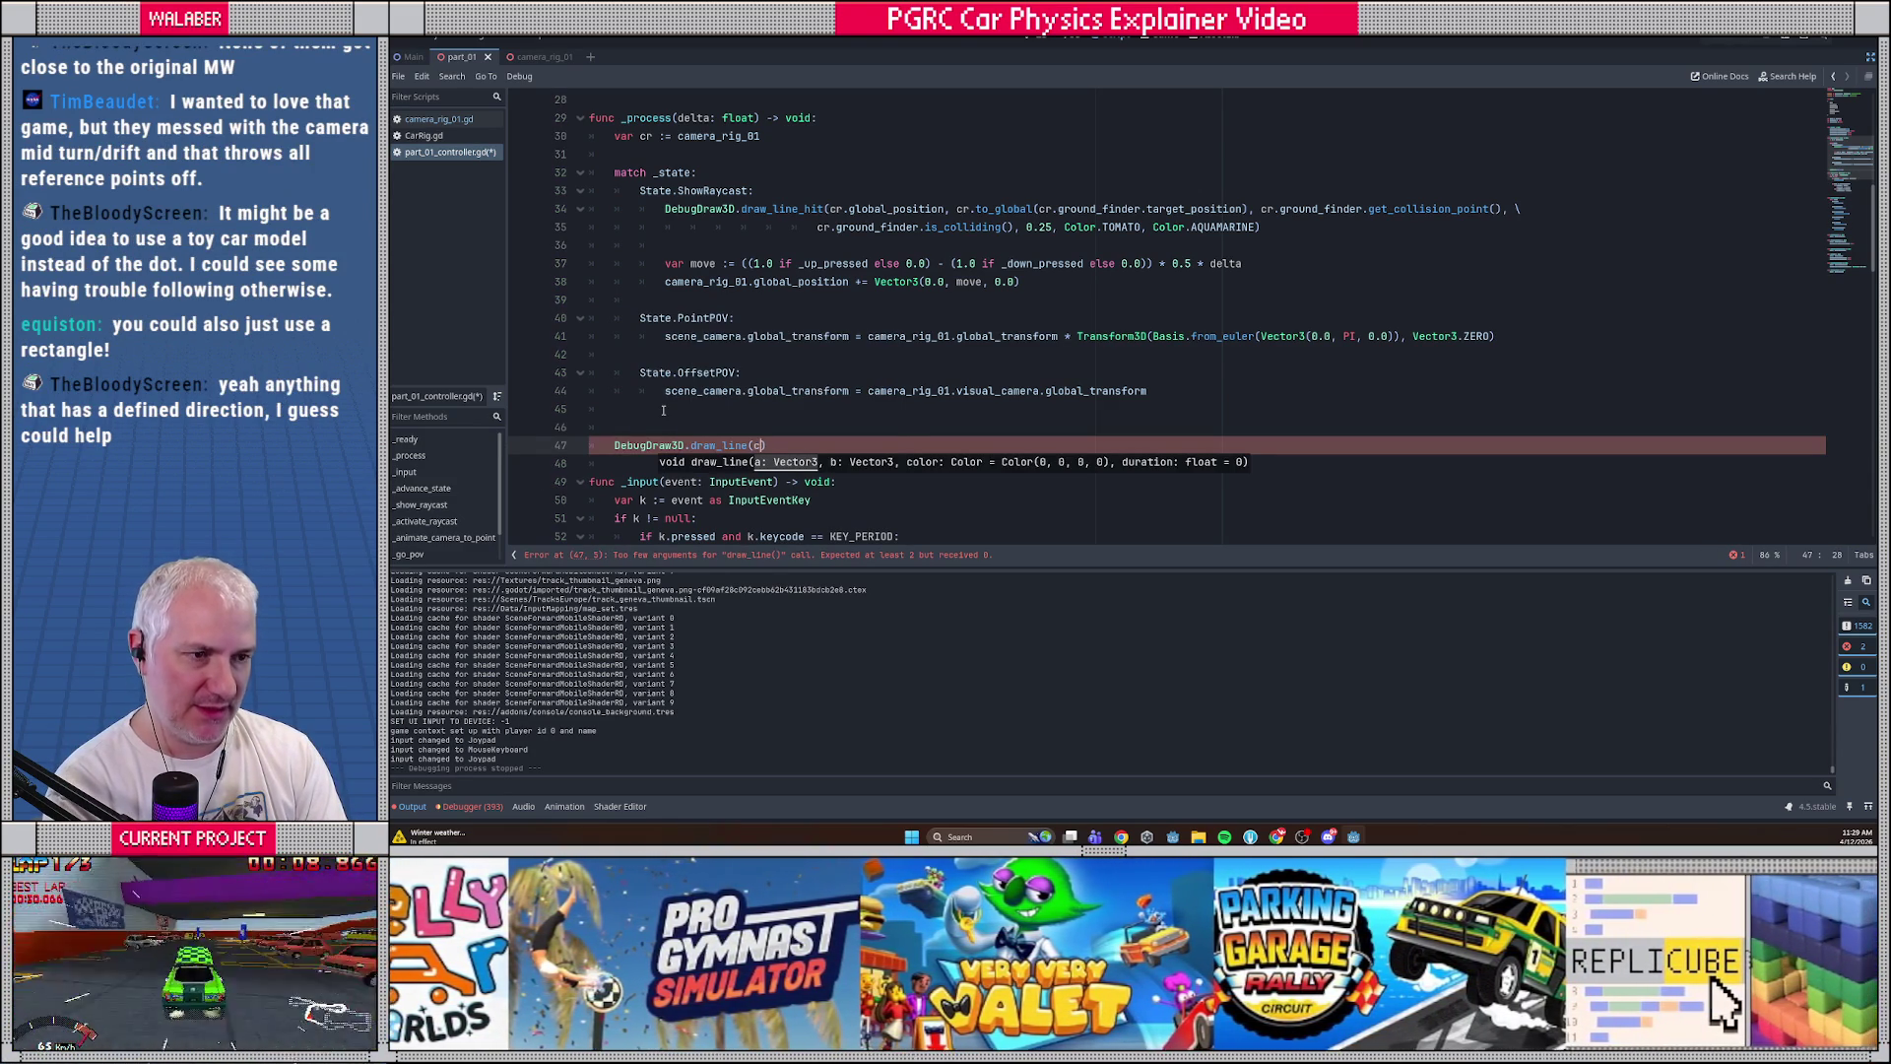
{"action": "type", "text": "r"}
{"action": "key", "text": "Escape"}
Replace camera_rig_01 with cr on lines 38, 41 and 44
{"action": "double_click", "coordinate": [843, 208]}
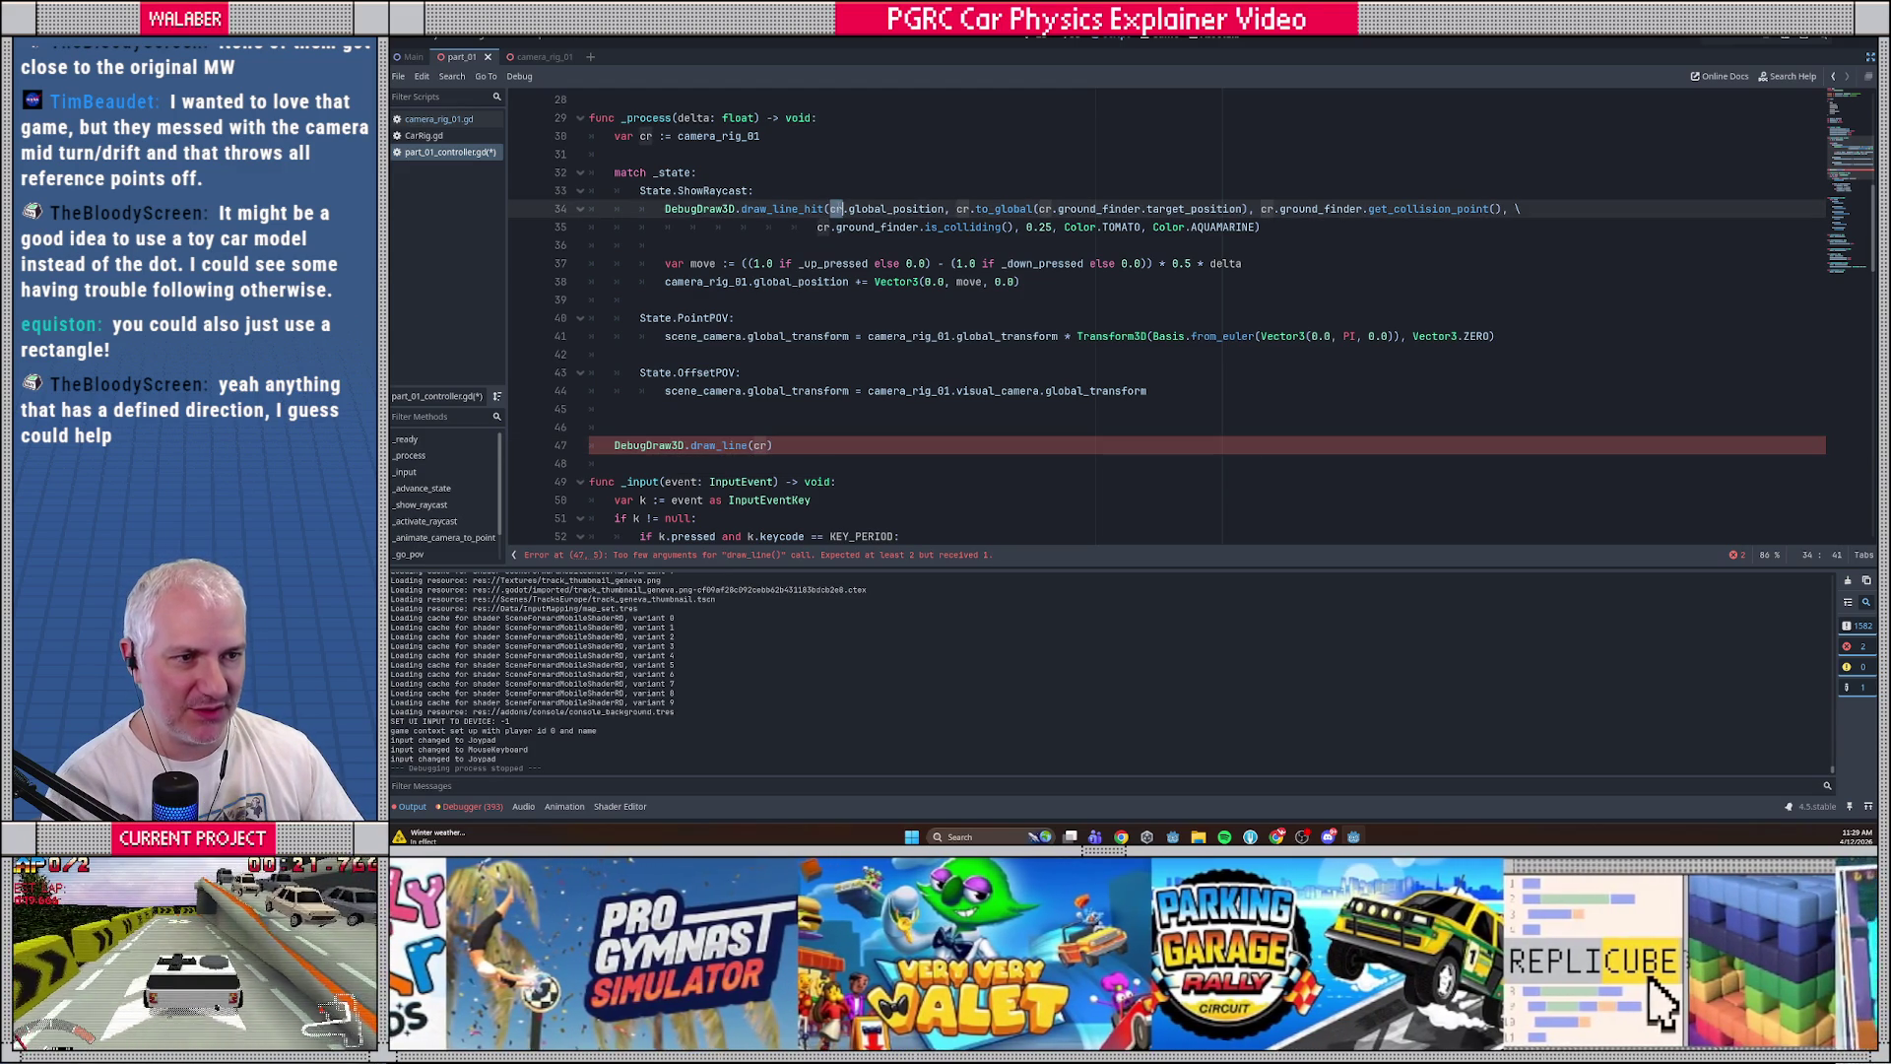
{"action": "double_click", "coordinate": [908, 336]}
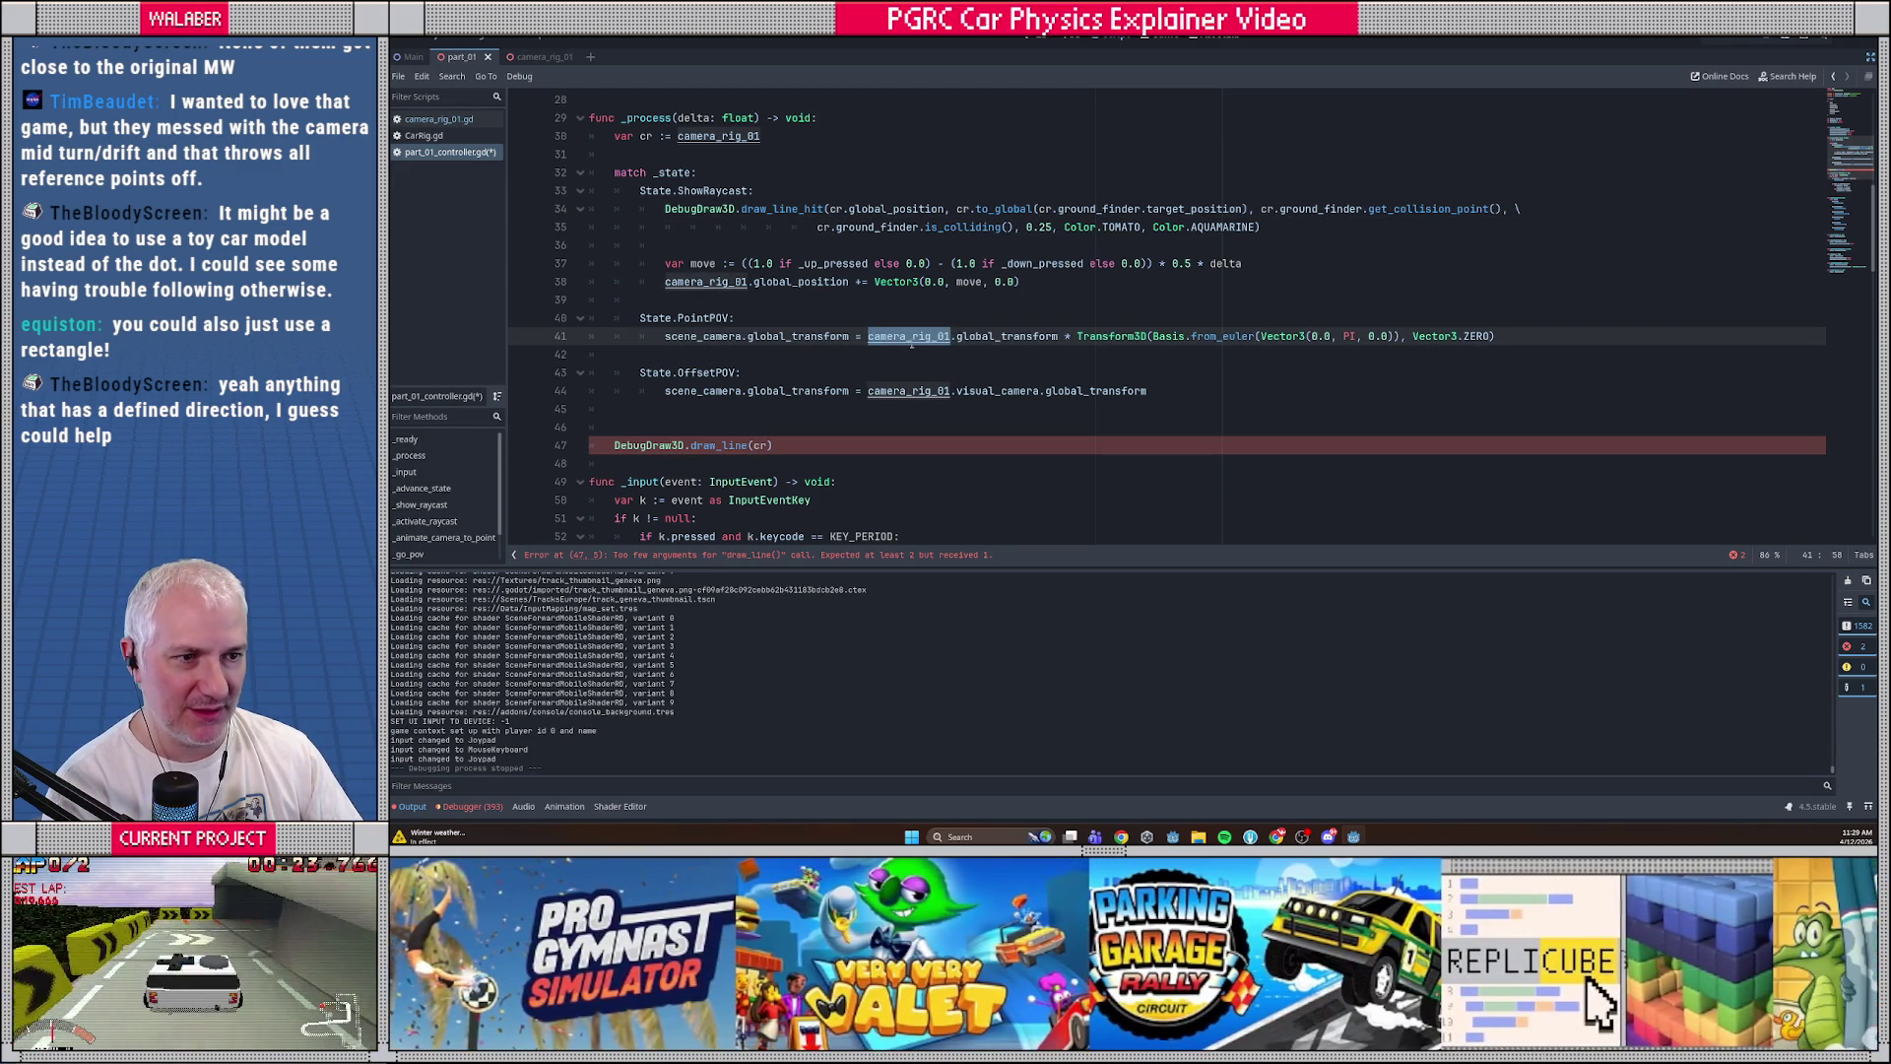
{"action": "type", "text": "cr"}
{"action": "double_click", "coordinate": [706, 282]}
{"action": "type", "text": "cr"}
{"action": "double_click", "coordinate": [908, 391]}
{"action": "type", "text": "cr"}
Complete the blue line from cr.global_position to cr.to_global(Vector3.FORWARD * 1.0), coloured Color.BLUE
{"action": "left_click", "coordinate": [769, 445]}
{"action": "type", "text": ".gl"}
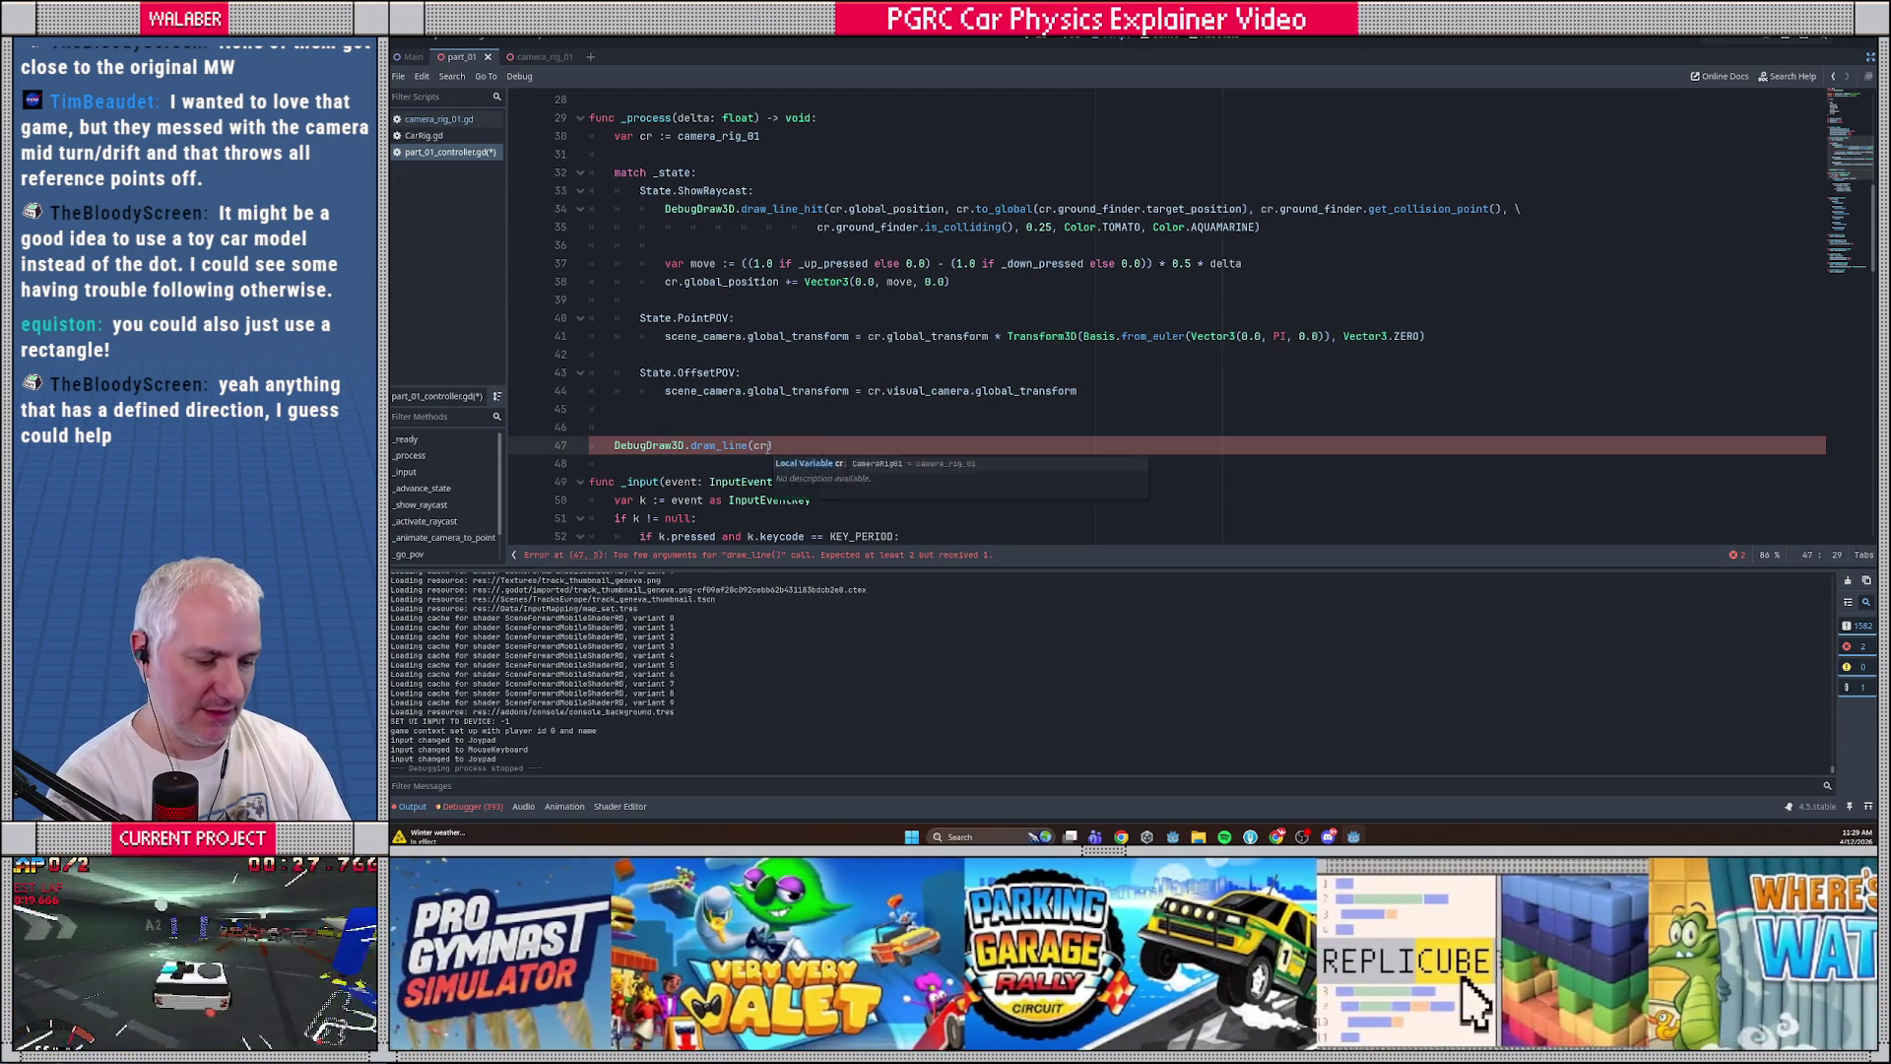
{"action": "key", "text": "Down"}
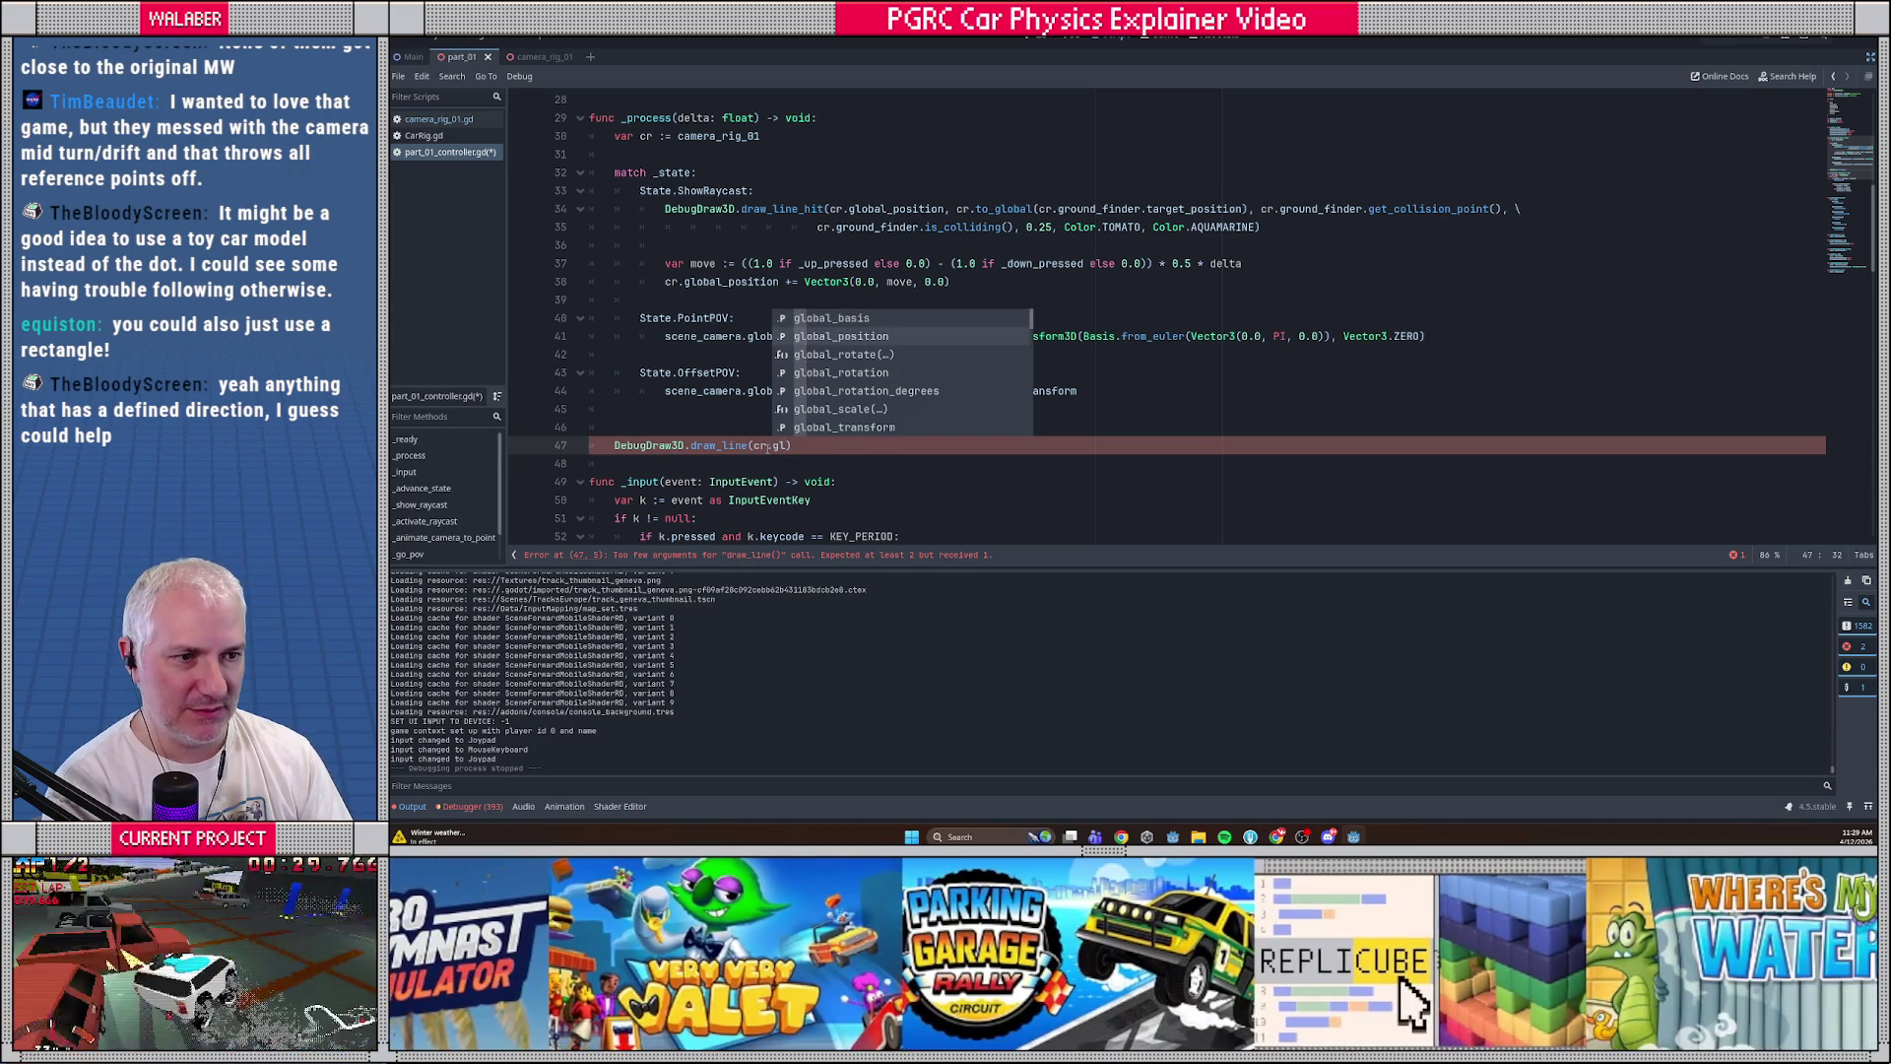
{"action": "key", "text": "Return"}
{"action": "type", "text": ", c"}
{"action": "type", "text": "r.to_g"}
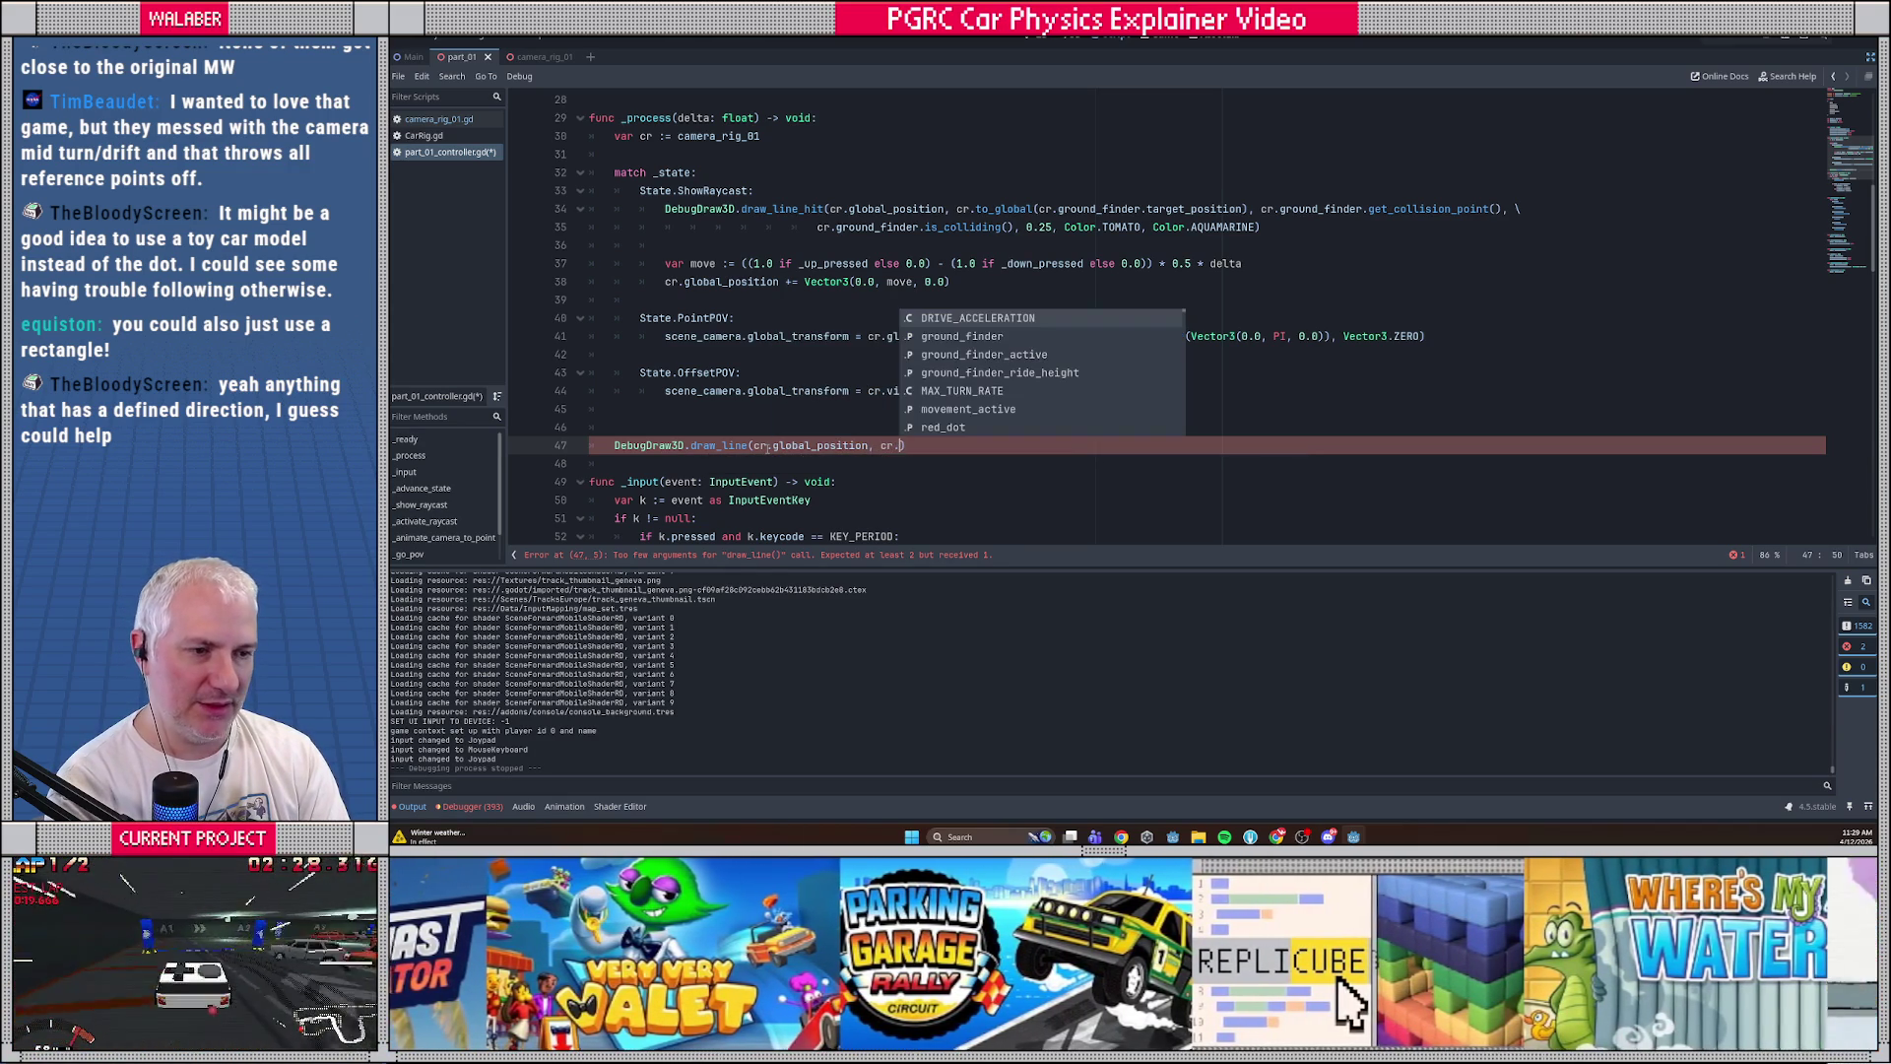
{"action": "key", "text": "Return"}
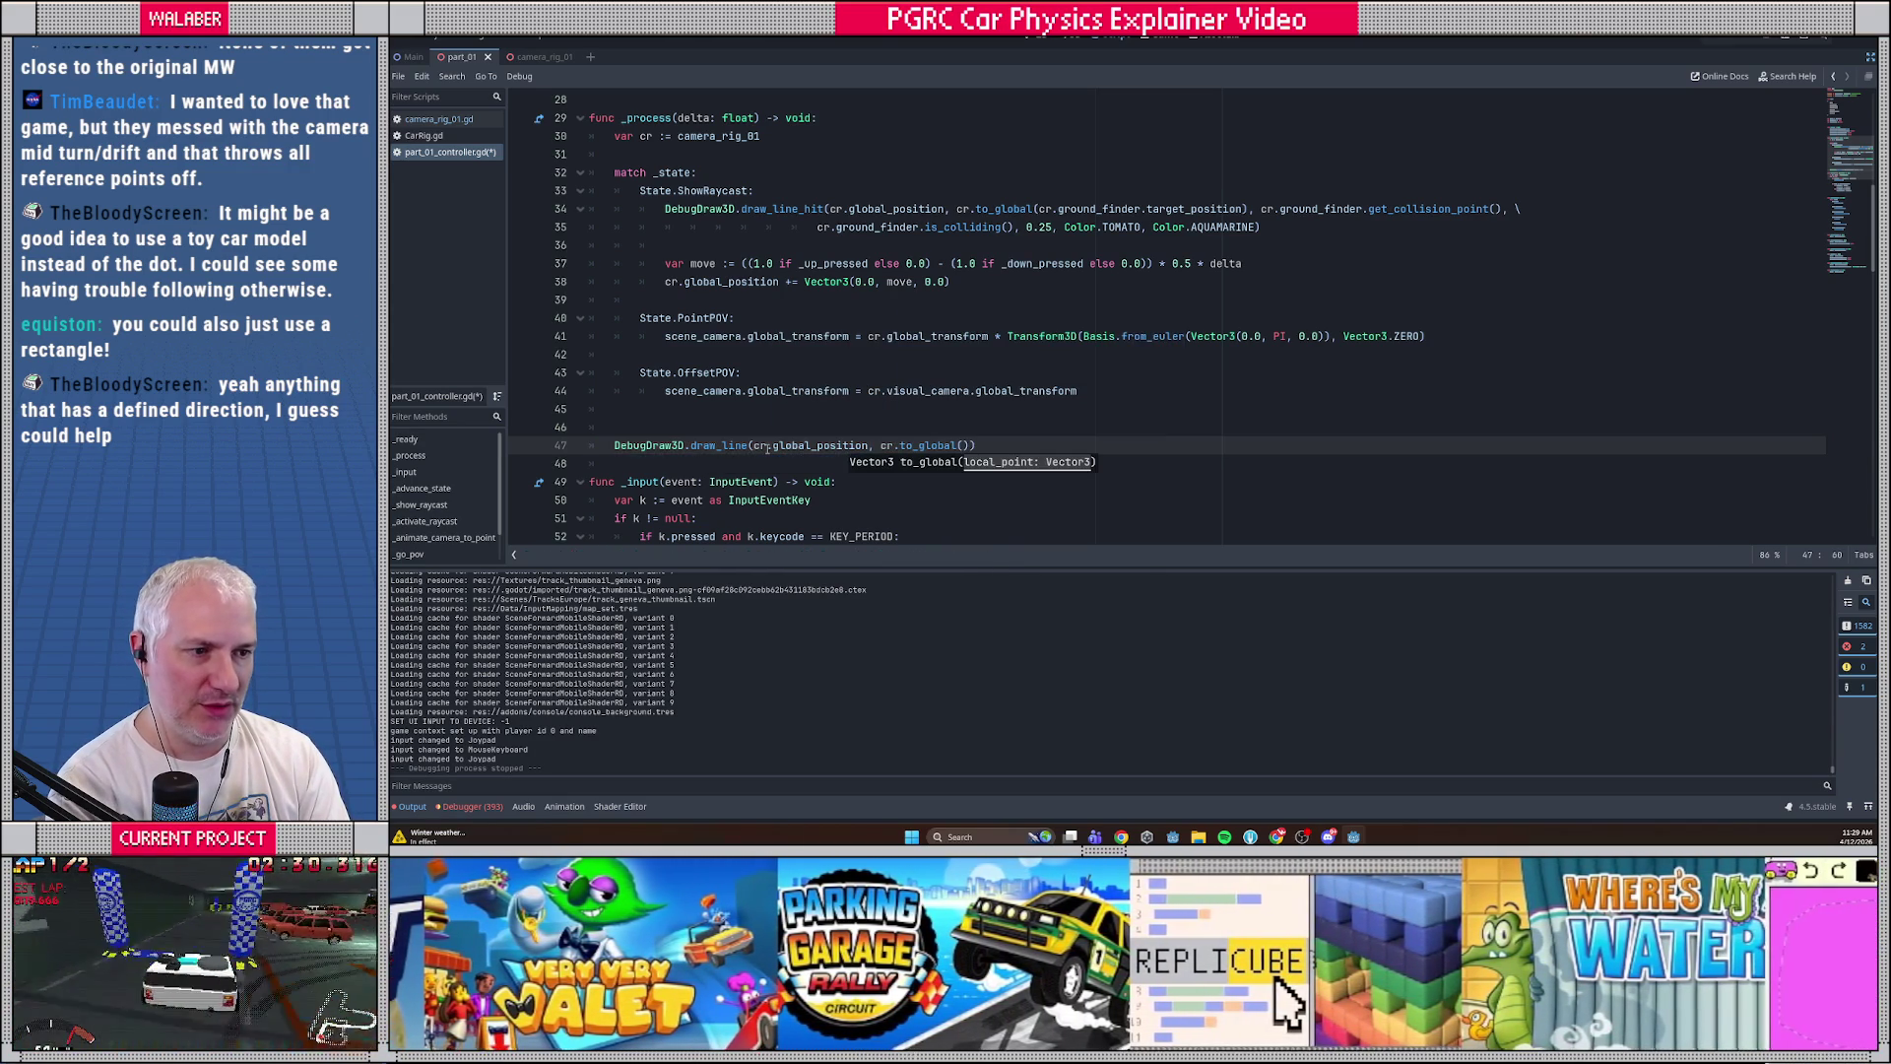
{"action": "type", "text": "Vector3.fo"}
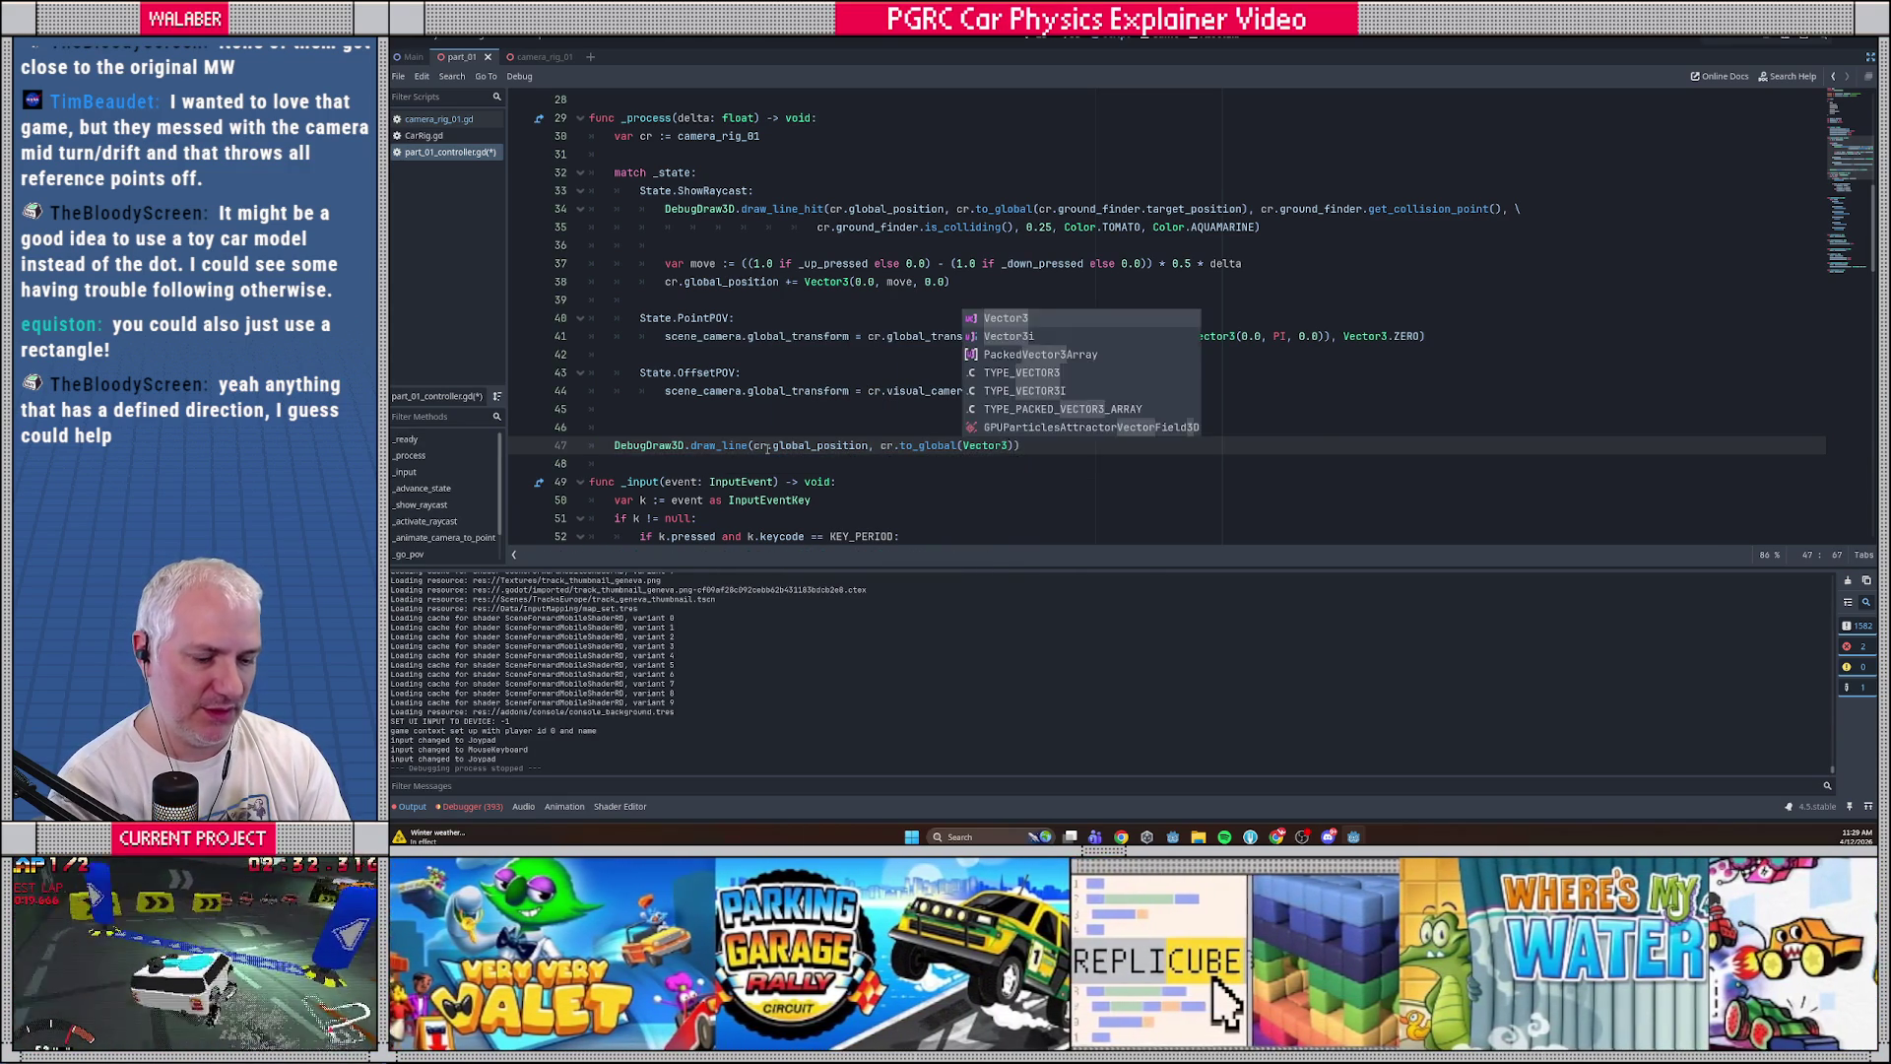
{"action": "type", "text": "r"}
{"action": "key", "text": "Return"}
{"action": "type", "text": "* 1.0"}
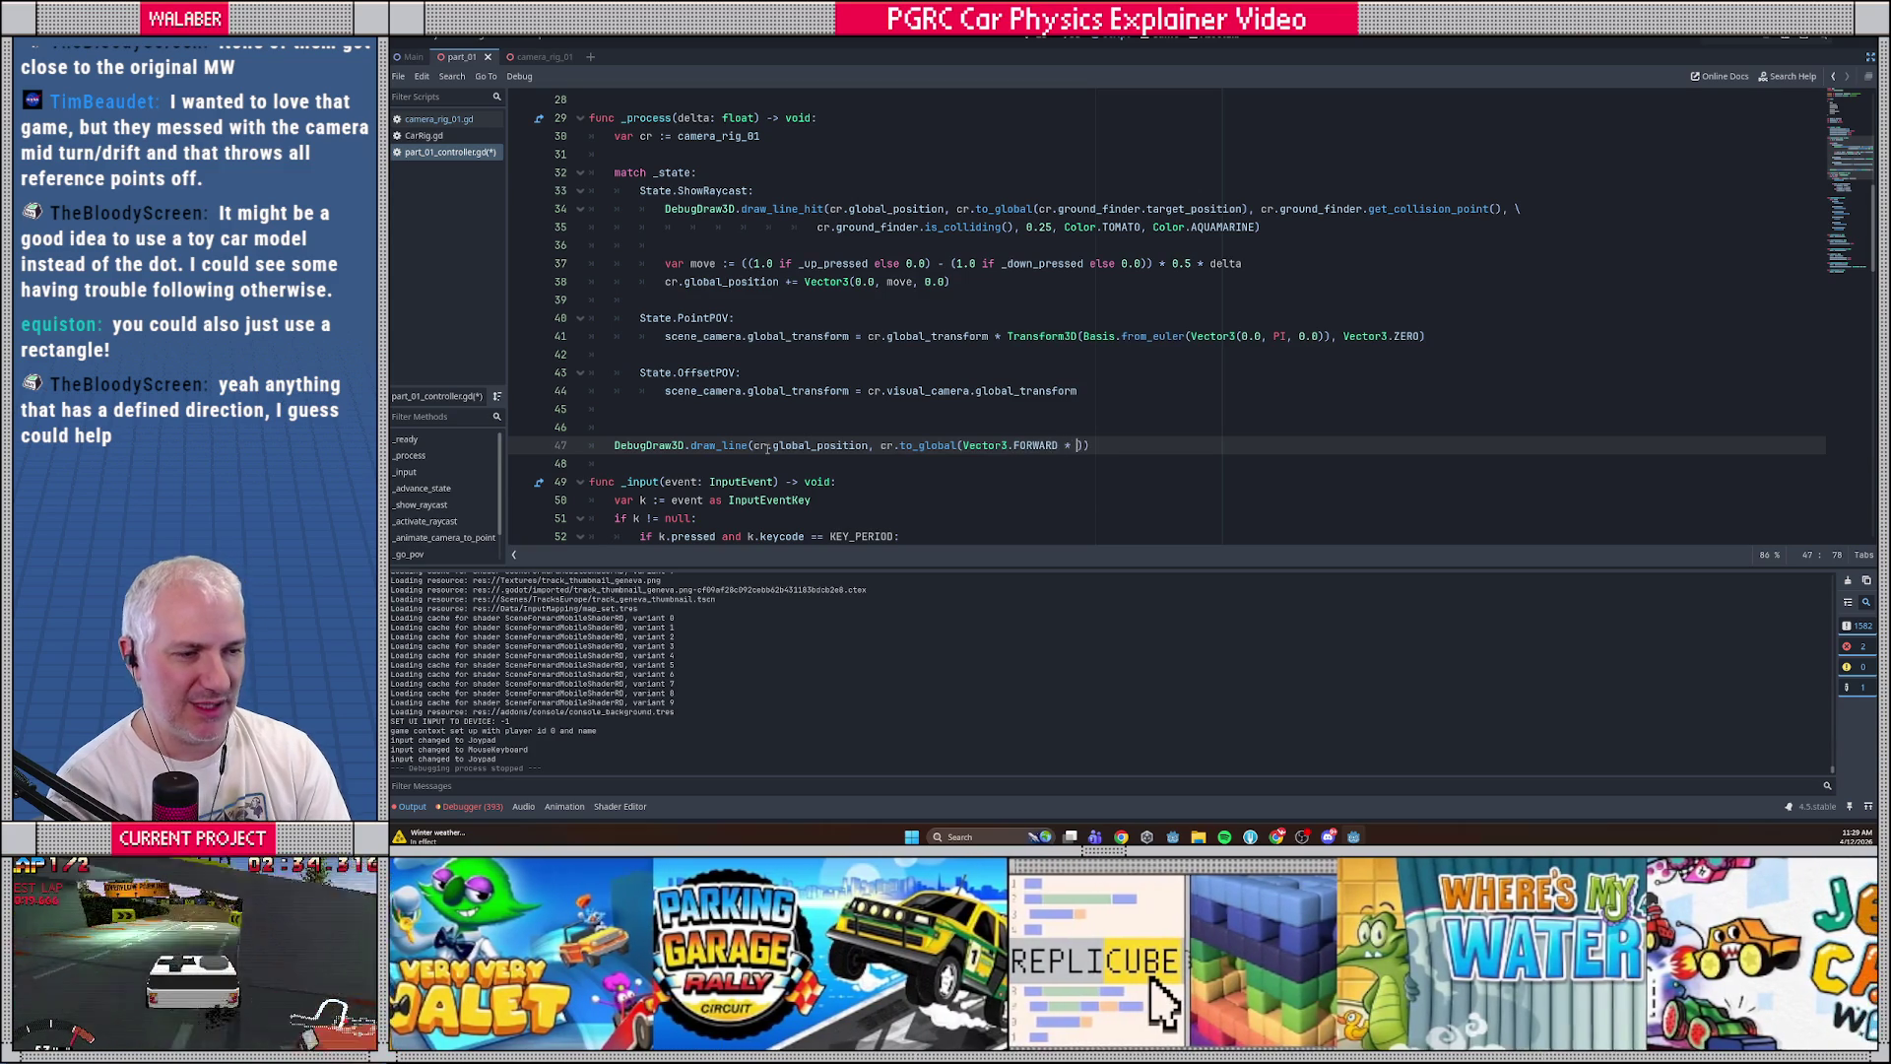
{"action": "type", "text": "), Color."}
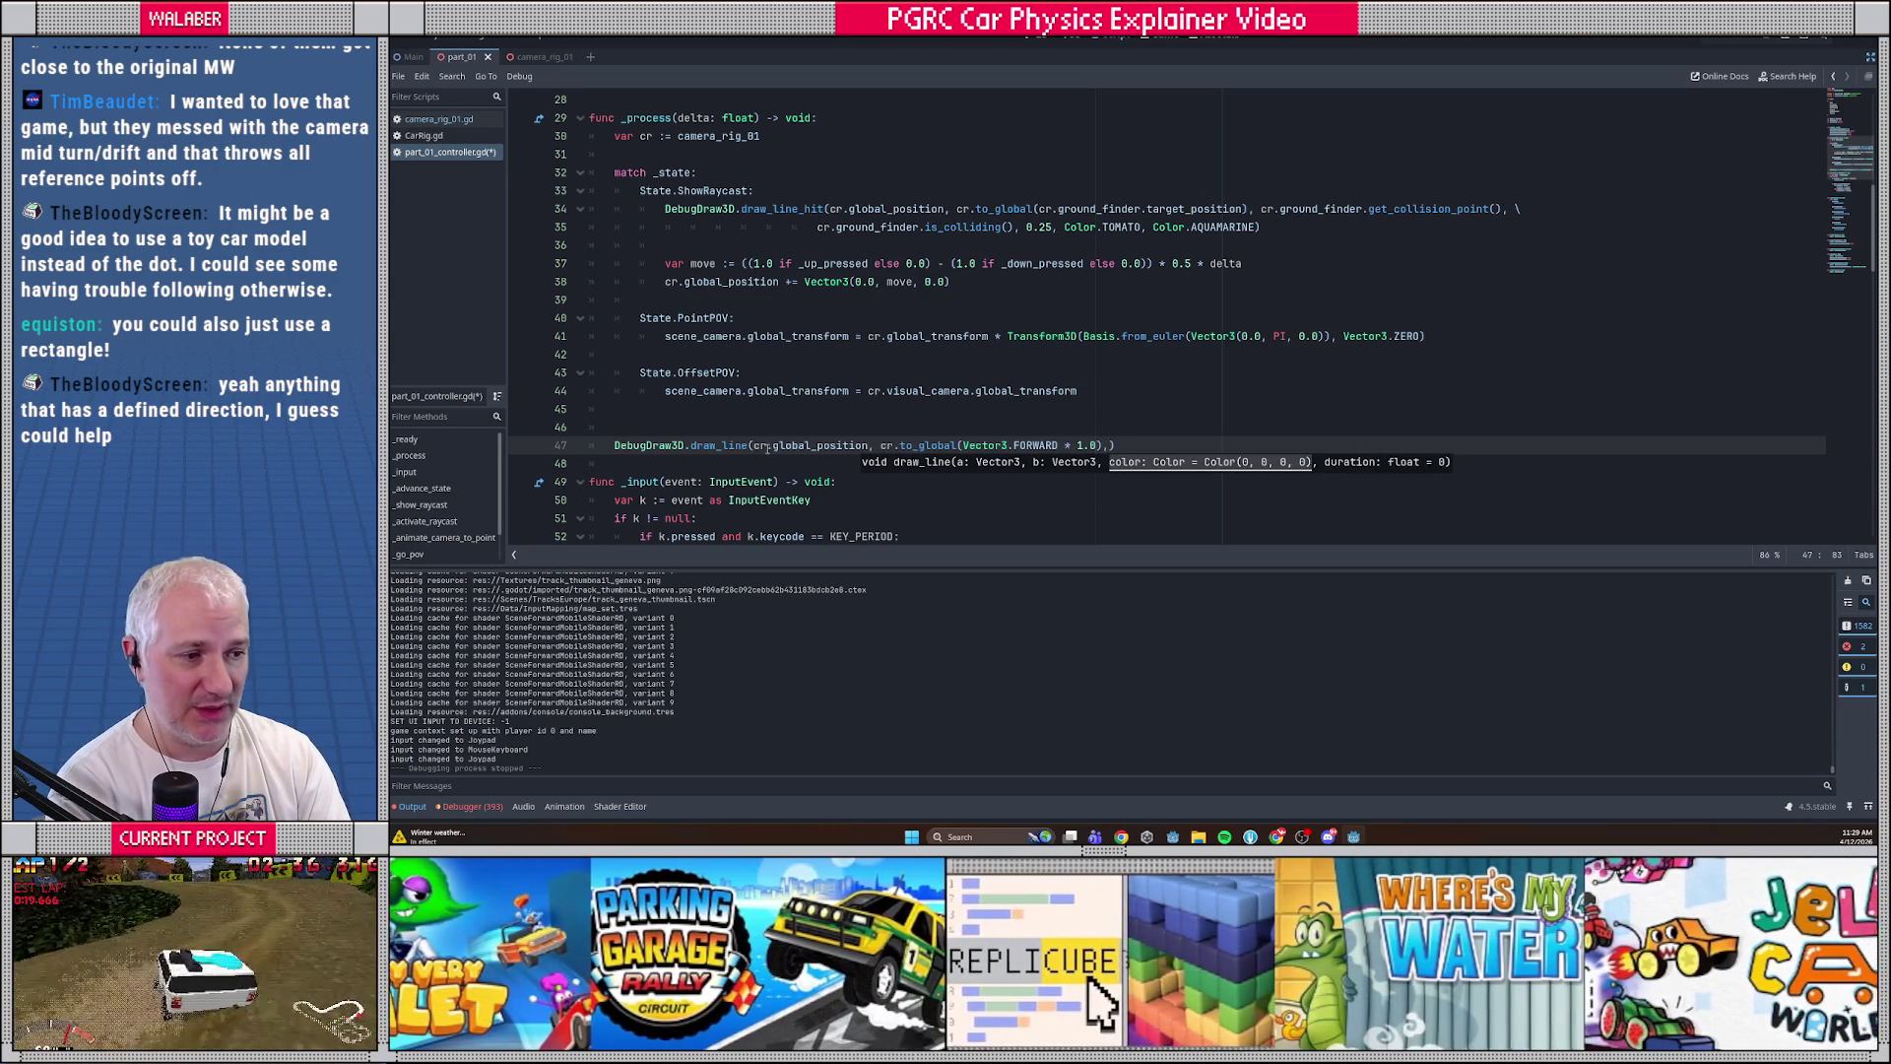
{"action": "type", "text": "bu"}
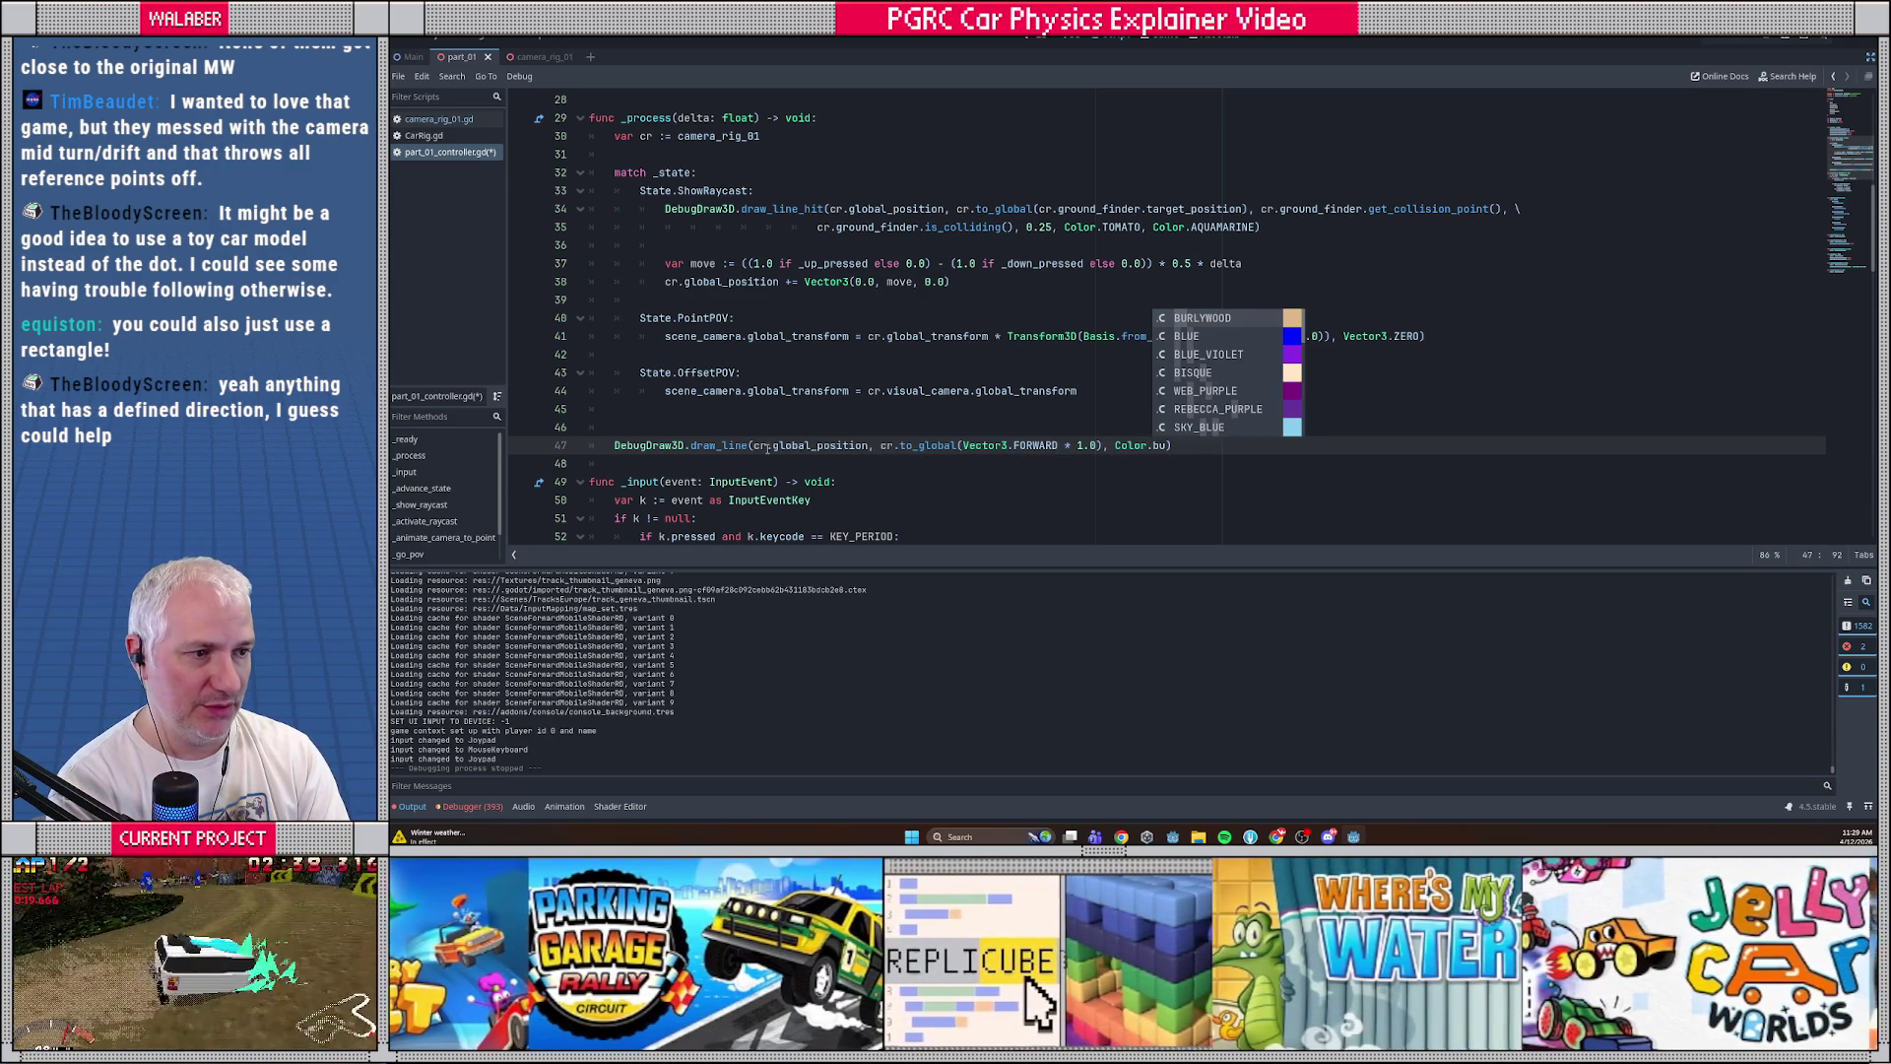
{"action": "key", "text": "Down"}
Duplicate the blue draw_line statement onto the lines below it
{"action": "key", "text": "Return"}
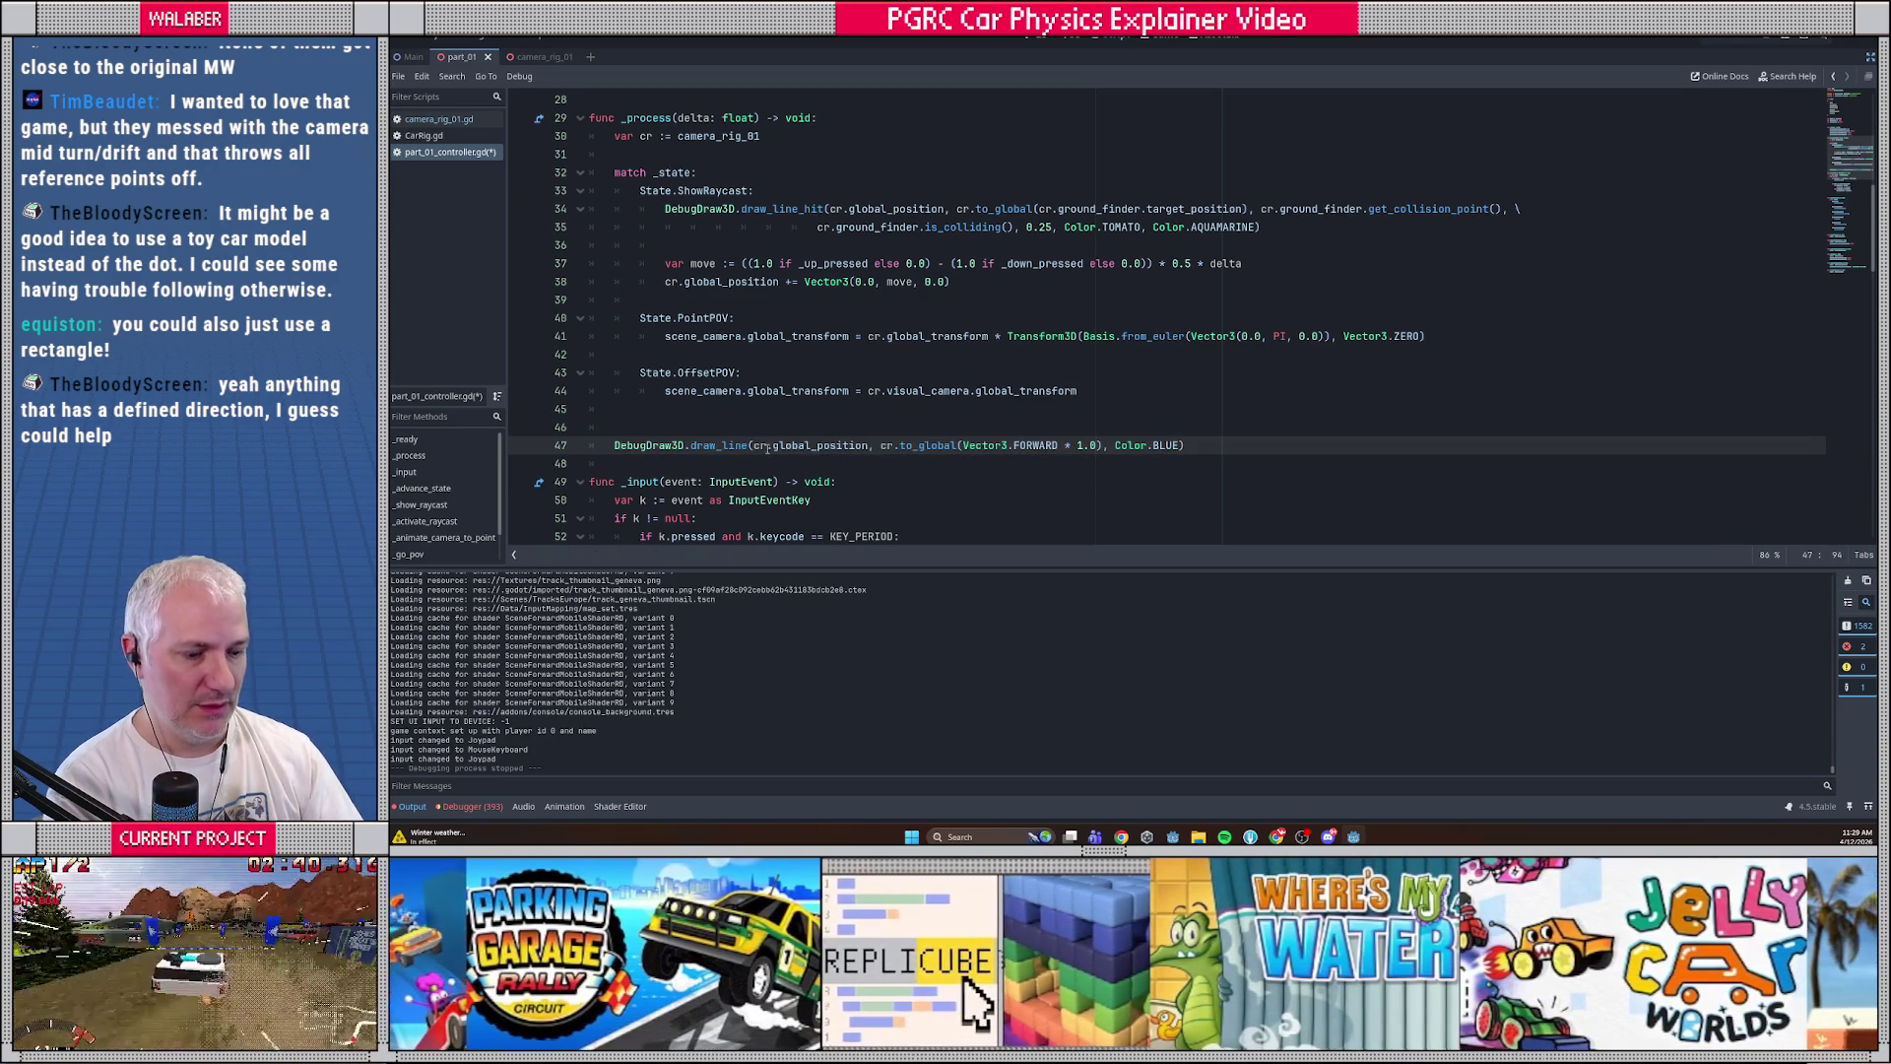
{"action": "key", "text": "shift+Home"}
{"action": "key", "text": "ctrl+c"}
{"action": "key", "text": "End"}
{"action": "key", "text": "Return"}
{"action": "key", "text": "ctrl+v"}
{"action": "key", "text": "Return"}
{"action": "key", "text": "ctrl+v"}
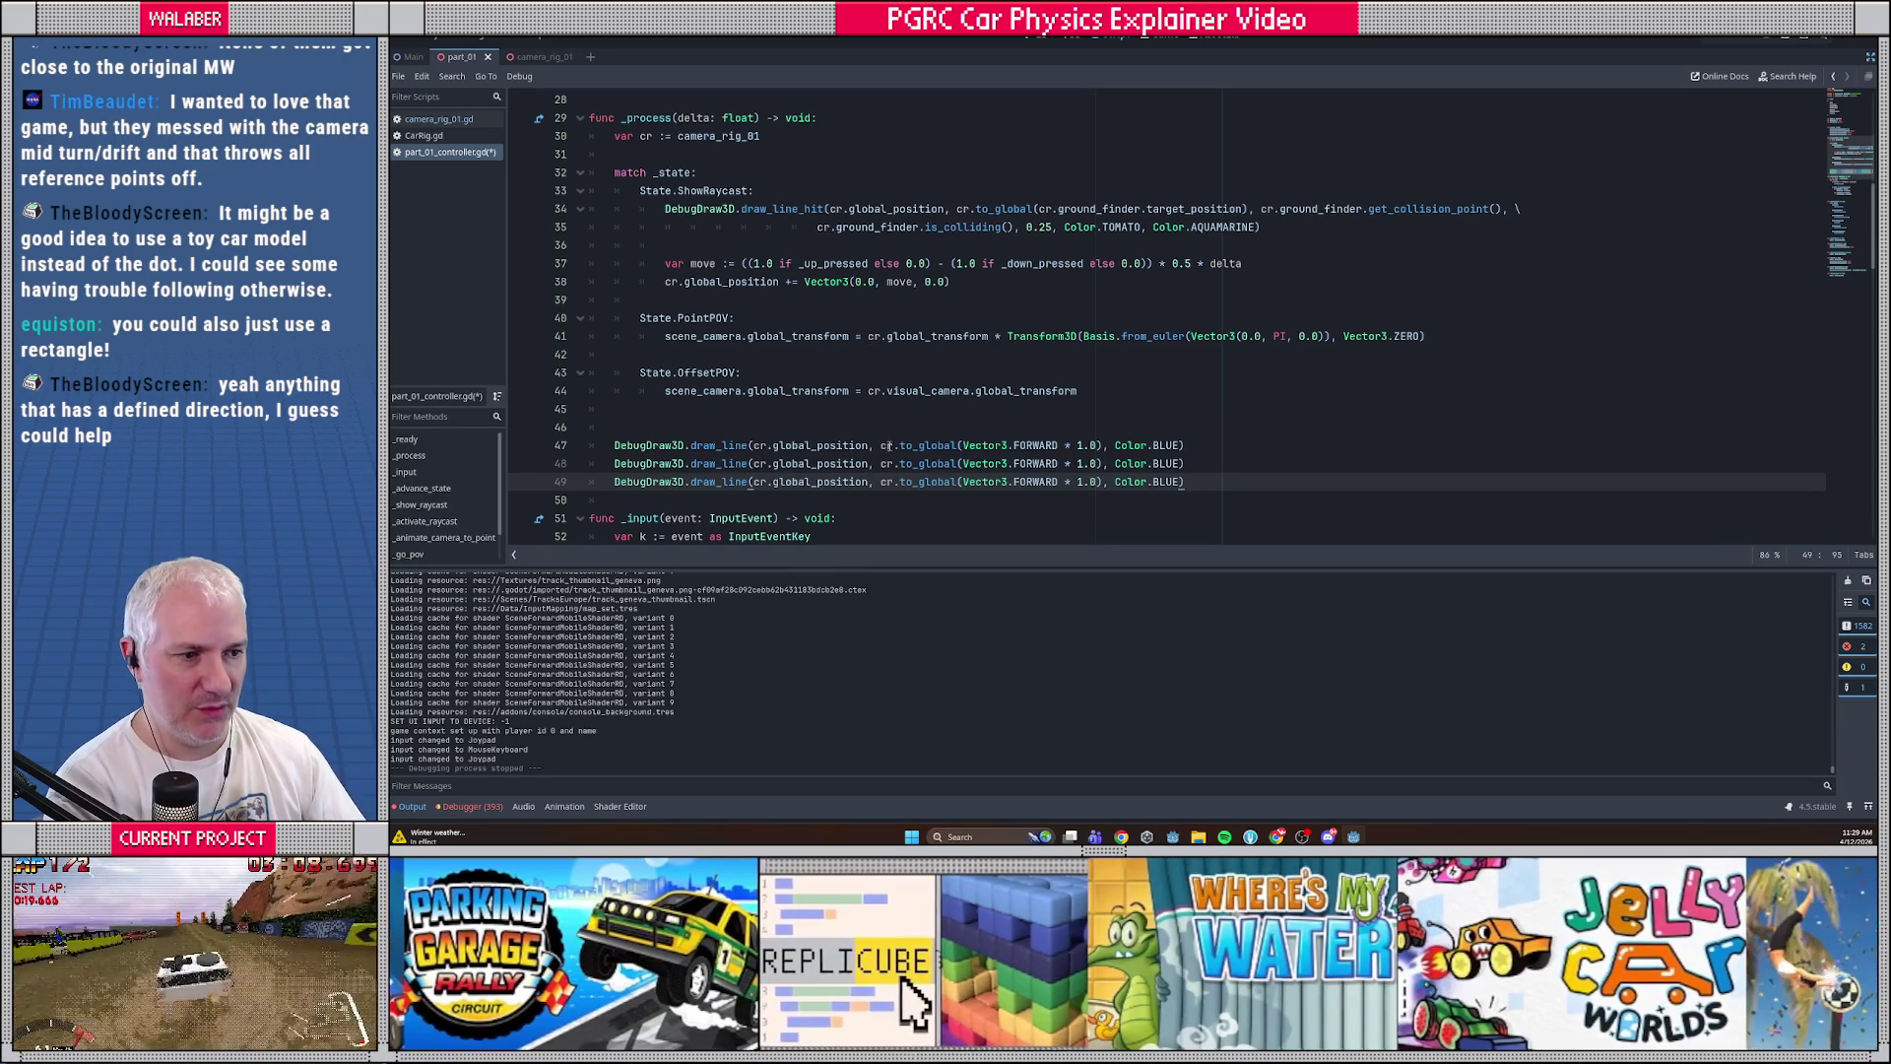
Make the copy a red Vector3.RIGHT line, delete the extra third copy, and save
{"action": "double_click", "coordinate": [1036, 463]}
{"action": "type", "text": "ri"}
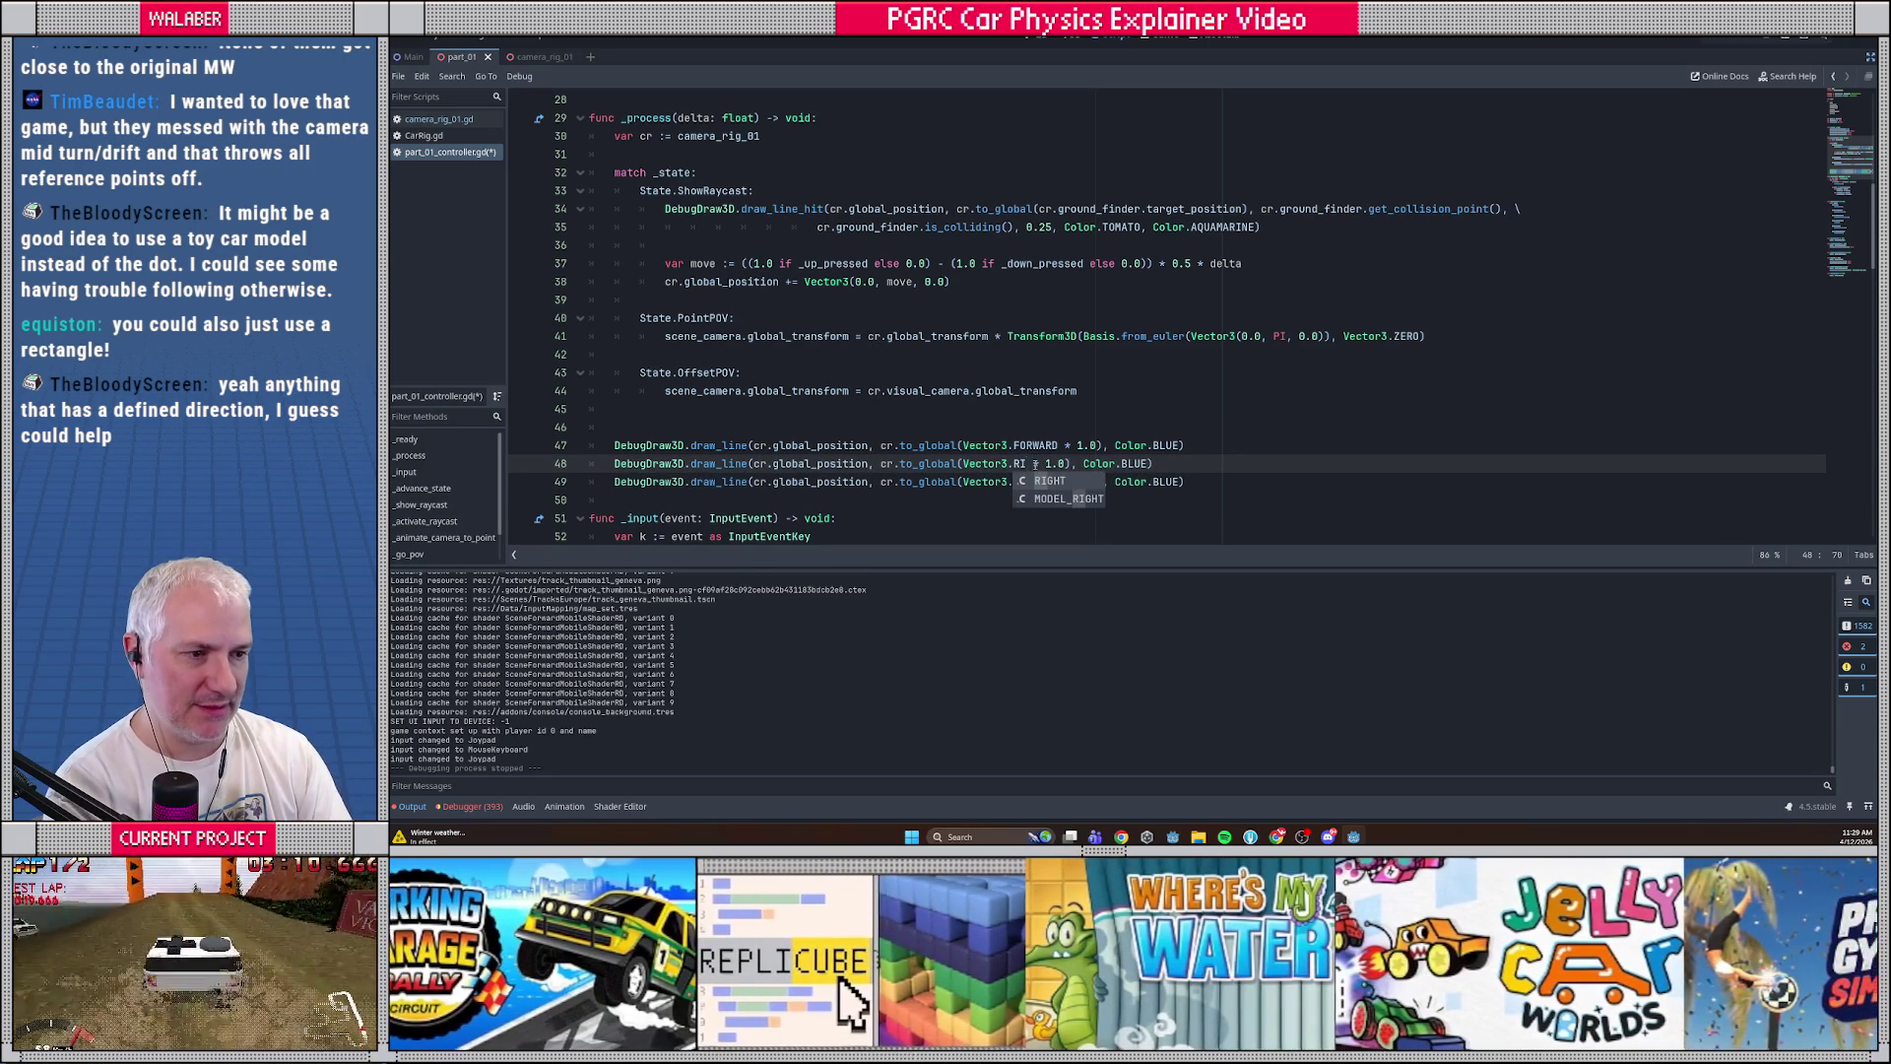
{"action": "key", "text": "Return"}
{"action": "double_click", "coordinate": [1146, 463]}
{"action": "type", "text": "re"}
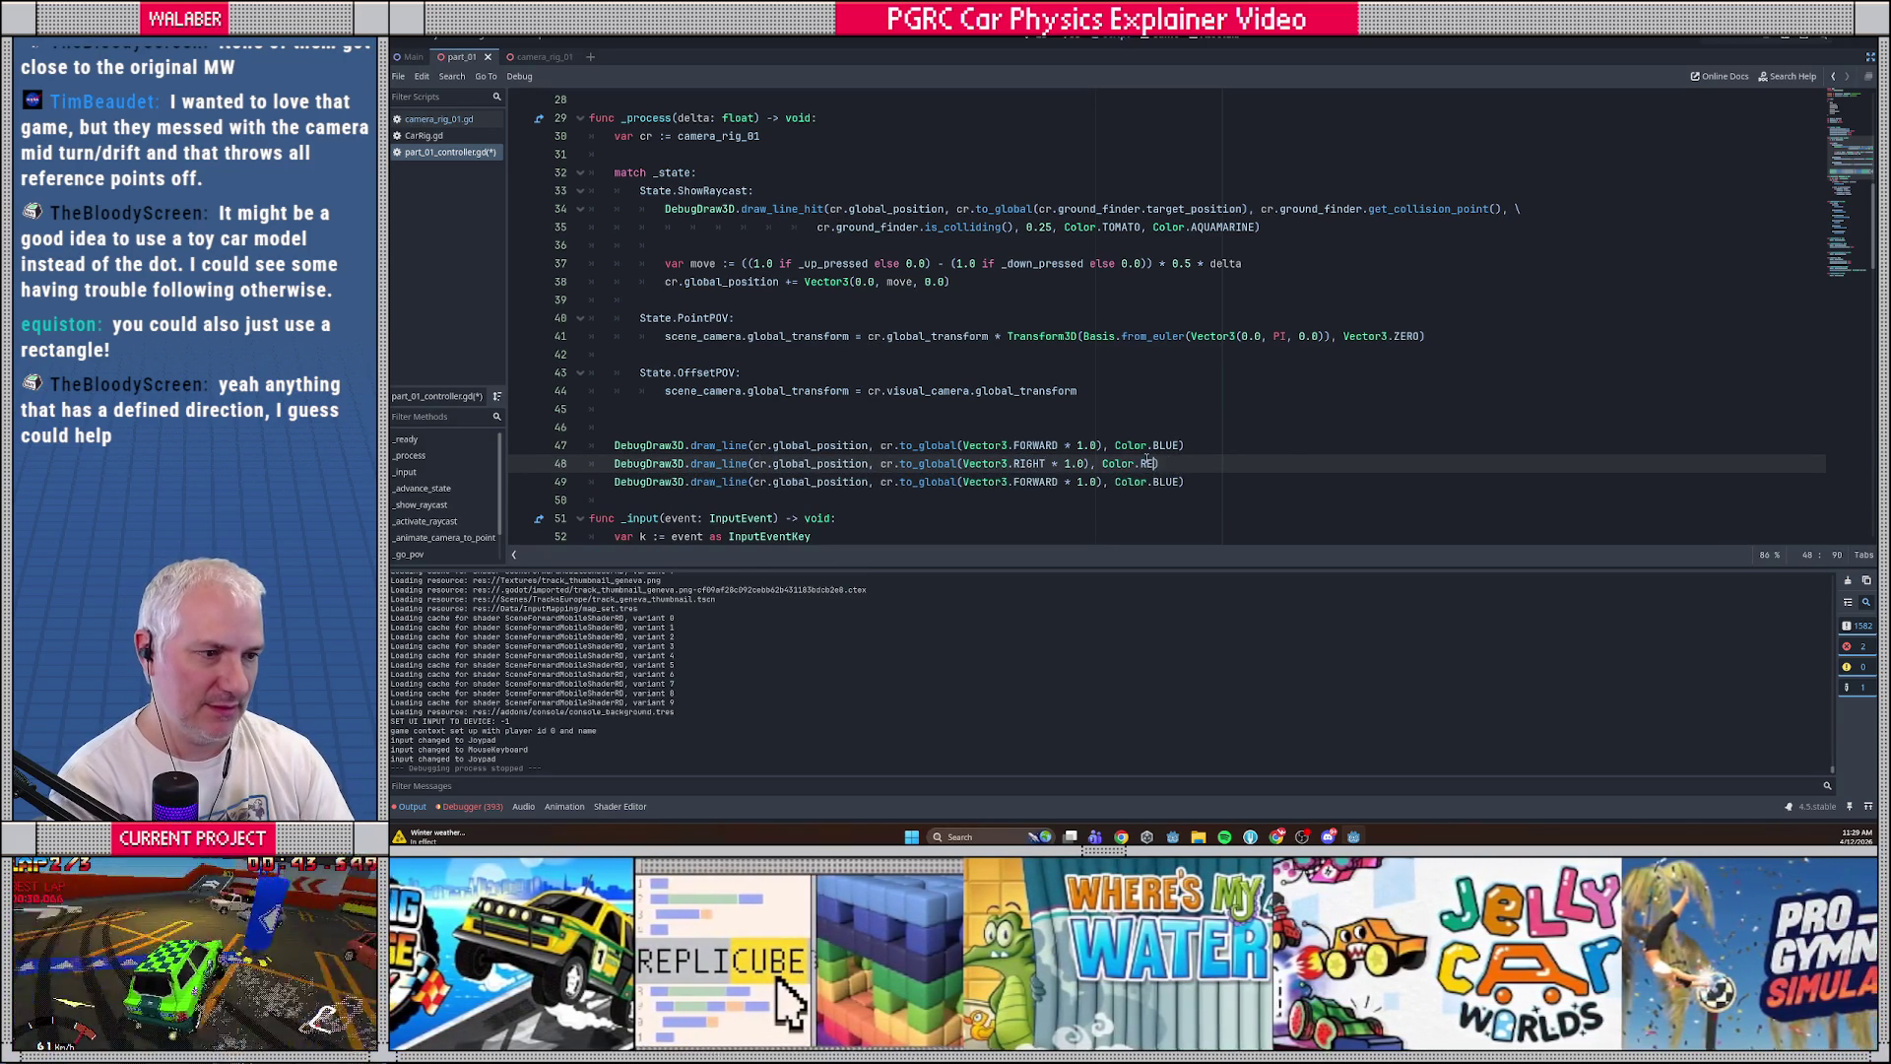
{"action": "double_click", "coordinate": [1034, 482]}
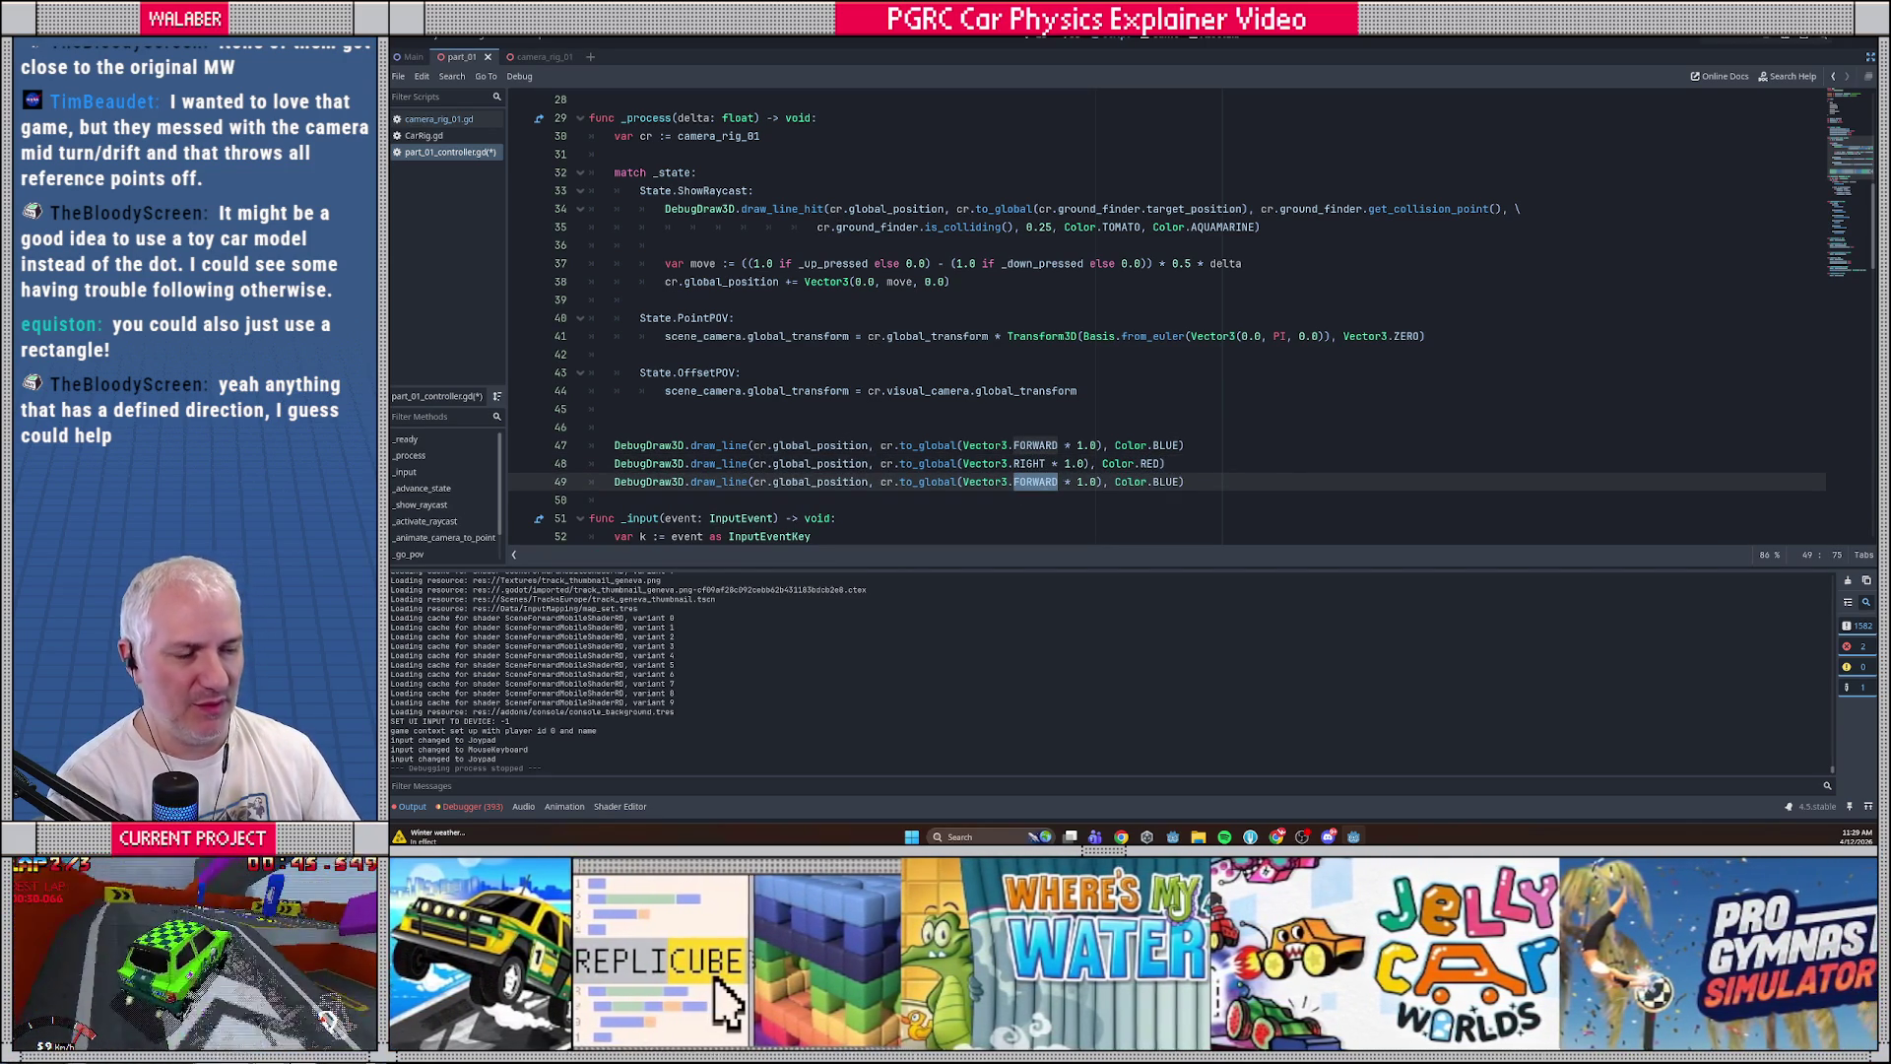
{"action": "triple_click", "coordinate": [1045, 484]}
{"action": "key", "text": "BackSpace"}
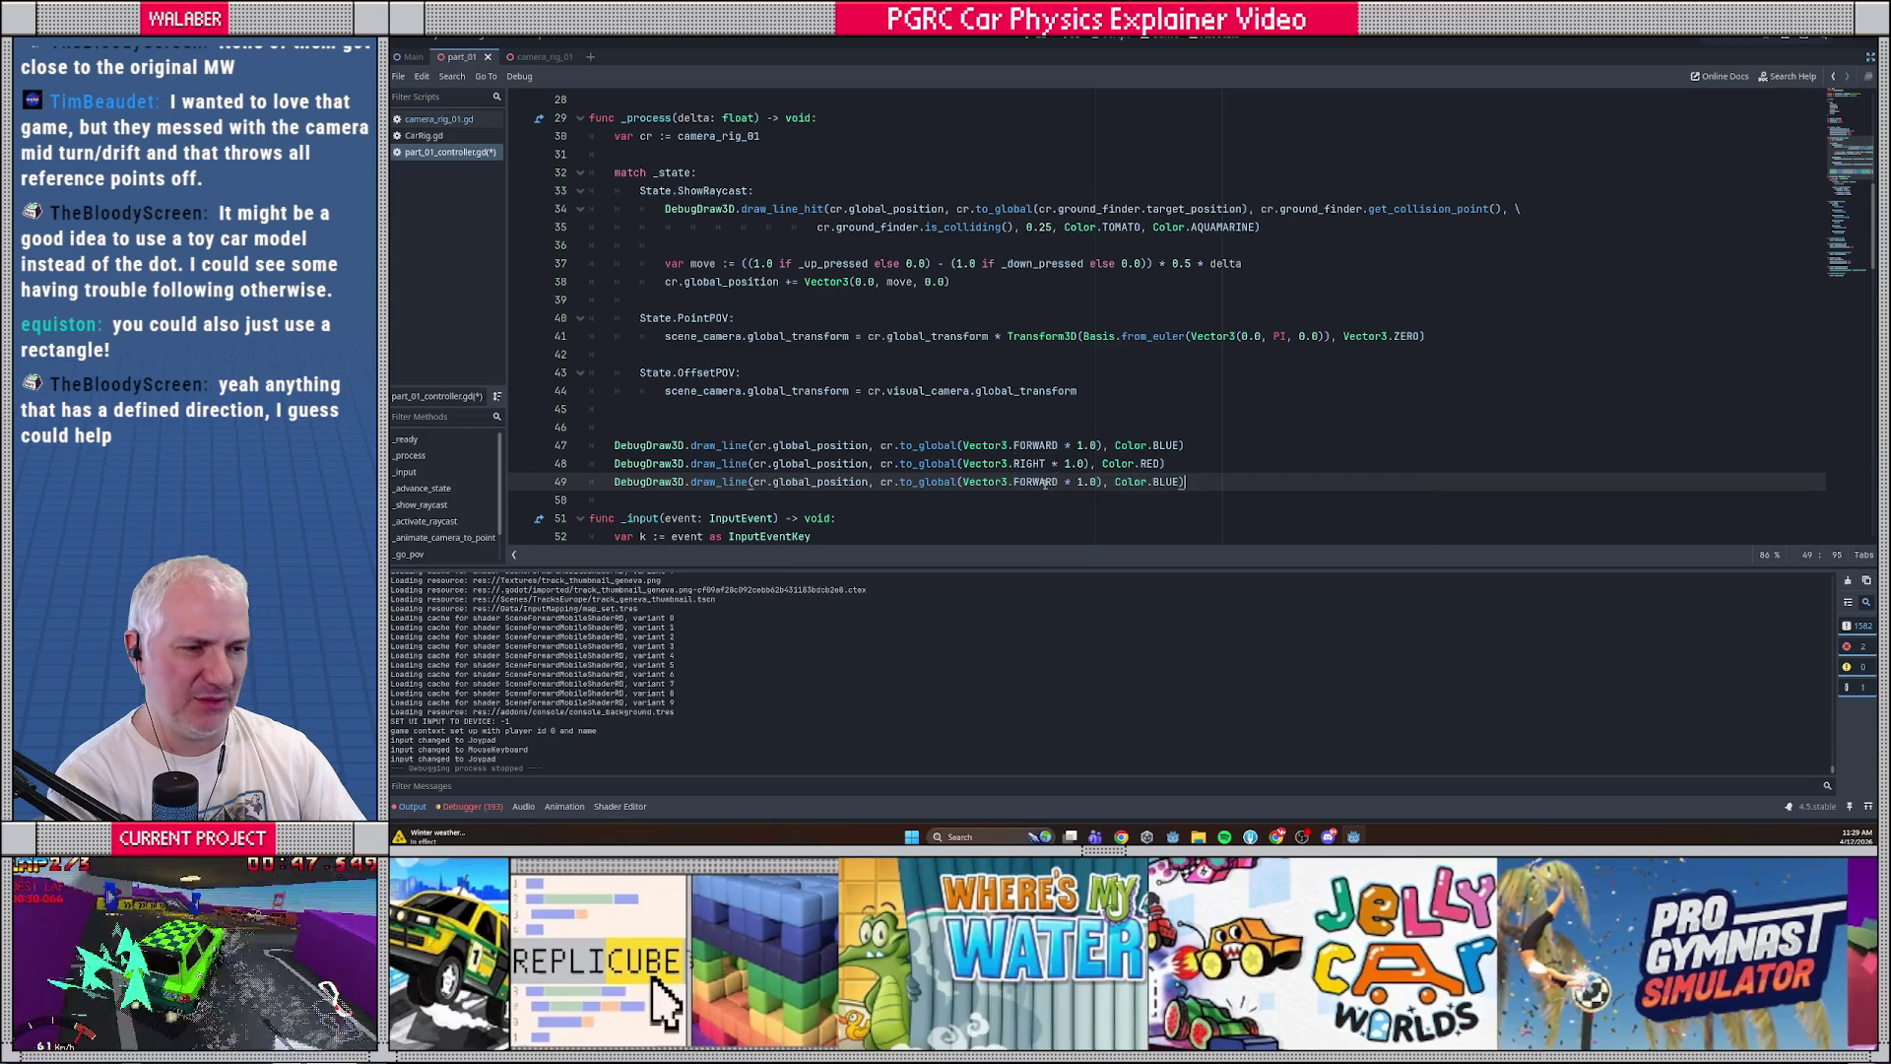
{"action": "key", "text": "ctrl+s"}
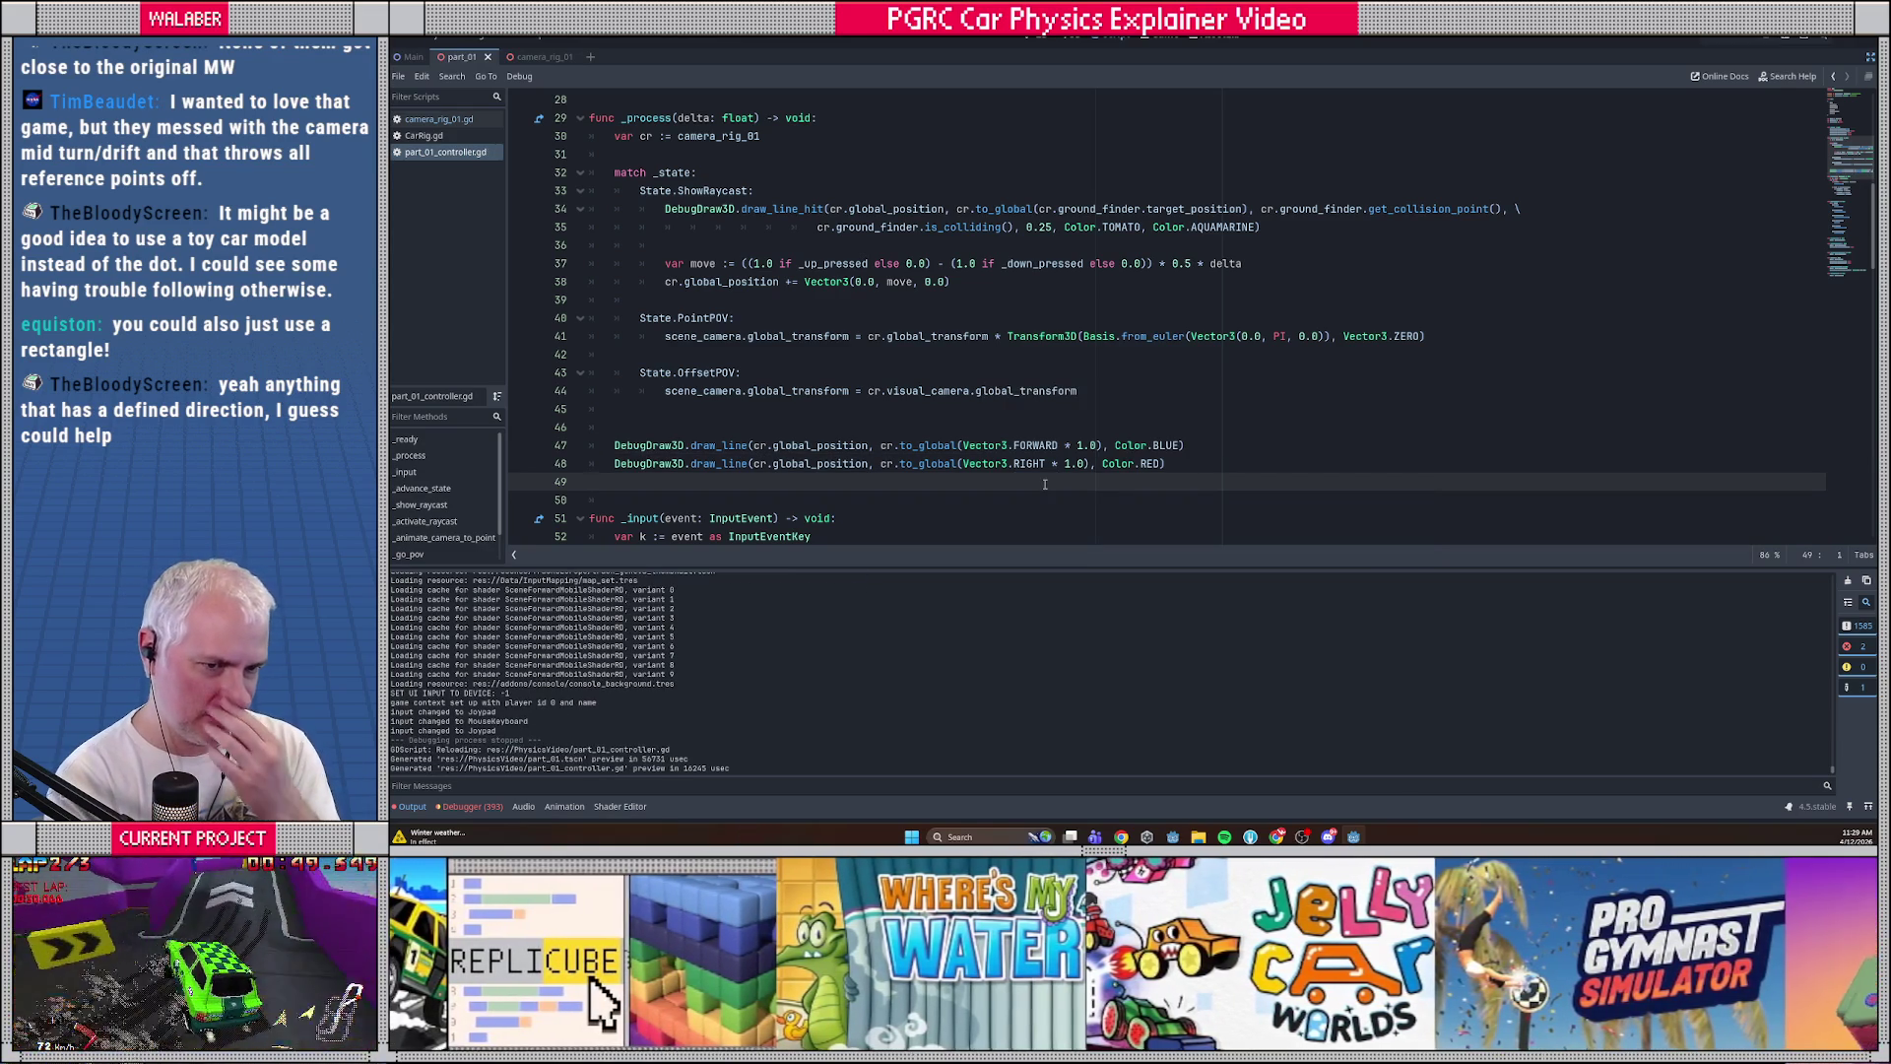
Run the scene to check the blue and red lines, close the game, and restore the editor docks
{"action": "key", "text": "F6"}
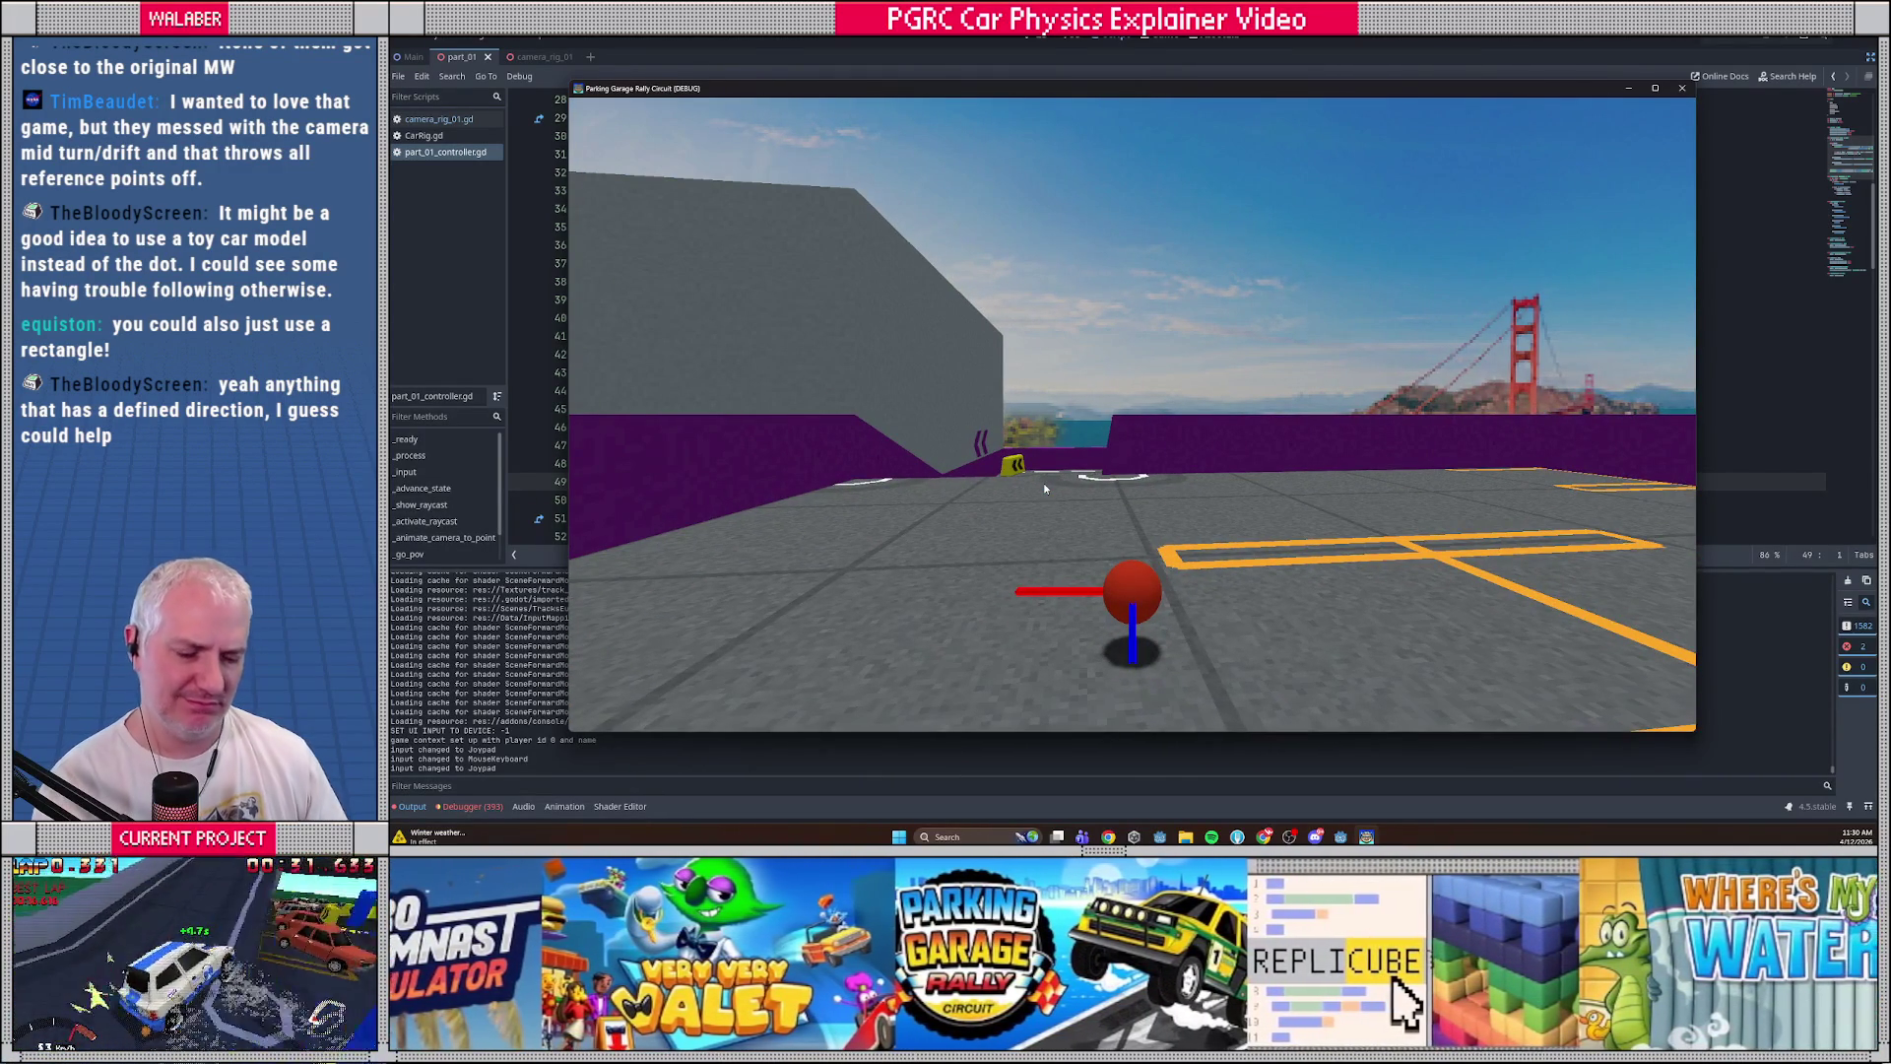
{"action": "key", "text": "Escape"}
{"action": "left_click", "coordinate": [1870, 56]}
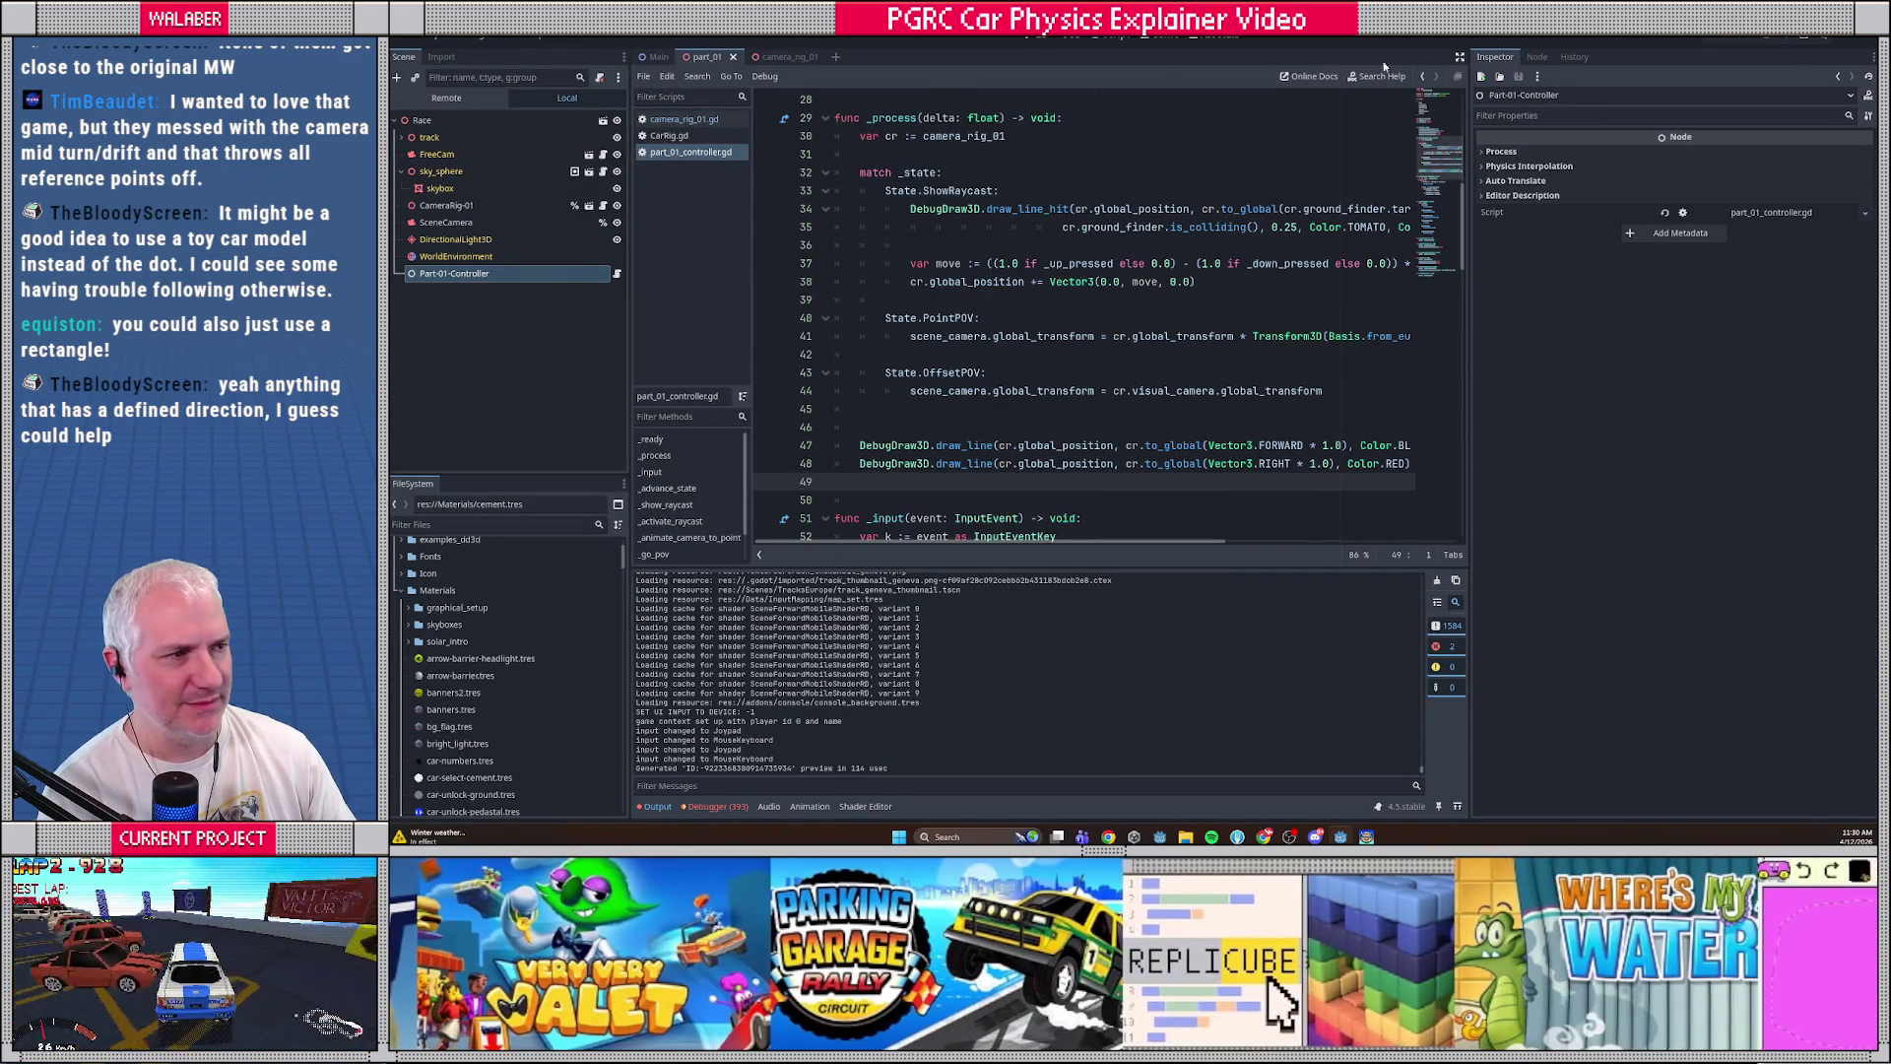
In the part_01 3D view, select and orbit around CameraRig-01, then run the game and stop it
{"action": "left_click", "coordinate": [1069, 40]}
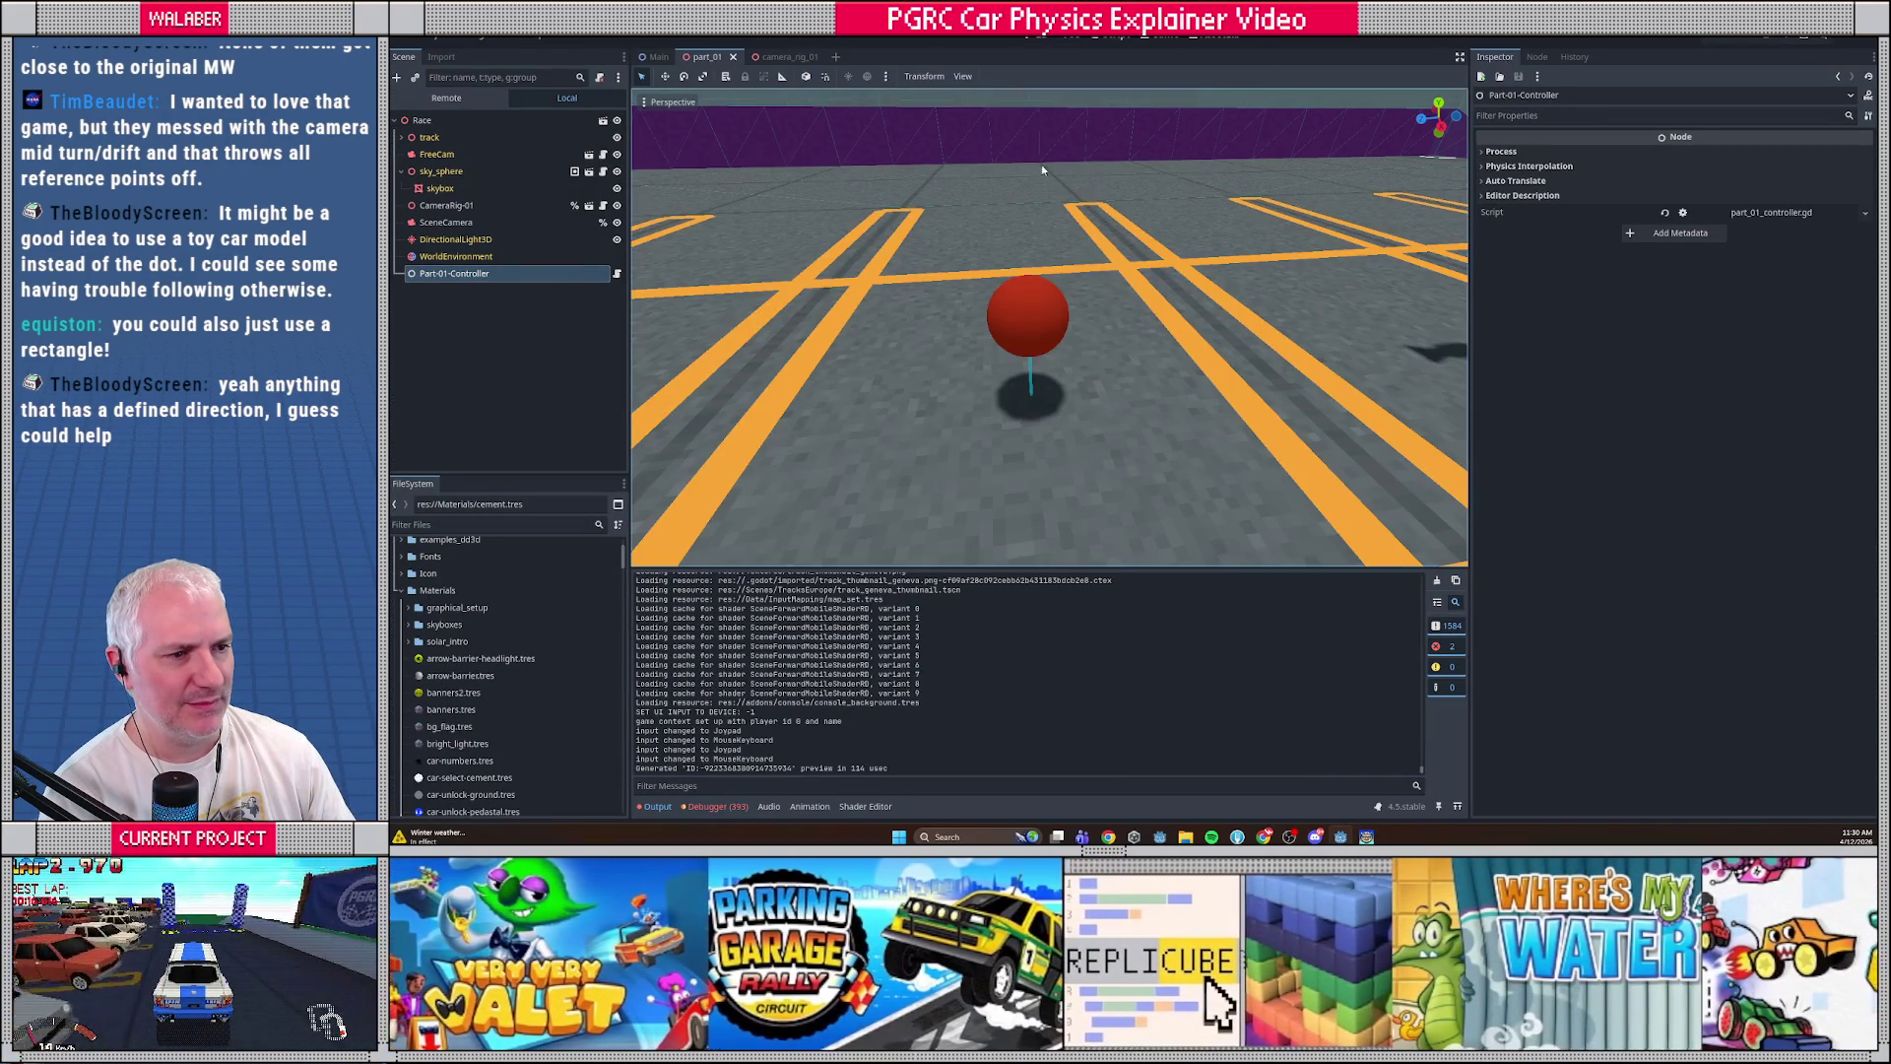
{"action": "left_click_drag", "start_coordinate": [903, 288], "coordinate": [770, 276]}
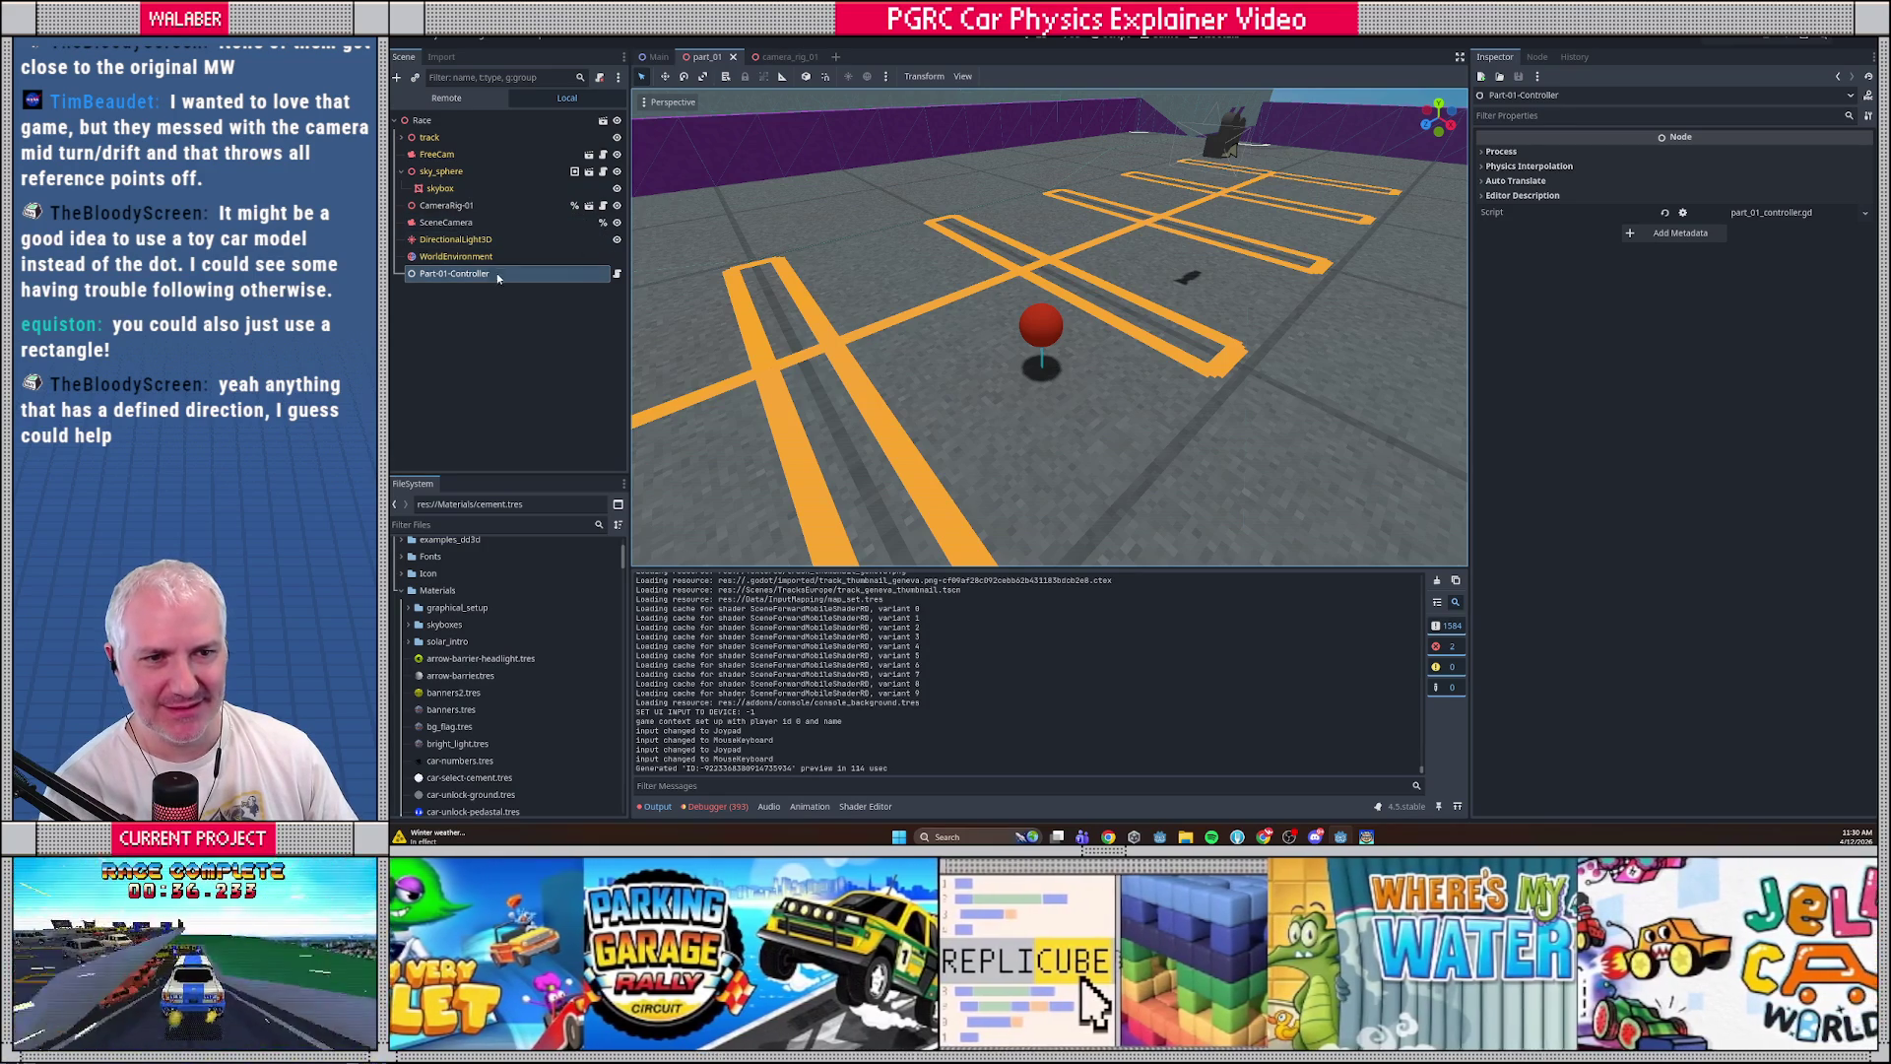
{"action": "left_click", "coordinate": [445, 205]}
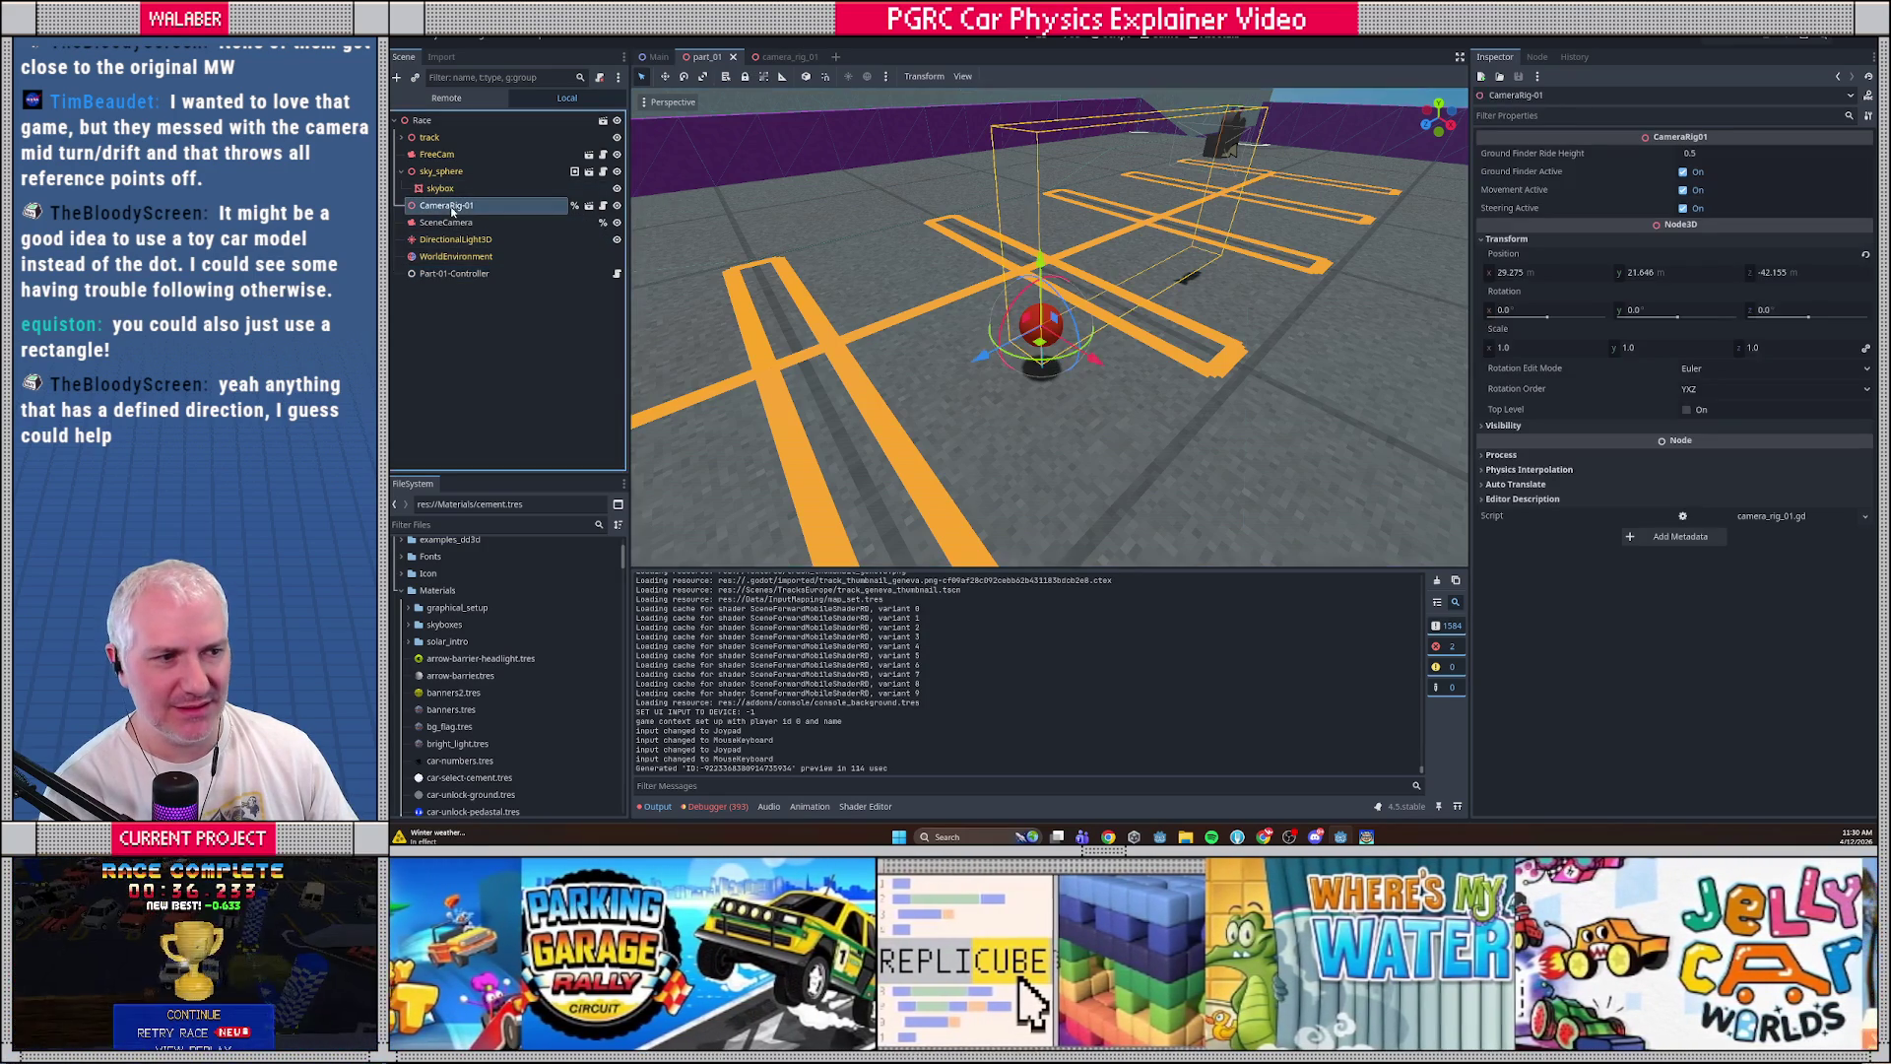
{"action": "left_click_drag", "start_coordinate": [954, 333], "coordinate": [1020, 339]}
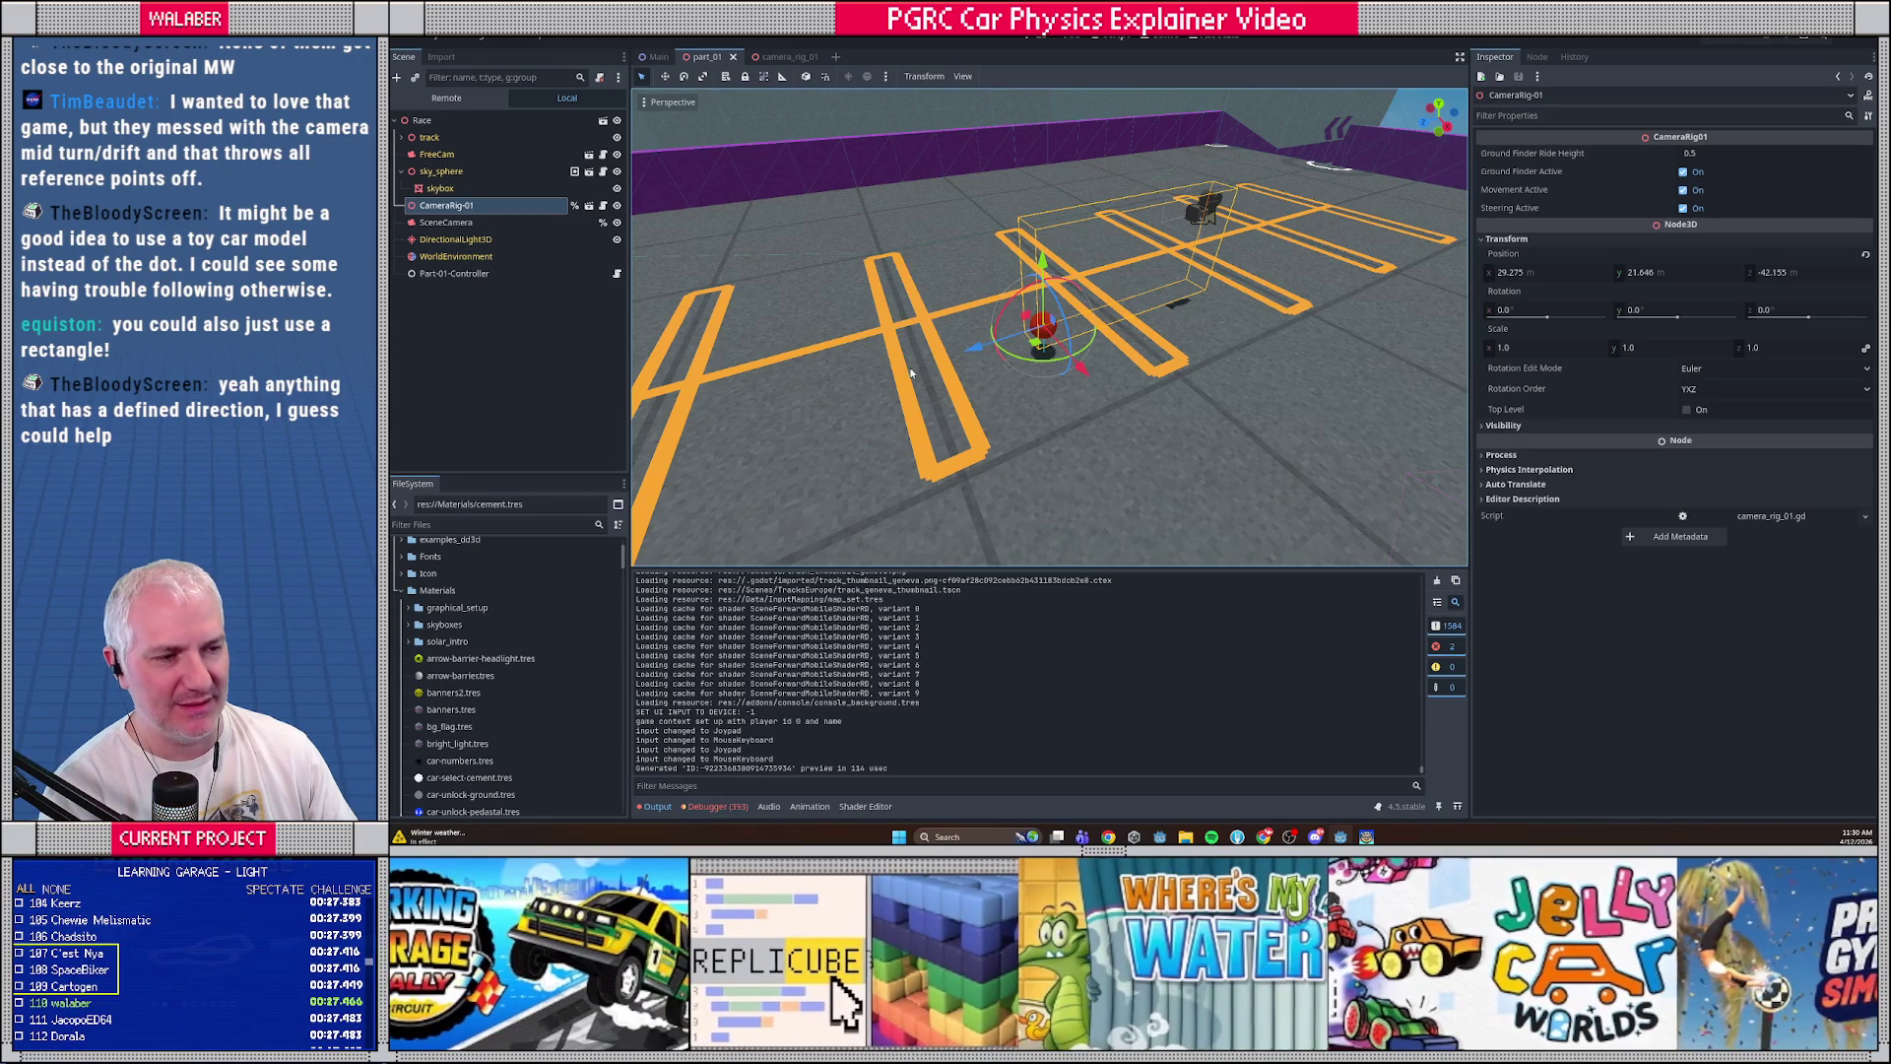
{"action": "key", "text": "F5"}
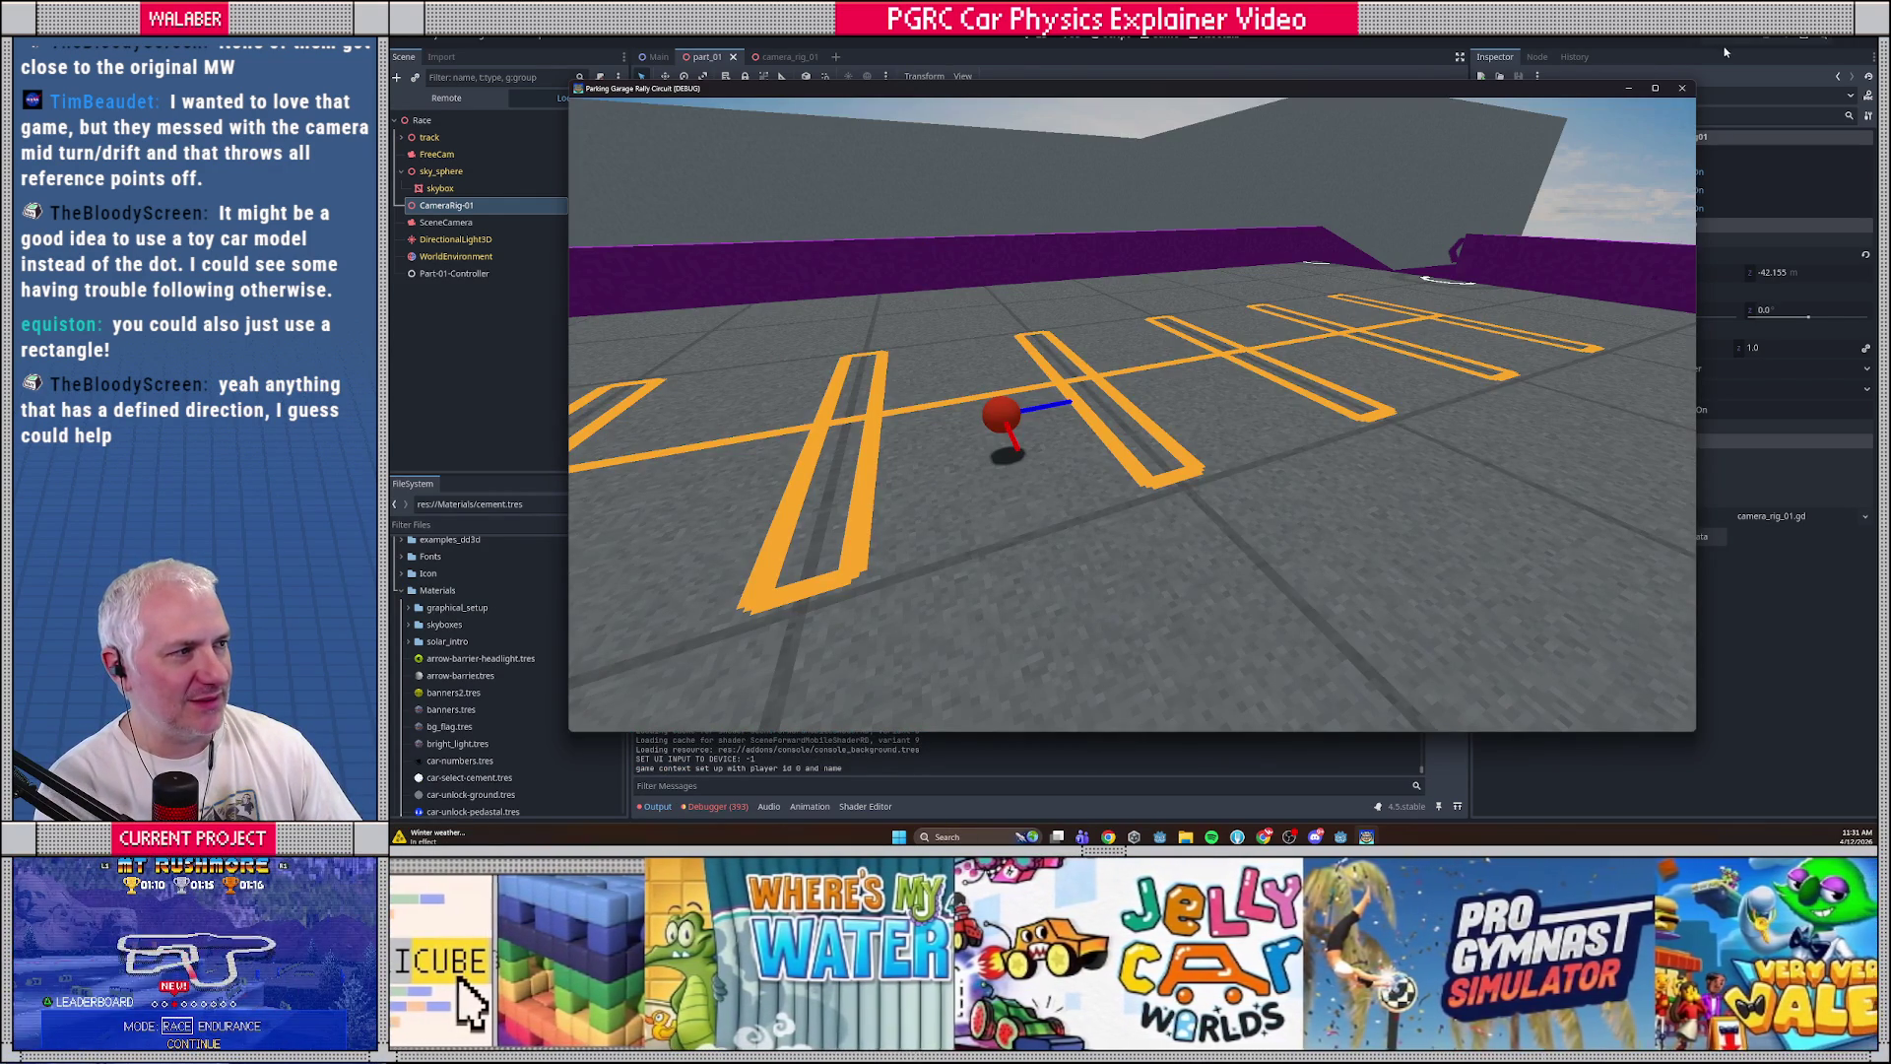
{"action": "left_click", "coordinate": [1750, 37]}
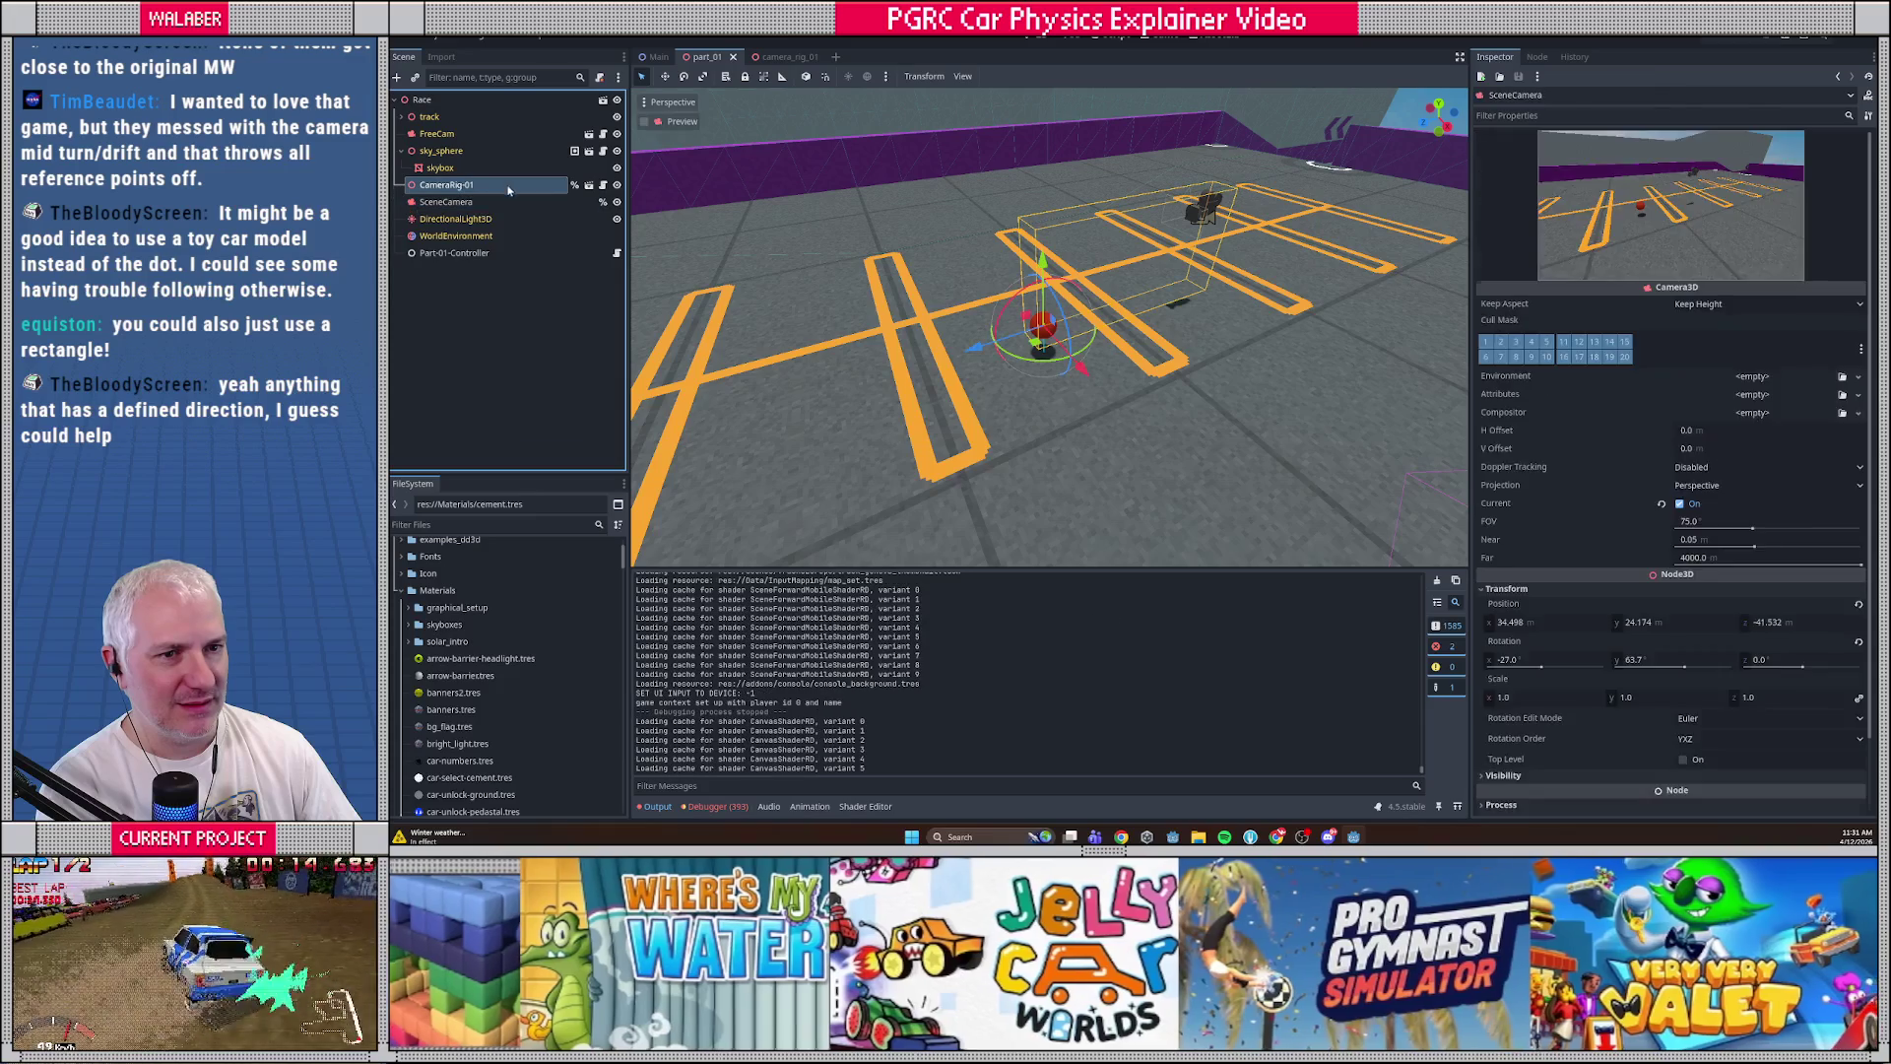
Open camera_rig_01, select CameraRig-01, and jump from its widened script to the to_global documentation
{"action": "left_click", "coordinate": [588, 185]}
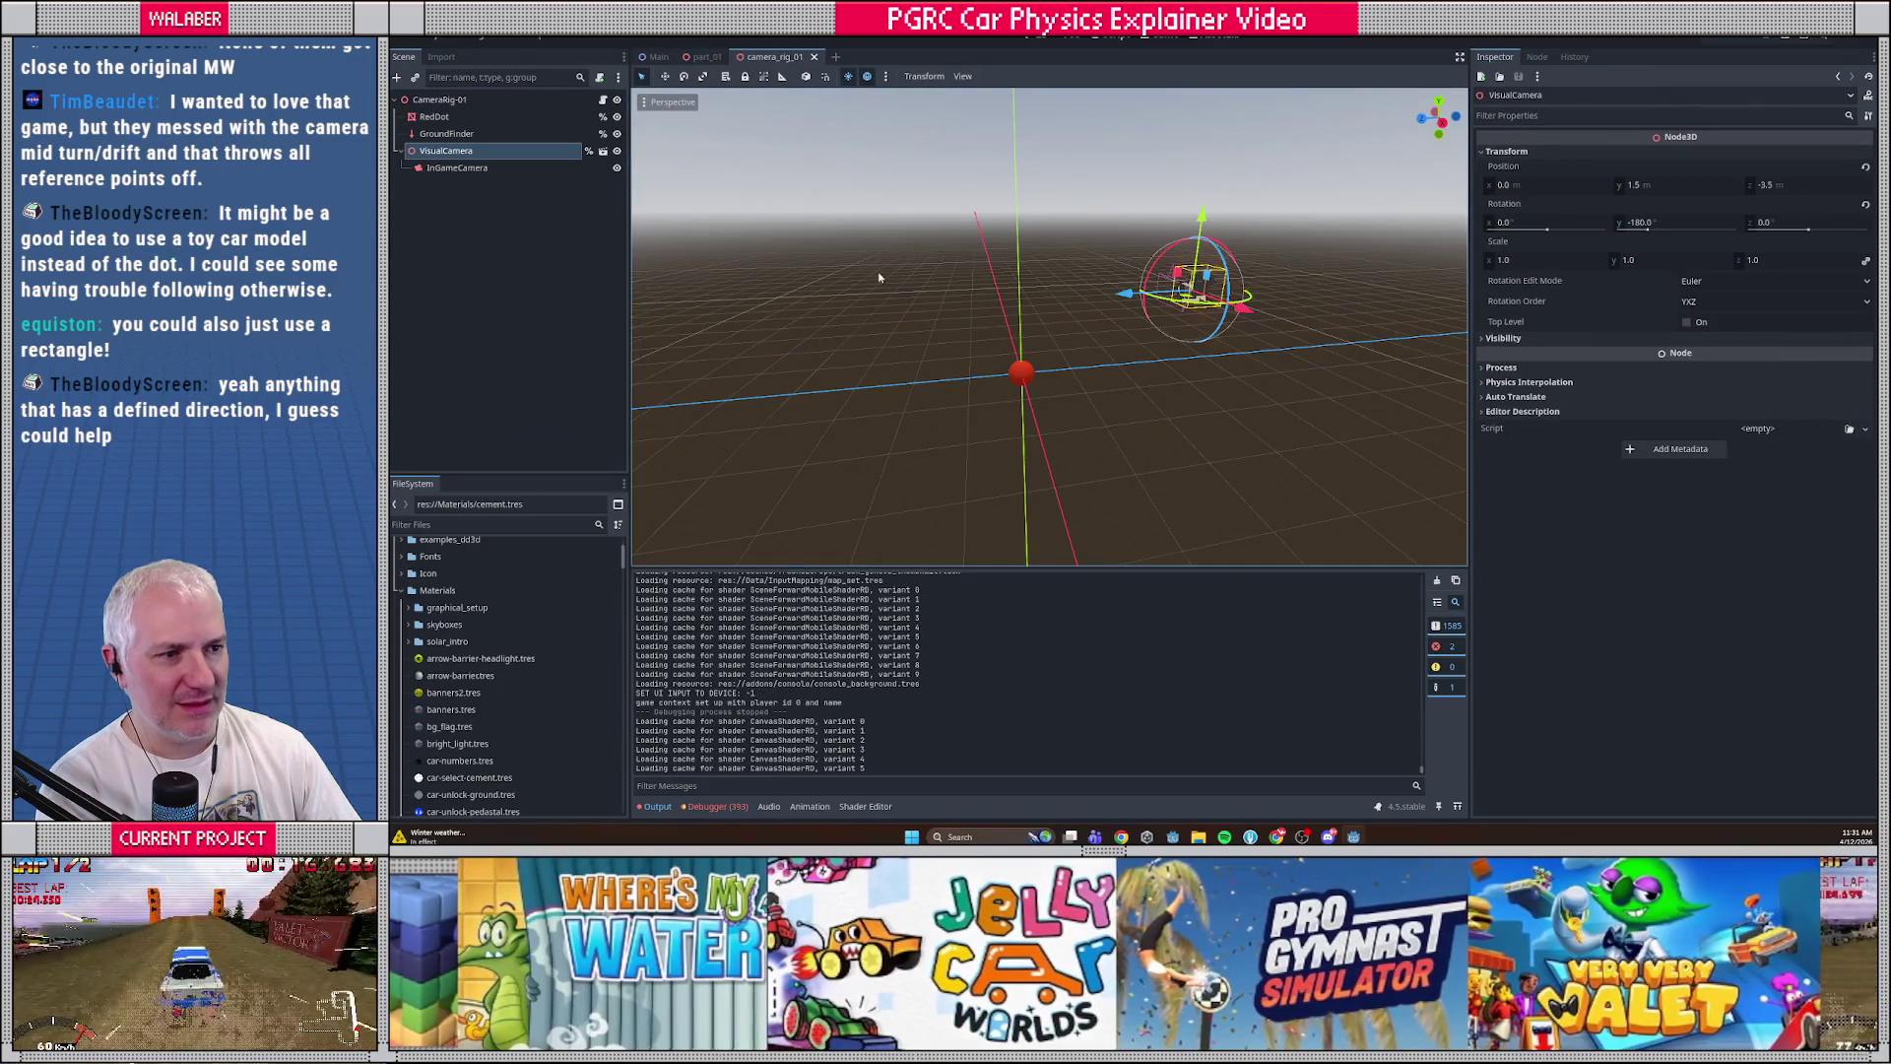
{"action": "left_click", "coordinate": [468, 99]}
{"action": "scroll", "coordinate": [843, 416], "scroll_direction": "up", "scroll_amount": 3}
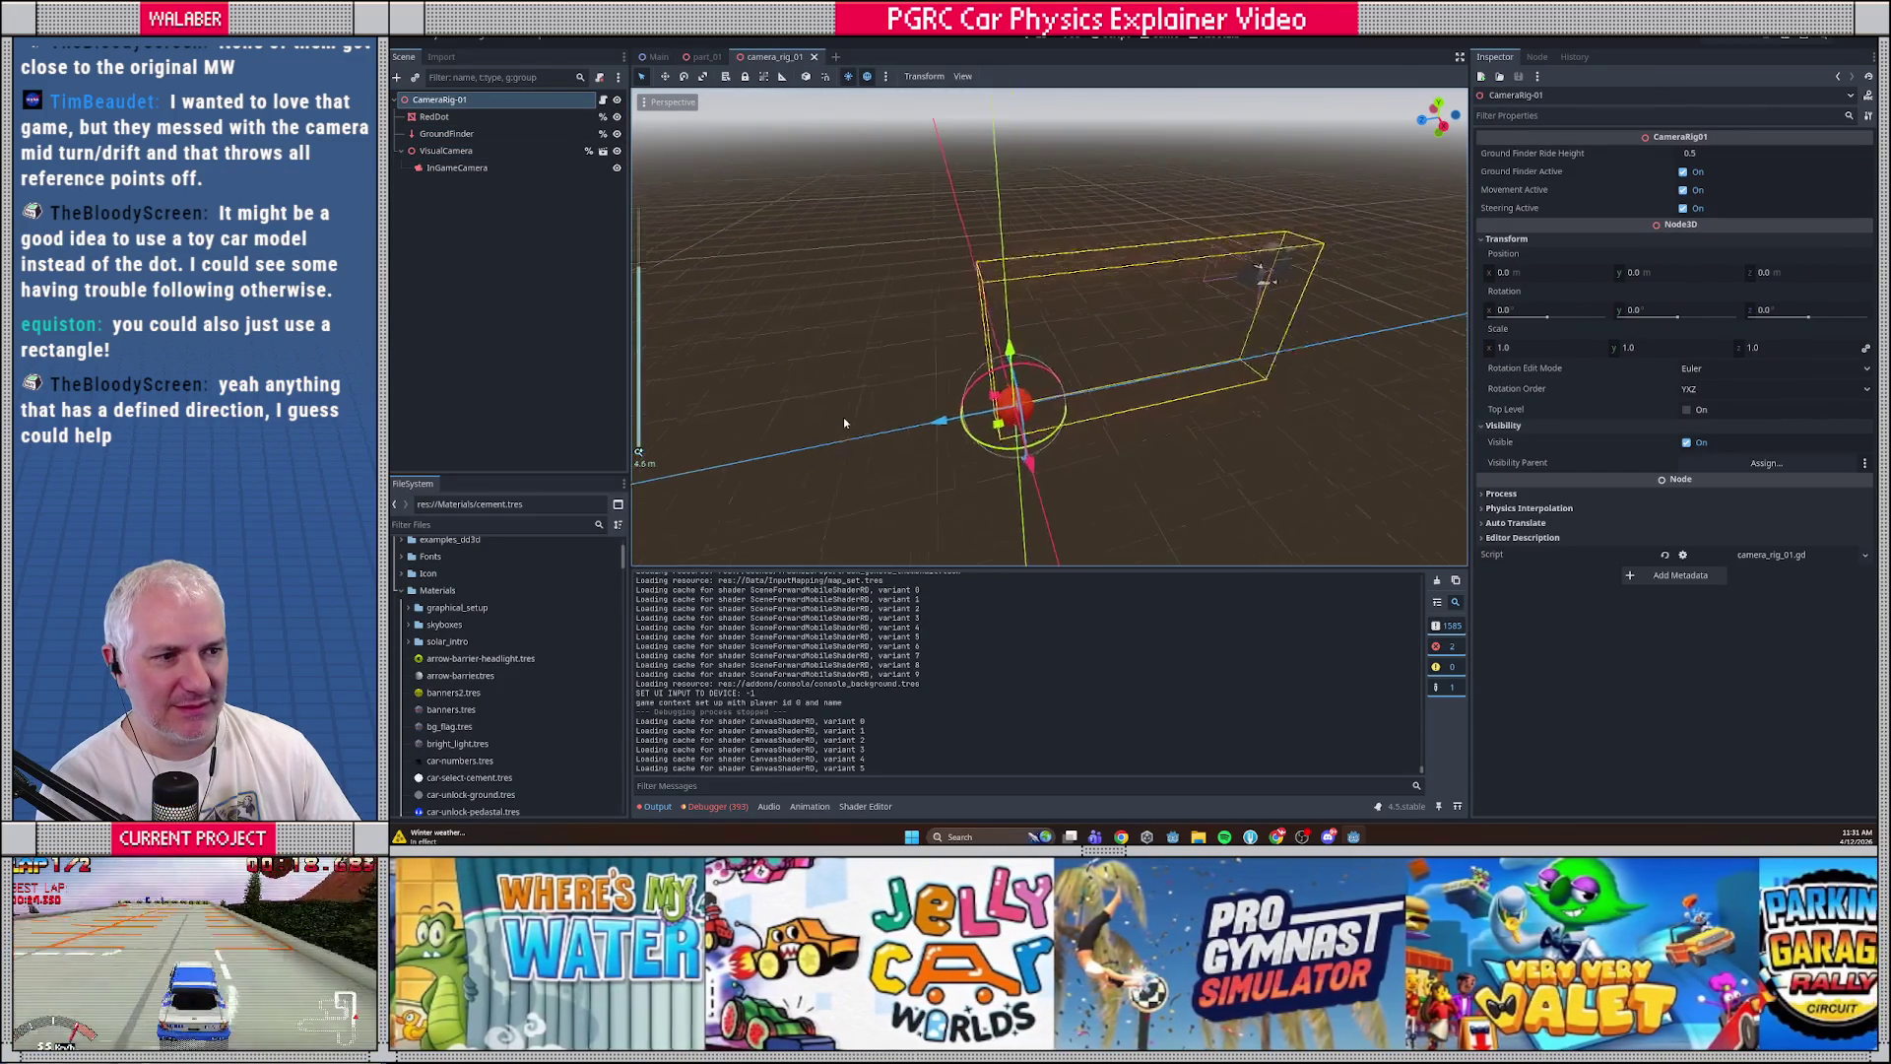
{"action": "left_click", "coordinate": [1125, 38]}
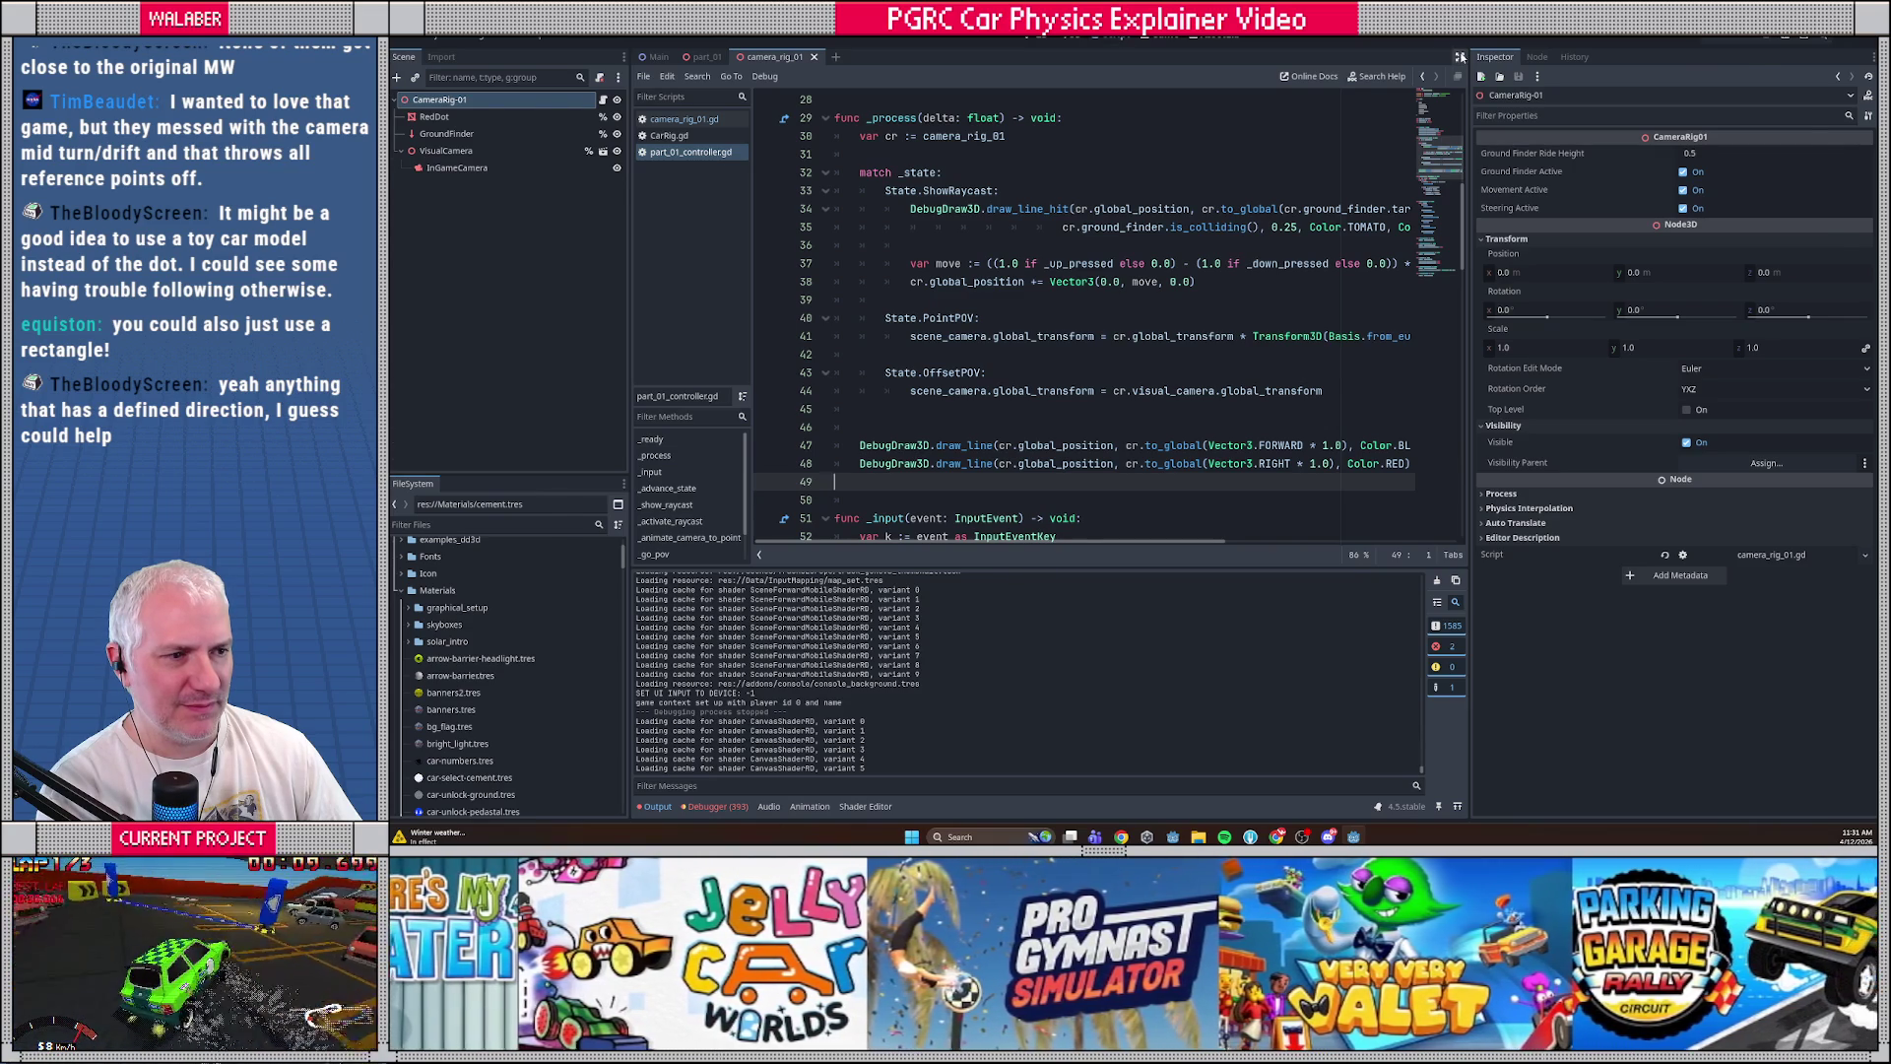
{"action": "left_click", "coordinate": [1459, 56]}
{"action": "left_click", "coordinate": [933, 446], "text": "ctrl"}
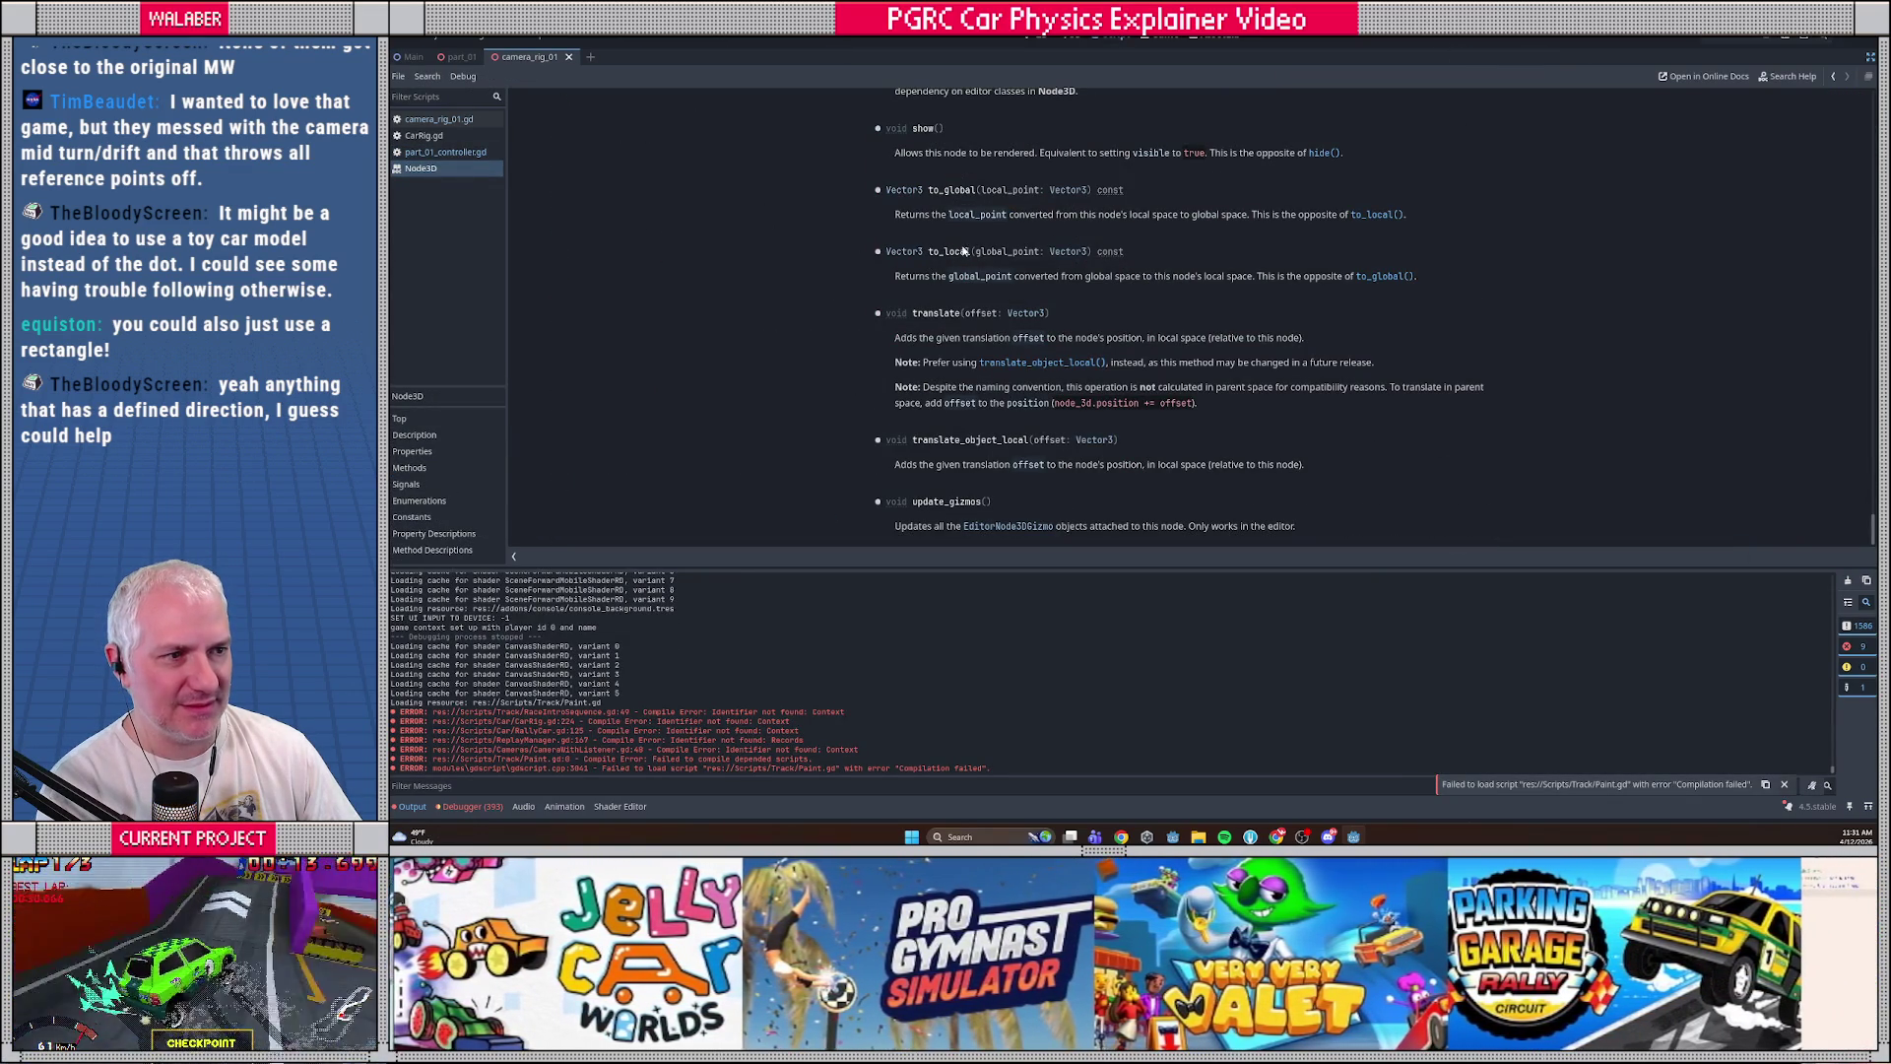
Return from the Node3D reference to the script, then to the camera rig's 3D view
{"action": "key", "text": "alt+Left"}
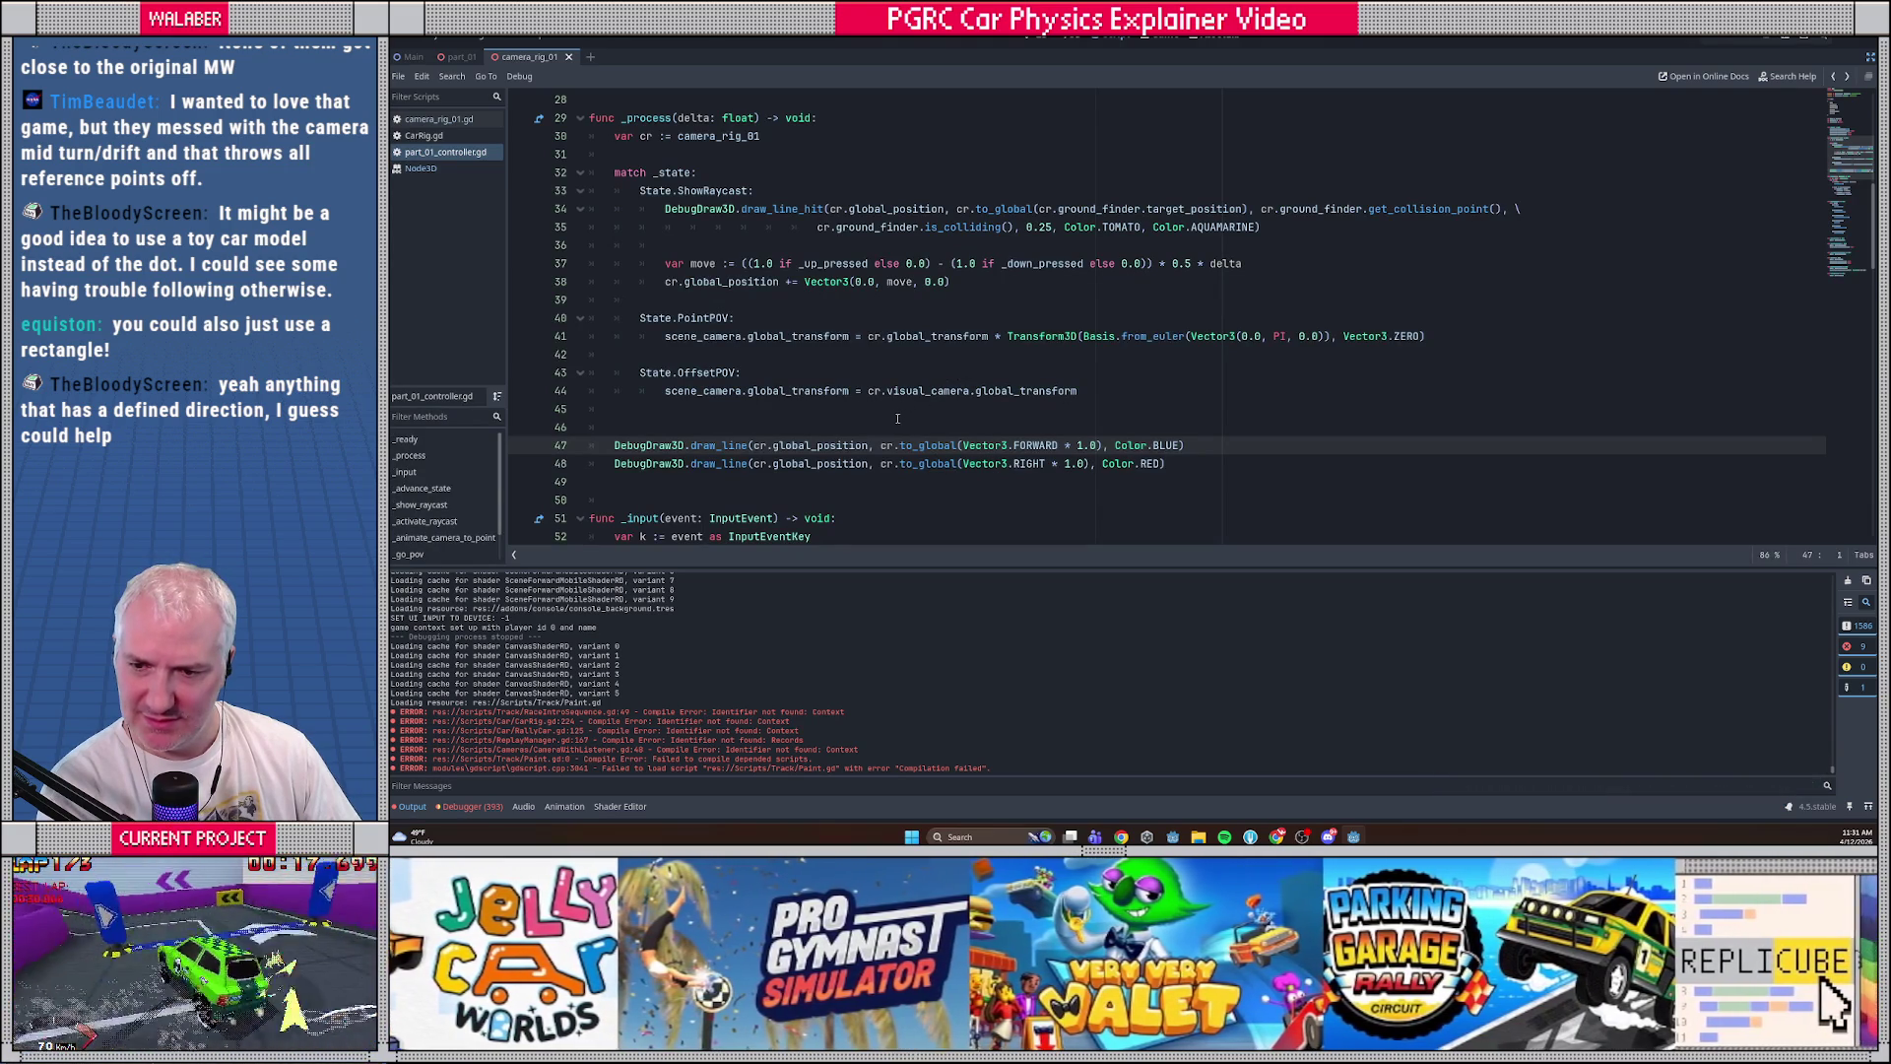
{"action": "left_click", "coordinate": [1069, 41]}
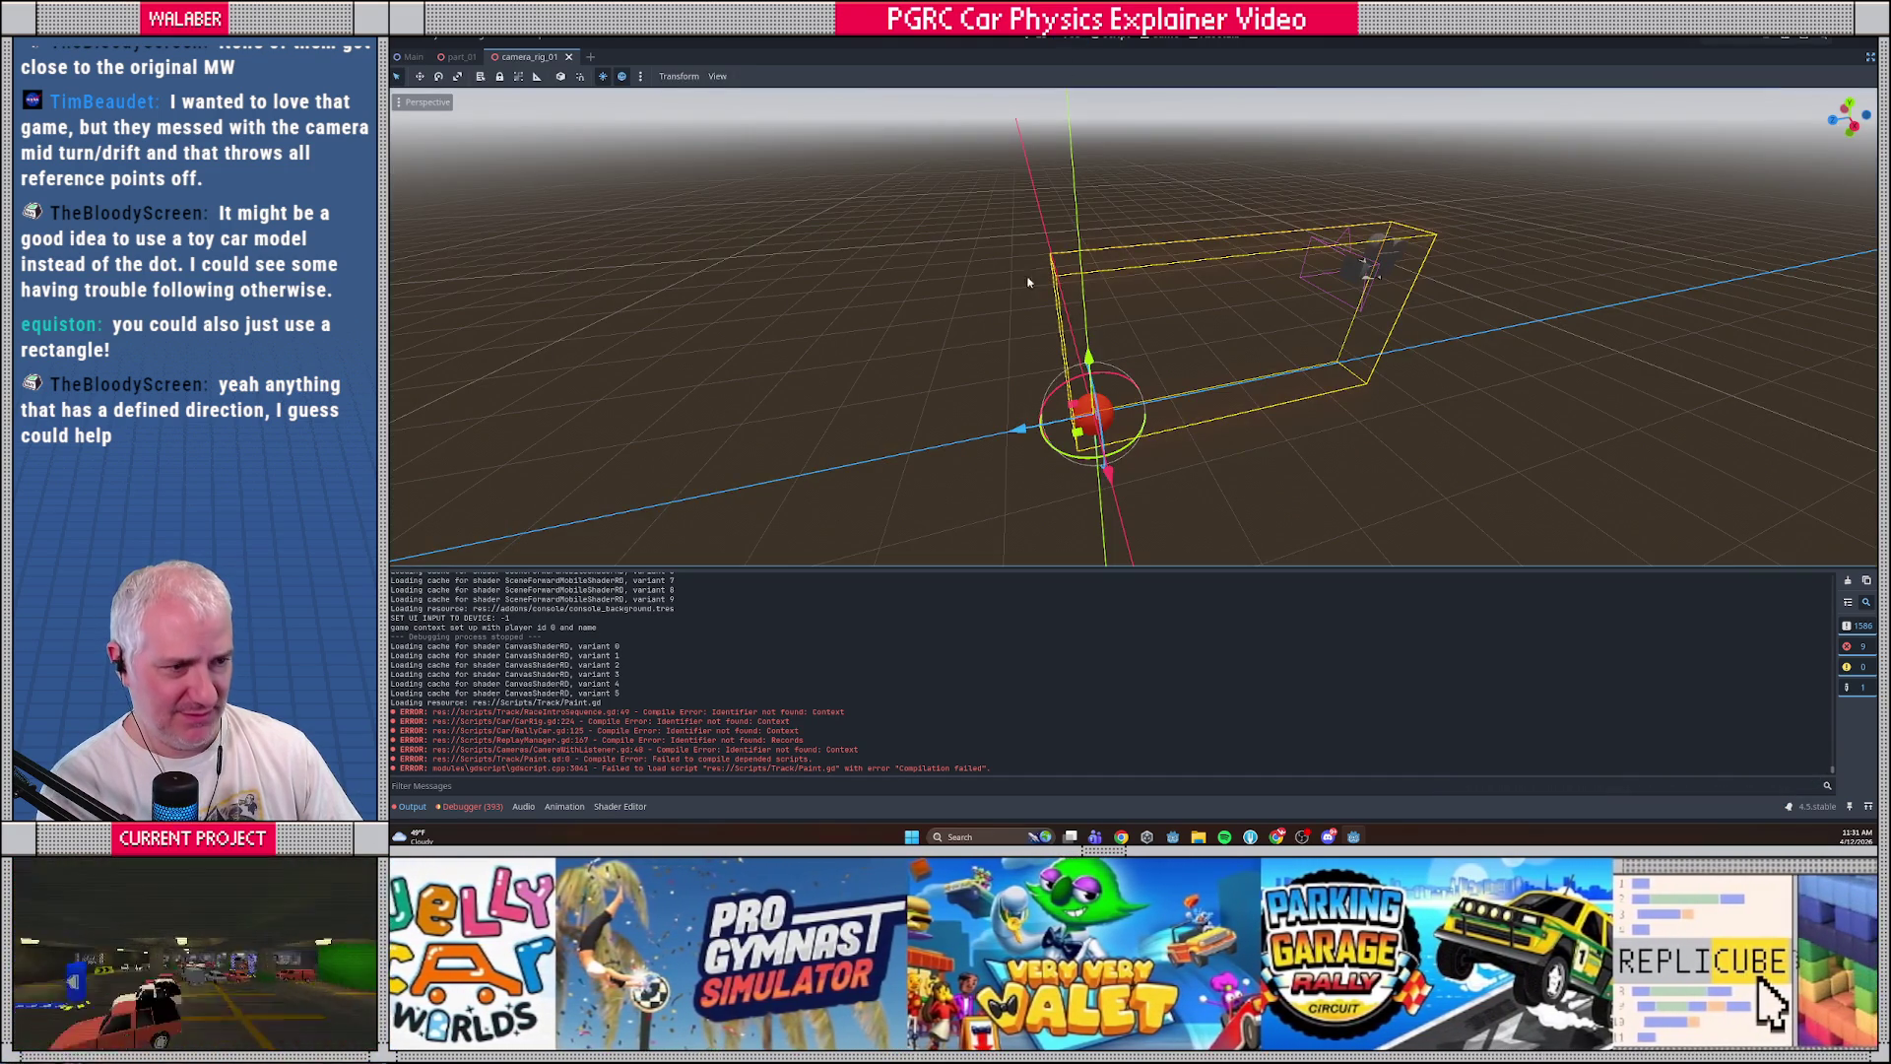
In part_01 with panels restored, orbit around CameraRig-01, test-rotate it, and undo the rotation
{"action": "key", "text": "ctrl+shift+F11"}
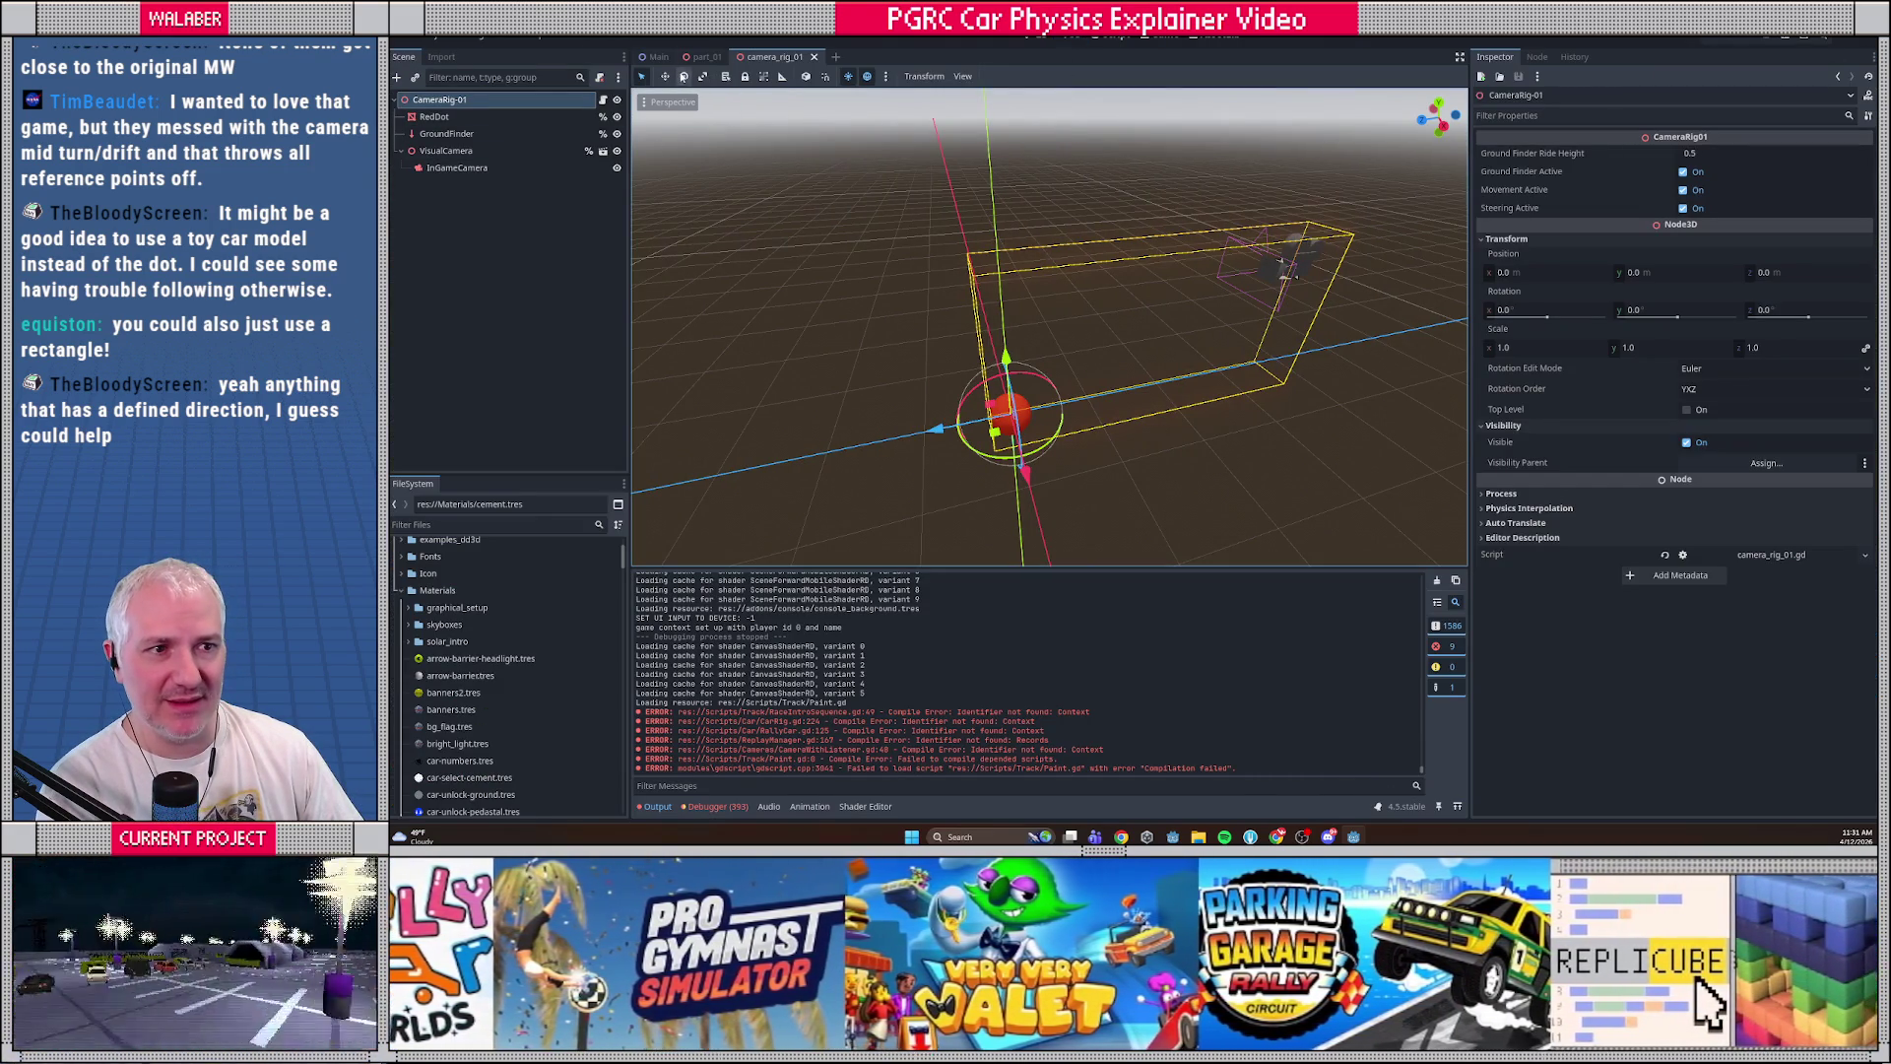
{"action": "left_click", "coordinate": [701, 57]}
{"action": "left_click", "coordinate": [805, 76]}
{"action": "left_click", "coordinate": [805, 79]}
{"action": "left_click", "coordinate": [446, 202]}
{"action": "left_click", "coordinate": [446, 186]}
{"action": "left_click_drag", "start_coordinate": [934, 366], "coordinate": [991, 399]}
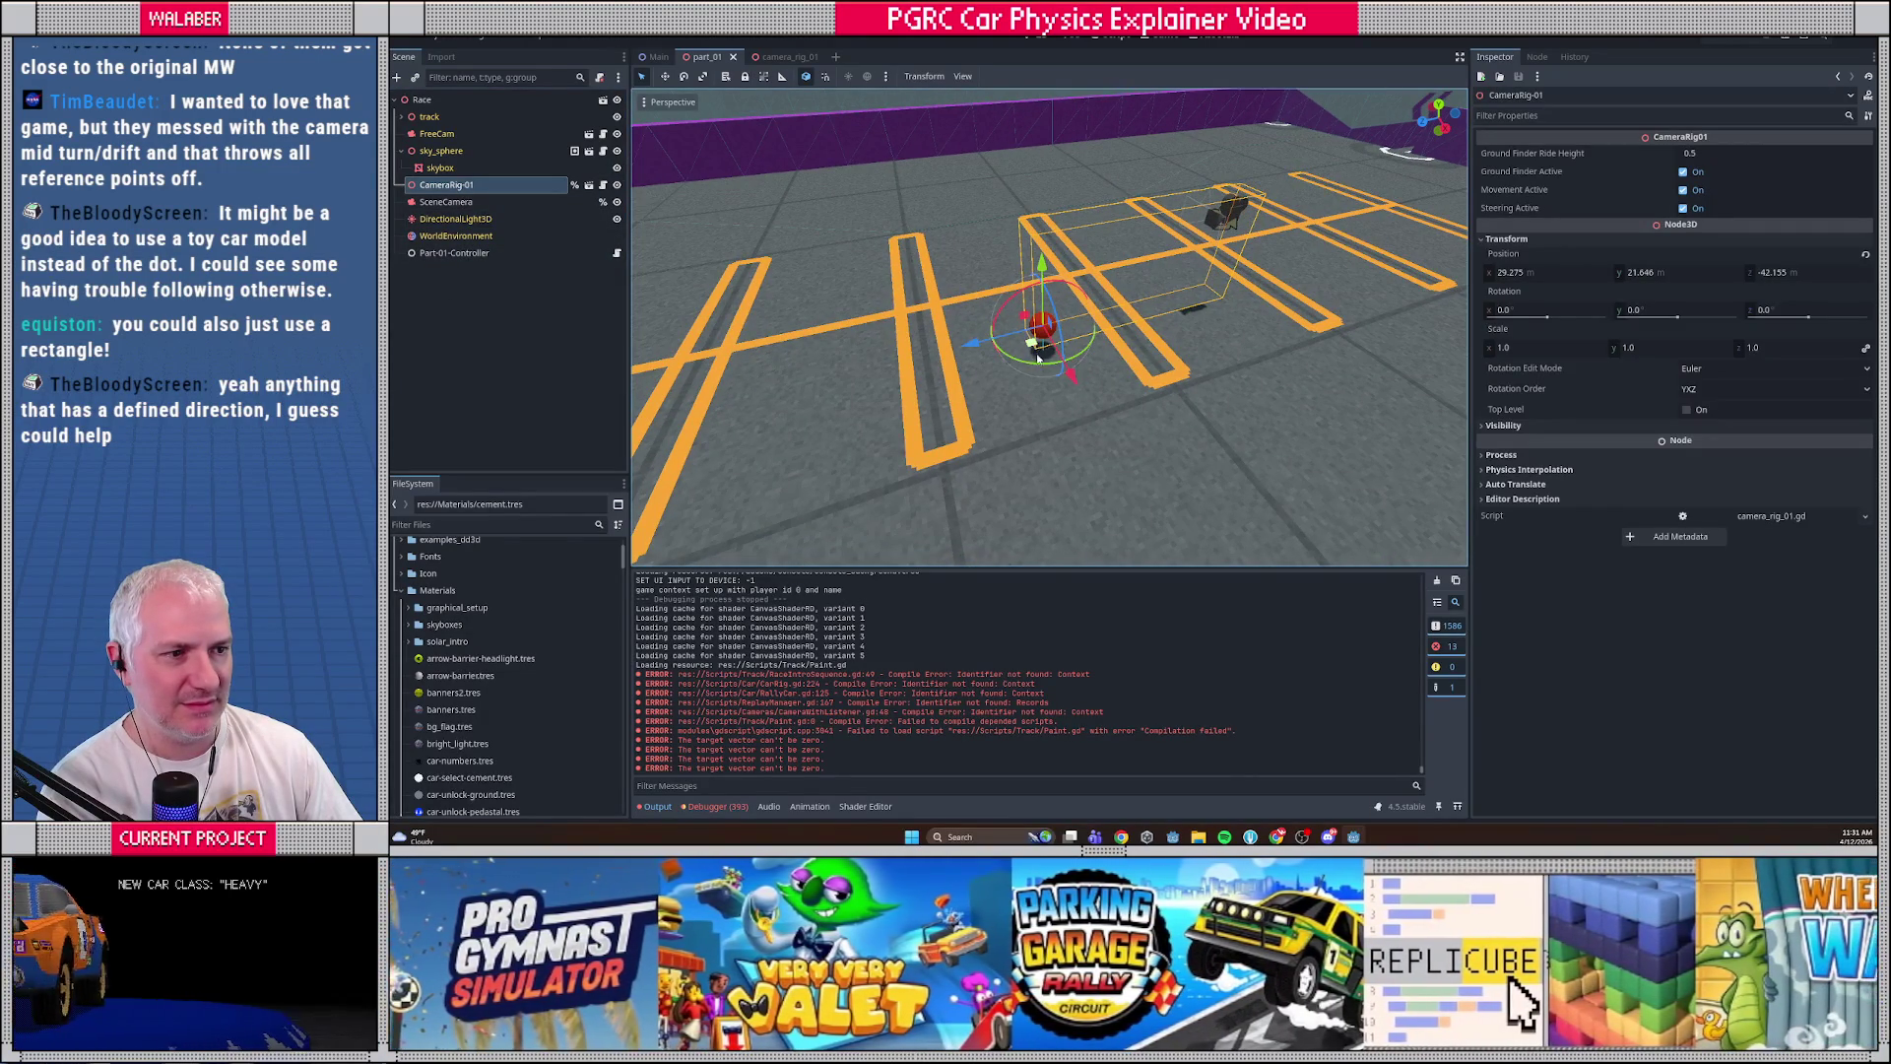
{"action": "left_click", "coordinate": [1042, 367]}
{"action": "left_click", "coordinate": [446, 185]}
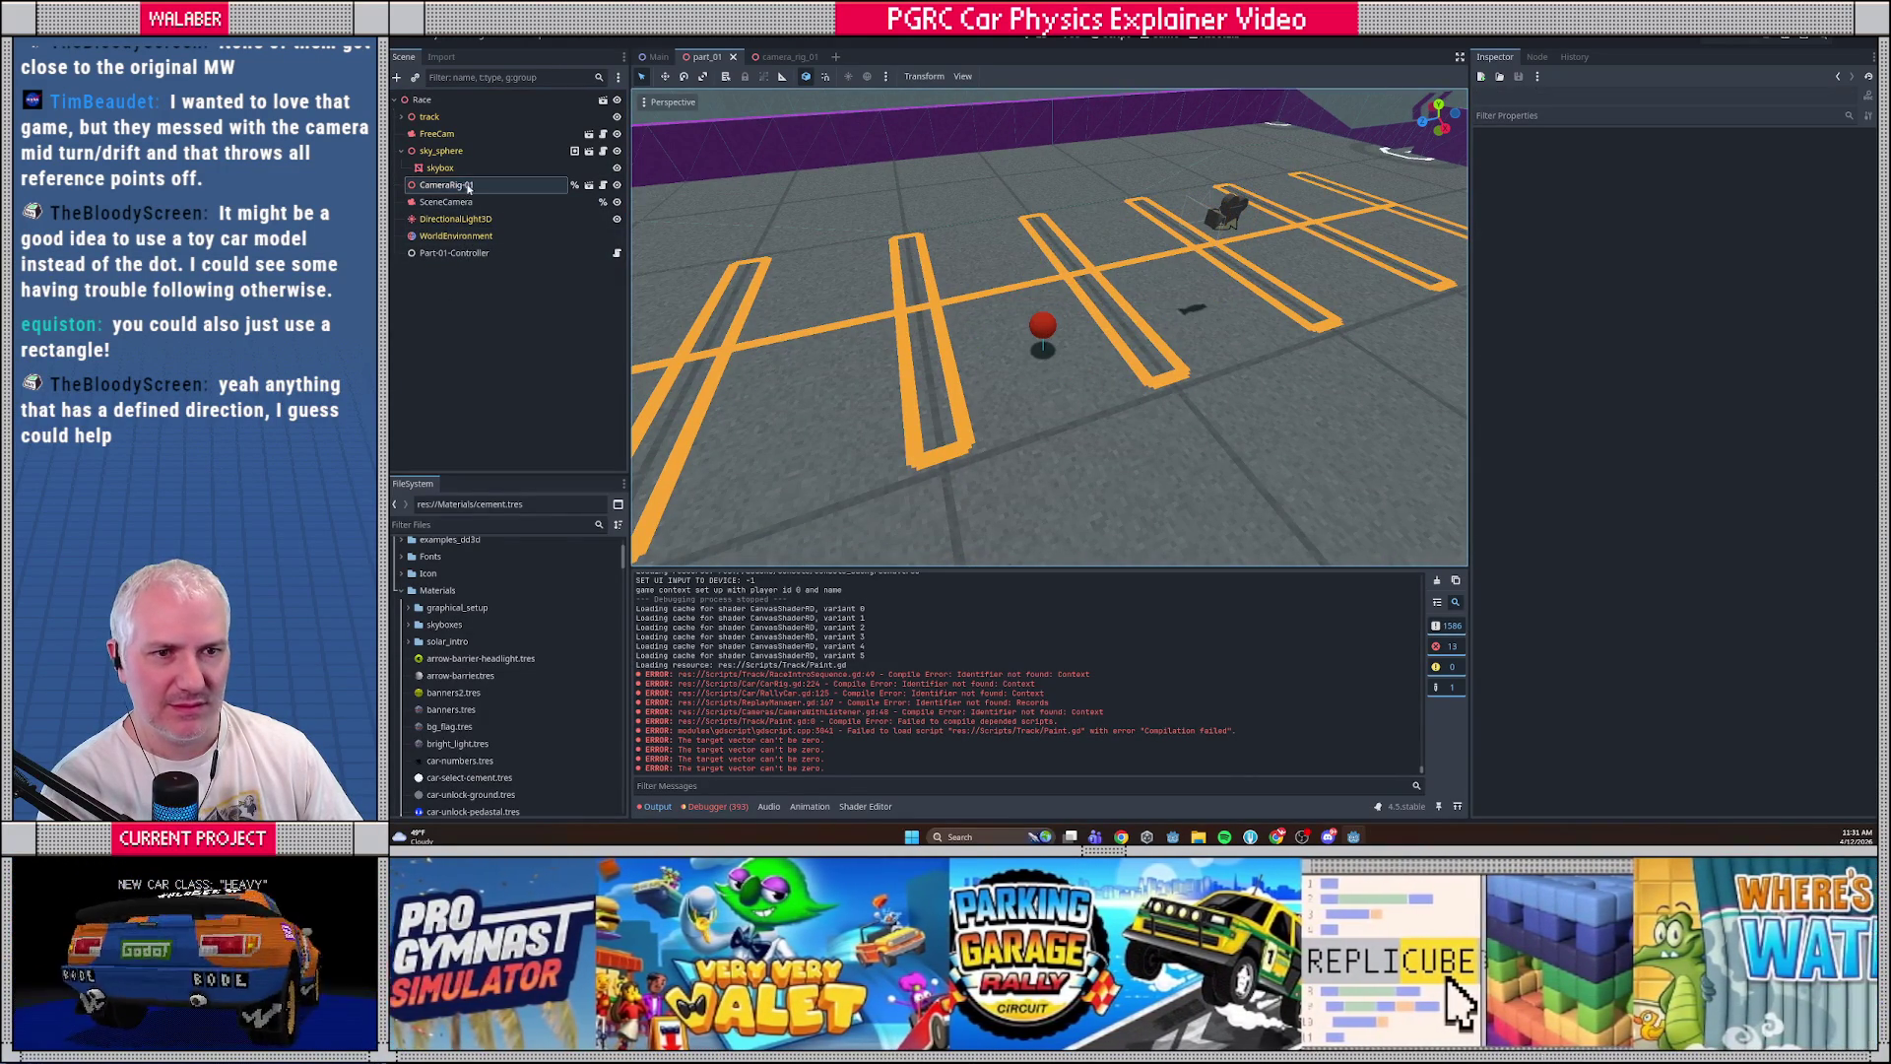
{"action": "left_click_drag", "start_coordinate": [1032, 367], "coordinate": [1019, 375]}
{"action": "key", "text": "ctrl+z"}
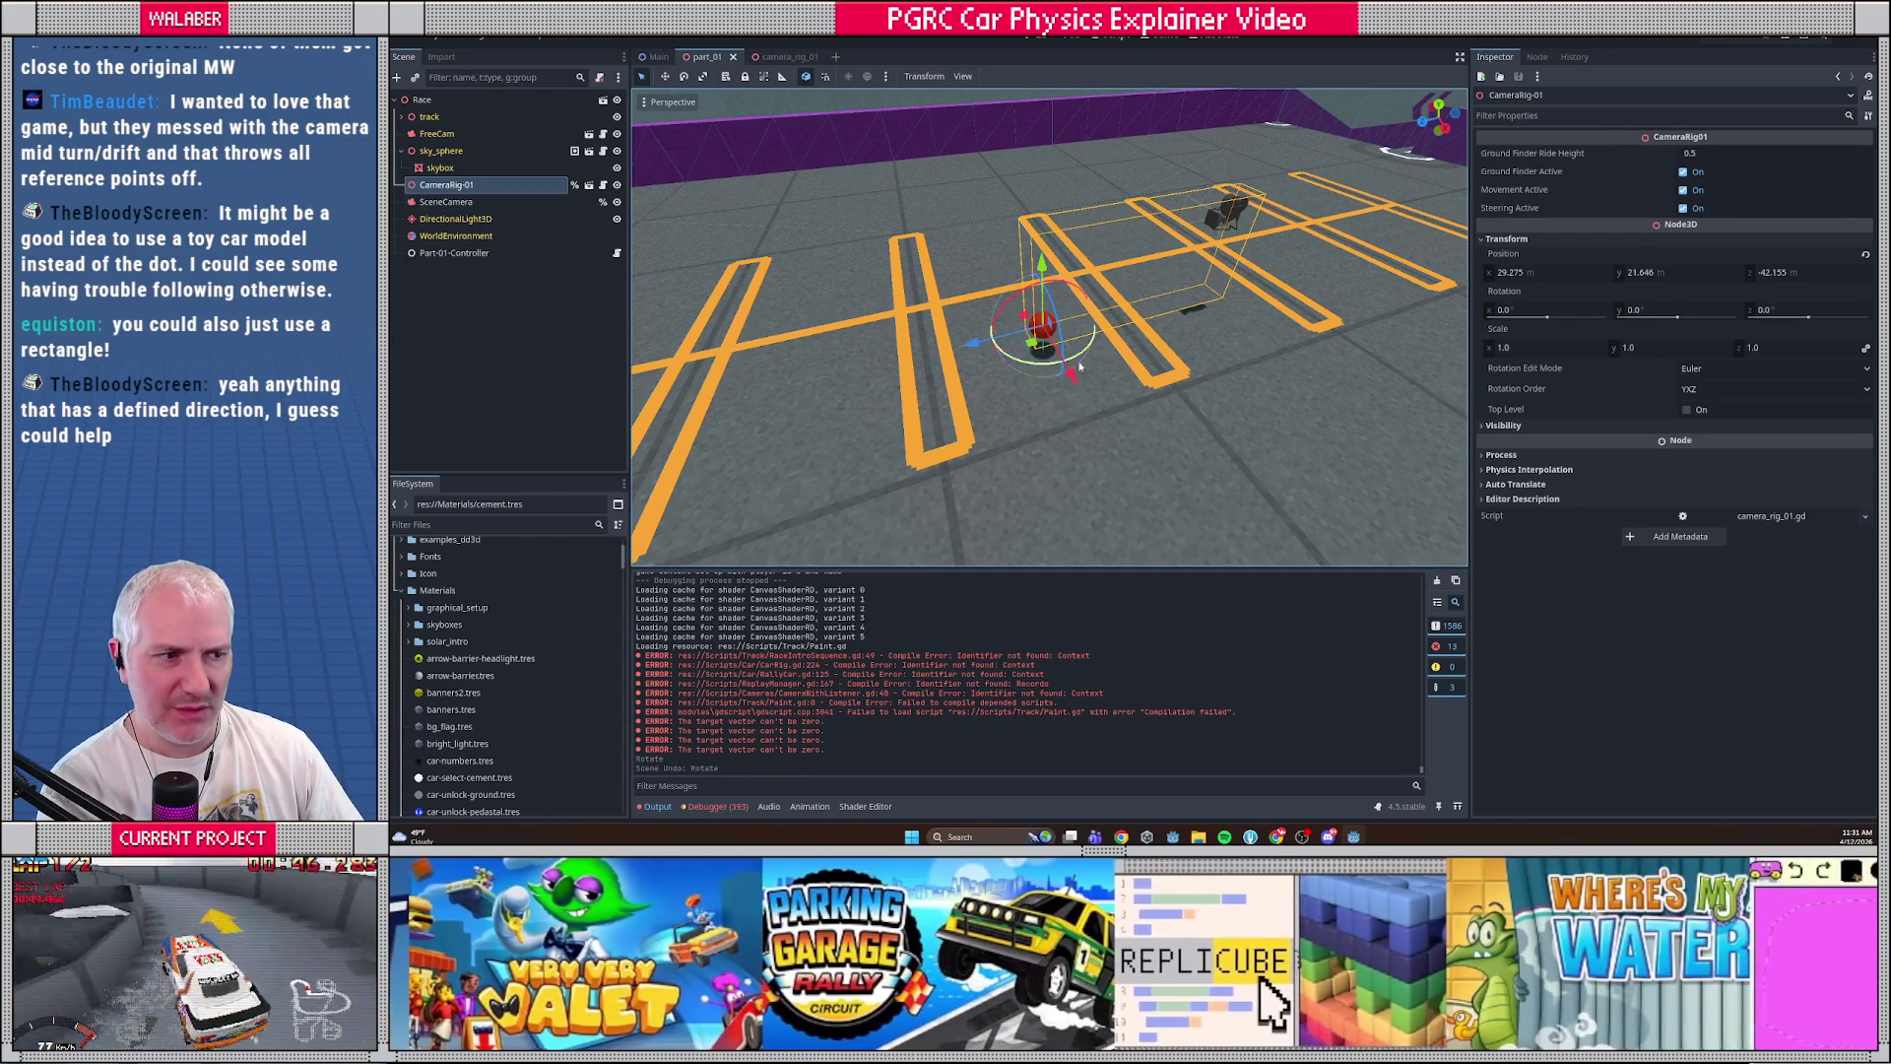
Run the game, select the SceneCamera node, and return to the script
{"action": "scroll", "coordinate": [1043, 335], "scroll_direction": "up", "scroll_amount": 2}
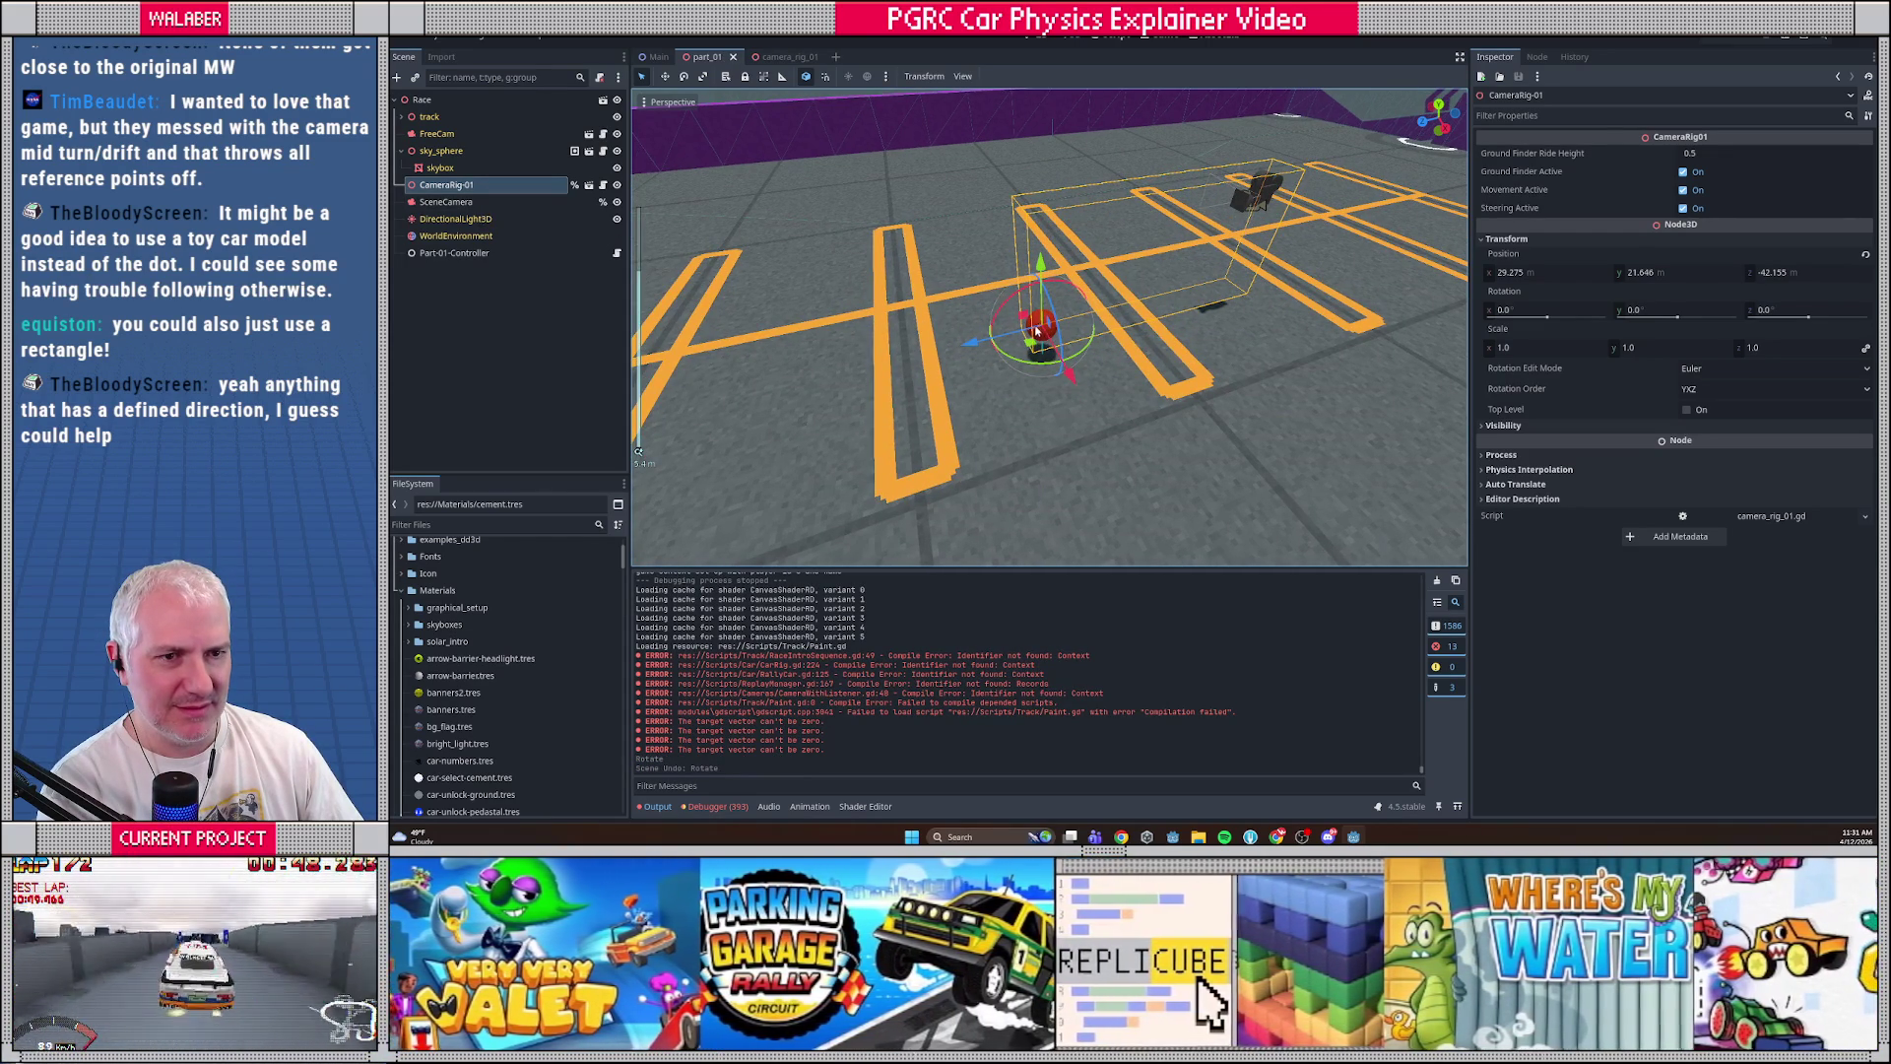
{"action": "key", "text": "F5"}
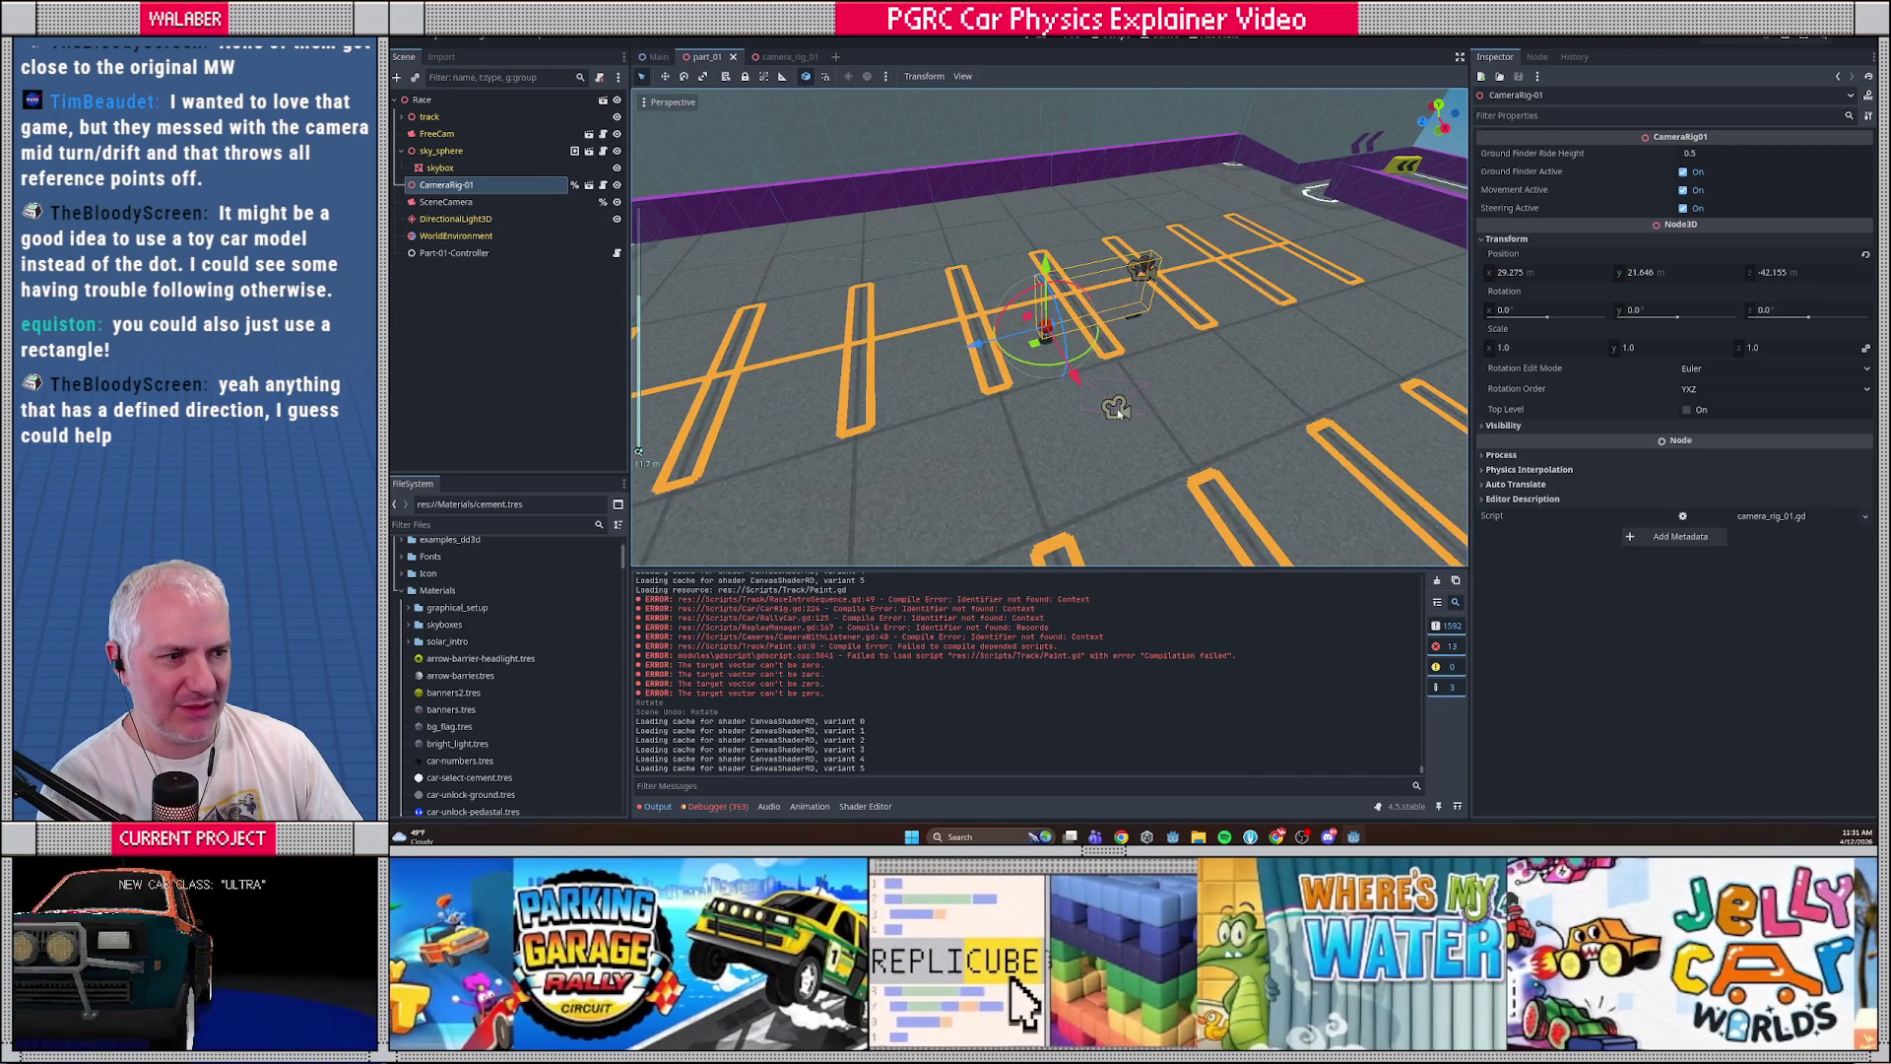
{"action": "left_click", "coordinate": [1114, 423]}
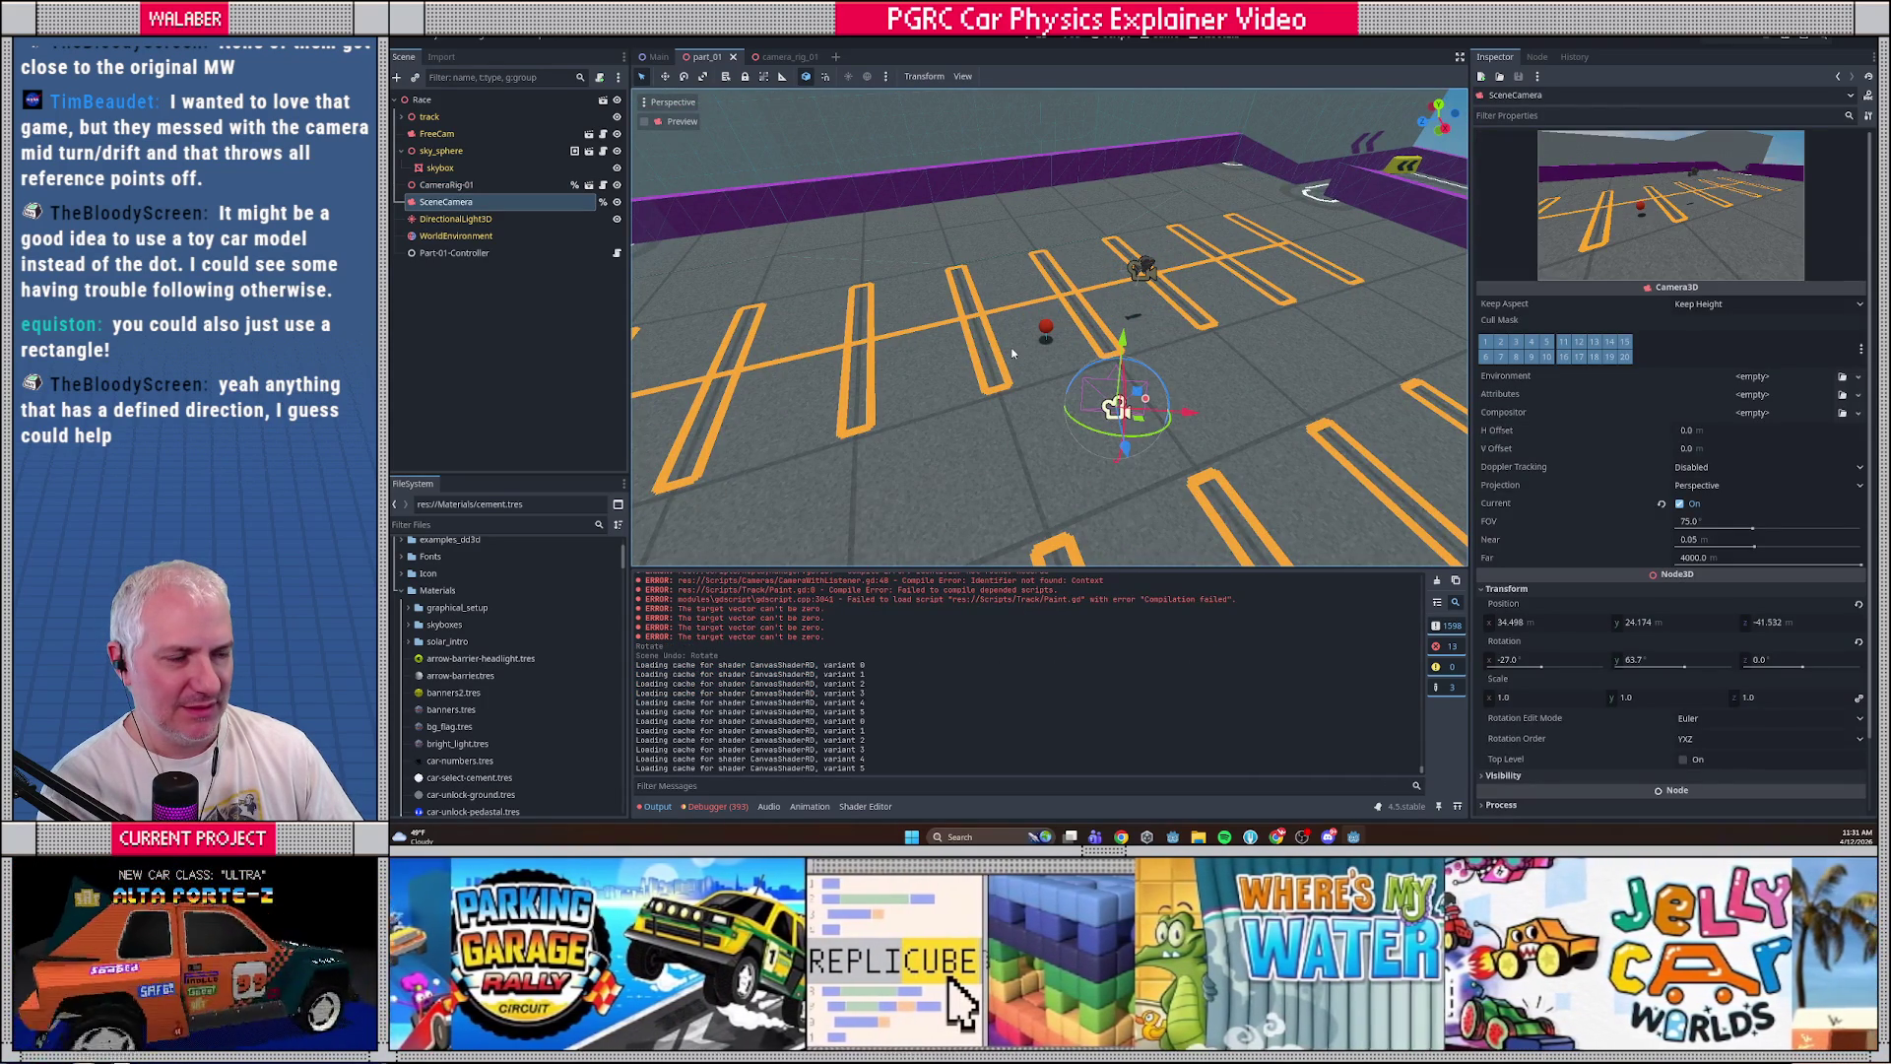
{"action": "scroll", "coordinate": [1006, 335], "scroll_direction": "up", "scroll_amount": 2}
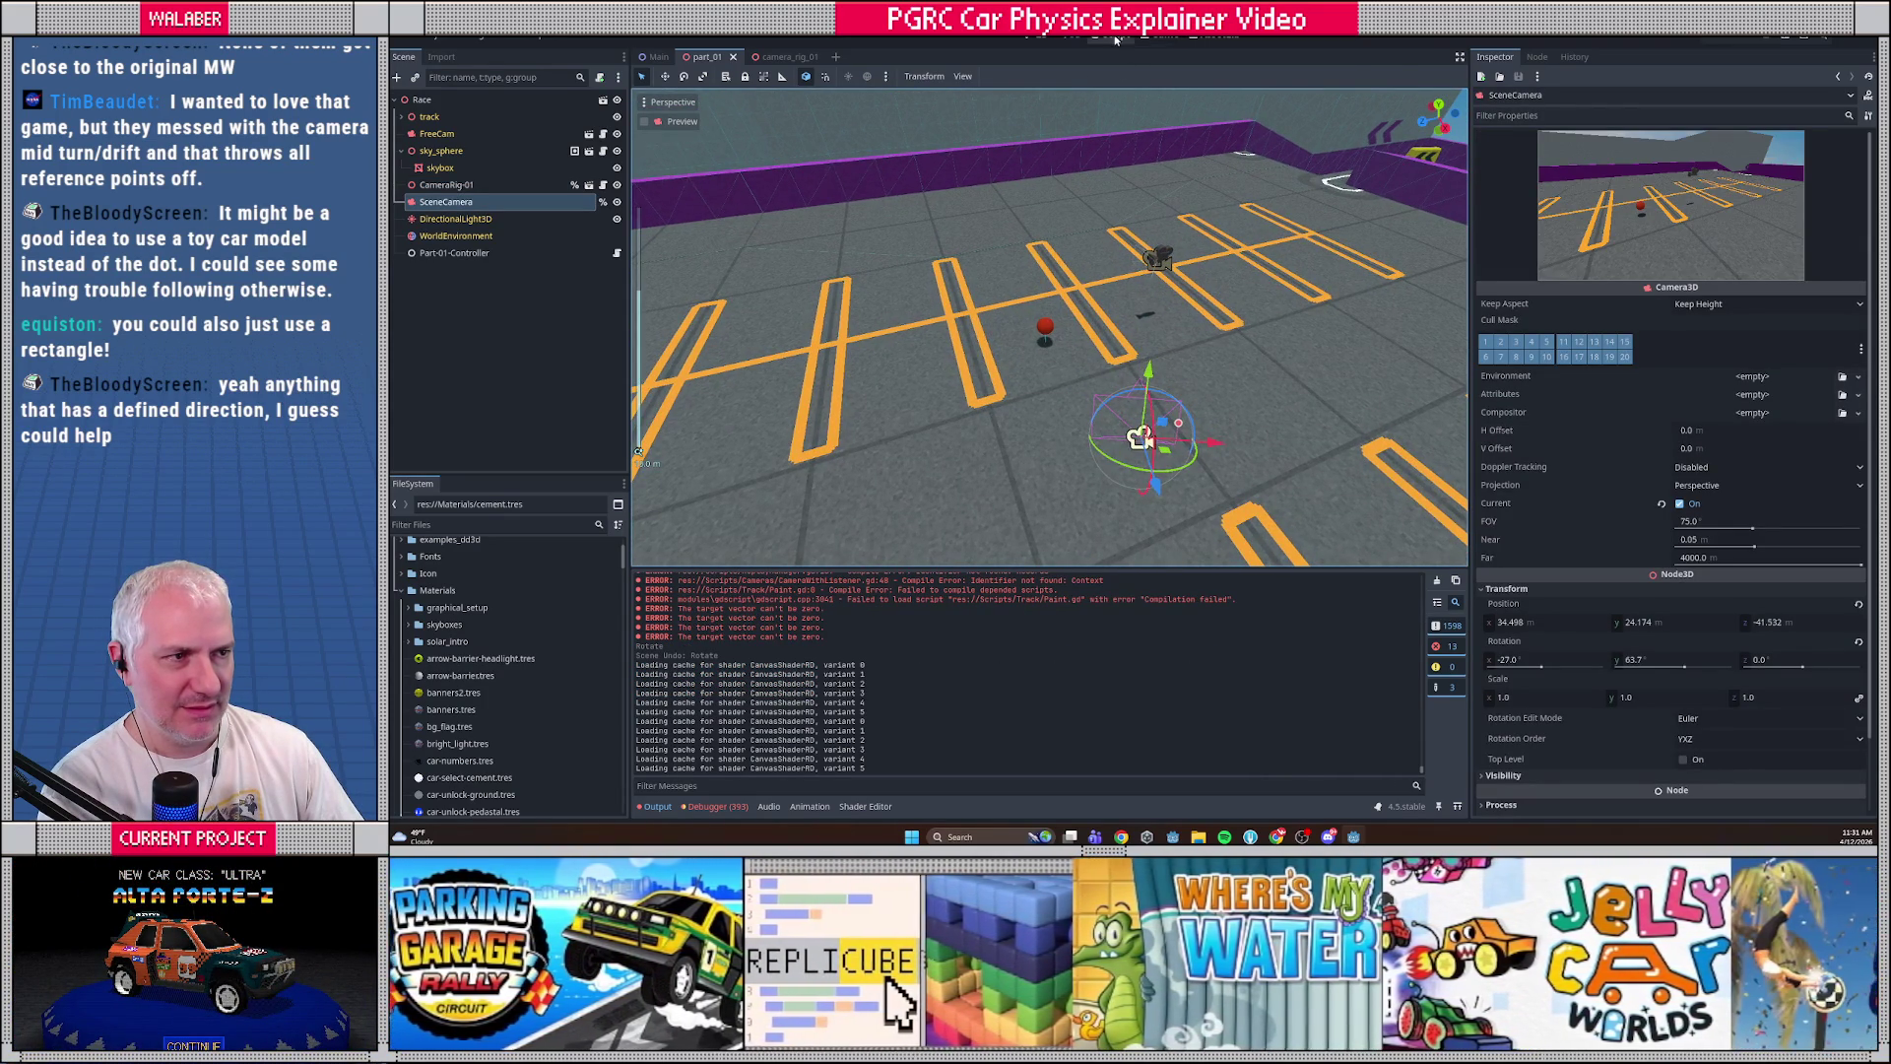
{"action": "left_click", "coordinate": [1114, 39]}
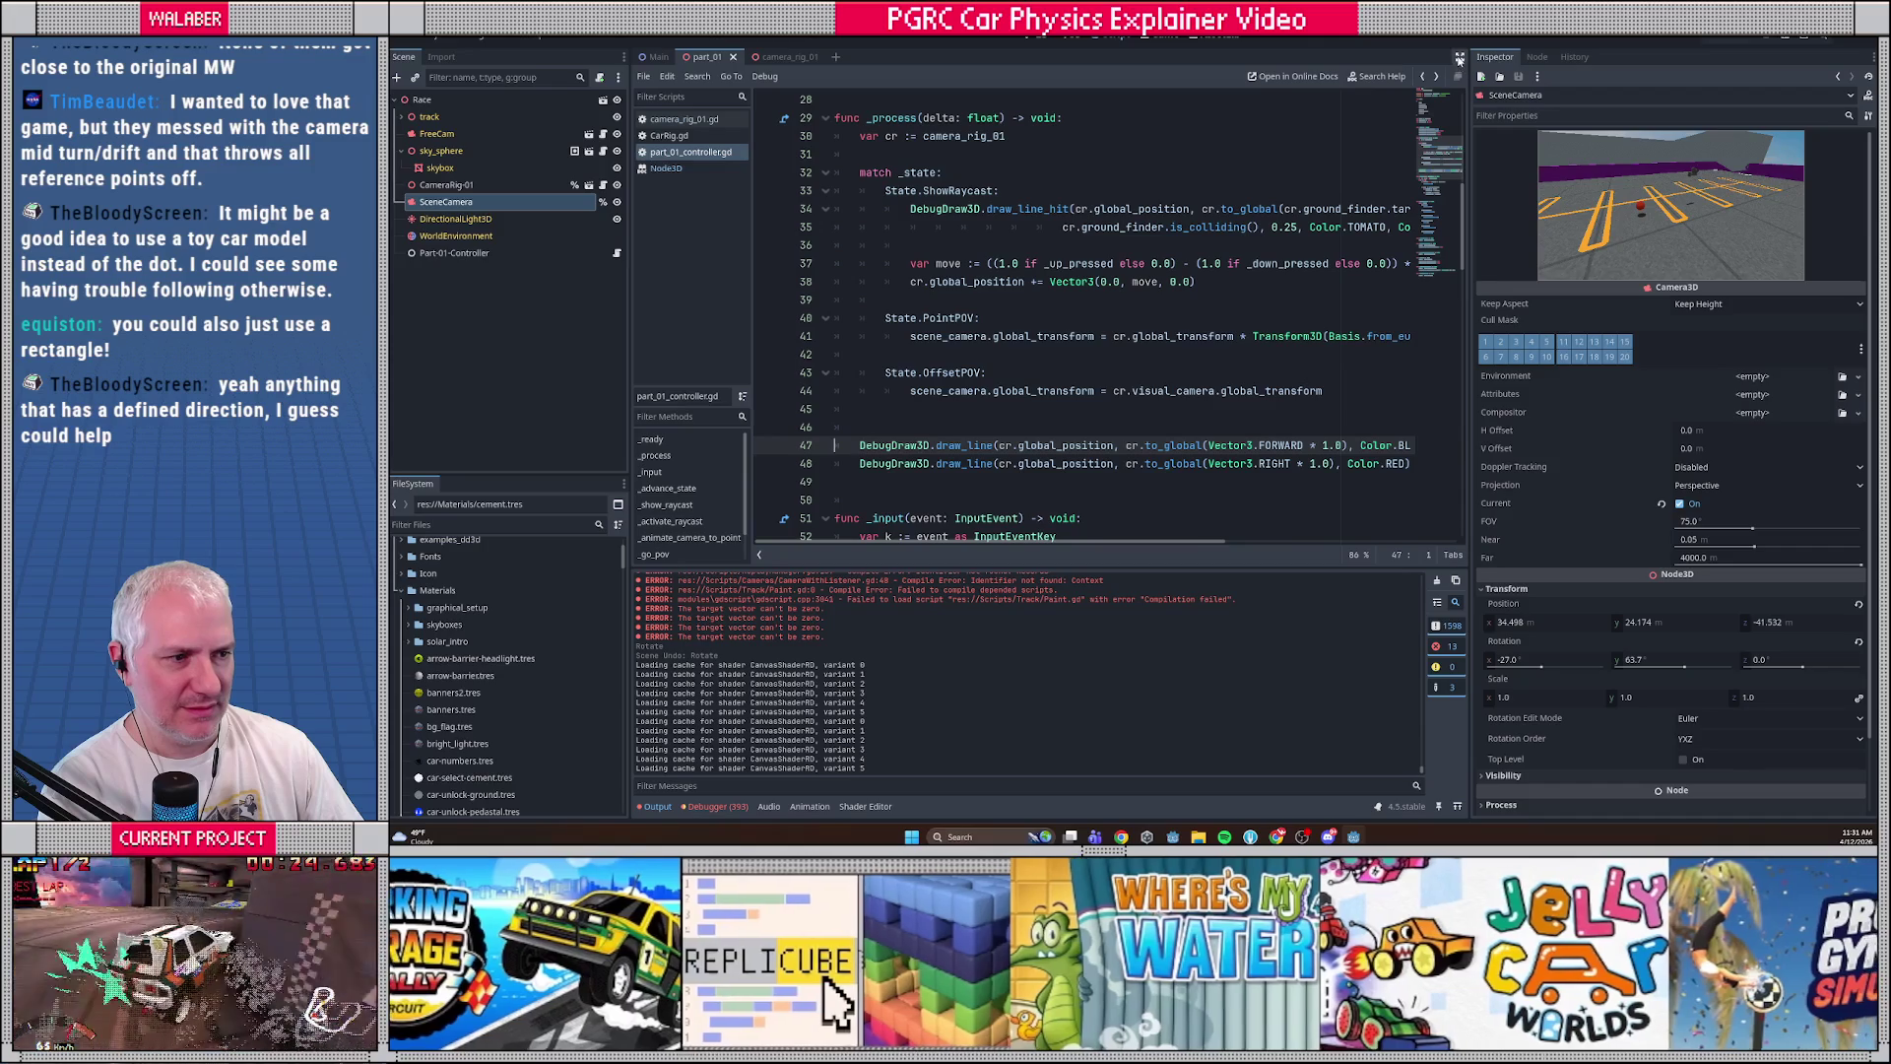
Rewrite the blue line's end as cr.global_position + cr.global_basis.z
{"action": "left_click", "coordinate": [1458, 59]}
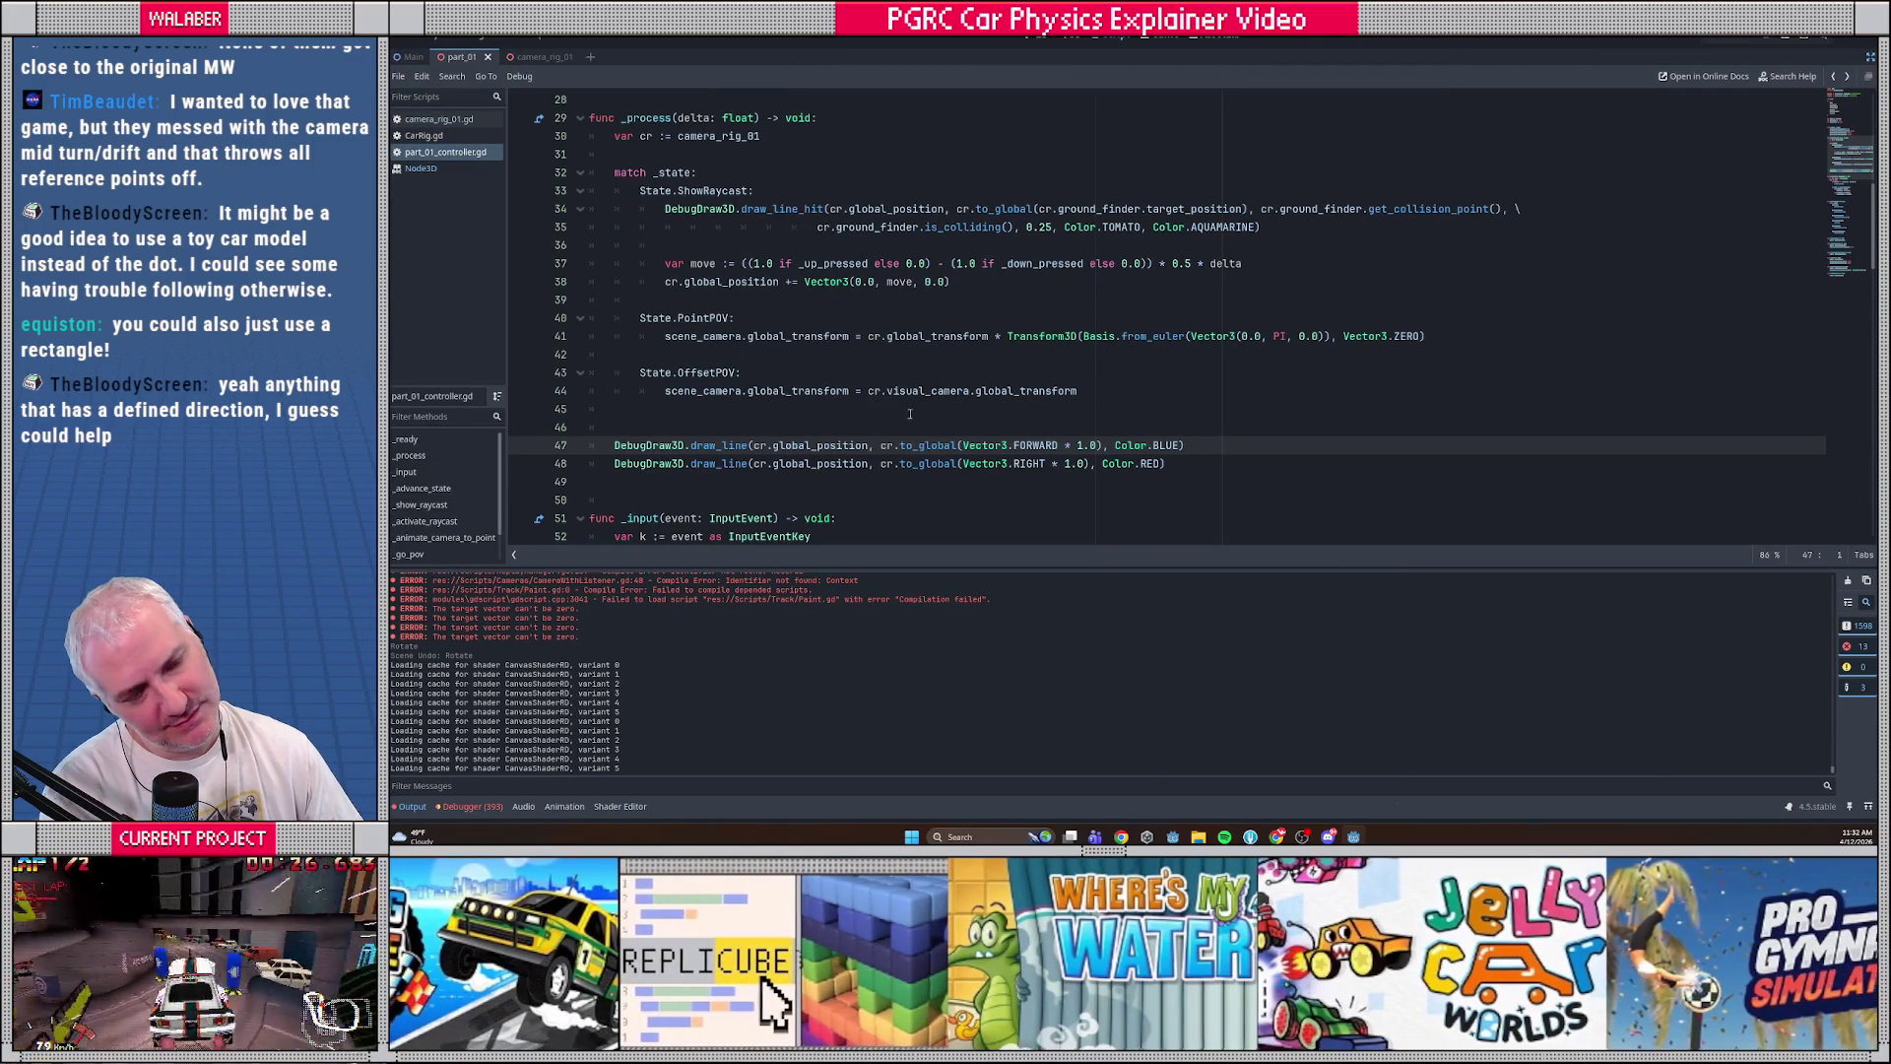
{"action": "double_click", "coordinate": [928, 444]}
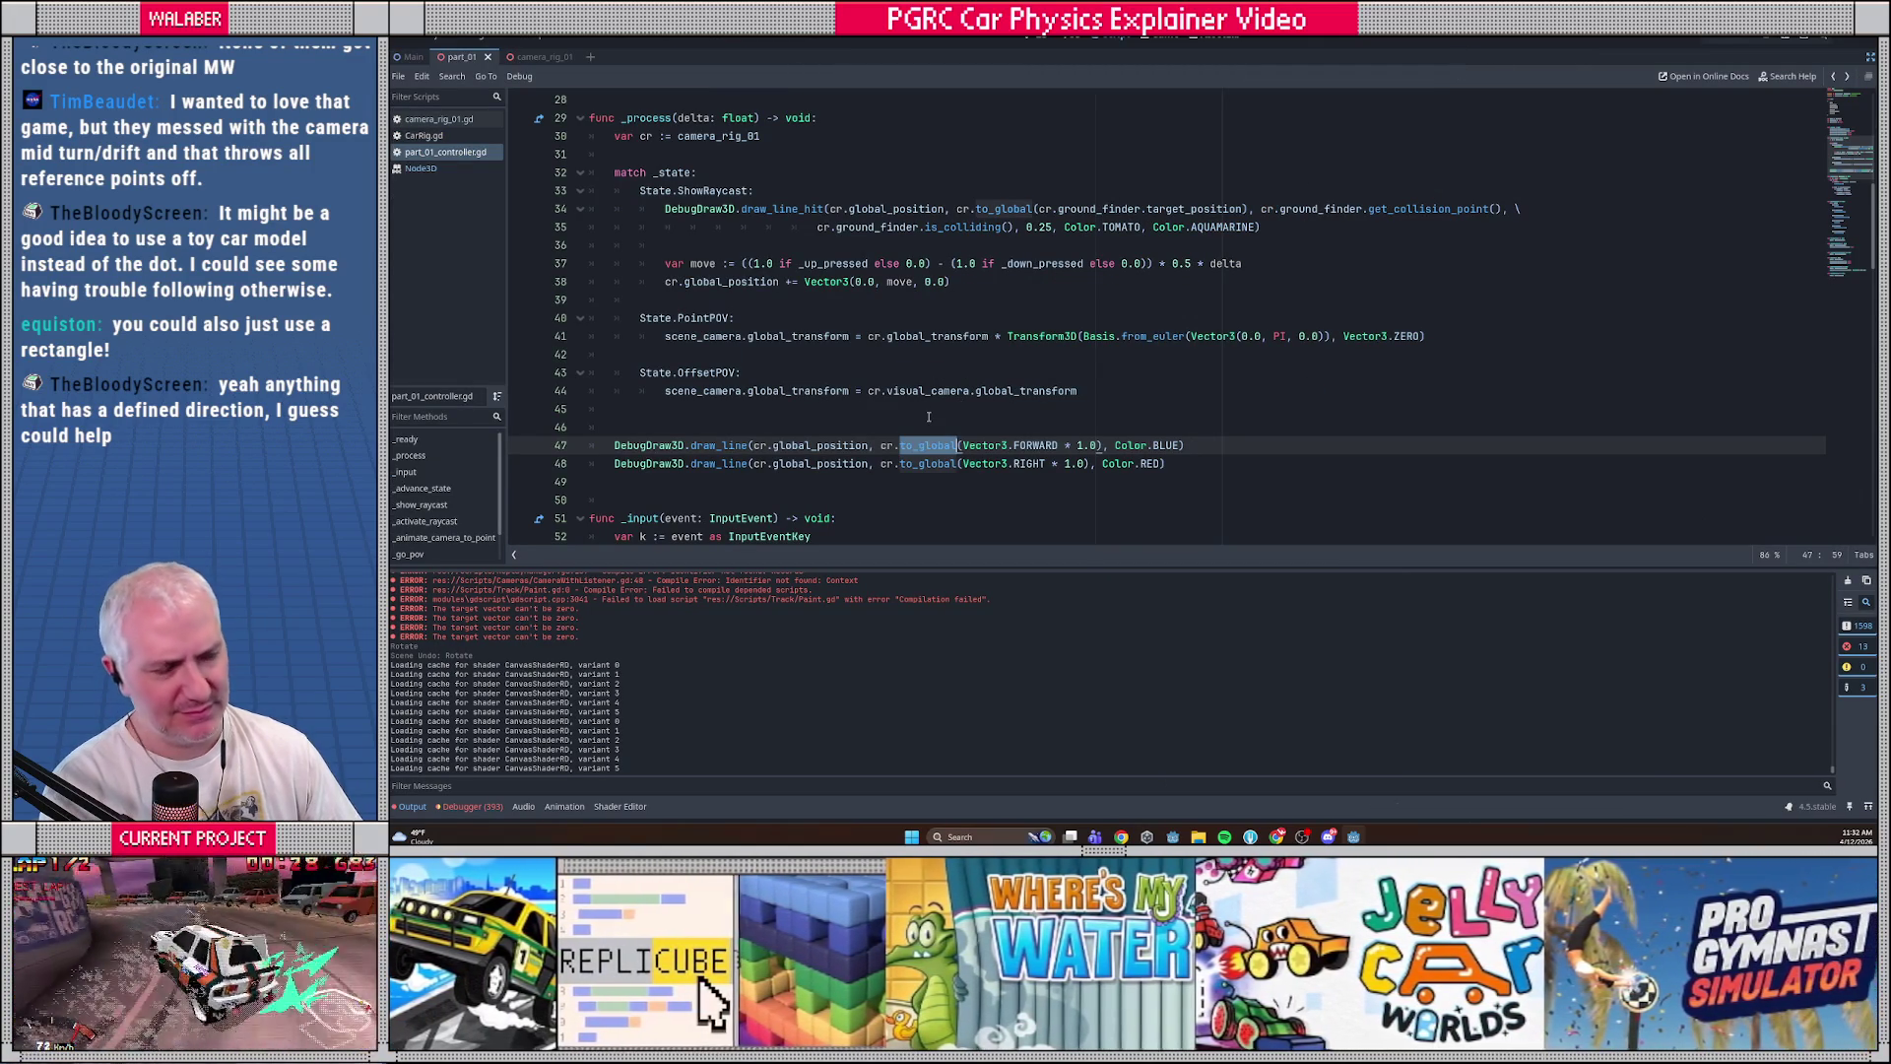
{"action": "type", "text": "global_ba"}
{"action": "type", "text": "sis *"}
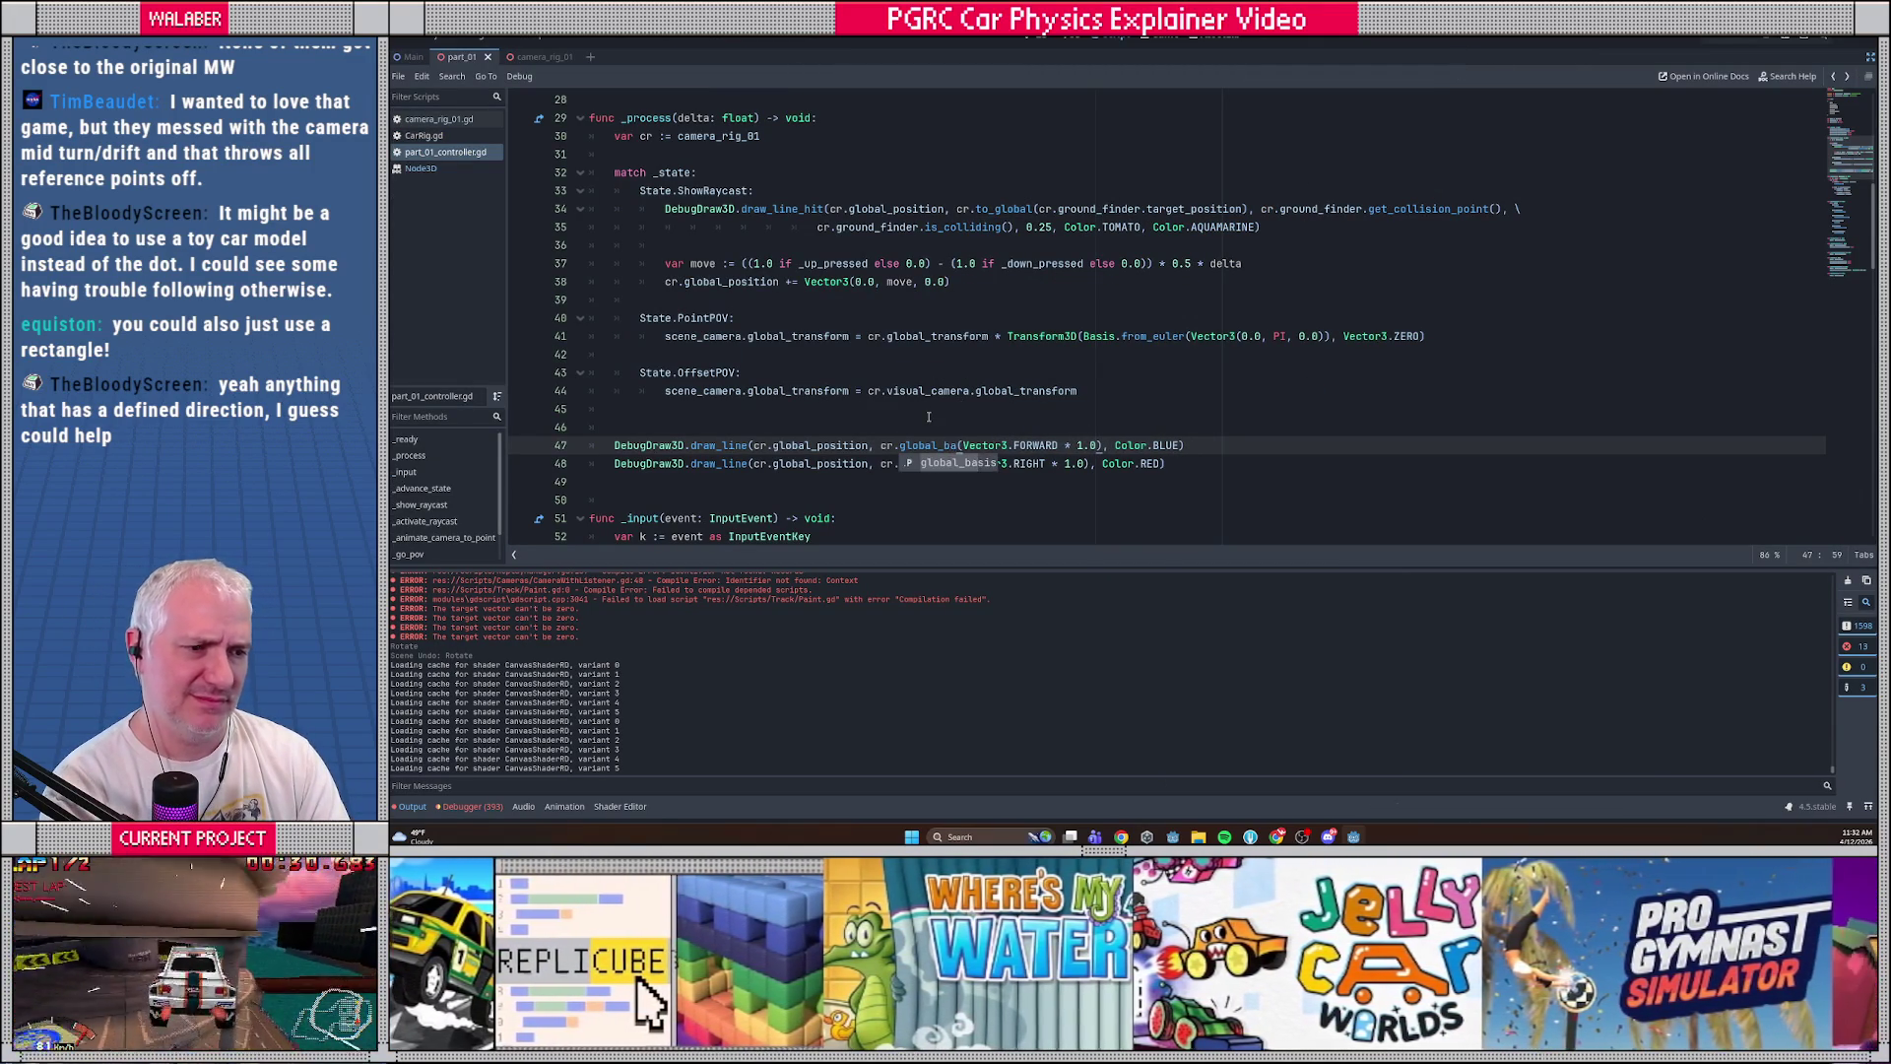
{"action": "key", "text": "Delete"}
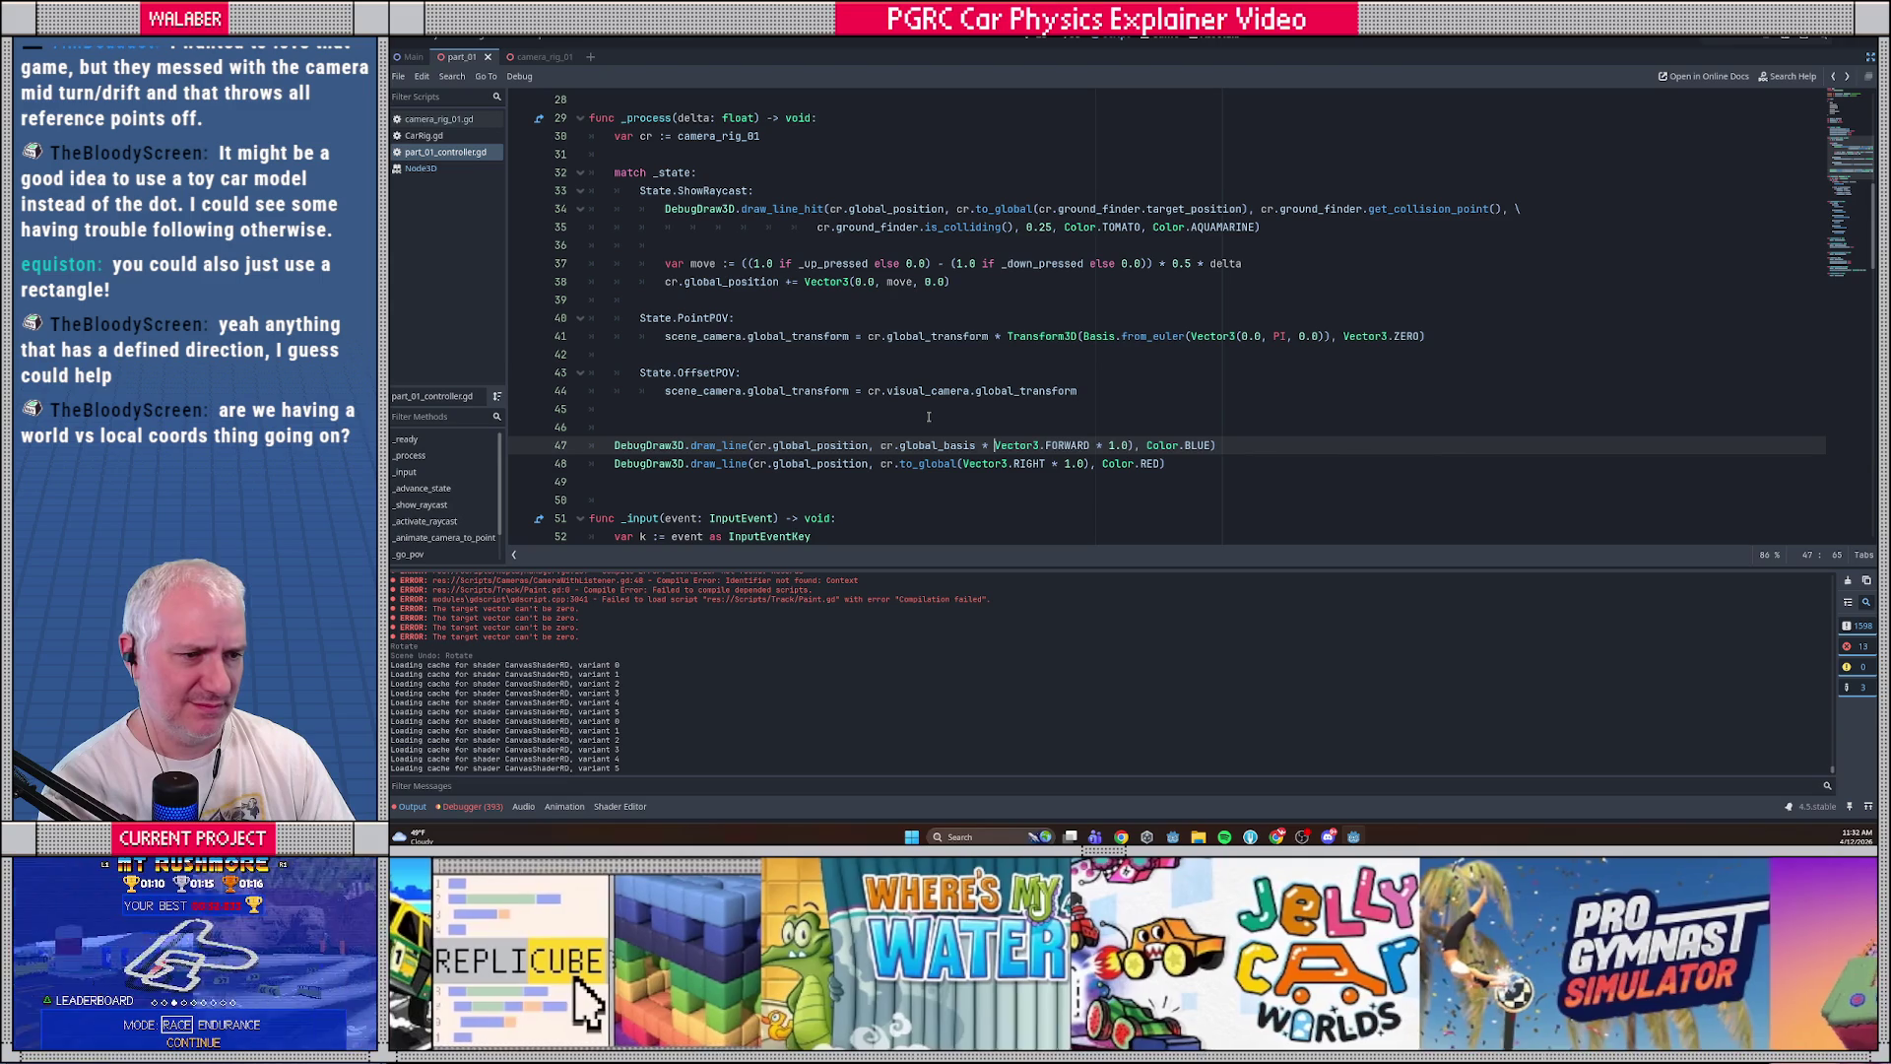
{"action": "key", "text": "End"}
{"action": "key", "text": "Left"}
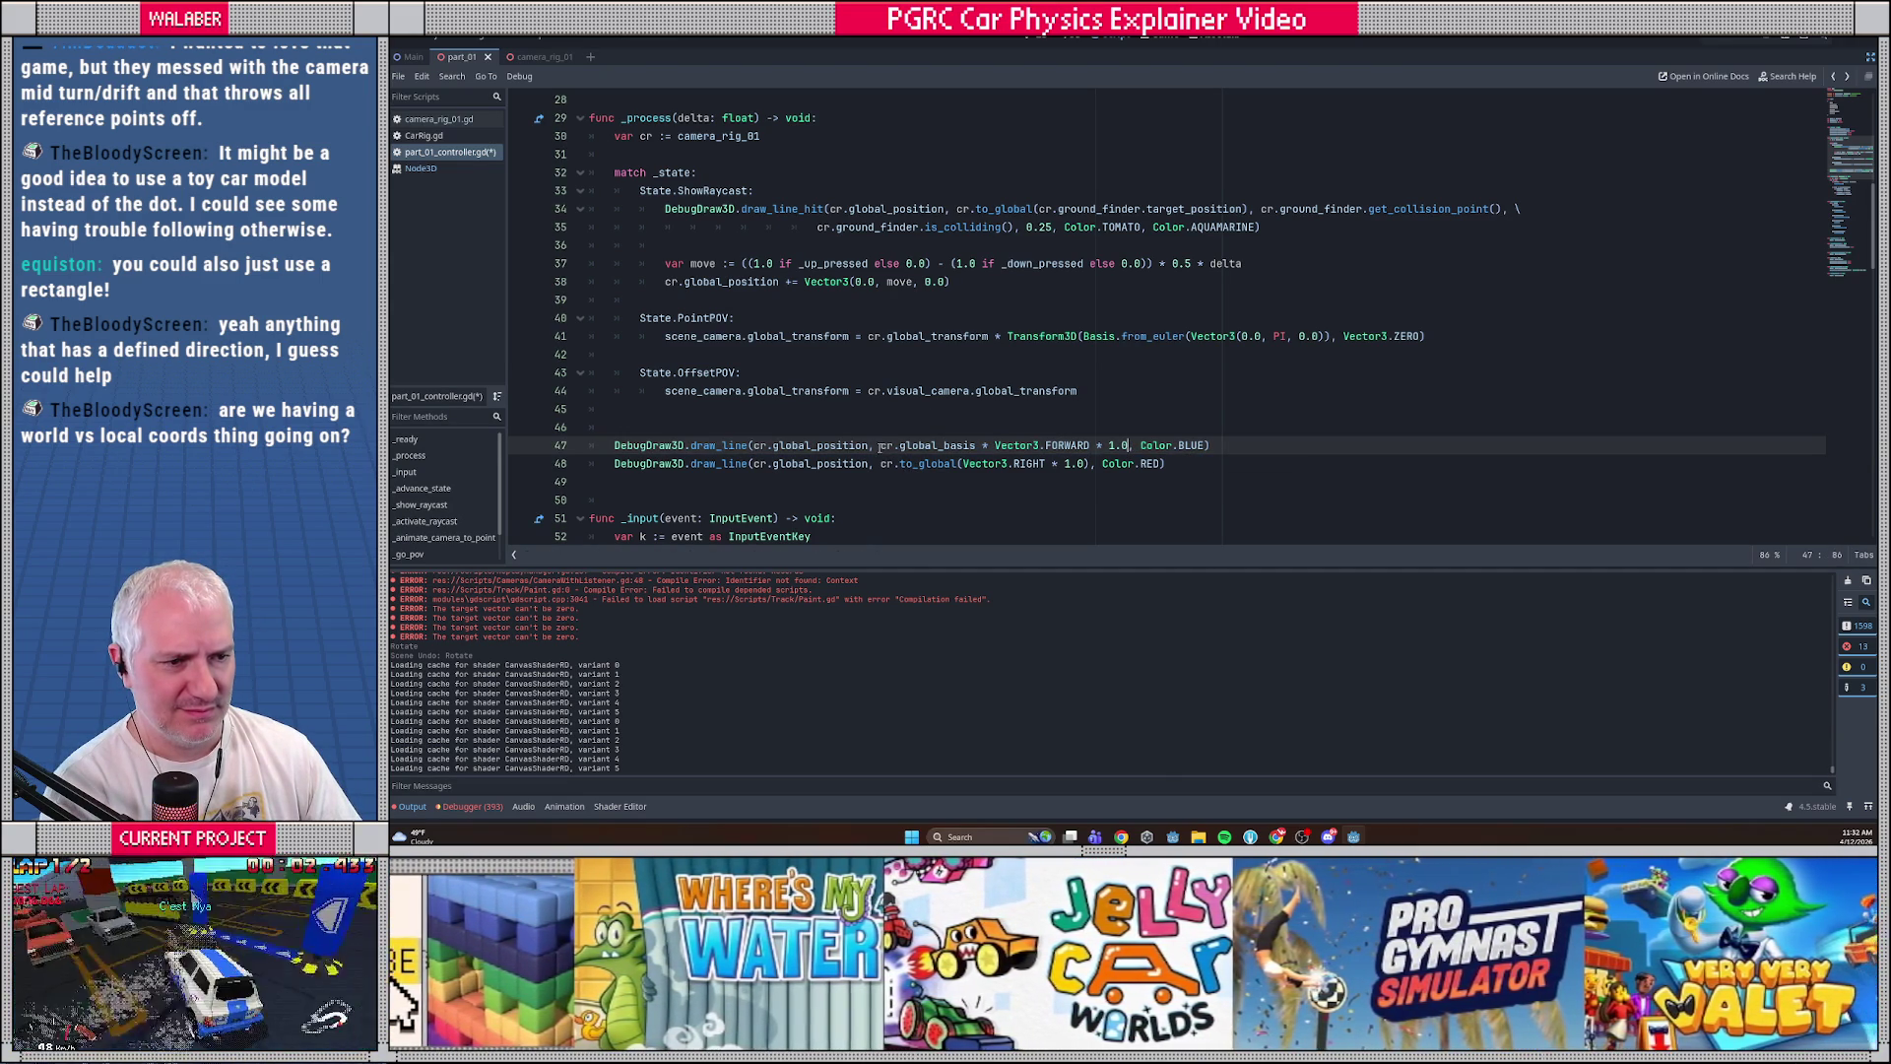
{"action": "type", "text": "cr.global_positio"}
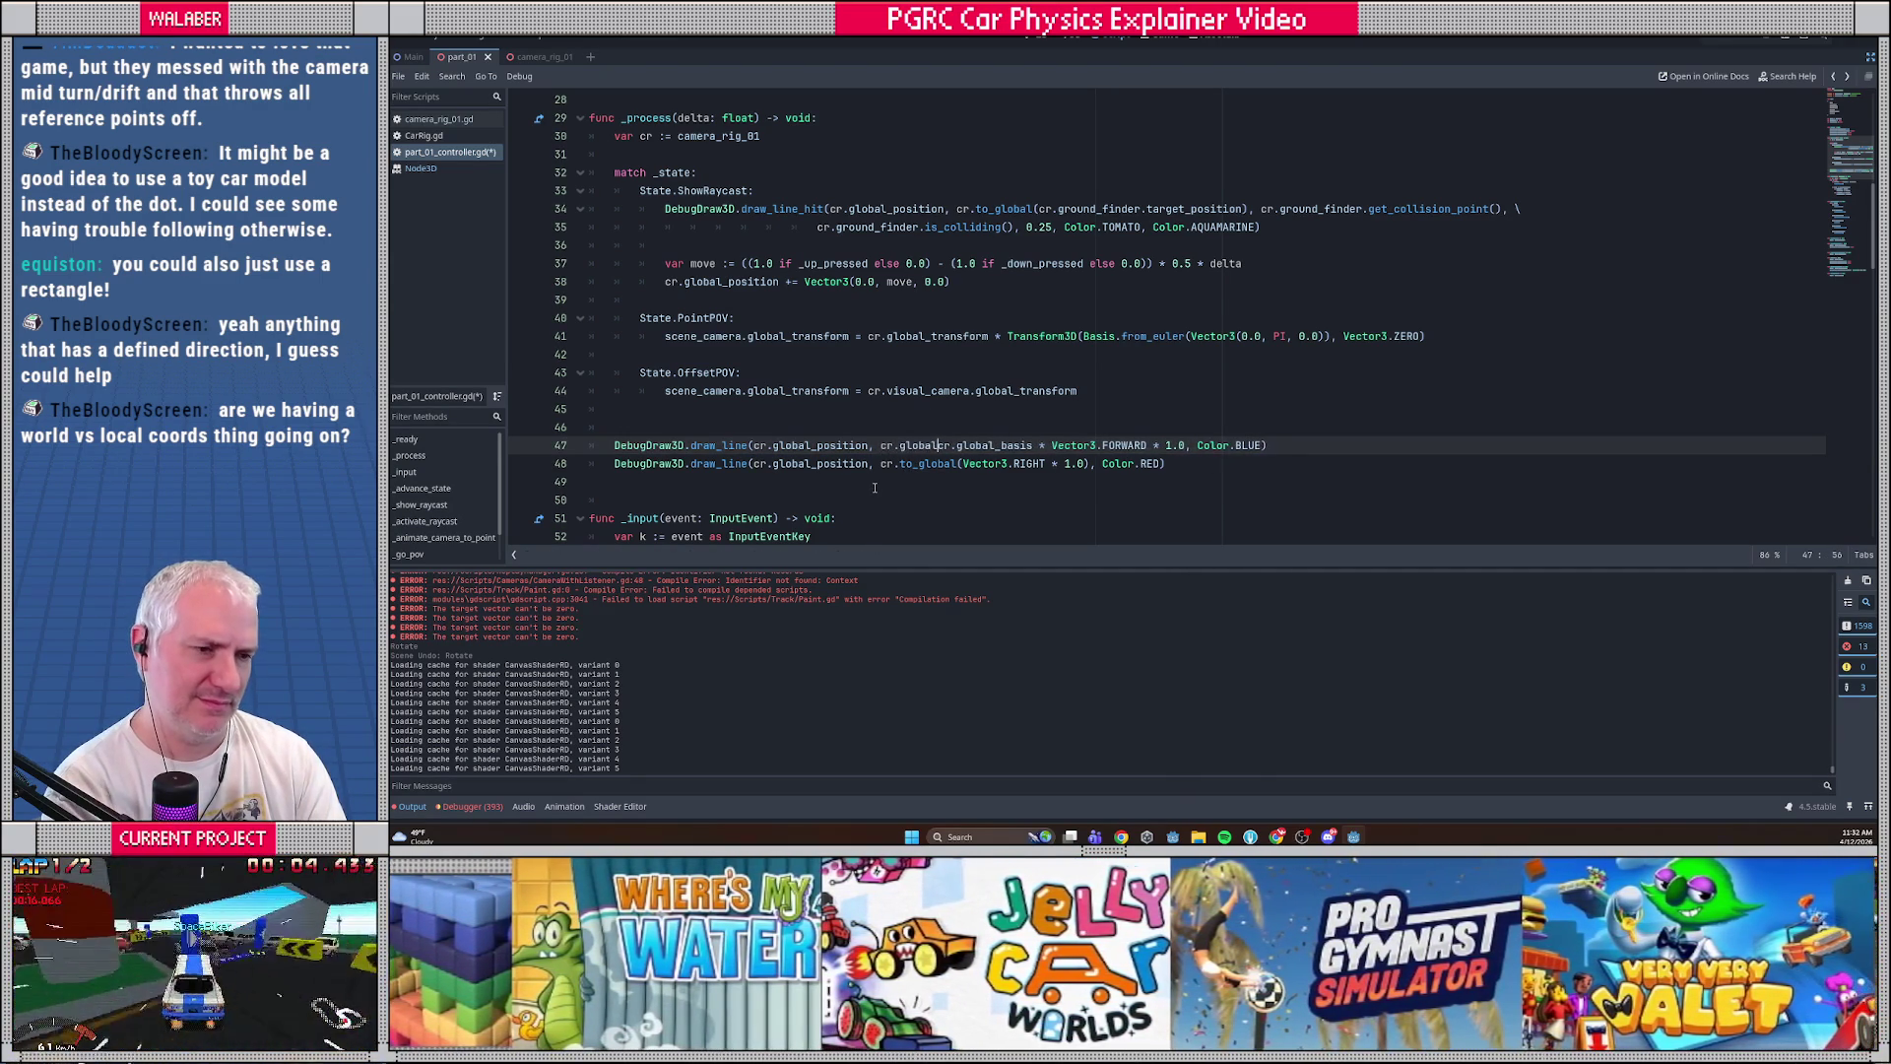
{"action": "type", "text": "n + ("}
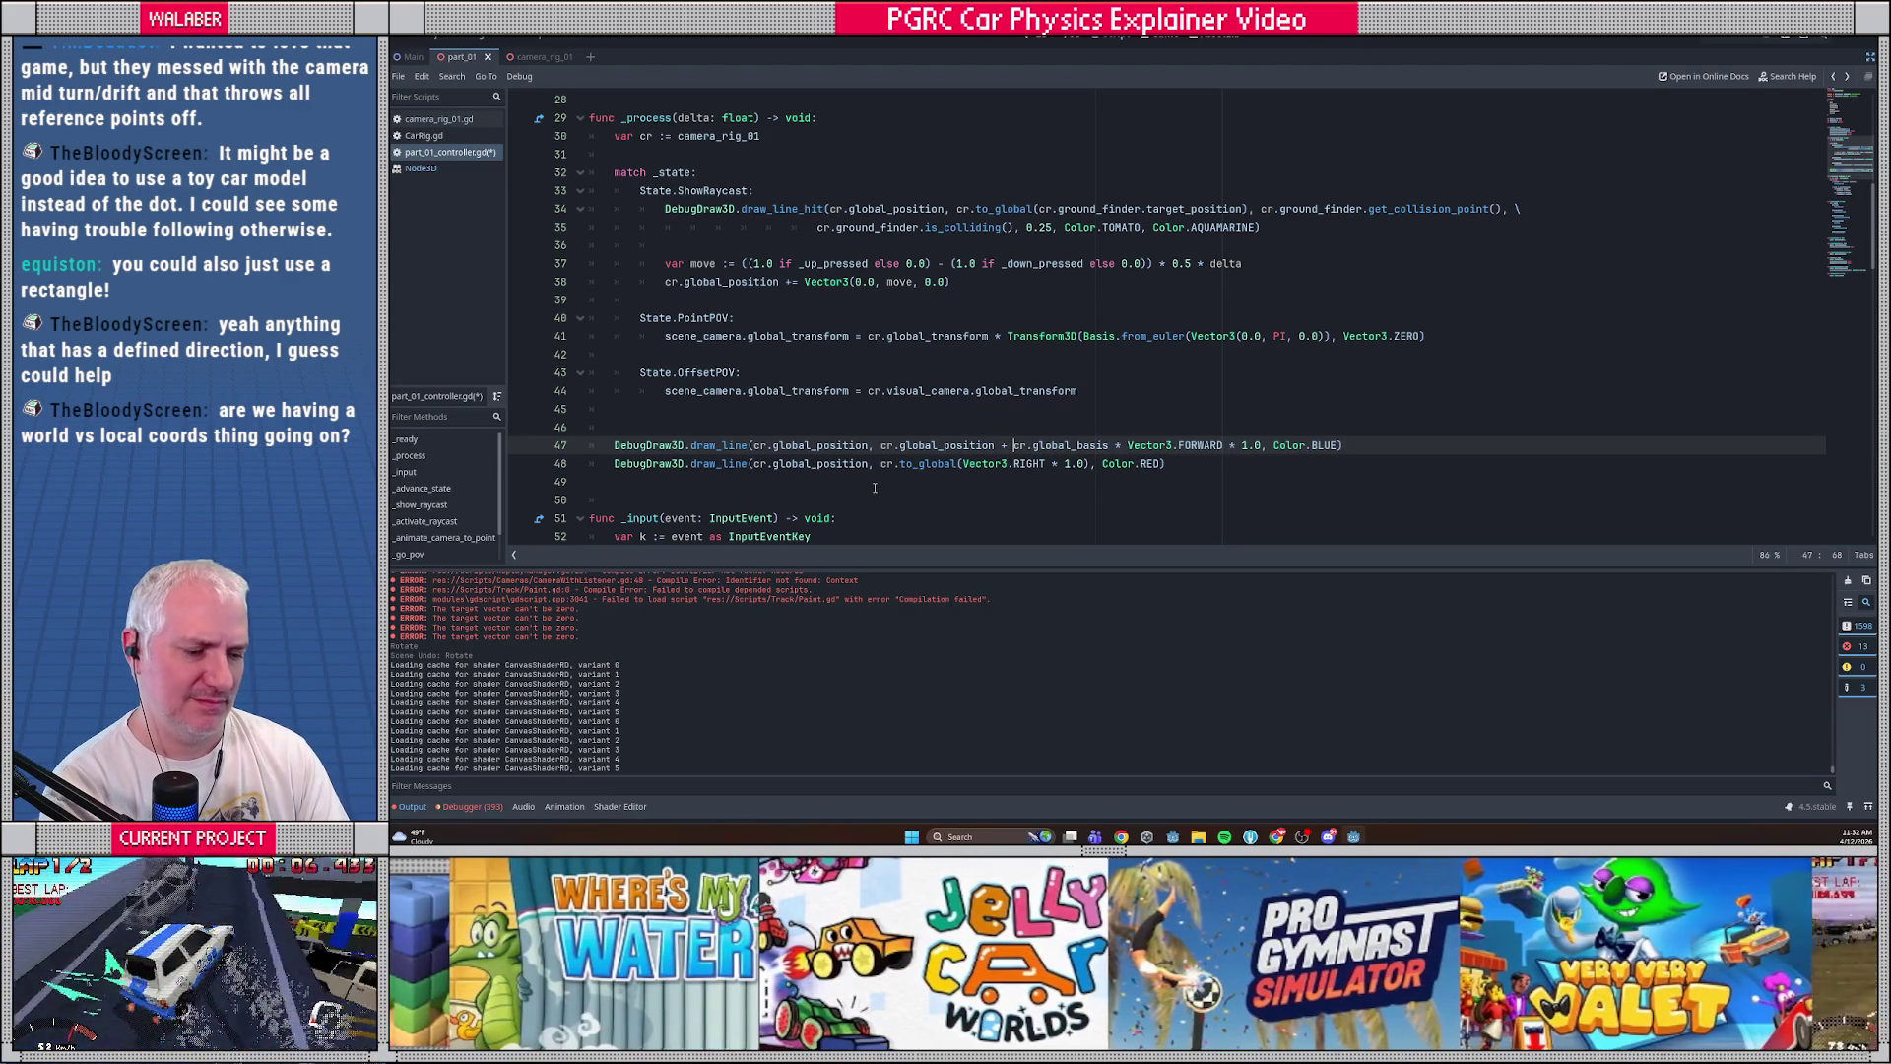
{"action": "key", "text": "Right"}
{"action": "key", "text": "Right"}
{"action": "key", "text": "Right"}
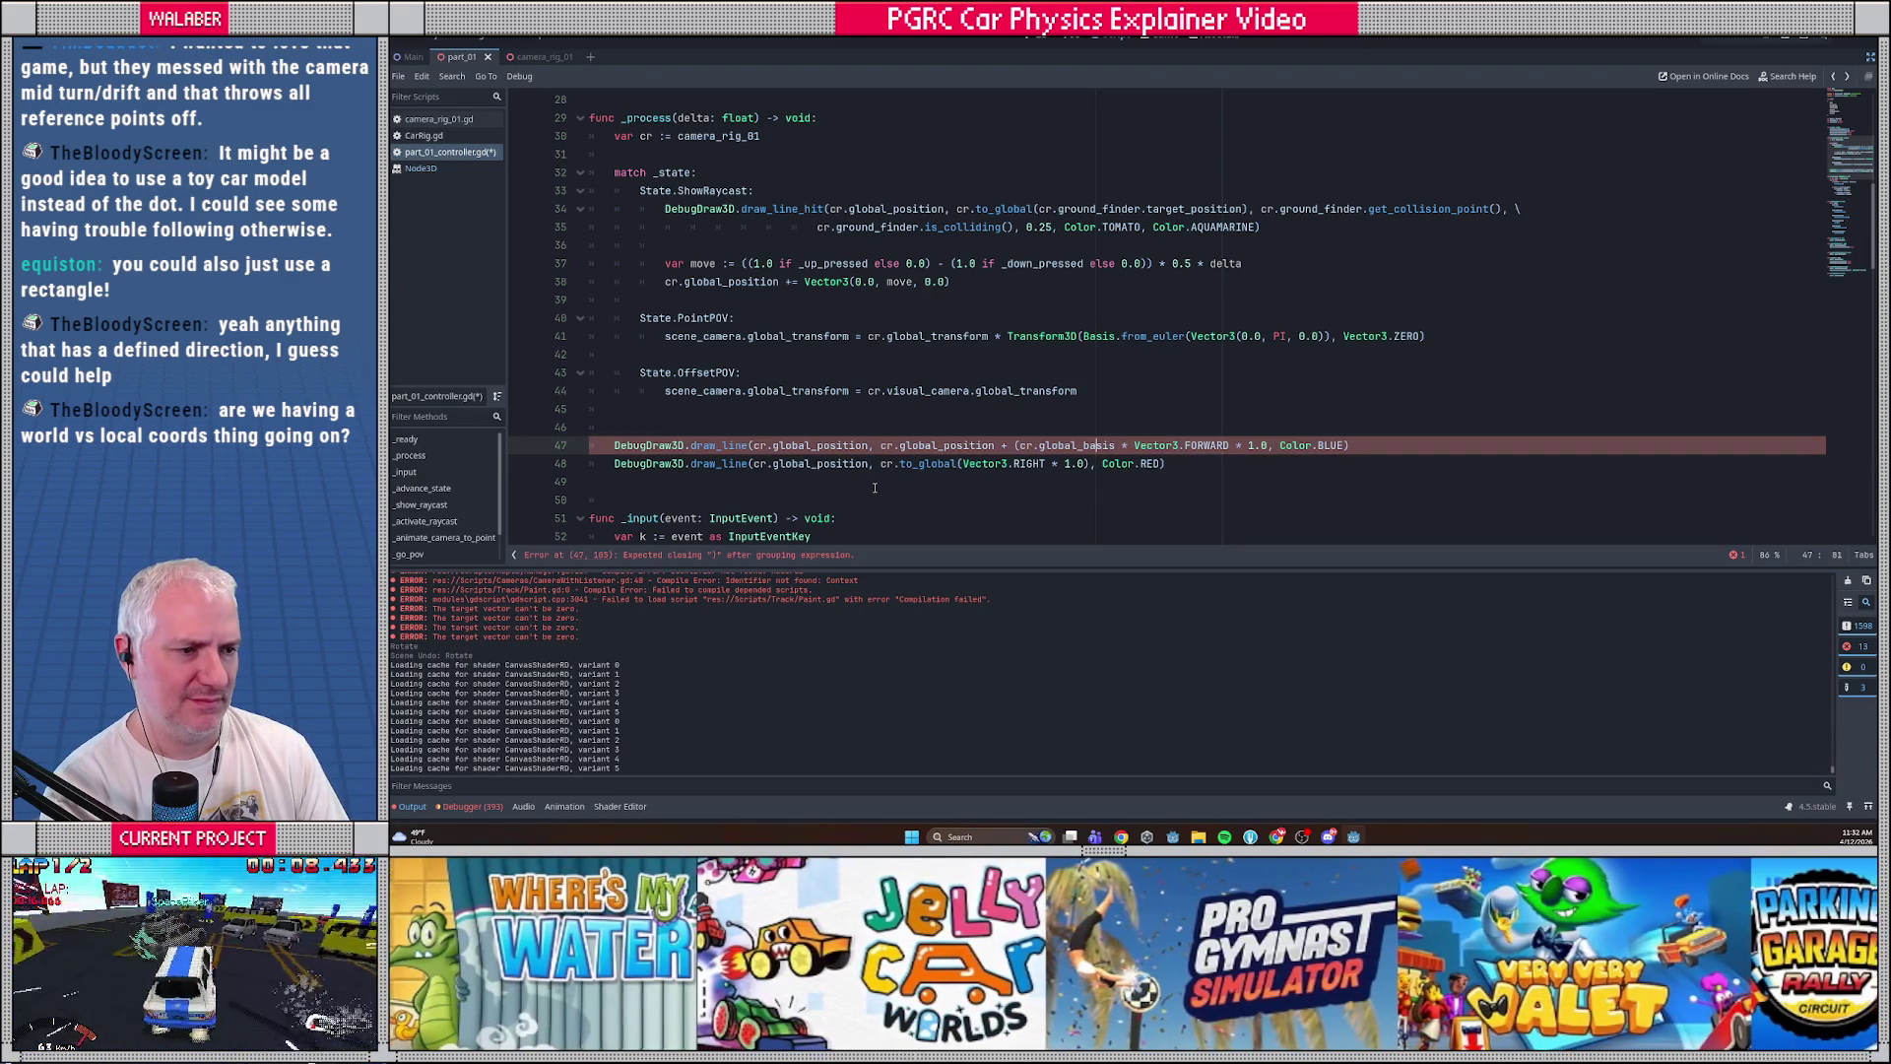
{"action": "key", "text": "ctrl+Delete"}
{"action": "key", "text": "ctrl+Delete"}
{"action": "key", "text": "ctrl+Delete"}
{"action": "type", "text": ".z"}
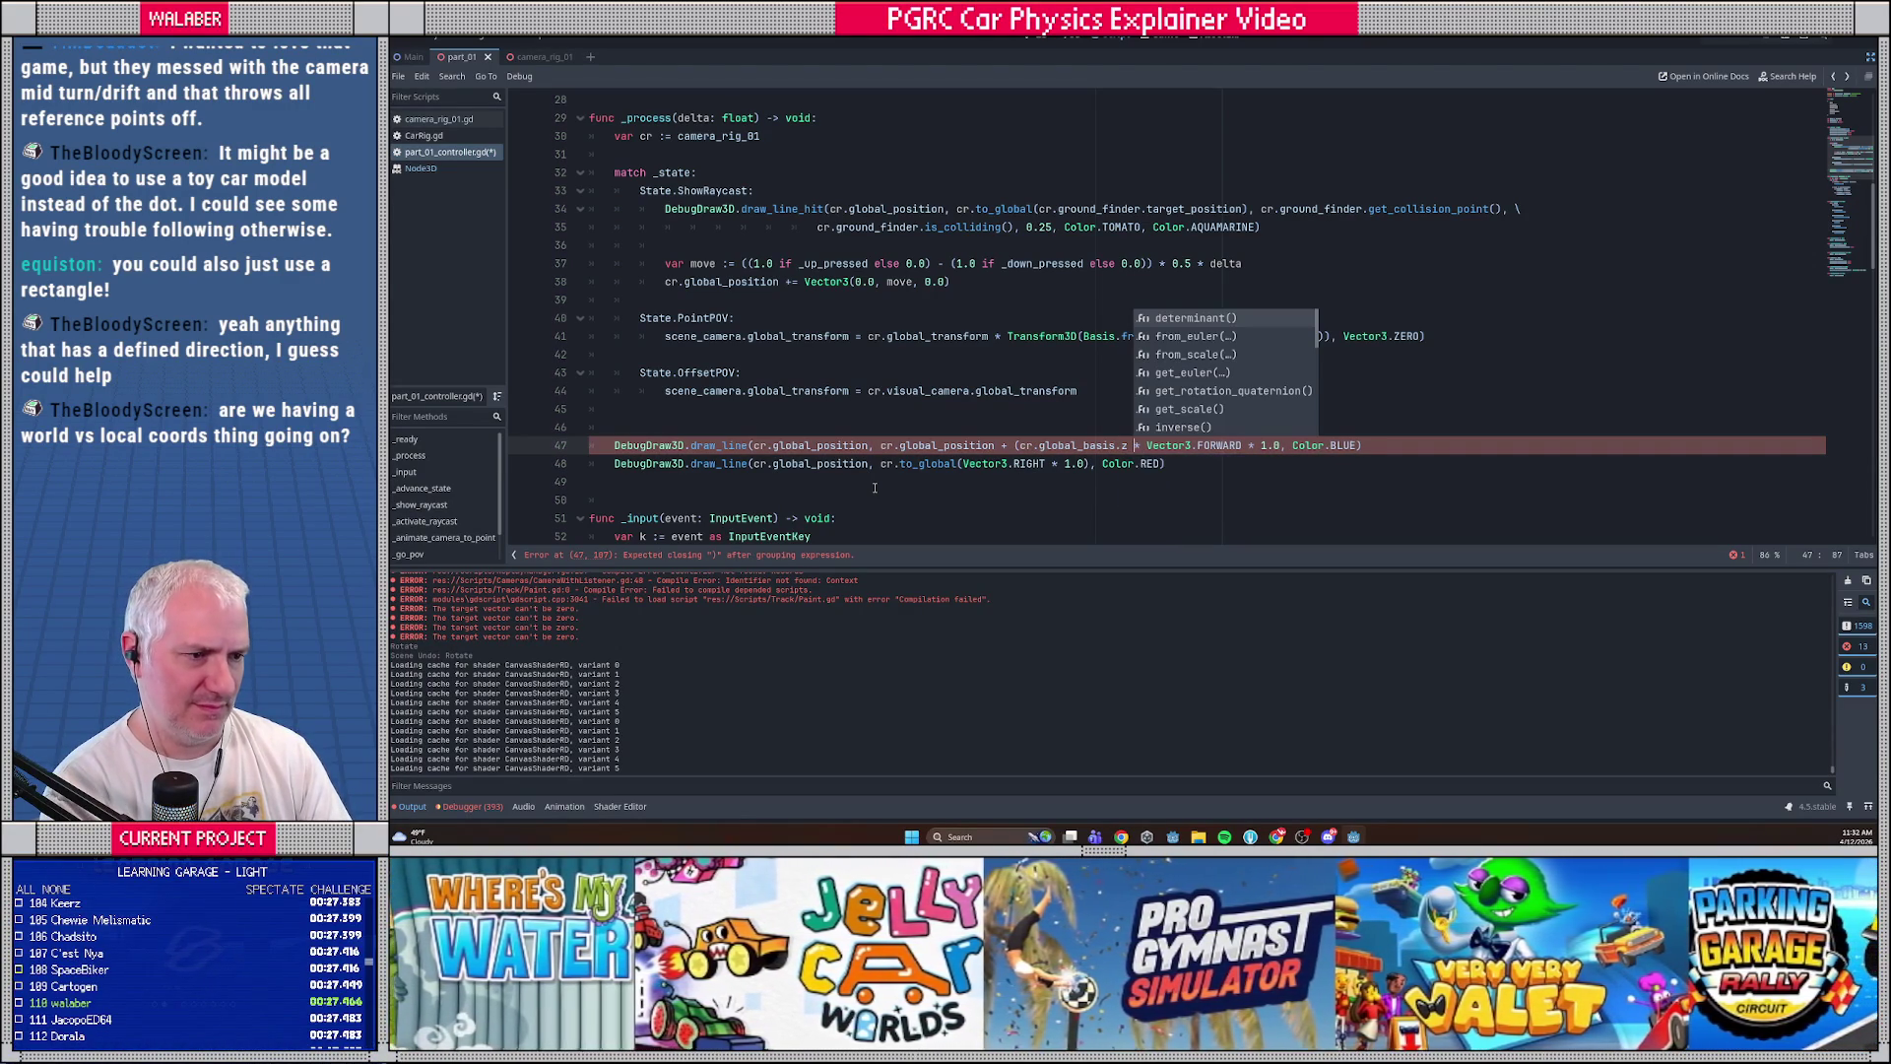
{"action": "key", "text": "Right"}
{"action": "key", "text": "Right"}
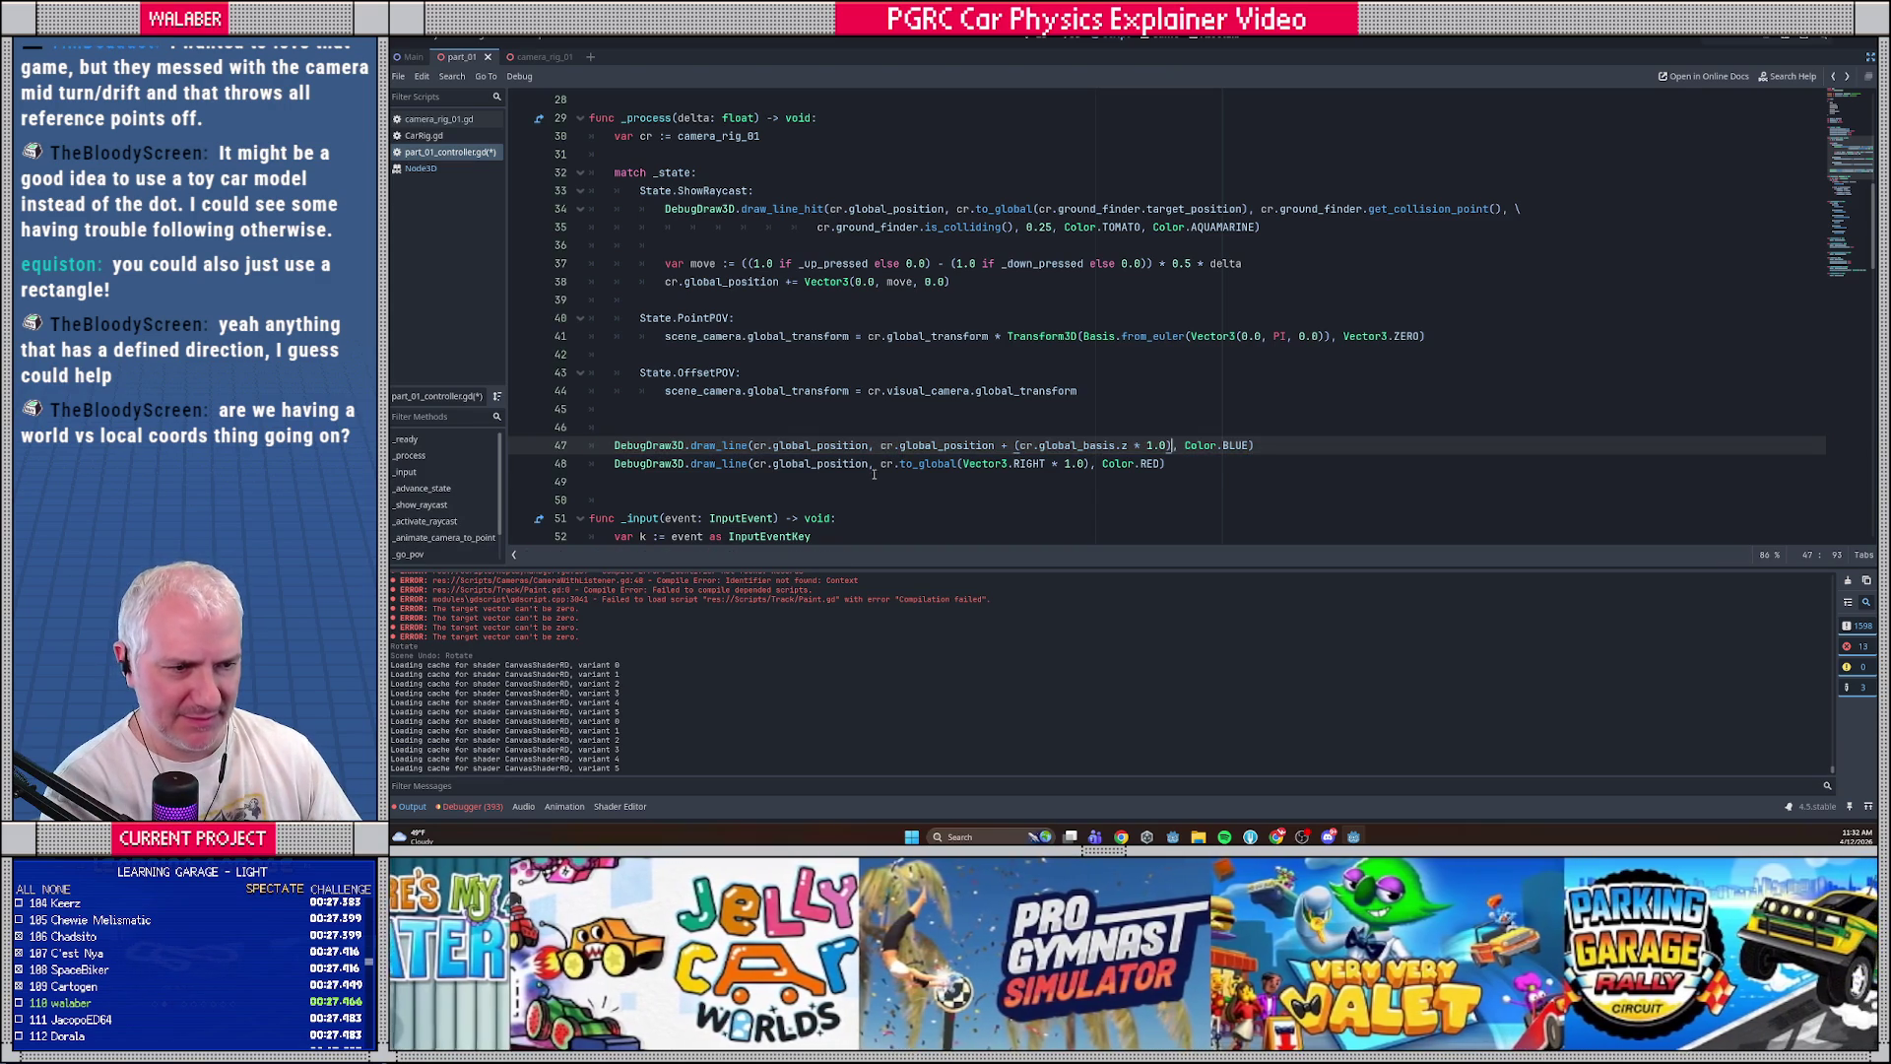
Rewrite the red line's end as cr.global_position + cr.global_basis.x, then save and run
{"action": "left_click", "coordinate": [873, 470]}
{"action": "type", "text": "cr.glob"}
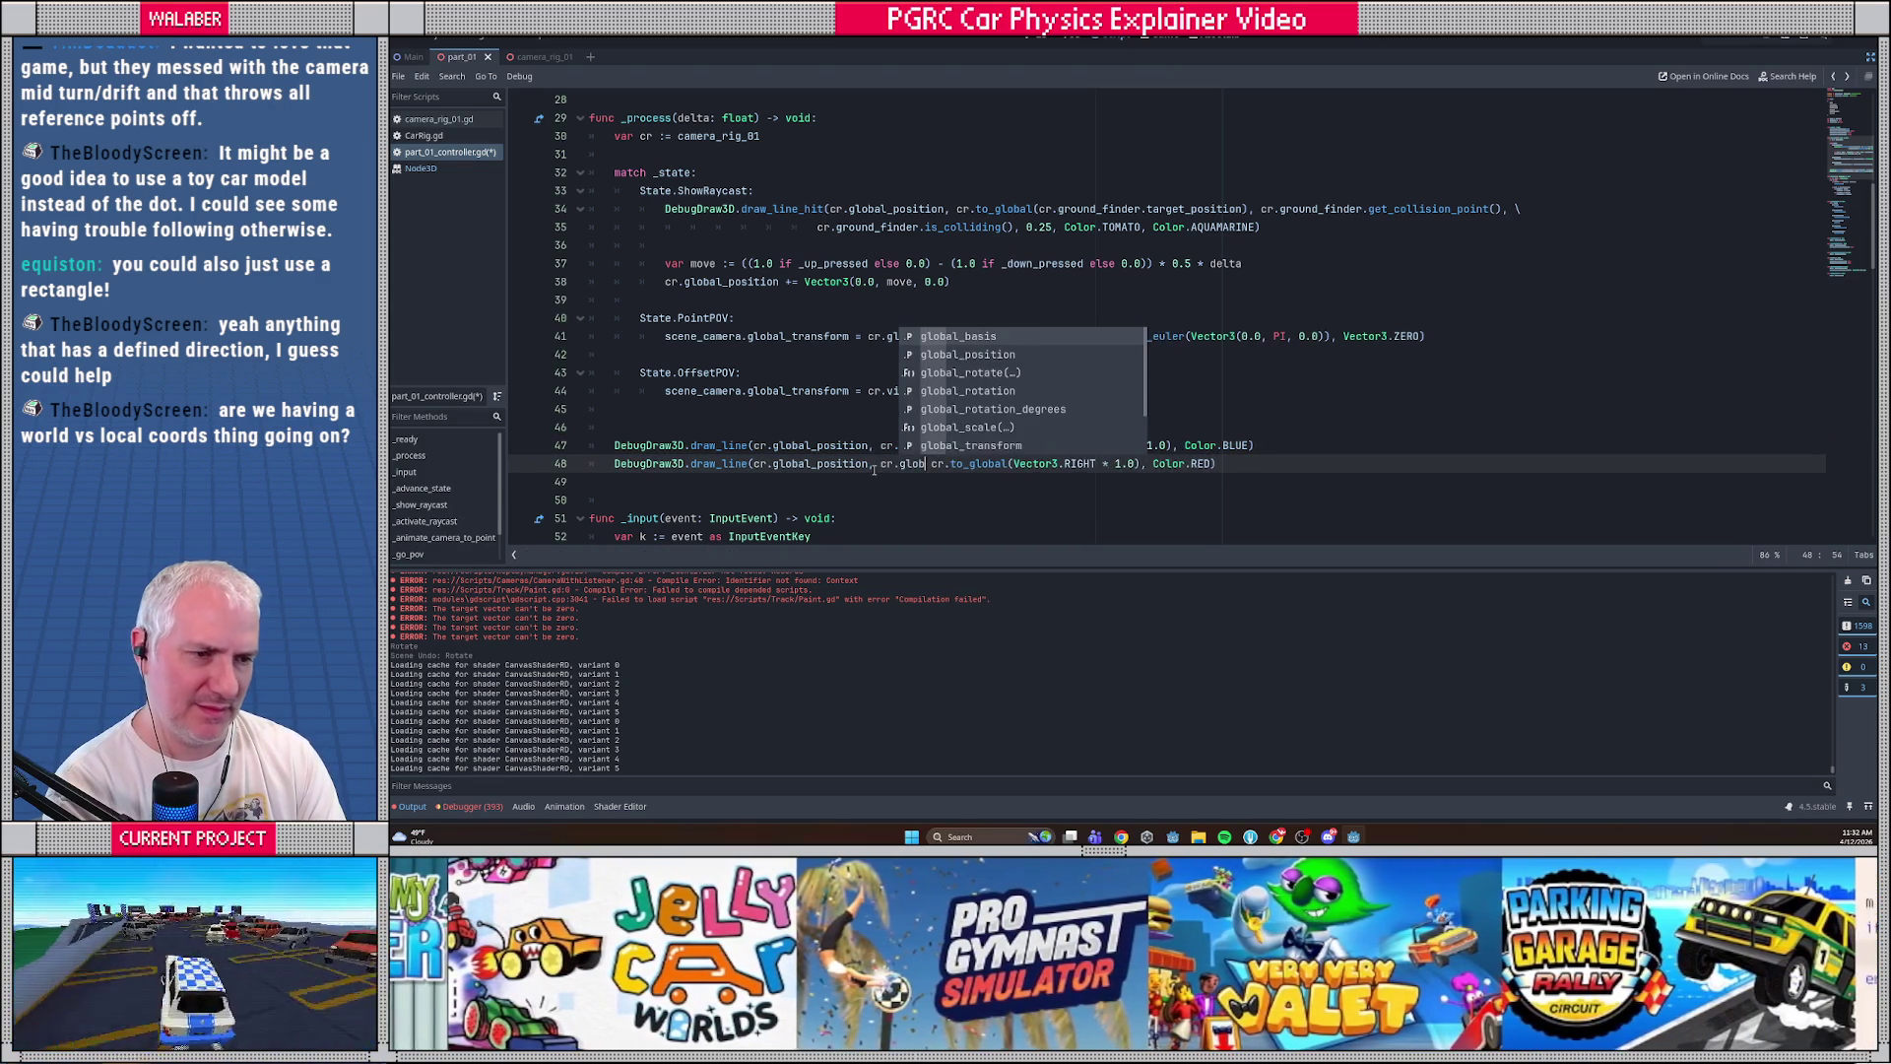
{"action": "type", "text": "al_p"}
{"action": "key", "text": "Return"}
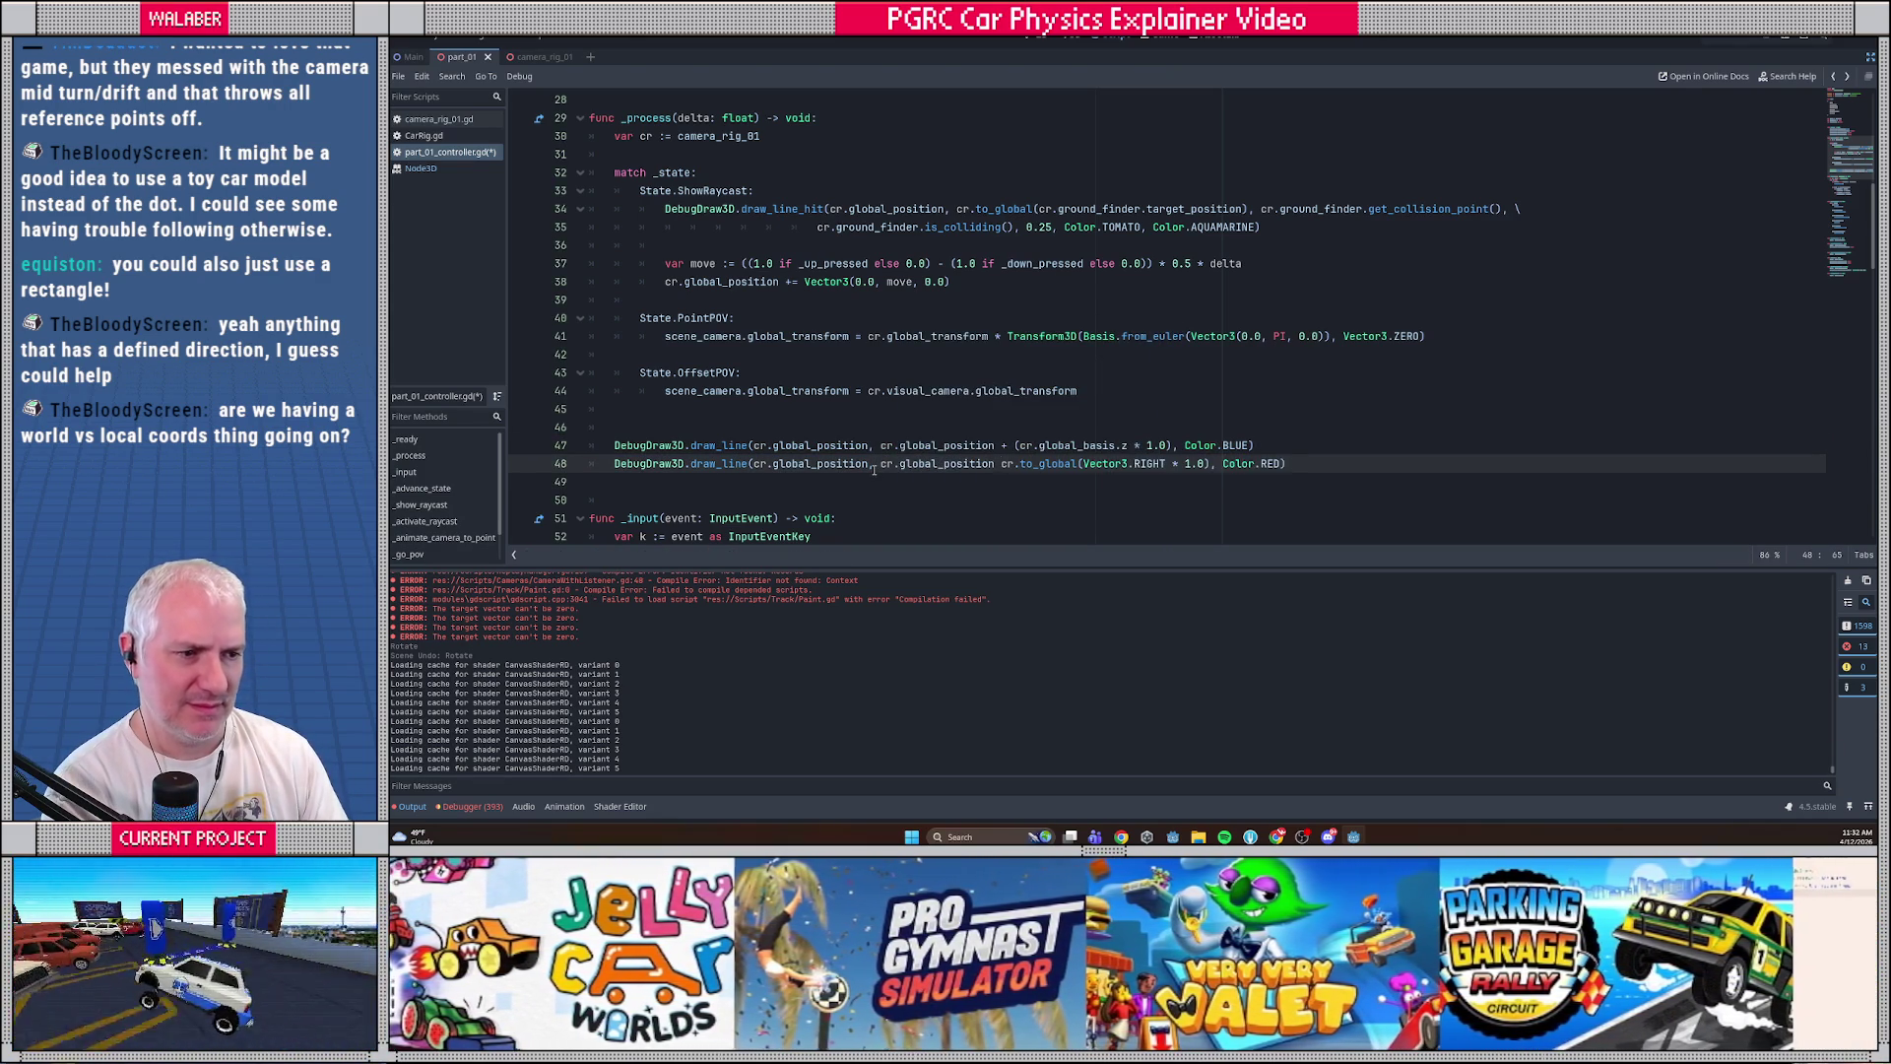
{"action": "type", "text": "+ ("}
{"action": "key", "text": "Delete"}
{"action": "key", "text": "Delete"}
{"action": "key", "text": "Right"}
{"action": "key", "text": "Right"}
{"action": "key", "text": "Right"}
{"action": "key", "text": "Delete"}
{"action": "key", "text": "Delete"}
{"action": "key", "text": "Delete"}
{"action": "key", "text": "Right"}
{"action": "key", "text": "Right"}
{"action": "key", "text": "Right"}
{"action": "key", "text": "Delete"}
{"action": "key", "text": "Delete"}
{"action": "key", "text": "Delete"}
{"action": "type", "text": "bal_basis.x"}
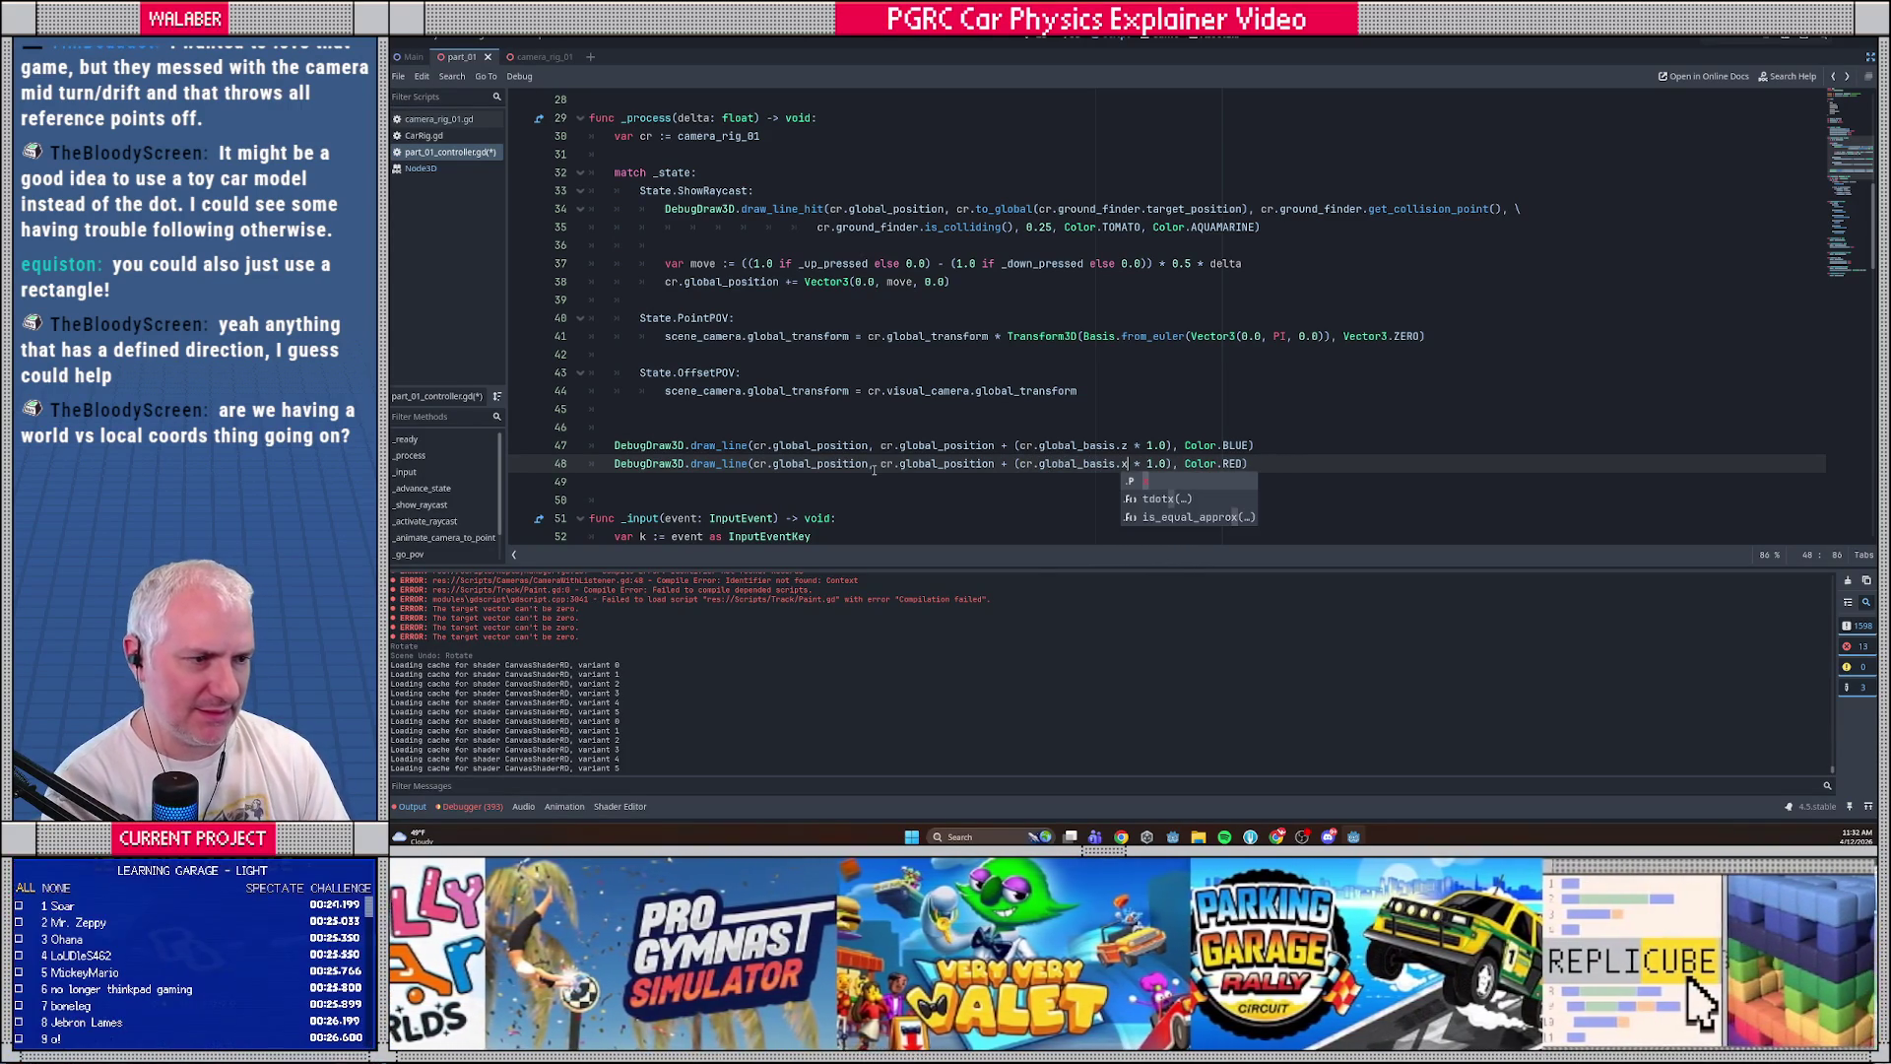
{"action": "key", "text": "Escape"}
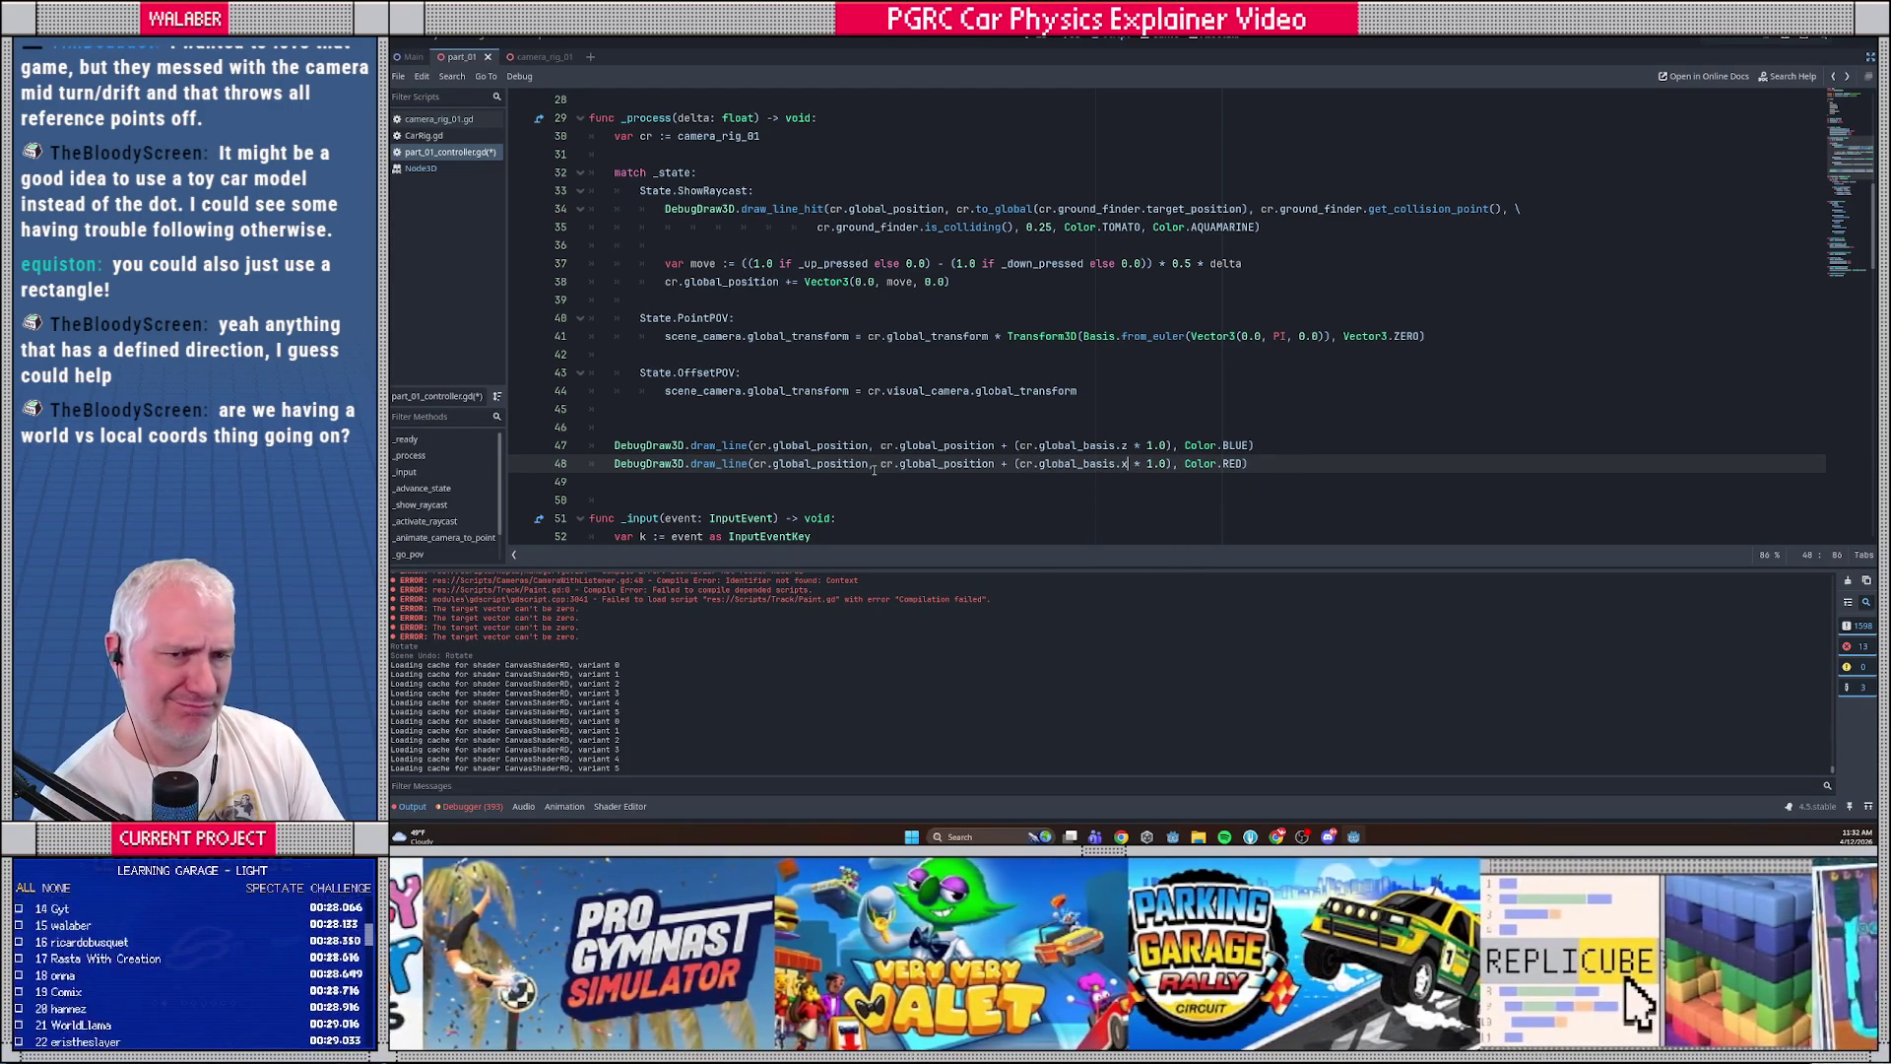
{"action": "key", "text": "F6"}
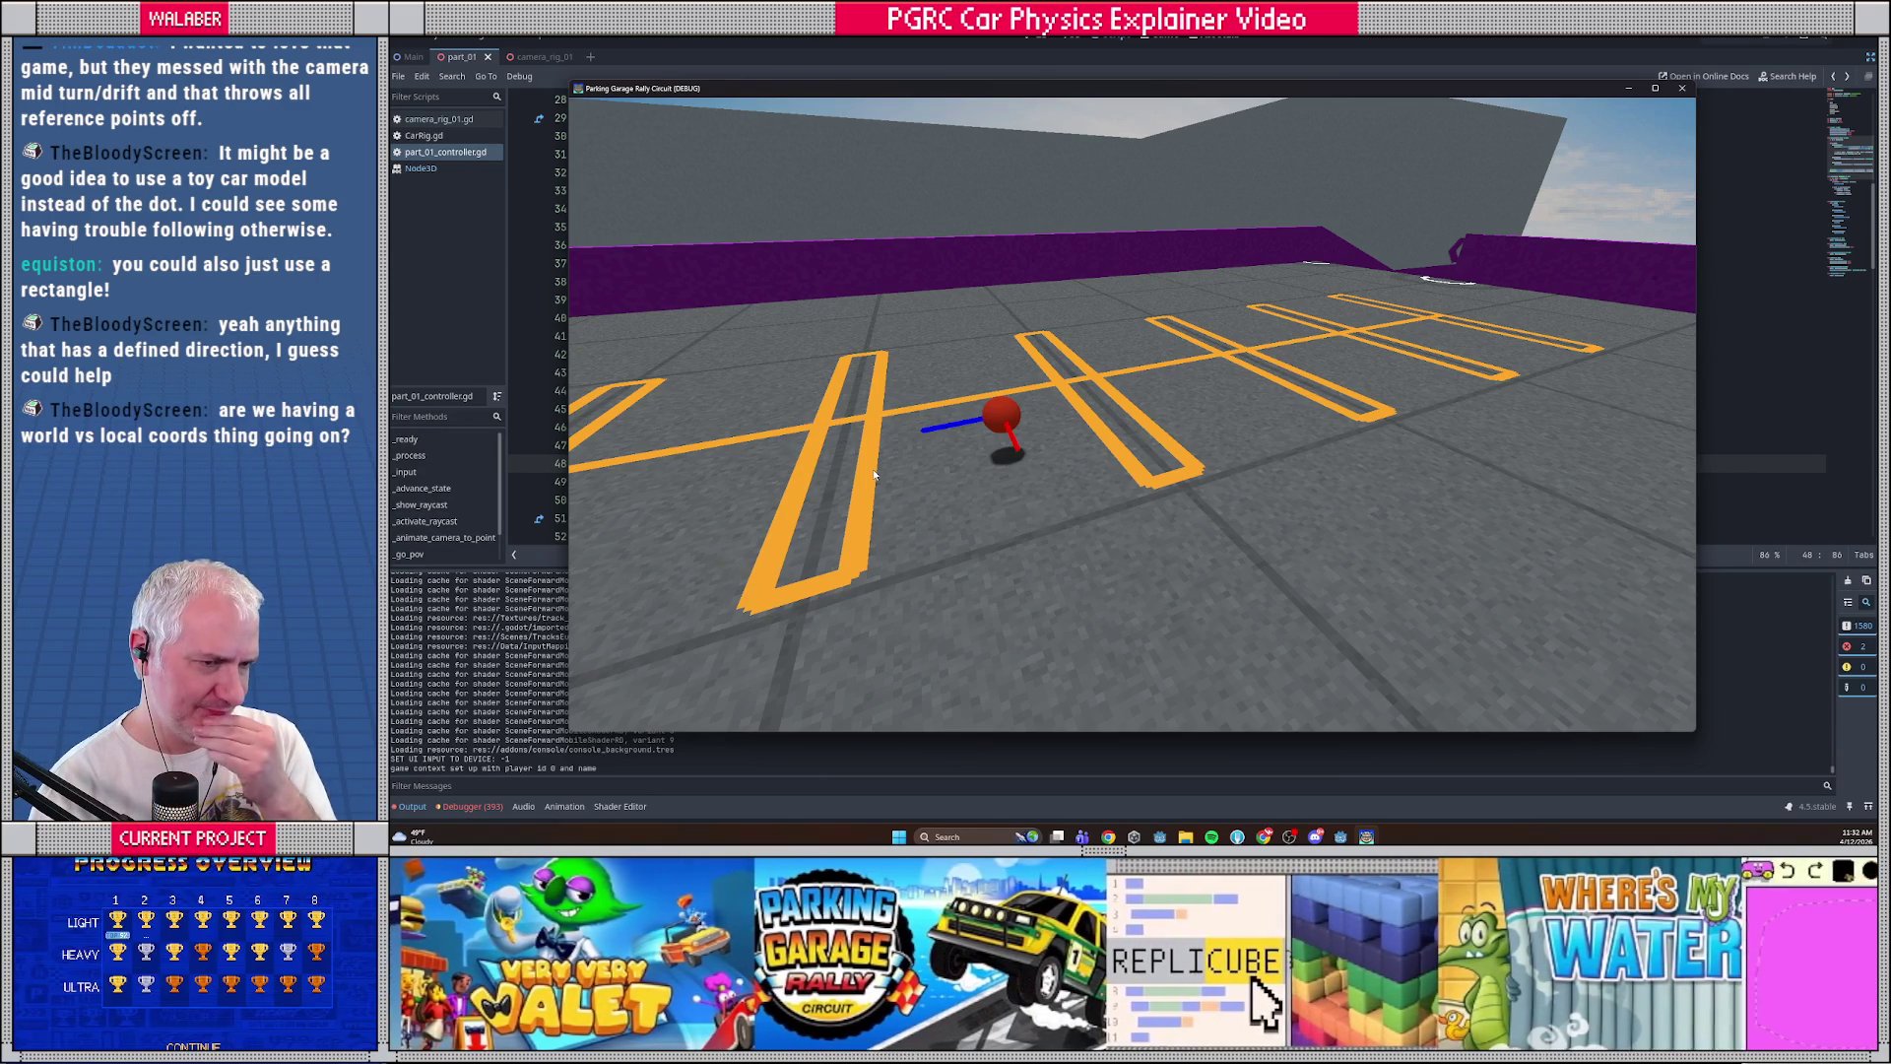
Stop the game, restore the side panels, and orbit around the selected CameraRig-01
{"action": "left_click", "coordinate": [1642, 36]}
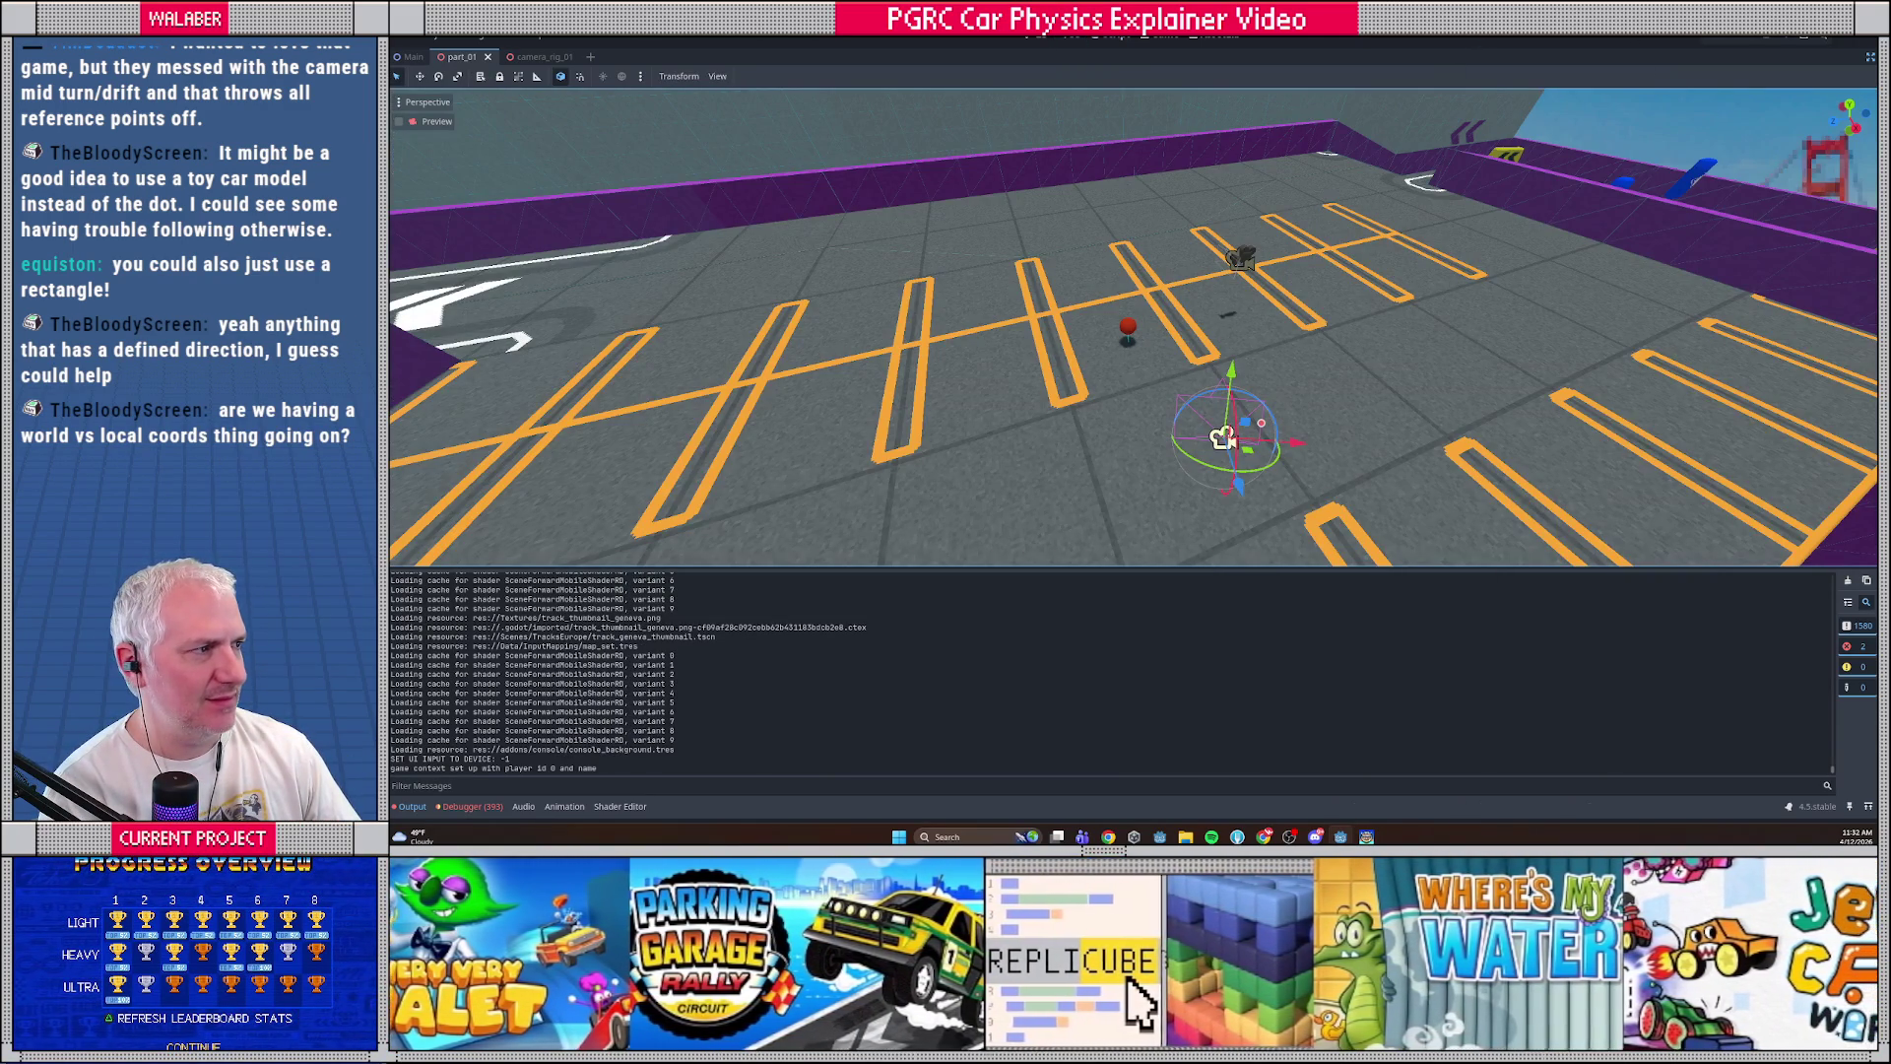
{"action": "left_click", "coordinate": [1866, 59]}
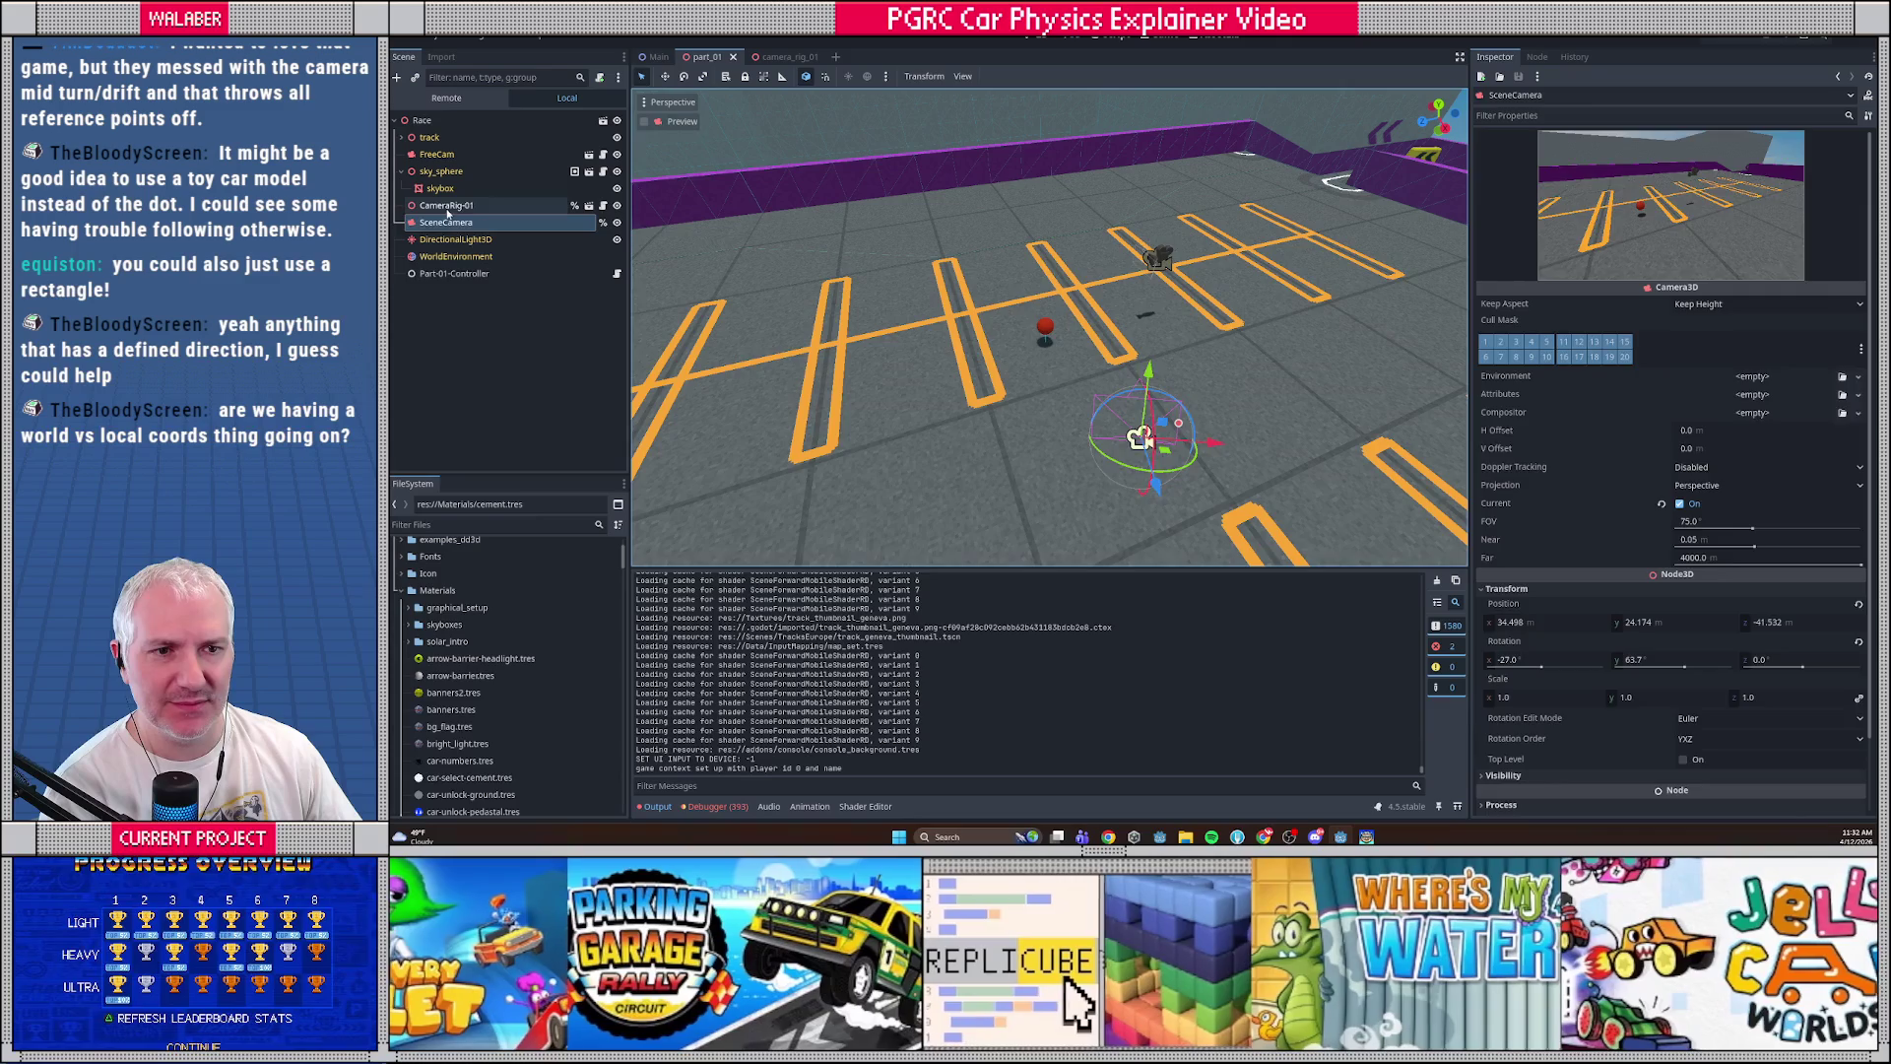
{"action": "left_click", "coordinate": [446, 205]}
{"action": "scroll", "coordinate": [985, 360], "scroll_direction": "up", "scroll_amount": 3}
{"action": "mouse_move", "coordinate": [1059, 351]}
{"action": "left_mouse_down"}
{"action": "mouse_move", "coordinate": [1008, 398]}
{"action": "mouse_move", "coordinate": [931, 379]}
{"action": "mouse_move", "coordinate": [945, 357]}
{"action": "mouse_move", "coordinate": [962, 389]}
{"action": "left_mouse_up"}
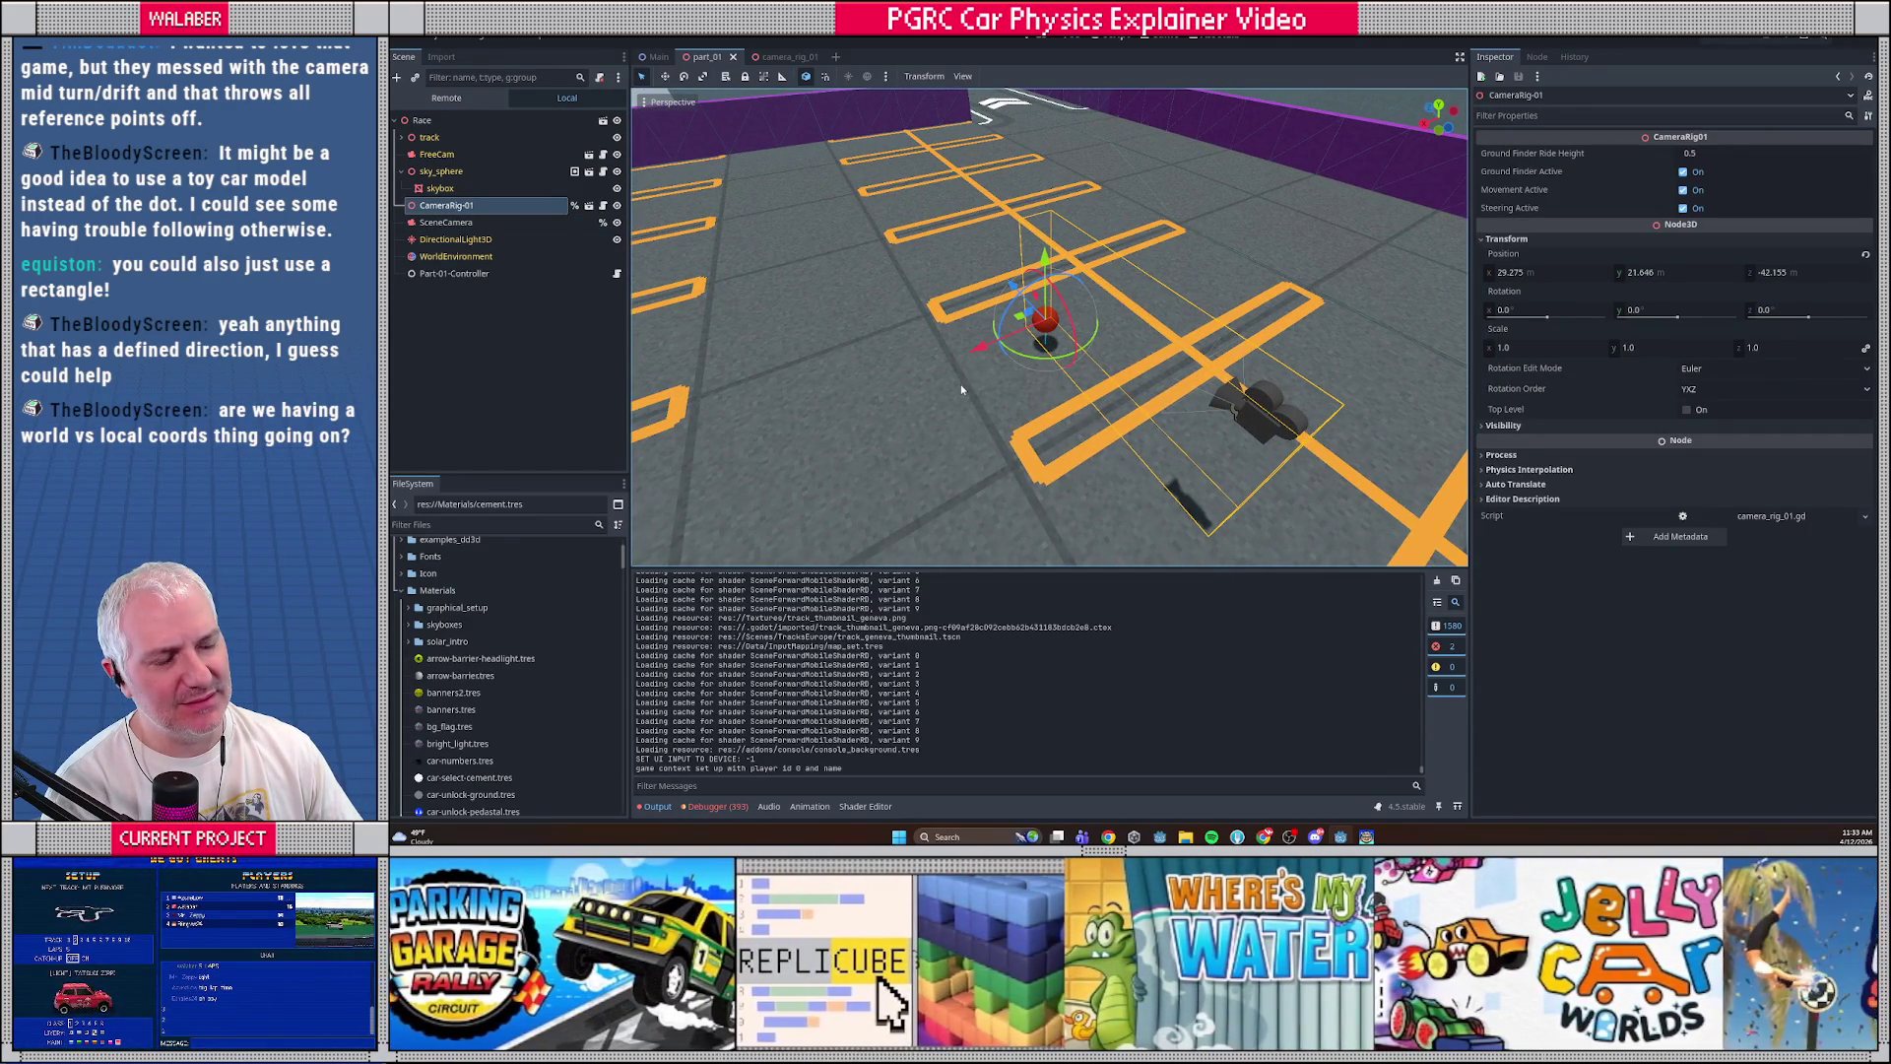
{"action": "scroll", "coordinate": [961, 386], "scroll_direction": "up", "scroll_amount": 2}
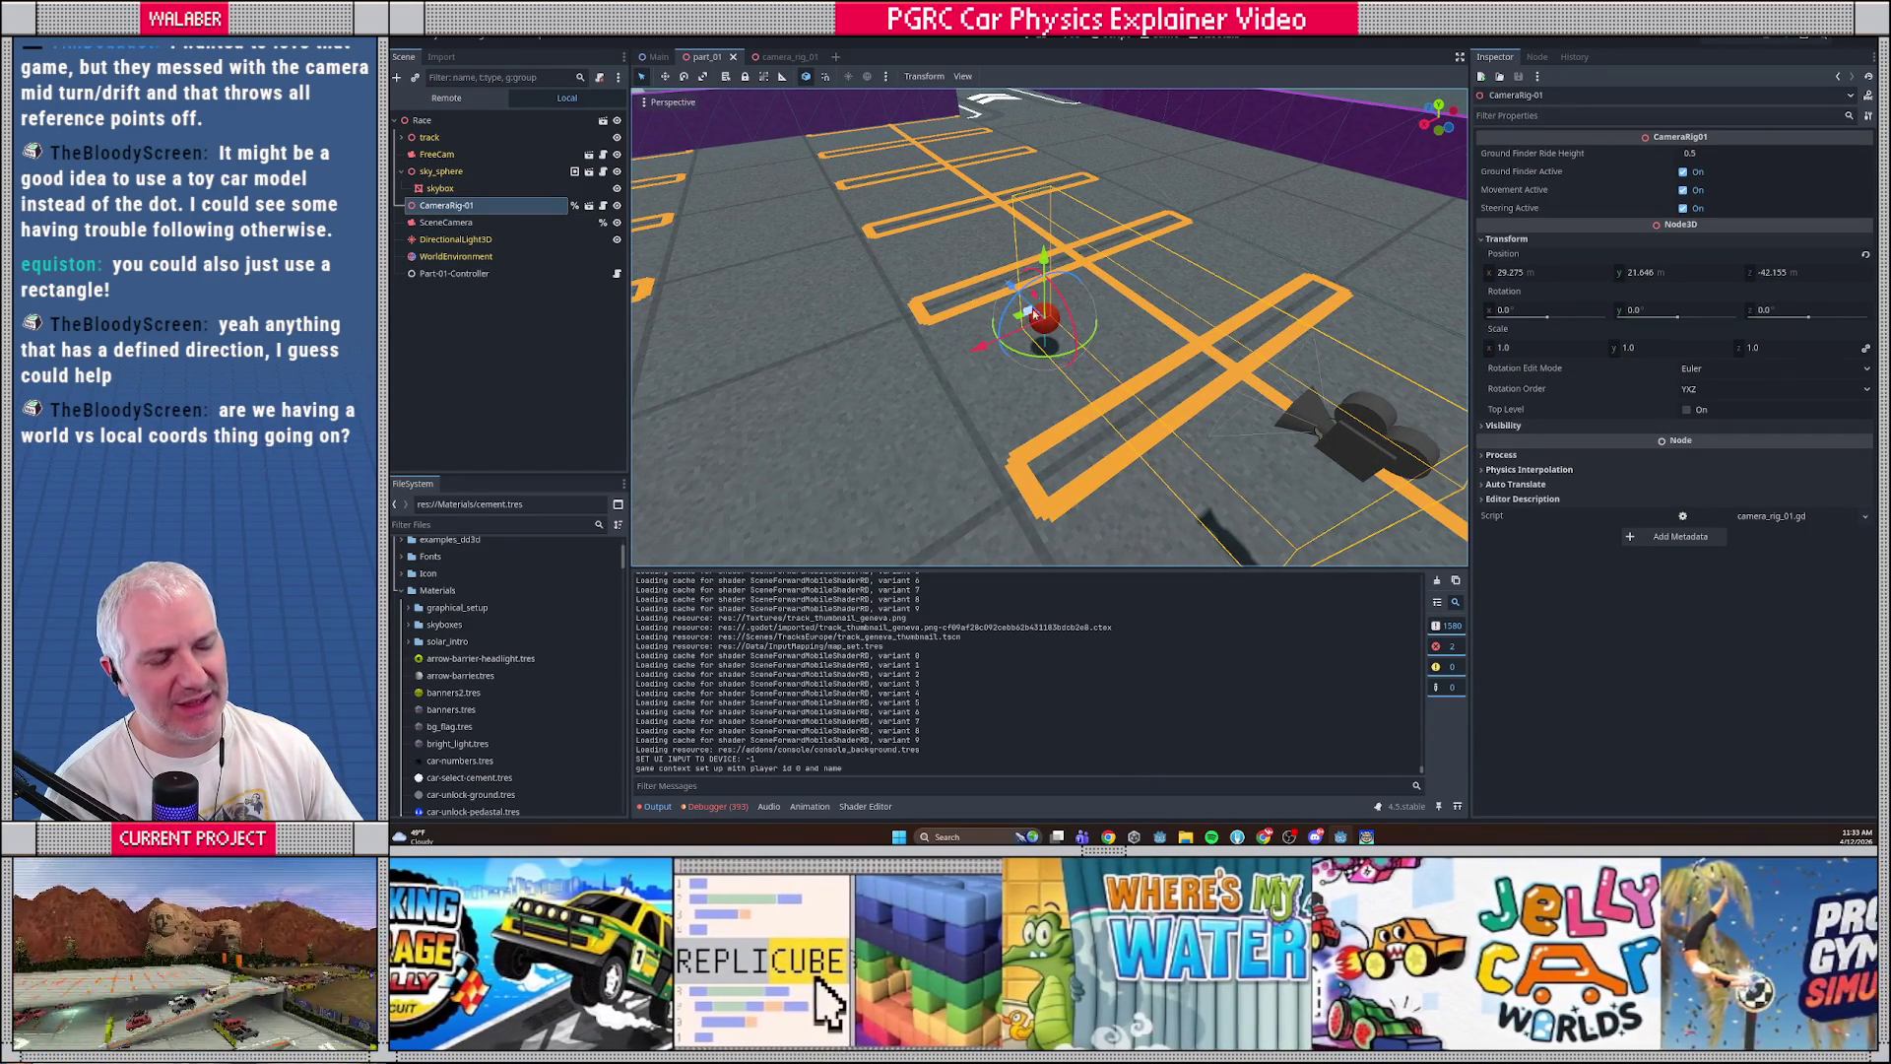
{"action": "left_click", "coordinate": [1101, 43]}
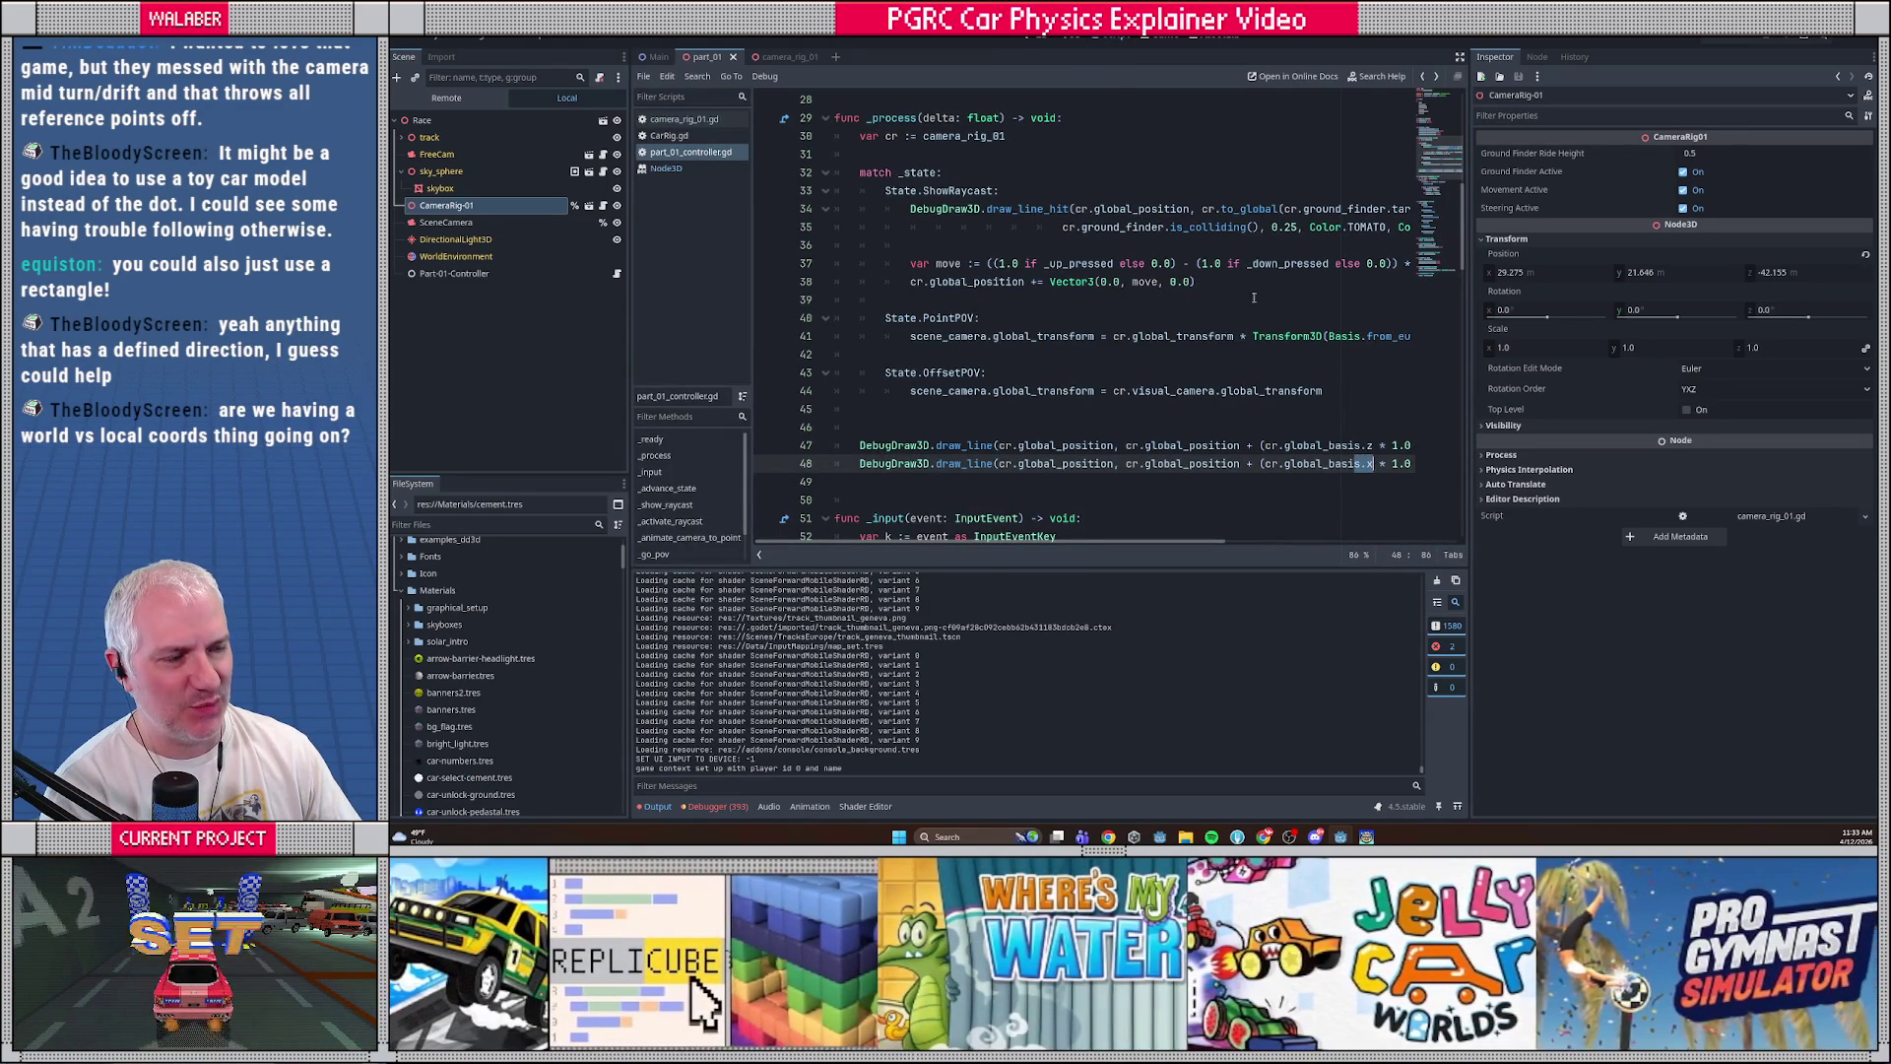
{"action": "left_click", "coordinate": [1066, 41]}
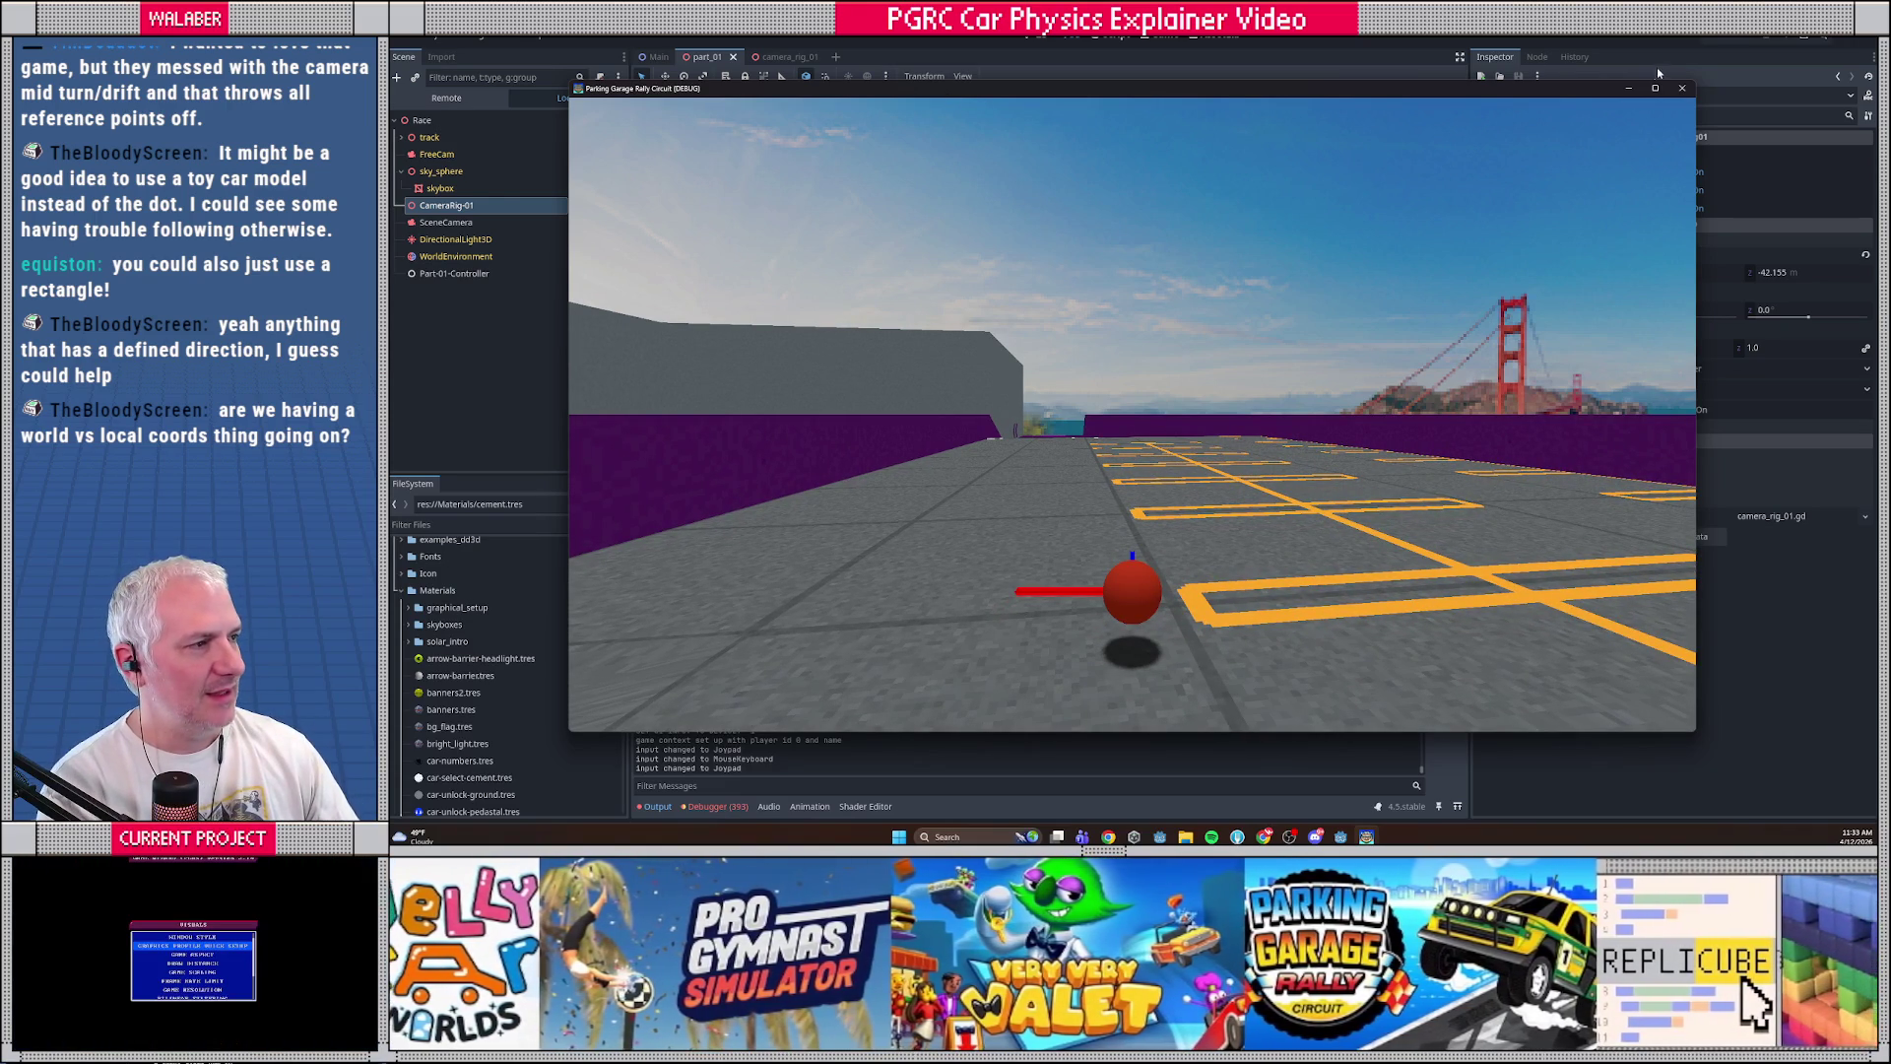
Stop the rerun, then view the camera_rig_01 scene in 3D facing the rig box head-on
{"action": "key", "text": "F8"}
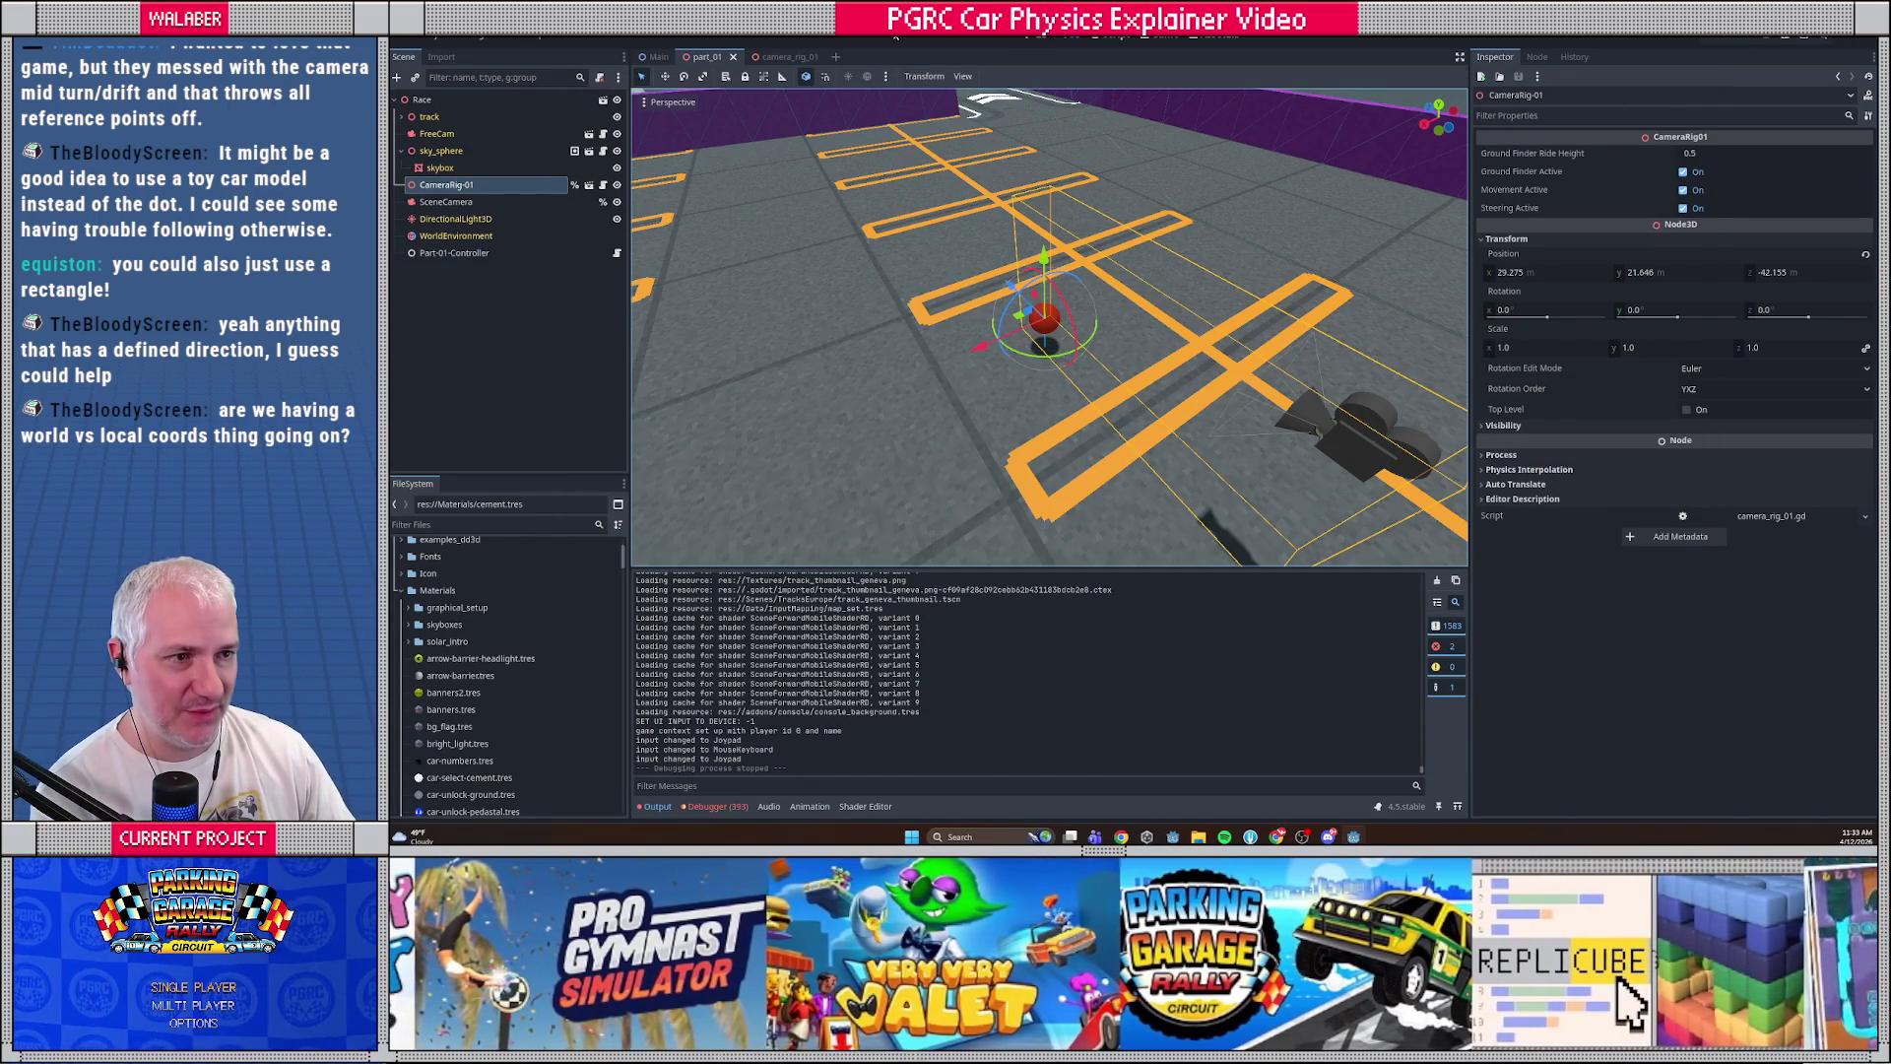
{"action": "left_click_drag", "start_coordinate": [991, 378], "coordinate": [1091, 340]}
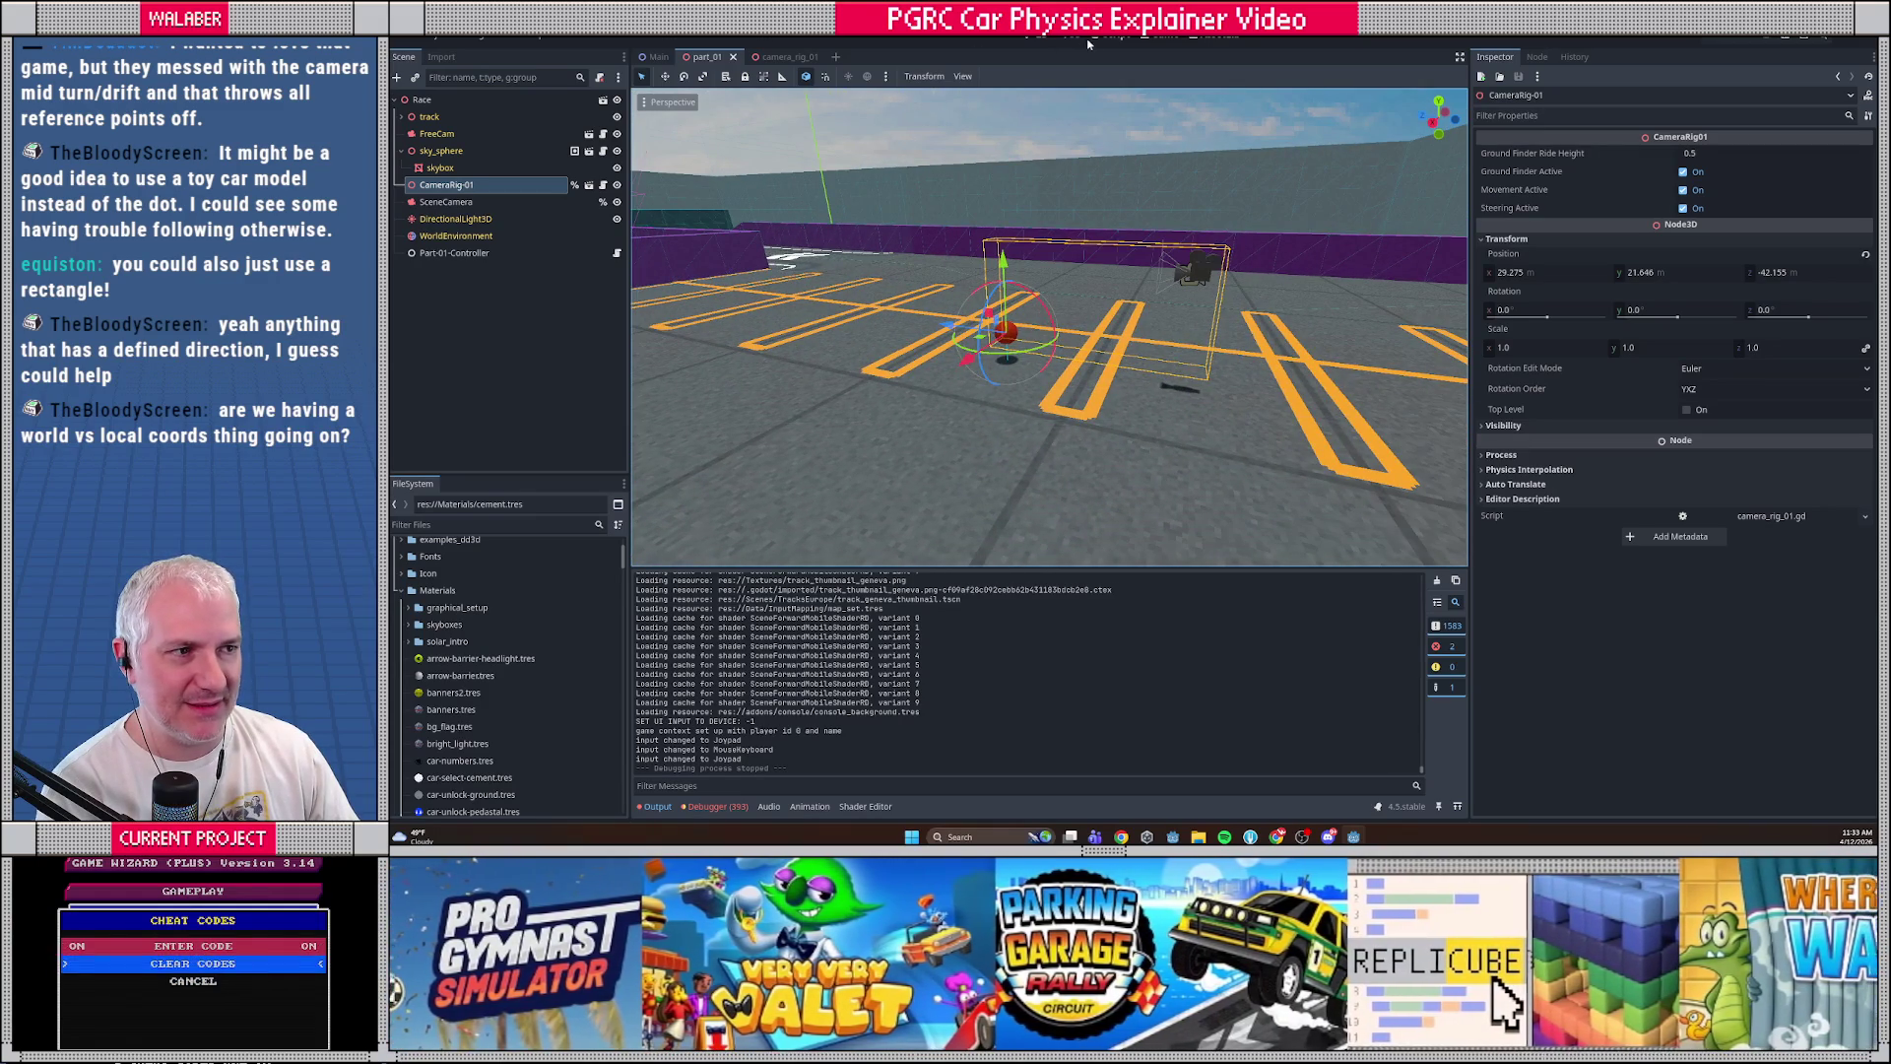
{"action": "left_click", "coordinate": [1109, 34]}
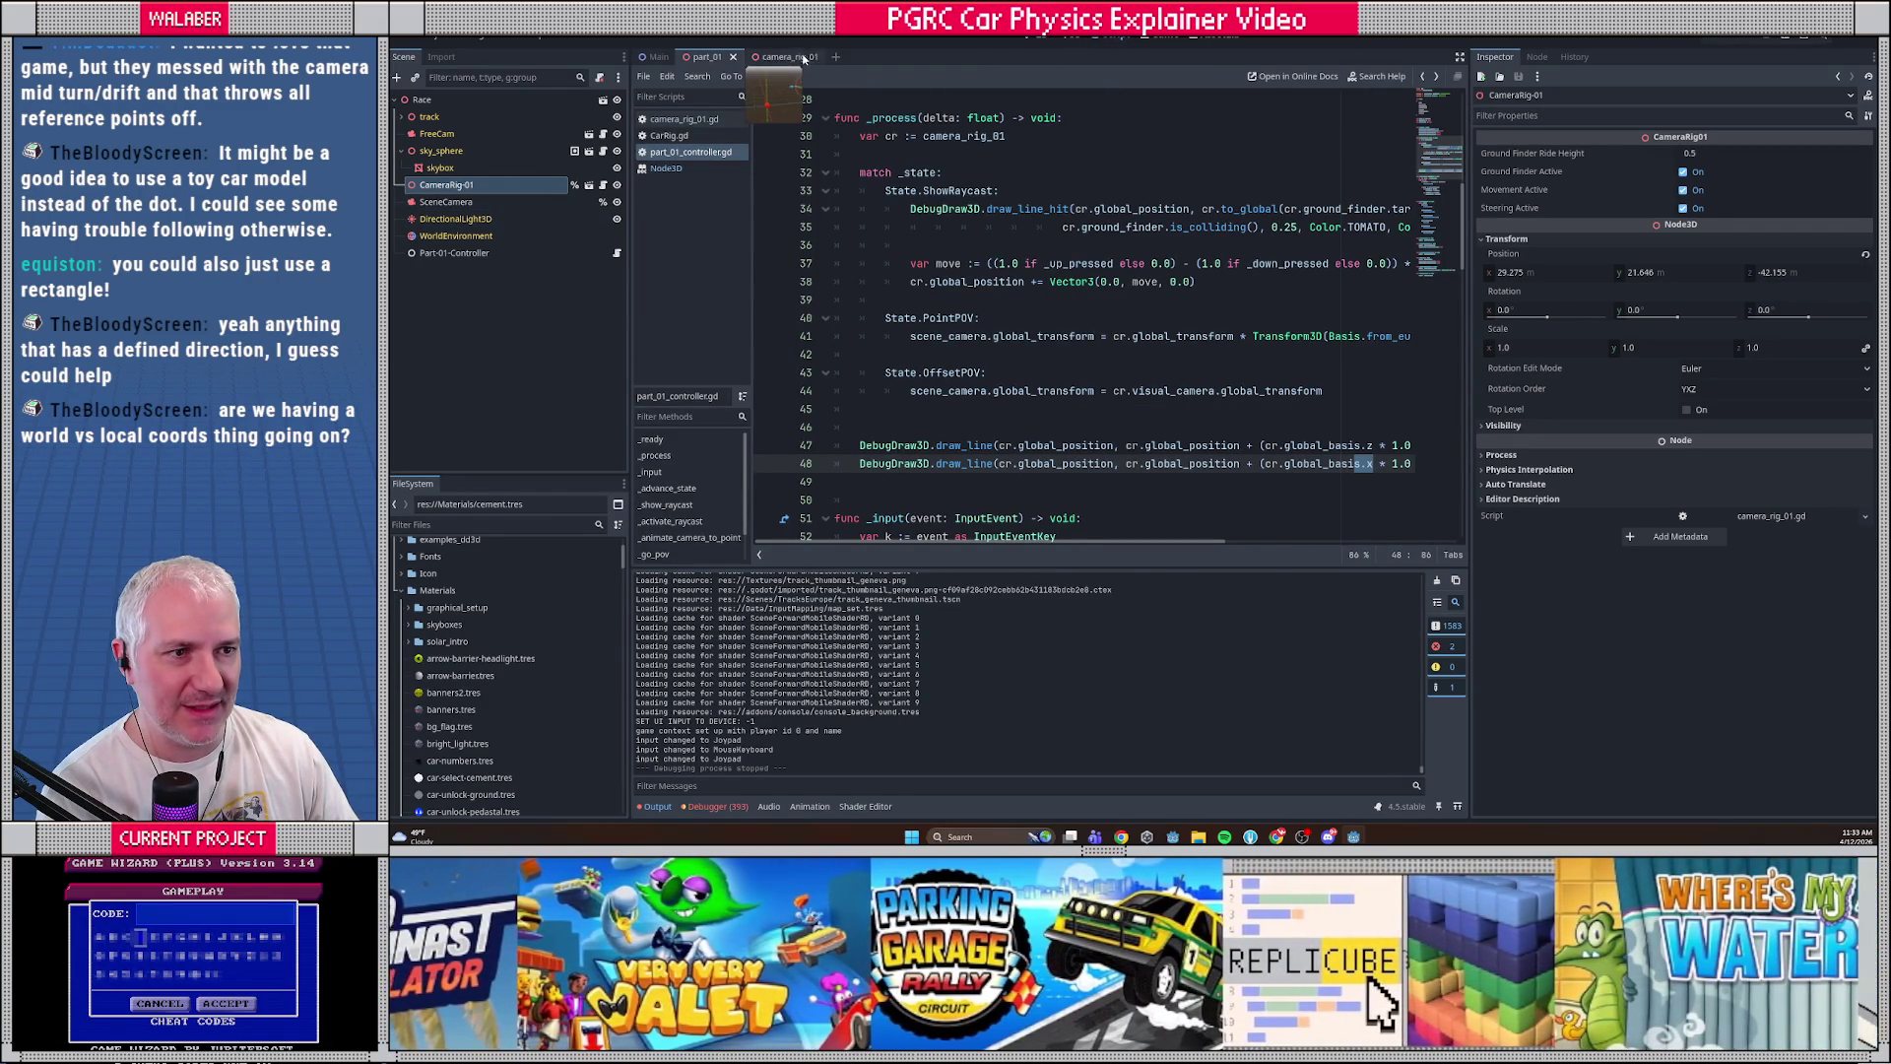
{"action": "left_click", "coordinate": [783, 56]}
{"action": "left_click", "coordinate": [1069, 38]}
{"action": "left_click_drag", "start_coordinate": [1119, 297], "coordinate": [915, 367]}
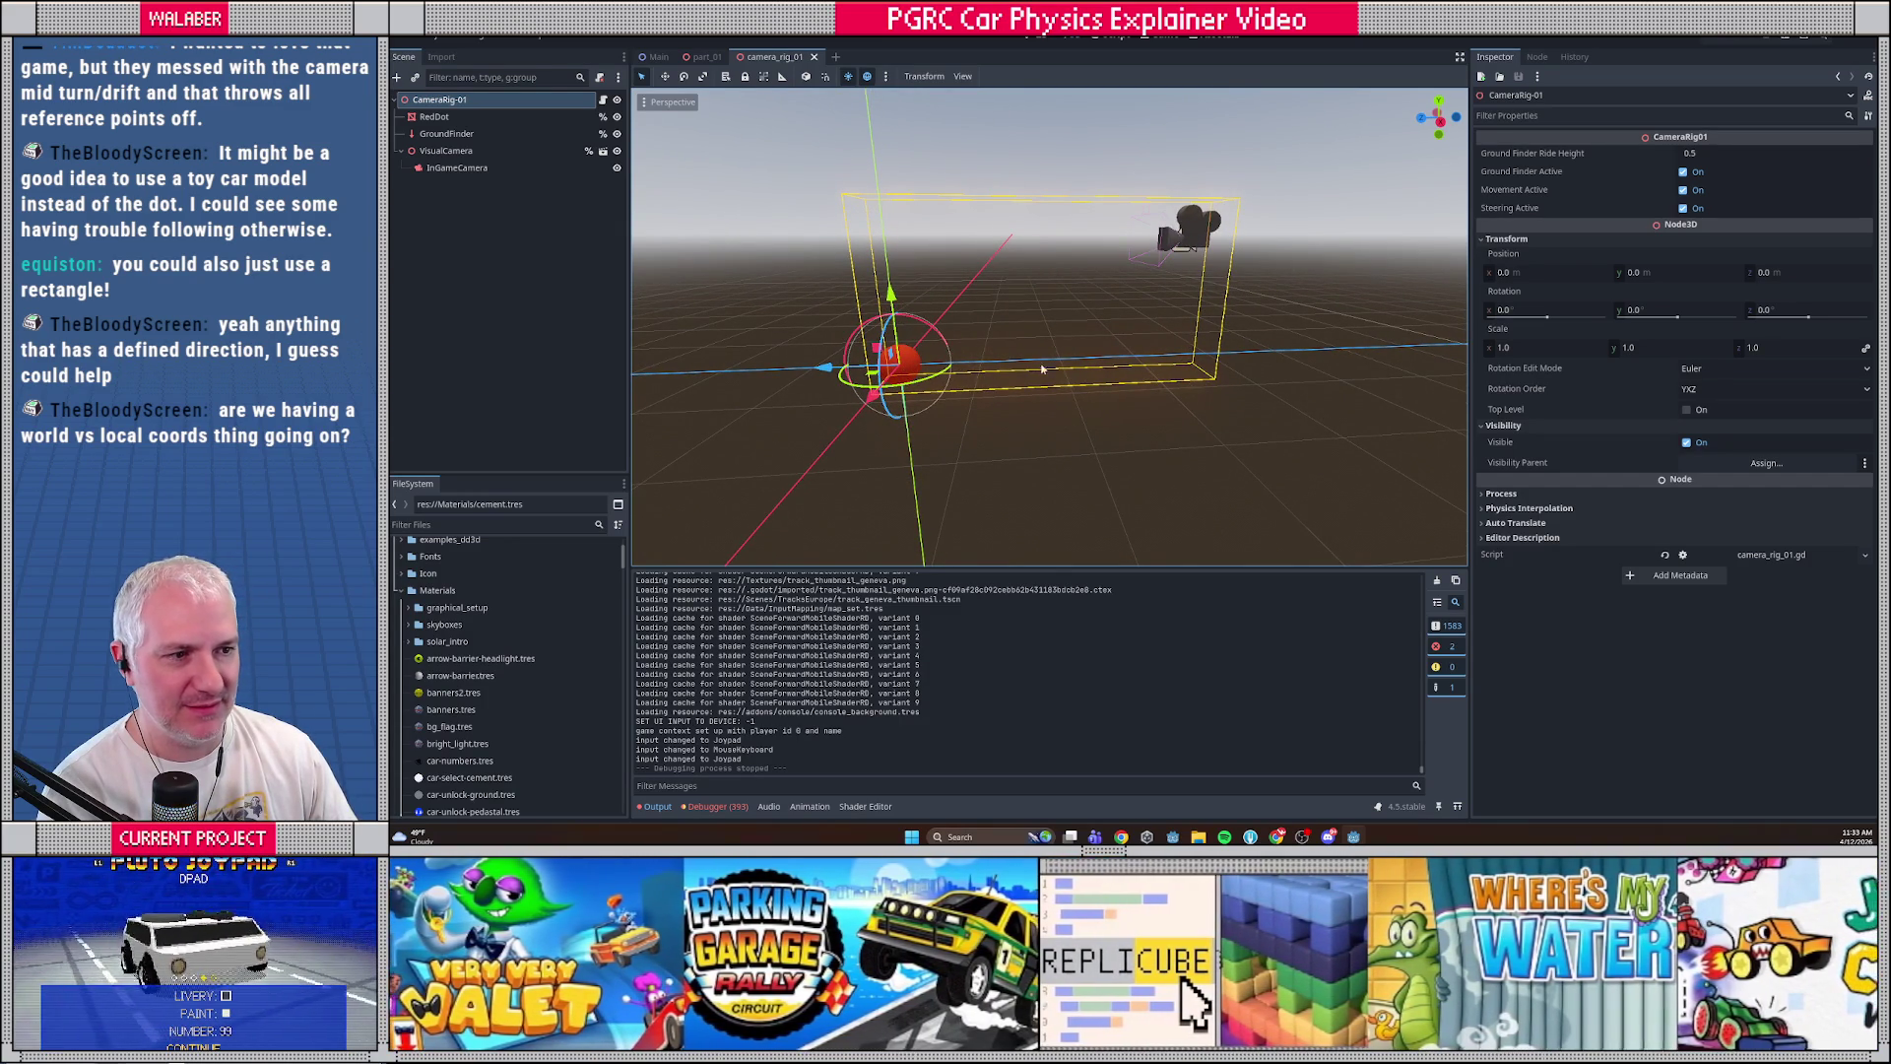
Give the RedDot SphereMesh radius 0.125 and height 0.25
{"action": "scroll", "coordinate": [955, 336], "scroll_direction": "up", "scroll_amount": 3}
{"action": "left_click", "coordinate": [911, 380]}
{"action": "left_click", "coordinate": [1769, 163]}
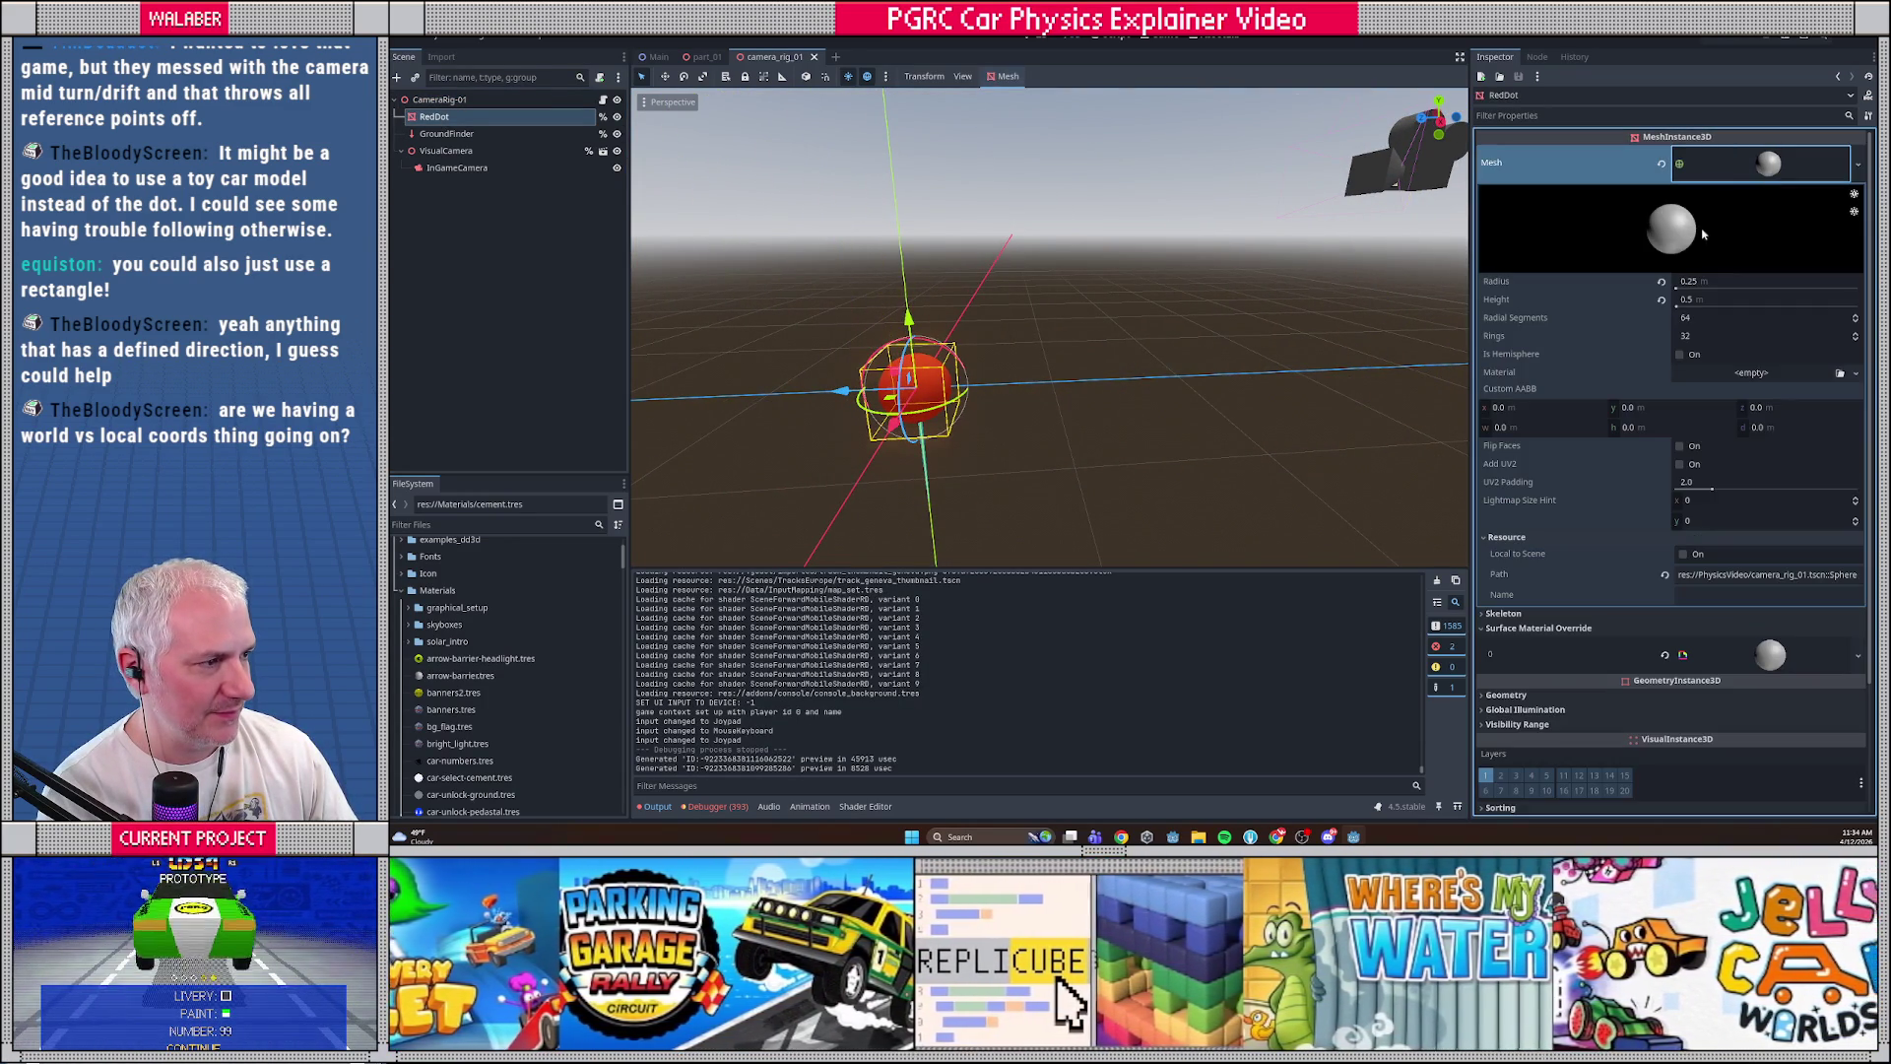
{"action": "left_click", "coordinate": [1719, 280]}
{"action": "type", "text": "0.125"}
{"action": "key", "text": "Tab"}
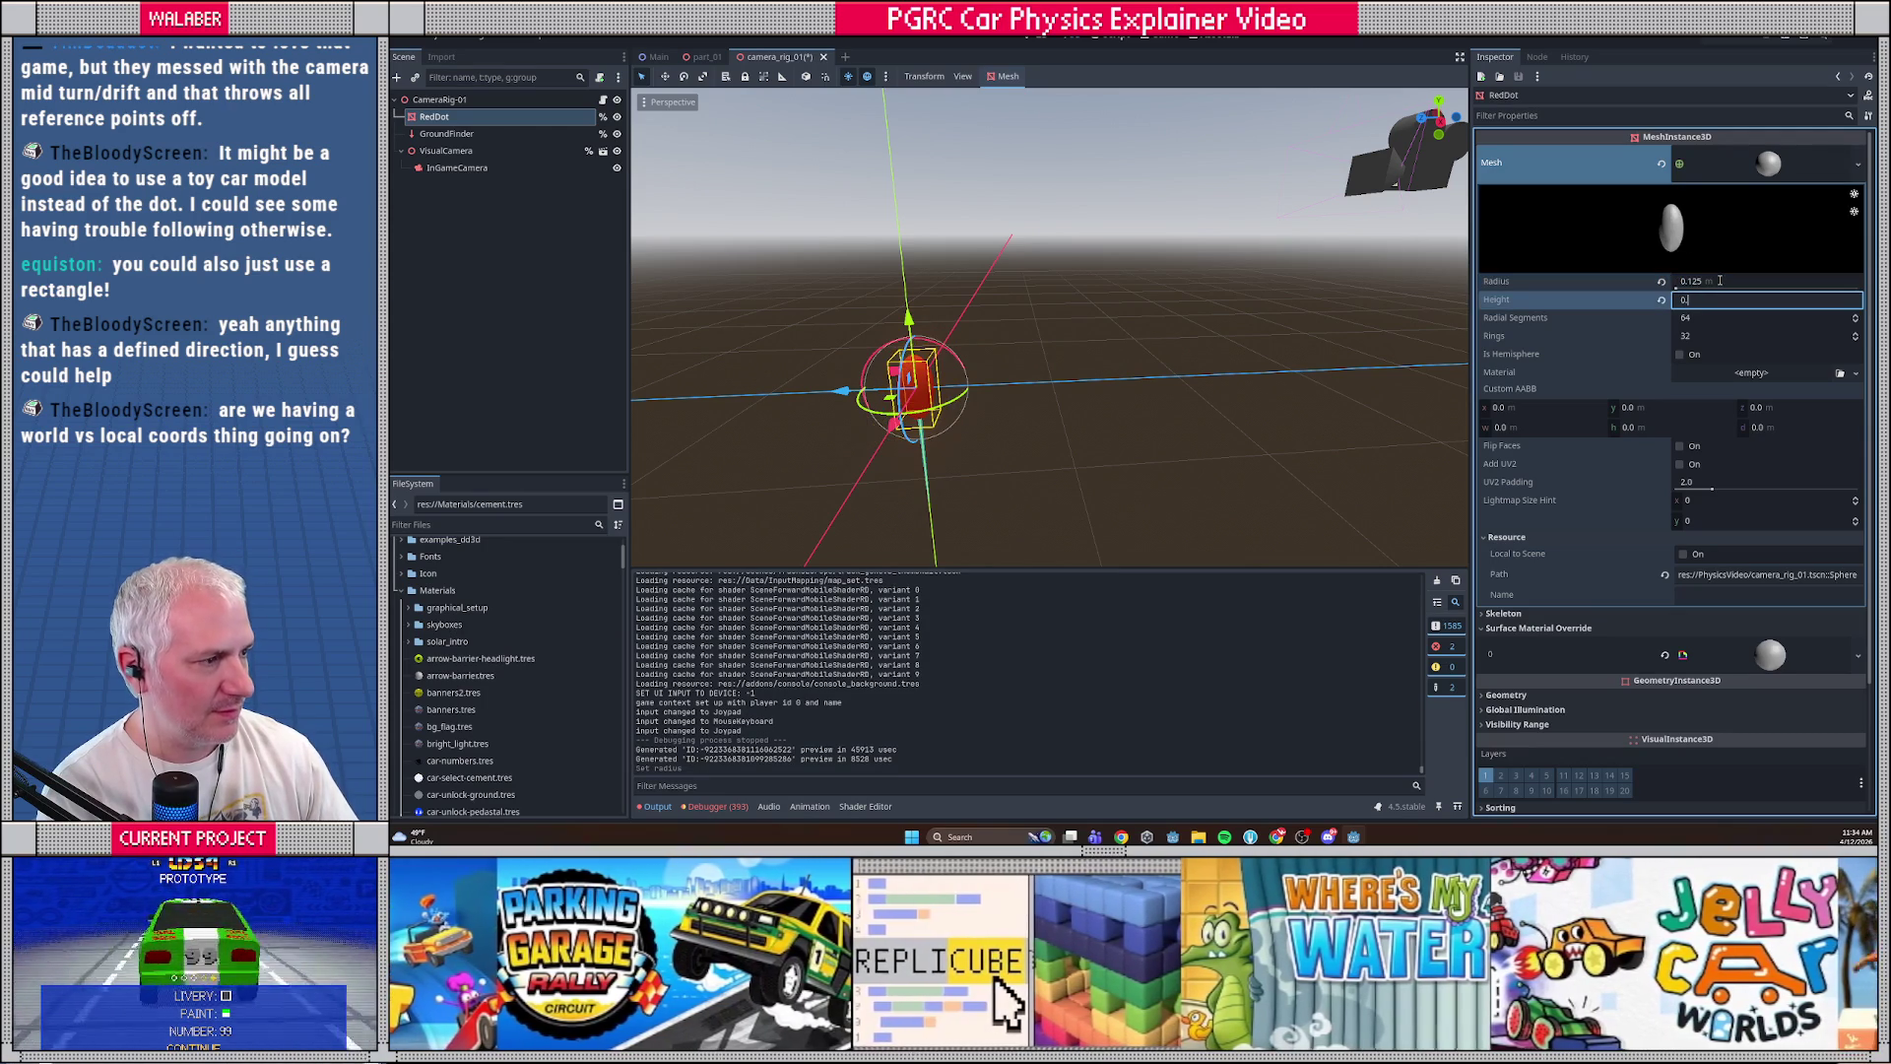
{"action": "type", "text": "0.25"}
{"action": "key", "text": "Return"}
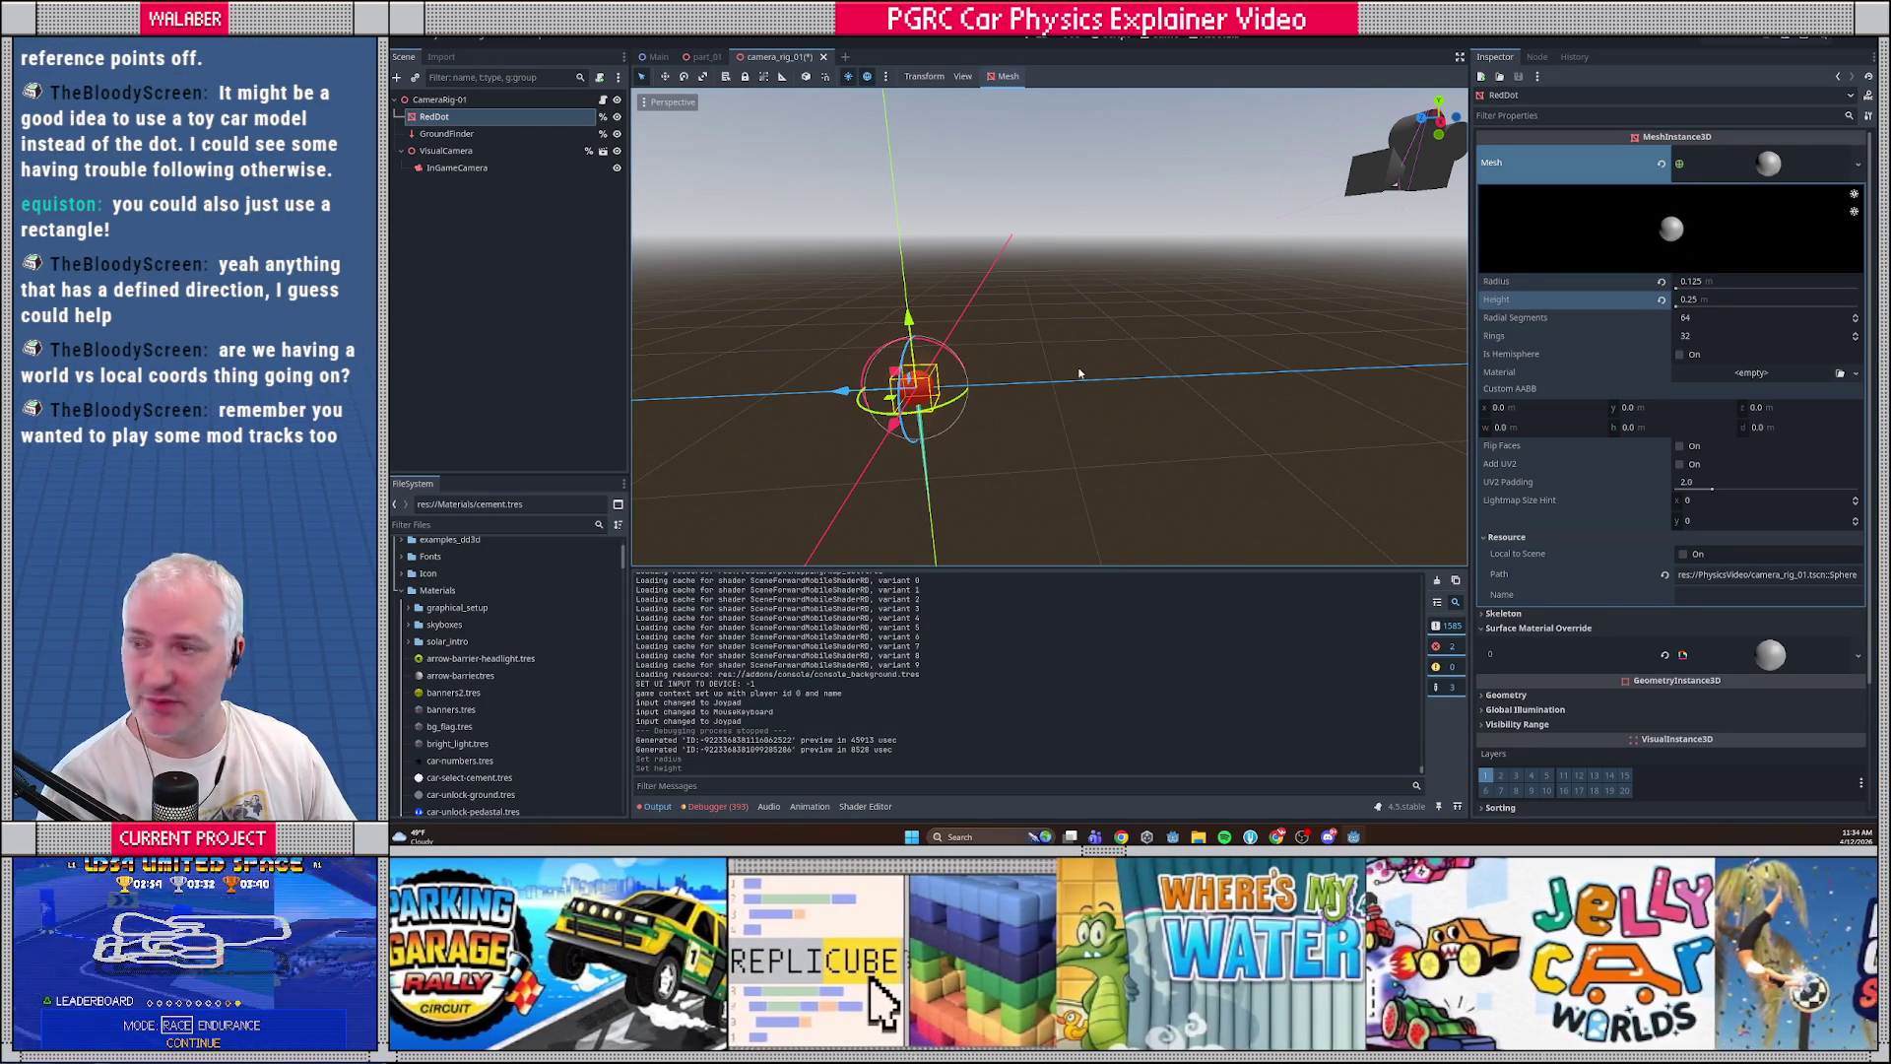
Collapse the VisualCamera branch and open the CameraRig-01 node's context menu
{"action": "scroll", "coordinate": [1084, 379], "scroll_direction": "up", "scroll_amount": 3}
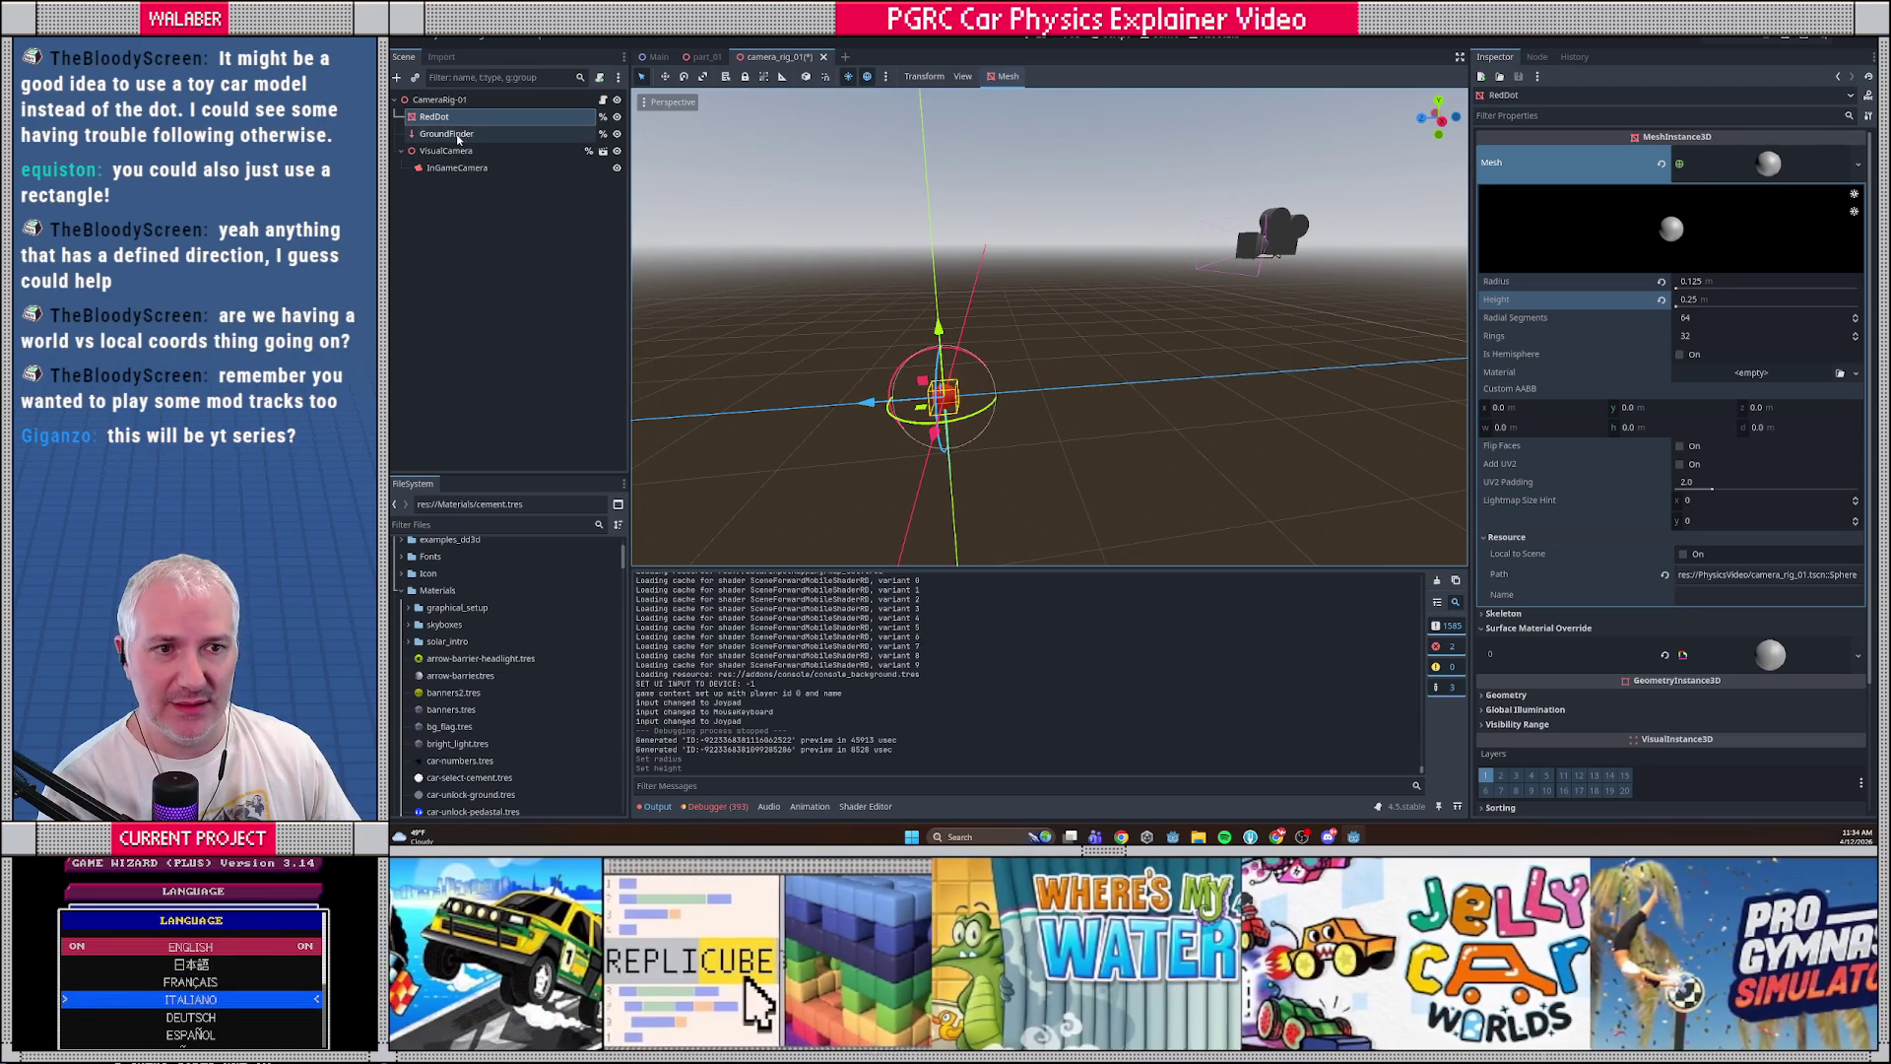
{"action": "left_click", "coordinate": [446, 134]}
{"action": "left_click", "coordinate": [482, 206]}
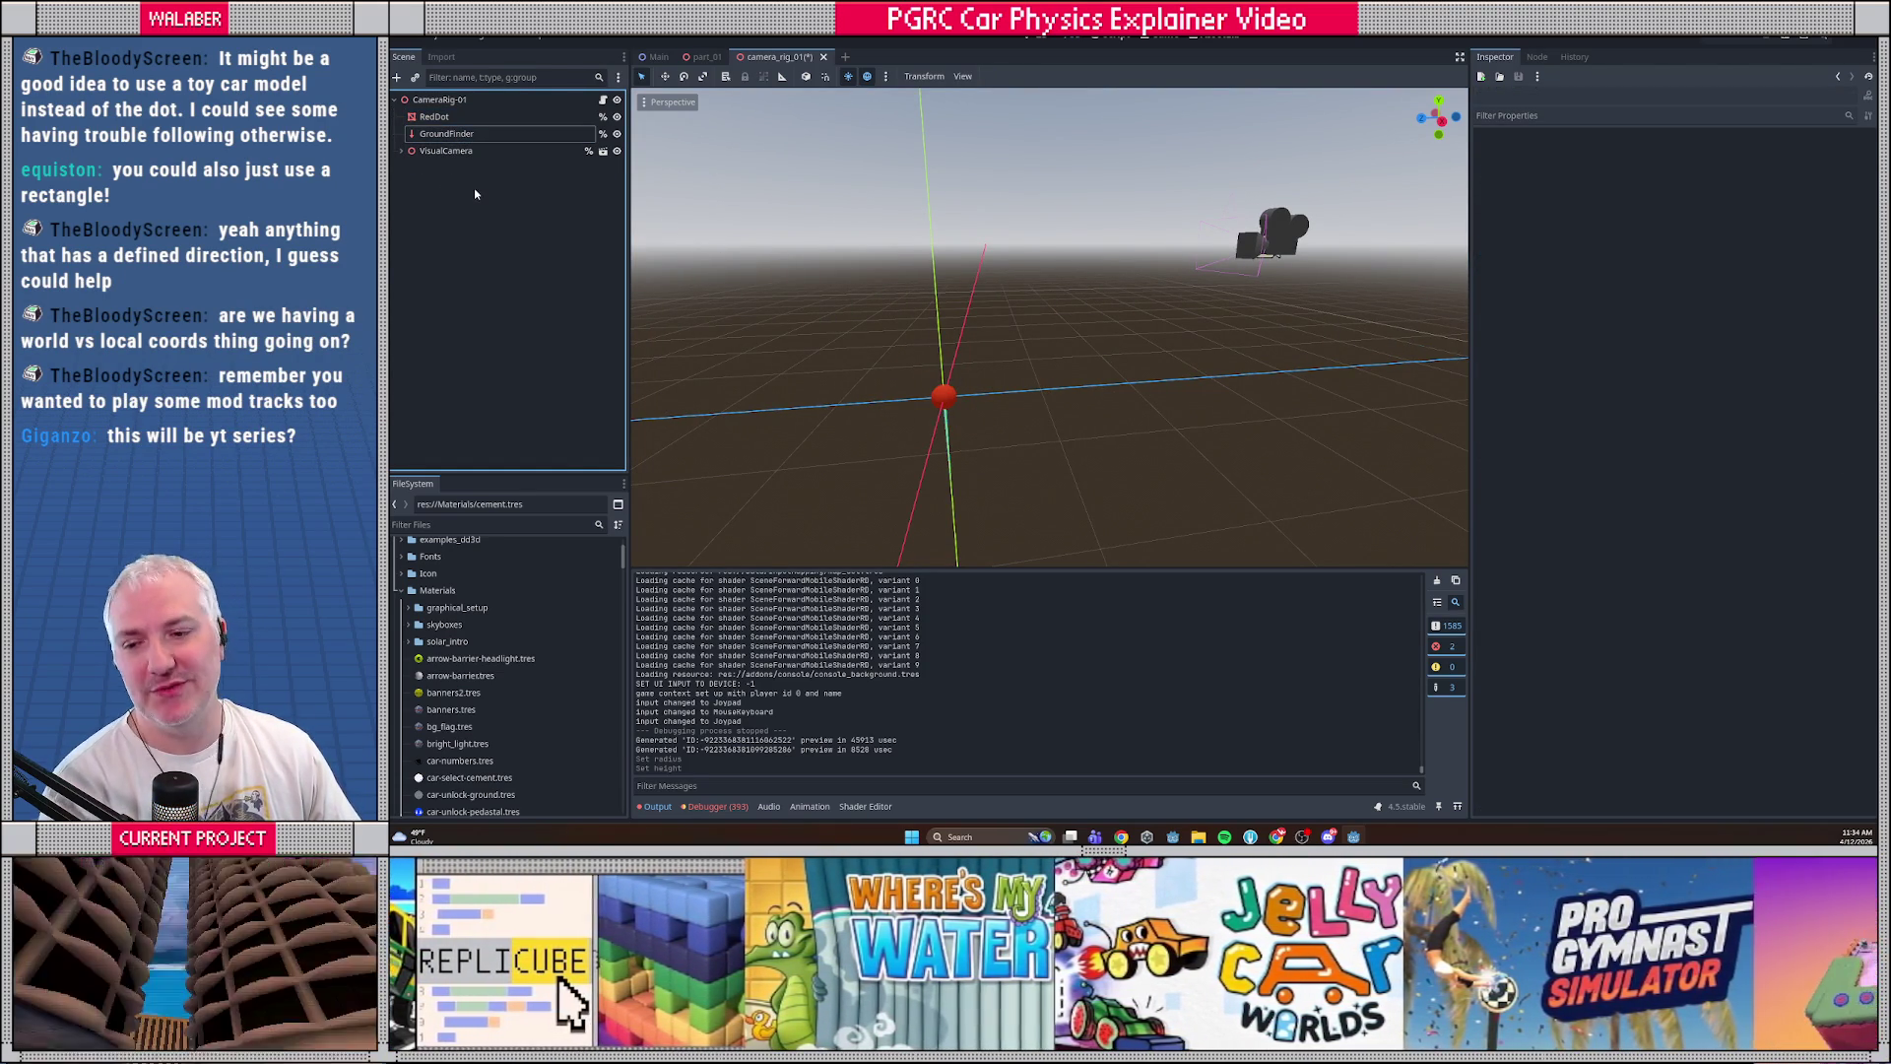
{"action": "left_click", "coordinate": [483, 102]}
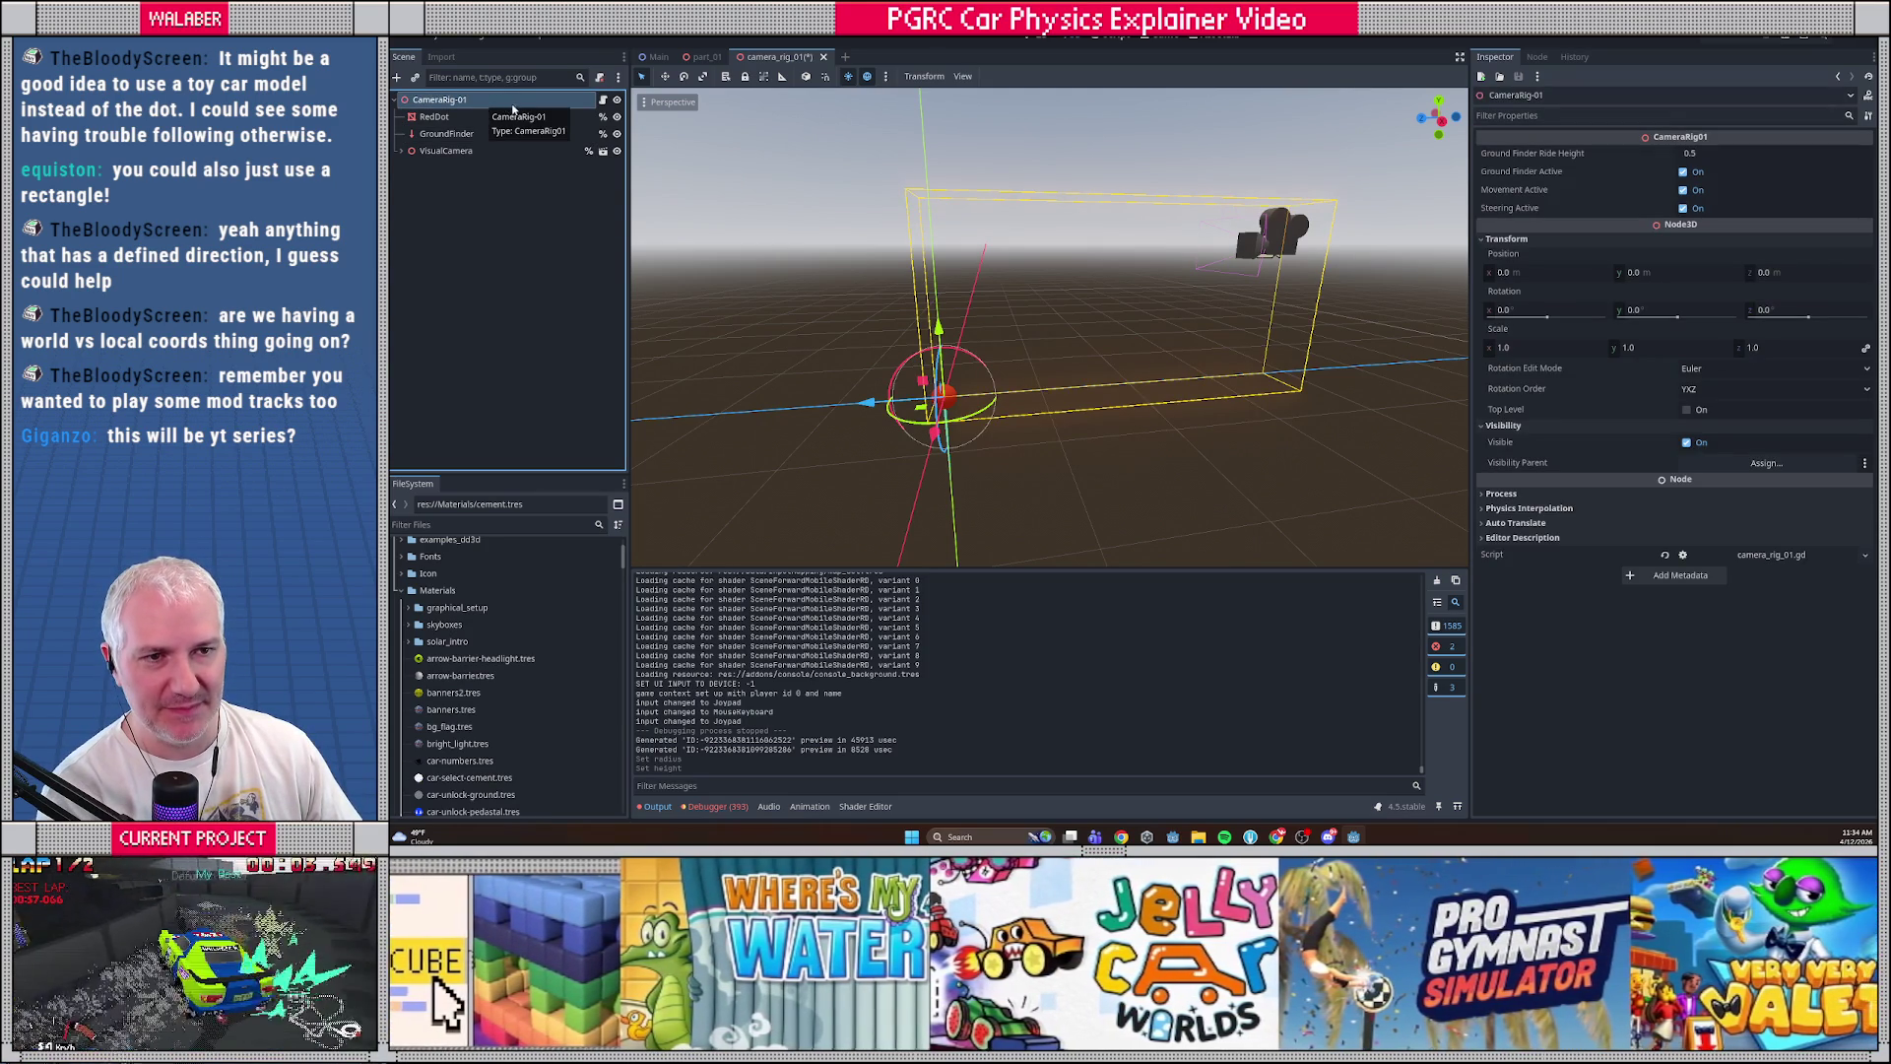
{"action": "right_click", "coordinate": [512, 110]}
Add a MeshInstance3D under CameraRig-01 with a BoxMesh sized 0.1 by 0.1
{"action": "left_click", "coordinate": [556, 141]}
{"action": "type", "text": "meshin"}
{"action": "key", "text": "Return"}
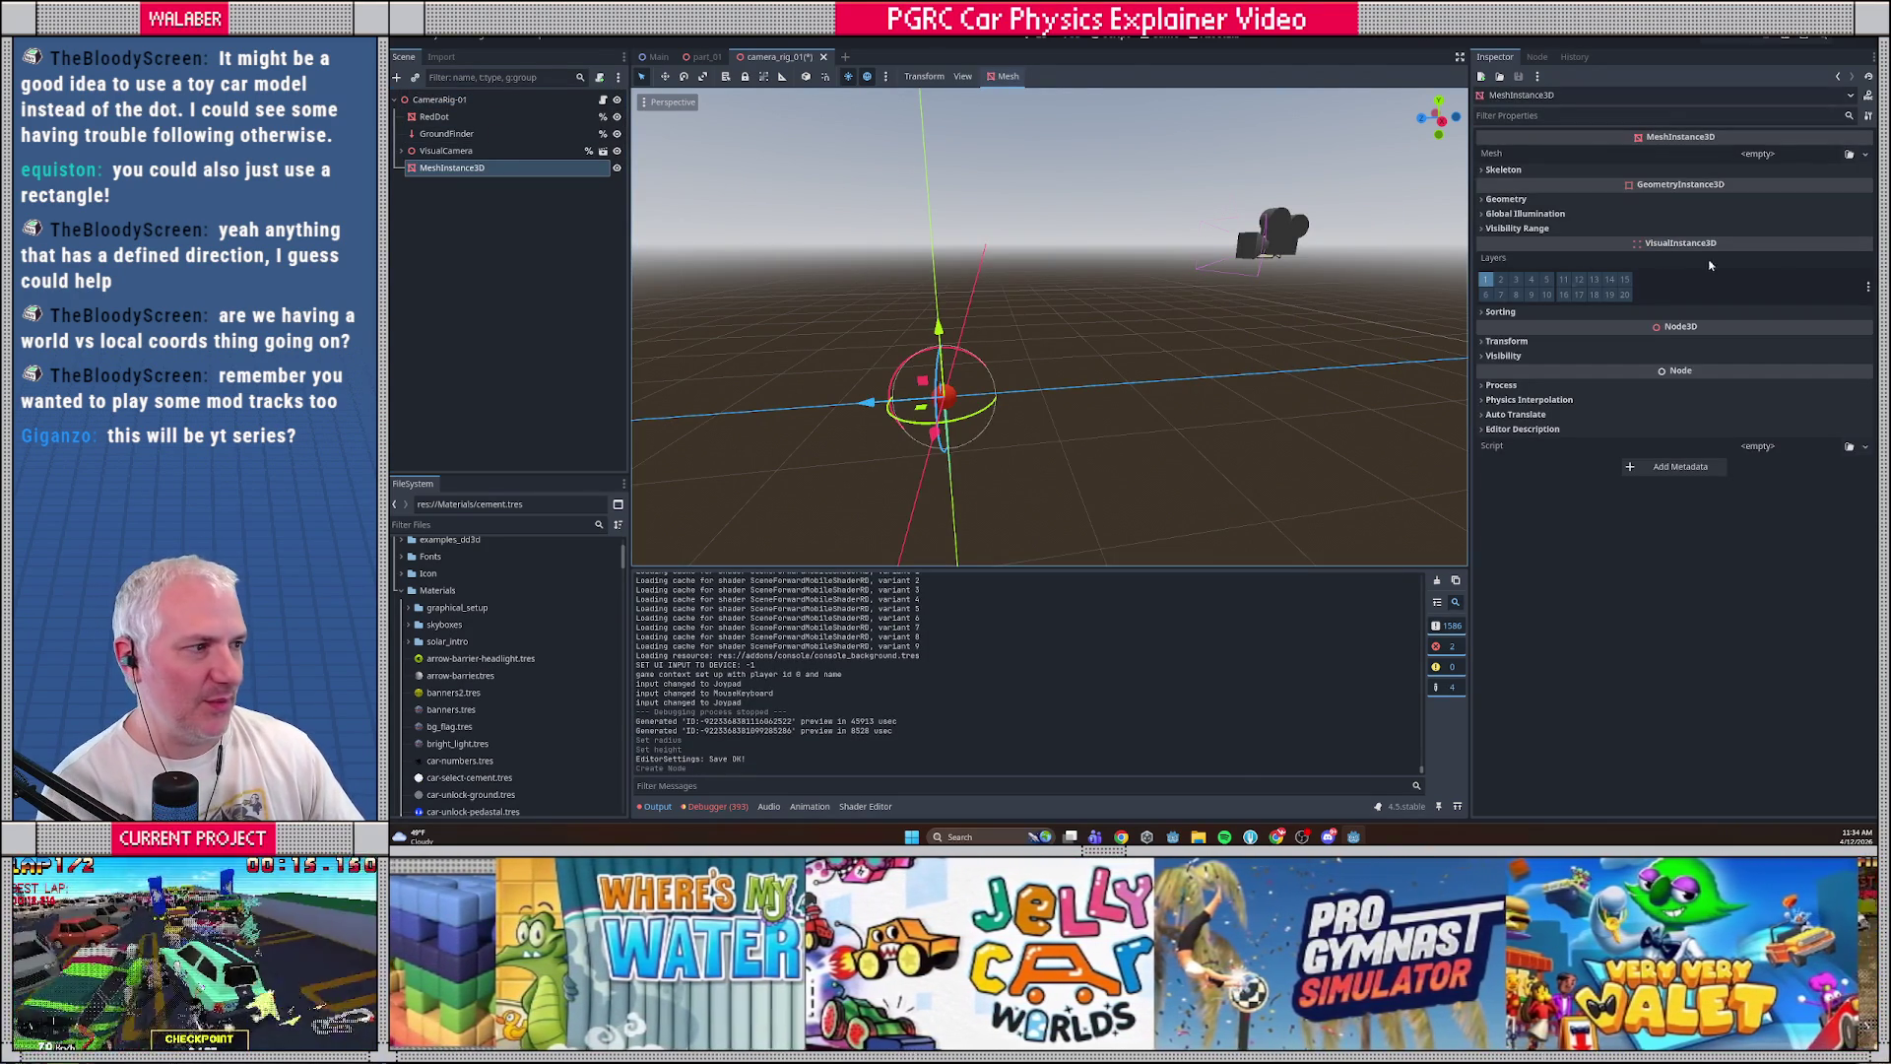
{"action": "left_click", "coordinate": [1776, 157]}
{"action": "left_click", "coordinate": [1817, 240]}
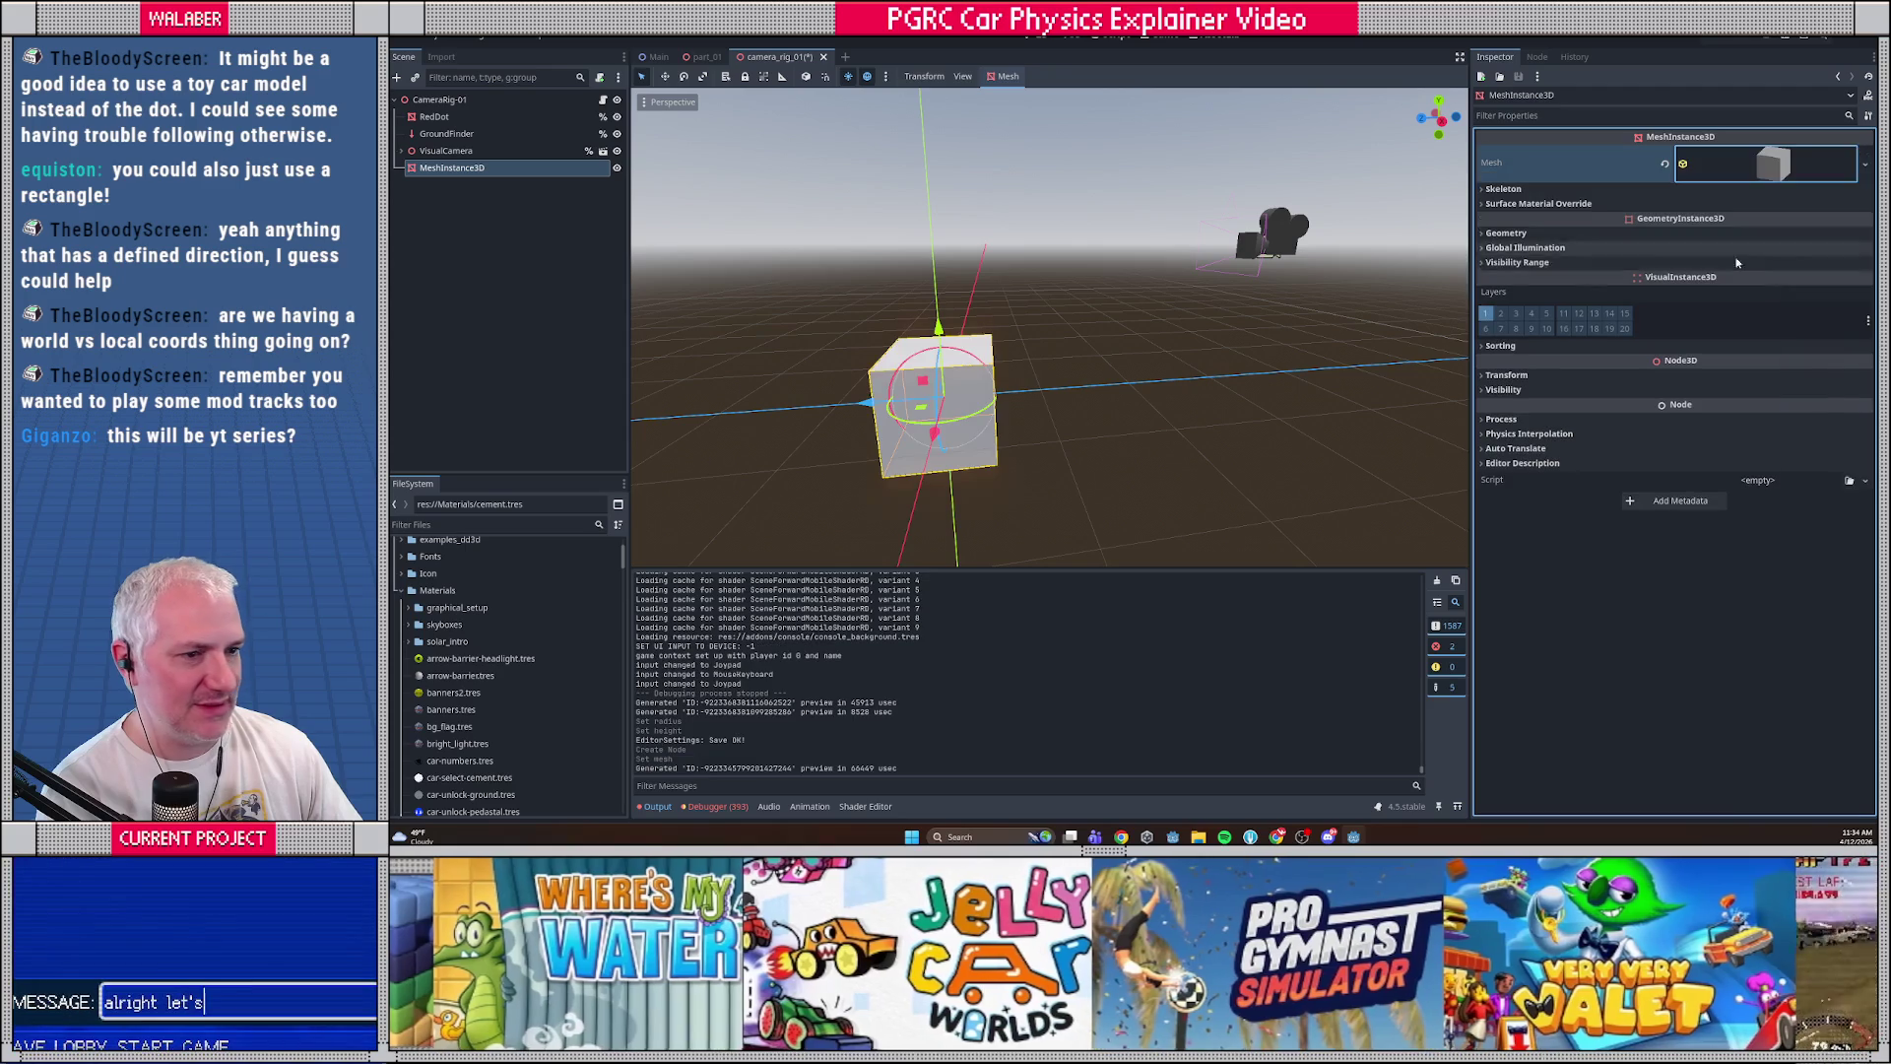
{"action": "left_click", "coordinate": [1741, 167]}
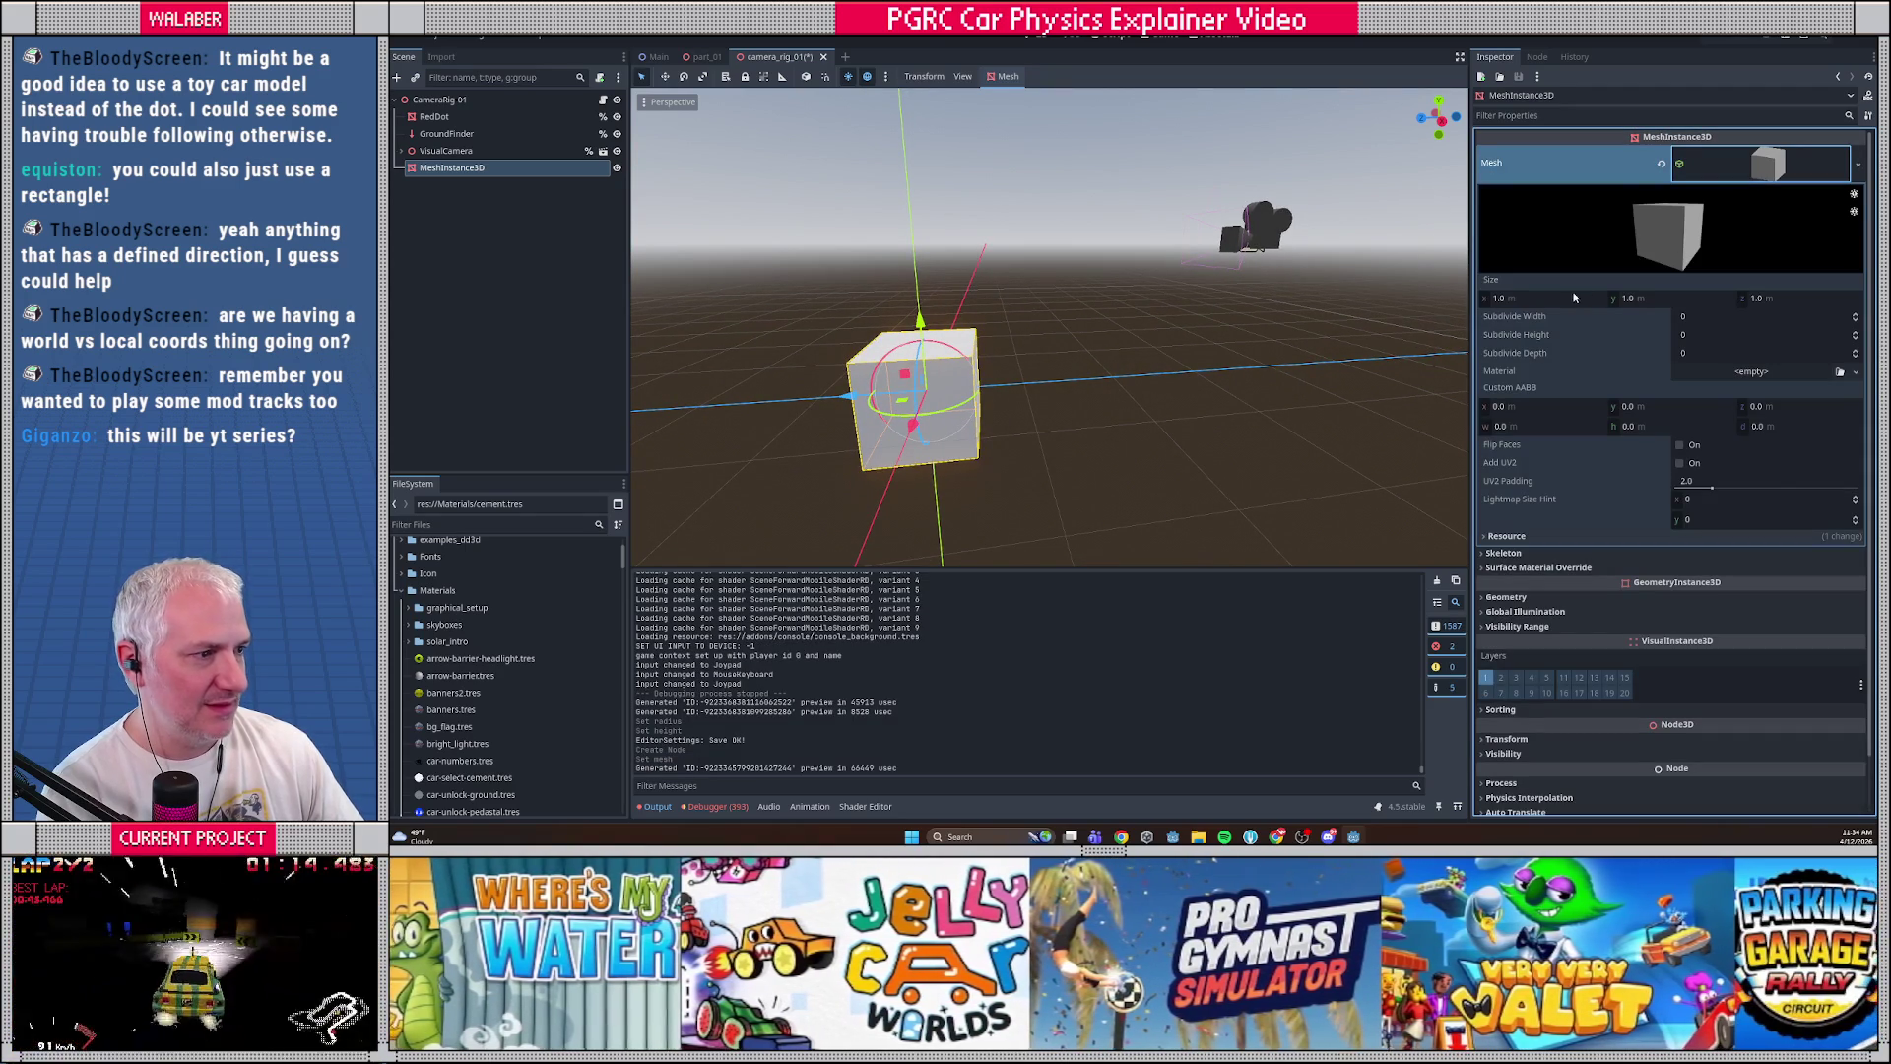
{"action": "left_click", "coordinate": [1552, 298]}
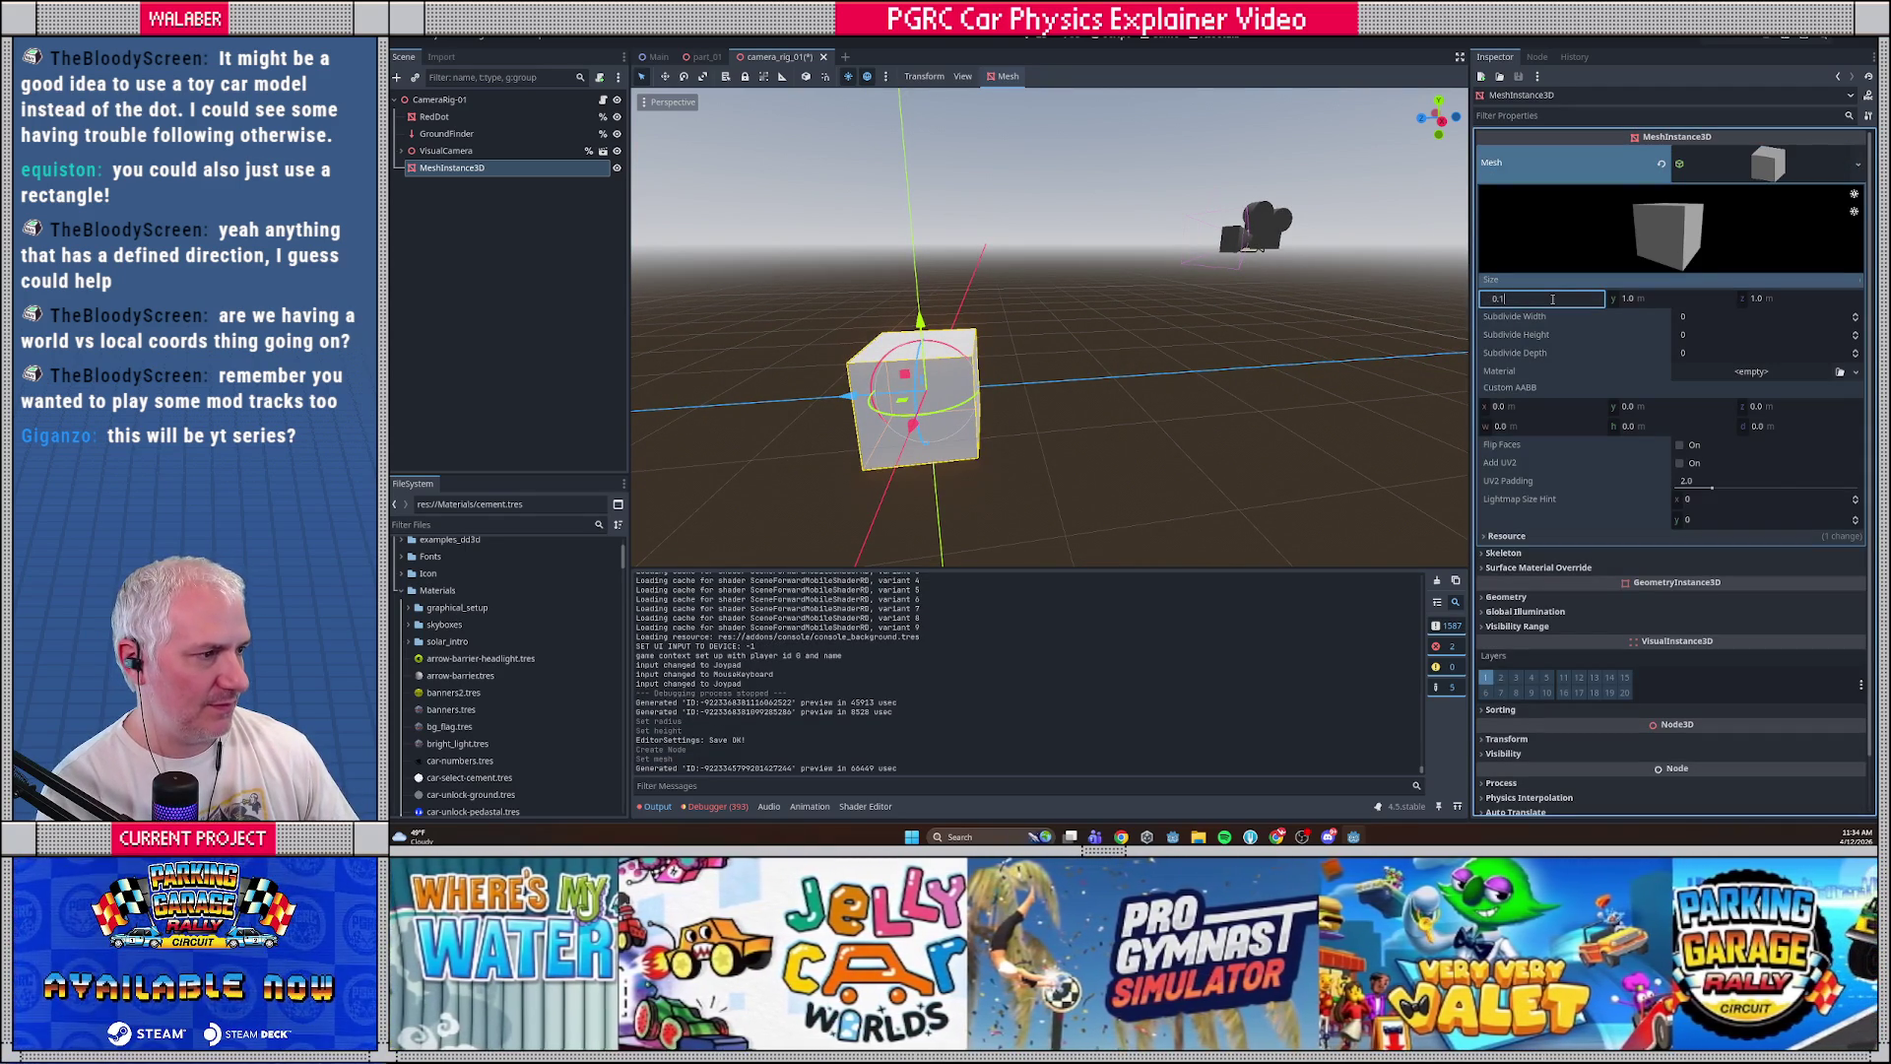
{"action": "key", "text": "Tab"}
{"action": "type", "text": "0.1"}
{"action": "key", "text": "Return"}
Slide the thin bar into place and lengthen it to about 3 units
{"action": "left_click_drag", "start_coordinate": [846, 396], "coordinate": [1090, 394]}
{"action": "key", "text": "KP_1"}
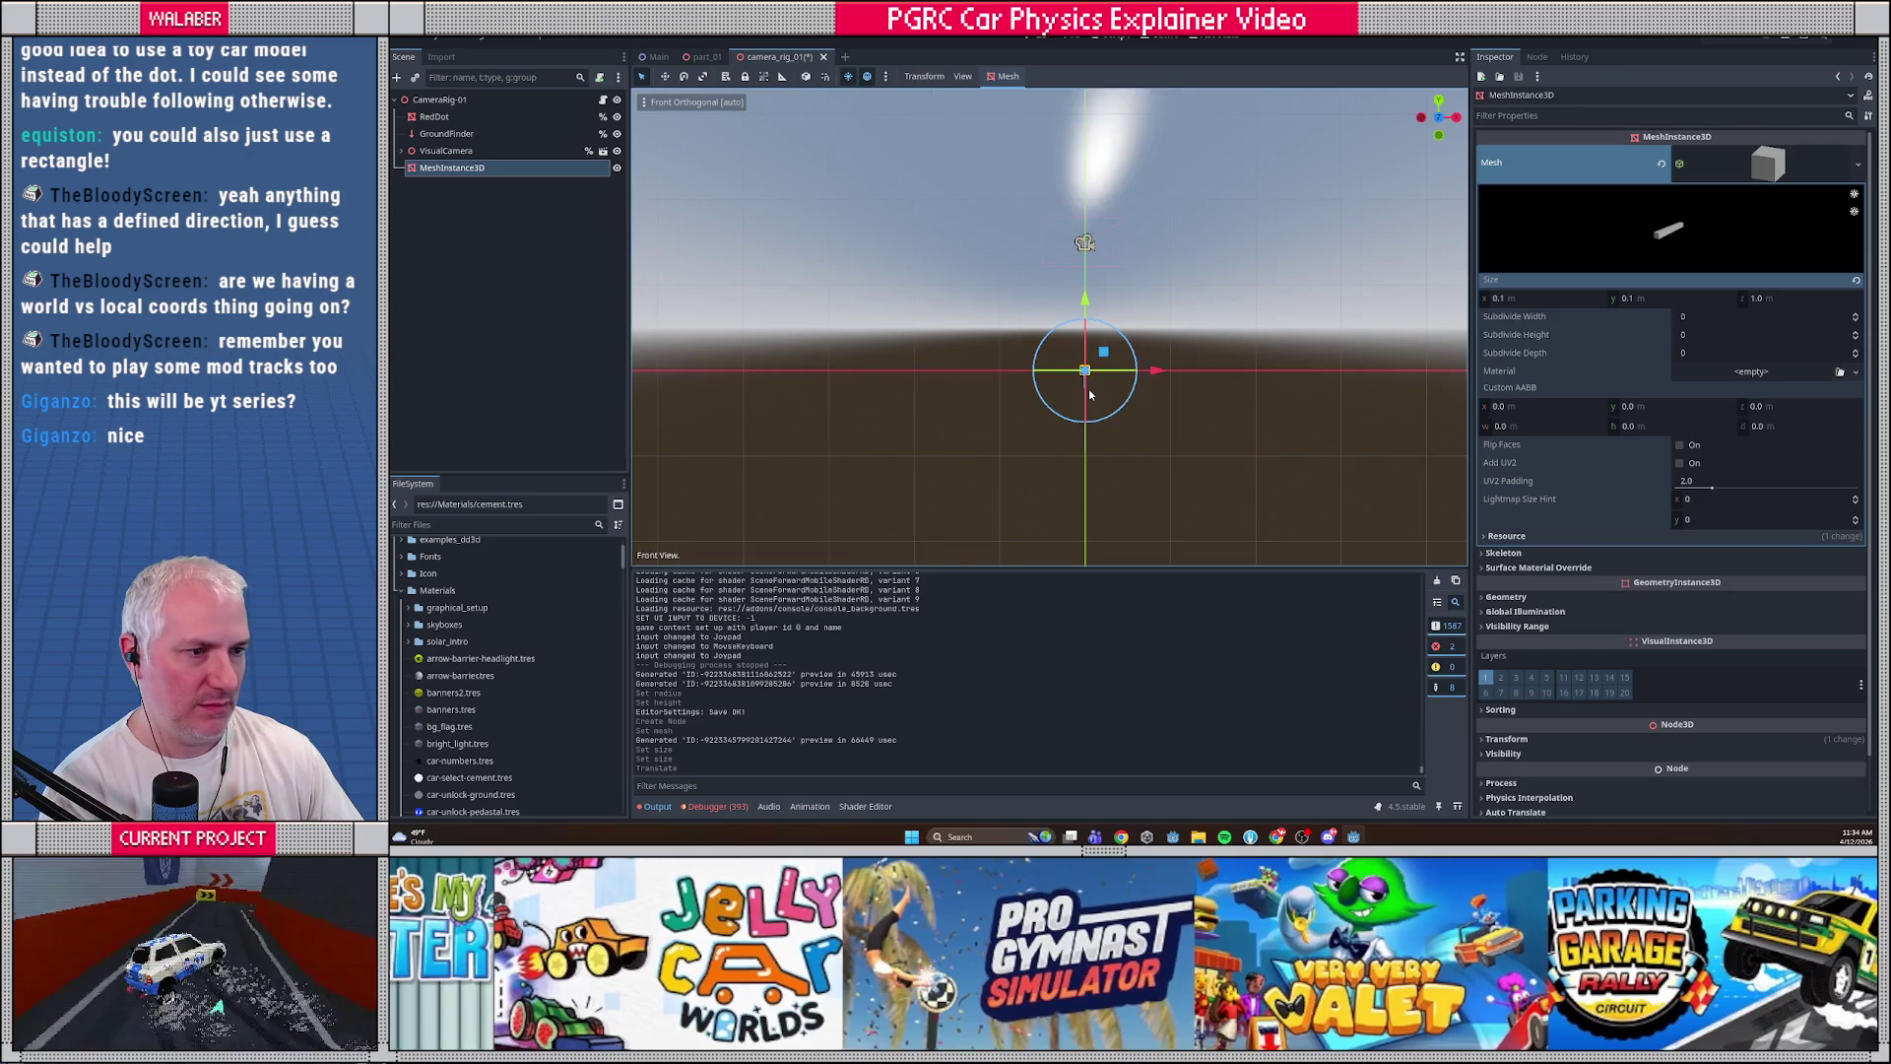
{"action": "key", "text": "KP_3"}
{"action": "key", "text": "KP_4"}
{"action": "key", "text": "KP_8"}
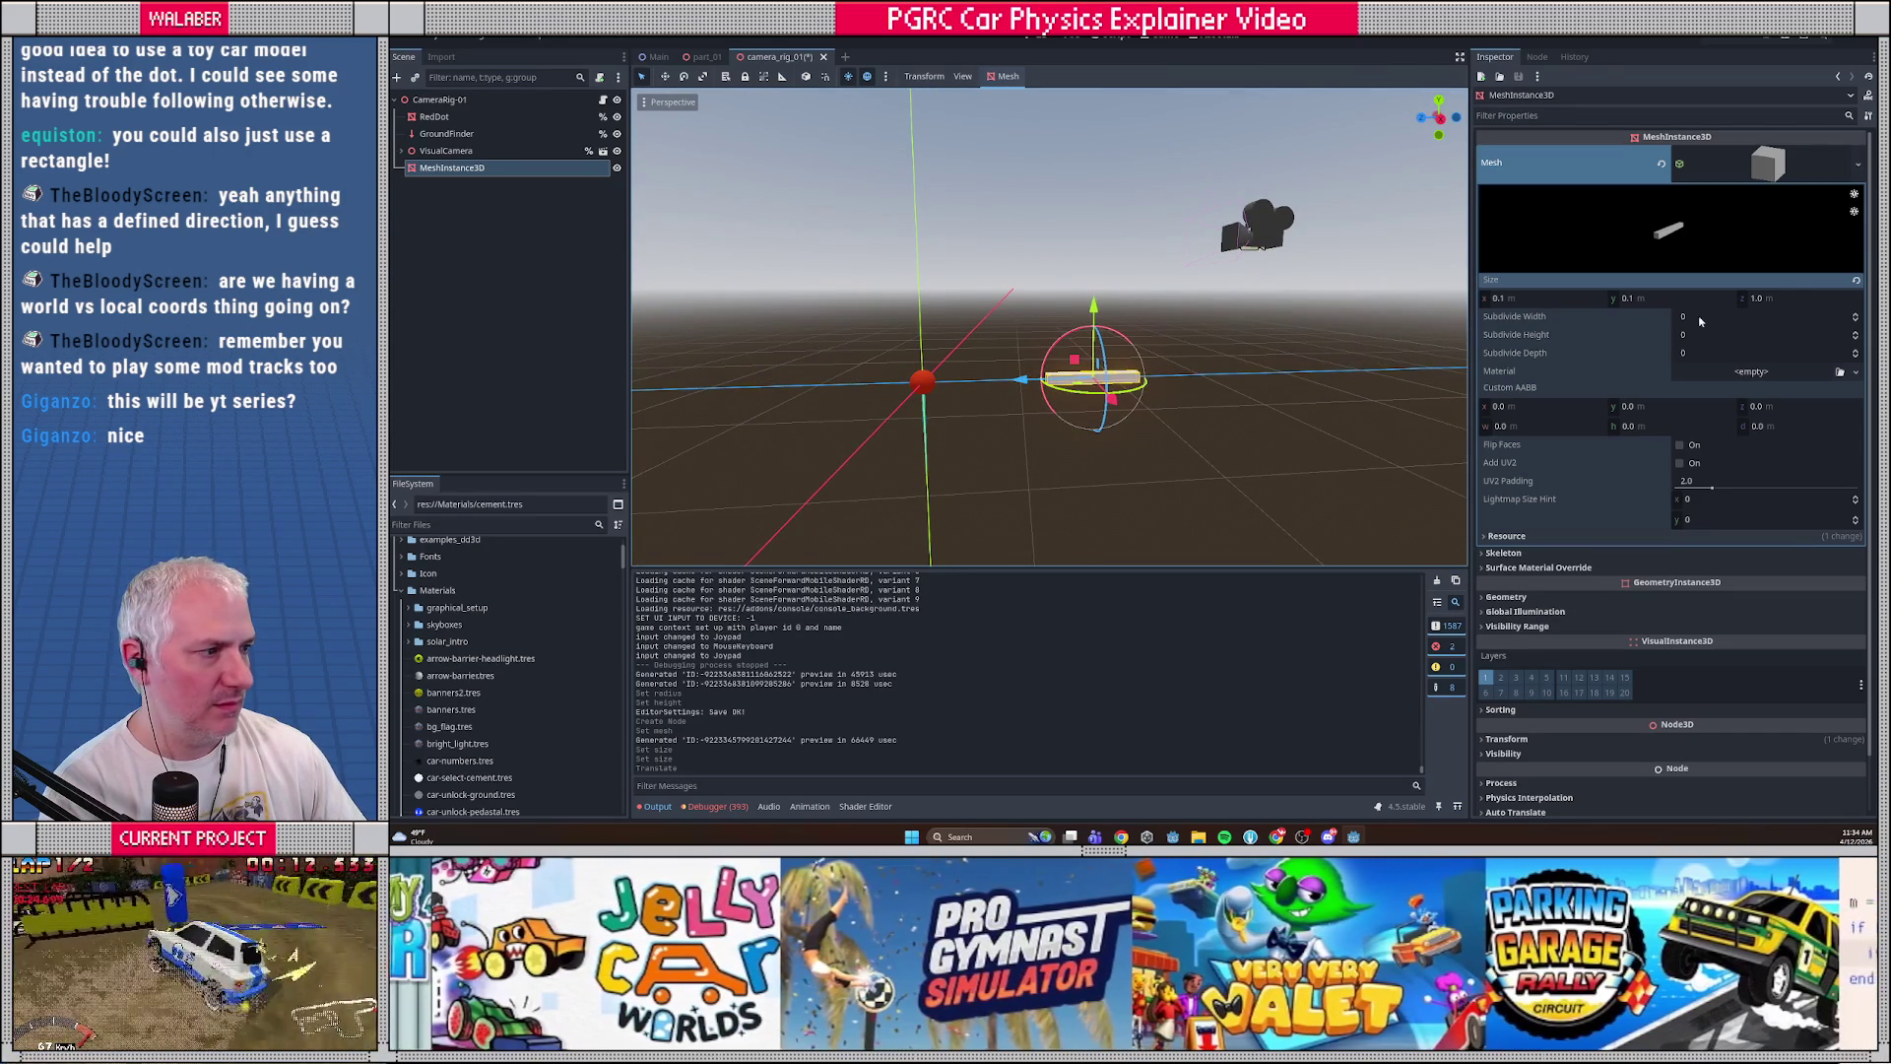
{"action": "left_click_drag", "start_coordinate": [1763, 298], "coordinate": [1841, 297]}
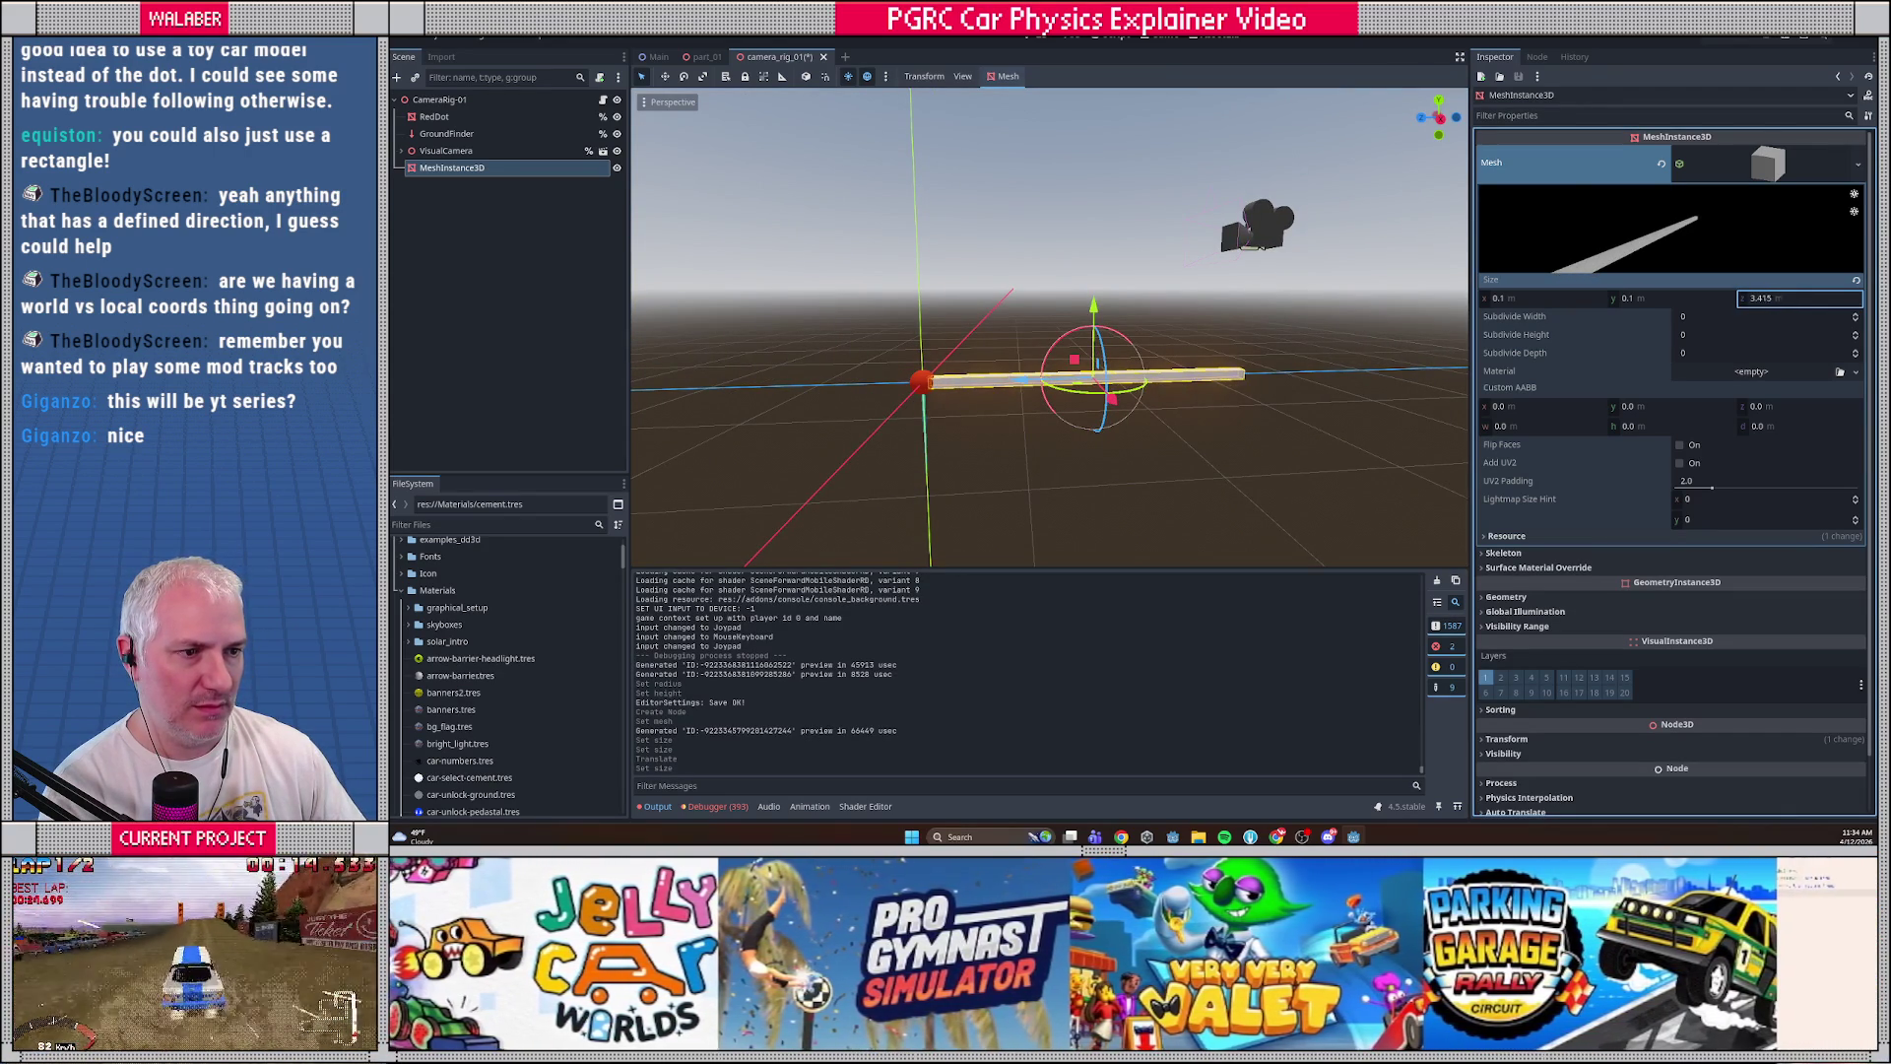
Duplicate the bar as an upright post with its own unique mesh, 1.75 m long
{"action": "key", "text": "ctrl+d"}
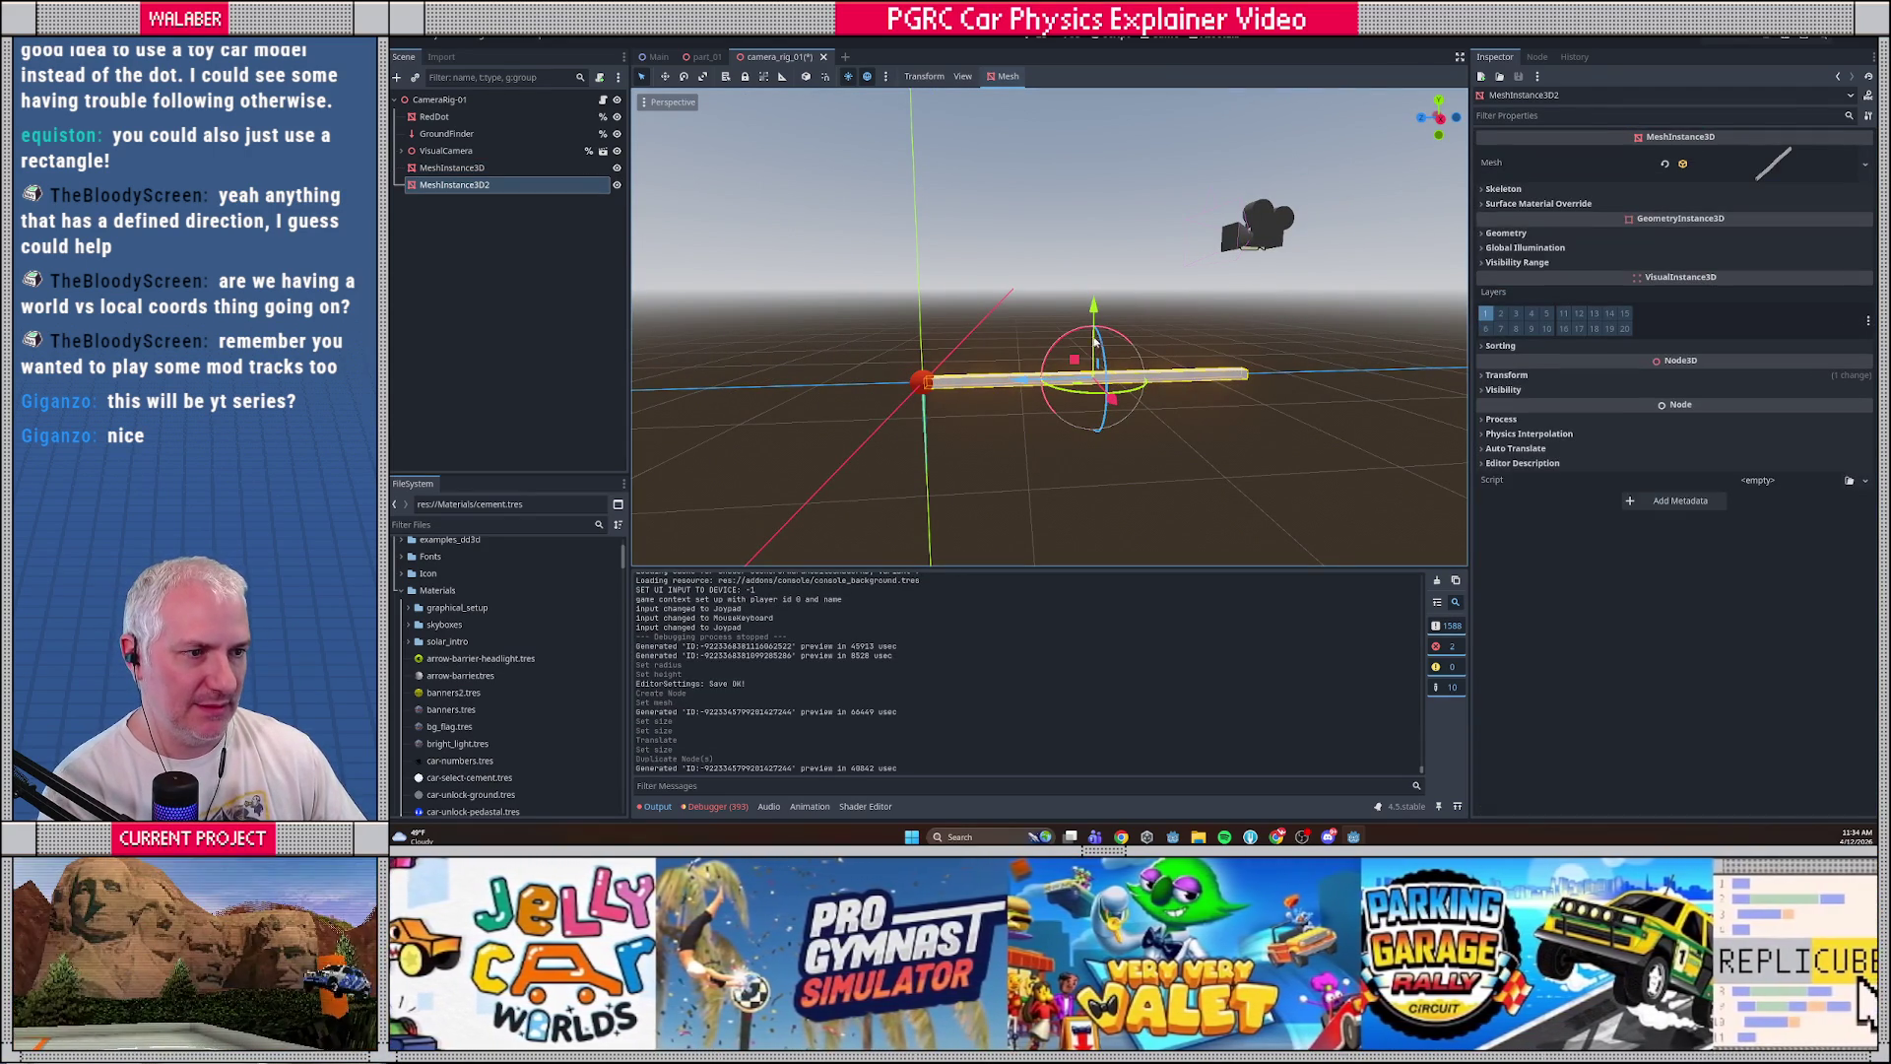
{"action": "mouse_move", "coordinate": [1074, 338]}
{"action": "left_mouse_down"}
{"action": "mouse_move", "coordinate": [1169, 328]}
{"action": "mouse_move", "coordinate": [1257, 284]}
{"action": "left_mouse_up"}
{"action": "left_click", "coordinate": [1787, 167]}
{"action": "left_click", "coordinate": [1855, 167]}
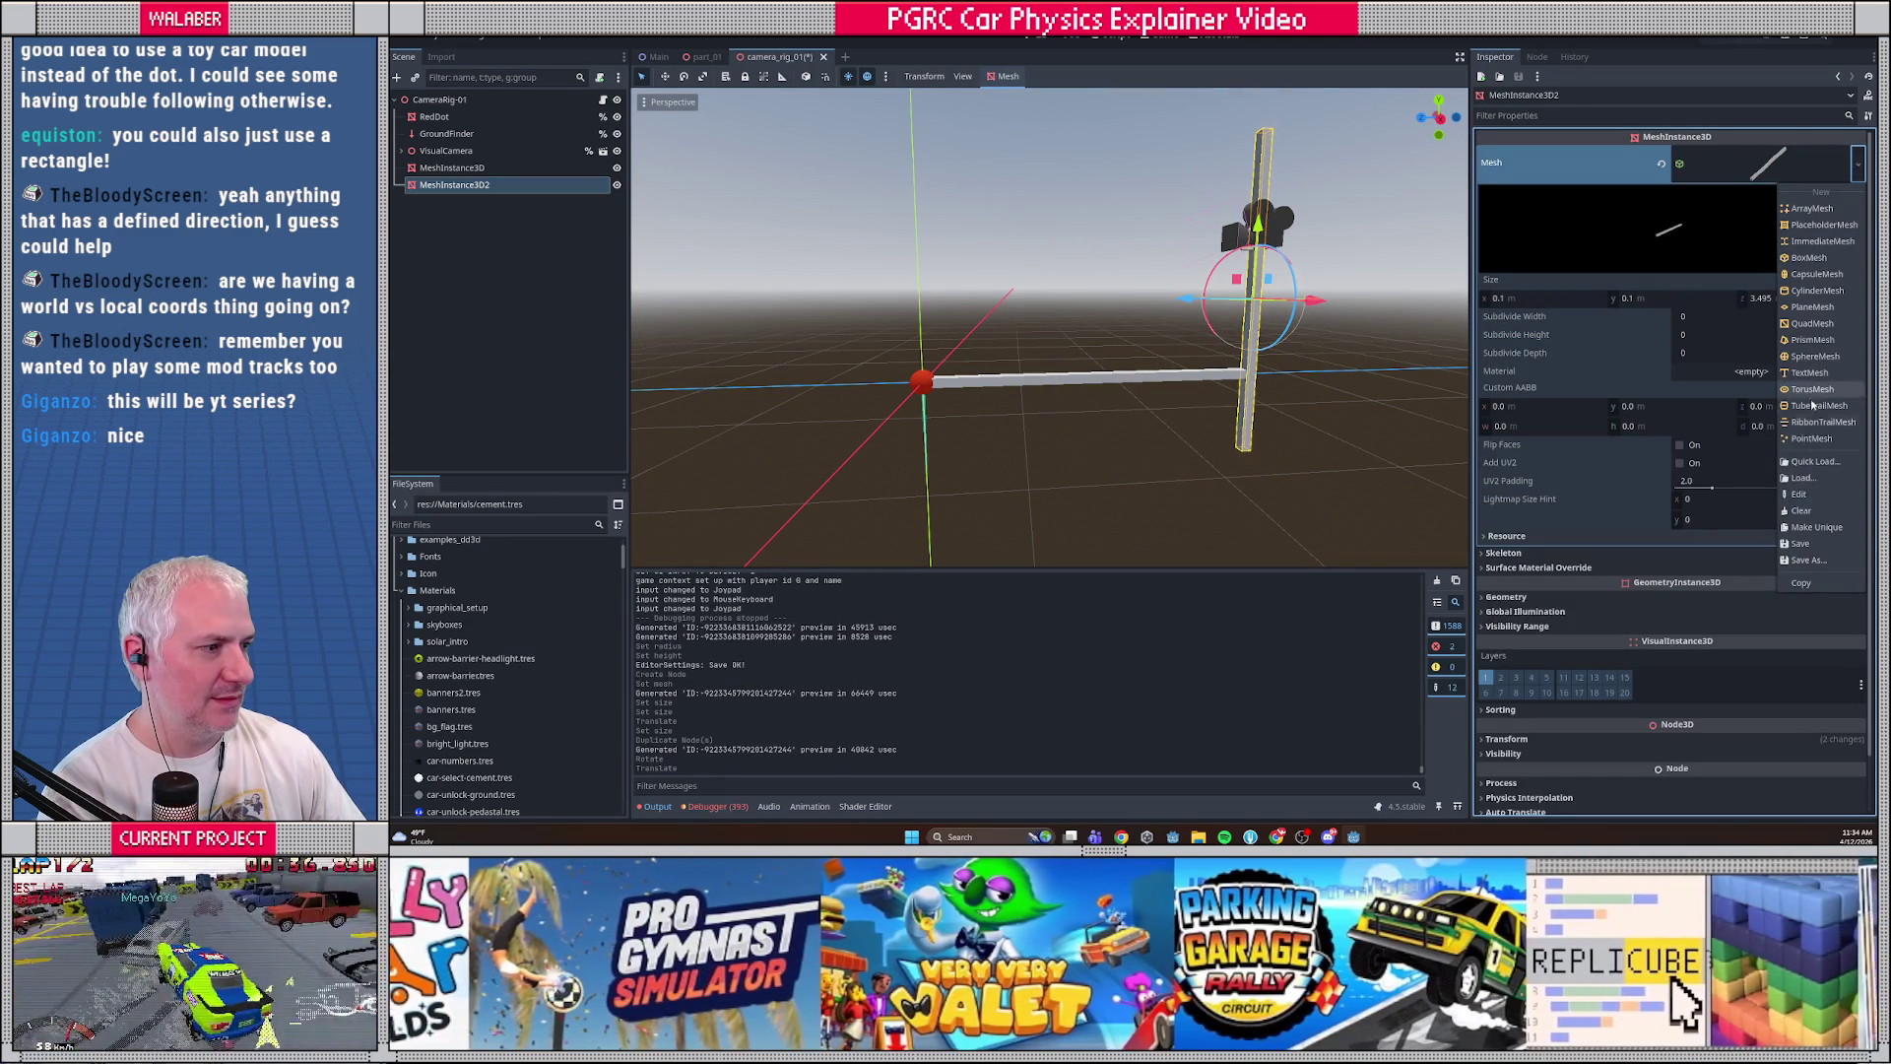
{"action": "left_click", "coordinate": [1812, 517]}
{"action": "left_click_drag", "start_coordinate": [1817, 302], "coordinate": [1772, 301]}
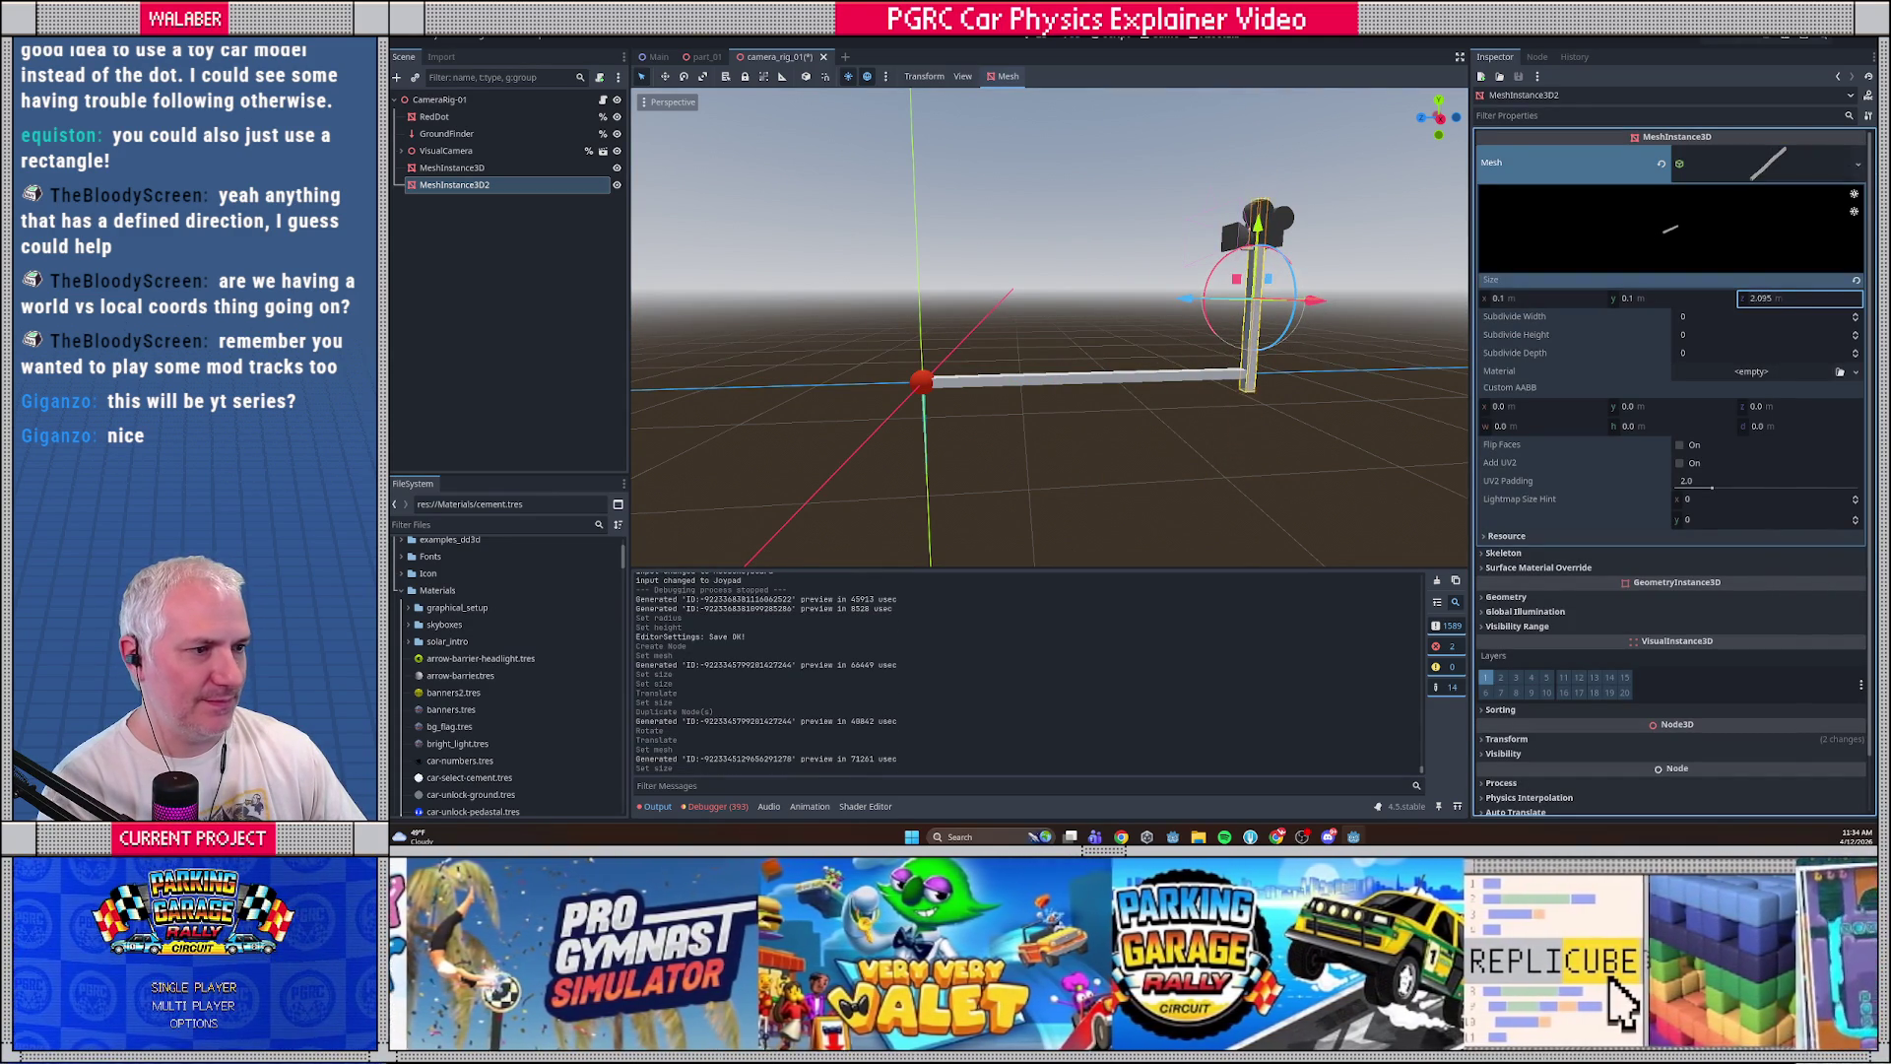
{"action": "key", "text": "Return"}
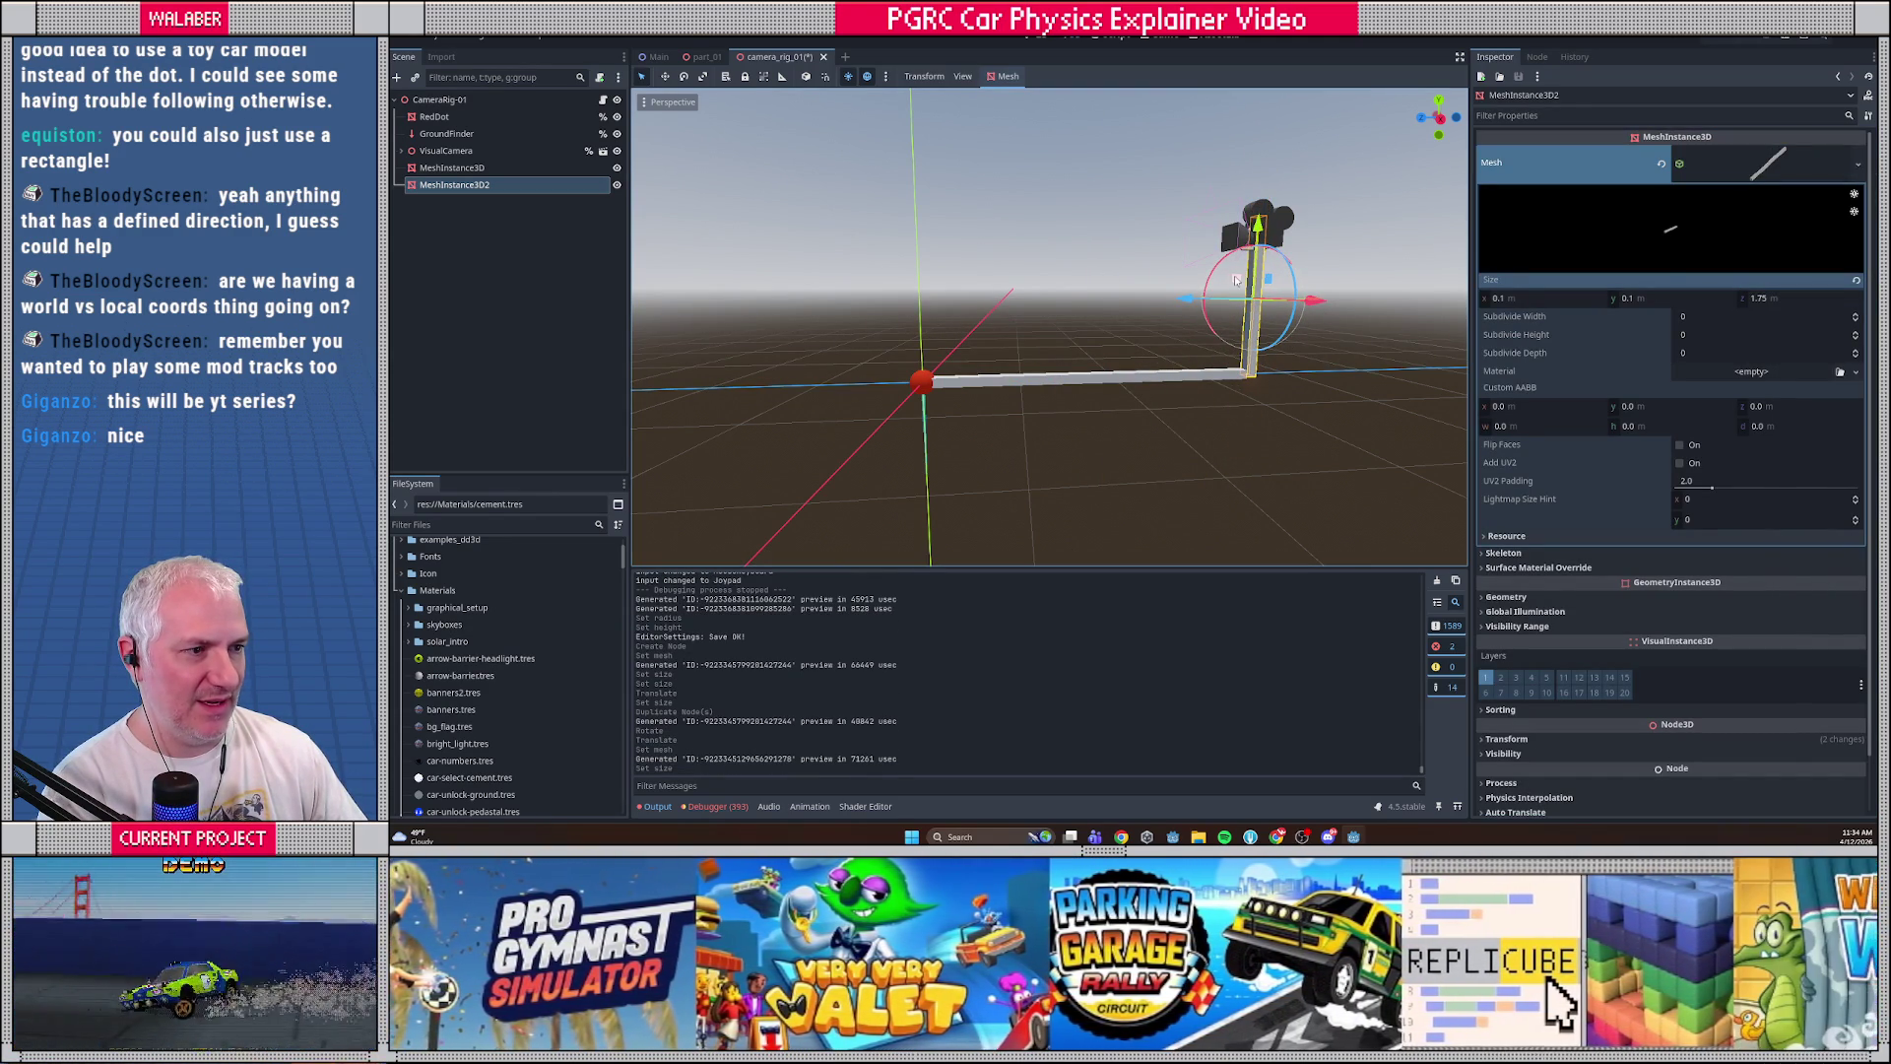
{"action": "left_click", "coordinate": [897, 317]}
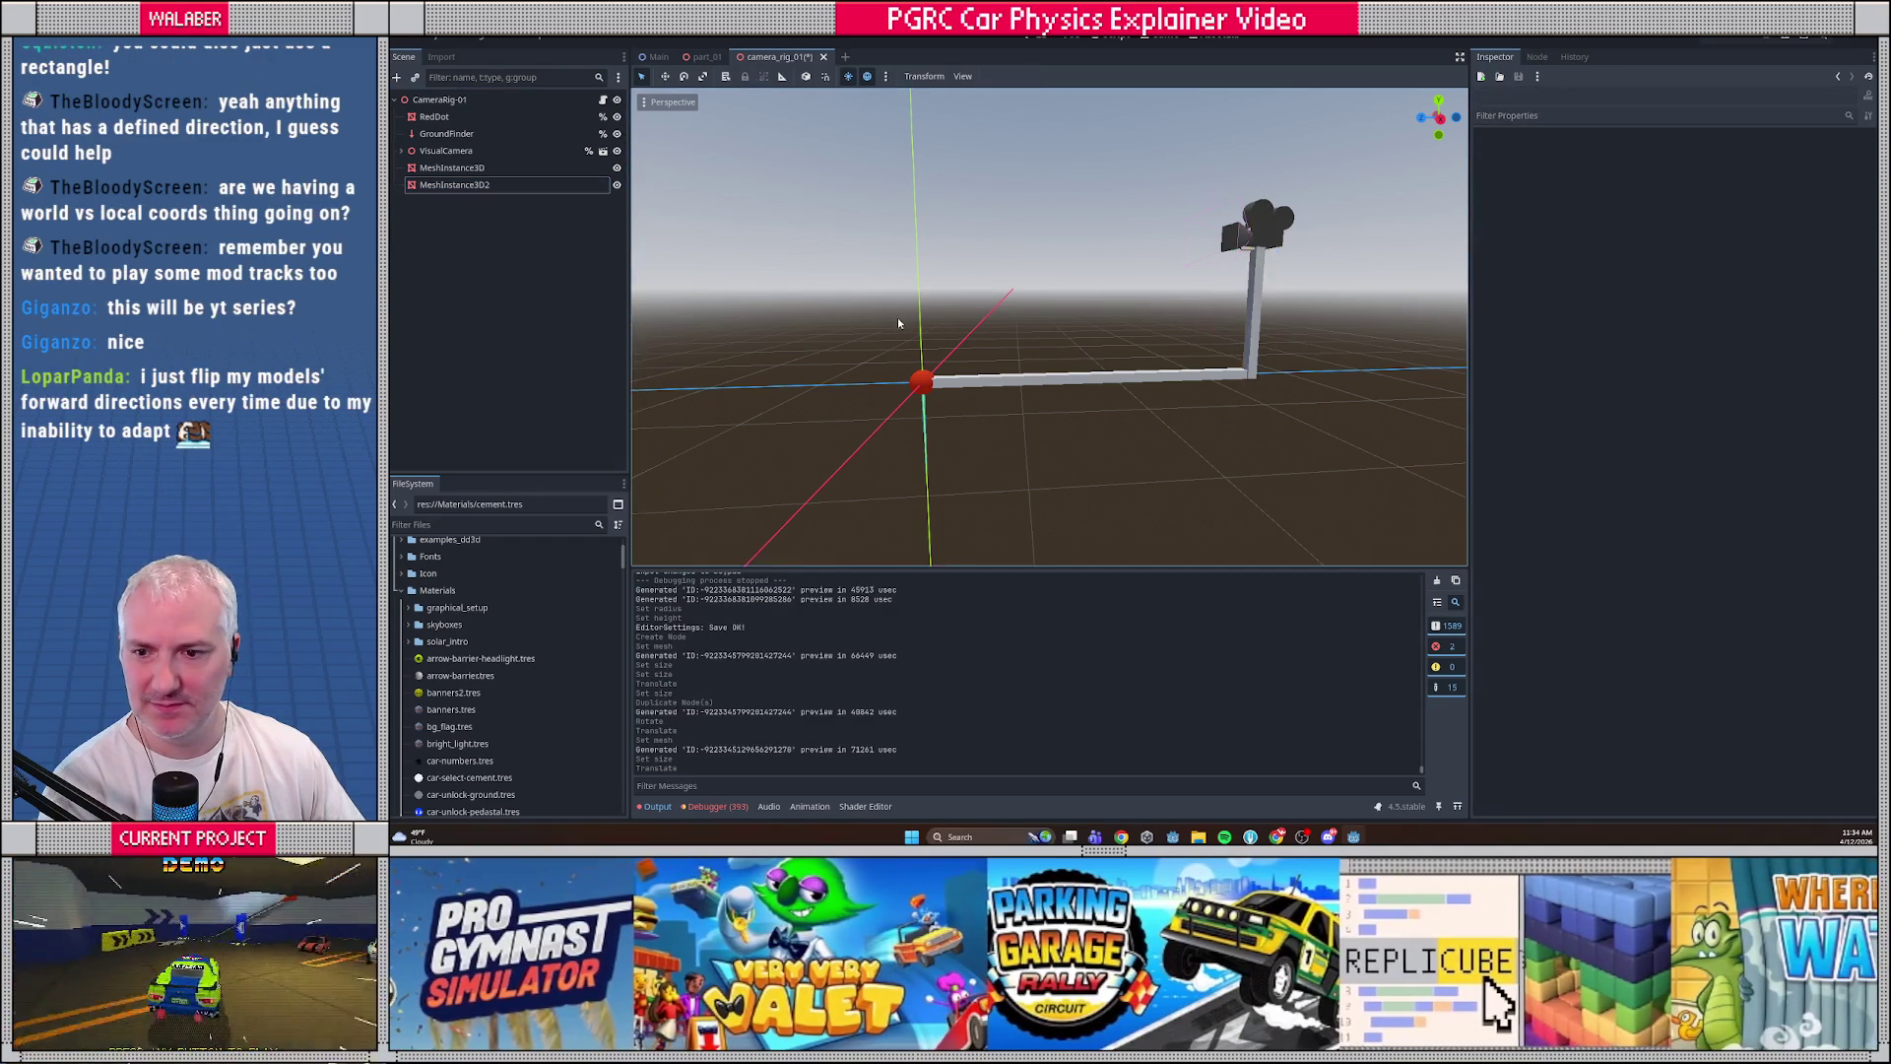
{"action": "scroll", "coordinate": [943, 348], "scroll_direction": "down", "scroll_amount": 3}
{"action": "left_click_drag", "start_coordinate": [943, 348], "coordinate": [1004, 396]}
{"action": "scroll", "coordinate": [1012, 403], "scroll_direction": "up", "scroll_amount": 2}
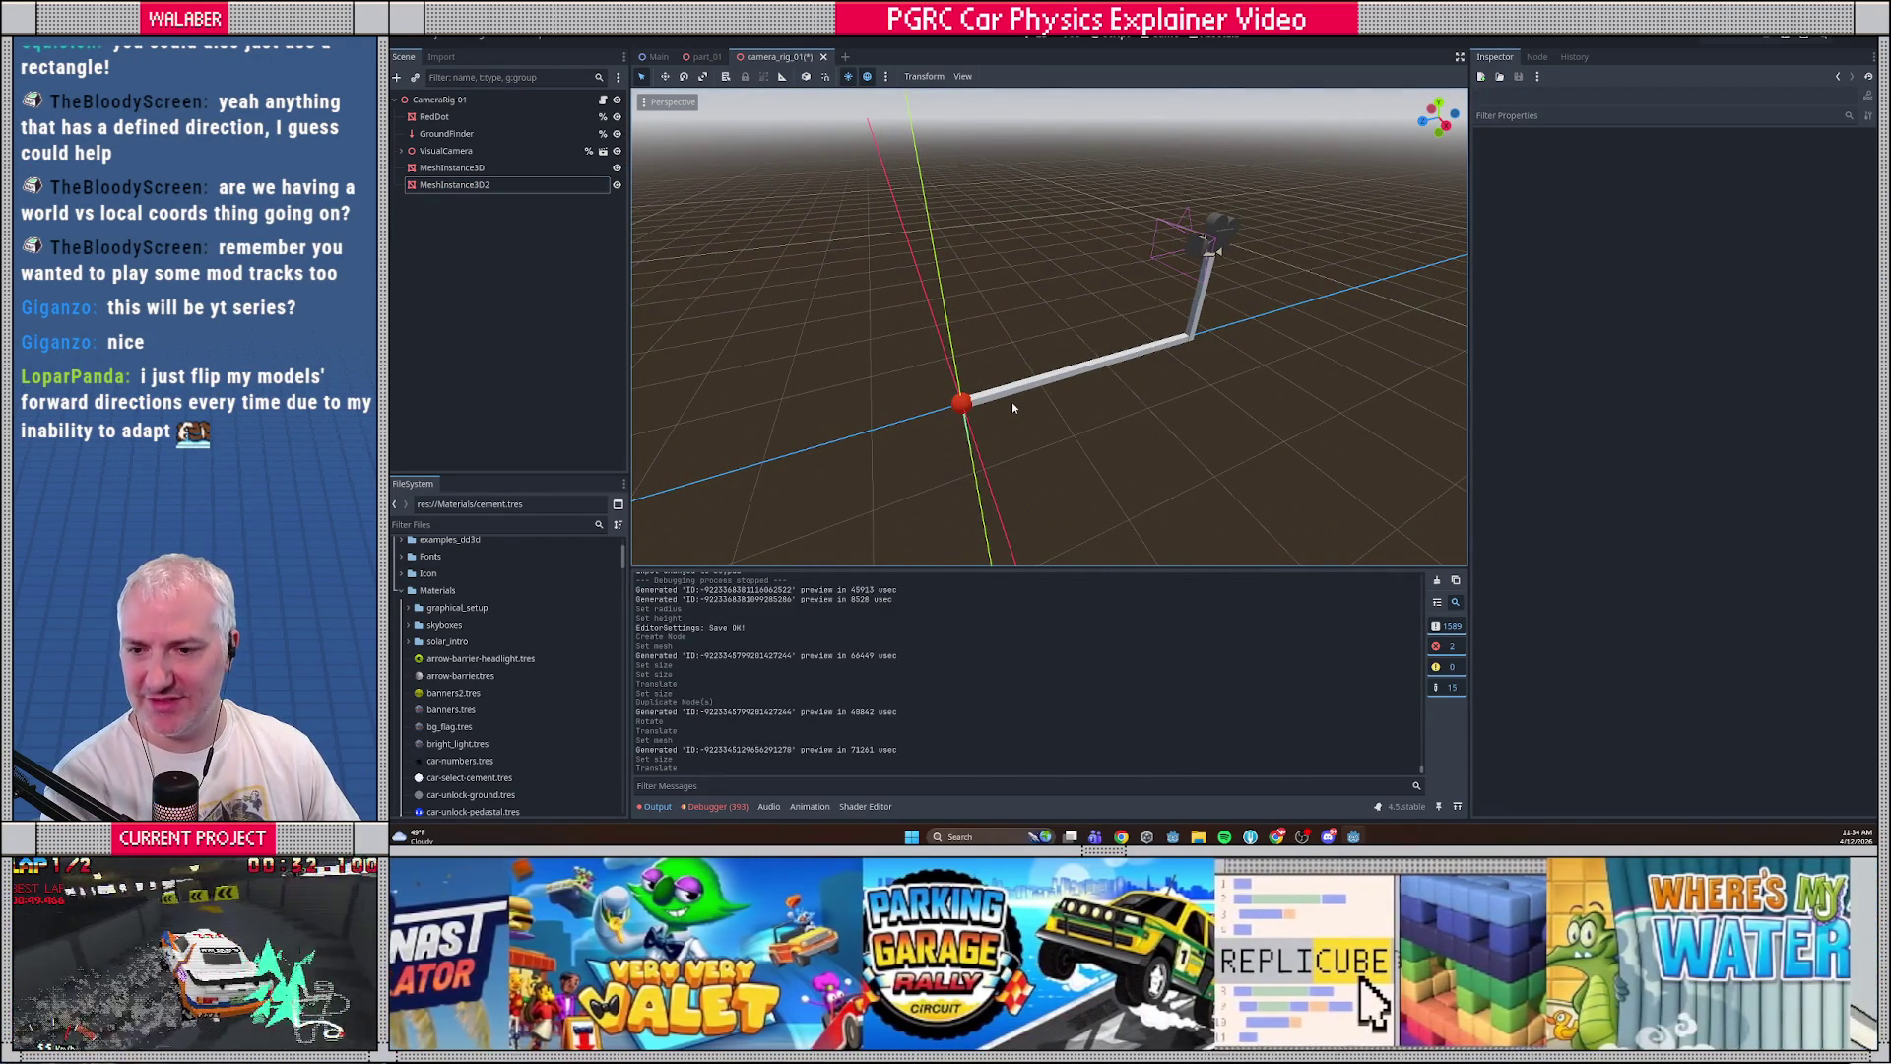
Give the horizontal bar a new ShaderMaterial override using simple_lit.gdshader
{"action": "left_click_drag", "start_coordinate": [1146, 393], "coordinate": [1051, 357]}
{"action": "left_click", "coordinate": [1025, 369]}
{"action": "scroll", "coordinate": [1067, 384], "scroll_direction": "up", "scroll_amount": 2}
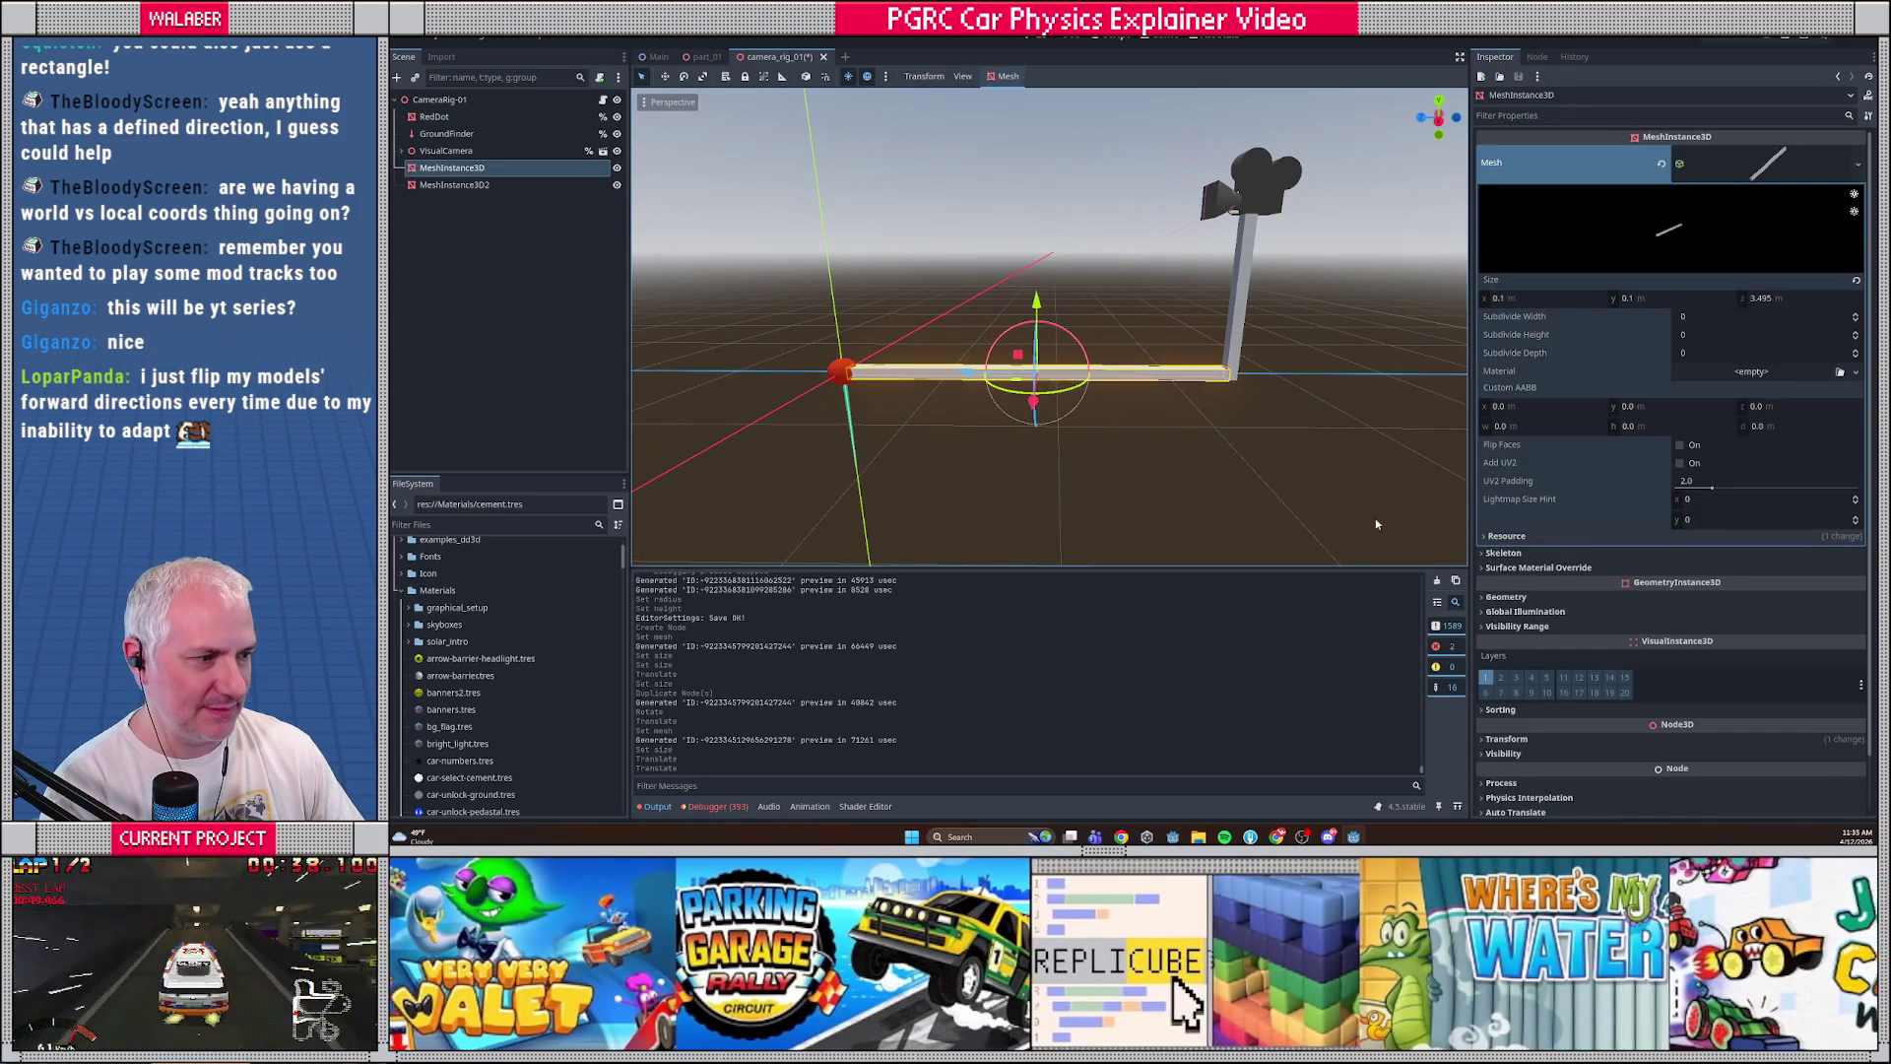
{"action": "left_click", "coordinate": [1517, 567]}
{"action": "left_click", "coordinate": [1754, 584]}
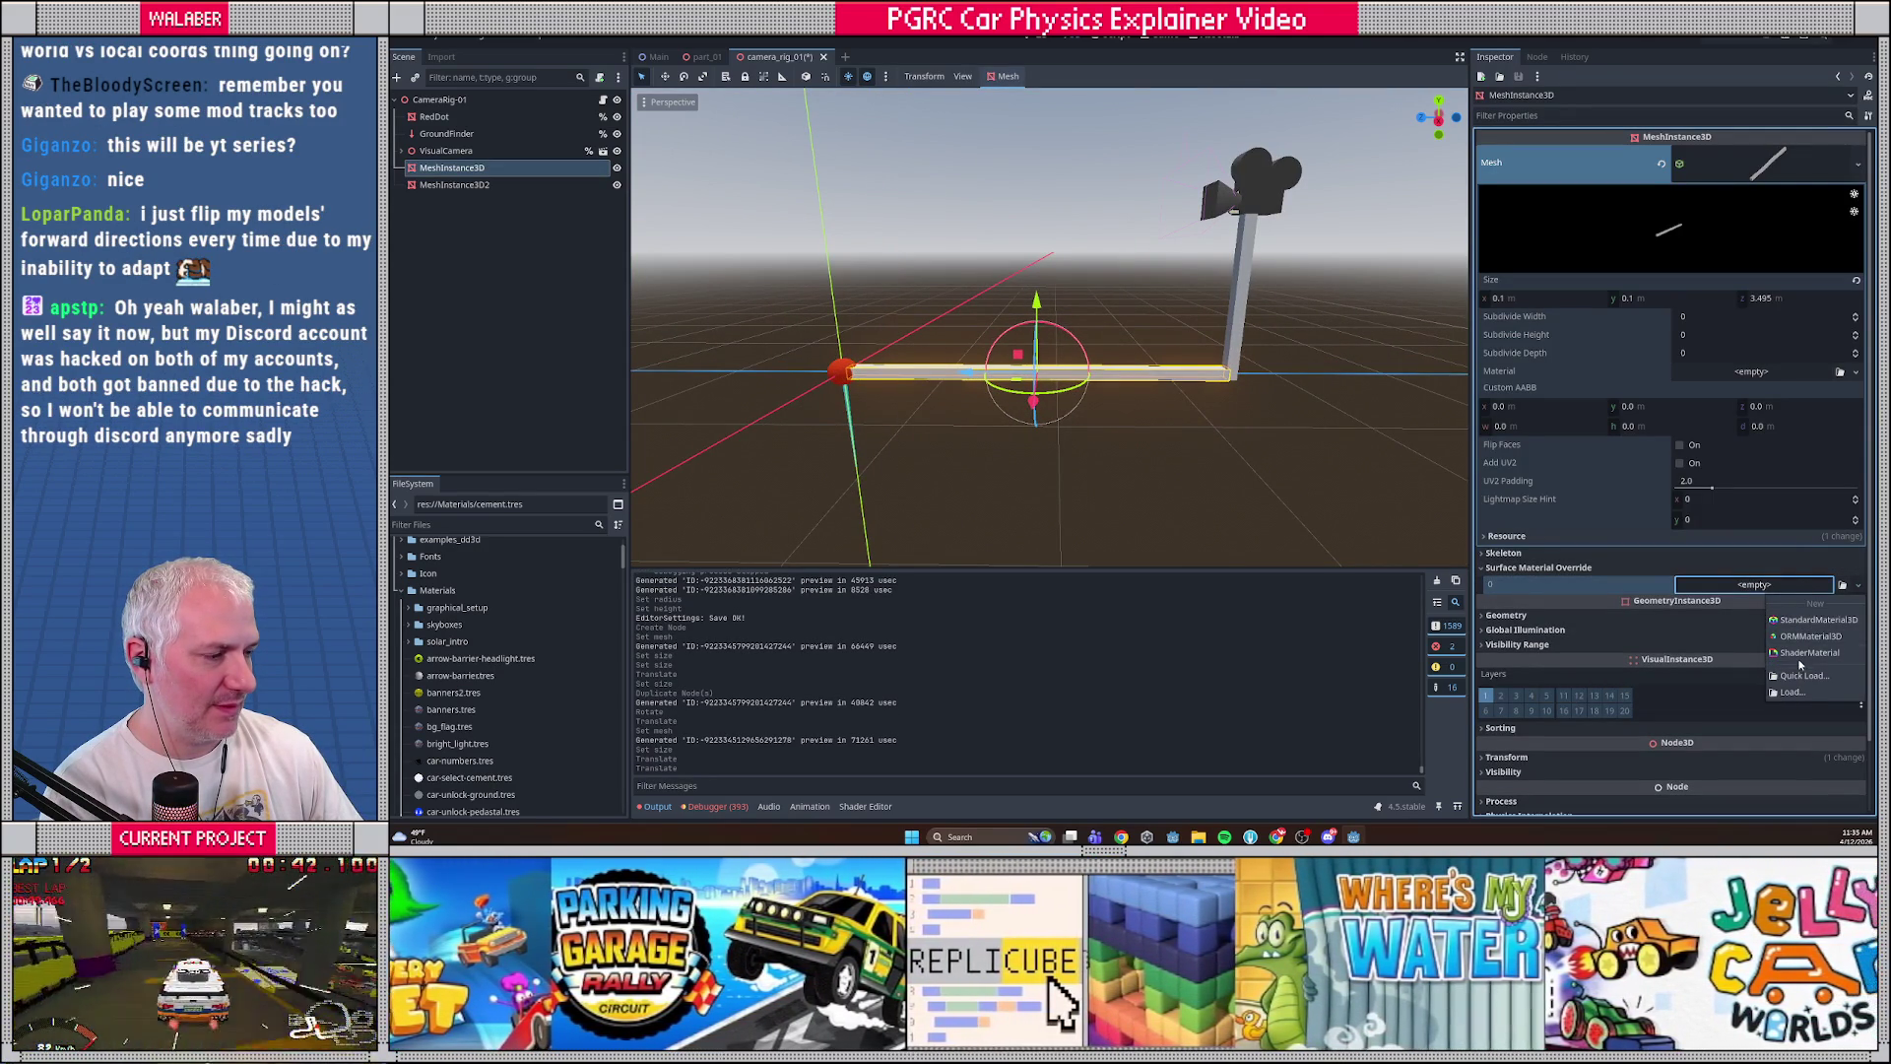
{"action": "left_click", "coordinate": [1795, 636]}
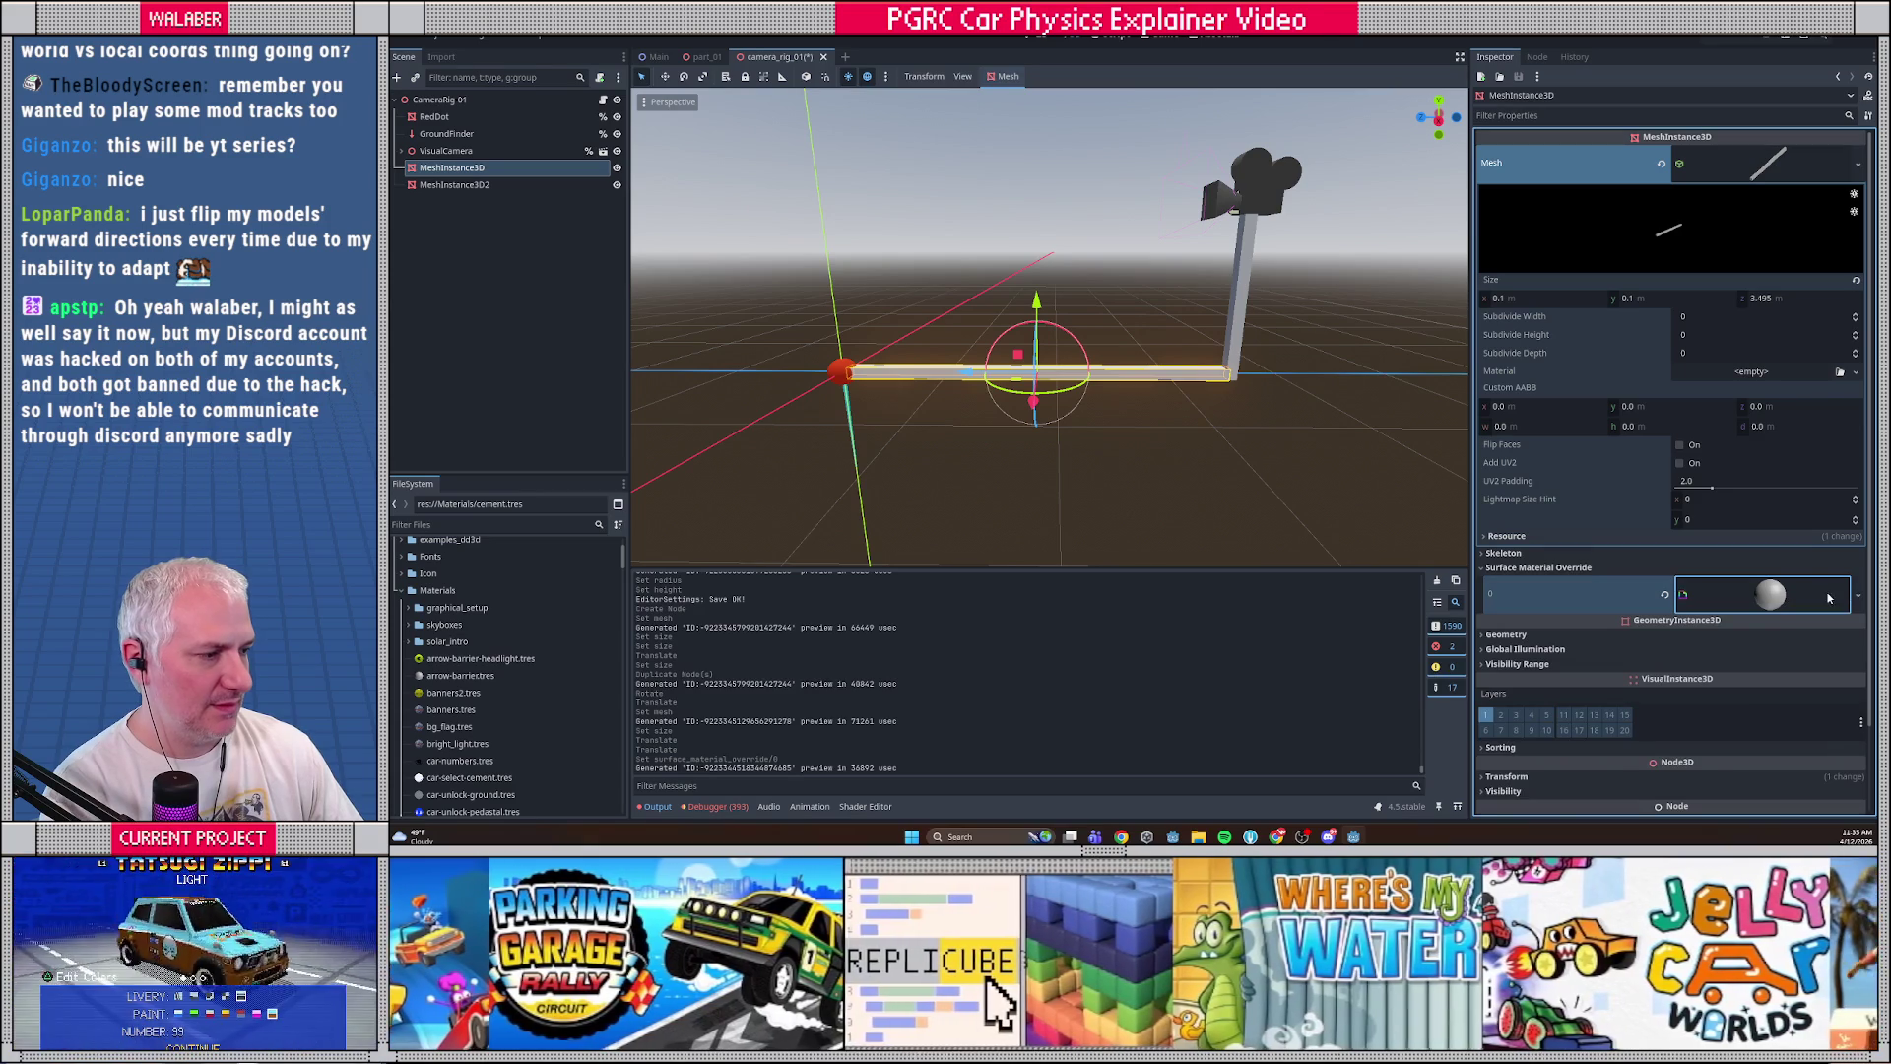
{"action": "left_click", "coordinate": [1827, 598]}
{"action": "left_click", "coordinate": [1838, 711]}
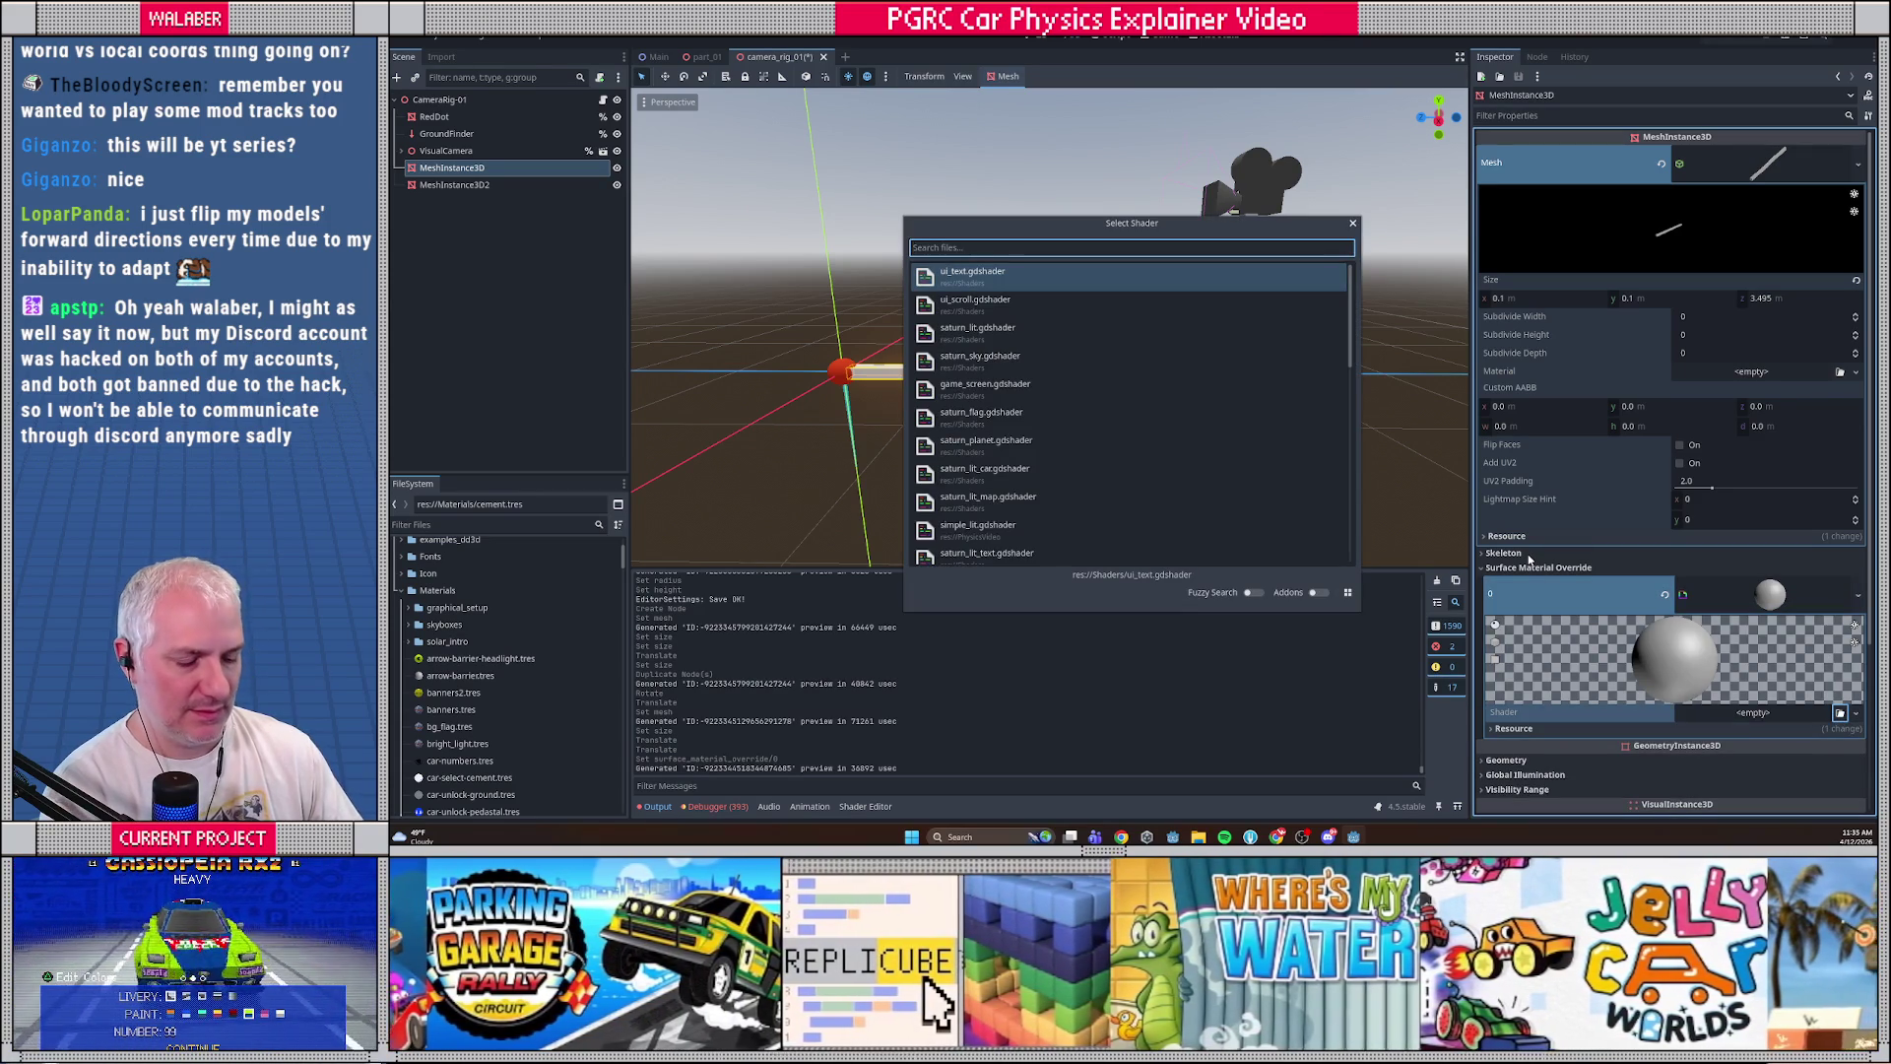
{"action": "type", "text": "simple"}
{"action": "key", "text": "Return"}
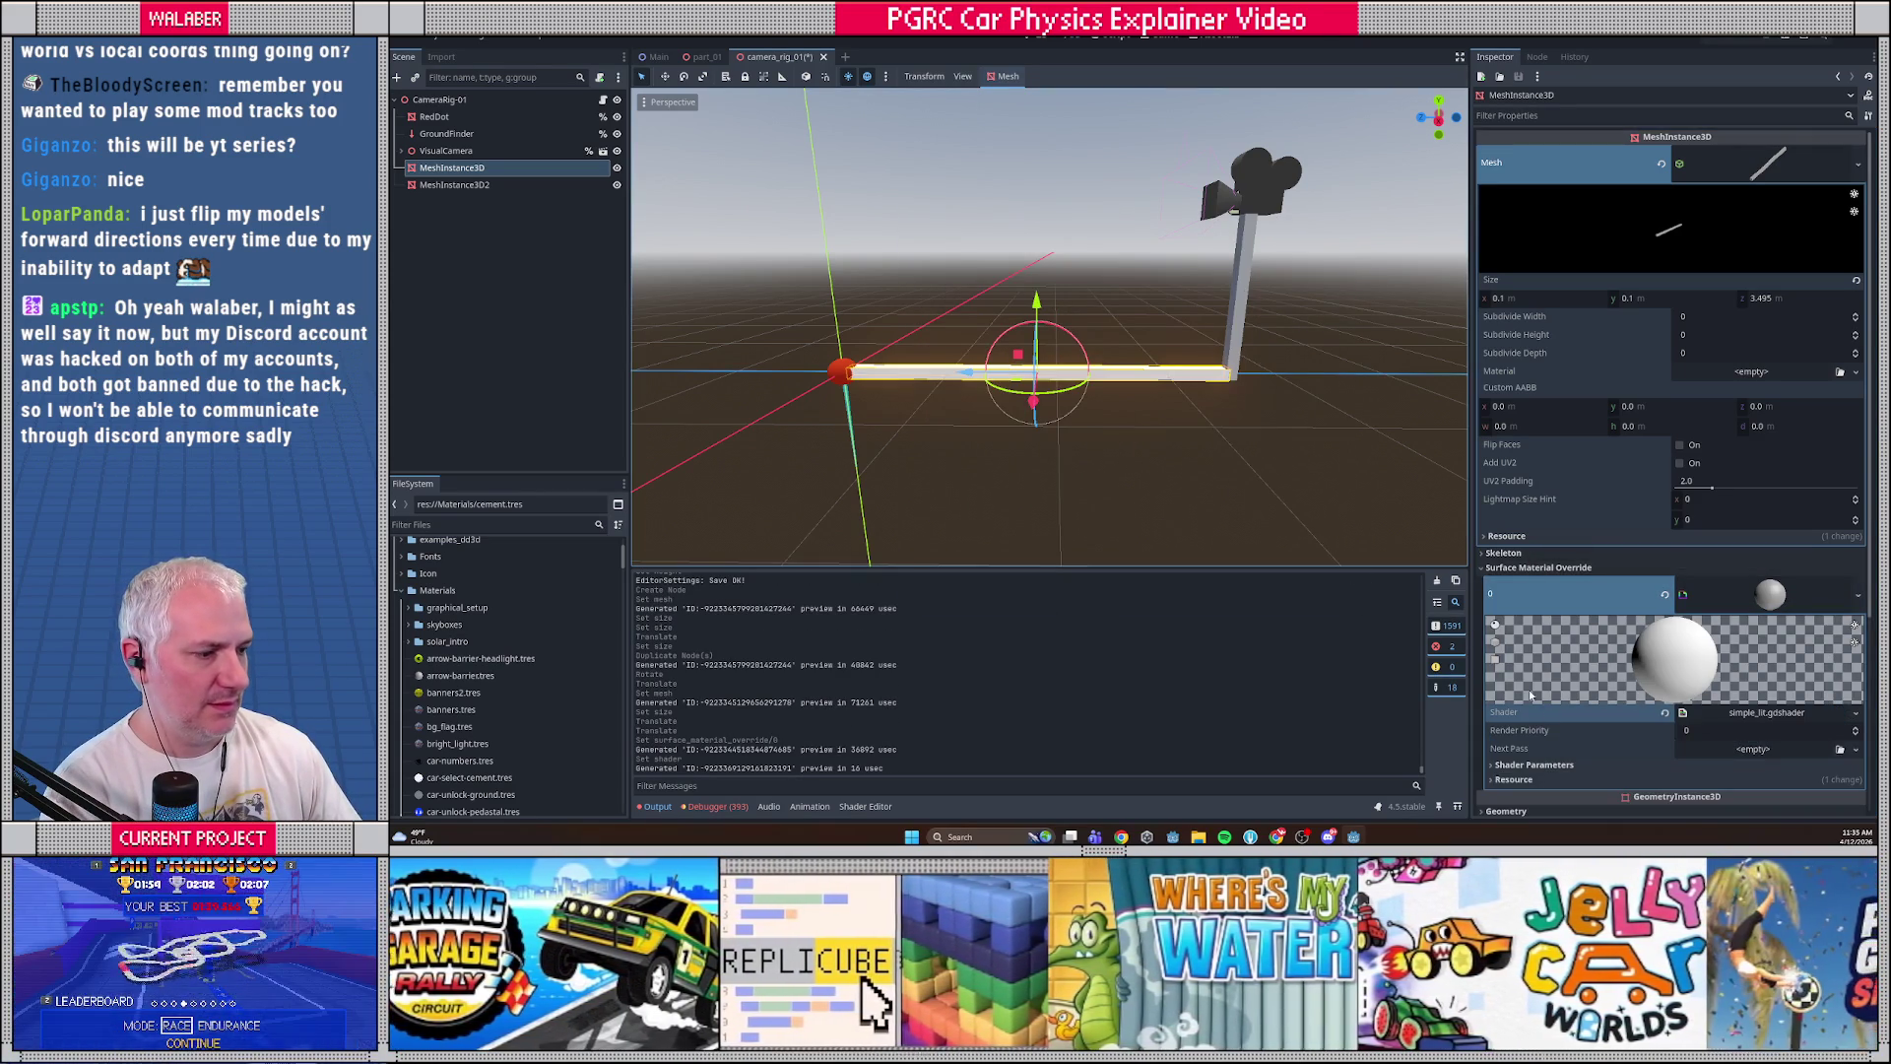
Set the material's albedo colour to dark grey
{"action": "scroll", "coordinate": [1528, 689], "scroll_direction": "down", "scroll_amount": 3}
{"action": "left_click", "coordinate": [1535, 594]}
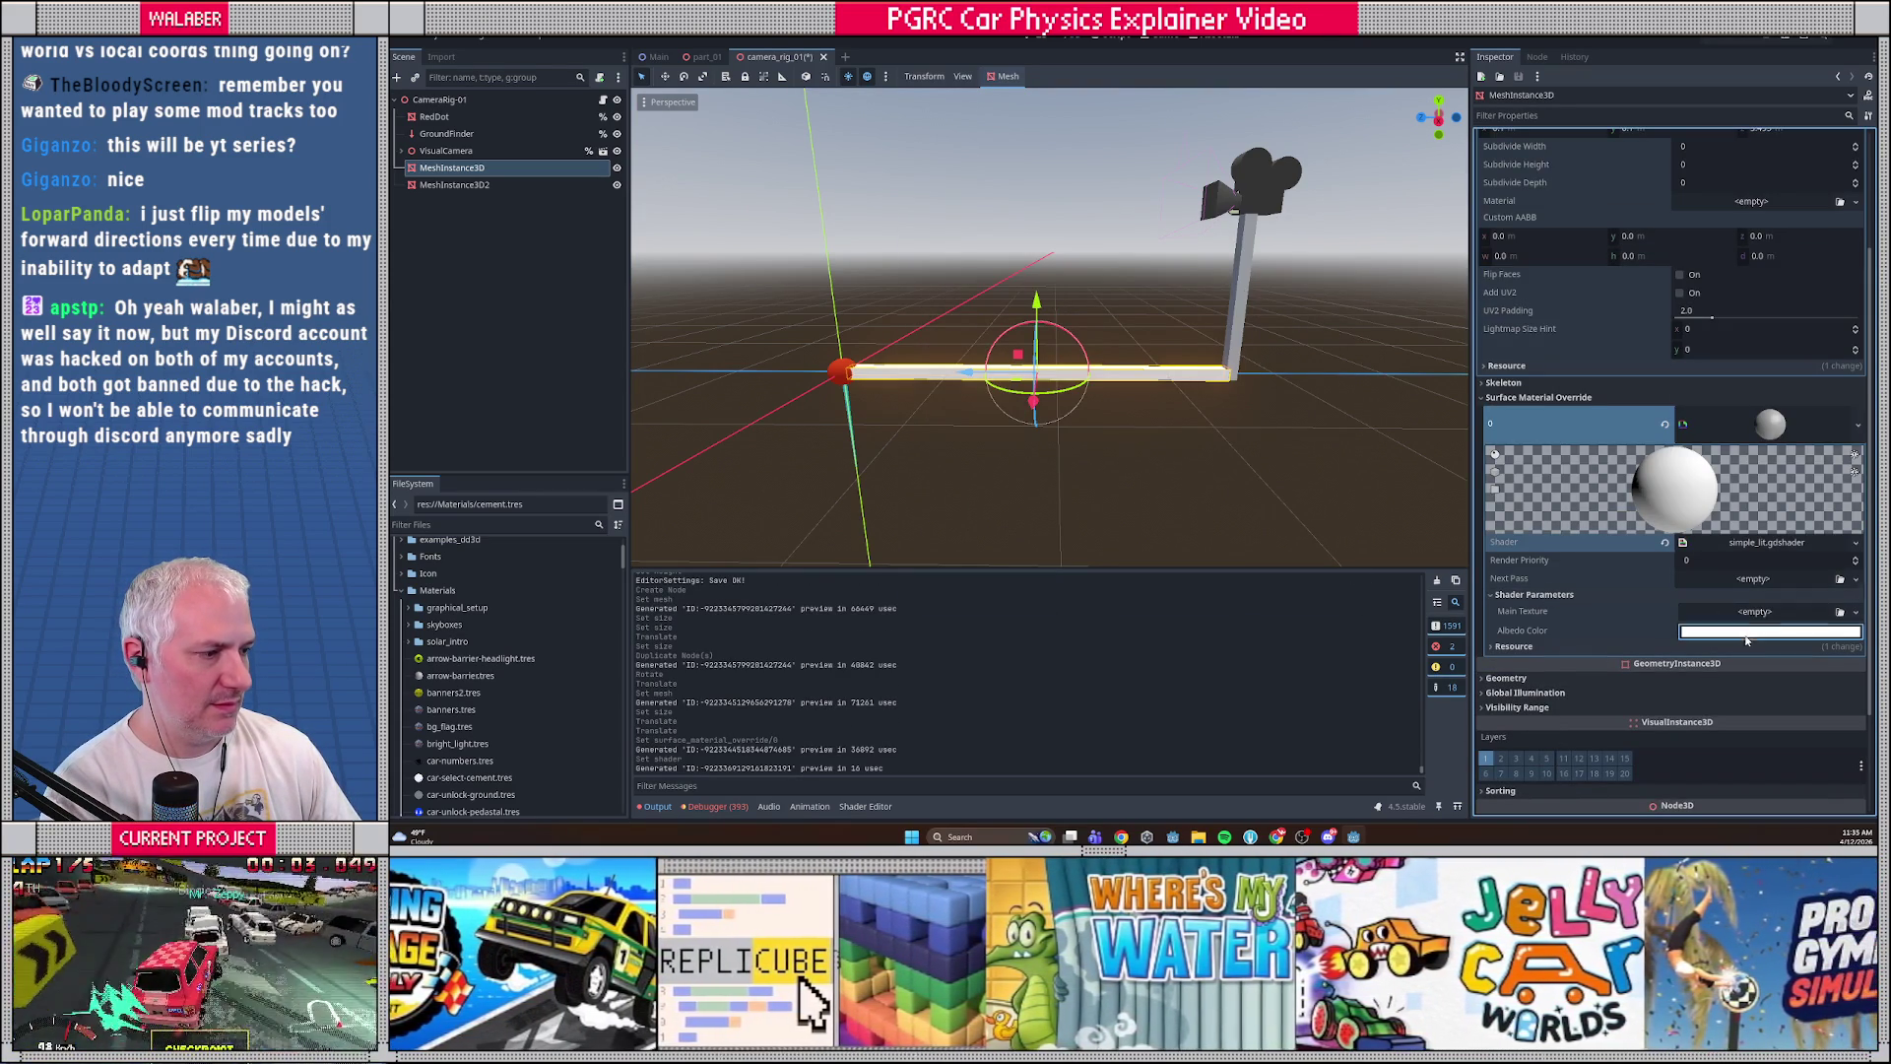
{"action": "left_click", "coordinate": [1763, 631]}
{"action": "left_click", "coordinate": [1845, 385]}
{"action": "left_click_drag", "start_coordinate": [1844, 389], "coordinate": [1845, 383]}
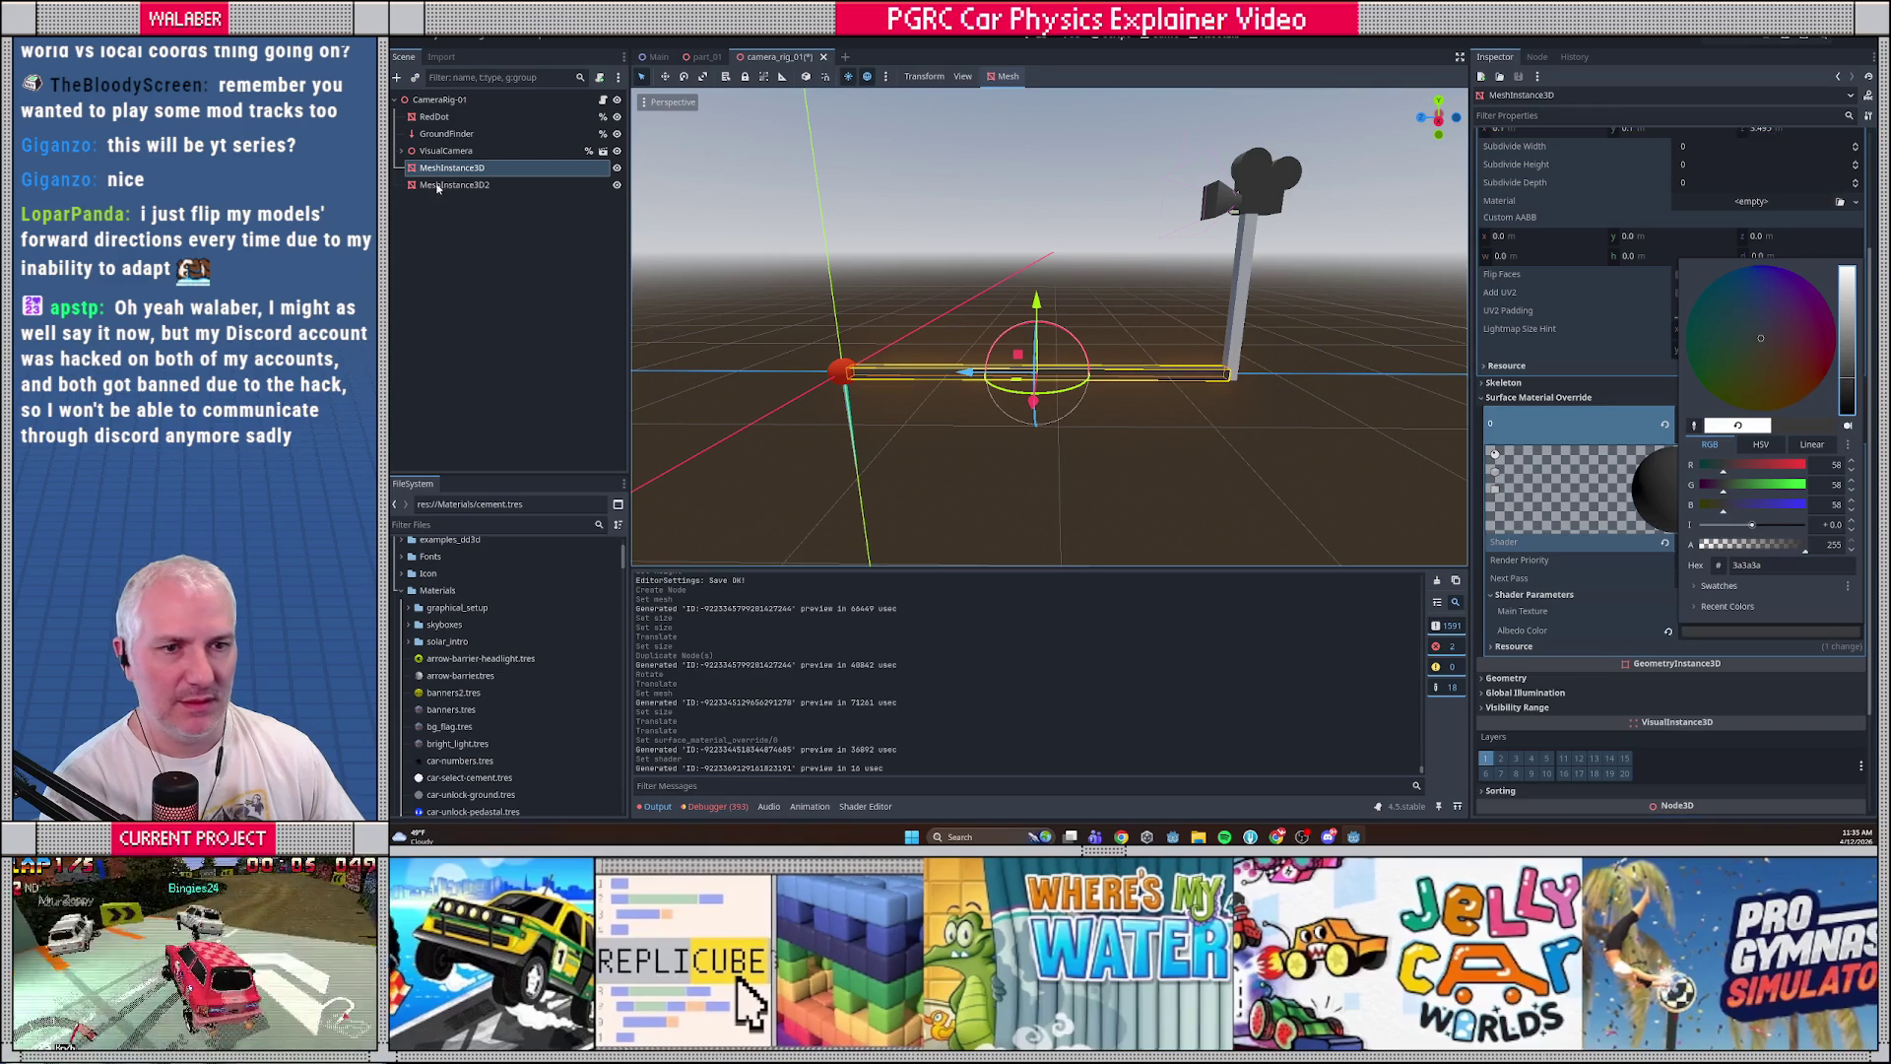
{"action": "left_click", "coordinate": [470, 199]}
Copy the dark grey material and paste it onto the vertical post's override
{"action": "left_click", "coordinate": [452, 168]}
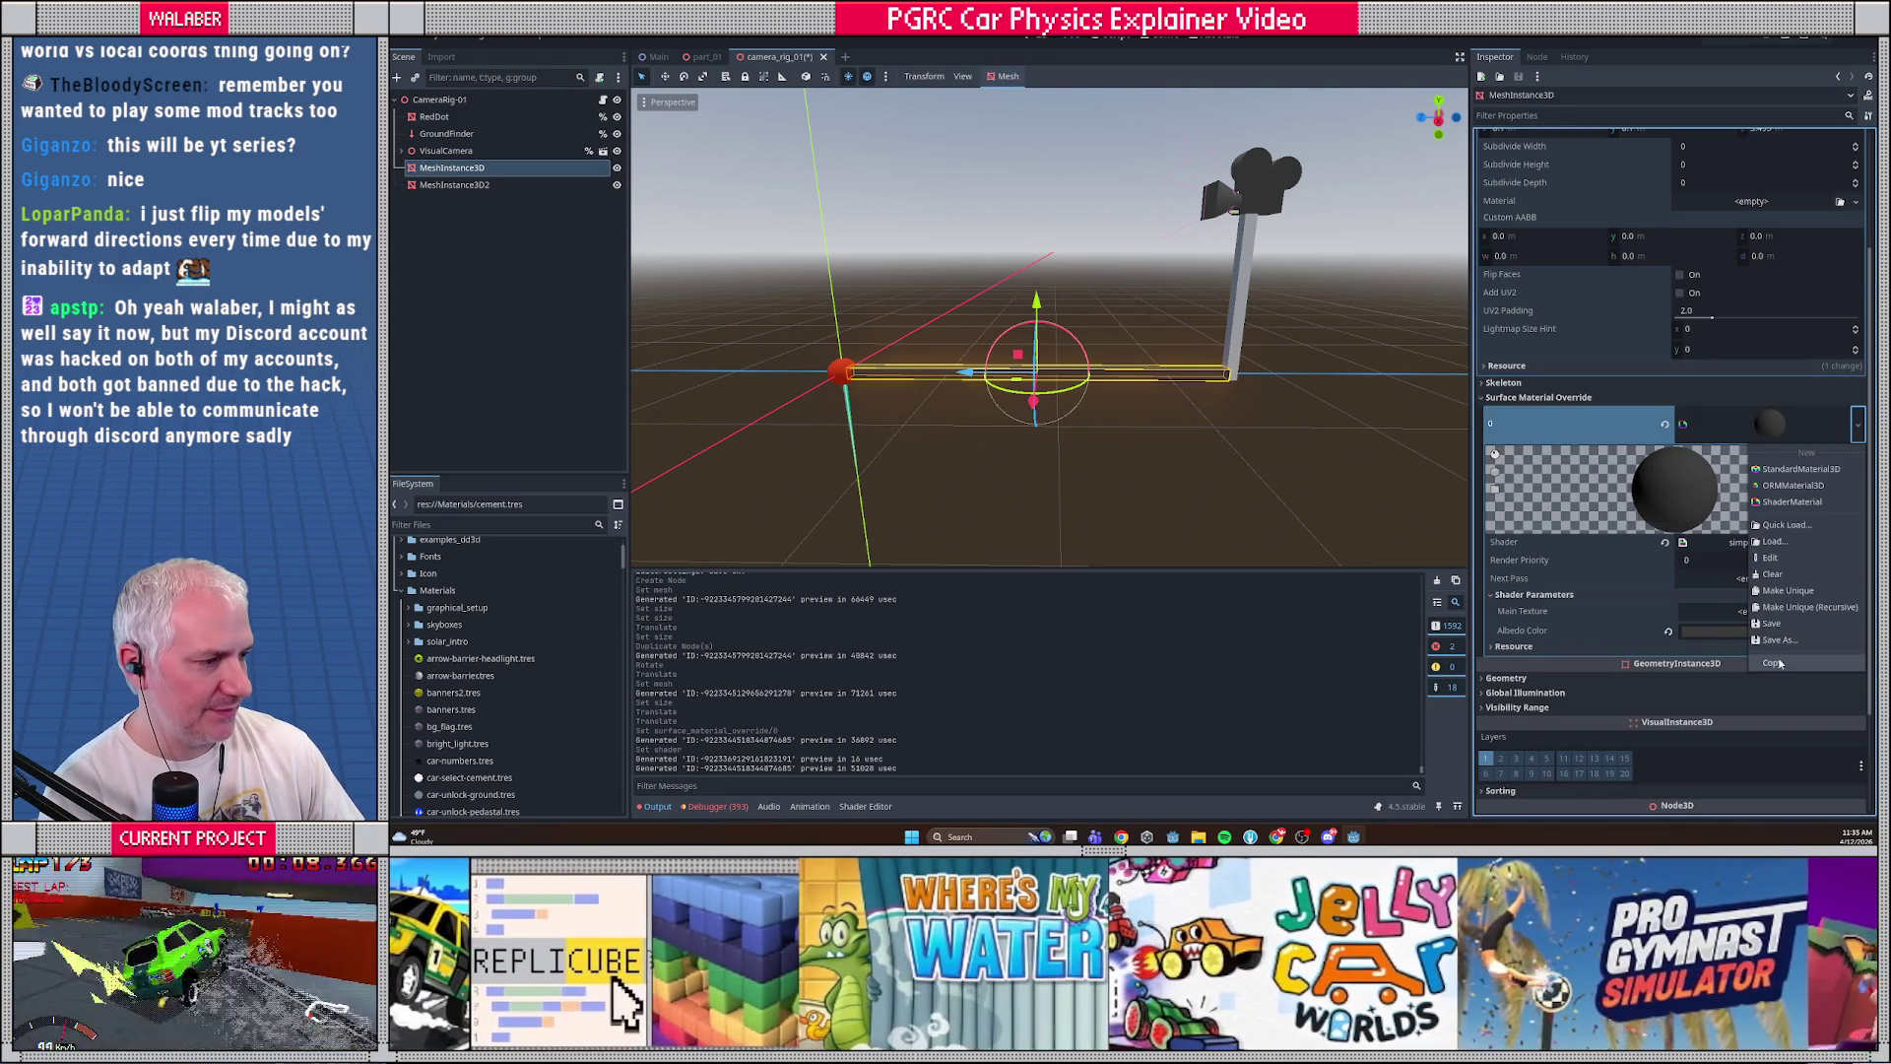
{"action": "left_click", "coordinate": [443, 185]}
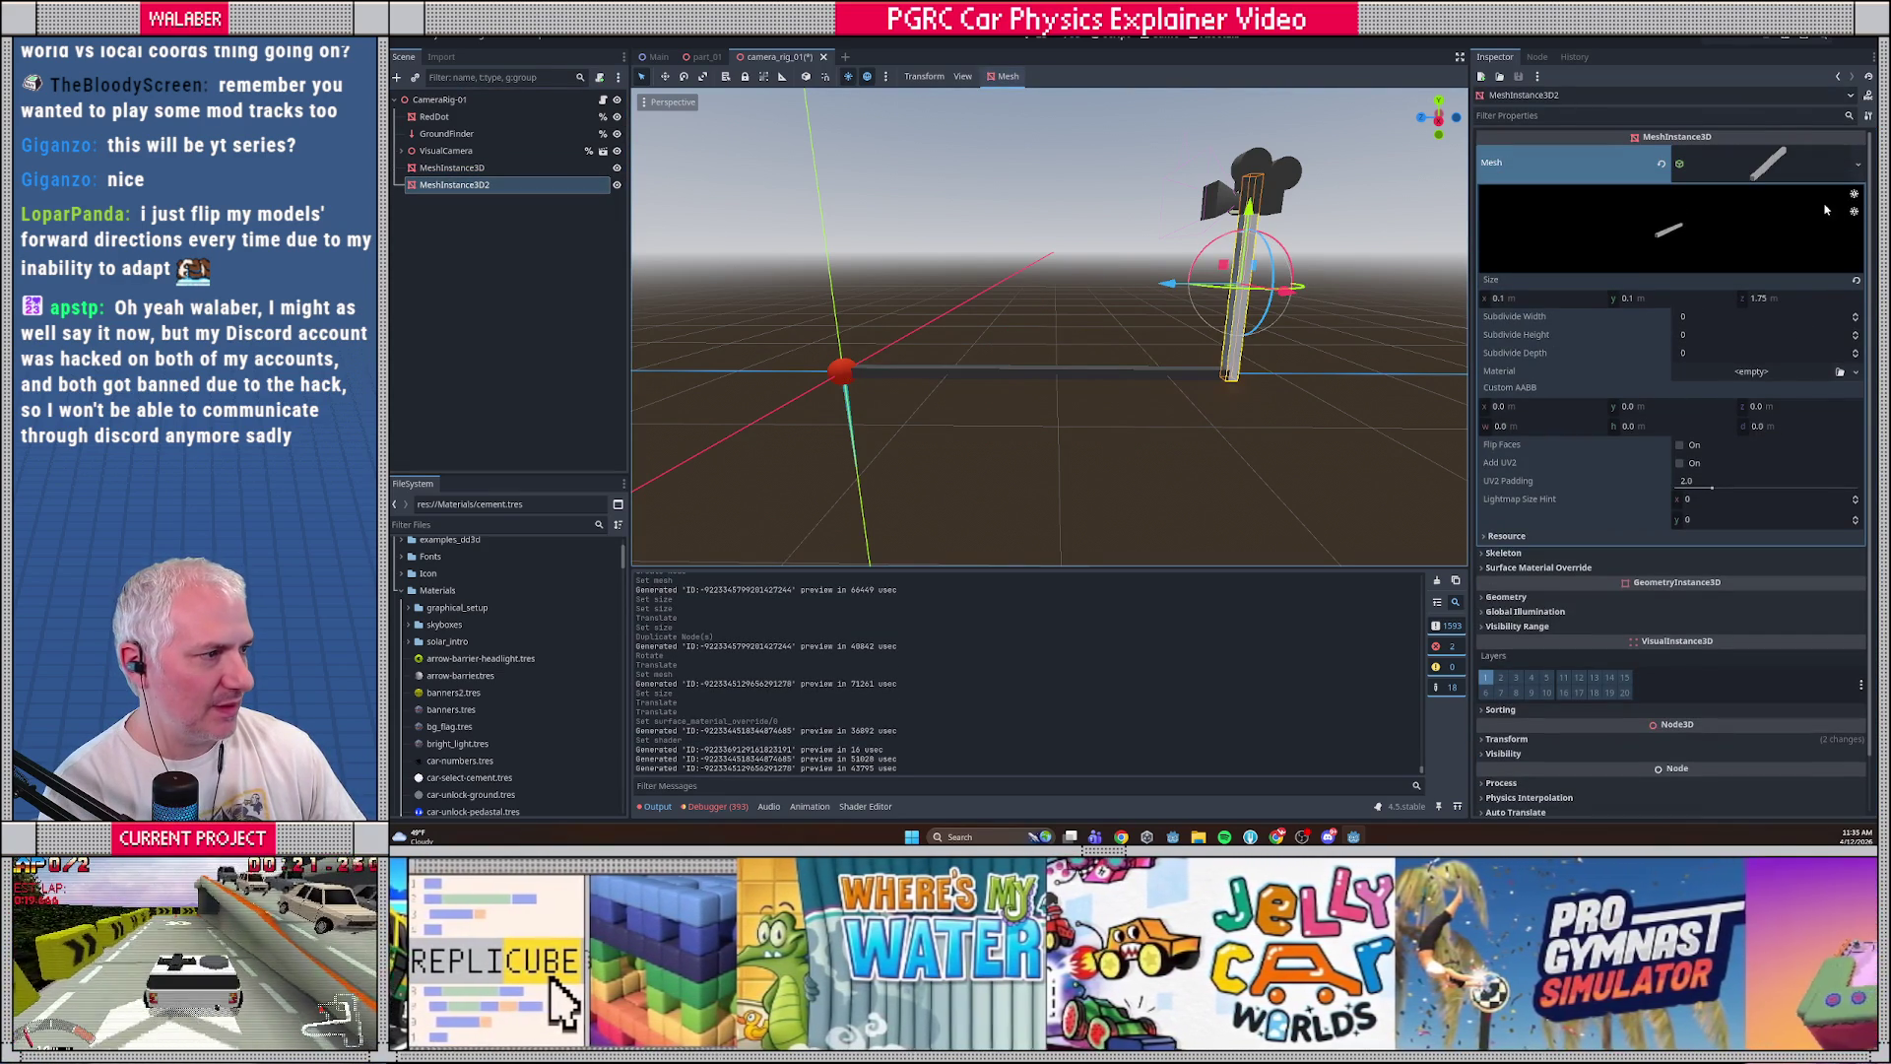
{"action": "left_click", "coordinate": [1538, 568]}
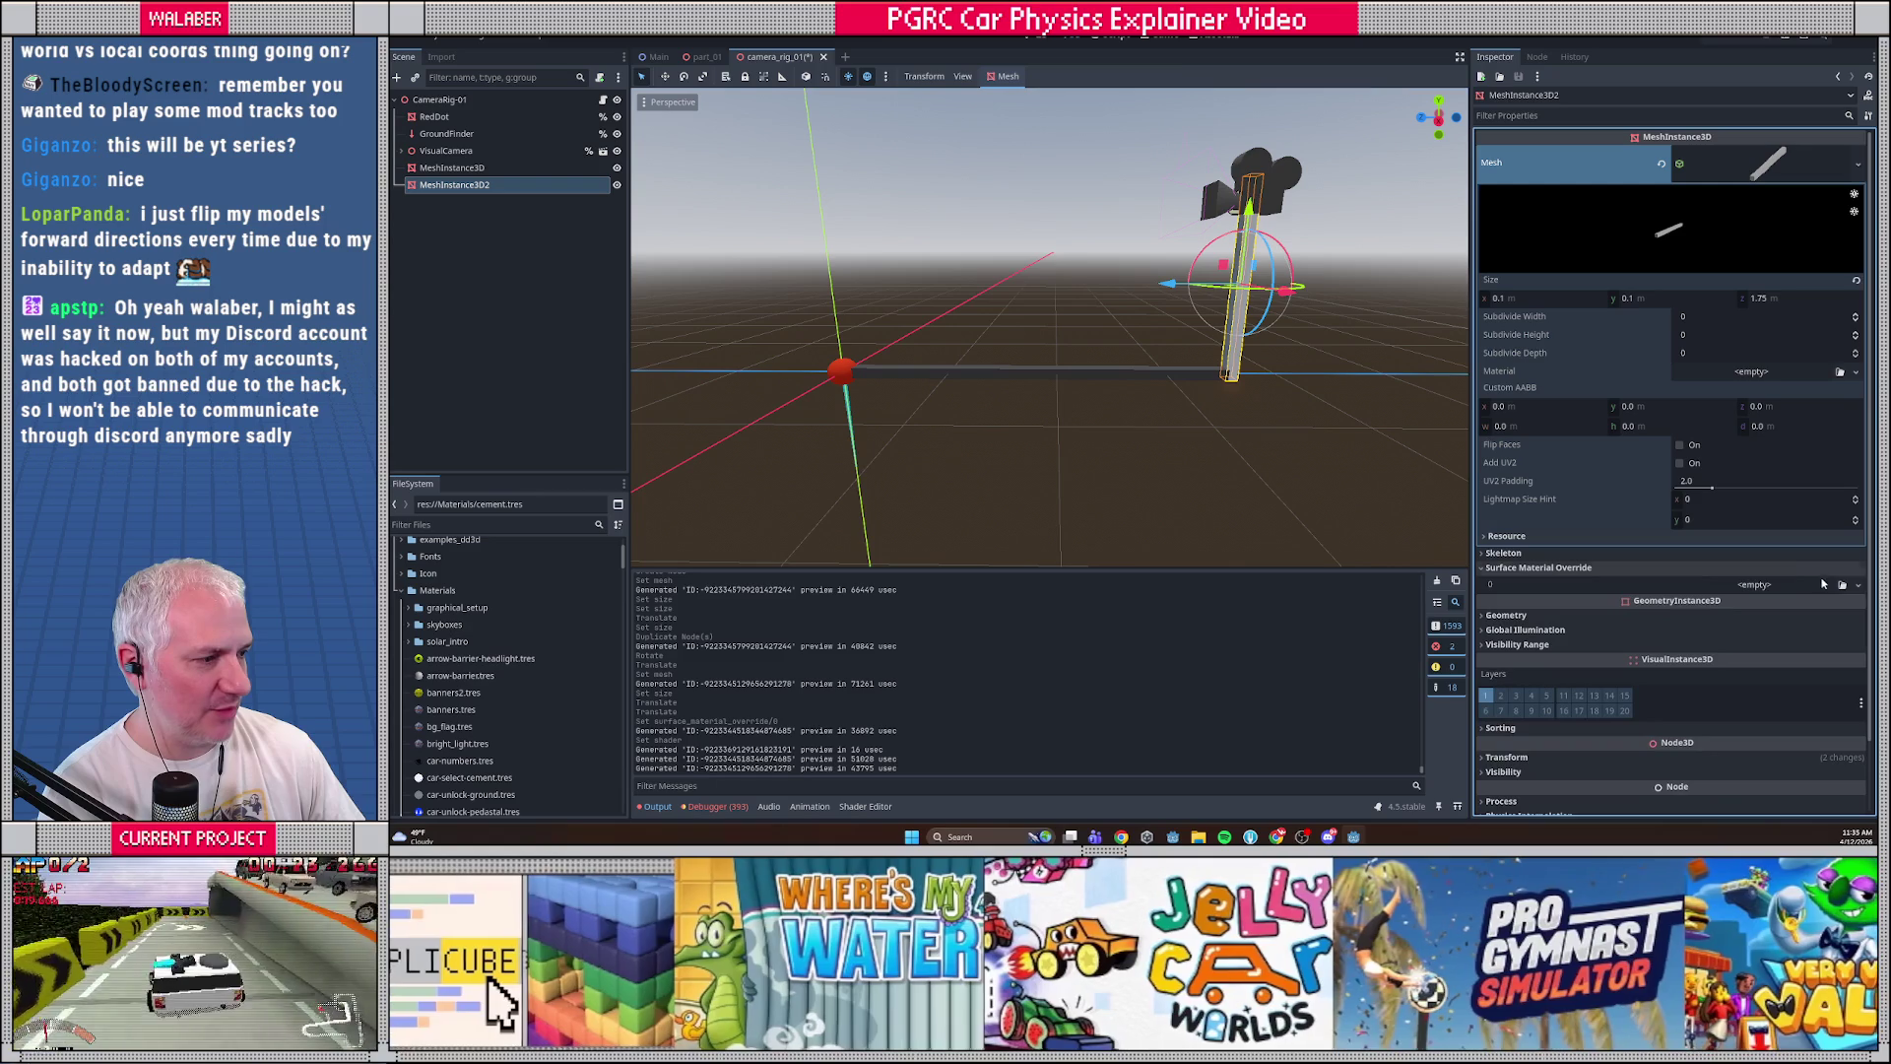
{"action": "left_click", "coordinate": [1857, 585]}
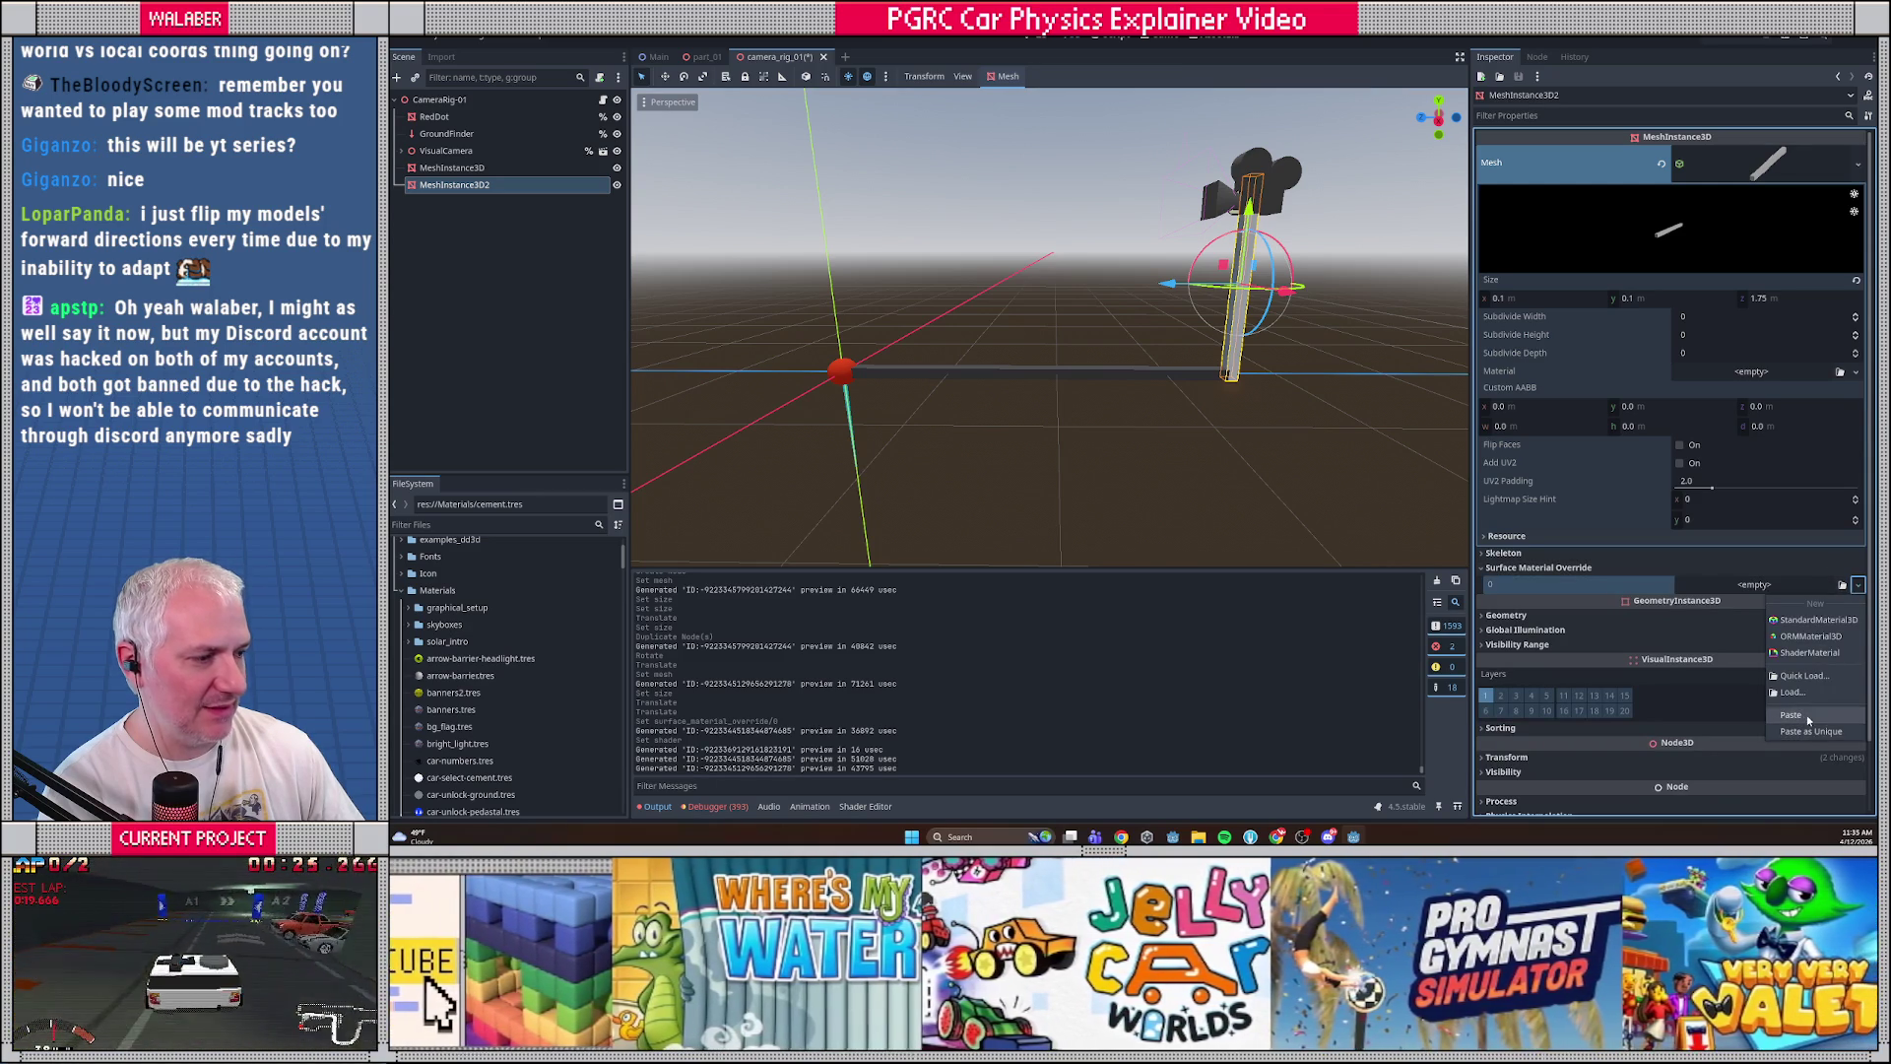
{"action": "left_click", "coordinate": [1802, 714]}
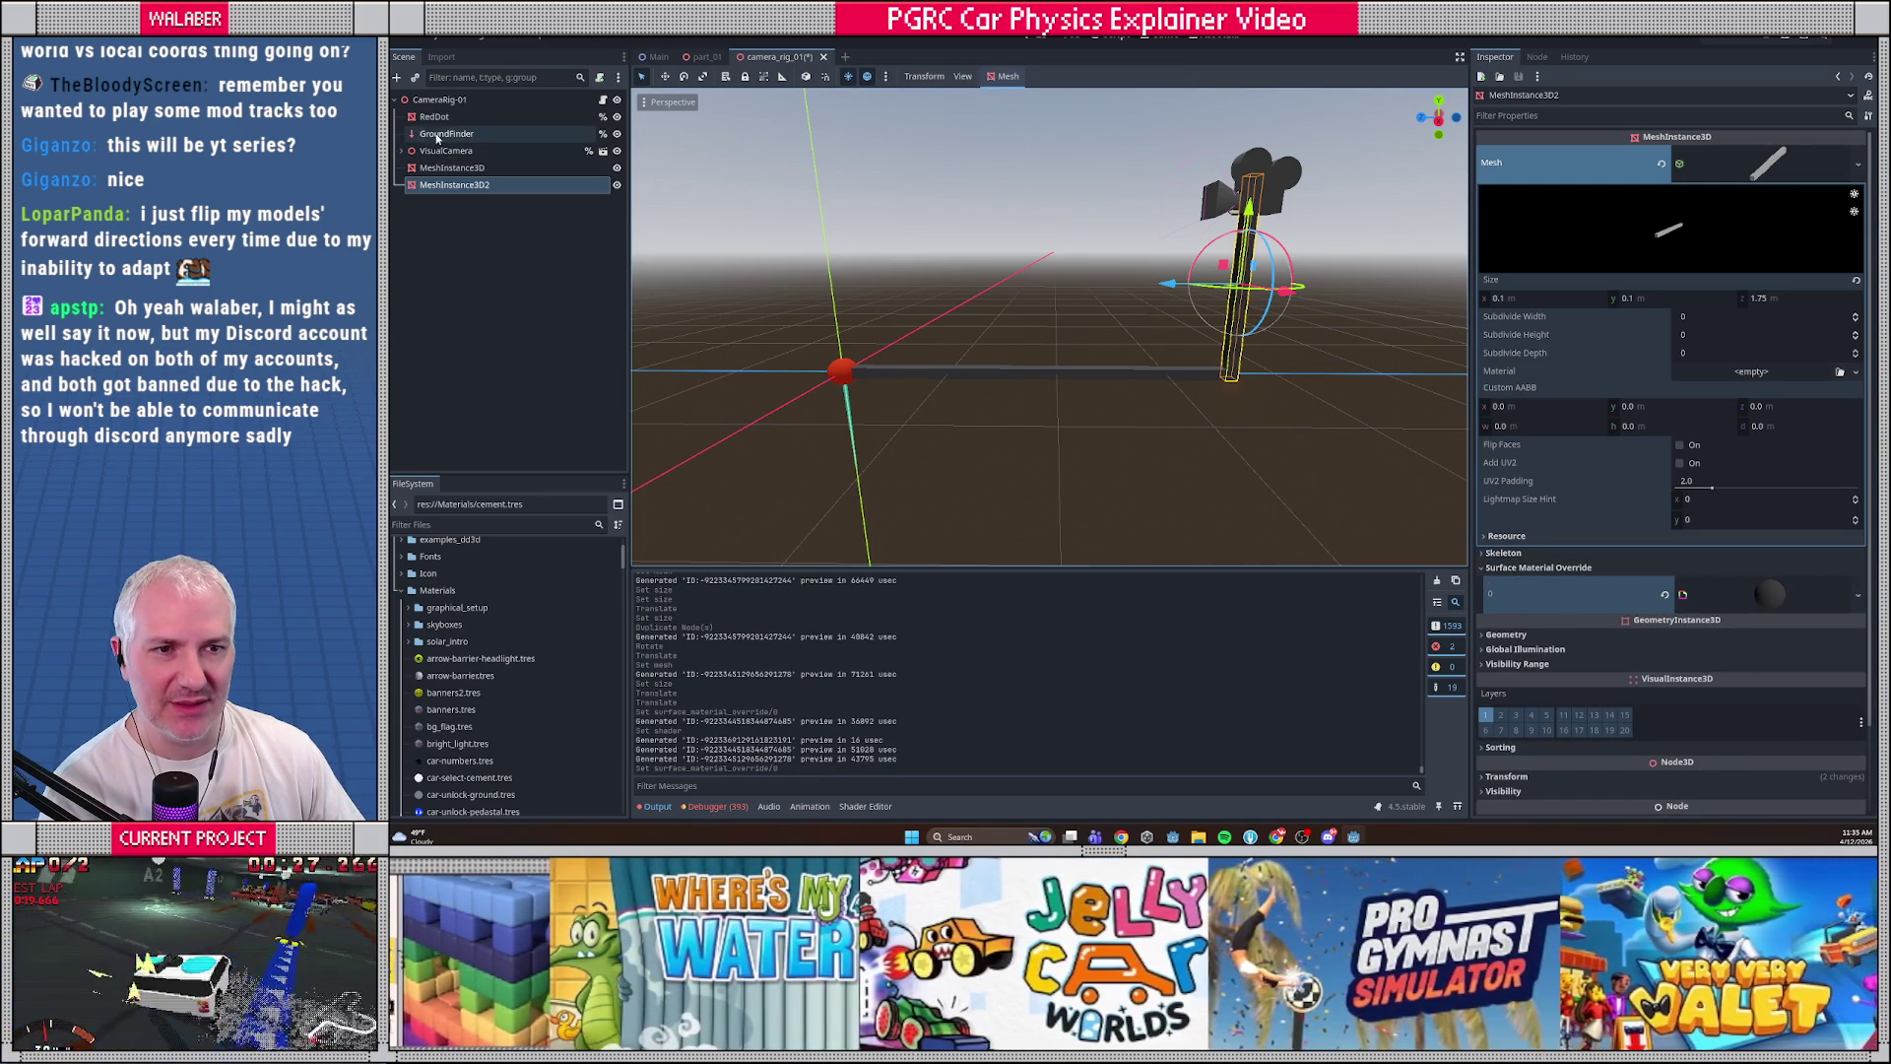
{"action": "left_click", "coordinate": [446, 151]}
{"action": "mouse_move", "coordinate": [866, 295]}
{"action": "left_mouse_down"}
{"action": "mouse_move", "coordinate": [912, 256]}
{"action": "mouse_move", "coordinate": [979, 304]}
{"action": "mouse_move", "coordinate": [960, 244]}
{"action": "mouse_move", "coordinate": [1002, 233]}
{"action": "mouse_move", "coordinate": [1024, 264]}
{"action": "left_mouse_up"}
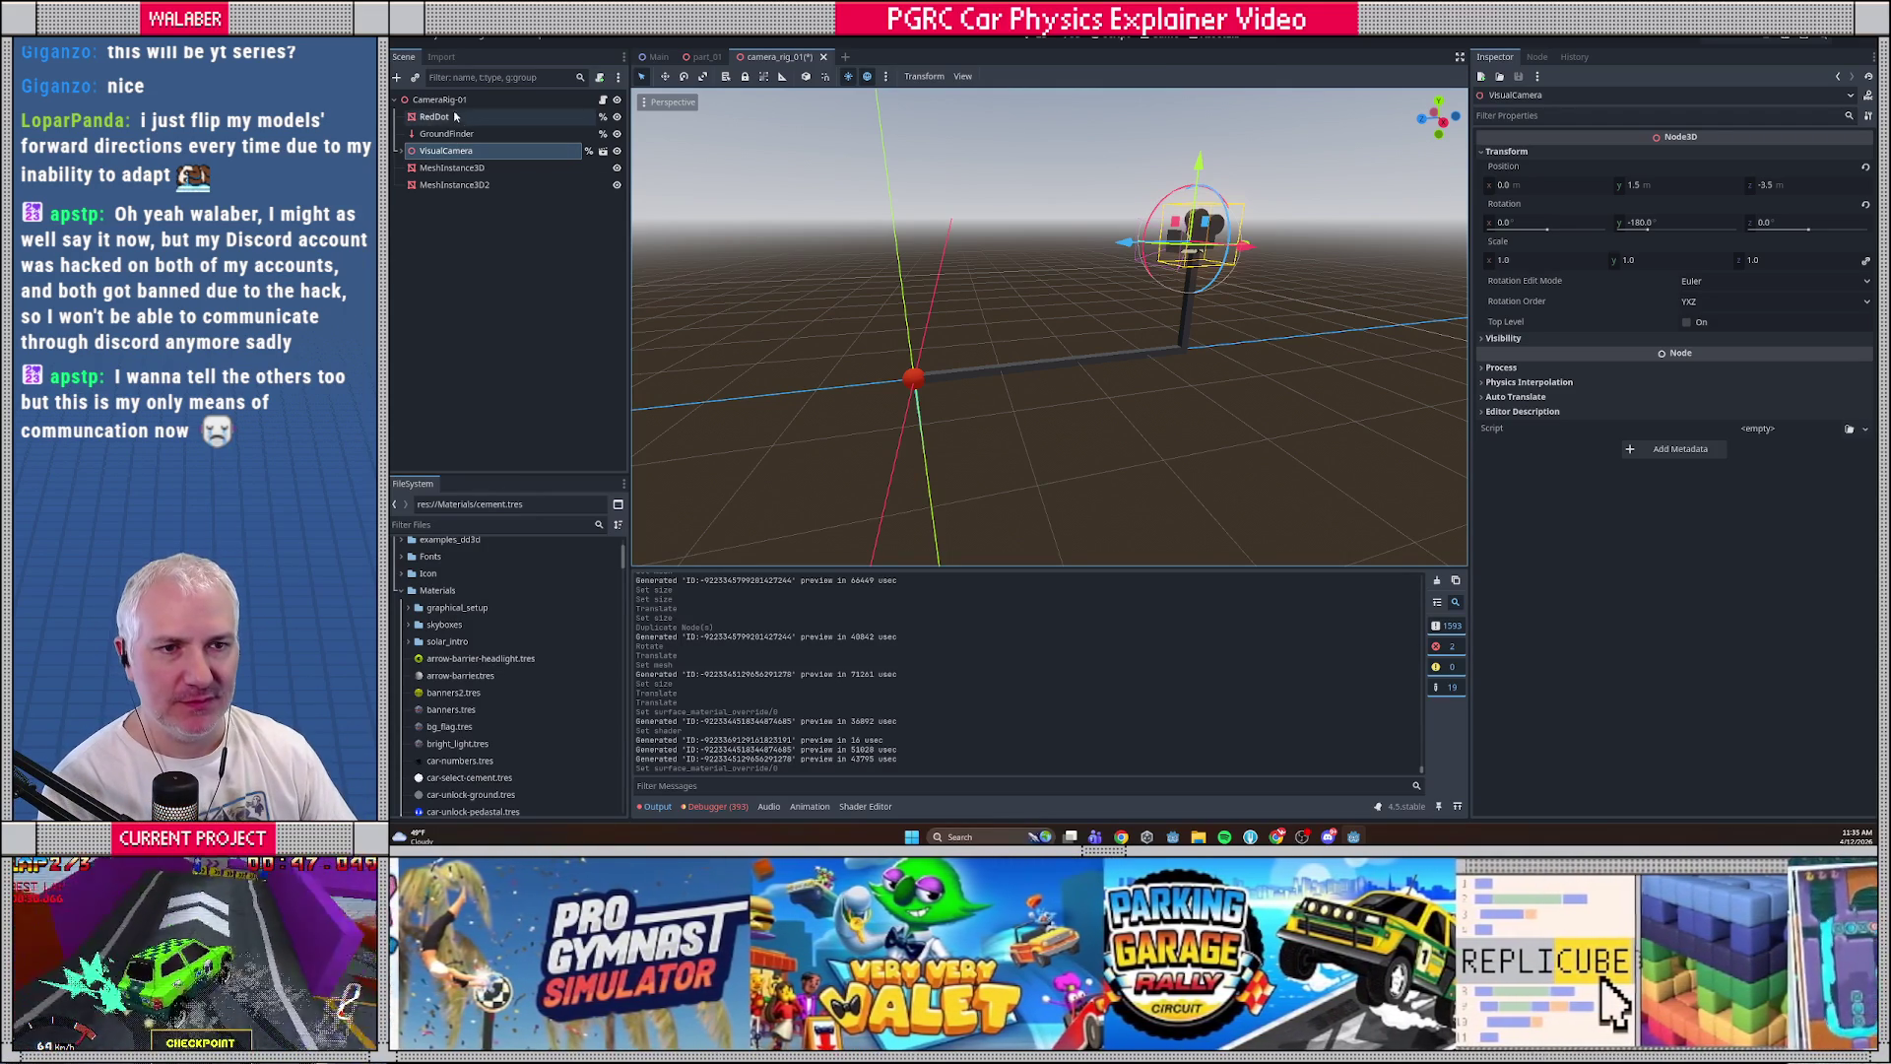
Rename the horizontal bar node to CameraConnectionRig1
{"action": "left_click", "coordinate": [451, 167]}
{"action": "key", "text": "F2"}
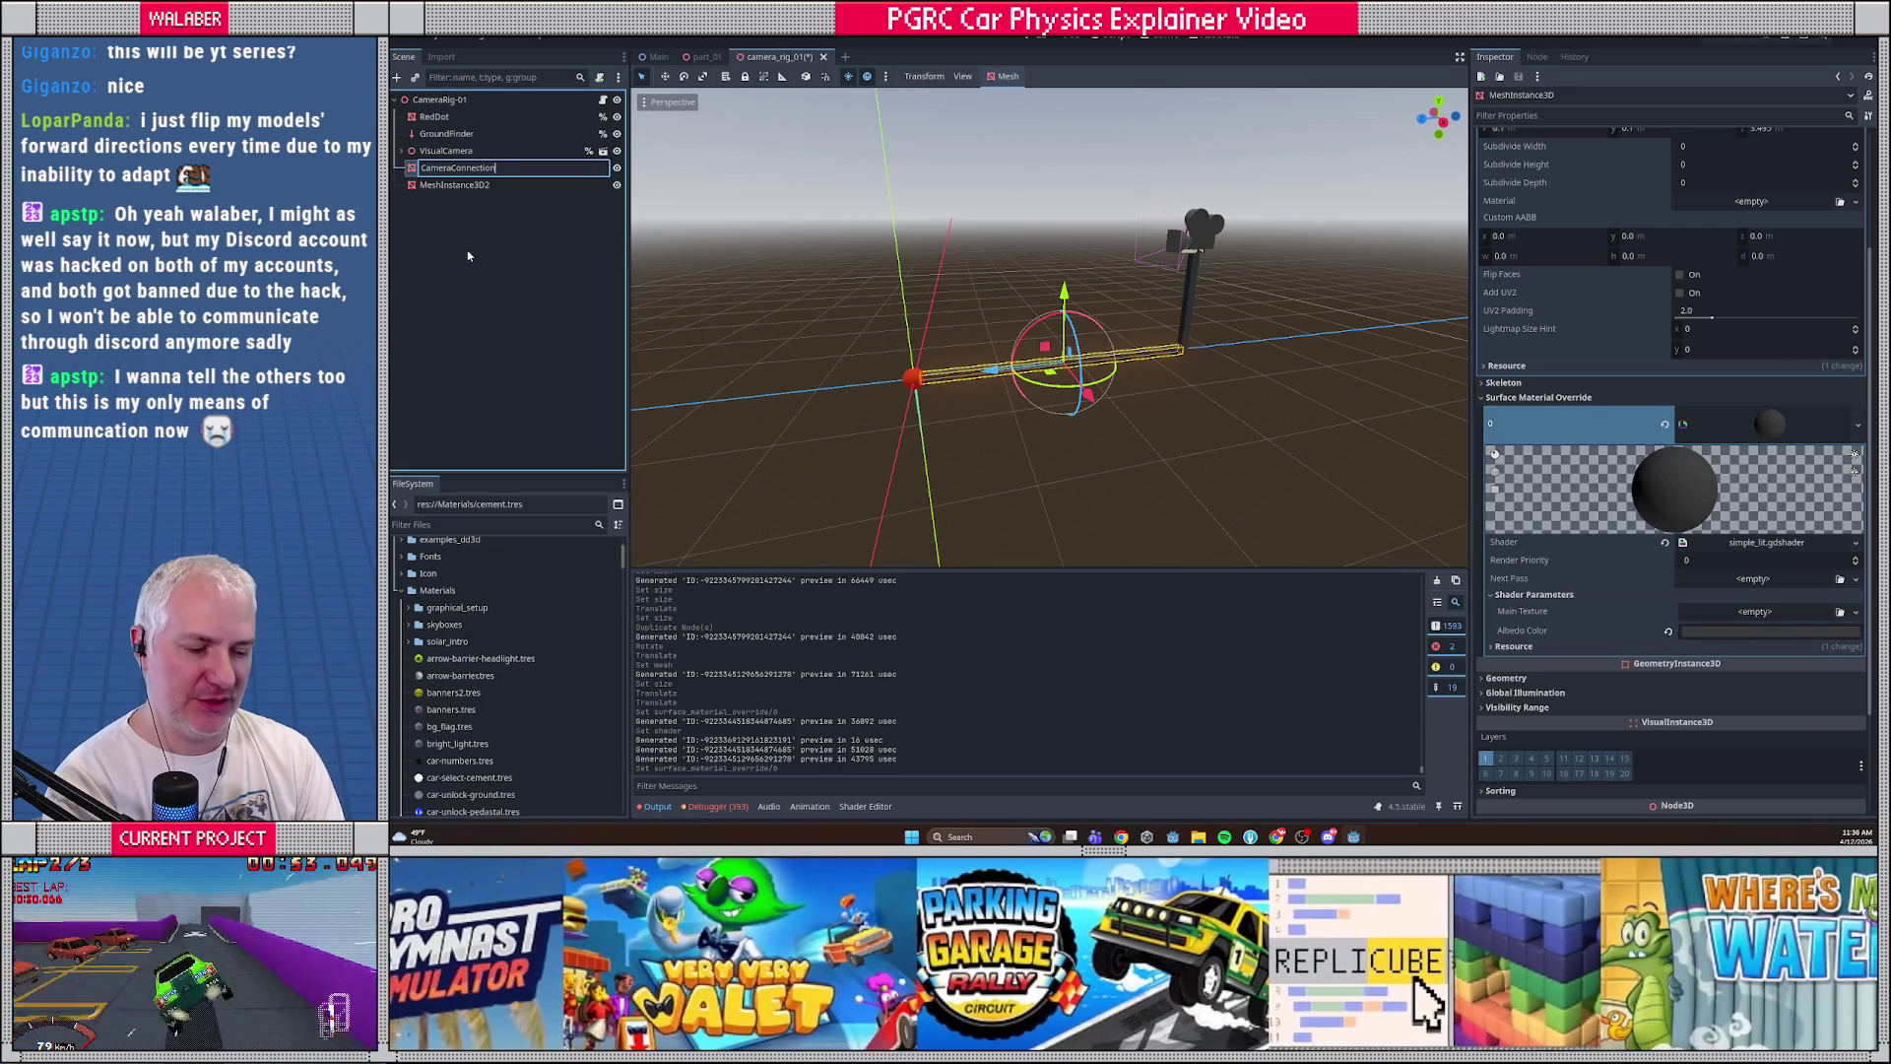
{"action": "type", "text": "1"}
{"action": "key", "text": "Return"}
Rename the vertical post node to CameraConnectionRig2
{"action": "key", "text": "Down"}
{"action": "key", "text": "F2"}
{"action": "type", "text": "CameraConnectionRig2"}
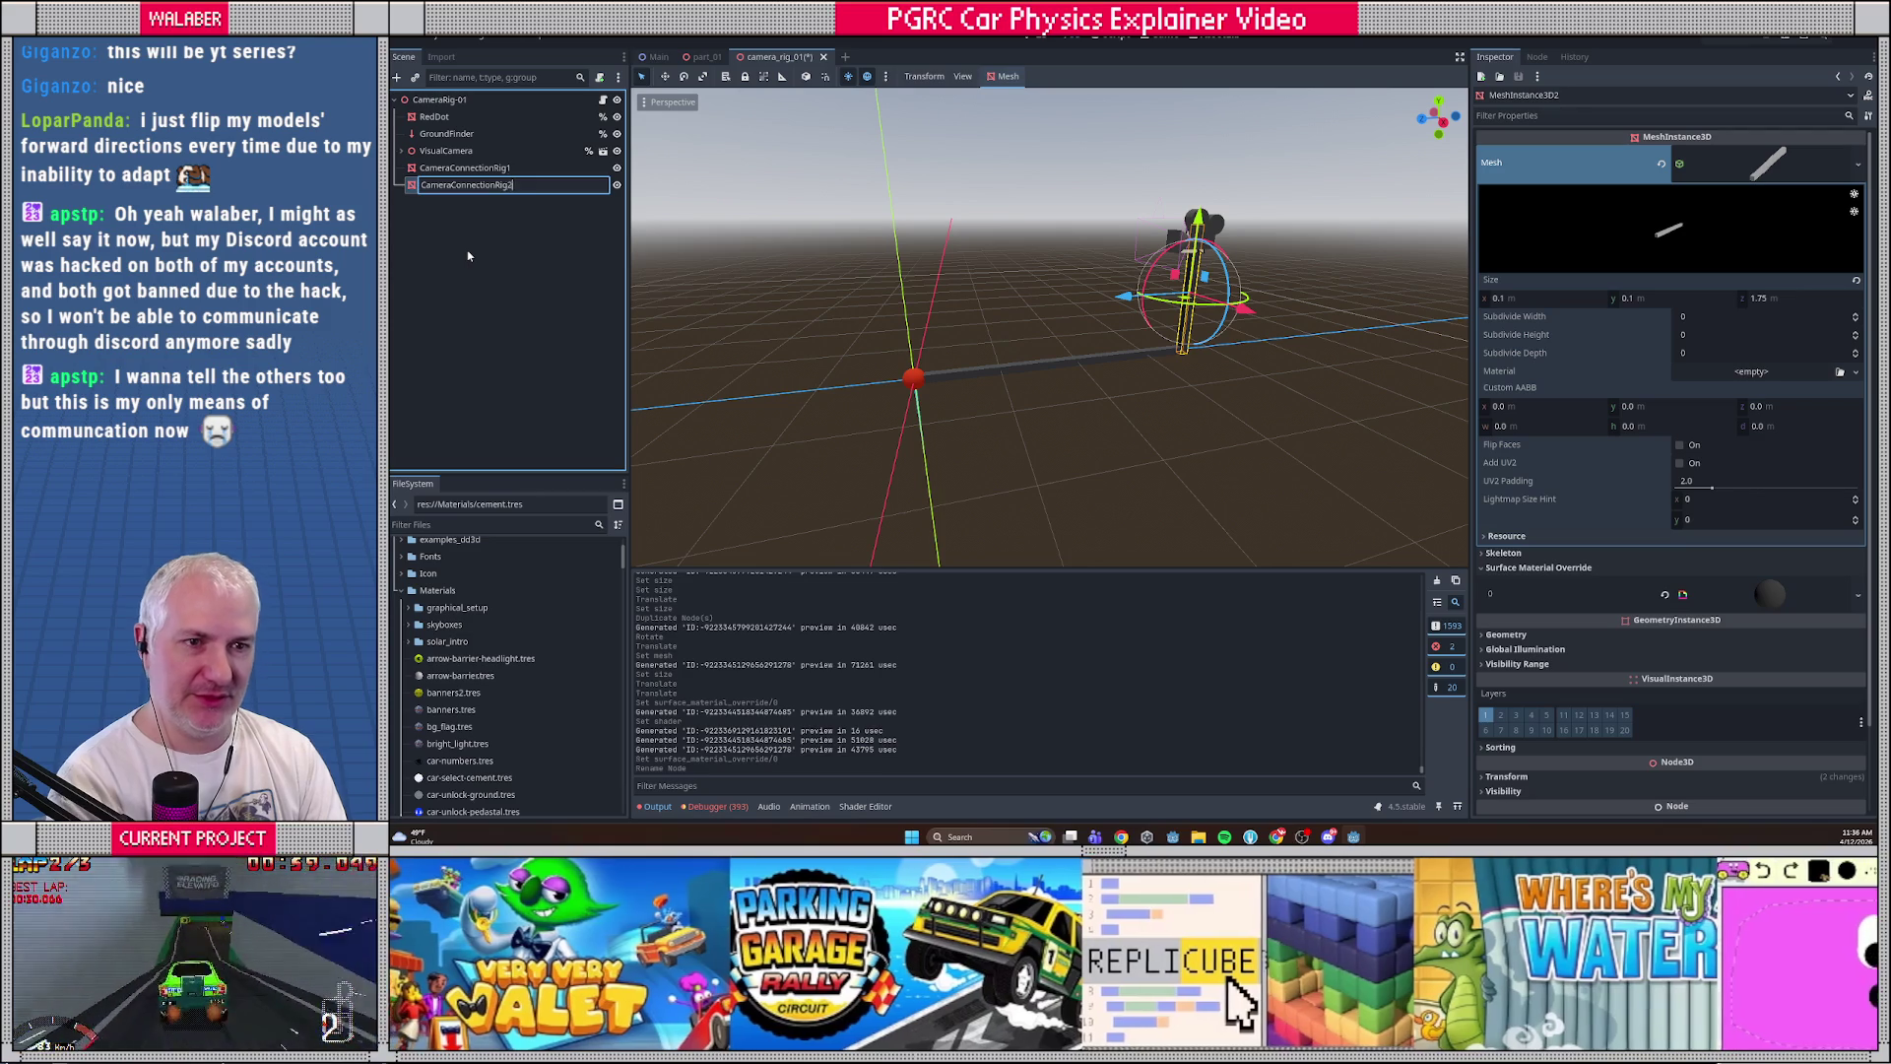
{"action": "key", "text": "Return"}
{"action": "left_click", "coordinate": [495, 102]}
{"action": "right_click", "coordinate": [496, 102]}
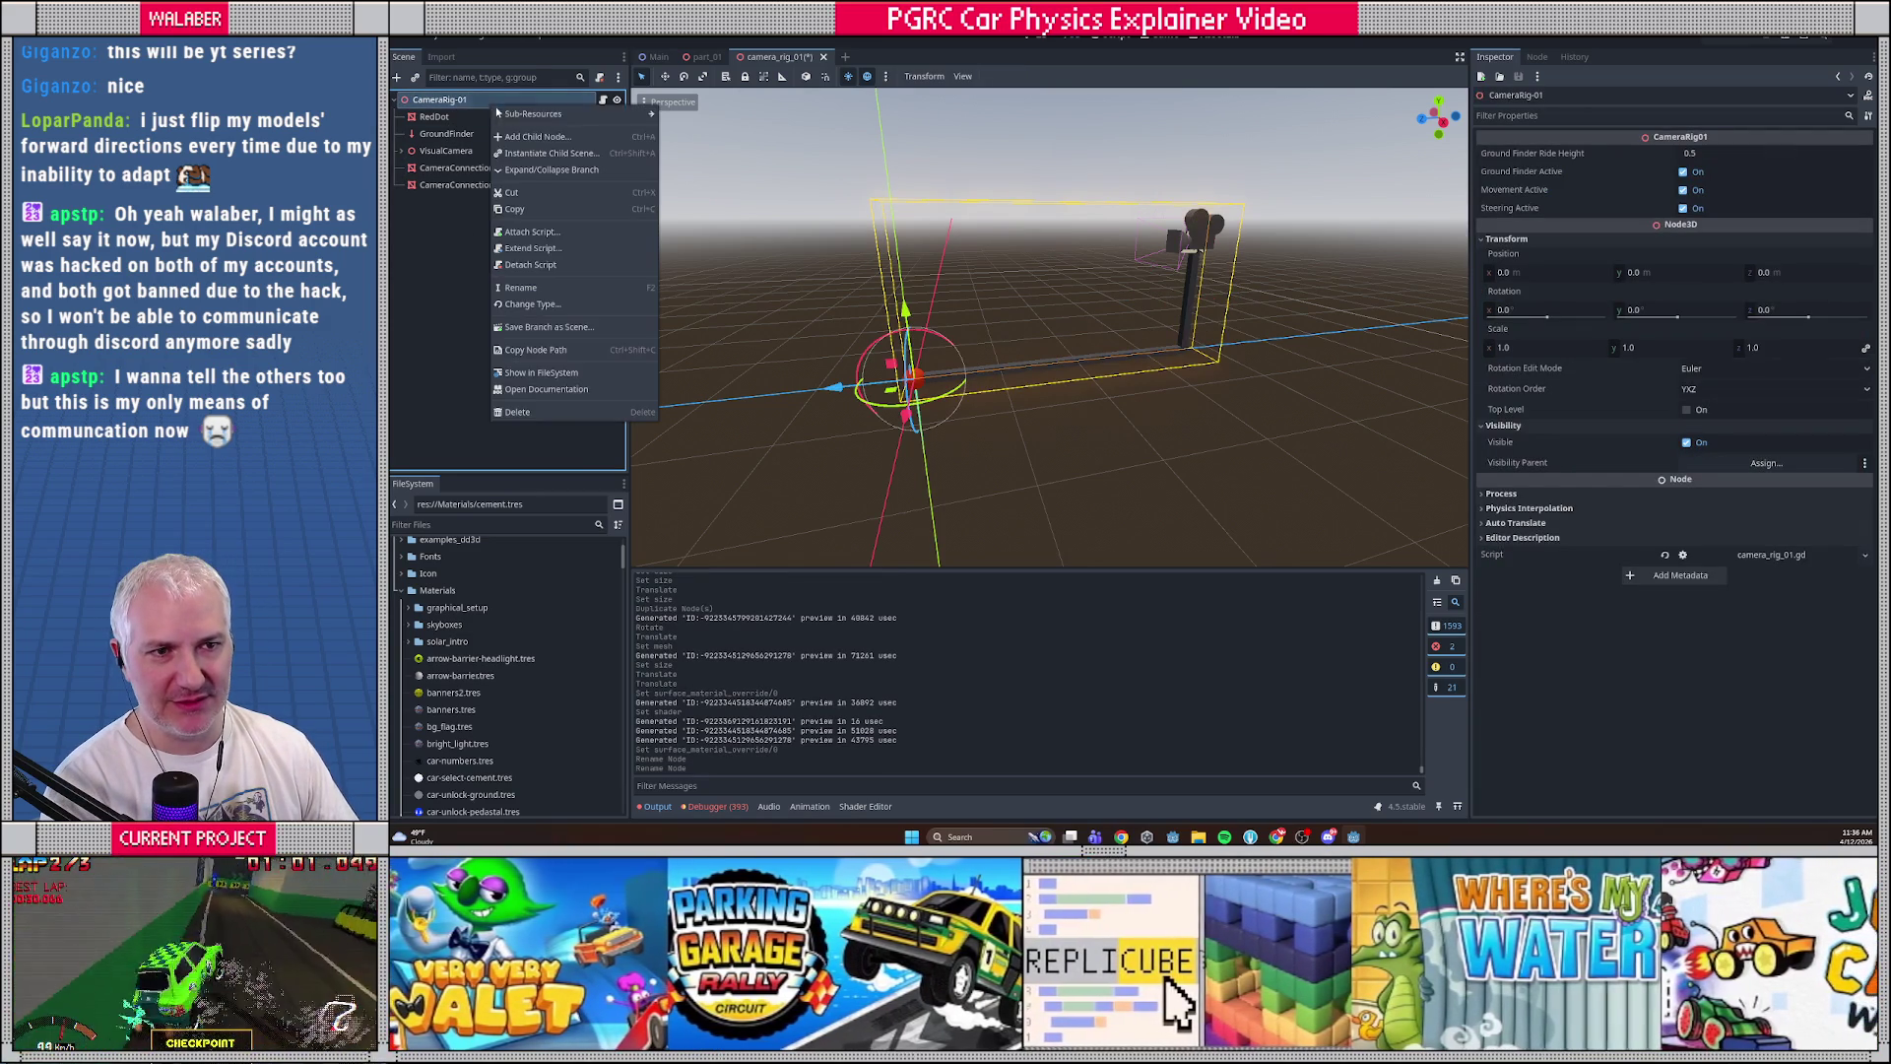
Add a Node3D child under CameraRig-01 named LittleCar
{"action": "left_click", "coordinate": [541, 136]}
{"action": "type", "text": "node2"}
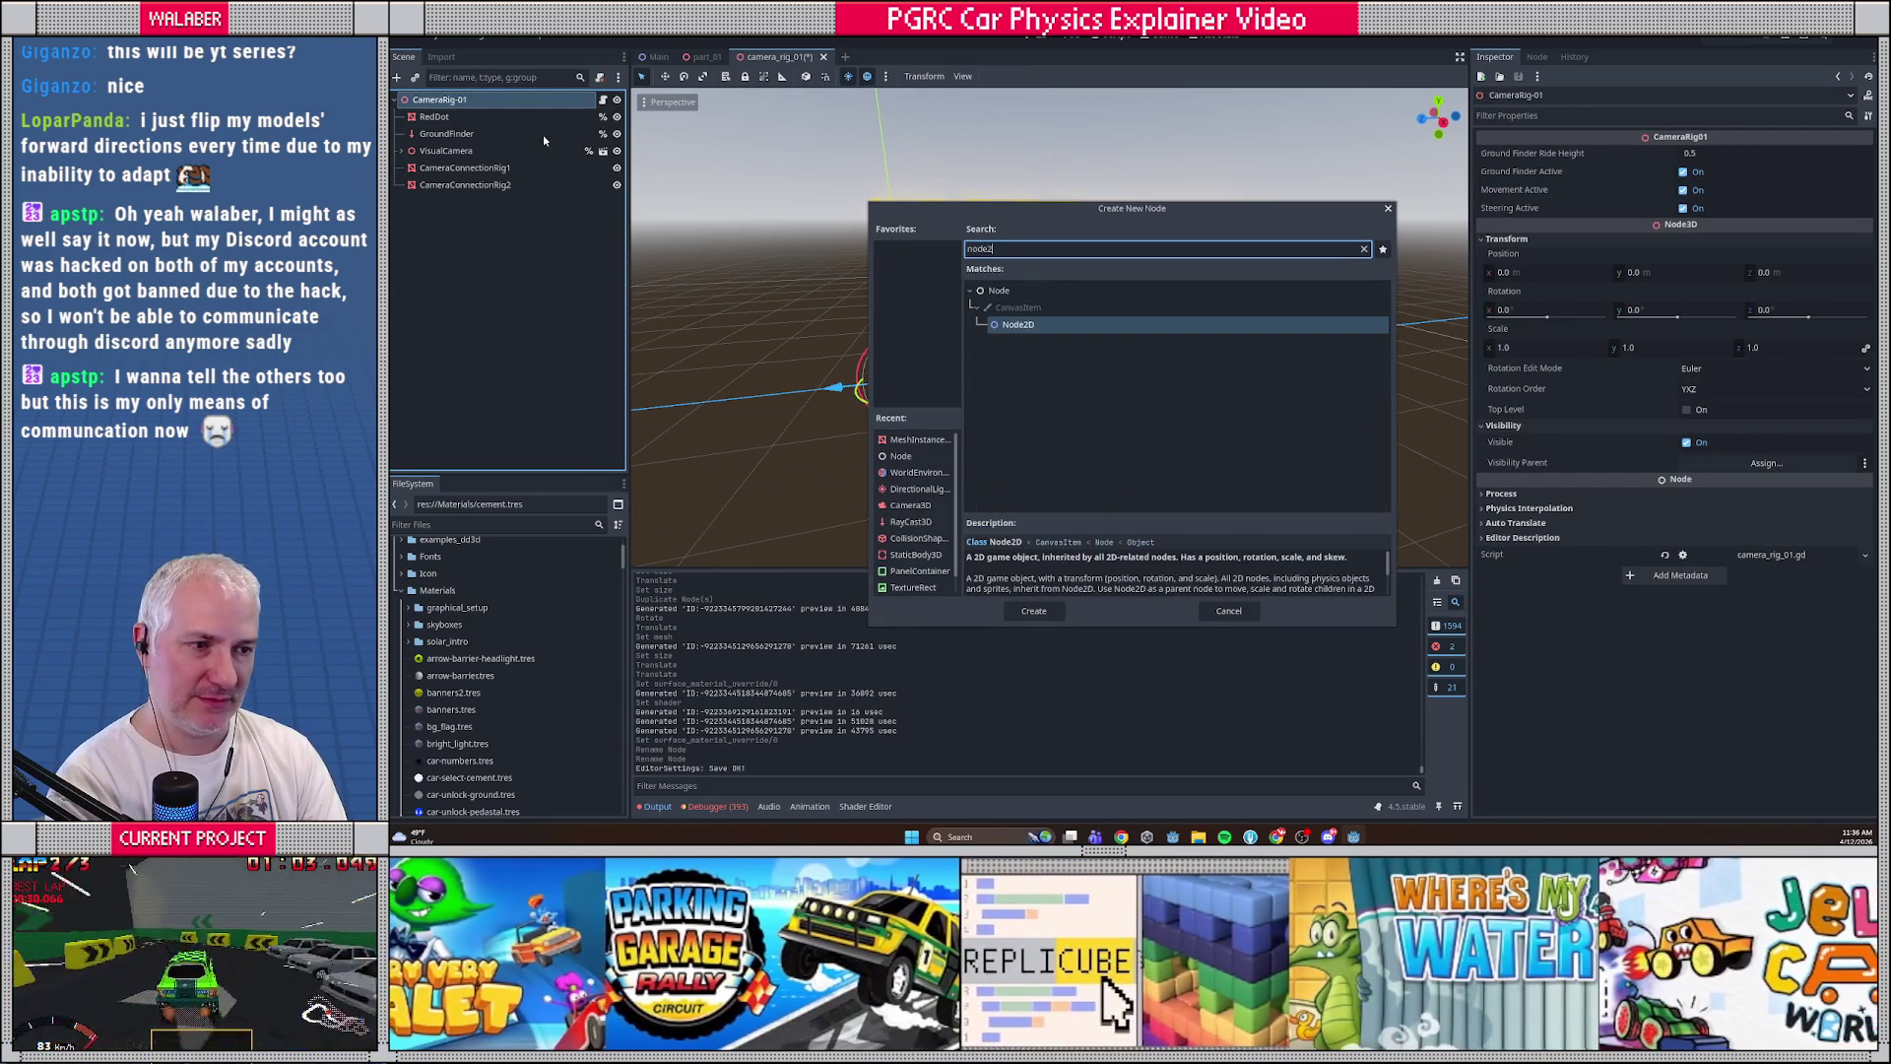
{"action": "key", "text": "BackSpace"}
{"action": "type", "text": "3d"}
{"action": "key", "text": "Return"}
{"action": "key", "text": "F2"}
{"action": "type", "text": "LittleCar"}
{"action": "key", "text": "Return"}
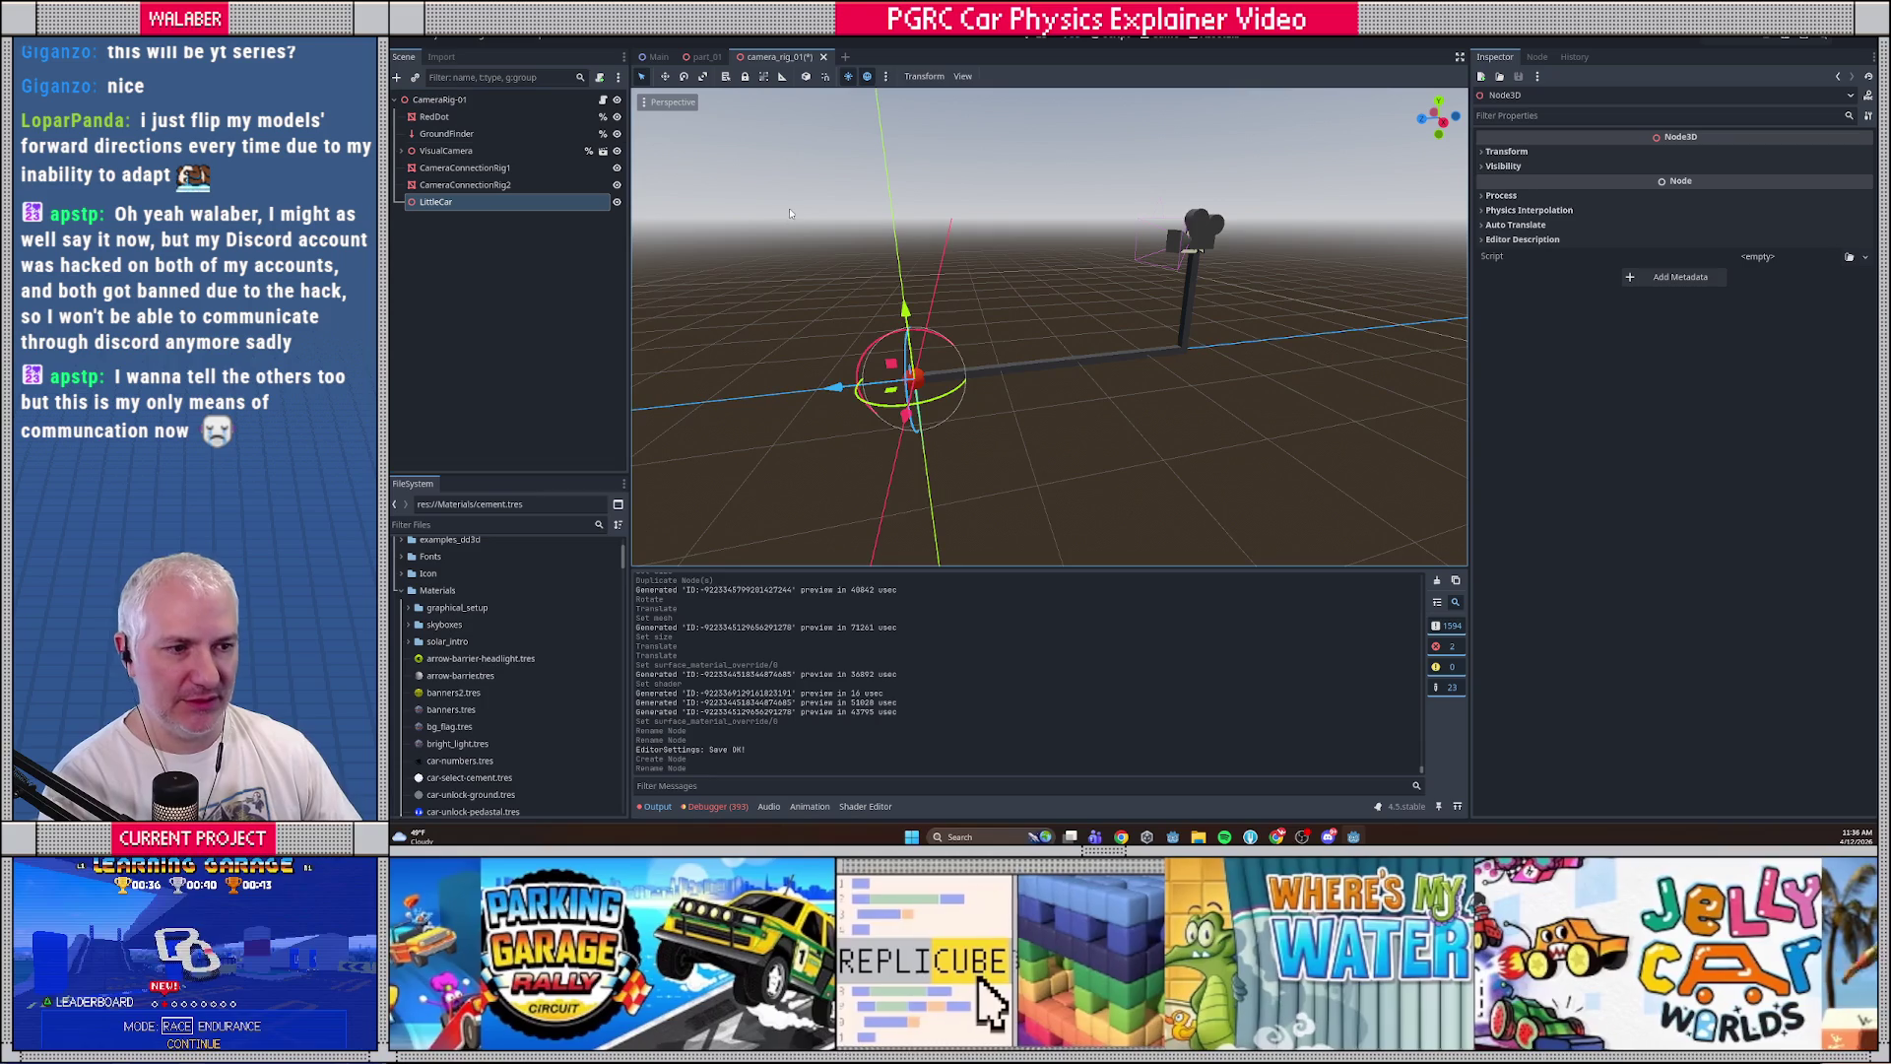
Add a MeshInstance3D with a new BoxMesh under LittleCar
{"action": "scroll", "coordinate": [871, 276], "scroll_direction": "up", "scroll_amount": 3}
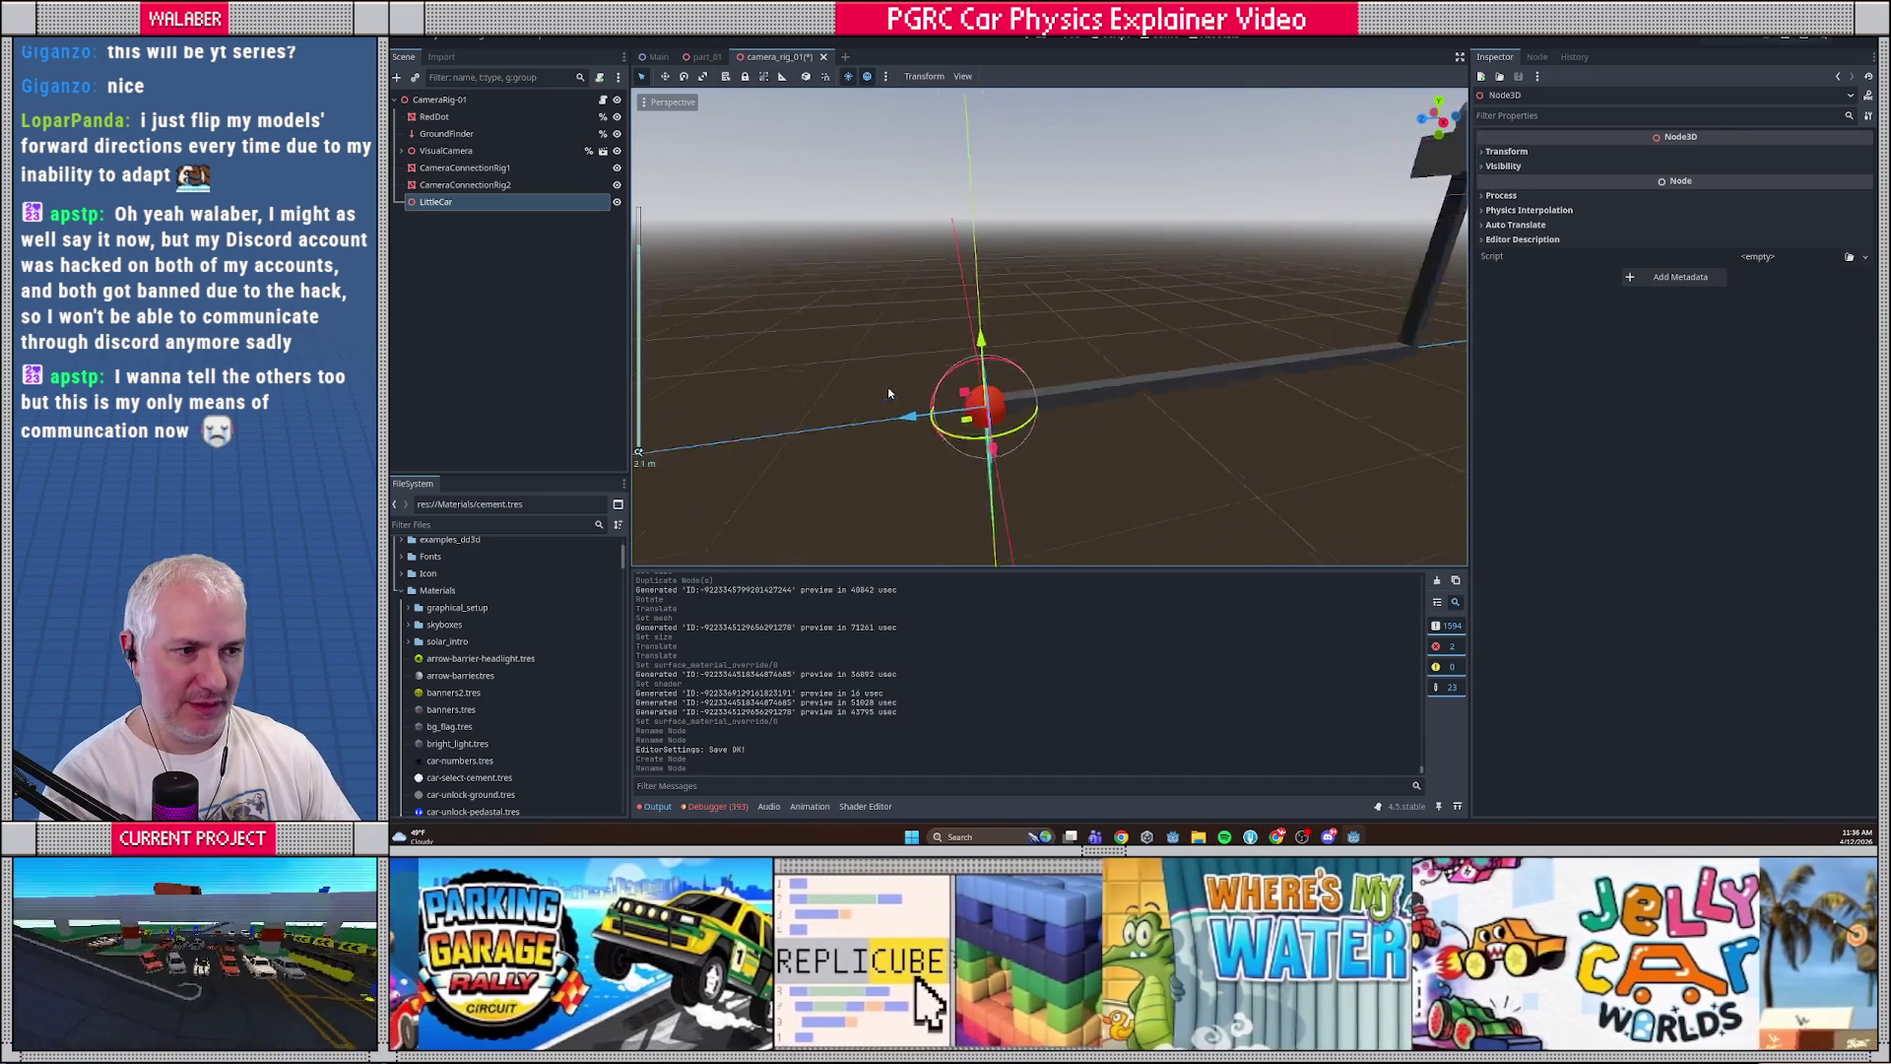
{"action": "right_click", "coordinate": [482, 203]}
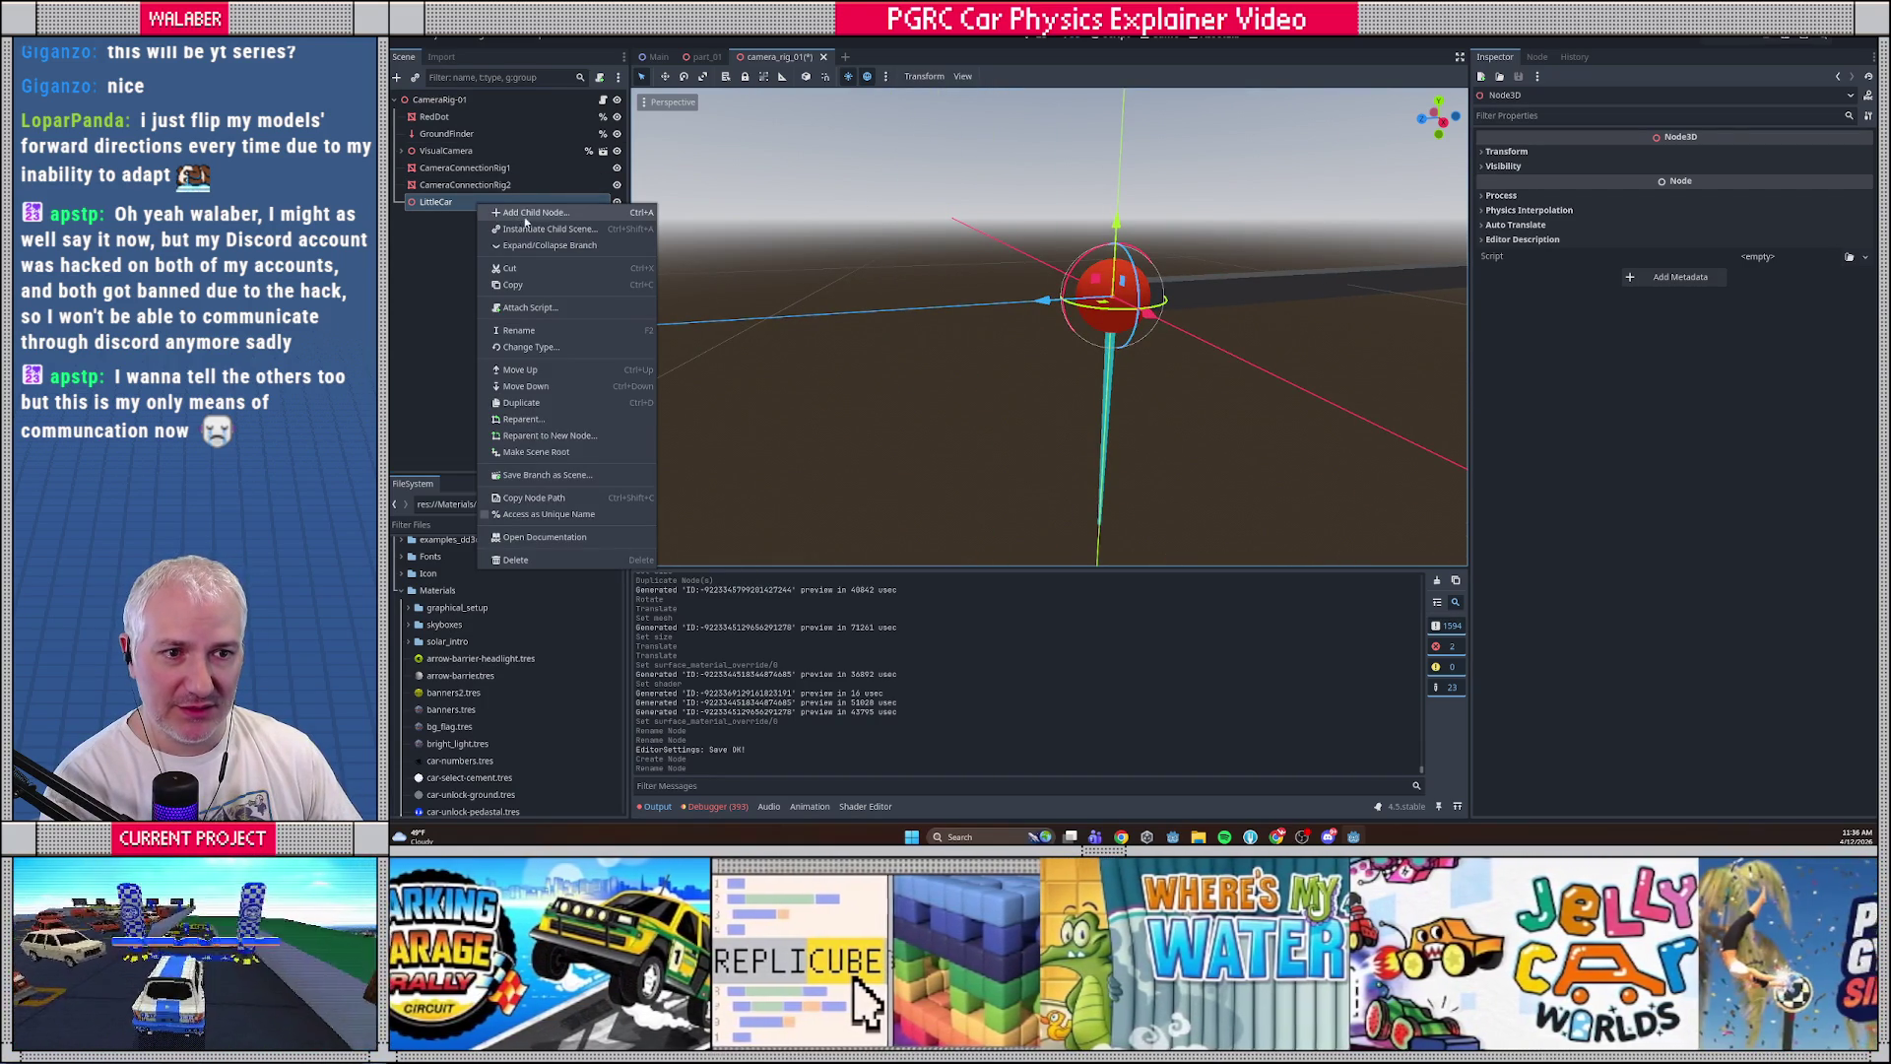
{"action": "left_click", "coordinate": [532, 213]}
{"action": "type", "text": "mesh"}
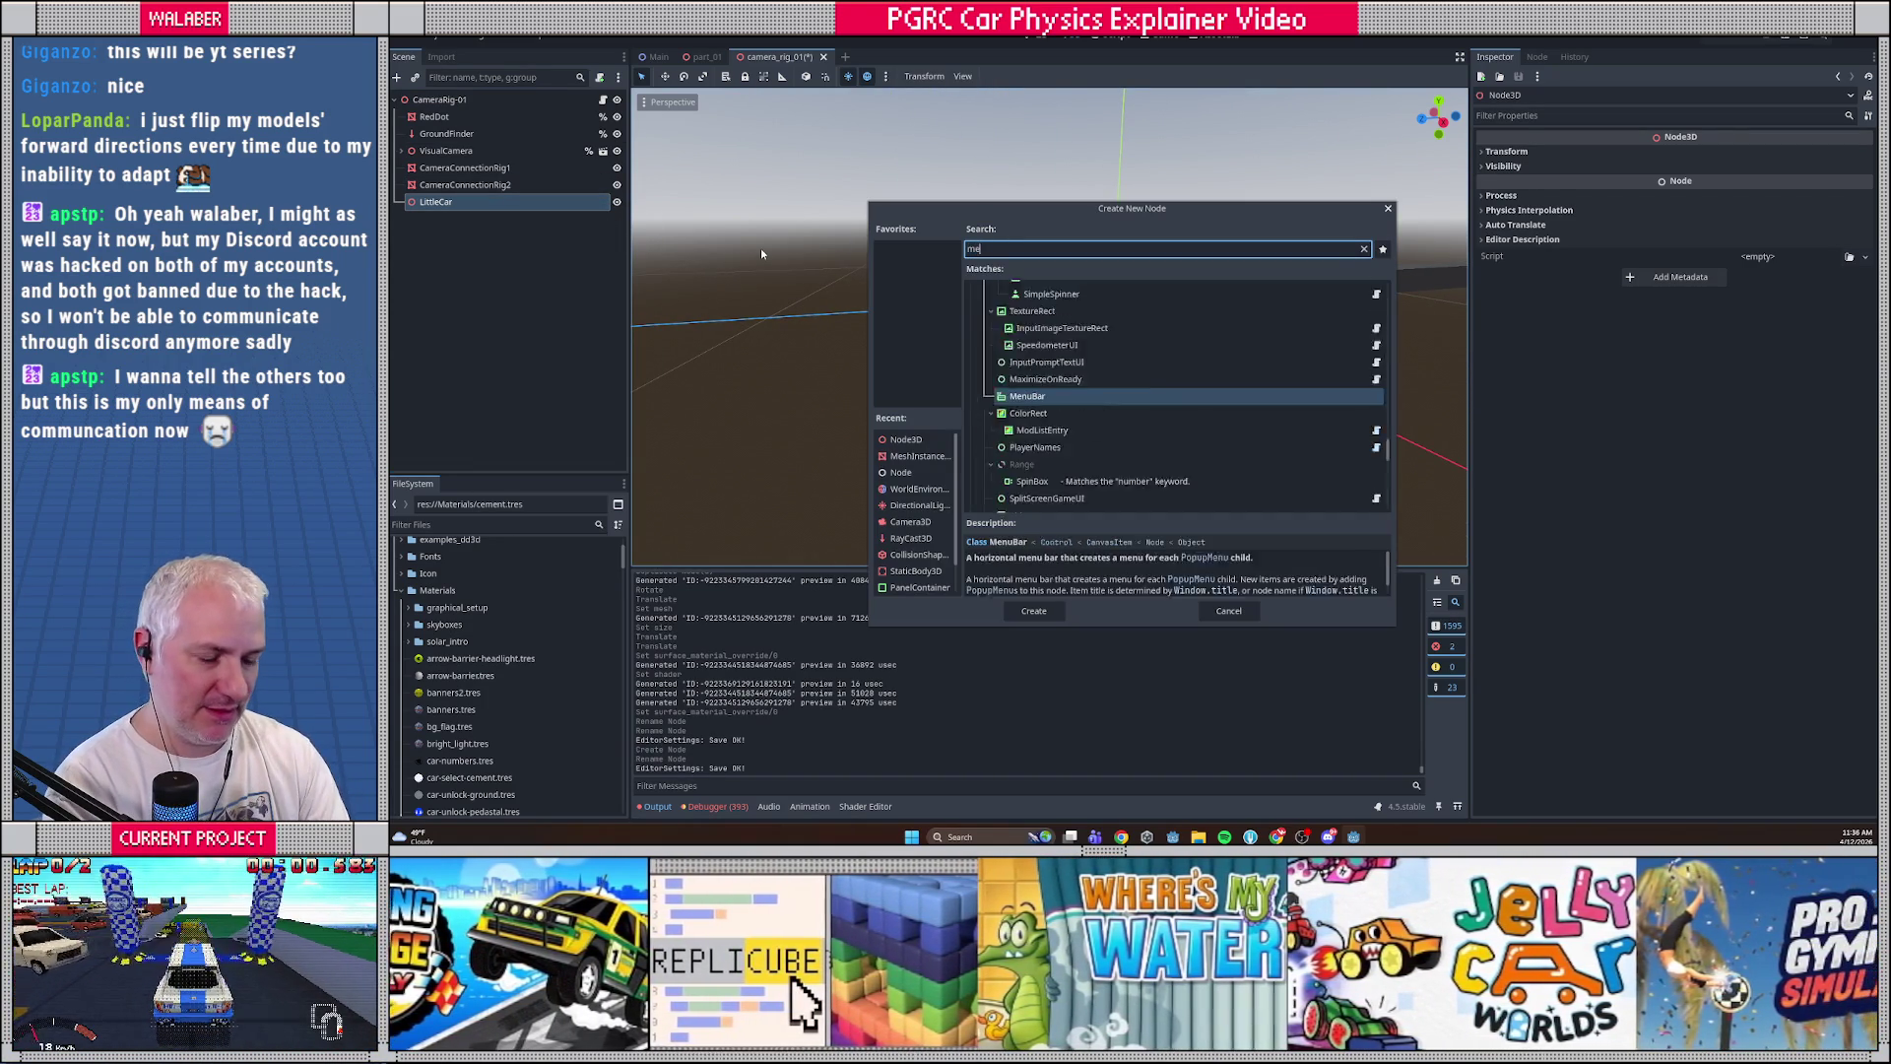
{"action": "key", "text": "Return"}
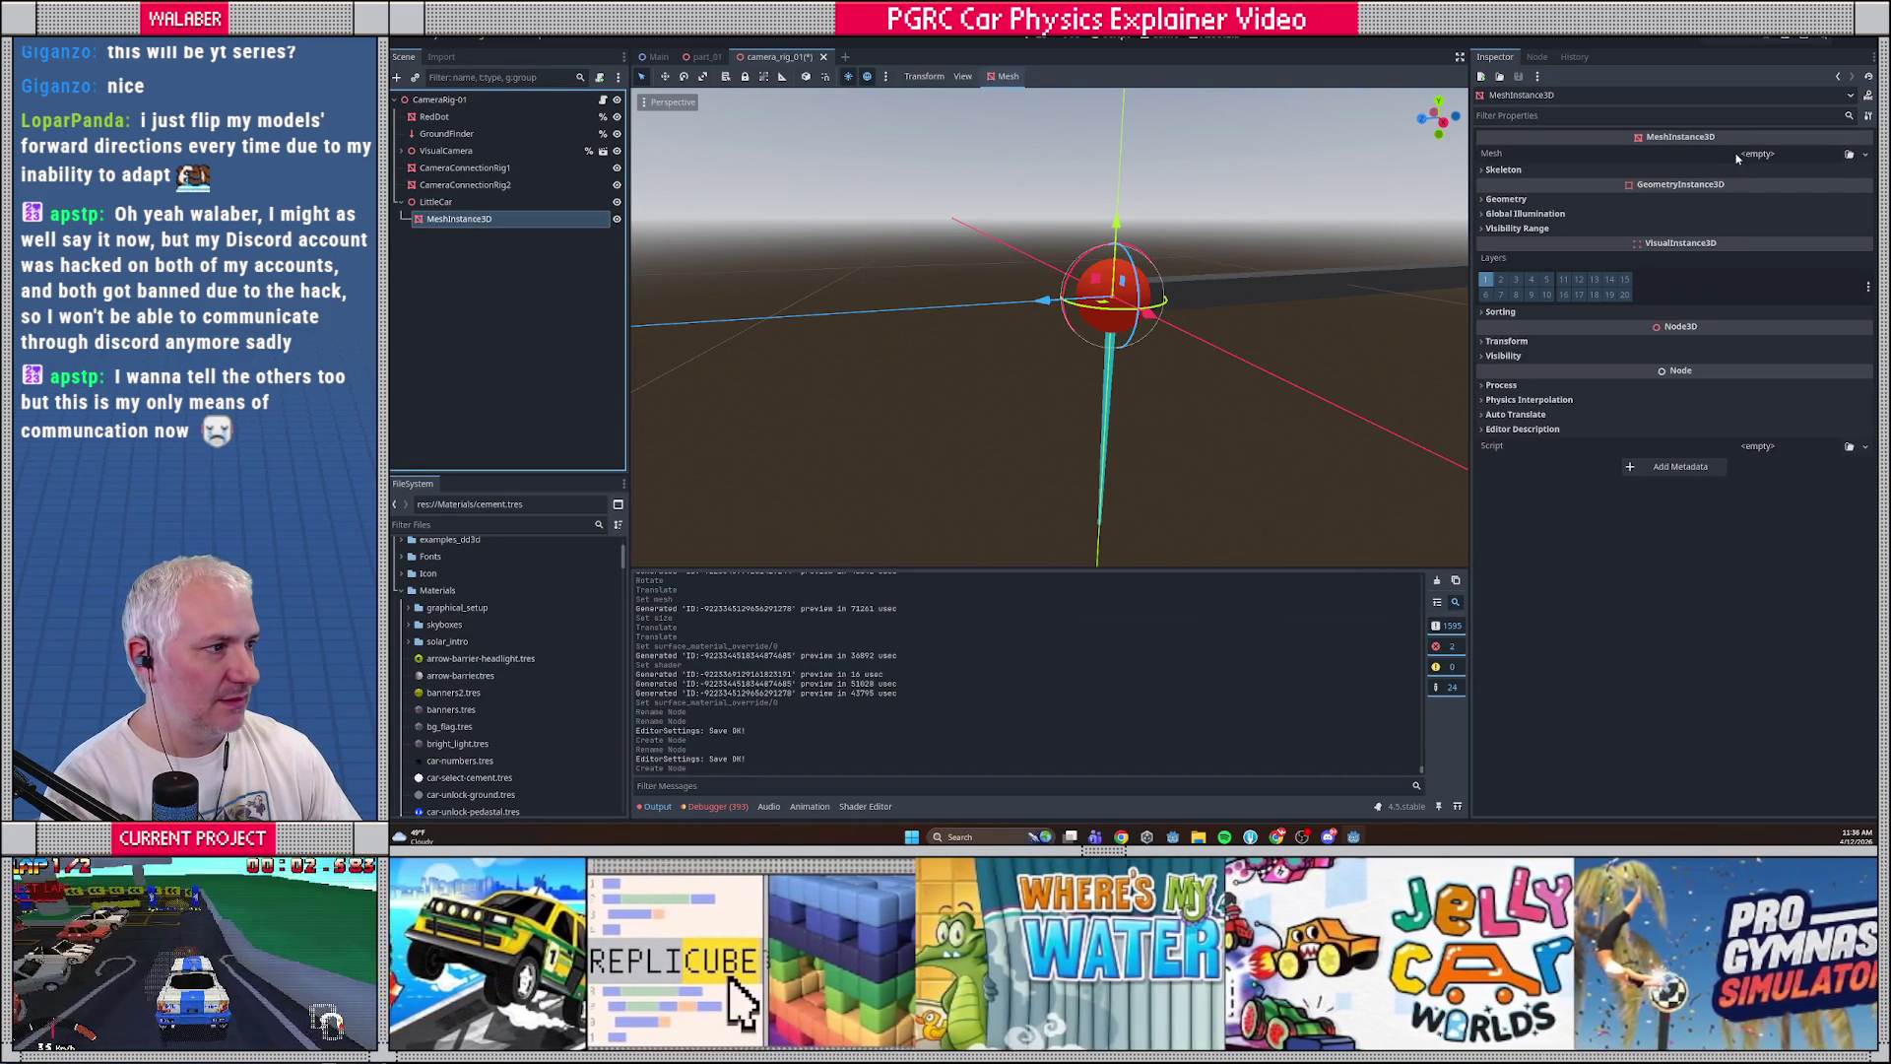
{"action": "left_click", "coordinate": [1736, 158]}
{"action": "left_click", "coordinate": [1821, 225]}
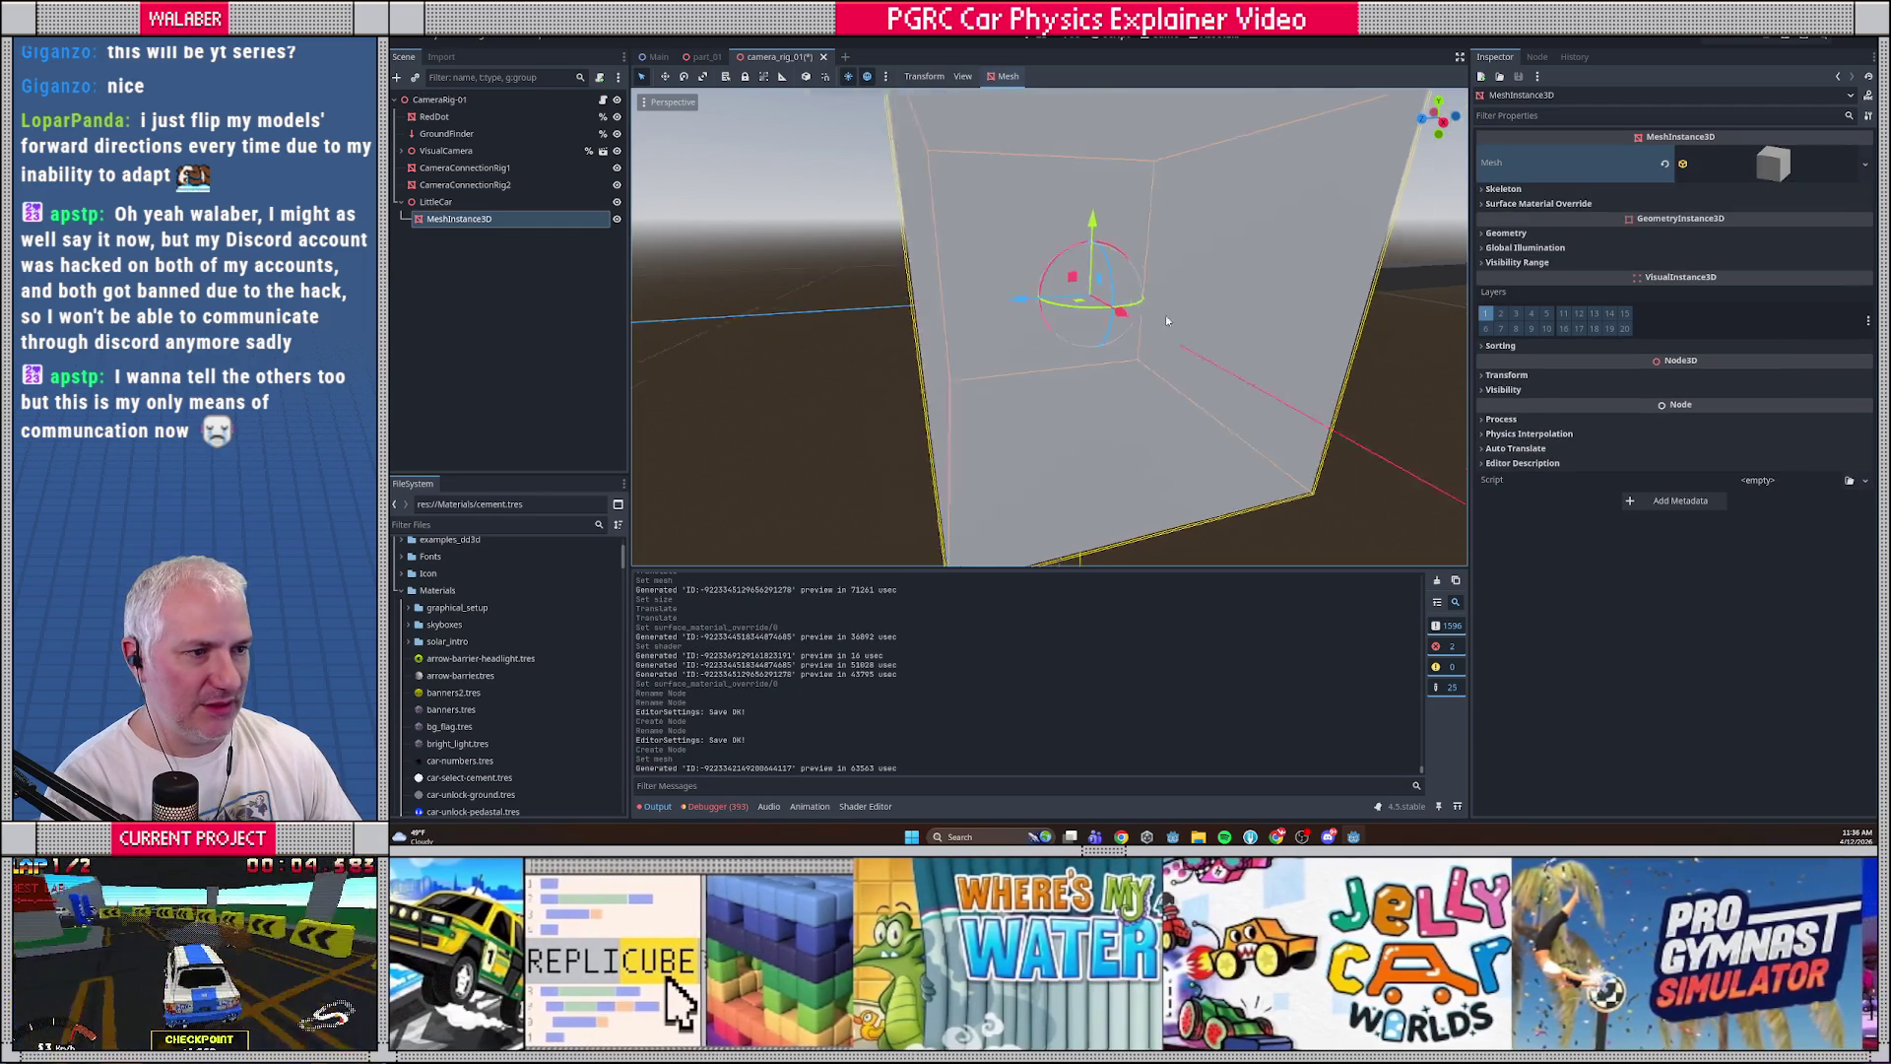
{"action": "left_click_drag", "start_coordinate": [1166, 320], "coordinate": [1501, 223]}
{"action": "left_click", "coordinate": [1735, 182]}
{"action": "scroll", "coordinate": [1258, 321], "scroll_direction": "down", "scroll_amount": 5}
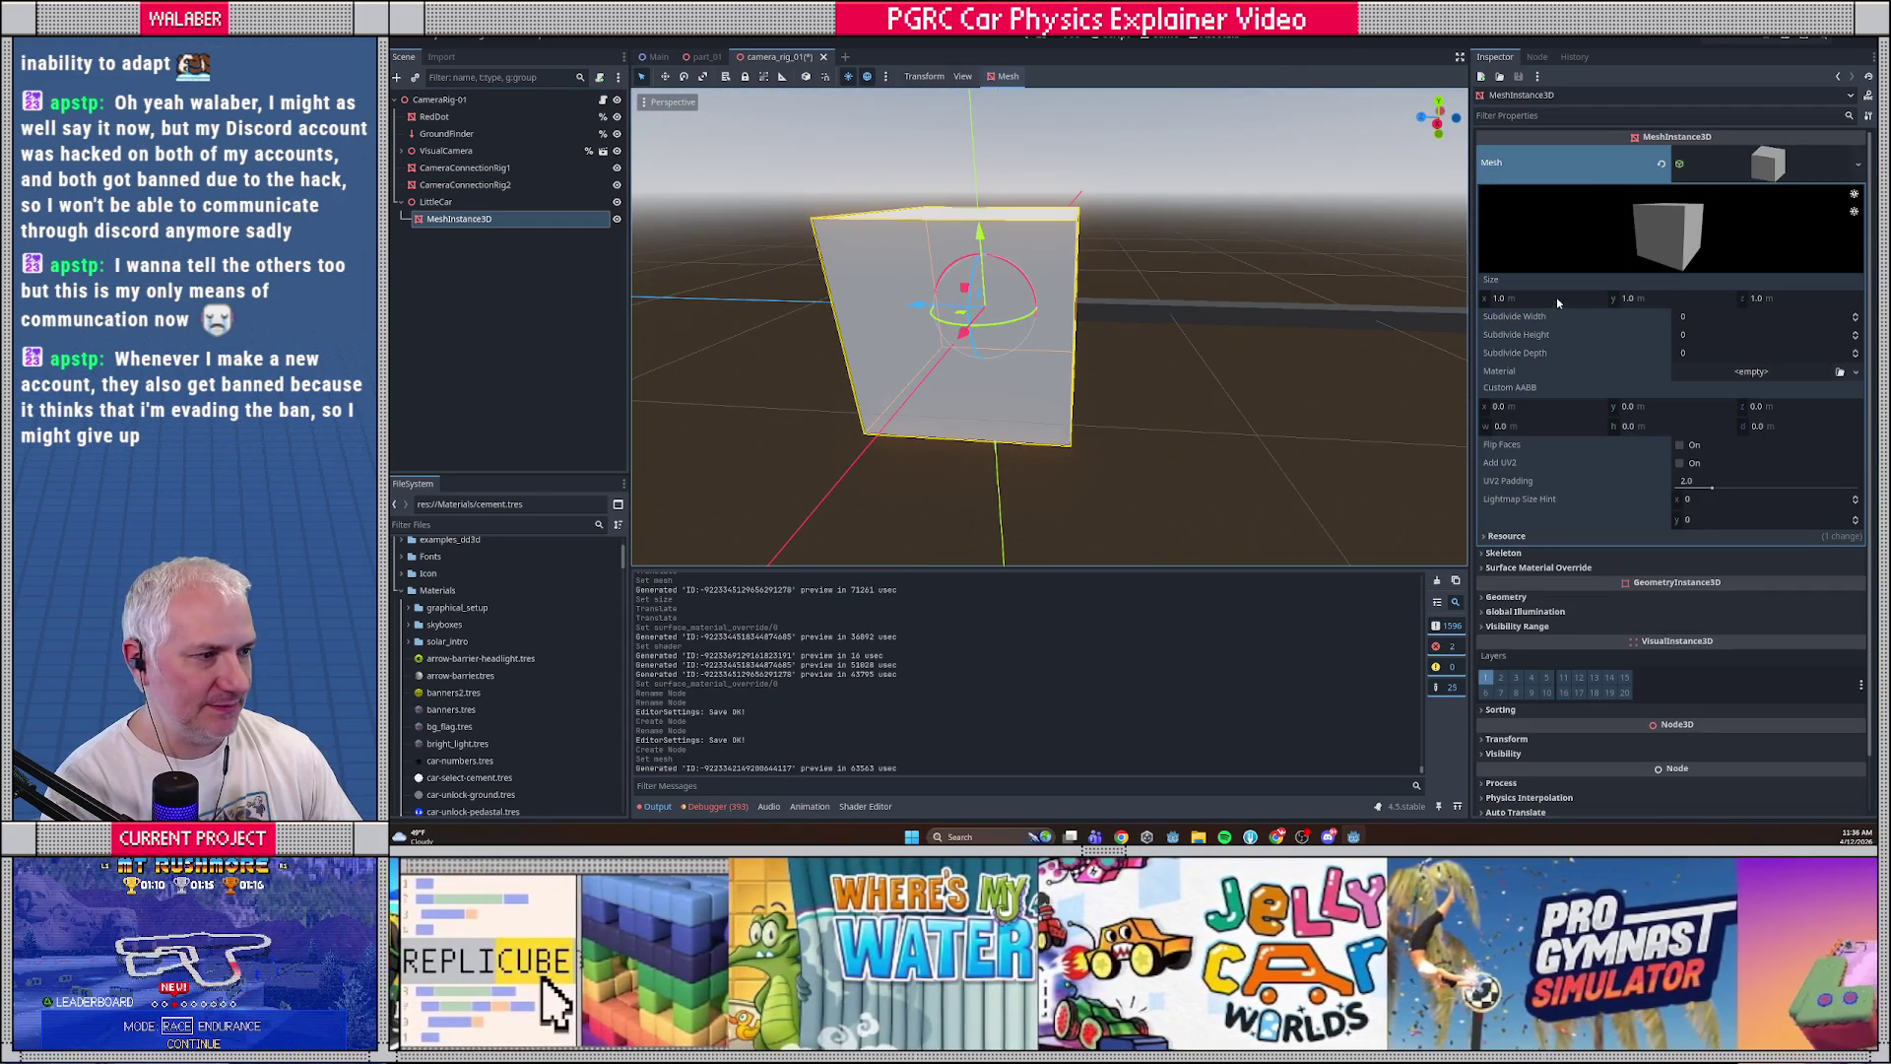
Size the car body box to 0.925 × 0.44 × 1.635
{"action": "mouse_move", "coordinate": [1762, 298]}
{"action": "left_mouse_down"}
{"action": "mouse_move", "coordinate": [1532, 297]}
{"action": "mouse_move", "coordinate": [1576, 298]}
{"action": "left_mouse_up"}
{"action": "left_click_drag", "start_coordinate": [1187, 315], "coordinate": [1221, 317]}
{"action": "scroll", "coordinate": [1201, 316], "scroll_direction": "down", "scroll_amount": 2}
{"action": "left_click_drag", "start_coordinate": [1598, 299], "coordinate": [1602, 301]}
{"action": "left_click_drag", "start_coordinate": [1769, 298], "coordinate": [1783, 297]}
{"action": "left_click_drag", "start_coordinate": [1654, 298], "coordinate": [1645, 298]}
{"action": "left_click_drag", "start_coordinate": [1191, 317], "coordinate": [1233, 346]}
{"action": "left_click_drag", "start_coordinate": [1818, 305], "coordinate": [1852, 305]}
{"action": "left_click_drag", "start_coordinate": [1655, 297], "coordinate": [1659, 297]}
{"action": "left_click_drag", "start_coordinate": [1537, 297], "coordinate": [1528, 297]}
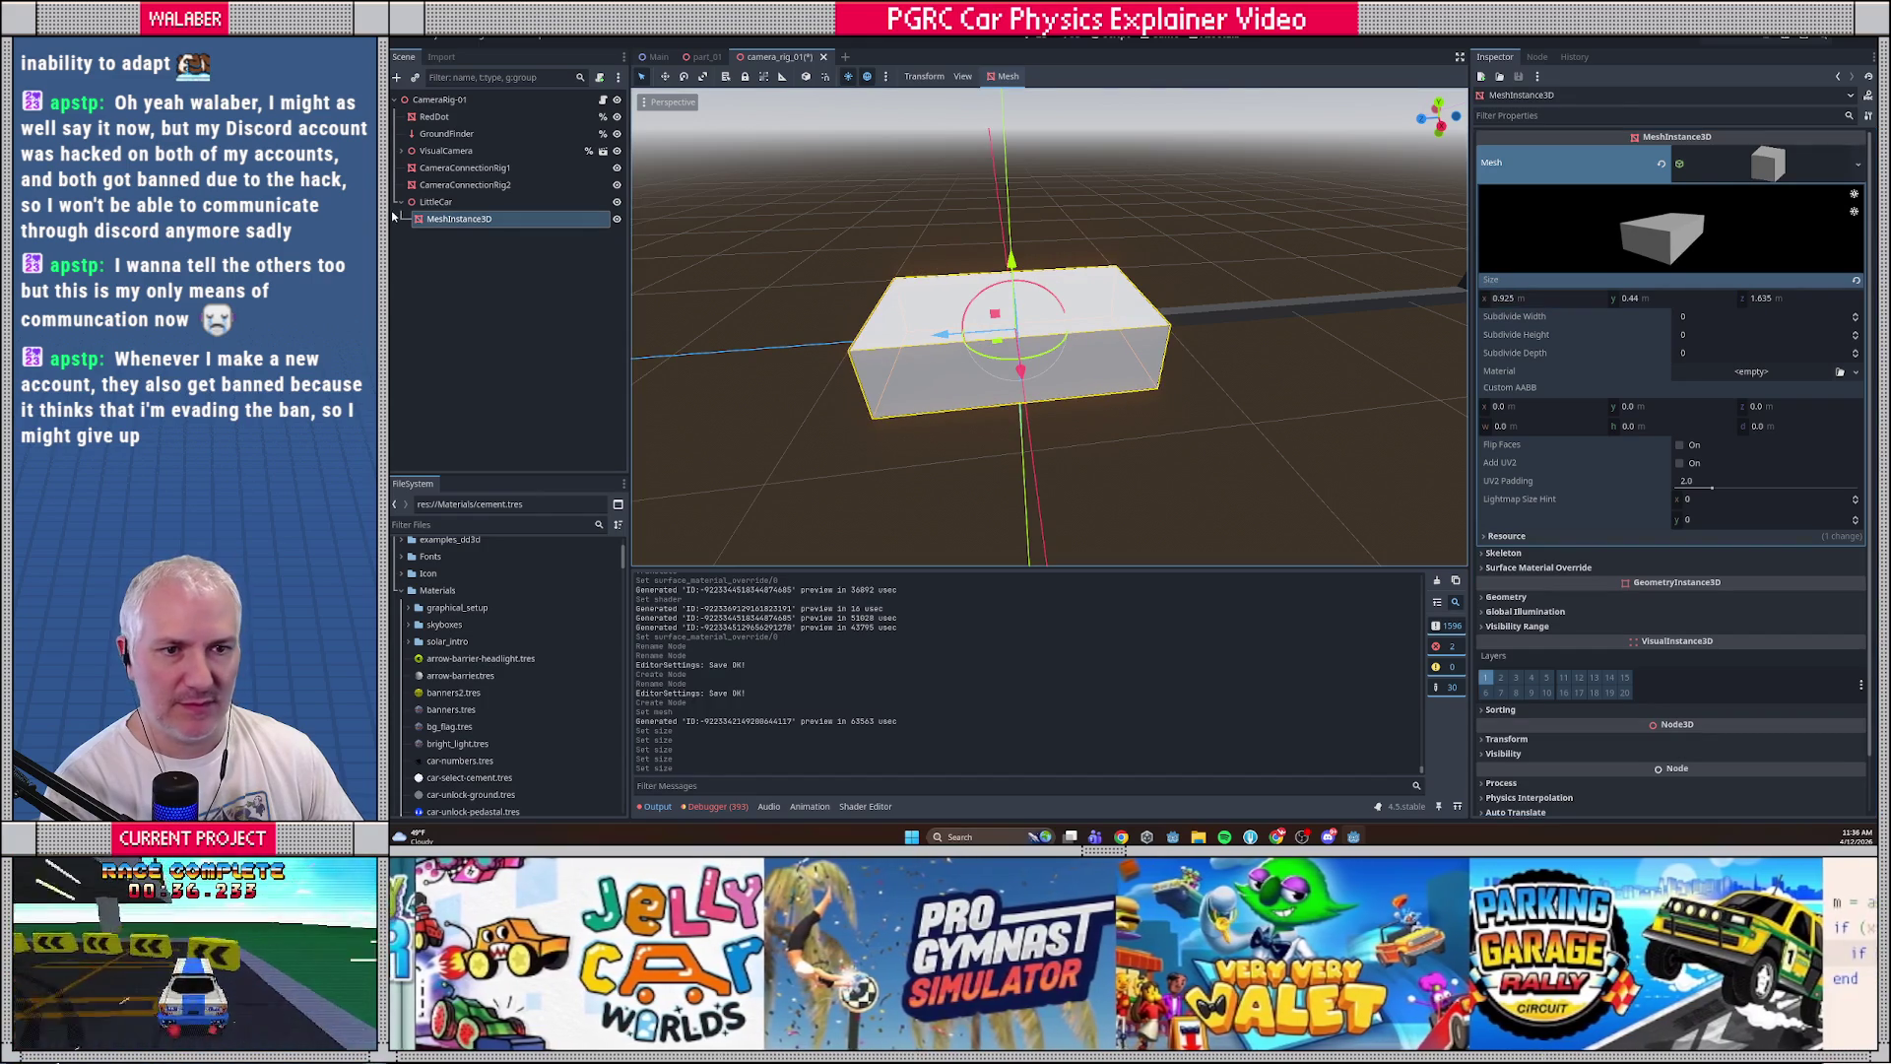
{"action": "key", "text": "Up"}
{"action": "key", "text": "ctrl+a"}
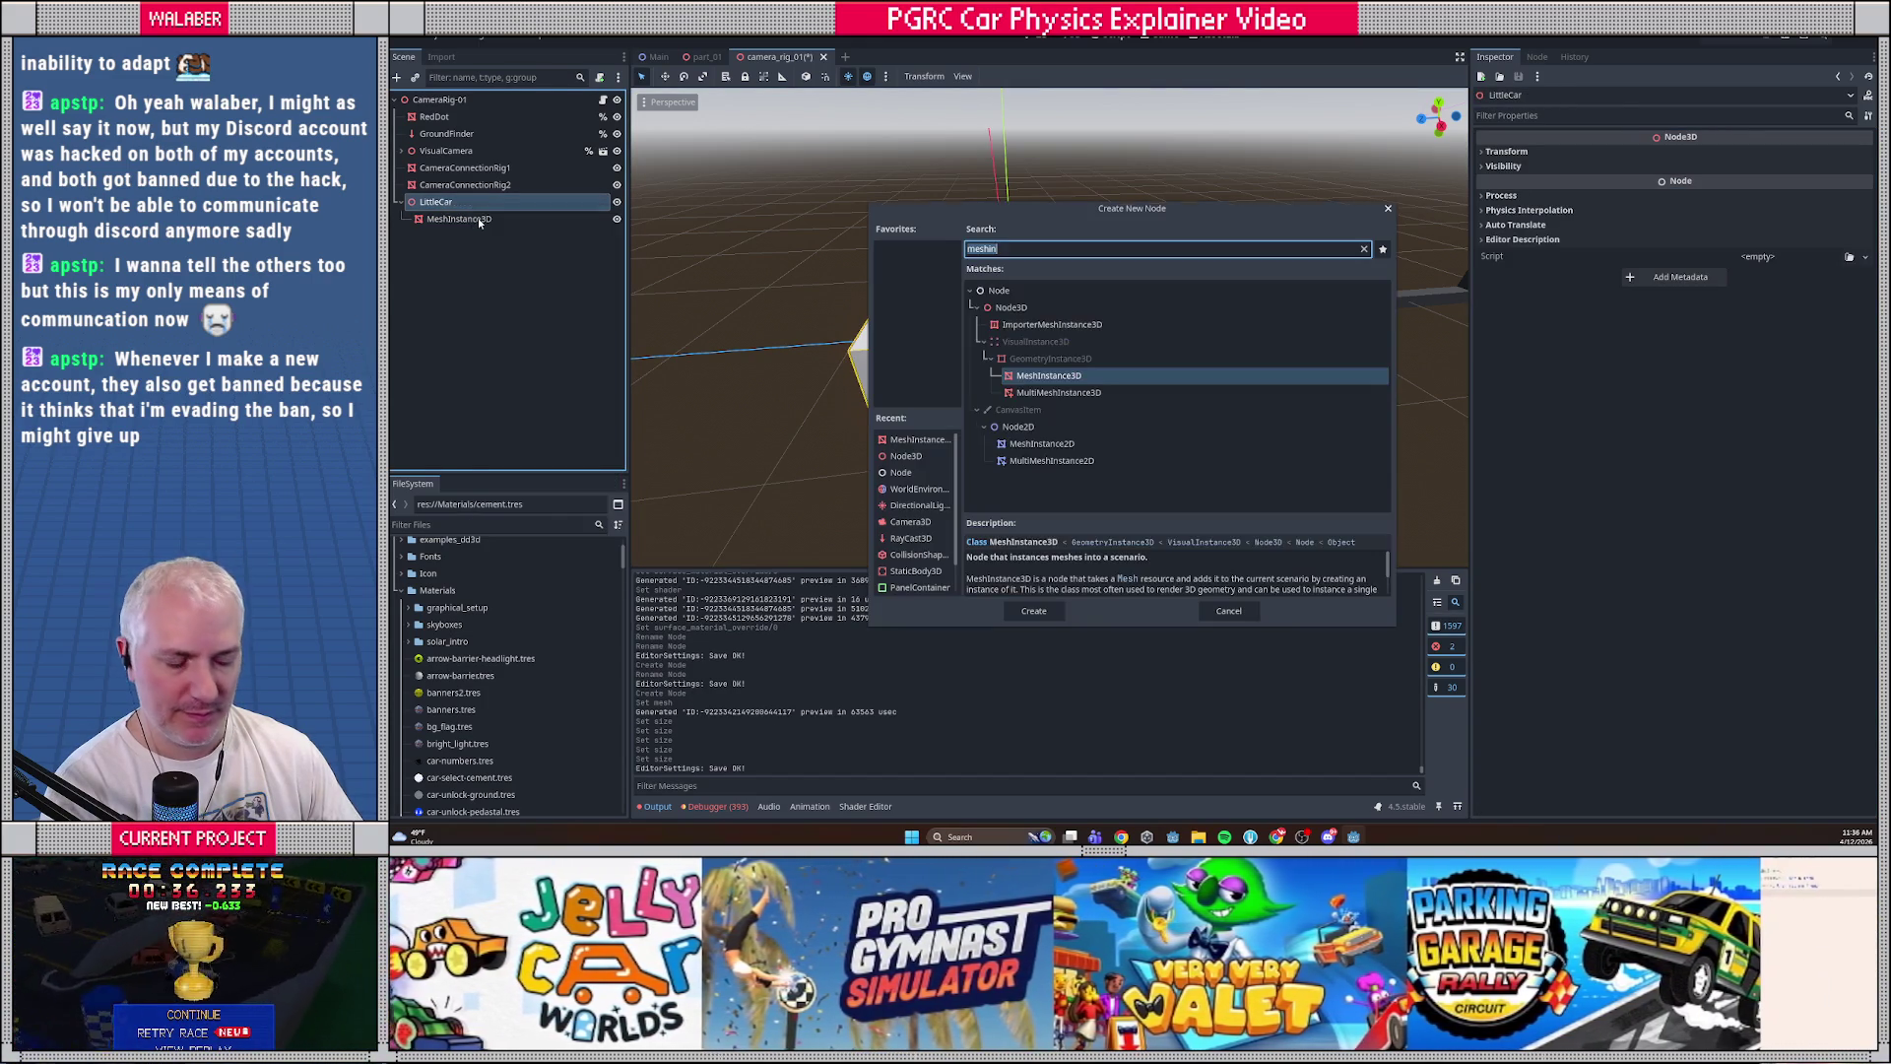
Add a PrismMesh MeshInstance3D under LittleCar, rotated and raised onto the body
{"action": "type", "text": "mesh"}
{"action": "key", "text": "Return"}
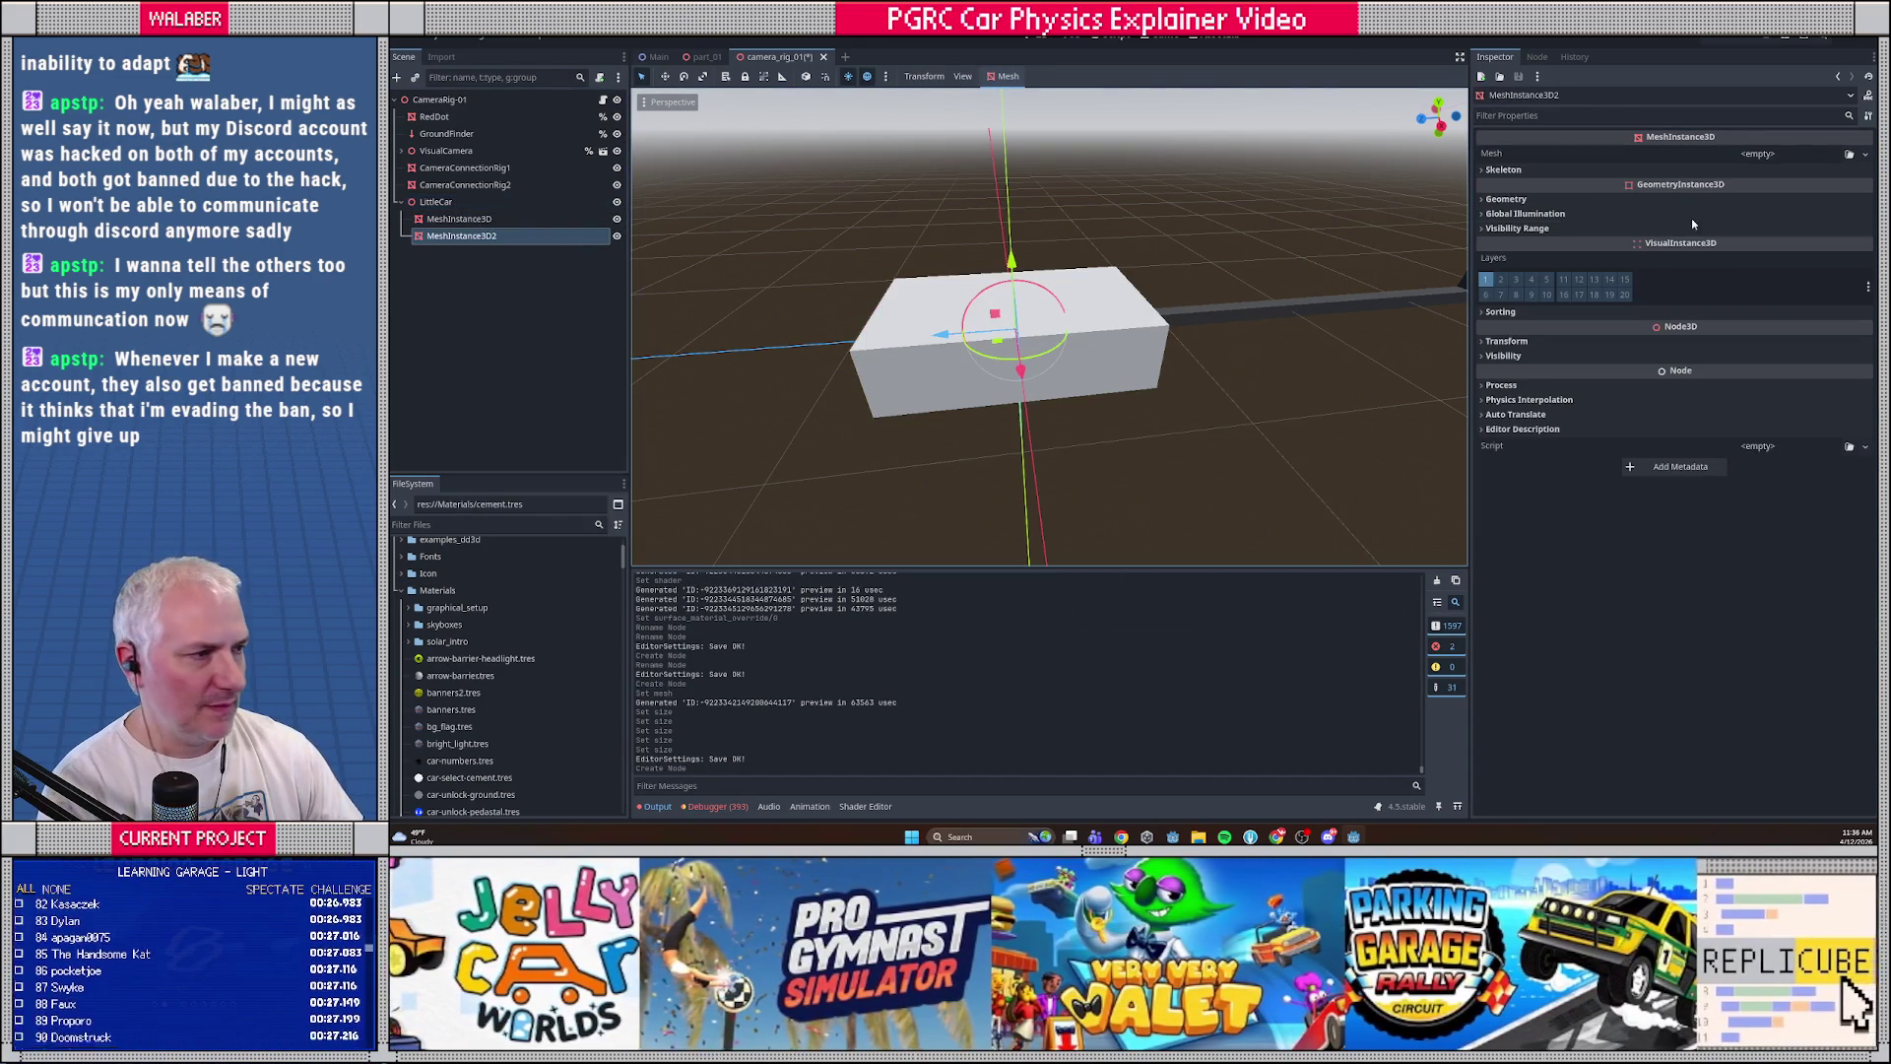
{"action": "left_click", "coordinate": [1758, 154]}
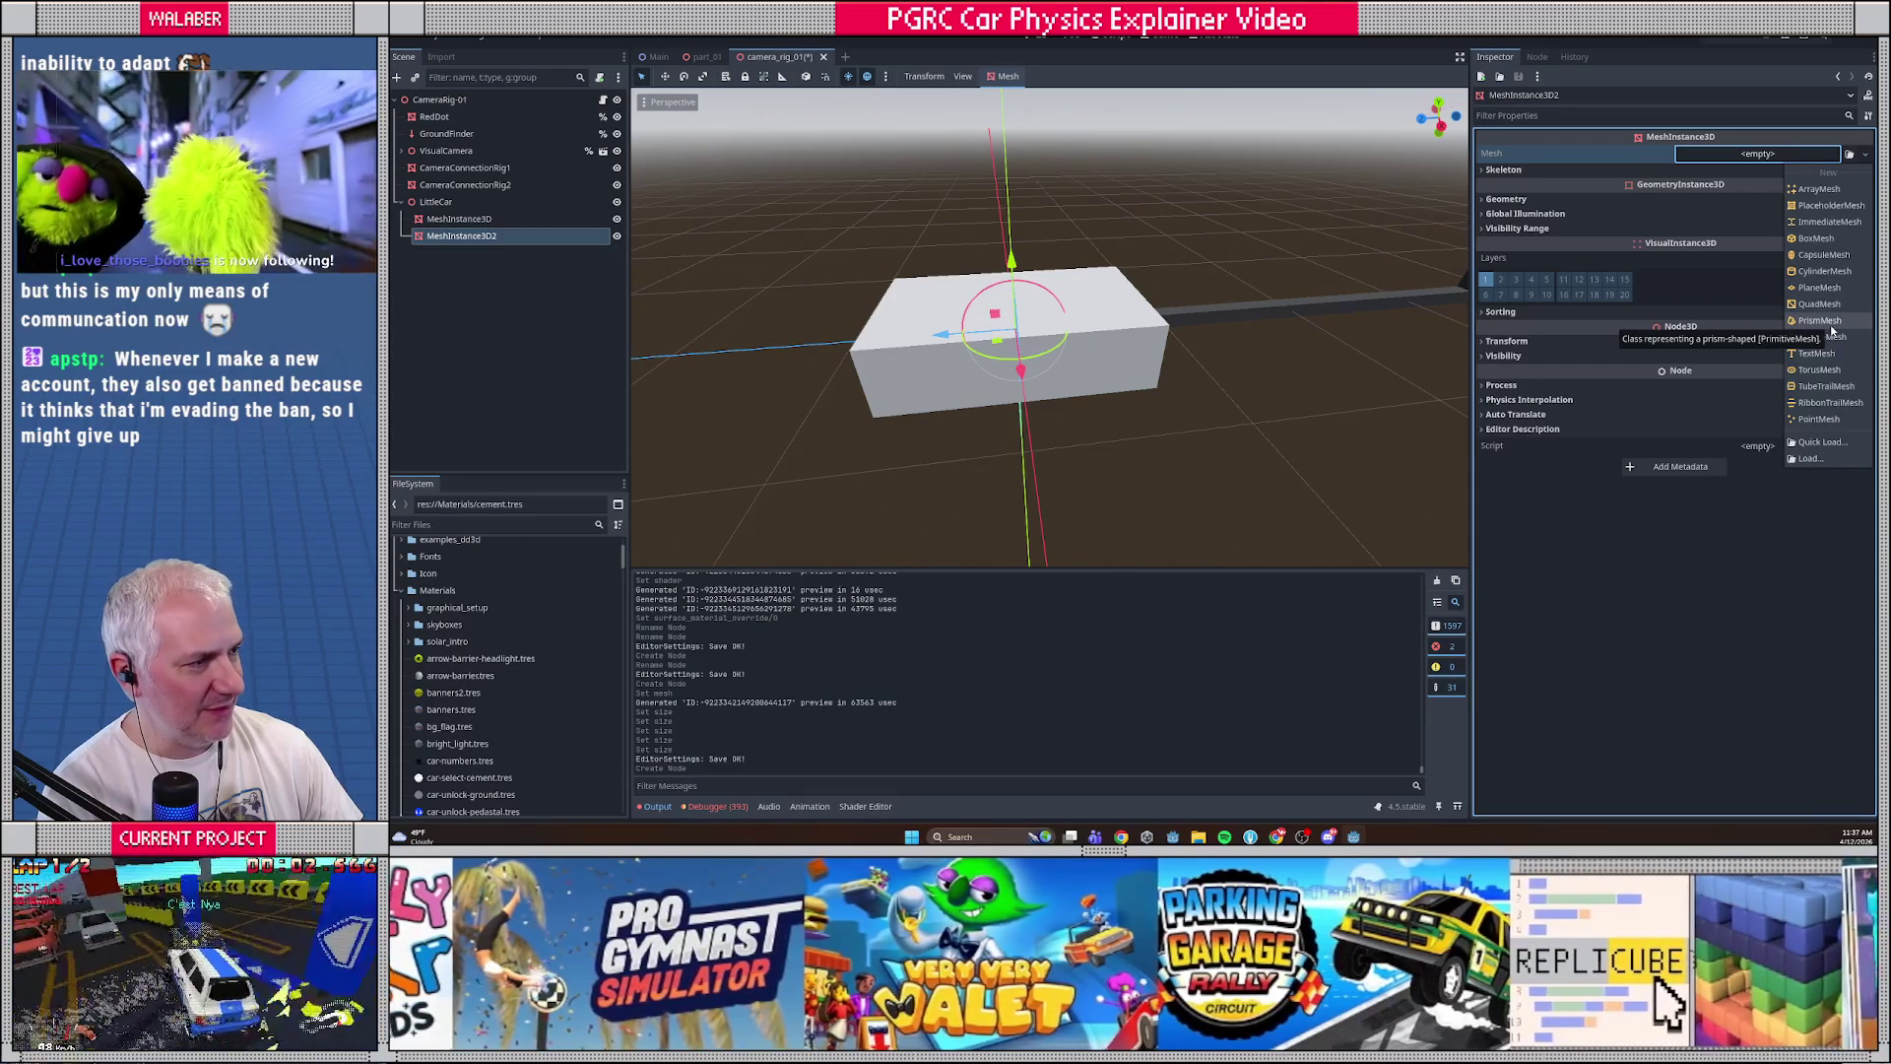
{"action": "left_click", "coordinate": [1824, 322]}
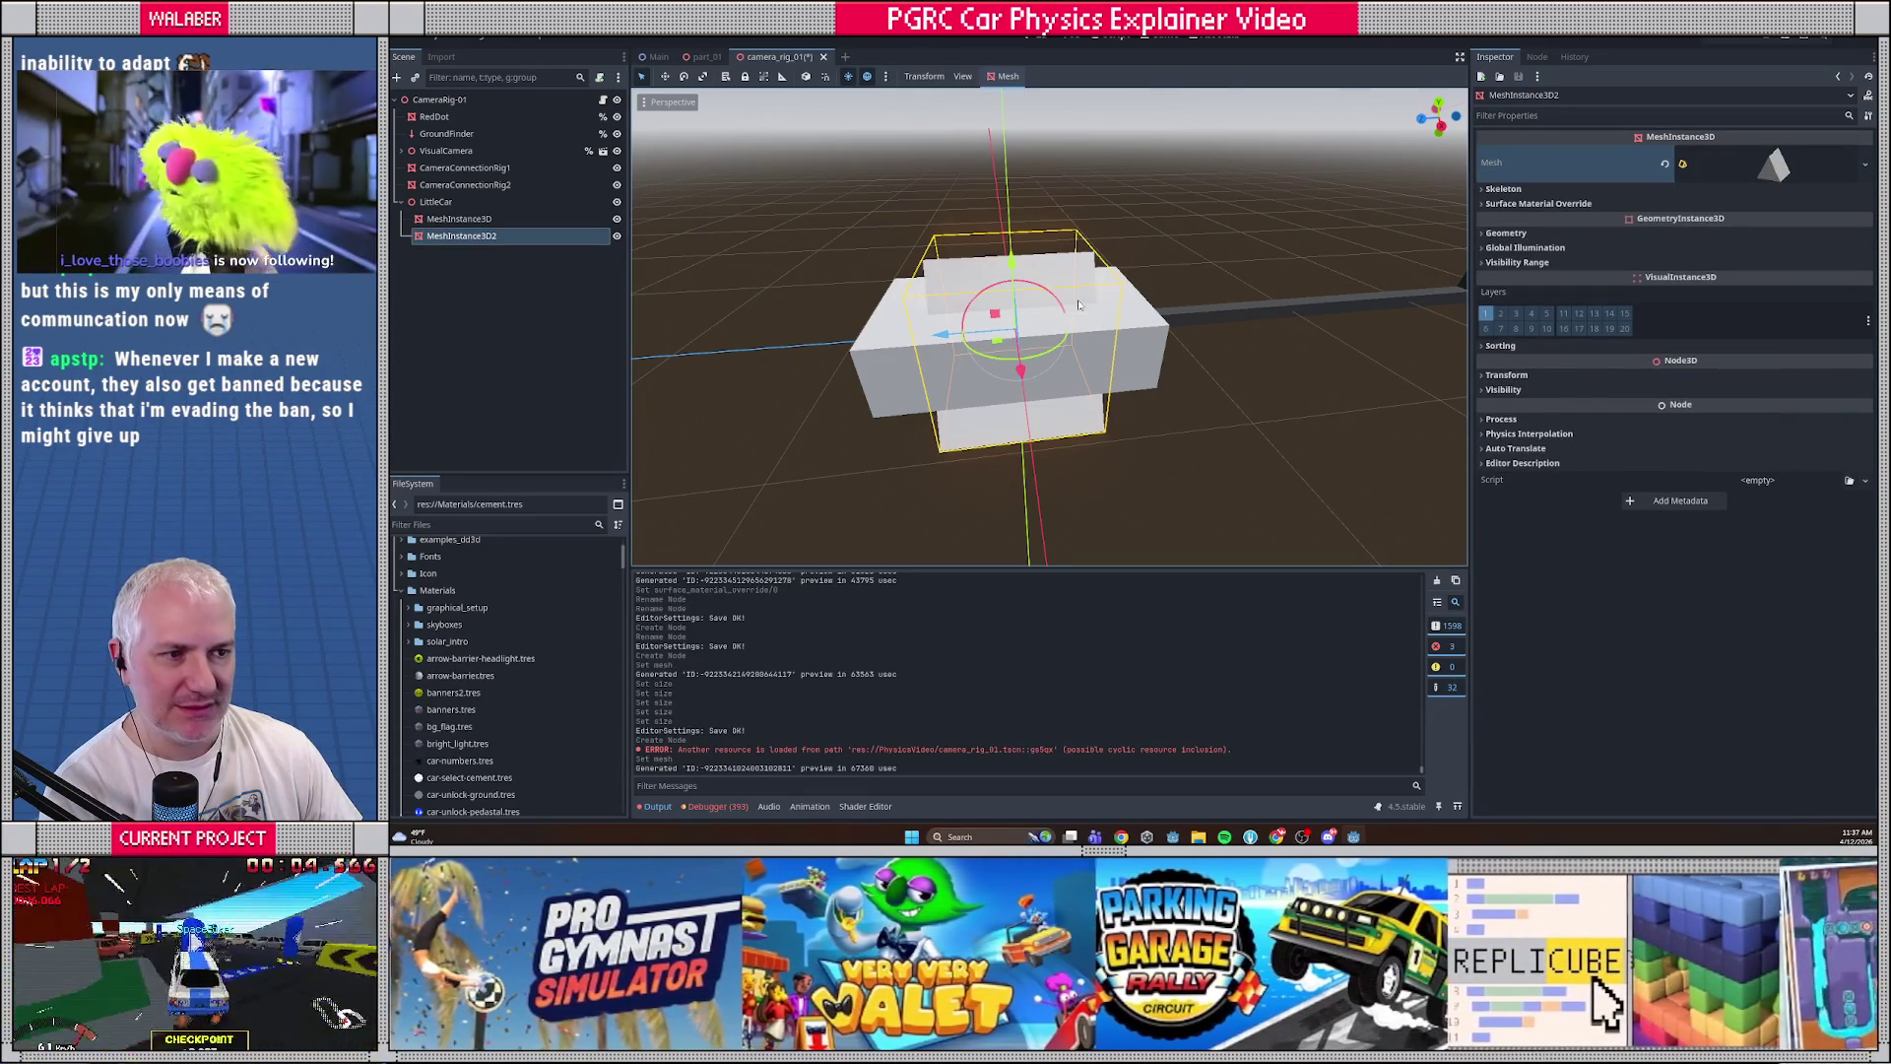
{"action": "left_click_drag", "start_coordinate": [1042, 365], "coordinate": [998, 351]}
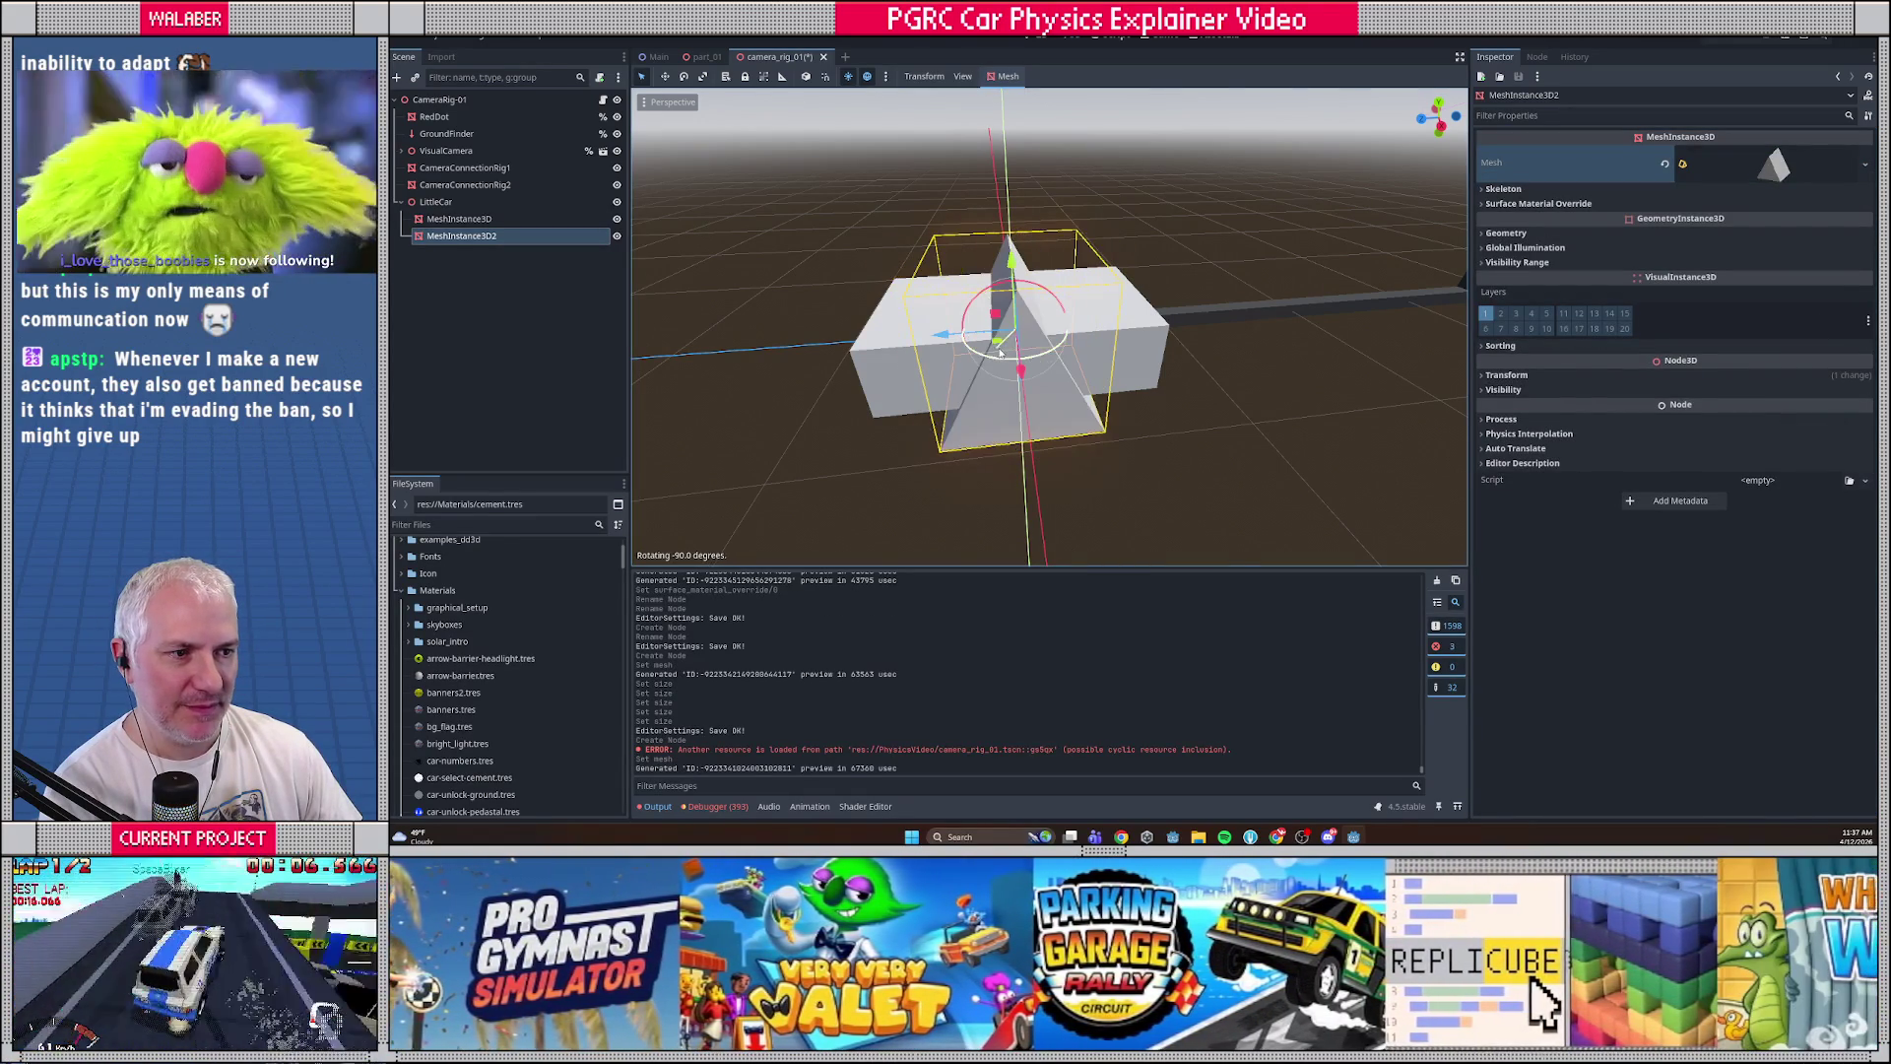
{"action": "mouse_move", "coordinate": [1010, 261]}
{"action": "left_mouse_down"}
{"action": "mouse_move", "coordinate": [1018, 126]}
{"action": "mouse_move", "coordinate": [1051, 287]}
{"action": "left_mouse_up"}
Shrink the prism to 0.53 × 0.4 × 0.835 and set left_to_right to 0
{"action": "left_click", "coordinate": [1763, 165]}
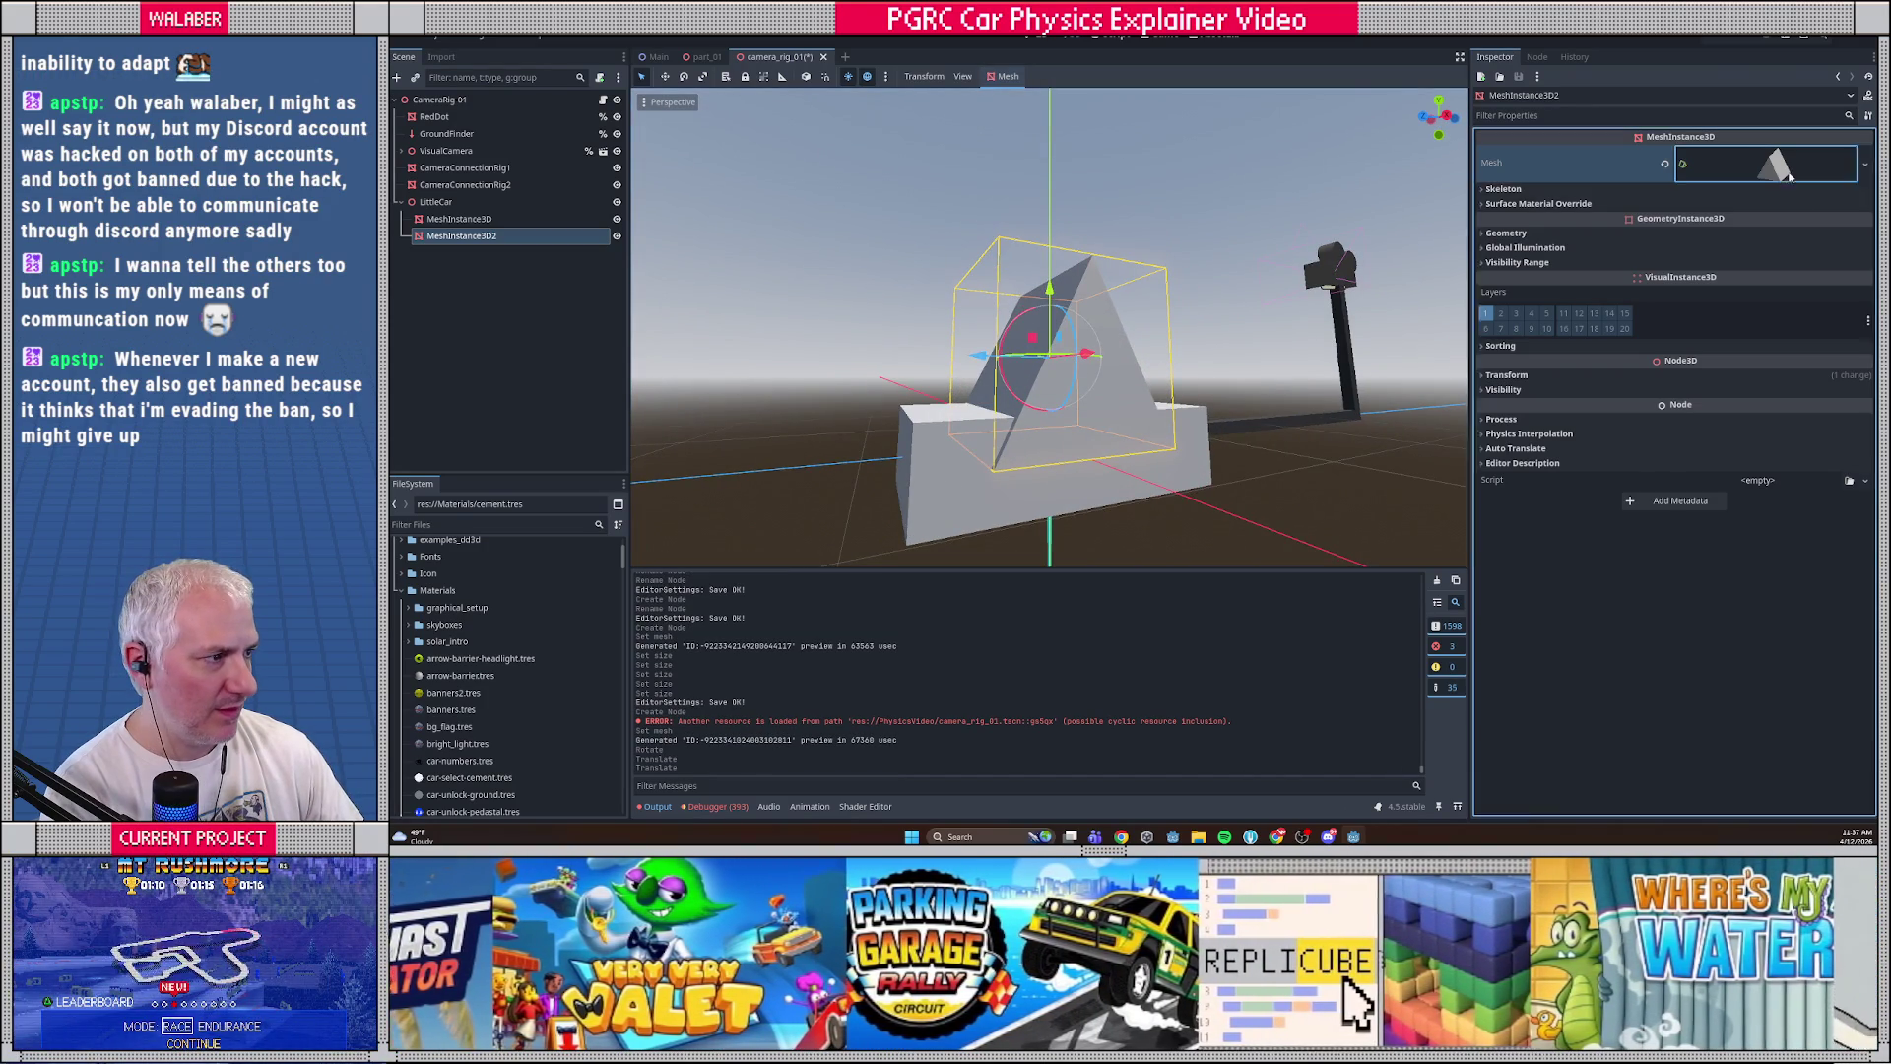
{"action": "left_click_drag", "start_coordinate": [1582, 316], "coordinate": [1527, 316]}
{"action": "left_click_drag", "start_coordinate": [1676, 317], "coordinate": [1630, 317]}
{"action": "left_click", "coordinate": [1565, 318]}
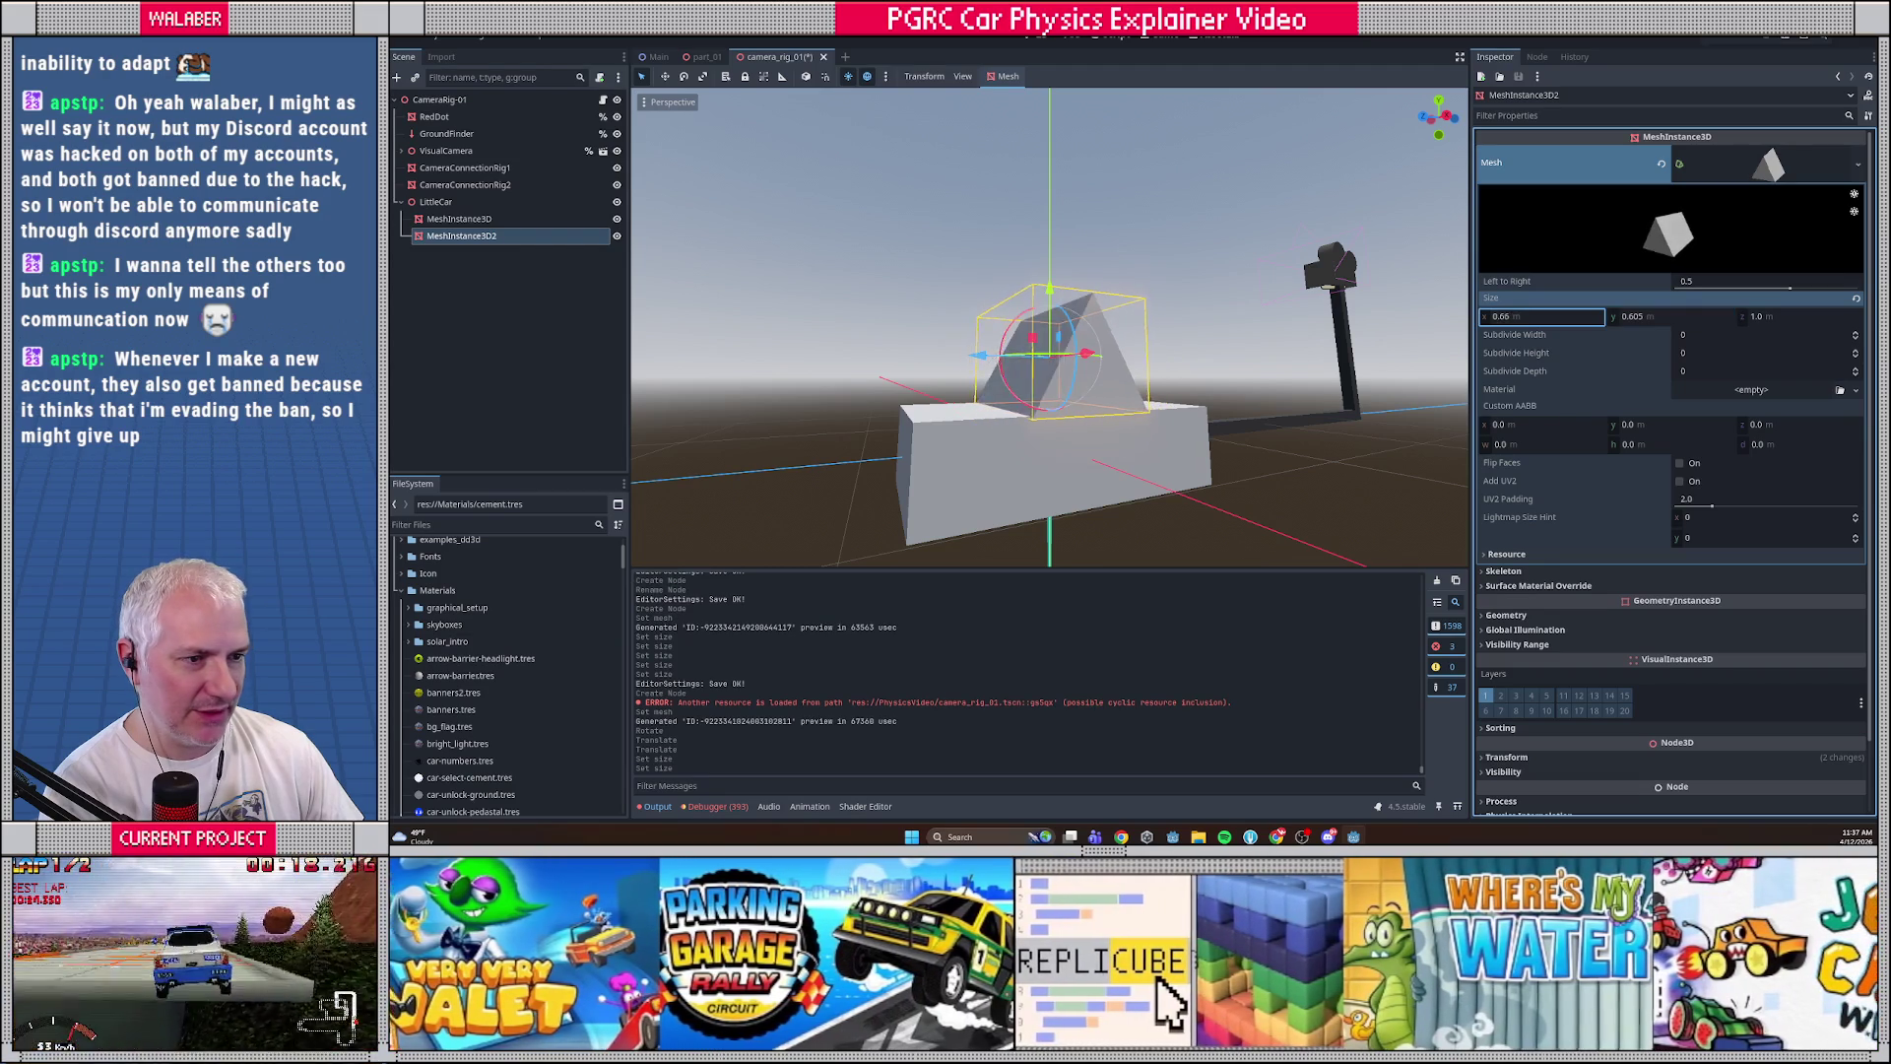
{"action": "left_click_drag", "start_coordinate": [1565, 316], "coordinate": [1531, 316]}
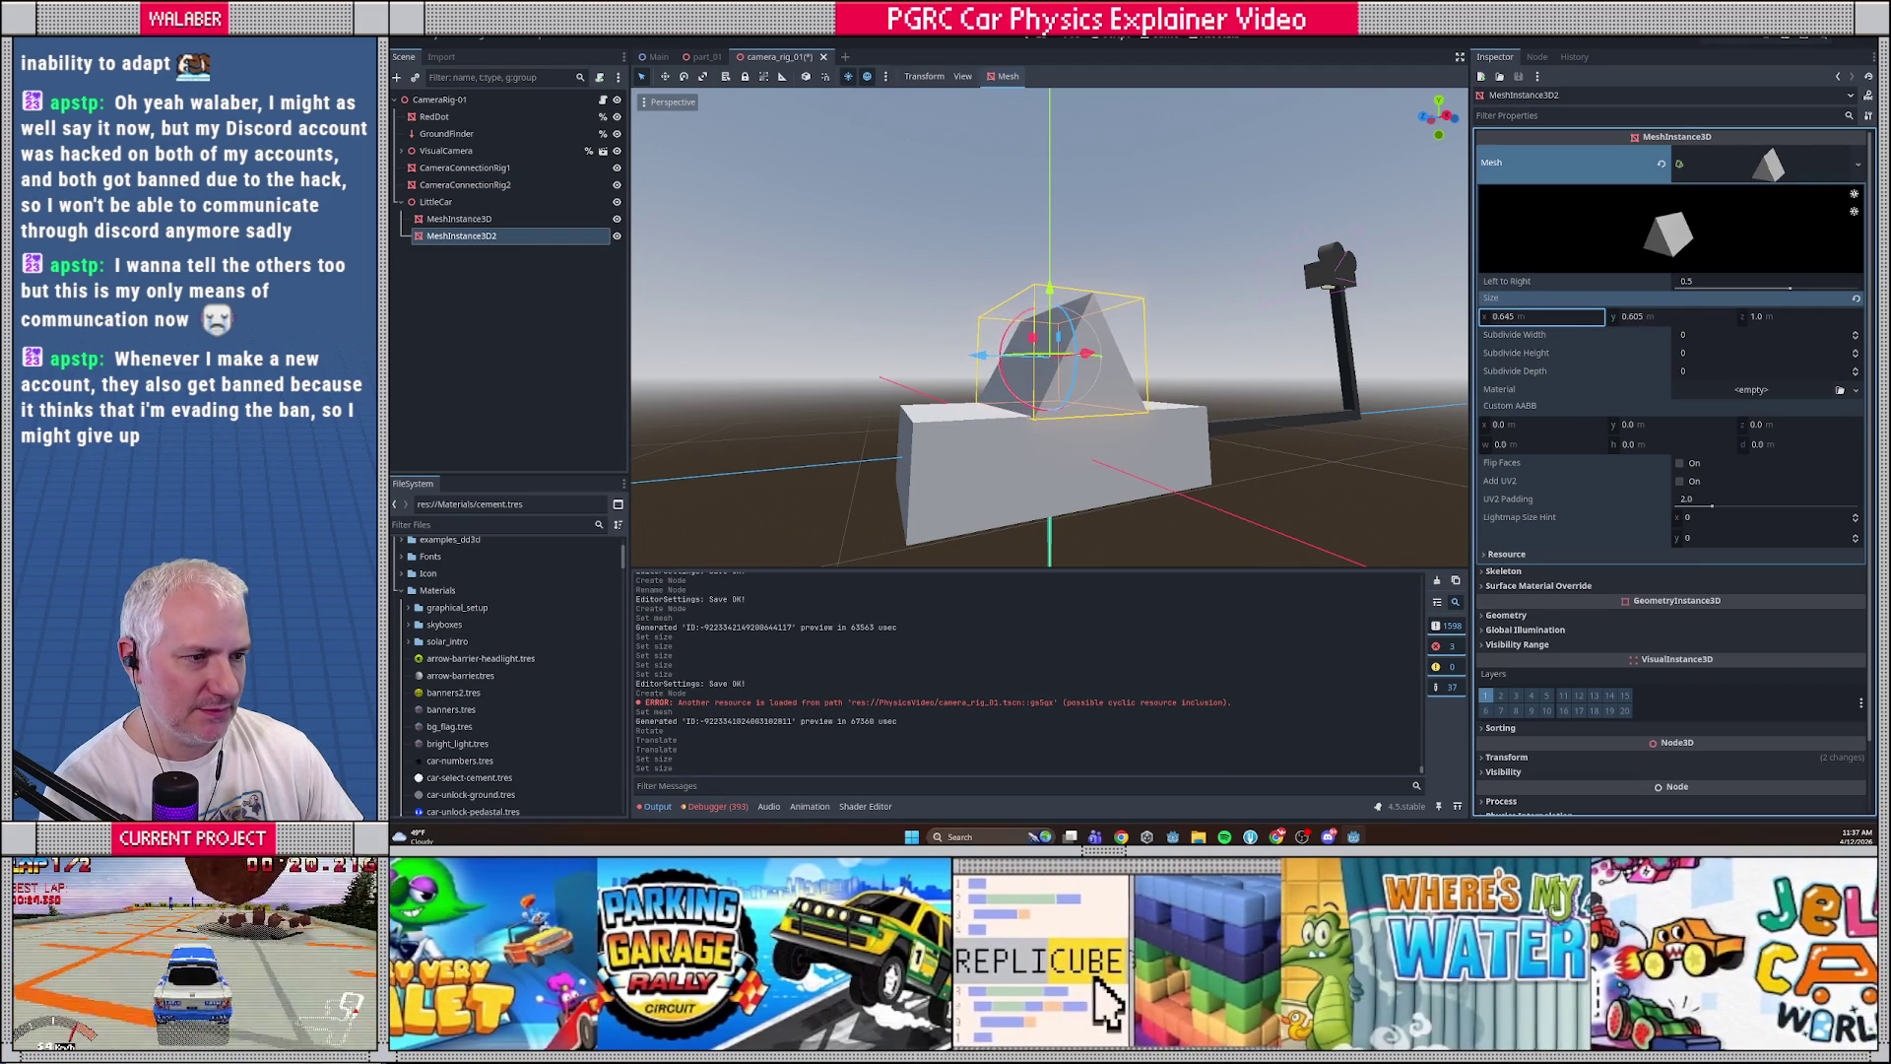
{"action": "left_click_drag", "start_coordinate": [1741, 319], "coordinate": [1732, 318]}
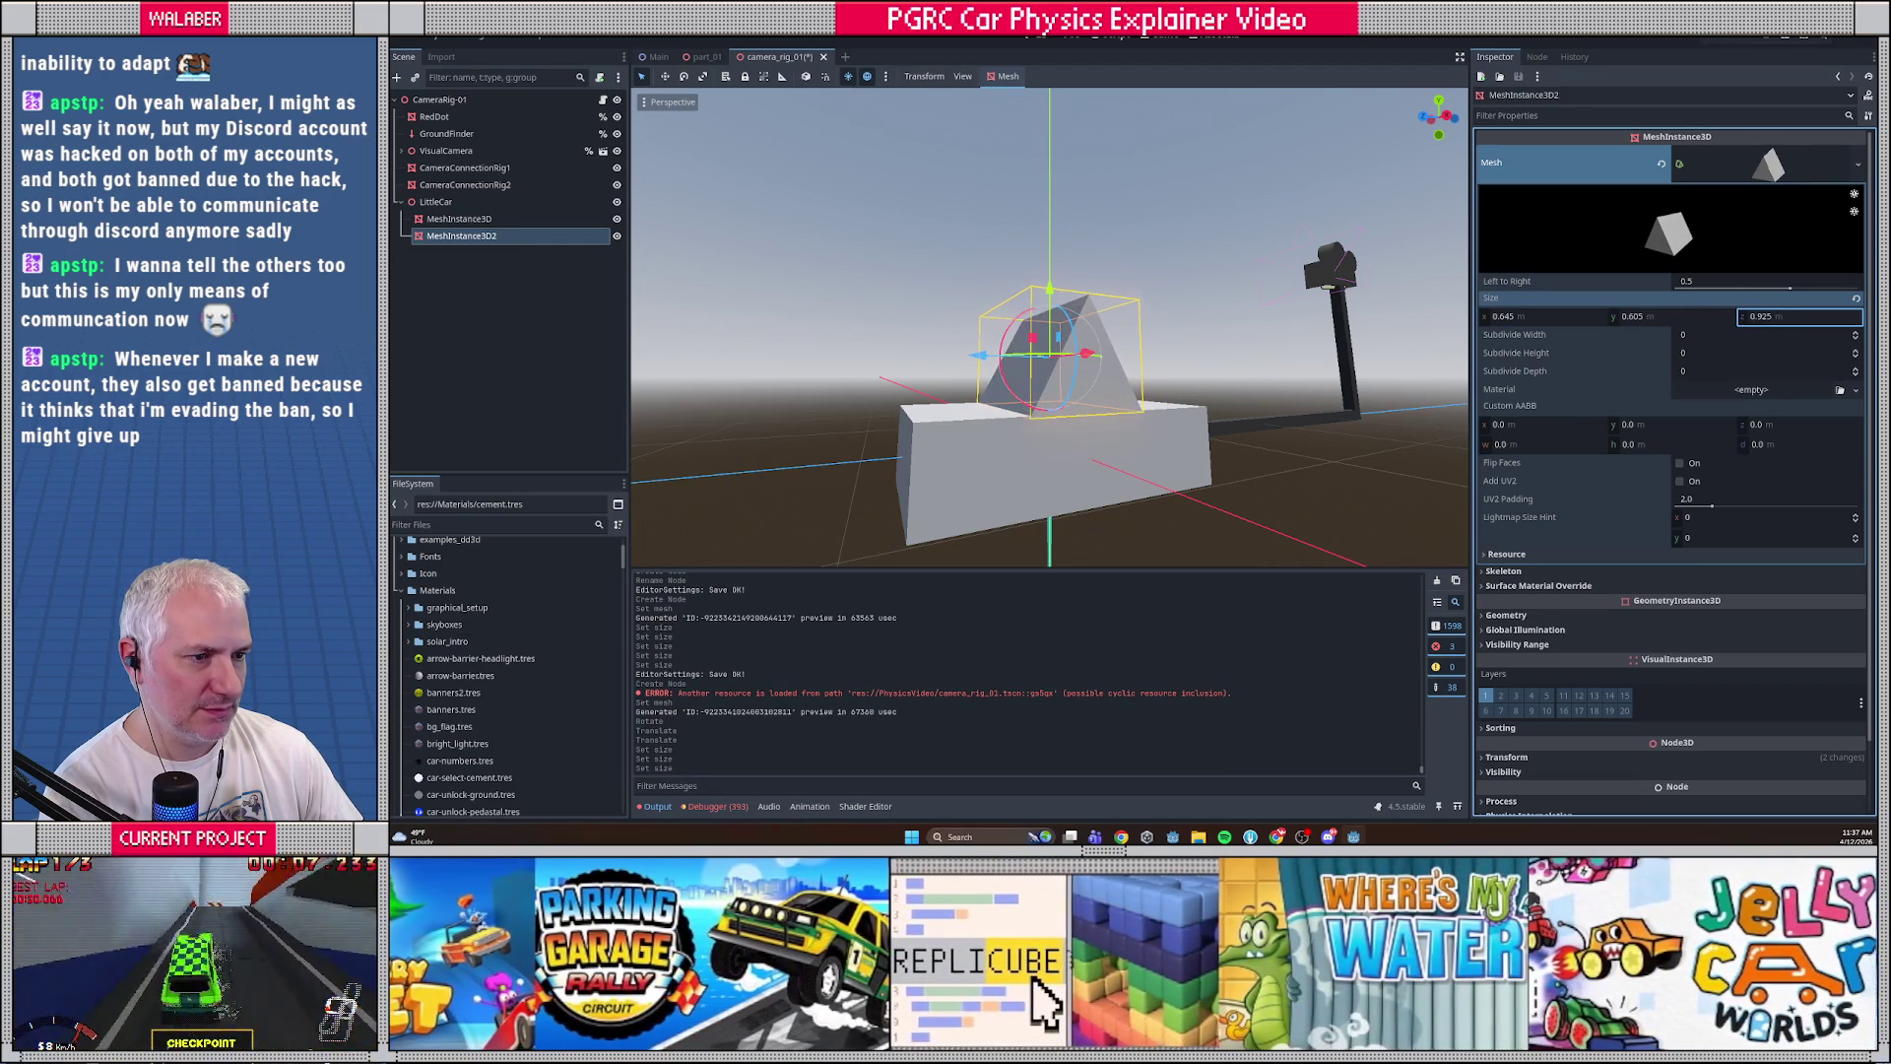
{"action": "left_click_drag", "start_coordinate": [1083, 378], "coordinate": [1156, 378]}
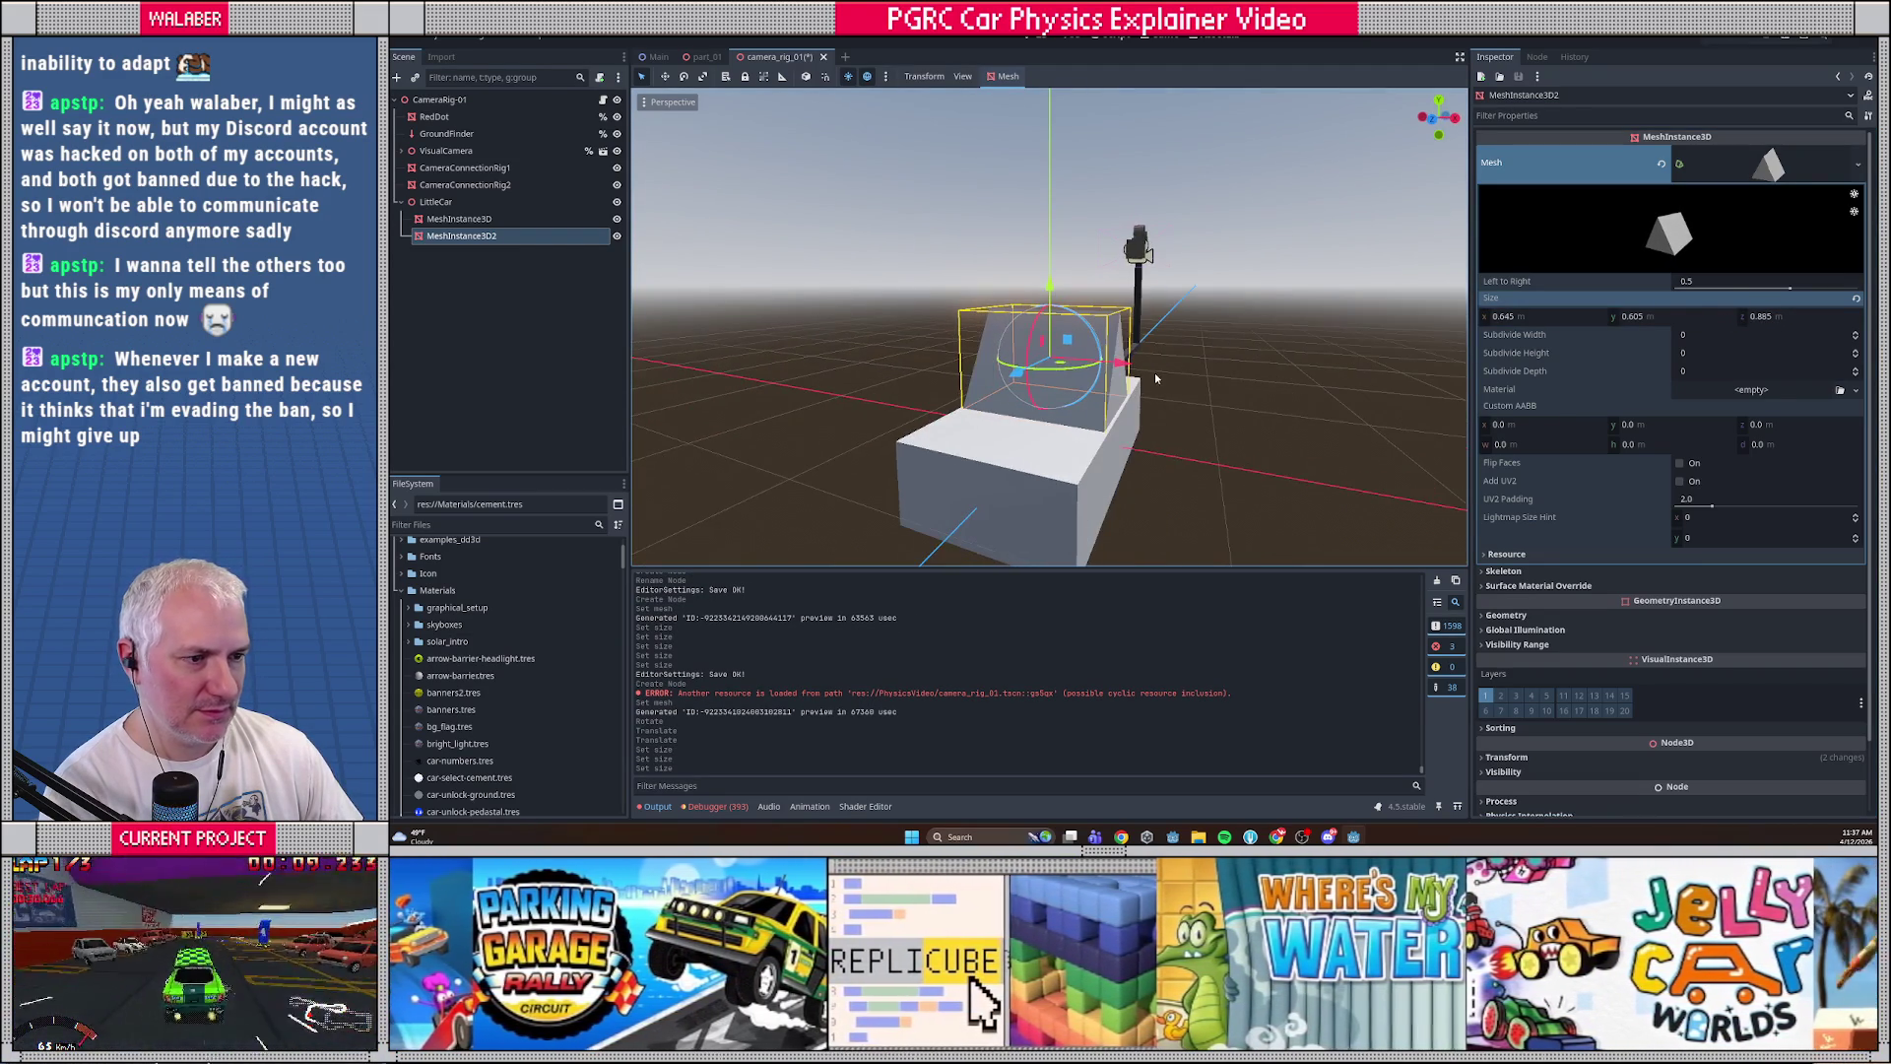
{"action": "left_click_drag", "start_coordinate": [1783, 322], "coordinate": [1771, 322]}
{"action": "mouse_move", "coordinate": [1588, 318]}
{"action": "left_mouse_down"}
{"action": "mouse_move", "coordinate": [1566, 318]}
{"action": "mouse_move", "coordinate": [1679, 318]}
{"action": "left_mouse_up"}
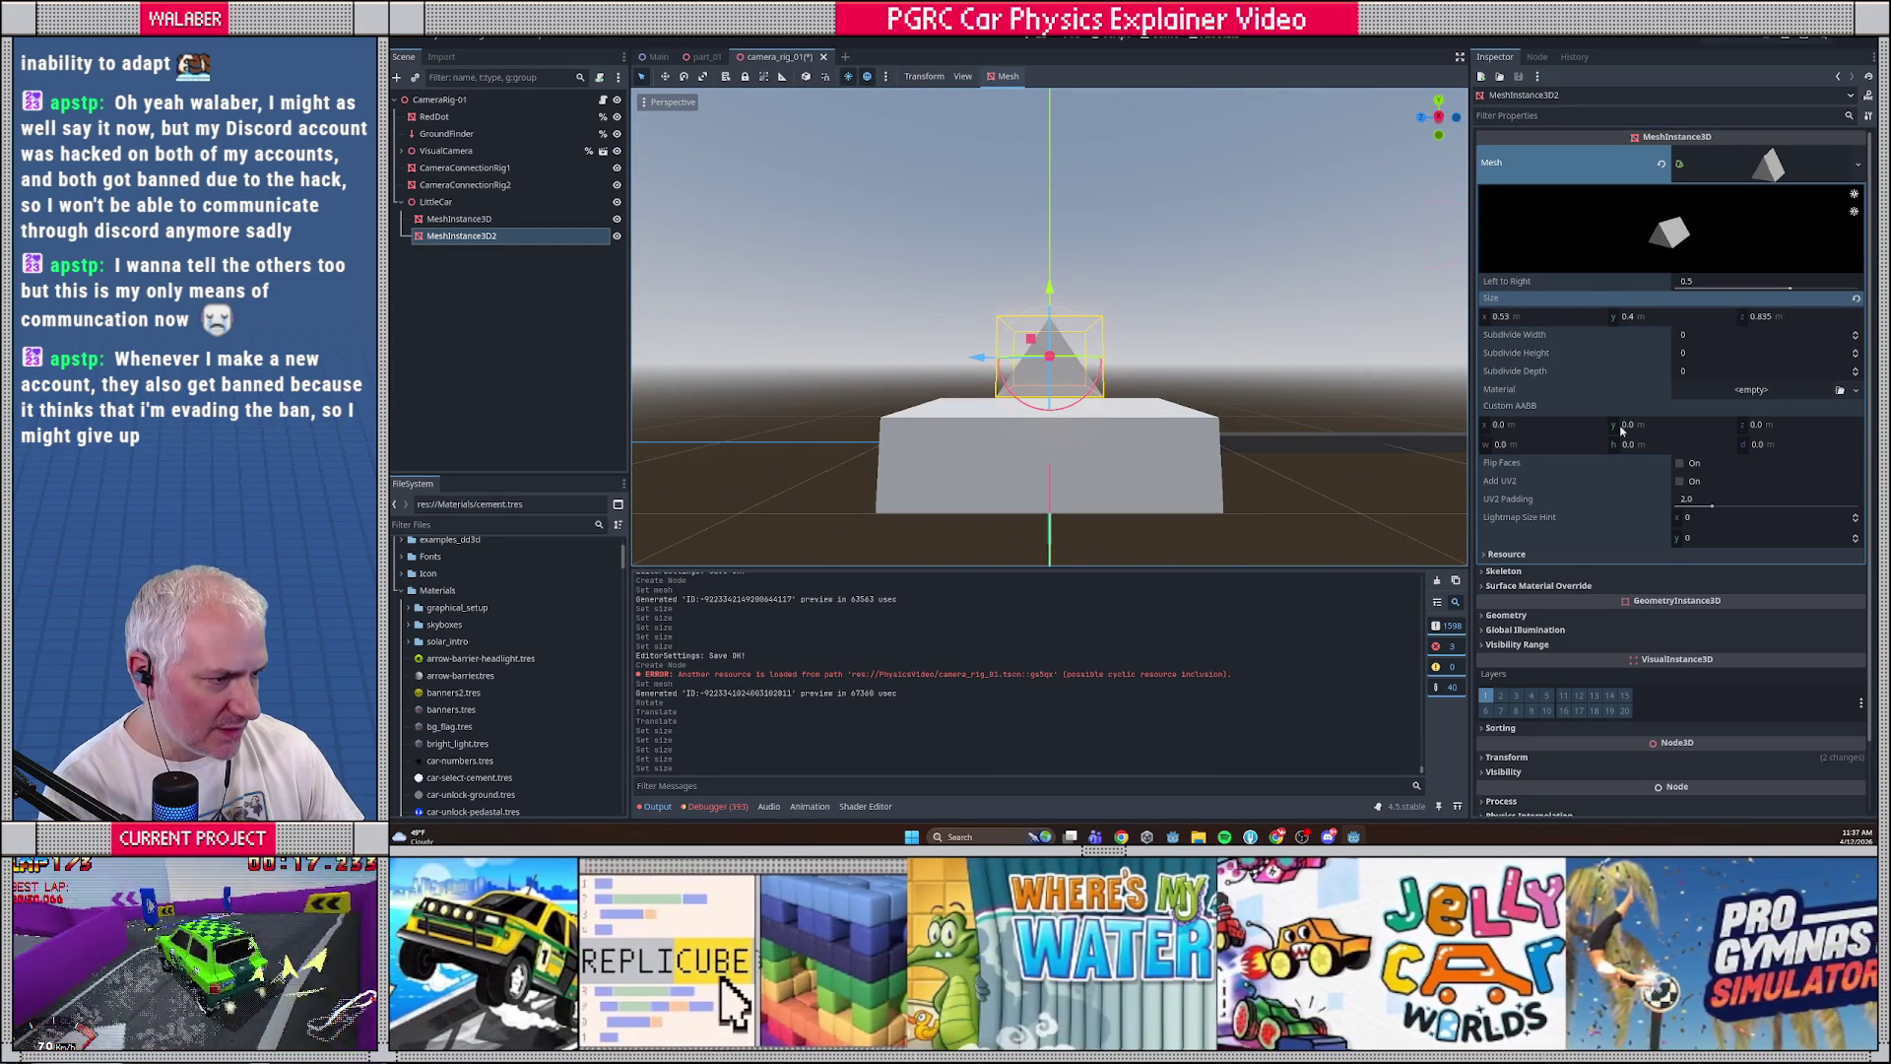
{"action": "left_click_drag", "start_coordinate": [1778, 287], "coordinate": [1748, 289]}
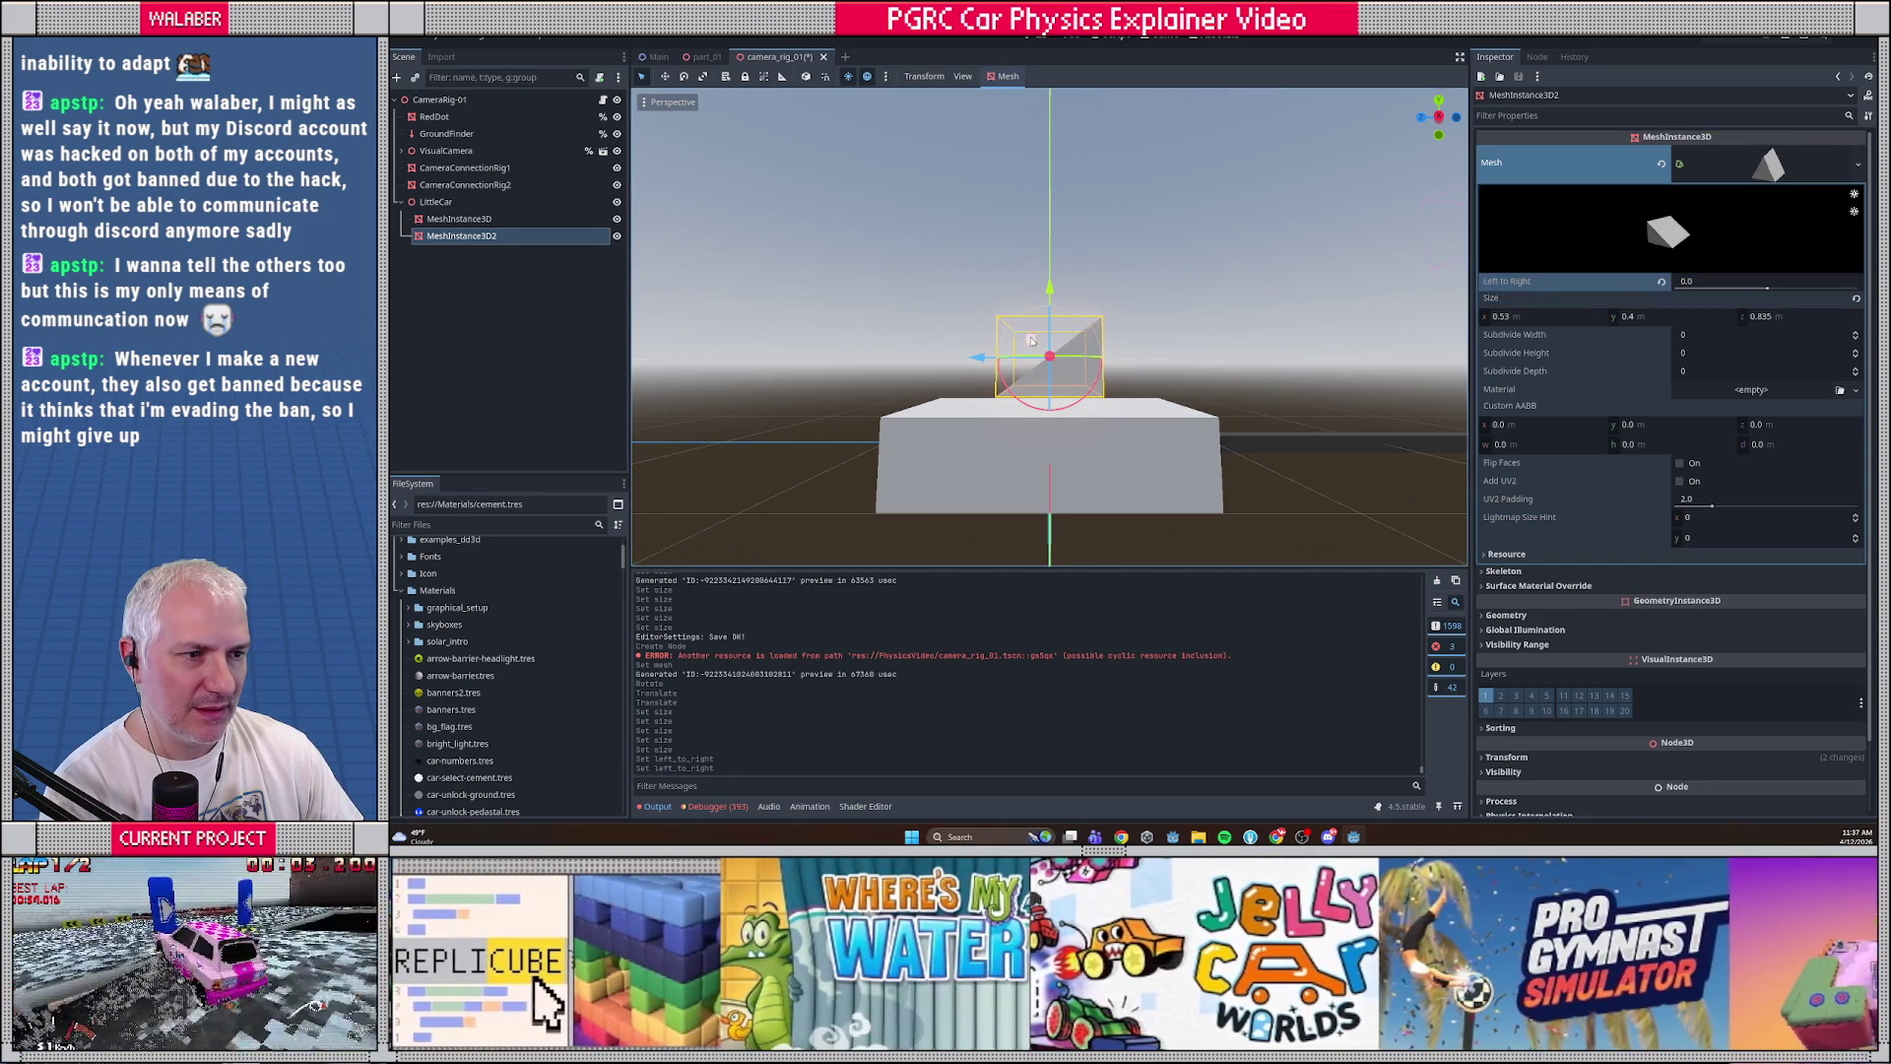
{"action": "mouse_move", "coordinate": [1009, 433]}
{"action": "left_mouse_down"}
{"action": "mouse_move", "coordinate": [1008, 473]}
{"action": "mouse_move", "coordinate": [1009, 367]}
{"action": "mouse_move", "coordinate": [930, 380]}
{"action": "mouse_move", "coordinate": [727, 283]}
{"action": "left_mouse_up"}
{"action": "left_click", "coordinate": [512, 219]}
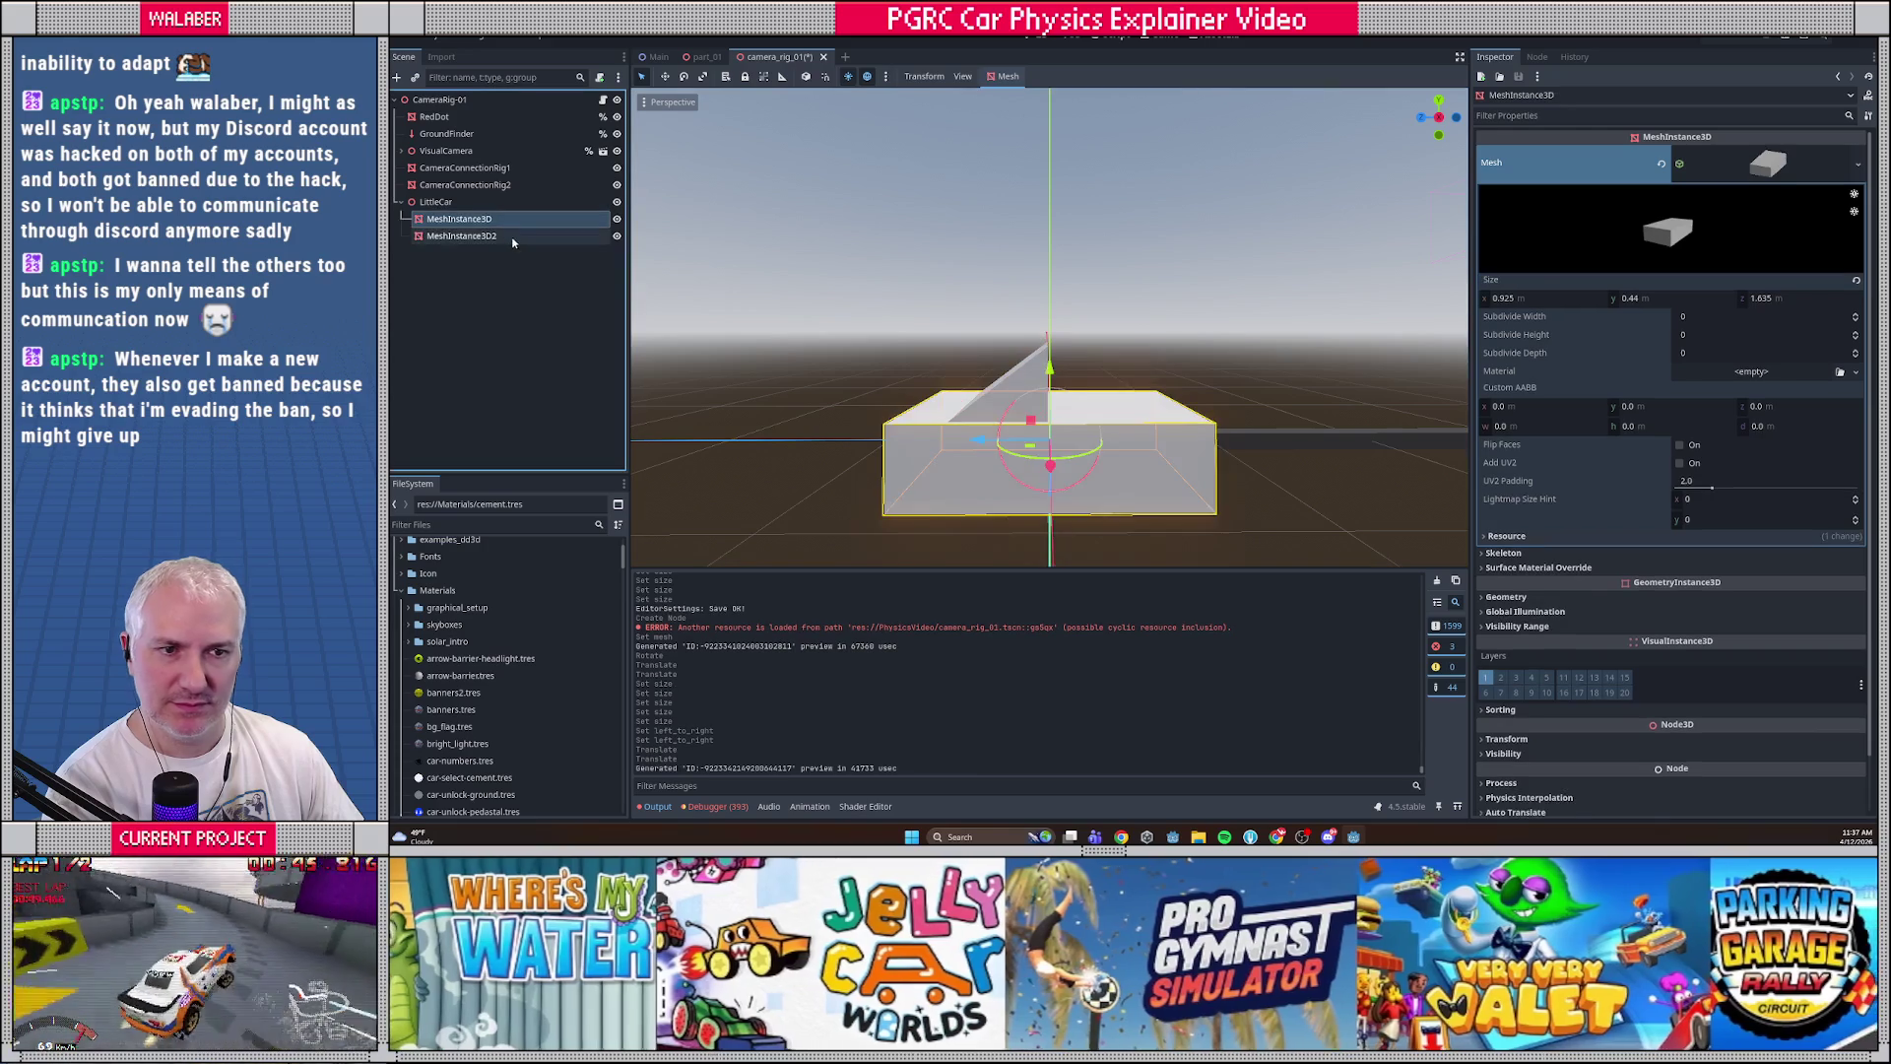
Duplicate the wedge, rotate the copy and slide it along X to the car's rear
{"action": "left_click", "coordinate": [513, 236]}
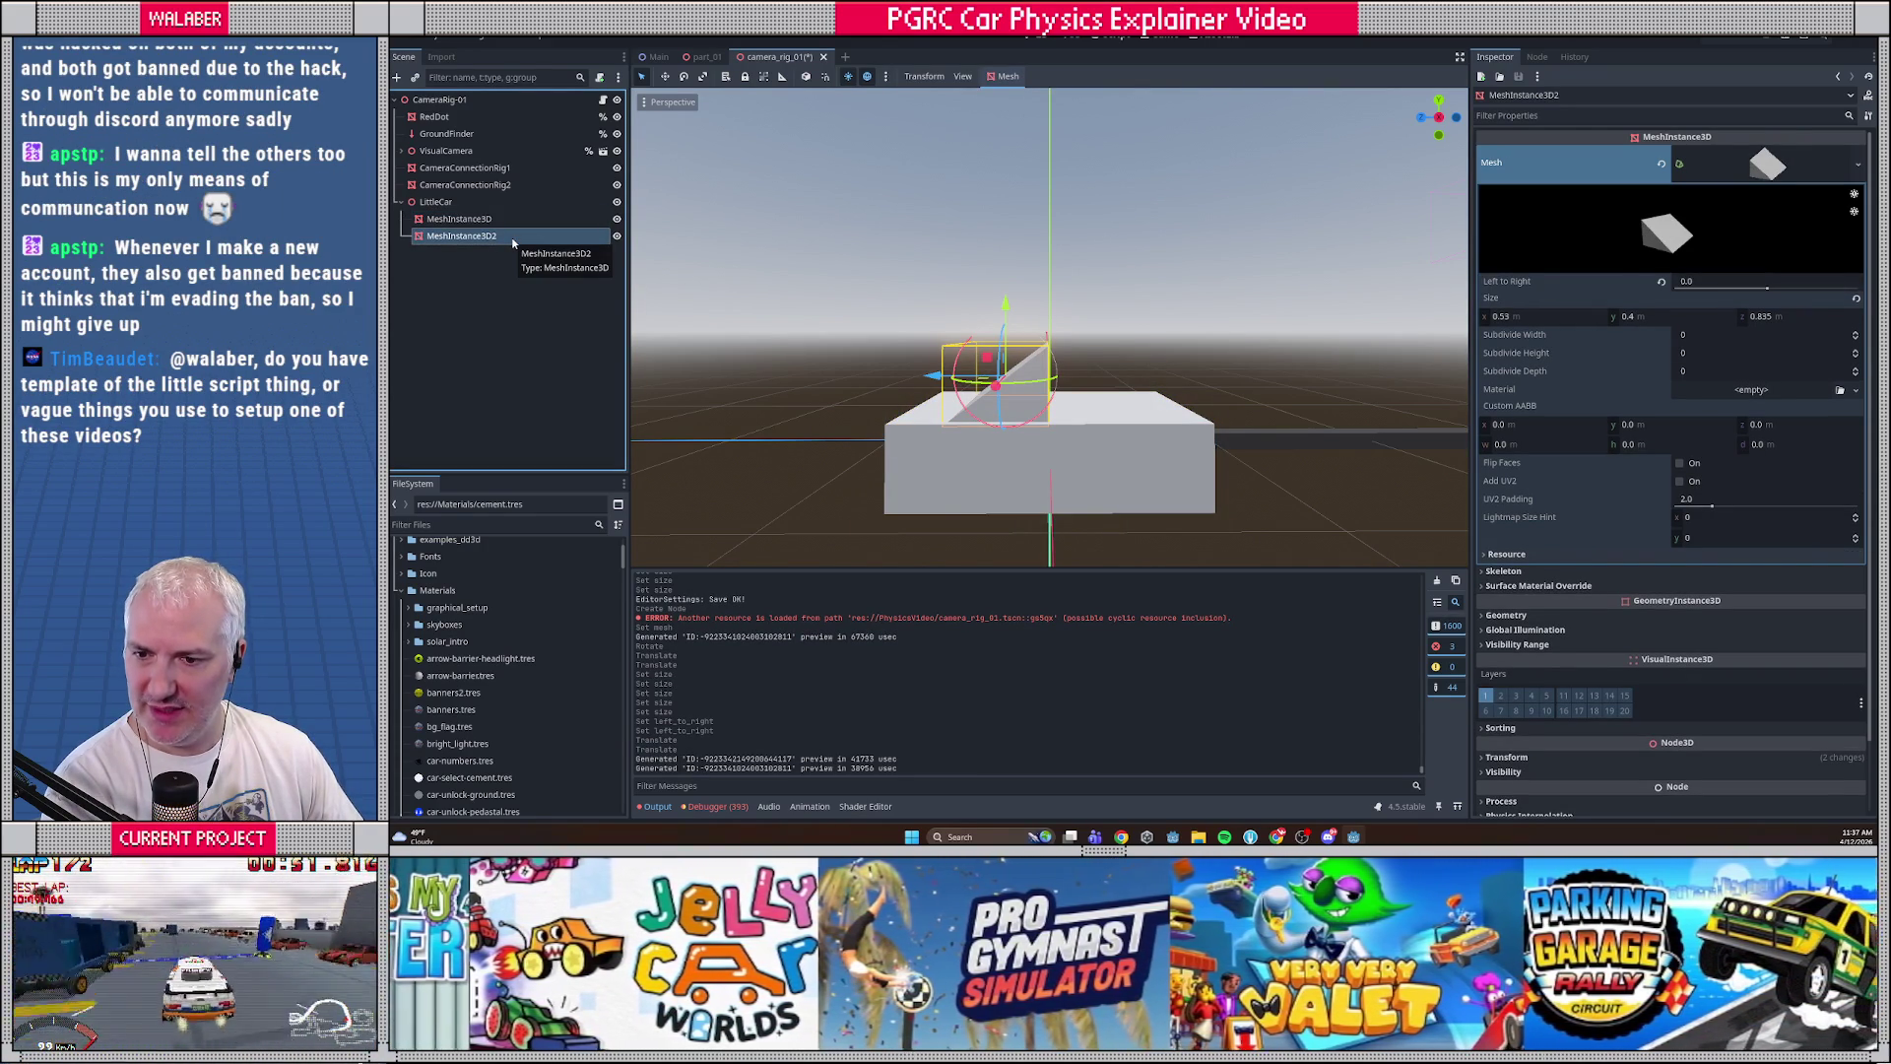
{"action": "key", "text": "ctrl+d"}
{"action": "left_click_drag", "start_coordinate": [995, 374], "coordinate": [982, 403]}
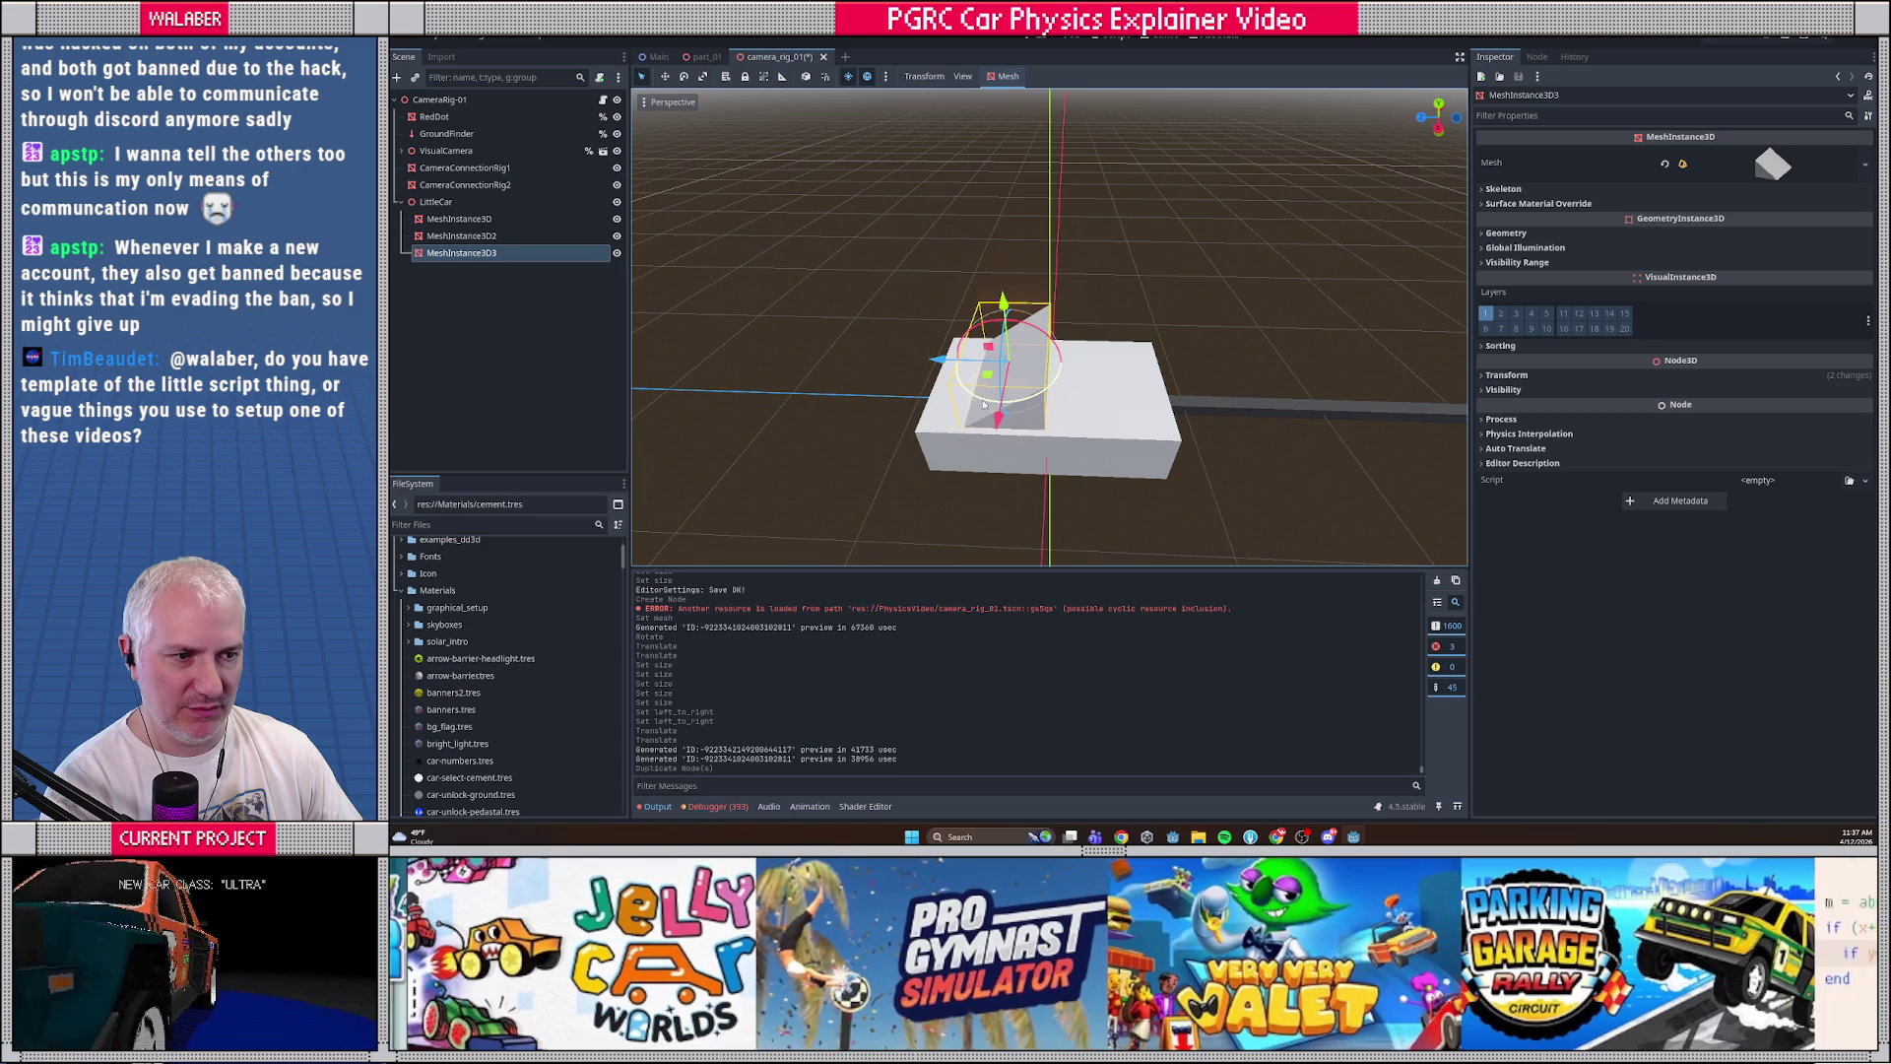
{"action": "key", "text": "r"}
{"action": "left_click", "coordinate": [1005, 375]}
{"action": "key", "text": "g"}
{"action": "key", "text": "x"}
{"action": "left_click", "coordinate": [1040, 364]}
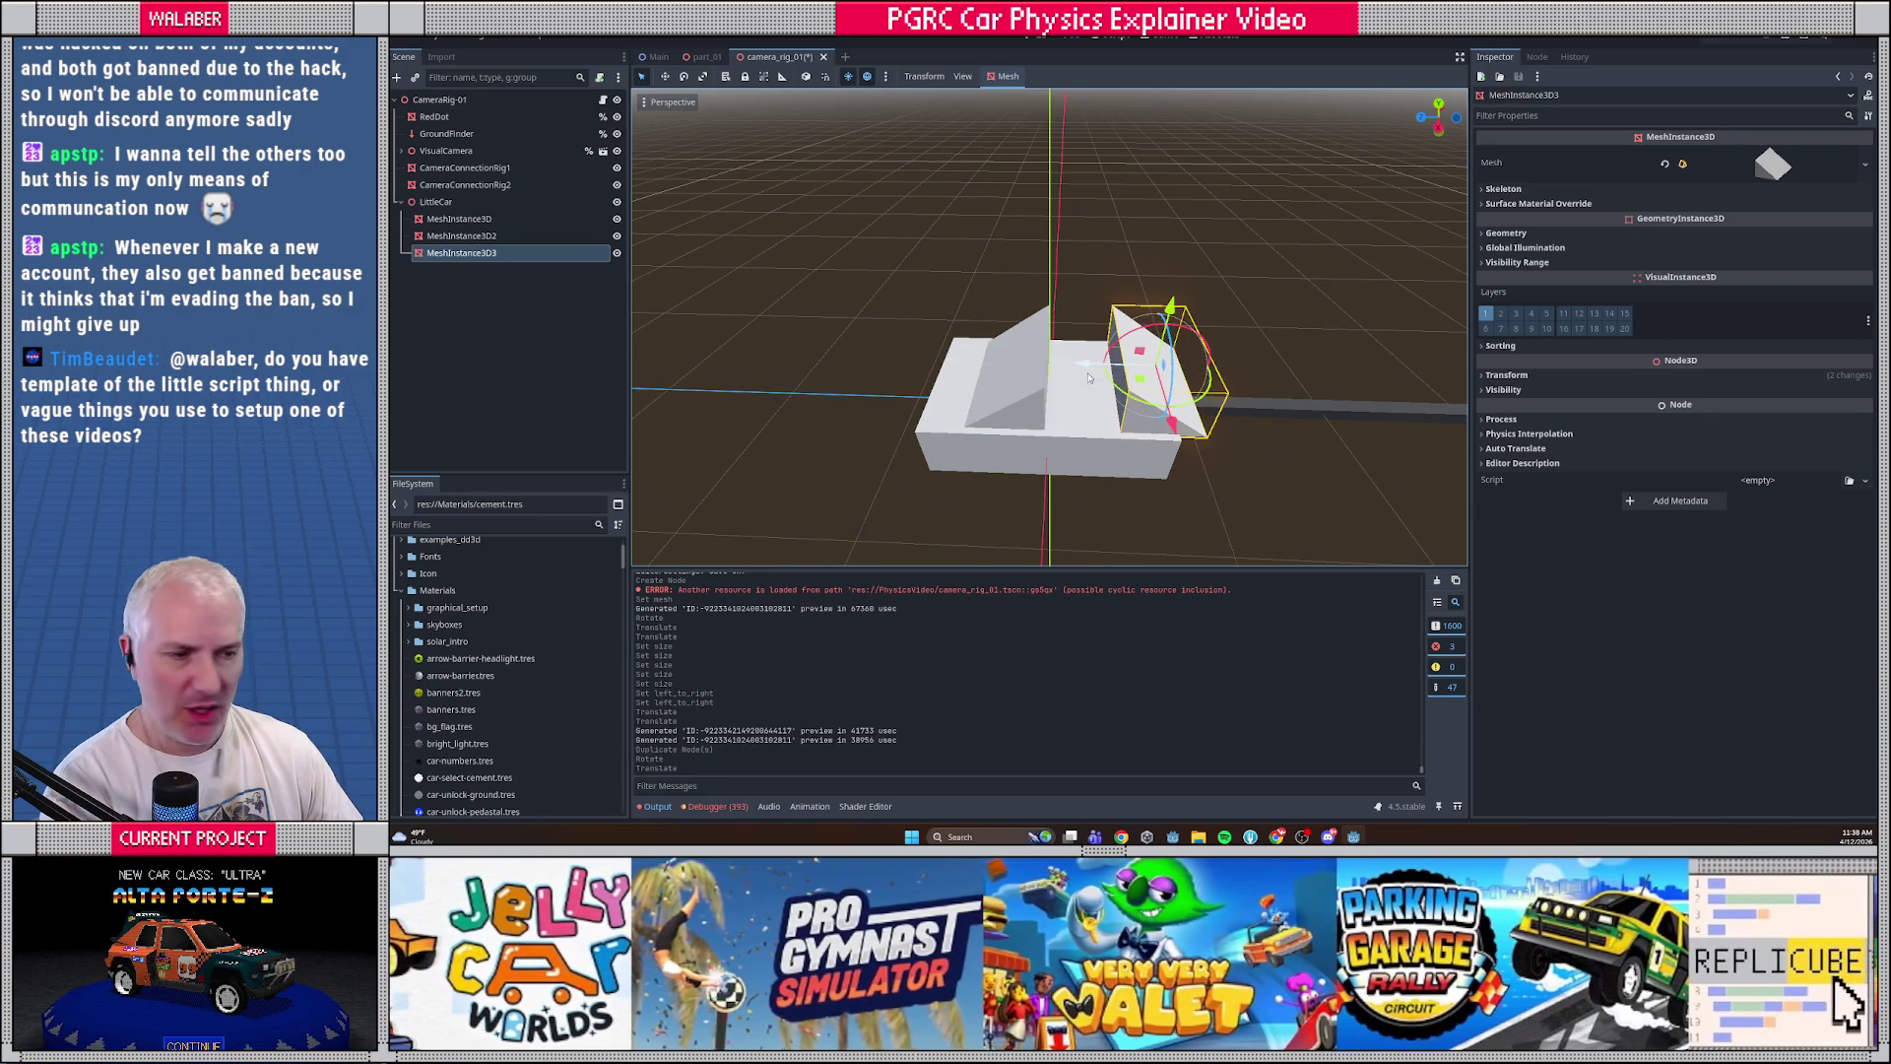
{"action": "left_click_drag", "start_coordinate": [1088, 370], "coordinate": [1076, 372]}
{"action": "mouse_move", "coordinate": [1075, 372]}
{"action": "left_mouse_down"}
{"action": "mouse_move", "coordinate": [1053, 310]}
{"action": "mouse_move", "coordinate": [1018, 390]}
{"action": "left_mouse_up"}
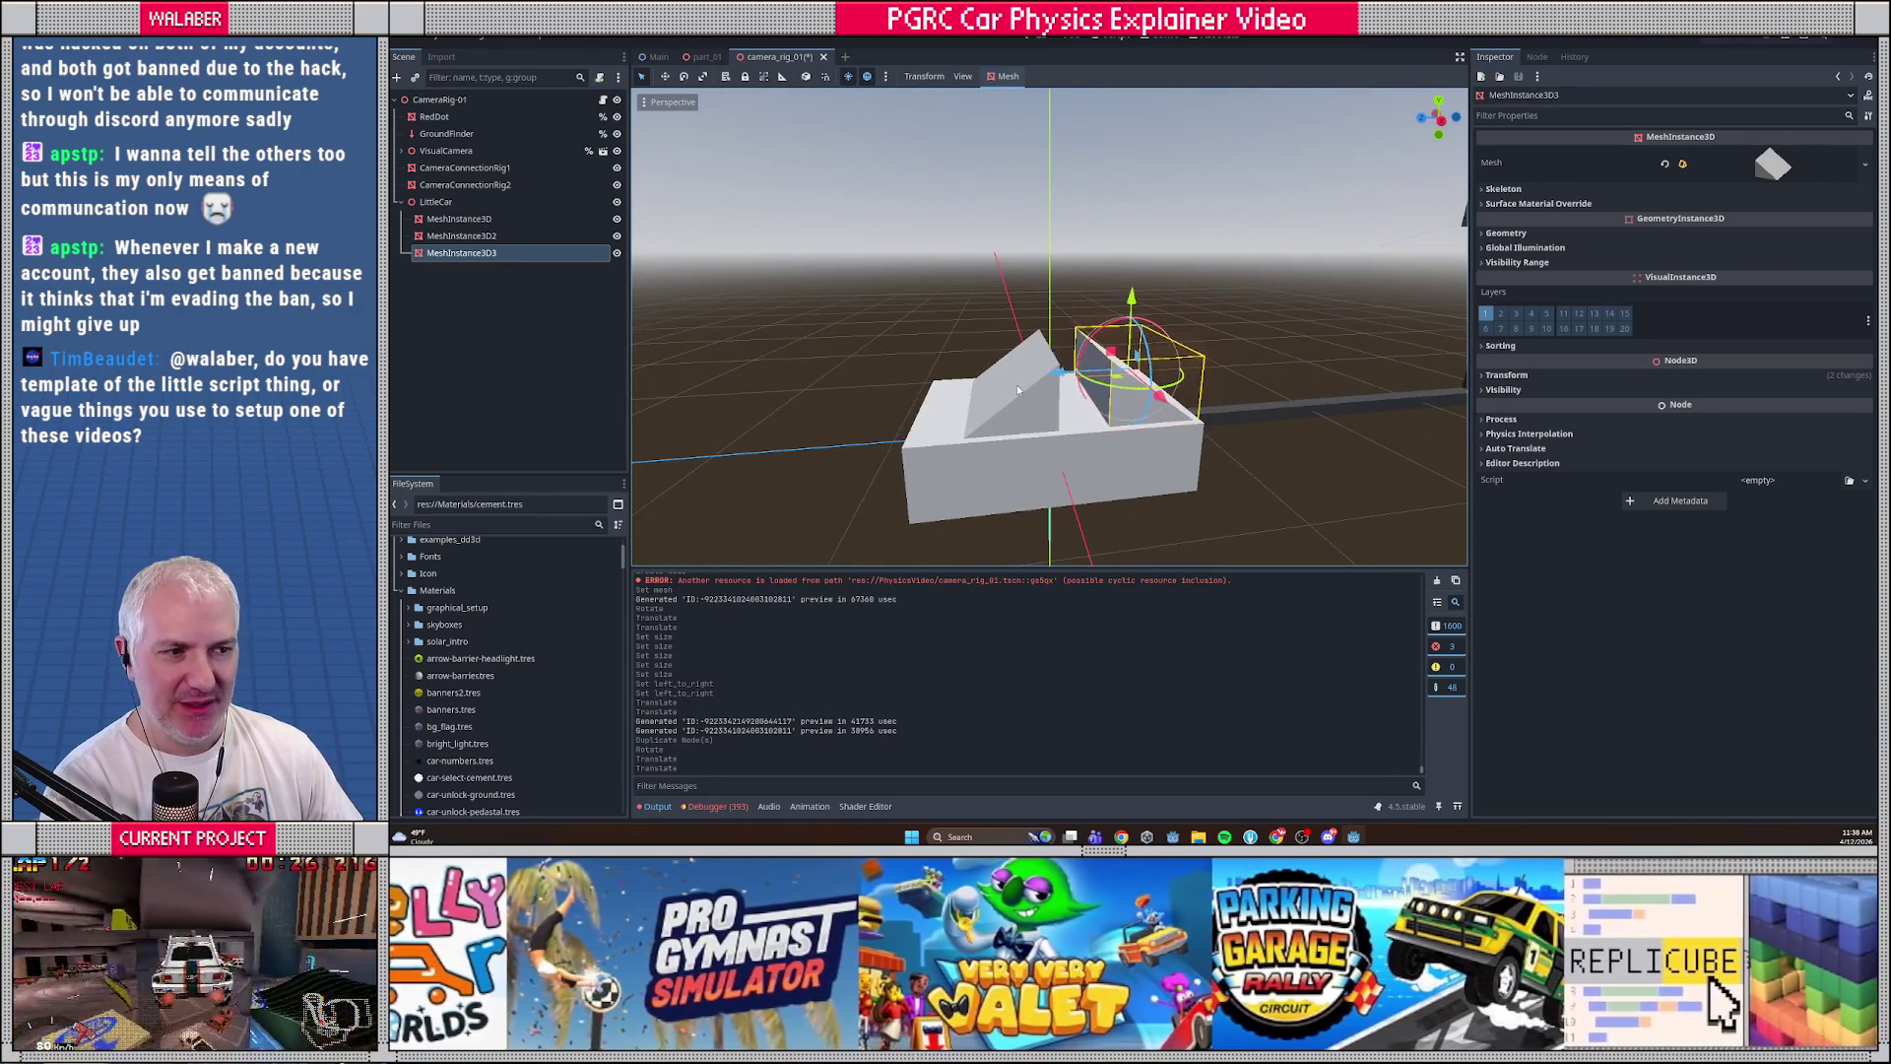
Duplicate the car body box as MeshInstance3D4
{"action": "left_click", "coordinate": [473, 219]}
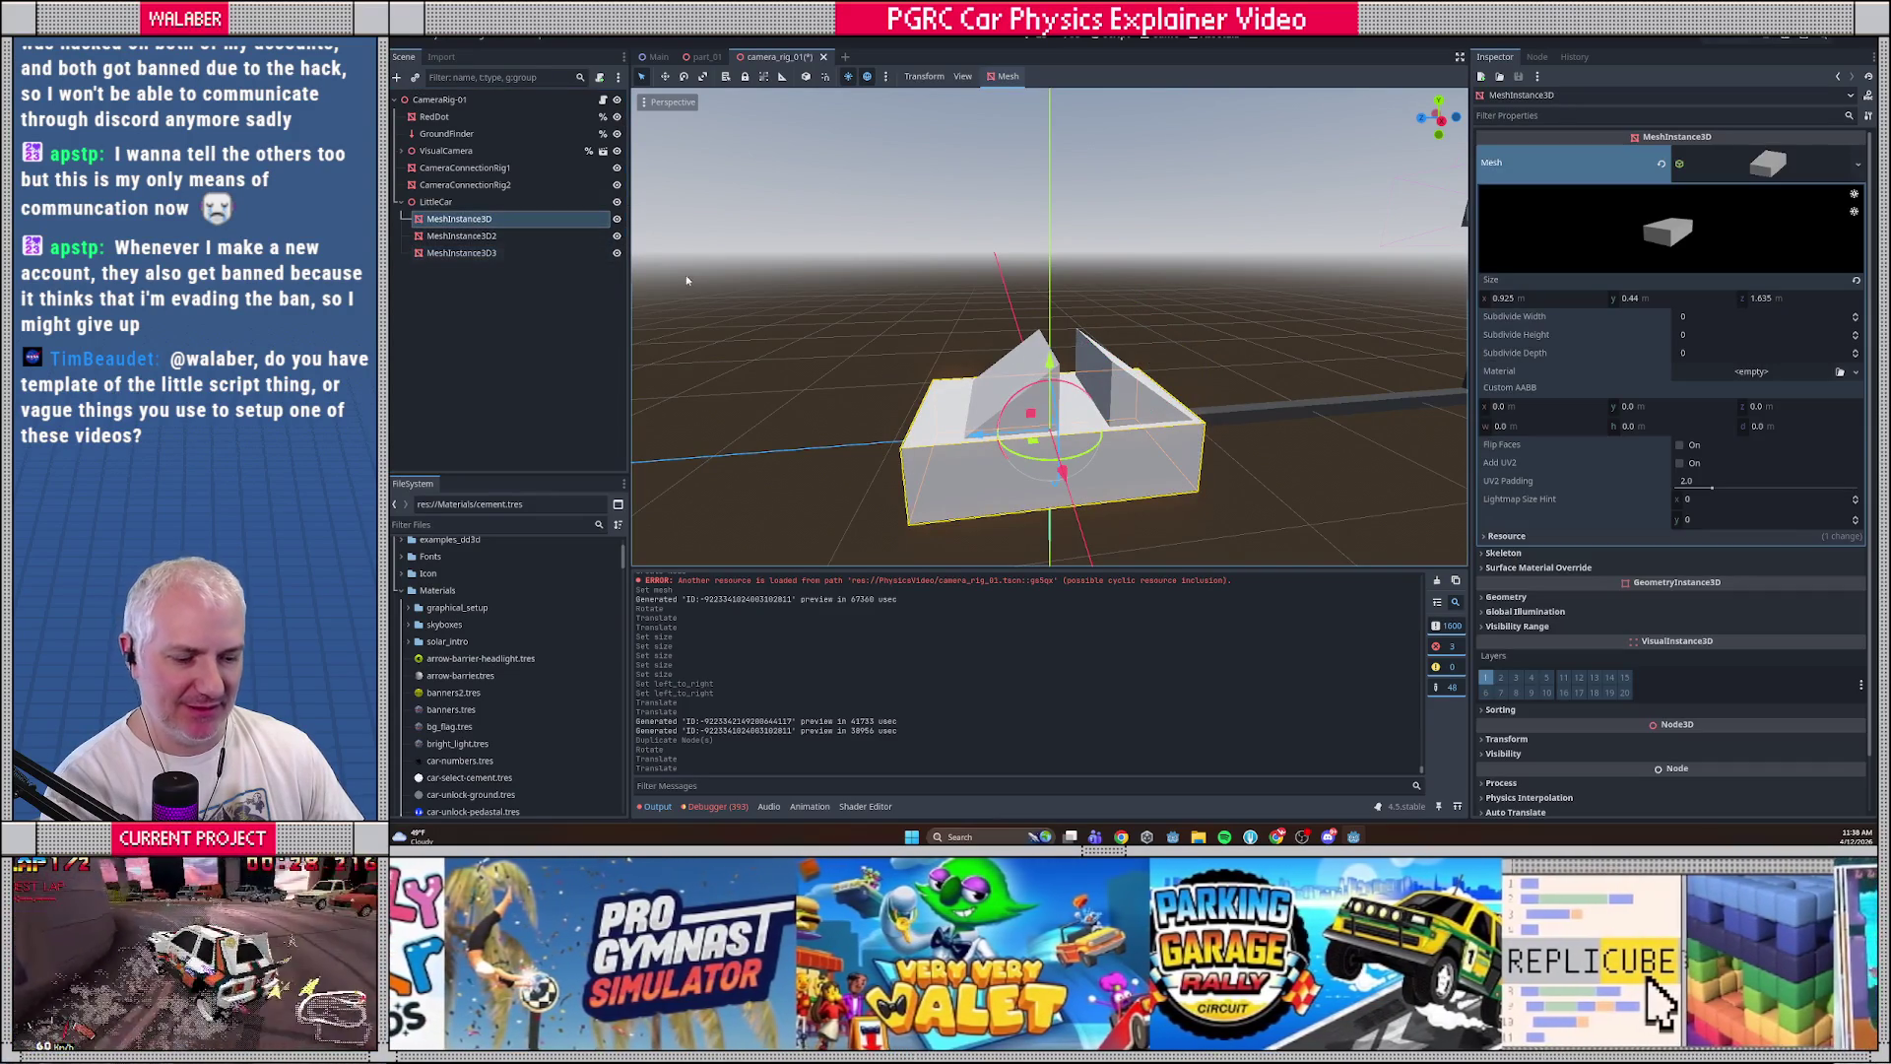
{"action": "key", "text": "ctrl+d"}
{"action": "mouse_move", "coordinate": [934, 372]}
{"action": "left_mouse_down"}
{"action": "mouse_move", "coordinate": [1024, 424]}
{"action": "mouse_move", "coordinate": [1071, 343]}
{"action": "left_mouse_up"}
Give the body copy a new BoxMesh sized 0.845 × 0.59 × 0.33, lowered onto the body
{"action": "left_click", "coordinate": [1865, 163]}
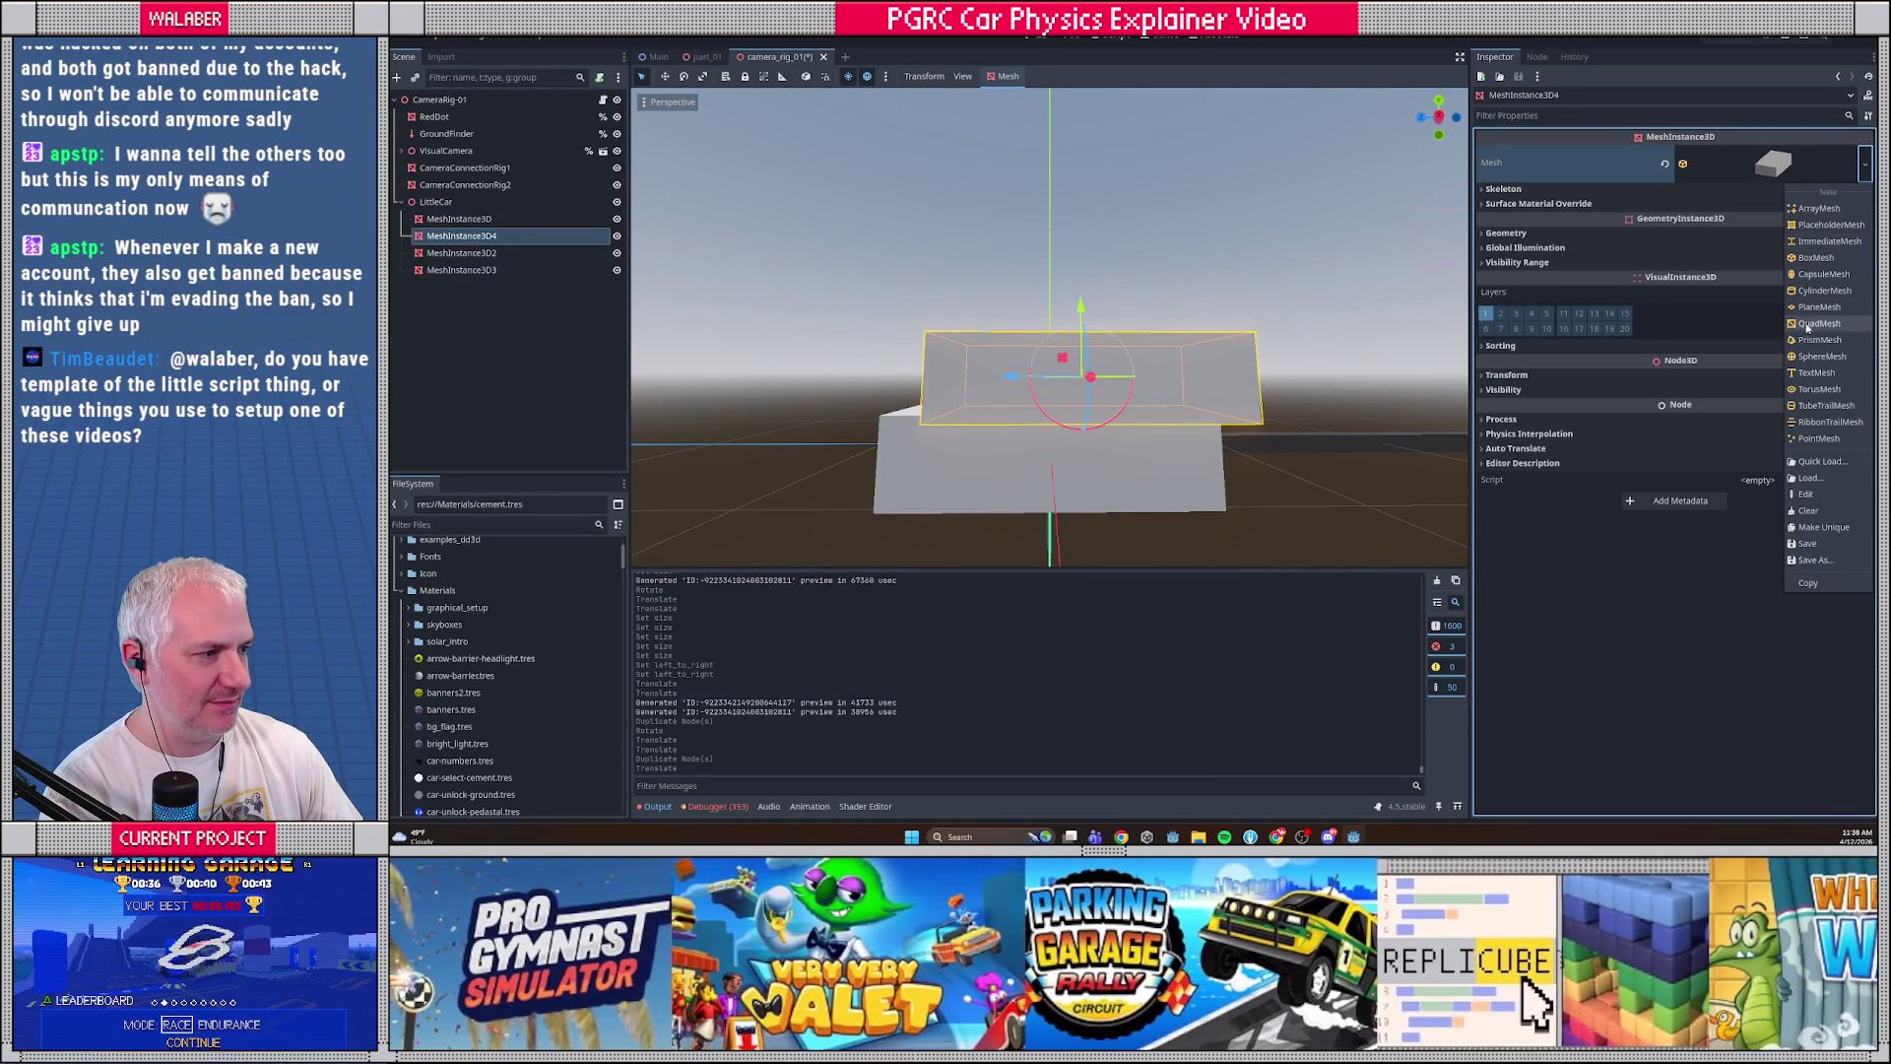
{"action": "left_click", "coordinate": [1818, 258]}
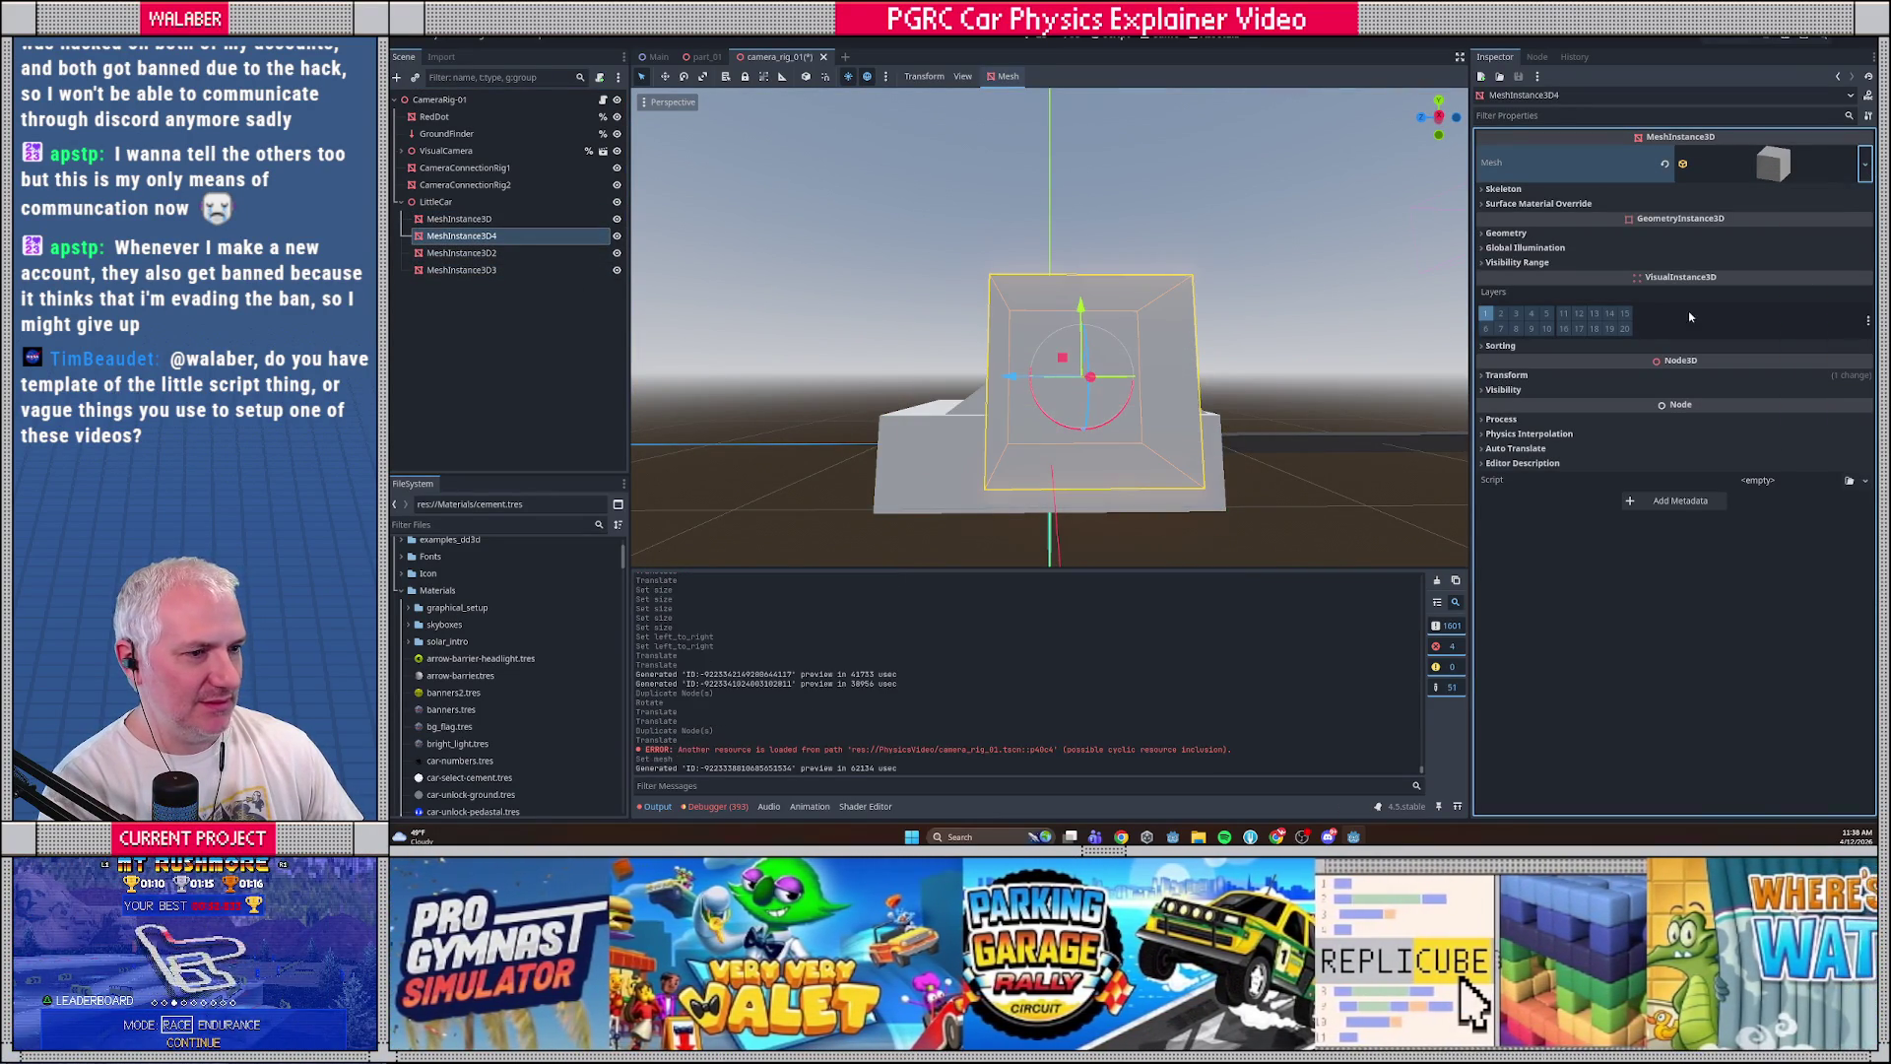
{"action": "left_click", "coordinate": [1830, 174]}
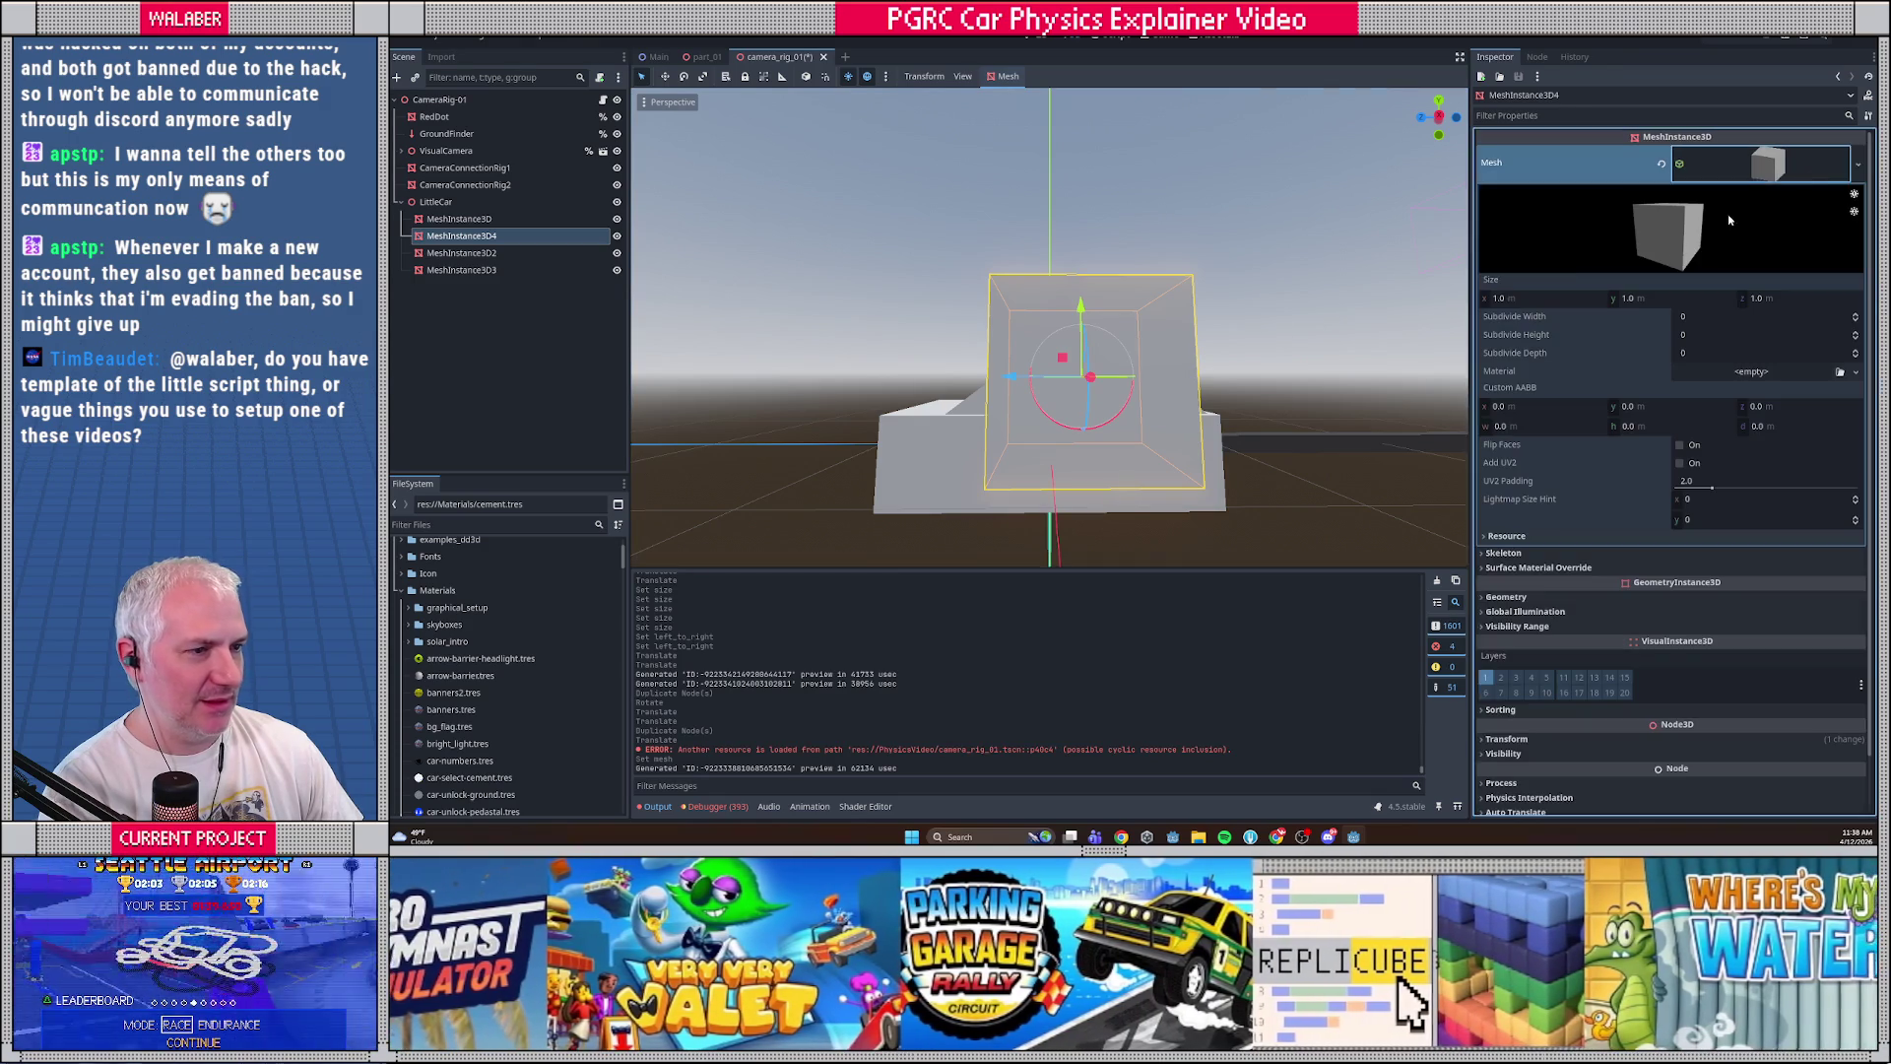
{"action": "left_click_drag", "start_coordinate": [1538, 298], "coordinate": [1502, 299]}
{"action": "mouse_move", "coordinate": [1661, 301]}
{"action": "left_mouse_down"}
{"action": "mouse_move", "coordinate": [1596, 302]}
{"action": "mouse_move", "coordinate": [1805, 301]}
{"action": "mouse_move", "coordinate": [1767, 301]}
{"action": "left_mouse_up"}
{"action": "scroll", "coordinate": [1176, 340], "scroll_direction": "up", "scroll_amount": 3}
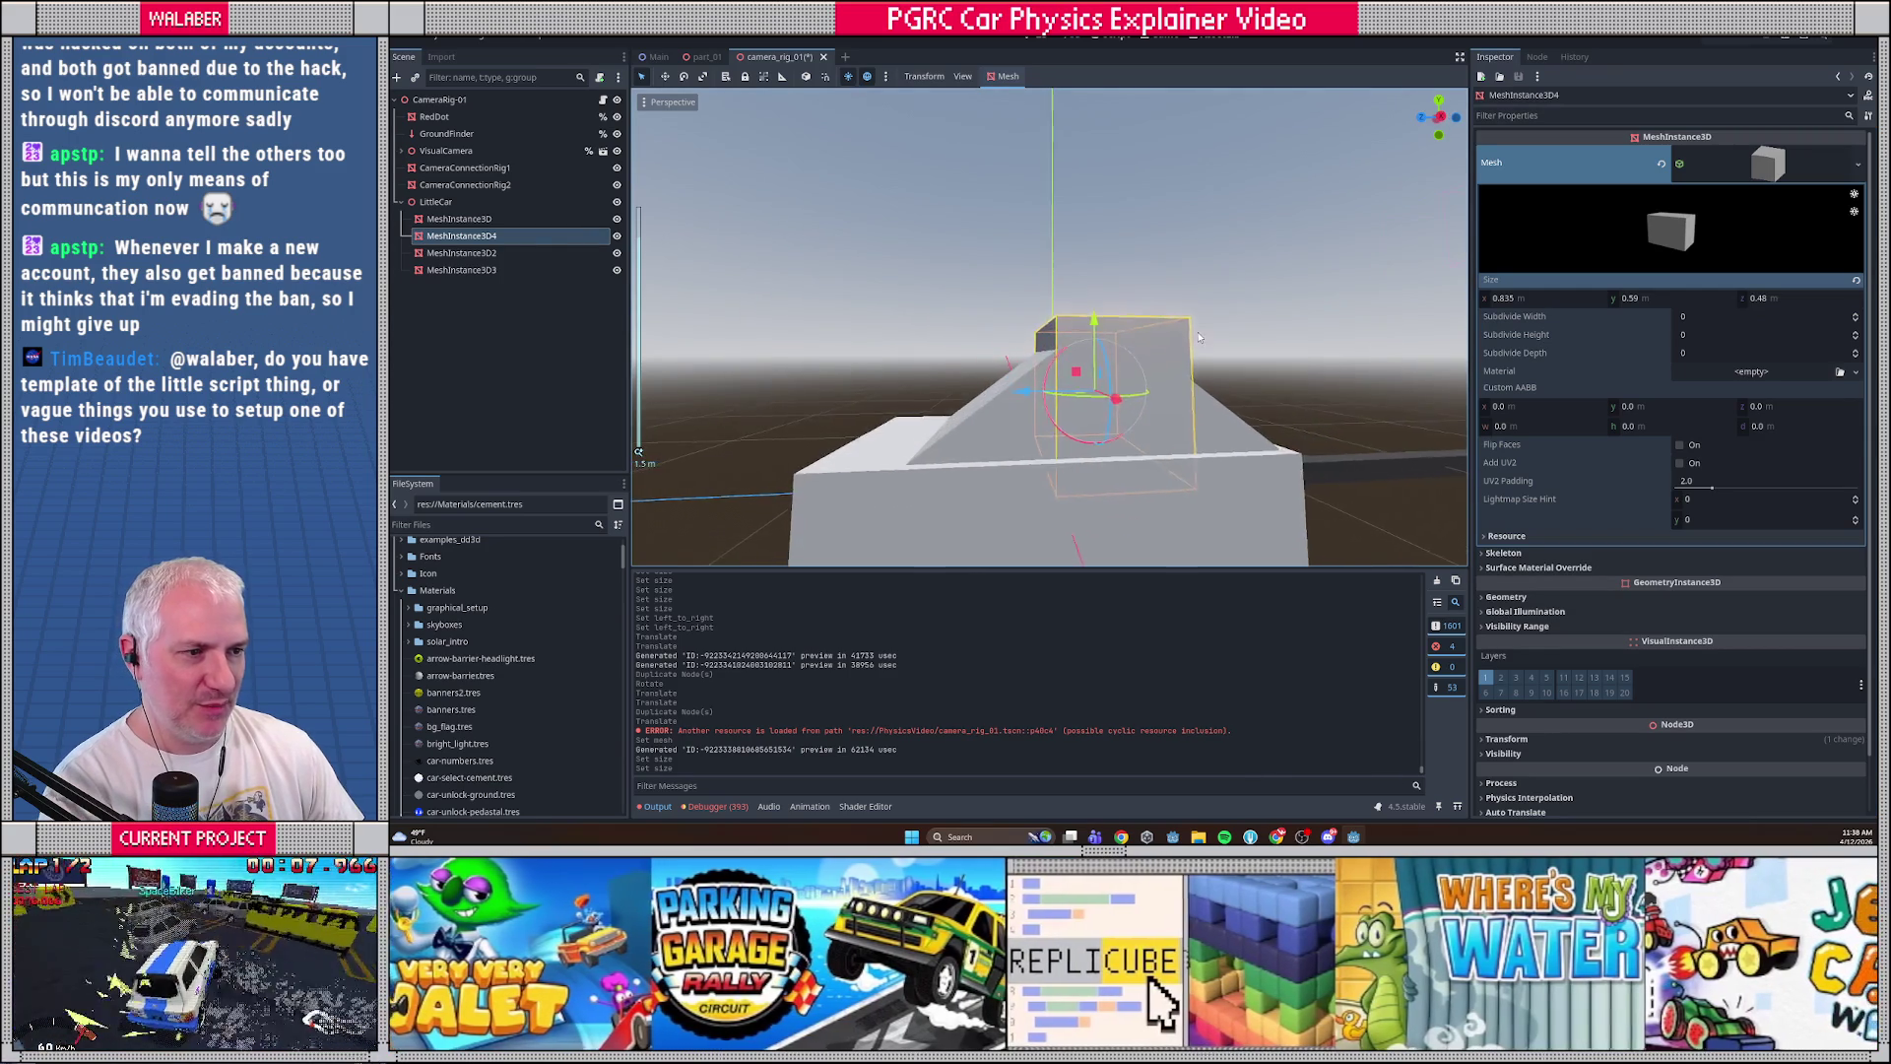
{"action": "left_click_drag", "start_coordinate": [1087, 384], "coordinate": [1062, 411]}
{"action": "left_click_drag", "start_coordinate": [1772, 298], "coordinate": [1751, 297]}
Nudge the front wedge slightly along Z to sit against the cabin
{"action": "mouse_move", "coordinate": [1327, 356]}
{"action": "left_mouse_down"}
{"action": "mouse_move", "coordinate": [1068, 317]}
{"action": "mouse_move", "coordinate": [1049, 366]}
{"action": "mouse_move", "coordinate": [992, 338]}
{"action": "mouse_move", "coordinate": [1091, 352]}
{"action": "left_mouse_up"}
{"action": "scroll", "coordinate": [1049, 365], "scroll_direction": "up", "scroll_amount": 3}
{"action": "scroll", "coordinate": [991, 338], "scroll_direction": "up", "scroll_amount": 3}
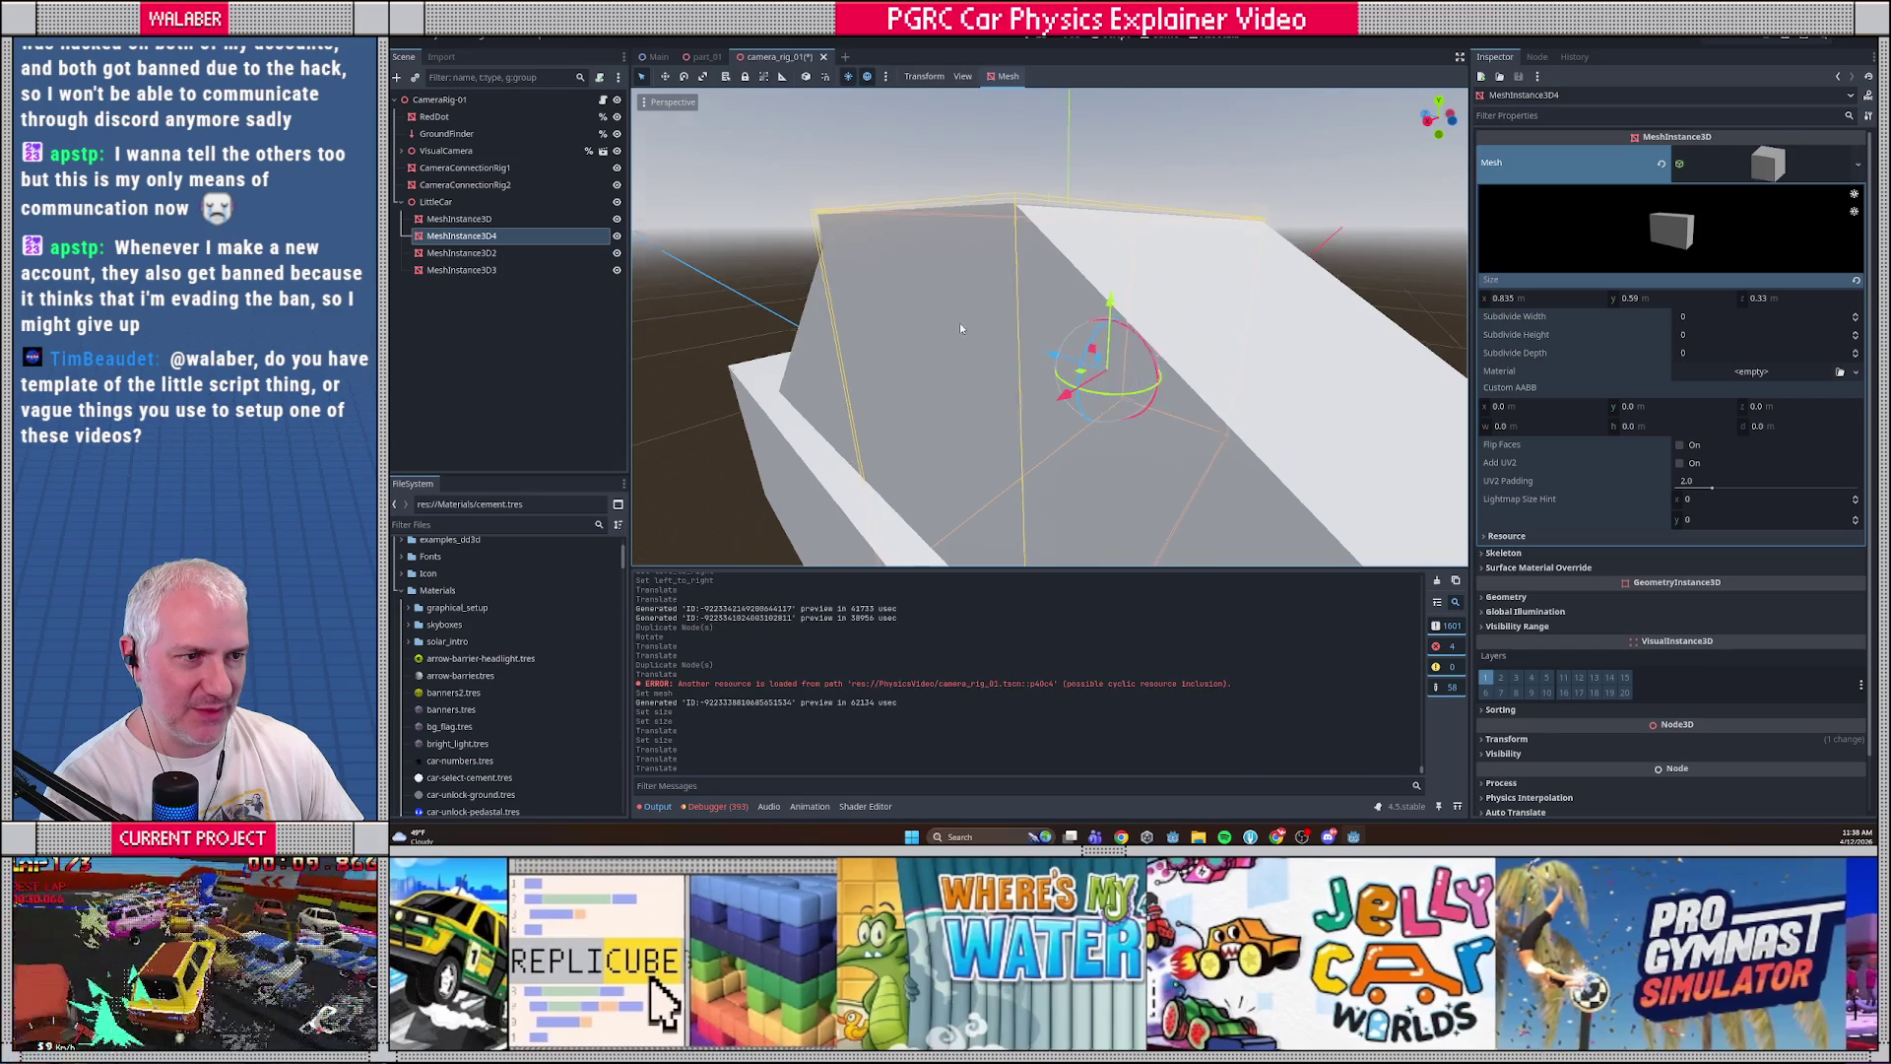
{"action": "scroll", "coordinate": [959, 322], "scroll_direction": "down", "scroll_amount": 4}
{"action": "left_click", "coordinate": [552, 252]}
{"action": "left_click_drag", "start_coordinate": [954, 303], "coordinate": [904, 307]}
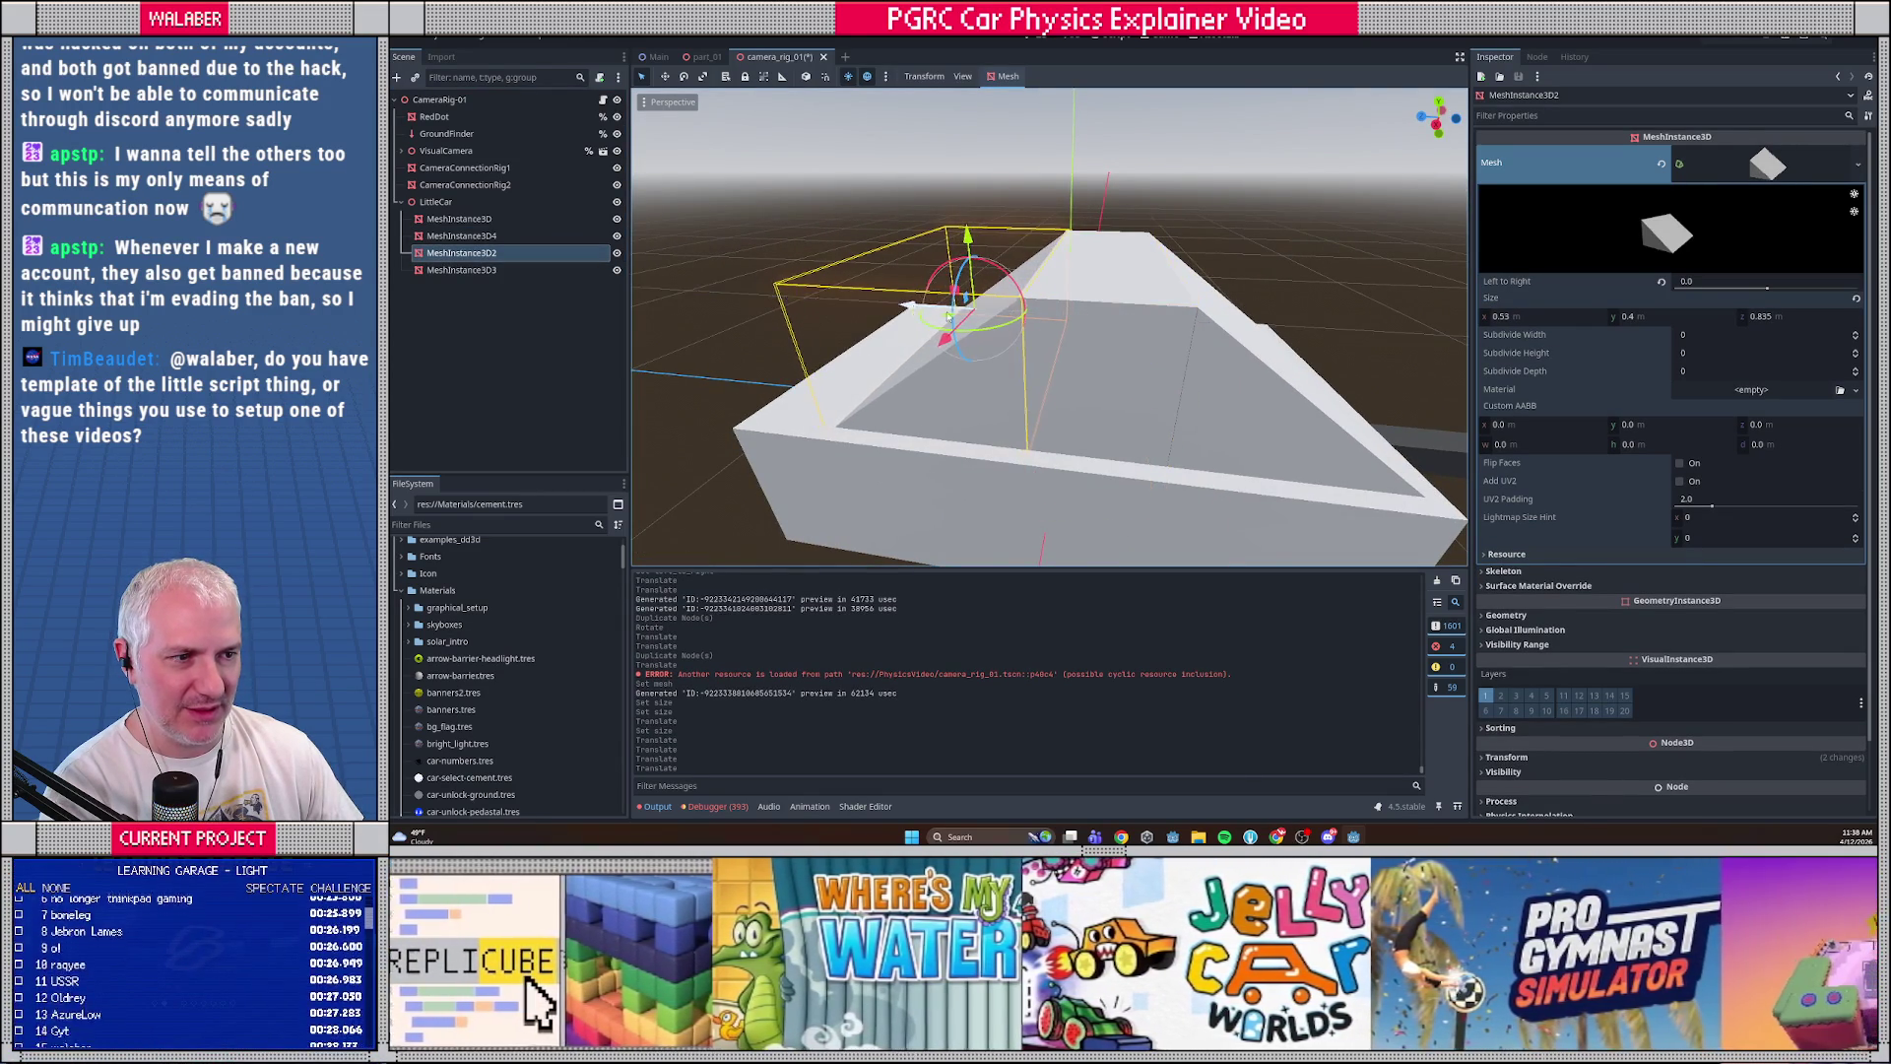
{"action": "scroll", "coordinate": [1125, 338], "scroll_direction": "up", "scroll_amount": 3}
{"action": "scroll", "coordinate": [1125, 338], "scroll_direction": "down", "scroll_amount": 3}
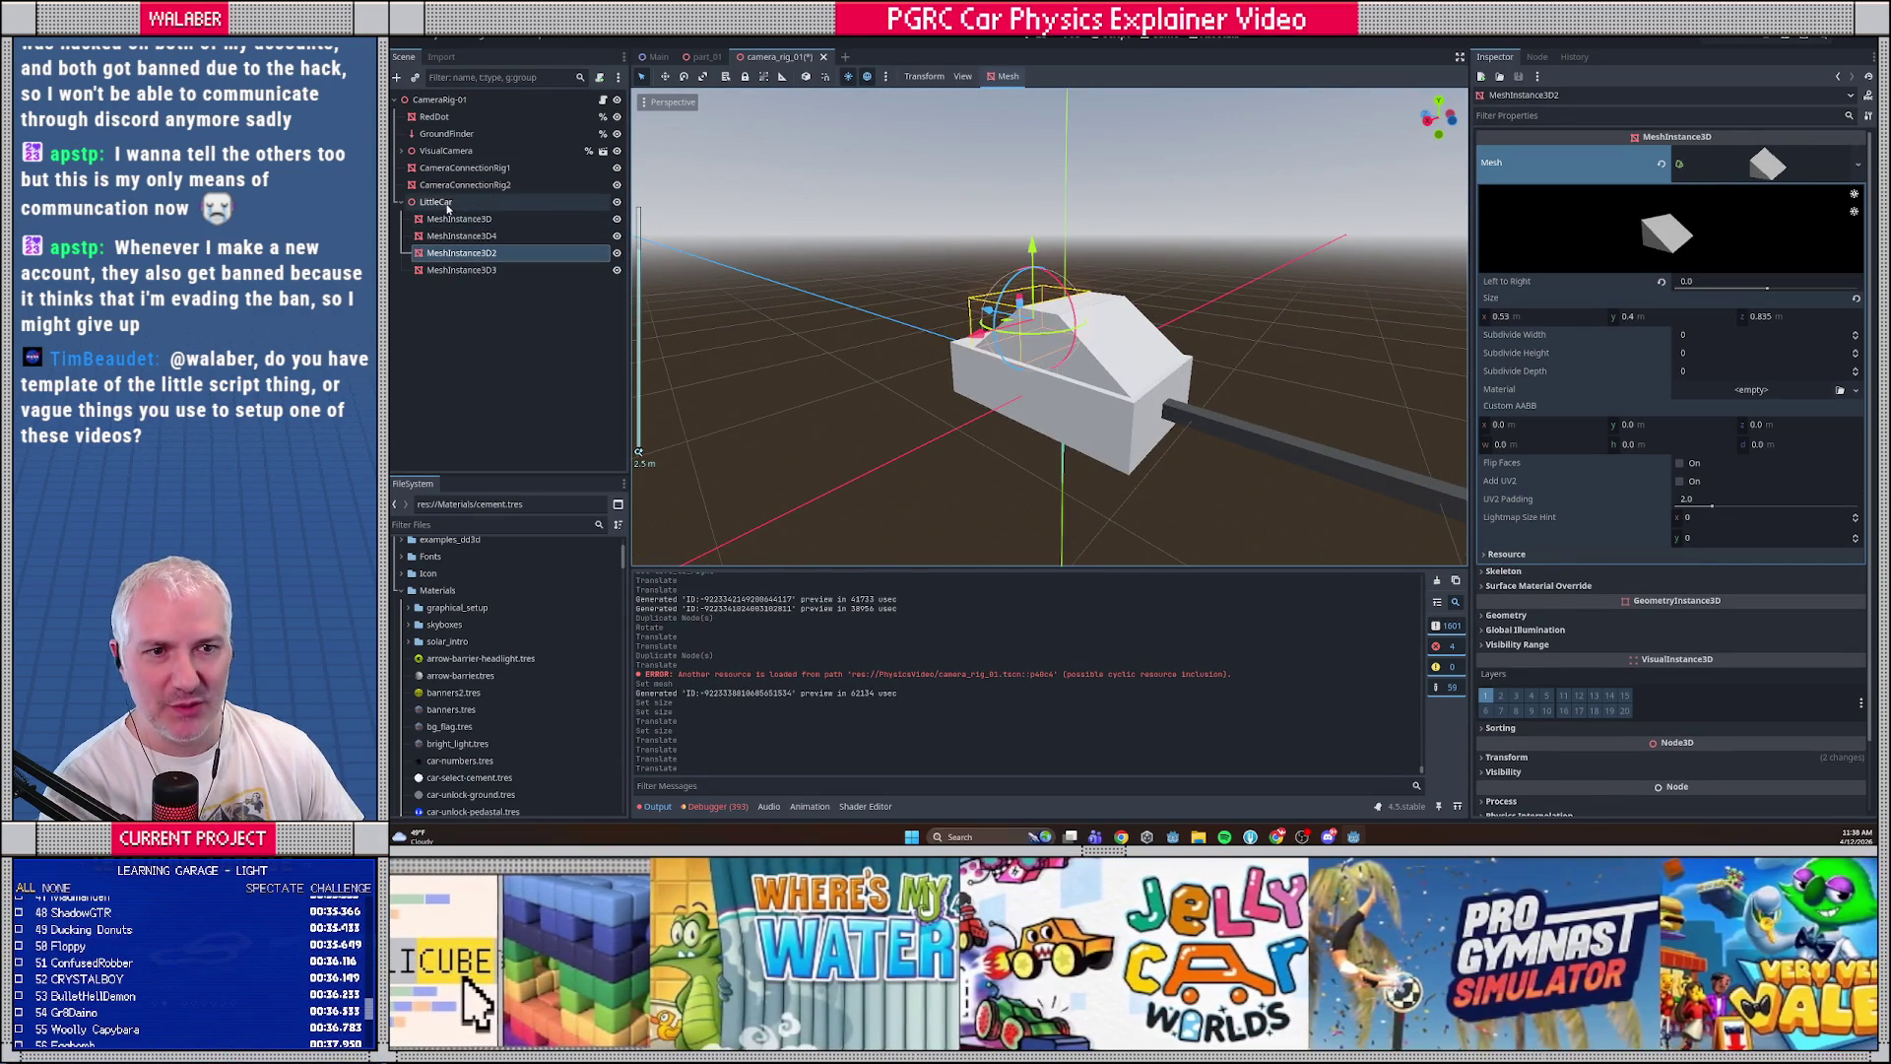
{"action": "left_click", "coordinate": [469, 203]}
{"action": "right_click", "coordinate": [470, 204]}
Add a new MeshInstance3D child to LittleCar and give it a CylinderMesh
{"action": "left_click", "coordinate": [516, 215]}
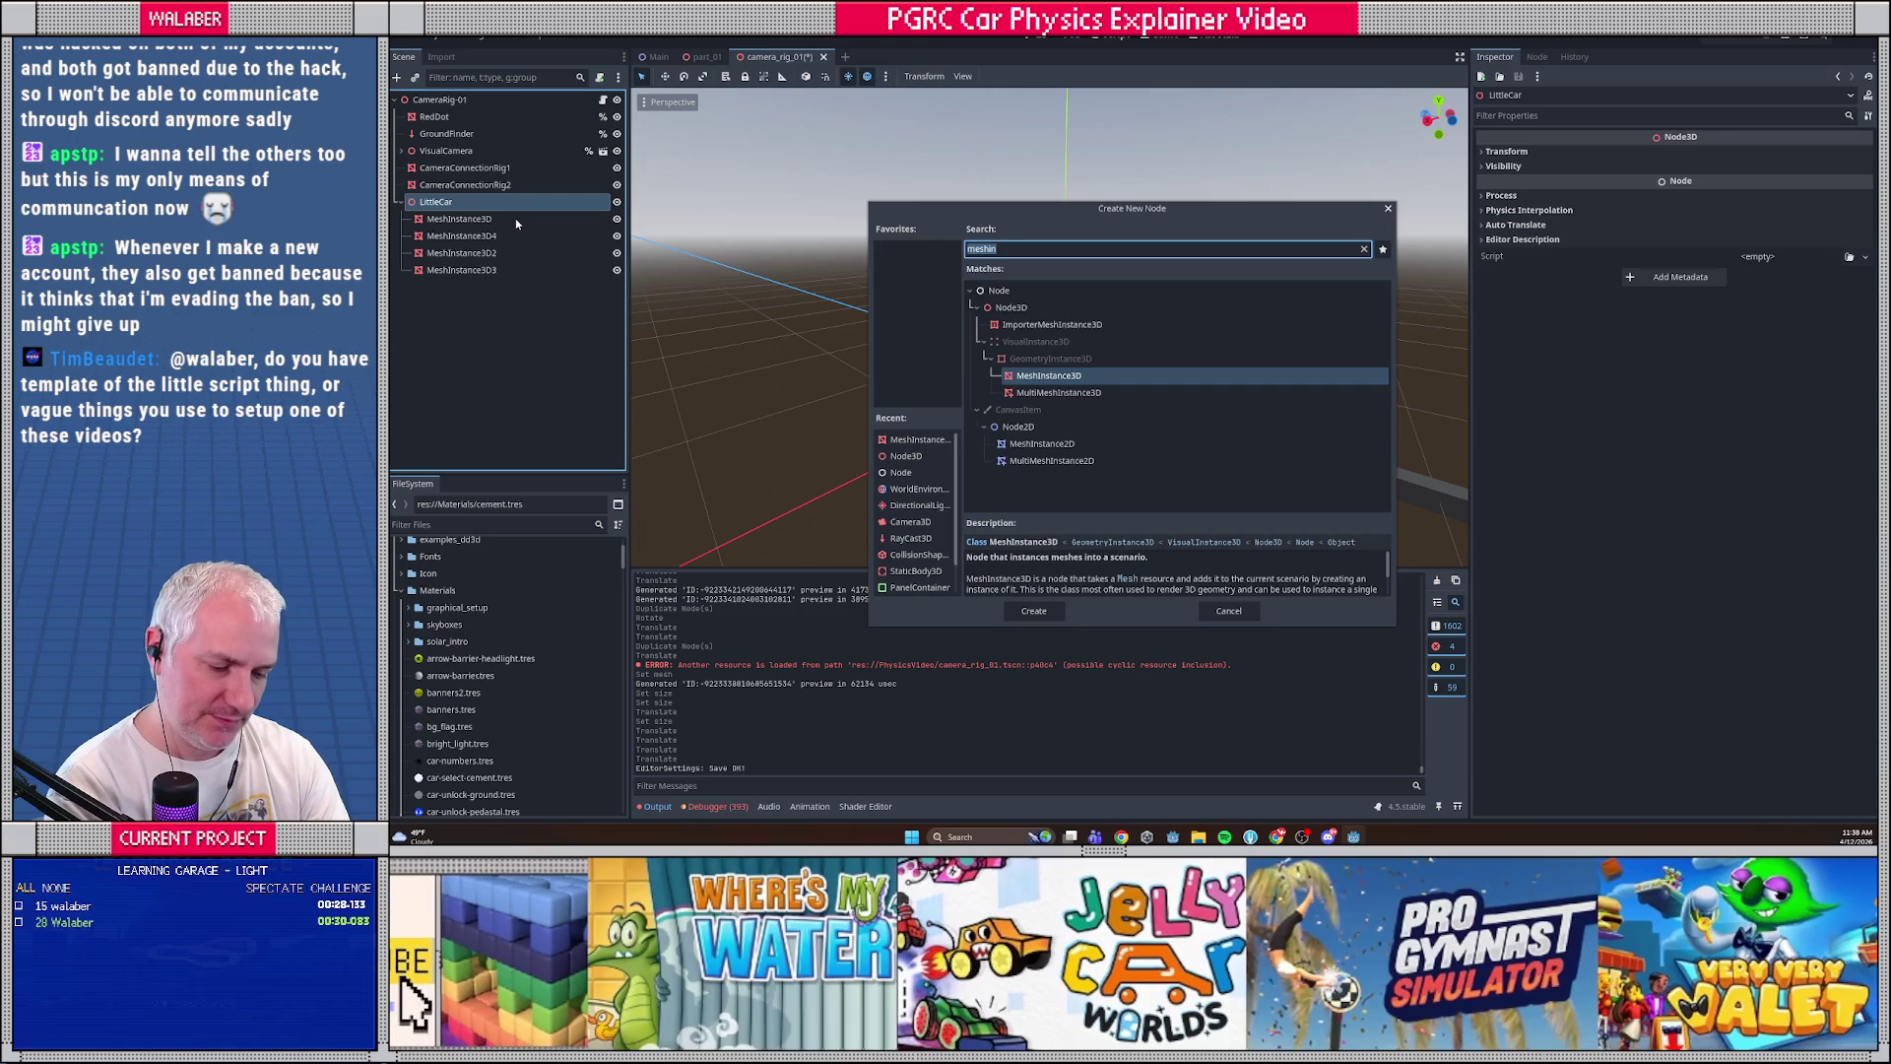
{"action": "type", "text": "mesh"}
{"action": "key", "text": "Return"}
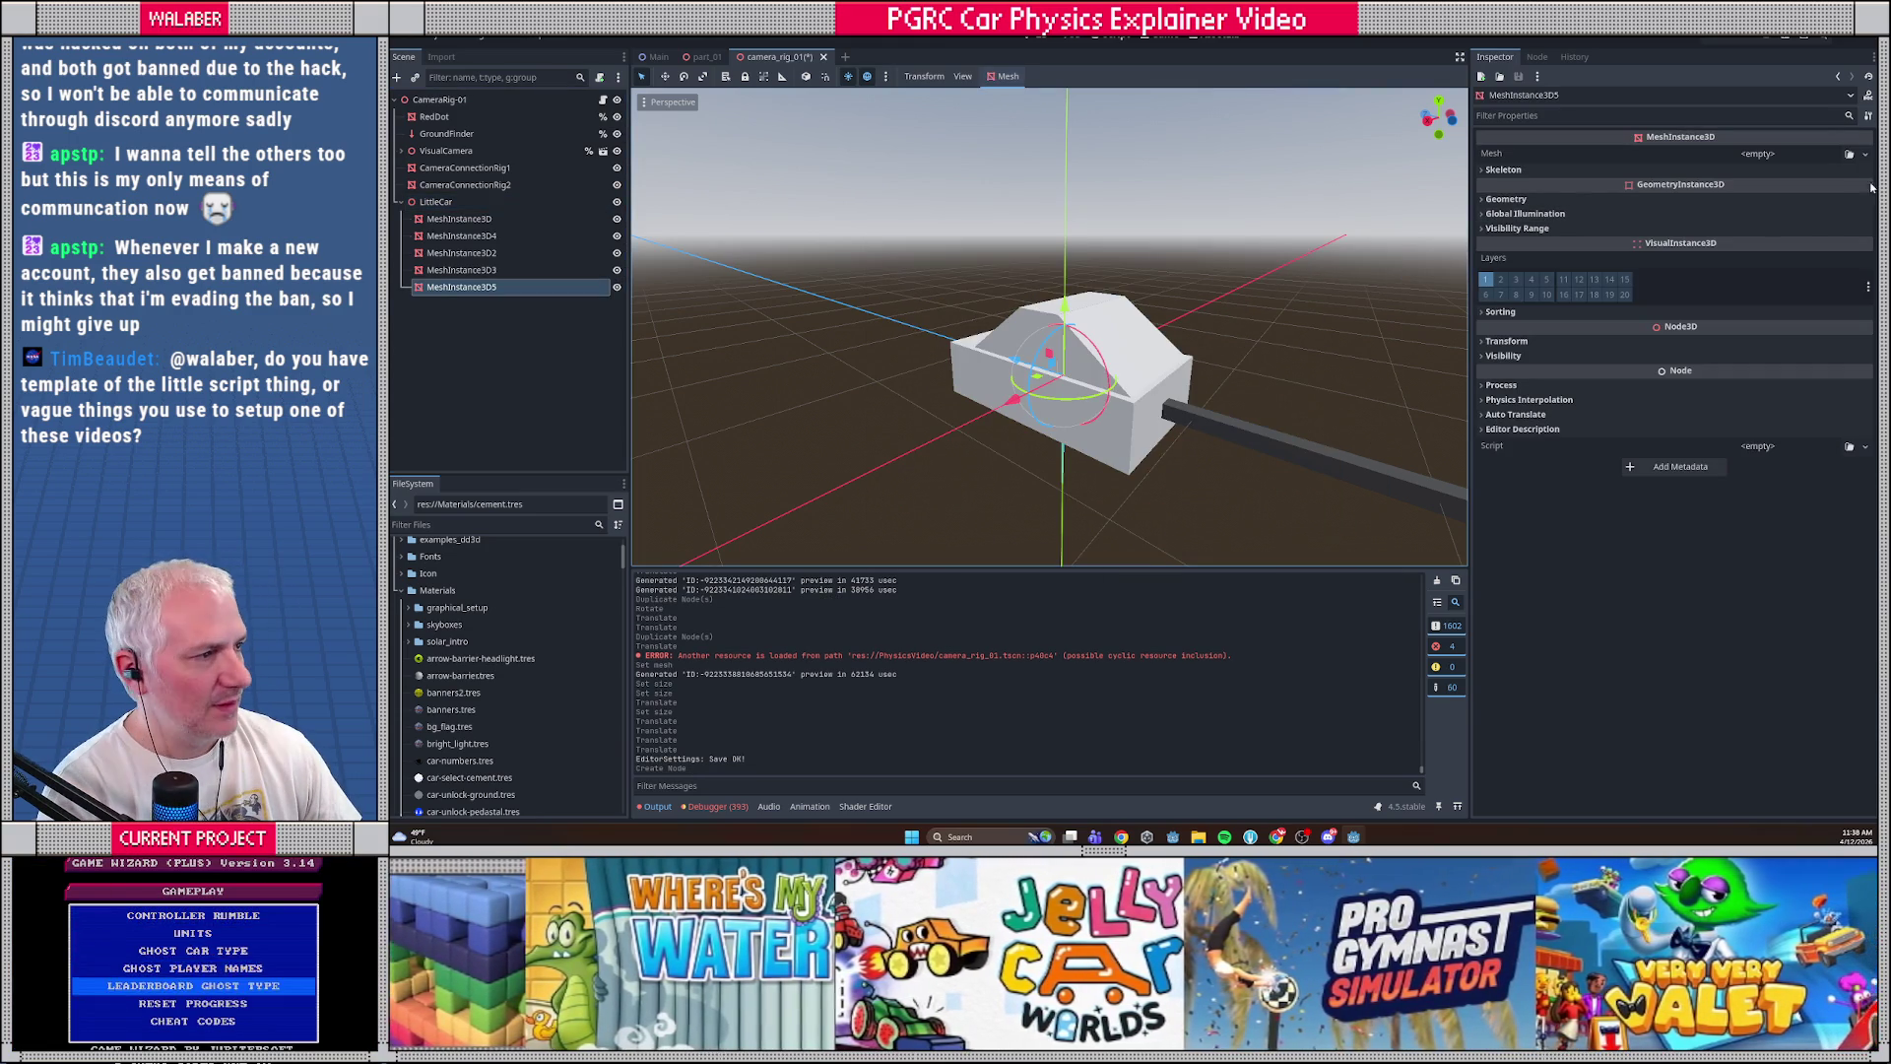
{"action": "left_click", "coordinate": [1758, 153]}
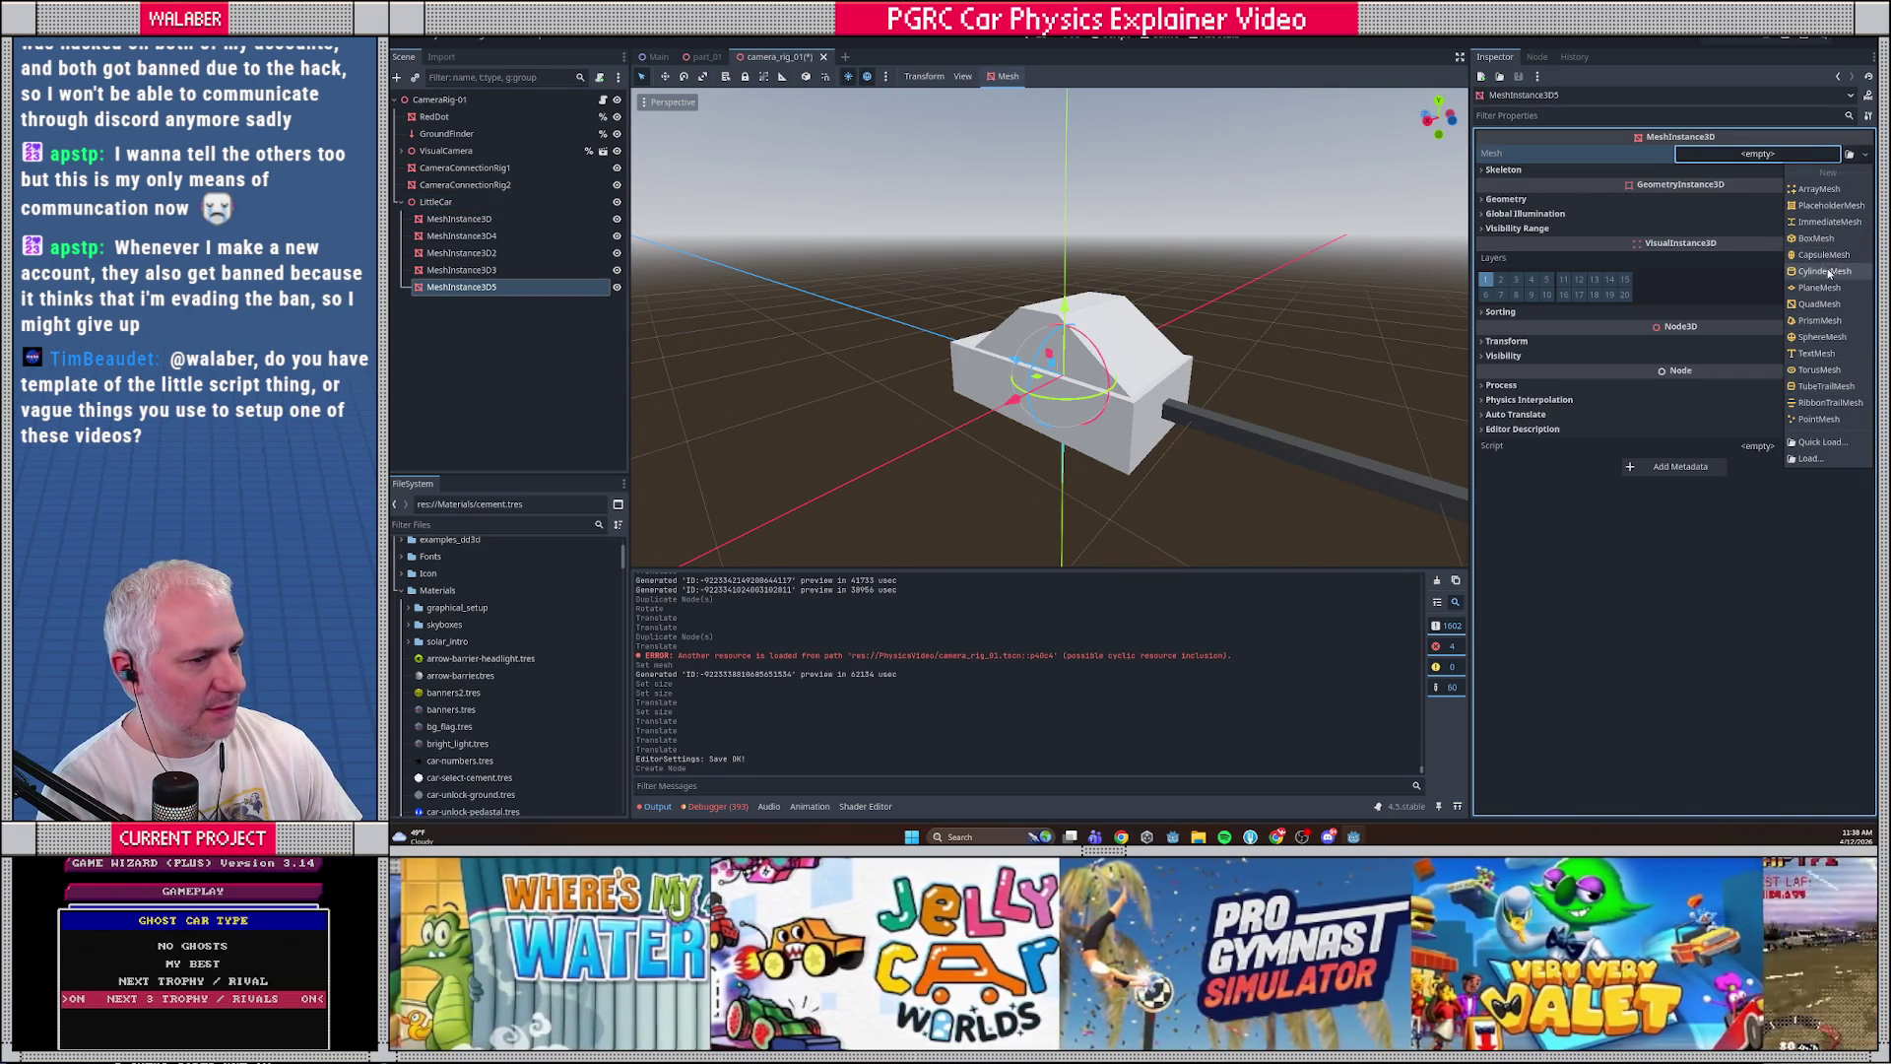
{"action": "left_click", "coordinate": [1824, 271]}
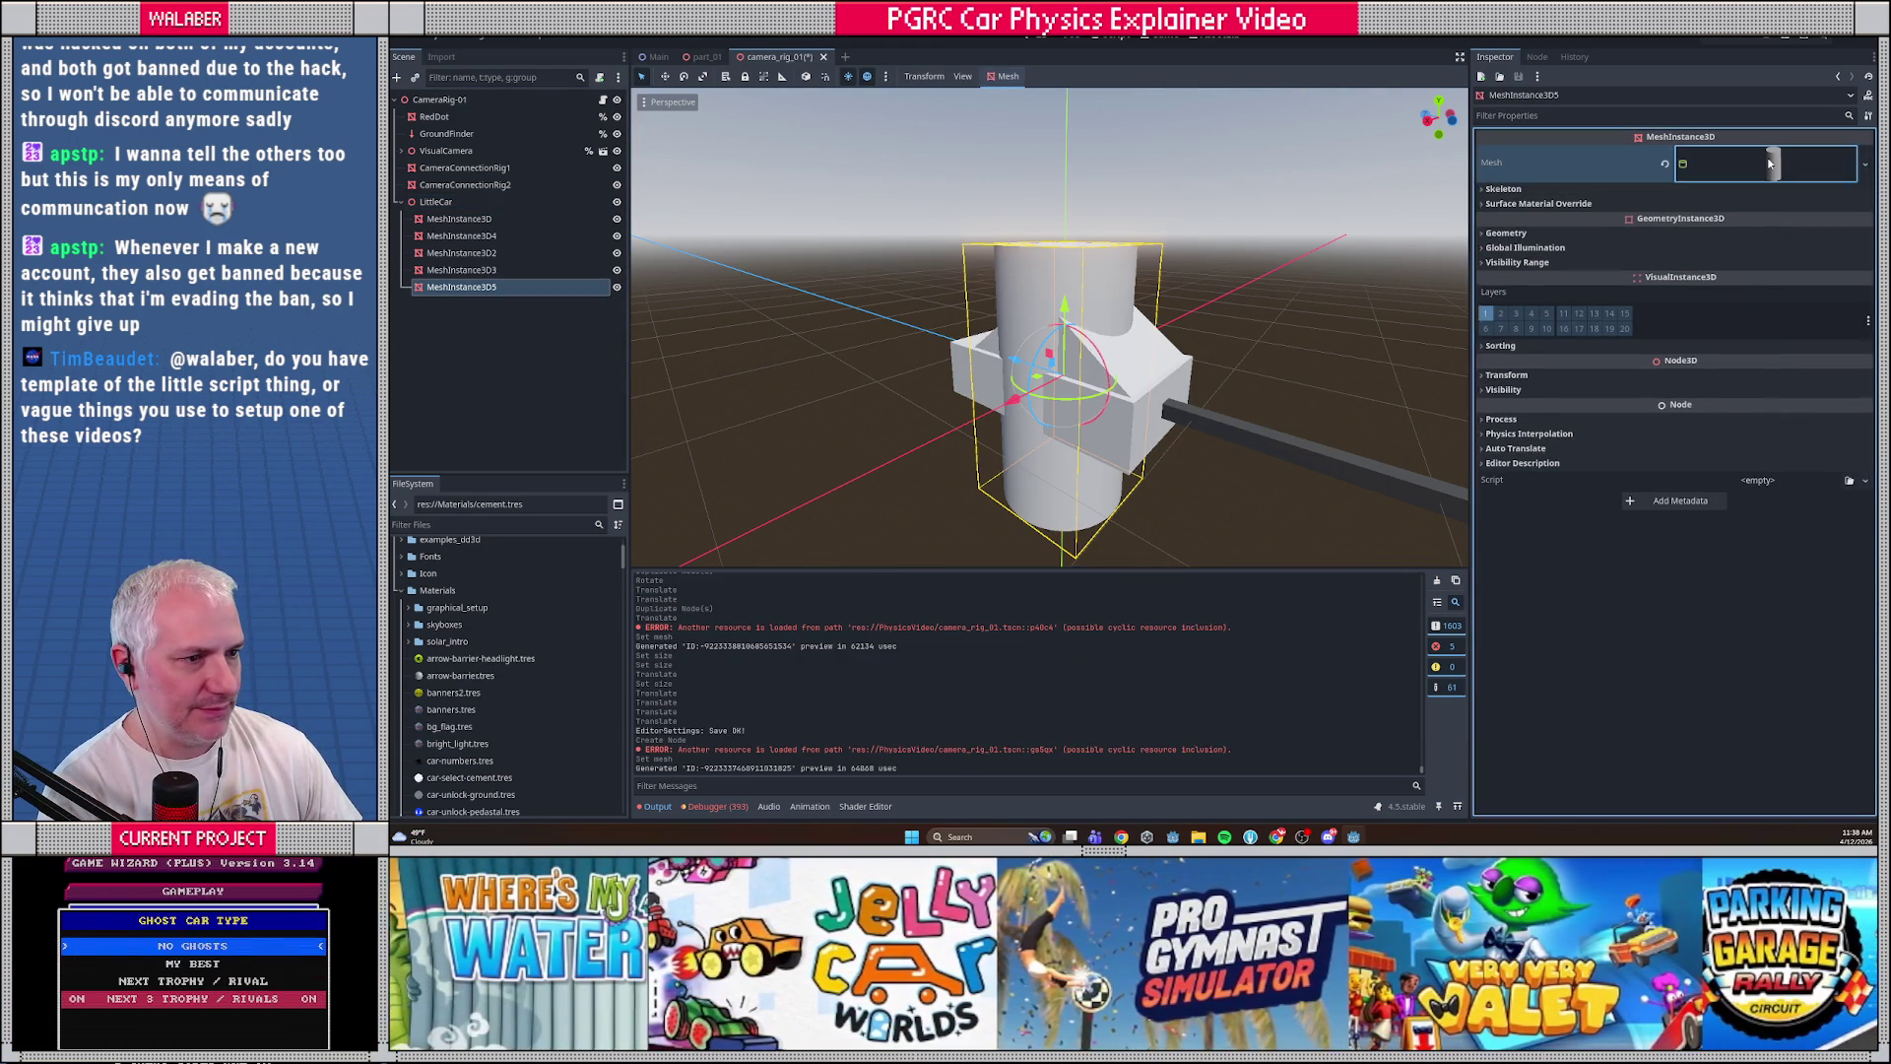
Set the cylinder's top radius to 0.4 and its height to 0.2
{"action": "left_click", "coordinate": [1773, 163]}
{"action": "left_click", "coordinate": [1739, 280]}
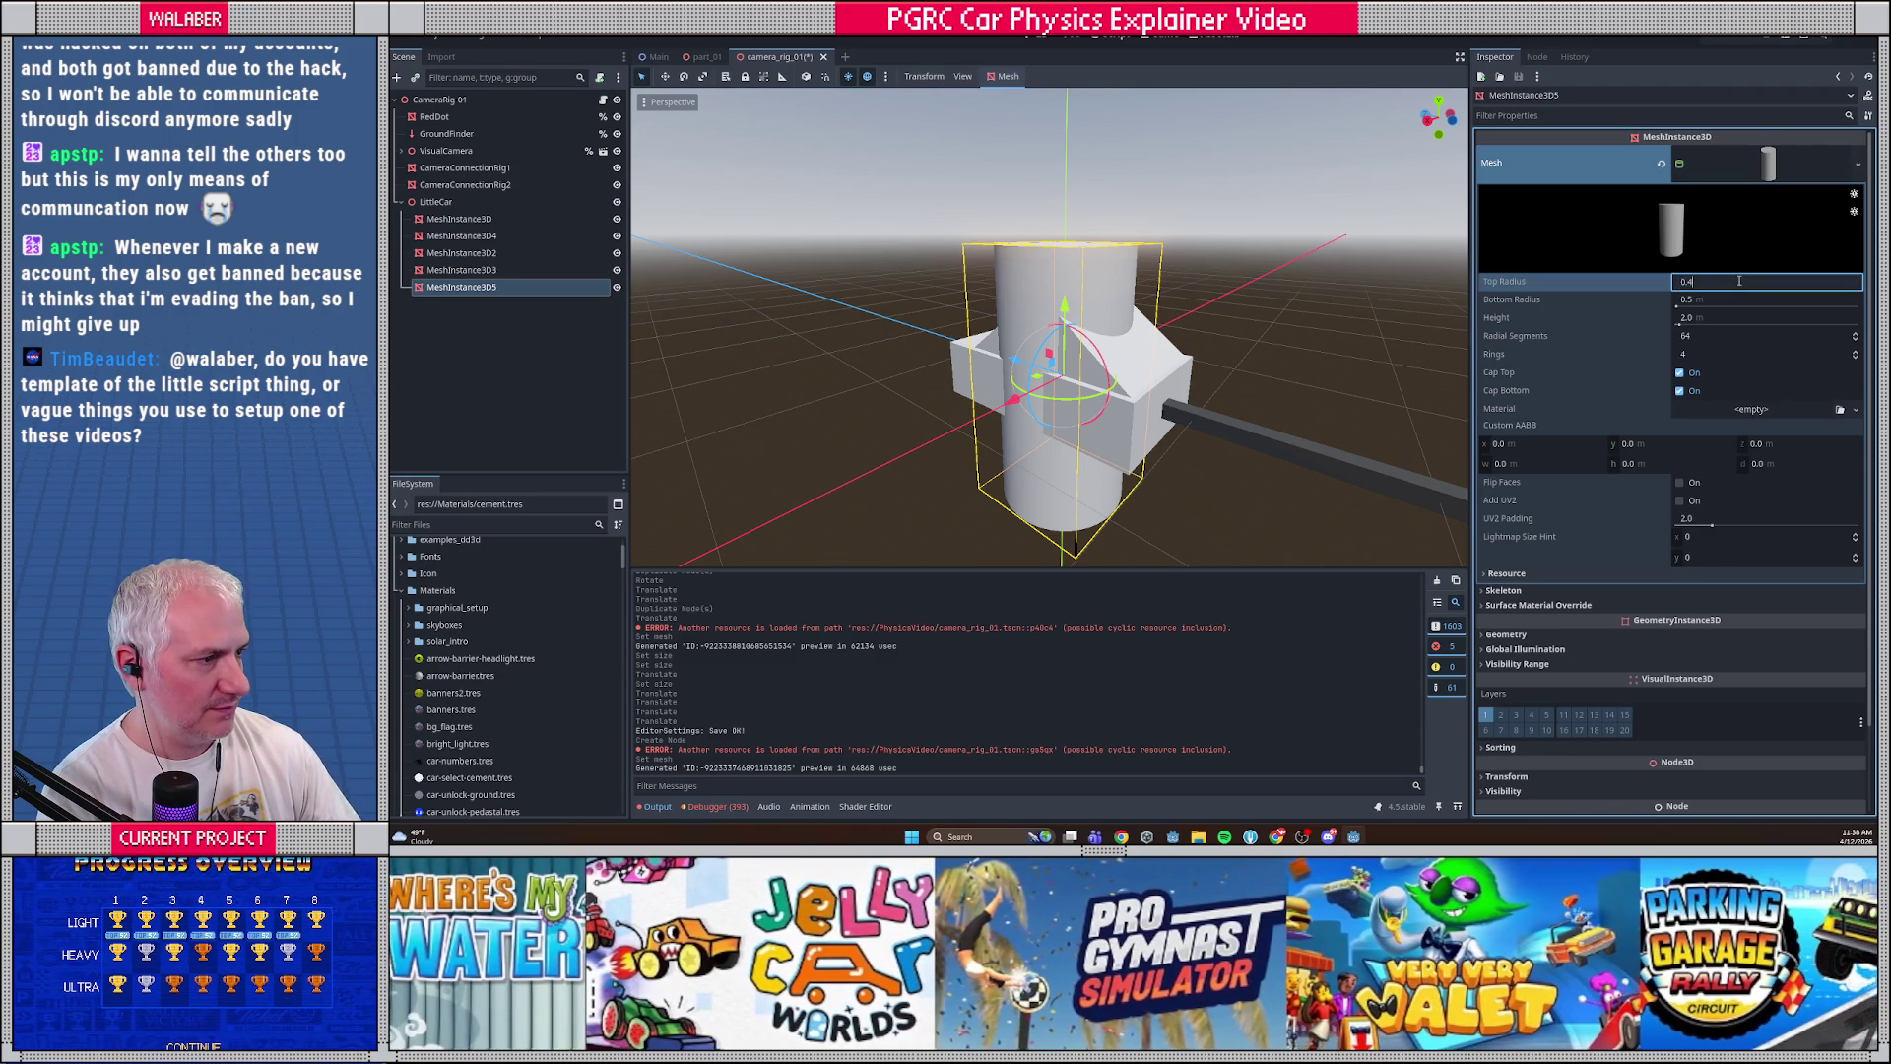
{"action": "key", "text": "Tab"}
{"action": "type", "text": "0.4"}
{"action": "key", "text": "Tab"}
{"action": "type", "text": "2"}
{"action": "key", "text": "Return"}
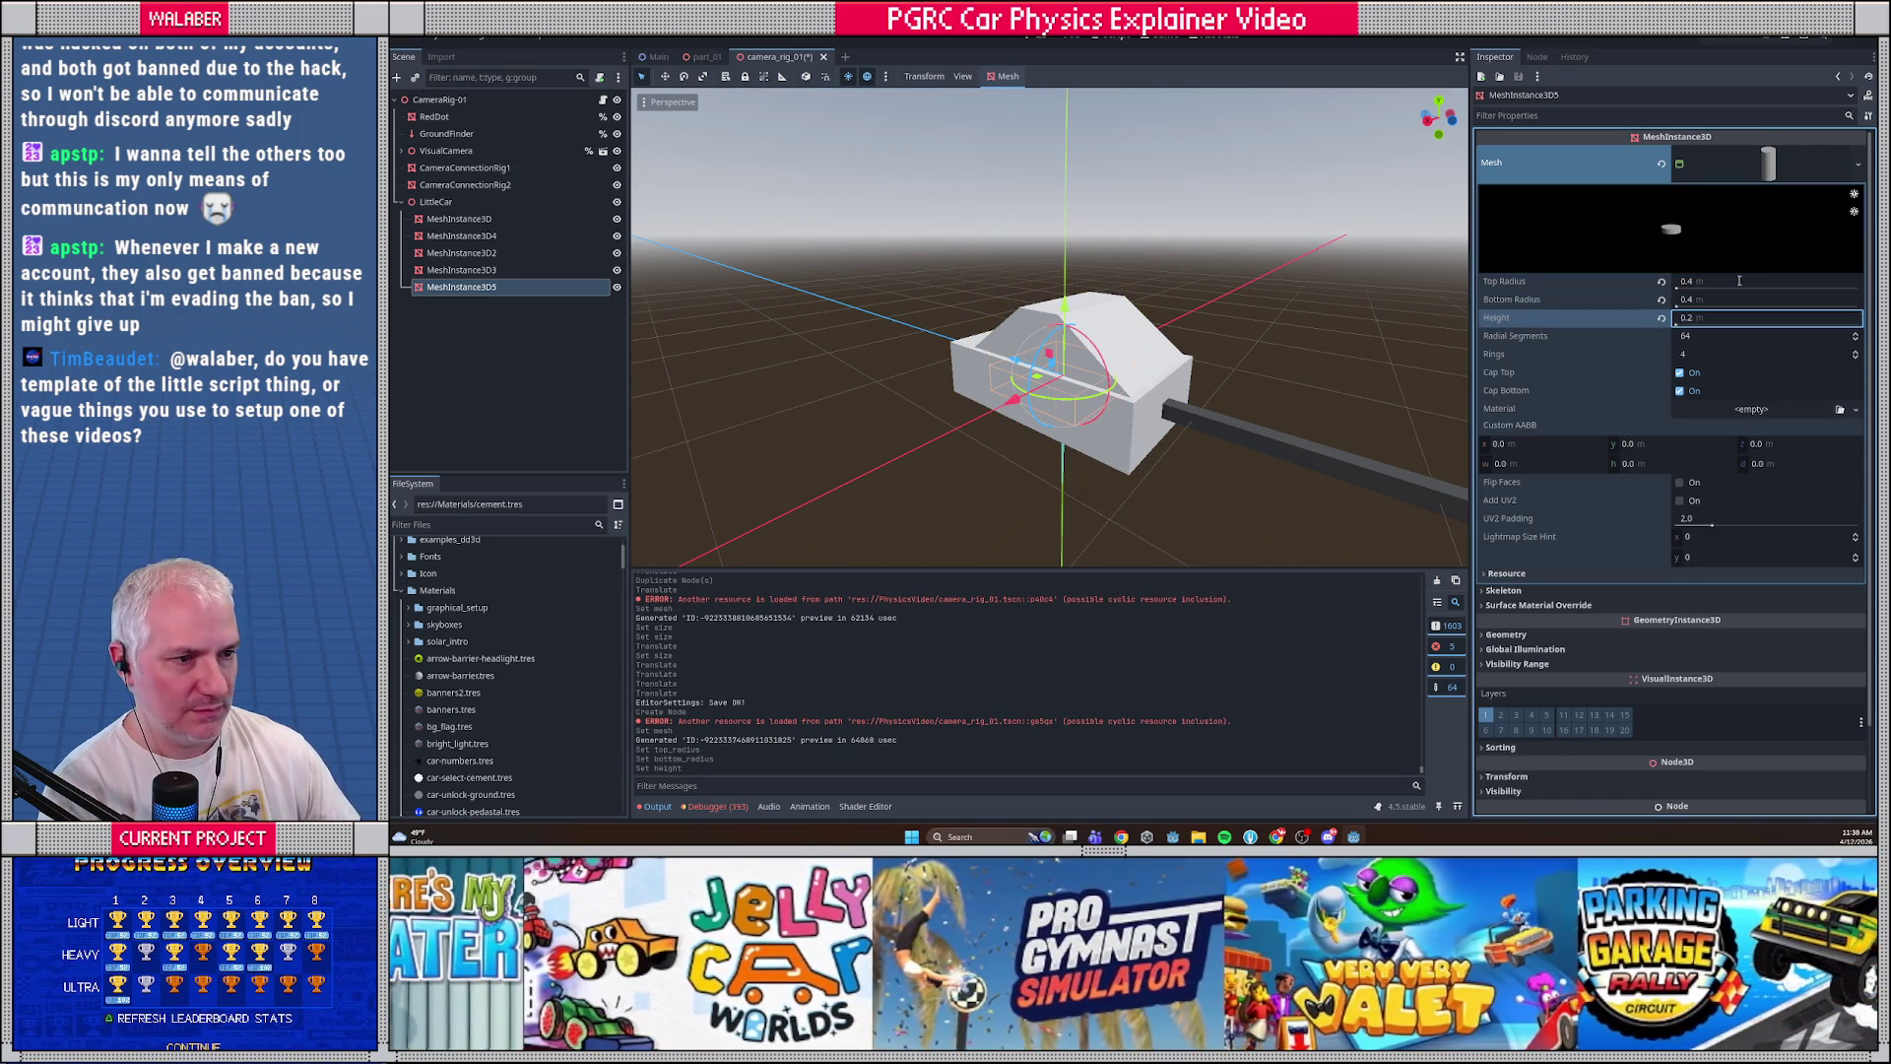
Rotate the cylinder 90° onto its side and move it toward the car's side in top view
{"action": "mouse_move", "coordinate": [1045, 343]}
{"action": "left_mouse_down"}
{"action": "mouse_move", "coordinate": [1019, 415]}
{"action": "mouse_move", "coordinate": [1005, 402]}
{"action": "left_mouse_up"}
{"action": "key", "text": "KP_7"}
{"action": "left_click_drag", "start_coordinate": [1051, 340], "coordinate": [979, 384]}
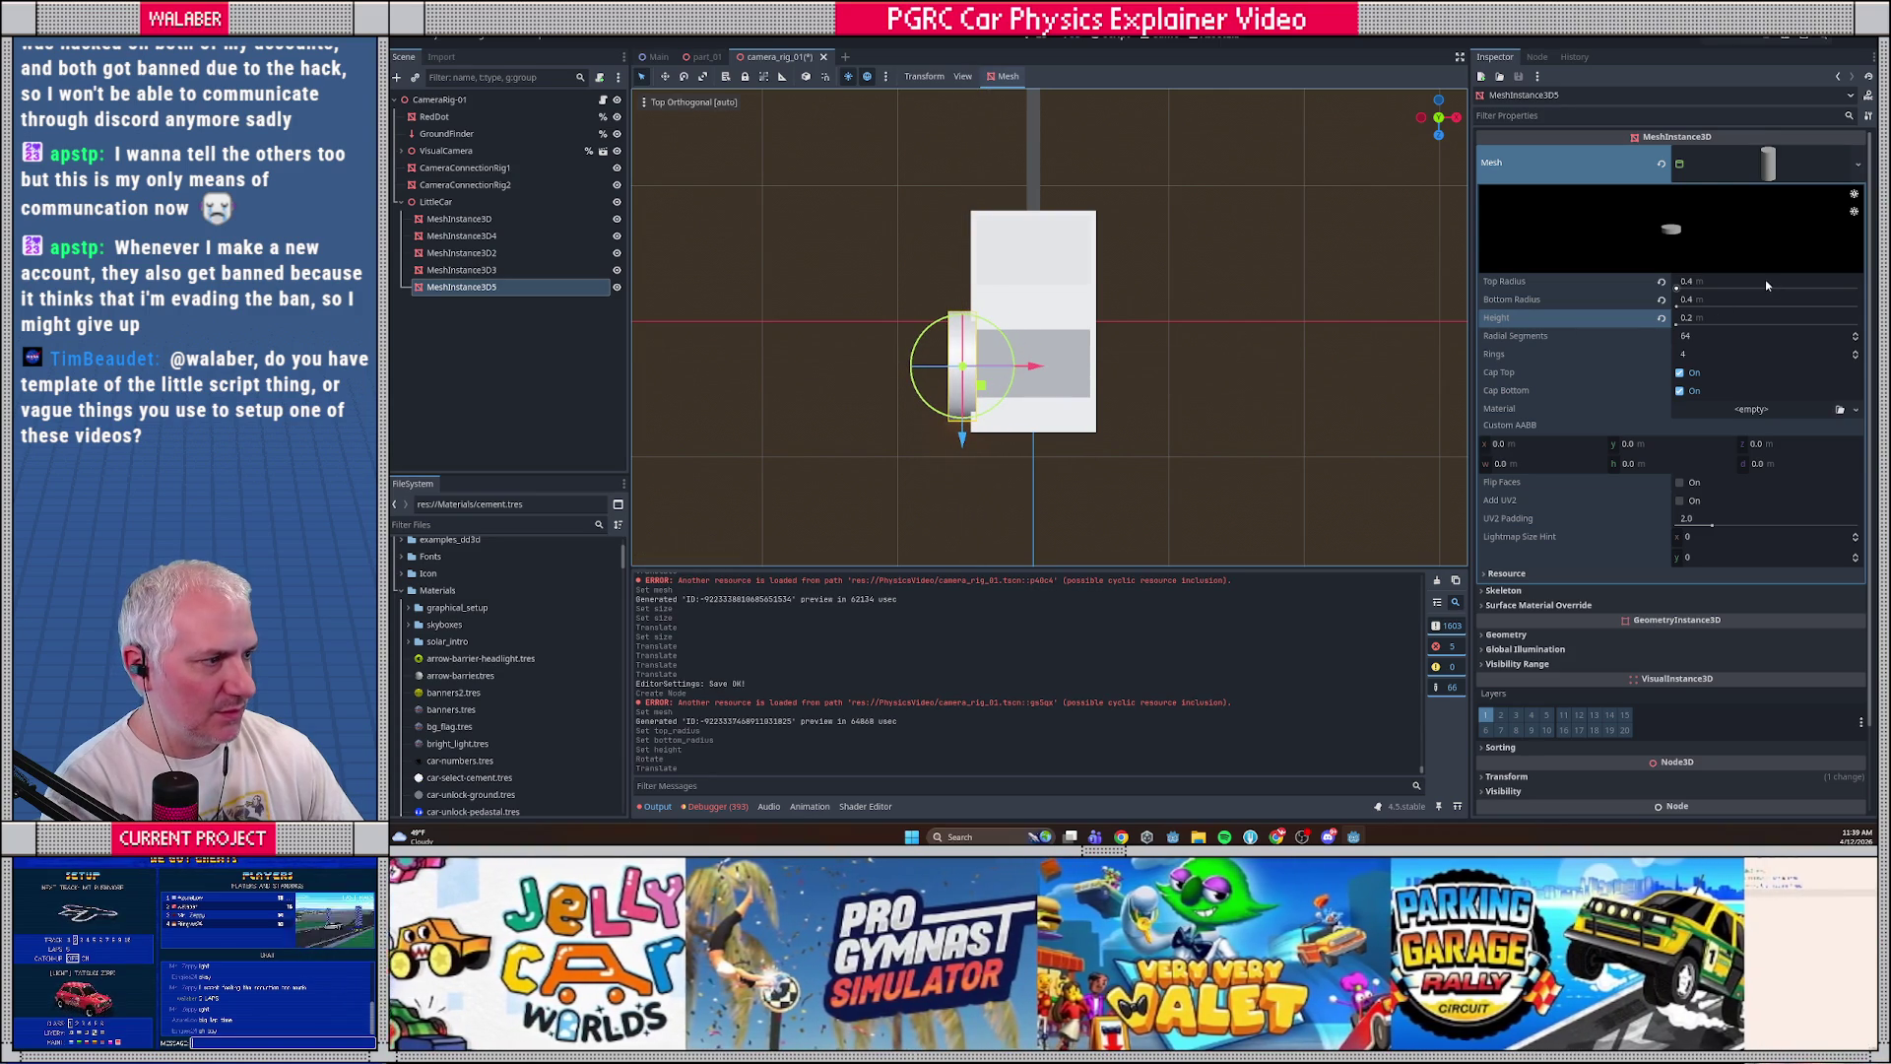
Resize the cylinder to a 0.3 top radius and 0.3 height
{"action": "left_click", "coordinate": [1767, 282]}
{"action": "type", "text": "3"}
{"action": "key", "text": "Tab"}
{"action": "type", "text": "0.3"}
{"action": "key", "text": "Tab"}
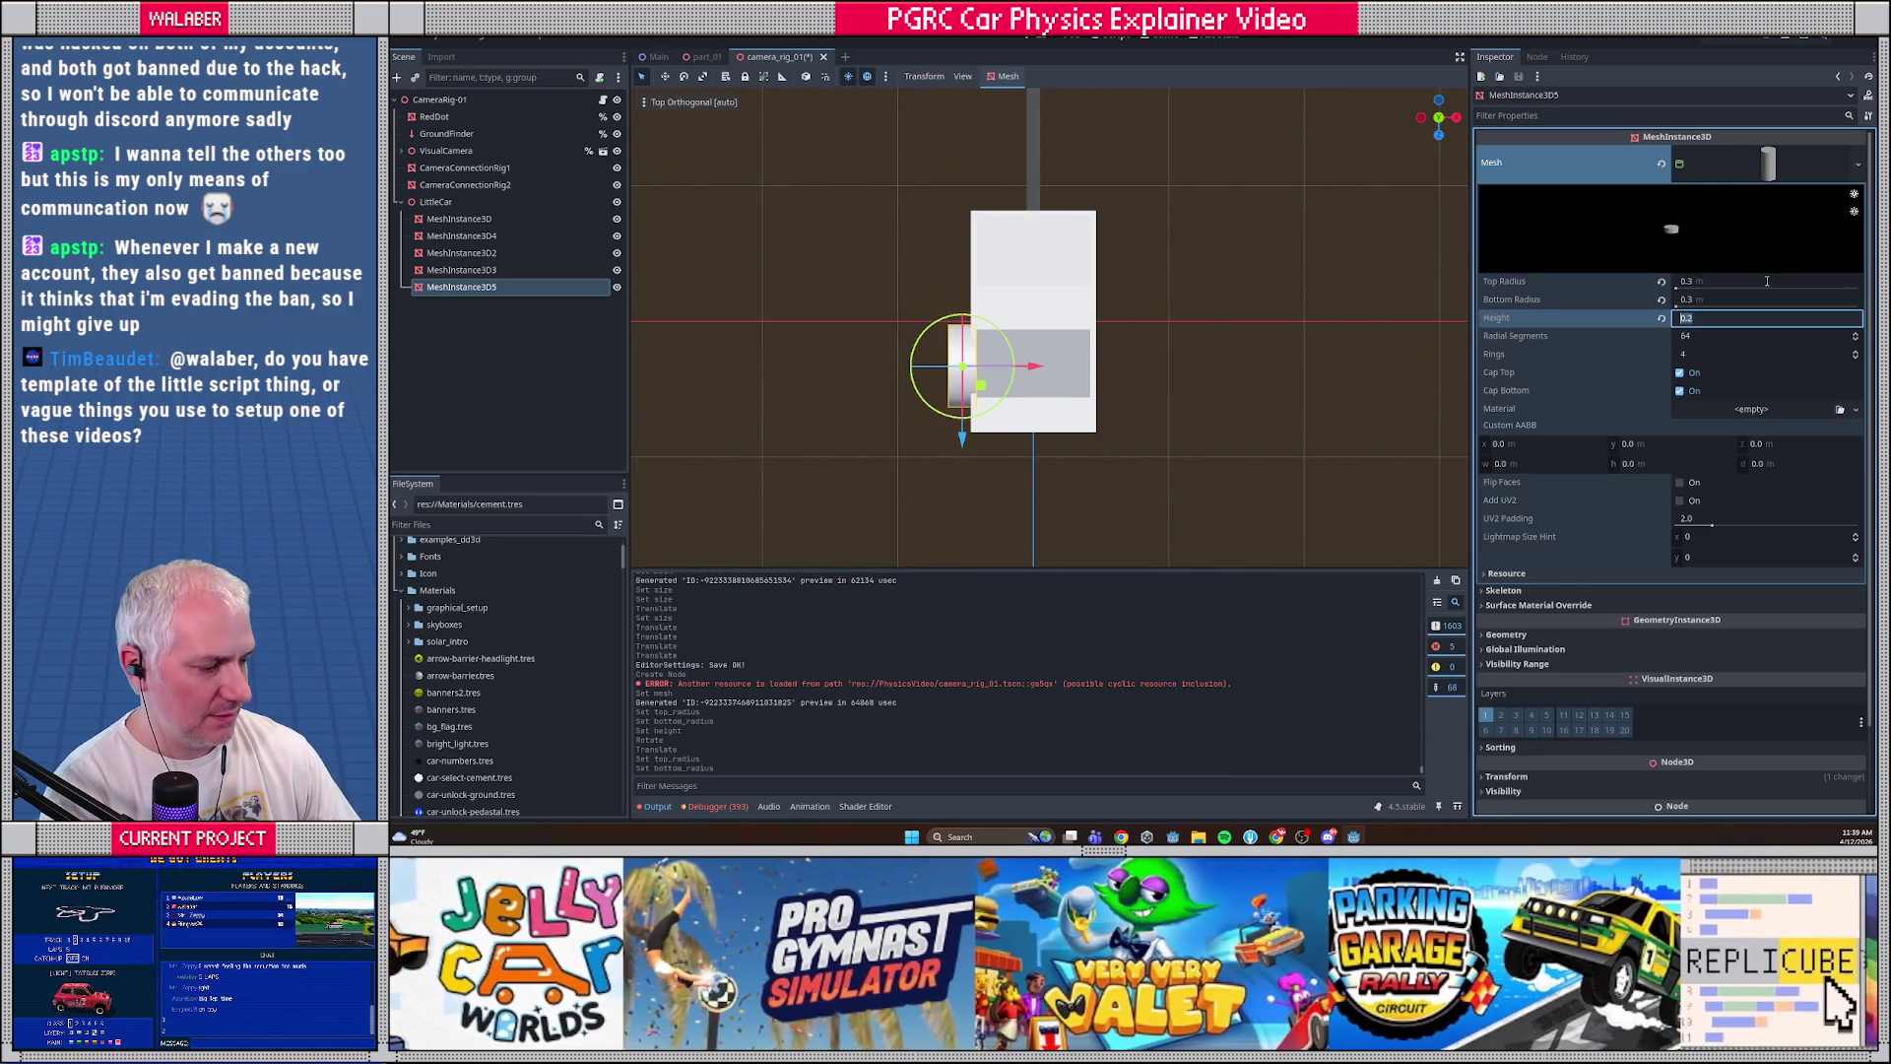
{"action": "key", "text": "Return"}
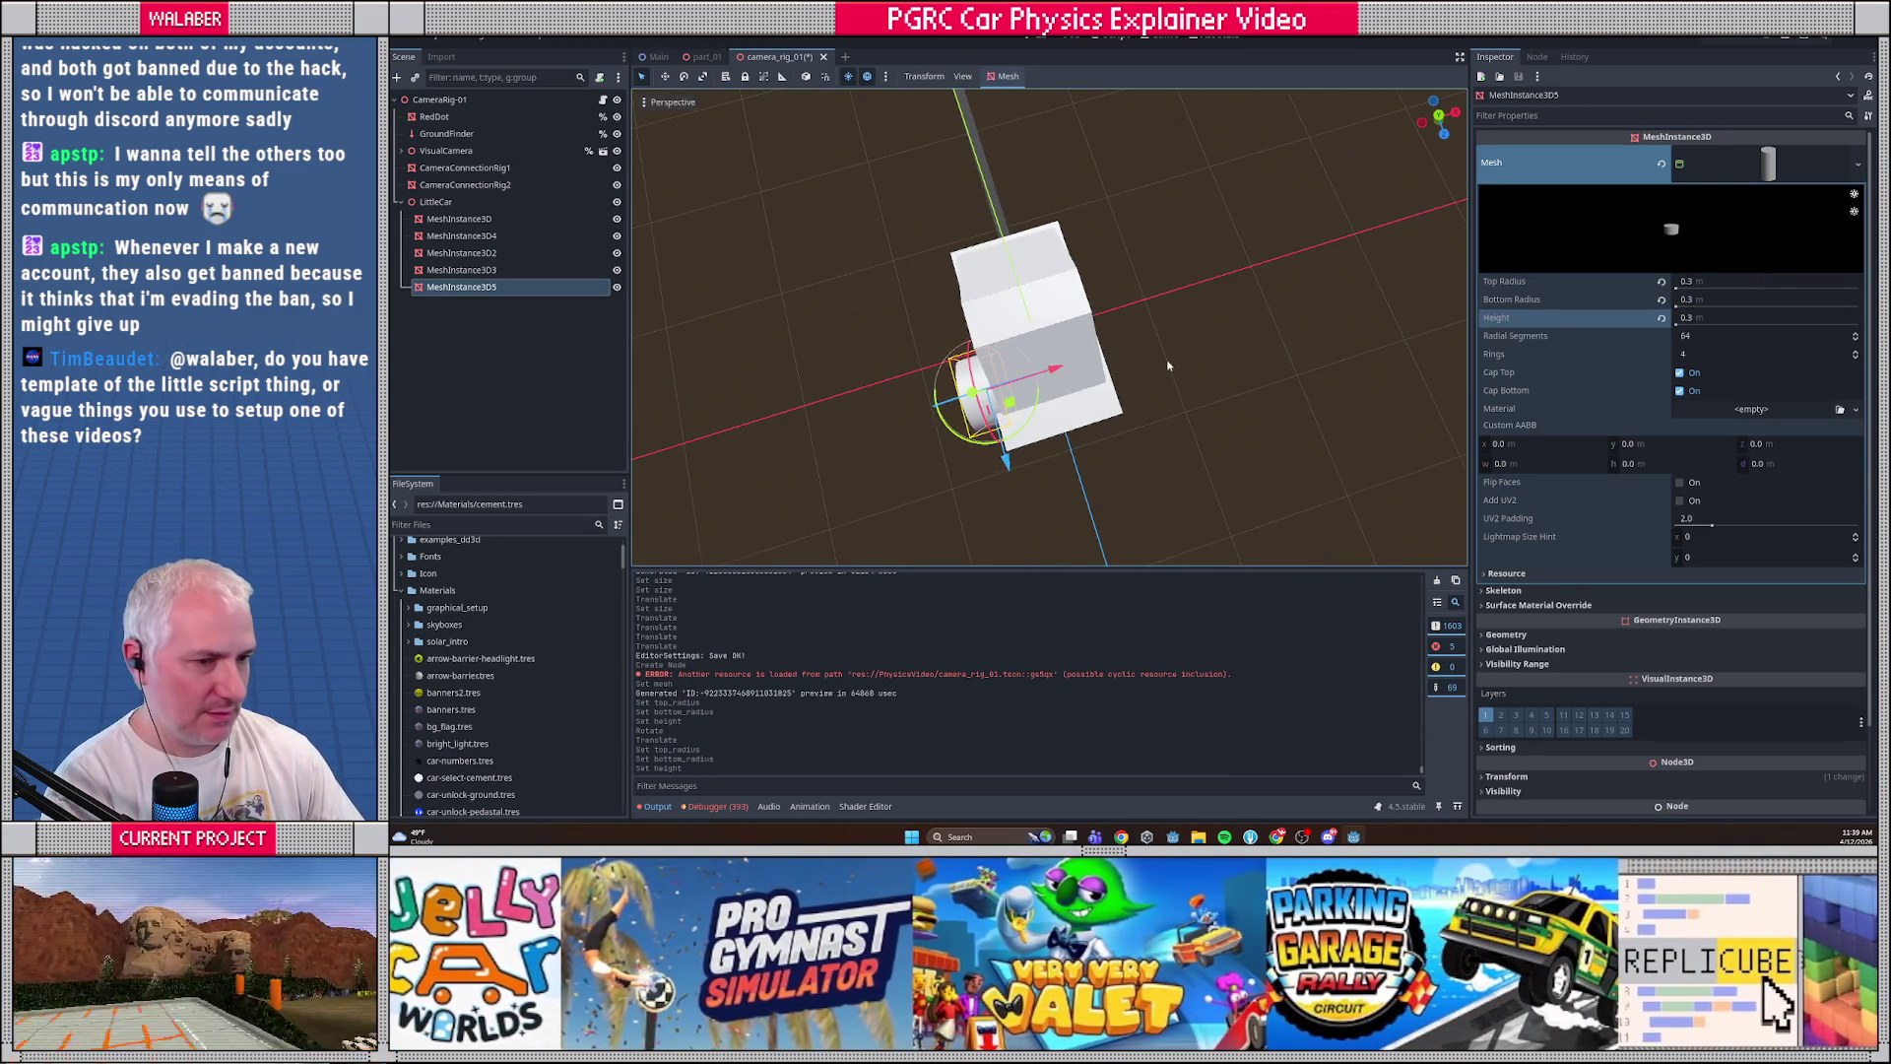
Check the wheel from front and side views, then shrink its top and bottom radius to 0.2
{"action": "key", "text": "KP_1"}
{"action": "key", "text": "KP_3"}
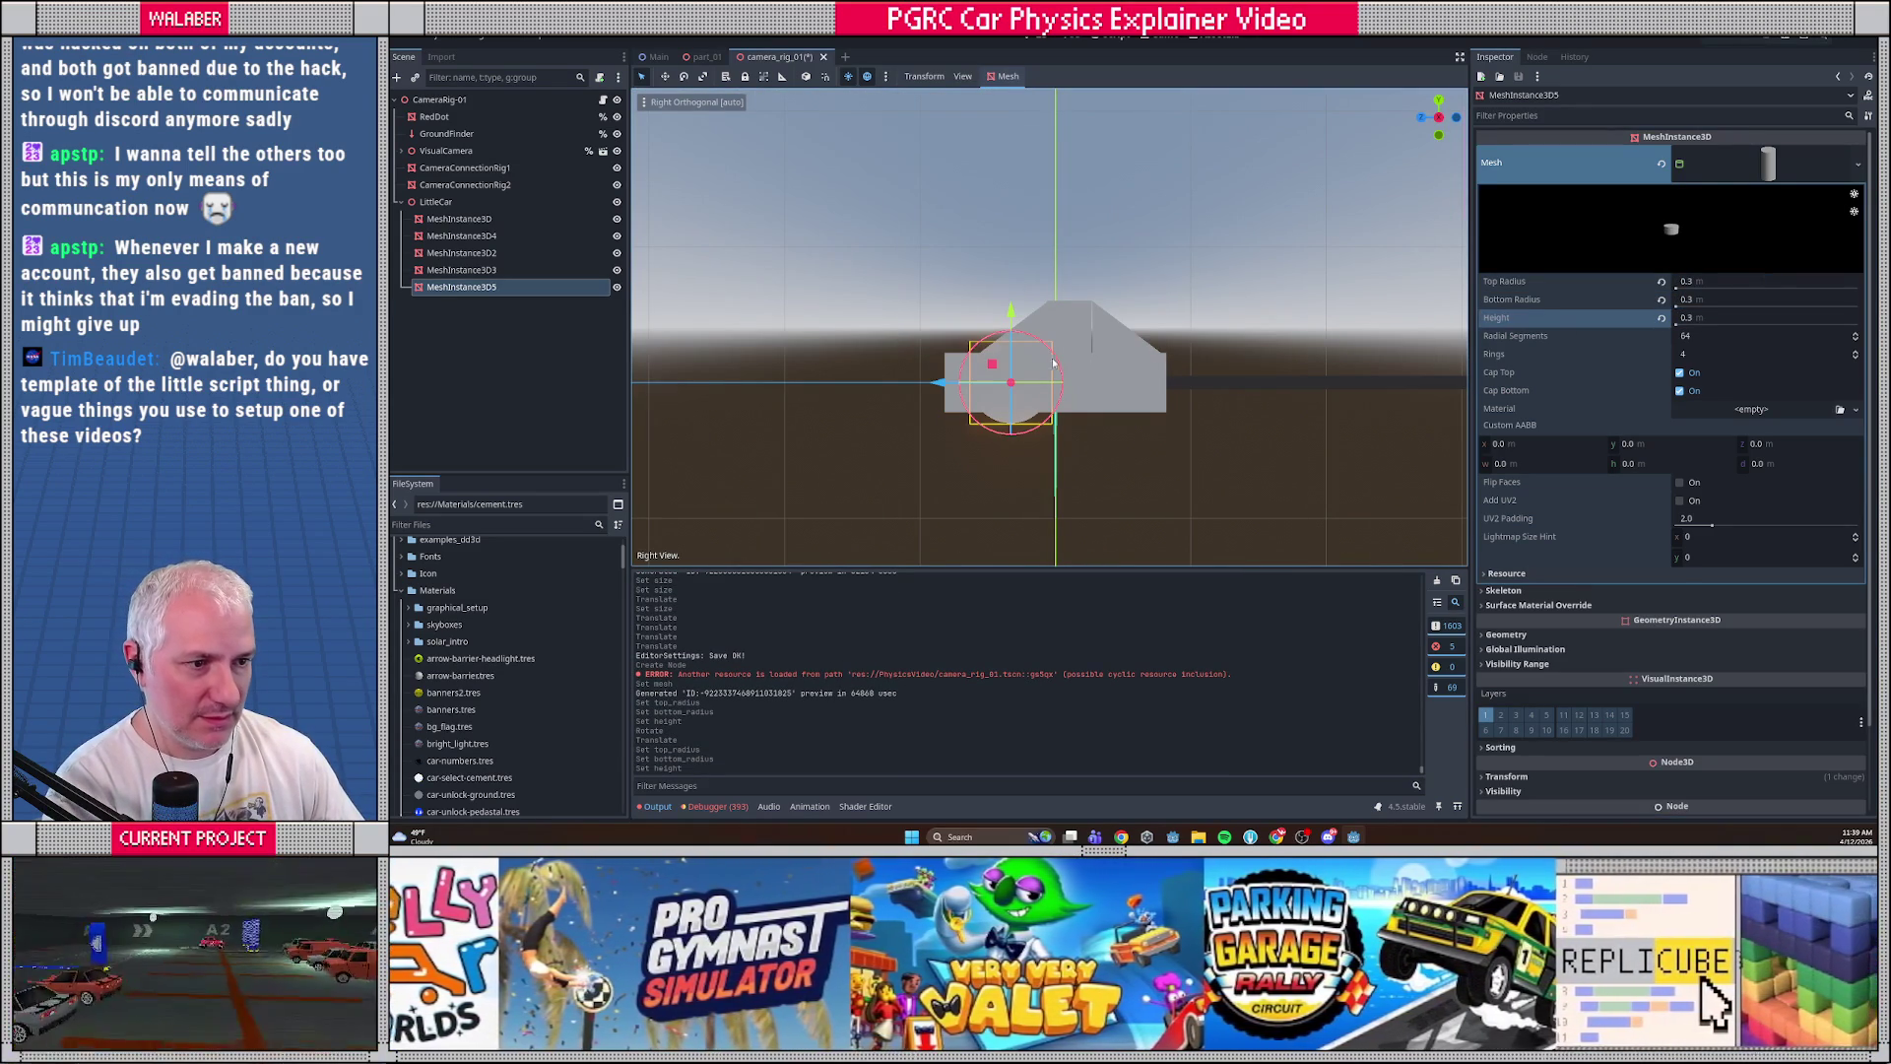
{"action": "mouse_move", "coordinate": [991, 368]}
{"action": "left_mouse_down"}
{"action": "mouse_move", "coordinate": [941, 448]}
{"action": "mouse_move", "coordinate": [891, 469]}
{"action": "left_mouse_up"}
{"action": "scroll", "coordinate": [965, 392], "scroll_direction": "up", "scroll_amount": 4}
{"action": "scroll", "coordinate": [960, 395], "scroll_direction": "down", "scroll_amount": 3}
{"action": "left_click", "coordinate": [1757, 283]}
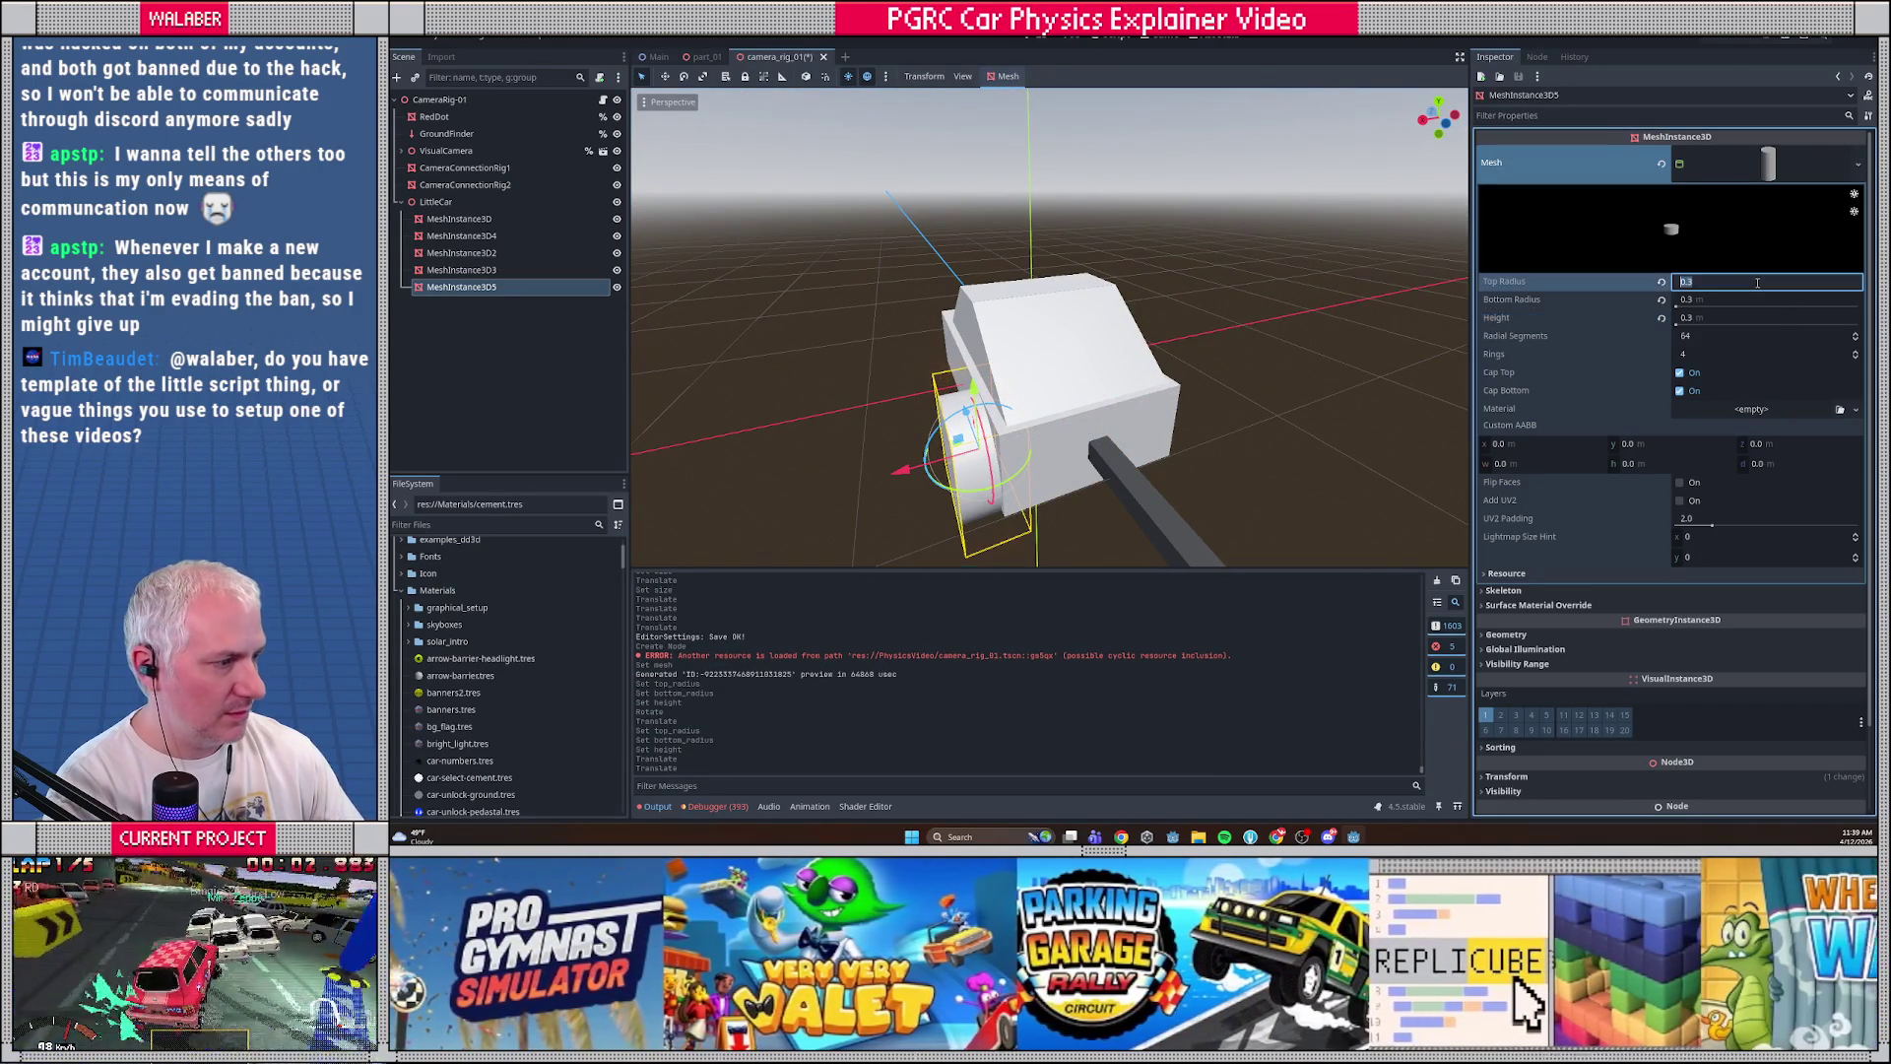
{"action": "key", "text": "Tab"}
{"action": "type", "text": "0.2"}
{"action": "key", "text": "Return"}
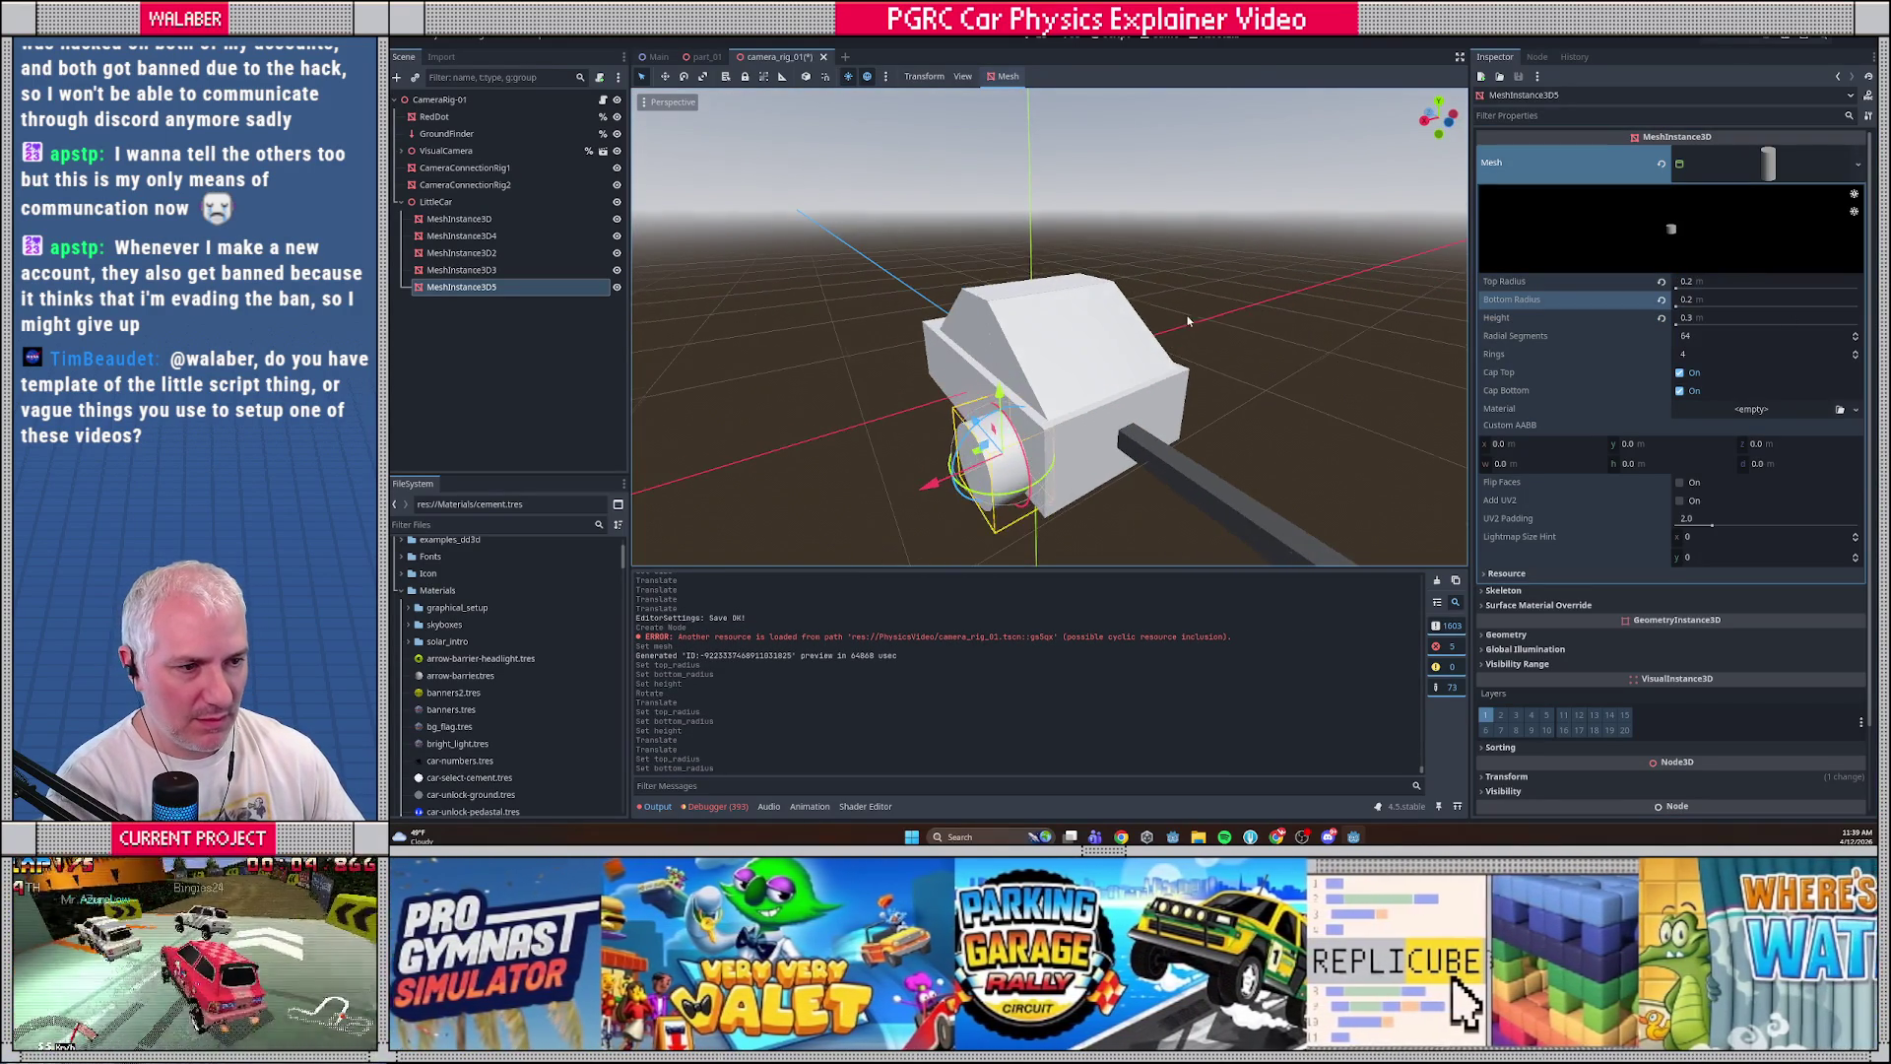
Slide the wheel into place against the car body's side
{"action": "left_click_drag", "start_coordinate": [931, 484], "coordinate": [1021, 440]}
{"action": "mouse_move", "coordinate": [1063, 374]}
{"action": "left_mouse_down"}
{"action": "mouse_move", "coordinate": [996, 443]}
{"action": "mouse_move", "coordinate": [812, 285]}
{"action": "left_mouse_up"}
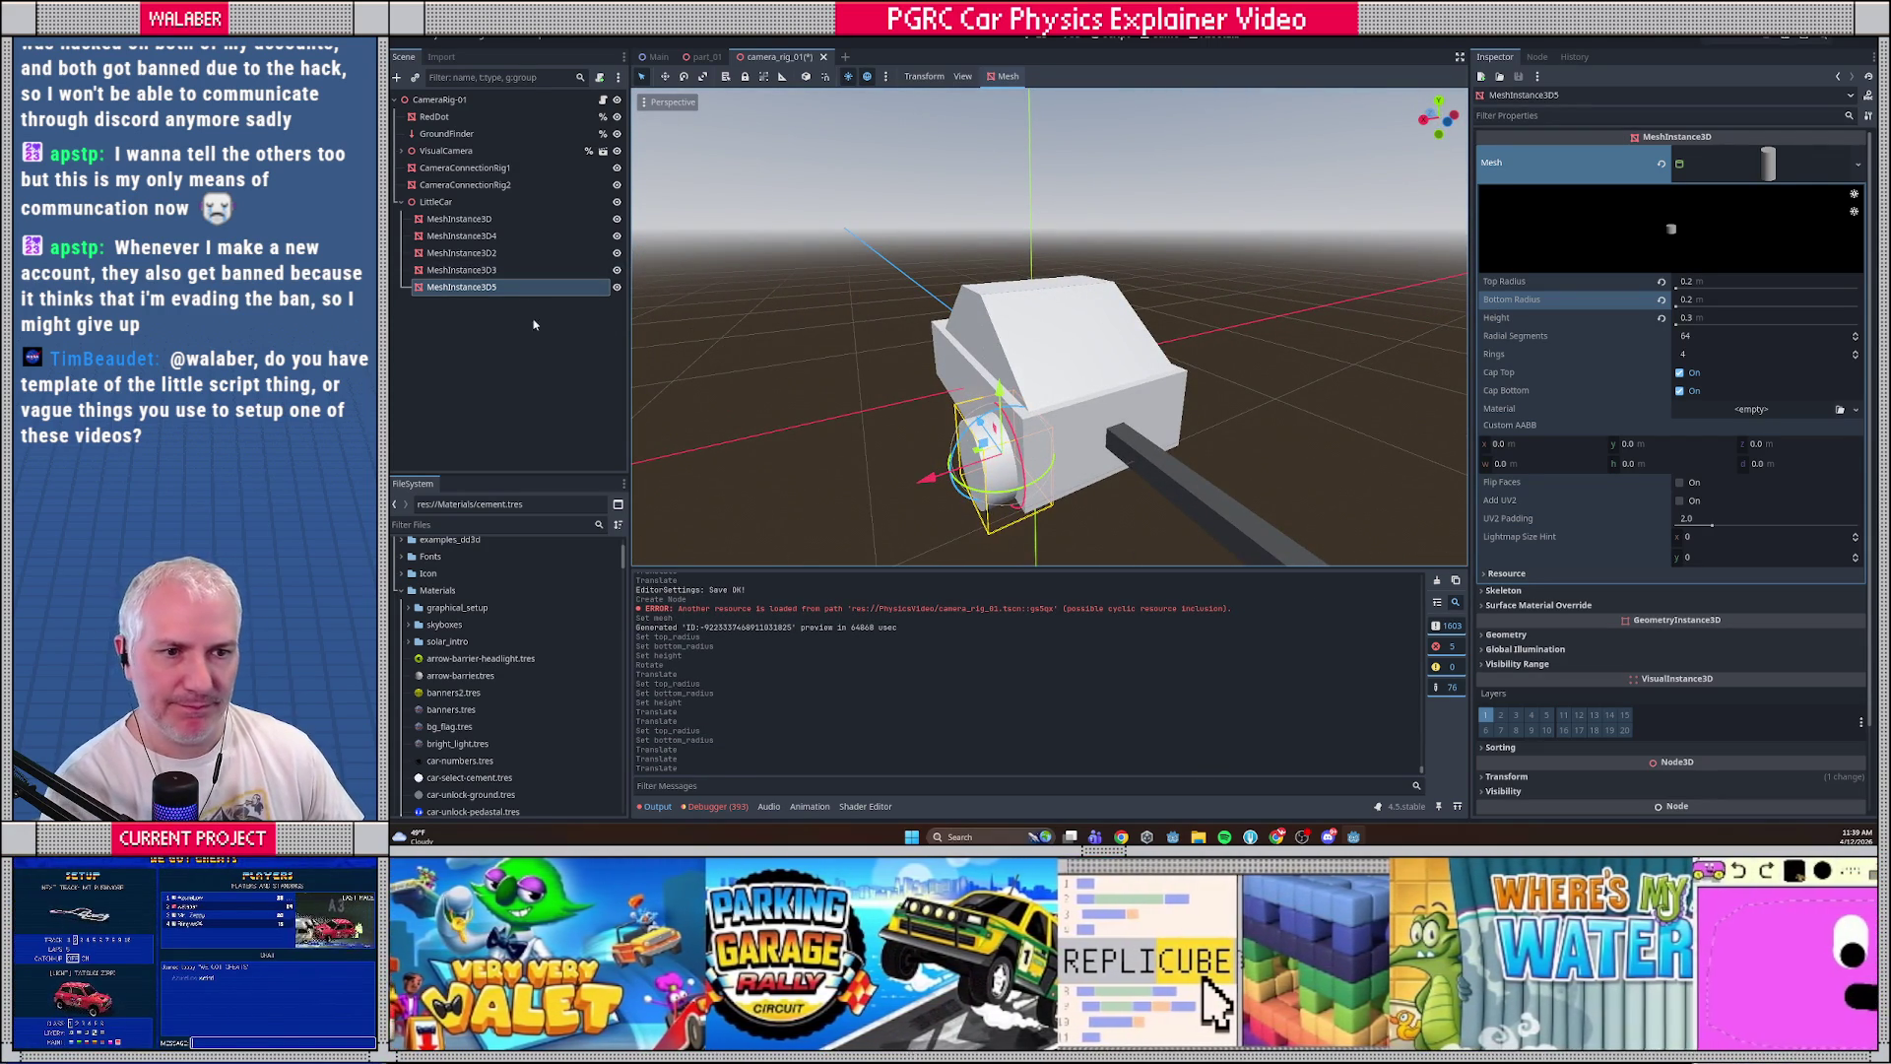
{"action": "left_click", "coordinate": [1734, 606]}
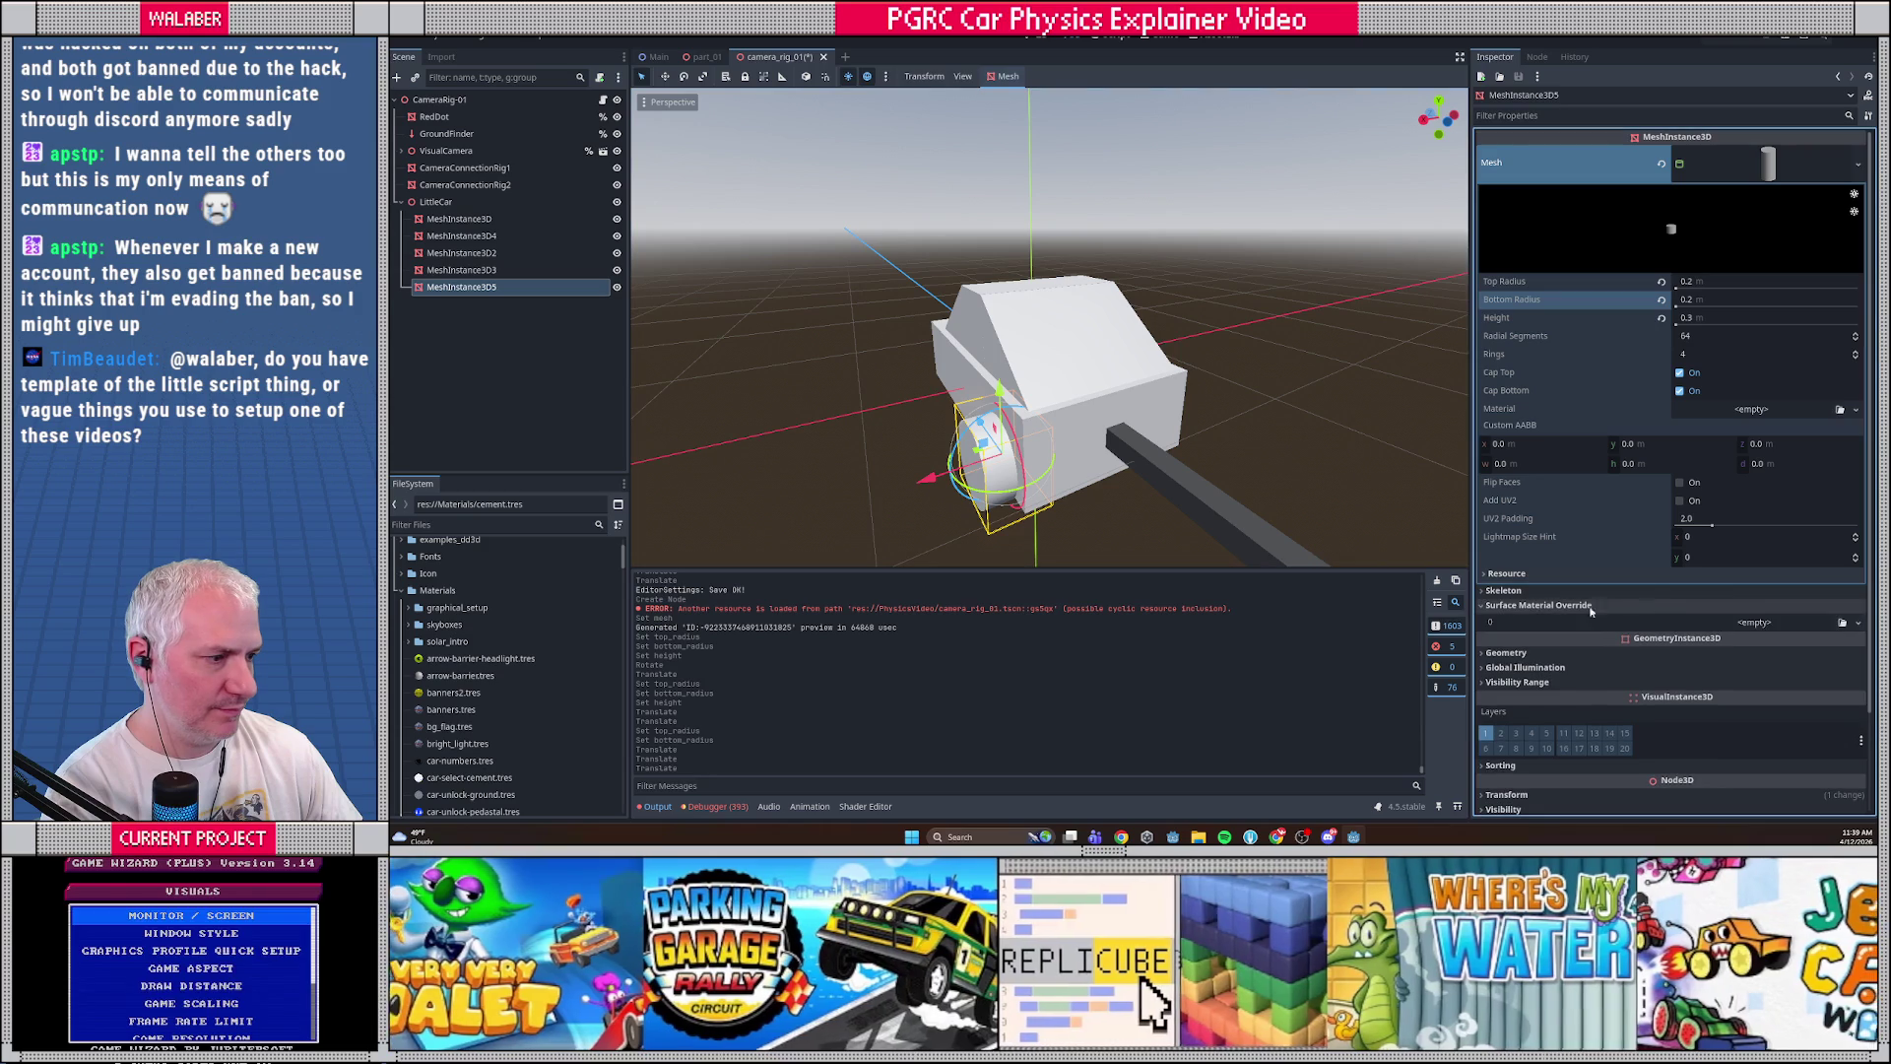
Give the wheel a new StandardMaterial3D override with near-black albedo 222222
{"action": "left_click", "coordinate": [1796, 630]}
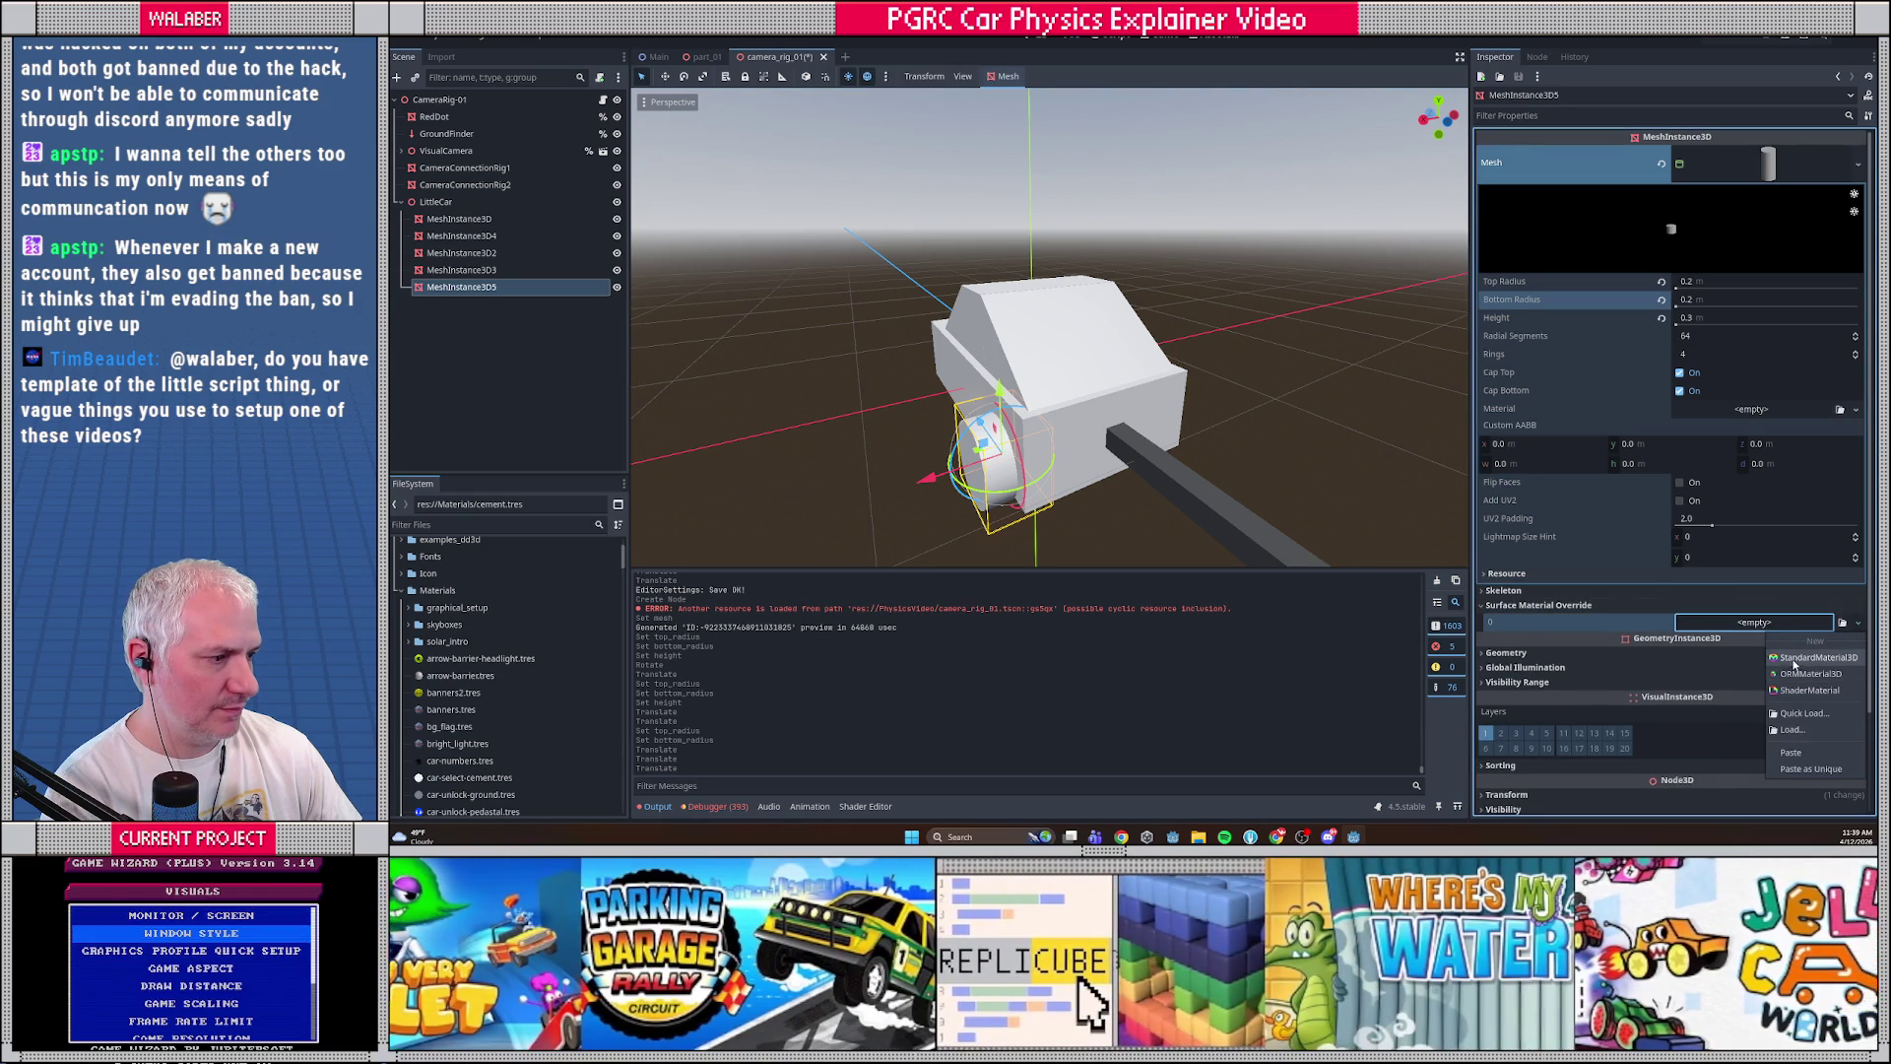
{"action": "left_click", "coordinate": [1773, 658]}
{"action": "left_click", "coordinate": [1772, 631]}
{"action": "scroll", "coordinate": [1773, 632], "scroll_direction": "down", "scroll_amount": 3}
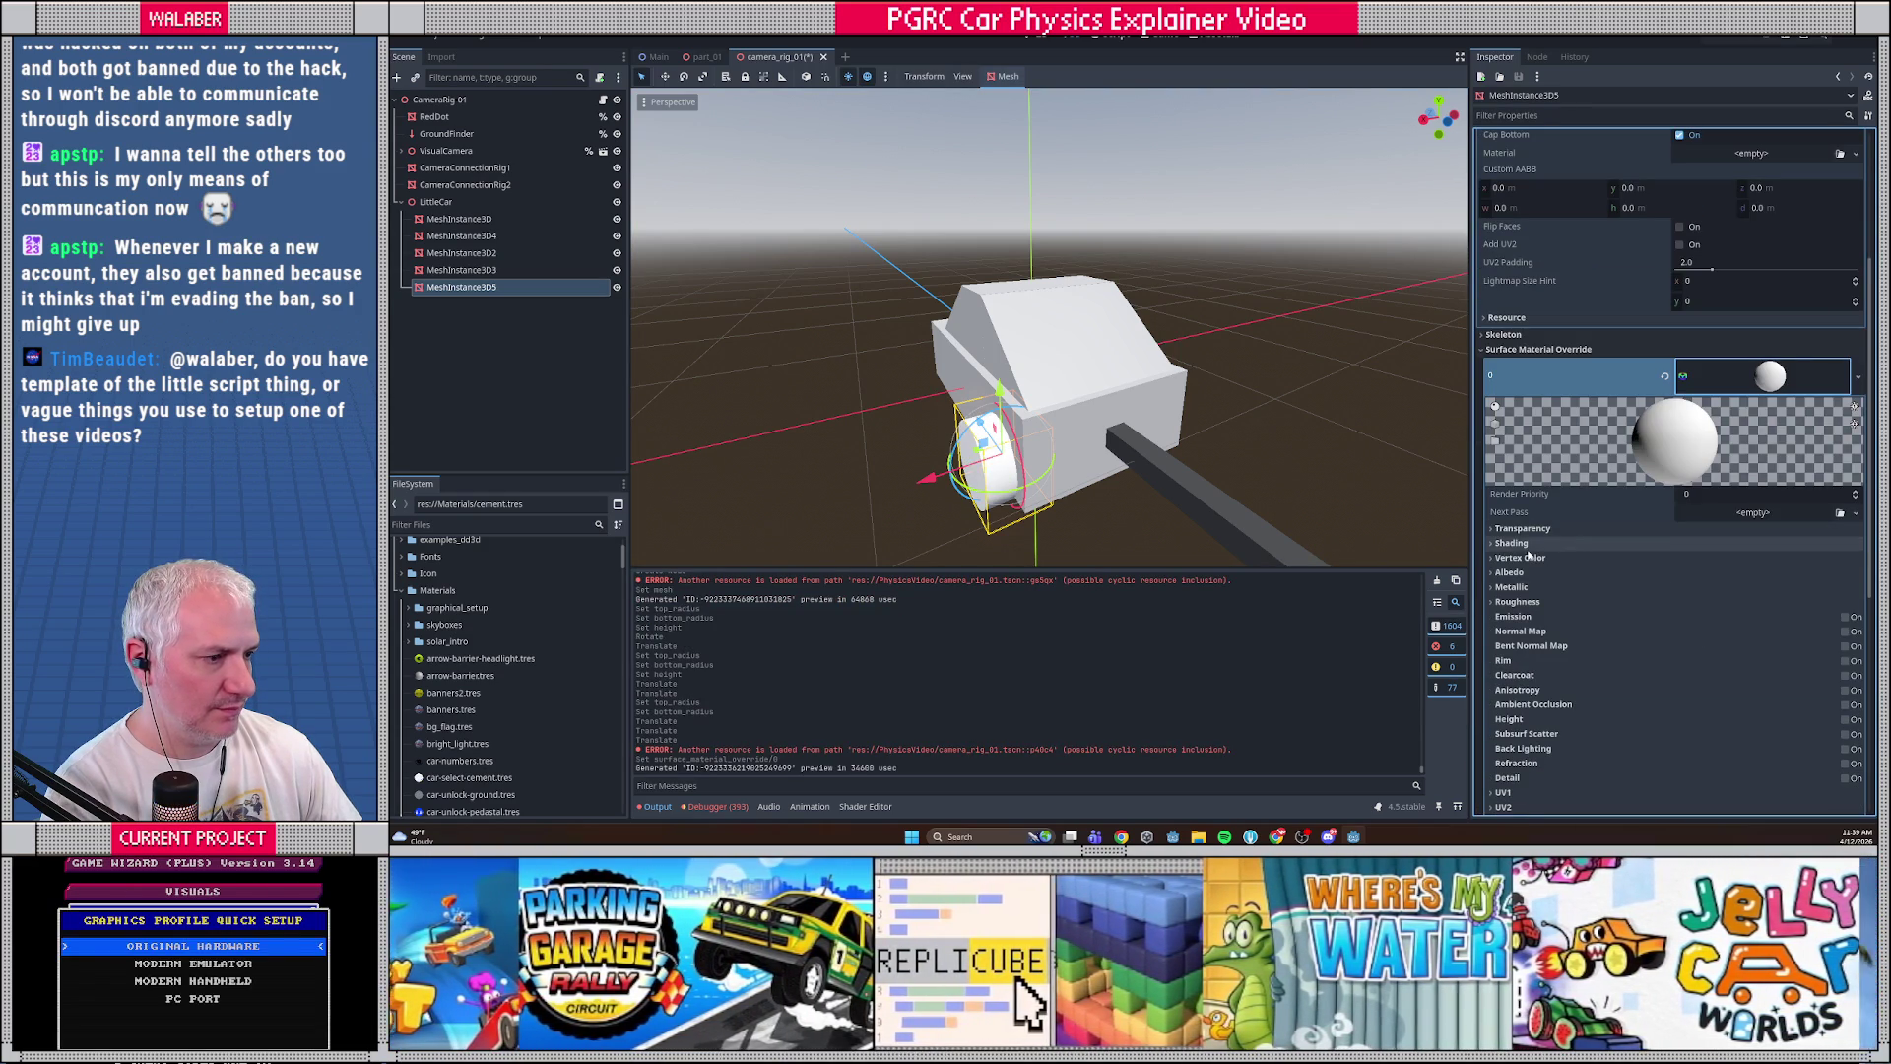
{"action": "left_click", "coordinate": [1770, 588]}
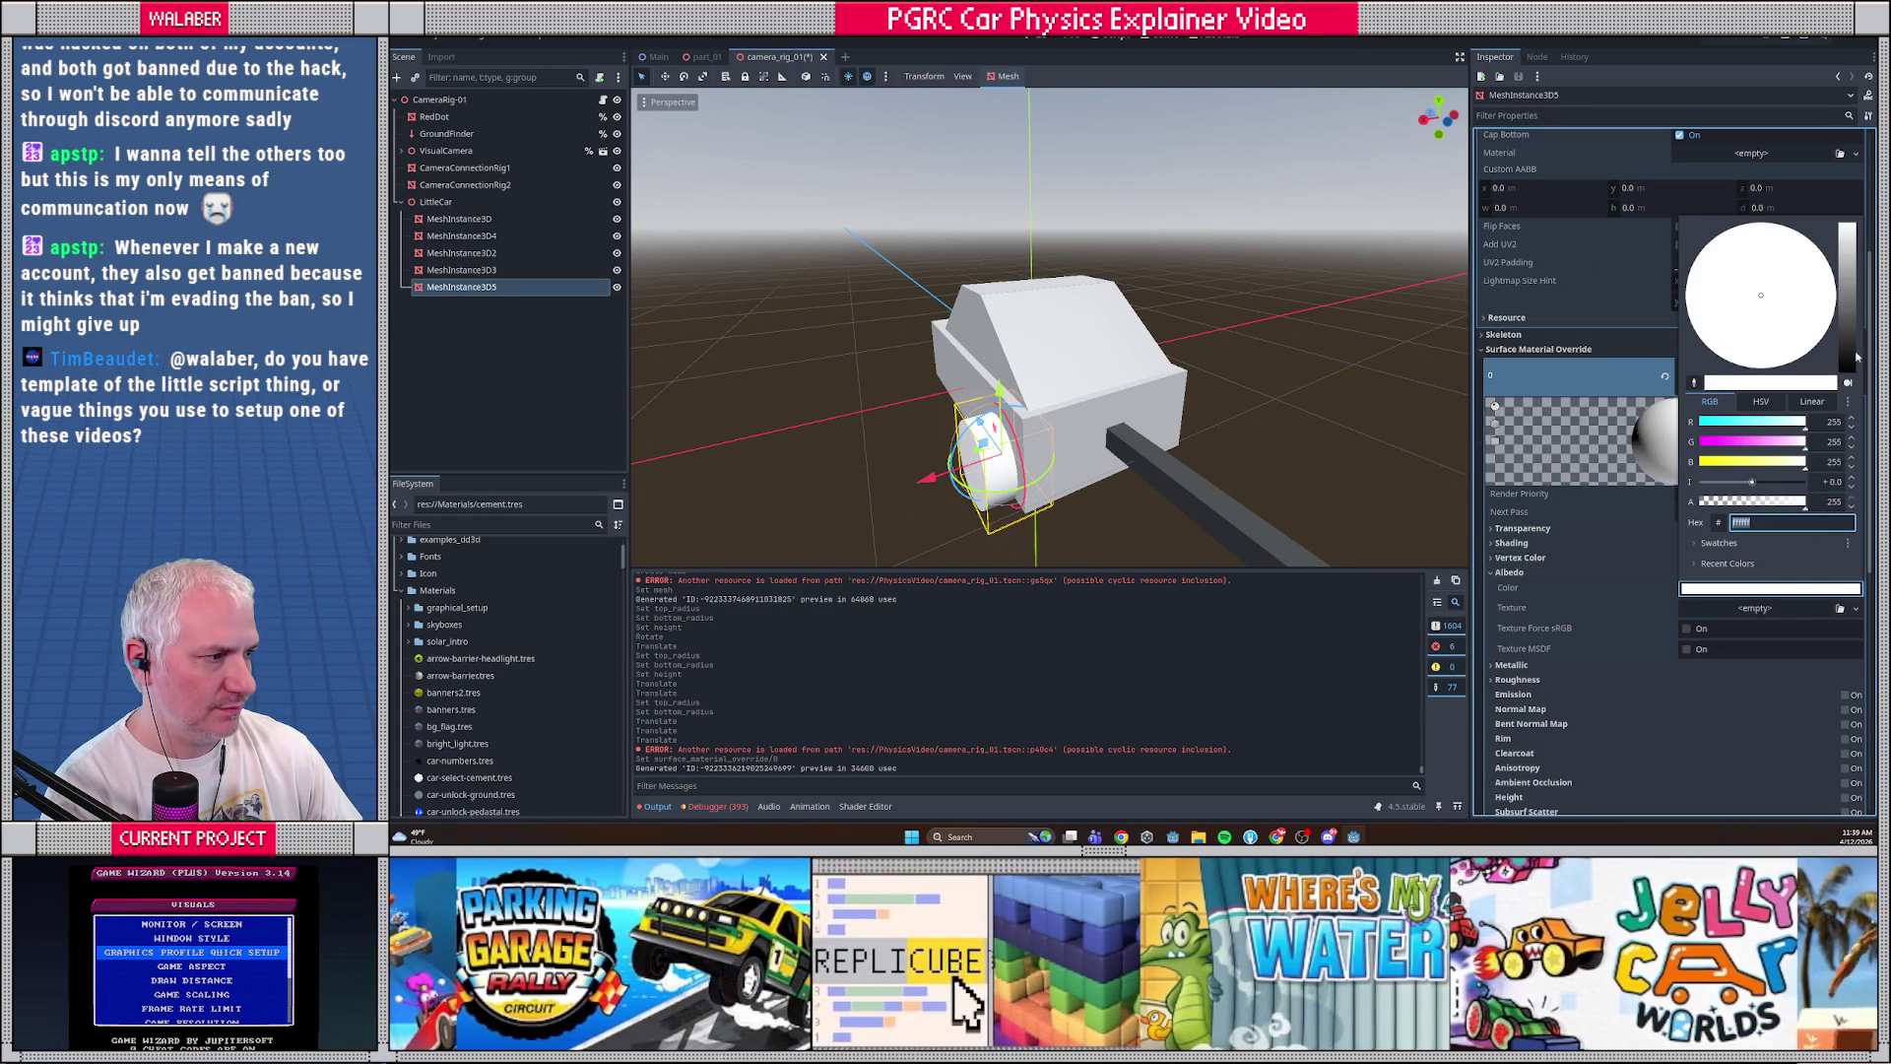
{"action": "left_click", "coordinate": [1848, 298]}
{"action": "left_click_drag", "start_coordinate": [1849, 300], "coordinate": [1848, 313]}
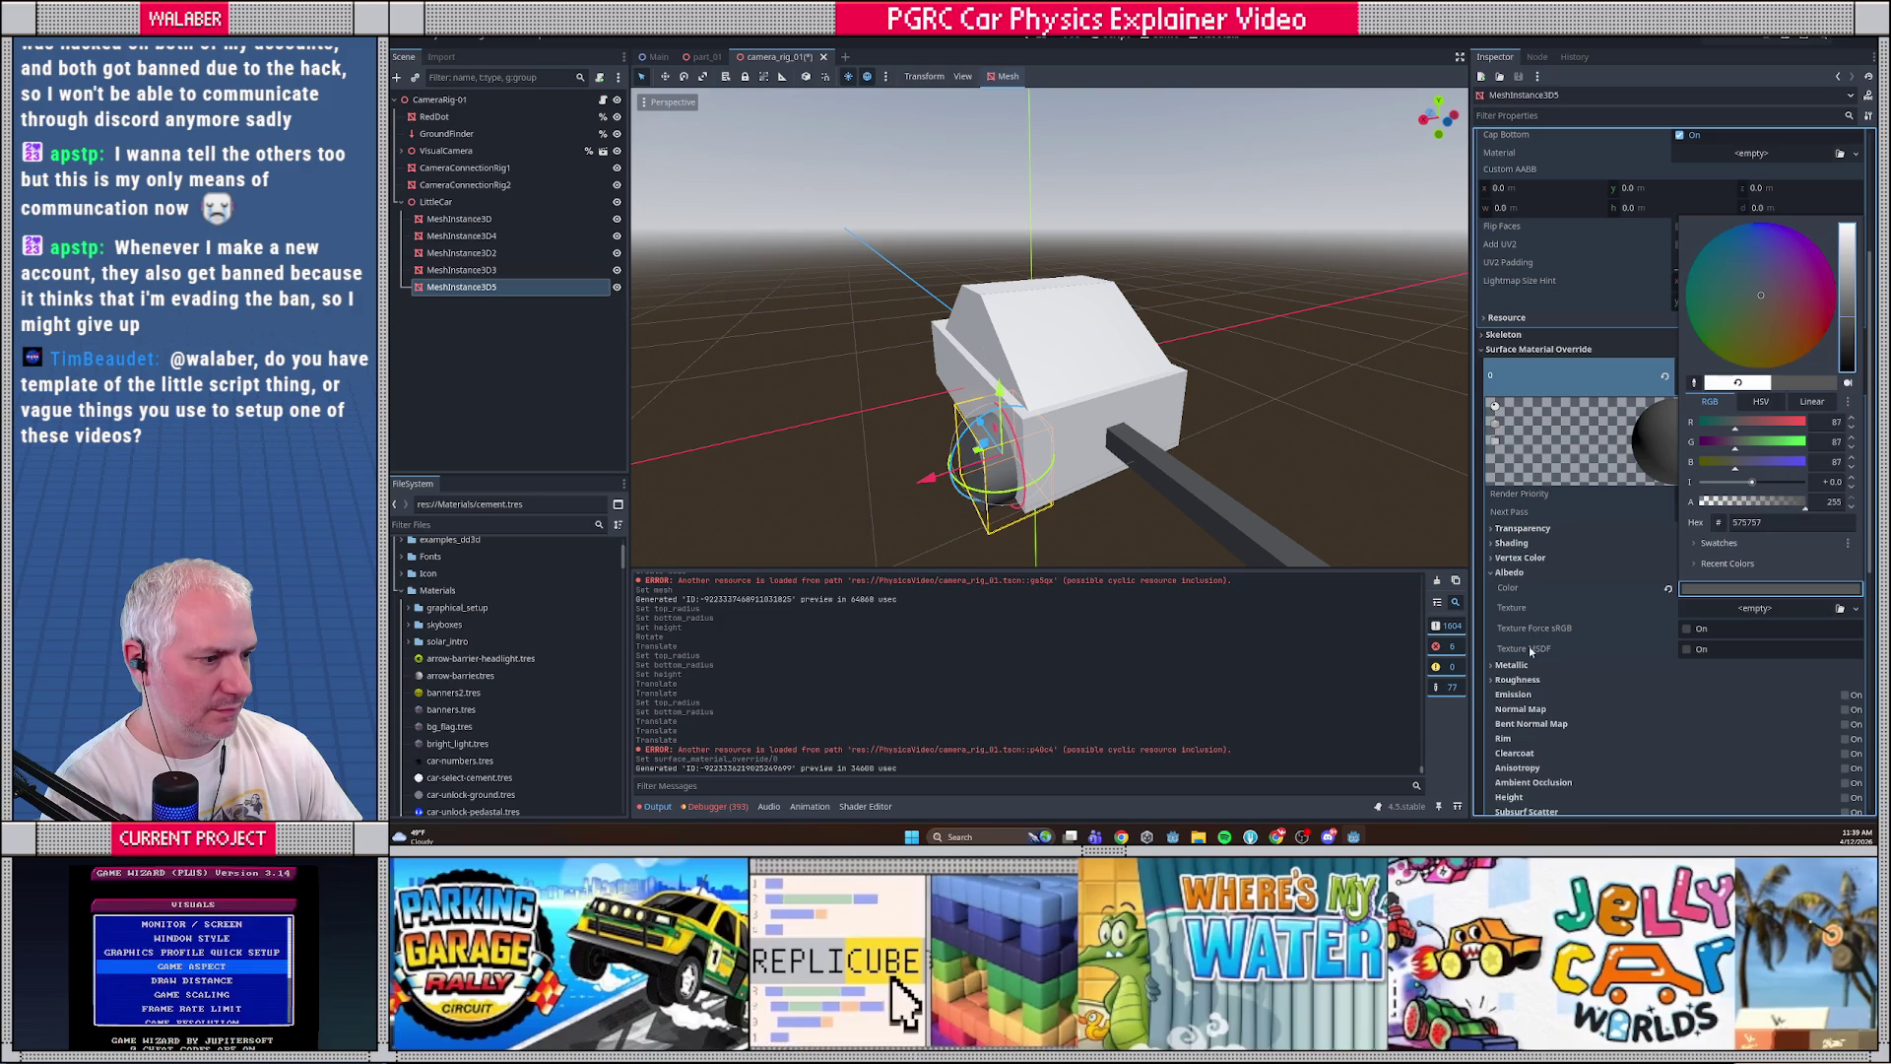
{"action": "left_click", "coordinate": [1528, 646]}
{"action": "left_click", "coordinate": [1652, 679]}
{"action": "left_click", "coordinate": [1762, 588]}
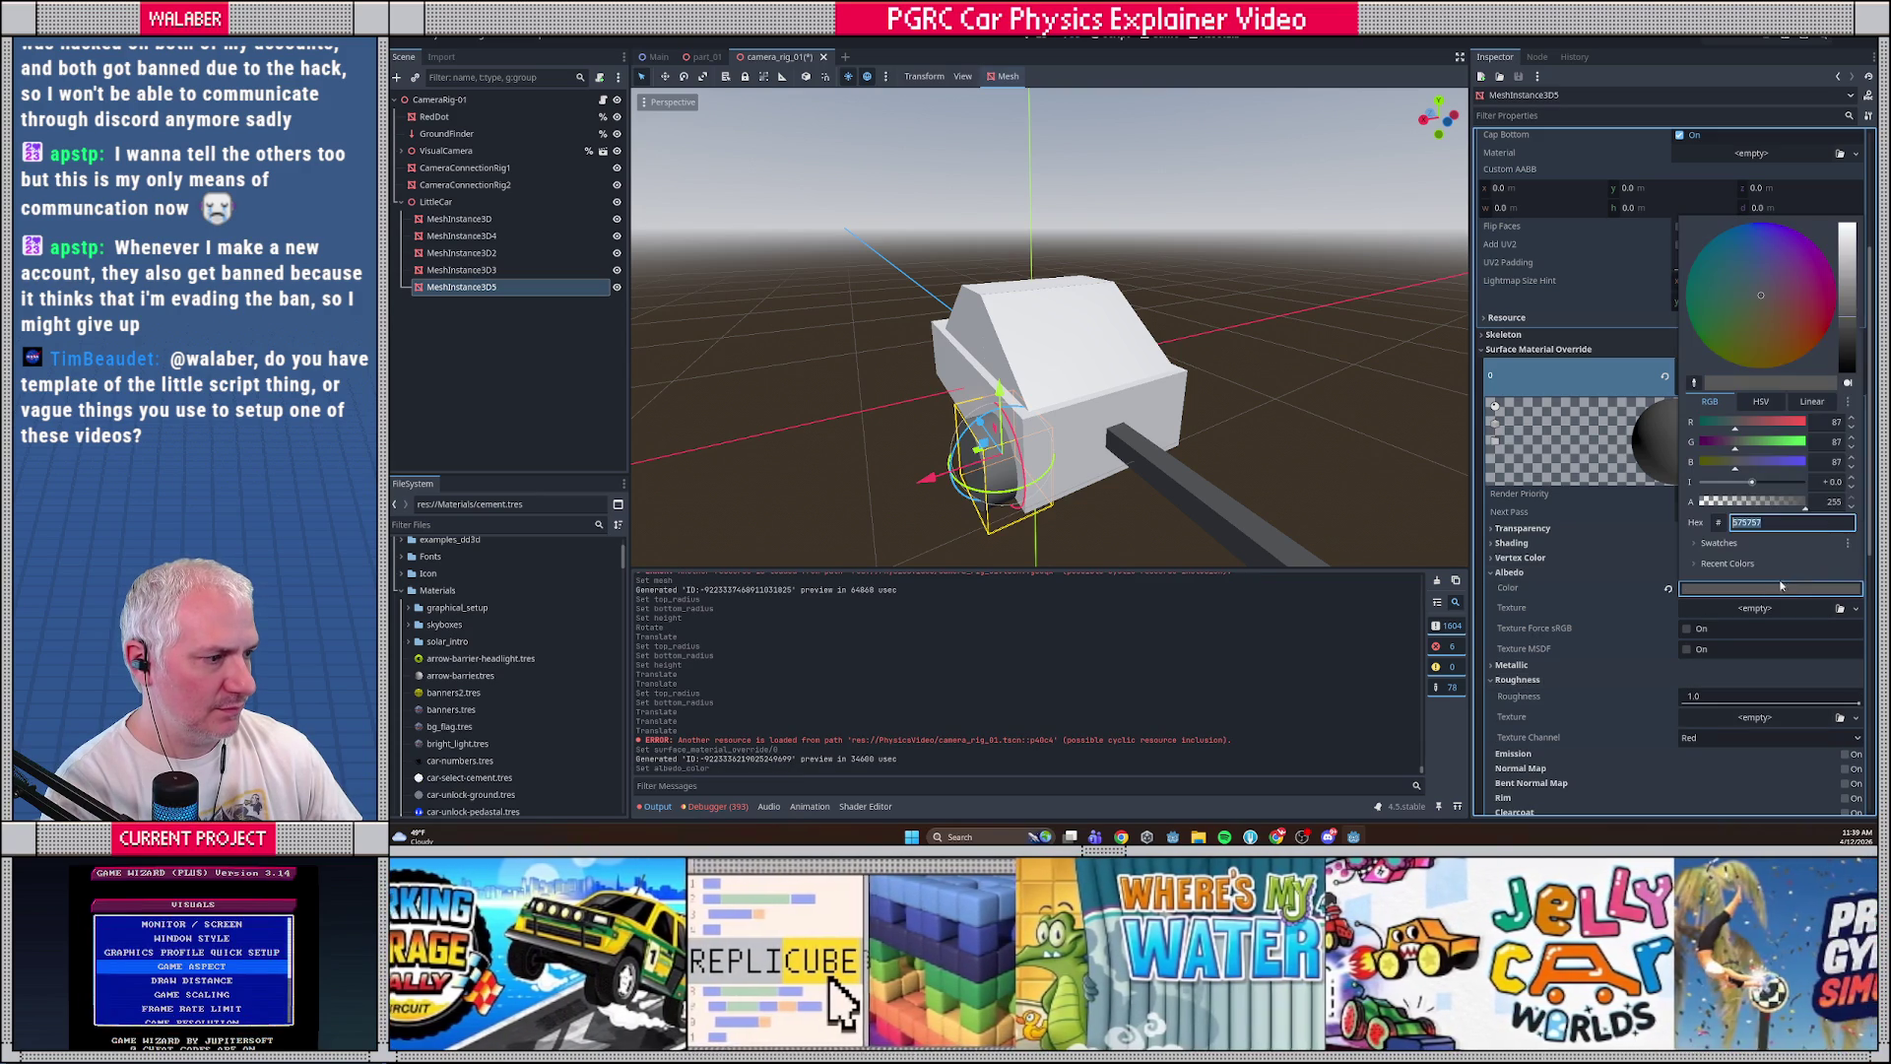
{"action": "left_click_drag", "start_coordinate": [1850, 340], "coordinate": [1850, 357]}
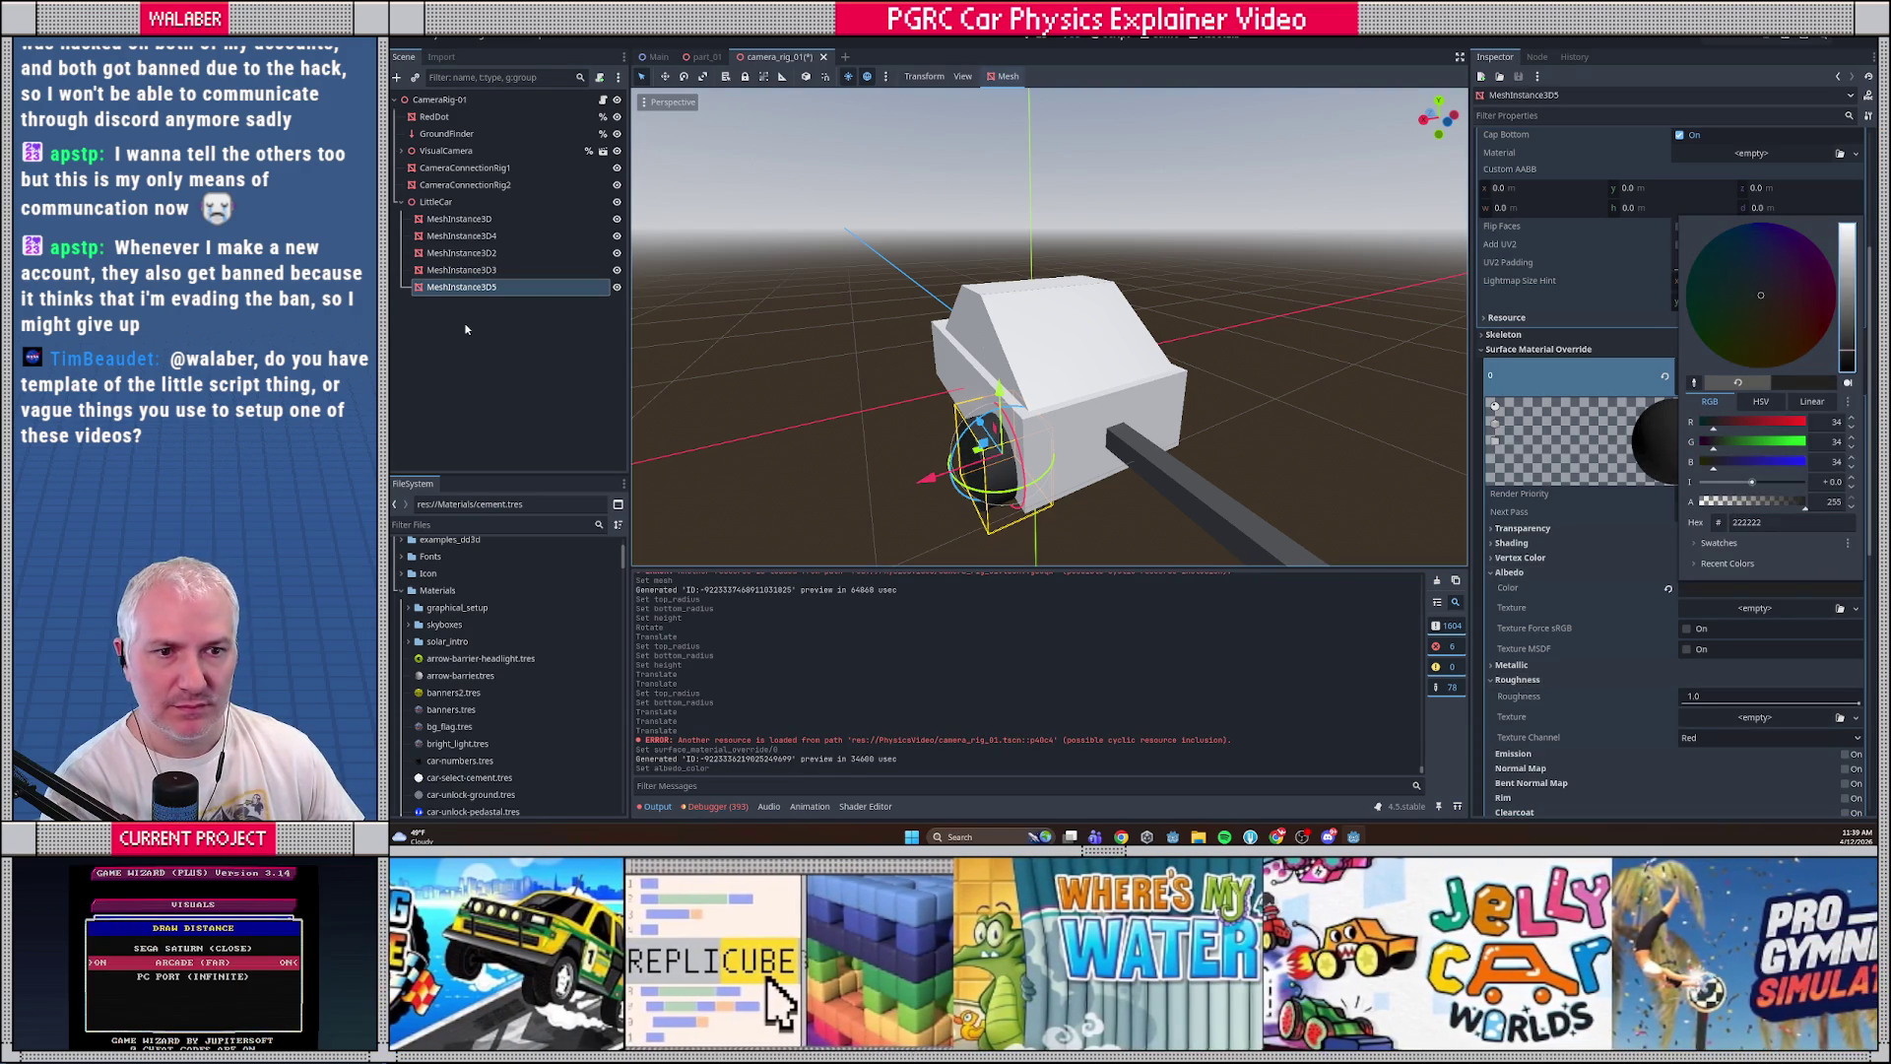
{"action": "left_click", "coordinate": [465, 329]}
Duplicate the wheel and place the copy on the opposite side at X -0.45
{"action": "left_click", "coordinate": [461, 287]}
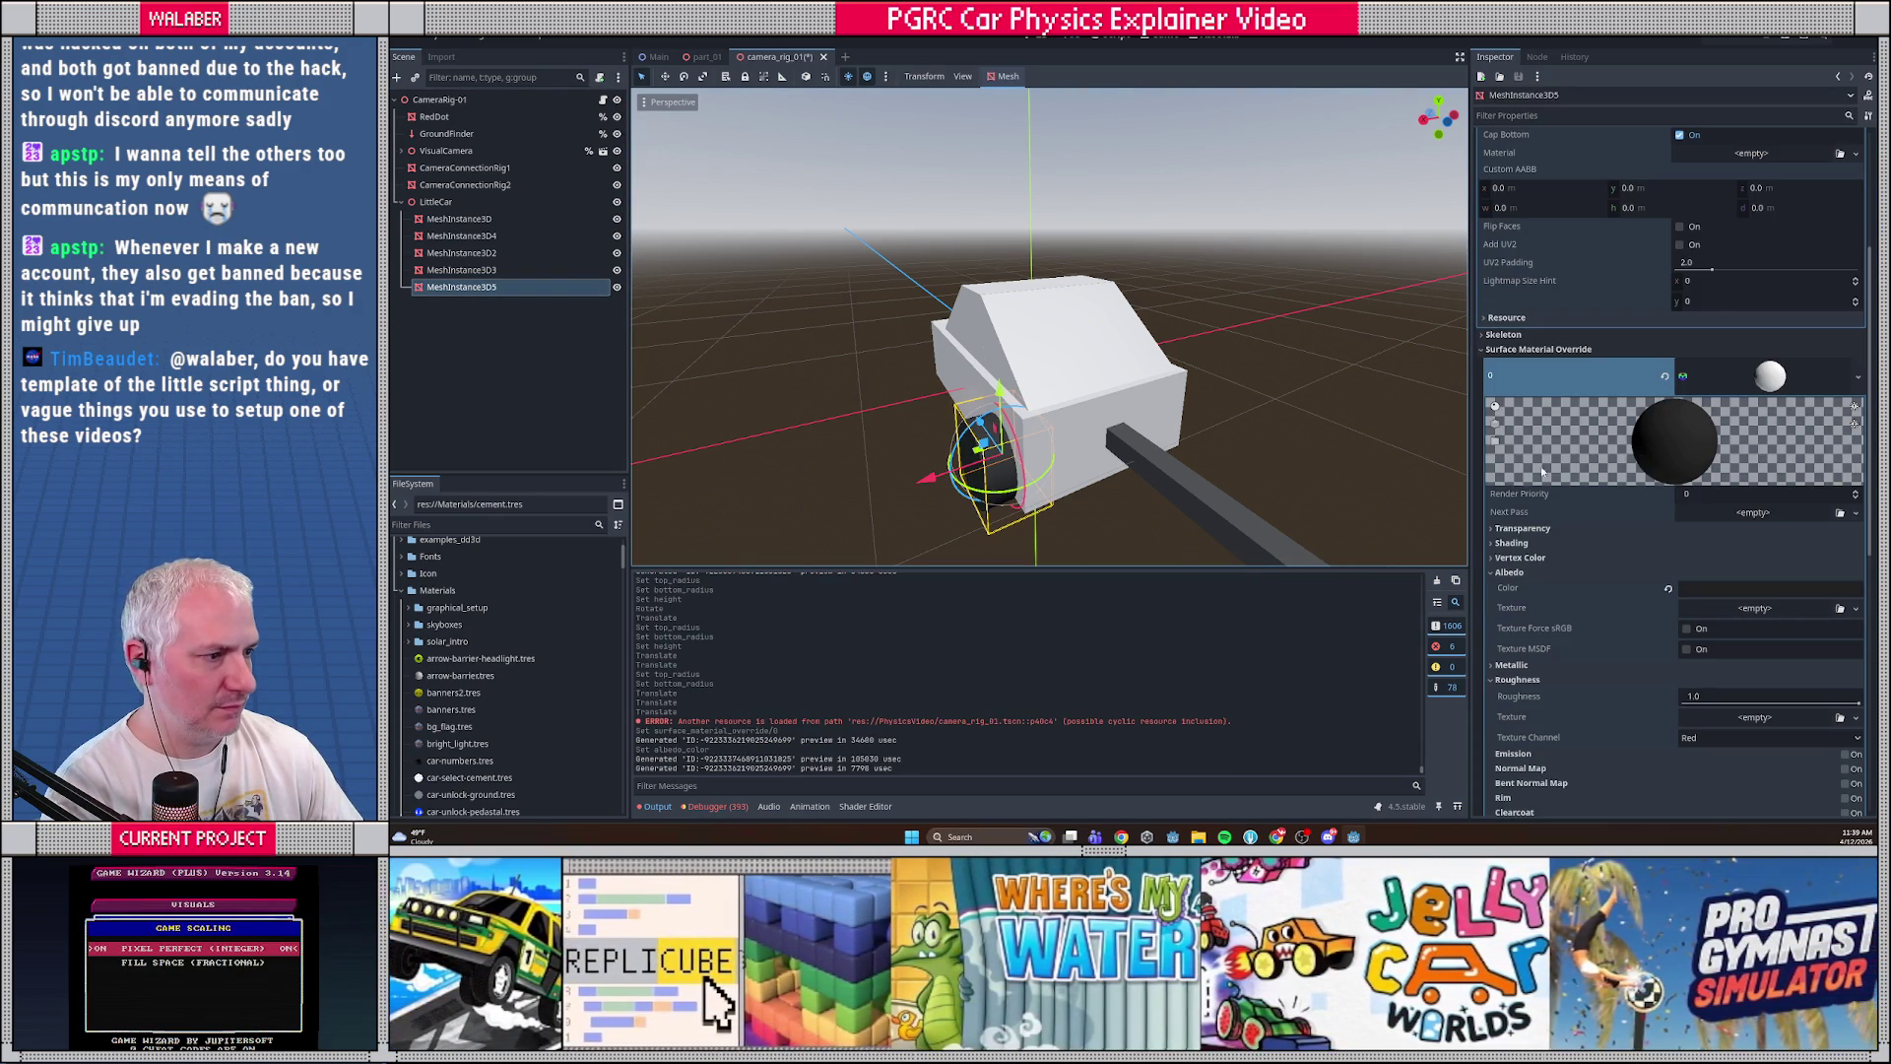
{"action": "key", "text": "ctrl+d"}
{"action": "left_click", "coordinate": [1588, 412]}
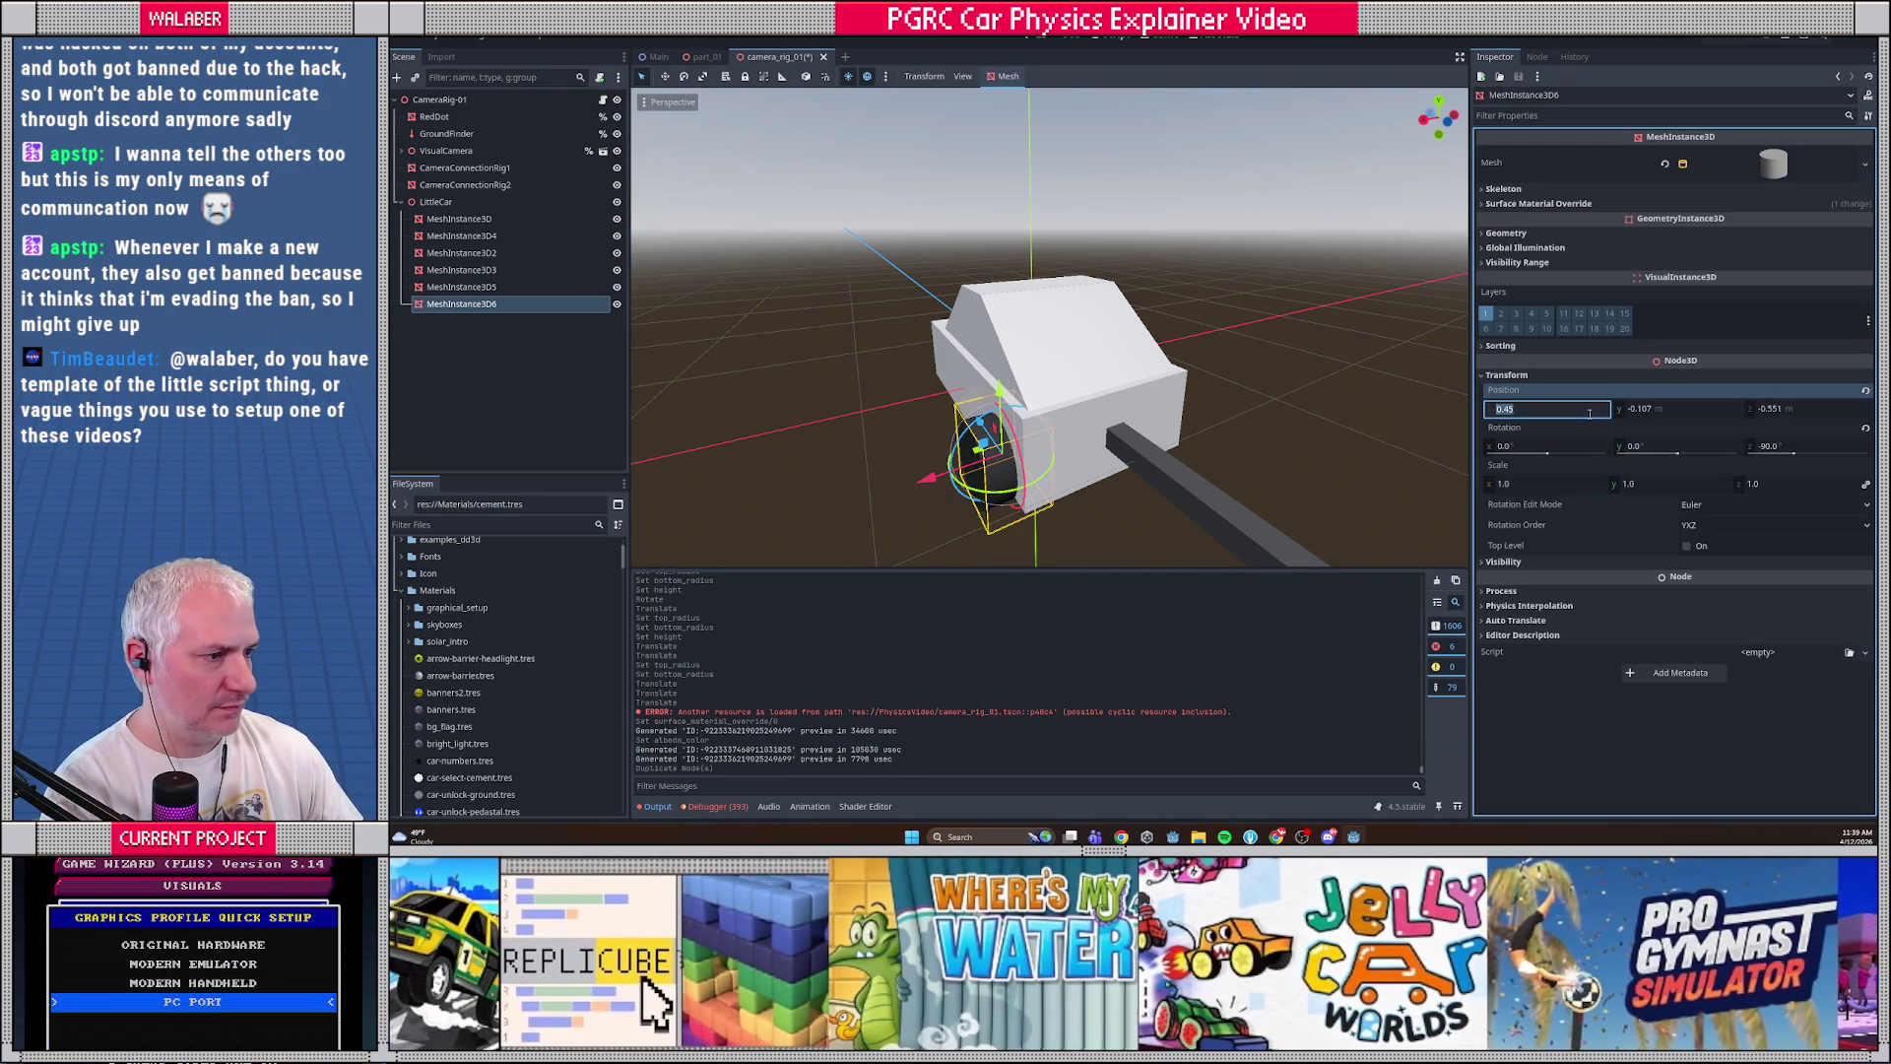
{"action": "type", "text": "-0.45"}
{"action": "key", "text": "Return"}
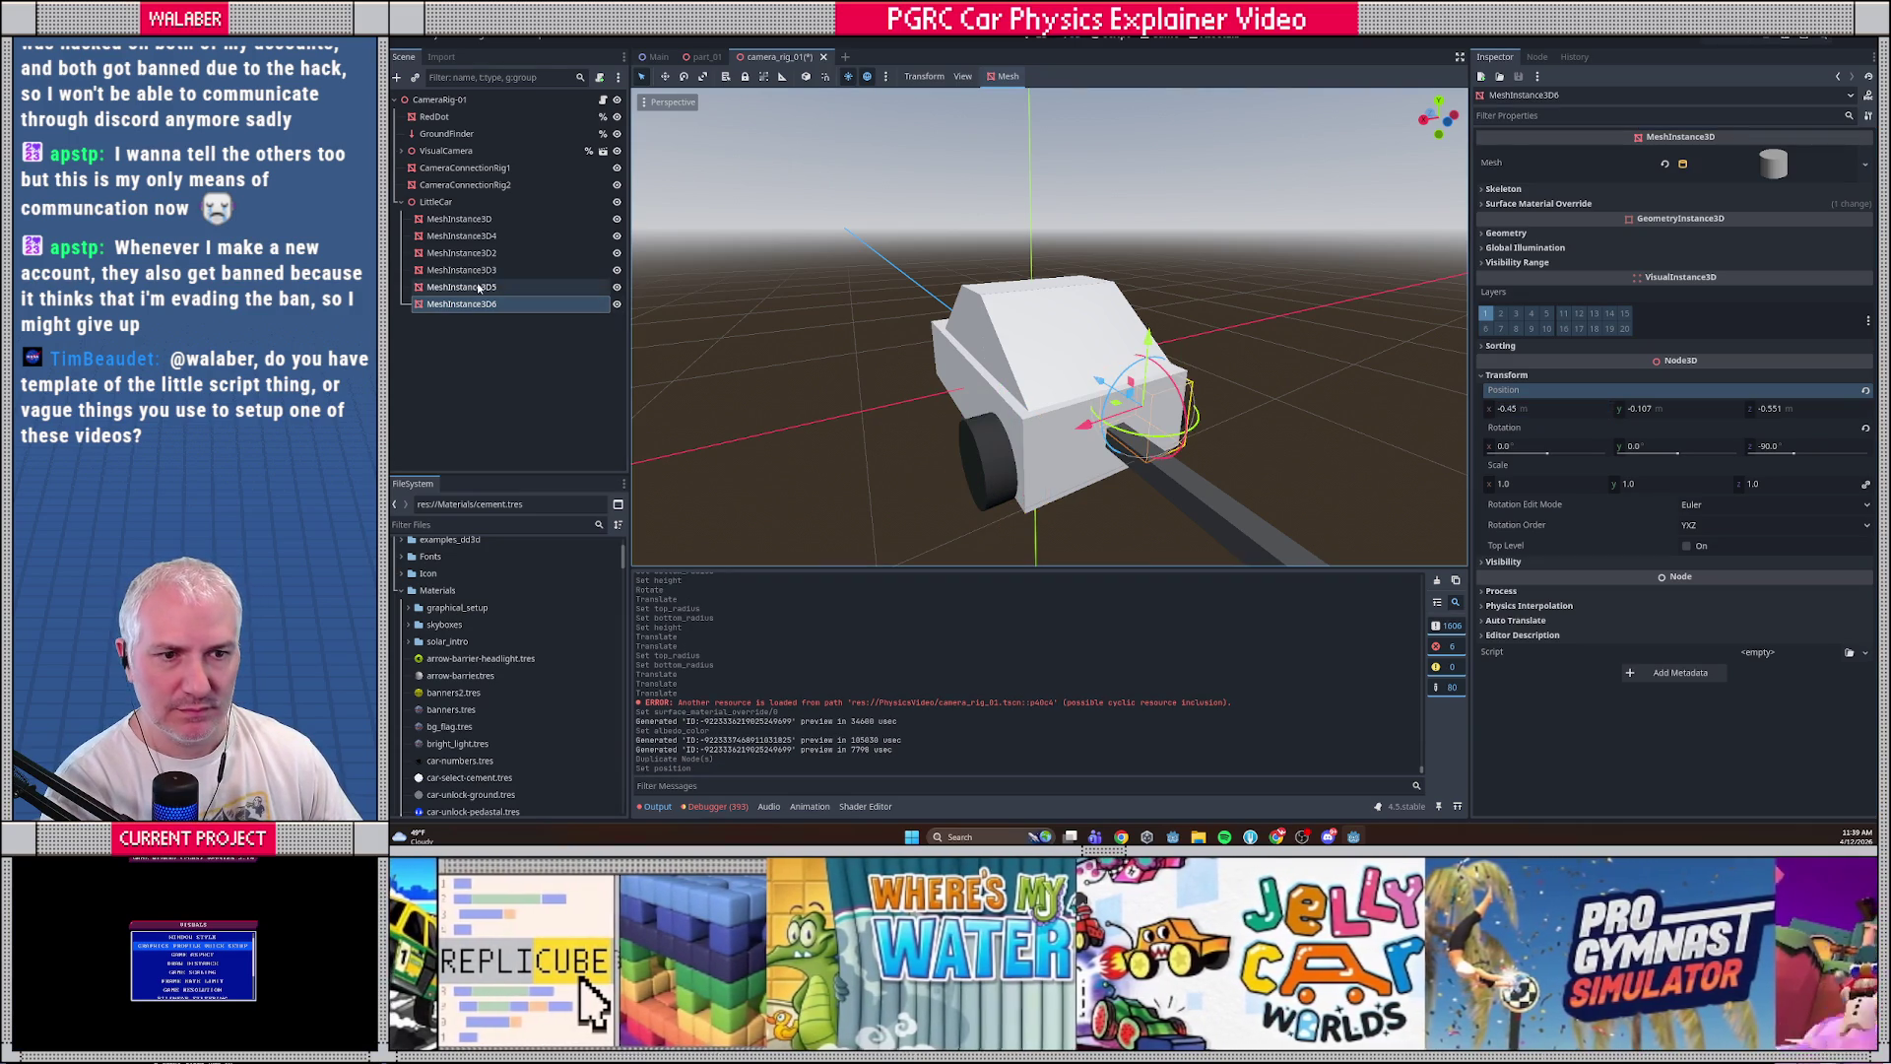
Duplicate both front wheels and move the copies to the car's rear
{"action": "left_click", "coordinate": [478, 286], "text": "shift"}
{"action": "key", "text": "ctrl+d"}
{"action": "left_click_drag", "start_coordinate": [1050, 396], "coordinate": [800, 401]}
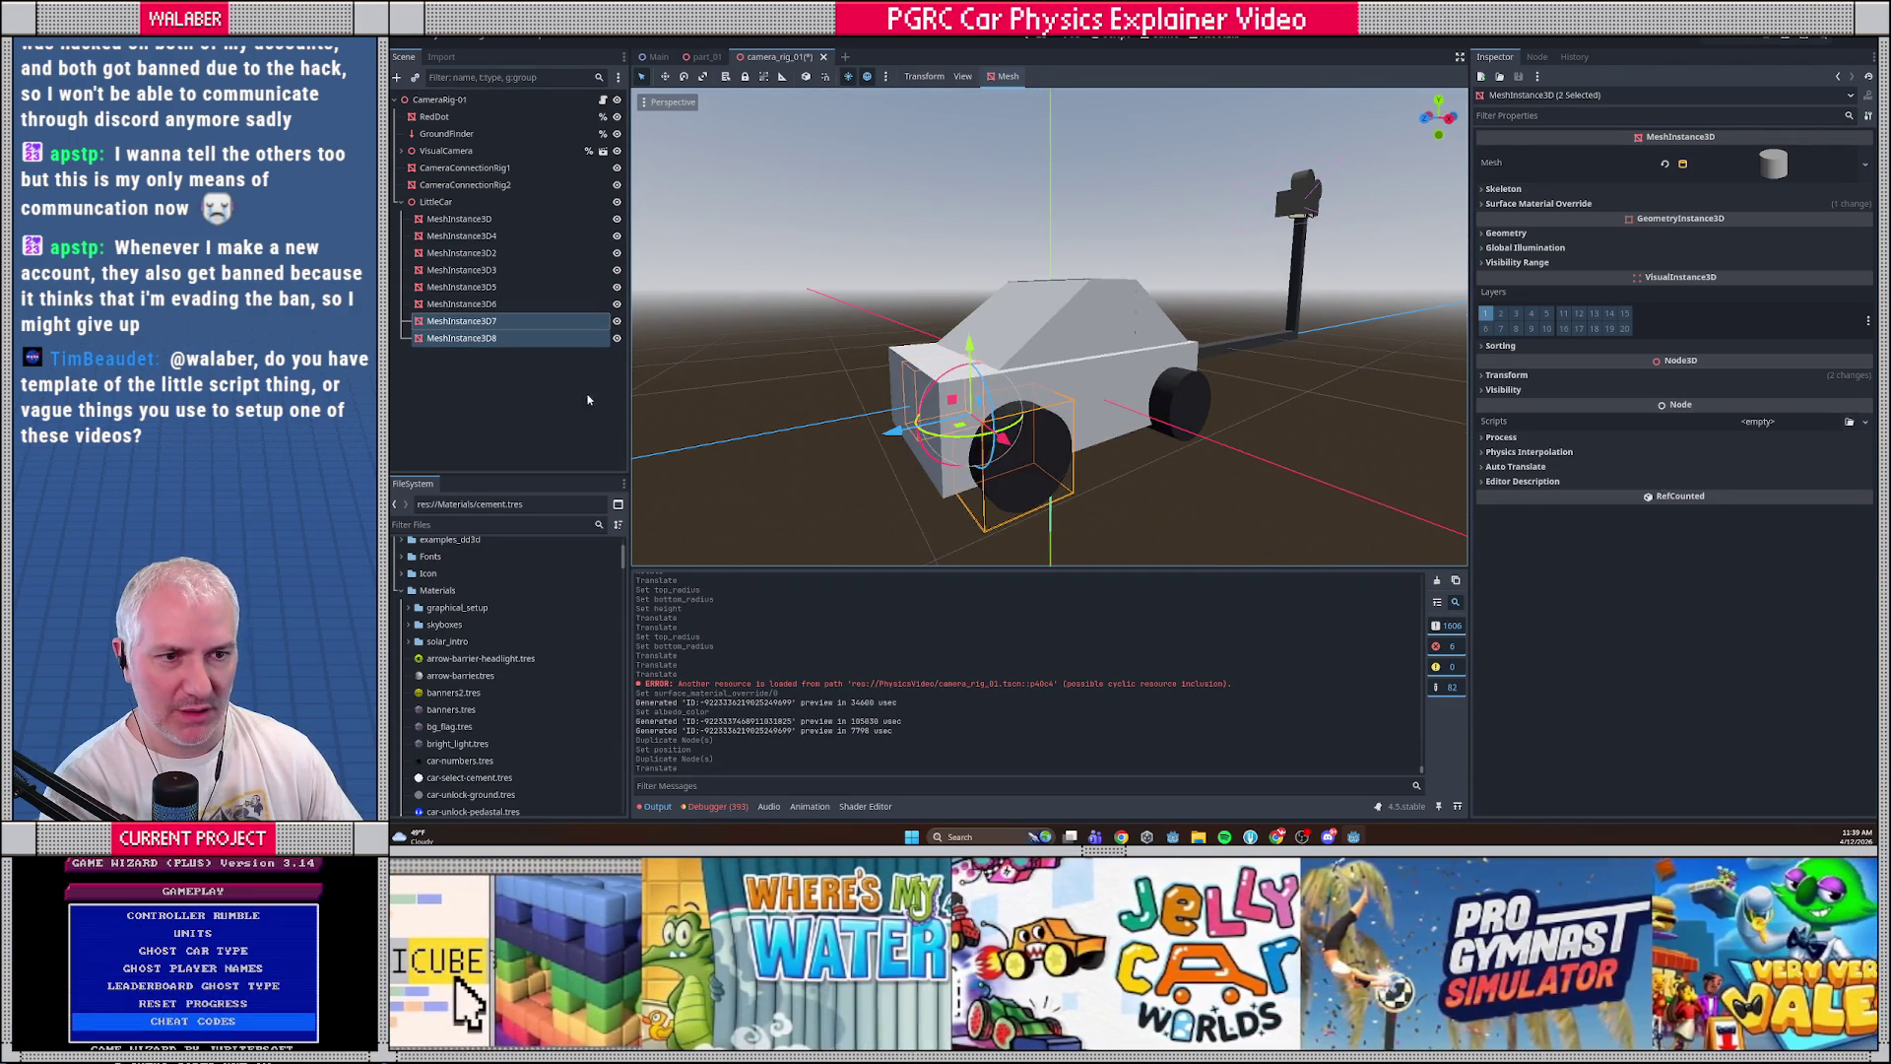
{"action": "left_click", "coordinate": [970, 399]}
{"action": "scroll", "coordinate": [977, 405], "scroll_direction": "down", "scroll_amount": 3}
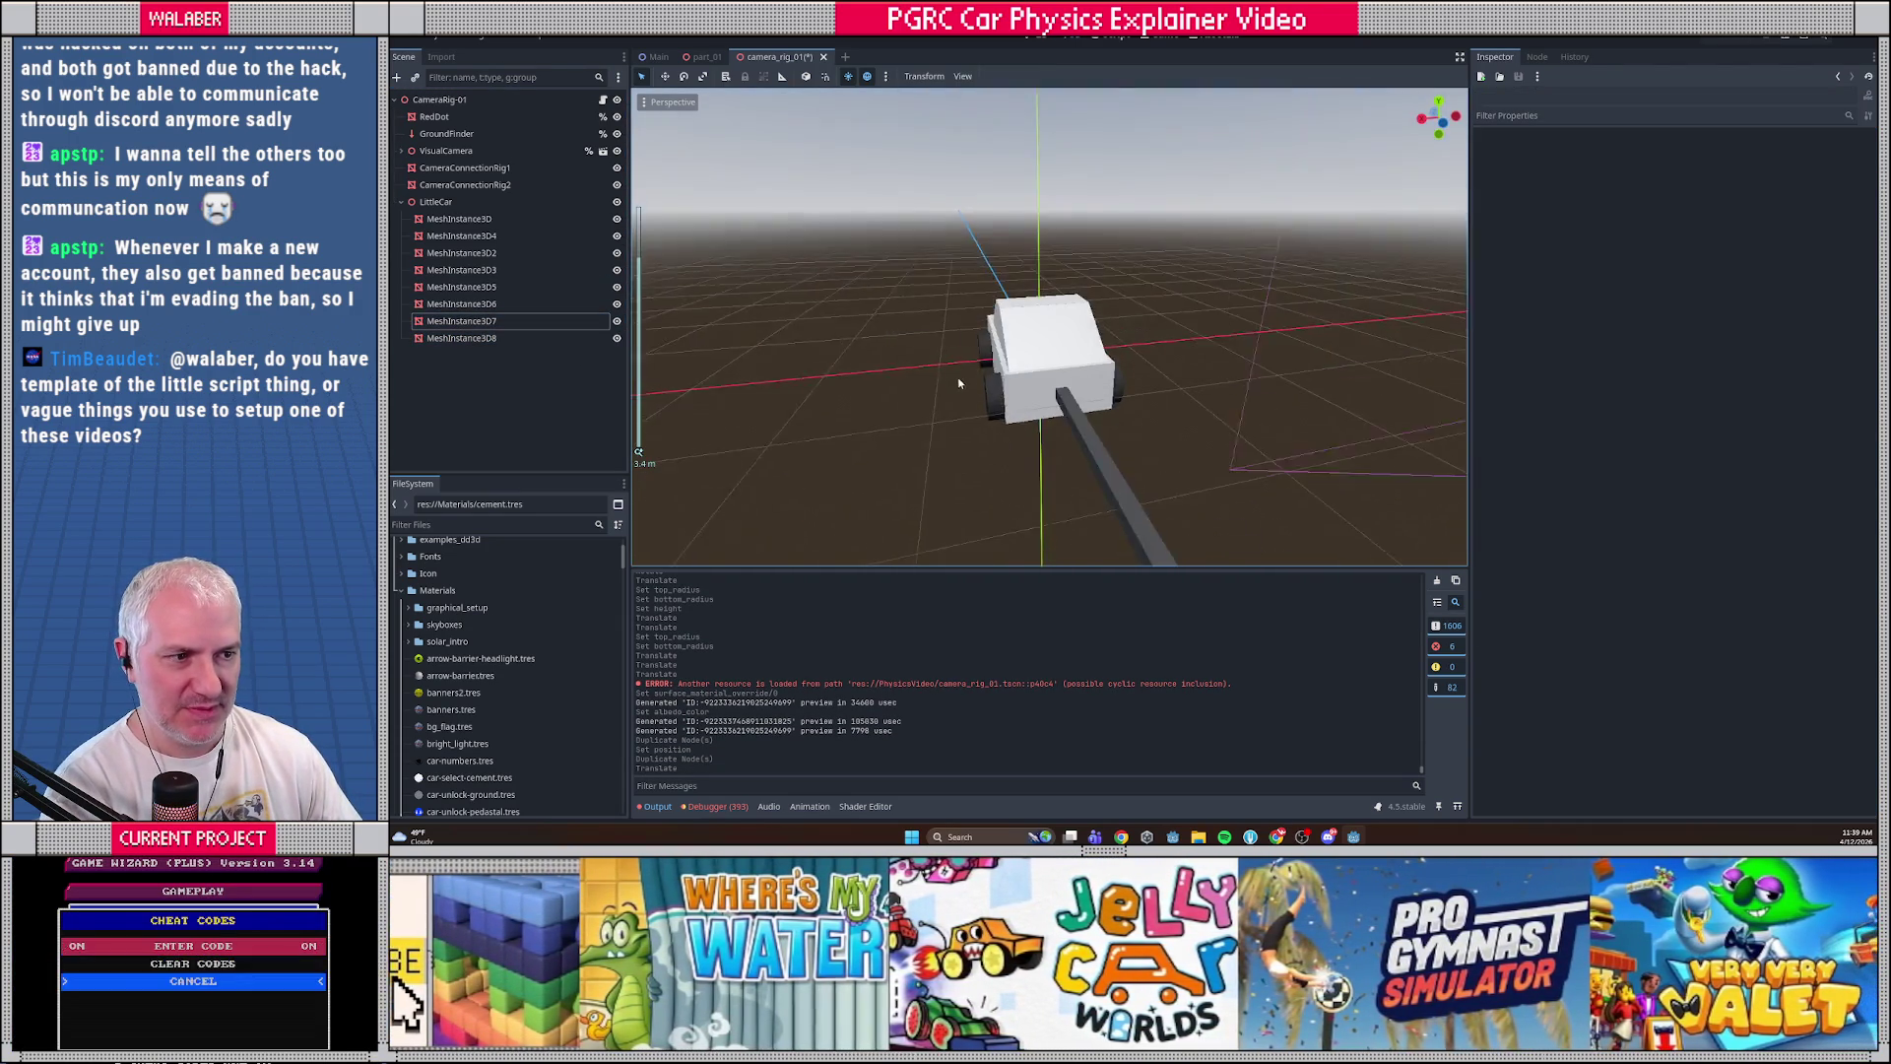
Set LittleCar to Access as Unique Name, then switch to the PGRC Physics Video Plan sheet
{"action": "left_click", "coordinate": [435, 201]}
{"action": "right_click", "coordinate": [442, 201]}
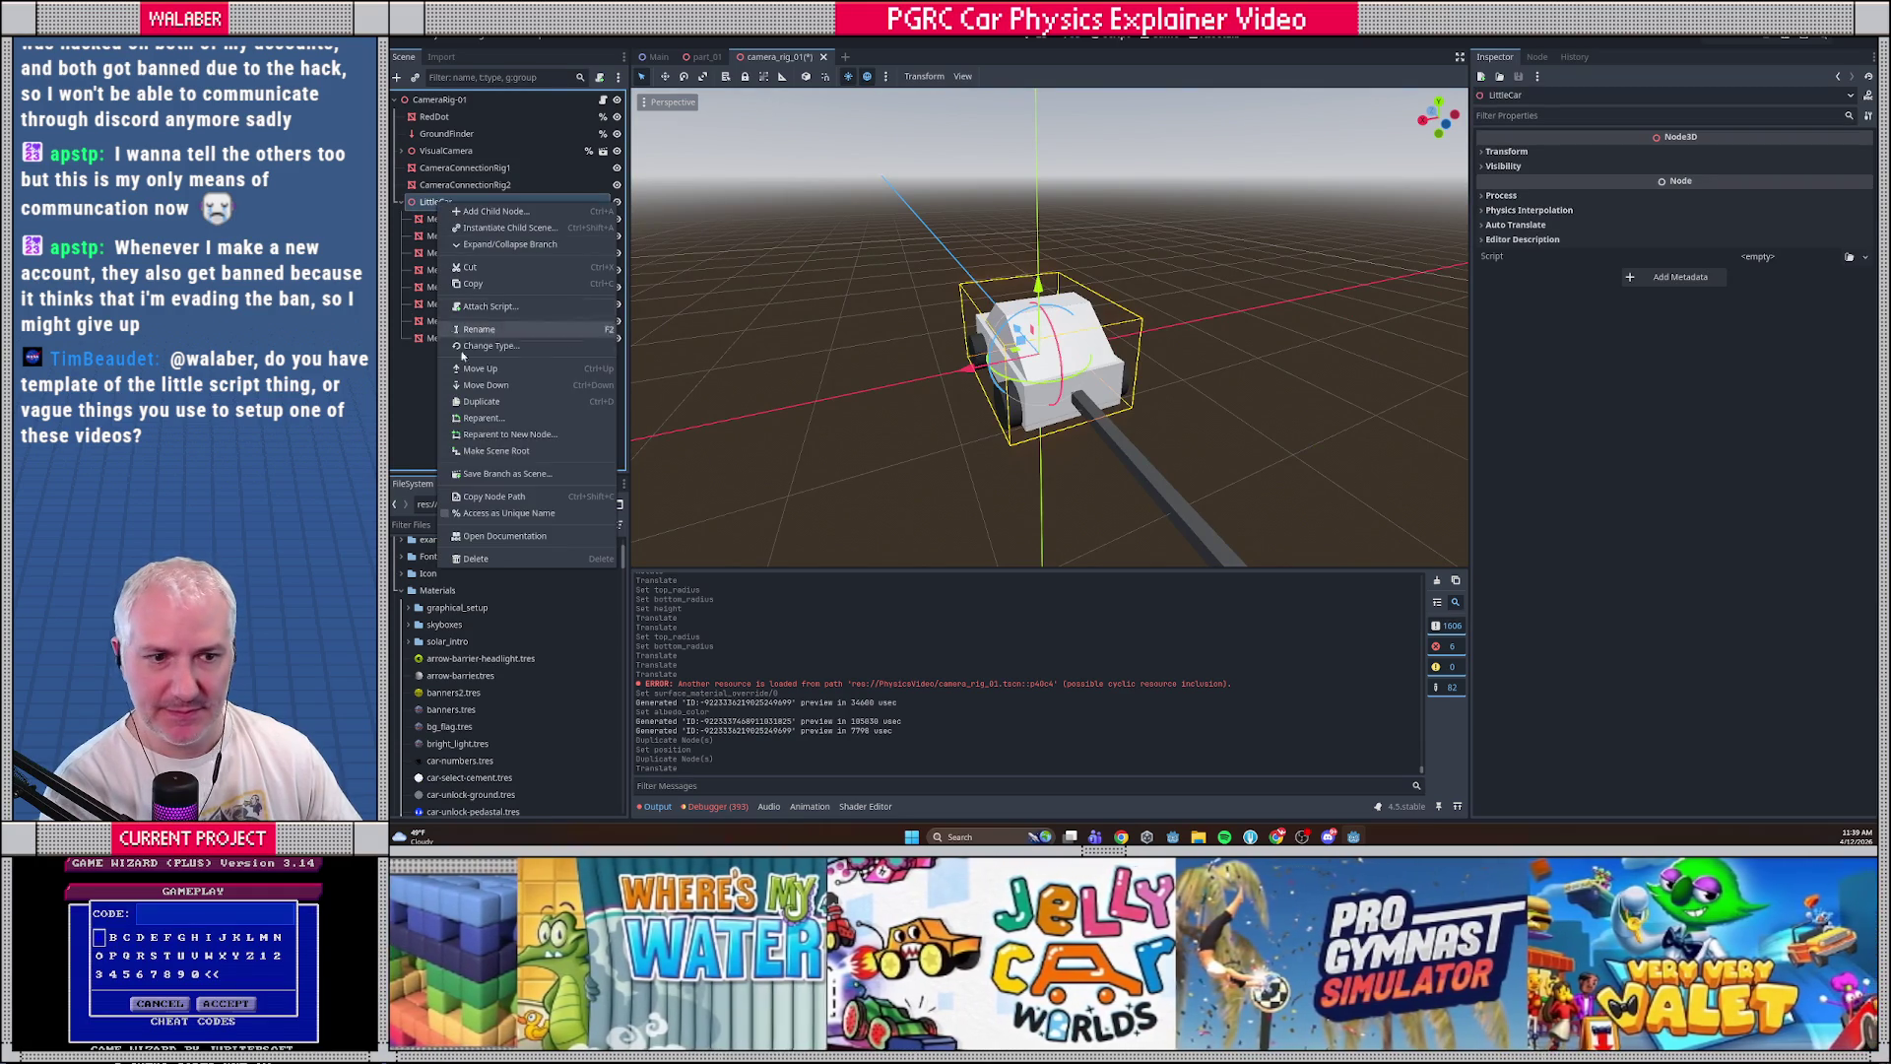
{"action": "left_click", "coordinate": [445, 513]}
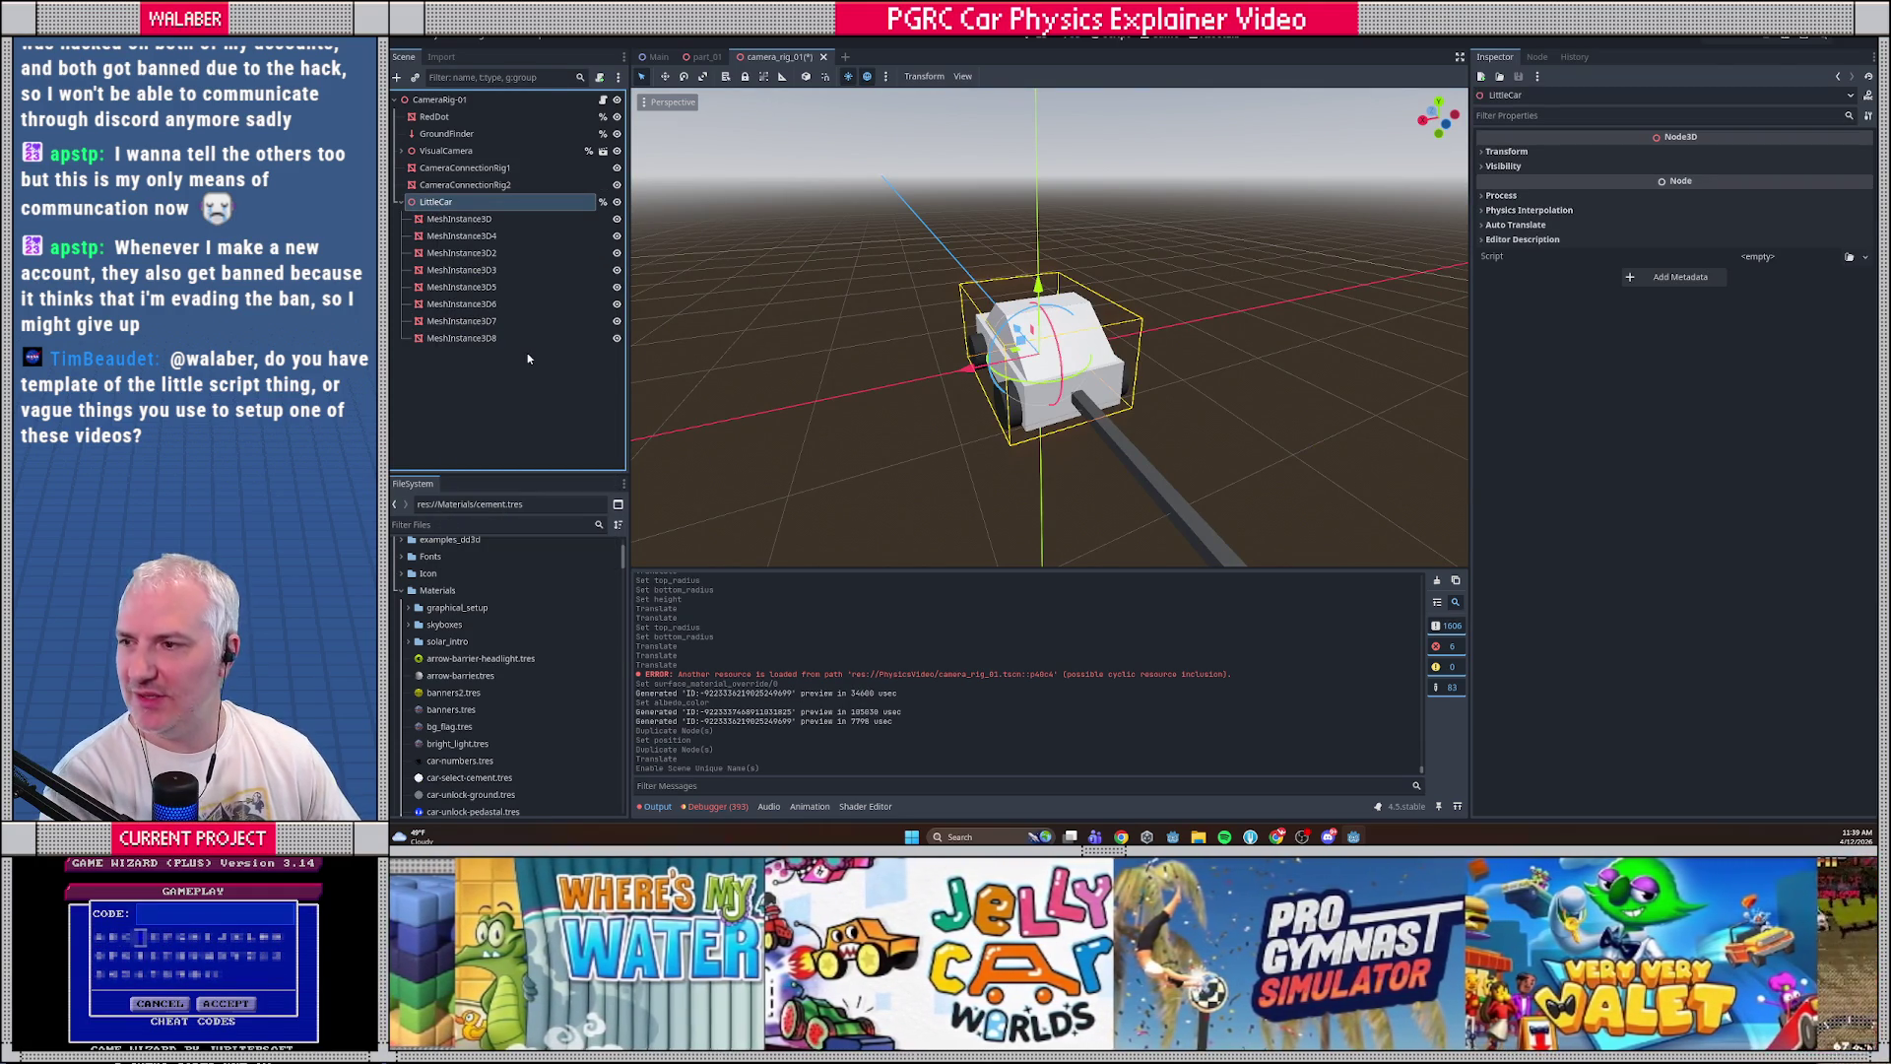
{"action": "key", "text": "alt+Tab"}
{"action": "scroll", "coordinate": [1070, 335], "scroll_direction": "up", "scroll_amount": 5}
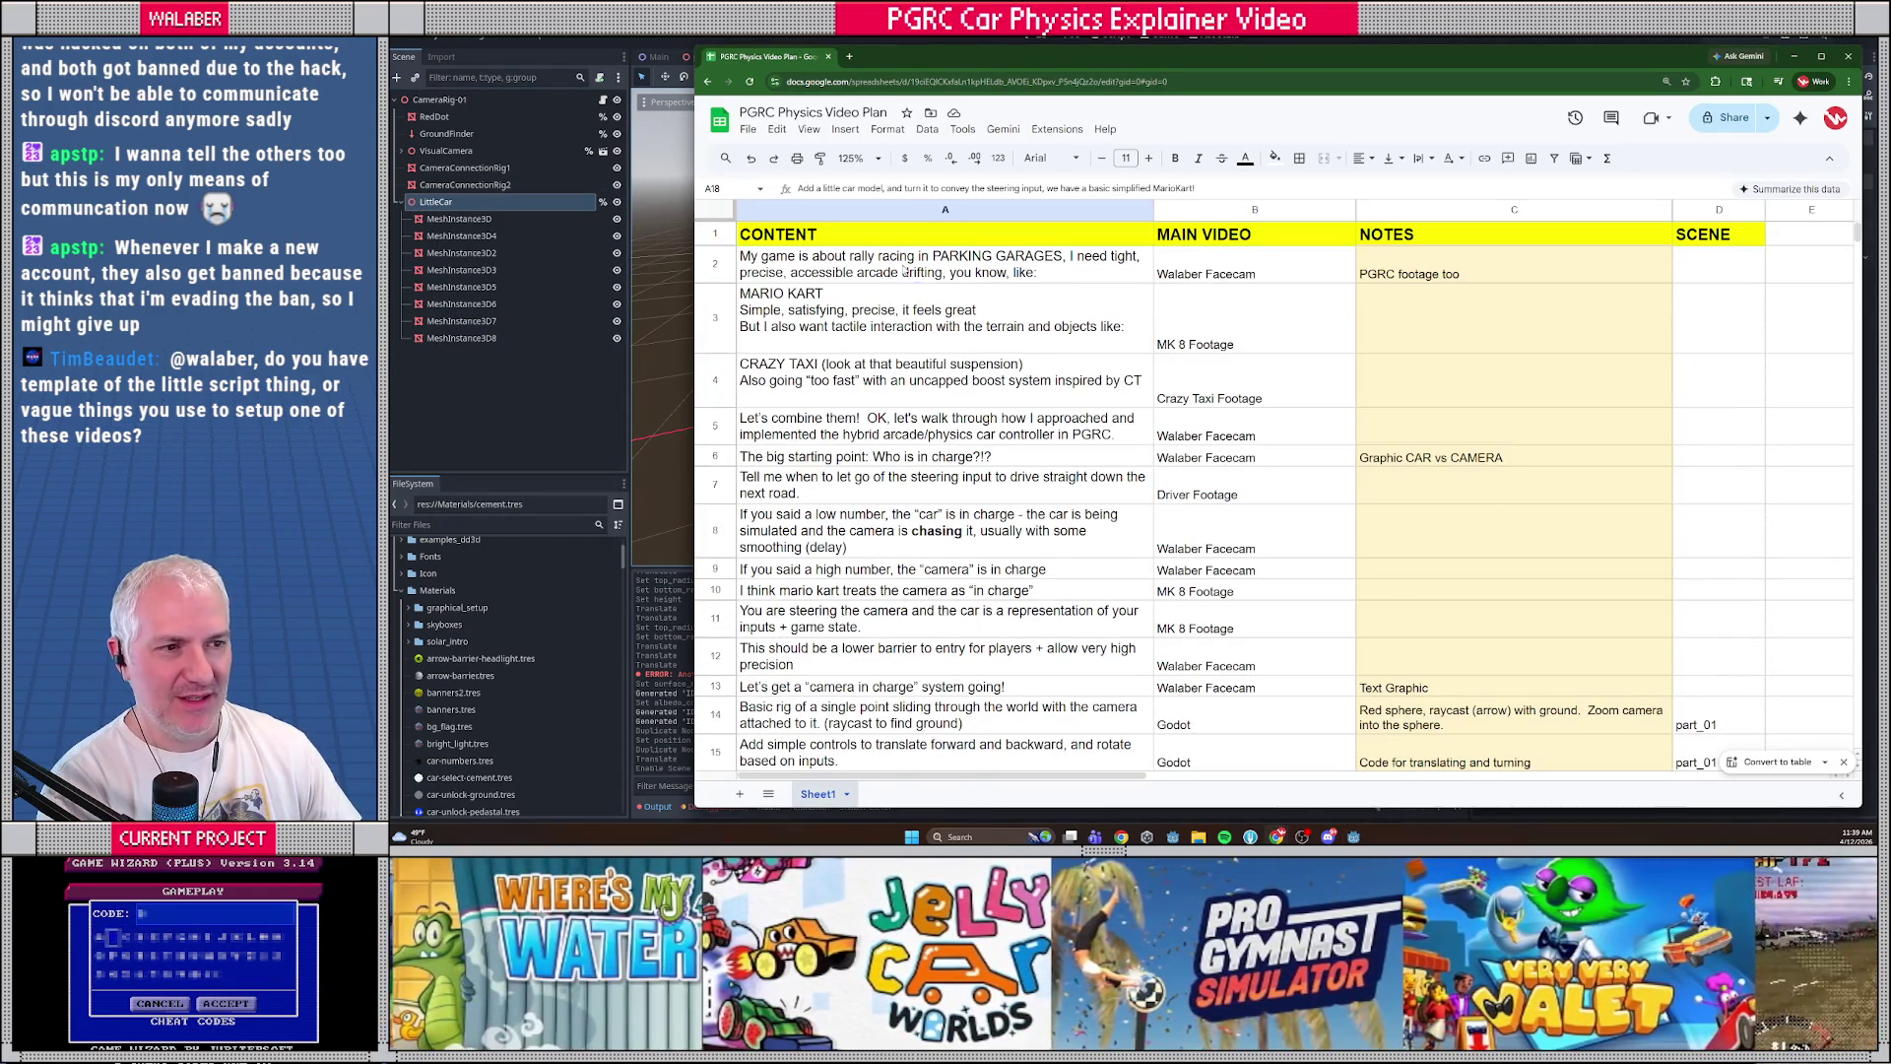
{"action": "left_click", "coordinate": [903, 269]}
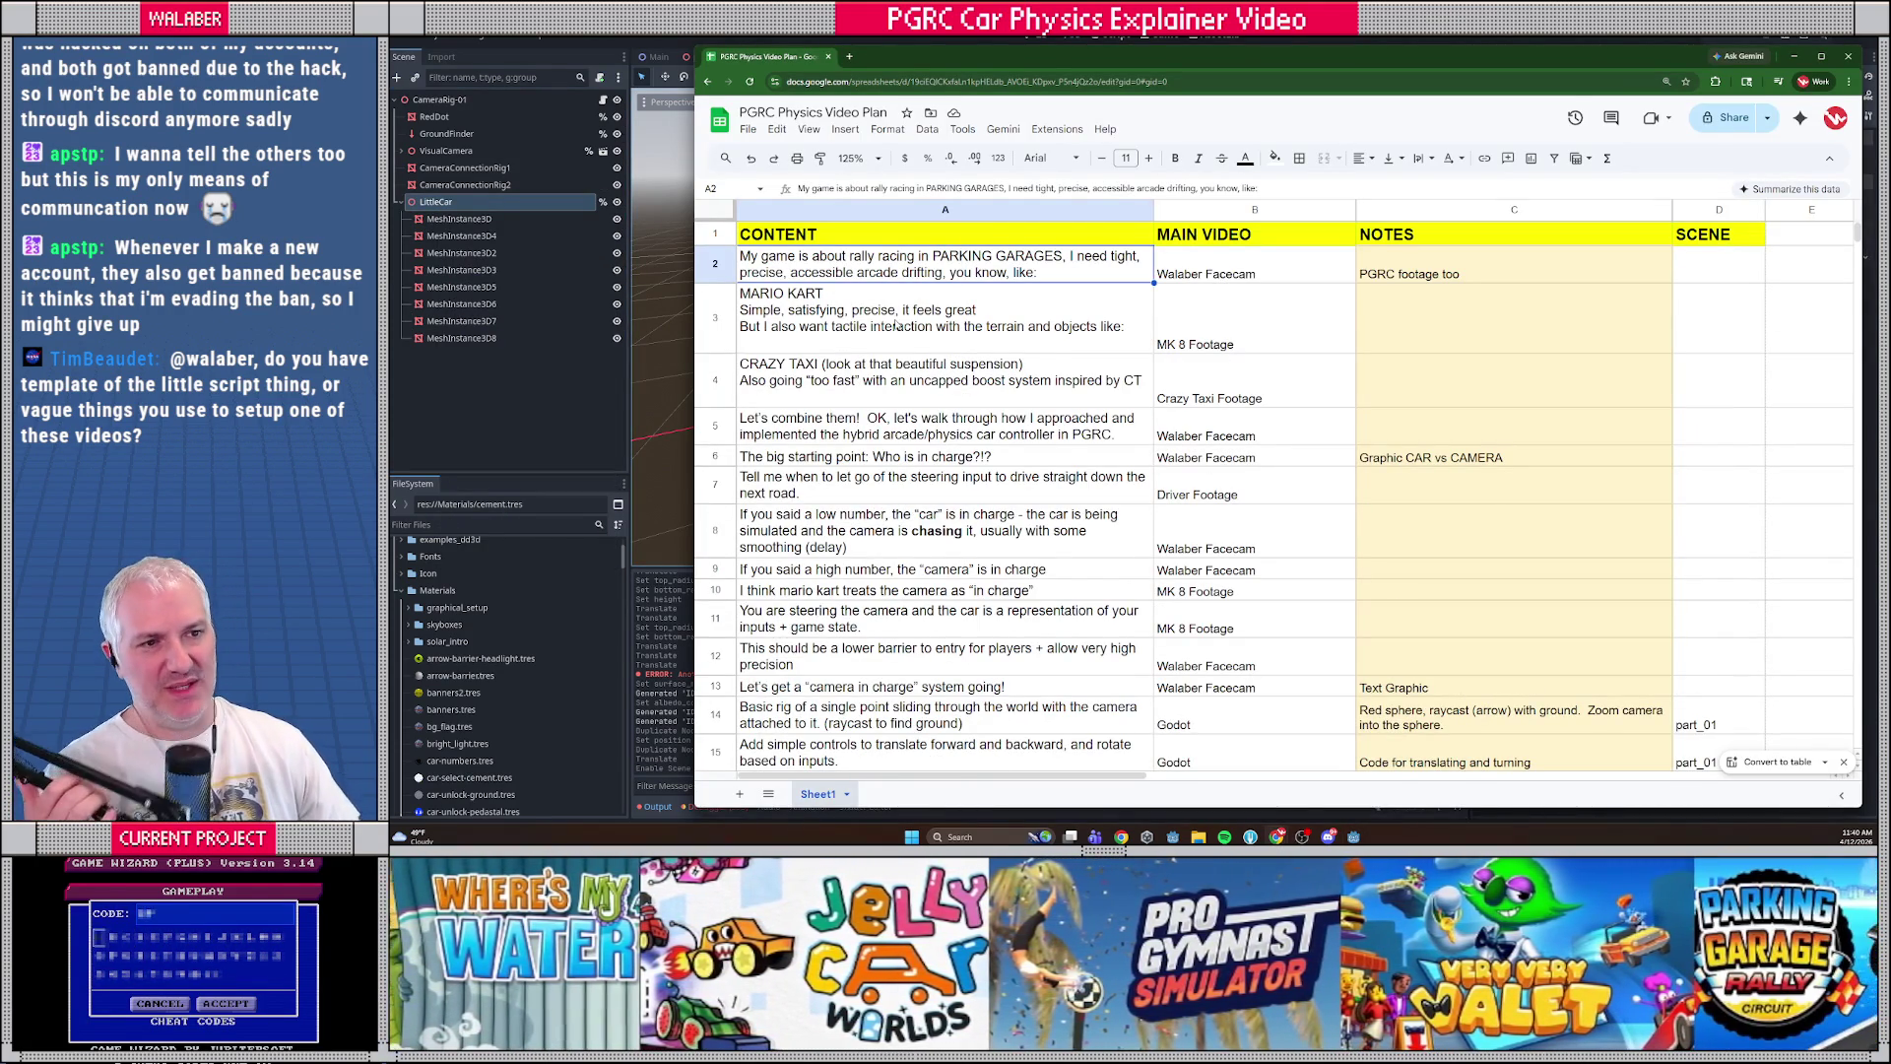
{"action": "left_click", "coordinate": [920, 321]}
{"action": "left_click", "coordinate": [931, 367]}
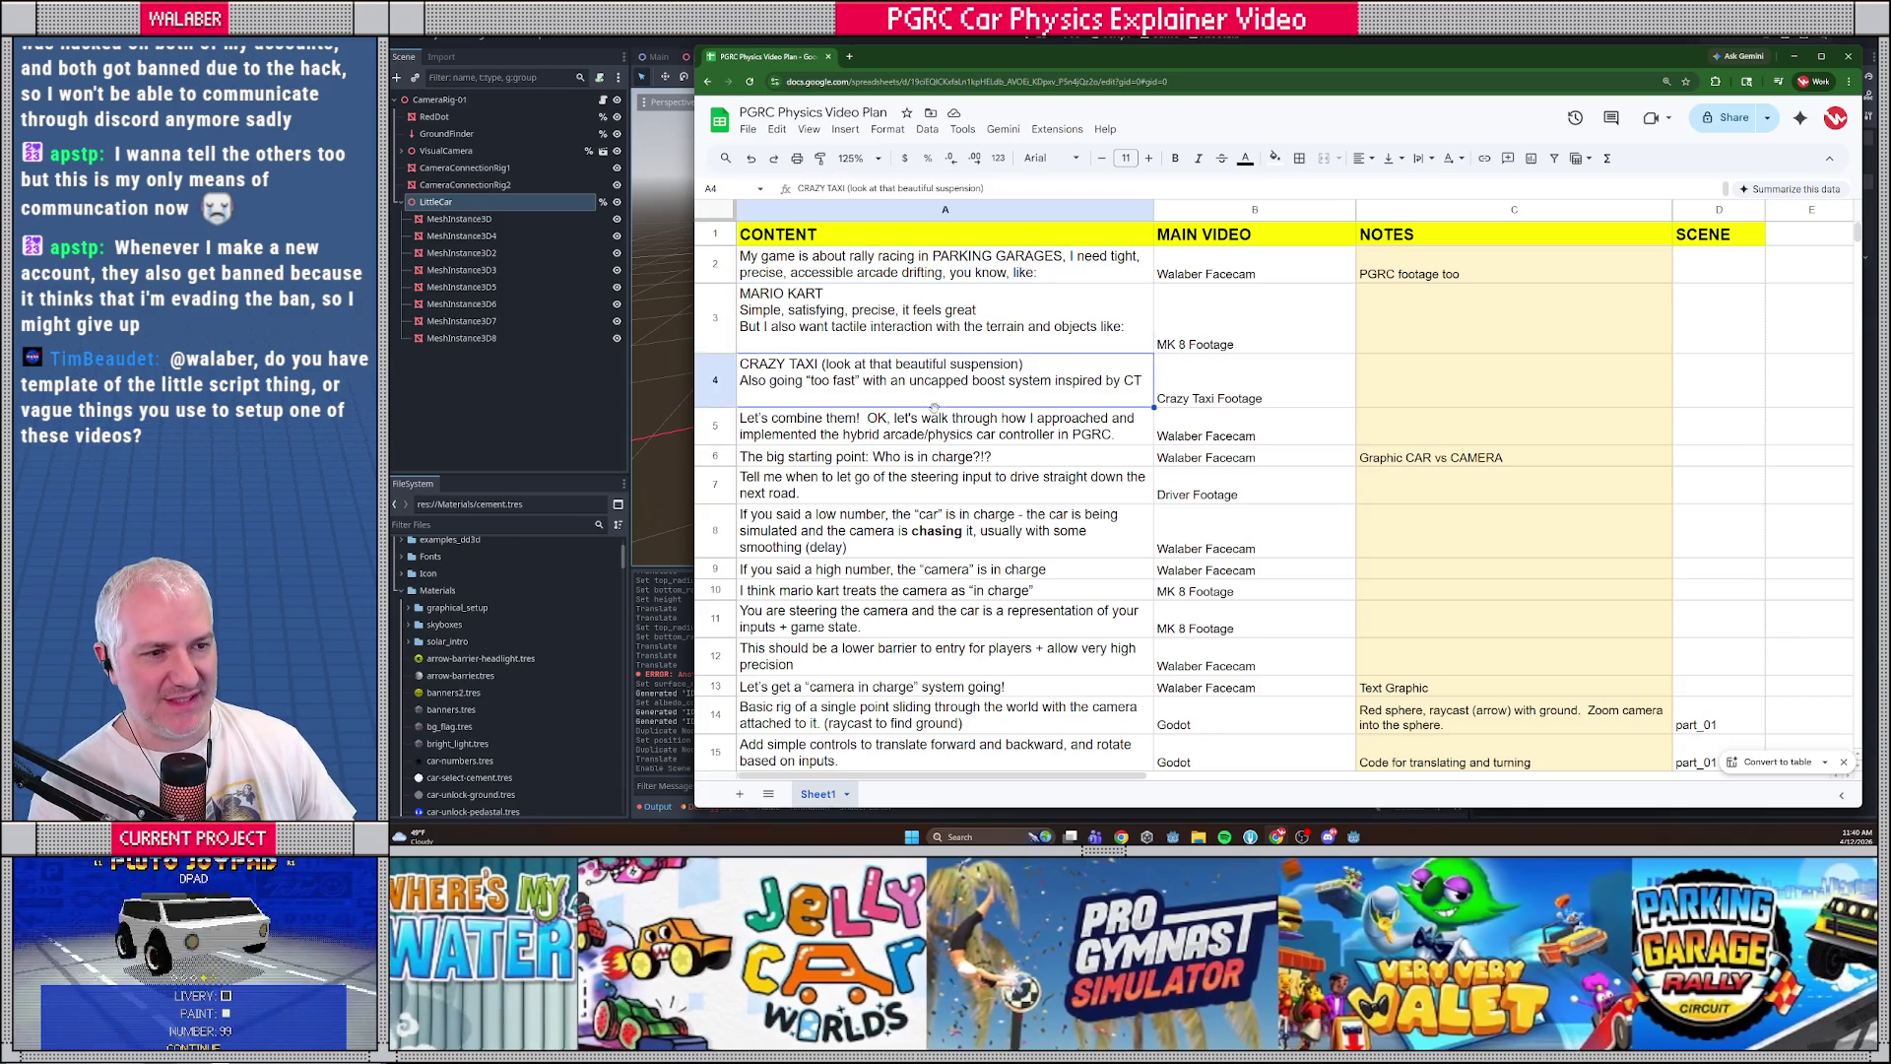
{"action": "left_click", "coordinate": [941, 435]}
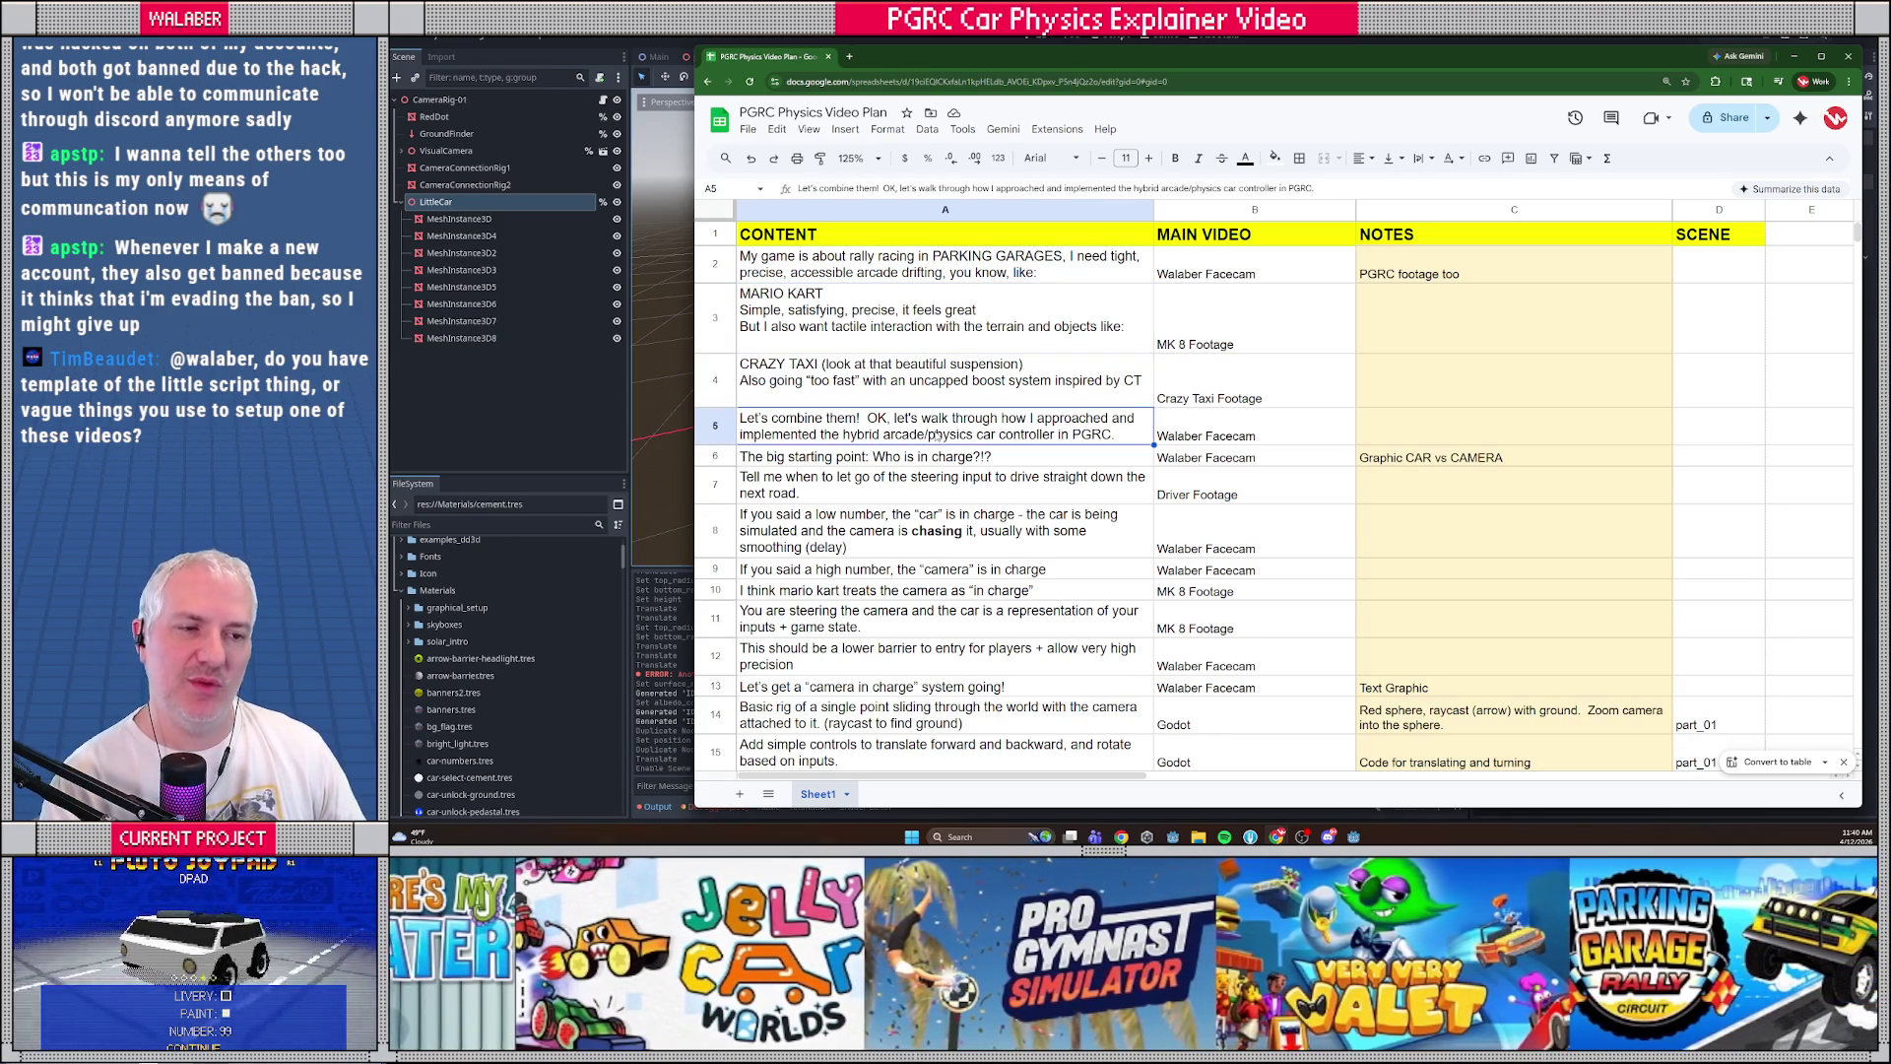
{"action": "left_click", "coordinate": [906, 276]}
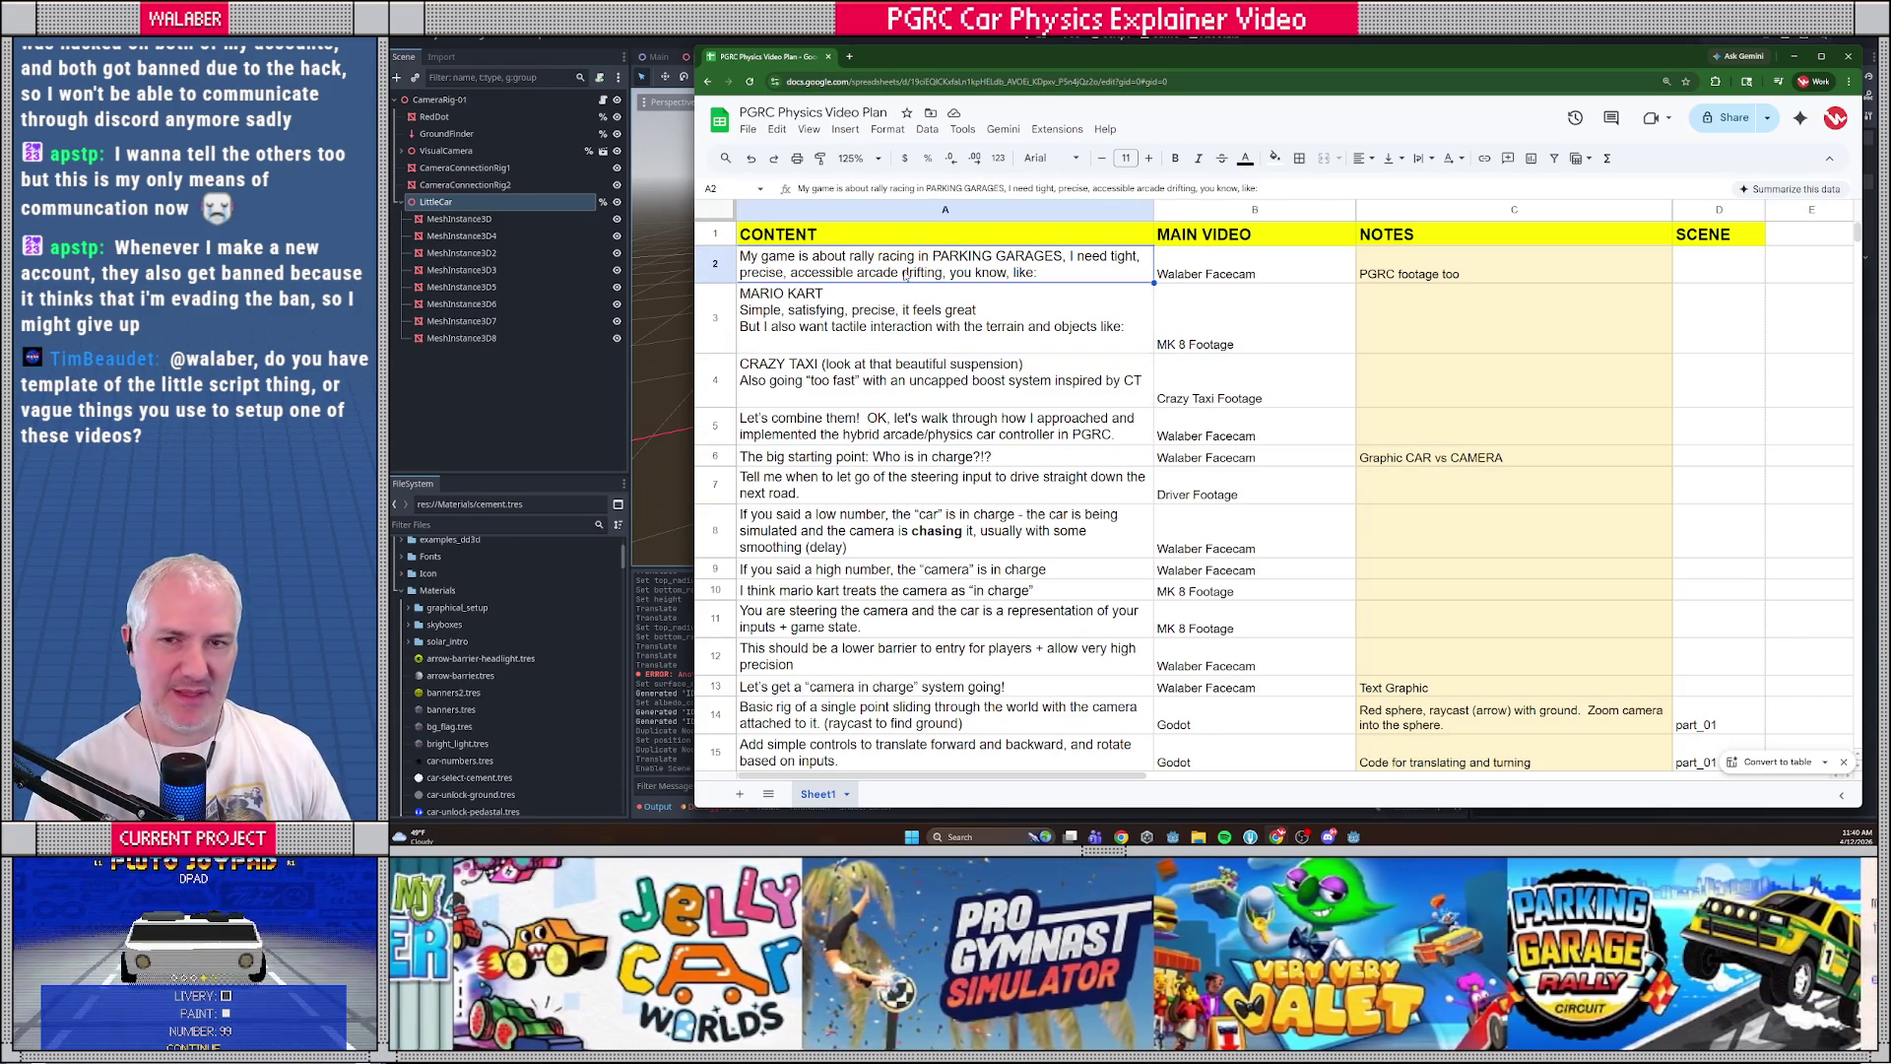
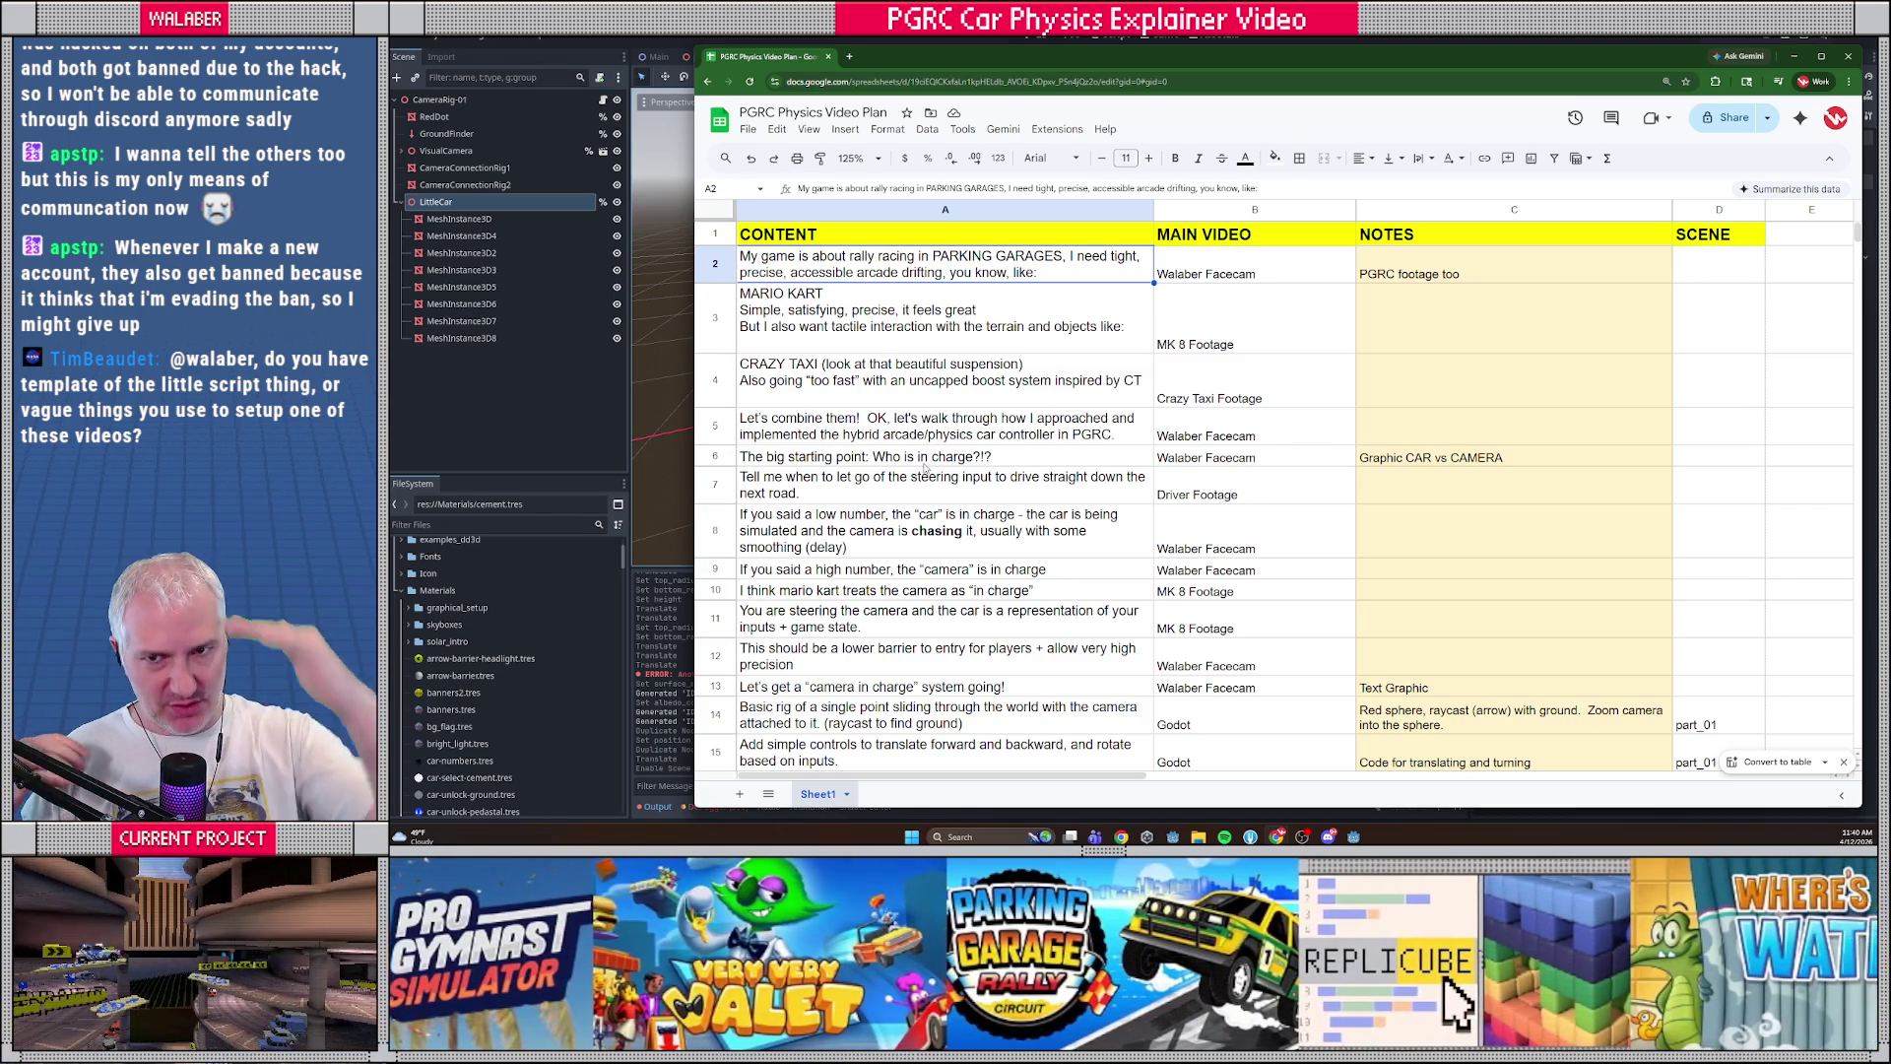
Review the Mario Kart, Crazy Taxi and intro rows of the video plan and their footage
{"action": "left_click", "coordinate": [911, 321]}
{"action": "left_click", "coordinate": [904, 393]}
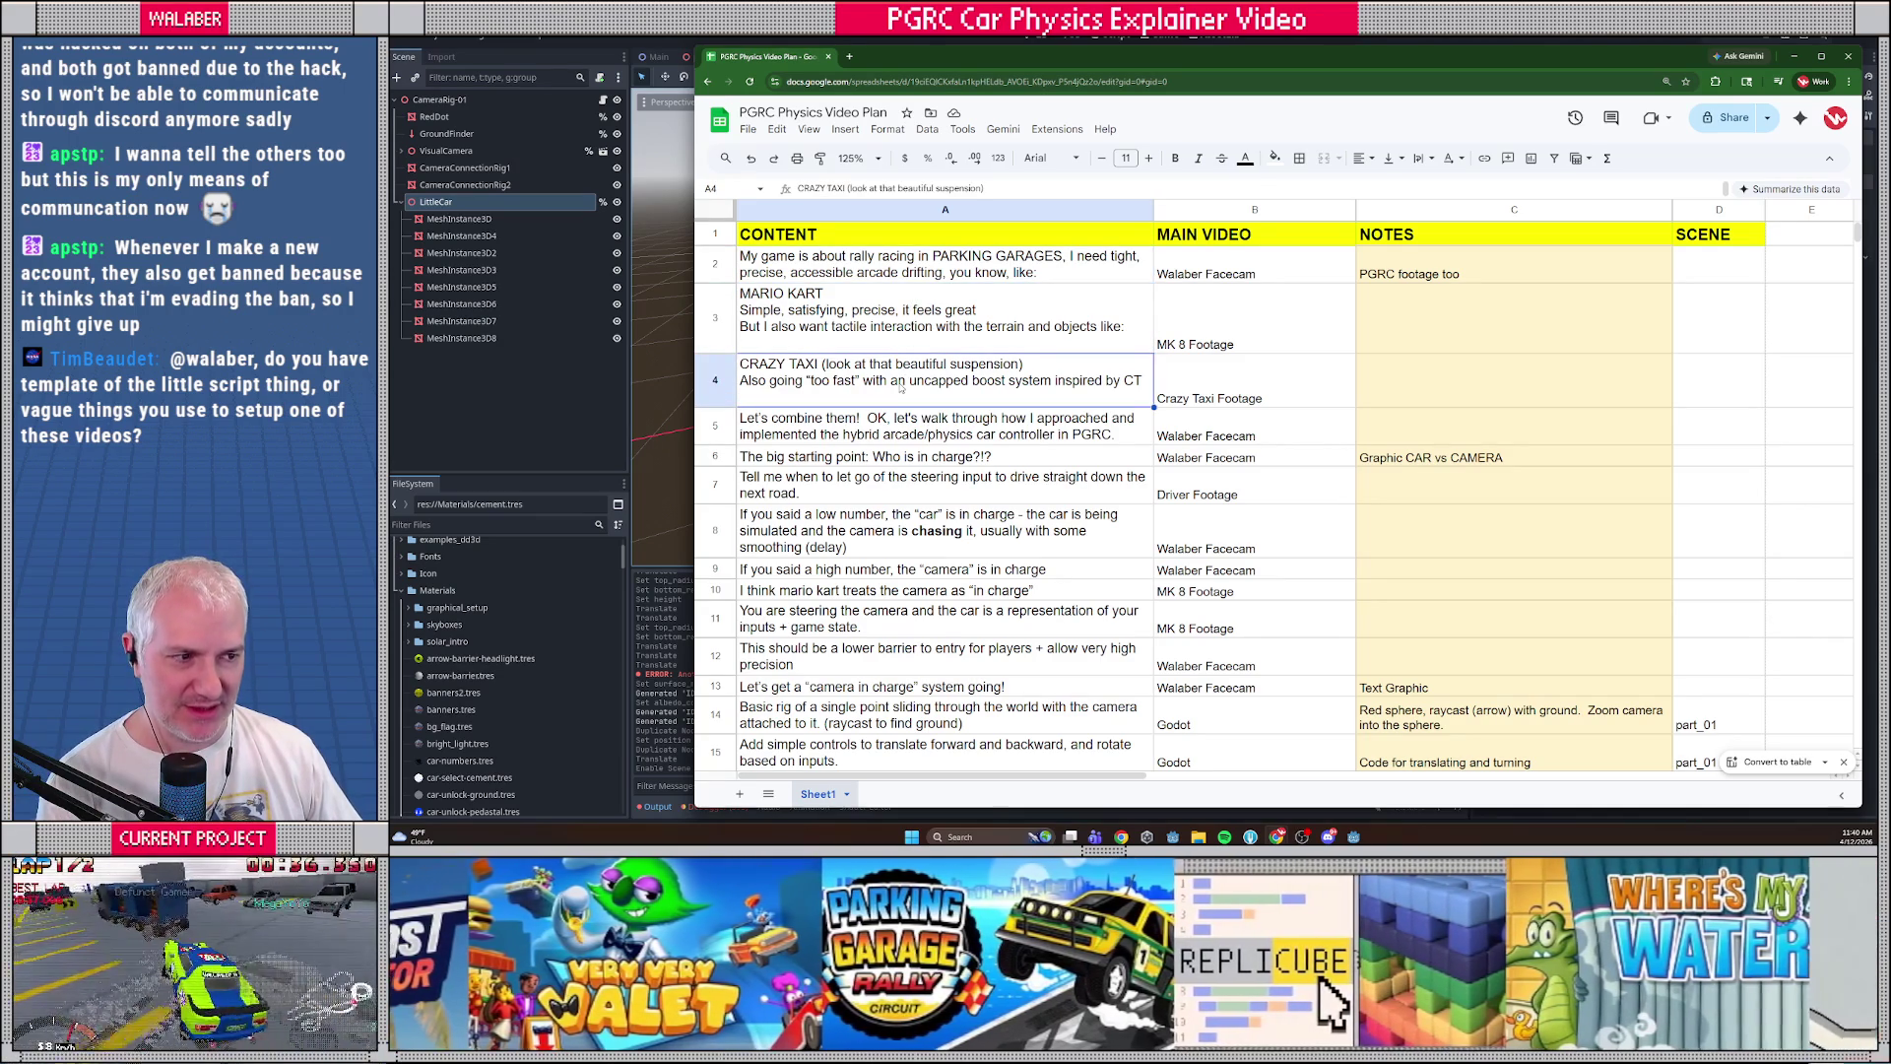
{"action": "left_click", "coordinate": [1240, 387]}
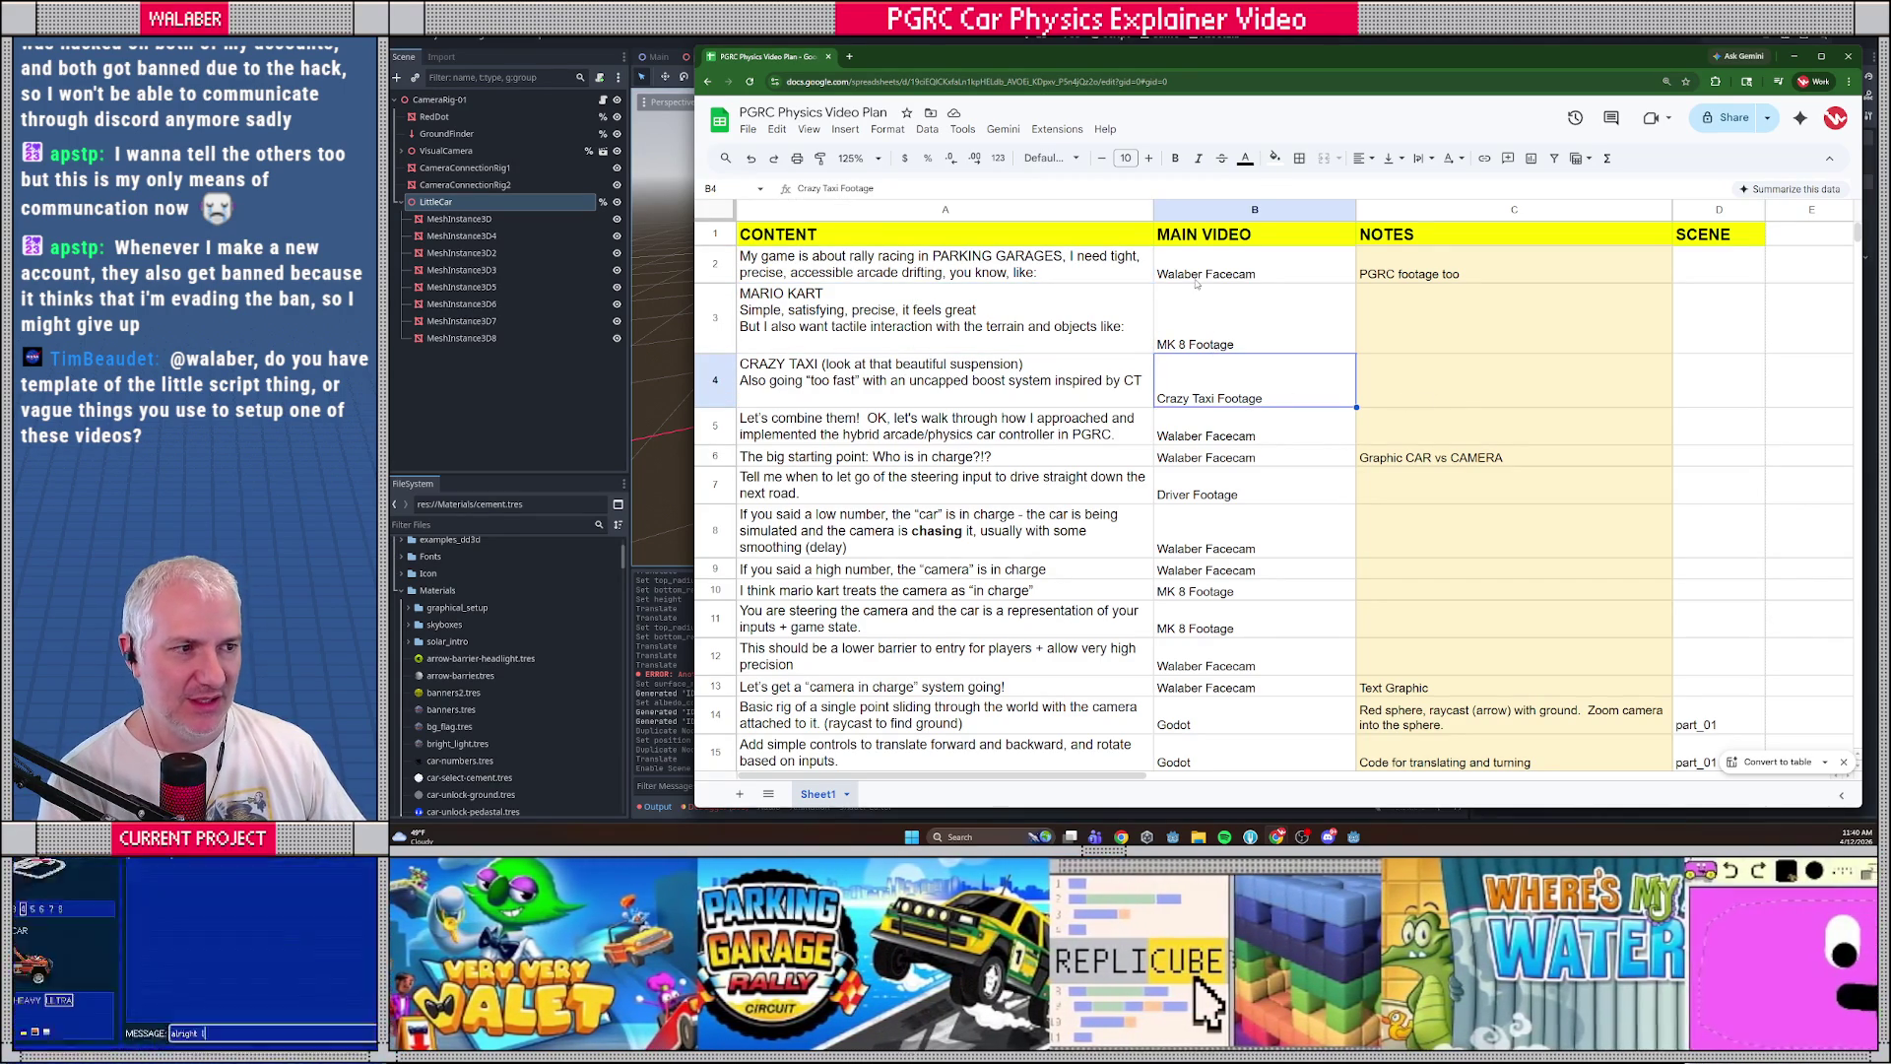
{"action": "left_click", "coordinate": [1196, 276]}
{"action": "left_click_drag", "start_coordinate": [1056, 263], "coordinate": [1398, 266]}
{"action": "left_click_drag", "start_coordinate": [985, 425], "coordinate": [1464, 460]}
{"action": "left_click", "coordinate": [1229, 338]}
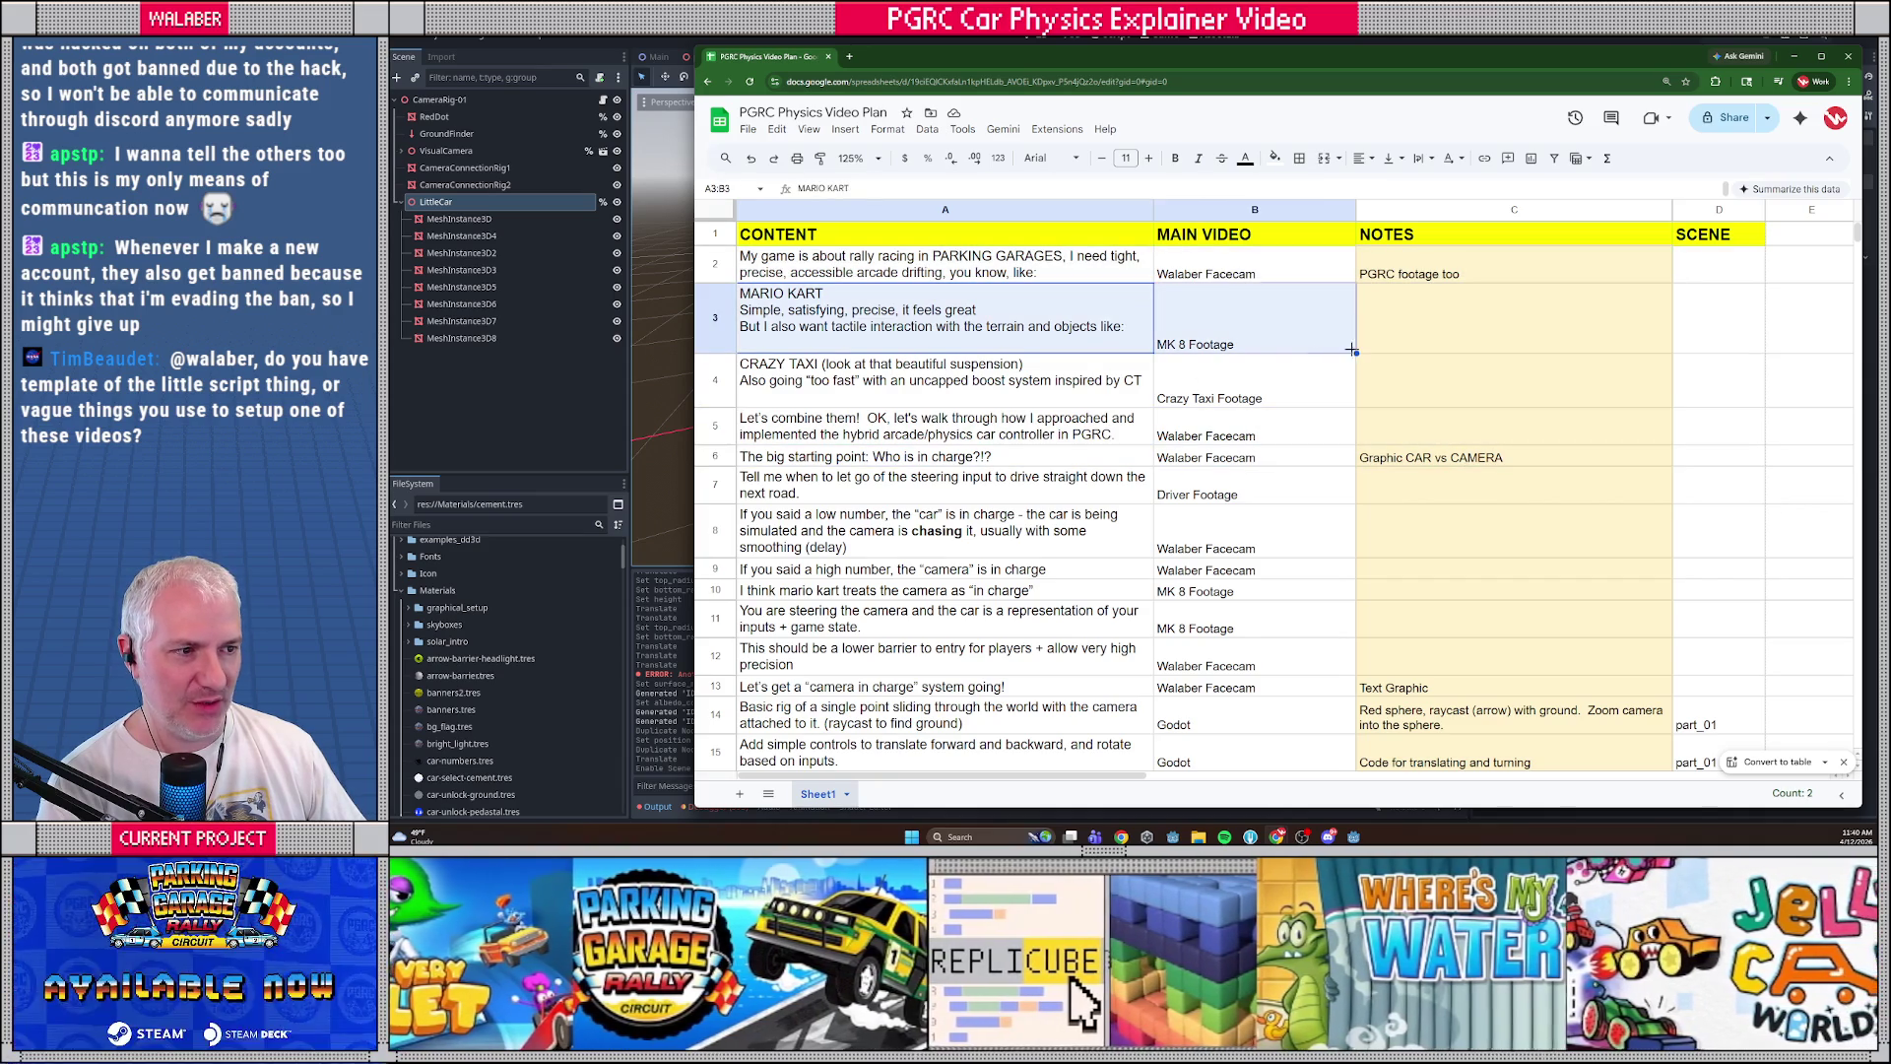
Step down the main video column and mark the part_01 block, rows 14 to 18
{"action": "key", "text": "Down"}
{"action": "scroll", "coordinate": [1197, 424], "scroll_direction": "down", "scroll_amount": 3}
{"action": "key", "text": "Down"}
{"action": "key", "text": "Down"}
{"action": "key", "text": "Down"}
{"action": "left_click", "coordinate": [1183, 409]}
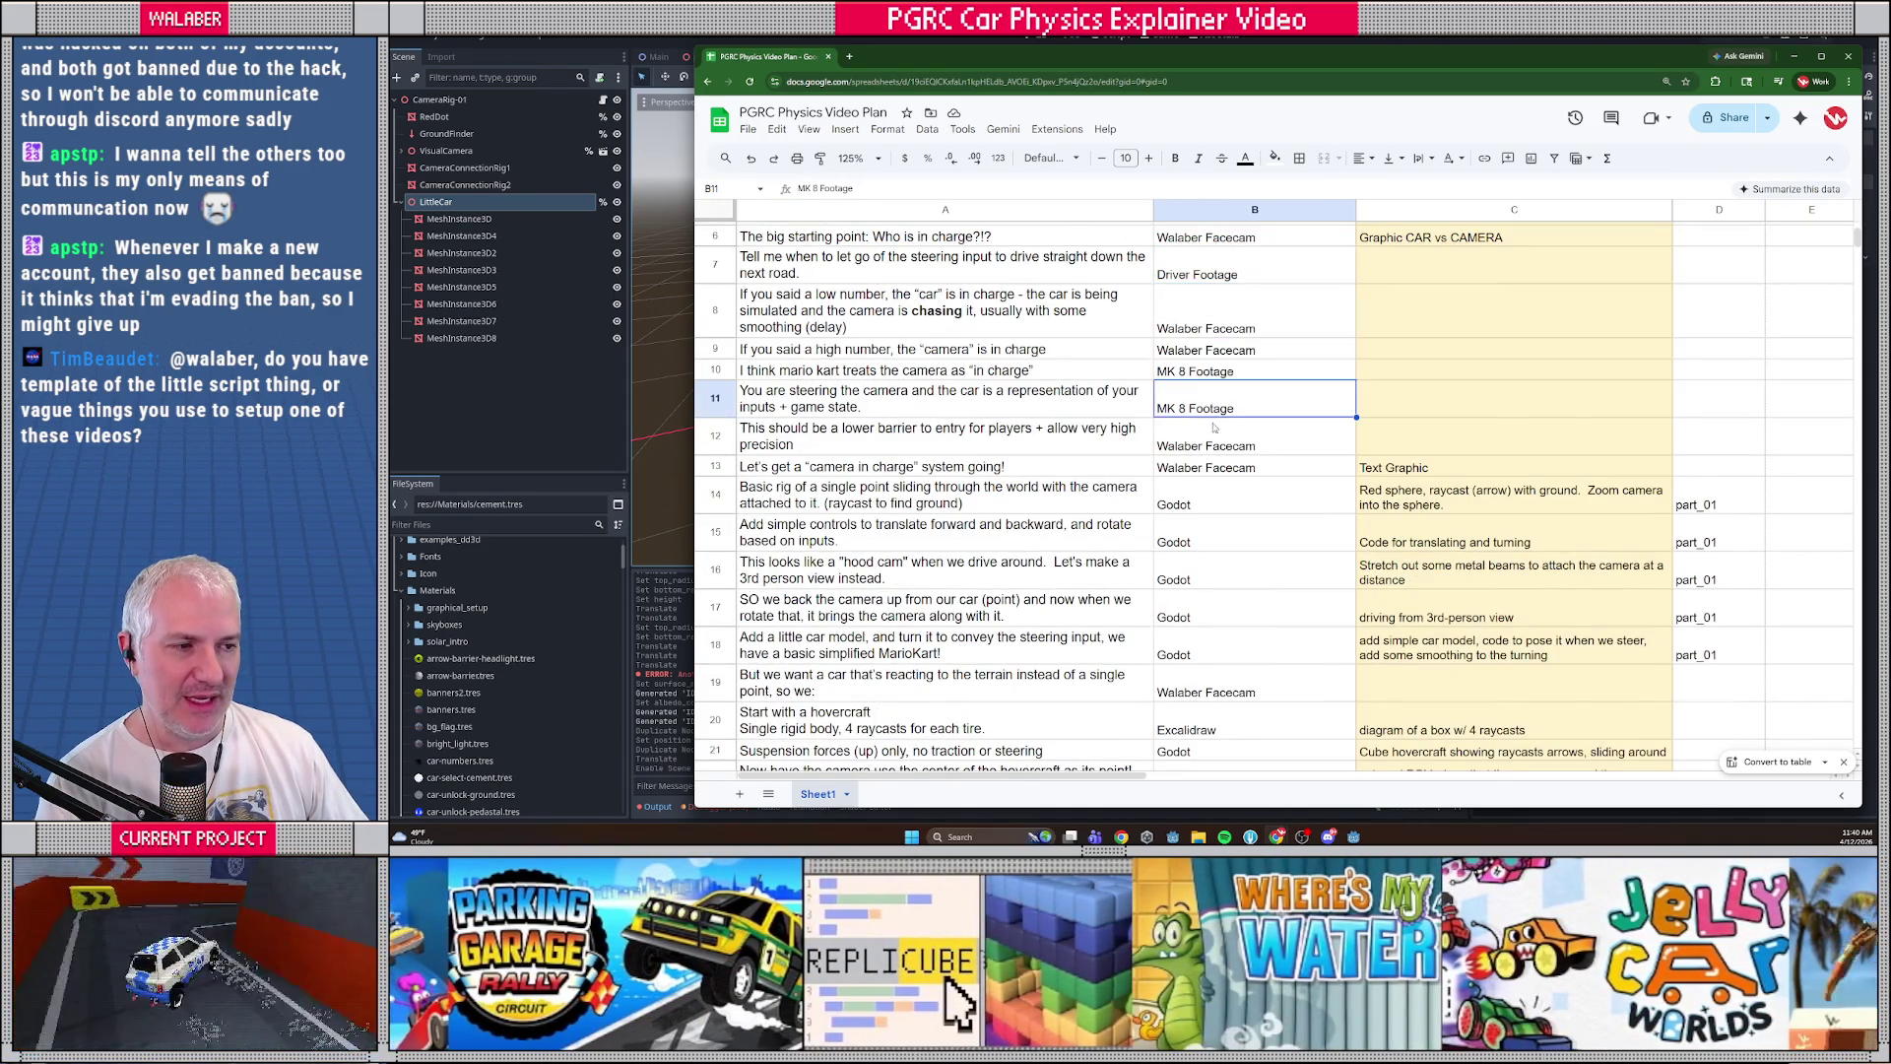
{"action": "scroll", "coordinate": [1205, 471], "scroll_direction": "down", "scroll_amount": 1}
{"action": "scroll", "coordinate": [1143, 445], "scroll_direction": "down", "scroll_amount": 1}
{"action": "mouse_move", "coordinate": [900, 352]}
{"action": "left_mouse_down"}
{"action": "mouse_move", "coordinate": [1034, 463]}
{"action": "mouse_move", "coordinate": [1251, 507]}
{"action": "left_mouse_up"}
{"action": "left_click_drag", "start_coordinate": [1418, 350], "coordinate": [1439, 514]}
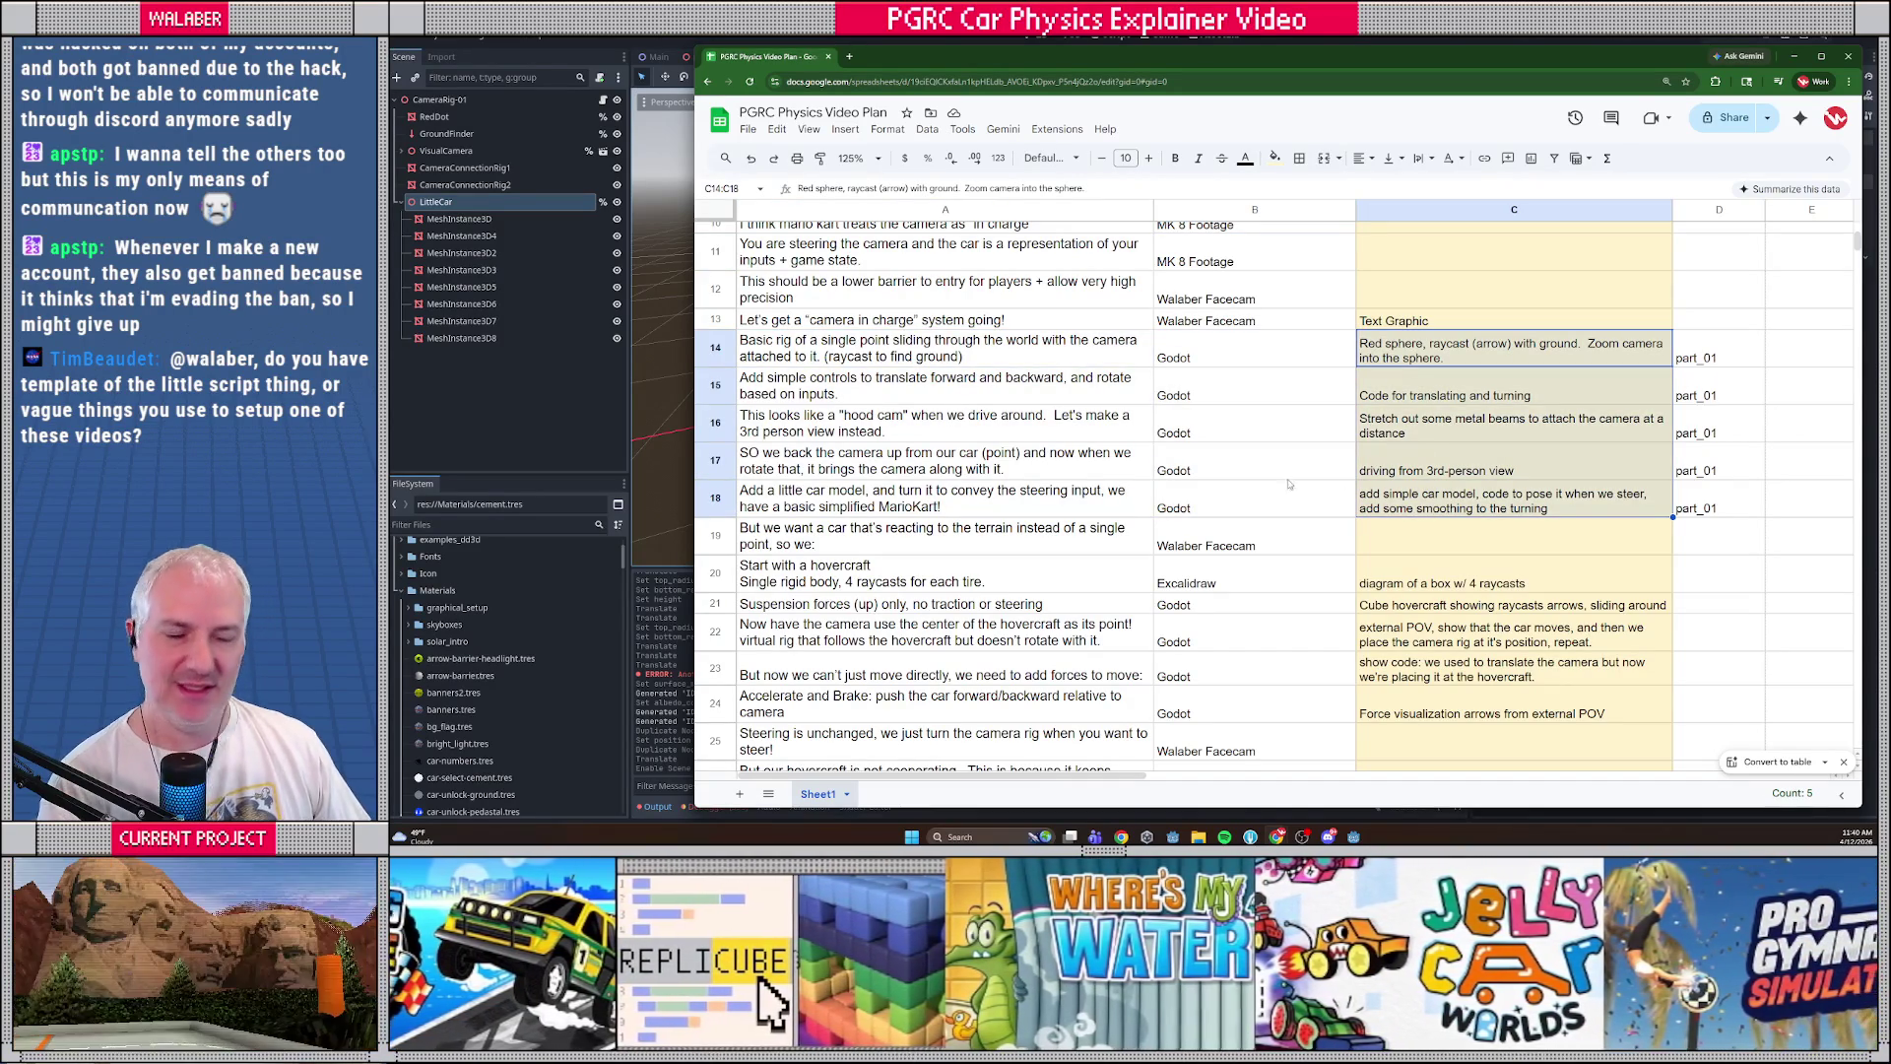
{"action": "mouse_move", "coordinate": [904, 360]}
{"action": "left_mouse_down"}
{"action": "mouse_move", "coordinate": [965, 497]}
{"action": "mouse_move", "coordinate": [1526, 536]}
{"action": "mouse_move", "coordinate": [1696, 511]}
{"action": "left_mouse_up"}
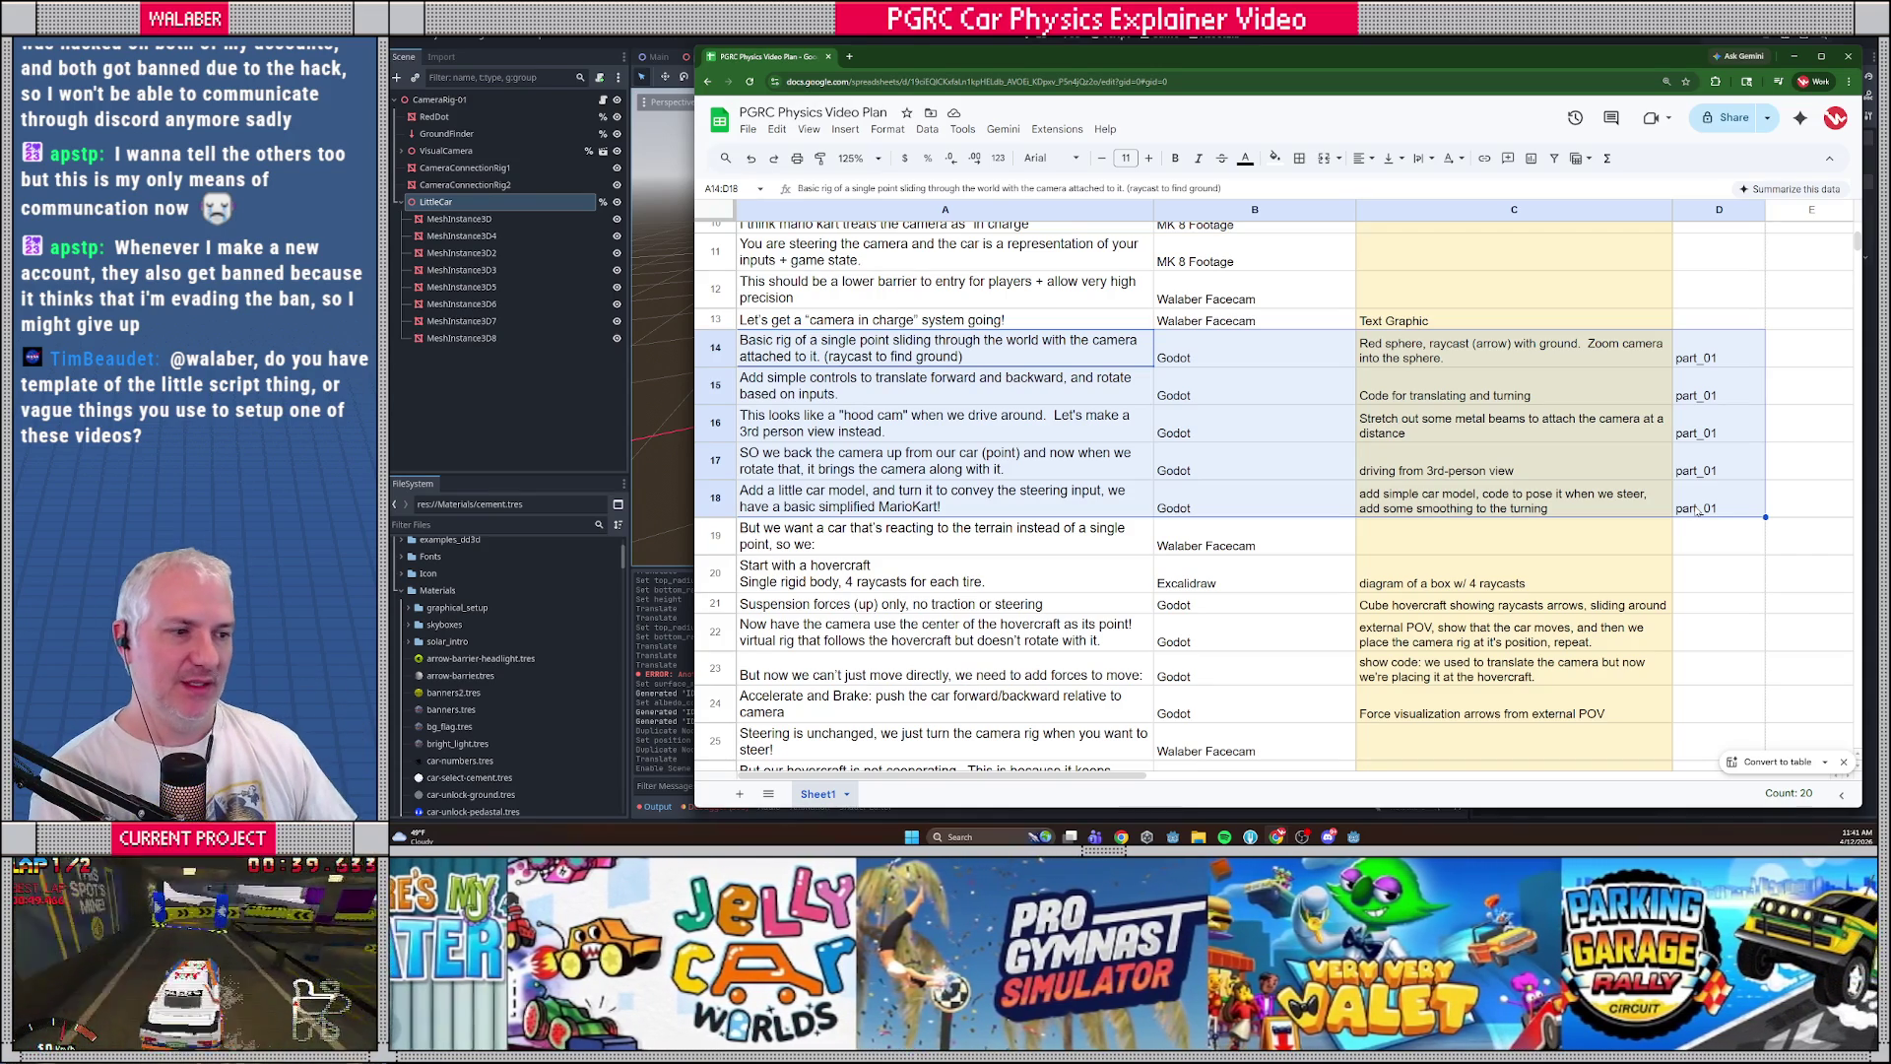
Scroll through the hovercraft rows and the remaining plan down to the Outro row
{"action": "scroll", "coordinate": [1694, 508], "scroll_direction": "down", "scroll_amount": 3}
{"action": "mouse_move", "coordinate": [957, 386]}
{"action": "left_mouse_down"}
{"action": "mouse_move", "coordinate": [1477, 453]}
{"action": "mouse_move", "coordinate": [1507, 478]}
{"action": "left_mouse_up"}
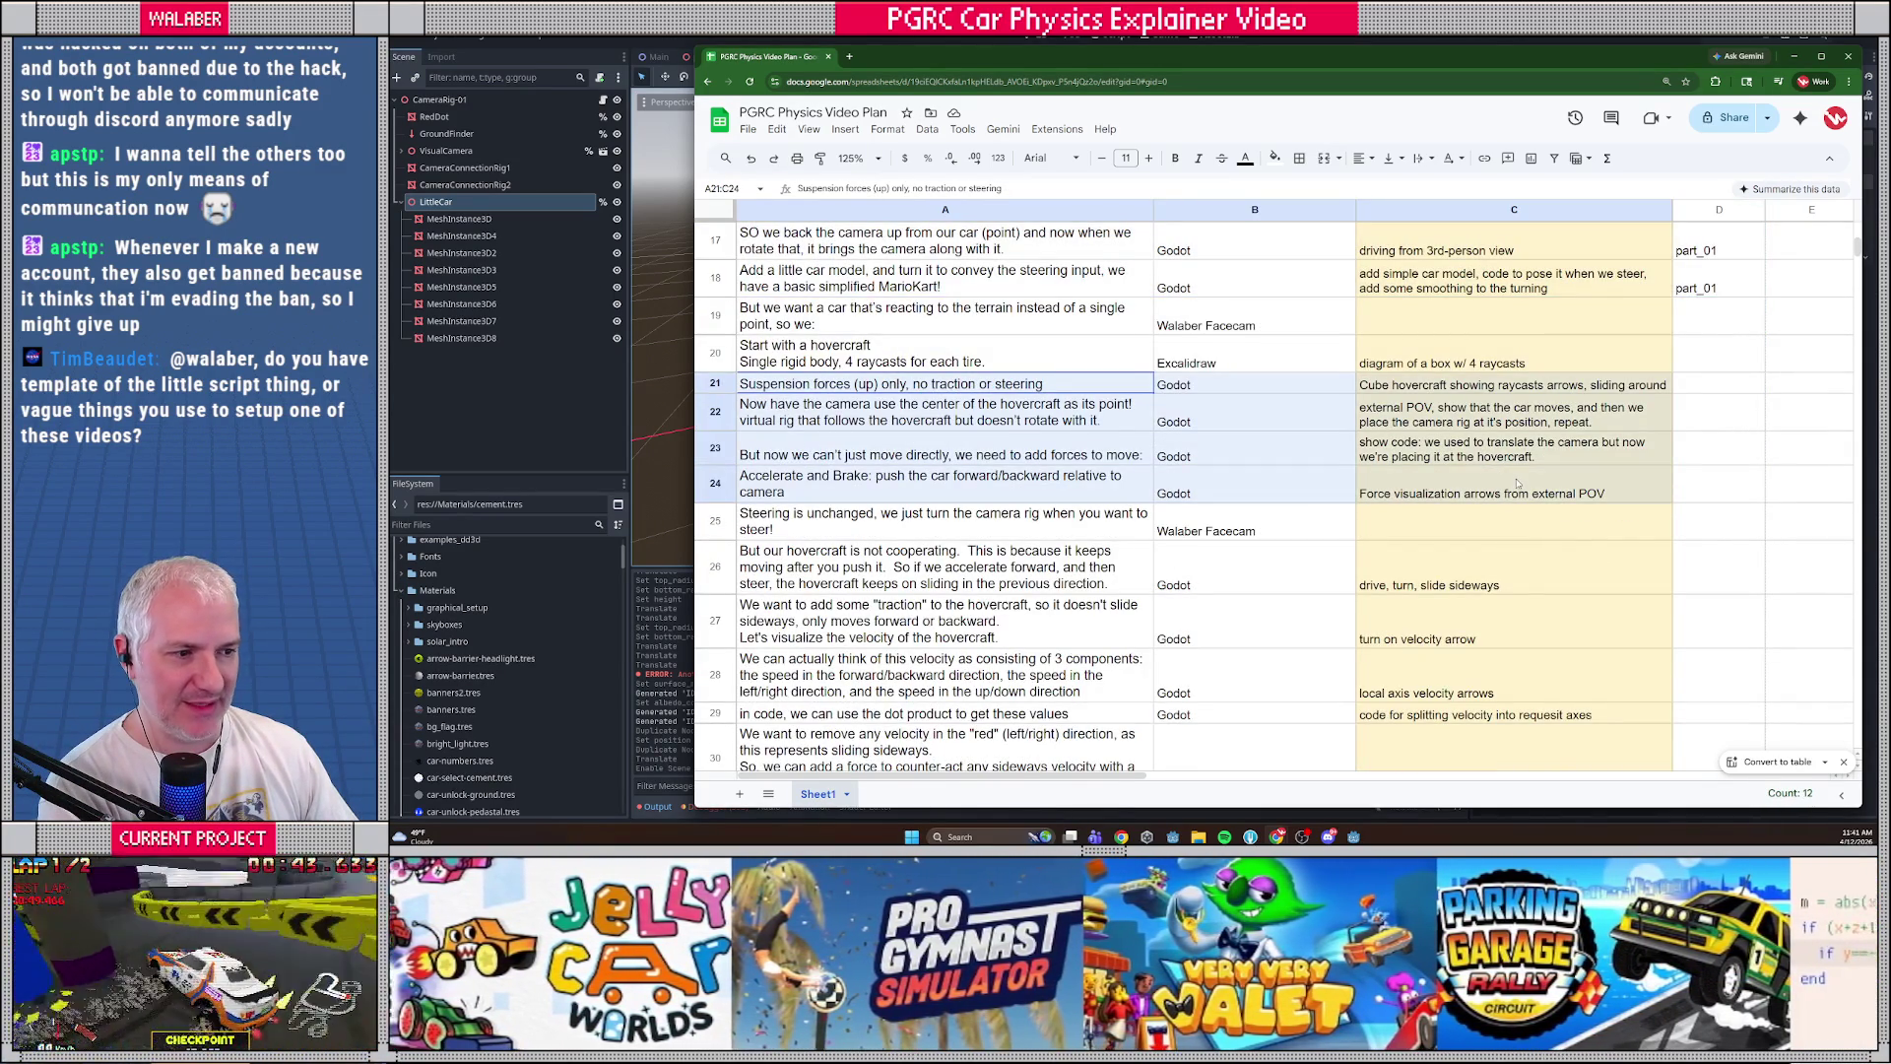
{"action": "scroll", "coordinate": [1167, 520], "scroll_direction": "down", "scroll_amount": 2}
{"action": "left_click_drag", "start_coordinate": [1057, 421], "coordinate": [1083, 631]}
{"action": "scroll", "coordinate": [1083, 591], "scroll_direction": "down", "scroll_amount": 2}
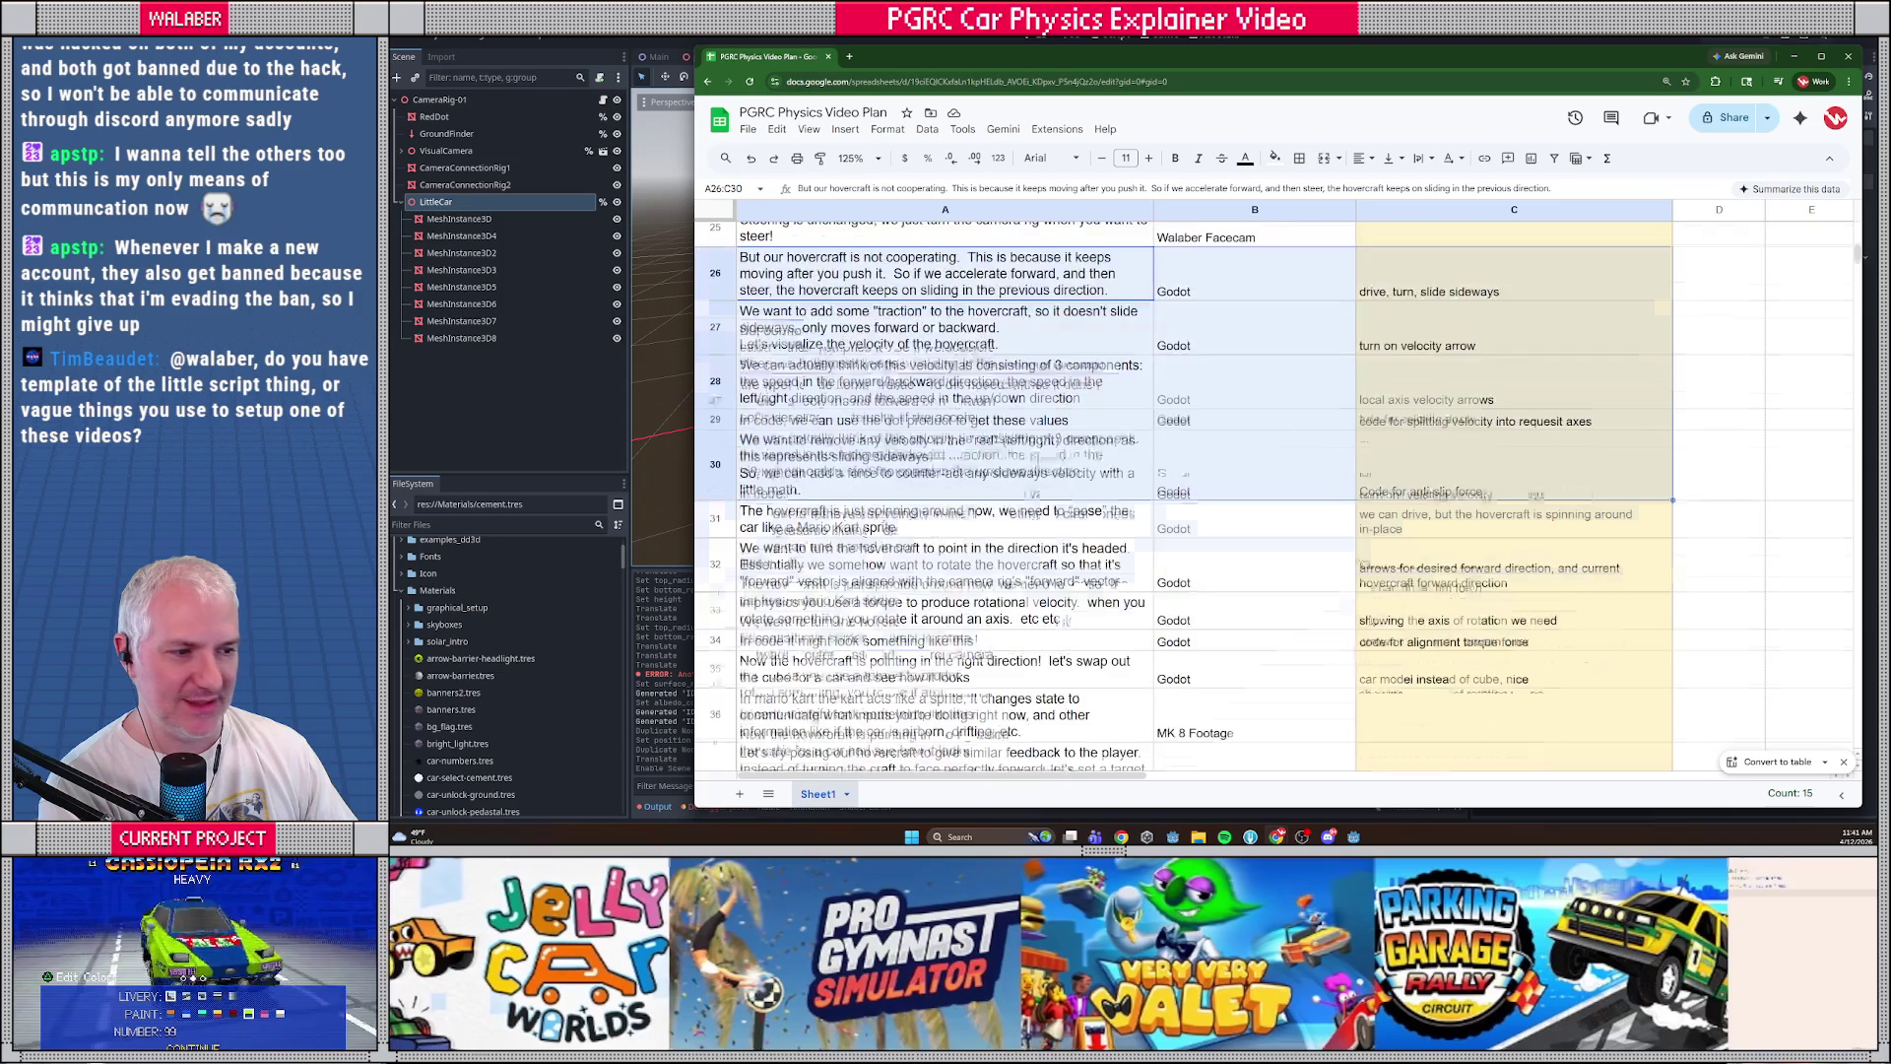
{"action": "left_click_drag", "start_coordinate": [787, 518], "coordinate": [1477, 675]}
{"action": "scroll", "coordinate": [1280, 591], "scroll_direction": "down", "scroll_amount": 2}
{"action": "left_click_drag", "start_coordinate": [946, 561], "coordinate": [1251, 591]}
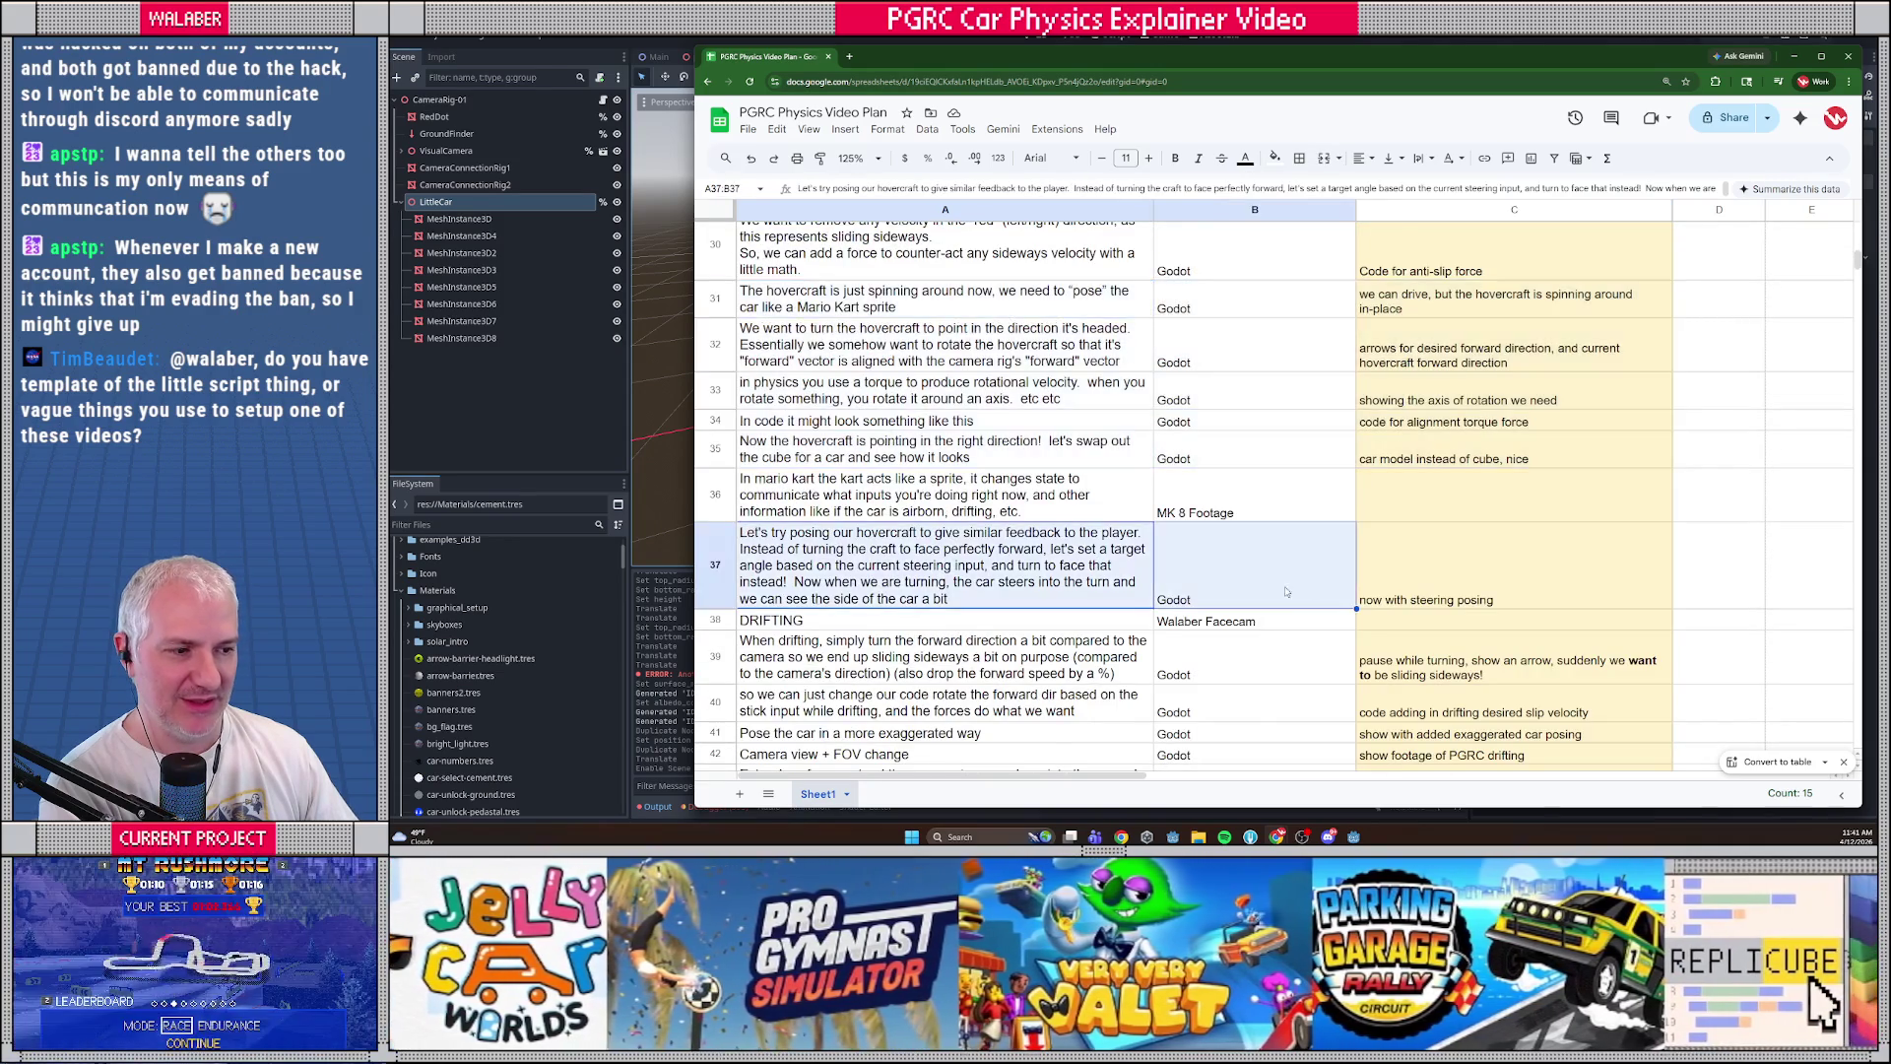
{"action": "scroll", "coordinate": [1260, 571], "scroll_direction": "down", "scroll_amount": 2}
{"action": "left_click_drag", "start_coordinate": [945, 483], "coordinate": [1252, 542]}
{"action": "scroll", "coordinate": [1251, 550], "scroll_direction": "down", "scroll_amount": 2}
{"action": "left_click_drag", "start_coordinate": [946, 522], "coordinate": [1196, 584]}
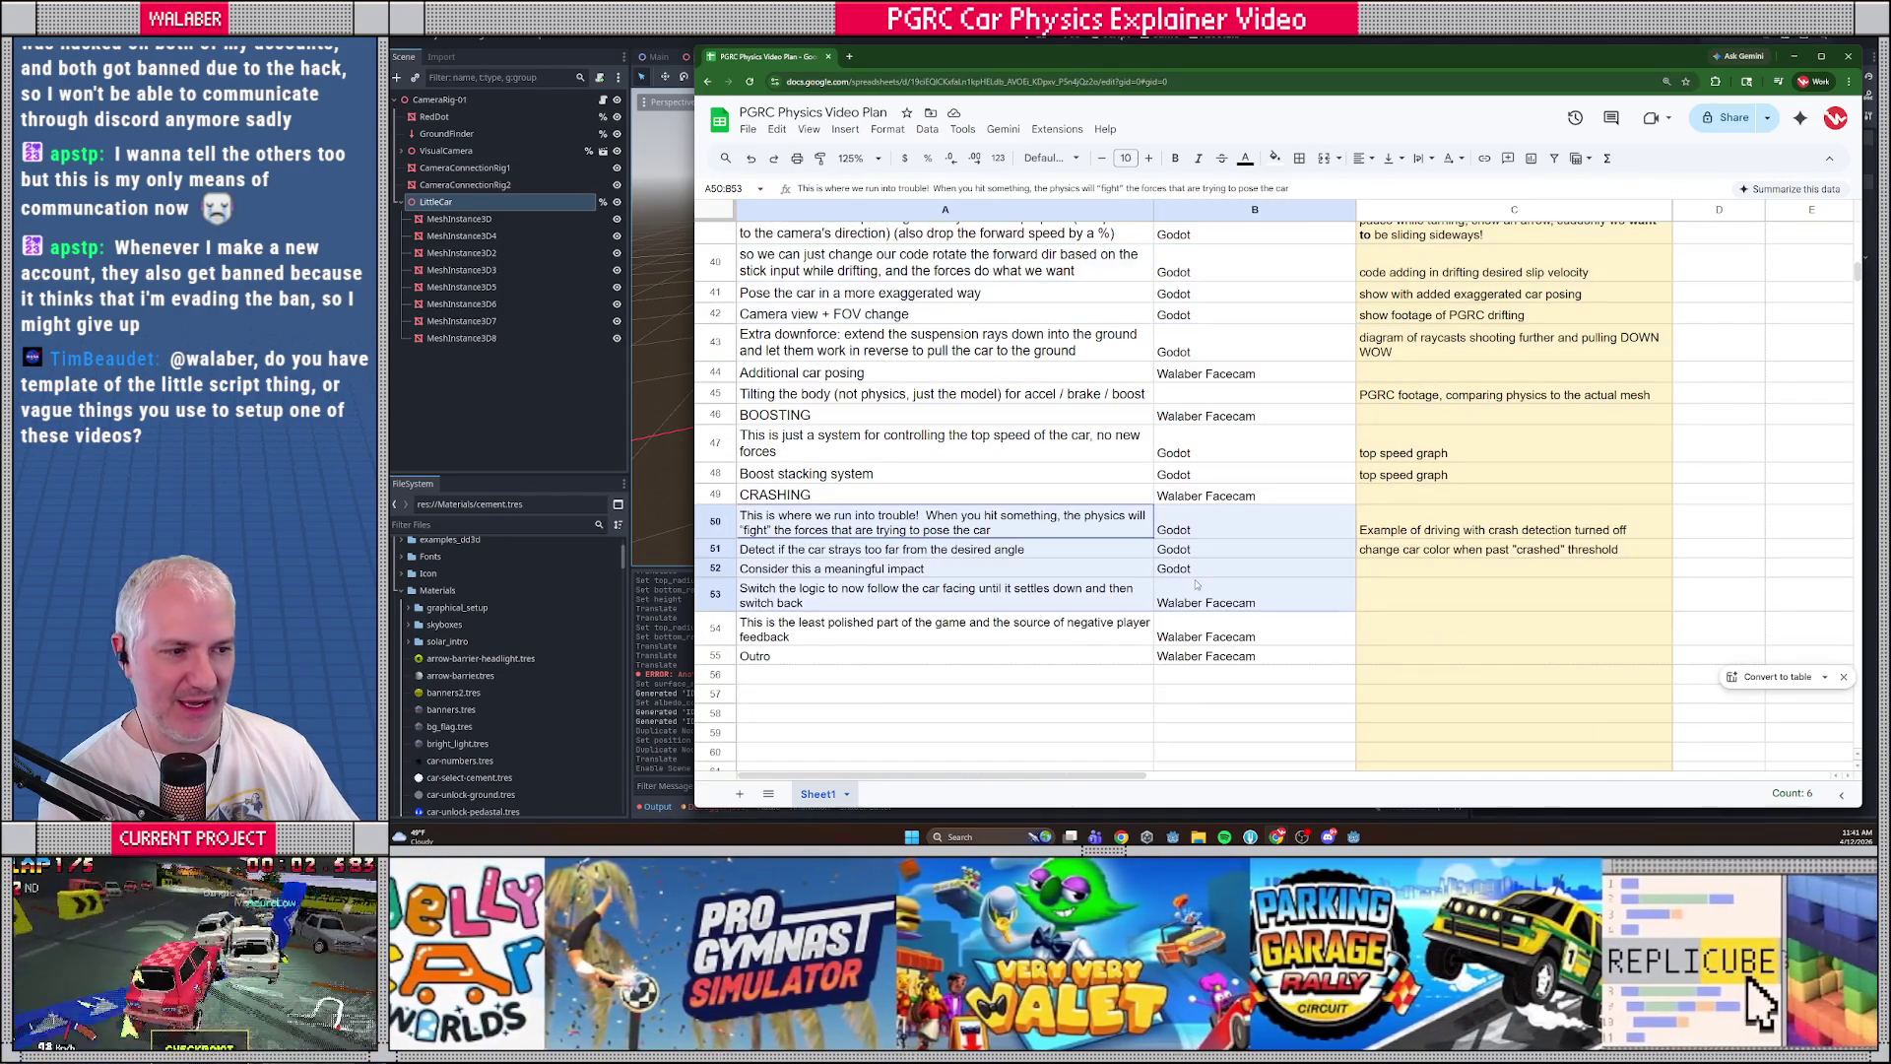
{"action": "left_click", "coordinate": [1247, 552]}
Scroll back through the plan and return to the Godot editor
{"action": "scroll", "coordinate": [1241, 562], "scroll_direction": "up", "scroll_amount": 15}
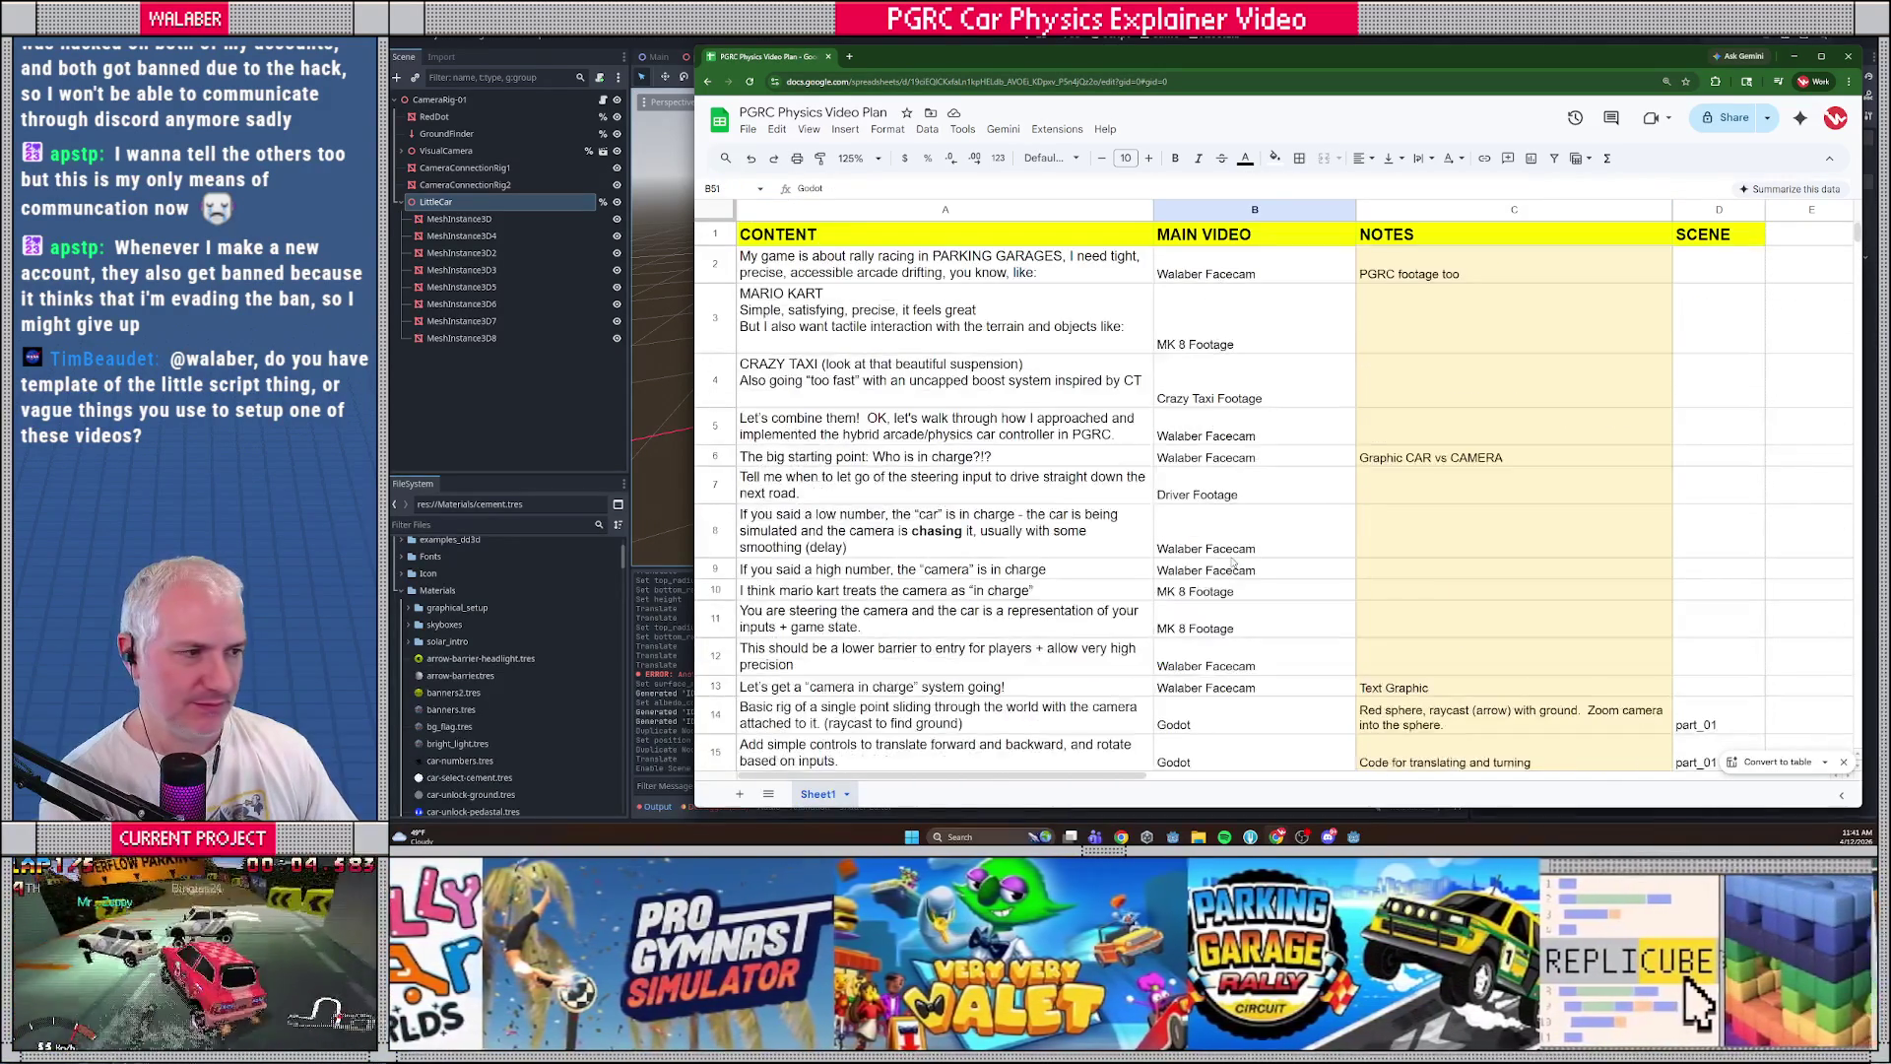
{"action": "scroll", "coordinate": [1241, 557], "scroll_direction": "down", "scroll_amount": 4}
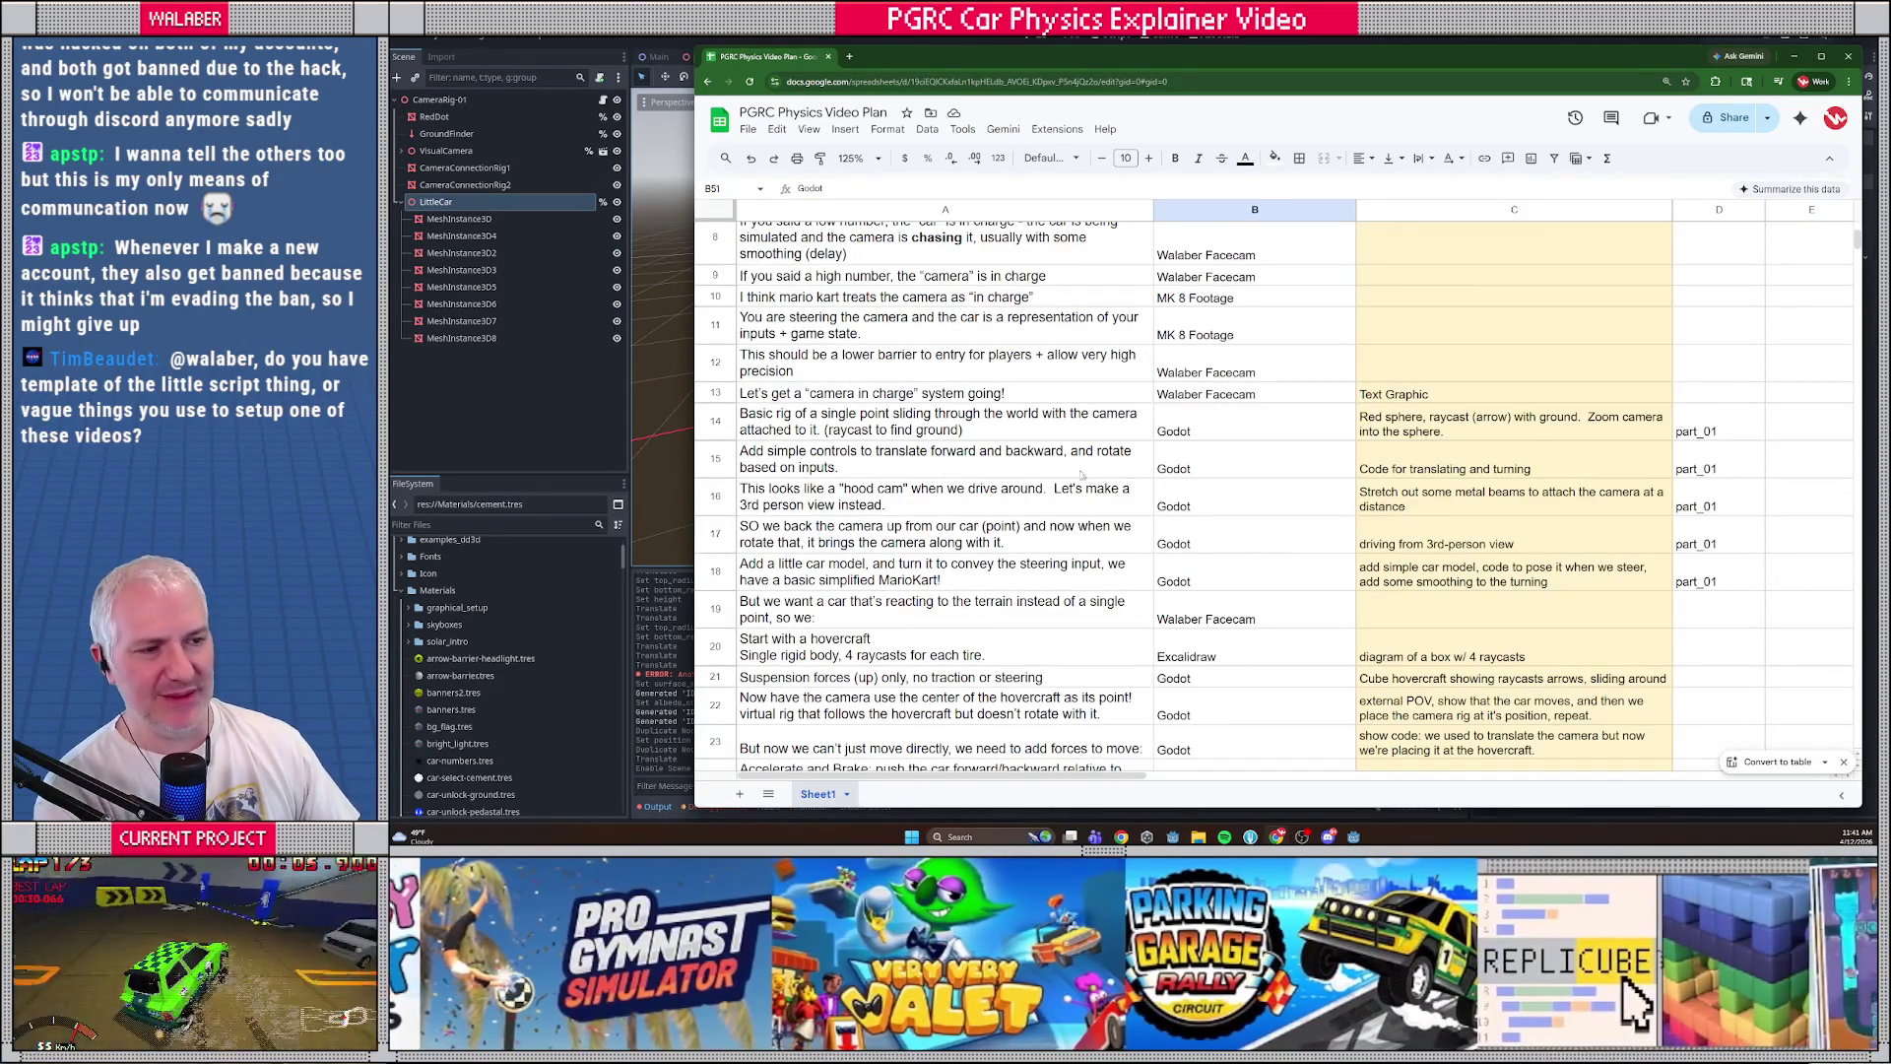
{"action": "key", "text": "alt+Tab"}
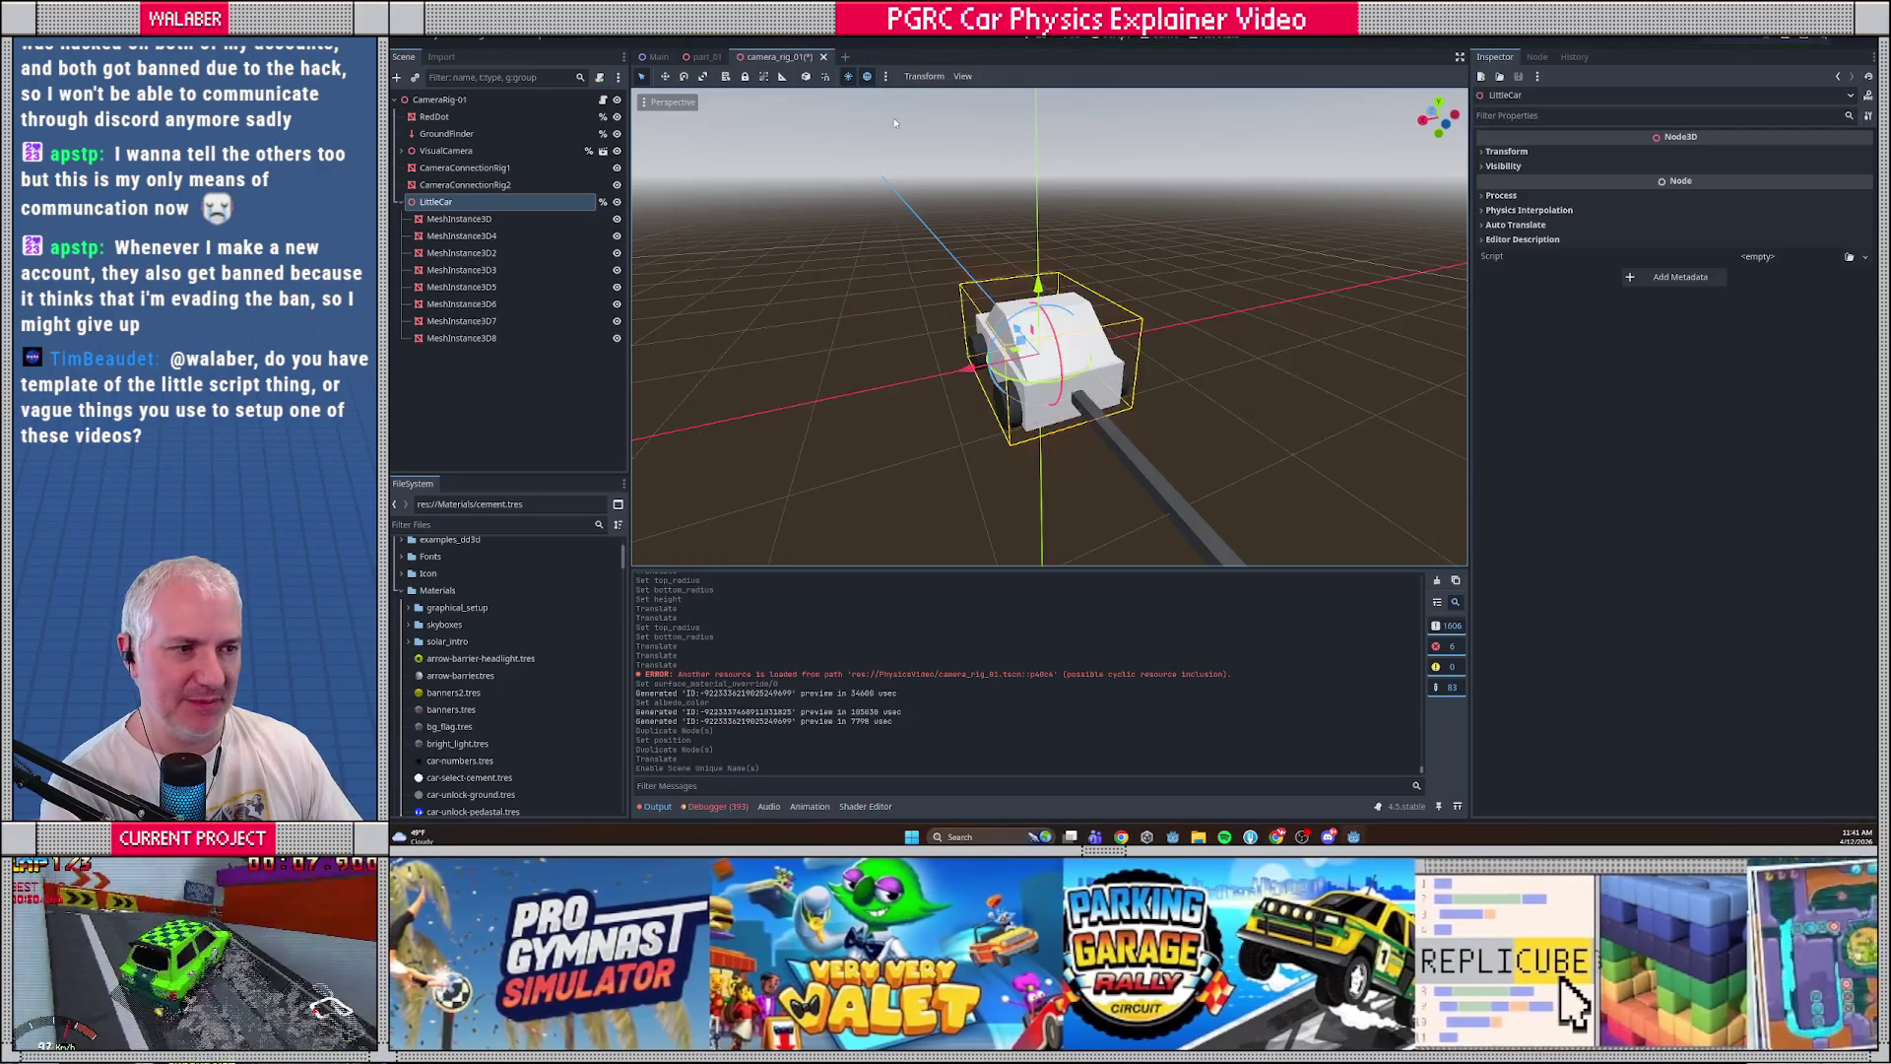
Open camera_rig_01.gd and make CameraConnectionRig1 and CameraConnectionRig2 accessible by unique name
{"action": "left_click_drag", "start_coordinate": [953, 422], "coordinate": [906, 408]}
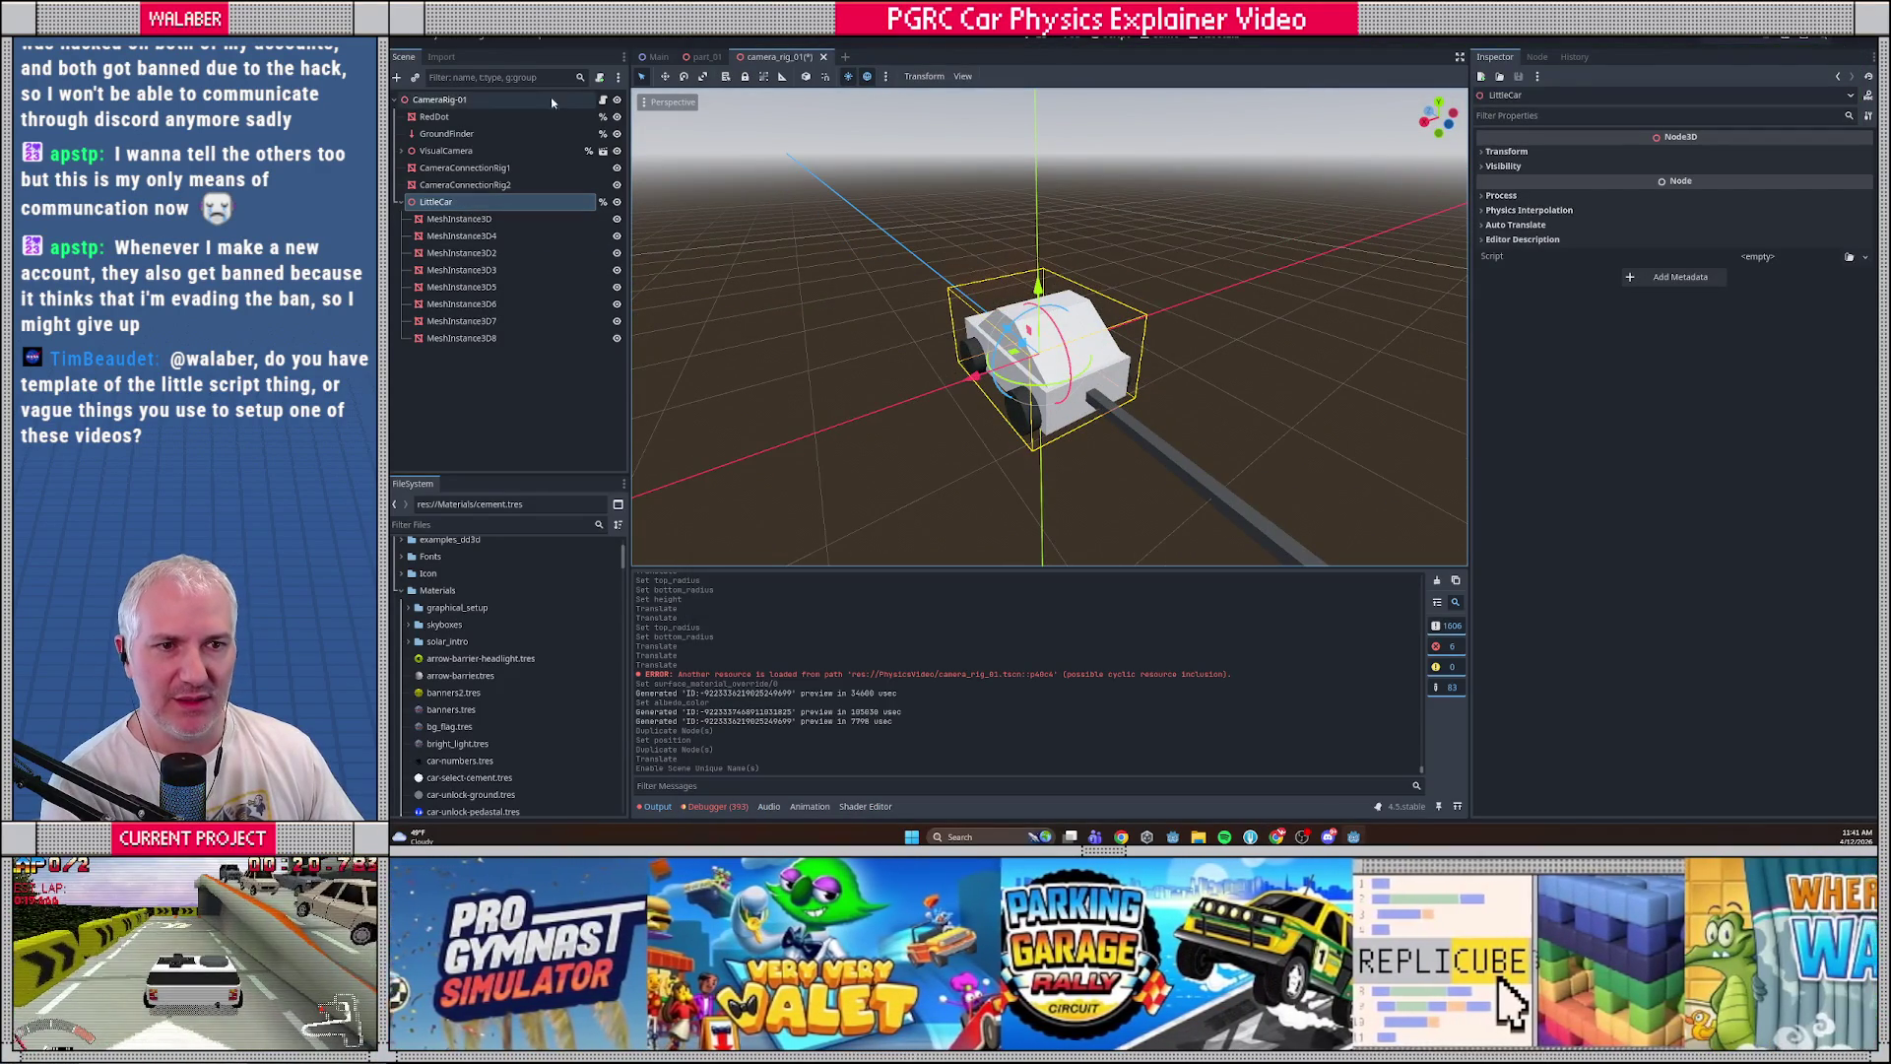
{"action": "left_click", "coordinate": [604, 102]}
{"action": "scroll", "coordinate": [1083, 315], "scroll_direction": "up", "scroll_amount": 15}
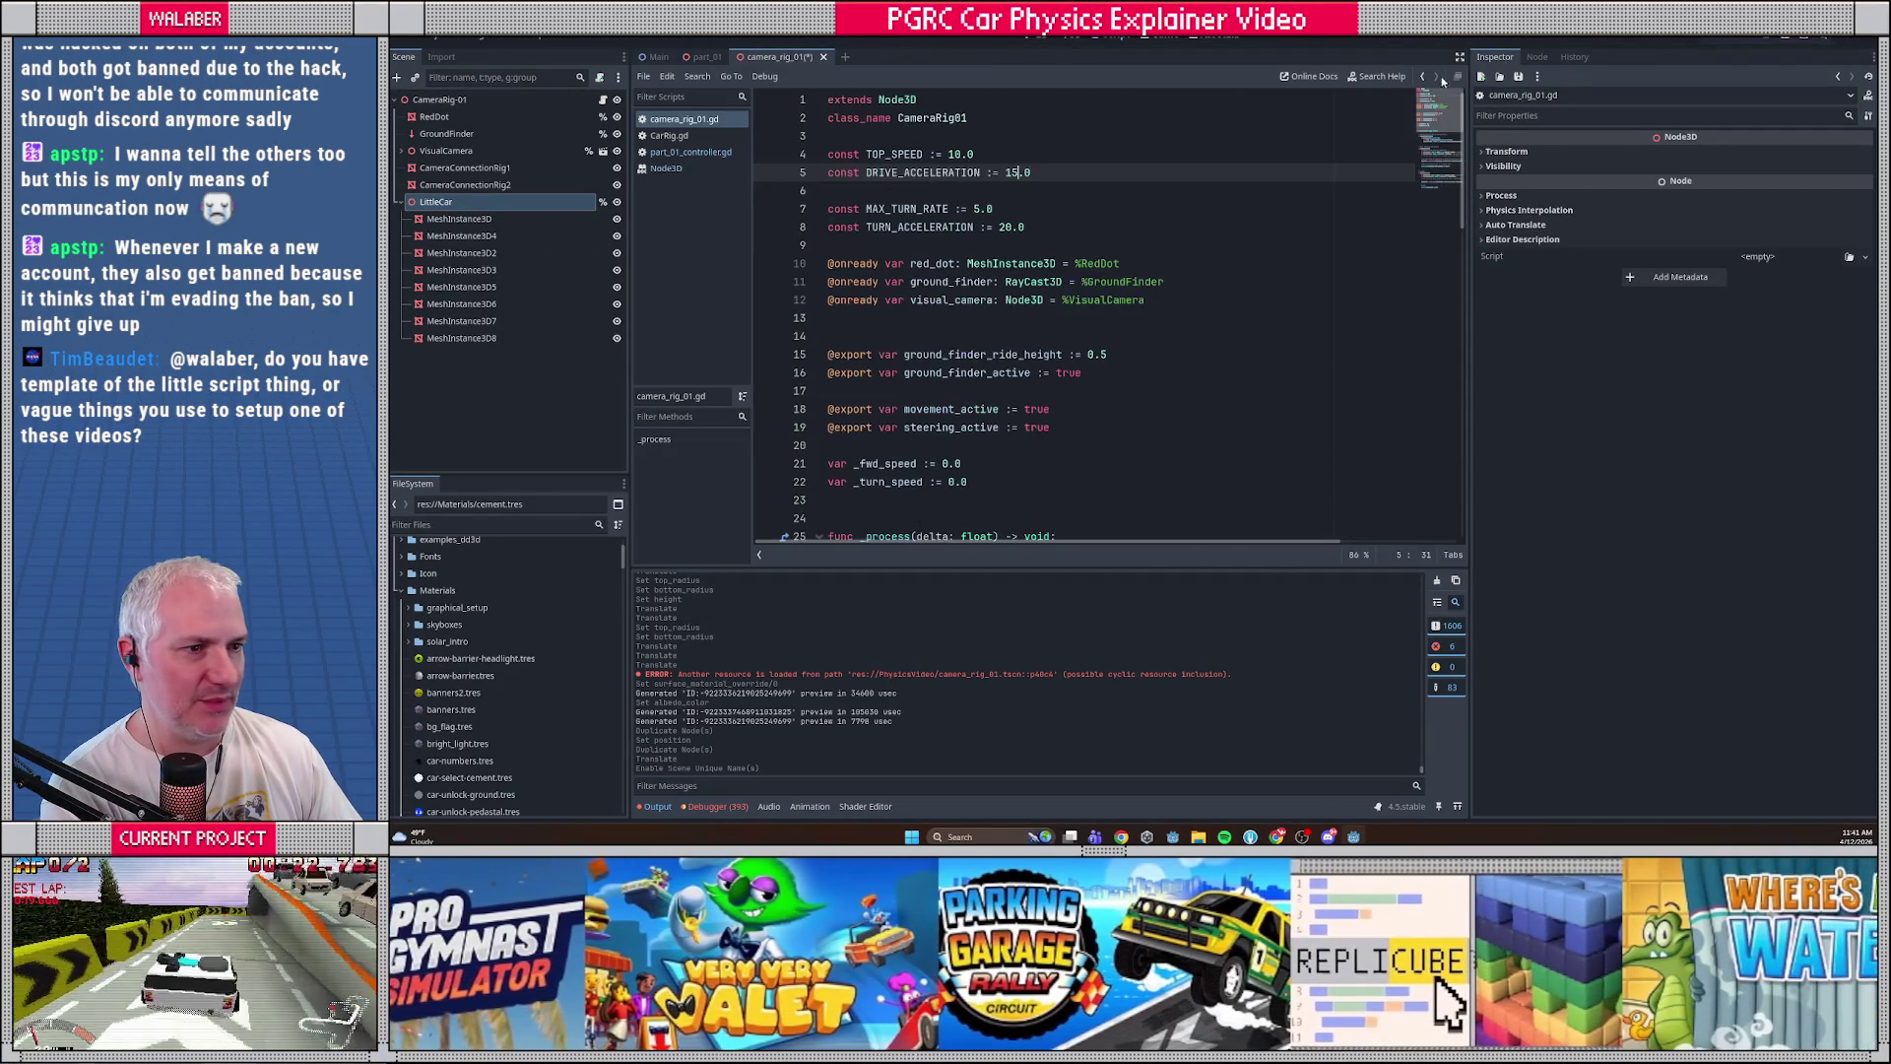
{"action": "left_click", "coordinate": [449, 185]}
{"action": "left_click", "coordinate": [459, 169], "text": "shift"}
{"action": "right_click", "coordinate": [460, 172]}
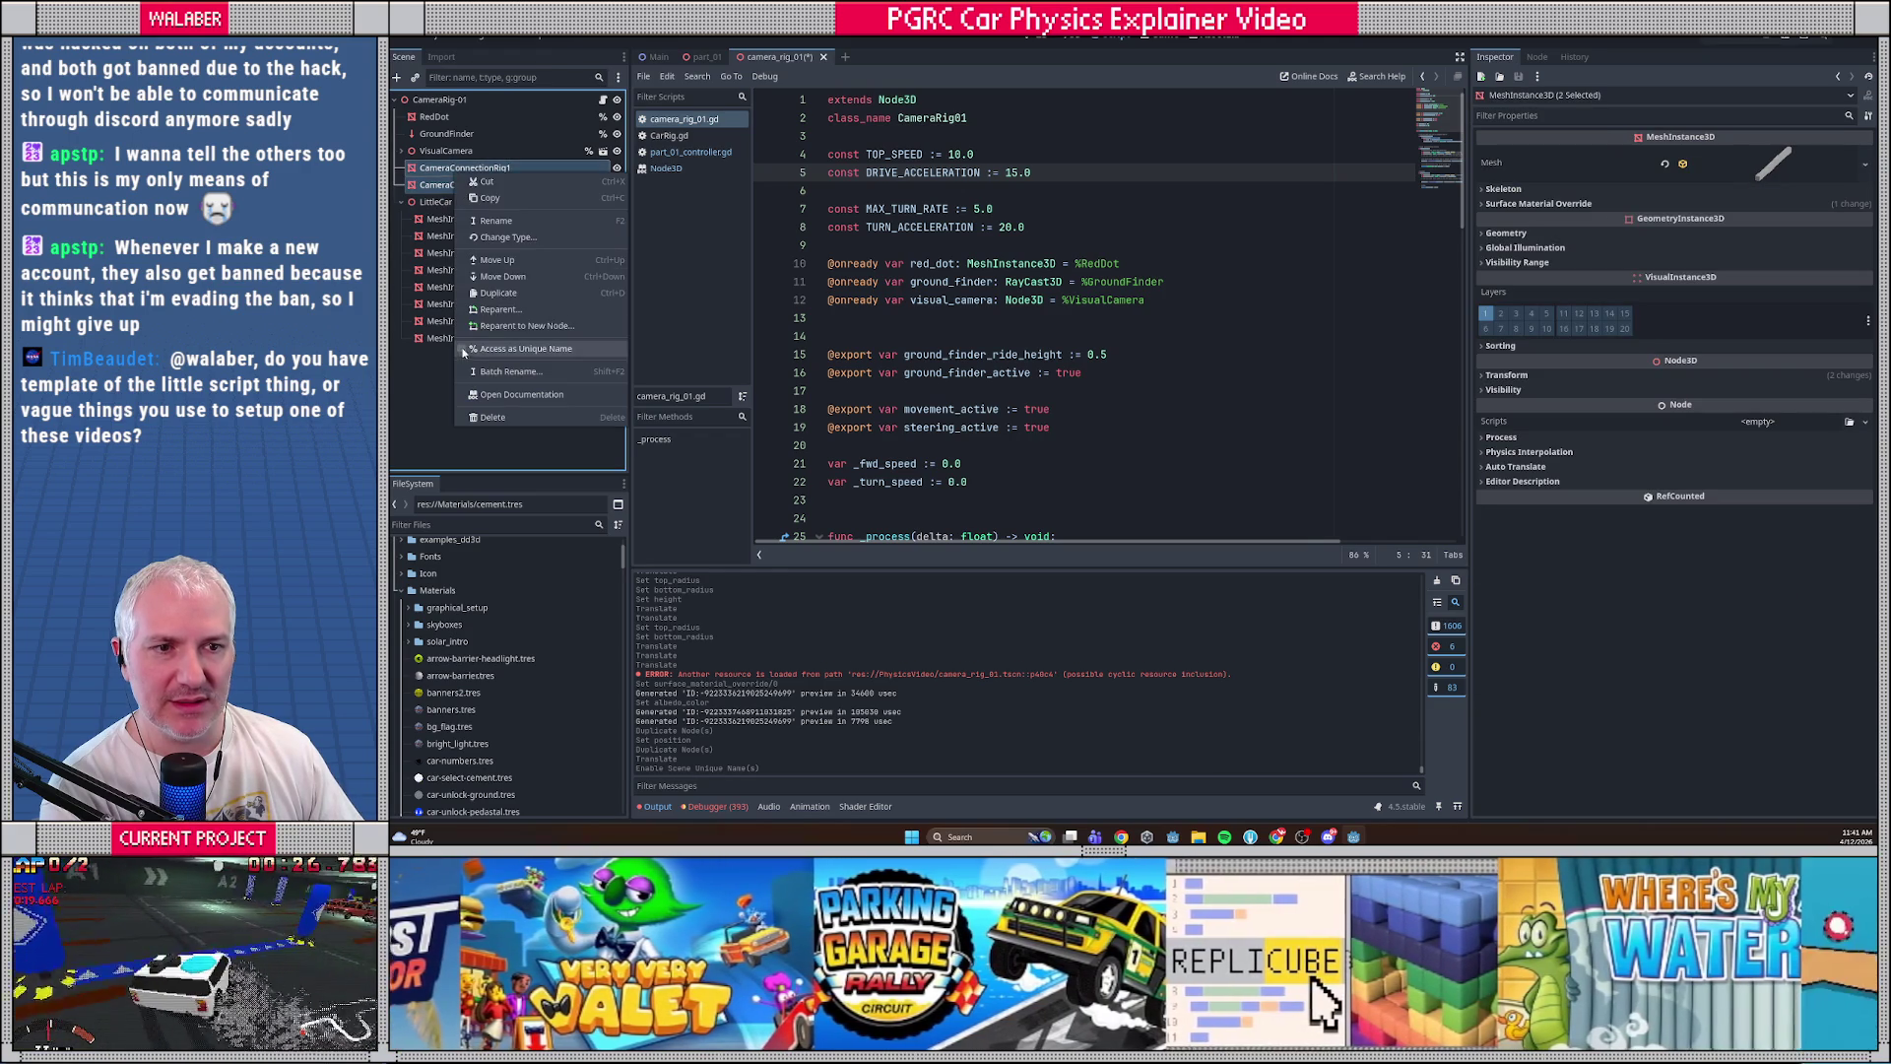
{"action": "left_click", "coordinate": [522, 349]}
{"action": "mouse_move", "coordinate": [463, 185]}
{"action": "left_mouse_down"}
{"action": "mouse_move", "coordinate": [818, 318]}
{"action": "mouse_move", "coordinate": [438, 202]}
{"action": "mouse_move", "coordinate": [849, 364]}
{"action": "mouse_move", "coordinate": [925, 369]}
{"action": "left_mouse_up"}
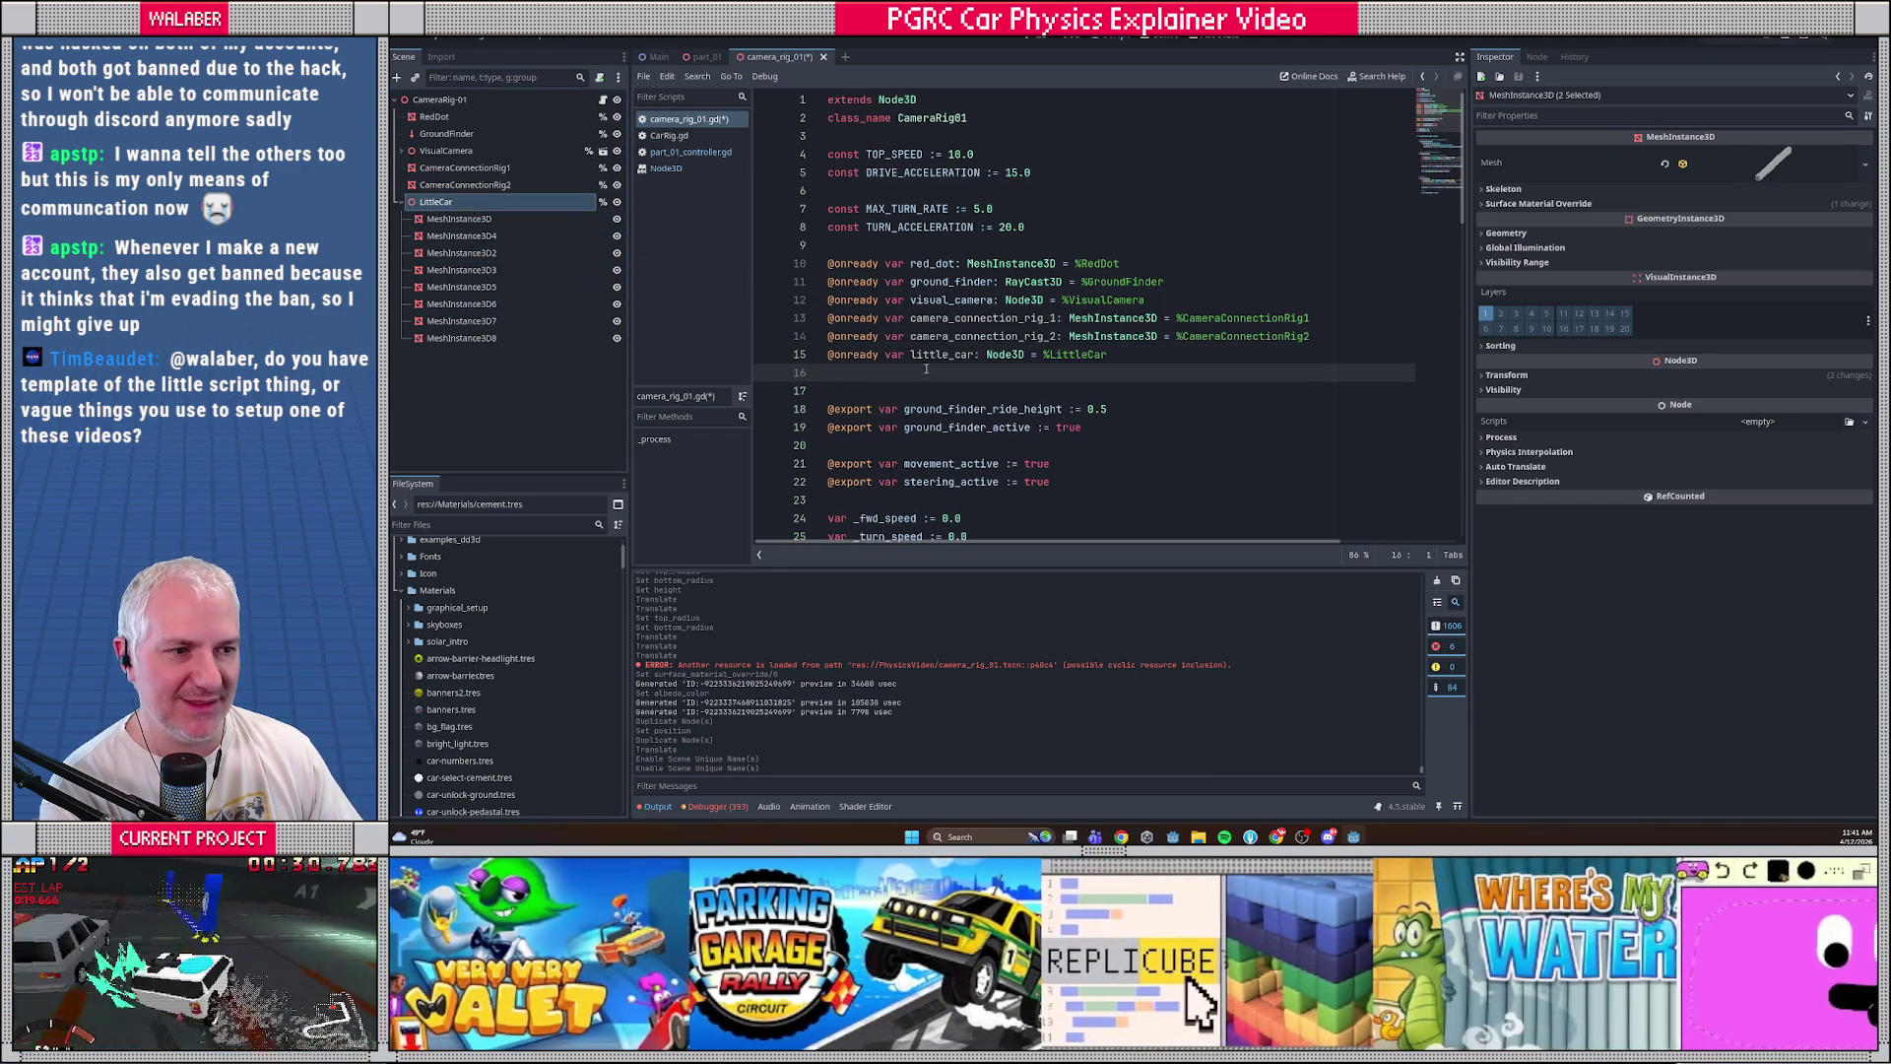
{"action": "scroll", "coordinate": [935, 377], "scroll_direction": "down", "scroll_amount": 10}
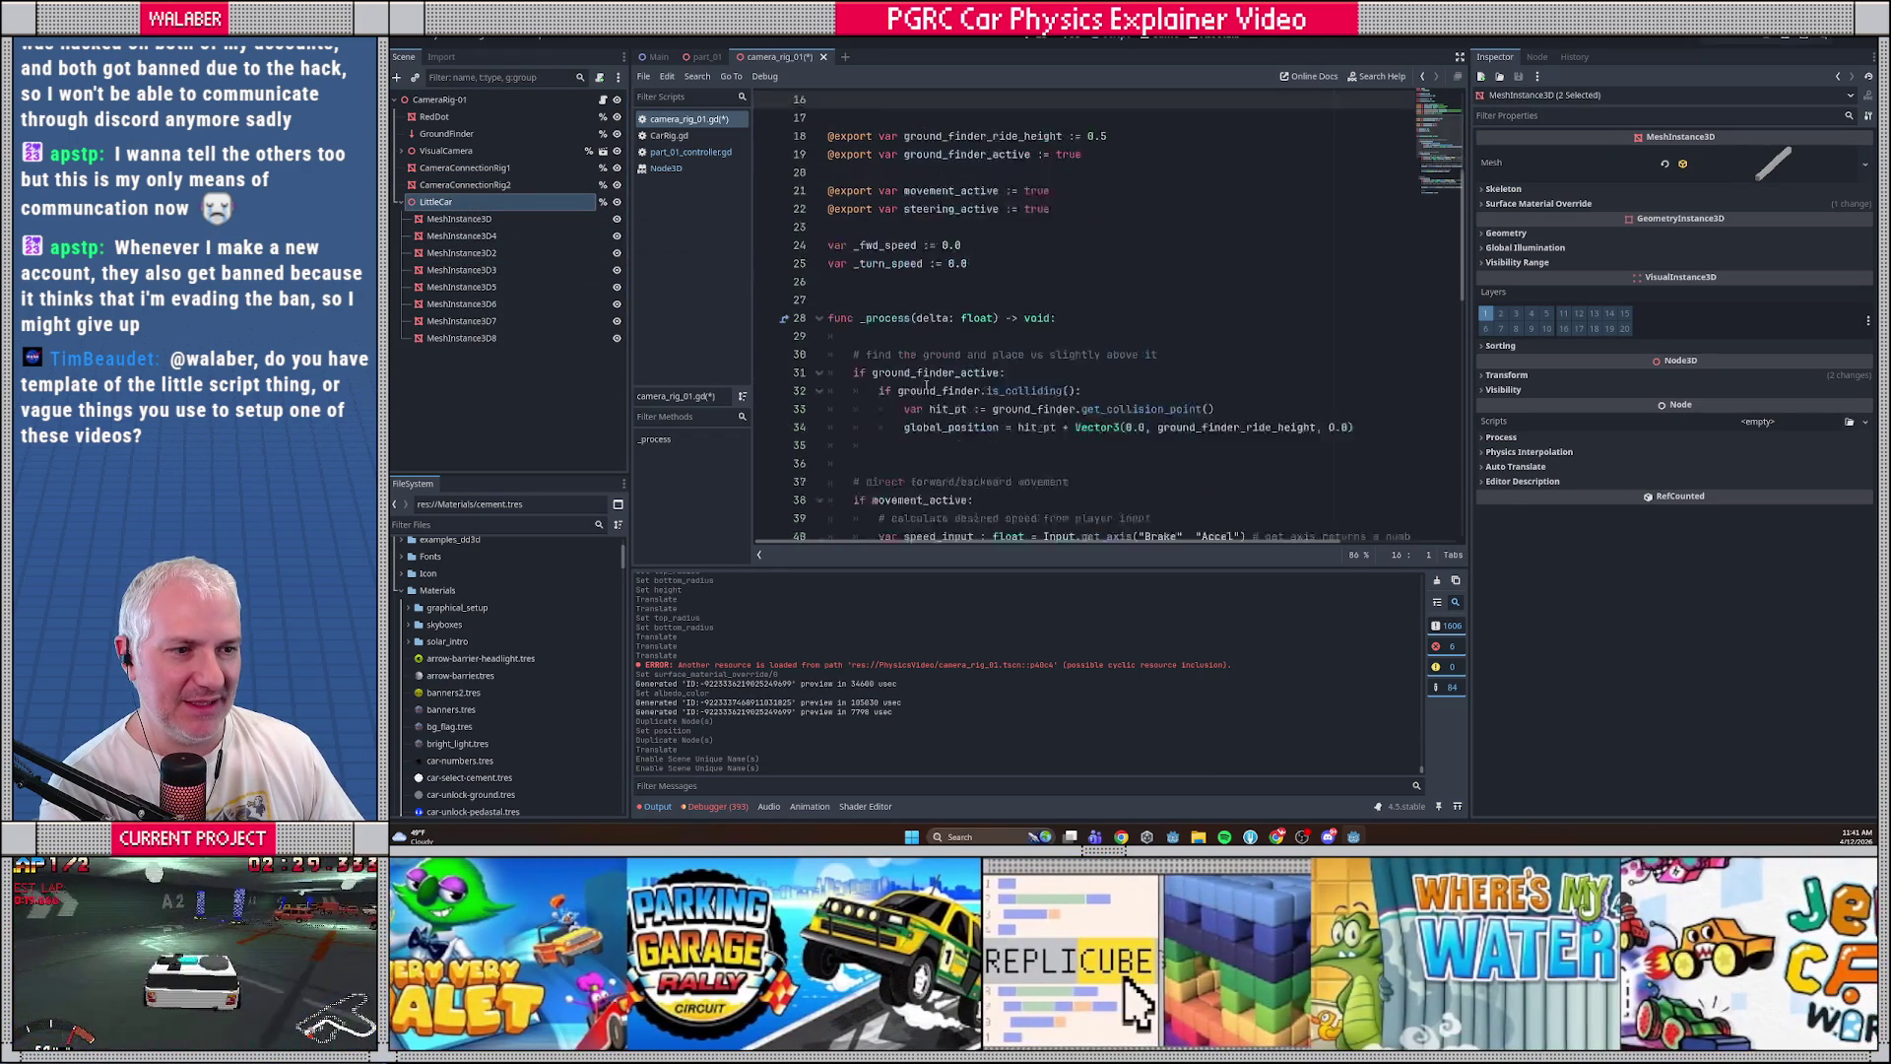
{"action": "scroll", "coordinate": [924, 390], "scroll_direction": "up", "scroll_amount": 5}
Save, open part_01_controller.gd full-width, and go to the end of the _ready setup lines
{"action": "key", "text": "ctrl+s"}
{"action": "left_click", "coordinate": [693, 152]}
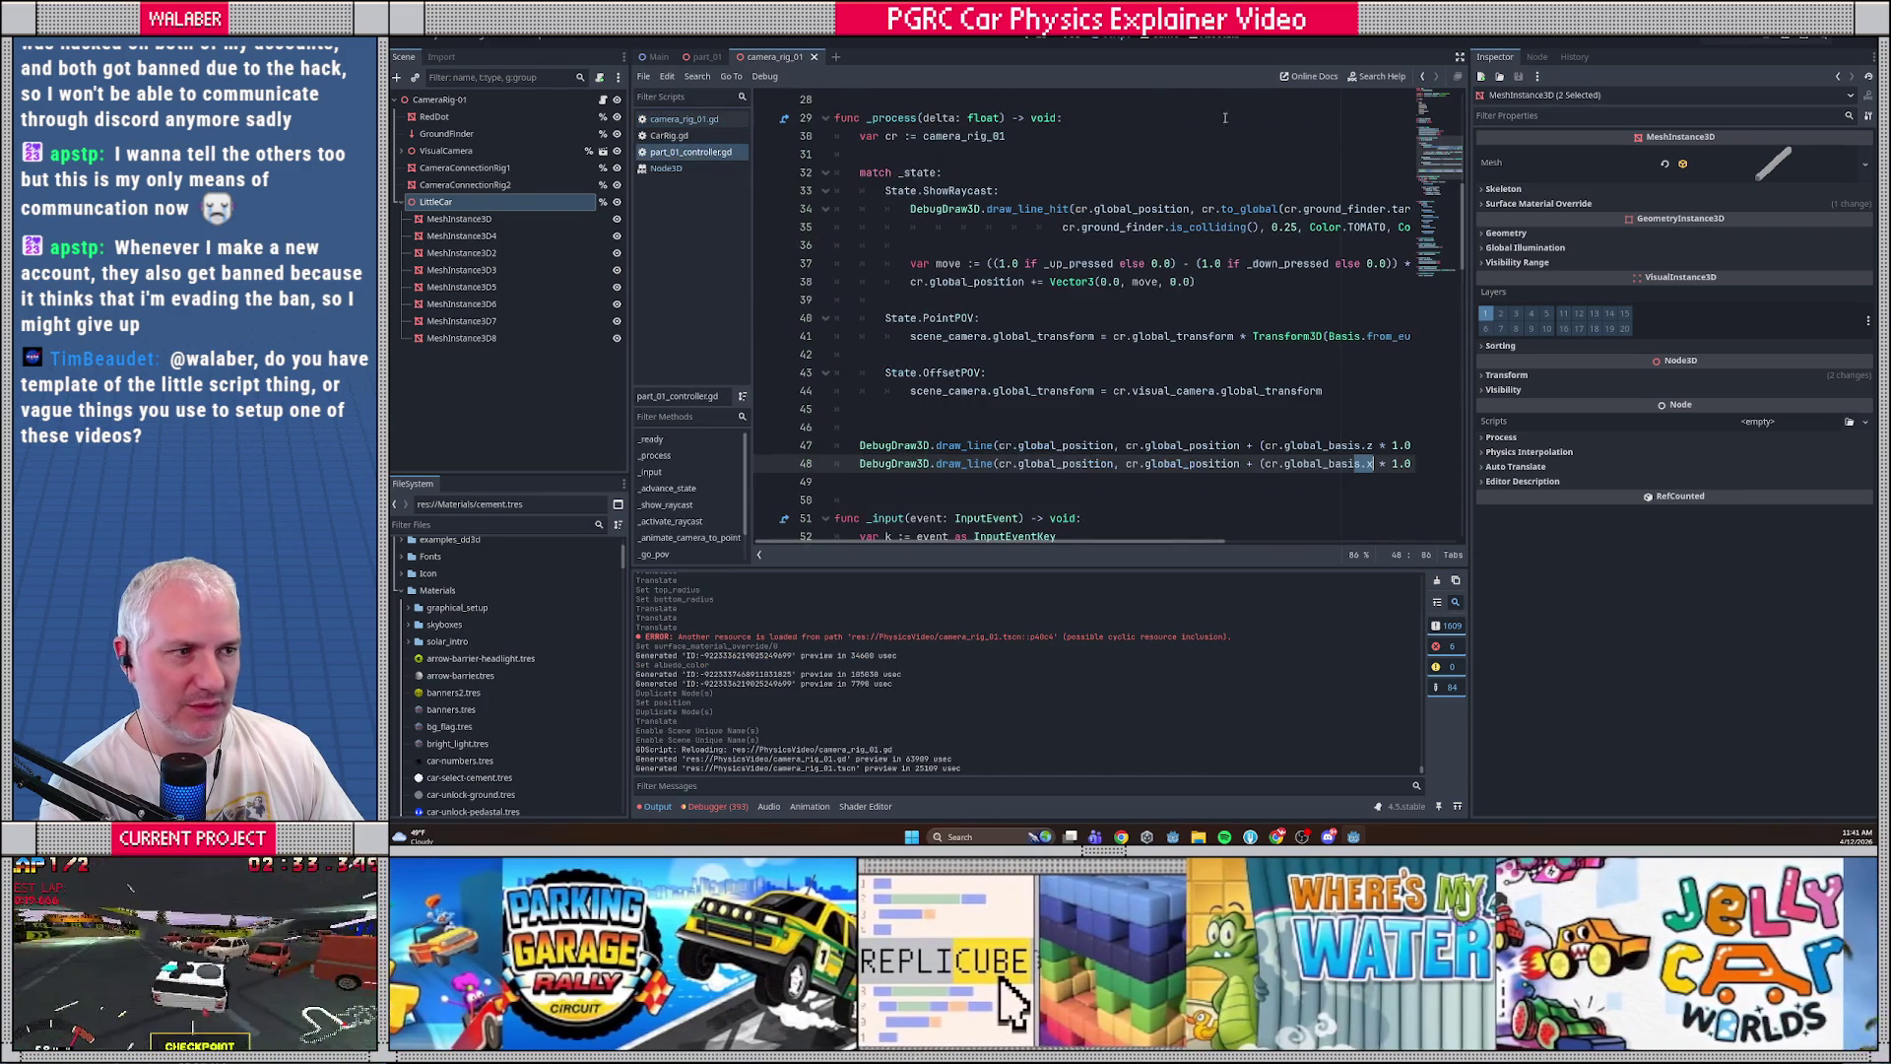
{"action": "left_click", "coordinate": [1458, 57]}
{"action": "left_click", "coordinate": [929, 209]}
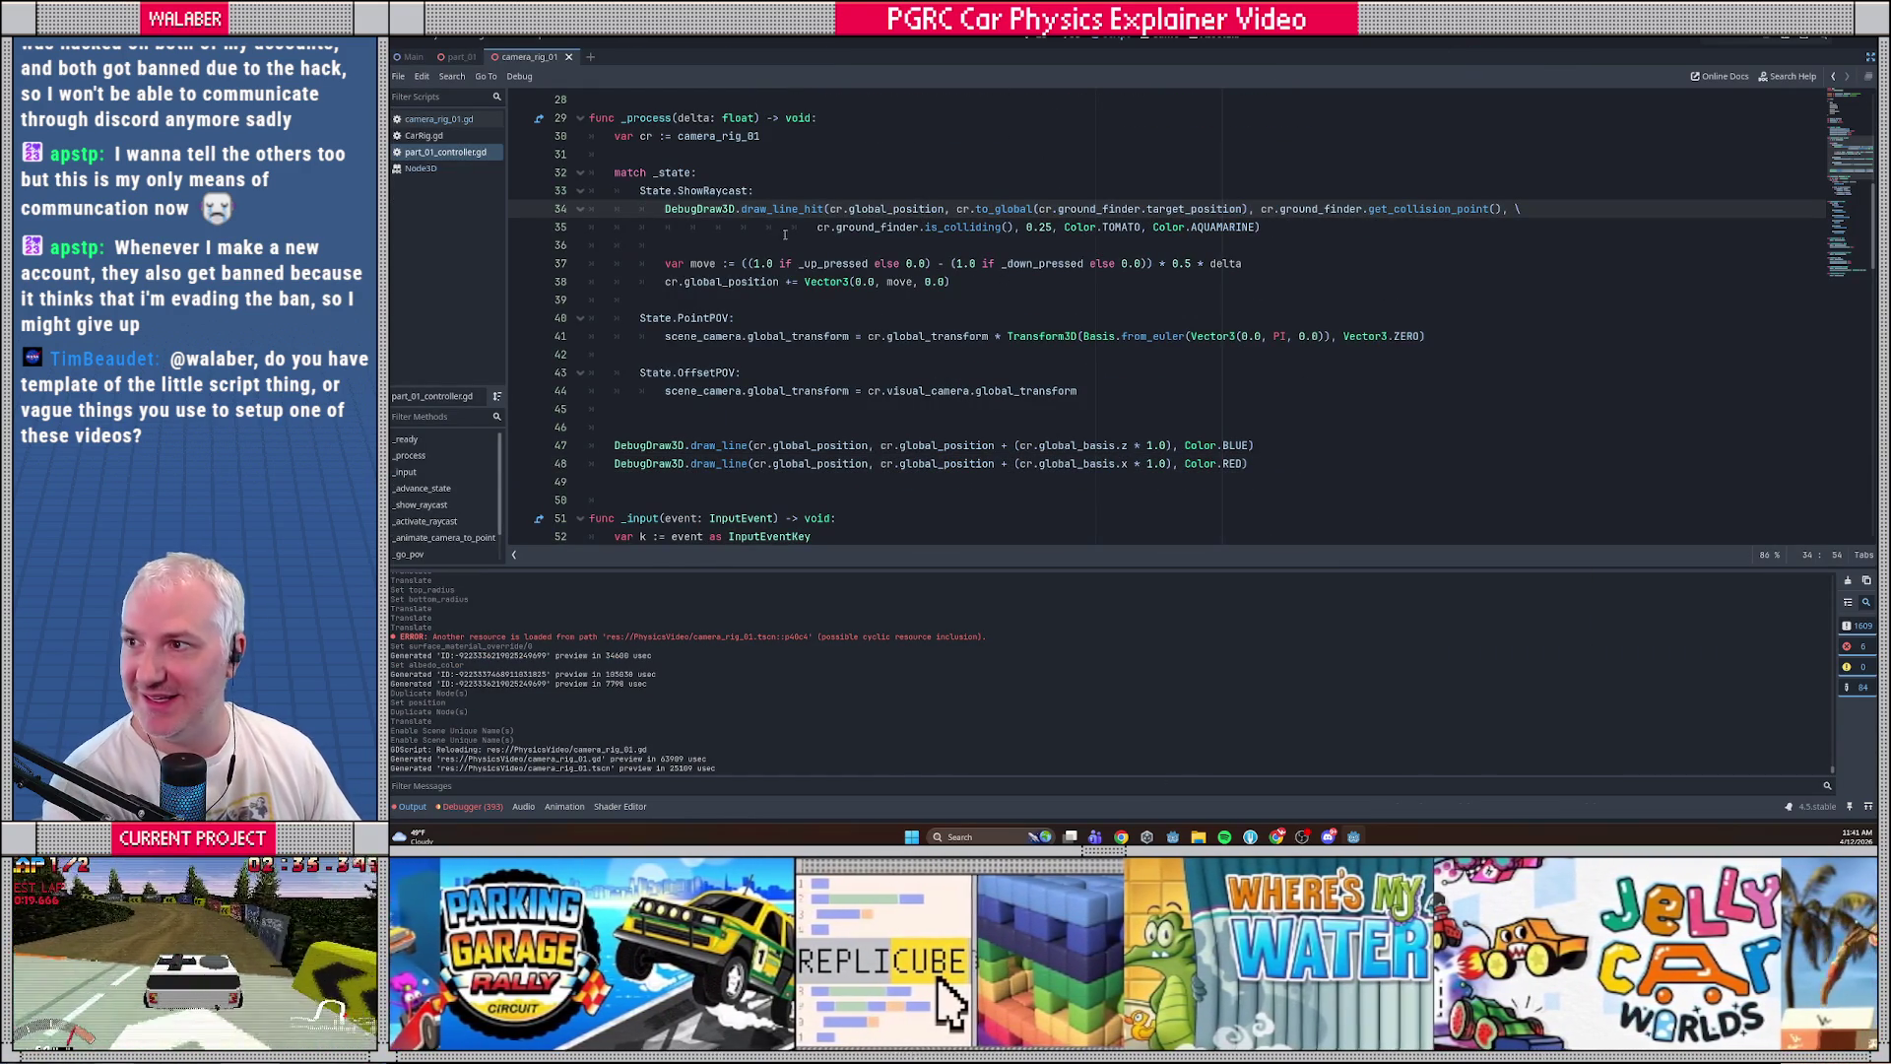
{"action": "scroll", "coordinate": [766, 281], "scroll_direction": "up", "scroll_amount": 2}
{"action": "left_click", "coordinate": [665, 262]}
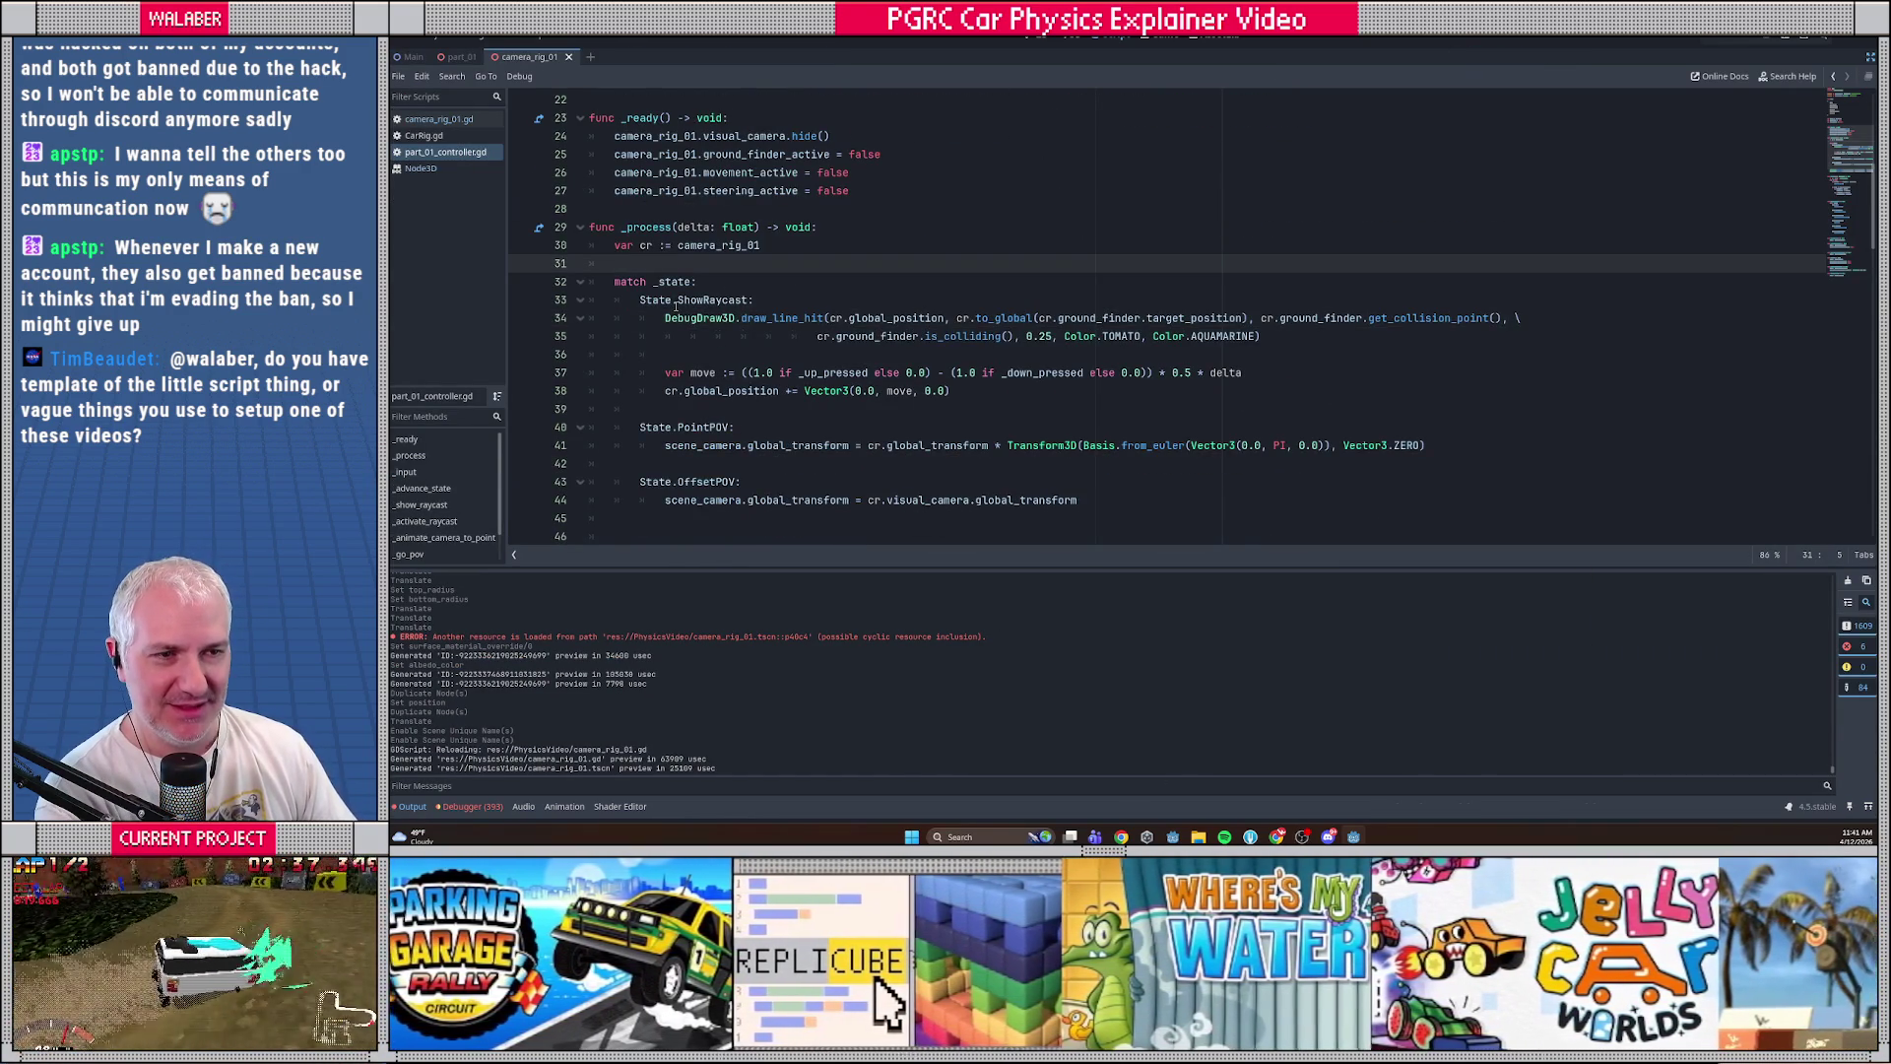
{"action": "left_click", "coordinate": [643, 207]}
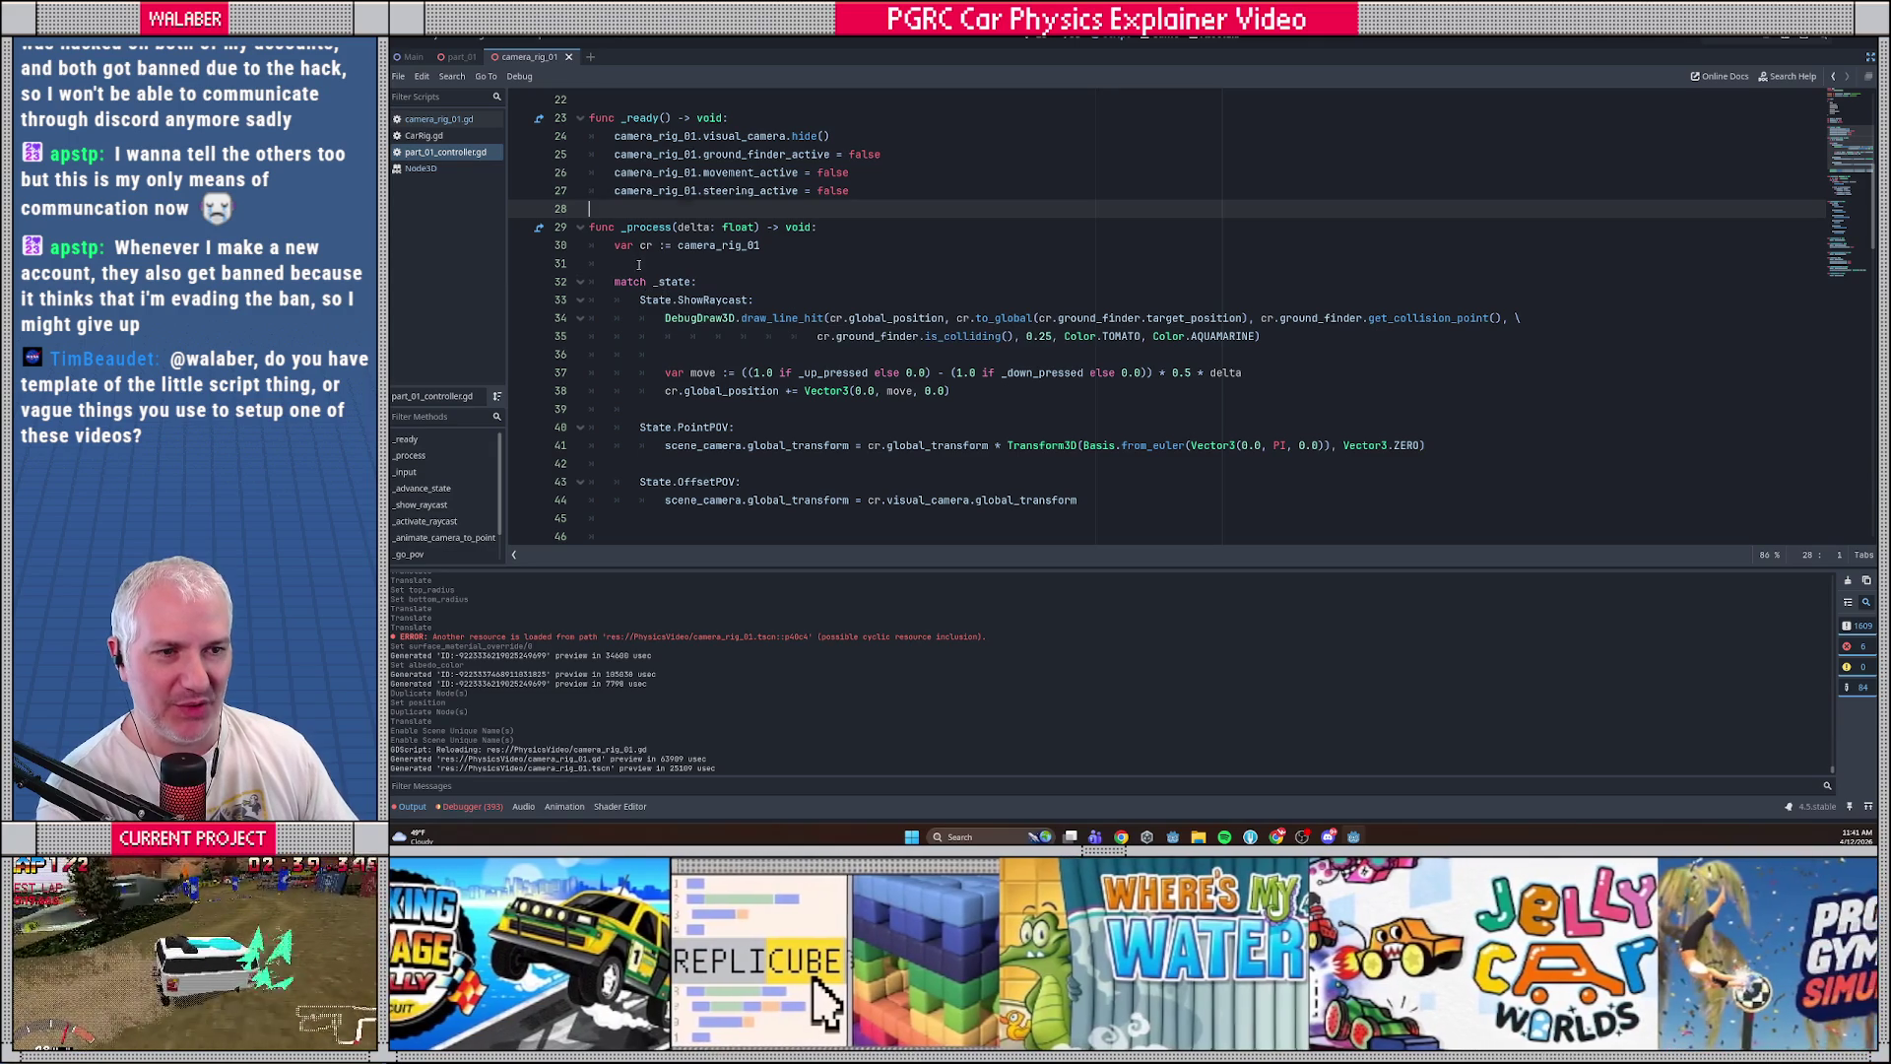
{"action": "left_click", "coordinate": [638, 264]}
{"action": "scroll", "coordinate": [661, 268], "scroll_direction": "up", "scroll_amount": 2}
{"action": "left_click", "coordinate": [882, 295]}
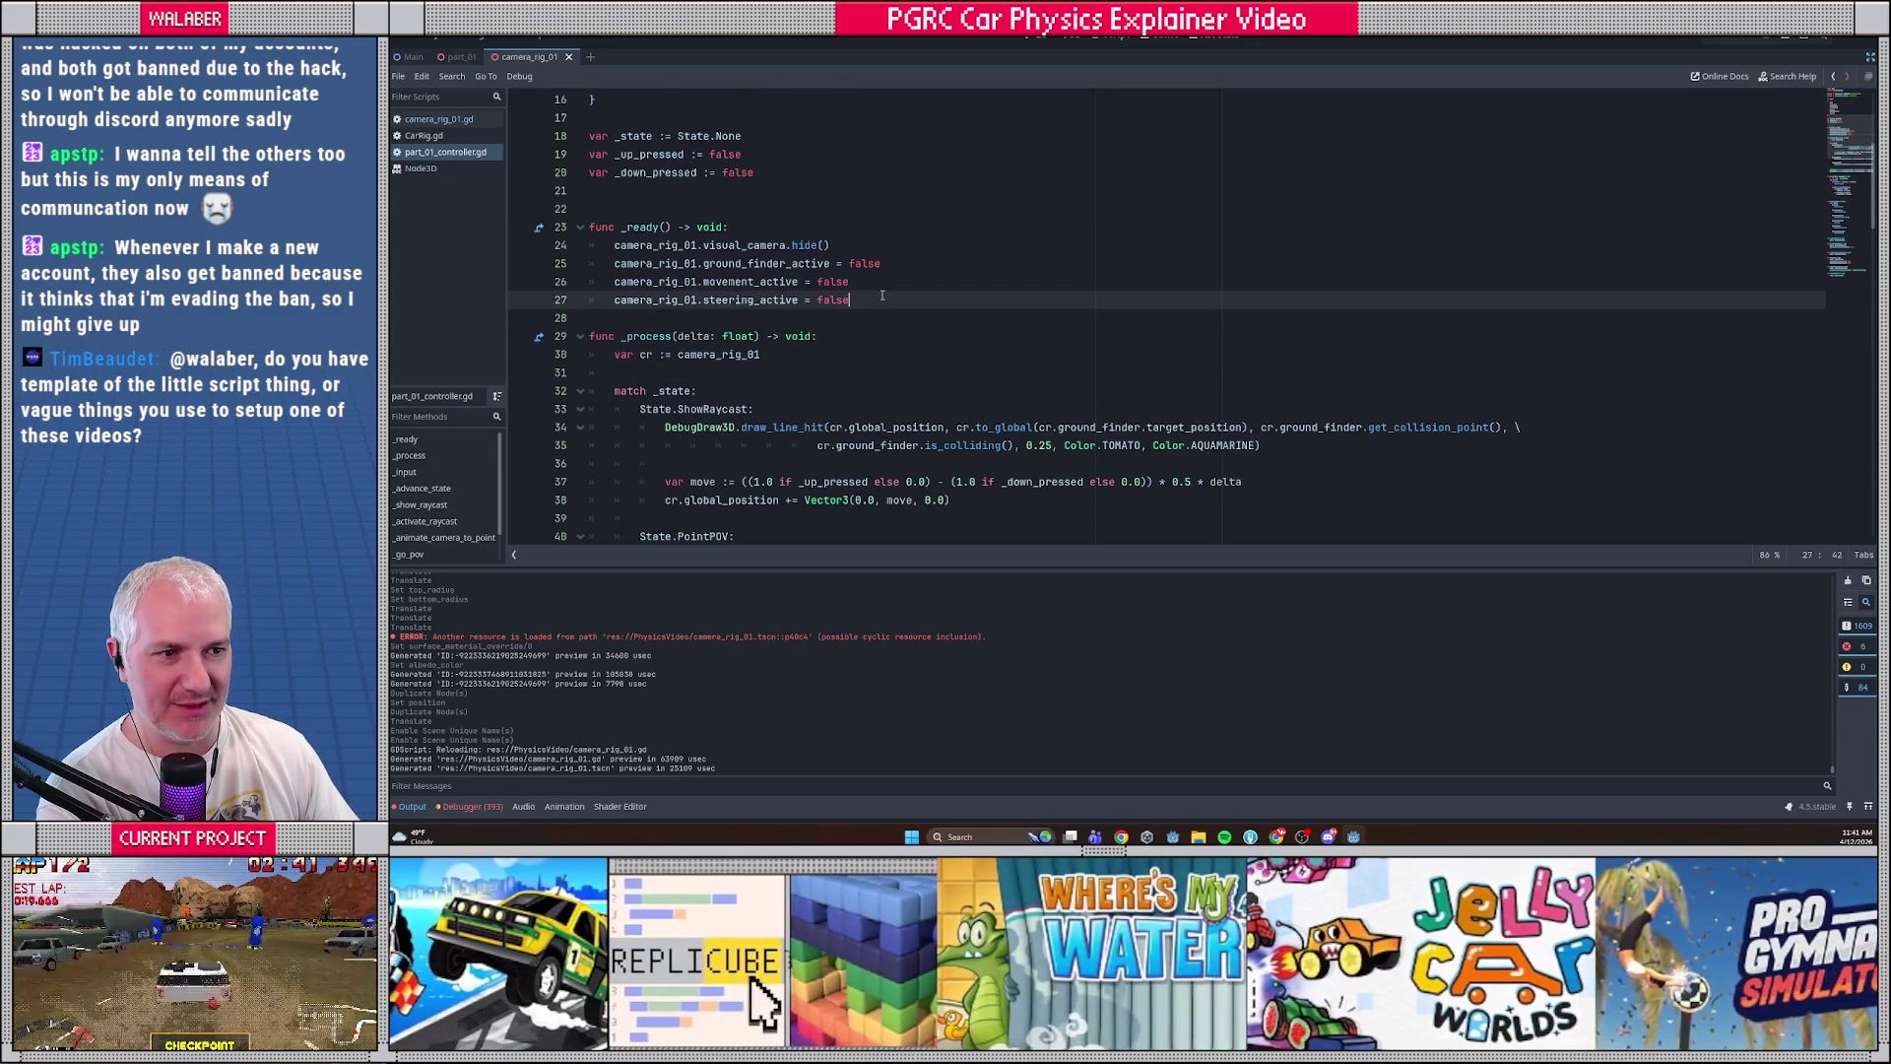
Add hide() calls for camera_connection_rig_1 and camera_connection_rig_2 in _ready
{"action": "key", "text": "Return"}
{"action": "type", "text": "camera_rig_01"}
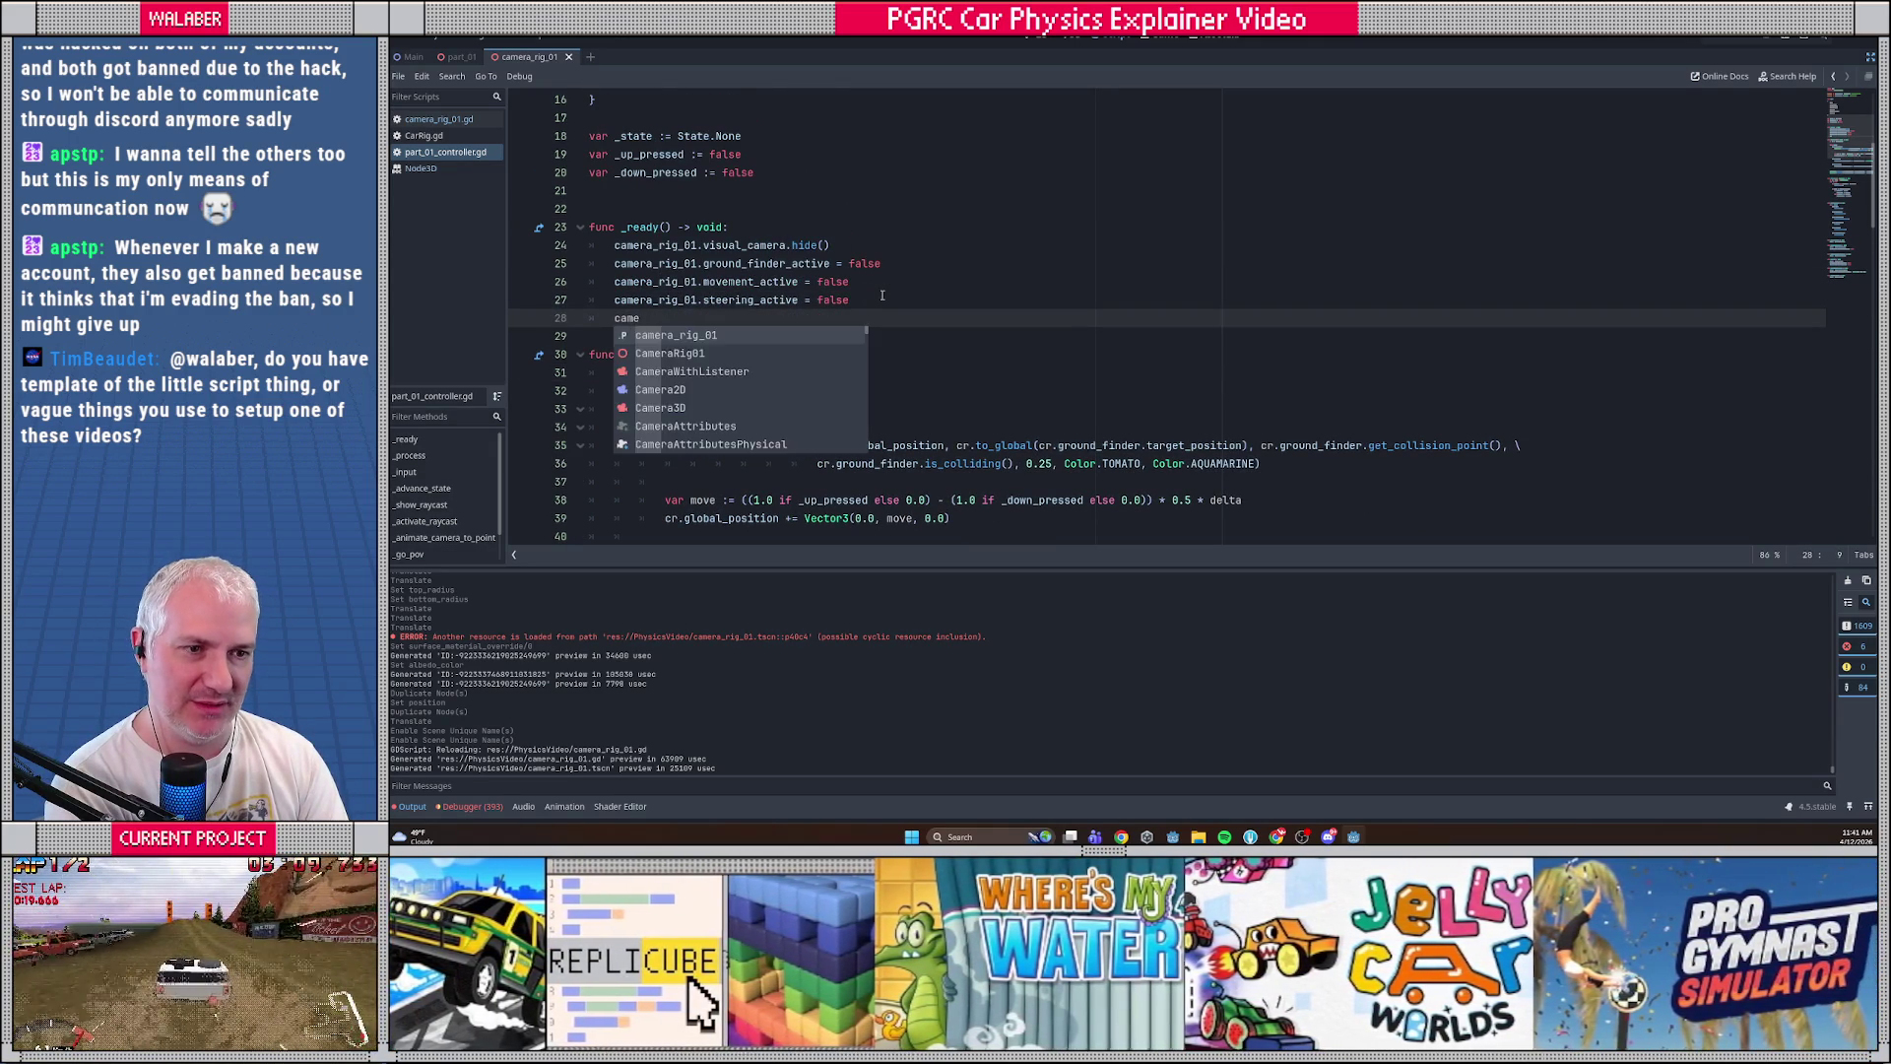
{"action": "type", "text": ".co"}
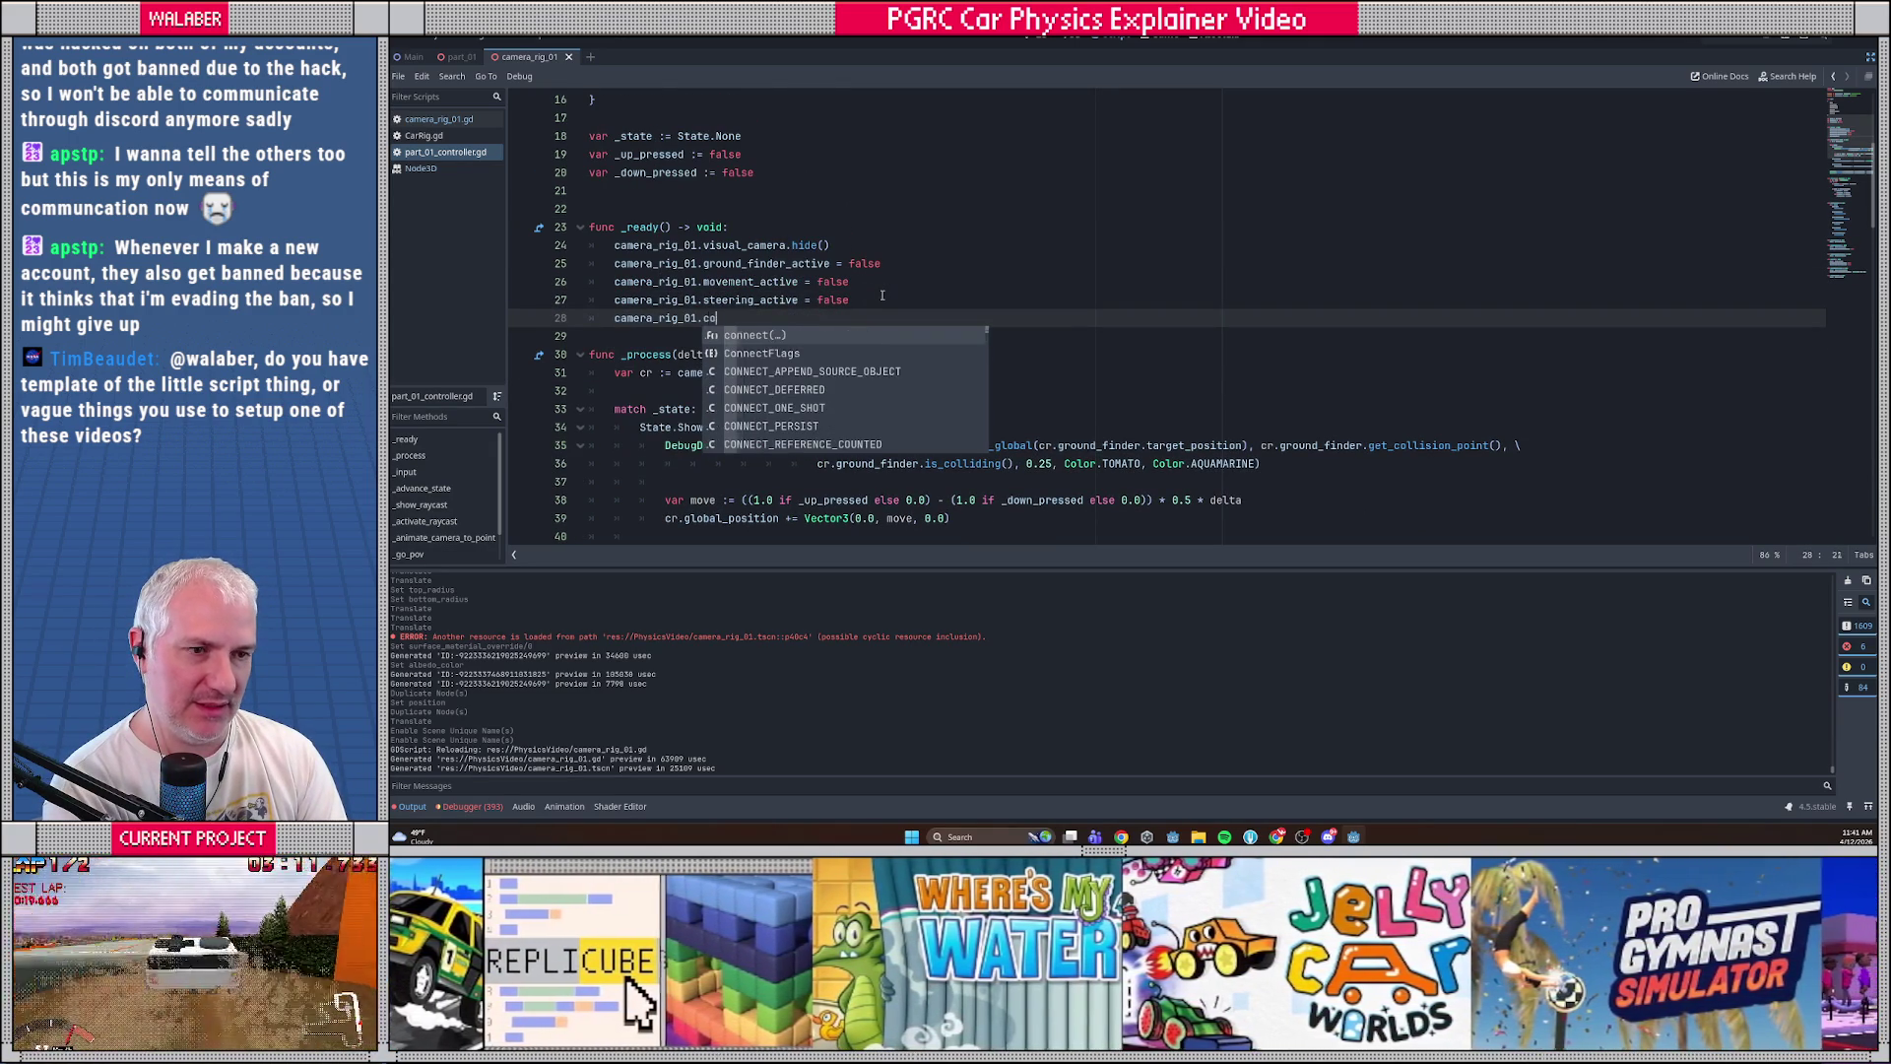
{"action": "type", "text": "c"}
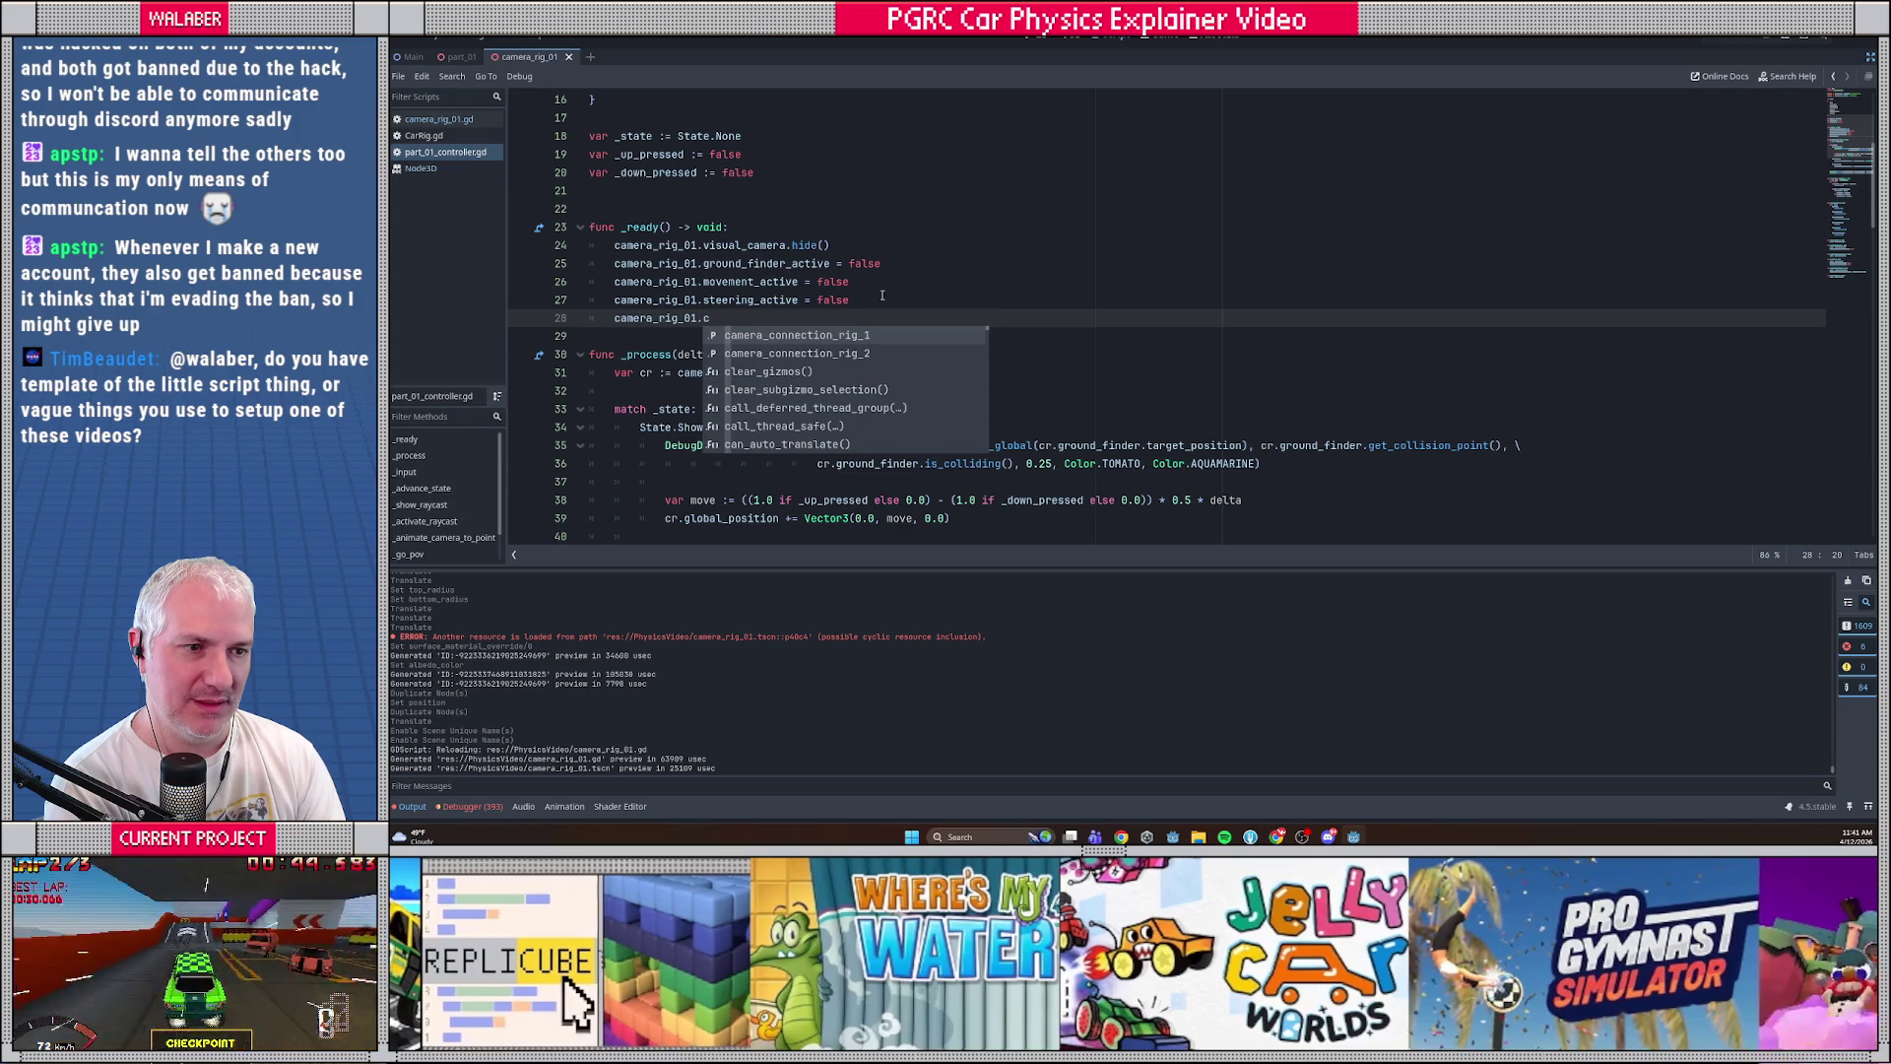
{"action": "key", "text": "Return"}
{"action": "type", "text": "."}
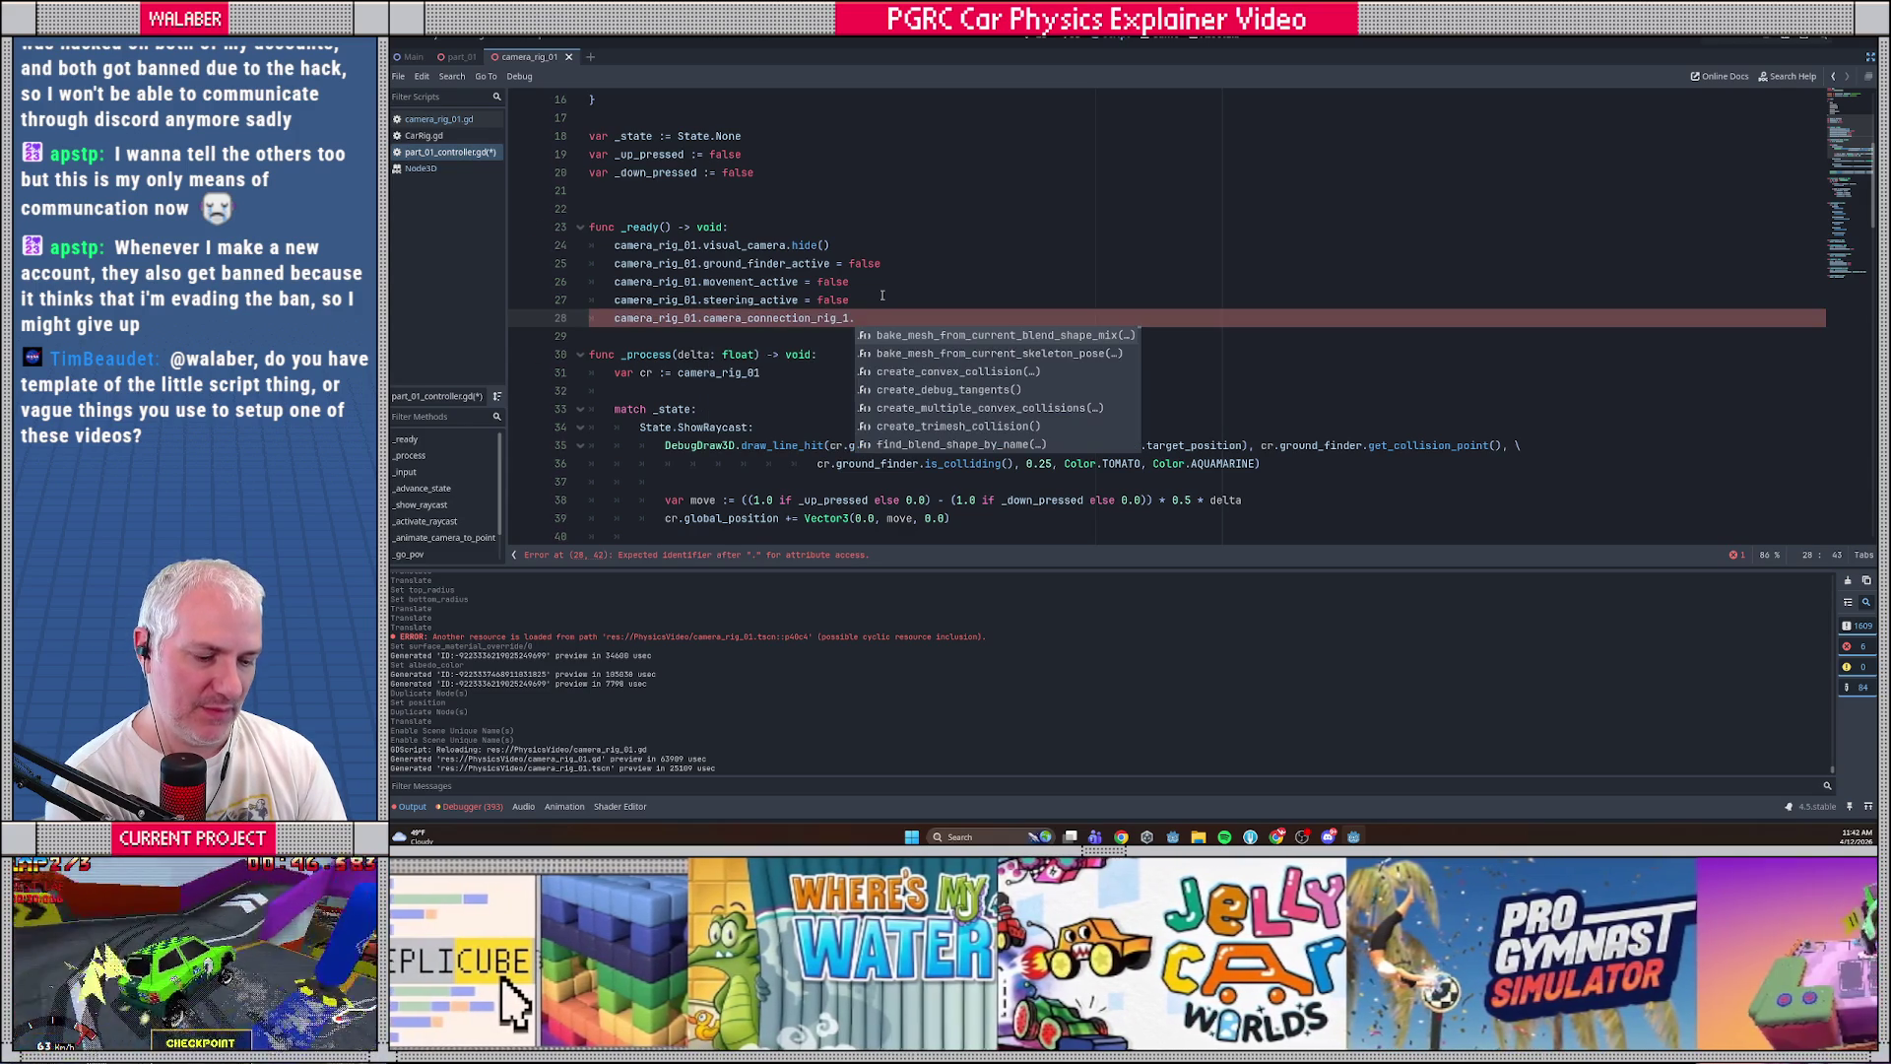
{"action": "type", "text": "hi"}
{"action": "key", "text": "Return"}
{"action": "key", "text": "Return"}
{"action": "type", "text": "camer"}
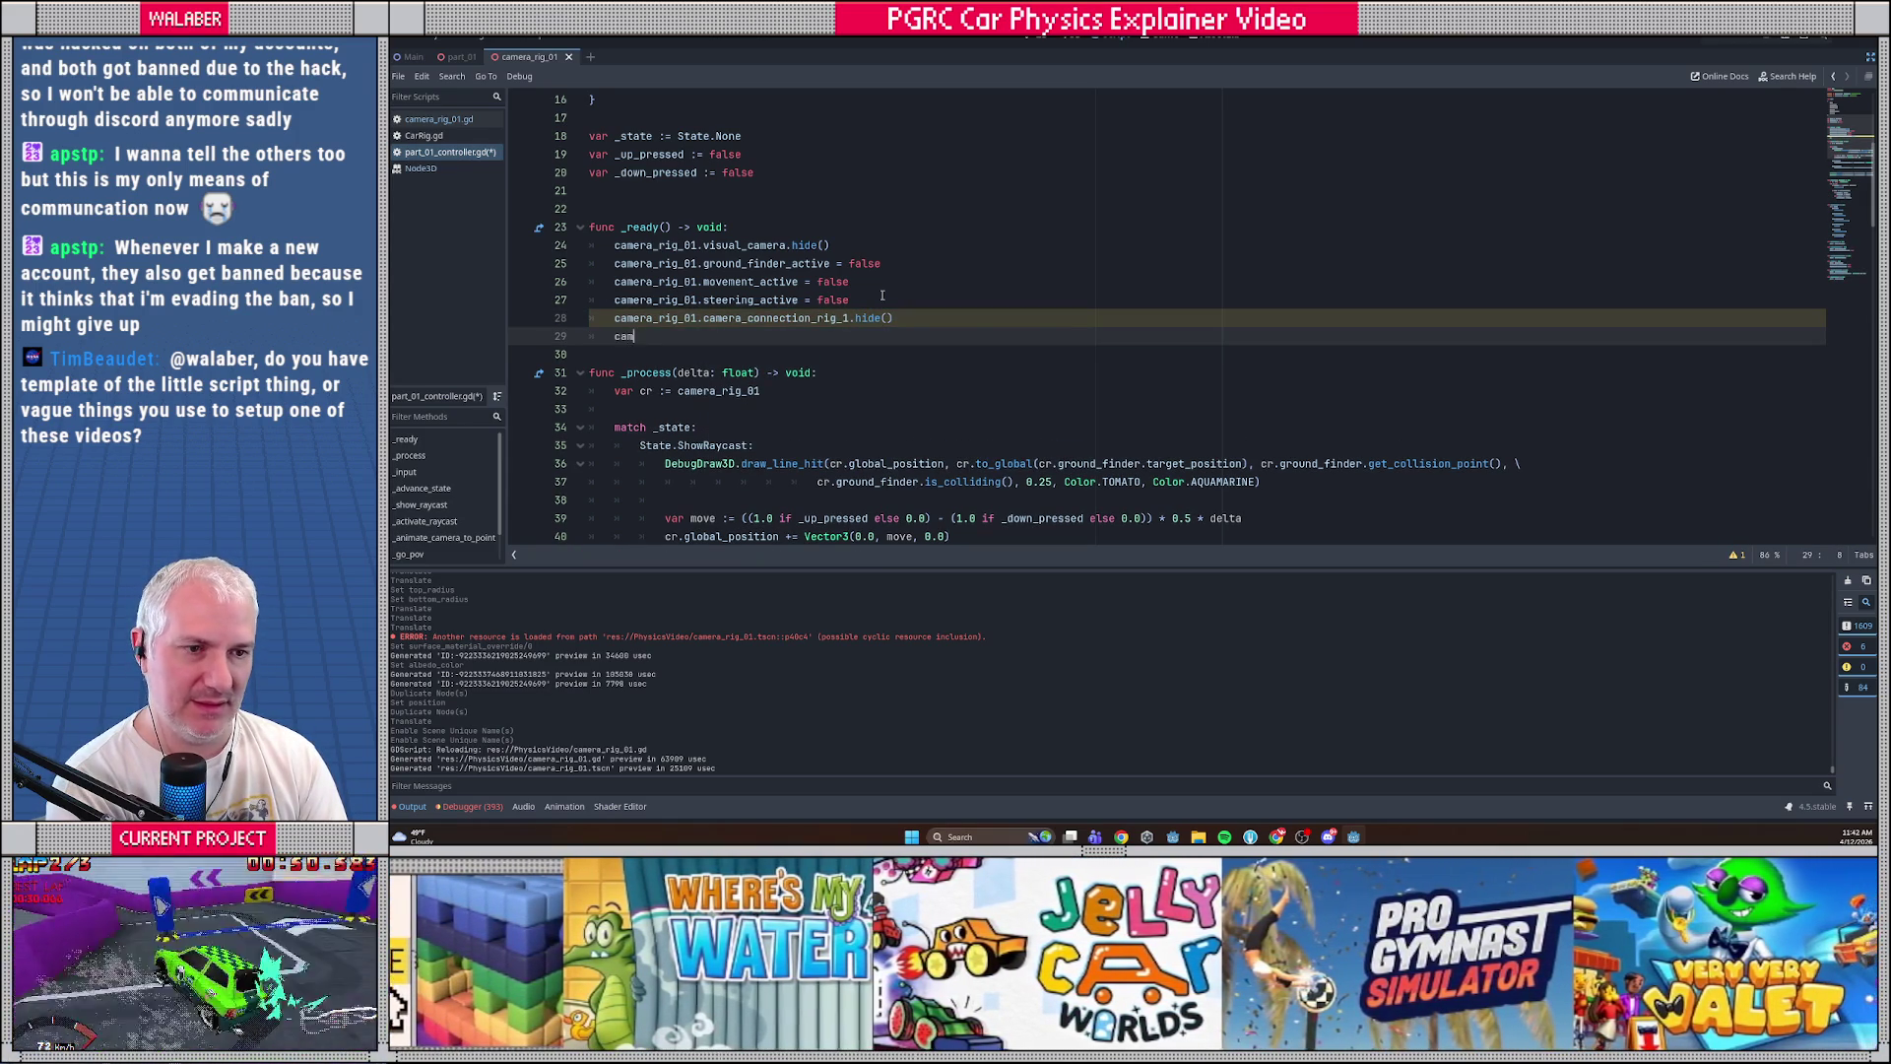
{"action": "key", "text": "Return"}
{"action": "type", "text": ".rig"}
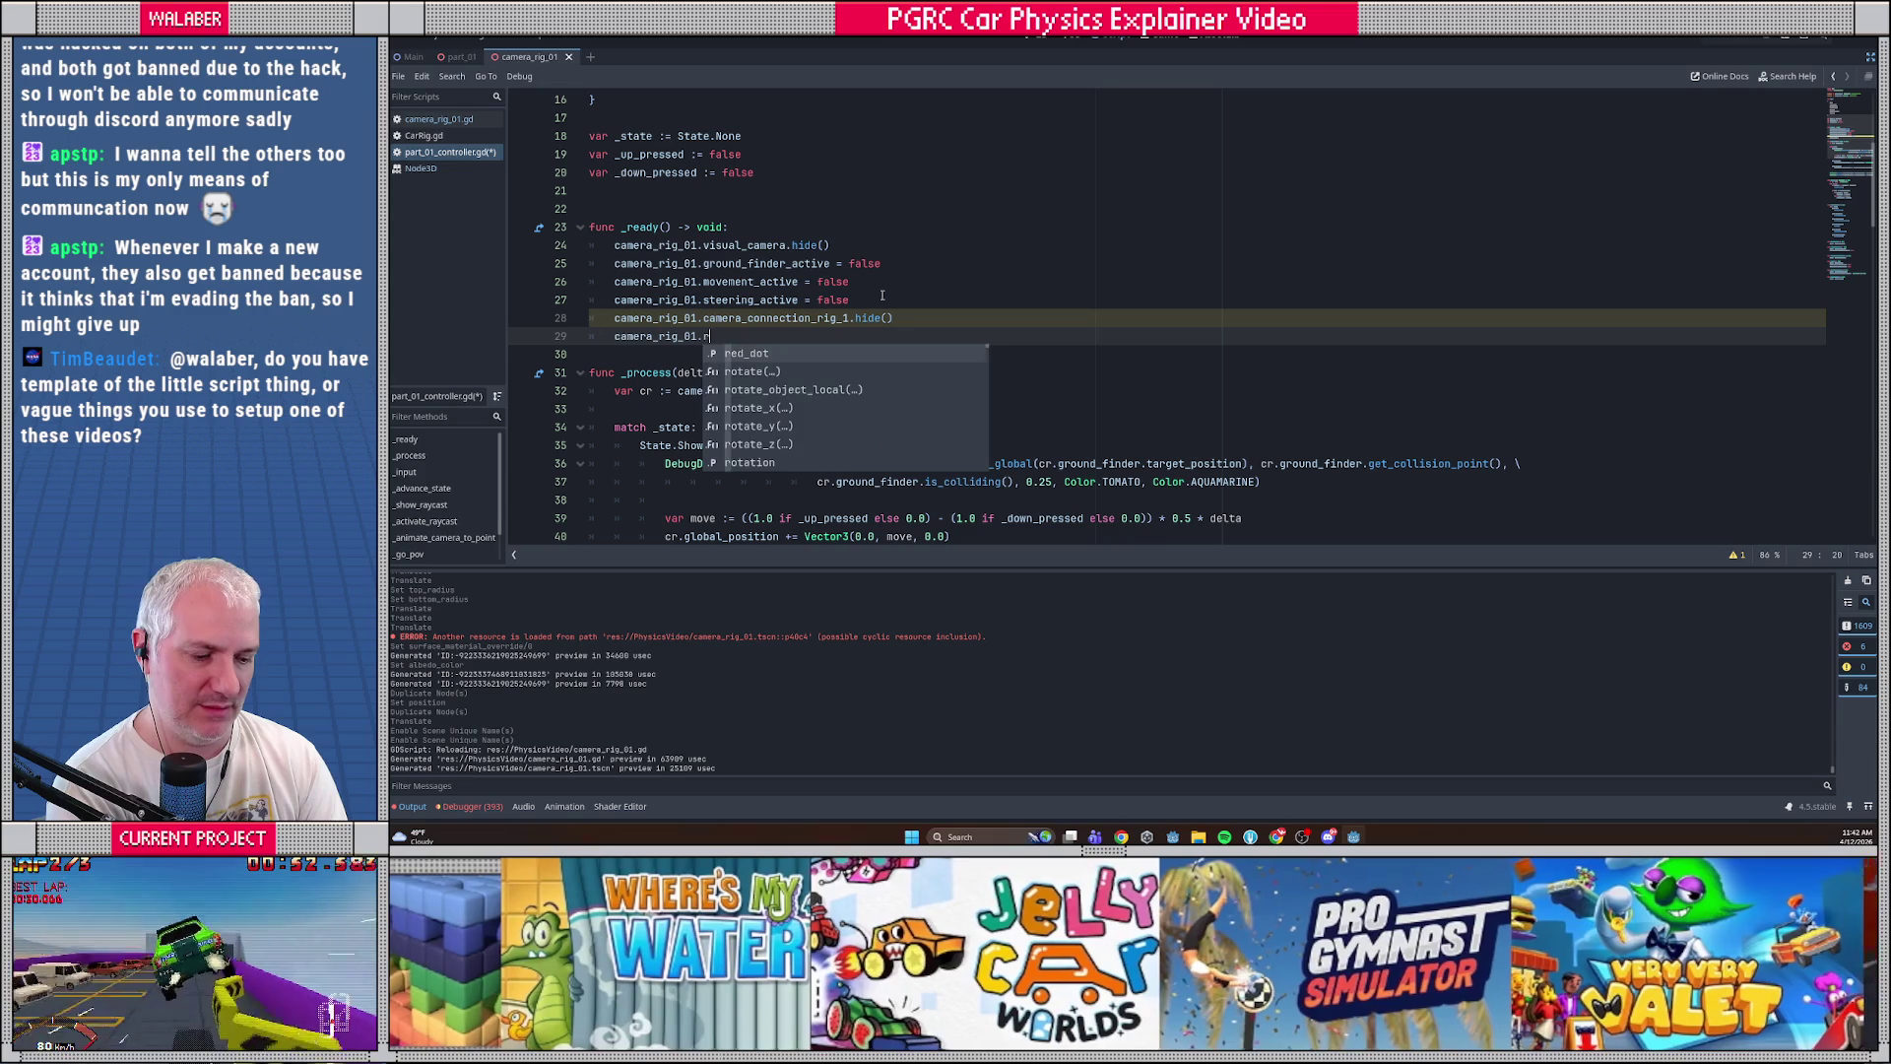
{"action": "key", "text": "Down"}
{"action": "key", "text": "Return"}
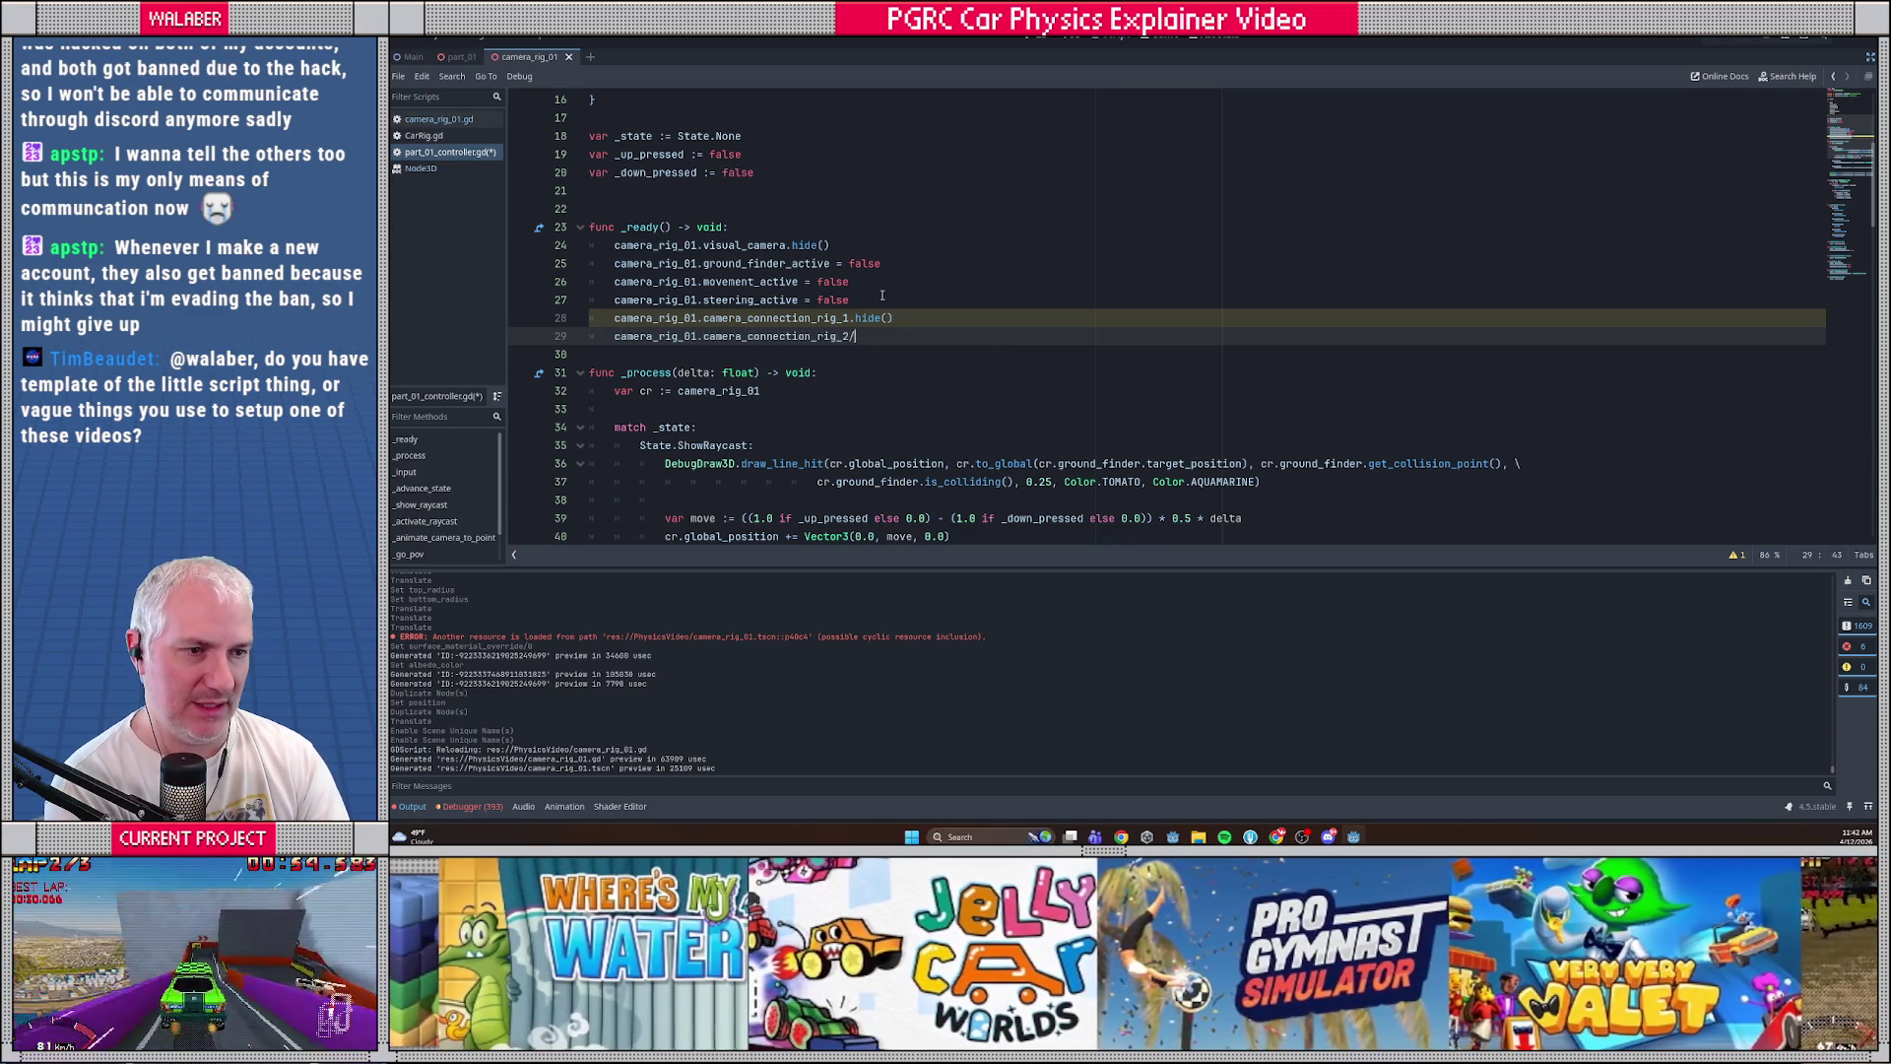
{"action": "type", "text": ".hide()"}
{"action": "key", "text": "Return"}
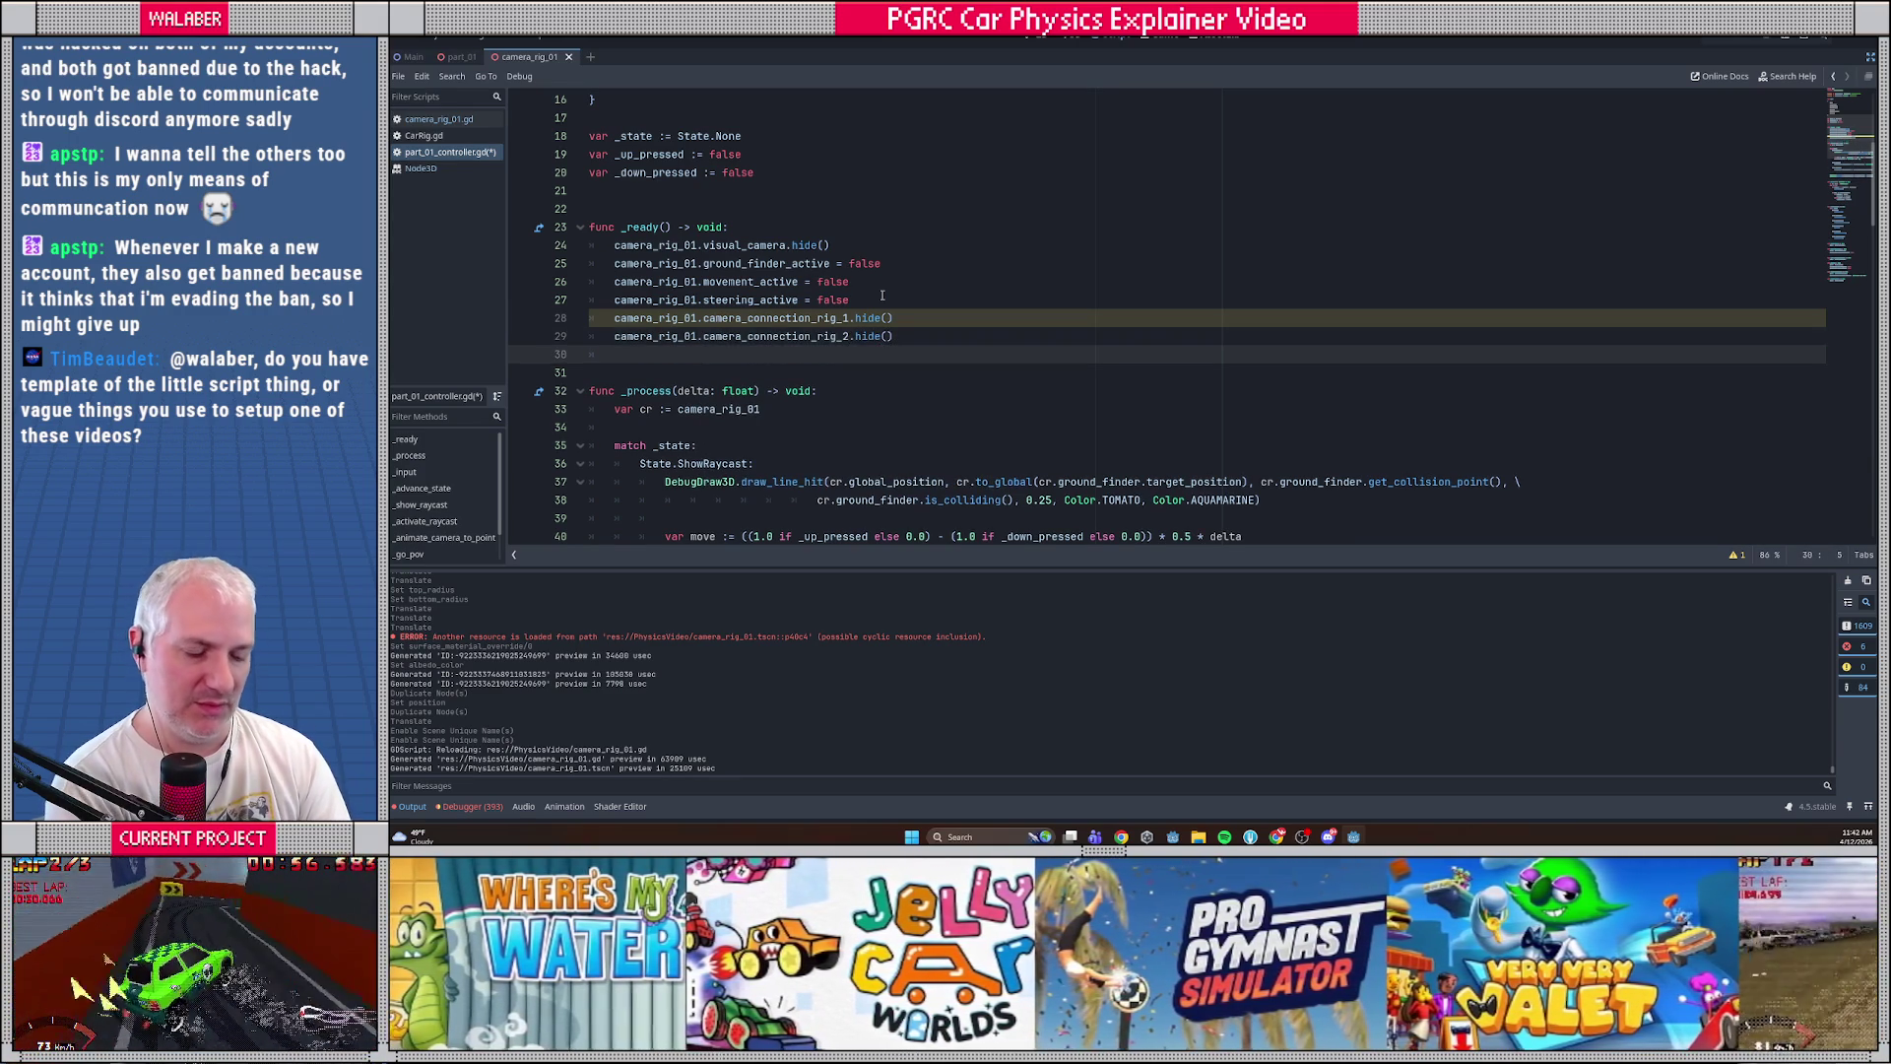
Add camera_rig_01.little_car.hide() as the last line of _ready
{"action": "type", "text": "r"}
{"action": "key", "text": "Return"}
{"action": "type", "text": ".l"}
{"action": "key", "text": "Return"}
{"action": "type", "text": ".hide()"}
{"action": "key", "text": "Return"}
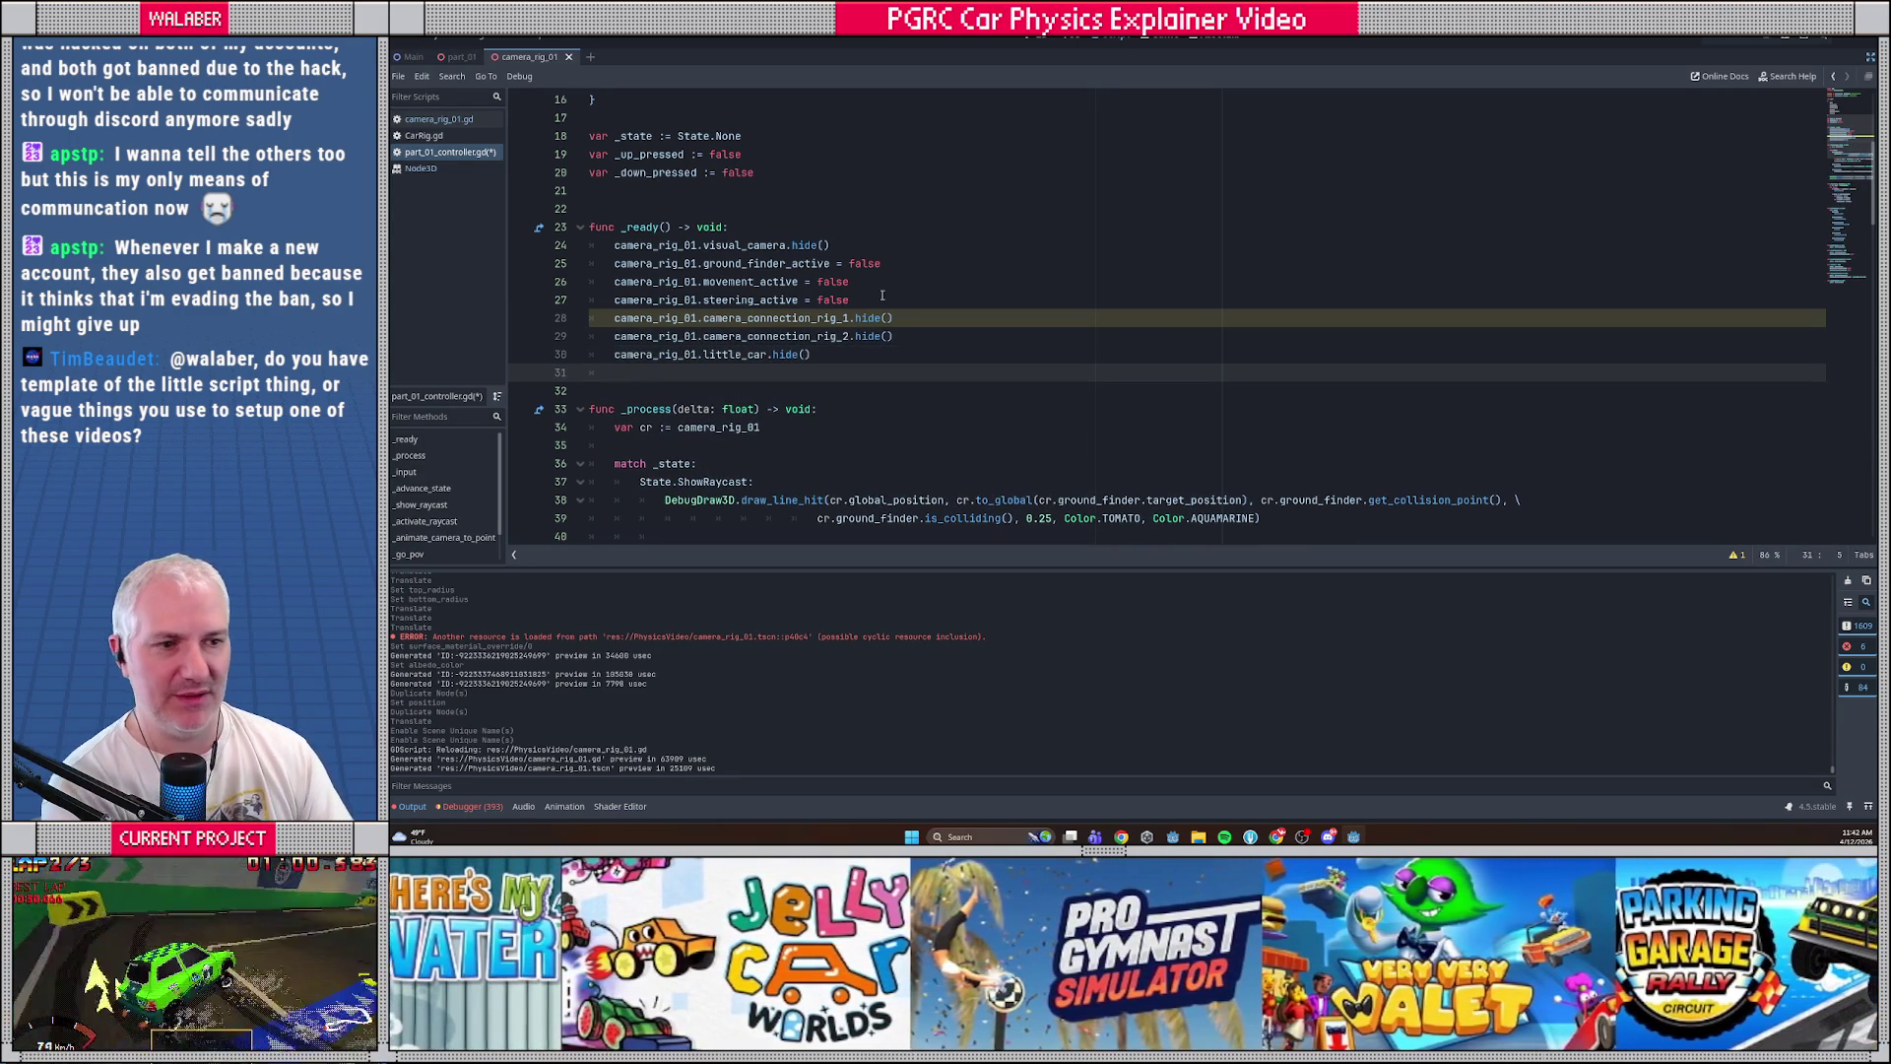
{"action": "scroll", "coordinate": [810, 336], "scroll_direction": "down", "scroll_amount": 15}
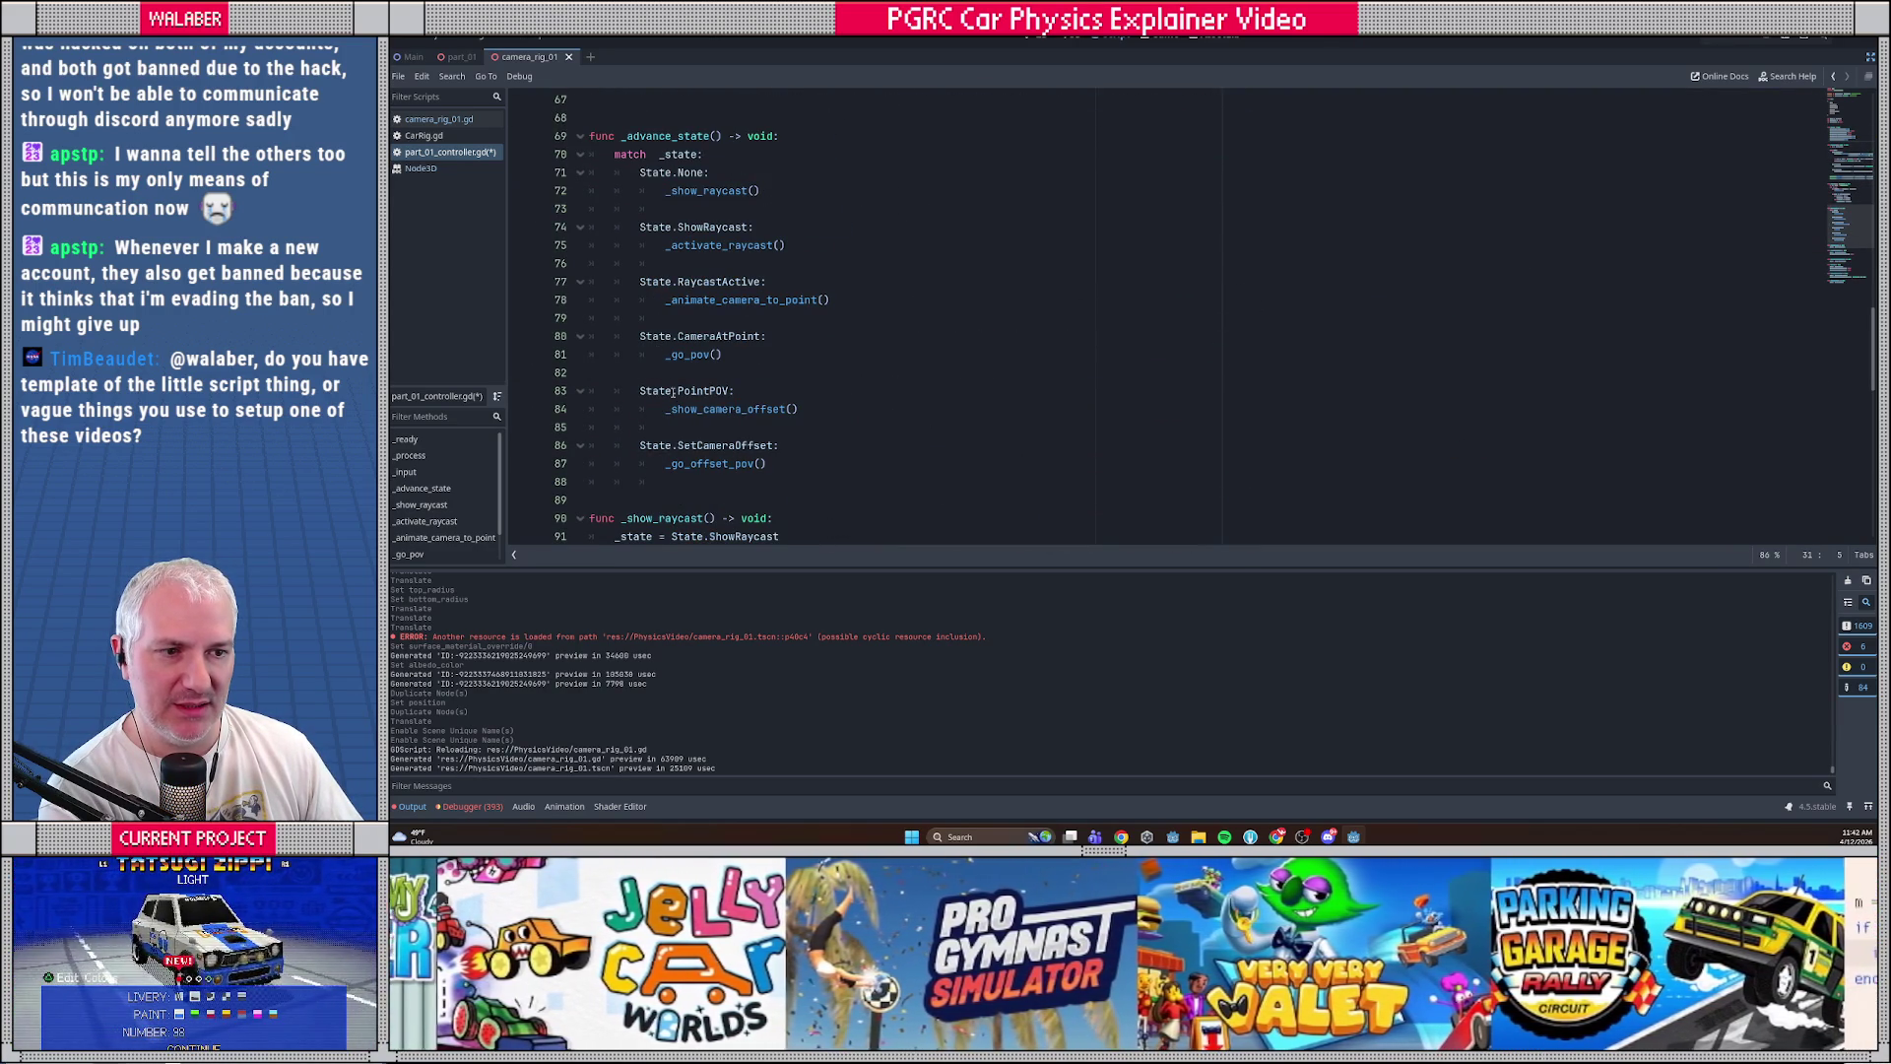
In _show_camera_offset, add camera_rig_01.camera_connection_rig_1.show() after the visual_camera position line
{"action": "left_click", "coordinate": [818, 412]}
{"action": "left_click", "coordinate": [785, 409], "text": "ctrl"}
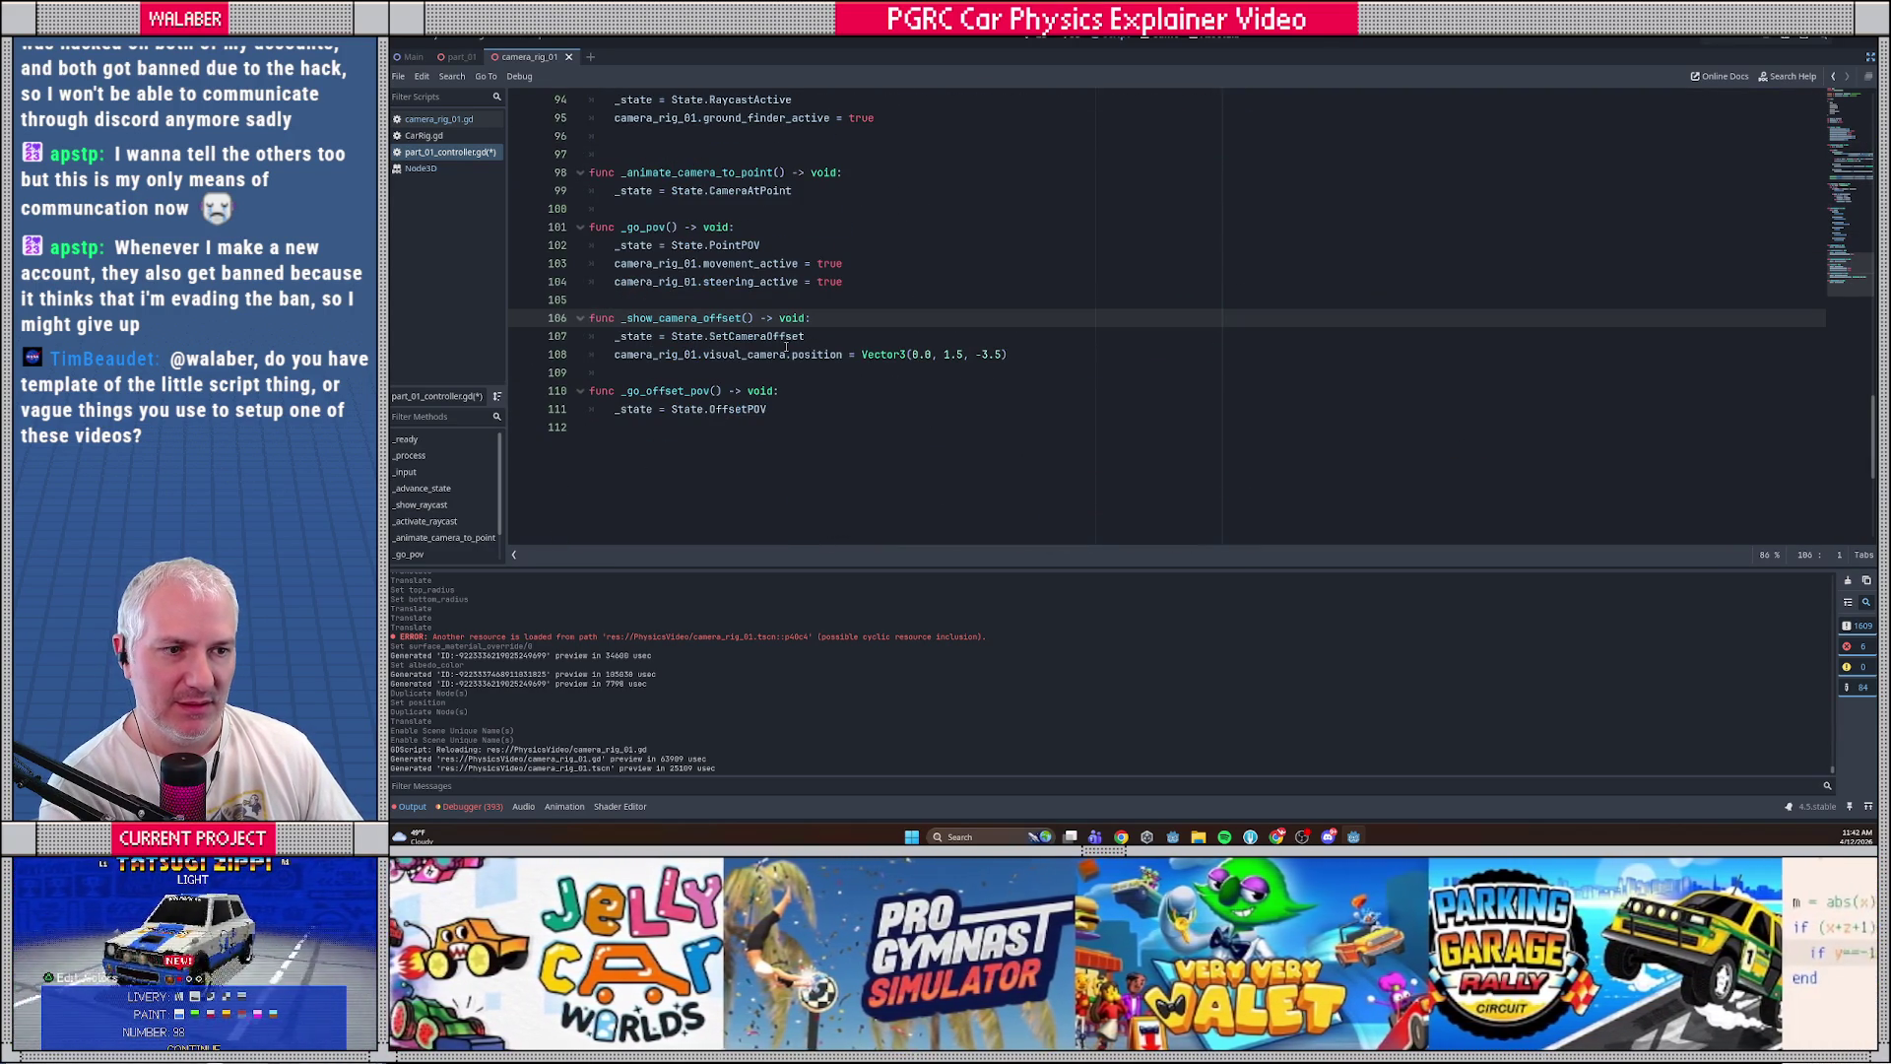
{"action": "mouse_move", "coordinate": [781, 353]}
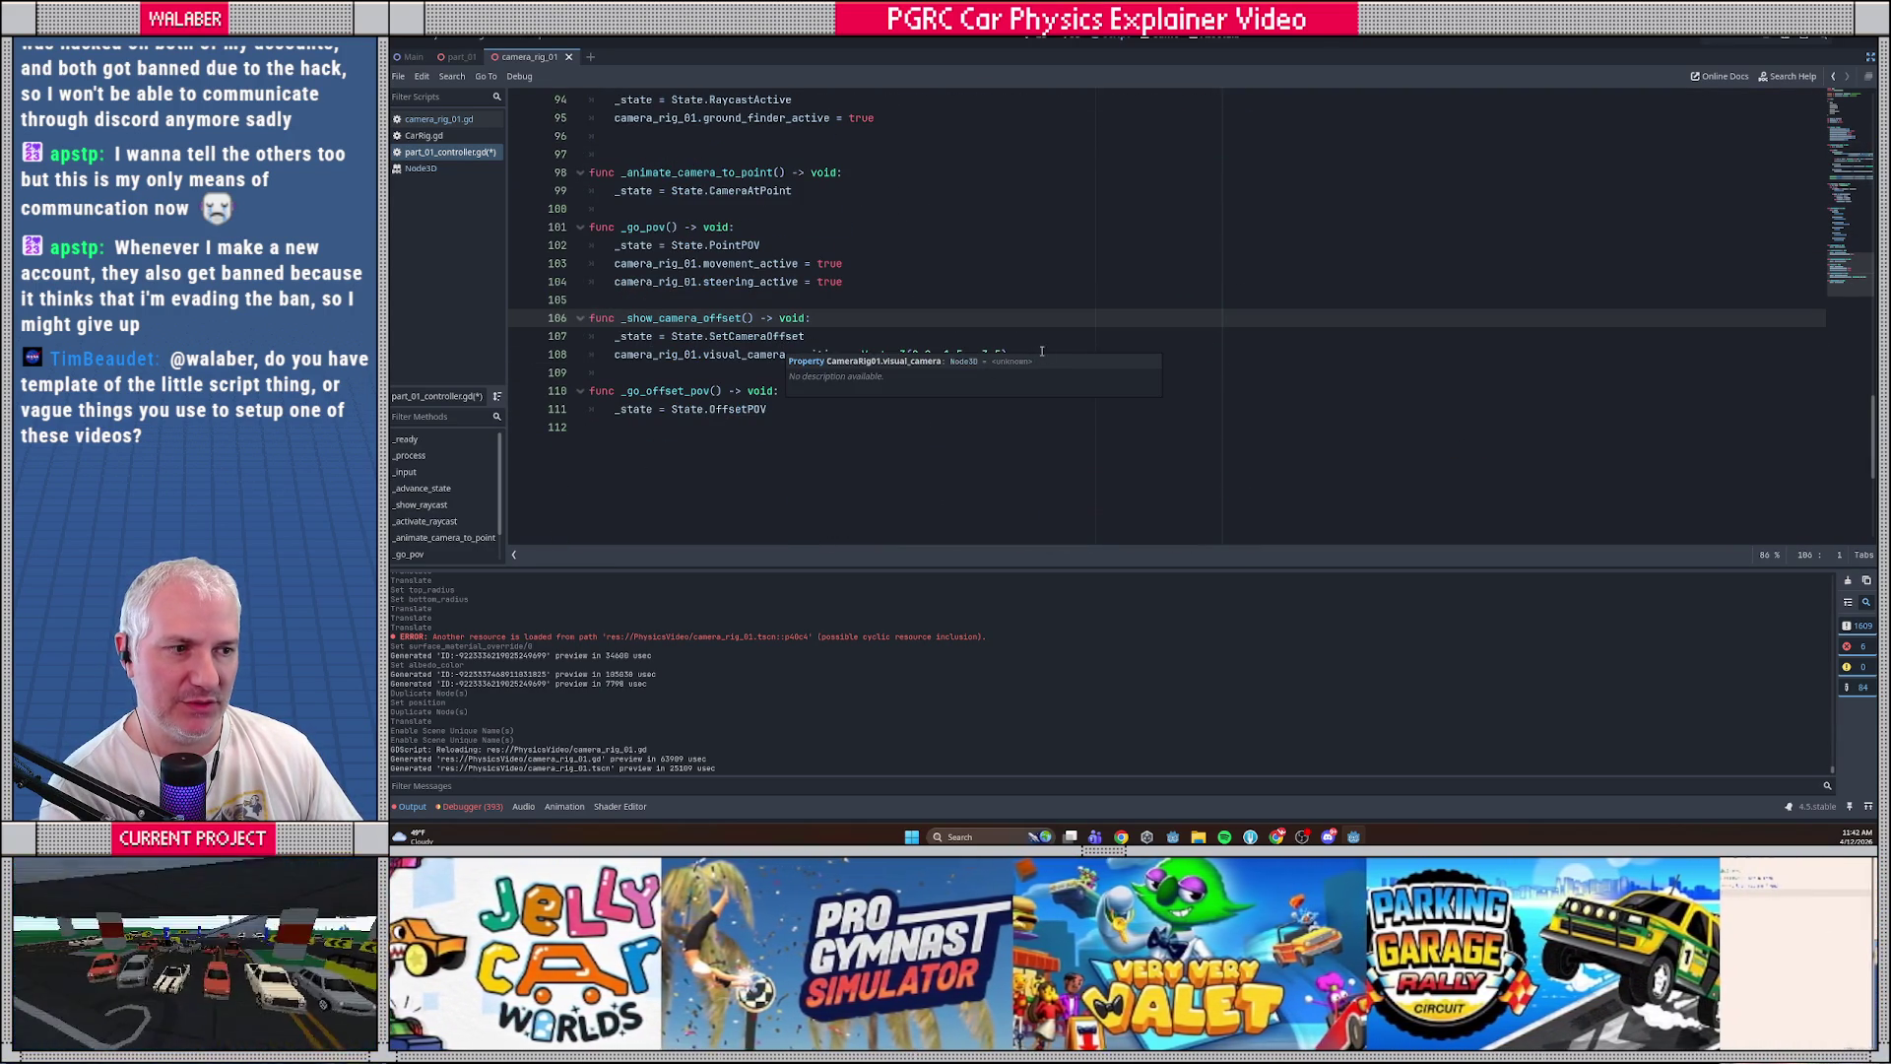
{"action": "left_click", "coordinate": [1041, 351]}
{"action": "key", "text": "Return"}
{"action": "type", "text": "cam"}
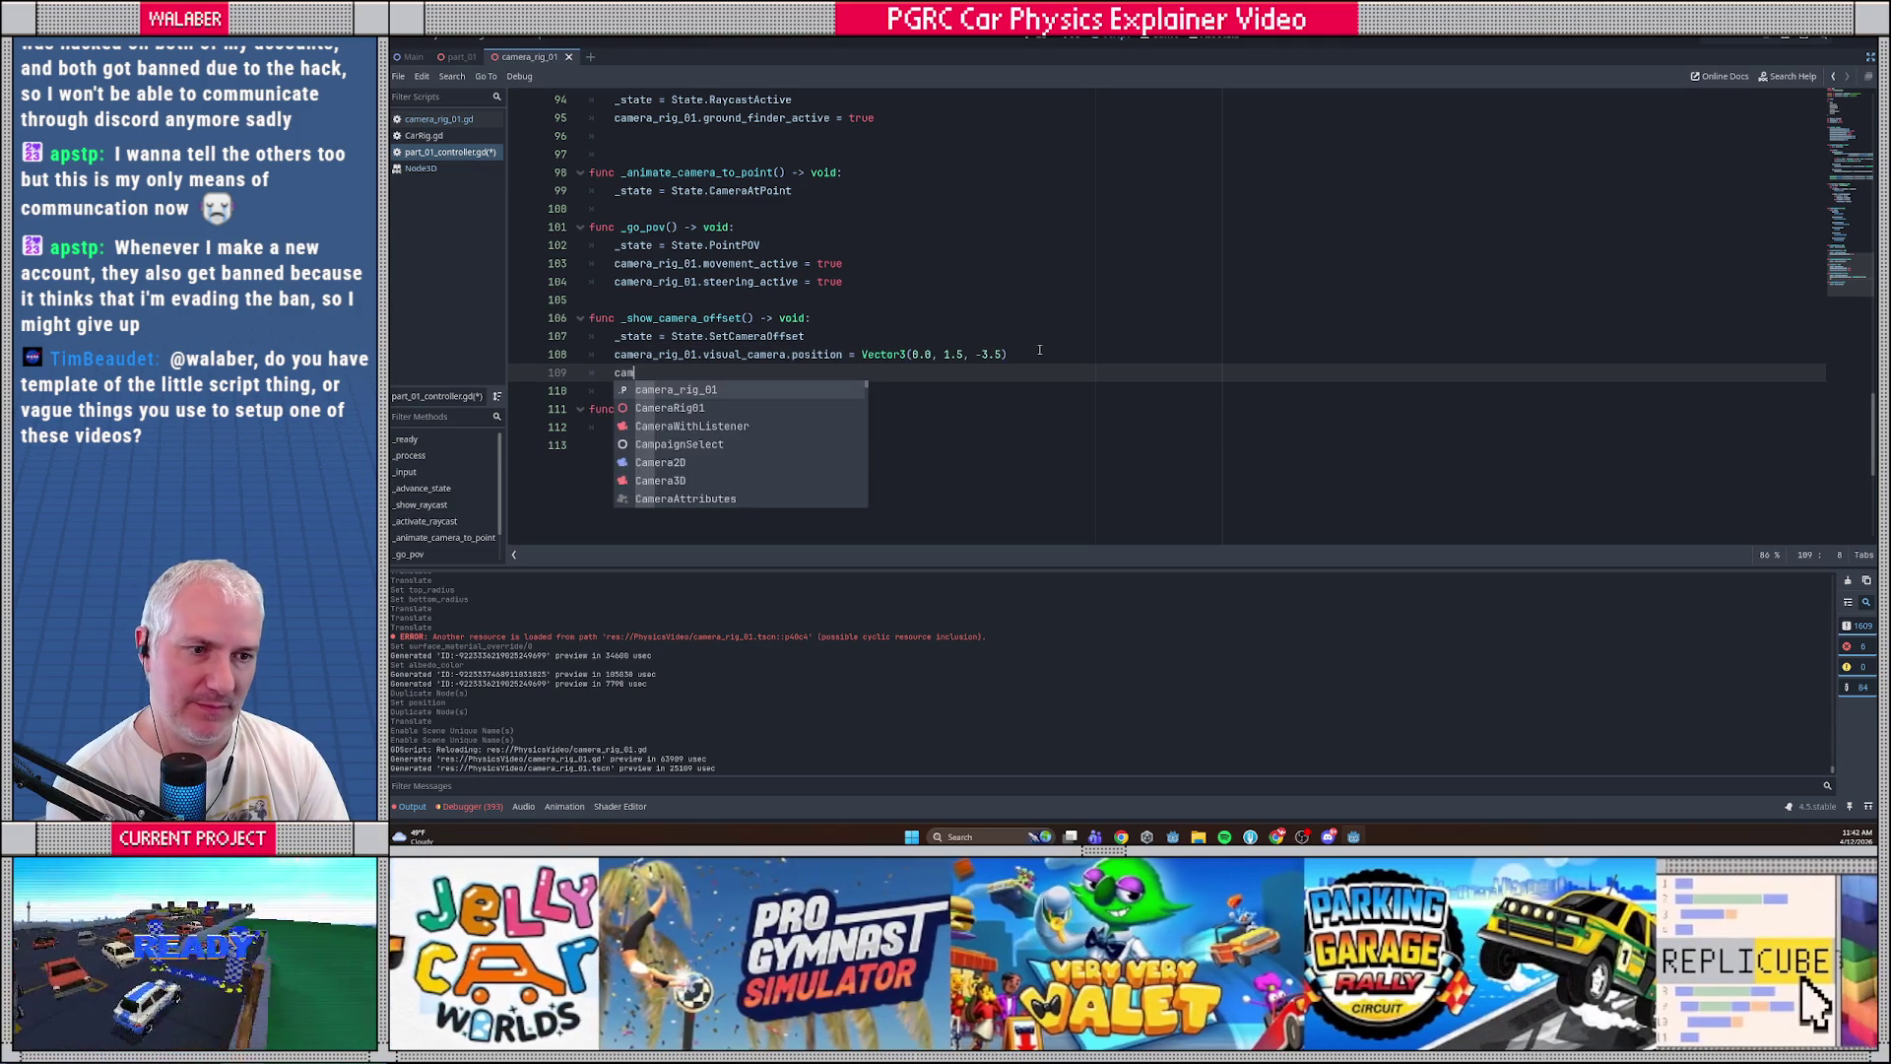
{"action": "key", "text": "Return"}
{"action": "type", "text": ".ri"}
{"action": "key", "text": "Down"}
{"action": "key", "text": "Down"}
{"action": "key", "text": "Return"}
{"action": "type", "text": ".show()"}
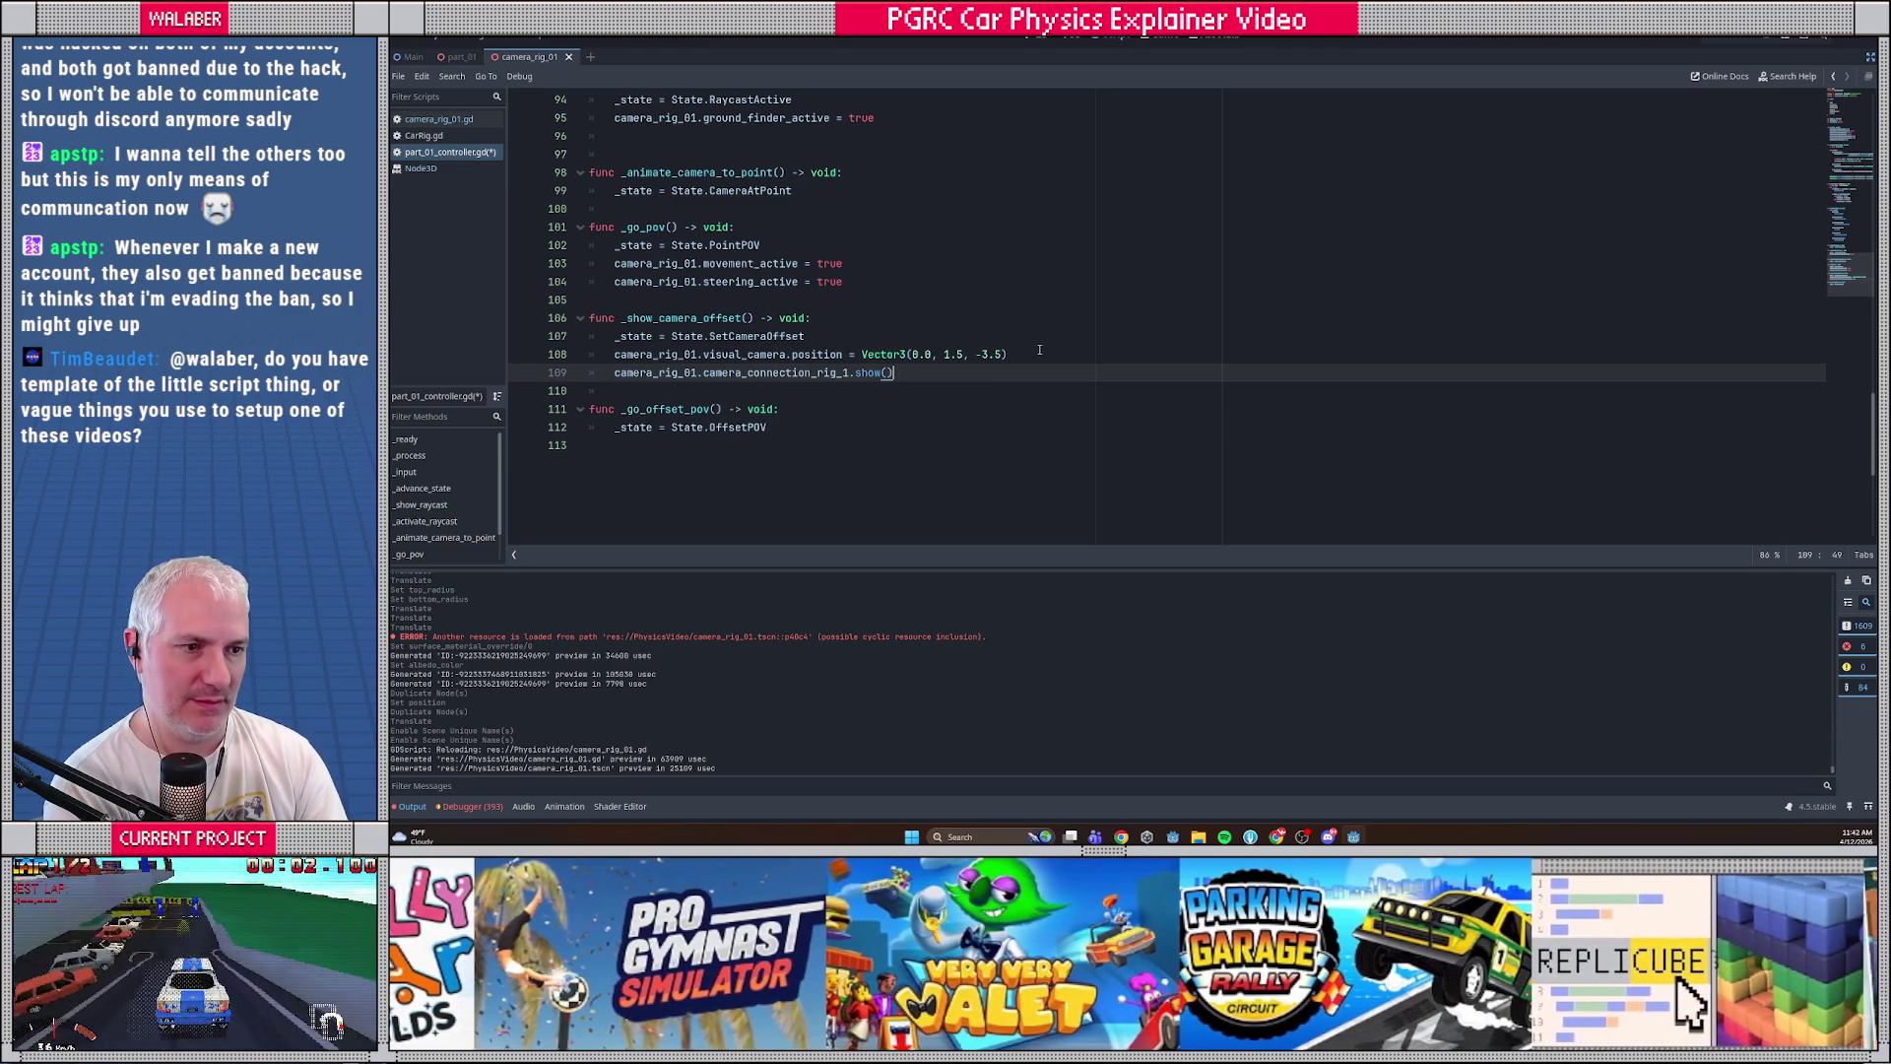
Duplicate the show() line and change it to camera_connection_rig_2
{"action": "key", "text": "ctrl+End"}
{"action": "key", "text": "Return"}
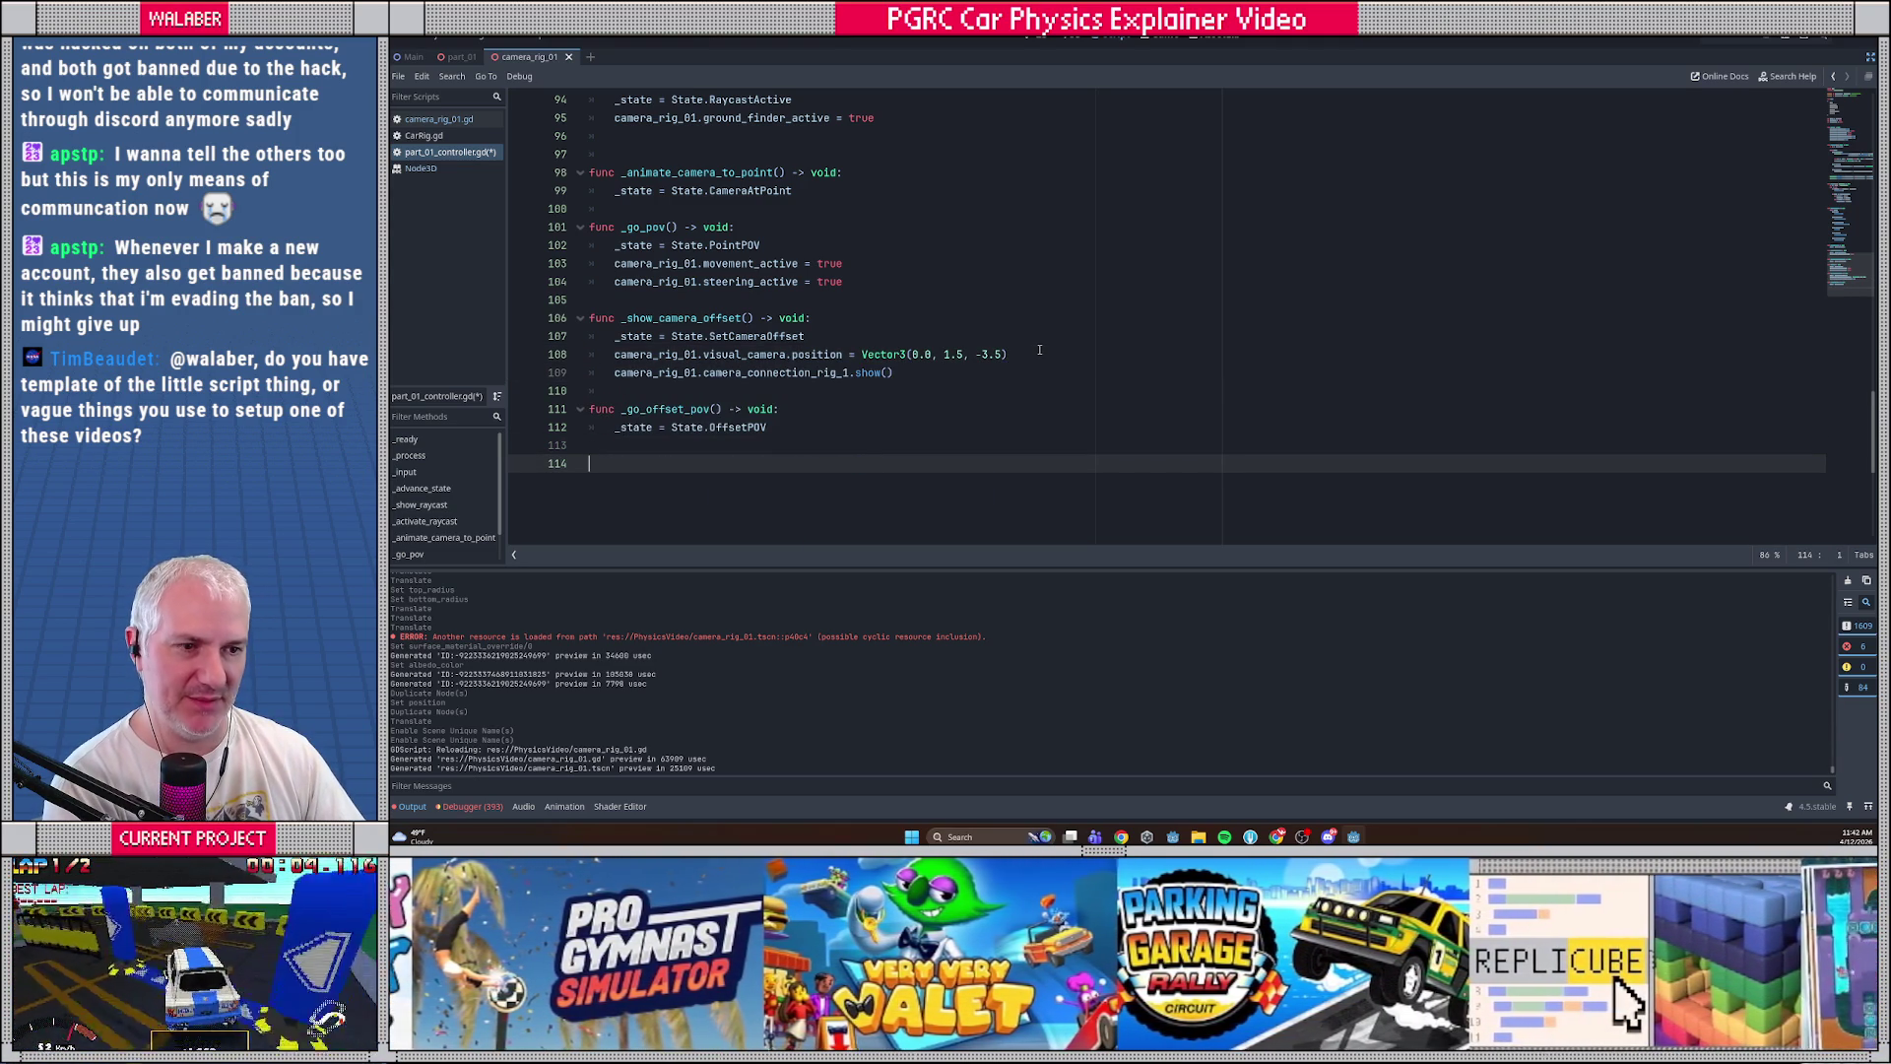
{"action": "key", "text": "Up"}
{"action": "key", "text": "Up"}
{"action": "key", "text": "Up"}
{"action": "type", "text": "camera_rig_01.camera_connection_rig_1.show()"}
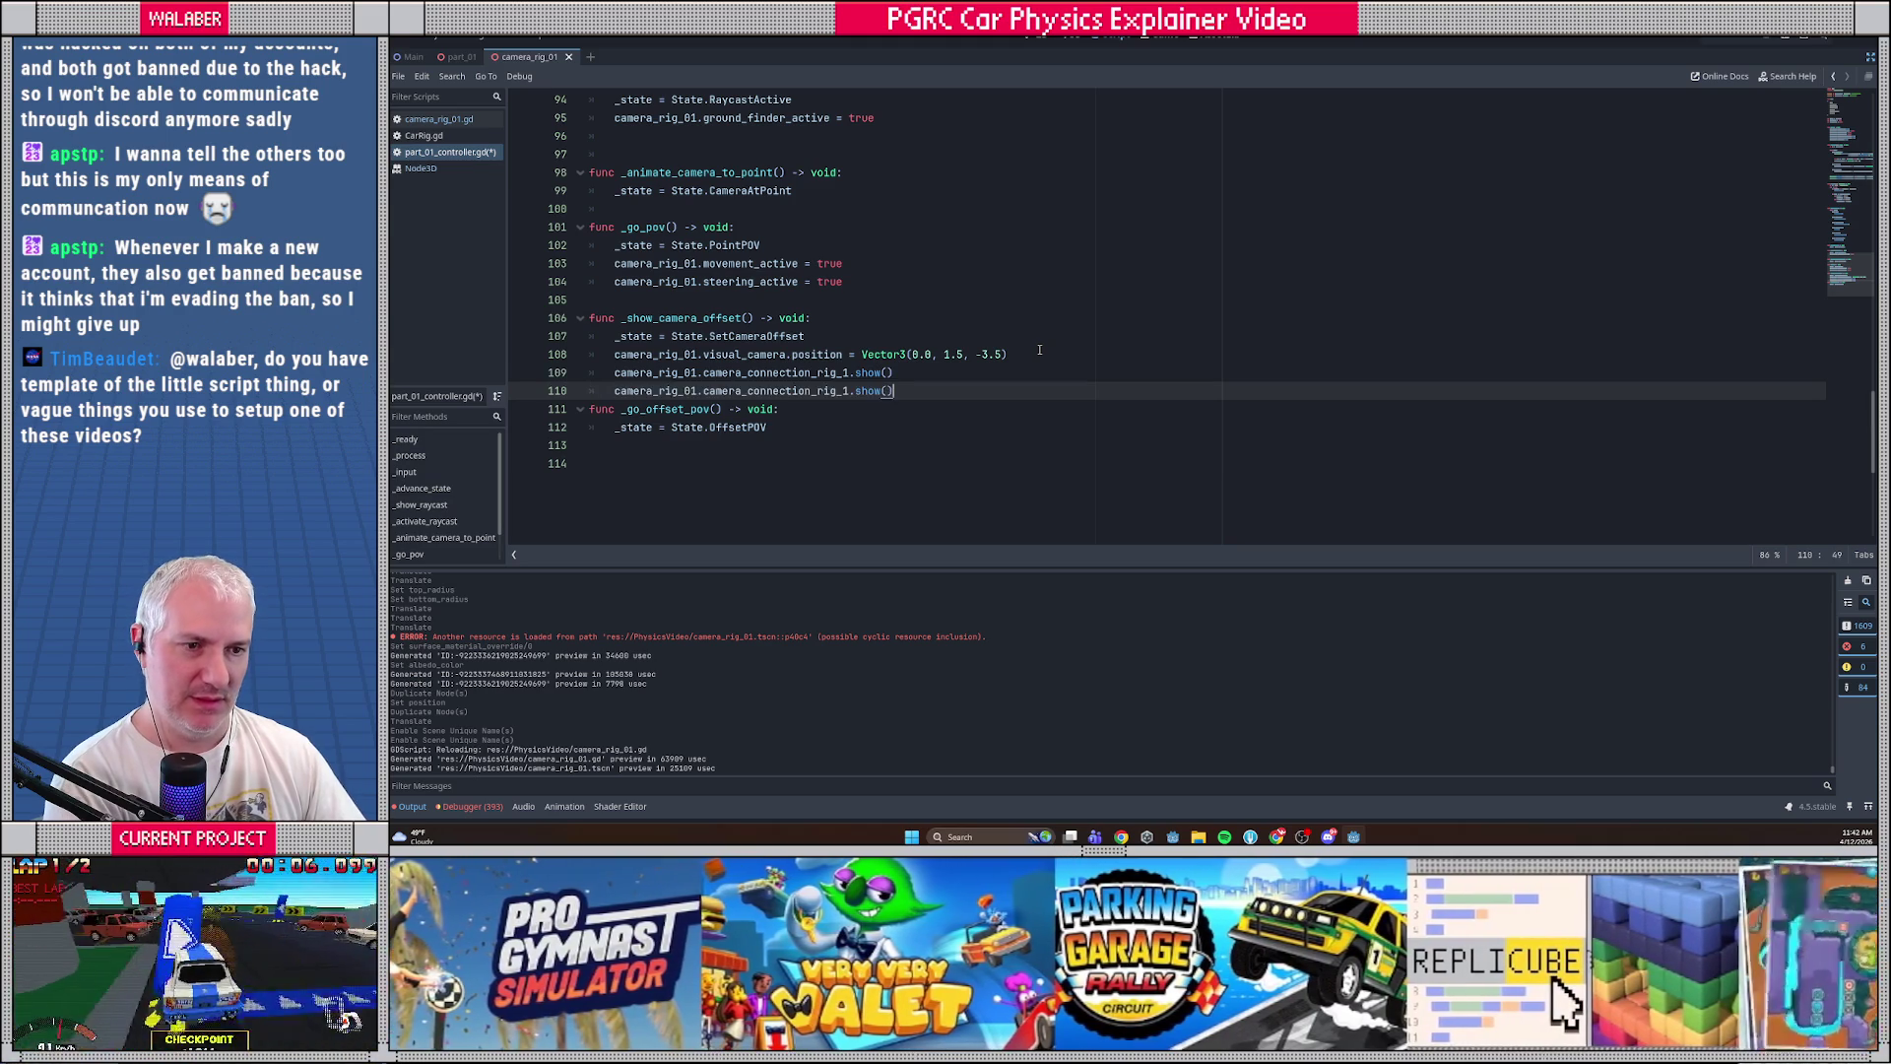
{"action": "key", "text": "Return"}
{"action": "left_click", "coordinate": [849, 391]}
{"action": "key", "text": "BackSpace"}
{"action": "type", "text": "2"}
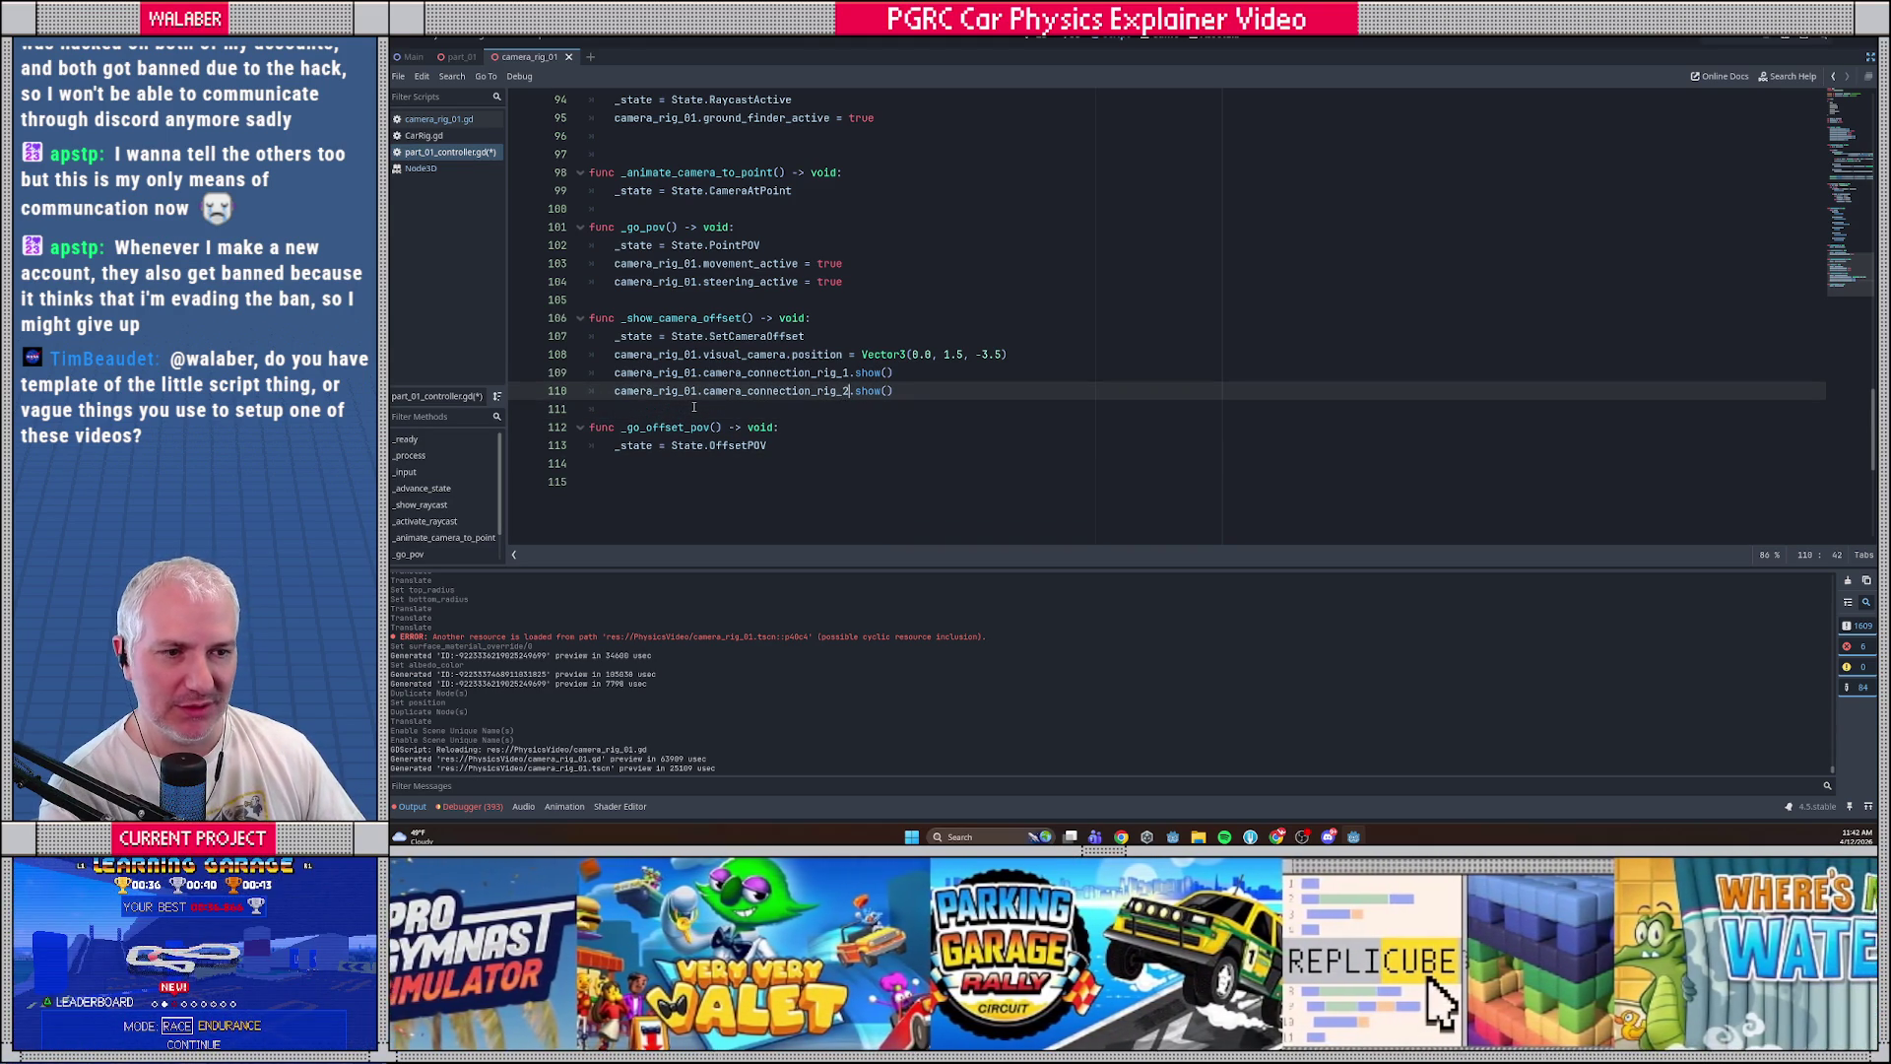
{"action": "left_click", "coordinate": [694, 407]}
Scroll back to the top and place the caret after OffsetPOV in the State enum
{"action": "scroll", "coordinate": [777, 426], "scroll_direction": "down", "scroll_amount": 1}
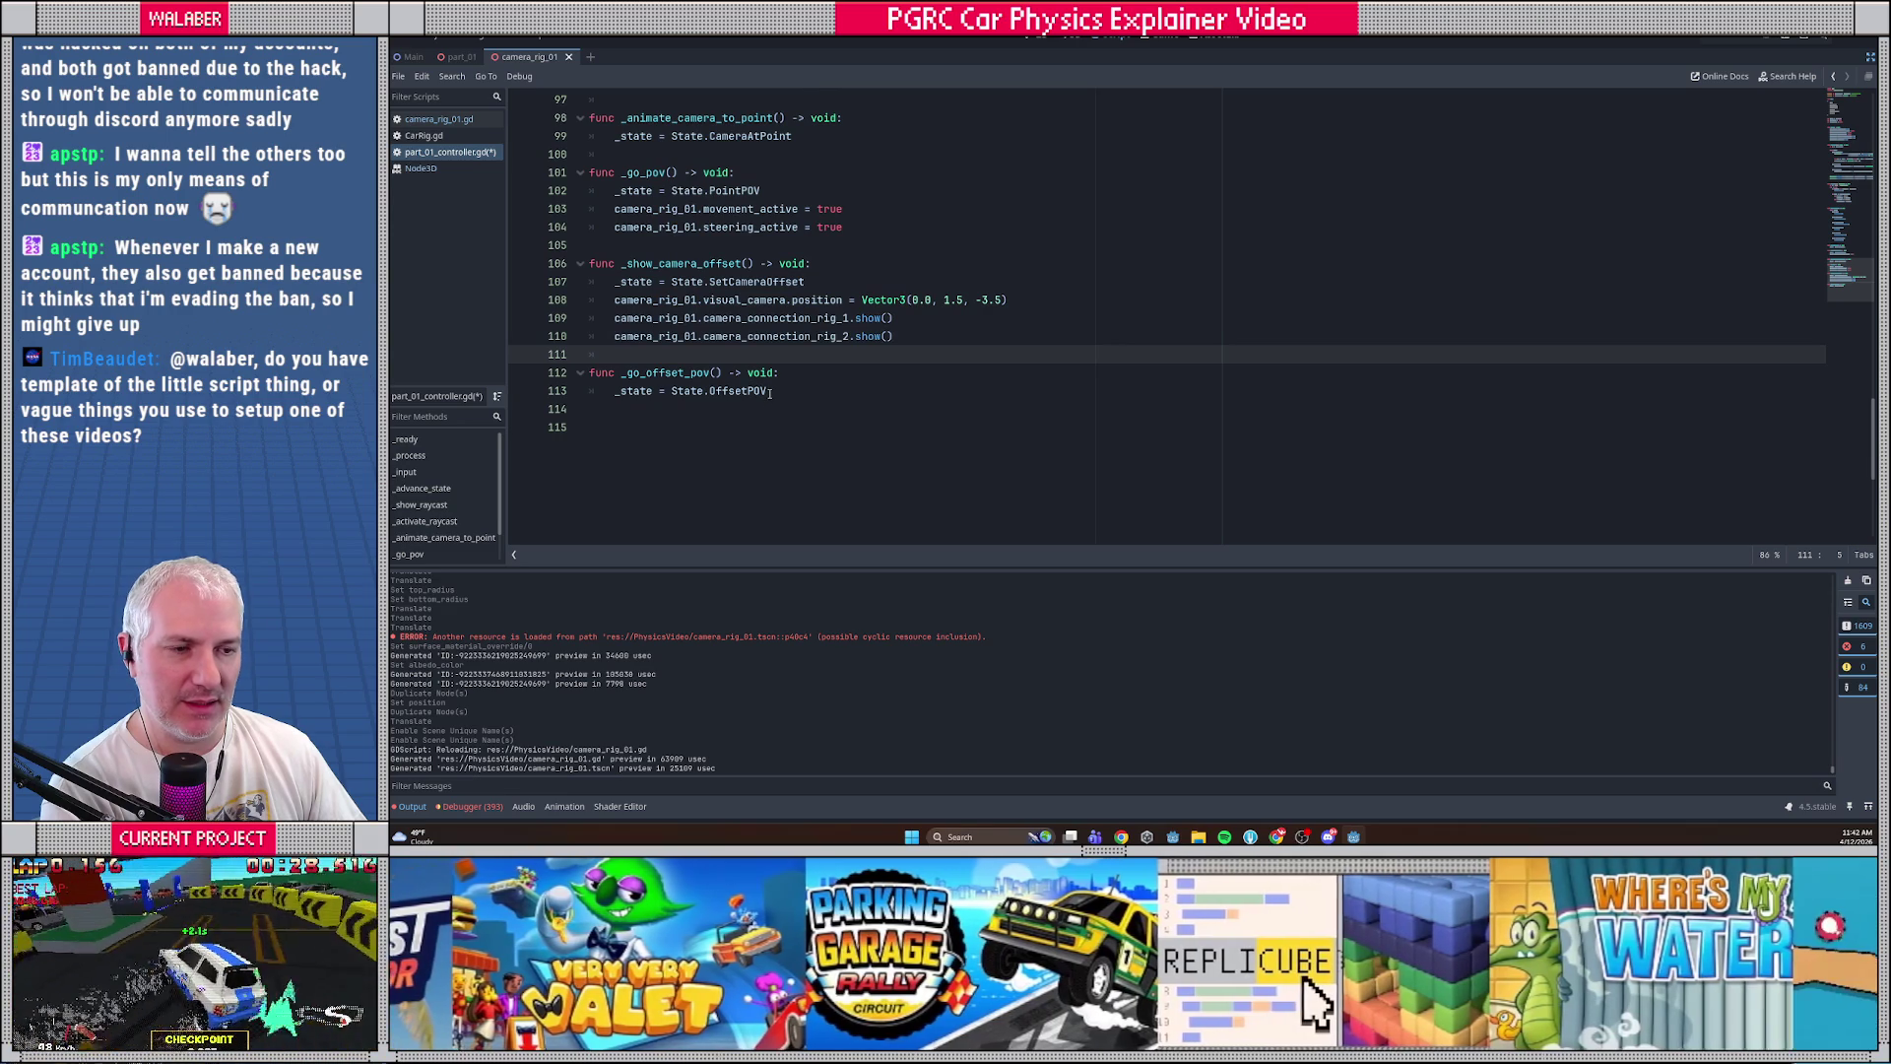
{"action": "scroll", "coordinate": [780, 391], "scroll_direction": "up", "scroll_amount": 15}
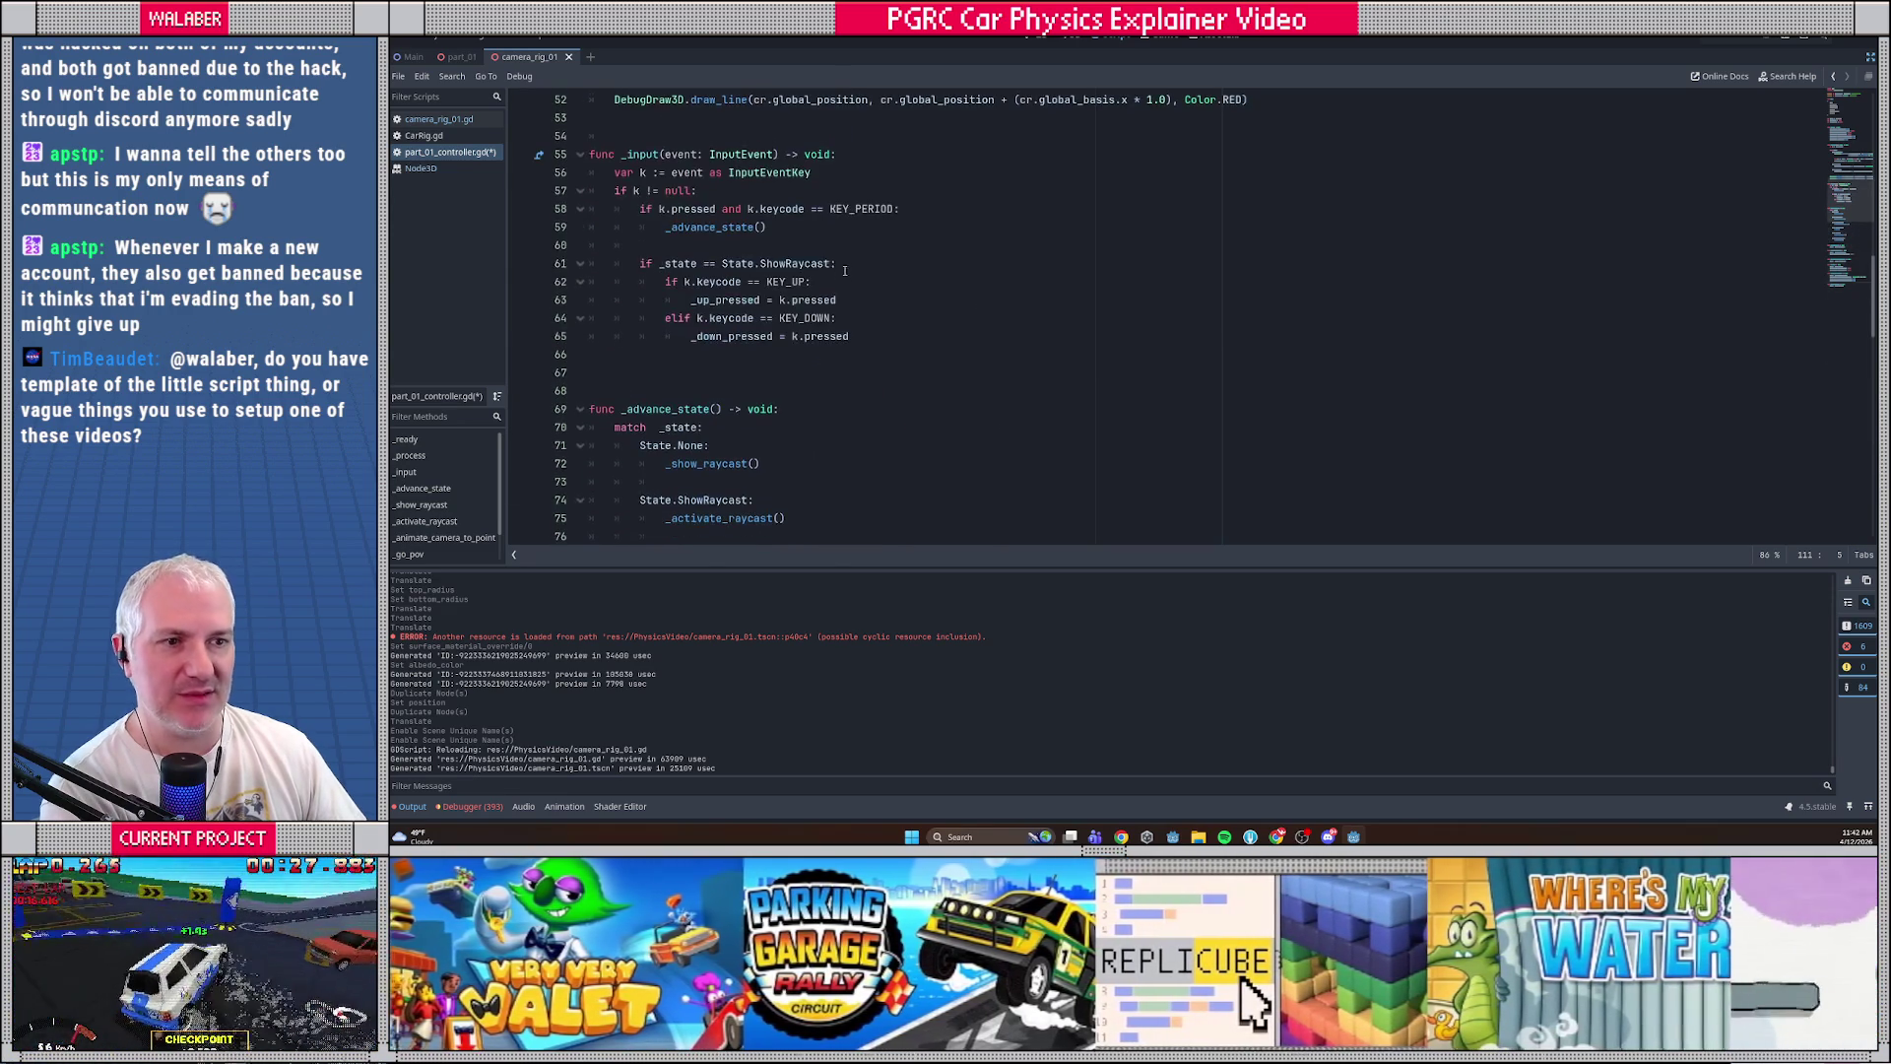
{"action": "scroll", "coordinate": [753, 276], "scroll_direction": "up", "scroll_amount": 14}
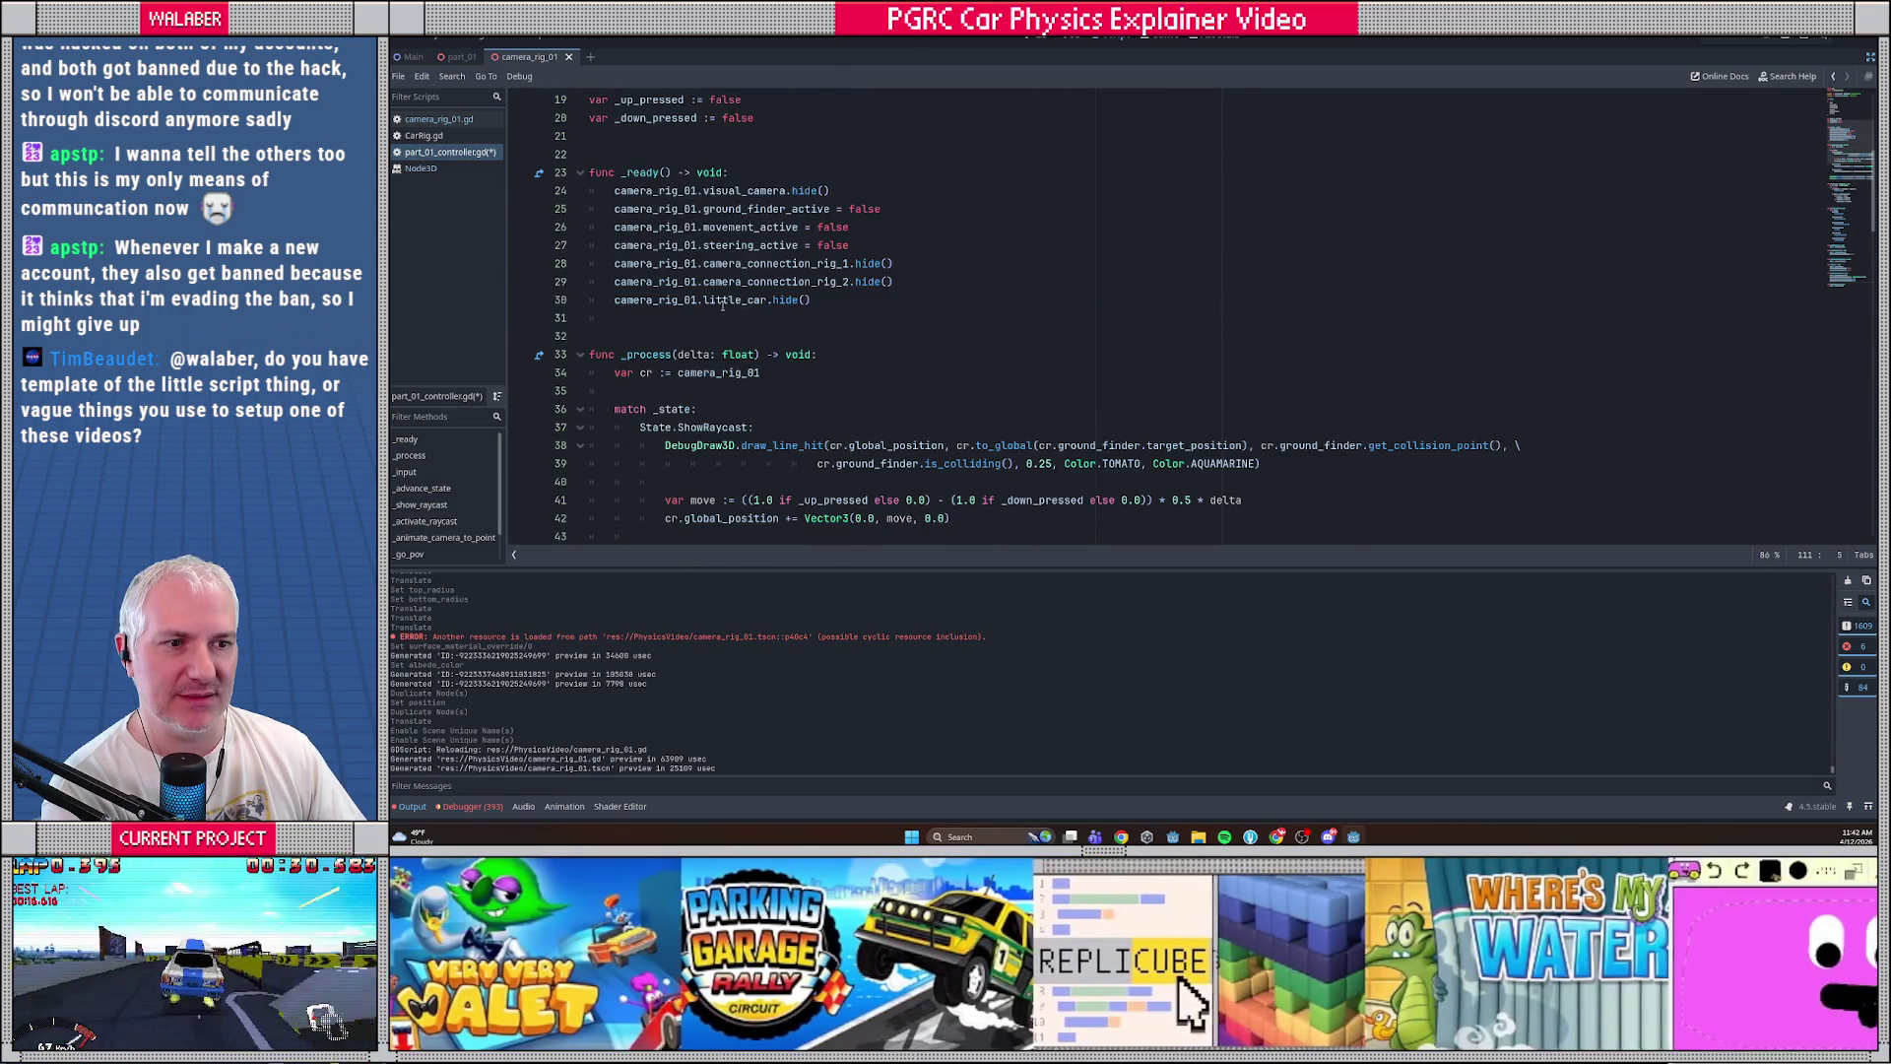
{"action": "scroll", "coordinate": [718, 298], "scroll_direction": "up", "scroll_amount": 2}
{"action": "left_click", "coordinate": [714, 300]}
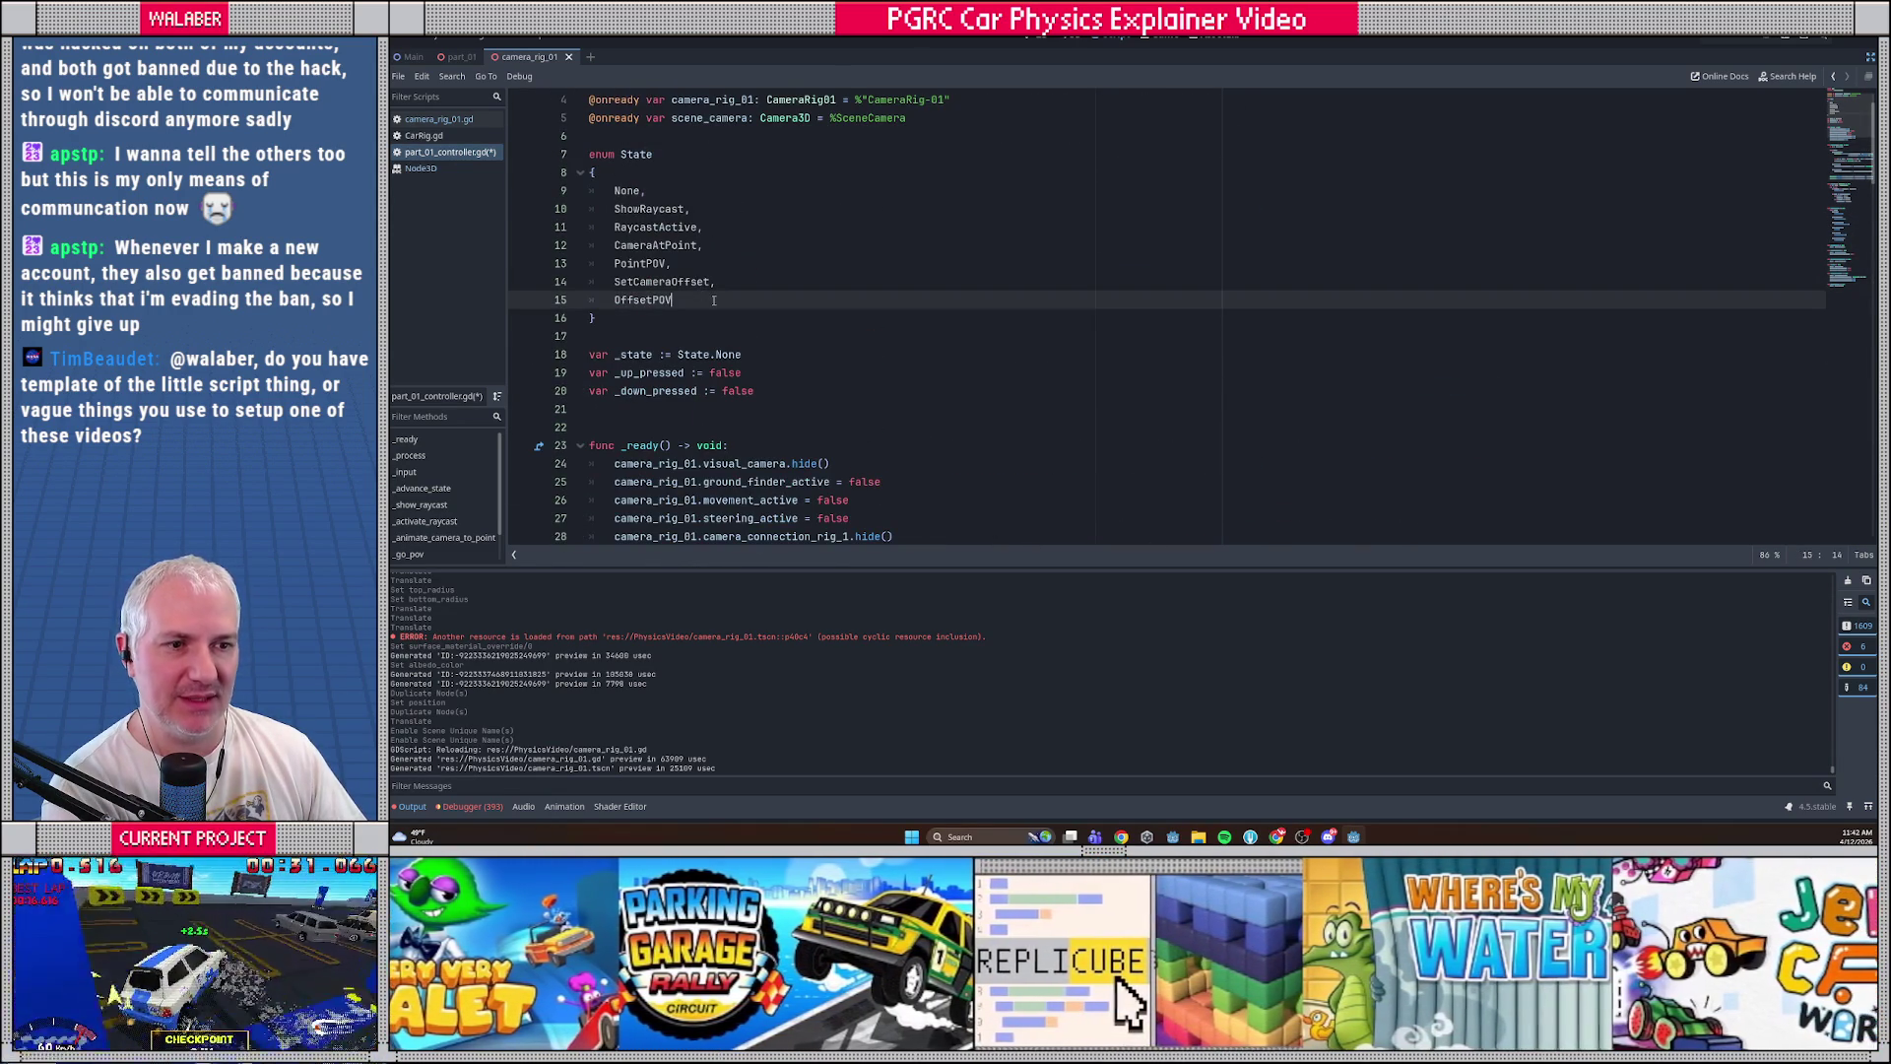
Add WithLittleCar and WithLittleCarPosing entries to the State enum
{"action": "type", "text": ","}
{"action": "key", "text": "Return"}
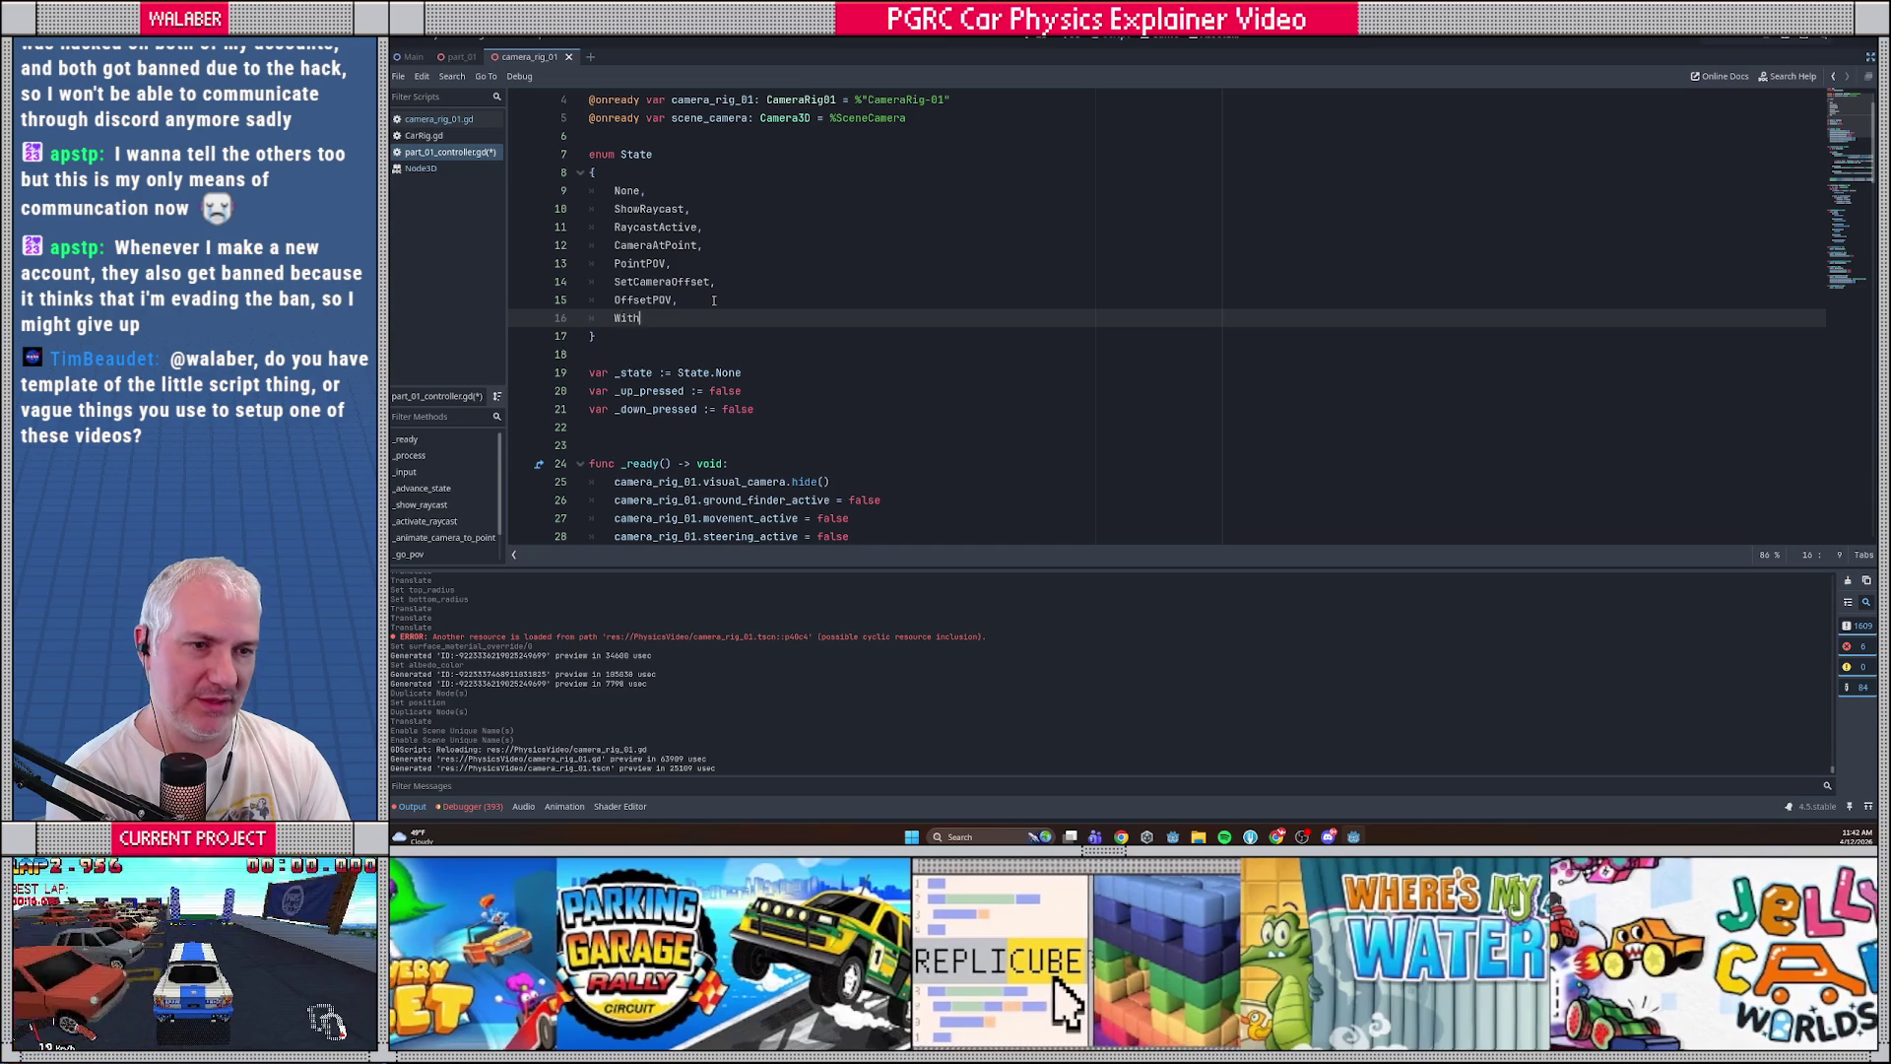
{"action": "type", "text": "tleCar,"}
{"action": "key", "text": "Return"}
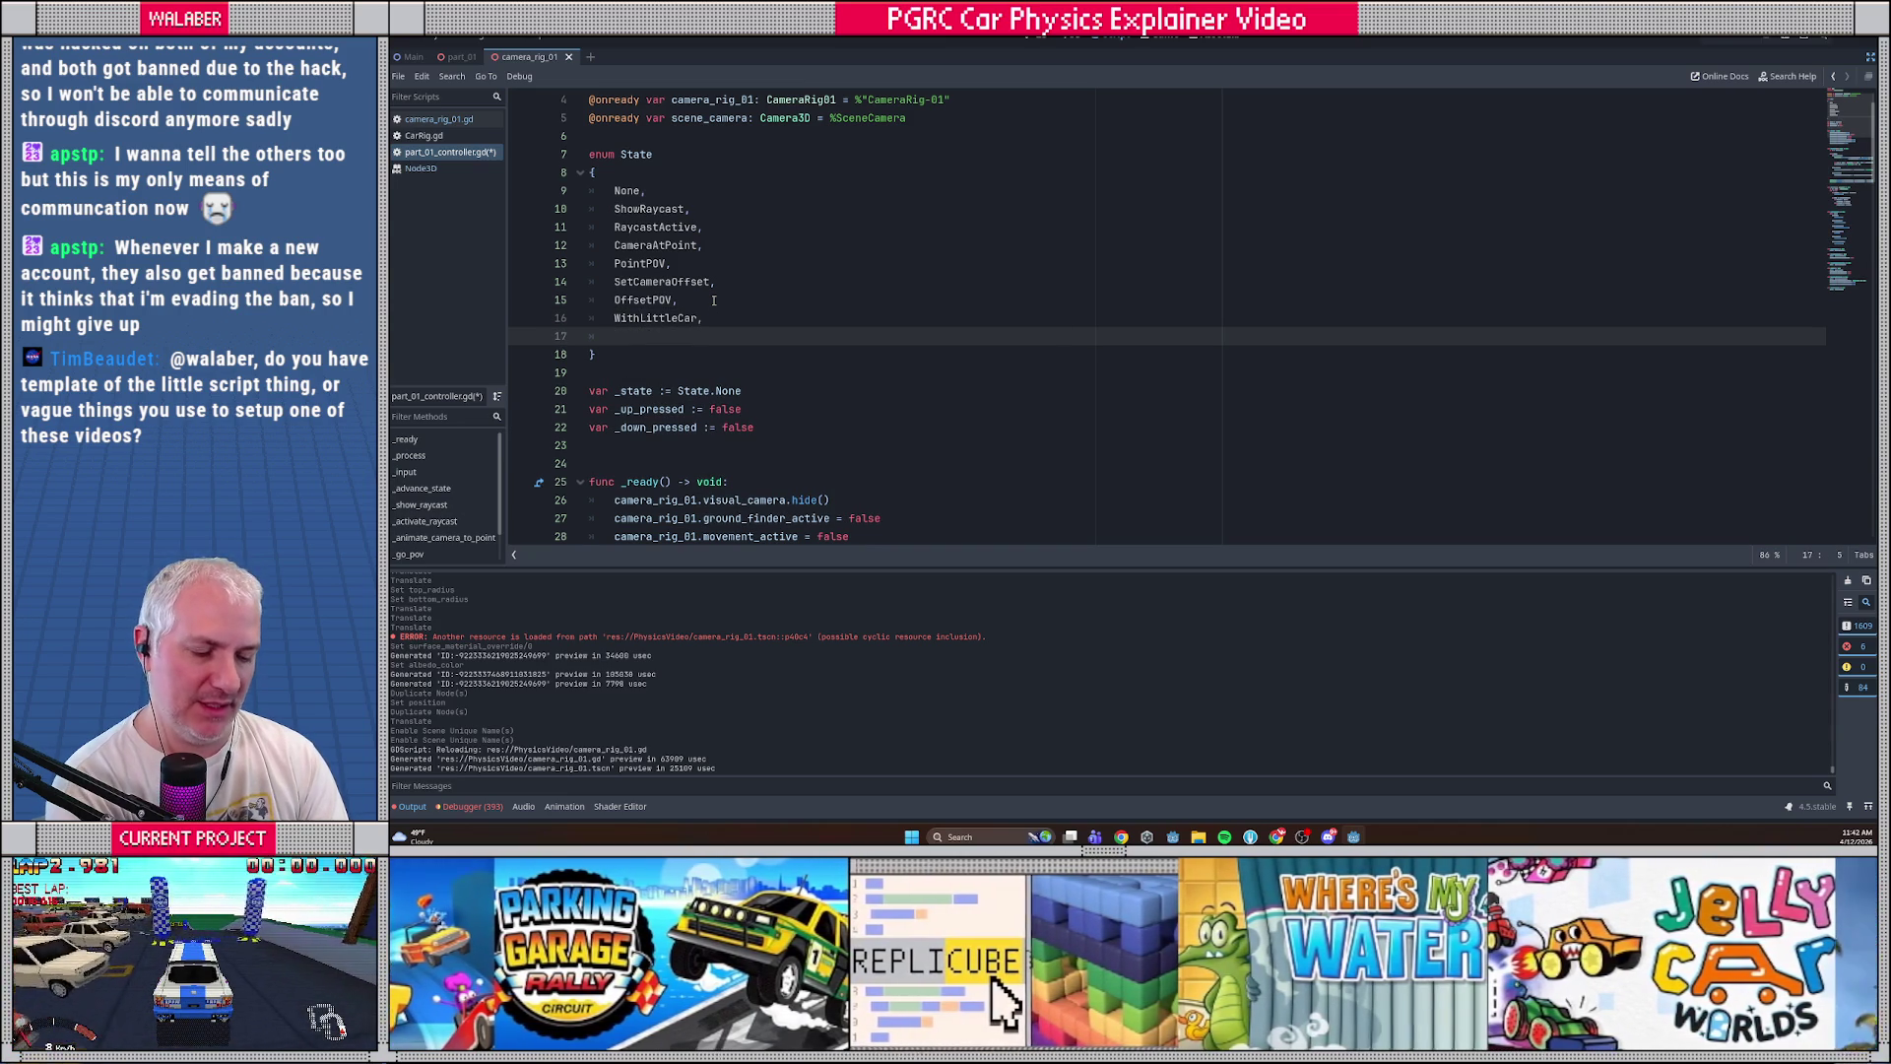
{"action": "type", "text": "ithLittleCarPosing"}
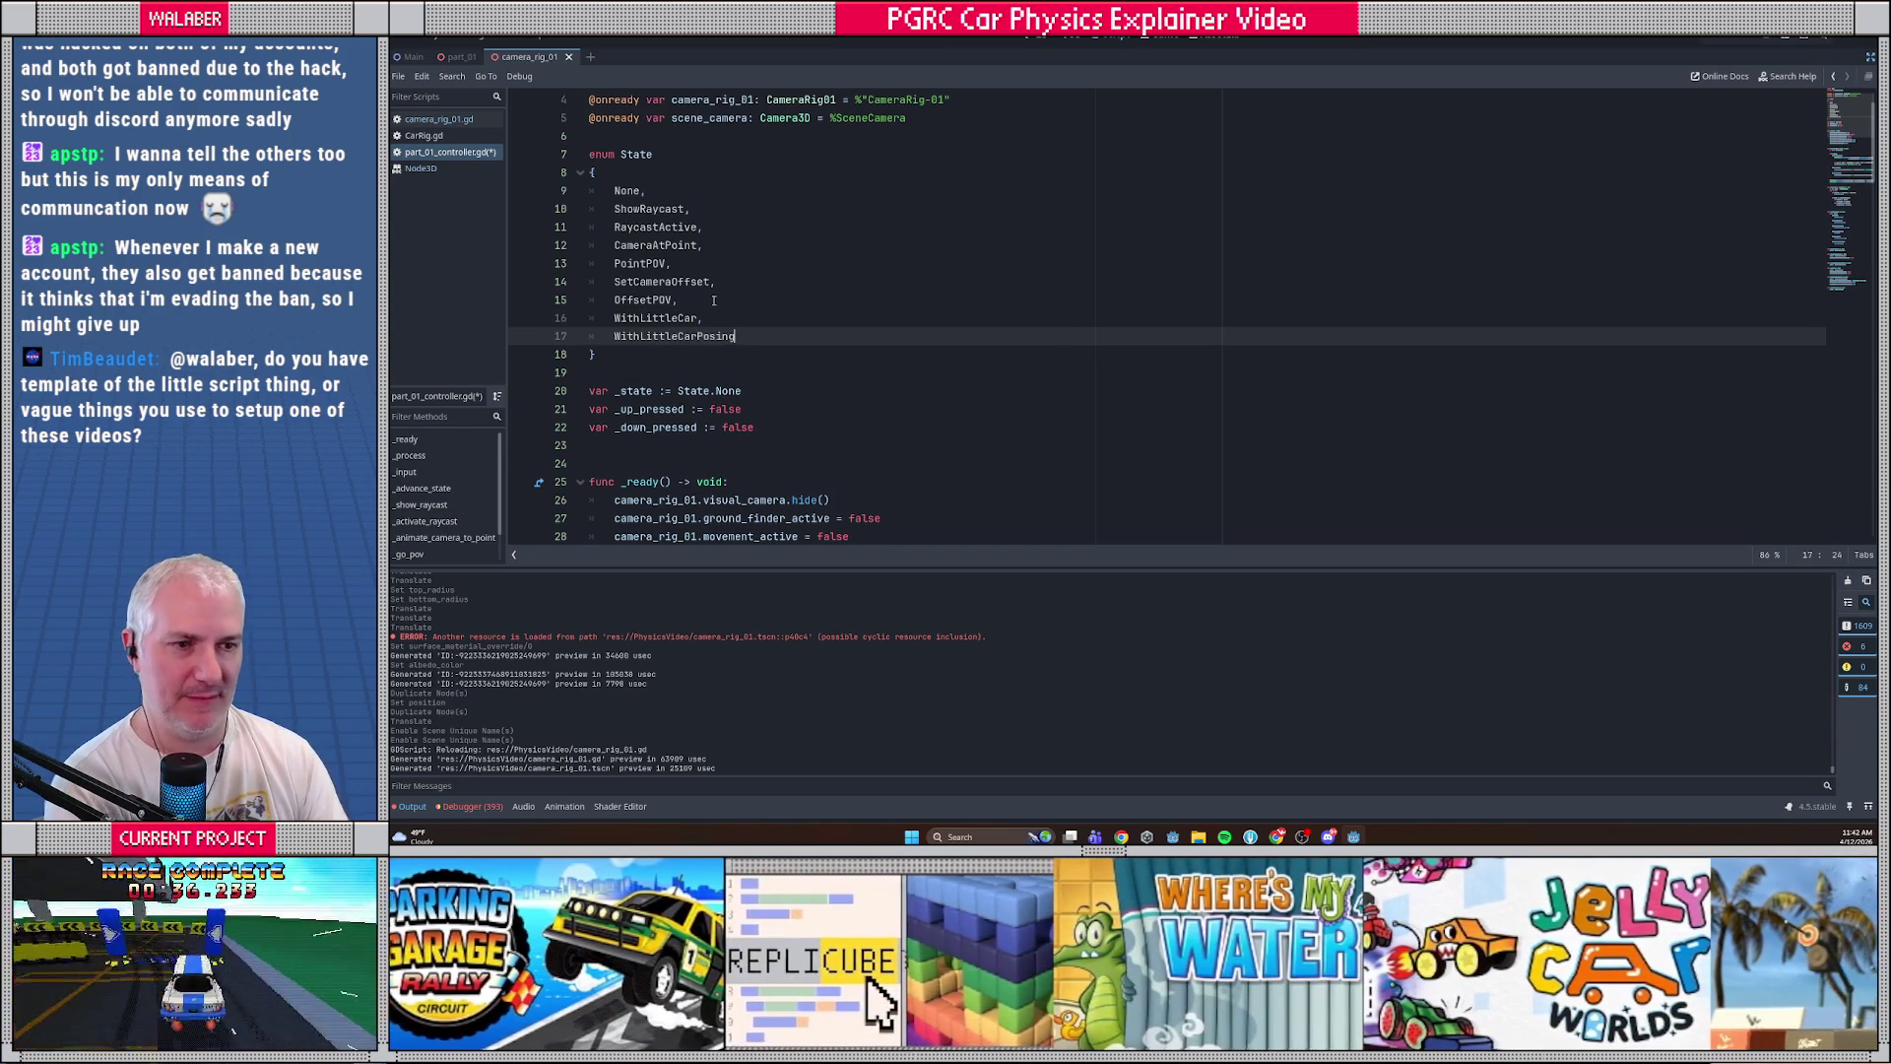
Add a State.OffsetPOV match branch that calls _show_little_car()
{"action": "scroll", "coordinate": [714, 300], "scroll_direction": "down", "scroll_amount": 20}
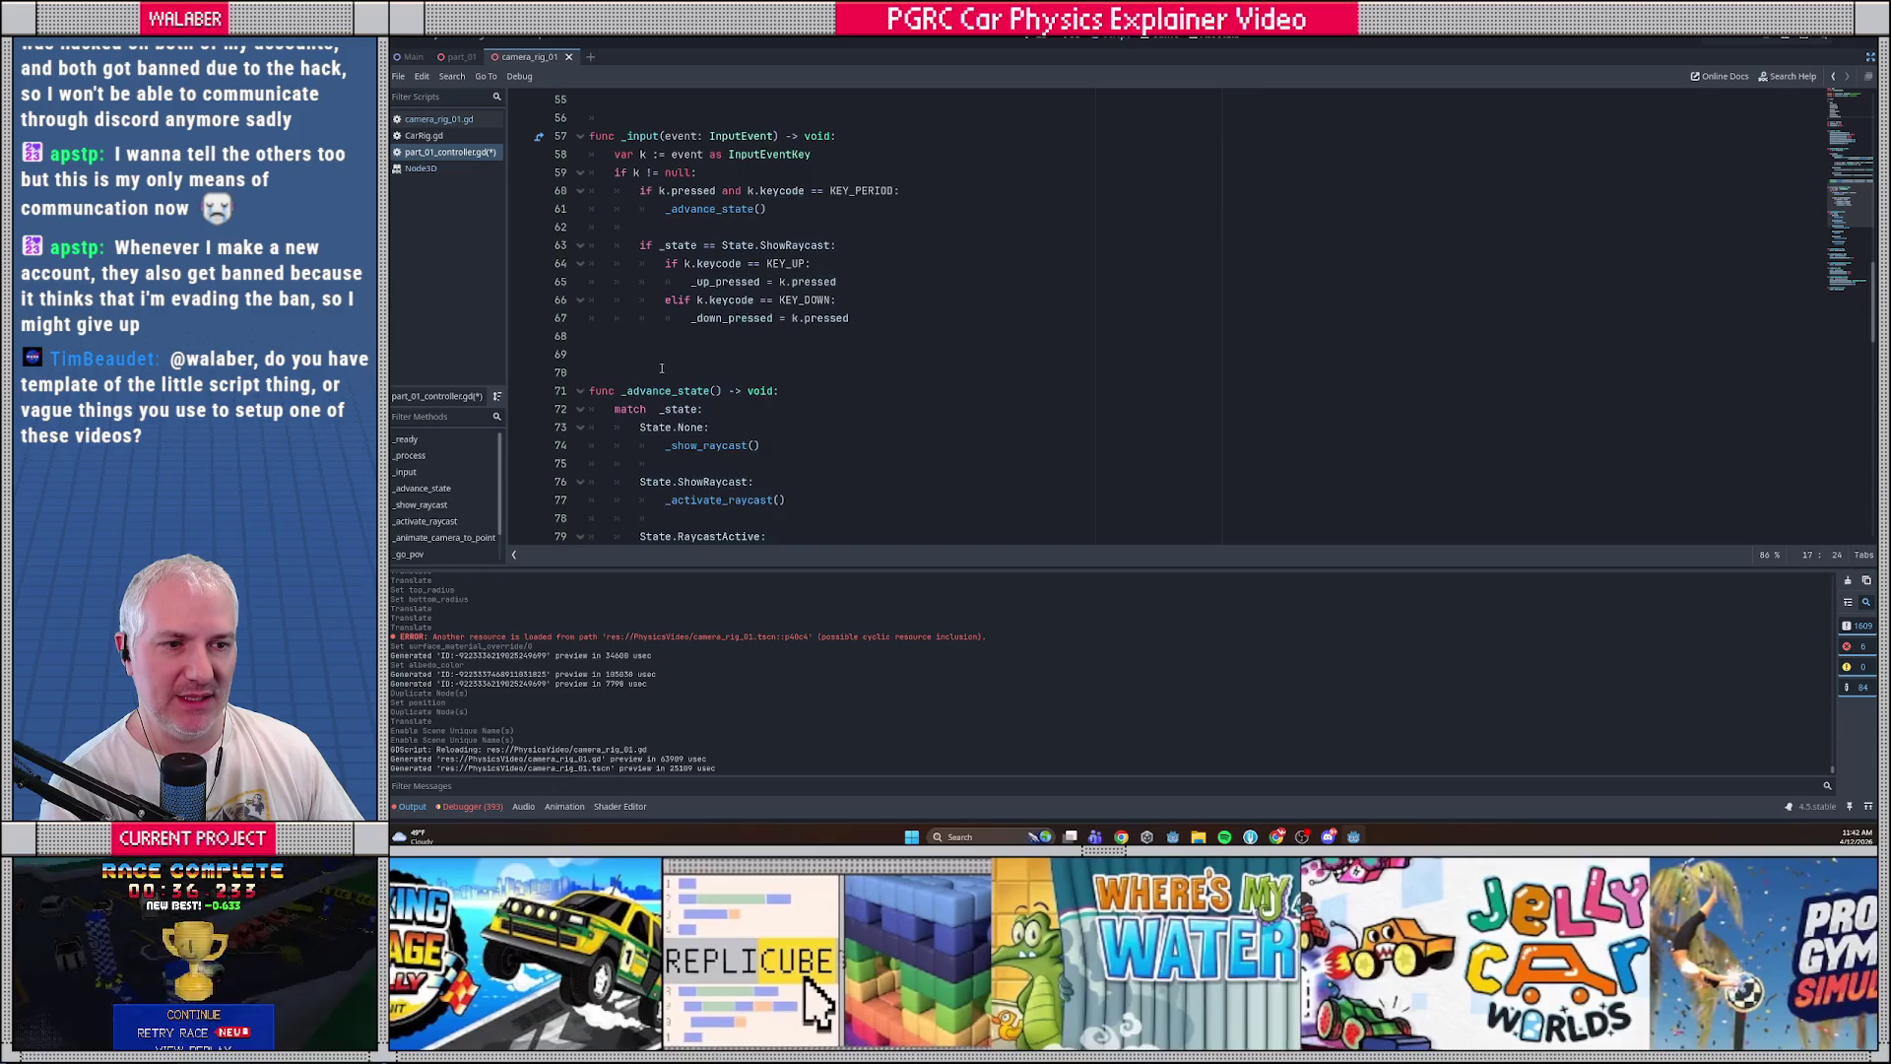
{"action": "scroll", "coordinate": [662, 370], "scroll_direction": "down", "scroll_amount": 4}
{"action": "left_click", "coordinate": [789, 334]}
{"action": "key", "text": "Return"}
{"action": "key", "text": "Return"}
{"action": "key", "text": "BackSpace"}
{"action": "type", "text": "State."}
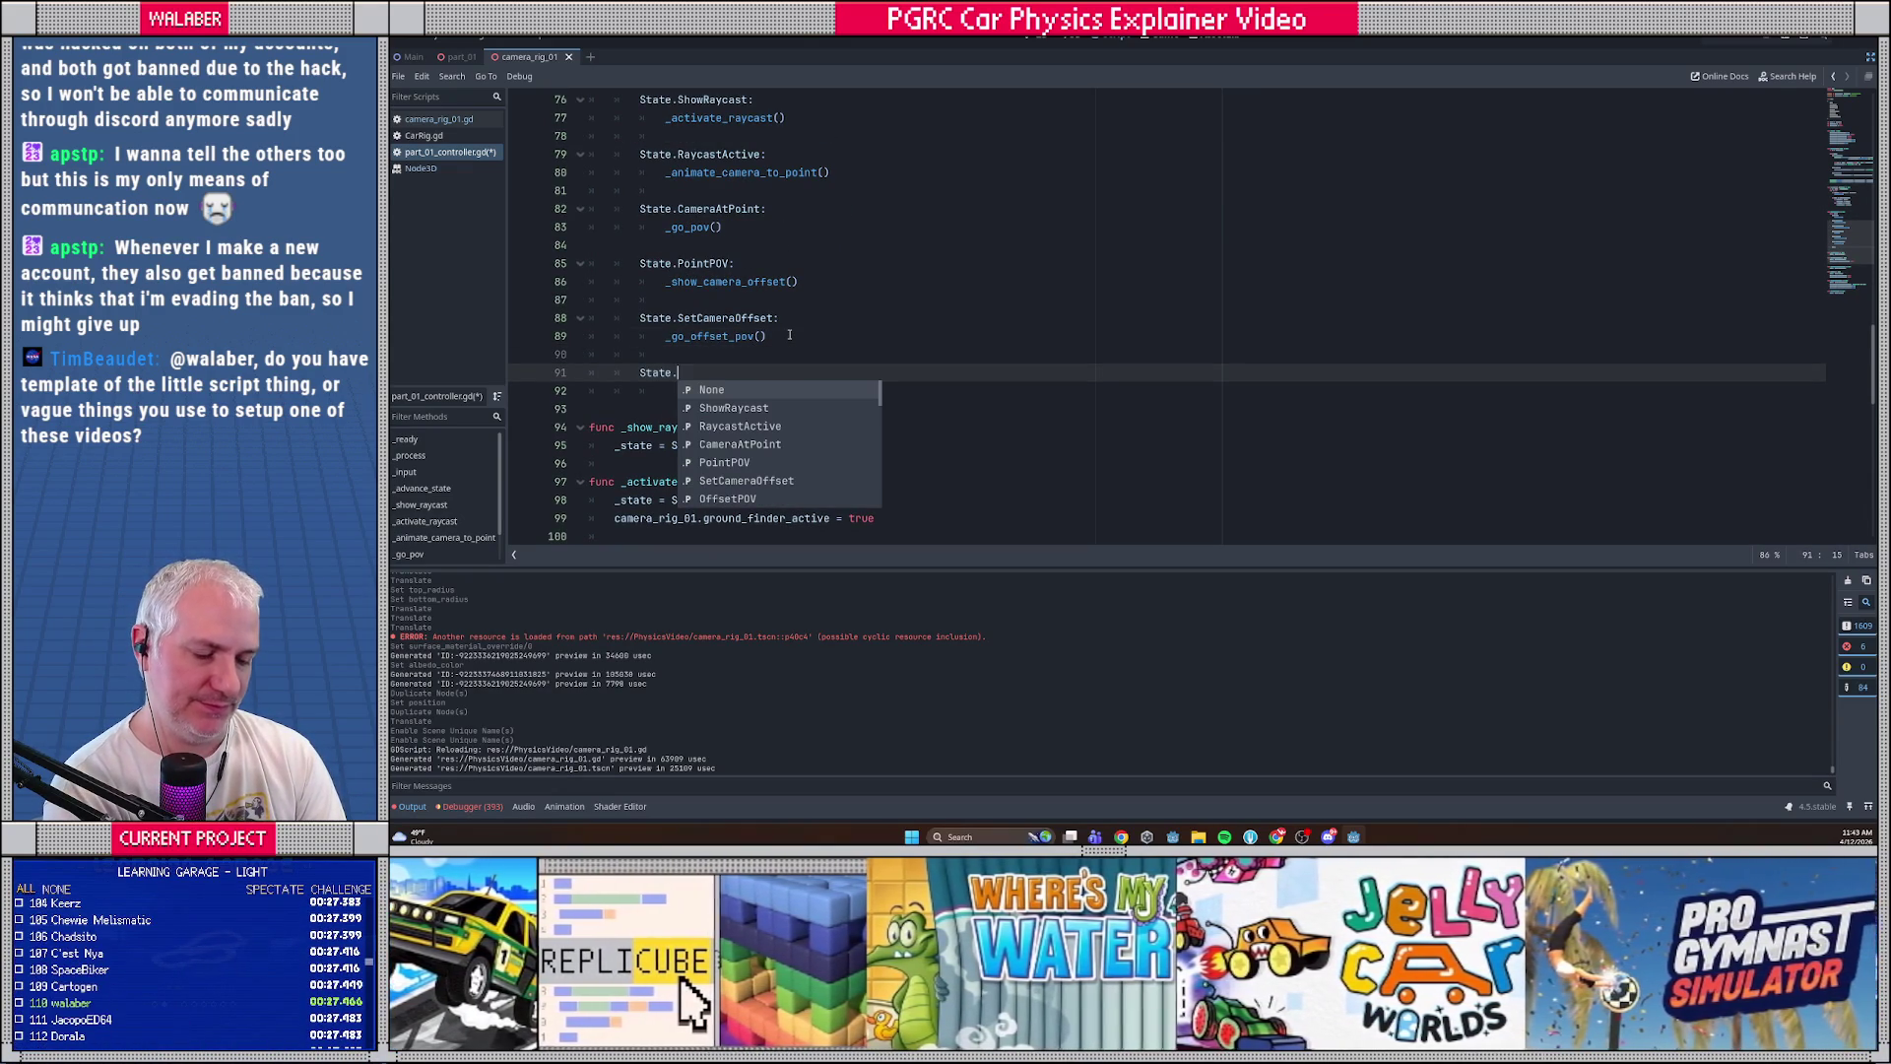
{"action": "type", "text": "O"}
{"action": "key", "text": "Return"}
{"action": "type", "text": ":"}
{"action": "key", "text": "Return"}
{"action": "type", "text": "_s"}
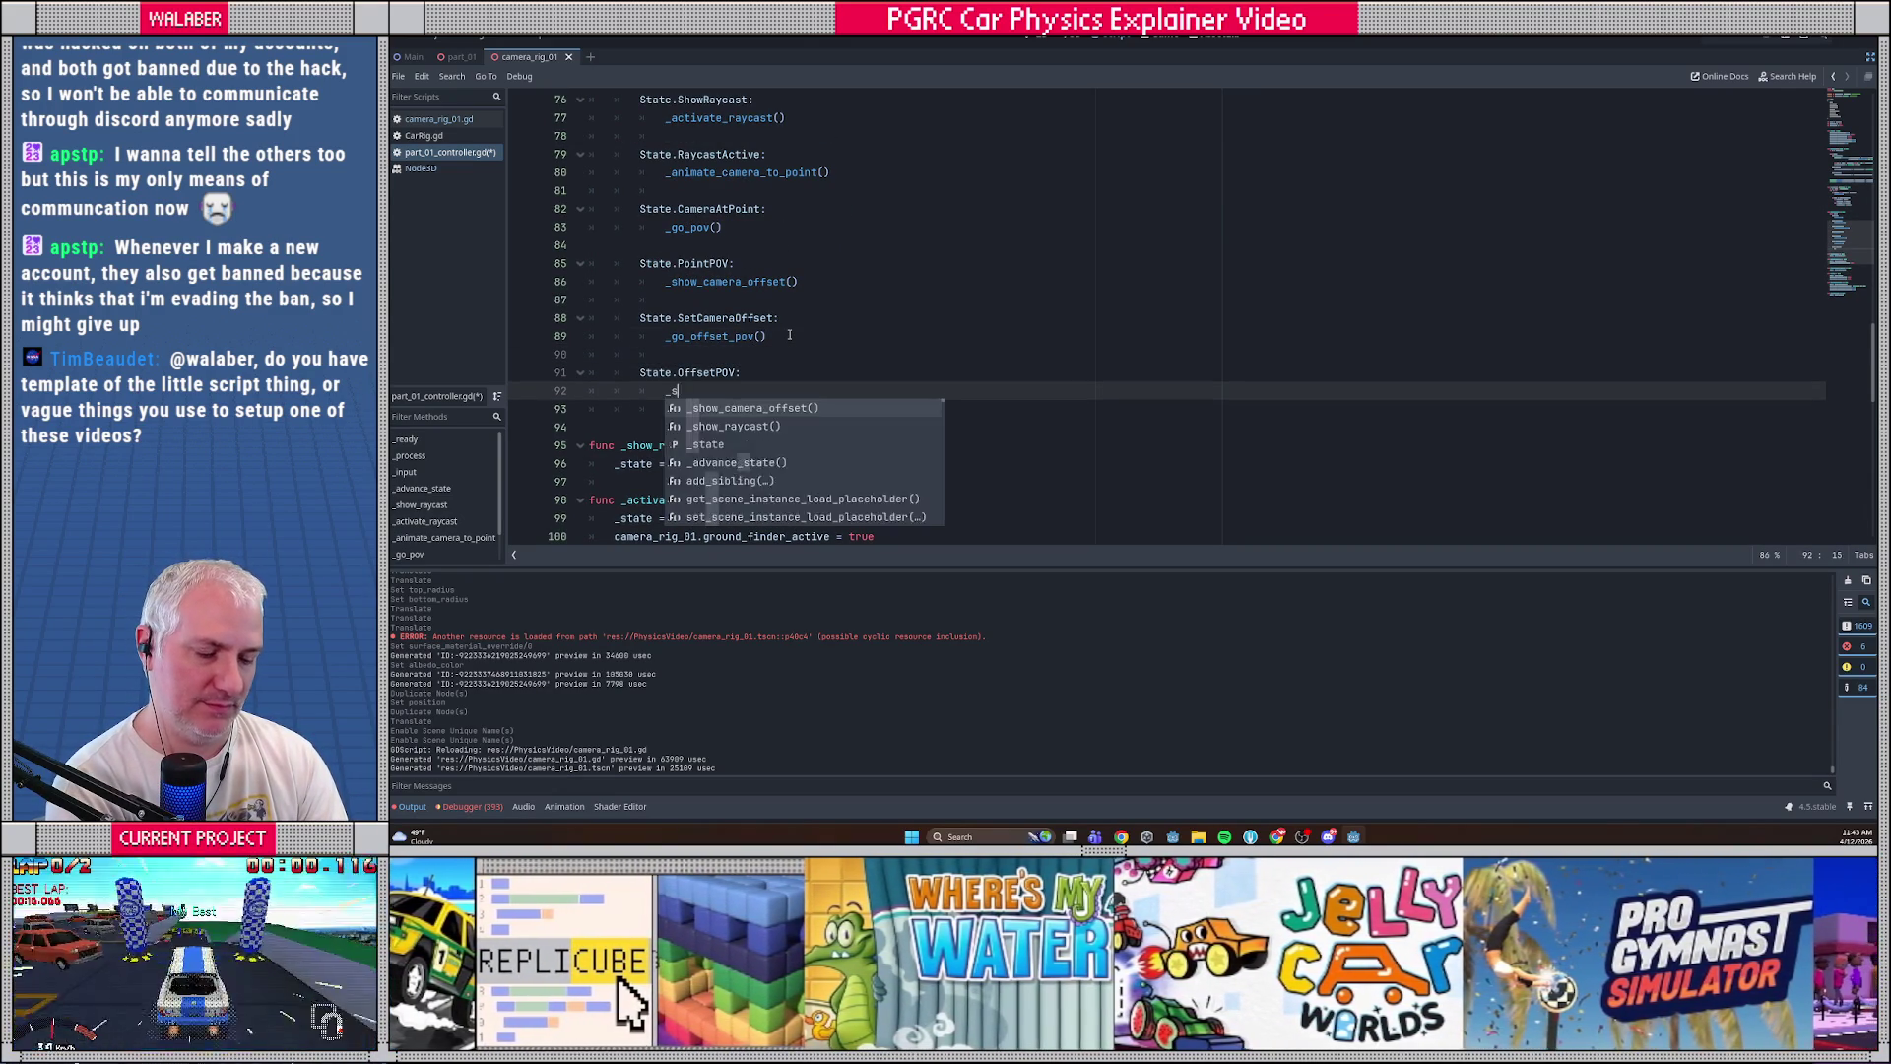
{"action": "type", "text": "how_little_car()"}
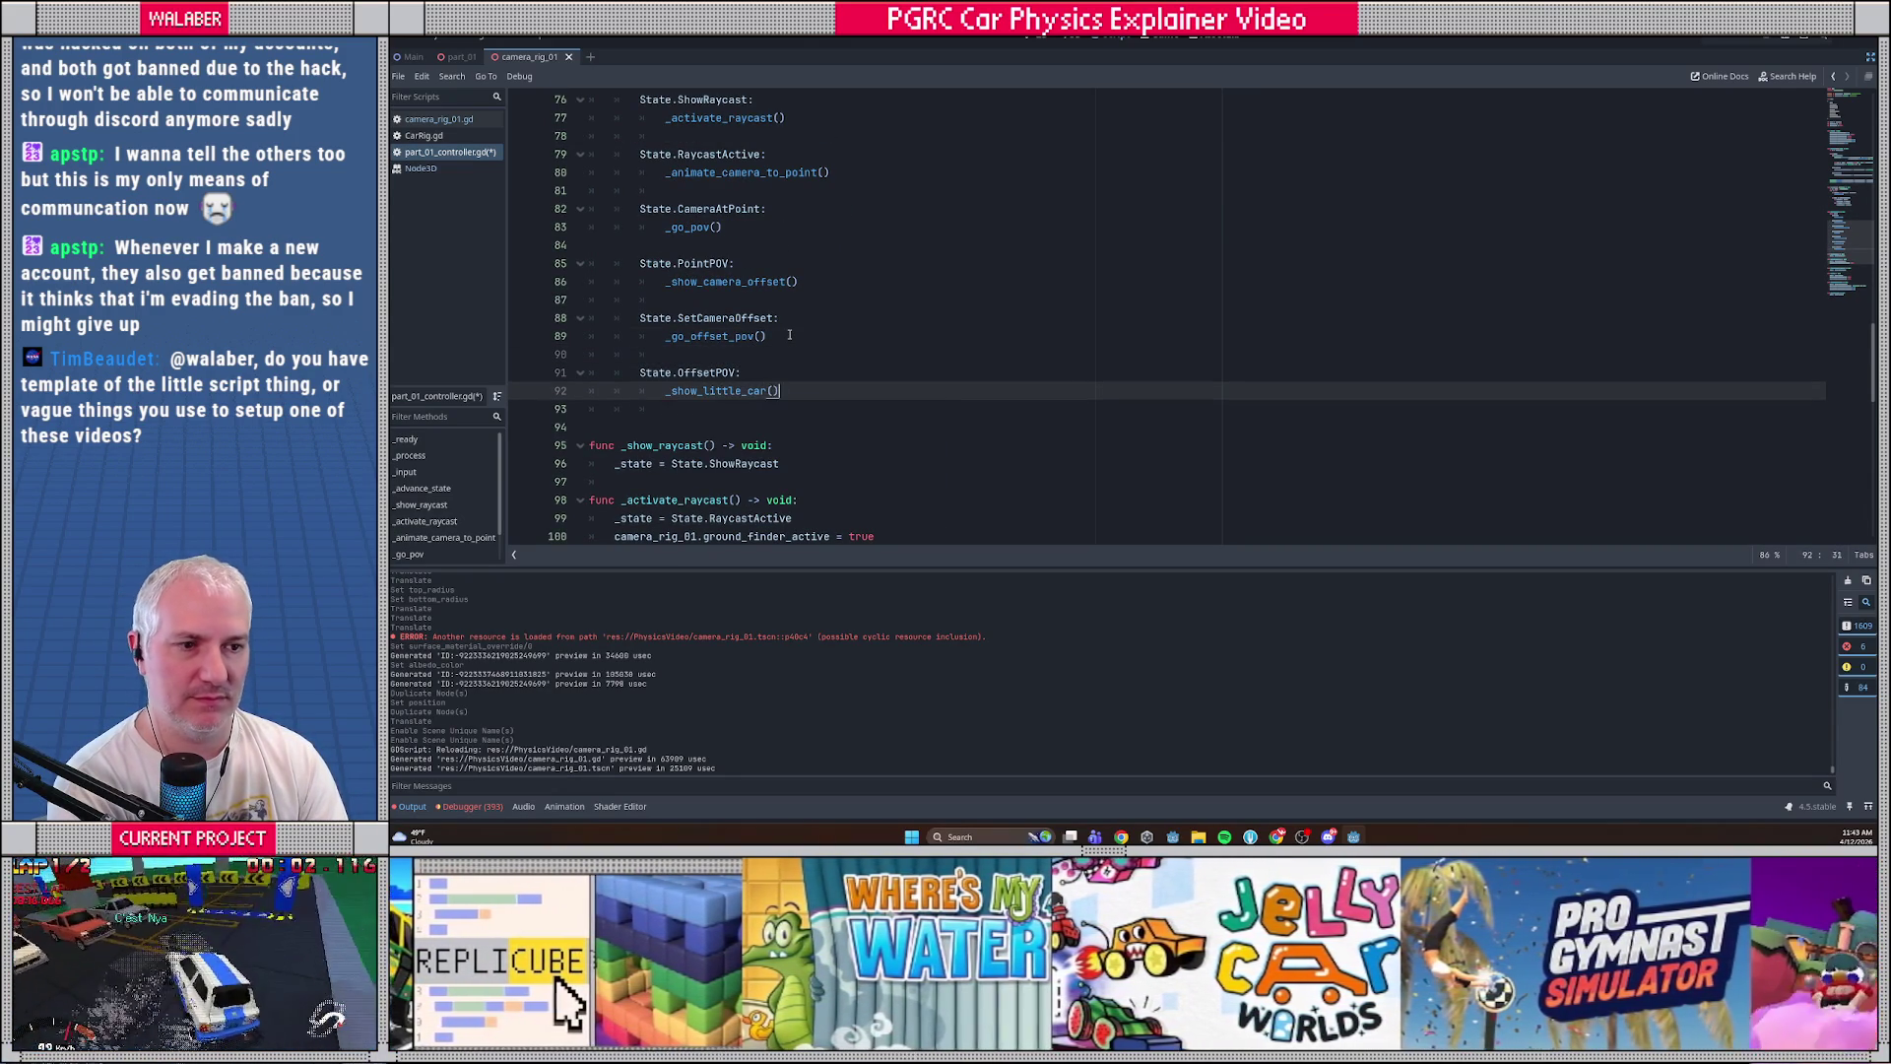
{"action": "key", "text": "Return"}
{"action": "key", "text": "Return"}
Add a State.WithLittleCar branch that calls _pose_little_car()
{"action": "type", "text": "tate.WithLittleCar:"}
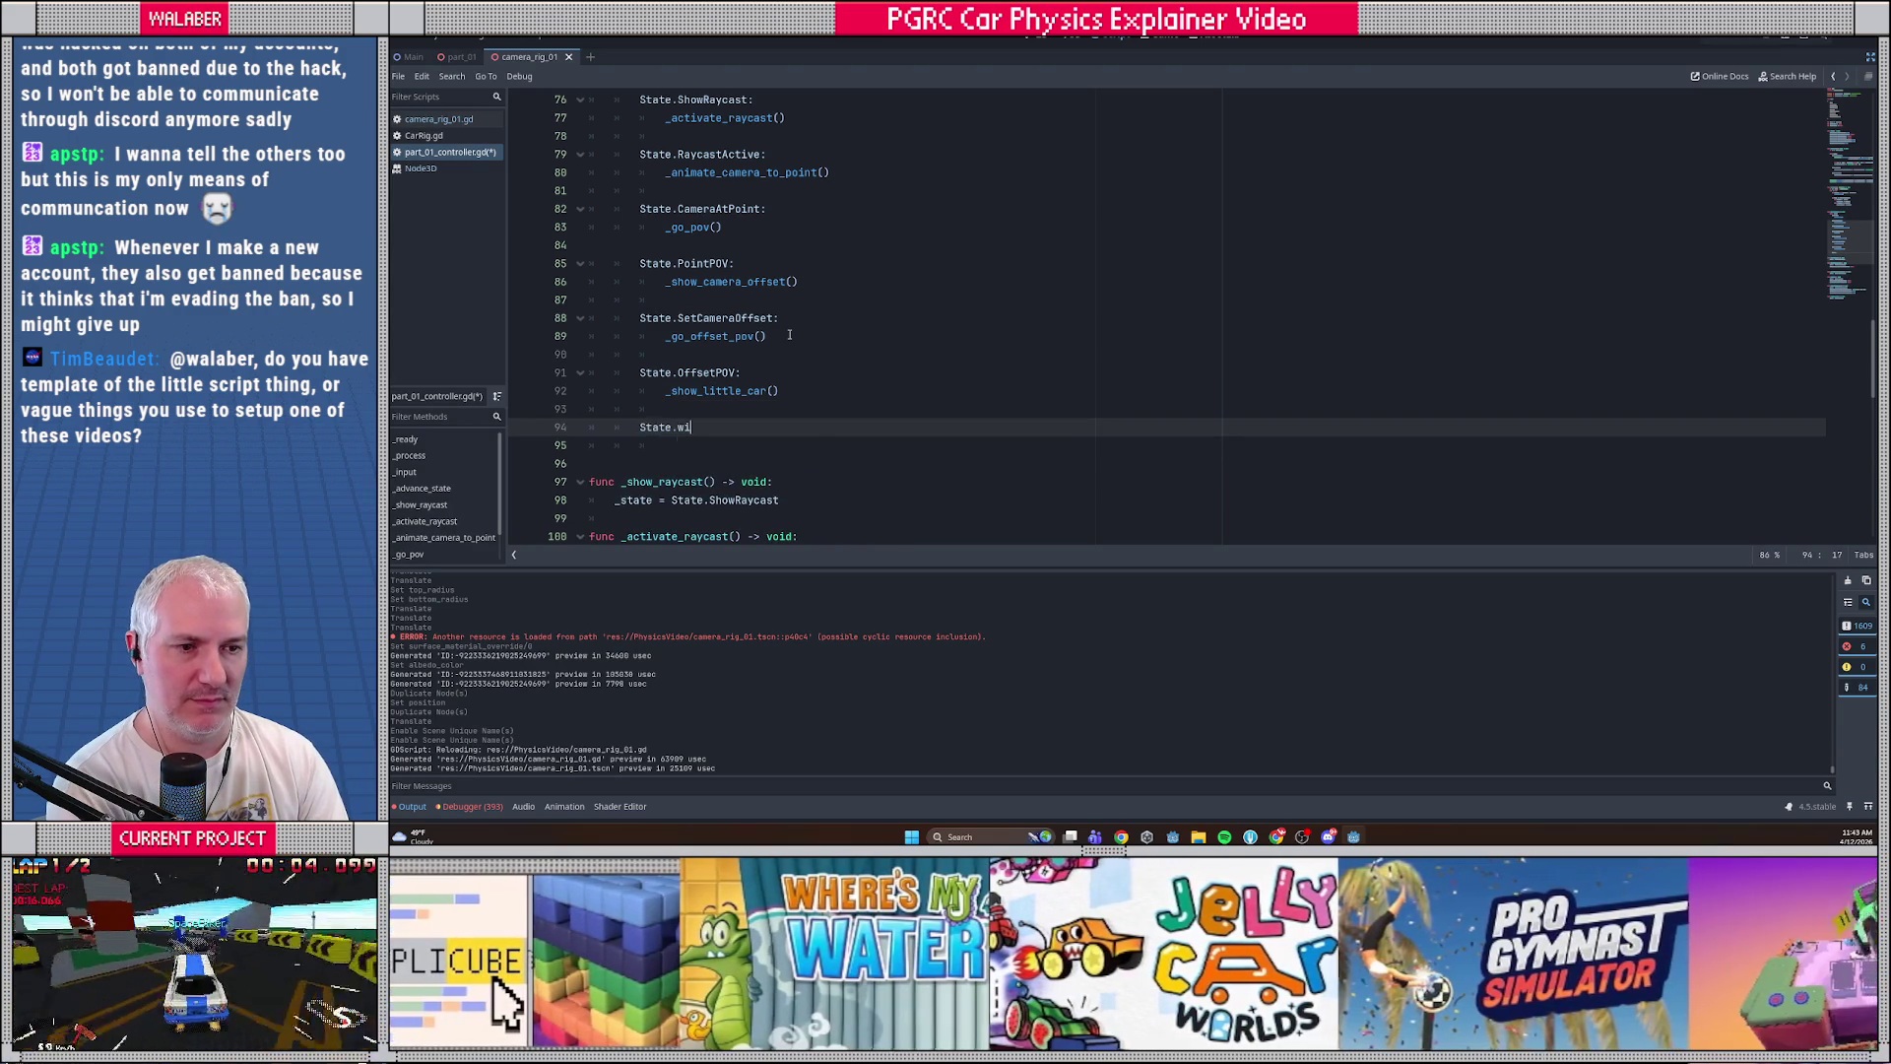
{"action": "key", "text": "Return"}
{"action": "type", "text": "_pose_li"}
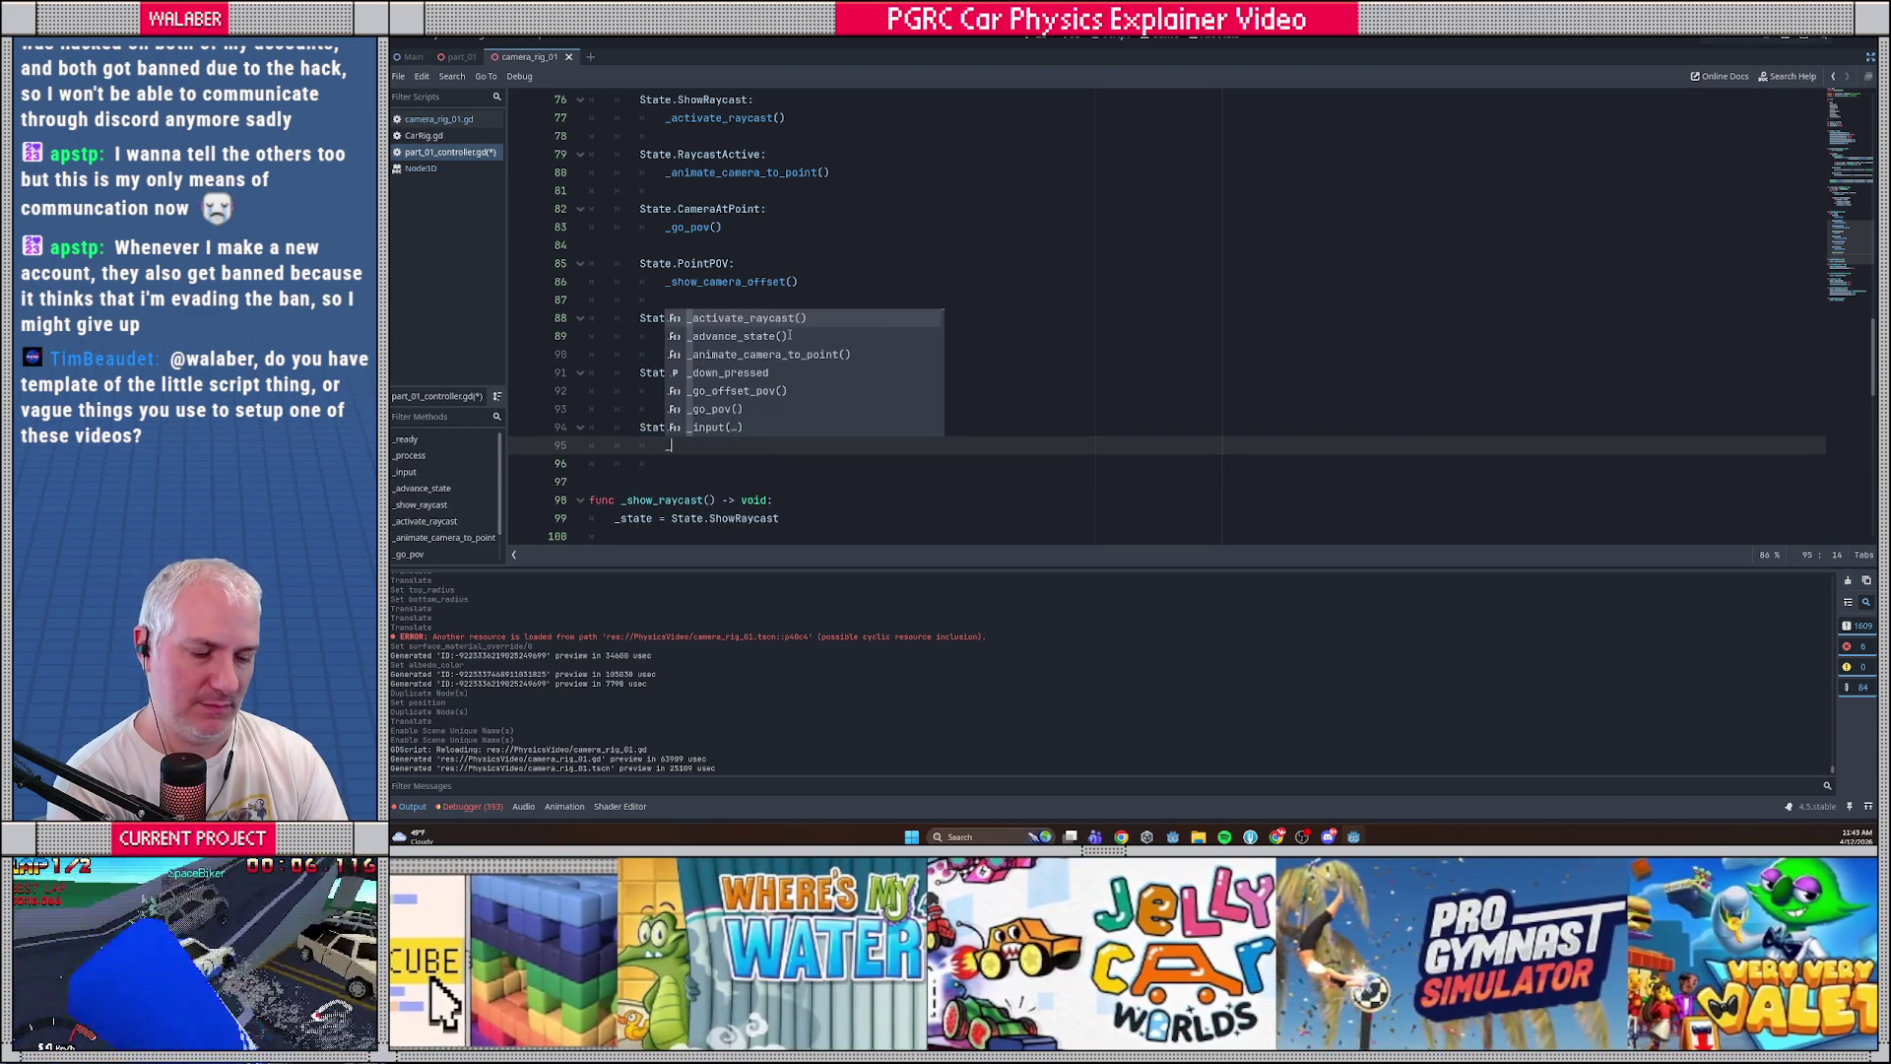
{"action": "type", "text": "ttle_car("}
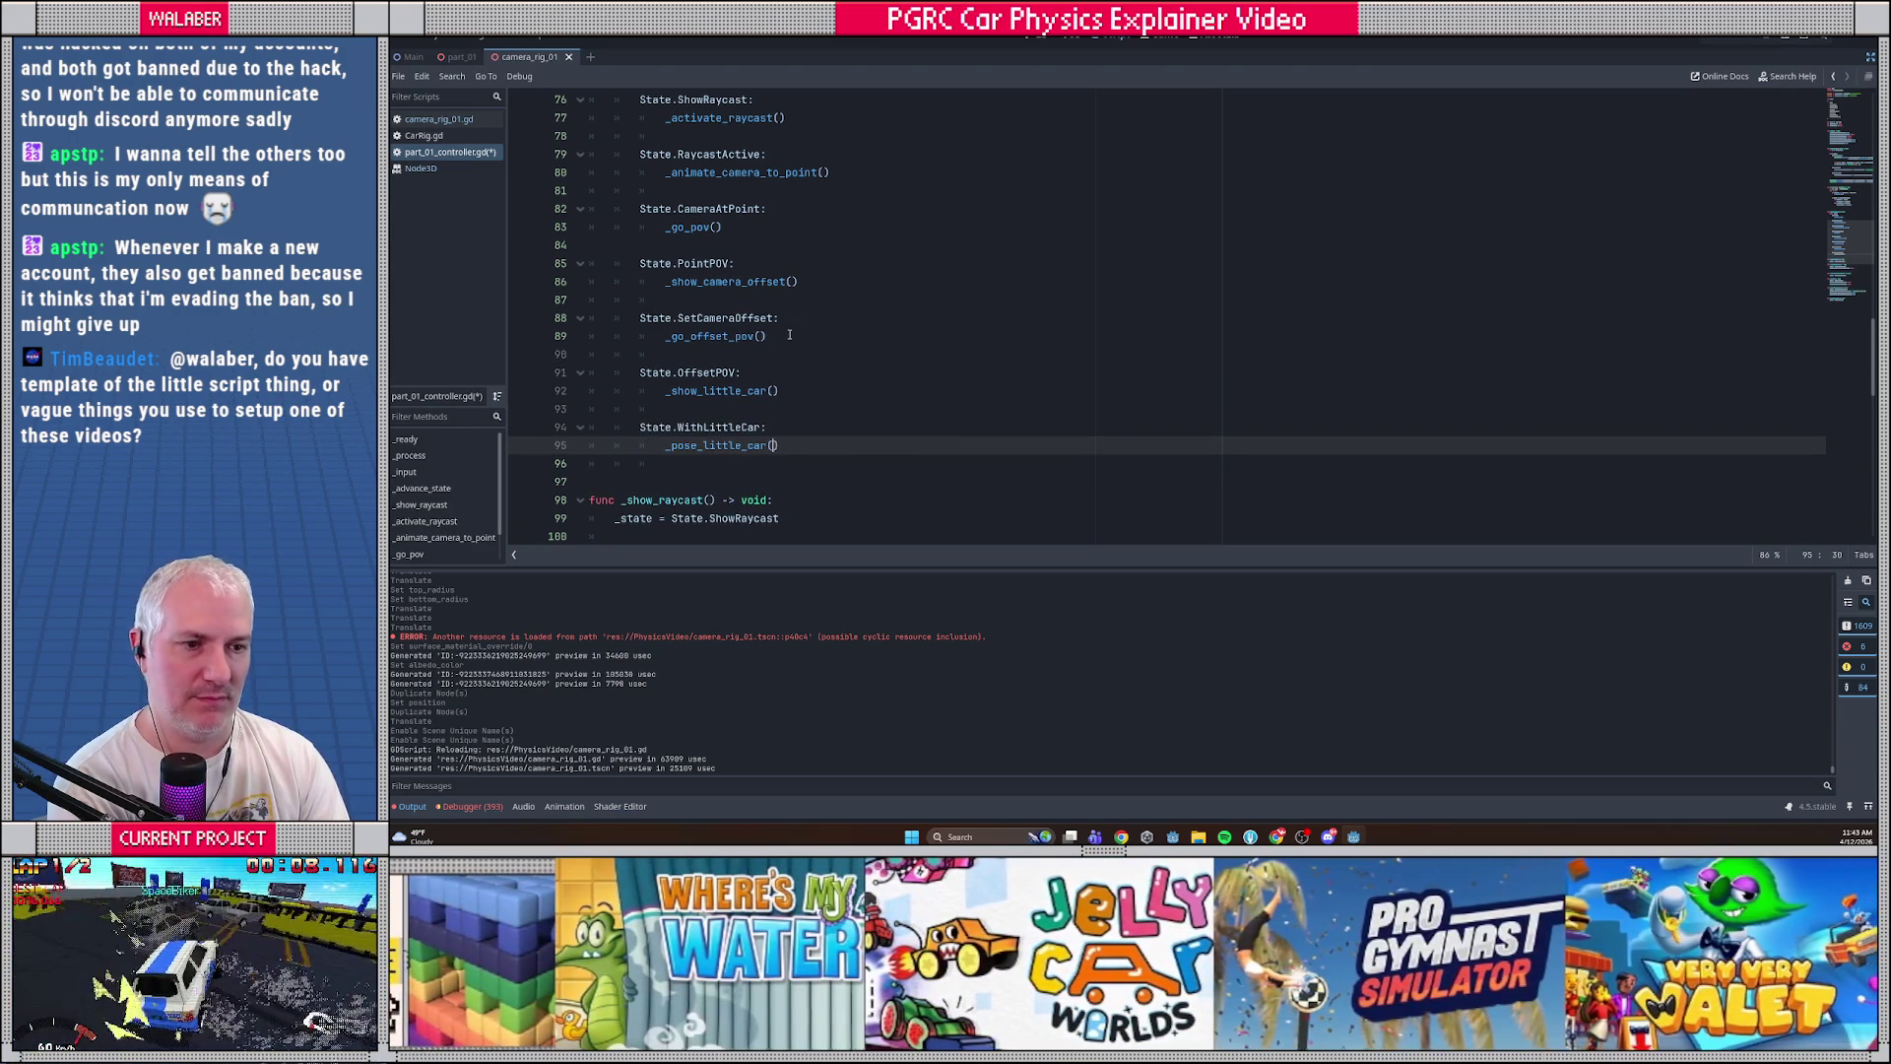
{"action": "left_click", "coordinate": [705, 390]}
{"action": "scroll", "coordinate": [631, 250], "scroll_direction": "down", "scroll_amount": 10}
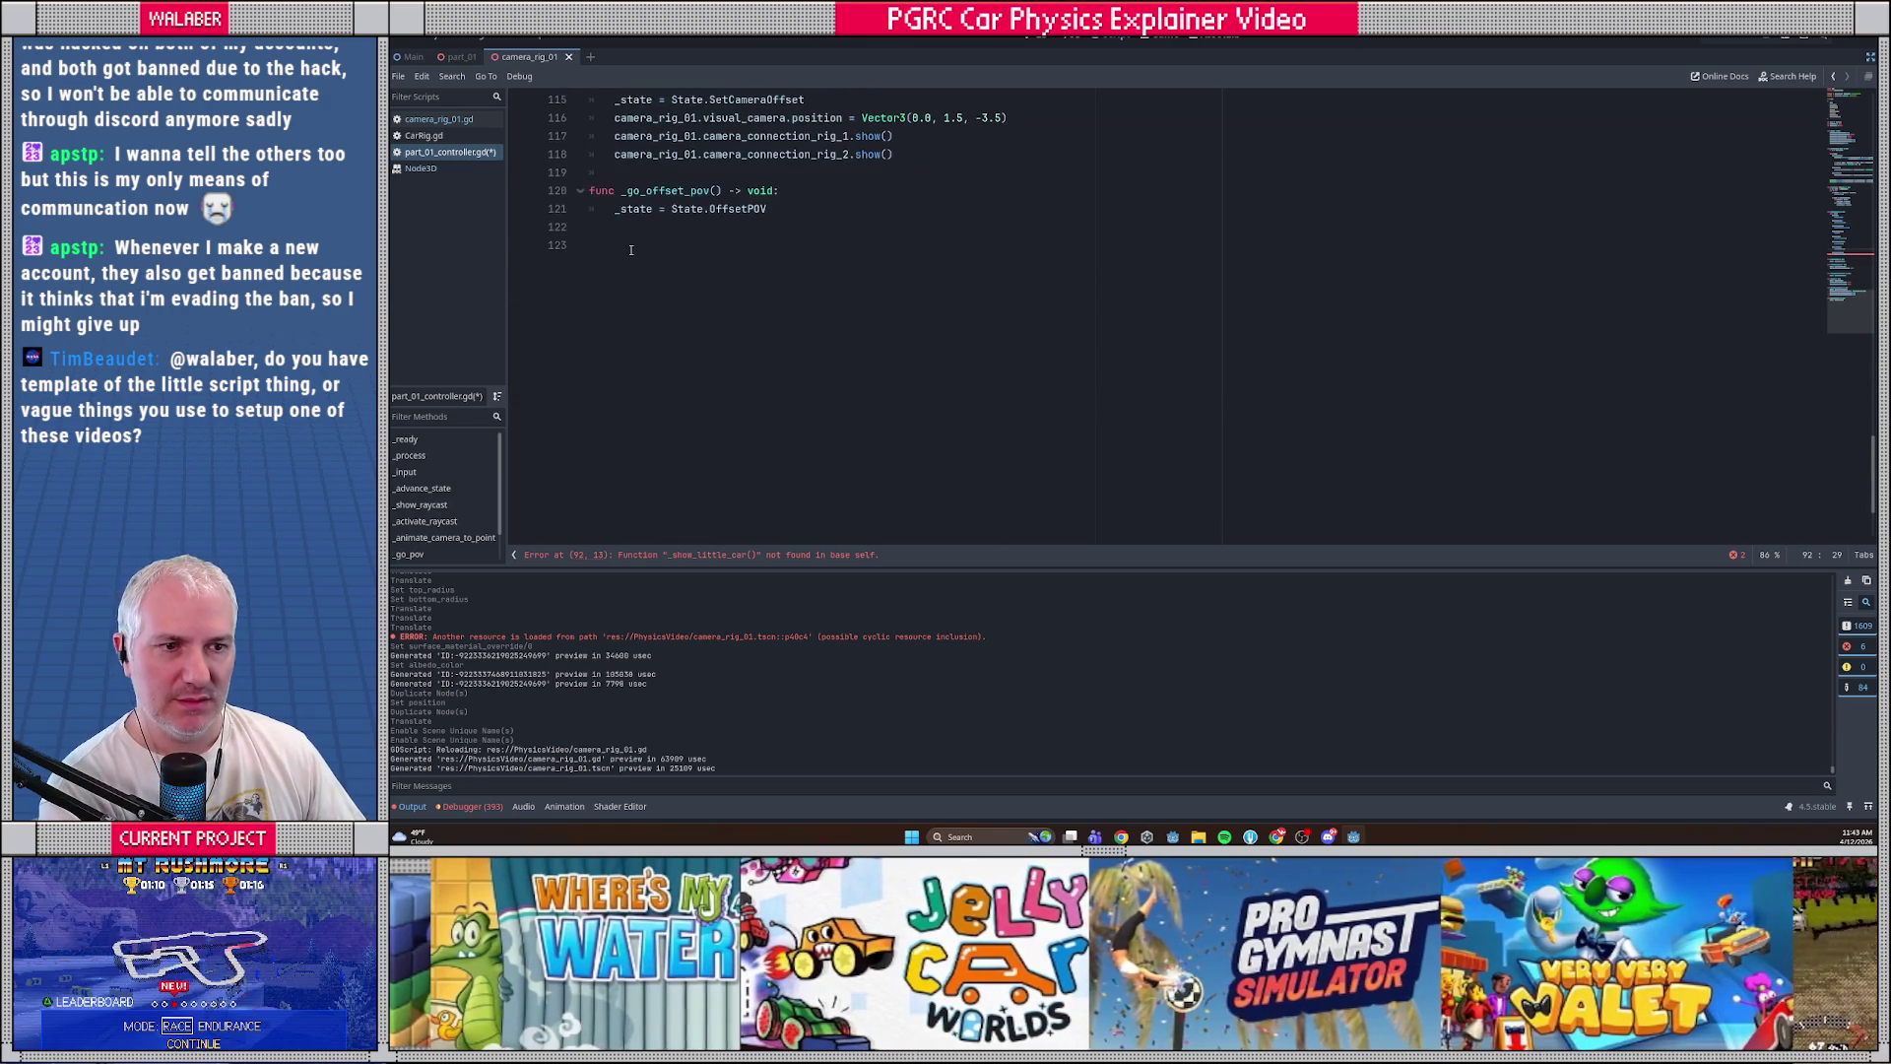
Write _show_little_car() -> void, setting _state to State.WithLittleCar and calling camera_rig_01.little_car.show()
{"action": "left_click", "coordinate": [631, 250]}
{"action": "type", "text": "func _show_little_car() -"}
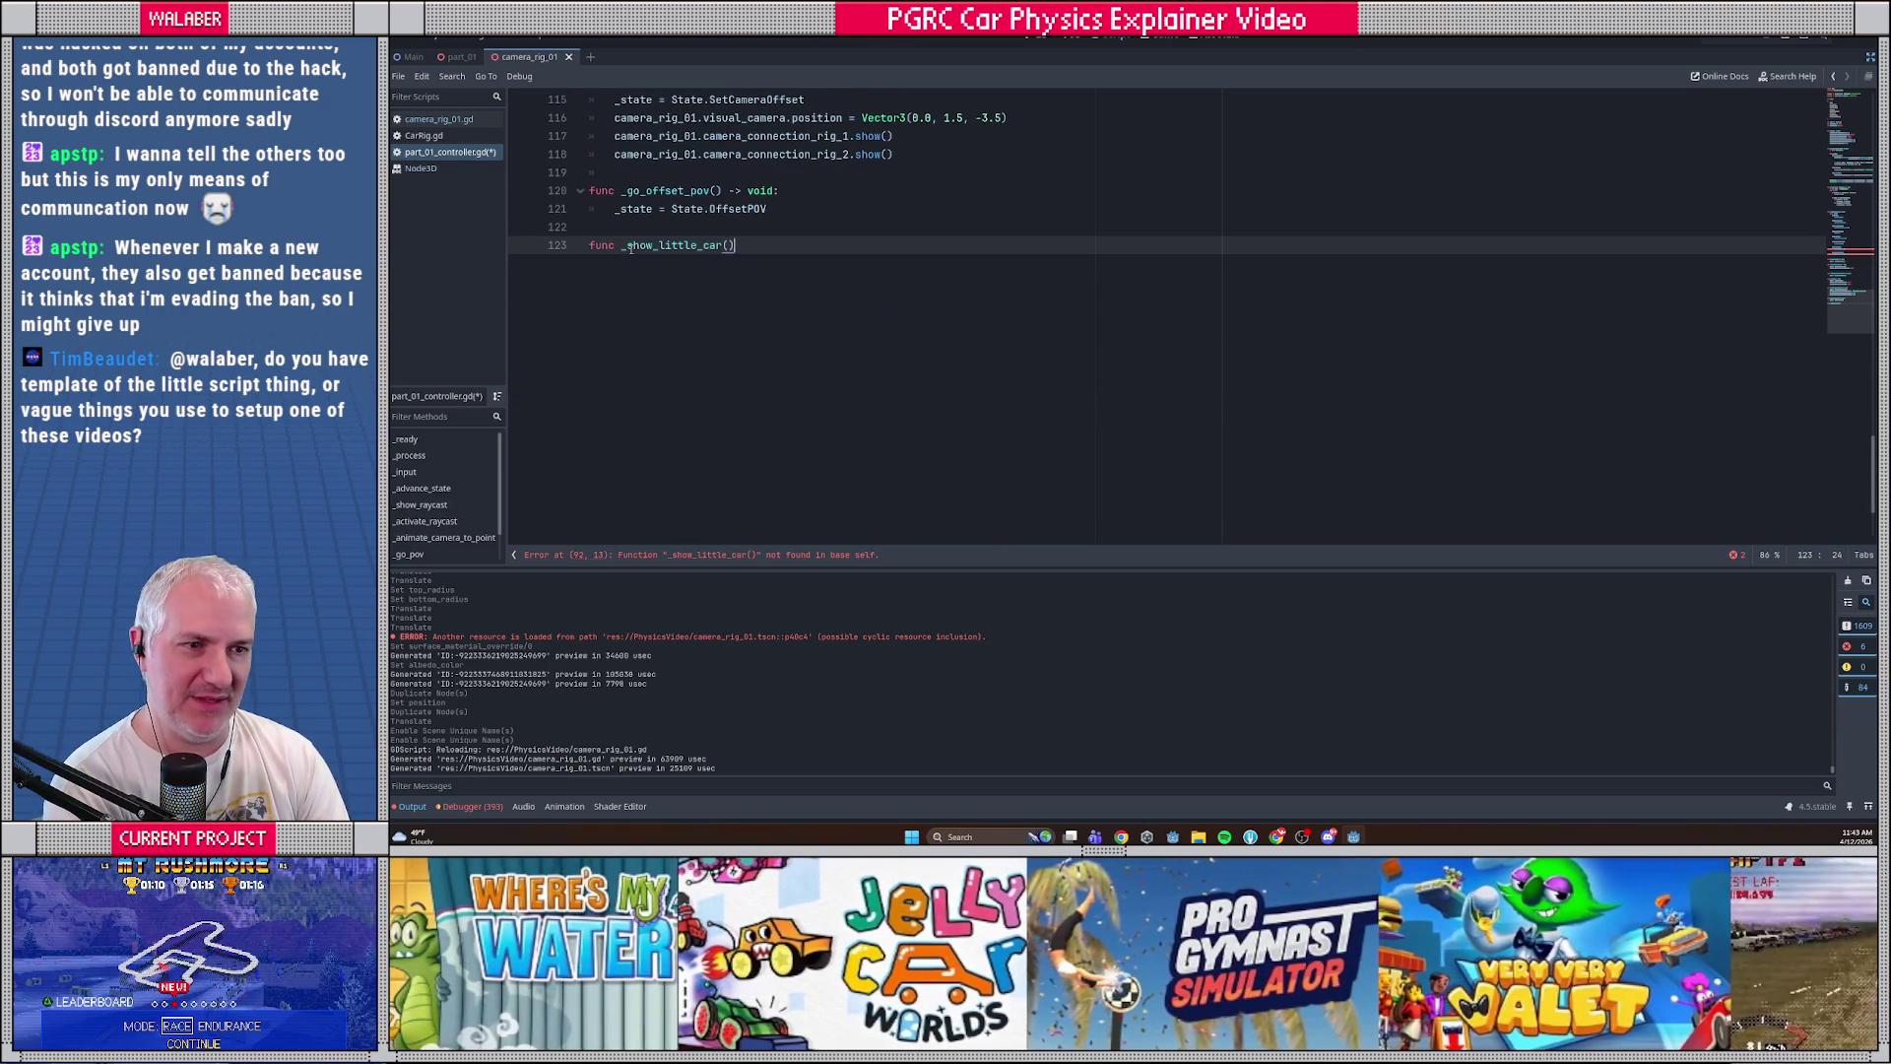
{"action": "type", "text": "> void:"}
{"action": "key", "text": "Return"}
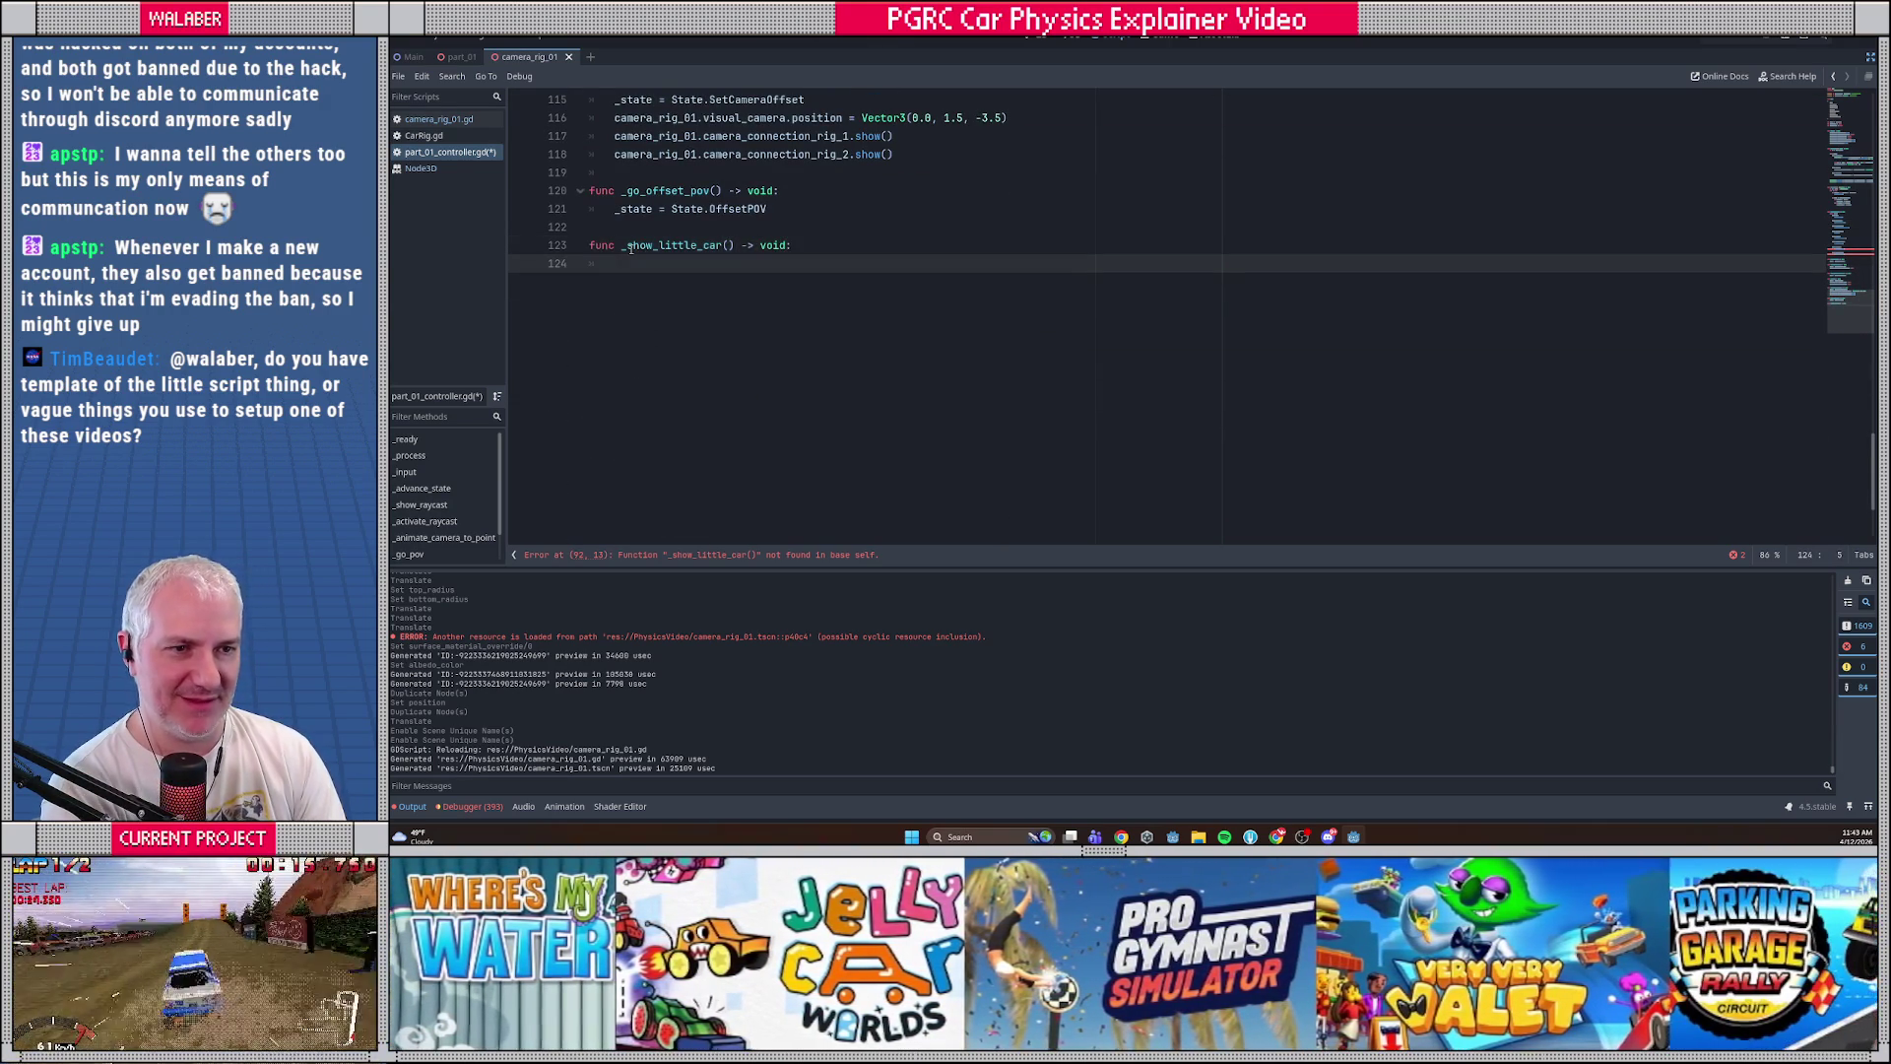
{"action": "type", "text": "_state = State."}
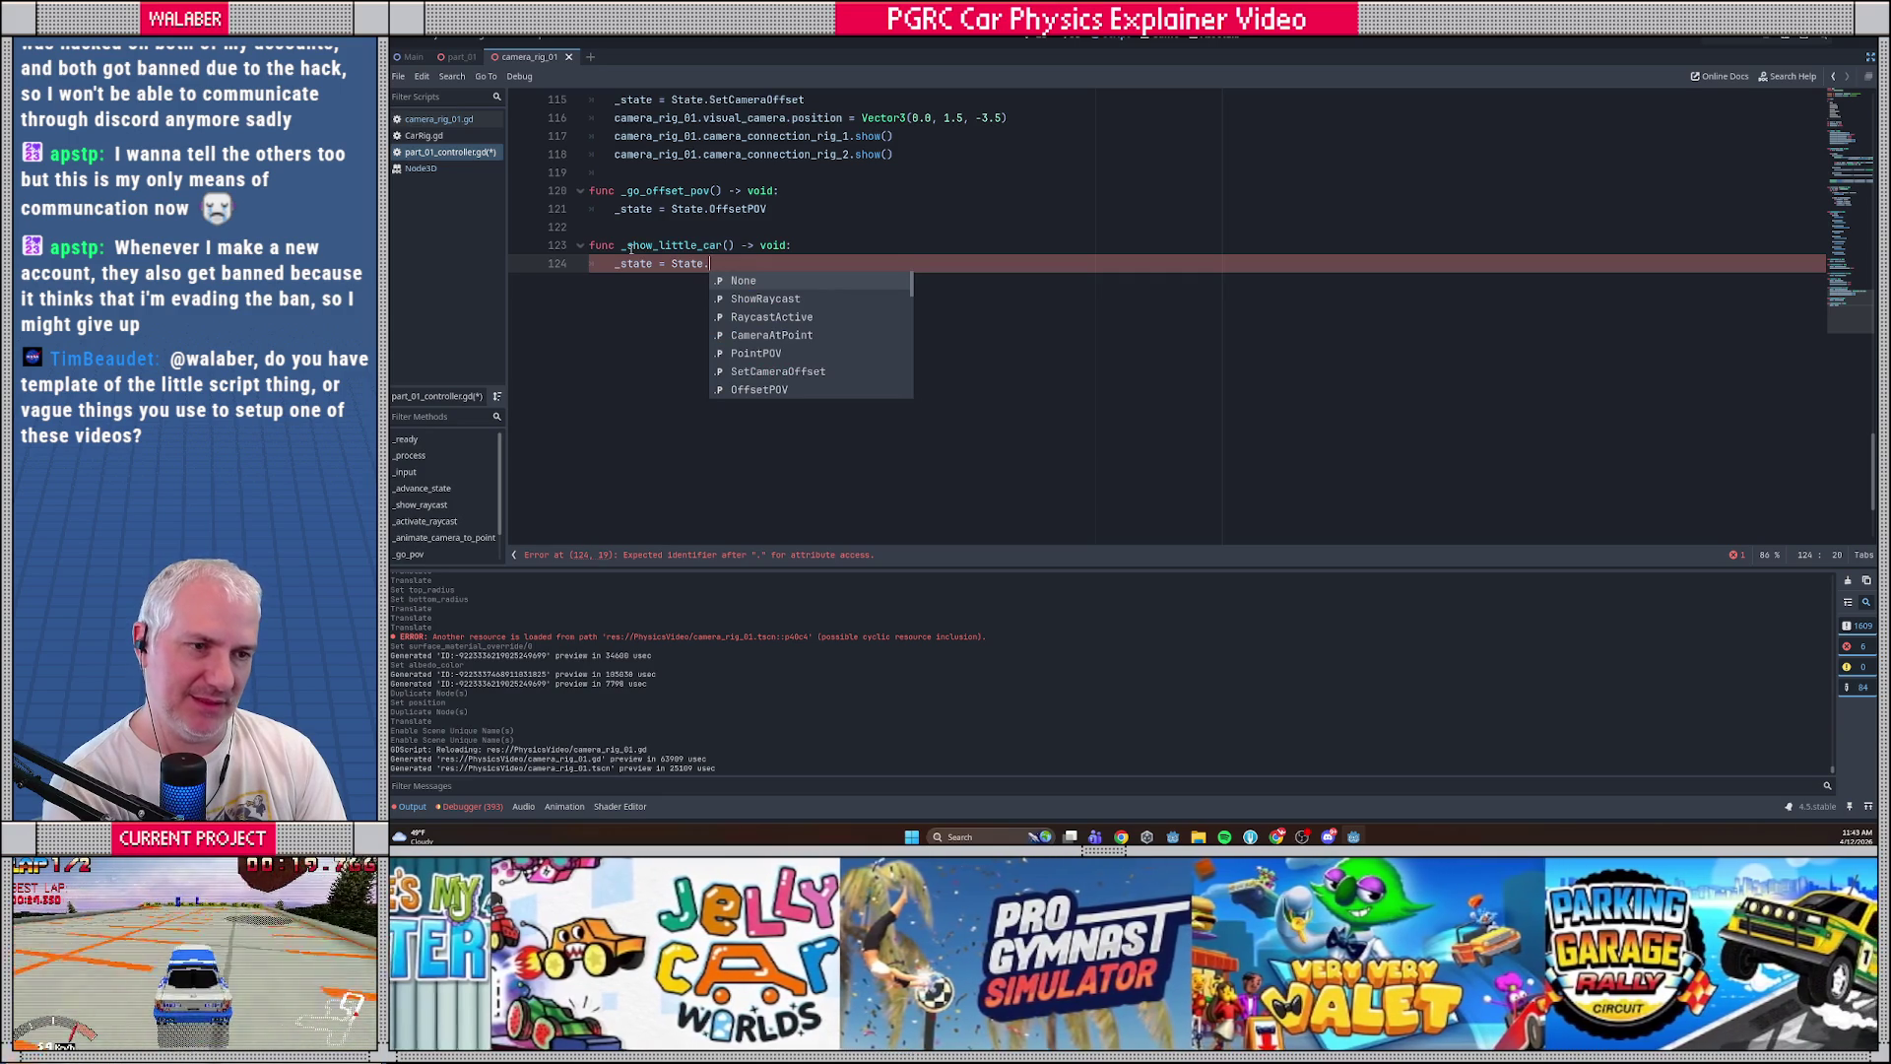
{"action": "type", "text": "s"}
{"action": "key", "text": "BackSpace"}
{"action": "type", "text": "lw"}
{"action": "type", "text": "wi"}
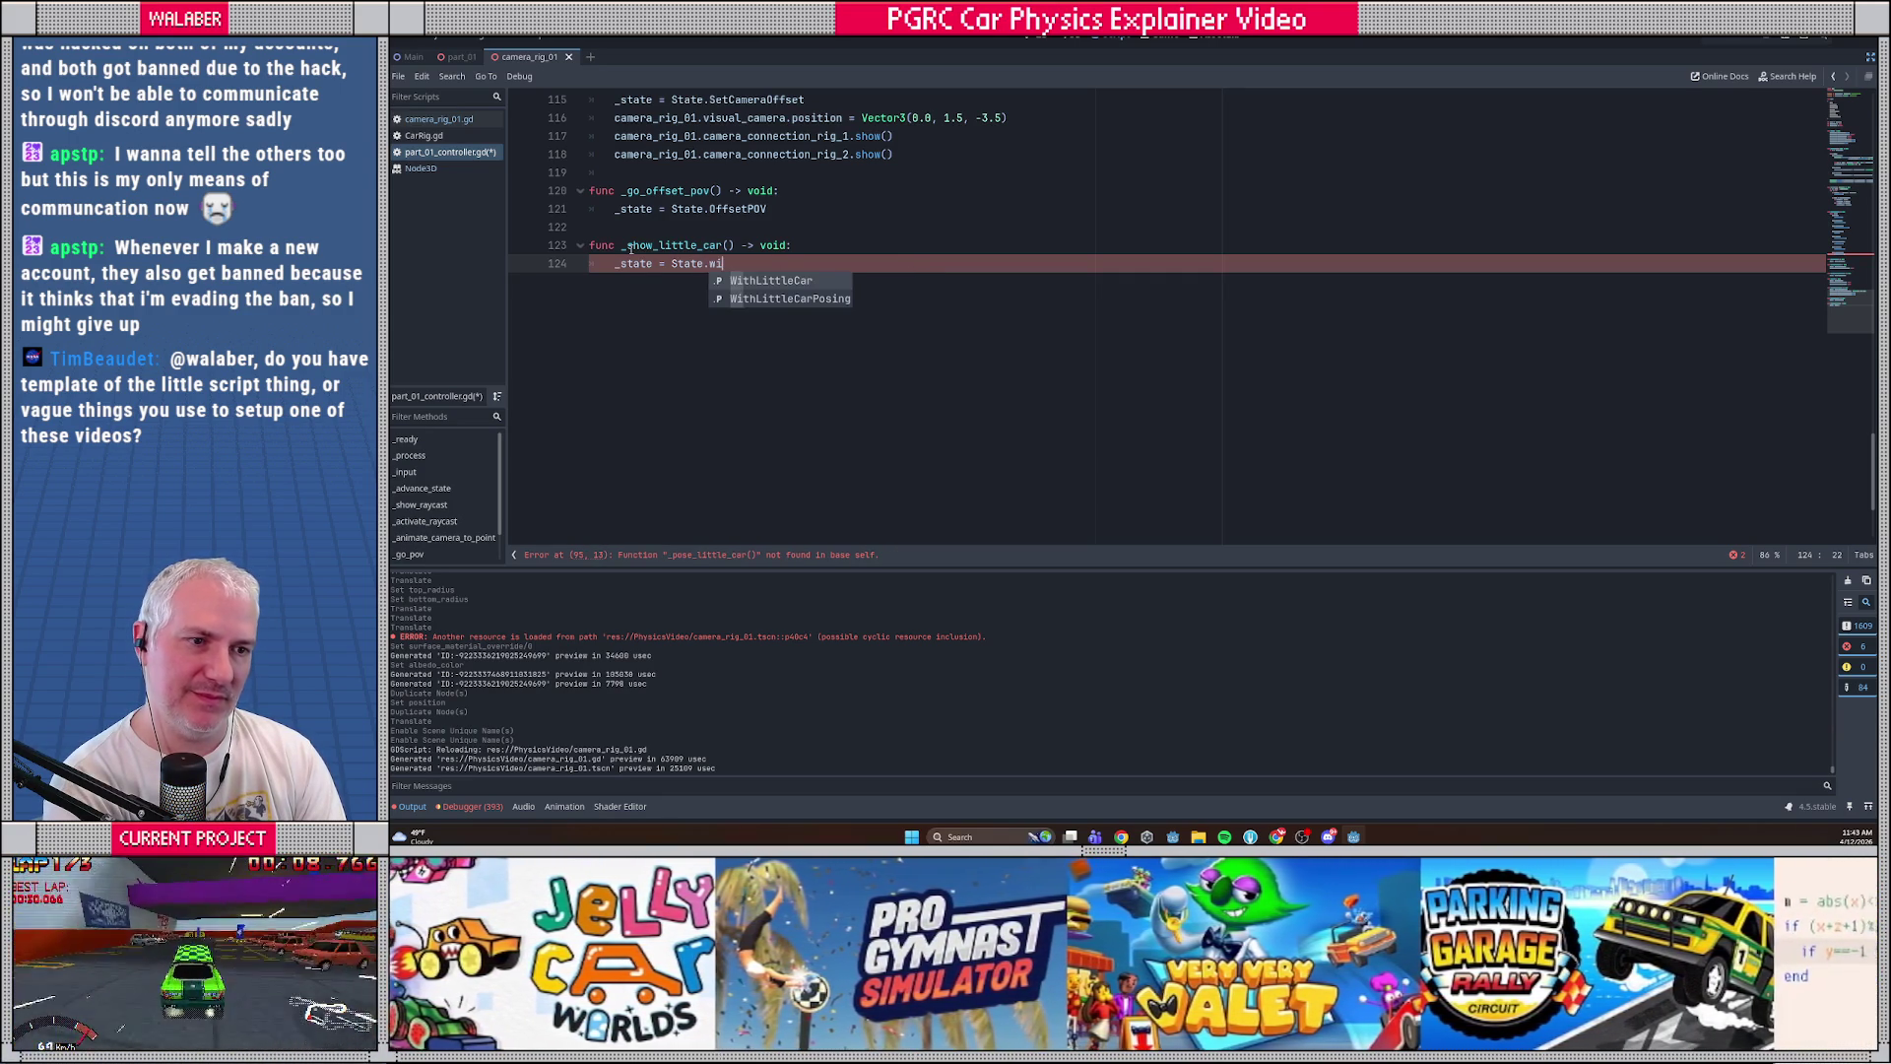
{"action": "key", "text": "Return"}
{"action": "key", "text": "Return"}
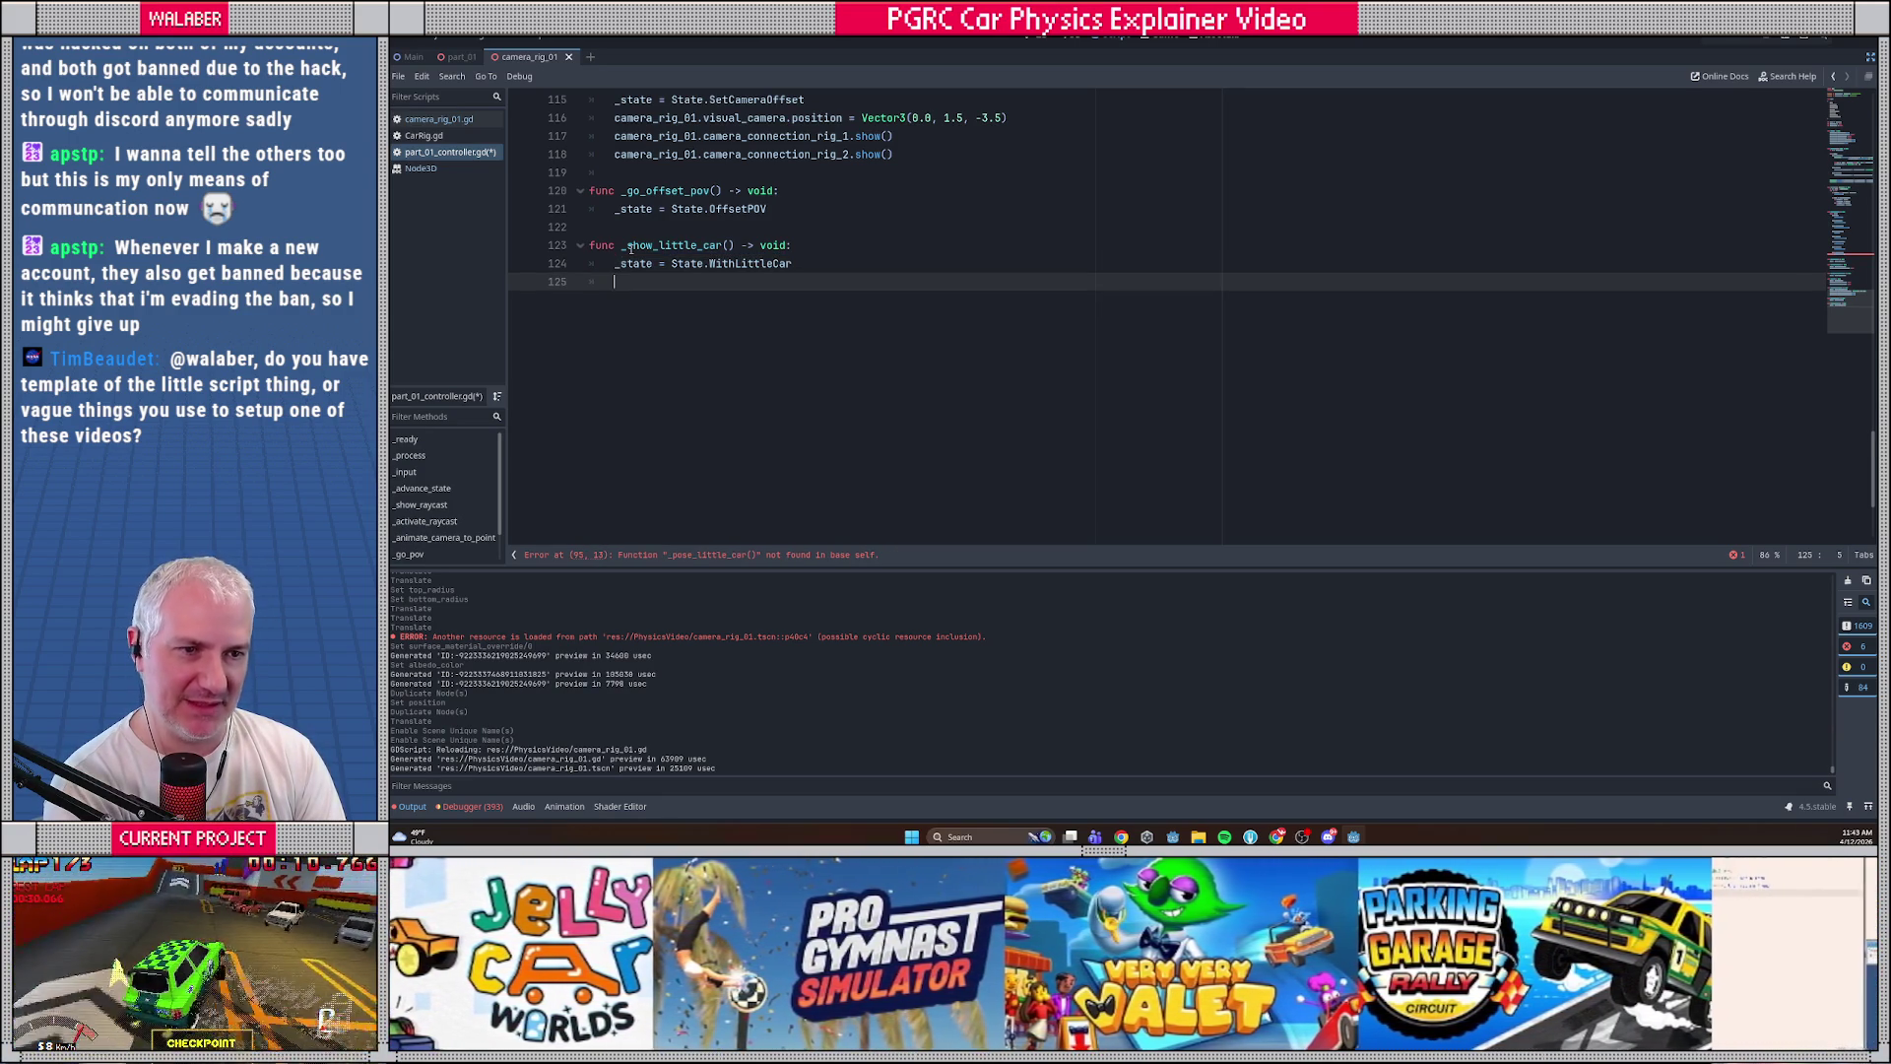
{"action": "type", "text": "am"}
{"action": "key", "text": "Return"}
{"action": "type", "text": ".li"}
{"action": "key", "text": "Return"}
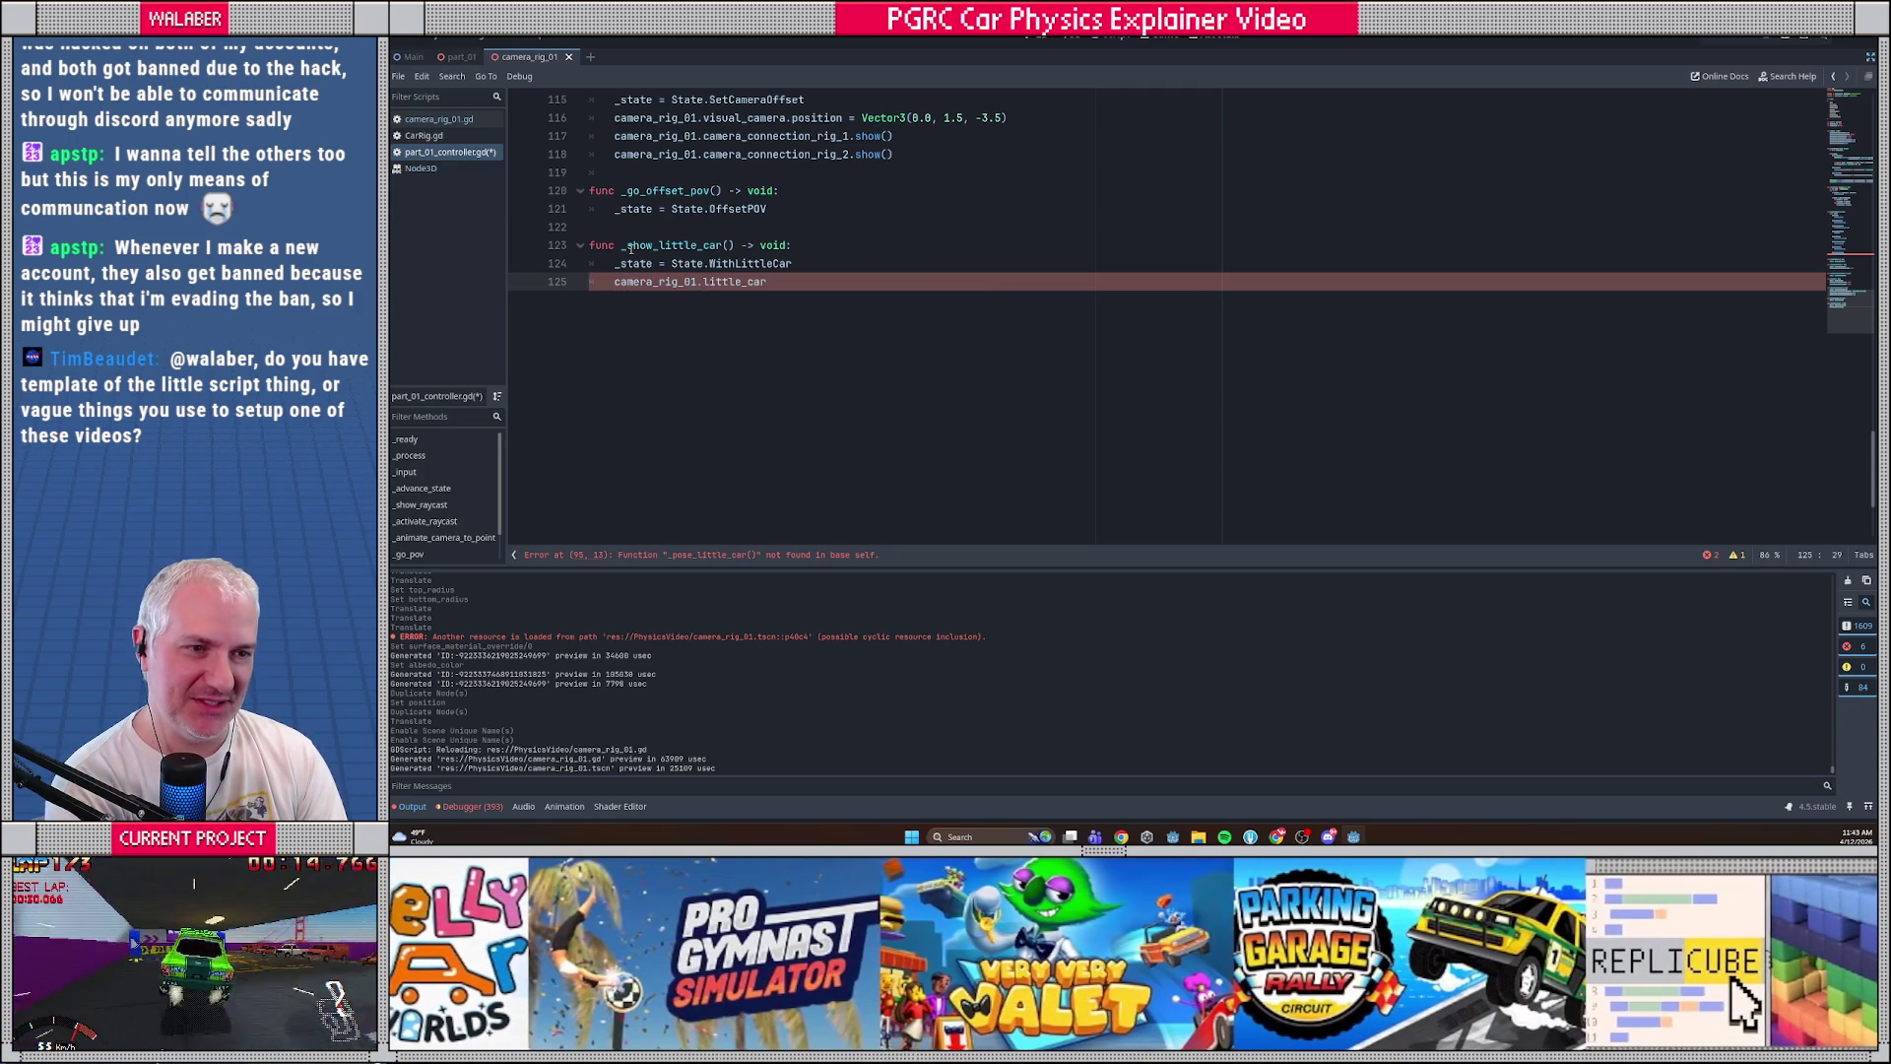
{"action": "type", "text": "sh"}
{"action": "key", "text": "Return"}
{"action": "key", "text": "Return"}
{"action": "key", "text": "Return"}
{"action": "key", "text": "BackSpace"}
Add _pose_little_car() -> void setting _state to State.WithLittleCarPosing, and save the controller script
{"action": "type", "text": "func _"}
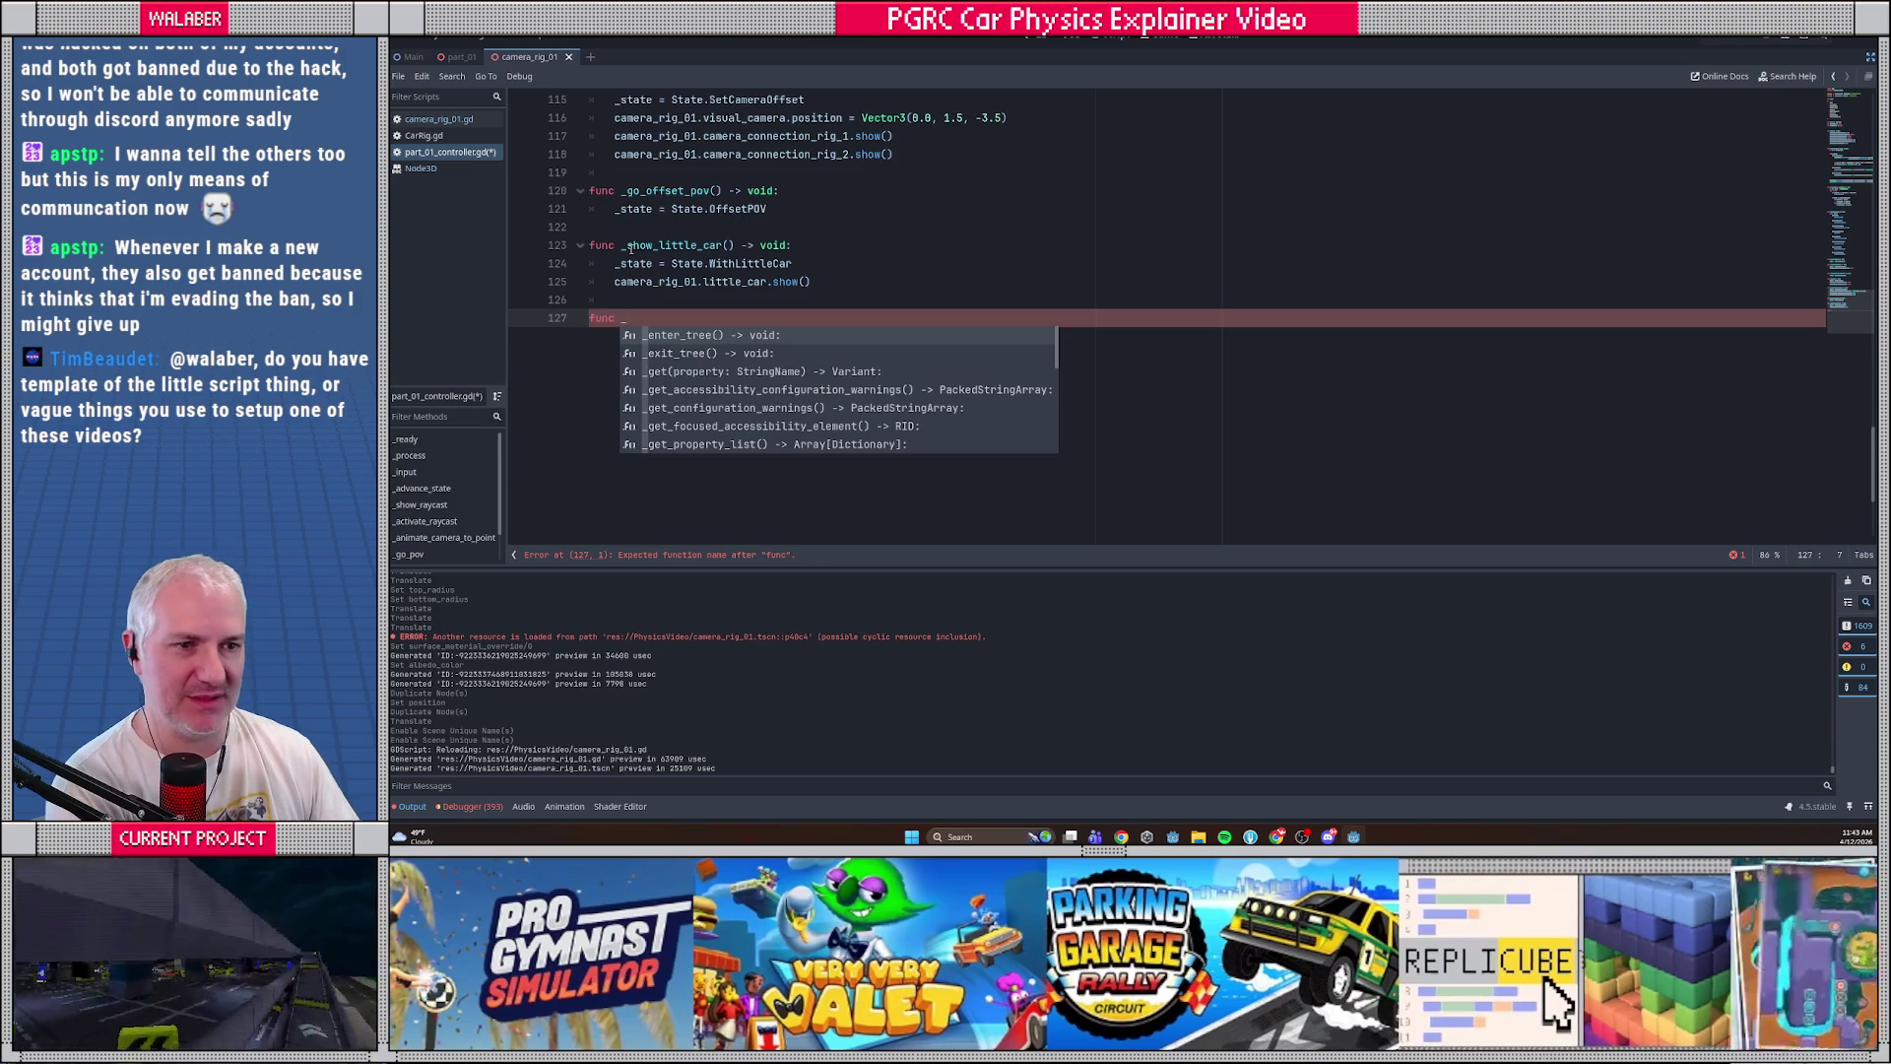
{"action": "scroll", "coordinate": [670, 241], "scroll_direction": "up", "scroll_amount": 10}
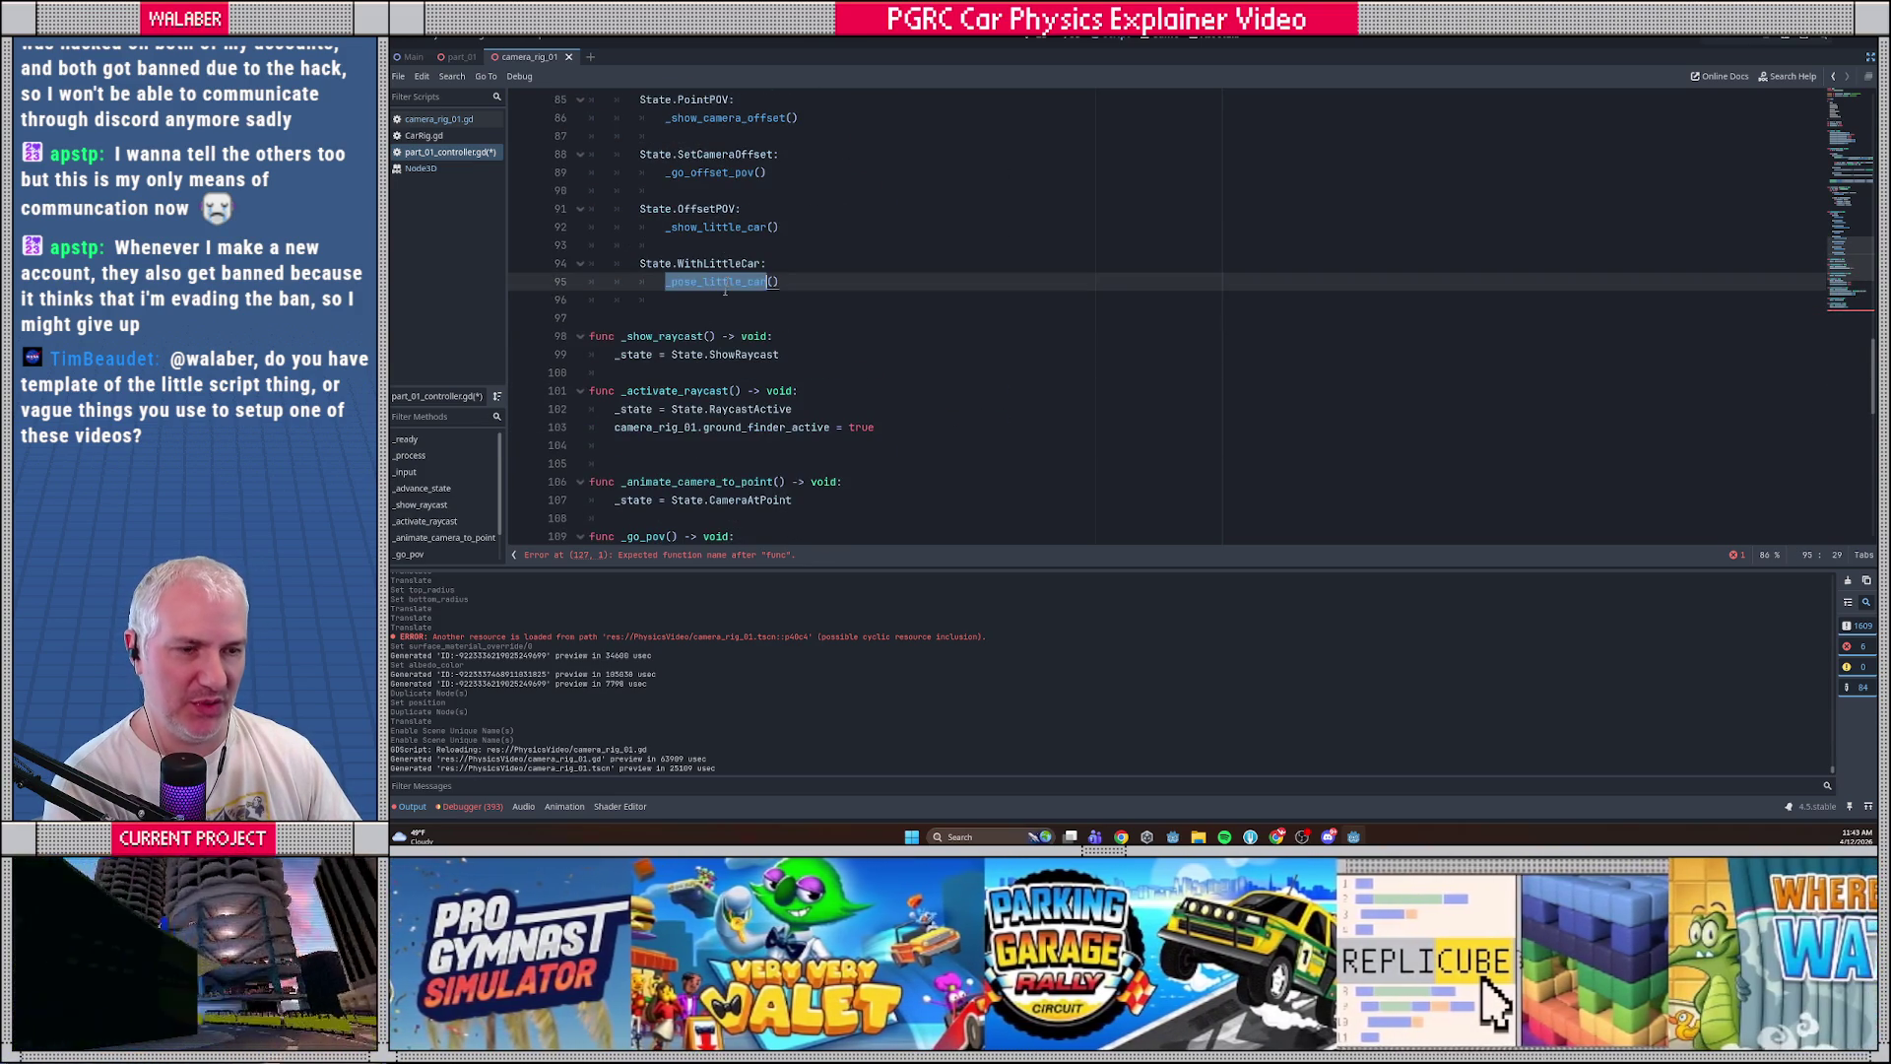
{"action": "scroll", "coordinate": [726, 282], "scroll_direction": "down", "scroll_amount": 8}
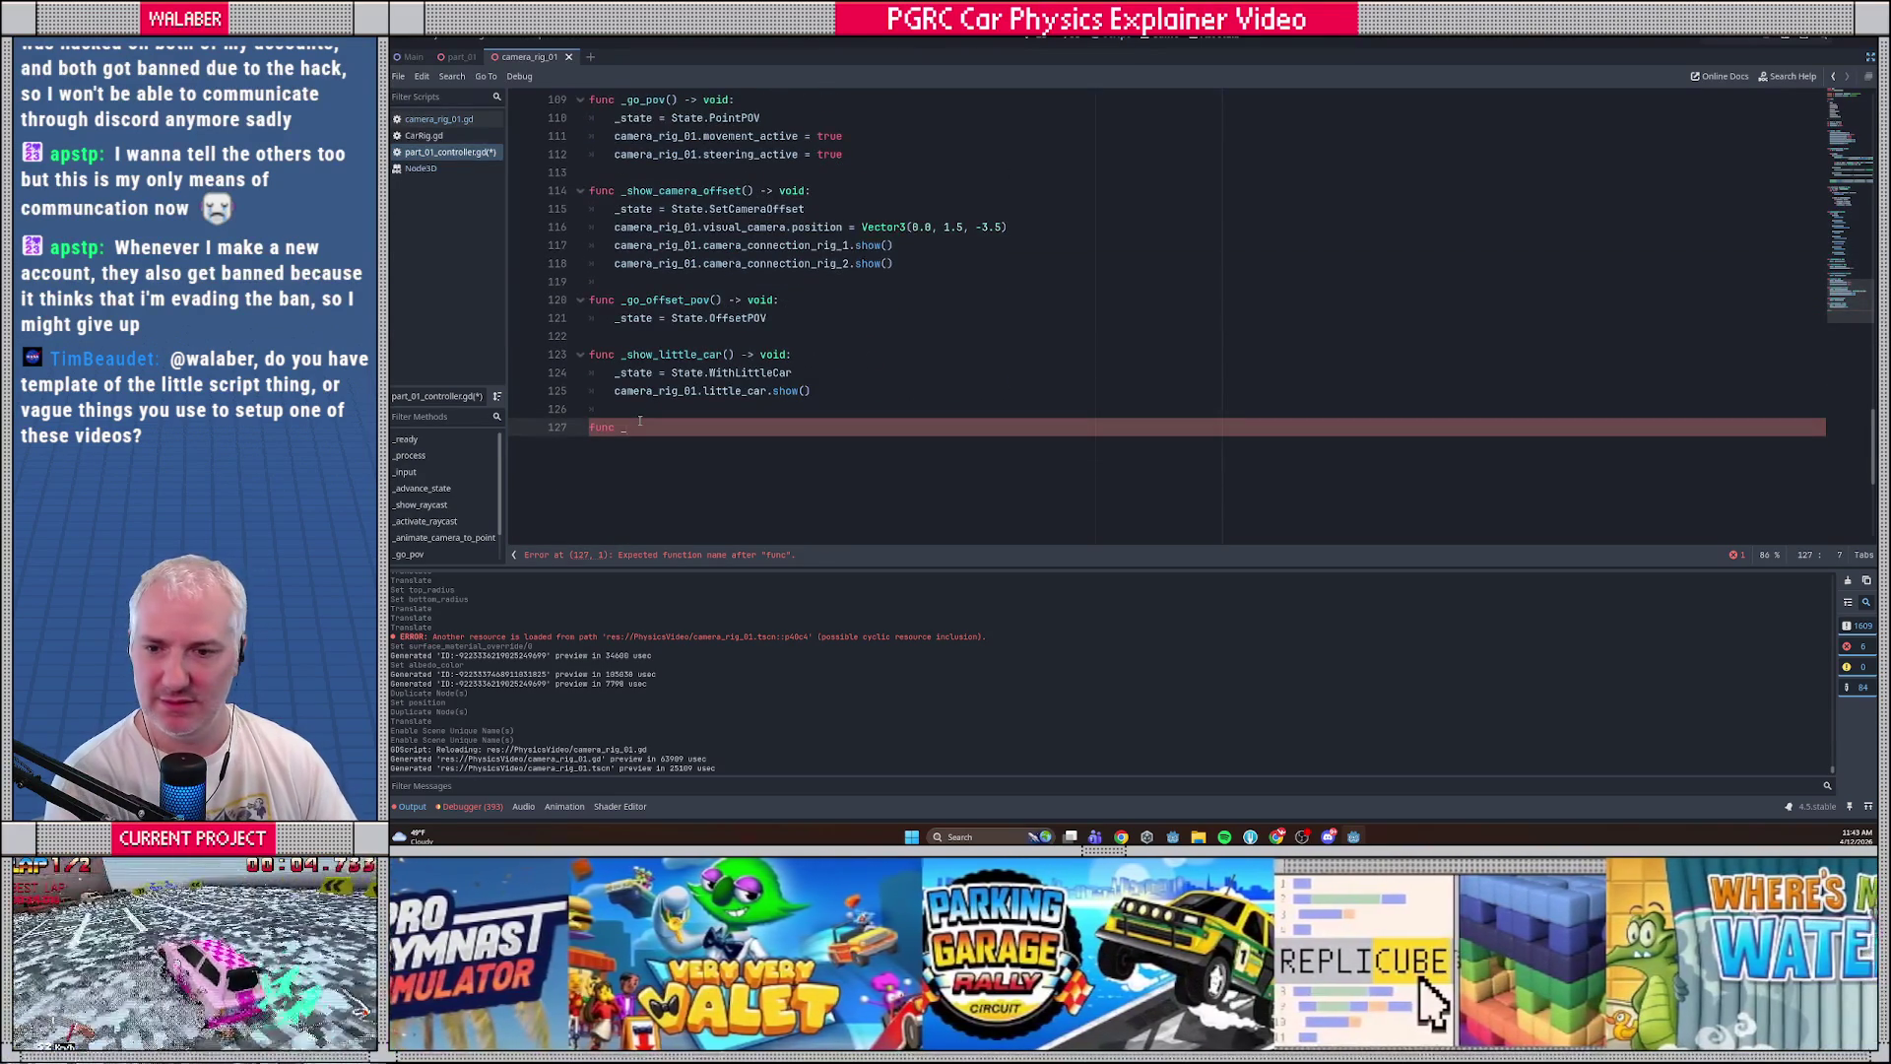
{"action": "type", "text": "pose_little_car() -"}
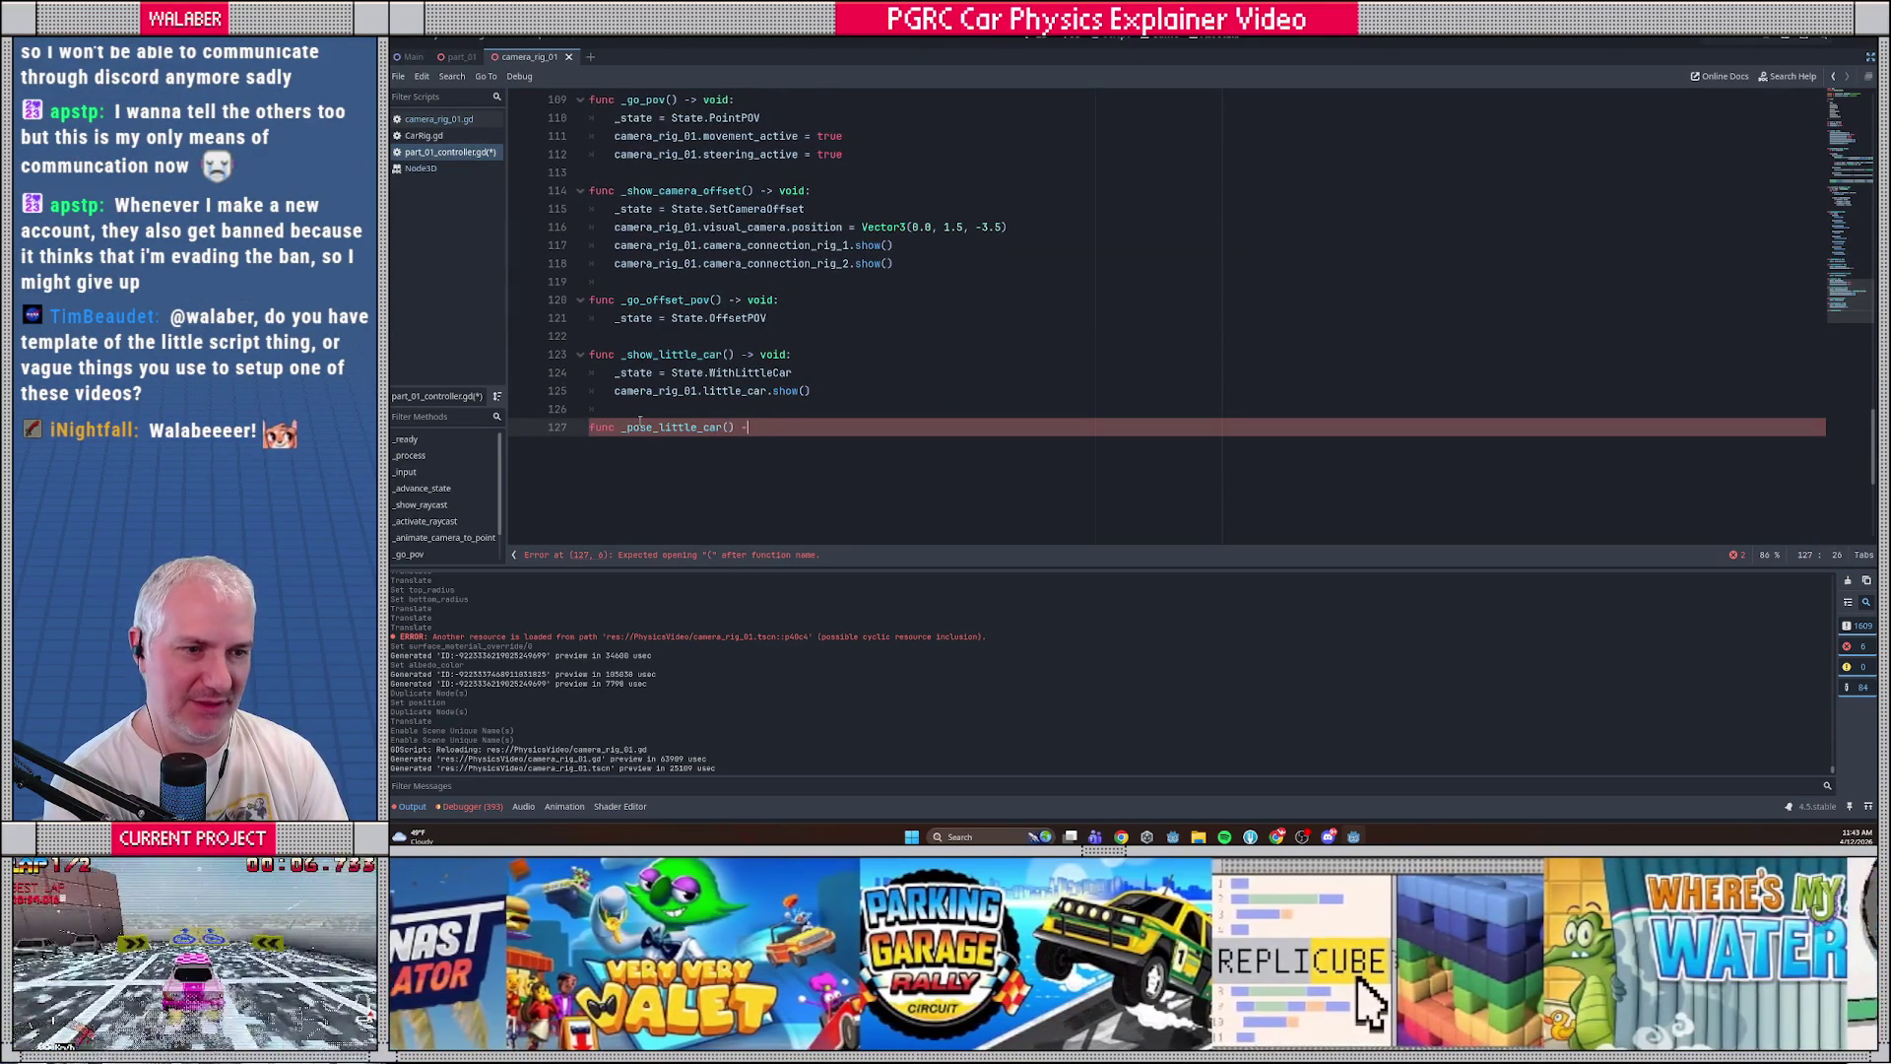
{"action": "type", "text": "> void:"}
{"action": "key", "text": "Return"}
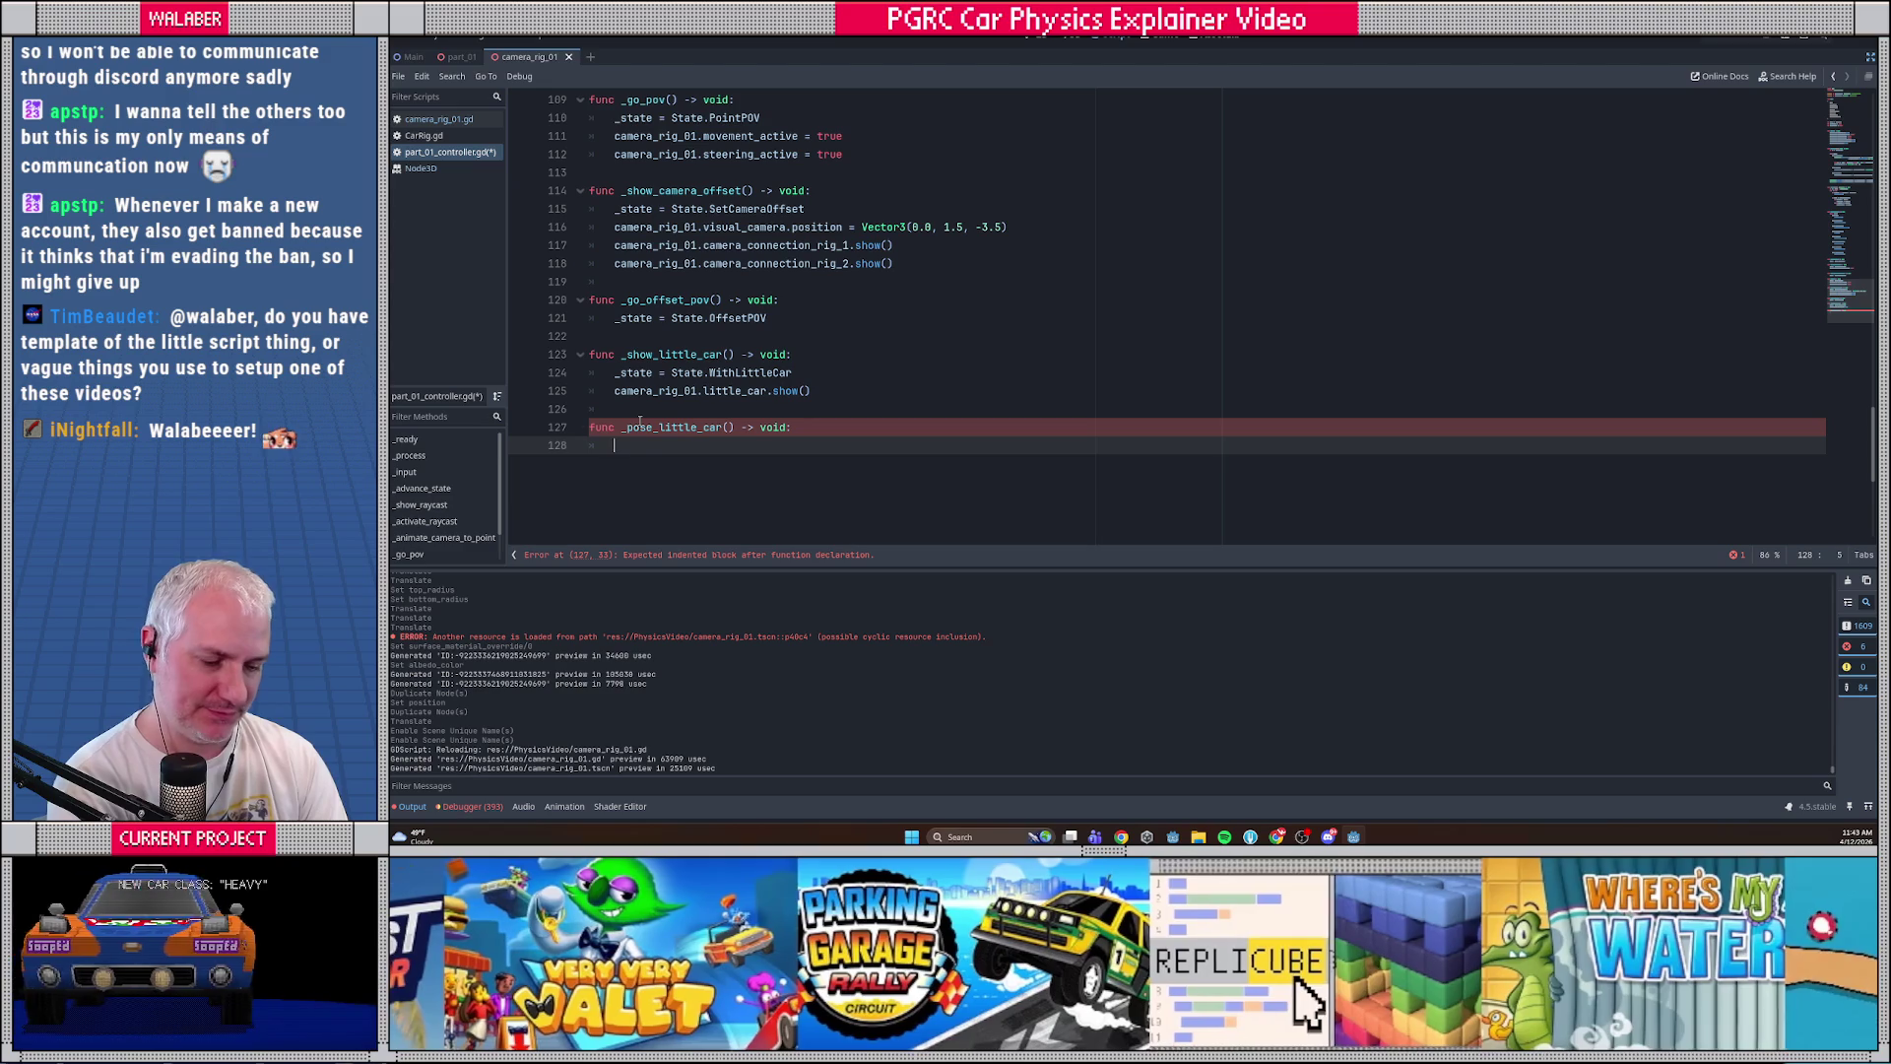
{"action": "type", "text": "_state = State."}
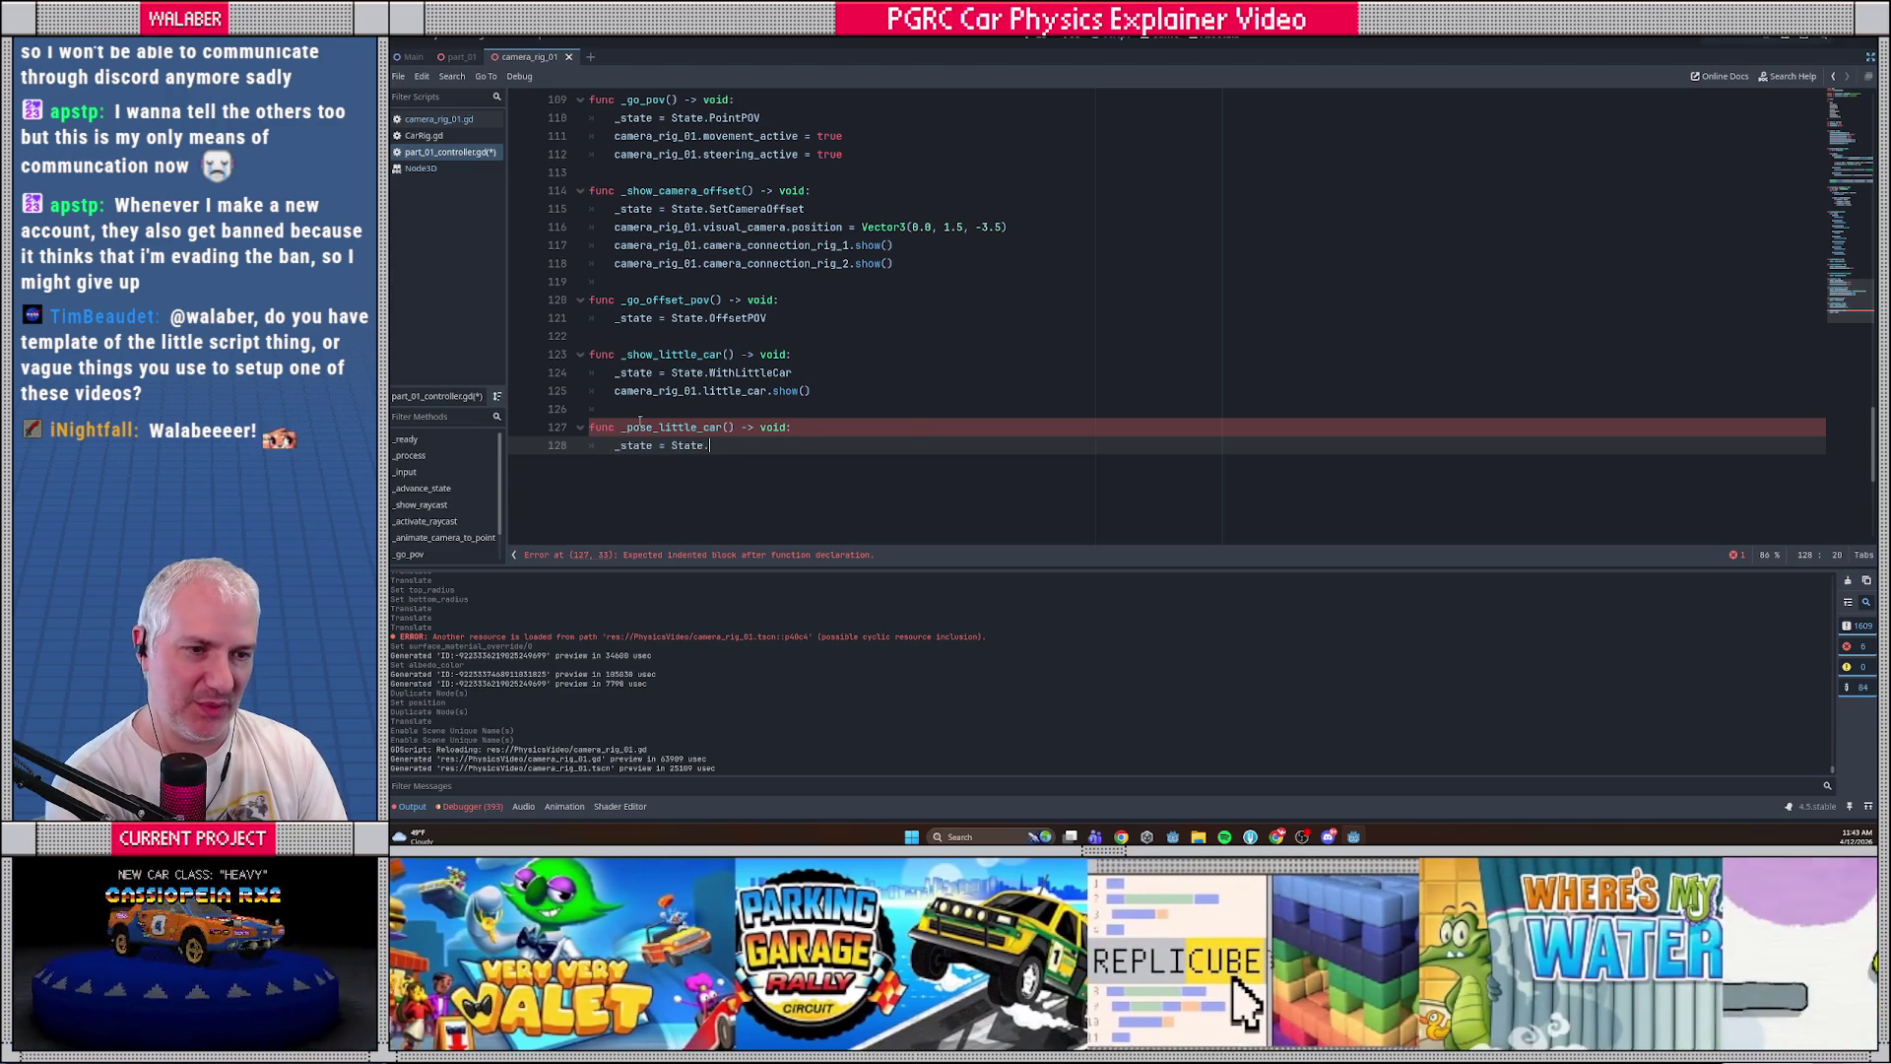
{"action": "type", "text": "po"}
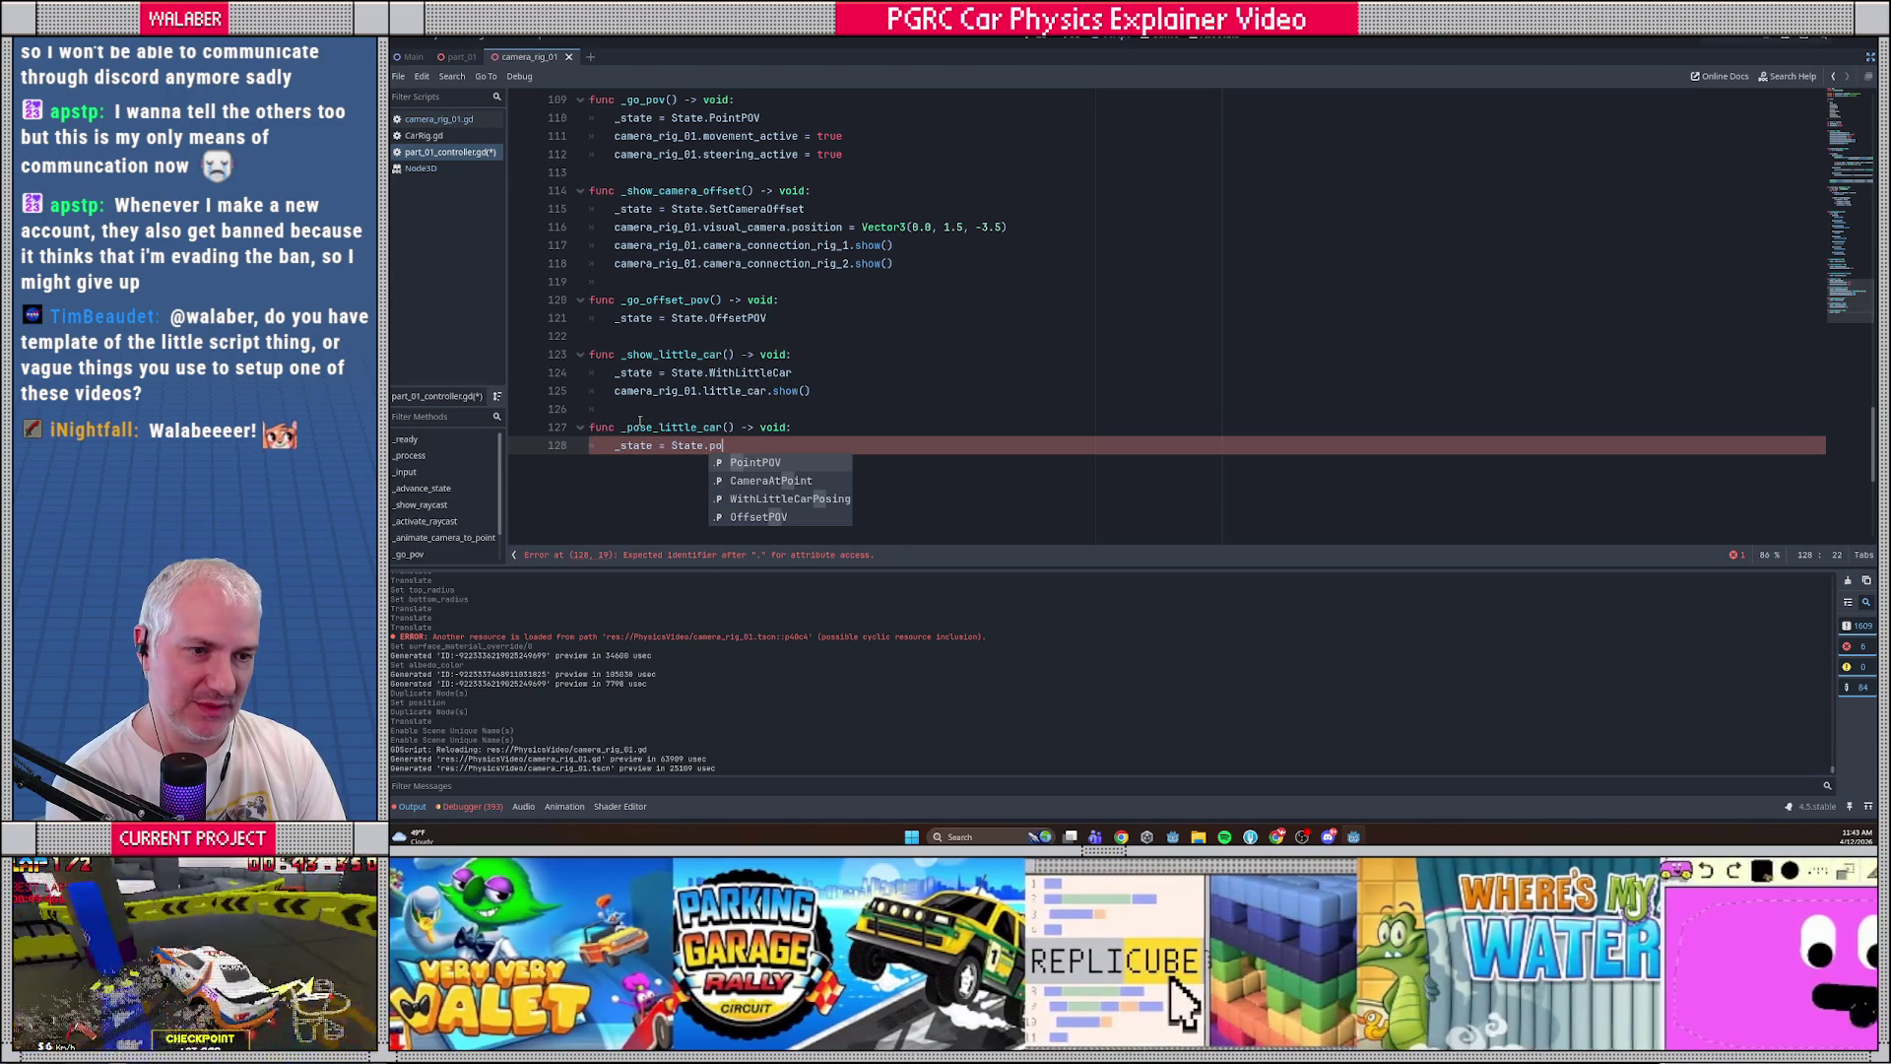
{"action": "type", "text": "s"}
{"action": "key", "text": "Return"}
{"action": "key", "text": "ctrl+s"}
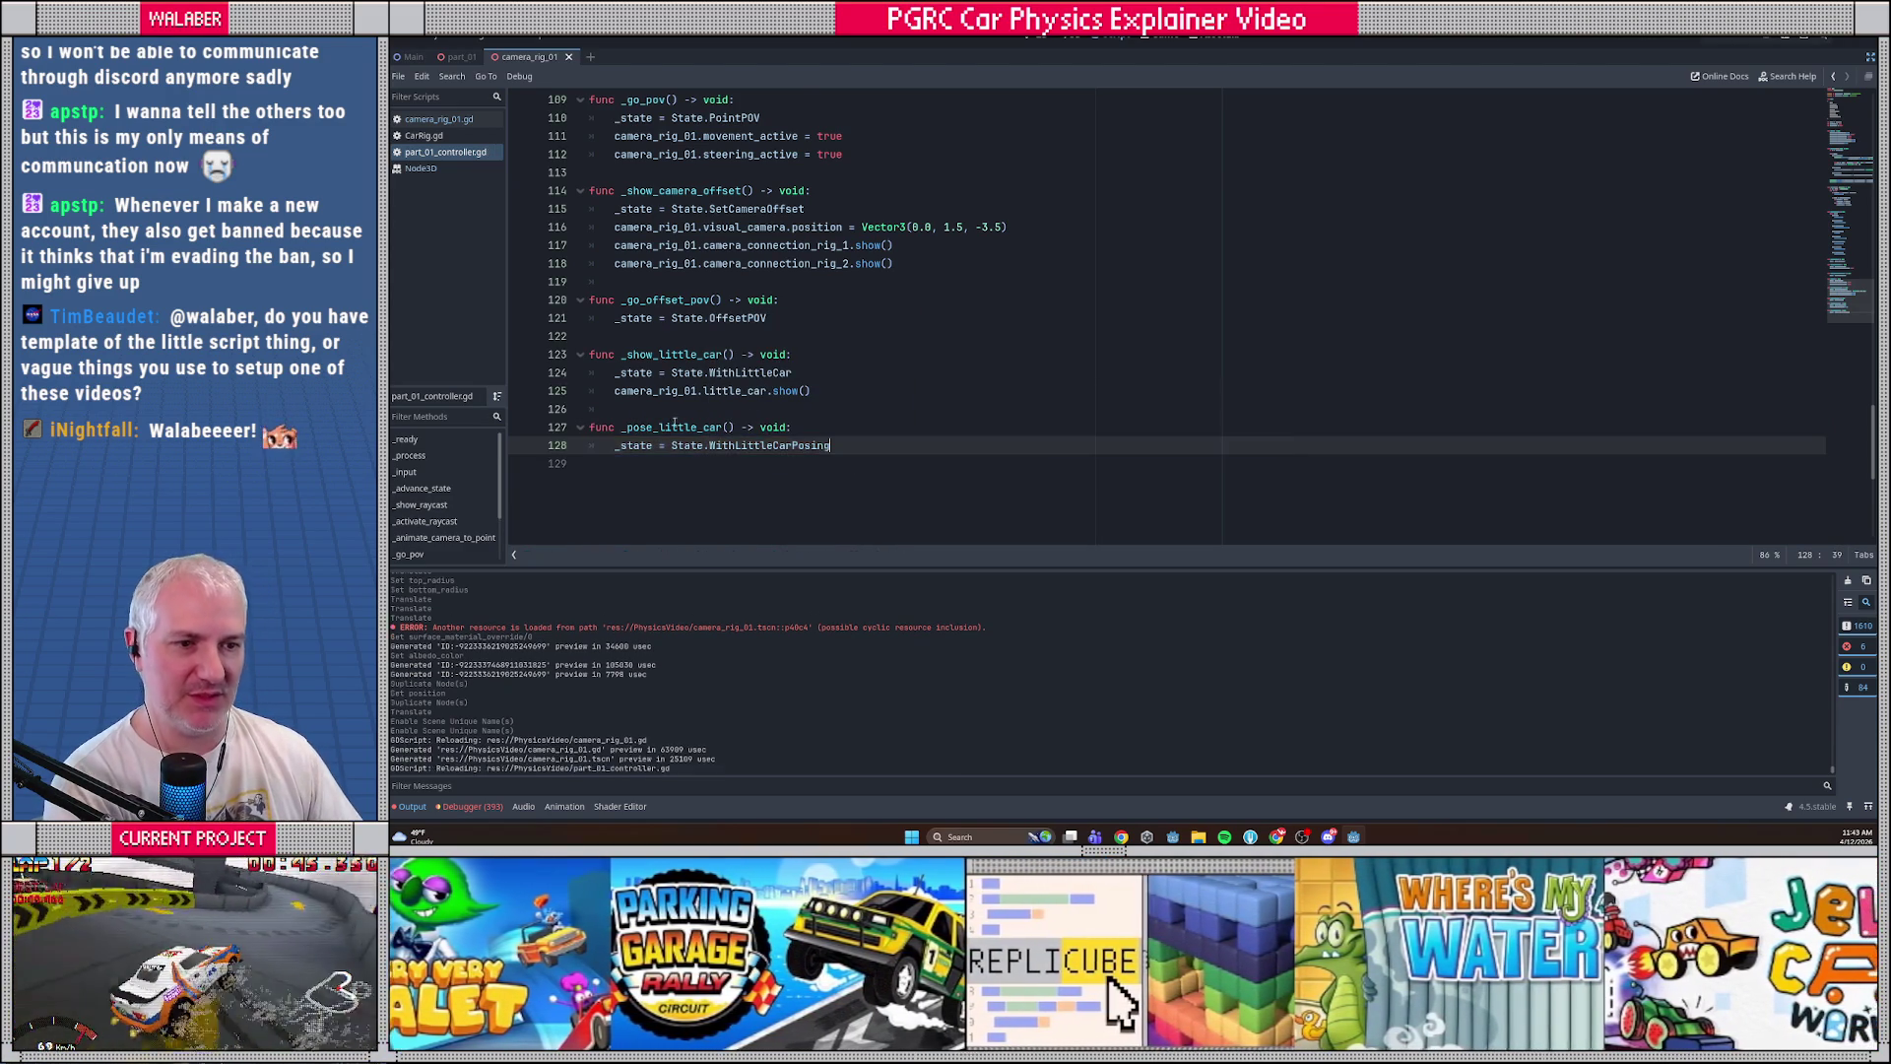
{"action": "scroll", "coordinate": [674, 423], "scroll_direction": "up", "scroll_amount": 20}
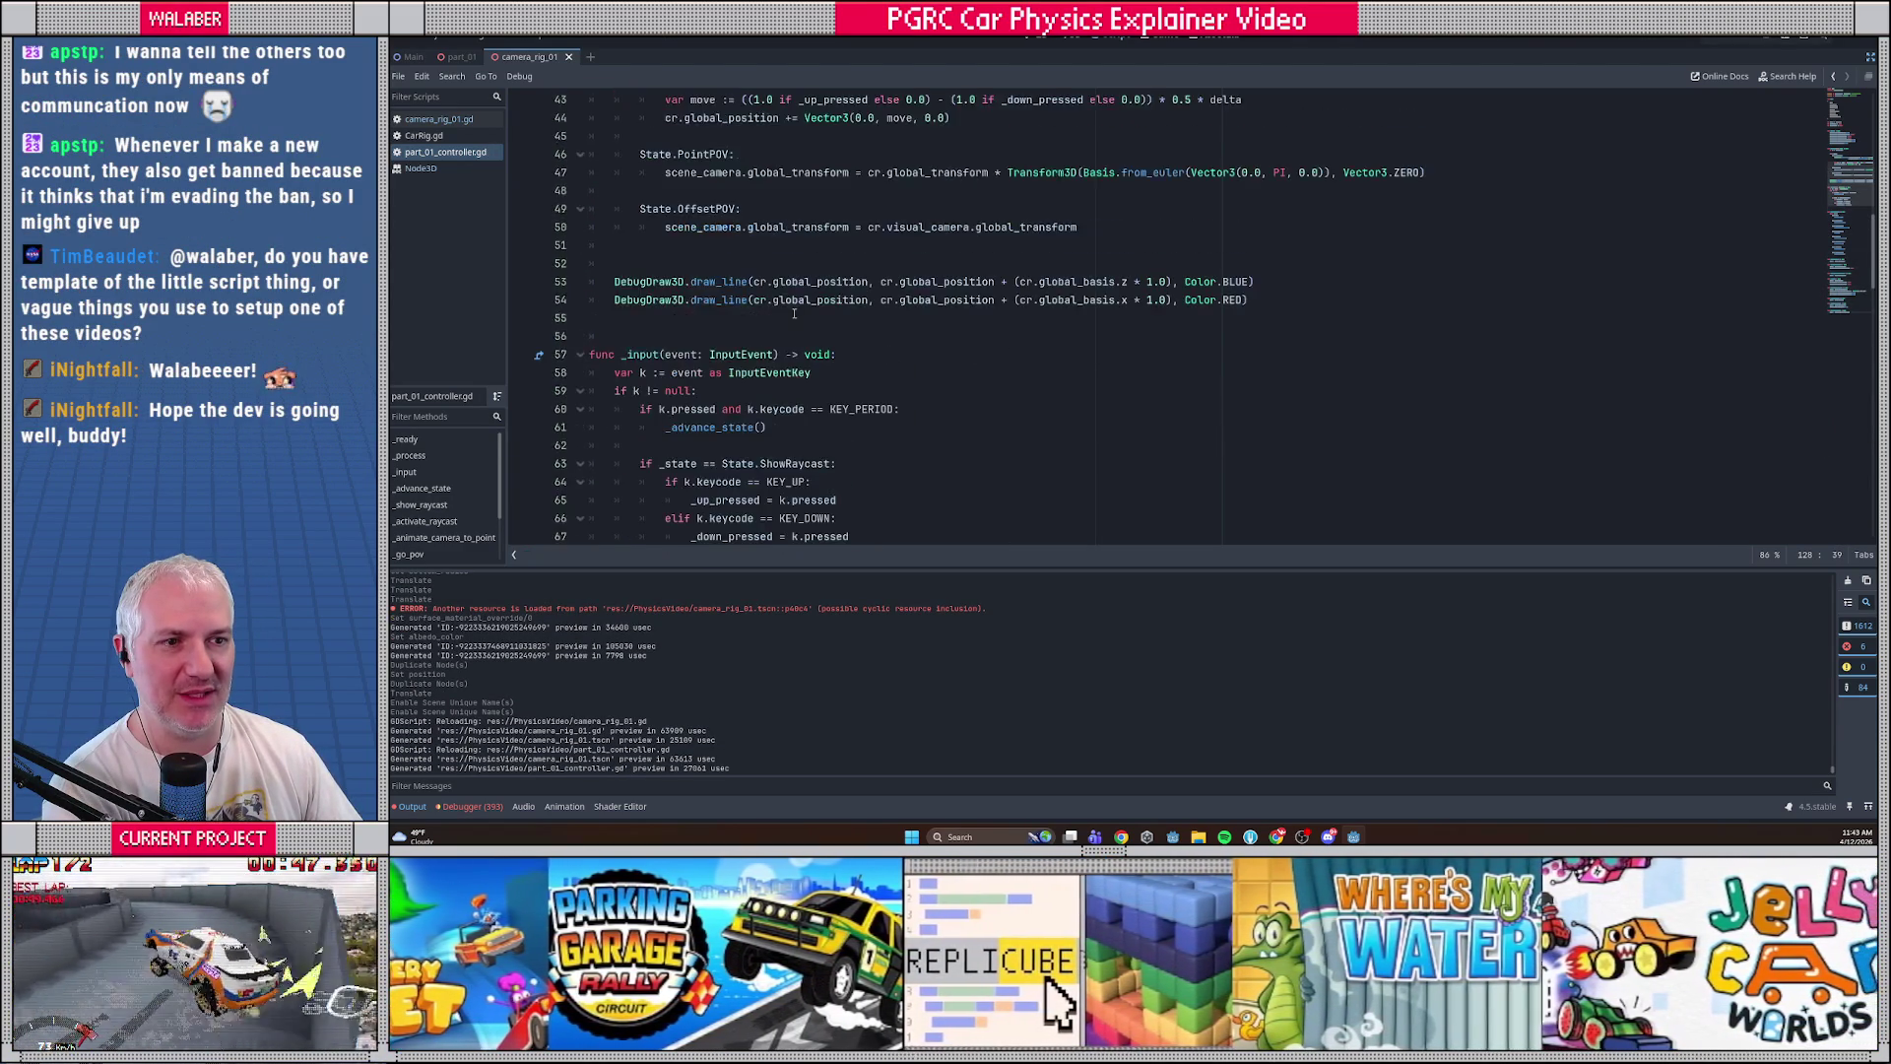
{"action": "scroll", "coordinate": [793, 313], "scroll_direction": "up", "scroll_amount": 3}
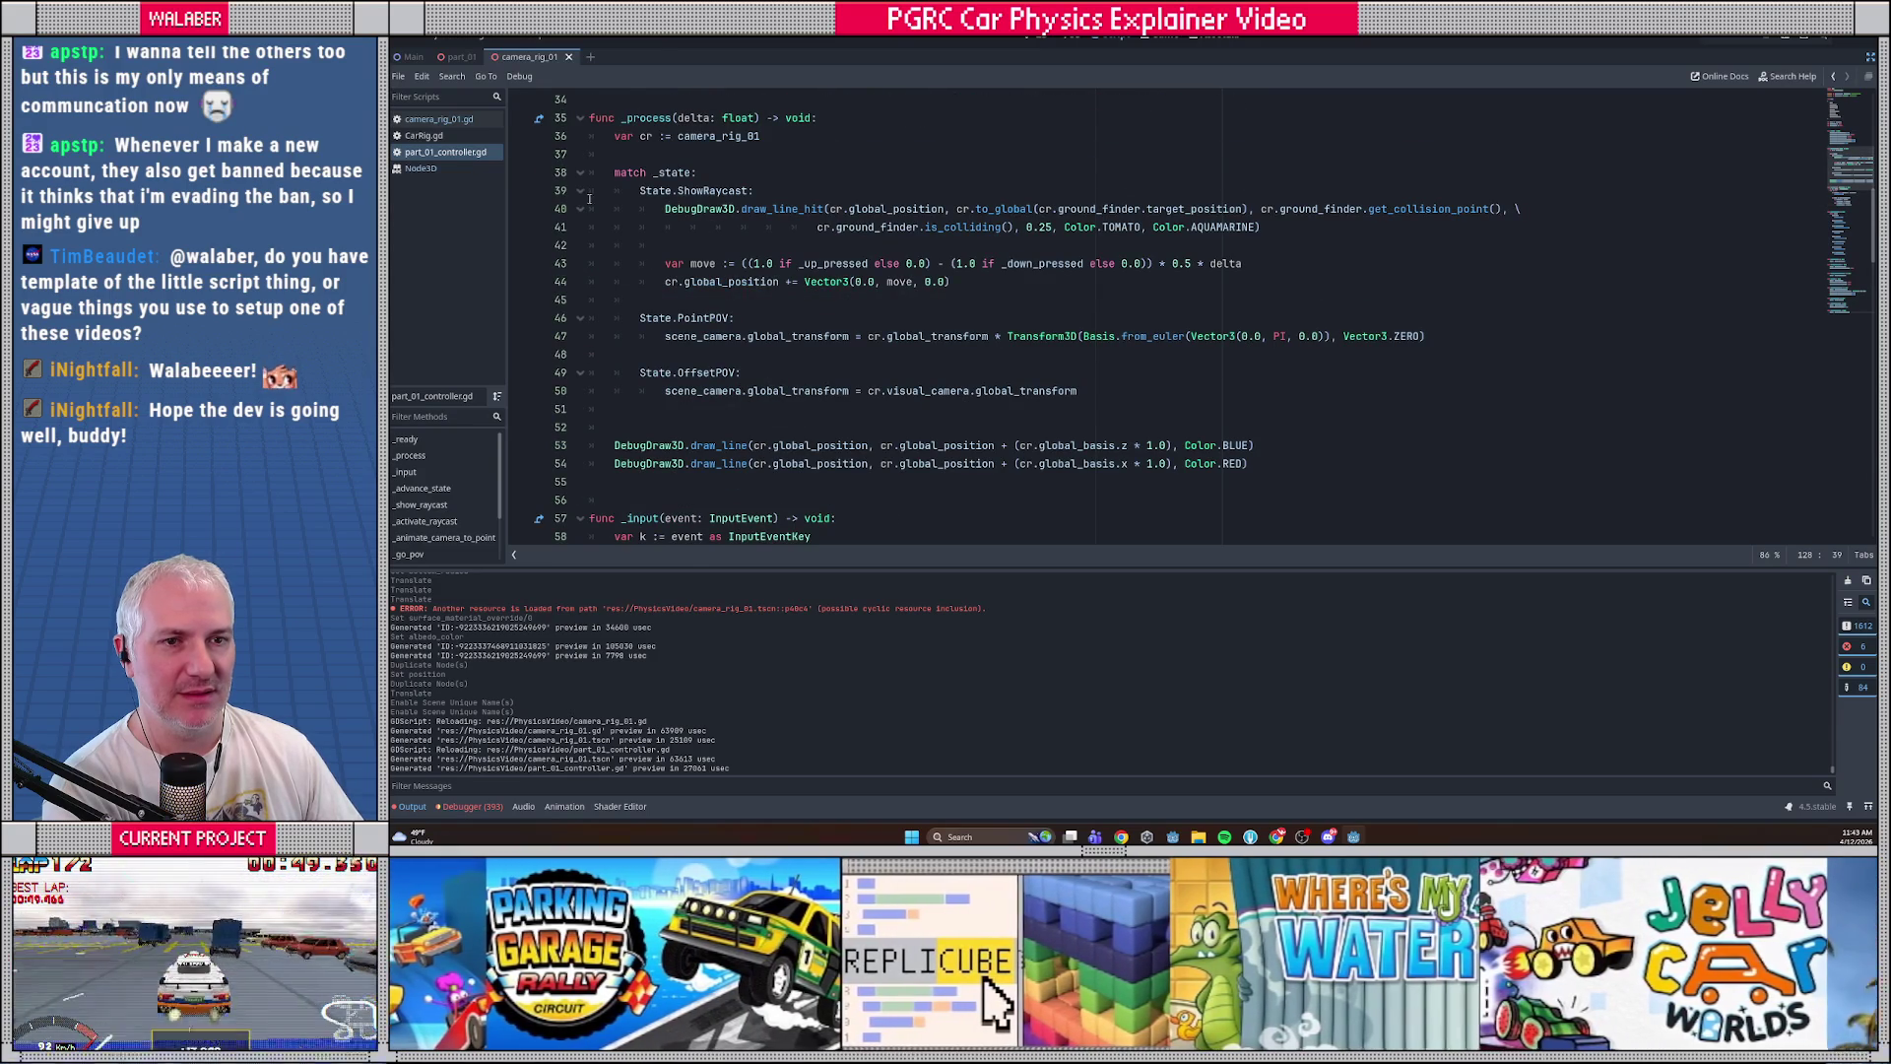
{"action": "left_click", "coordinate": [439, 118]}
{"action": "left_click", "coordinate": [750, 281]}
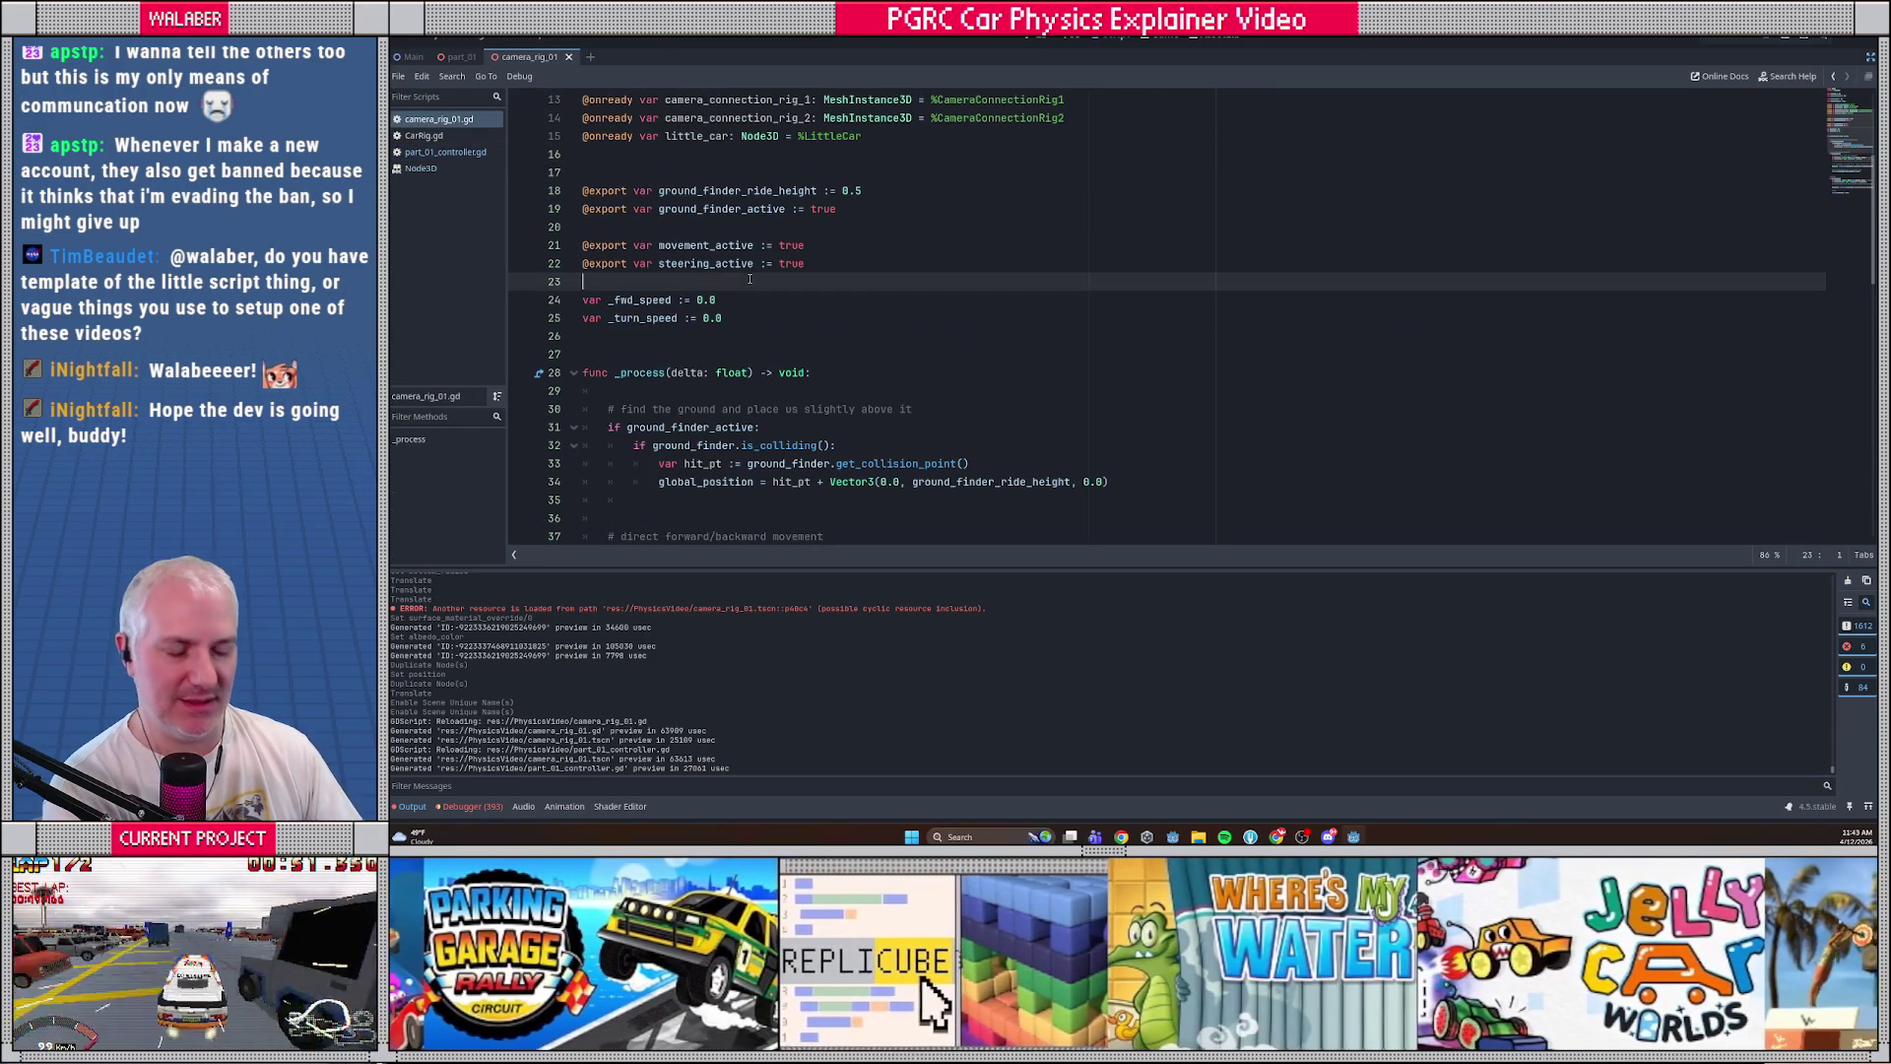
{"action": "type", "text": "@e"}
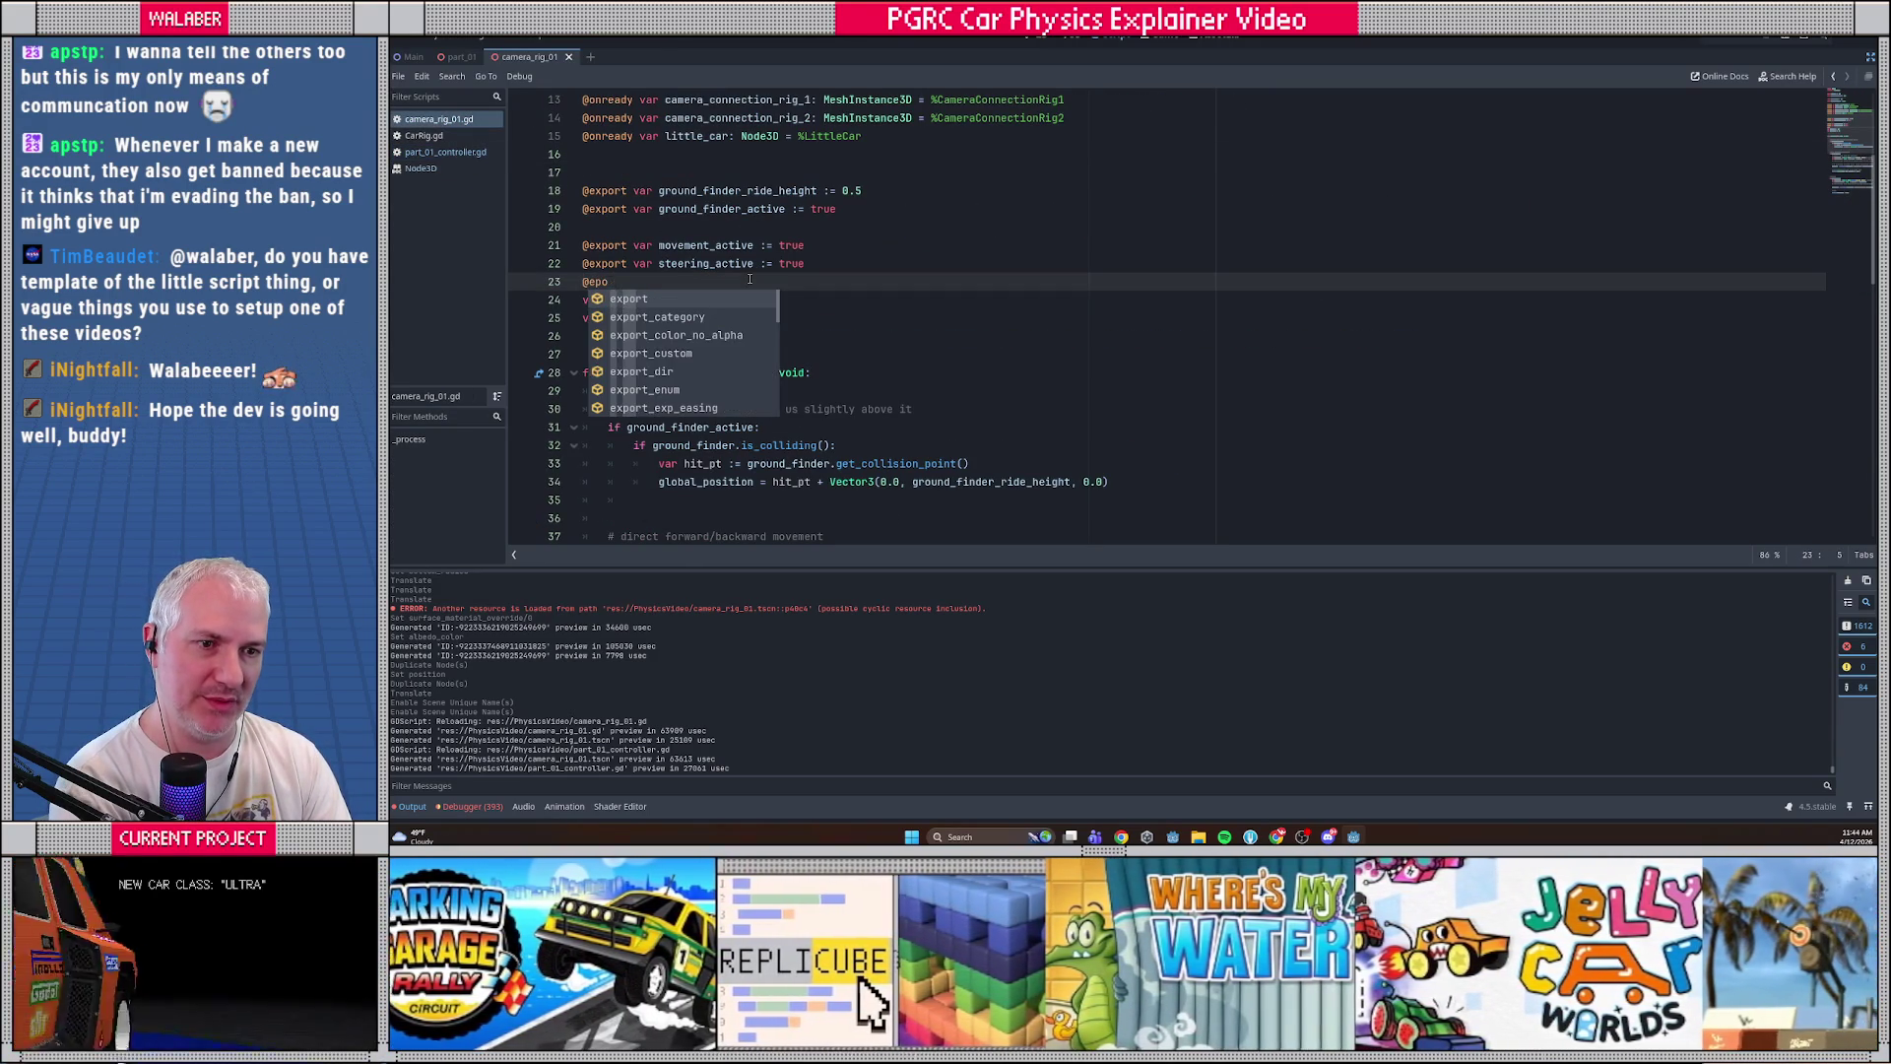
{"action": "type", "text": "xport var pos"}
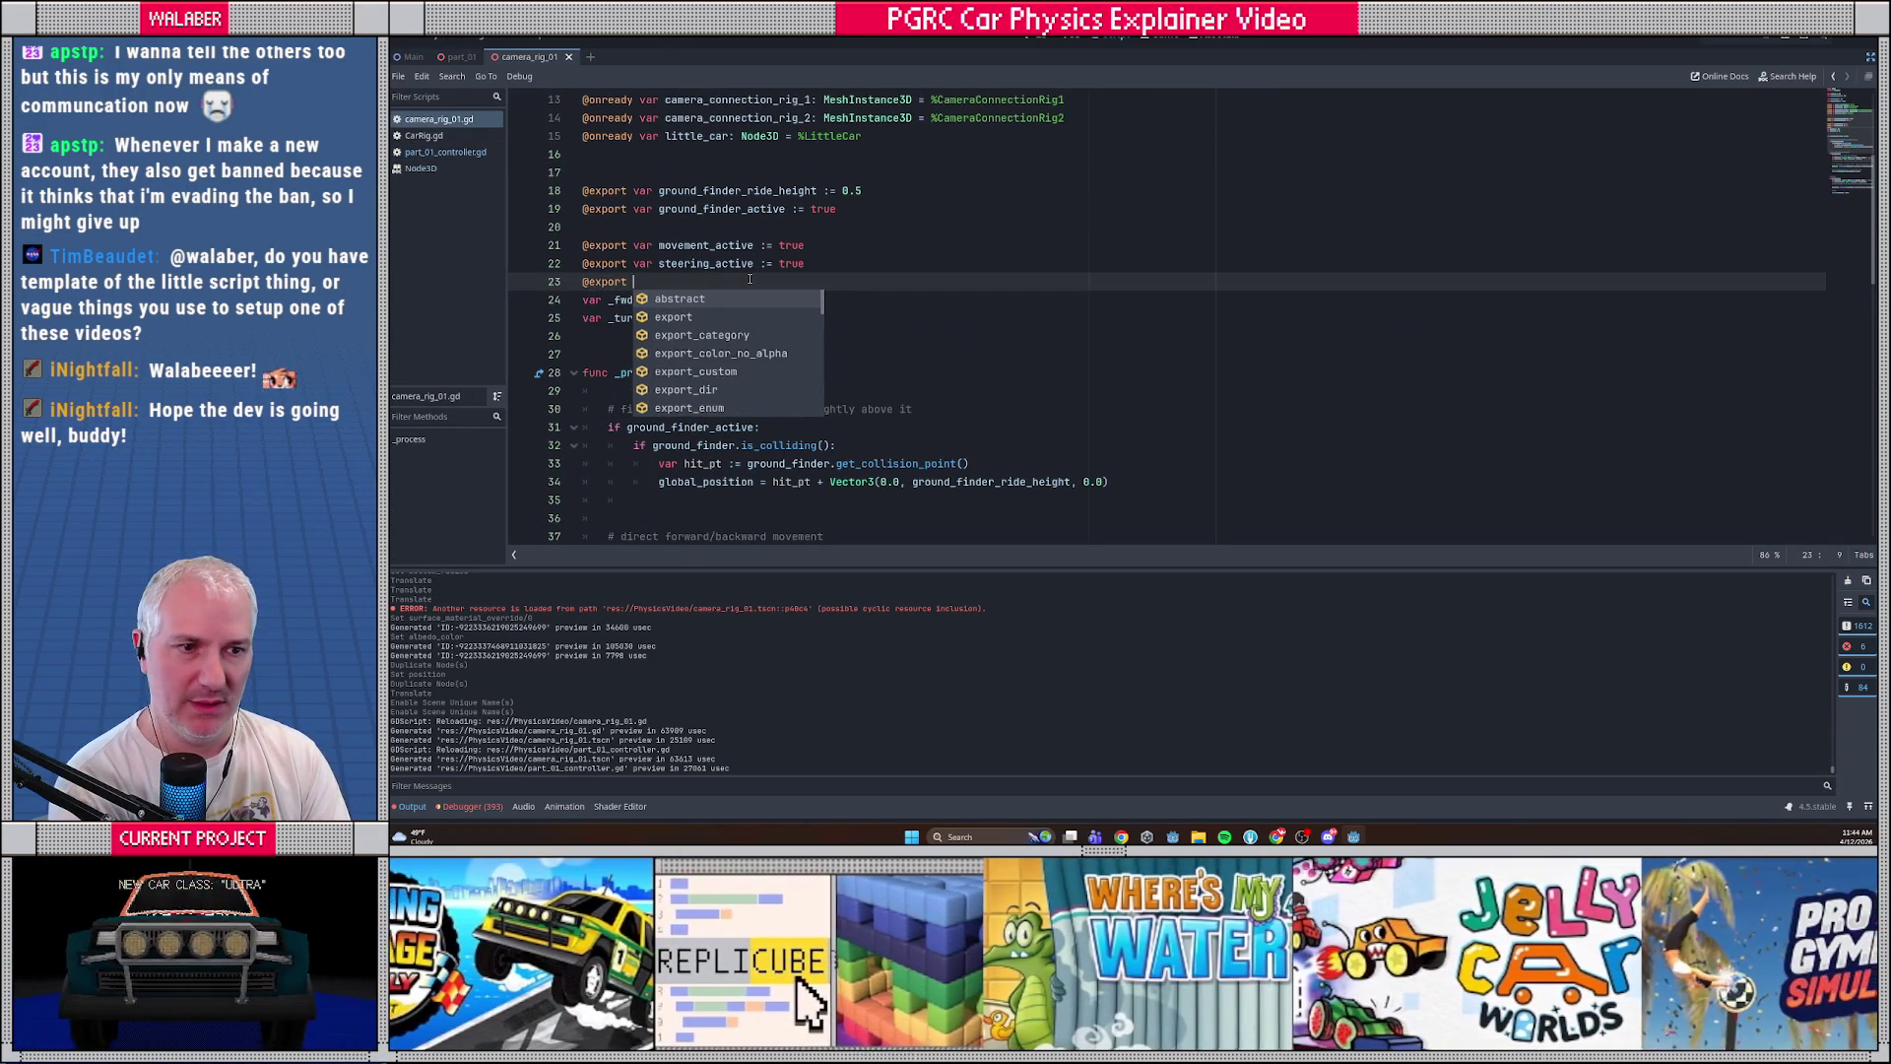
{"action": "type", "text": "ing_active := tru"}
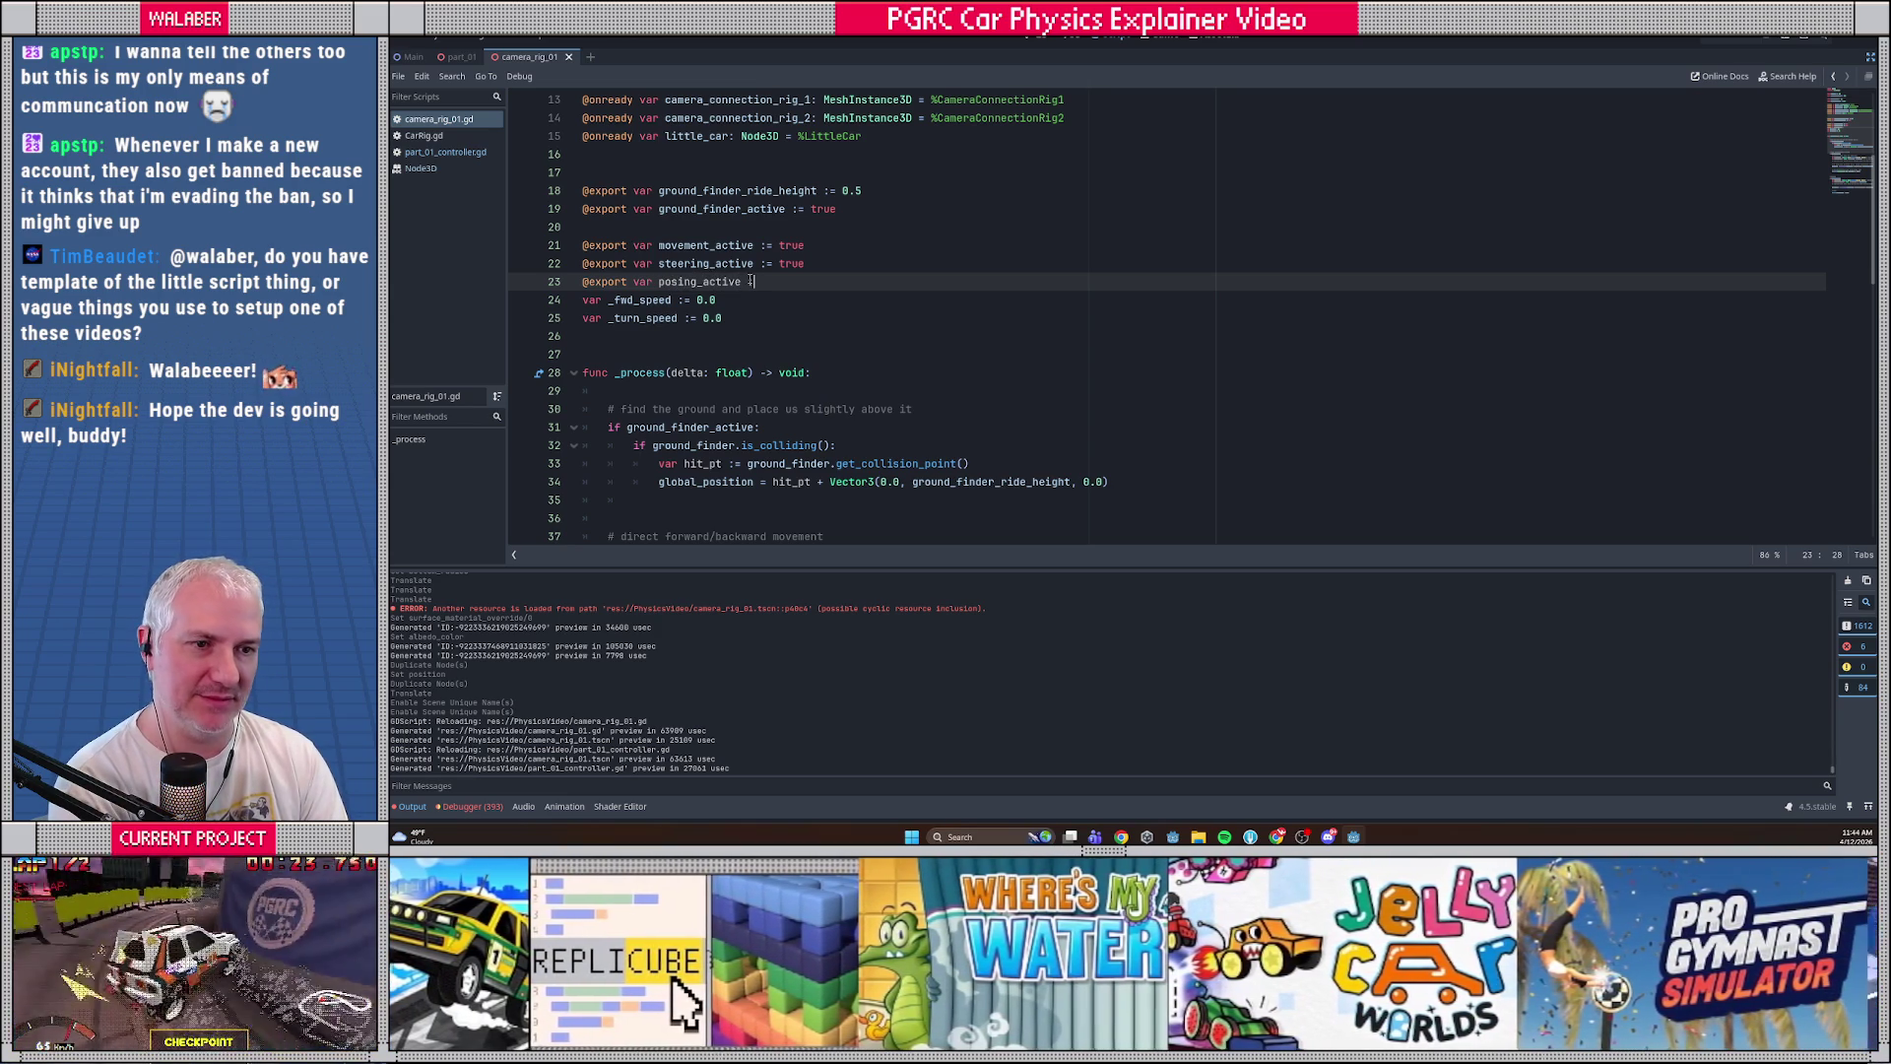